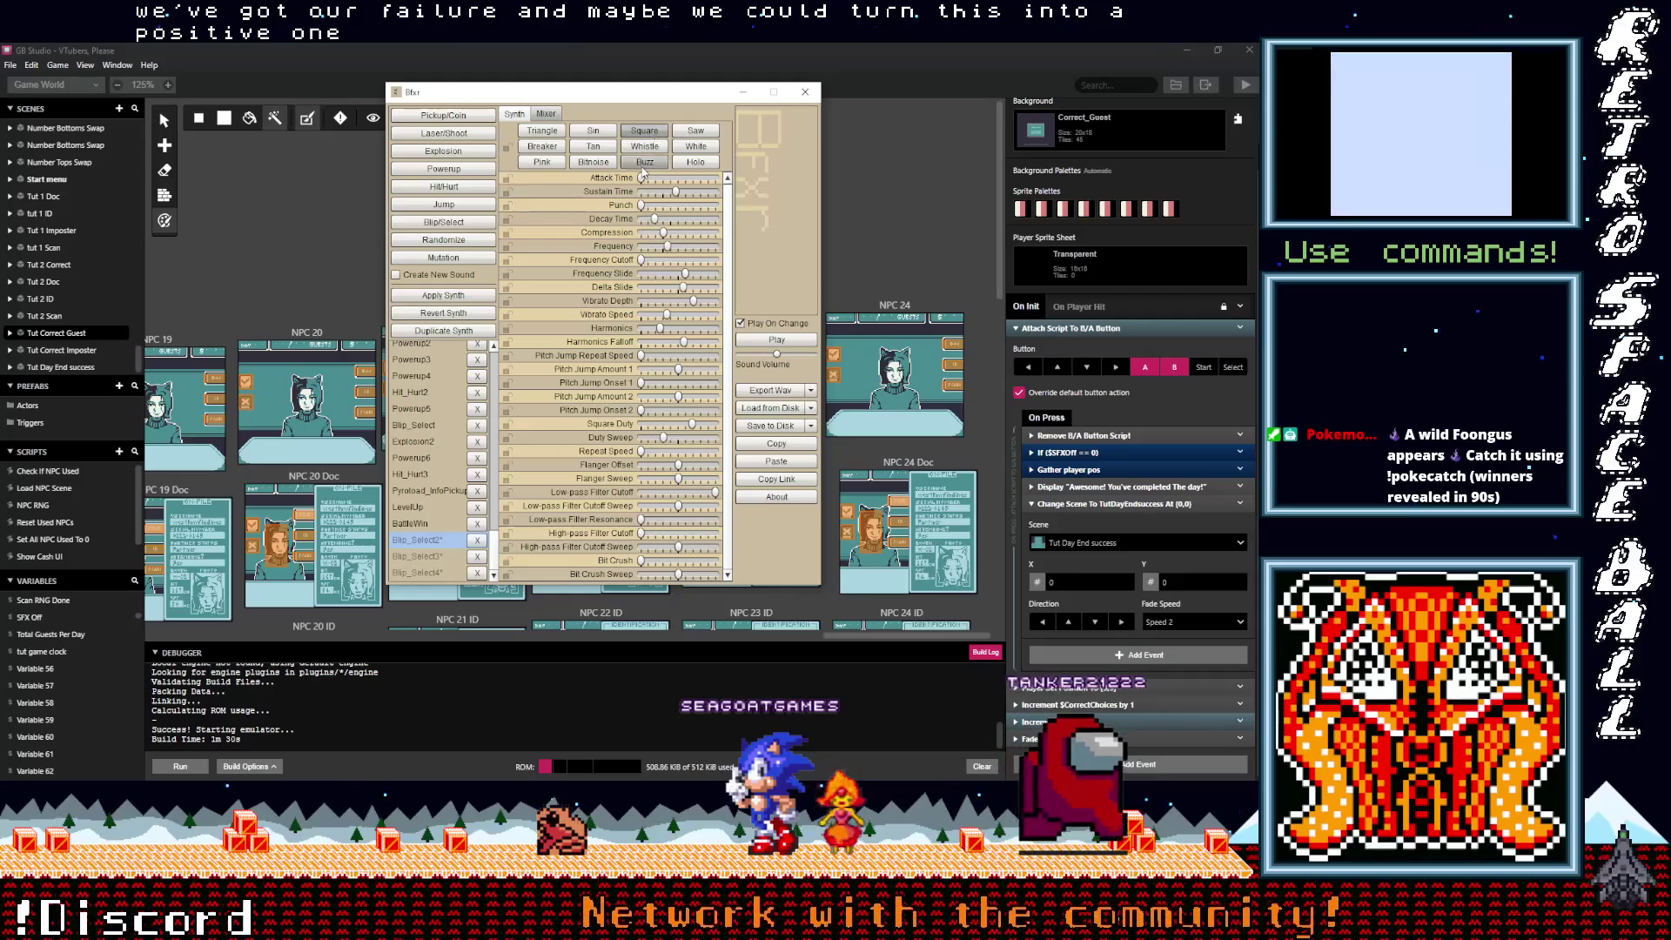
# Step: Audition the pink, holo and whistle waveforms, then settle on the sine waveform
pyautogui.click(596, 131)
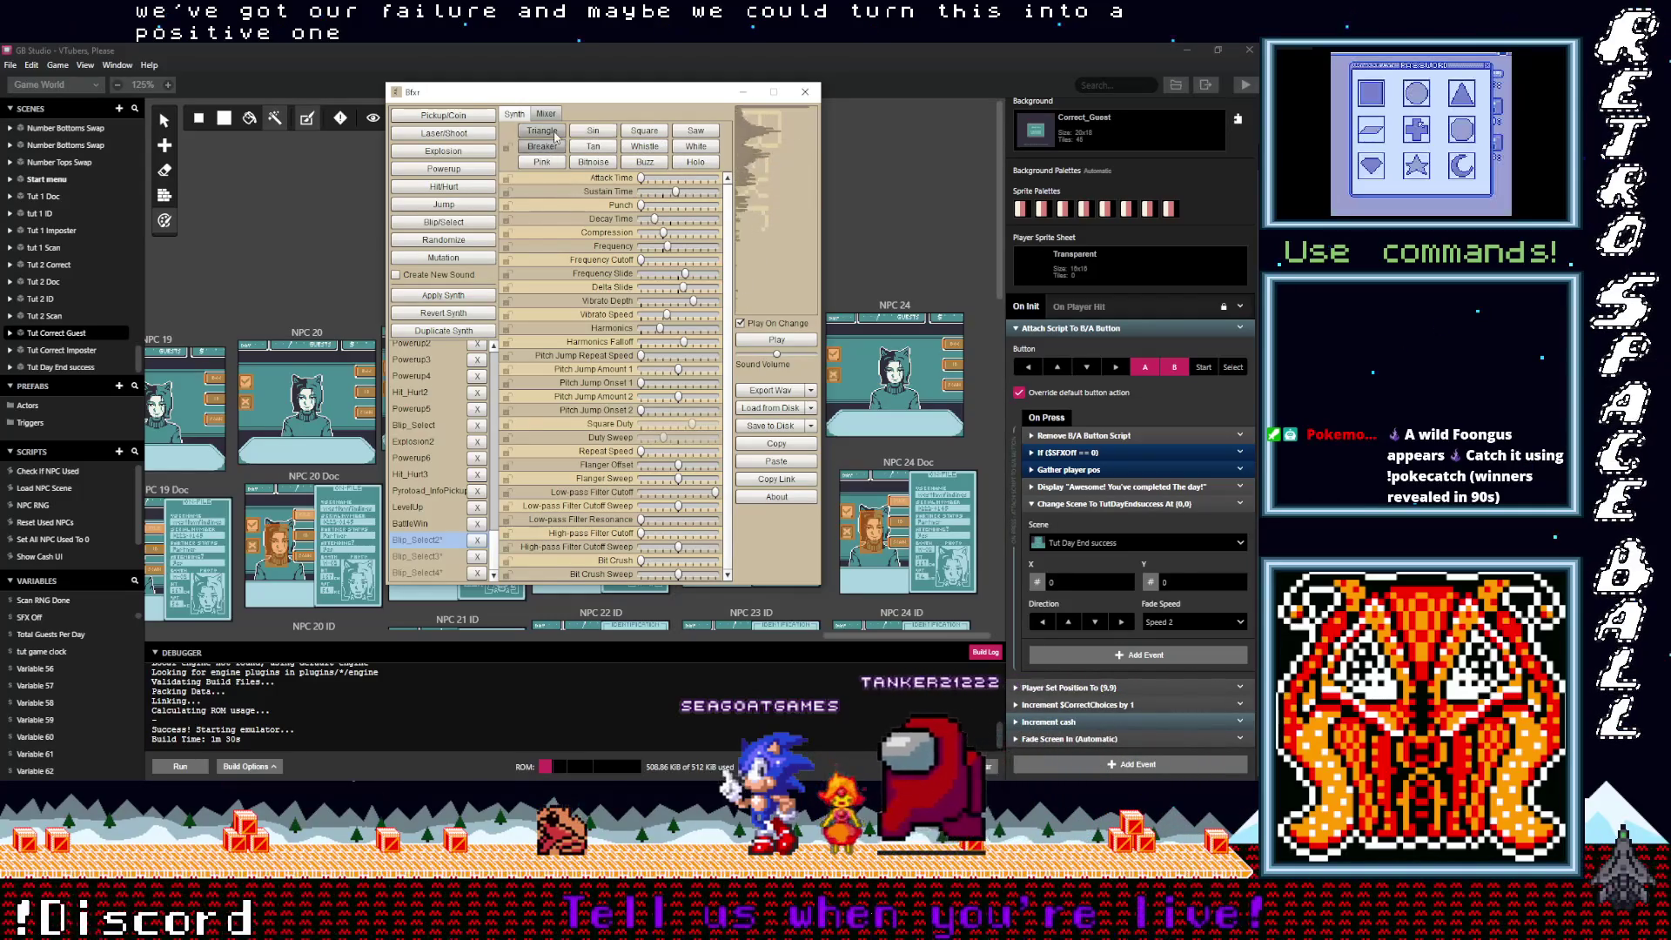
pyautogui.click(550, 162)
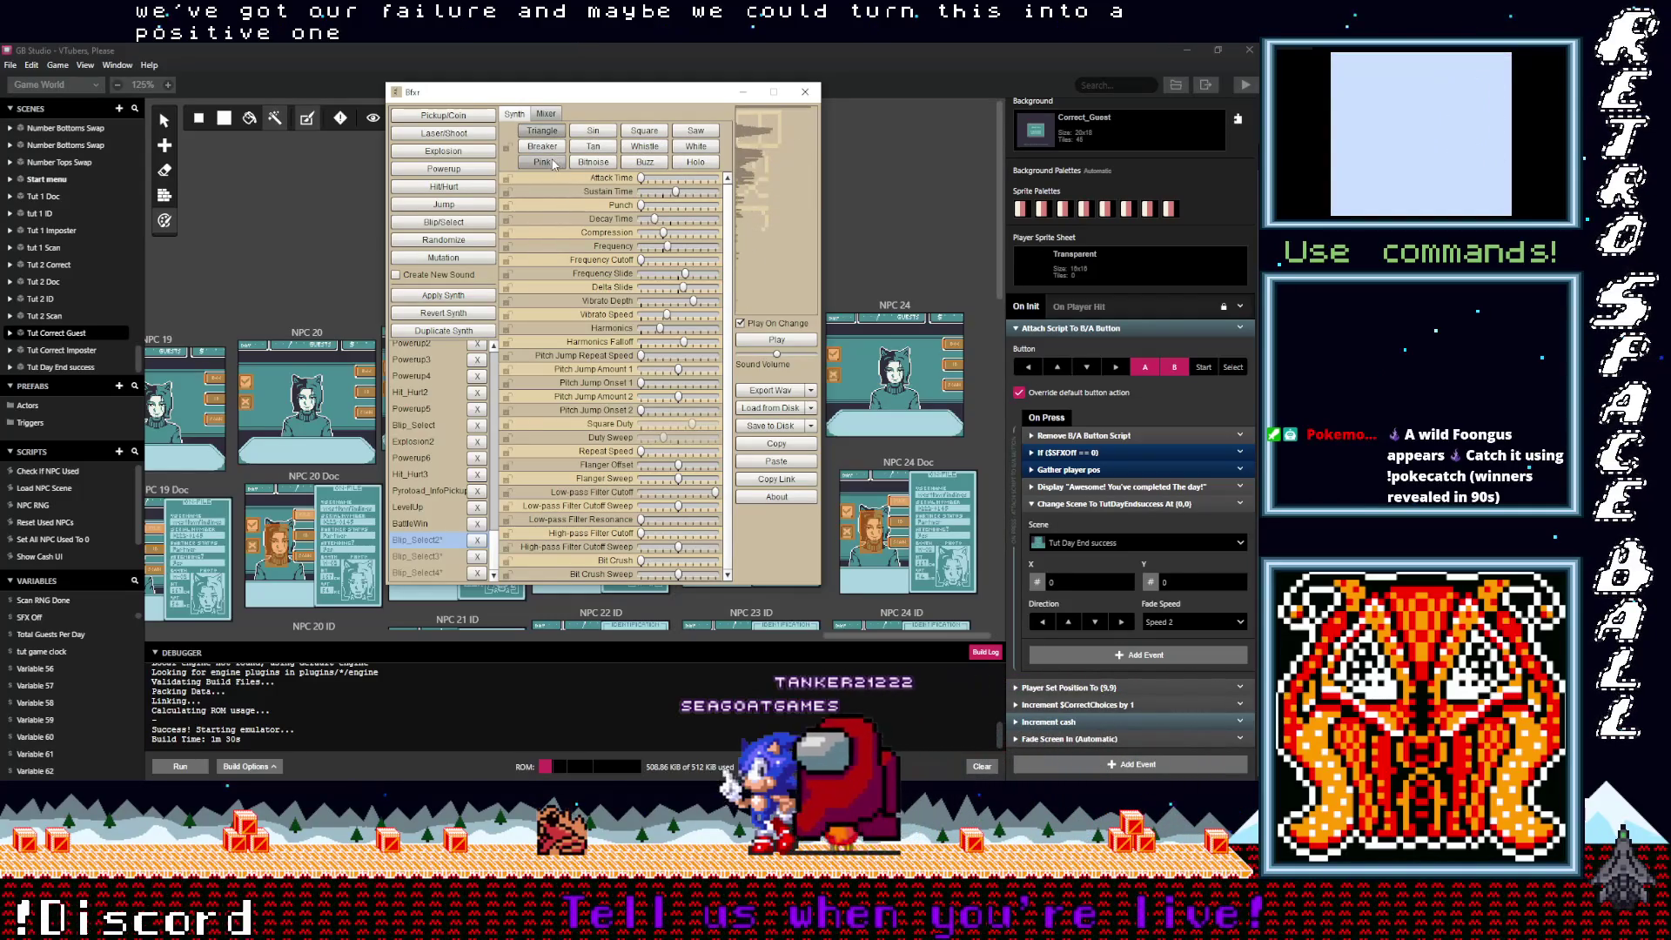
pyautogui.click(692, 162)
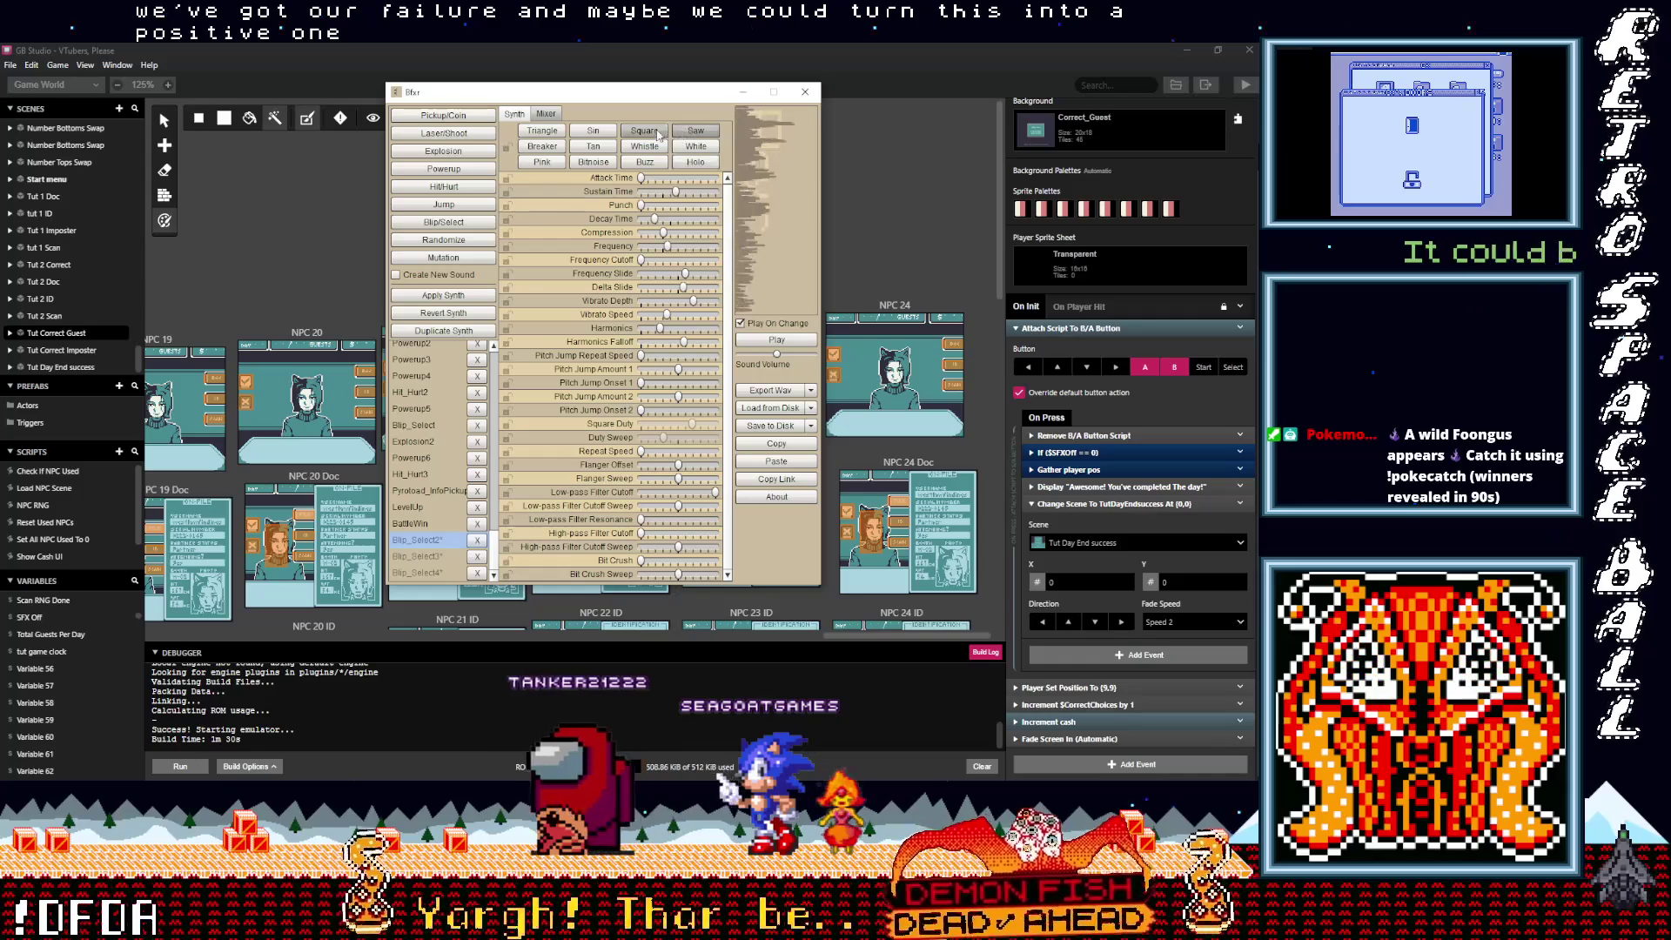
pyautogui.click(645, 146)
pyautogui.click(596, 133)
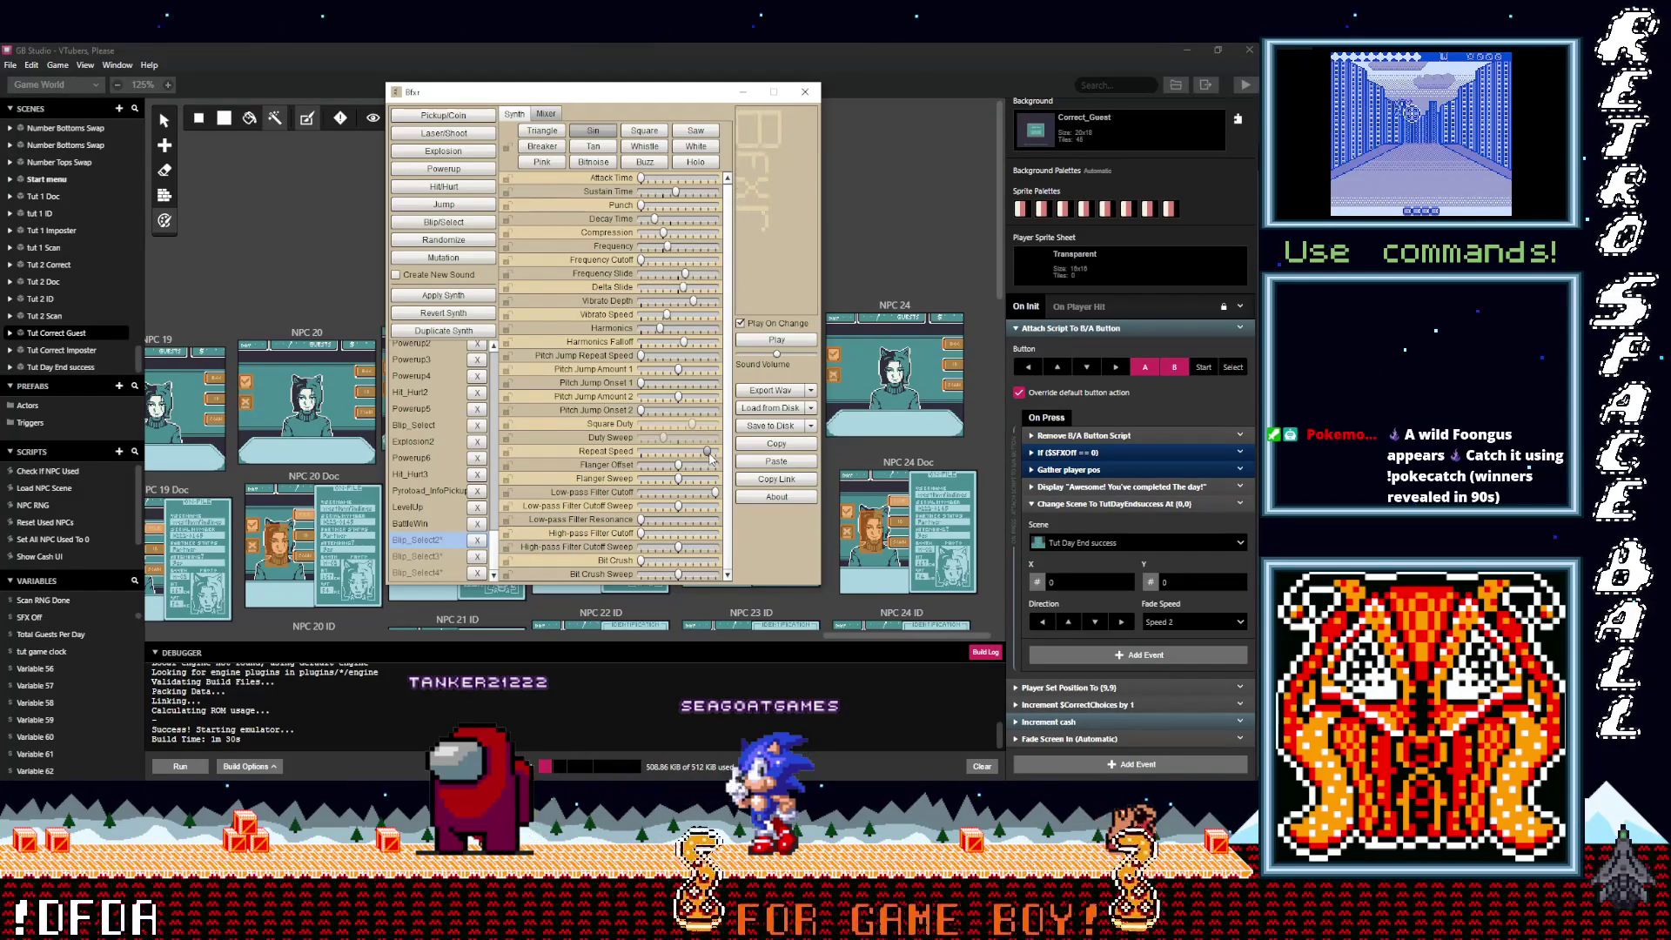
# Step: Slow the repeat speed to about 0.65 and play the sound
pyautogui.moveTo(709, 454)
pyautogui.mouseDown()
pyautogui.moveTo(657, 454)
pyautogui.moveTo(709, 454)
pyautogui.mouseUp()
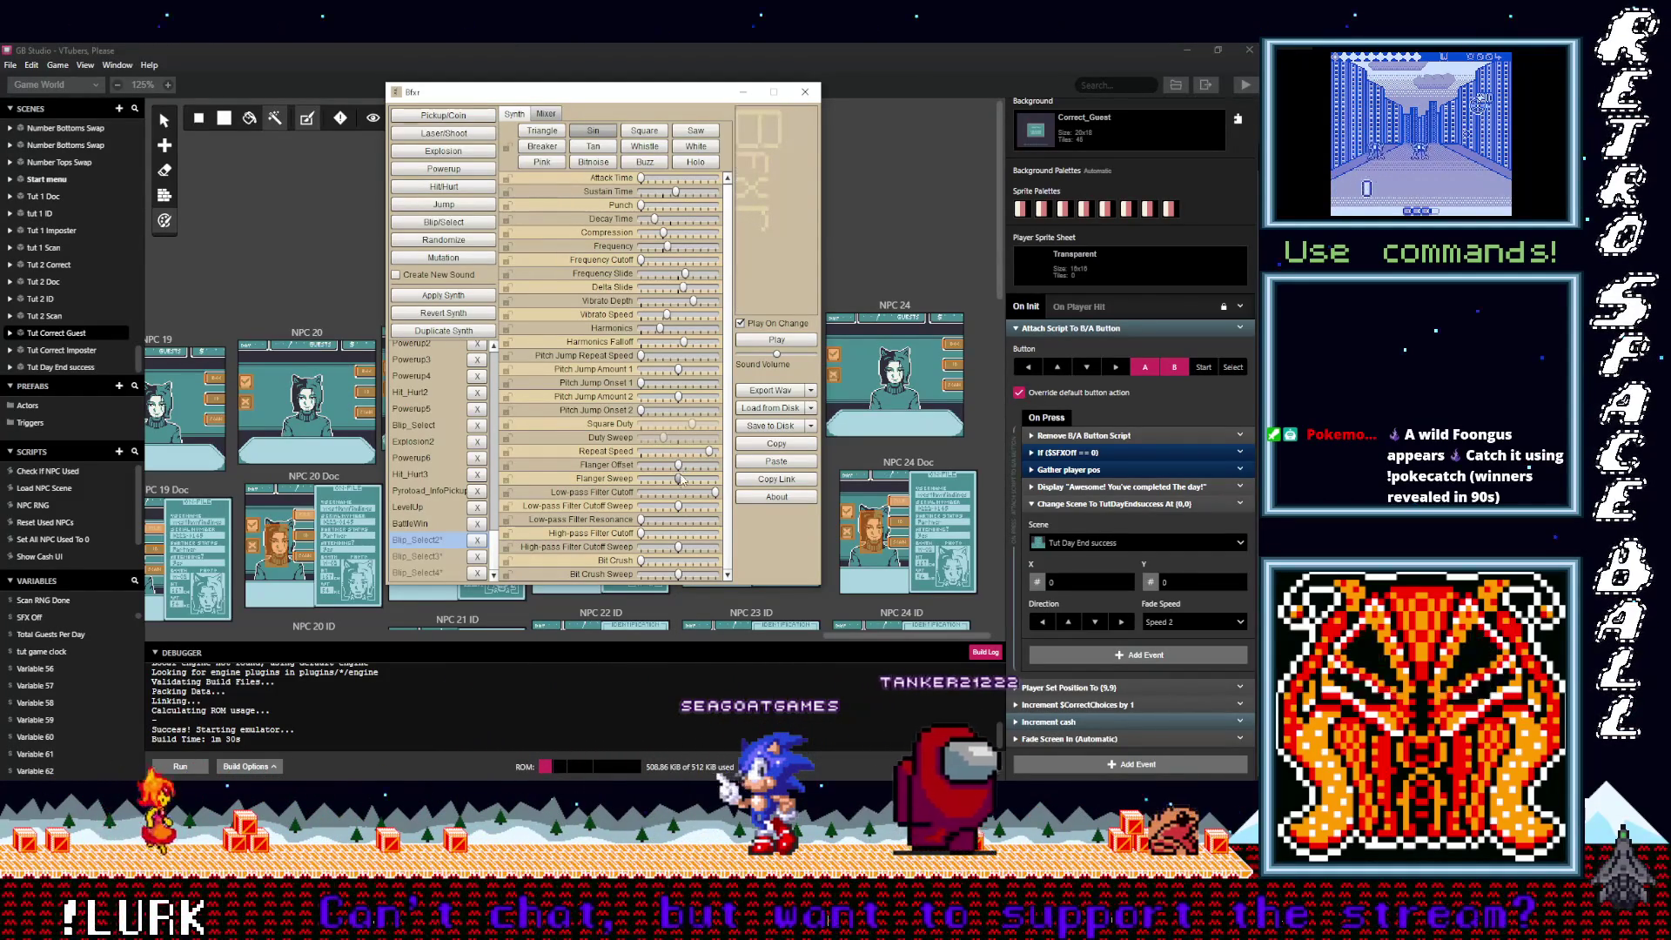
pyautogui.click(689, 453)
pyautogui.moveTo(689, 452); pyautogui.dragTo(655, 454)
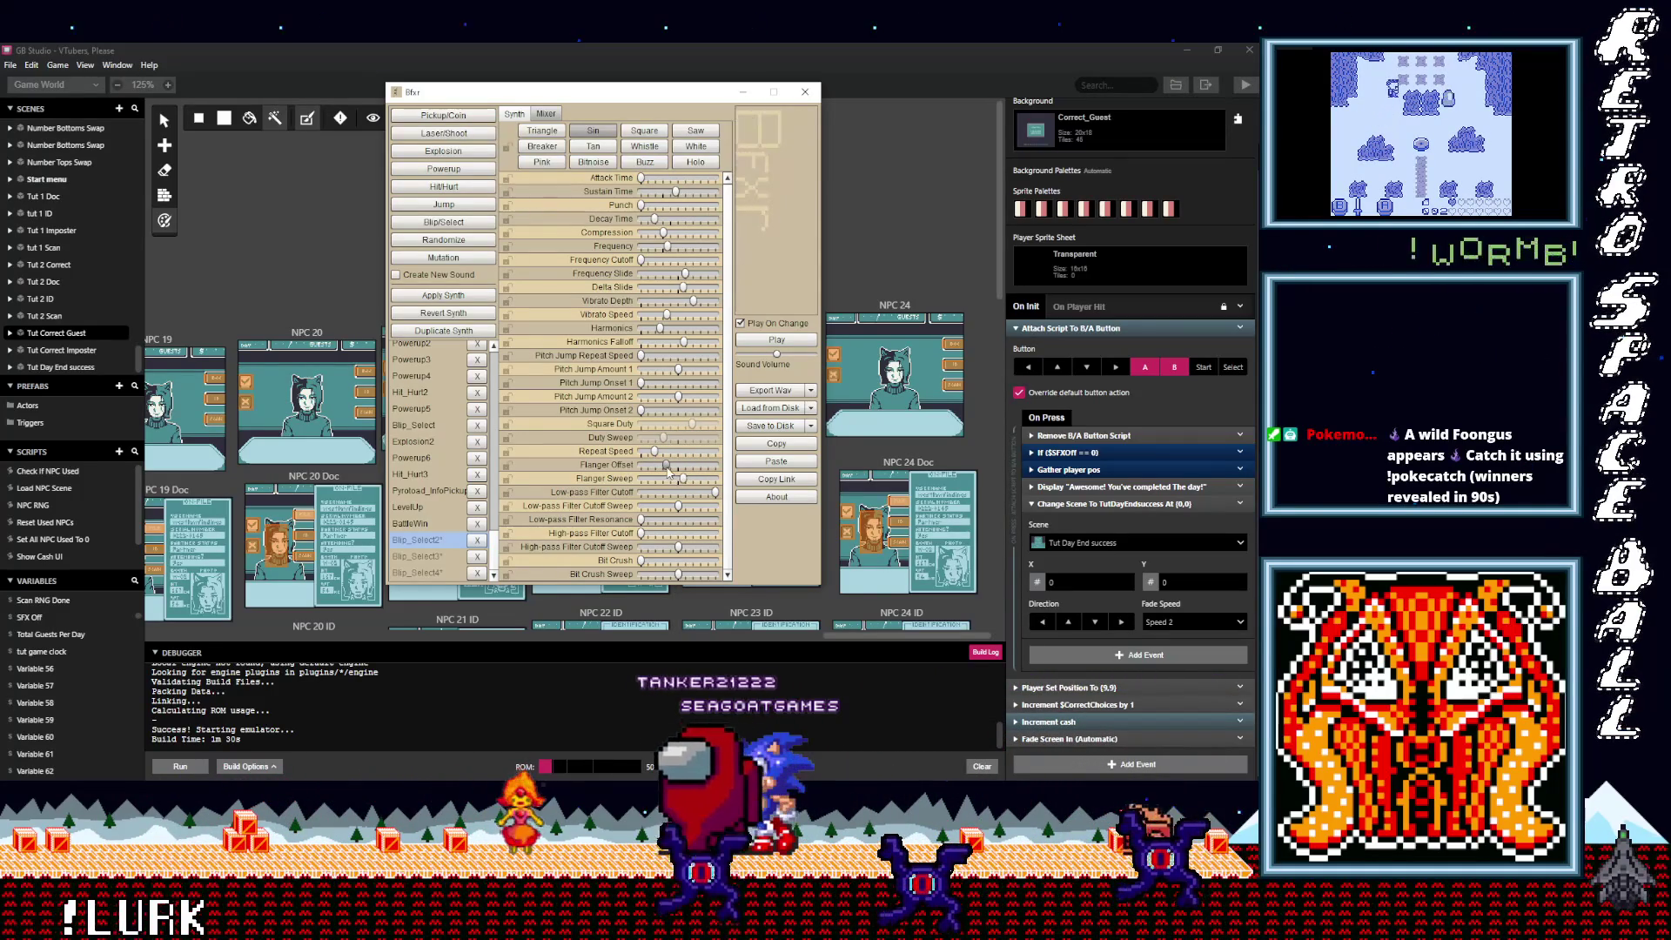
pyautogui.click(778, 340)
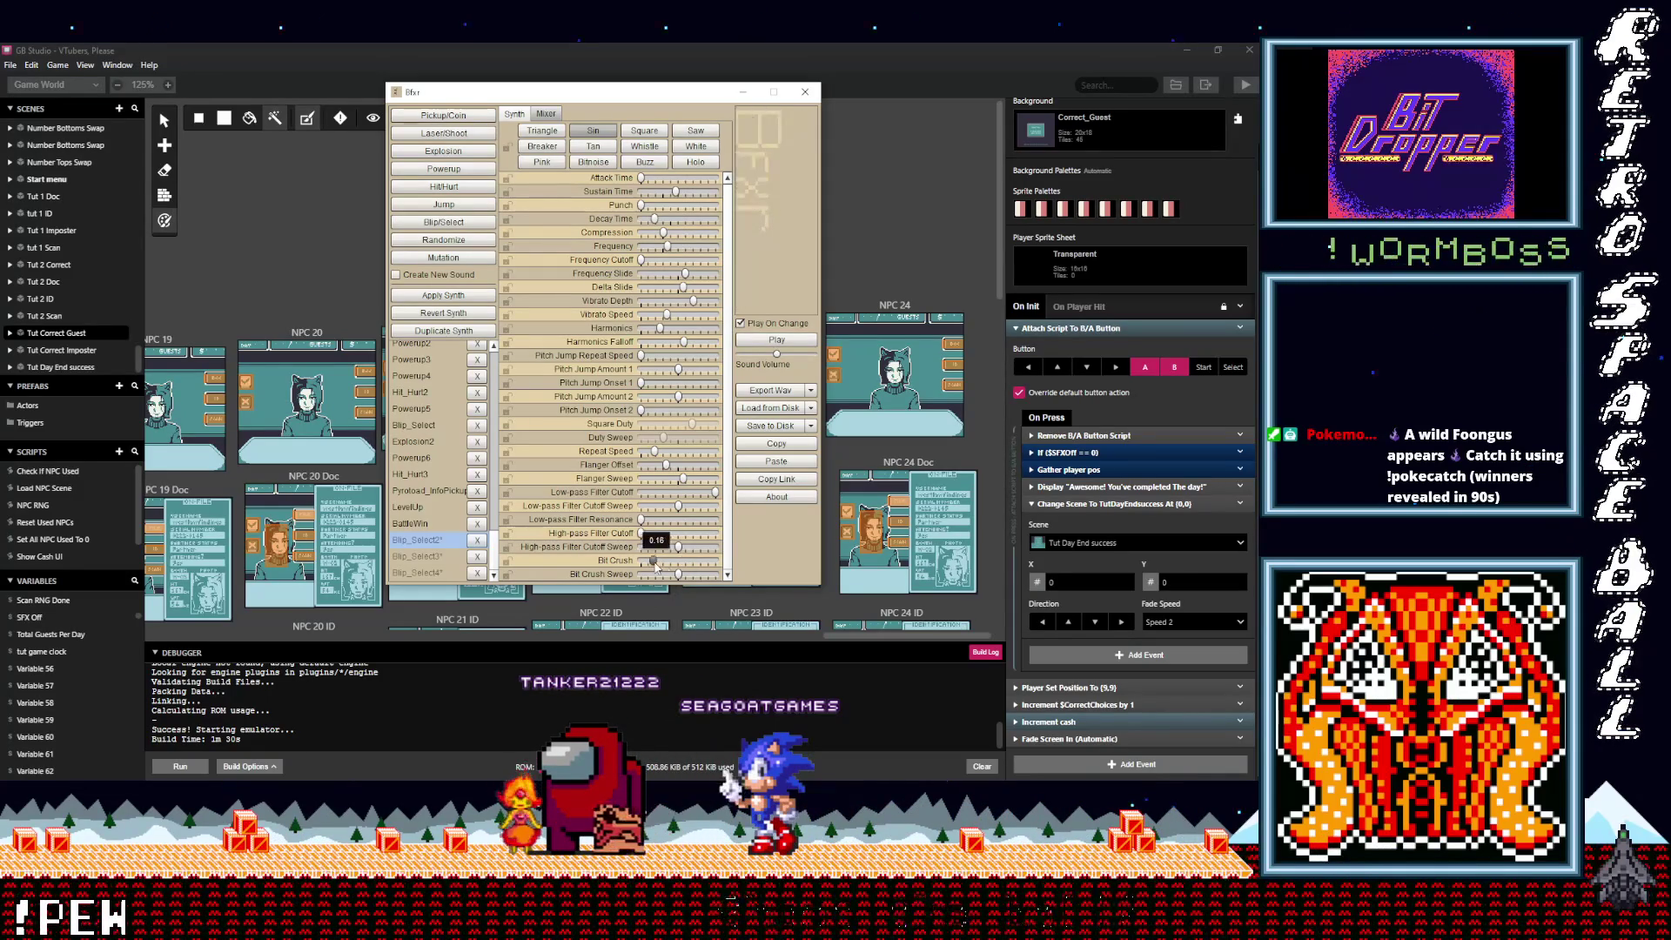
# Step: Raise bit crush to 0.43, drop high-pass cutoff to 0.28, tweak pitch jump and frequency, max compression
pyautogui.moveTo(650, 561); pyautogui.dragTo(677, 564)
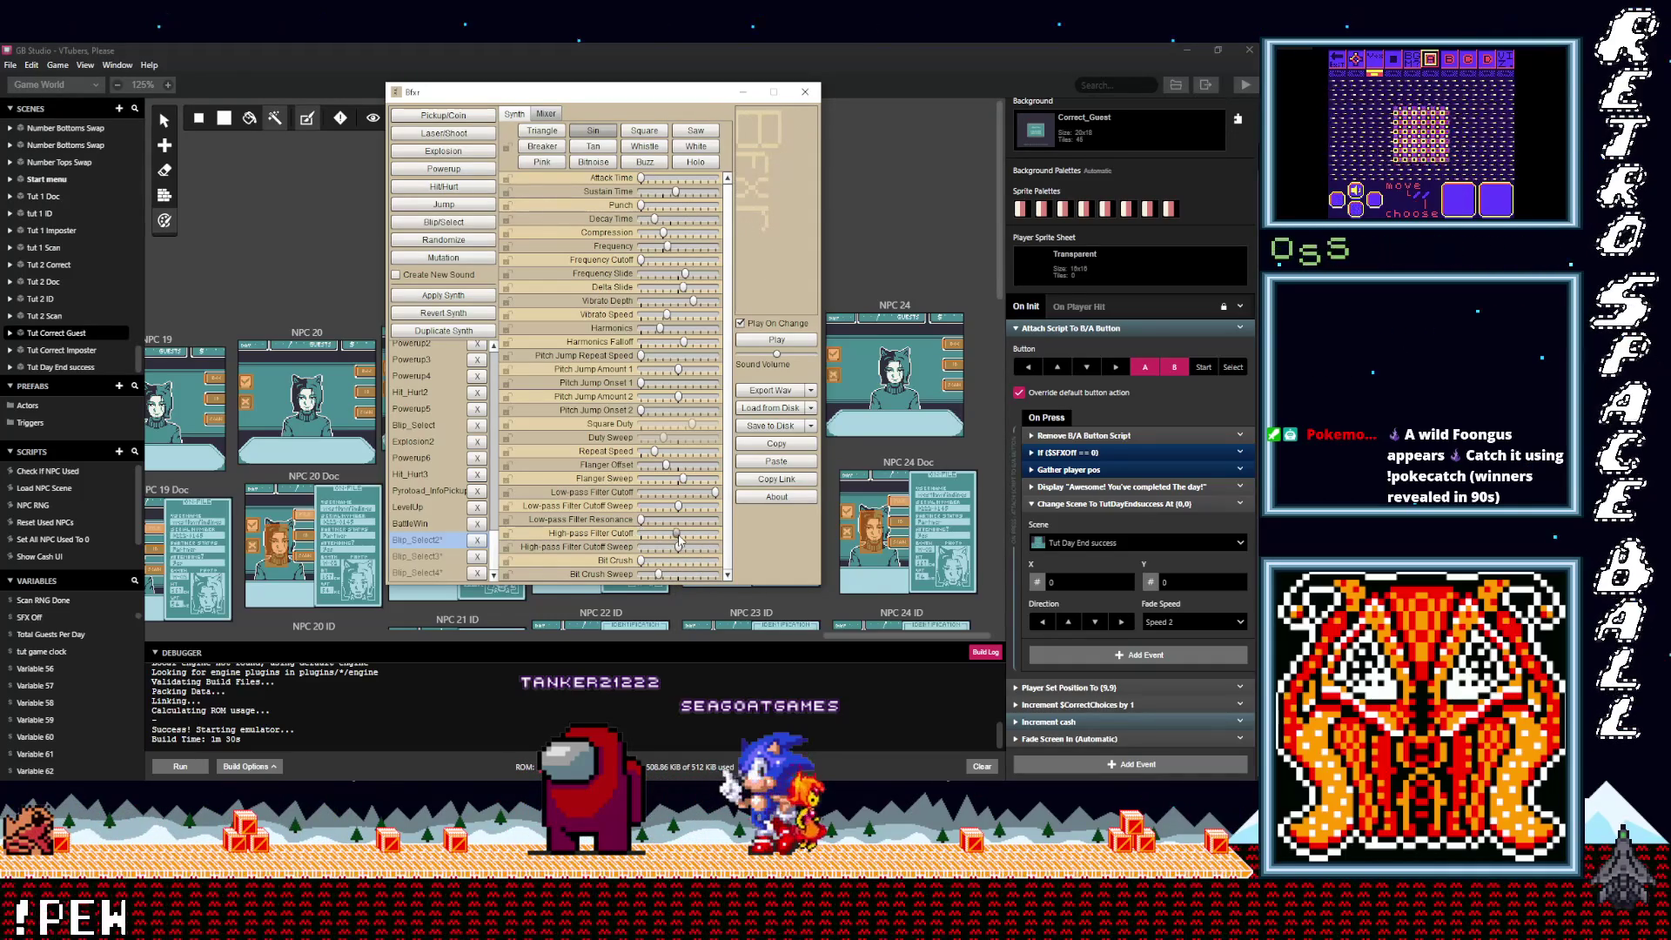
pyautogui.moveTo(677, 534)
pyautogui.mouseDown()
pyautogui.moveTo(639, 534)
pyautogui.moveTo(651, 513)
pyautogui.moveTo(716, 520)
pyautogui.moveTo(650, 492)
pyautogui.mouseUp()
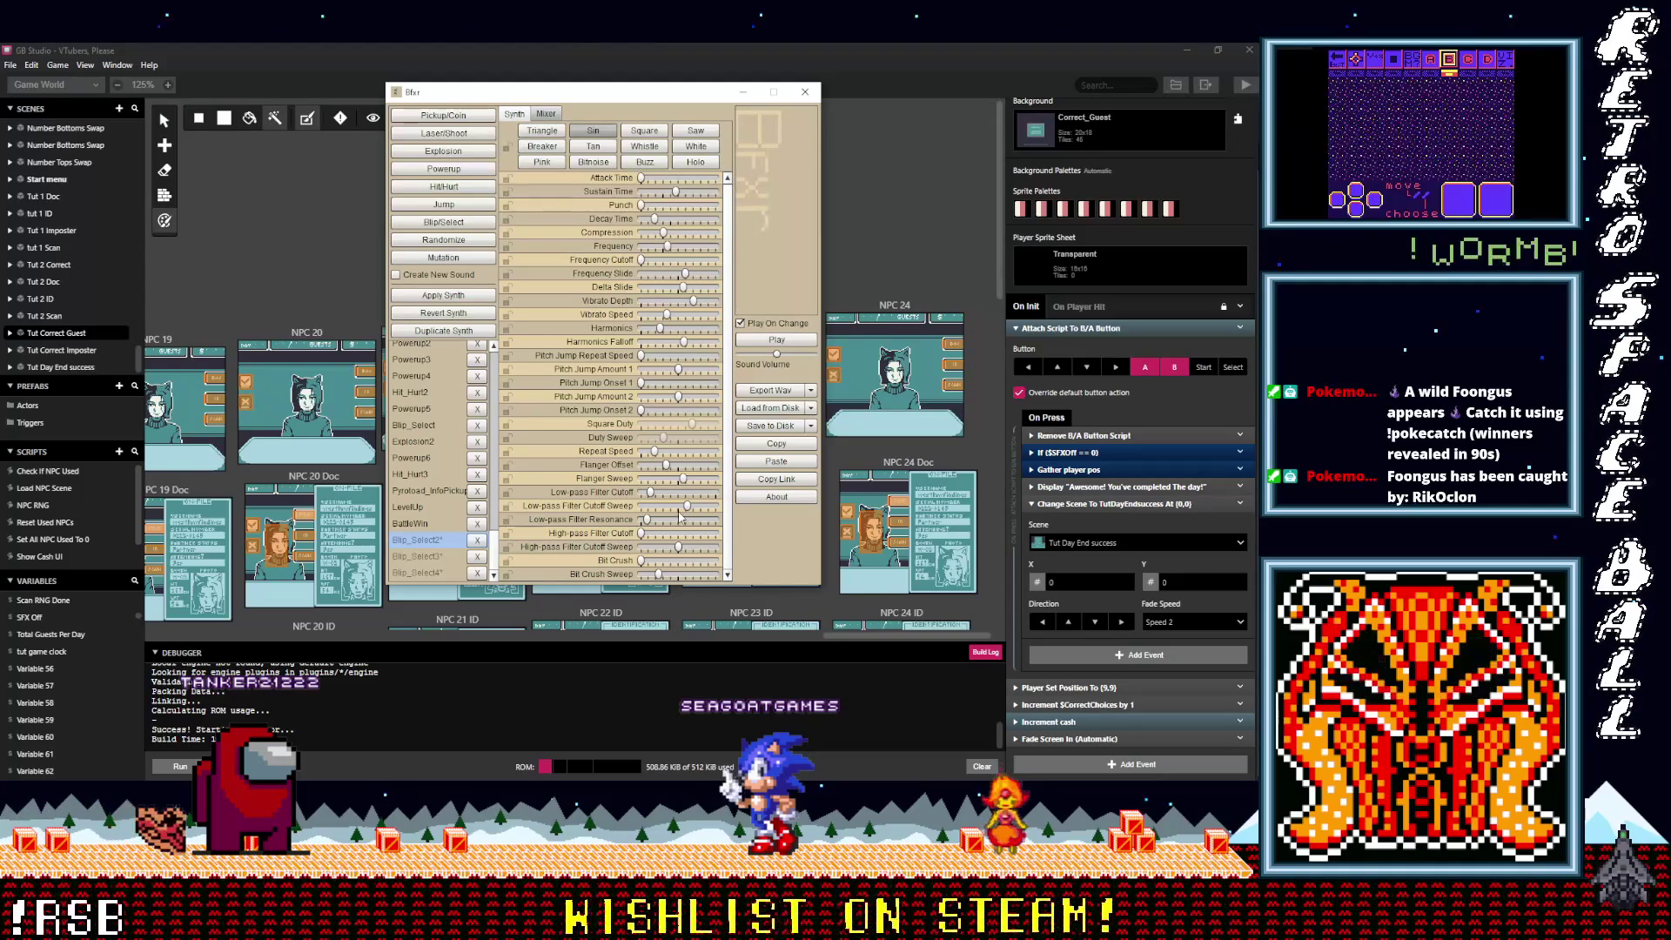
pyautogui.moveTo(686, 507)
pyautogui.mouseDown()
pyautogui.moveTo(686, 466)
pyautogui.moveTo(705, 481)
pyautogui.moveTo(658, 486)
pyautogui.mouseUp()
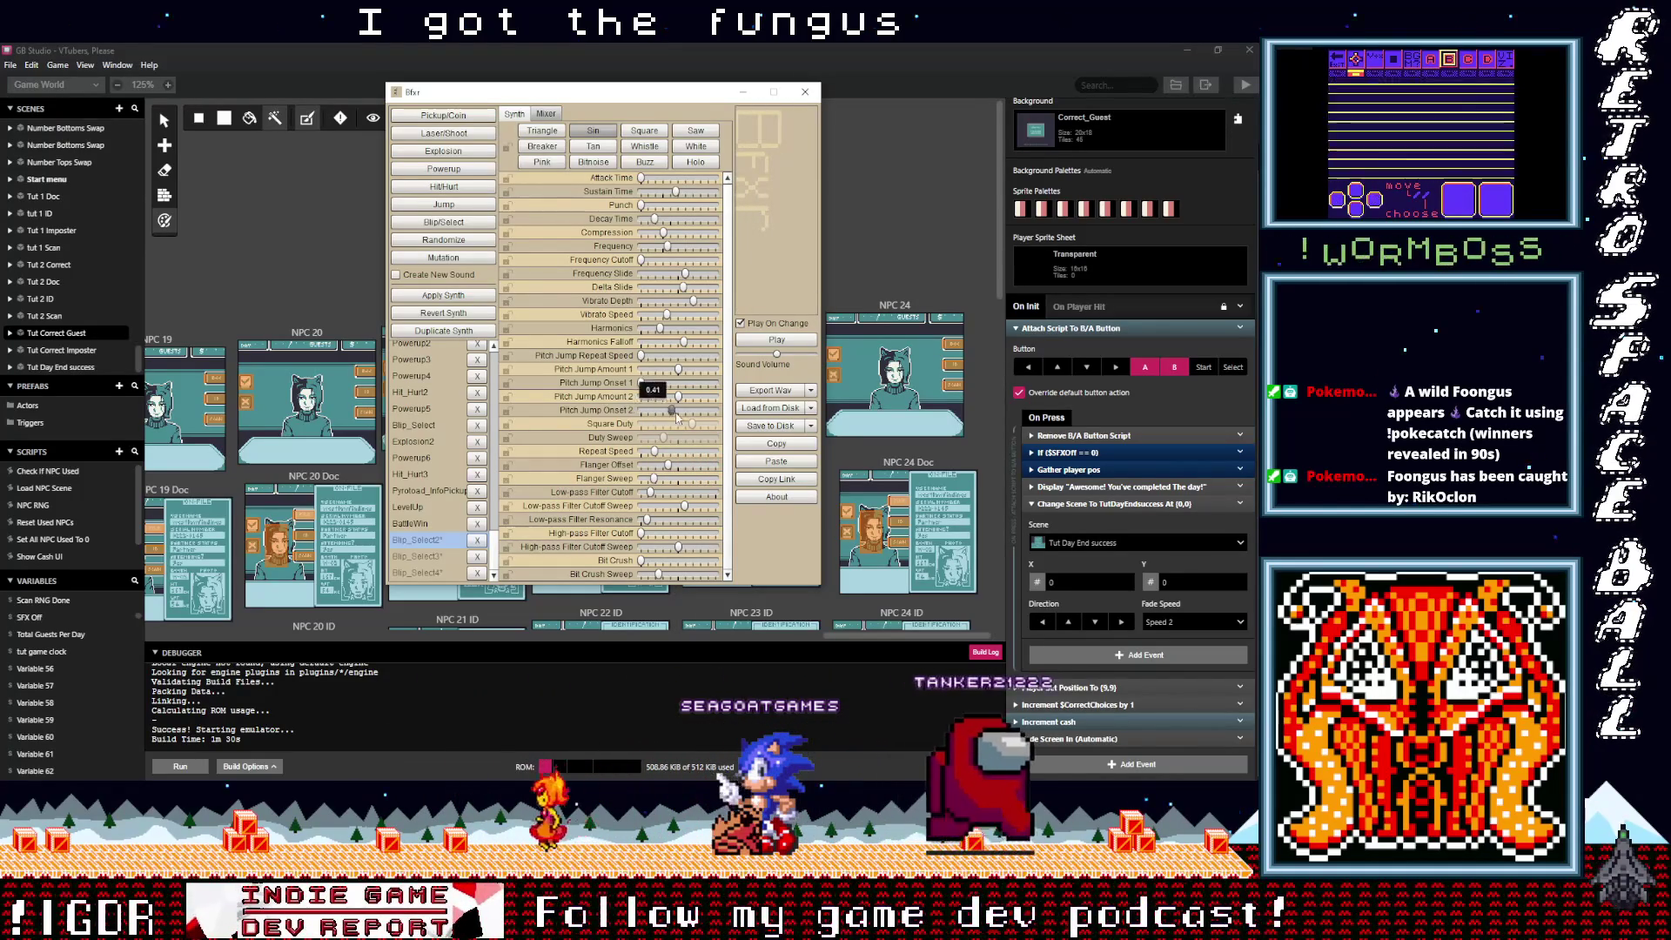
pyautogui.moveTo(678, 396)
pyautogui.mouseDown()
pyautogui.moveTo(659, 397)
pyautogui.moveTo(684, 384)
pyautogui.mouseUp()
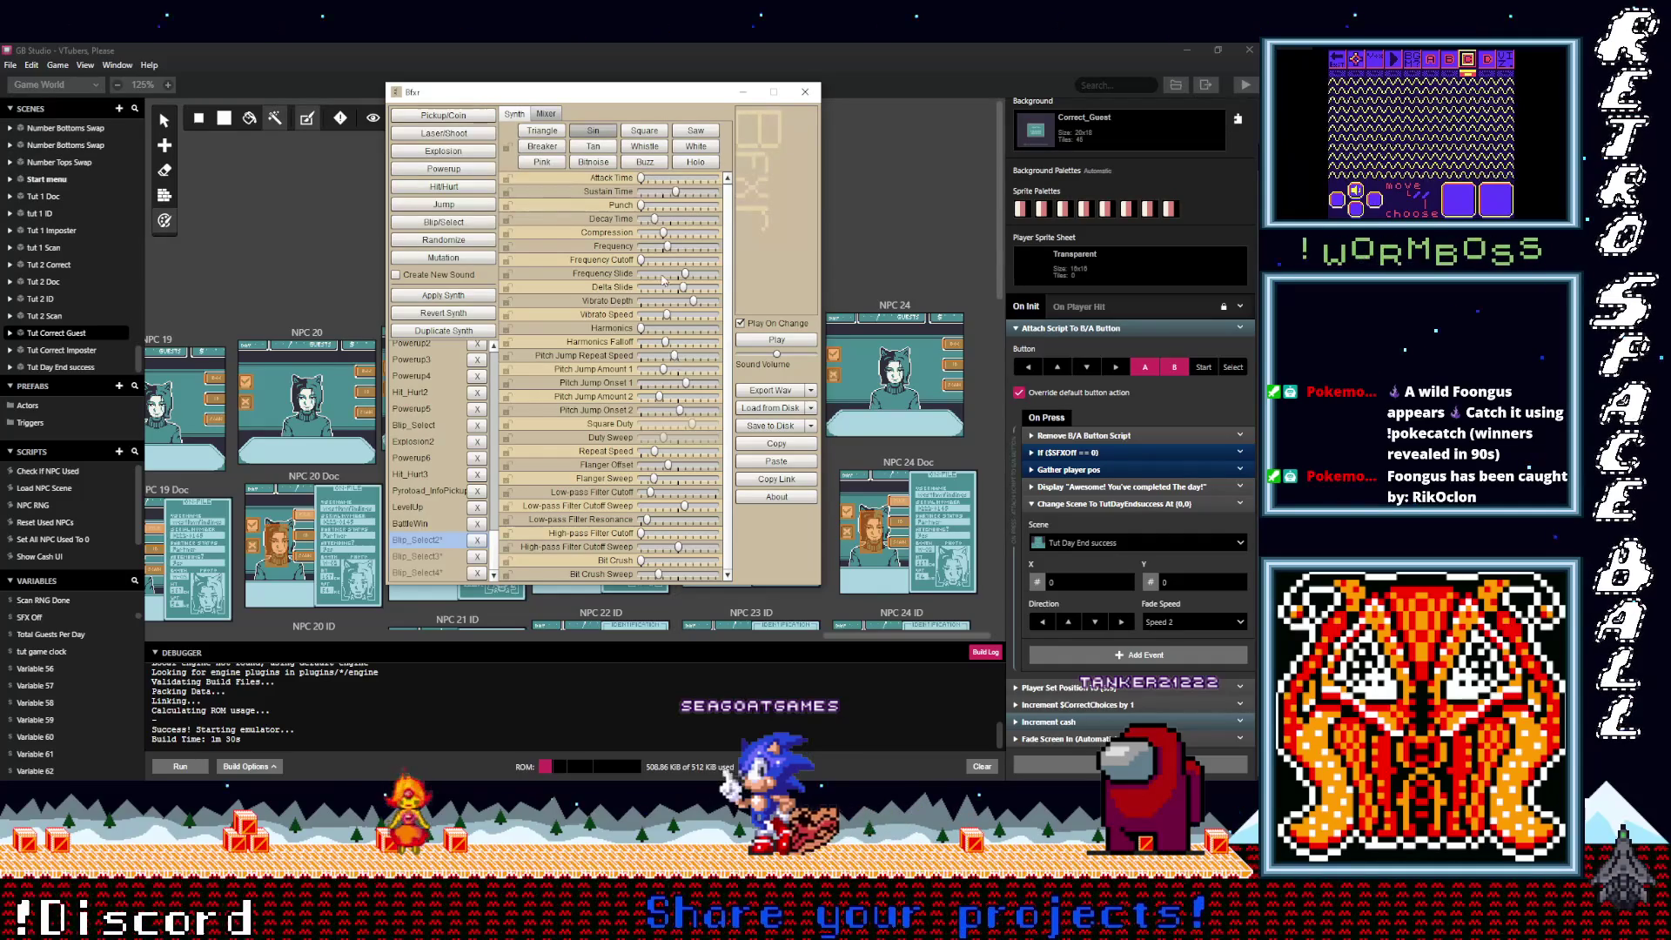
pyautogui.moveTo(680, 251); pyautogui.dragTo(682, 252)
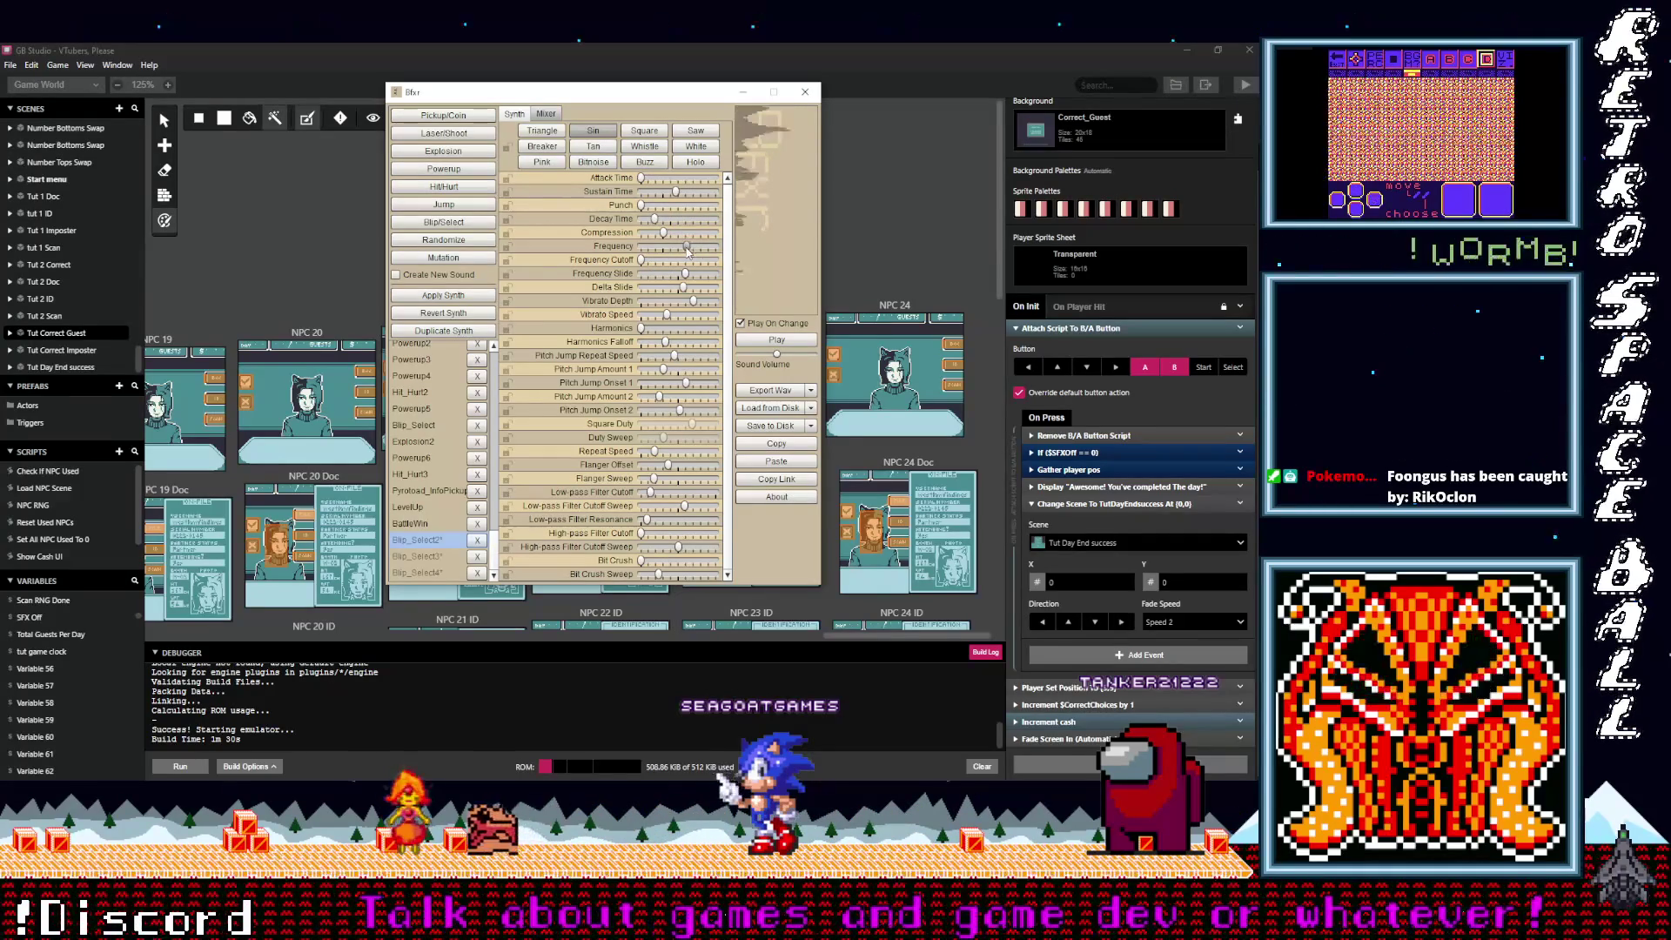
pyautogui.moveTo(676, 233); pyautogui.dragTo(715, 233)
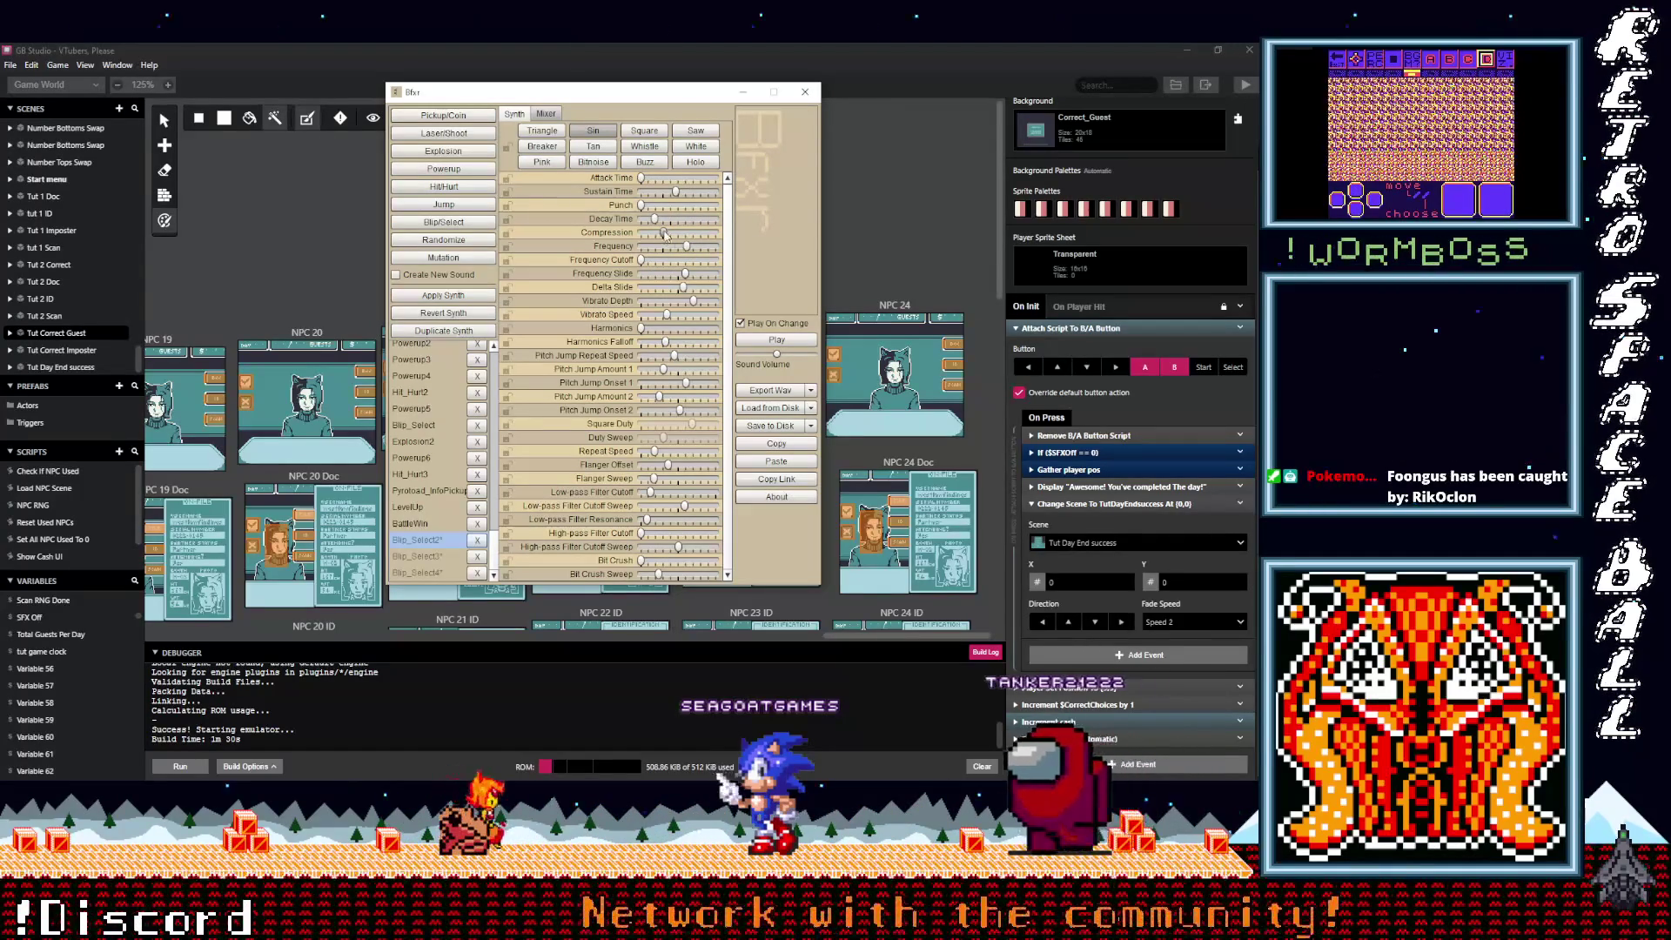
# Step: Bring compression to midway, lengthen decay, remove harmonics and raise delta slide to 0.22
pyautogui.click(688, 234)
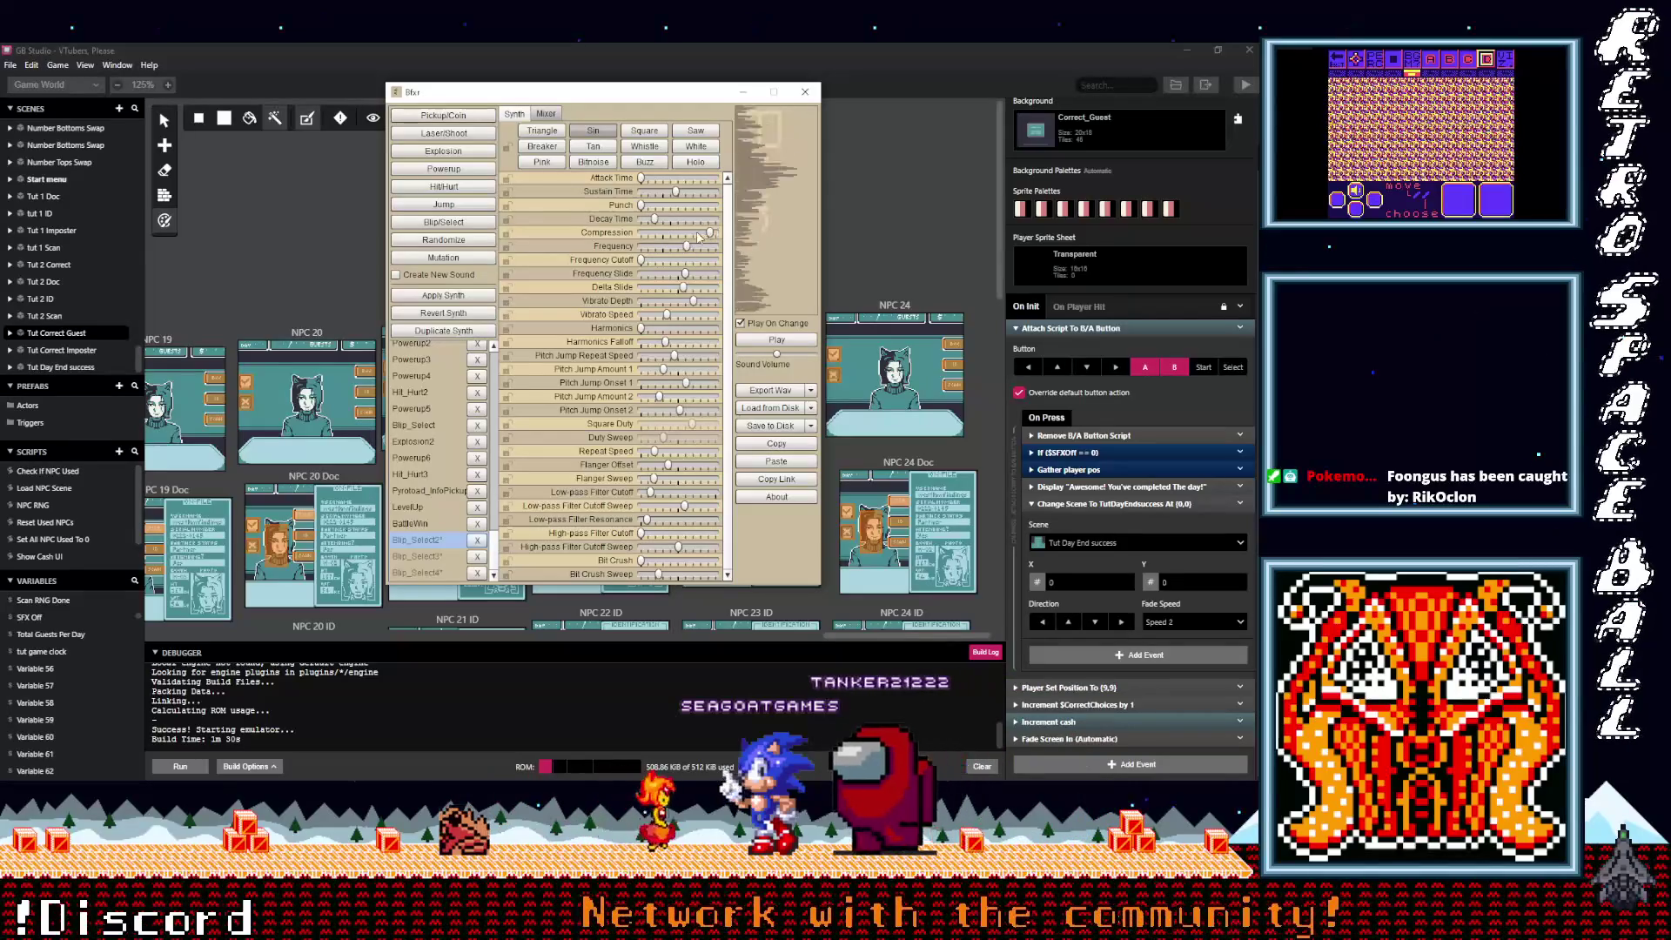
pyautogui.moveTo(660, 225); pyautogui.dragTo(646, 206)
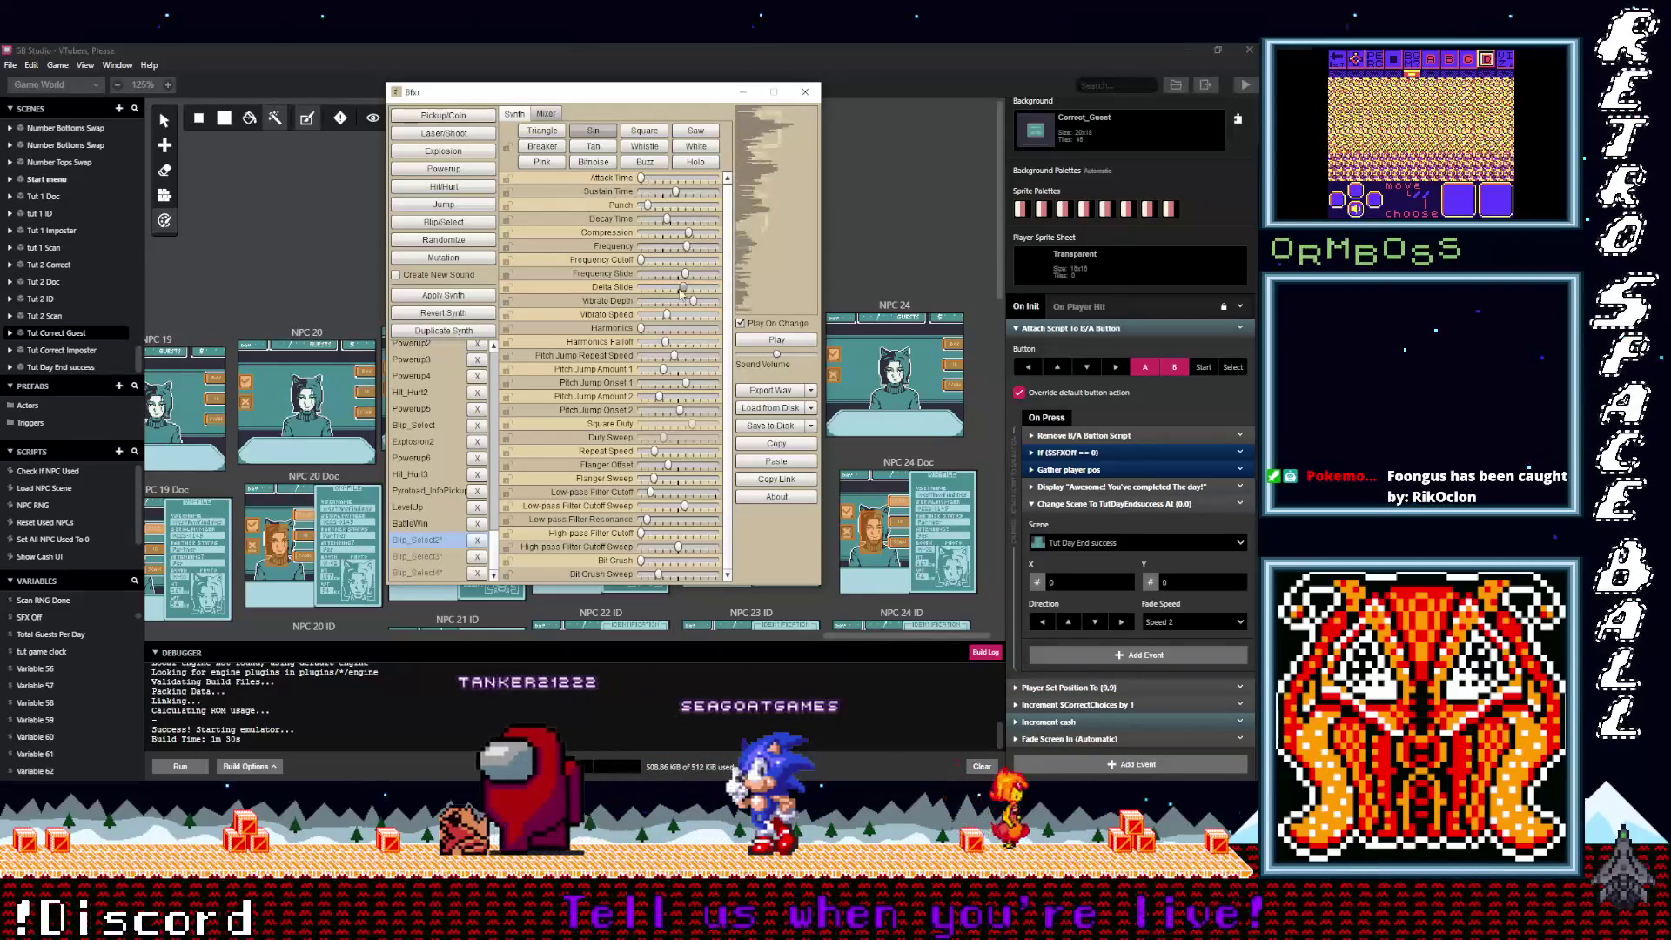
pyautogui.moveTo(685, 329); pyautogui.dragTo(641, 329)
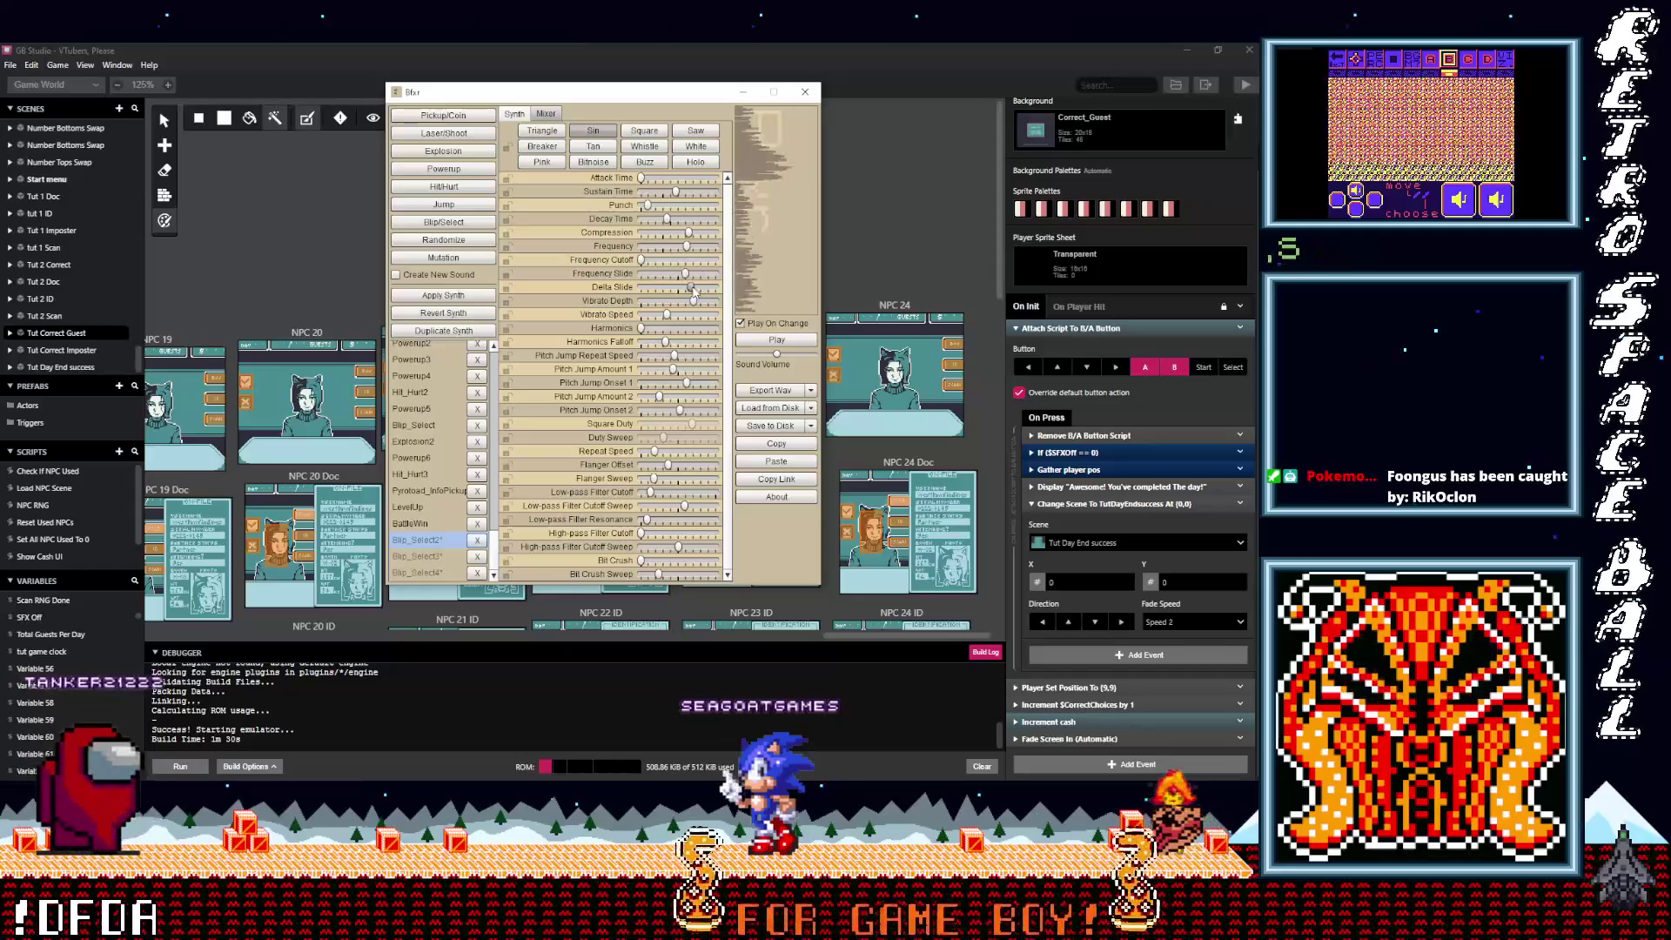
pyautogui.moveTo(684, 288)
pyautogui.mouseDown()
pyautogui.moveTo(706, 306)
pyautogui.moveTo(659, 303)
pyautogui.mouseUp()
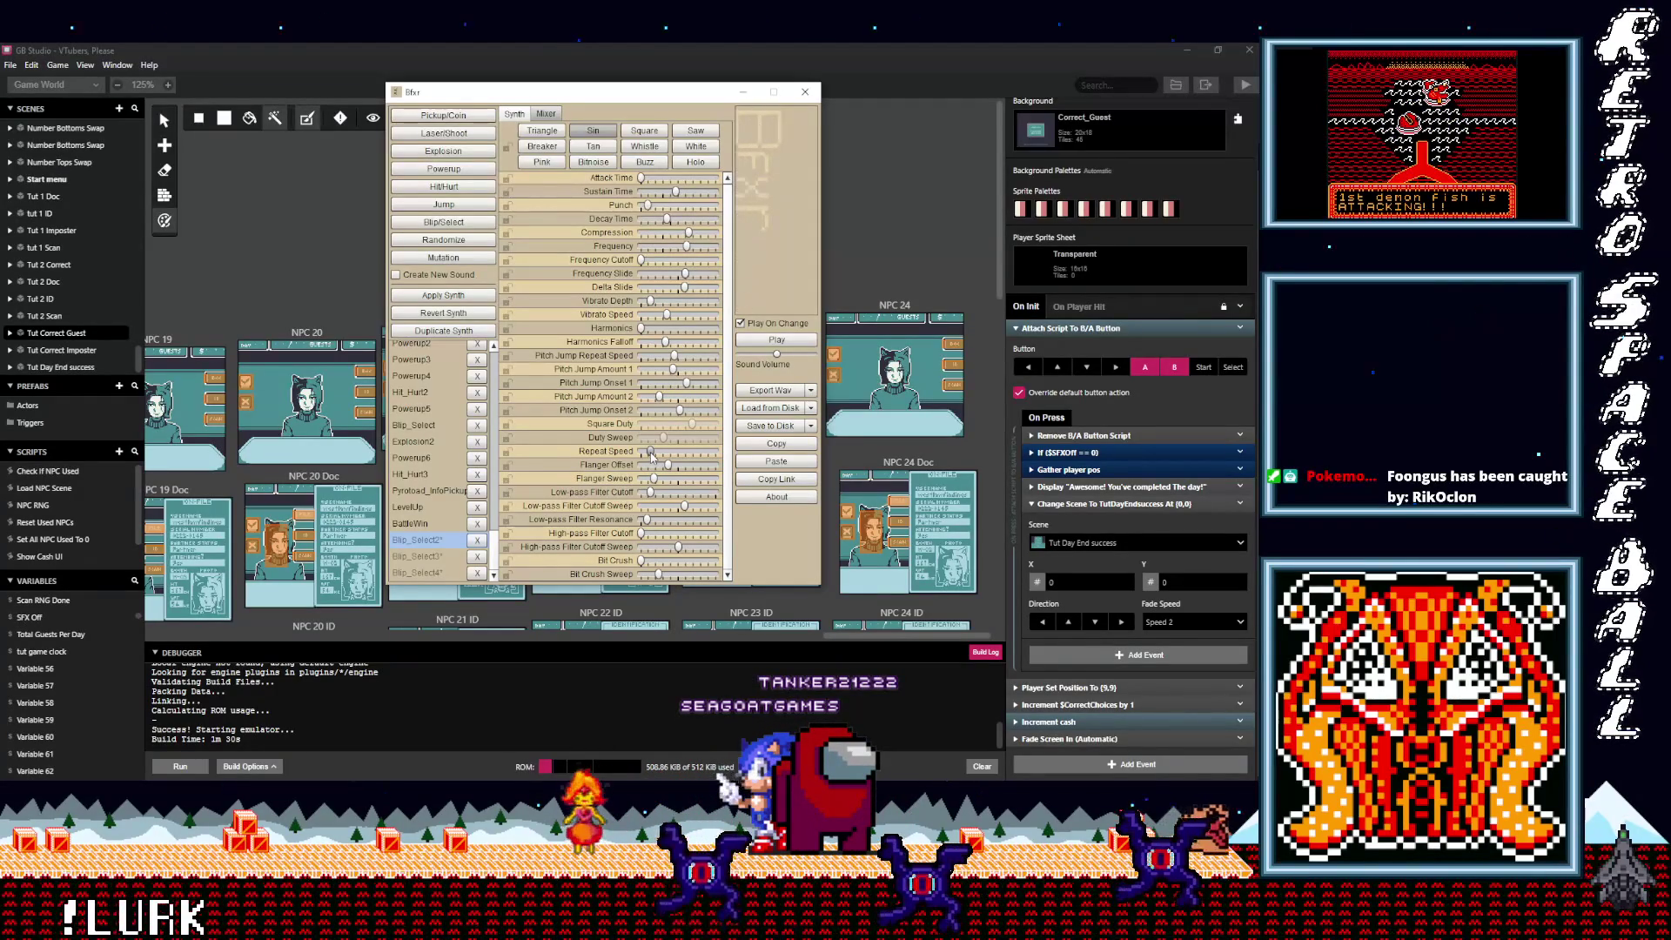
pyautogui.moveTo(651, 456); pyautogui.dragTo(648, 456)
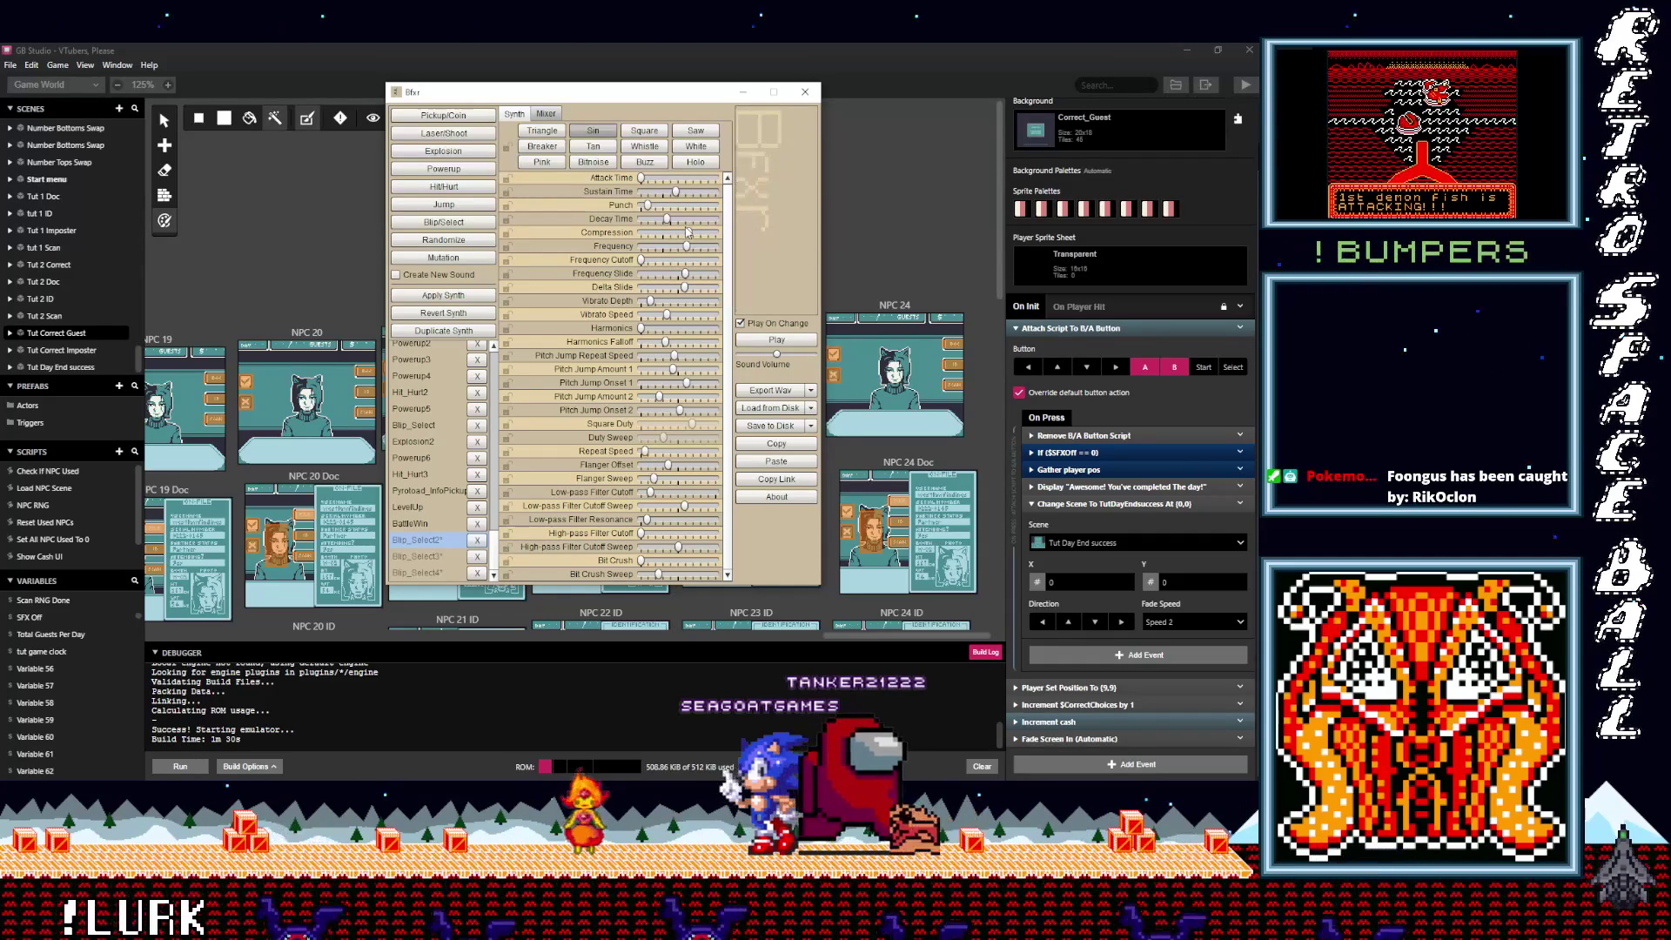
# Step: Set sustain to 0.67, increase flanger sweep, lower delta and frequency slide, reduce punch, then start Export Wav
pyautogui.moveTo(675, 192); pyautogui.dragTo(691, 193)
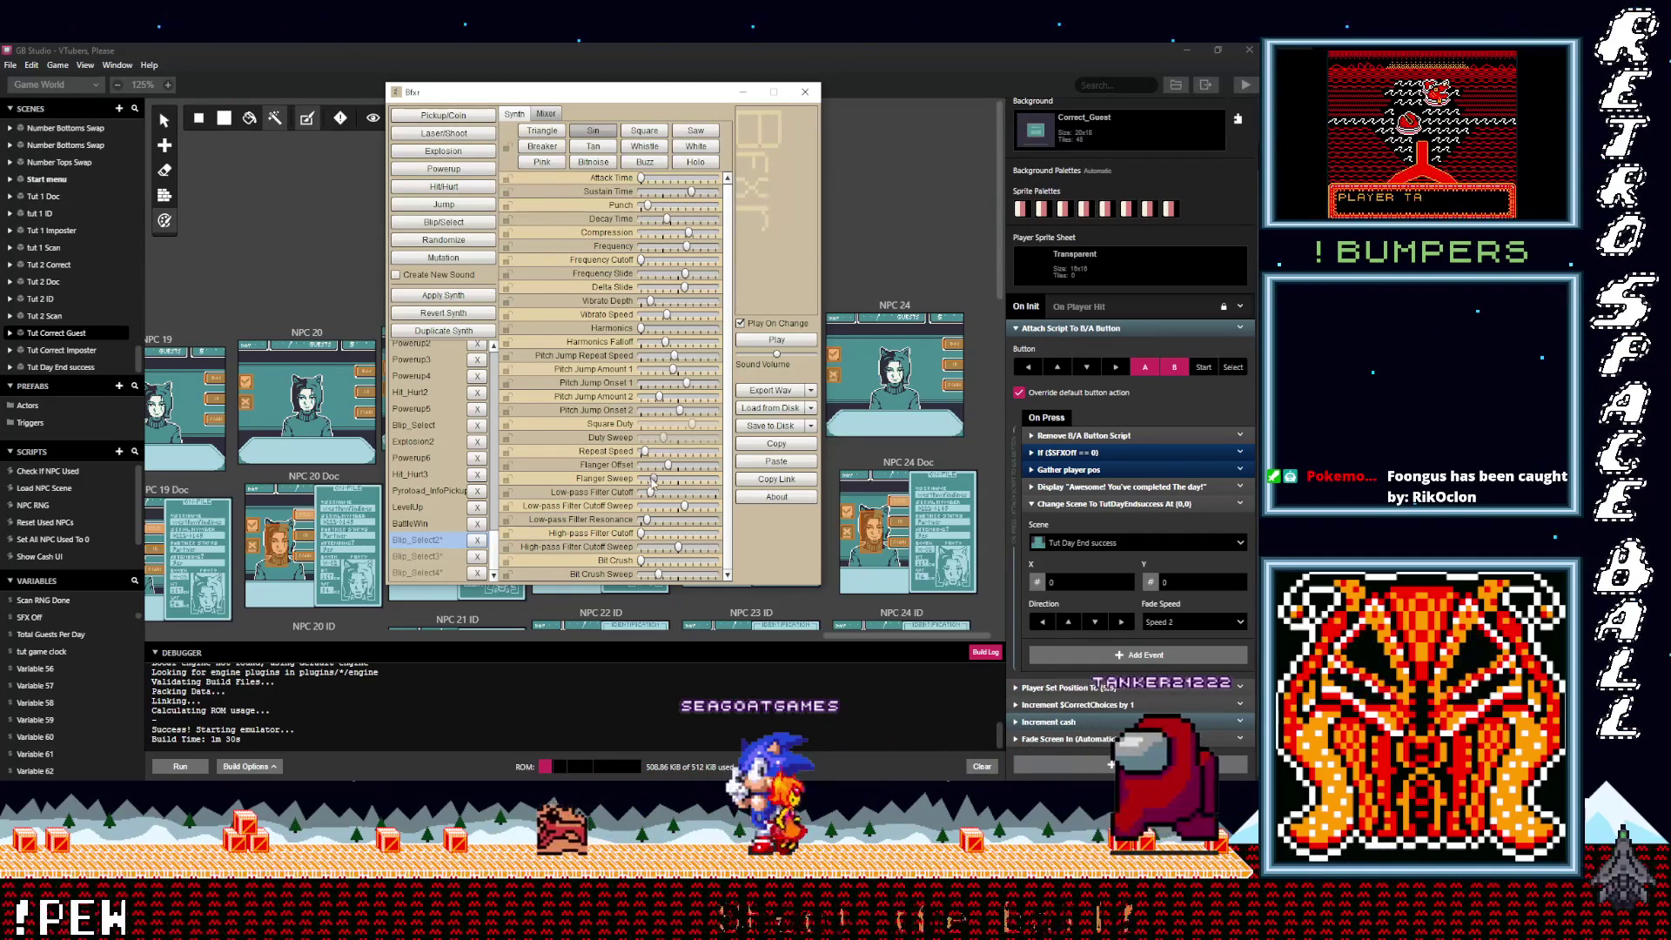
pyautogui.moveTo(654, 479); pyautogui.dragTo(676, 479)
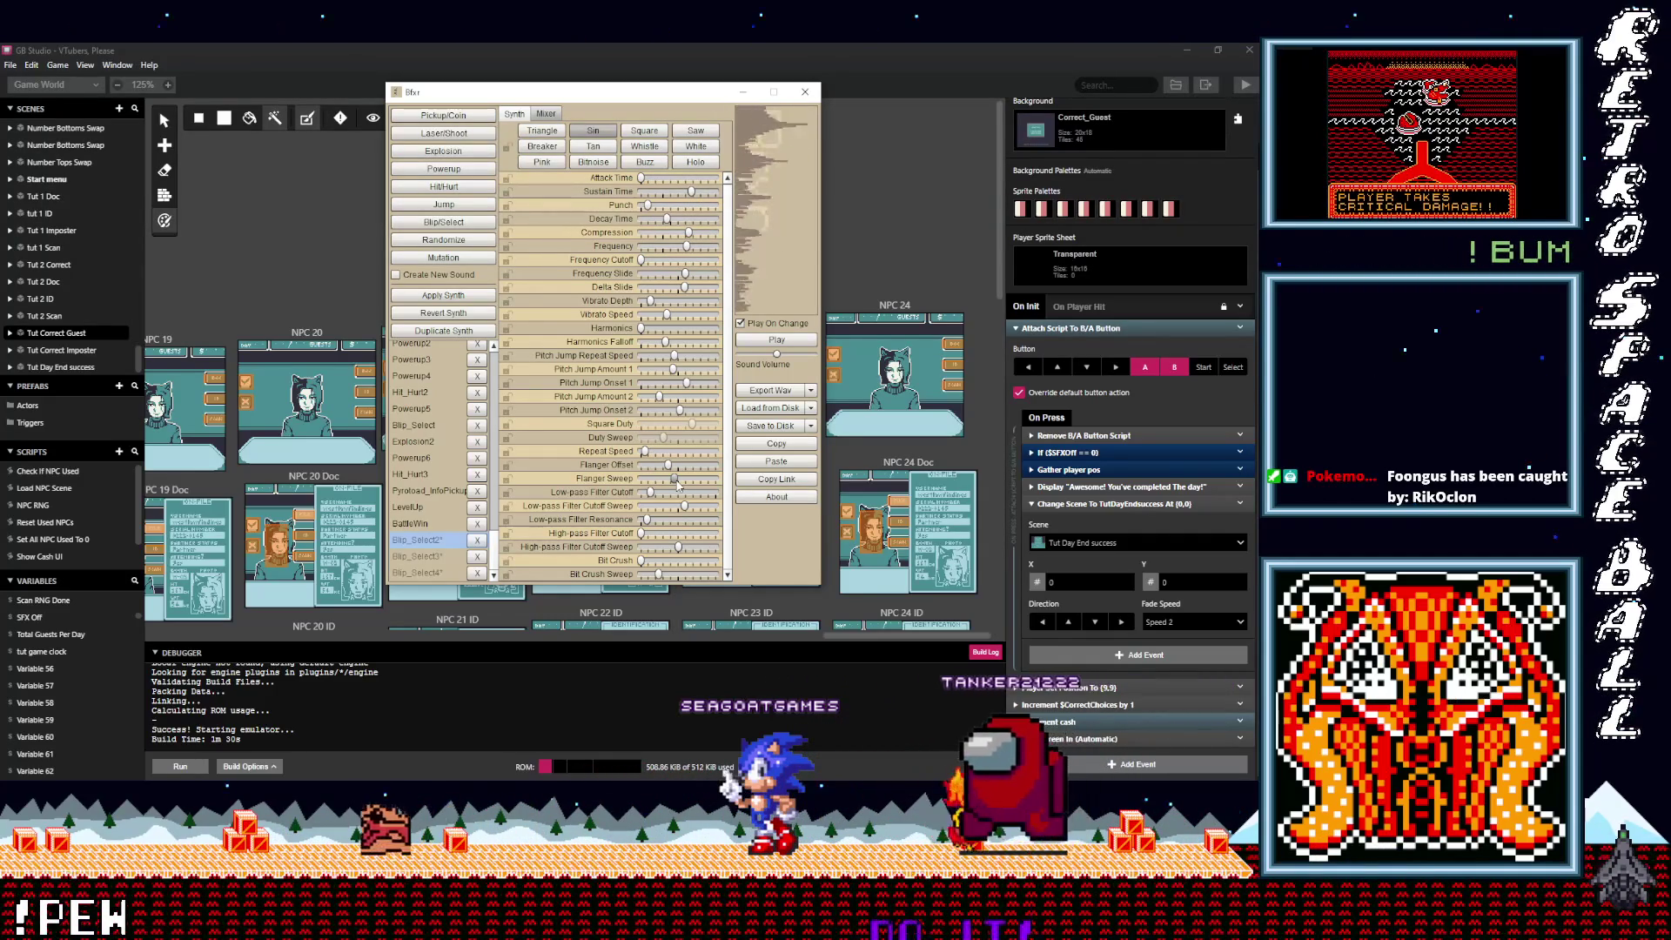
pyautogui.click(684, 288)
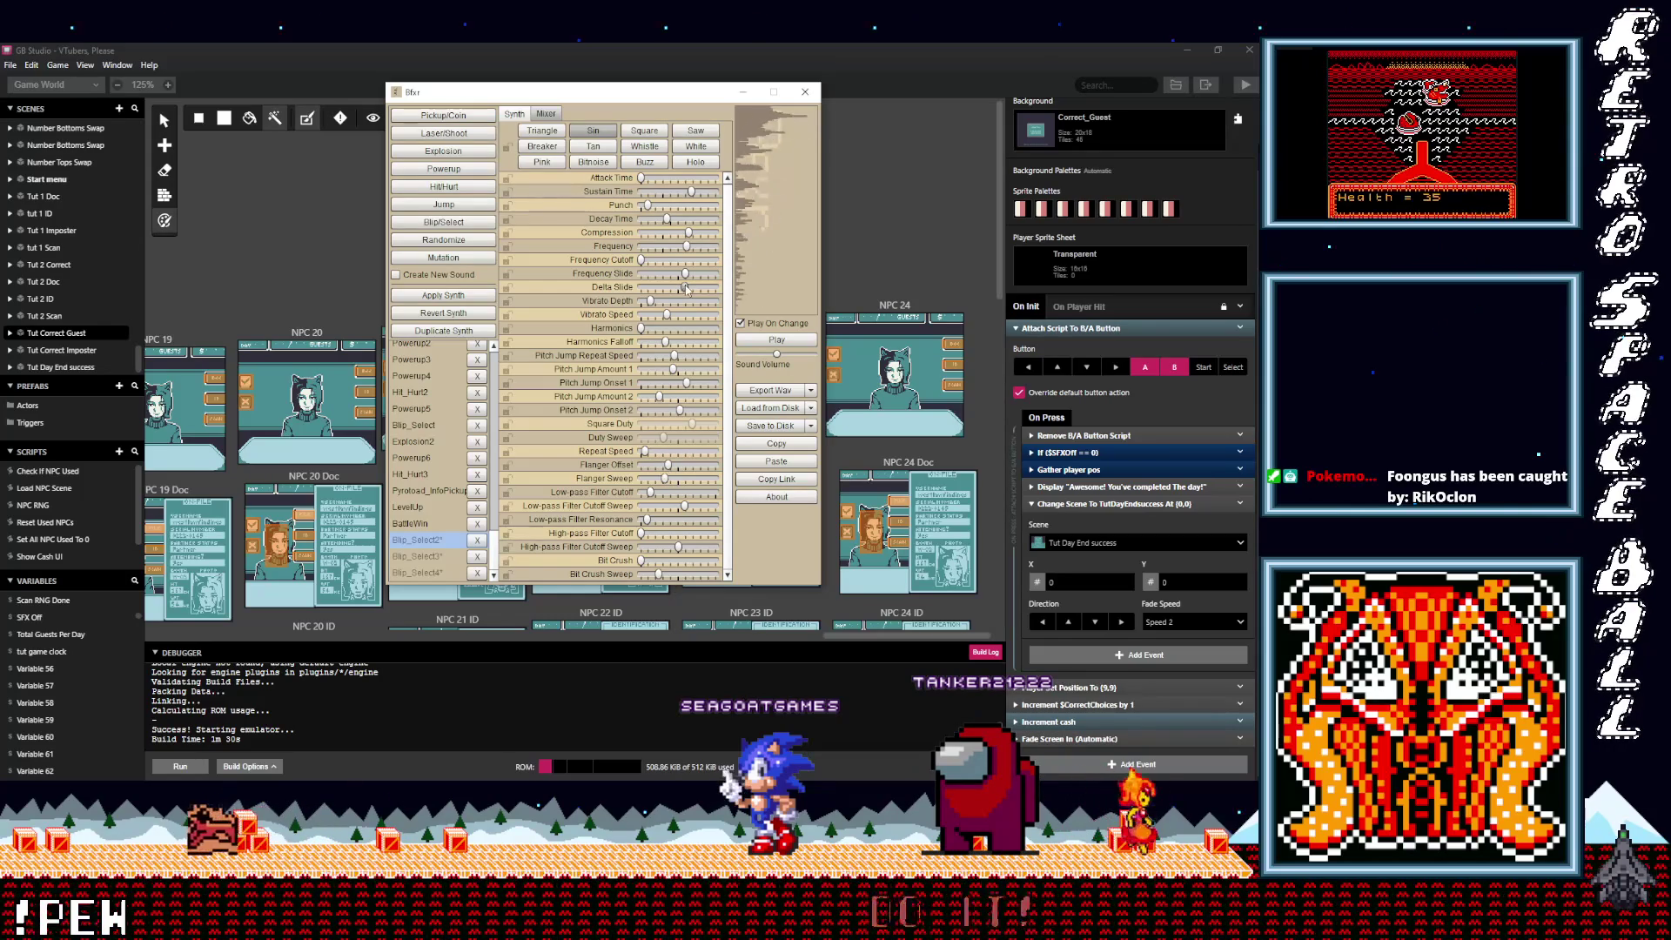
pyautogui.click(686, 287)
pyautogui.moveTo(687, 275); pyautogui.dragTo(674, 275)
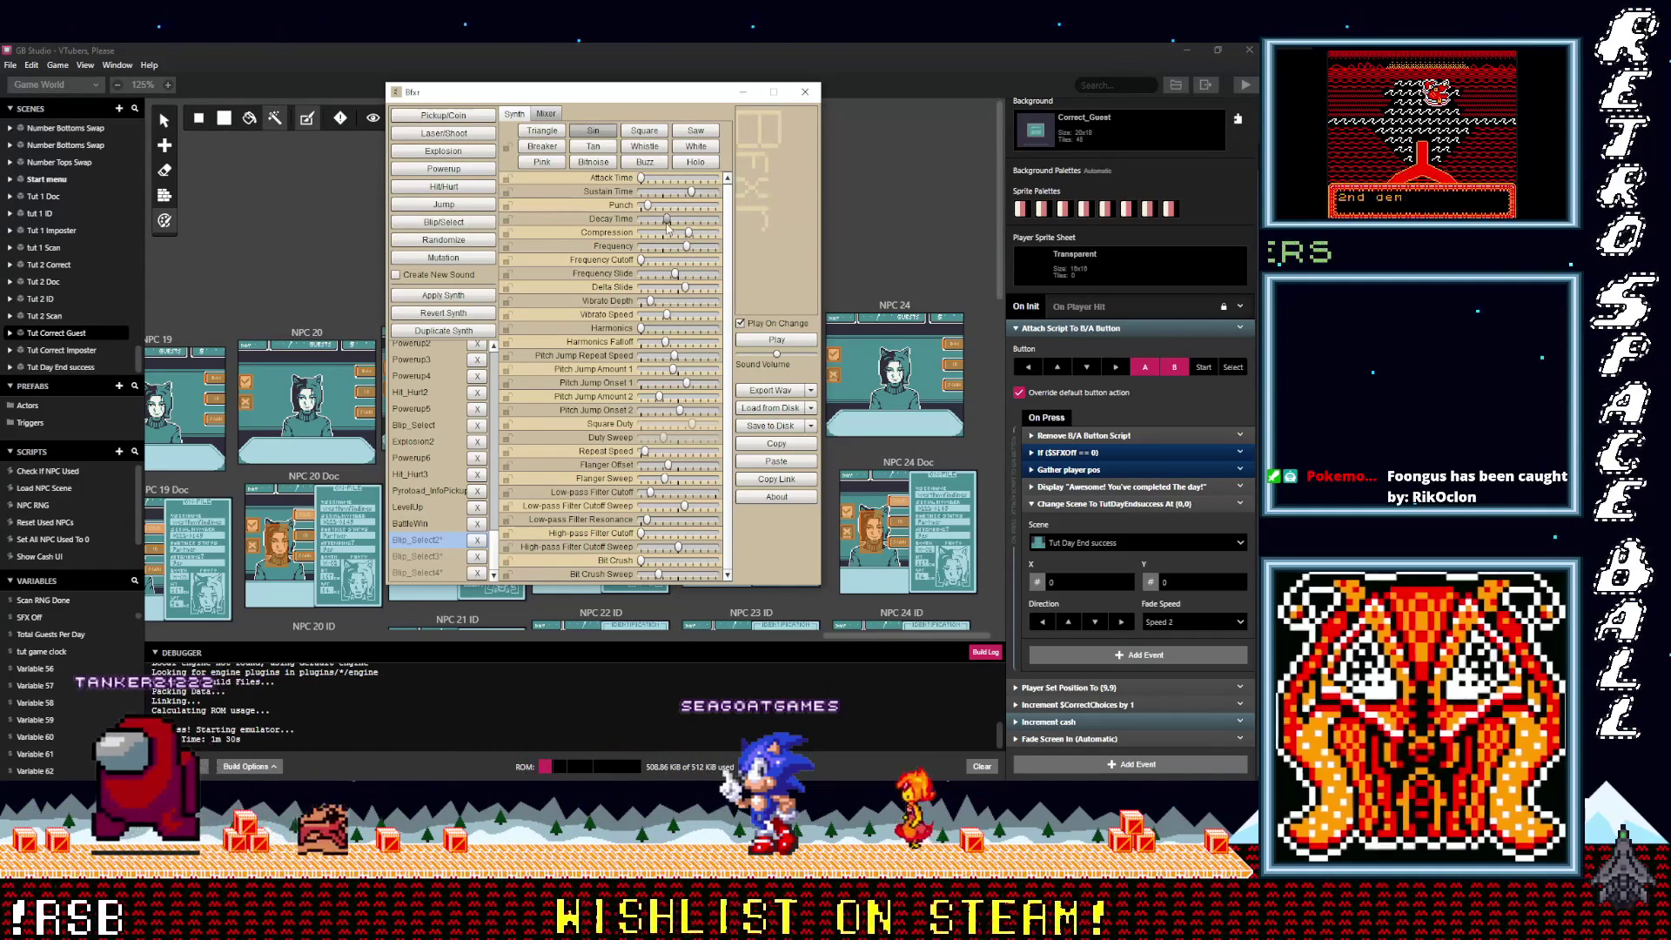
pyautogui.click(642, 205)
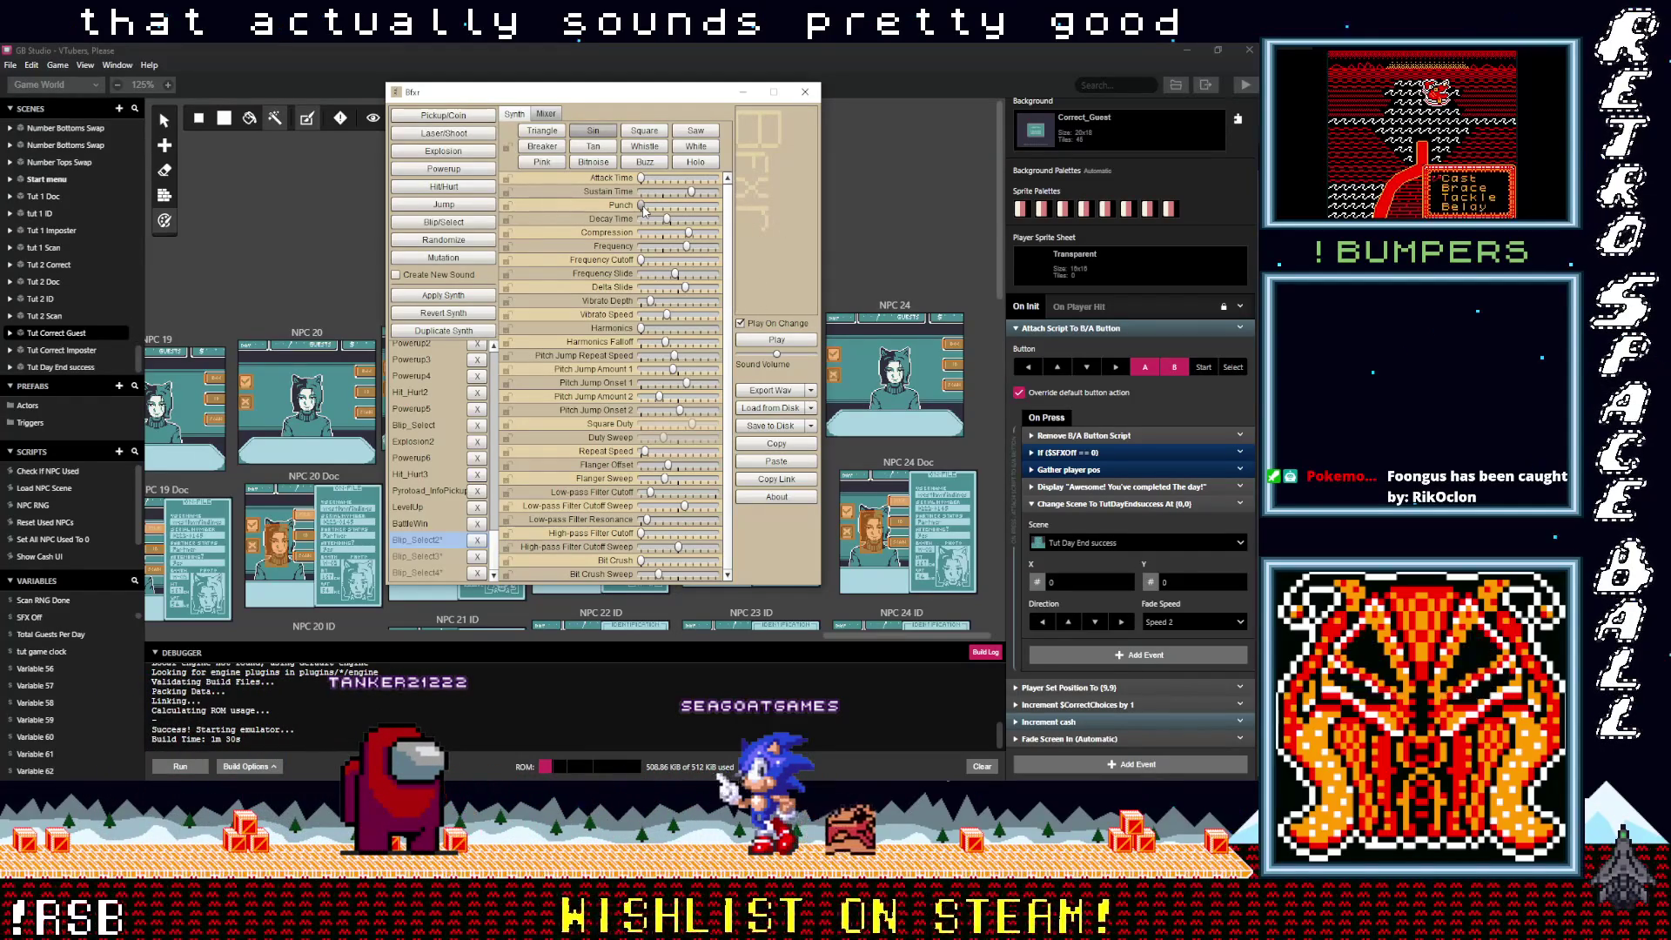
pyautogui.click(795, 388)
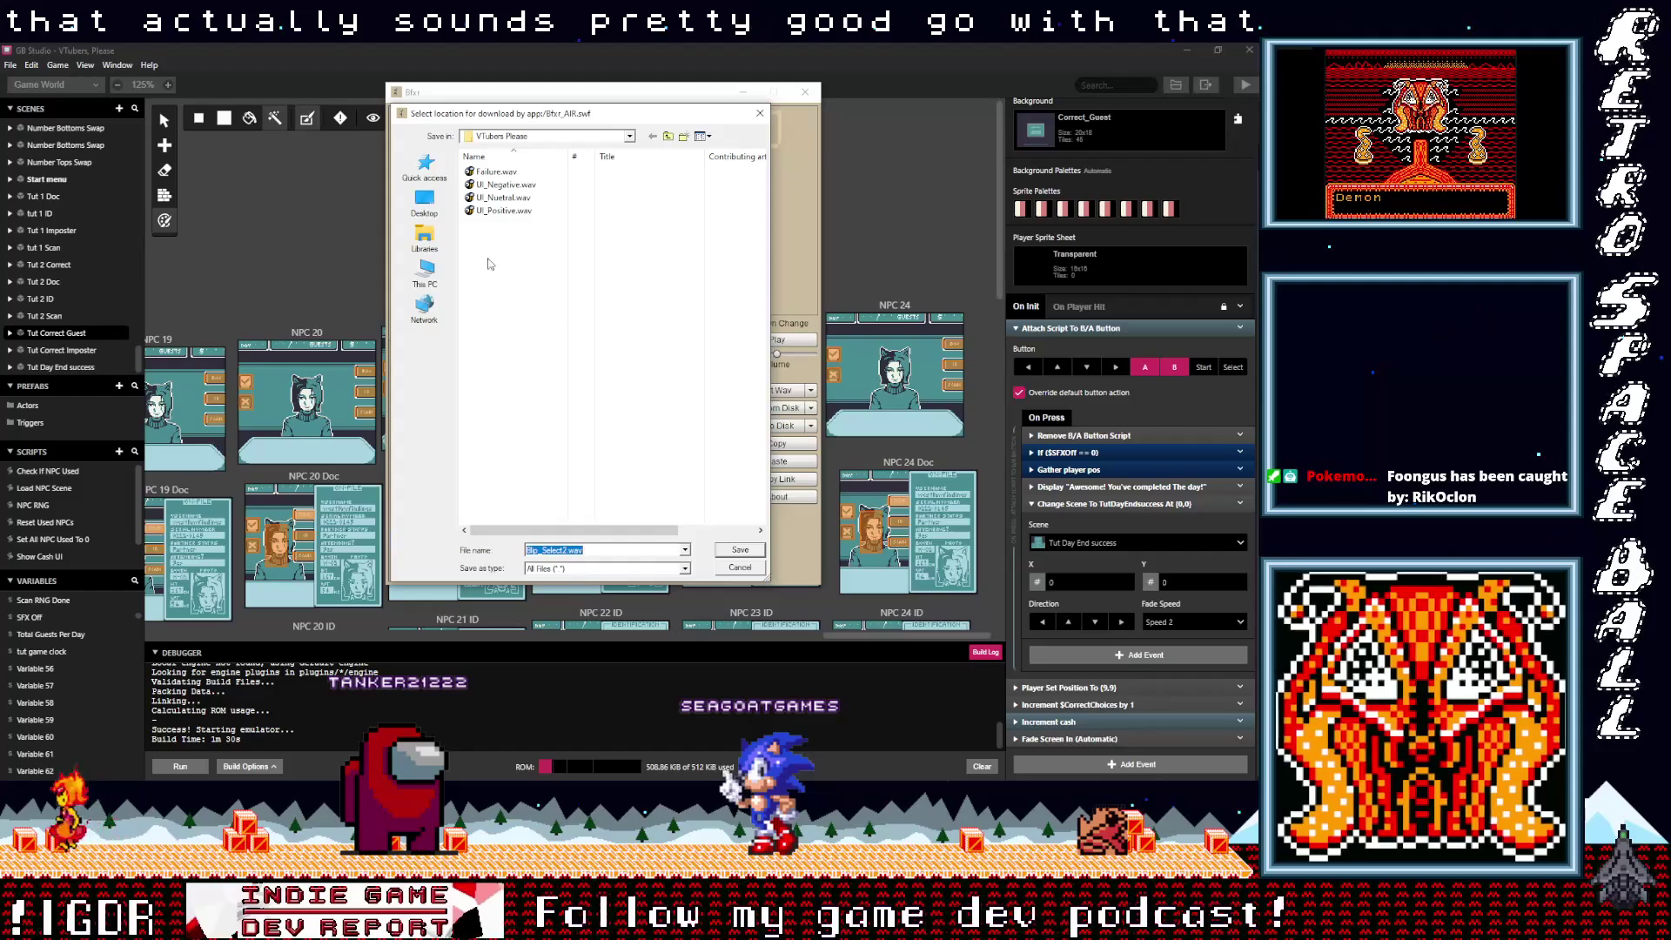
# Step: Save the exported sound as Success.wav in the VTubers Please folder
pyautogui.click(496, 172)
pyautogui.click(547, 551)
pyautogui.write('Success')
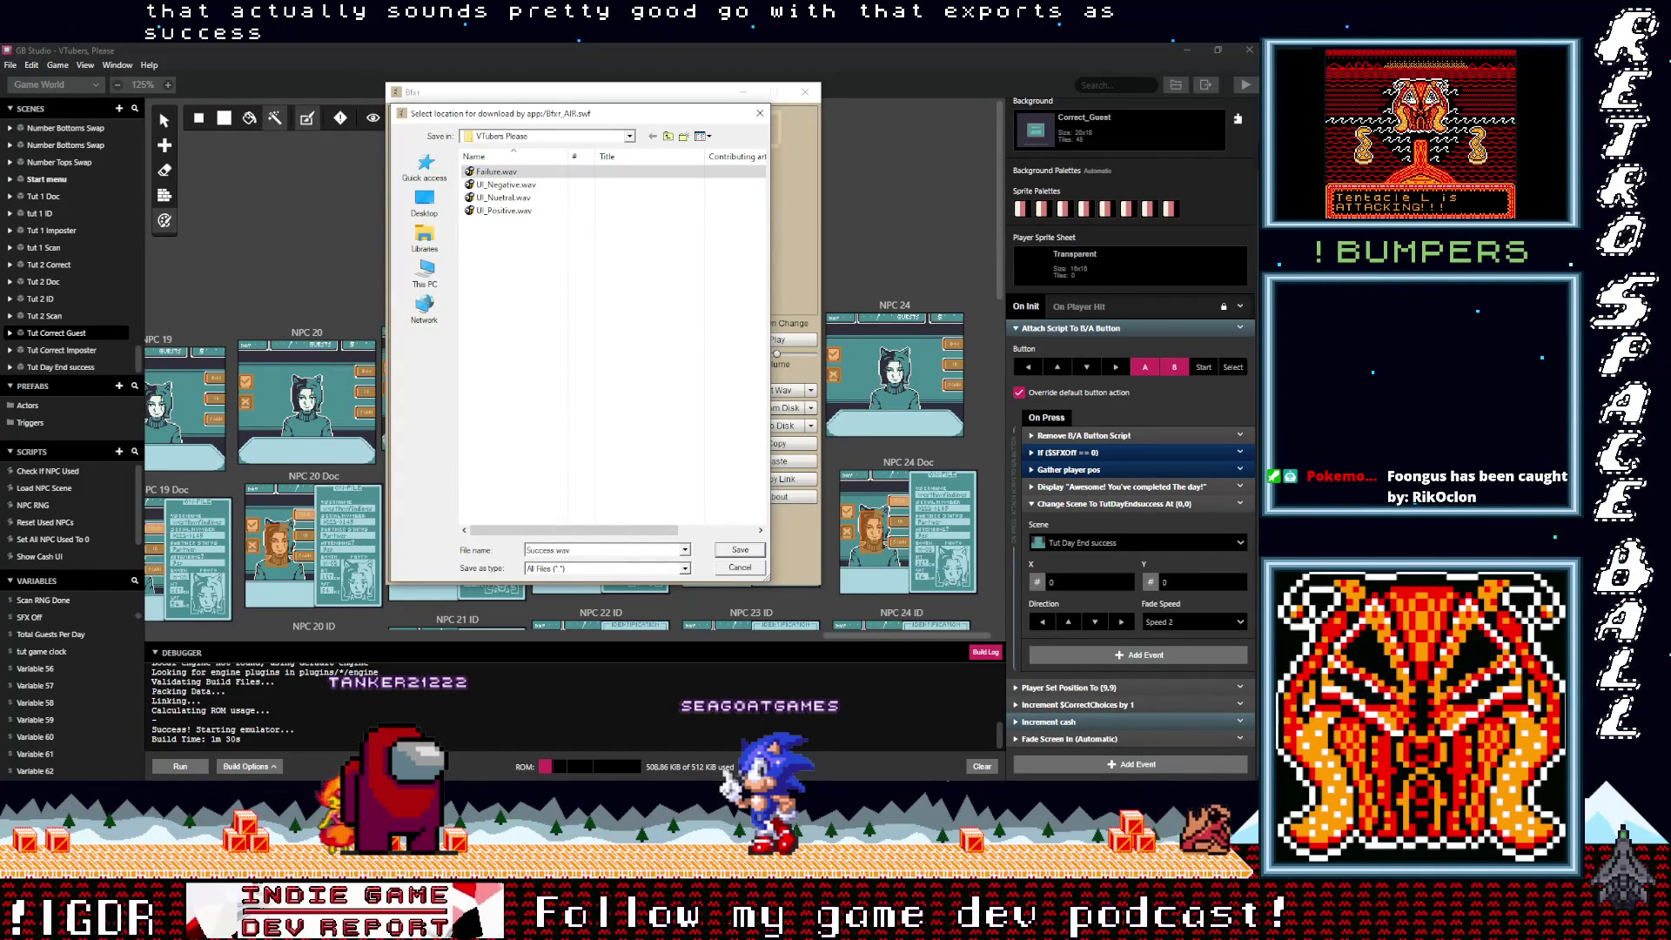
pyautogui.click(740, 549)
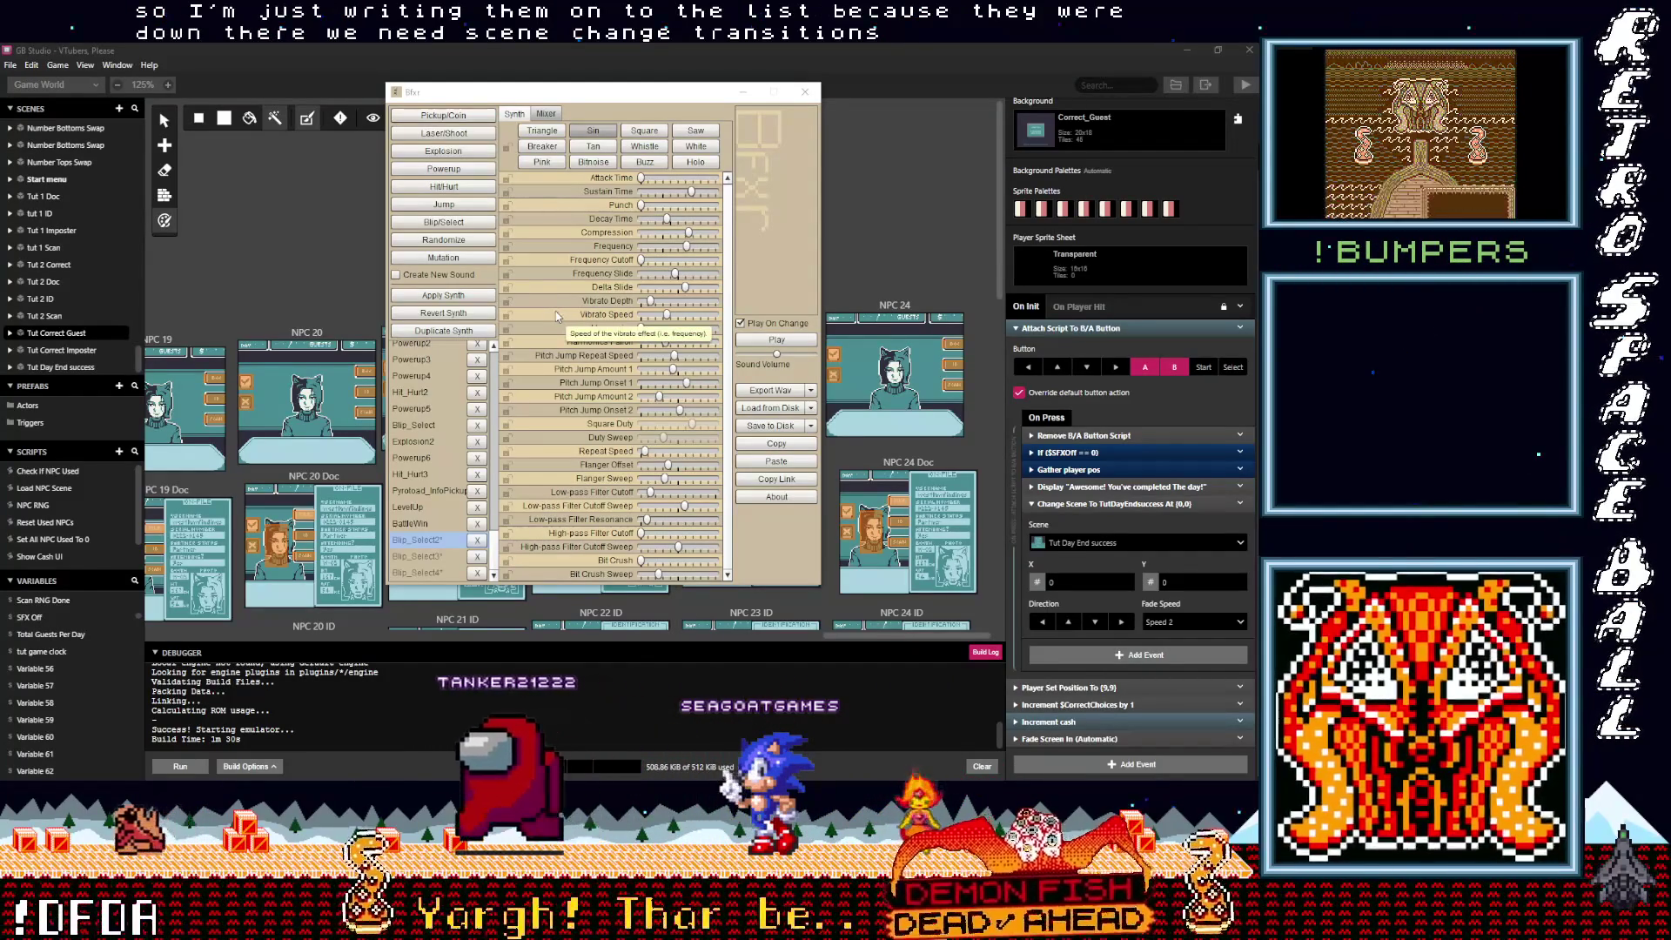
# Step: Preview the saved Blip_Select2, Blip_Select3, Blip_Select4 and Pyroload_InfoPickup sounds
pyautogui.click(427, 559)
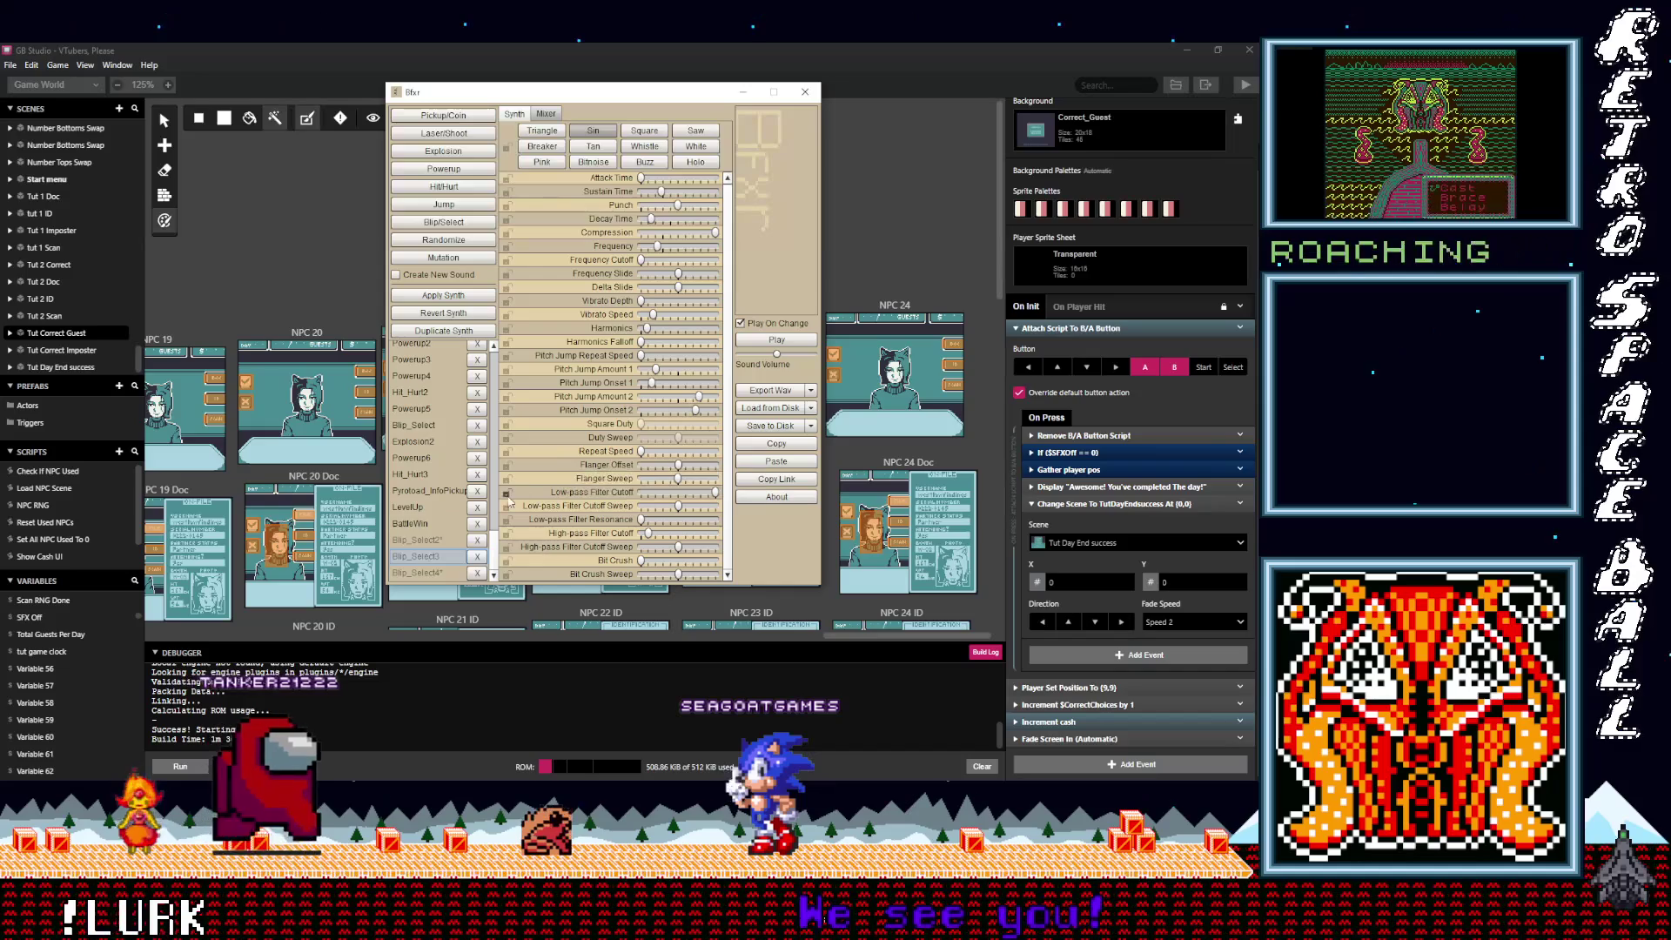
pyautogui.click(425, 541)
pyautogui.click(426, 556)
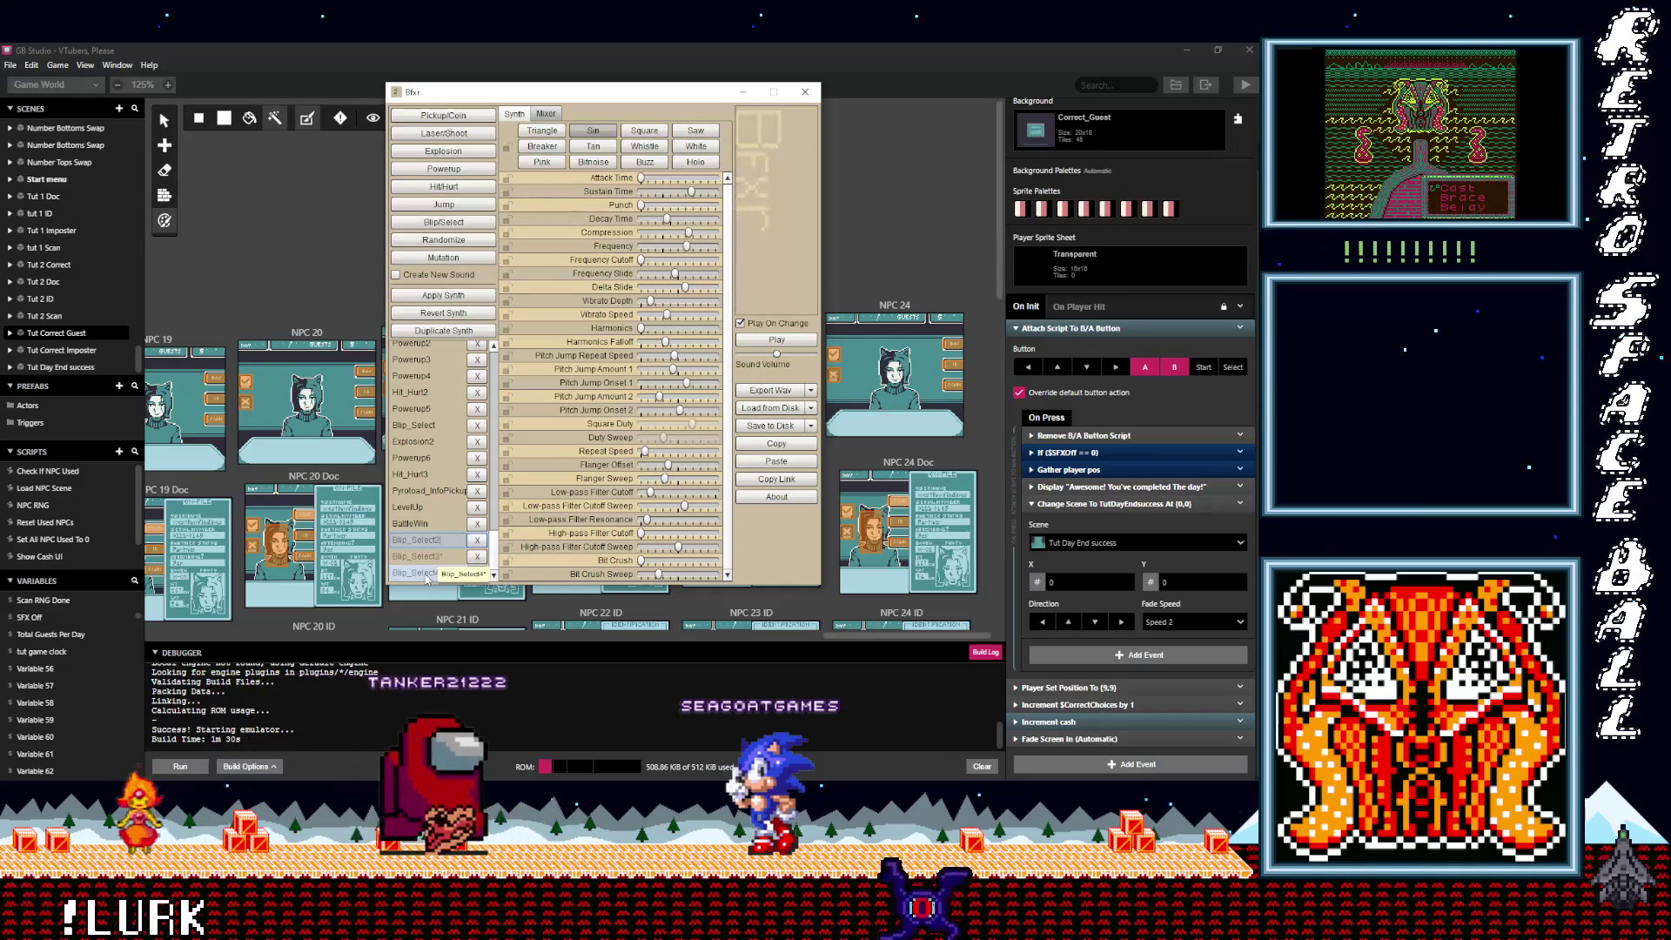
pyautogui.click(426, 571)
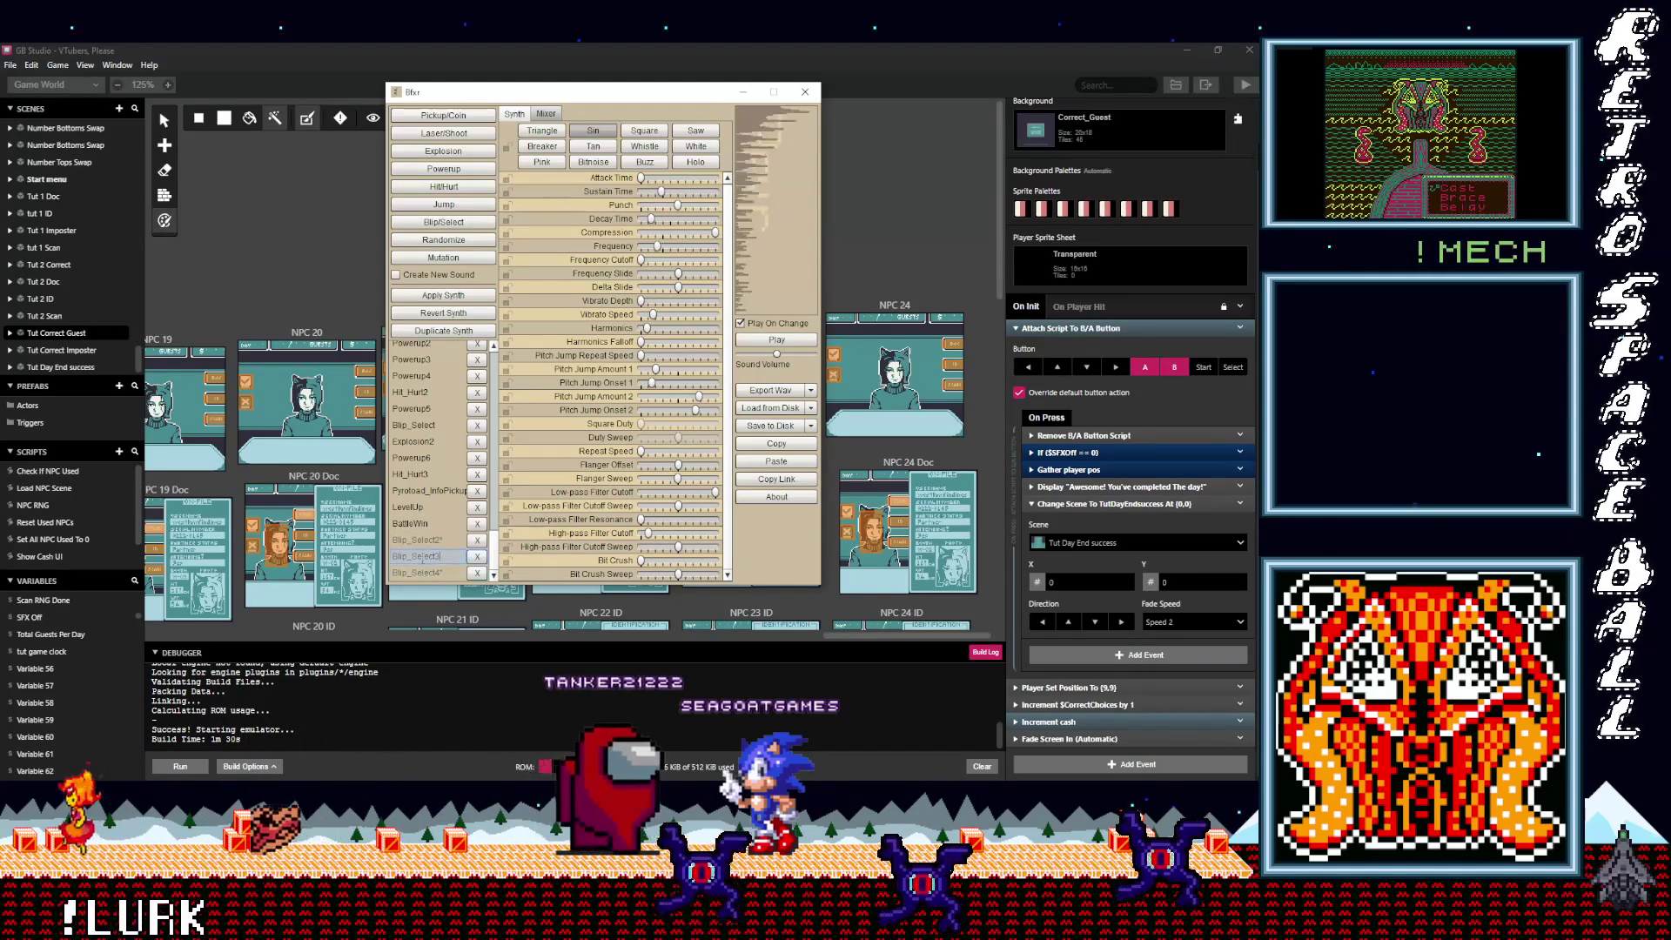
pyautogui.click(424, 540)
pyautogui.click(422, 524)
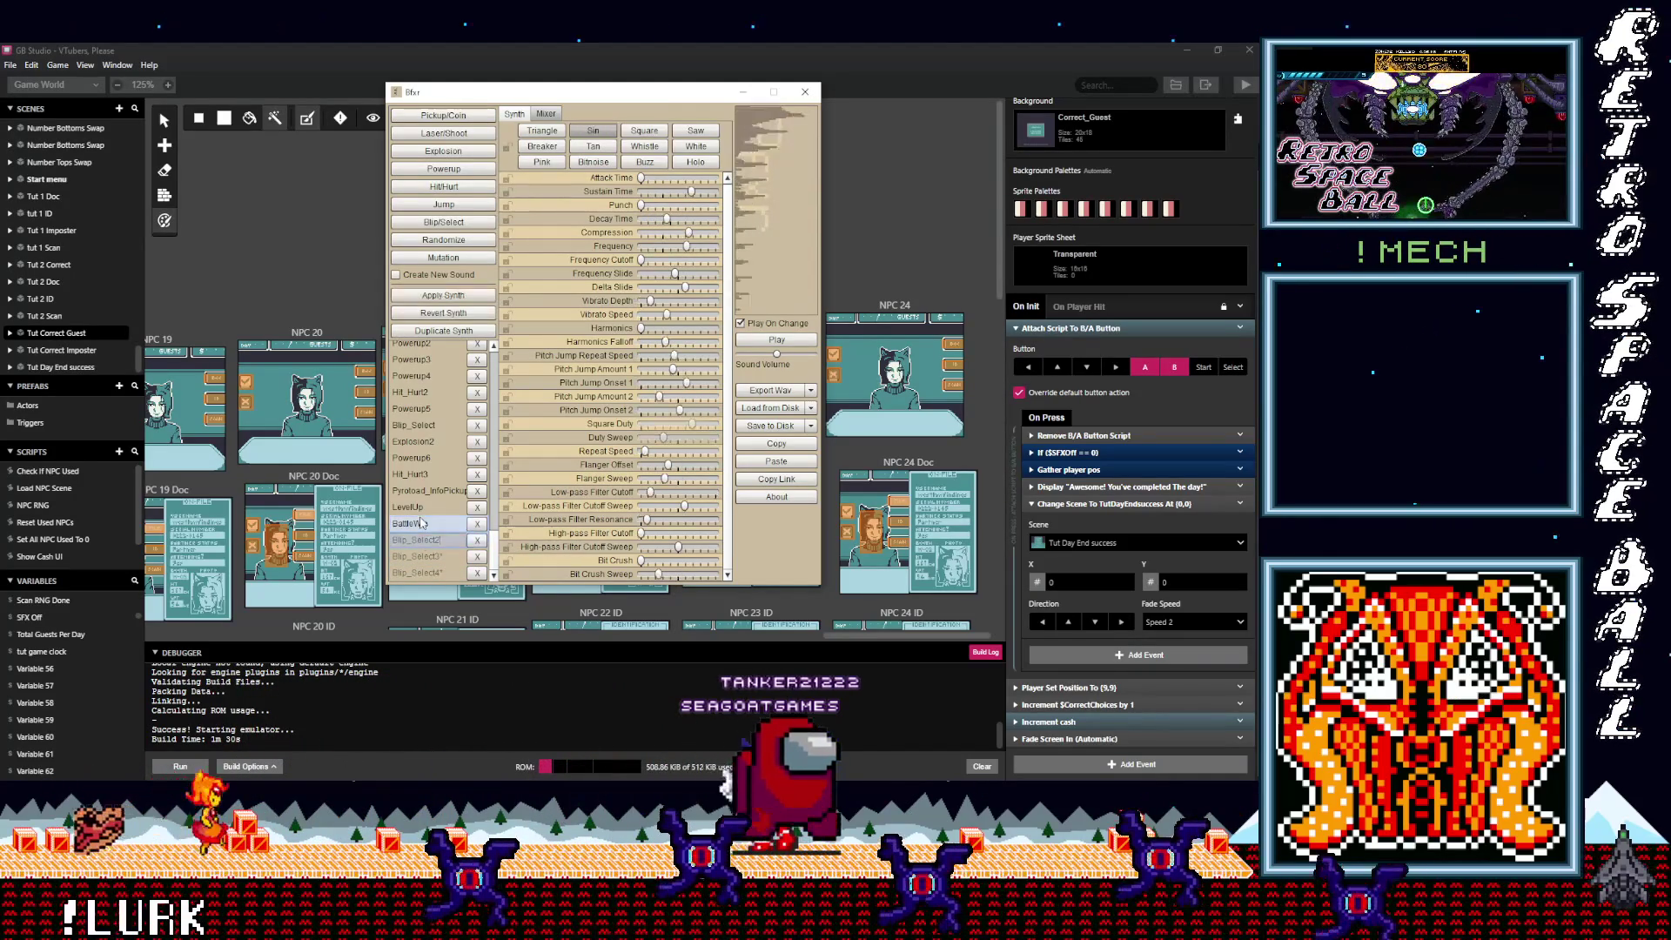
pyautogui.click(421, 492)
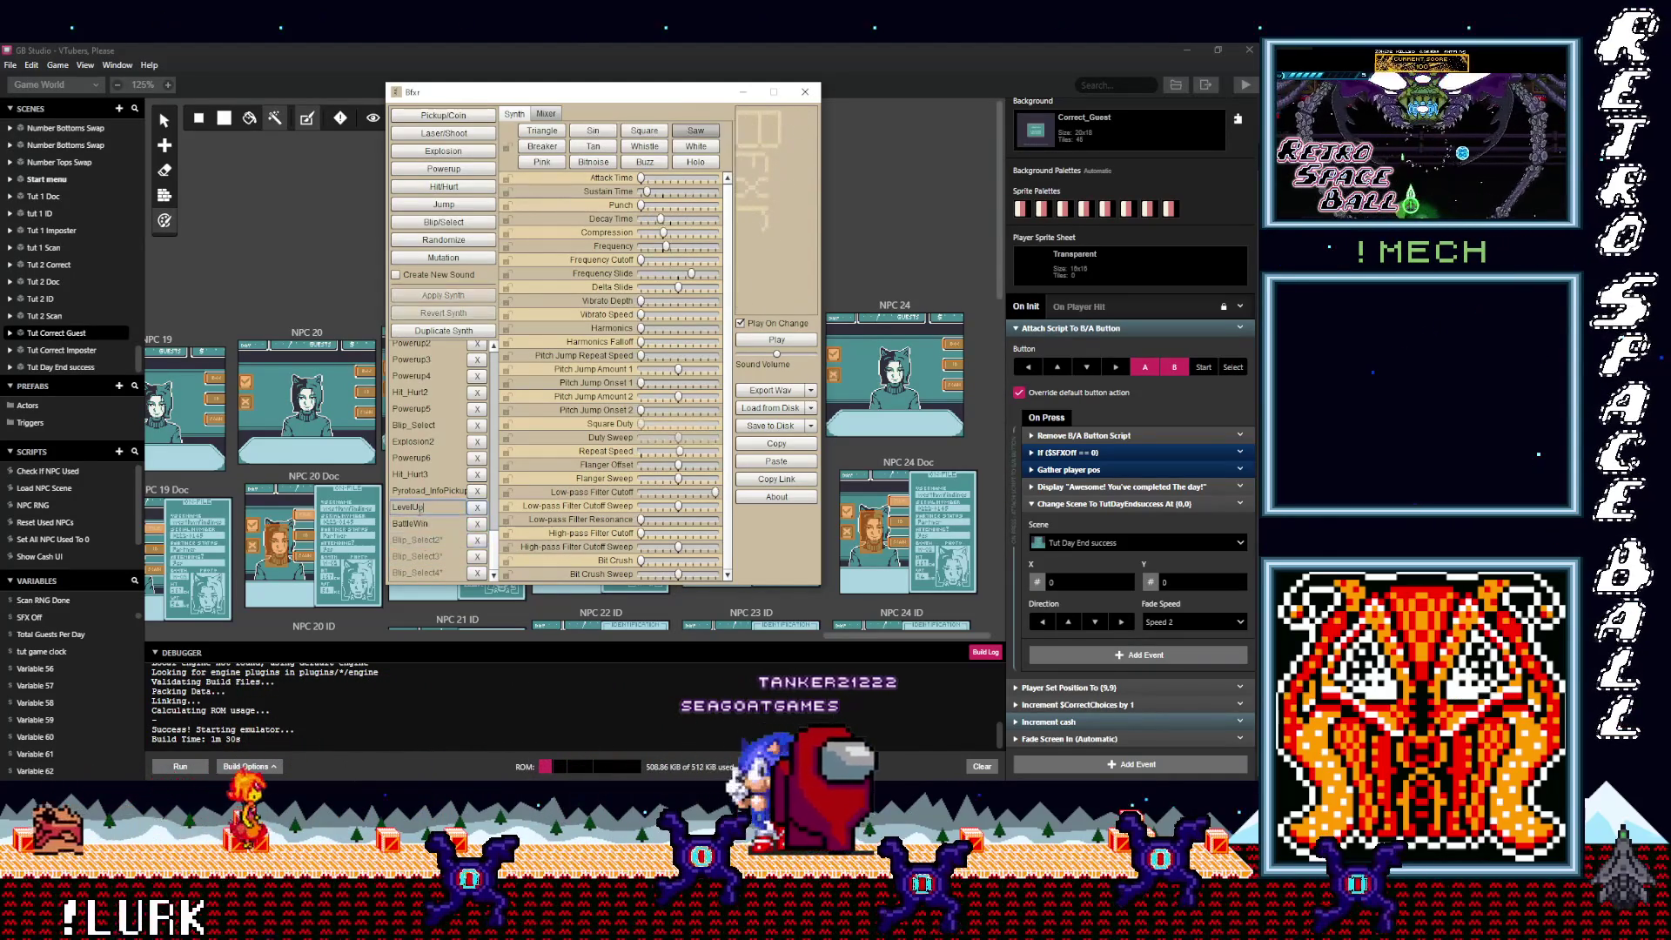
# Step: Preview the saved BattleWin and Blip_Select sounds, then load Hit_Hurt2
pyautogui.click(421, 524)
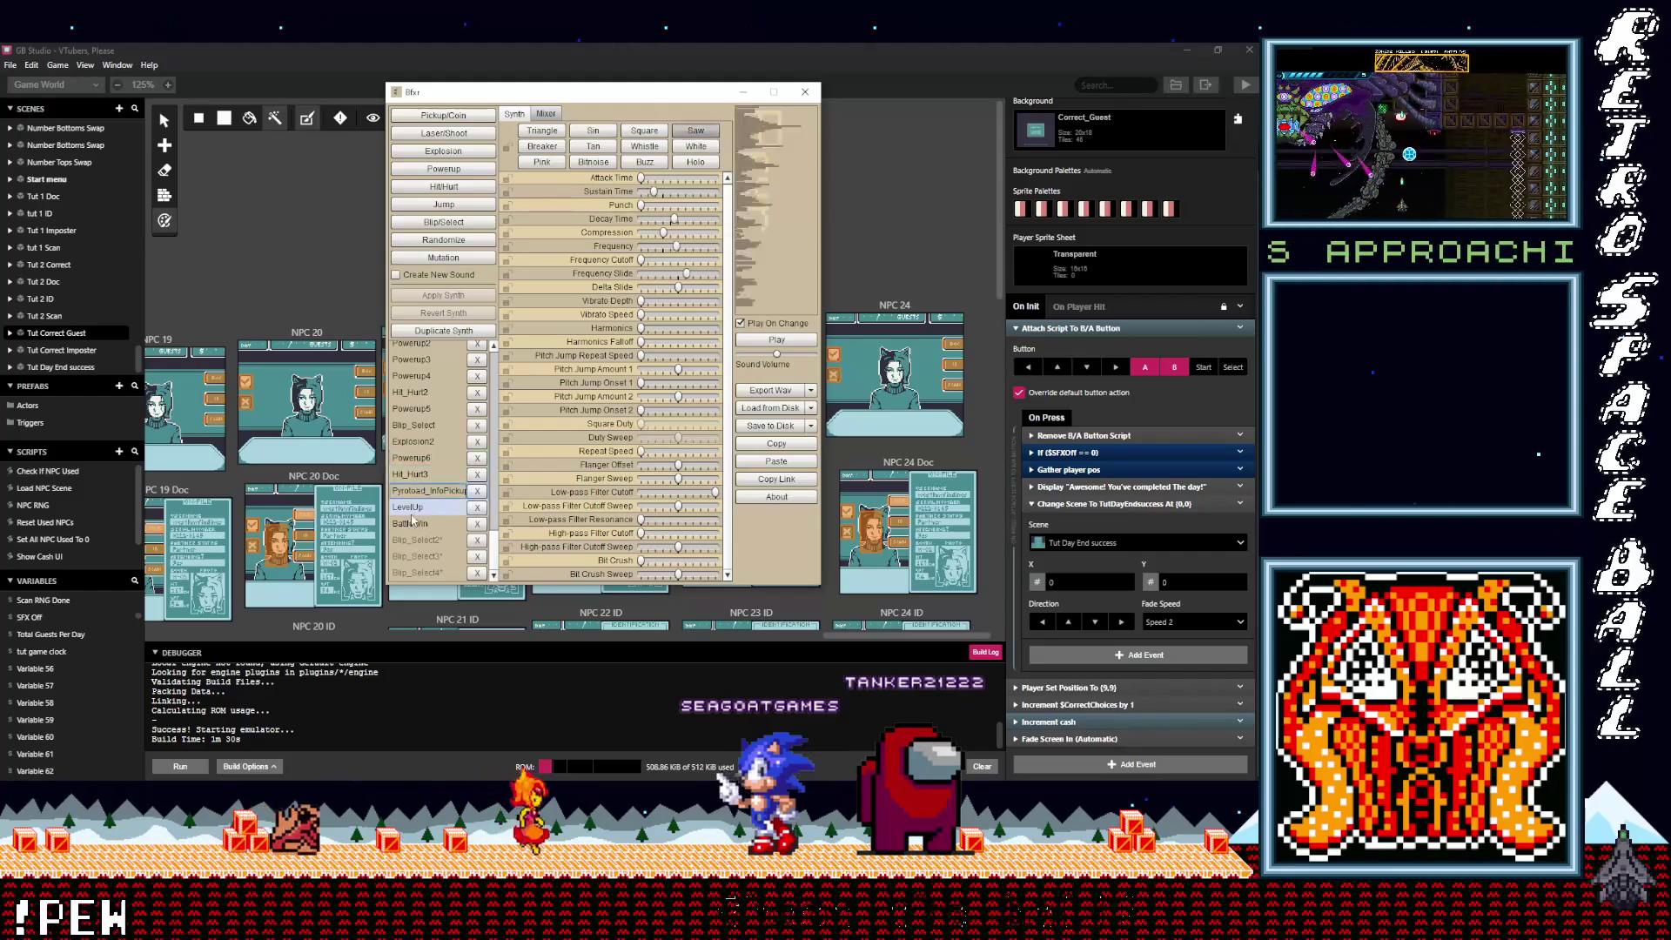
pyautogui.click(417, 424)
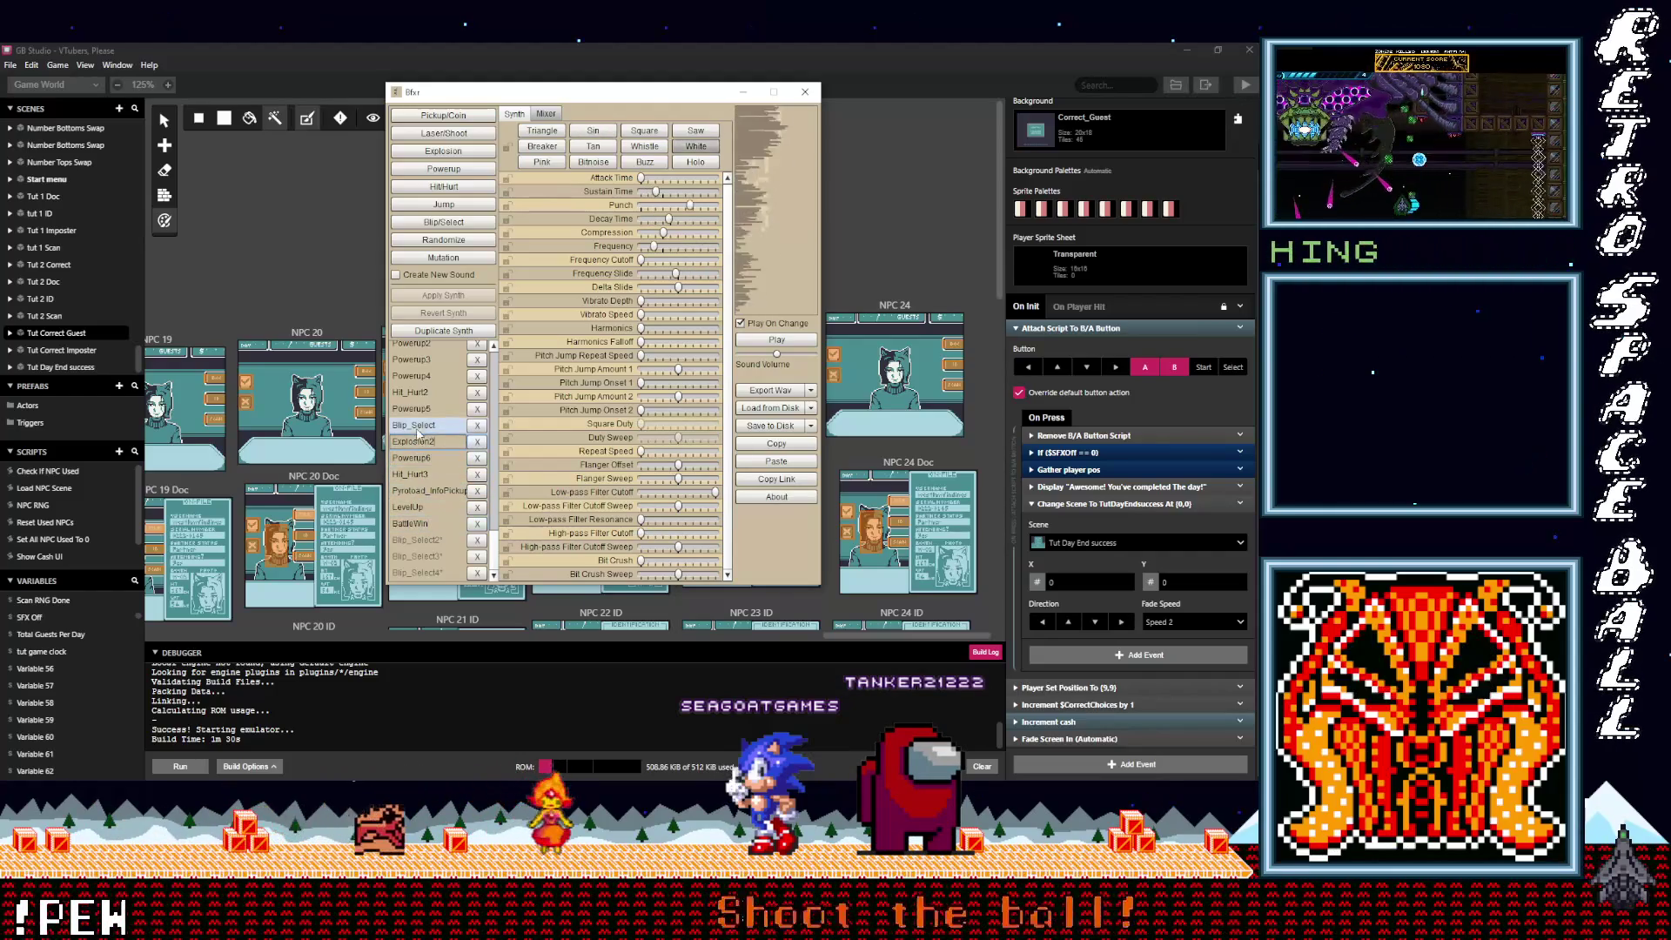
pyautogui.click(420, 377)
pyautogui.click(421, 393)
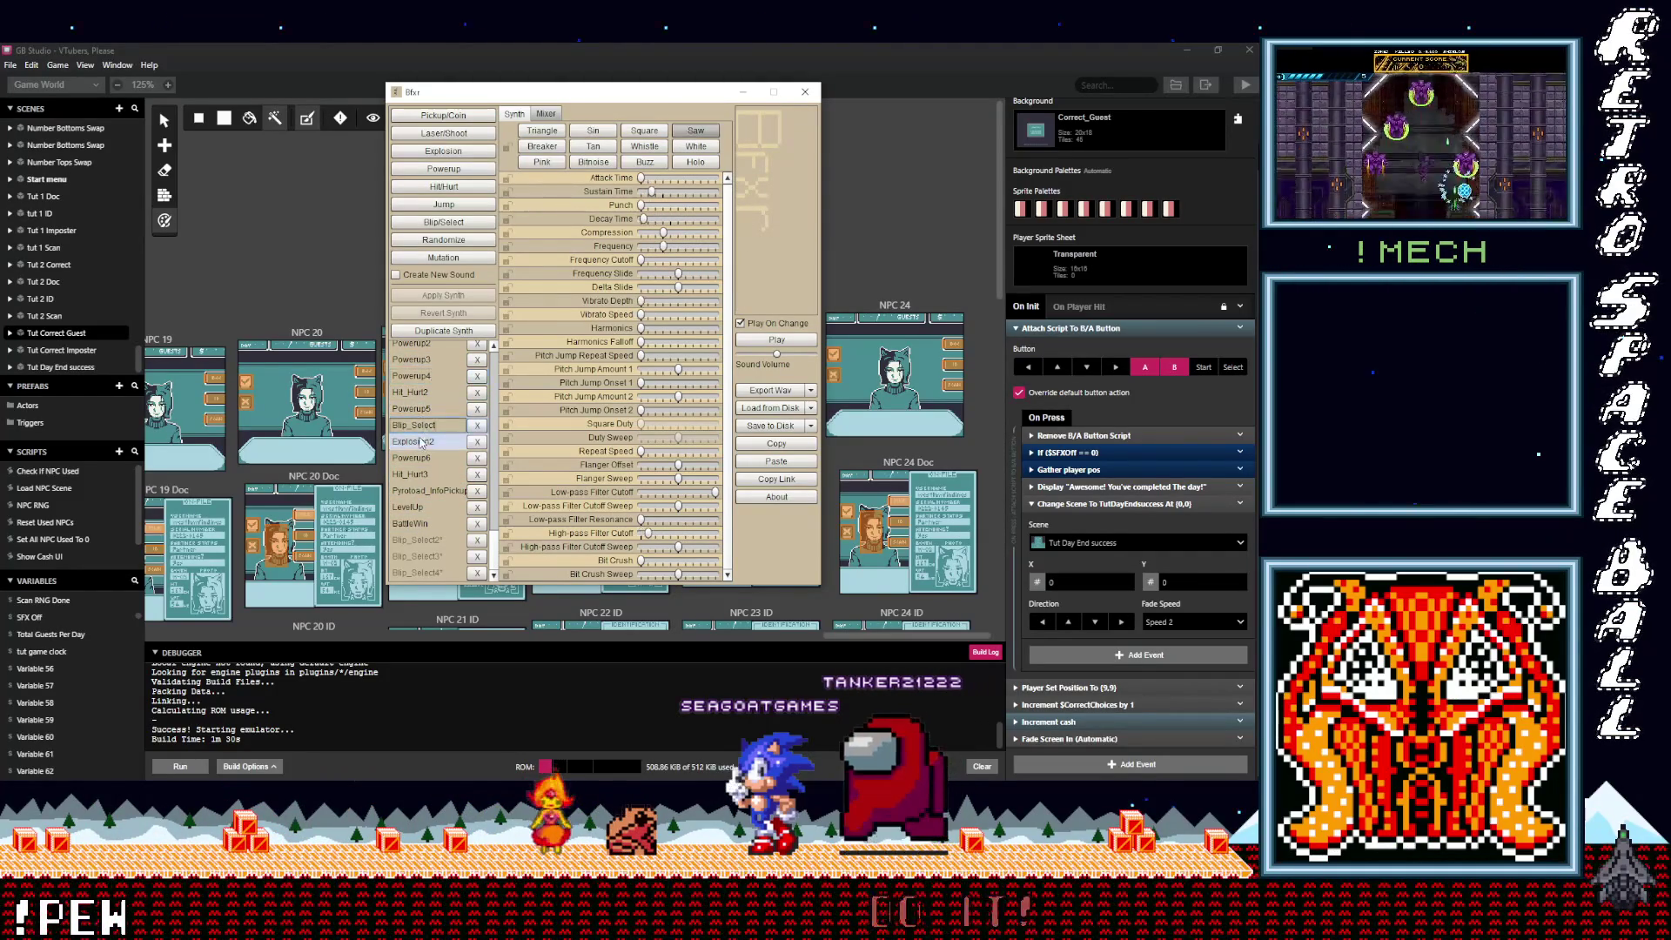
pyautogui.scroll(2, 422, 435)
# Step: Preview the saved Powerup3, Dungeon_End, Pickup_Coin, UI SFX Positive and Password Accepted sounds
pyautogui.click(425, 446)
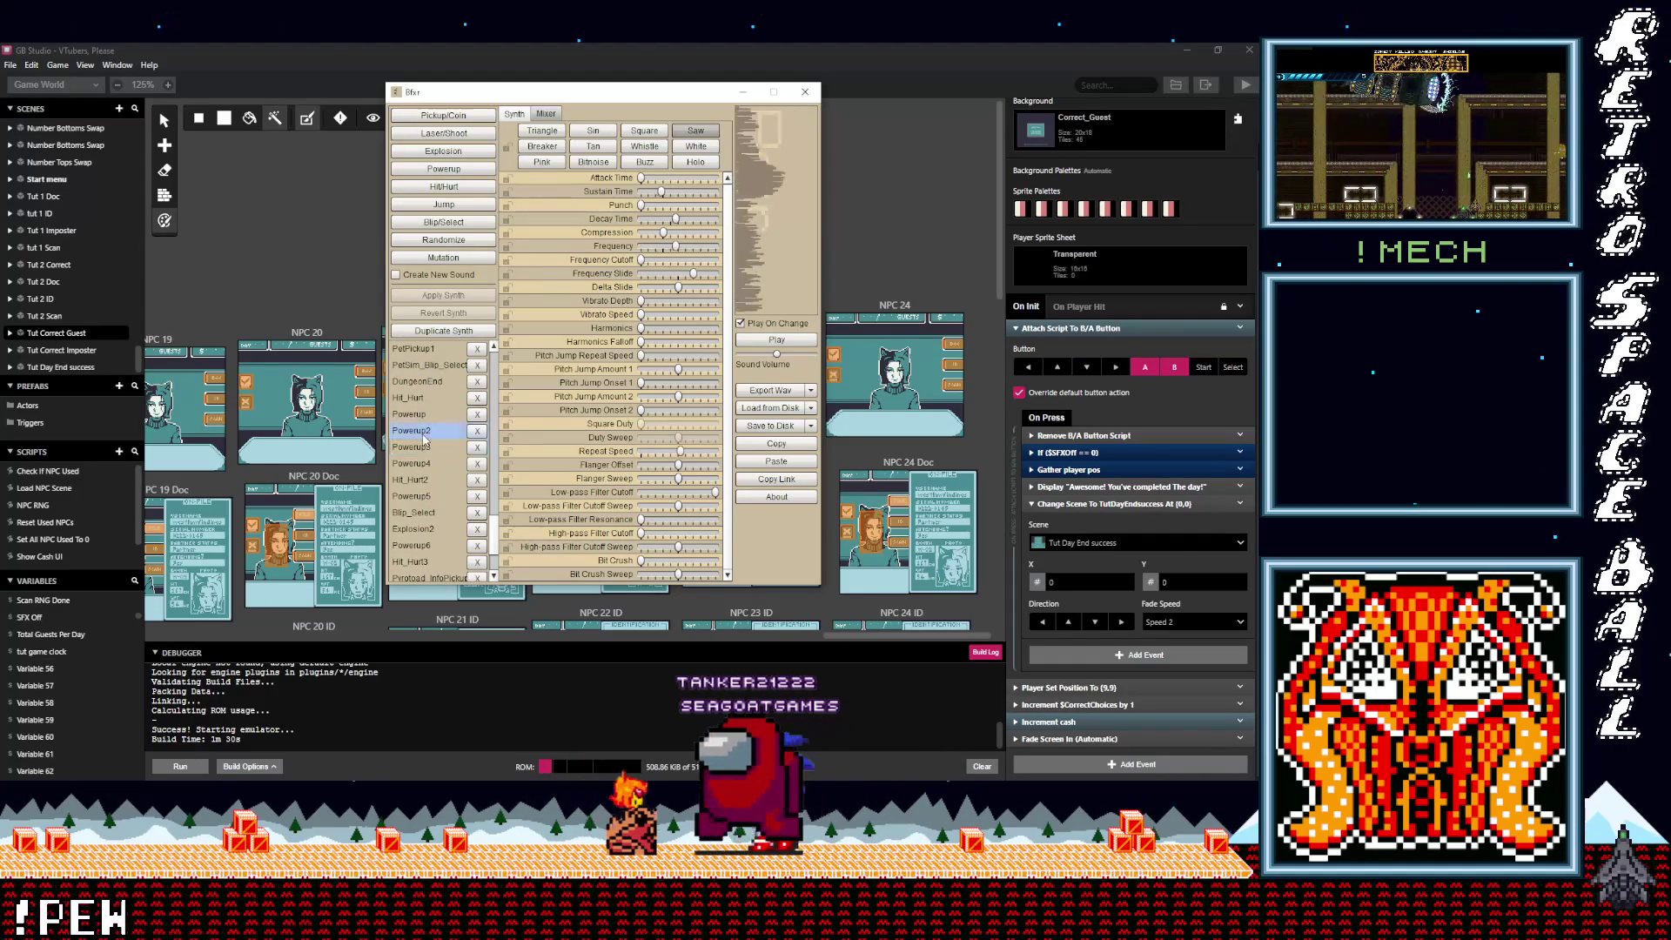
pyautogui.click(424, 383)
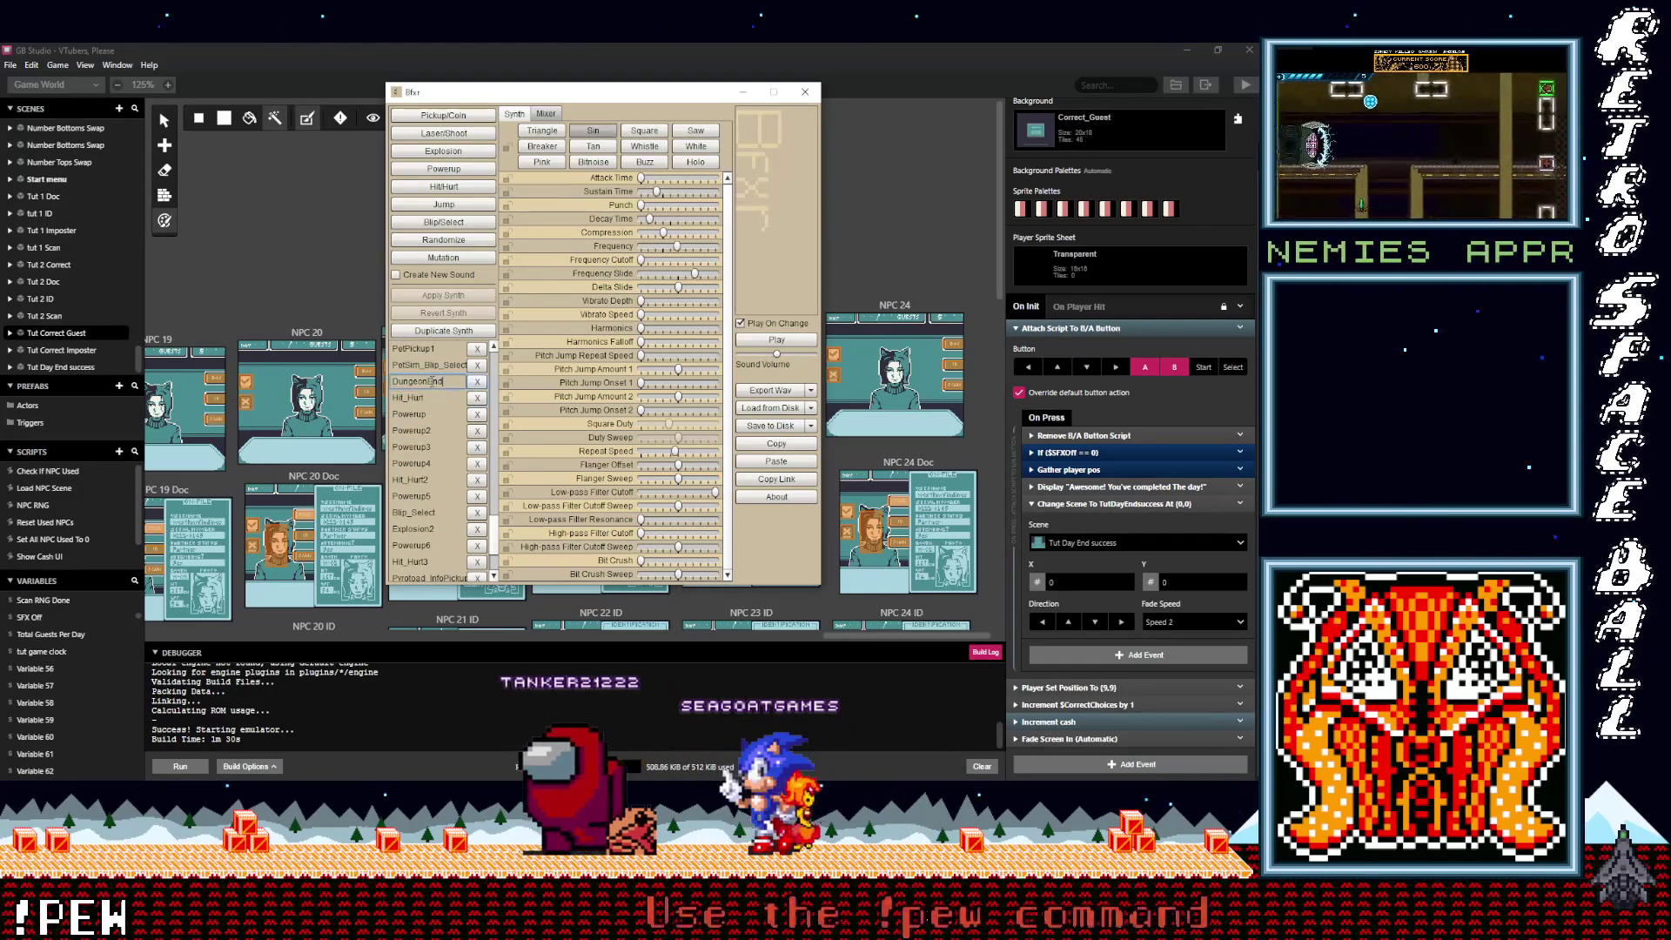
pyautogui.scroll(2, 427, 392)
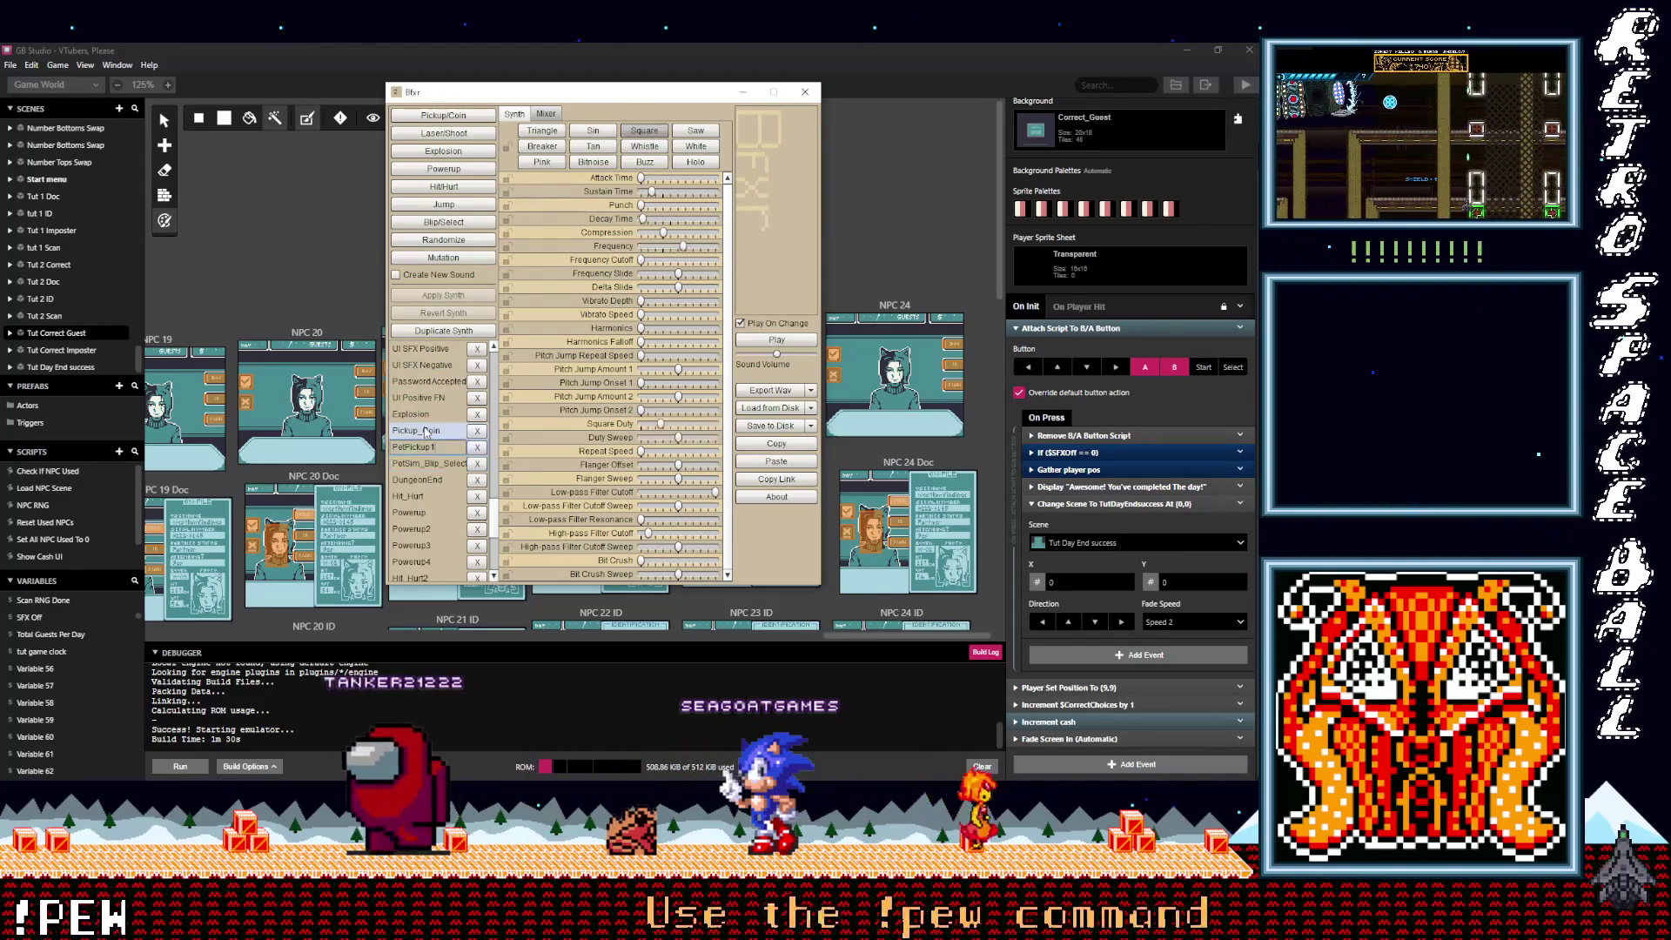
pyautogui.click(421, 428)
pyautogui.click(423, 350)
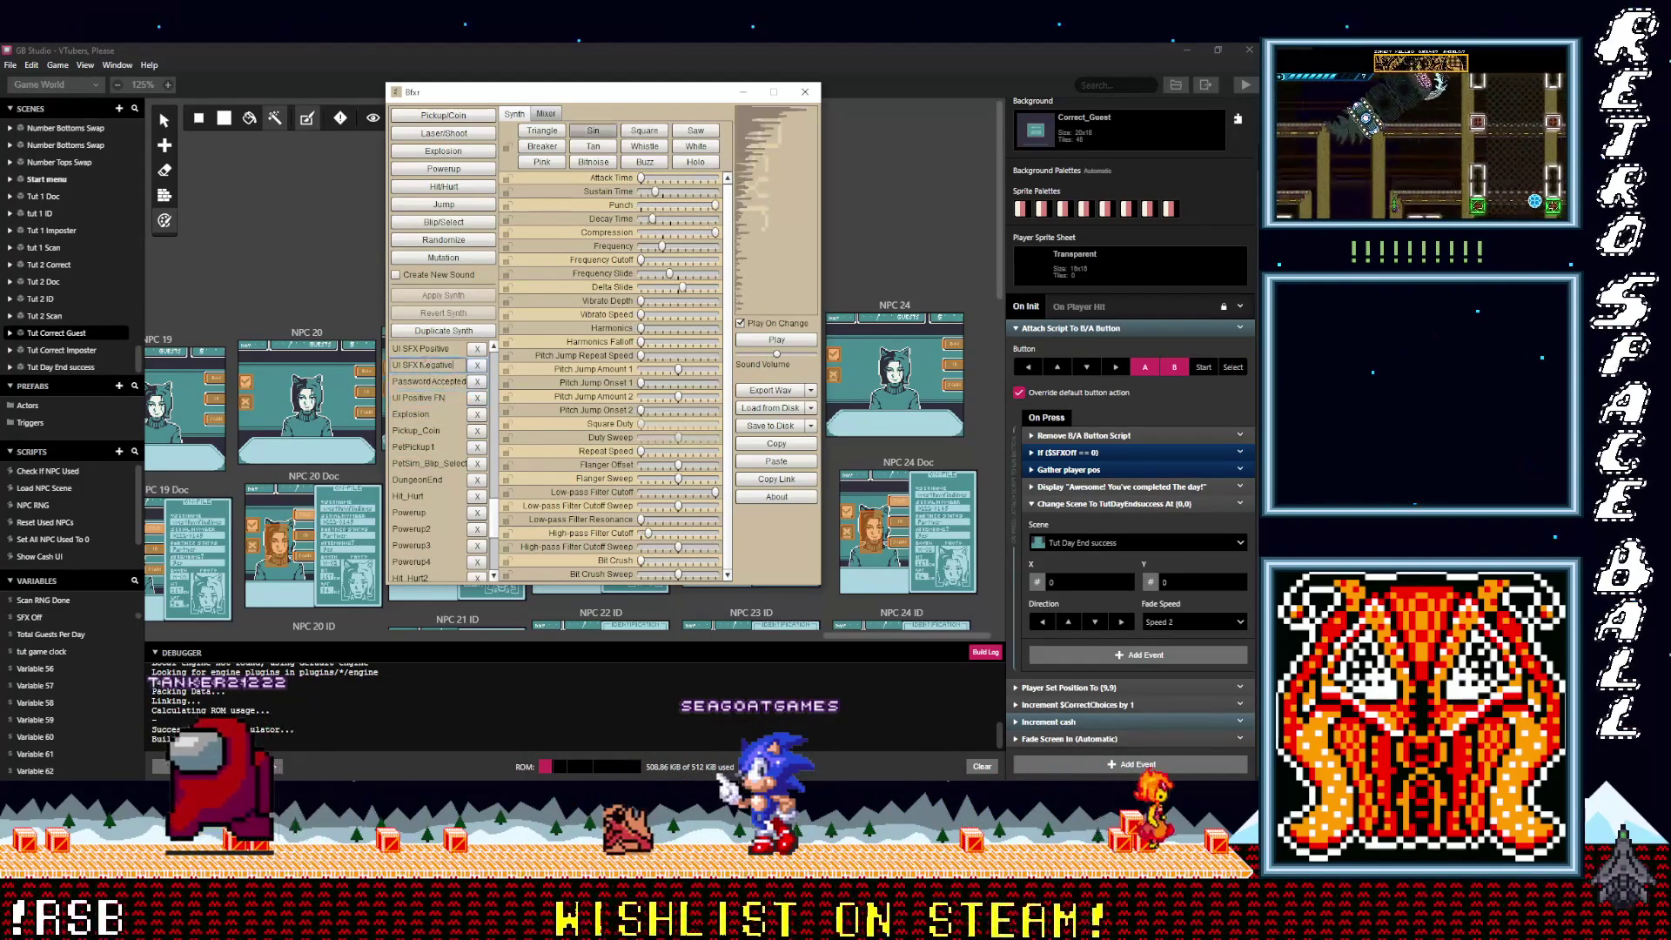
pyautogui.click(427, 382)
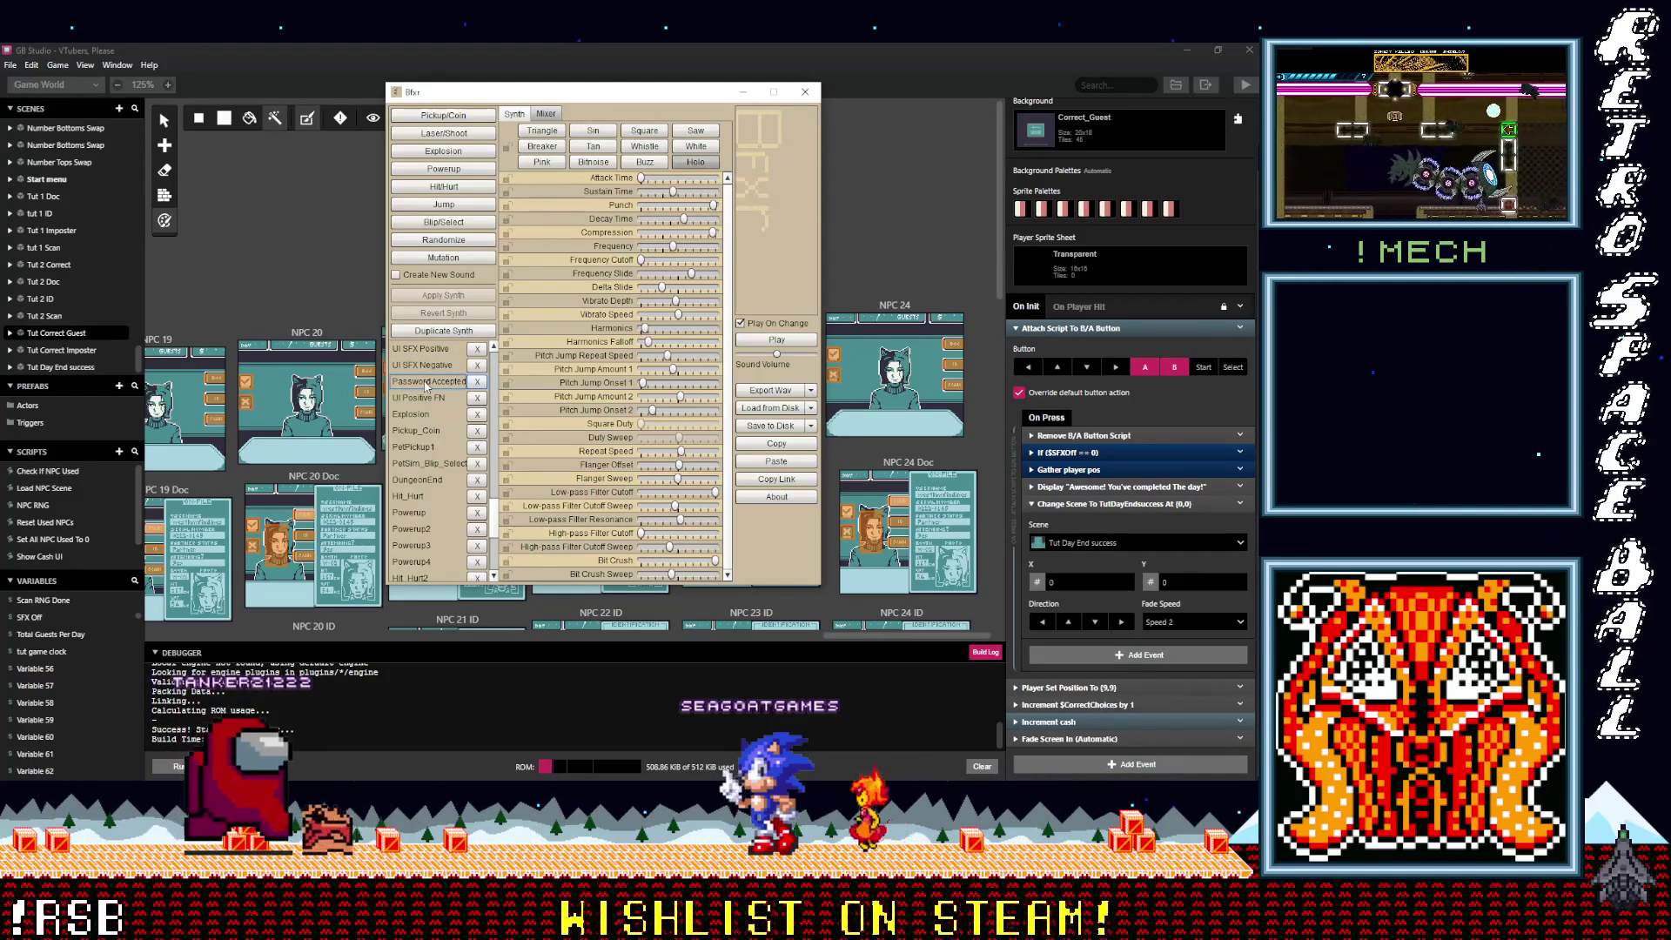
pyautogui.click(426, 382)
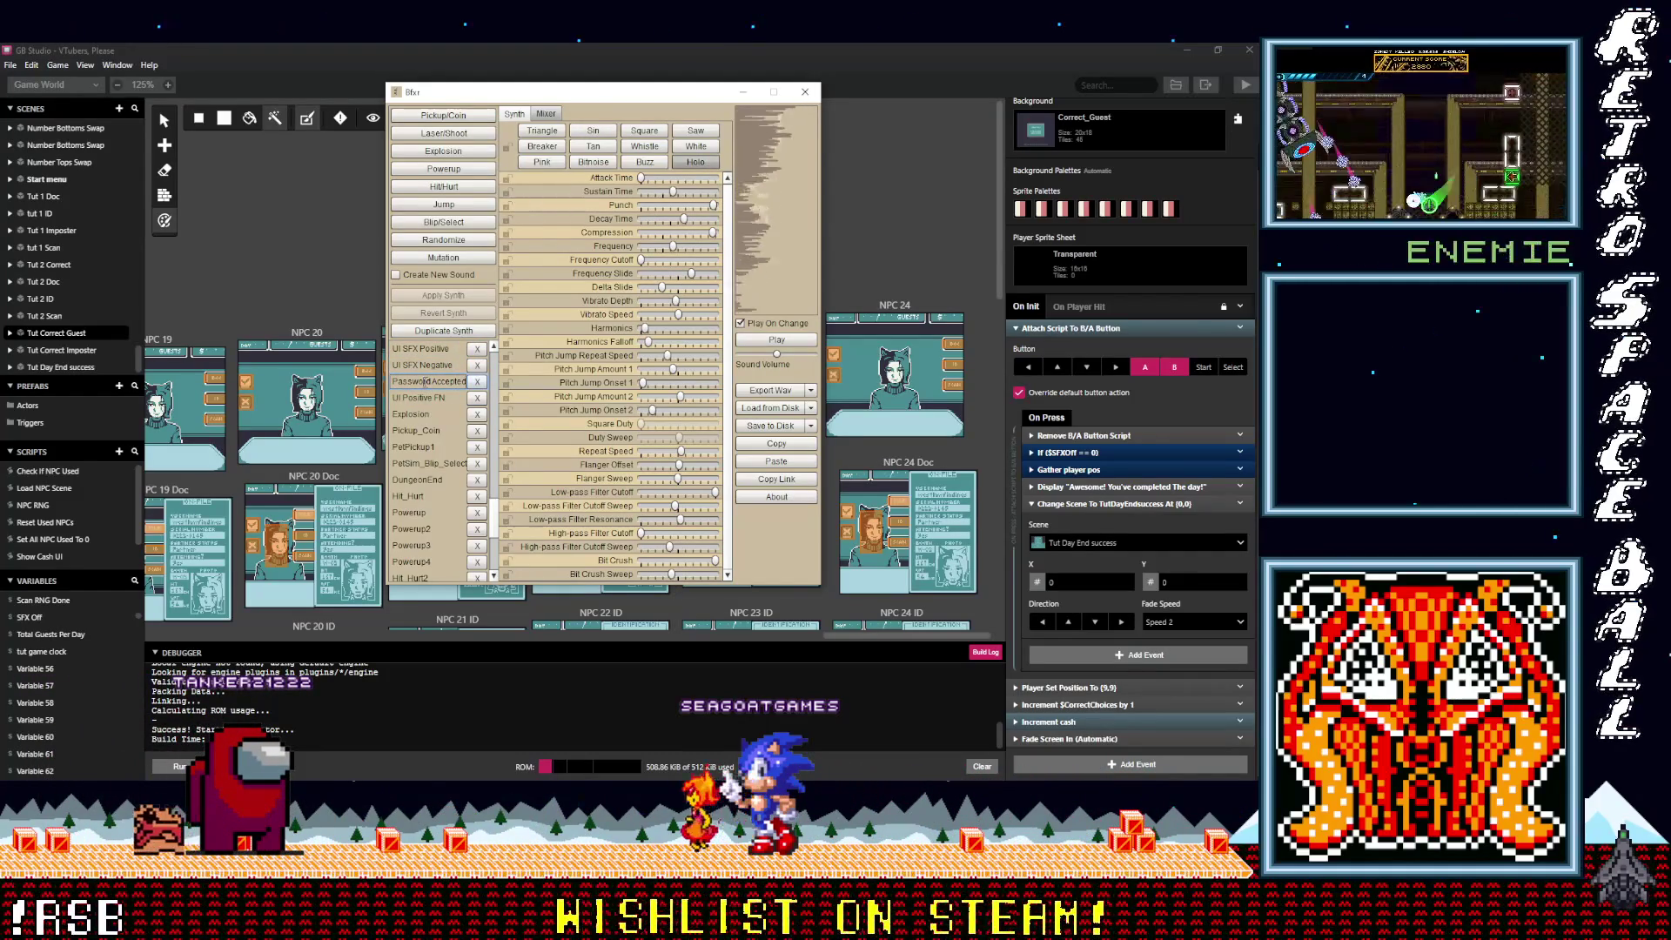
# Step: Preview Liquid, Light Bulb, Frog Foot, LevelUp and Blip_Select4, then load Blip_Select3
pyautogui.click(425, 382)
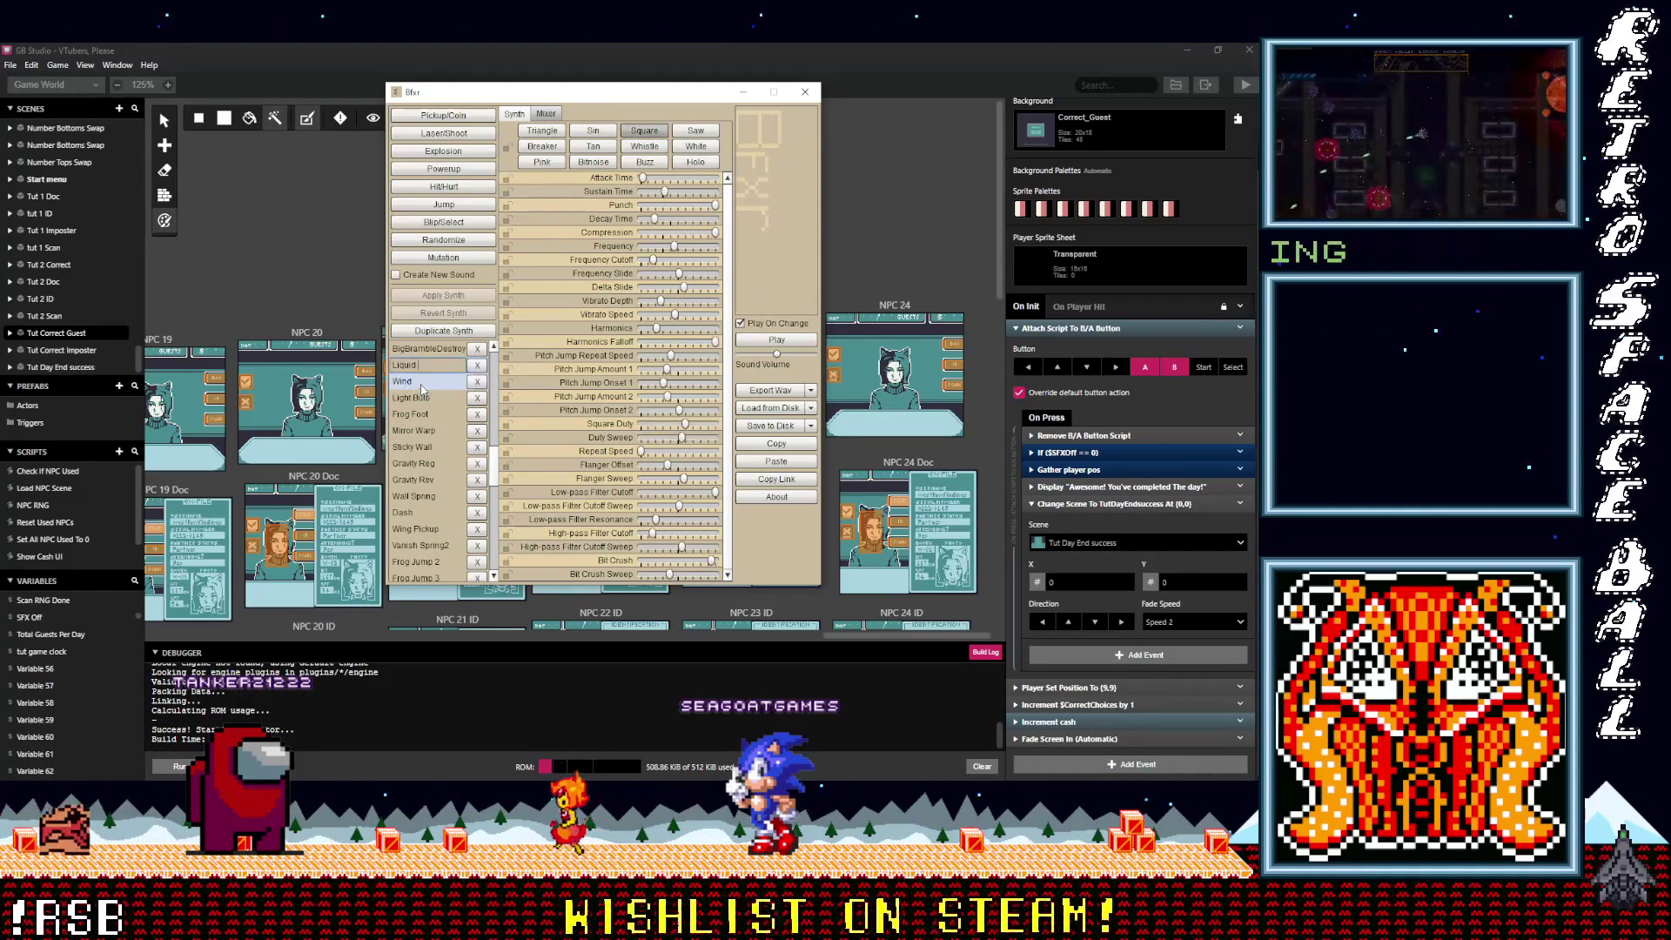
pyautogui.click(420, 396)
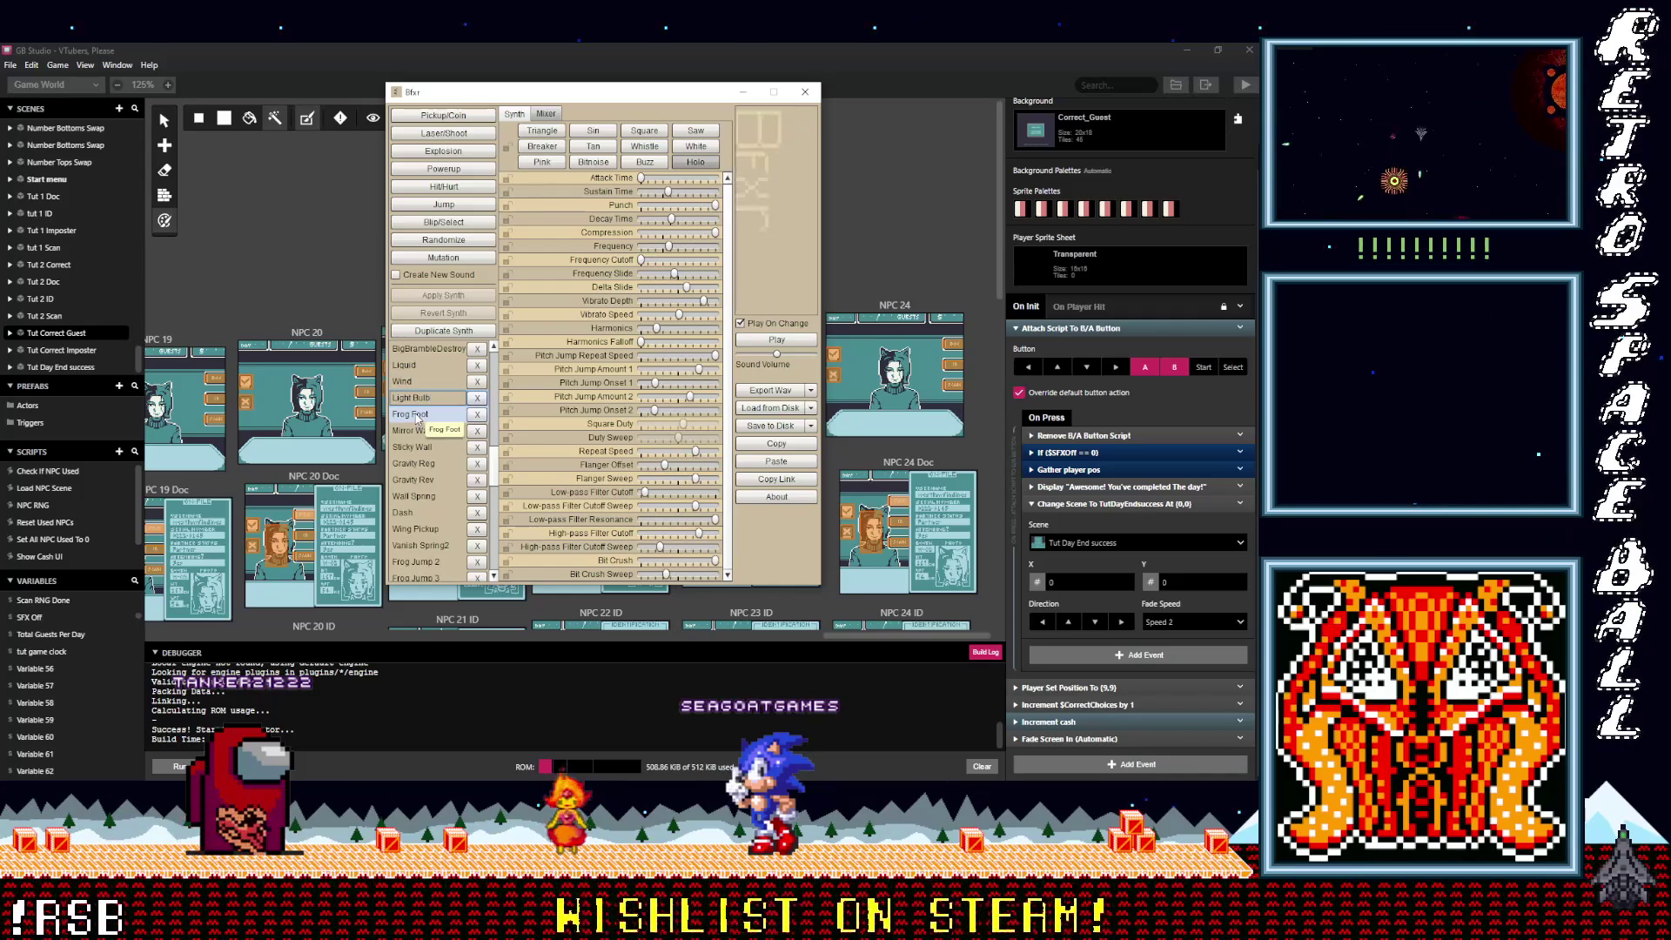
pyautogui.click(417, 416)
pyautogui.scroll(-5, 420, 452)
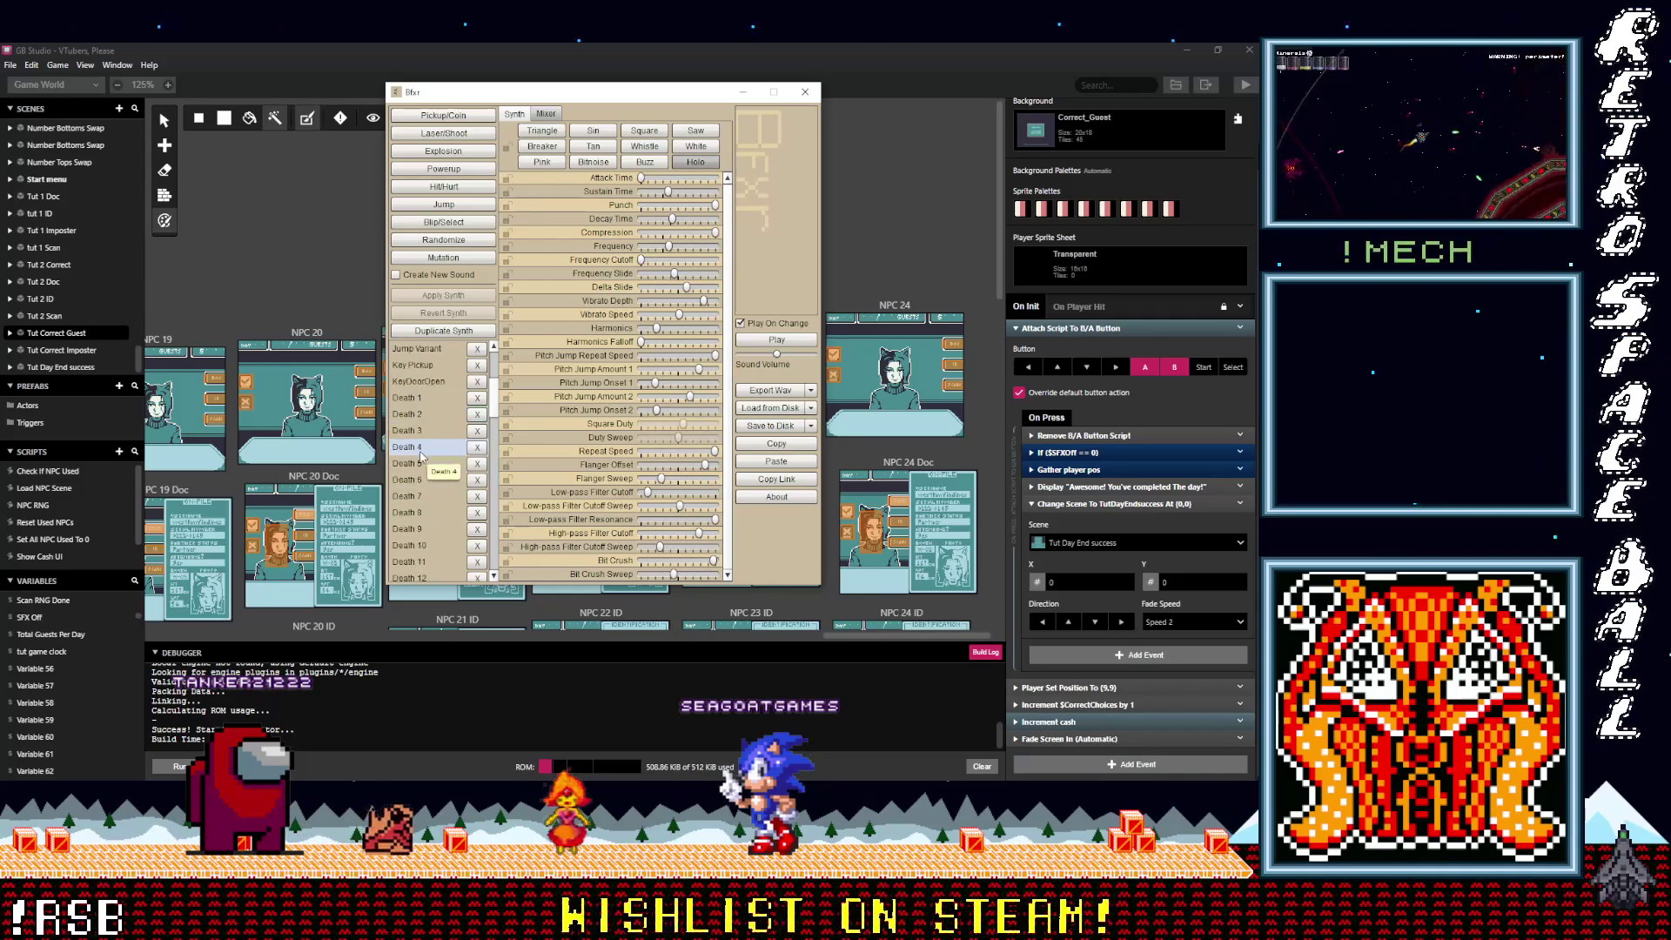
pyautogui.scroll(-10, 420, 456)
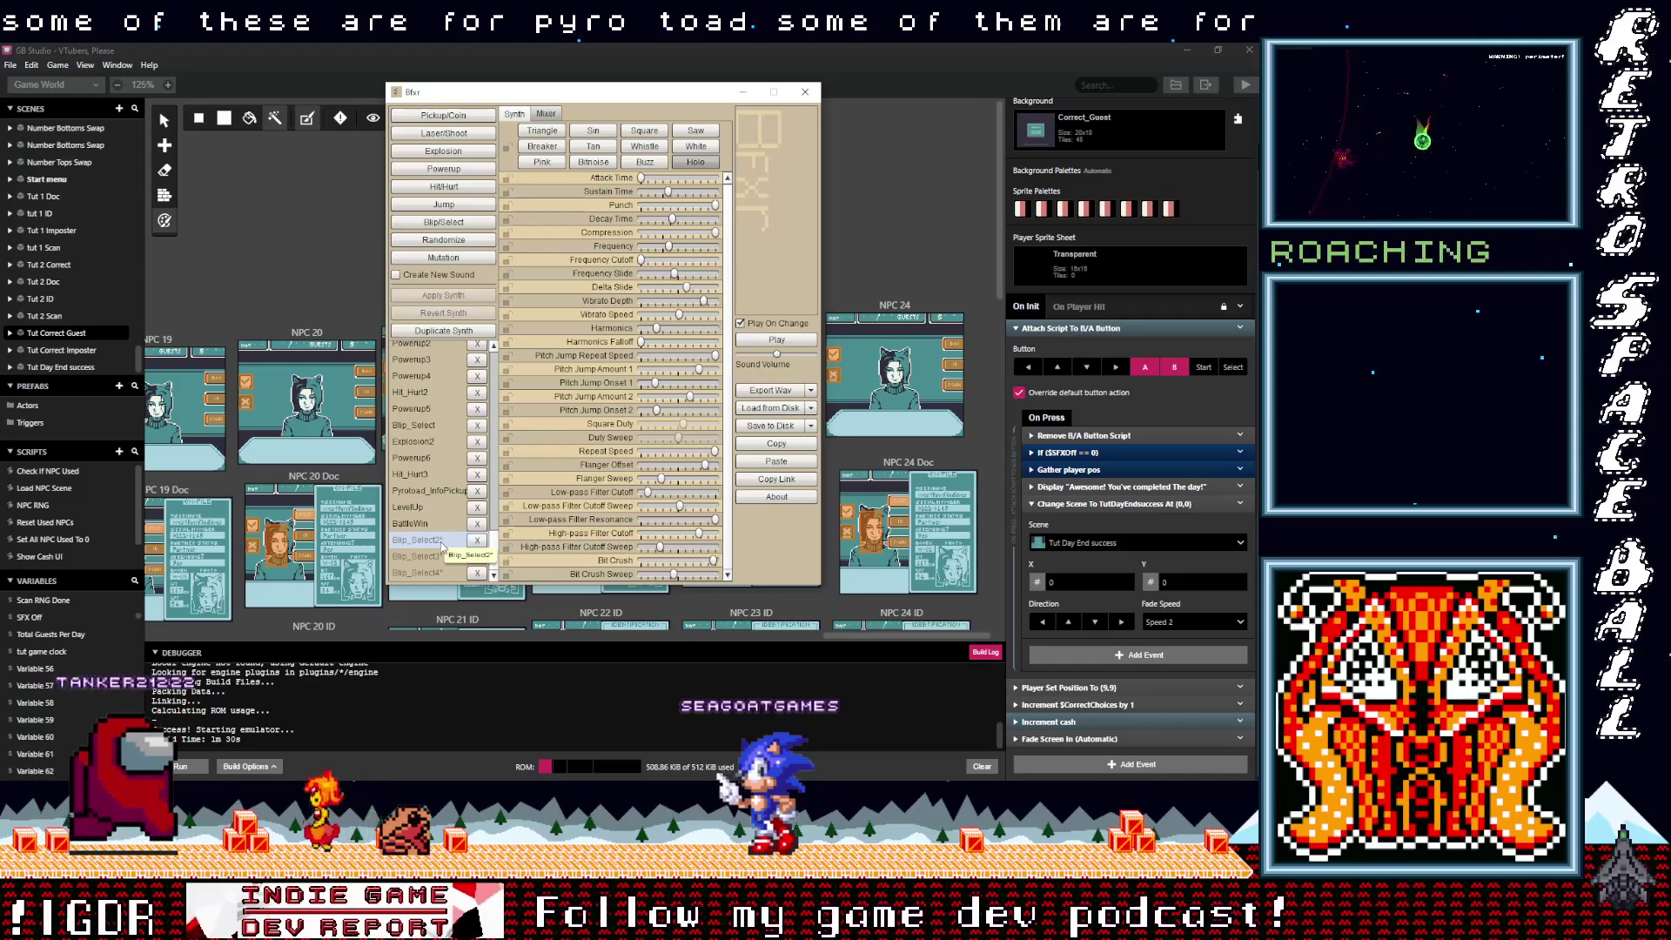
pyautogui.click(433, 513)
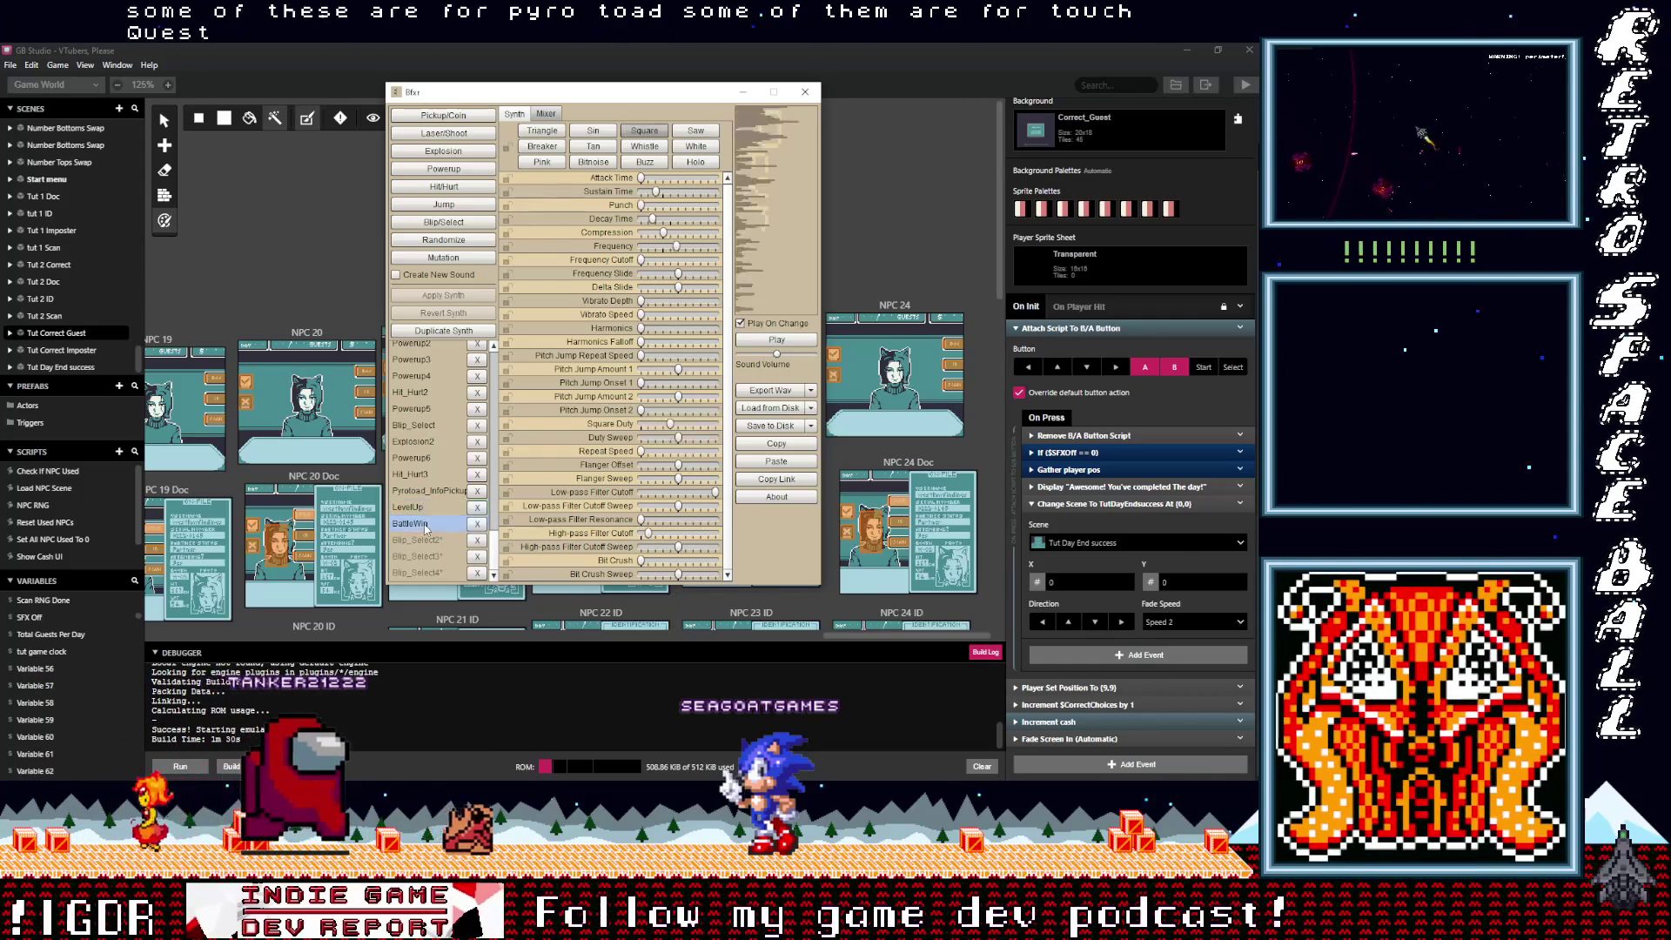
pyautogui.click(427, 573)
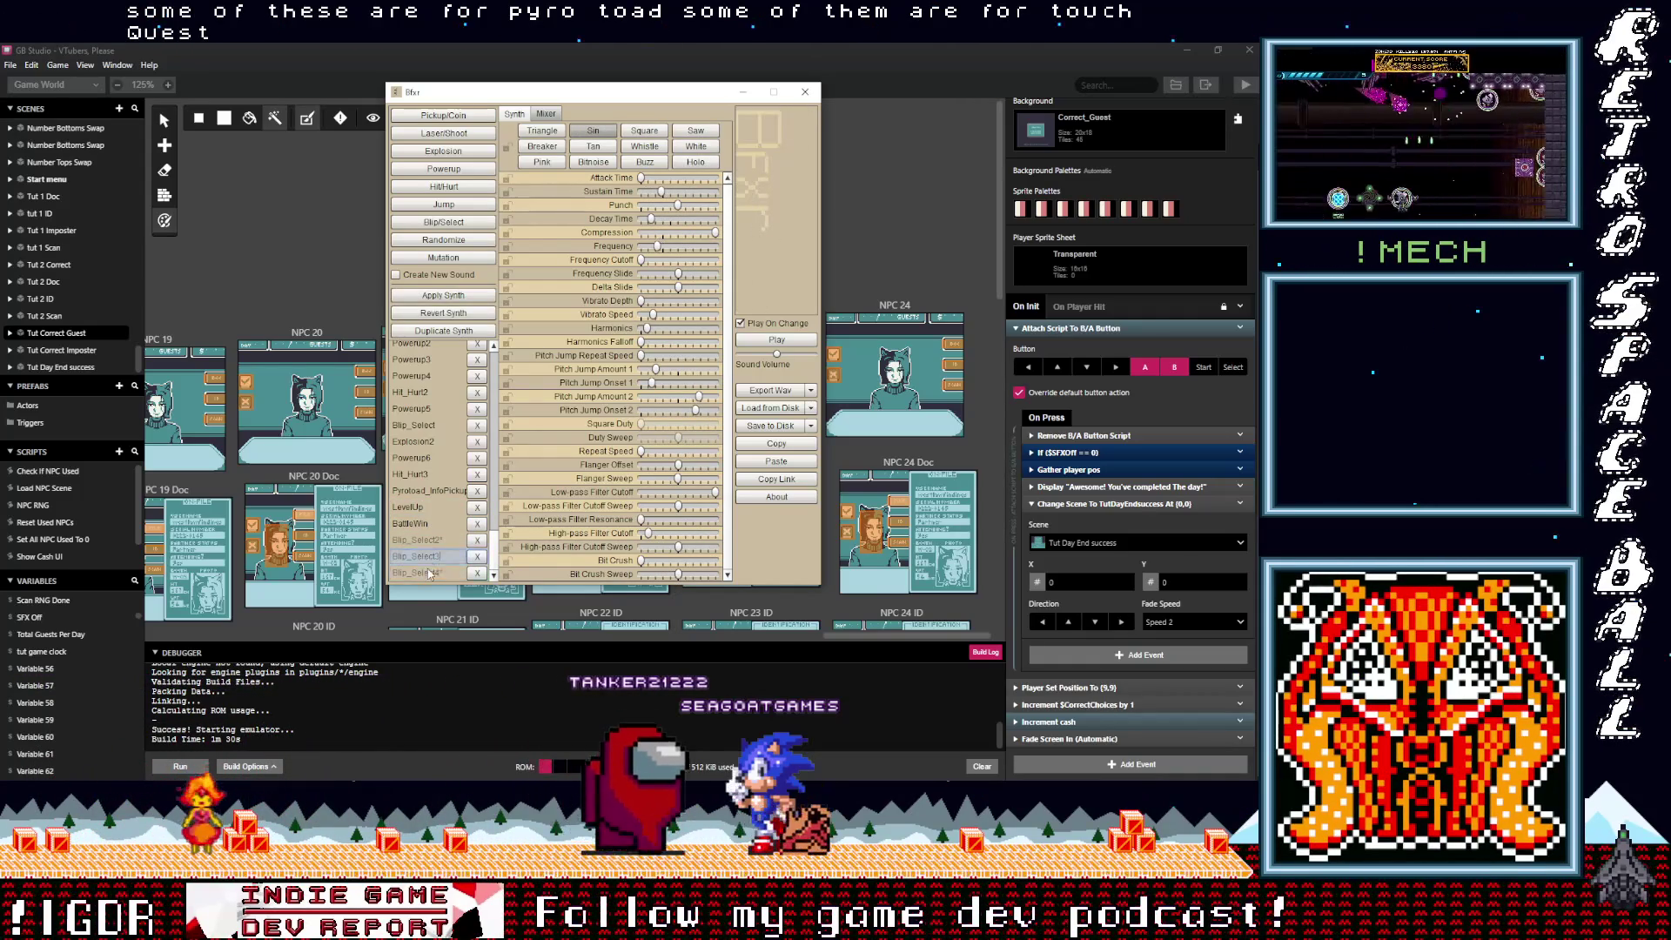
pyautogui.click(427, 560)
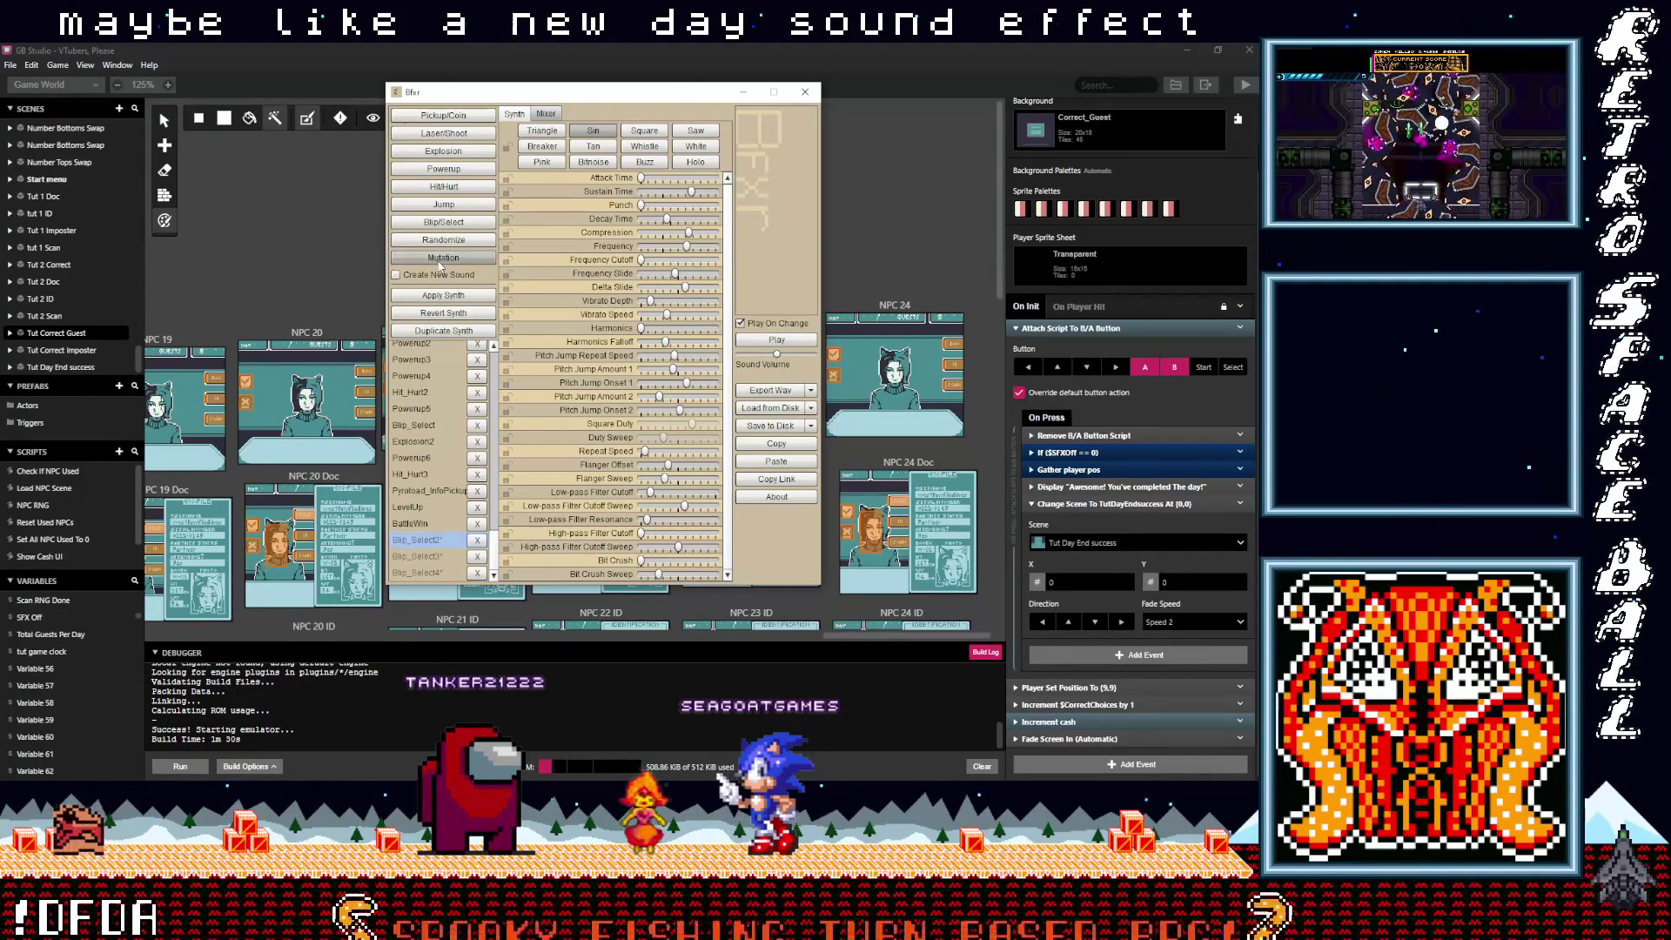
# Step: Generate several random explosion sounds, lengthening the sustain time along the way
pyautogui.click(456, 187)
pyautogui.click(443, 153)
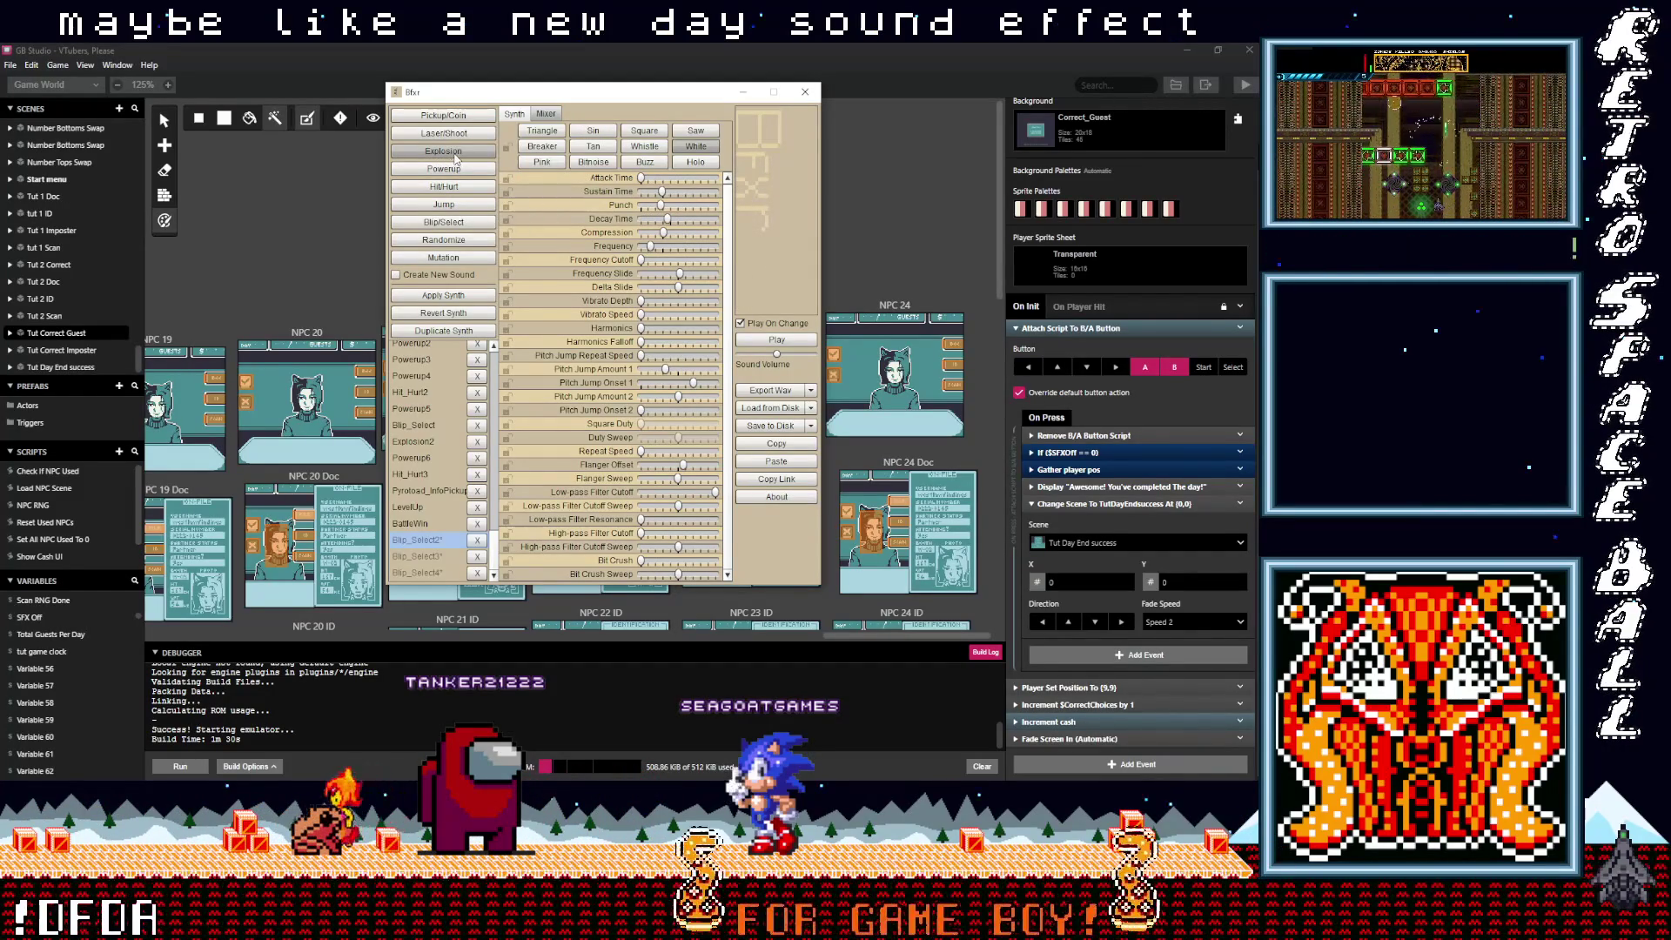
pyautogui.click(456, 154)
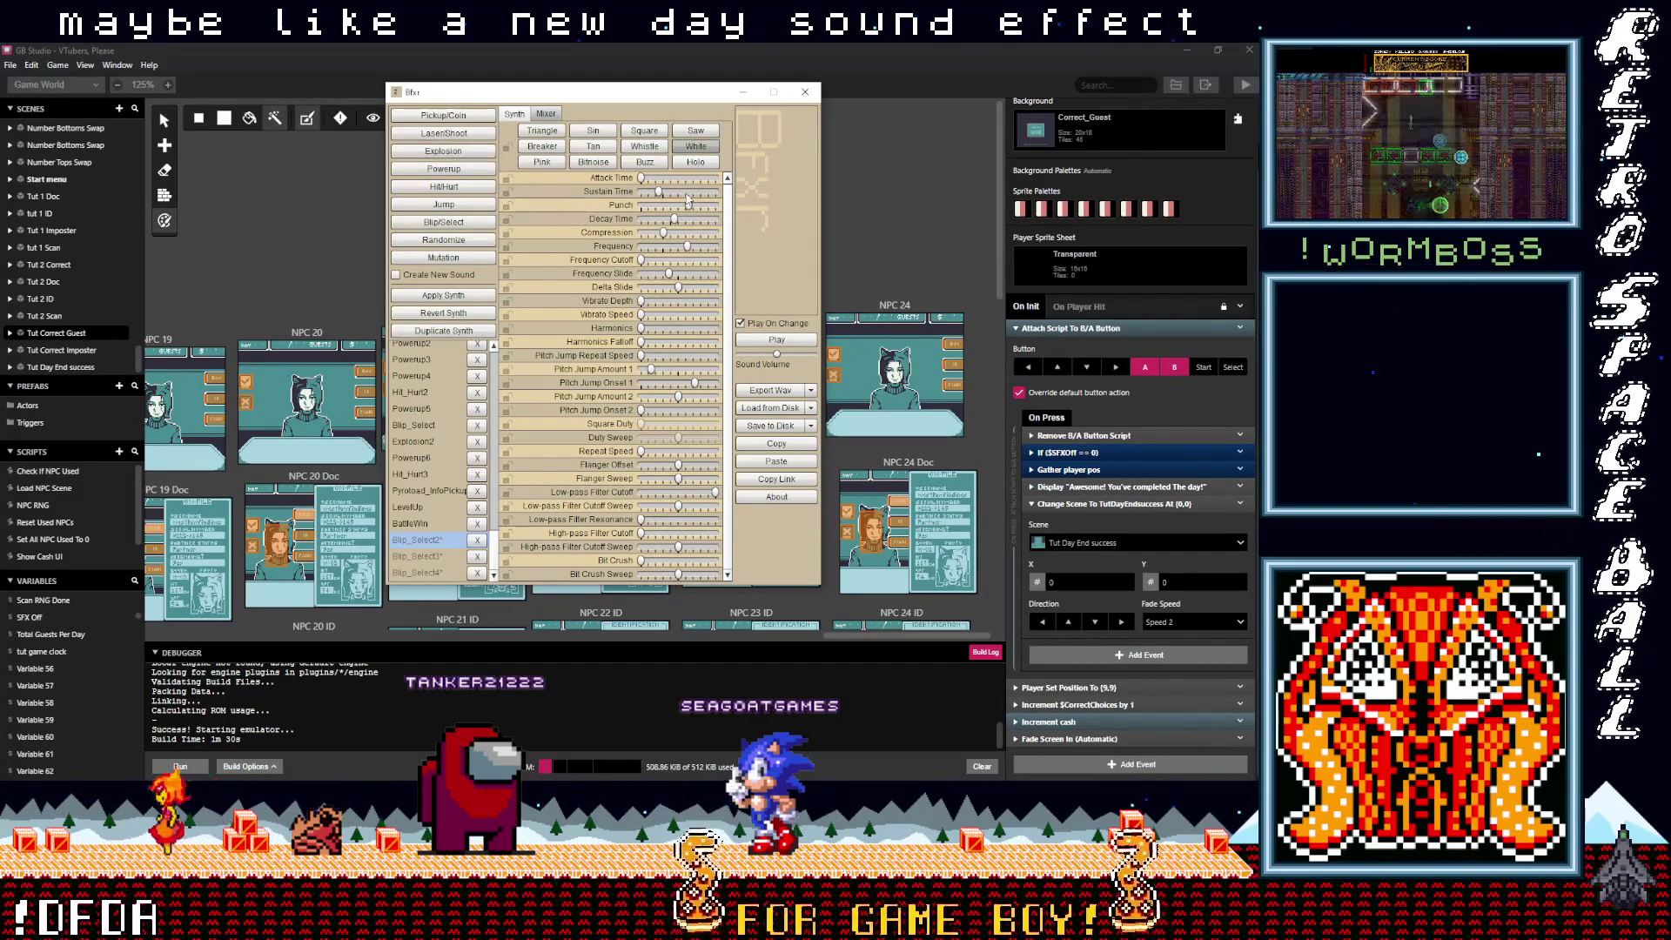
pyautogui.moveTo(684, 193); pyautogui.dragTo(673, 195)
pyautogui.click(469, 154)
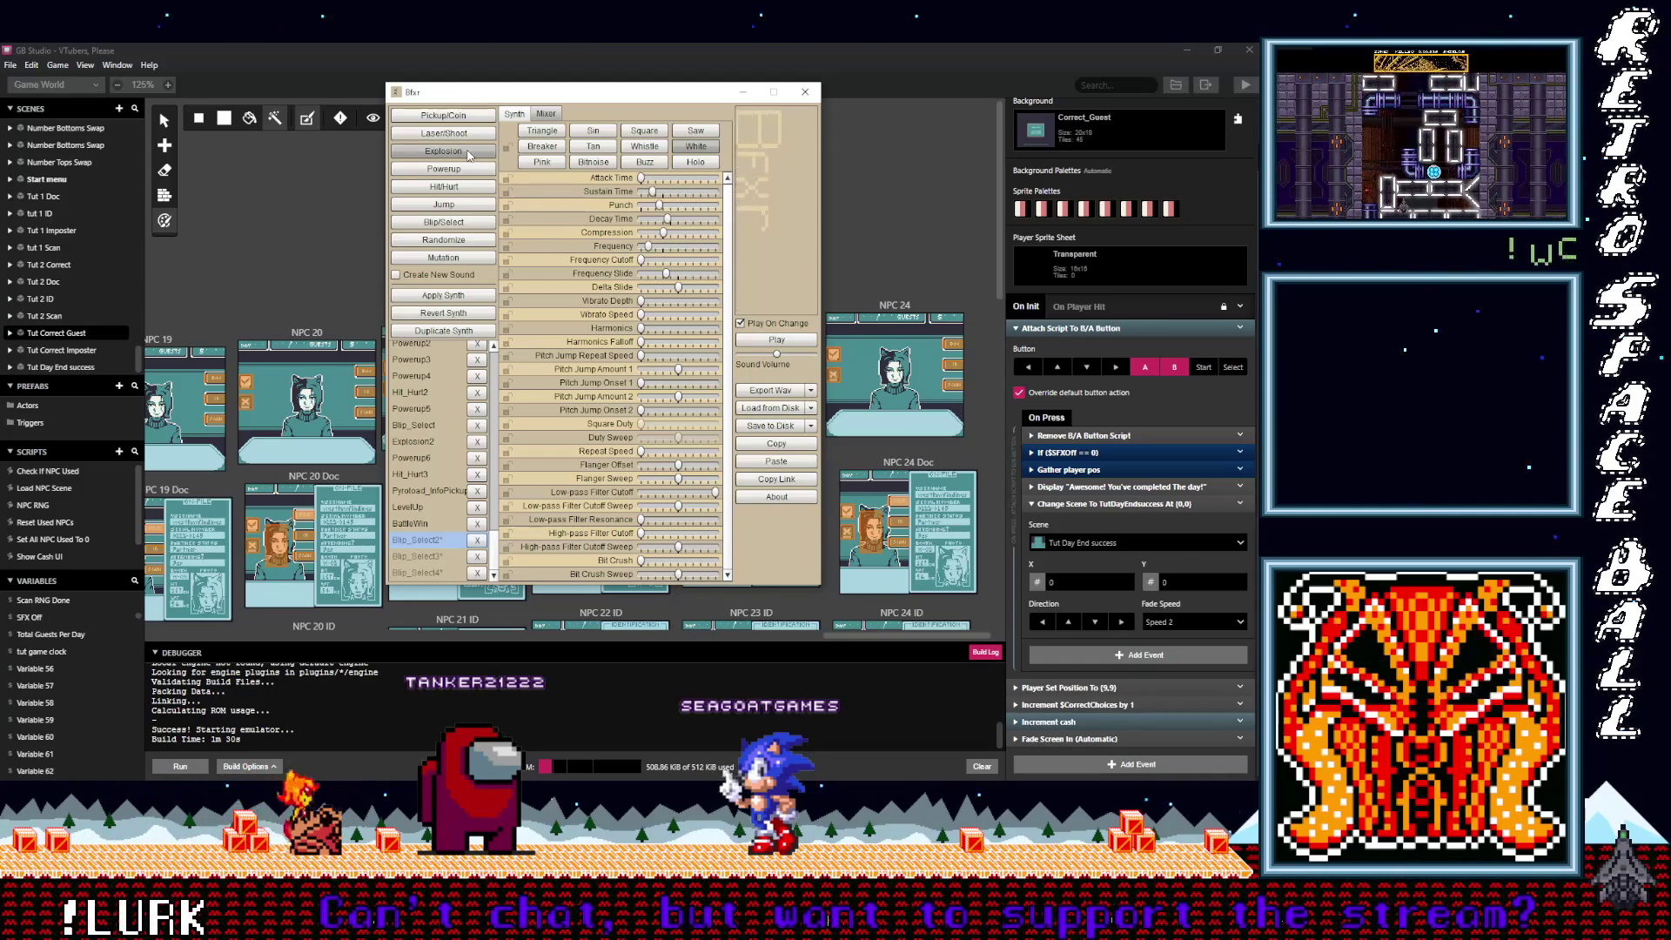
pyautogui.click(469, 153)
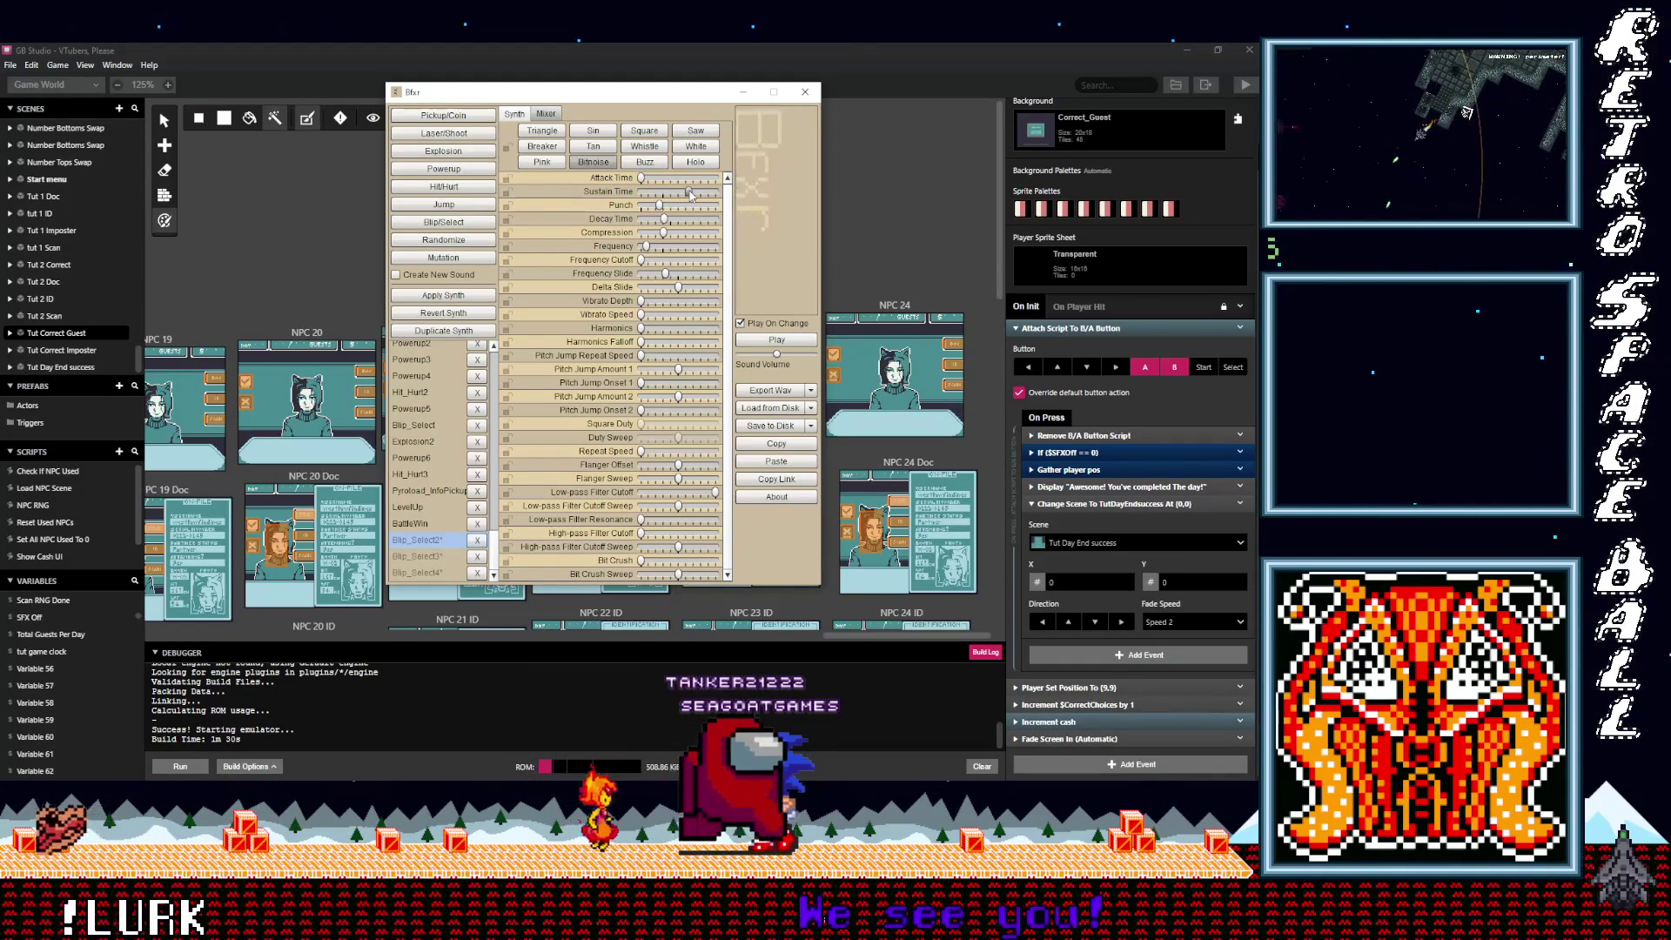
pyautogui.click(444, 150)
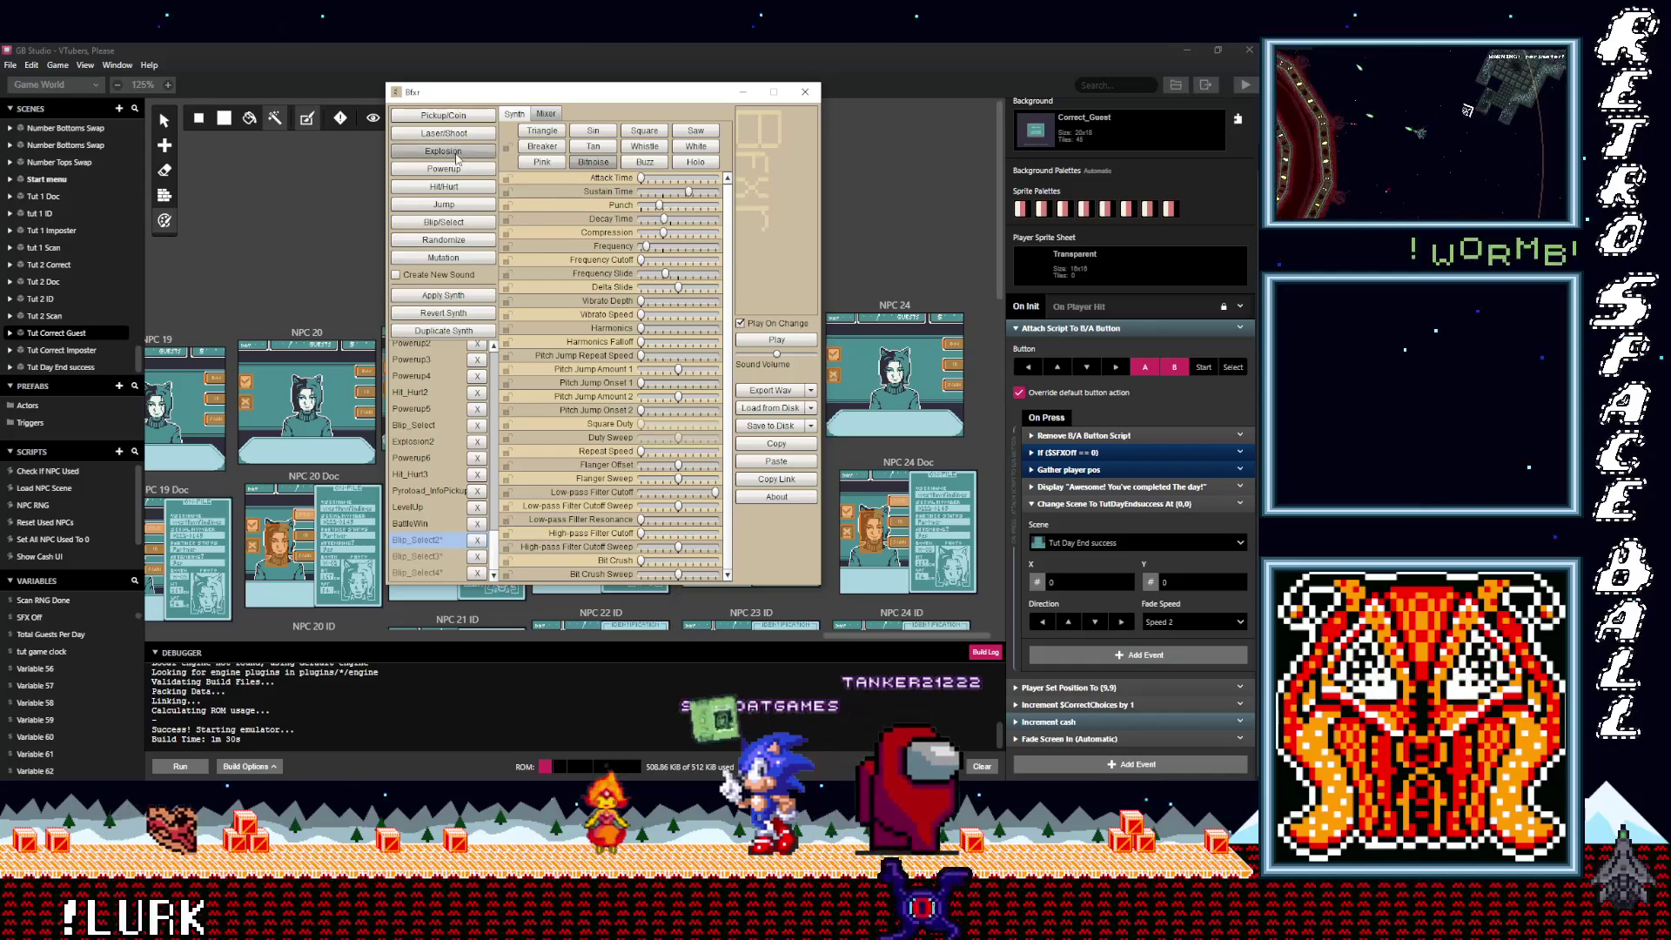
# Step: Generate two random laser shots, then randomize all parameters five times to a Whistle-wave sound
pyautogui.click(444, 134)
pyautogui.click(445, 135)
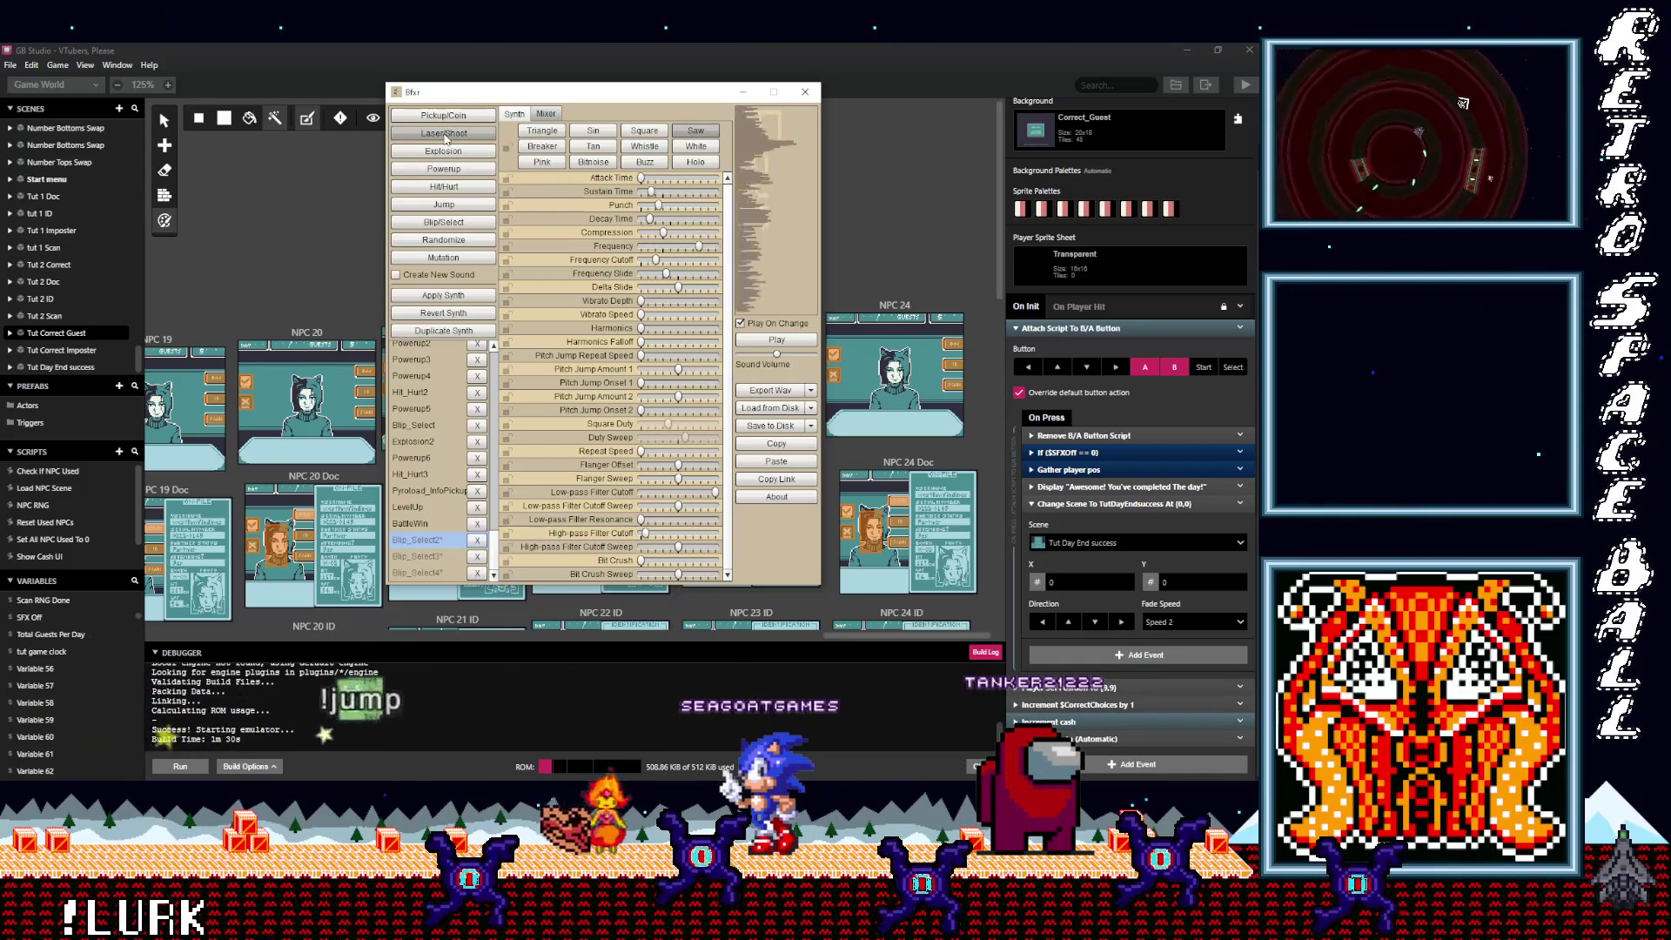
pyautogui.click(452, 241)
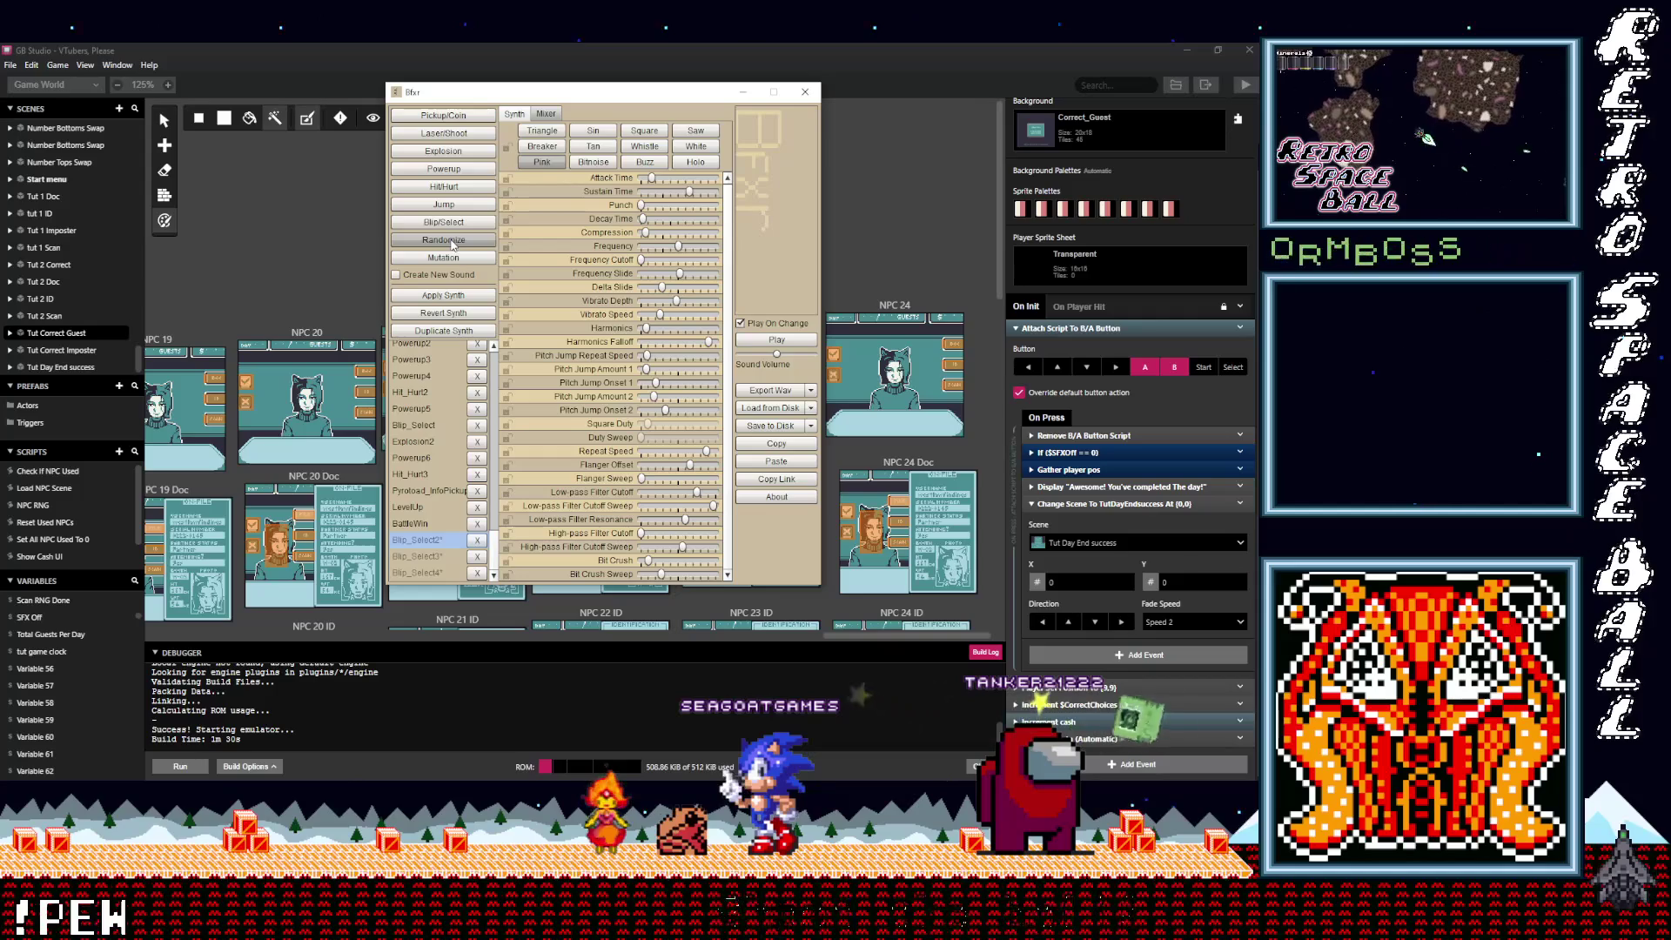
pyautogui.click(452, 241)
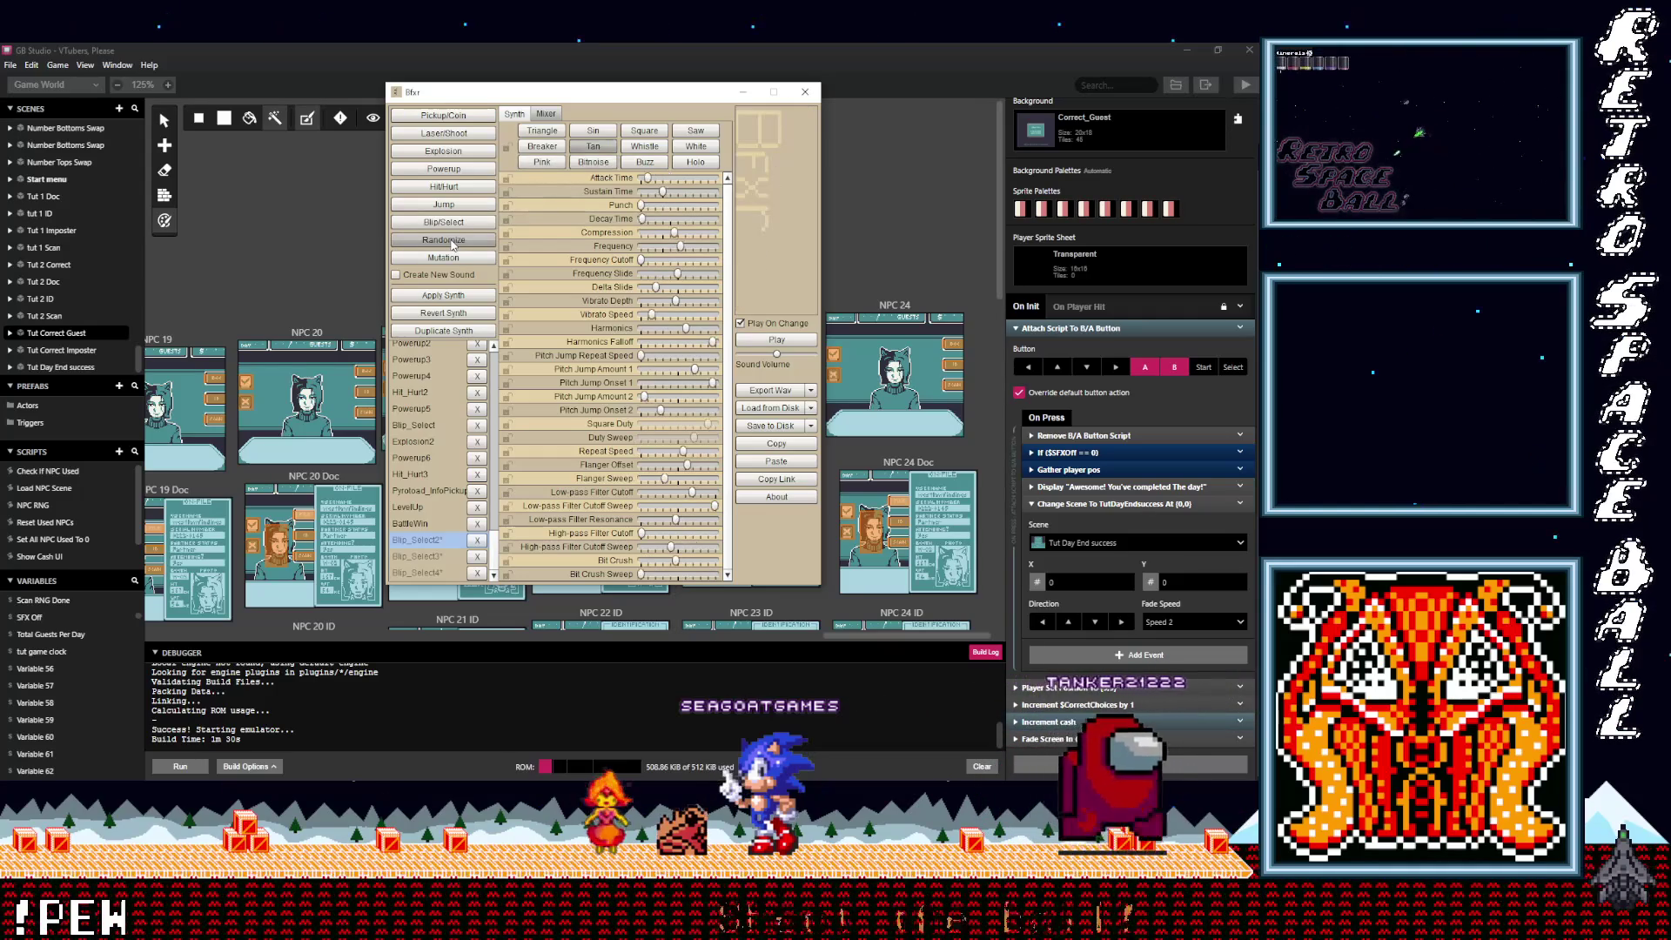
pyautogui.click(452, 241)
pyautogui.click(452, 241)
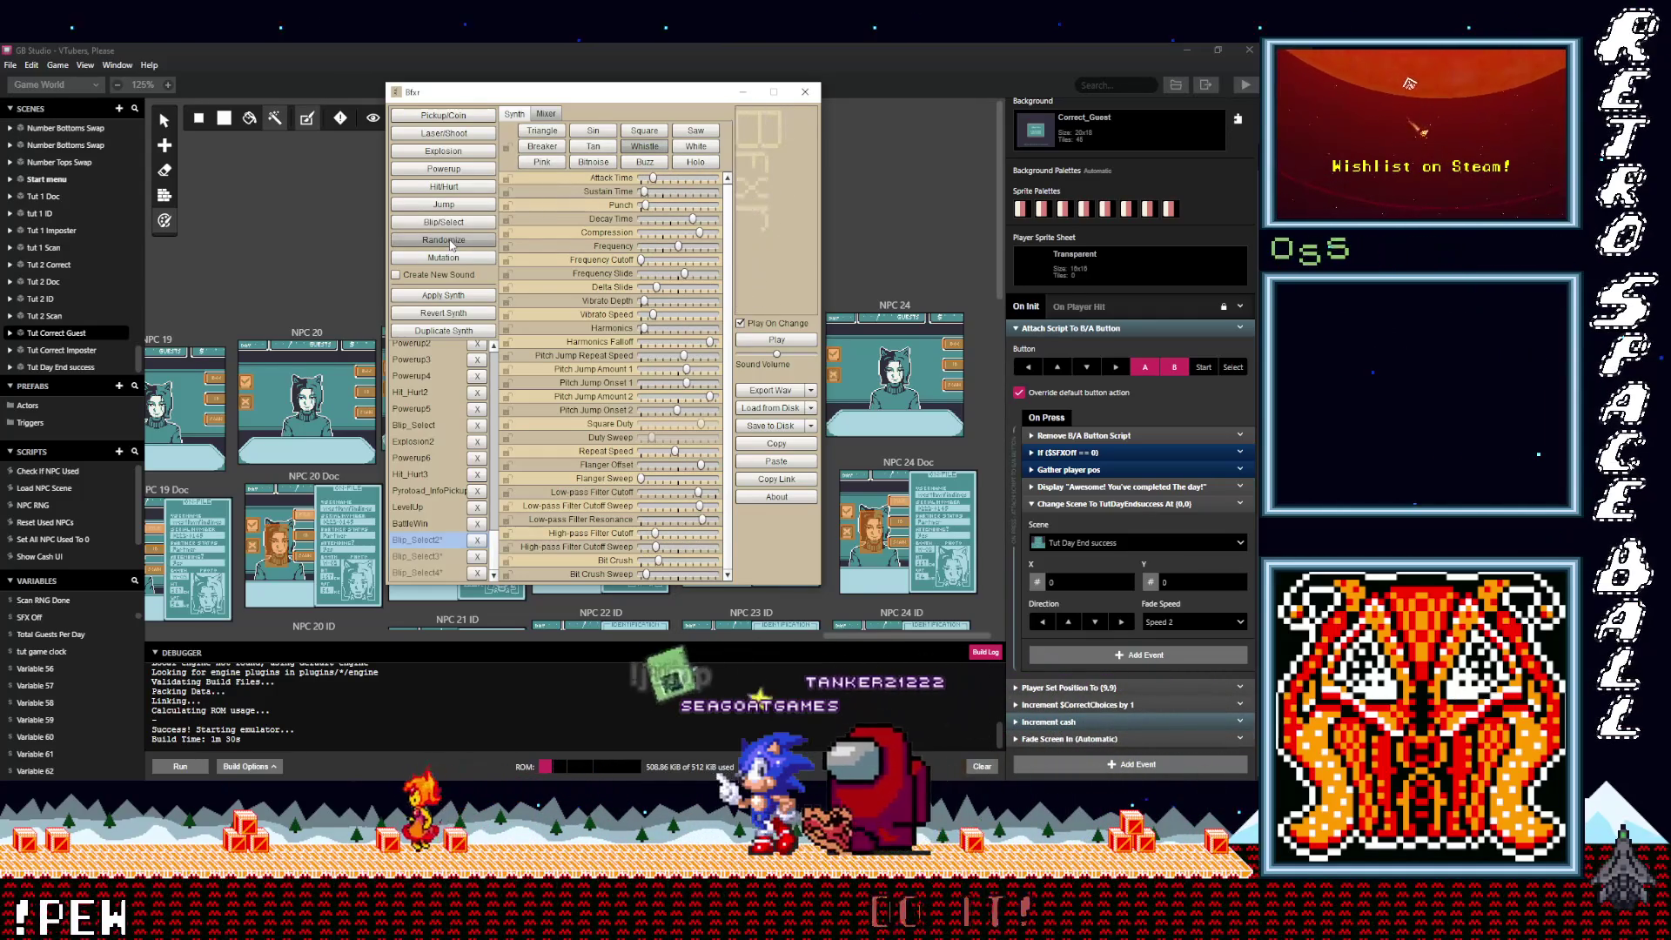
pyautogui.click(451, 241)
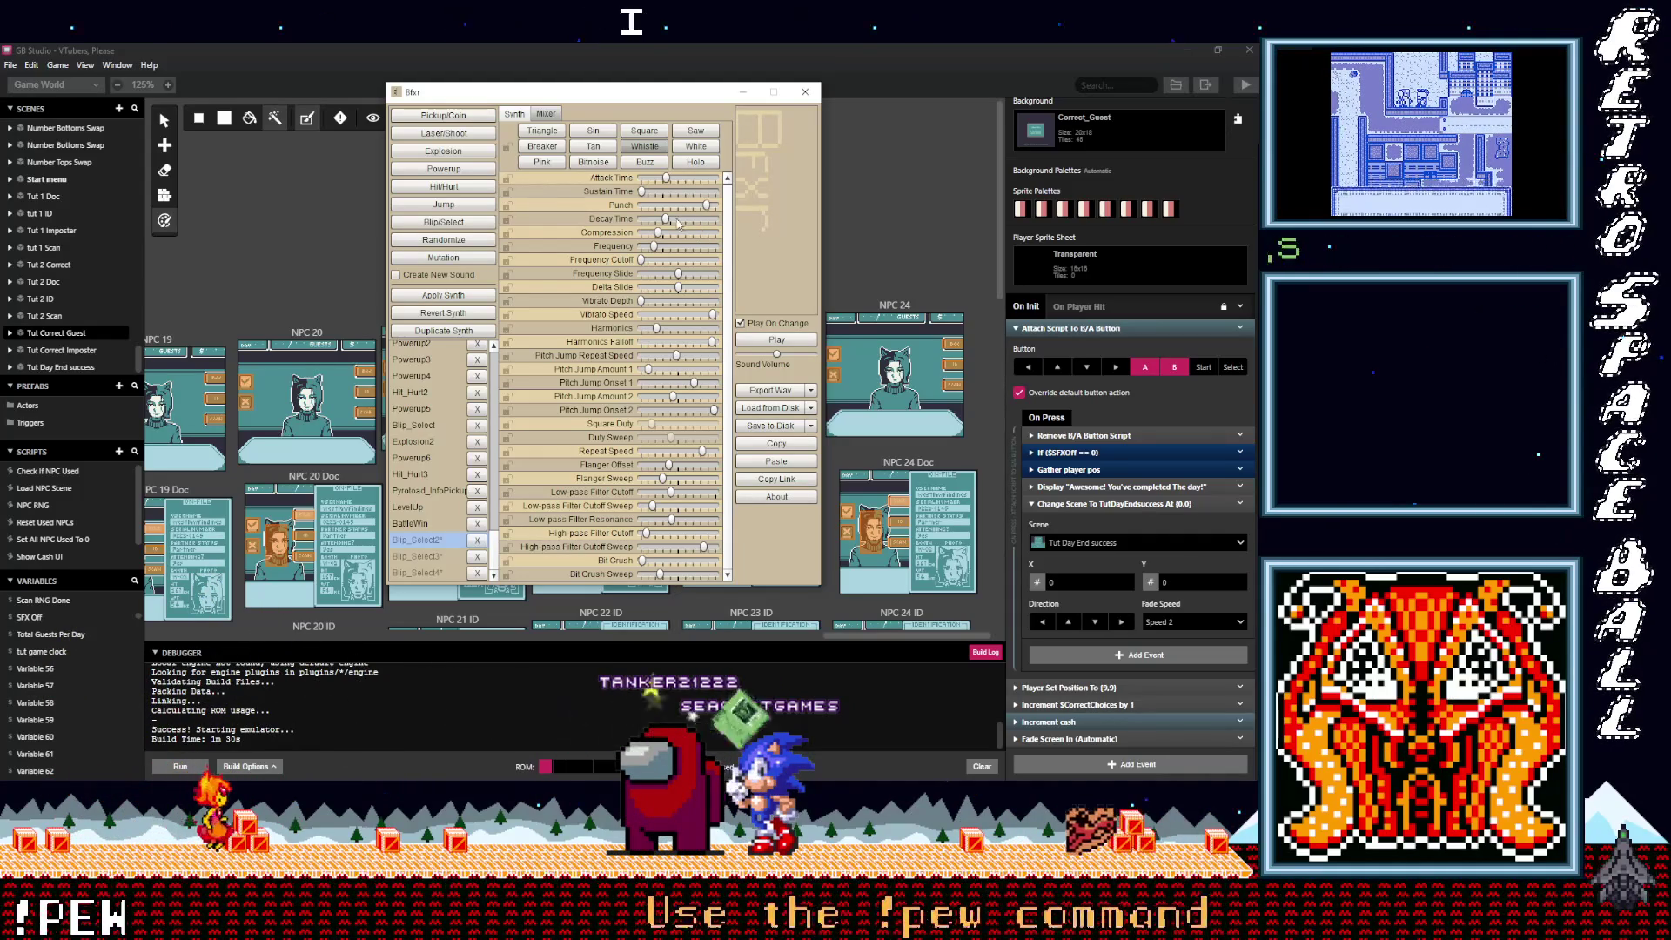
# Step: Lengthen sustain, set attack time to 0.18, and raise the first pitch jump amount, repeat and onset
pyautogui.moveTo(647, 195); pyautogui.dragTo(669, 193)
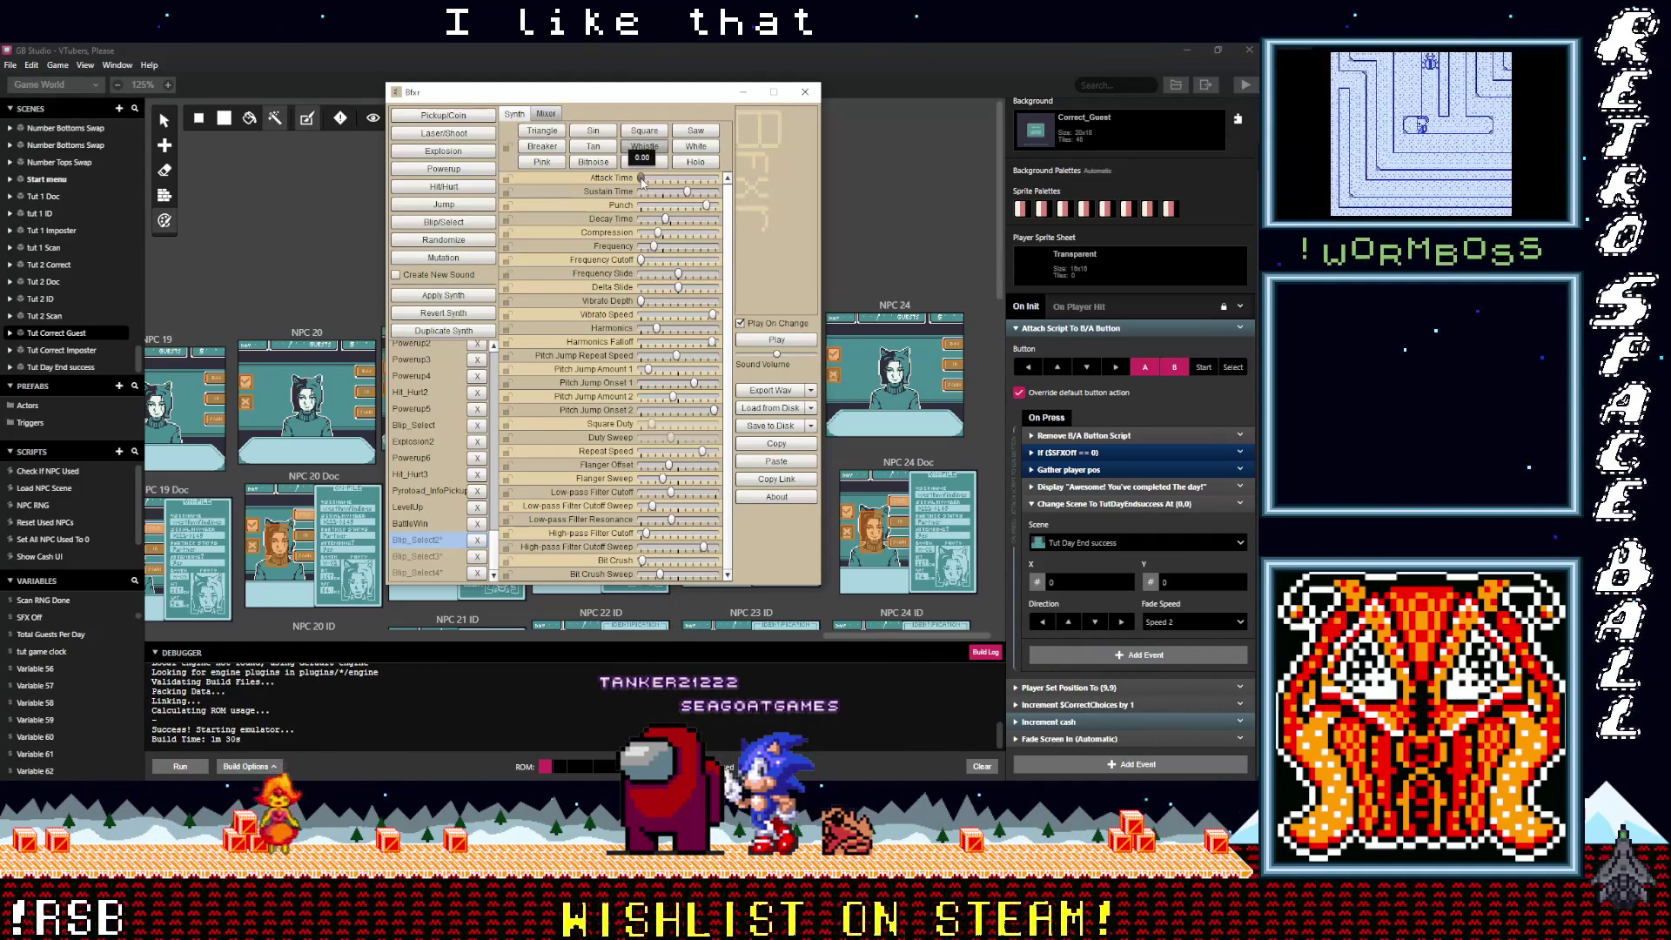
pyautogui.moveTo(643, 179); pyautogui.dragTo(657, 178)
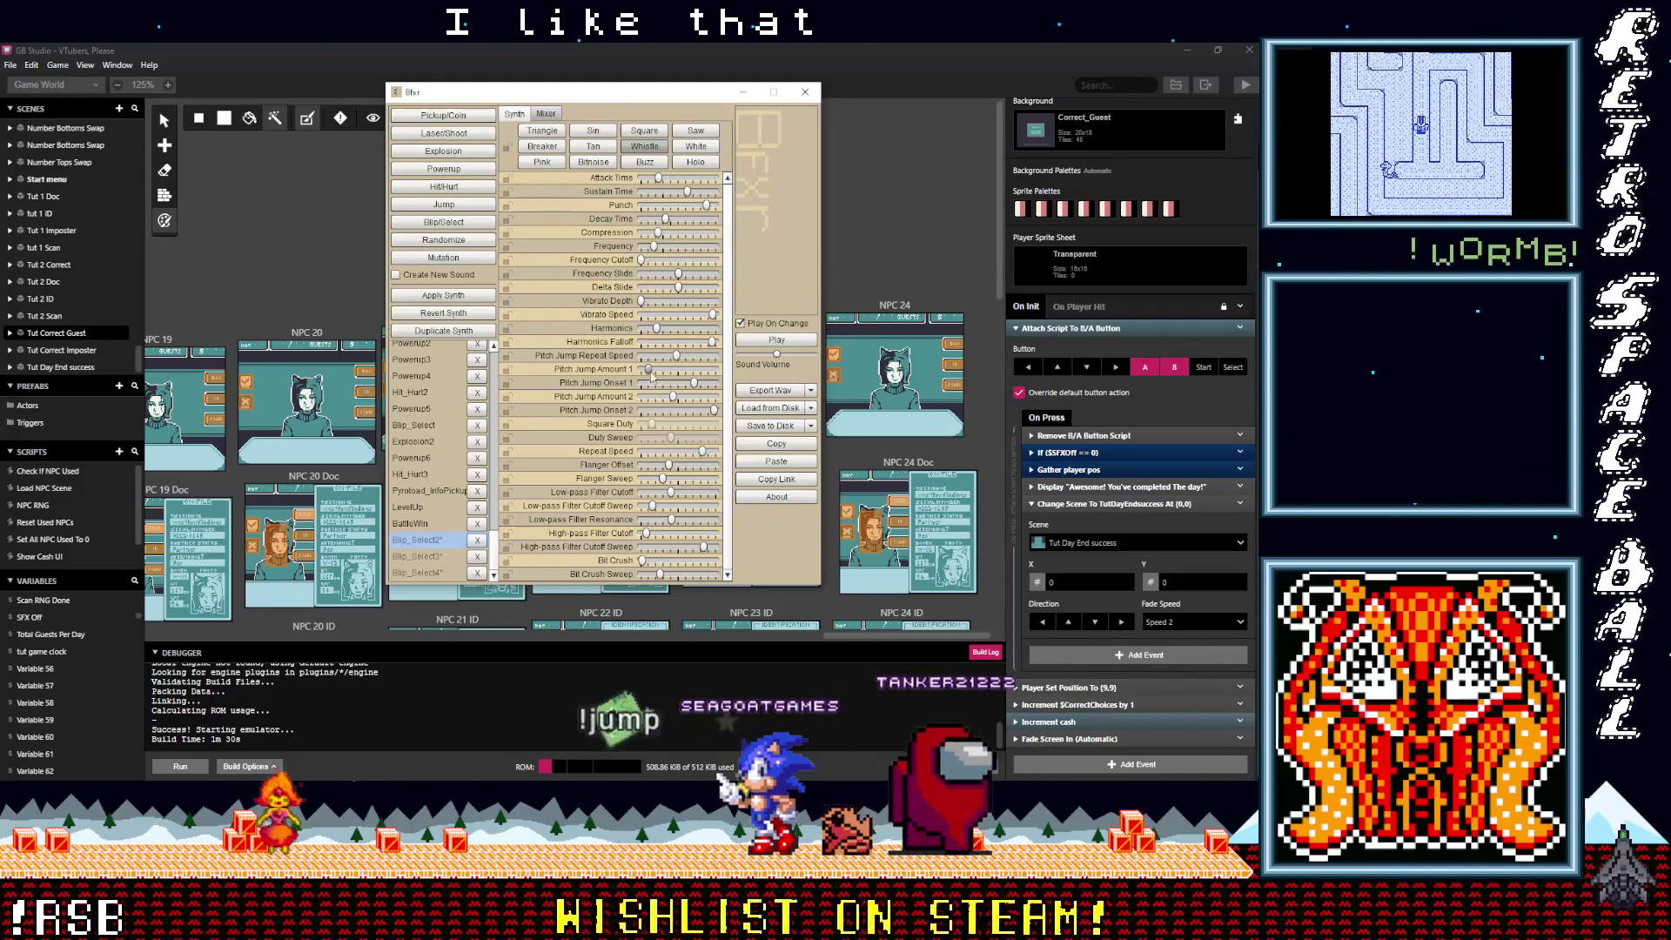
pyautogui.moveTo(688, 369)
pyautogui.mouseDown()
pyautogui.moveTo(706, 369)
pyautogui.moveTo(697, 356)
pyautogui.mouseUp()
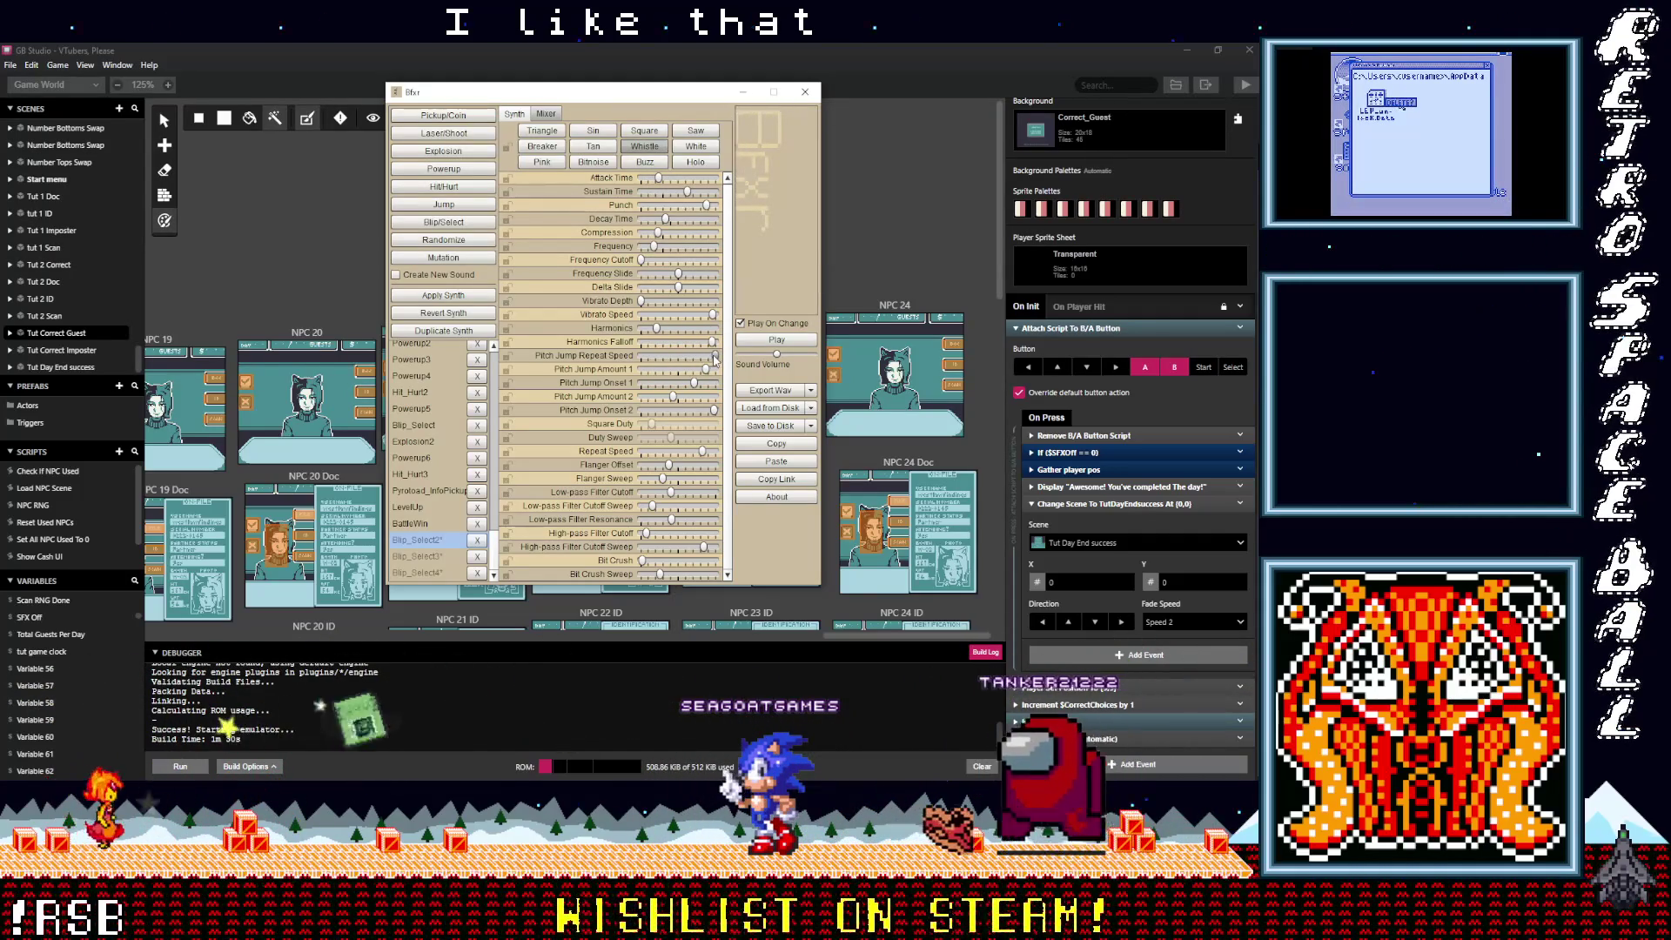
pyautogui.click(705, 357)
pyautogui.click(706, 383)
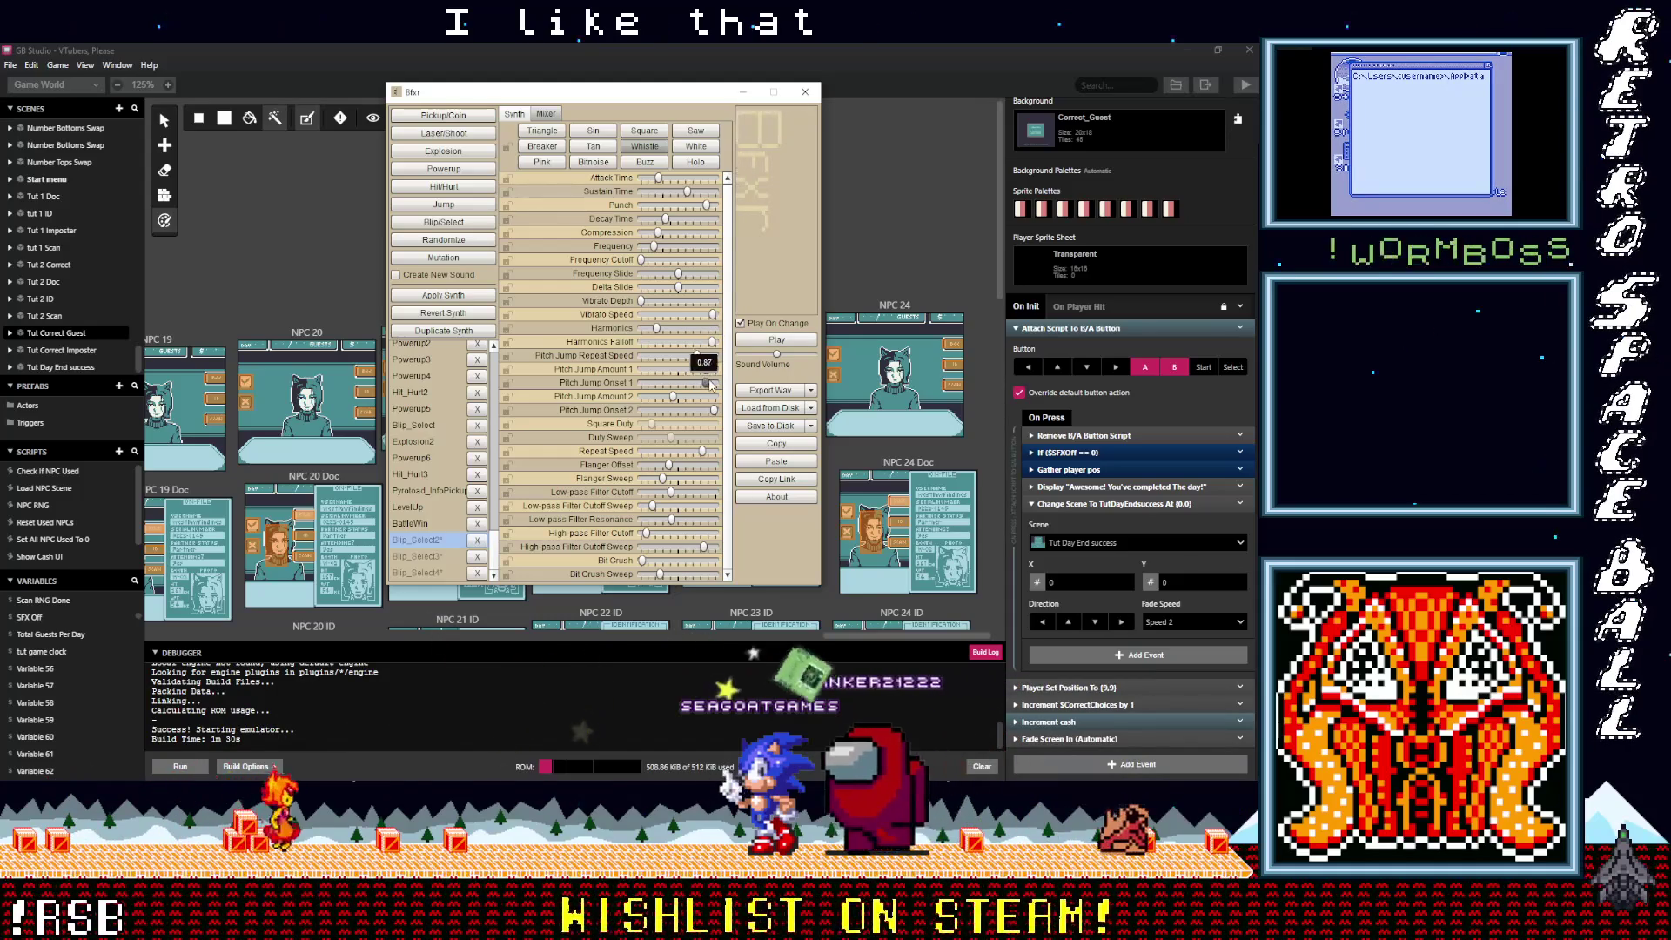
# Step: Fine-tune the second pitch jump amount between 0.66 and 0.80, ending near 0.74
pyautogui.moveTo(676, 399); pyautogui.dragTo(701, 397)
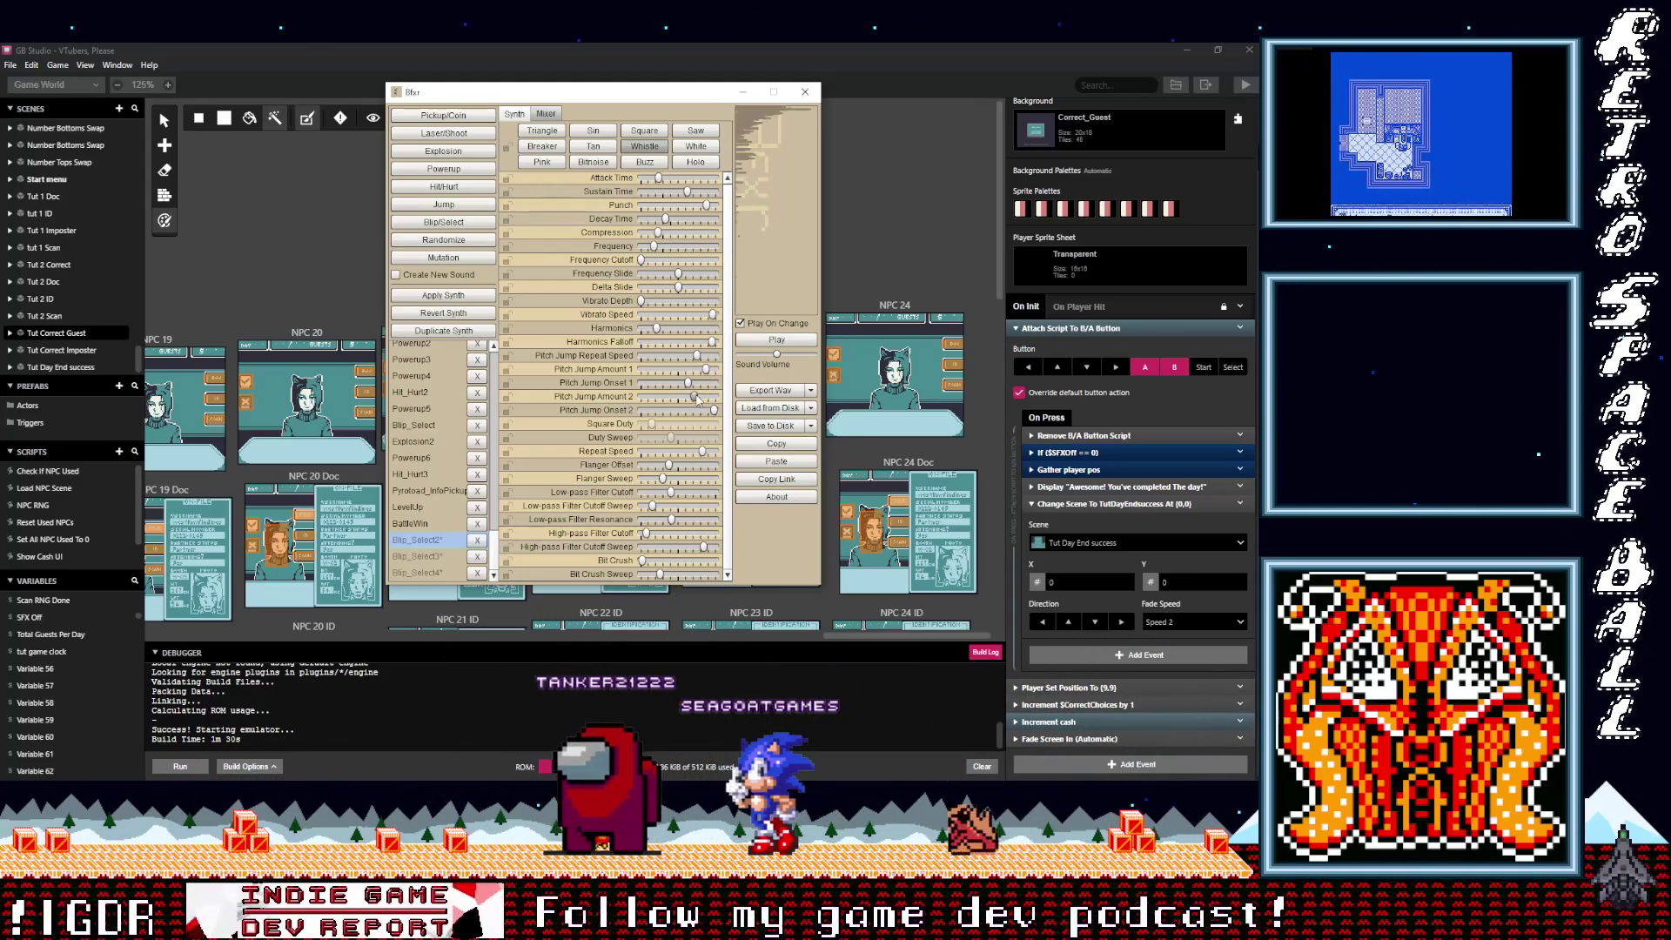
pyautogui.moveTo(697, 400); pyautogui.dragTo(695, 401)
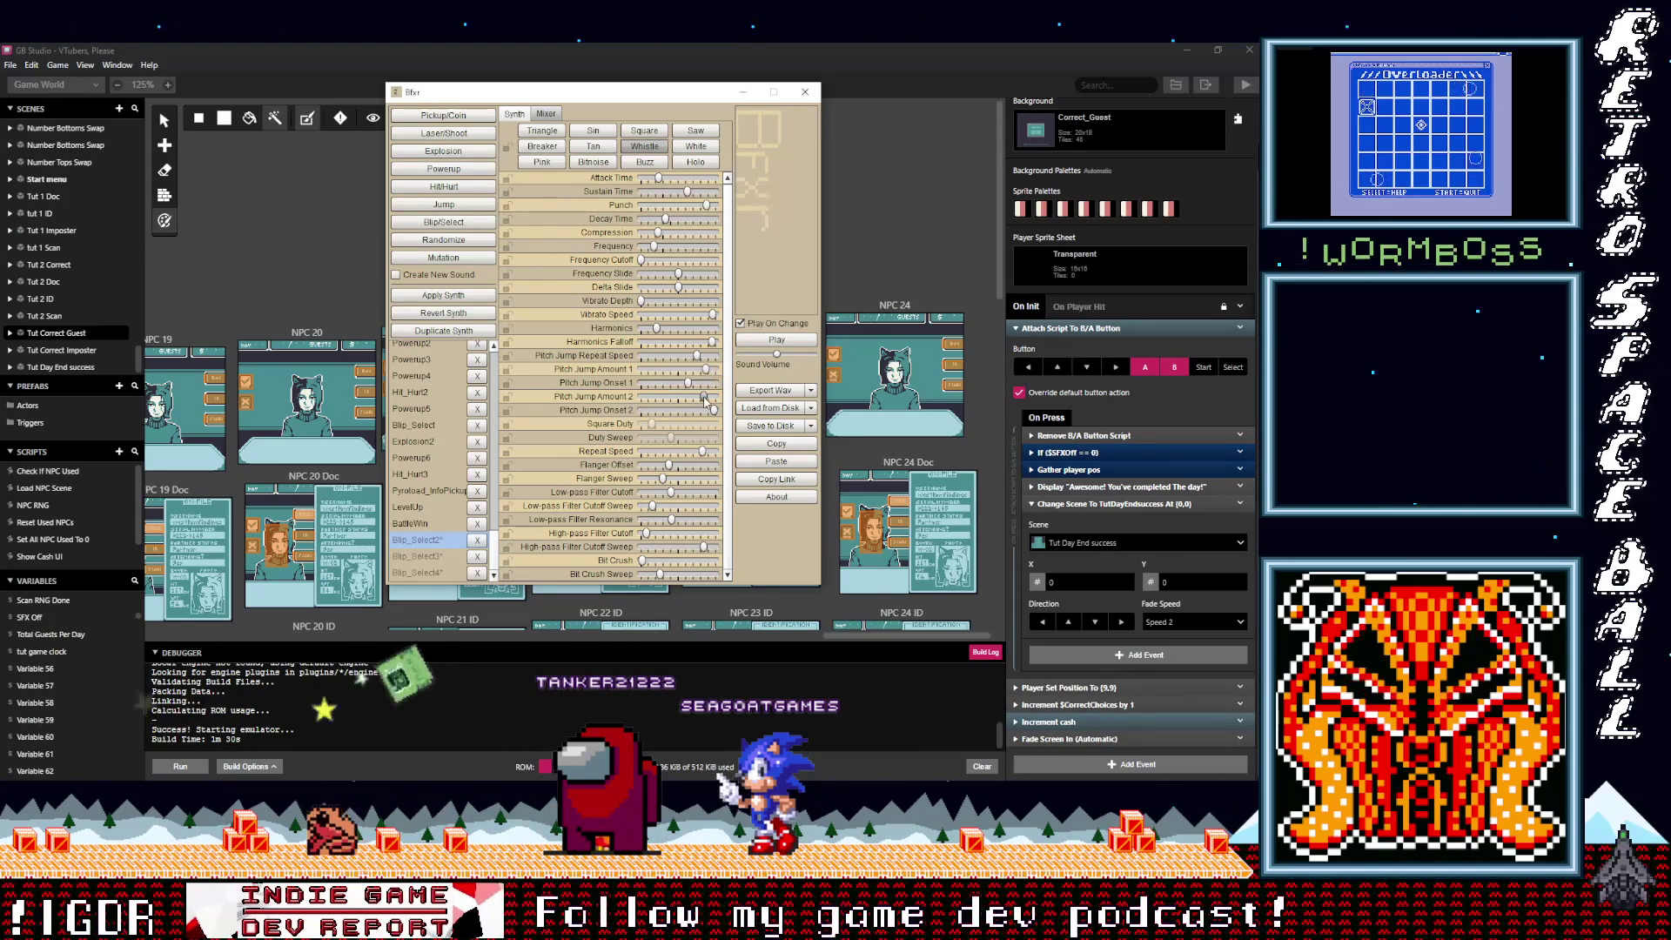
pyautogui.moveTo(697, 401); pyautogui.dragTo(696, 402)
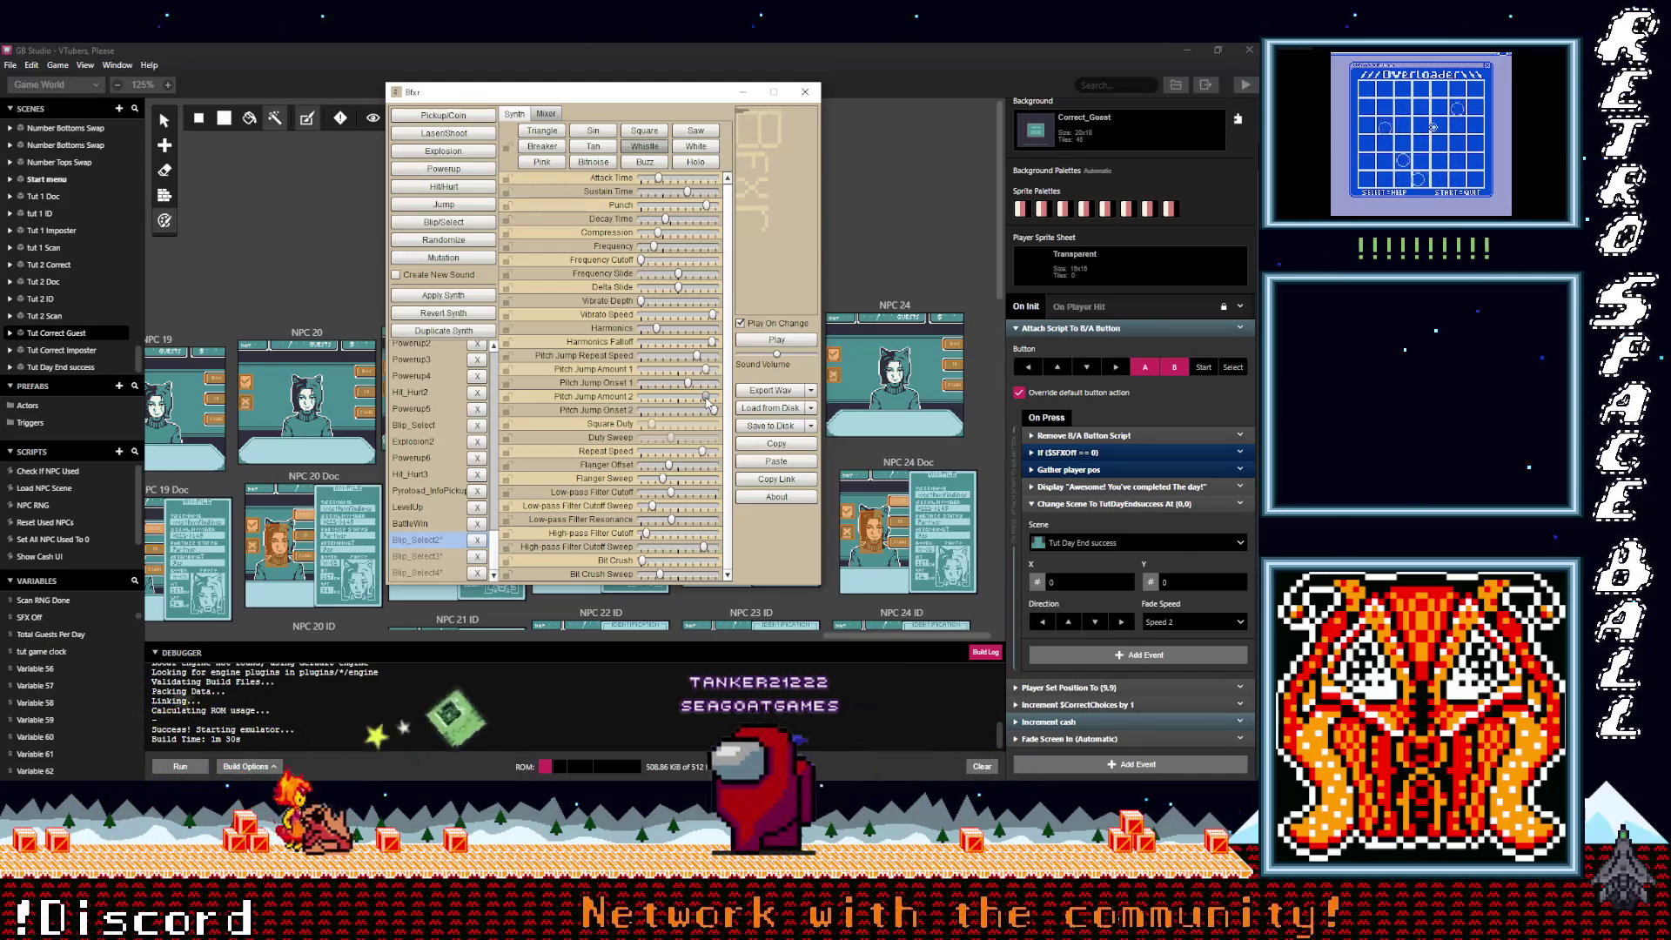
pyautogui.moveTo(696, 402); pyautogui.dragTo(706, 404)
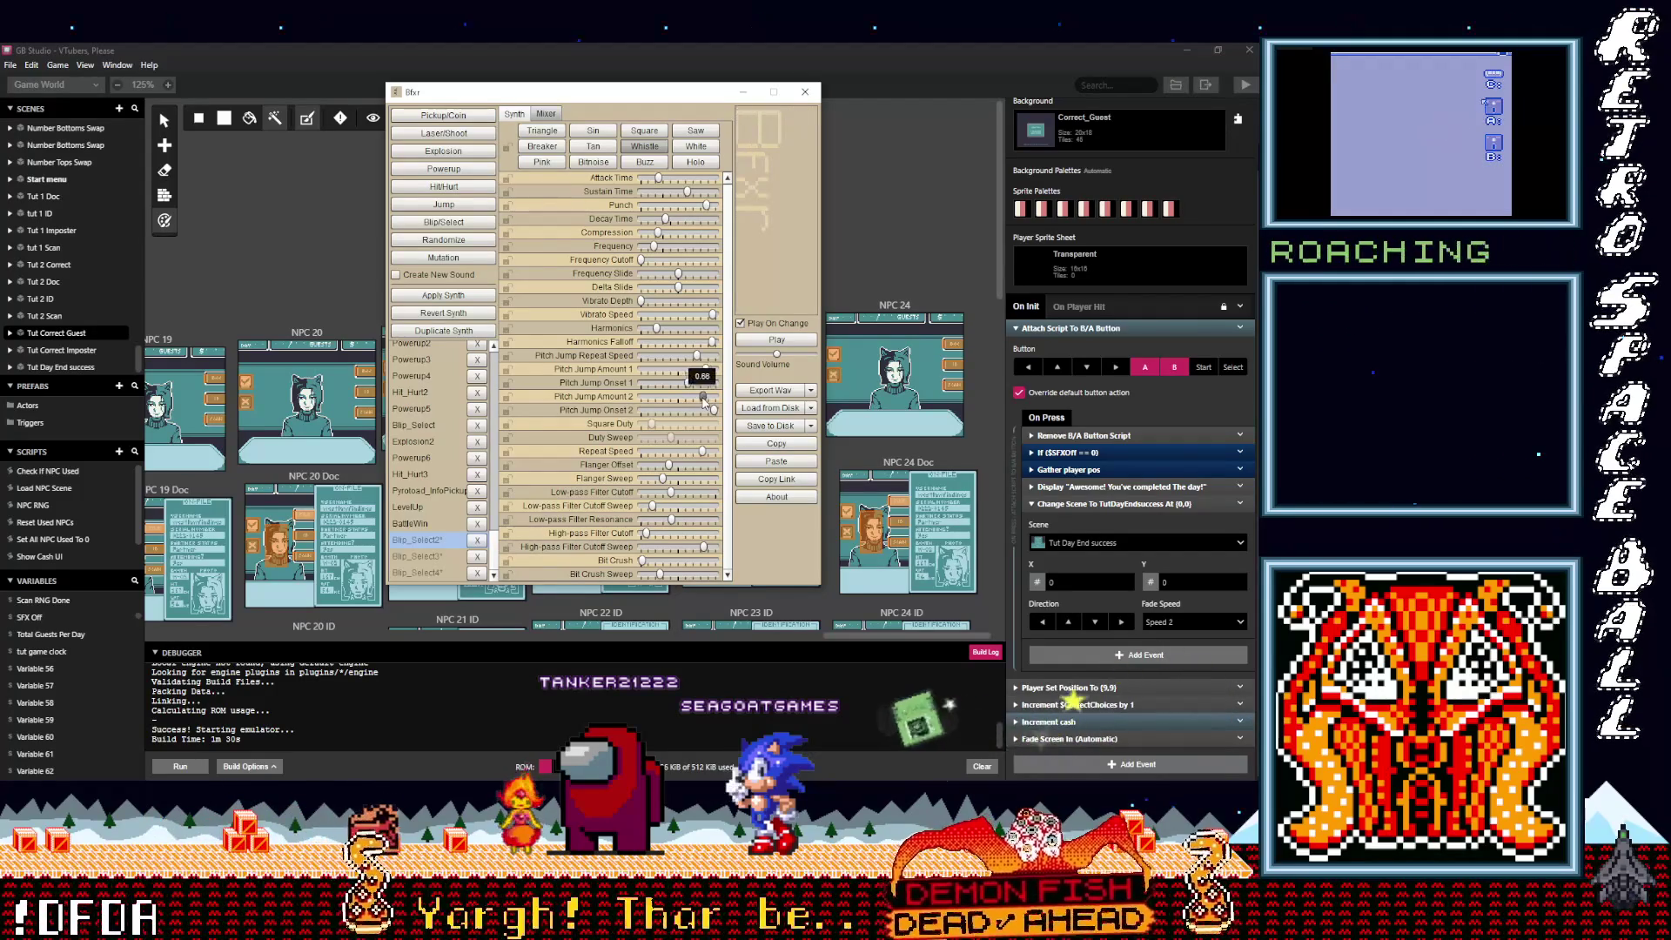
pyautogui.moveTo(705, 402); pyautogui.dragTo(700, 402)
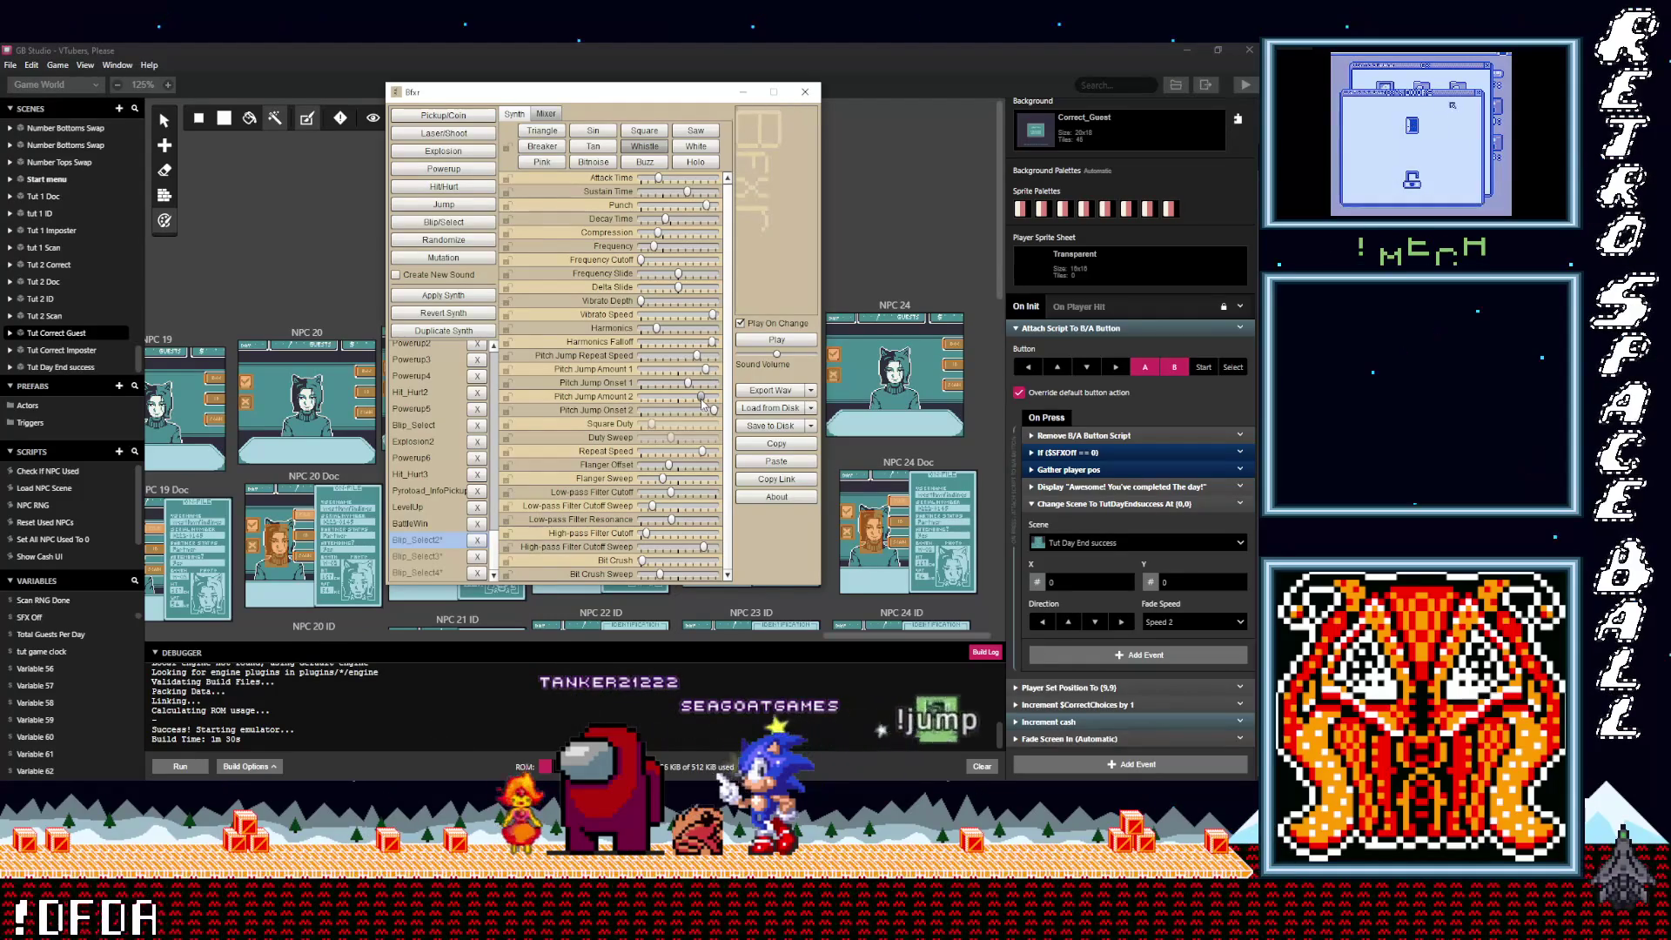
pyautogui.moveTo(702, 402); pyautogui.dragTo(708, 407)
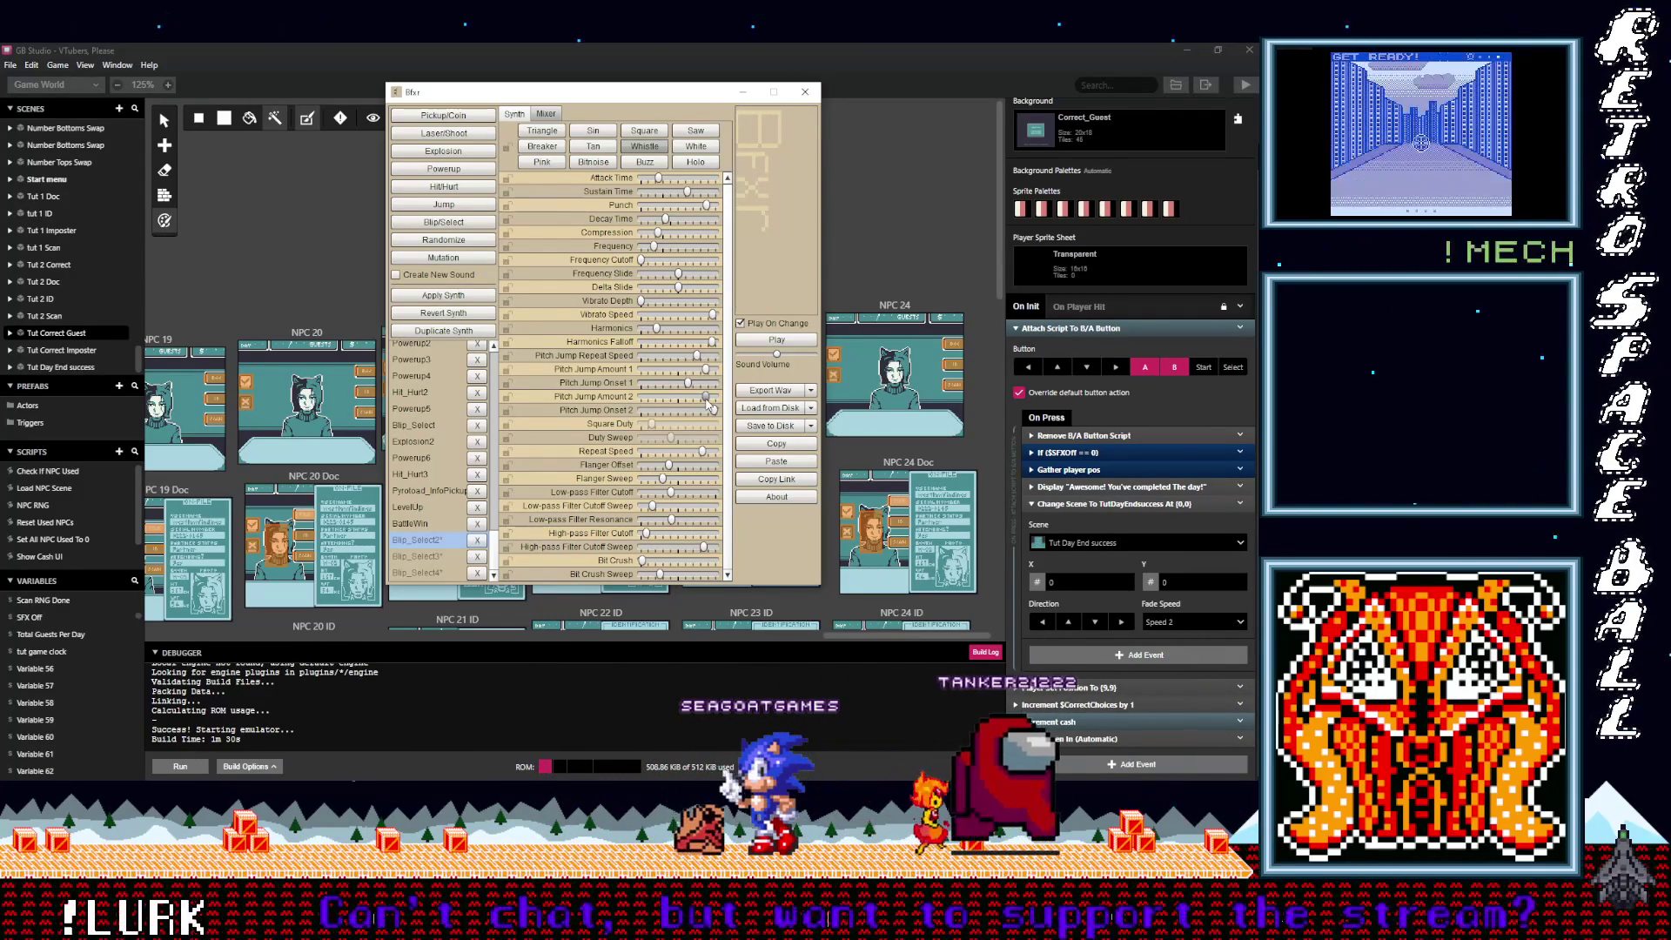
# Step: Raise compression above 0.83, drop vibrato speed to minimum and push delta slide to maximum
pyautogui.click(811, 390)
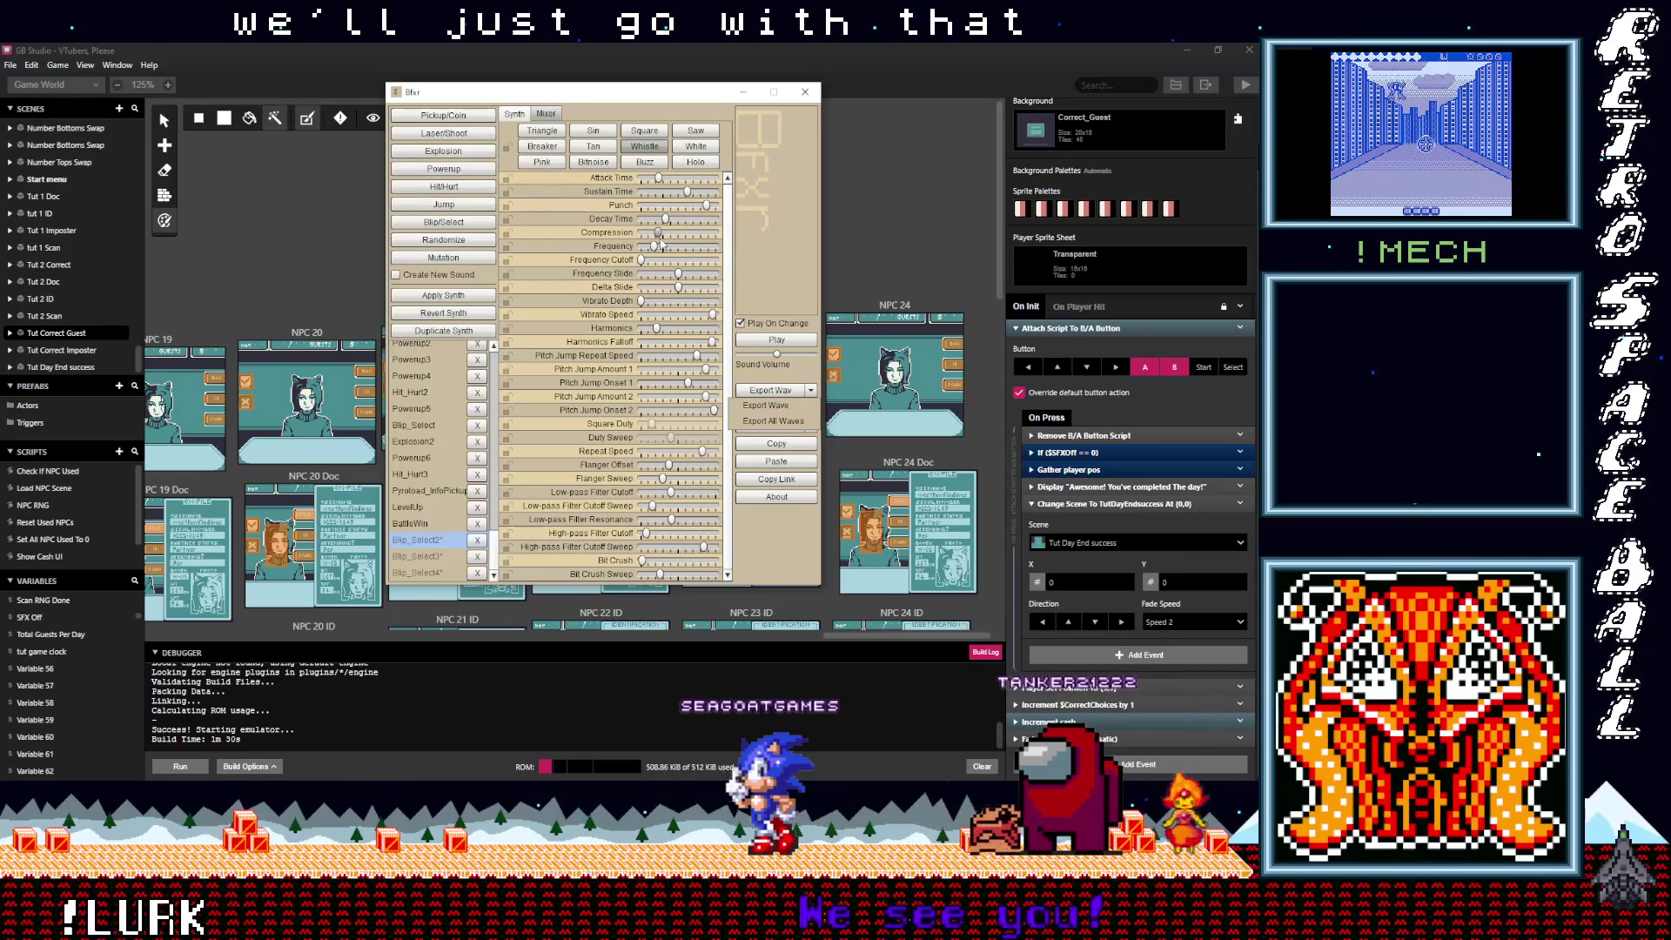
pyautogui.moveTo(659, 233); pyautogui.dragTo(703, 234)
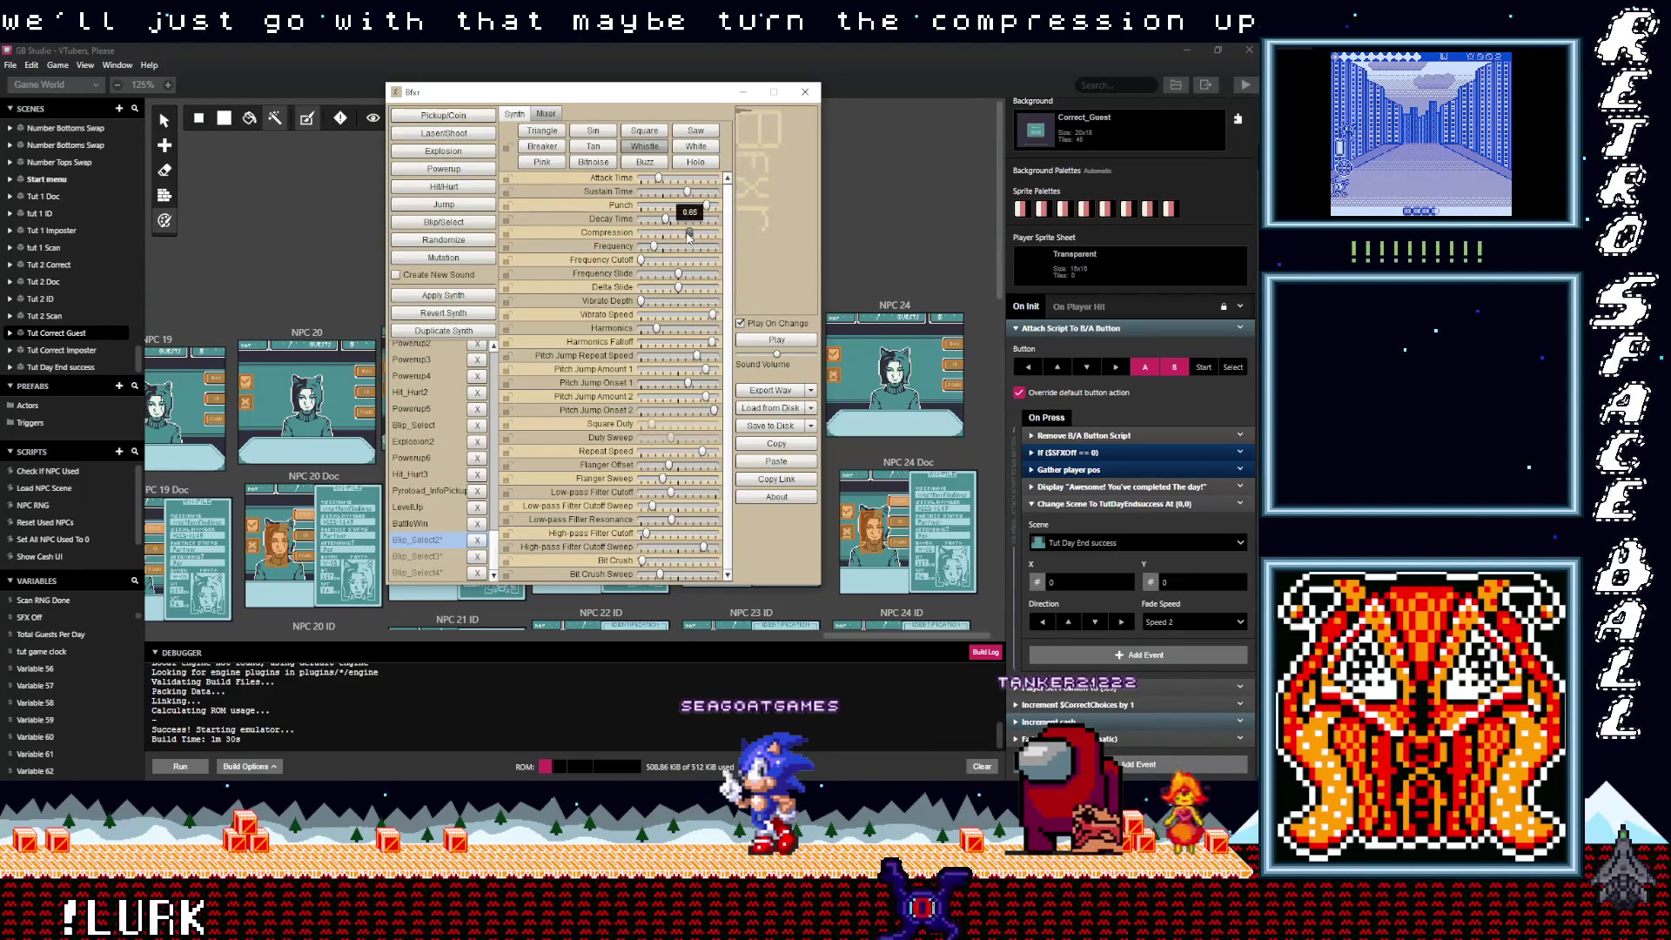
pyautogui.moveTo(671, 233); pyautogui.dragTo(719, 234)
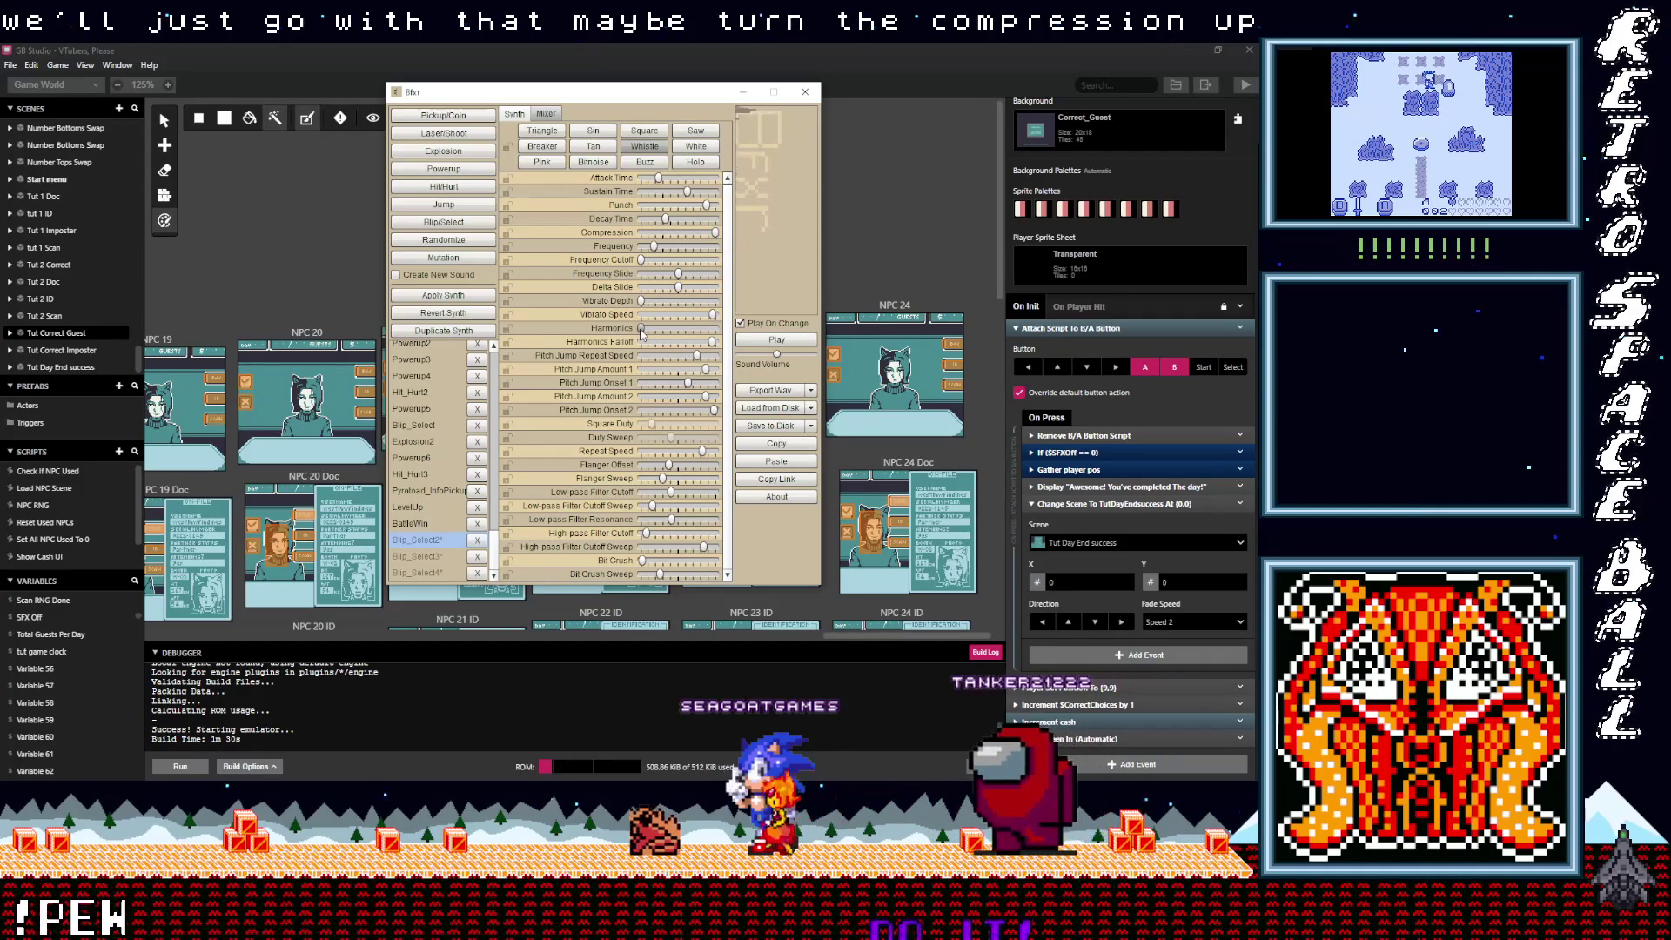
pyautogui.moveTo(712, 315); pyautogui.dragTo(640, 315)
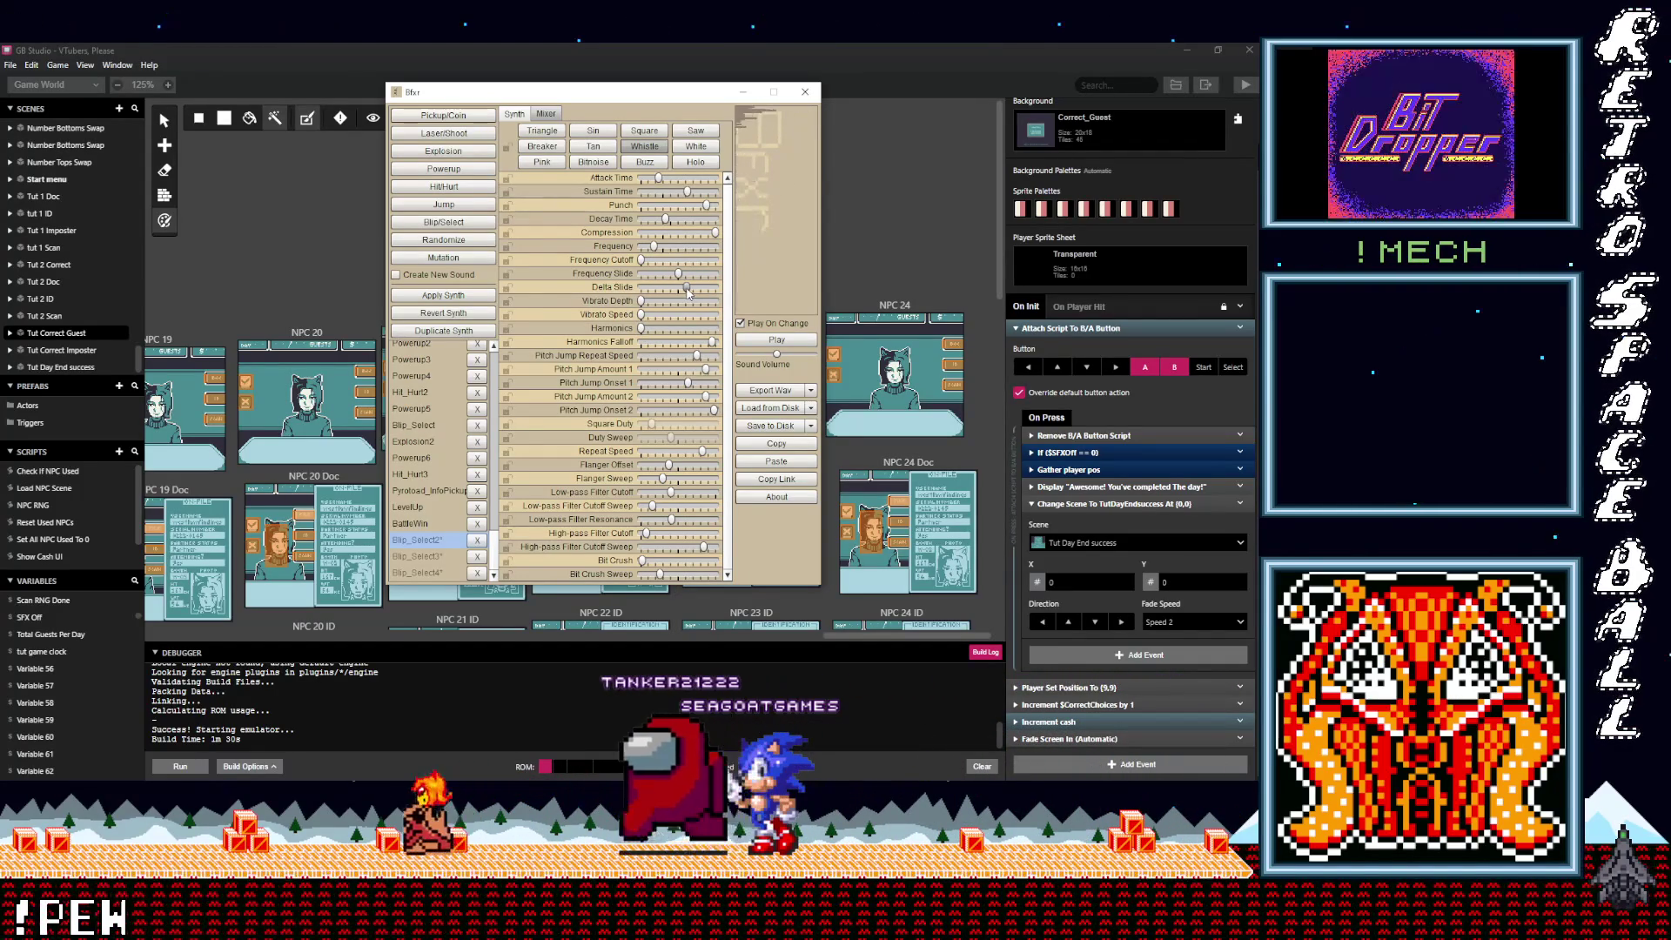
pyautogui.moveTo(654, 292)
pyautogui.mouseDown()
pyautogui.moveTo(715, 293)
pyautogui.moveTo(678, 293)
pyautogui.mouseUp()
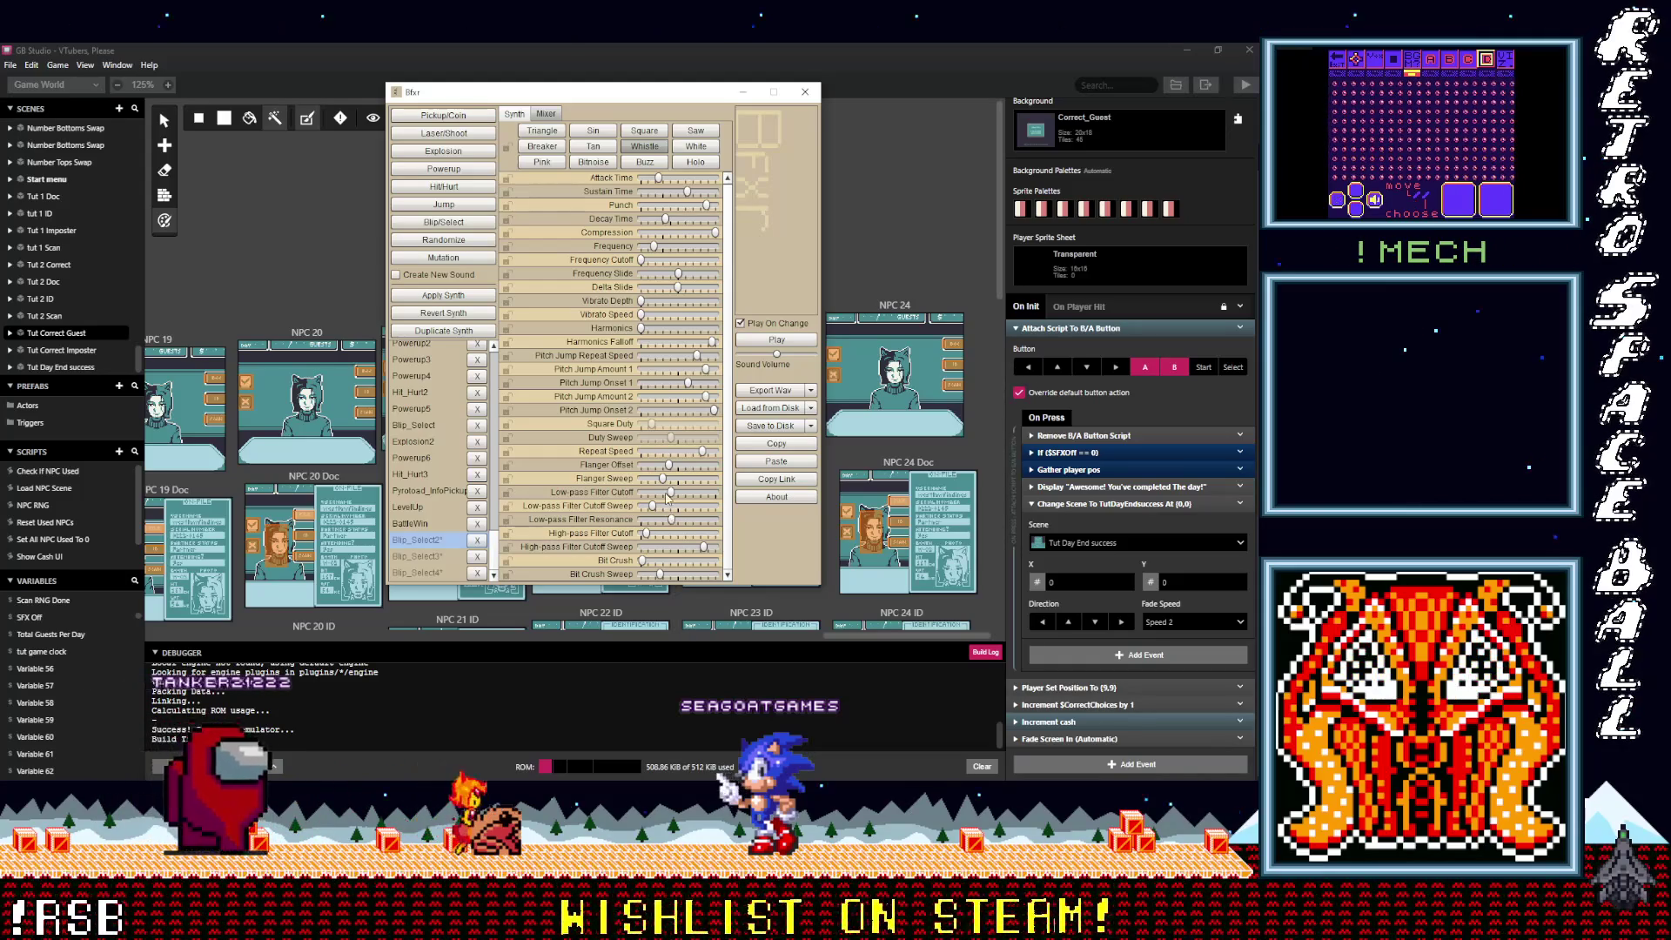
# Step: Retune low-pass cutoff near 0.91, resonance 0.28, high-pass sweep -0.80 and low-pass sweep, then preview
pyautogui.moveTo(671, 494); pyautogui.dragTo(718, 498)
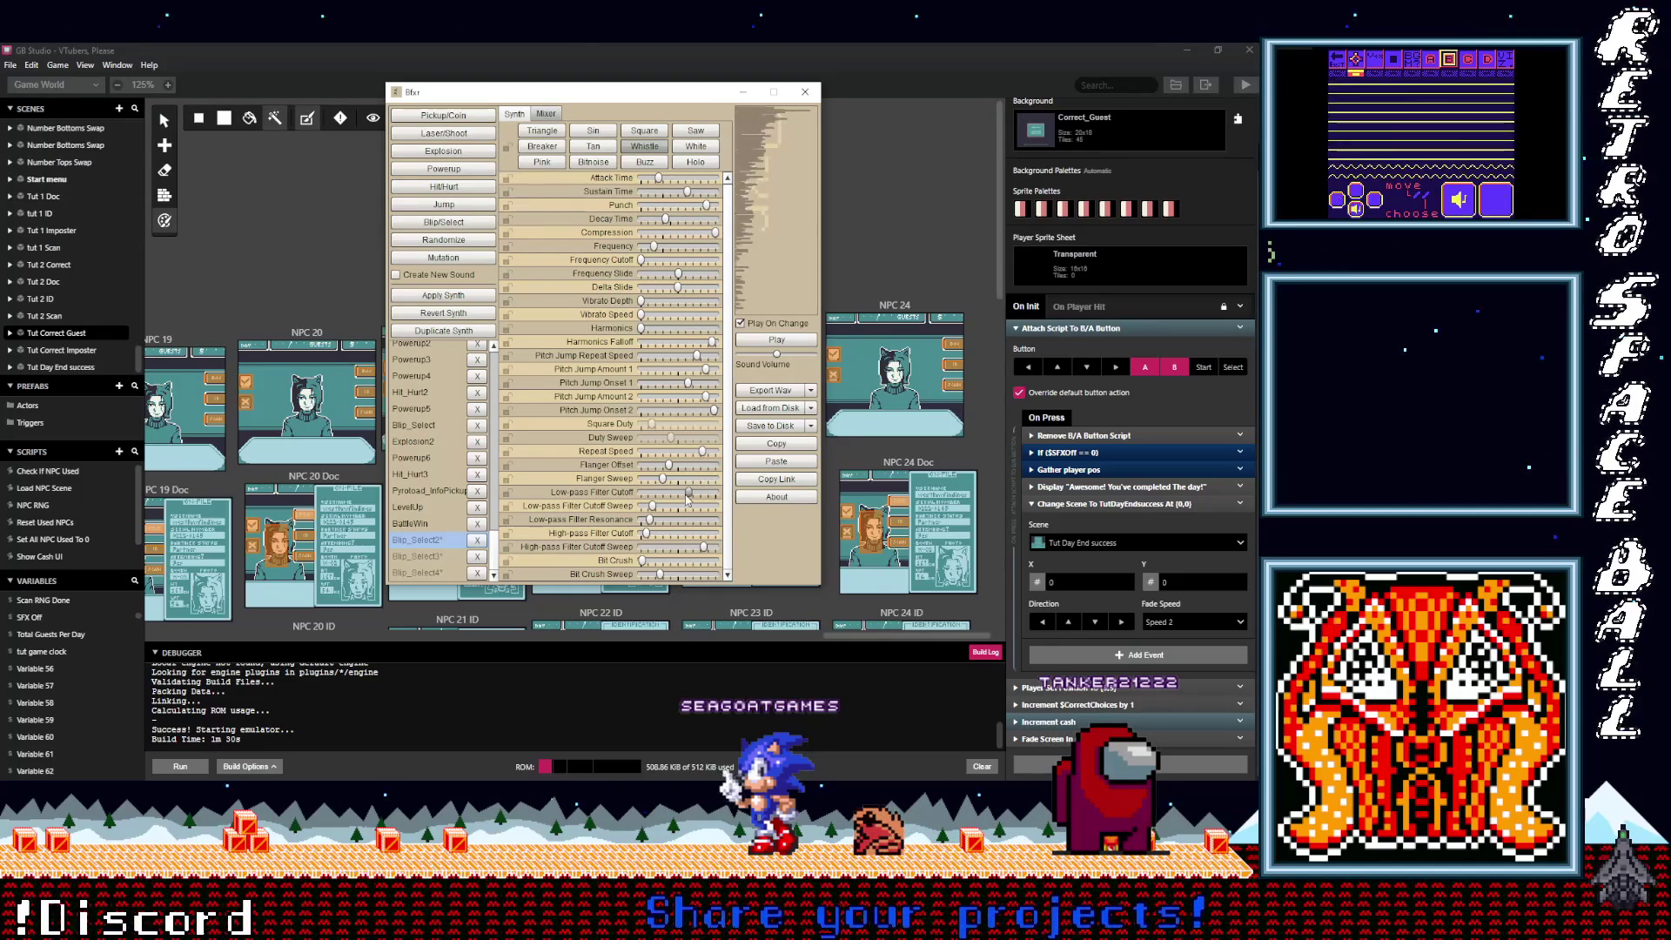
pyautogui.moveTo(690, 499); pyautogui.dragTo(660, 499)
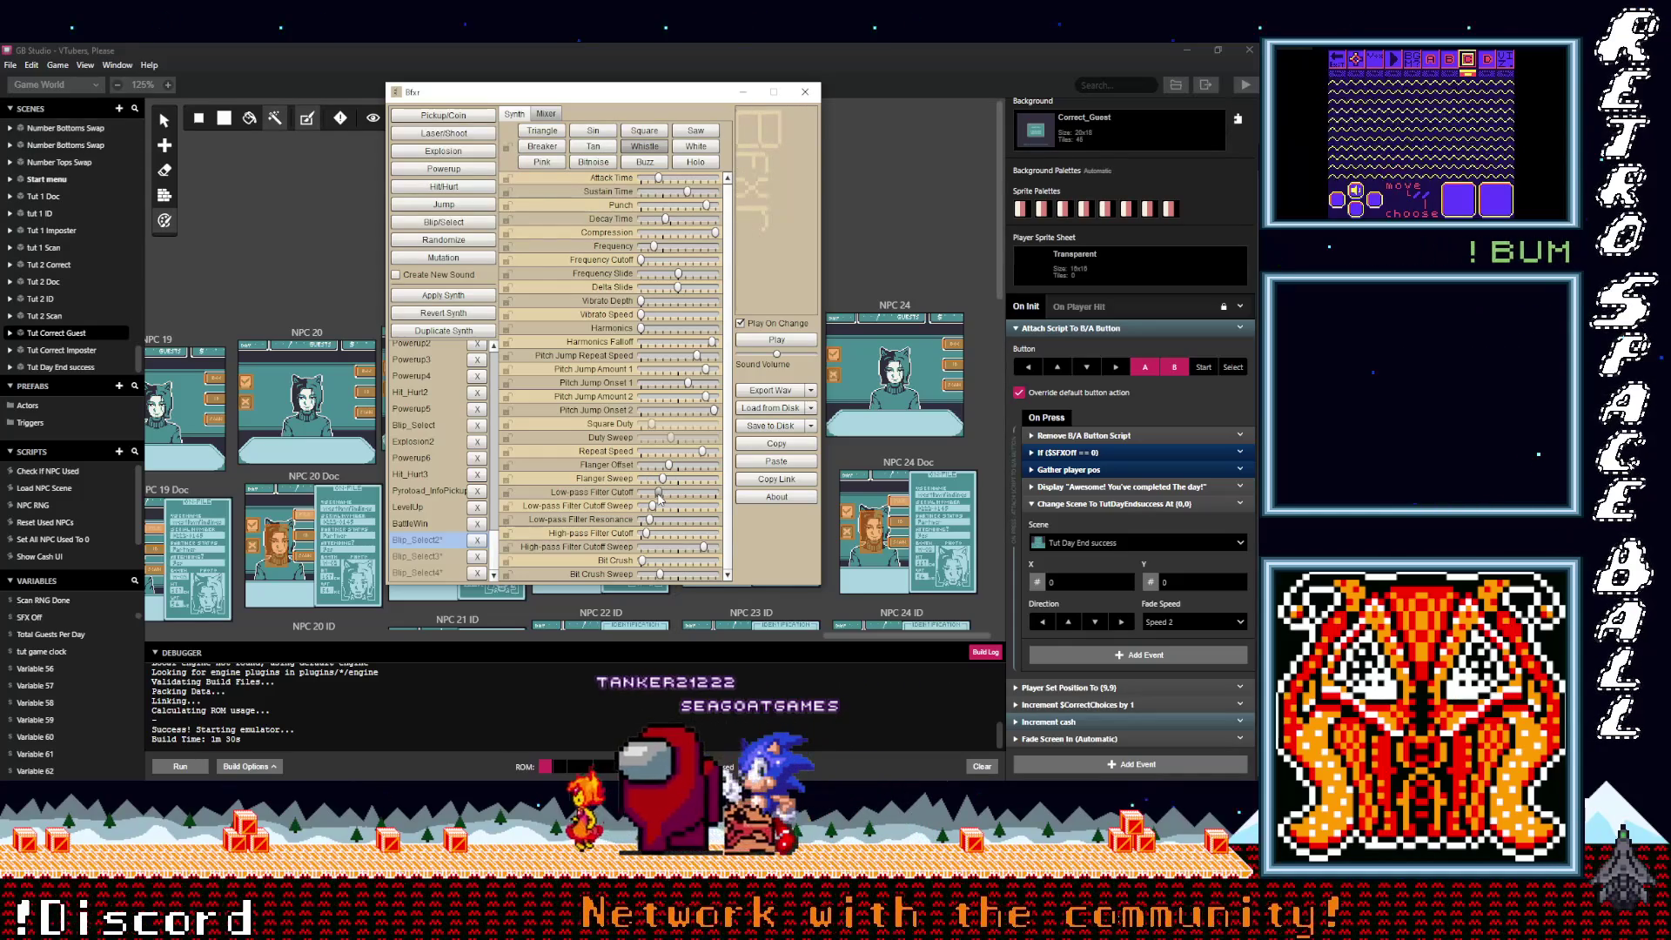
pyautogui.moveTo(649, 519); pyautogui.dragTo(712, 535)
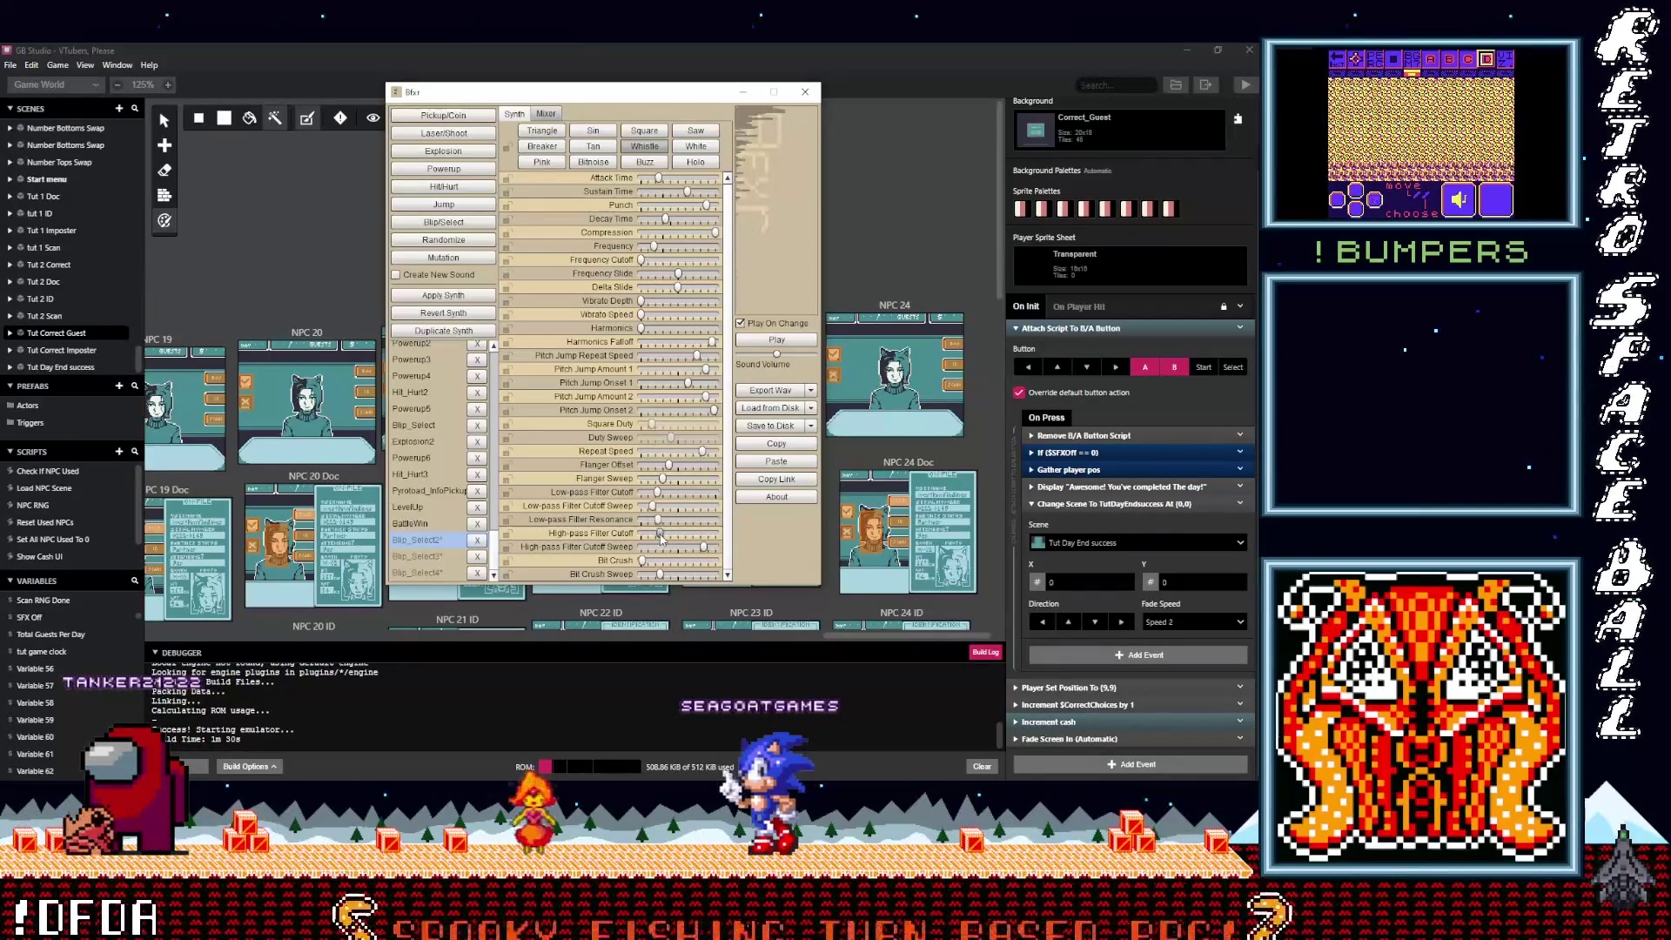
pyautogui.moveTo(702, 548); pyautogui.dragTo(700, 548)
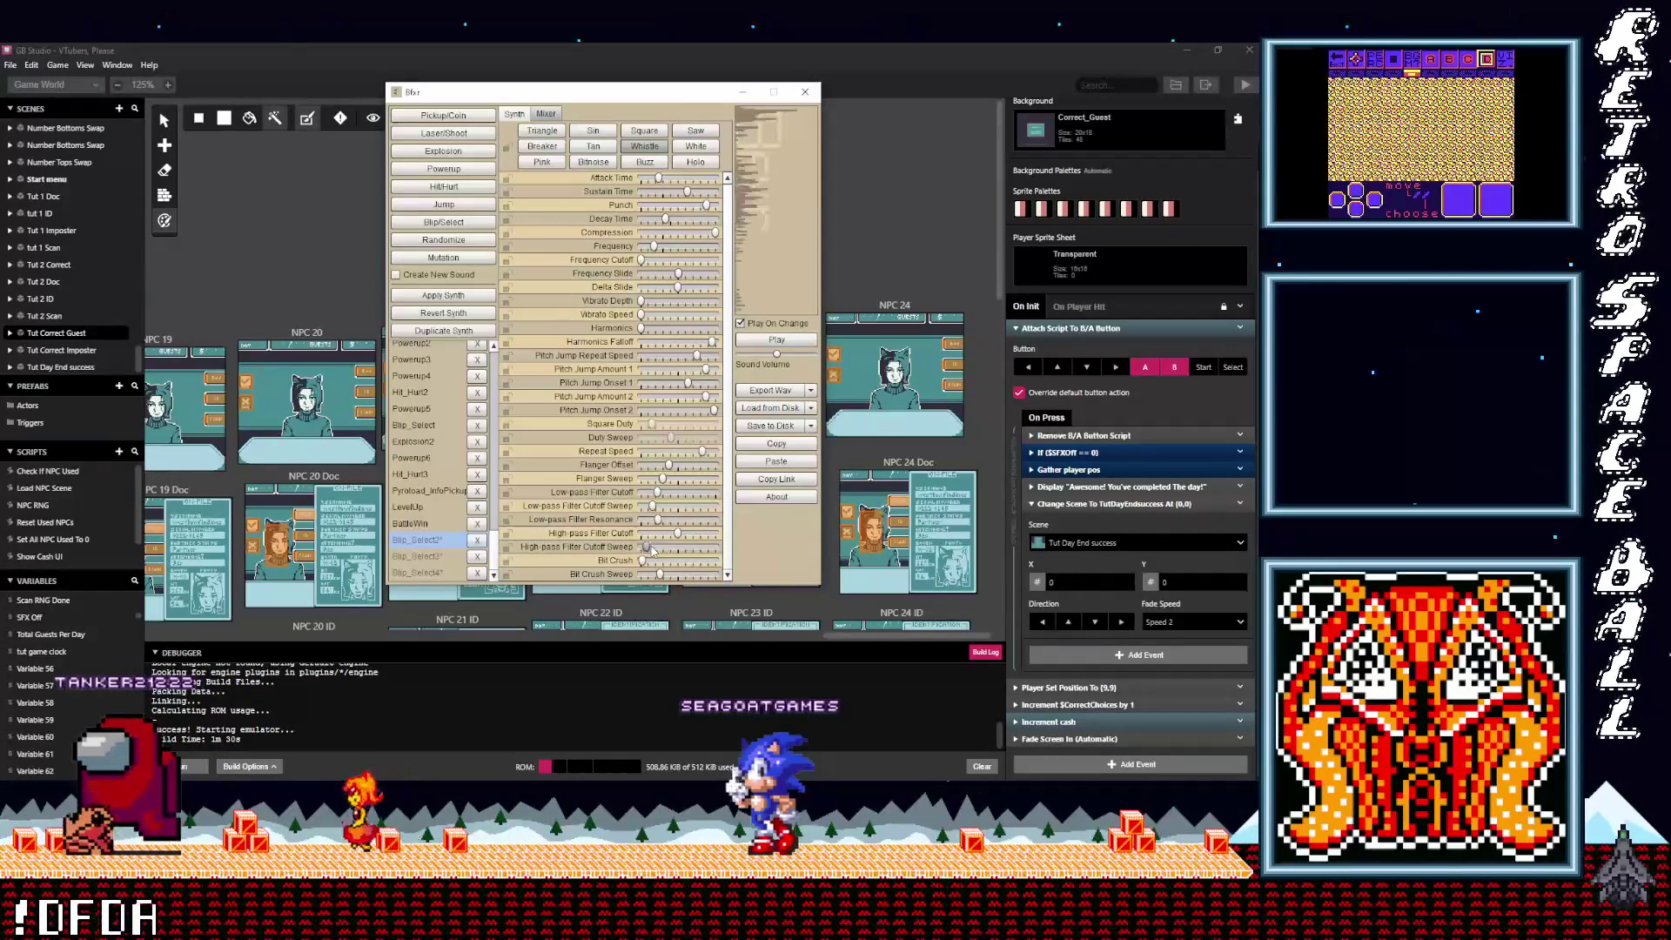
pyautogui.moveTo(644, 548); pyautogui.dragTo(655, 551)
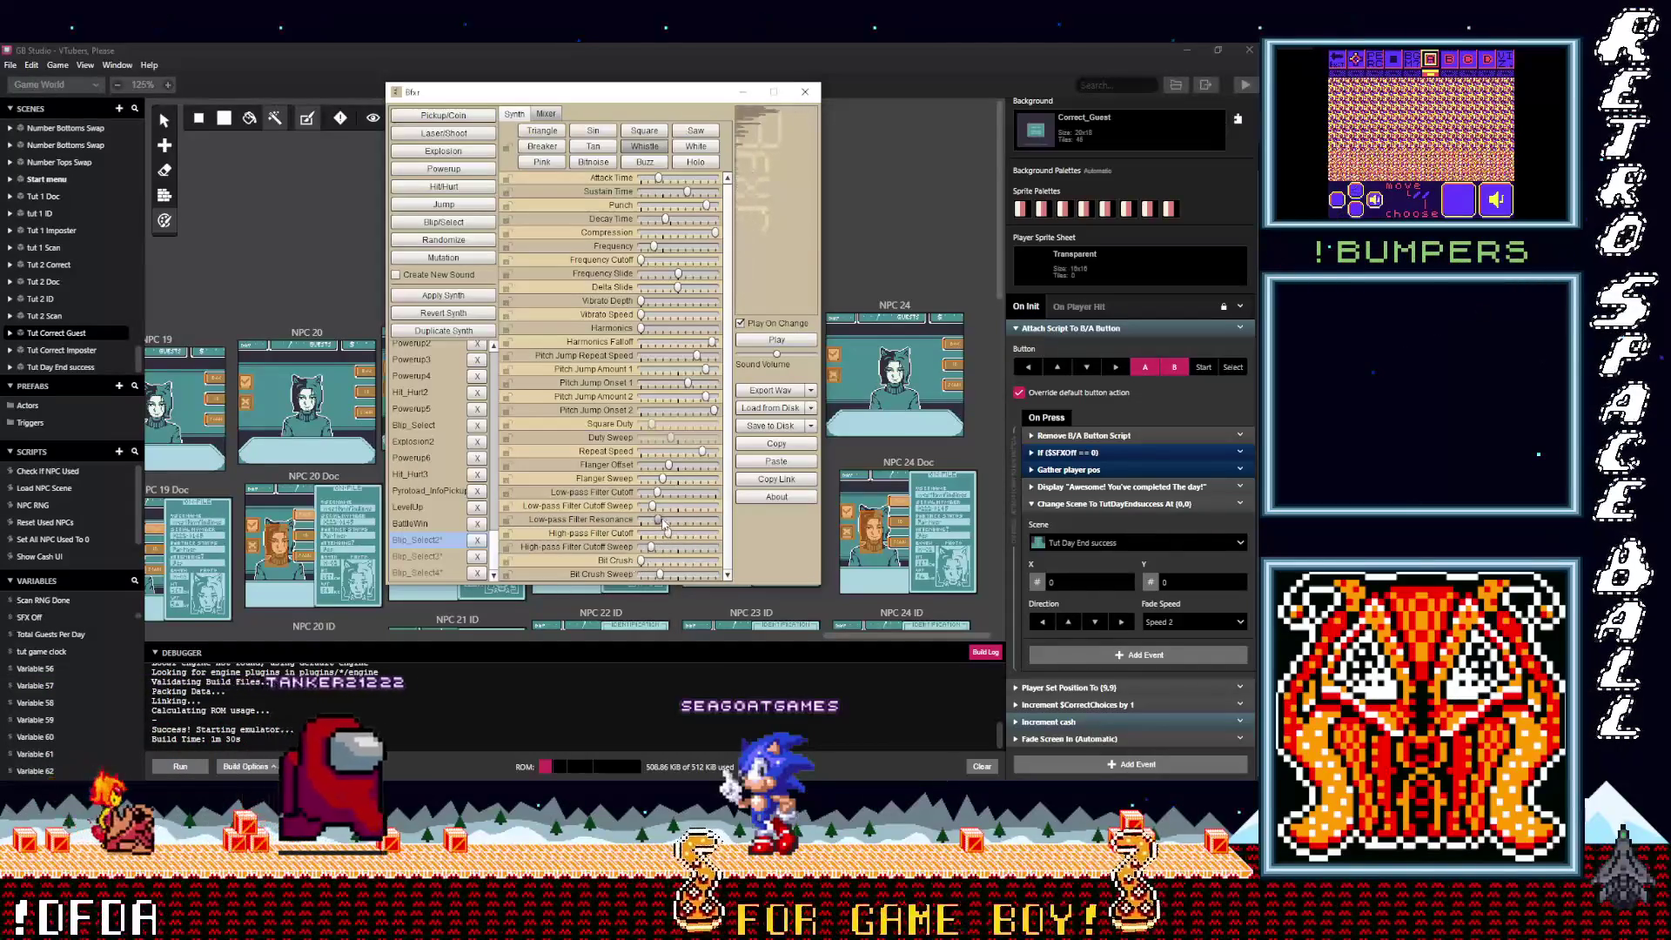
pyautogui.moveTo(661, 510); pyautogui.dragTo(670, 513)
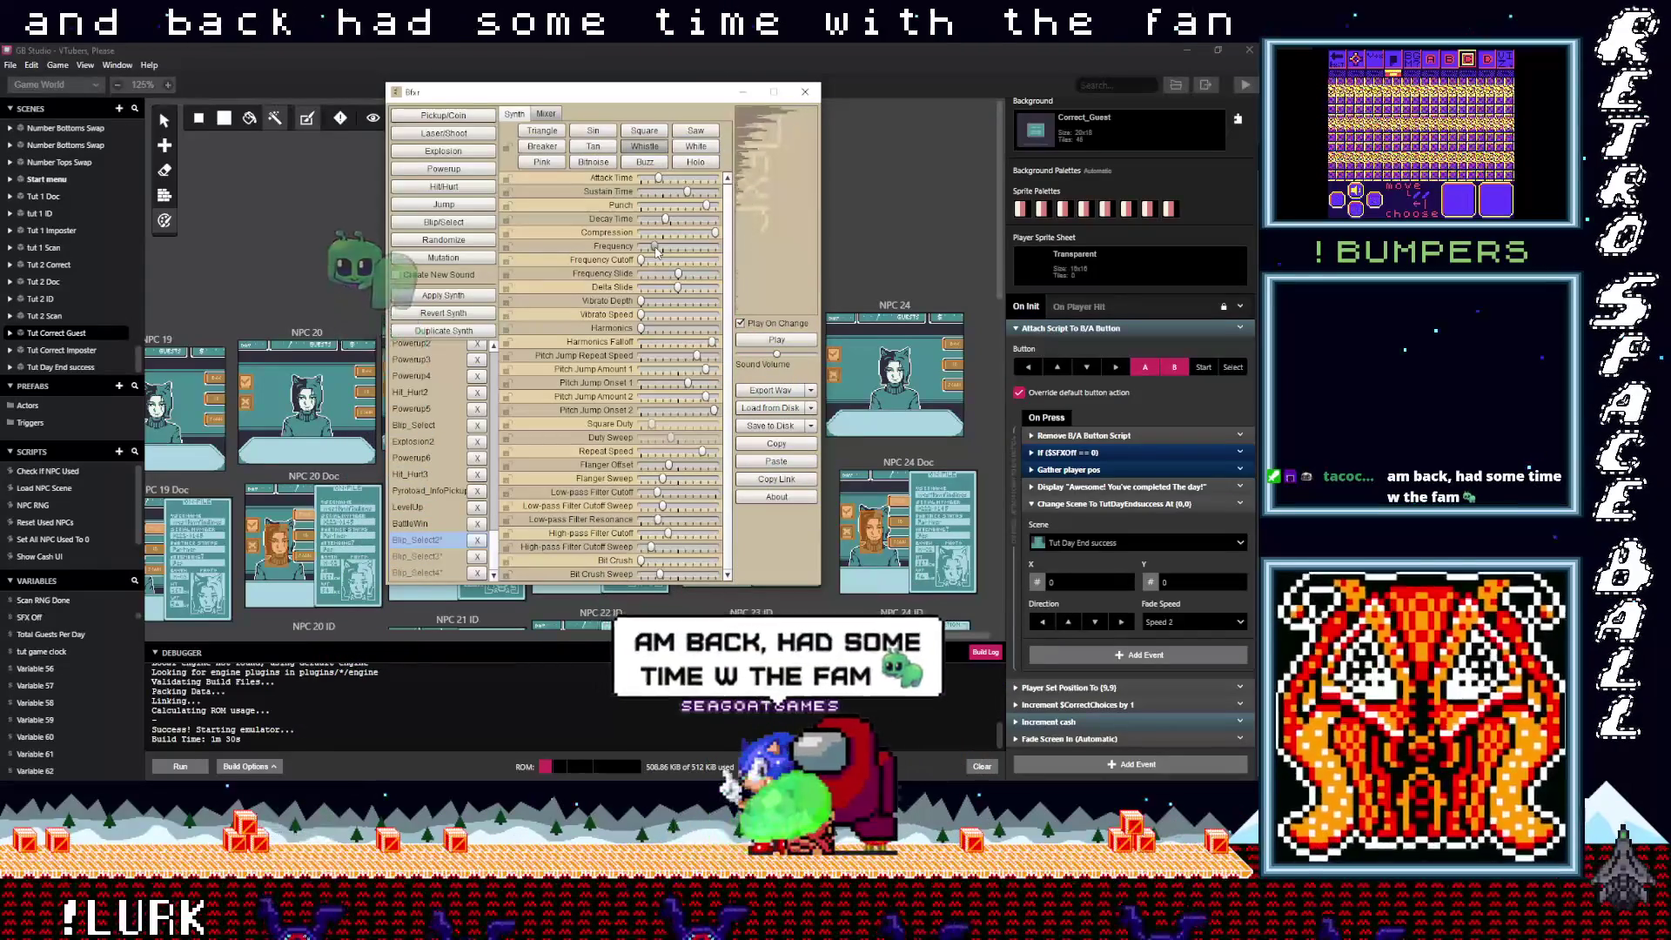
pyautogui.moveTo(657, 249)
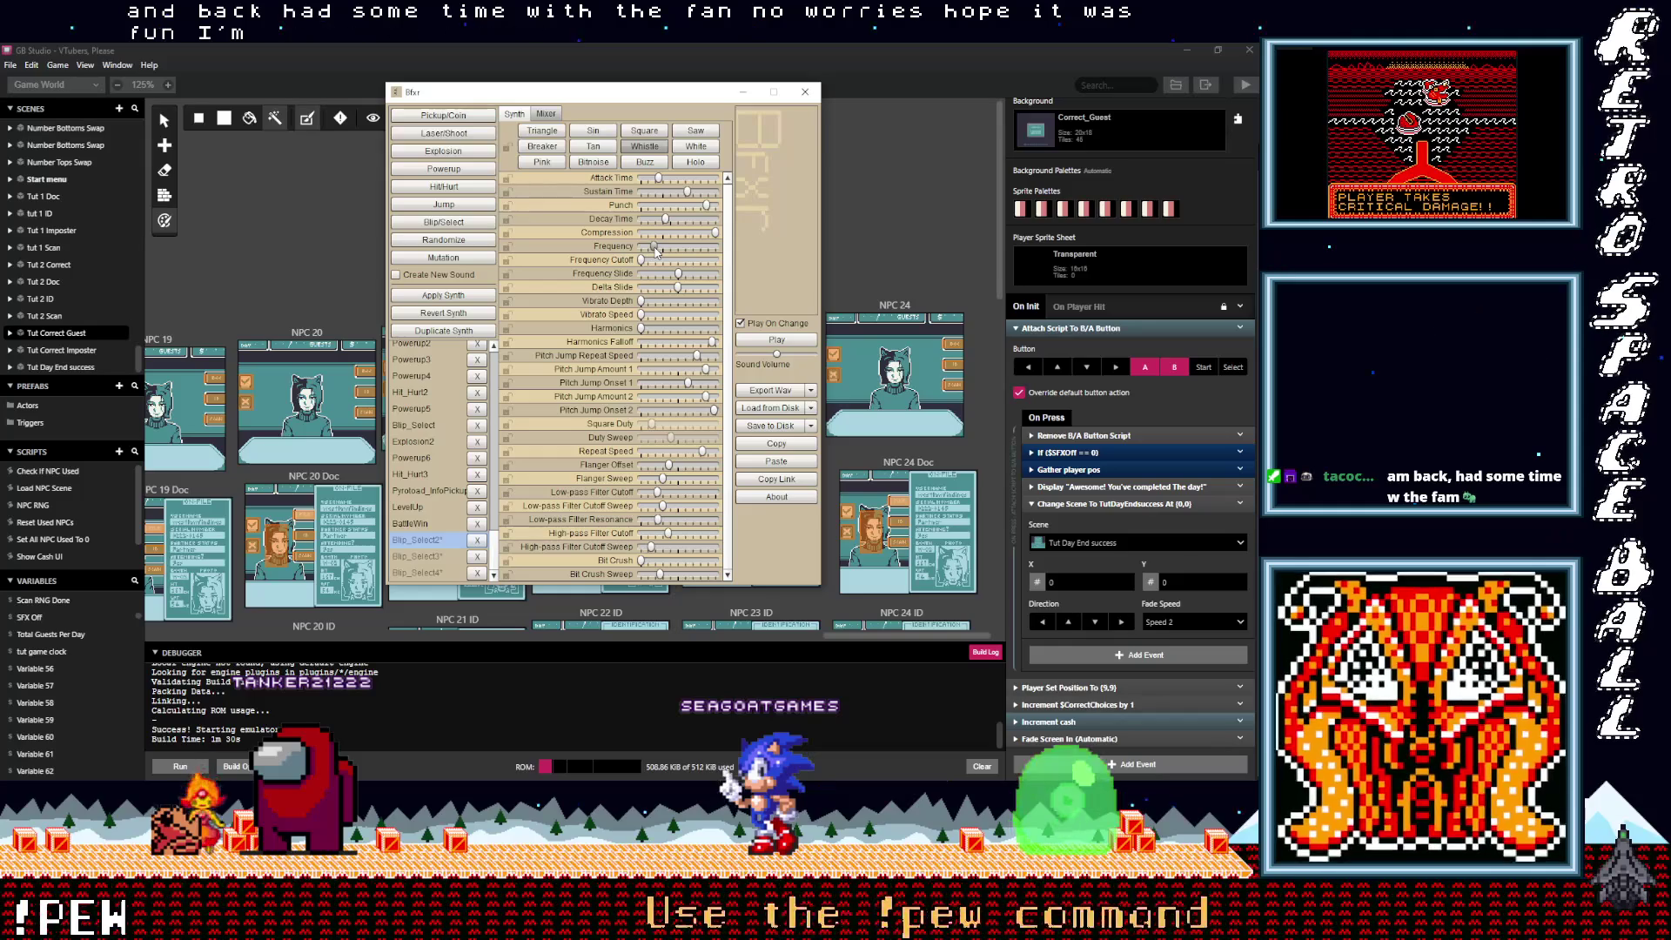
pyautogui.click(657, 251)
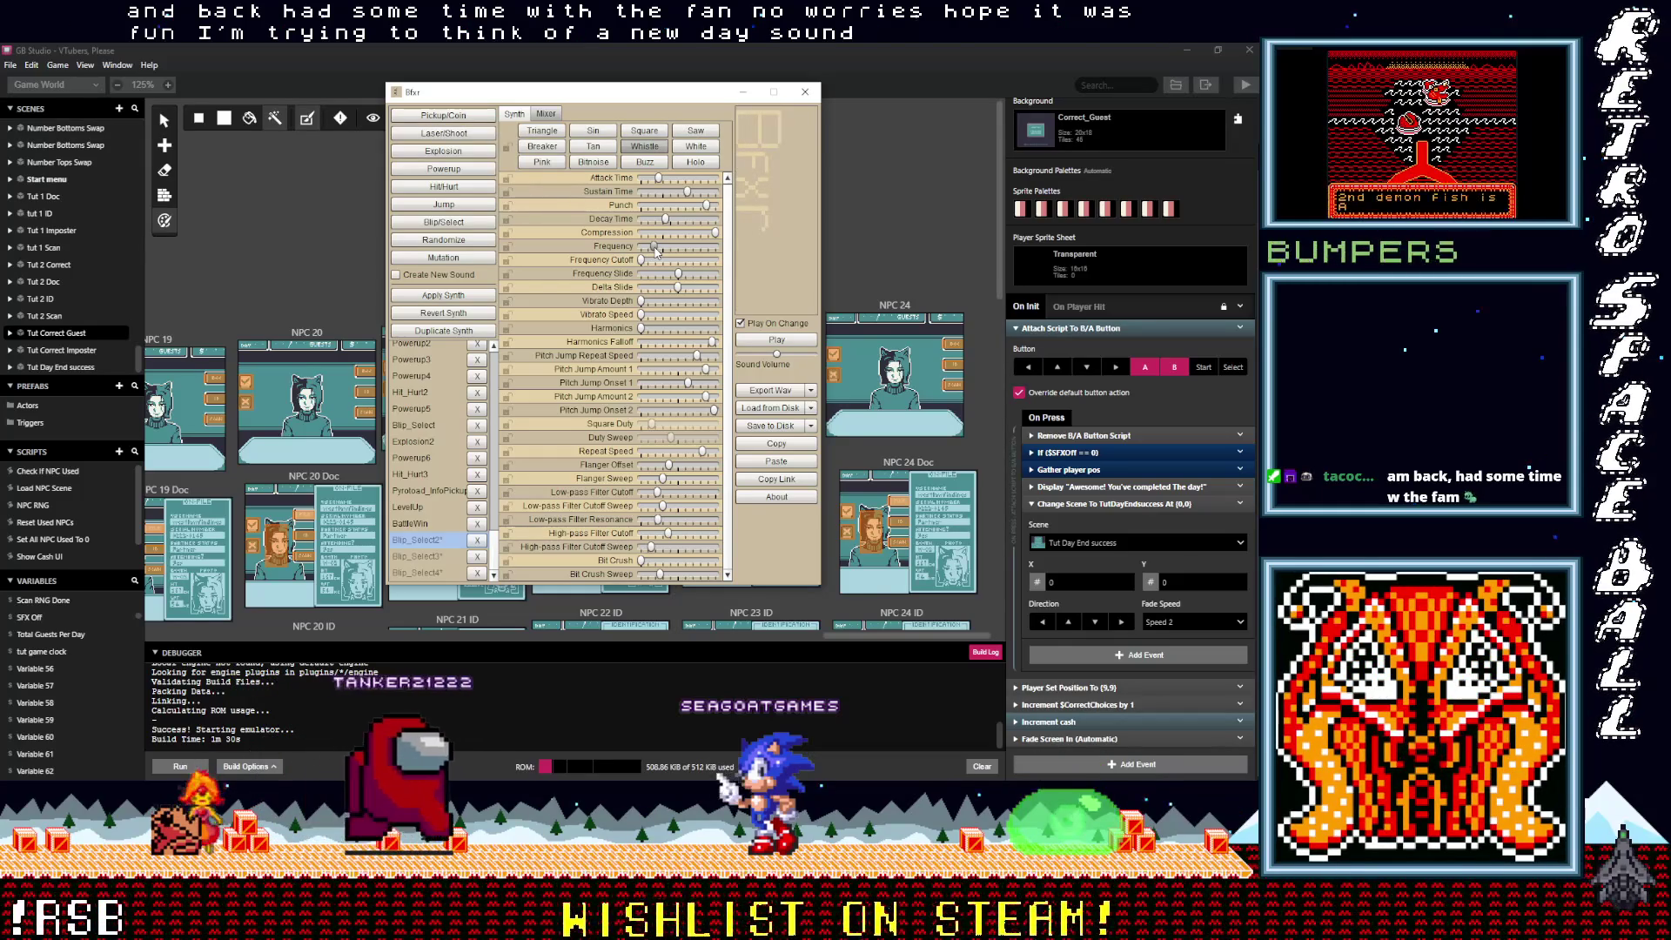
# Step: Replay the sound and export it as NewDay.wav in the VTubers Please folder
pyautogui.click(656, 252)
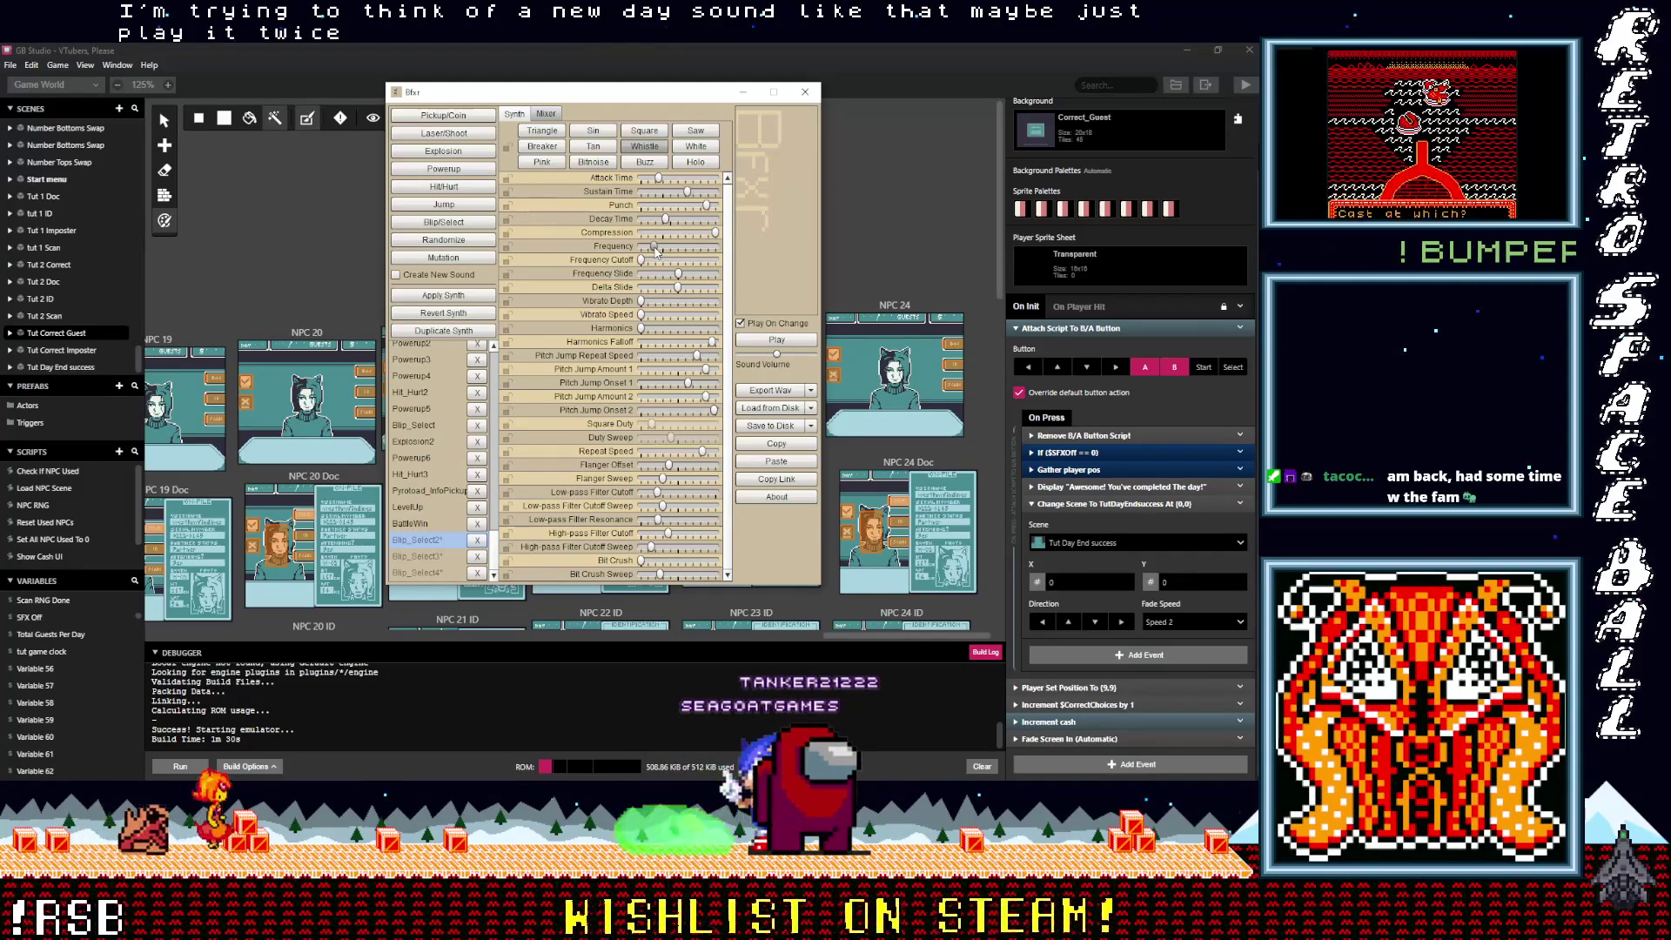
pyautogui.click(810, 391)
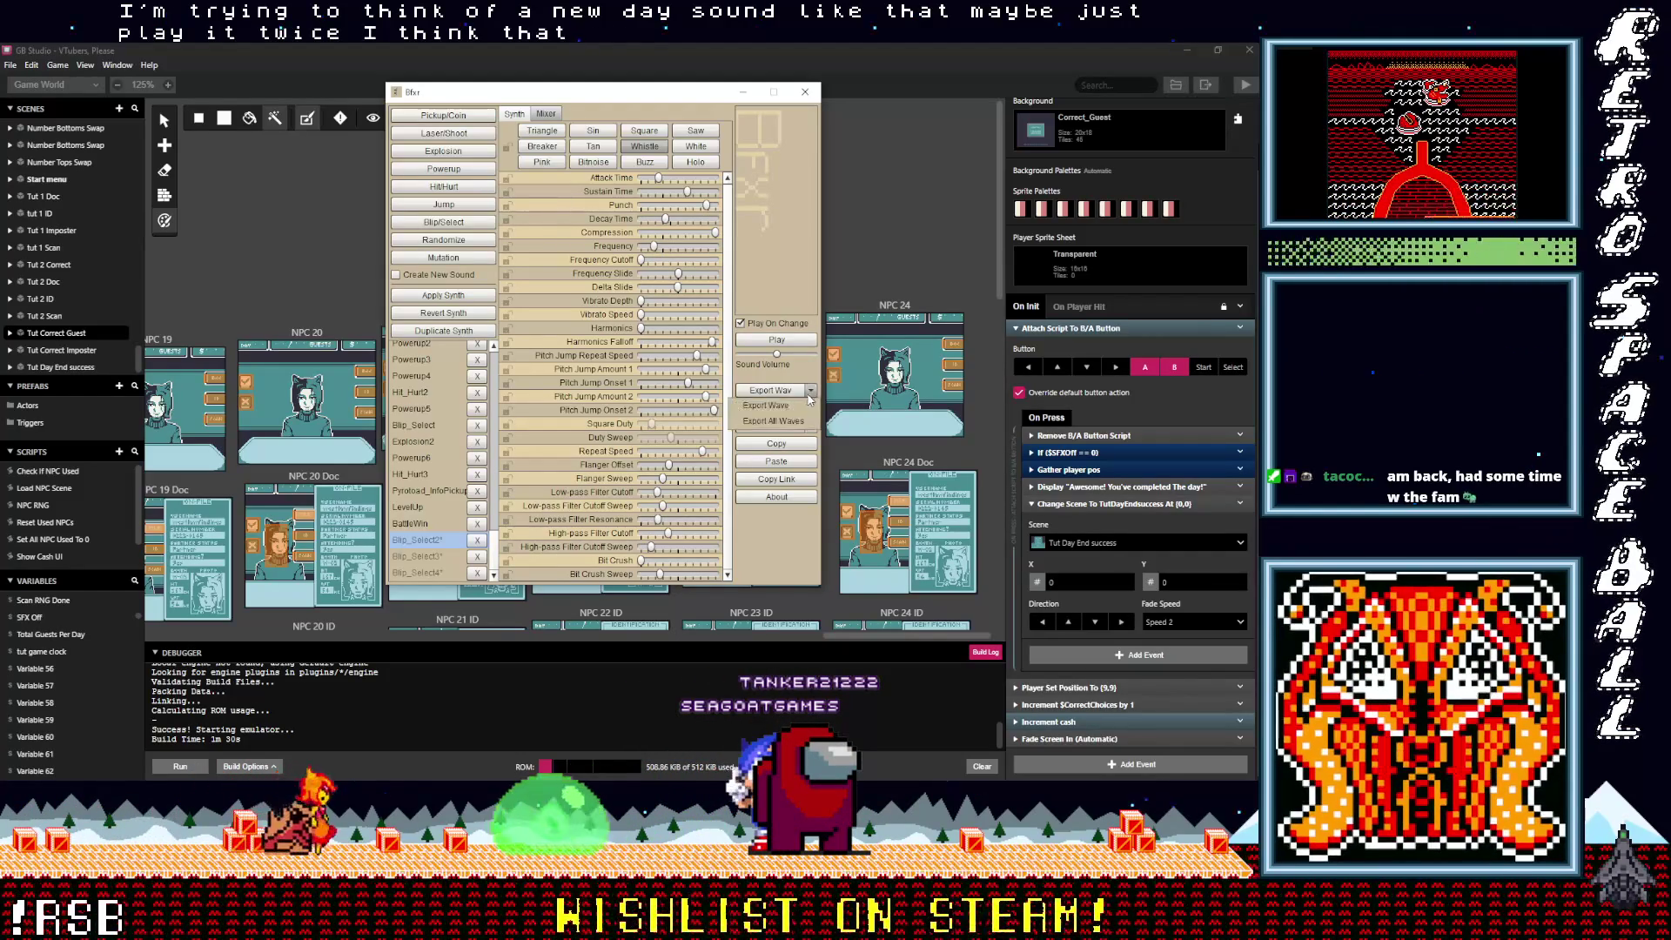
pyautogui.click(766, 406)
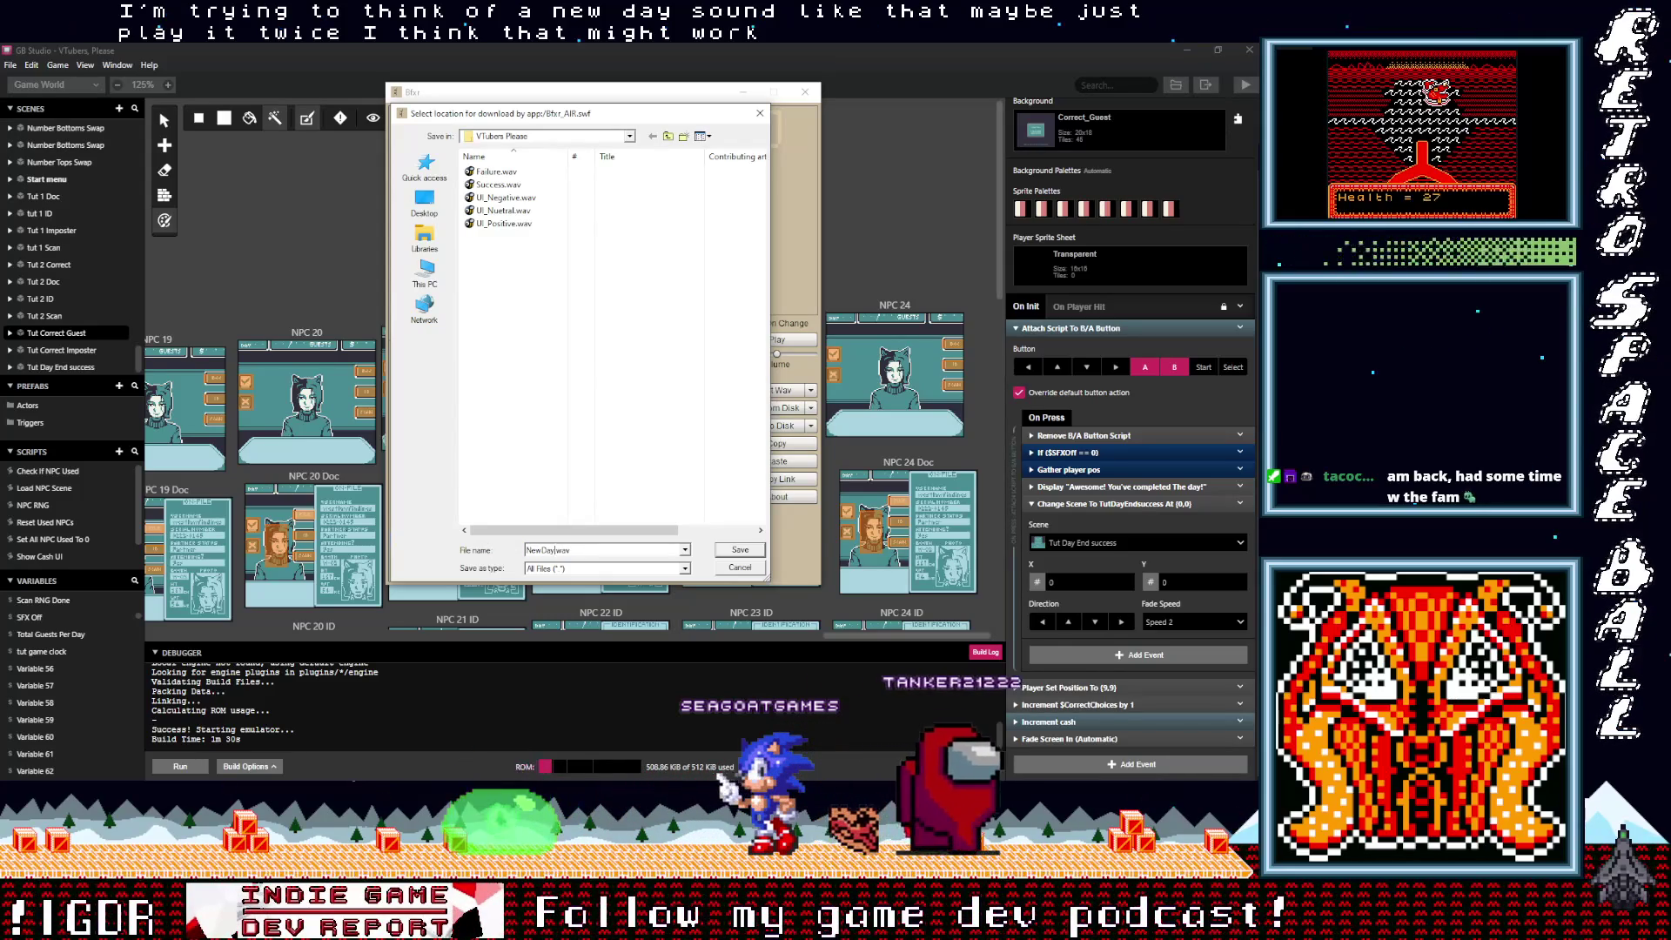
pyautogui.click(742, 550)
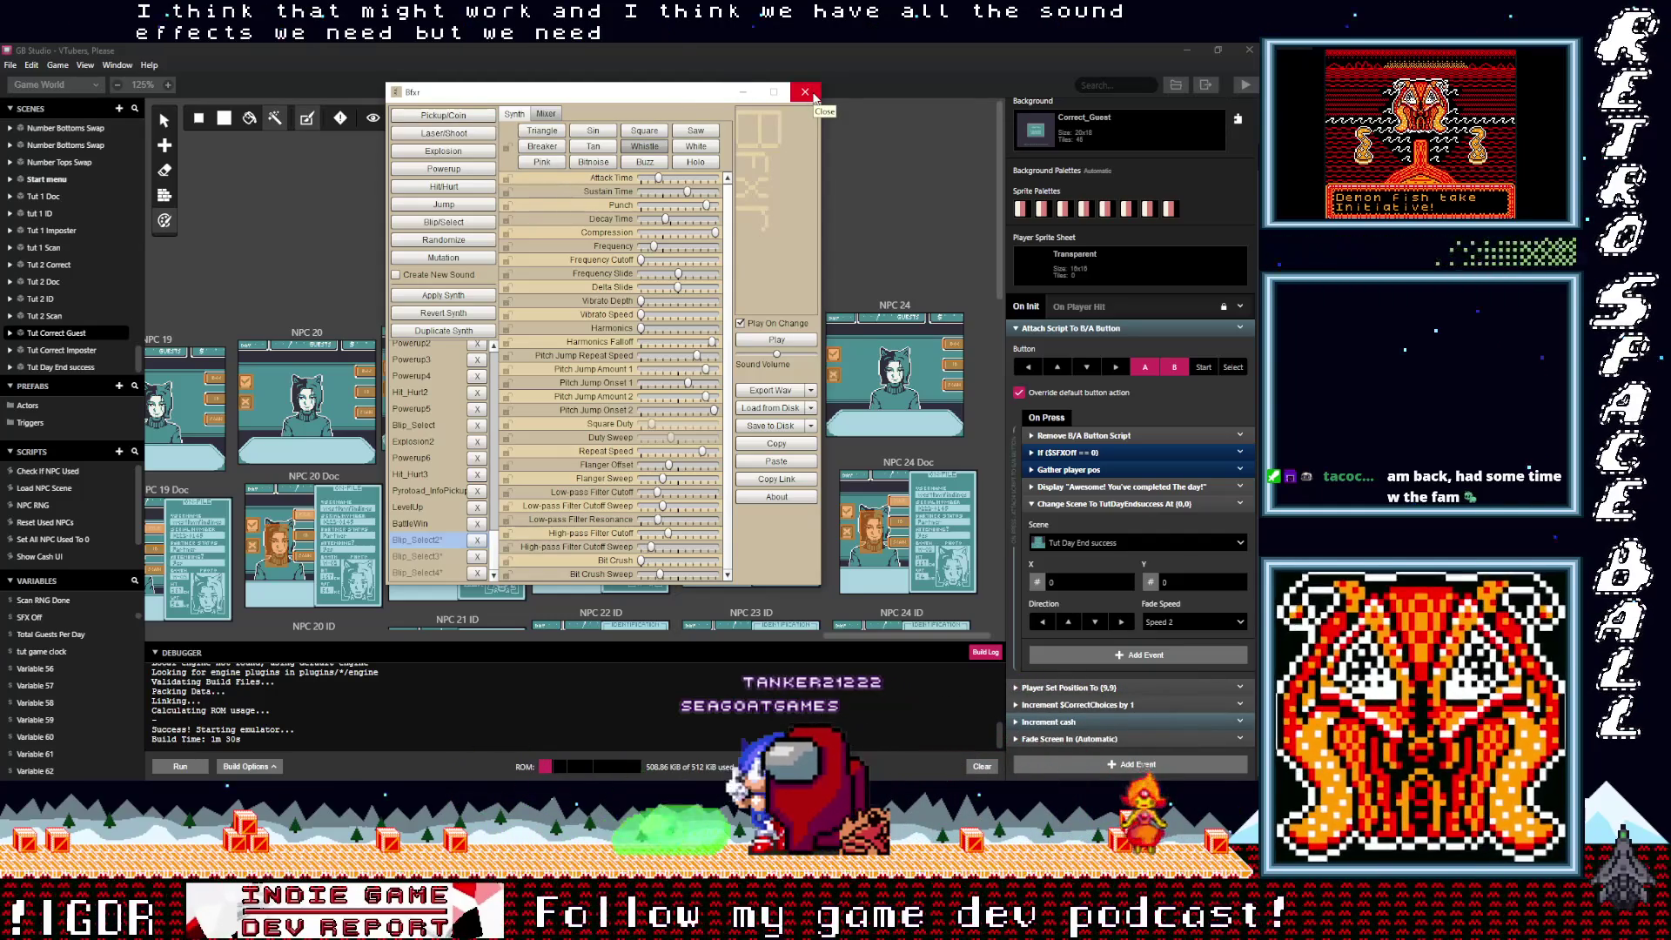
# Step: Close the Bfxr synth window, discarding its unapplied changes, and start recording in Audacity
pyautogui.click(807, 93)
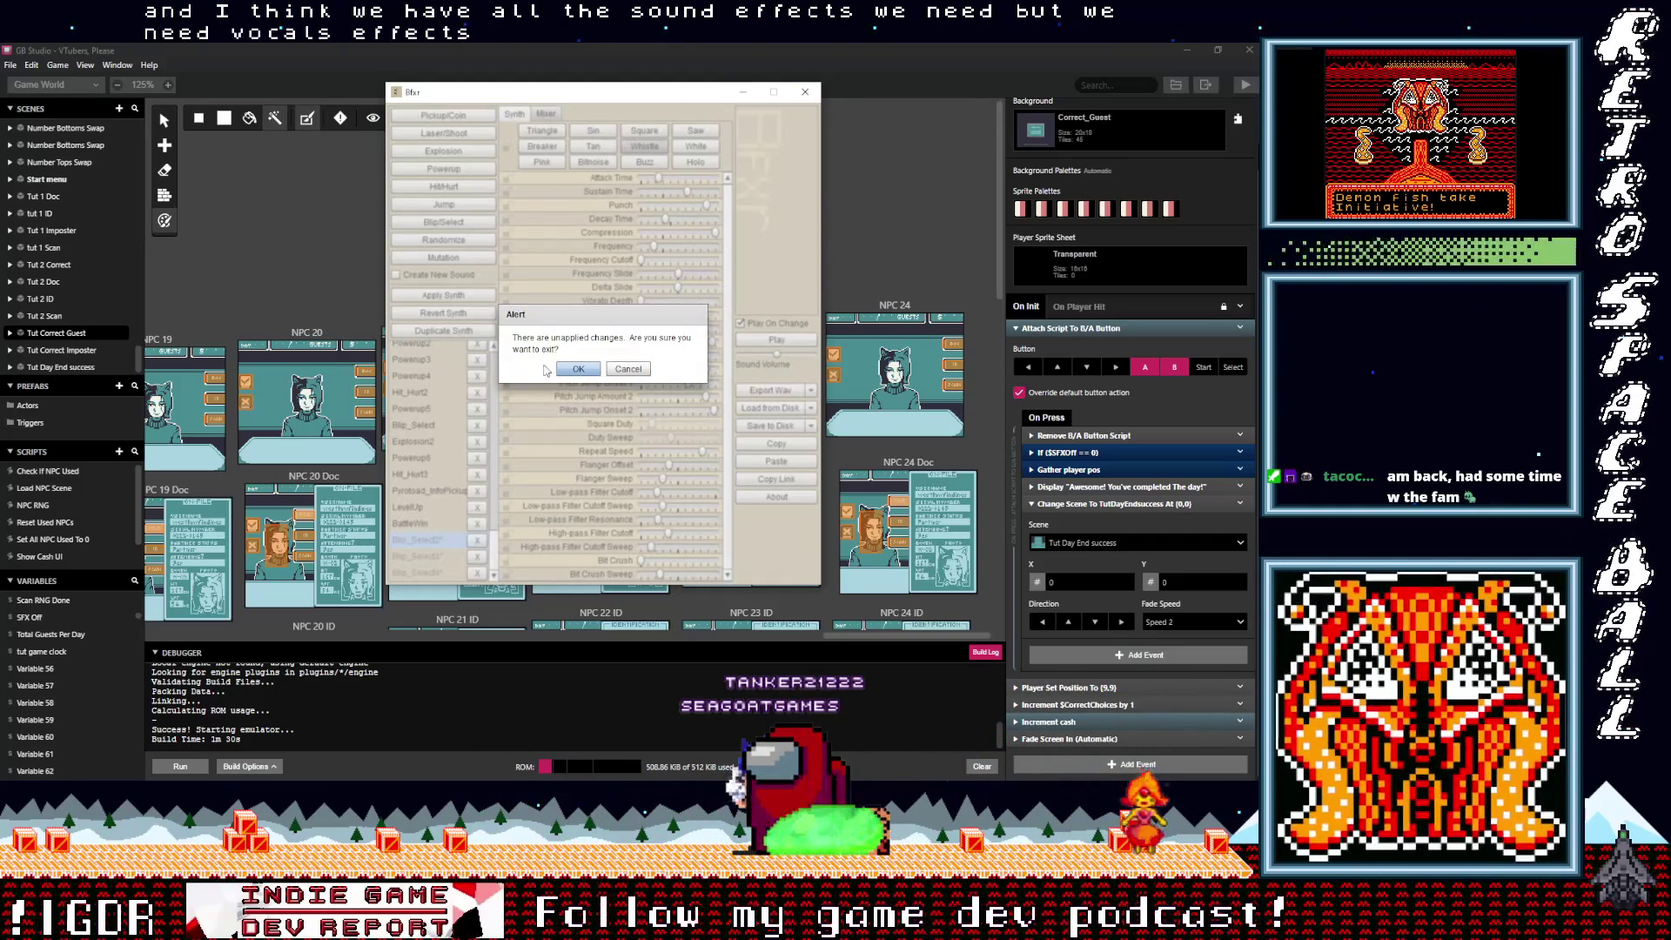
pyautogui.click(578, 370)
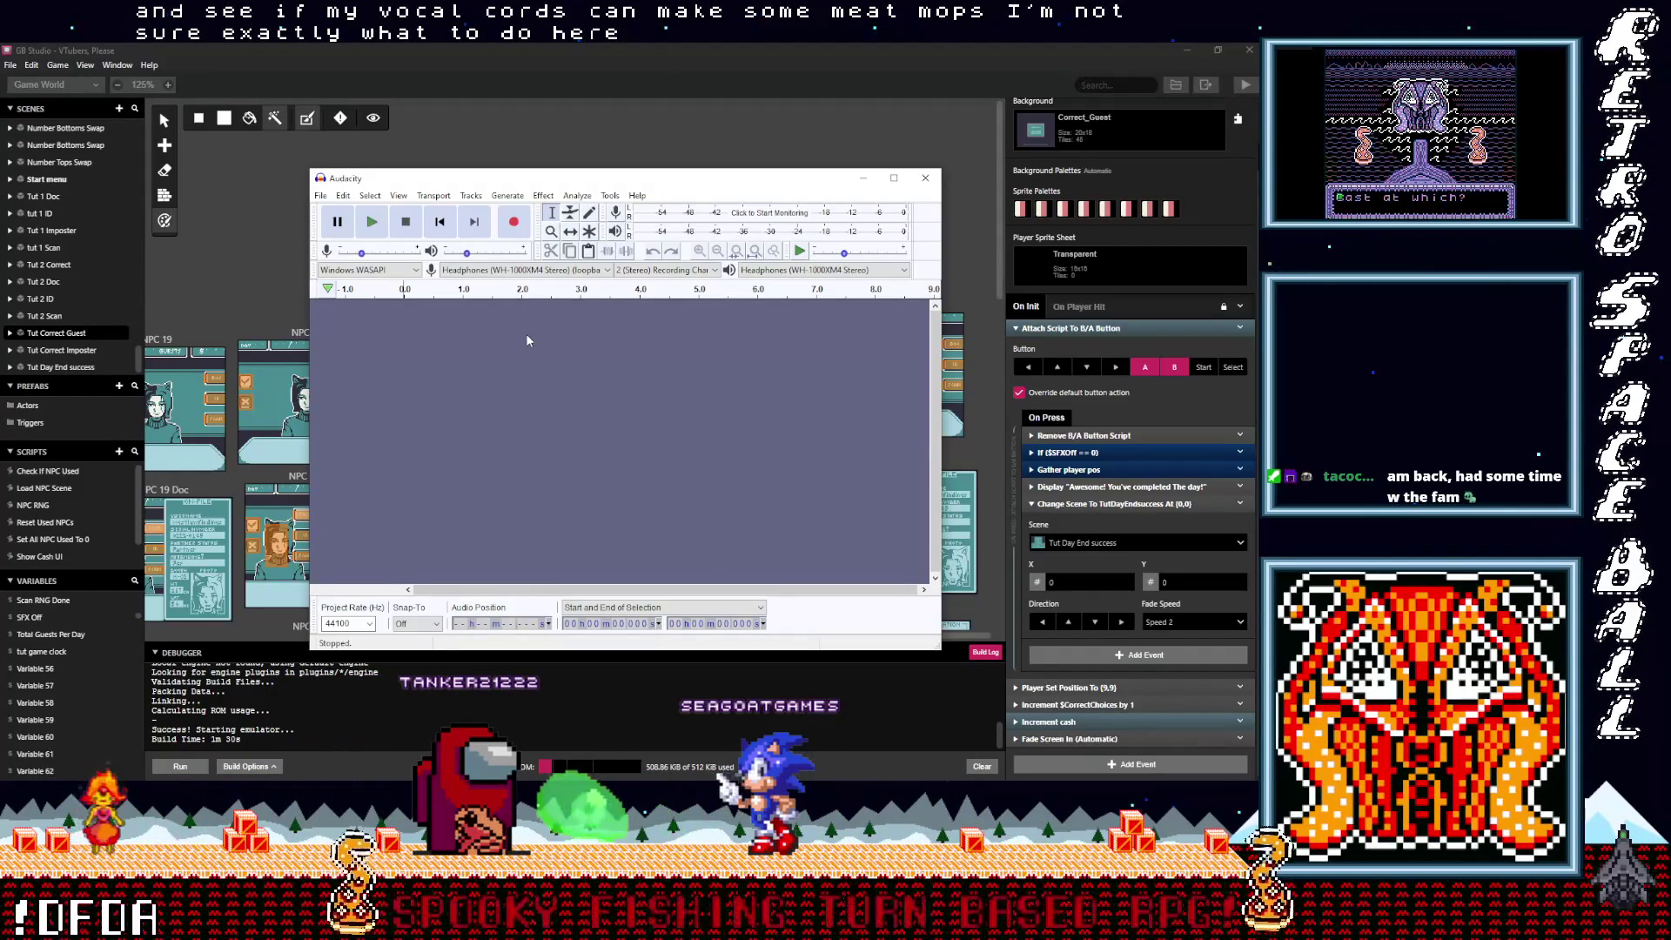
pyautogui.click(514, 223)
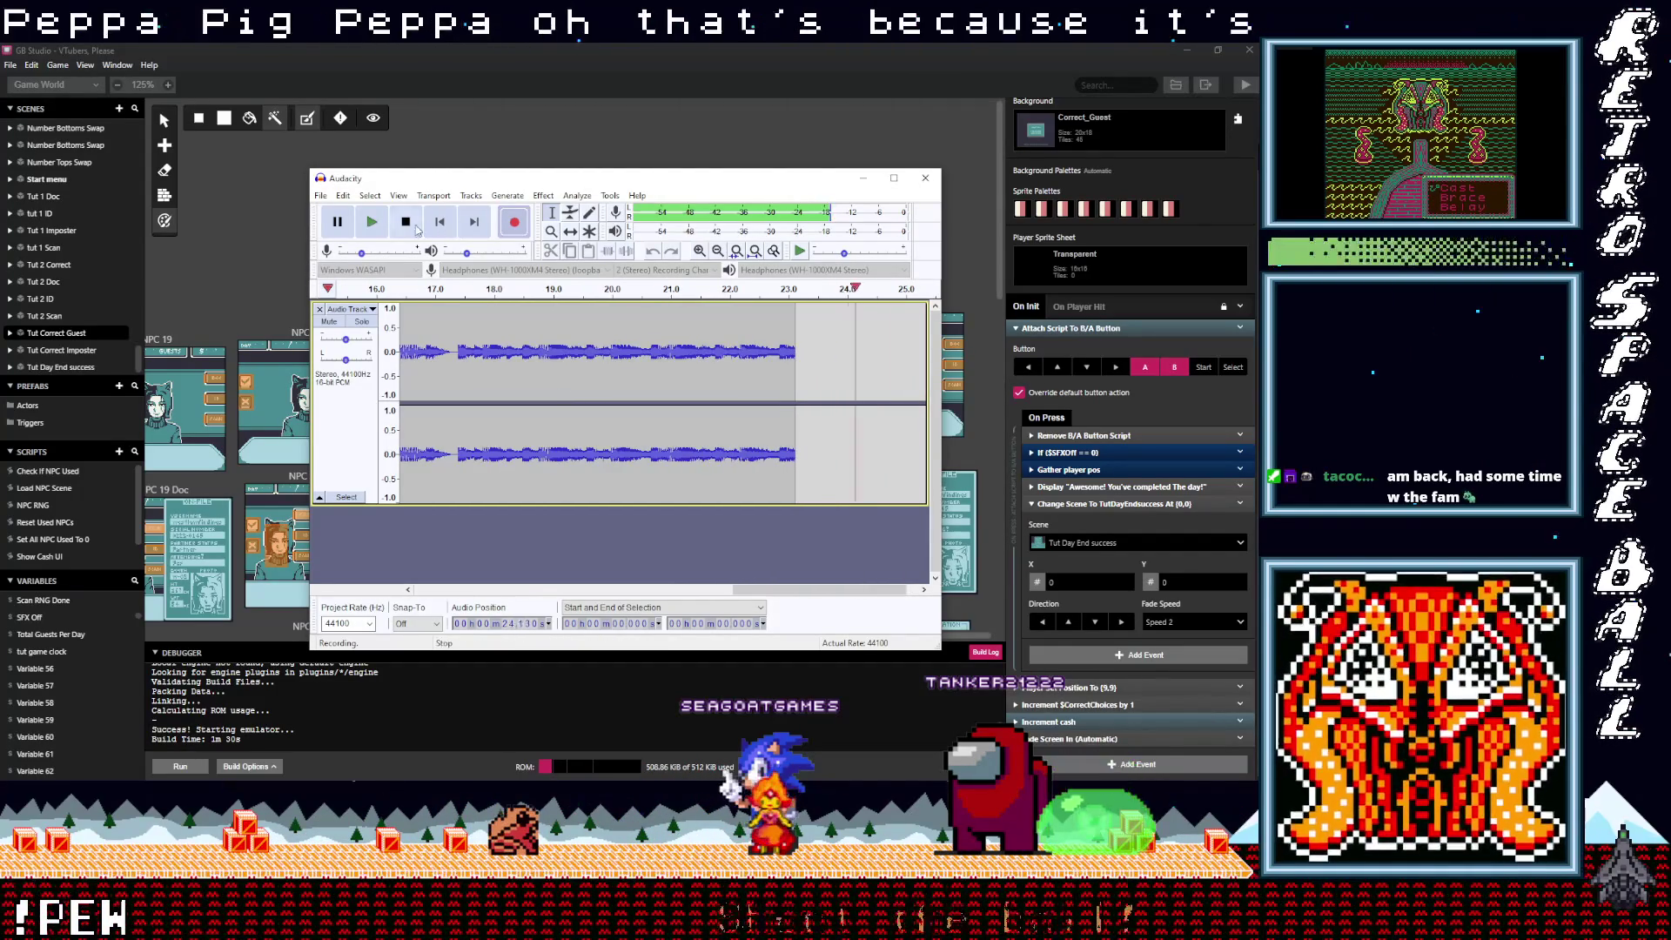
# Step: Stop and discard the accidental desktop-audio recording, then open the recording device list
pyautogui.press('space')
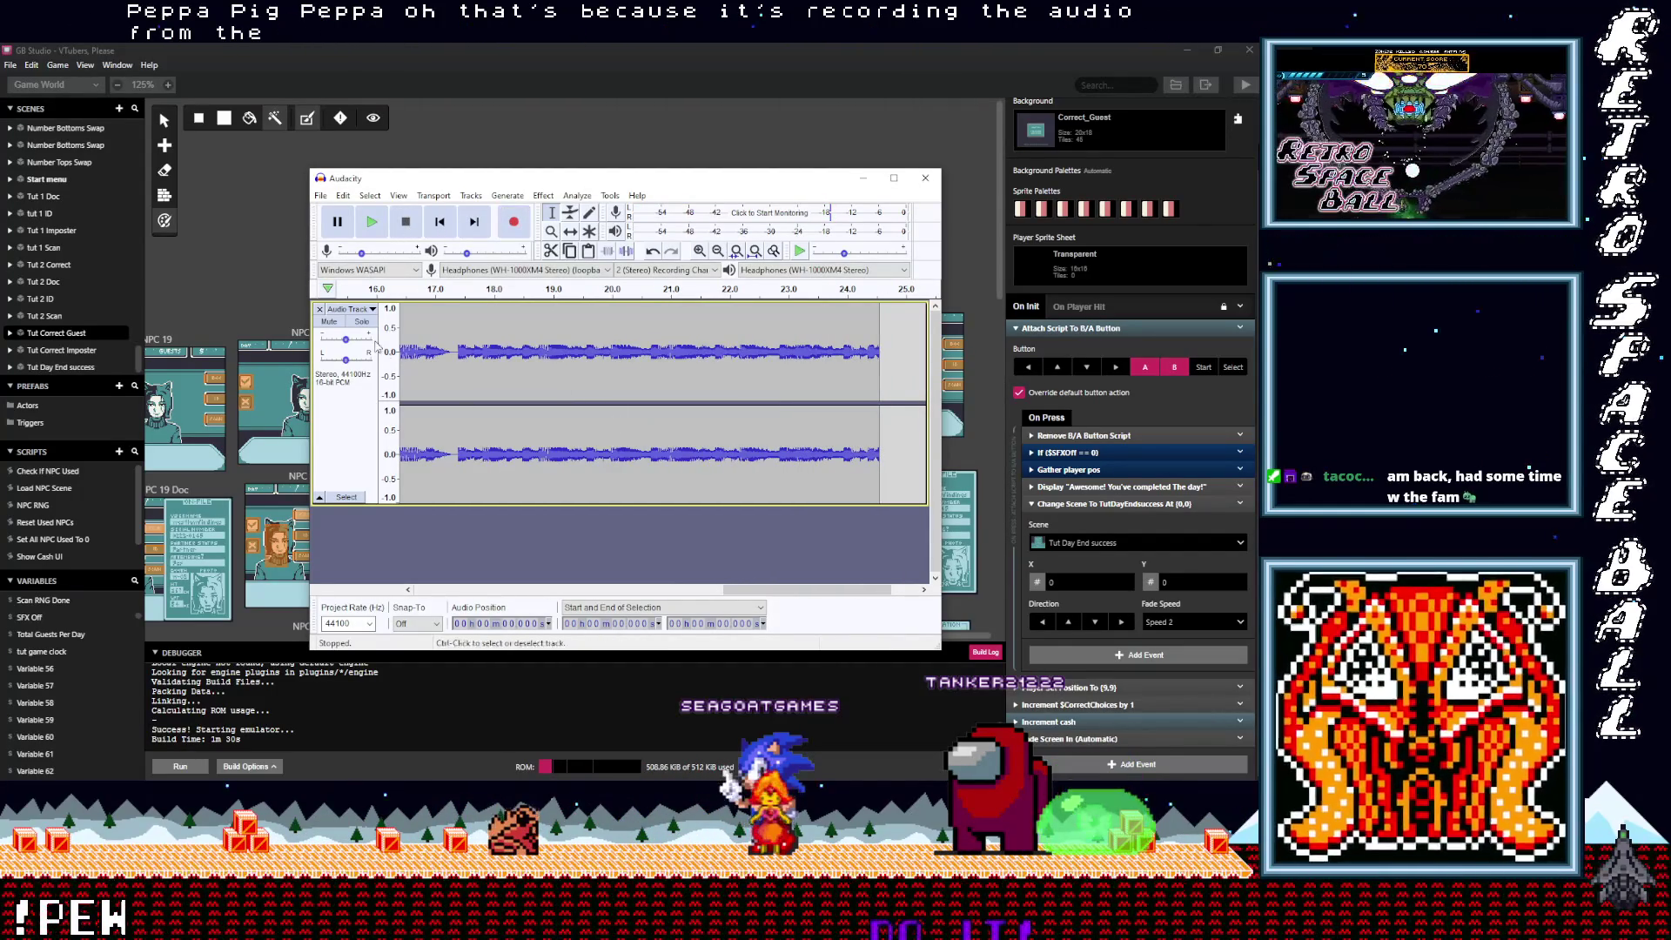
pyautogui.click(320, 309)
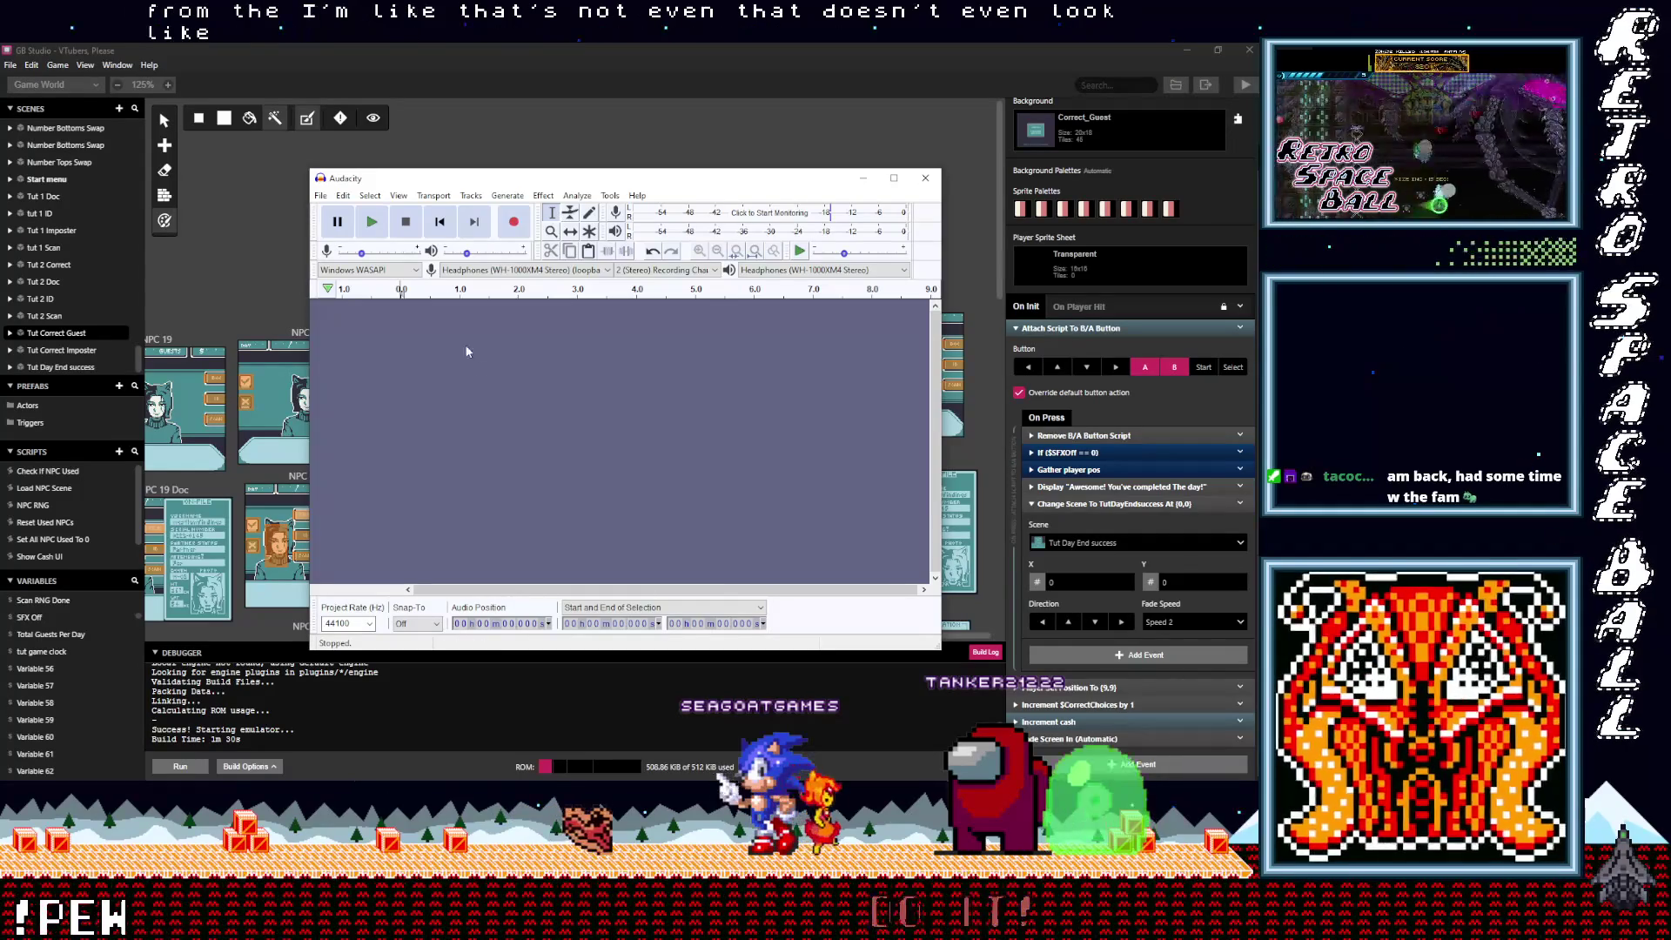
pyautogui.click(521, 270)
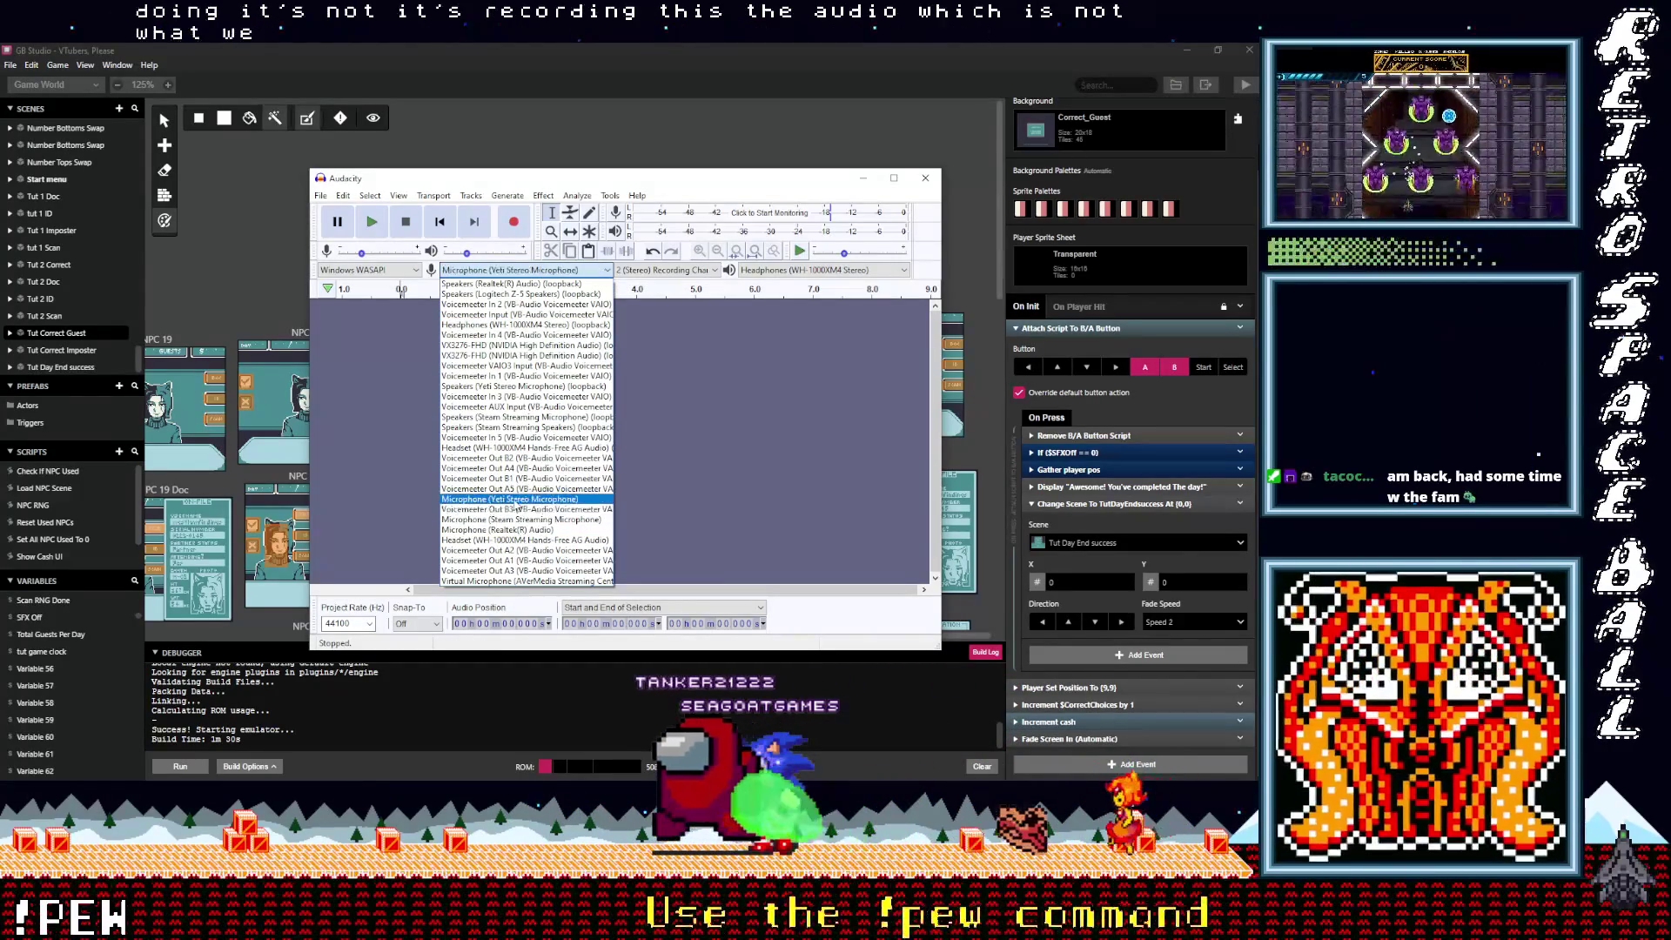
# Step: Switch the recording input to the Yeti microphone and record a vocal take
pyautogui.click(522, 499)
pyautogui.click(513, 223)
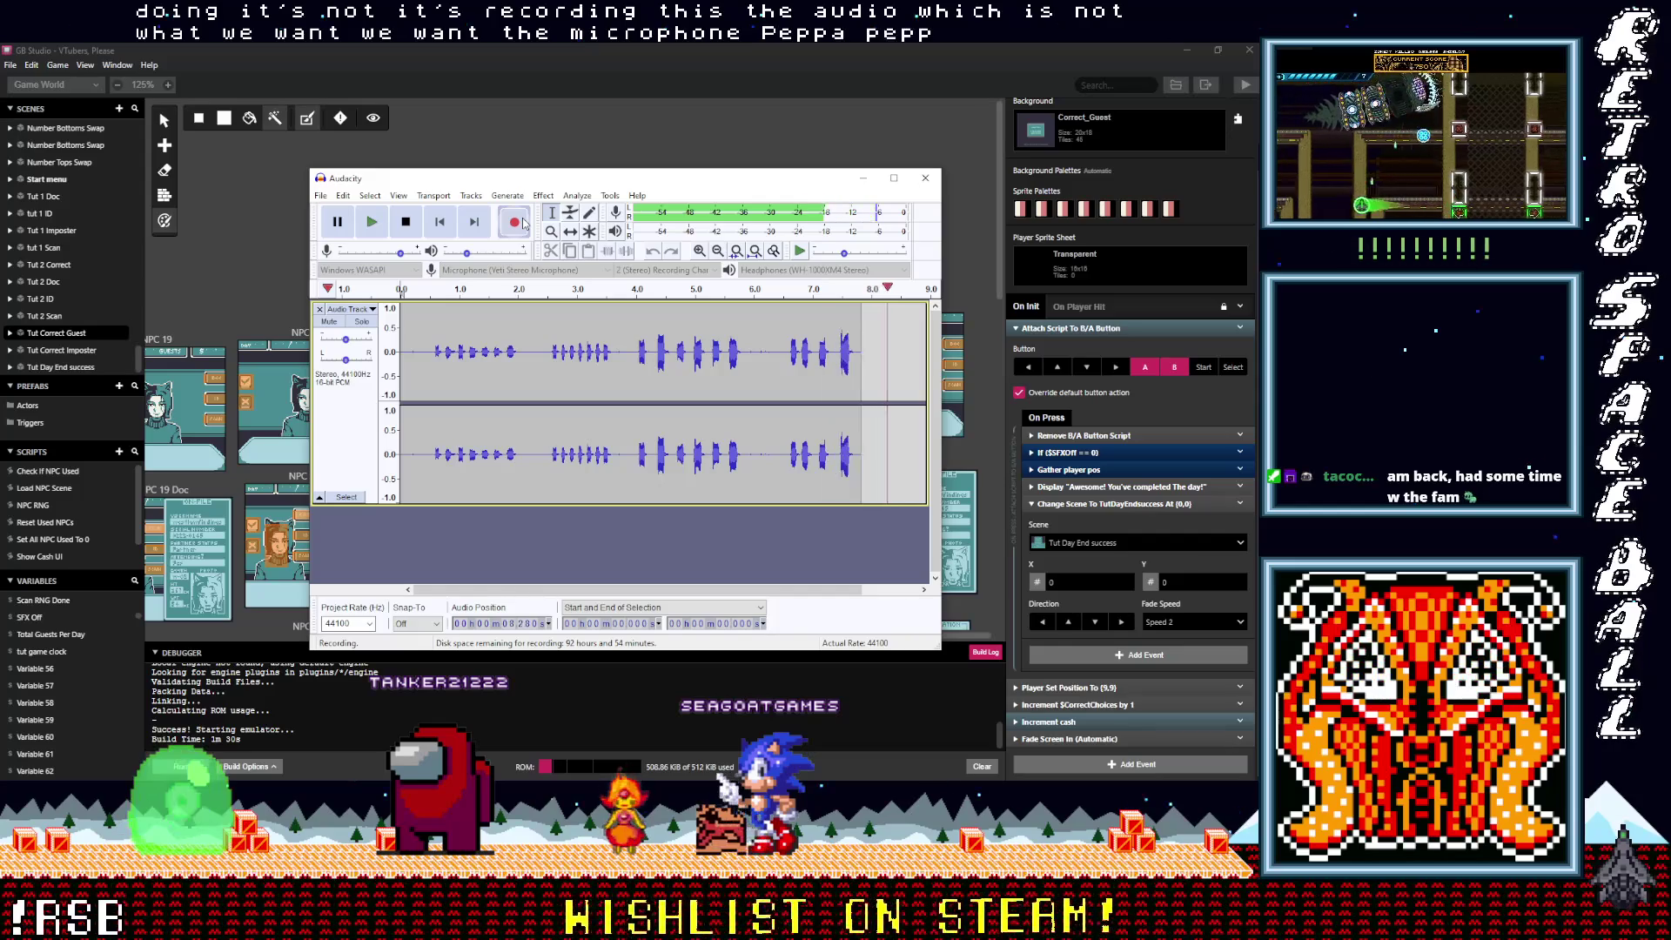
pyautogui.press('space')
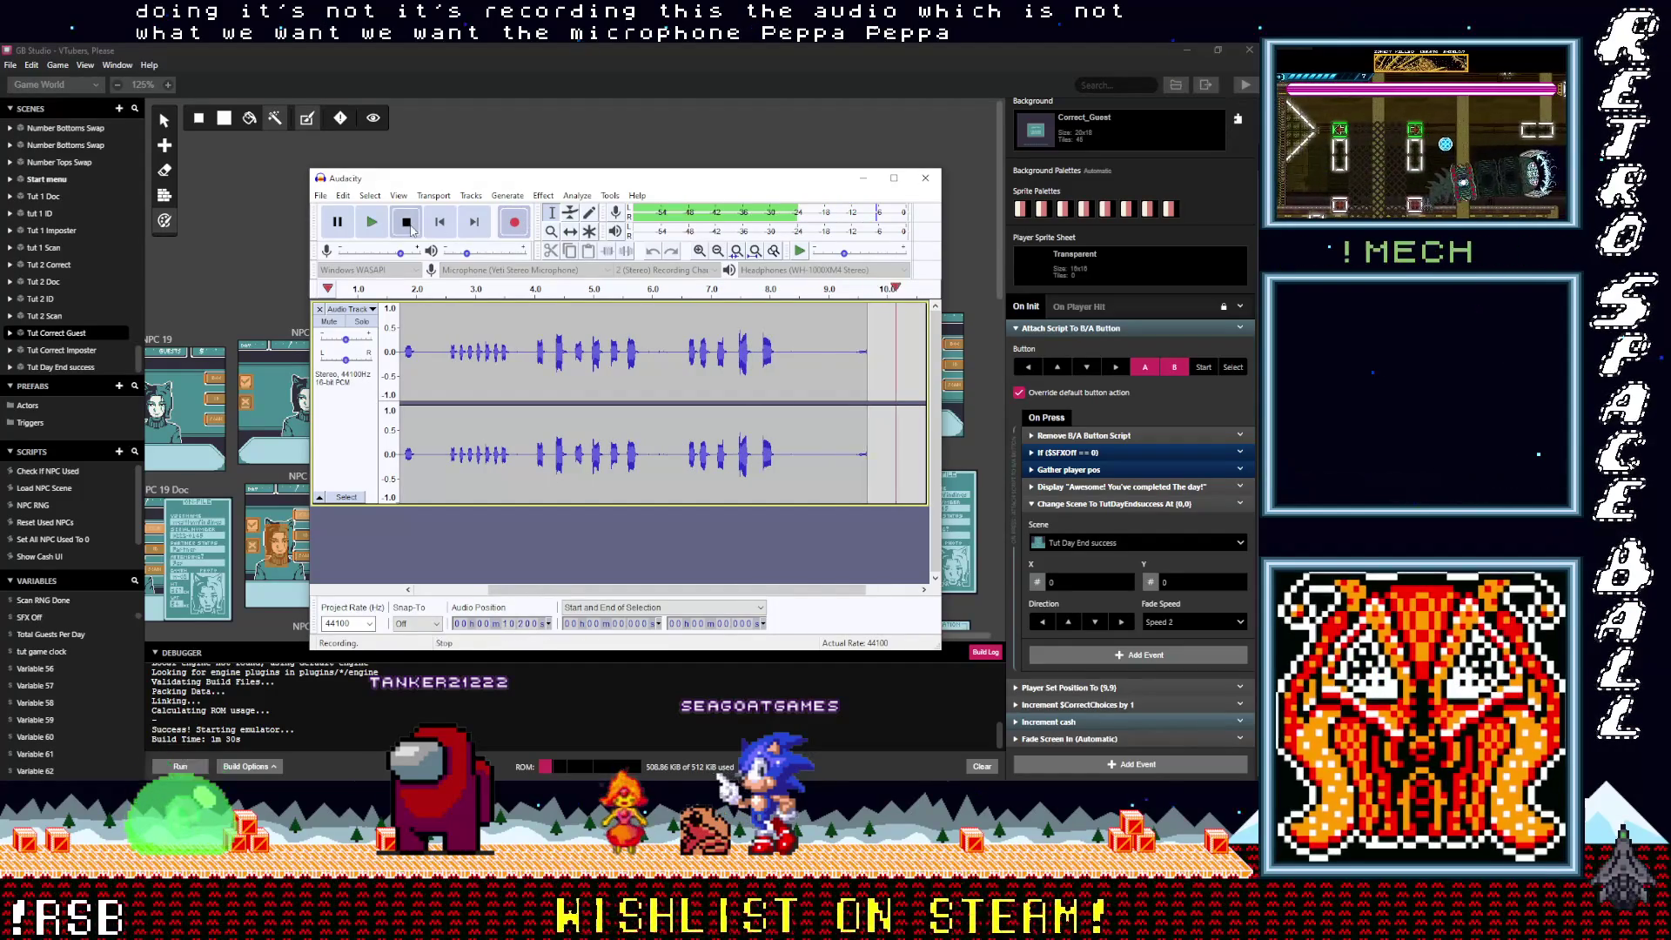
# Step: Audition the take from 6.57 s, 3.98 s and 2.496 s
pyautogui.click(685, 320)
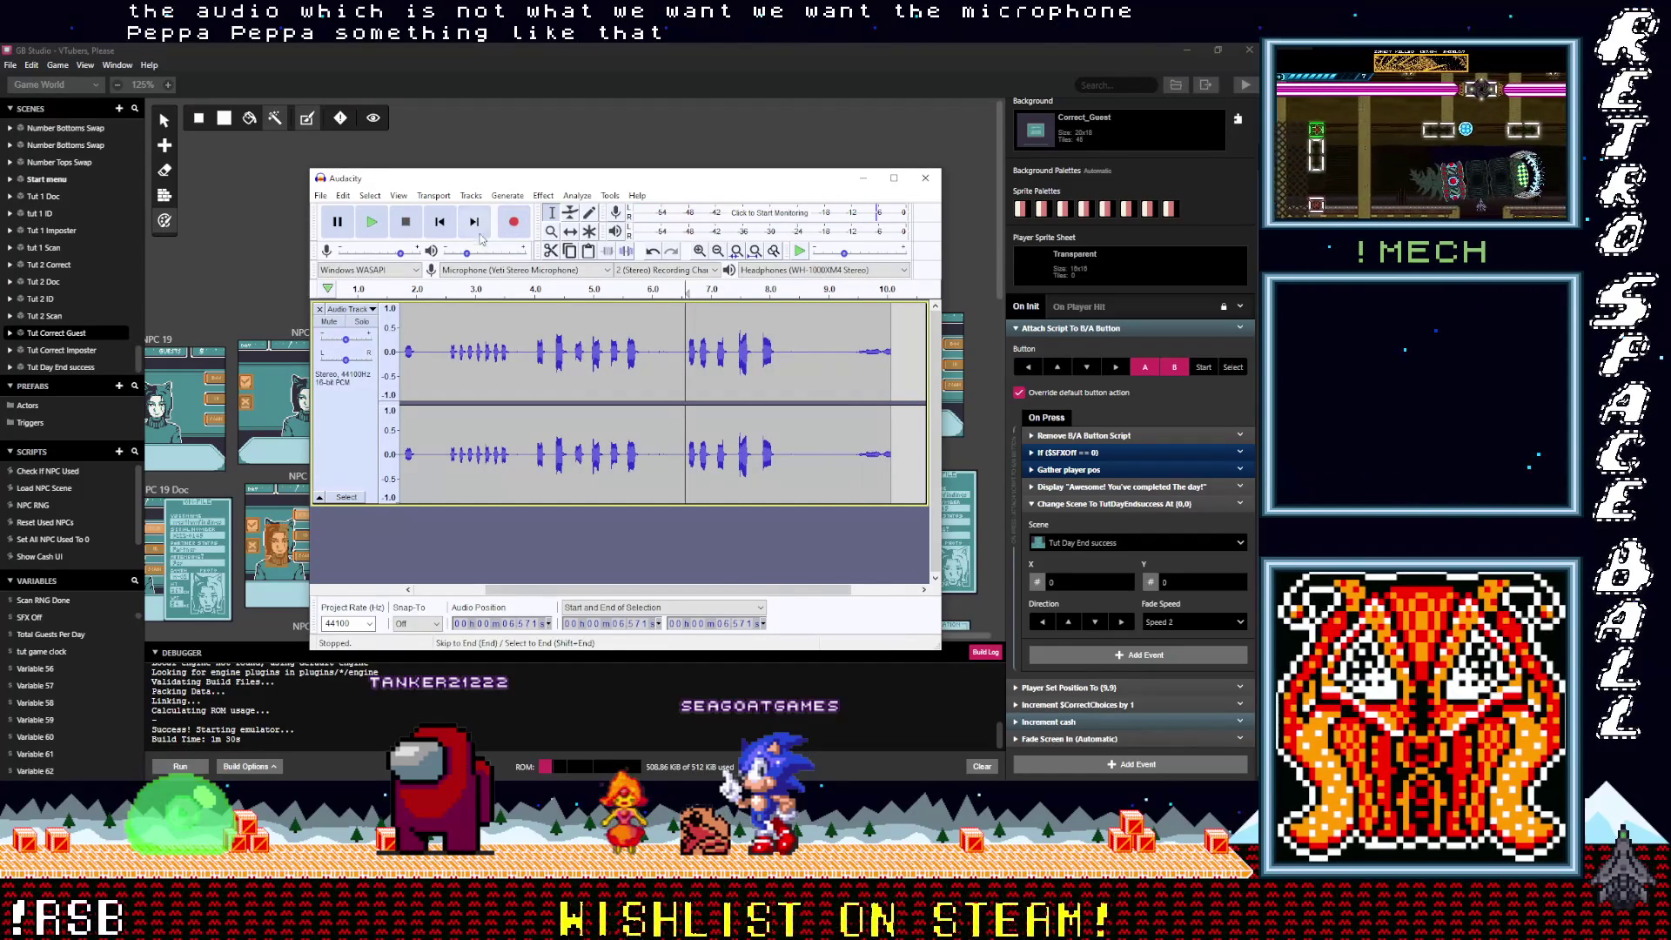
pyautogui.click(374, 223)
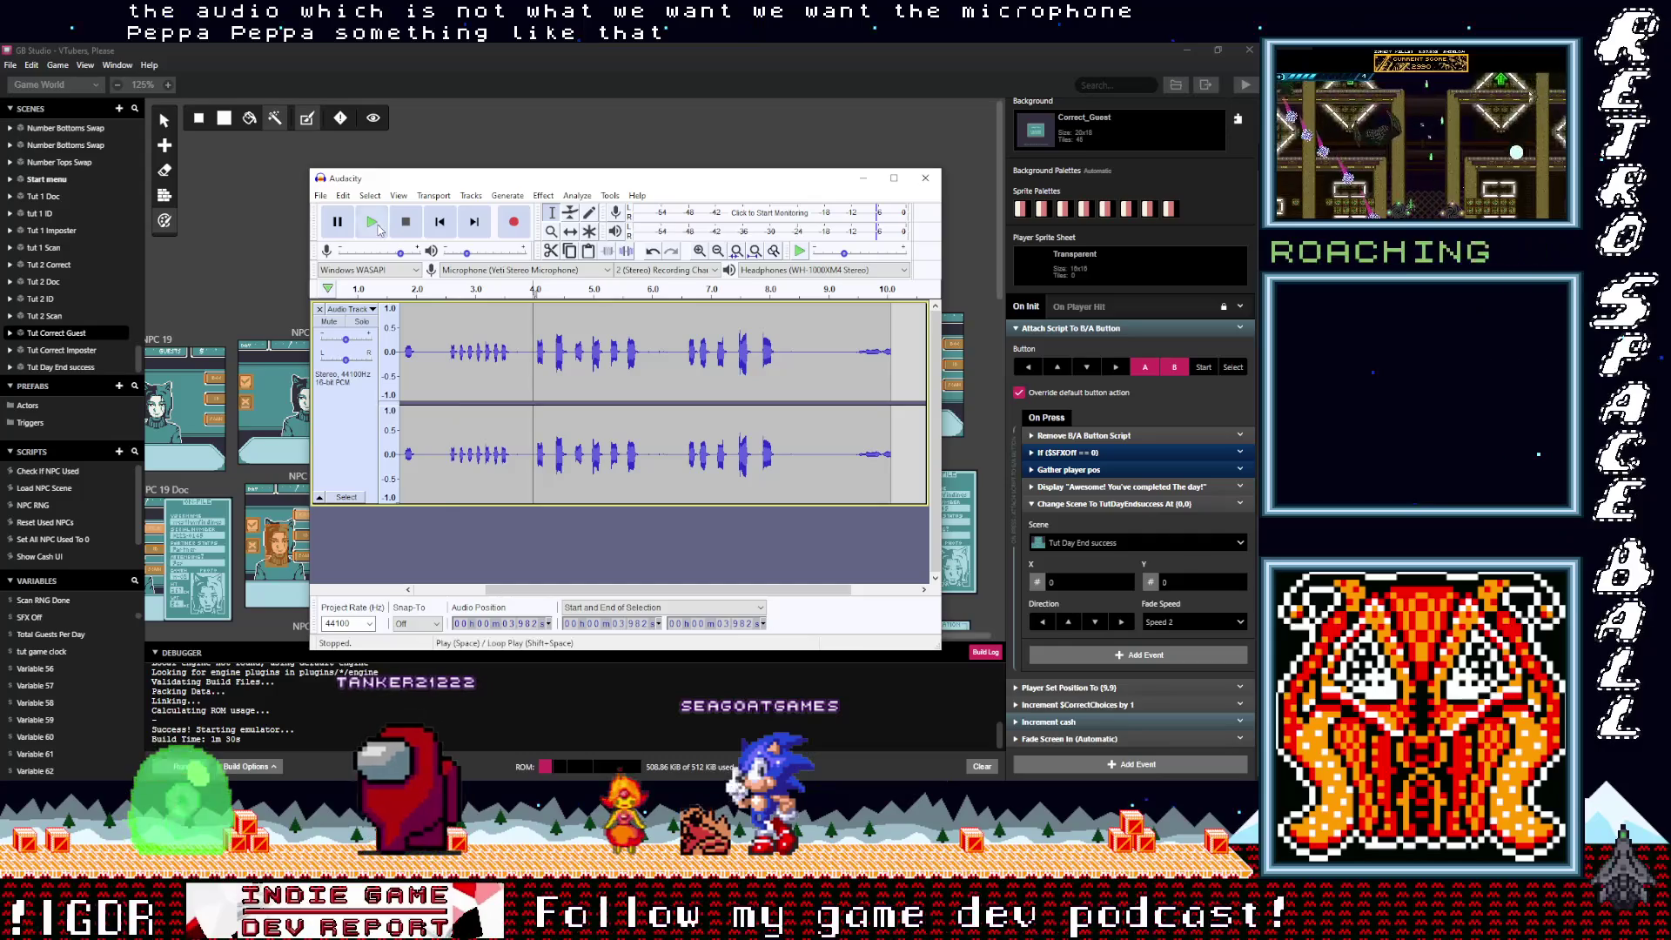
pyautogui.click(371, 222)
pyautogui.click(399, 228)
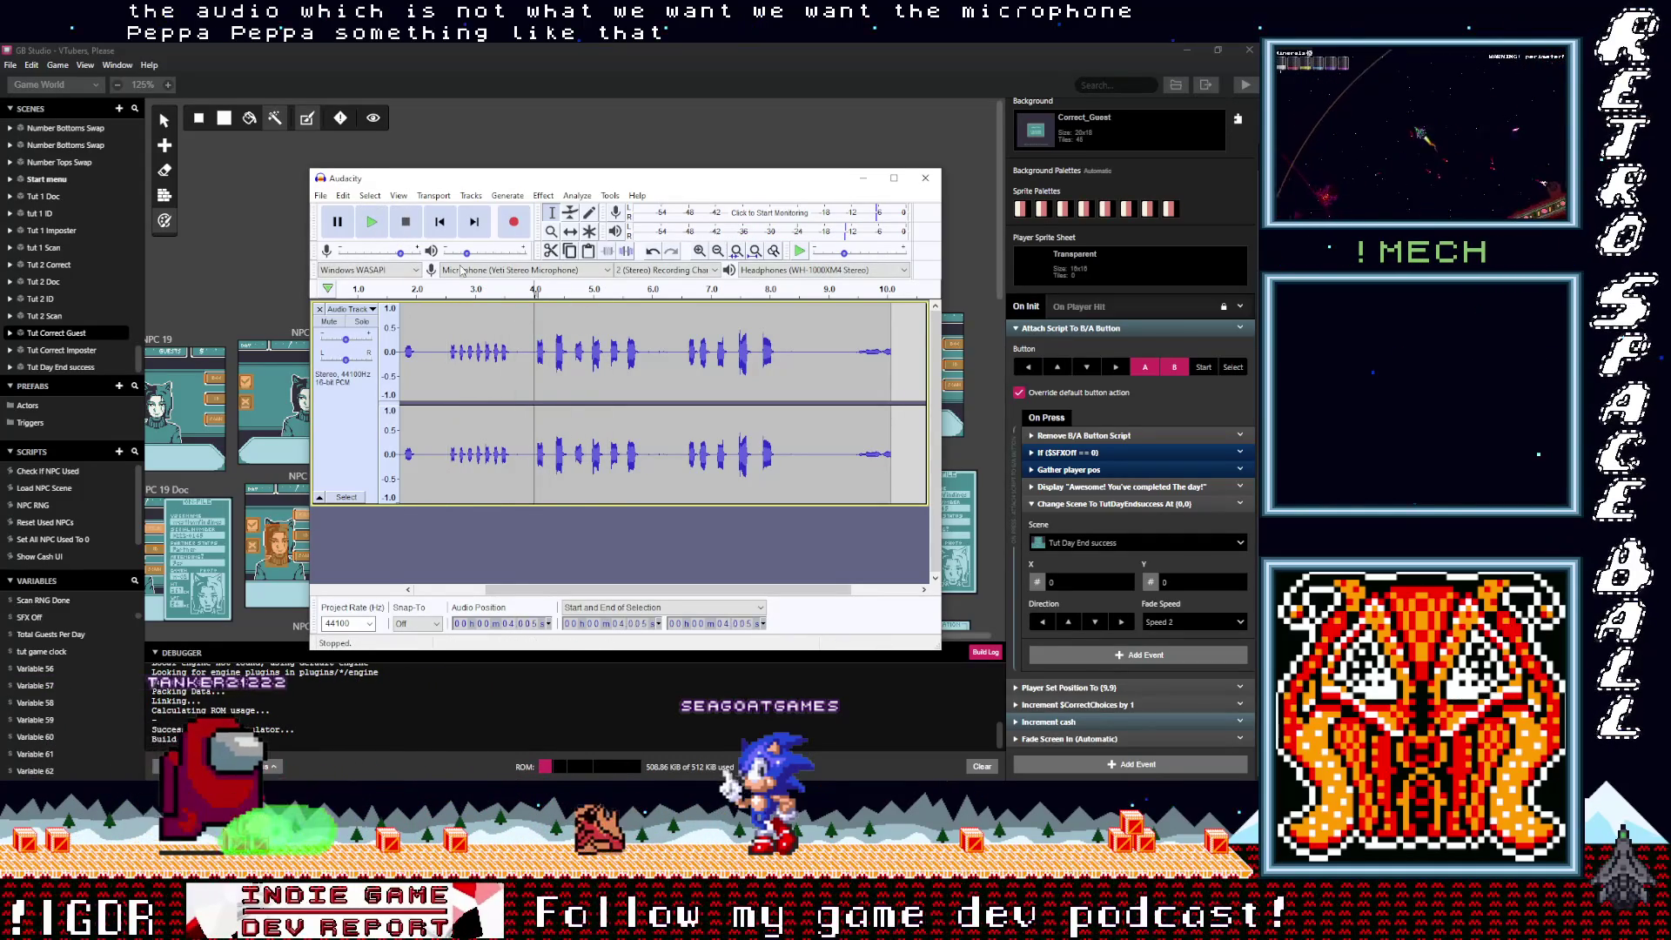
pyautogui.click(374, 225)
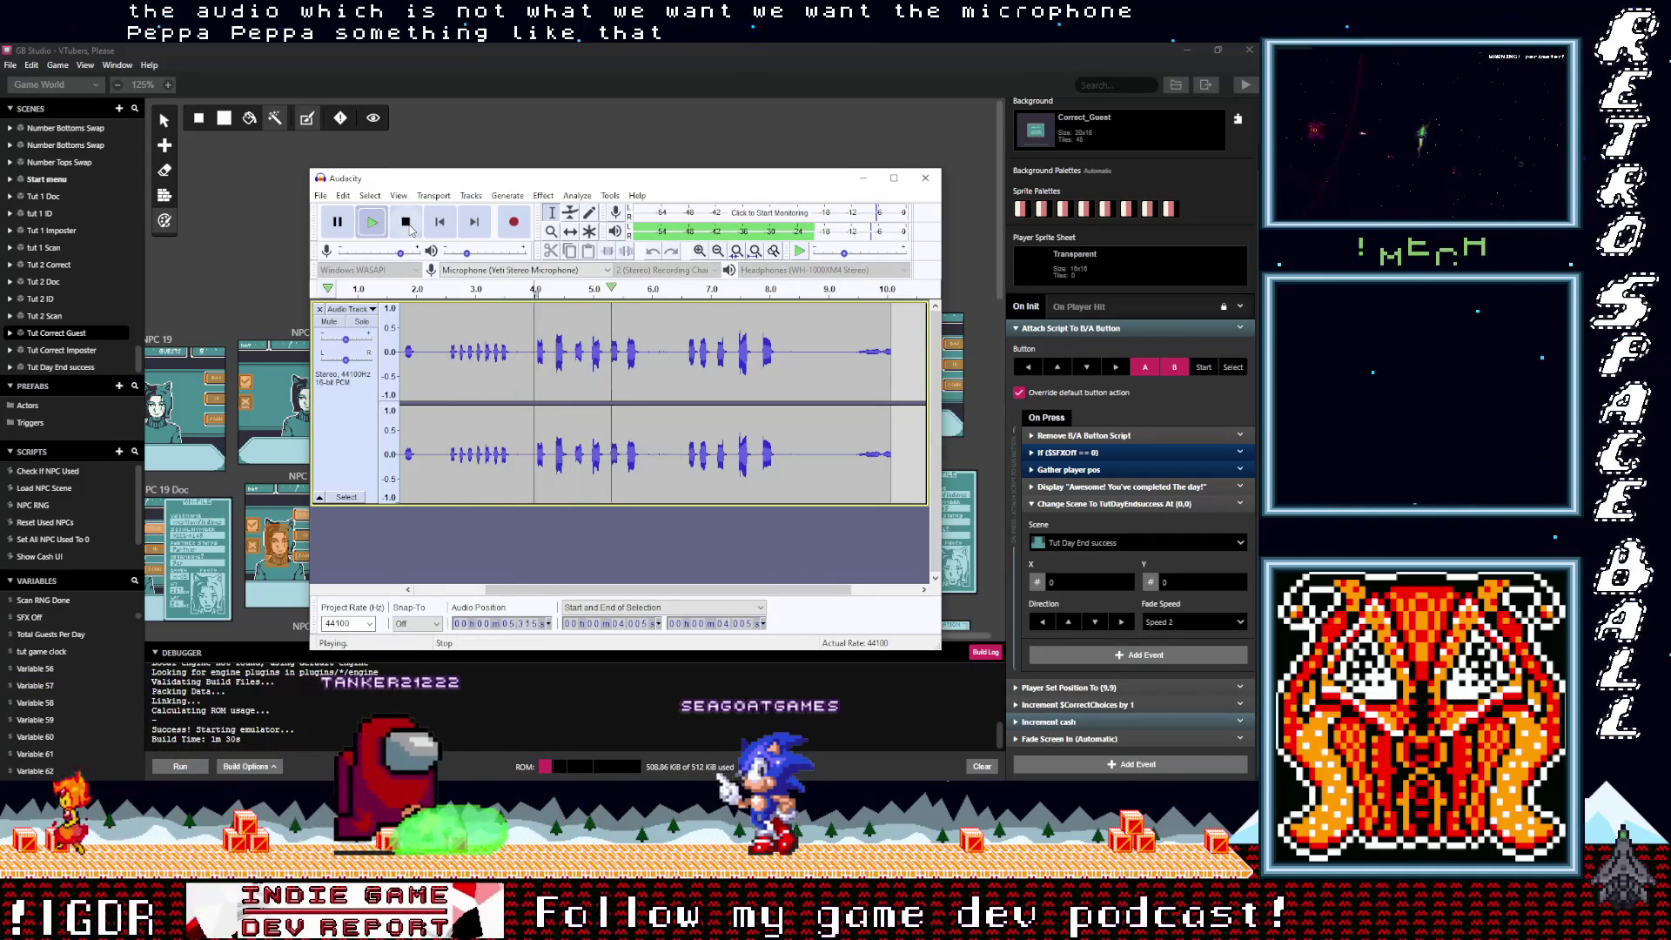
pyautogui.click(413, 228)
pyautogui.press('space')
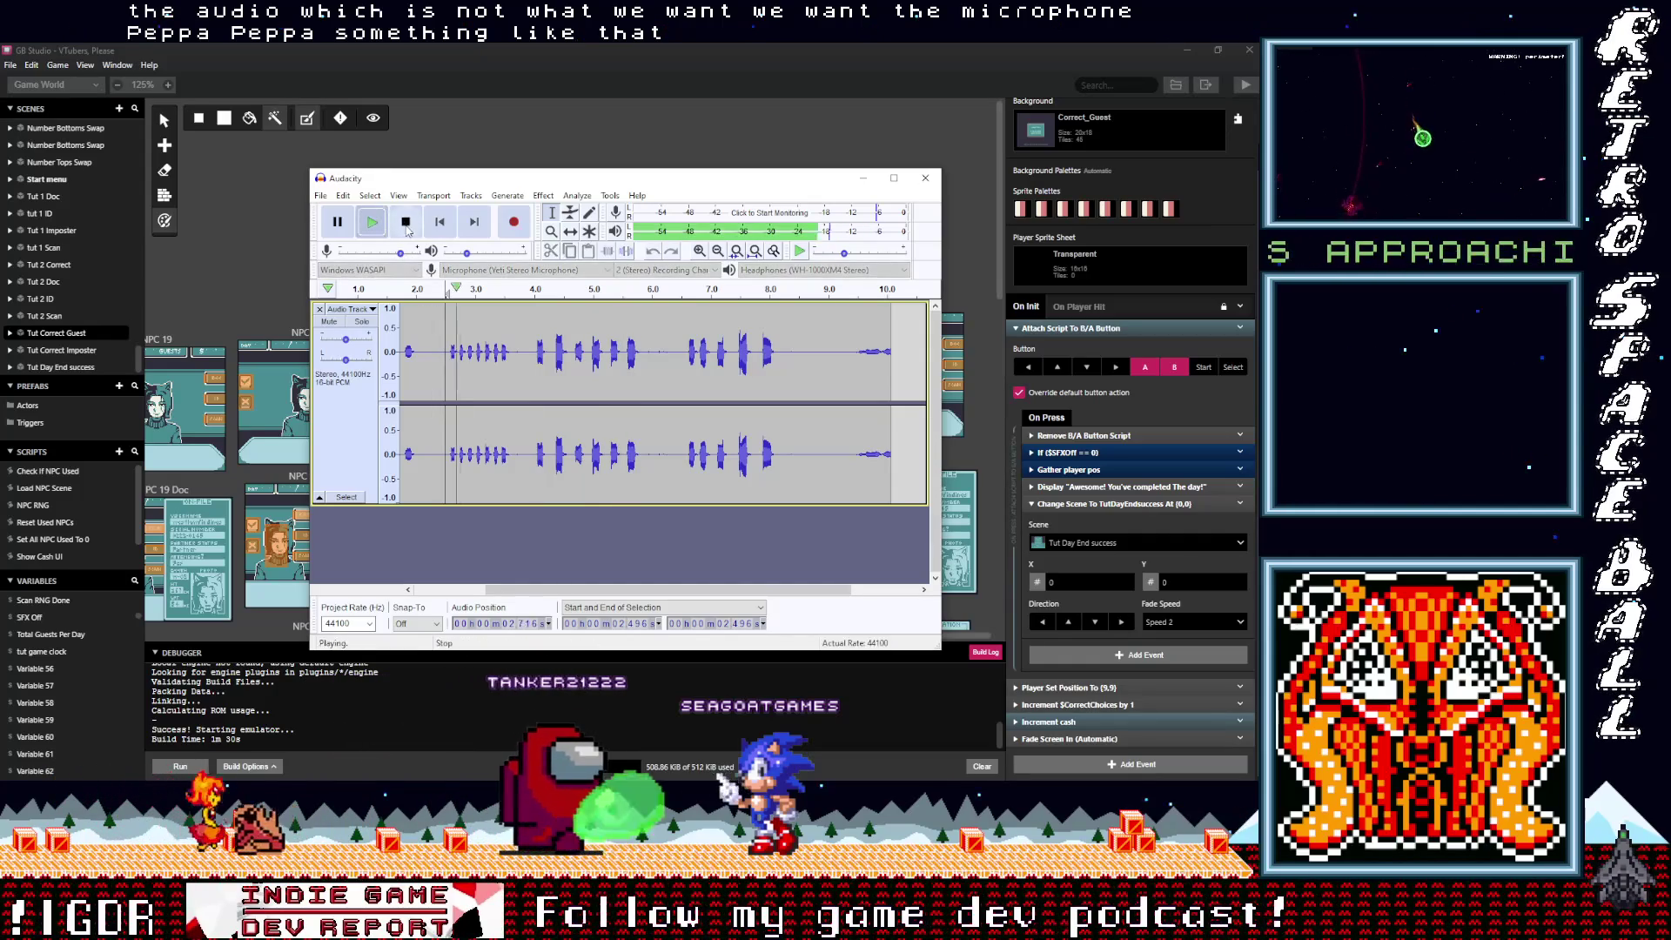
pyautogui.click(407, 225)
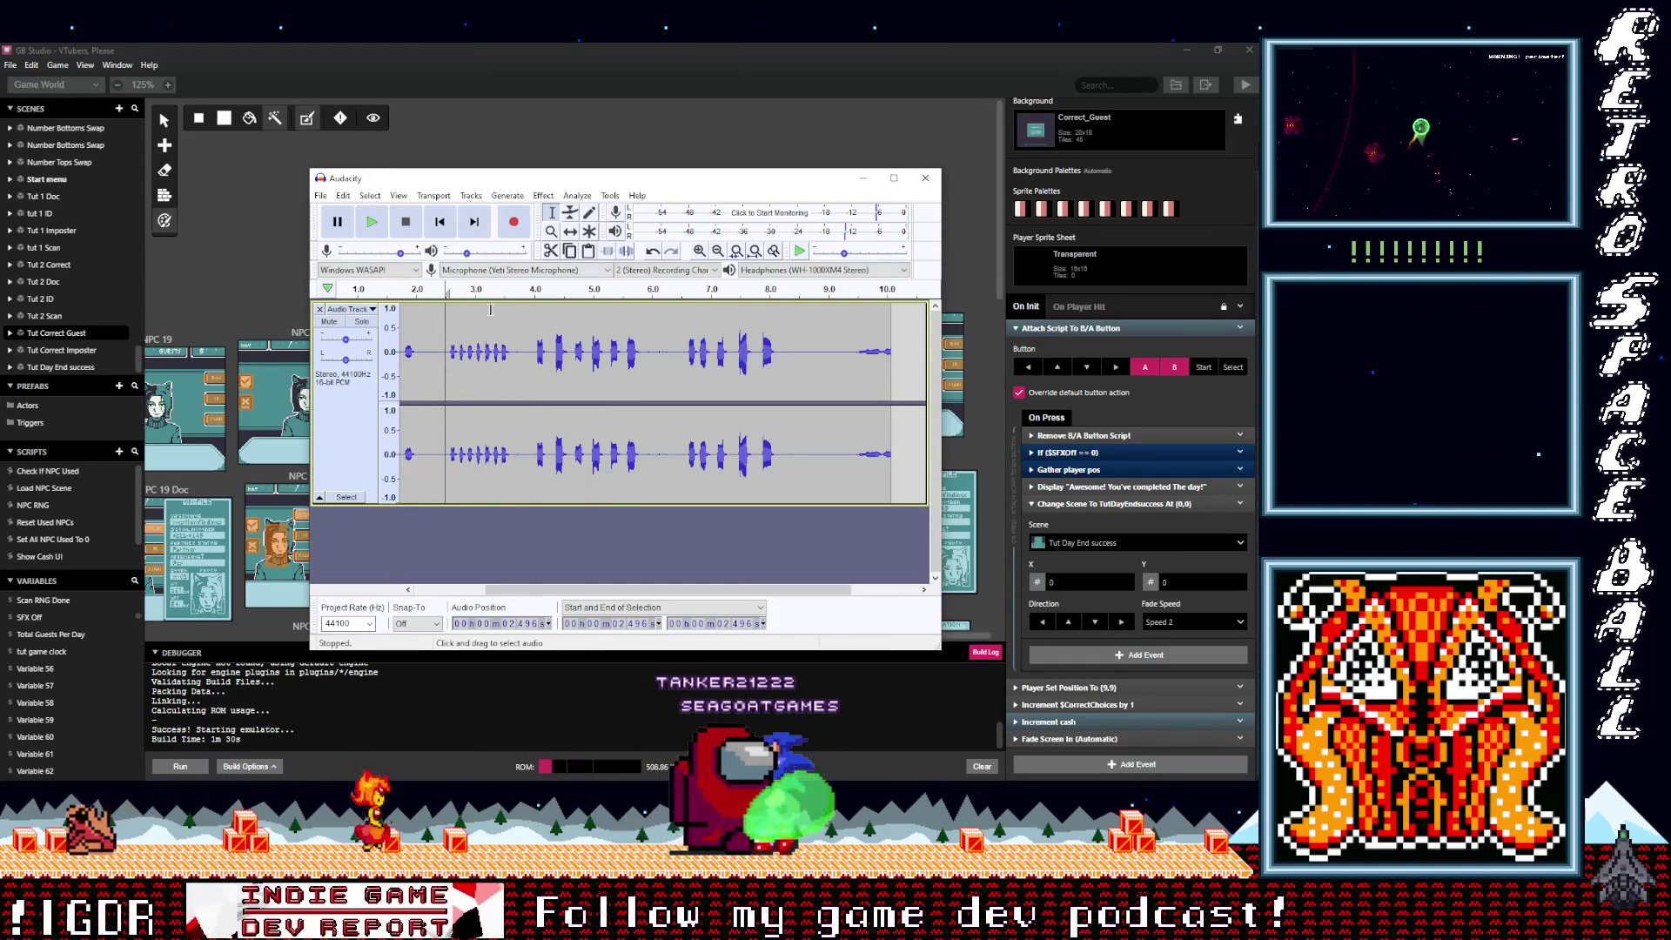
# Step: Audition again from 6.571 s and 2.566 s, then record a further microphone take
pyautogui.click(686, 348)
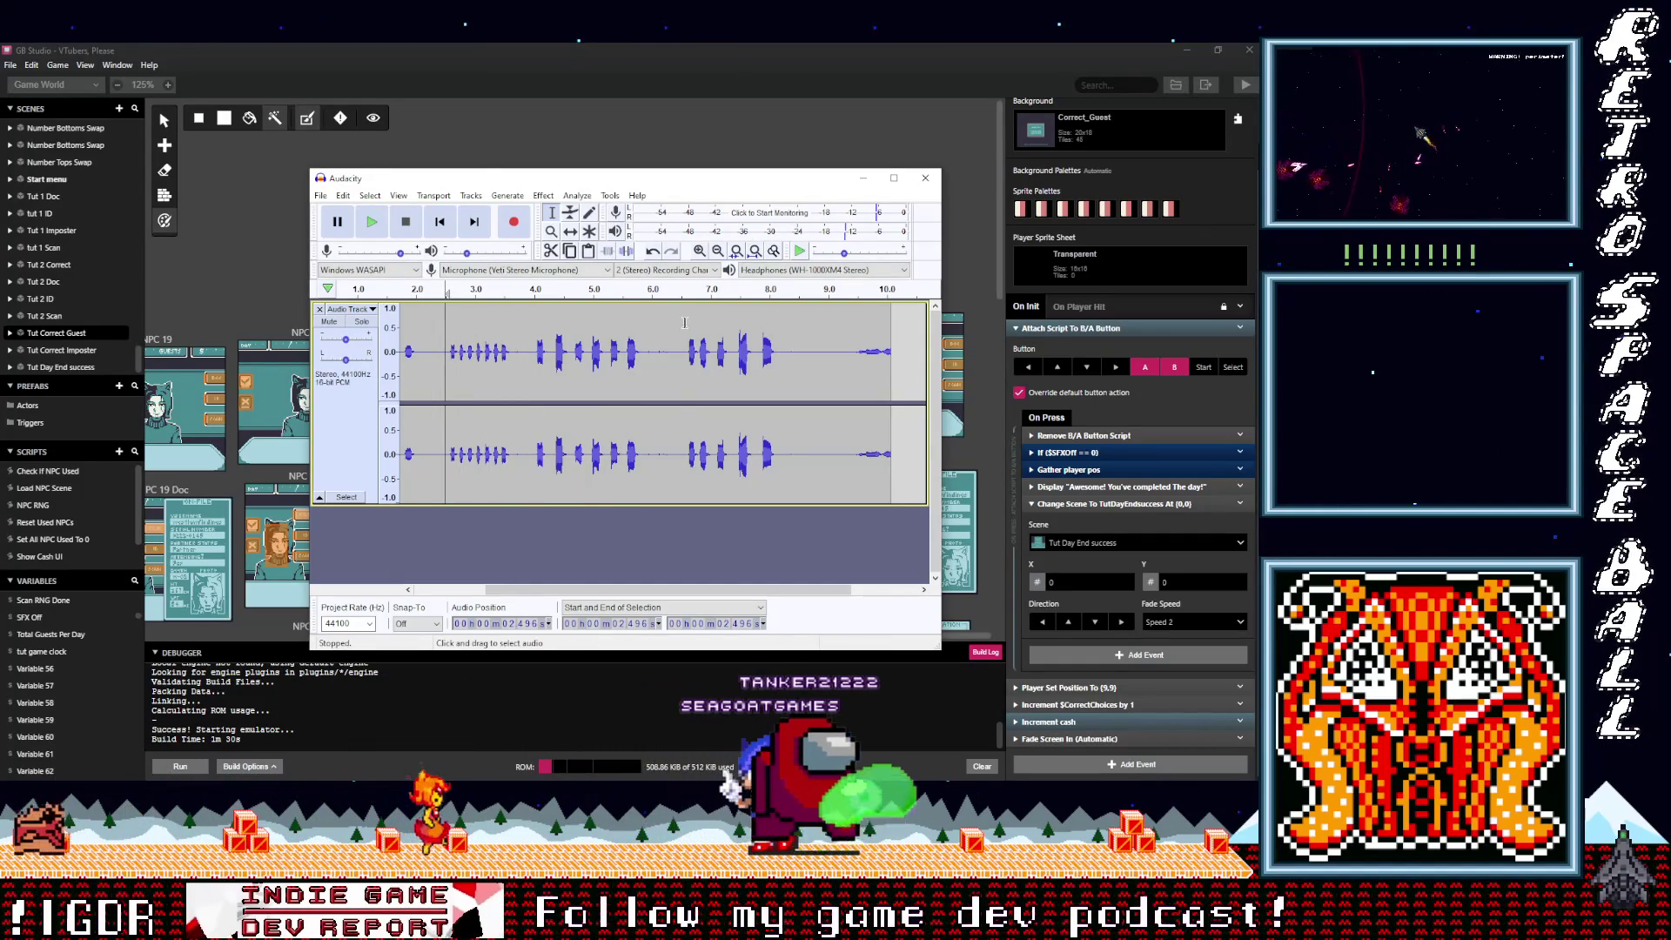
pyautogui.click(371, 221)
pyautogui.click(406, 223)
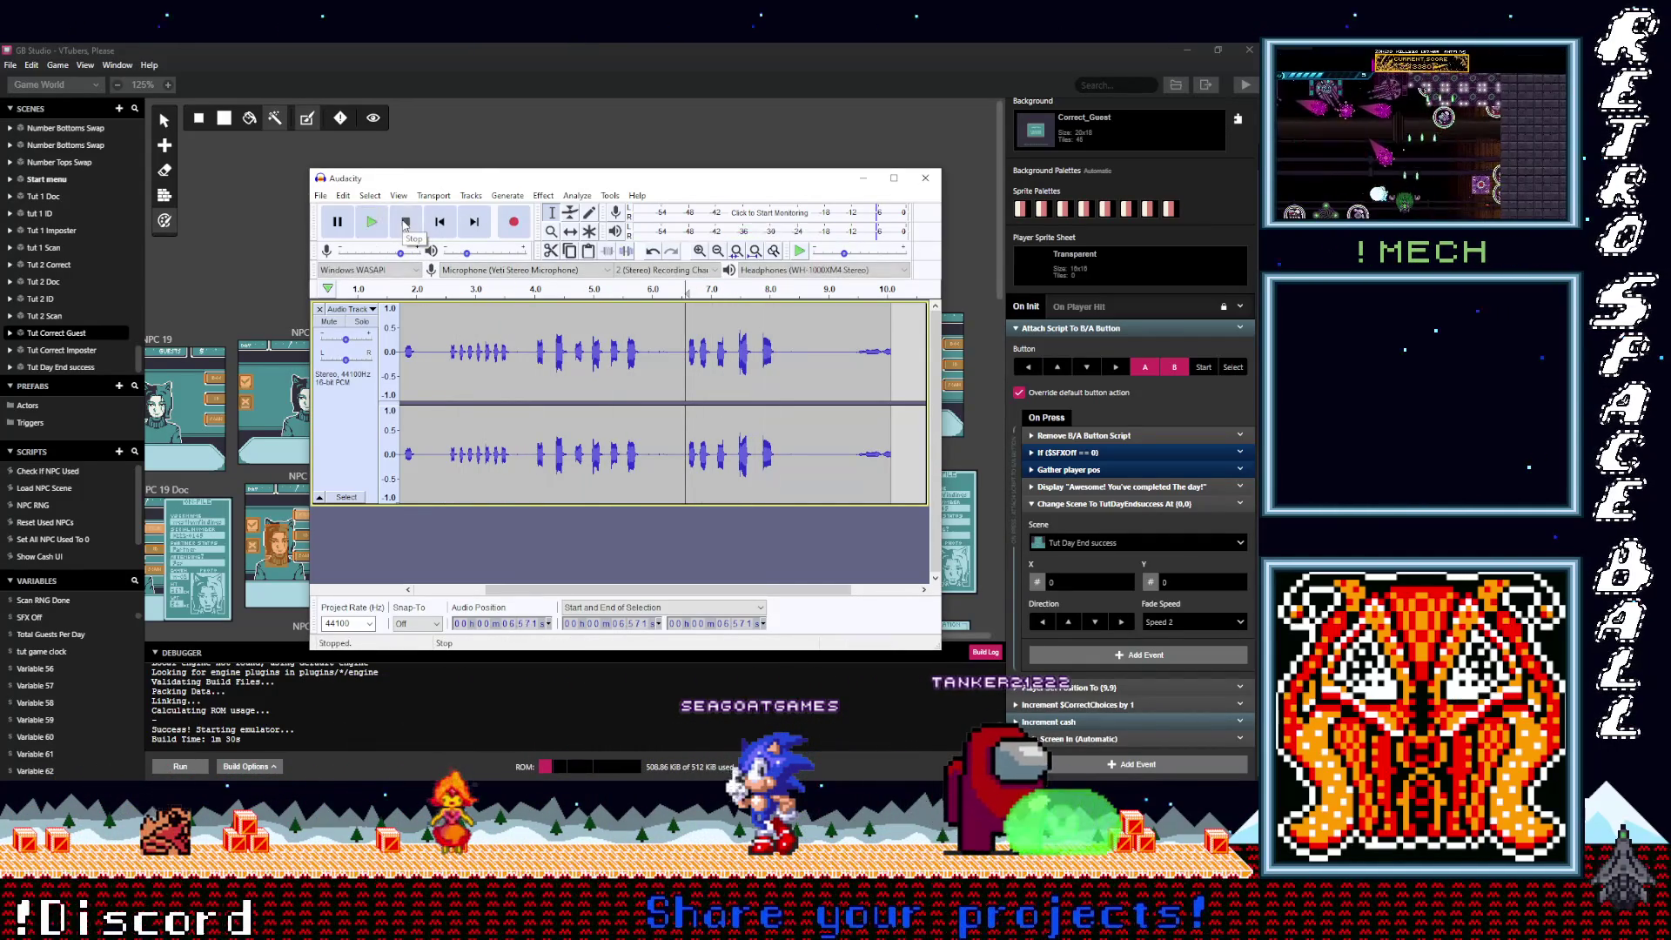
pyautogui.click(450, 348)
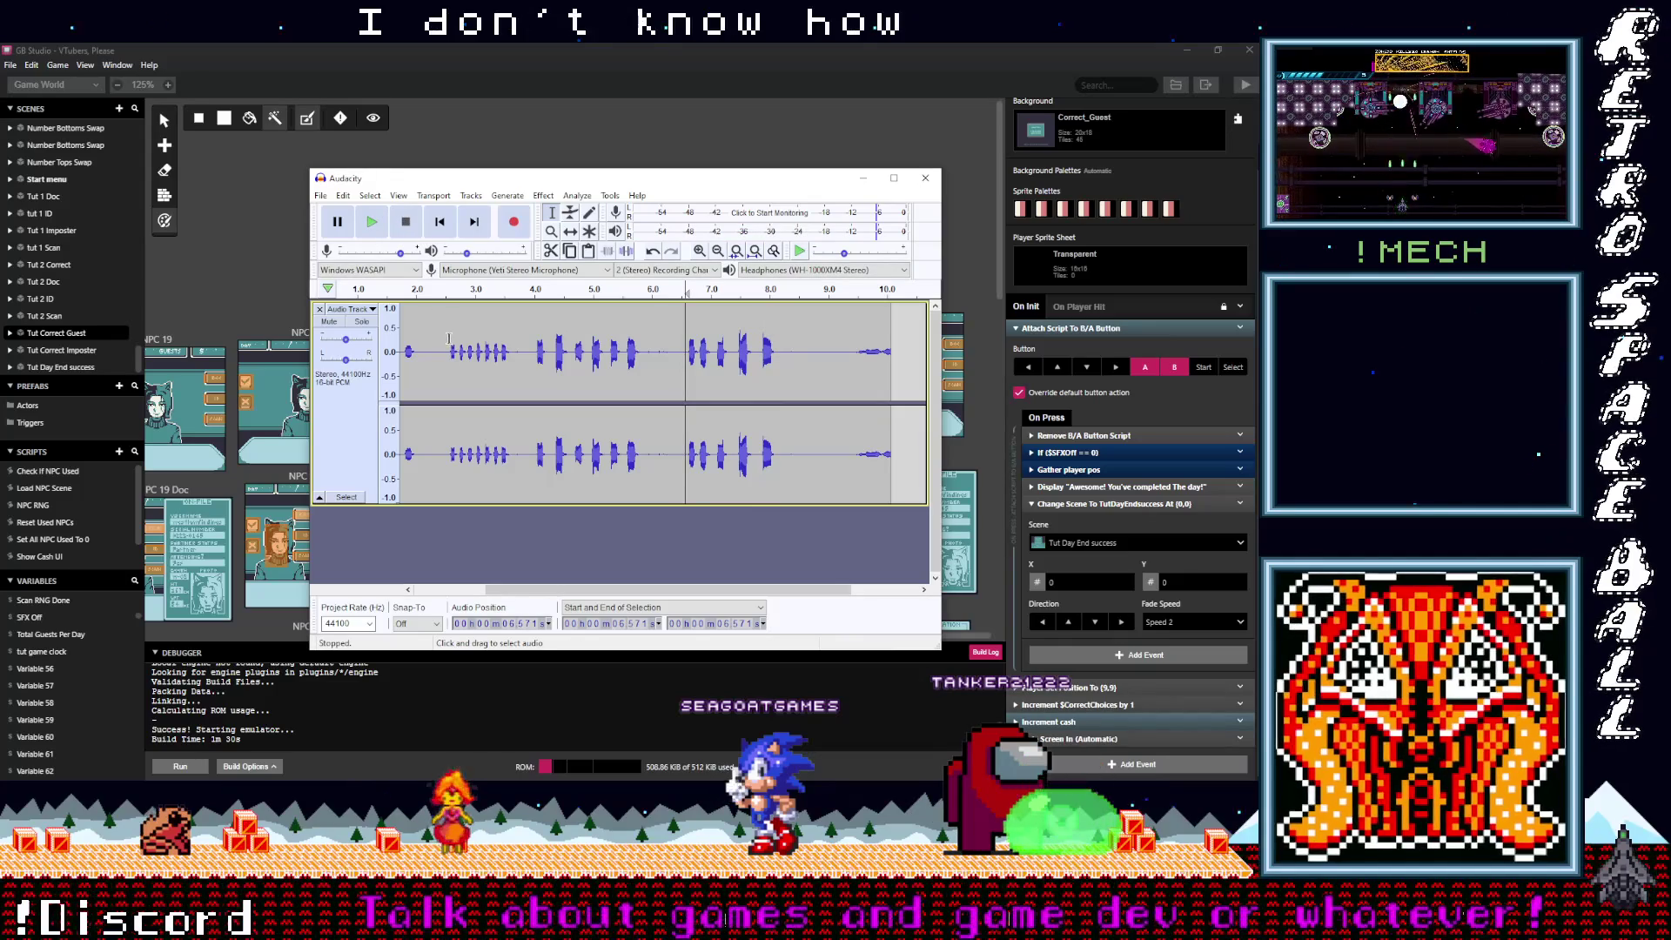
pyautogui.click(380, 231)
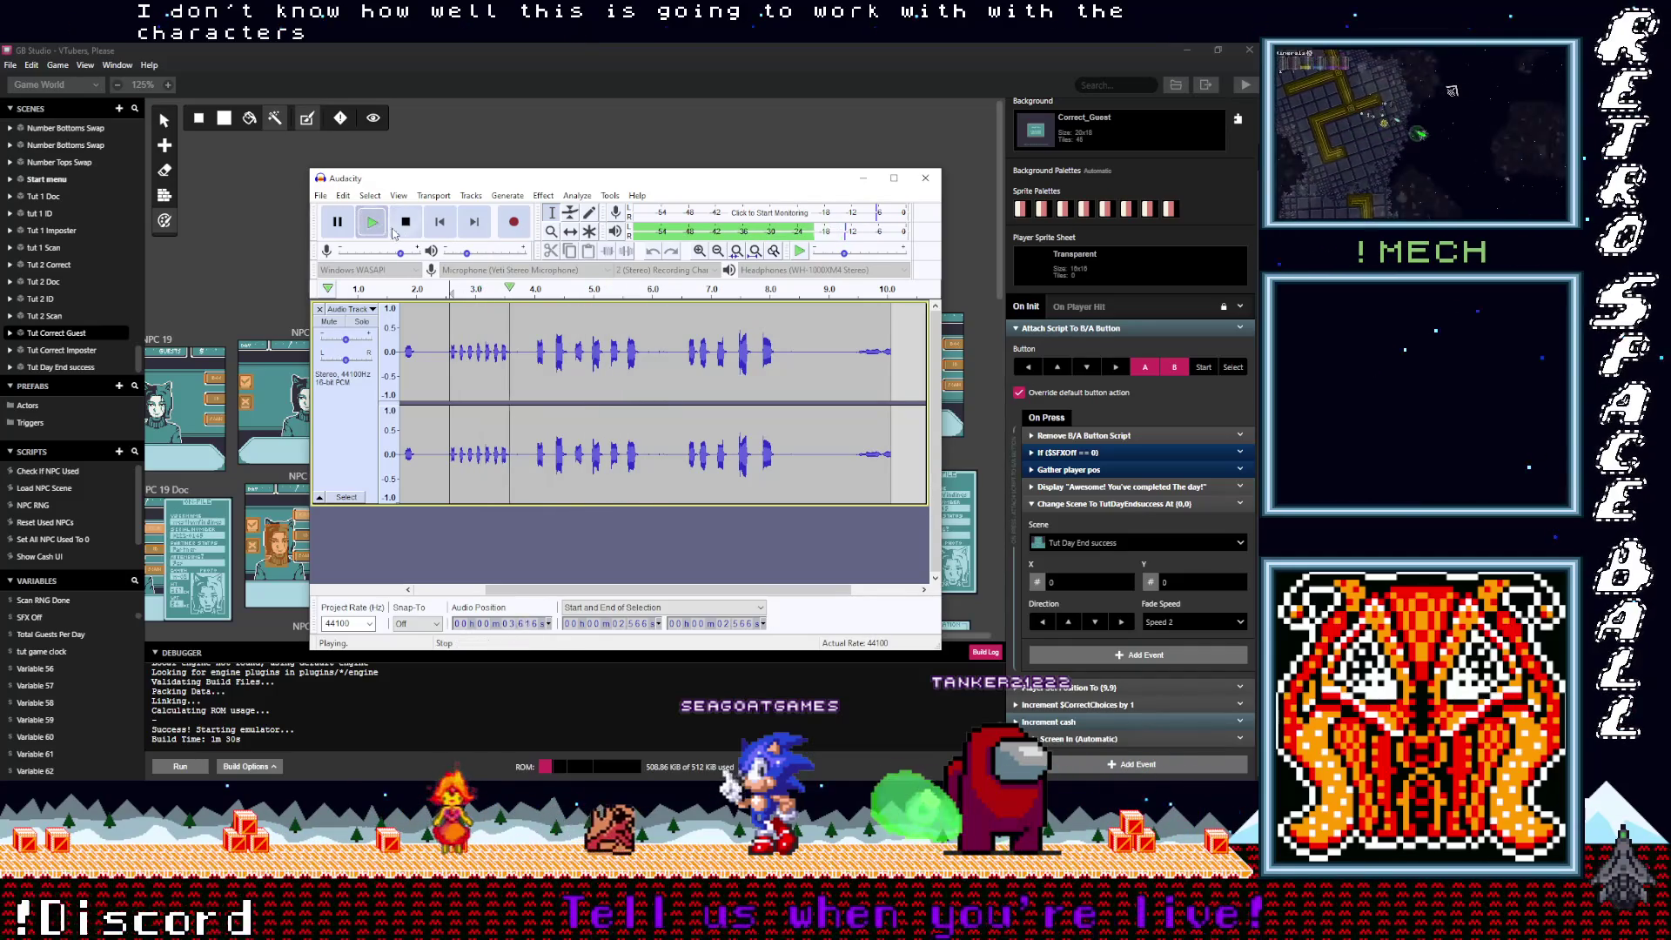
pyautogui.click(403, 226)
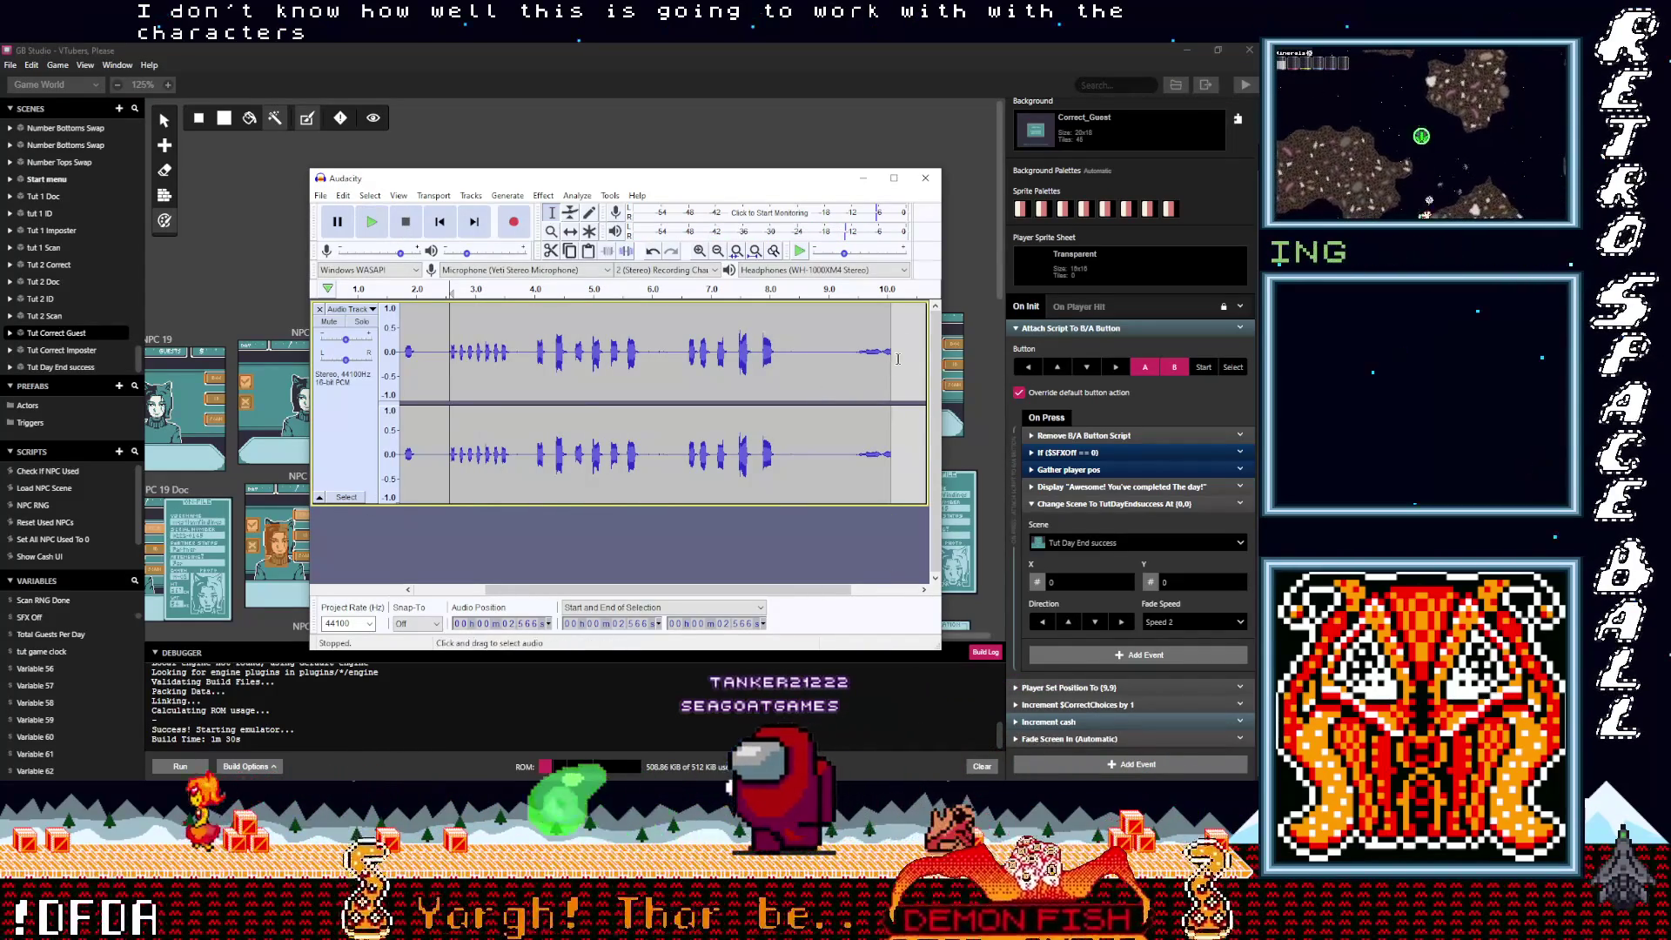
pyautogui.click(513, 222)
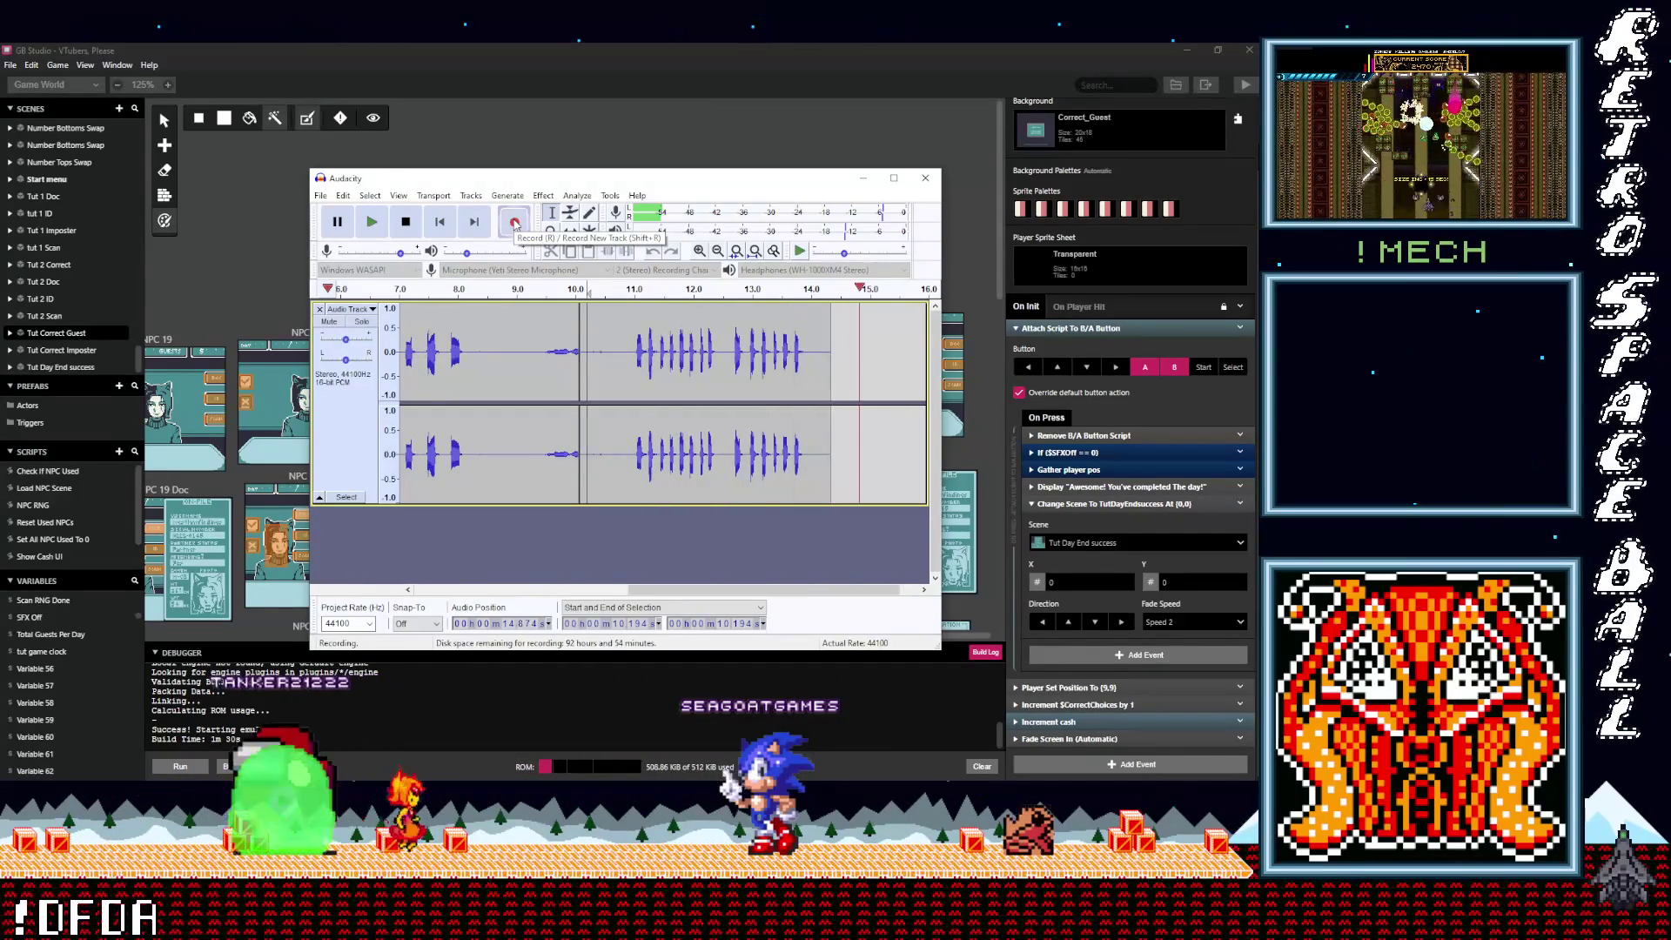
# Step: Stop the new take's recording, play it back from 11.029 s, and scroll back toward the start
pyautogui.click(406, 222)
pyautogui.click(729, 321)
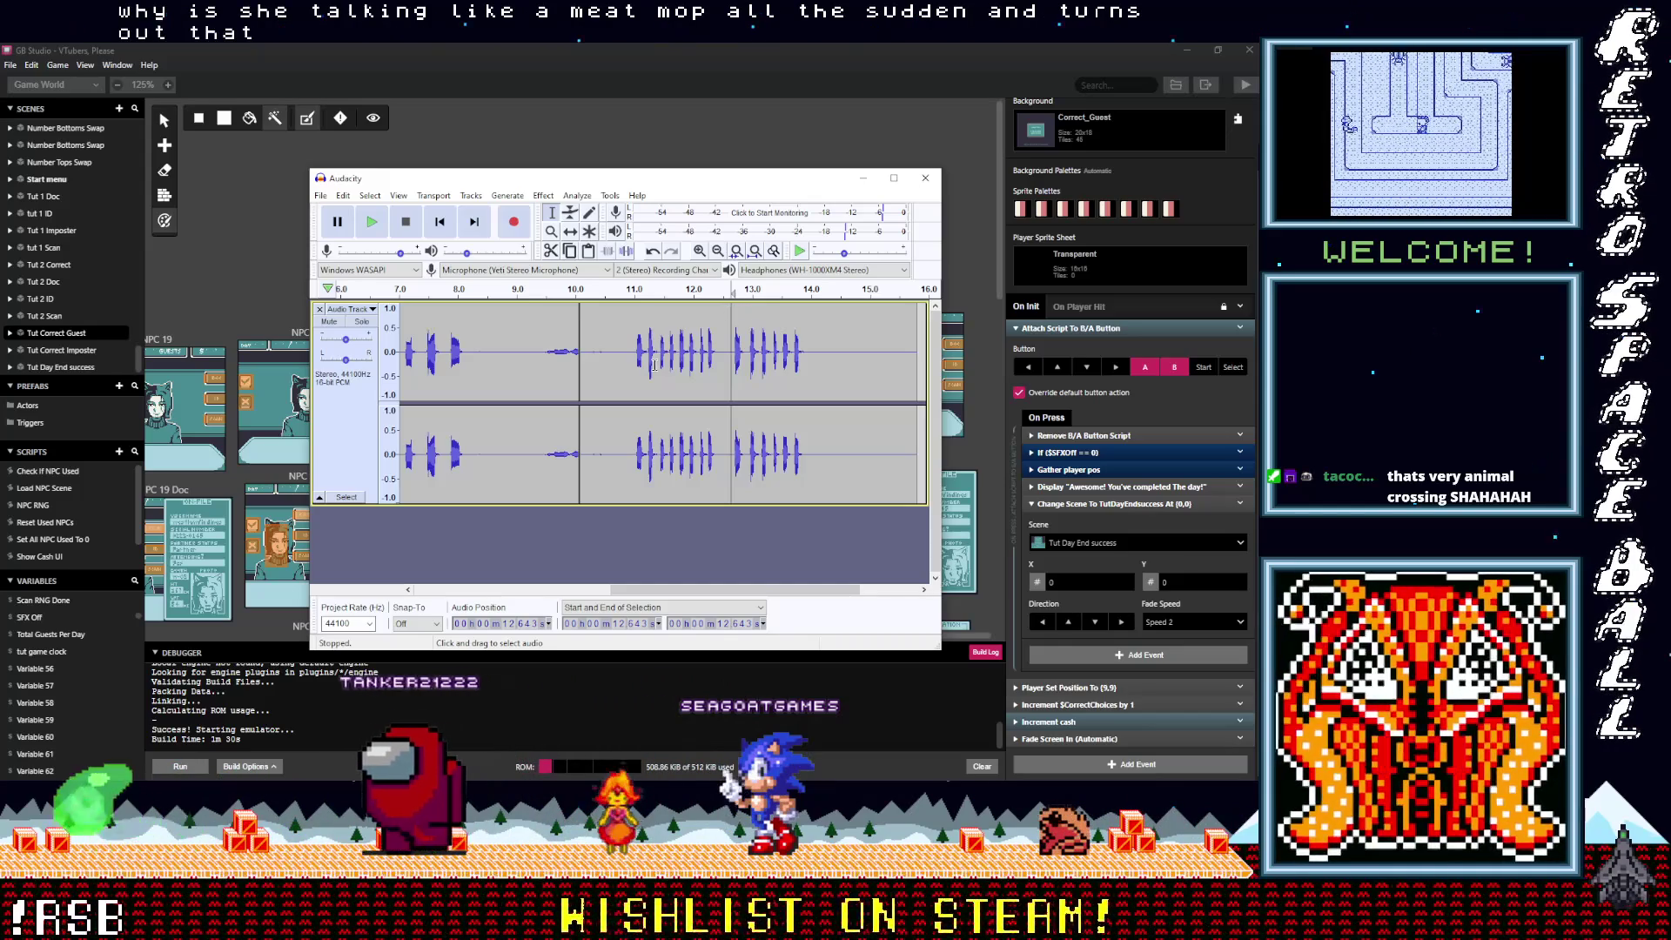
pyautogui.click(635, 332)
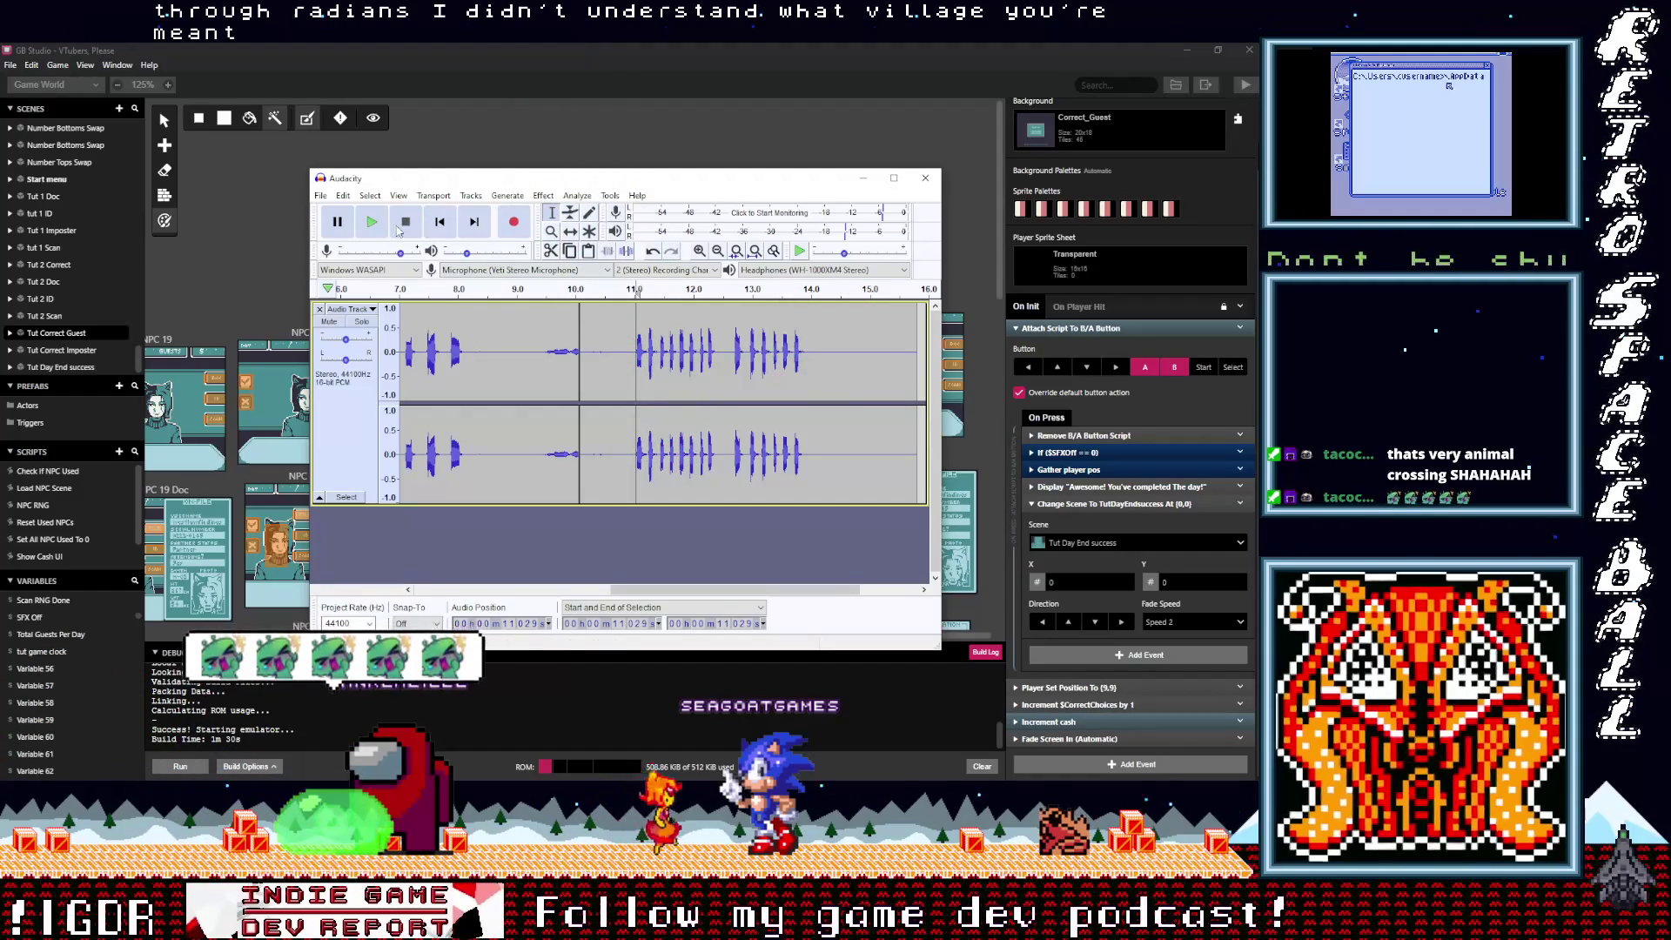
pyautogui.press('space')
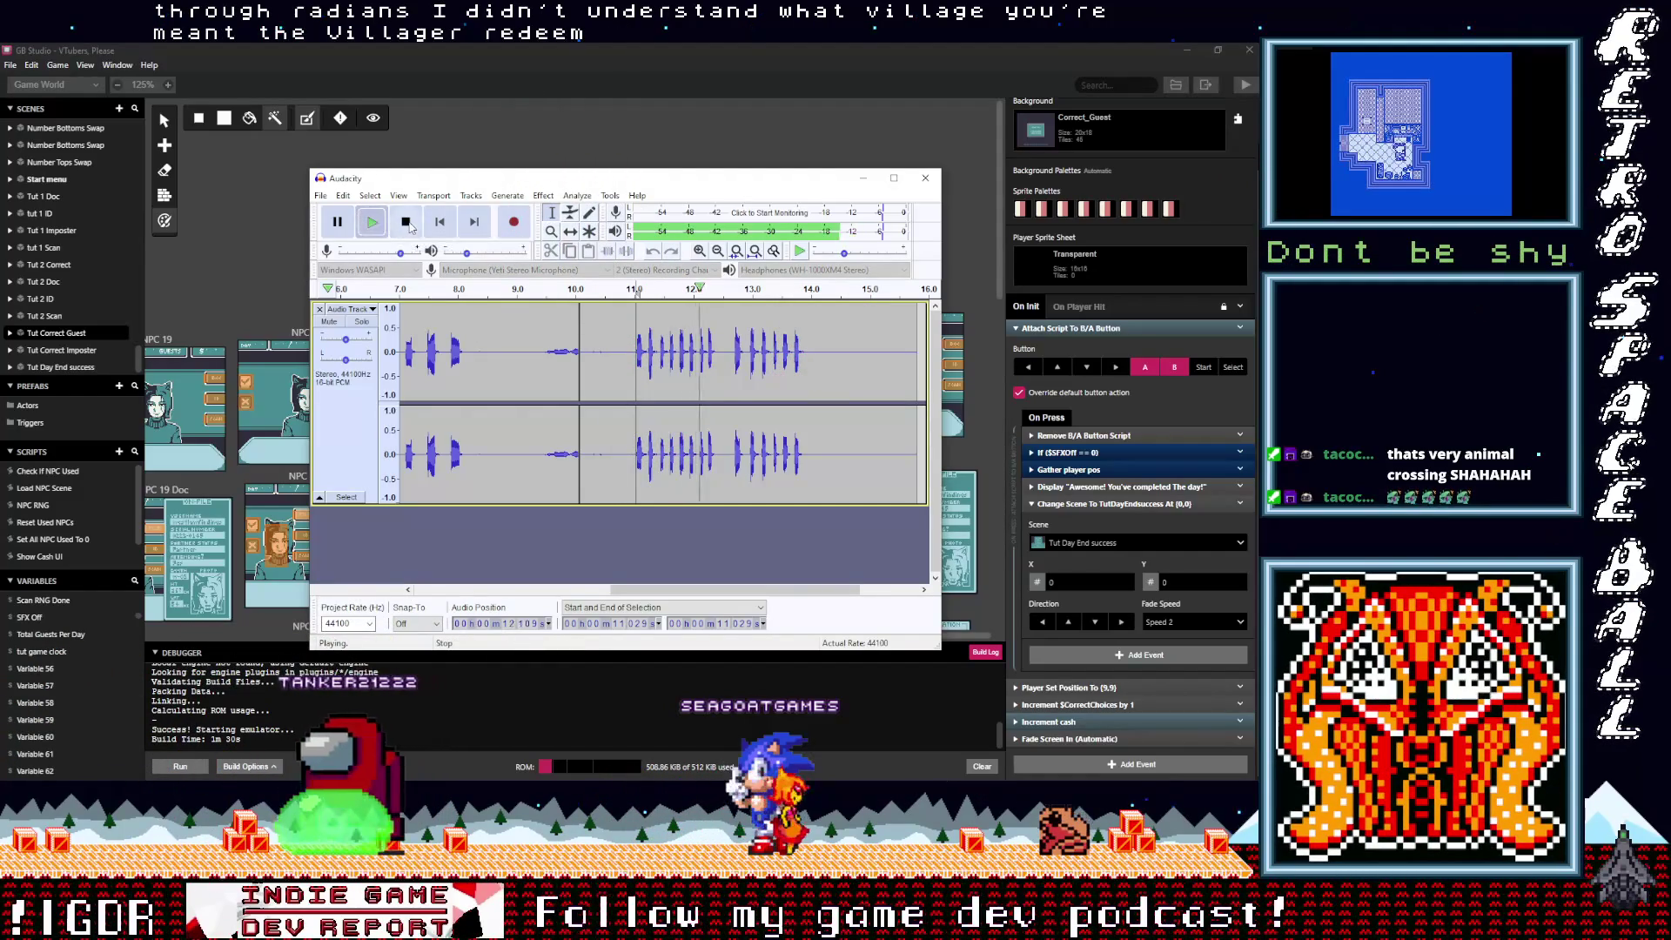
pyautogui.click(407, 223)
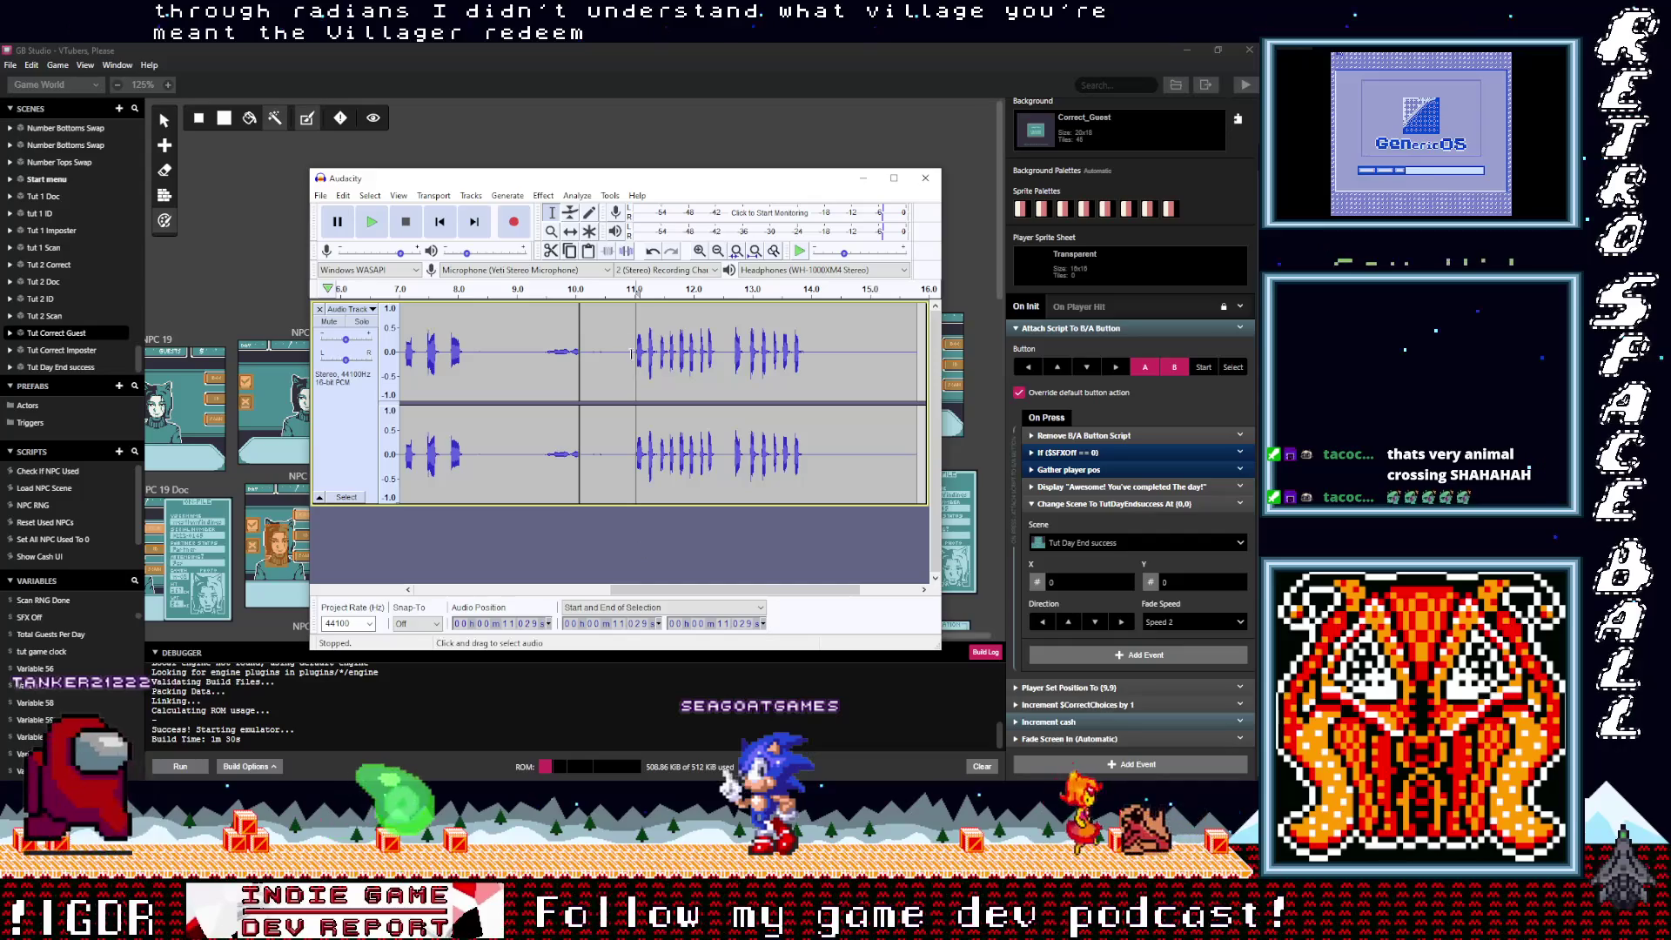
pyautogui.click(380, 226)
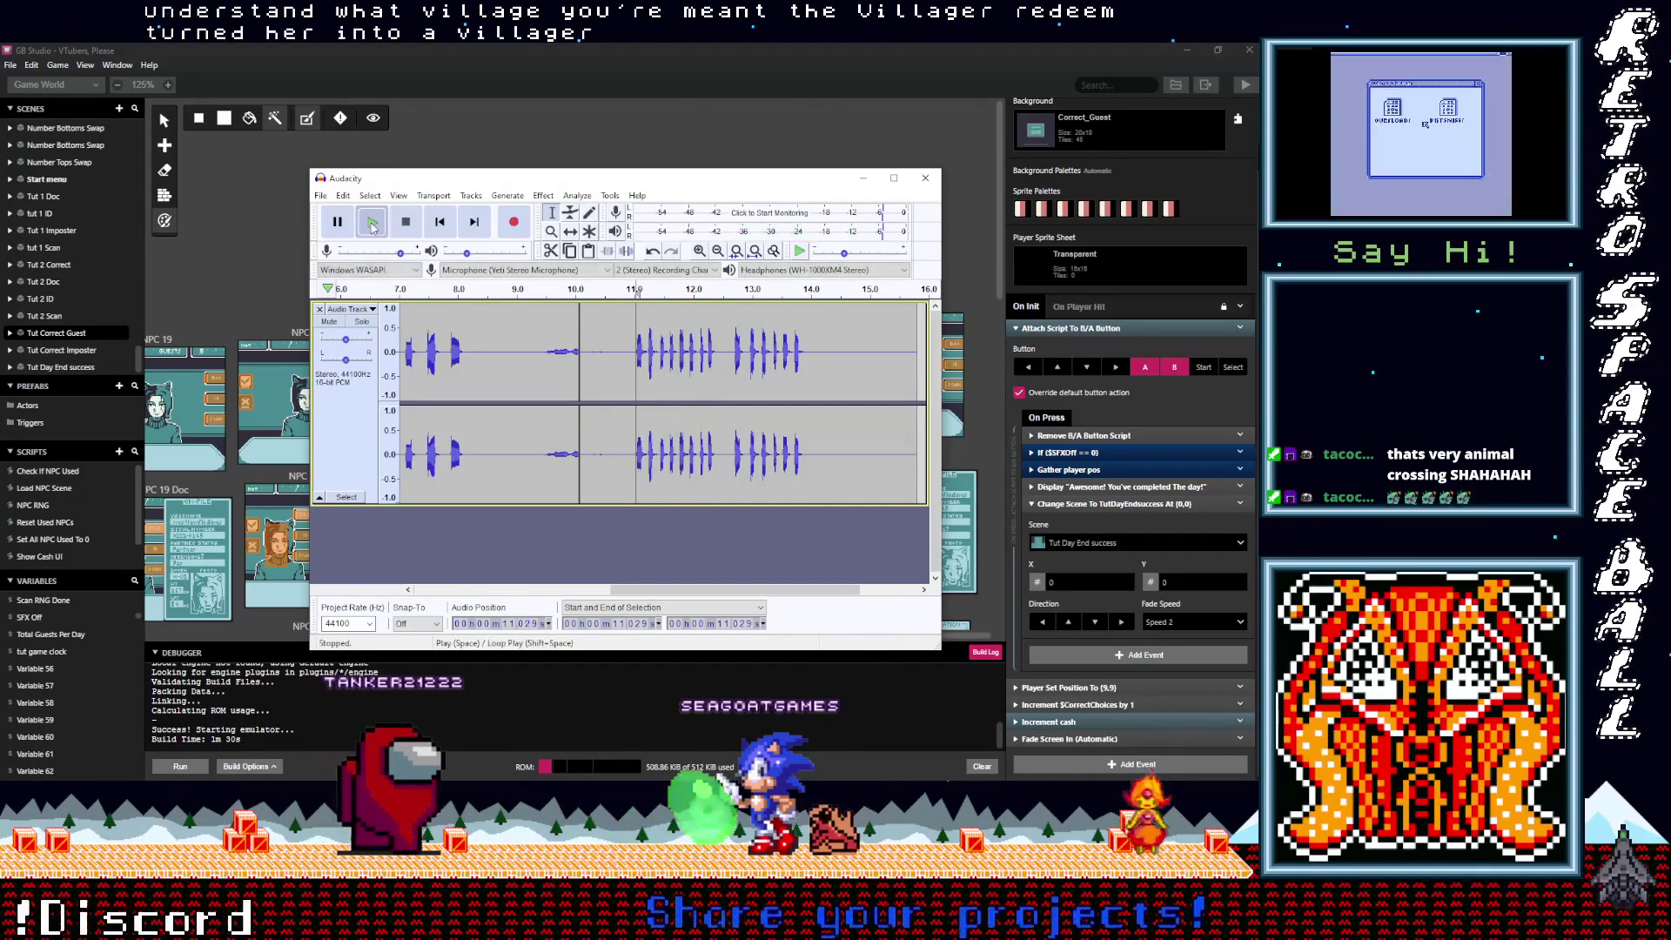
pyautogui.click(402, 224)
pyautogui.moveTo(656, 590); pyautogui.dragTo(457, 590)
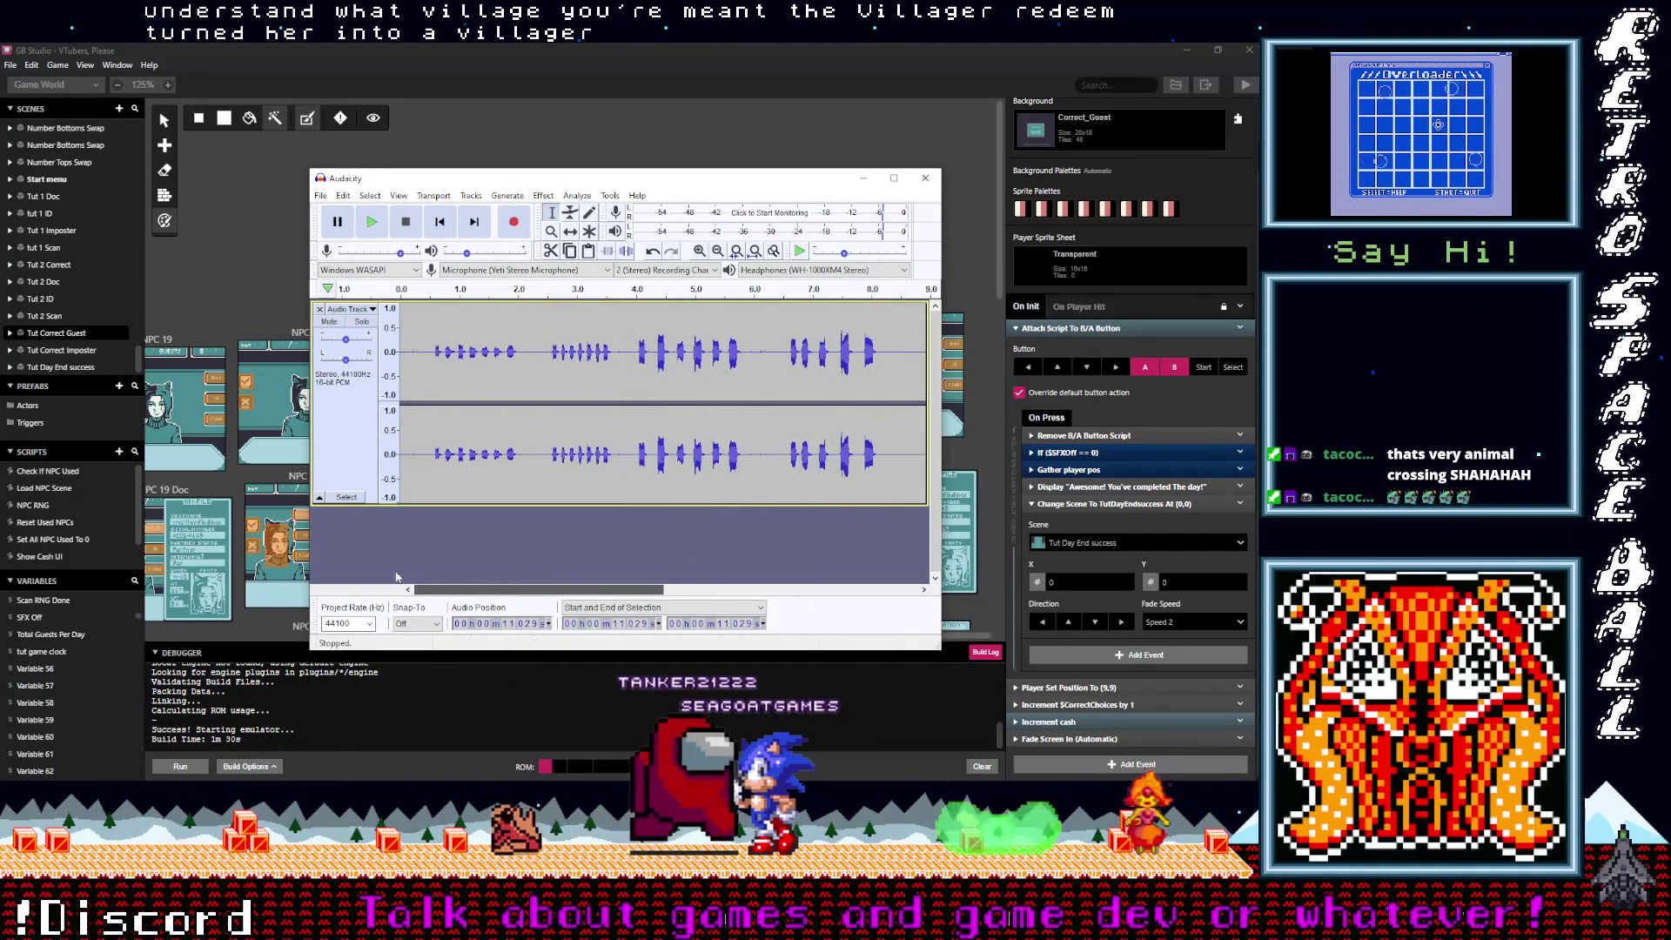
# Step: Play the track from 0.499 s to hear the quiet first clip
pyautogui.click(431, 348)
pyautogui.click(372, 222)
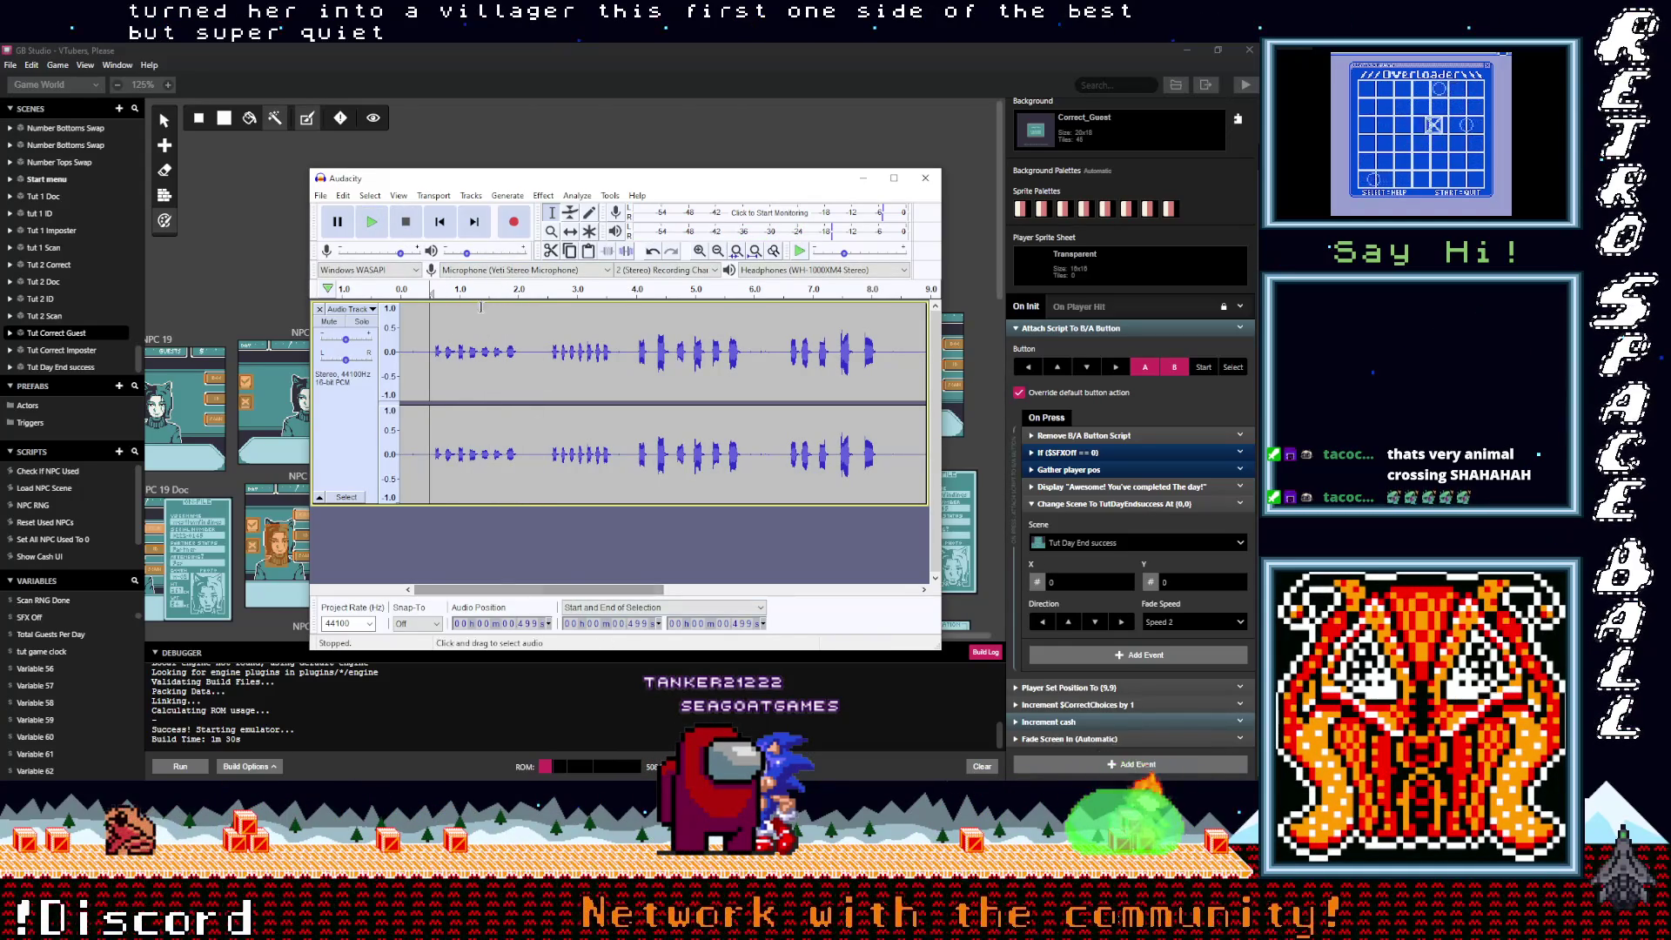
pyautogui.press('space')
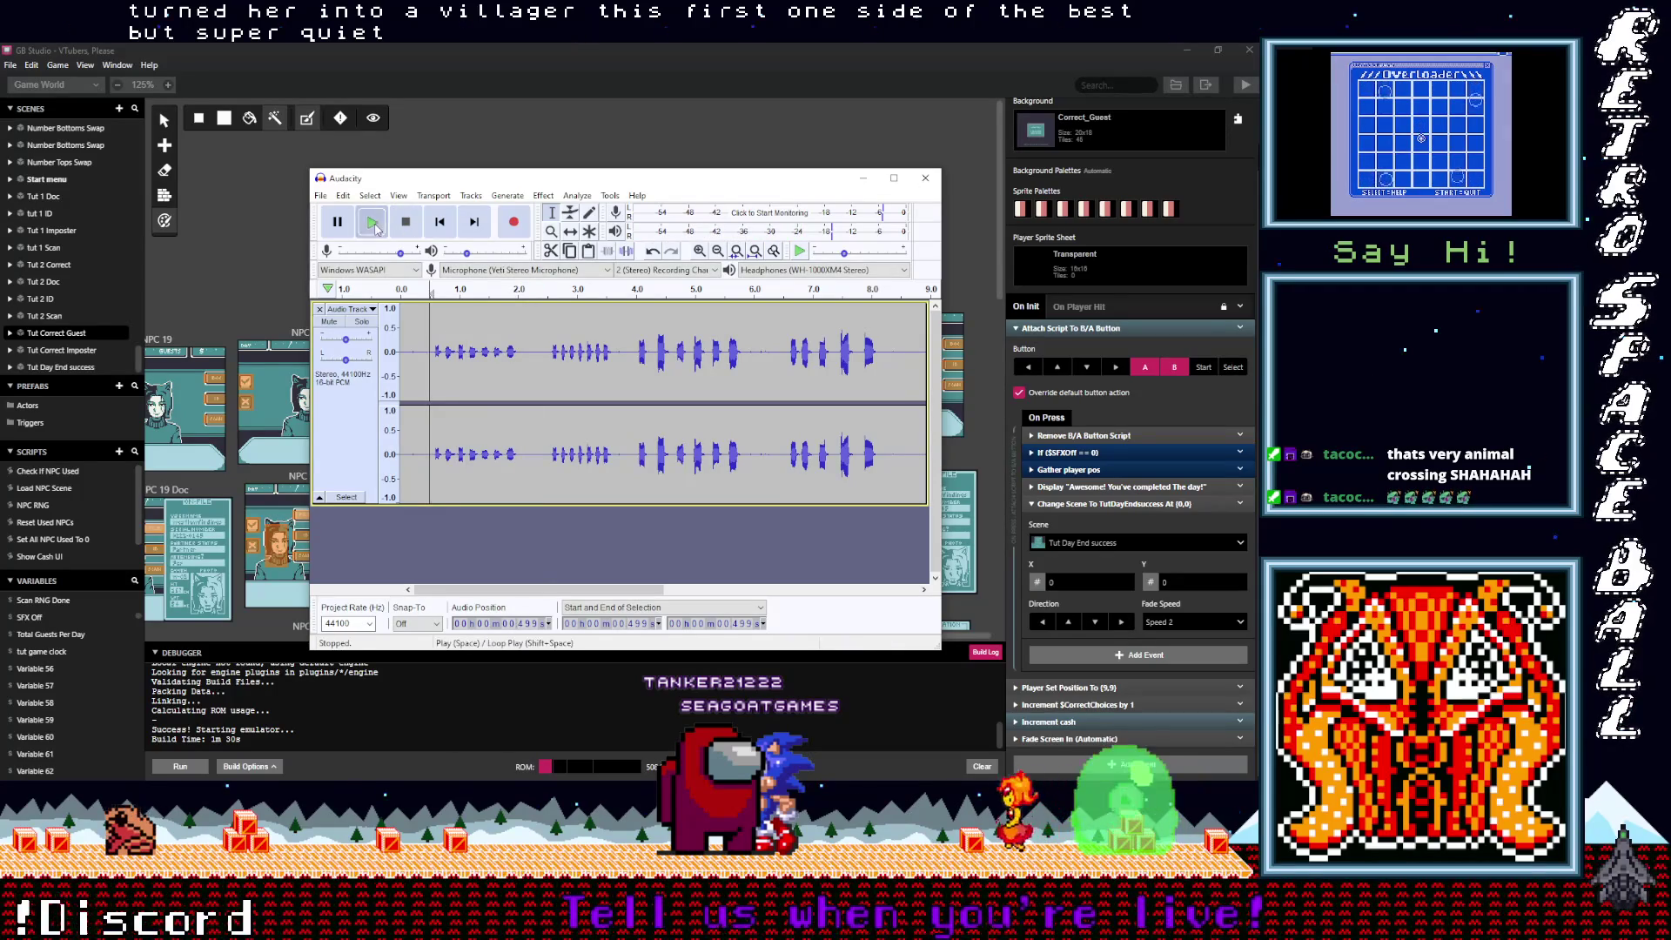
pyautogui.click(375, 225)
pyautogui.click(404, 225)
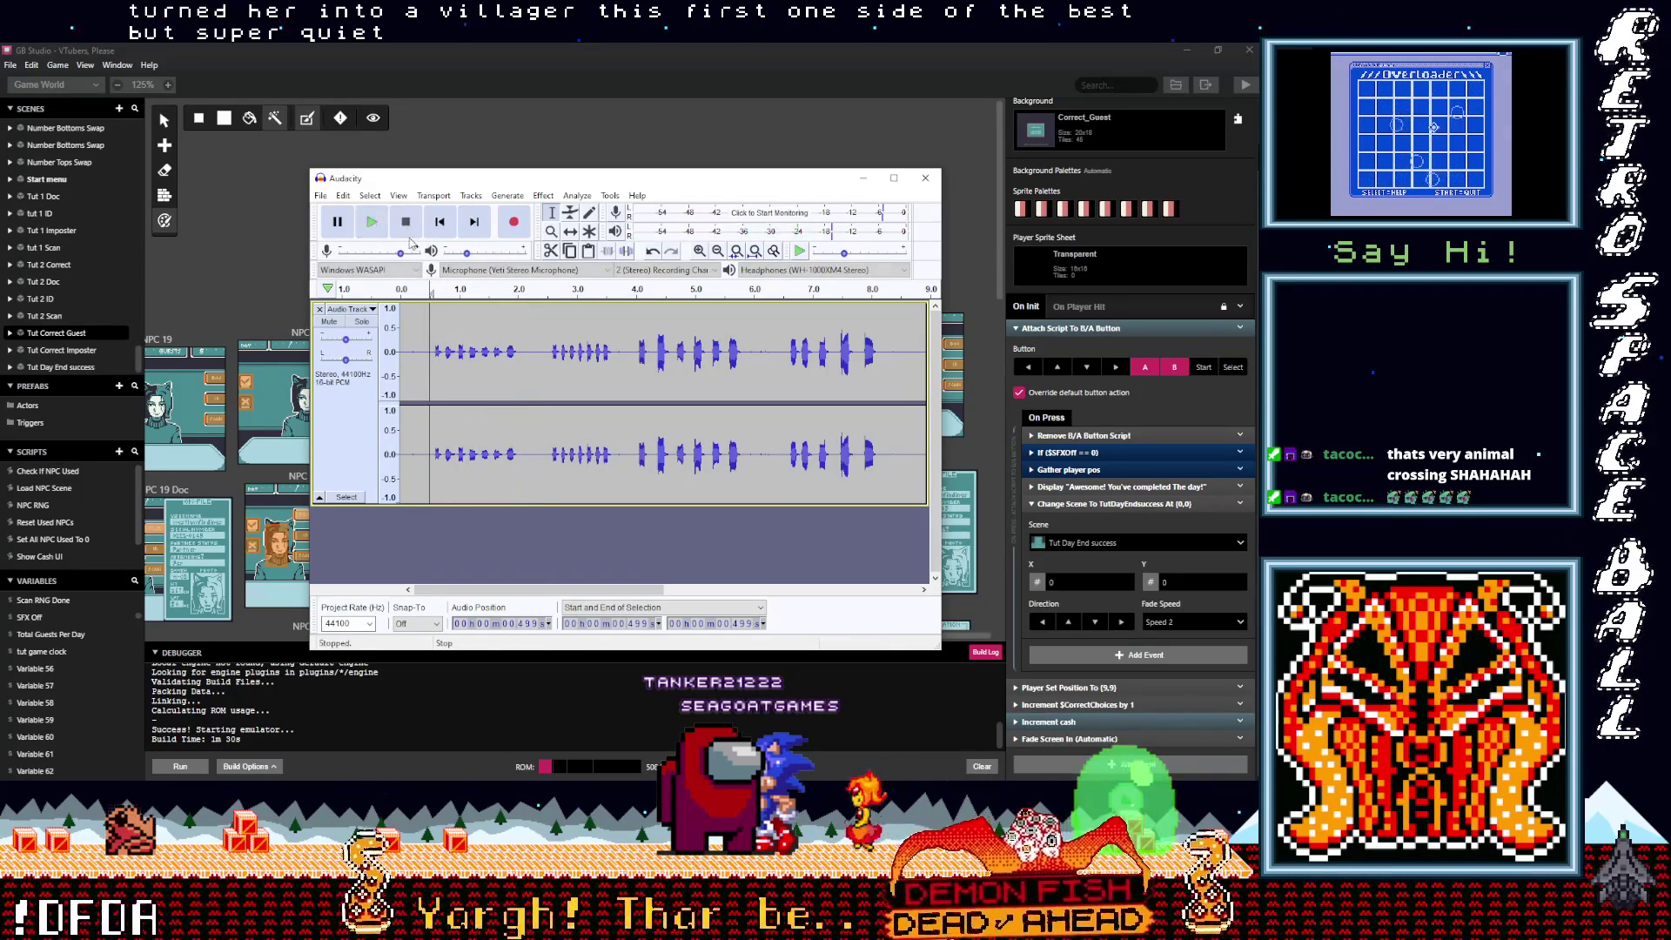
# Step: Normalize the first vocal clip and play it back from 0.464 s
pyautogui.moveTo(435, 349); pyautogui.dragTo(519, 352)
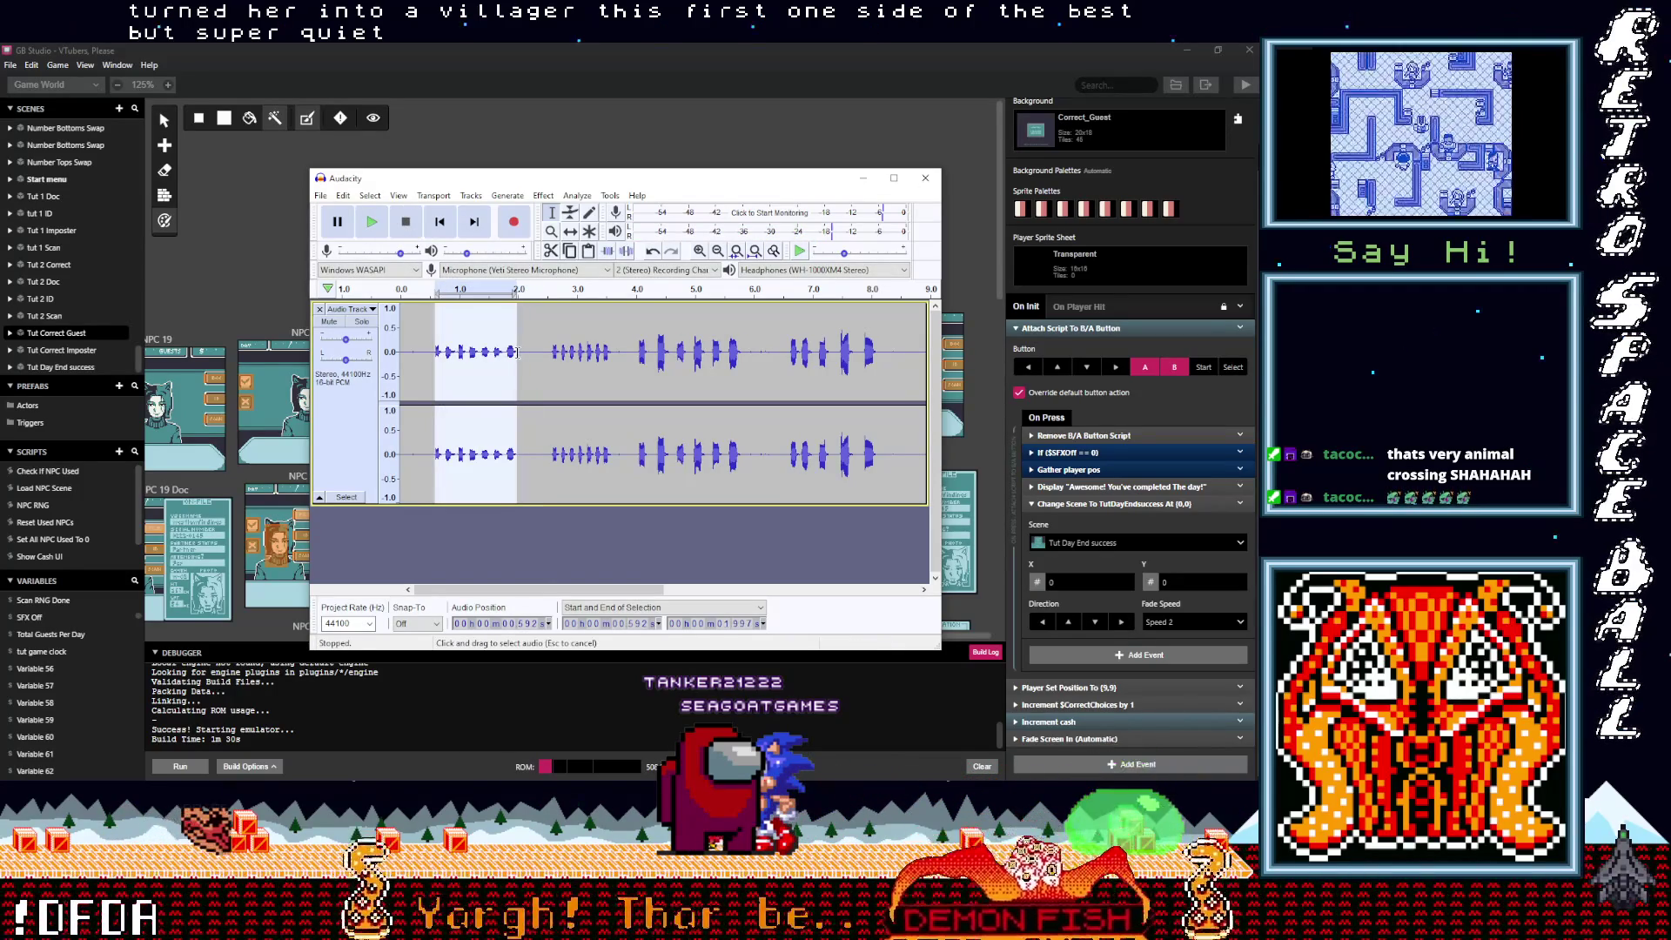
pyautogui.click(543, 195)
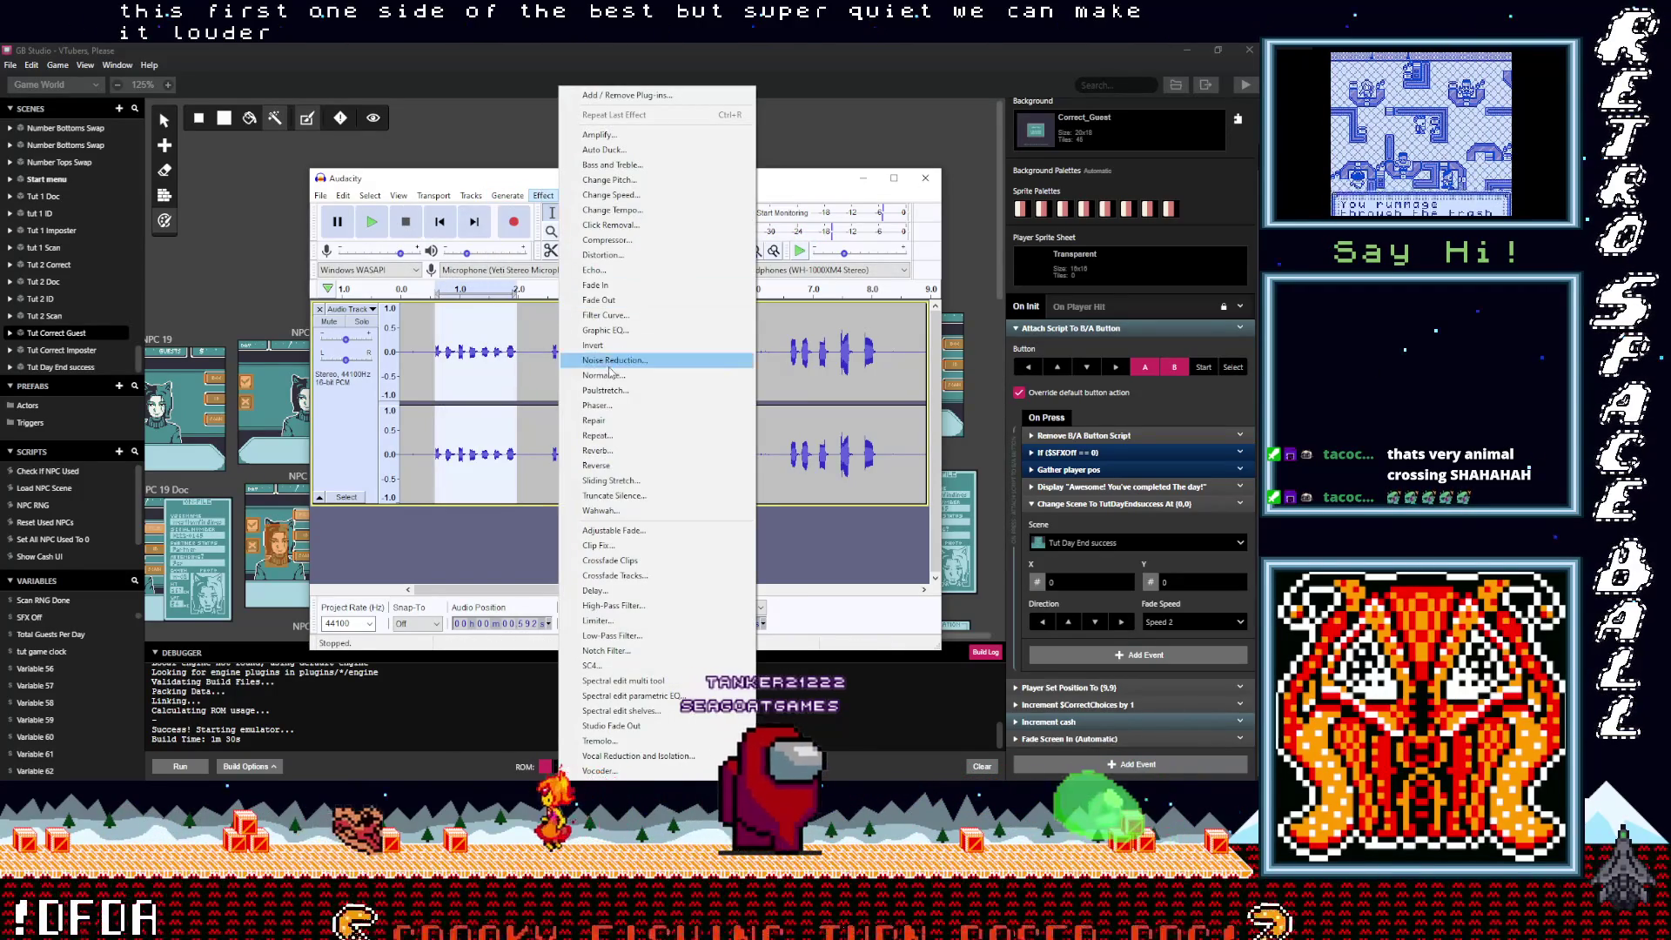
pyautogui.click(604, 374)
pyautogui.press('Return')
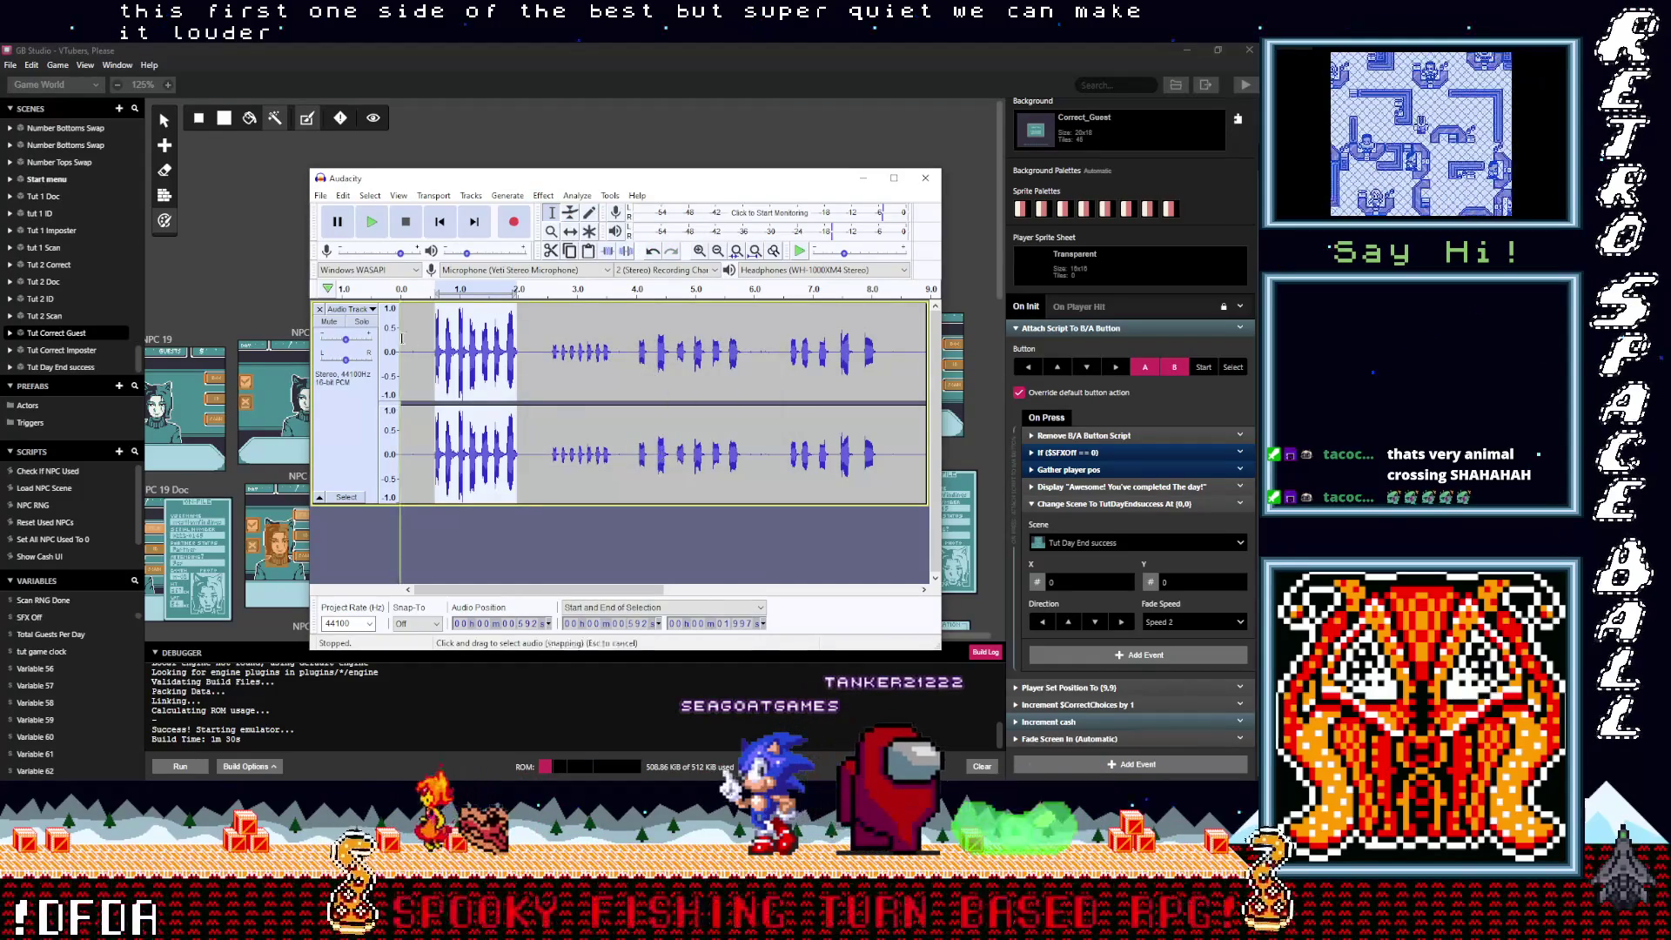
pyautogui.click(429, 348)
pyautogui.click(372, 221)
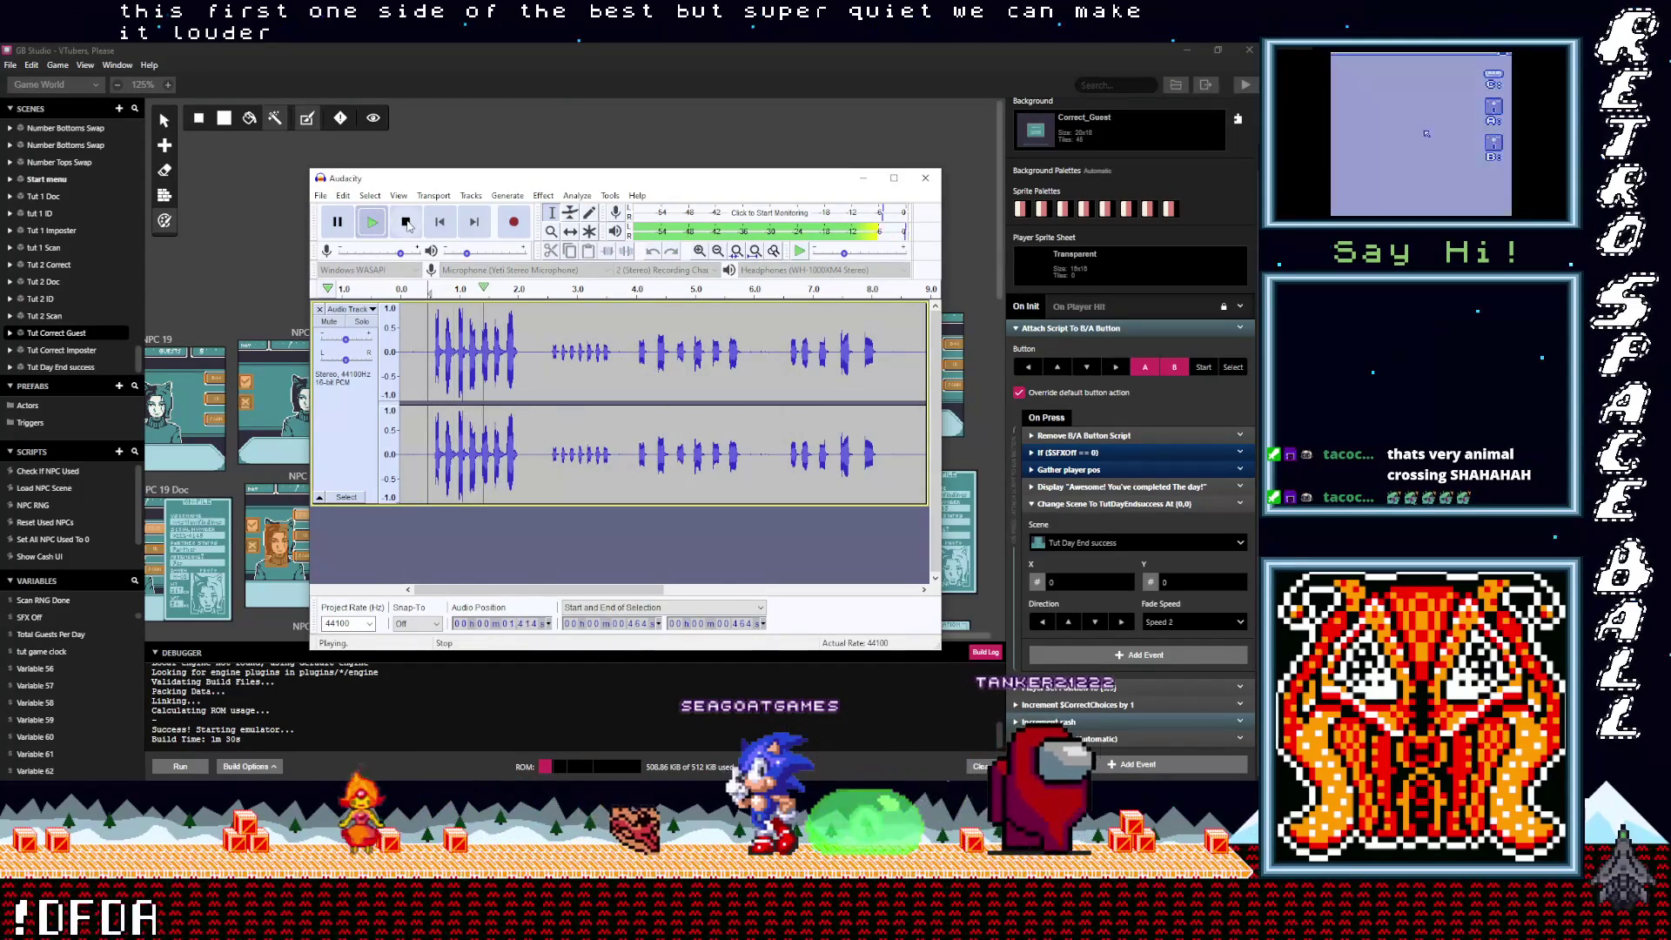
pyautogui.click(408, 224)
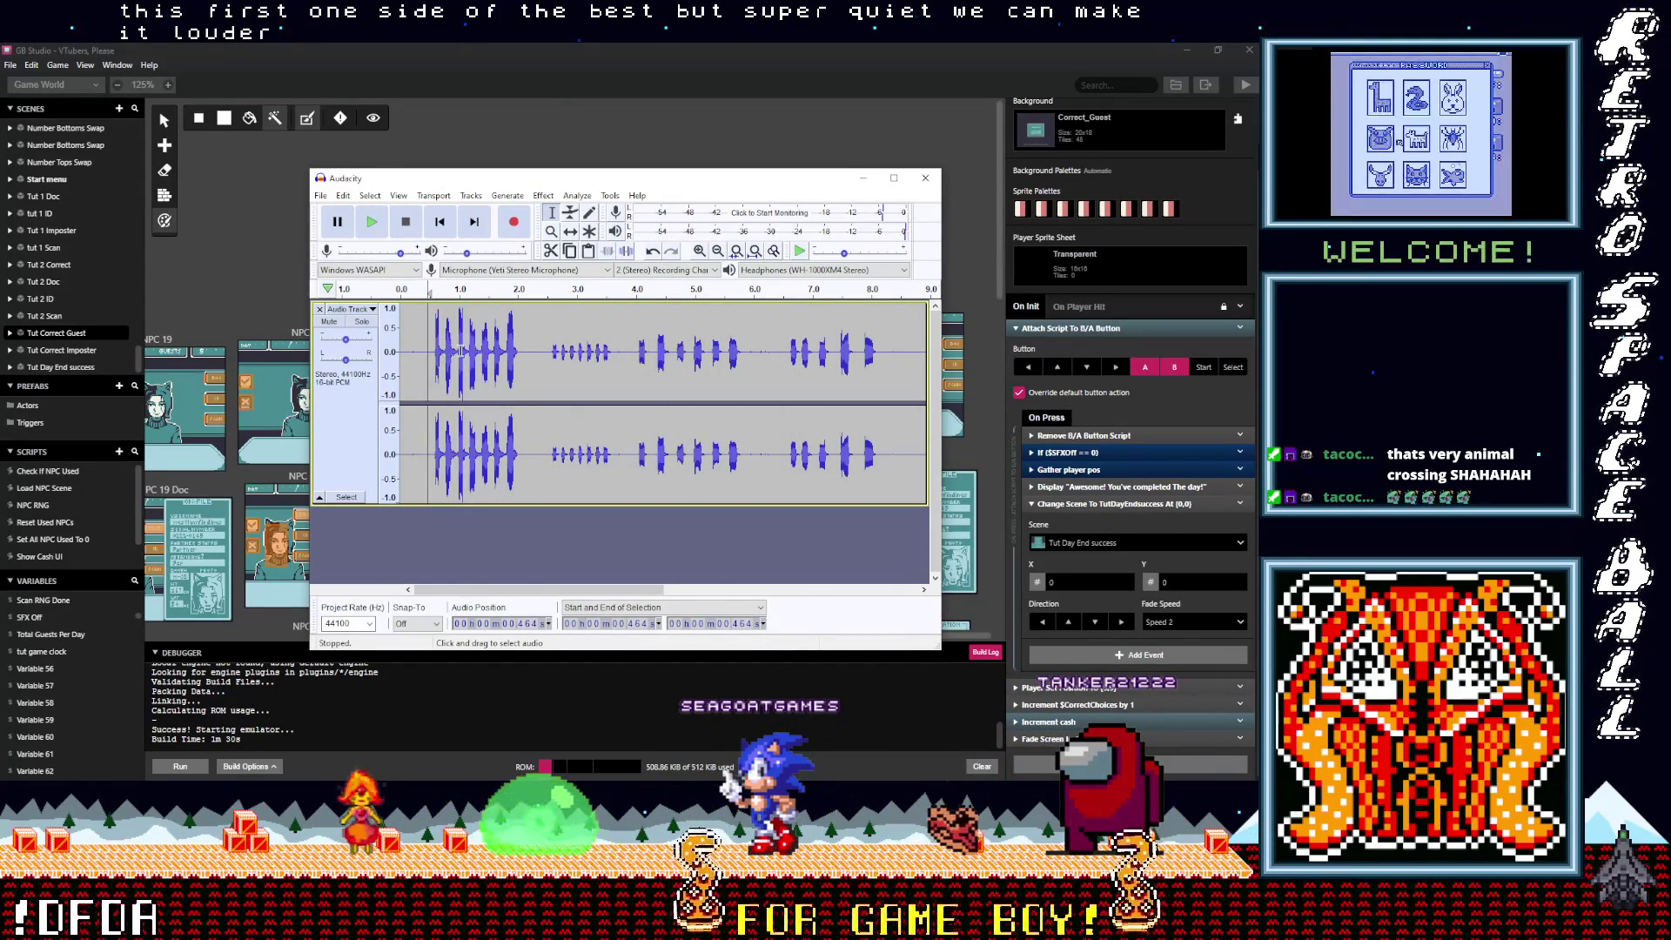
pyautogui.click(371, 225)
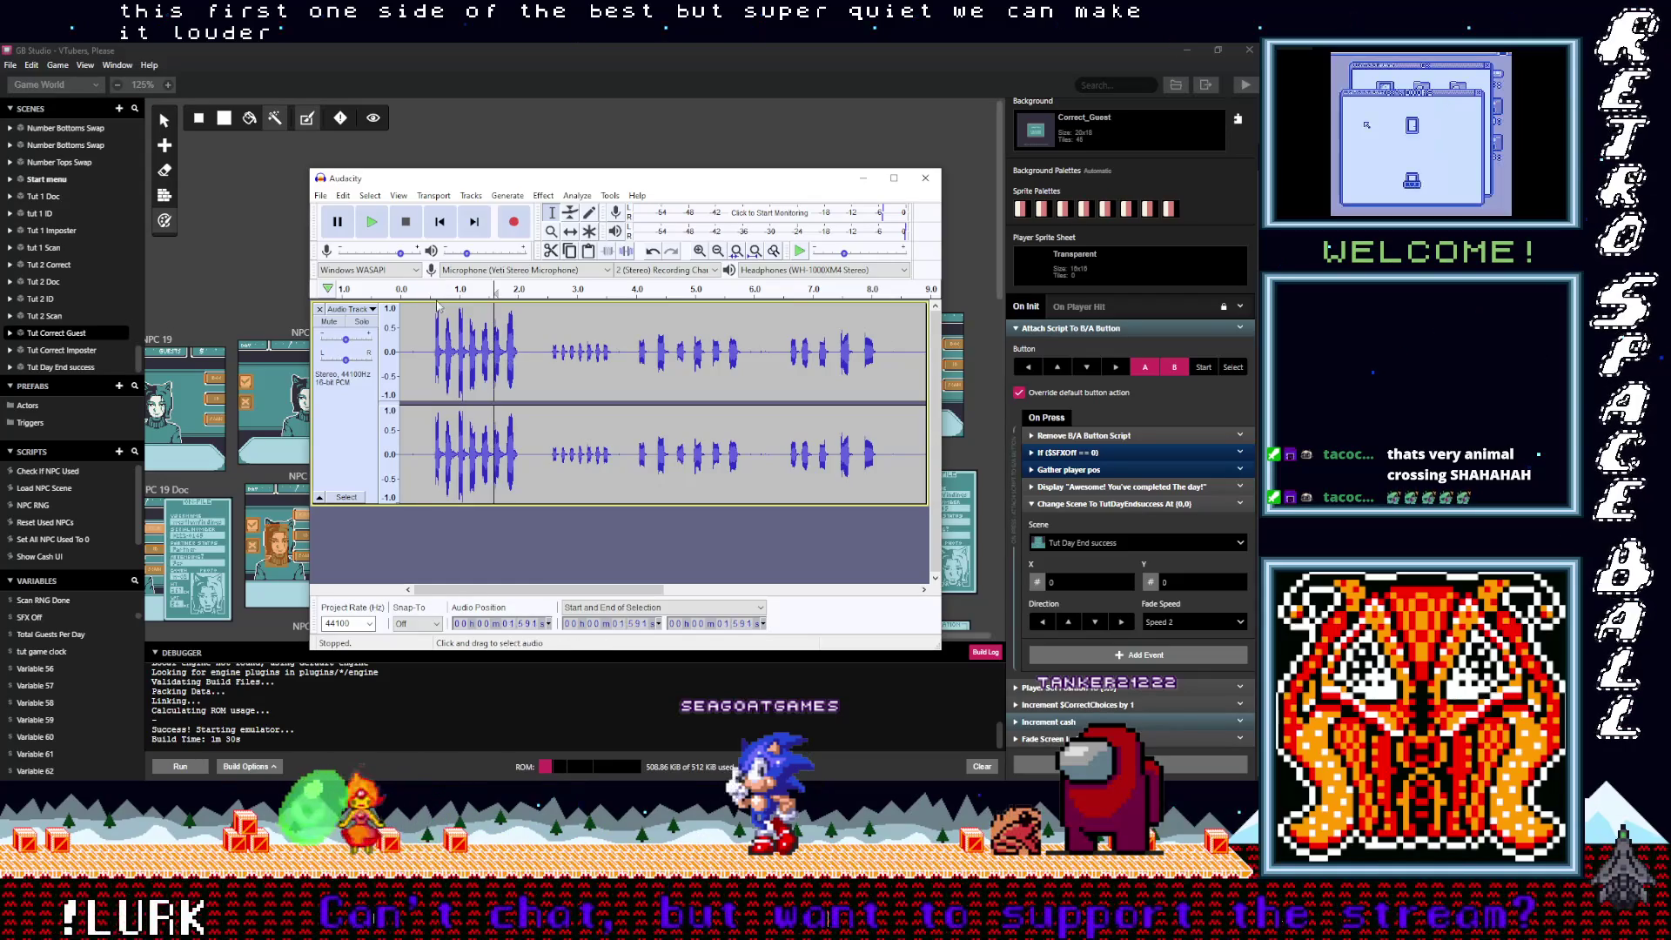
# Step: Delete the leading silence (0–0.58 s) and all audio after the first clip
pyautogui.click(404, 225)
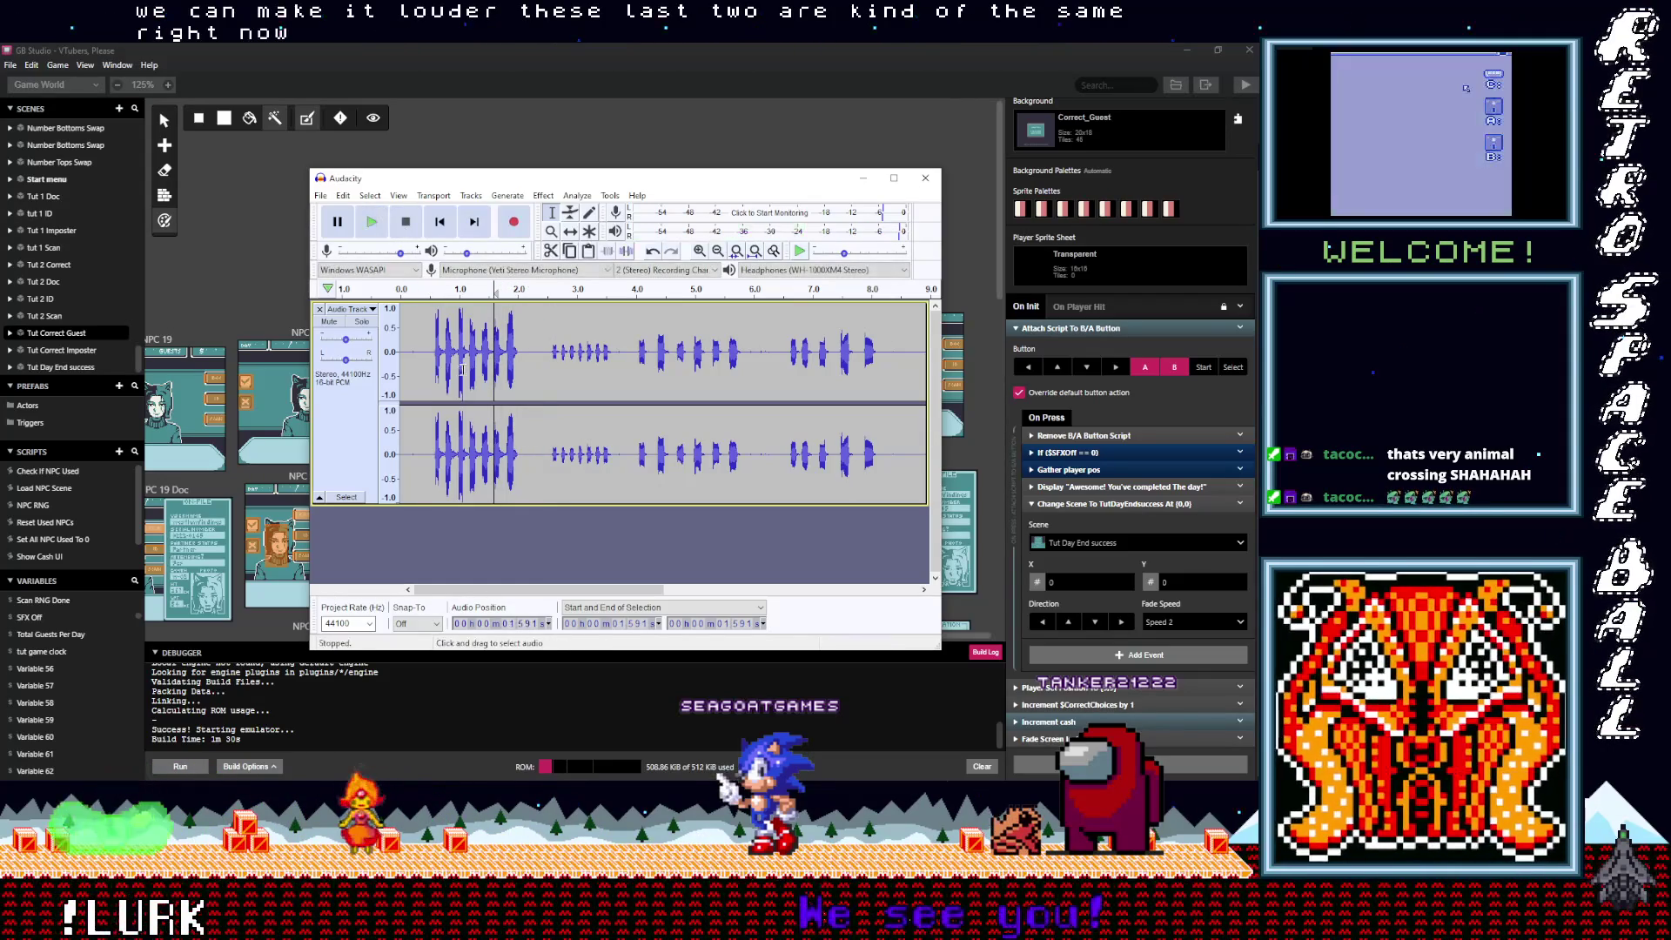
pyautogui.click(434, 348)
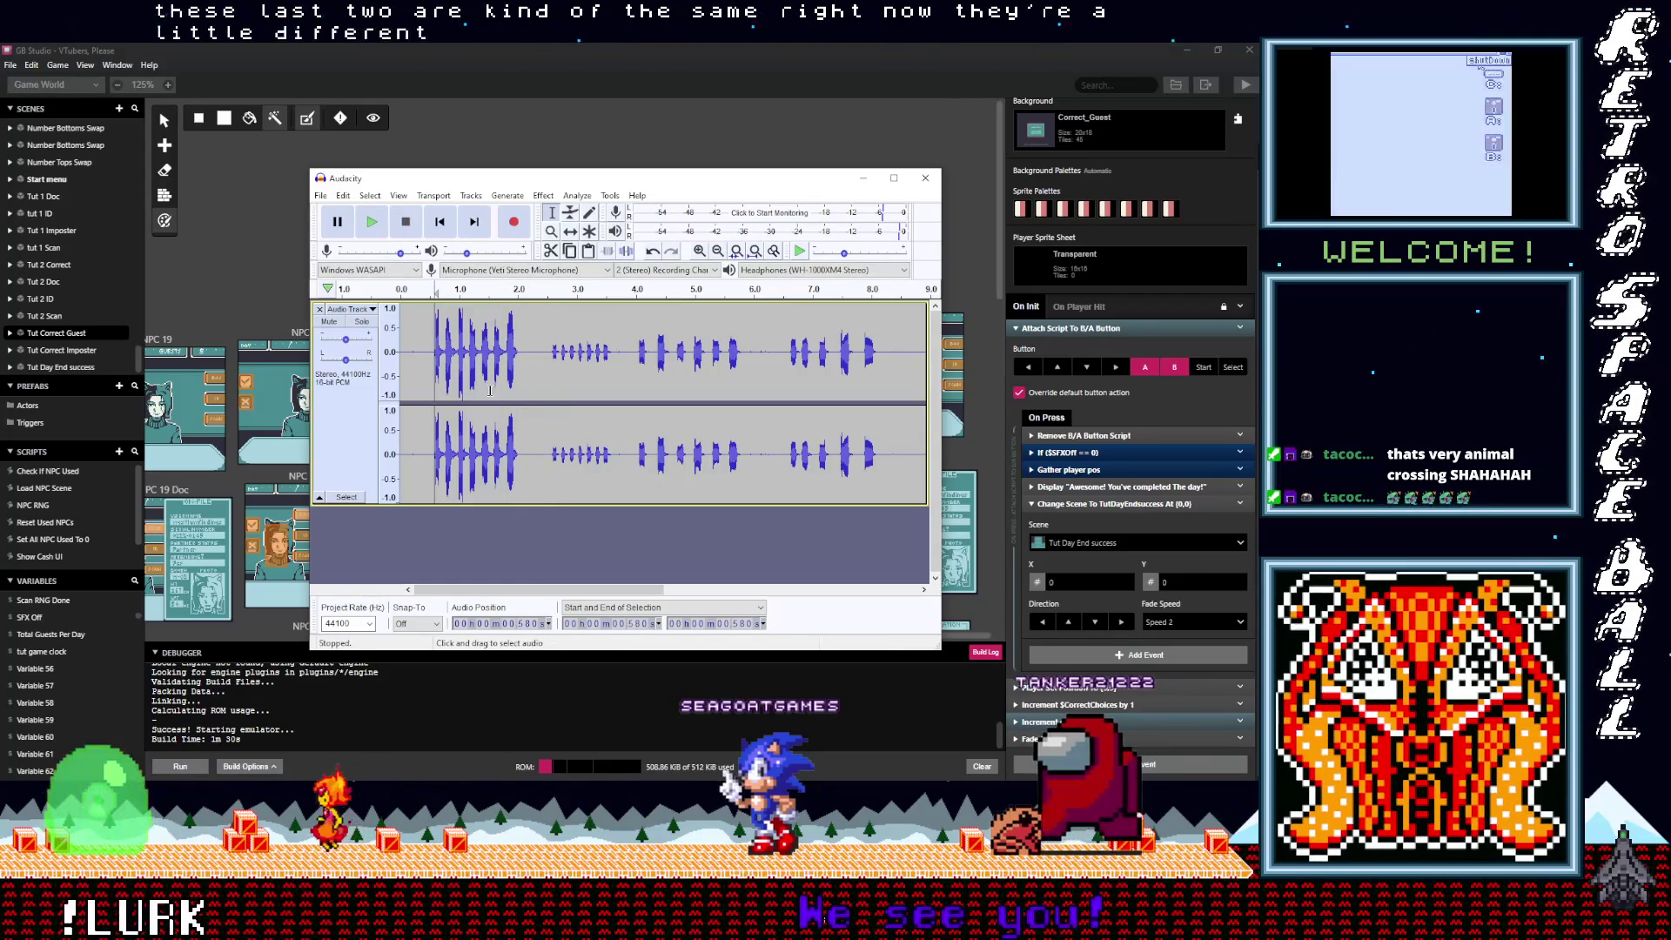
pyautogui.moveTo(434, 369); pyautogui.dragTo(380, 361)
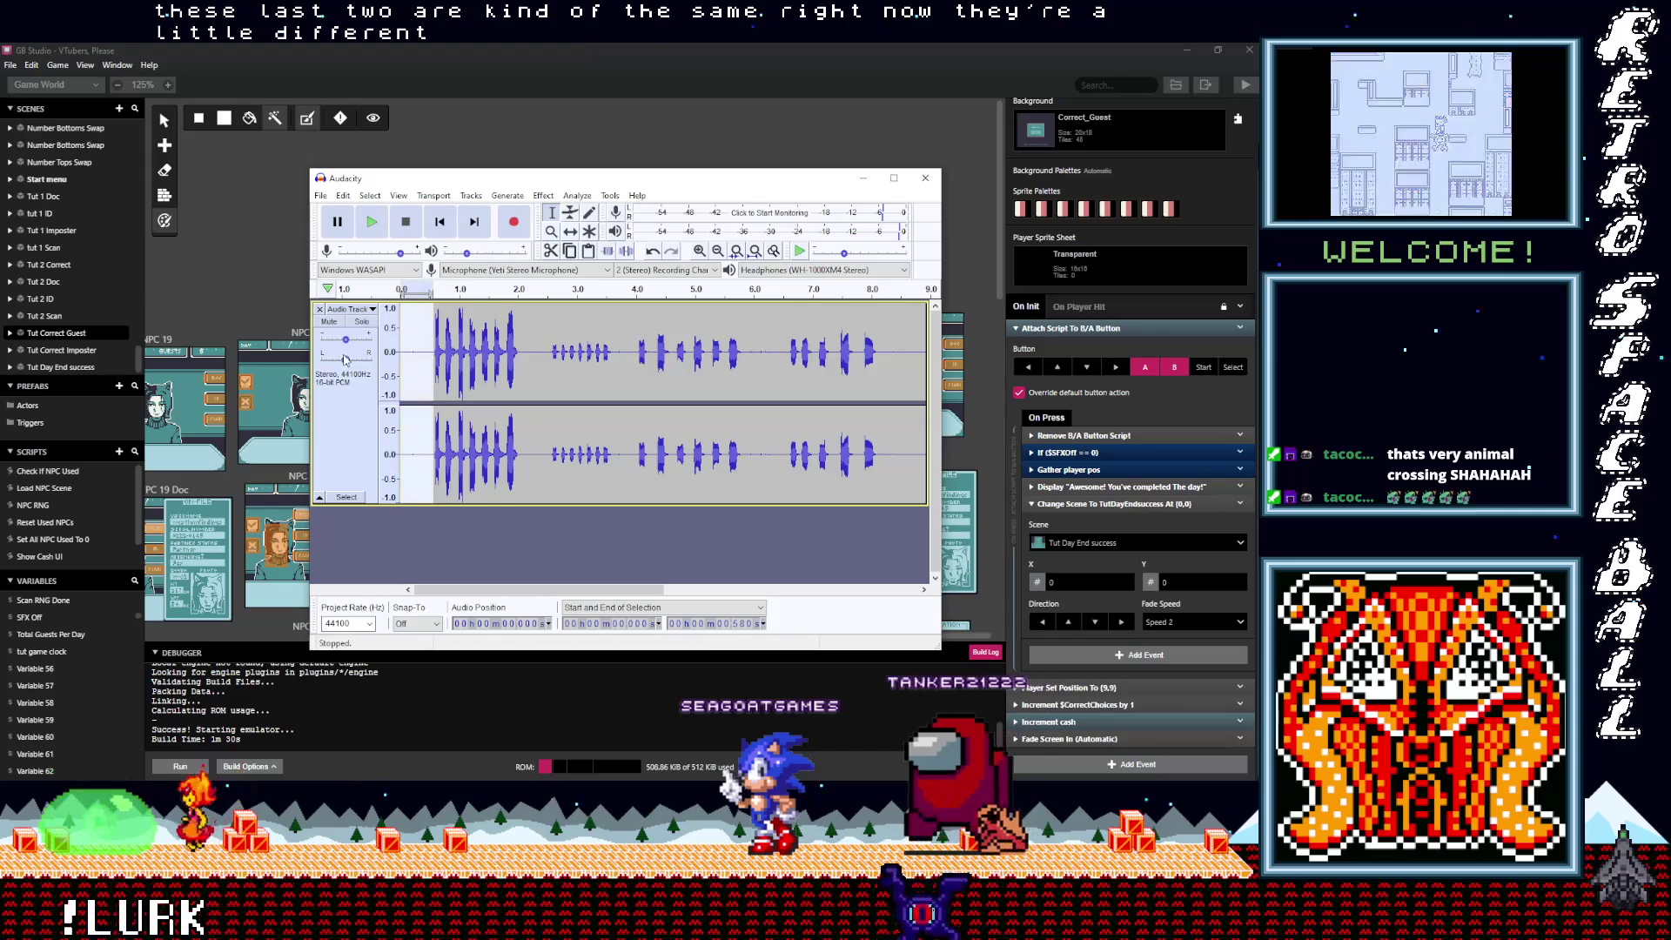
pyautogui.press('Delete')
pyautogui.moveTo(486, 398)
pyautogui.mouseDown()
pyautogui.moveTo(788, 400)
pyautogui.moveTo(1220, 449)
pyautogui.mouseUp()
pyautogui.press('Delete')
pyautogui.click(533, 589)
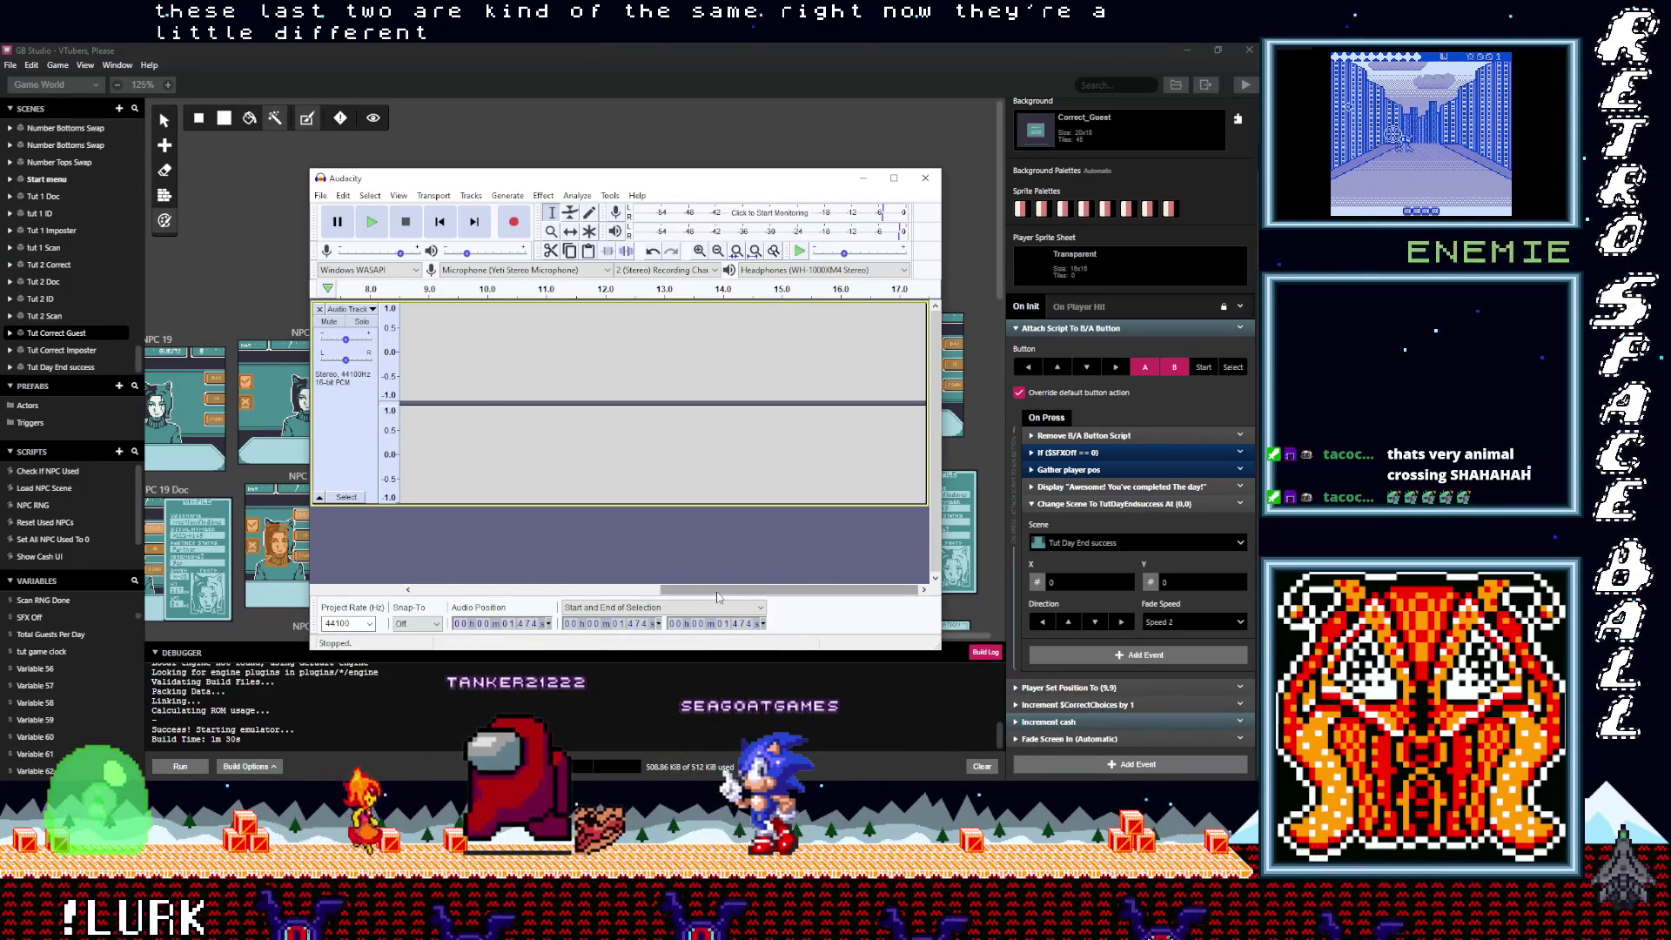
# Step: Zoom in with Ctrl+1 and select the whole clip from 0 to 1.474 s
pyautogui.hotkey('ctrl', '1')
pyautogui.hotkey('ctrl', '1')
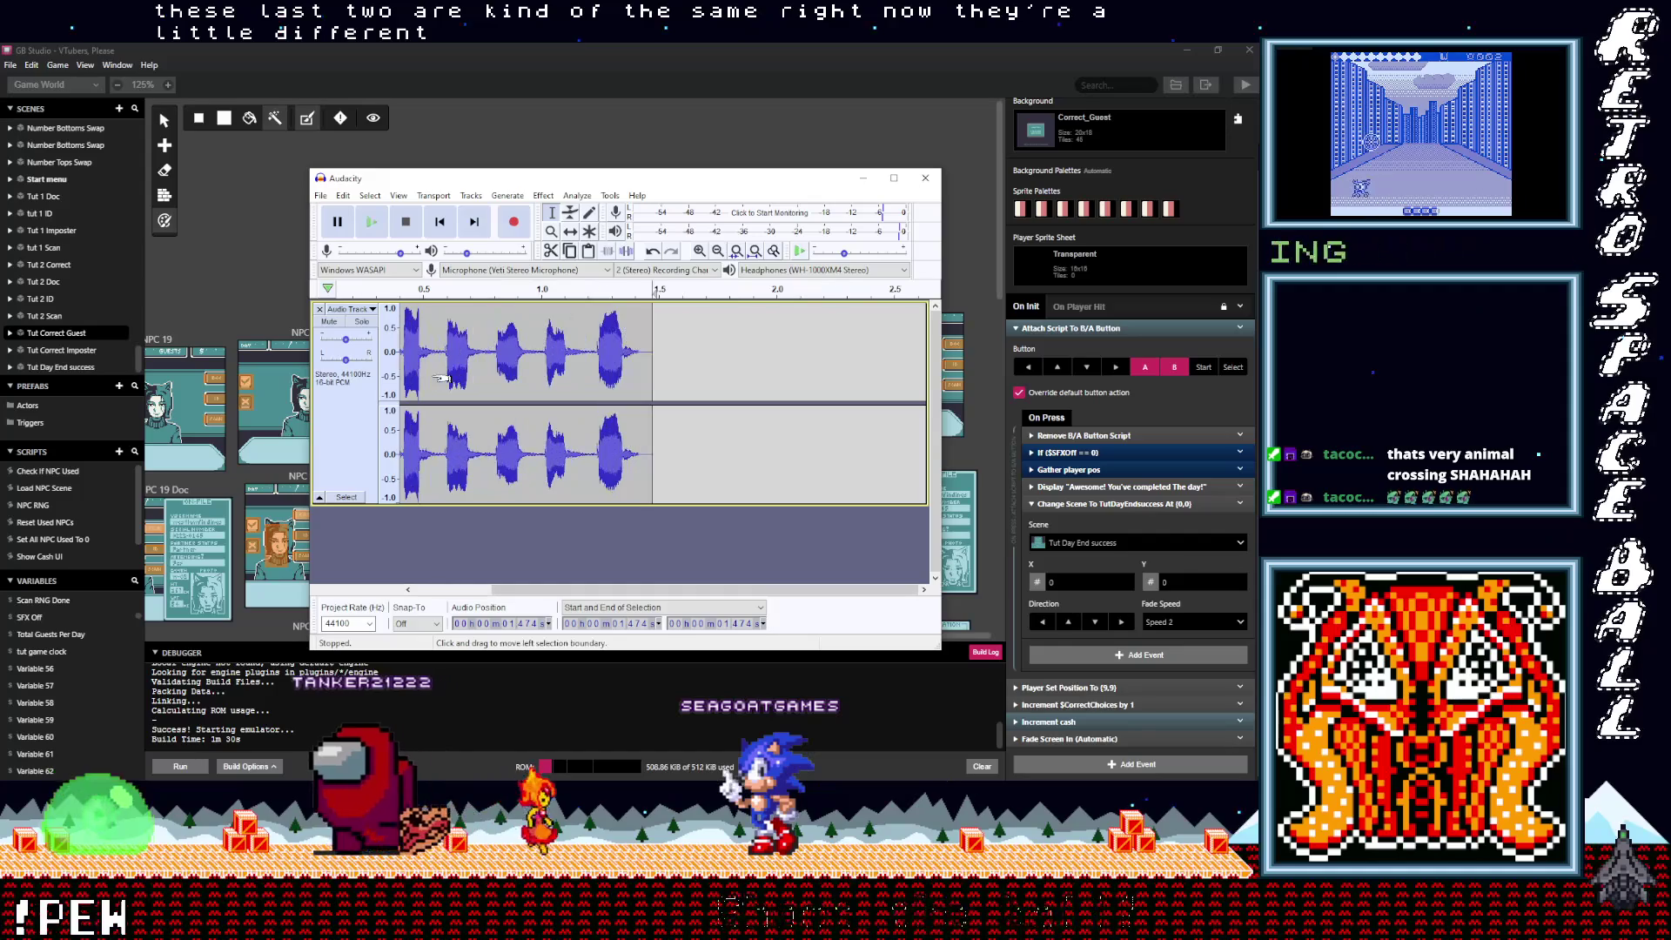
pyautogui.moveTo(585, 591); pyautogui.dragTo(453, 599)
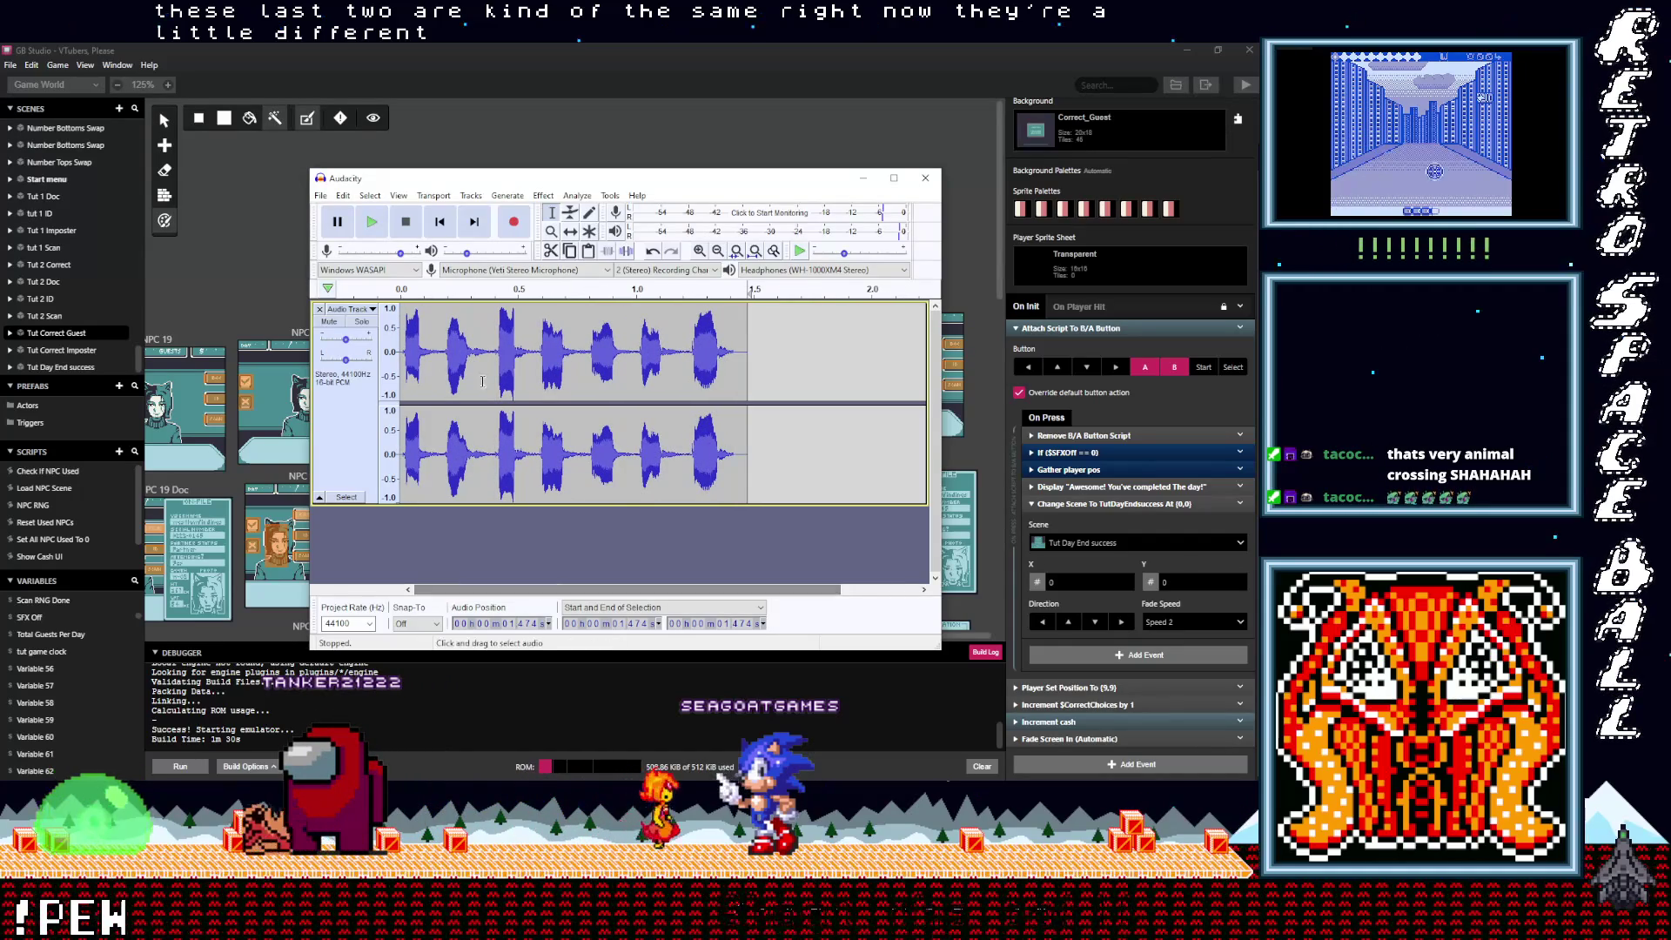
pyautogui.moveTo(447, 369); pyautogui.dragTo(408, 370)
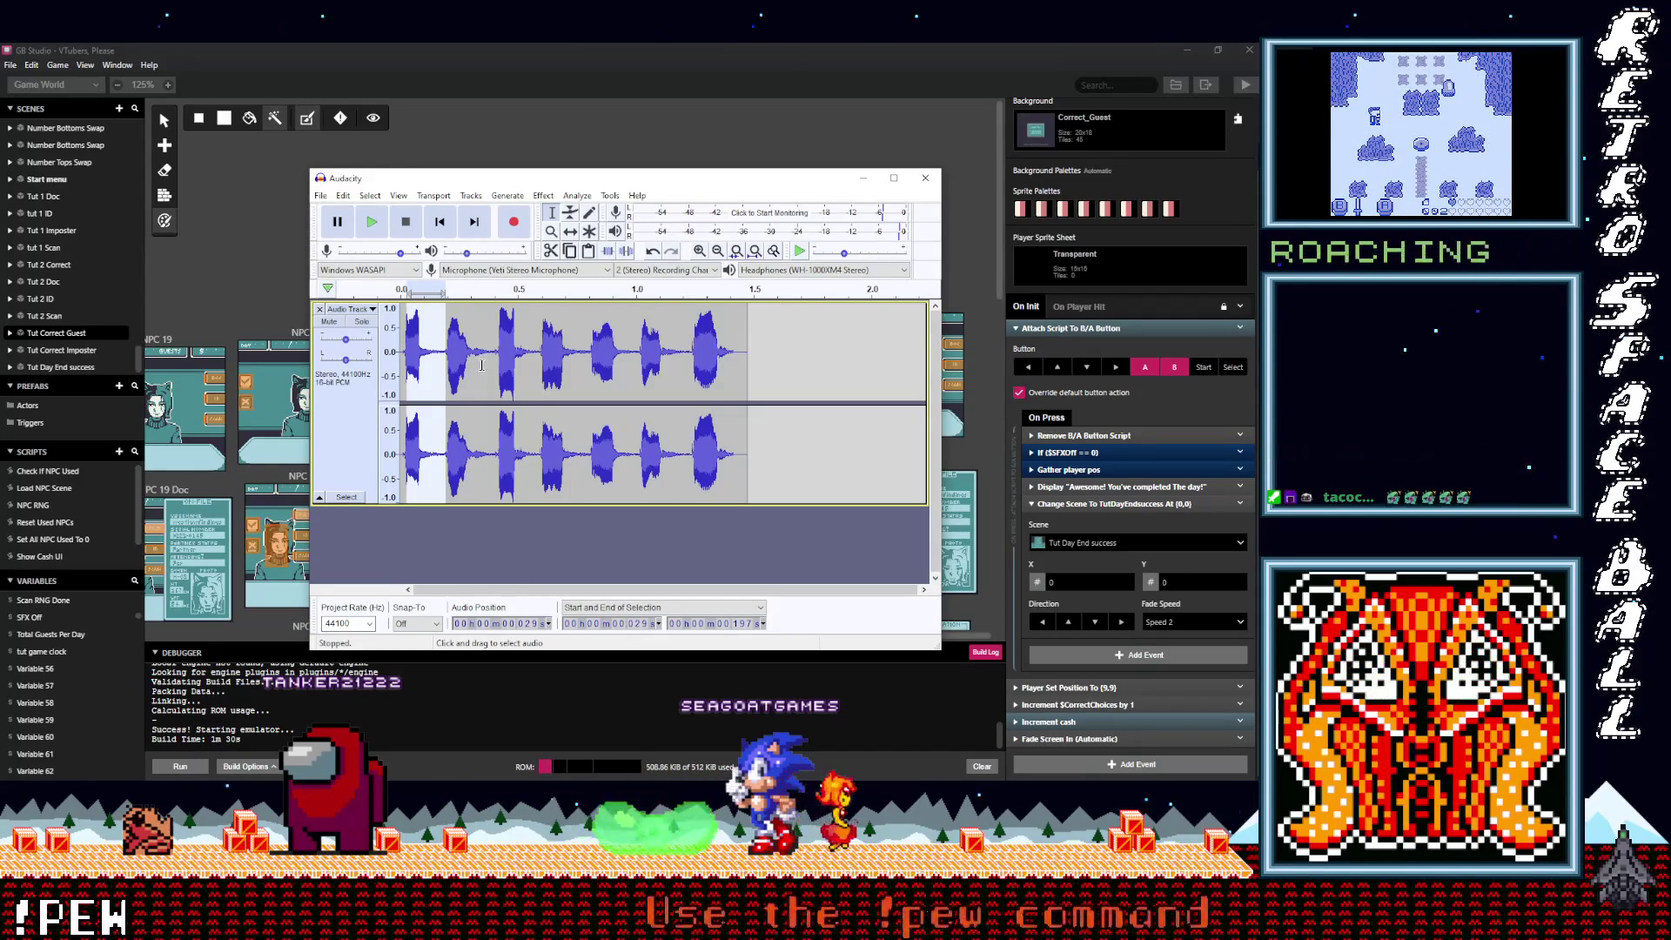
pyautogui.click(755, 363)
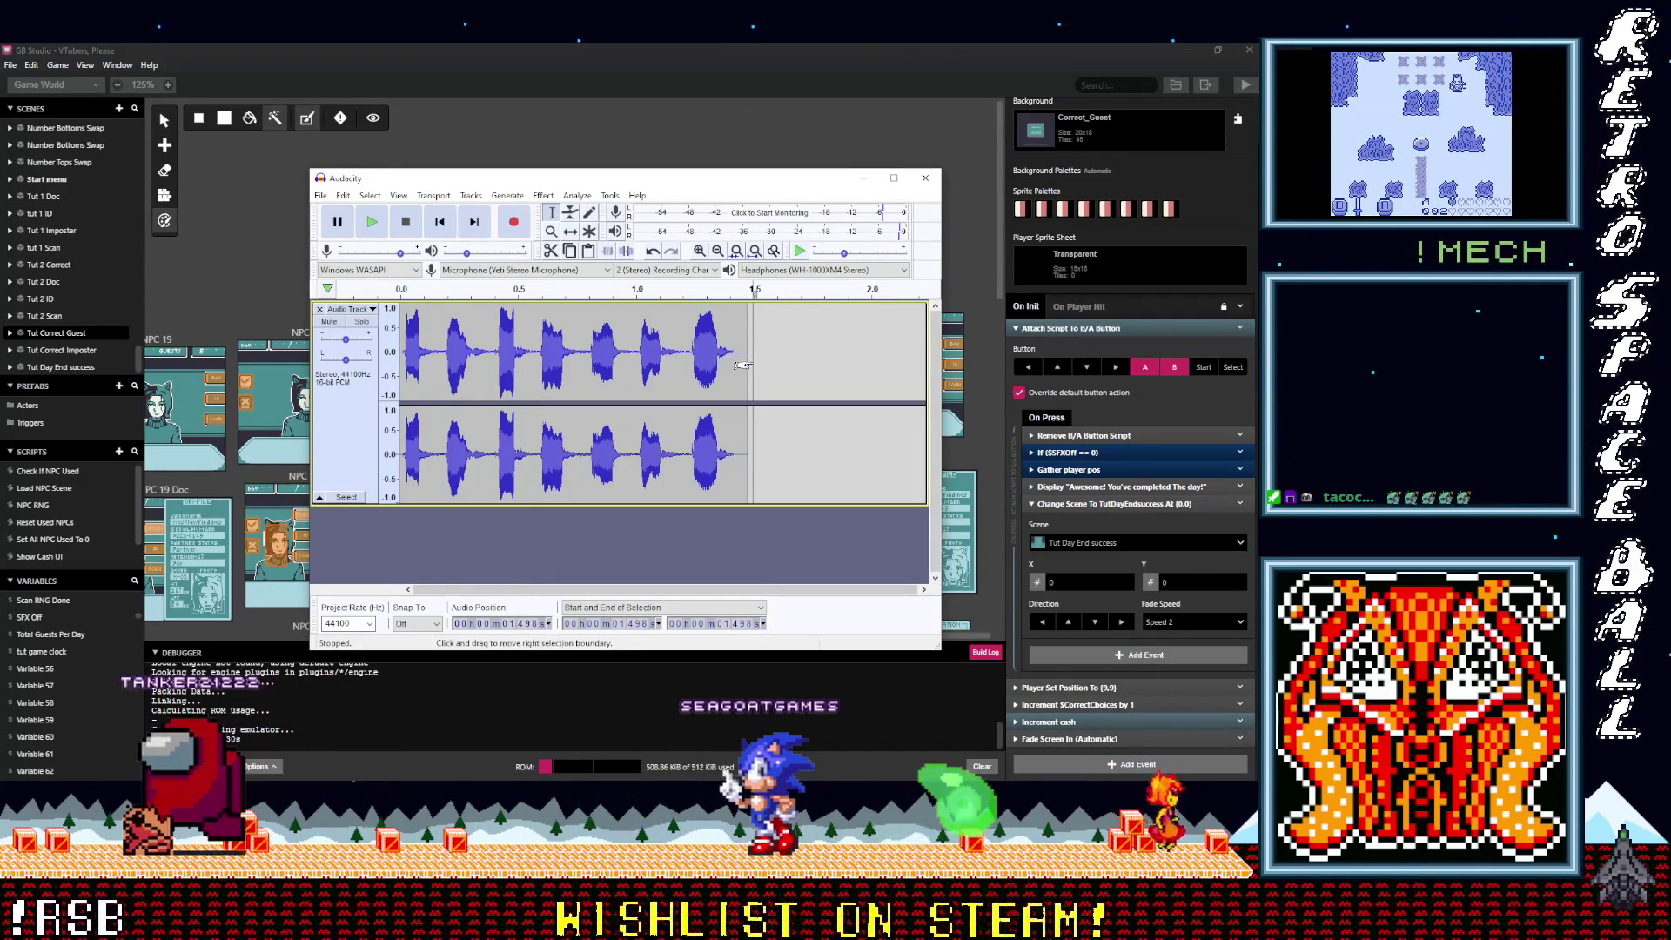
pyautogui.click(773, 363)
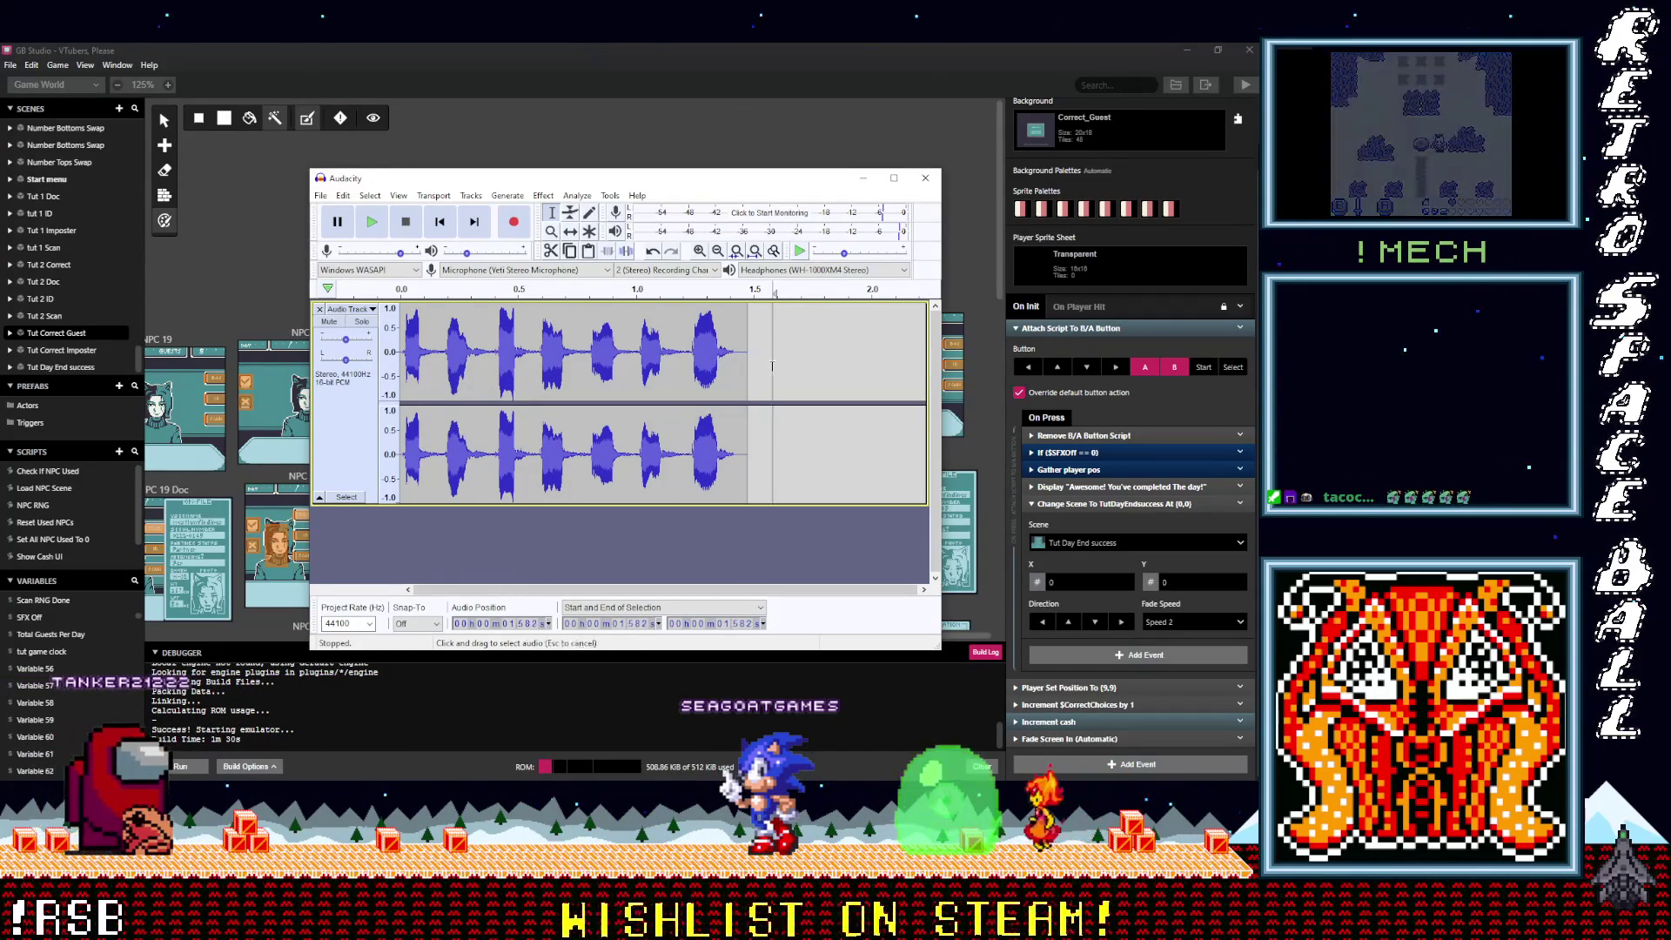
pyautogui.moveTo(747, 367); pyautogui.dragTo(396, 365)
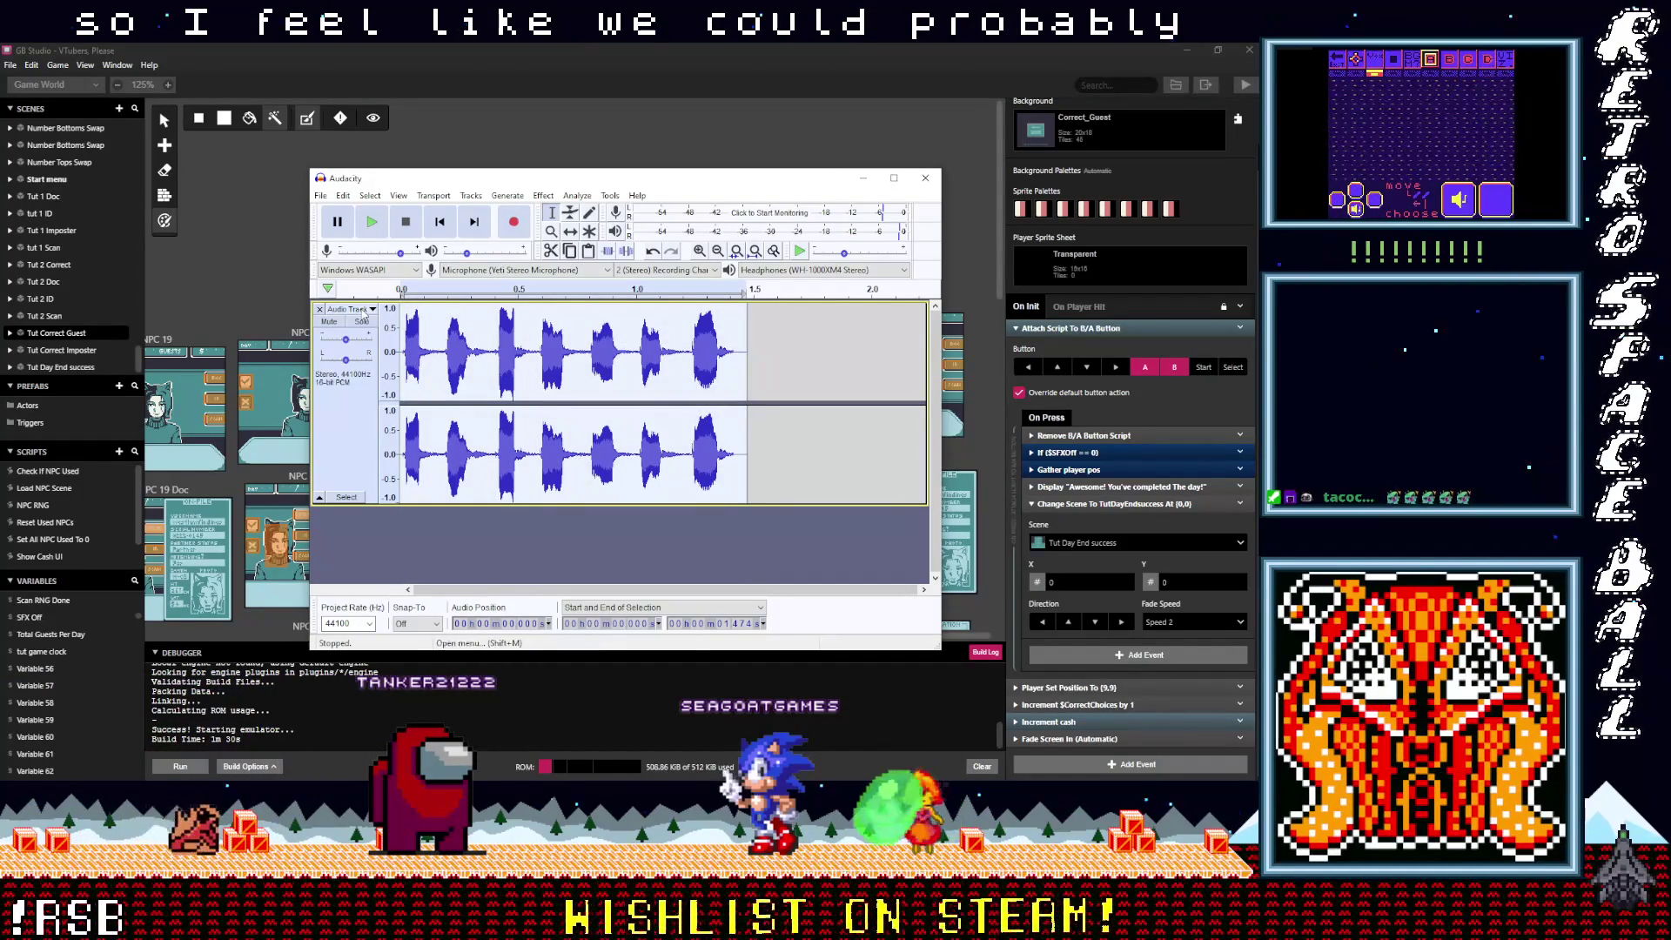
pyautogui.click(344, 195)
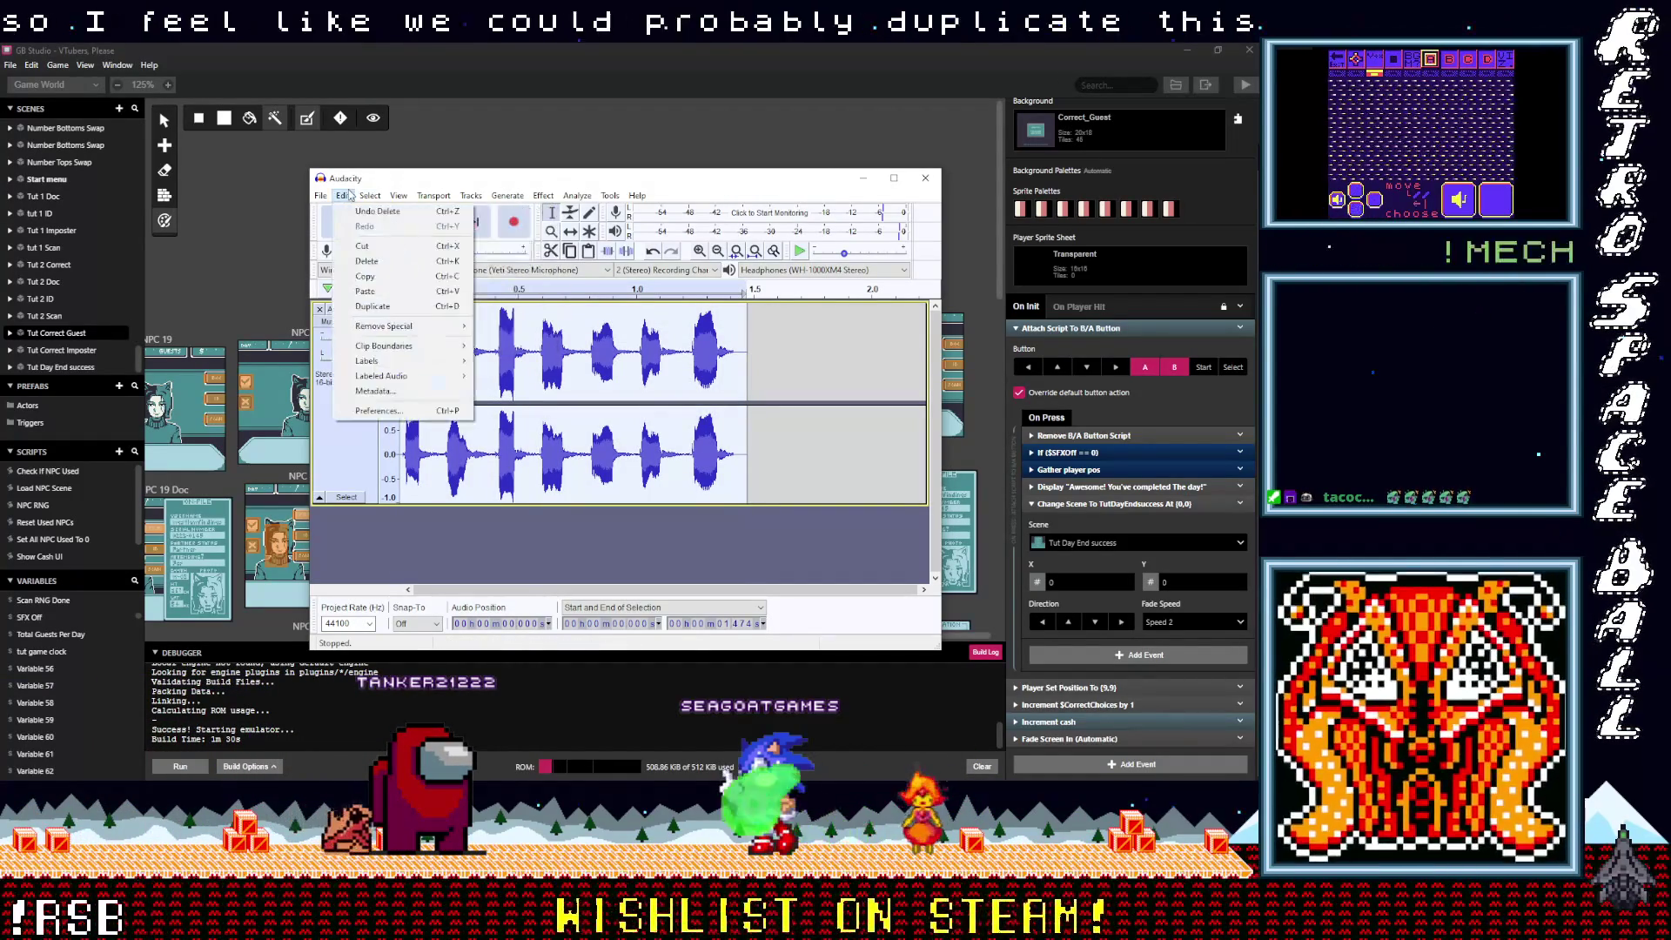
# Step: Duplicate the selected clip onto a new track and mute the original track
pyautogui.click(372, 306)
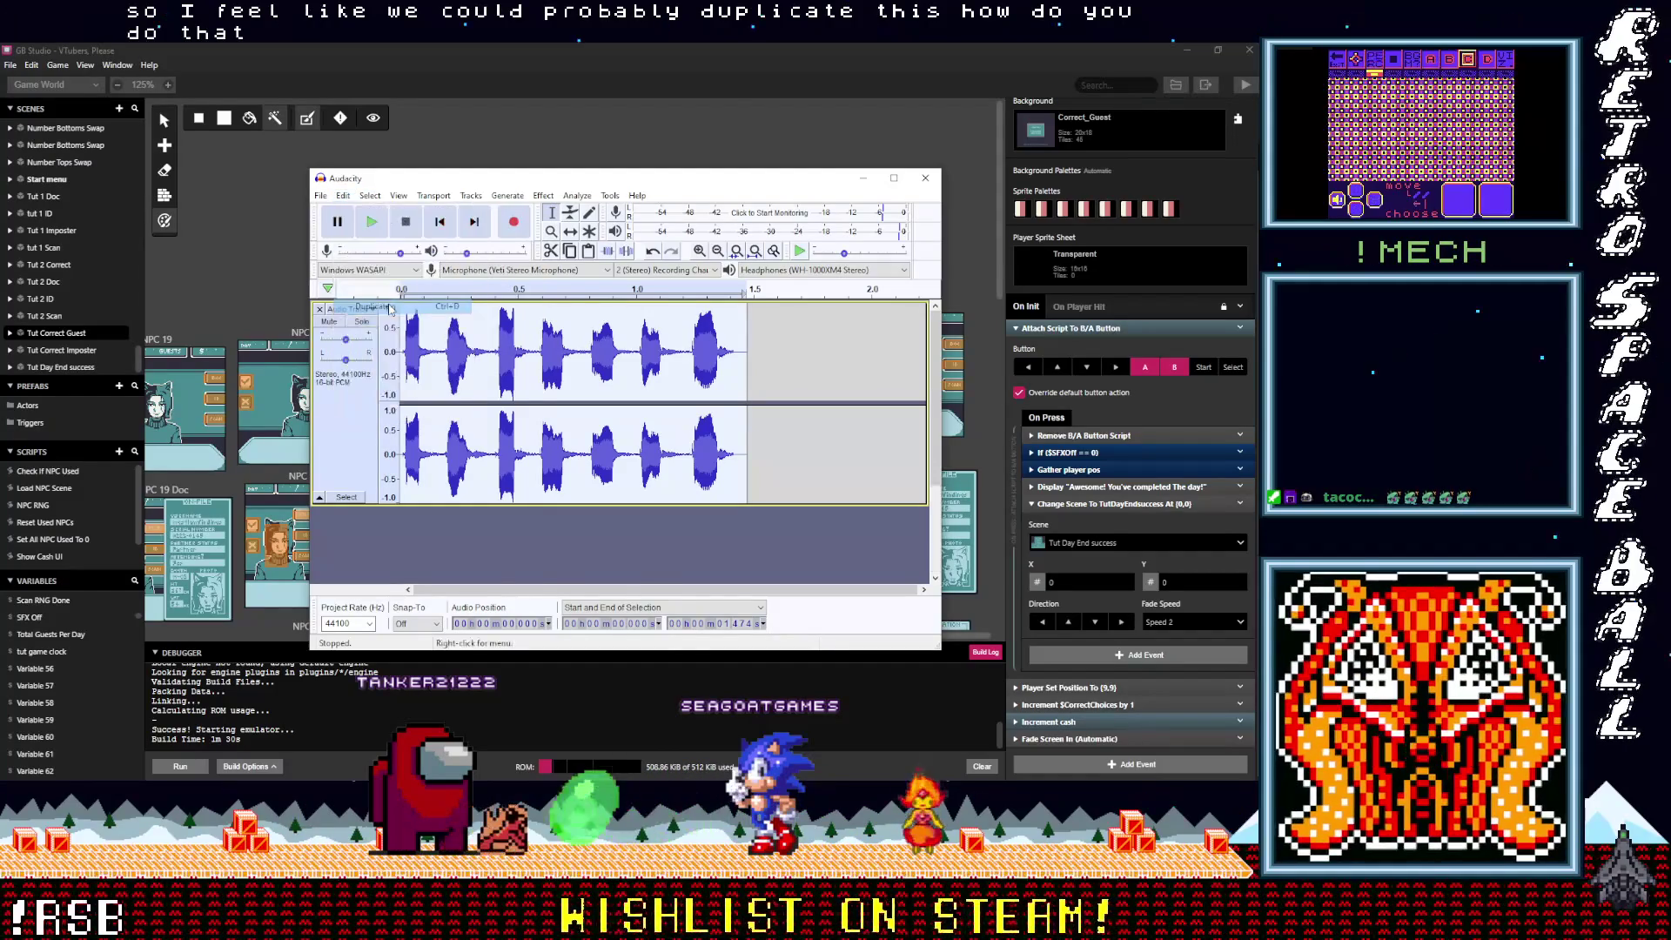
pyautogui.click(329, 321)
pyautogui.scroll(-3, 529, 410)
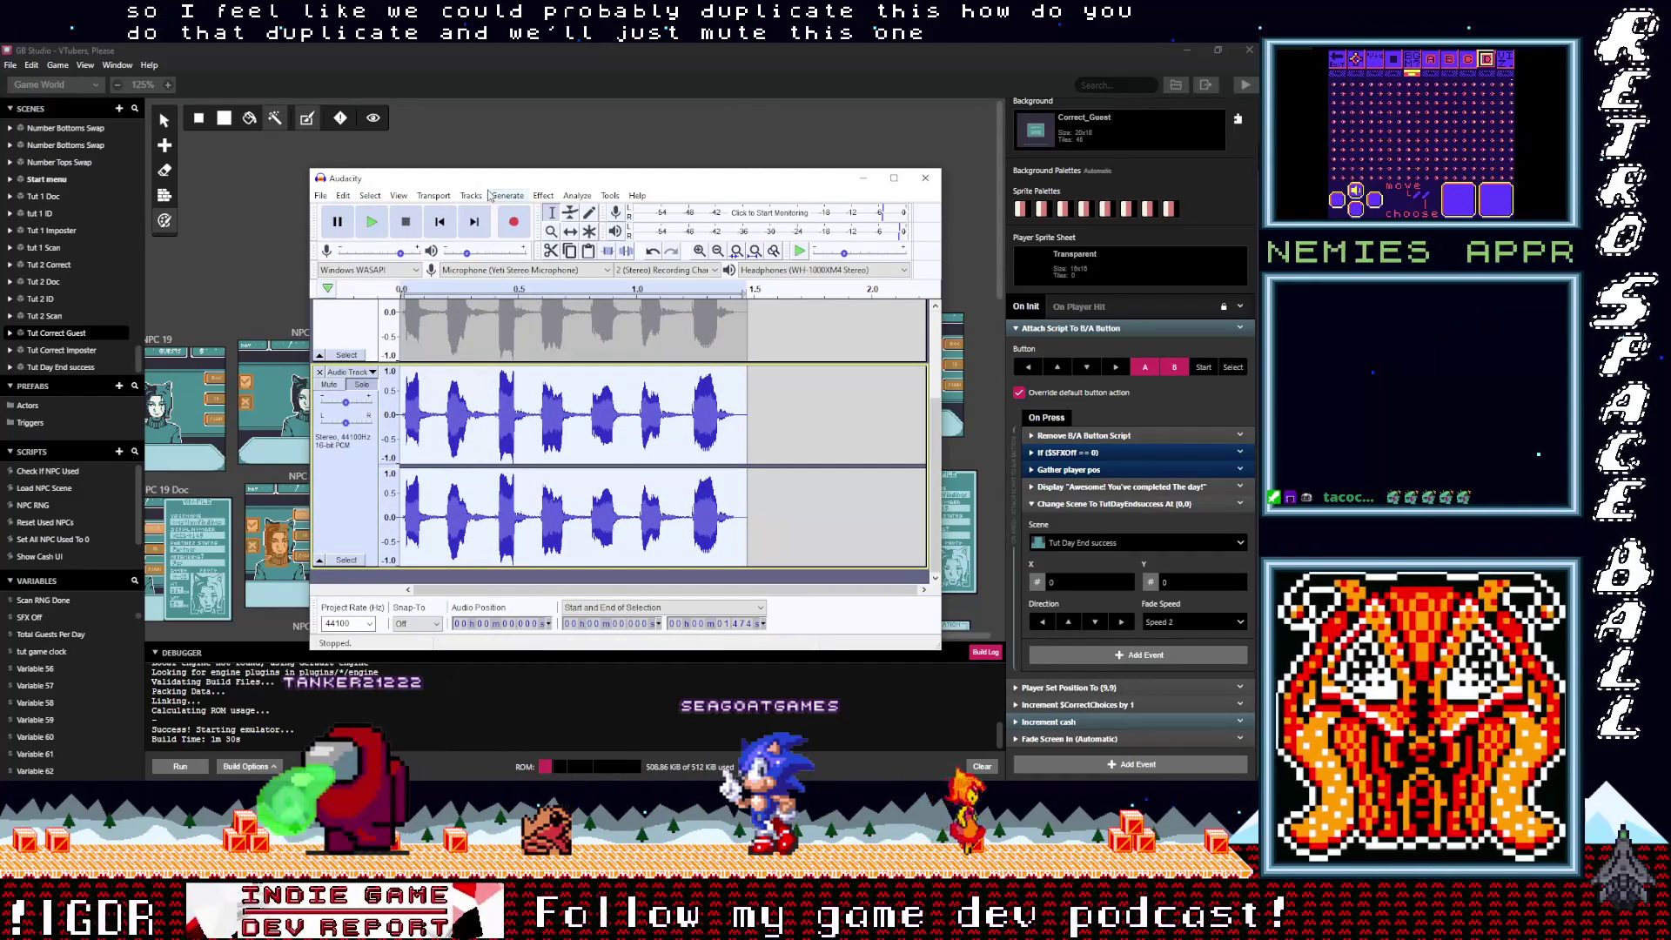
pyautogui.click(507, 195)
pyautogui.moveTo(430, 199)
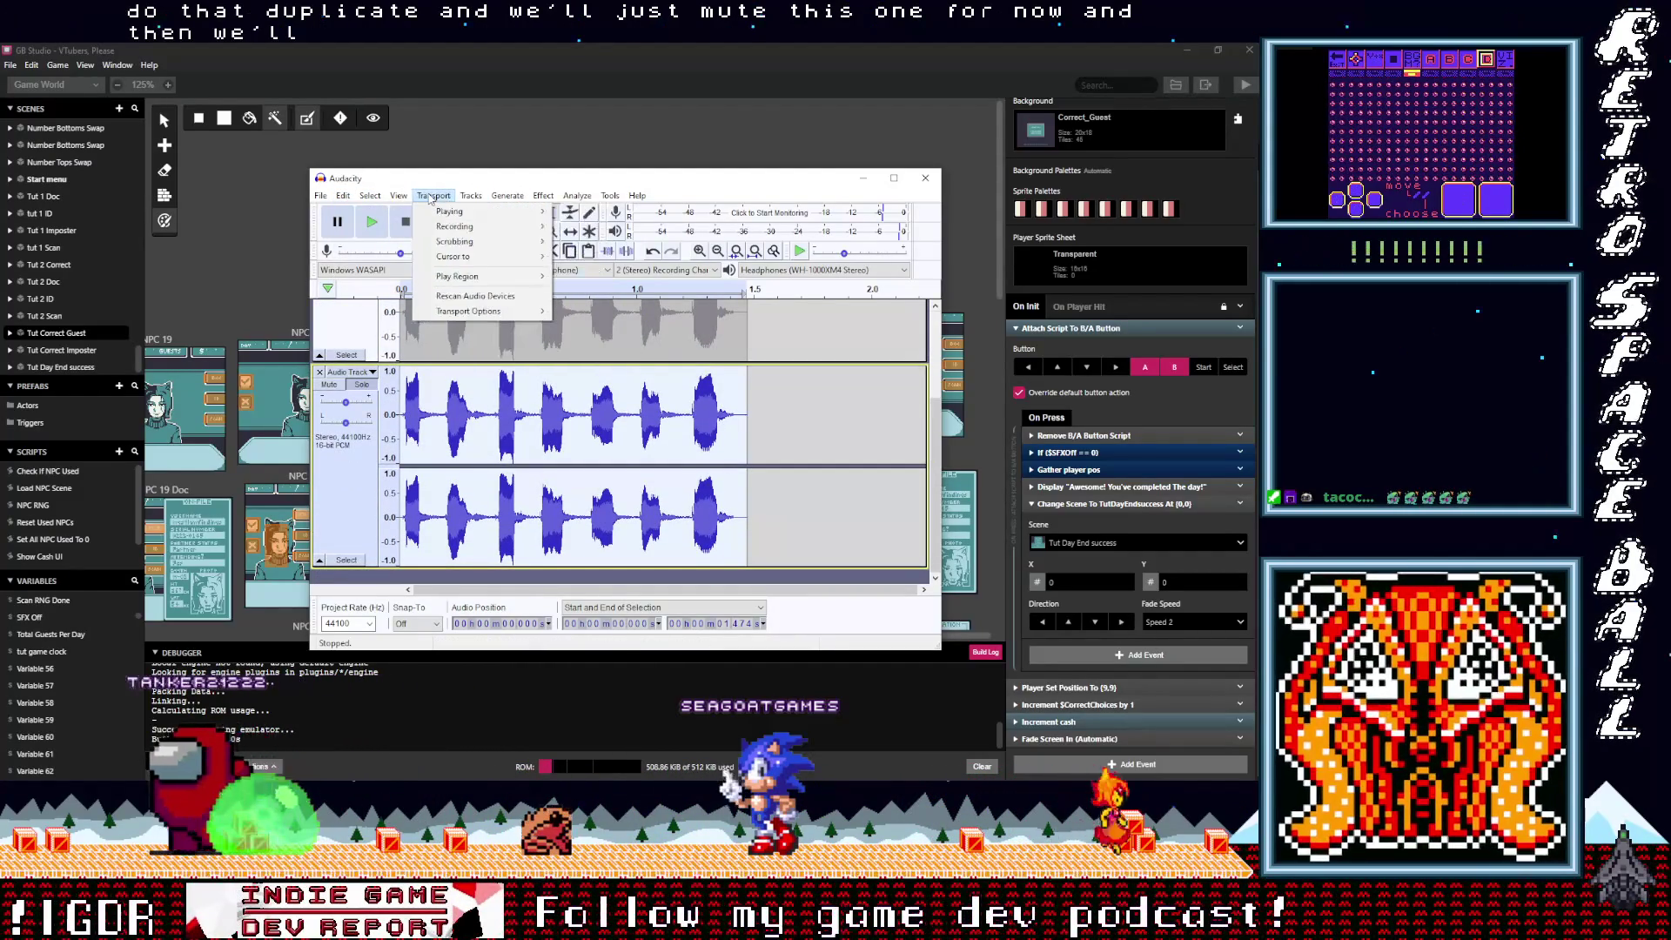
pyautogui.moveTo(539, 198)
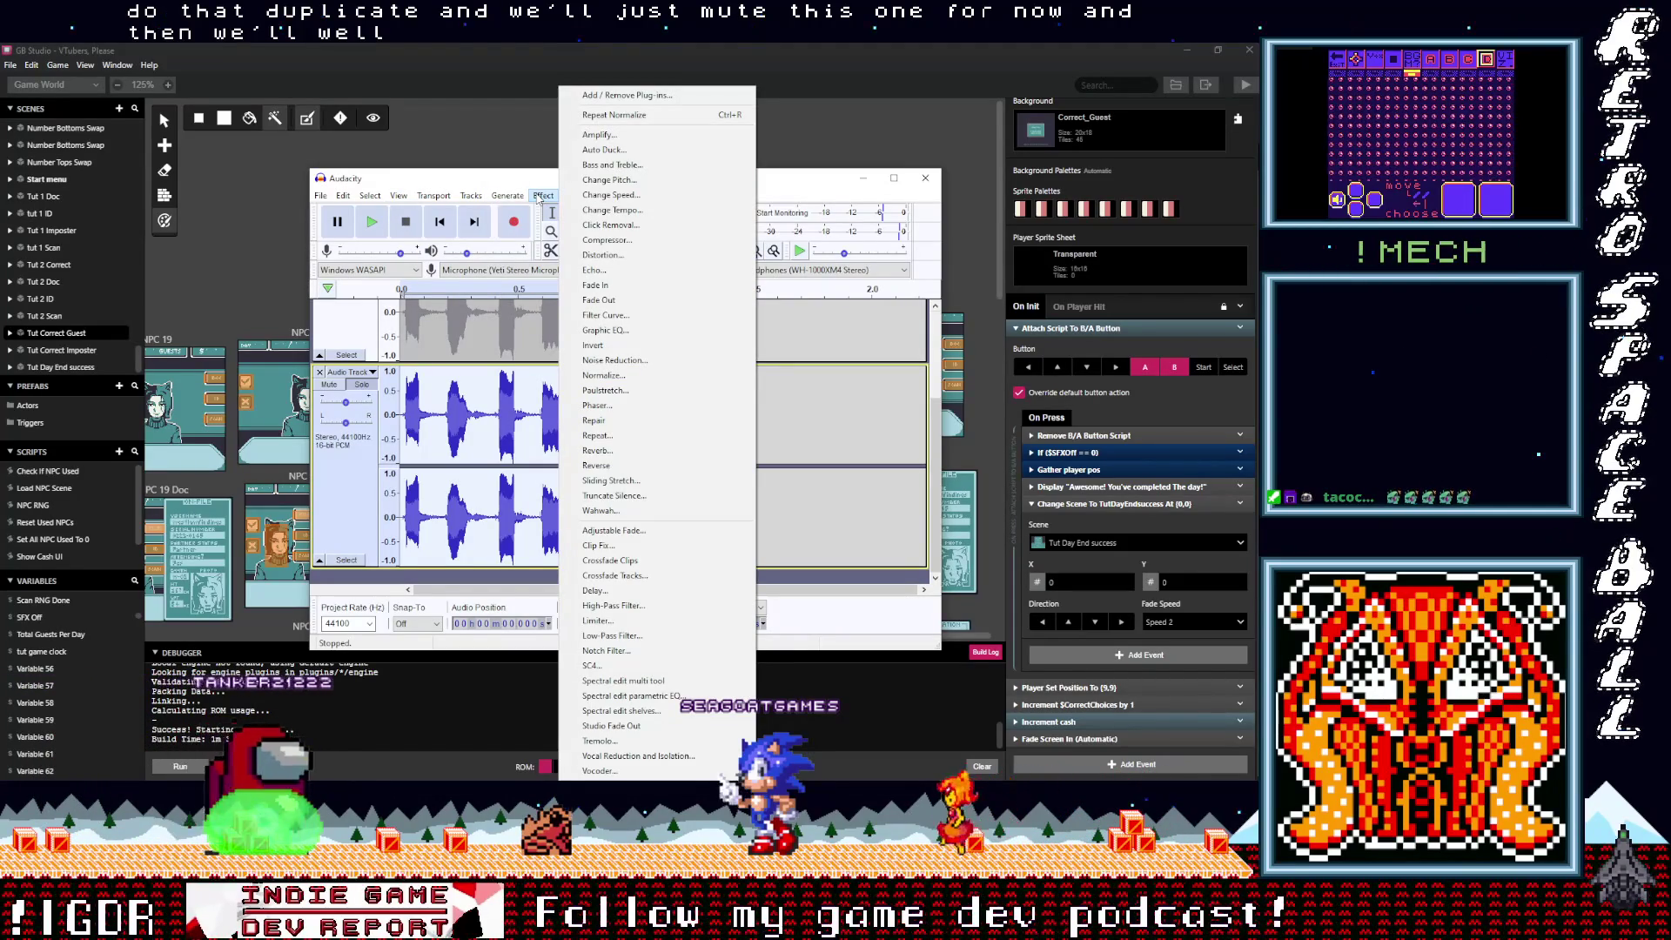
# Step: Pitch the duplicate up 8.76 semitones (65.886%) with Change Pitch, previewing before applying
pyautogui.click(609, 179)
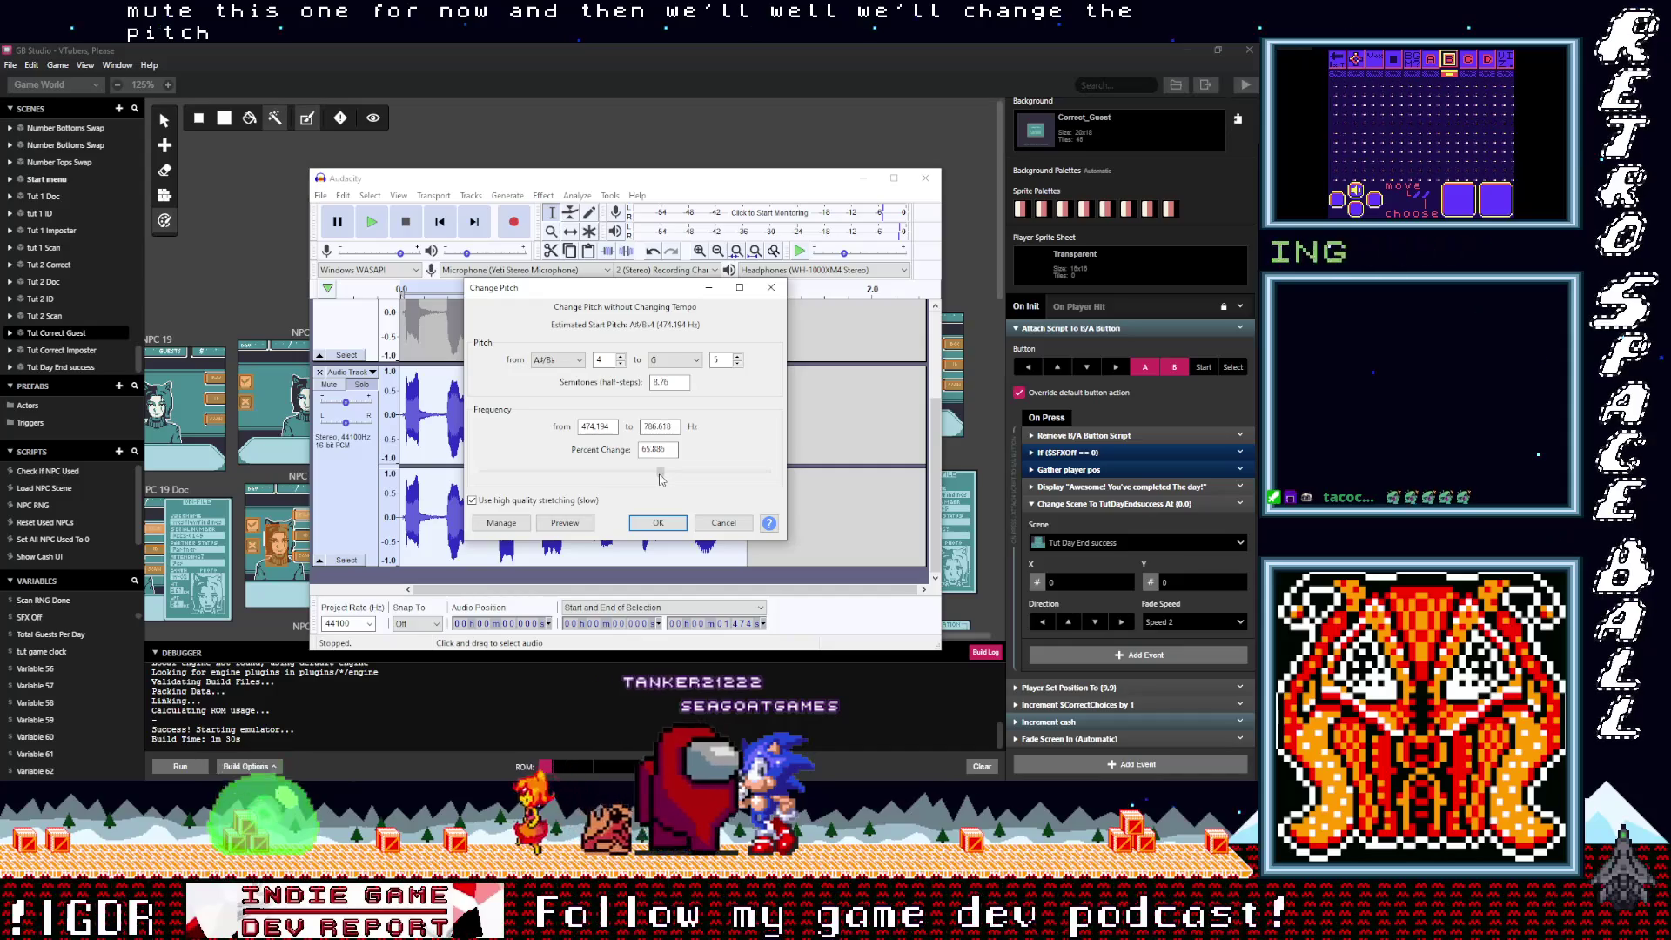
pyautogui.click(566, 524)
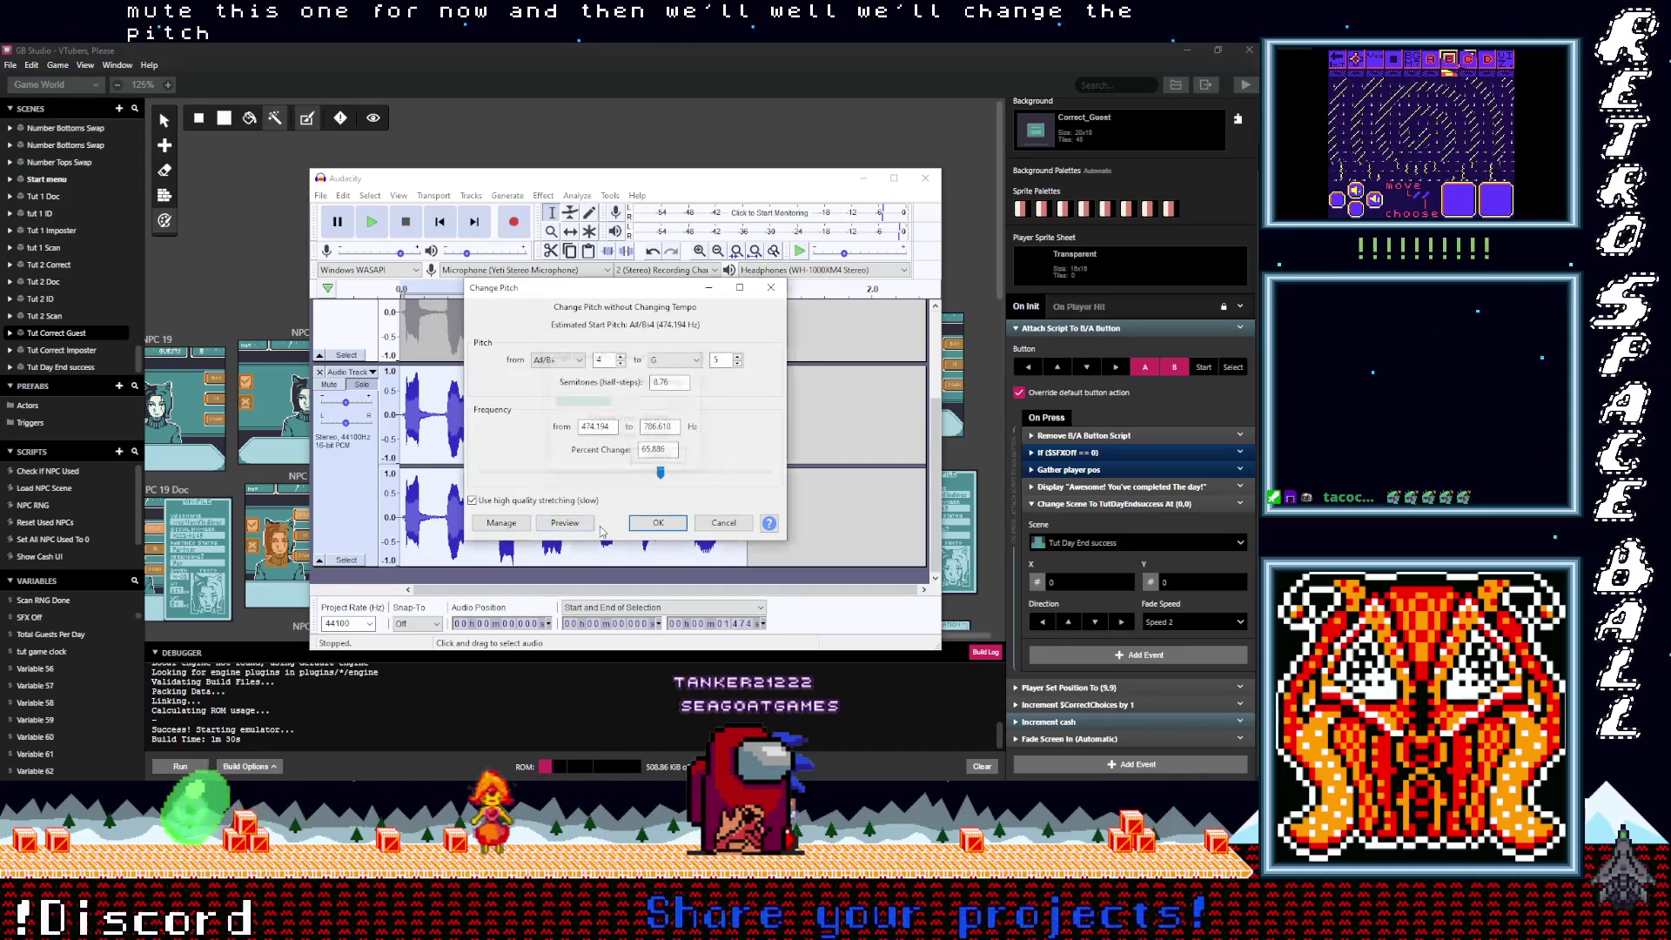
pyautogui.click(591, 527)
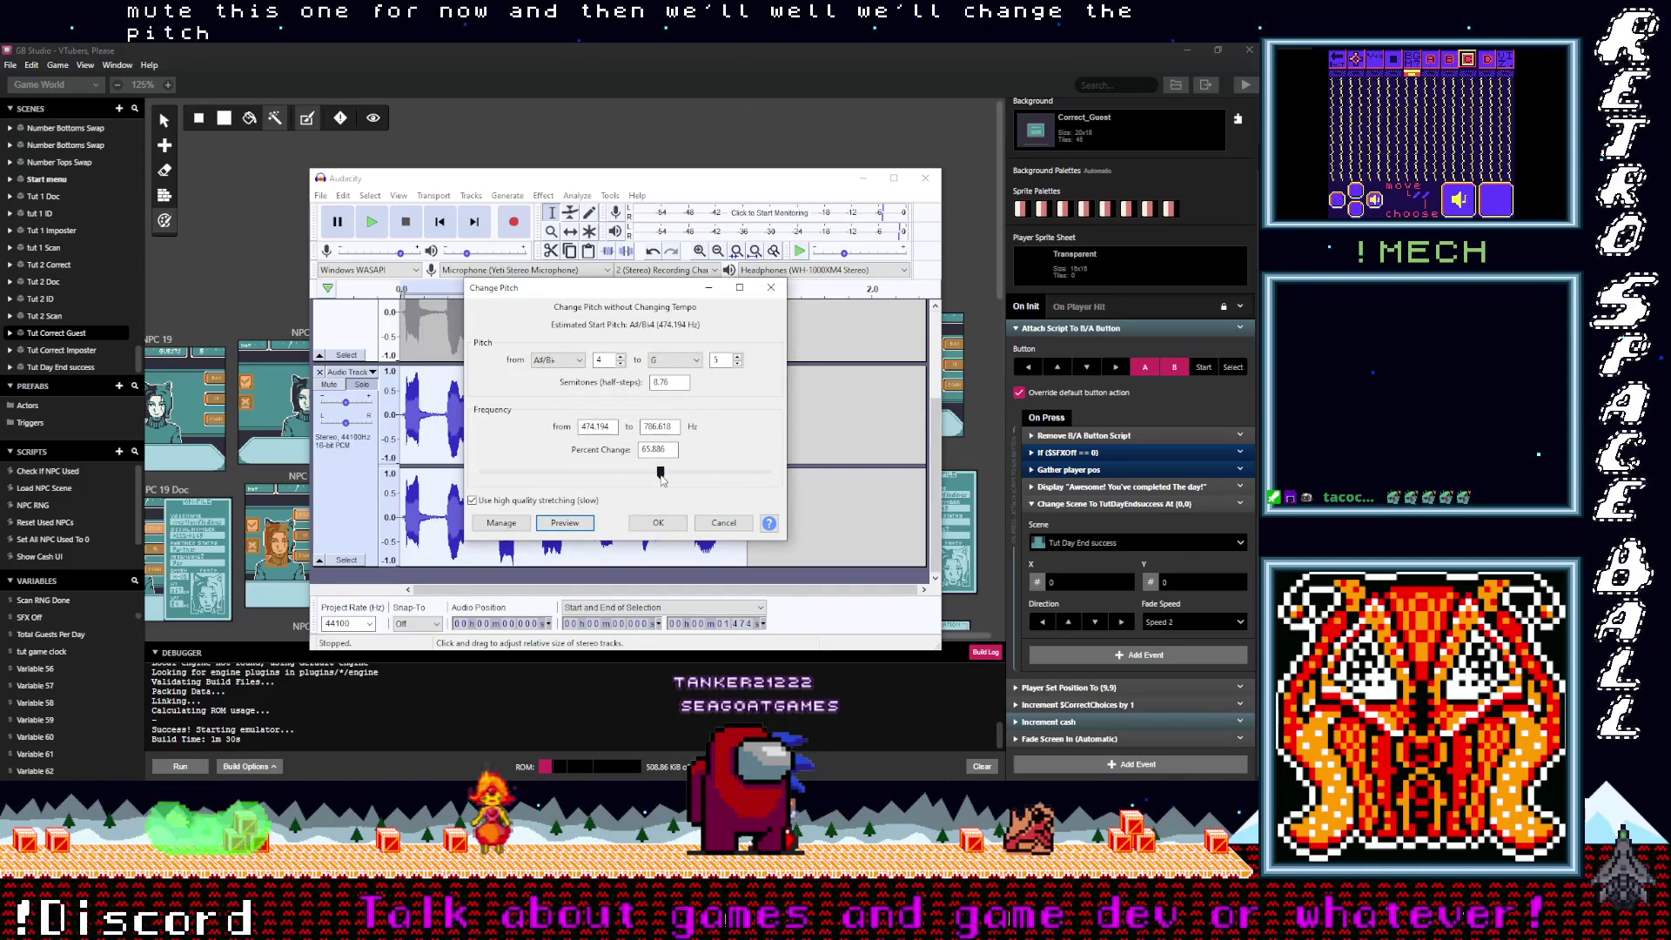
pyautogui.click(658, 523)
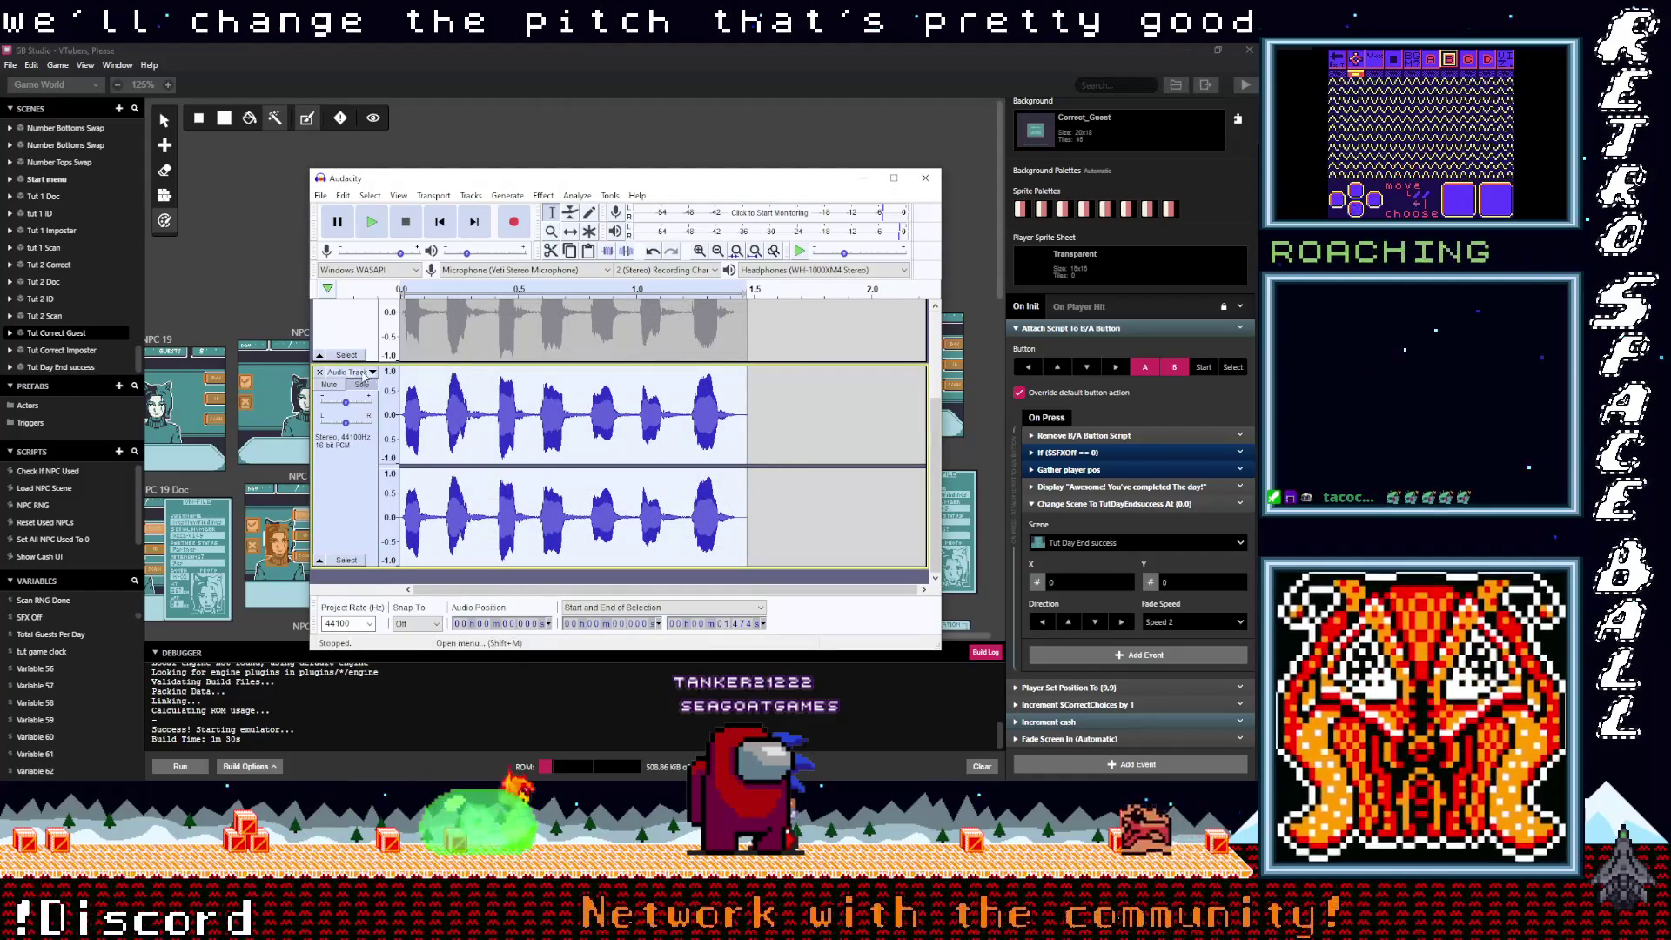
# Step: Select the whole original track and duplicate its clip onto a new track
pyautogui.scroll(3, 370, 396)
pyautogui.click(354, 310)
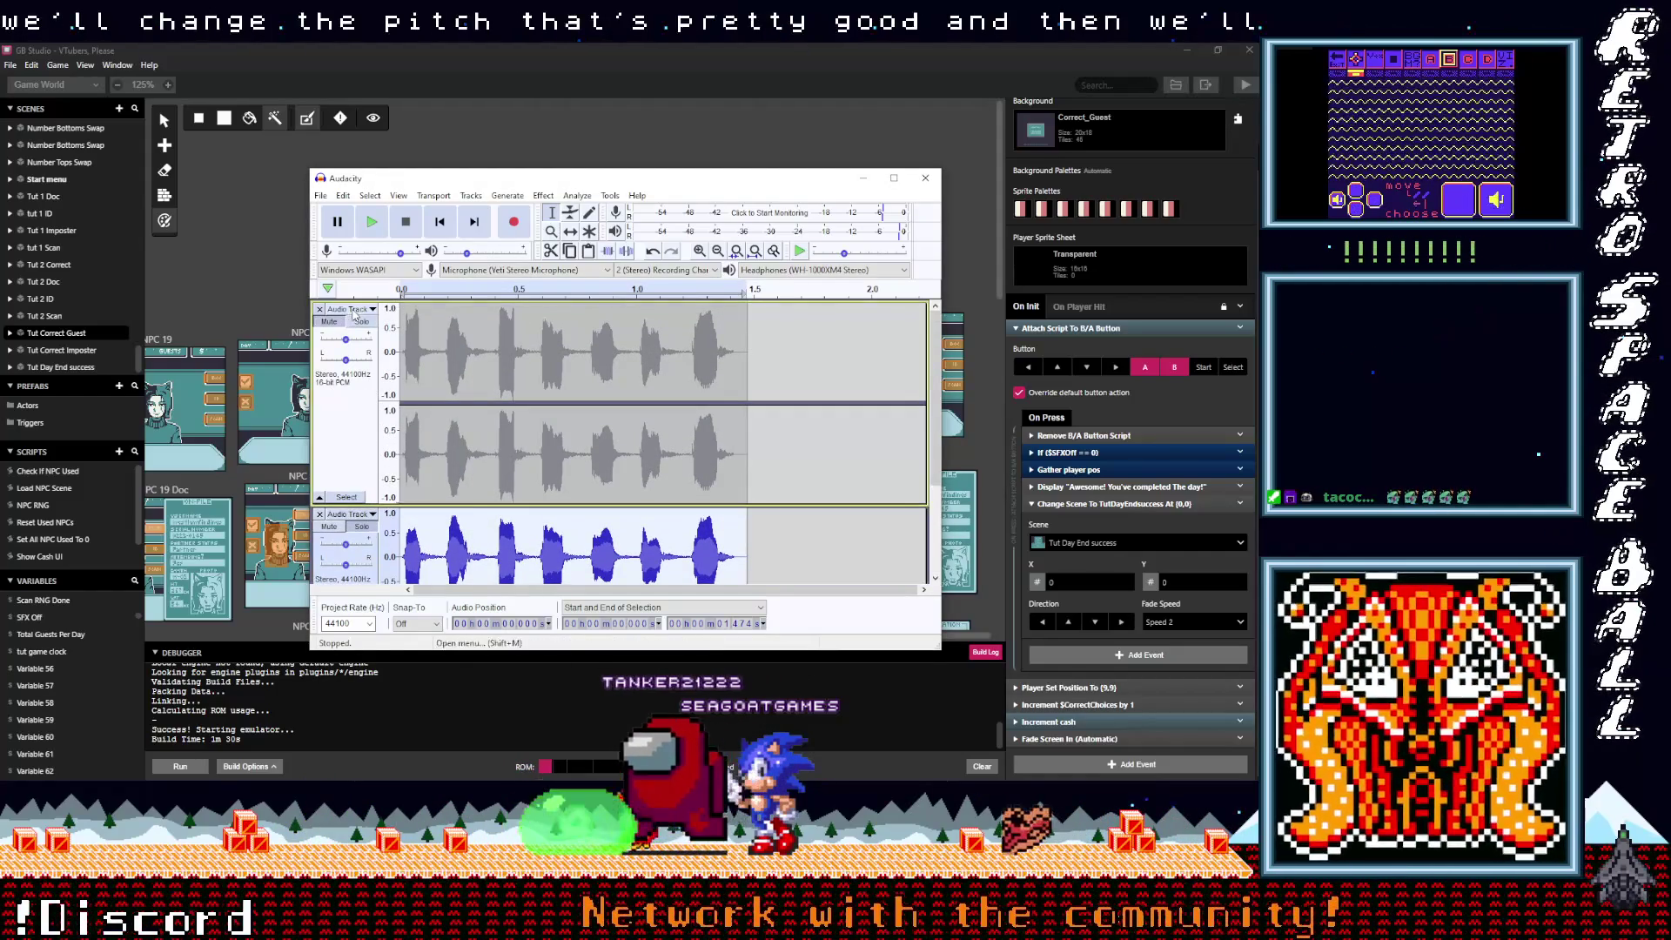
pyautogui.click(354, 311)
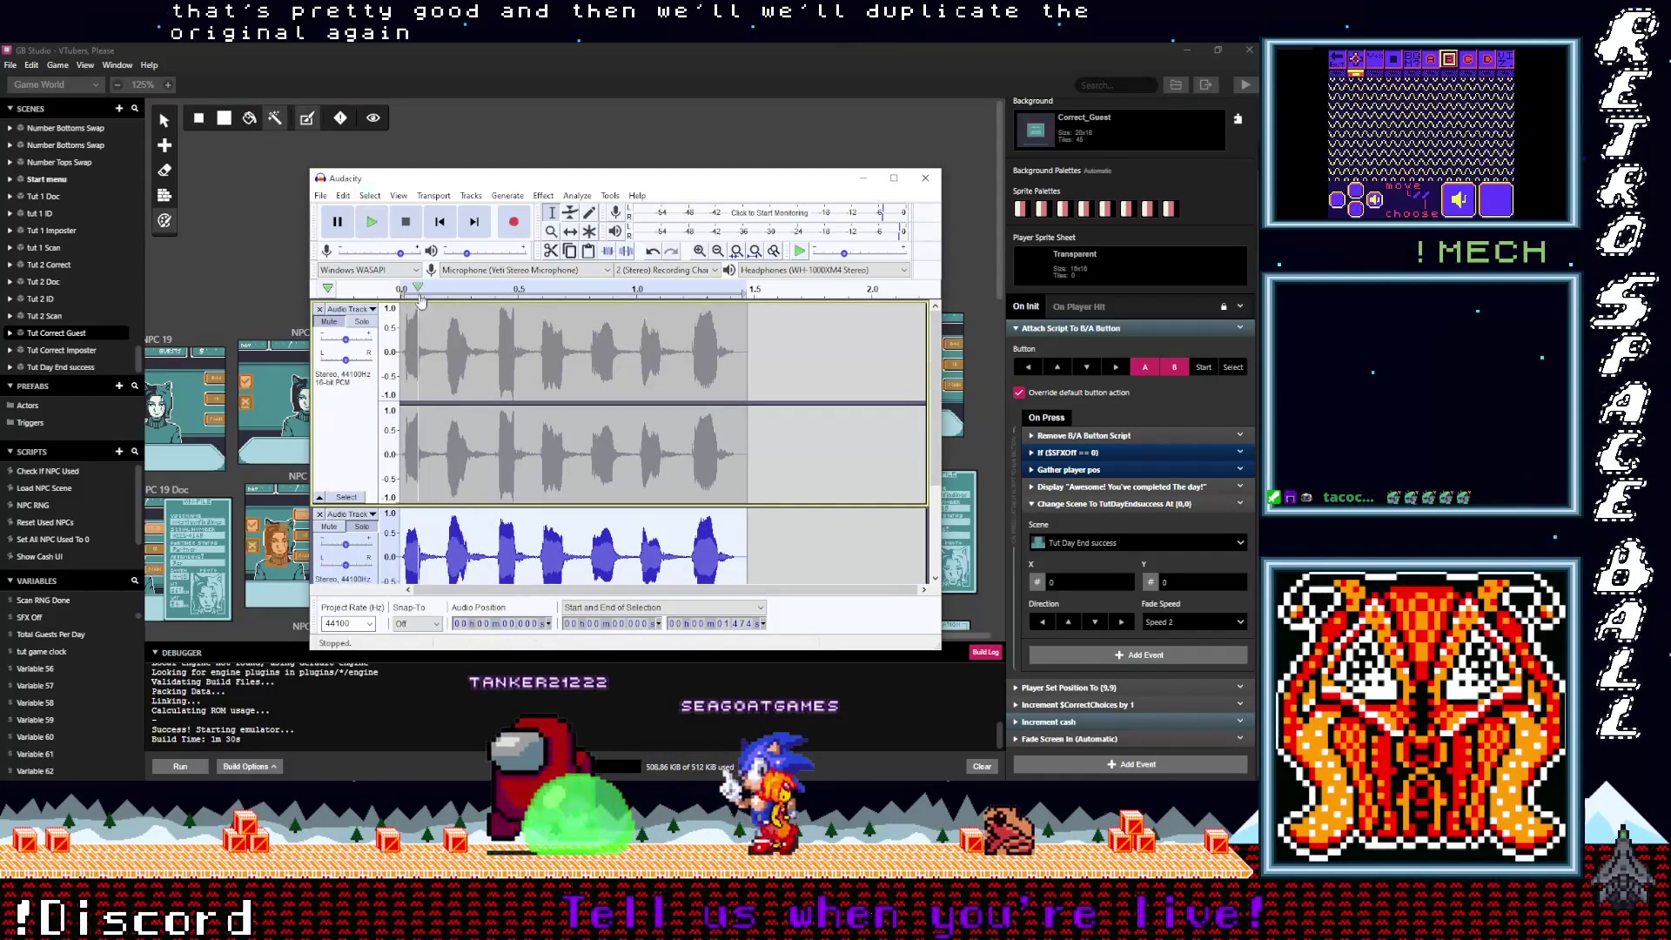
pyautogui.click(442, 323)
pyautogui.click(343, 196)
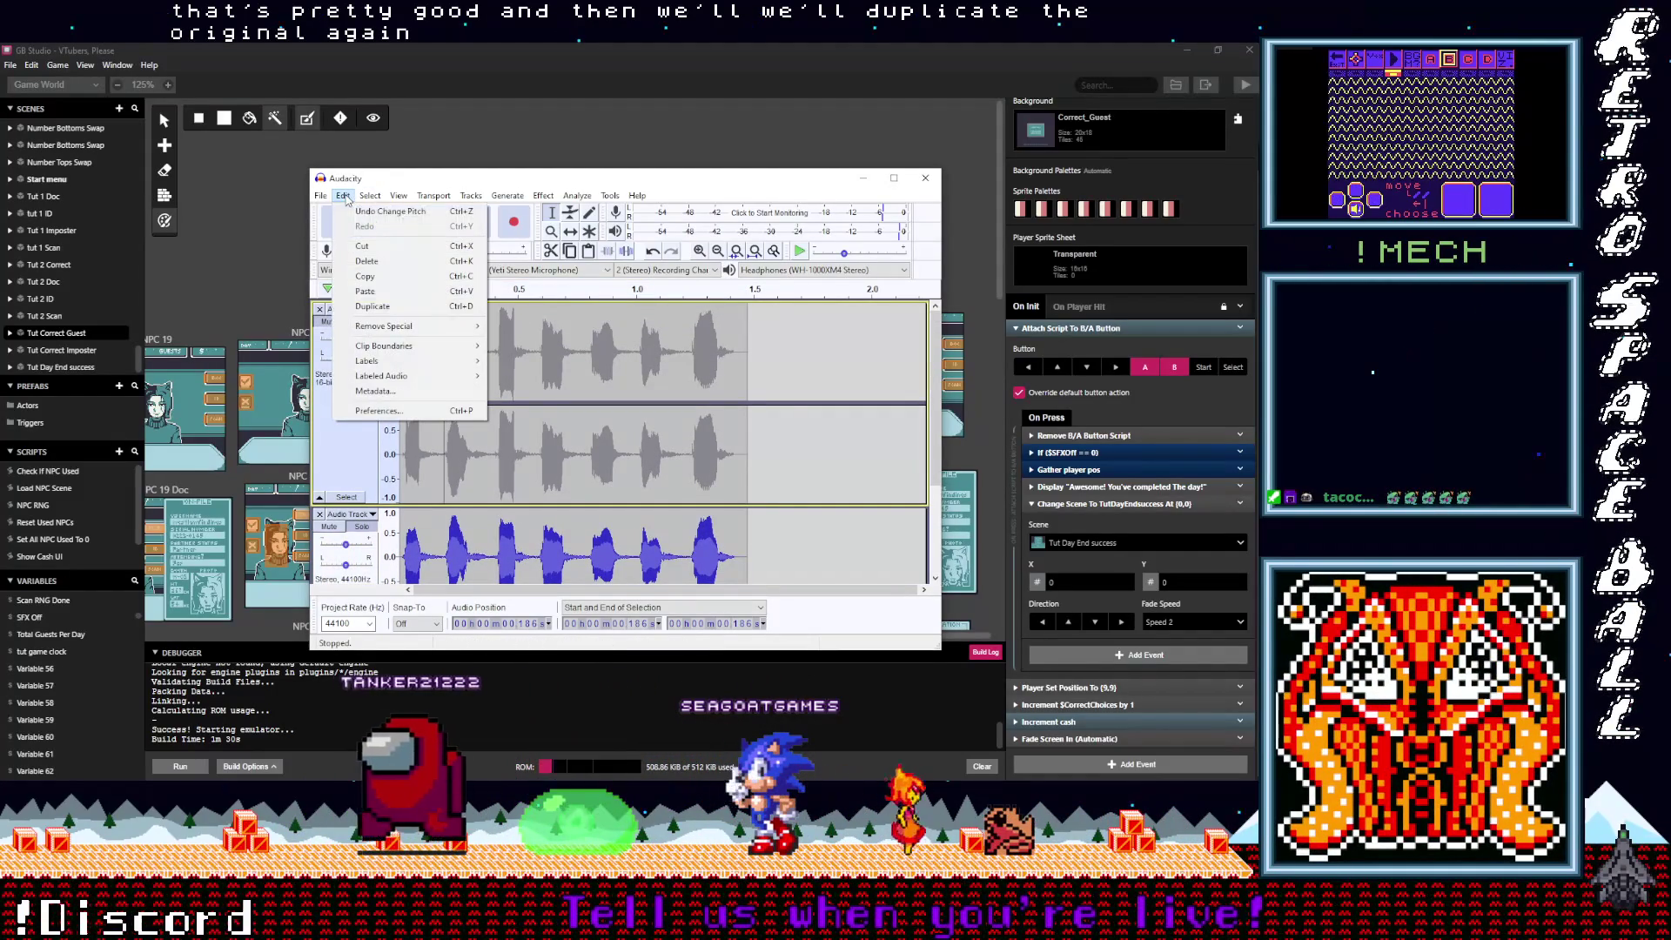
pyautogui.click(366, 311)
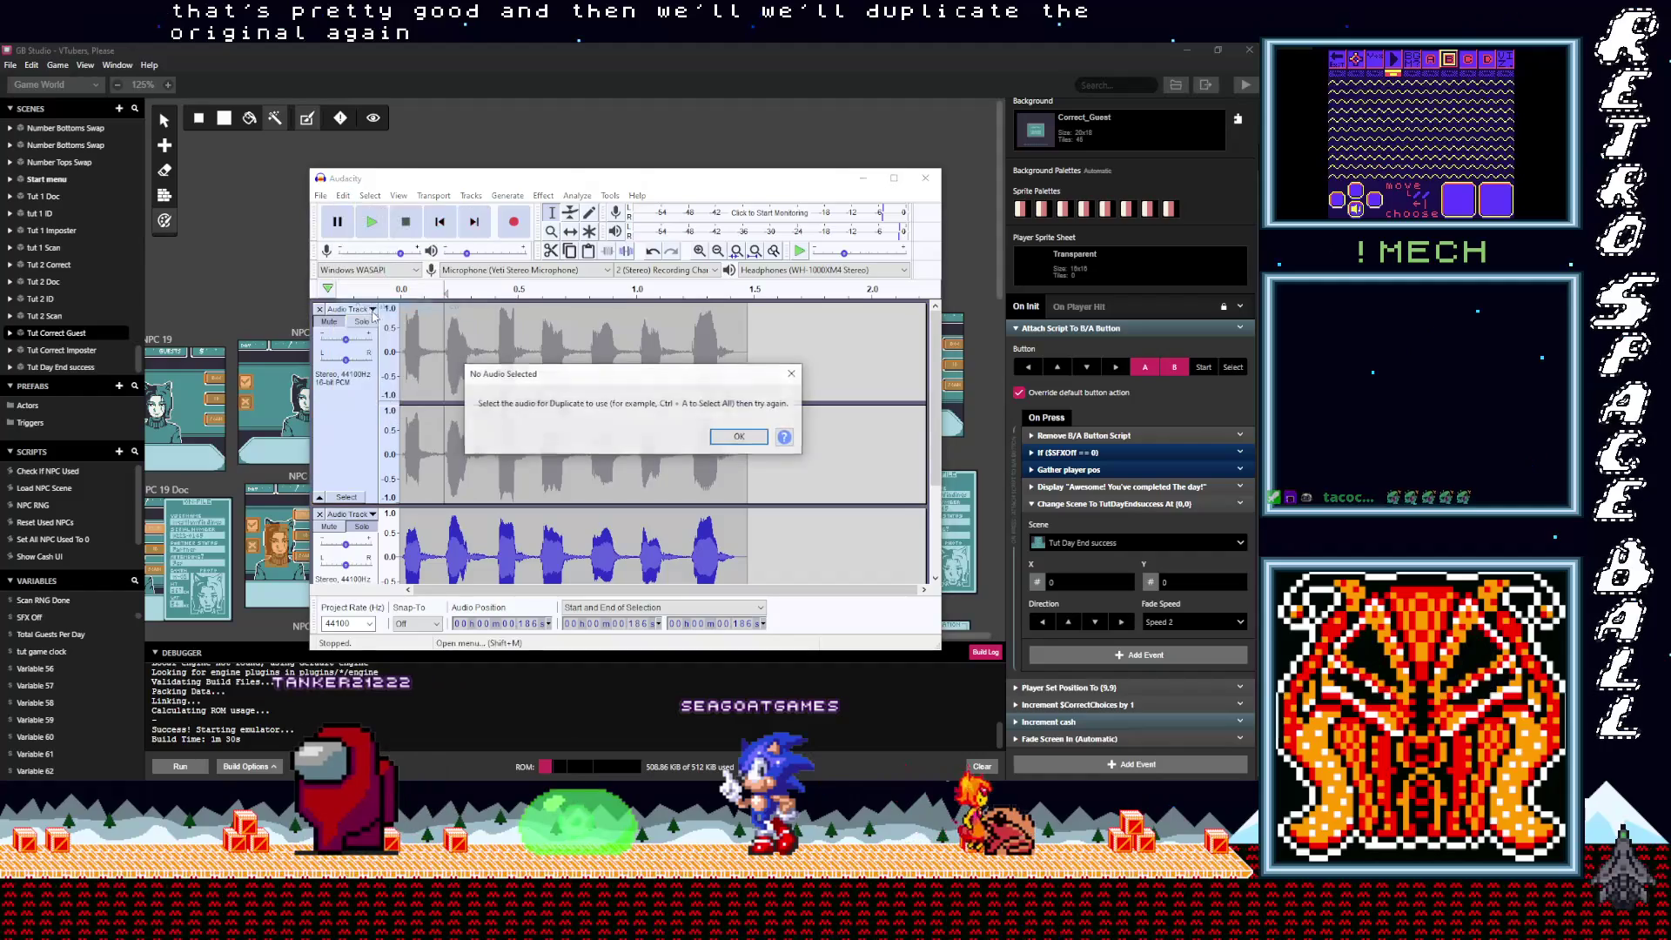
pyautogui.click(722, 437)
pyautogui.click(347, 497)
pyautogui.click(343, 197)
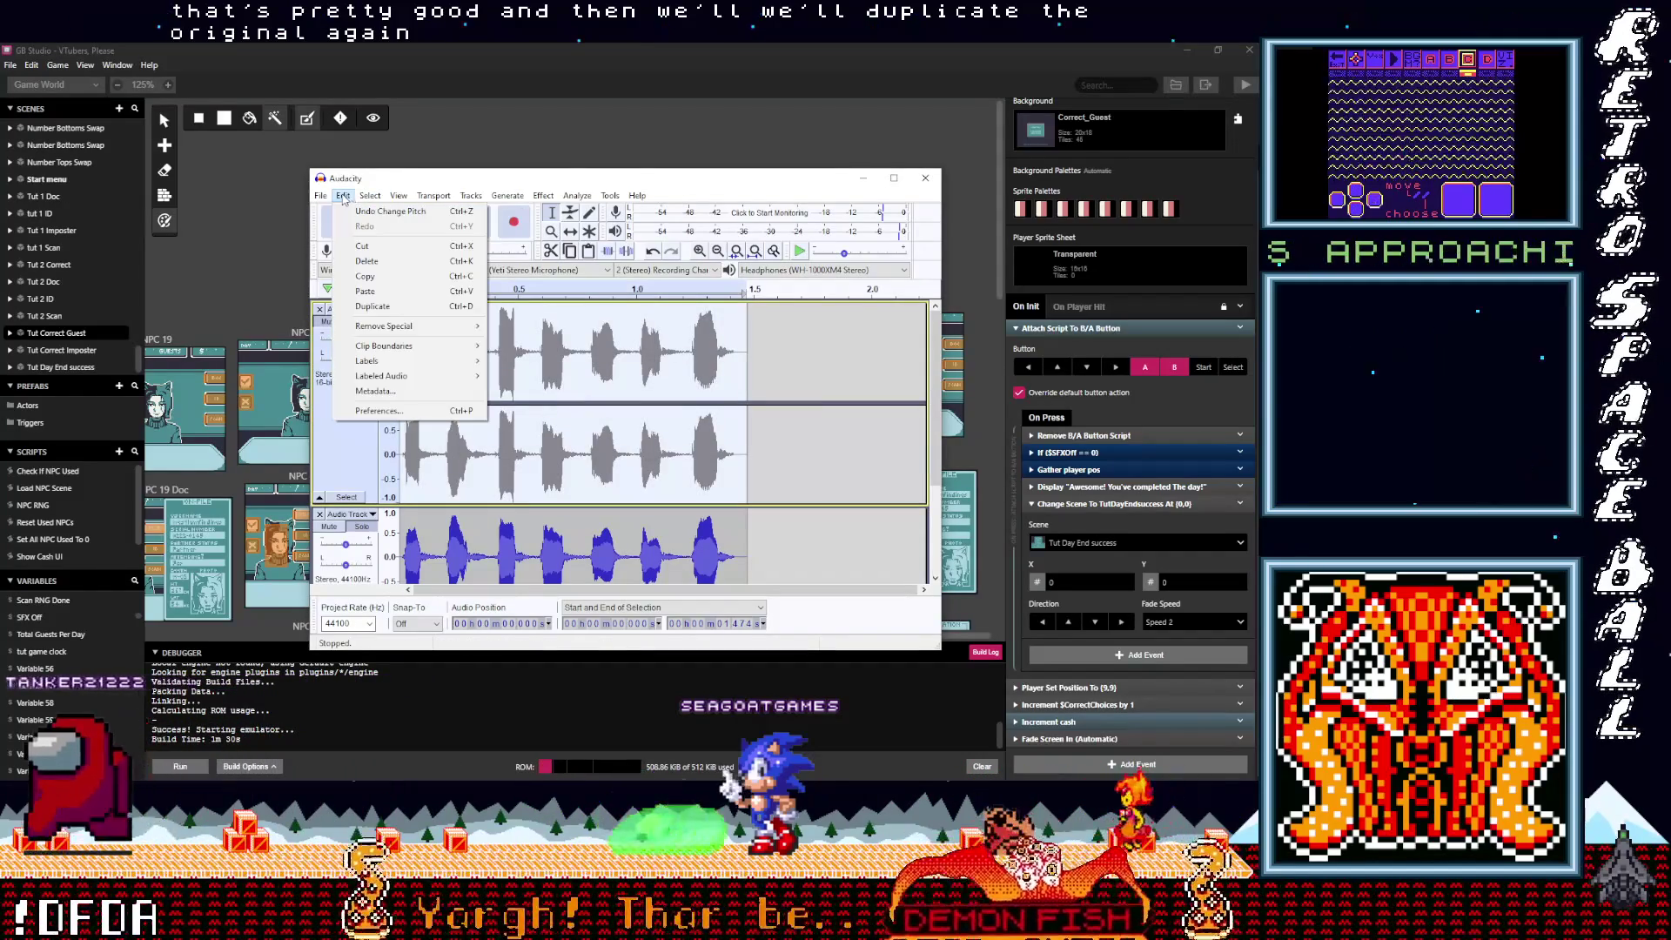
pyautogui.click(372, 306)
# Step: Select the new copy track and duplicate it again with Ctrl+D
pyautogui.scroll(-5, 468, 392)
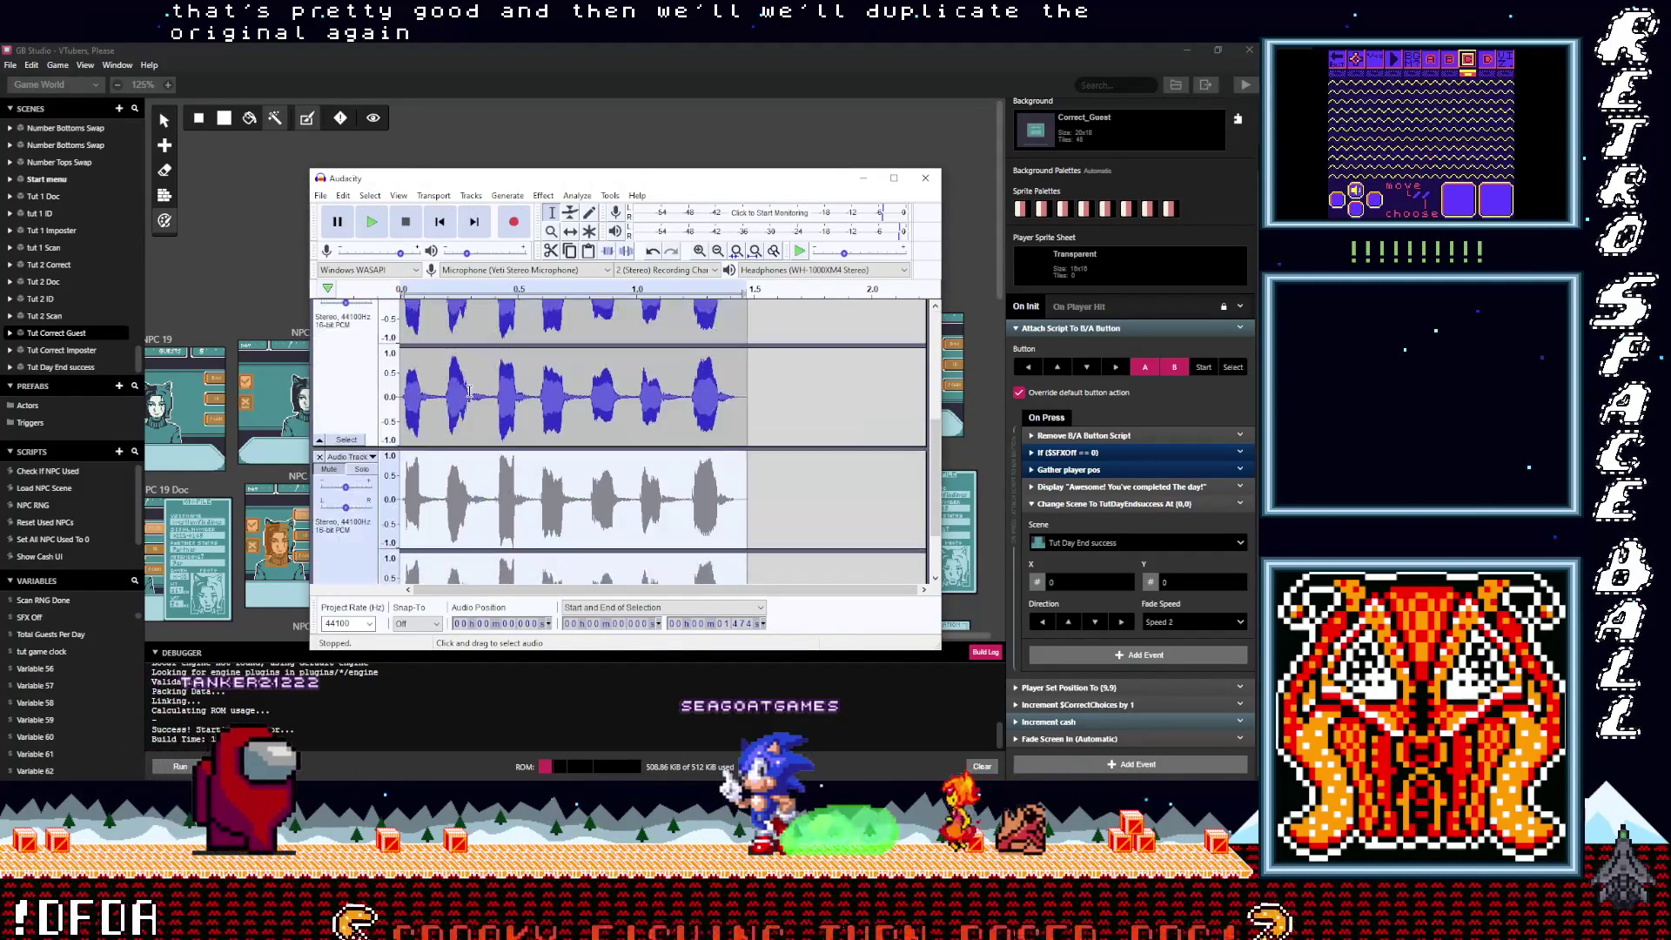
pyautogui.scroll(-2, 468, 392)
pyautogui.click(361, 393)
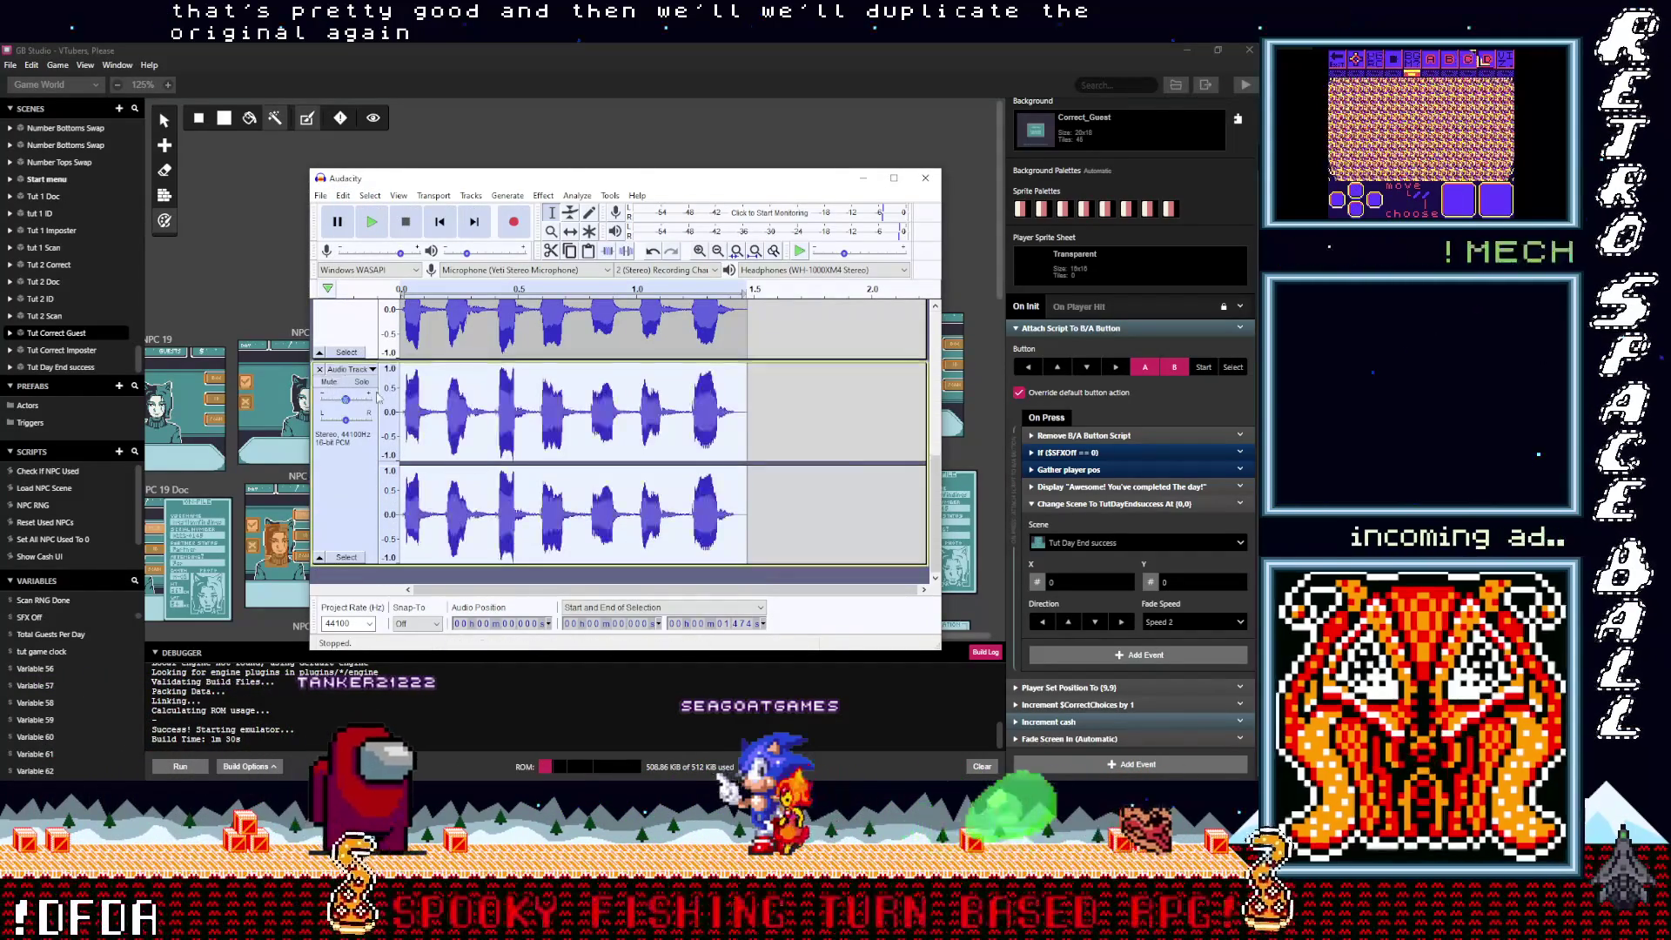
pyautogui.hotkey('ctrl', 'd')
pyautogui.scroll(-2, 467, 445)
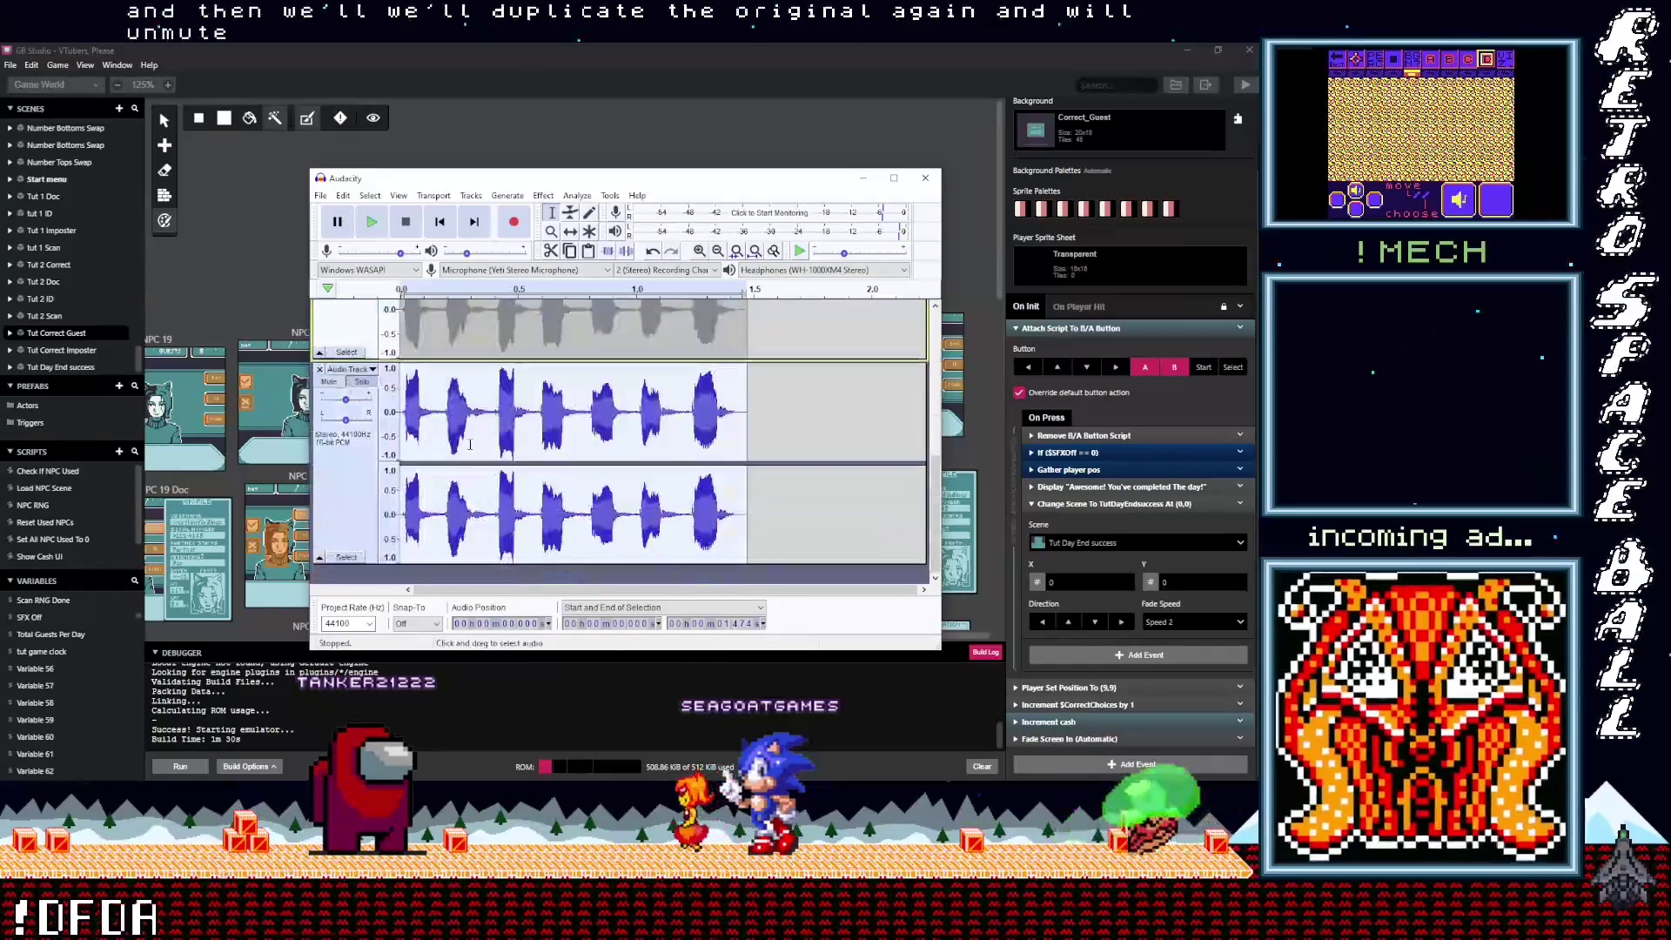
pyautogui.click(512, 196)
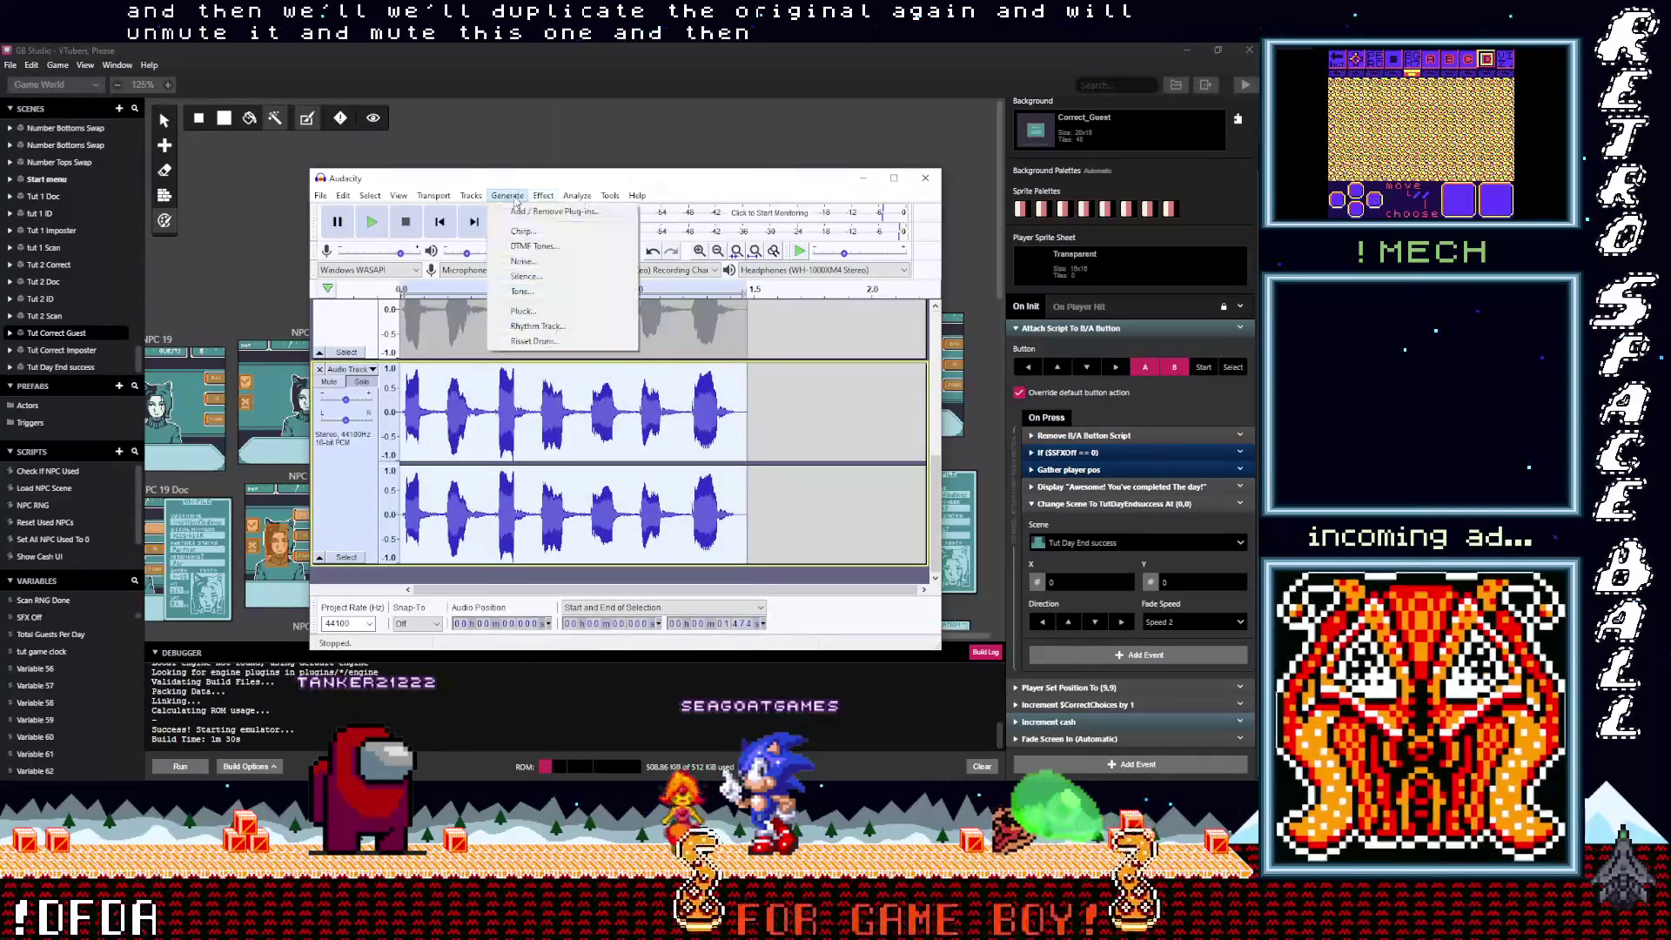
# Step: In Change Pitch, try raising the clip to 10.17 semitones and preview it
pyautogui.moveTo(543, 197)
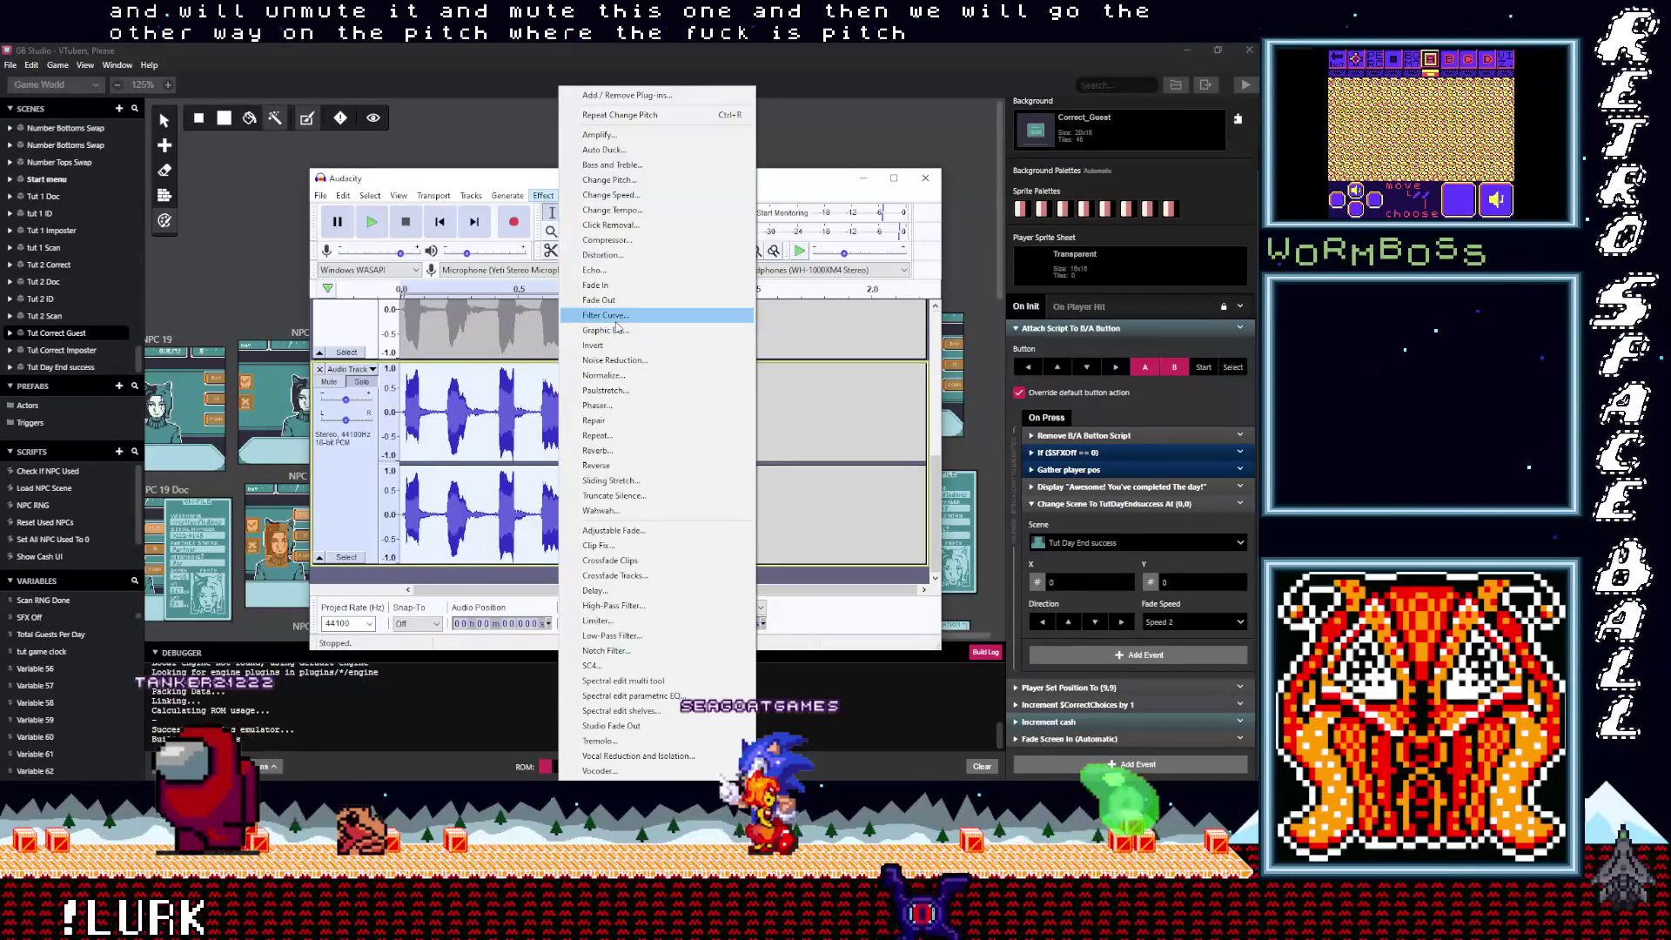
pyautogui.click(610, 181)
pyautogui.moveTo(665, 483); pyautogui.dragTo(663, 483)
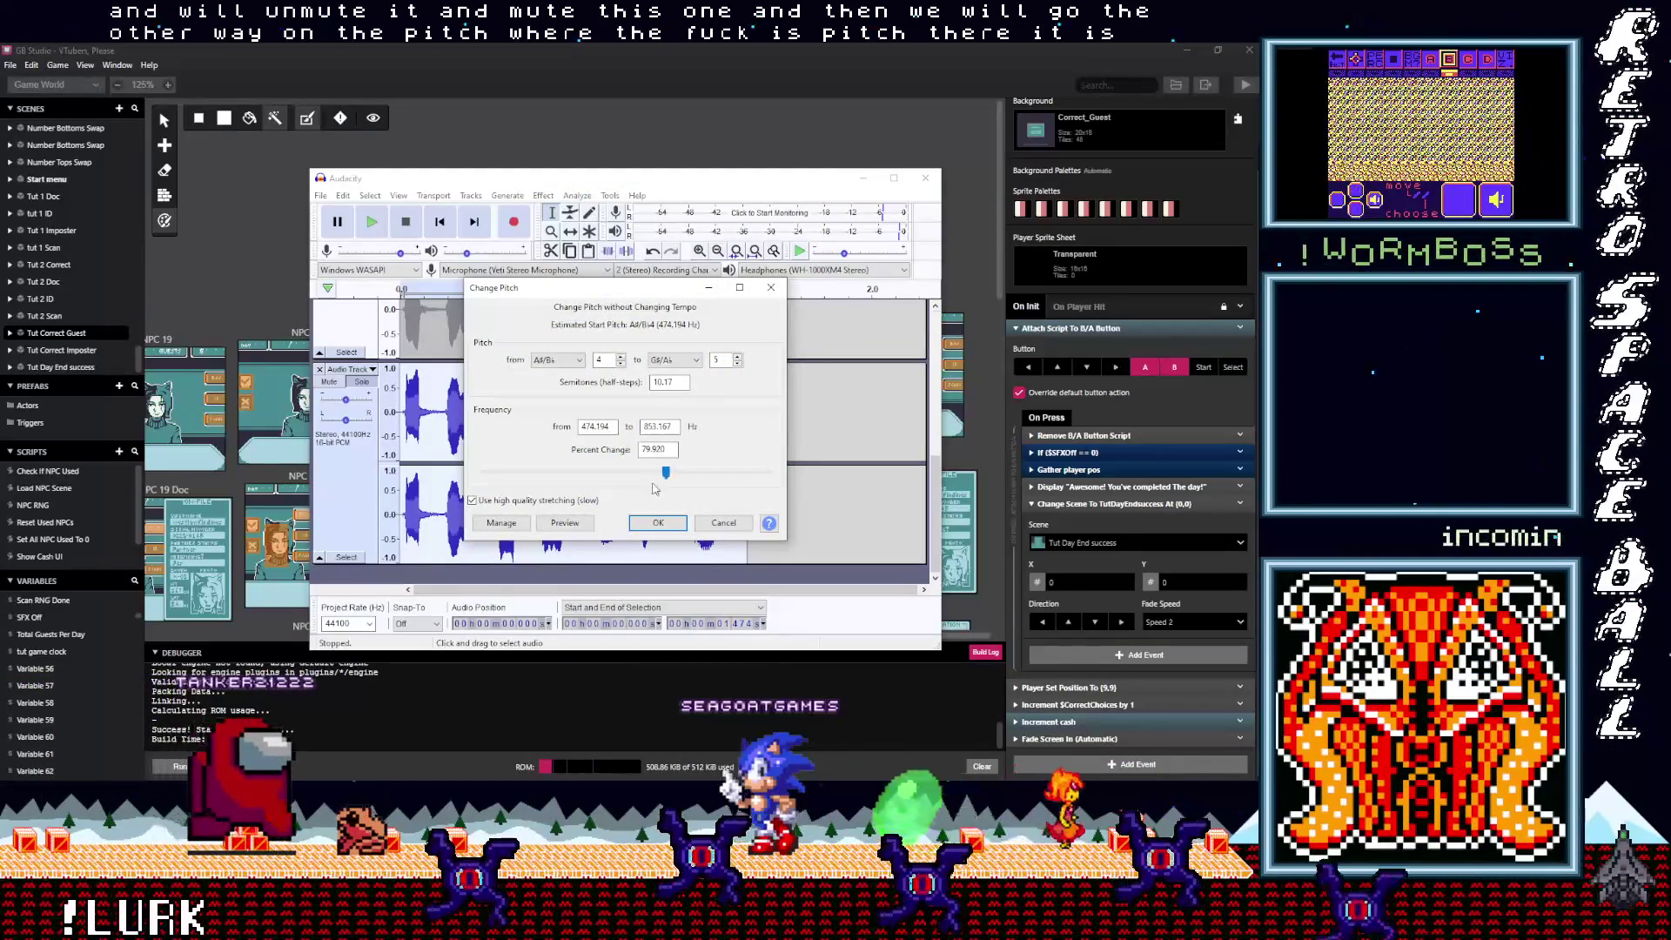
pyautogui.hotkey('alt', 'p')
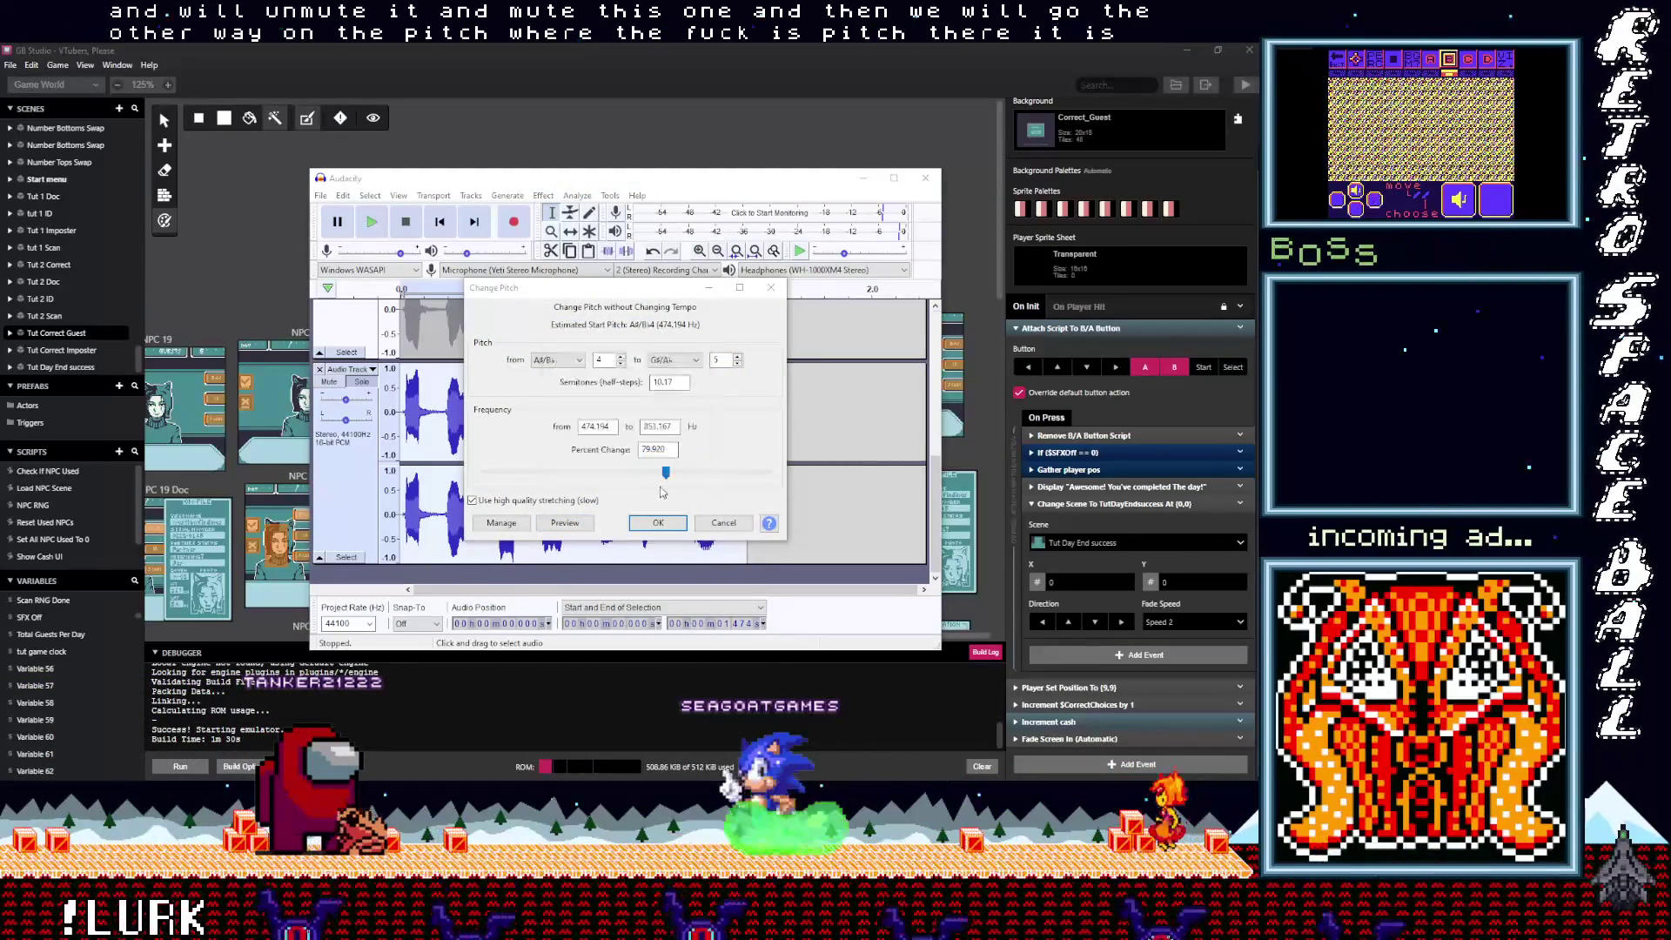
pyautogui.hotkey('alt', 'p')
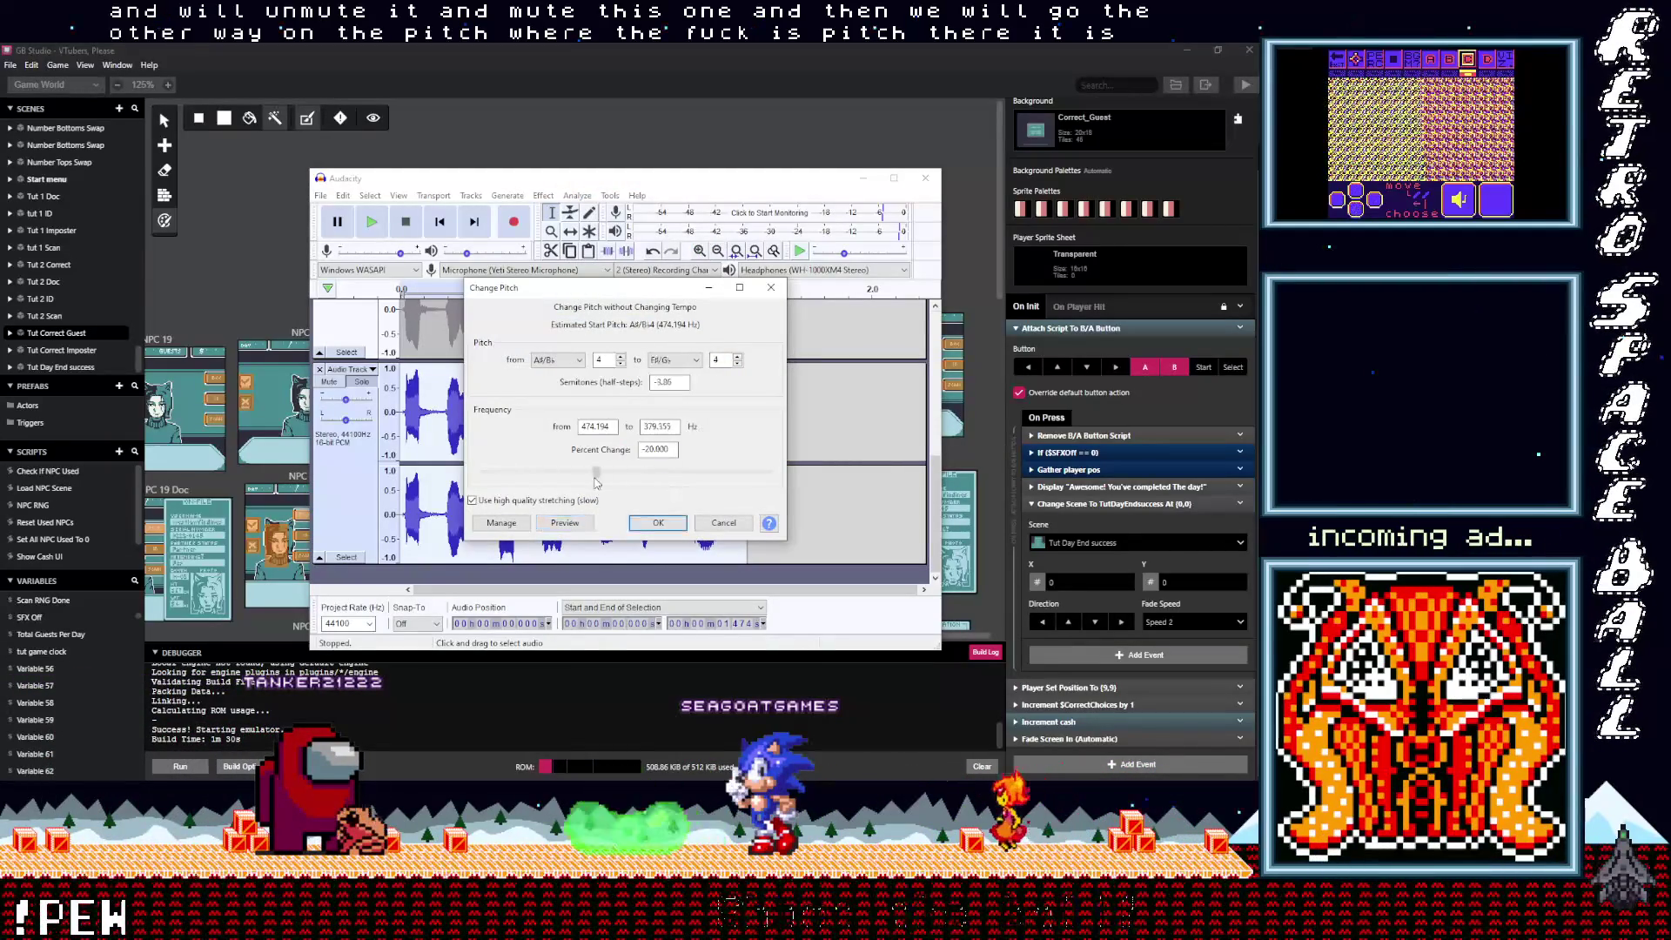
pyautogui.click(576, 526)
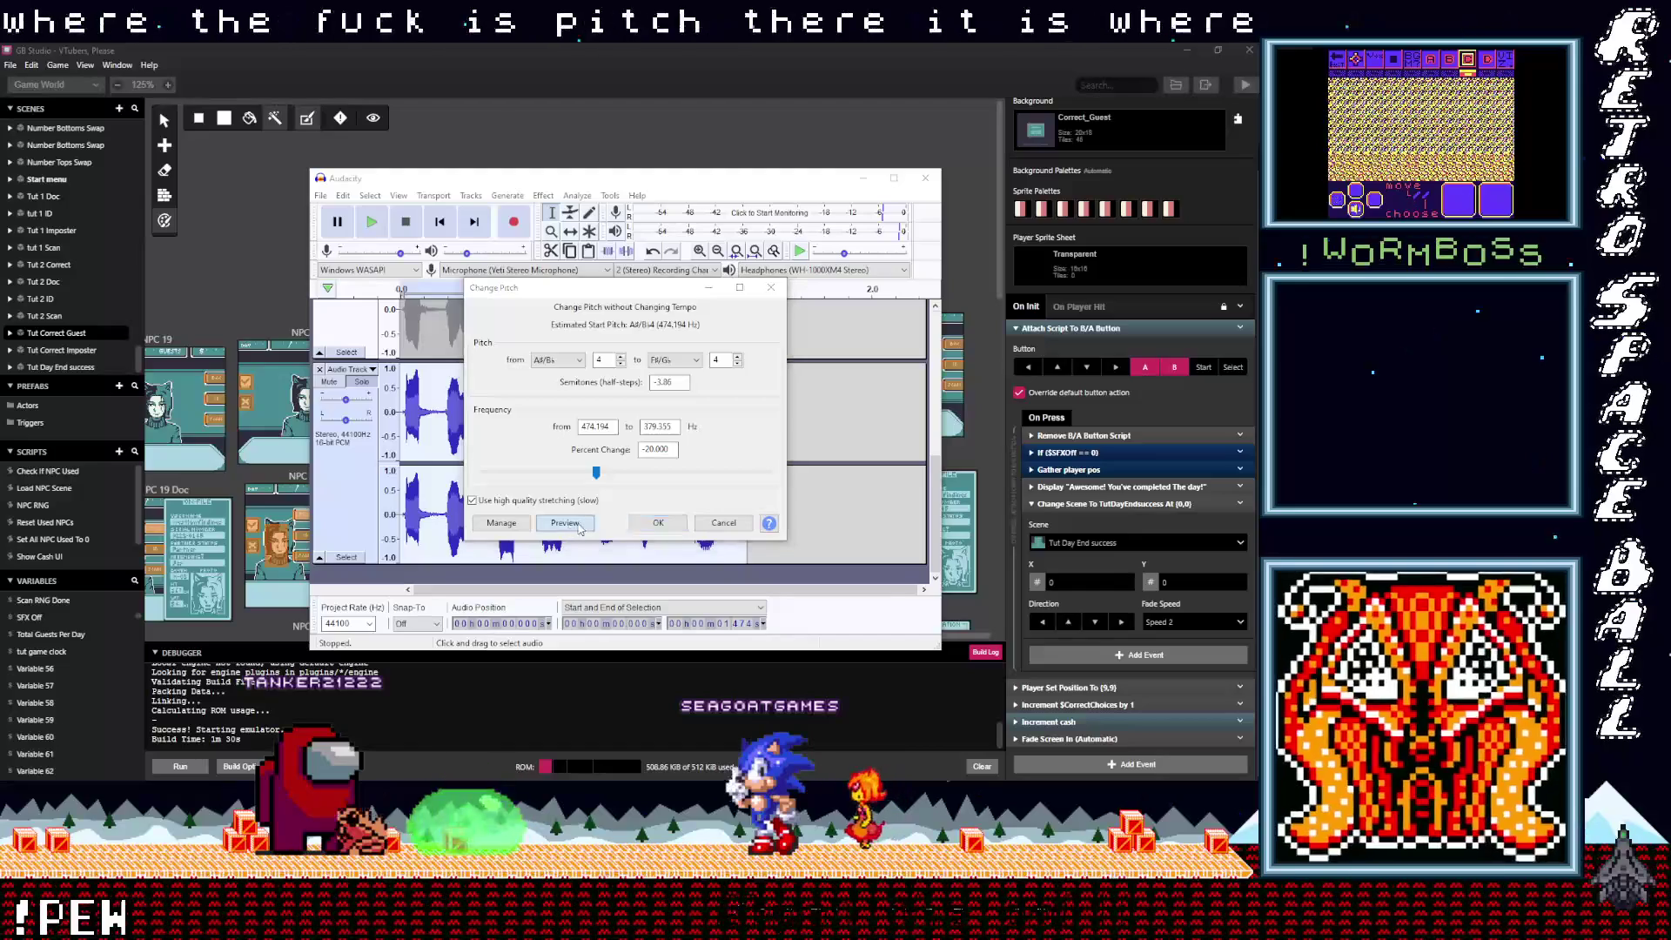
pyautogui.hotkey('alt', 'p')
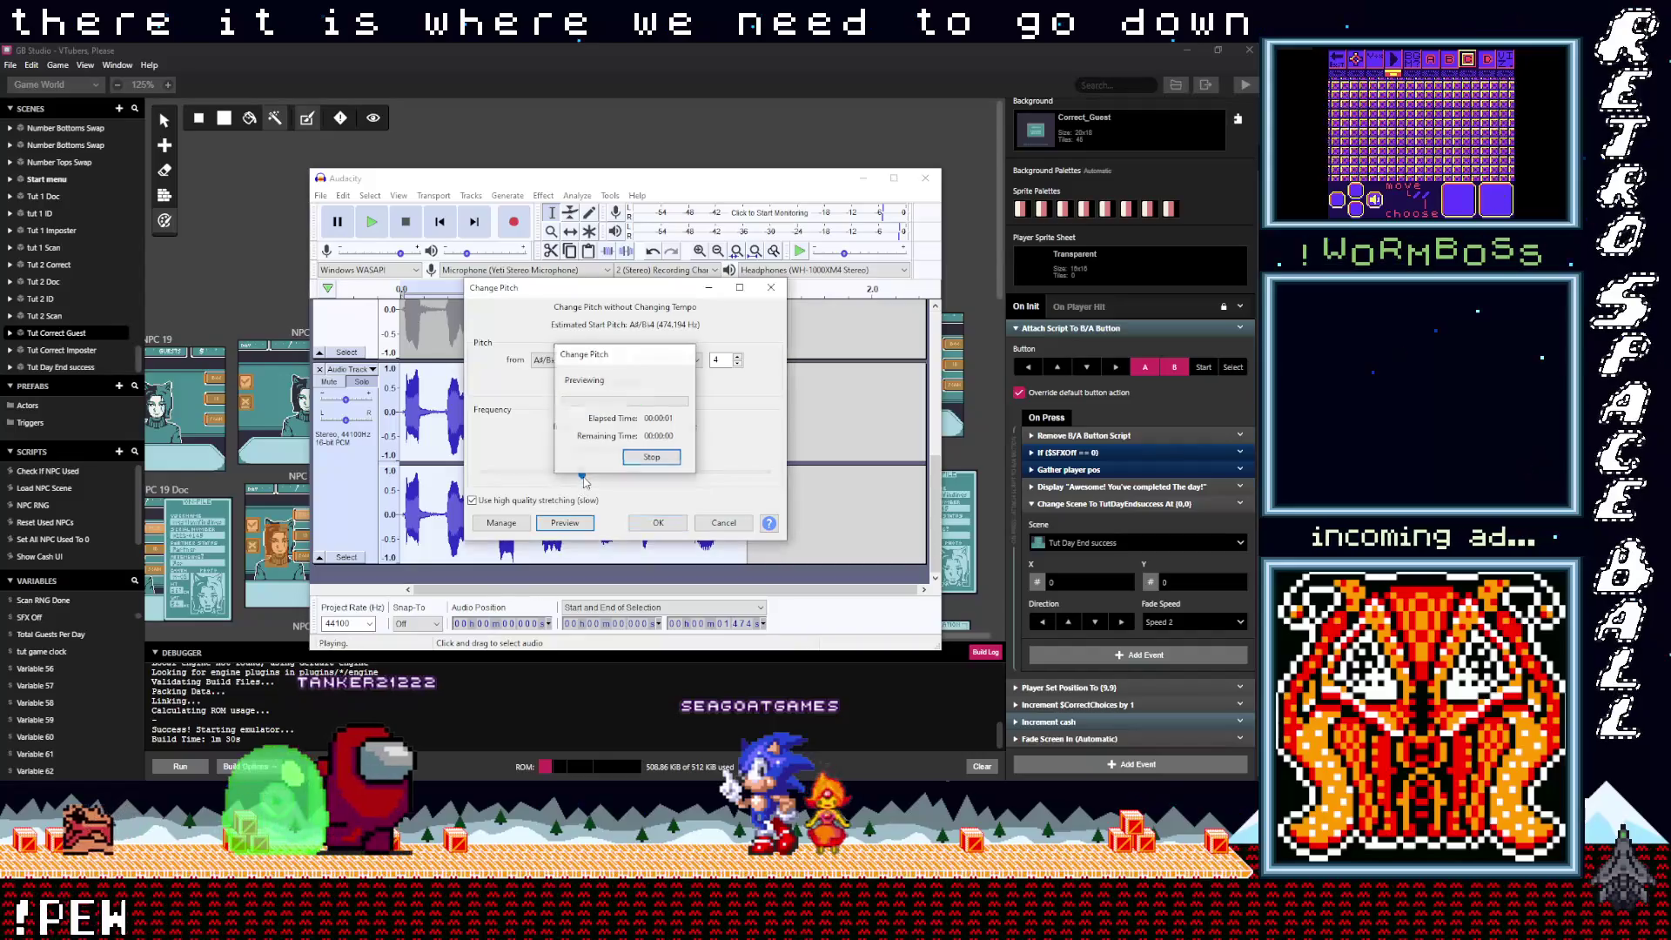
# Step: Lower the pitch to about −15 semitones (−58%), preview, and apply it
pyautogui.moveTo(582, 476); pyautogui.dragTo(526, 472)
pyautogui.click(567, 525)
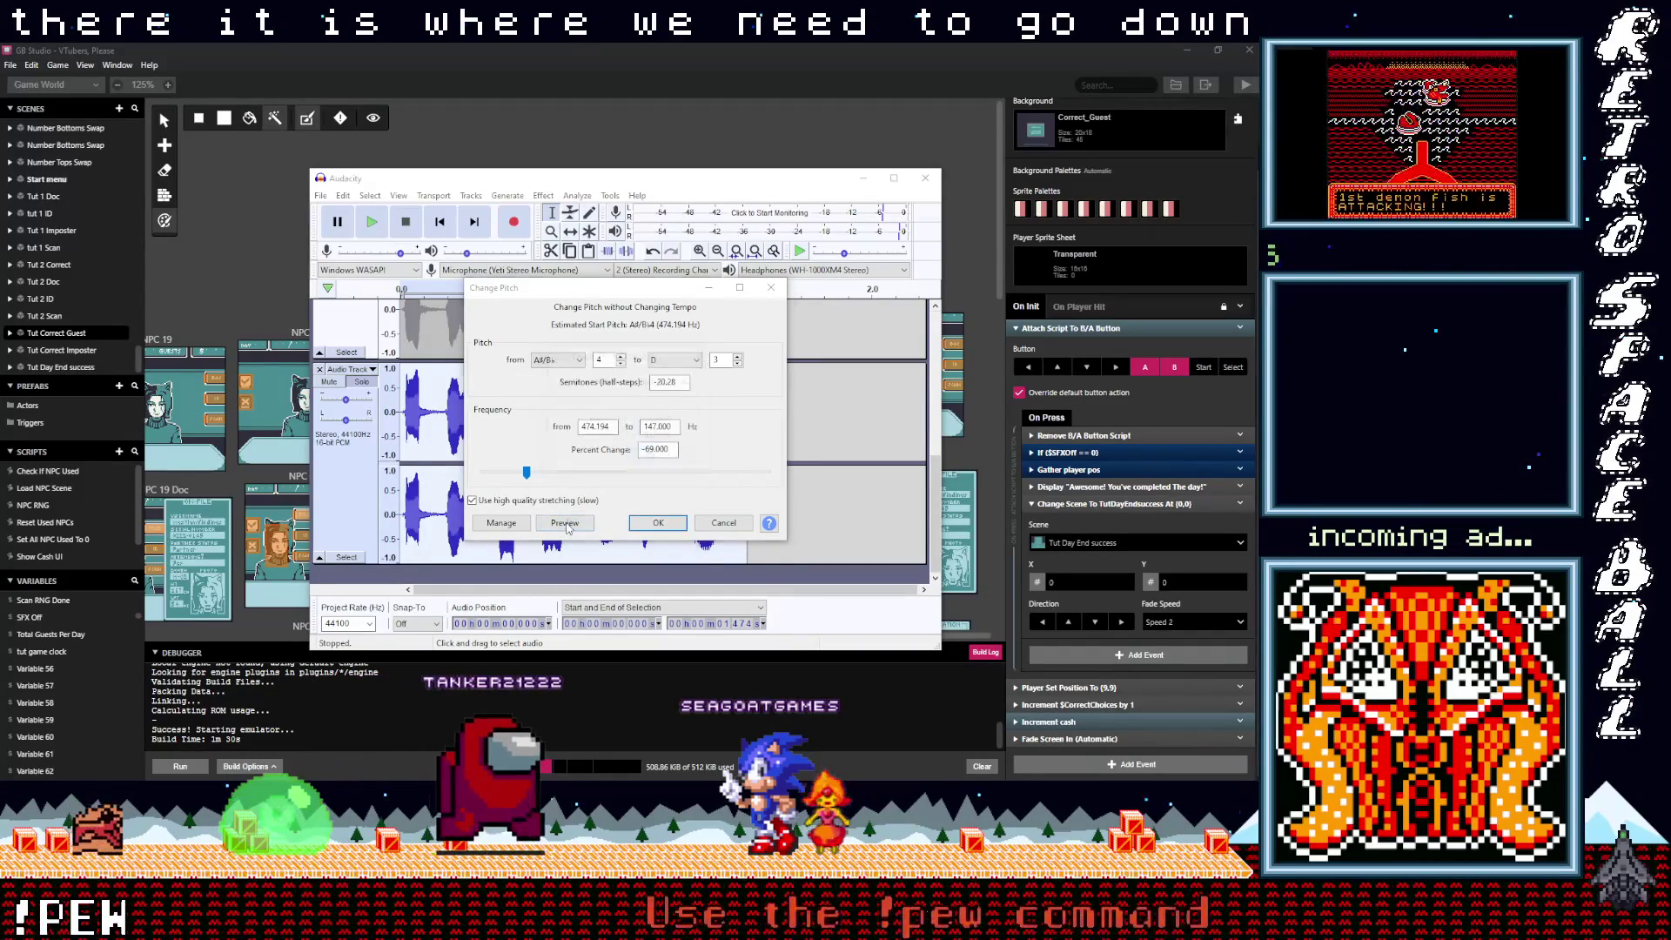
pyautogui.moveTo(526, 473); pyautogui.dragTo(539, 479)
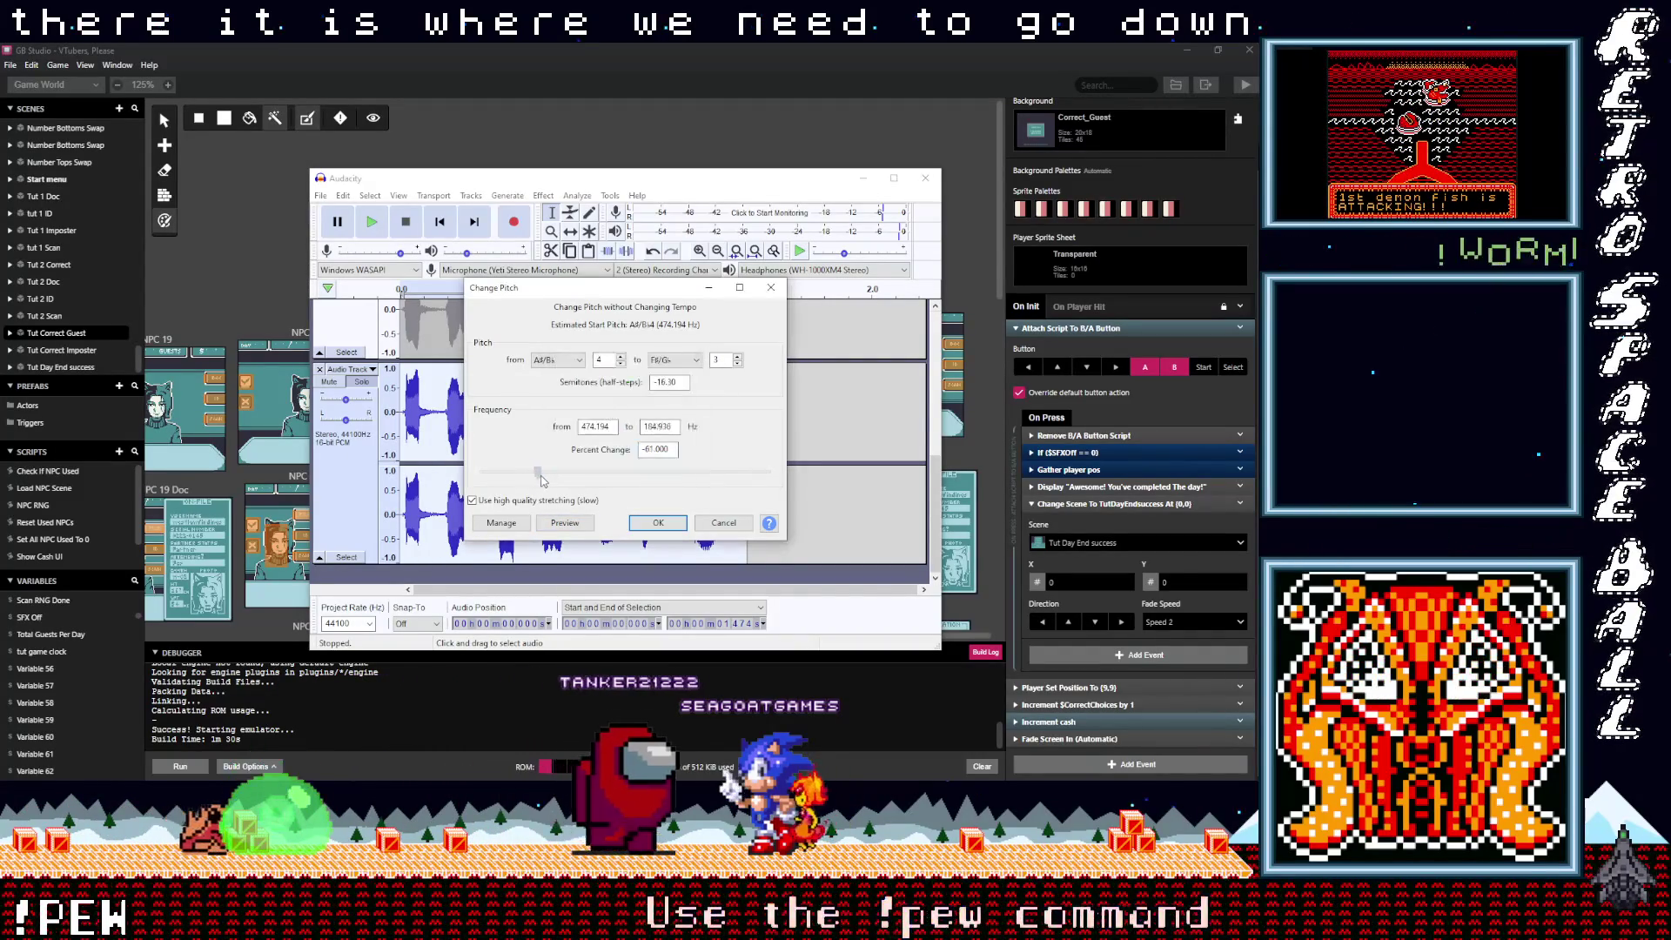
pyautogui.click(571, 525)
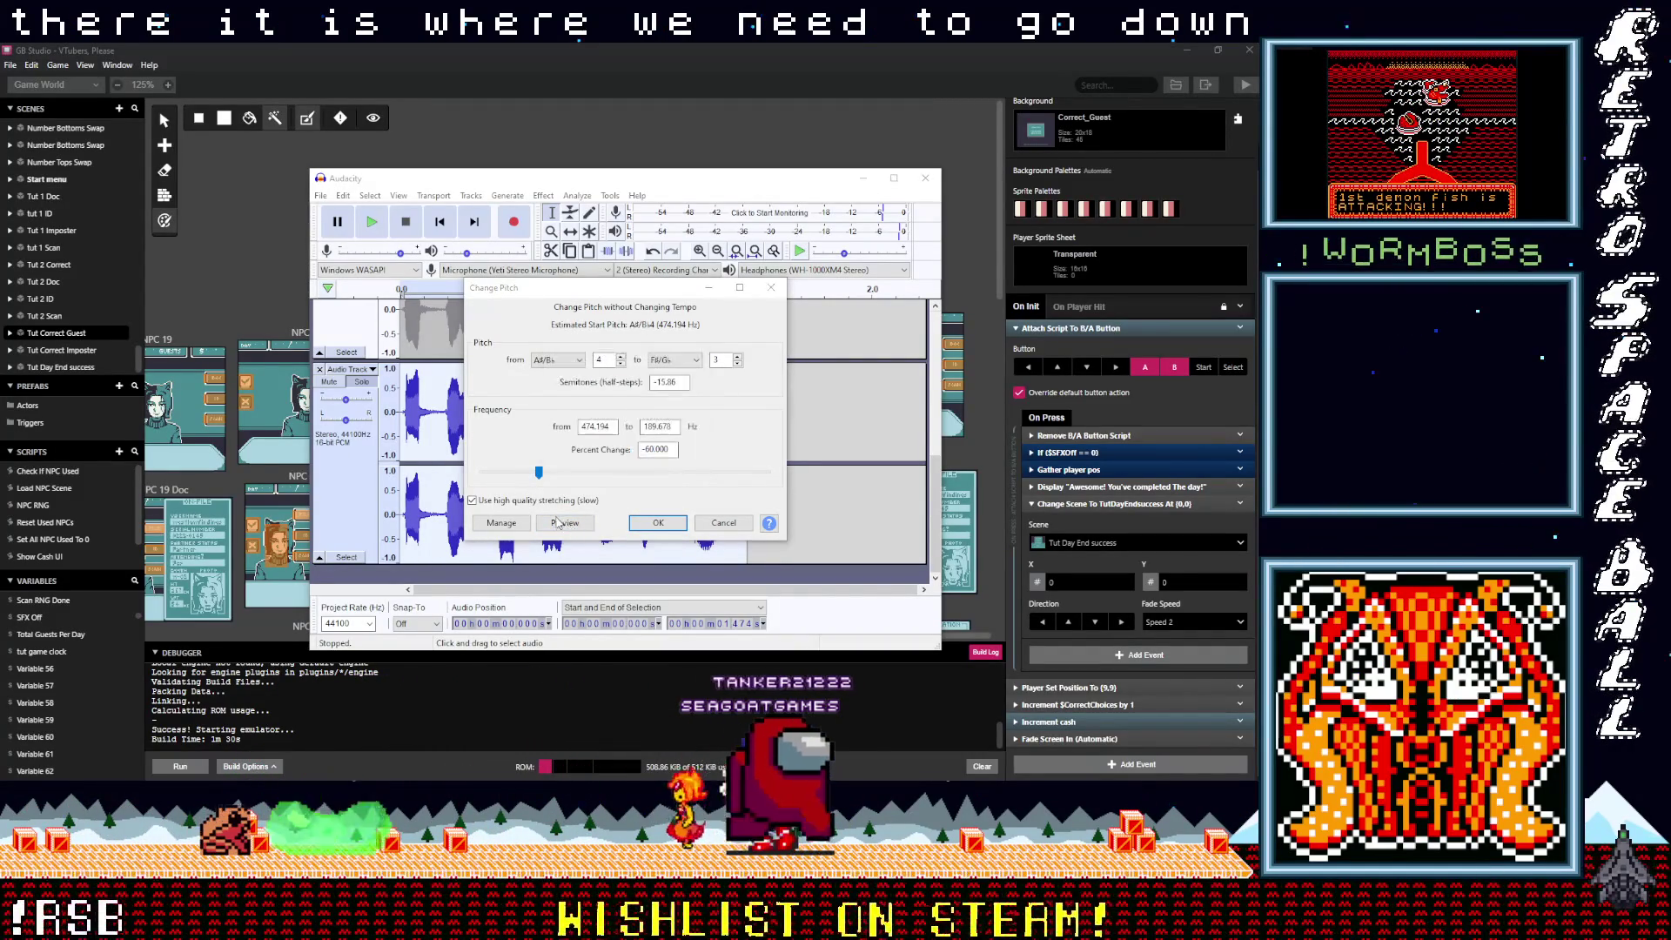
pyautogui.moveTo(538, 472); pyautogui.dragTo(542, 472)
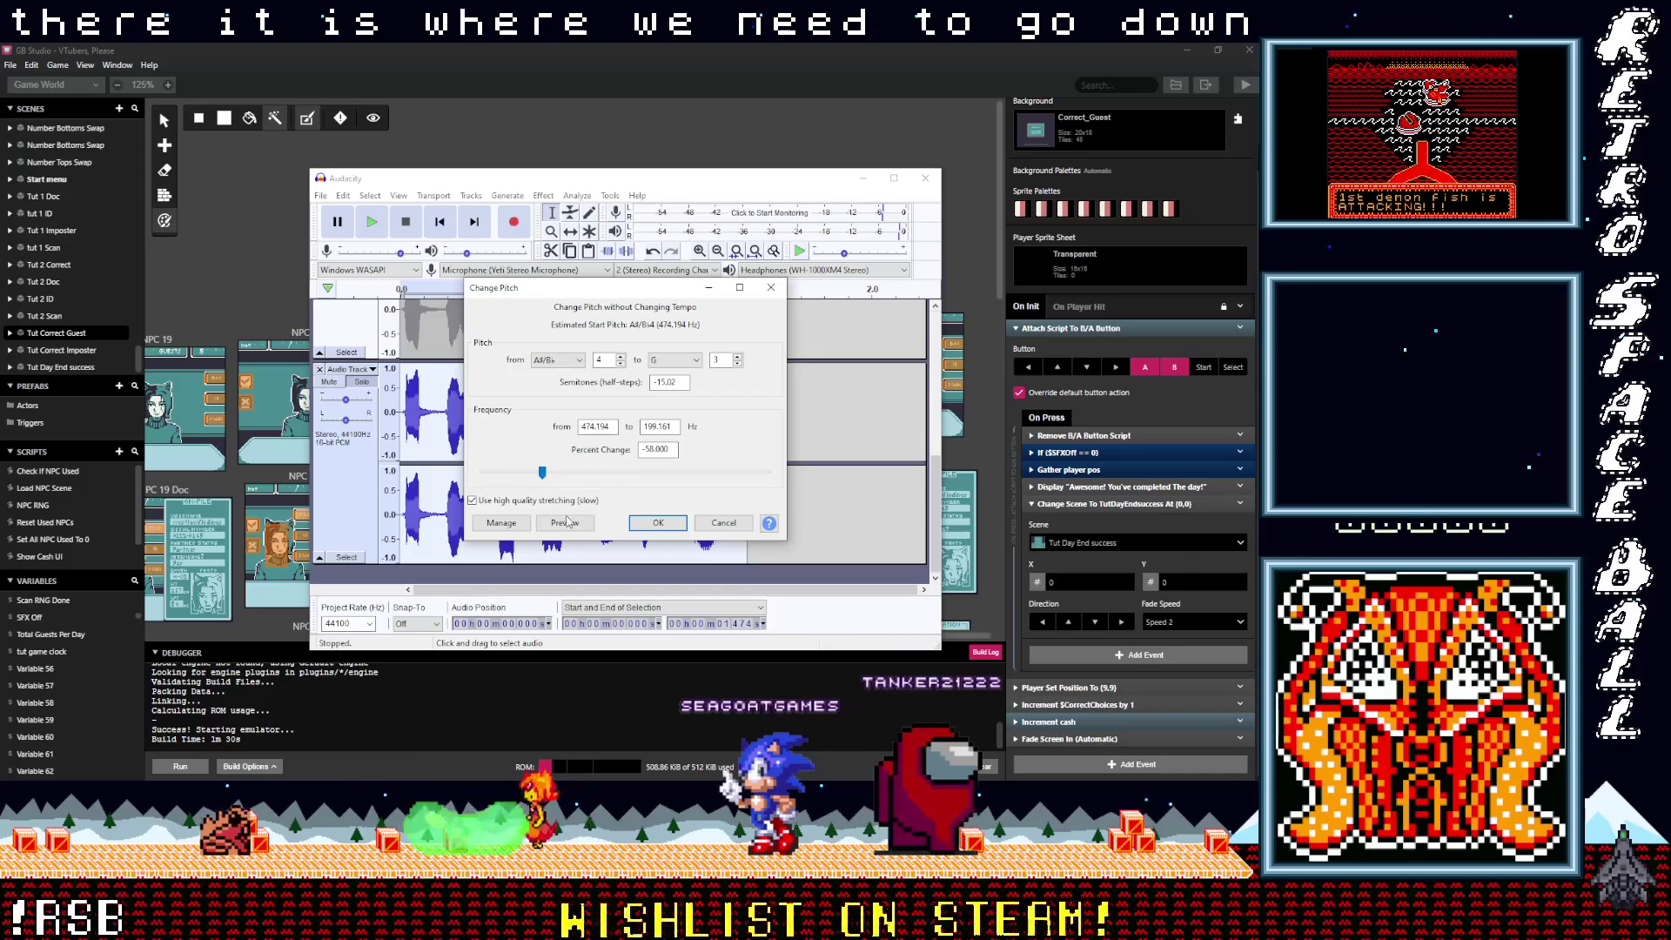
pyautogui.click(565, 523)
pyautogui.click(565, 523)
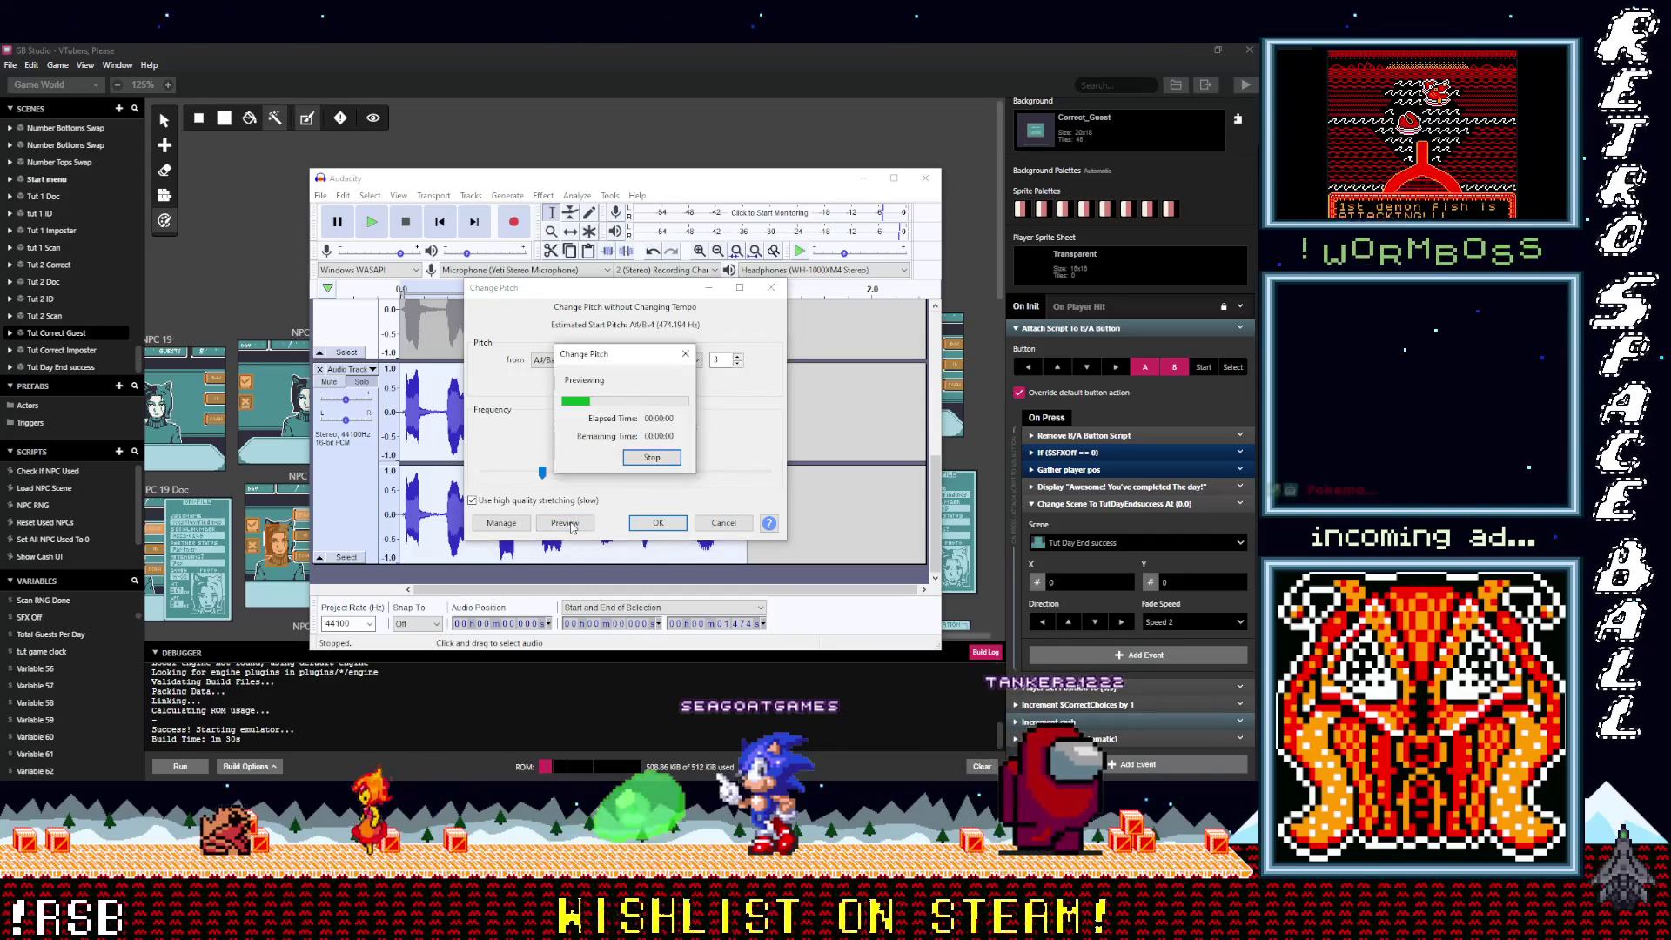
pyautogui.click(658, 523)
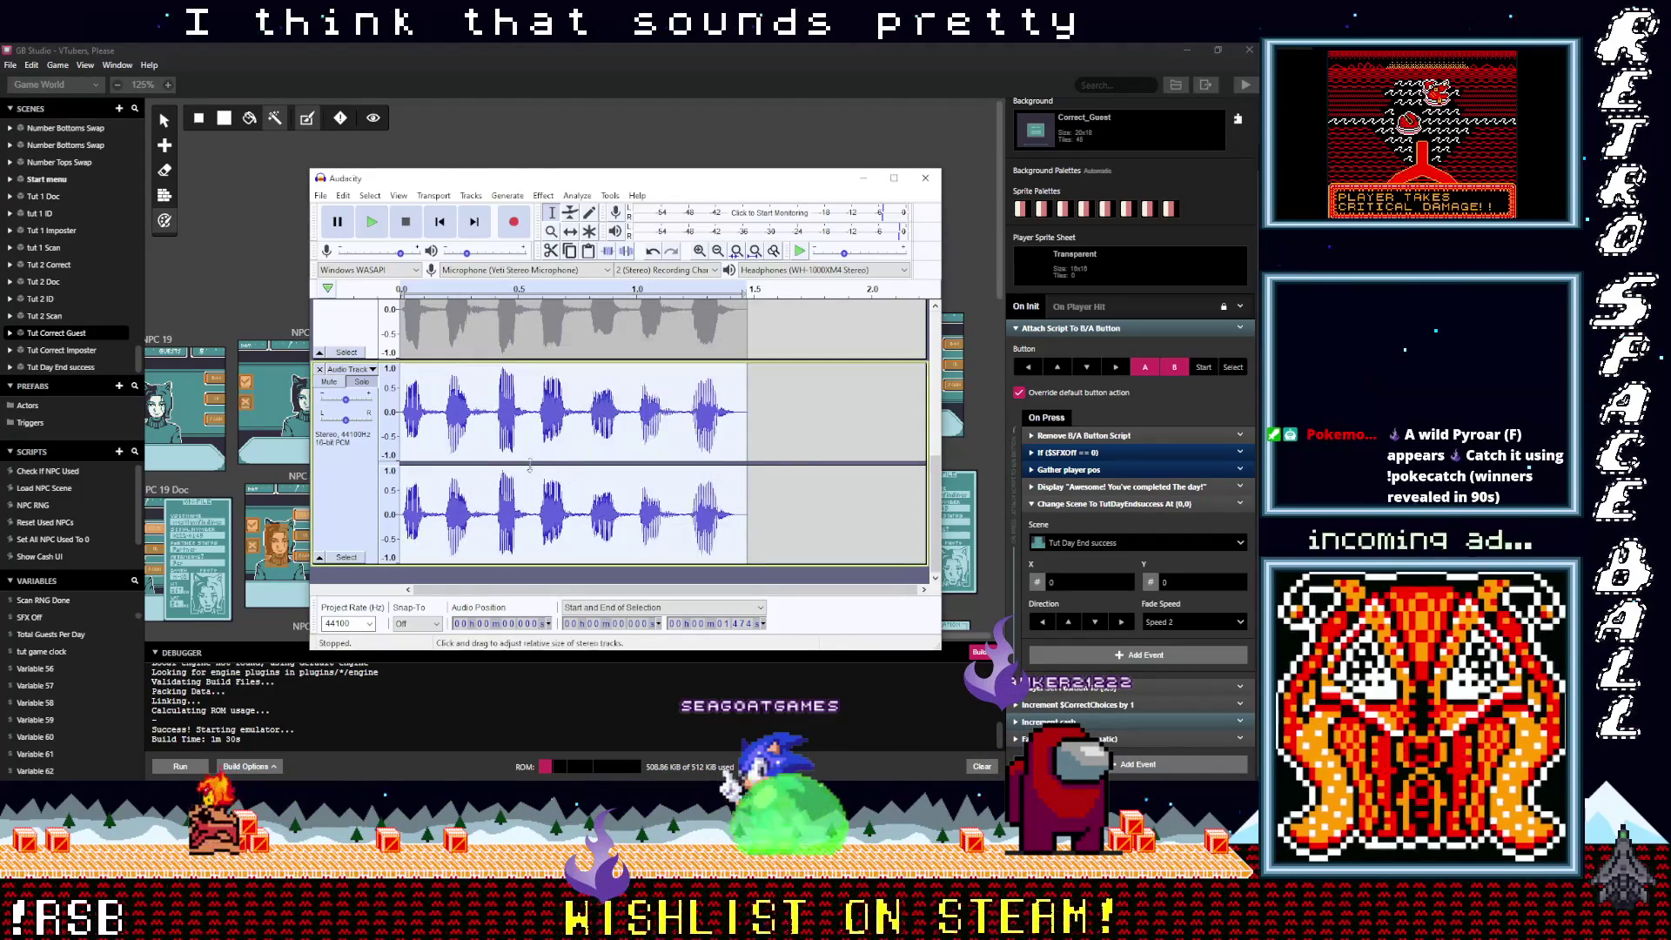
# Step: Normalize the lowered vocal clip
pyautogui.click(541, 195)
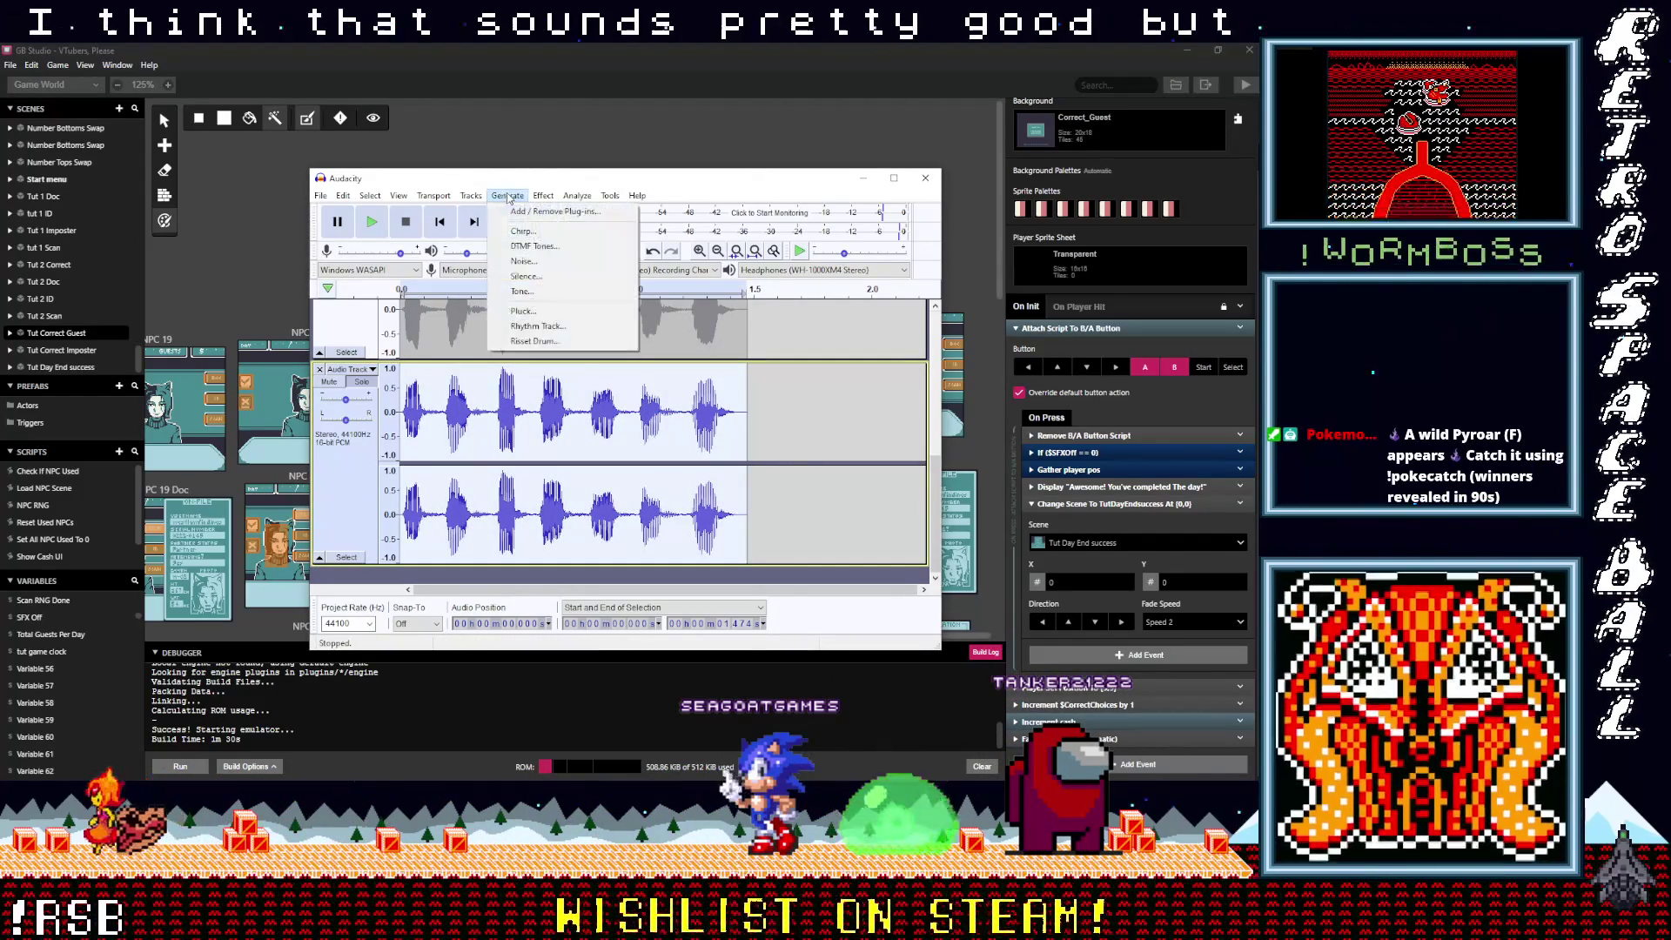
pyautogui.click(603, 375)
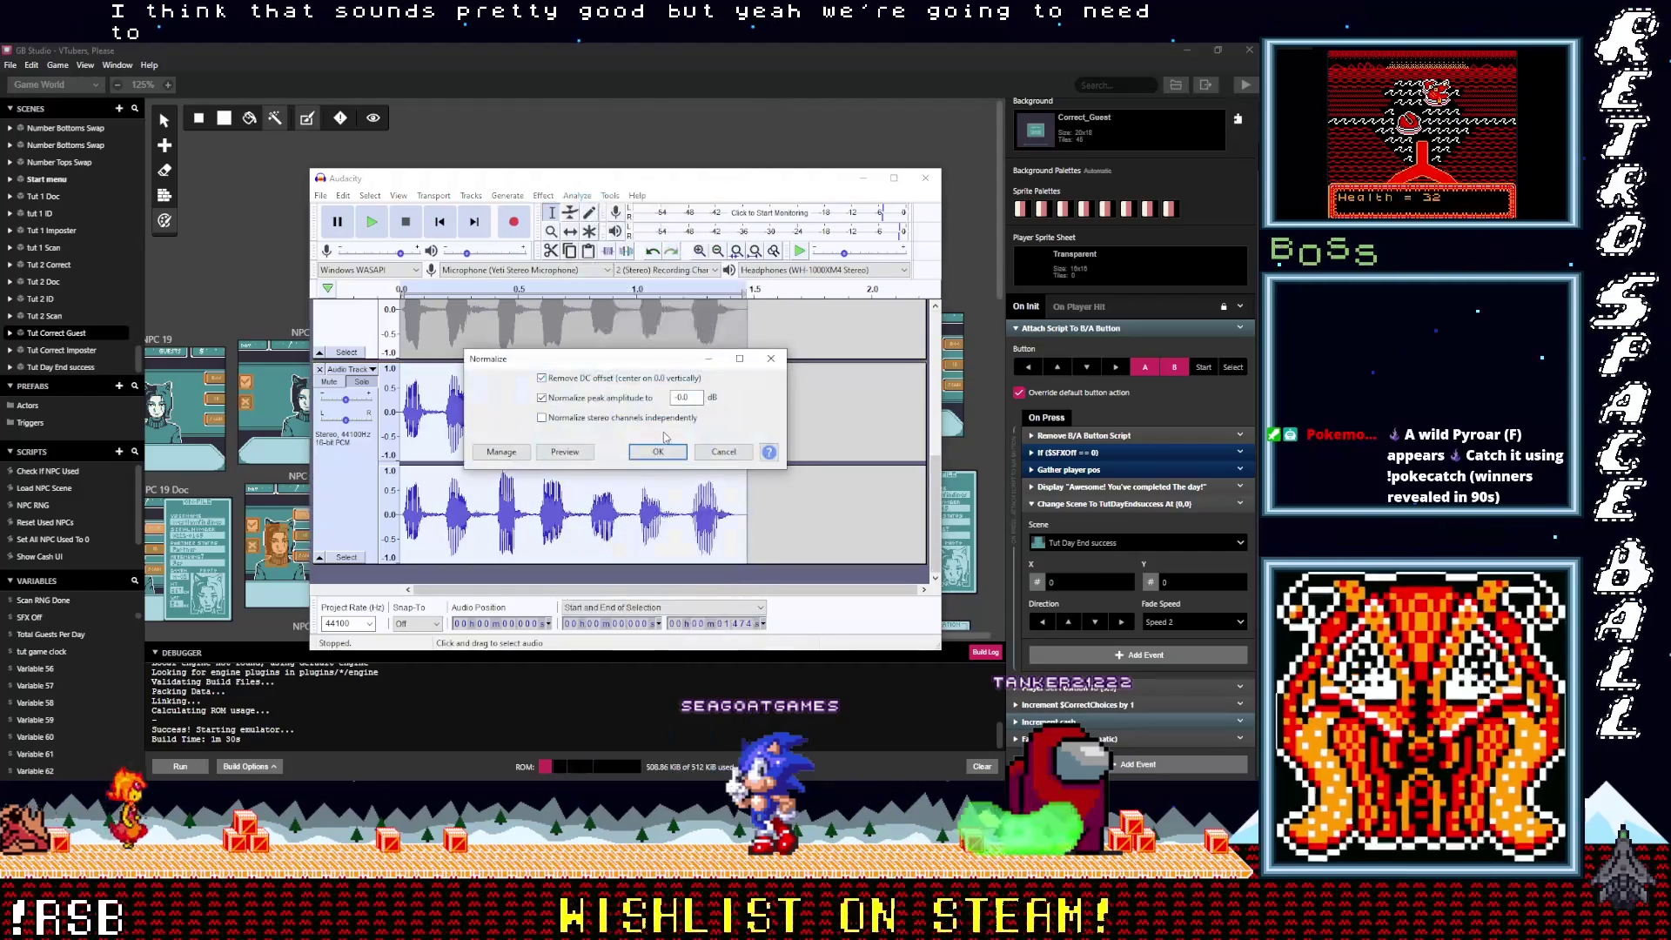
pyautogui.click(659, 449)
# Step: Compress the clip at threshold -51 dB and ratio 10:1, previewing before applying
pyautogui.click(478, 203)
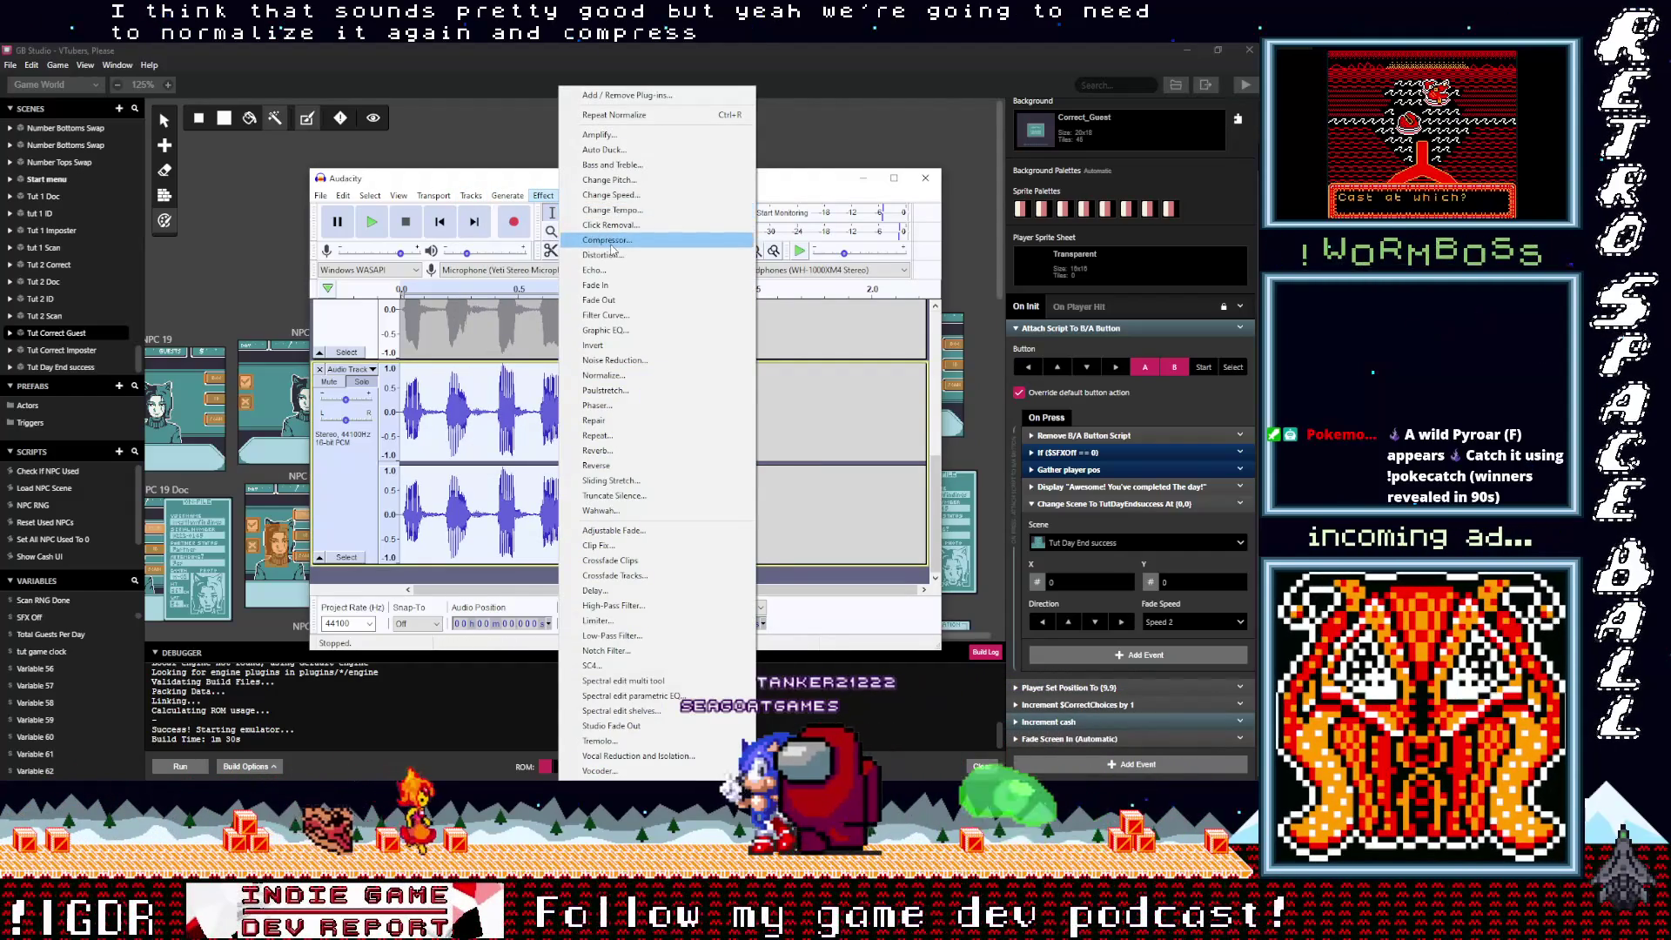
pyautogui.click(603, 239)
pyautogui.click(563, 568)
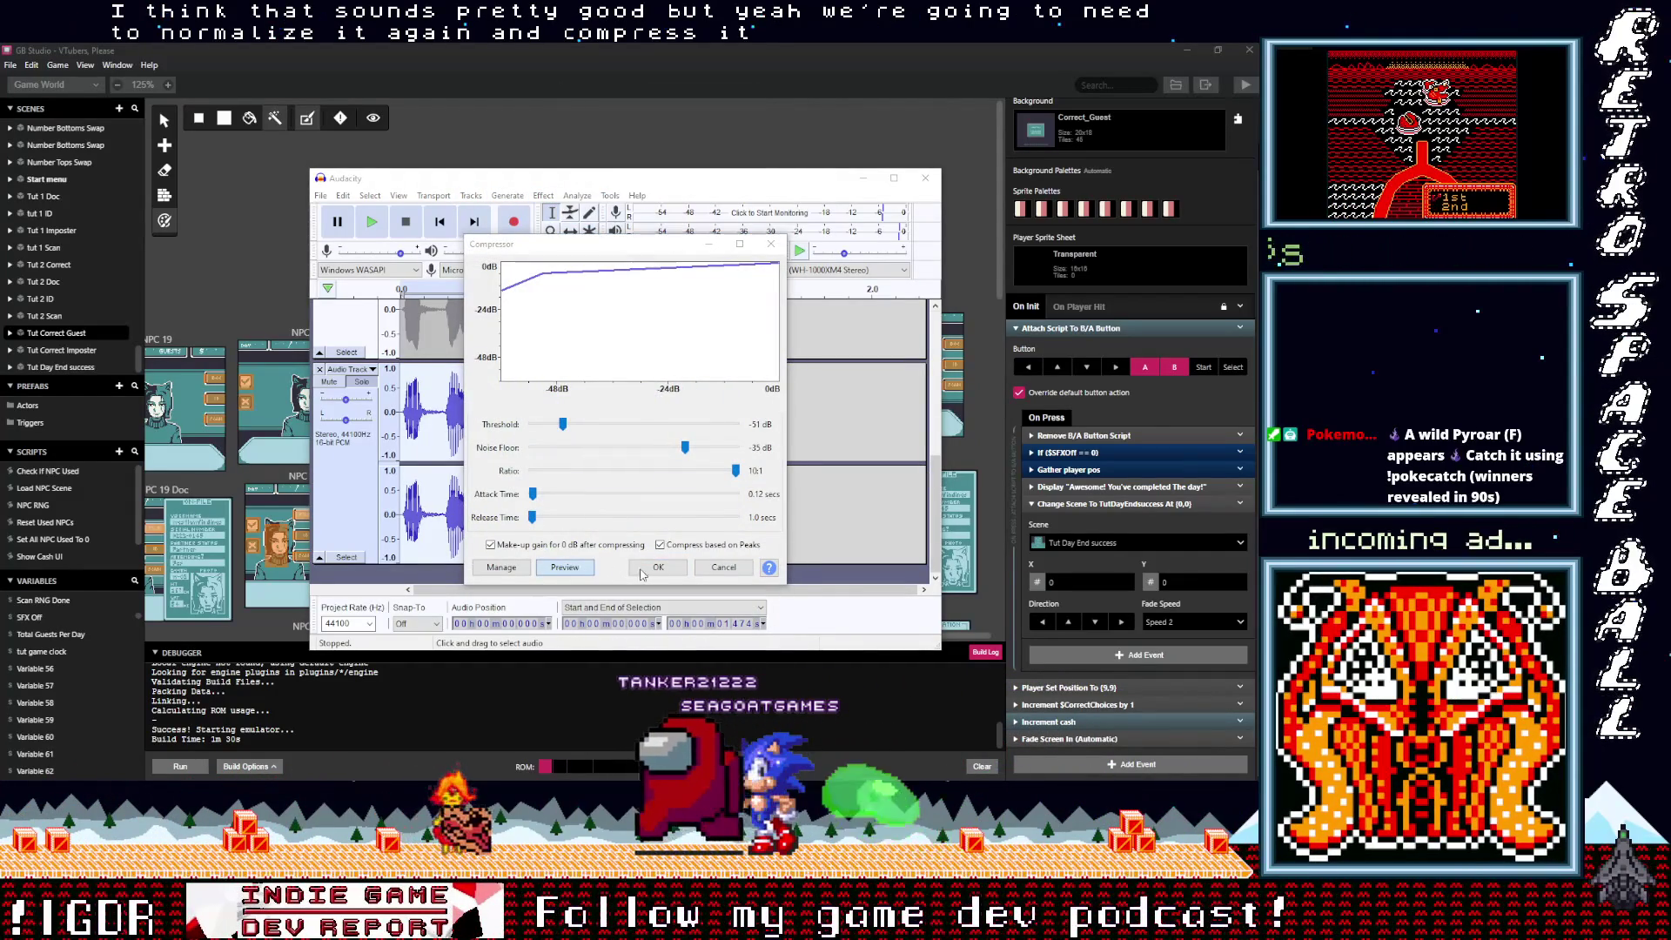
pyautogui.click(653, 569)
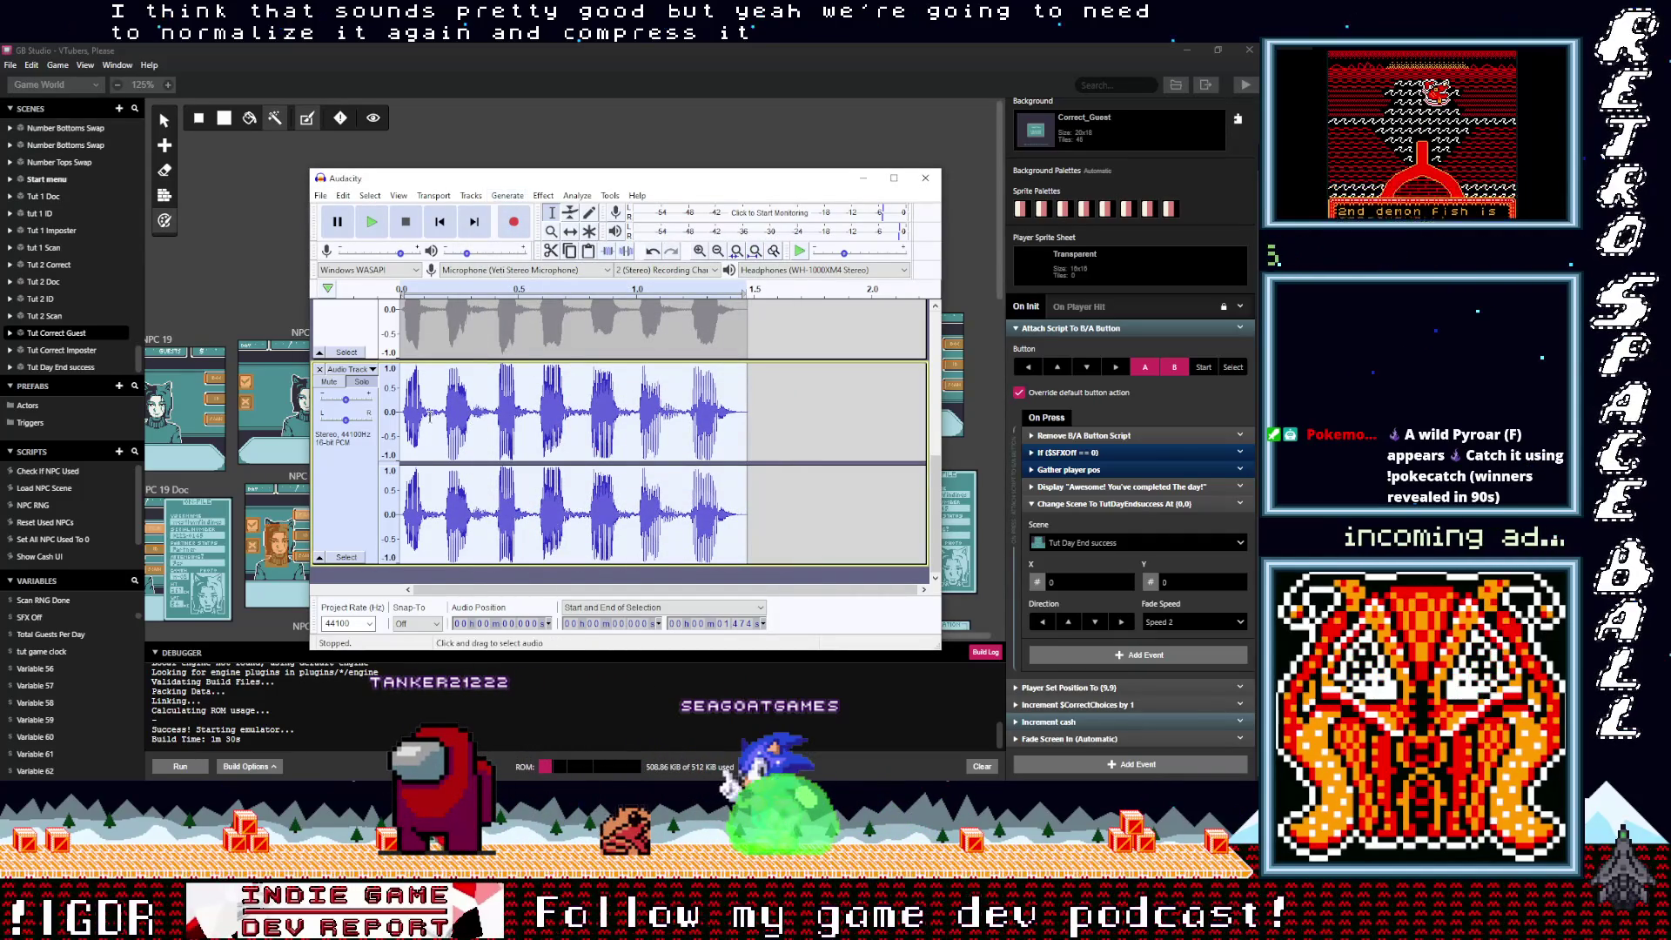
# Step: Apply the Compressor to the clip a second time
pyautogui.click(541, 195)
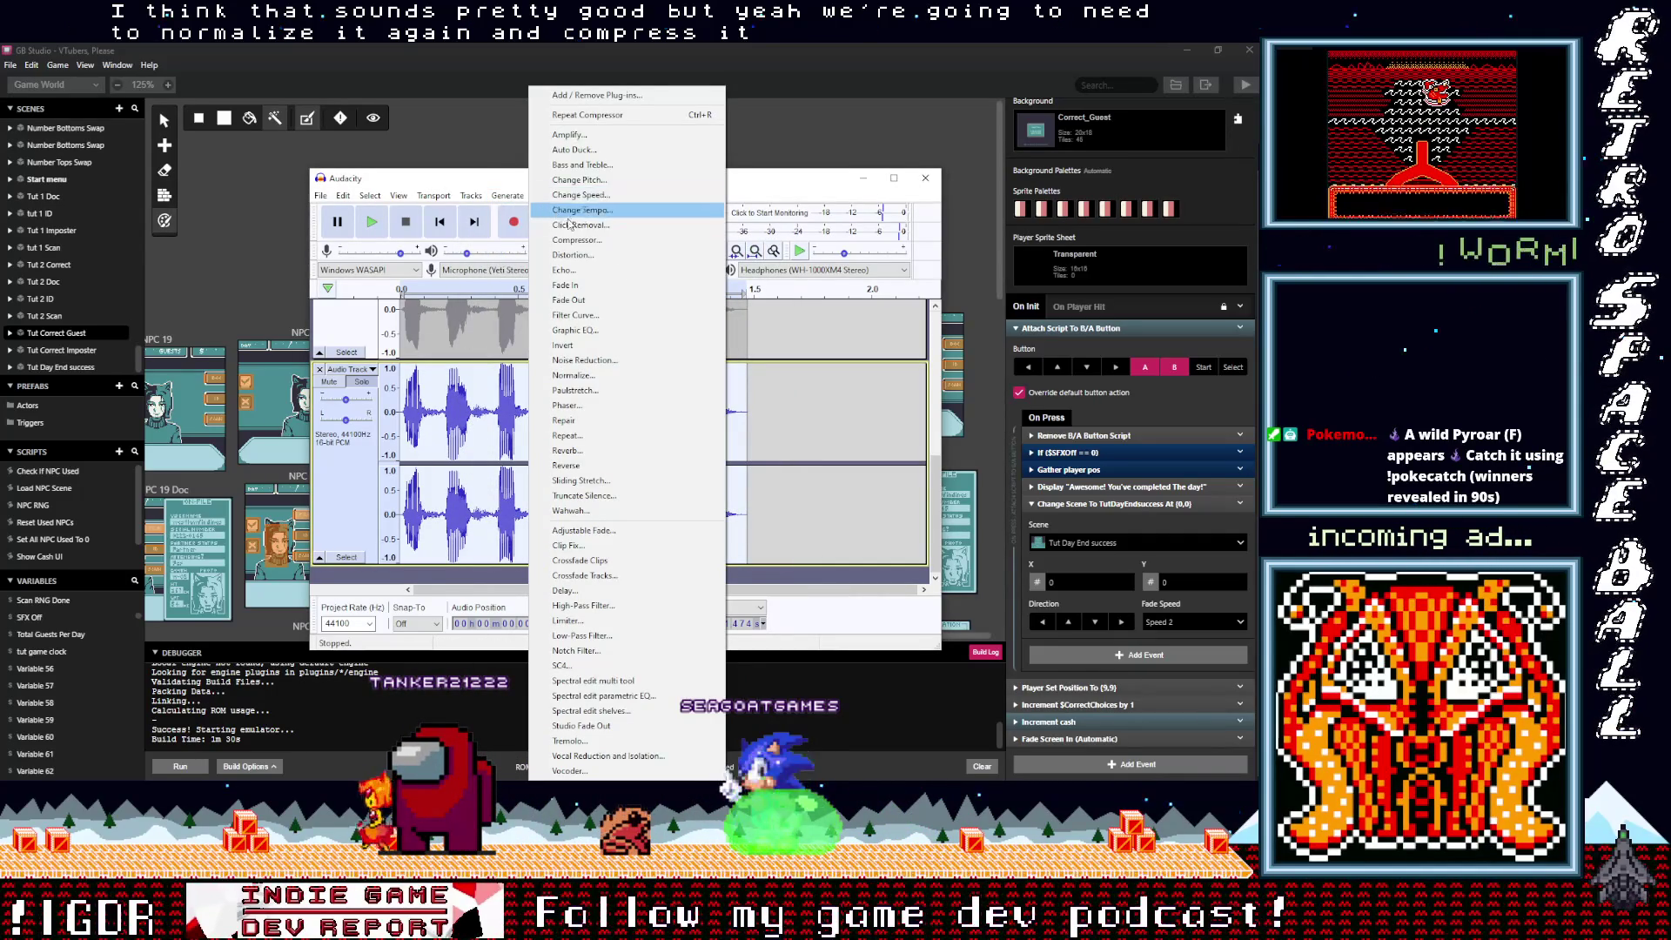
pyautogui.click(576, 240)
pyautogui.click(653, 569)
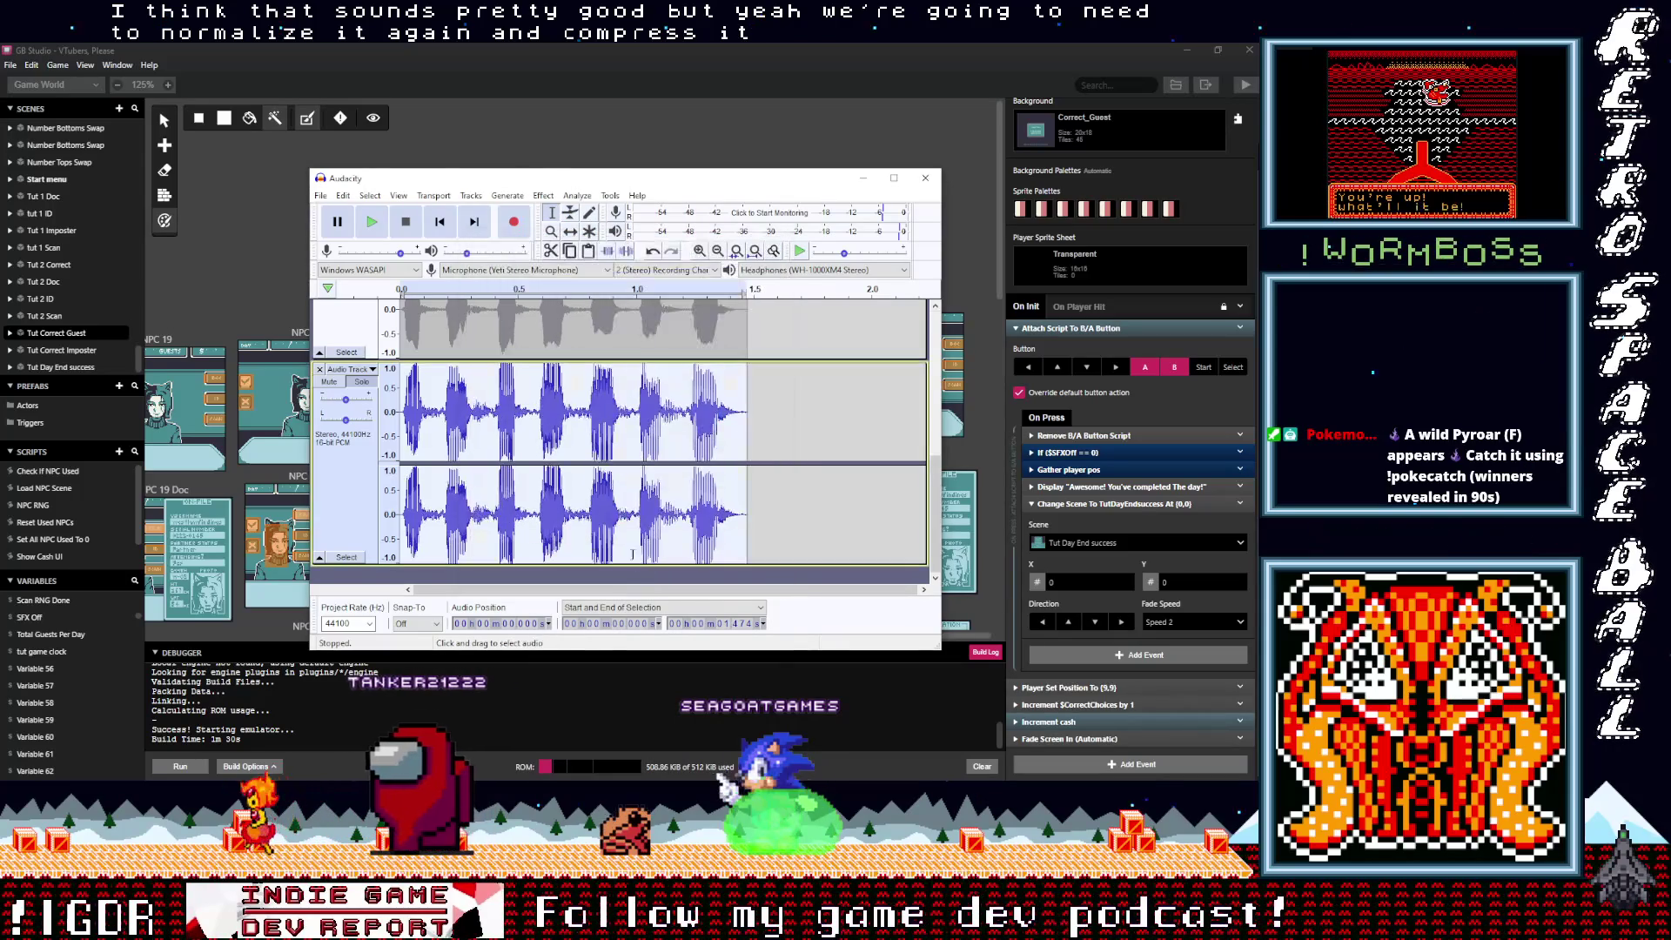
pyautogui.click(542, 195)
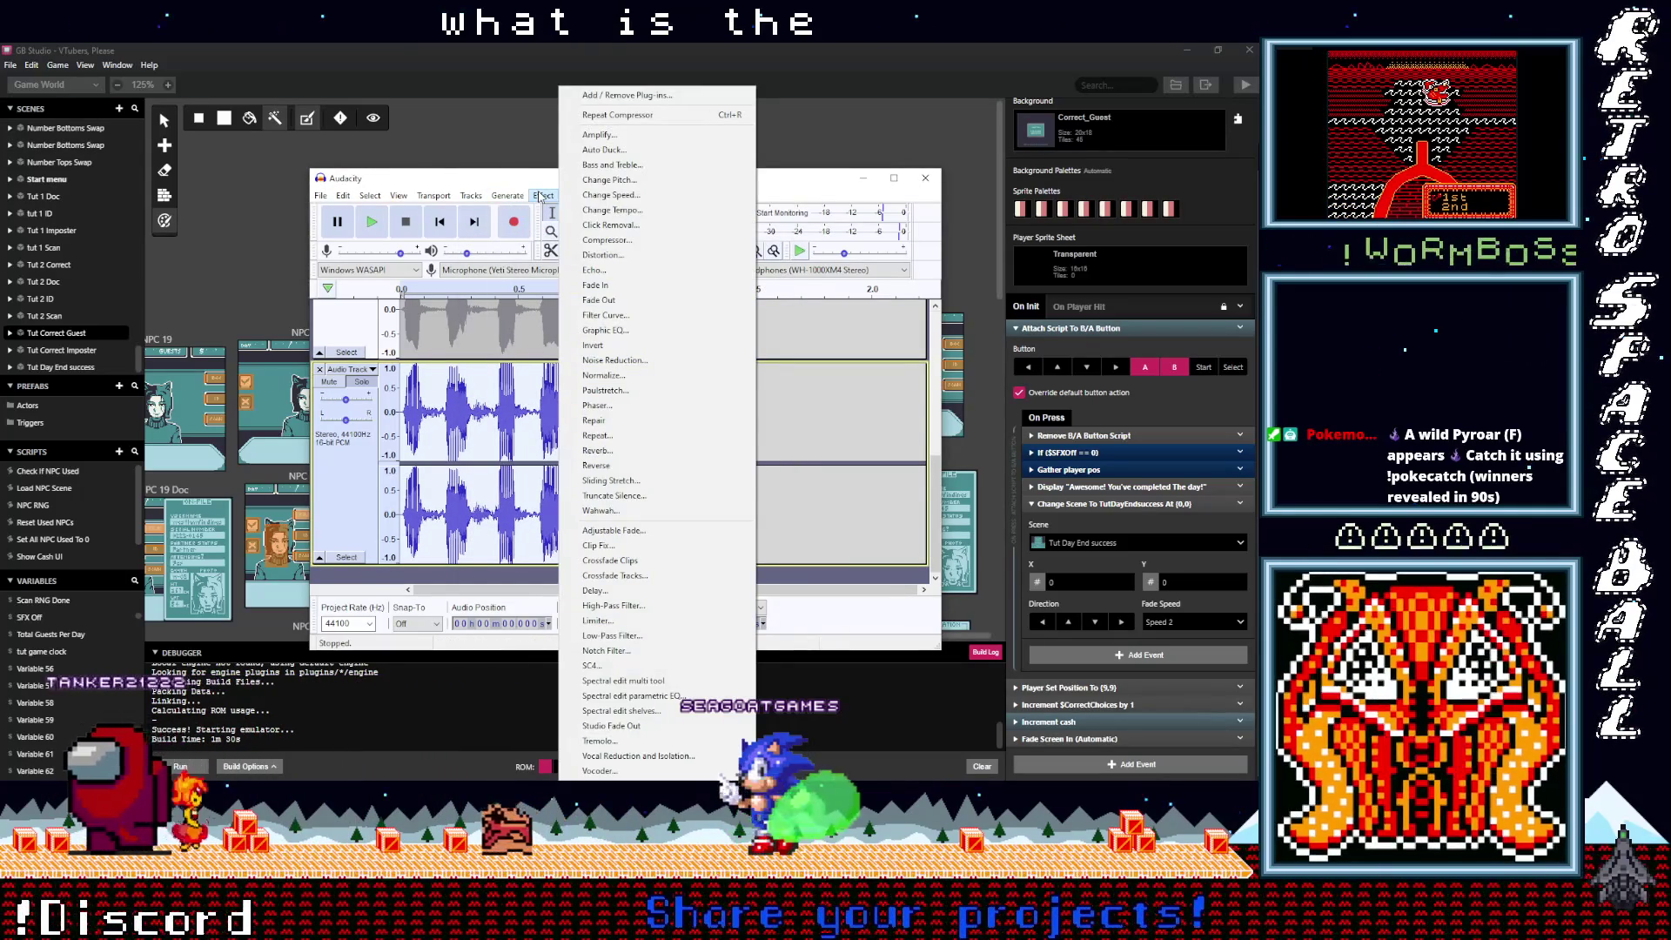
pyautogui.click(525, 186)
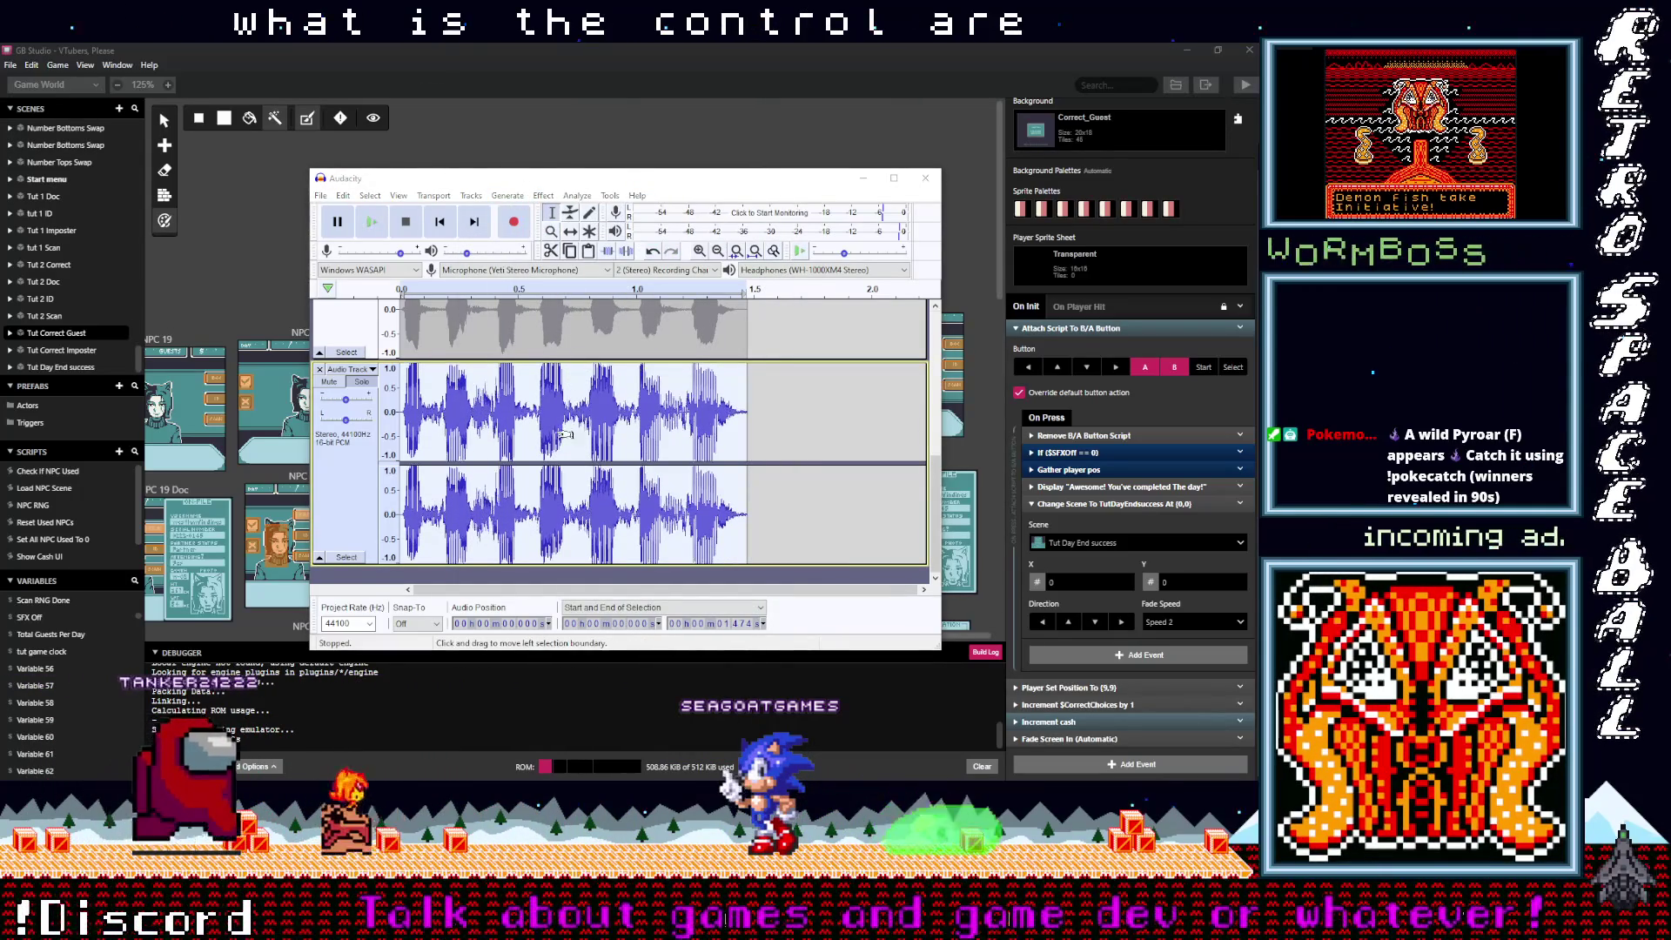
# Step: Play the processed clip from its start a few times to audition it
pyautogui.click(454, 224)
pyautogui.press('space')
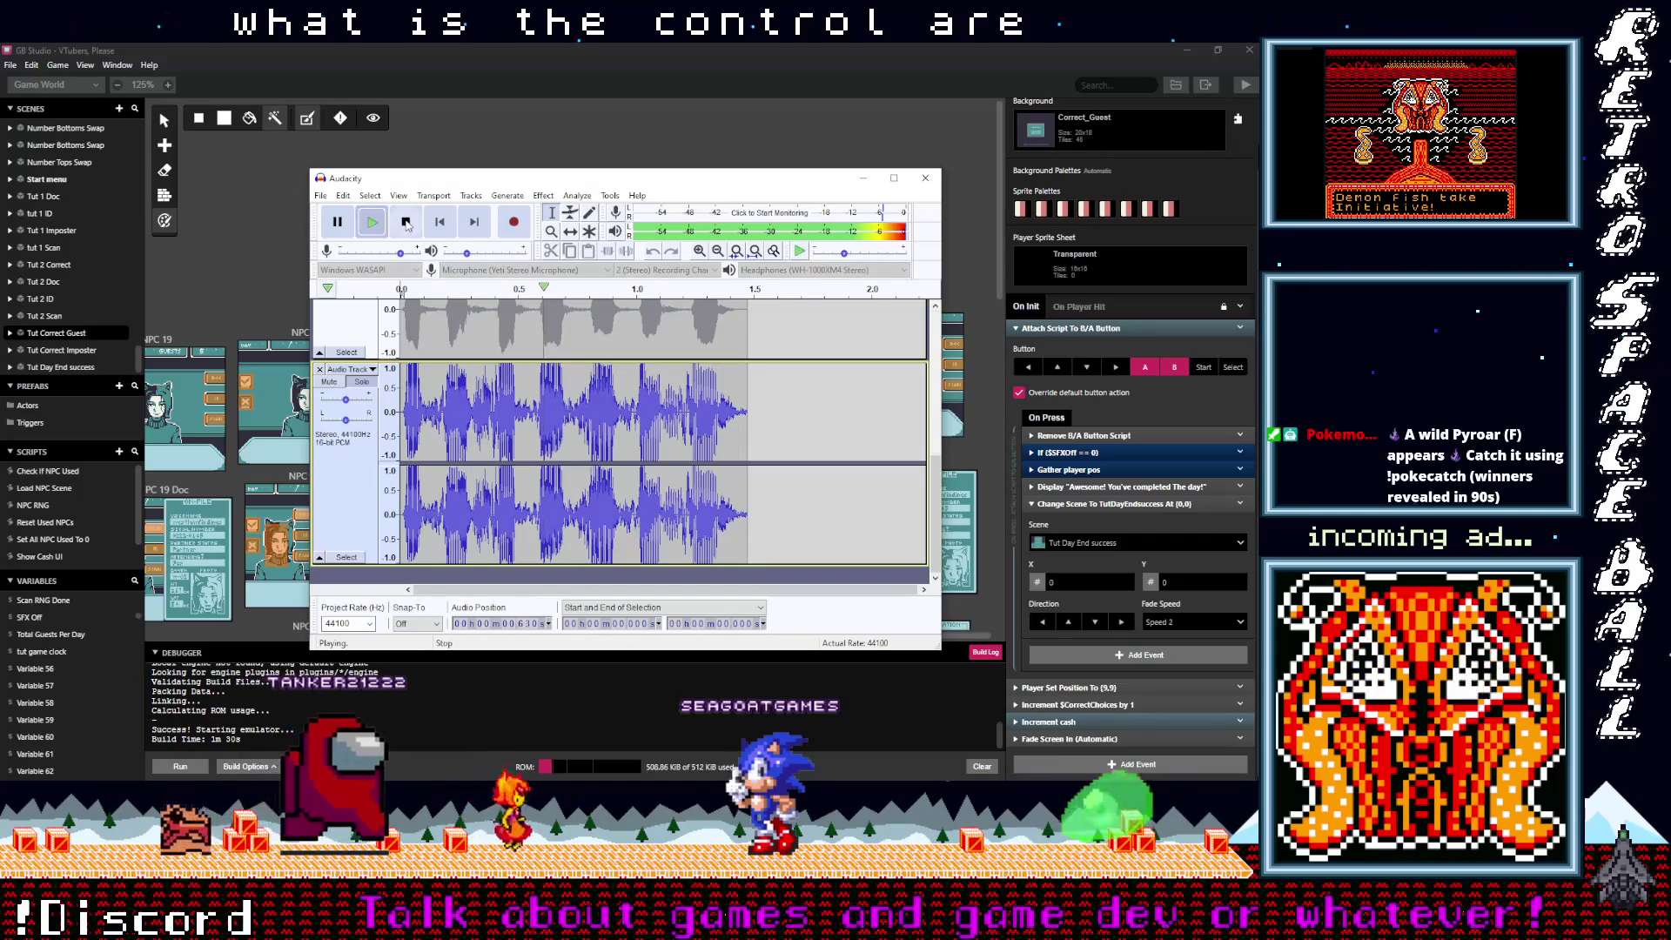
pyautogui.click(414, 225)
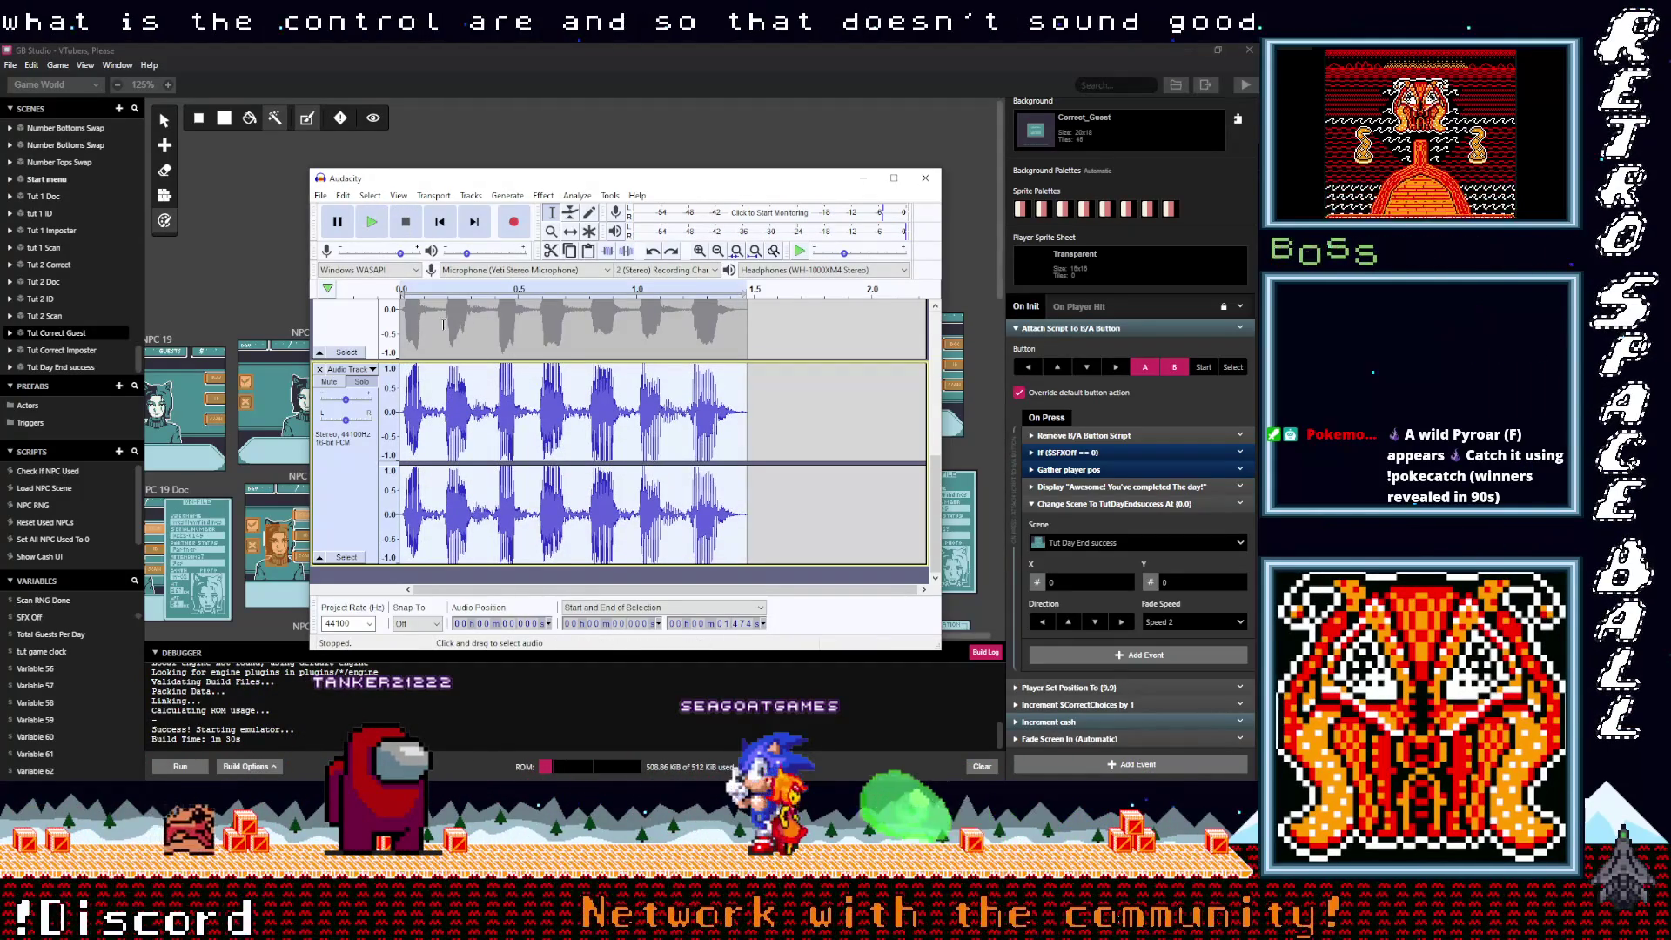
pyautogui.click(371, 224)
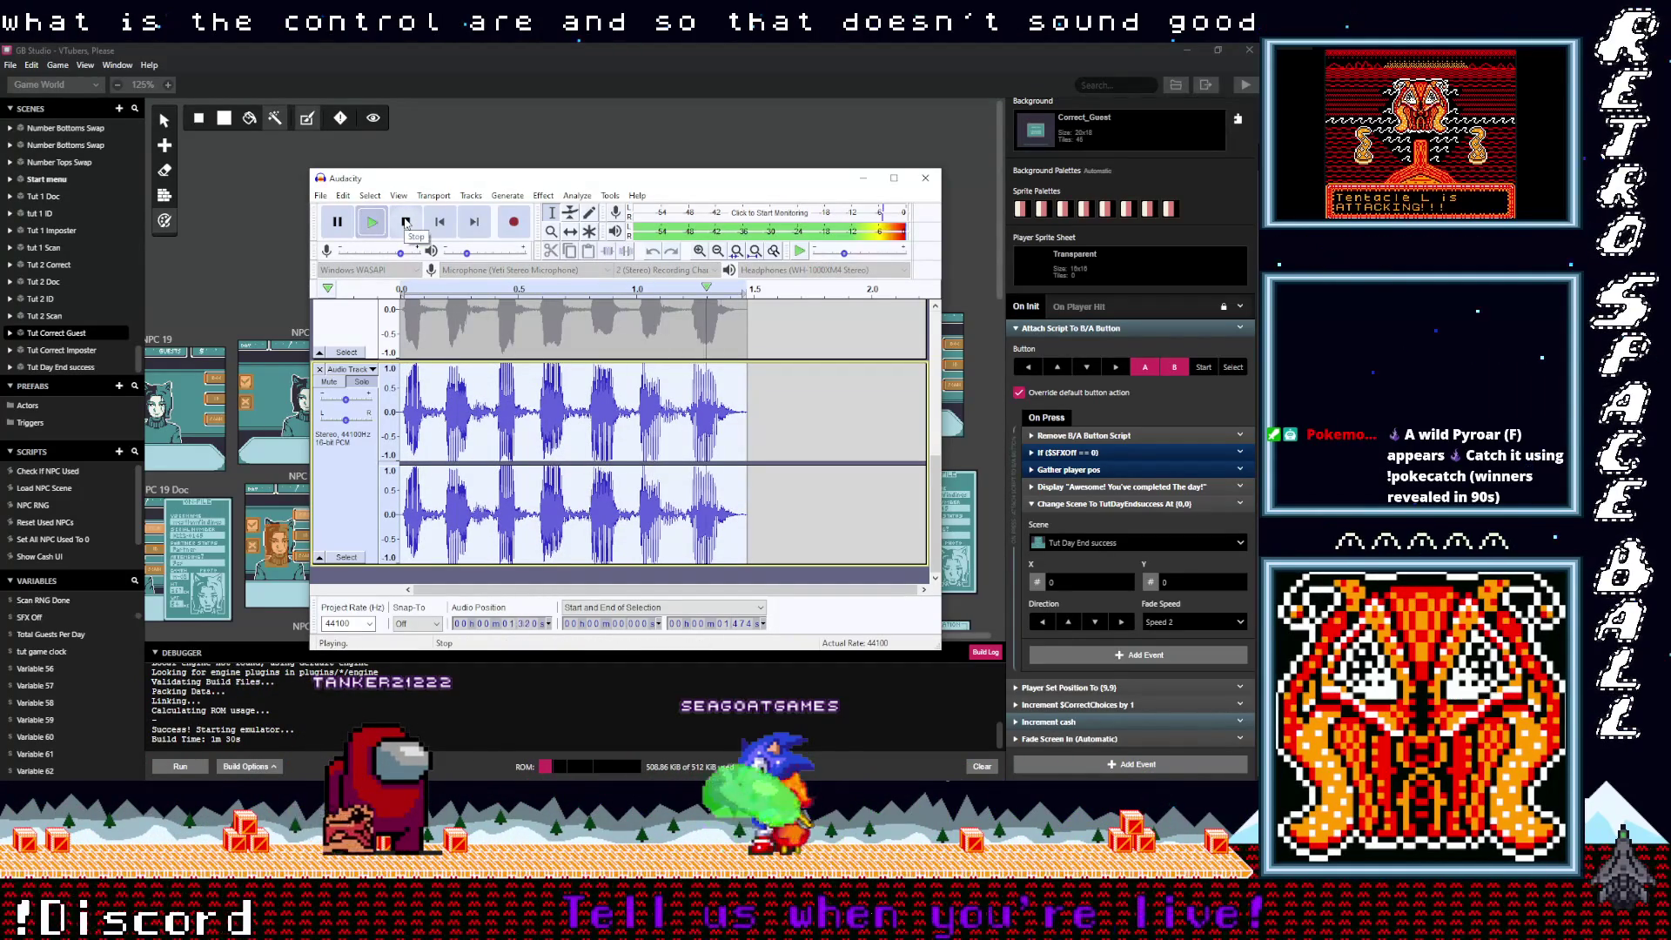
pyautogui.click(379, 226)
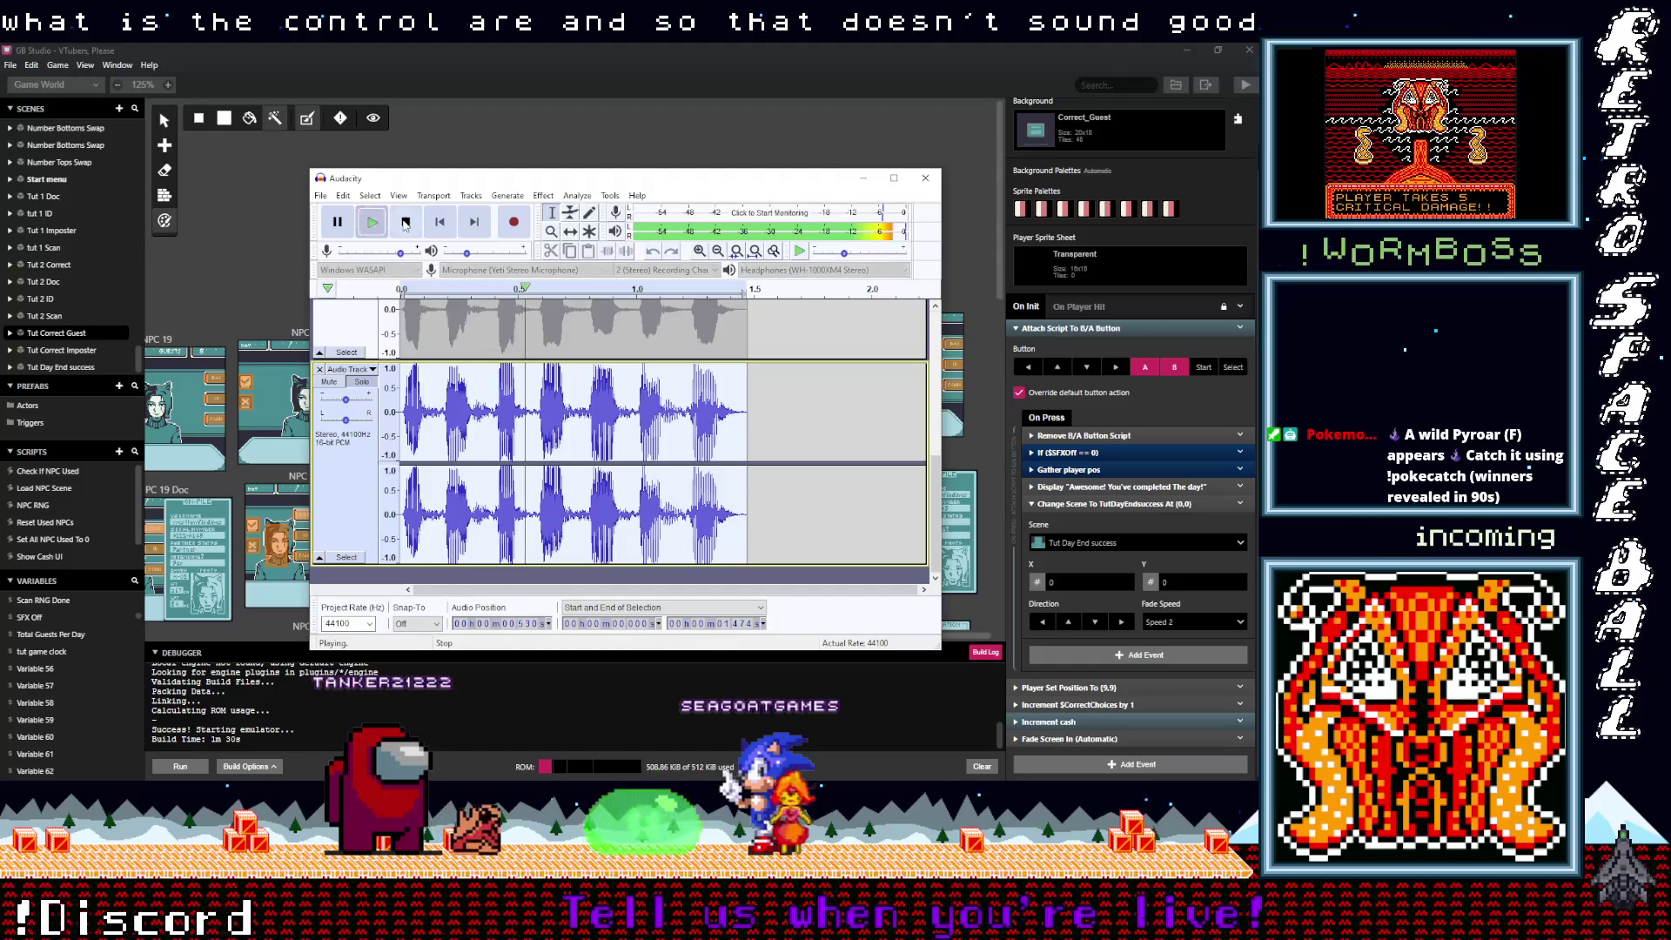
# Step: Select the clip's opening, from the 0.18 s point back to the start
pyautogui.scroll(5, 532, 461)
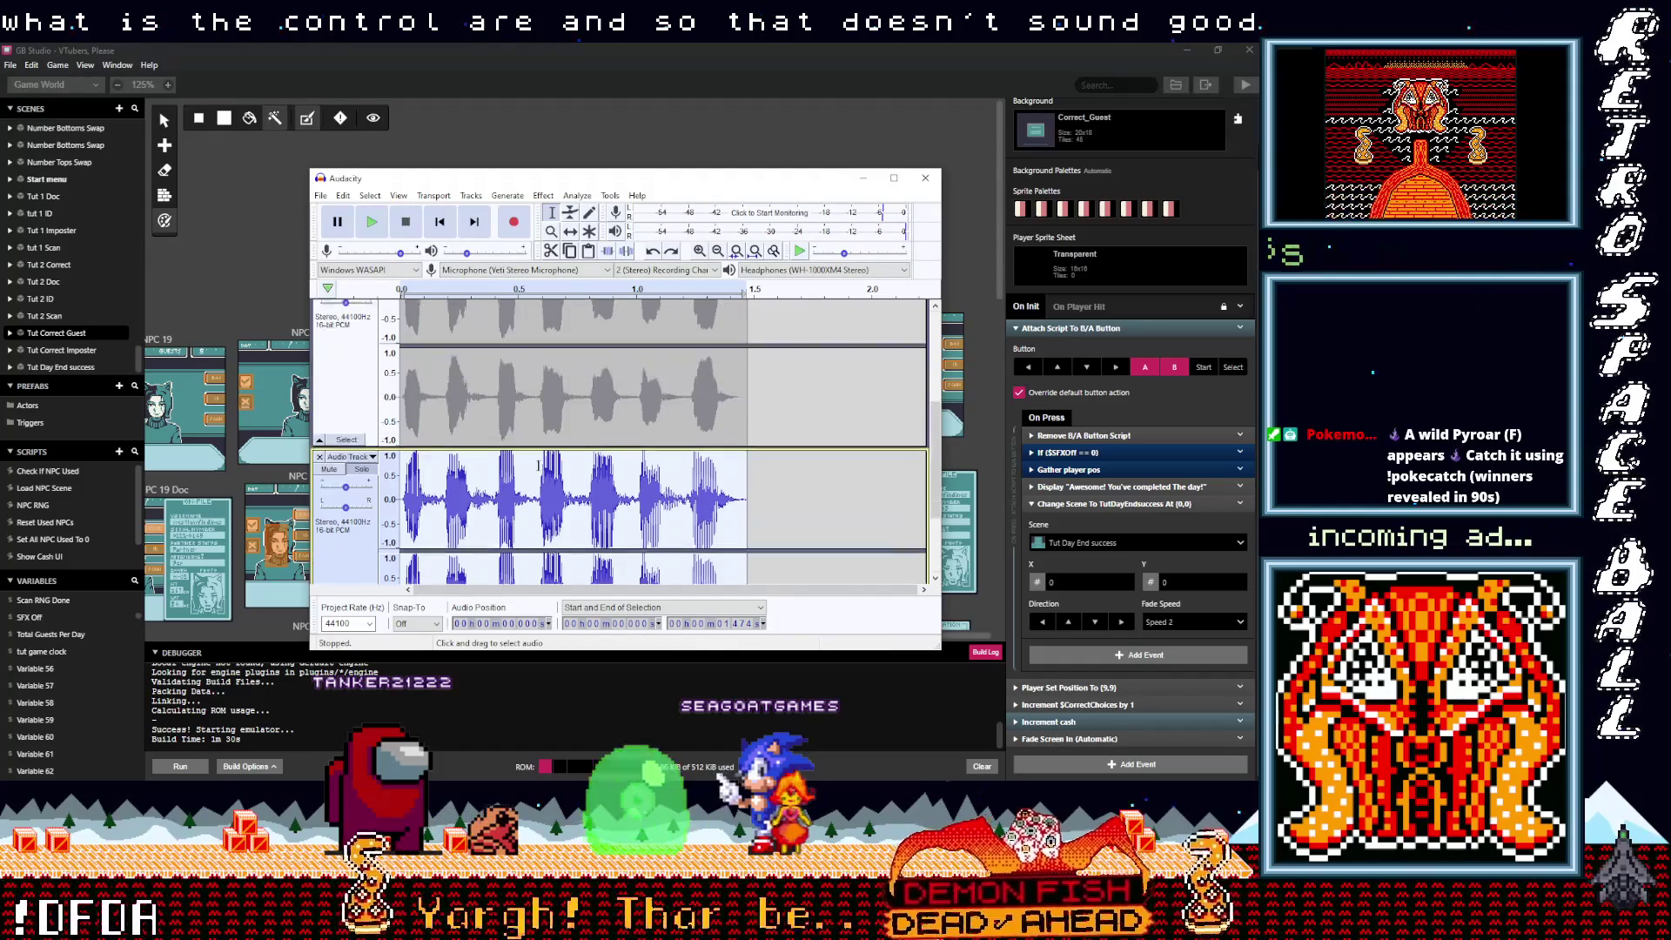
pyautogui.scroll(-3, 530, 467)
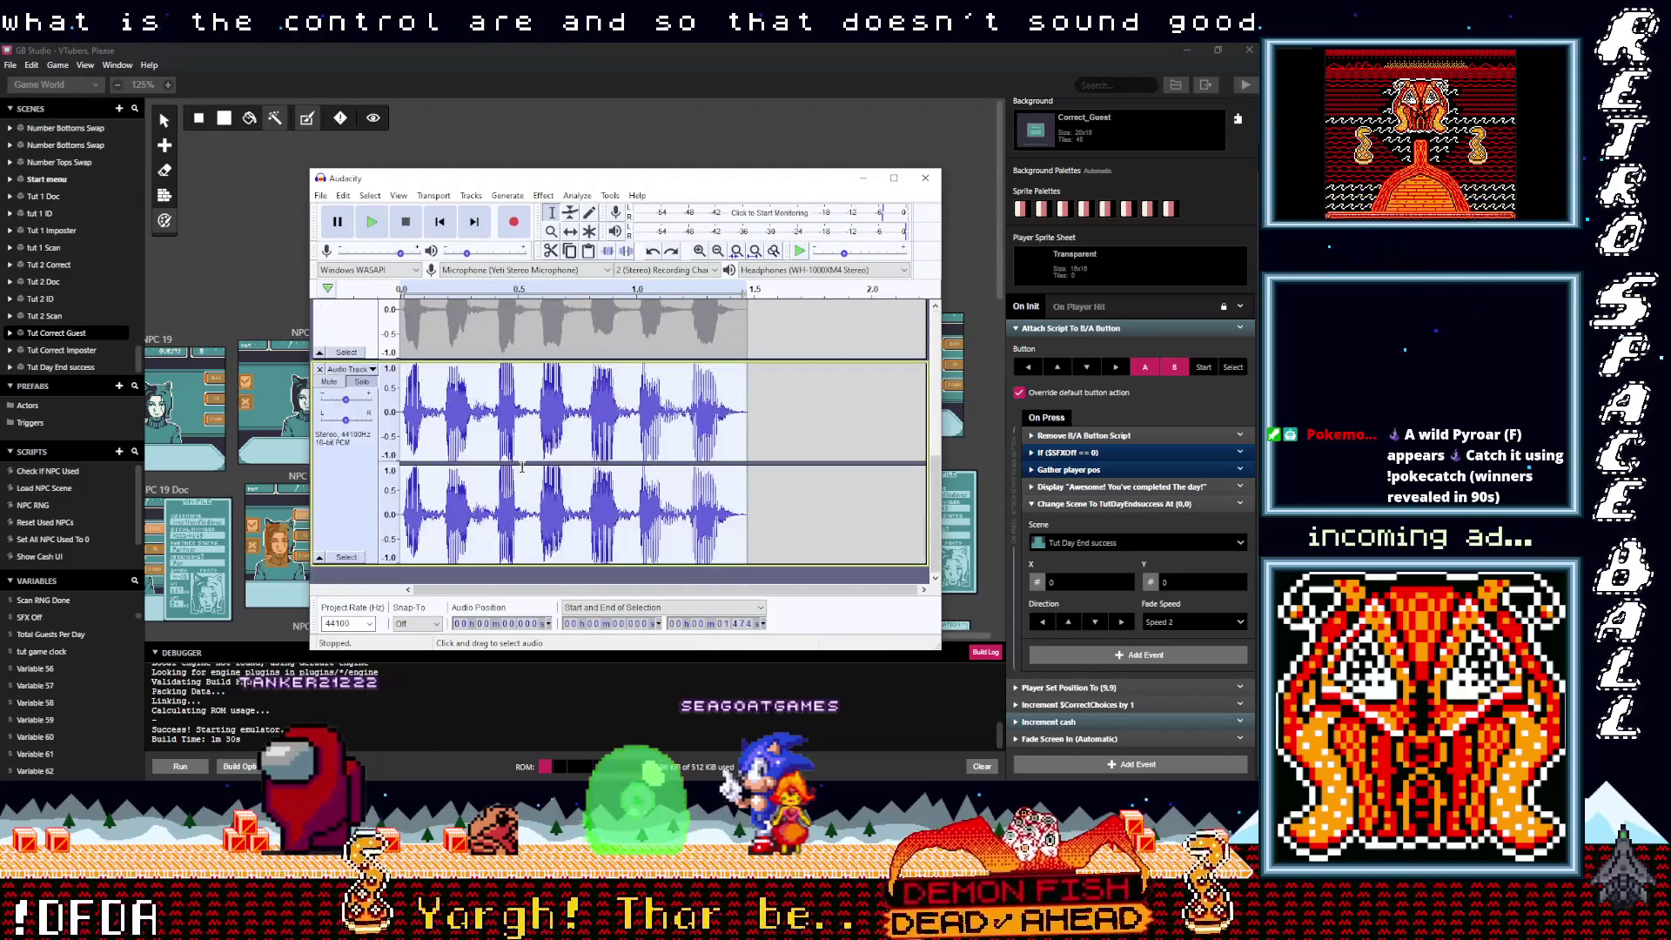
pyautogui.click(443, 406)
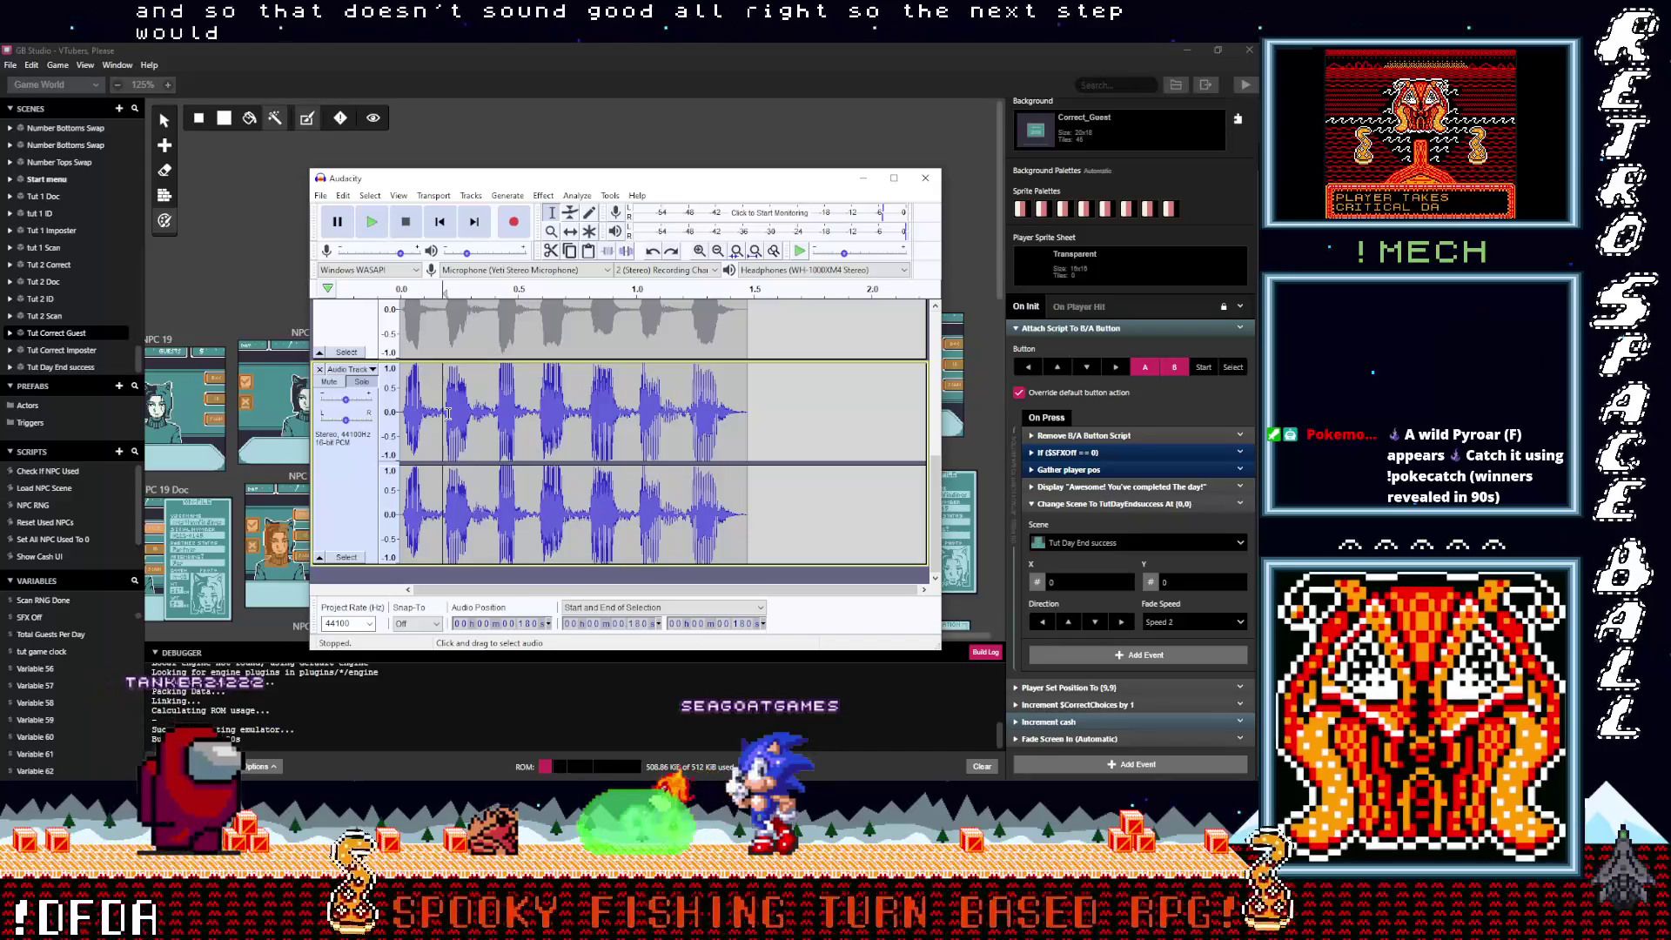
pyautogui.scroll(5, 446, 425)
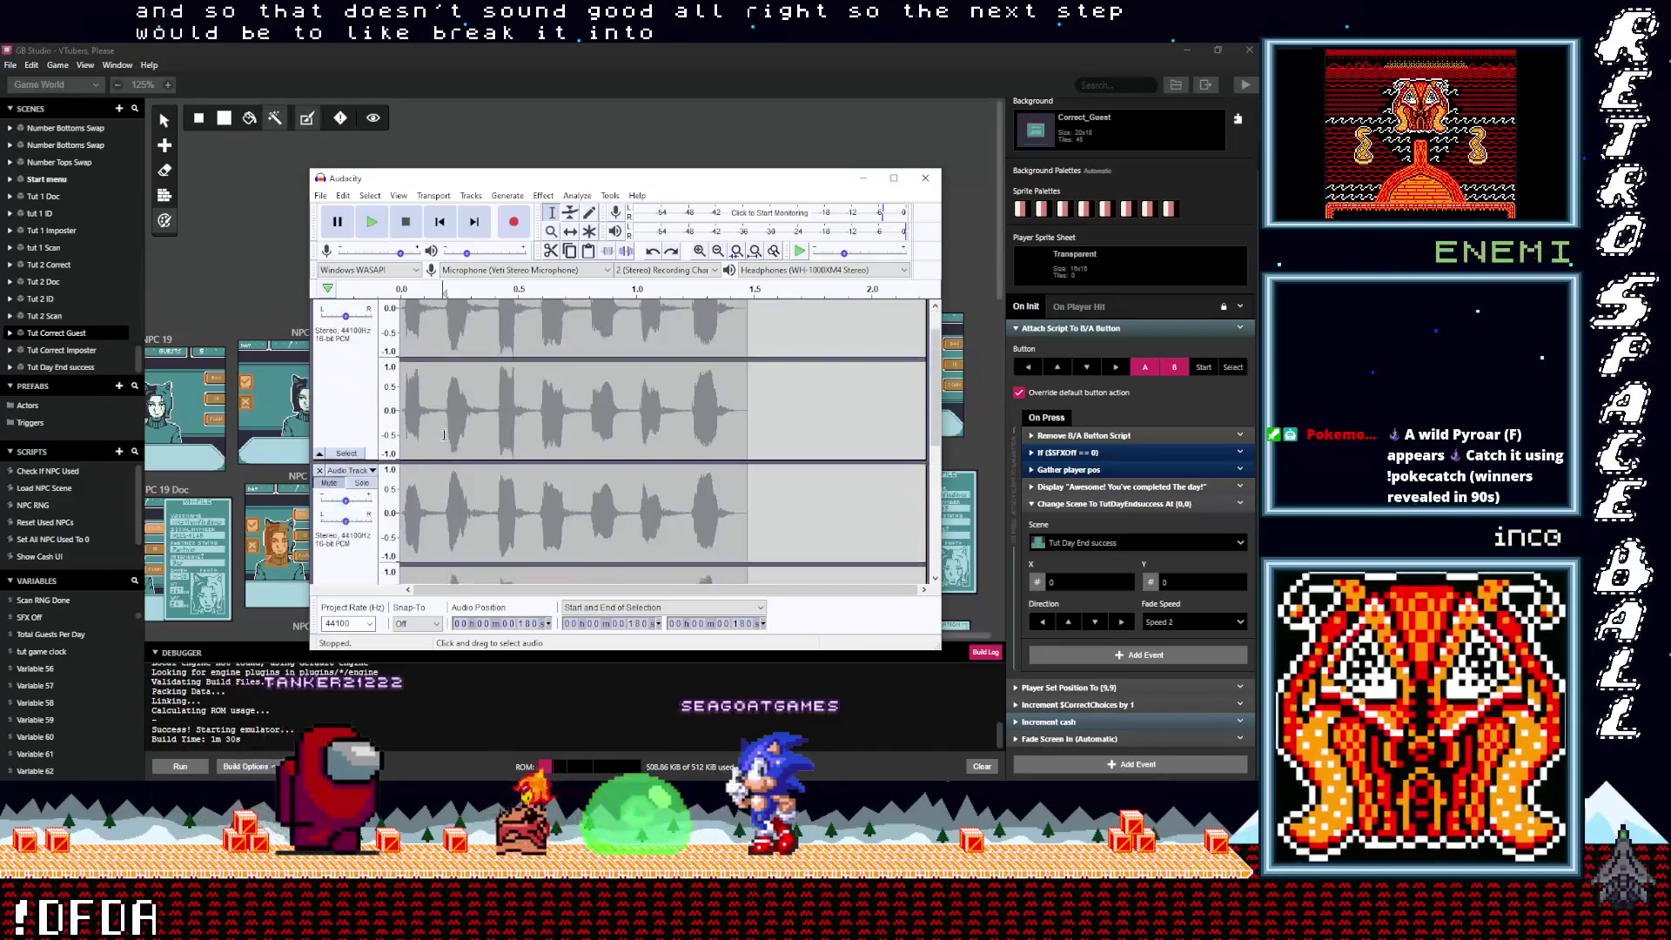
pyautogui.scroll(-4, 444, 434)
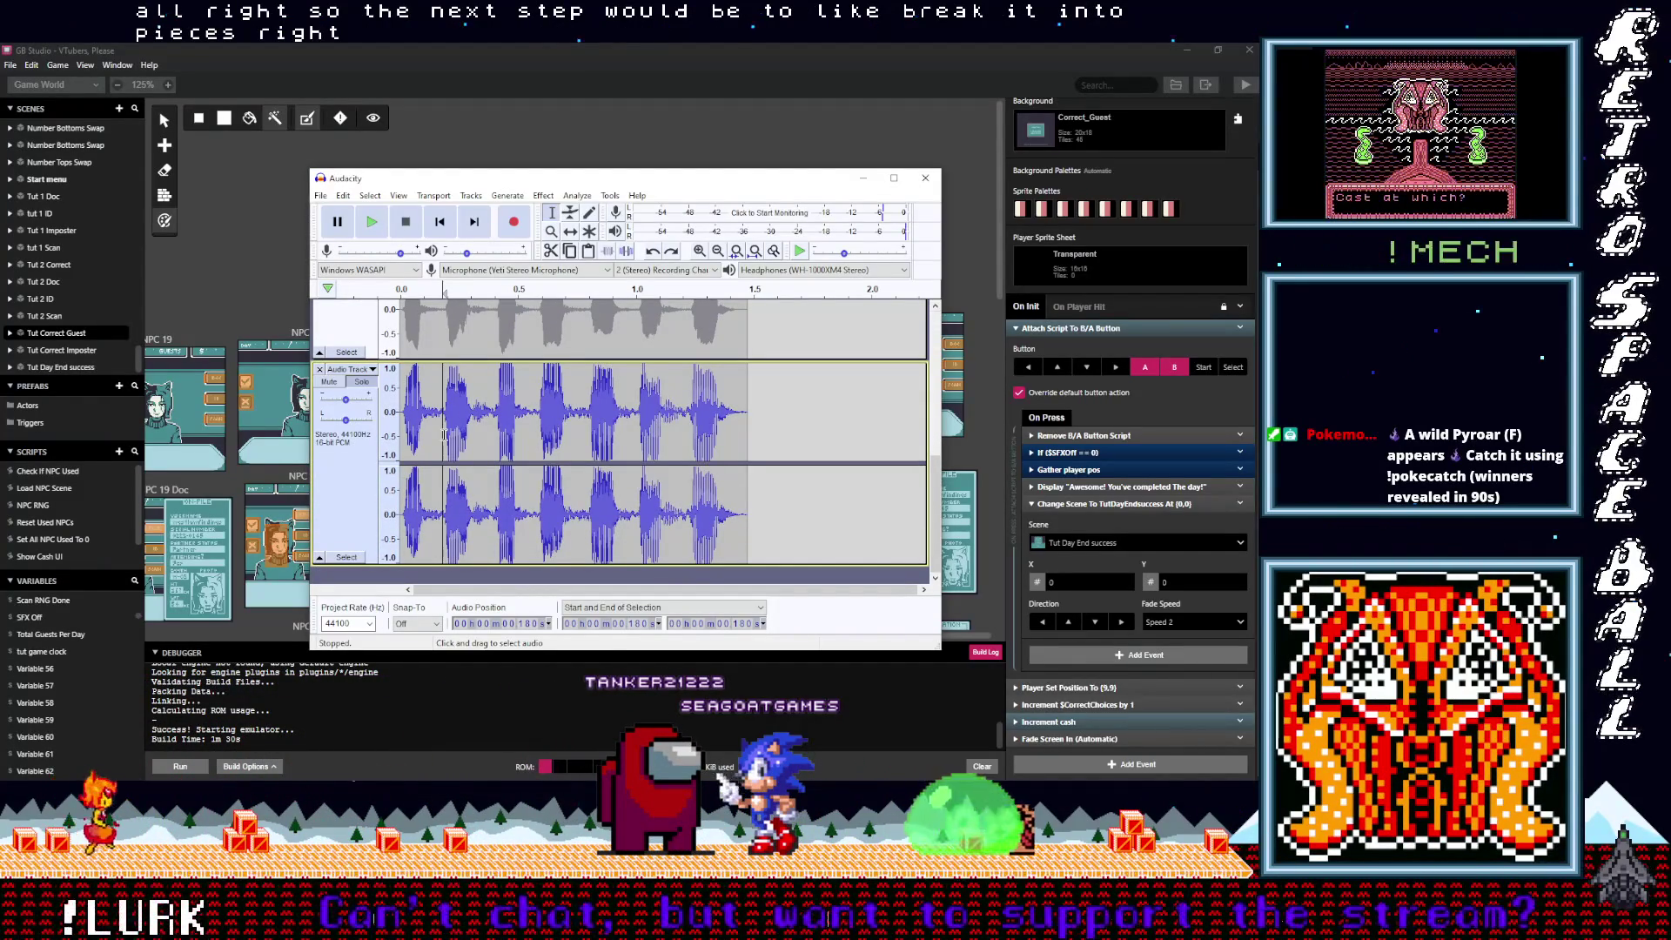
pyautogui.scroll(3, 440, 436)
pyautogui.scroll(-3, 438, 437)
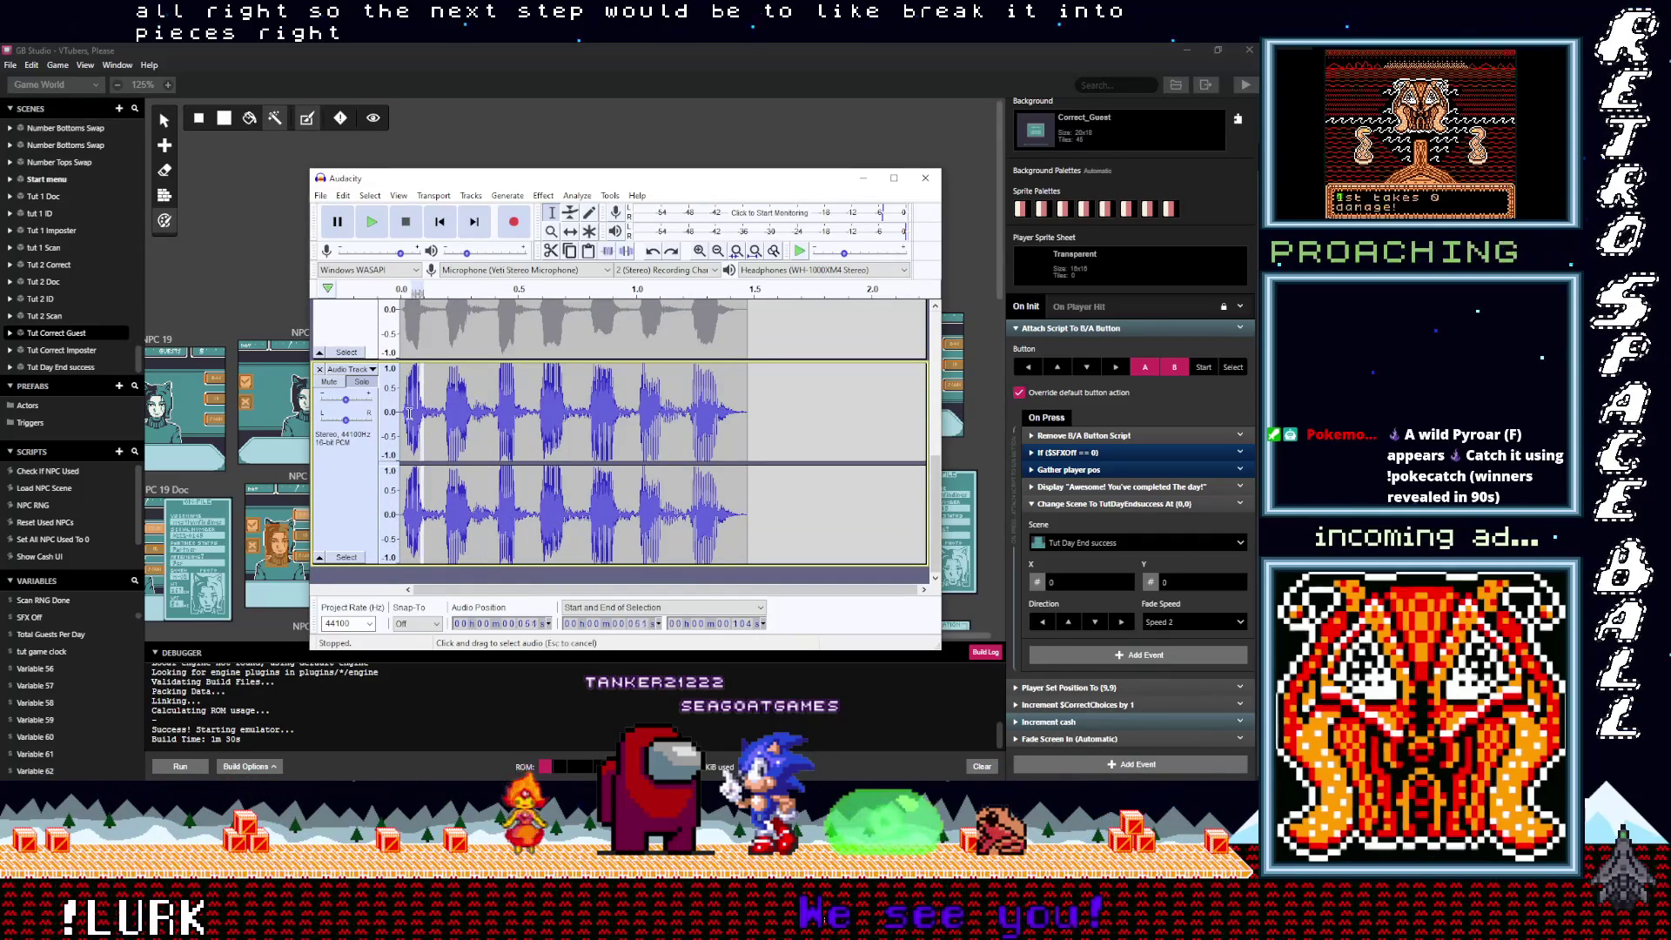
pyautogui.hotkey('shift', 'Home')
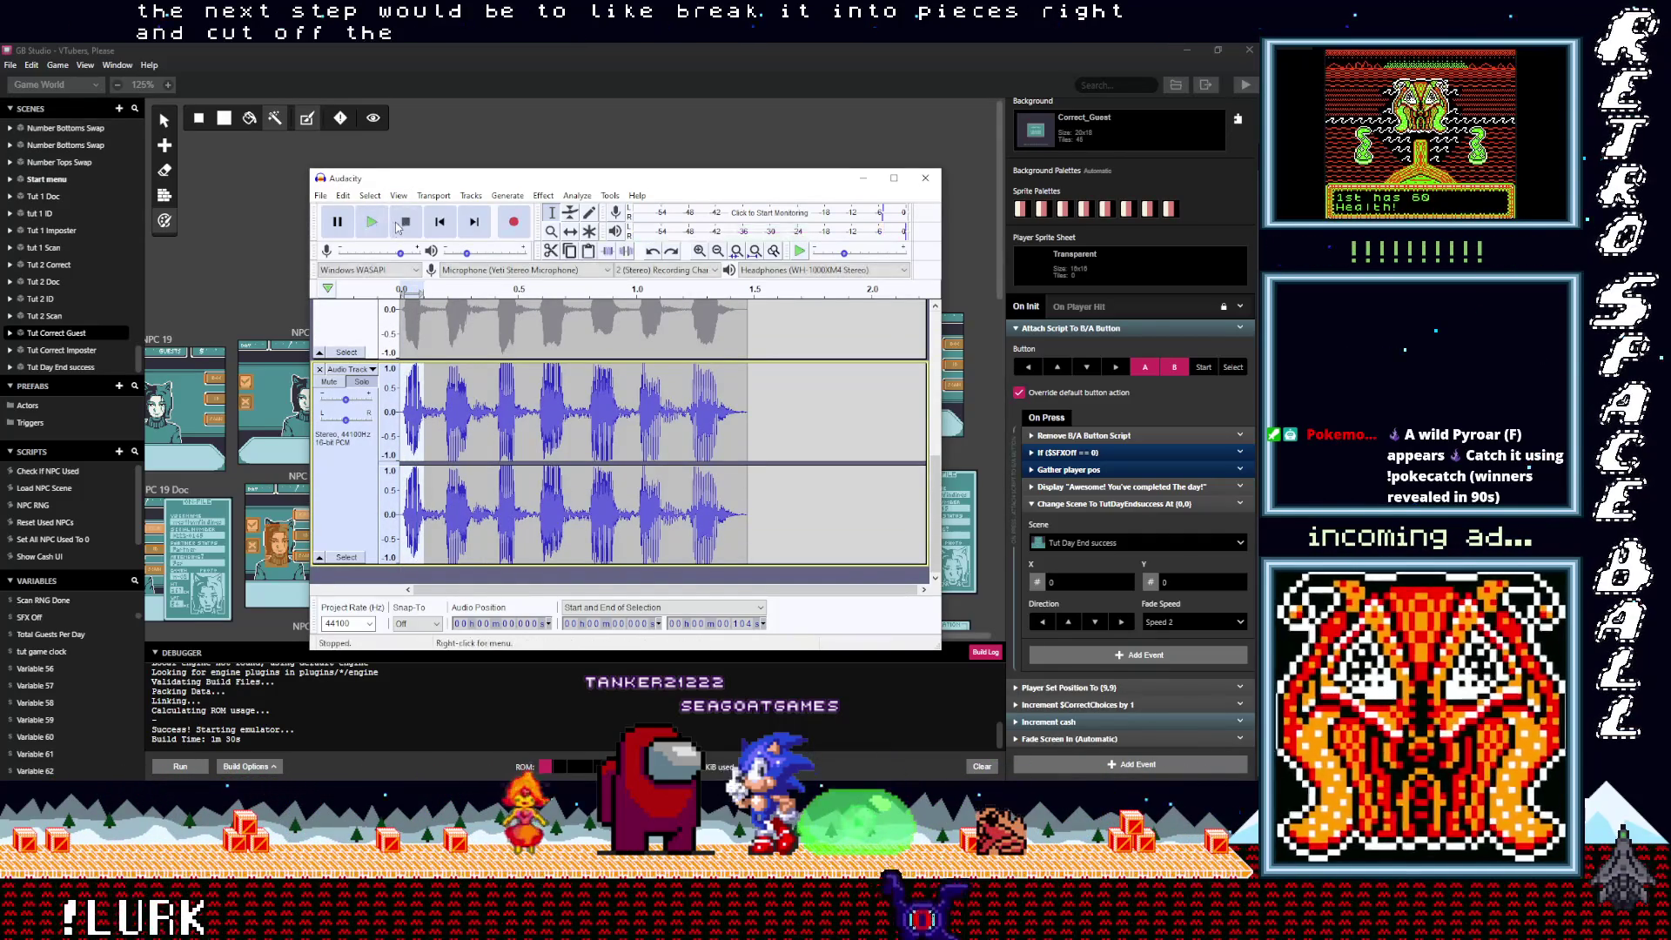
# Step: Play the selected opening, zoom in, and trim the selection start to 0.012 s
pyautogui.click(378, 226)
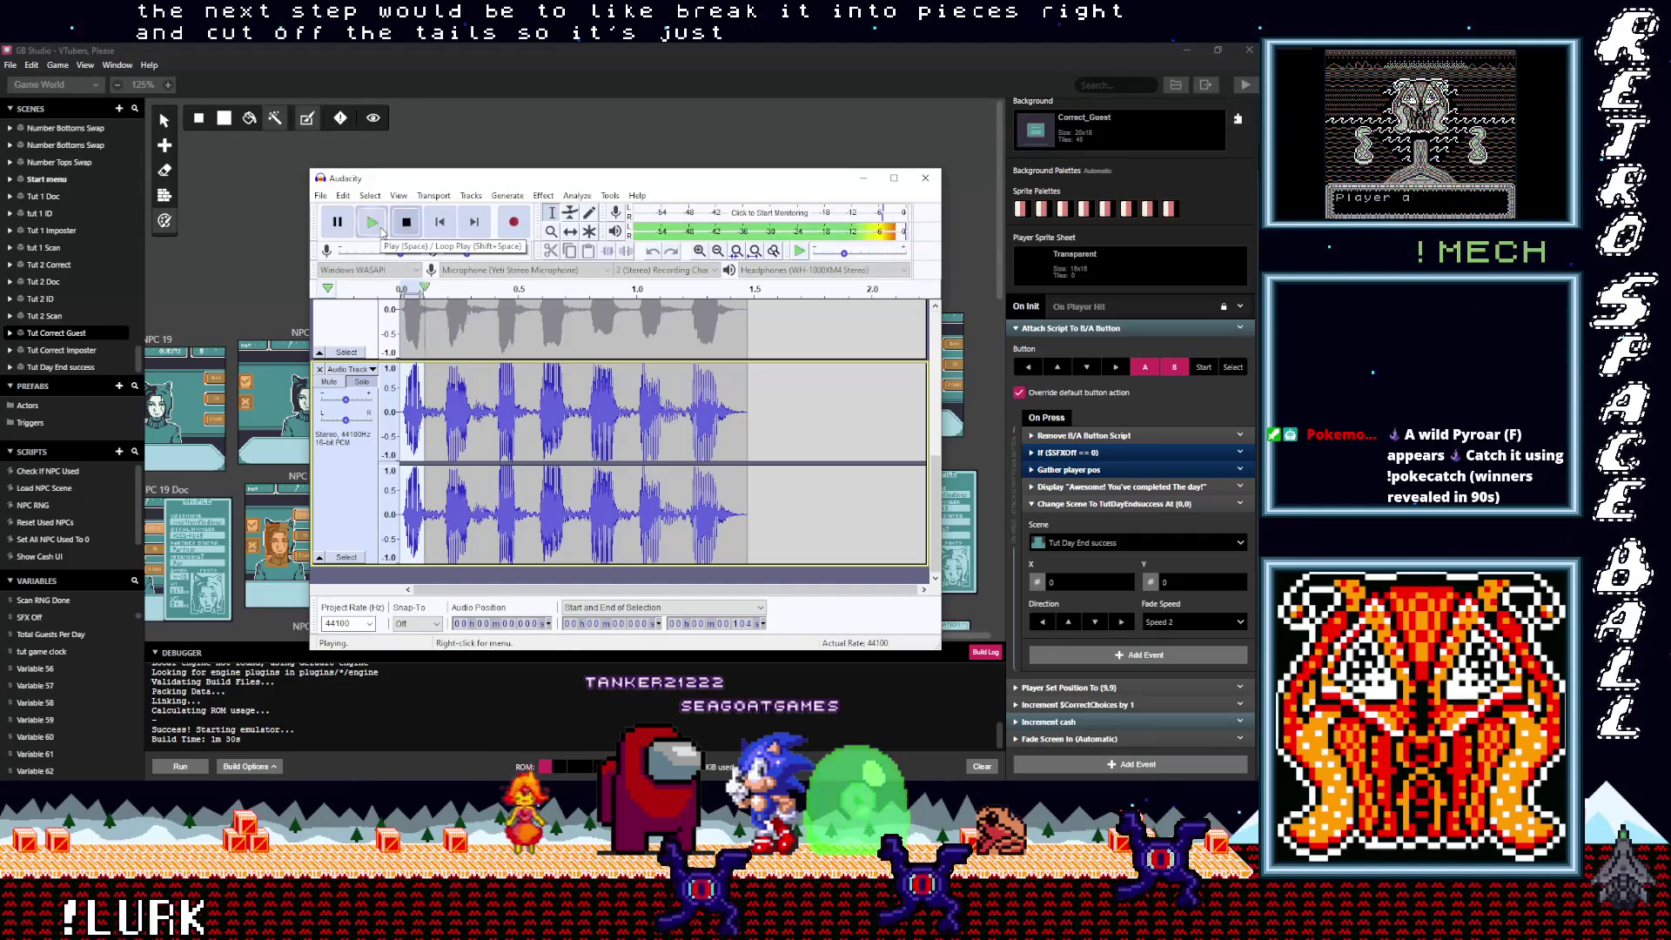
pyautogui.hotkey('ctrl', '1')
pyautogui.hotkey('ctrl', '1')
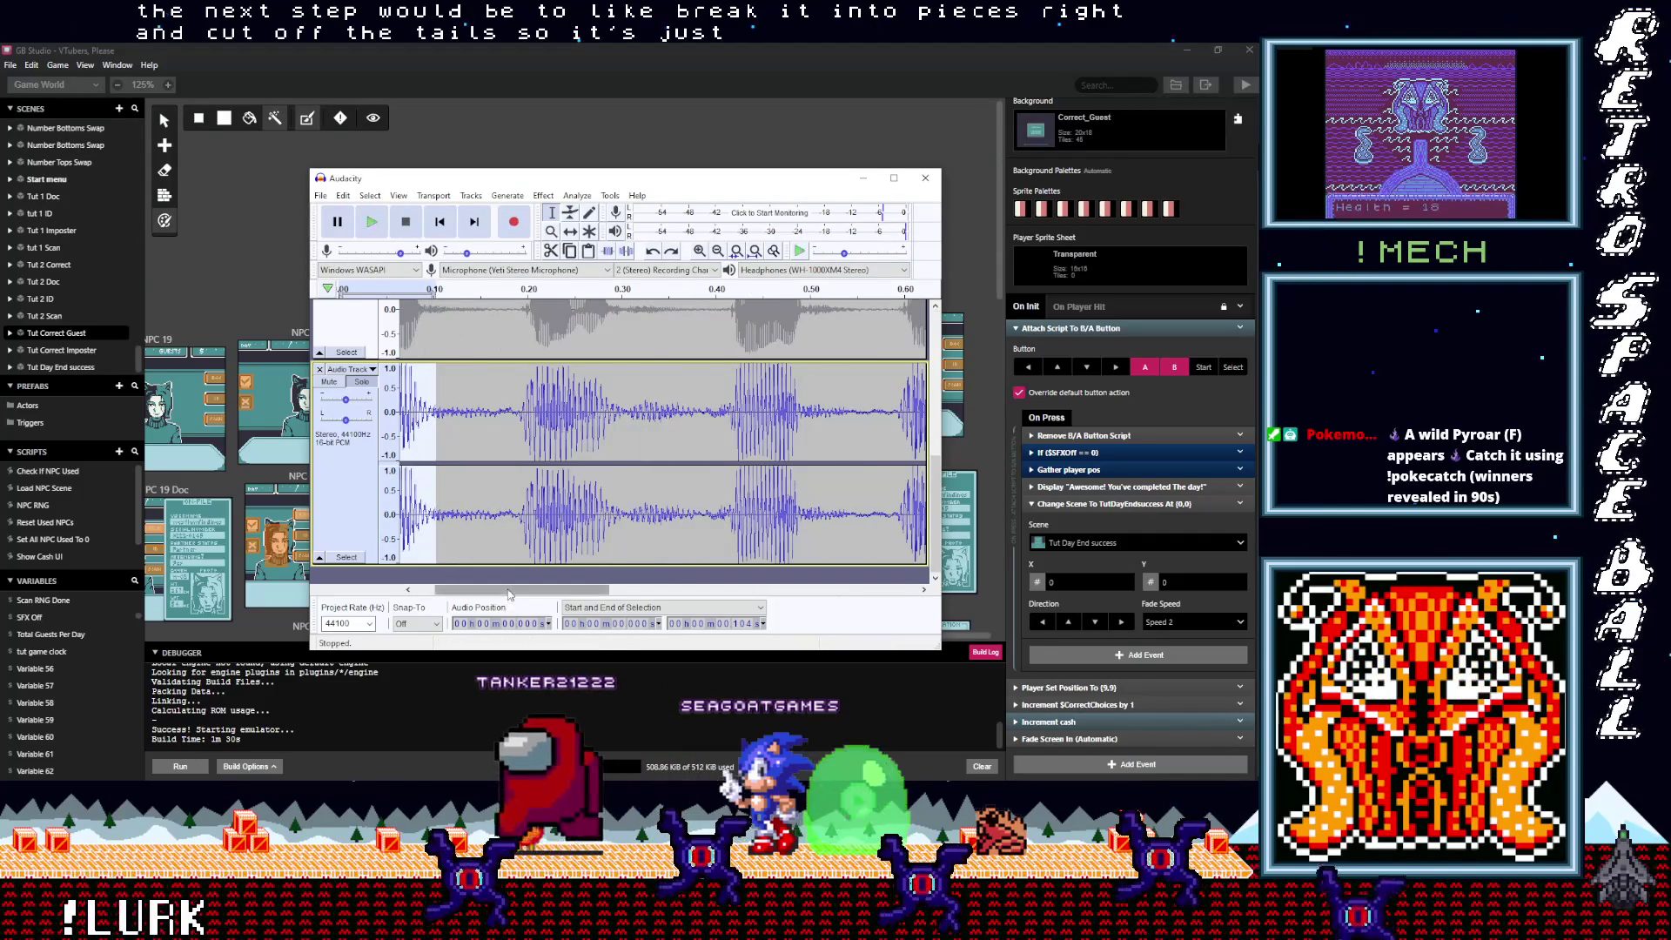
pyautogui.moveTo(509, 592); pyautogui.dragTo(440, 580)
pyautogui.moveTo(406, 435); pyautogui.dragTo(413, 435)
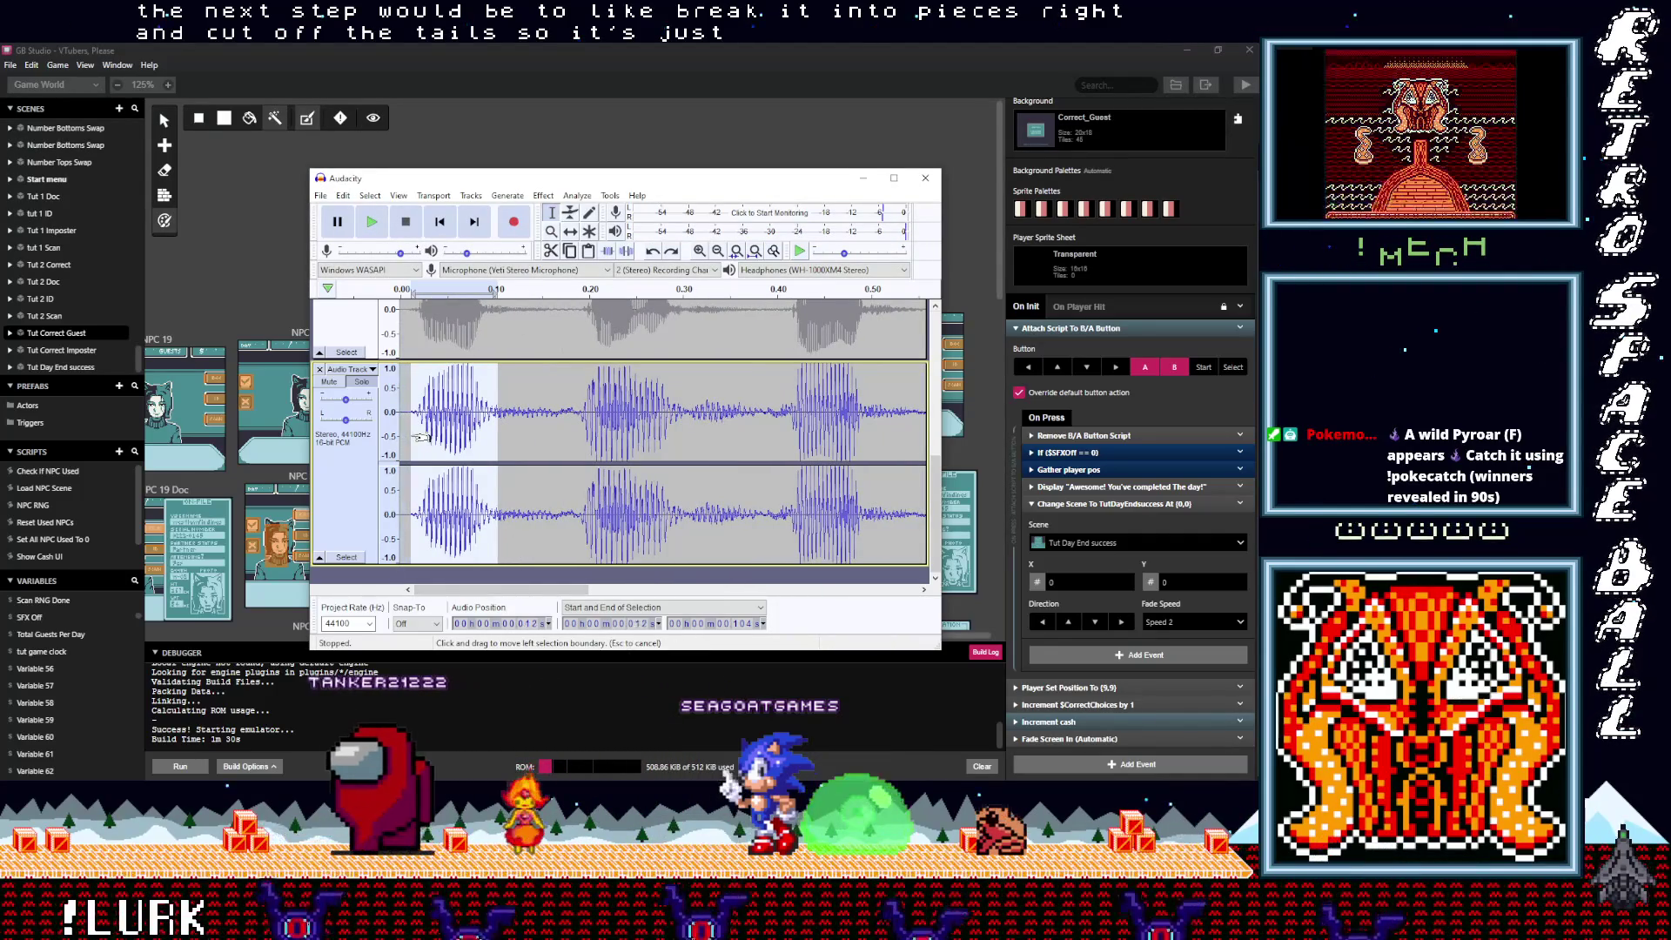
# Step: Start exporting the audio as WAV
pyautogui.click(321, 196)
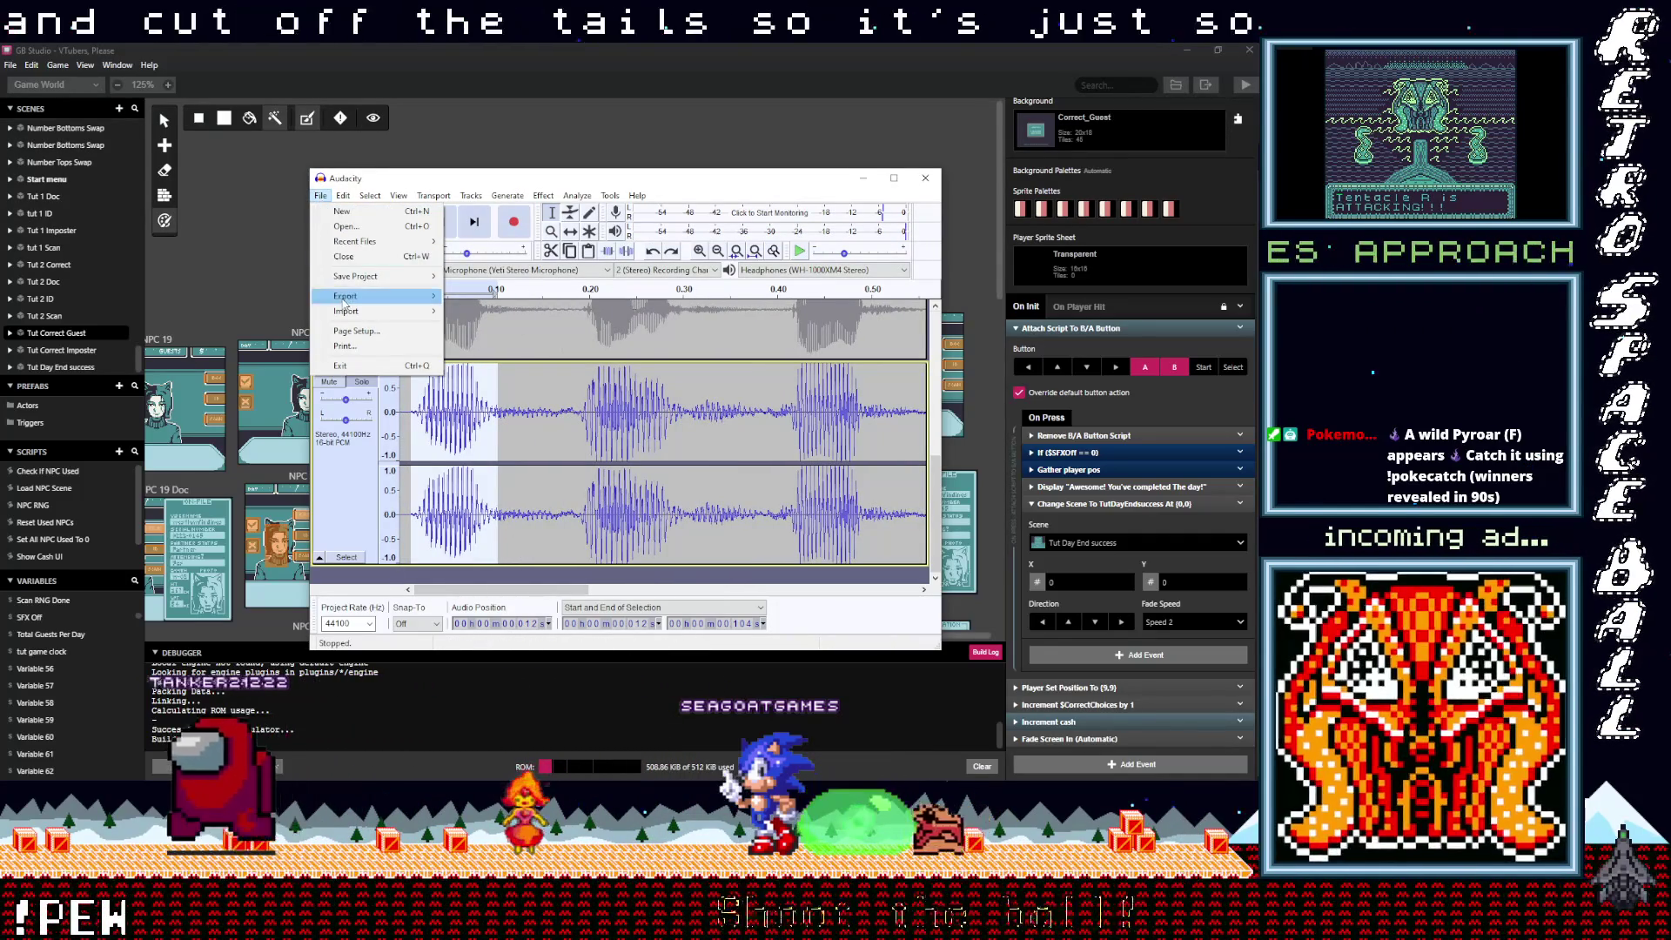
pyautogui.moveTo(353, 297)
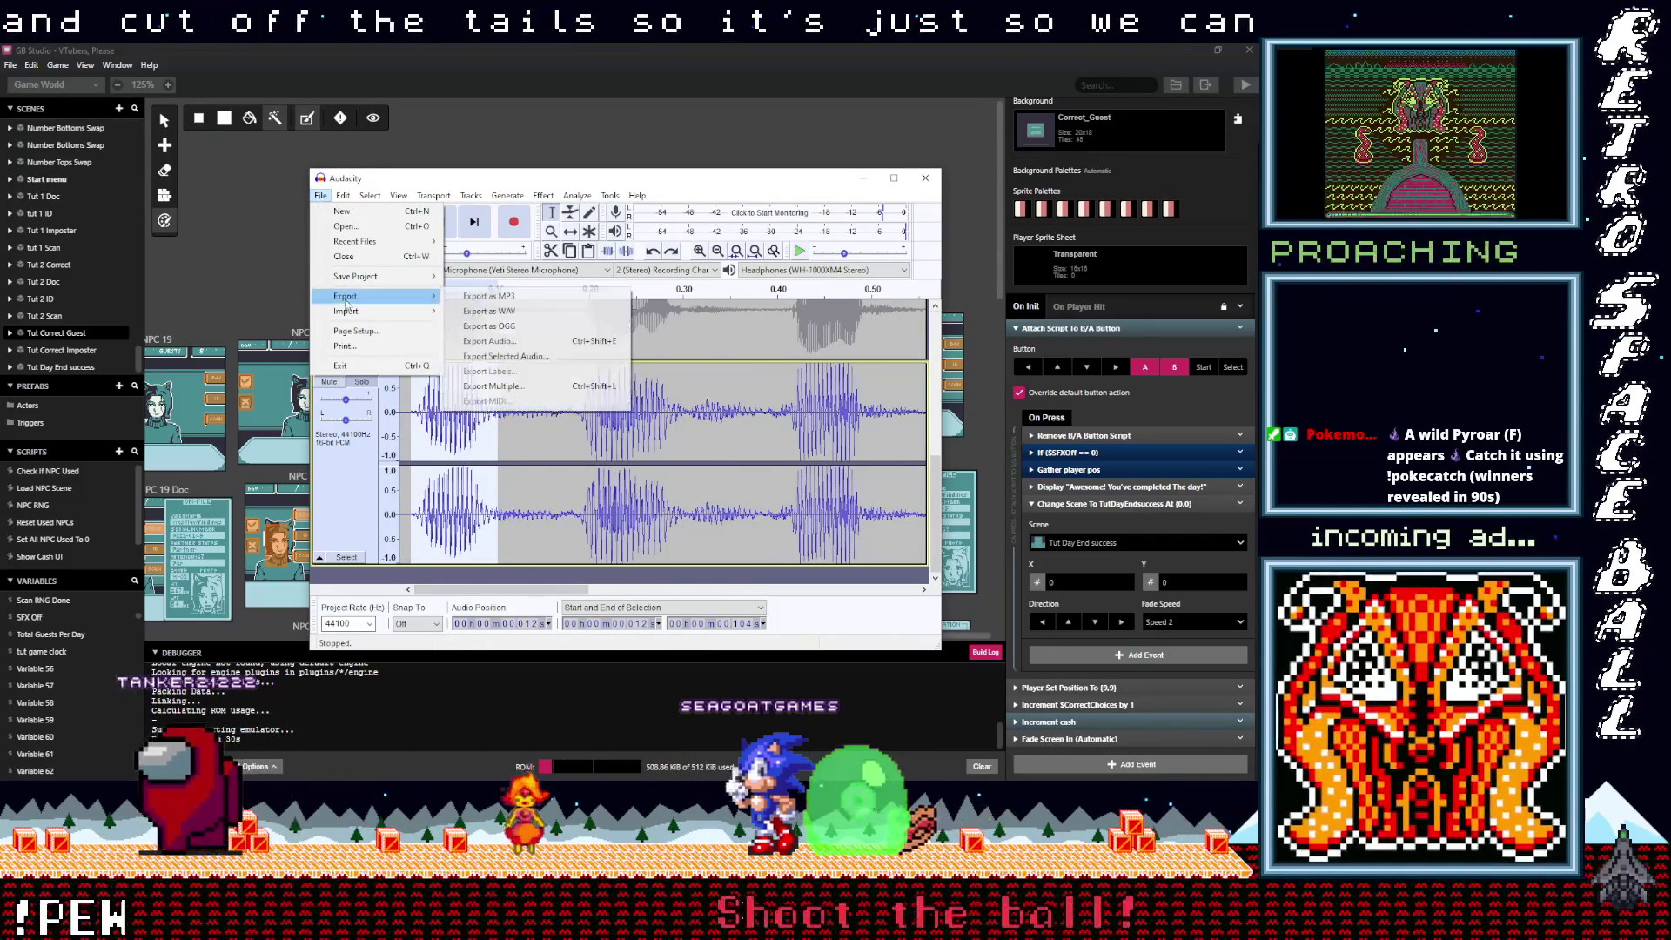
pyautogui.click(490, 322)
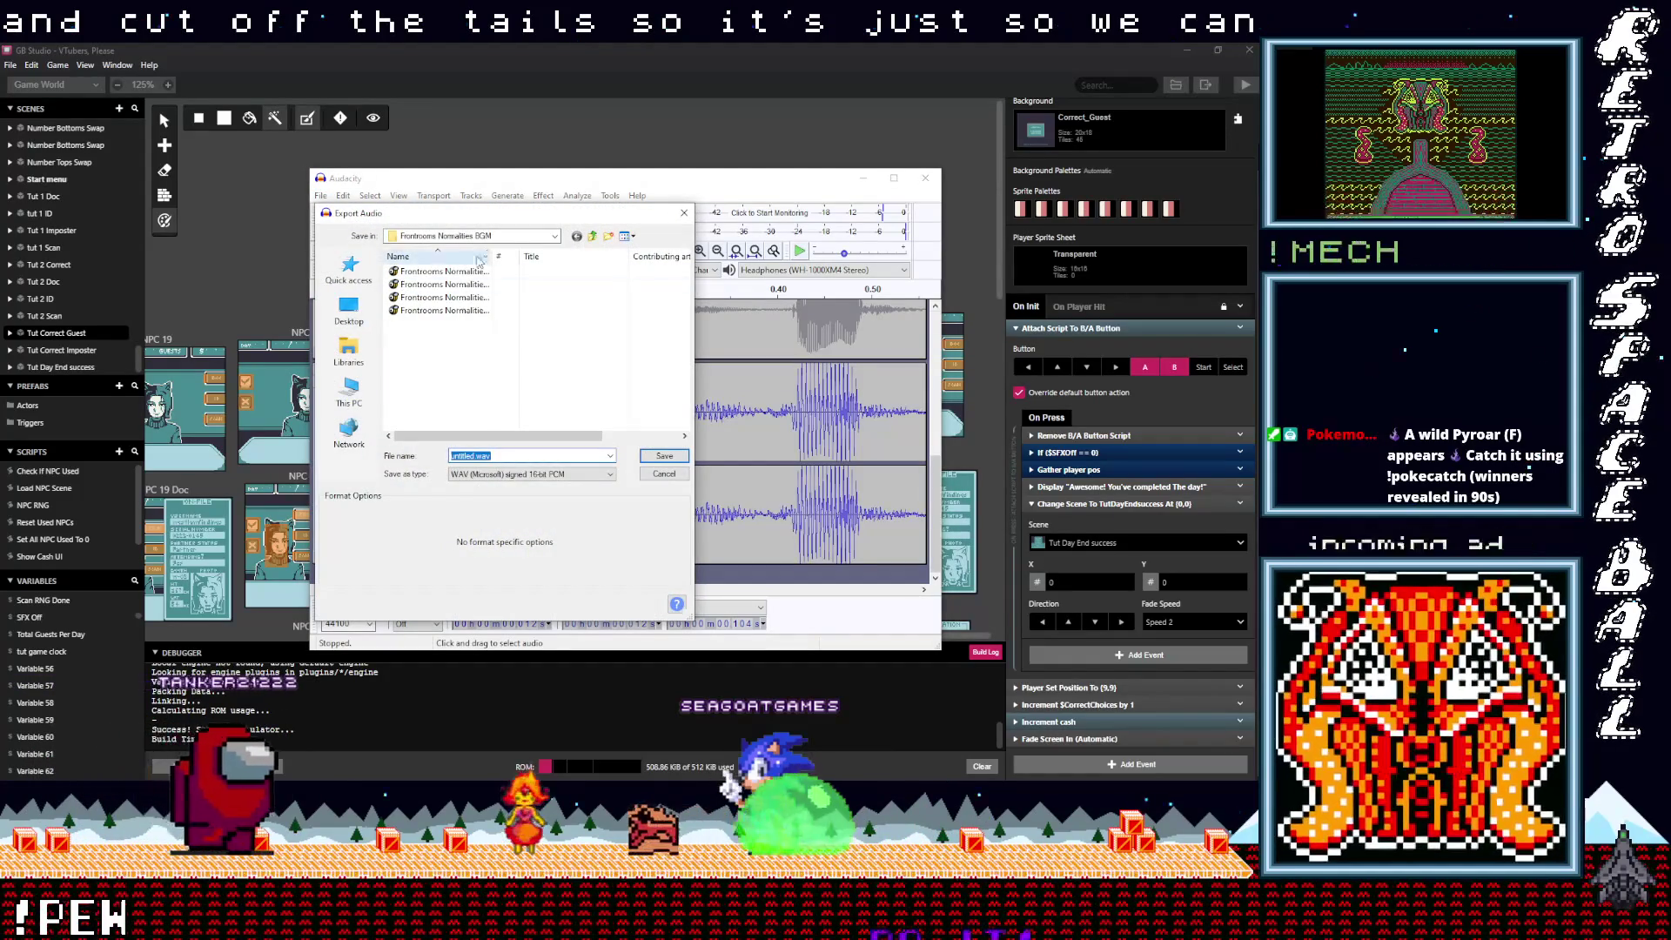
# Step: Browse the export location up to Documents and back into the Audio folder
pyautogui.click(592, 237)
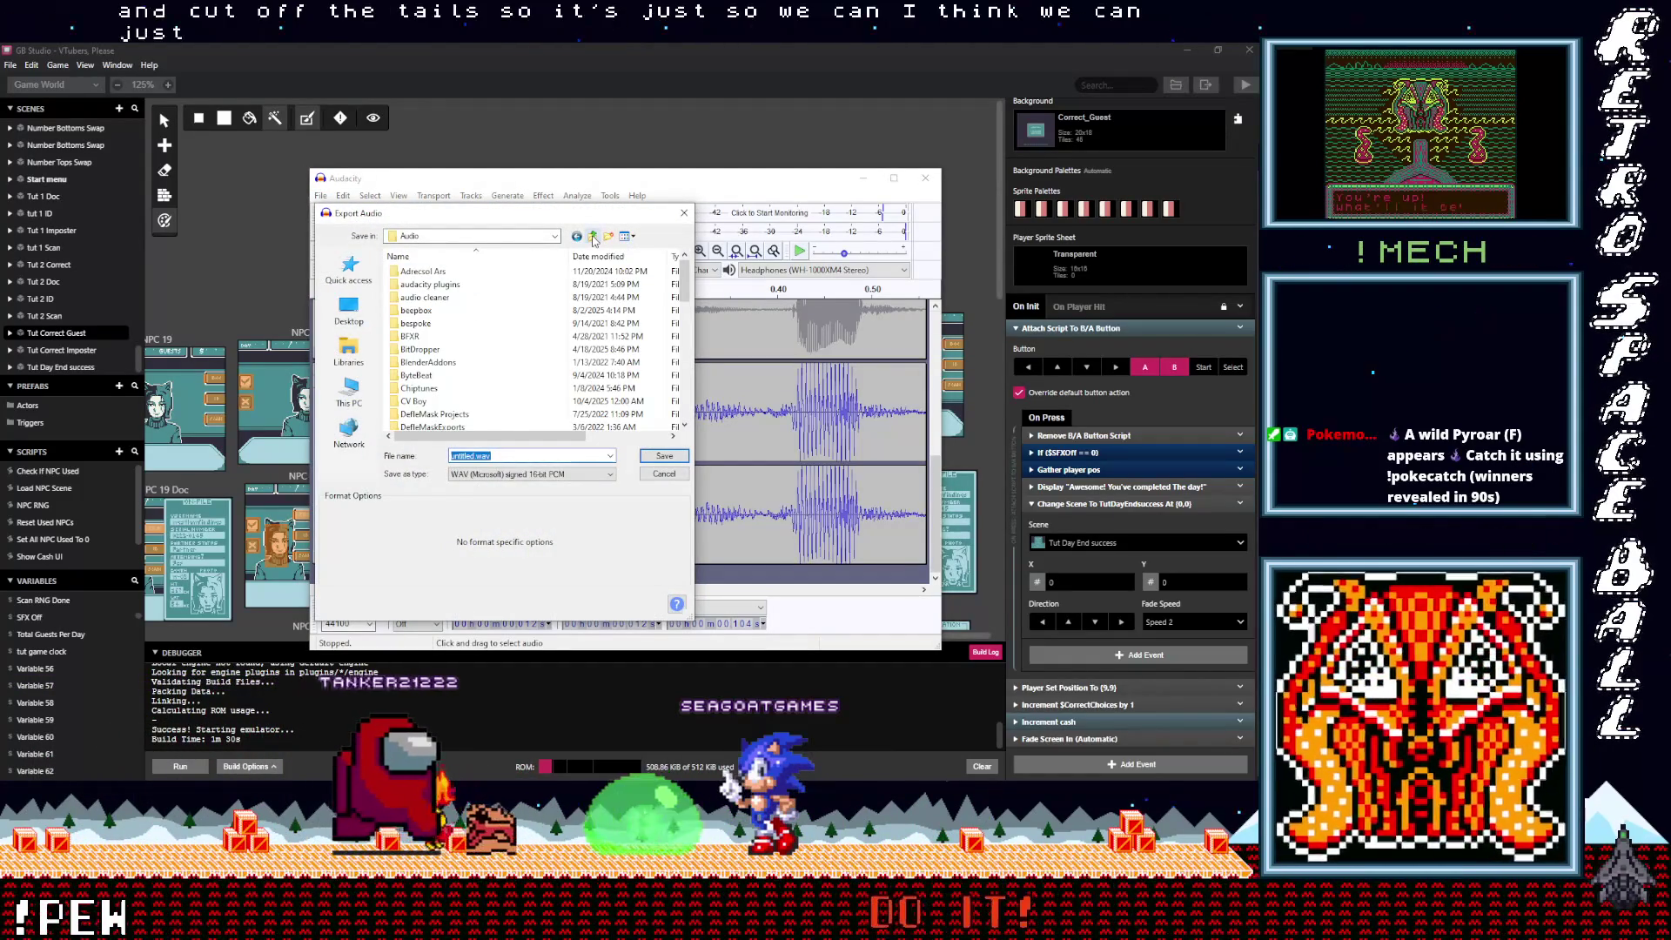
pyautogui.click(592, 237)
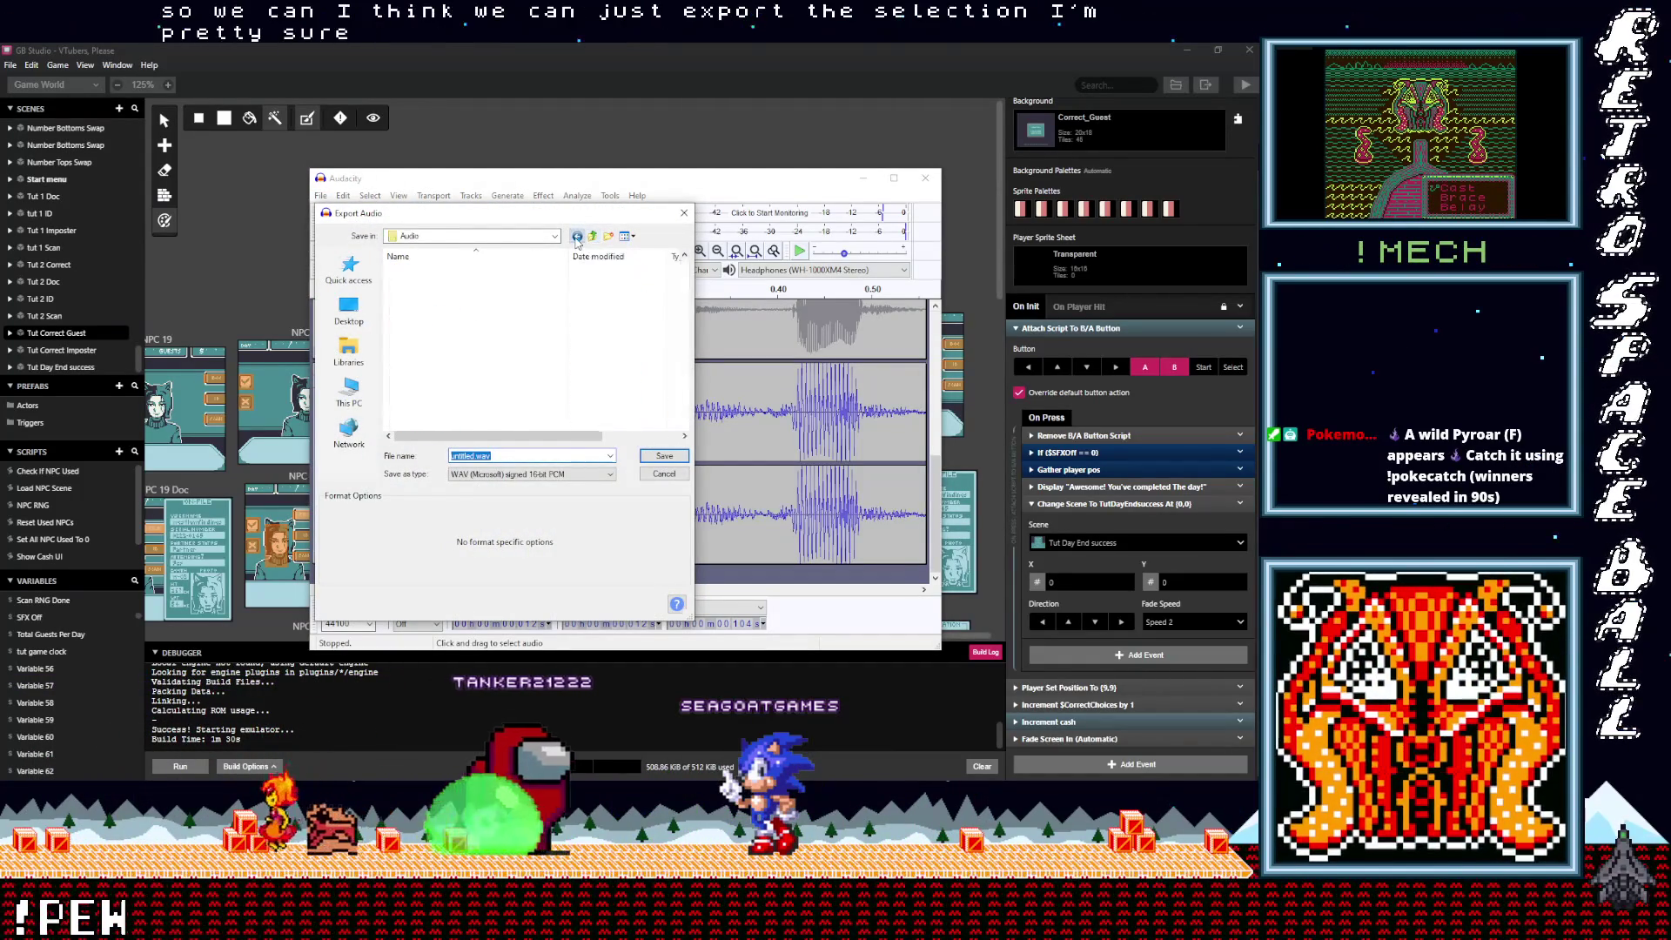
pyautogui.doubleClick(411, 336)
pyautogui.scroll(-5, 450, 390)
pyautogui.scroll(-4, 450, 390)
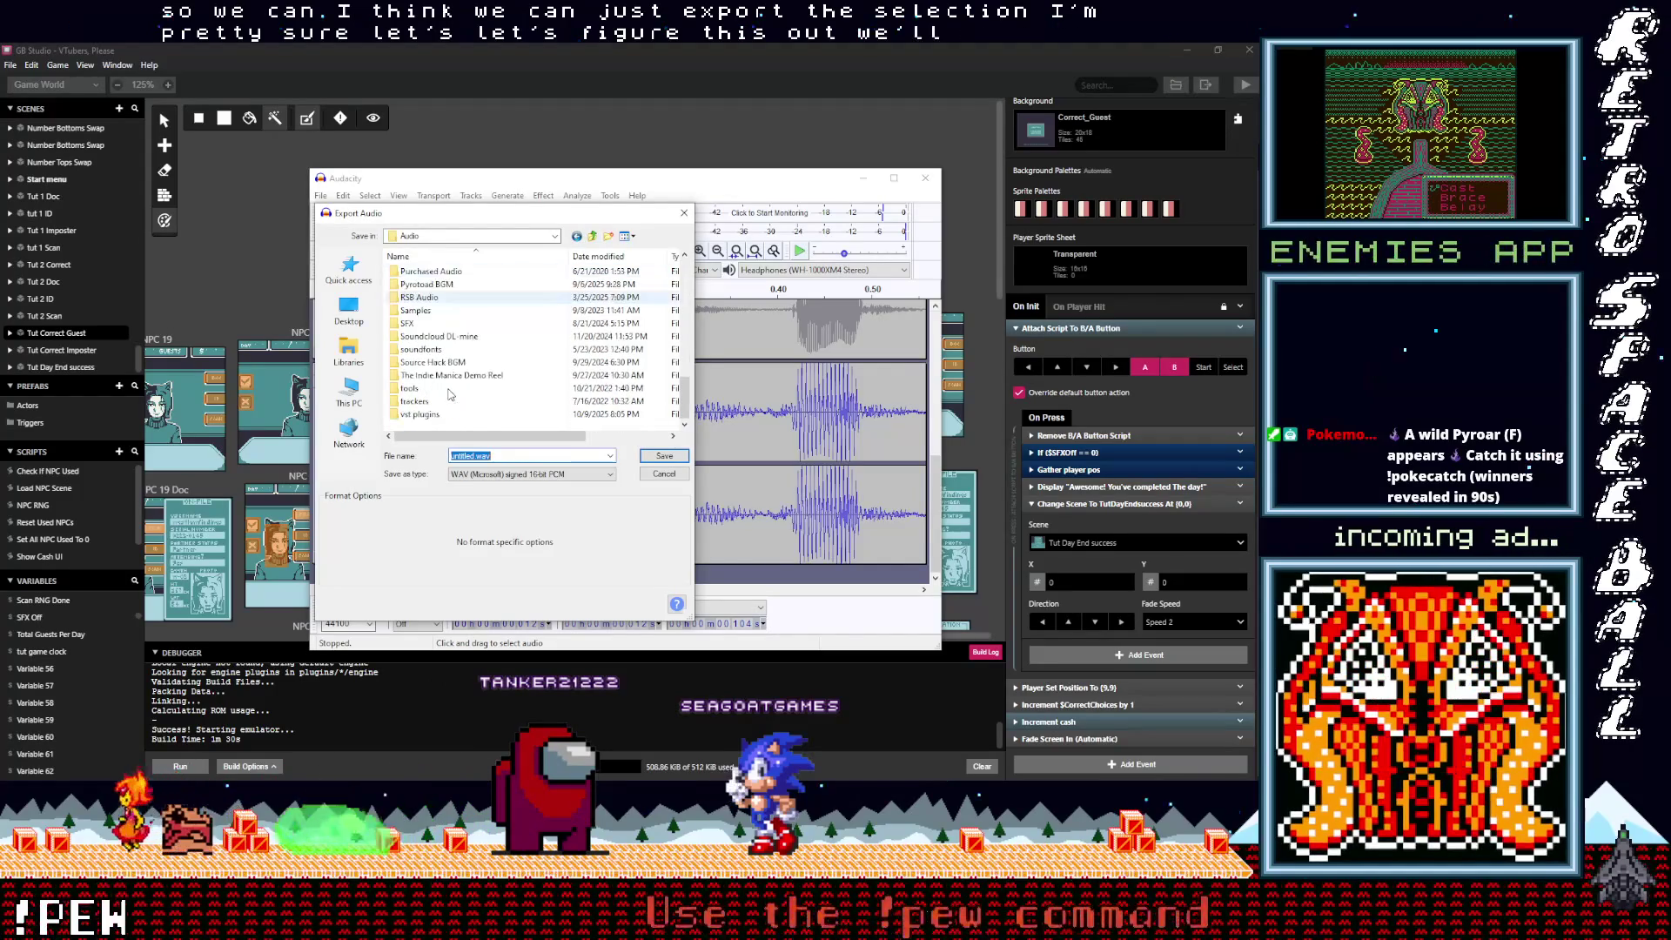
pyautogui.click(609, 236)
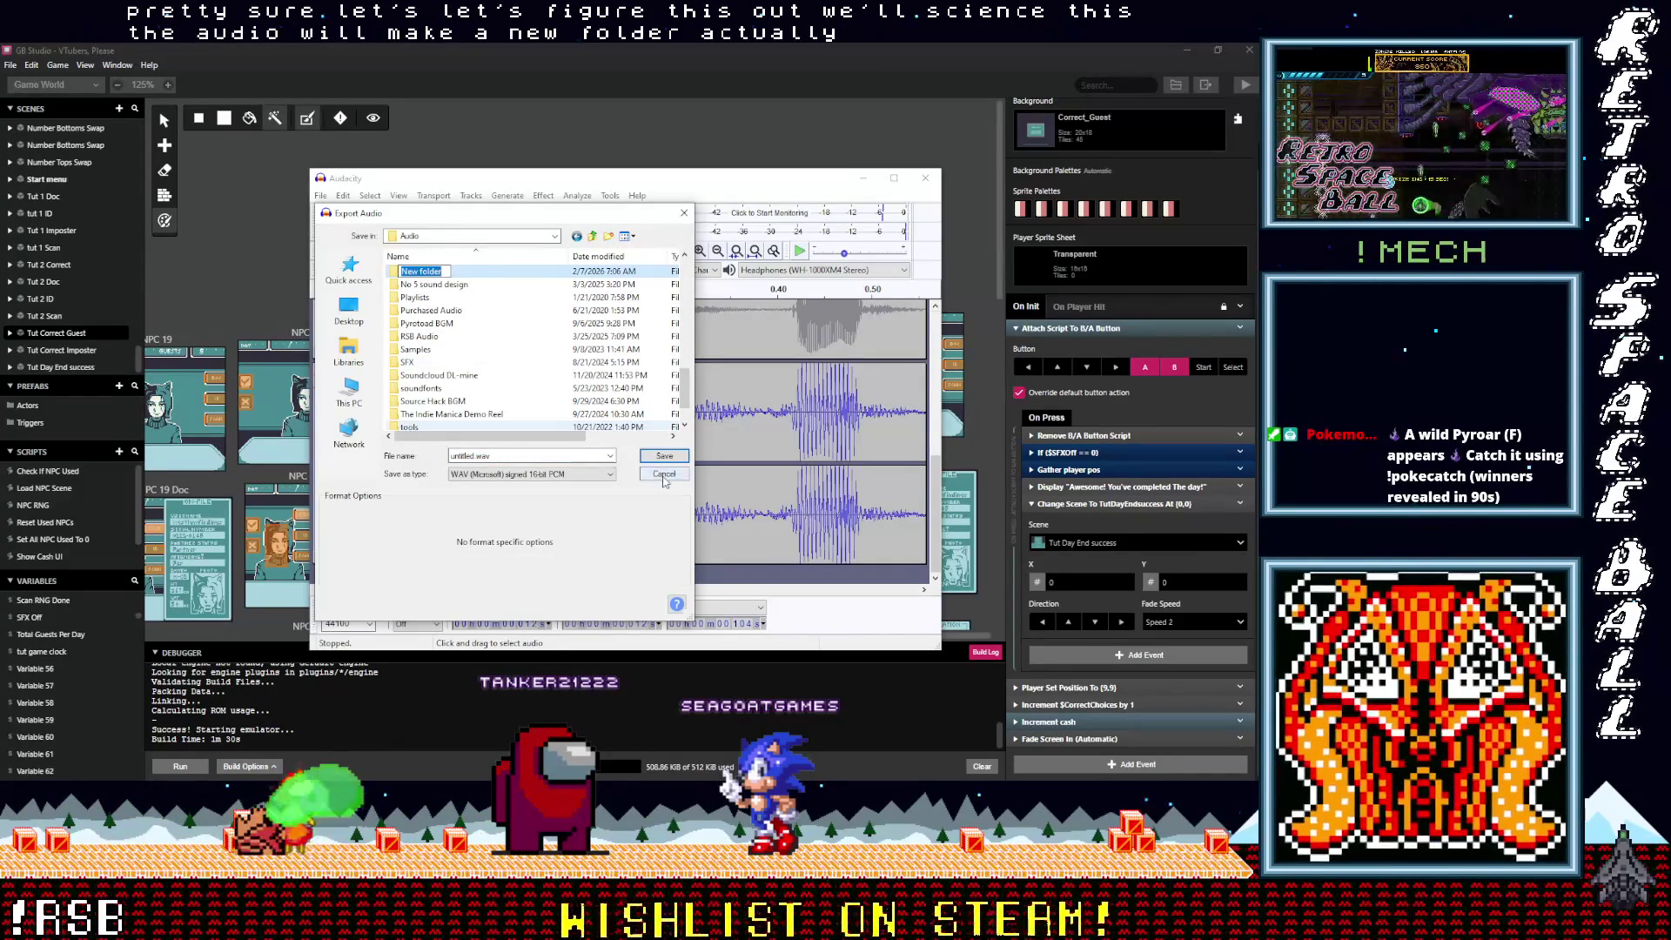
pyautogui.click(580, 239)
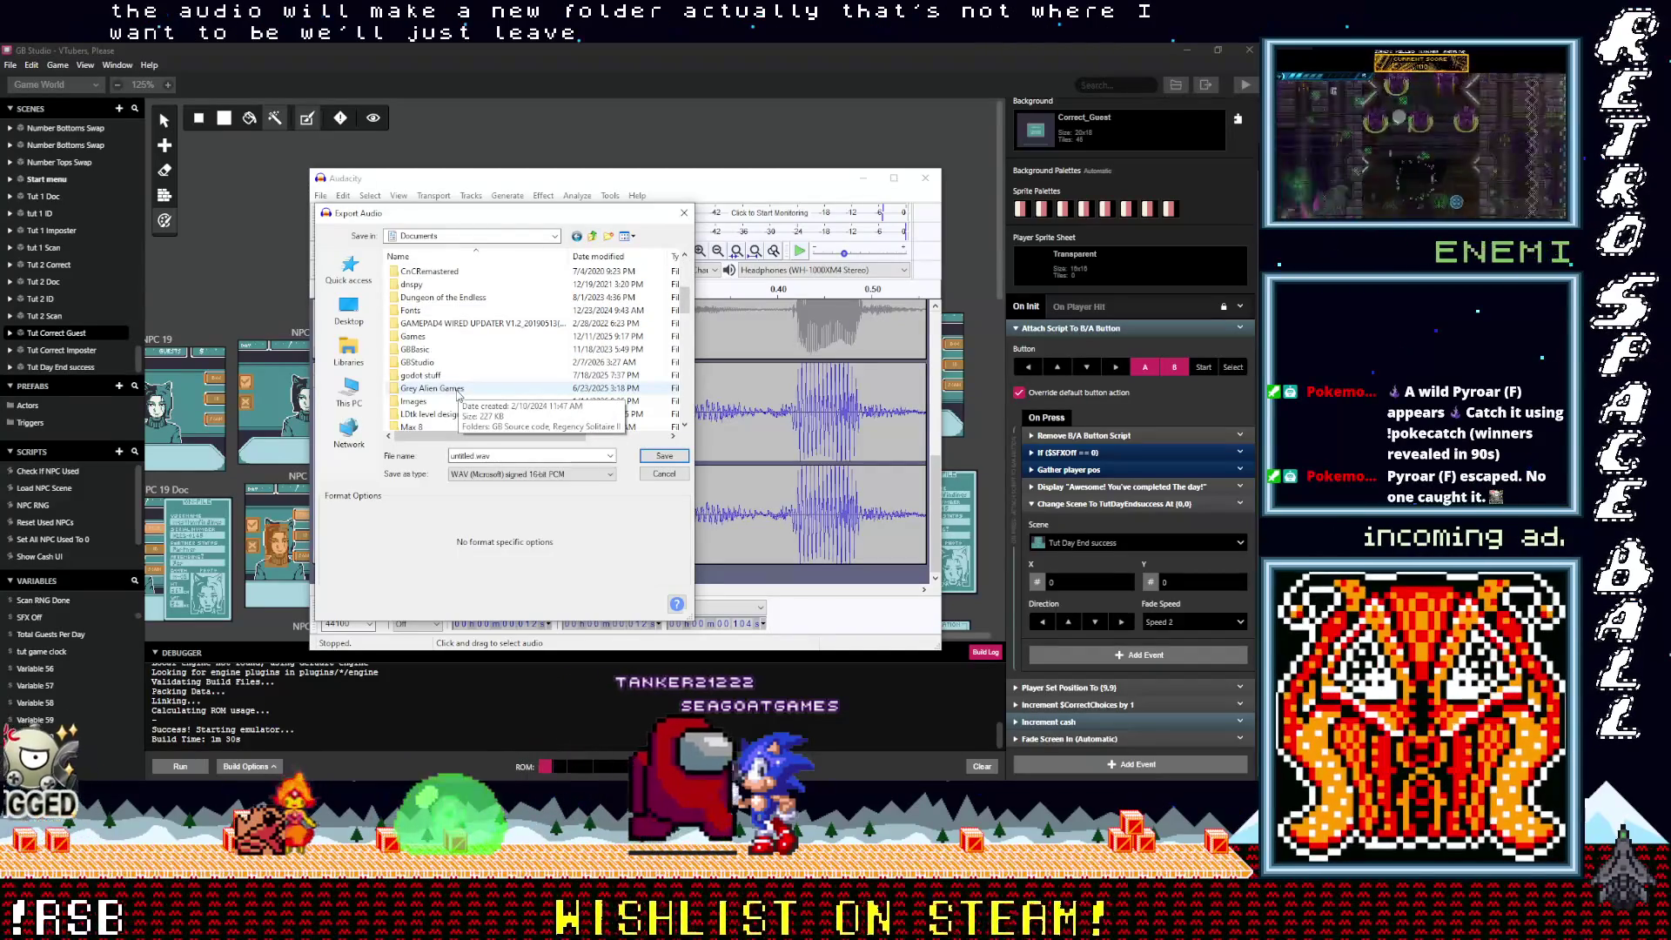
pyautogui.scroll(4, 417, 308)
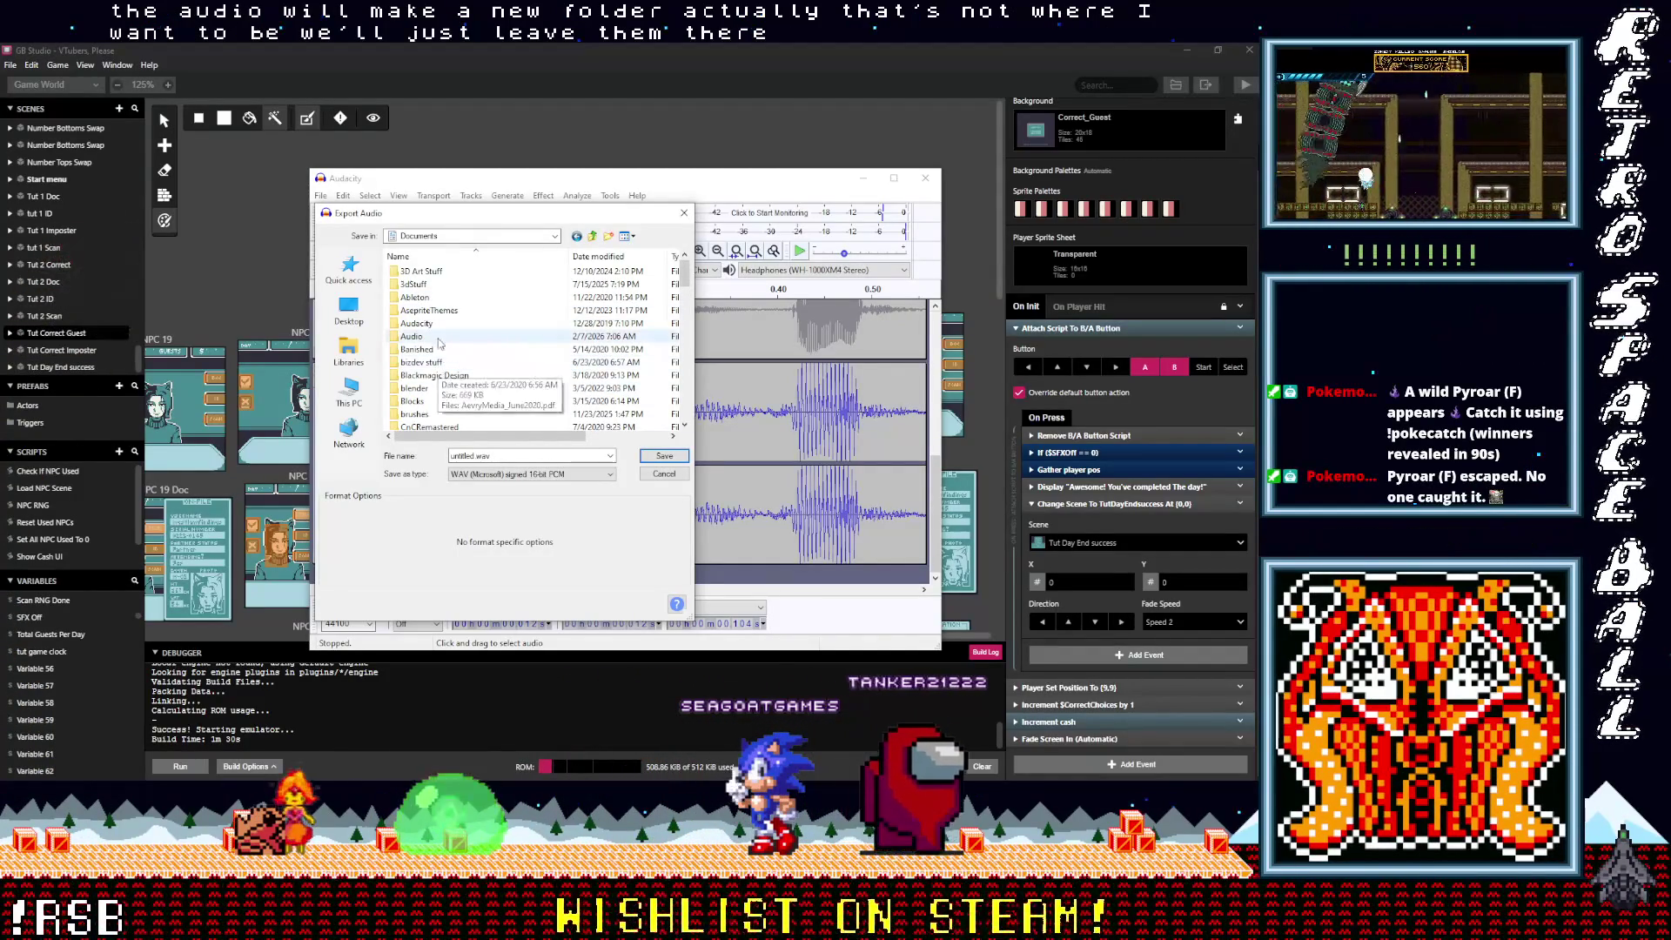
pyautogui.doubleClick(412, 336)
pyautogui.scroll(-3, 453, 366)
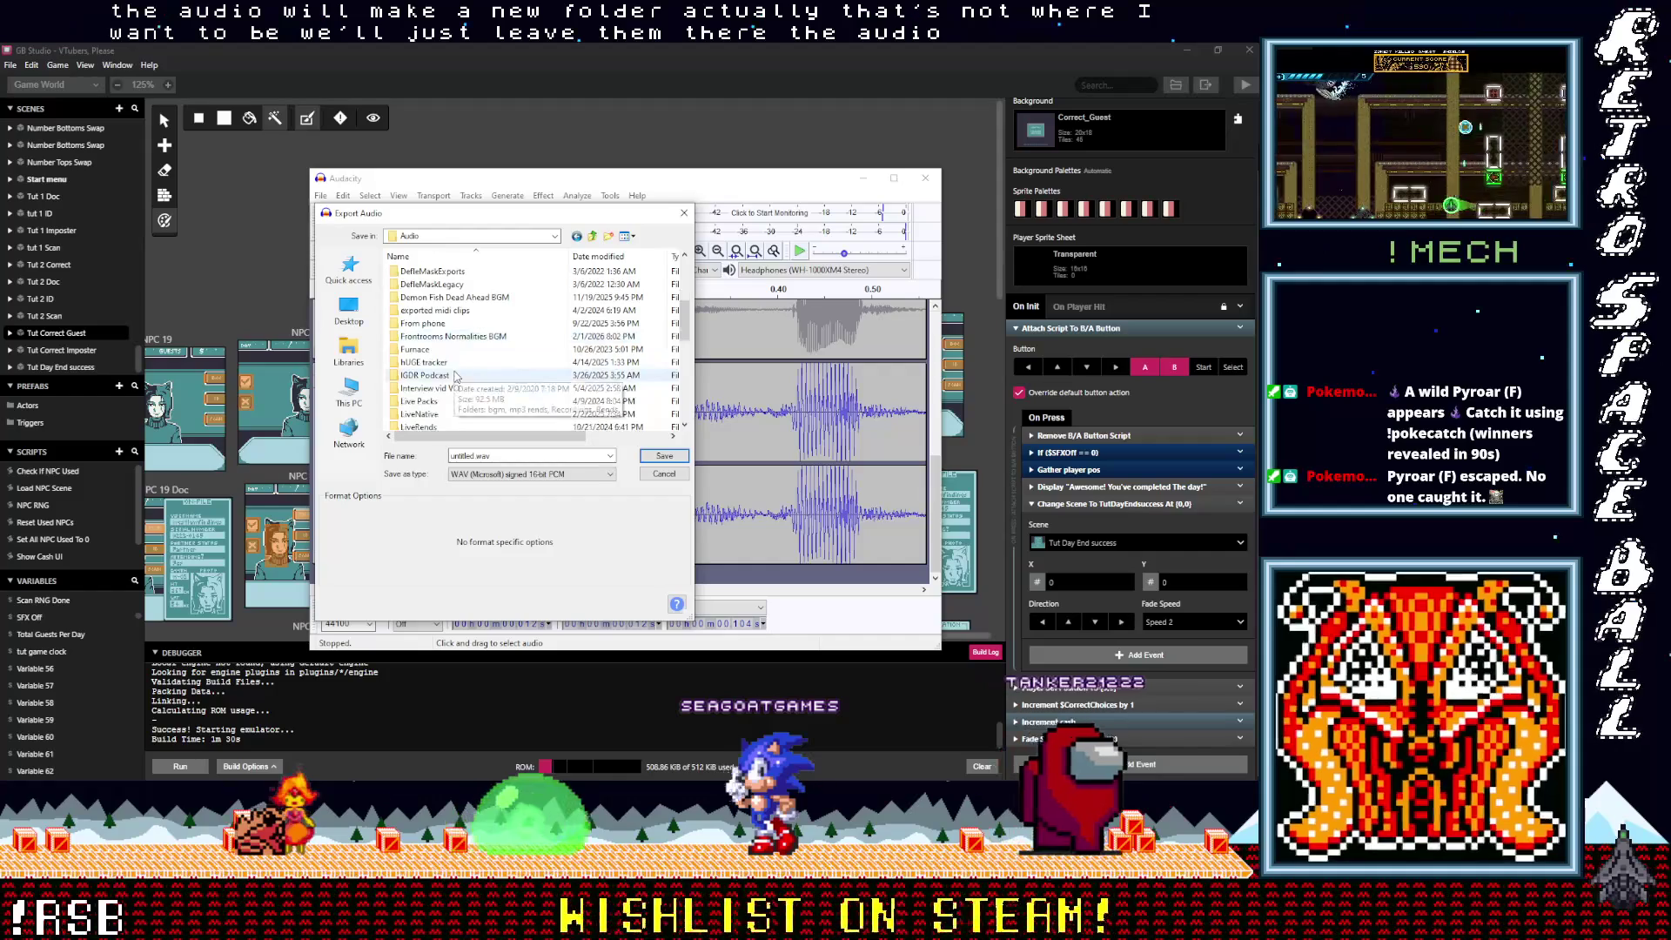
pyautogui.scroll(-4, 454, 376)
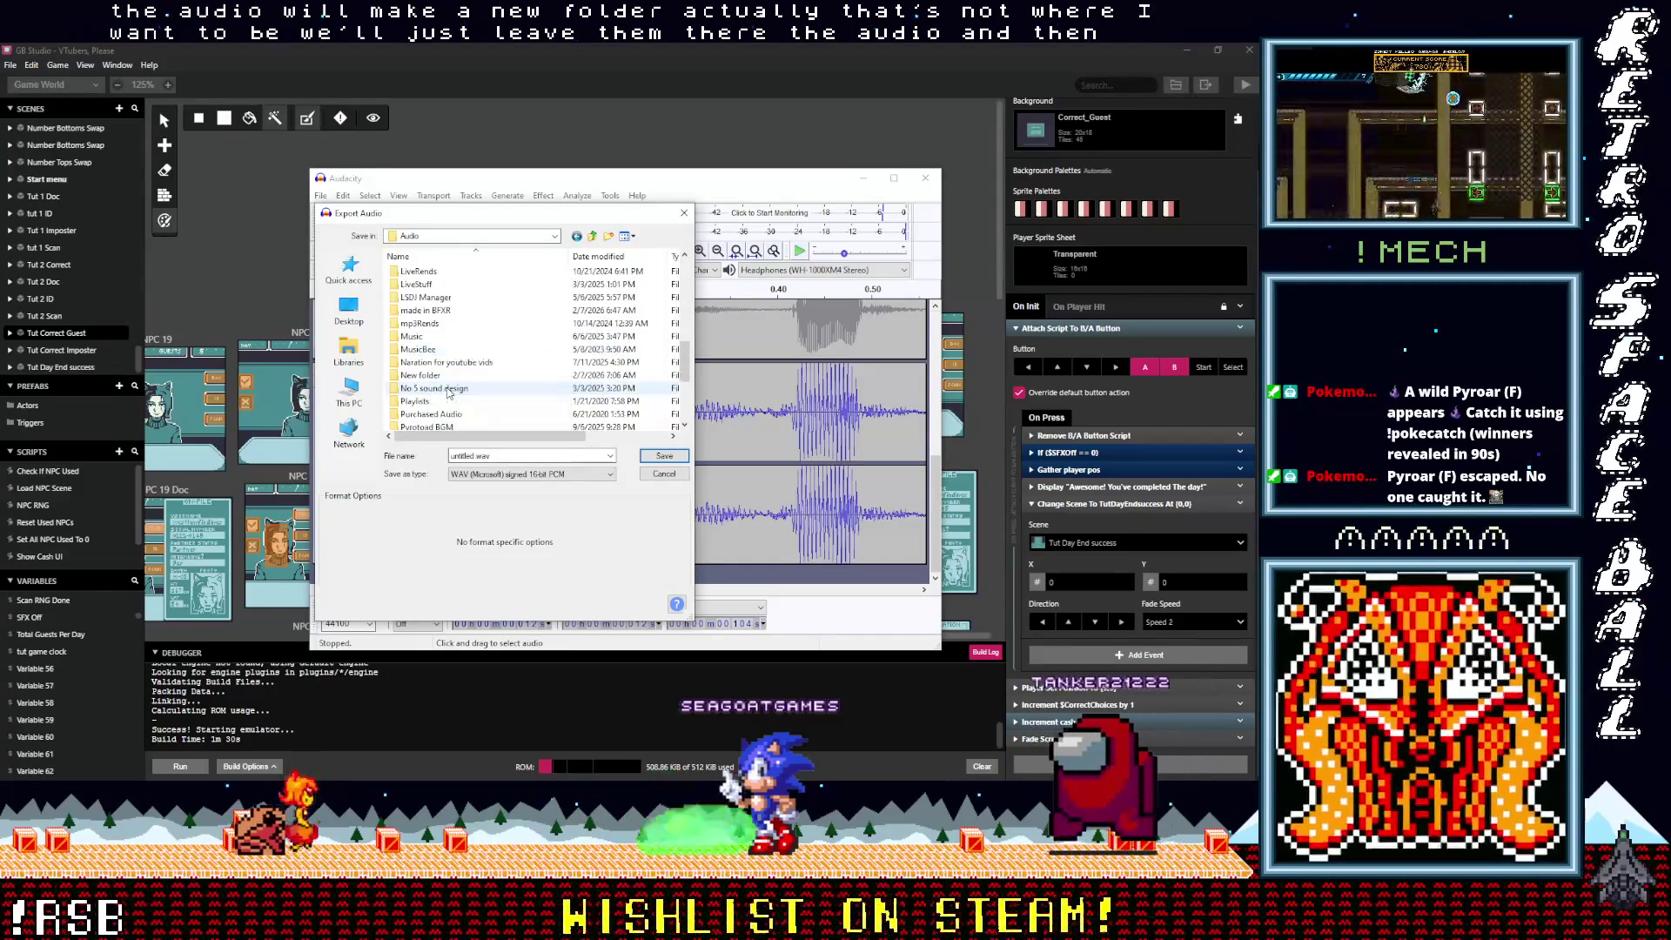
# Step: Create and open a new Recorded folder inside made in BFXR > VTubers Please
pyautogui.doubleClick(424, 310)
pyautogui.scroll(-5, 457, 369)
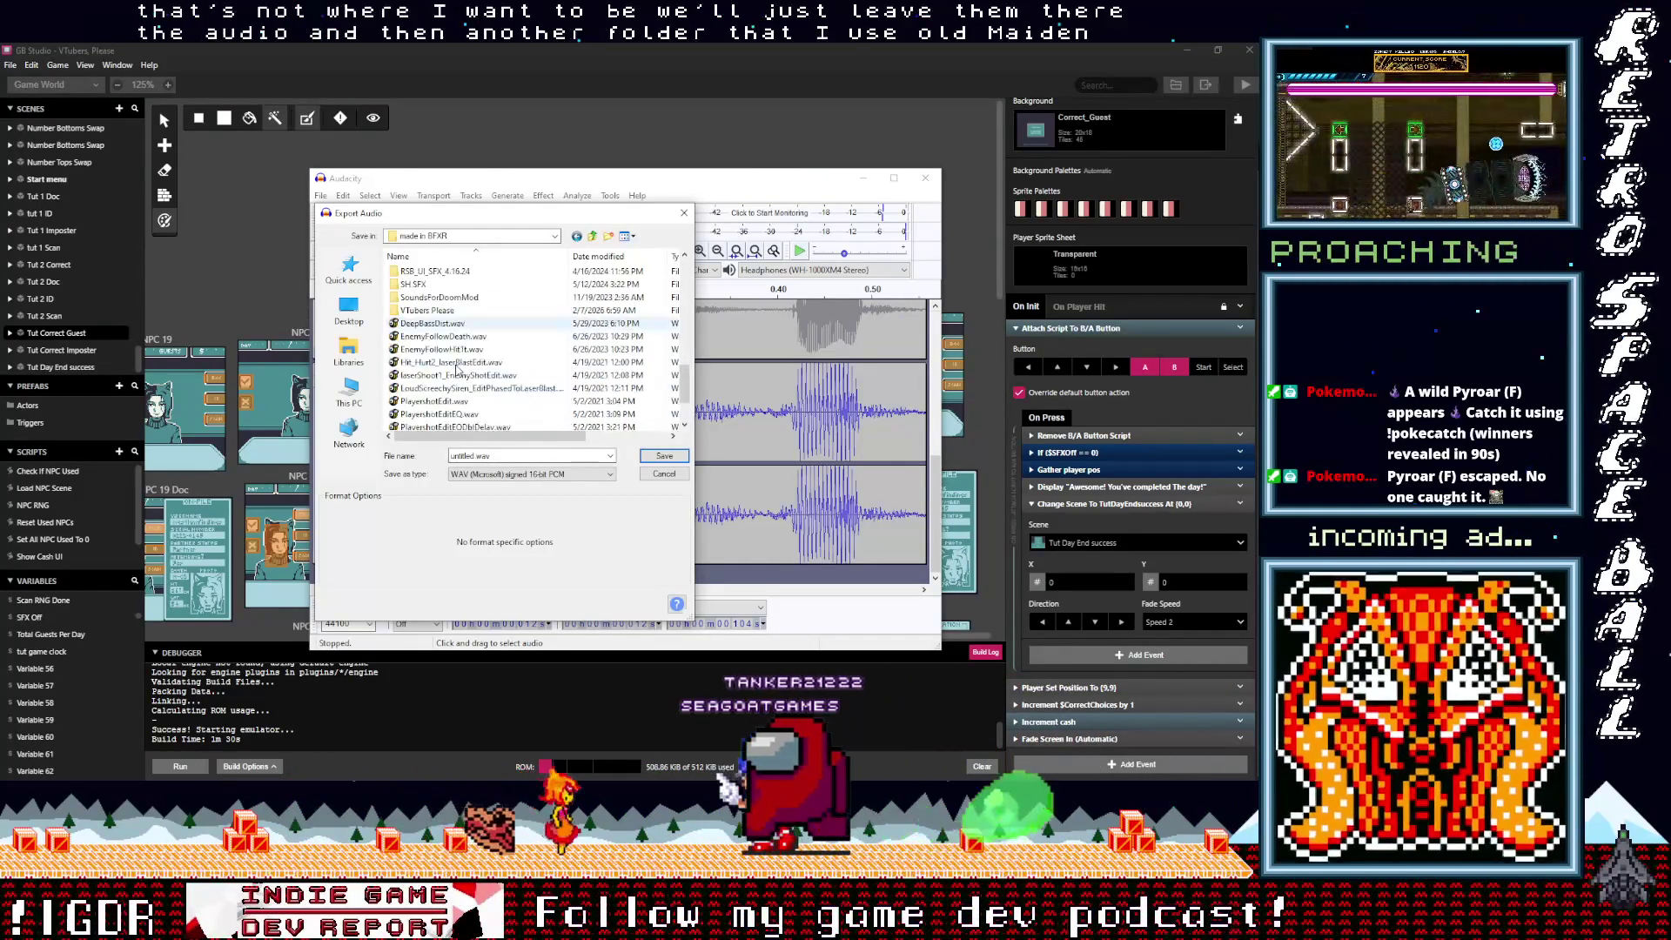
pyautogui.scroll(2, 457, 369)
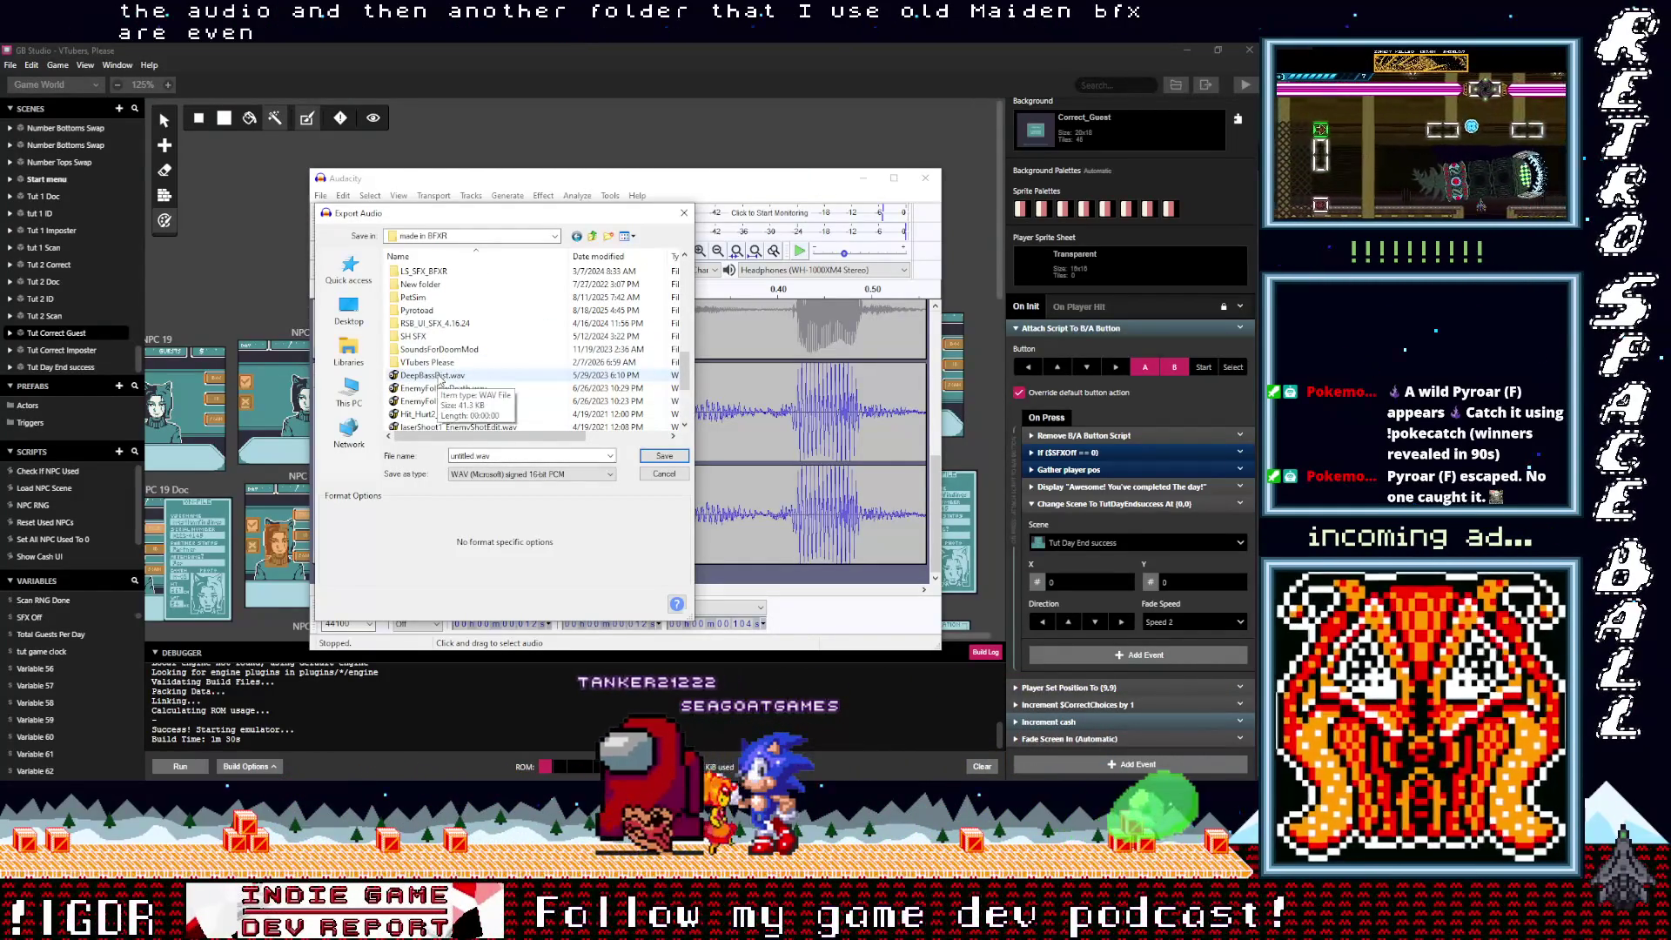
pyautogui.doubleClick(427, 362)
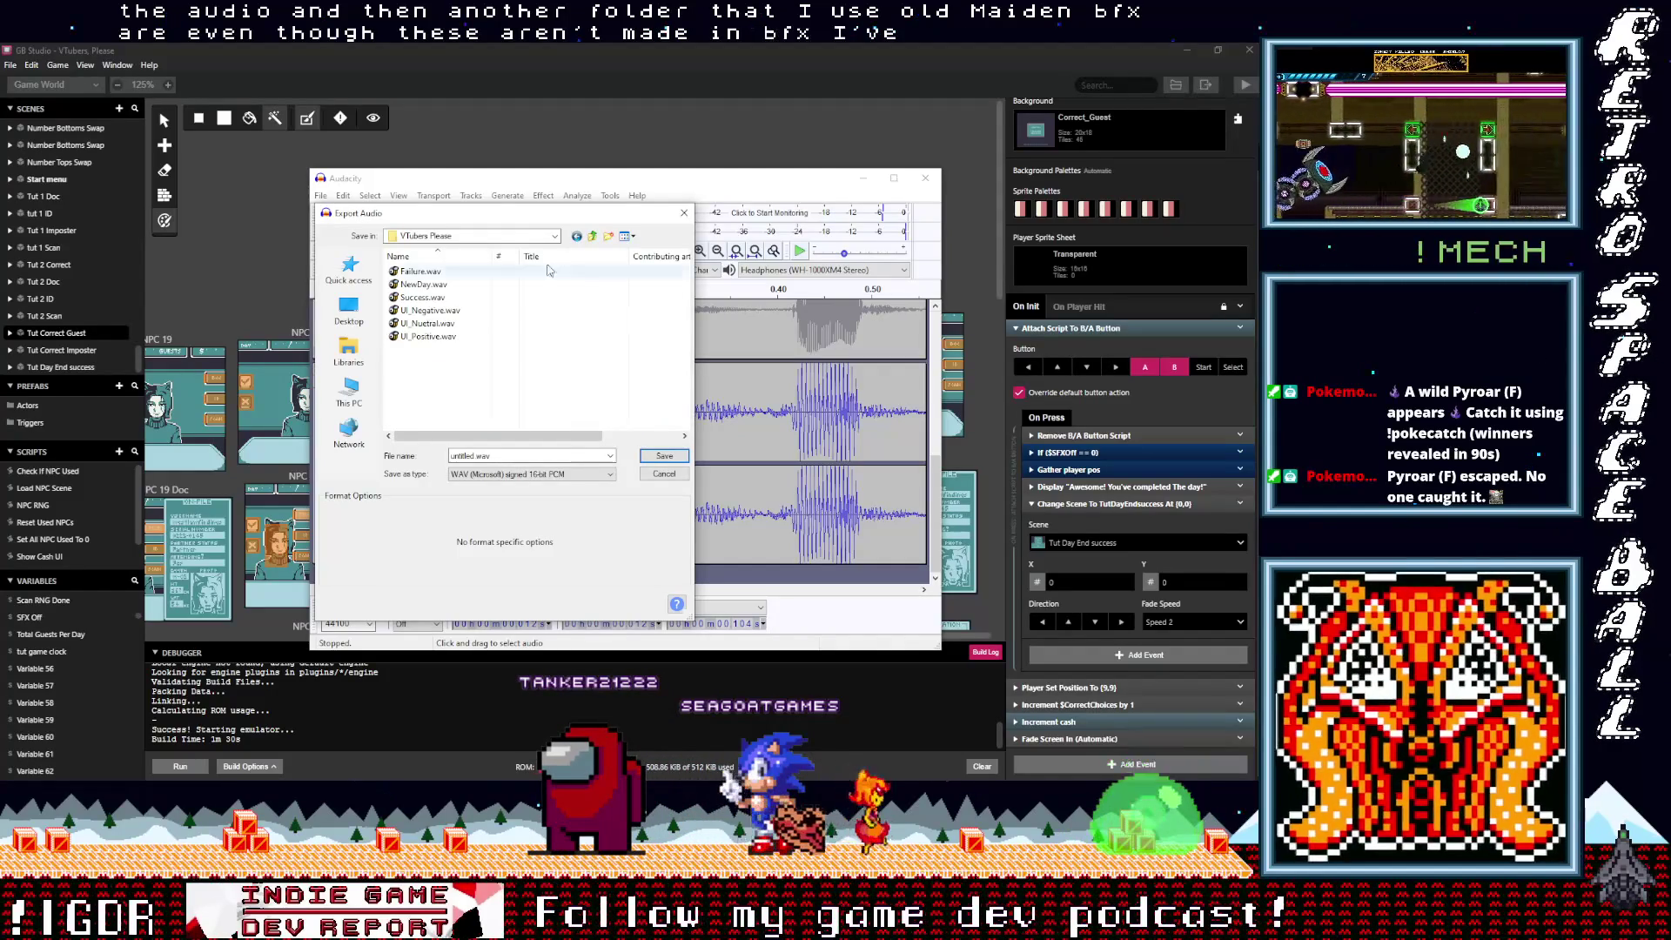
pyautogui.click(609, 237)
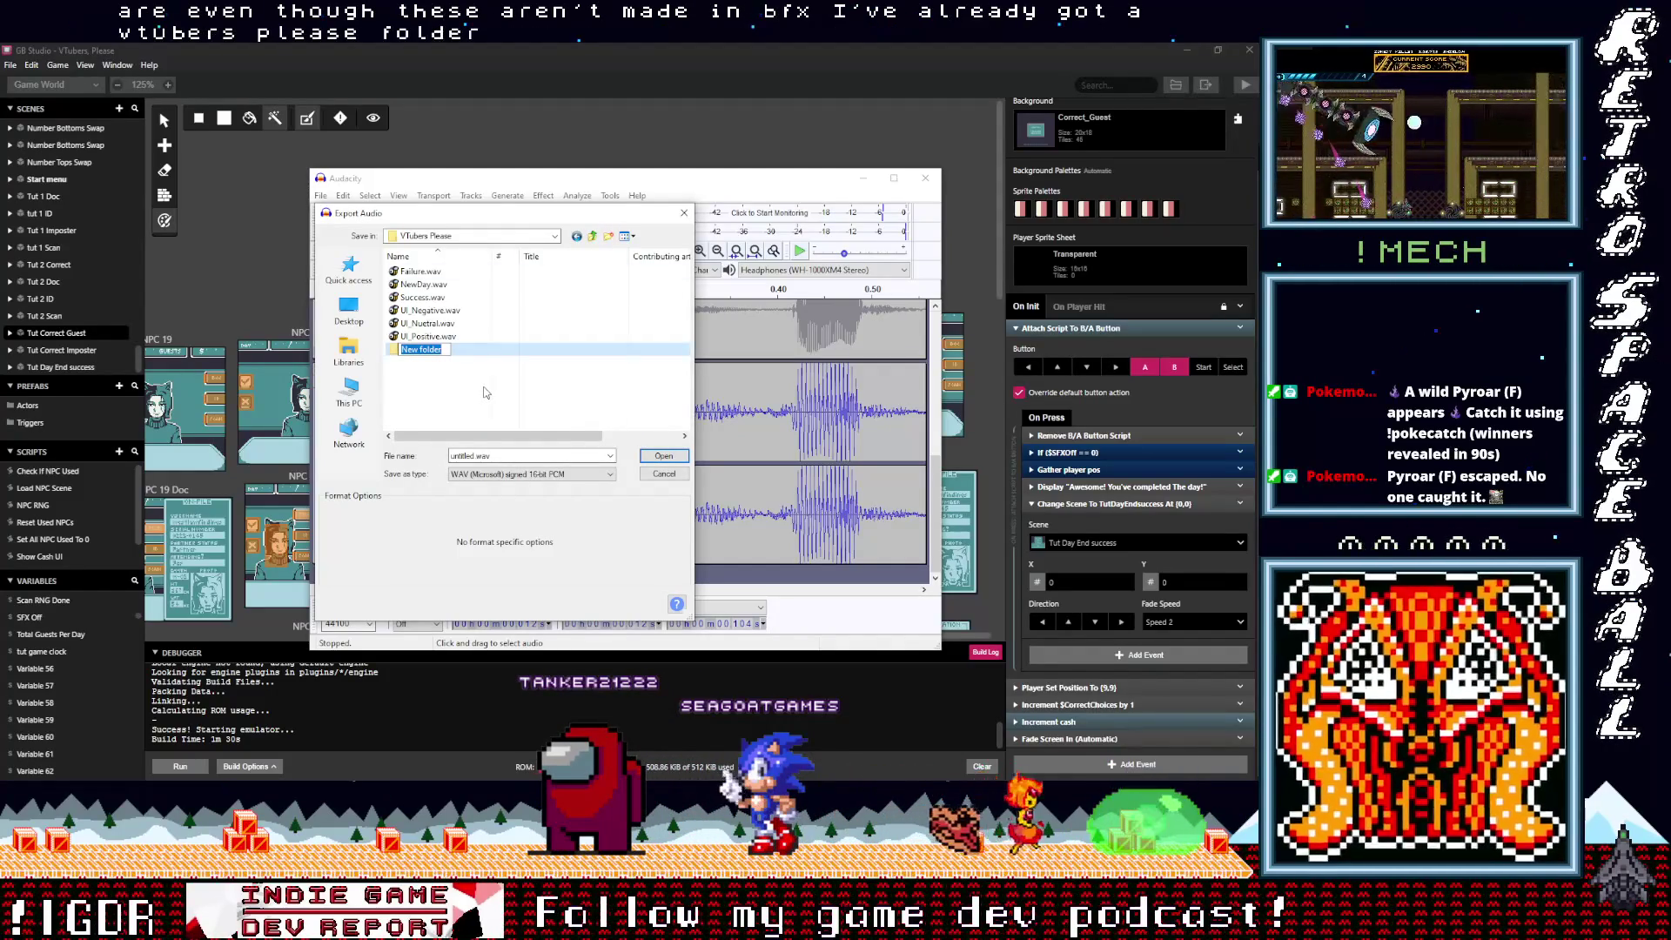
pyautogui.write('Recorded')
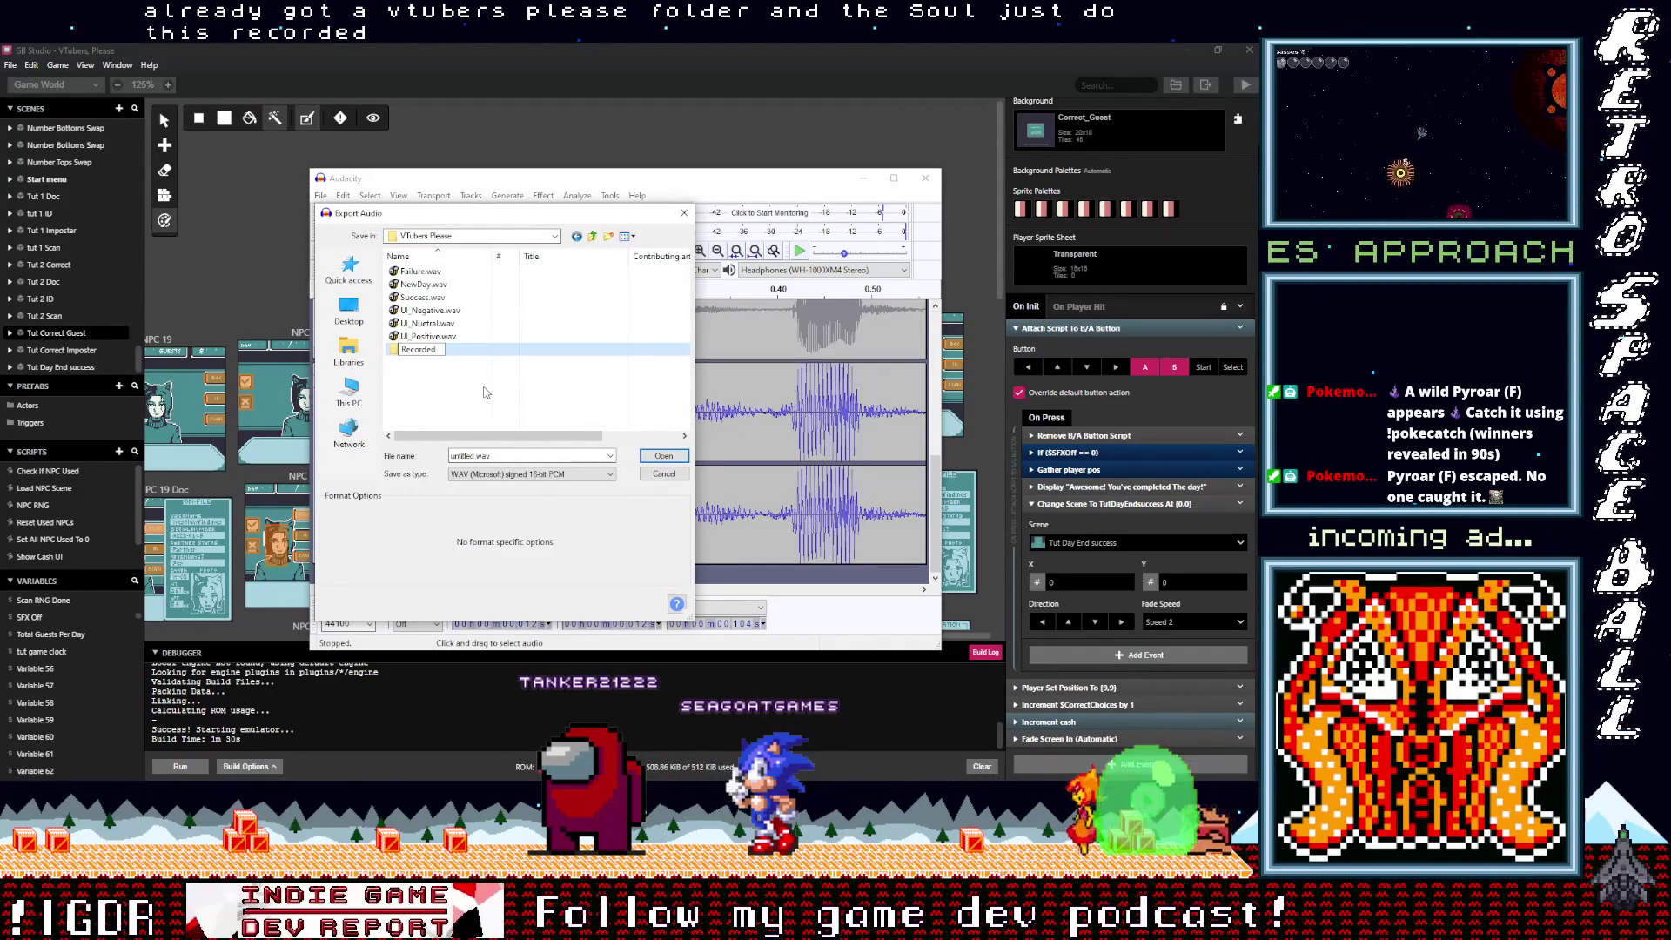
pyautogui.doubleClick(396, 351)
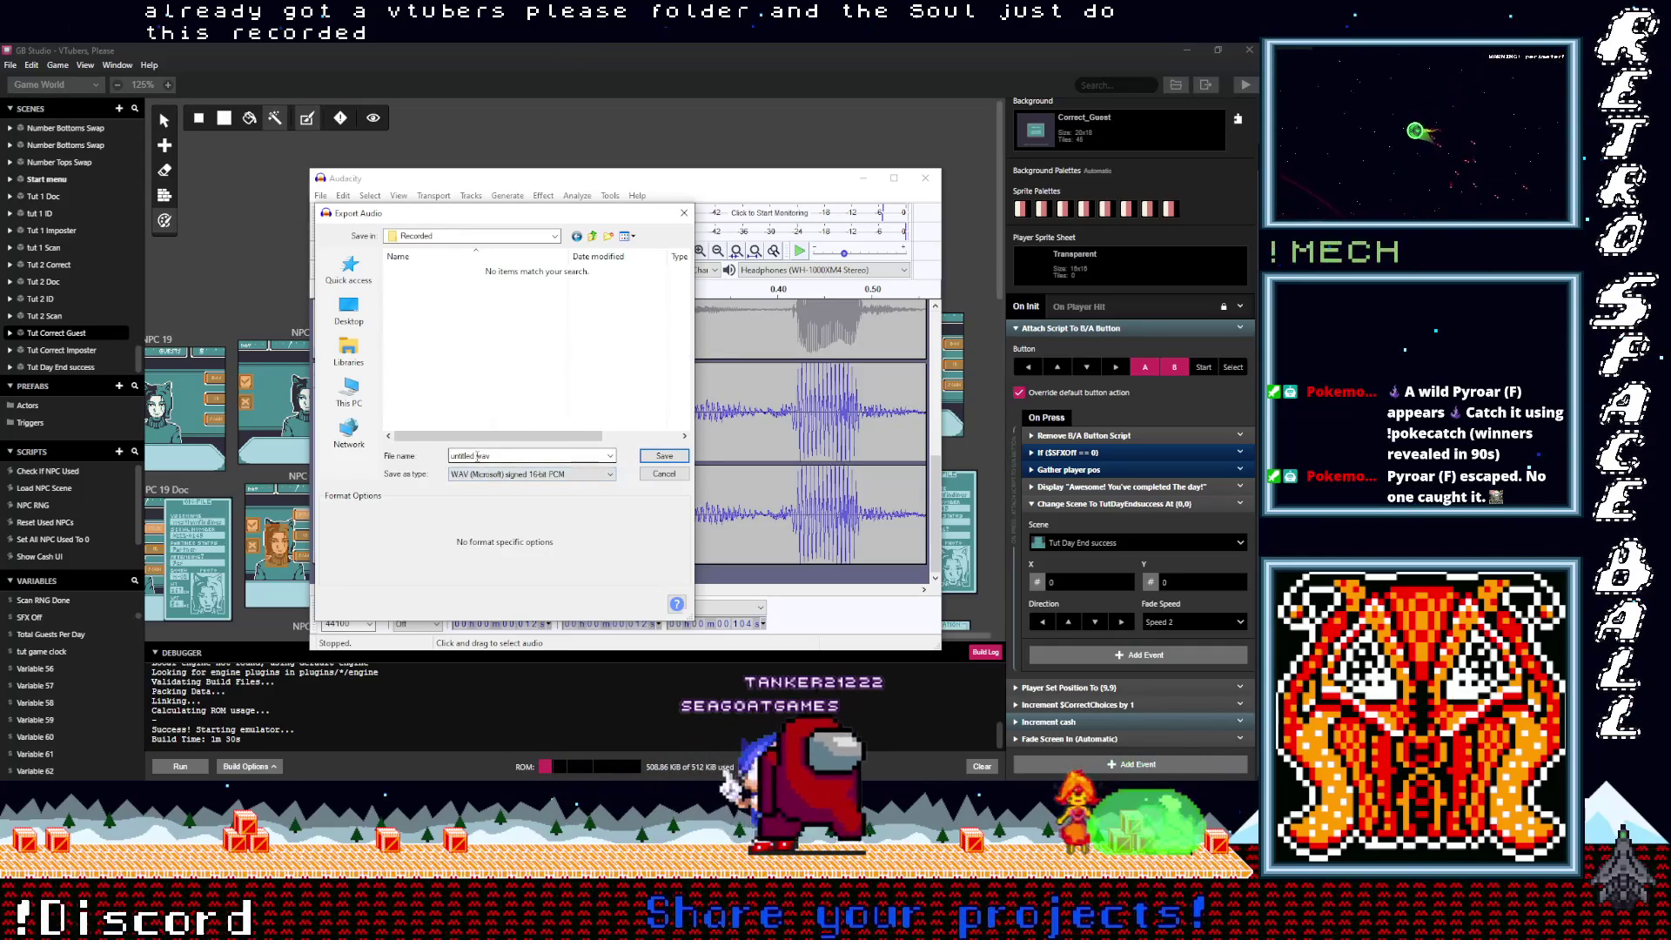
# Step: Save the clip as LowMeep1.wav using Other uncompressed files, Unsigned 8-bit PCM WAV
pyautogui.click(435, 319)
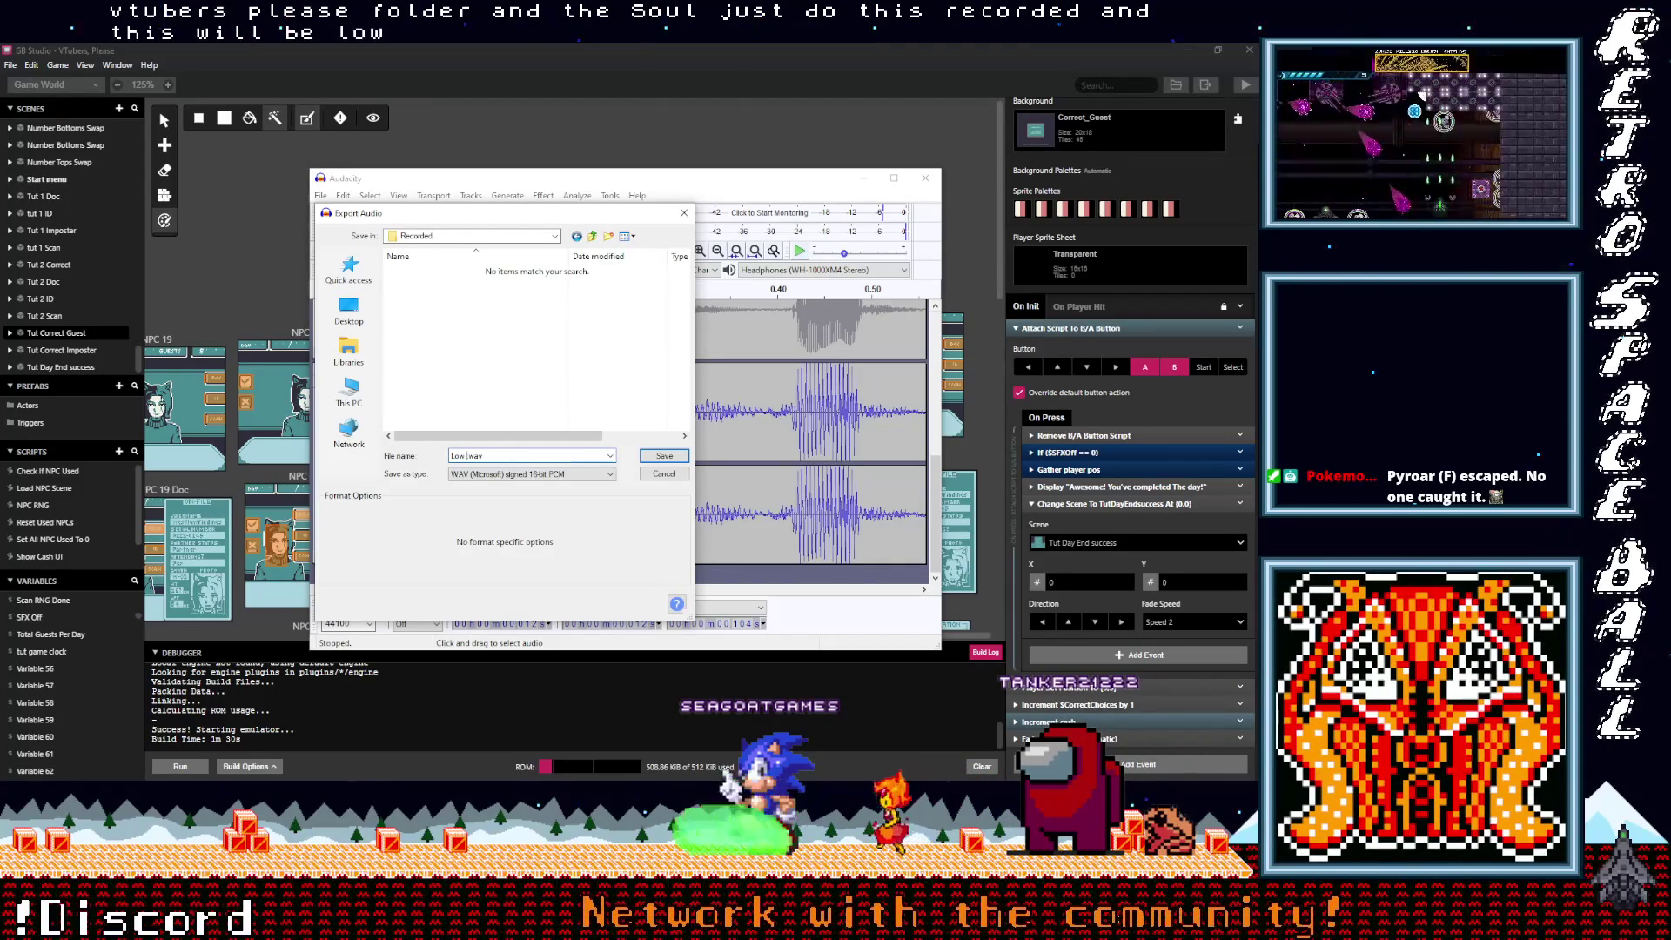
pyautogui.write('ep1')
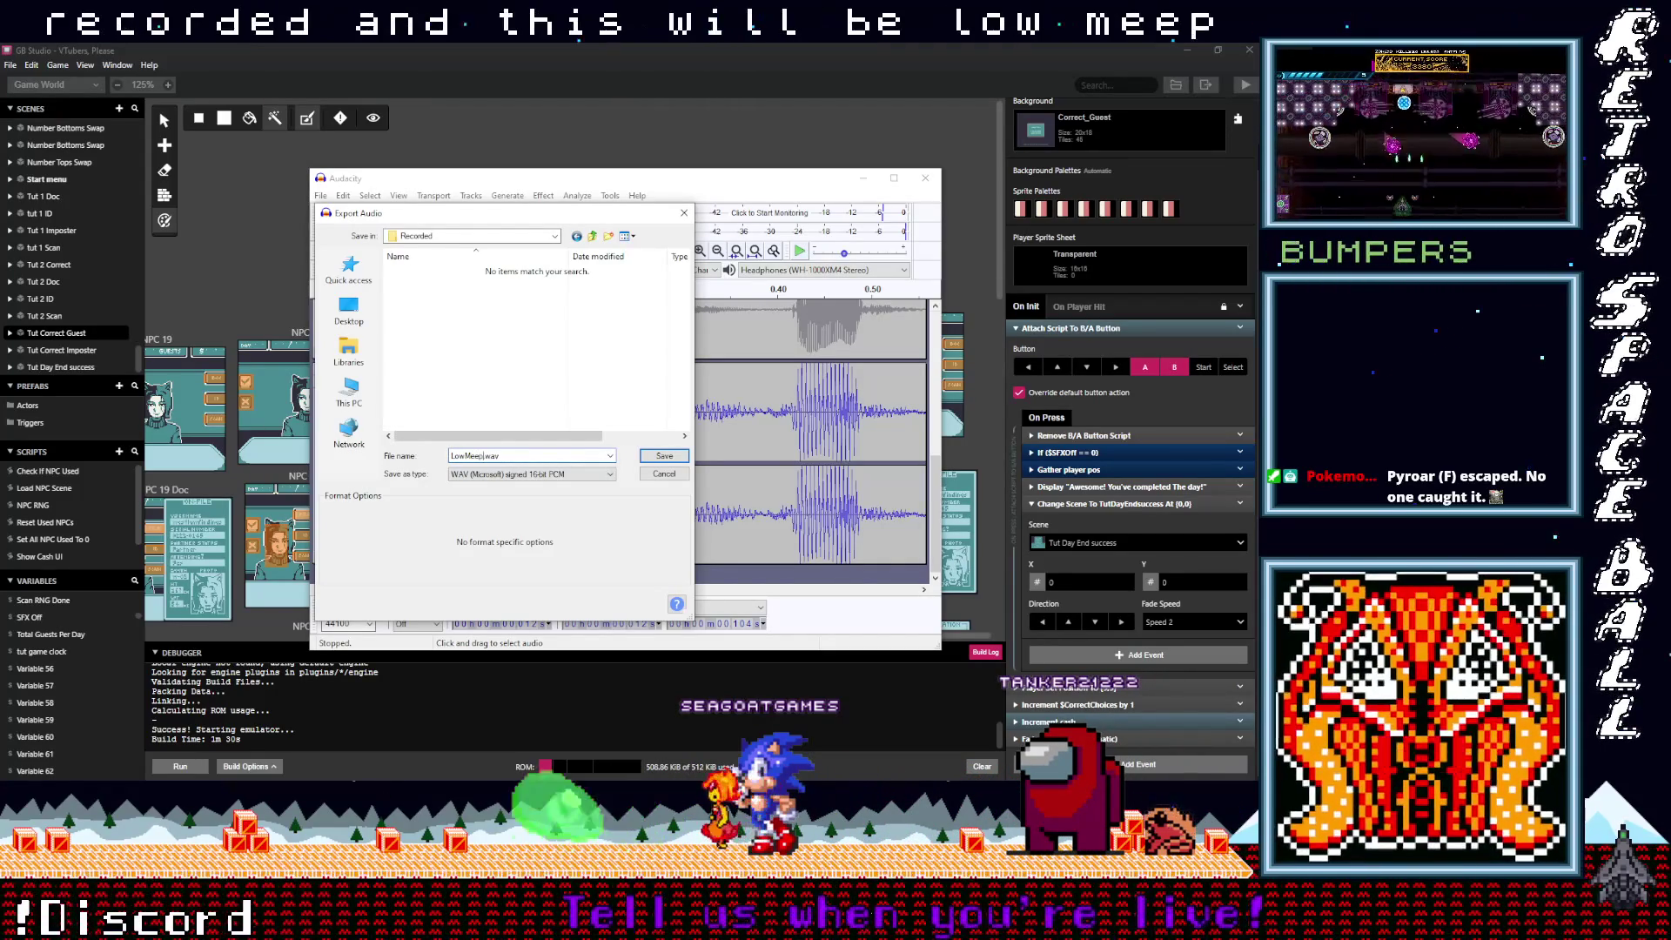
pyautogui.click(592, 474)
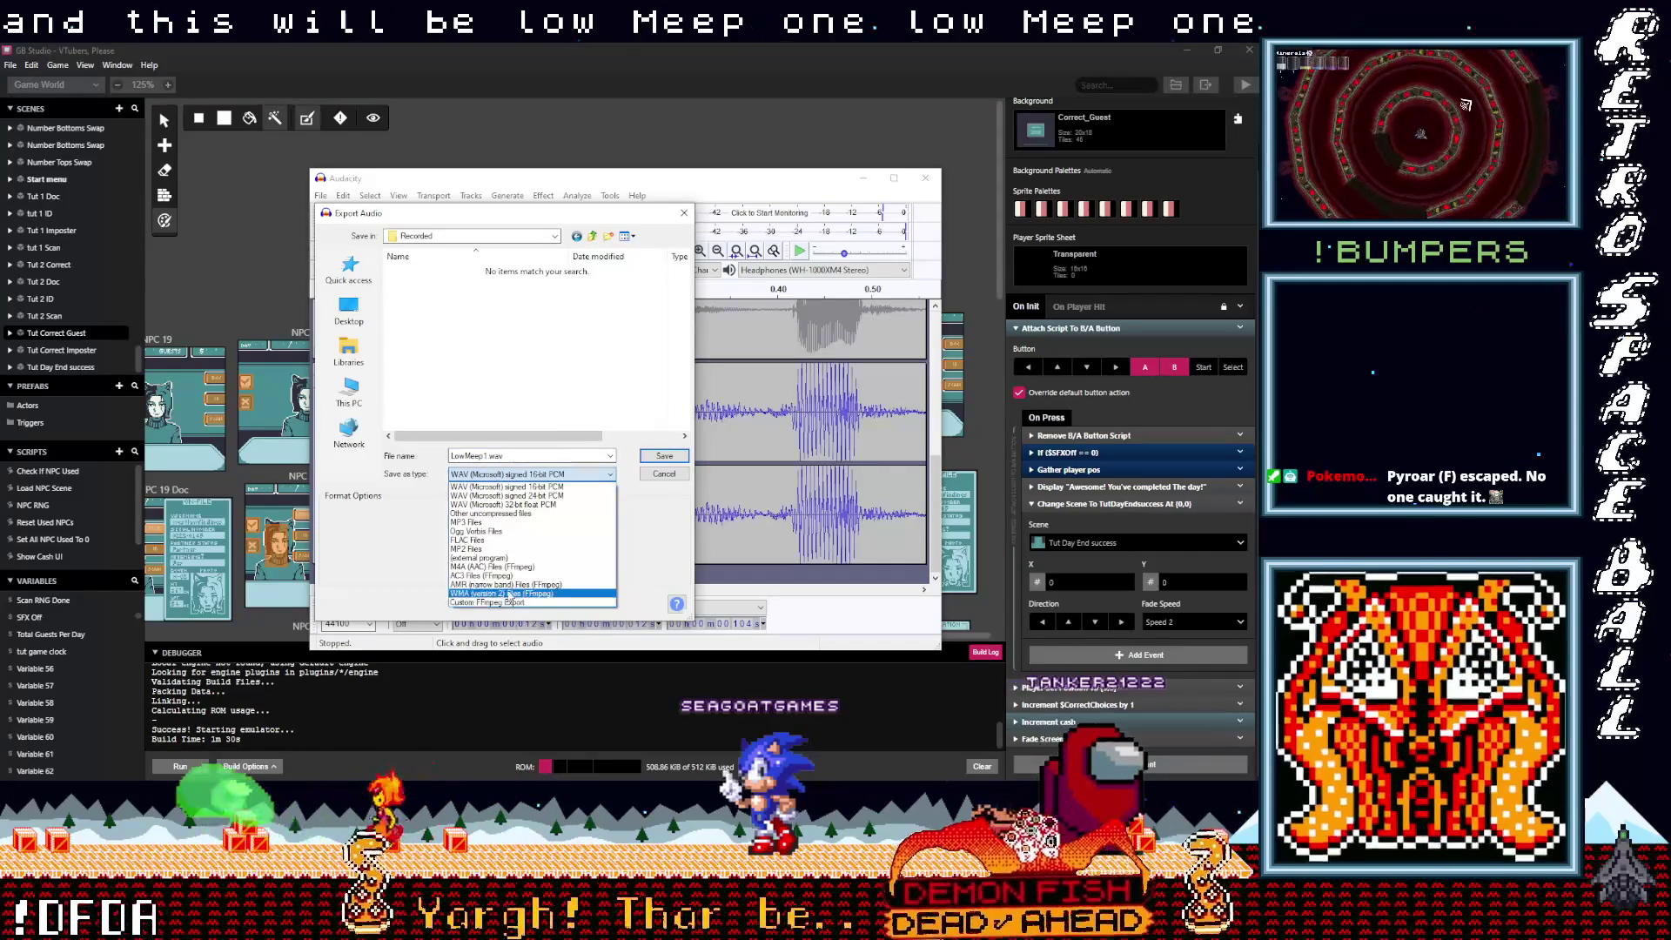
pyautogui.click(483, 514)
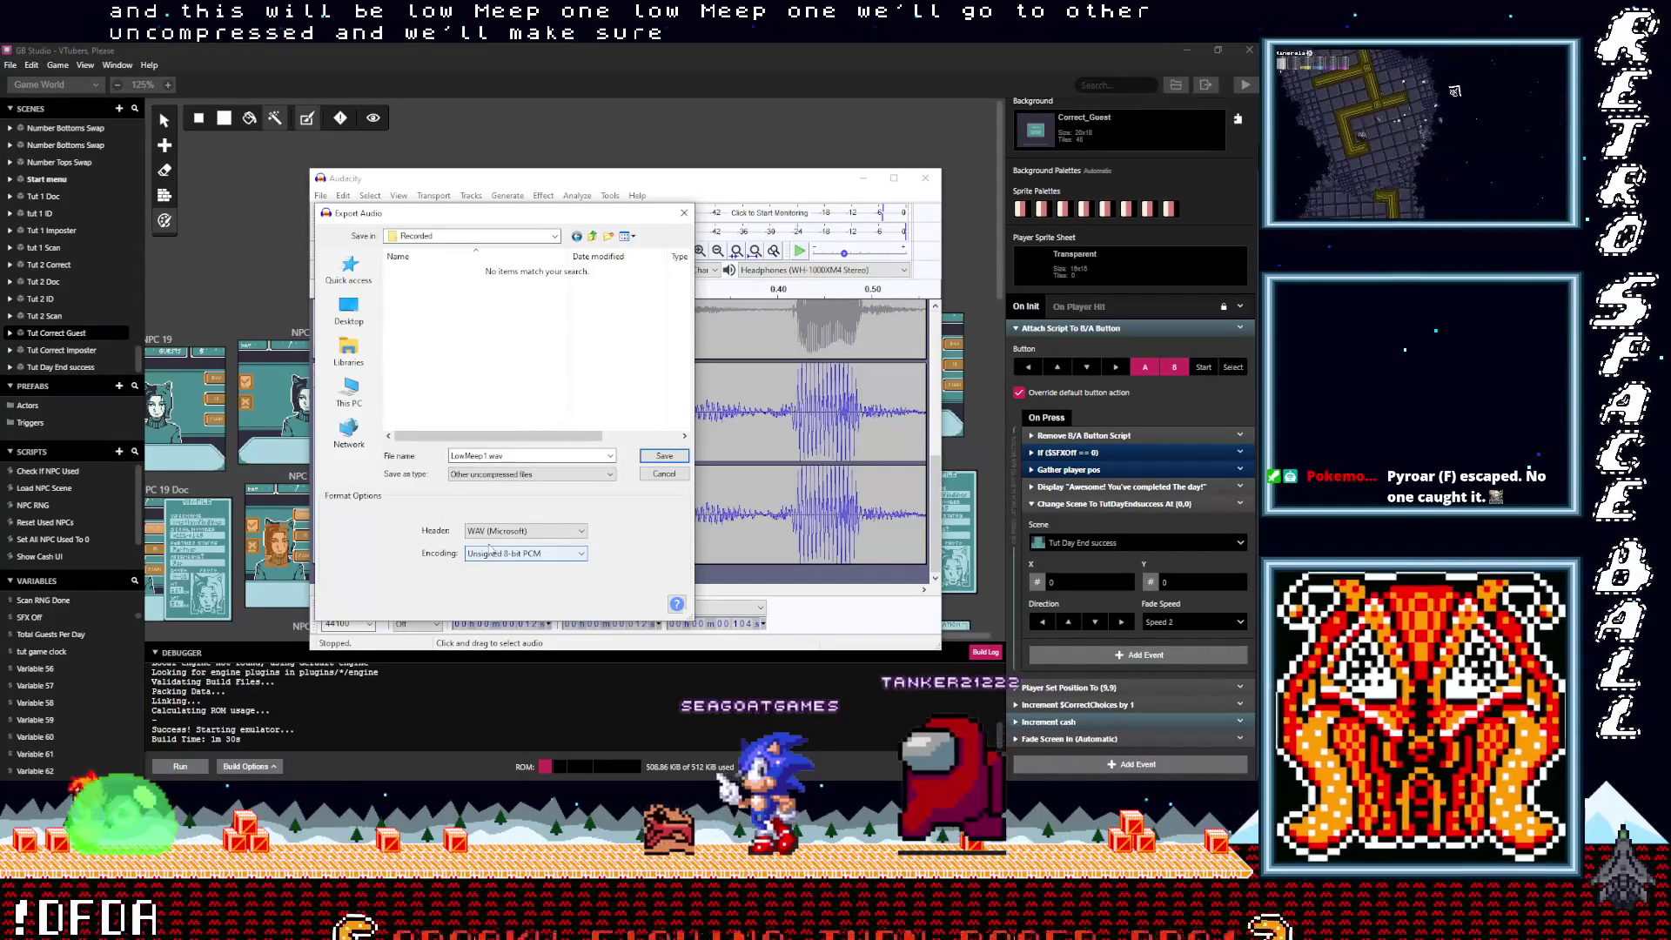
pyautogui.click(664, 457)
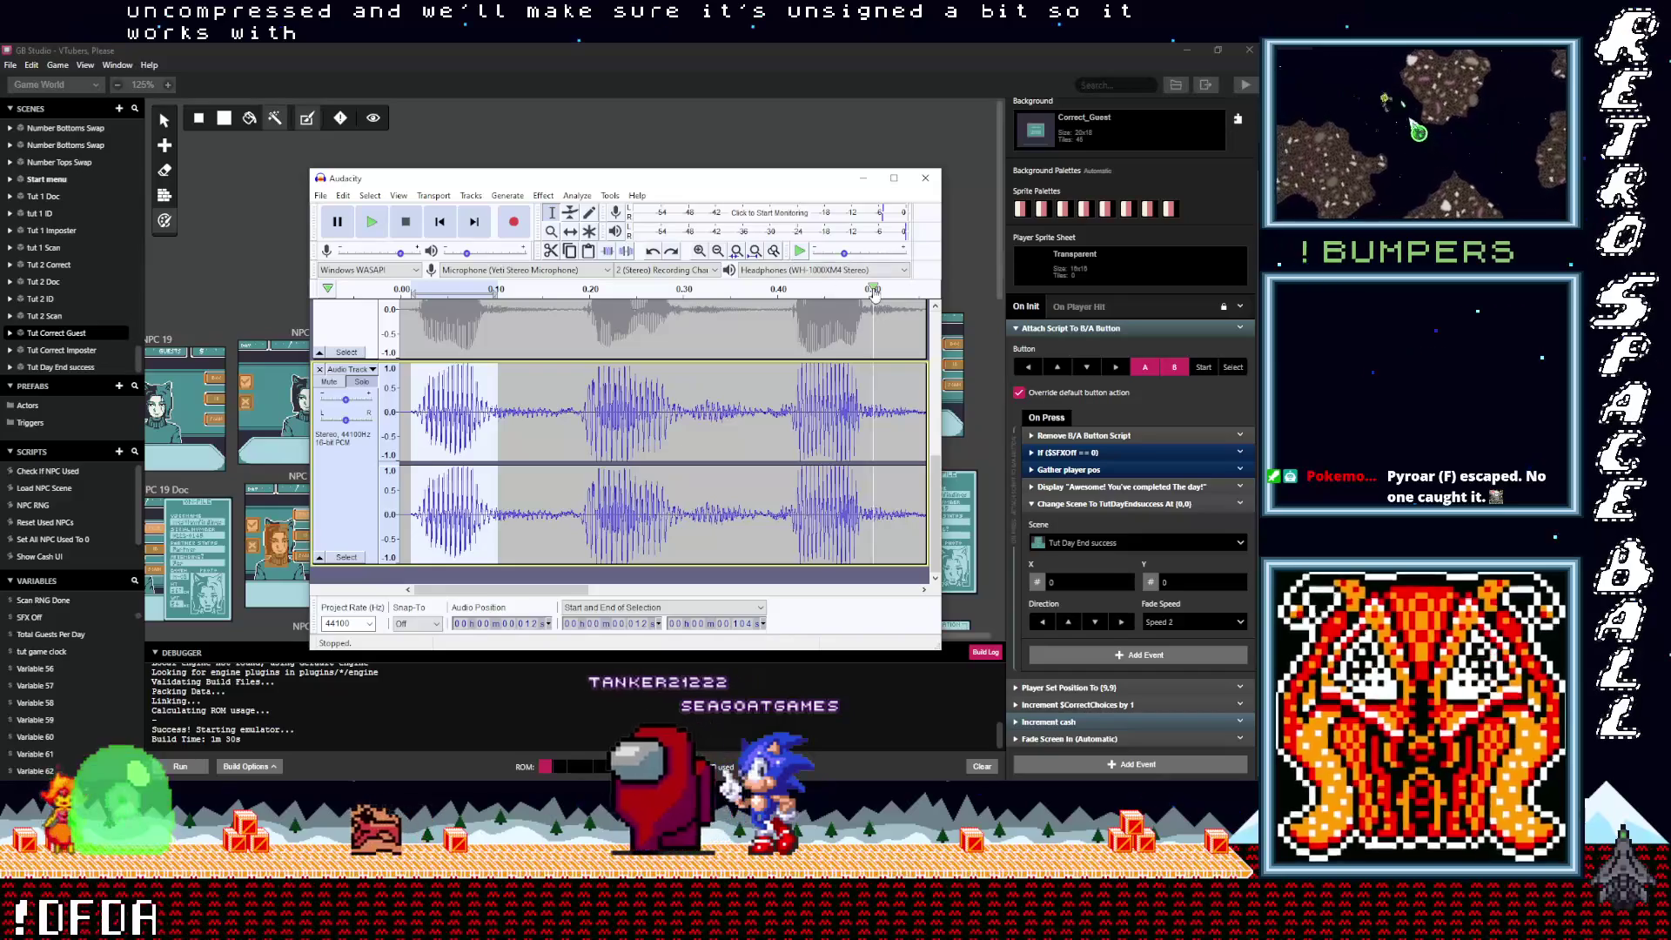
pyautogui.moveTo(1257, 383)
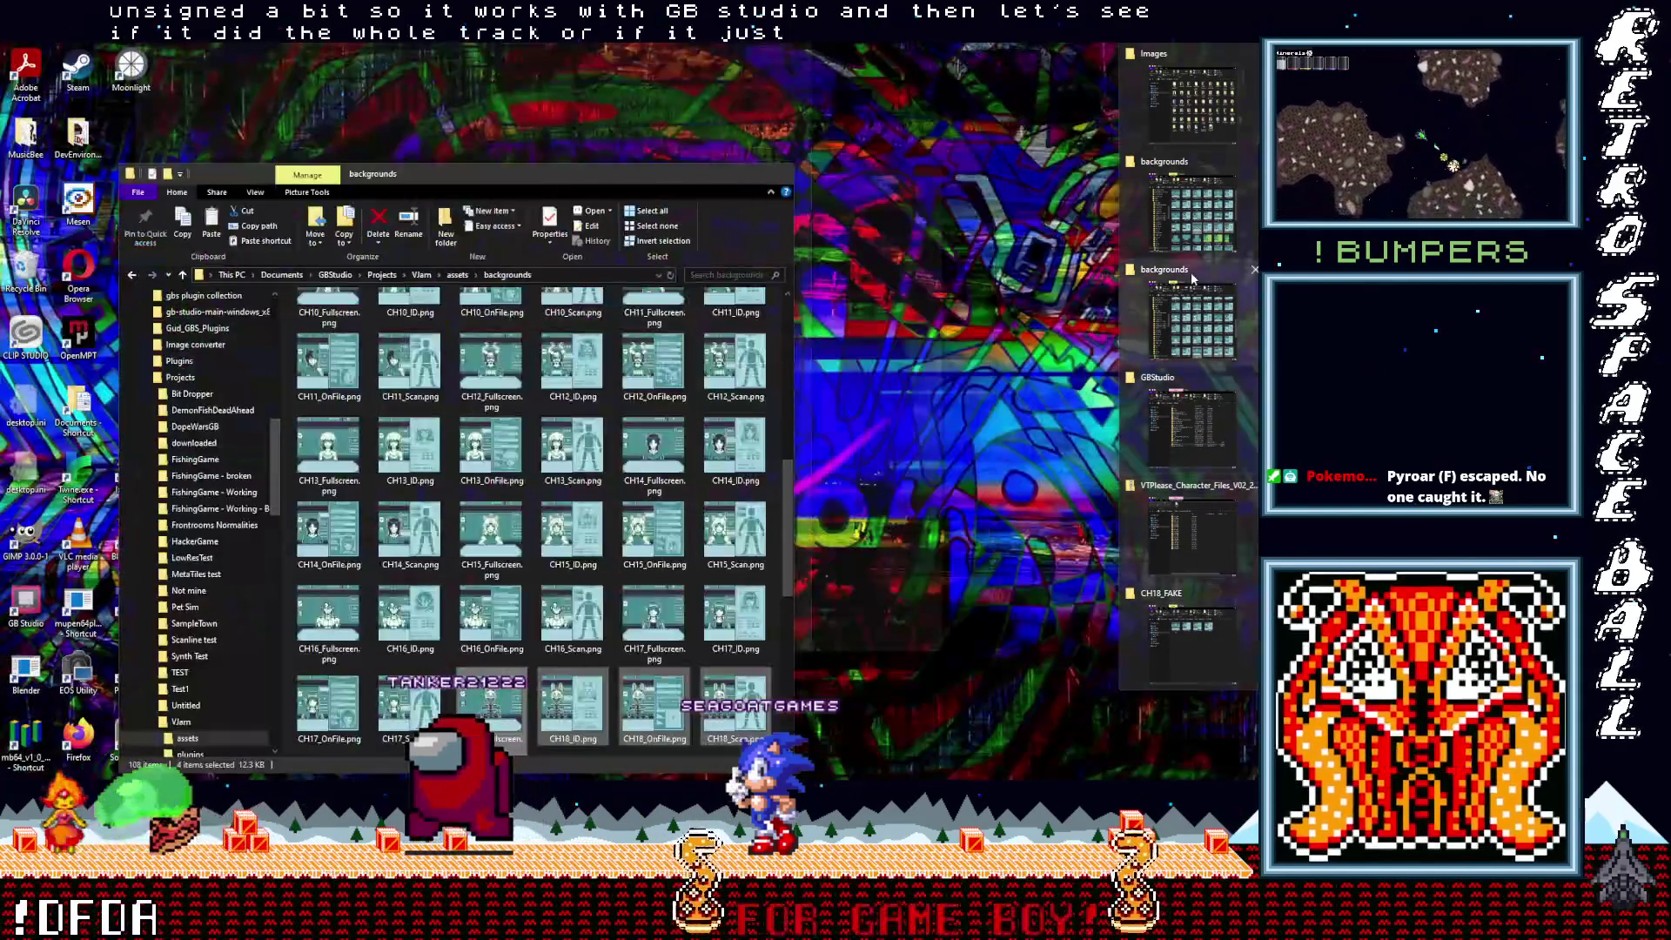
pyautogui.moveTo(1179, 171)
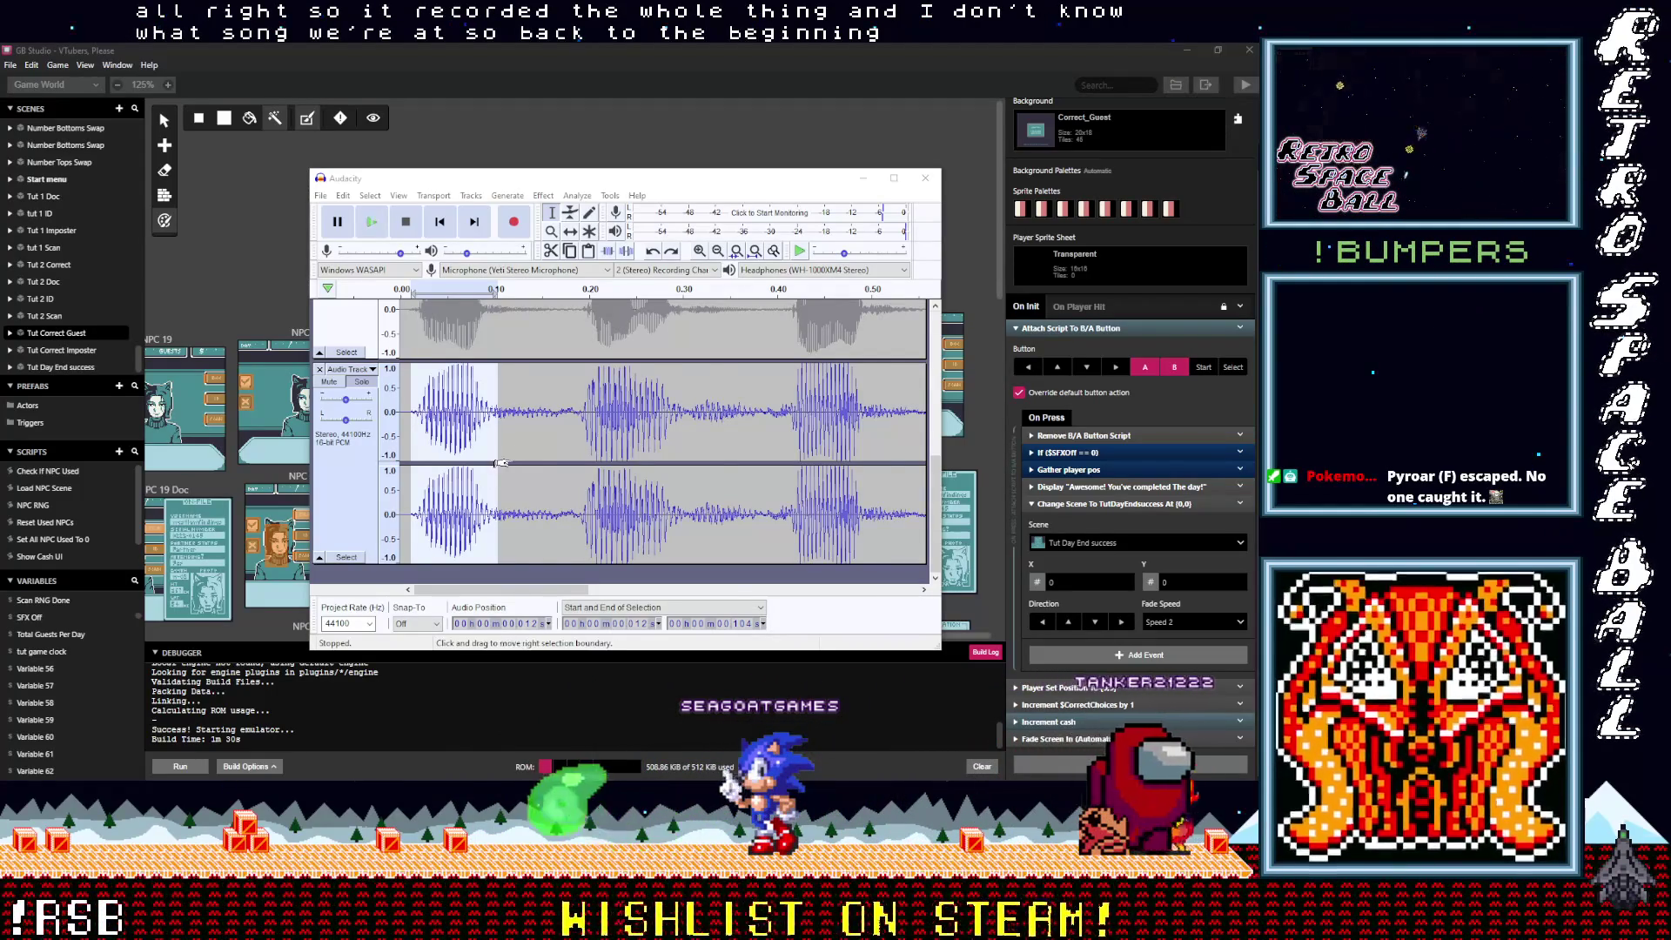
# Step: Select the first vocal burst in the long recording's waveform
pyautogui.hscroll(1, 501, 462)
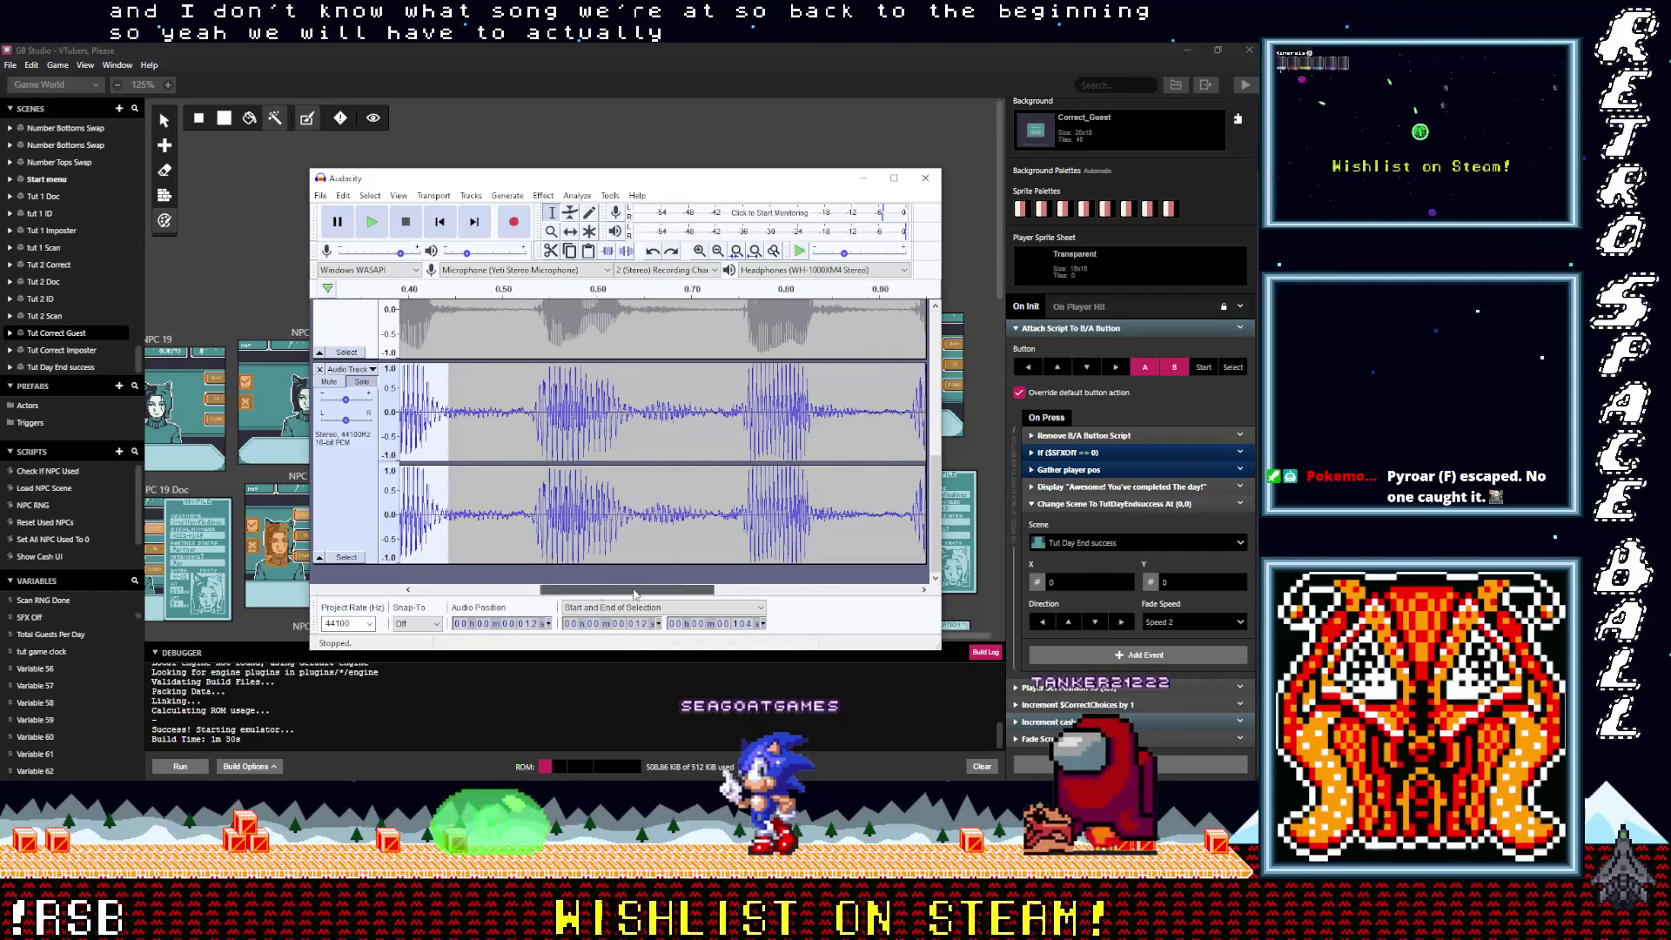
pyautogui.hscroll(-1, 500, 592)
pyautogui.click(547, 450)
pyautogui.moveTo(492, 429); pyautogui.dragTo(425, 426)
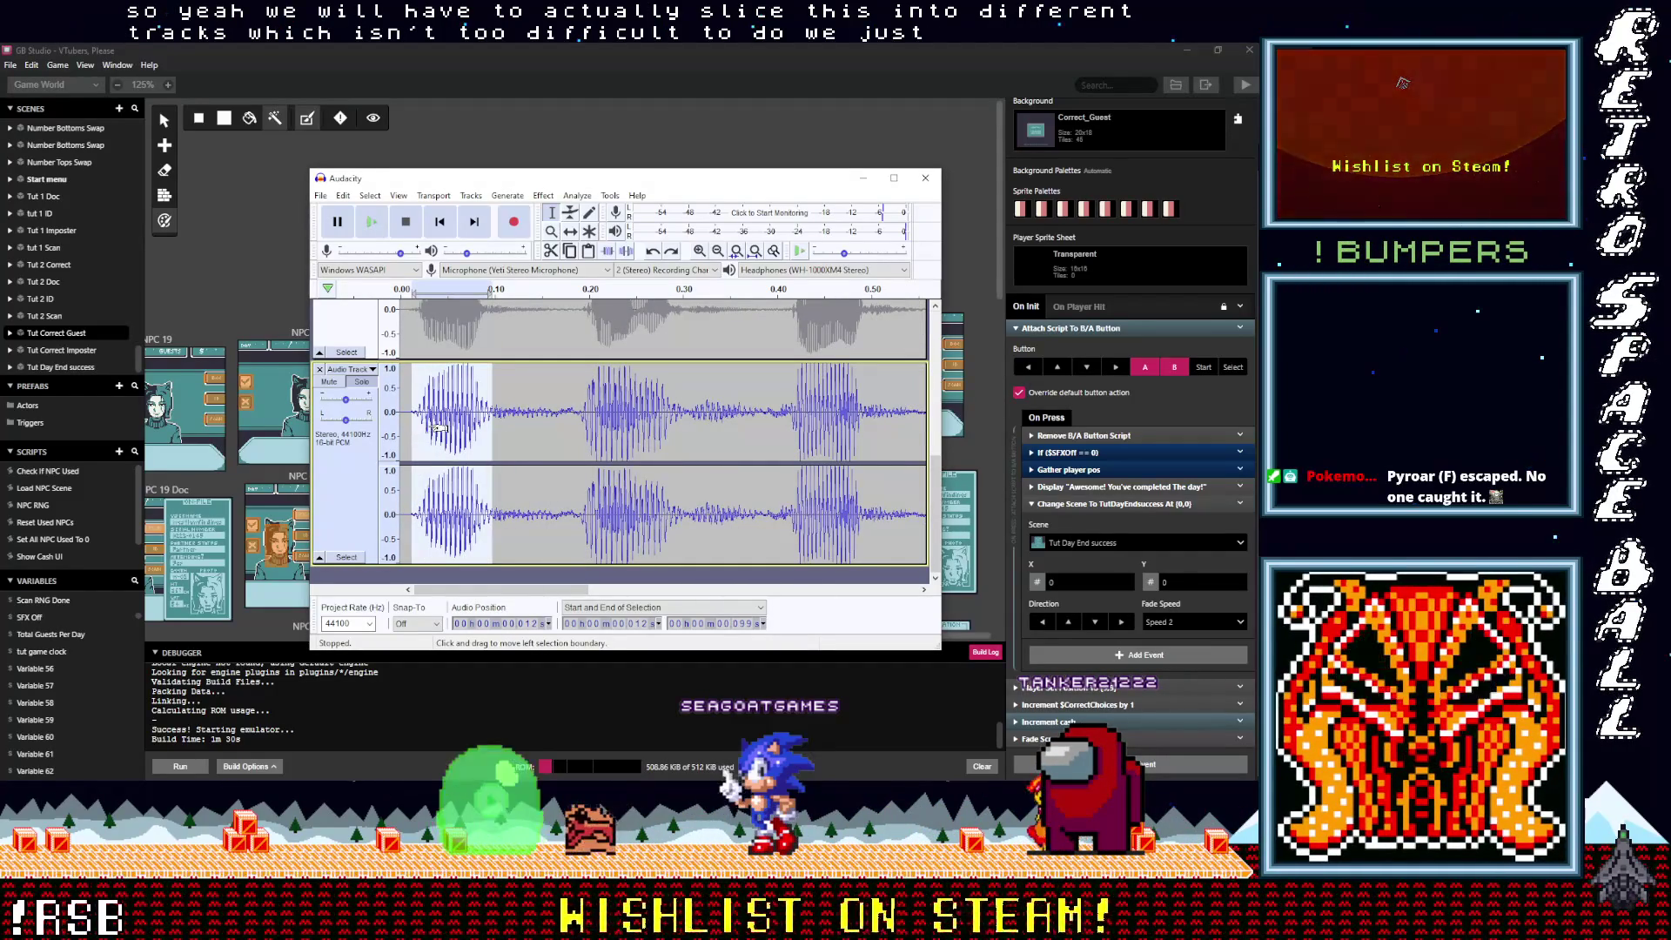
# Step: Add a new empty audio track, paste the vocal burst at its start, and solo it
pyautogui.click(321, 196)
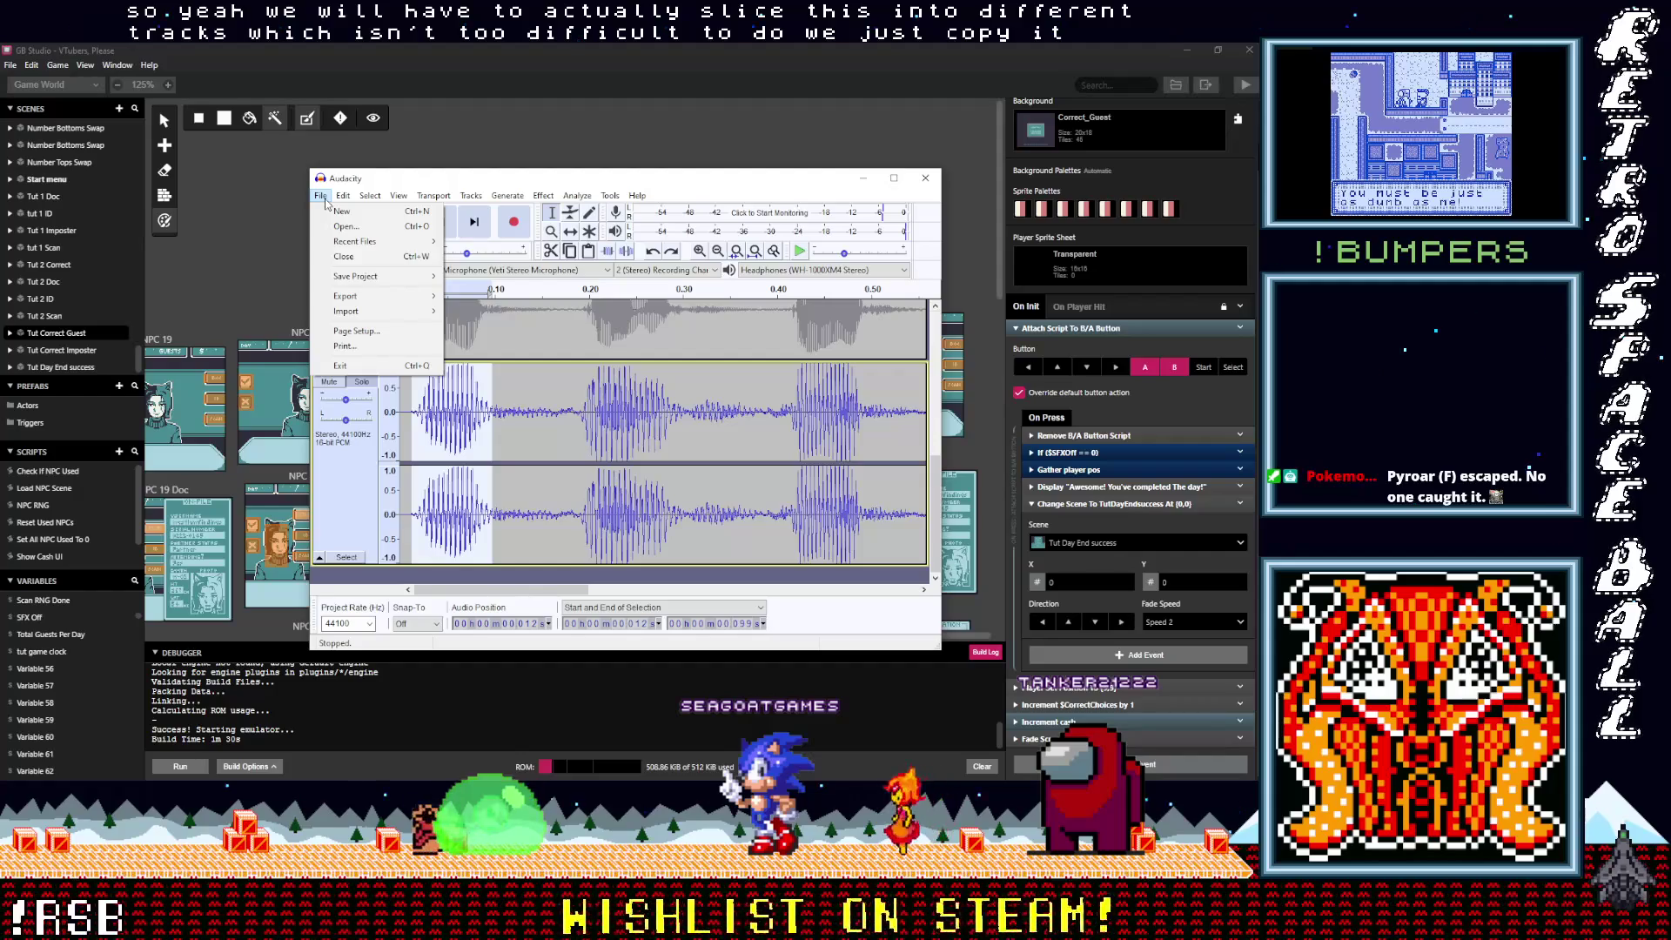
pyautogui.moveTo(346, 200)
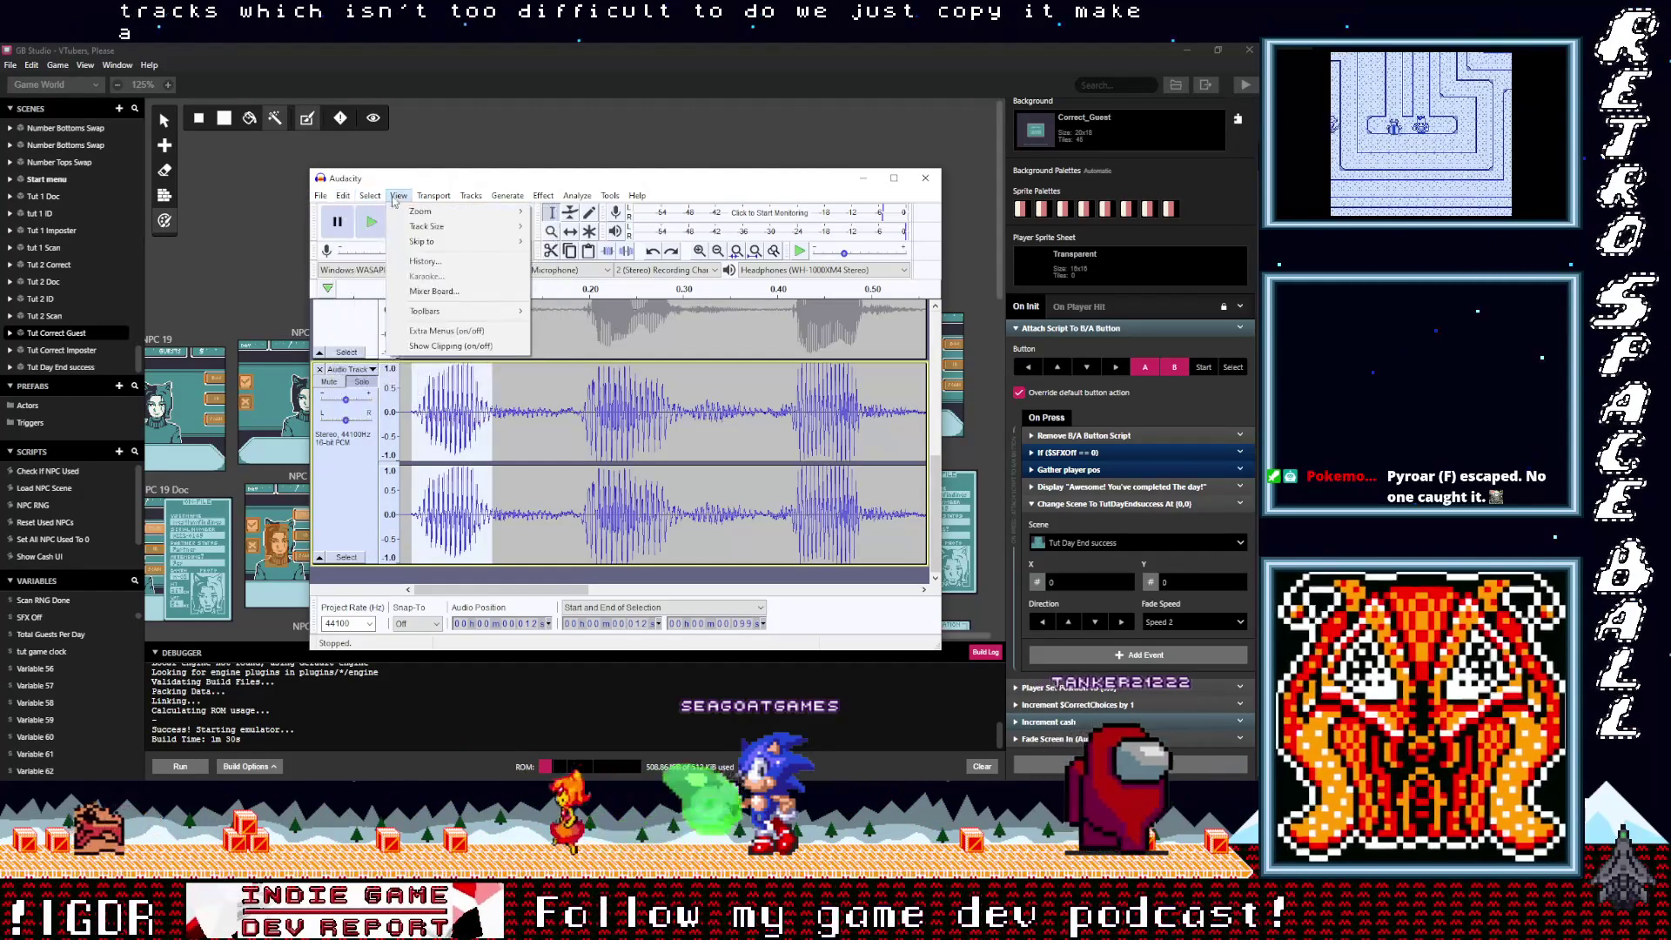
pyautogui.moveTo(471, 197)
pyautogui.moveTo(539, 212)
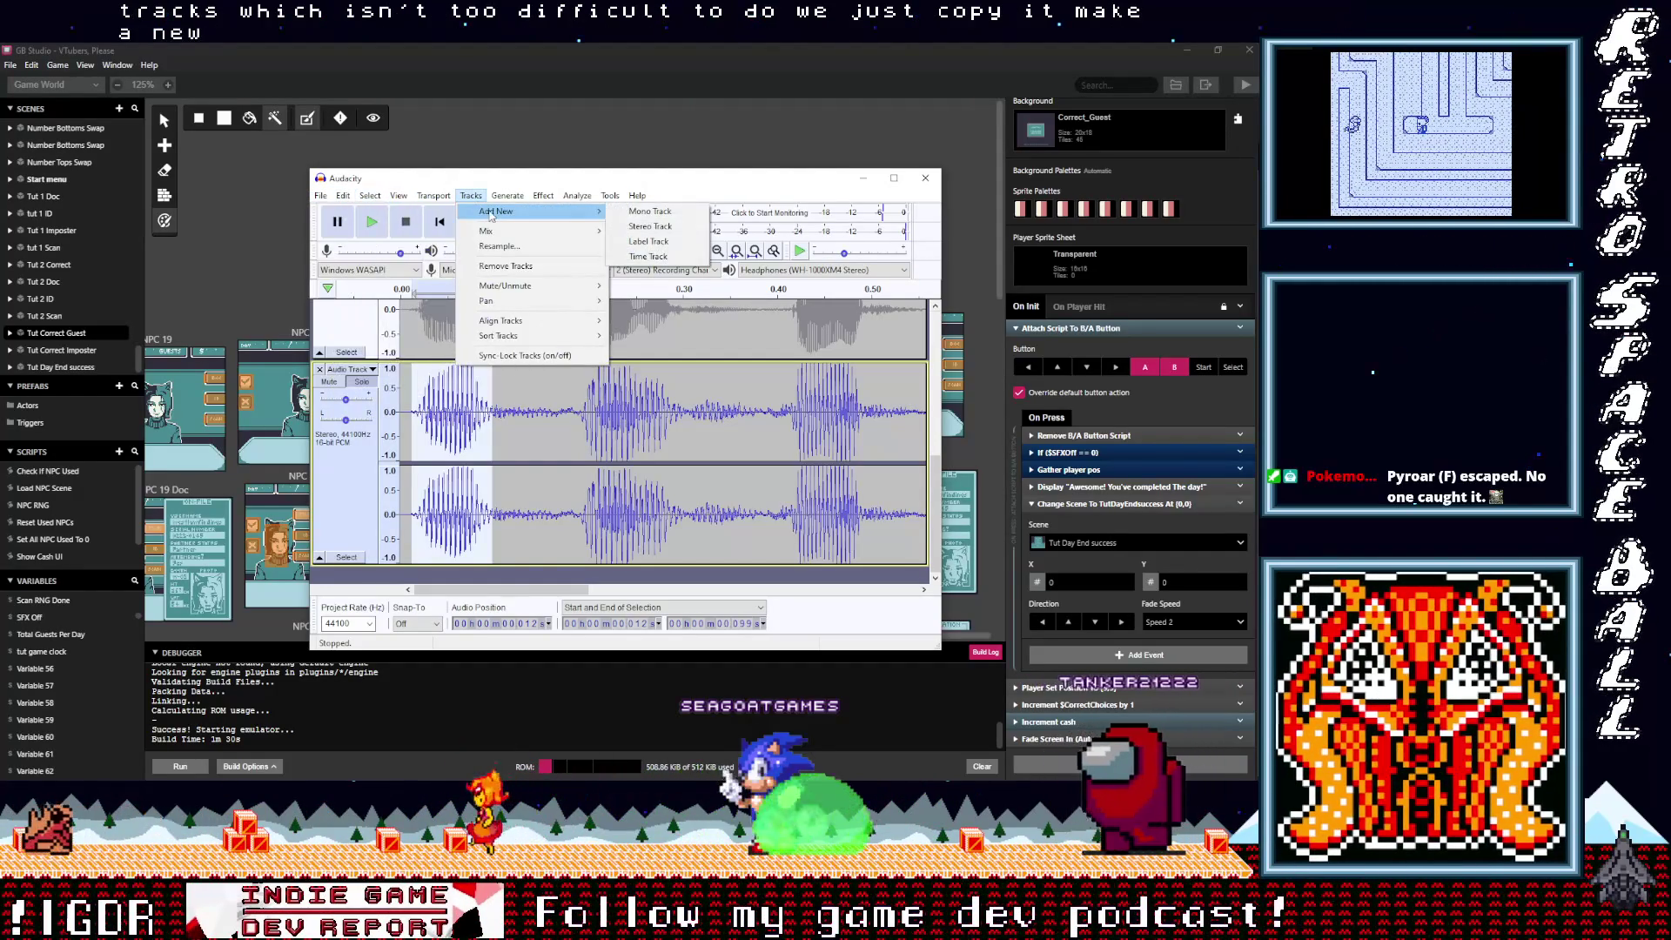
pyautogui.click(650, 227)
pyautogui.click(441, 470)
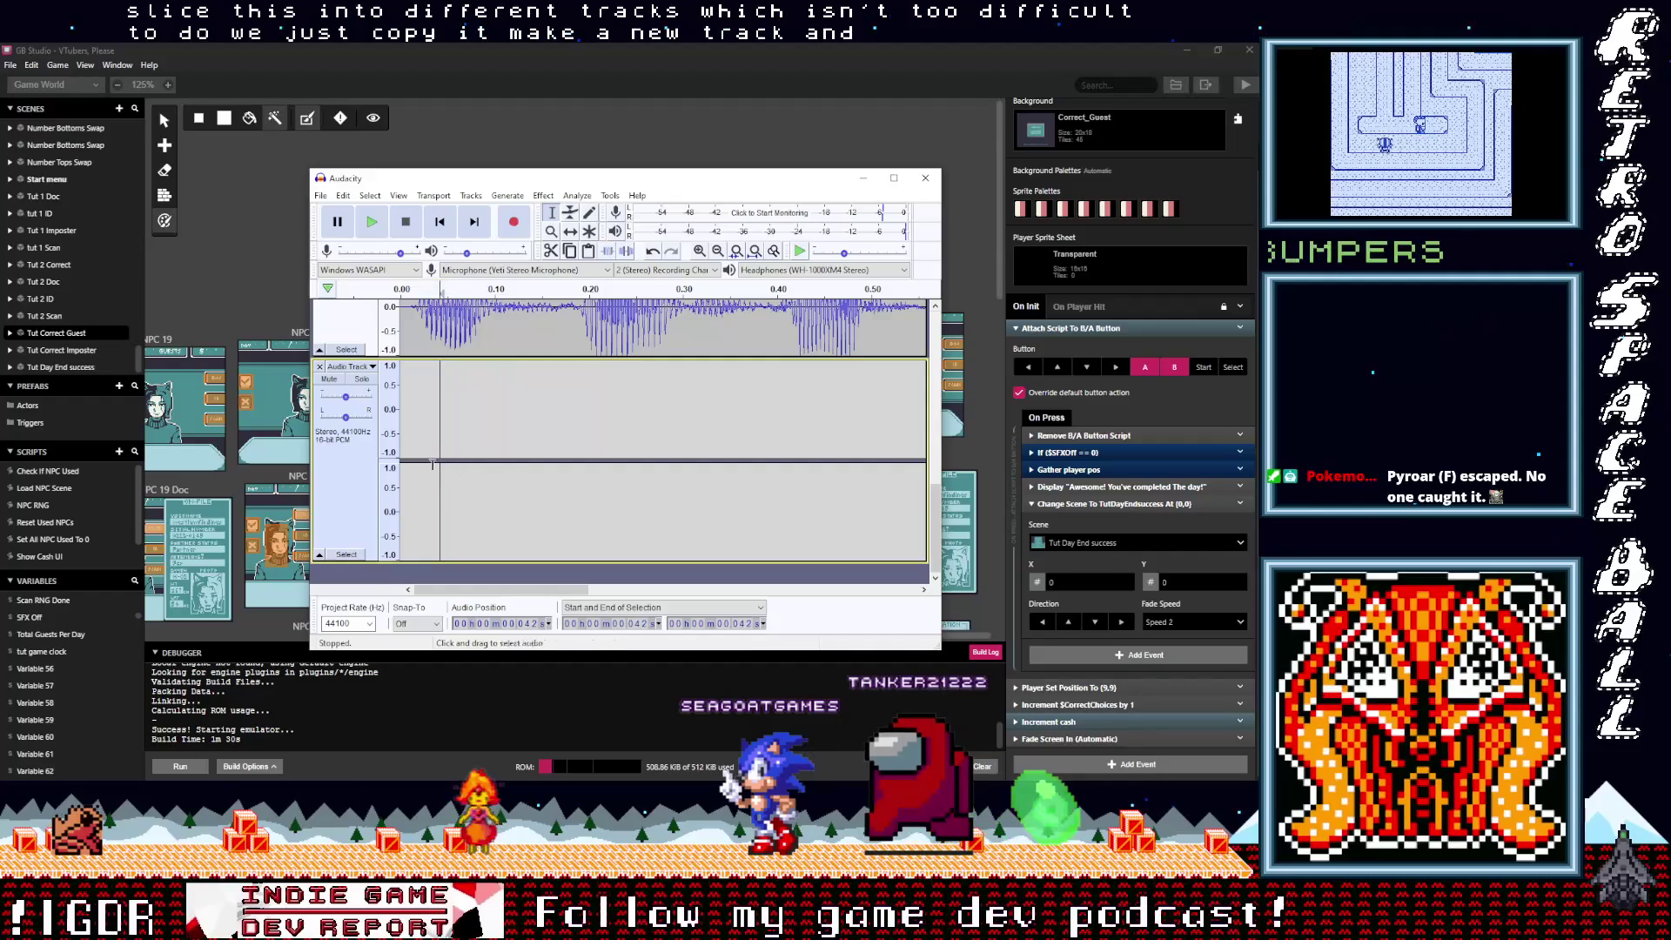
pyautogui.hotkey('ctrl', 'v')
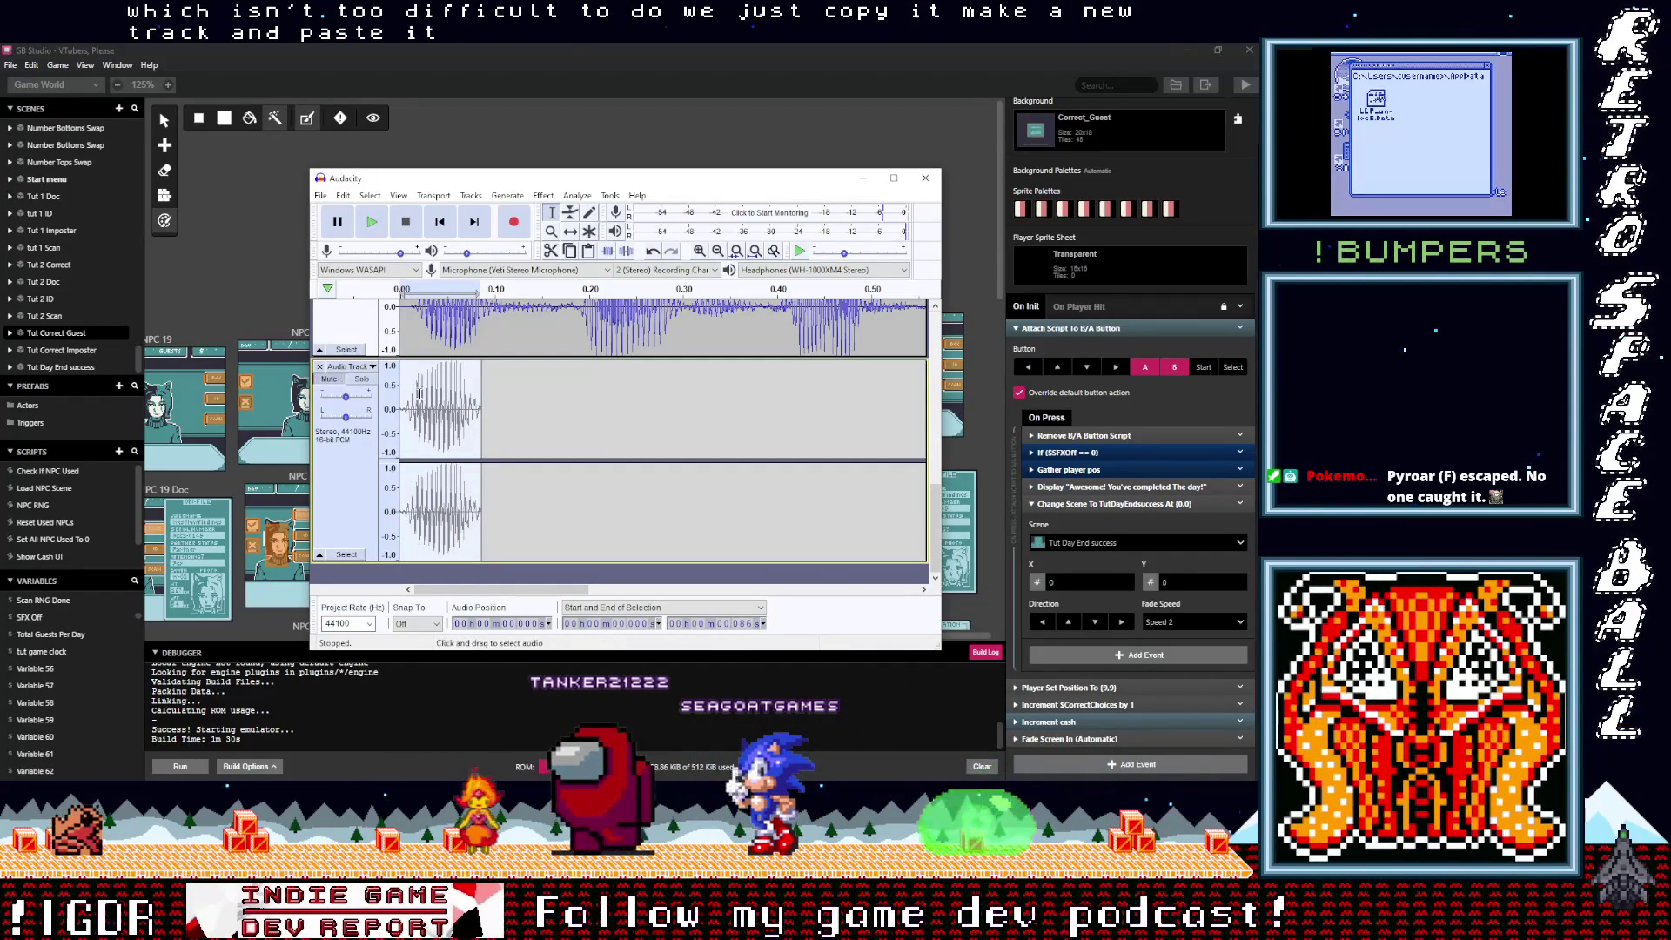
pyautogui.click(362, 380)
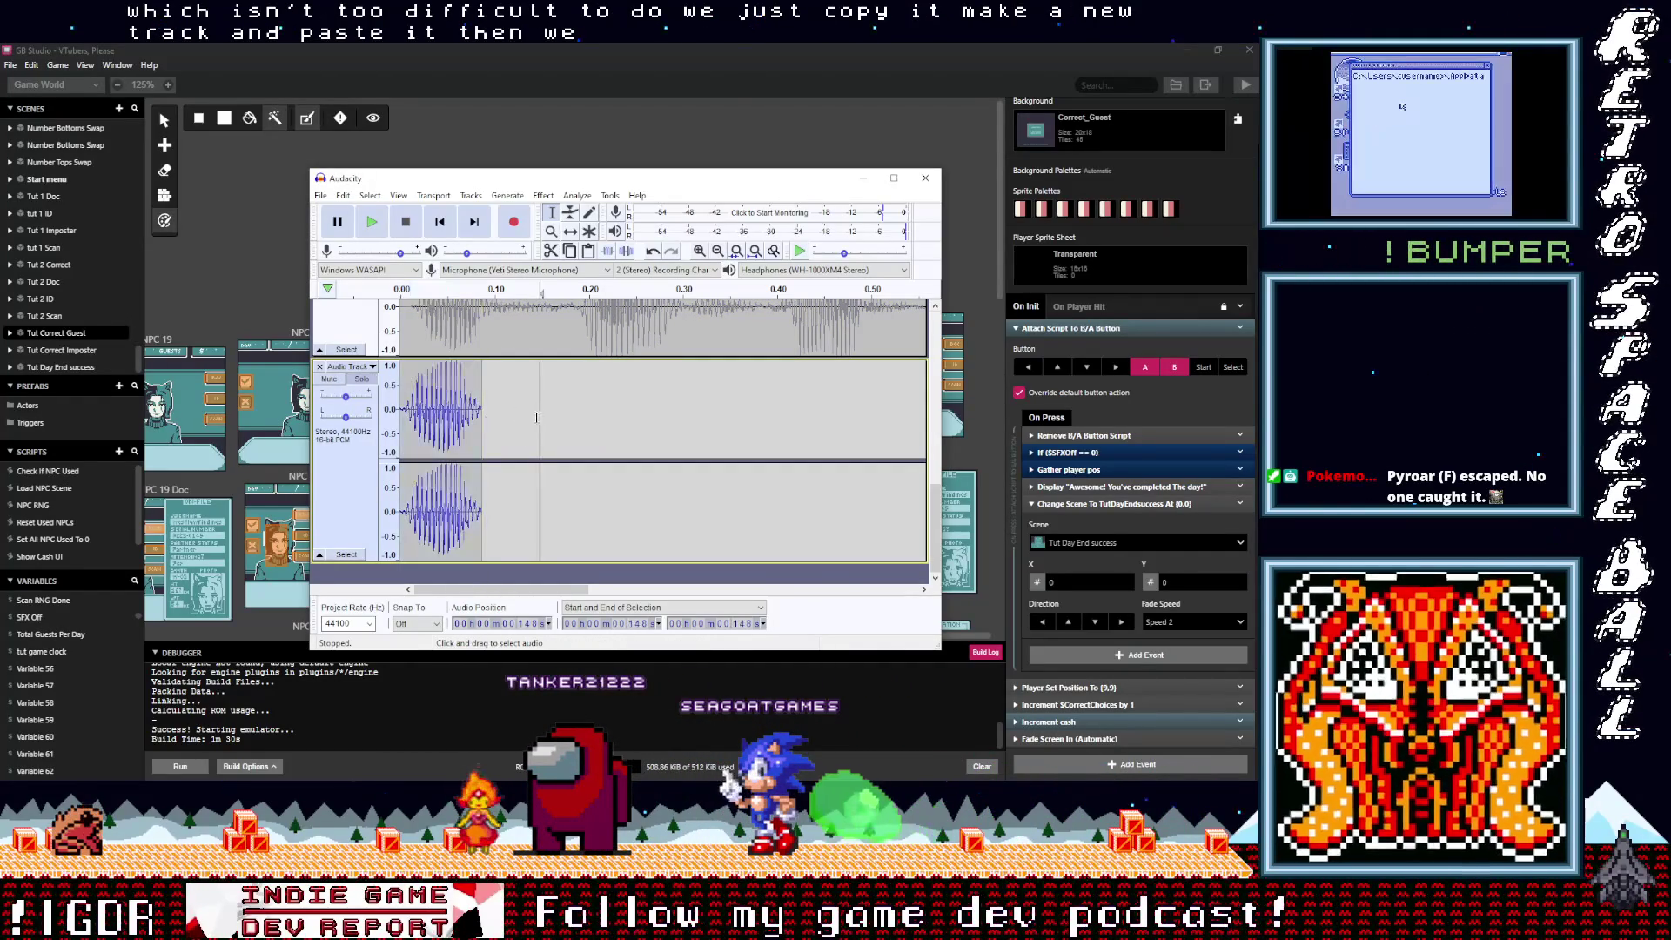
# Step: Export the soloed track as WAV, replacing the existing LowMeep1.wav
pyautogui.click(322, 196)
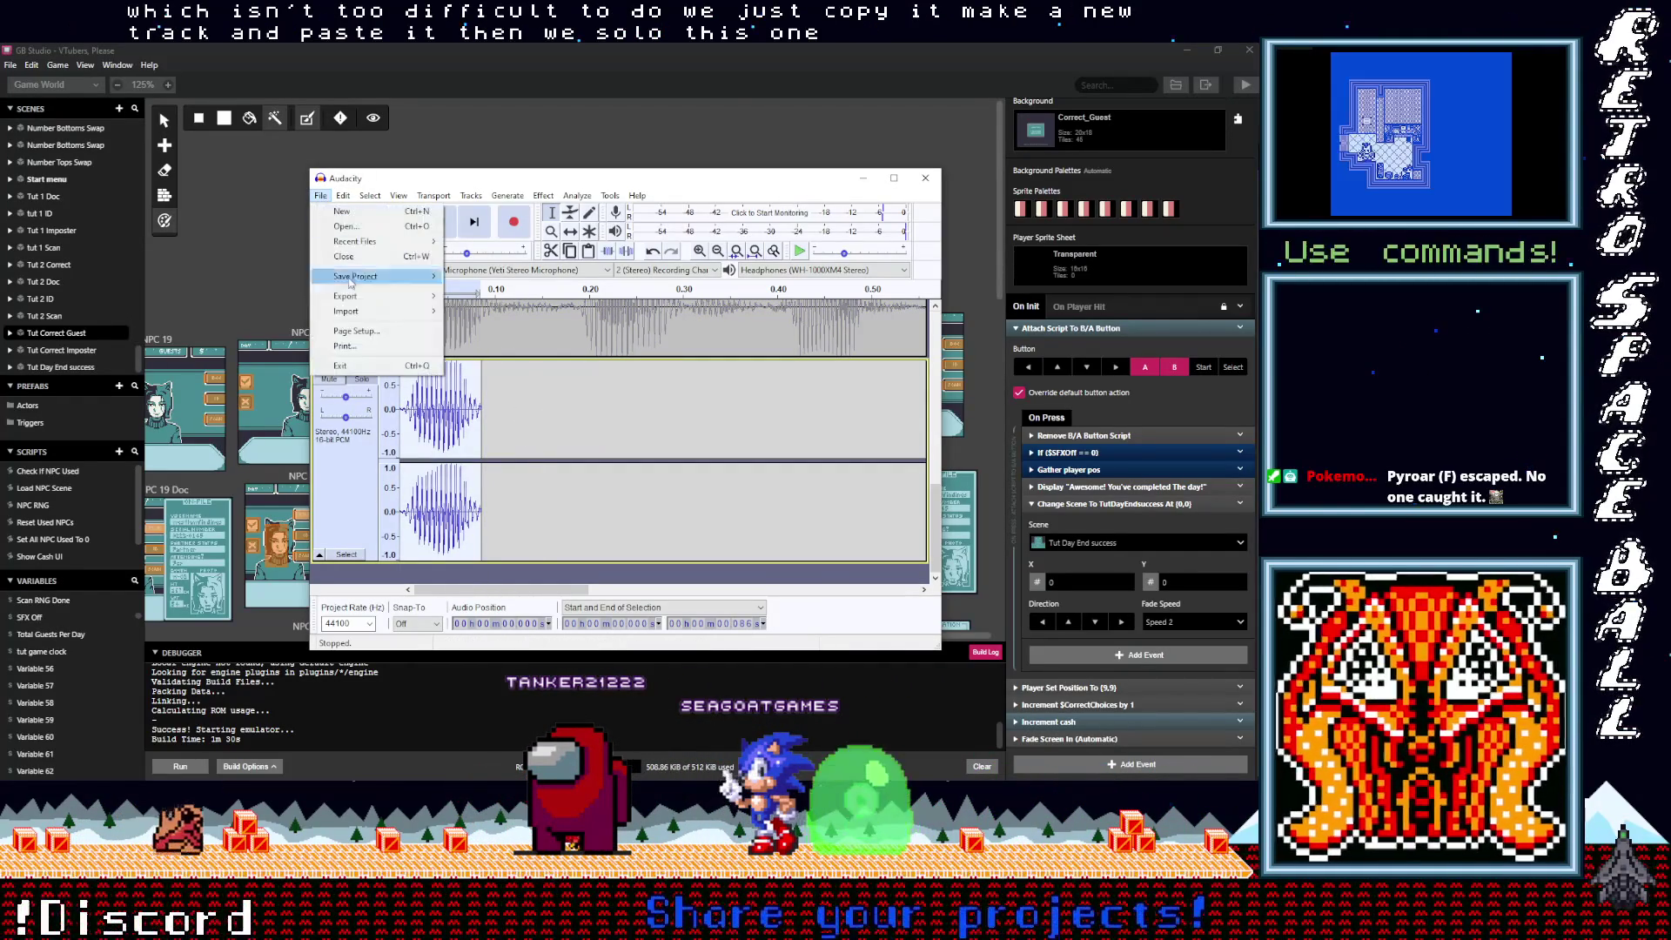
pyautogui.moveTo(360, 301)
pyautogui.click(515, 311)
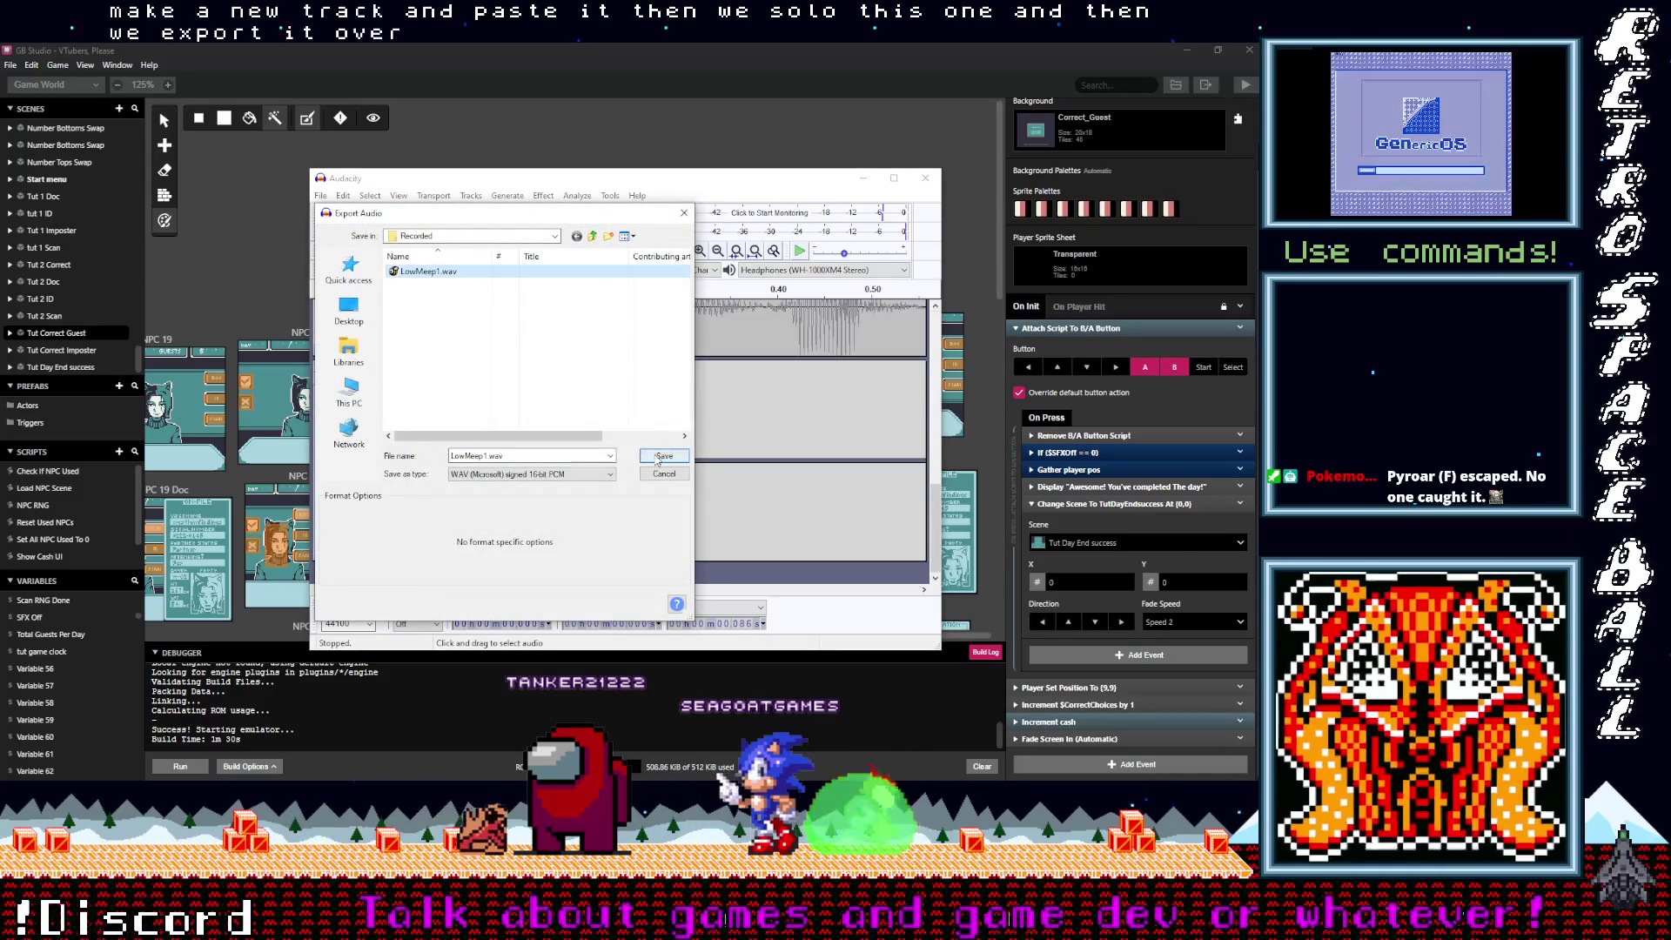
pyautogui.click(654, 458)
pyautogui.click(714, 423)
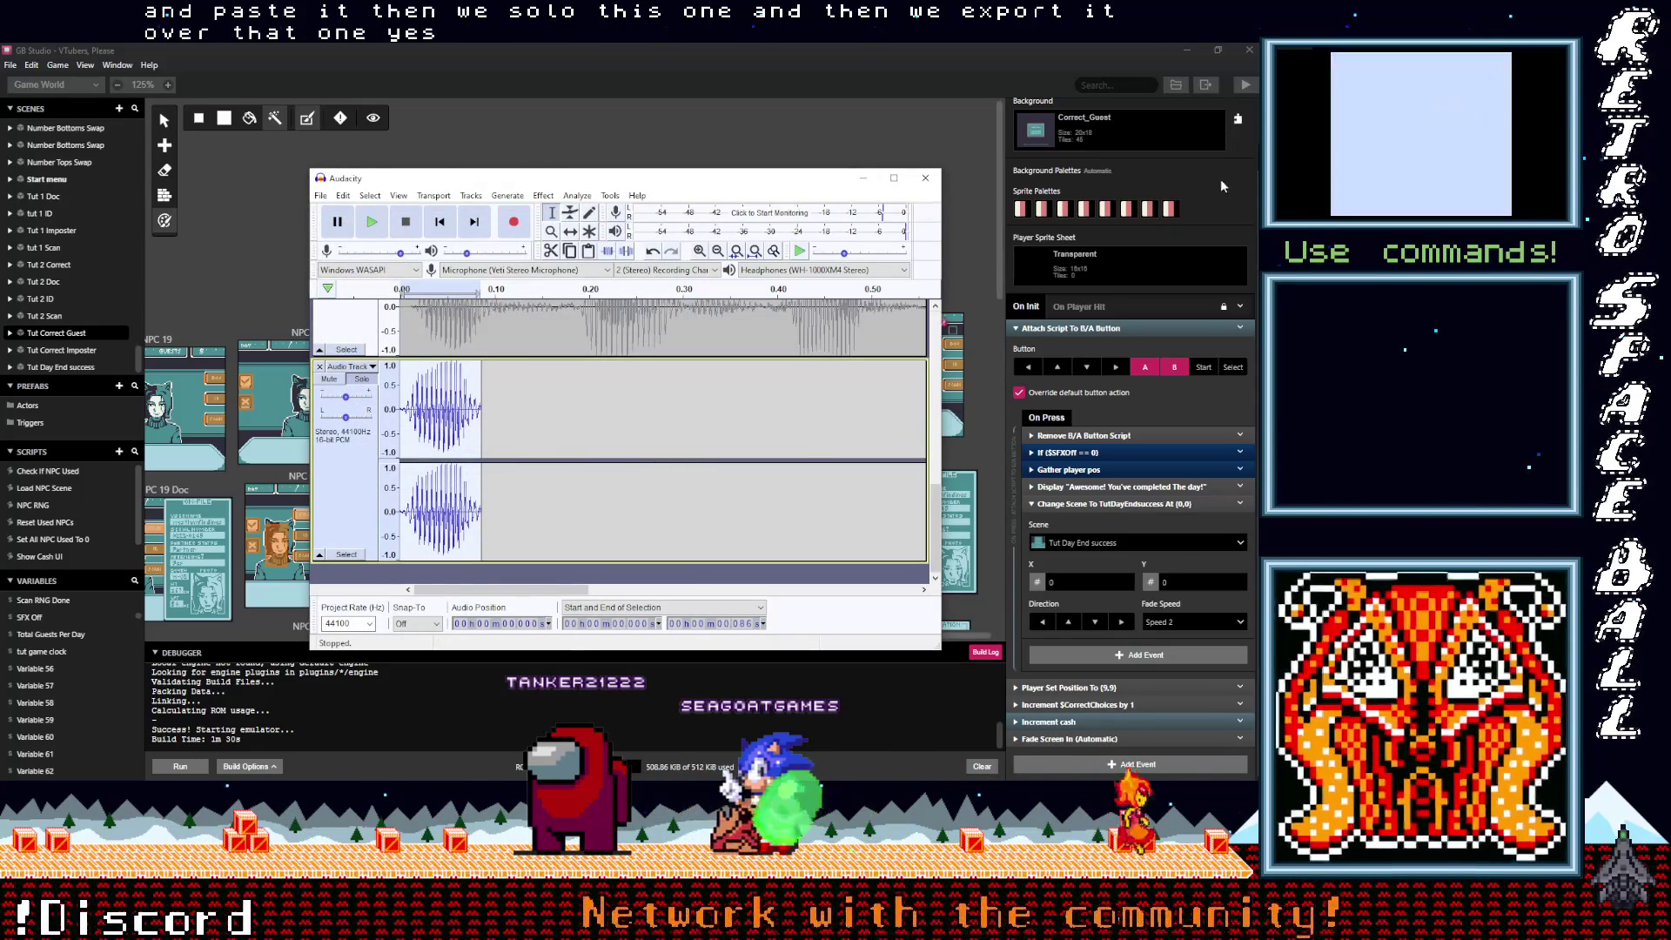
# Step: Delete the already exported clip from the Audio Track
pyautogui.moveTo(584, 0); pyautogui.dragTo(550, 572)
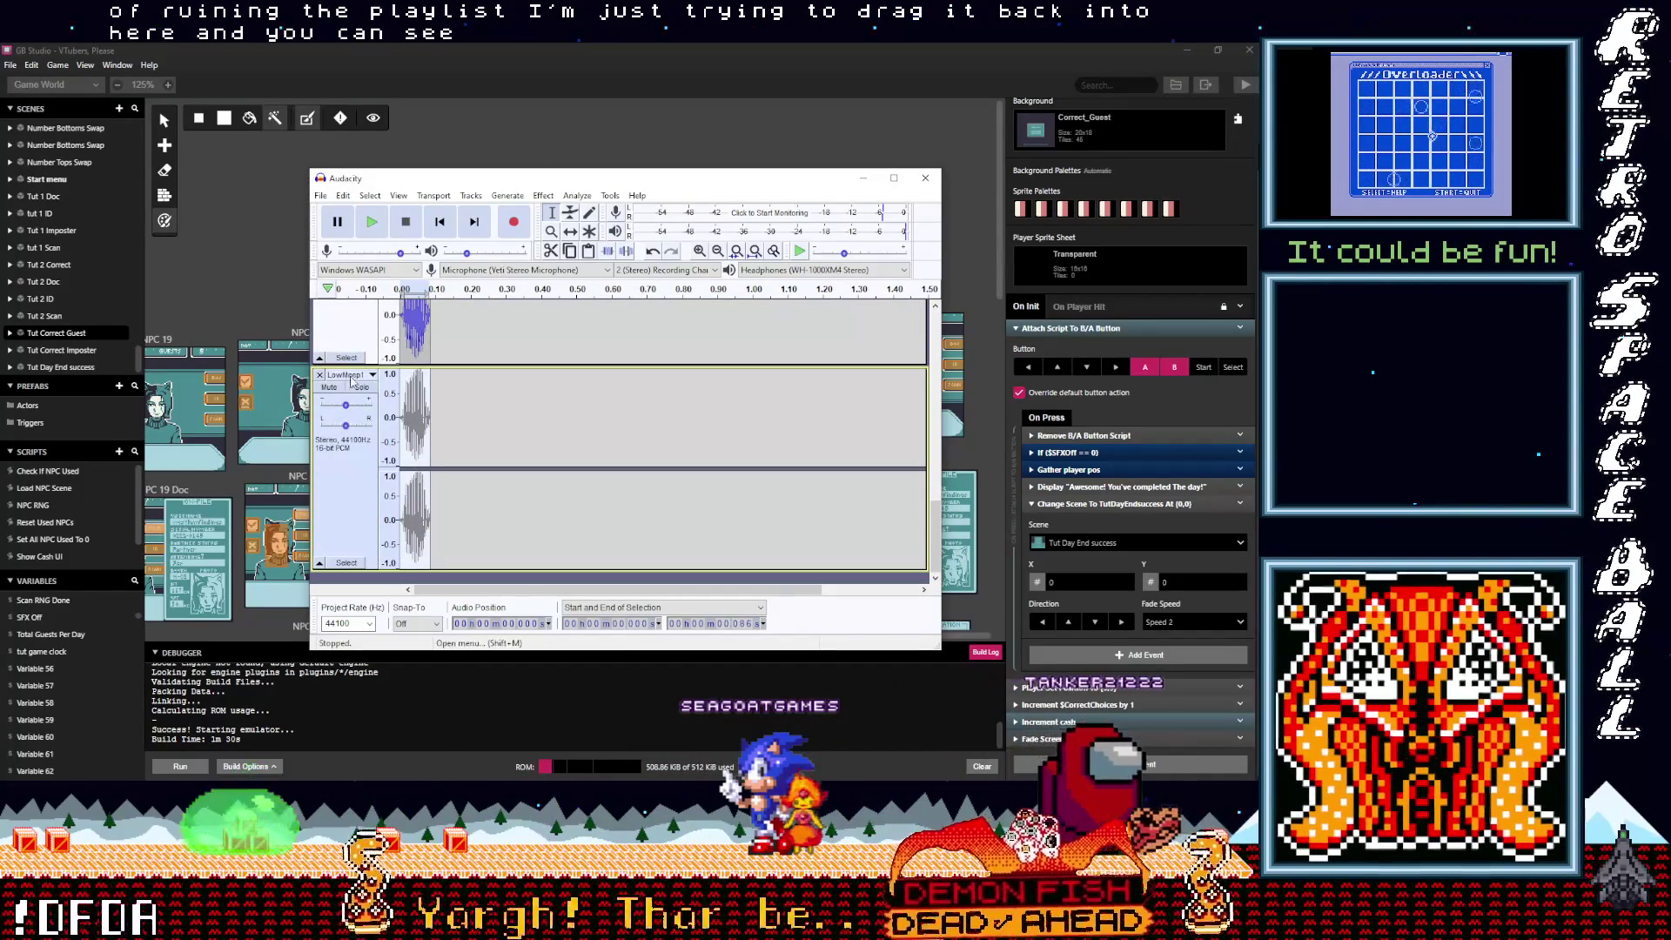
pyautogui.scroll(3, 421, 415)
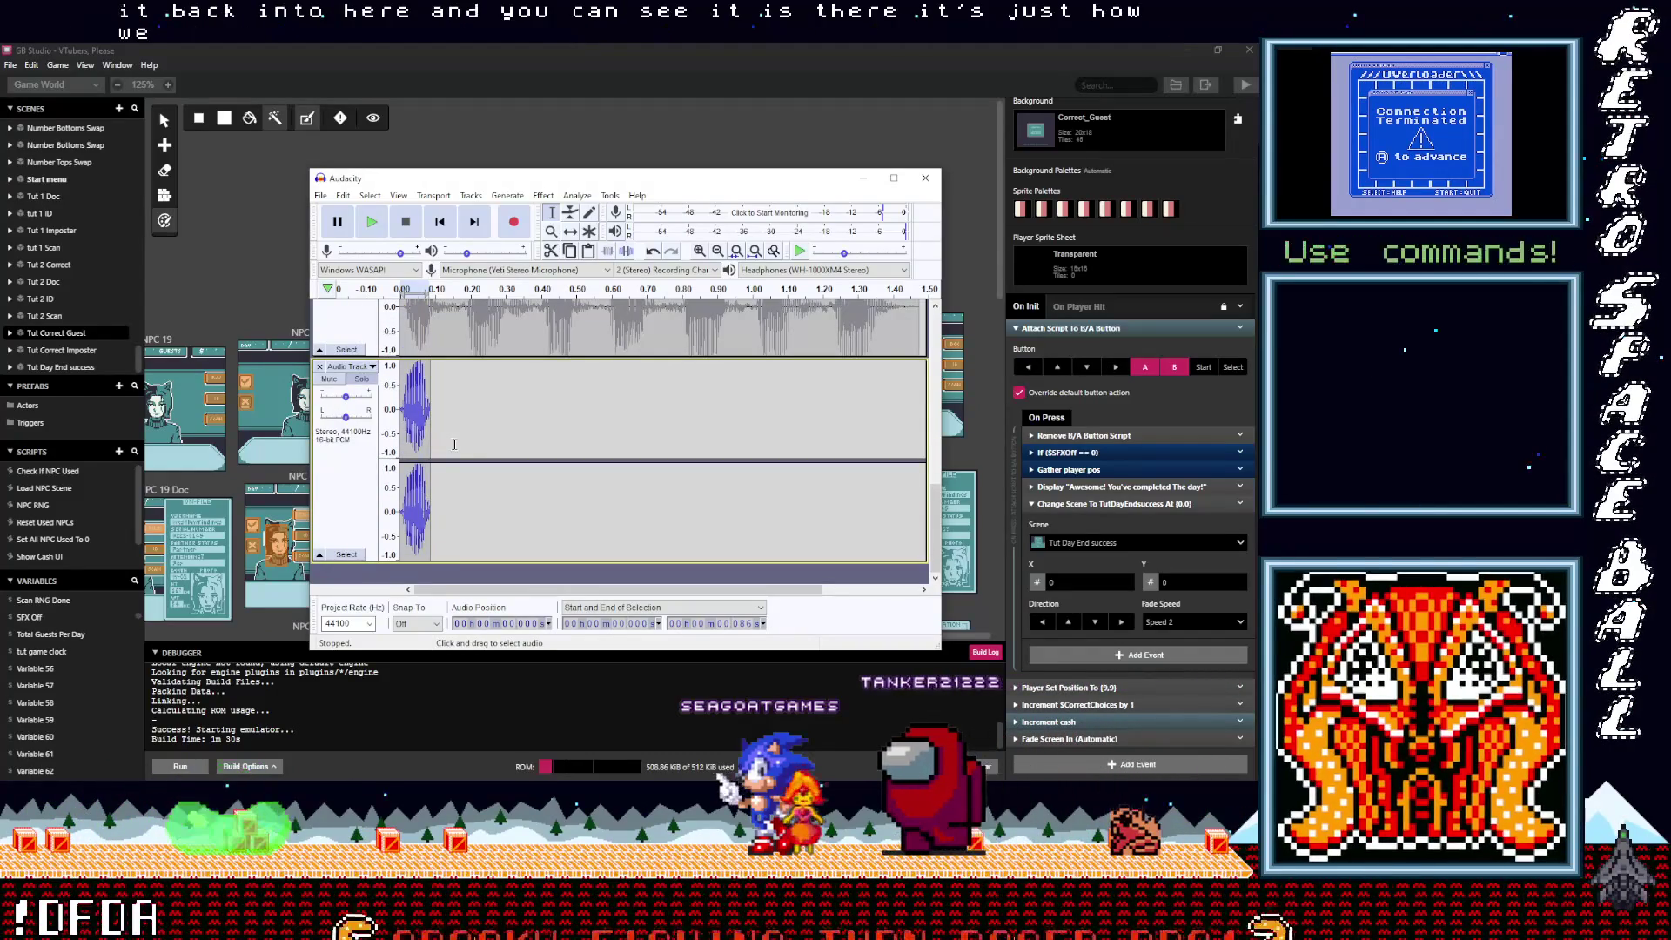
pyautogui.scroll(2, 435, 435)
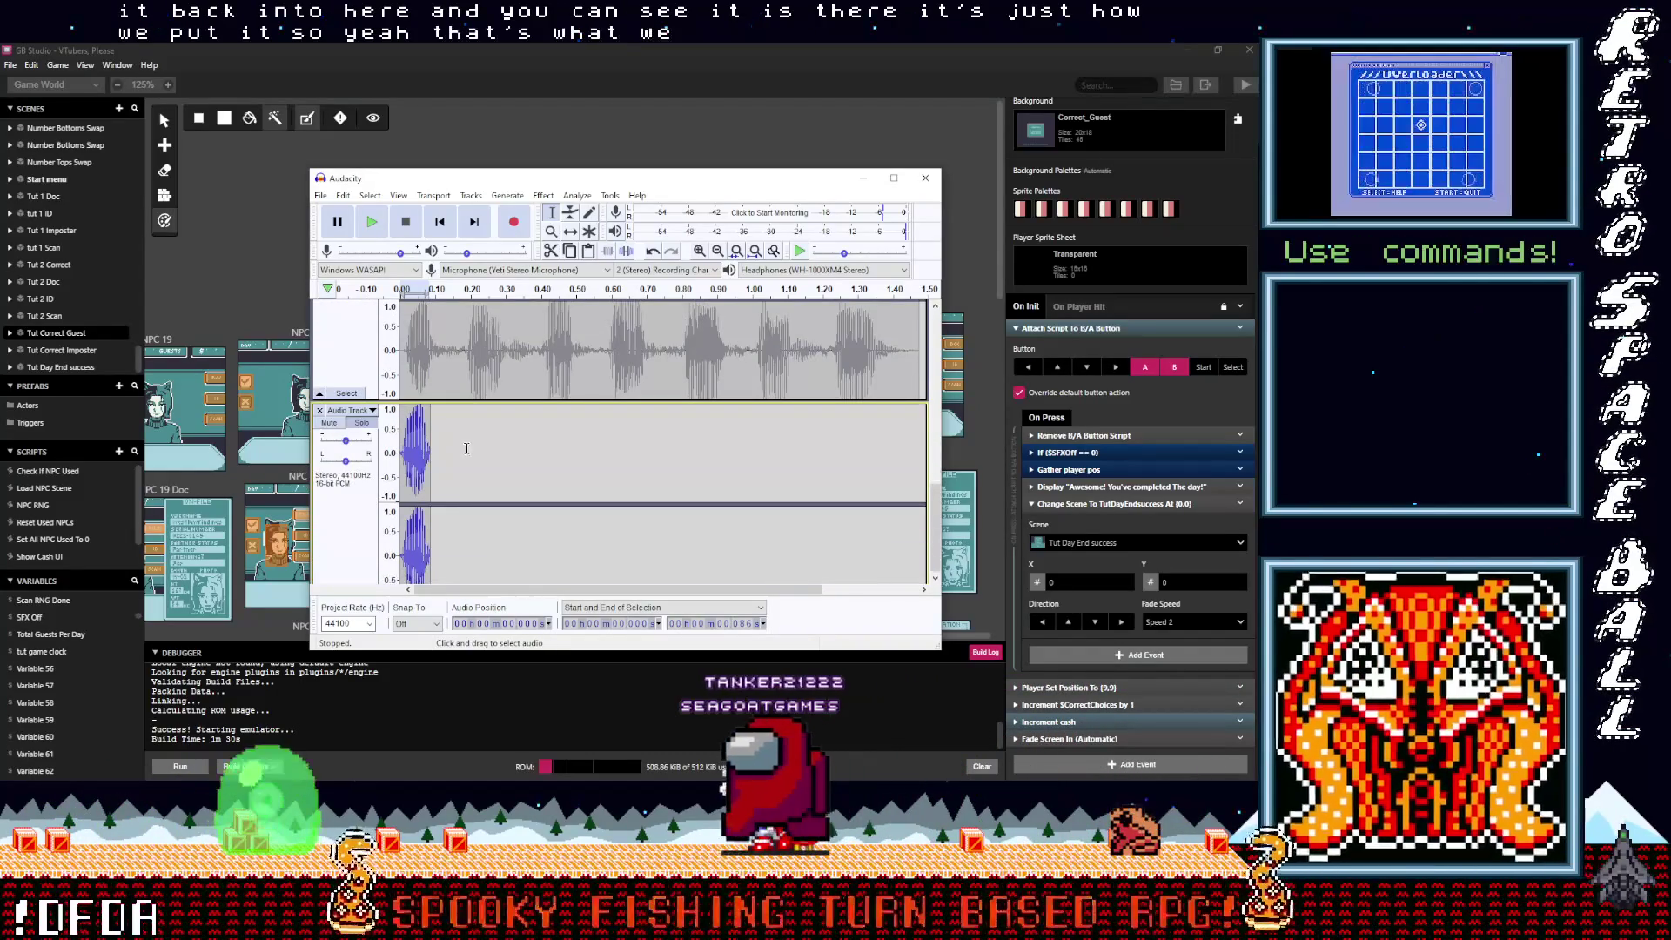
pyautogui.scroll(-1, 468, 448)
pyautogui.moveTo(473, 440); pyautogui.dragTo(383, 442)
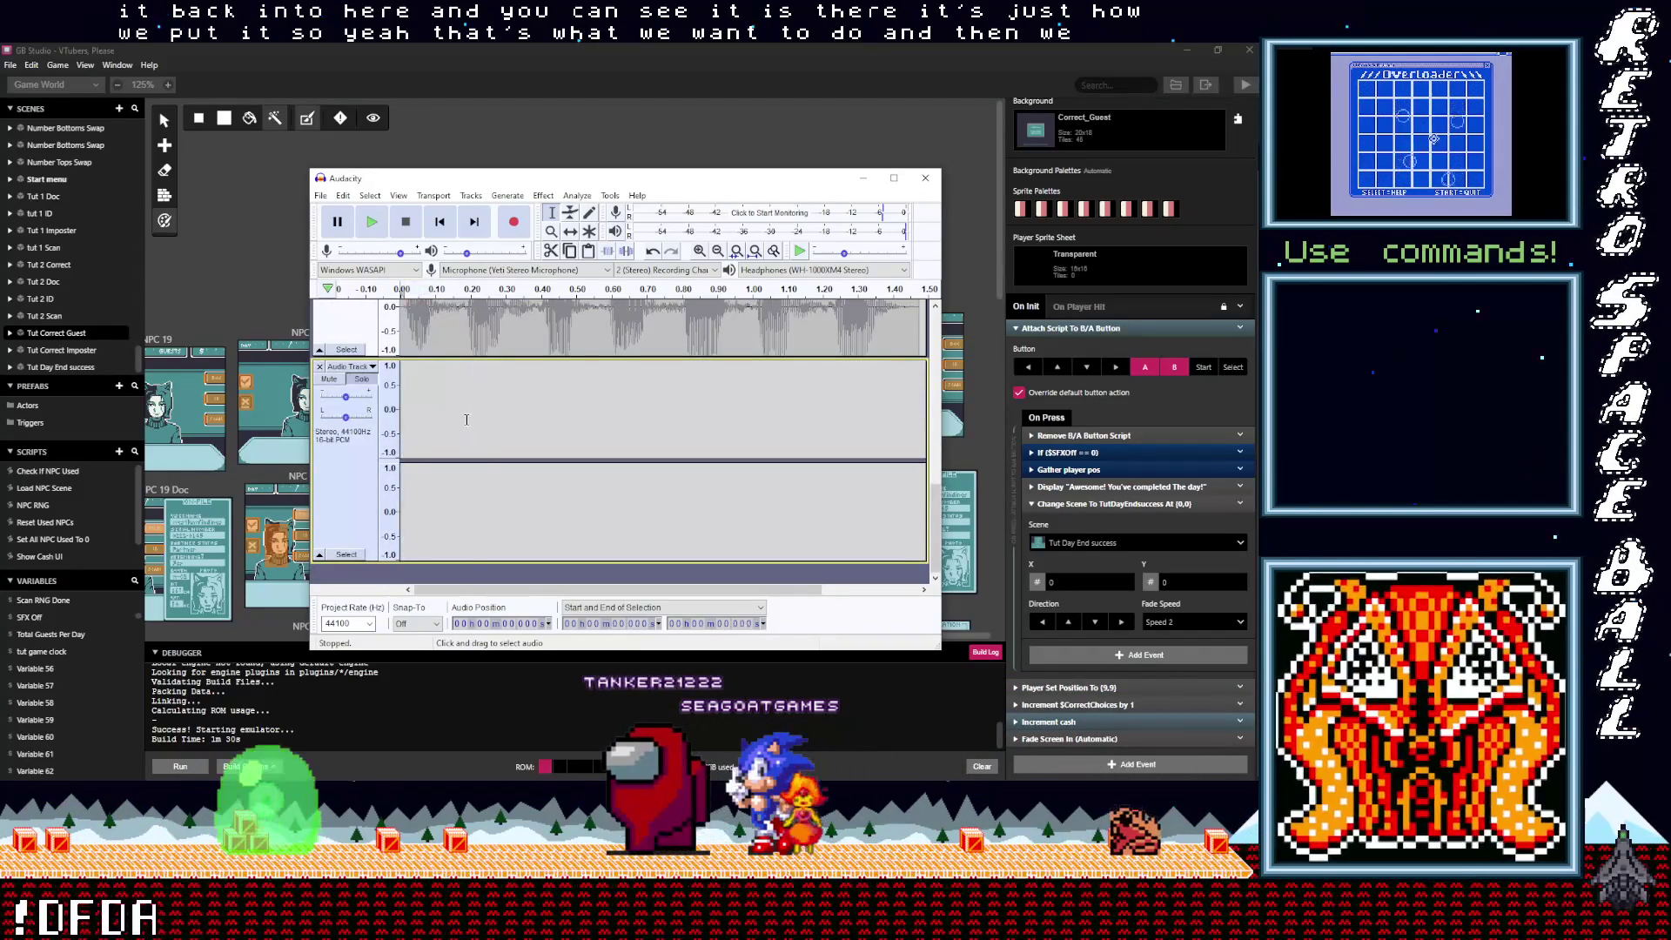
pyautogui.press('Delete')
pyautogui.scroll(4, 462, 415)
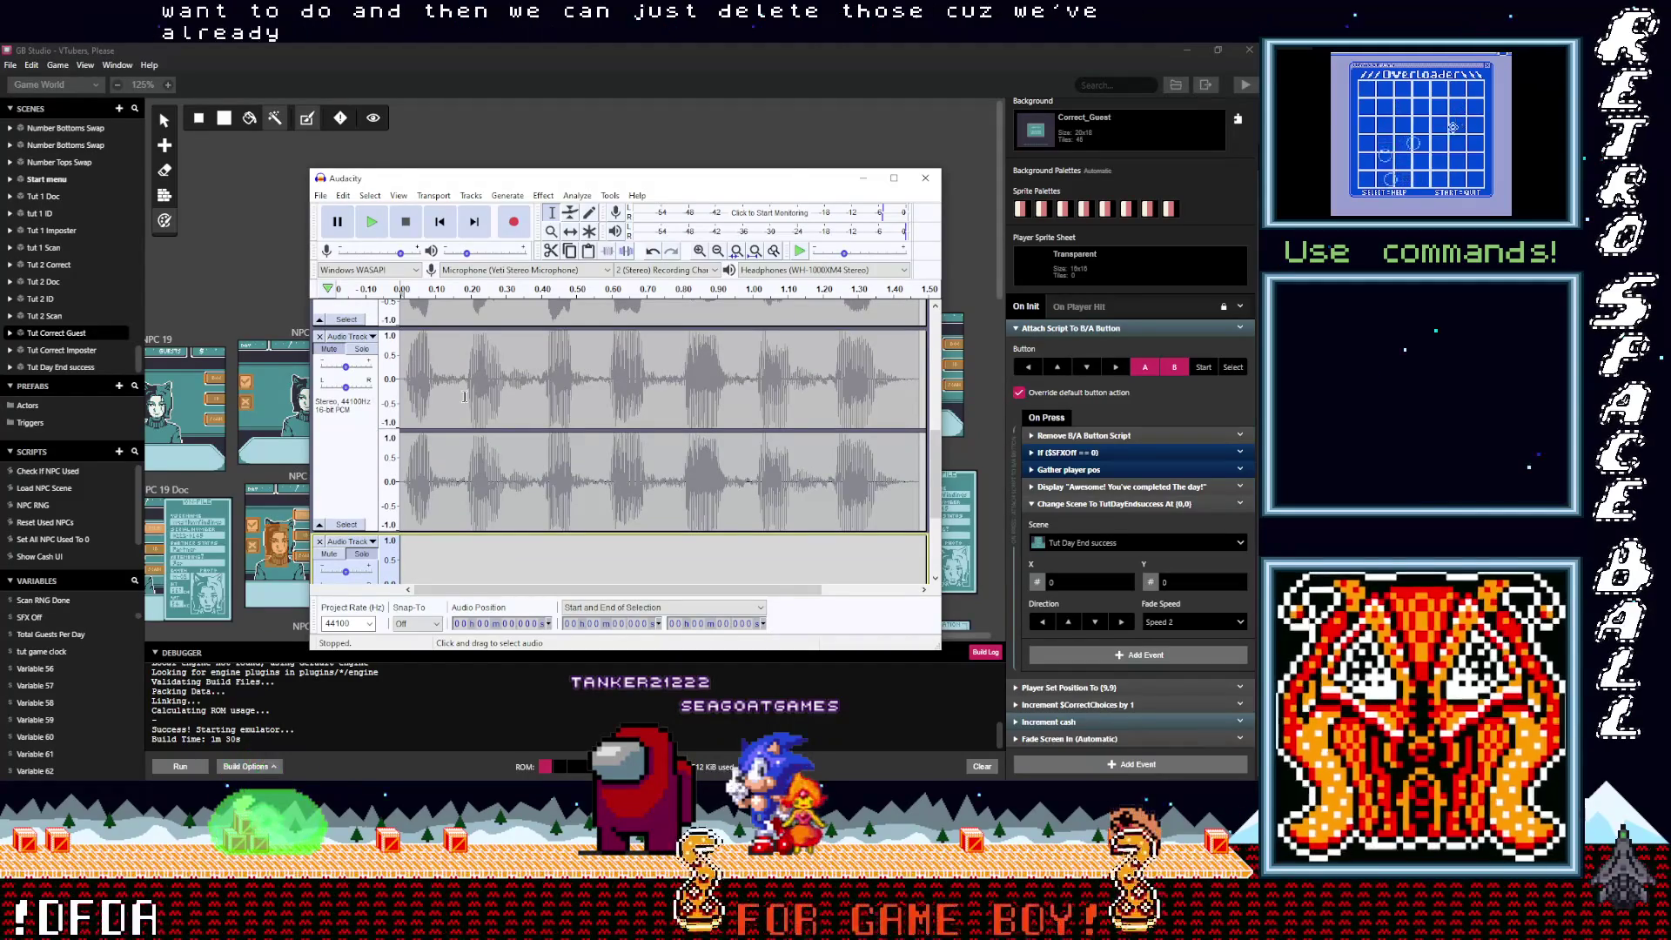
# Step: Cut the next clip from the long recording's start and paste it onto the Audio Track
pyautogui.click(344, 354)
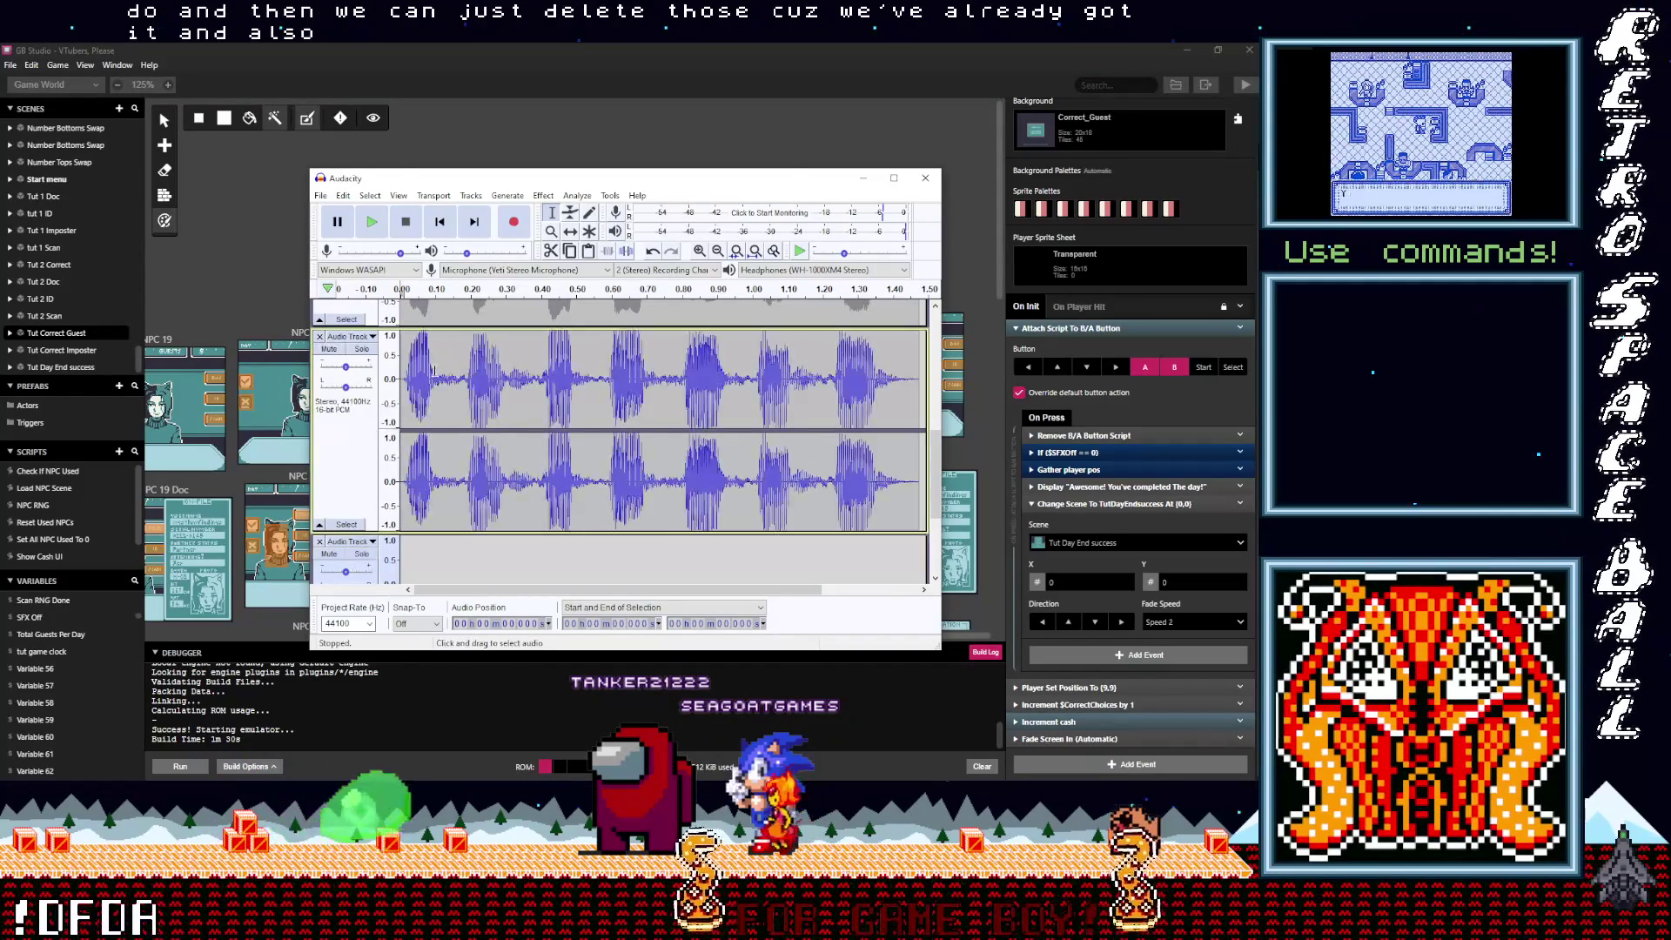
pyautogui.moveTo(467, 381)
pyautogui.mouseDown()
pyautogui.moveTo(352, 381)
pyautogui.moveTo(399, 381)
pyautogui.mouseUp()
pyautogui.press('Delete')
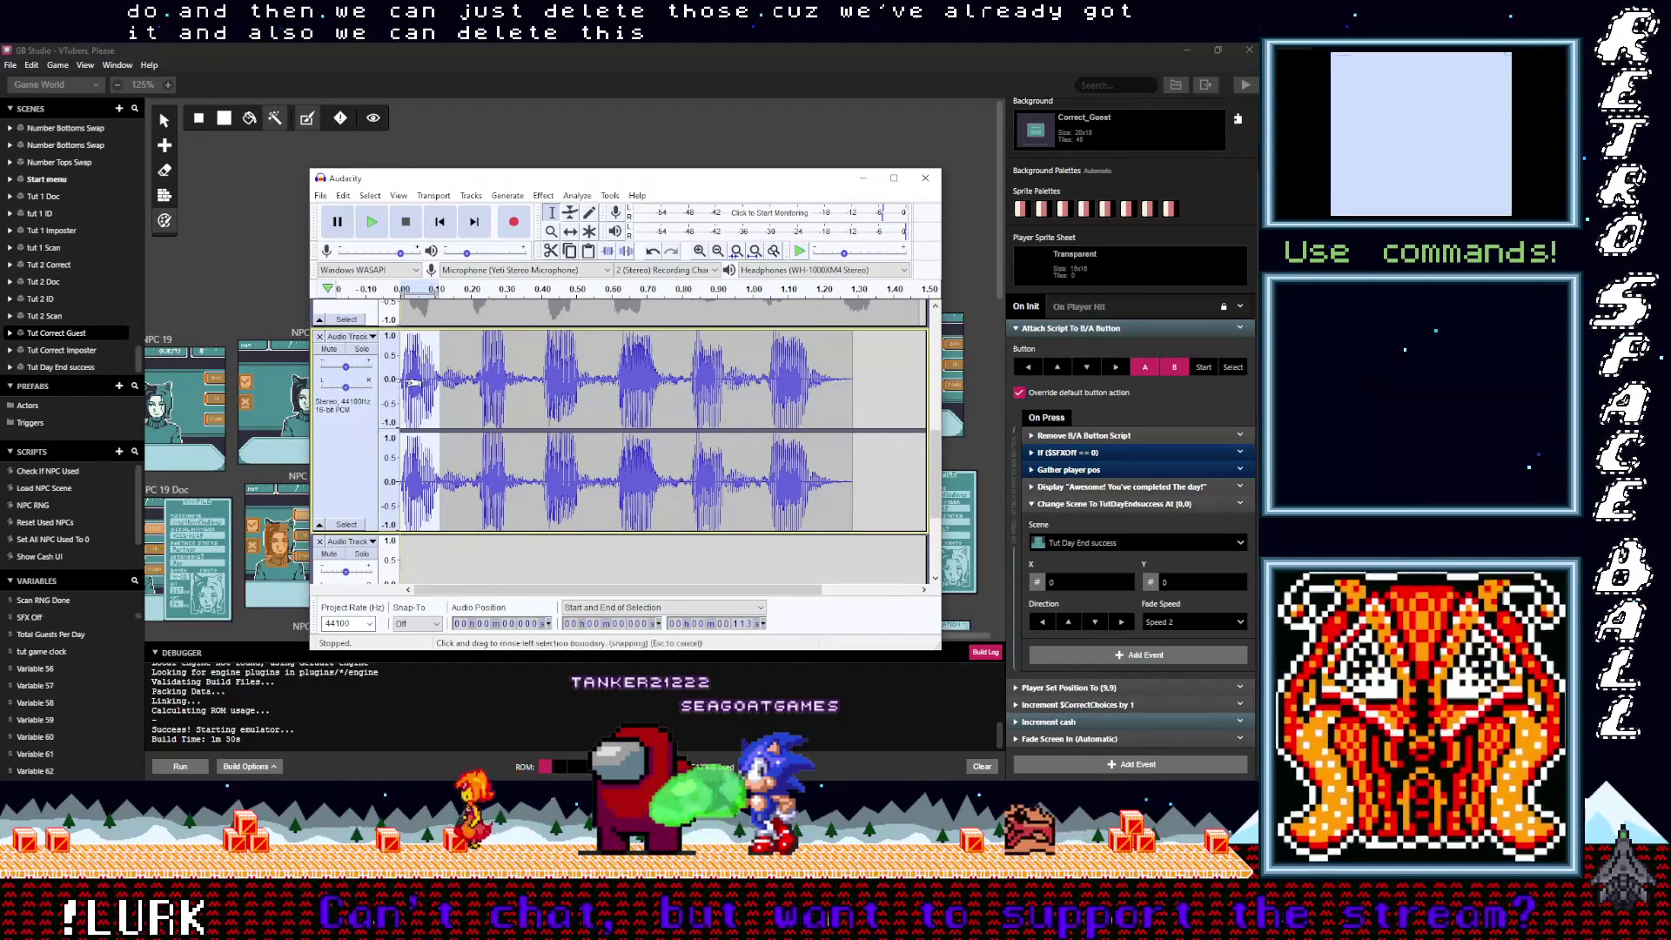
pyautogui.press('Delete')
pyautogui.scroll(-3, 426, 409)
pyautogui.click(429, 444)
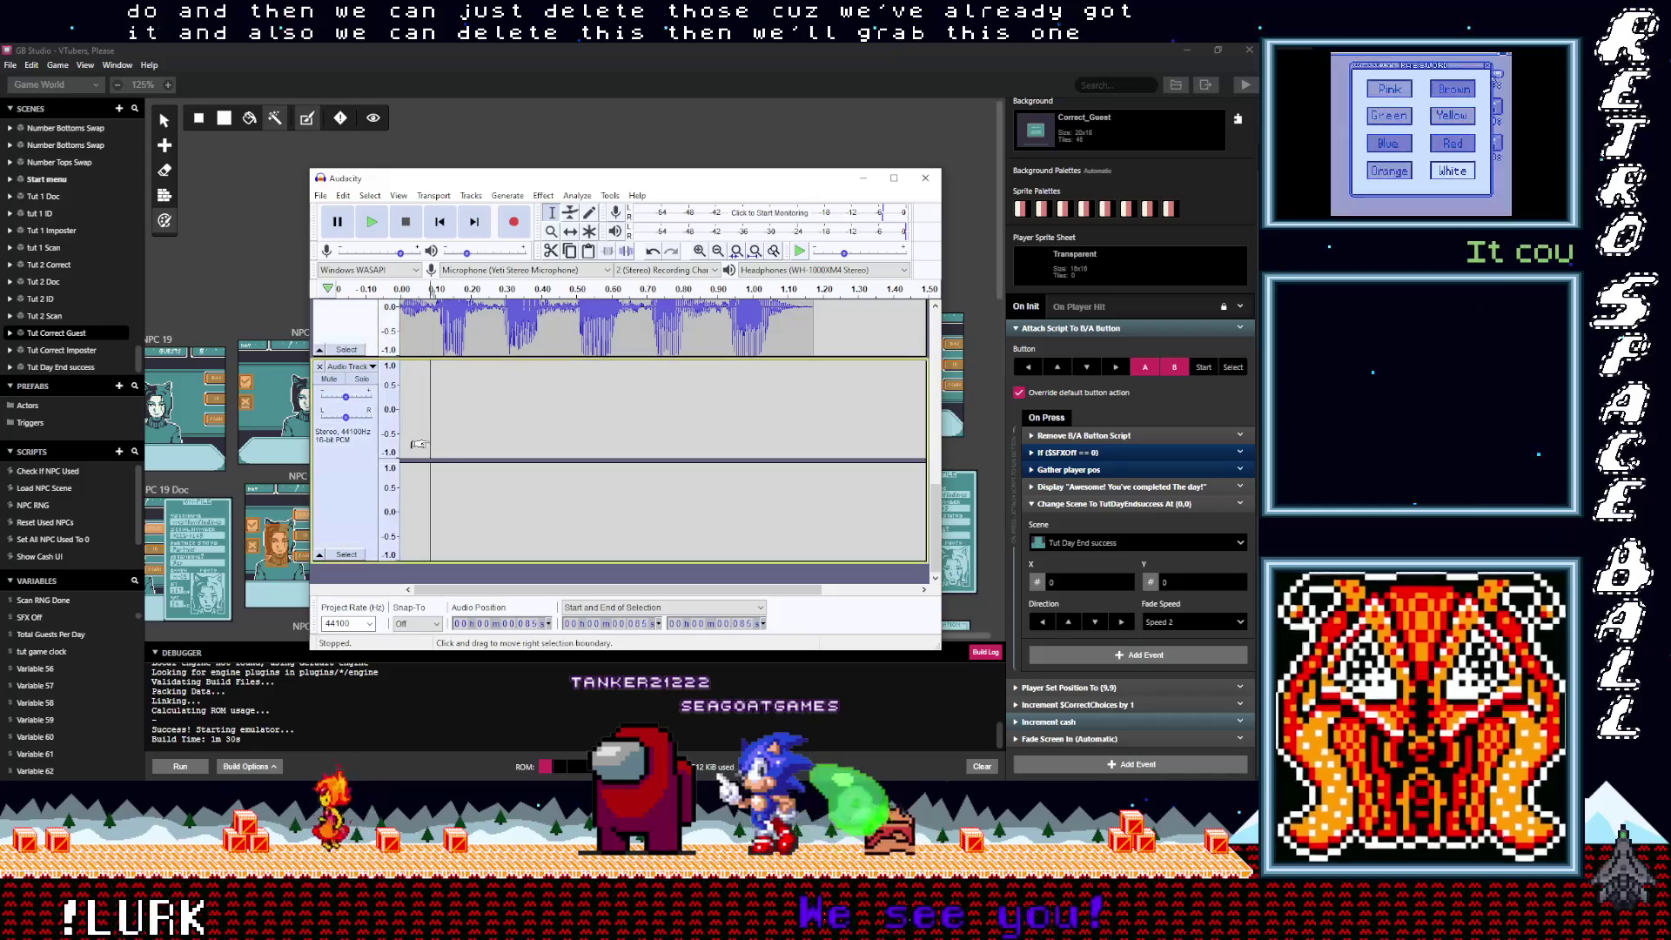
pyautogui.hotkey('ctrl', 'v')
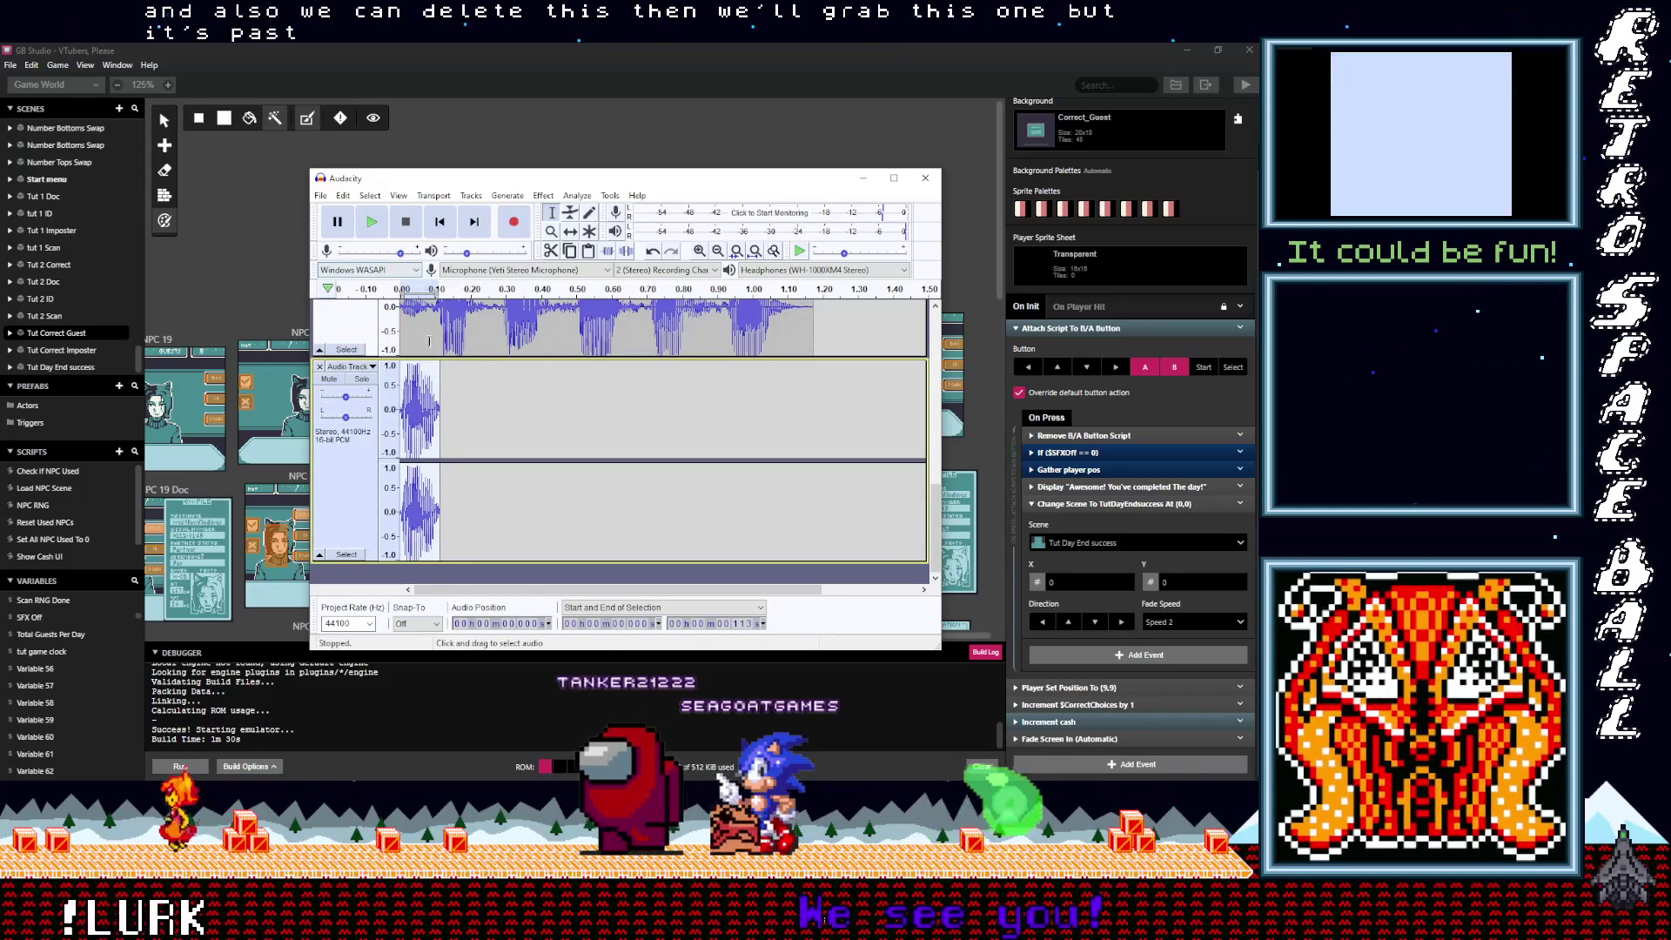
# Step: Solo the Audio Track and play back only its new clip
pyautogui.click(381, 231)
pyautogui.click(380, 230)
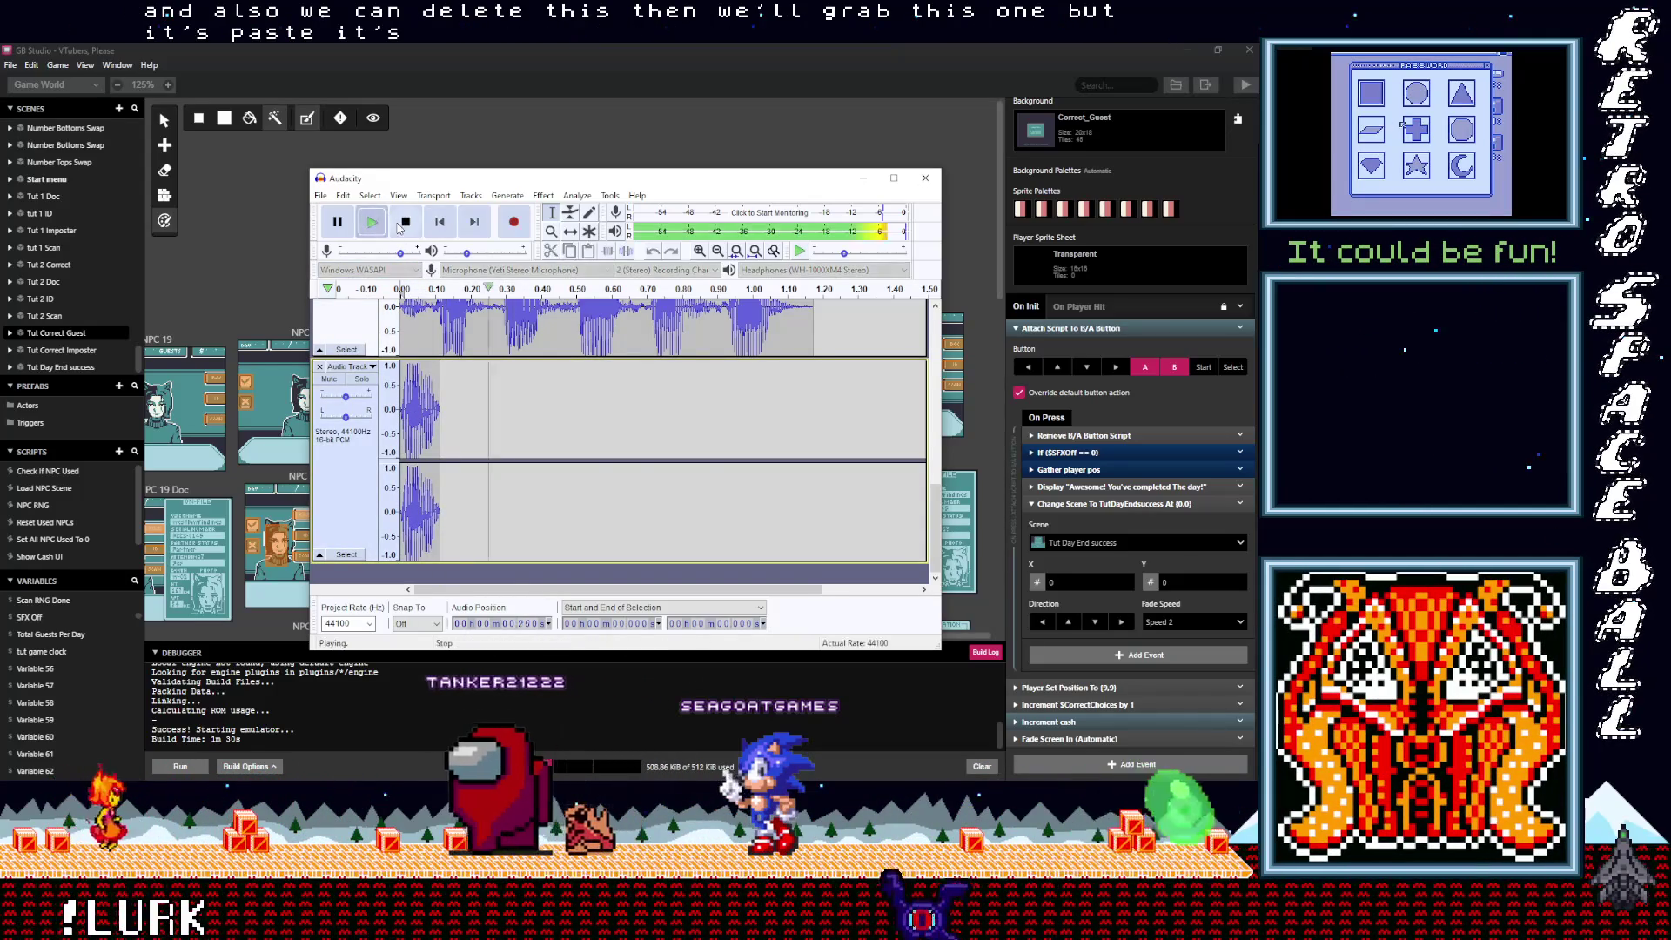
pyautogui.scroll(1, 377, 350)
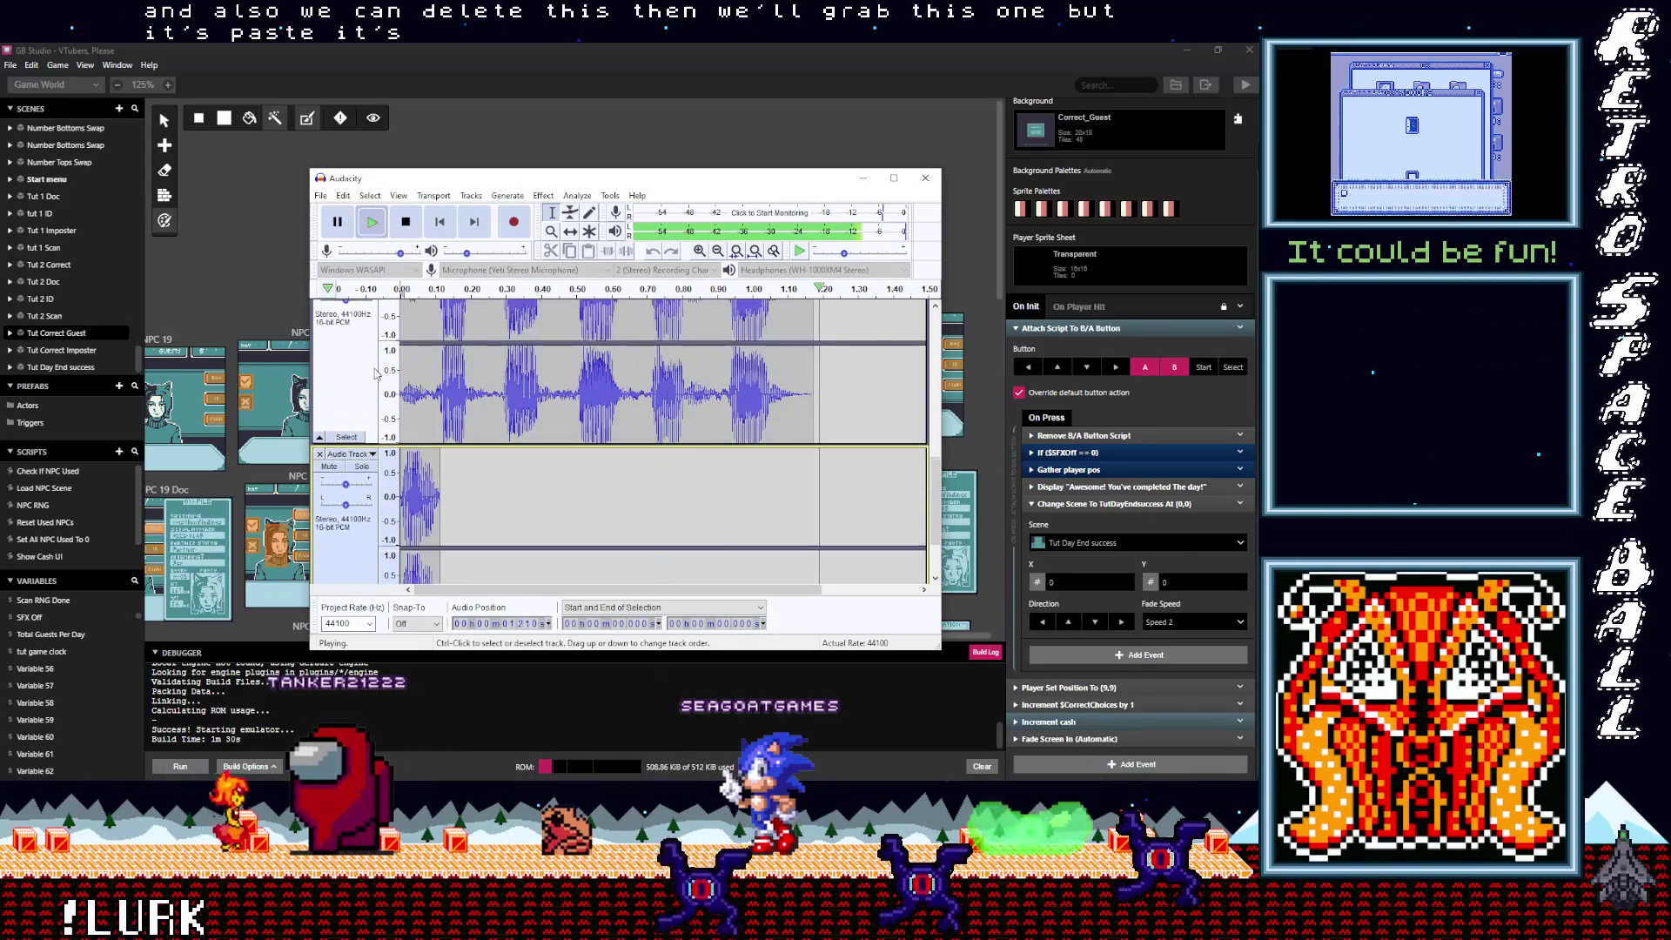
pyautogui.click(362, 422)
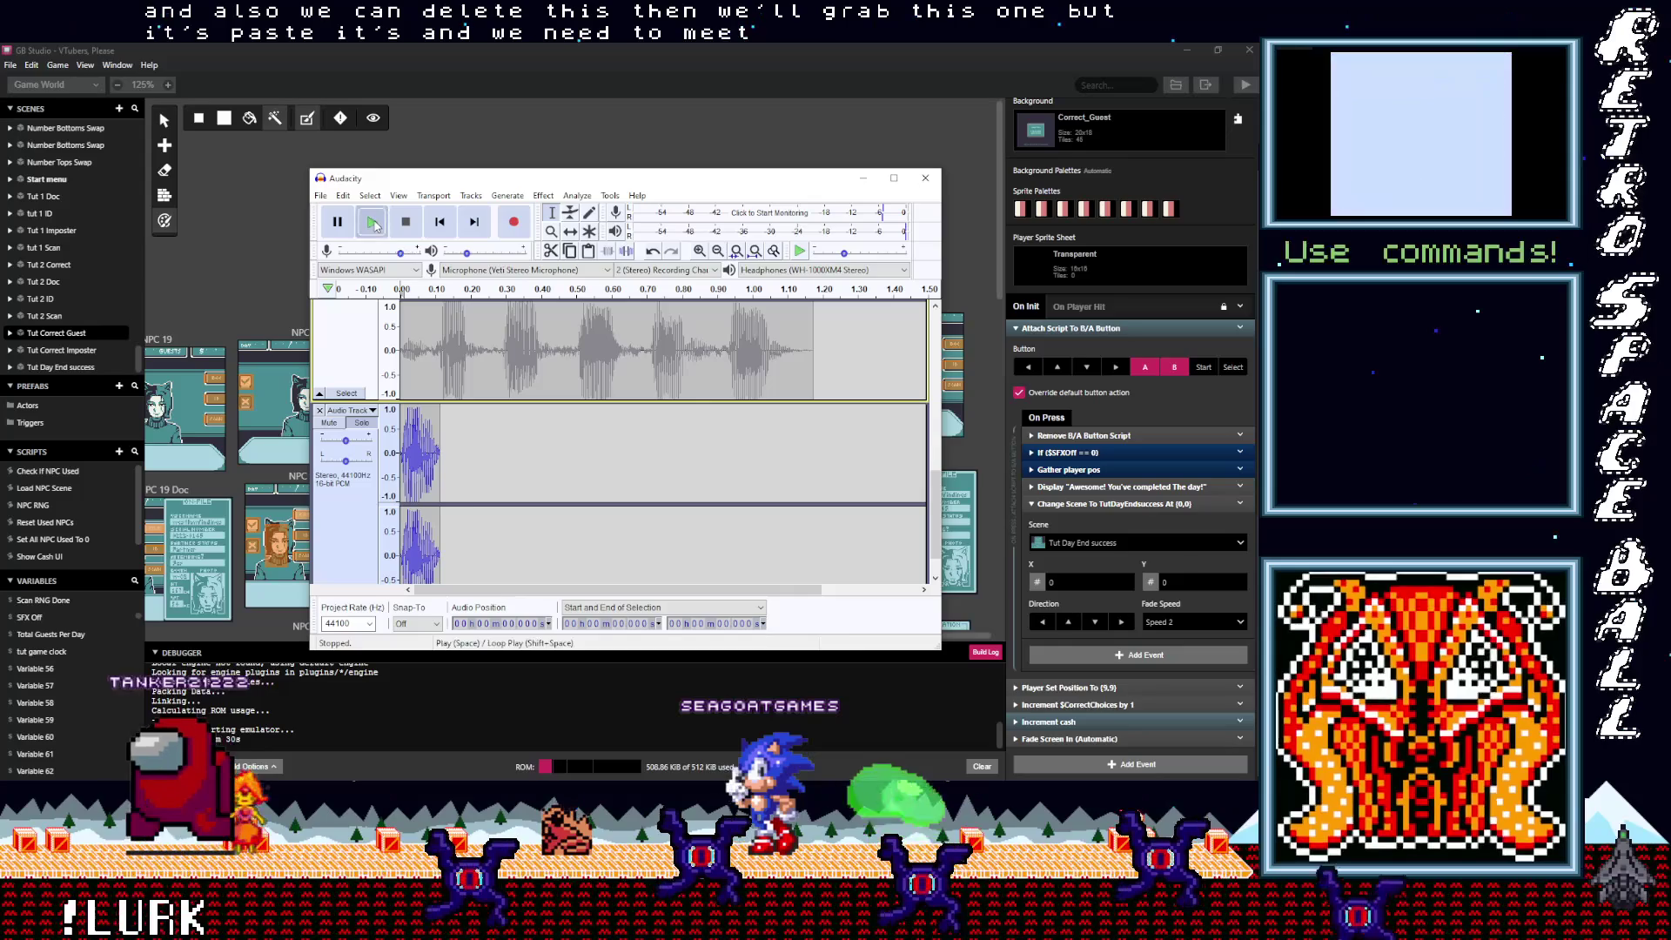
pyautogui.click(371, 222)
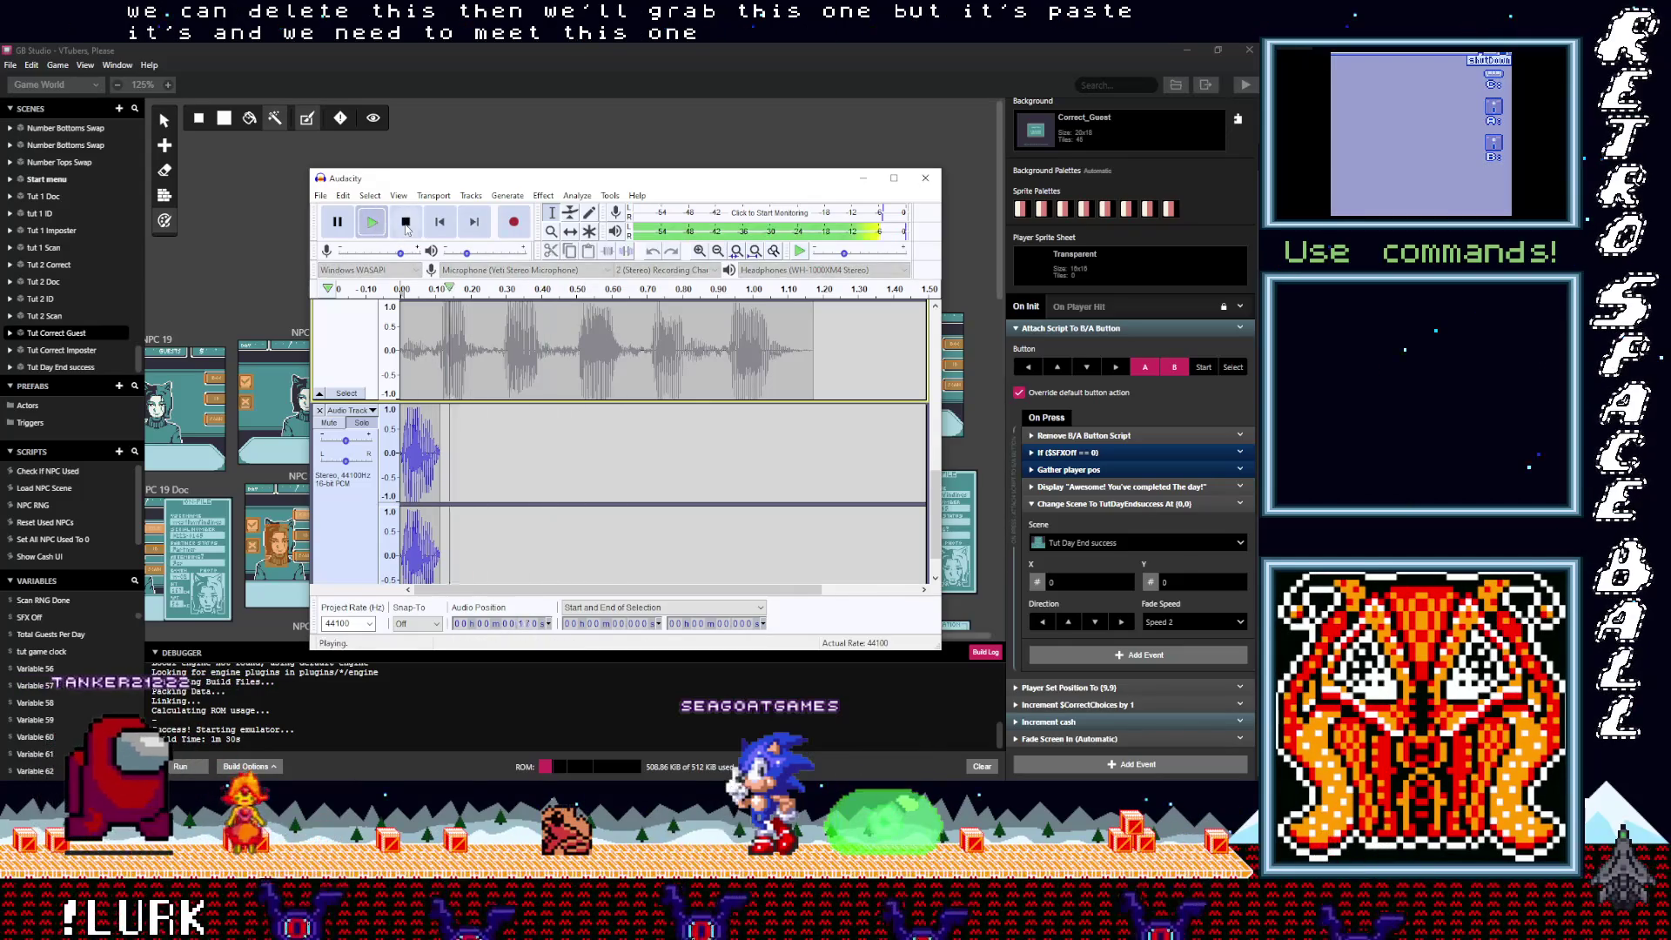
# Step: Export the soloed clip as LowMeep2.wav with Other uncompressed files, Unsigned 8-bit PCM
pyautogui.click(320, 195)
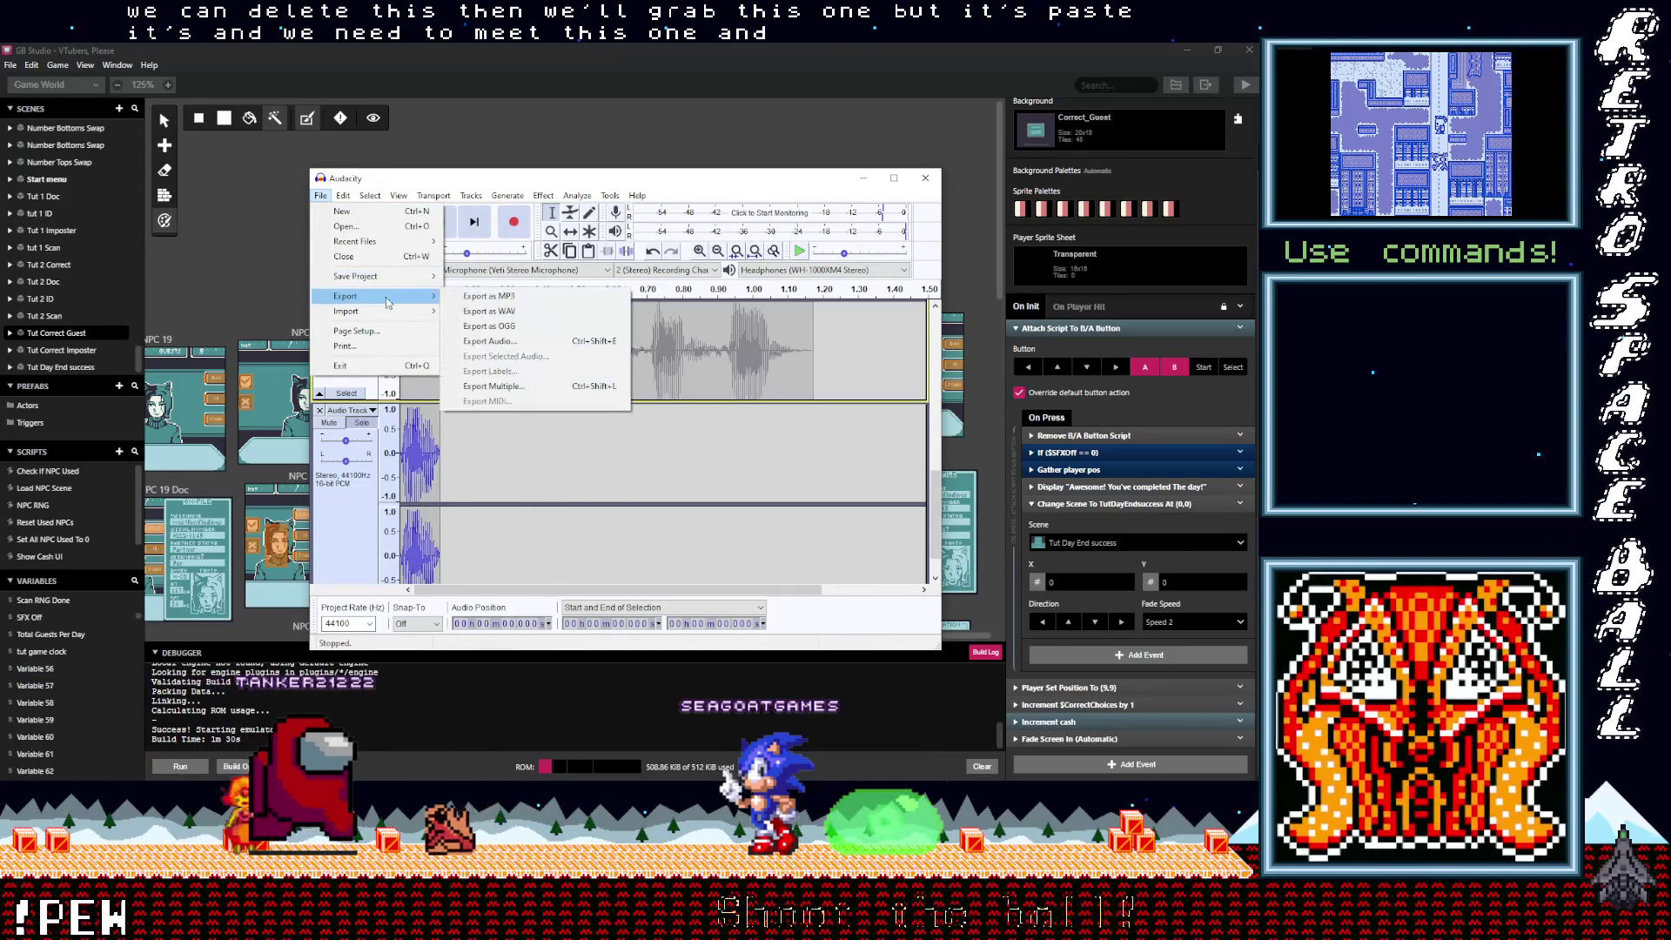
pyautogui.click(623, 358)
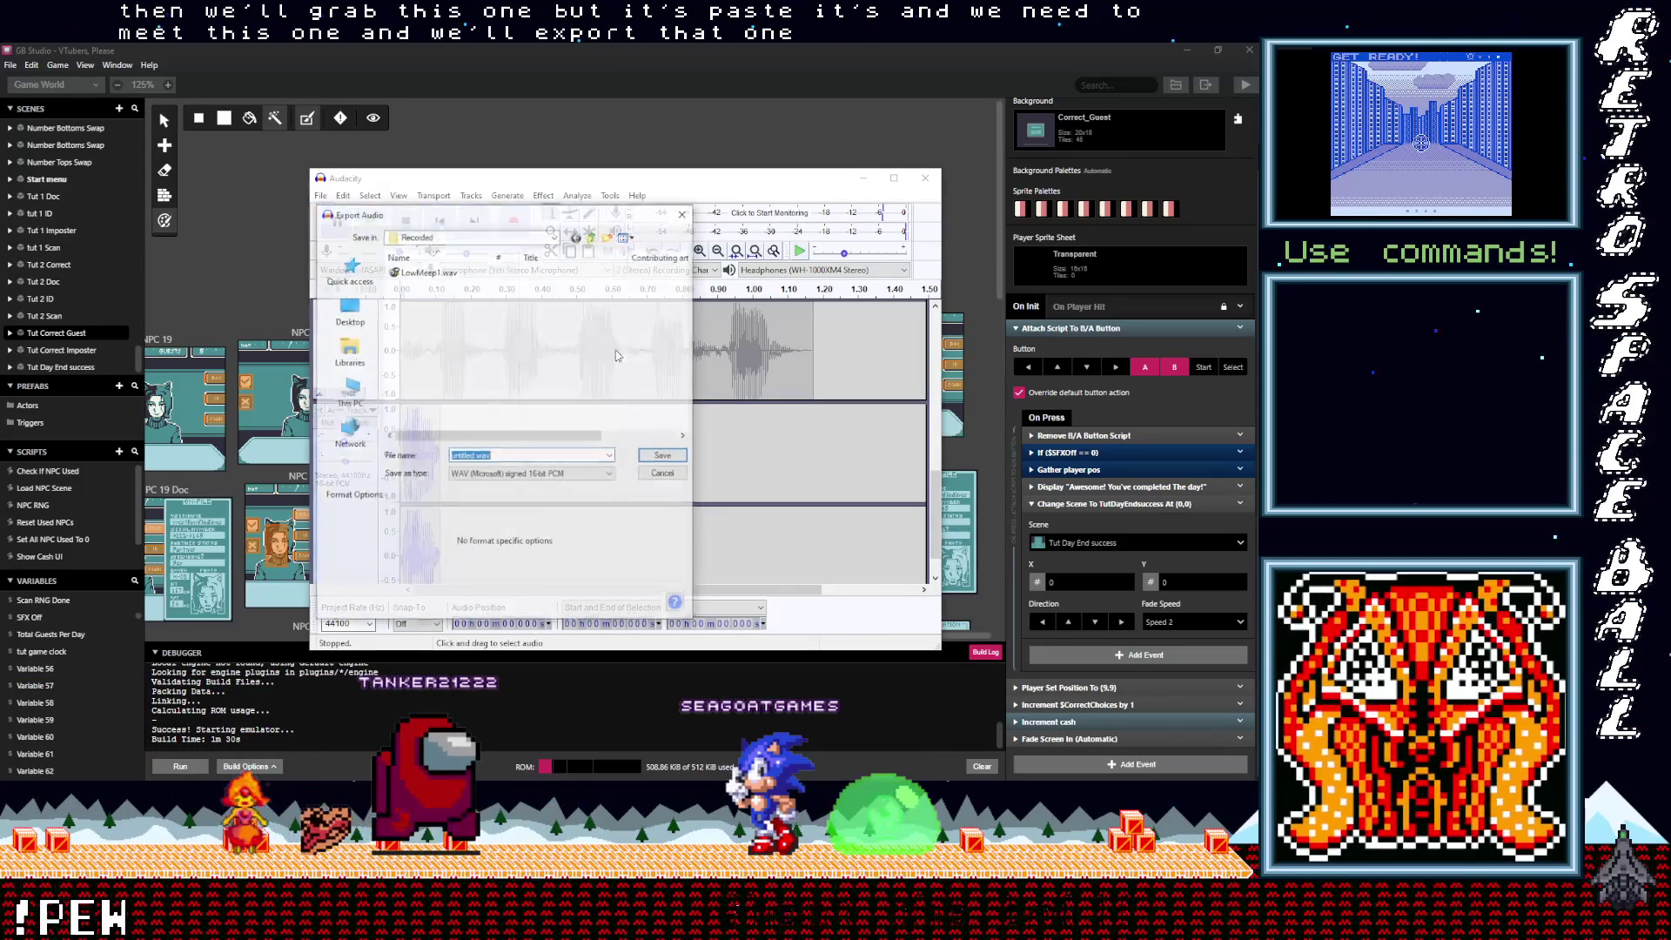
pyautogui.click(425, 271)
pyautogui.click(499, 456)
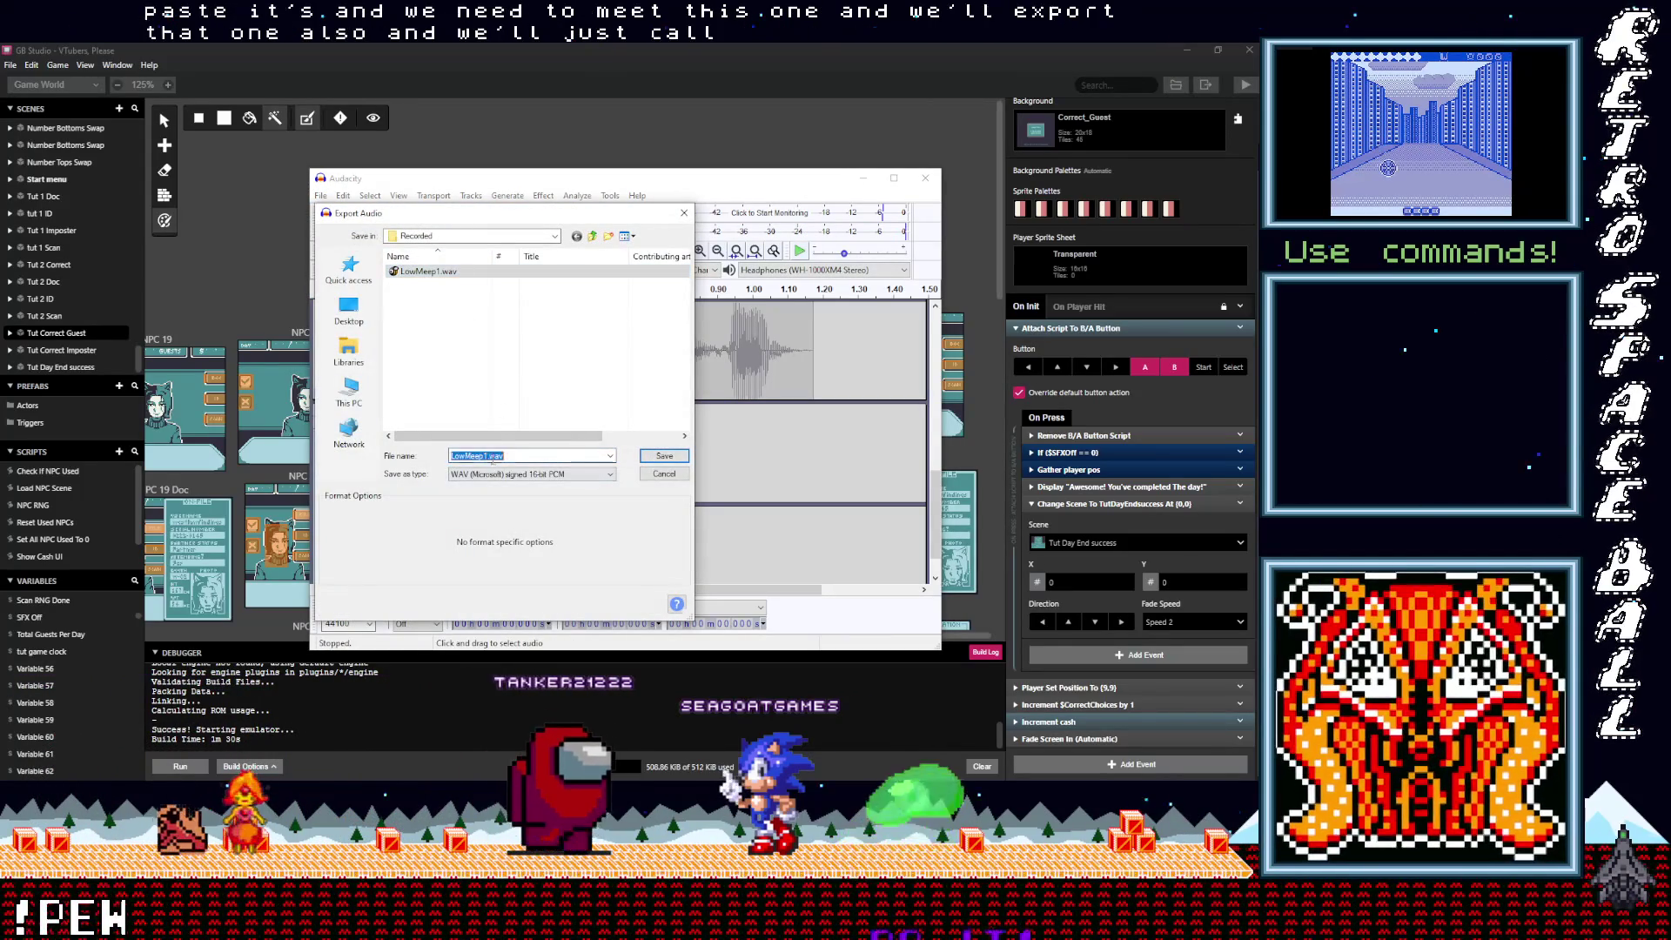
pyautogui.press('BackSpace')
pyautogui.write('2')
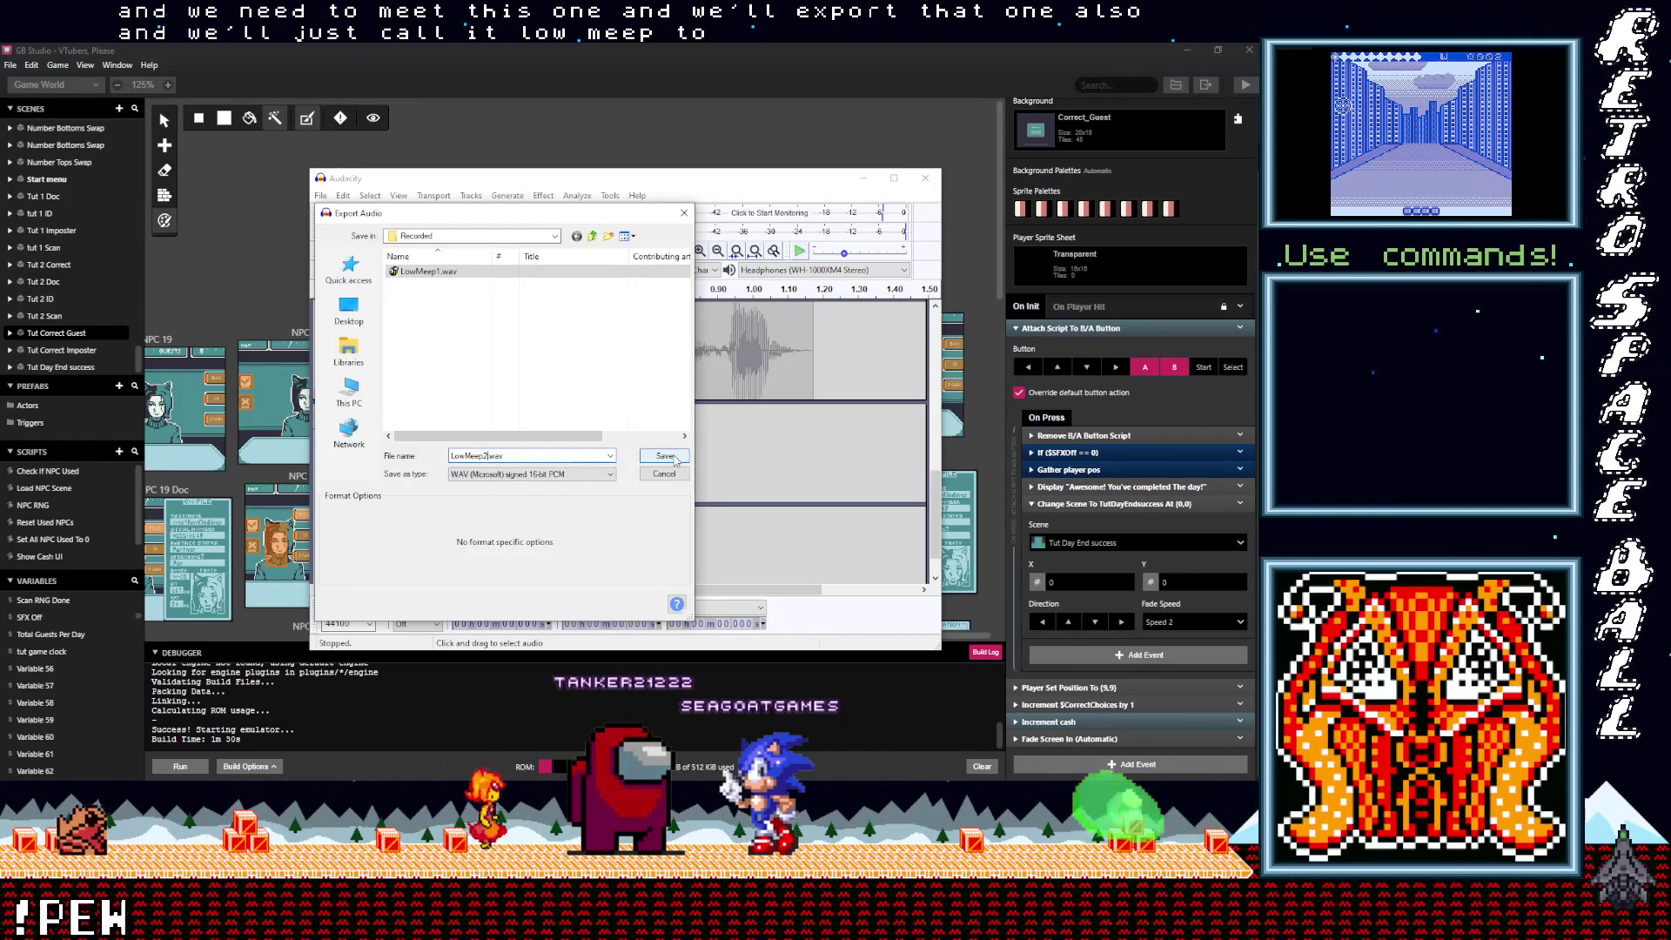
pyautogui.click(600, 481)
pyautogui.click(522, 508)
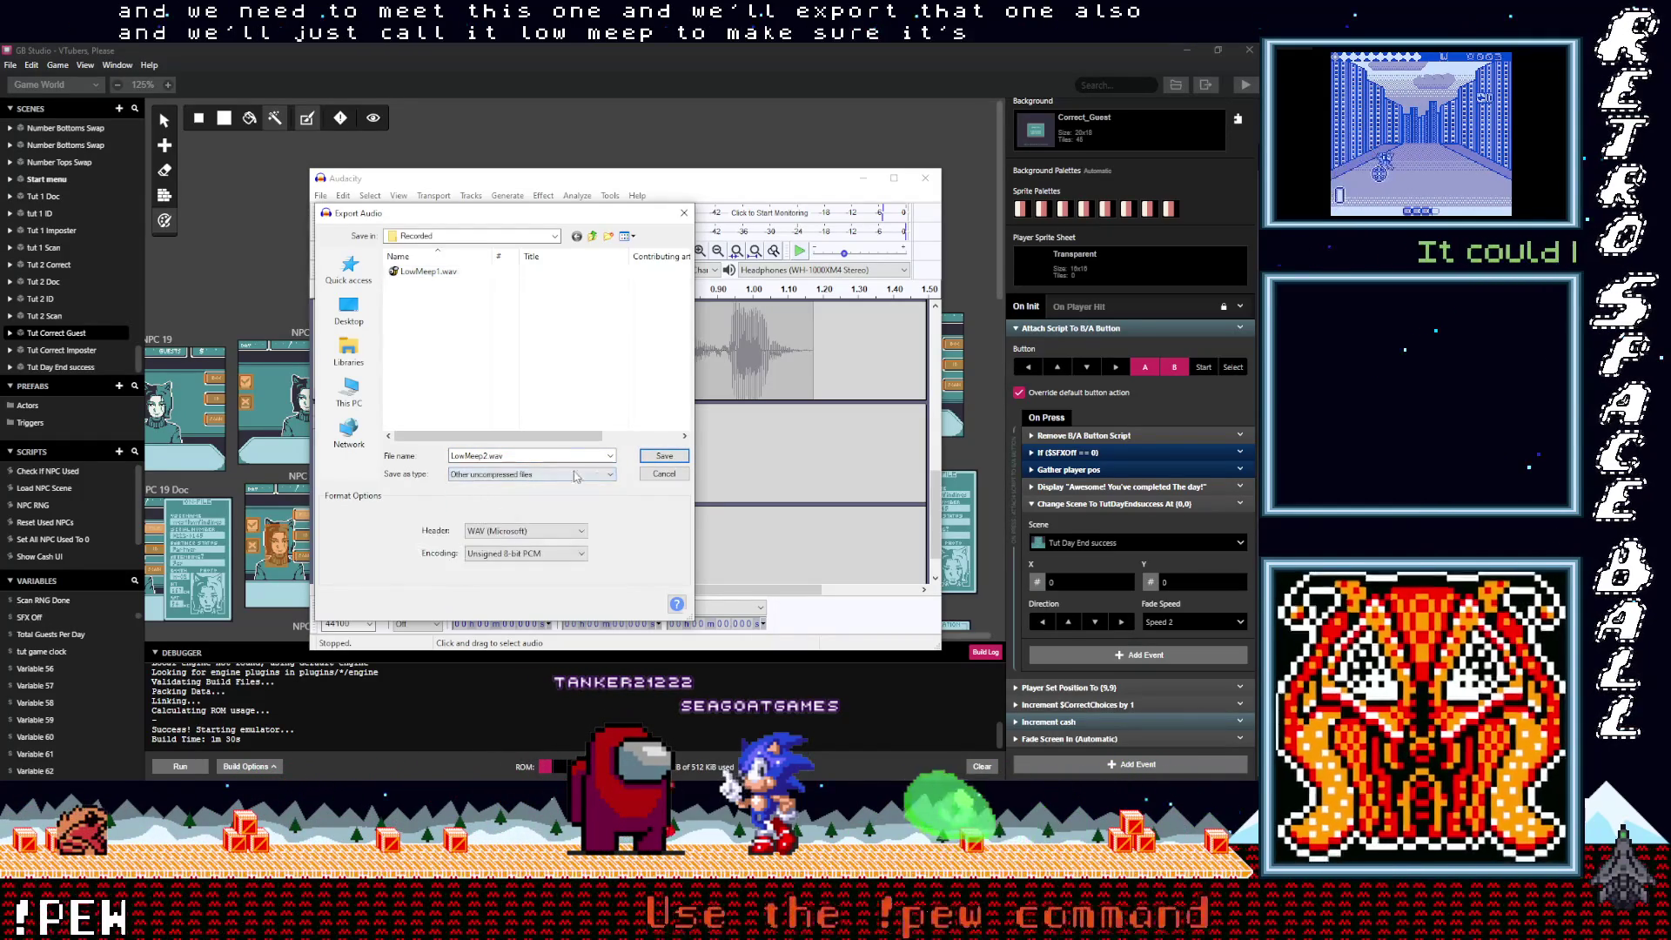
pyautogui.click(662, 458)
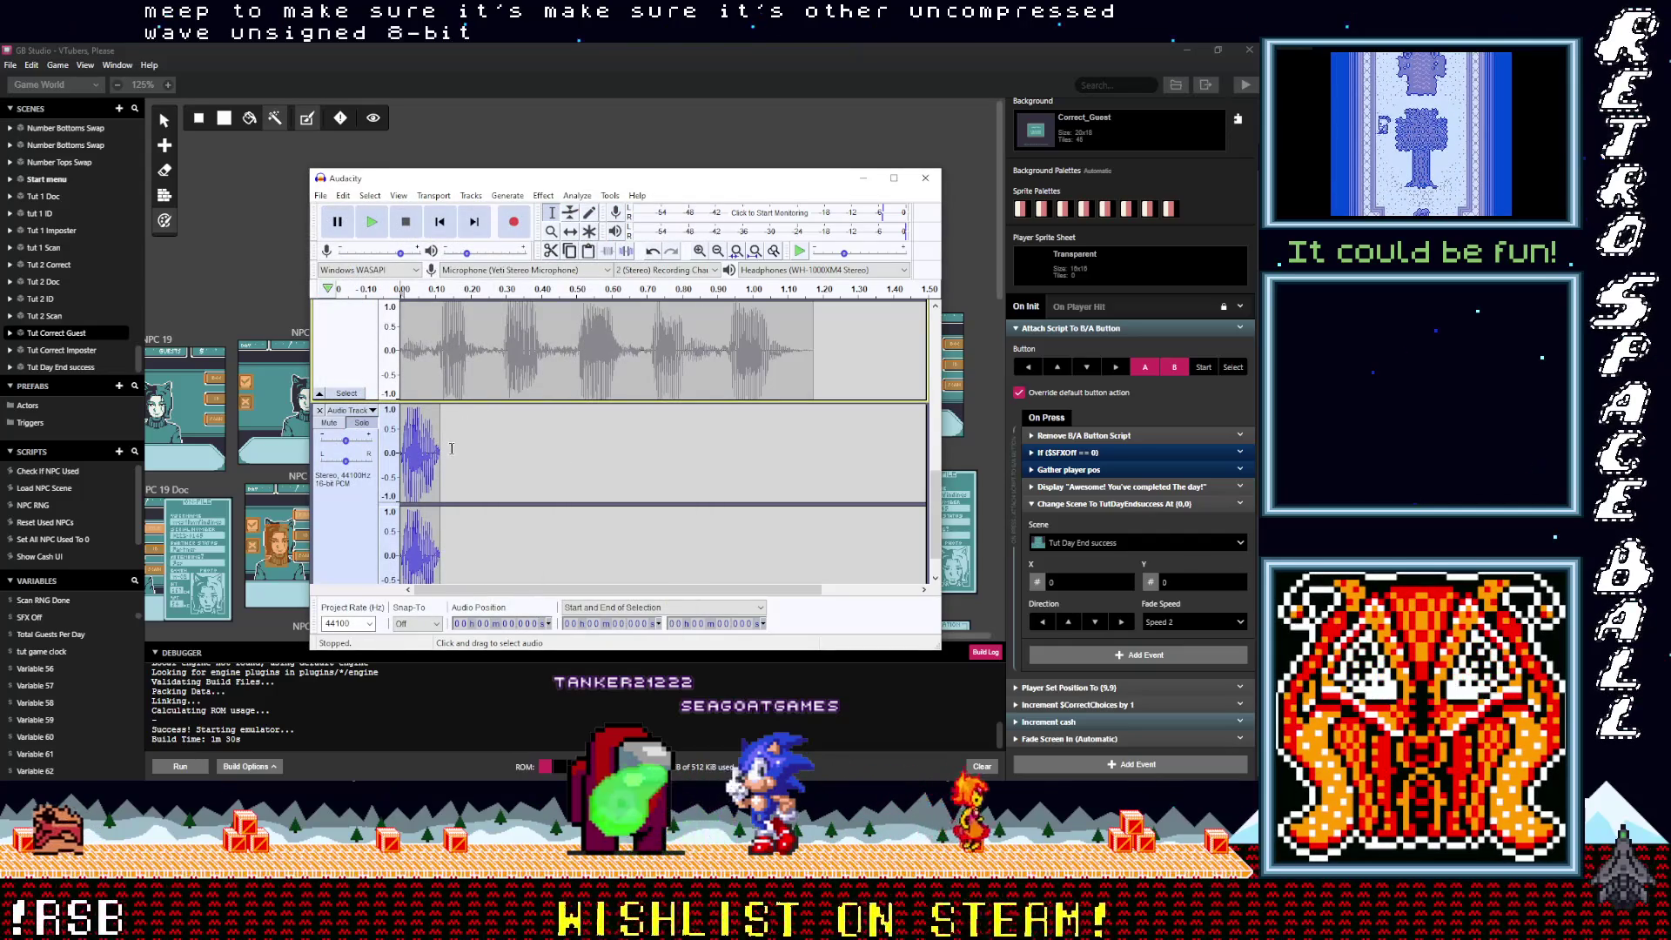
# Step: Delete the start of the long recording and paste the next clip onto the Audio Track
pyautogui.scroll(2, 452, 448)
pyautogui.scroll(1, 388, 510)
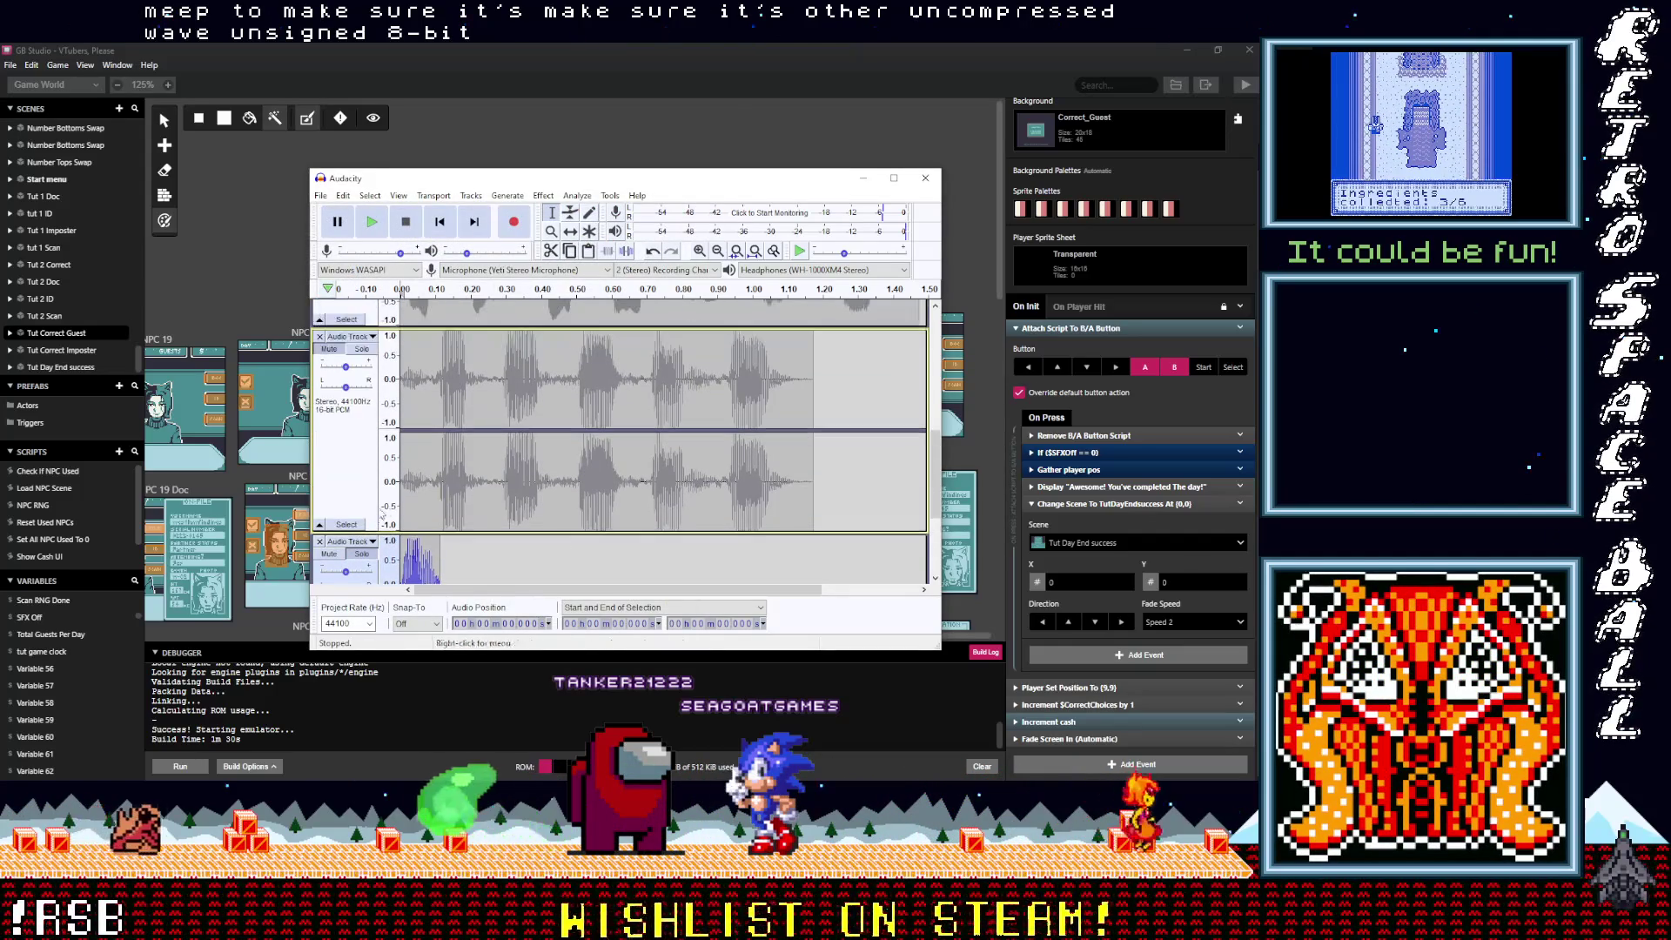
pyautogui.scroll(-1, 426, 512)
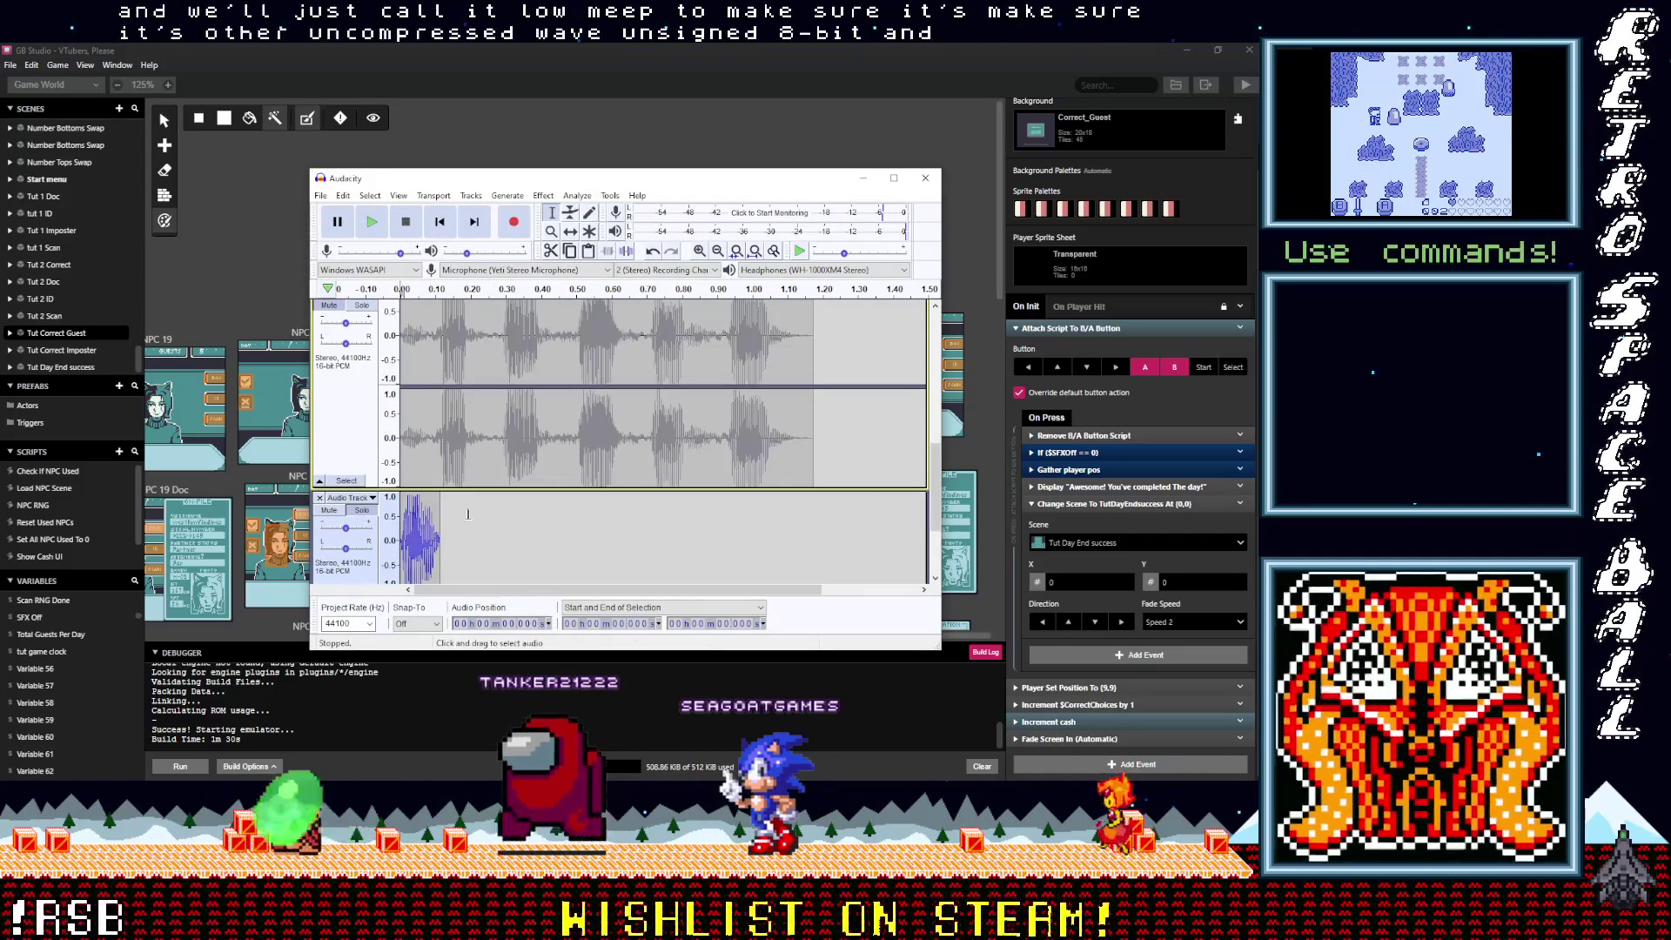
pyautogui.scroll(-1, 455, 484)
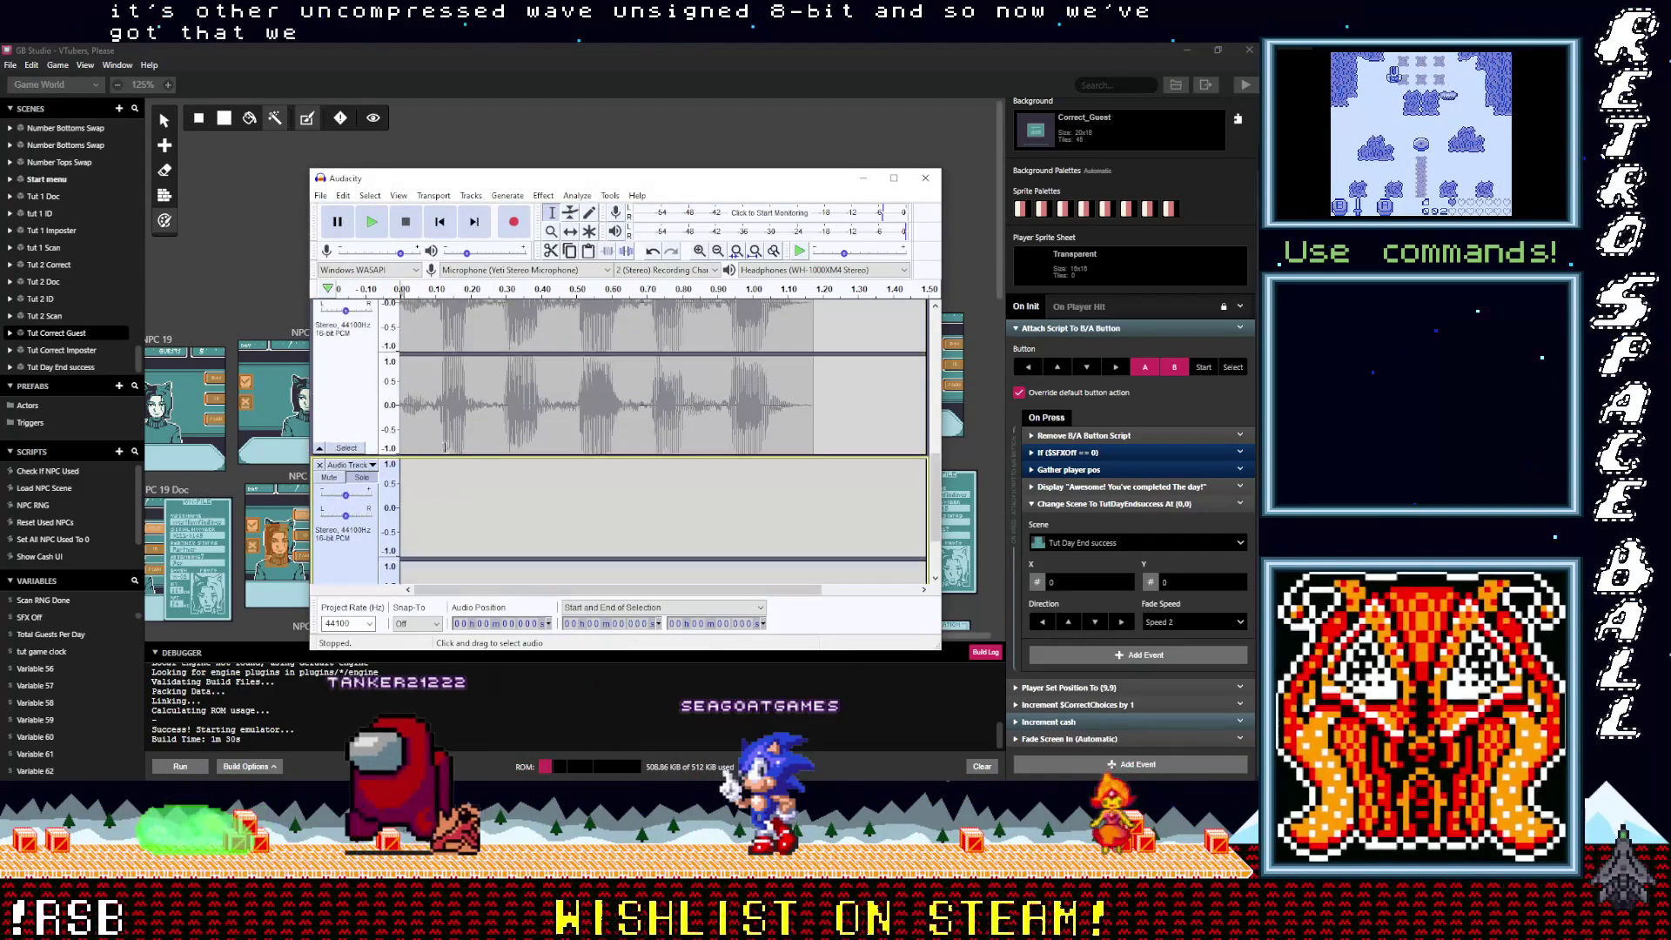
pyautogui.scroll(-3, 455, 484)
pyautogui.click(355, 414)
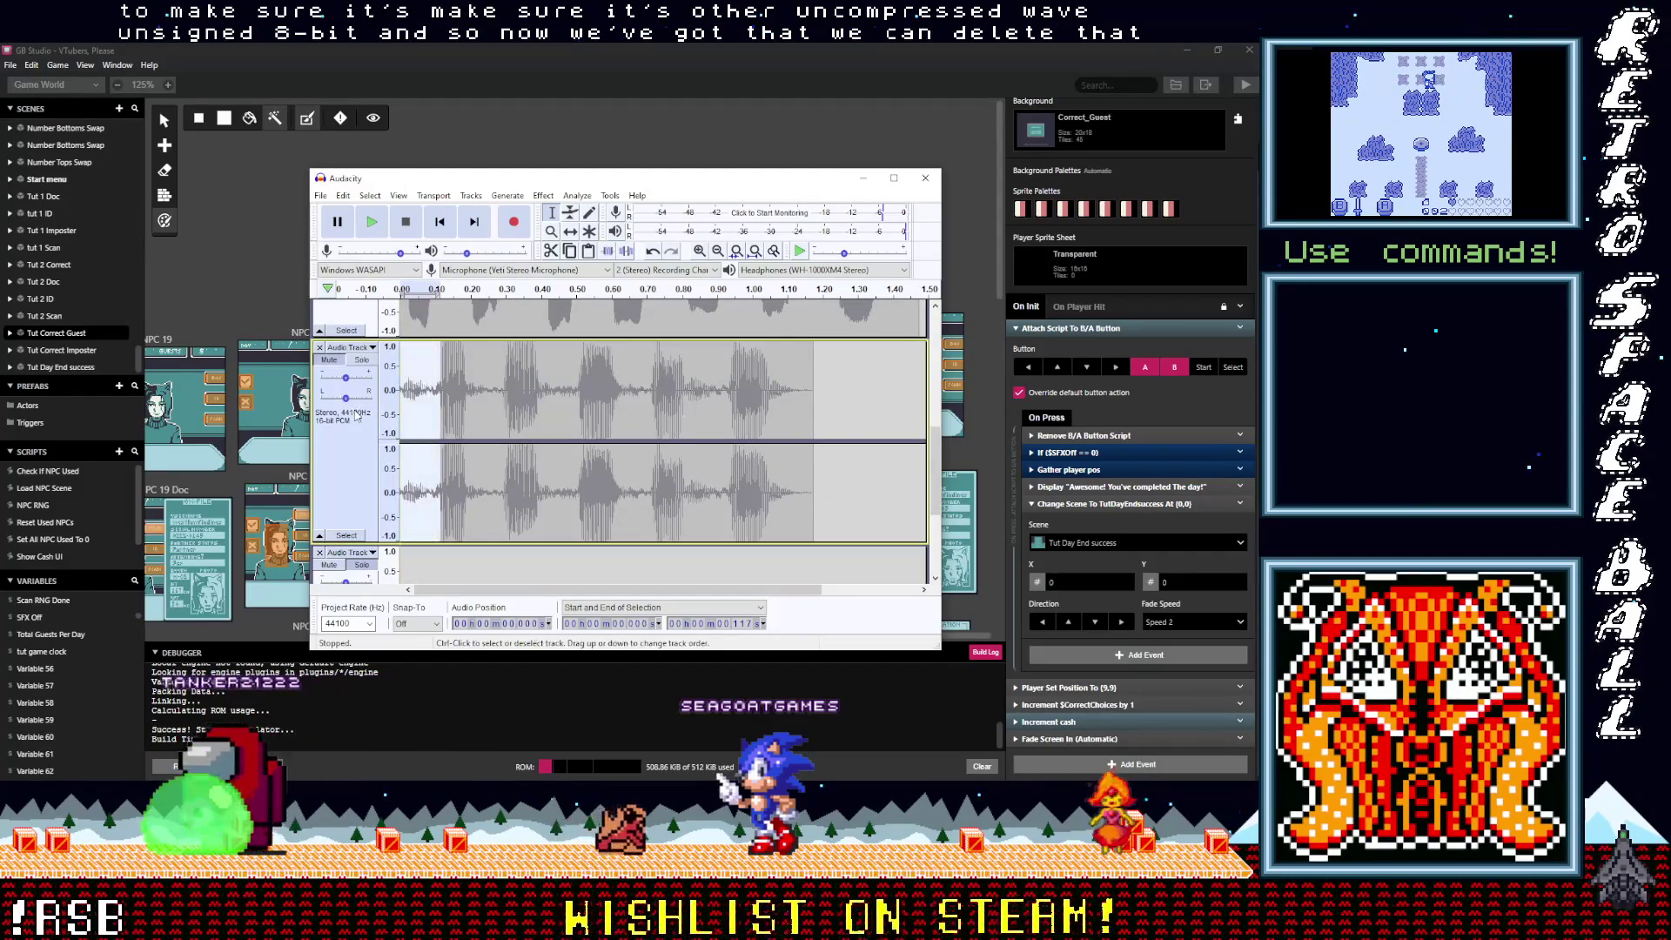
pyautogui.press('Delete')
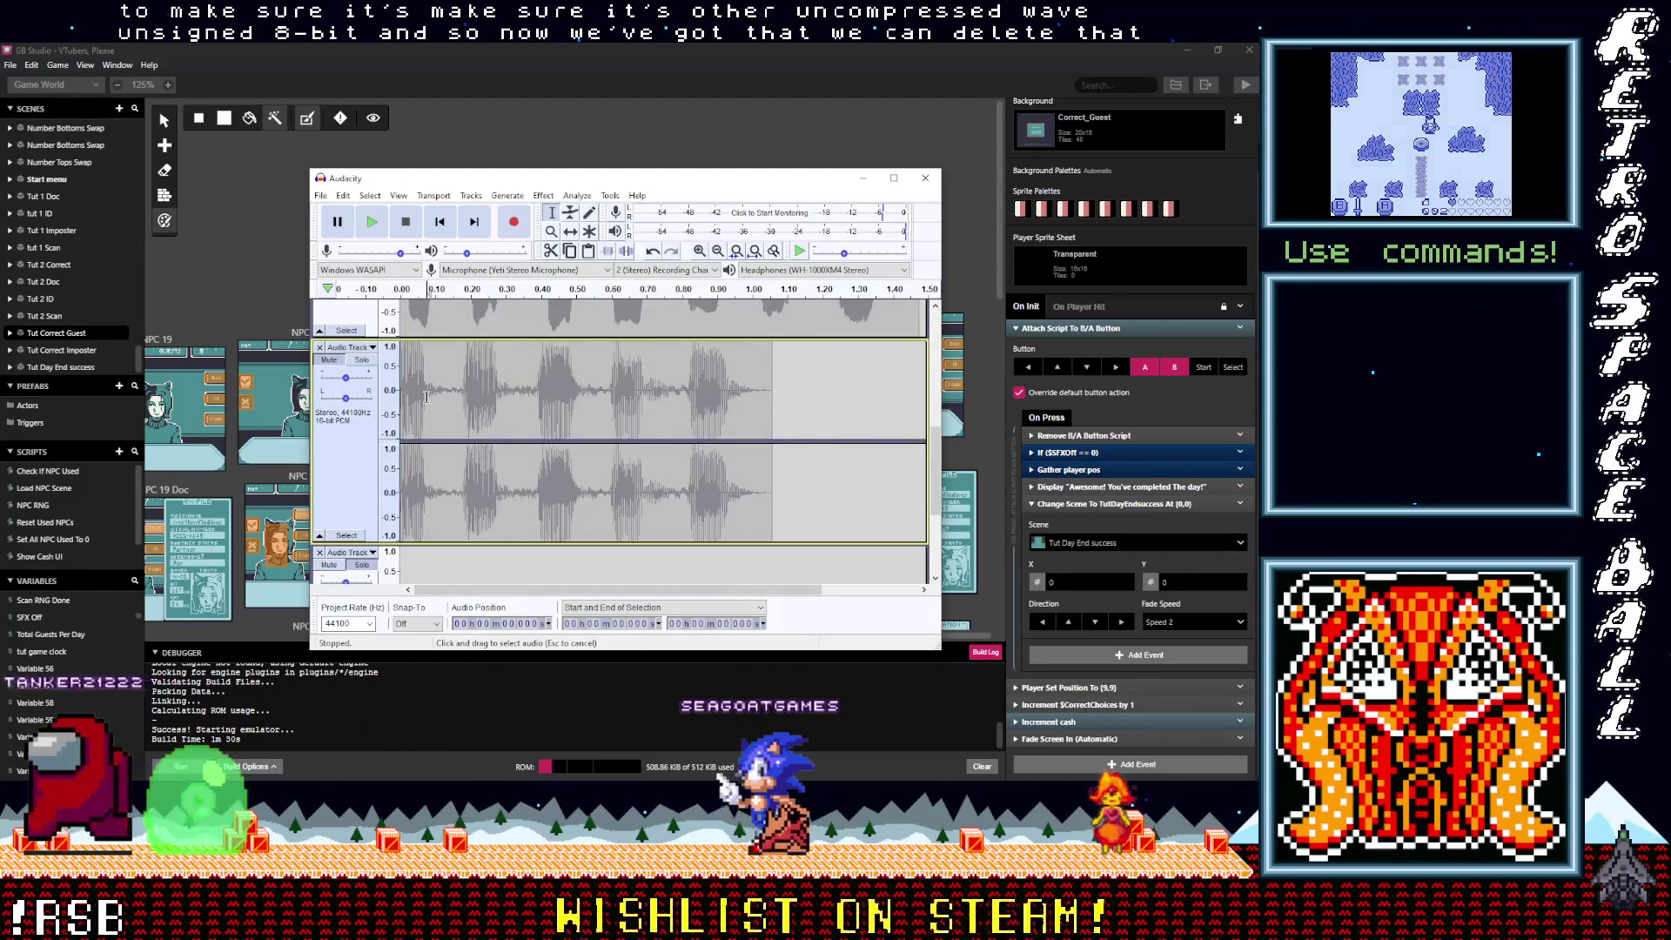
pyautogui.scroll(-5, 425, 396)
pyautogui.click(425, 441)
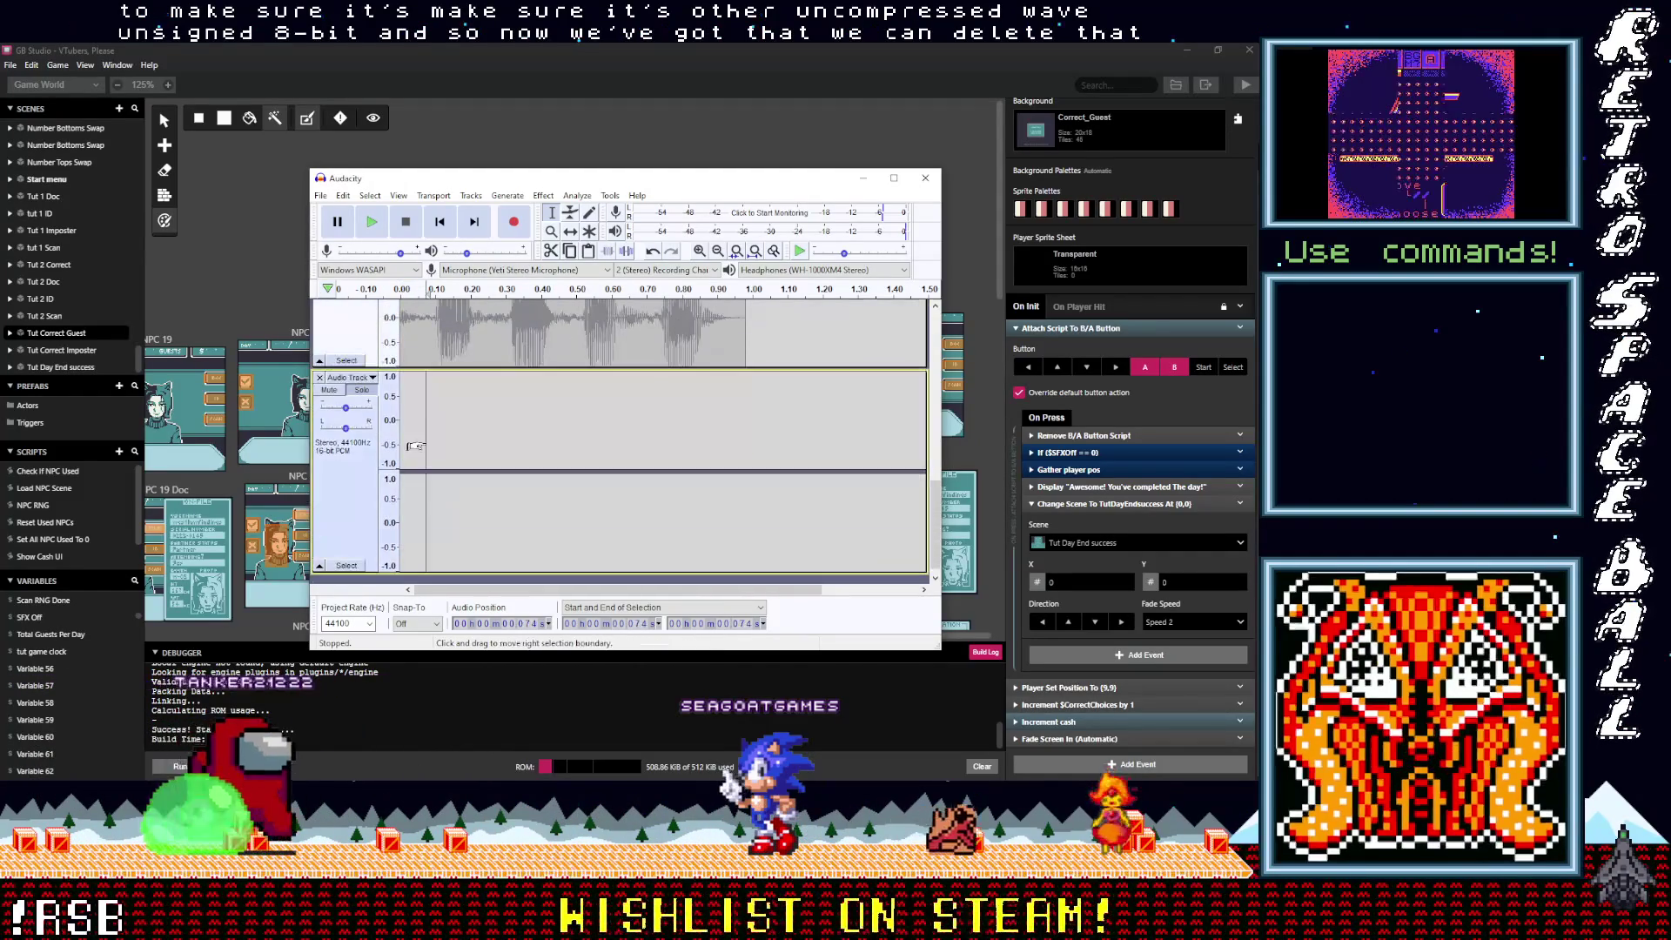
pyautogui.hotkey('ctrl', 'v')
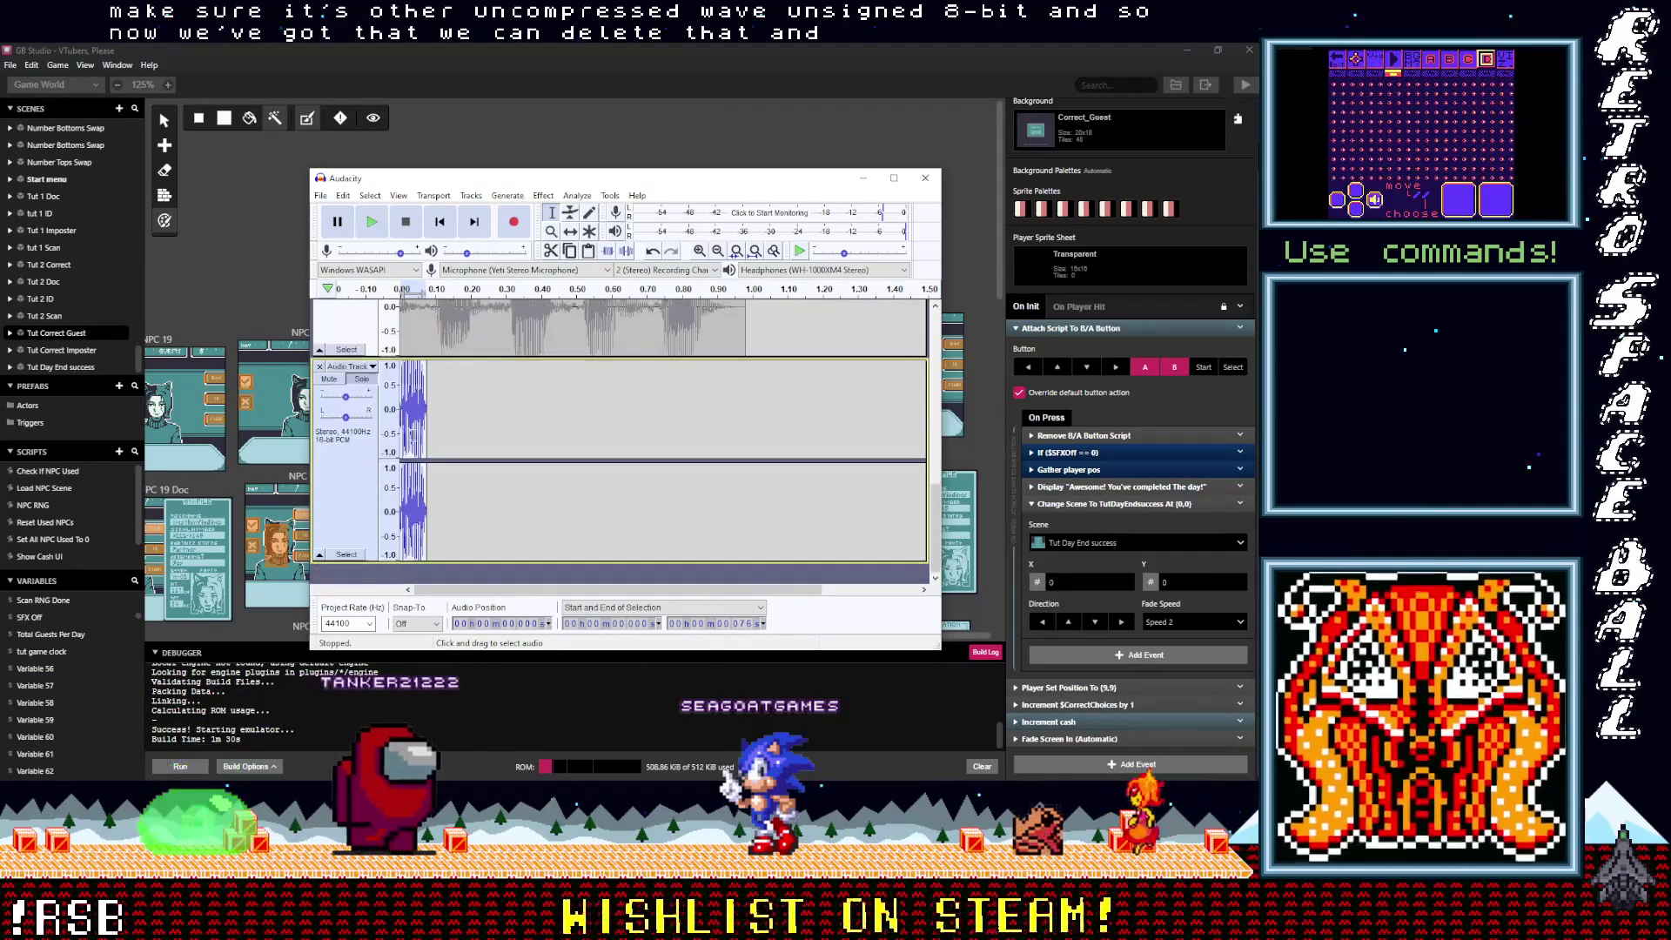
pyautogui.click(402, 409)
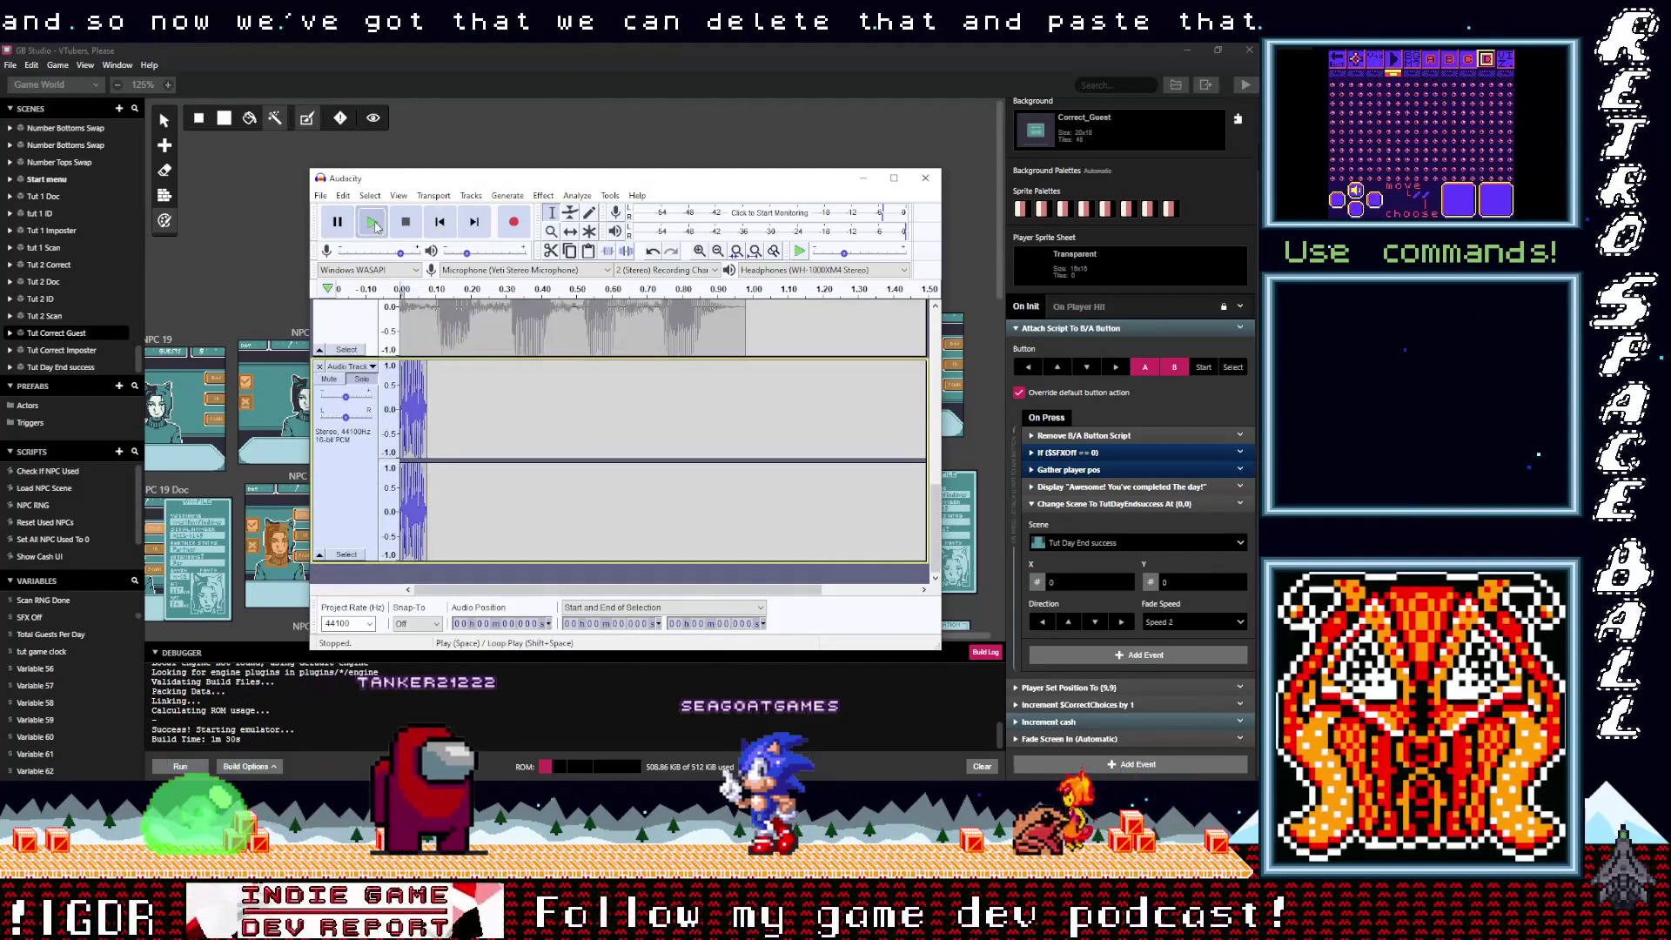
# Step: Export the clip as LowMeep3.wav in Unsigned 8-bit PCM WAV format
pyautogui.click(322, 197)
pyautogui.moveTo(355, 307)
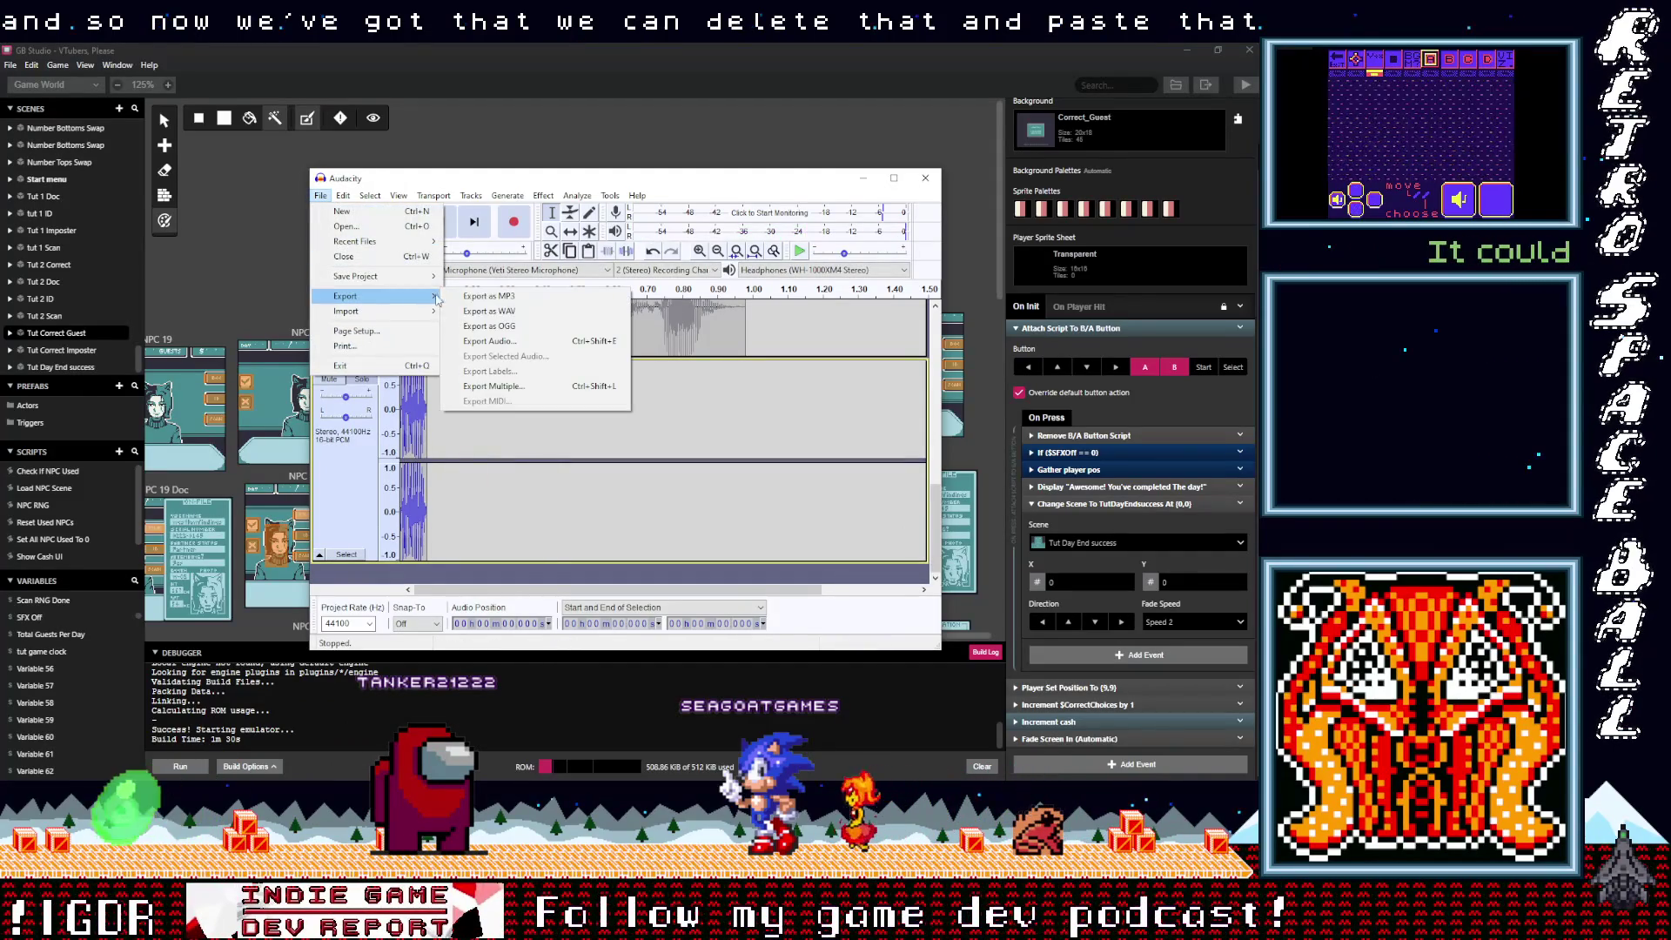
pyautogui.click(513, 328)
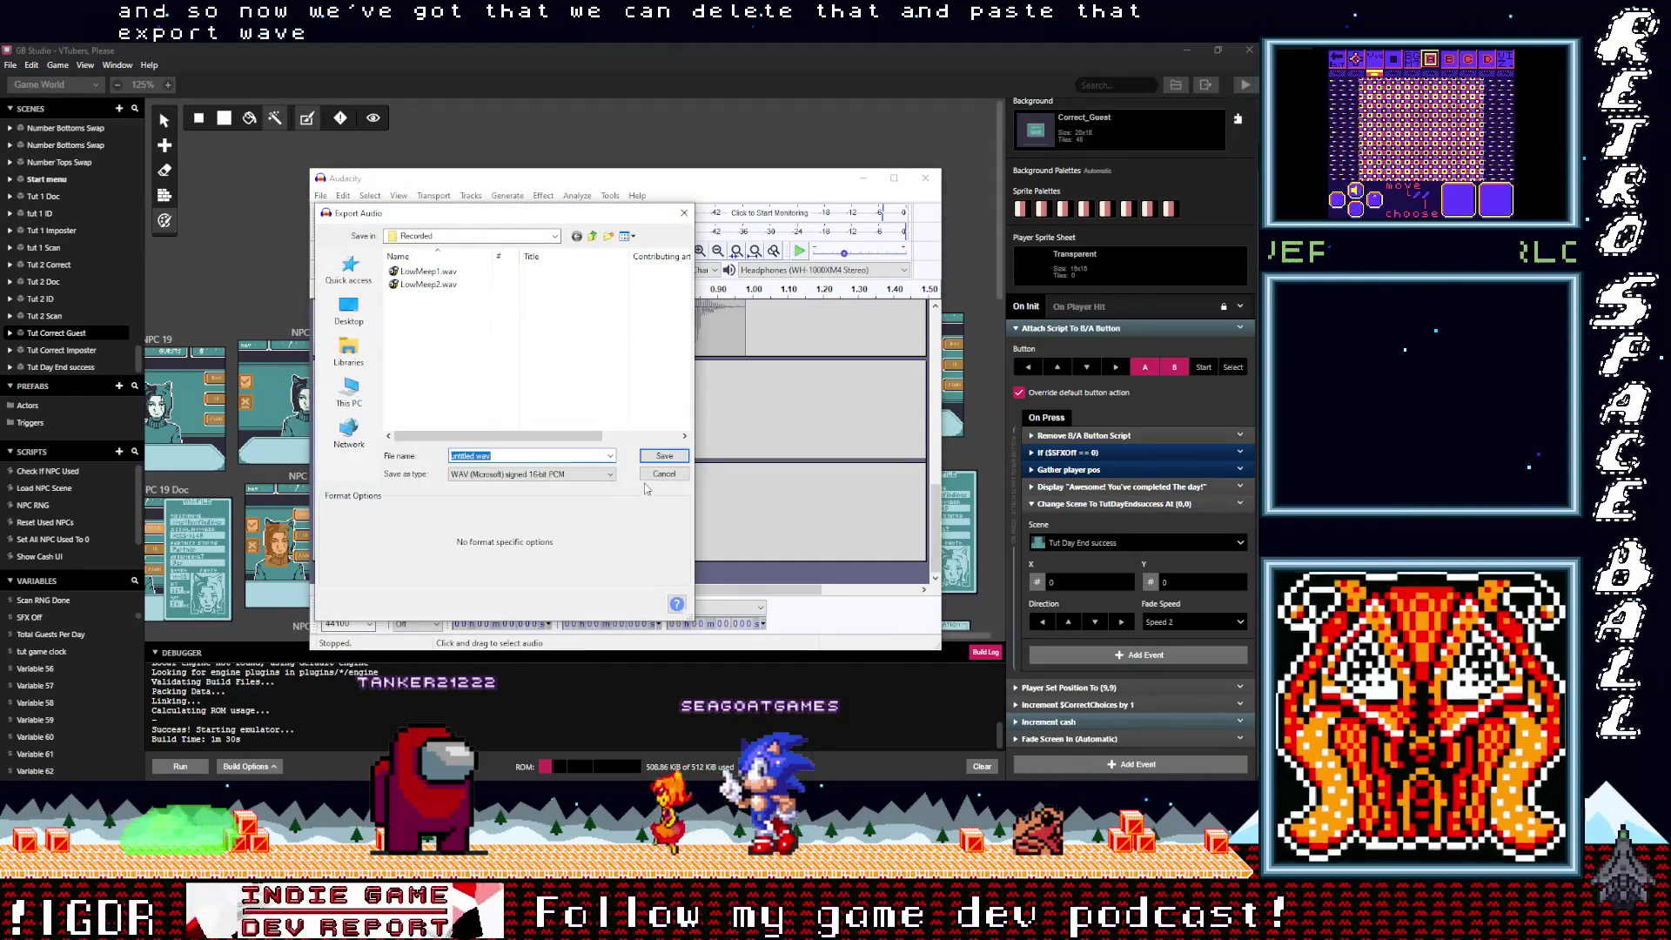
pyautogui.click(538, 514)
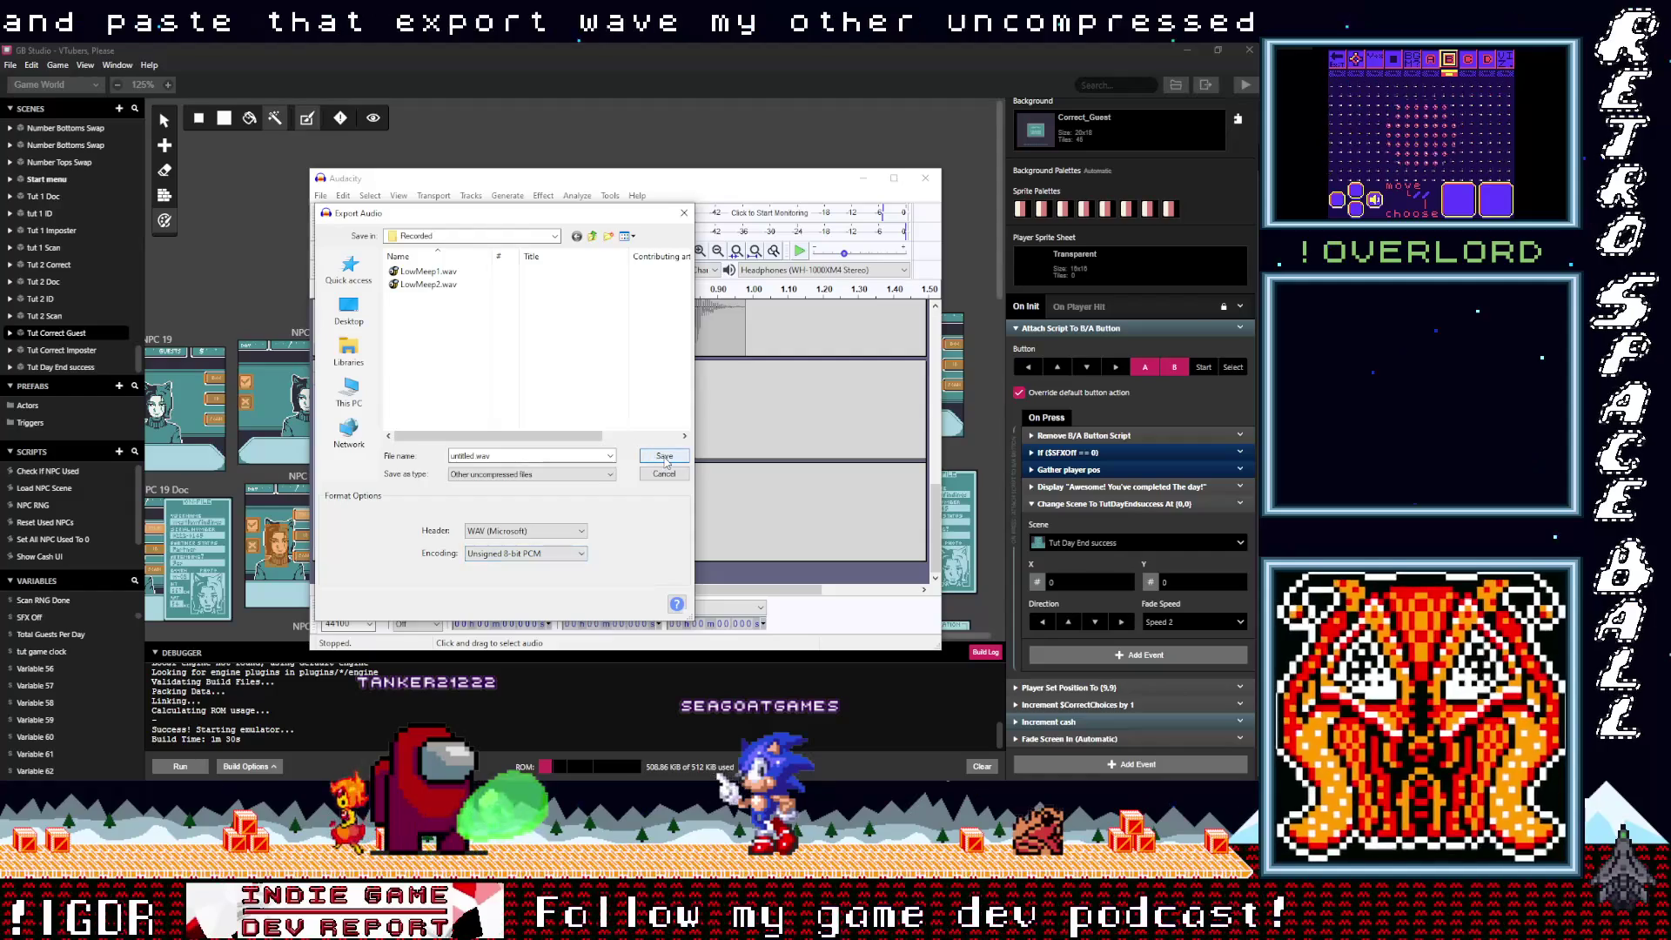
pyautogui.click(428, 284)
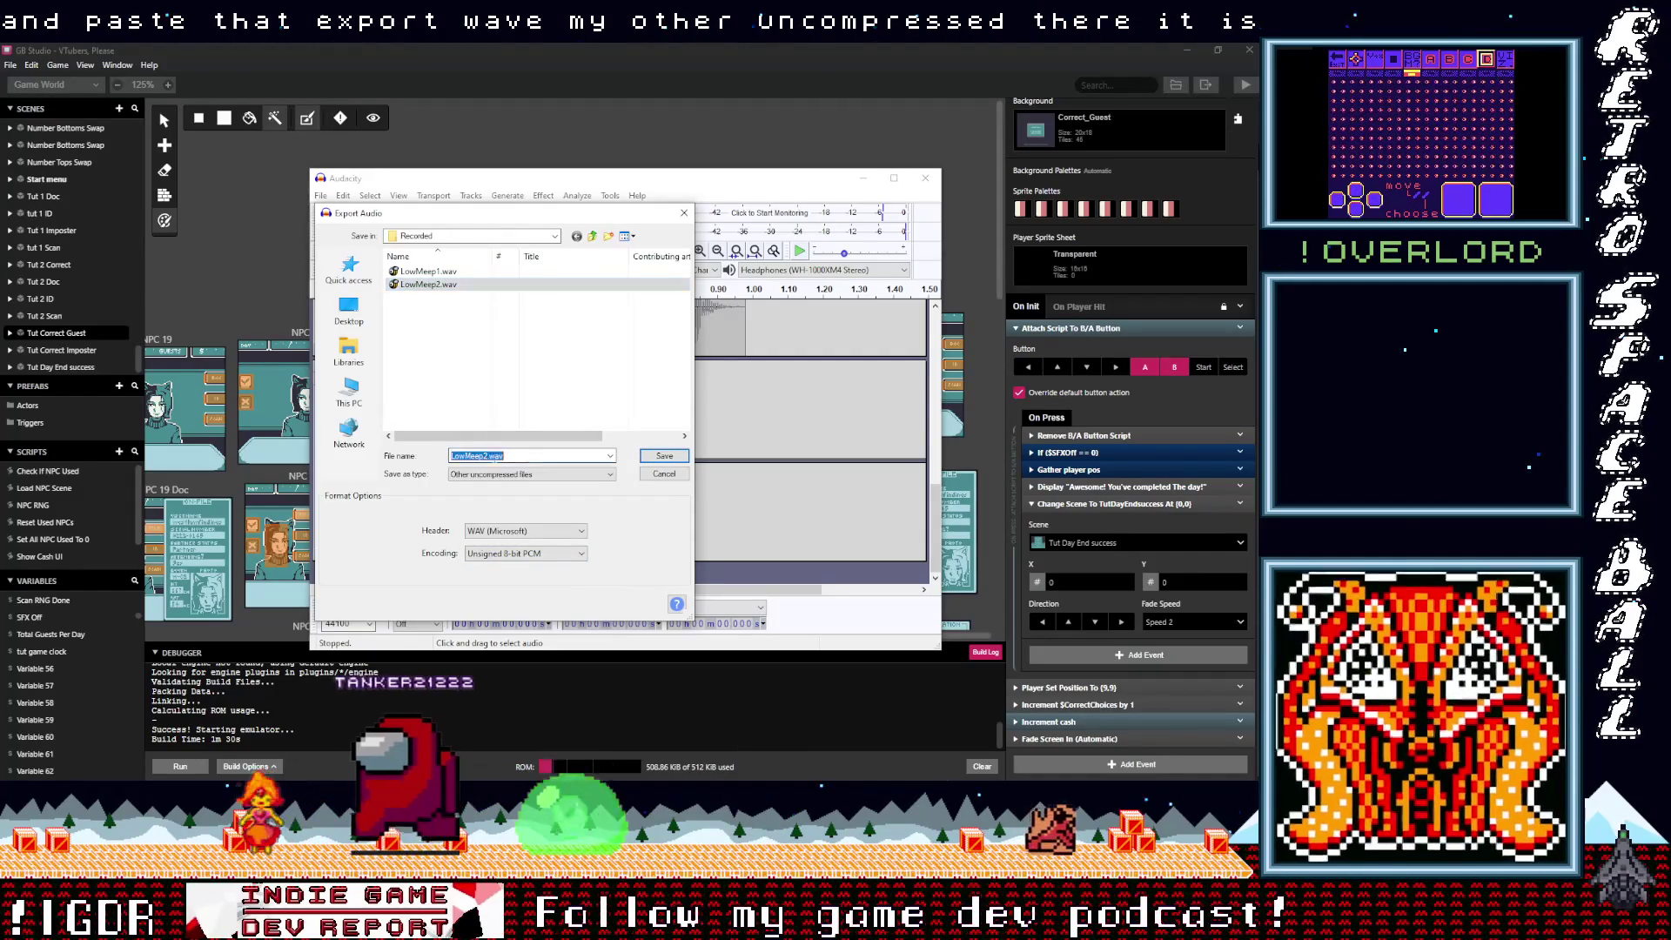
pyautogui.click(485, 455)
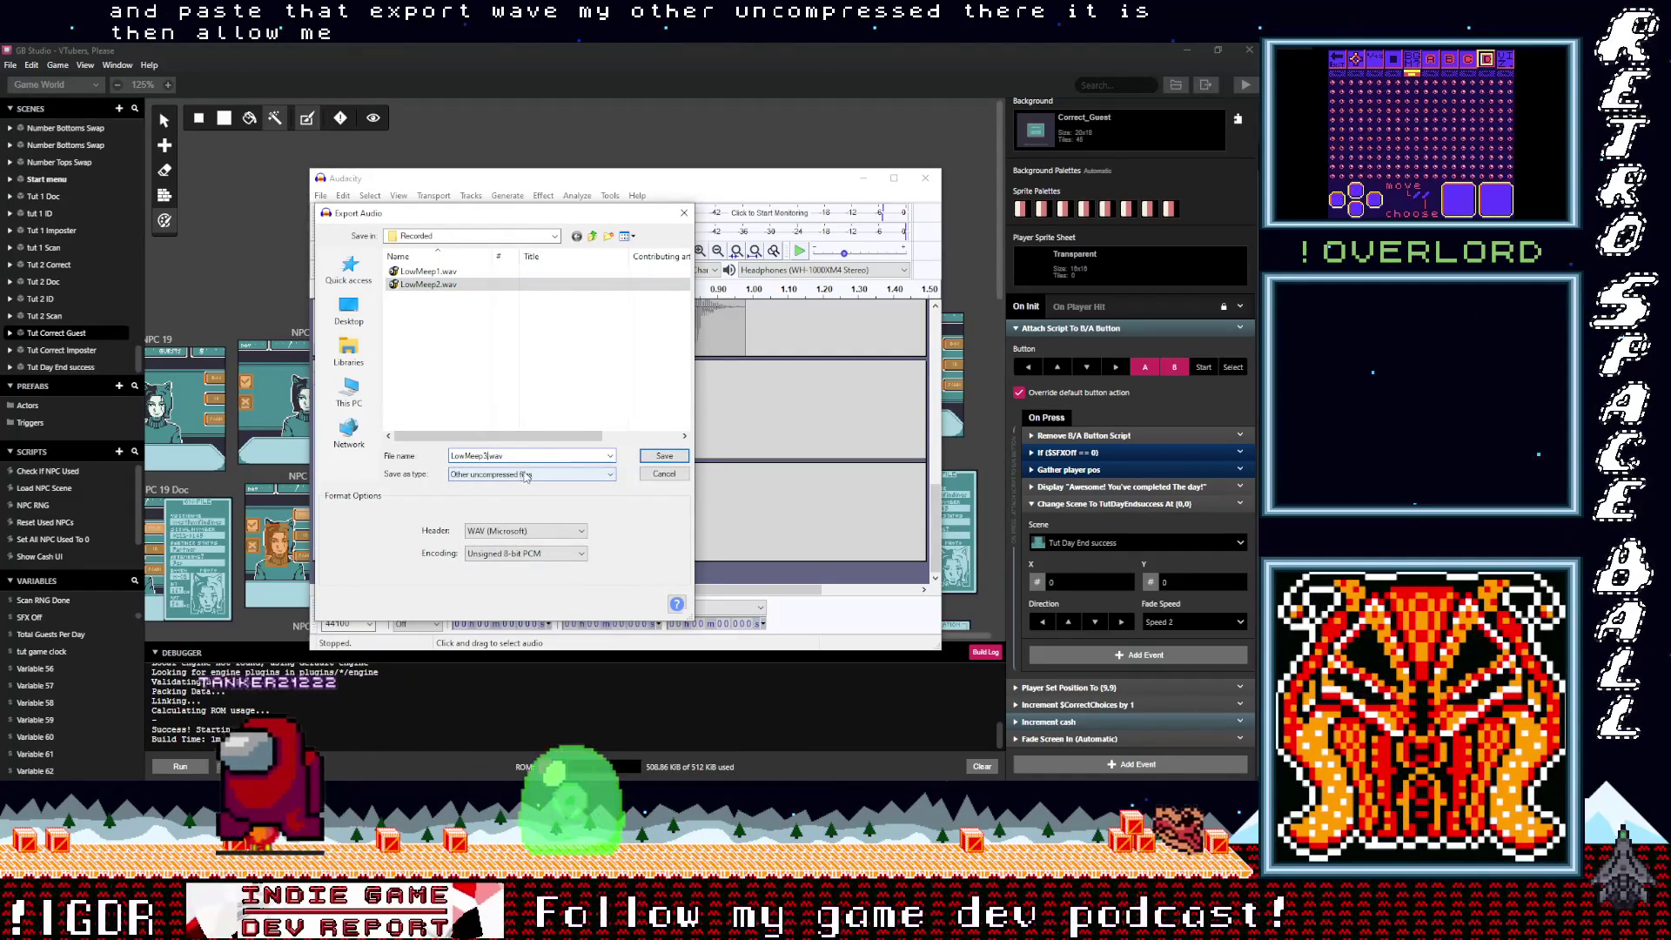
pyautogui.click(663, 457)
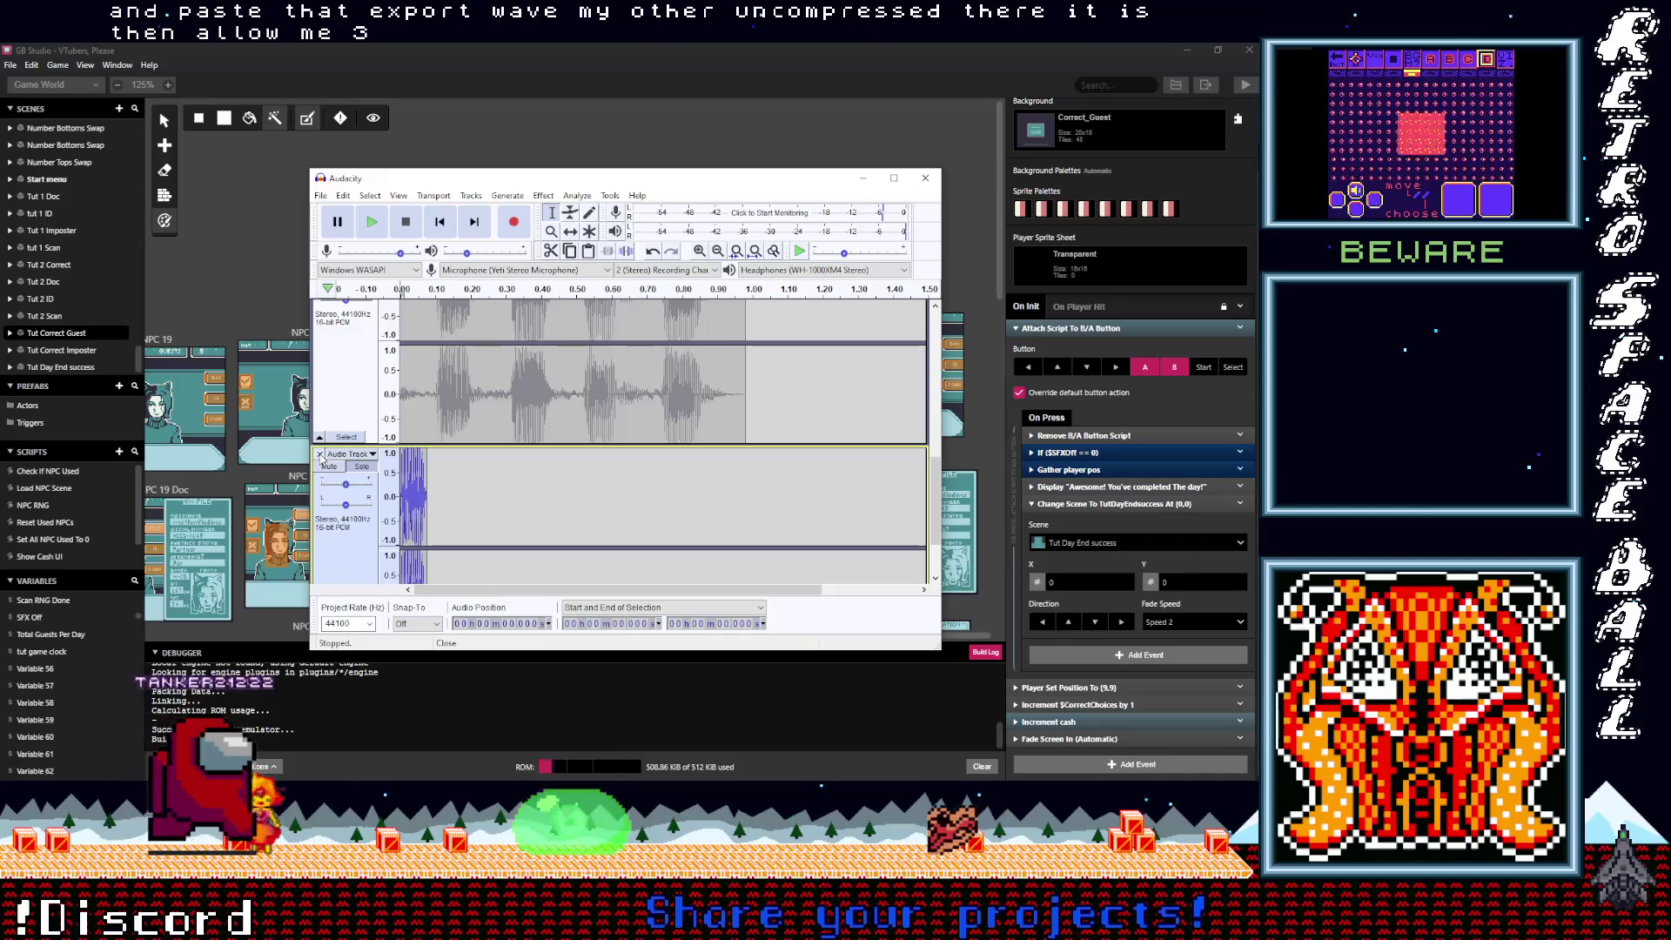
pyautogui.click(319, 454)
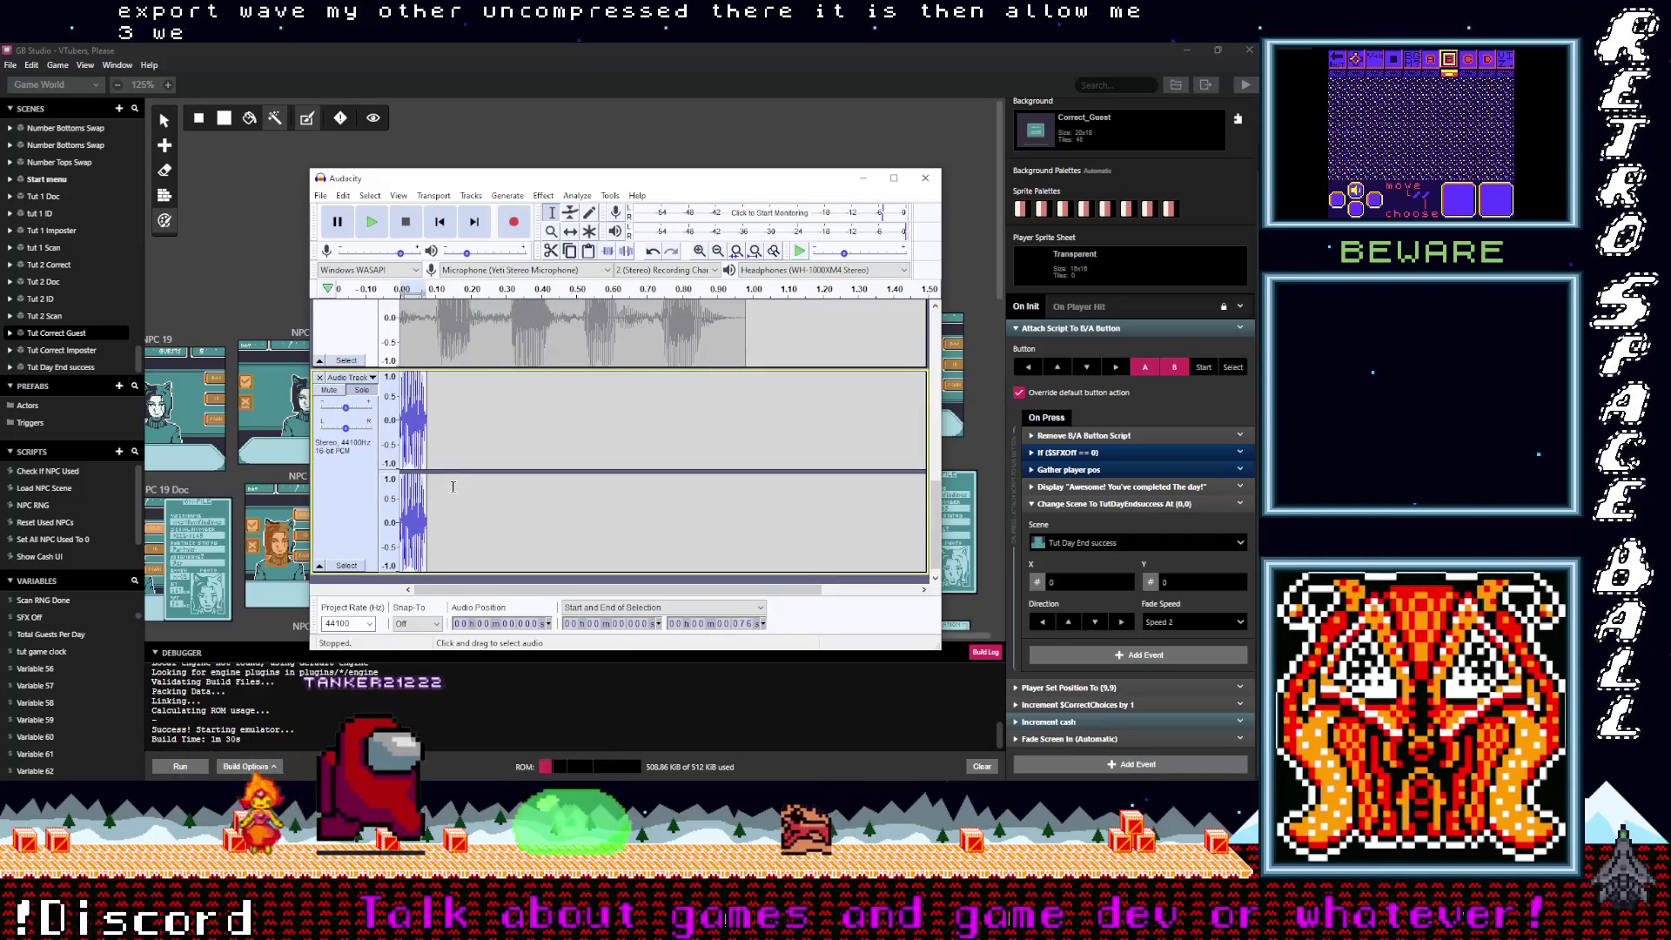
# Step: Replace the exported clip with the recording and delete its leading silence
pyautogui.press('Delete')
pyautogui.hotkey('ctrl', 'v')
pyautogui.moveTo(432, 397); pyautogui.dragTo(401, 394)
pyautogui.press('Delete')
pyautogui.press('Delete')
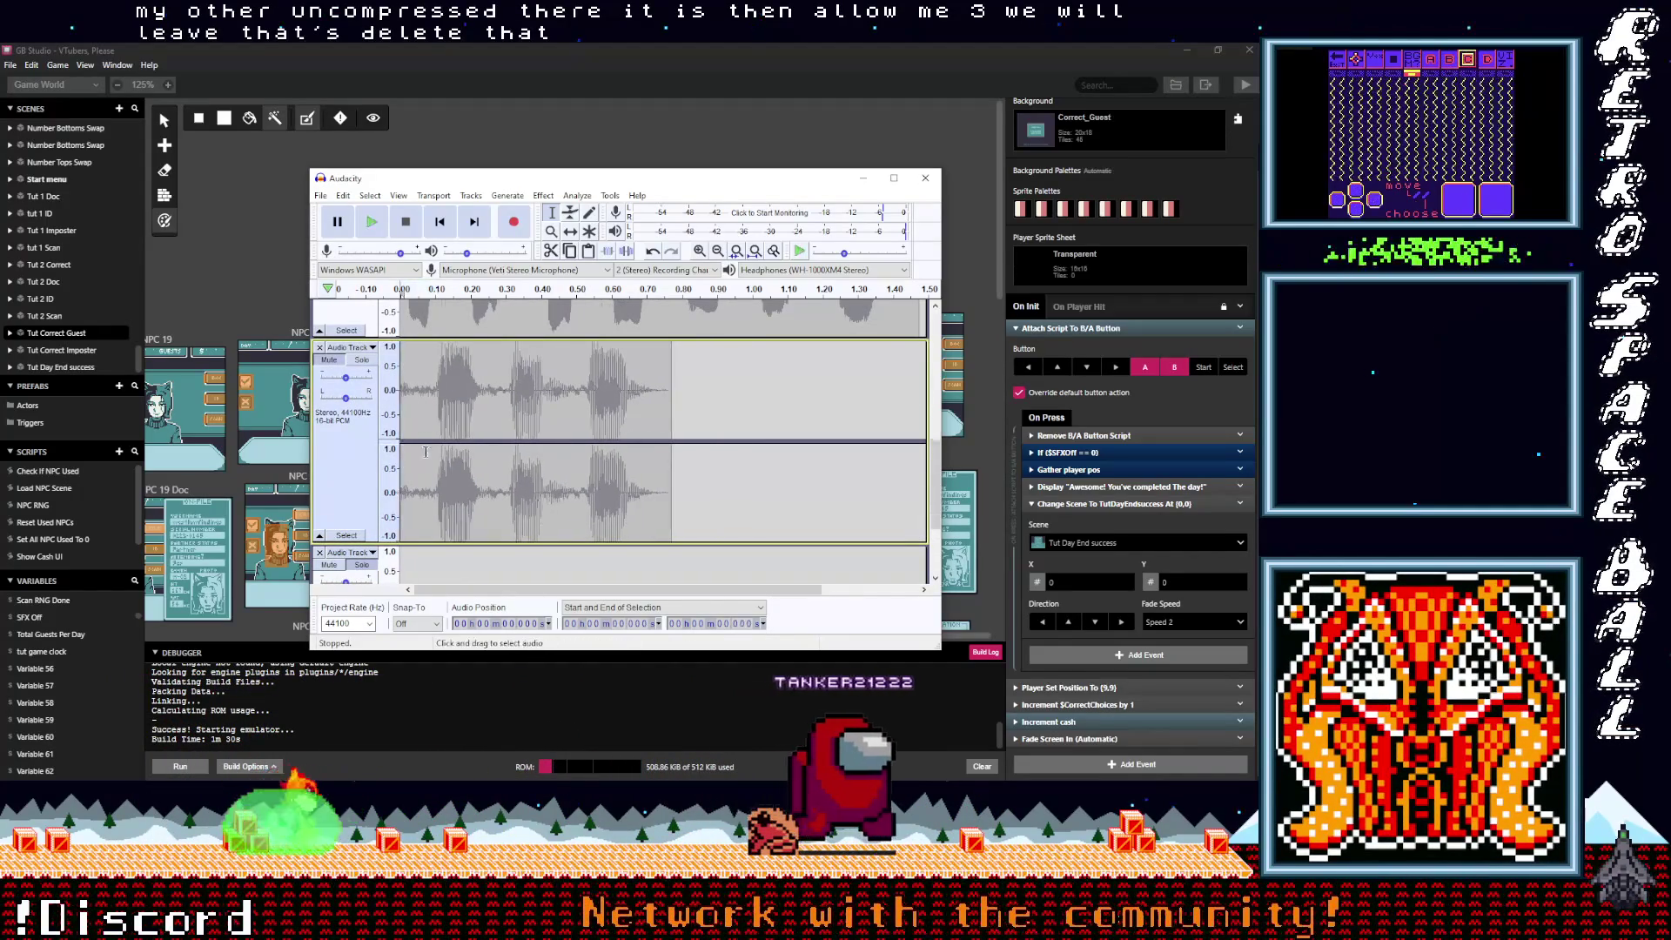
# Step: Paste the clip into the empty lower track and play it from the start
pyautogui.scroll(-2, 425, 450)
pyautogui.click(503, 414)
pyautogui.hotkey('ctrl', 'v')
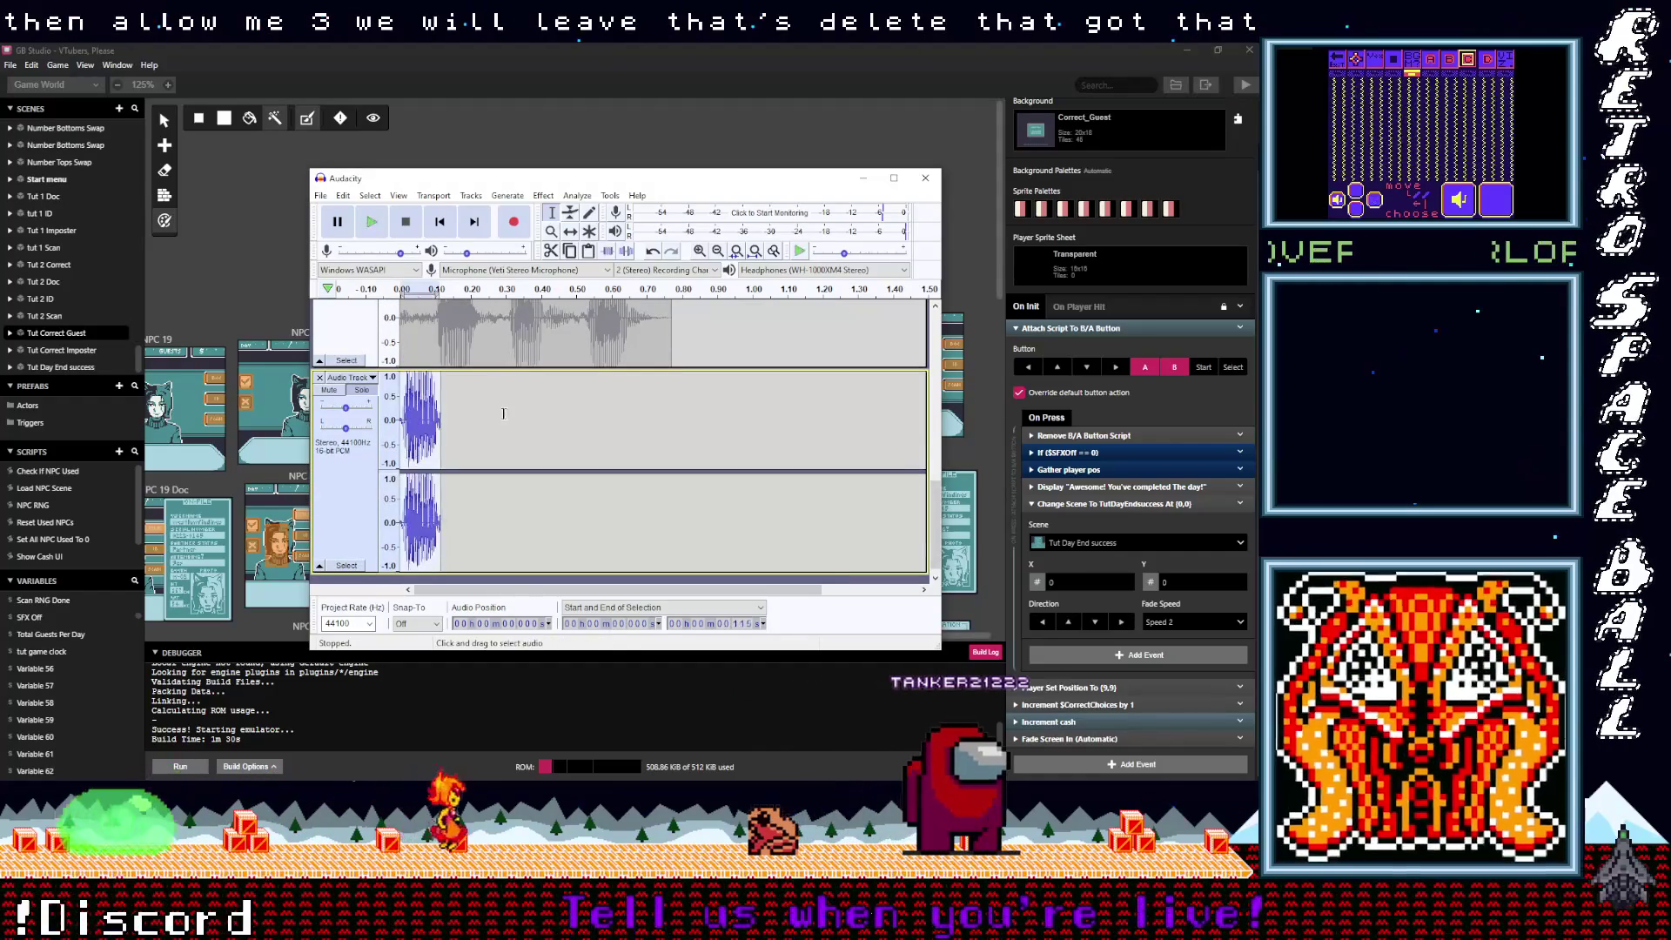
pyautogui.press('Home')
pyautogui.press('space')
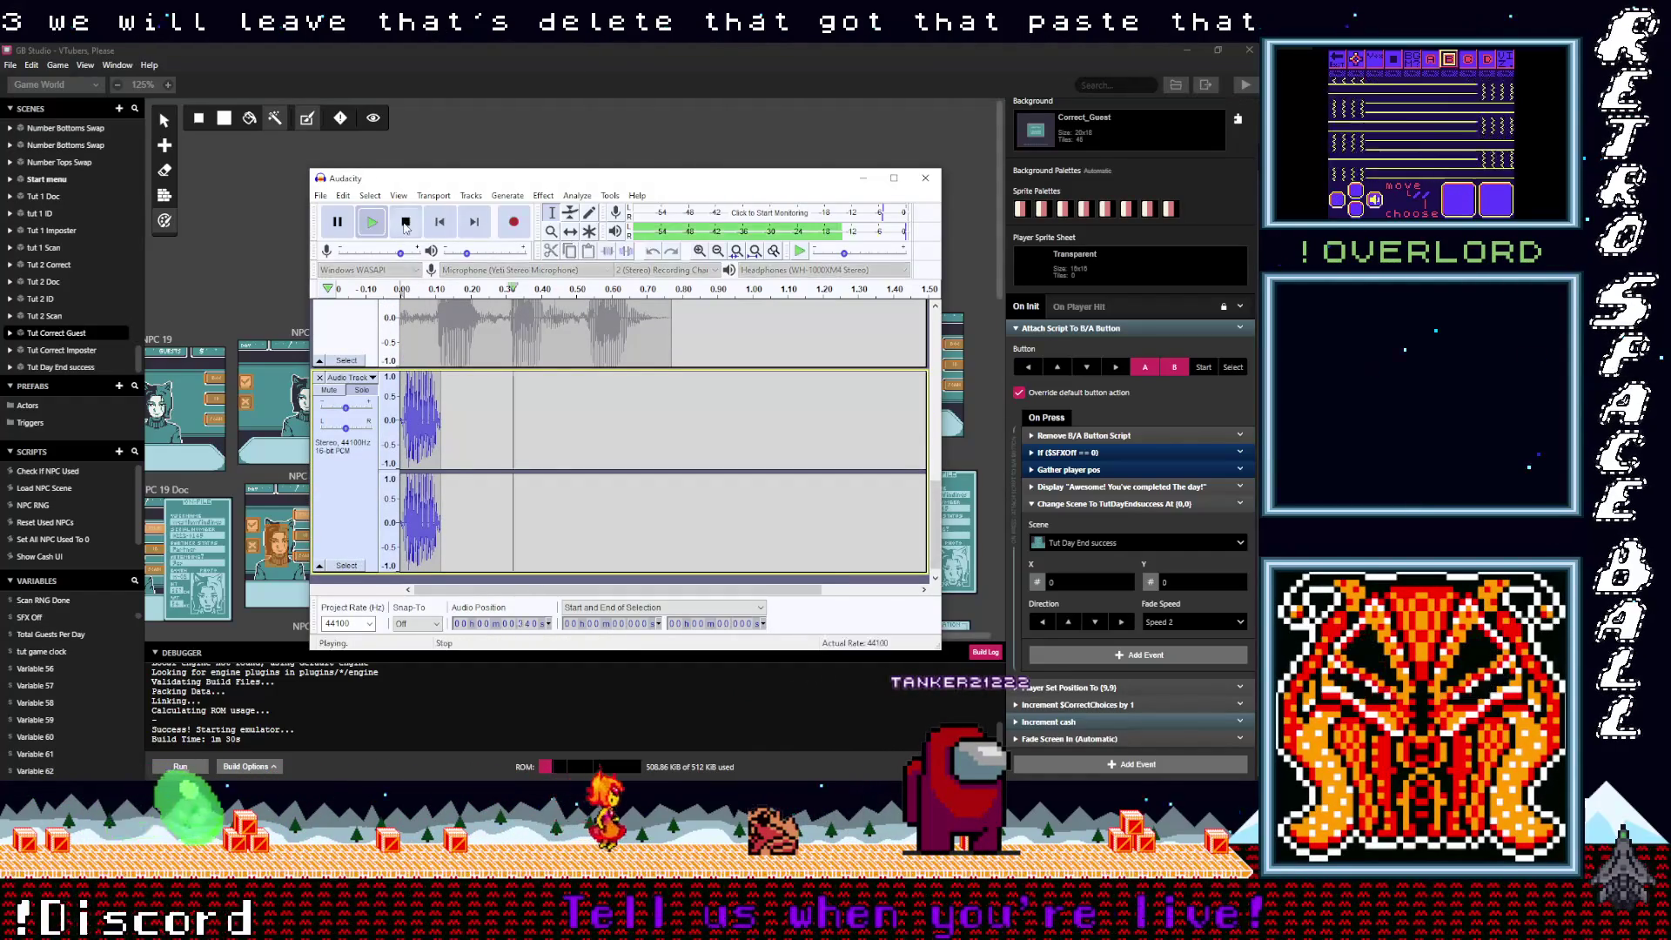
# Step: Export the clip as LowMeep4.wav in unsigned 8-bit WAV format
pyautogui.click(322, 196)
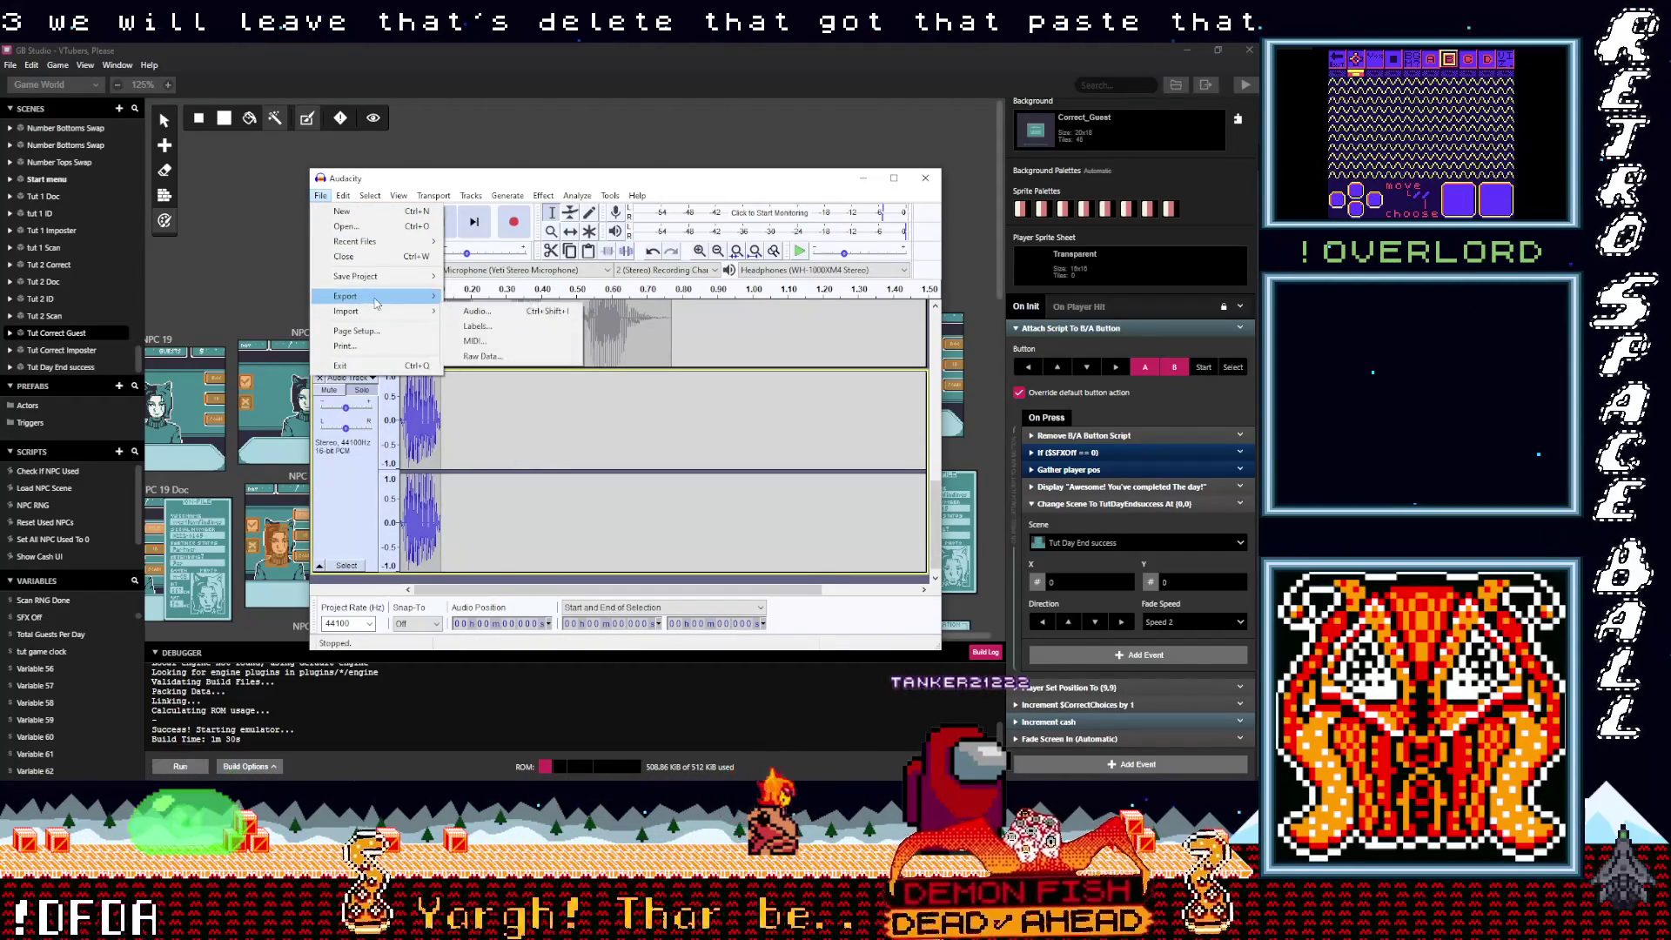
pyautogui.moveTo(374, 296)
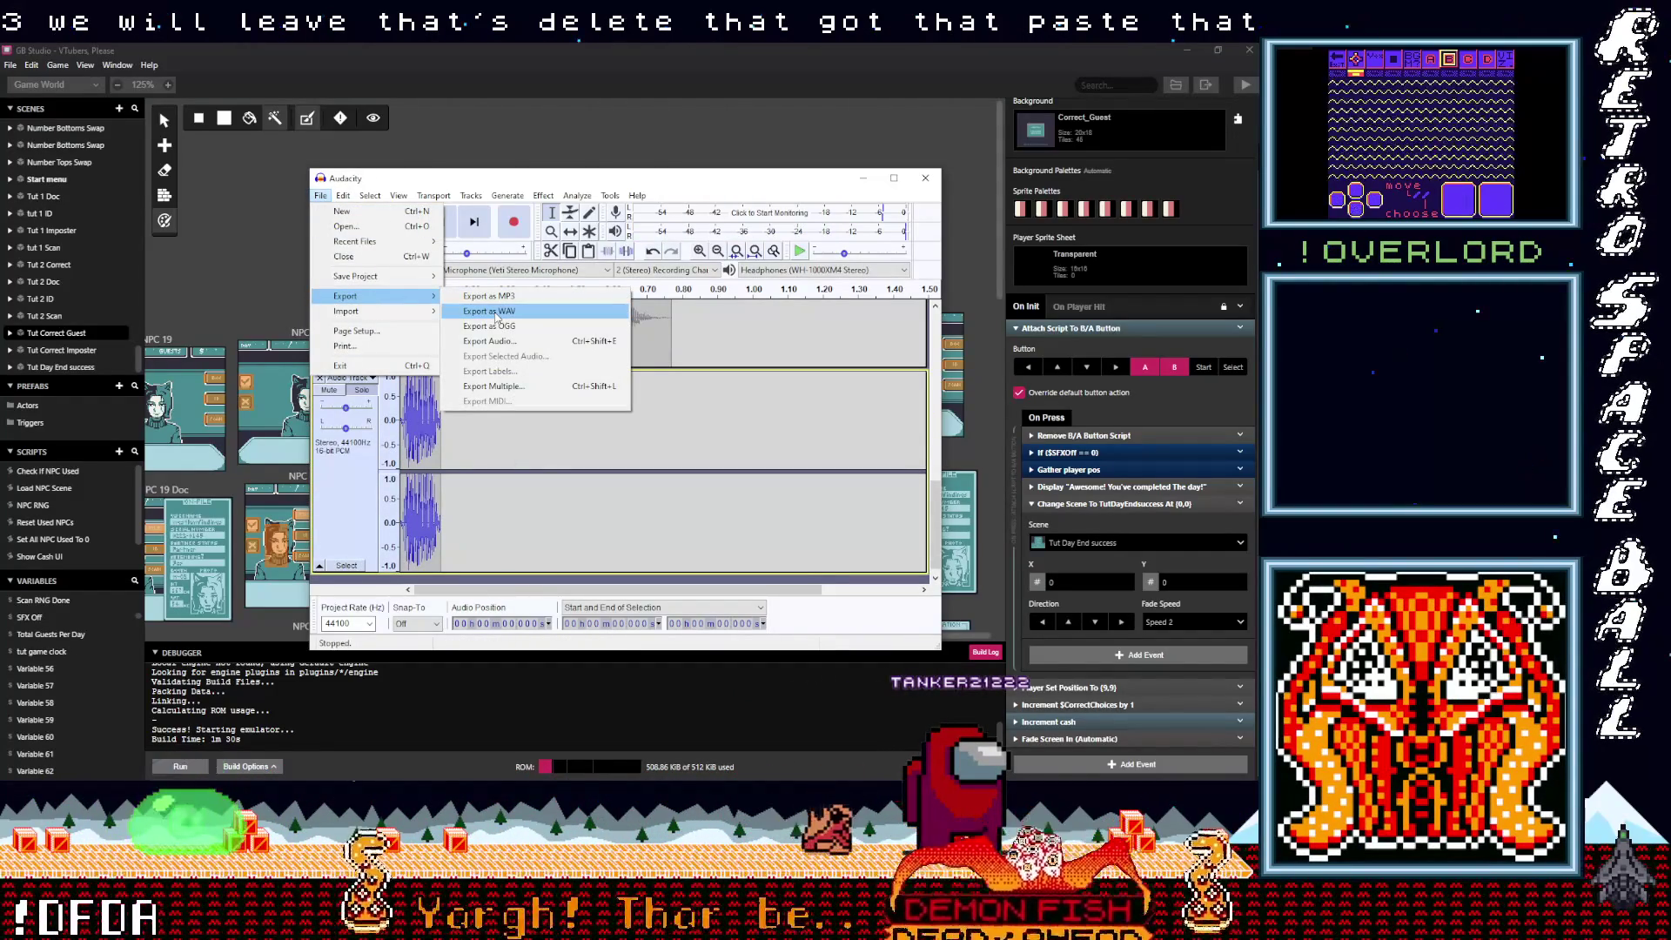
pyautogui.click(488, 341)
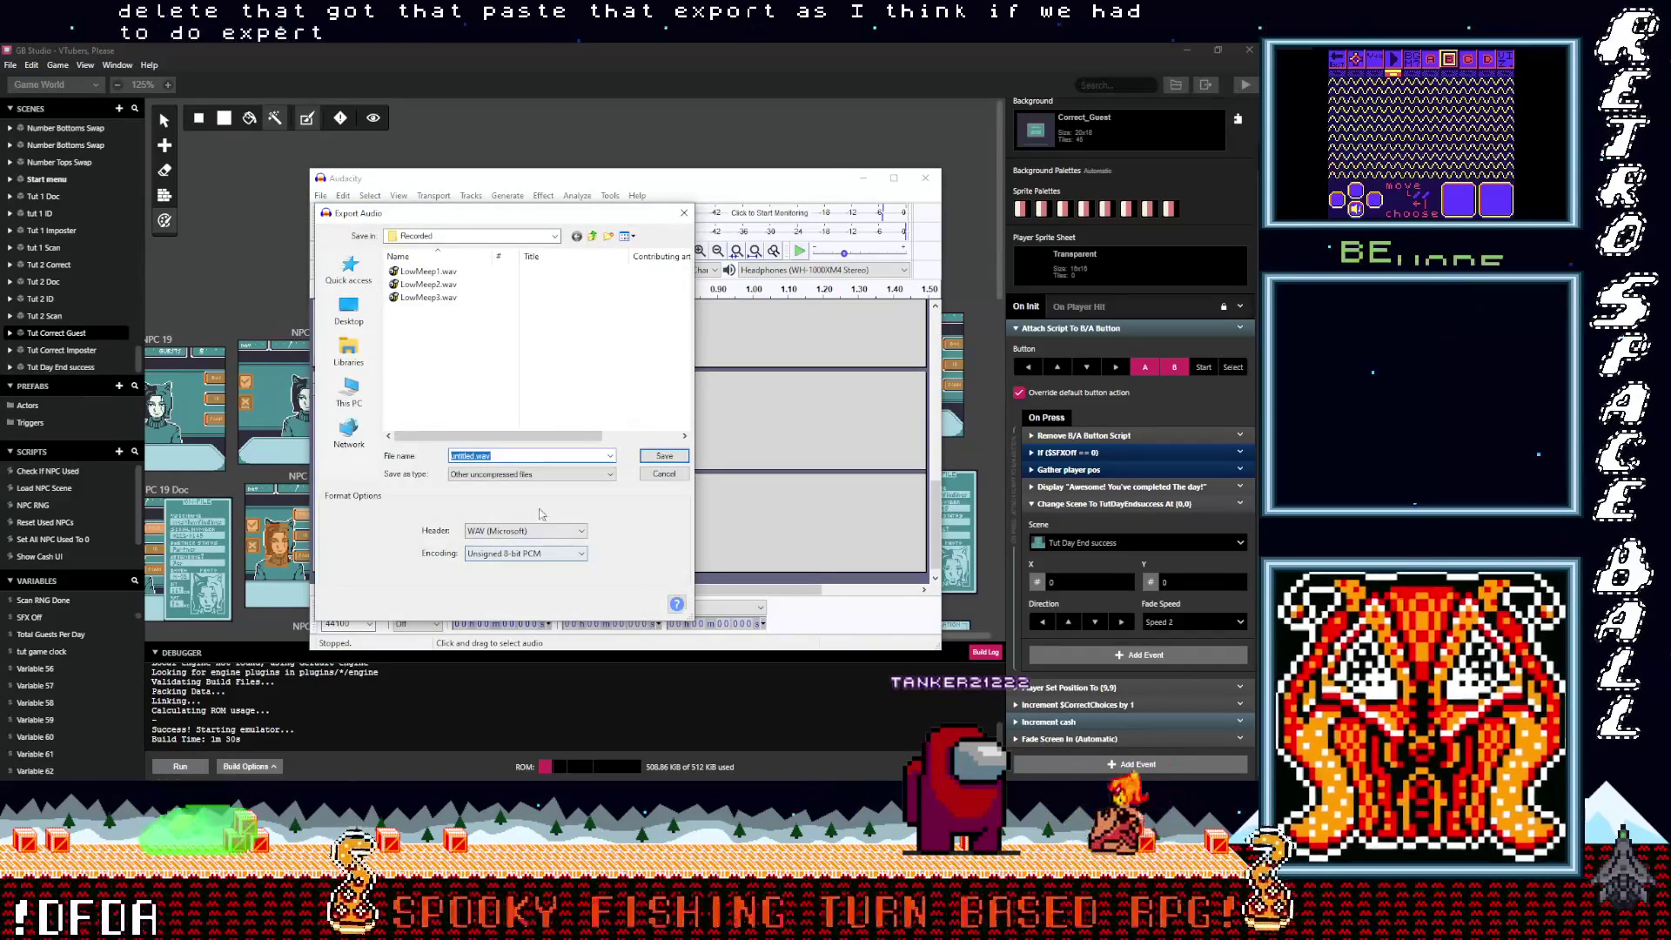
pyautogui.press('Tab')
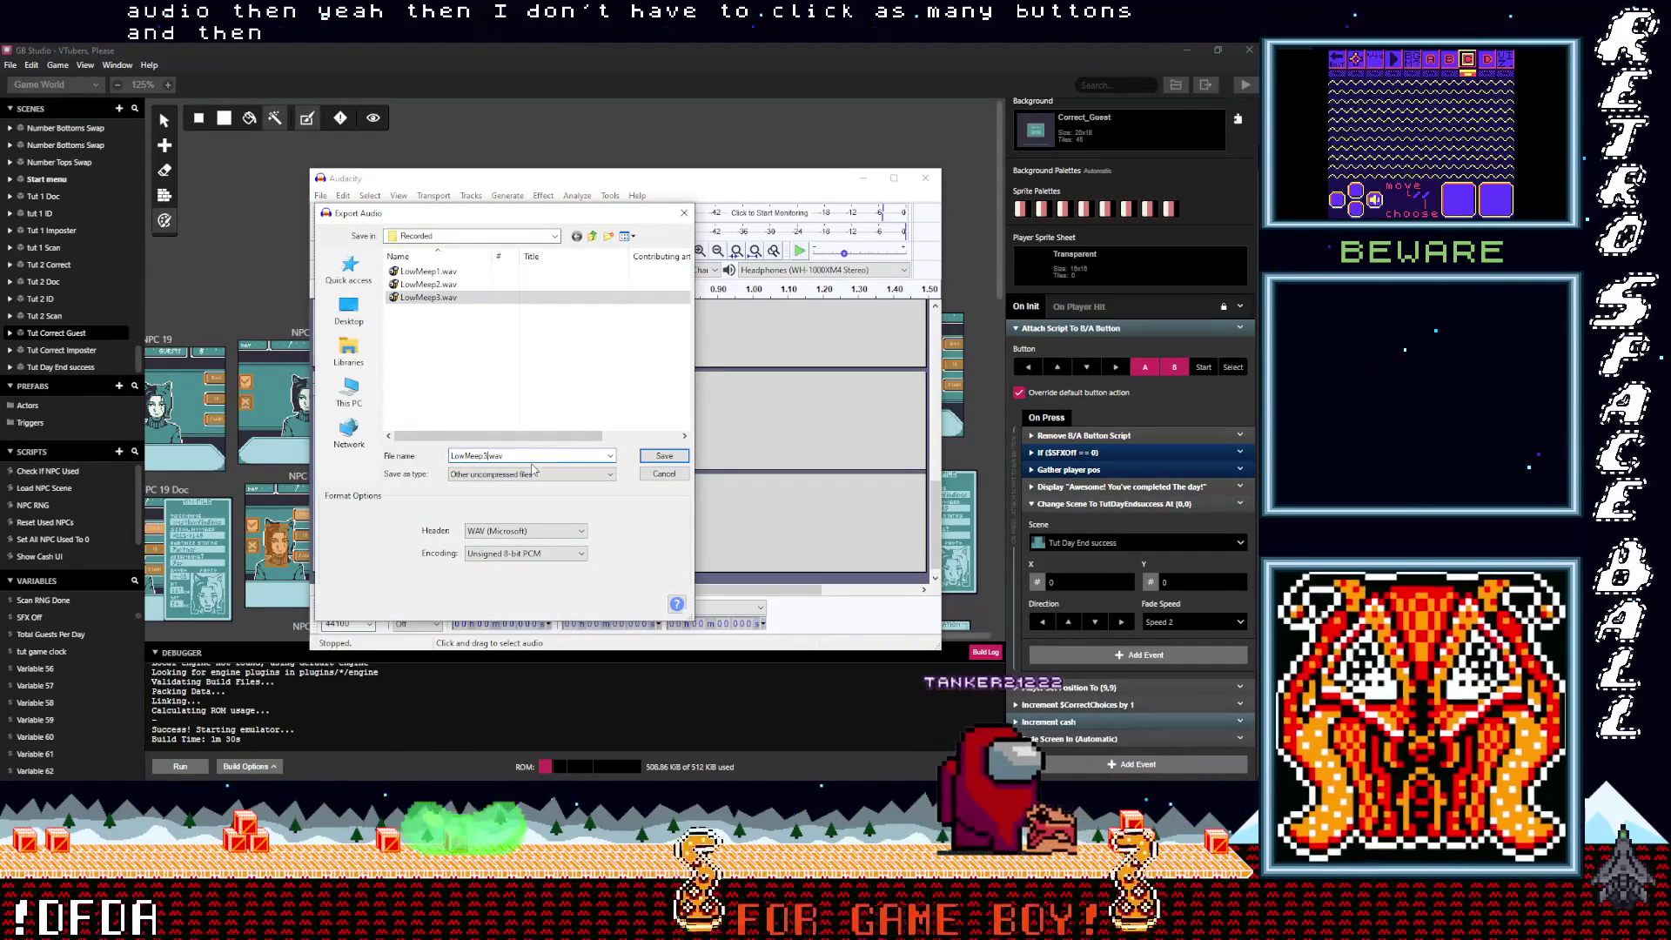
pyautogui.click(659, 458)
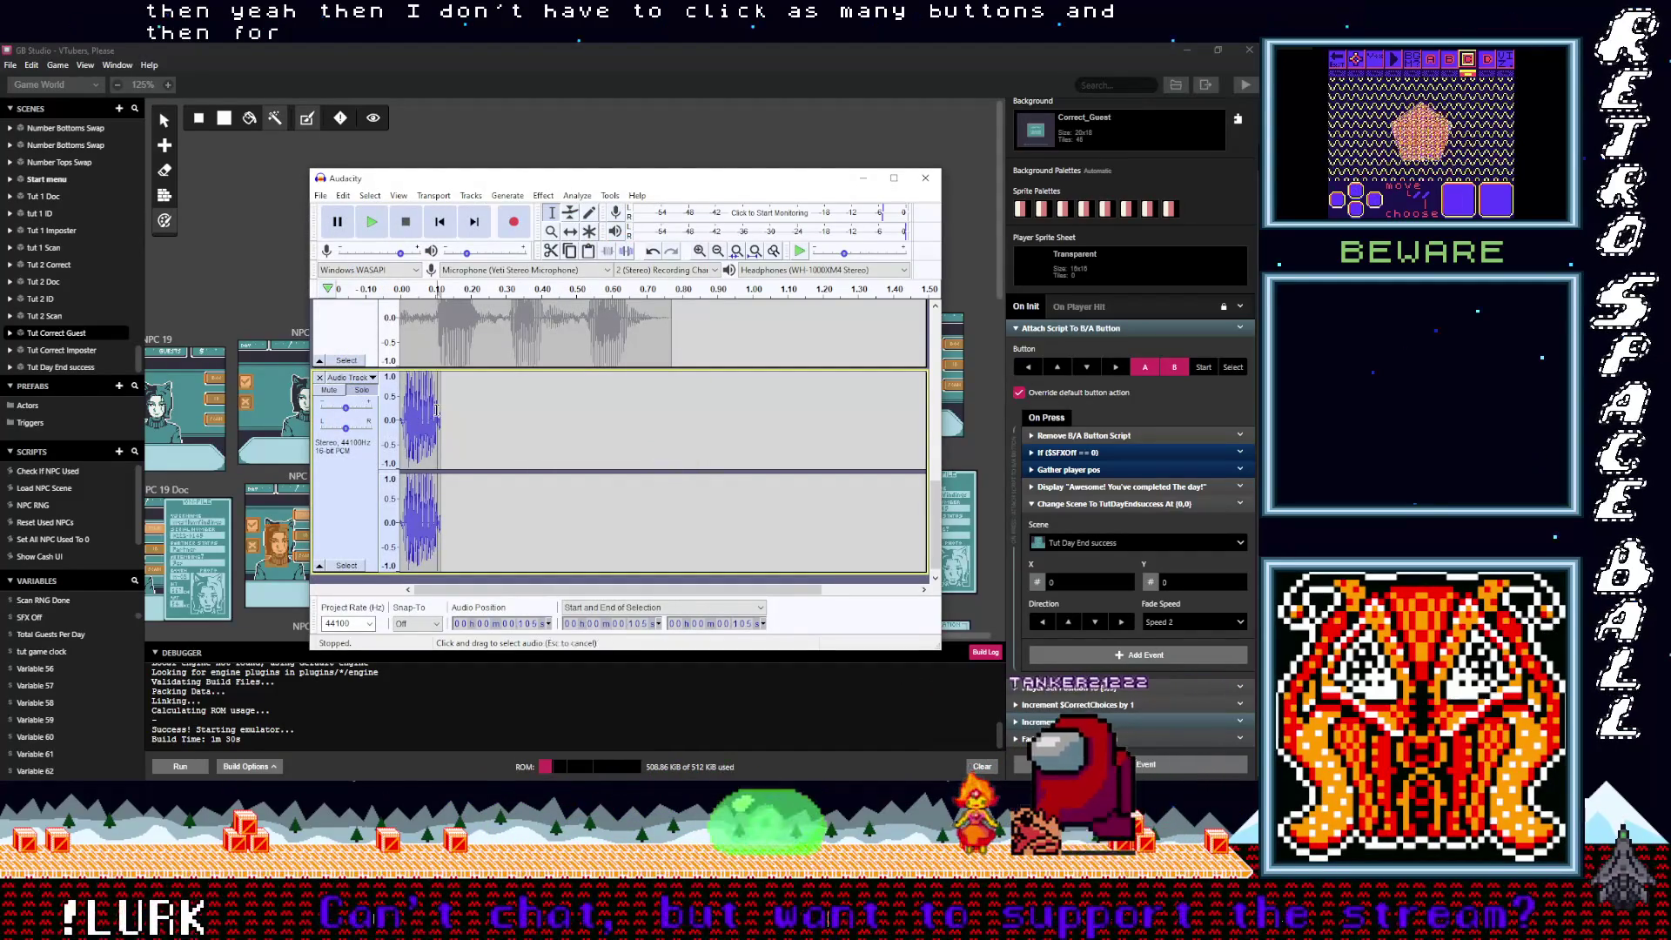
# Step: Move the first 0.12 s of the recording onto the empty second track as its own clip
pyautogui.hotkey('ctrl', 'z')
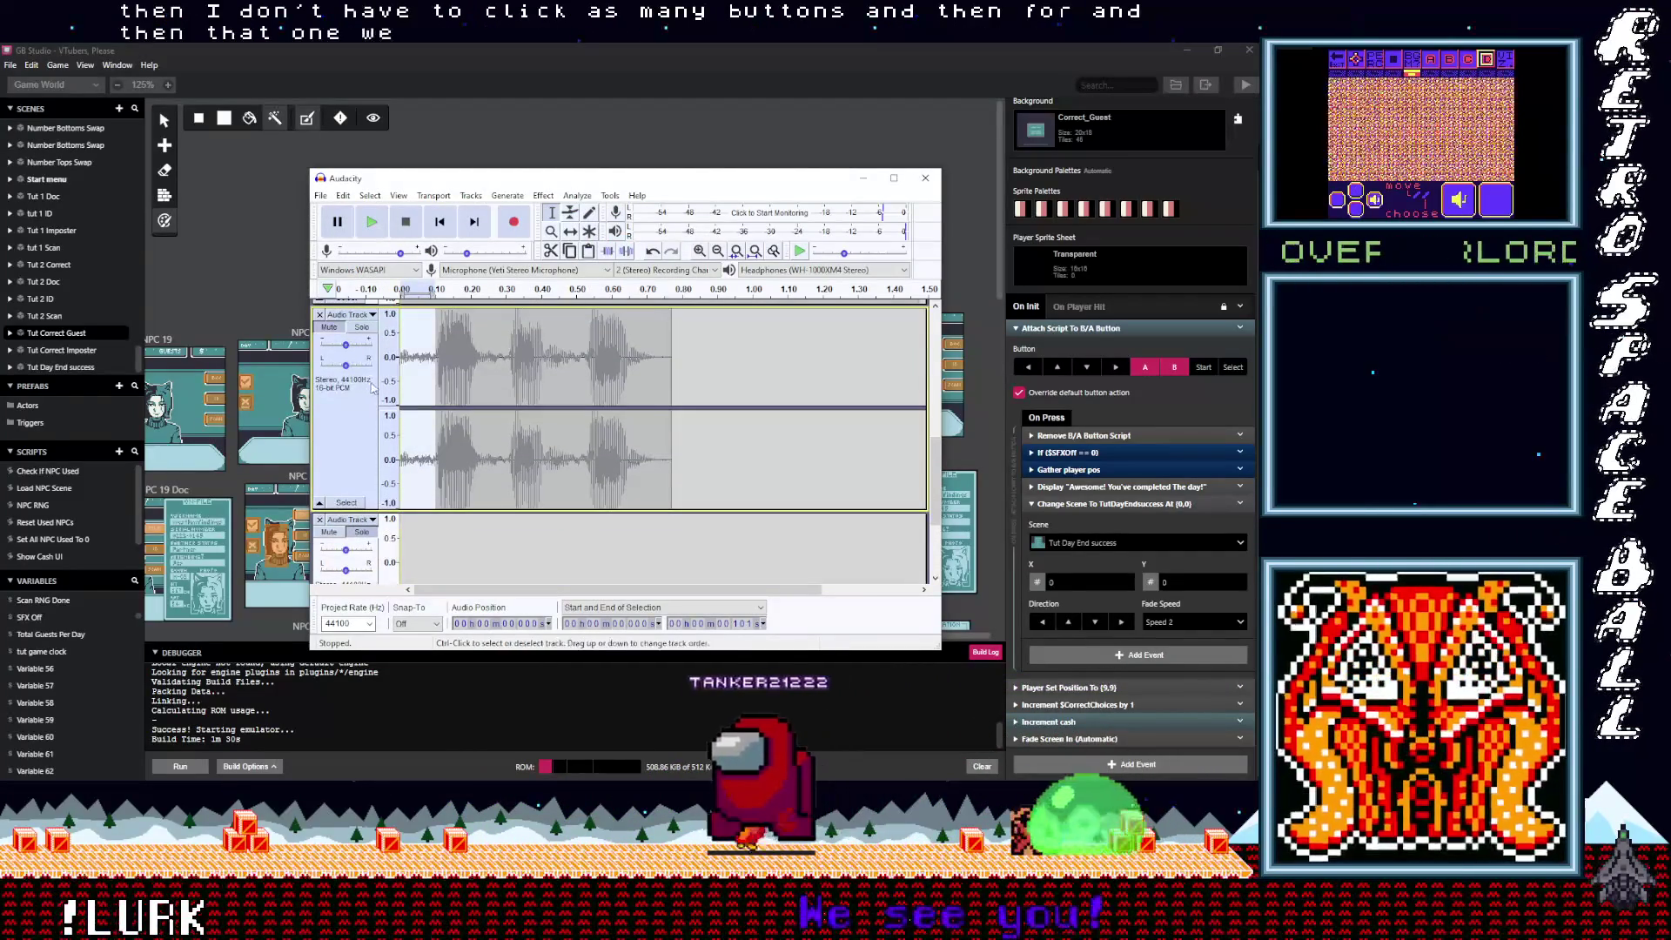
pyautogui.hotkey('ctrl', 'z')
pyautogui.moveTo(443, 375); pyautogui.dragTo(366, 377)
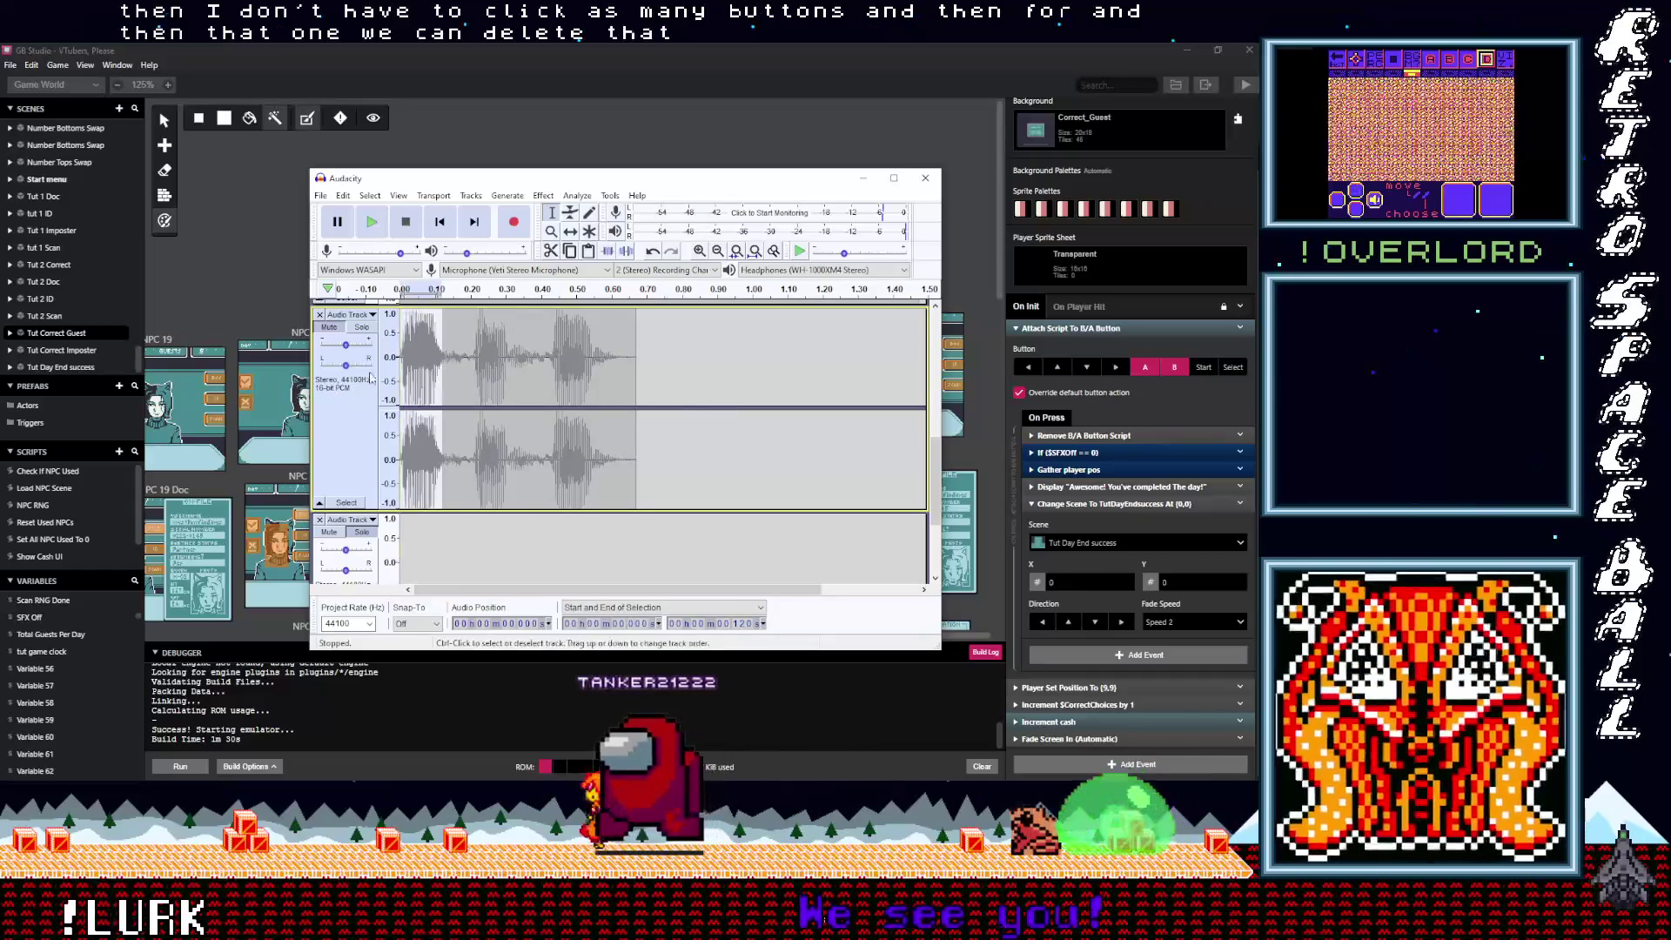
pyautogui.press('Delete')
pyautogui.scroll(-2, 409, 409)
pyautogui.click(437, 446)
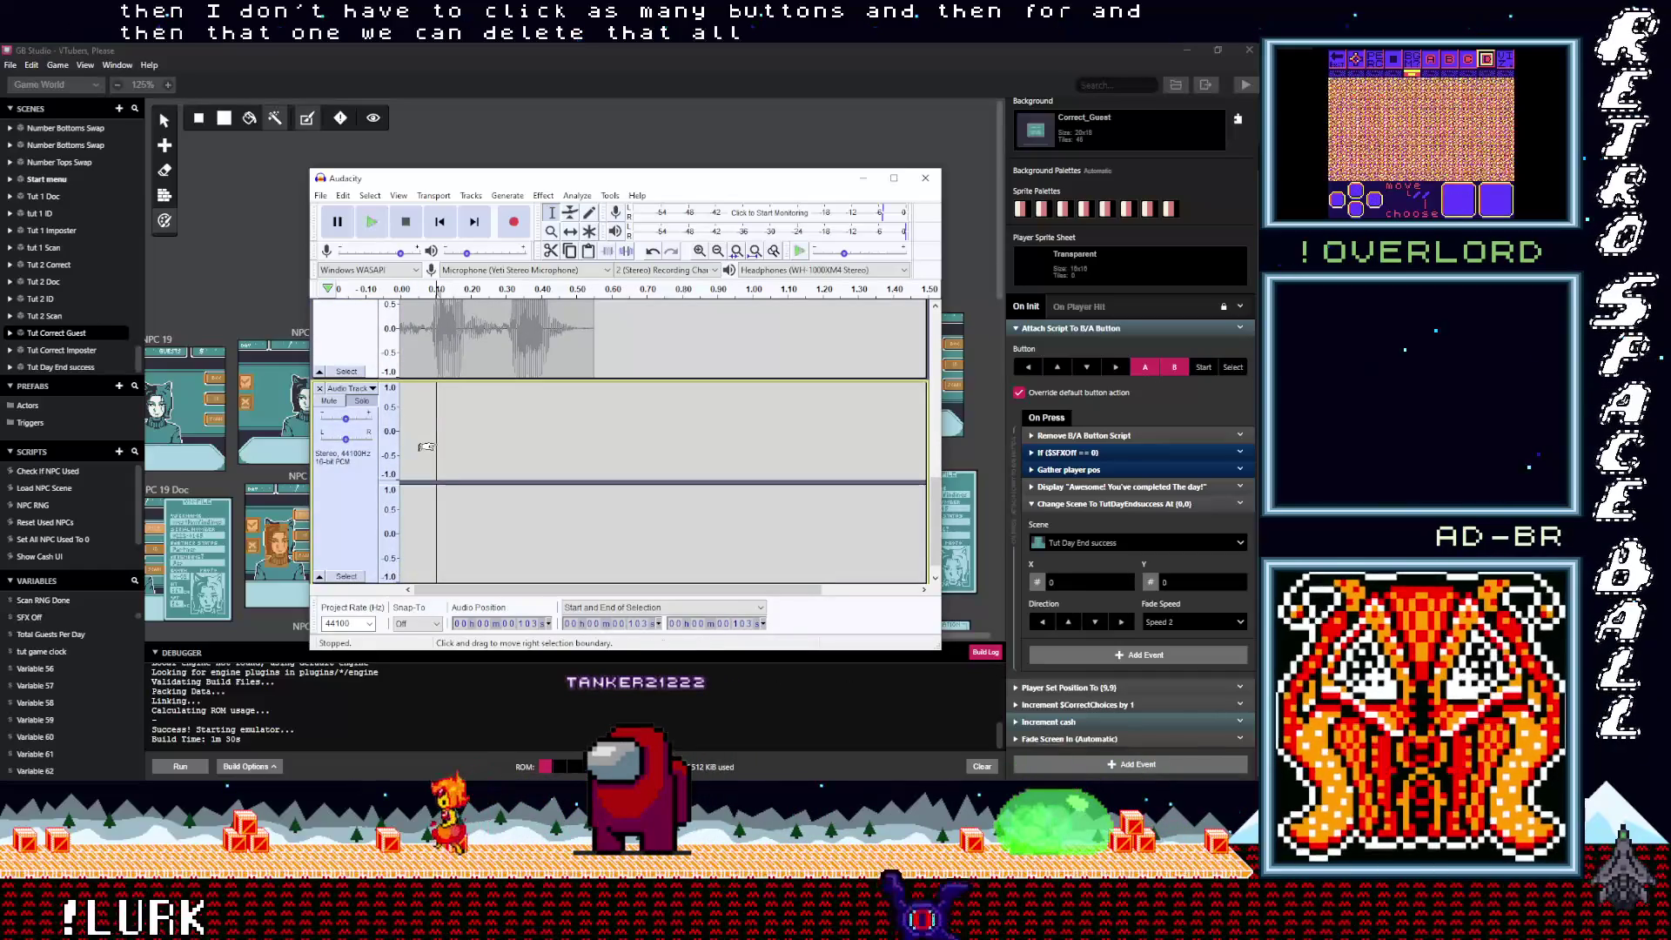
pyautogui.hotkey('ctrl', 'v')
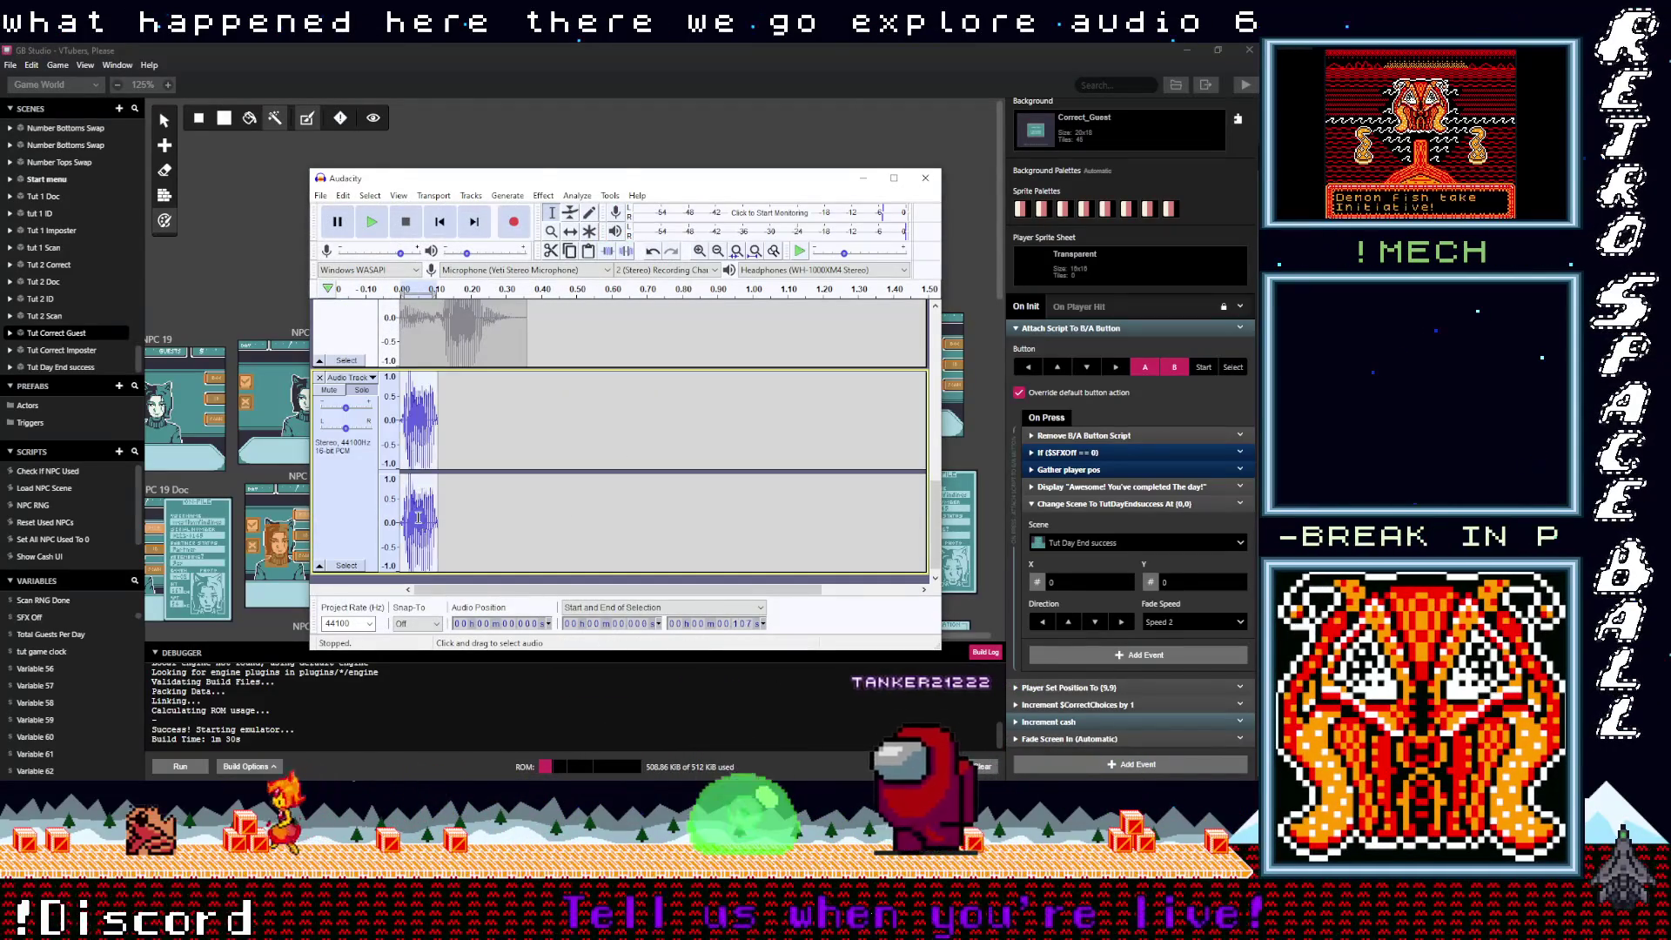
pyautogui.hotkey('ctrl', 'z')
pyautogui.hotkey('ctrl', 'z')
pyautogui.hotkey('ctrl', 'z')
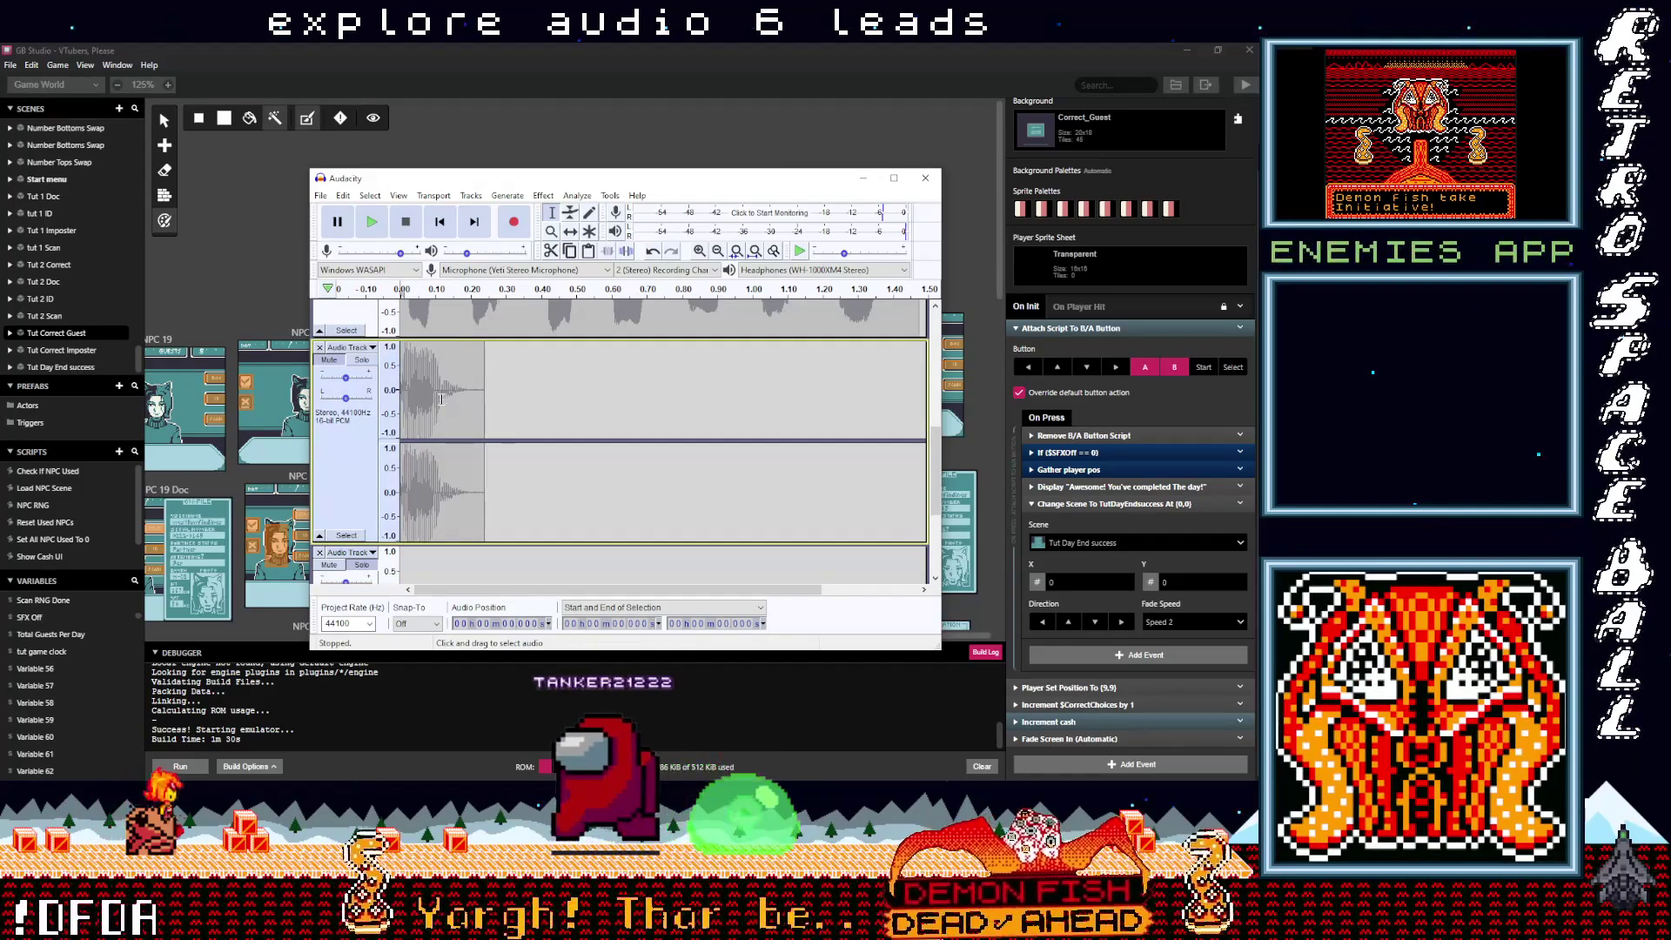
pyautogui.moveTo(440, 399); pyautogui.dragTo(368, 401)
pyautogui.hotkey('ctrl', 'z')
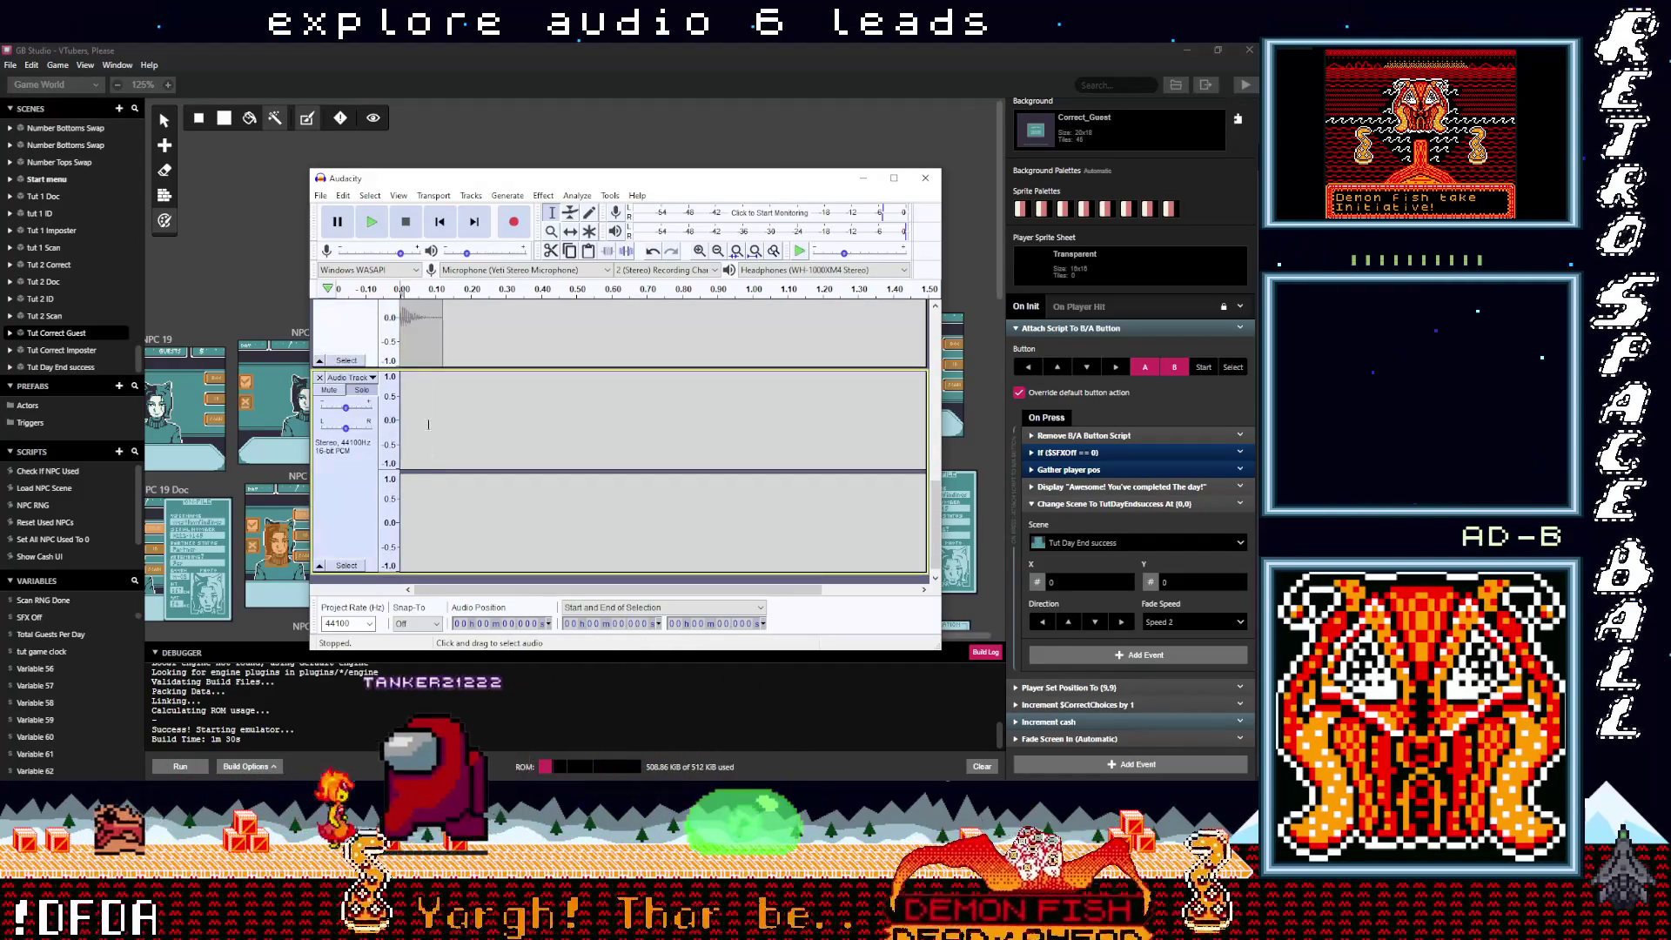
# Step: Export the clip as LowMeep6.wav in unsigned 8-bit WAV format
pyautogui.click(320, 195)
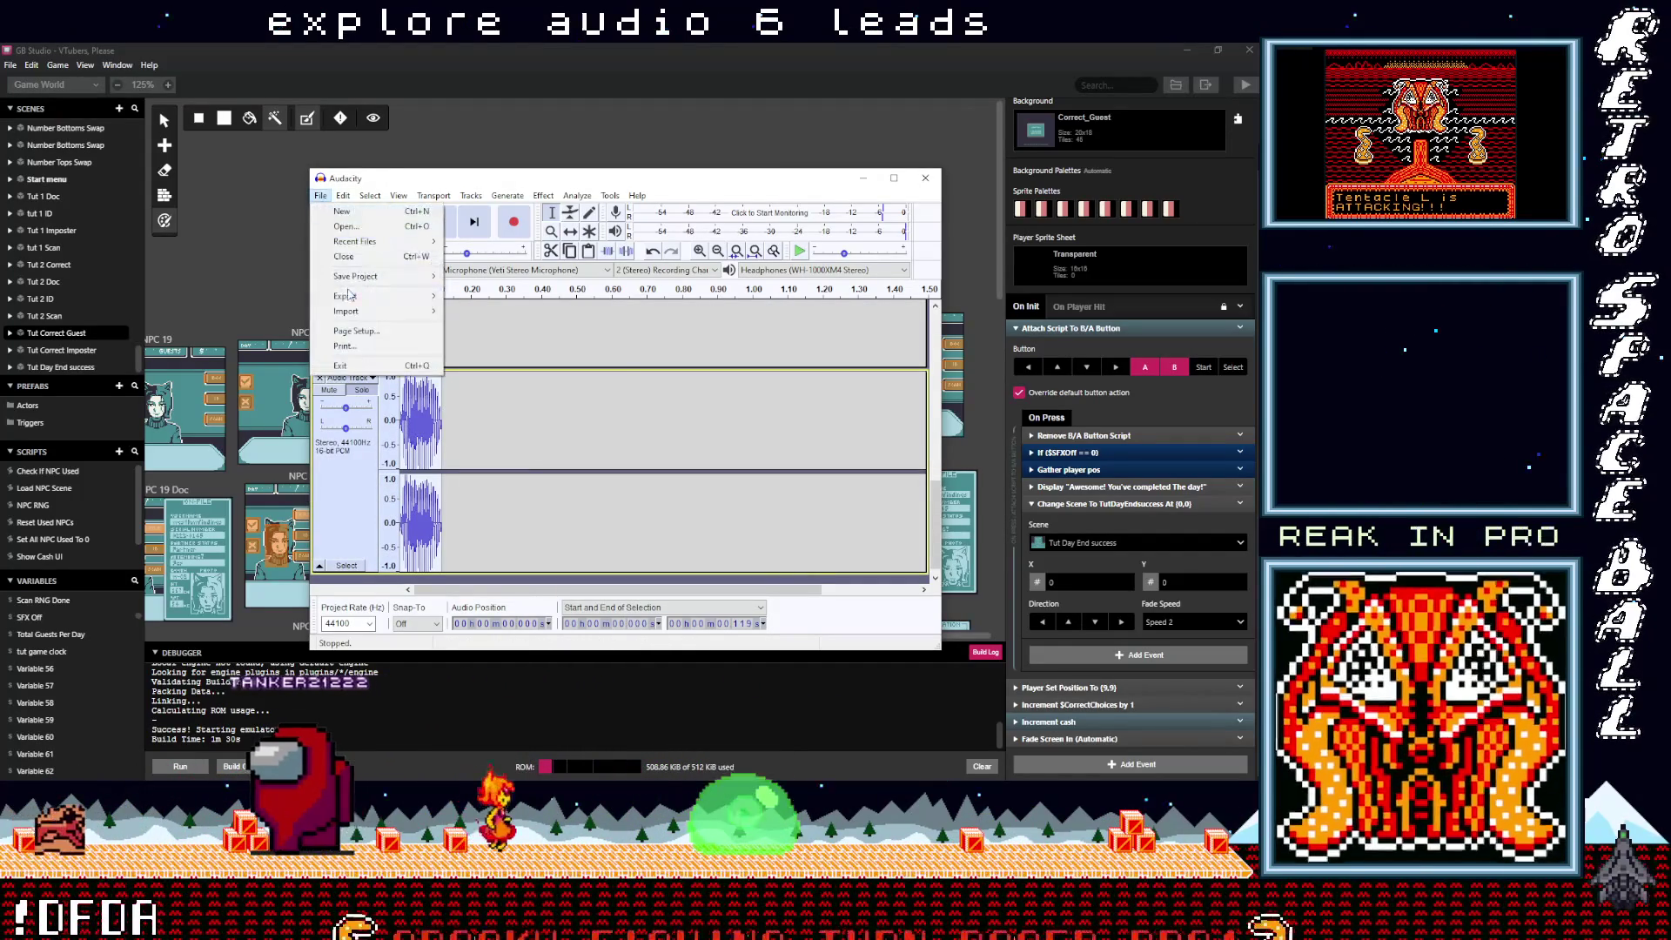
pyautogui.moveTo(383, 295)
pyautogui.click(493, 312)
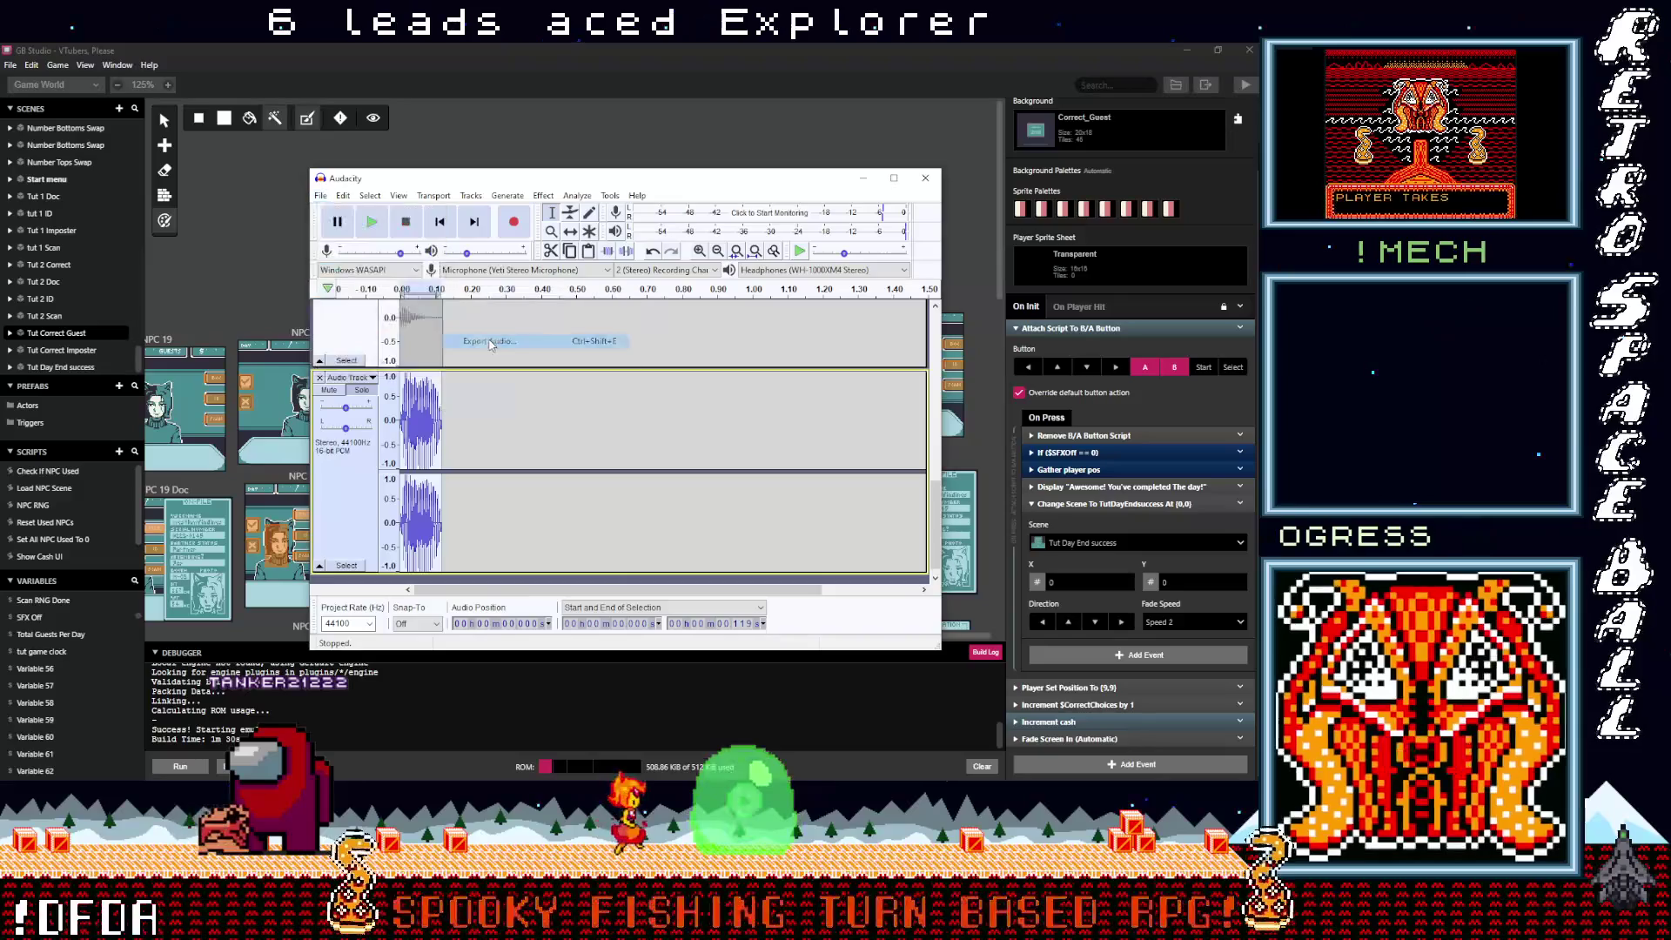
pyautogui.click(429, 338)
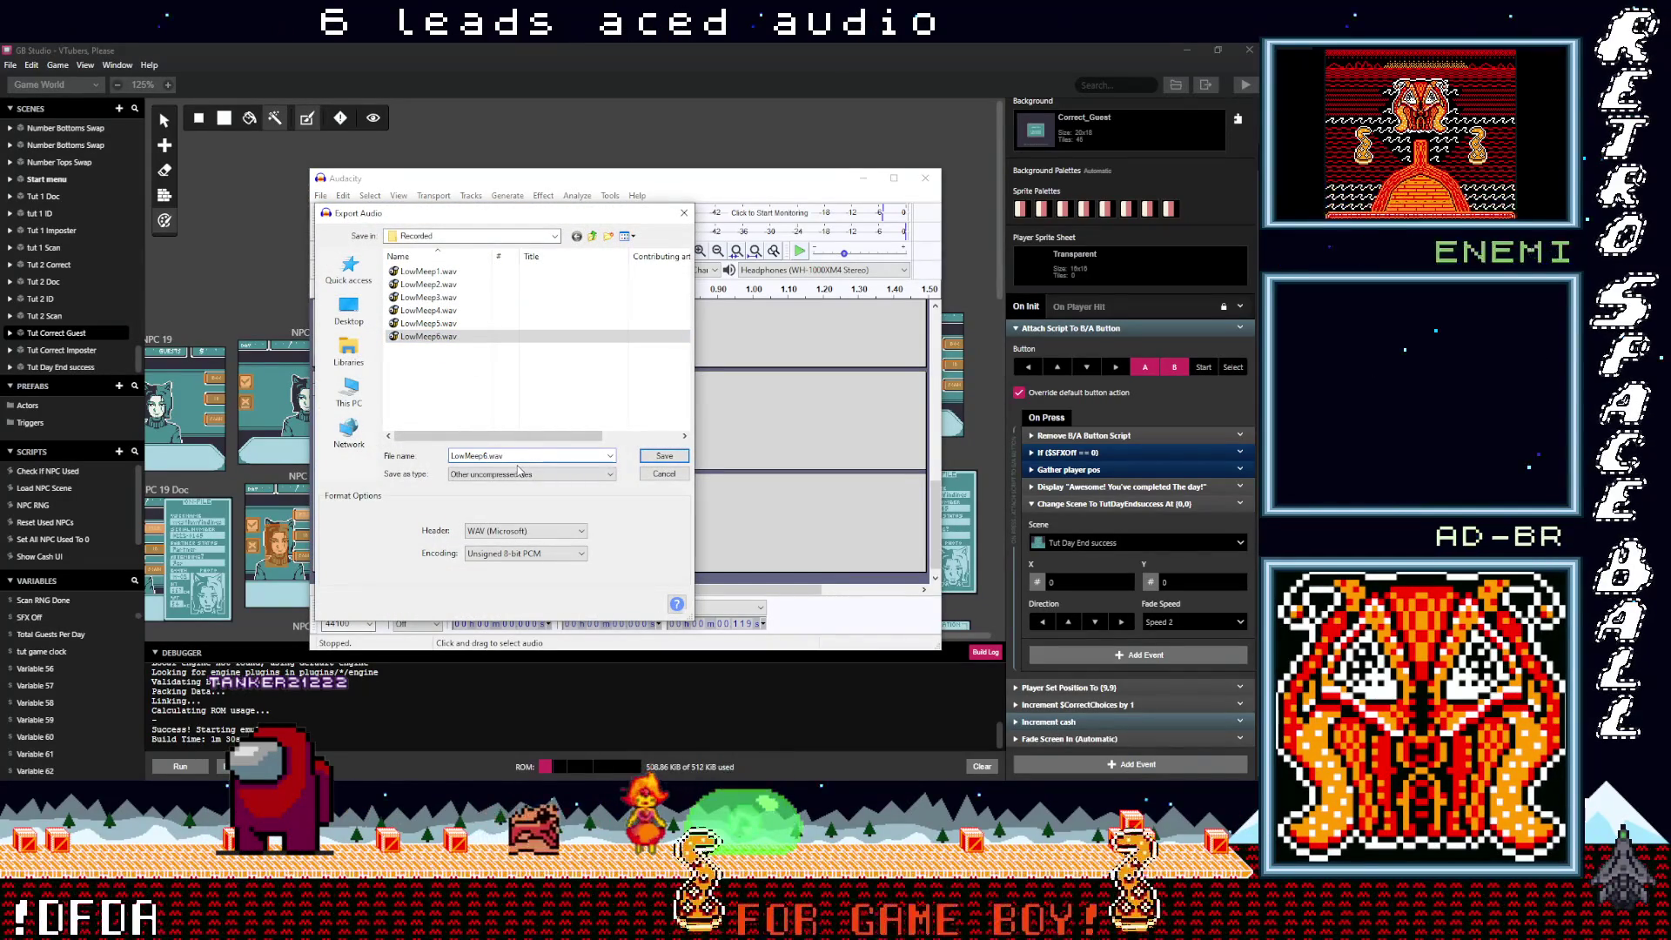
pyautogui.click(666, 457)
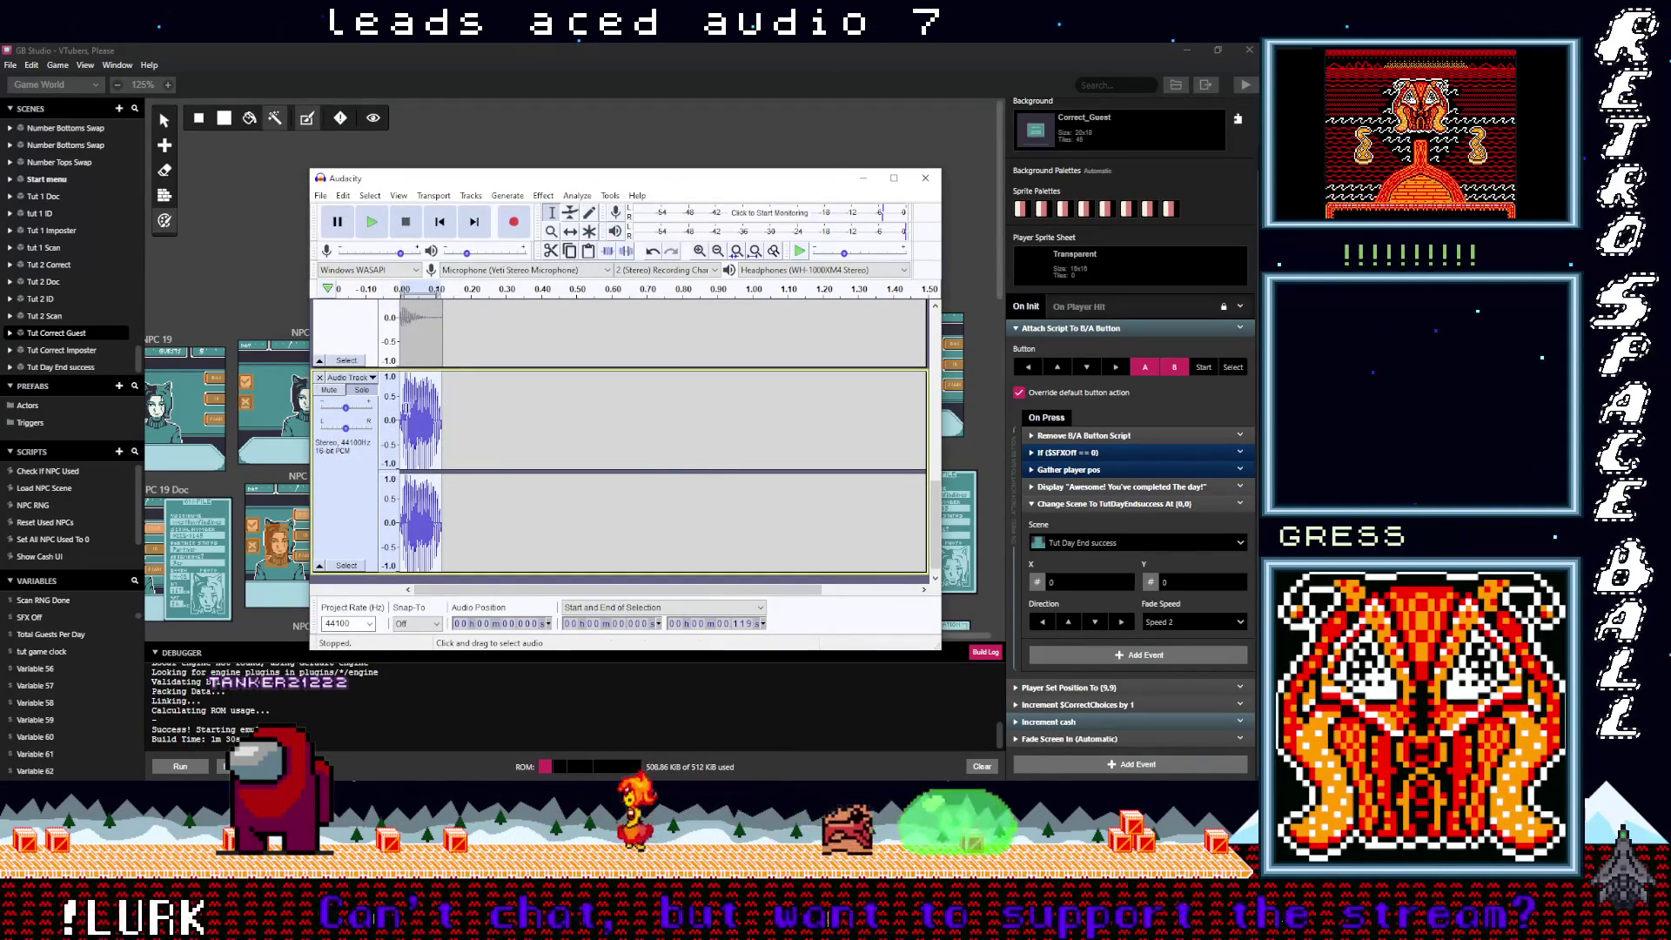
# Step: Delete the leftover clips and drag an exported LowMeep WAV file into the track area
pyautogui.press('Delete')
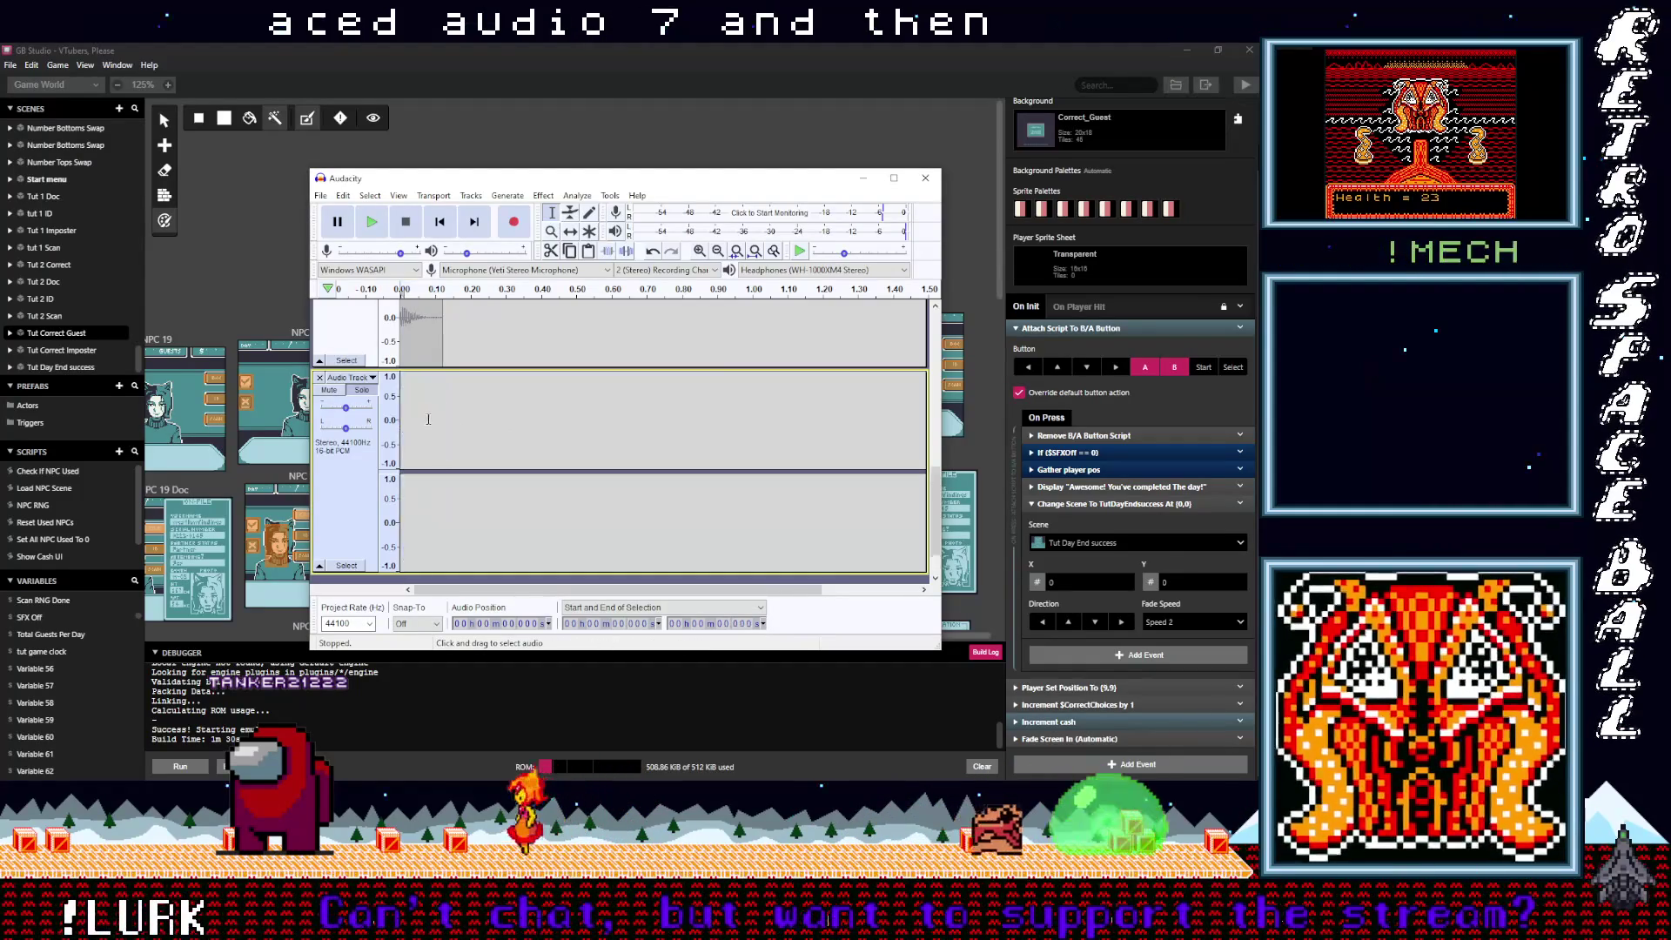
pyautogui.scroll(-1, 453, 419)
pyautogui.scroll(-2, 461, 422)
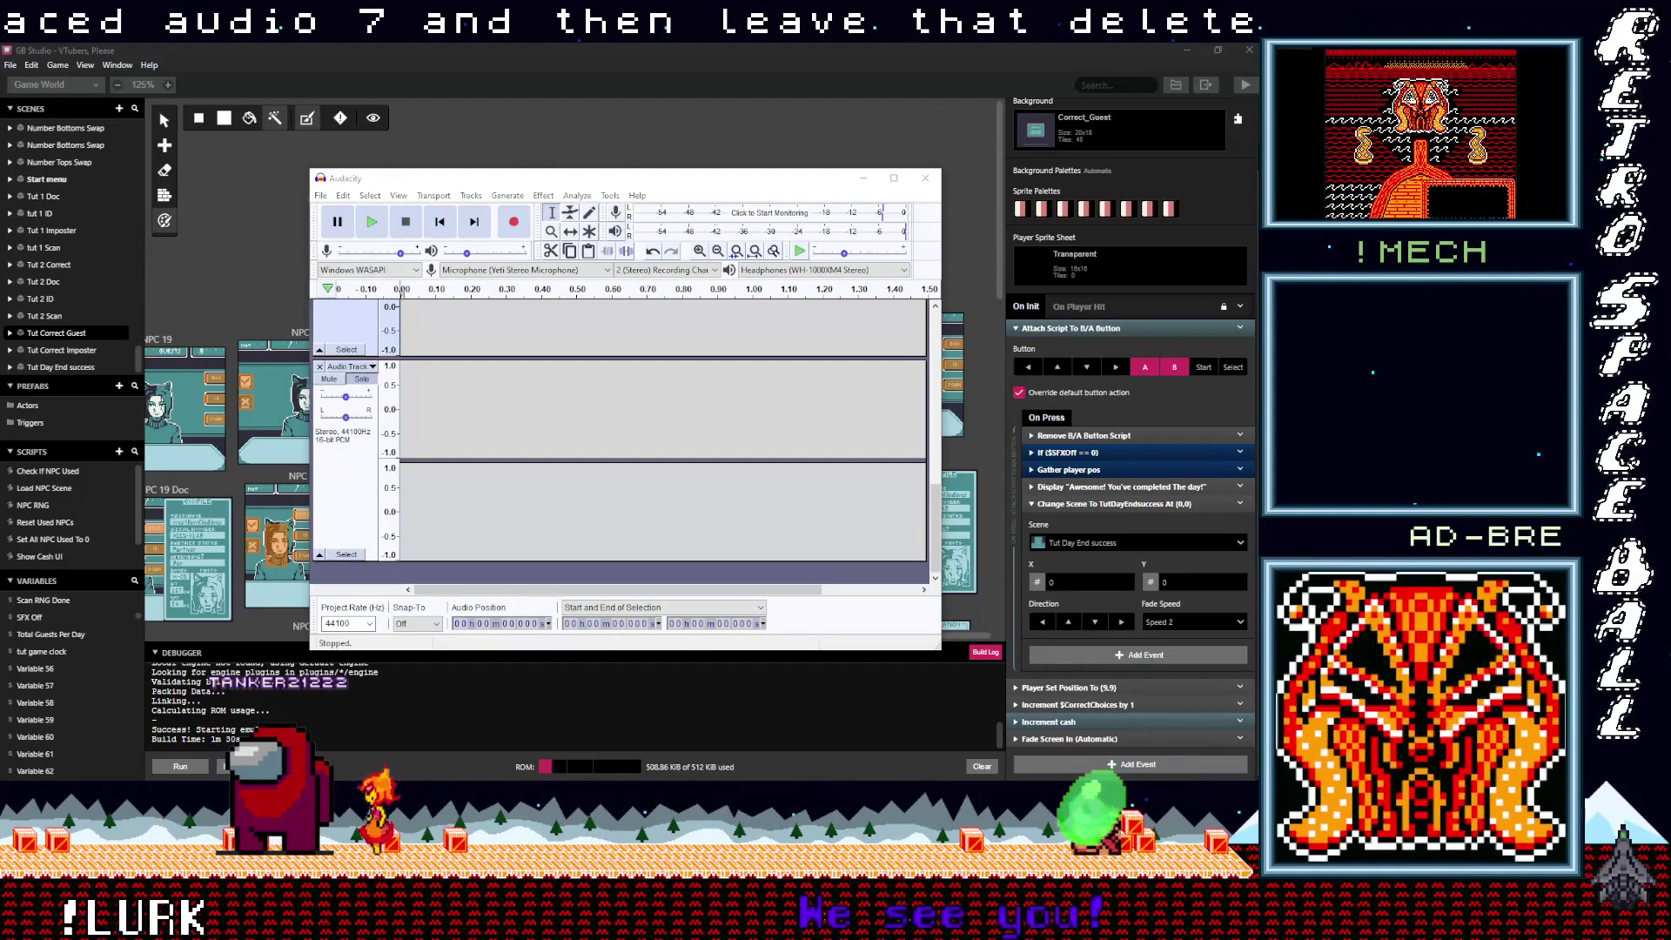
pyautogui.moveTo(581, 536); pyautogui.dragTo(585, 522)
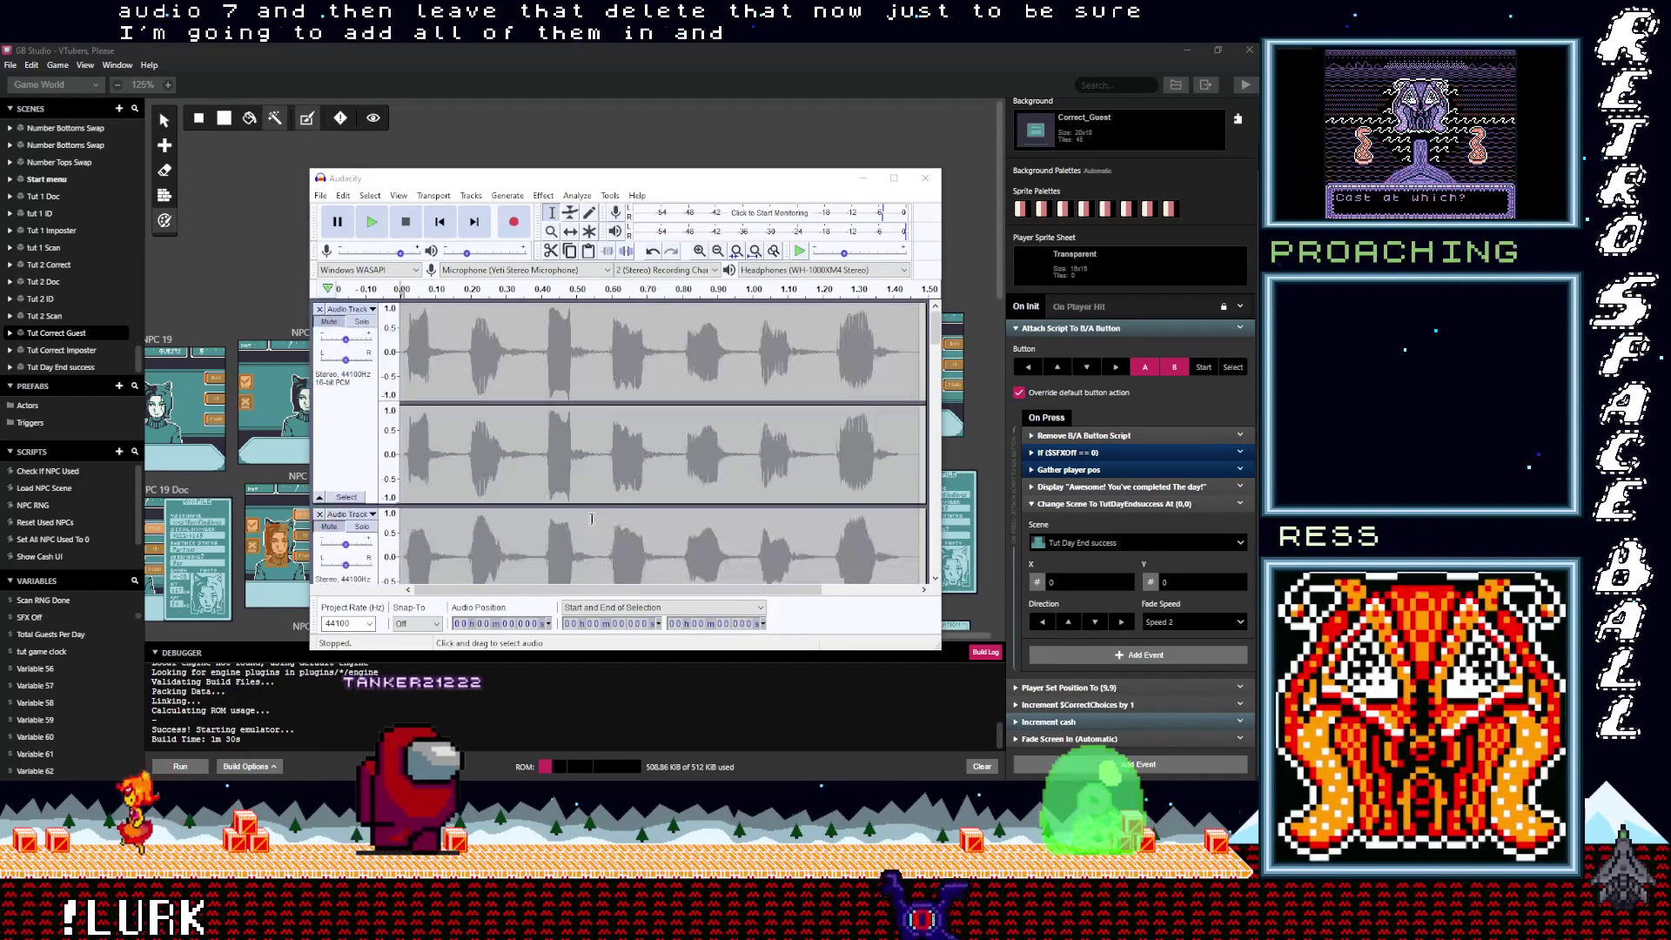
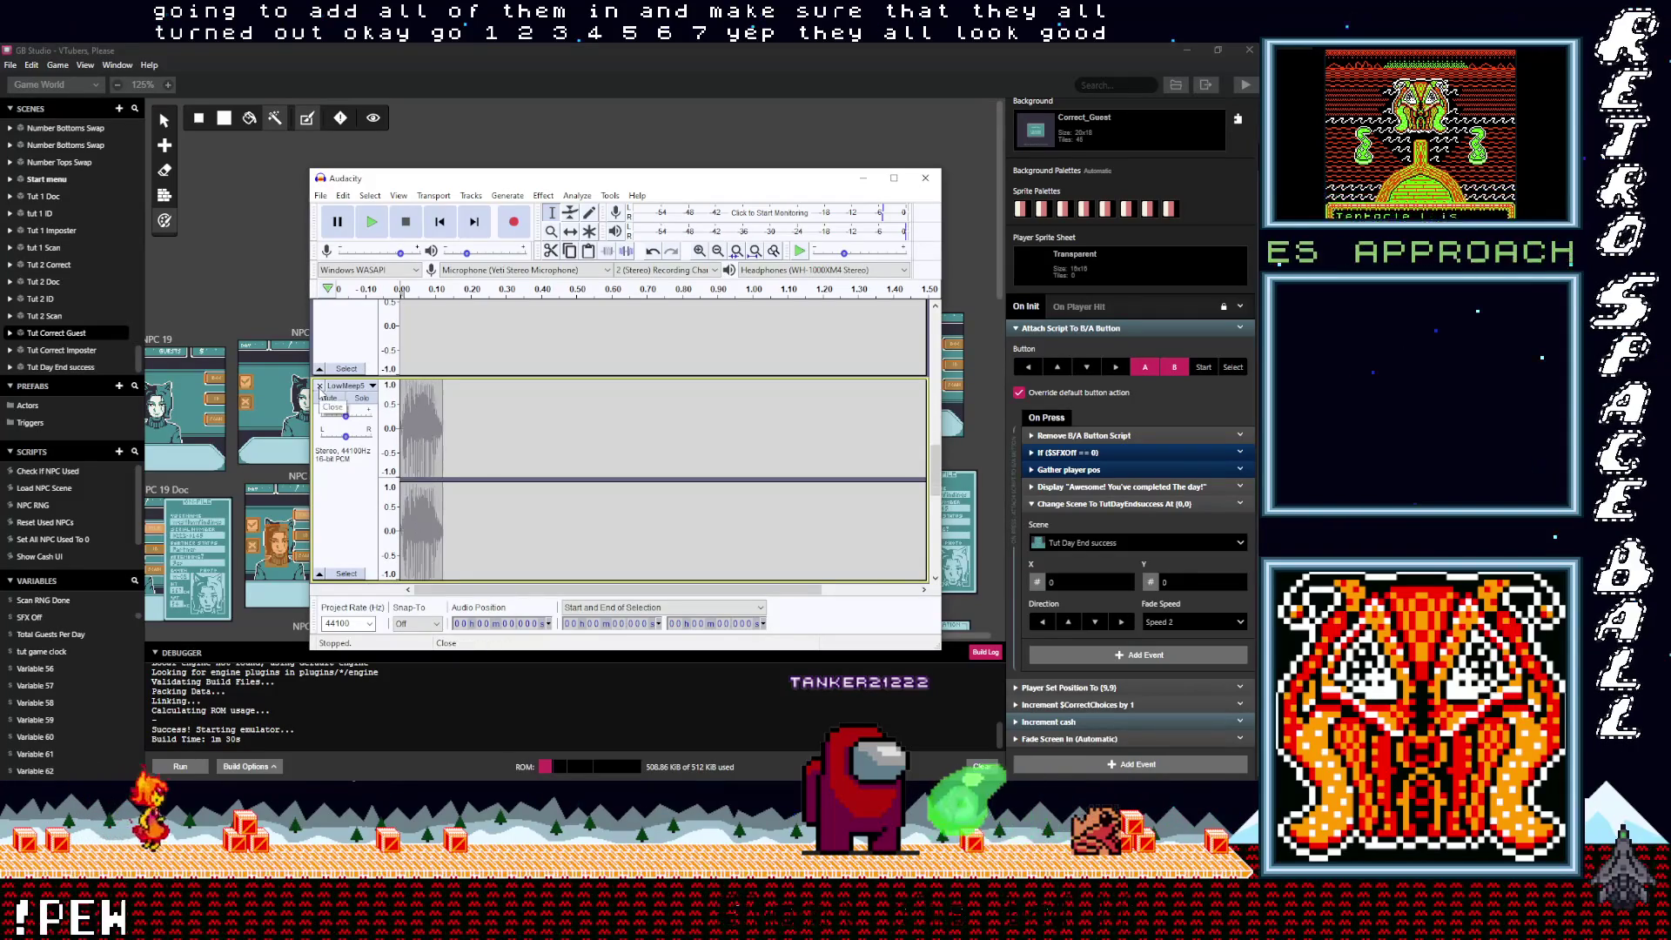
# Step: Remove the LowMeep4 and empty tracks, then play back the high-pitch meep recording
pyautogui.click(319, 388)
pyautogui.scroll(-3, 451, 441)
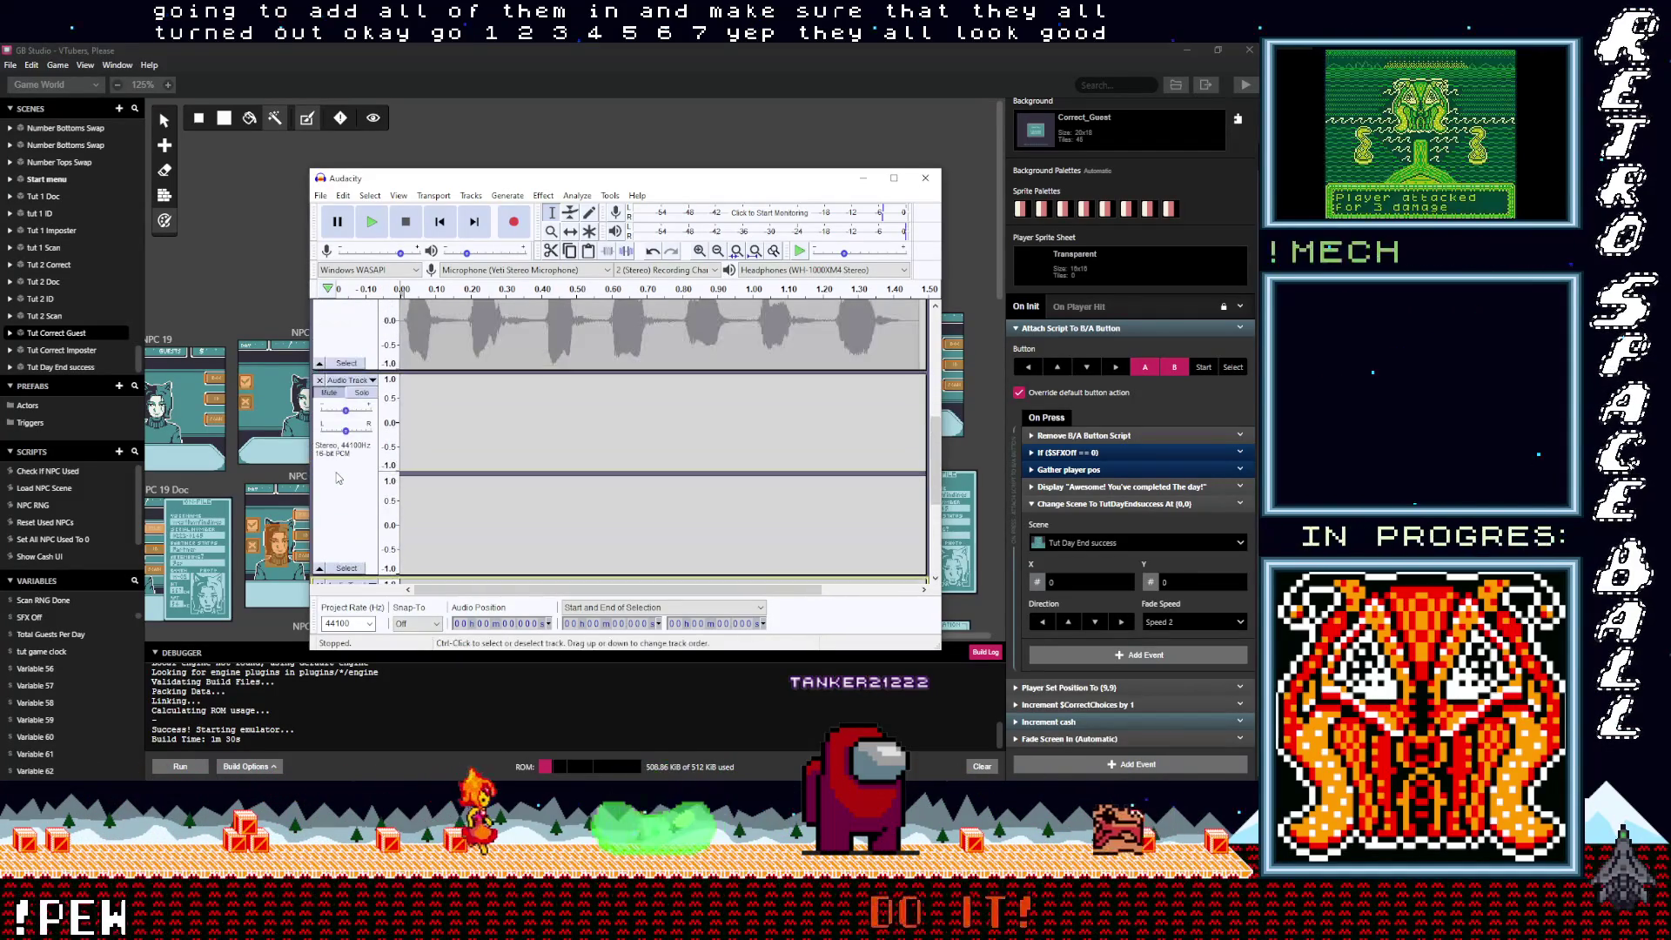
pyautogui.click(319, 380)
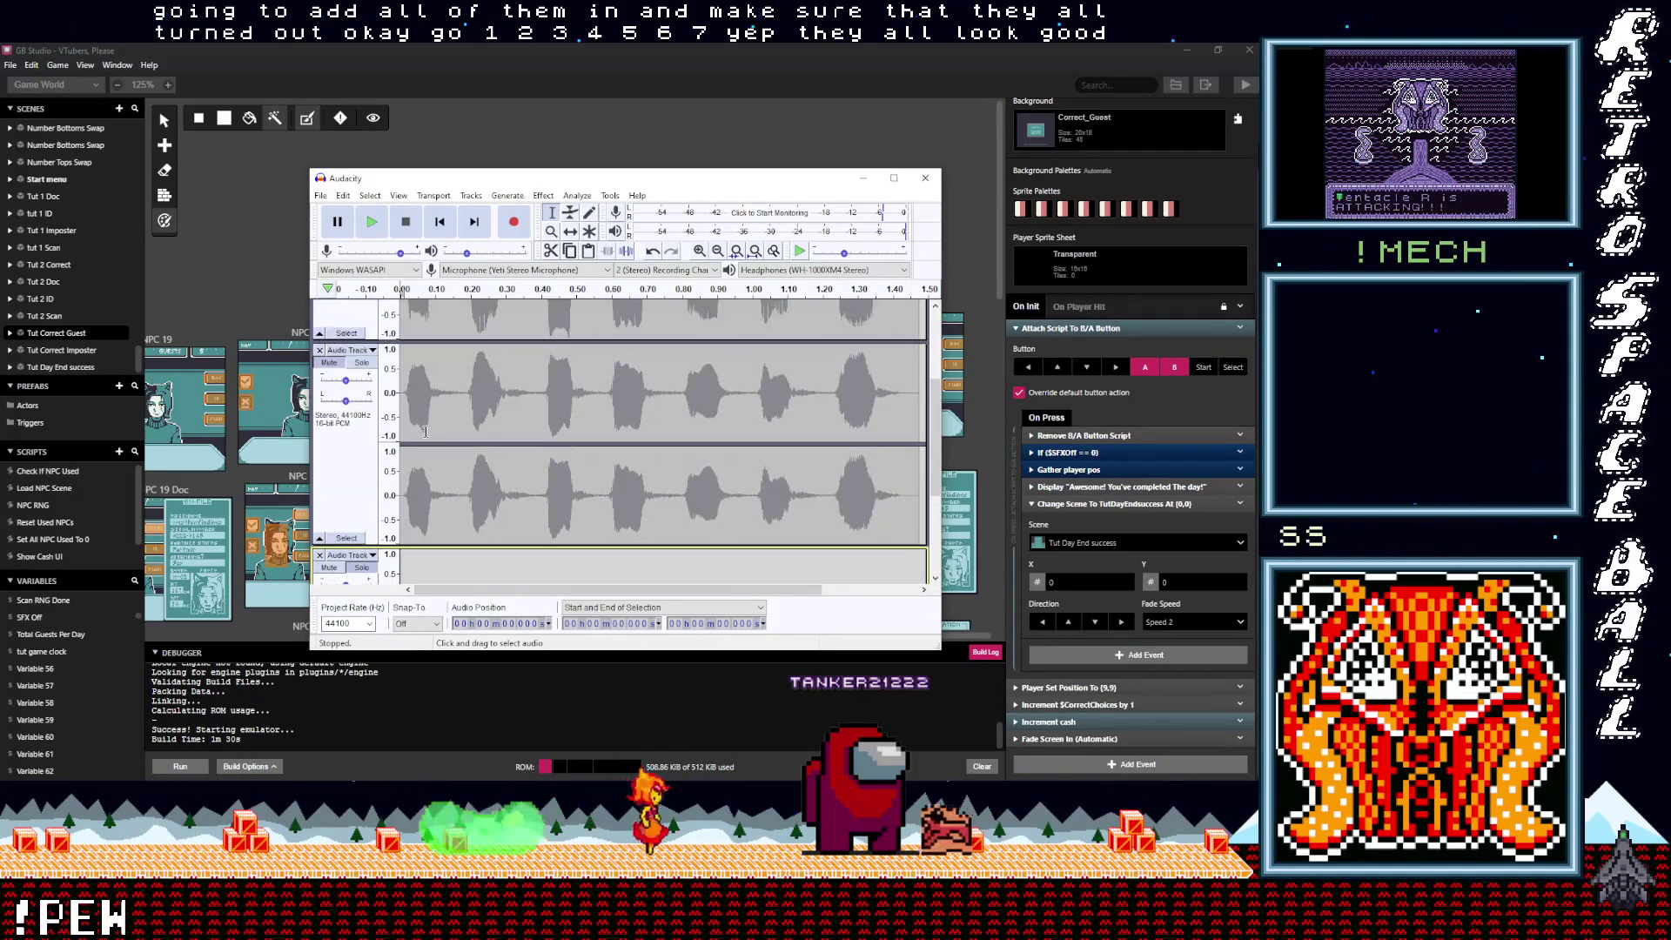
pyautogui.click(364, 383)
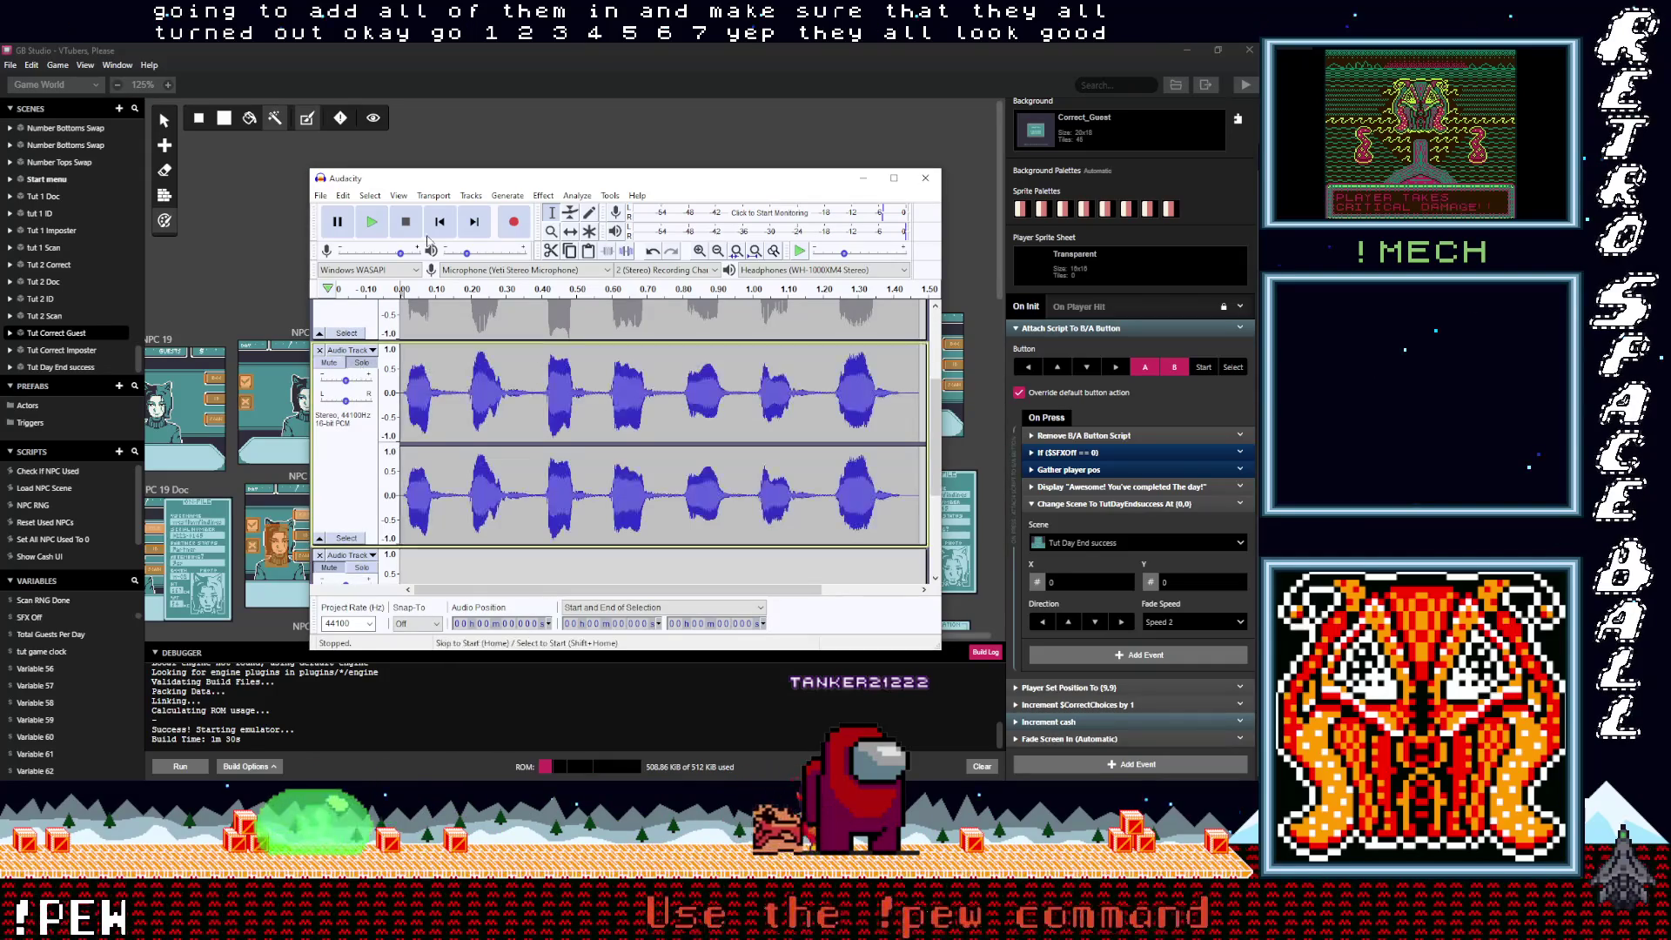
pyautogui.click(374, 227)
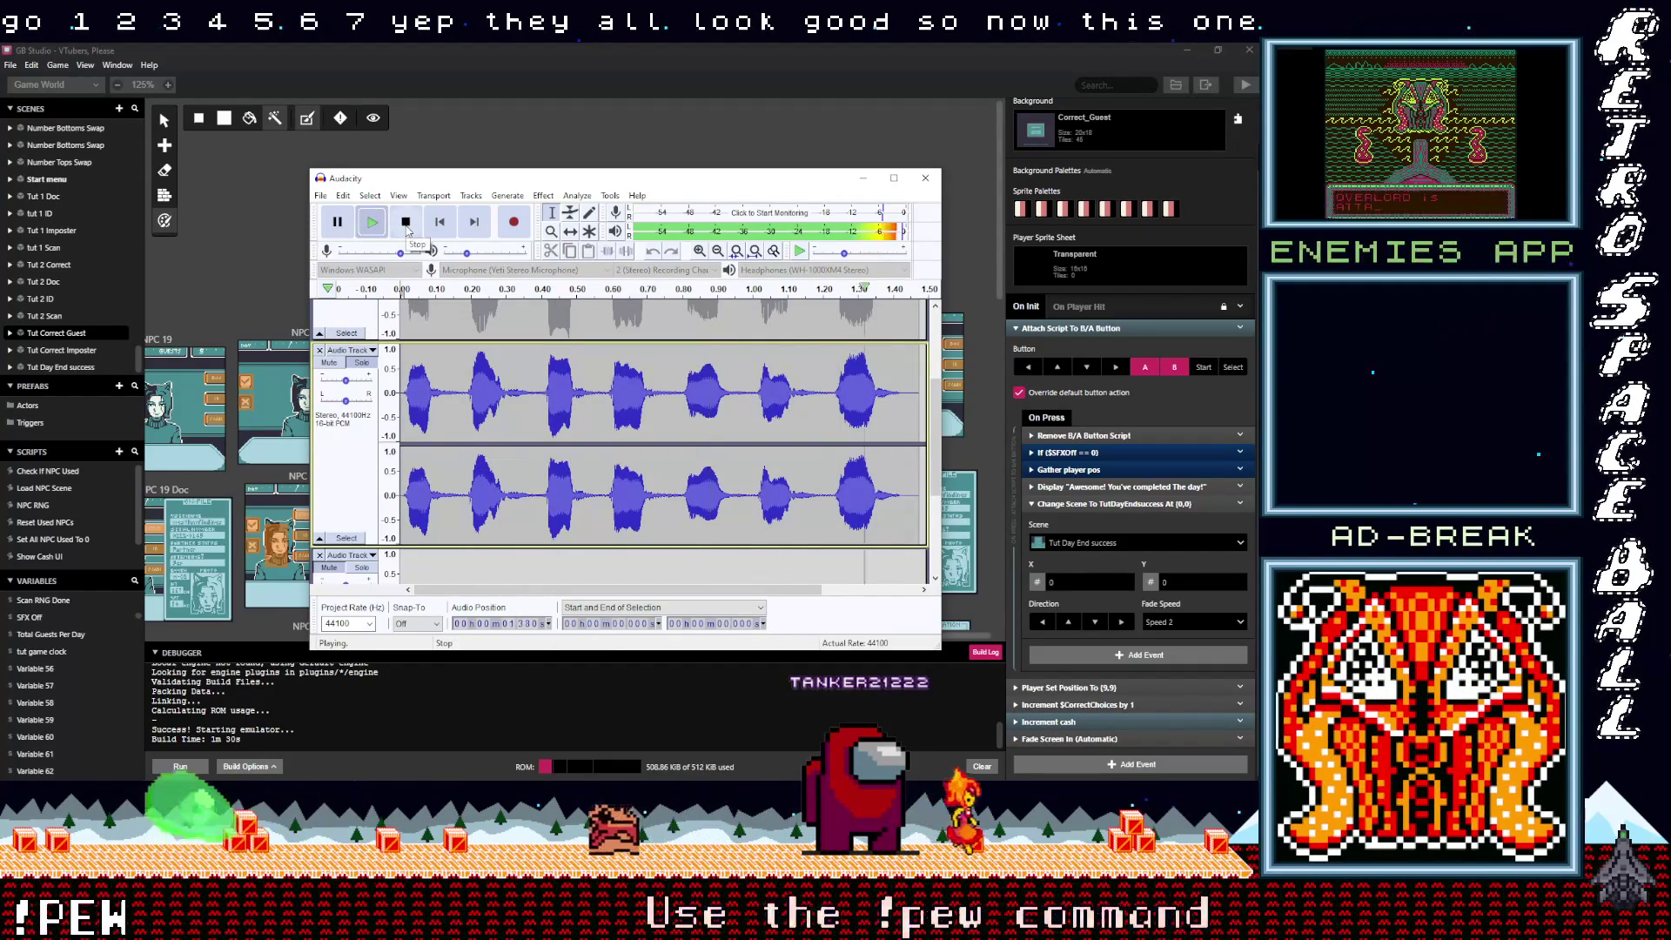
# Step: Cut the first high-pitch meep into the empty lower track and solo that track
pyautogui.scroll(2, 473, 442)
pyautogui.scroll(-3, 408, 340)
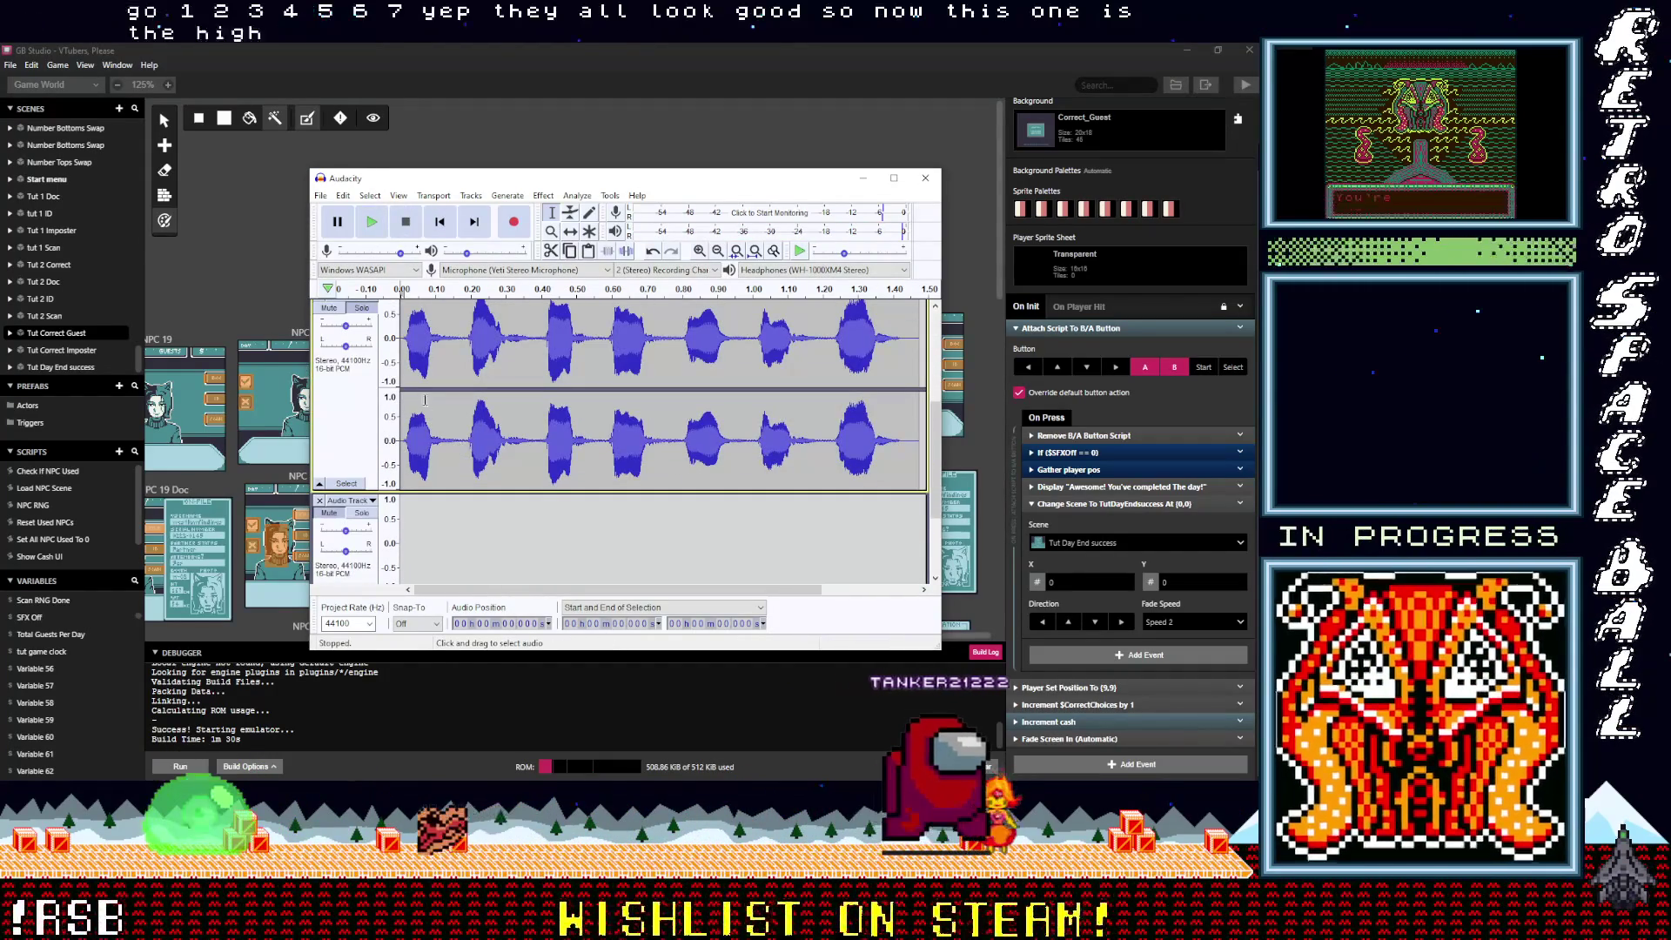
pyautogui.moveTo(407, 340); pyautogui.dragTo(433, 344)
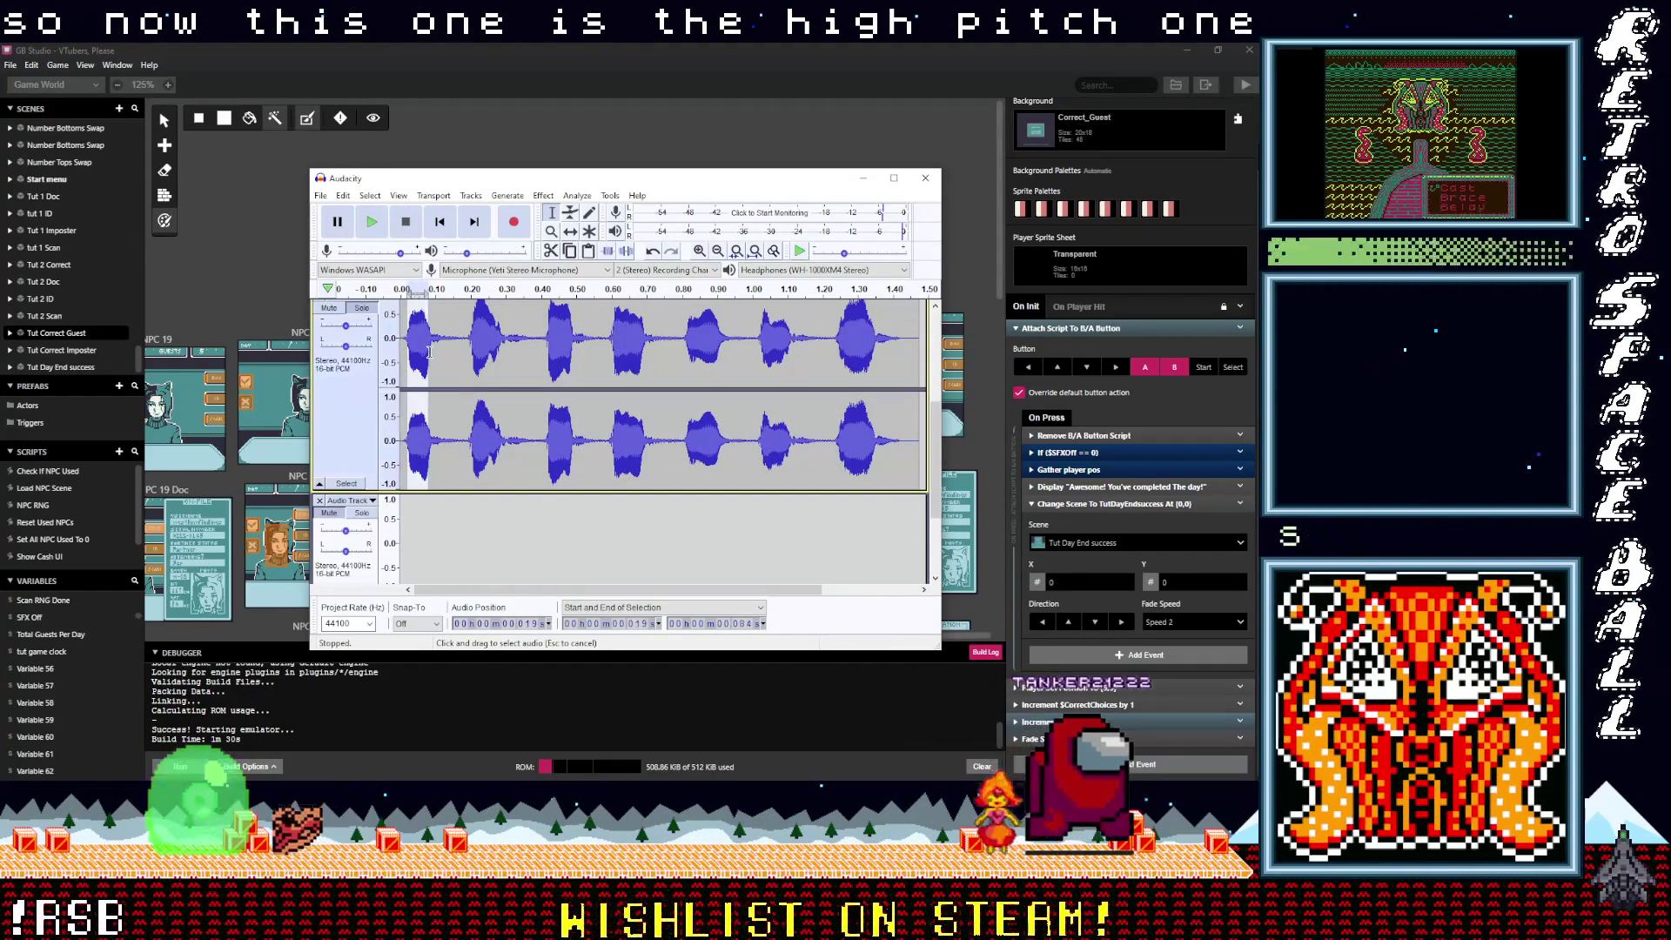
pyautogui.scroll(1, 435, 357)
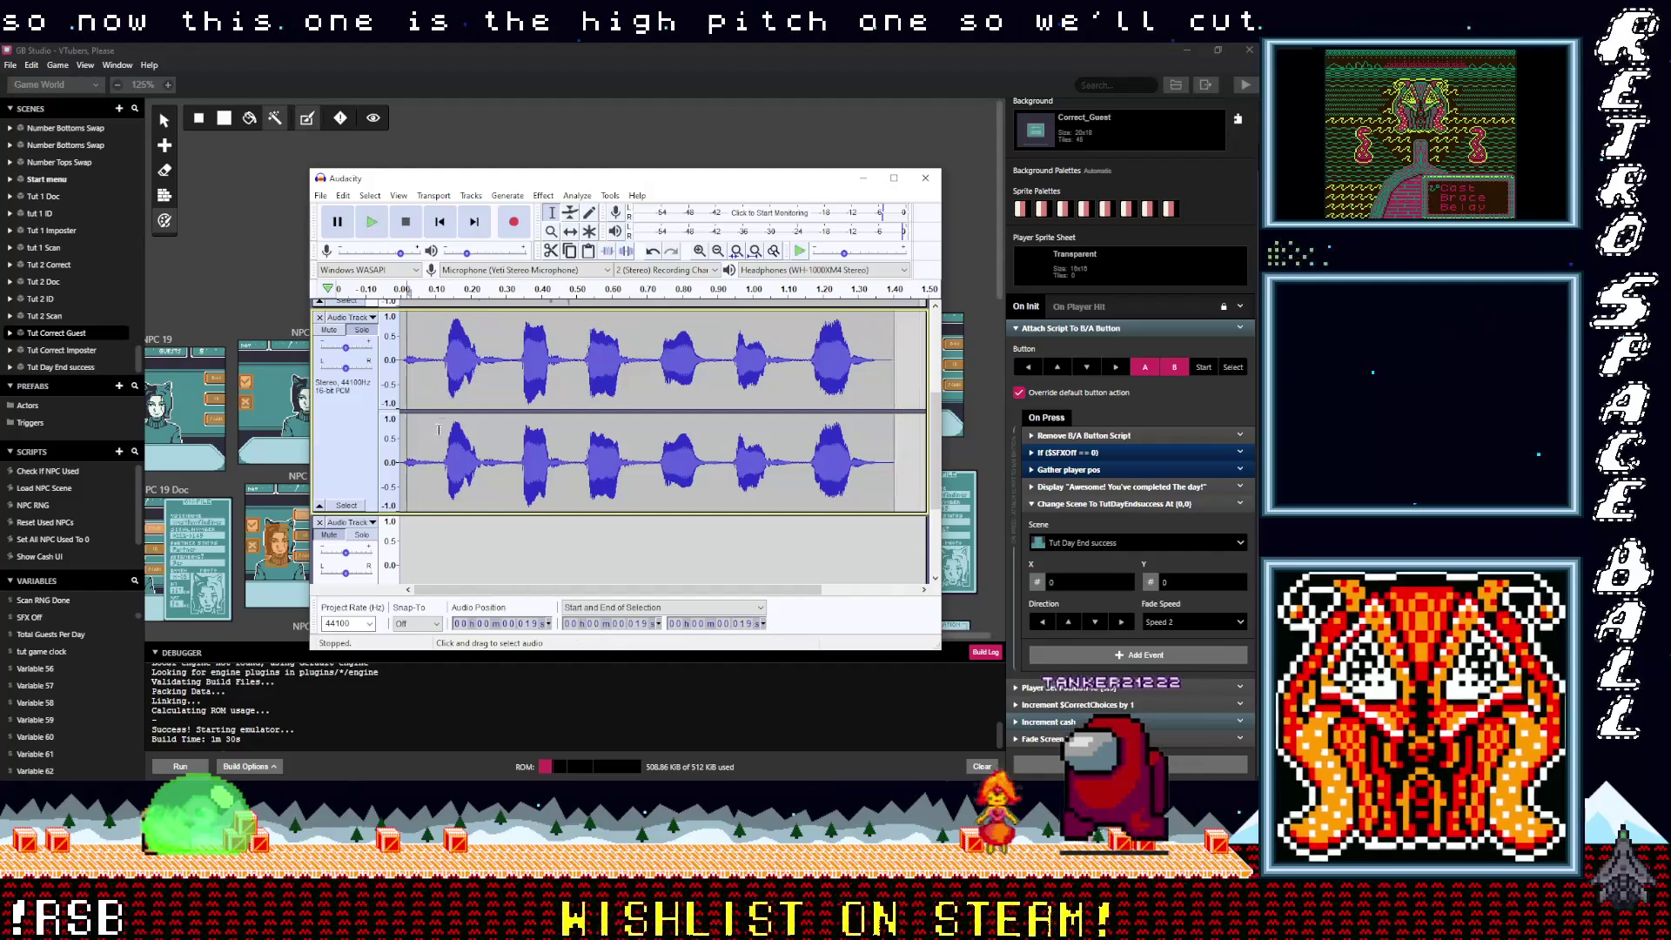
pyautogui.scroll(-3, 435, 400)
pyautogui.click(426, 454)
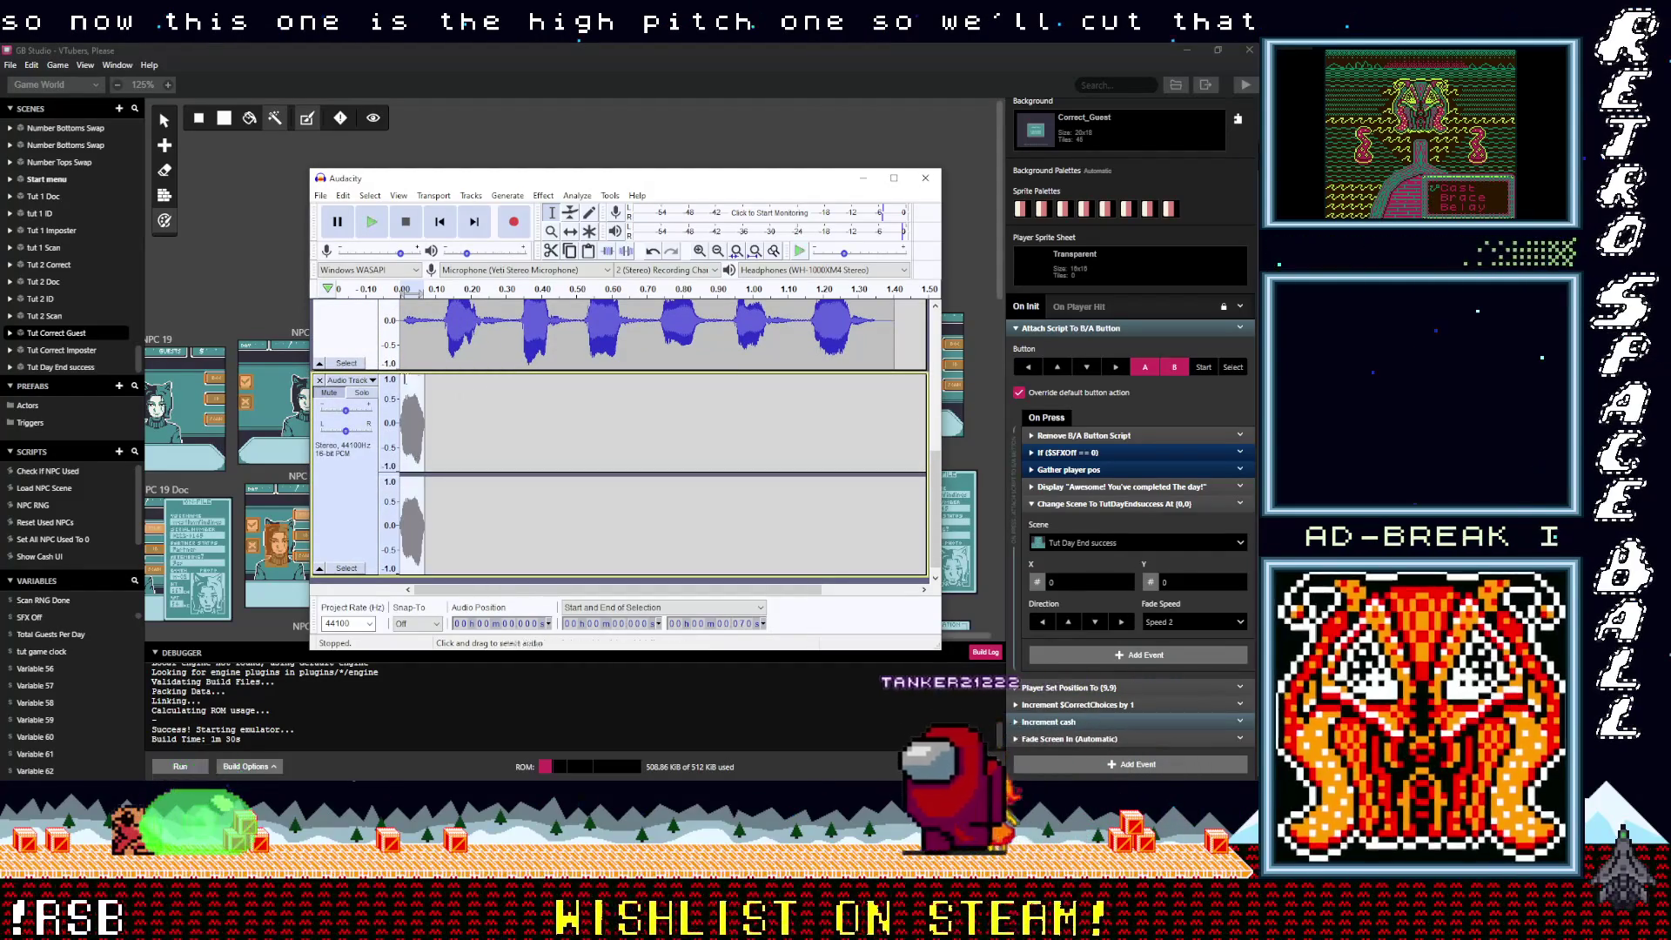
pyautogui.click(369, 394)
pyautogui.click(320, 195)
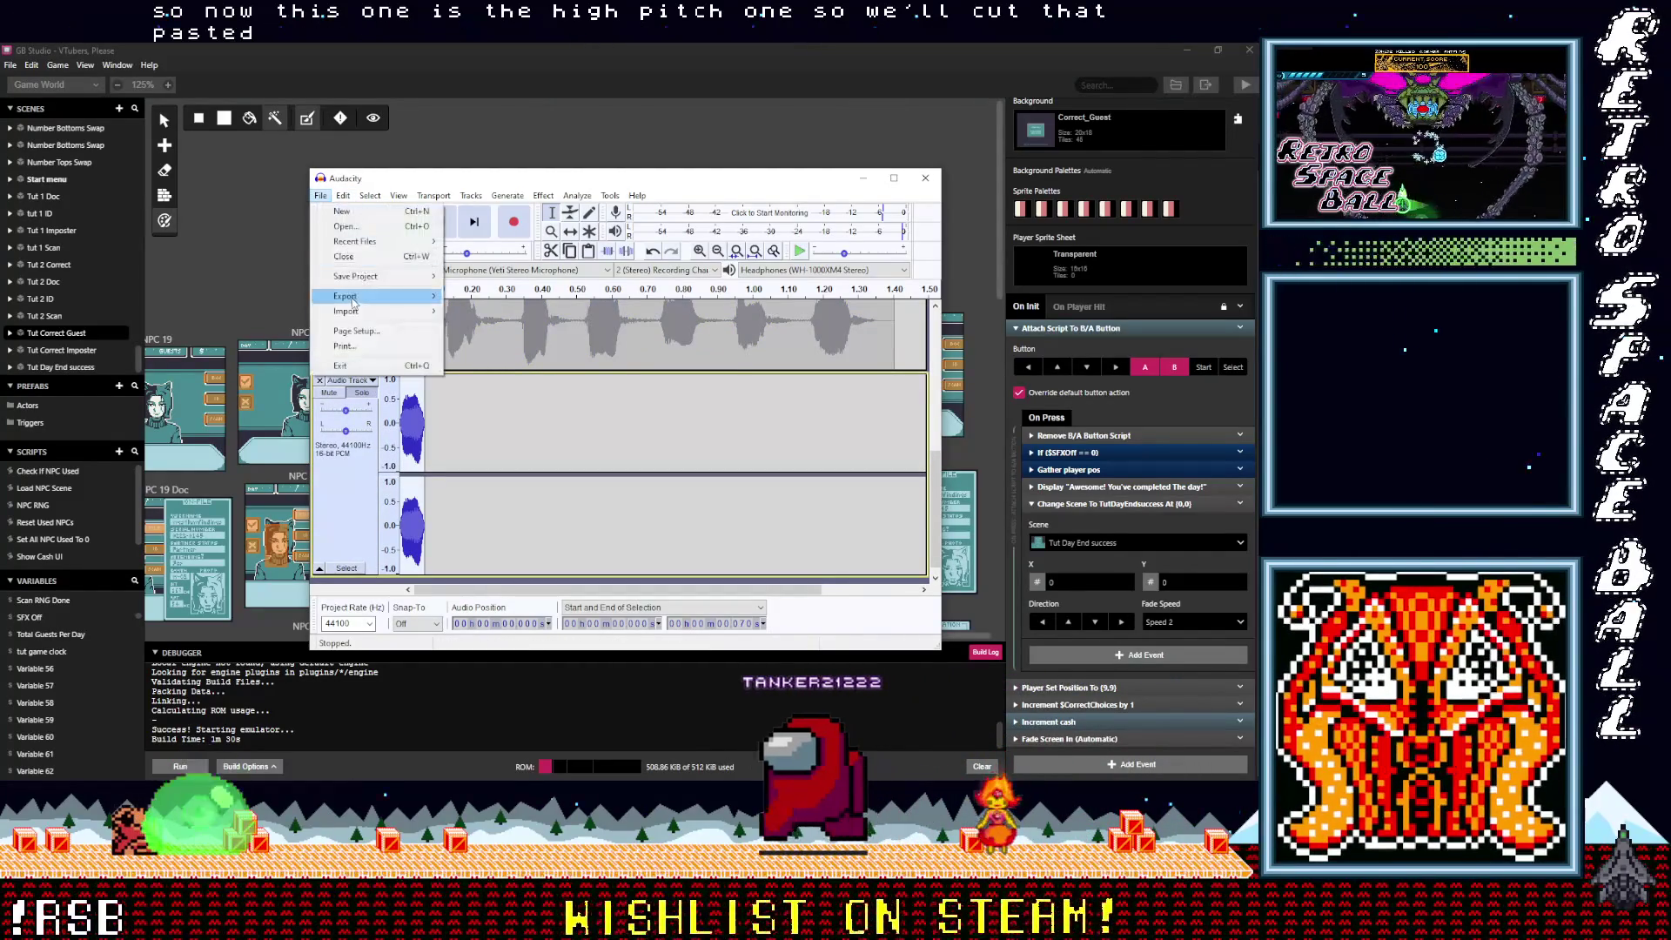
# Step: Export the soloed meep clip as HighMeep1.wav
pyautogui.moveTo(383, 303)
pyautogui.click(491, 342)
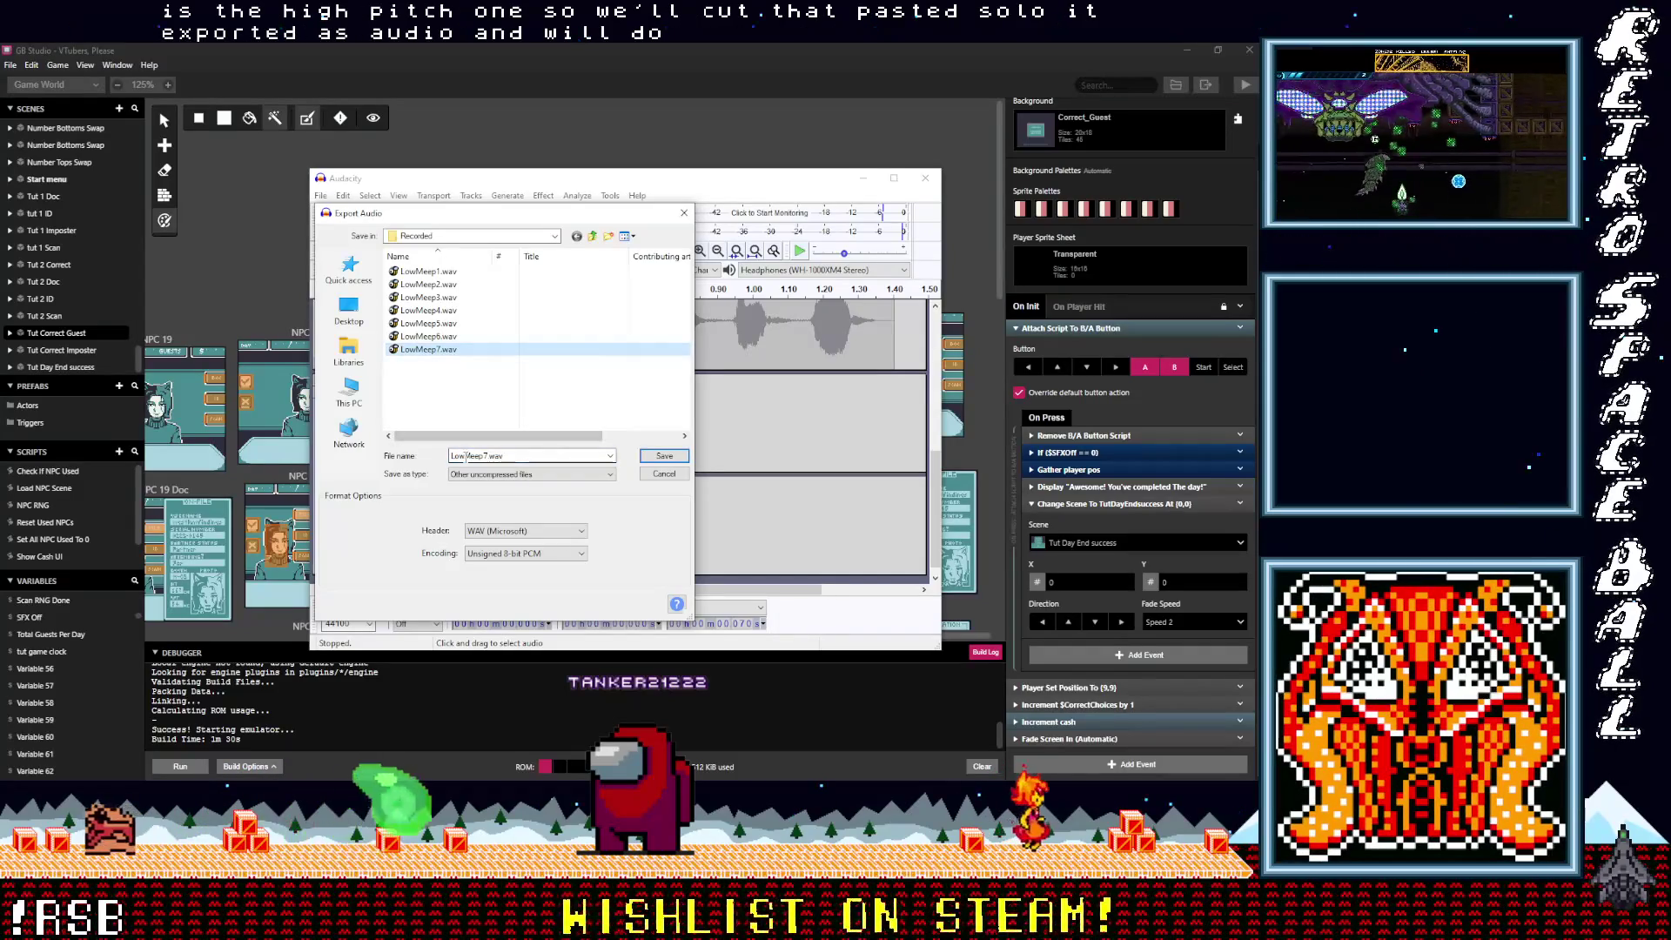
pyautogui.click(429, 273)
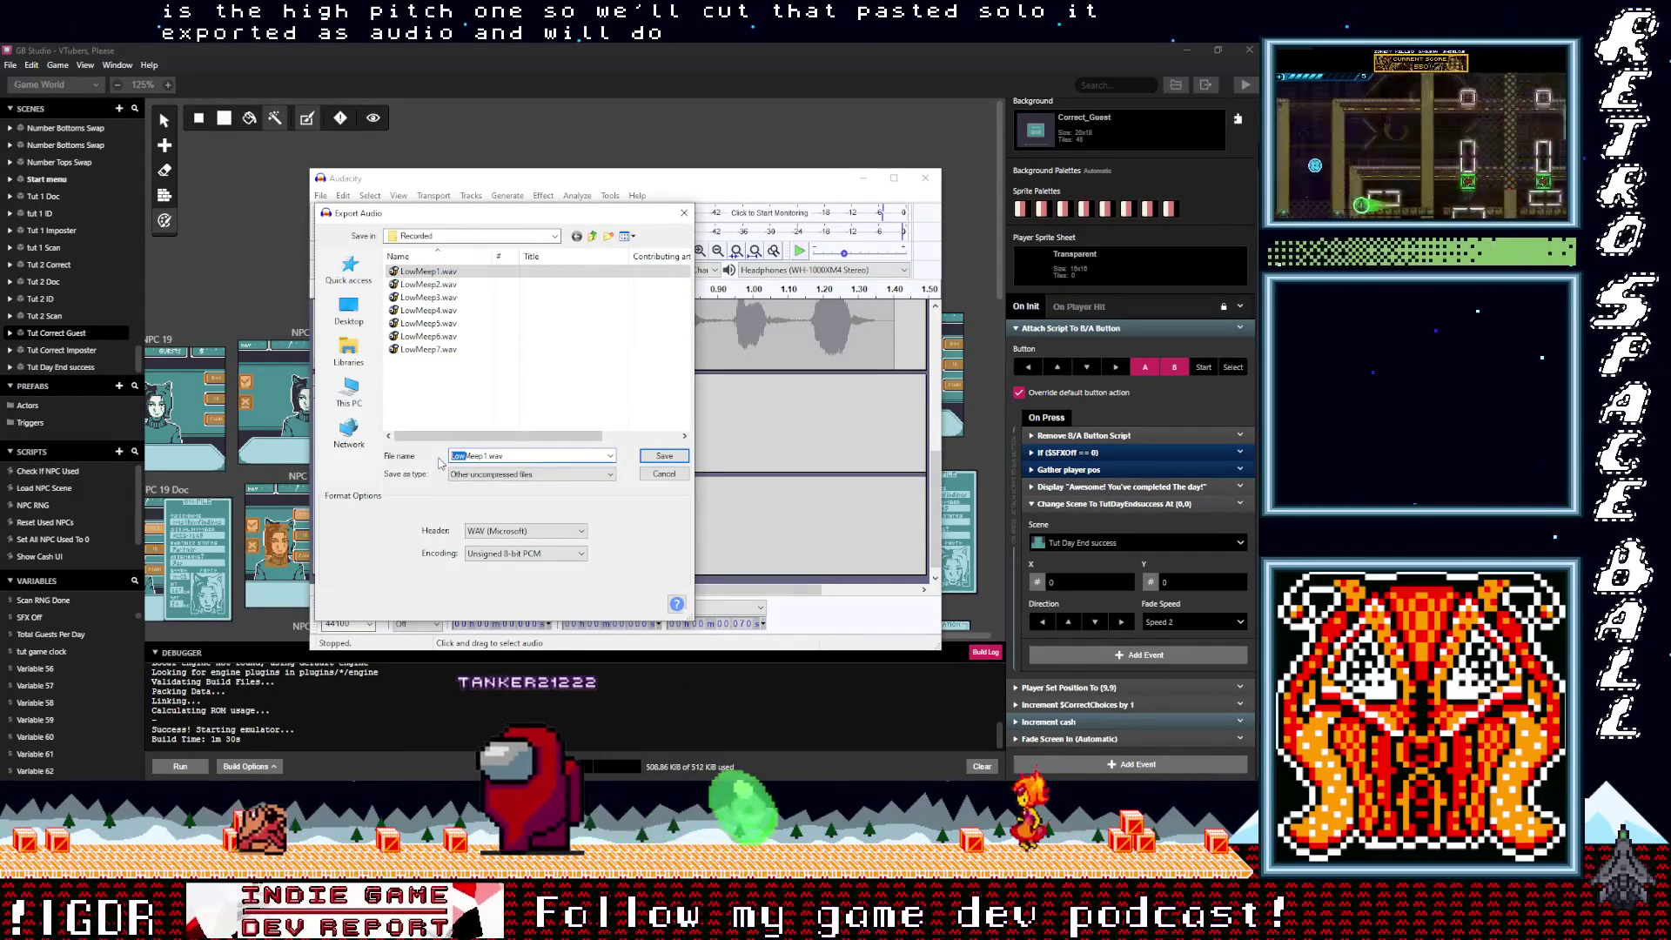
pyautogui.click(665, 458)
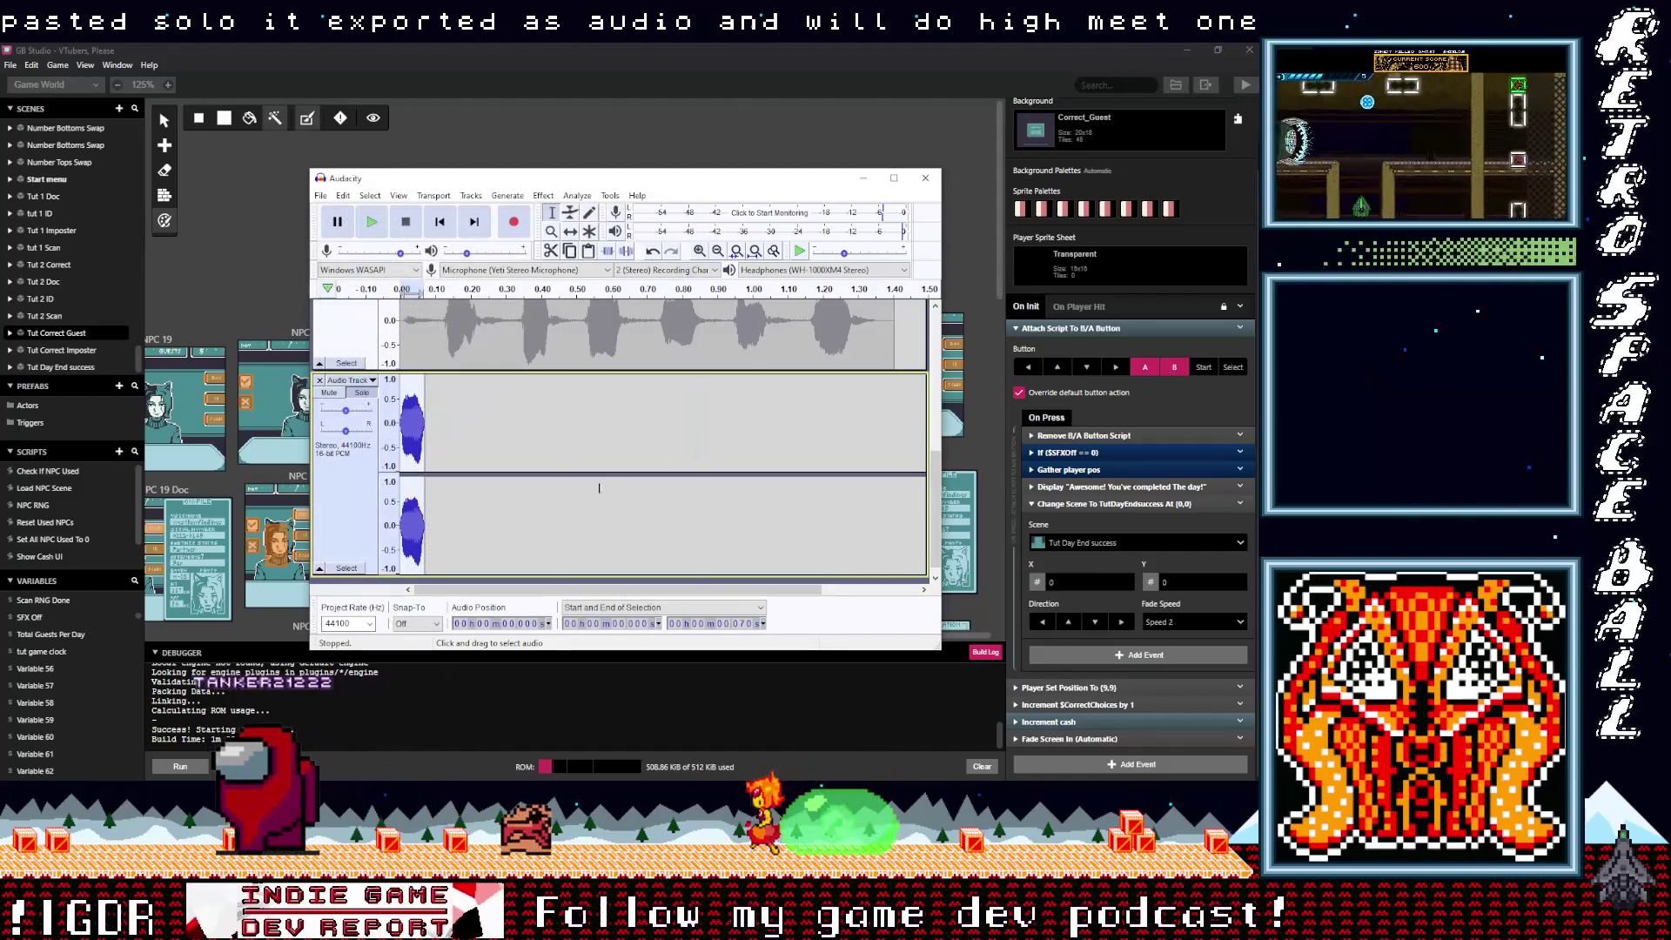
# Step: Undo the clip edits and paste a full copy of the meep recording into the lower track
pyautogui.click(444, 424)
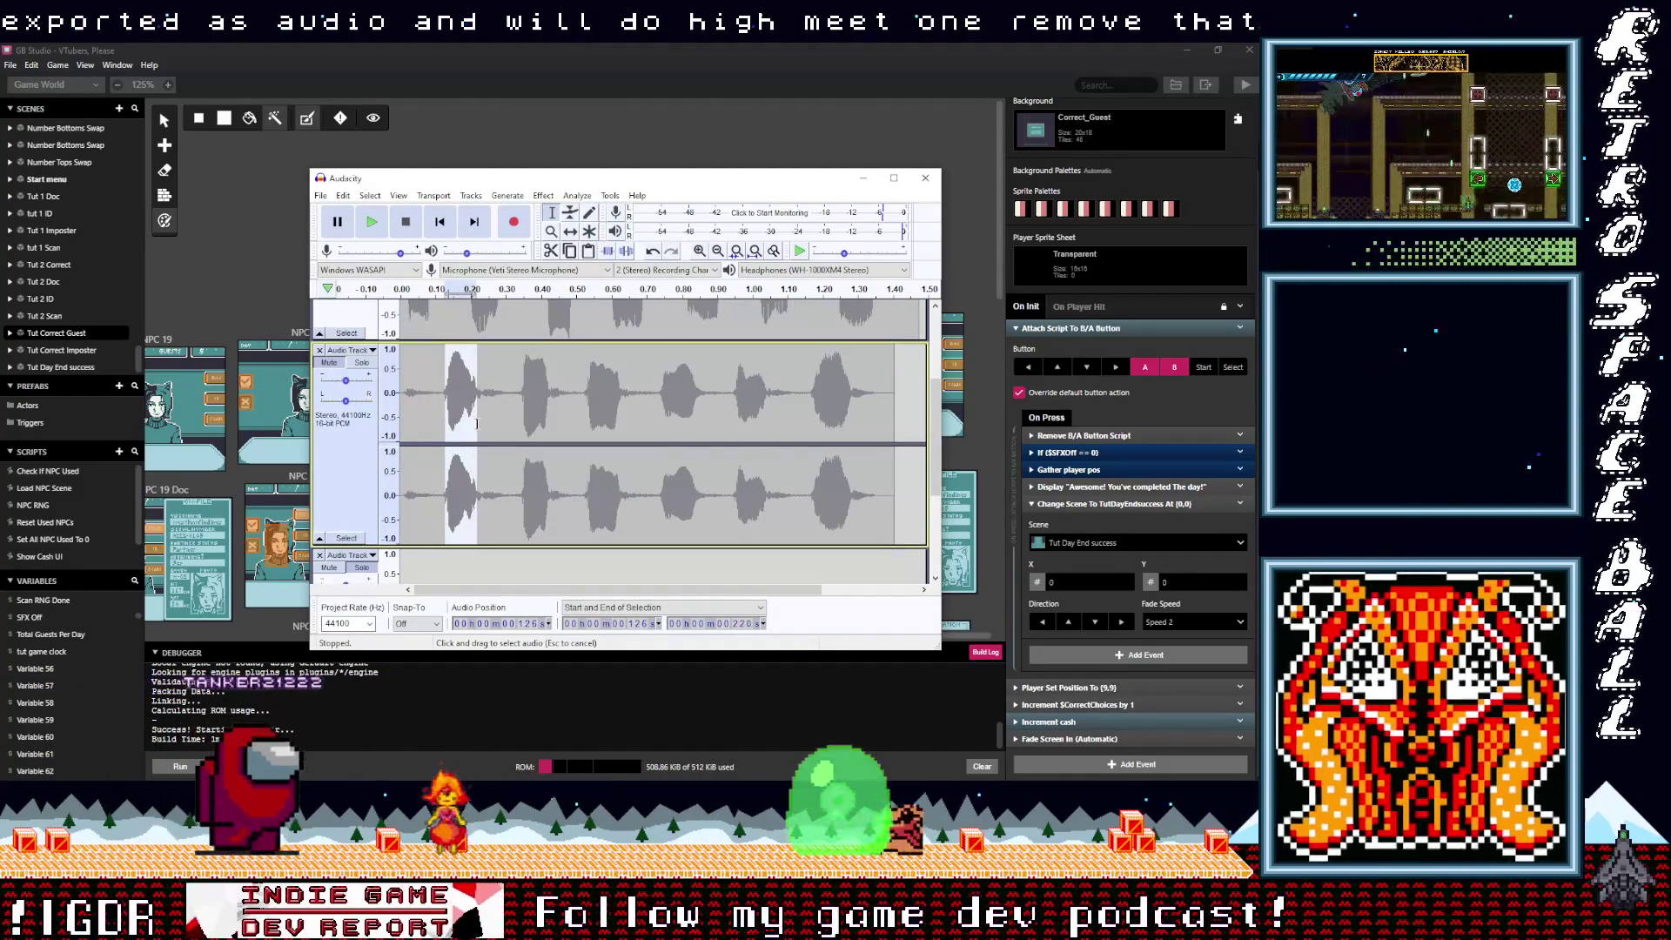
pyautogui.hotkey('ctrl', 'z')
pyautogui.hotkey('ctrl', 'z')
pyautogui.click(448, 435)
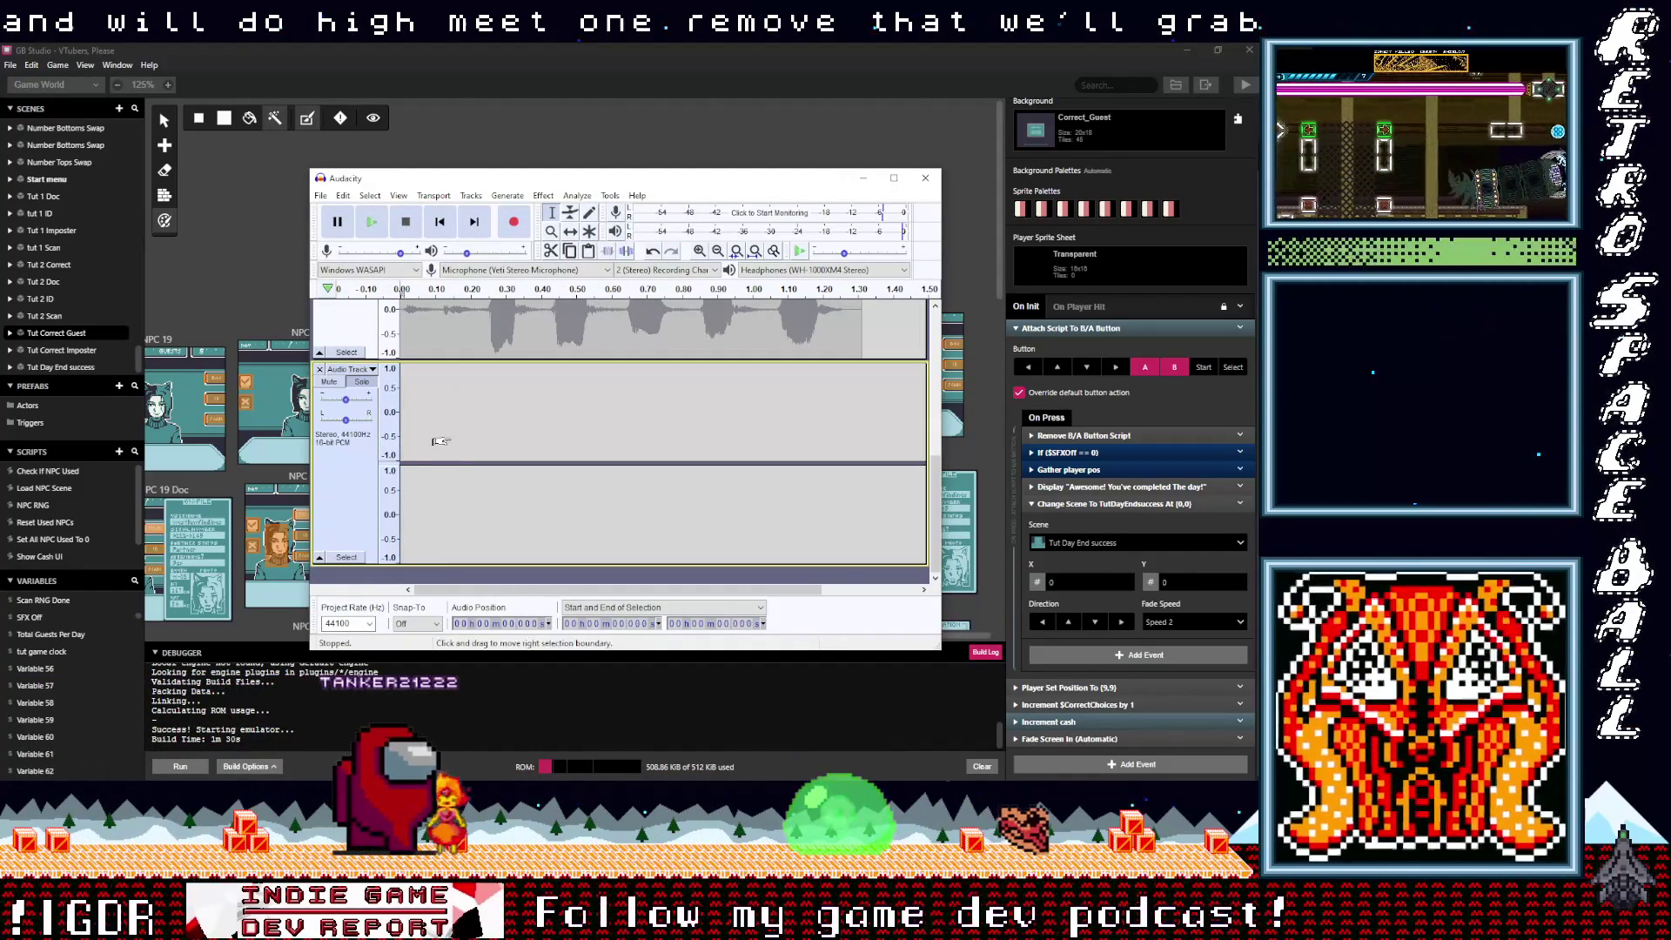
pyautogui.hotkey('ctrl', 'v')
pyautogui.click(320, 196)
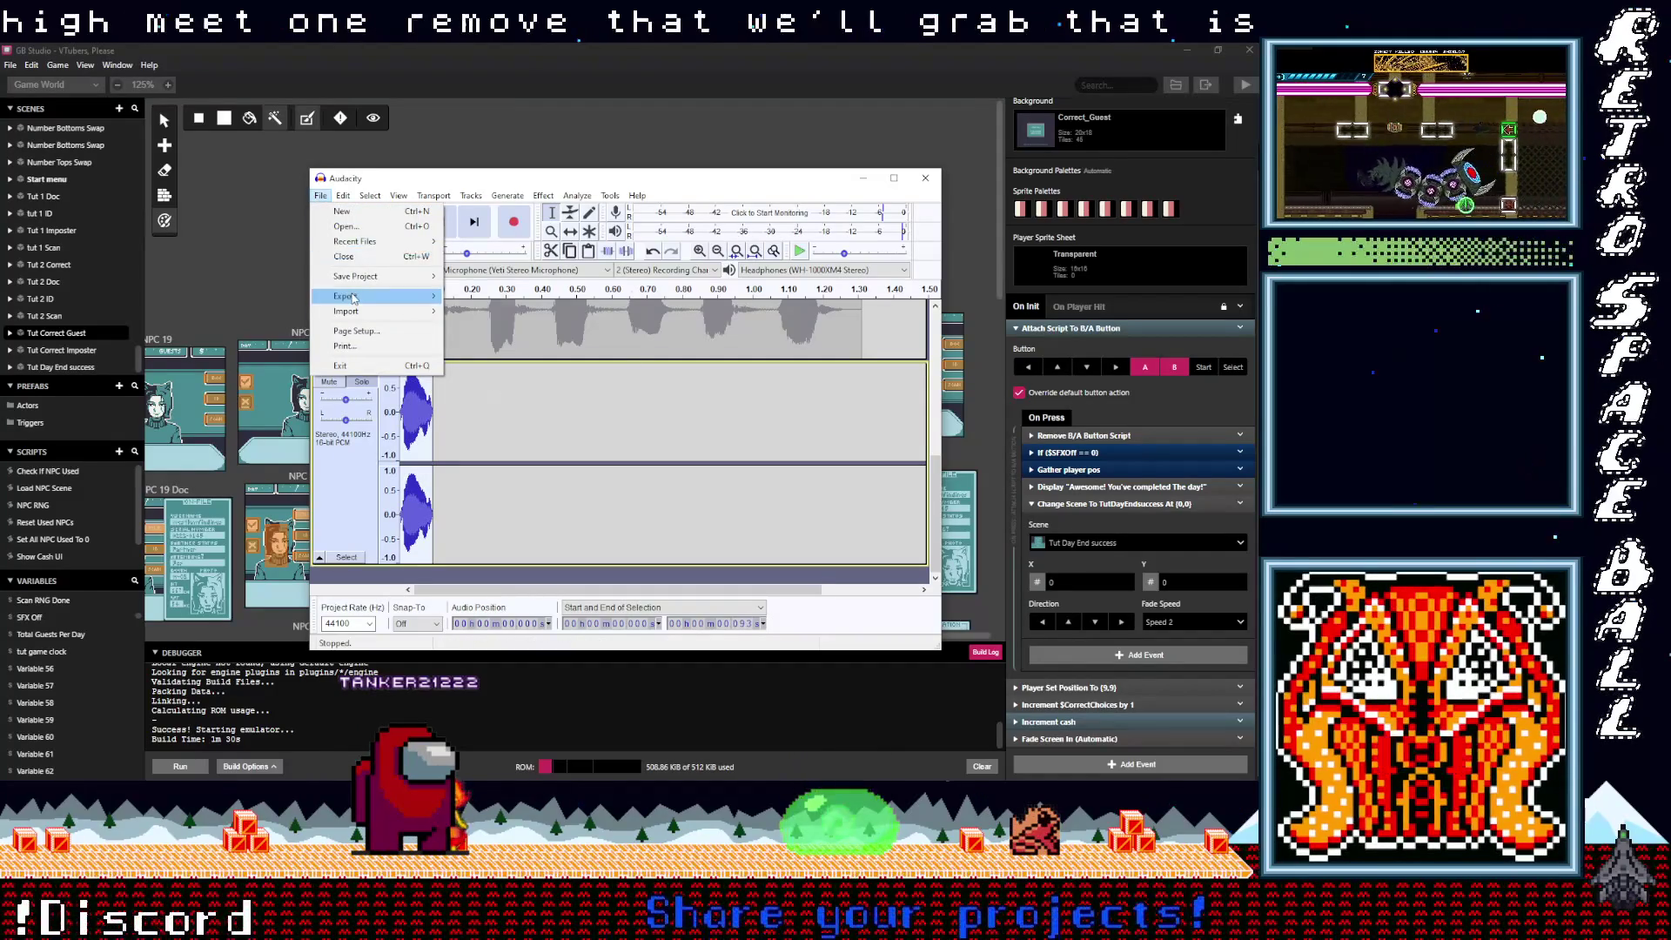
pyautogui.moveTo(348, 296)
pyautogui.press('Escape')
pyautogui.press('Delete')
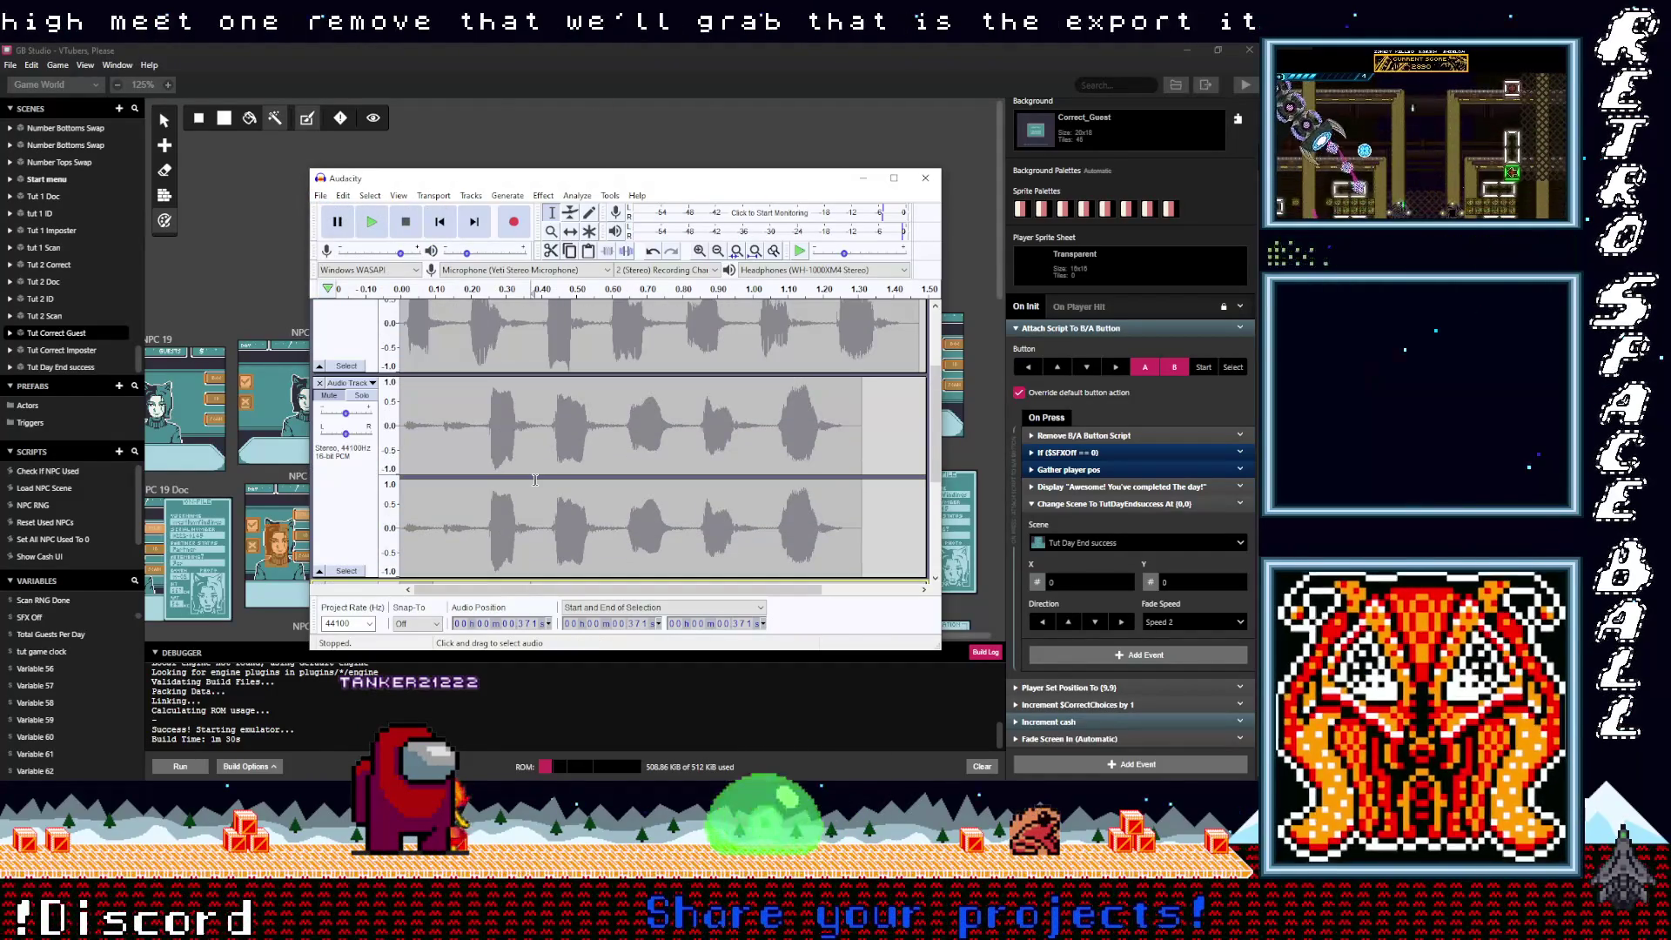
pyautogui.hotkey('ctrl', 'z')
pyautogui.hotkey('ctrl', 'z')
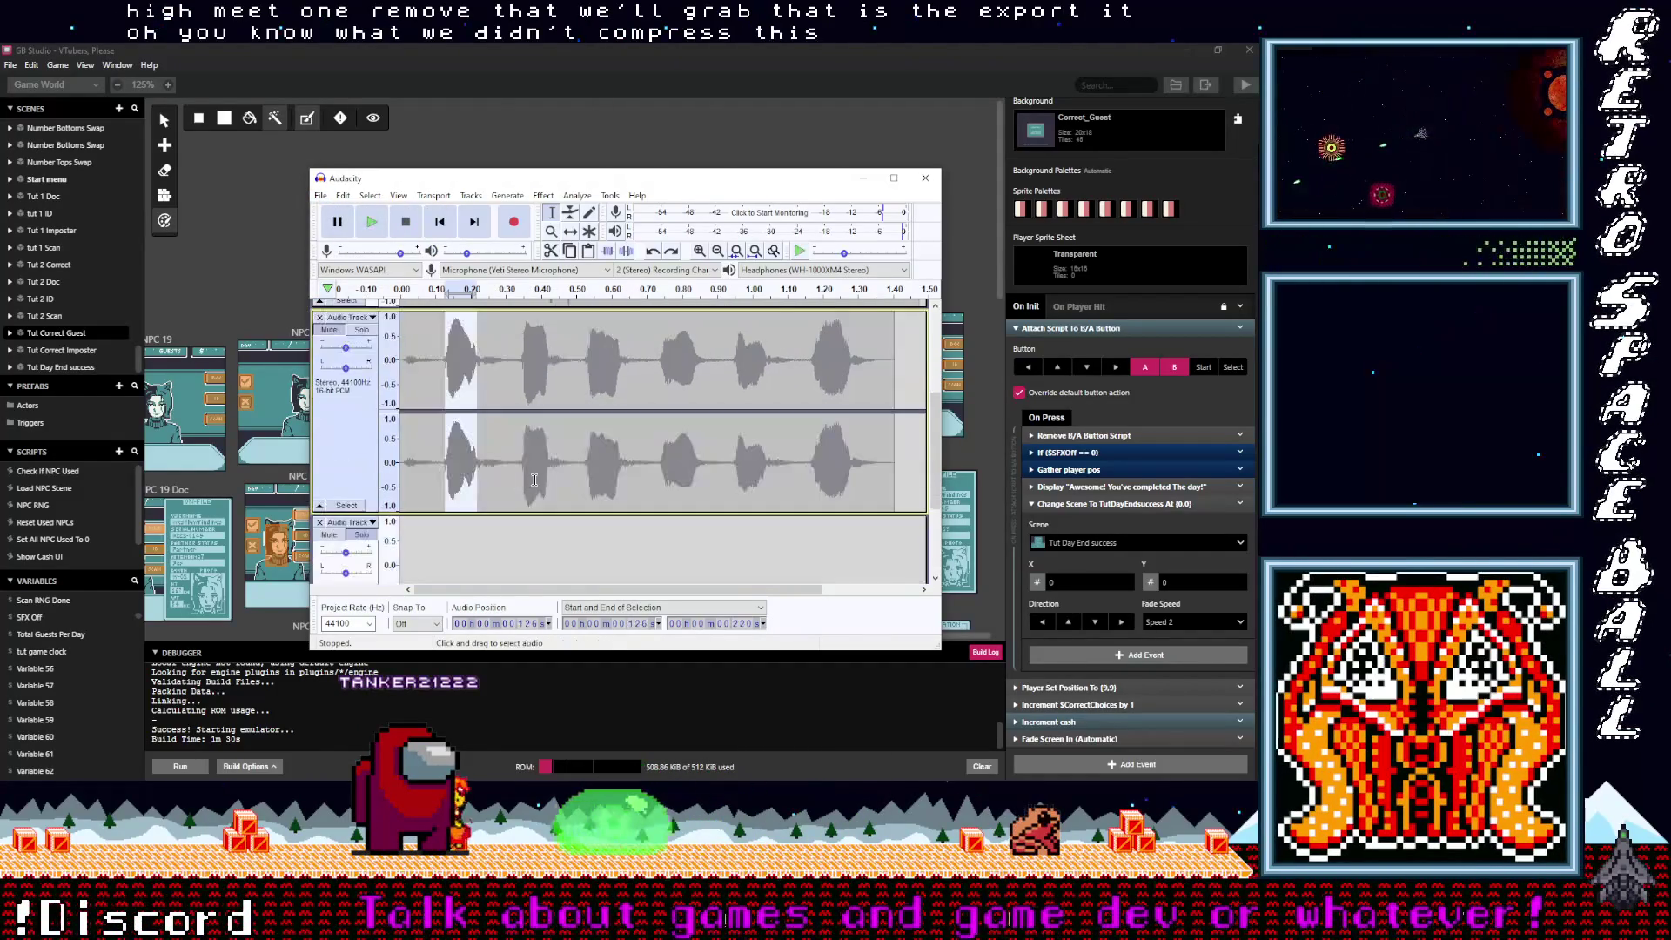
pyautogui.hotkey('ctrl', 'v')
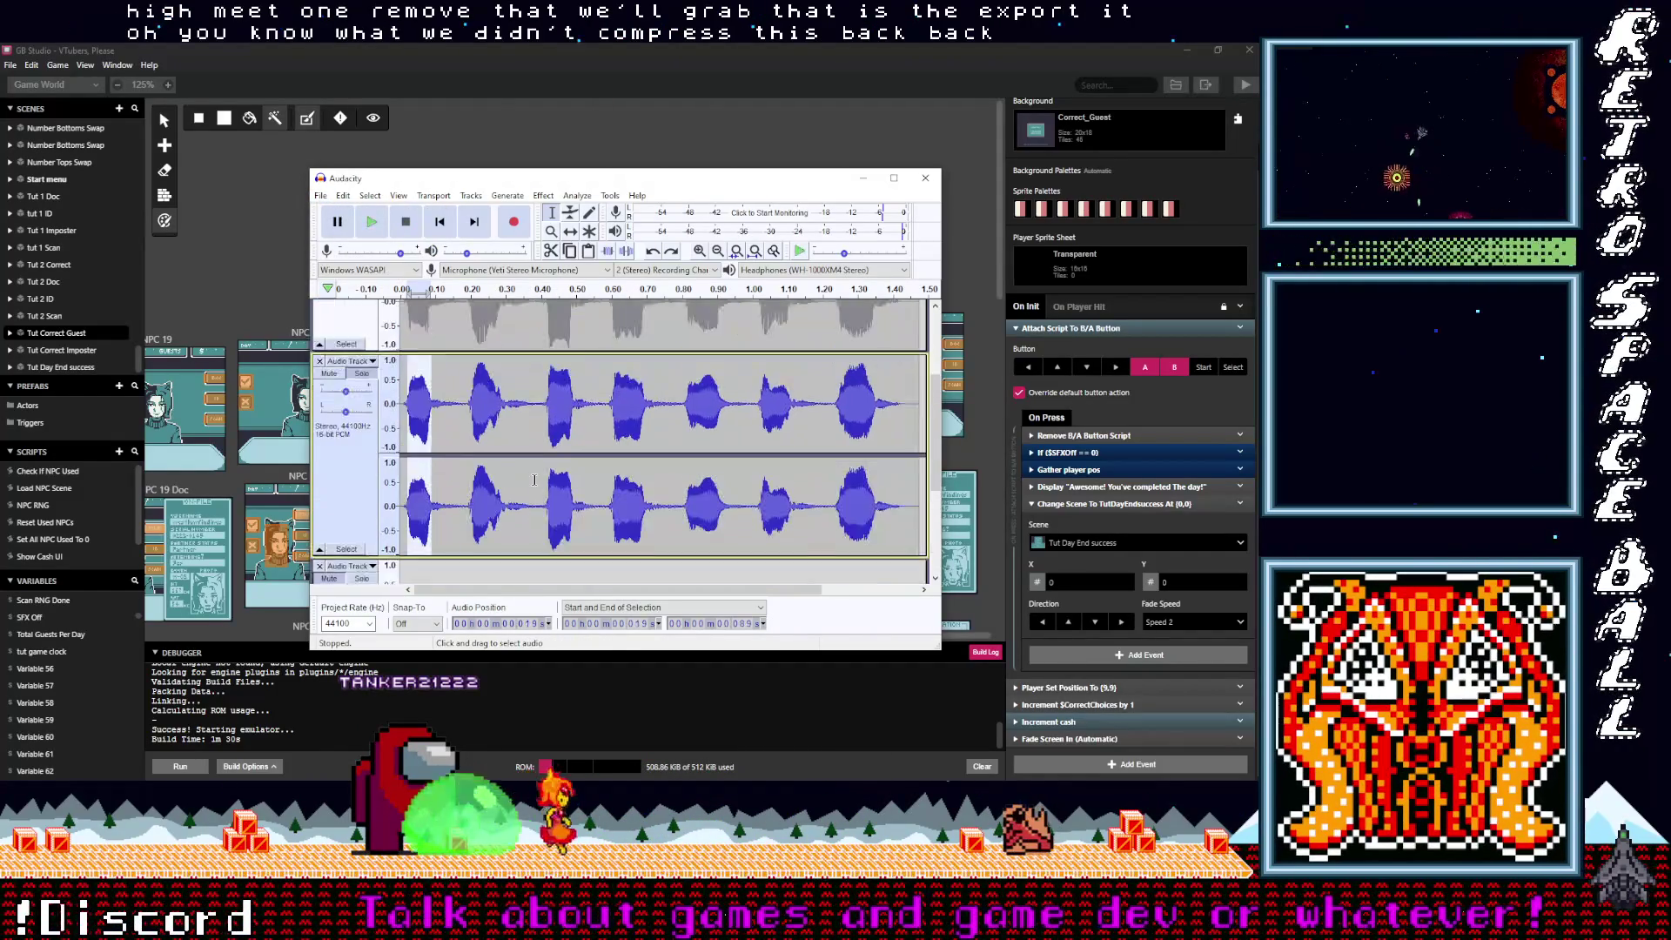
pyautogui.scroll(-1, 522, 483)
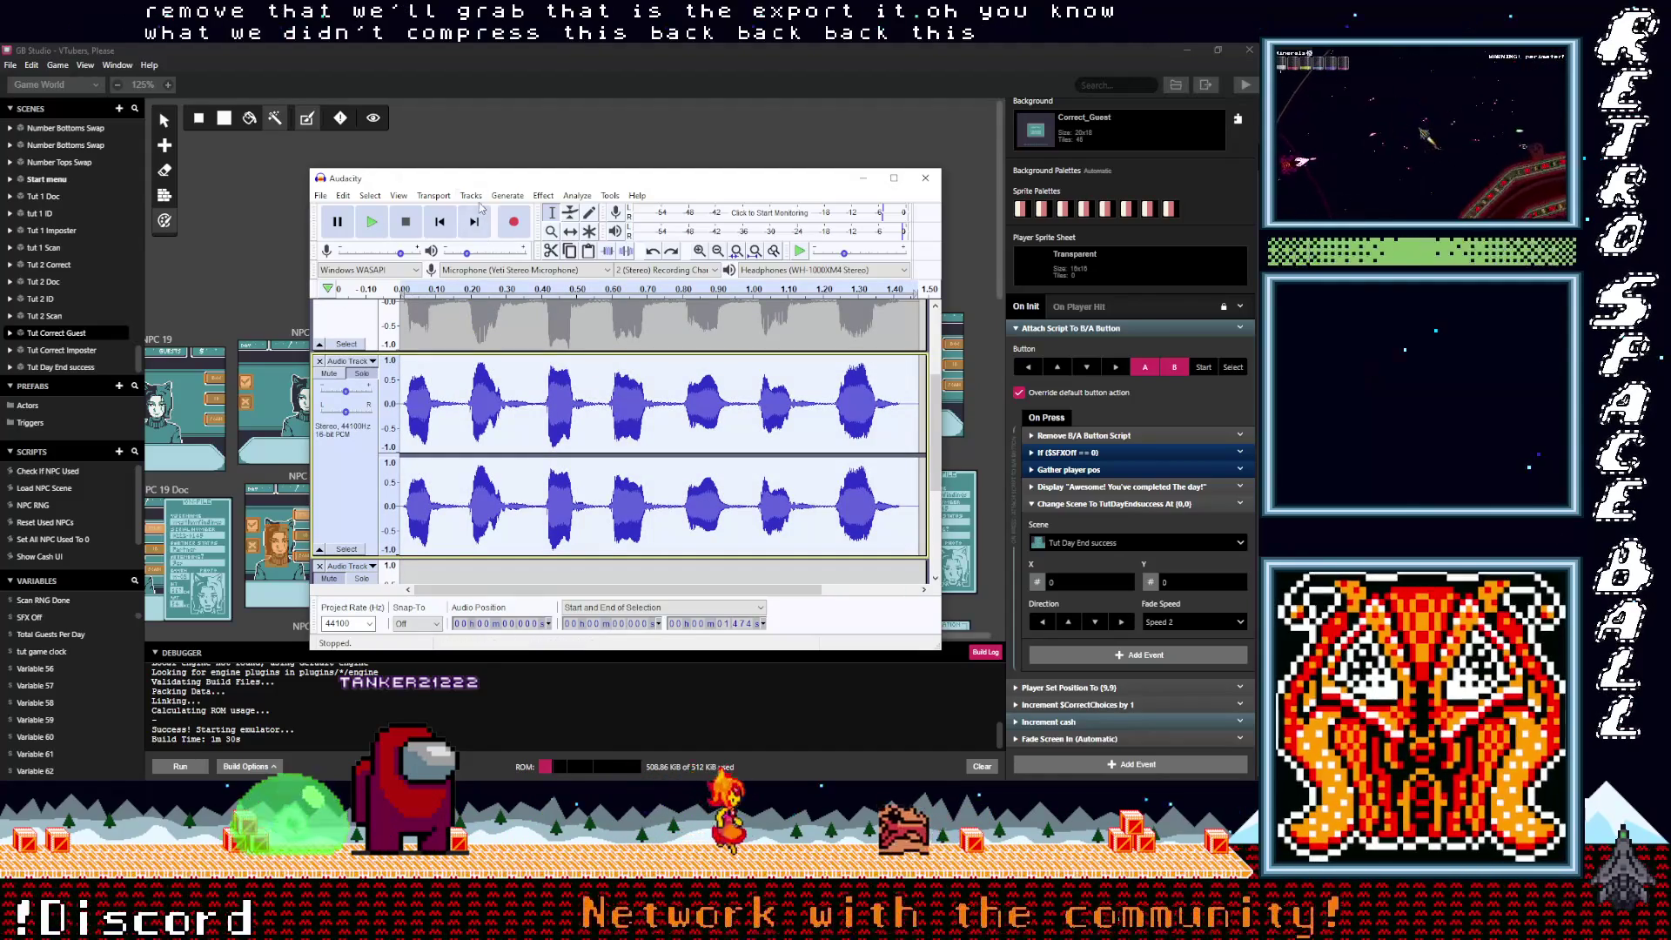
pyautogui.click(471, 195)
# Step: Apply Normalize and then Compressor to the copied meep recording
pyautogui.moveTo(543, 195)
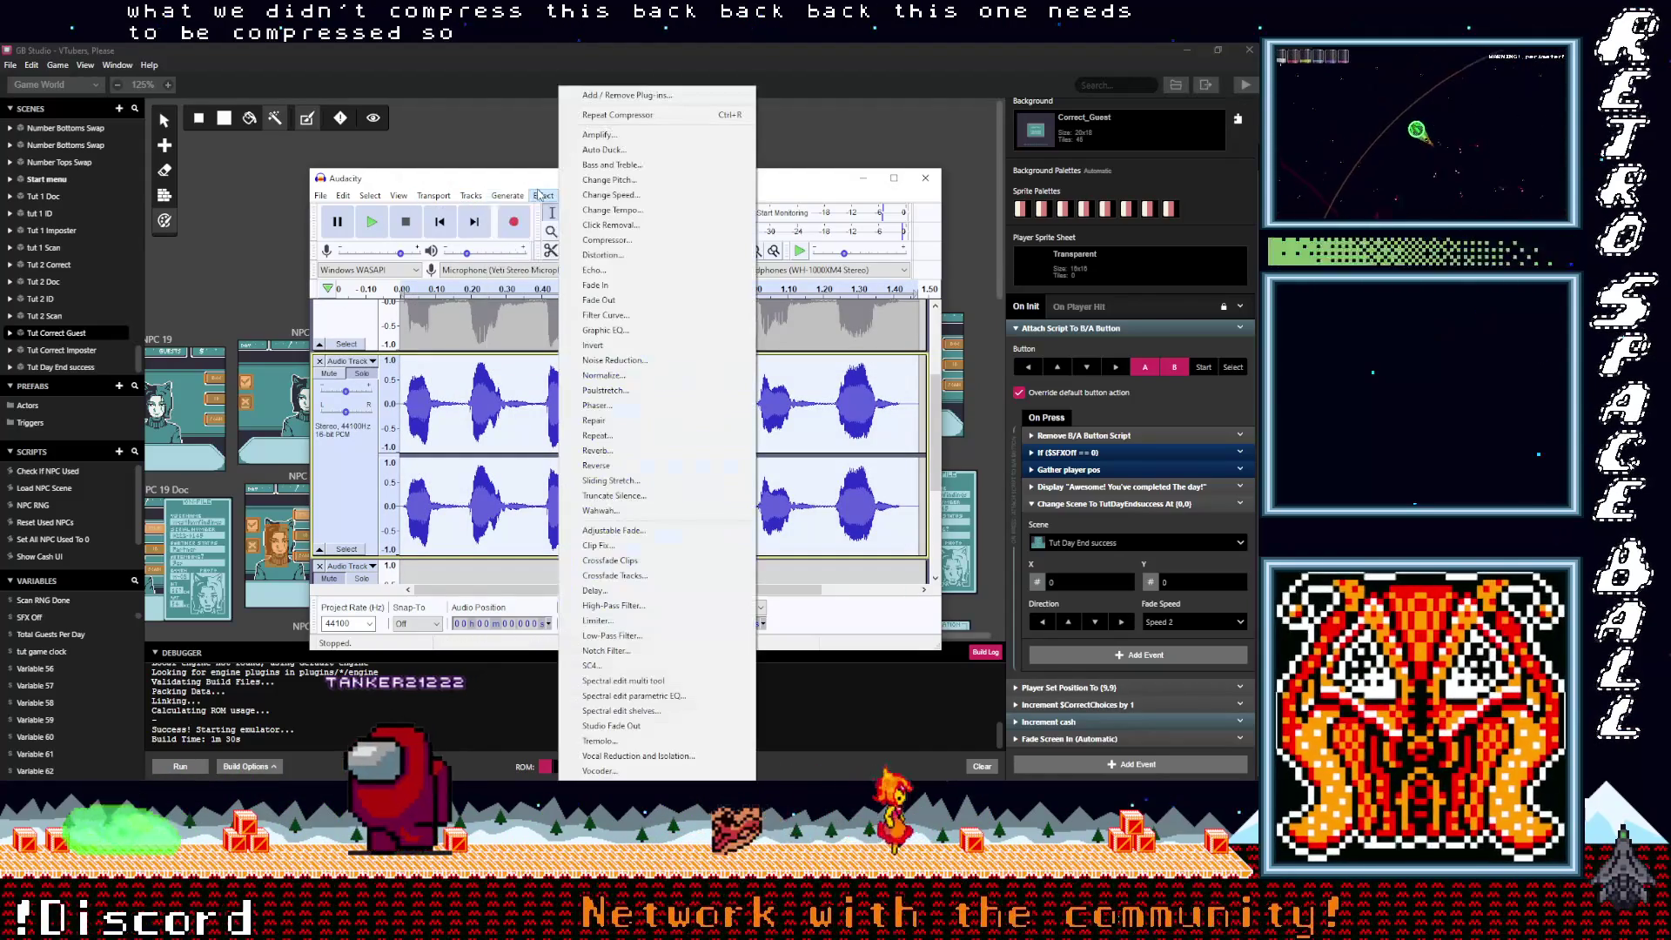
pyautogui.click(619, 378)
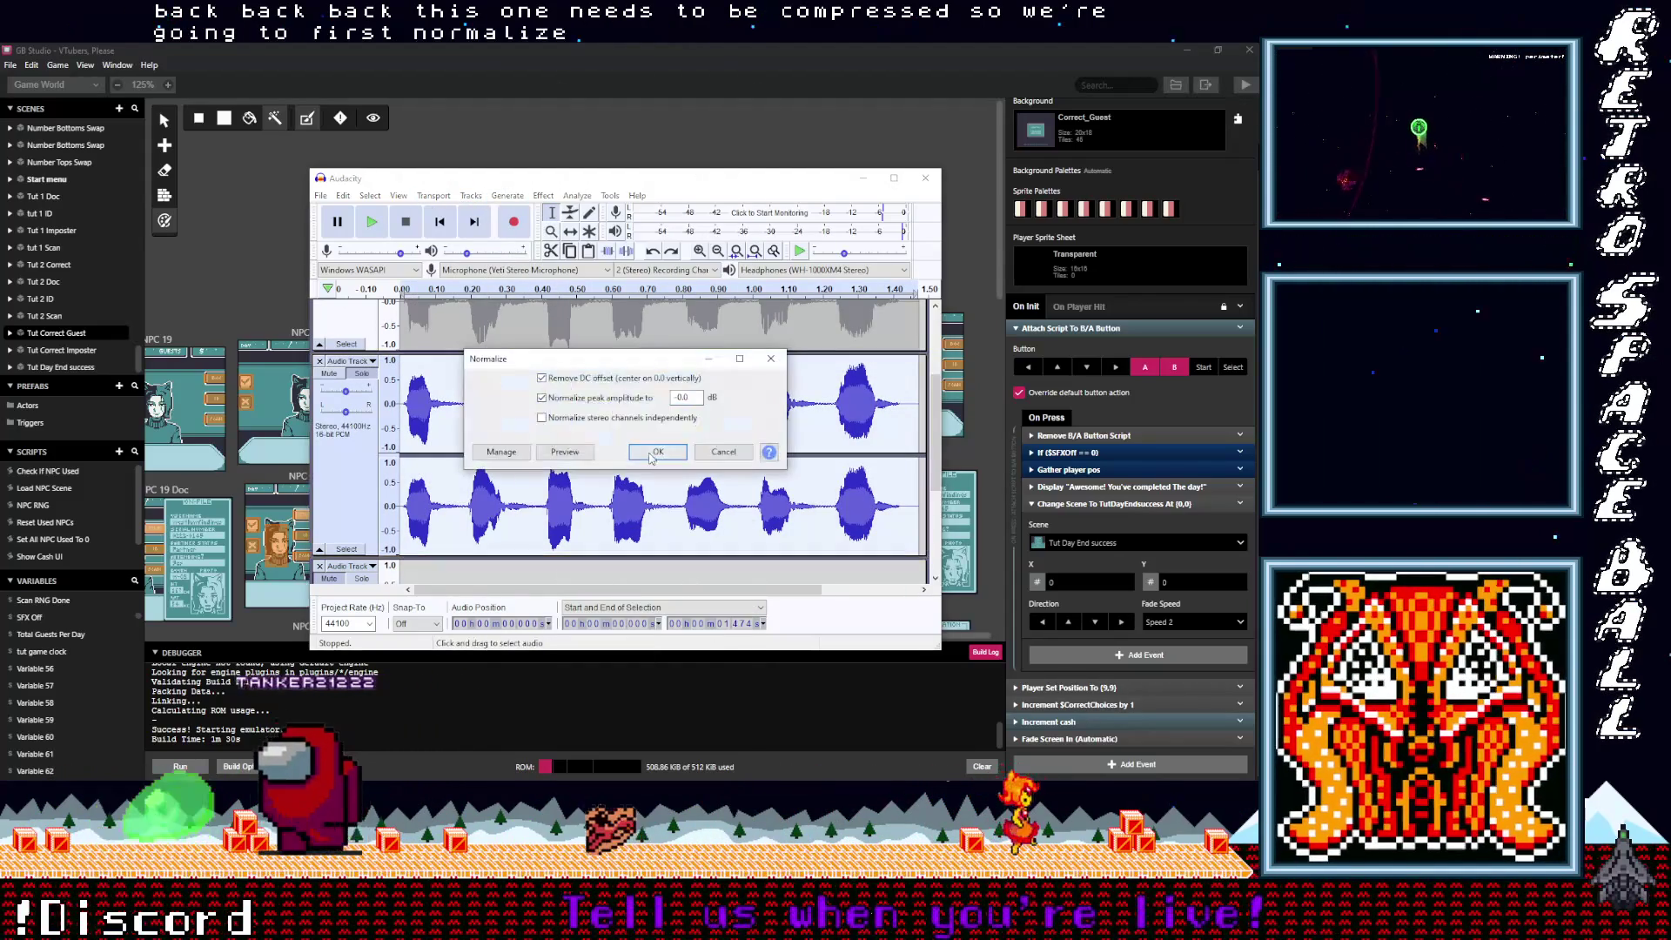
pyautogui.press('Return')
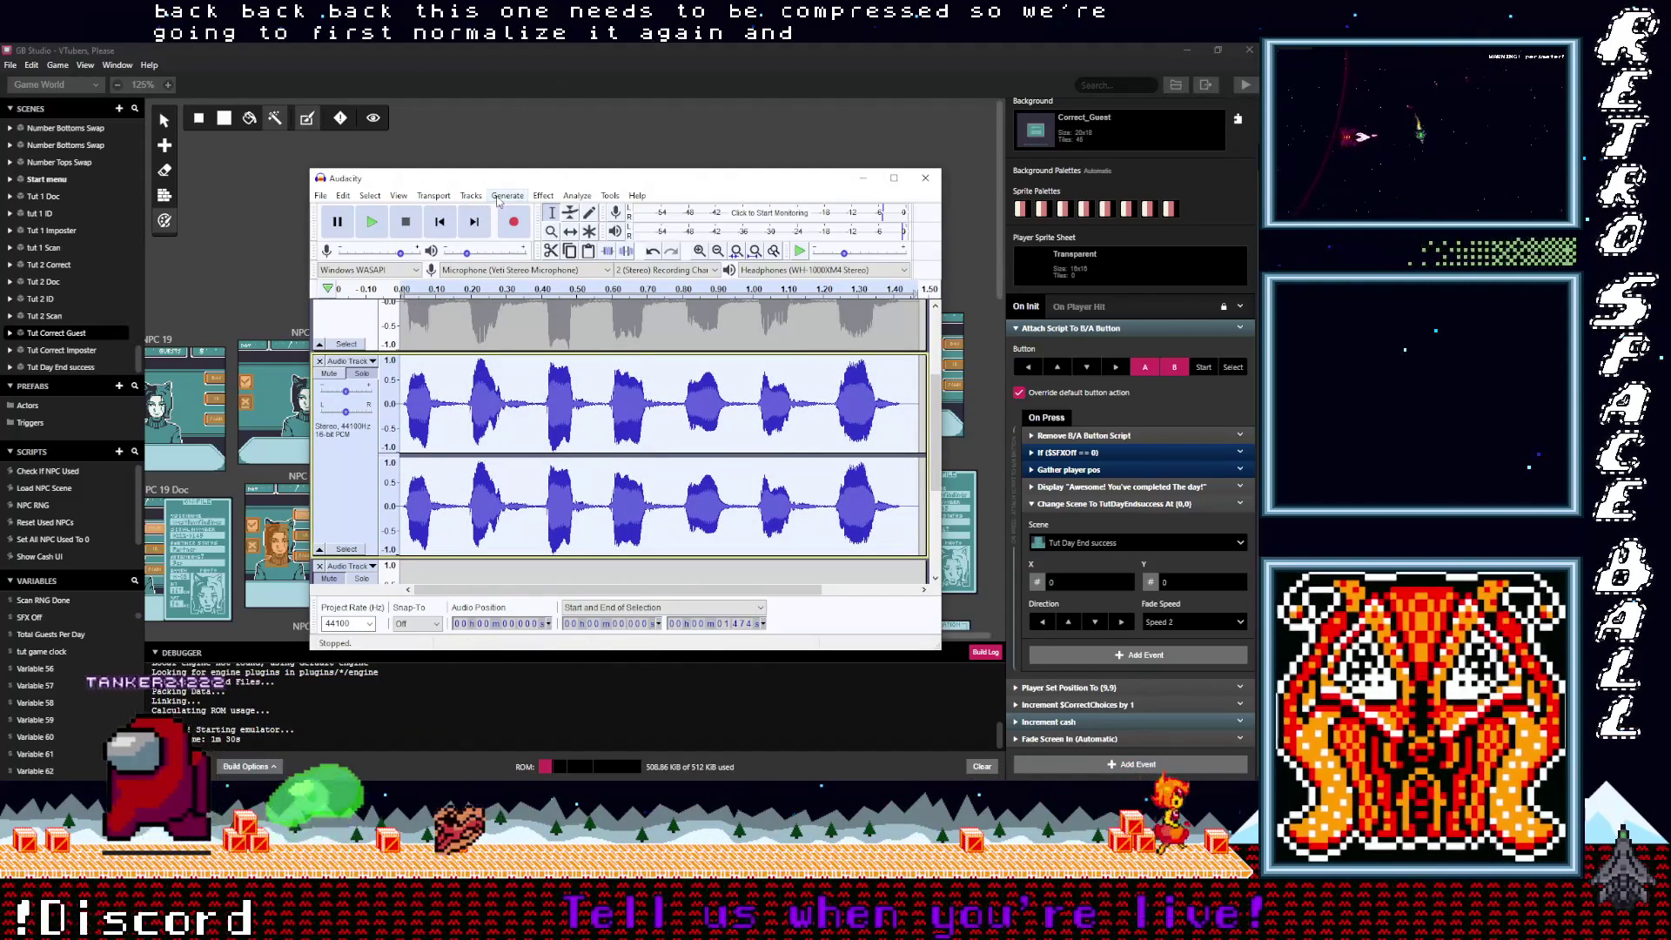
pyautogui.click(508, 195)
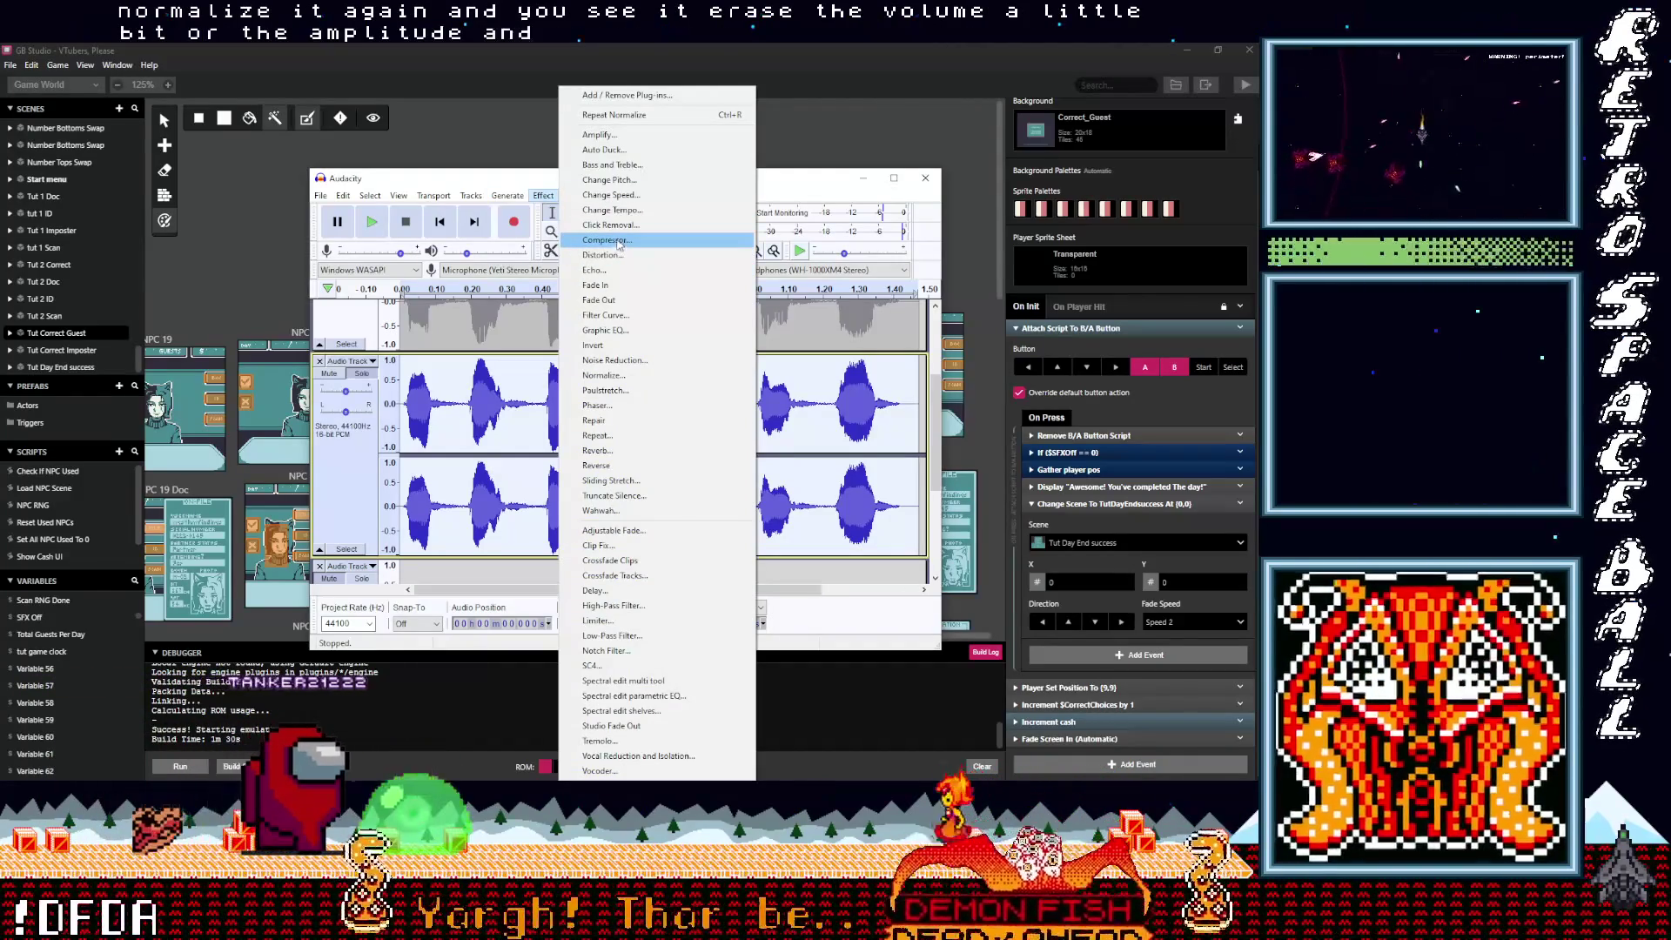
pyautogui.click(614, 246)
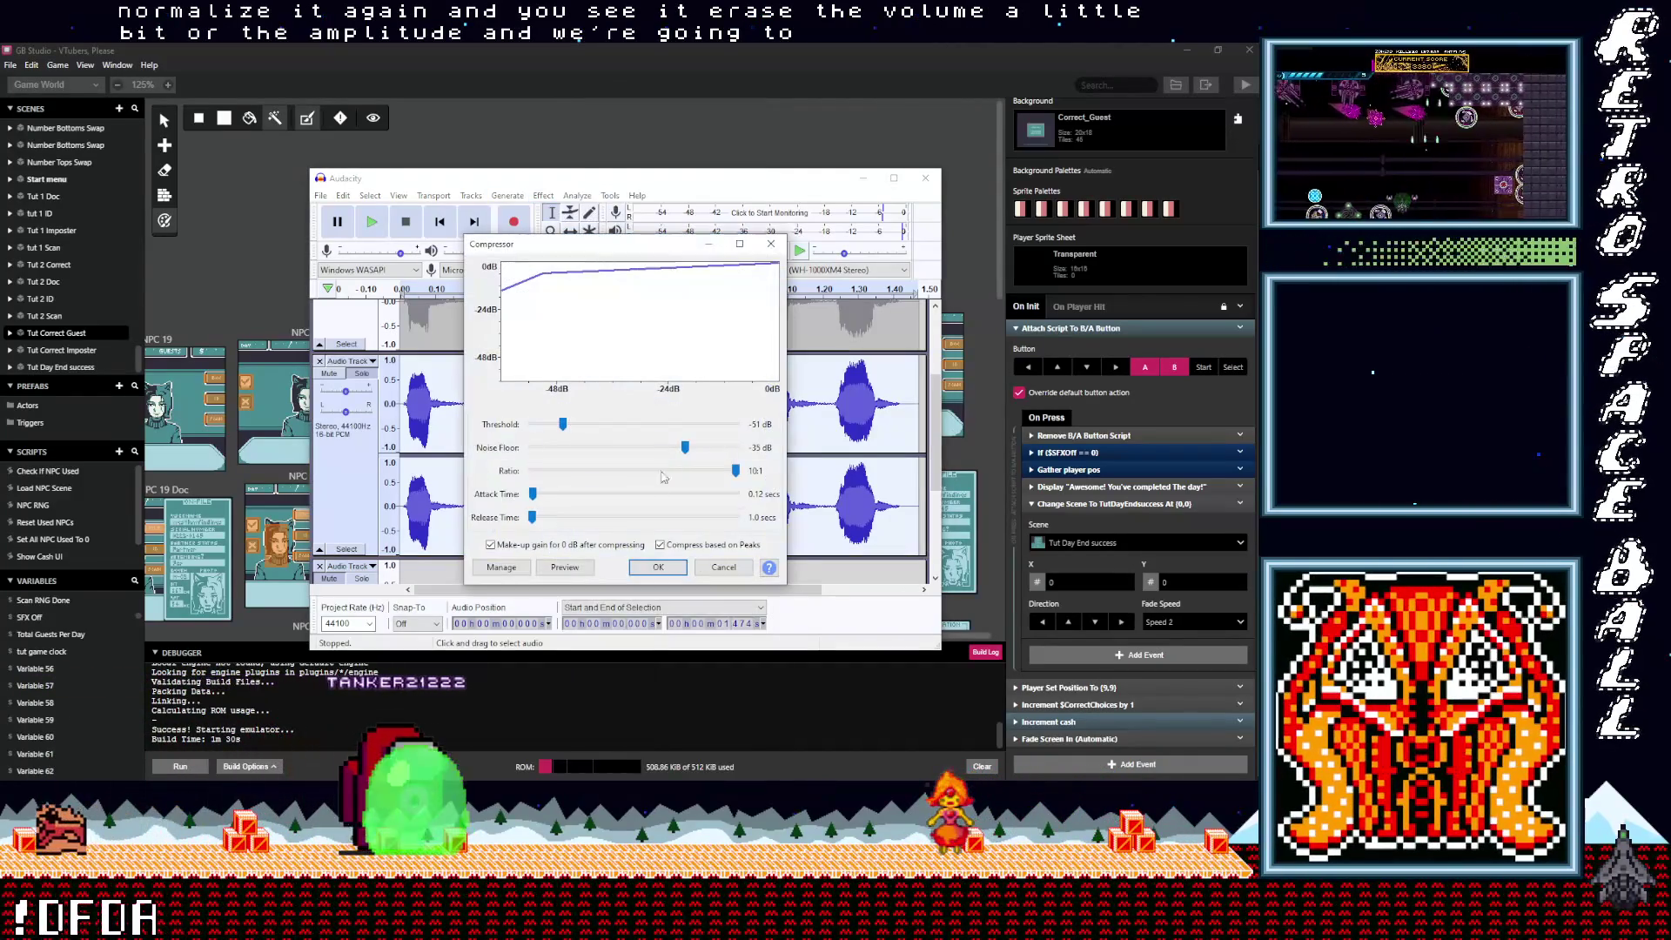
pyautogui.click(668, 569)
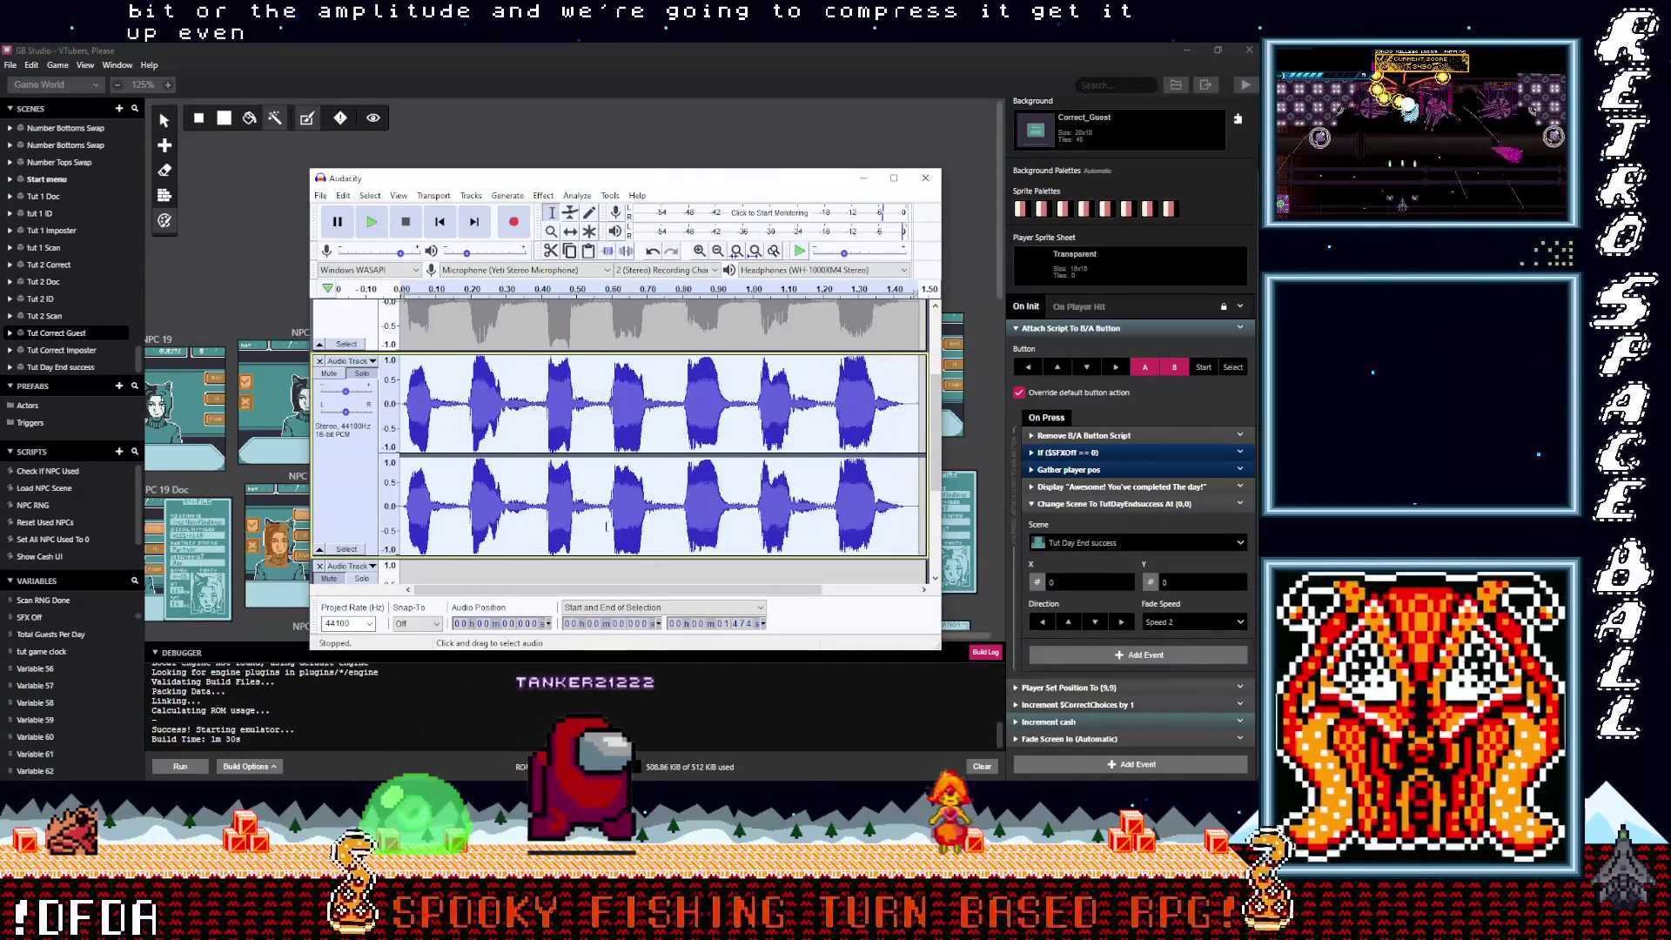
# Step: Play the processed recording from the start to check the louder sound
pyautogui.click(451, 211)
pyautogui.press('space')
pyautogui.click(402, 225)
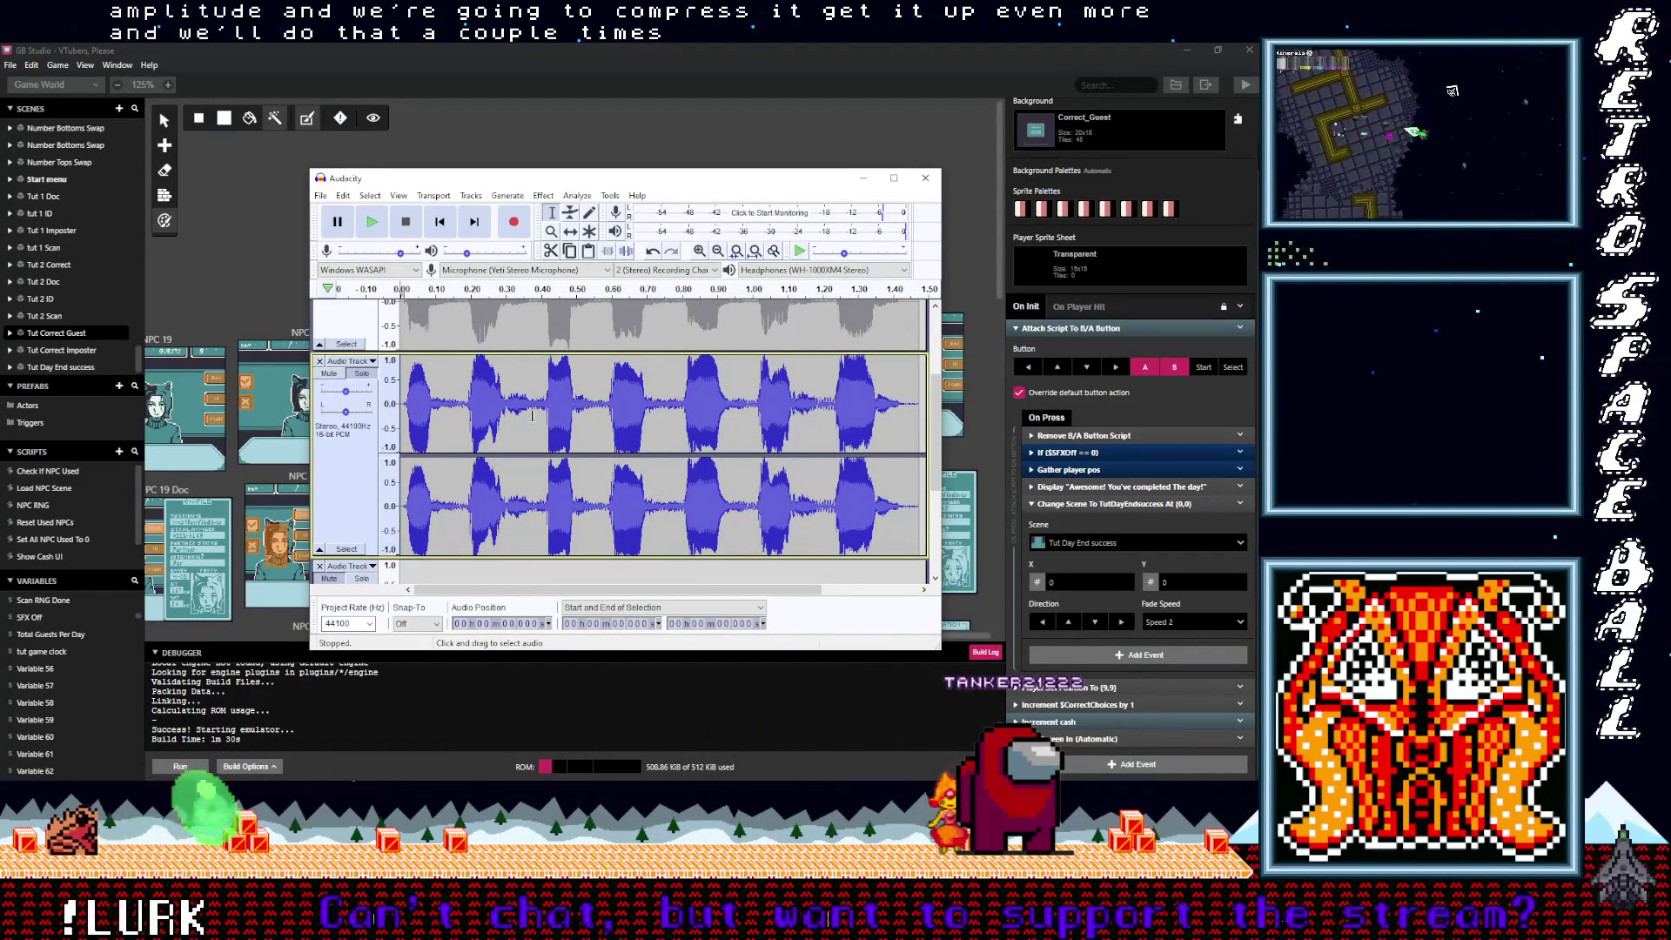
pyautogui.hotkey('ctrl', 'a')
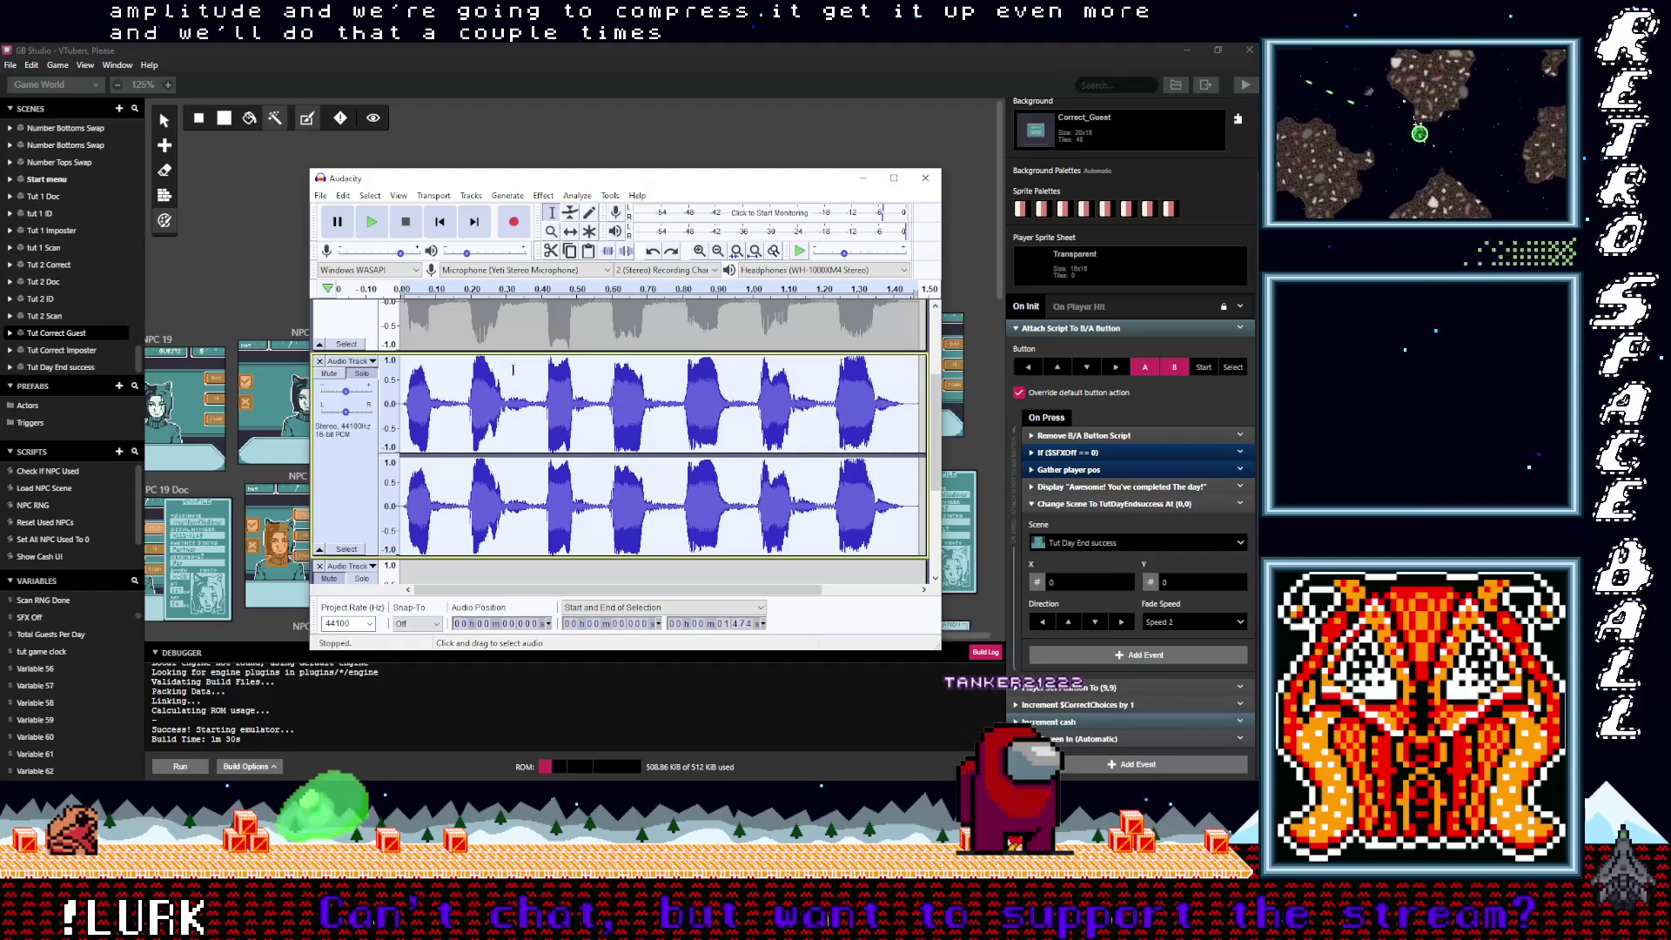
pyautogui.press('space')
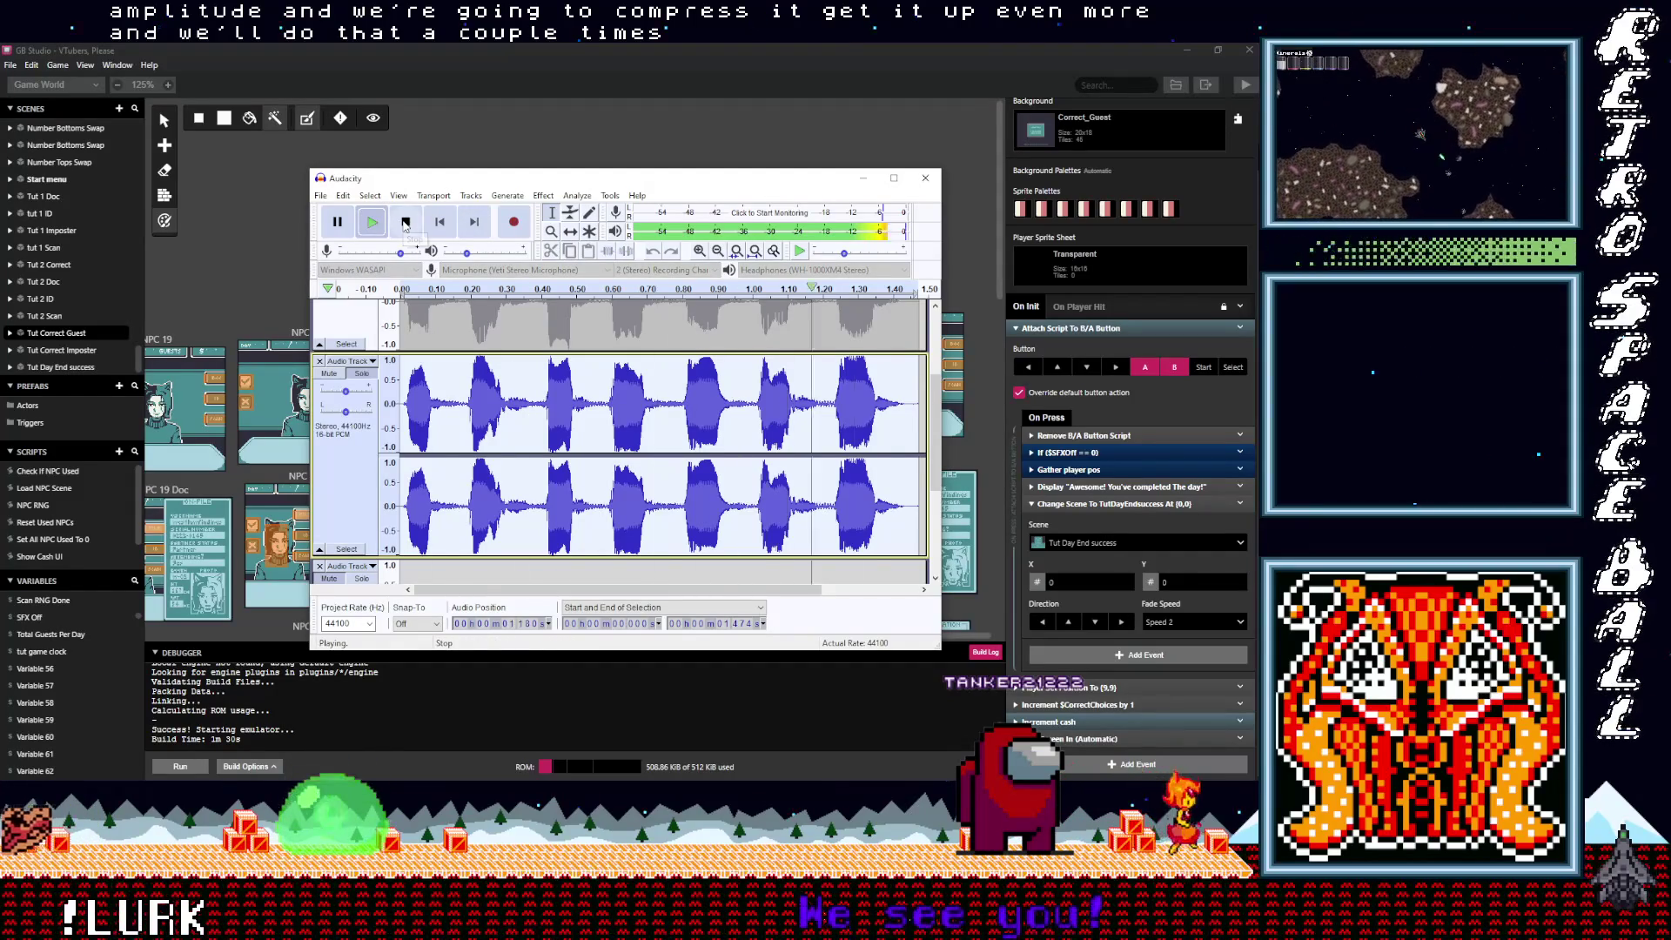
pyautogui.click(405, 223)
# Step: Select the first short meep and paste it into the empty Audio Track 2
pyautogui.scroll(-5, 416, 380)
pyautogui.scroll(4, 416, 380)
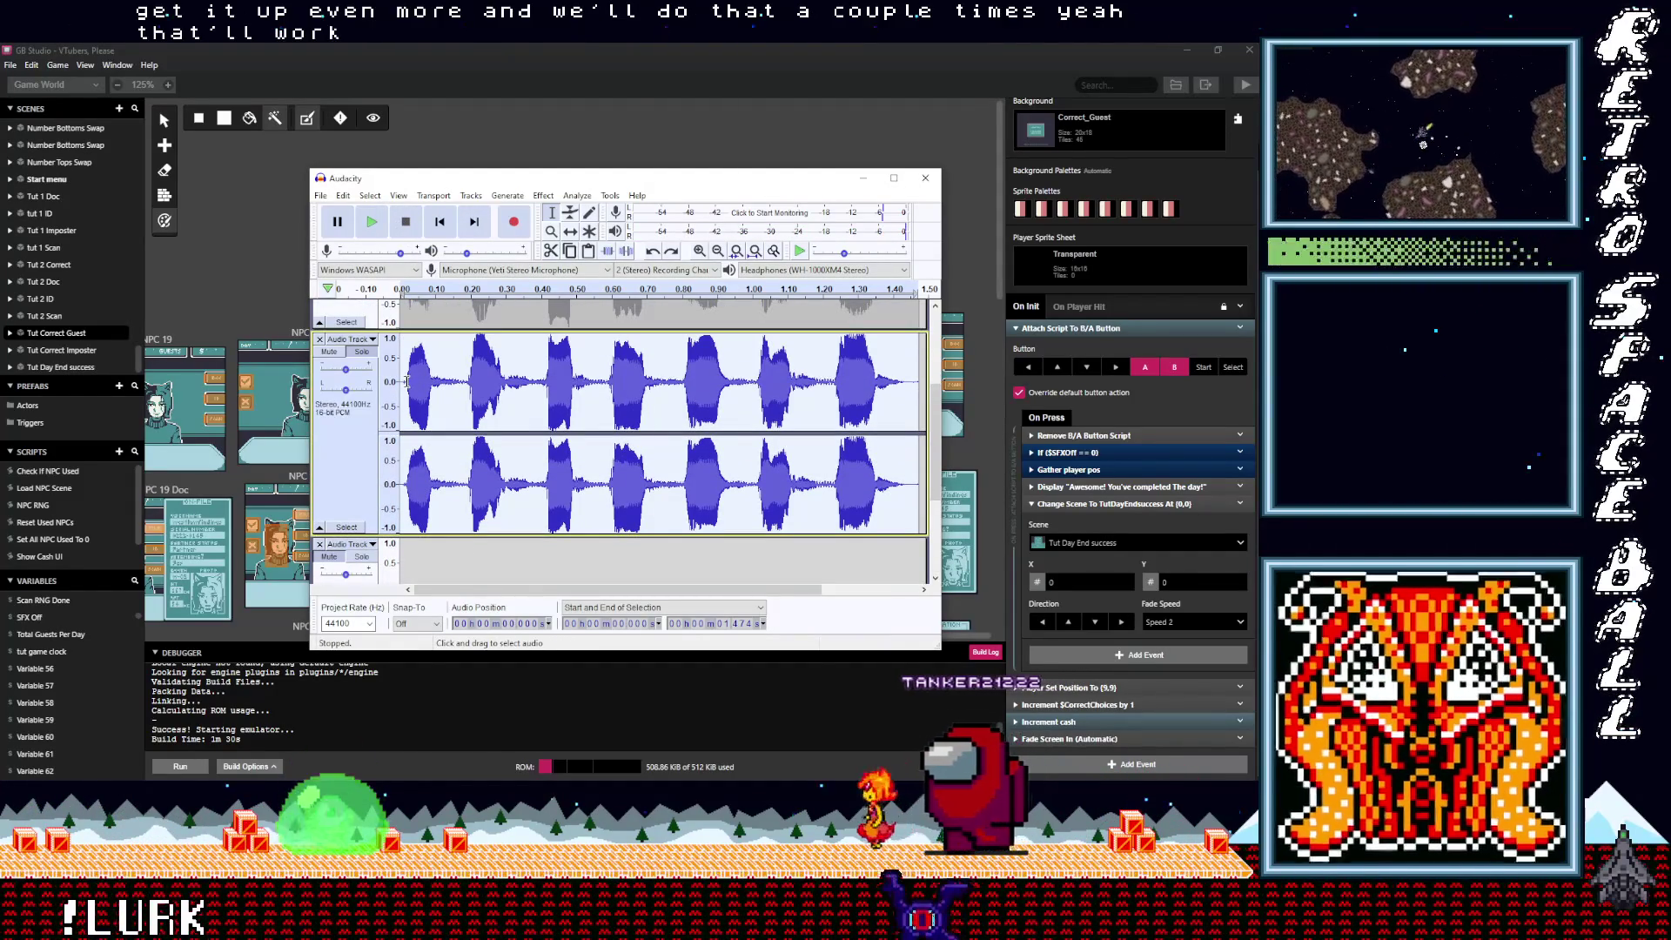
pyautogui.moveTo(408, 380); pyautogui.dragTo(430, 387)
pyautogui.scroll(-3, 430, 386)
pyautogui.click(436, 435)
pyautogui.hotkey('ctrl', 'v')
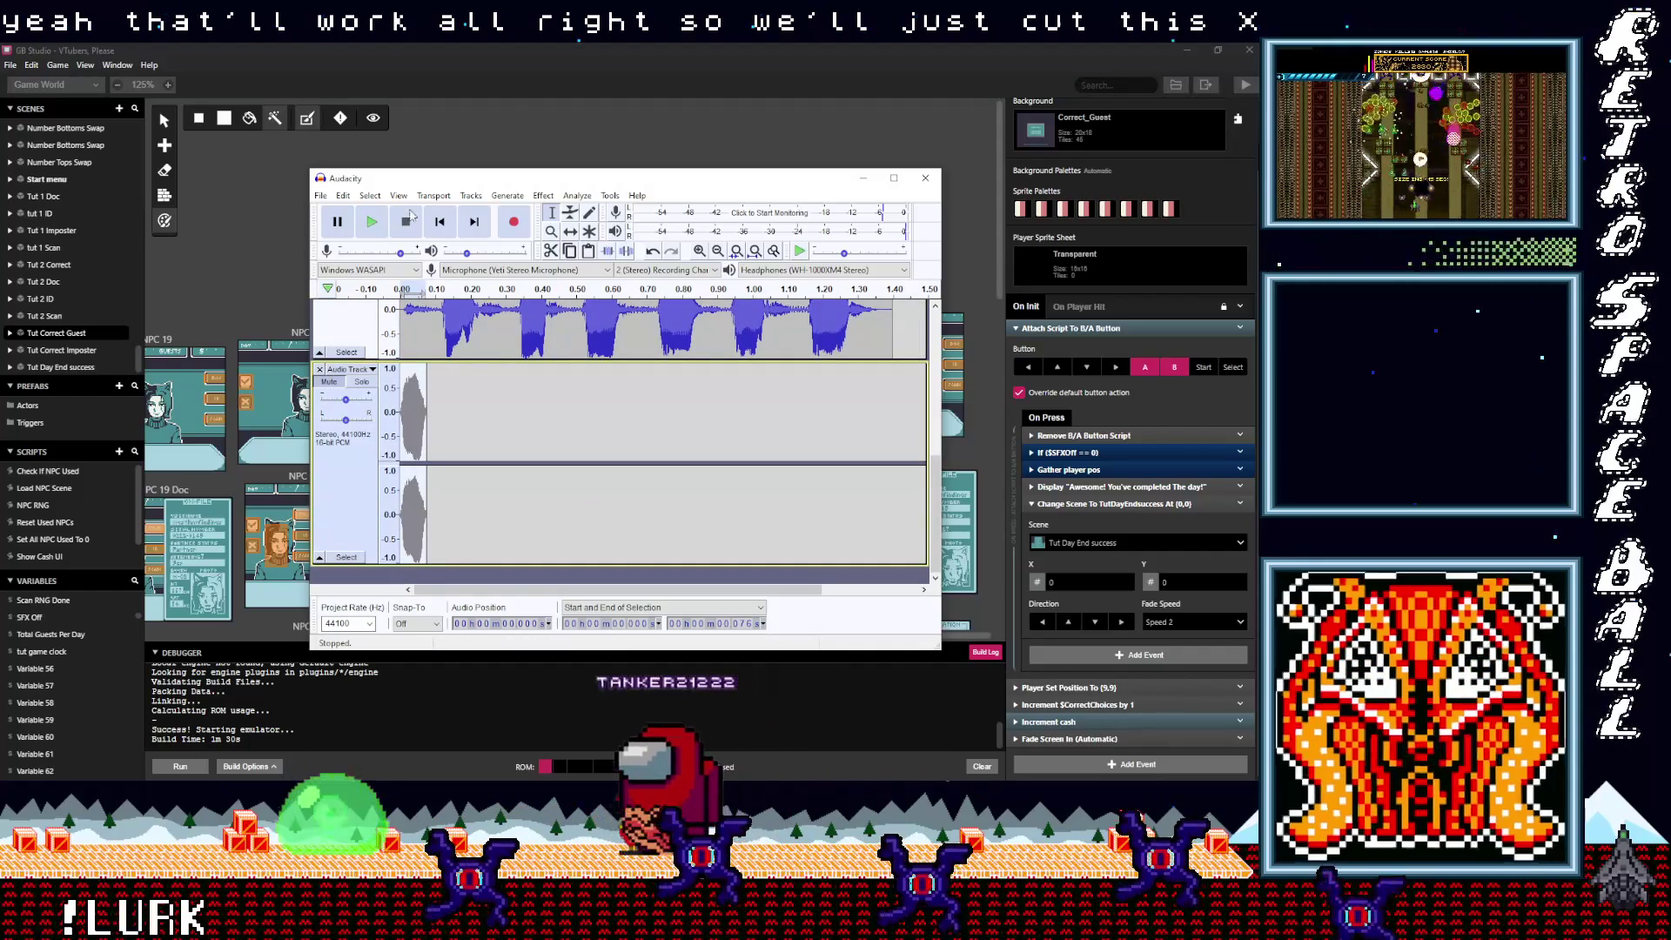
# Step: Export the selected meep as HighMeep1.wav, replacing the existing file
pyautogui.click(363, 383)
pyautogui.click(320, 195)
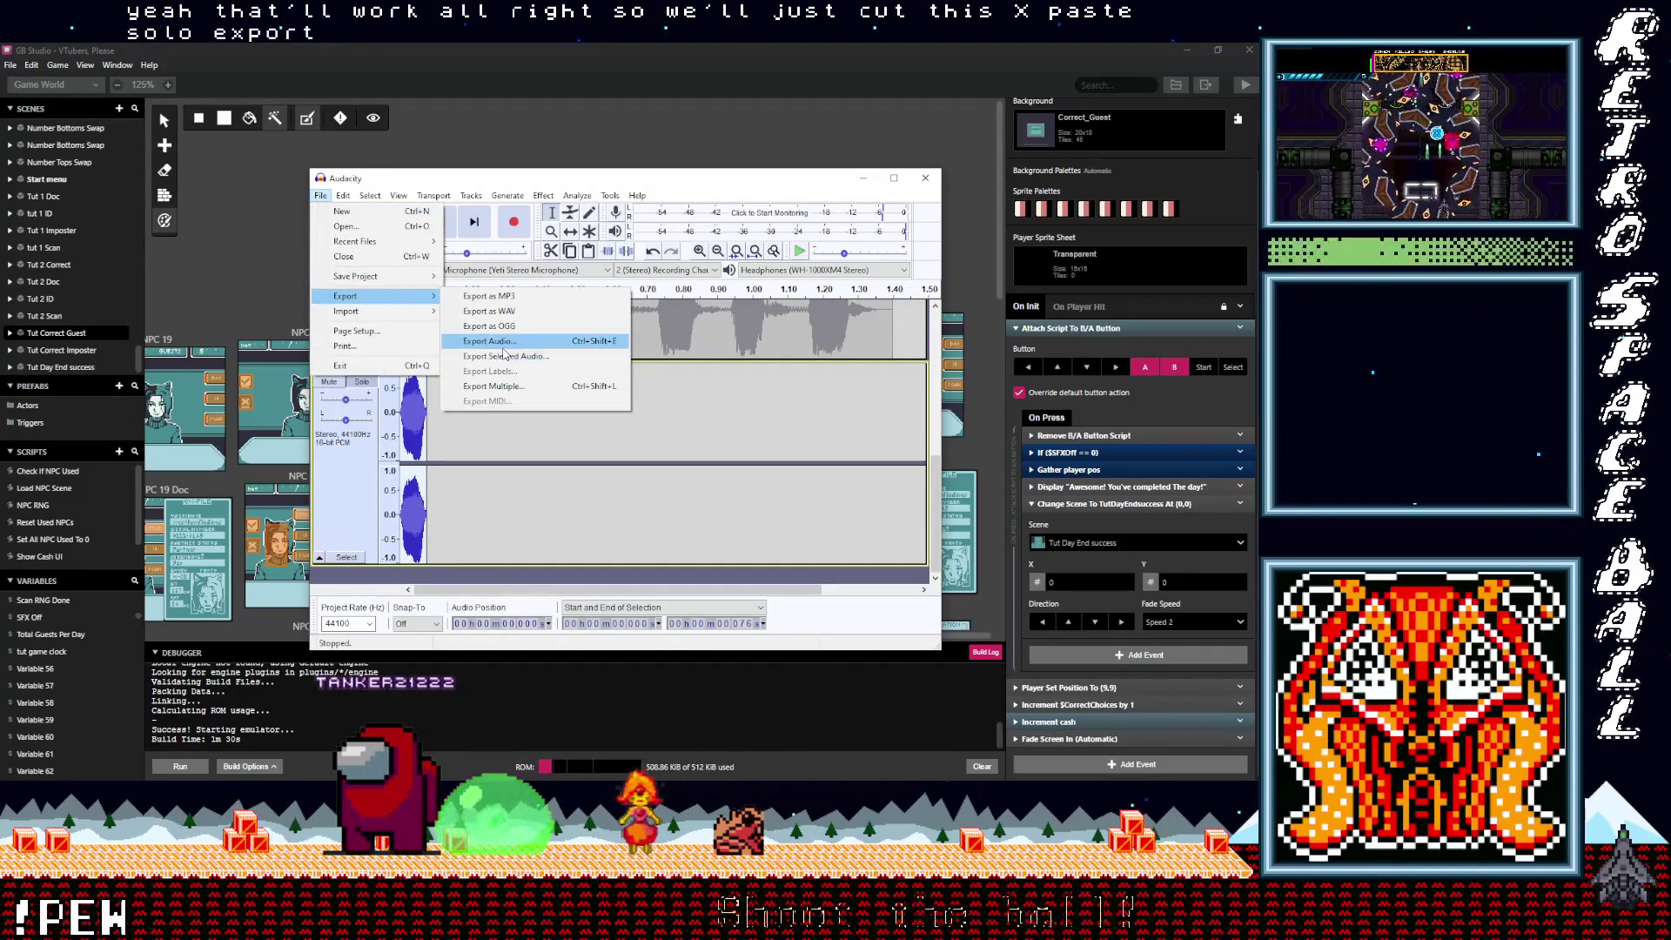
pyautogui.click(505, 353)
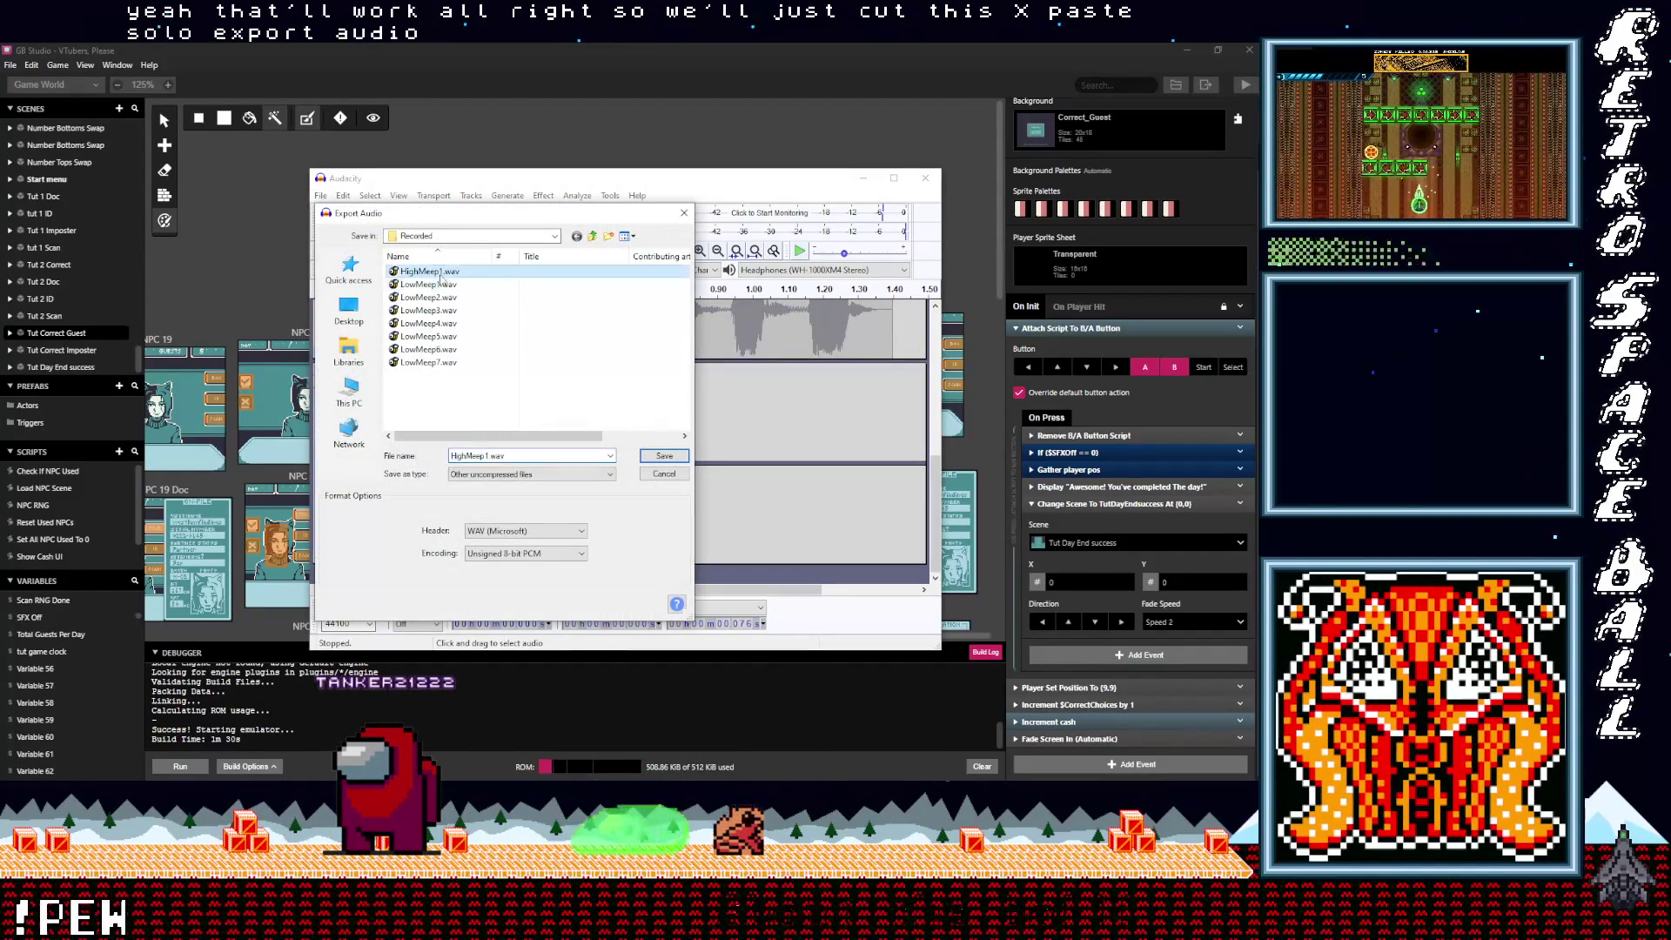
pyautogui.click(661, 457)
pyautogui.click(726, 419)
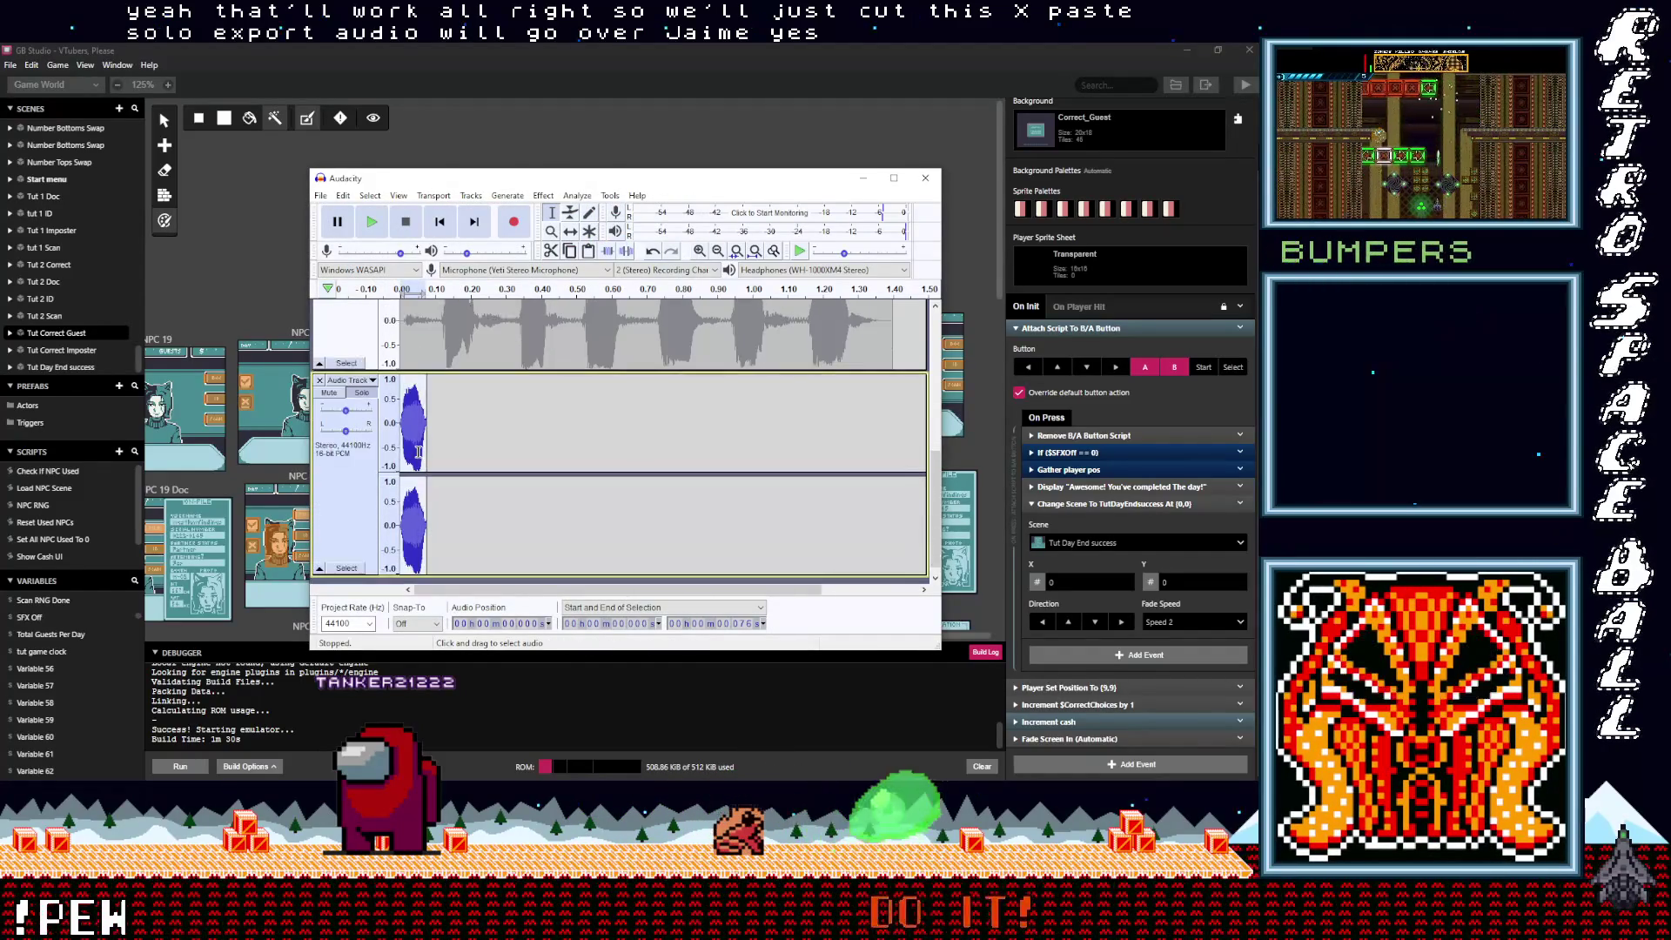
# Step: Clear the exported clip, then cut the next meep into the empty track
pyautogui.press('Delete')
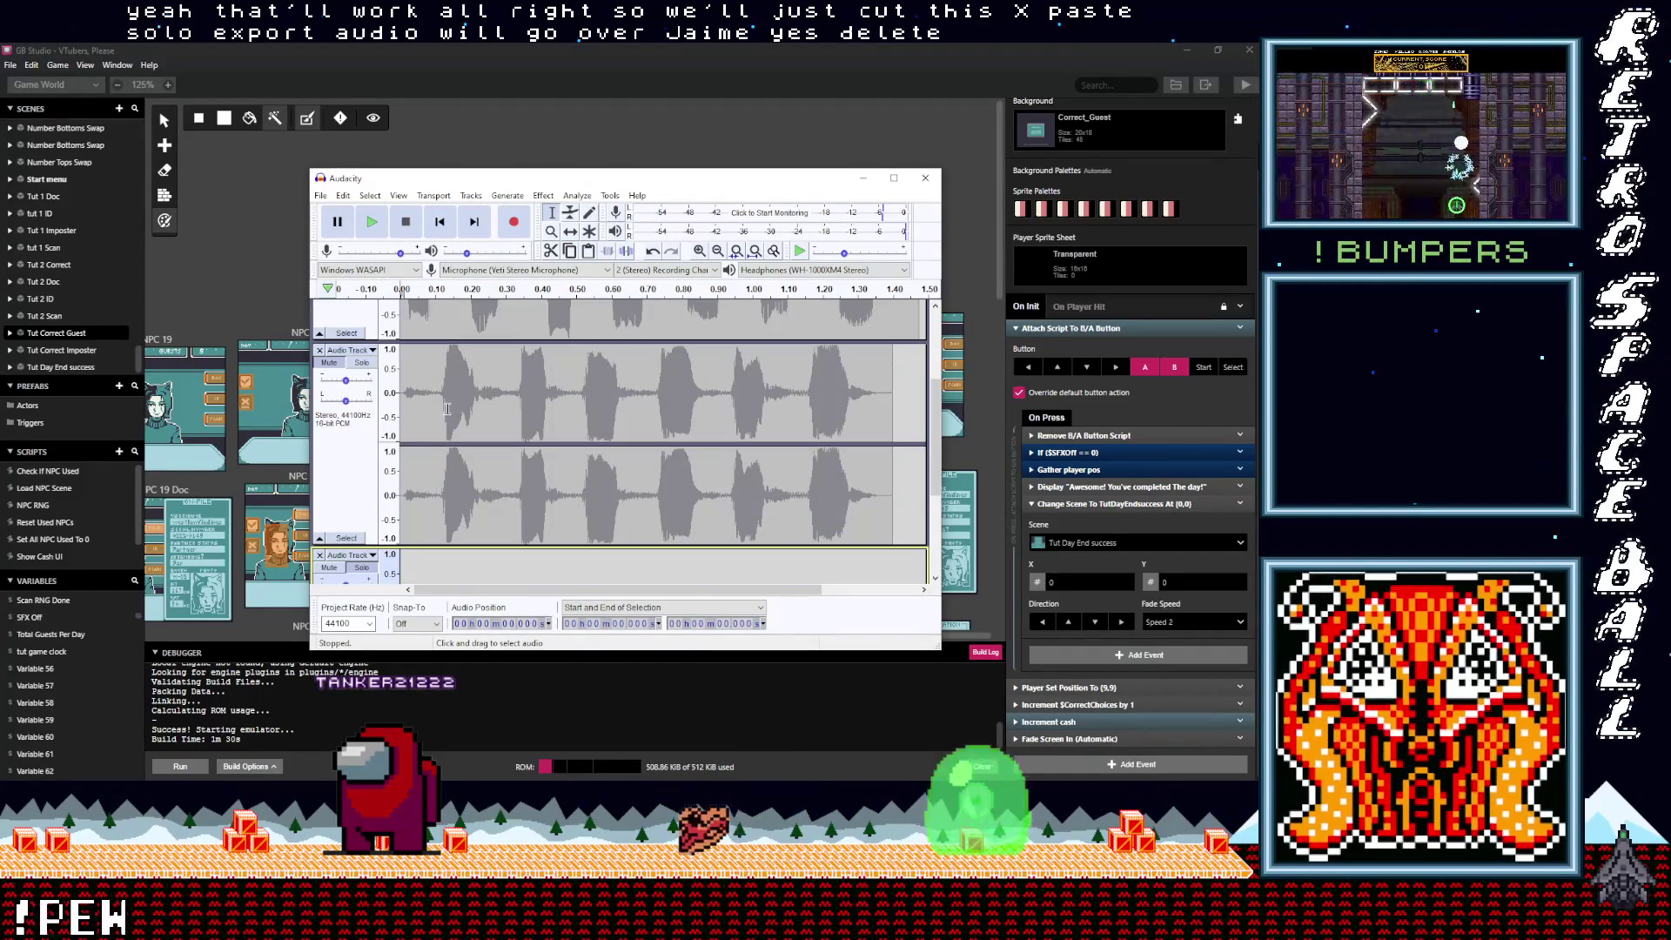
pyautogui.moveTo(442, 406); pyautogui.dragTo(462, 406)
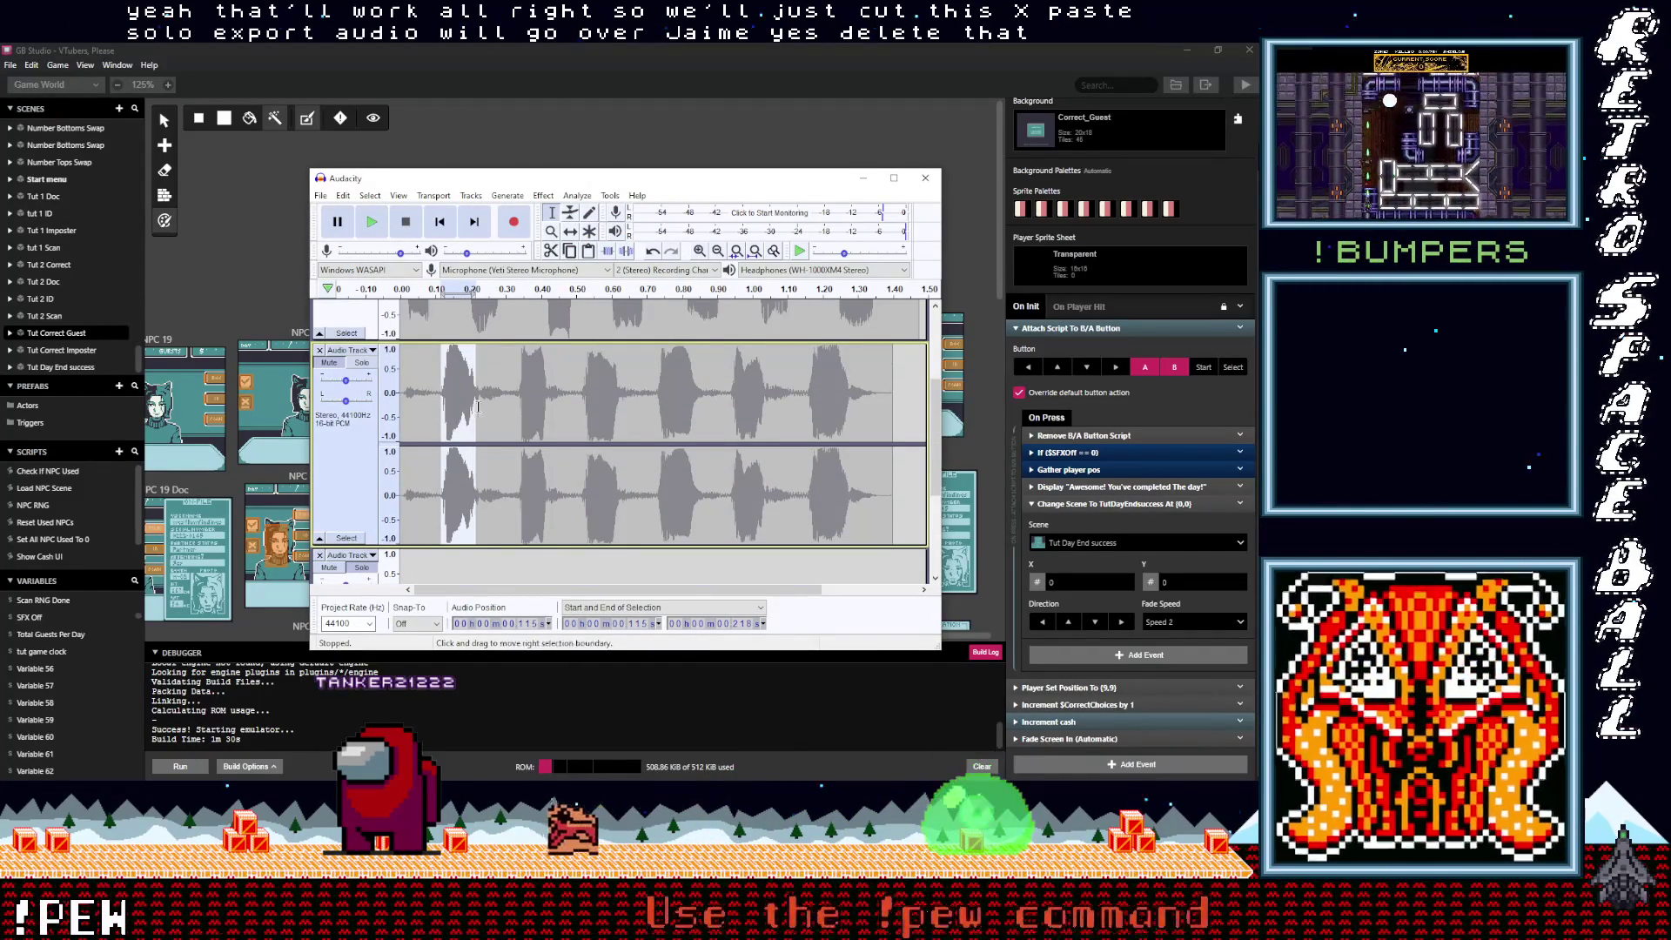
pyautogui.doubleClick(474, 421)
pyautogui.press('Delete')
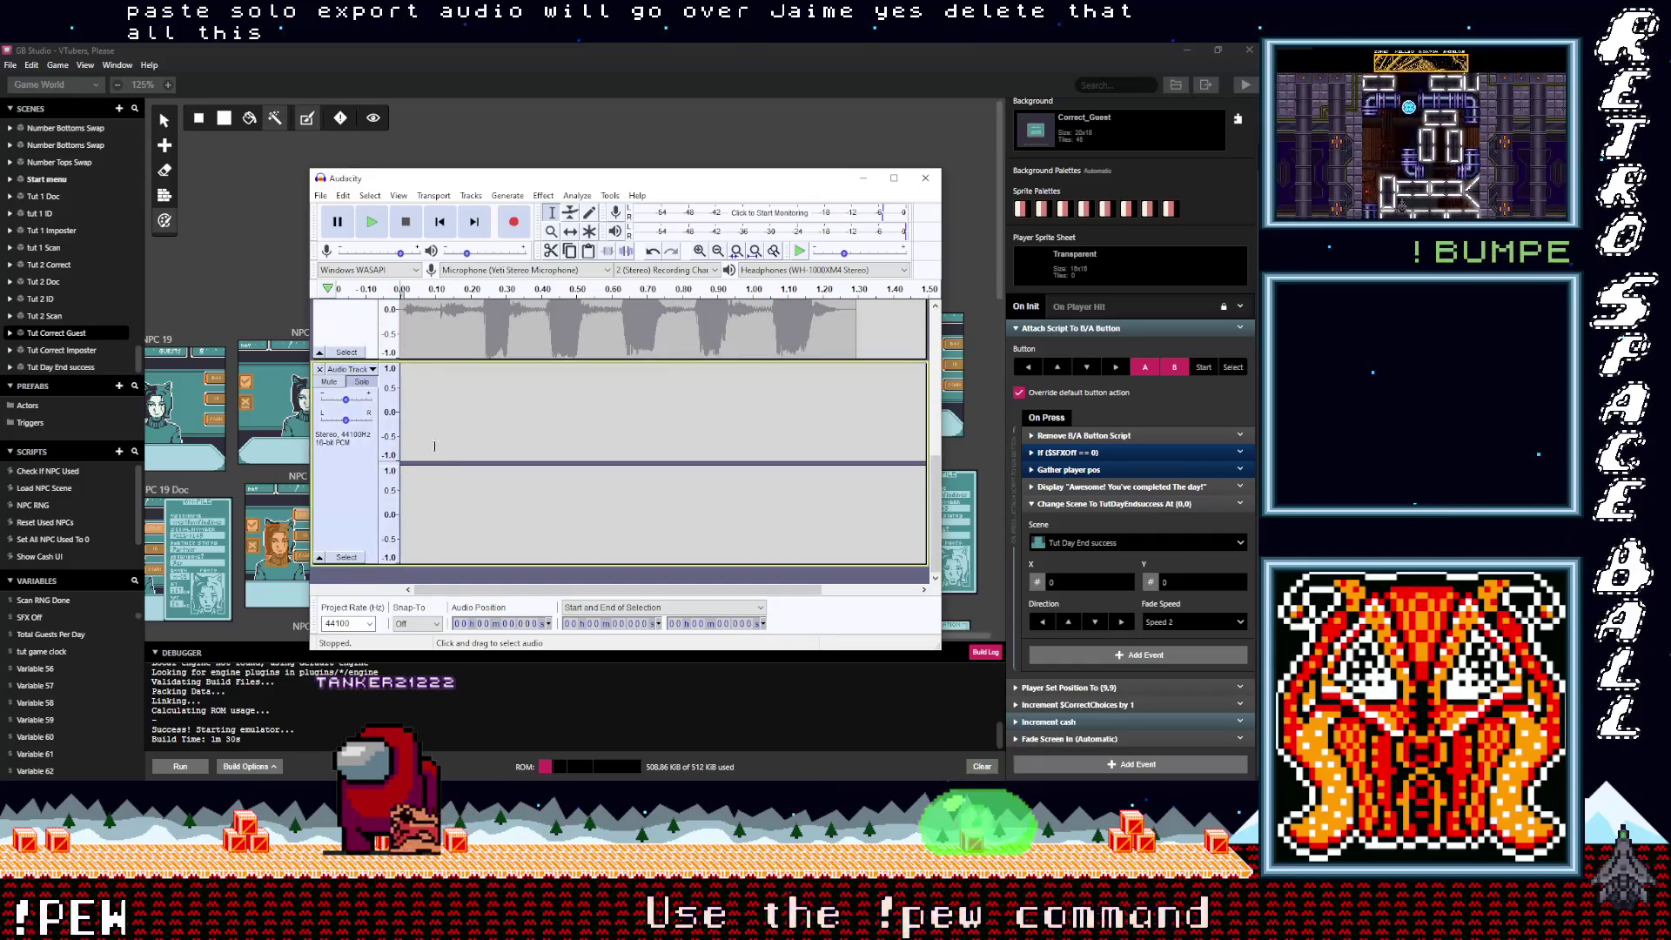
pyautogui.hotkey('ctrl', 'v')
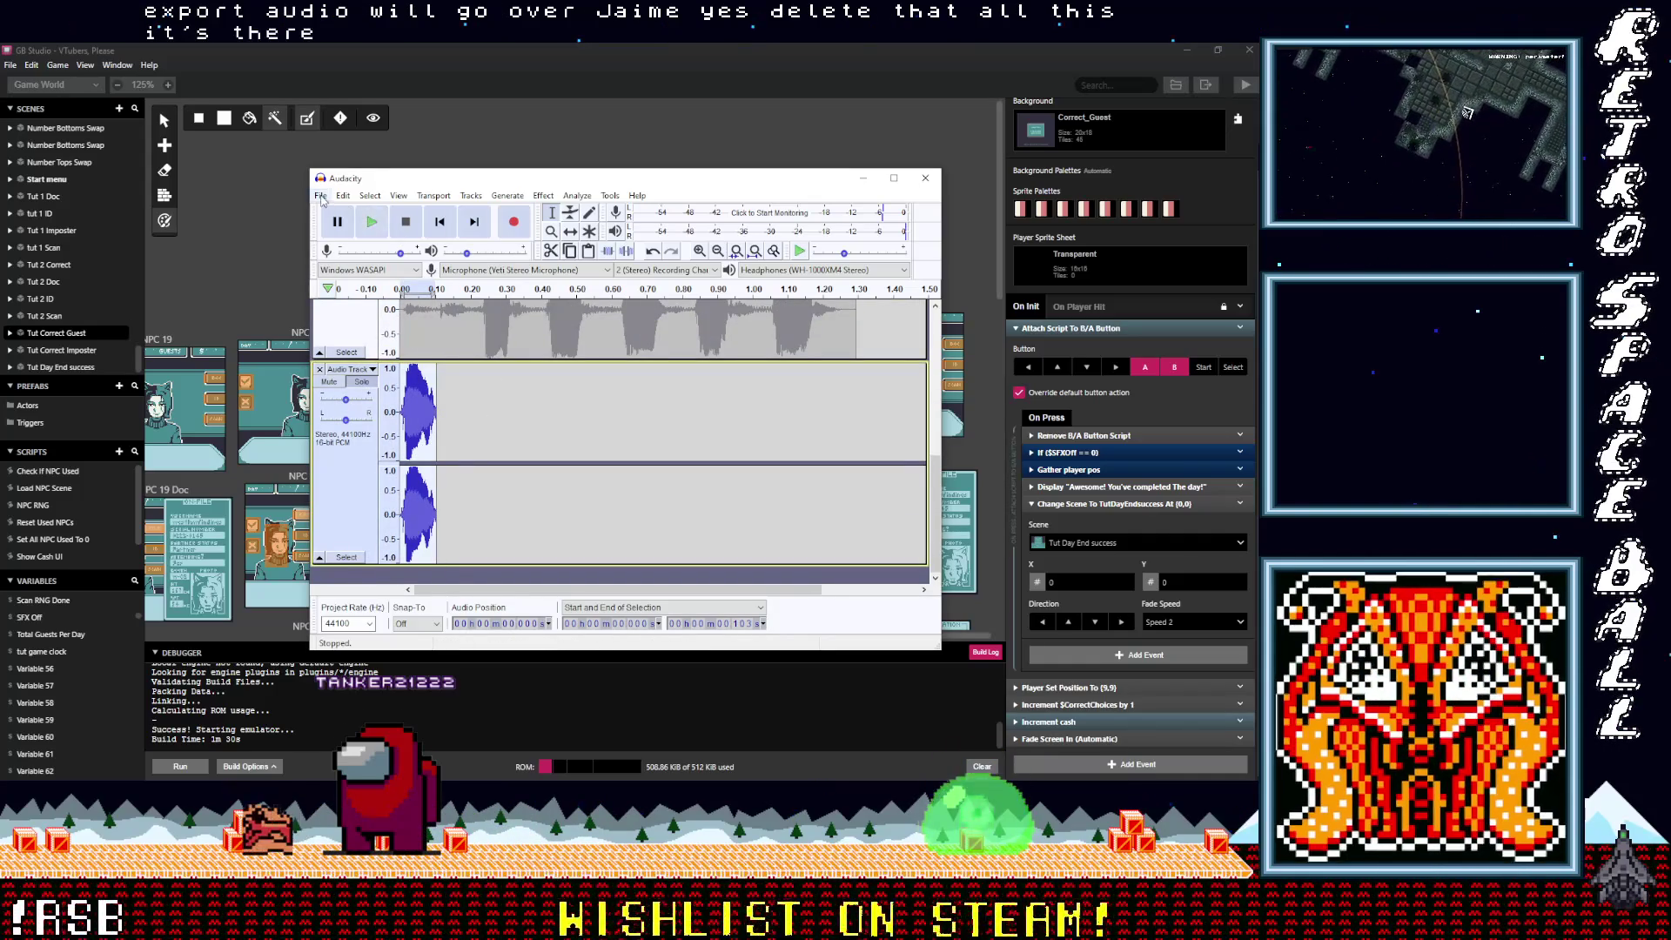
# Step: Export the new meep clip as HighMeep2.wav
pyautogui.click(321, 196)
pyautogui.moveTo(383, 296)
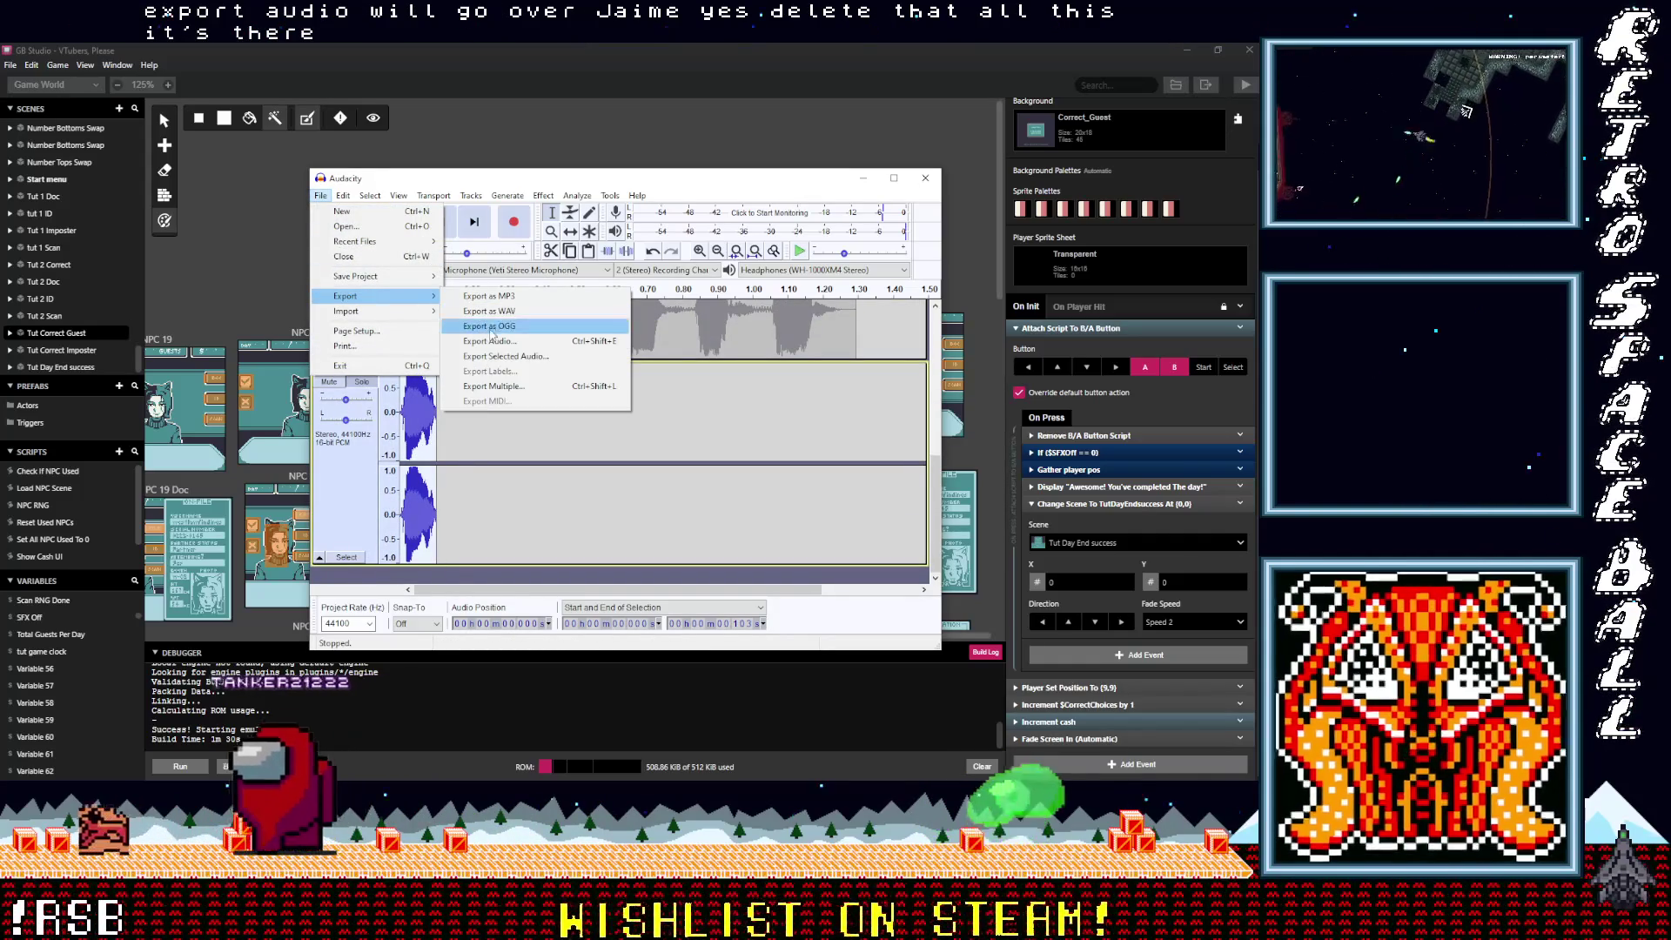
pyautogui.click(522, 345)
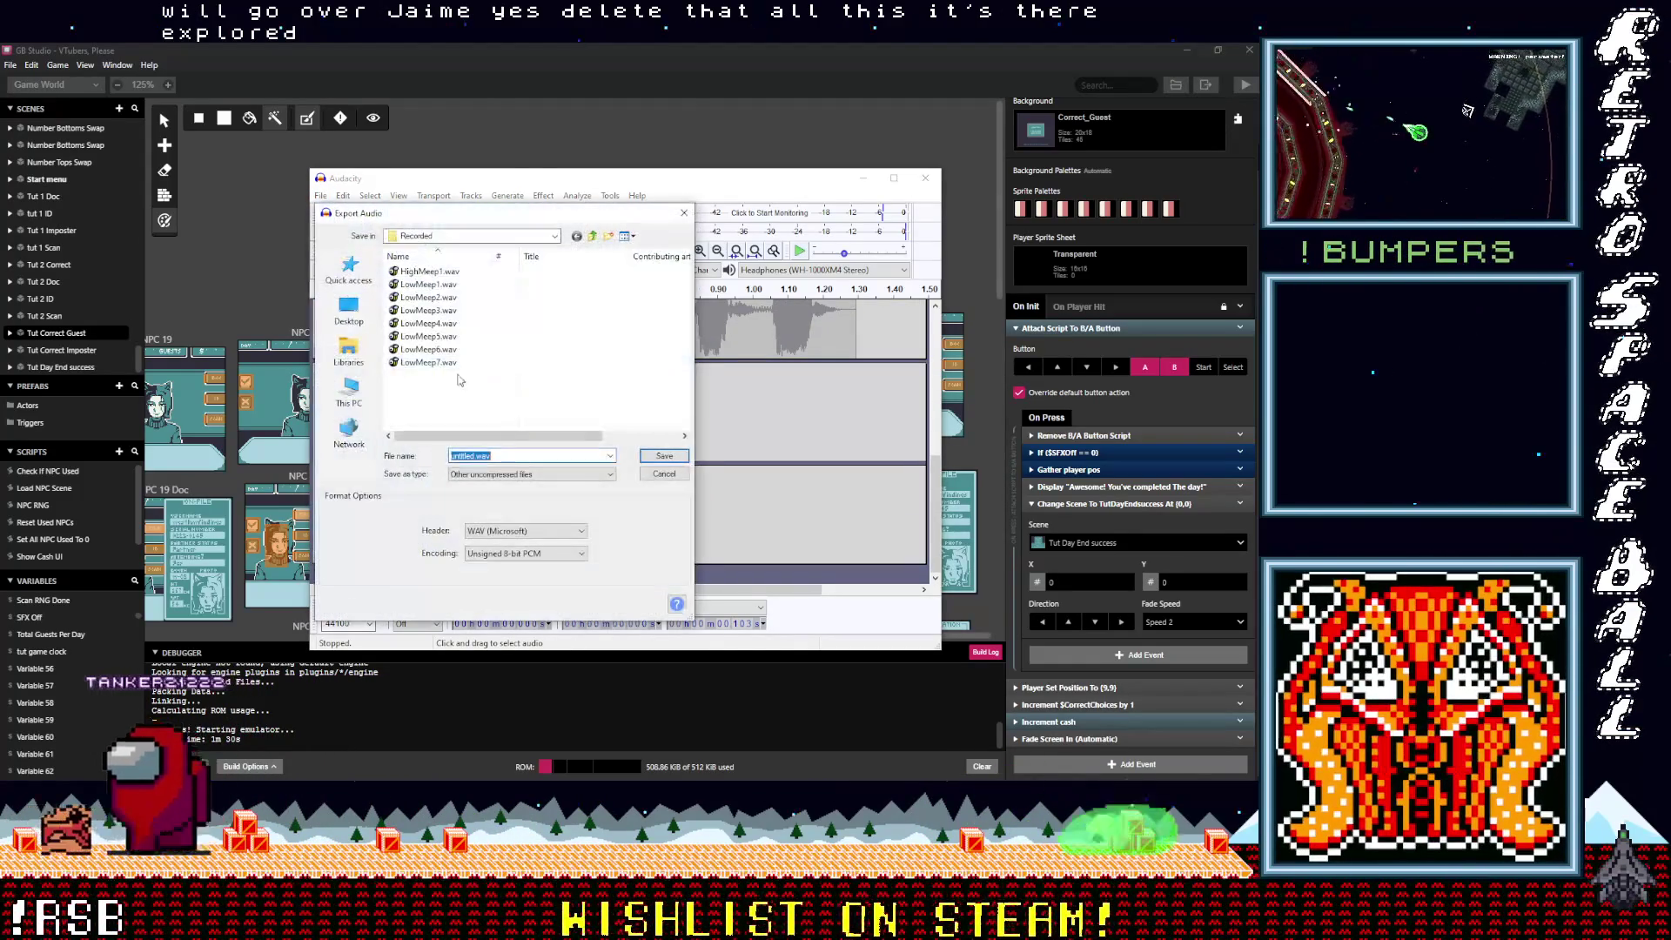
pyautogui.click(489, 455)
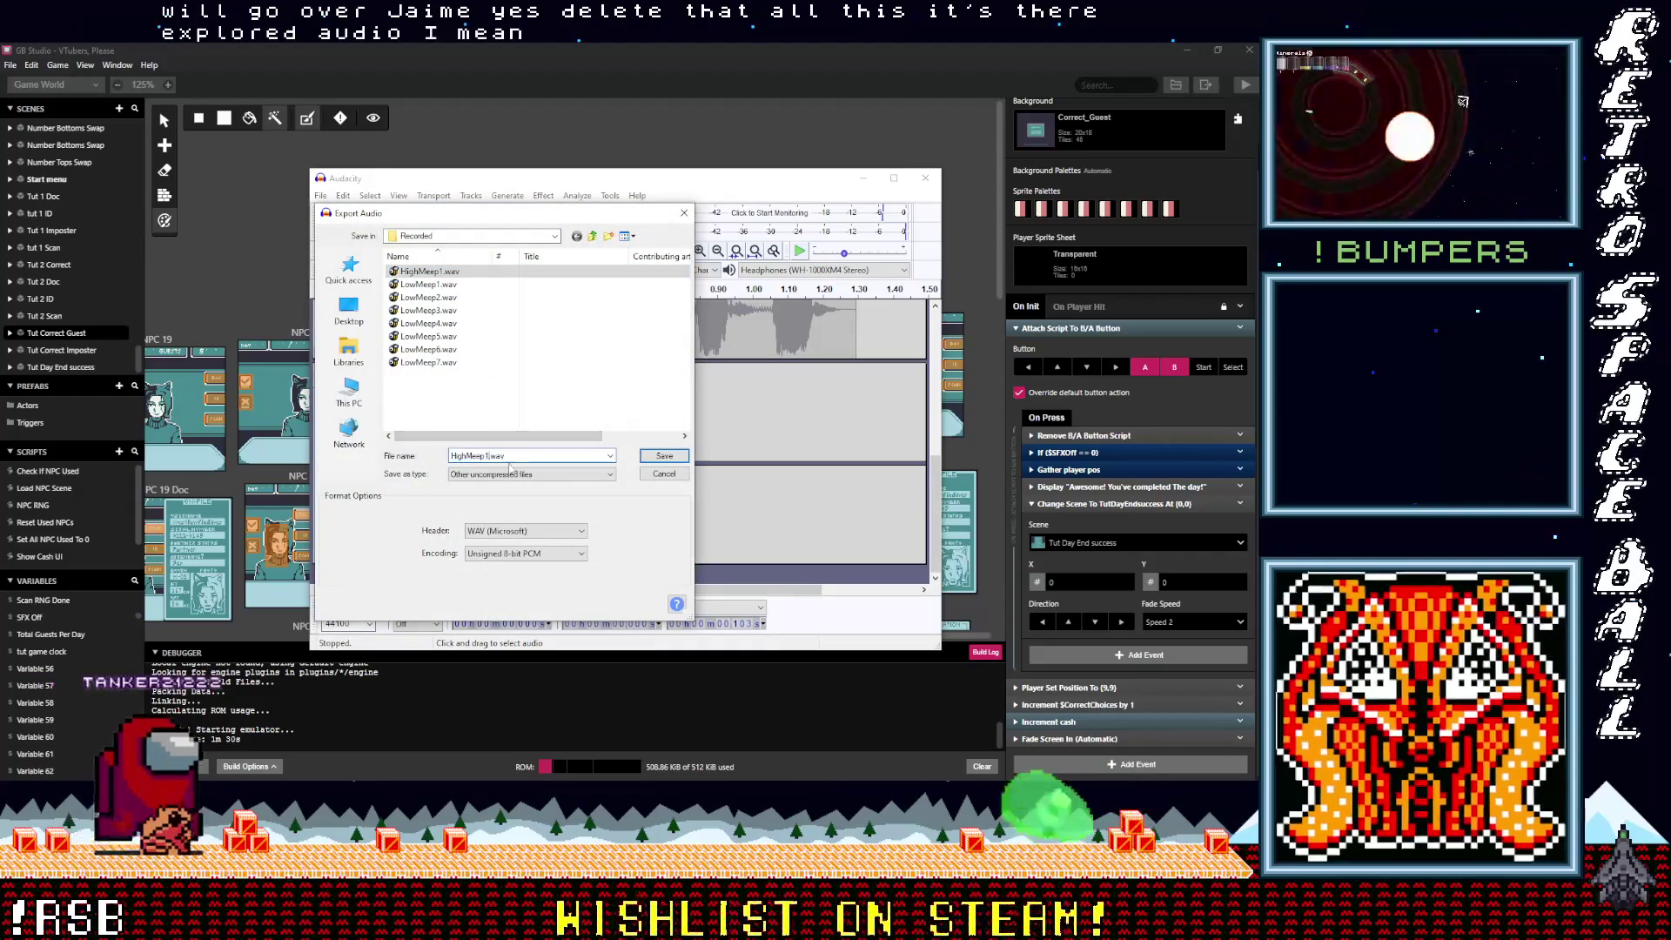
pyautogui.press('BackSpace')
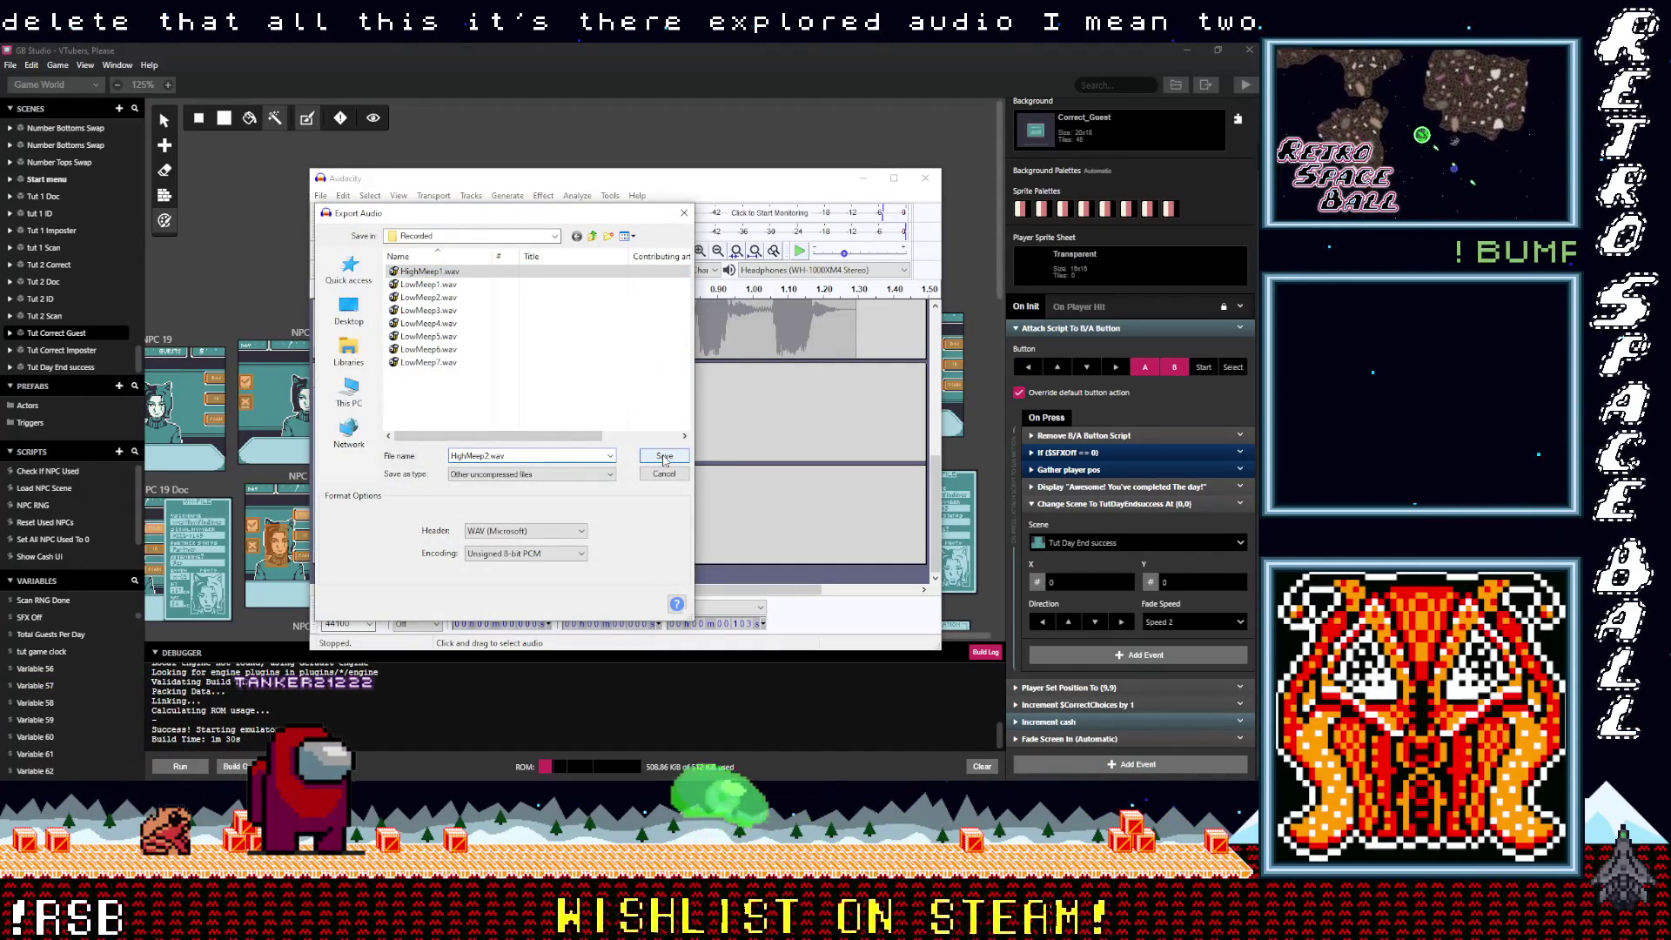
pyautogui.click(663, 458)
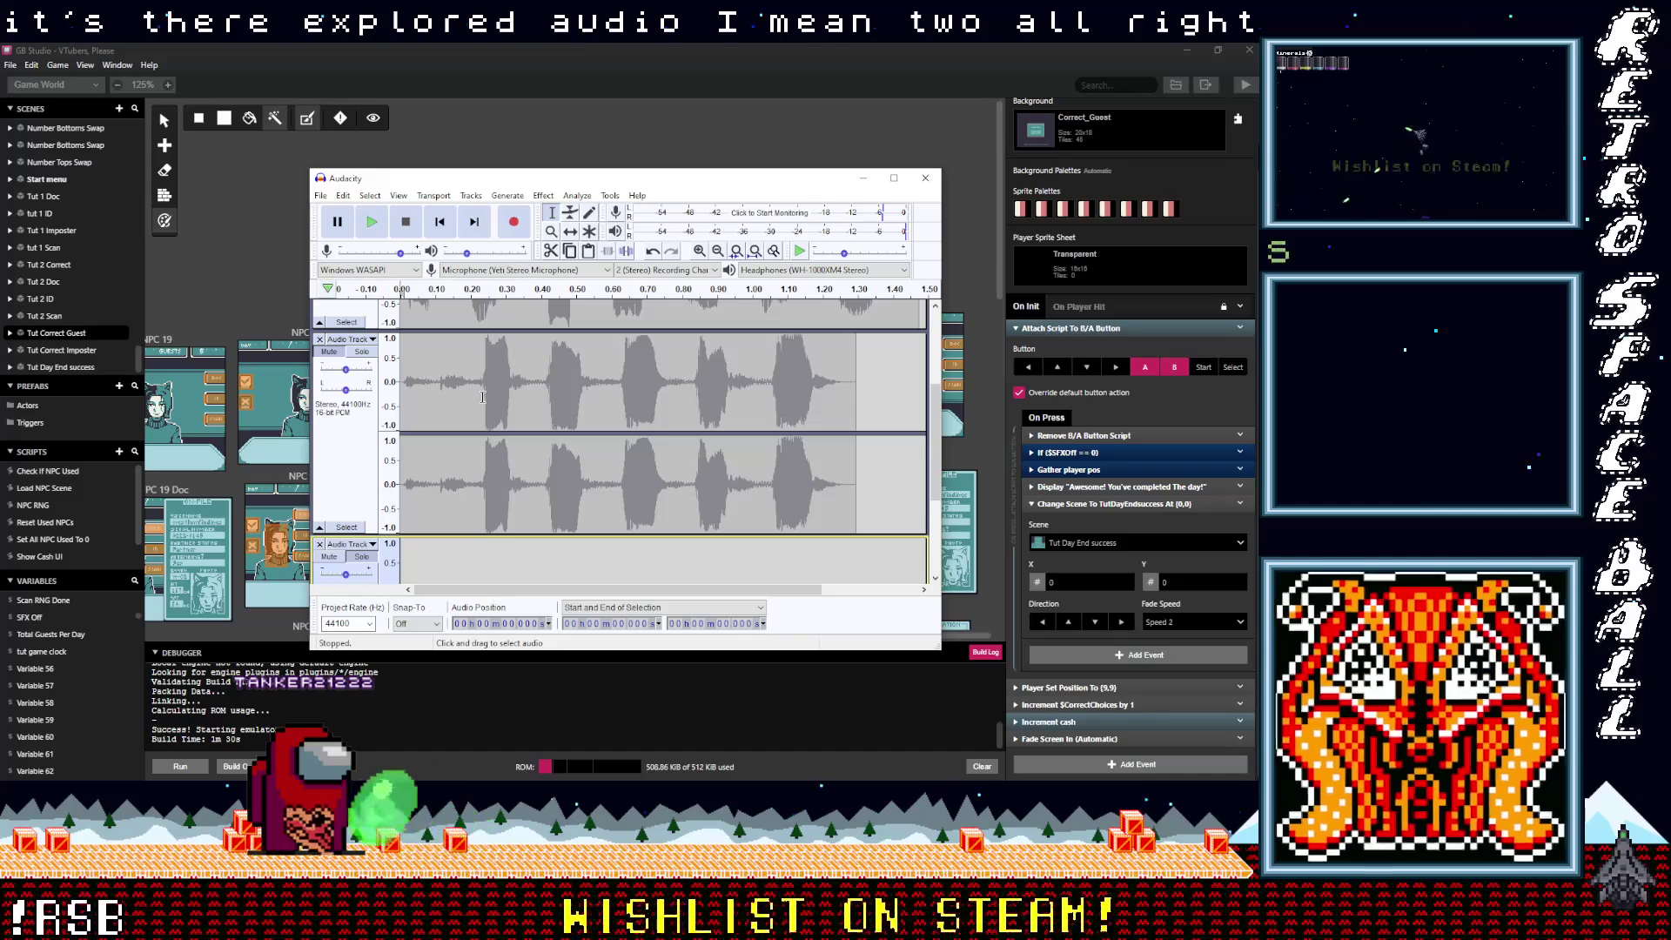
# Step: Copy the next meep from the recording into the empty track
pyautogui.moveTo(485, 397); pyautogui.dragTo(505, 400)
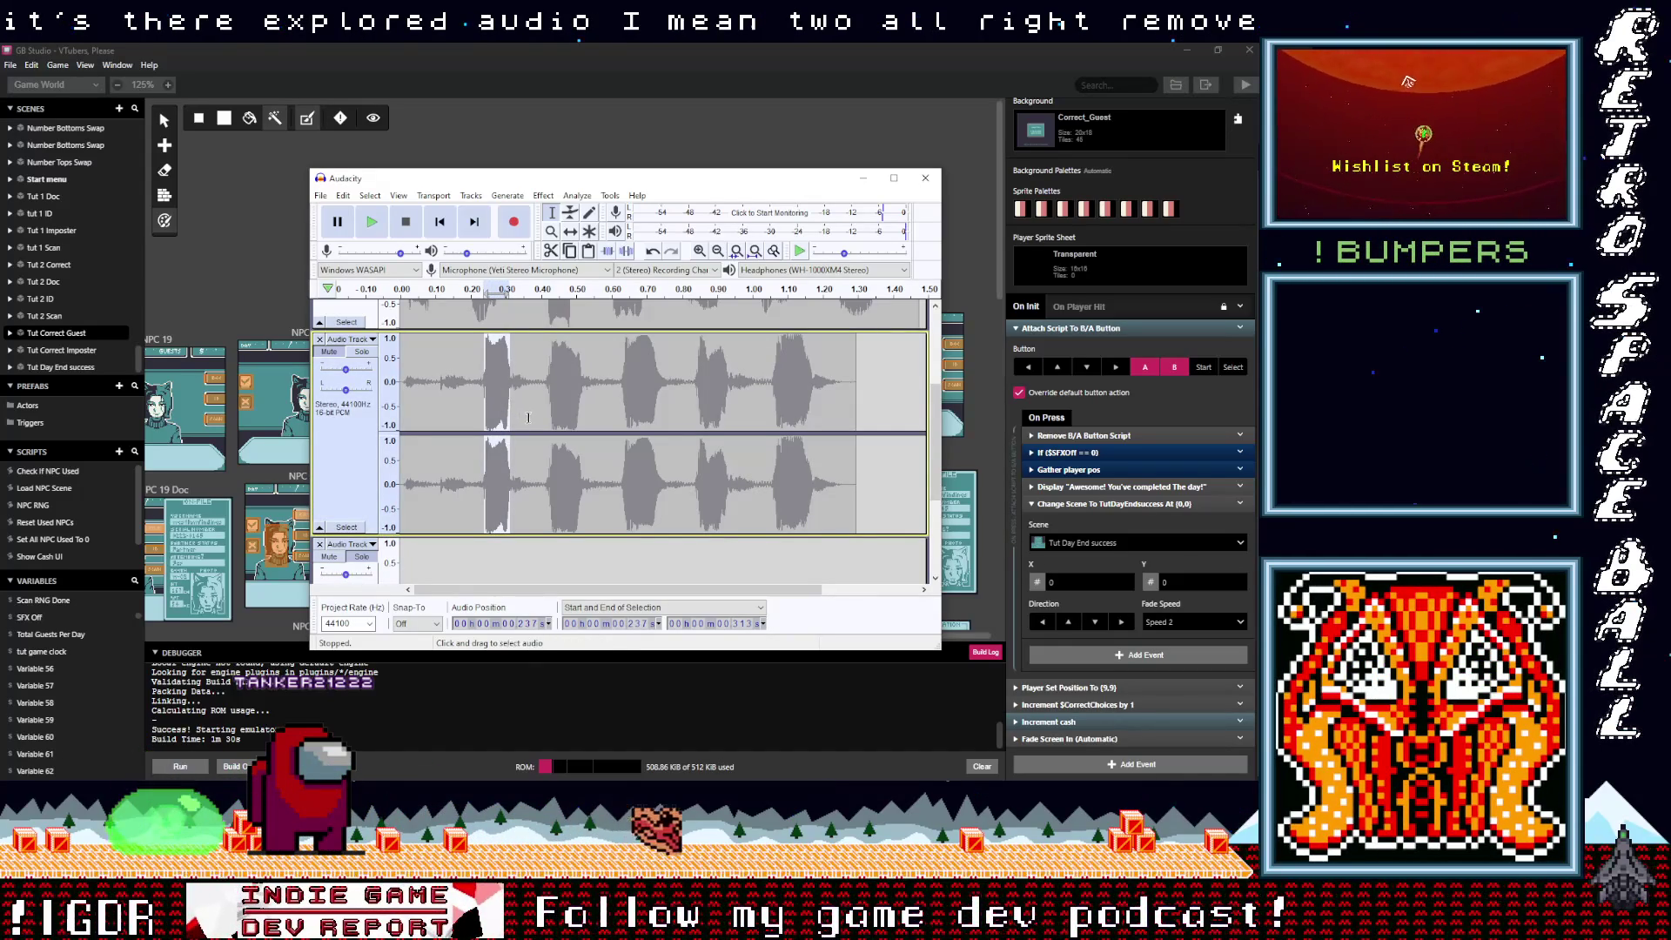
pyautogui.hotkey('ctrl', 'c')
pyautogui.scroll(-3, 515, 425)
pyautogui.click(441, 434)
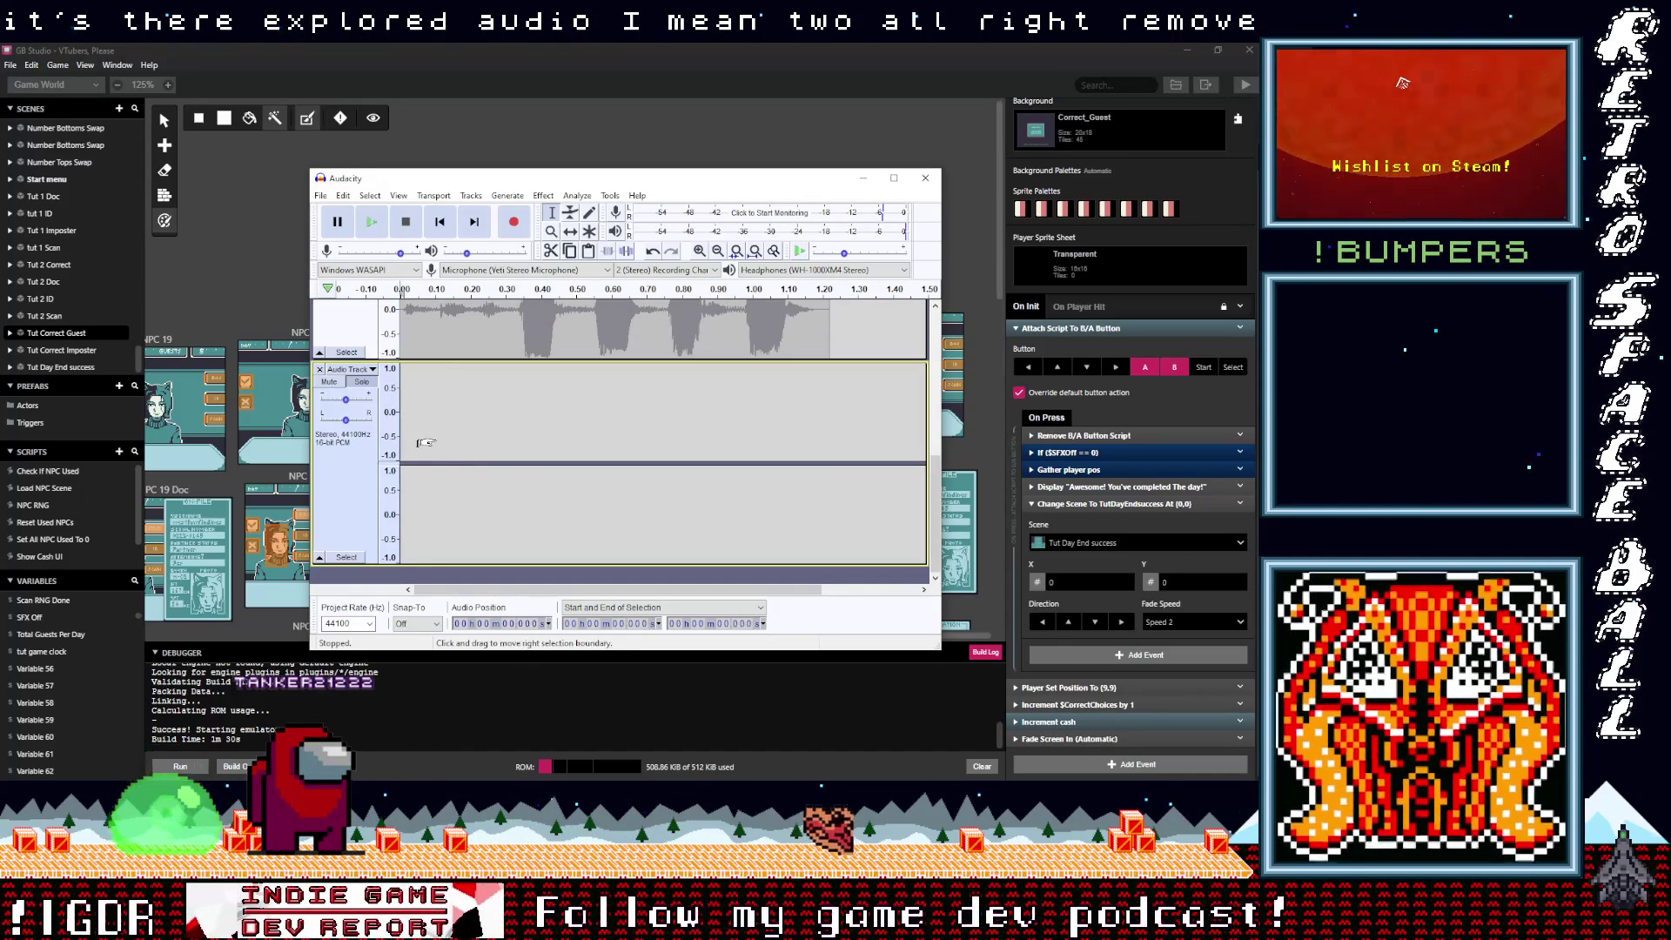
pyautogui.hotkey('ctrl', 'v')
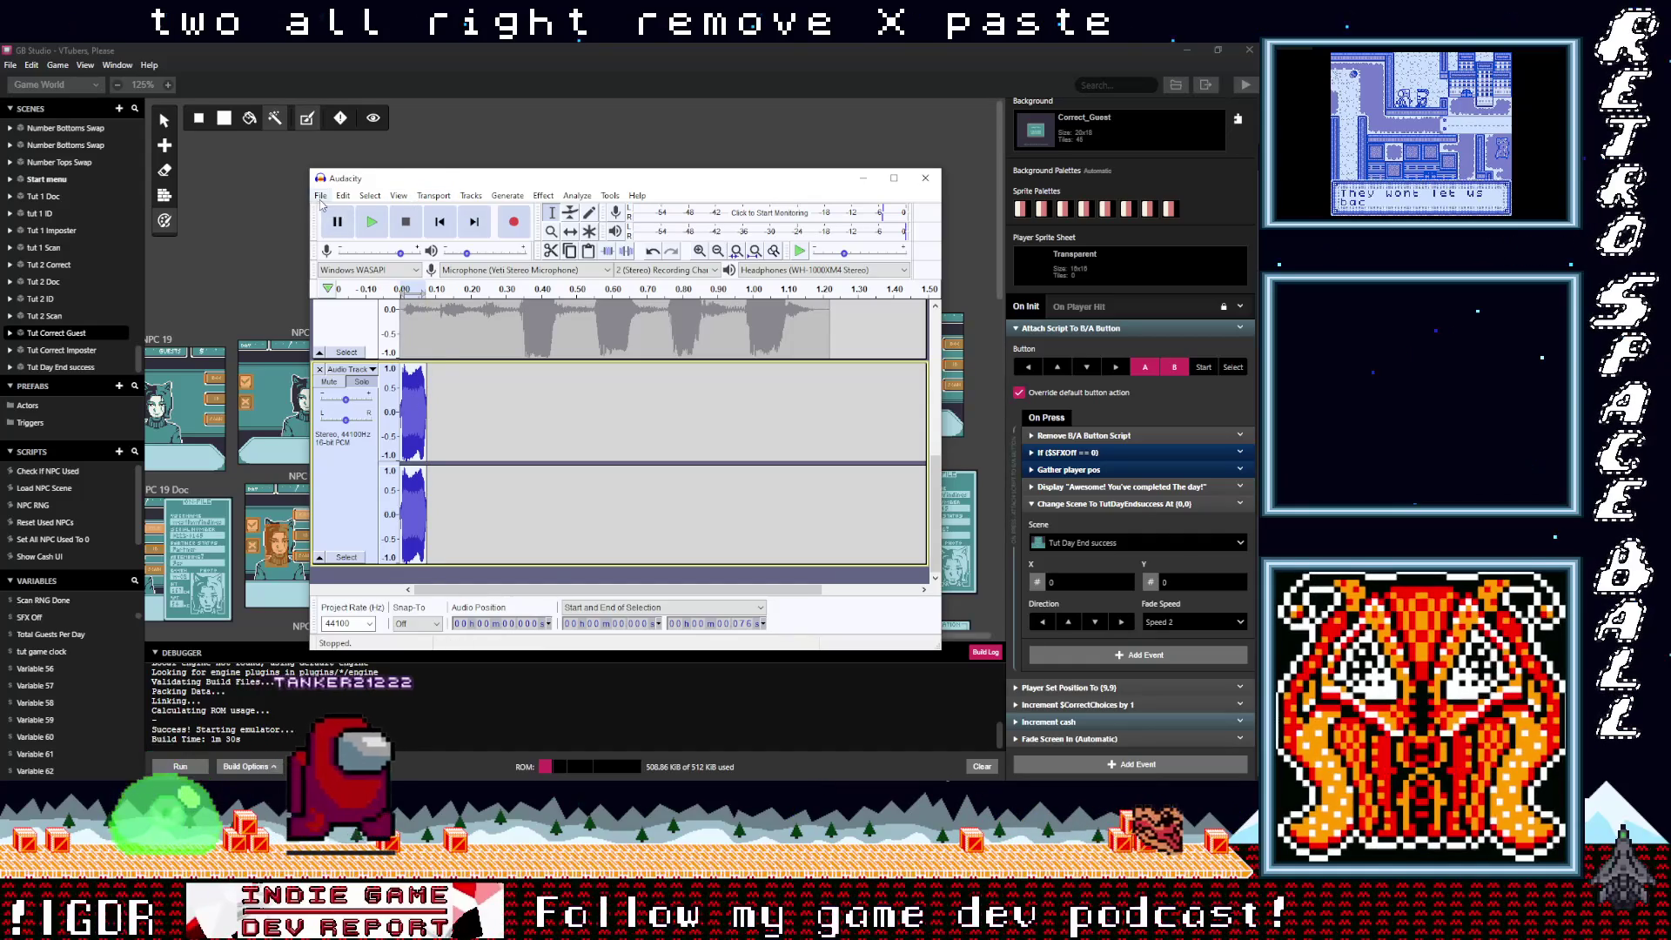
# Step: Export the meep as an uncompressed file named HighMeep3.wav
pyautogui.click(320, 195)
pyautogui.moveTo(383, 296)
pyautogui.click(520, 329)
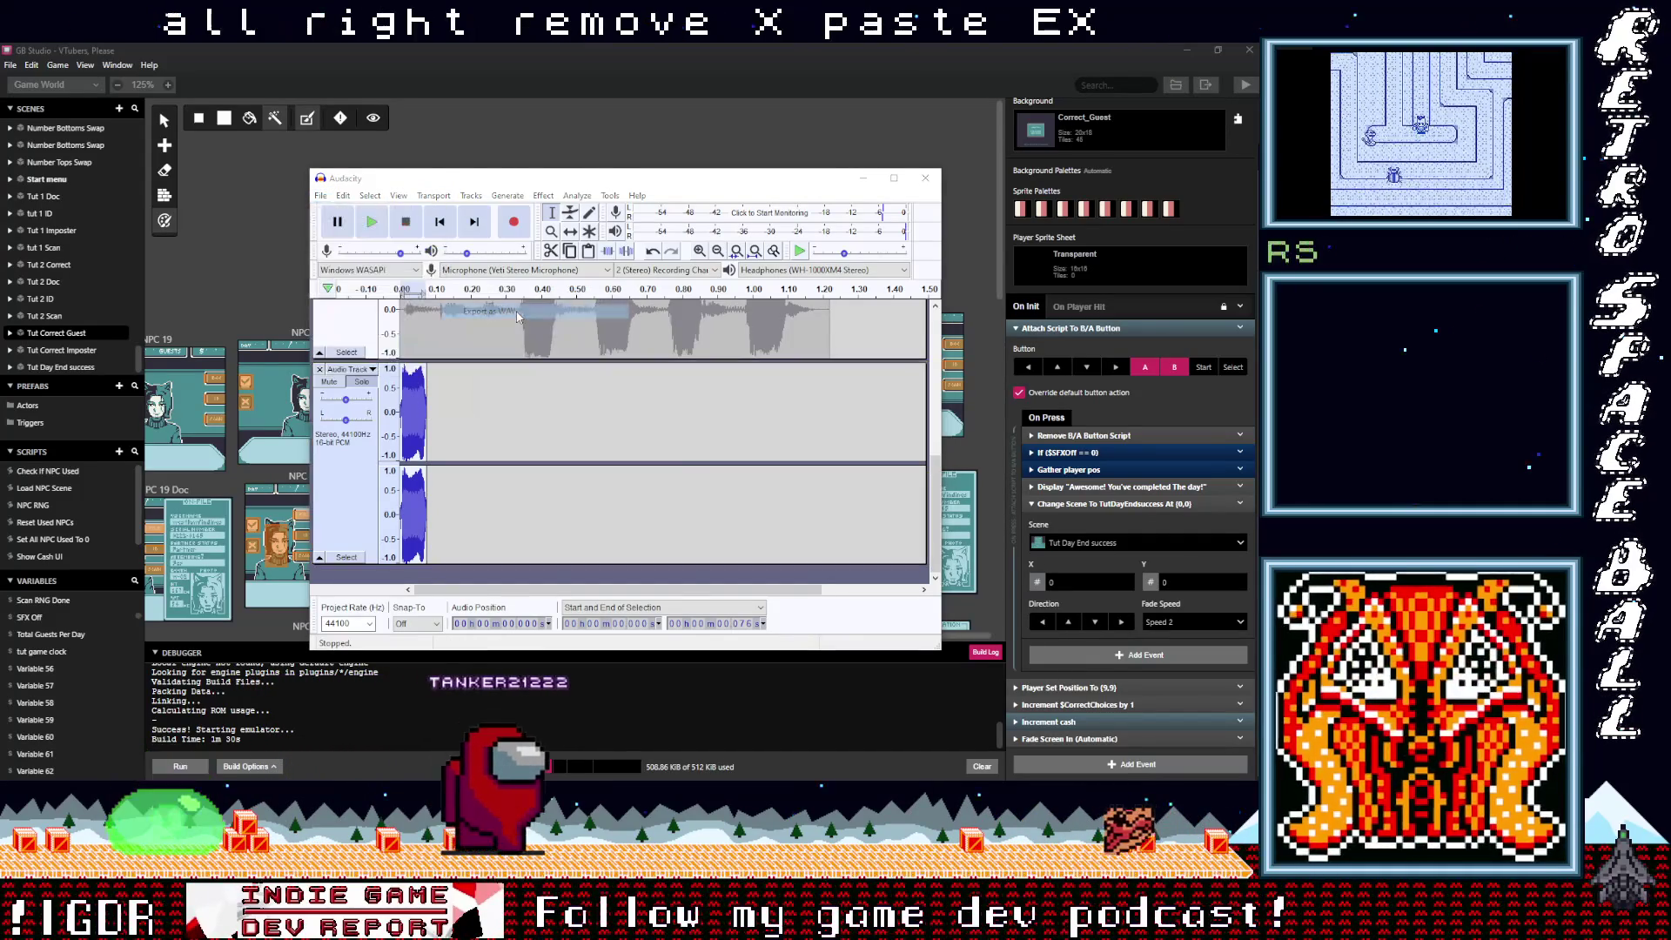
pyautogui.click(530, 475)
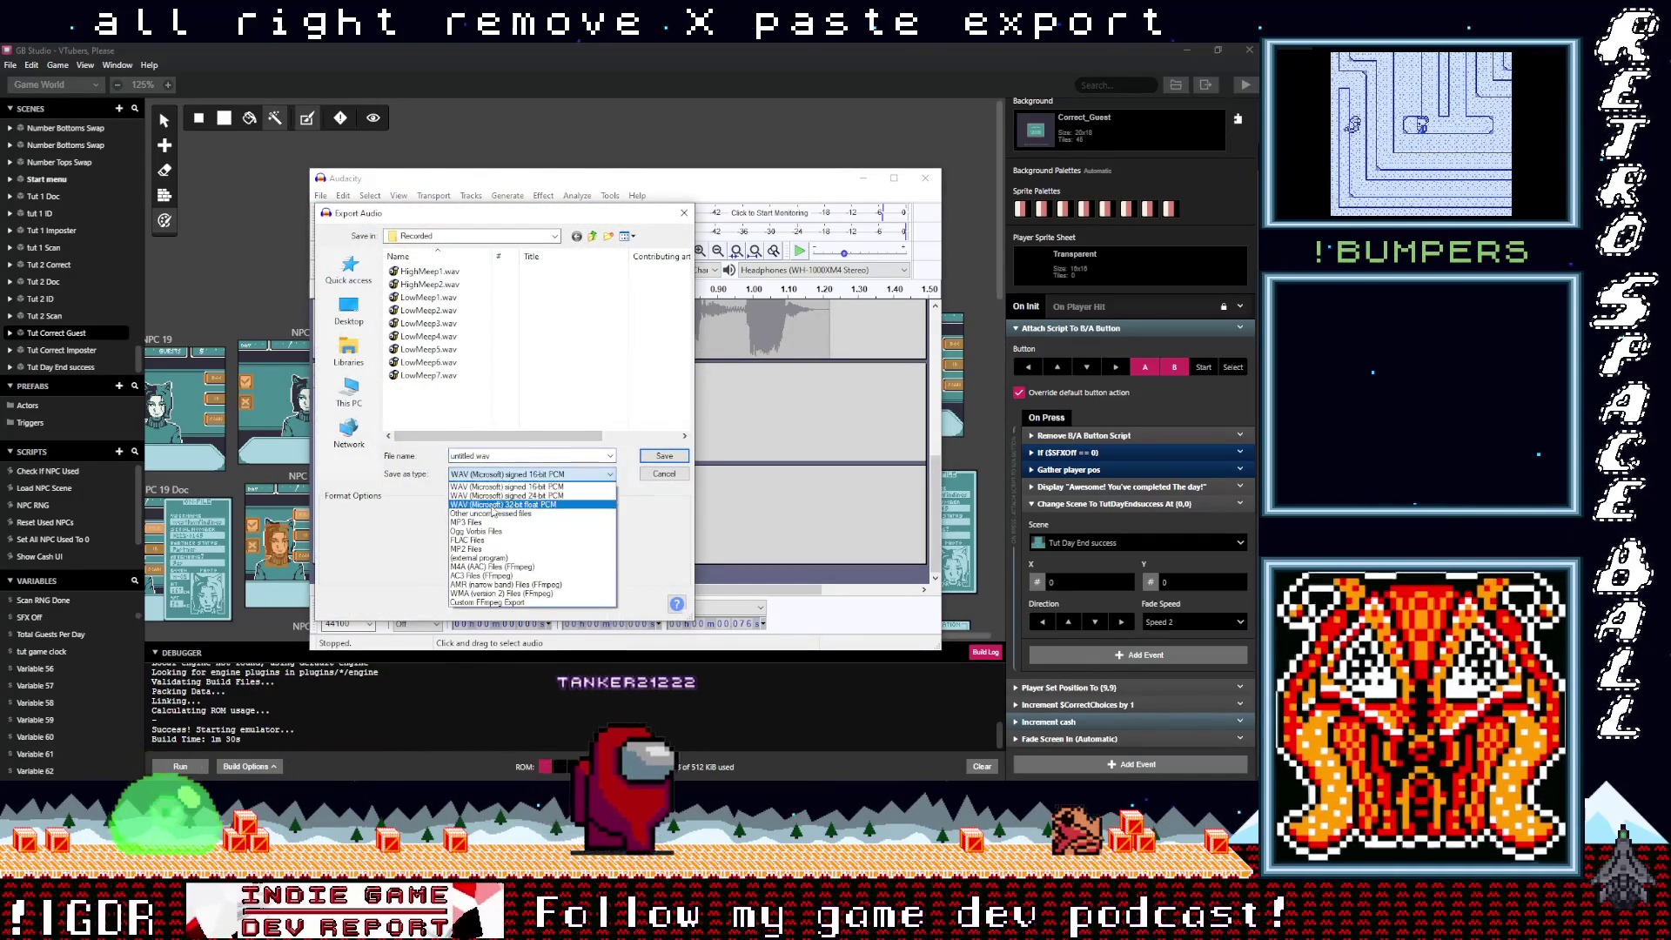
pyautogui.click(493, 518)
pyautogui.click(429, 284)
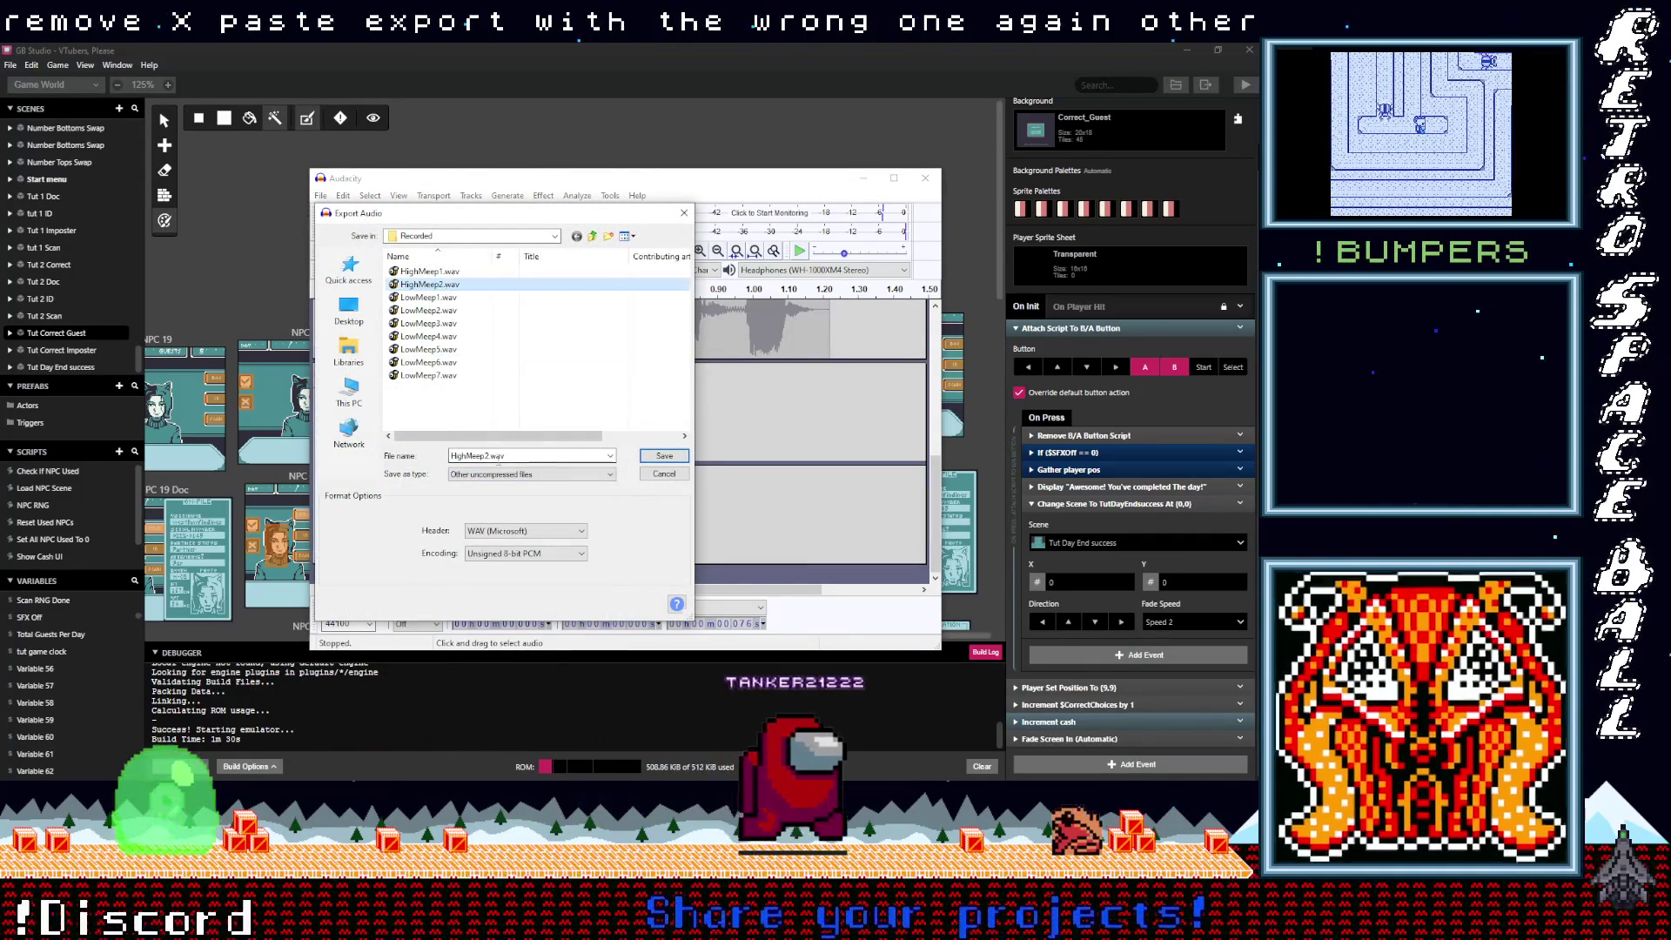
pyautogui.click(488, 455)
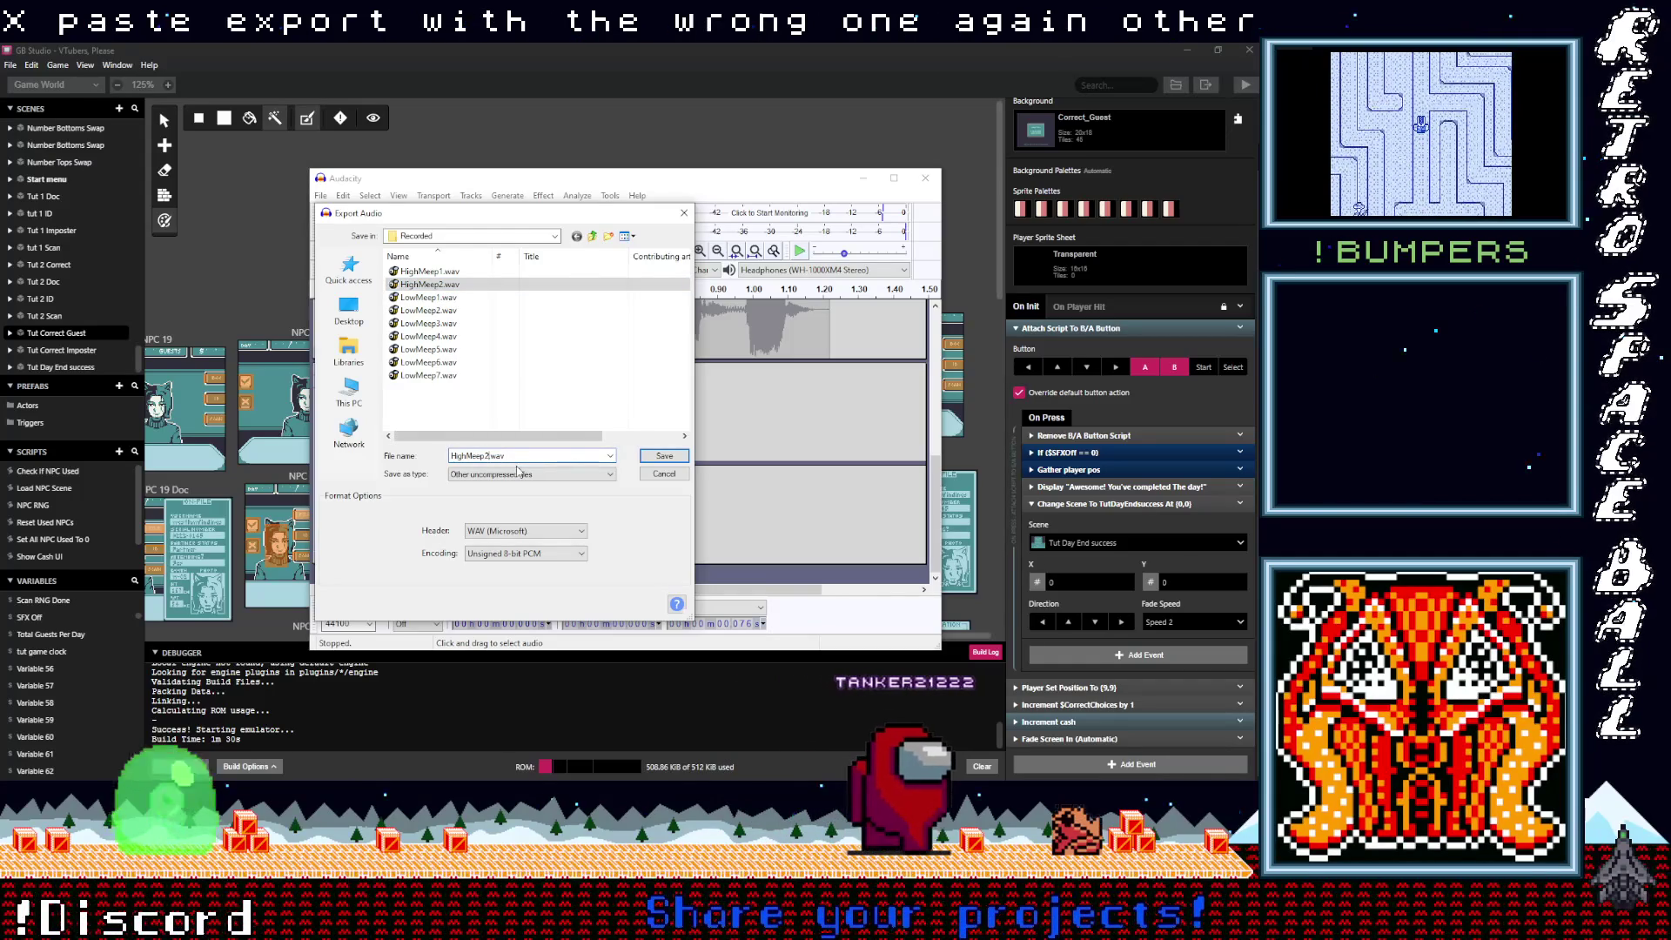
pyautogui.click(663, 456)
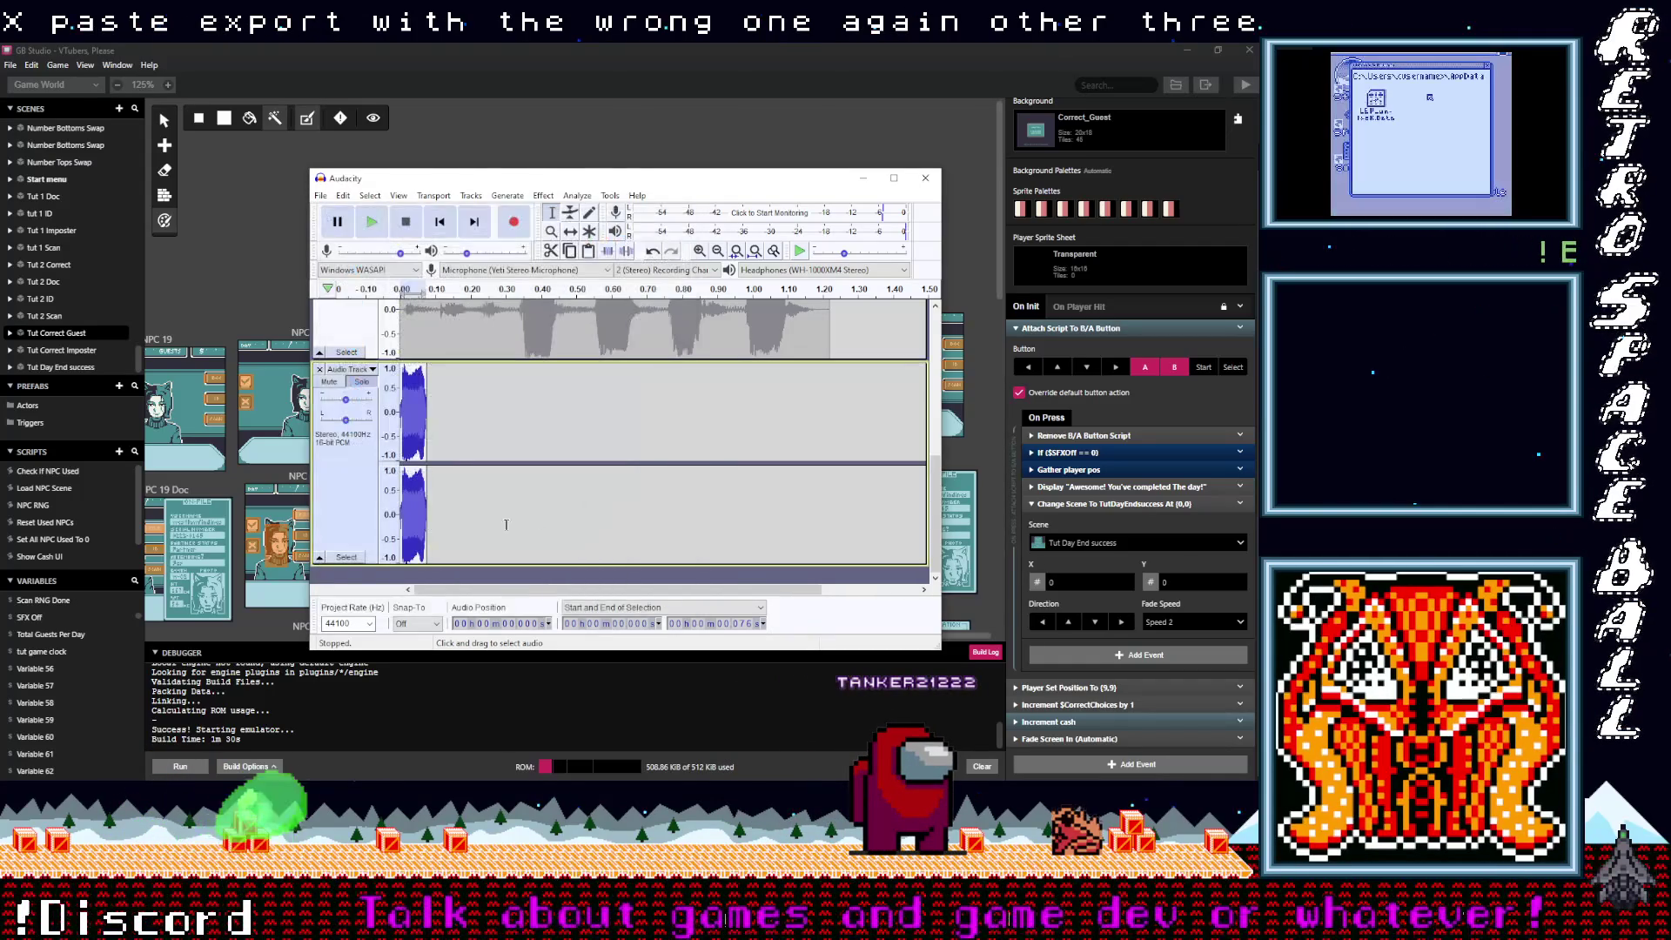
# Step: Clear the exported clip and cut the following meep into the empty track
pyautogui.scroll(3, 444, 446)
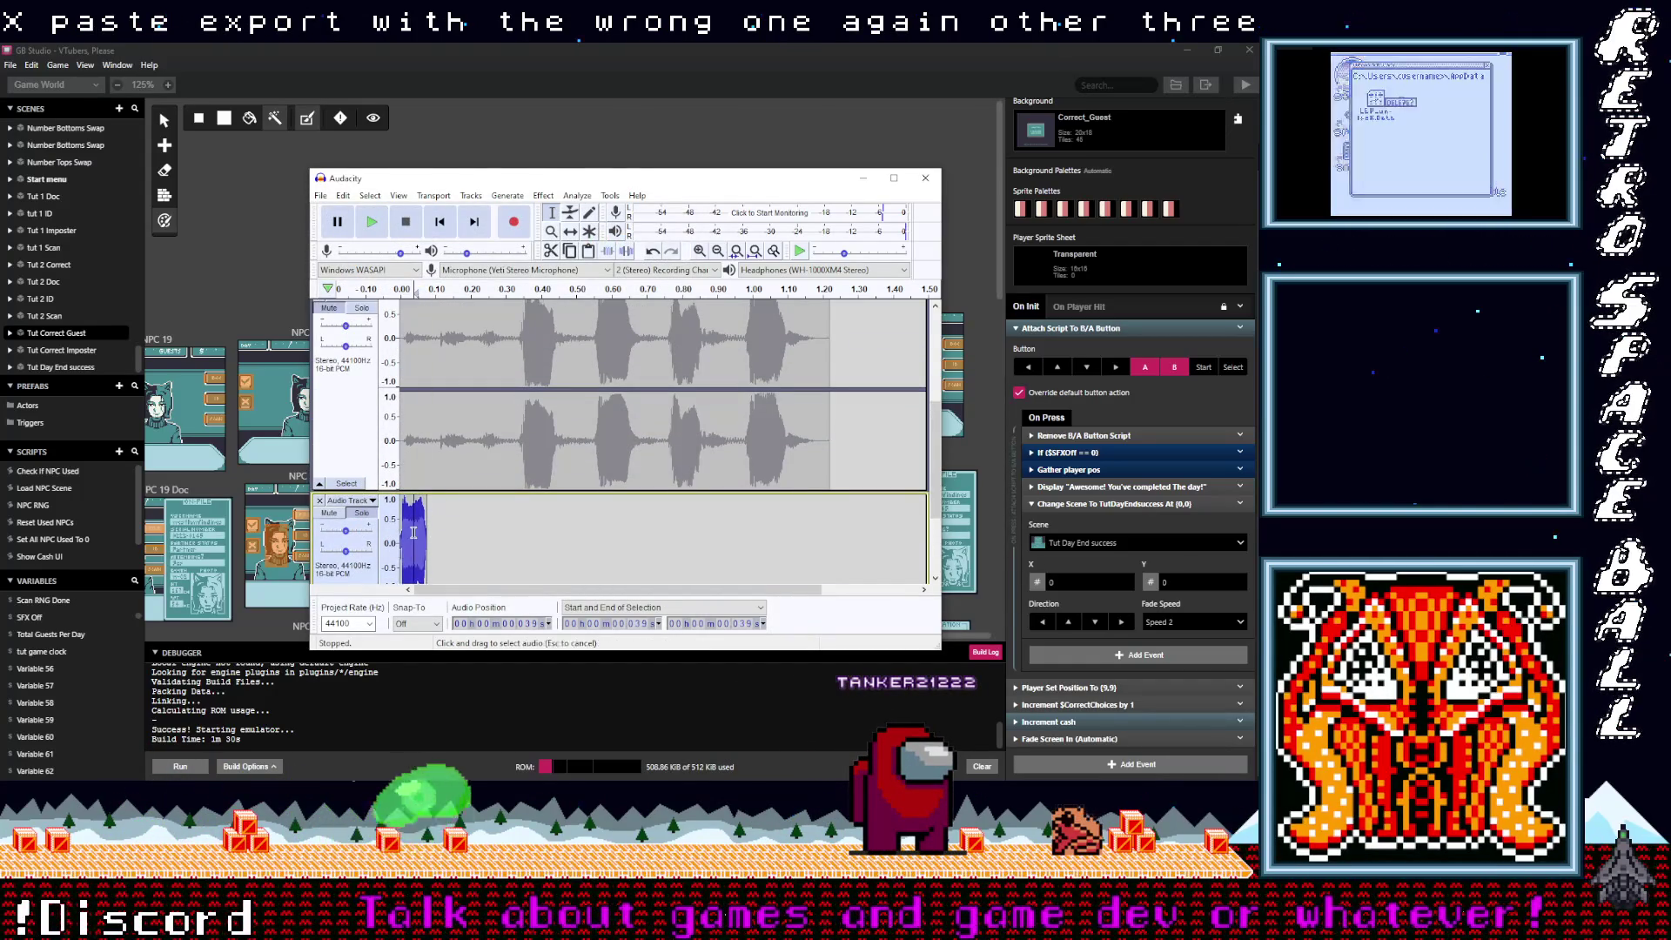
pyautogui.press('Delete')
pyautogui.scroll(-2, 511, 437)
pyautogui.scroll(2, 511, 438)
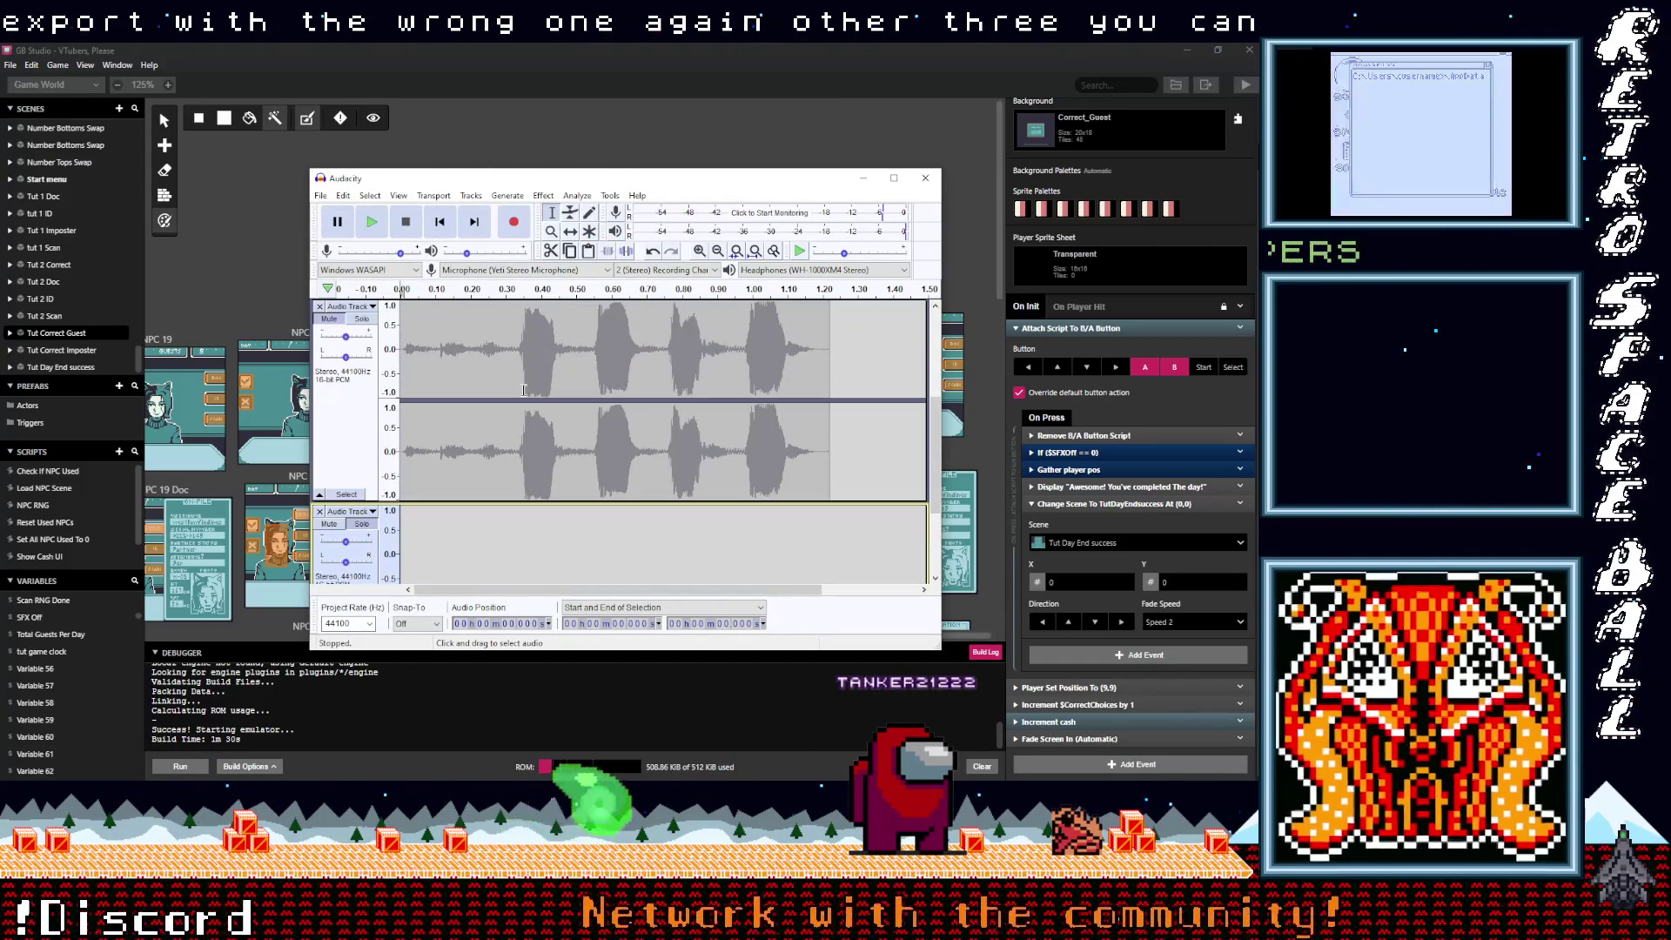
pyautogui.moveTo(521, 383); pyautogui.dragTo(554, 388)
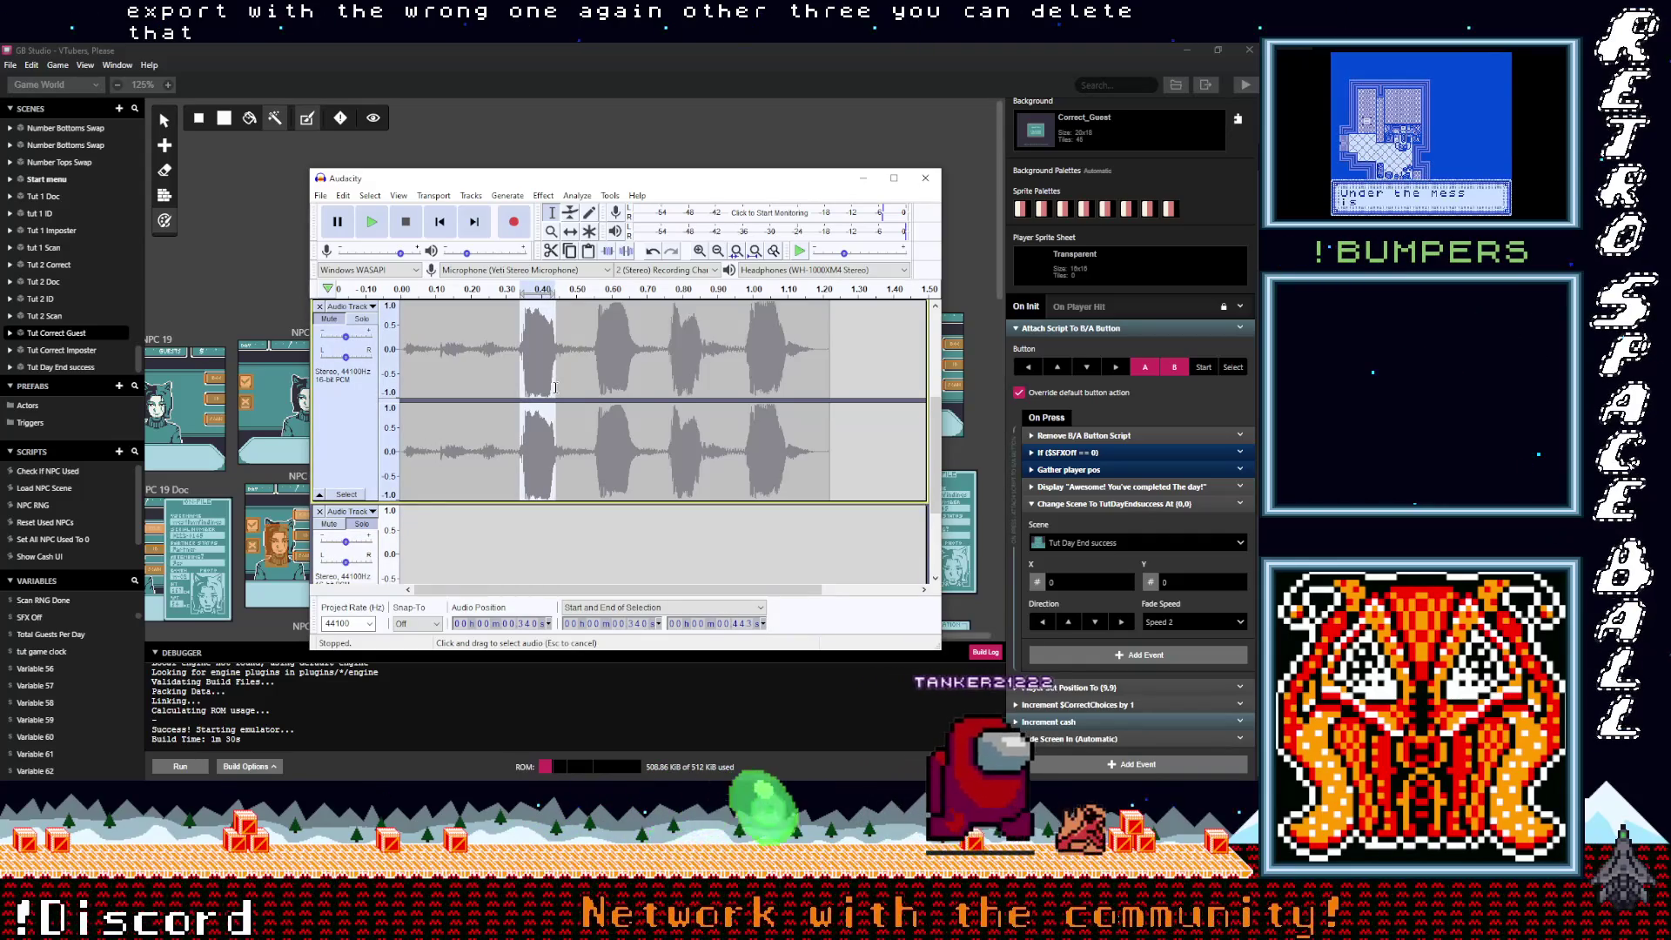
pyautogui.press('Delete')
pyautogui.scroll(-3, 434, 438)
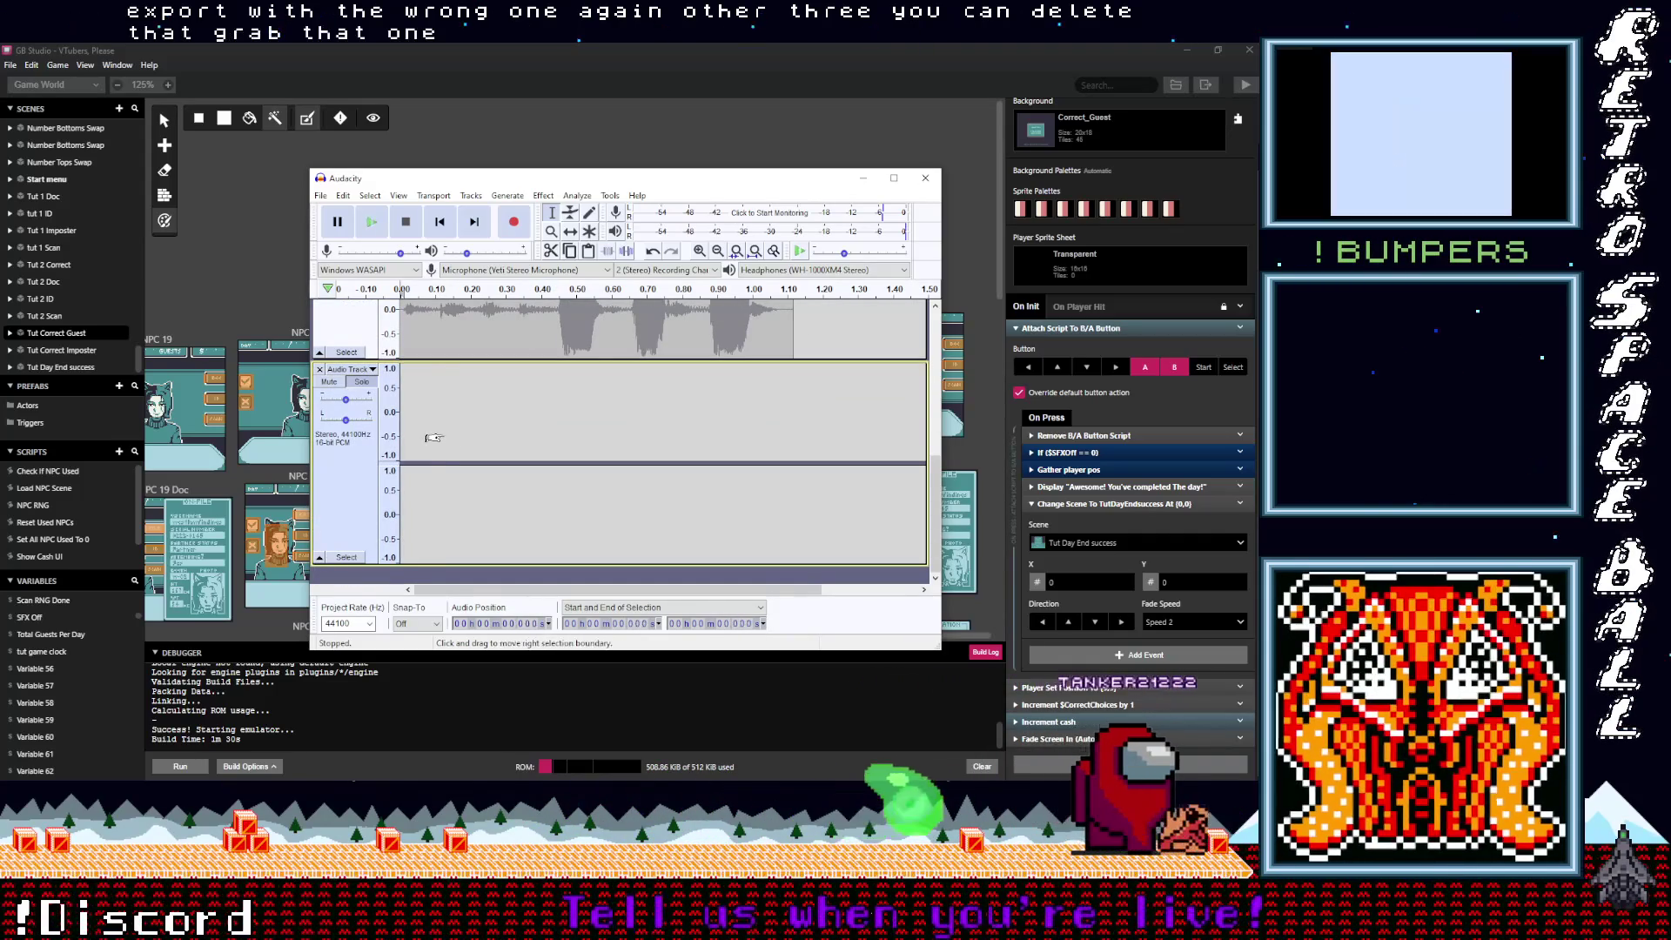
pyautogui.hotkey('ctrl', 'v')
# Step: Export that meep as HighMeep4.wav
pyautogui.click(320, 195)
pyautogui.moveTo(357, 300)
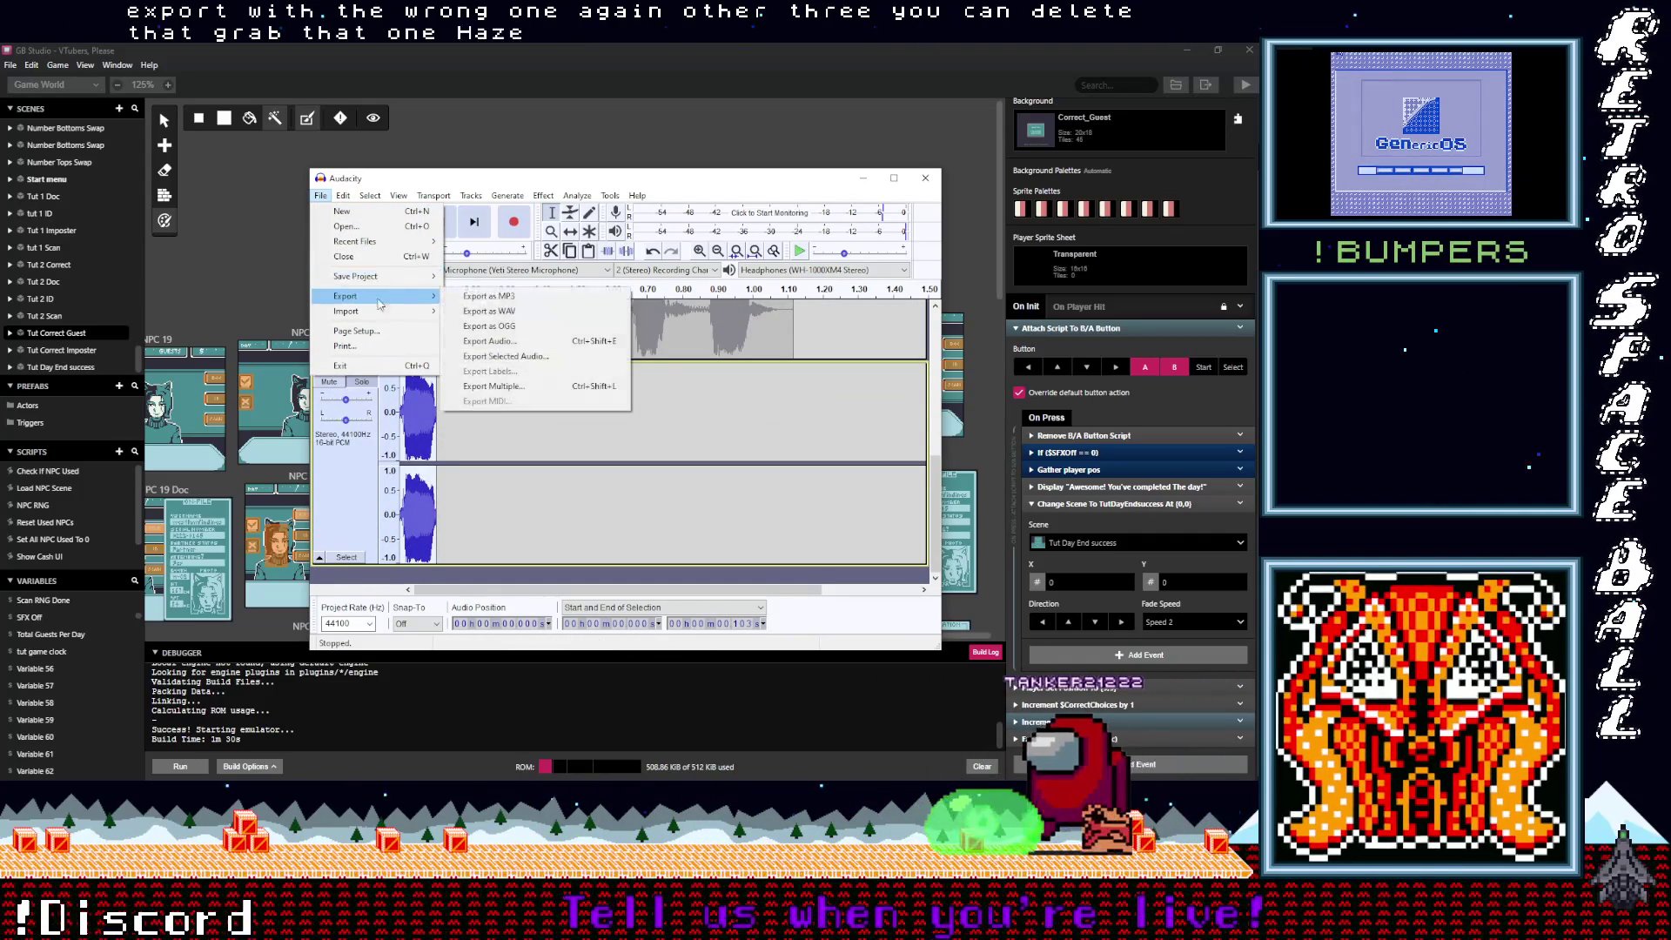
pyautogui.click(489, 340)
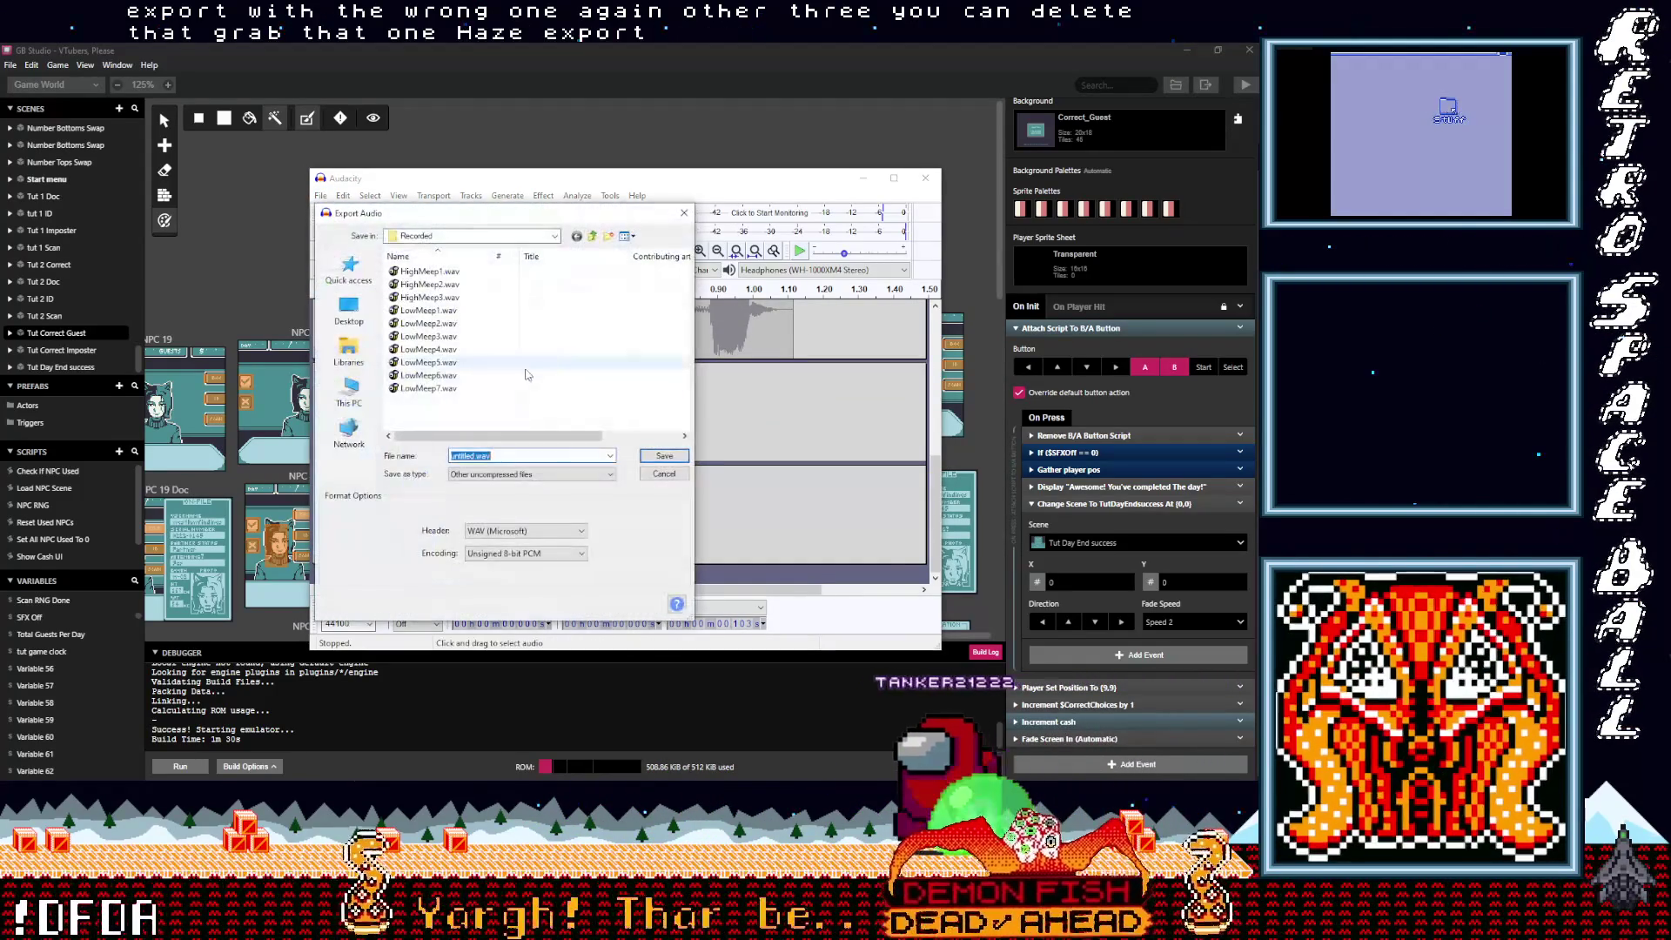
pyautogui.click(429, 297)
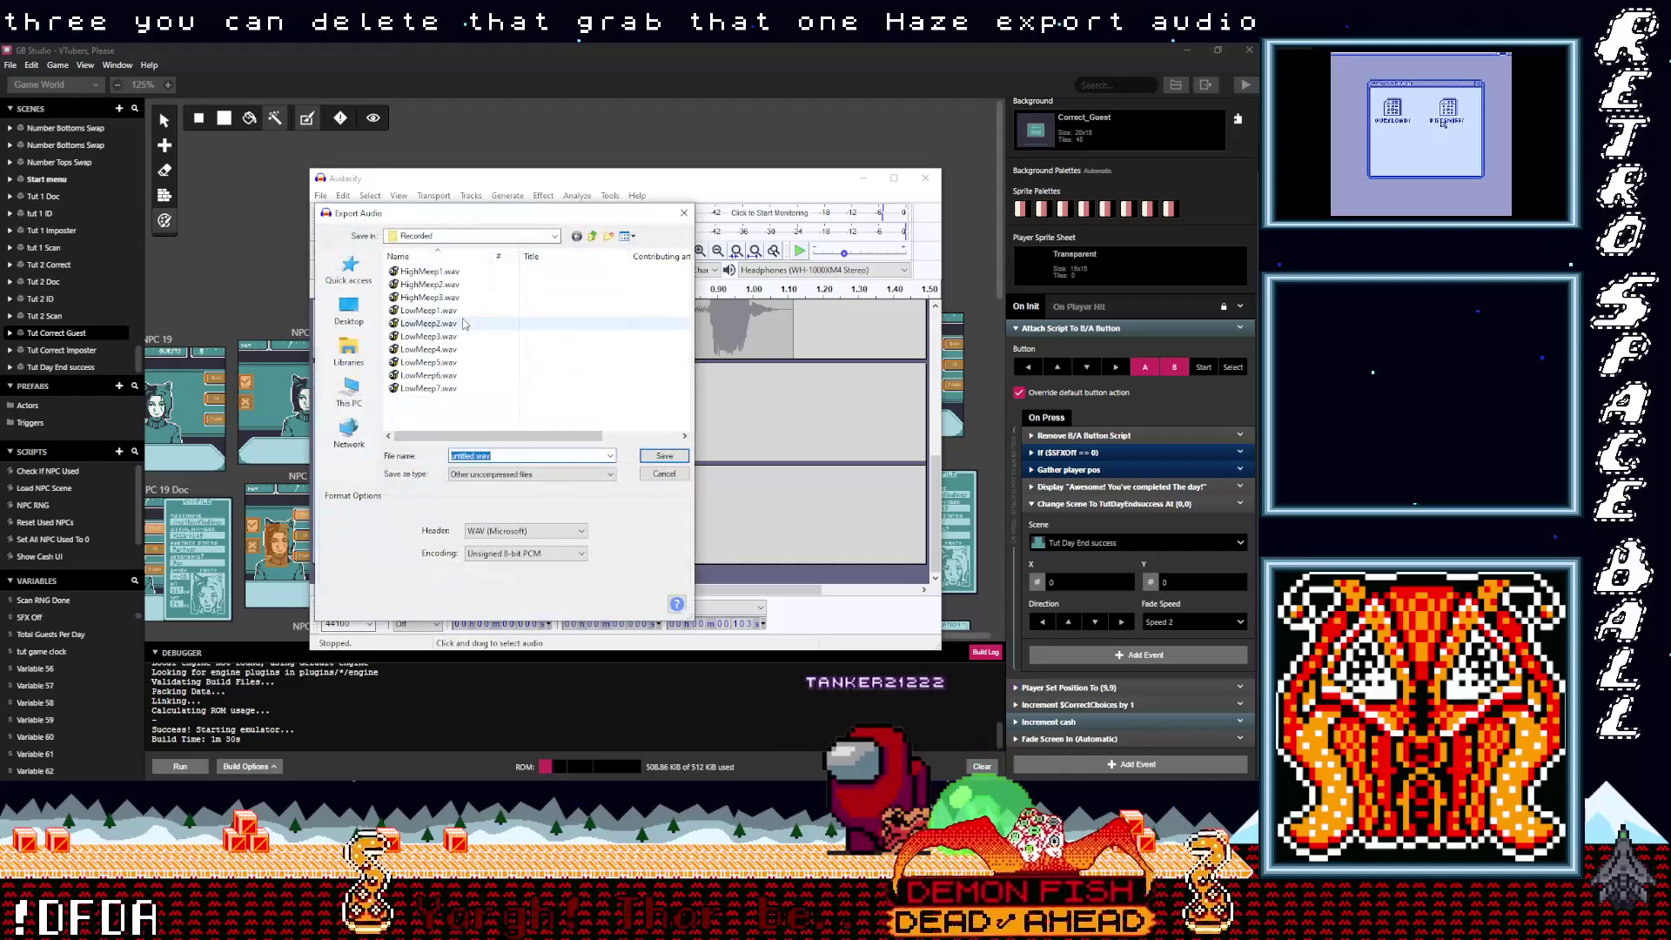
pyautogui.click(511, 456)
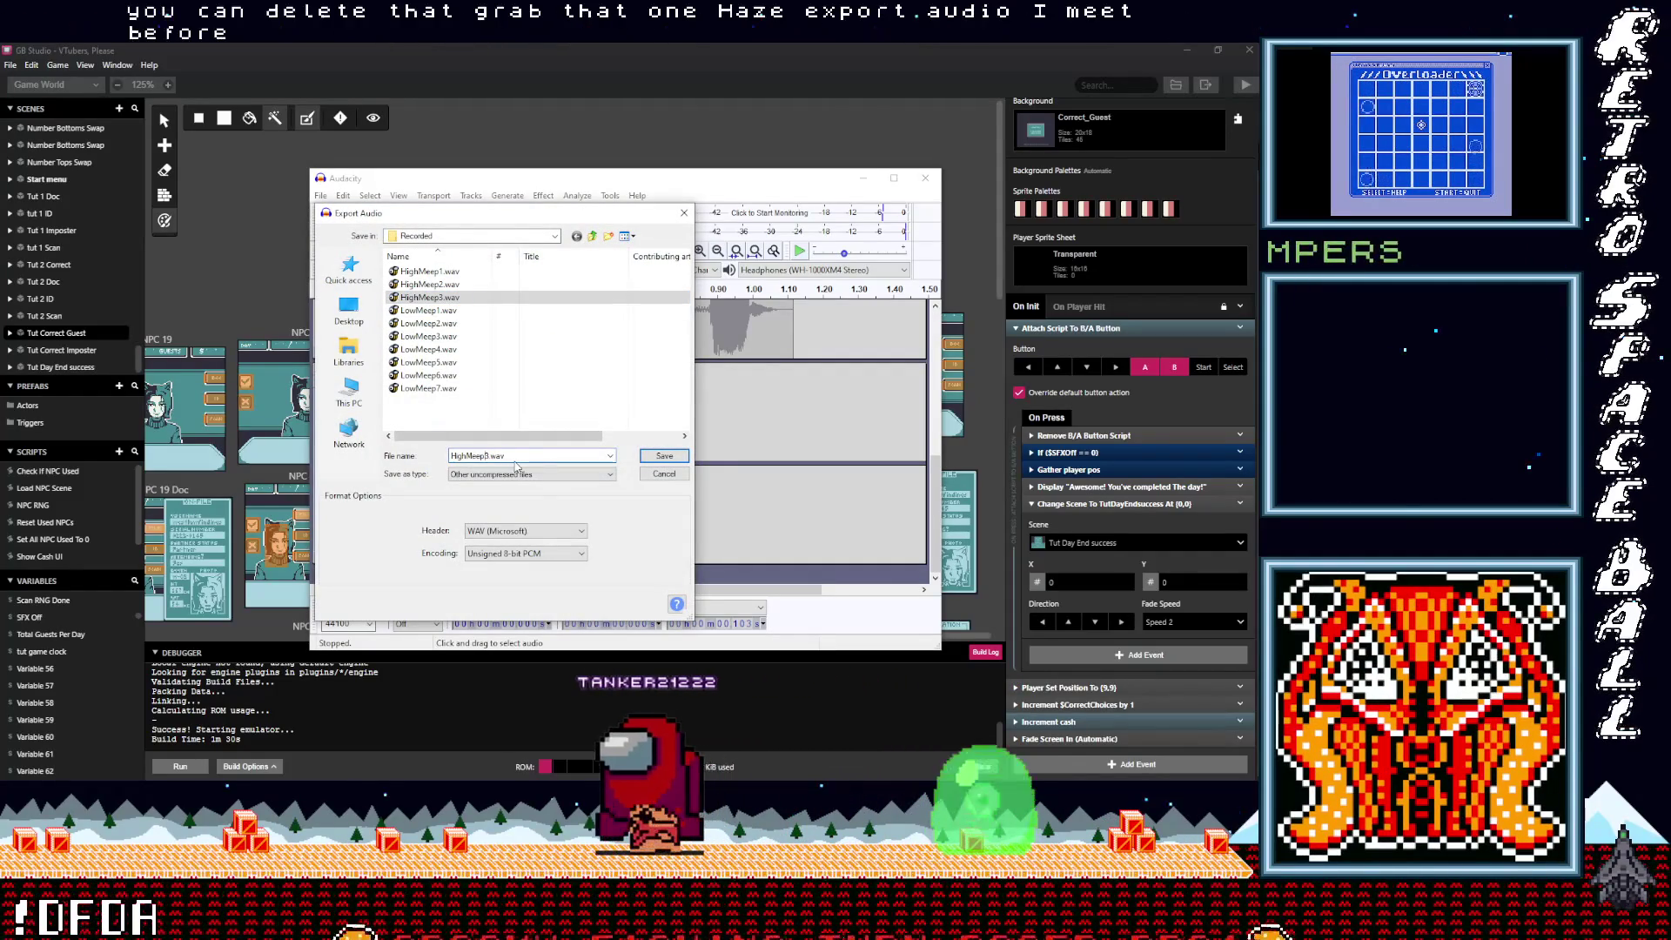
pyautogui.click(663, 457)
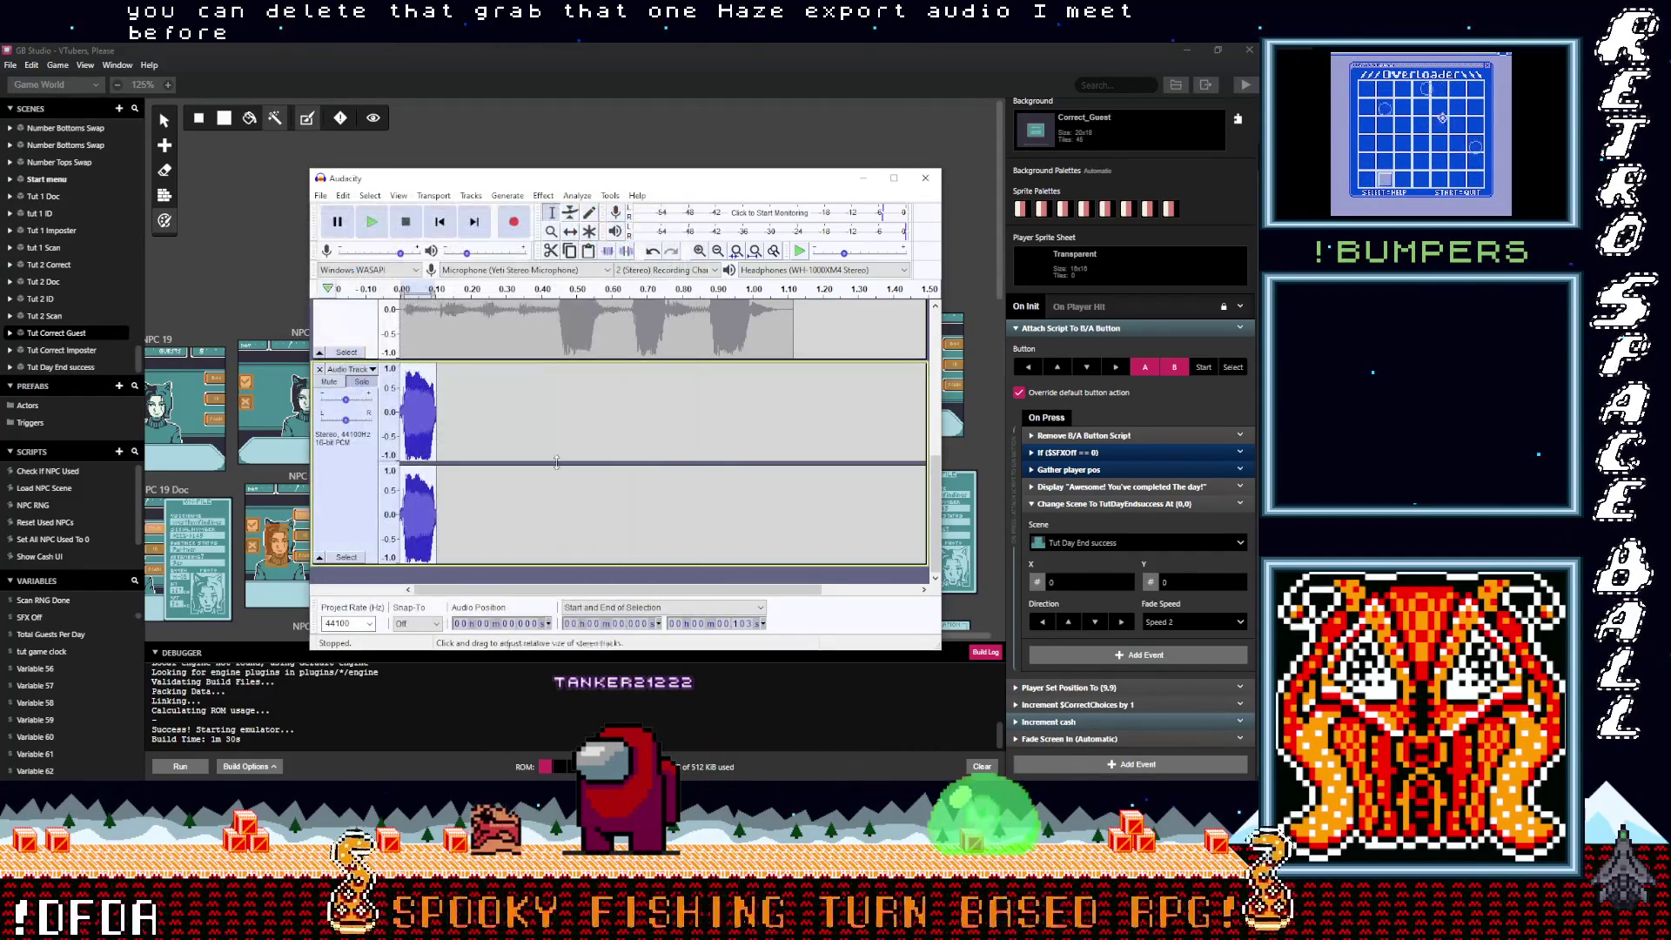
pyautogui.scroll(3, 466, 420)
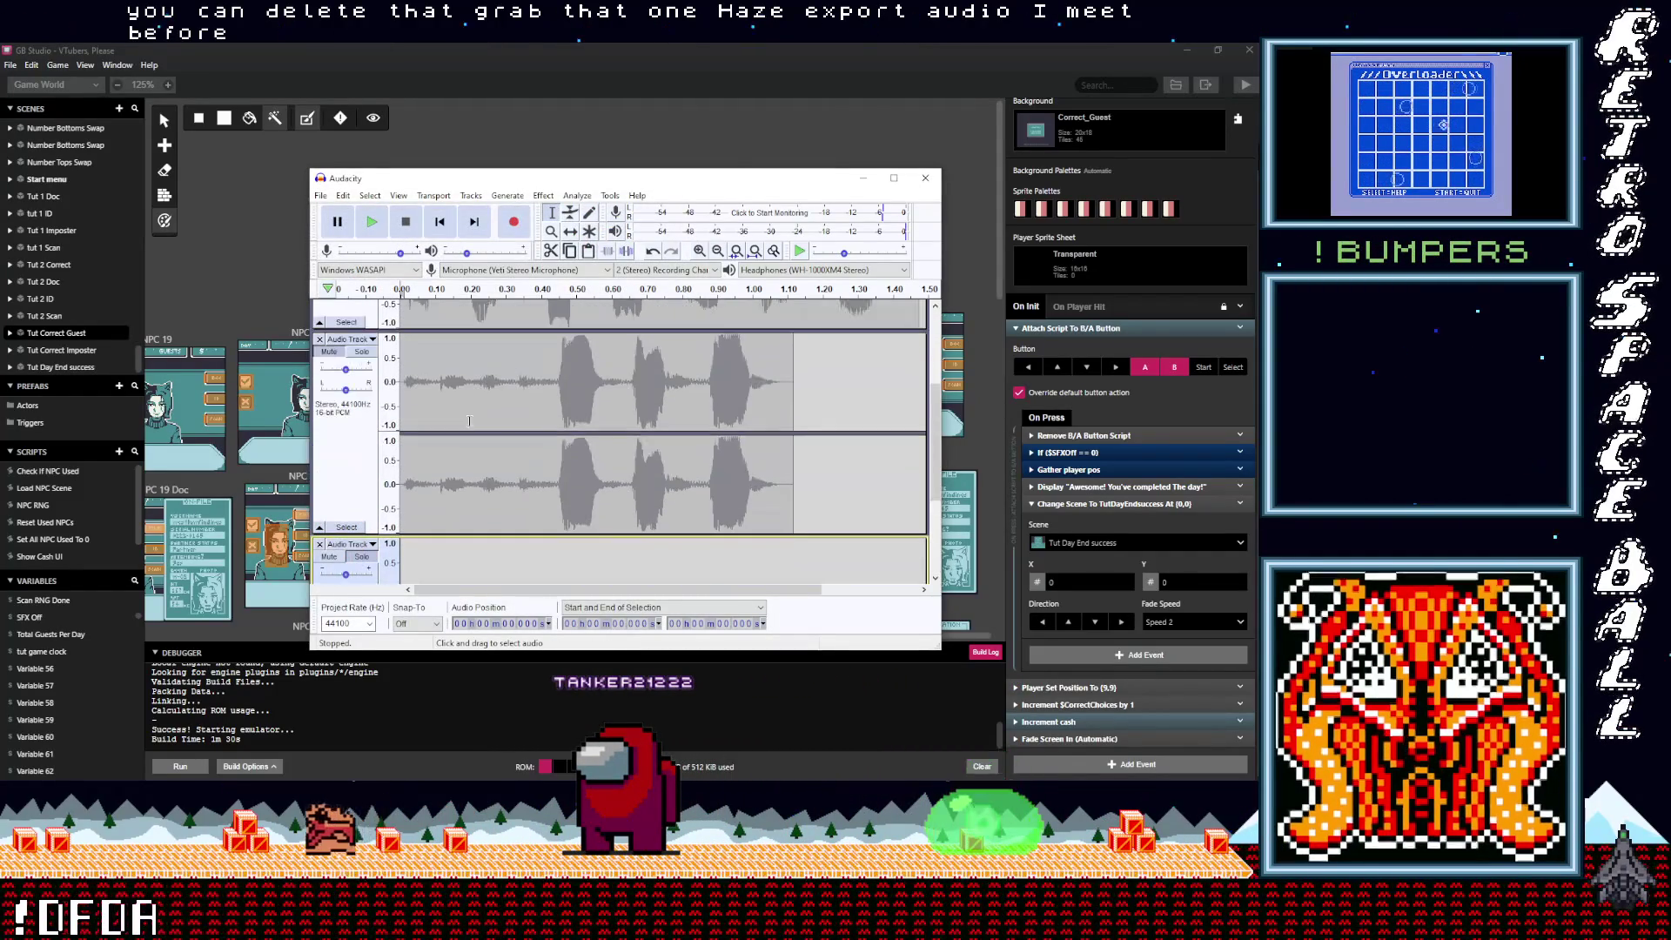
# Step: Cut the next meep burst from the recording into the empty audio track
pyautogui.moveTo(560, 394); pyautogui.dragTo(583, 398)
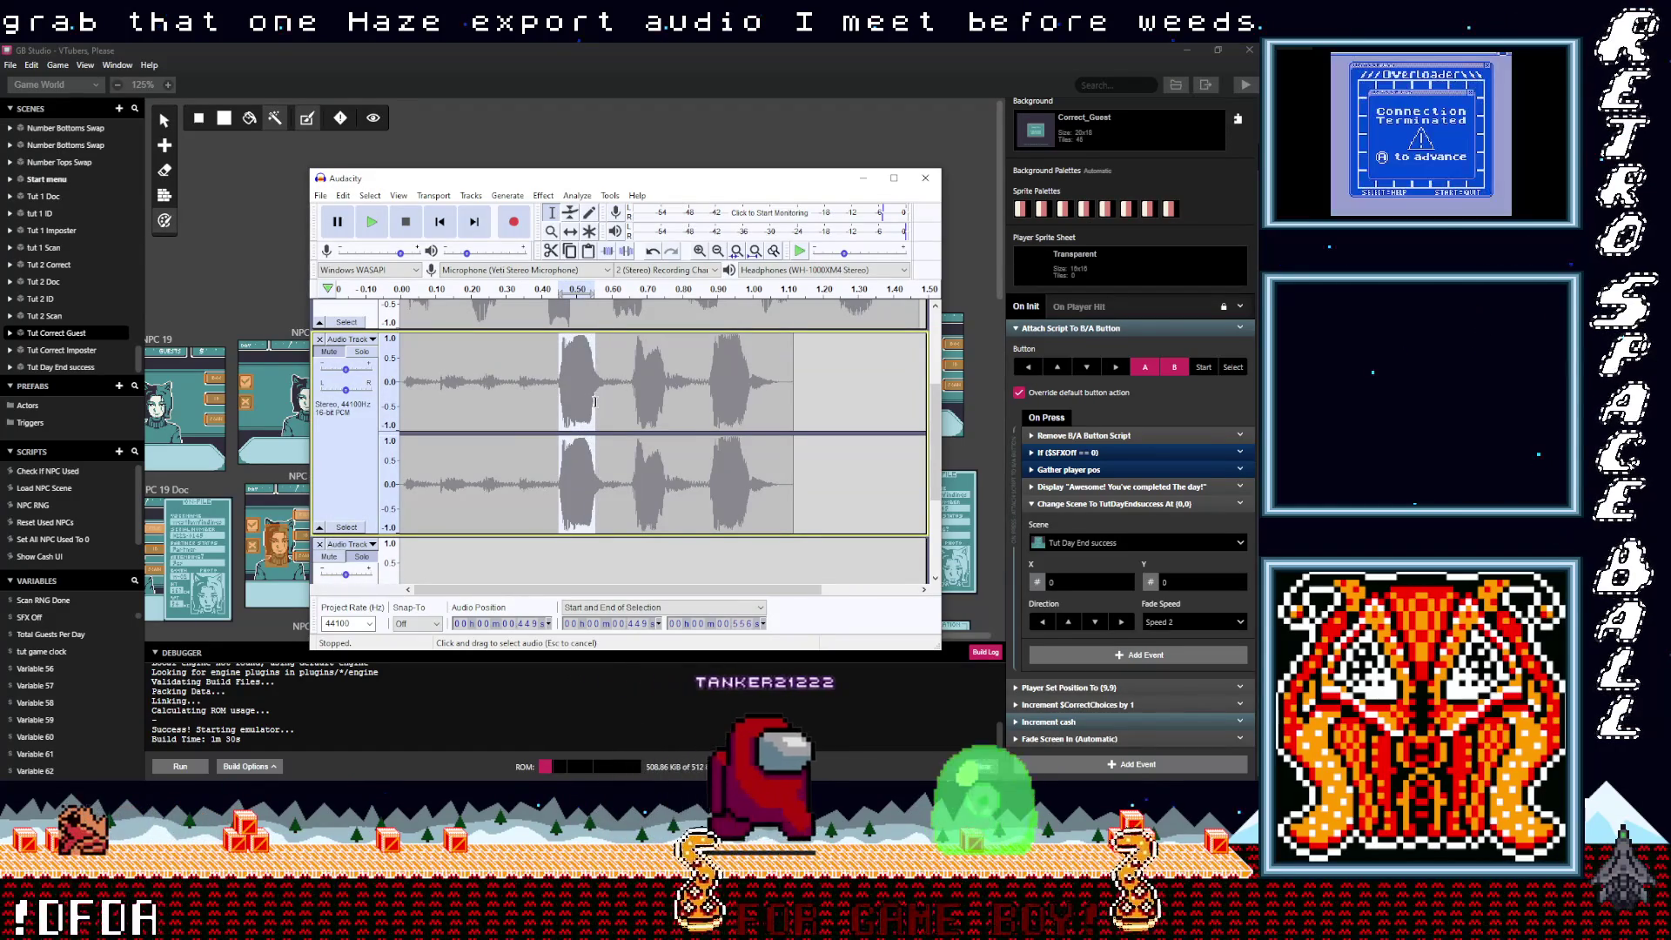
pyautogui.press('Delete')
pyautogui.scroll(-2, 513, 449)
pyautogui.scroll(-2, 513, 449)
pyautogui.click(346, 444)
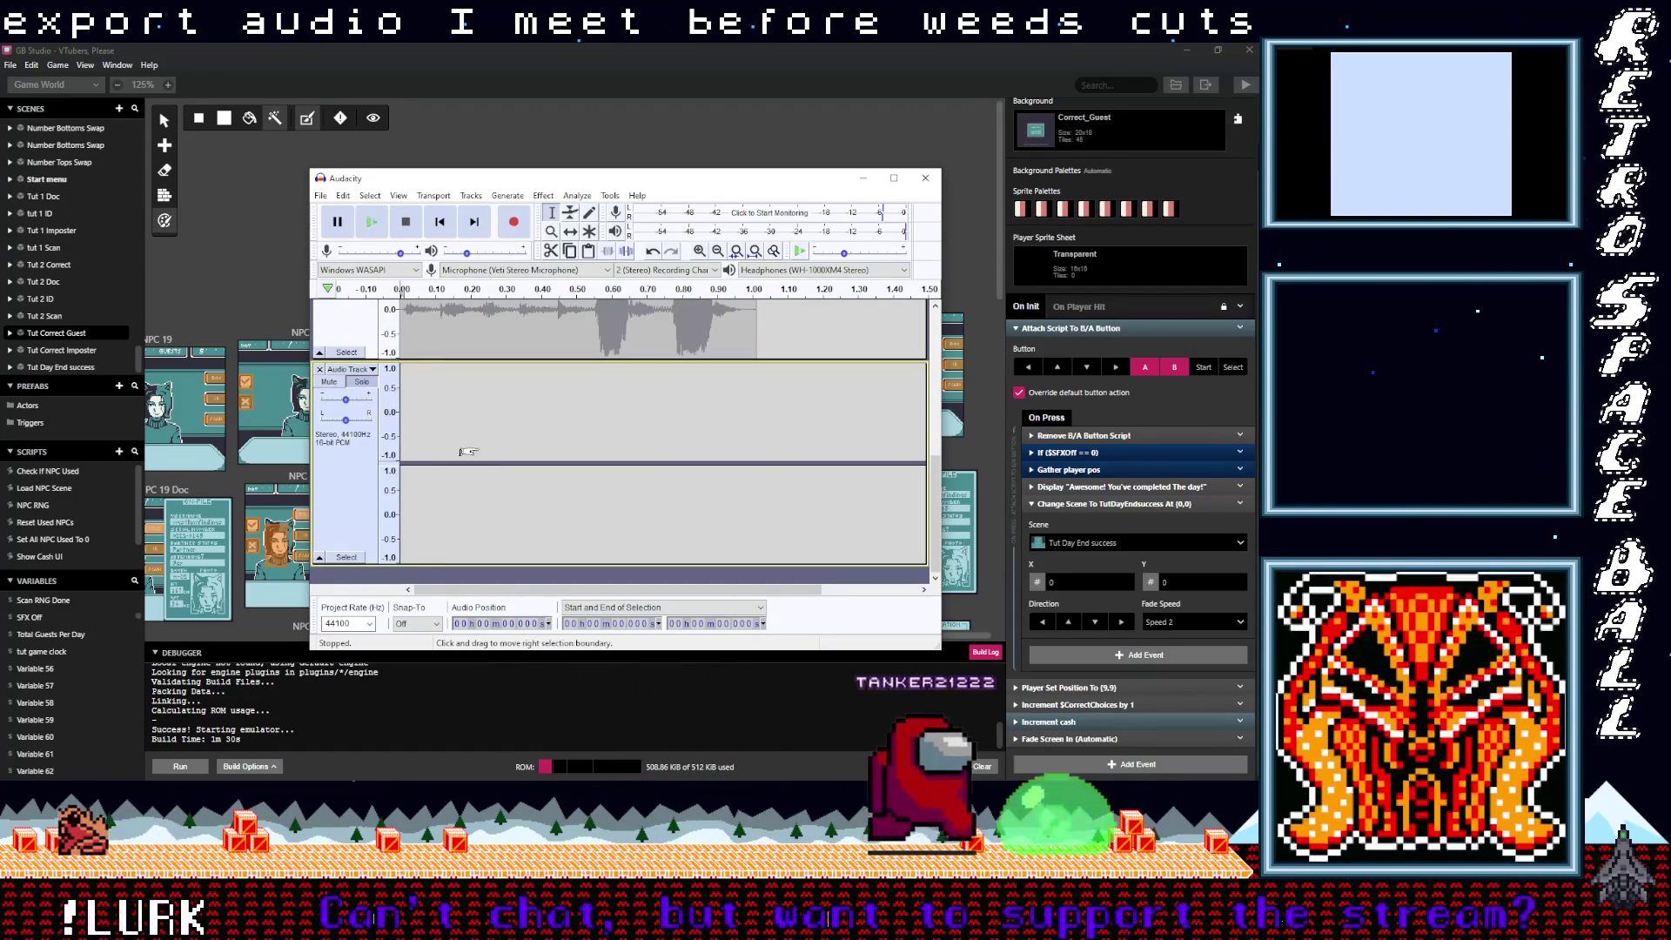
pyautogui.hotkey('ctrl', 'v')
# Step: Export the pasted burst as HighMeep5.wav
pyautogui.moveTo(344, 199)
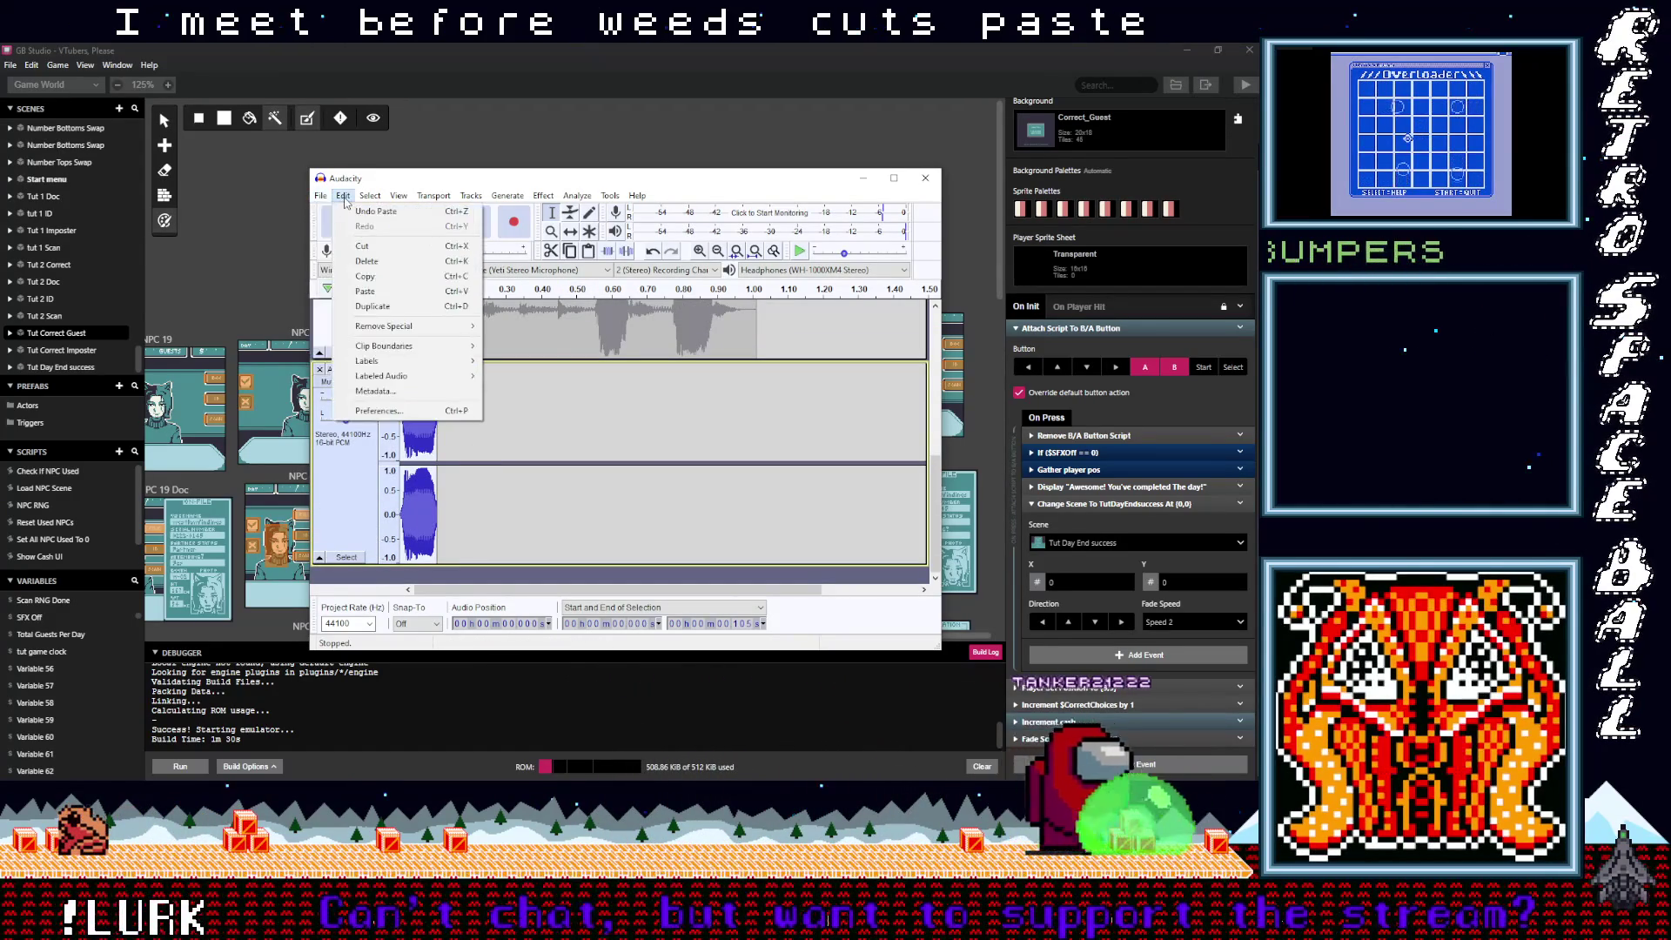
pyautogui.moveTo(348, 311)
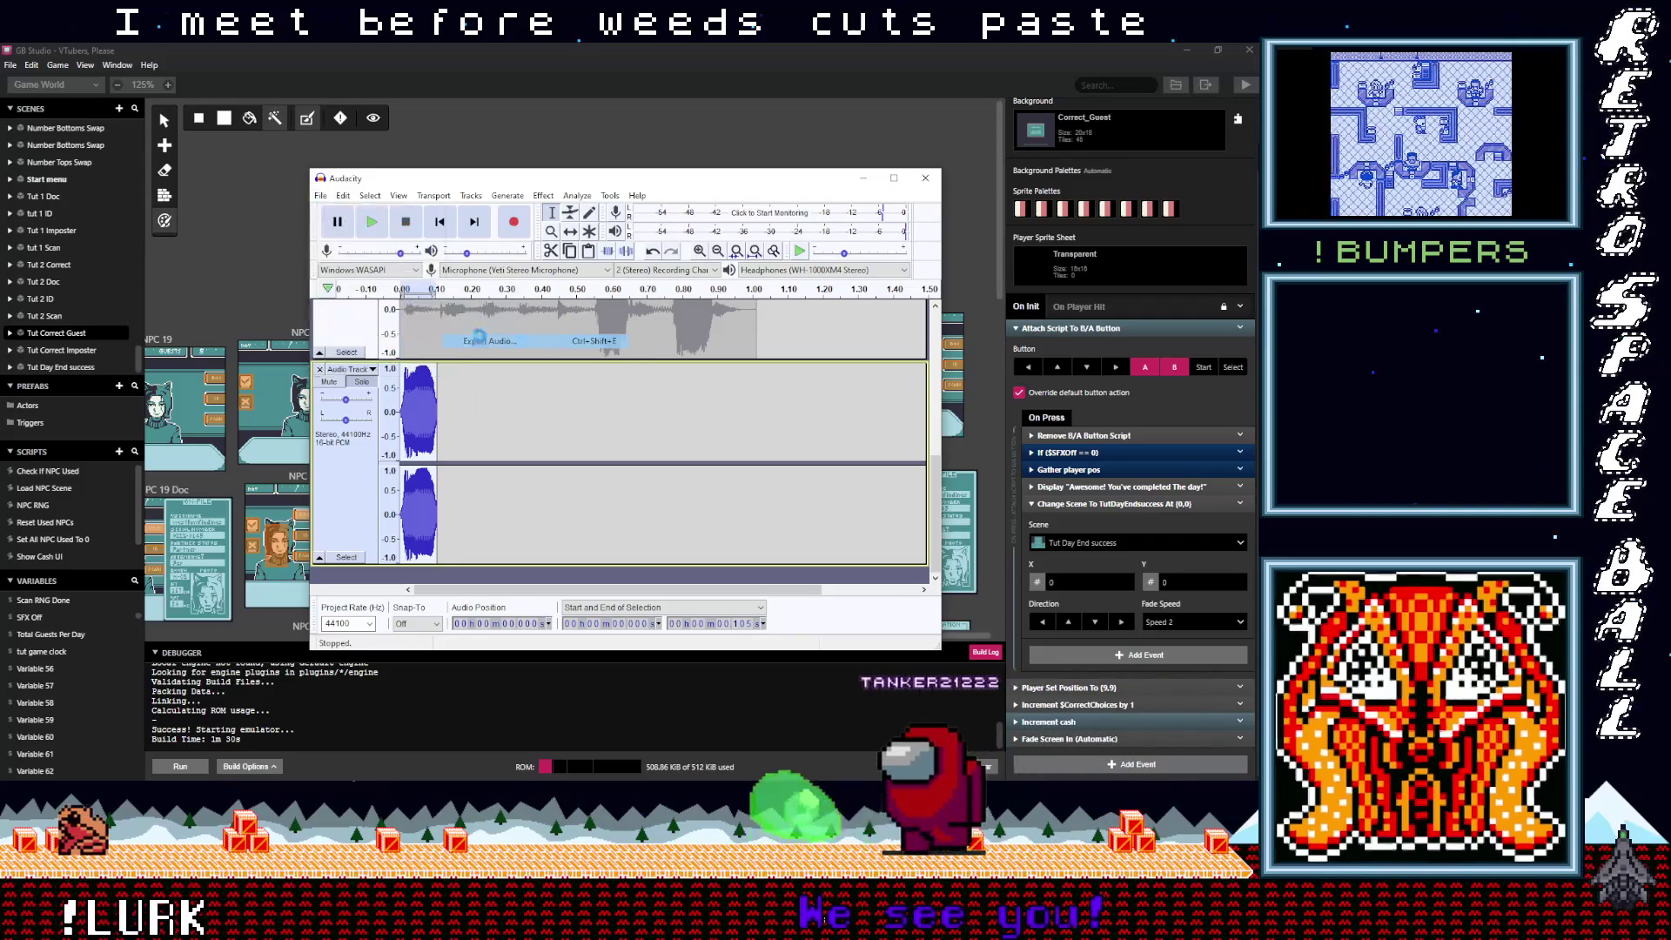
pyautogui.click(604, 362)
pyautogui.hotkey('ctrl', 'shift', 'e')
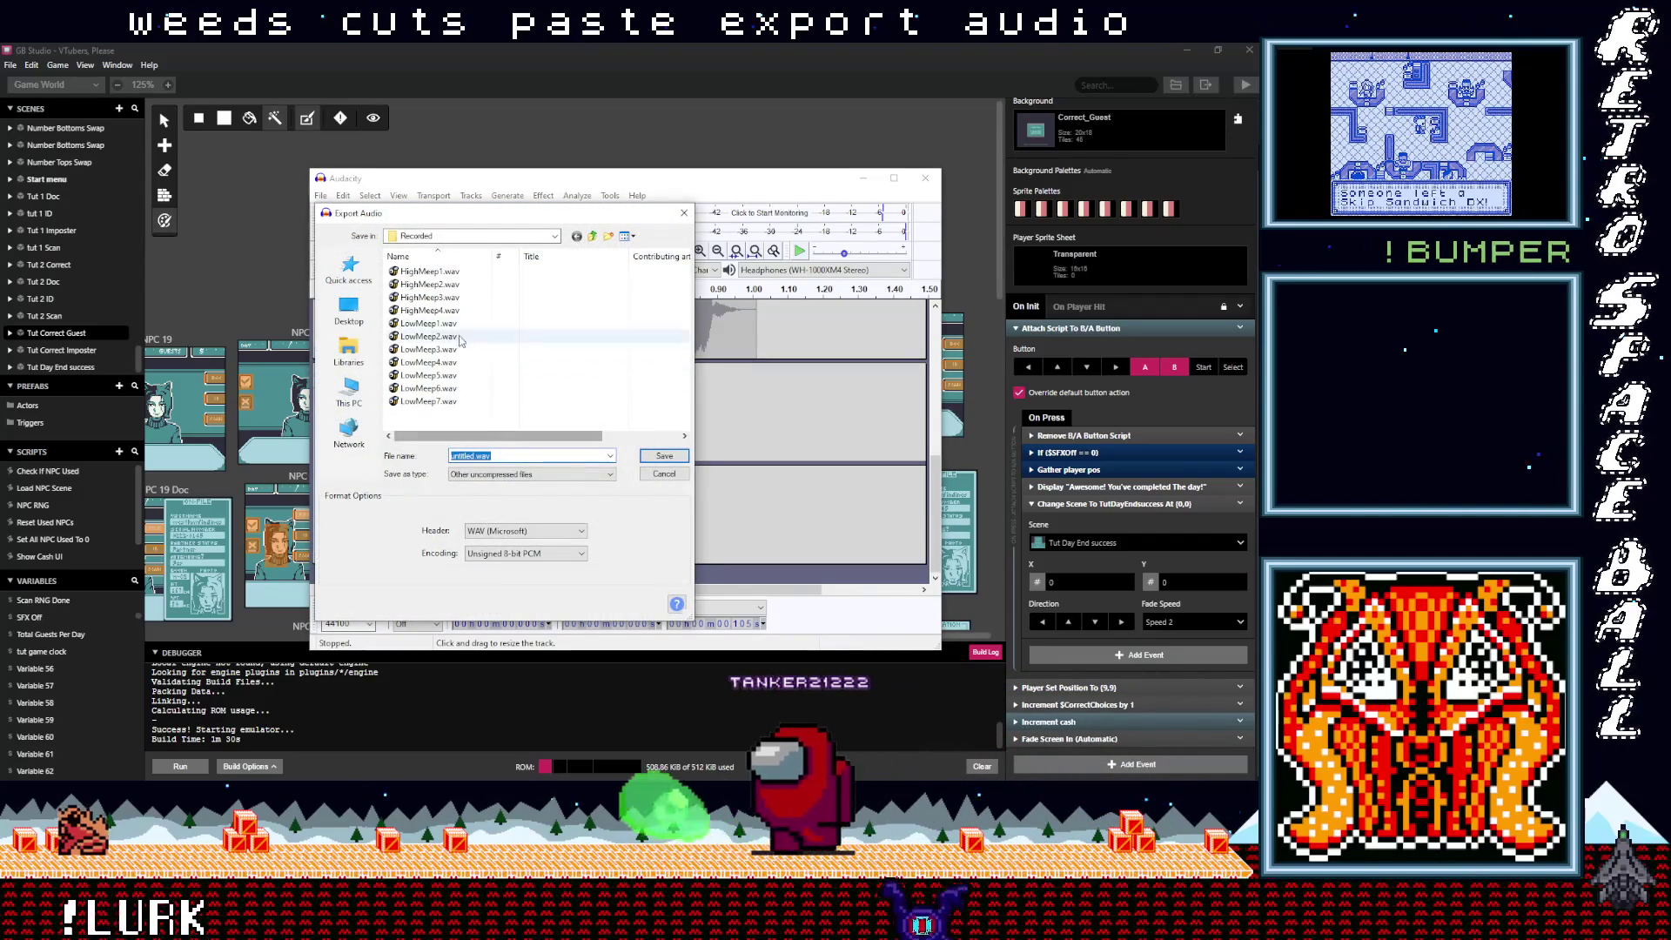
pyautogui.click(488, 455)
pyautogui.press('BackSpace')
pyautogui.write('8')
pyautogui.press('BackSpace')
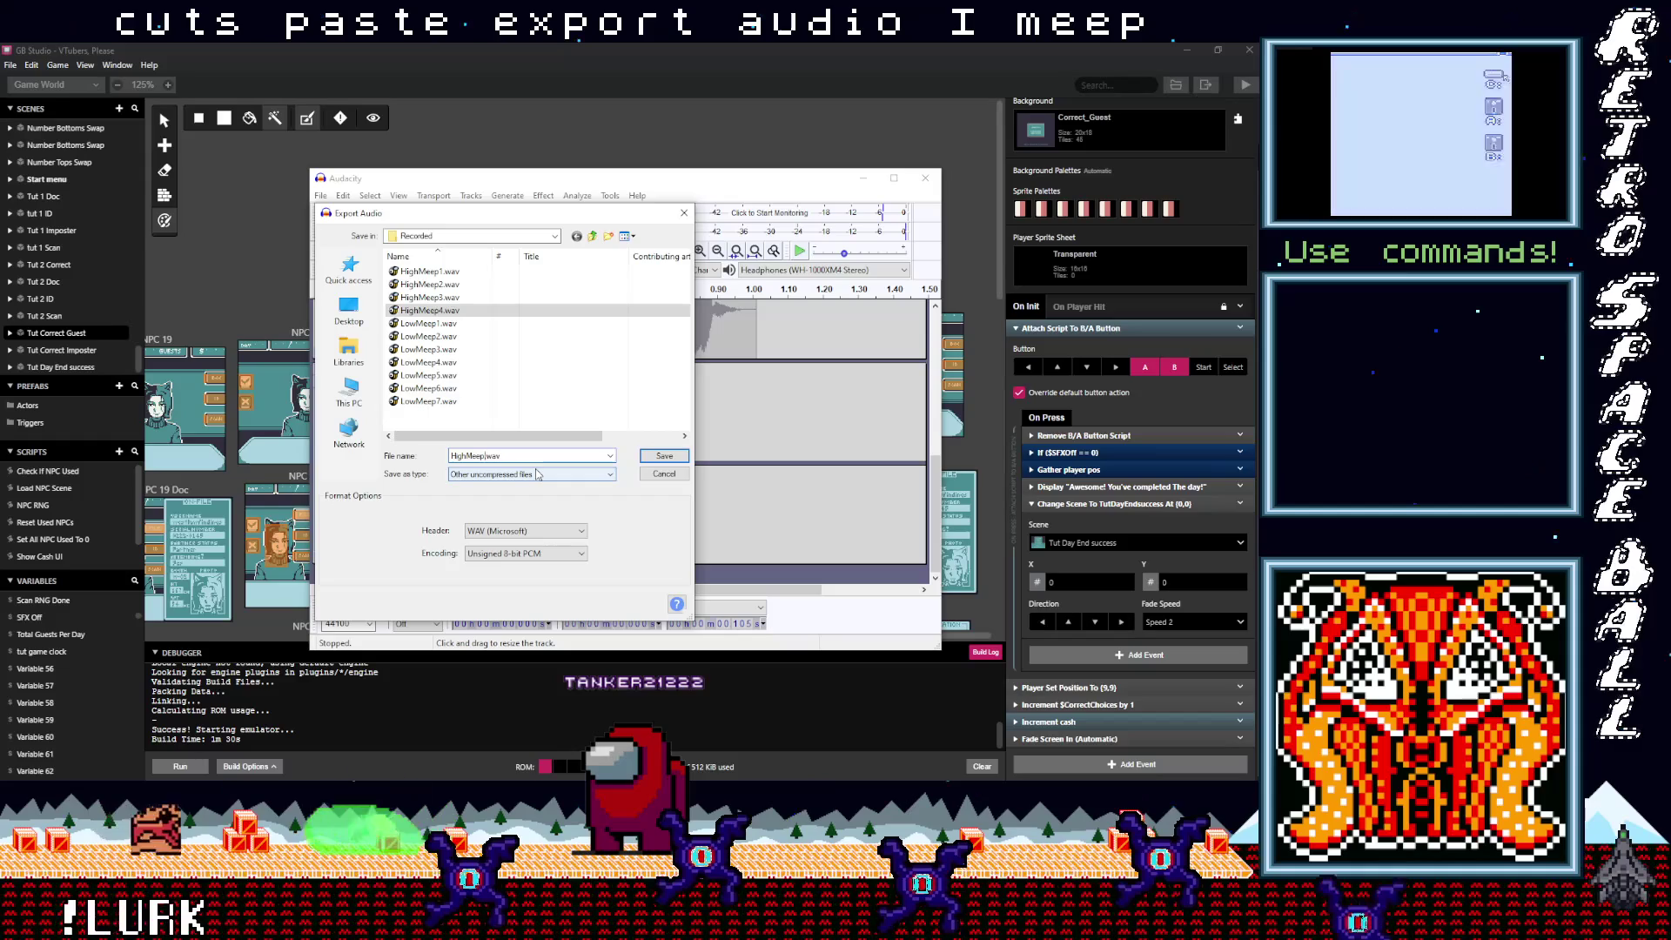
pyautogui.click(672, 459)
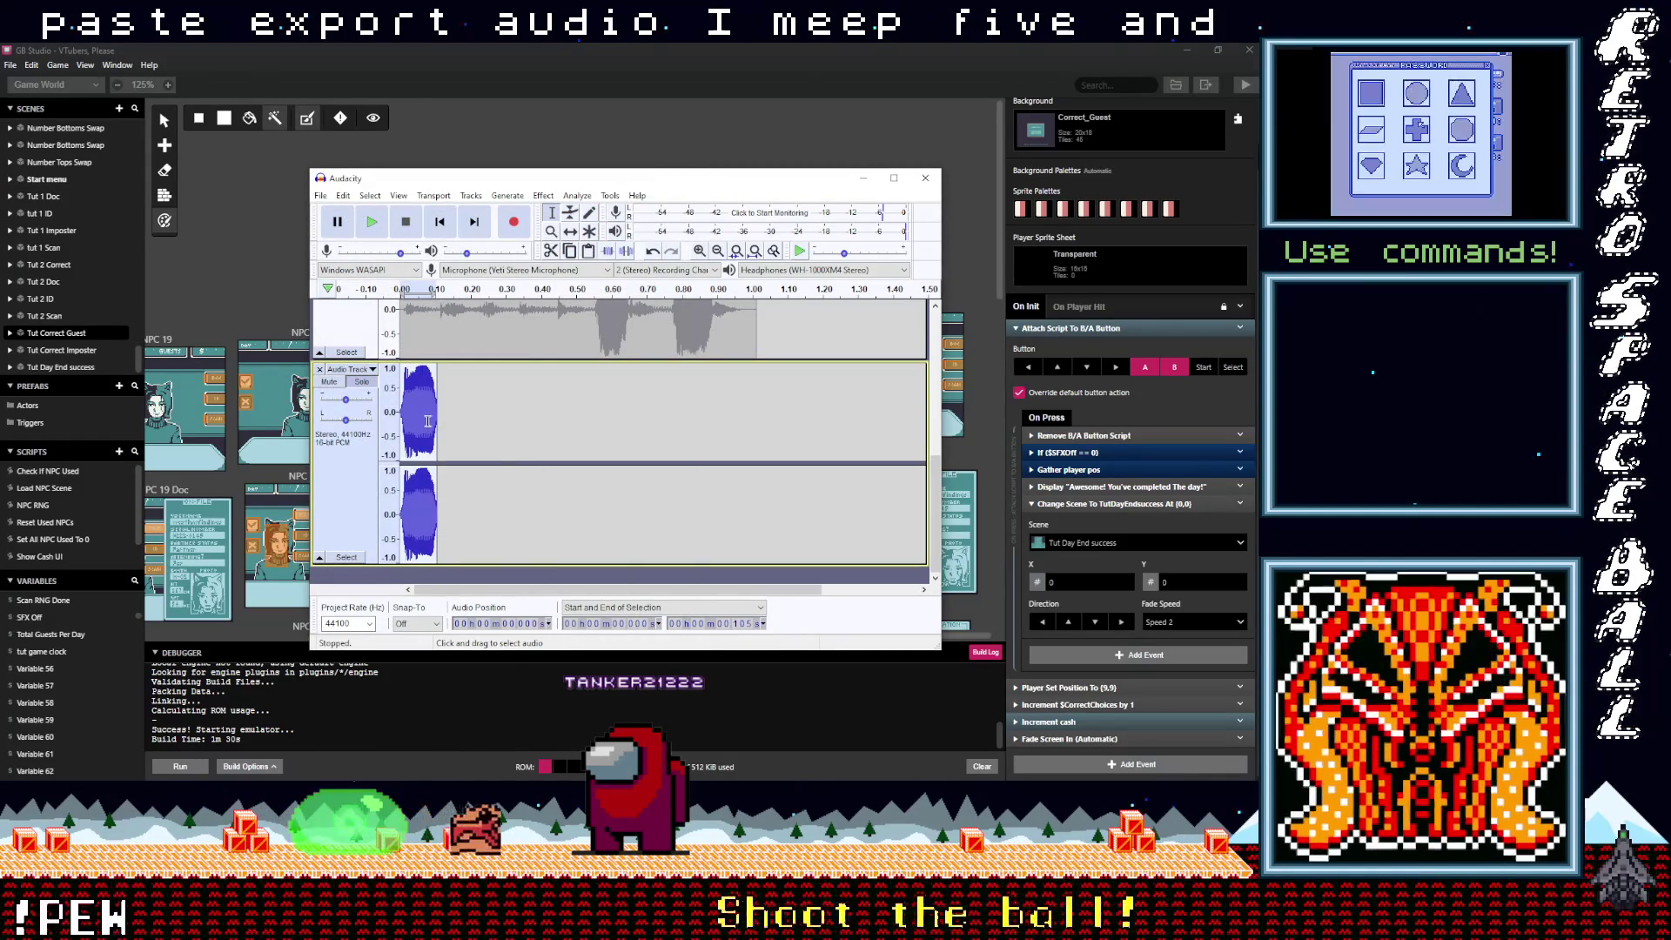
# Step: Clear the exported clip and copy the following burst into the empty track
pyautogui.press('Delete')
pyautogui.scroll(2, 557, 391)
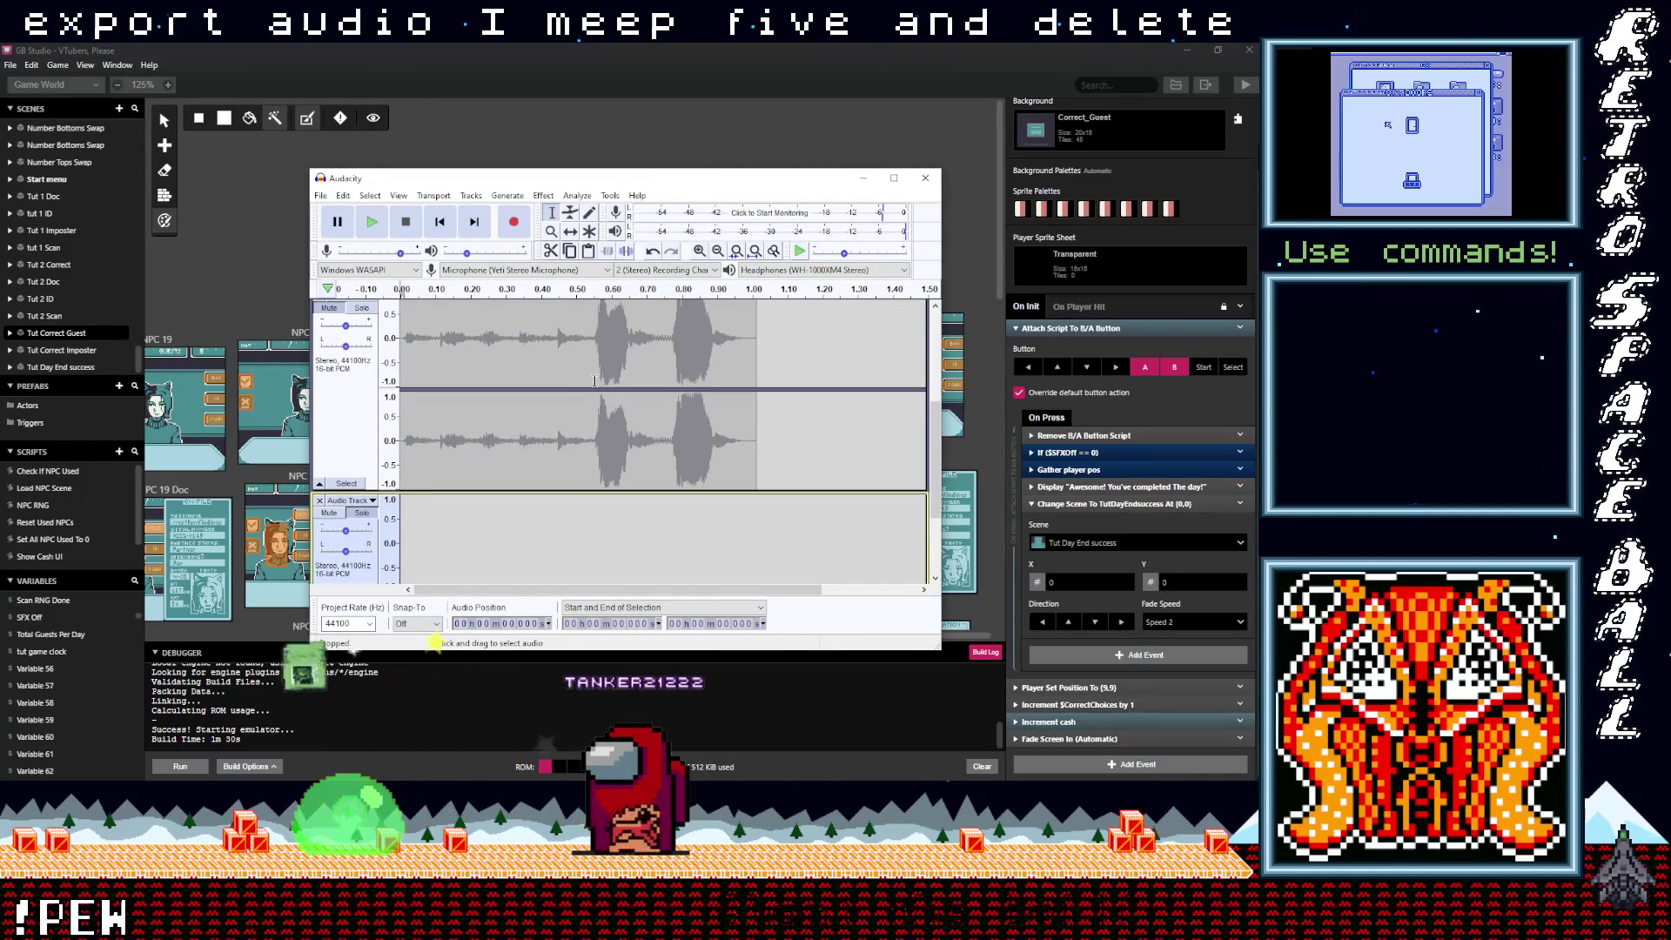
pyautogui.scroll(1, 594, 381)
pyautogui.moveTo(626, 390); pyautogui.dragTo(596, 390)
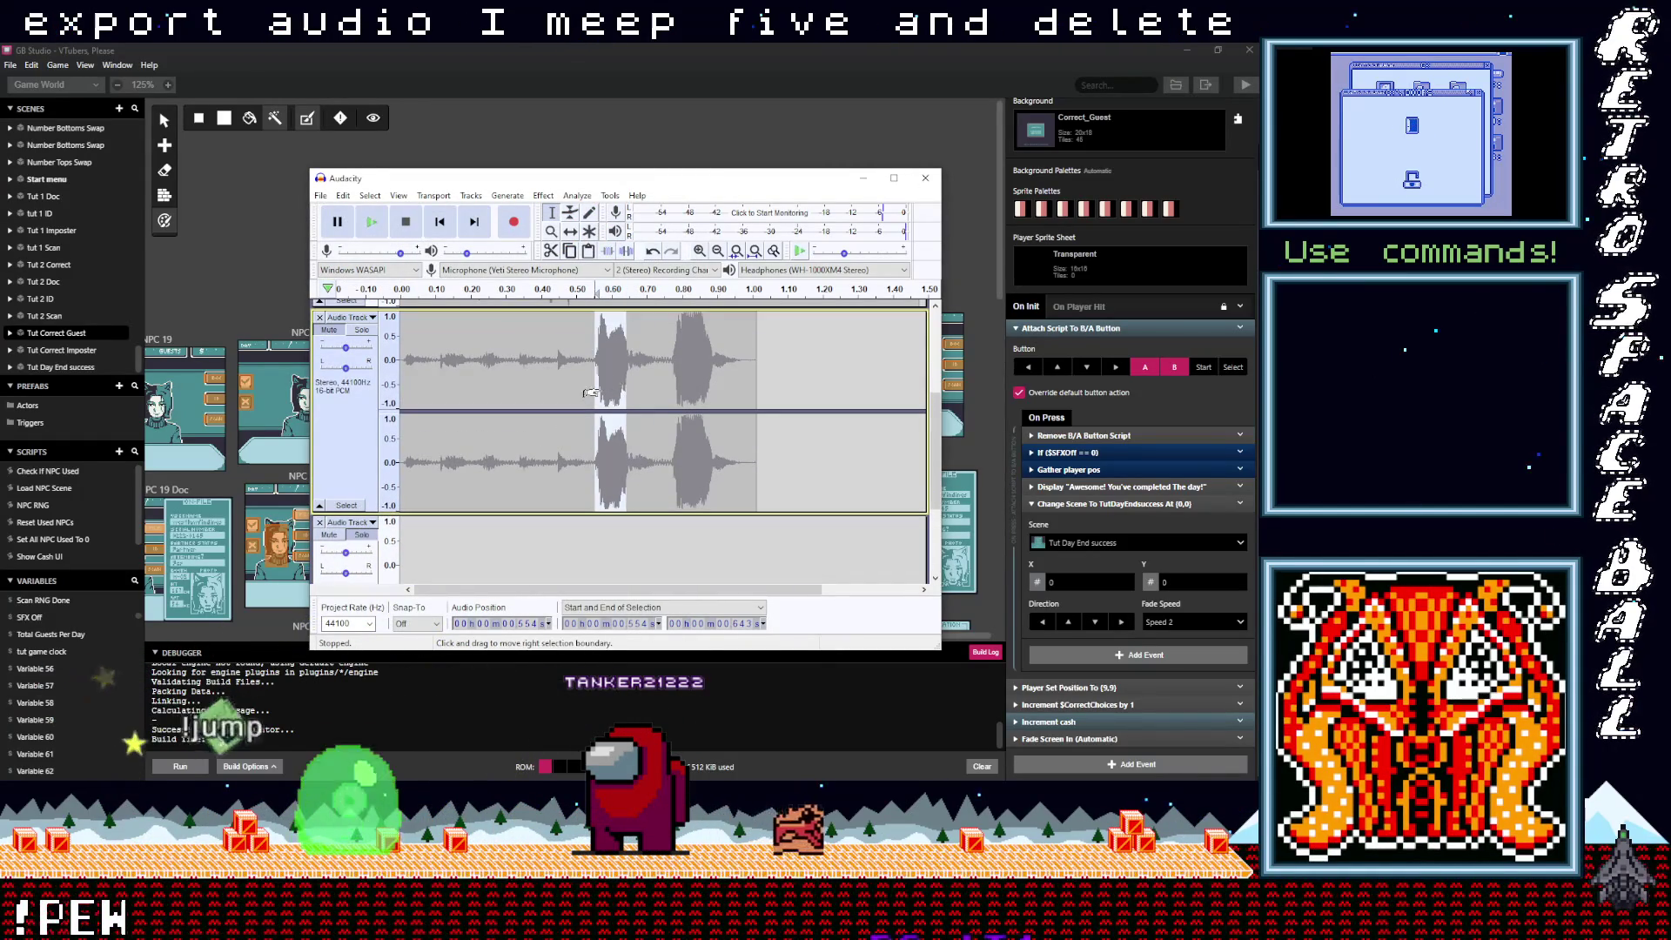
pyautogui.hotkey('ctrl', 'c')
pyautogui.scroll(-2, 557, 436)
pyautogui.click(348, 427)
pyautogui.hotkey('ctrl', 'v')
# Step: Export that burst as HighMeep6.wav
pyautogui.click(320, 195)
pyautogui.moveTo(383, 296)
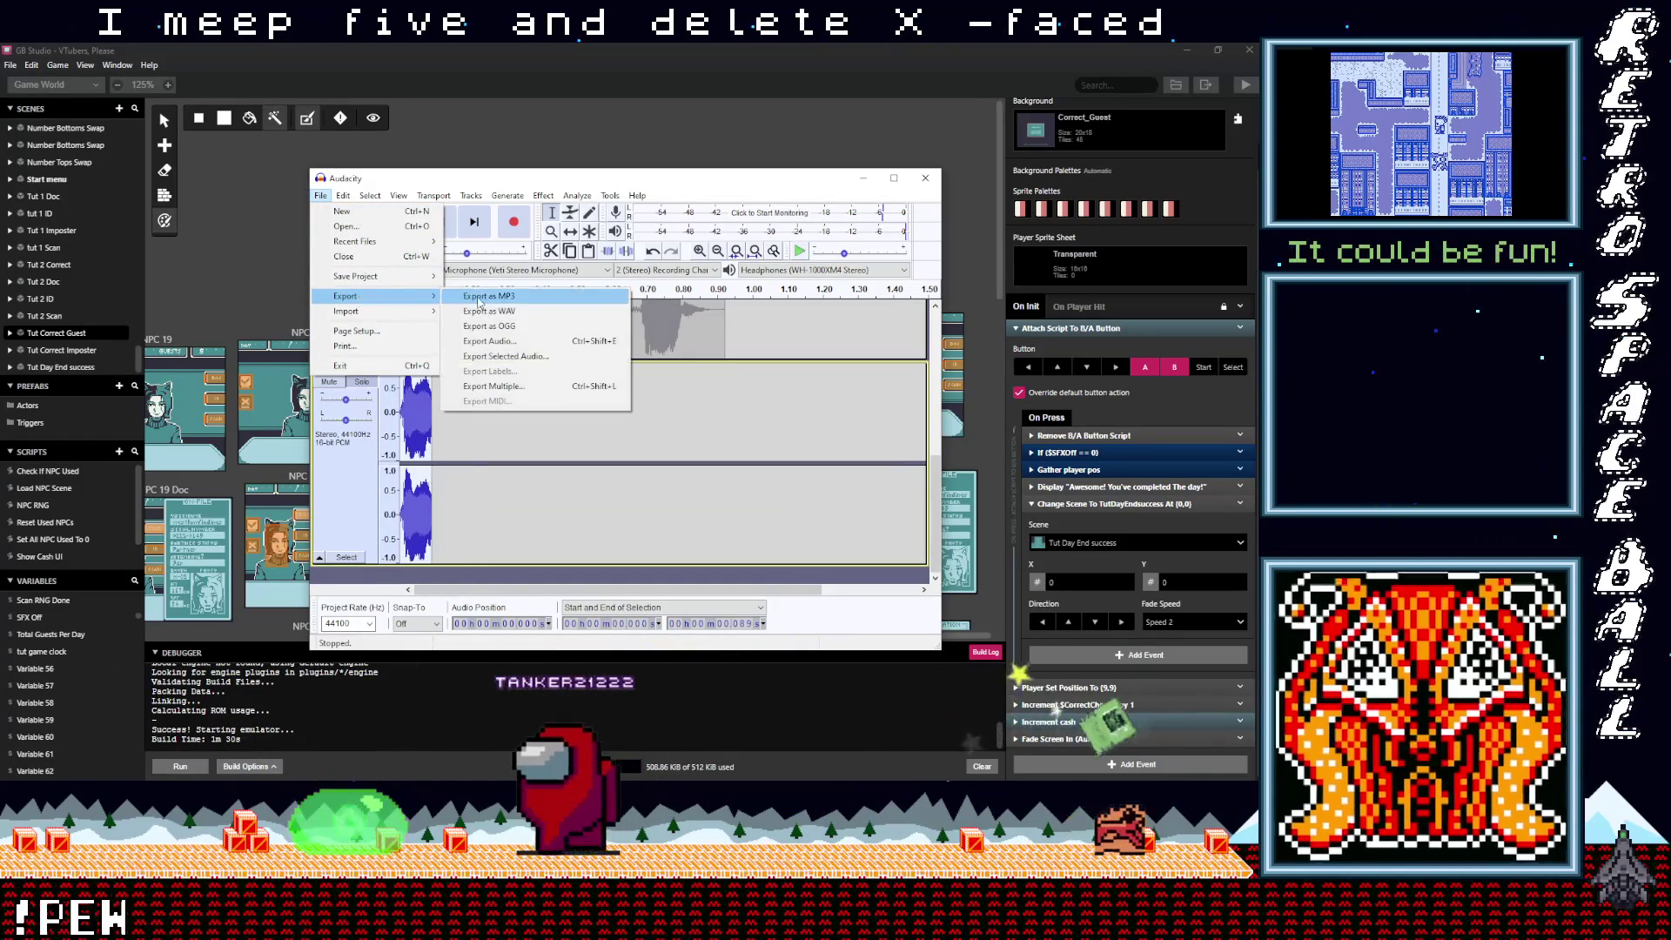
pyautogui.click(499, 345)
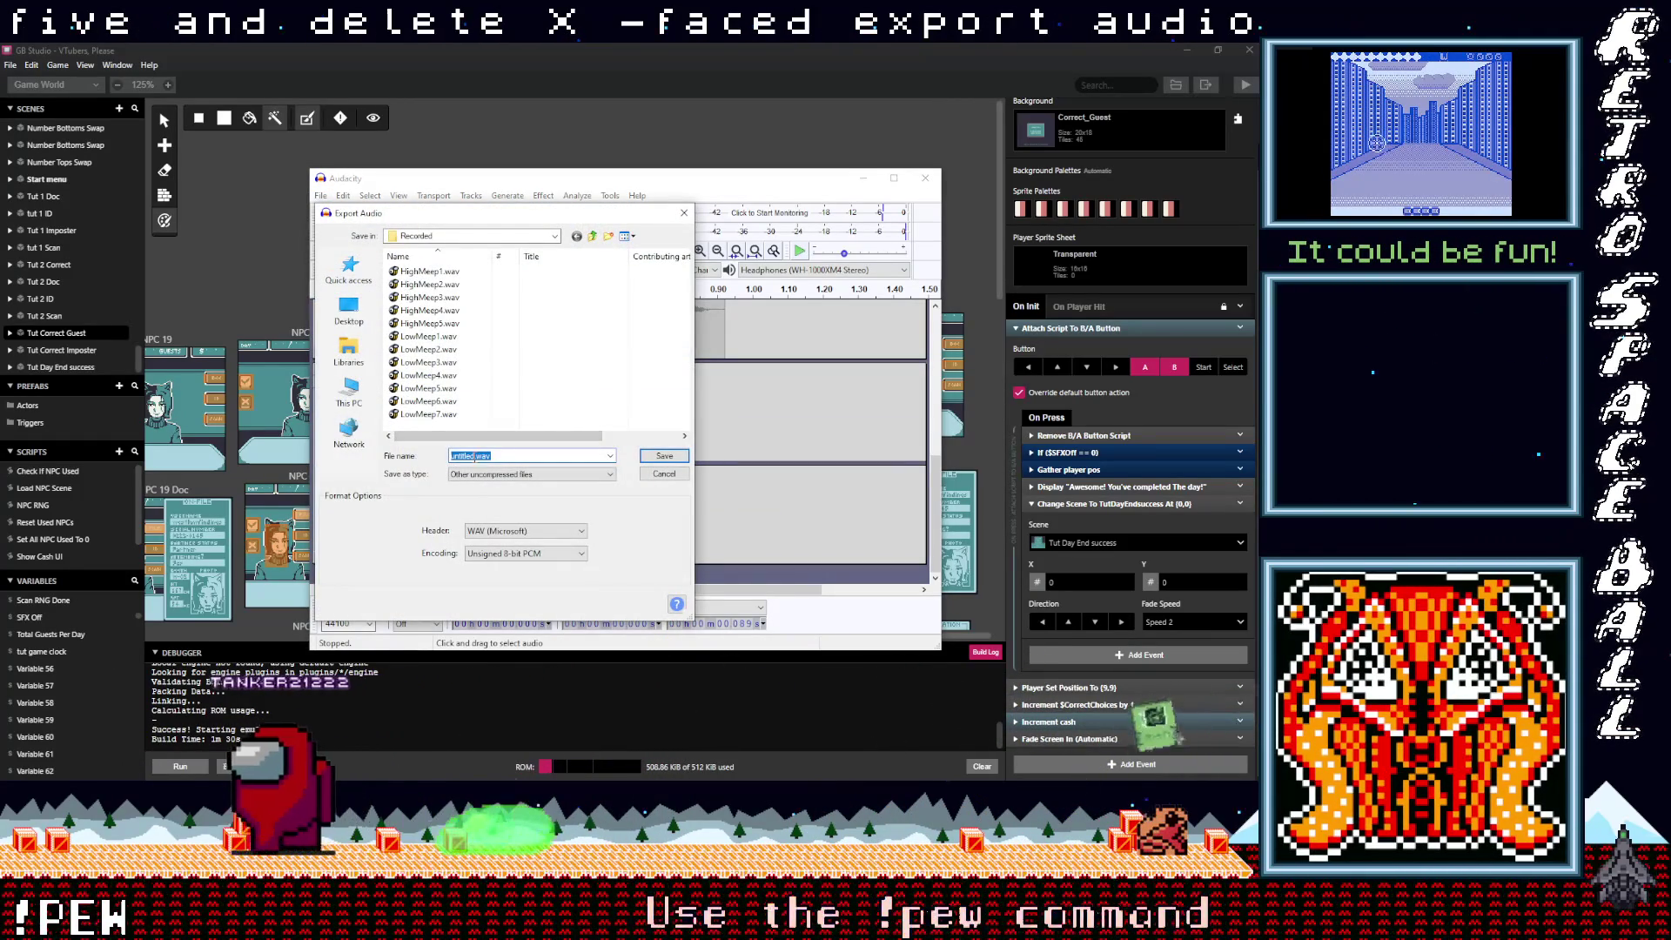
pyautogui.click(430, 323)
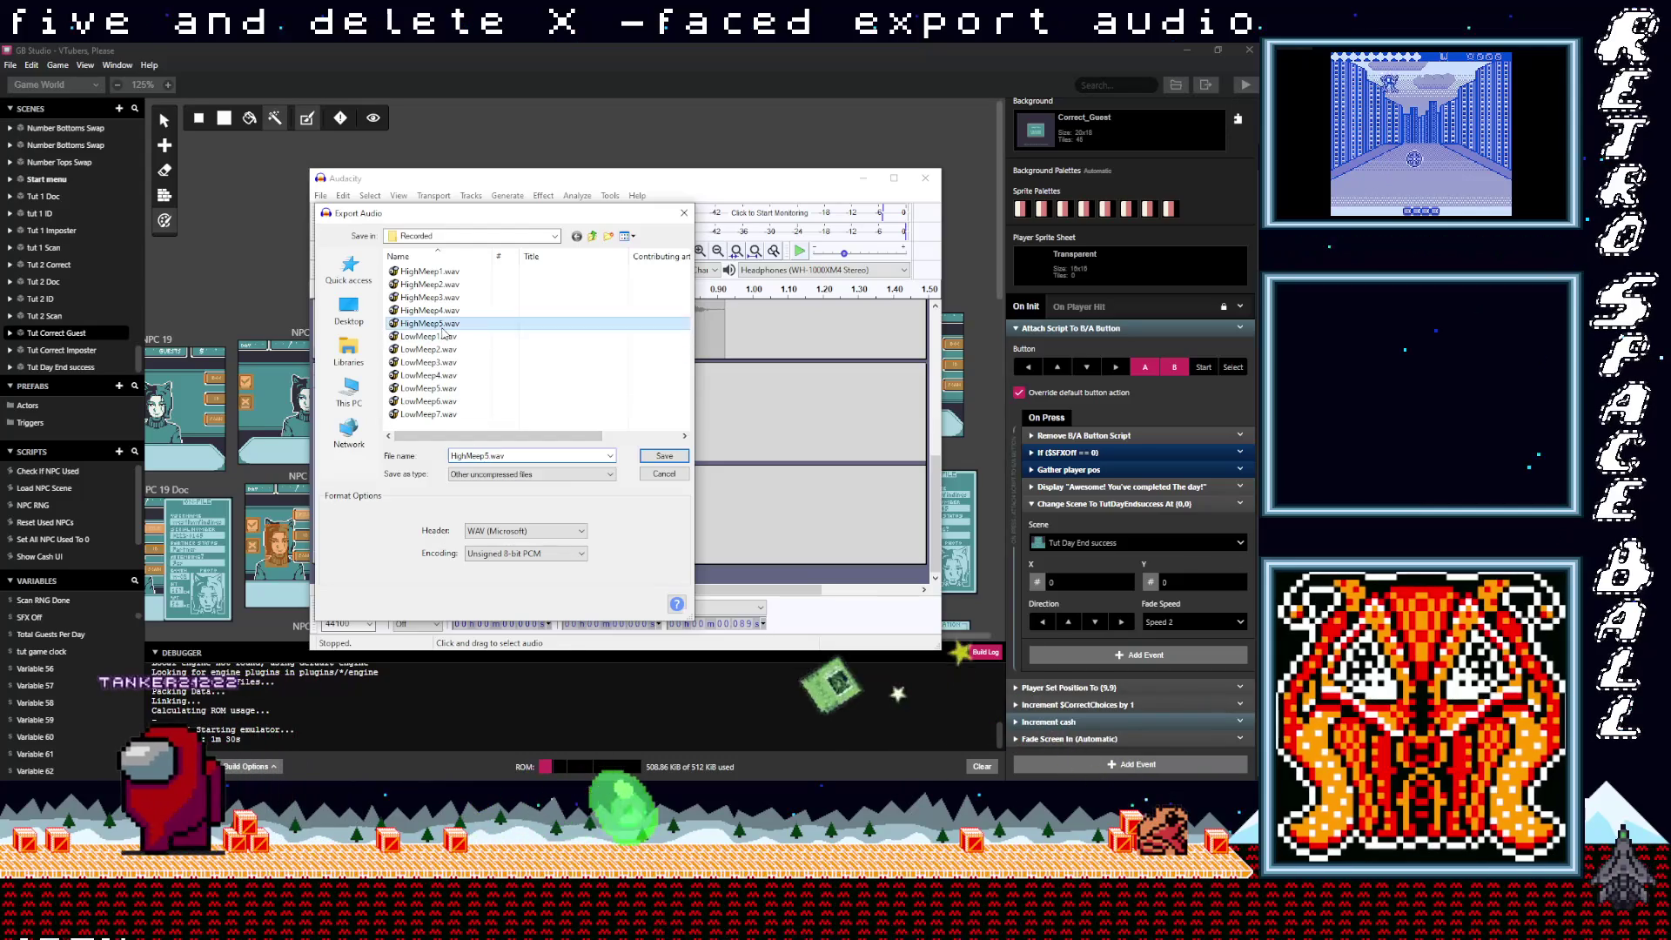
pyautogui.click(485, 455)
pyautogui.press('BackSpace')
pyautogui.write('6')
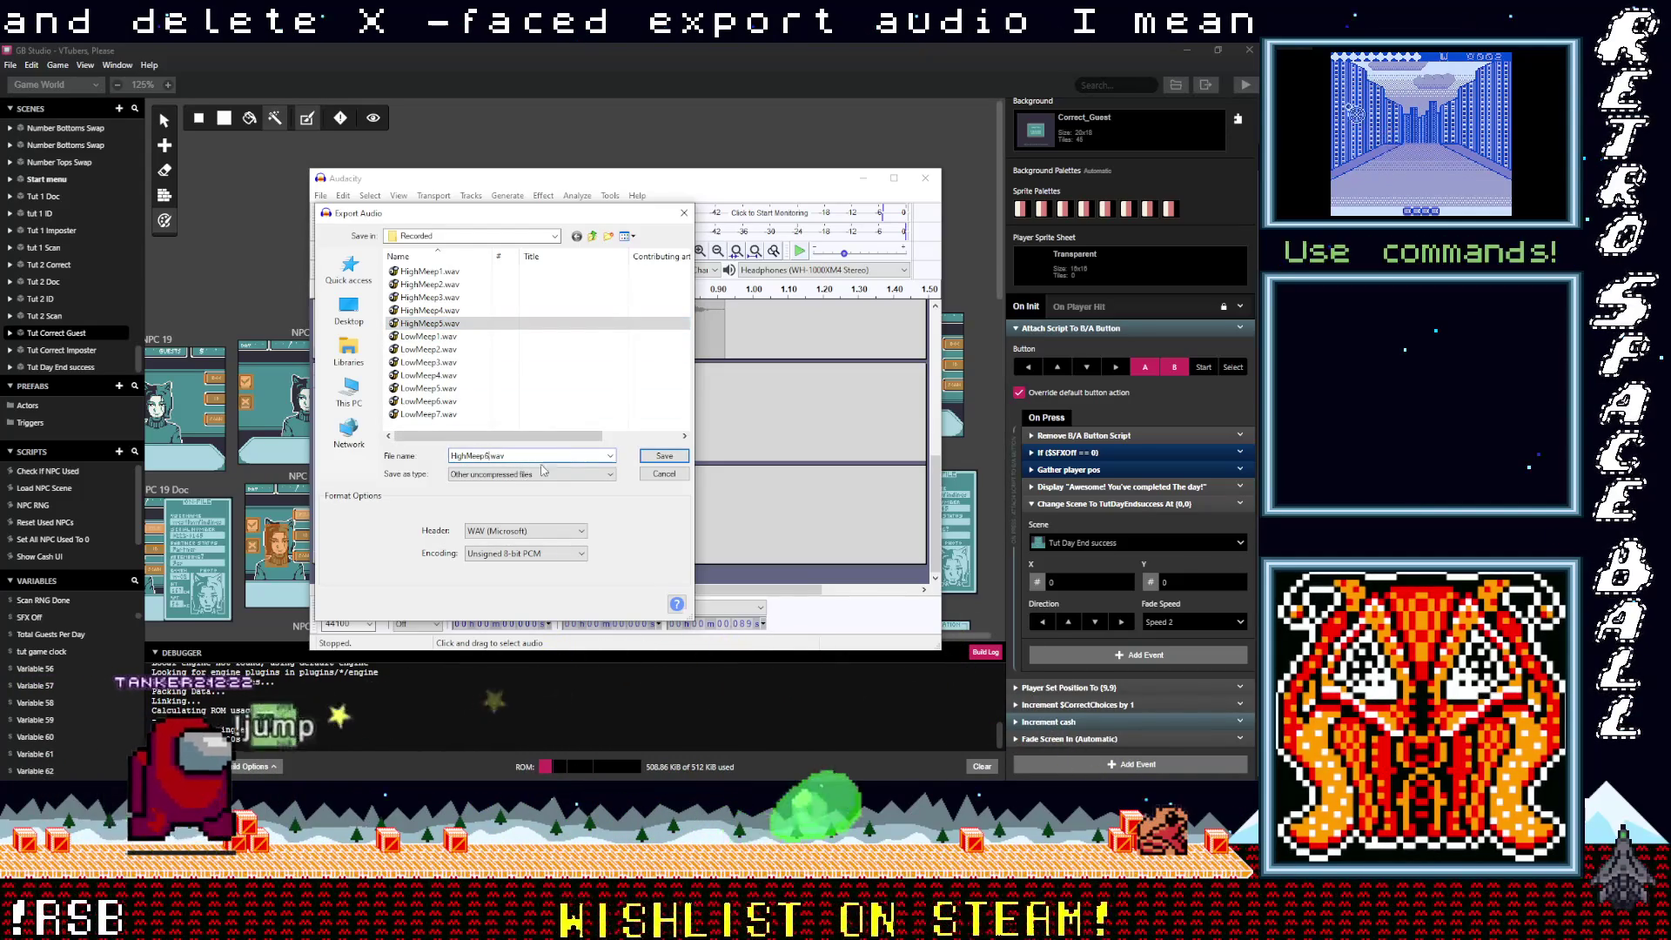
pyautogui.click(664, 458)
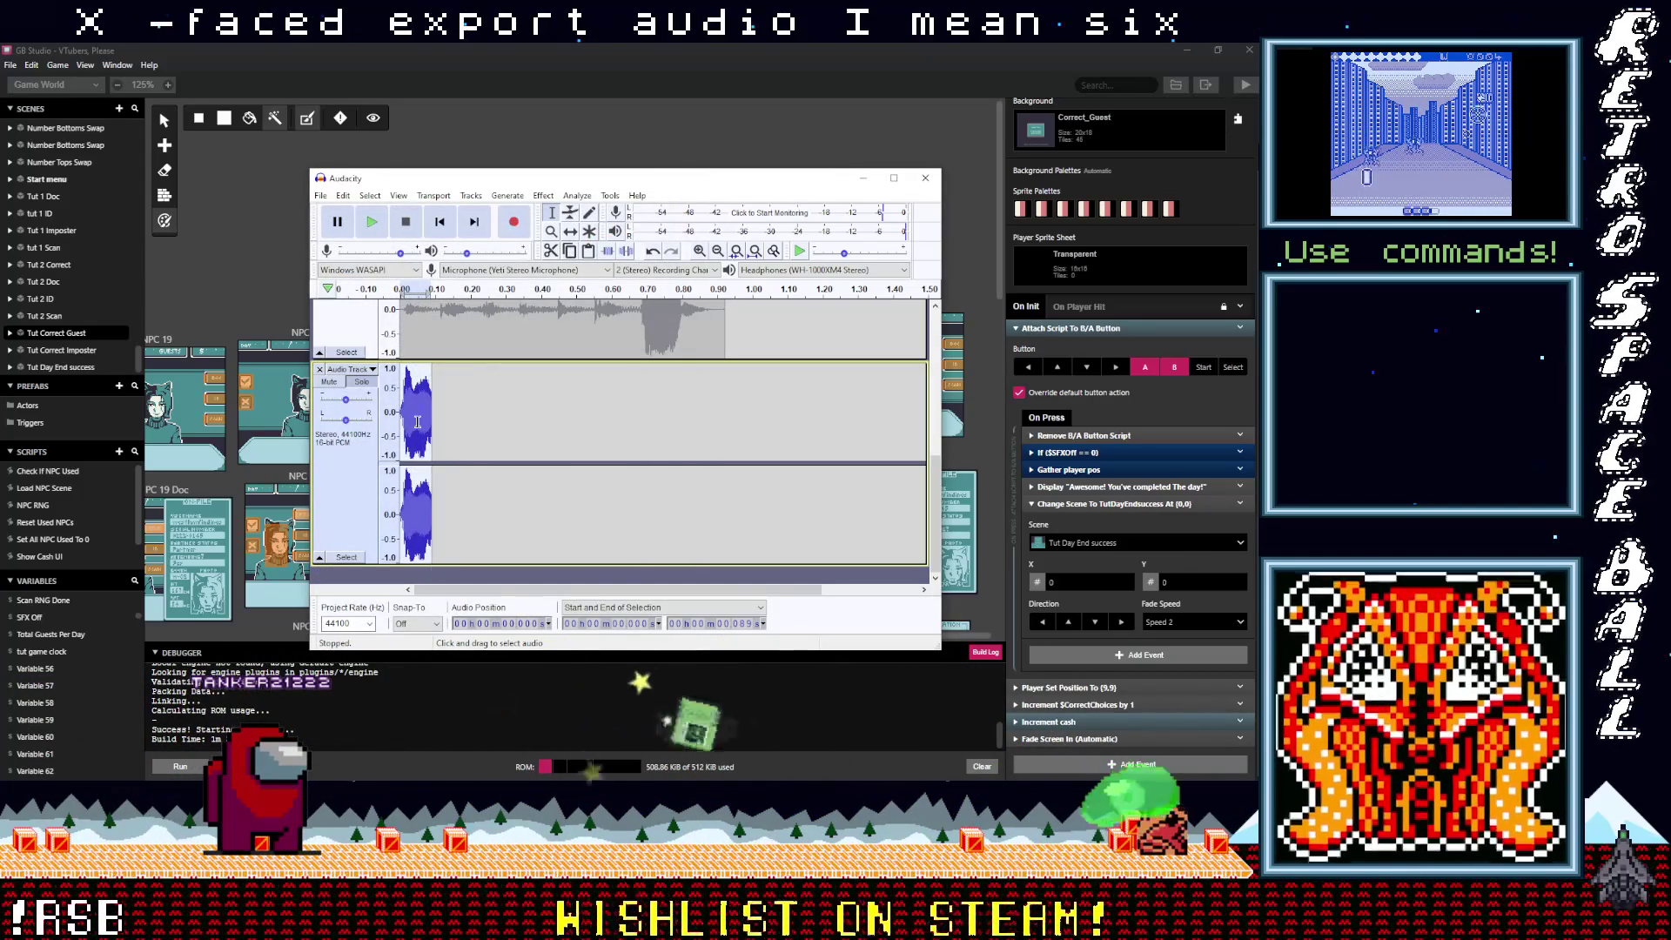
pyautogui.scroll(2, 417, 421)
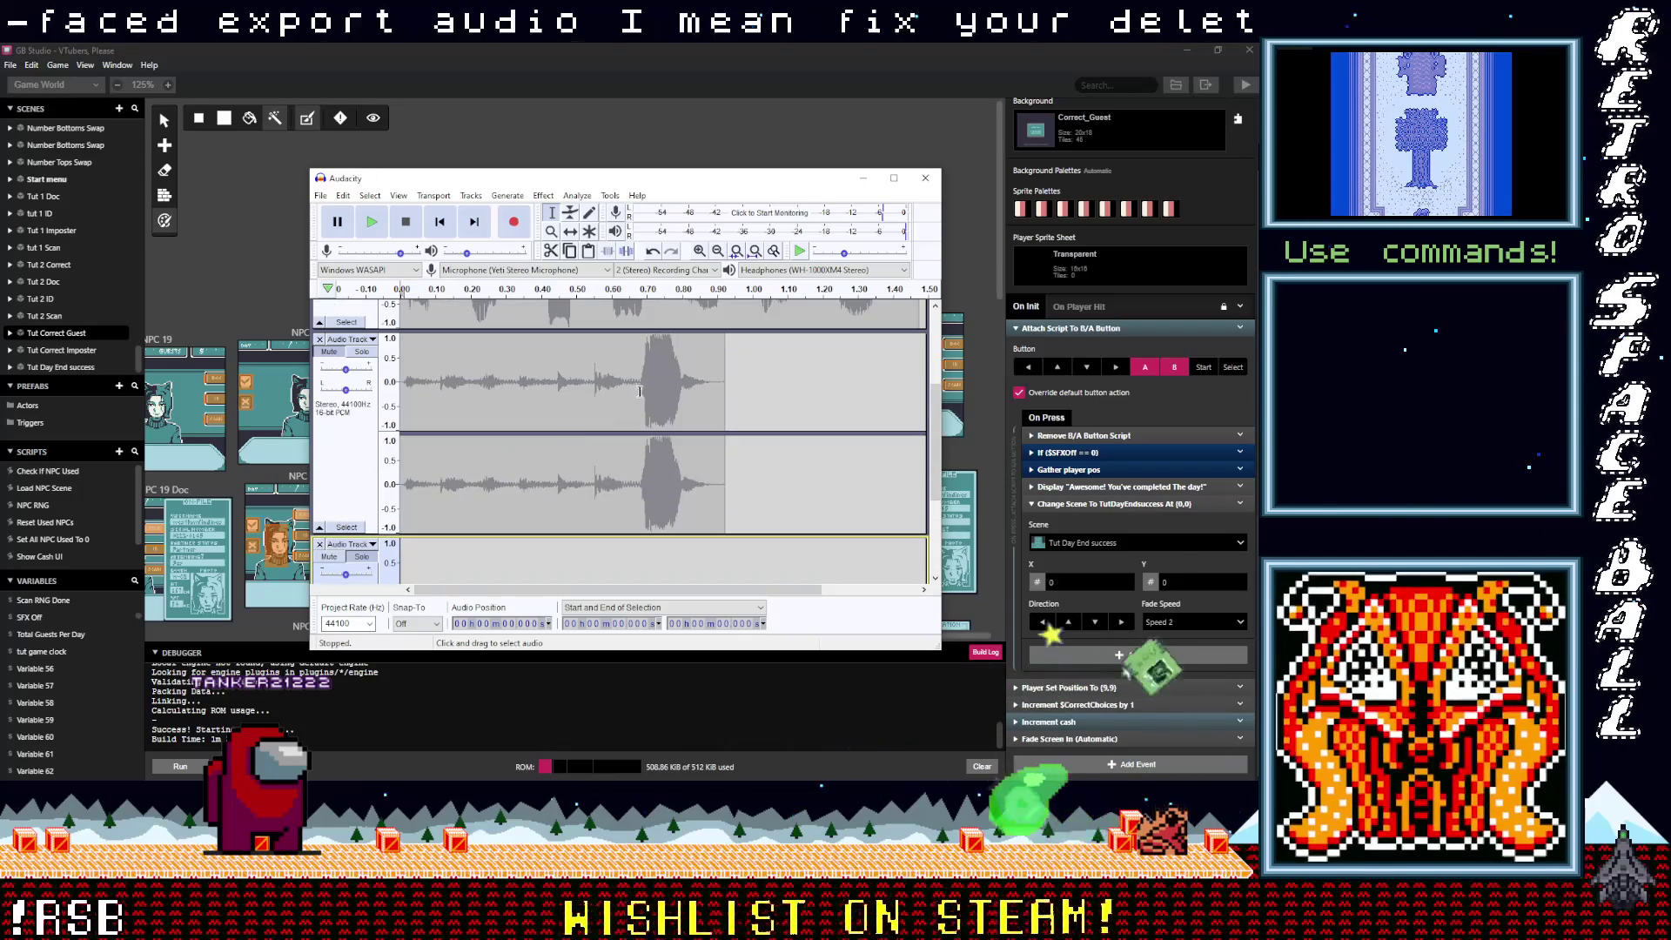
pyautogui.moveTo(641, 406); pyautogui.dragTo(664, 405)
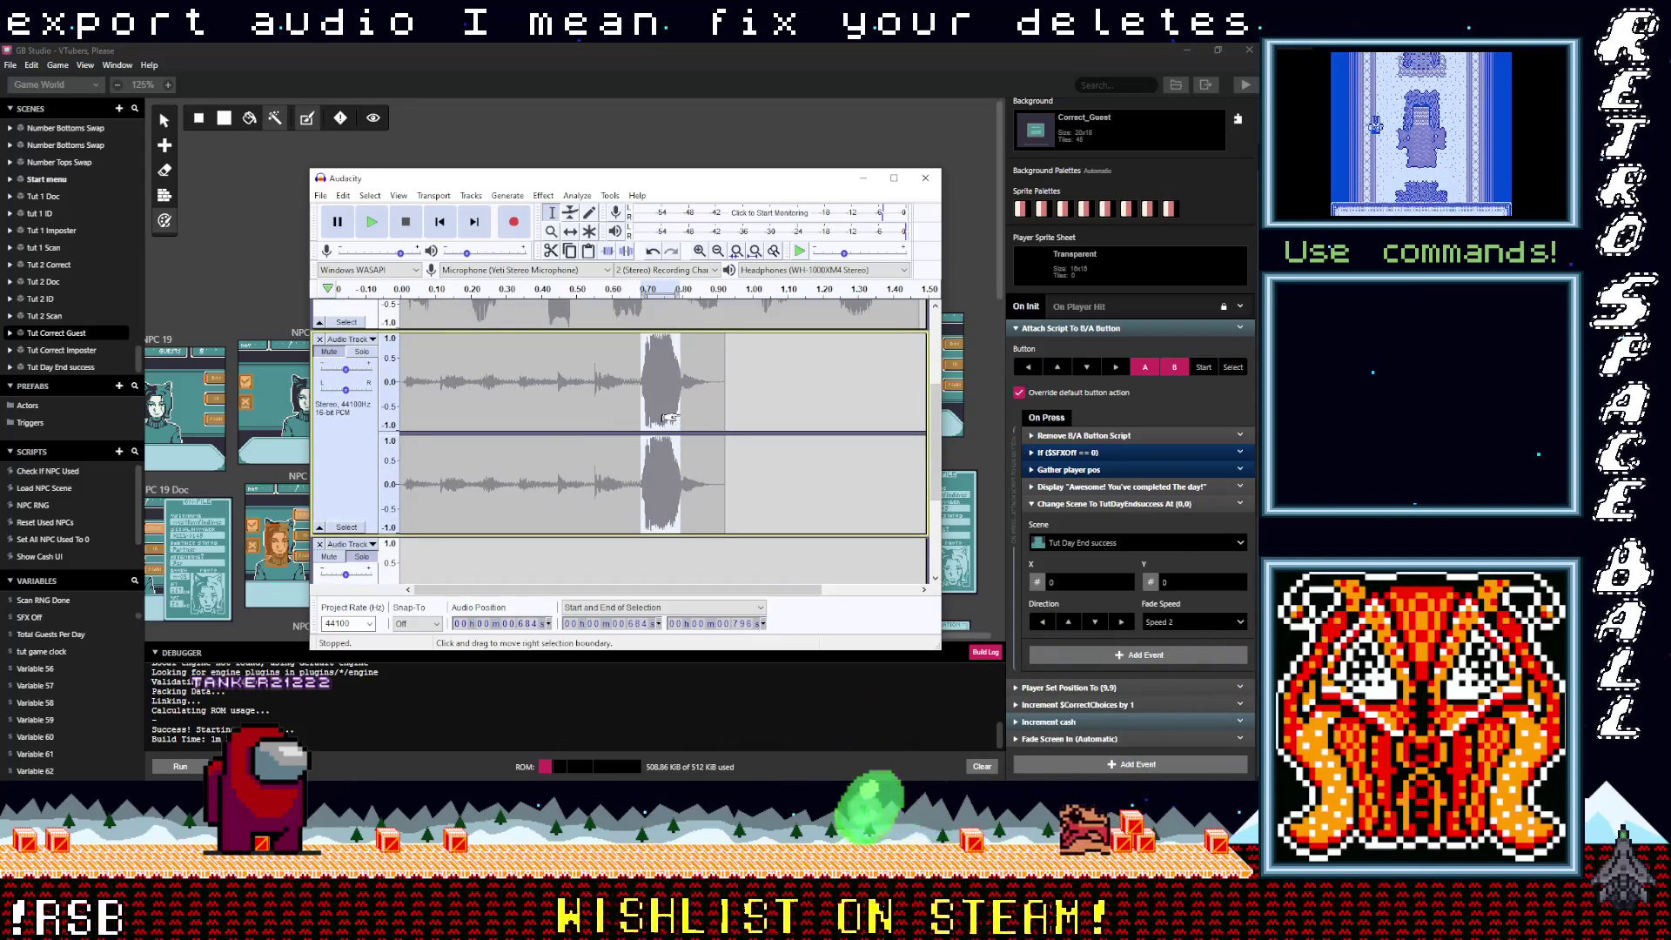
# Step: Move the last burst into the empty track and export it as HighMeep7.wav
pyautogui.press('Delete')
pyautogui.scroll(-3, 435, 442)
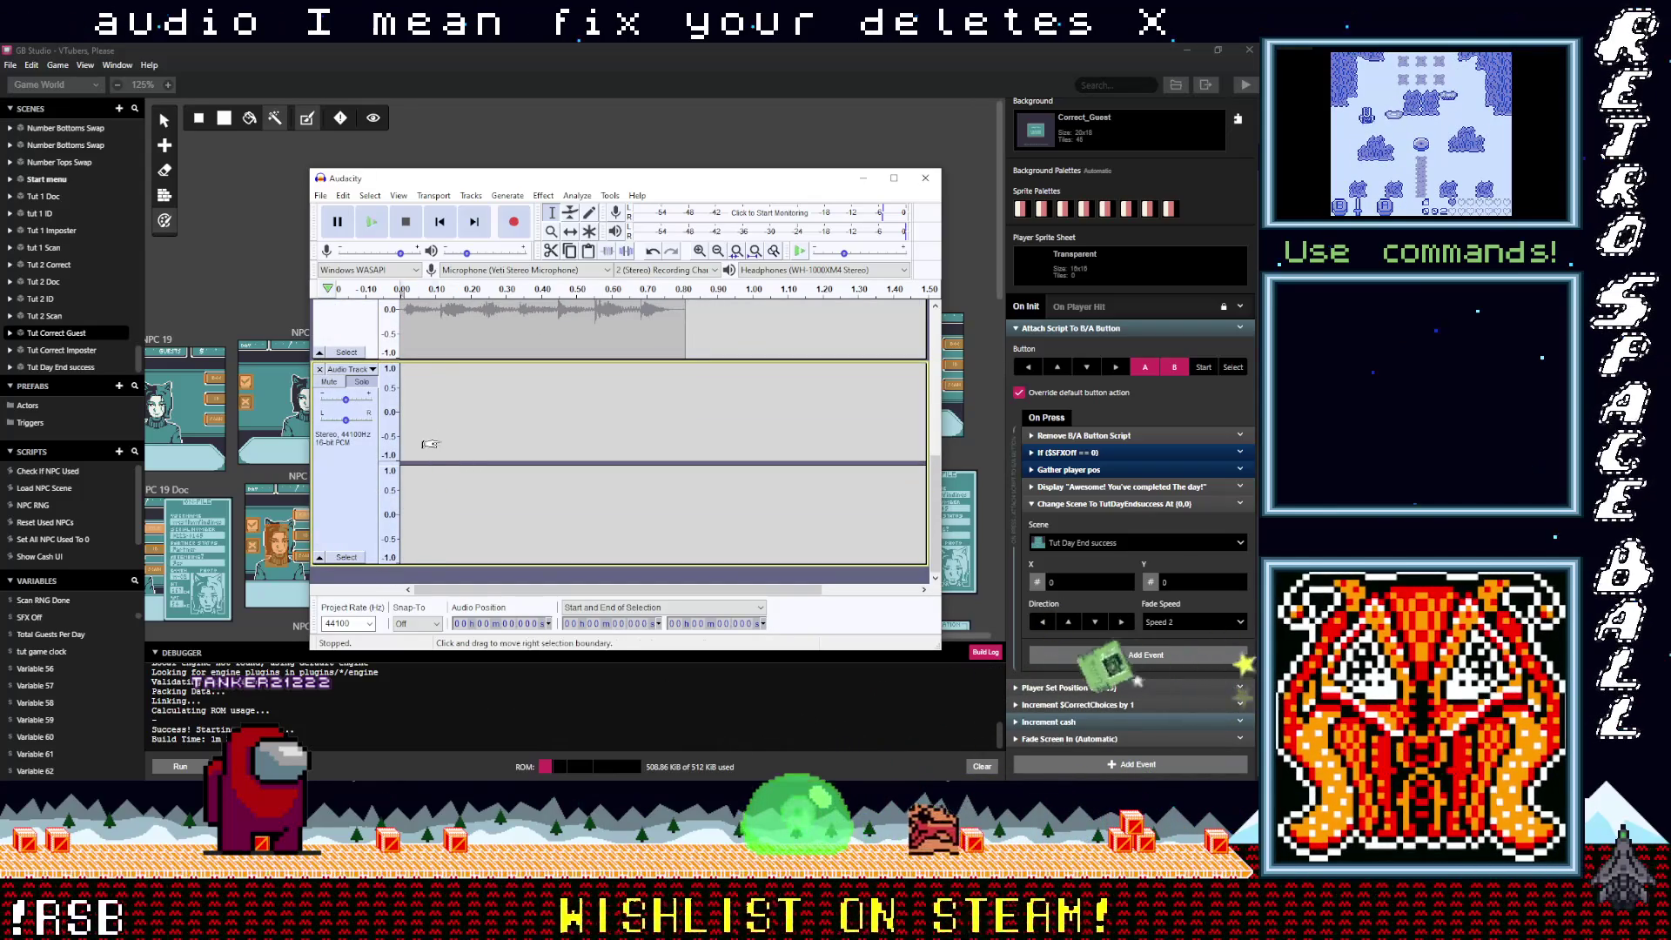
pyautogui.hotkey('ctrl', 'v')
pyautogui.click(320, 195)
pyautogui.moveTo(440, 297)
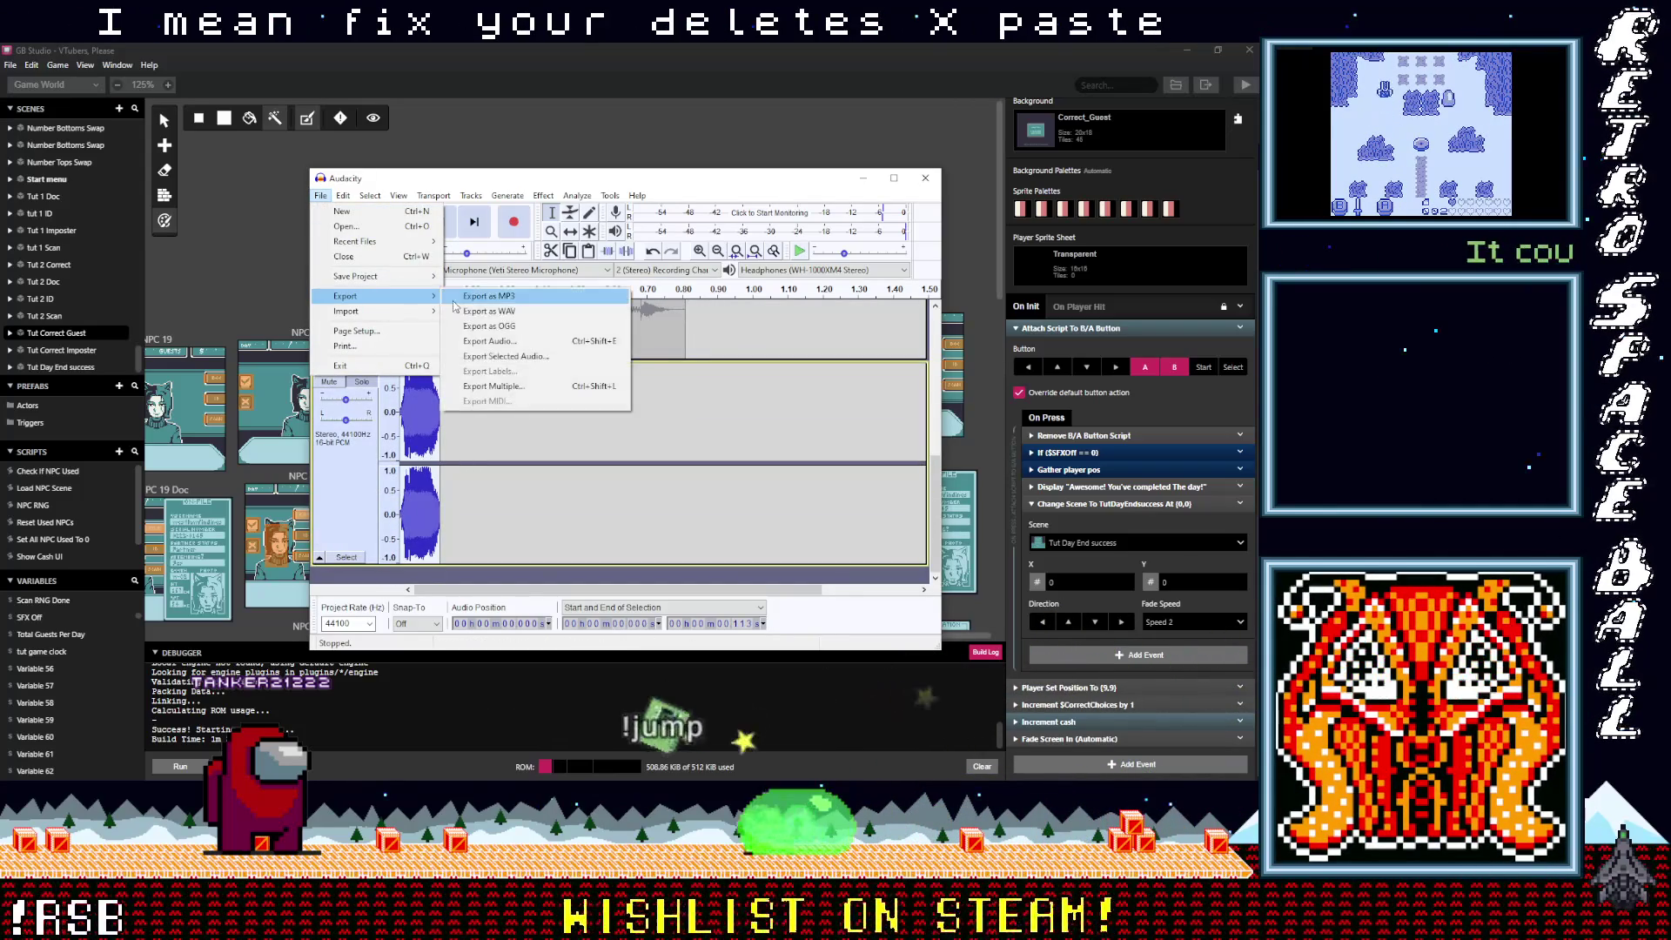
pyautogui.click(511, 313)
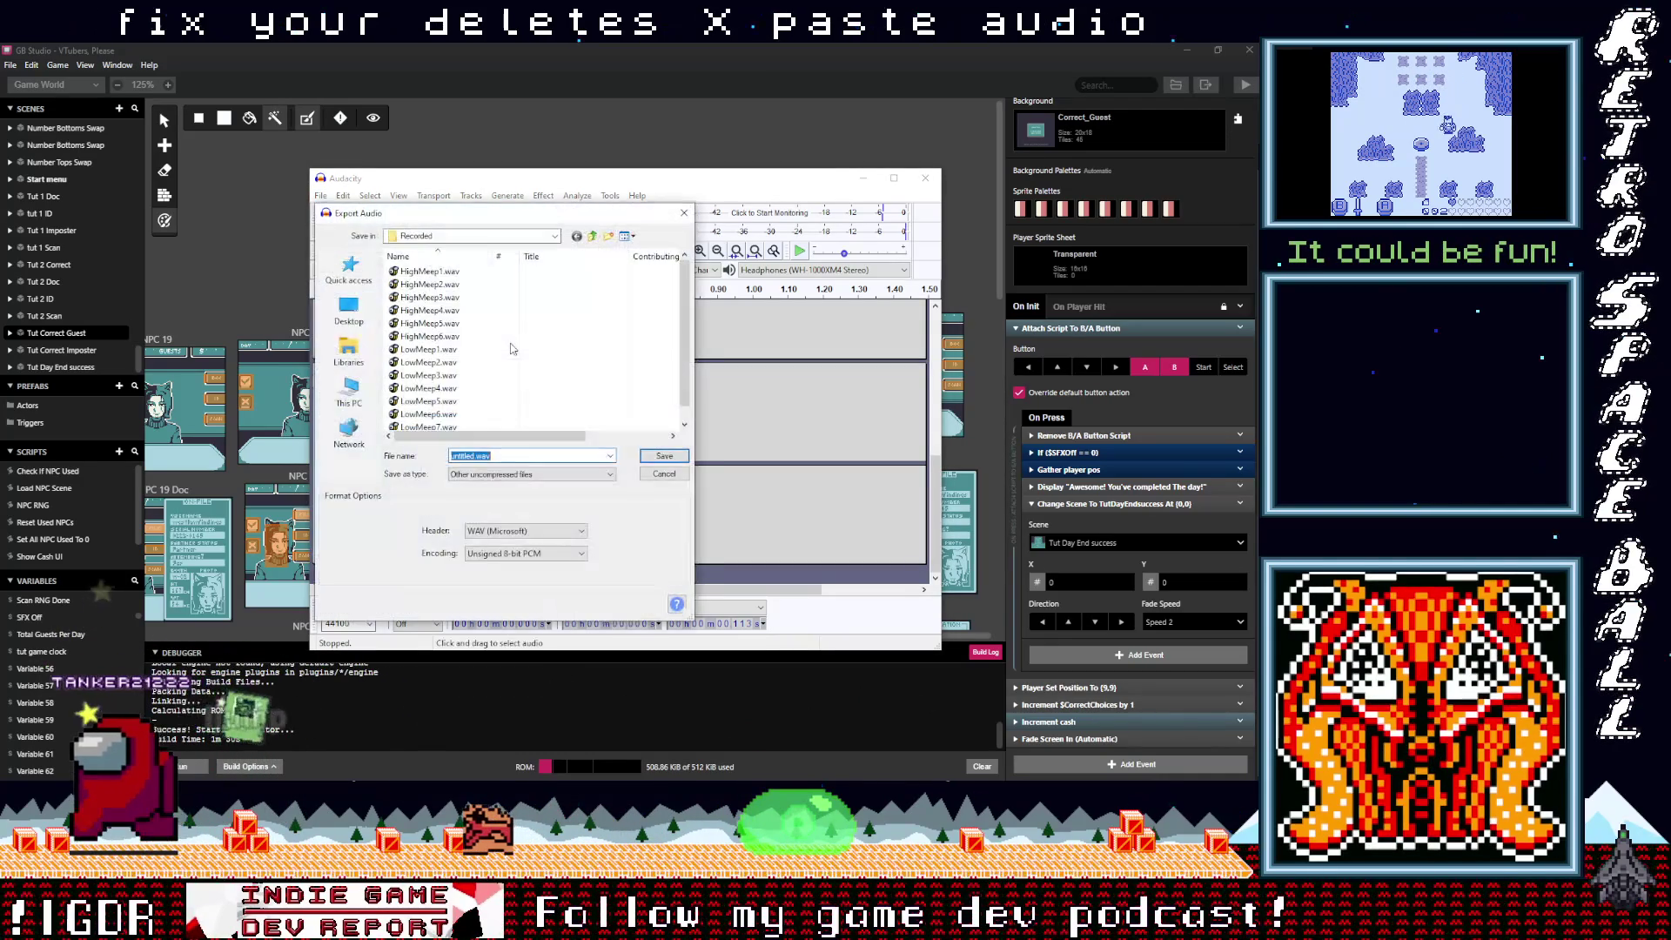
pyautogui.click(429, 336)
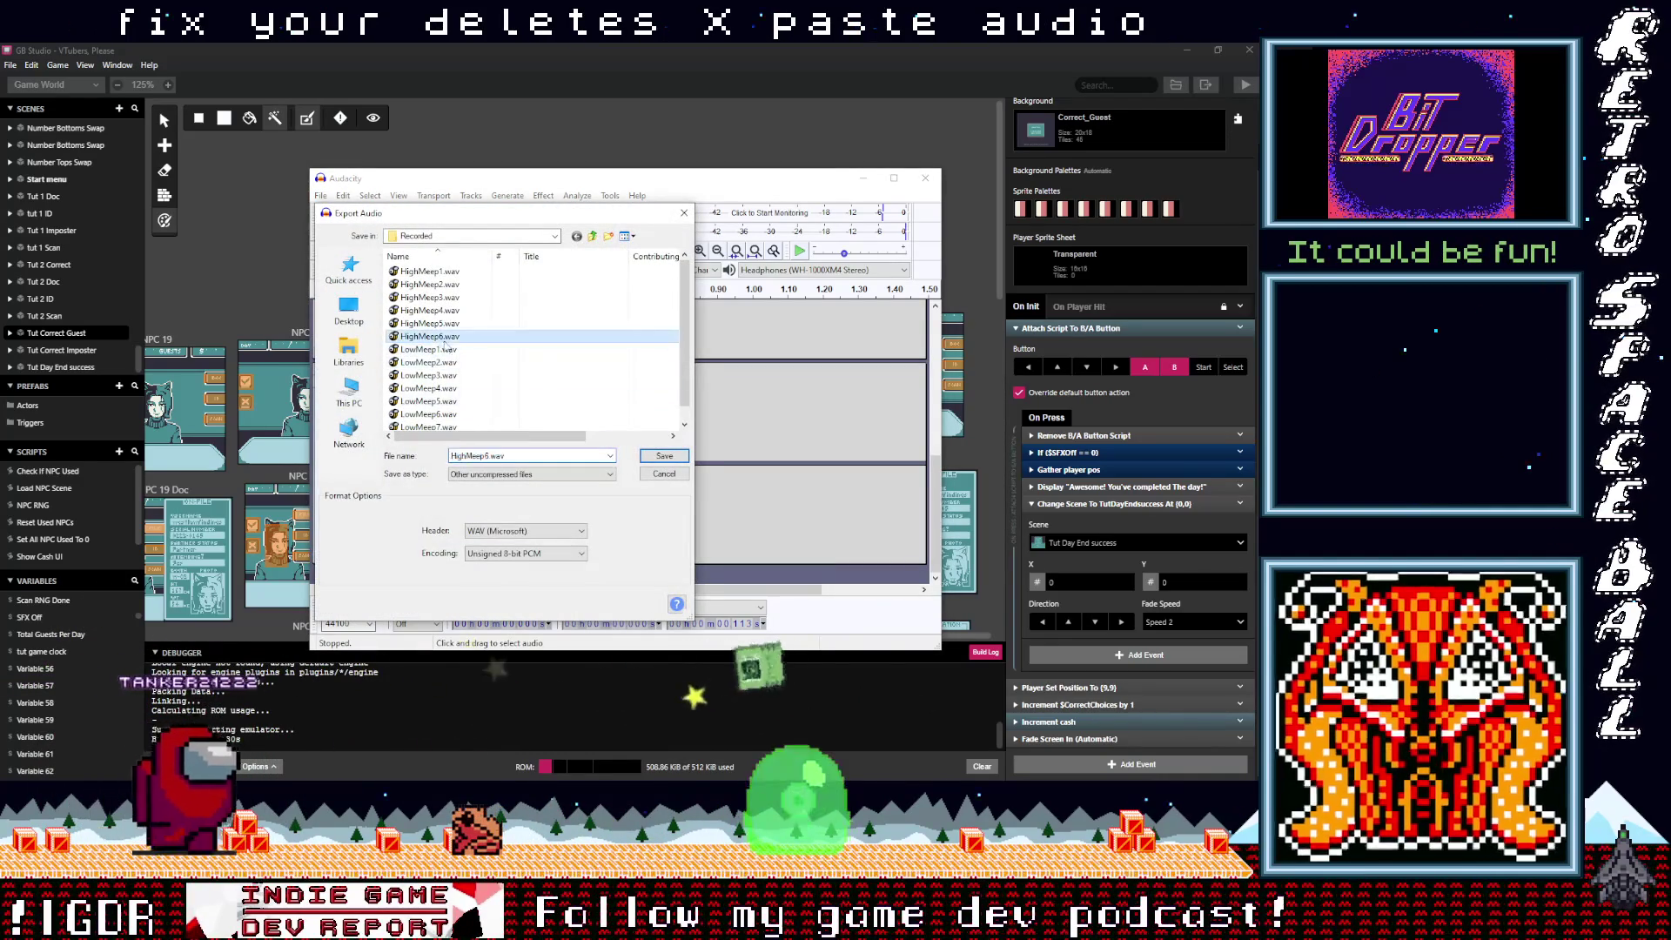
pyautogui.click(486, 455)
pyautogui.write('7')
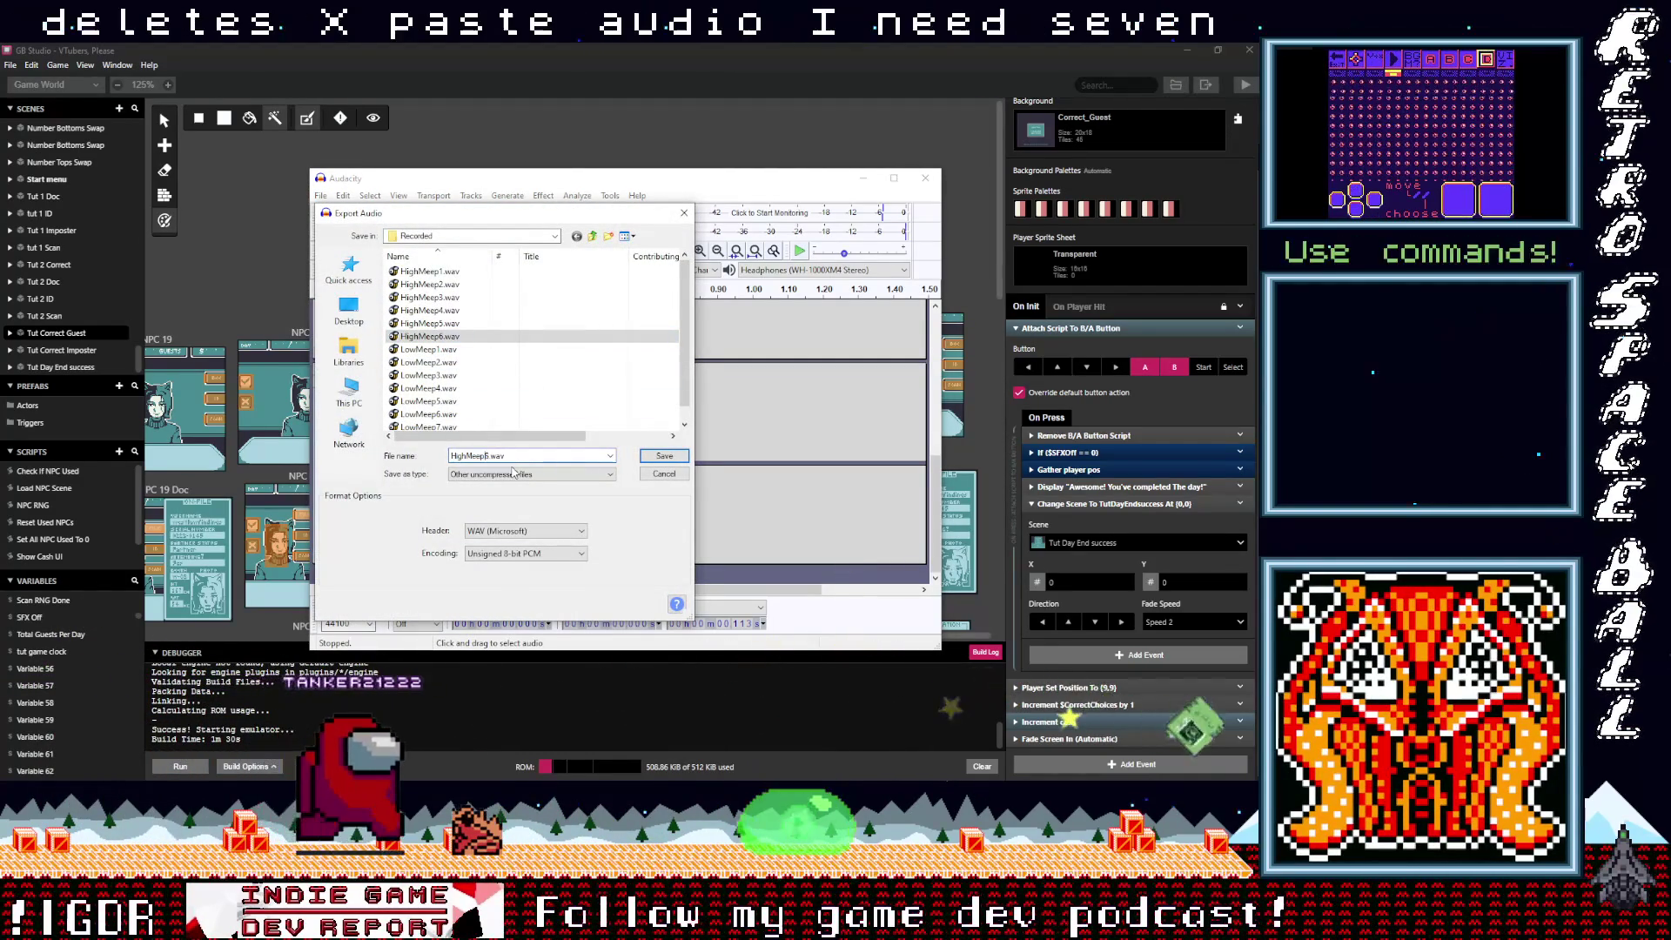
pyautogui.click(667, 460)
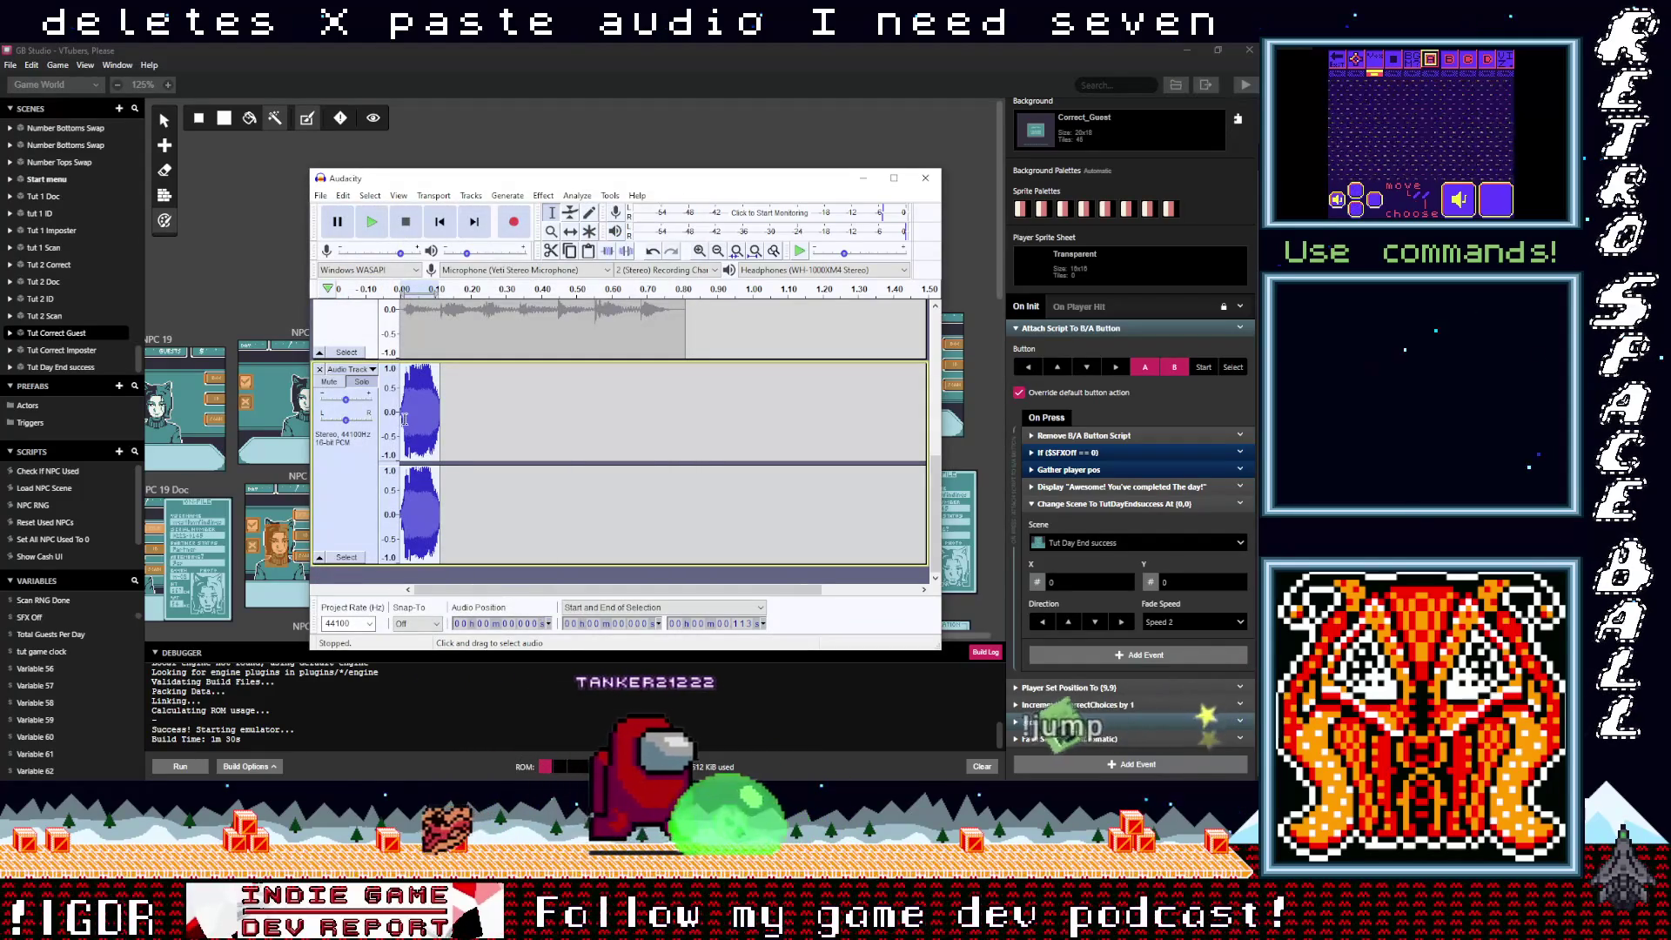
# Step: Clear the exported clip and paste the new meep series into the empty track
pyautogui.press('Delete')
pyautogui.scroll(-1, 491, 435)
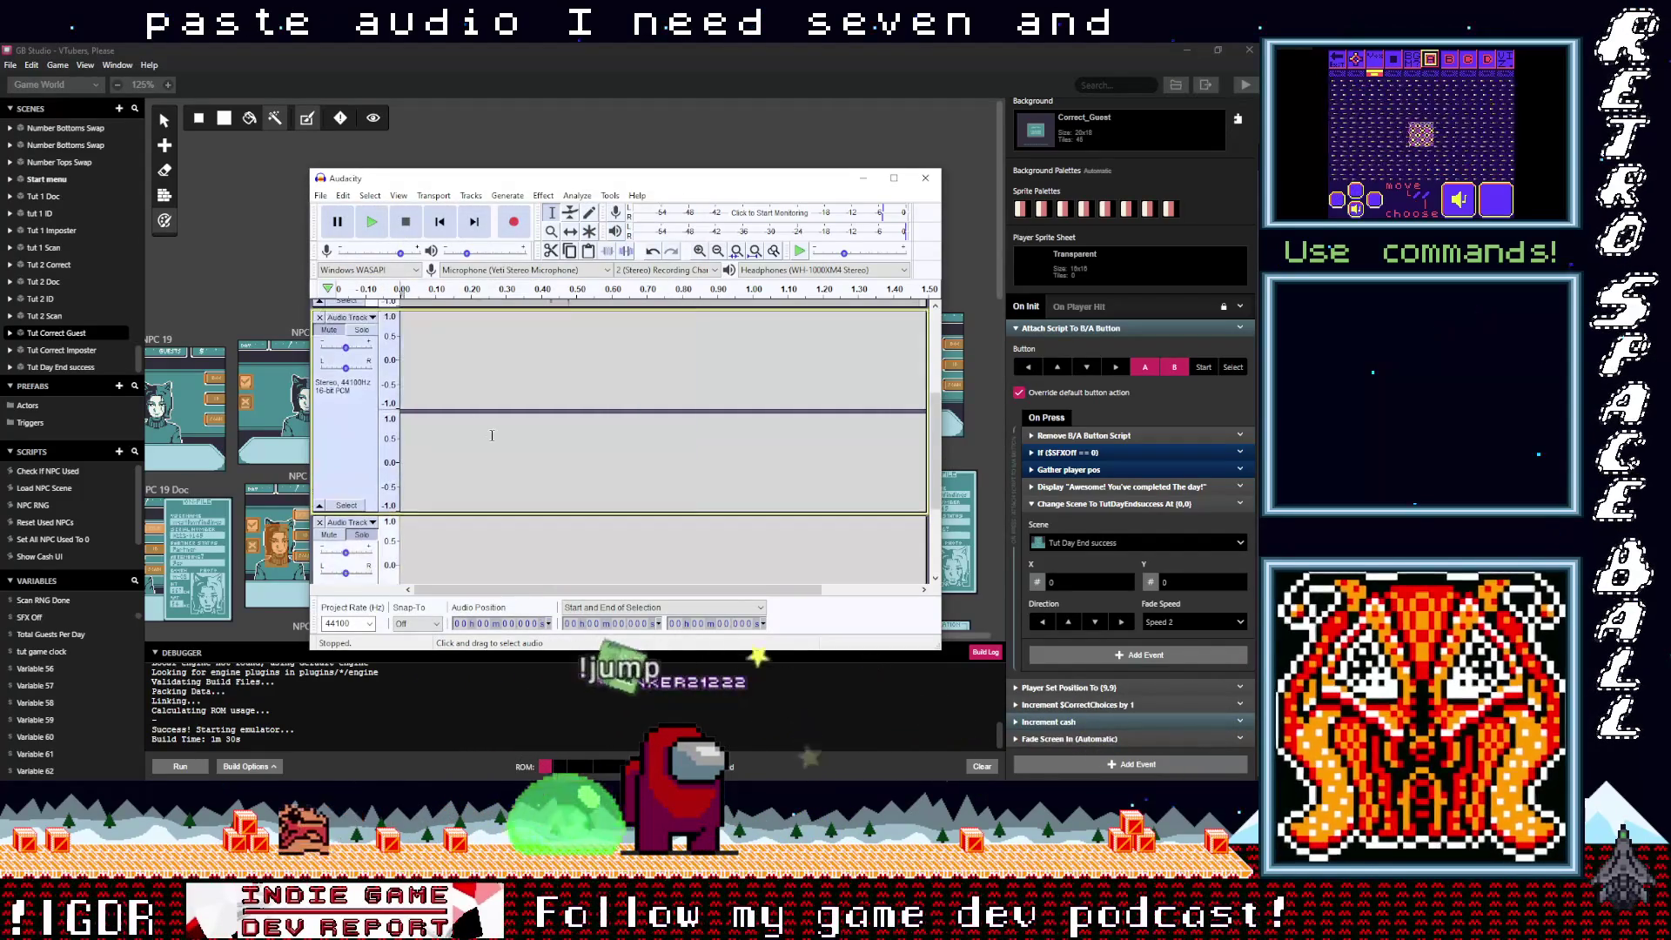
pyautogui.hotkey('ctrl', 'v')
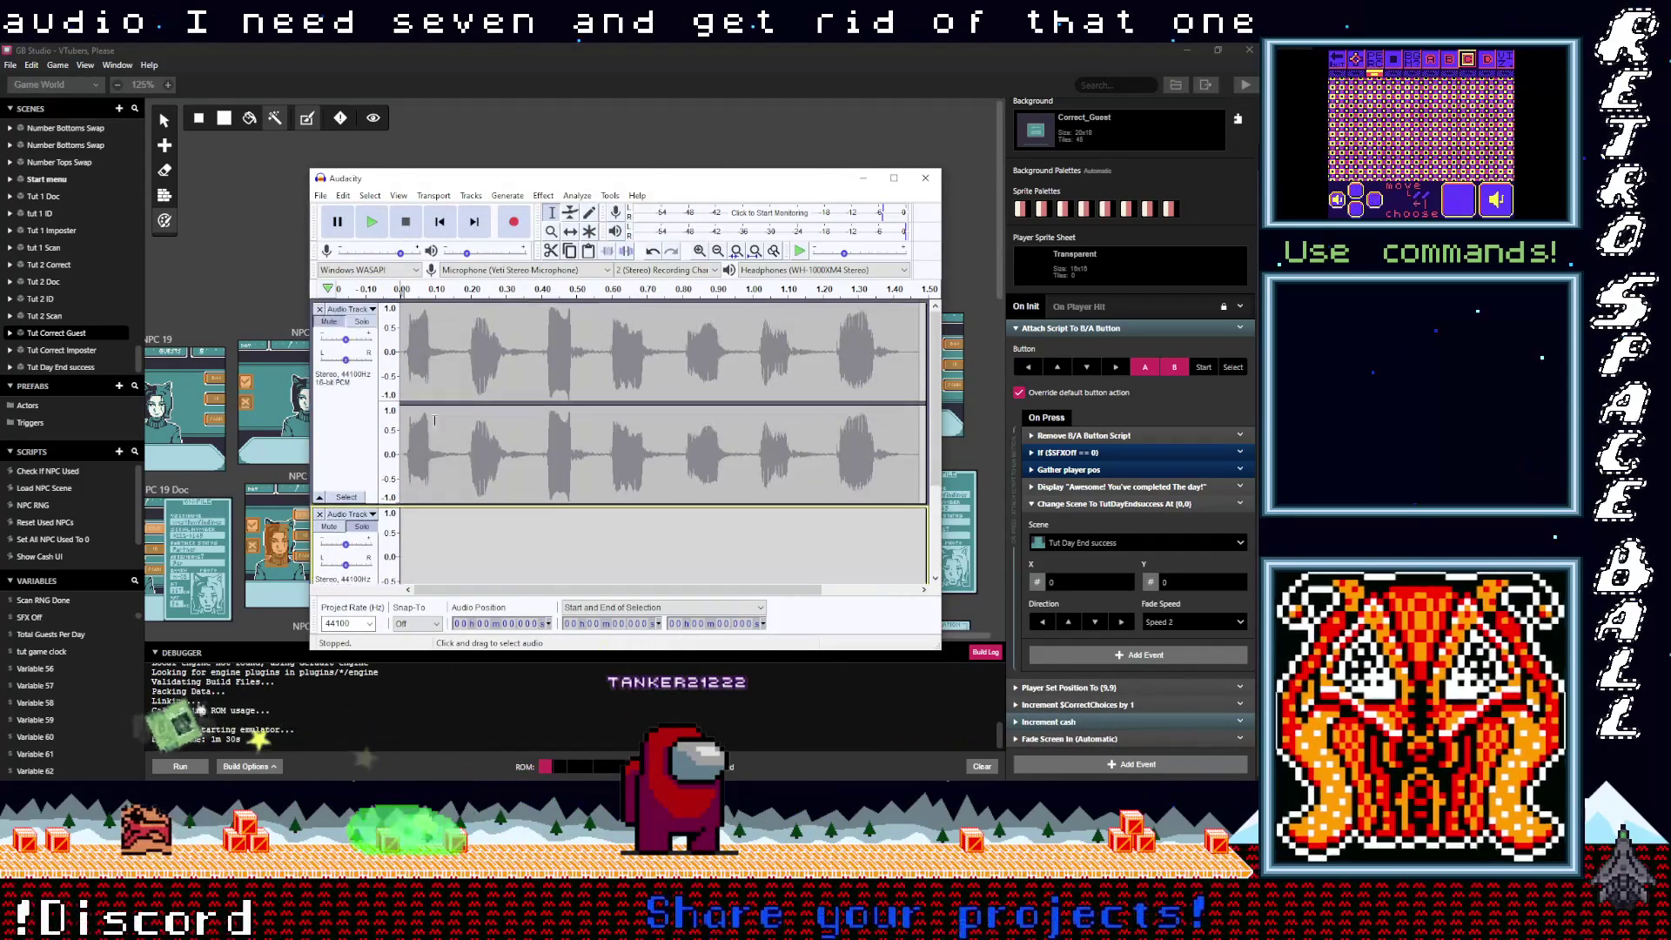
# Step: Select all of the new meep recording and normalize its loudness
pyautogui.hotkey('ctrl', 'a')
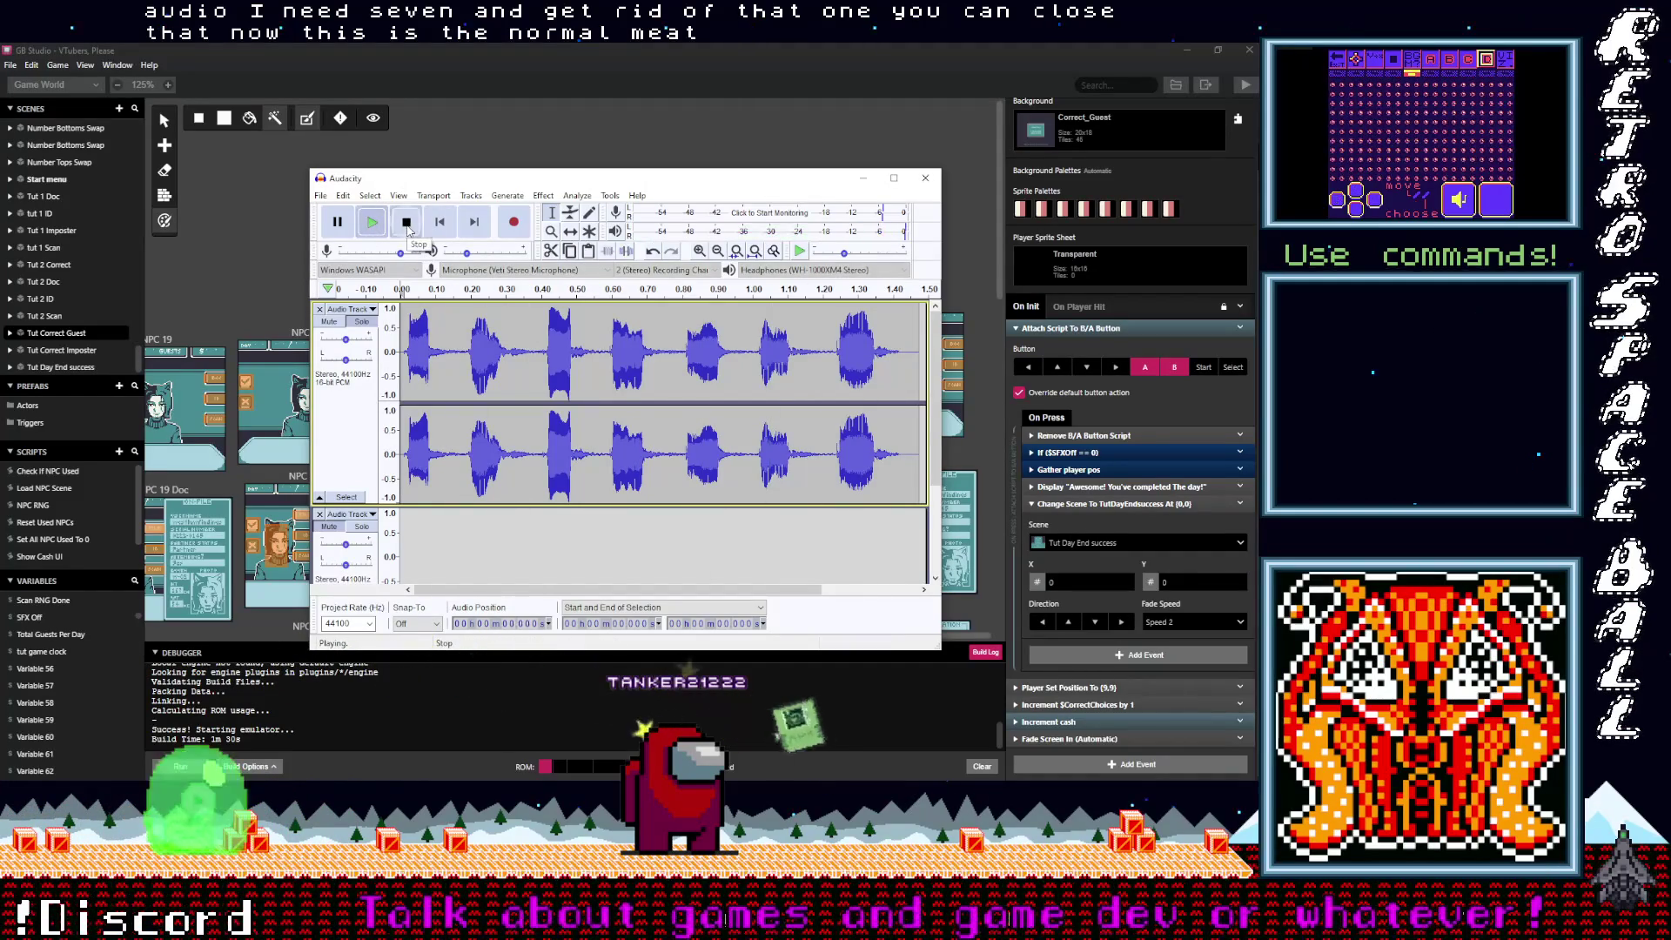
pyautogui.click(406, 222)
pyautogui.click(540, 196)
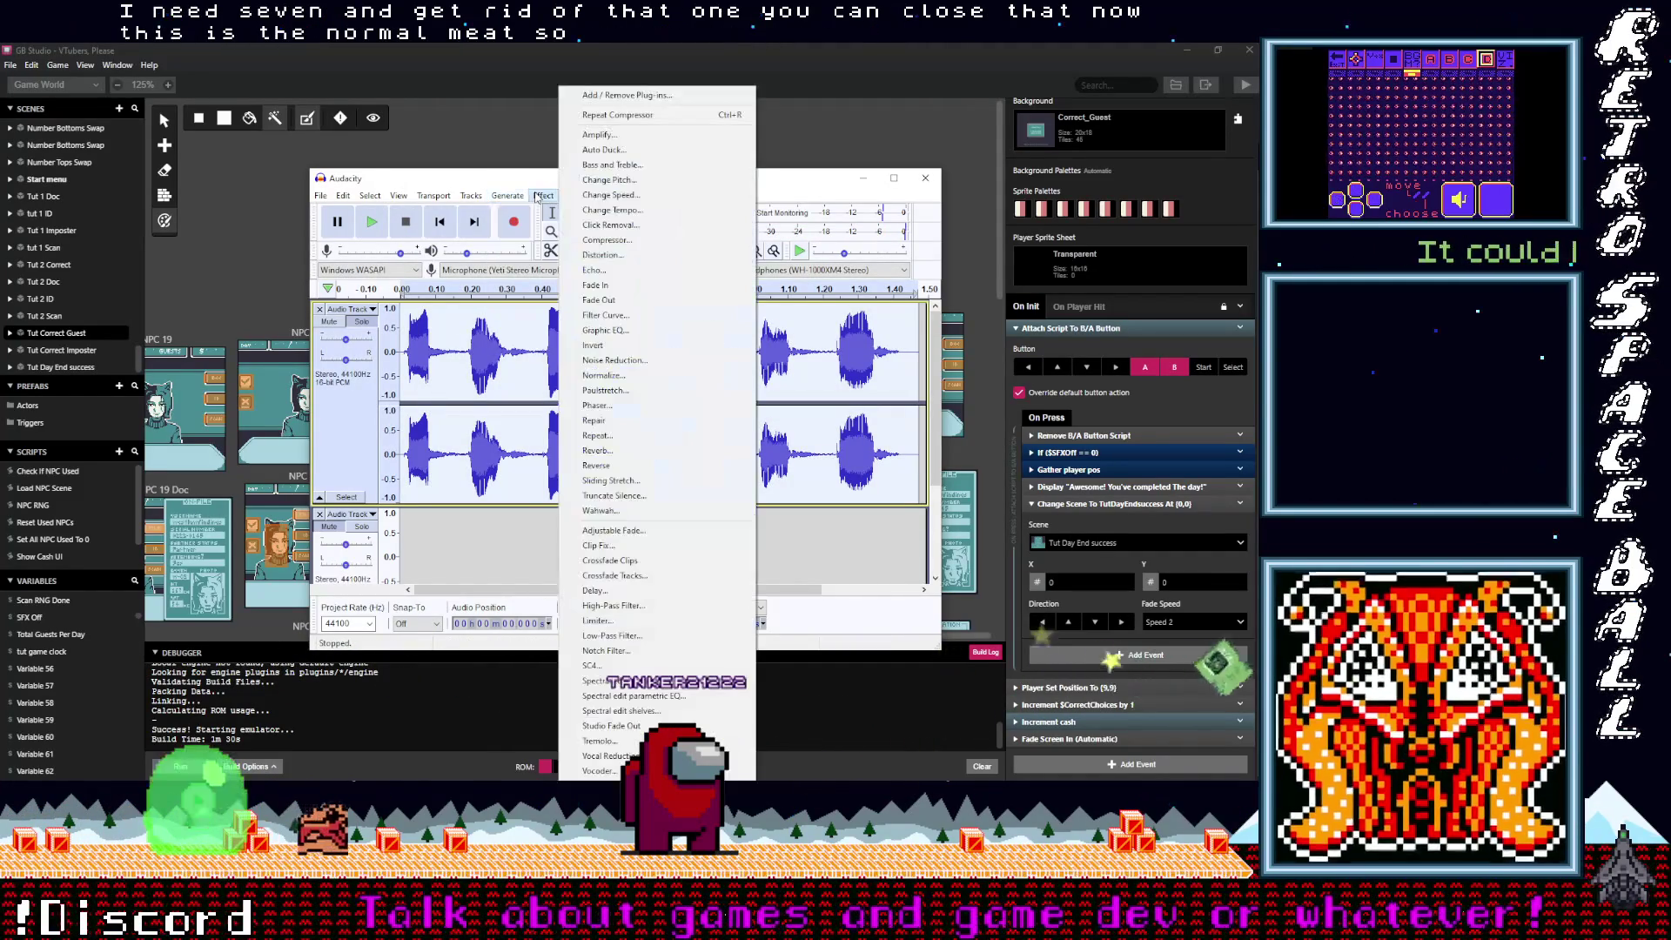
pyautogui.click(615, 376)
pyautogui.press('Return')
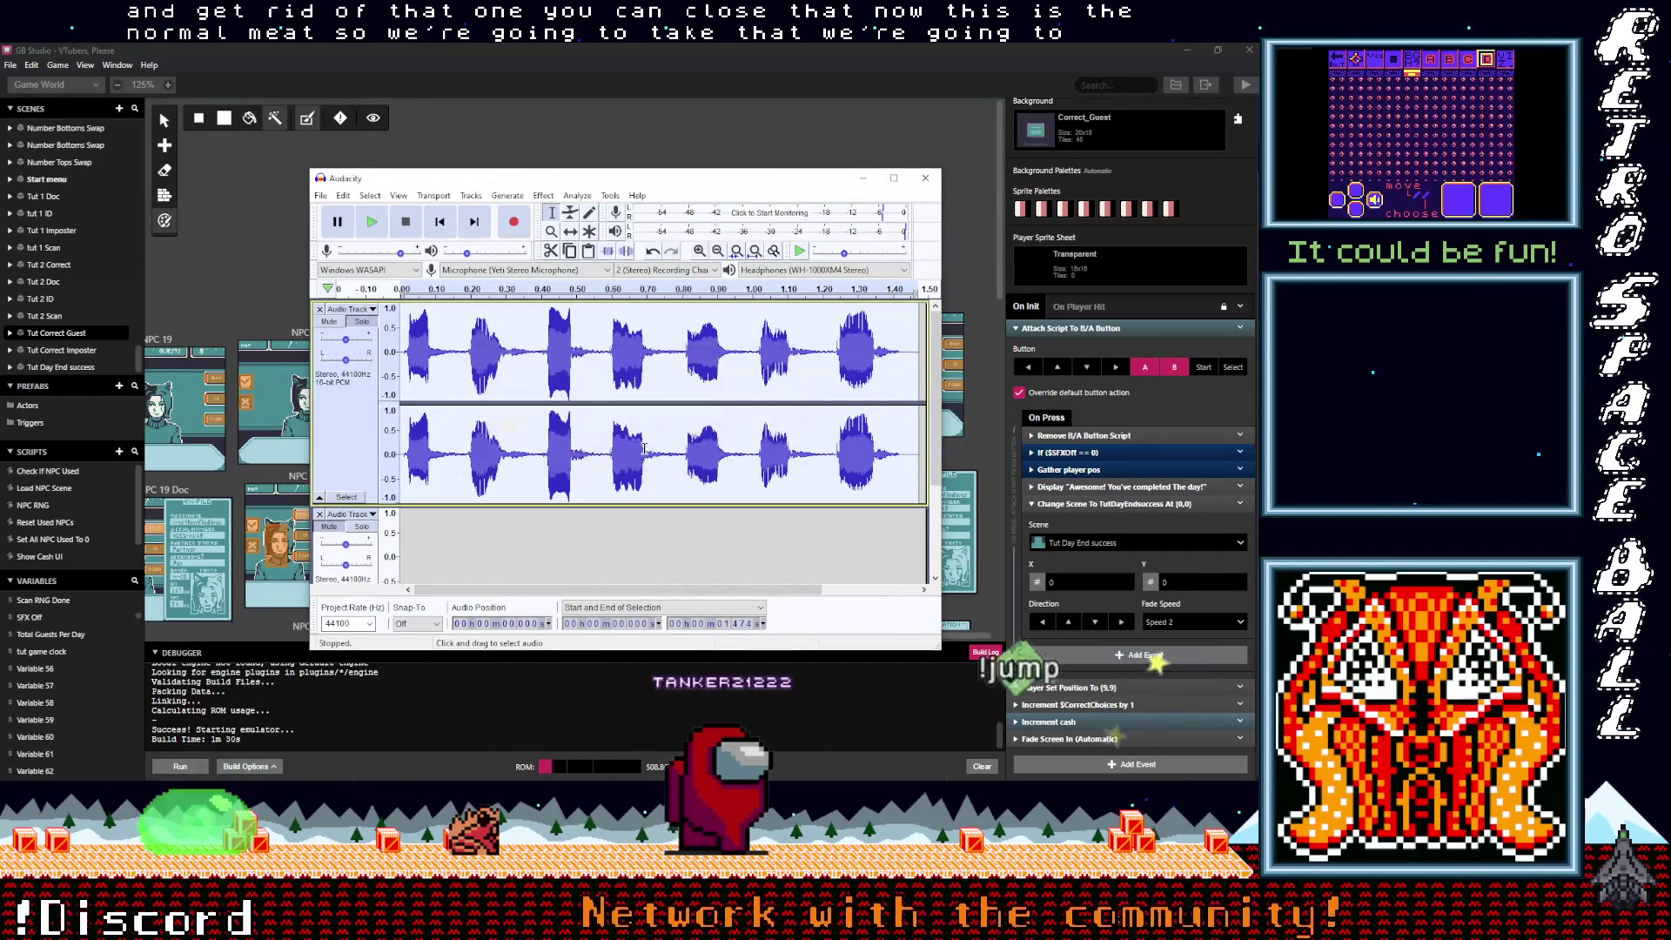
# Step: Apply the Compressor effect to the recording and play it back to check
pyautogui.click(543, 196)
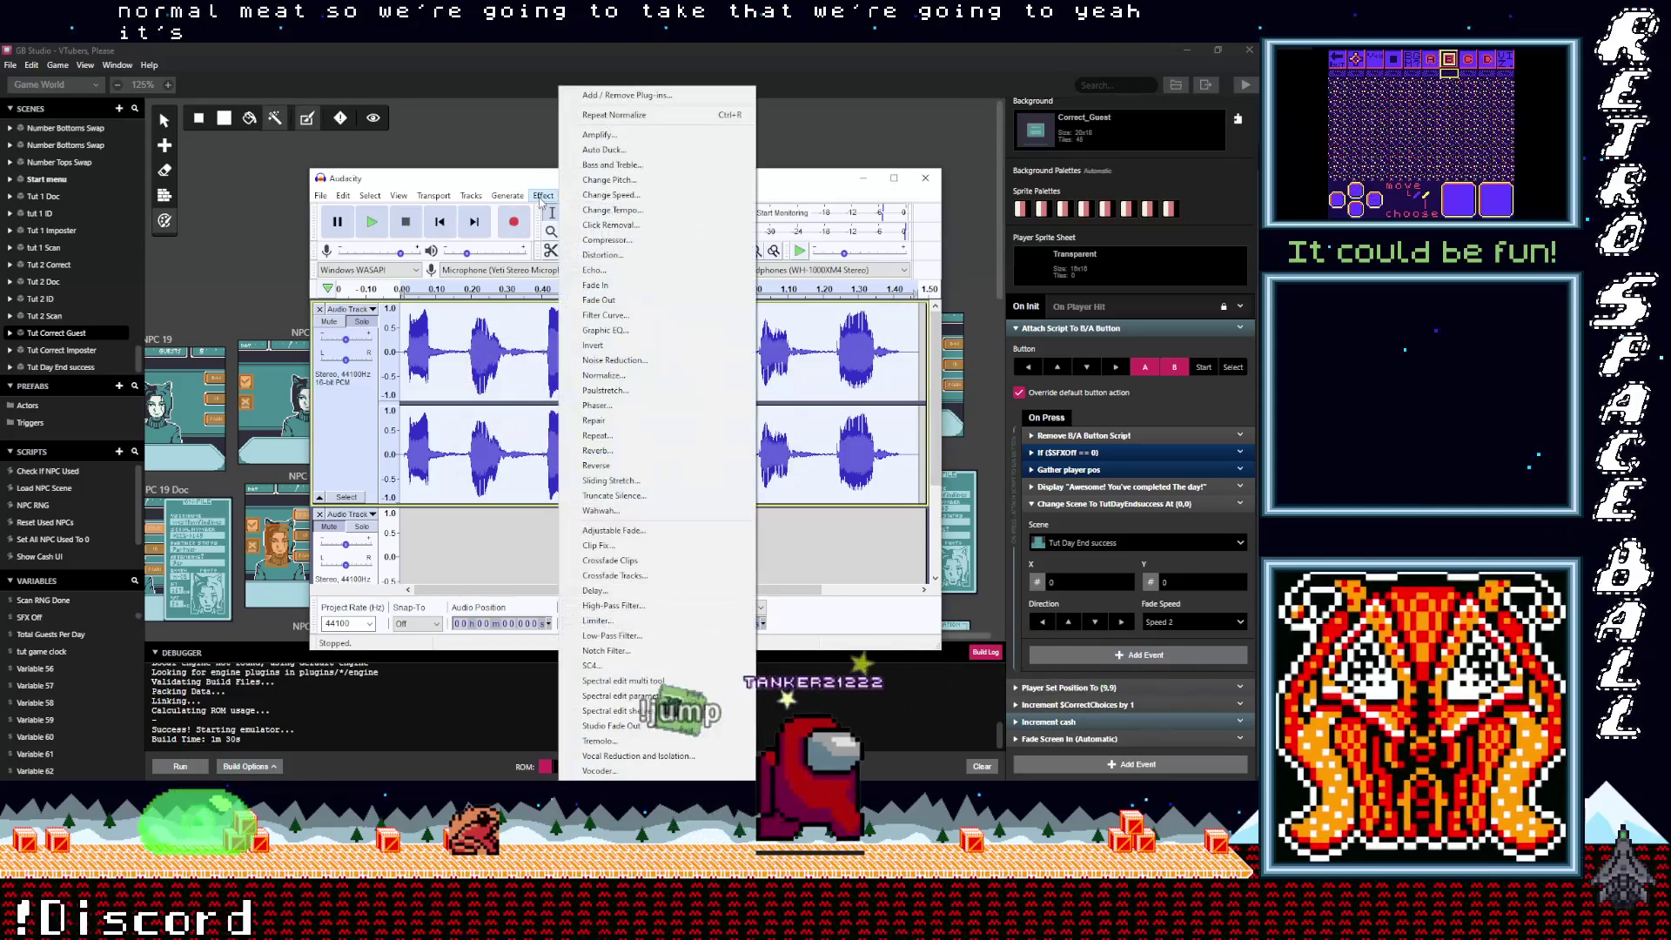
pyautogui.click(607, 240)
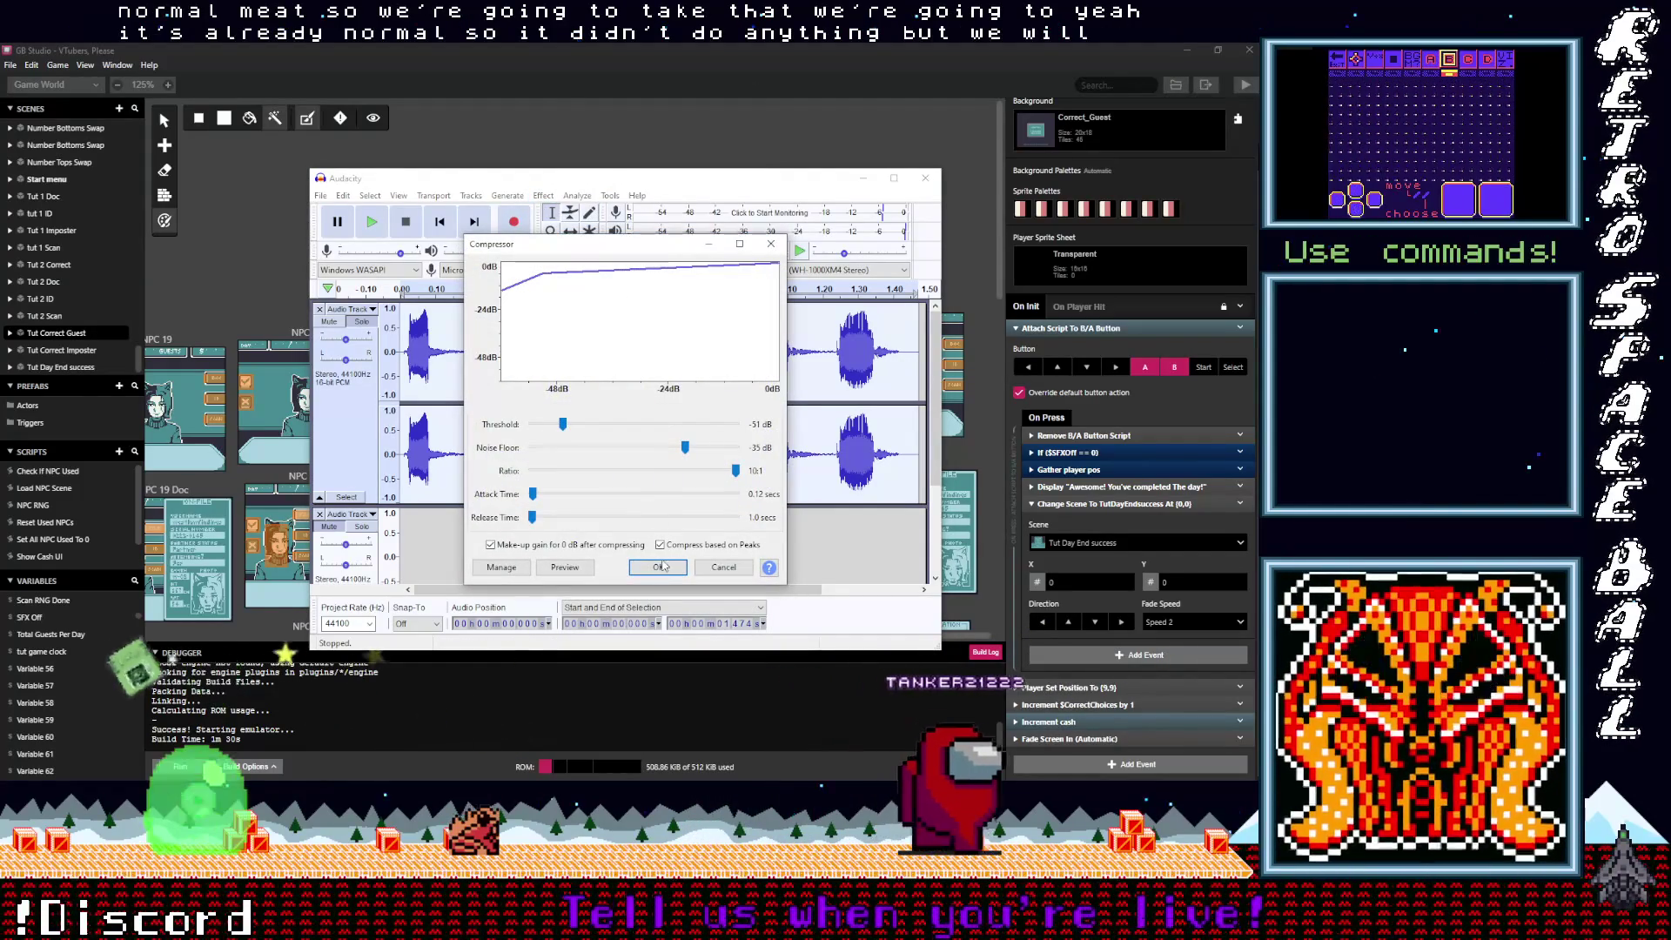
pyautogui.click(659, 562)
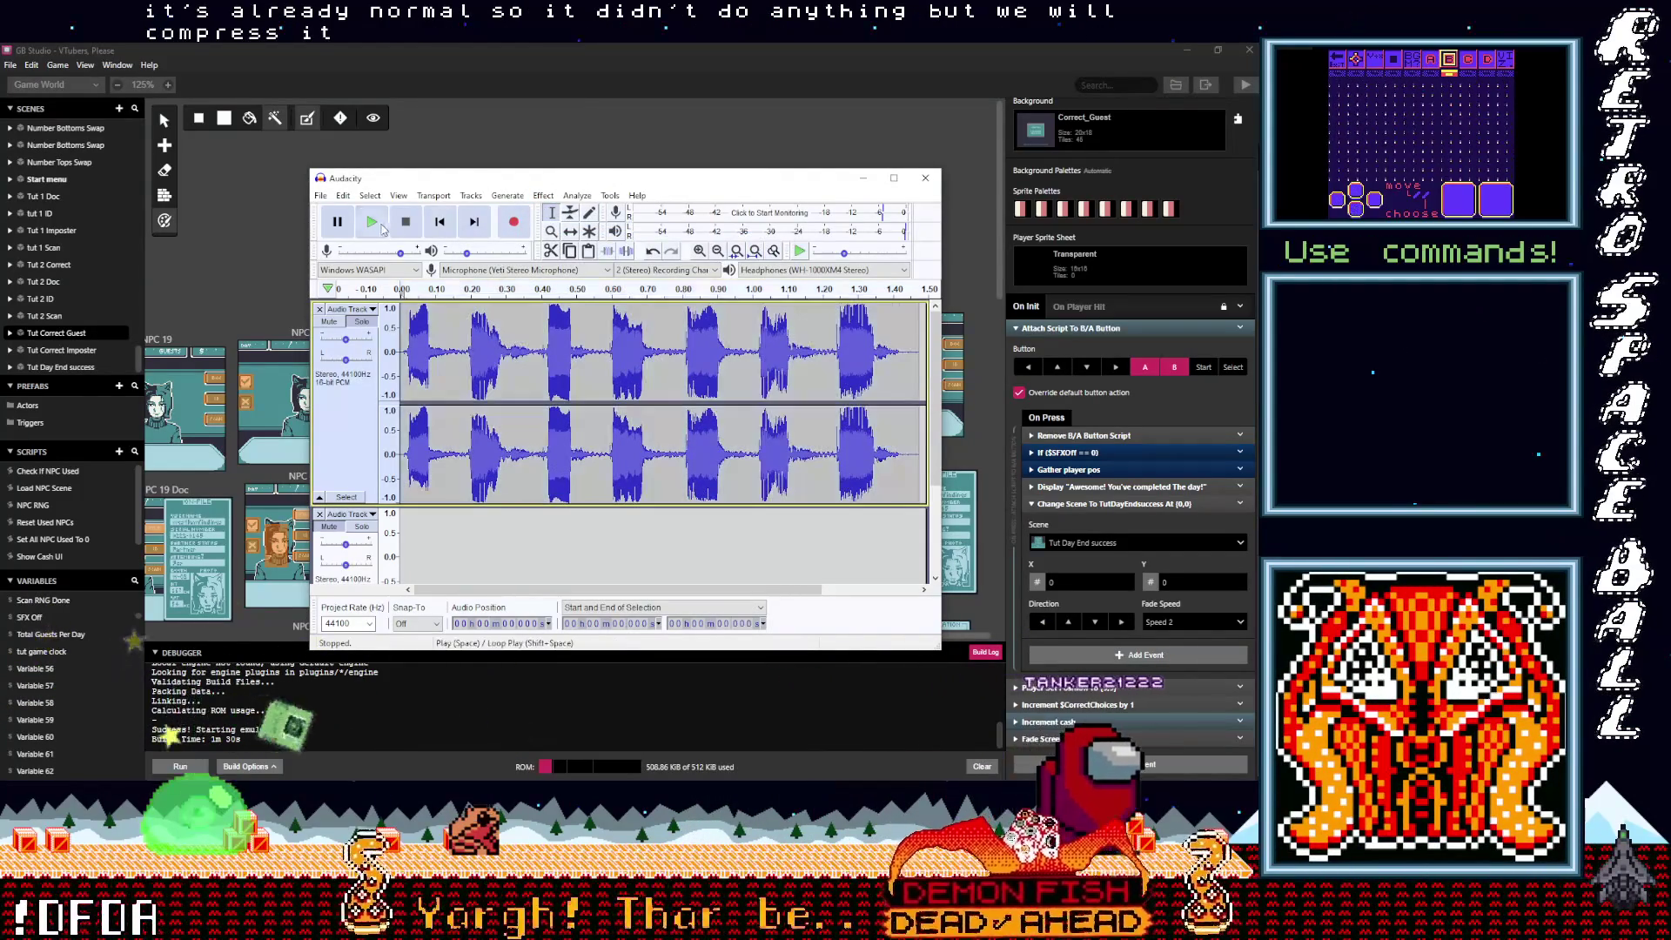
pyautogui.click(372, 222)
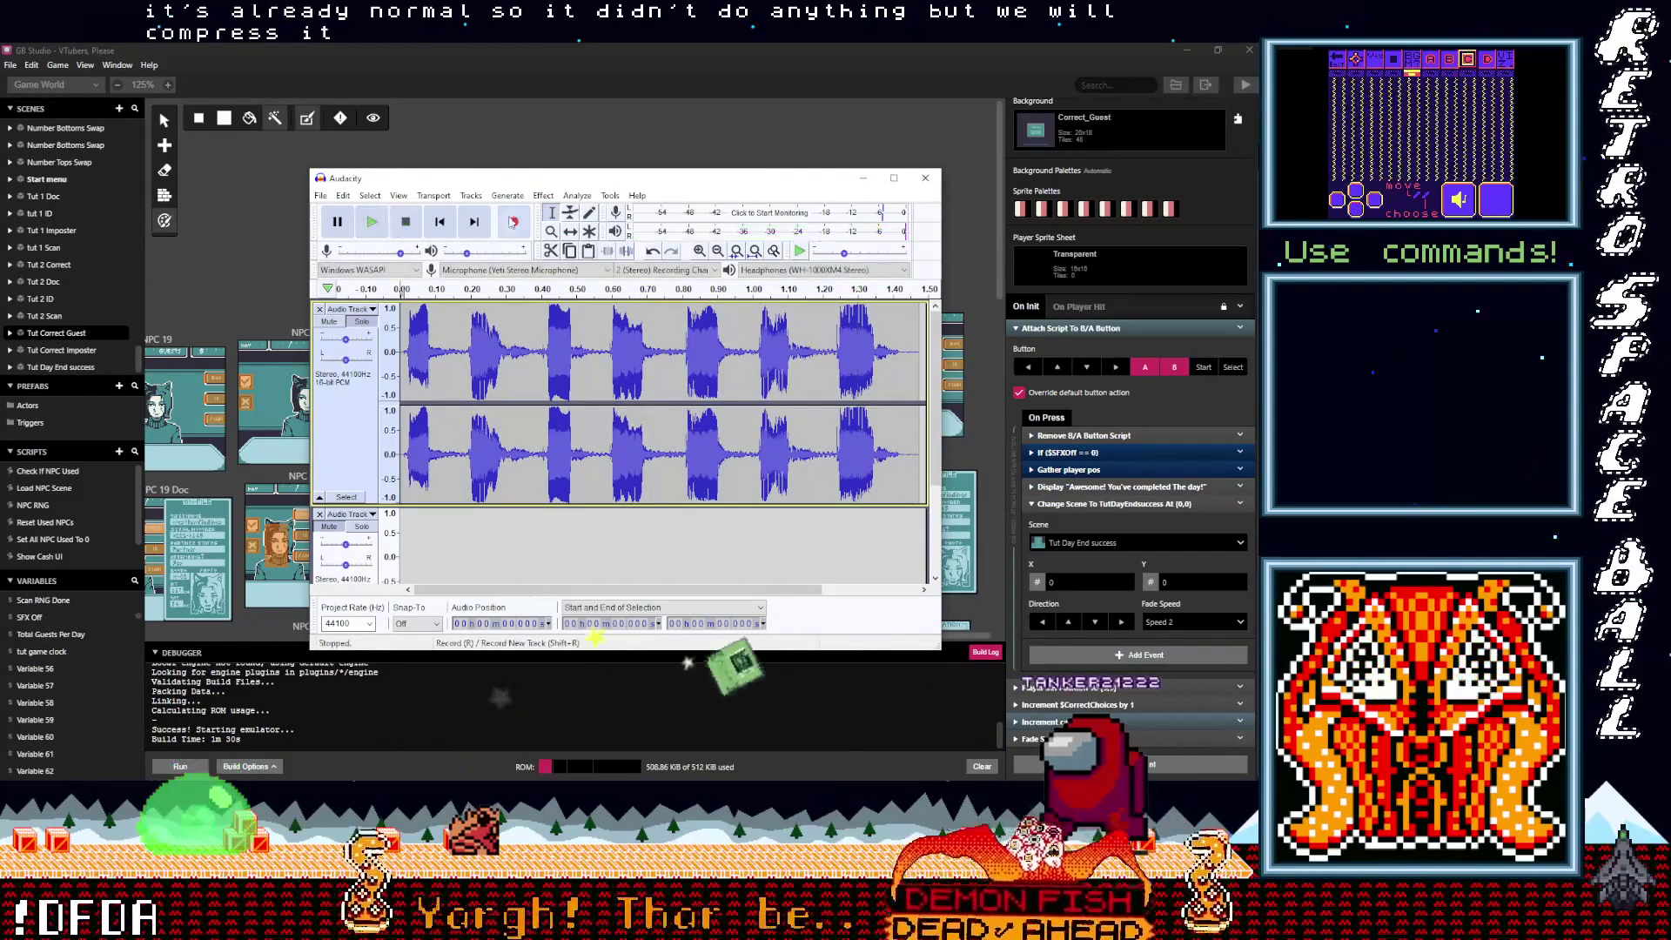
# Step: Cut one meep into the second track and export it as Meep1.wav
pyautogui.moveTo(447, 401); pyautogui.dragTo(432, 365)
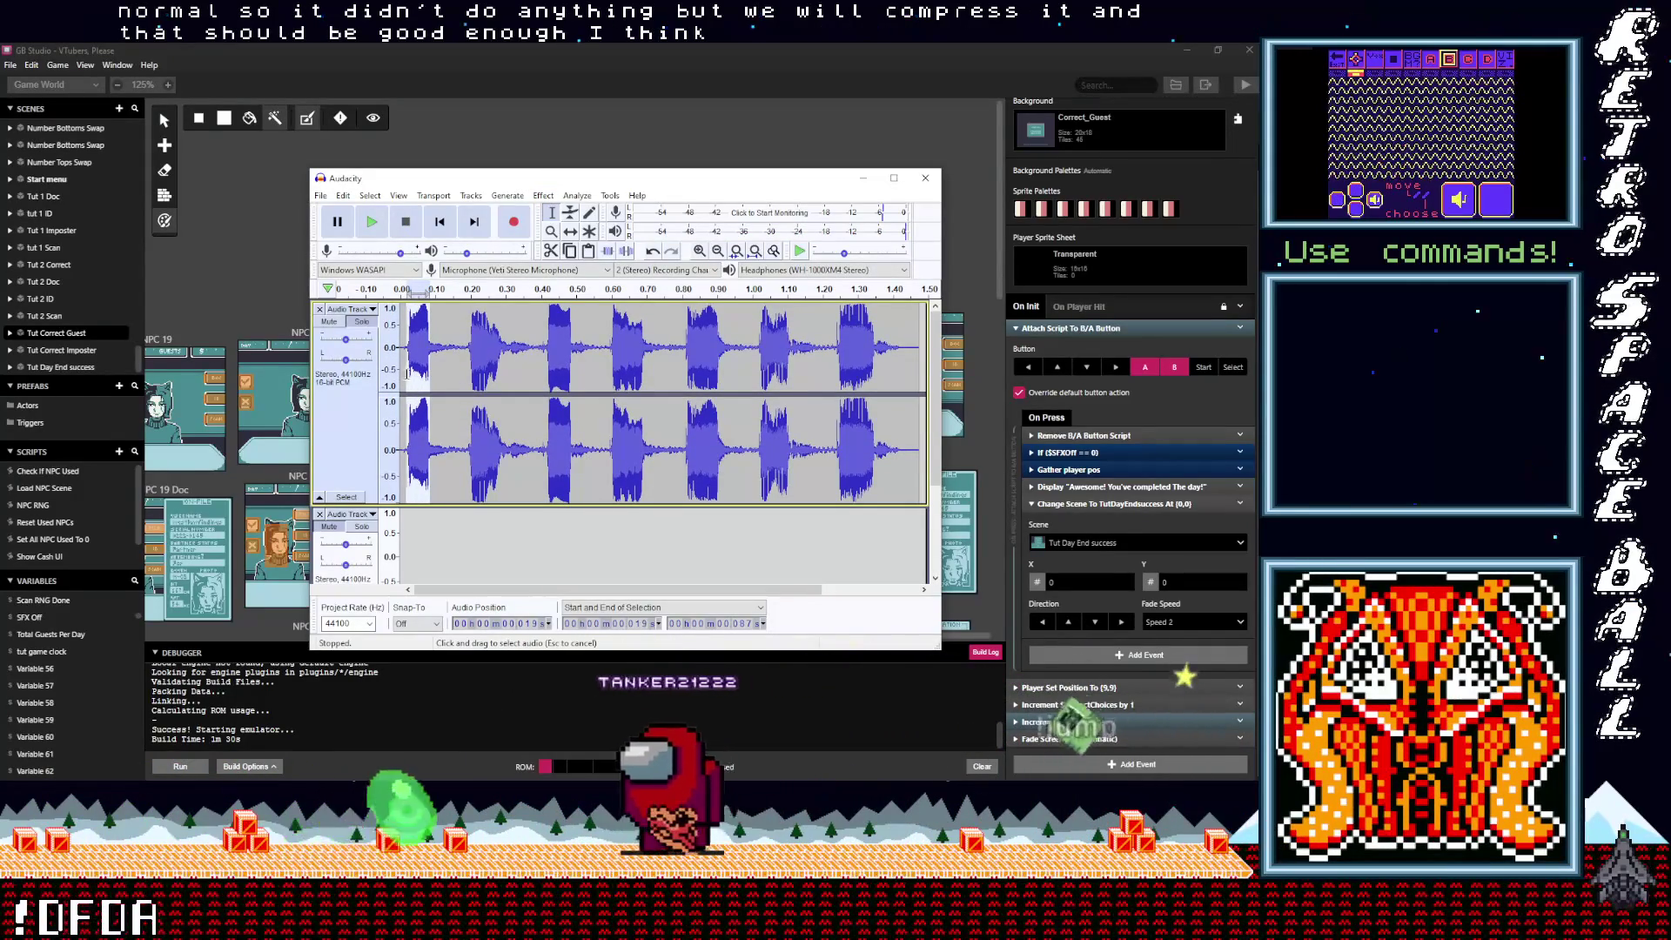
pyautogui.press('Delete')
pyautogui.scroll(-3, 418, 417)
pyautogui.click(423, 444)
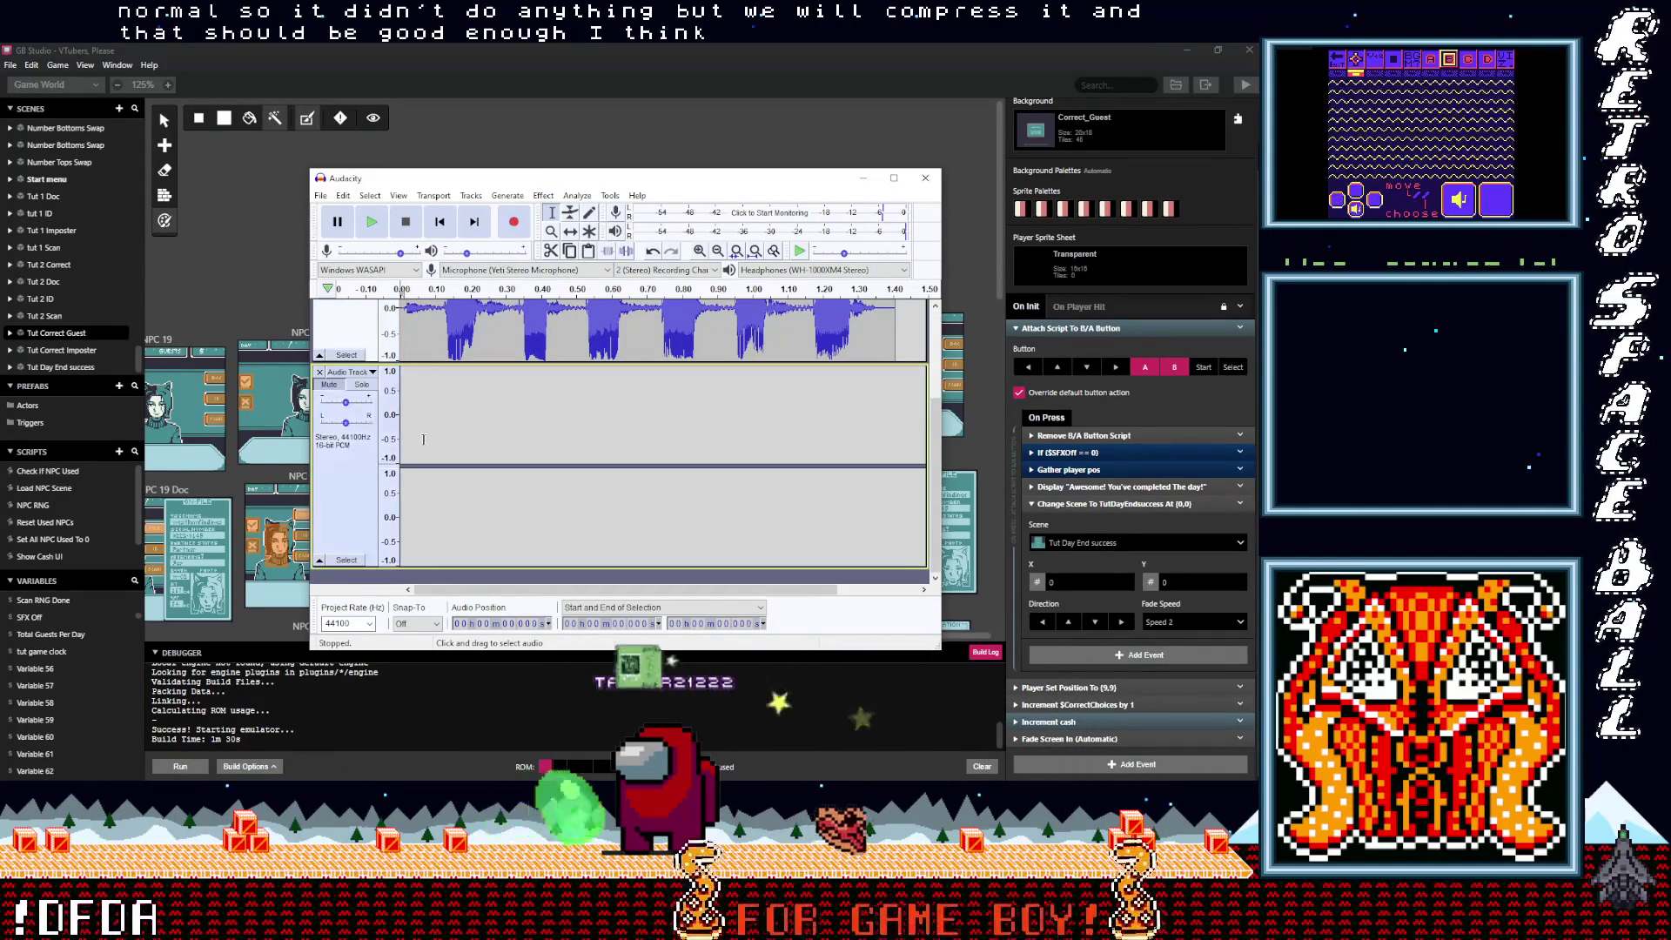
pyautogui.hotkey('ctrl', 'v')
pyautogui.click(320, 197)
pyautogui.moveTo(383, 296)
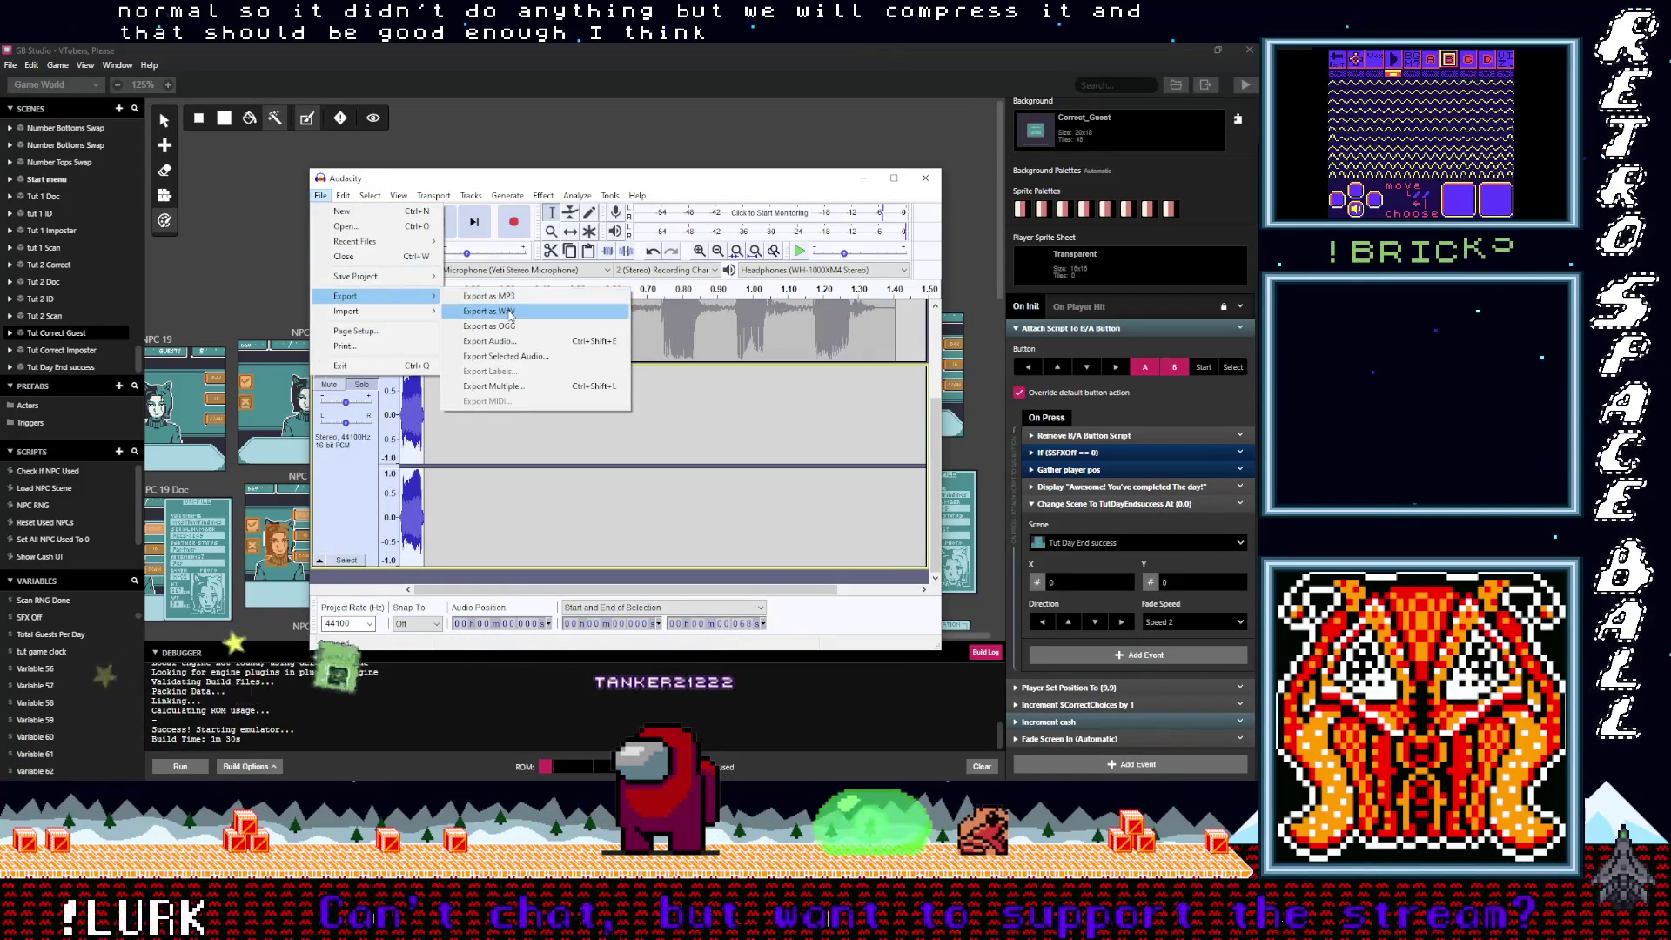
pyautogui.click(509, 312)
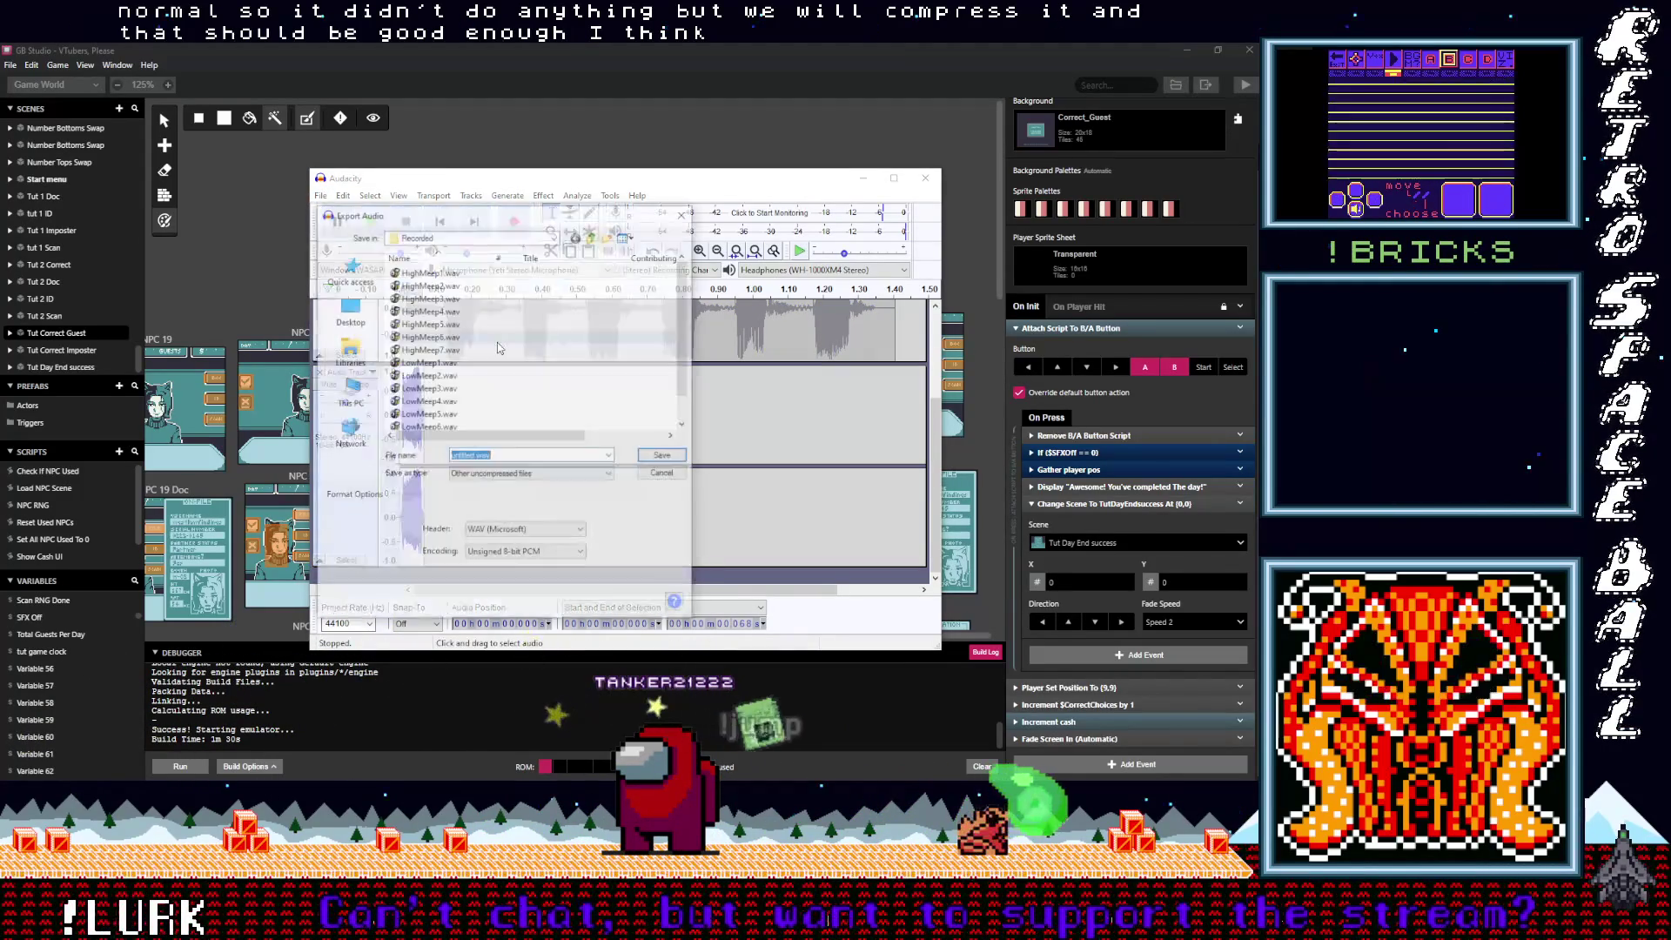
pyautogui.doubleClick(474, 456)
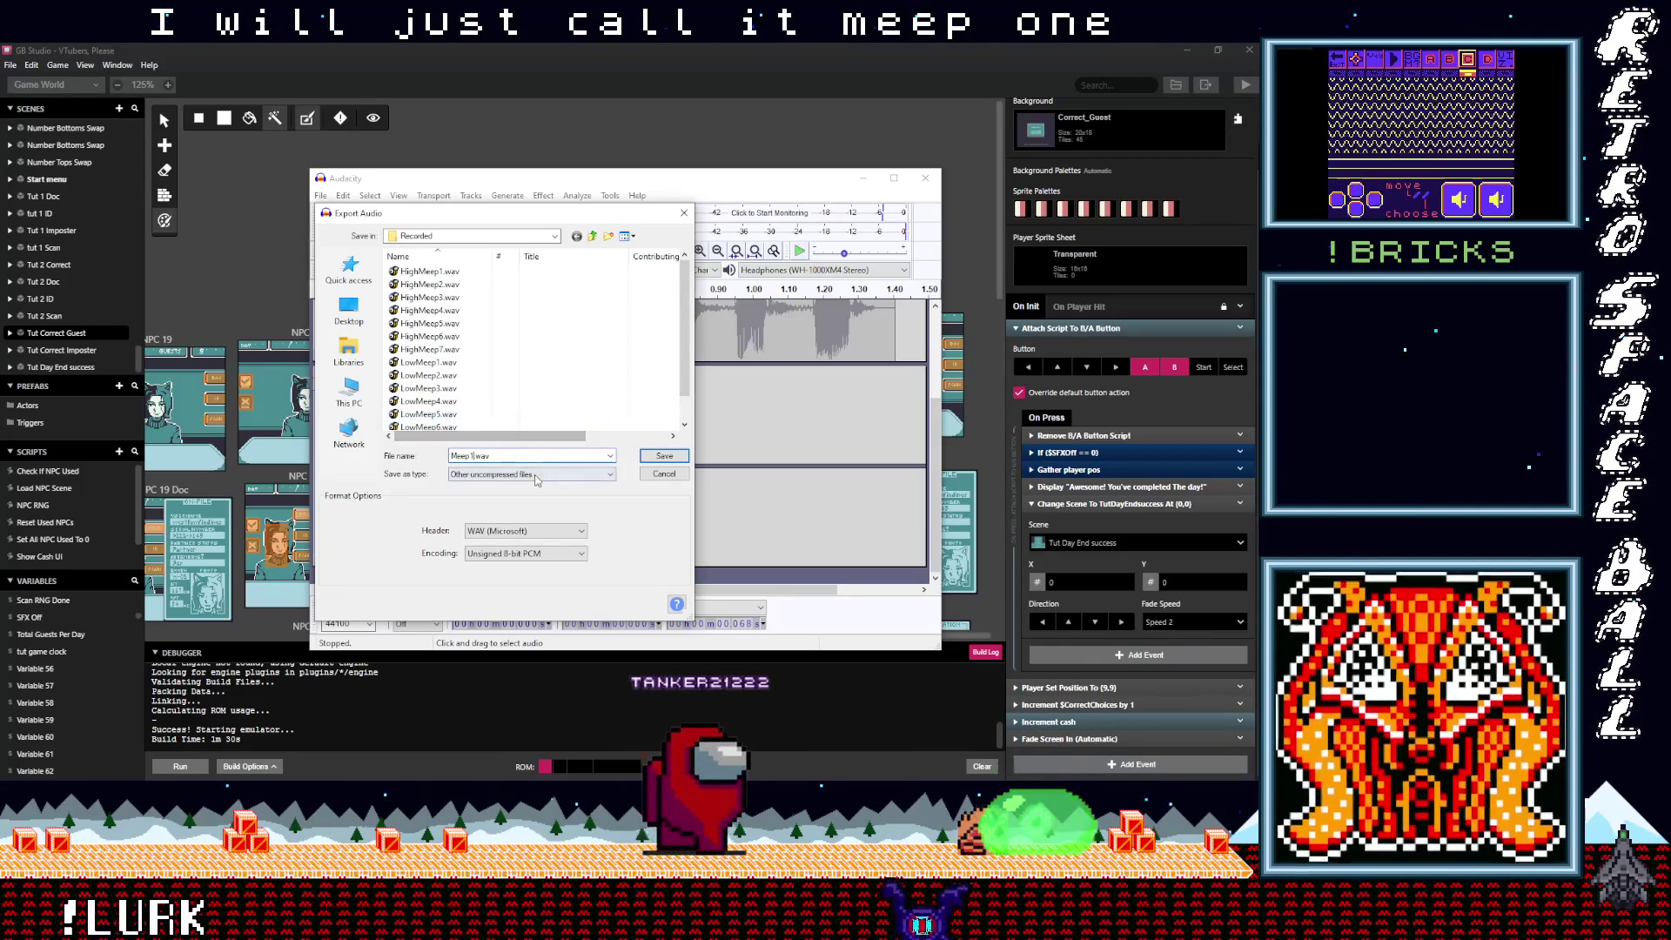
pyautogui.click(666, 457)
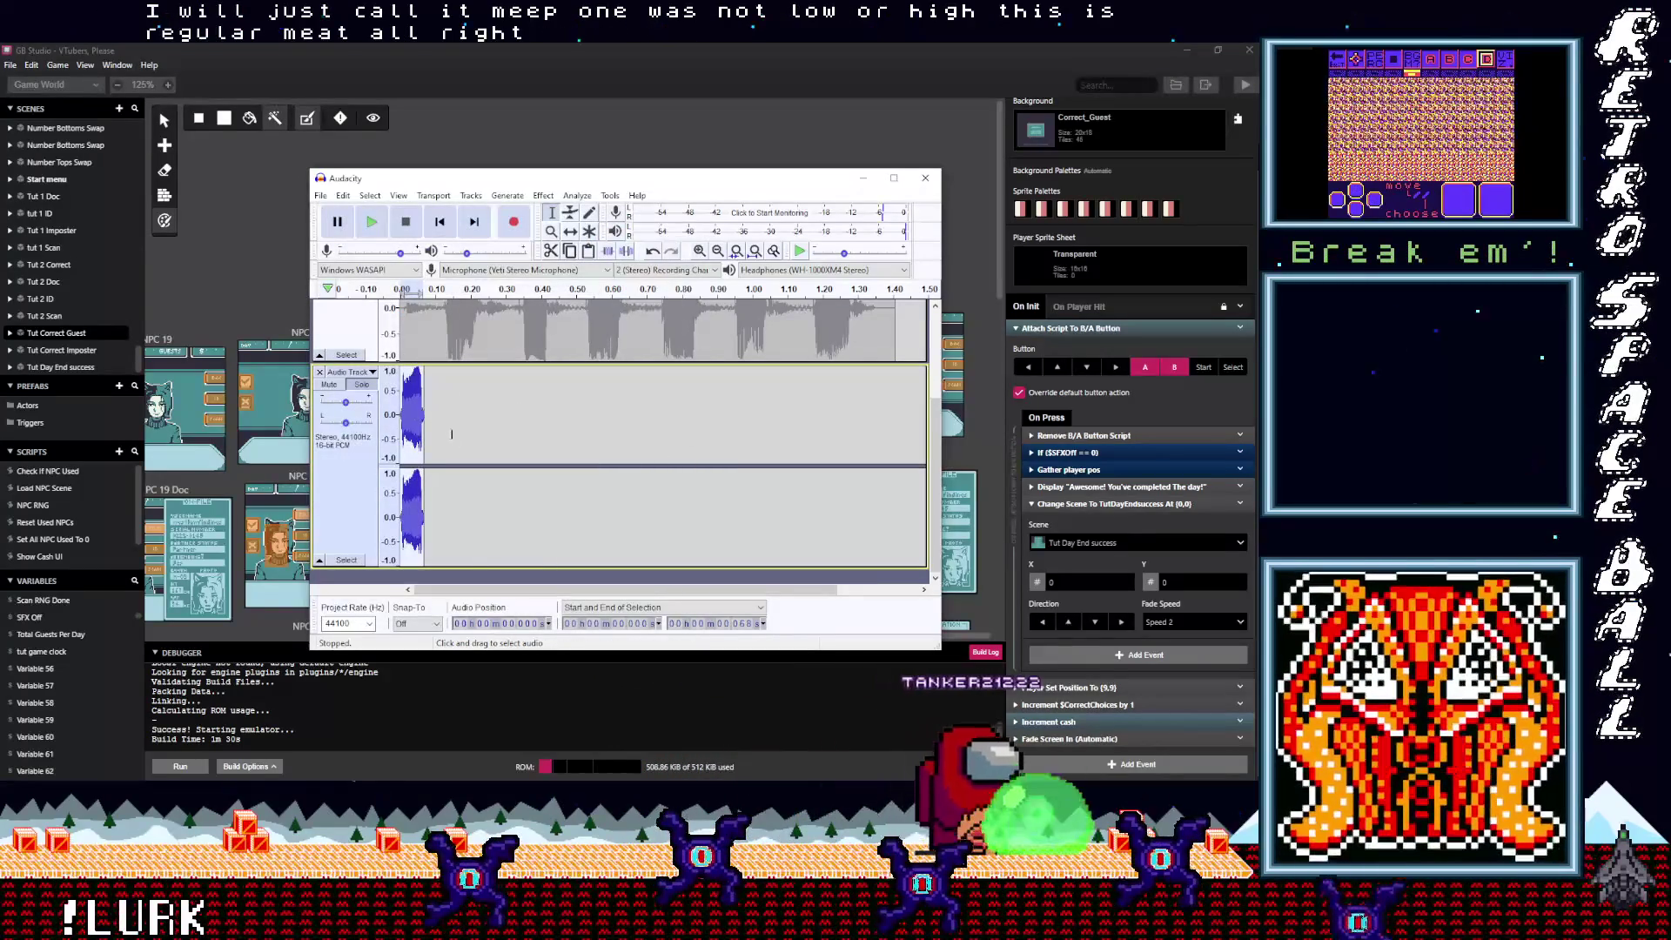
# Step: Copy the next meep into the second track, export it as Meep2.wav, and select the following meep
pyautogui.scroll(3, 445, 400)
pyautogui.moveTo(444, 397); pyautogui.dragTo(456, 397)
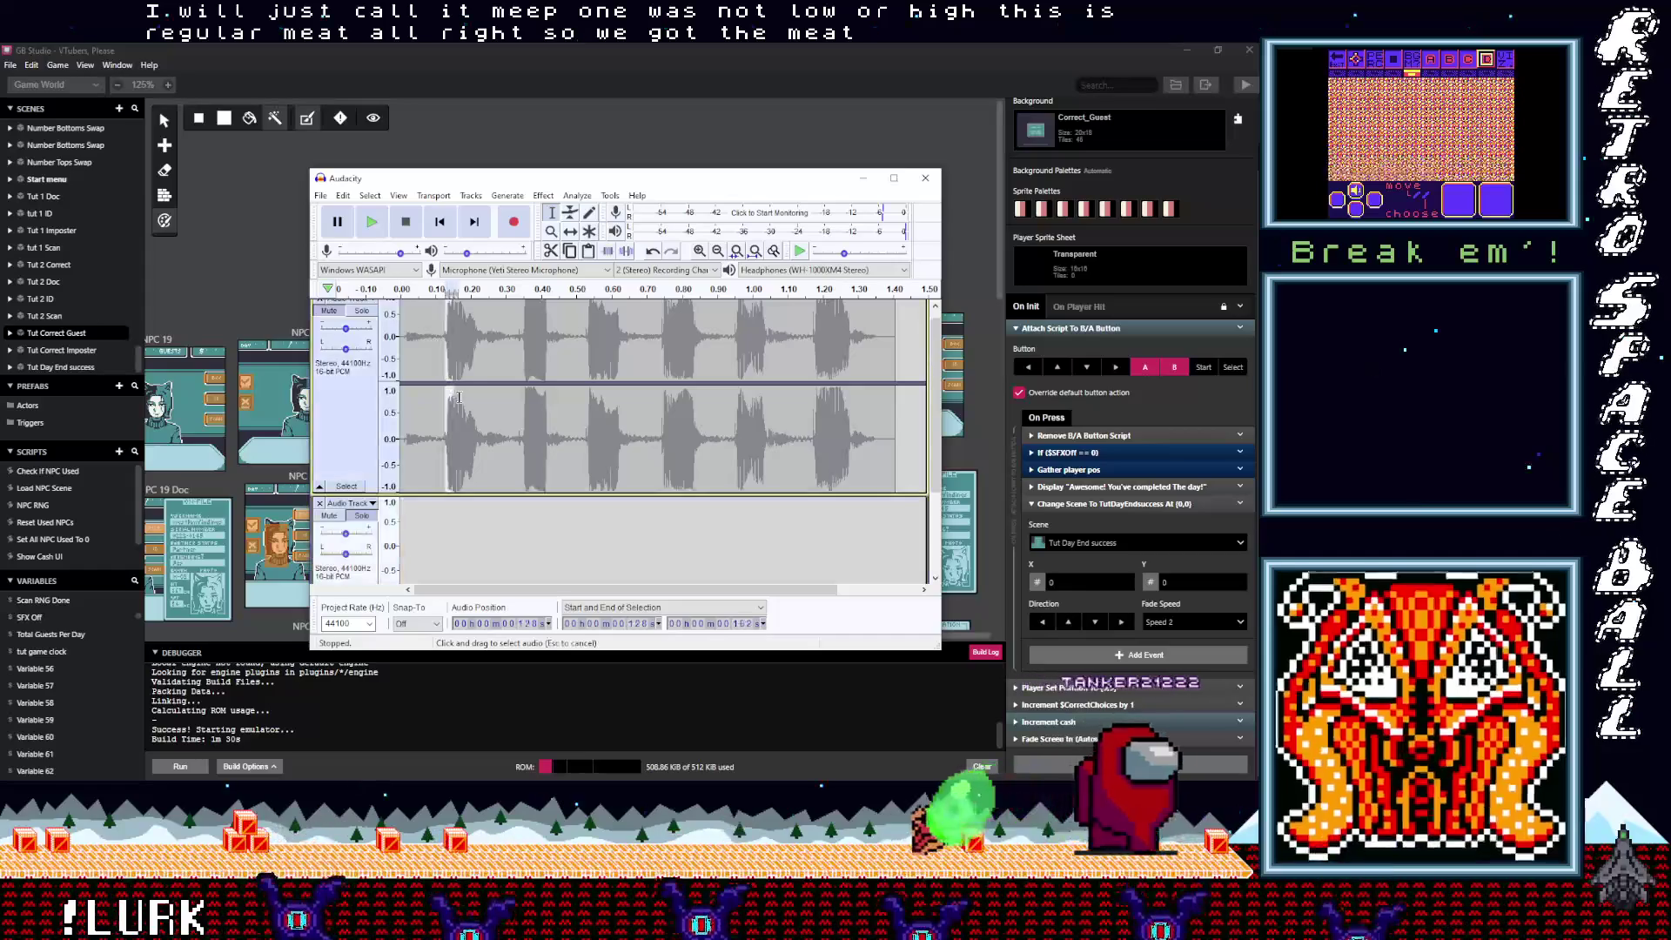
pyautogui.hotkey('ctrl', 'c')
pyautogui.scroll(-2, 476, 399)
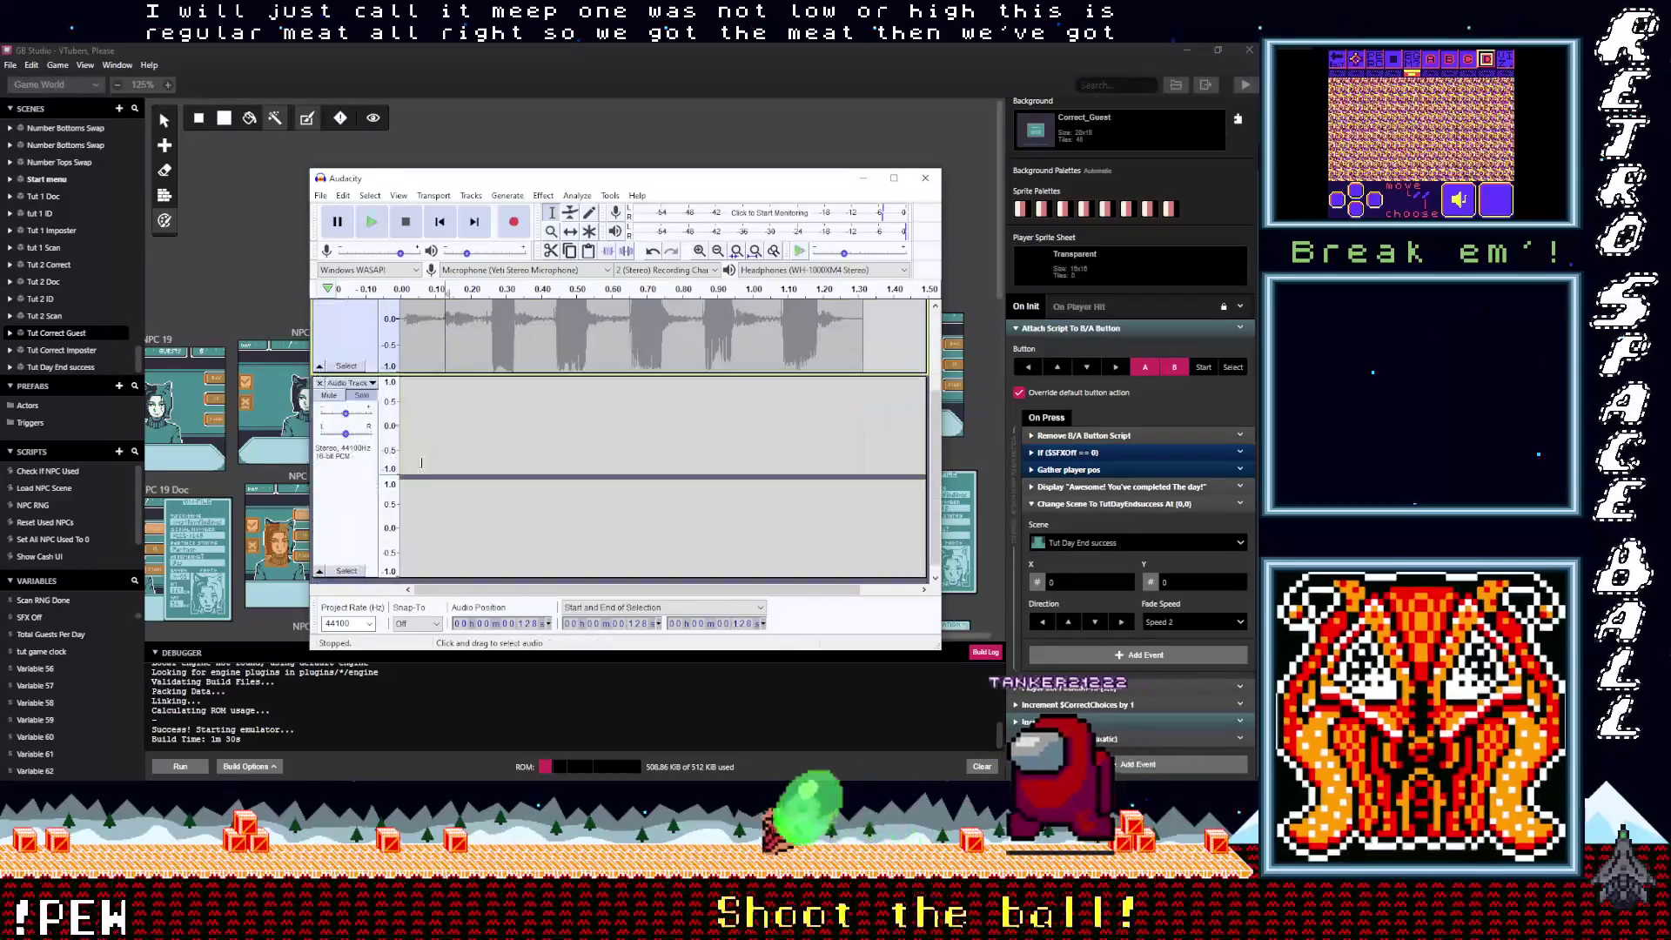
pyautogui.click(409, 435)
pyautogui.hotkey('ctrl', 'v')
pyautogui.click(328, 201)
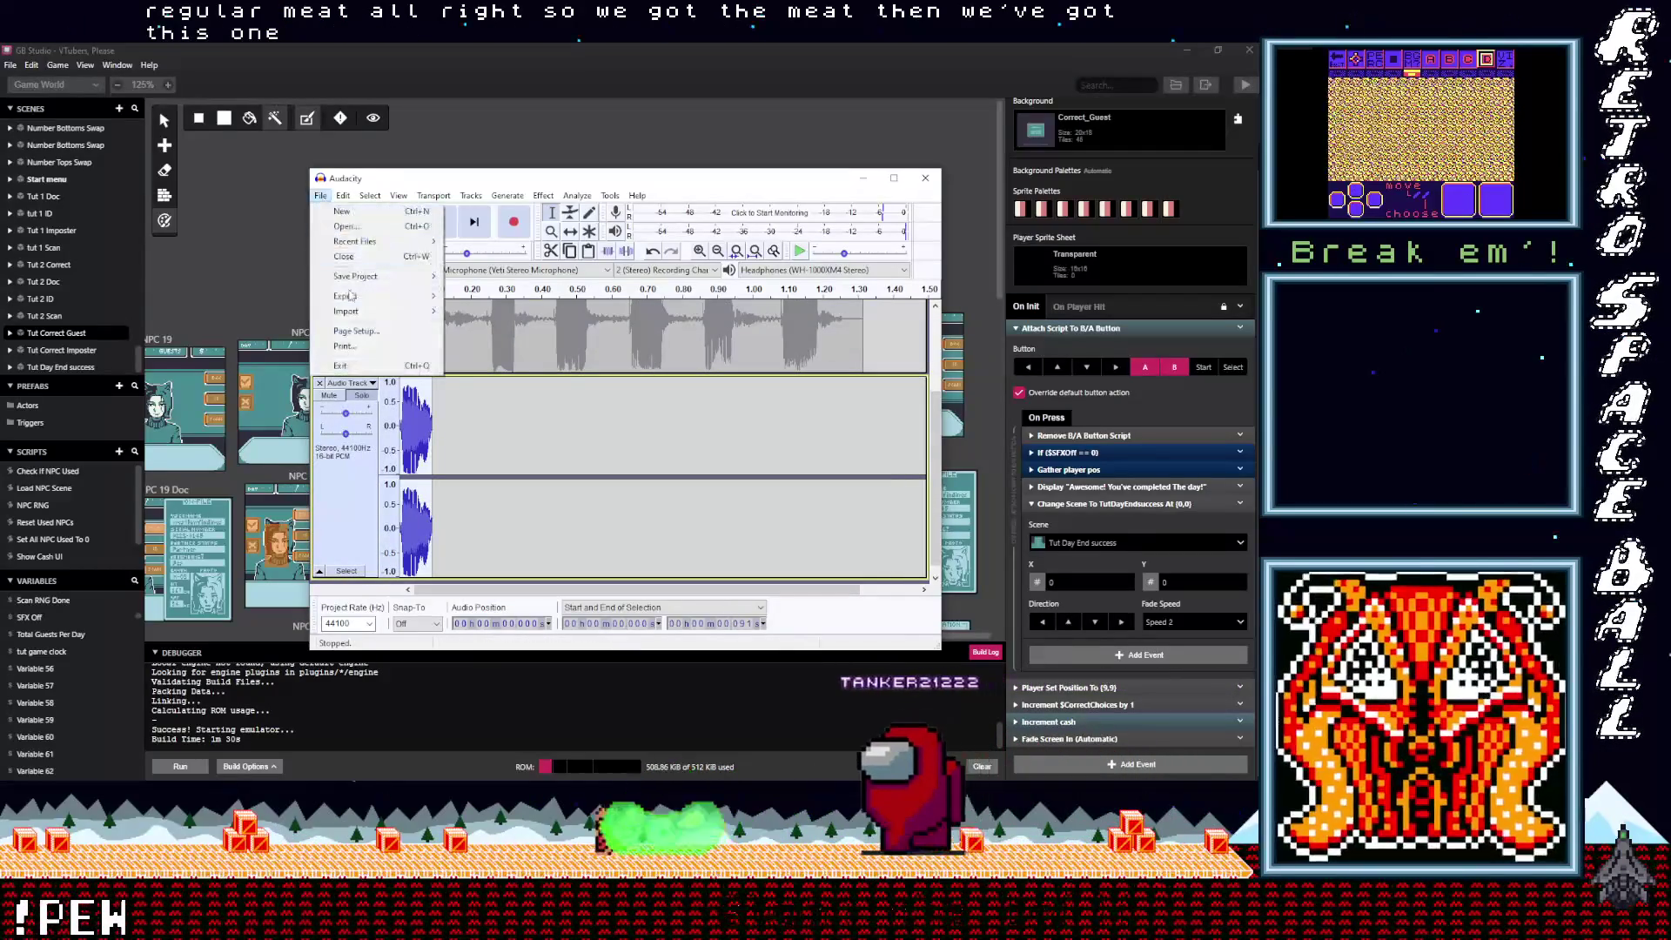
pyautogui.moveTo(374, 290)
pyautogui.click(508, 348)
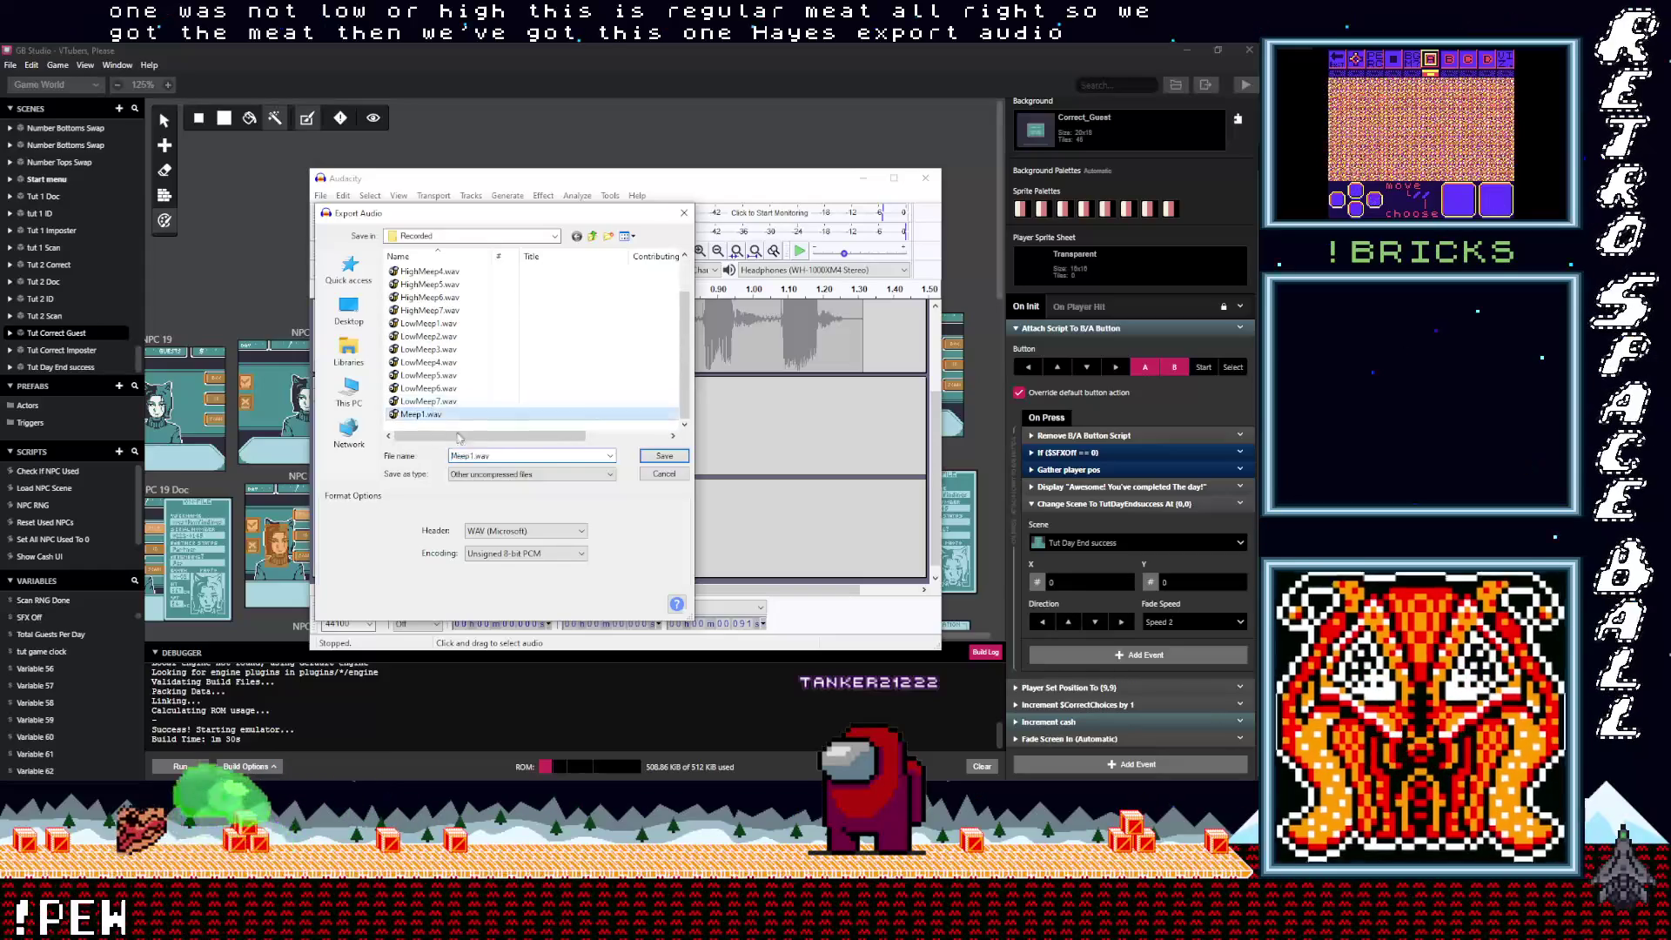
pyautogui.click(475, 455)
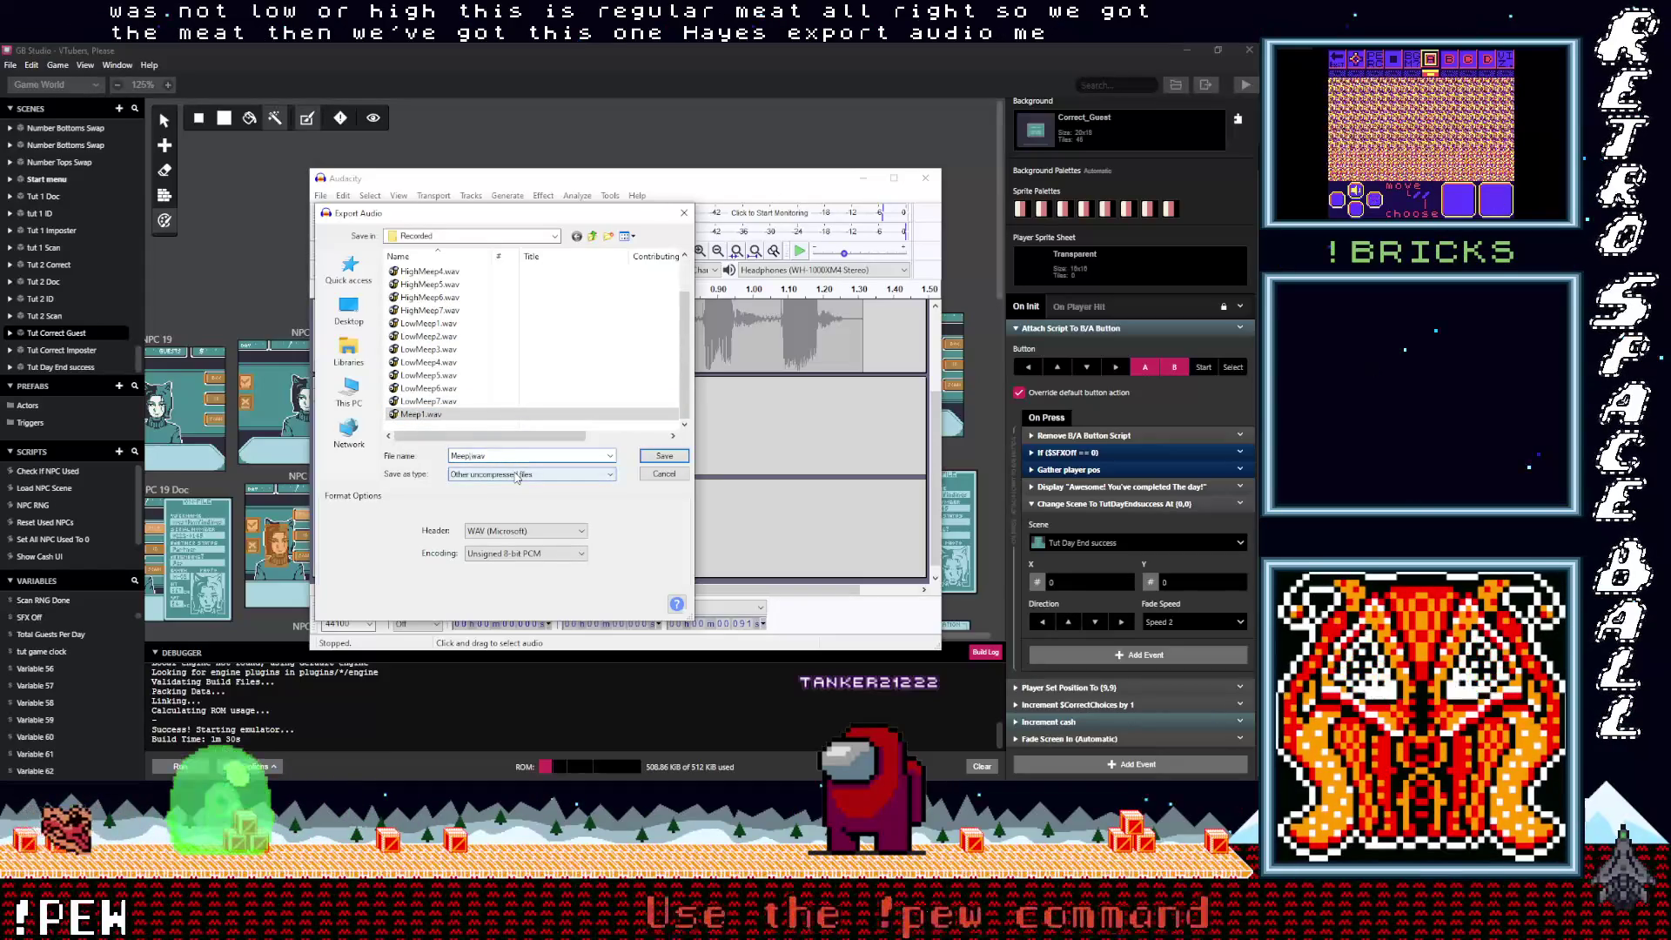
pyautogui.write('2')
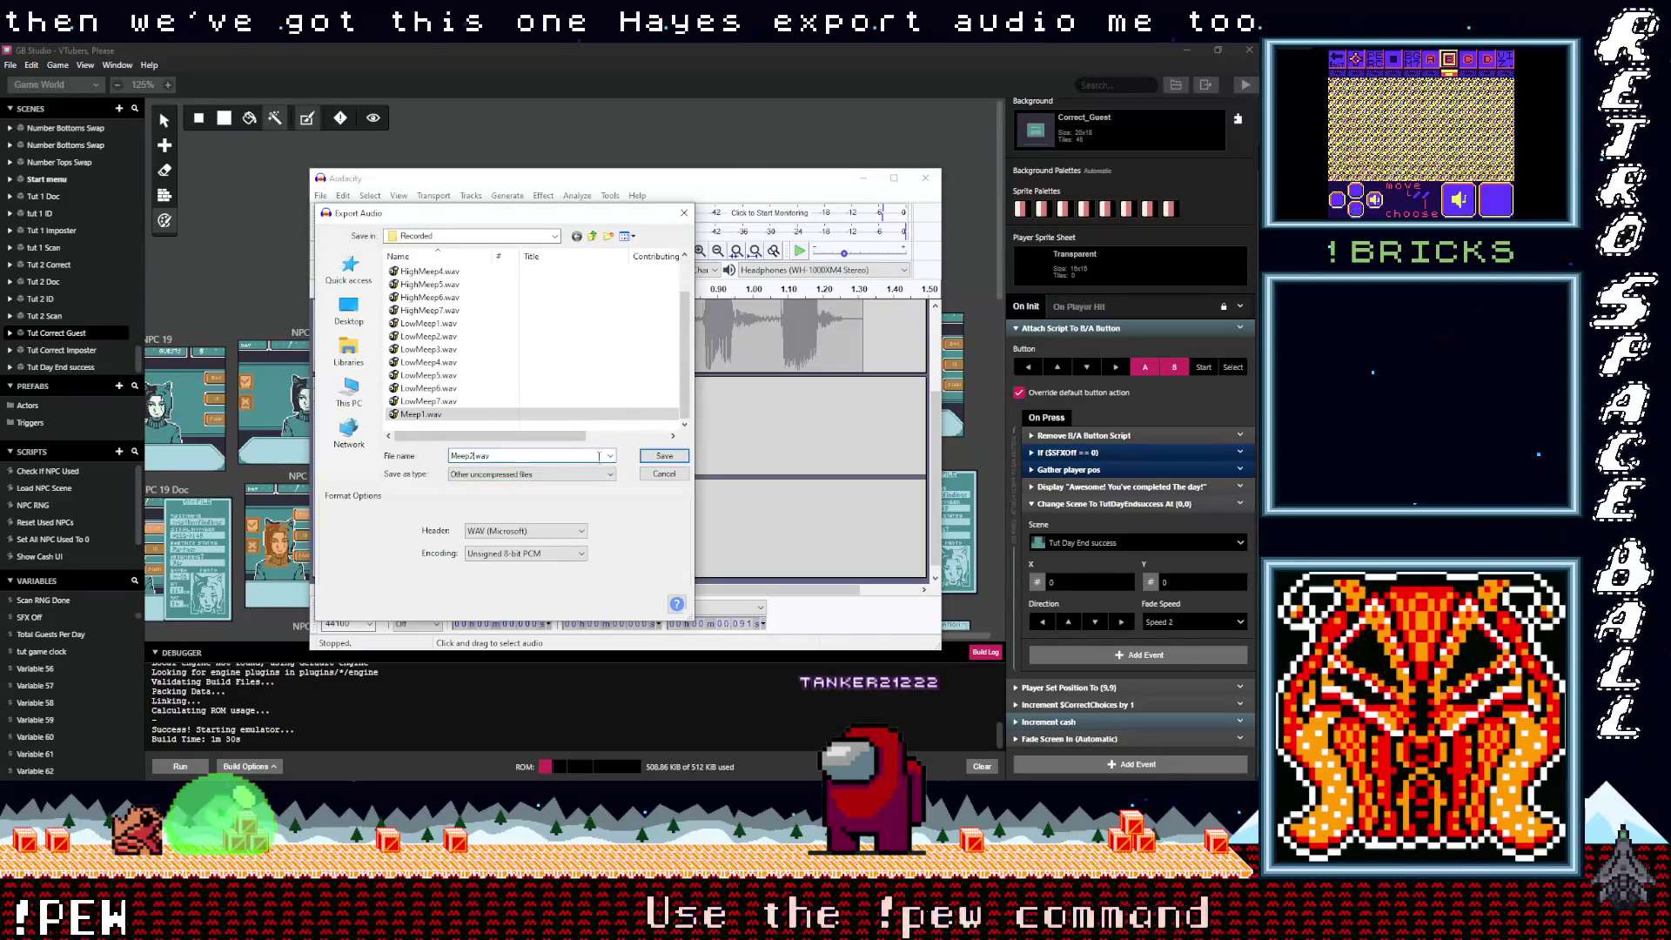
pyautogui.click(663, 456)
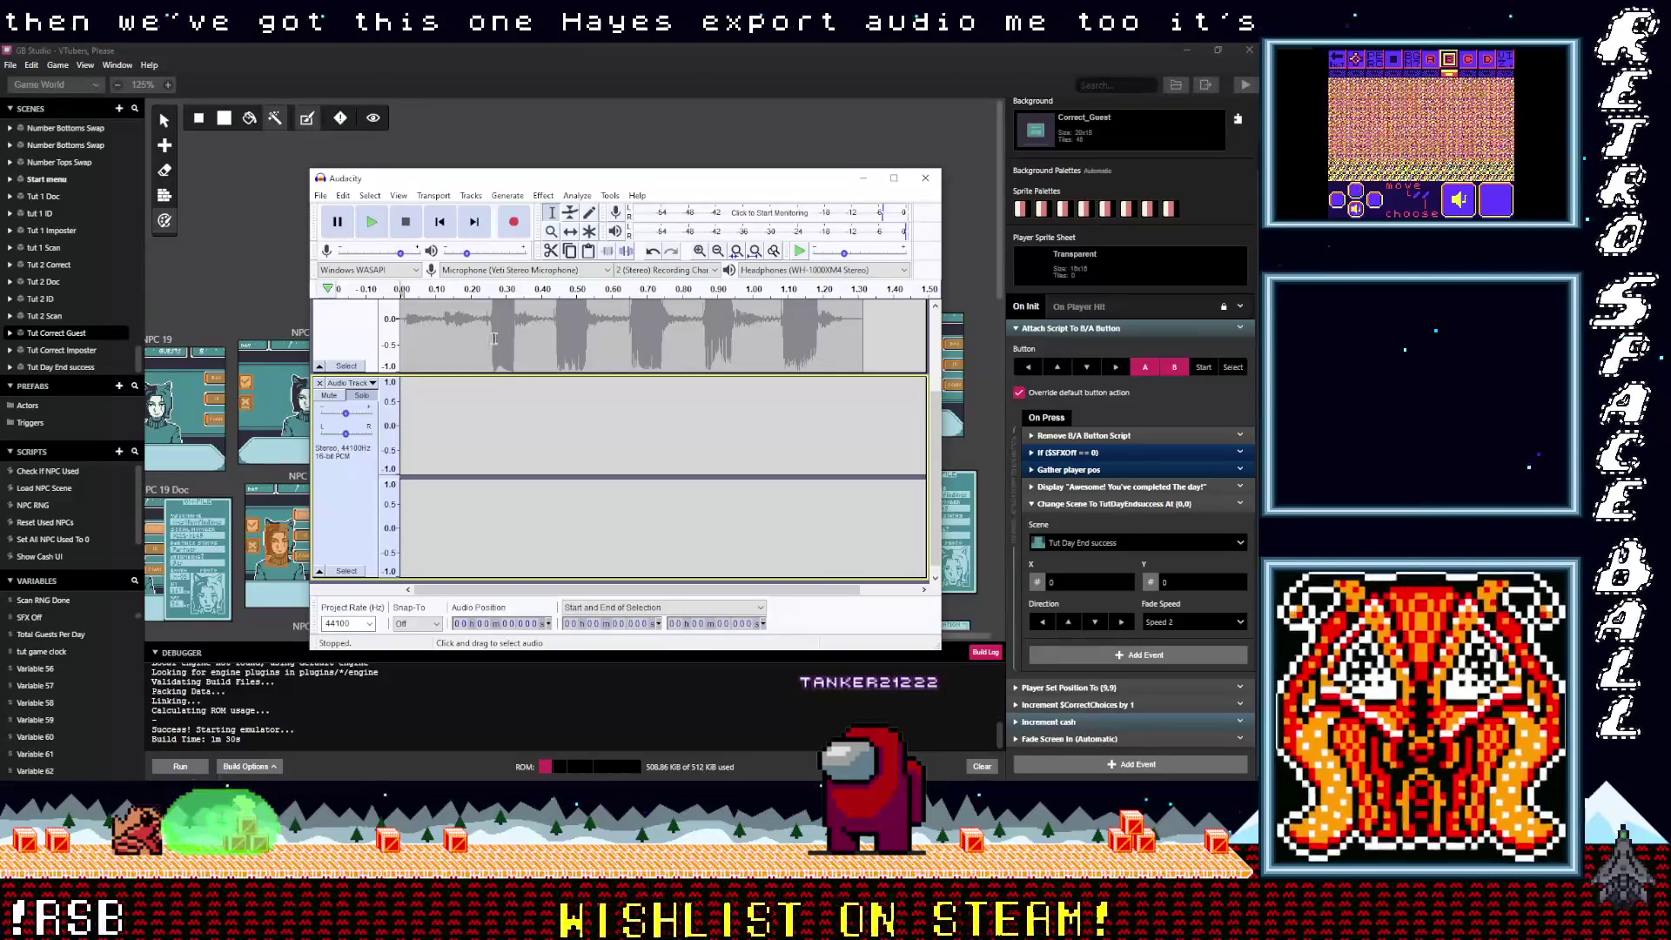
pyautogui.moveTo(492, 335); pyautogui.dragTo(518, 339)
# Step: Paste the selected meep into the second track, export it as Meep3.wav, then delete the clip
pyautogui.scroll(2, 525, 358)
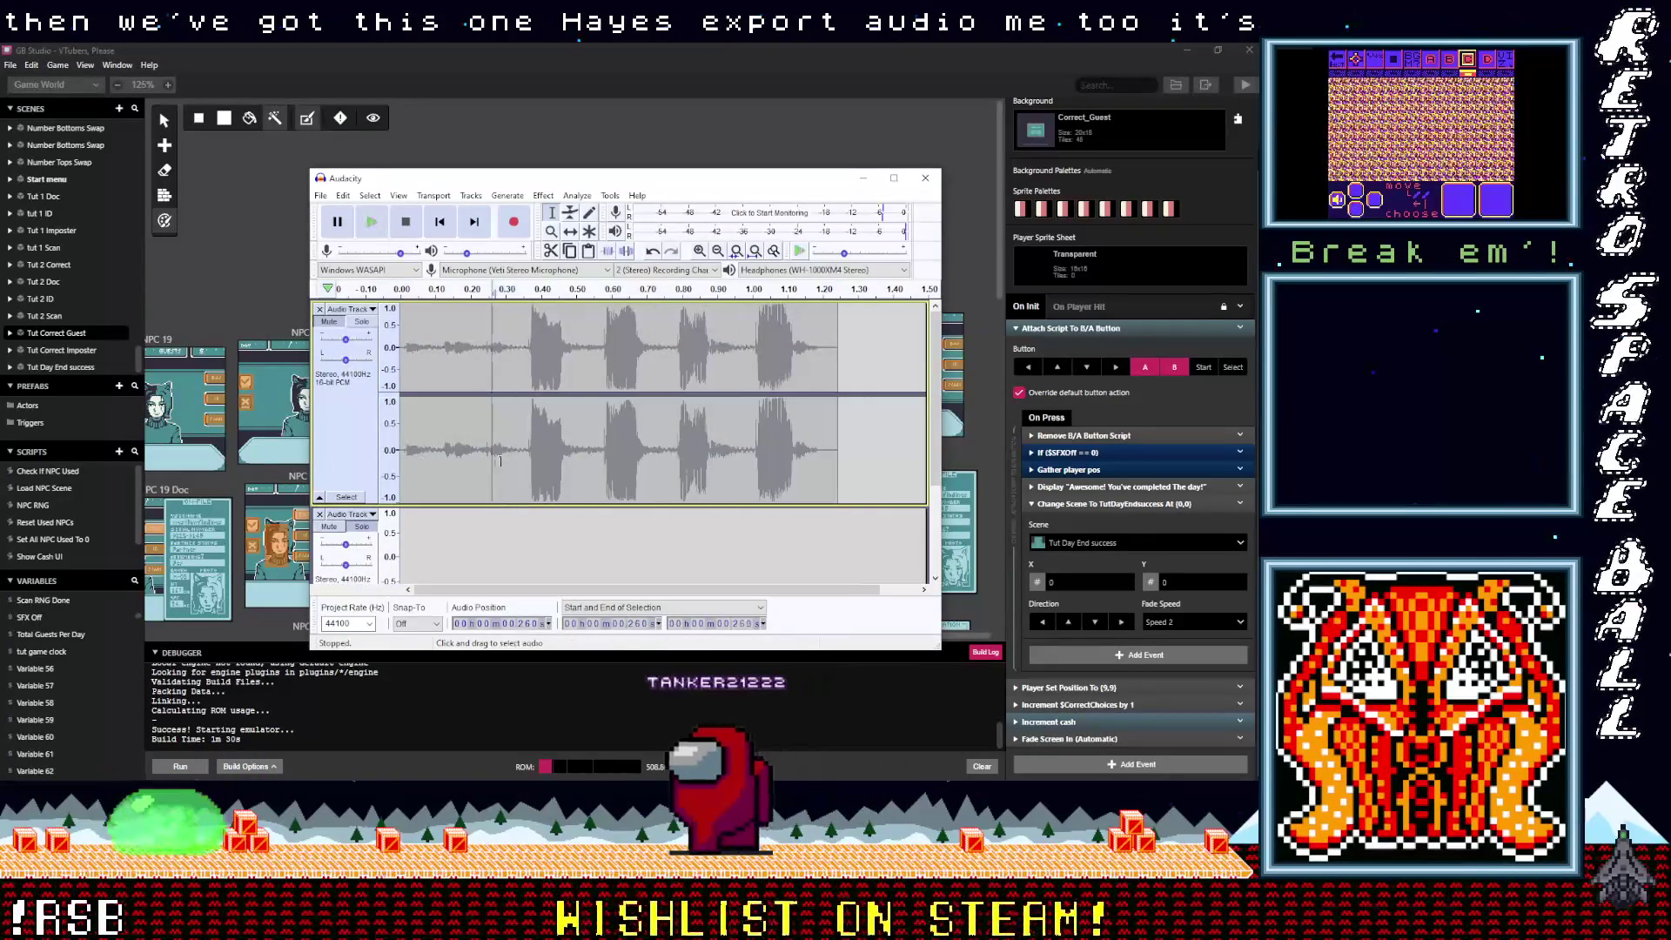
pyautogui.scroll(-2, 479, 436)
pyautogui.click(448, 477)
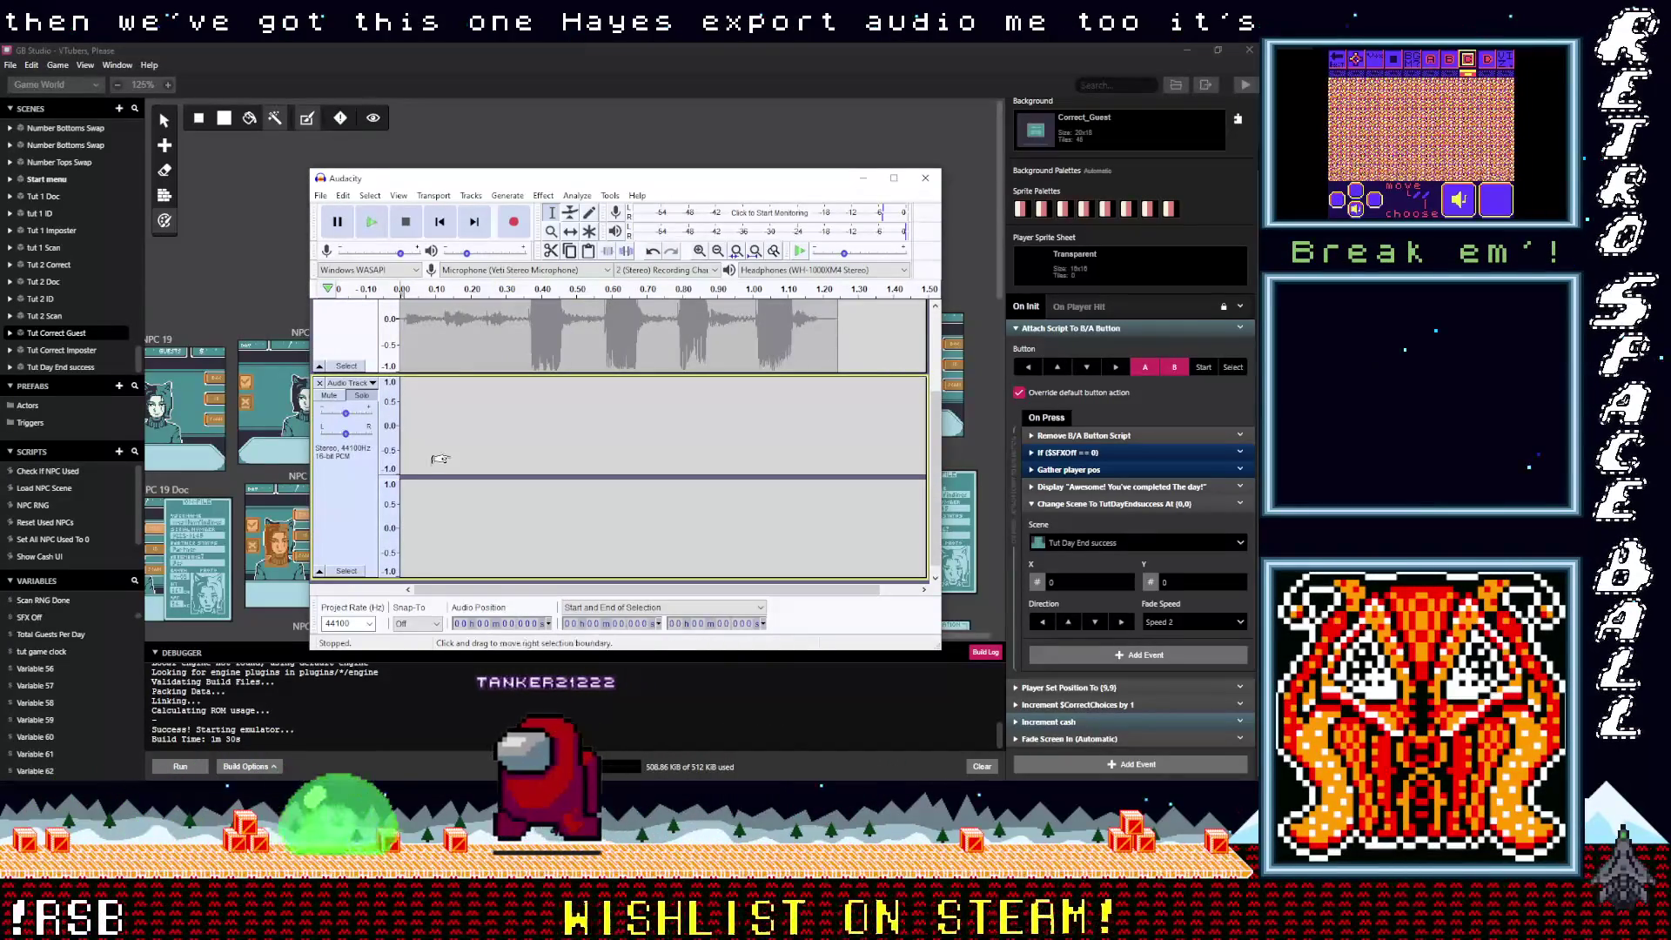
pyautogui.hotkey('ctrl', 'v')
pyautogui.click(320, 195)
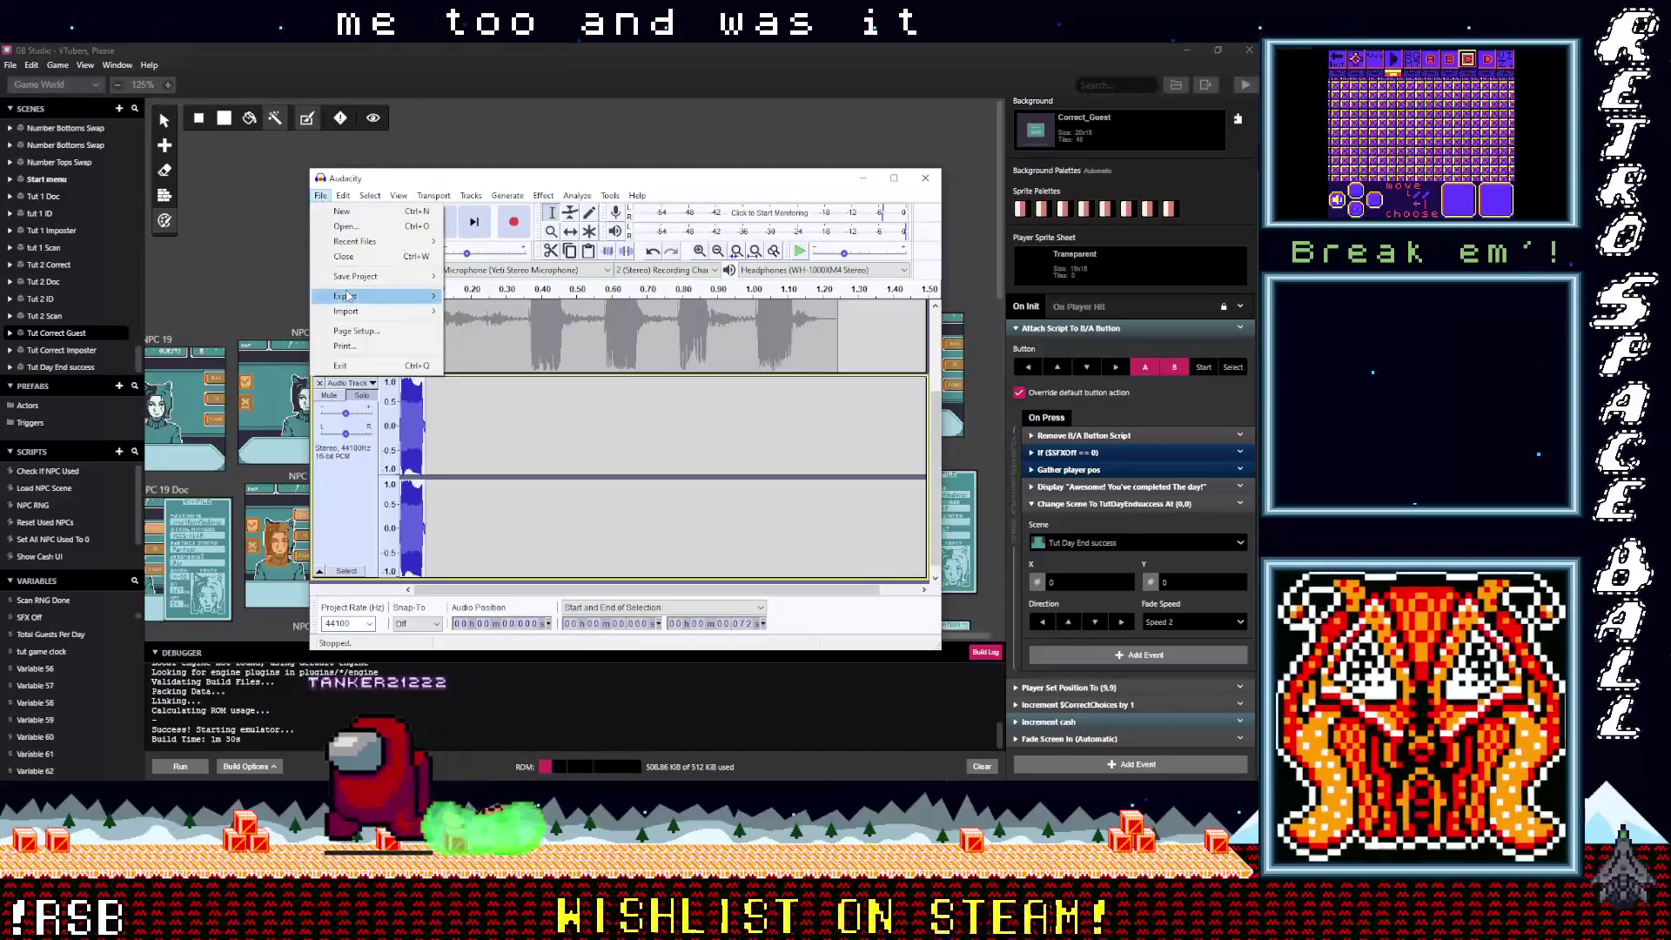
pyautogui.moveTo(346, 296)
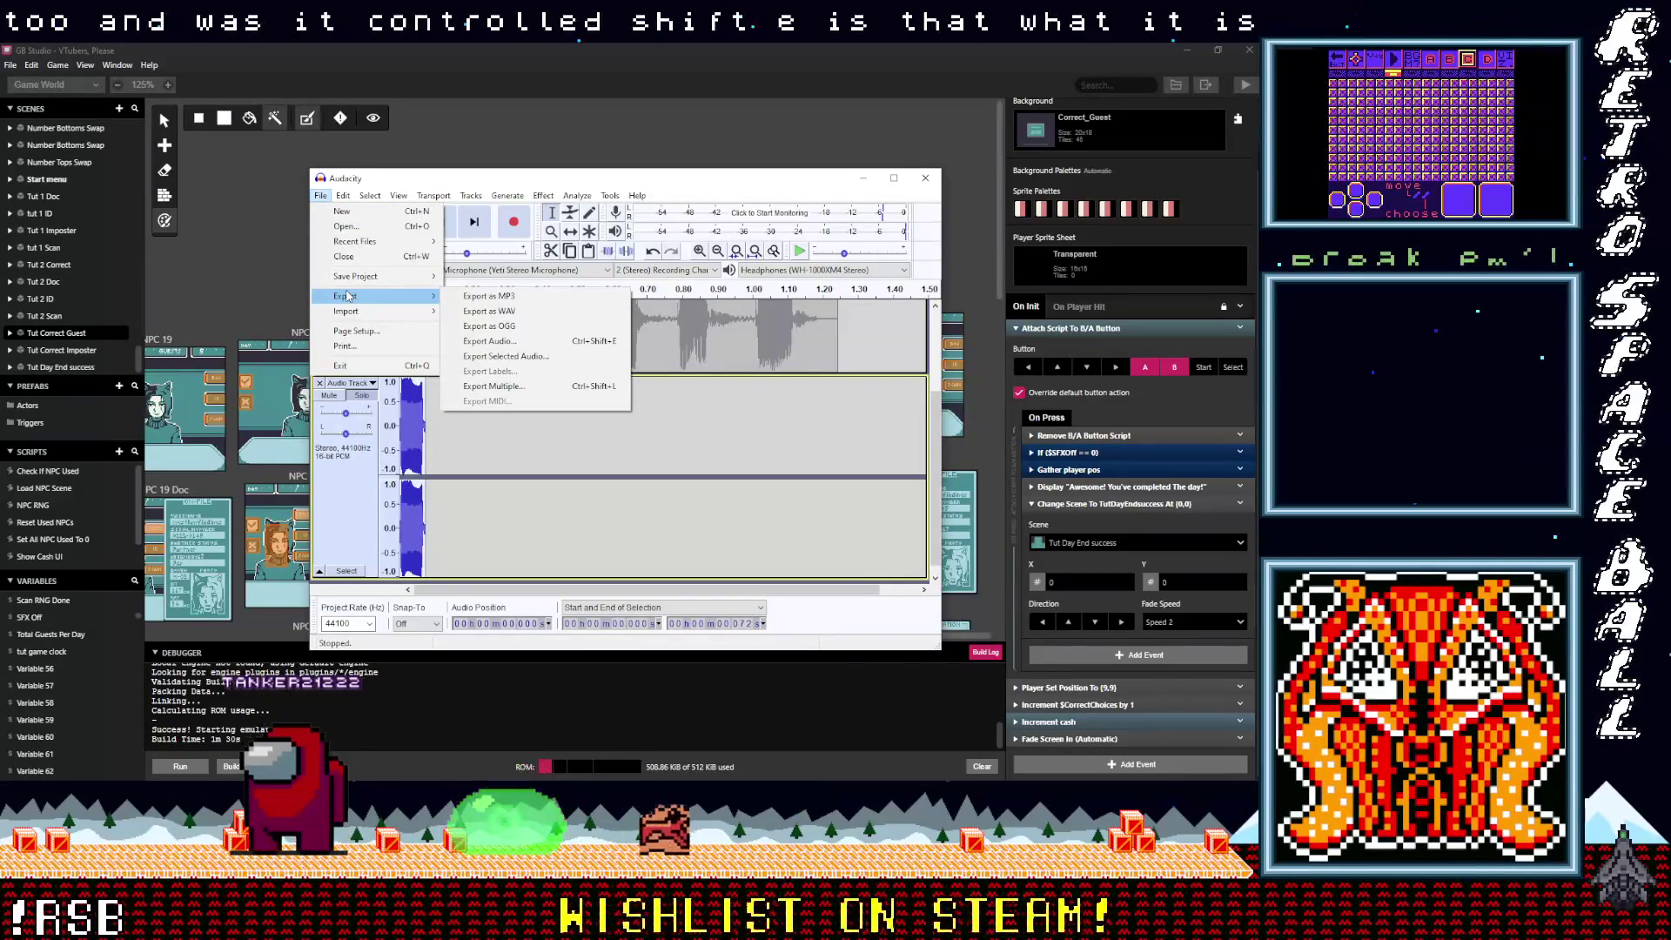
pyautogui.click(520, 311)
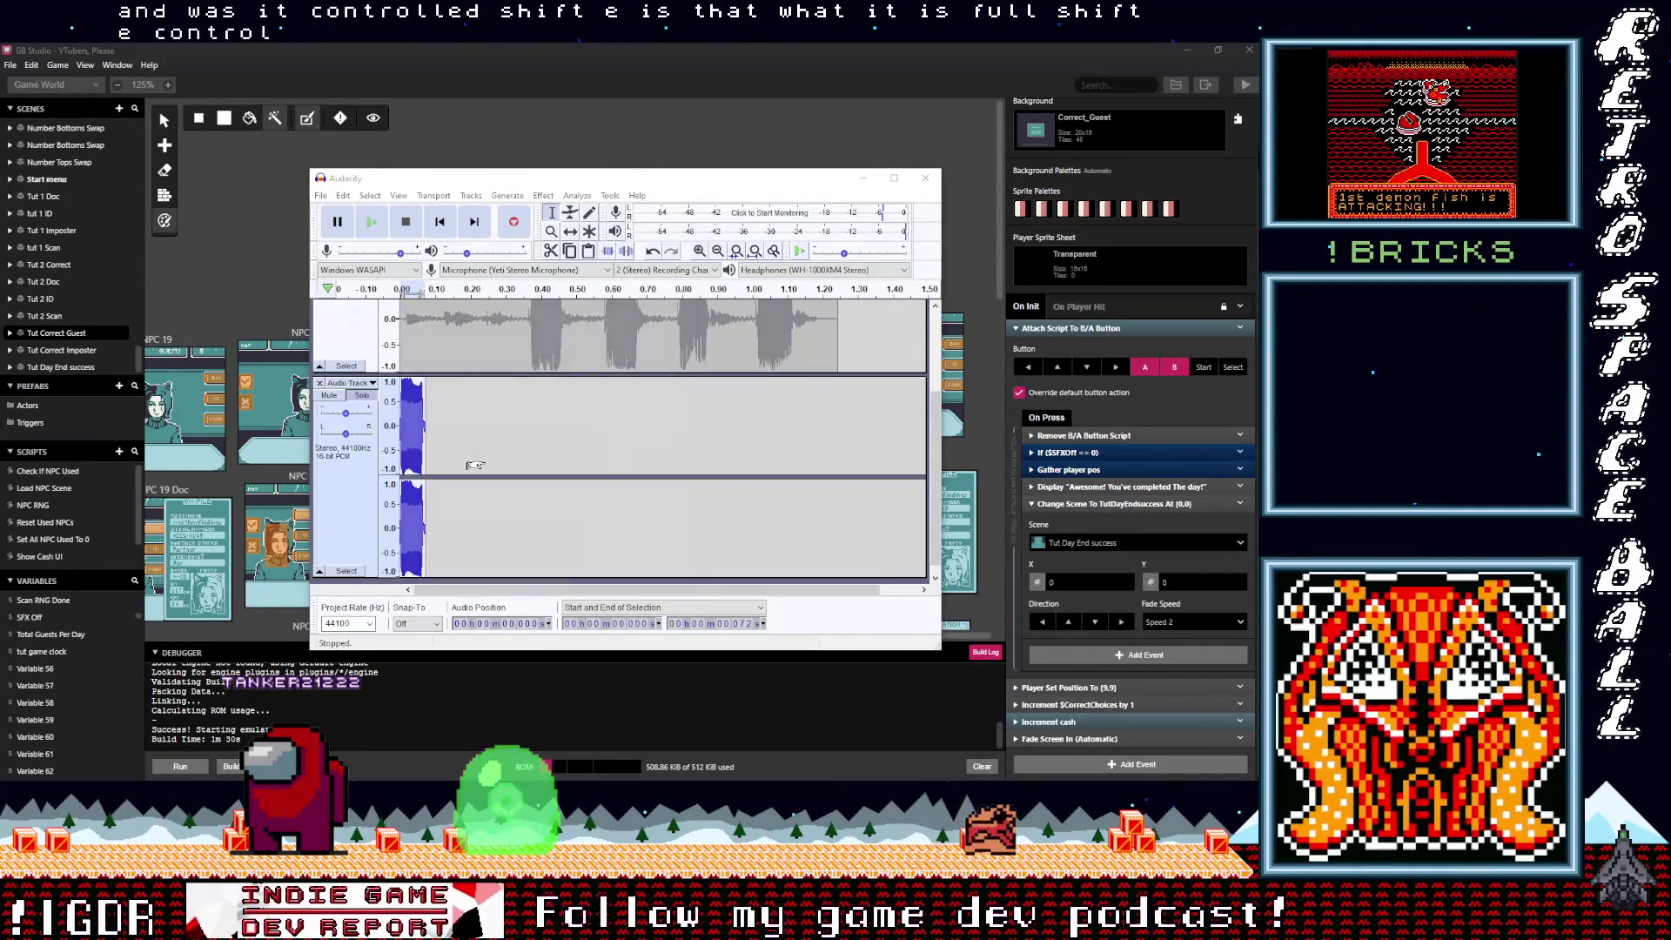
pyautogui.hotkey('ctrl', 'shift', 'e')
pyautogui.scroll(-2, 457, 313)
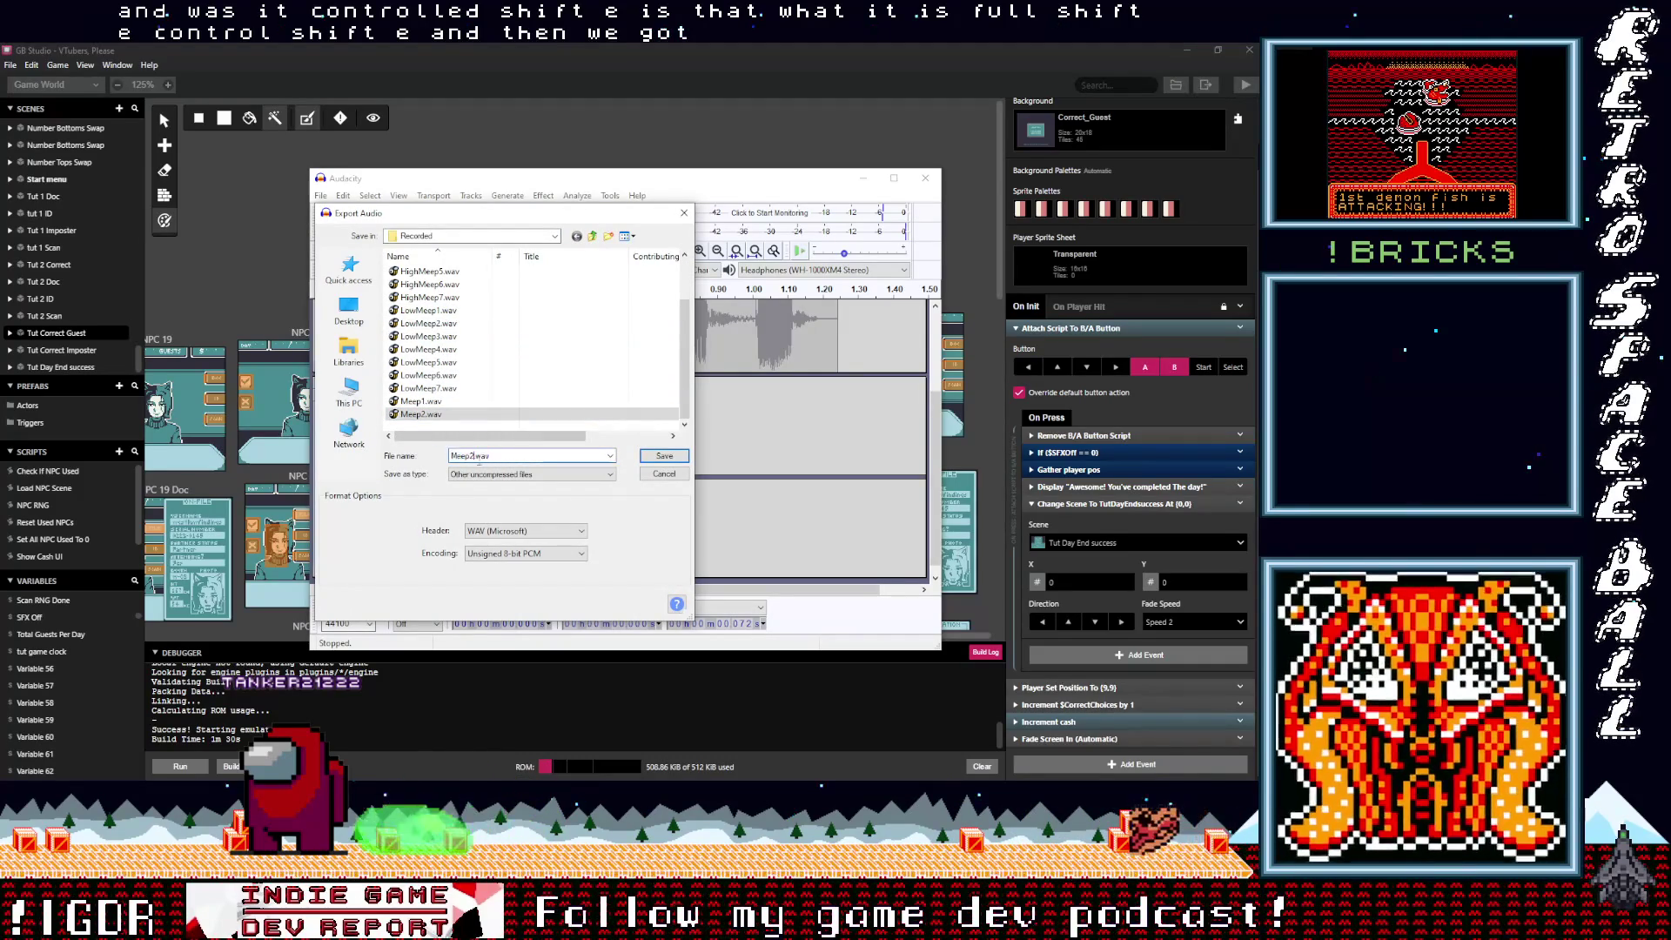
pyautogui.click(644, 457)
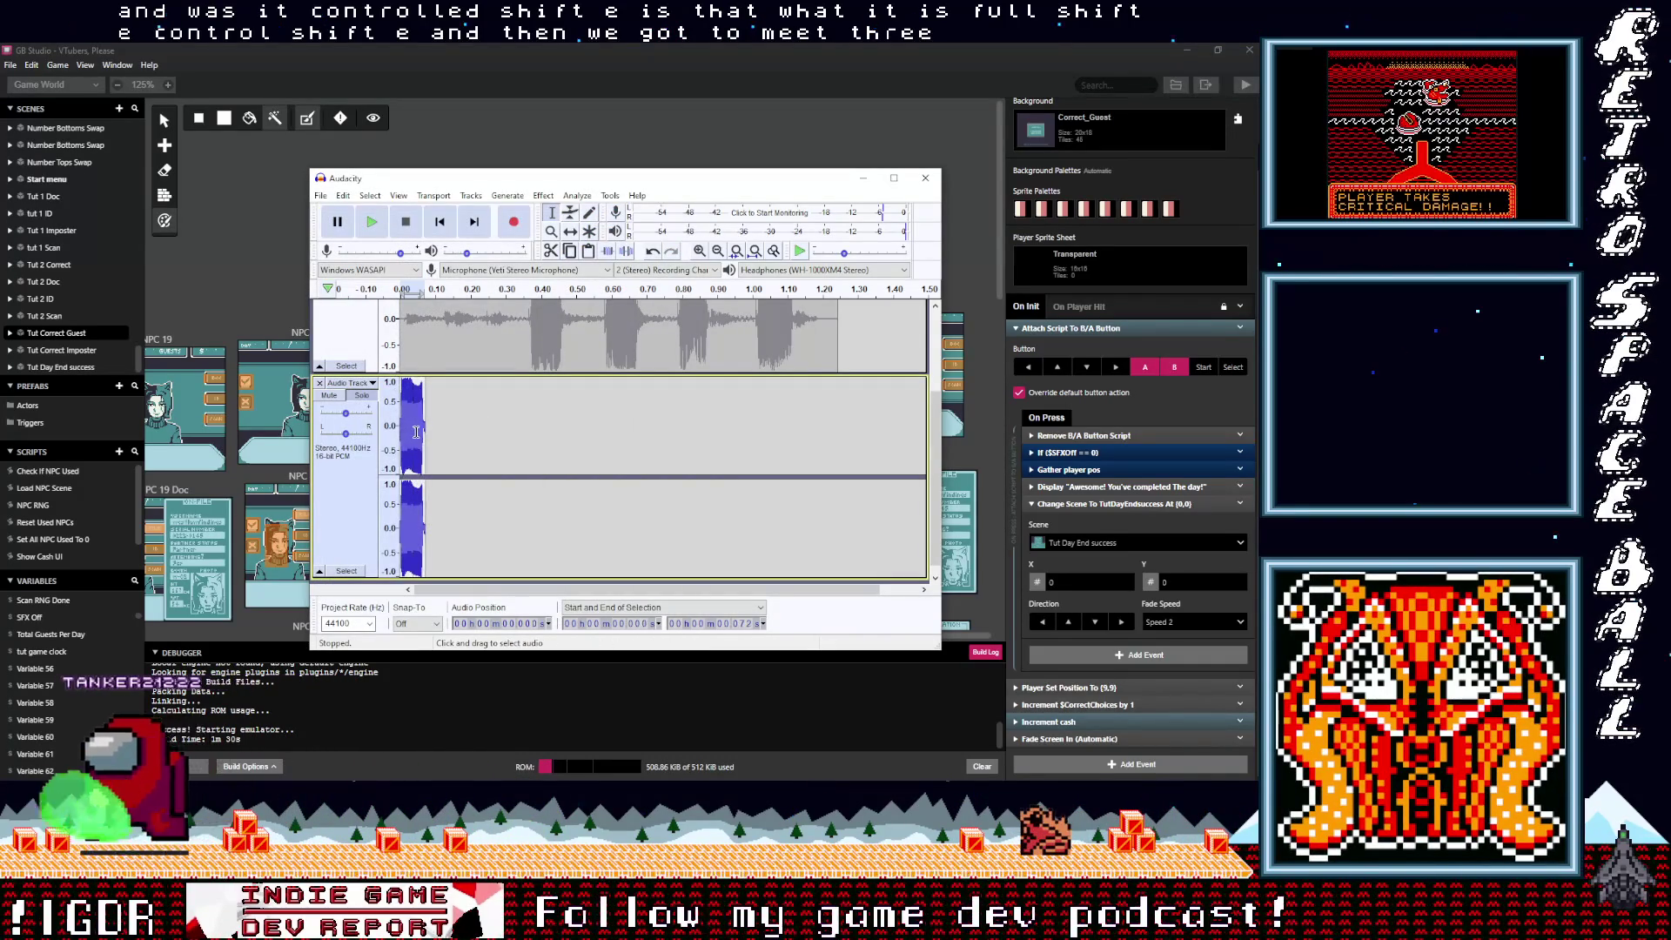
pyautogui.press('Delete')
# Step: Move the next meep into the second track, export it as Meep4.wav, then undo the clip
pyautogui.scroll(2, 488, 409)
pyautogui.moveTo(531, 374); pyautogui.dragTo(562, 380)
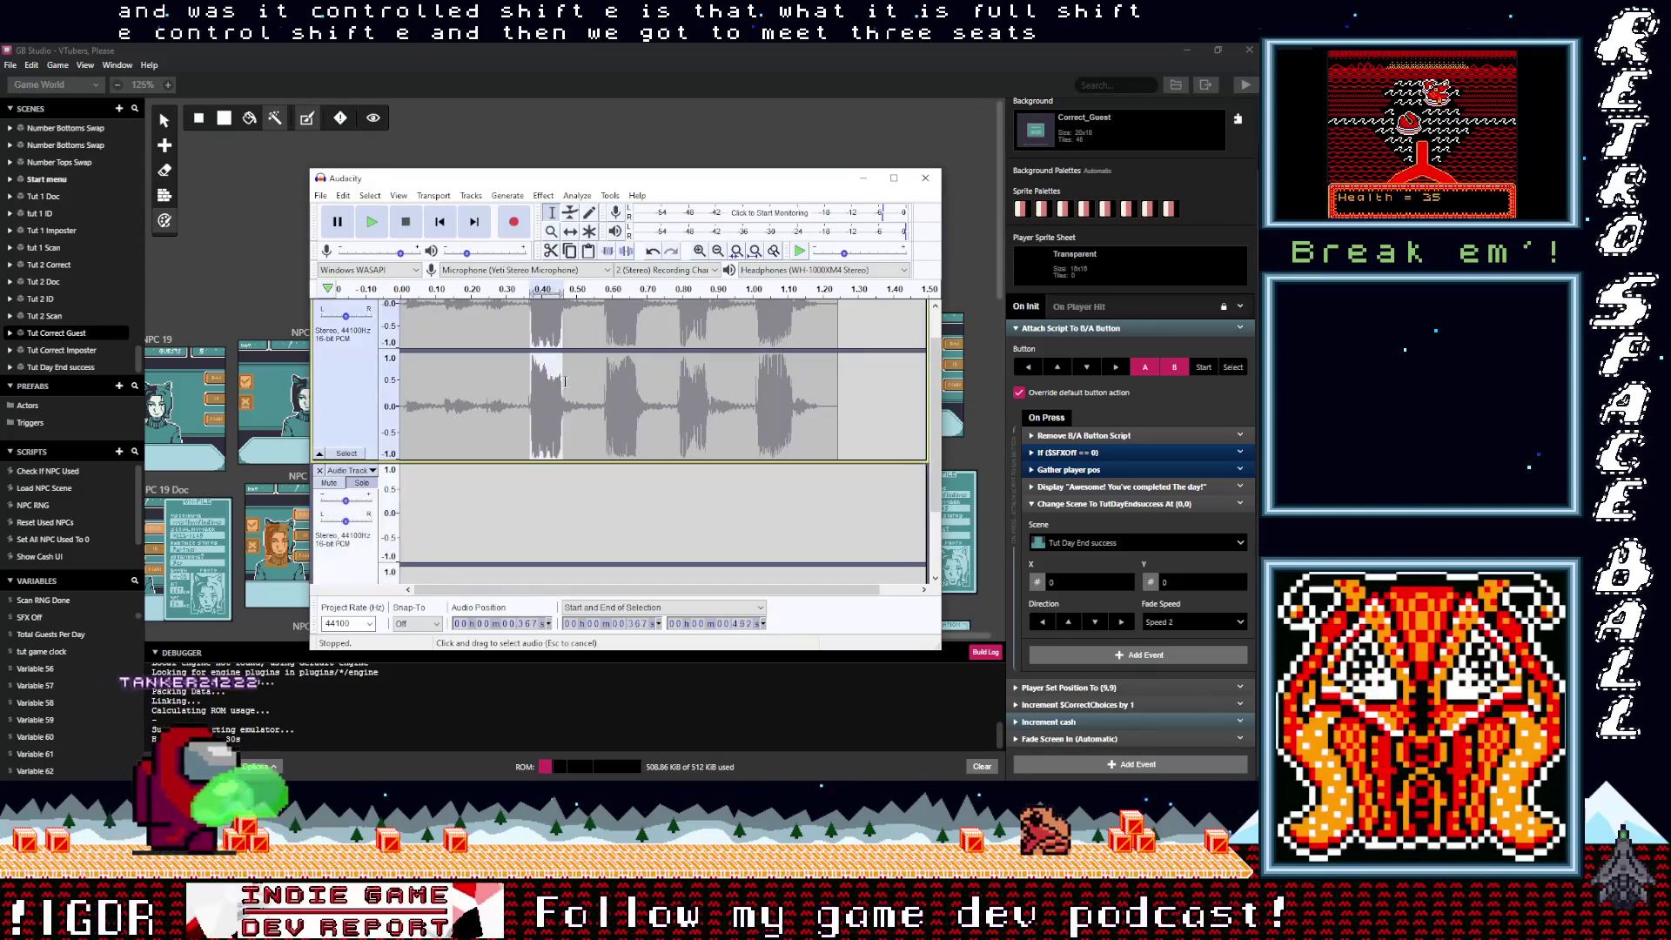
pyautogui.press('Delete')
pyautogui.scroll(-2, 487, 435)
pyautogui.click(492, 522)
pyautogui.press('Home')
pyautogui.hotkey('ctrl', 'v')
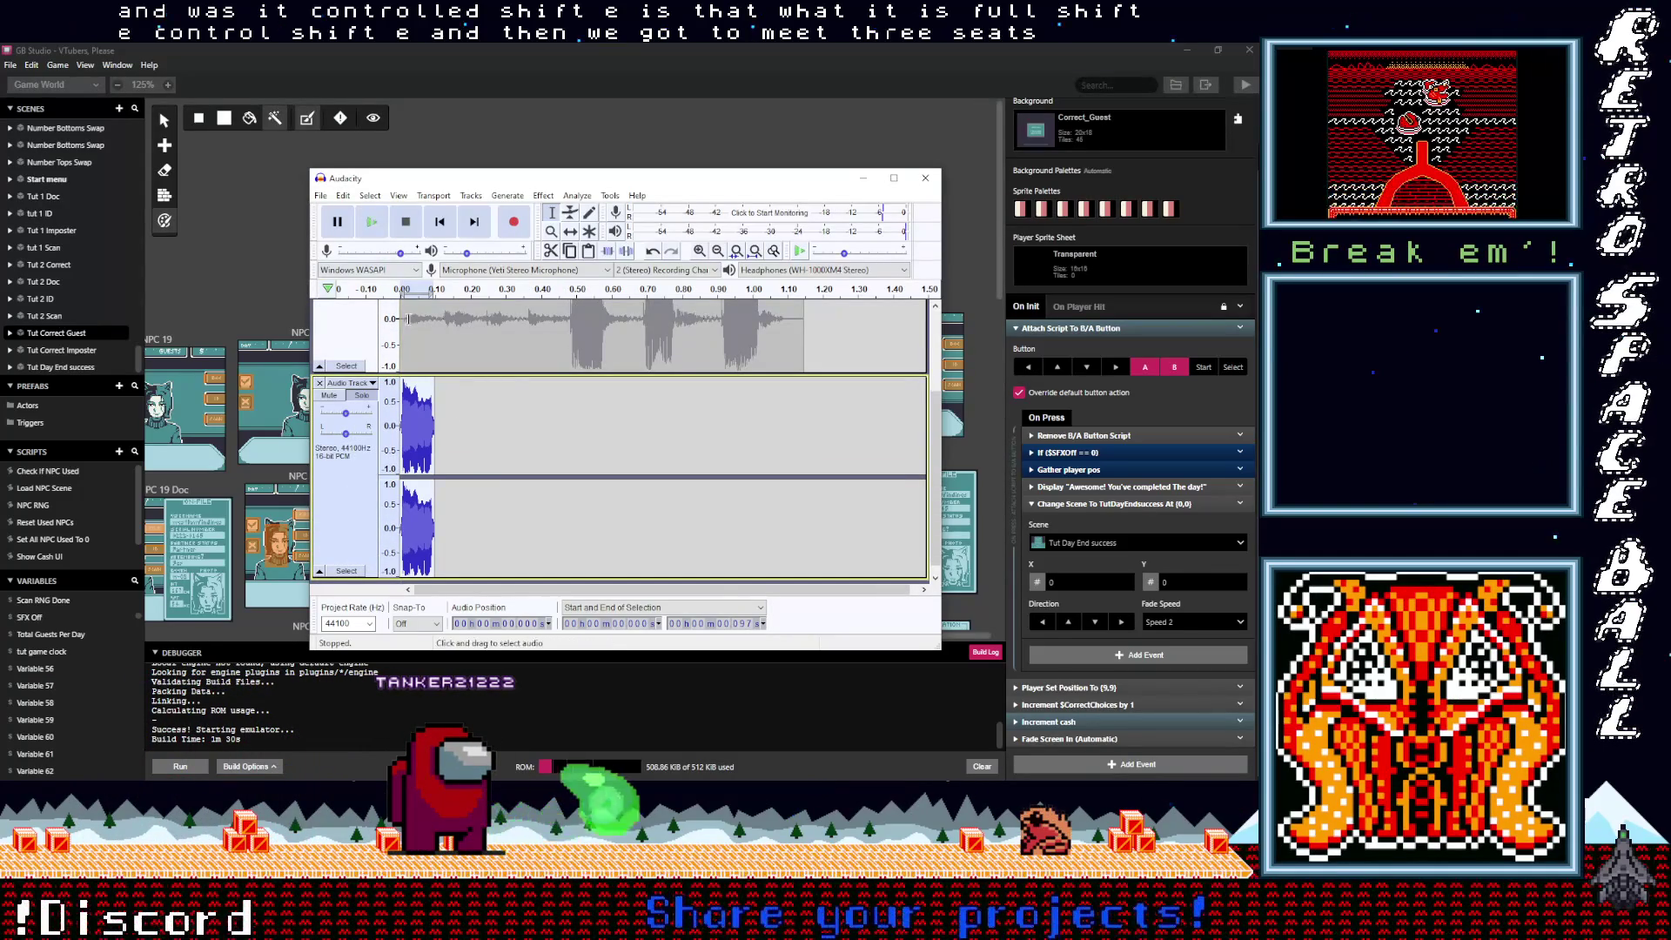
pyautogui.hotkey('ctrl', 'shift', 'e')
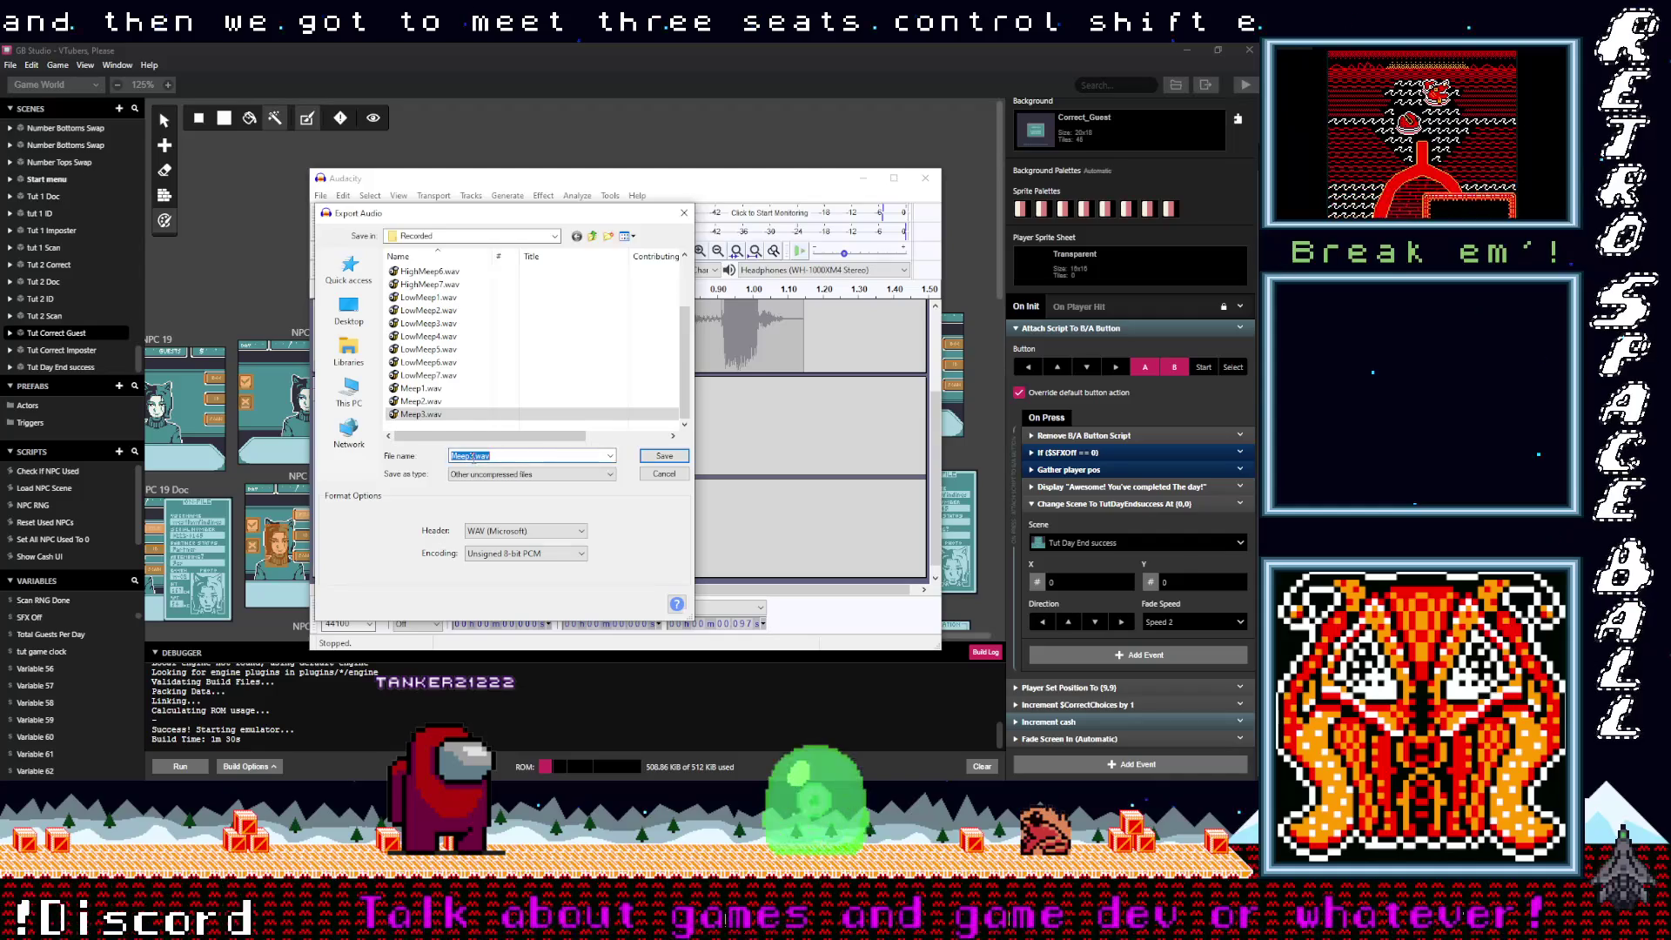
pyautogui.click(639, 455)
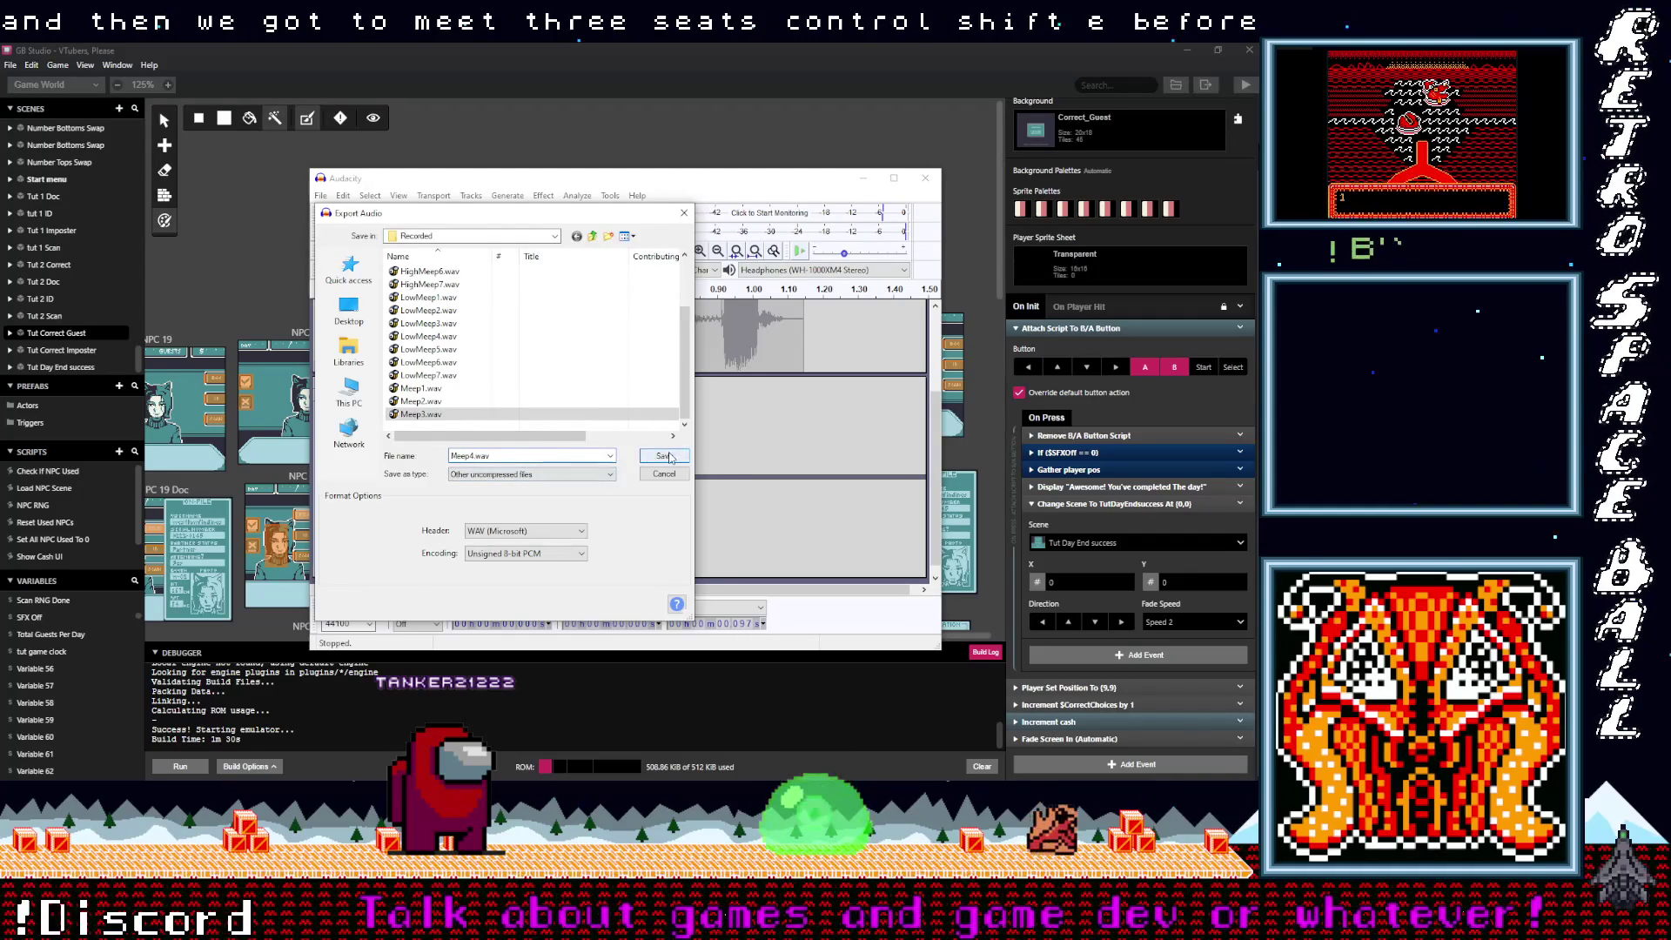
pyautogui.click(419, 430)
pyautogui.hotkey('ctrl', 'z')
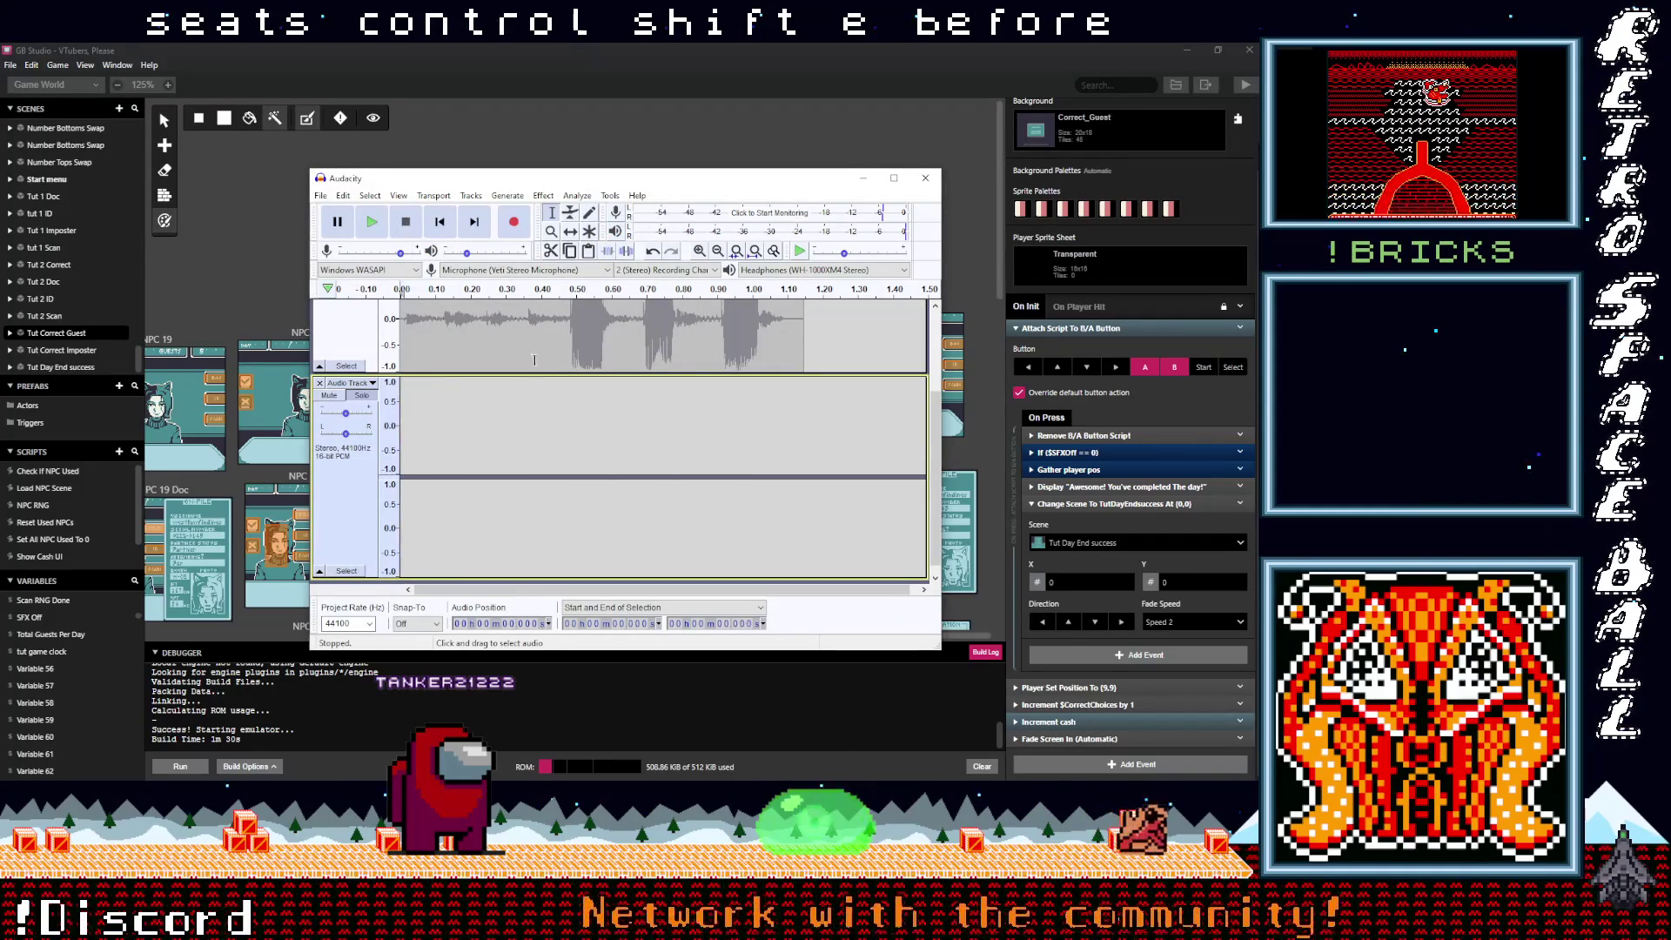
pyautogui.scroll(3, 568, 366)
# Step: Cut the next meep into the second track and export it as Meep5.wav
pyautogui.moveTo(569, 368); pyautogui.dragTo(600, 381)
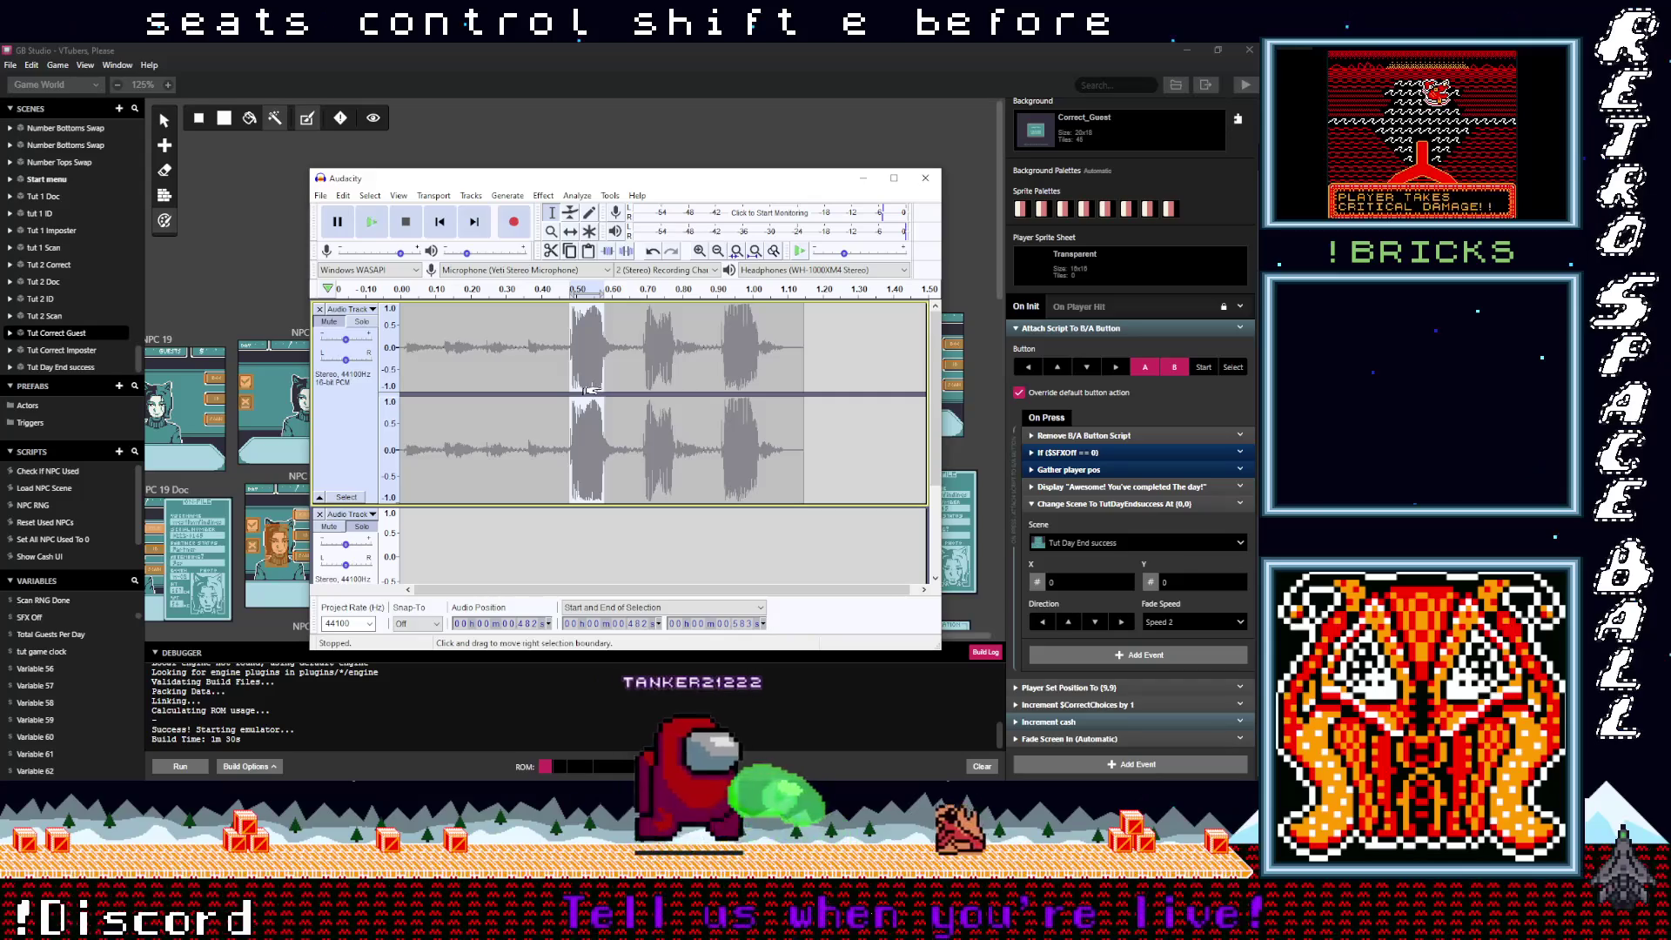
pyautogui.hotkey('ctrl', 'x')
pyautogui.scroll(-2, 466, 459)
pyautogui.click(466, 459)
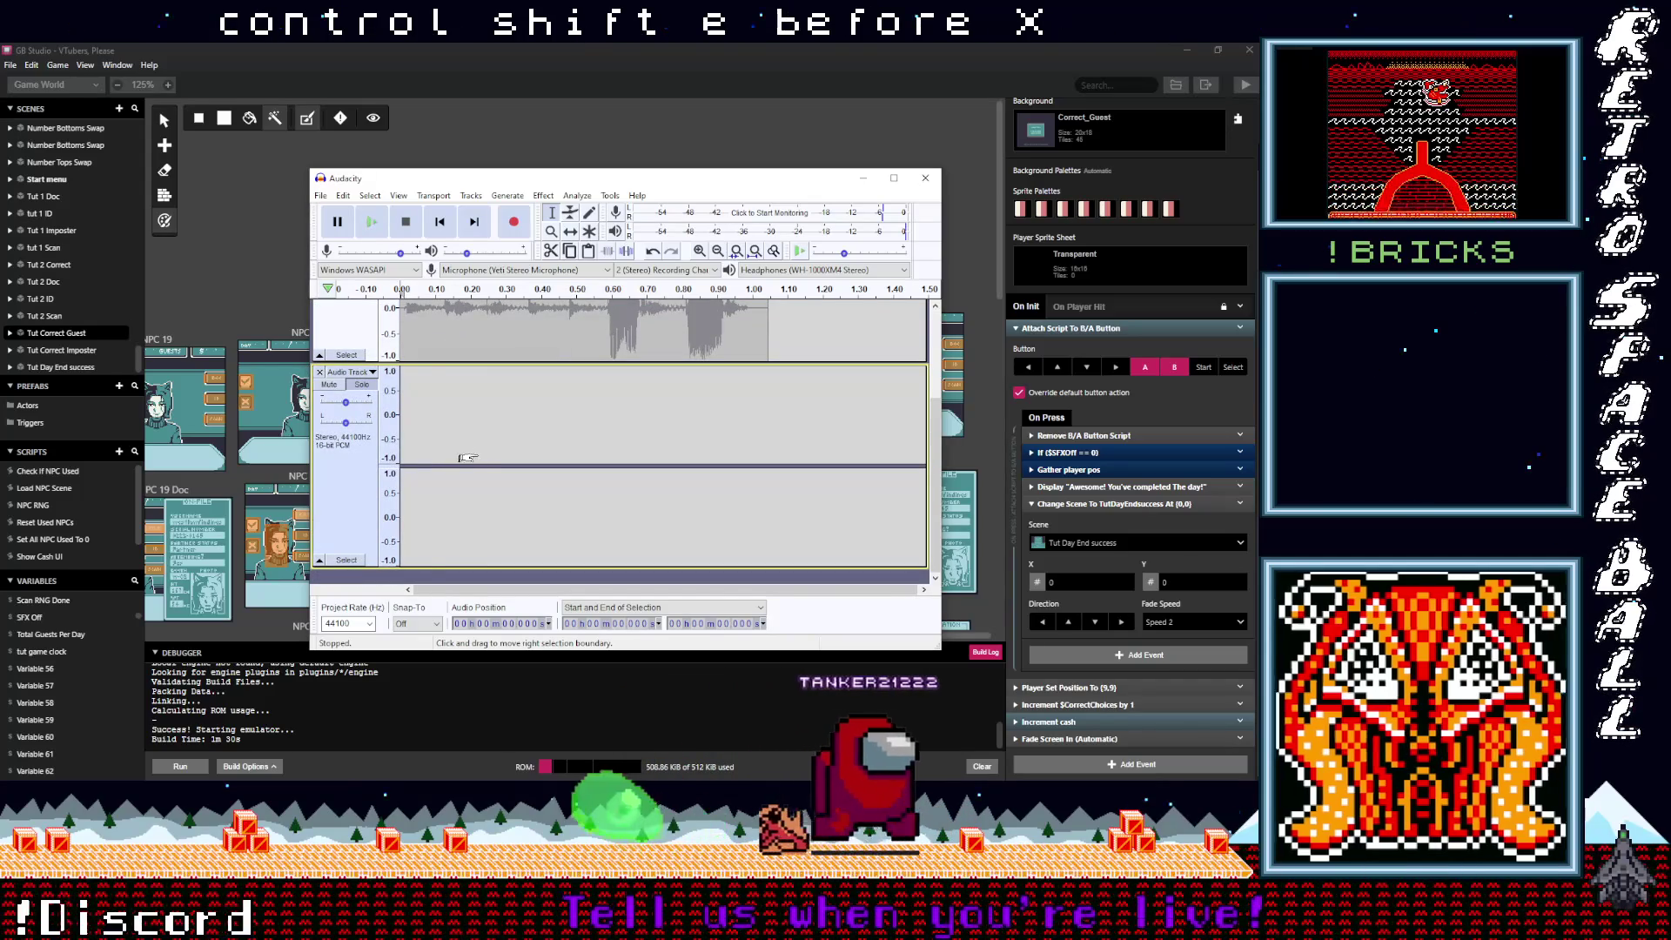
pyautogui.hotkey('ctrl', 'v')
pyautogui.click(320, 195)
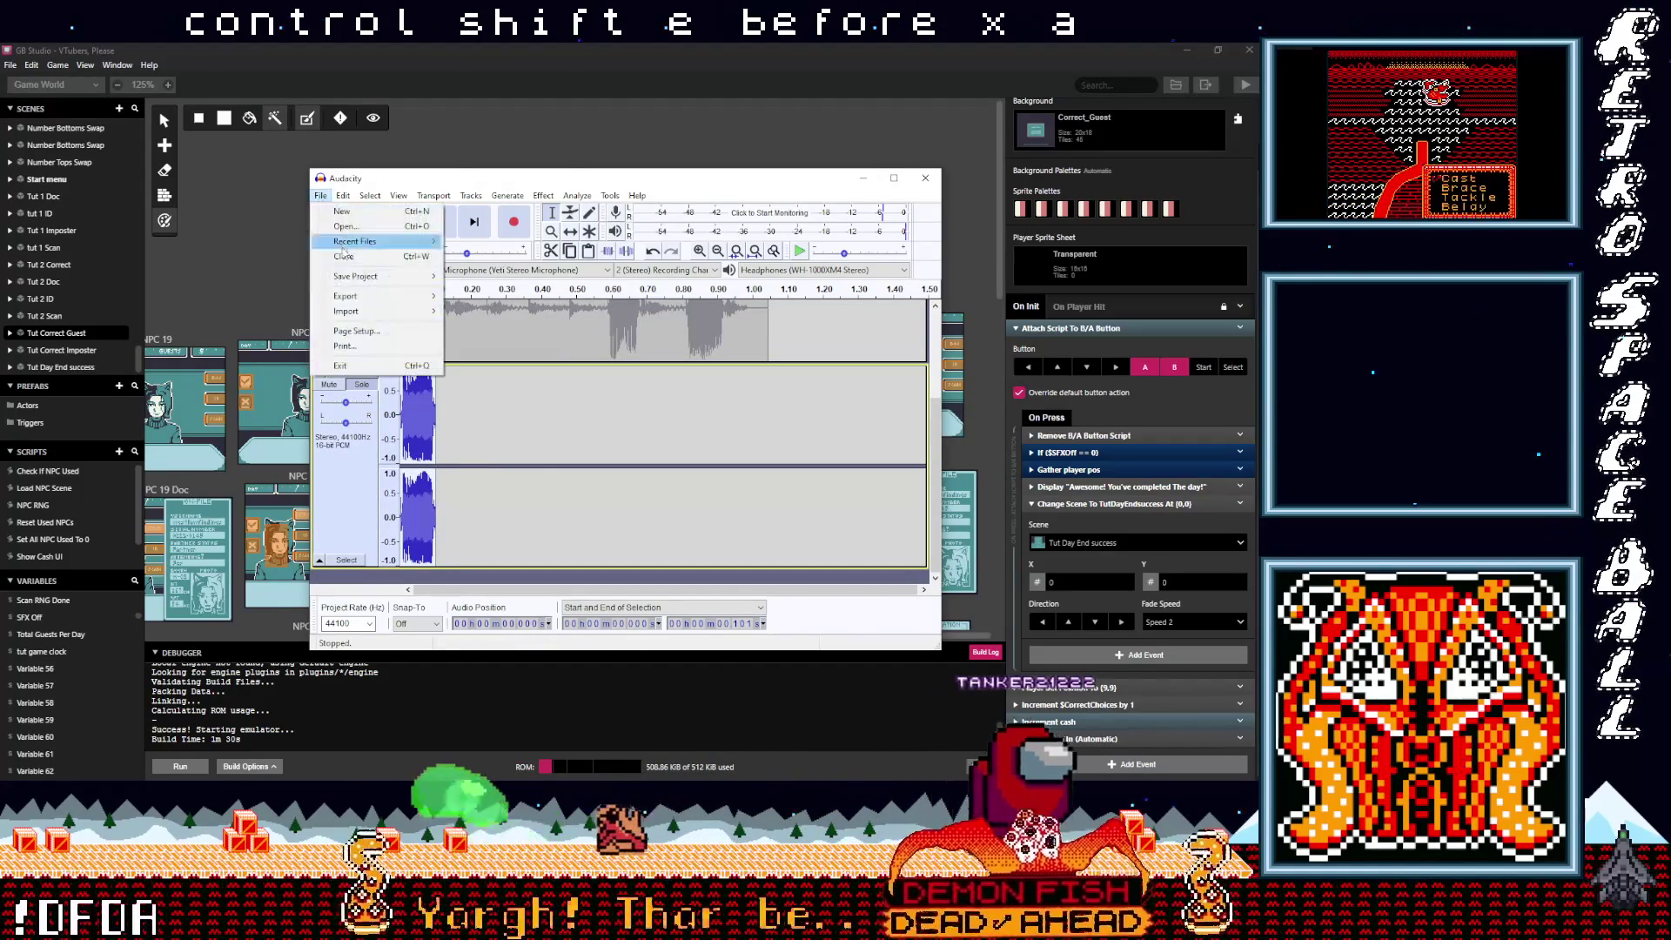
pyautogui.click(540, 452)
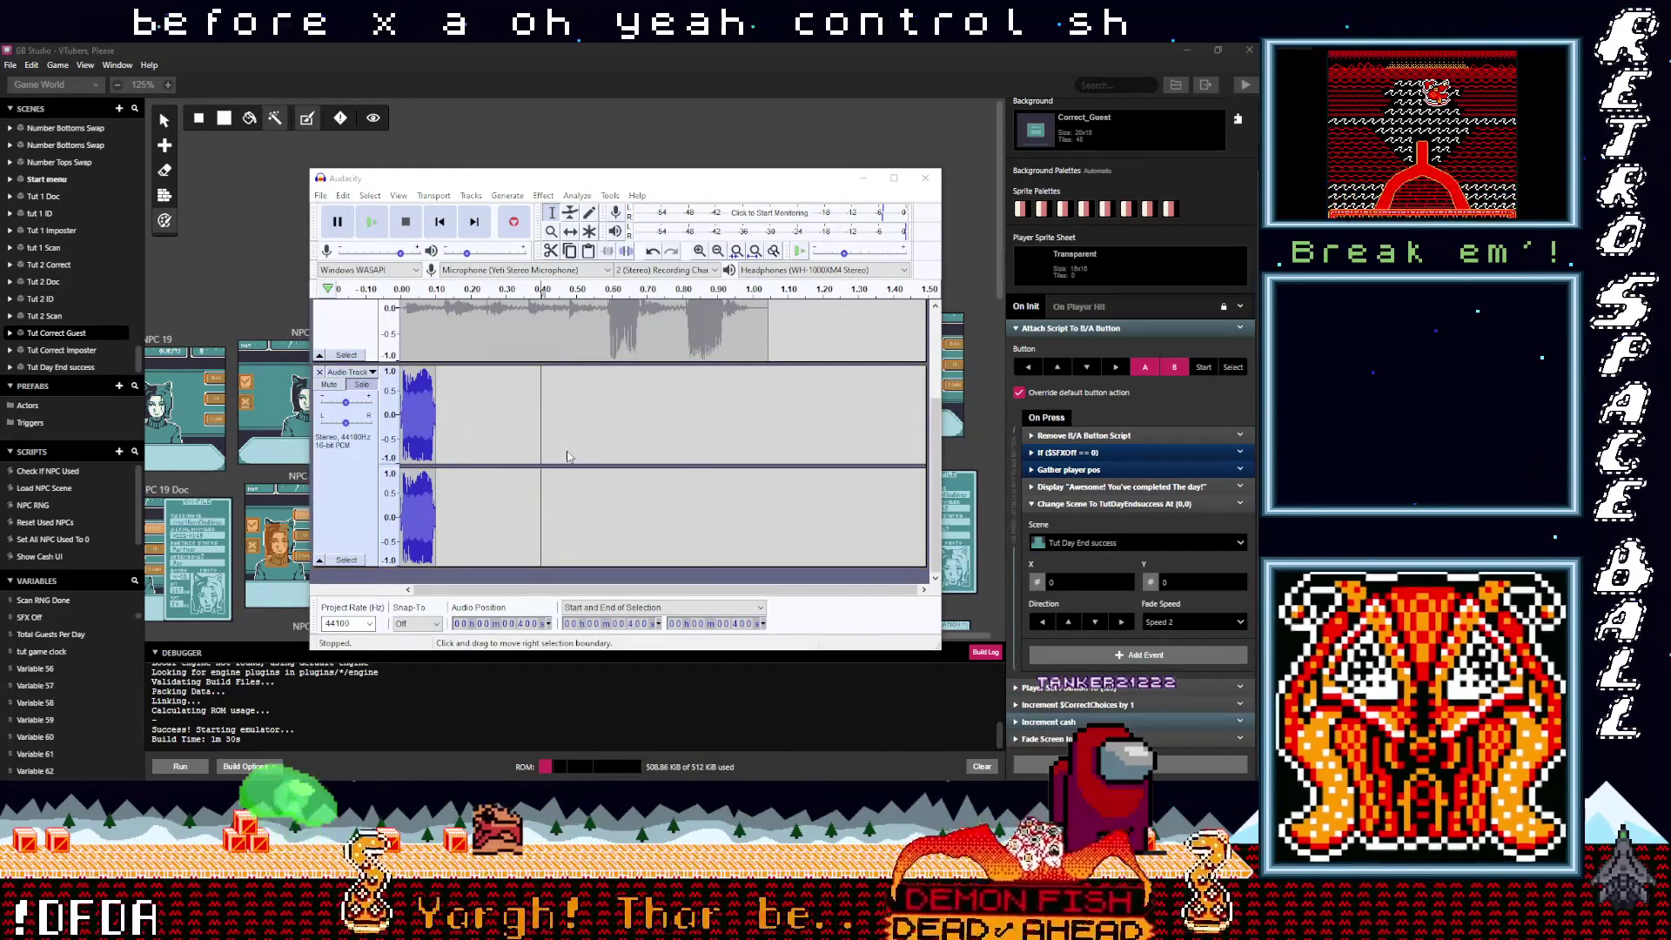
pyautogui.hotkey('ctrl', 'shift', 'e')
pyautogui.click(426, 414)
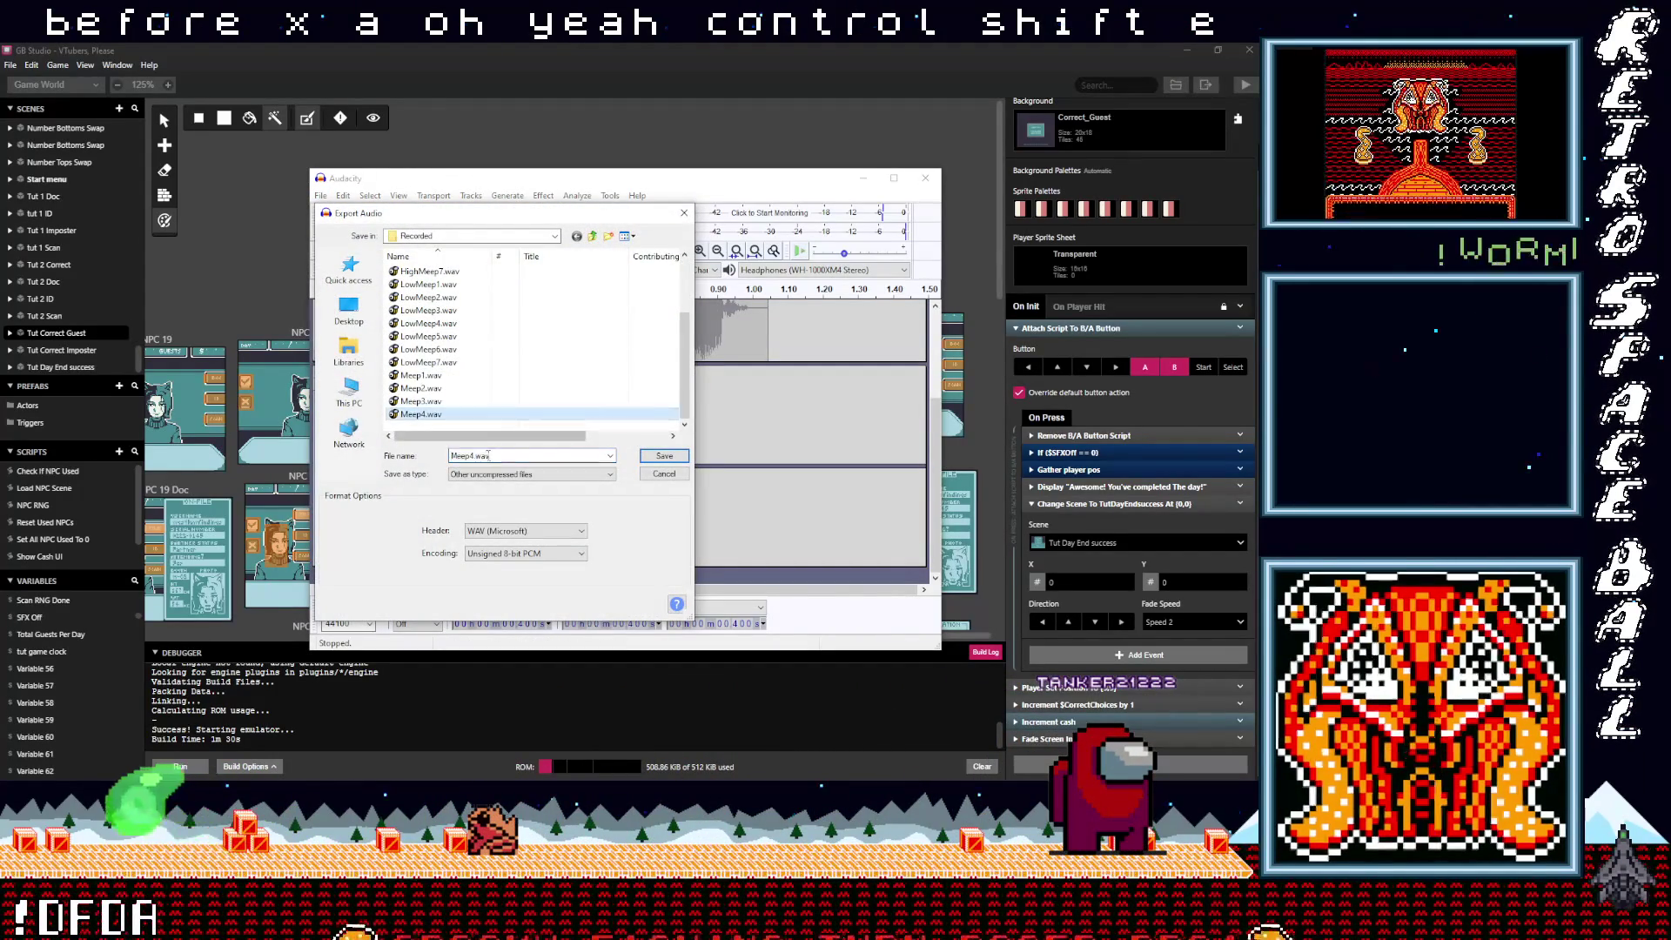
pyautogui.click(471, 455)
pyautogui.write('5')
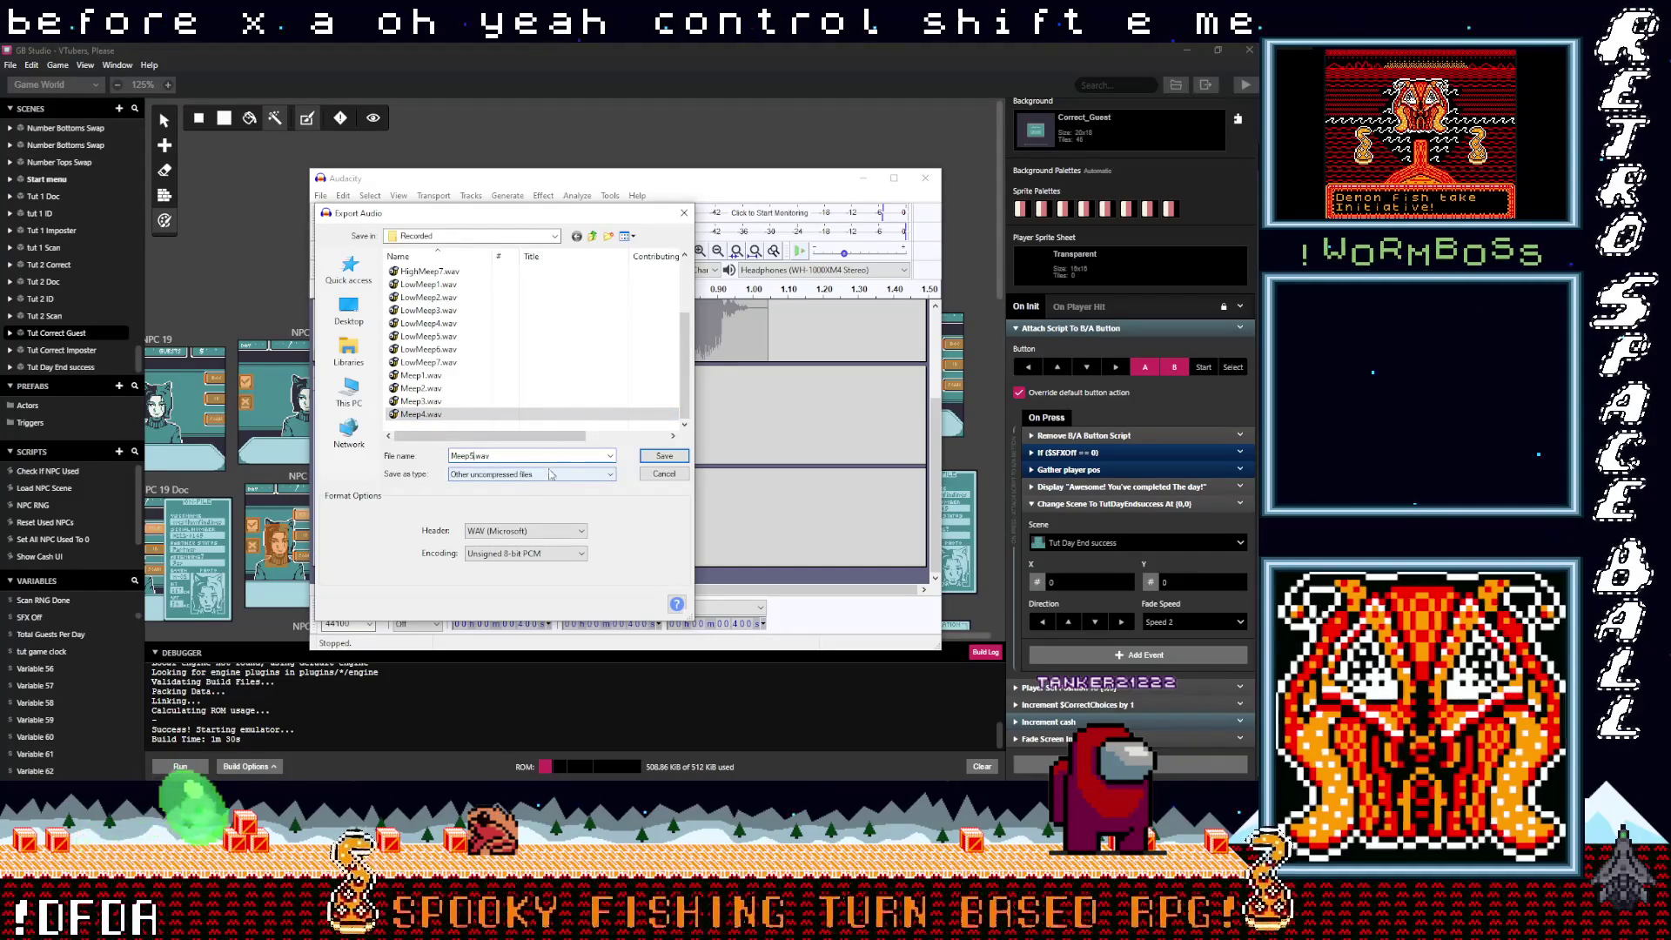
pyautogui.click(661, 456)
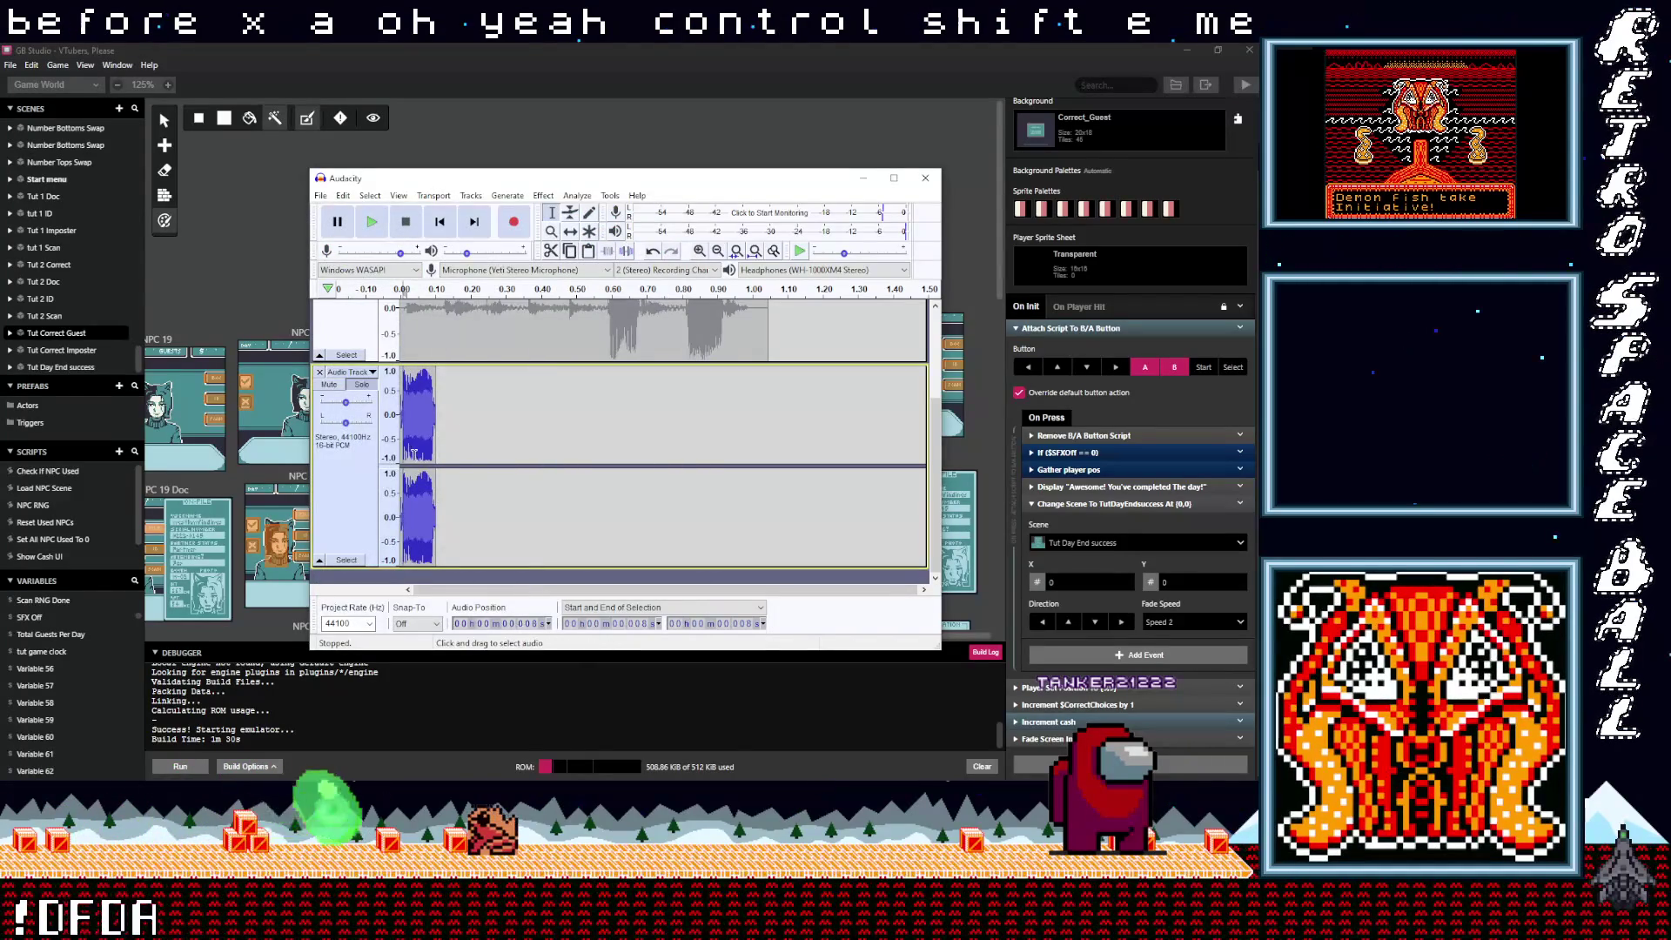
# Step: Cut the short sound around 0.6 s and paste it at the second track's start
pyautogui.press('Delete')
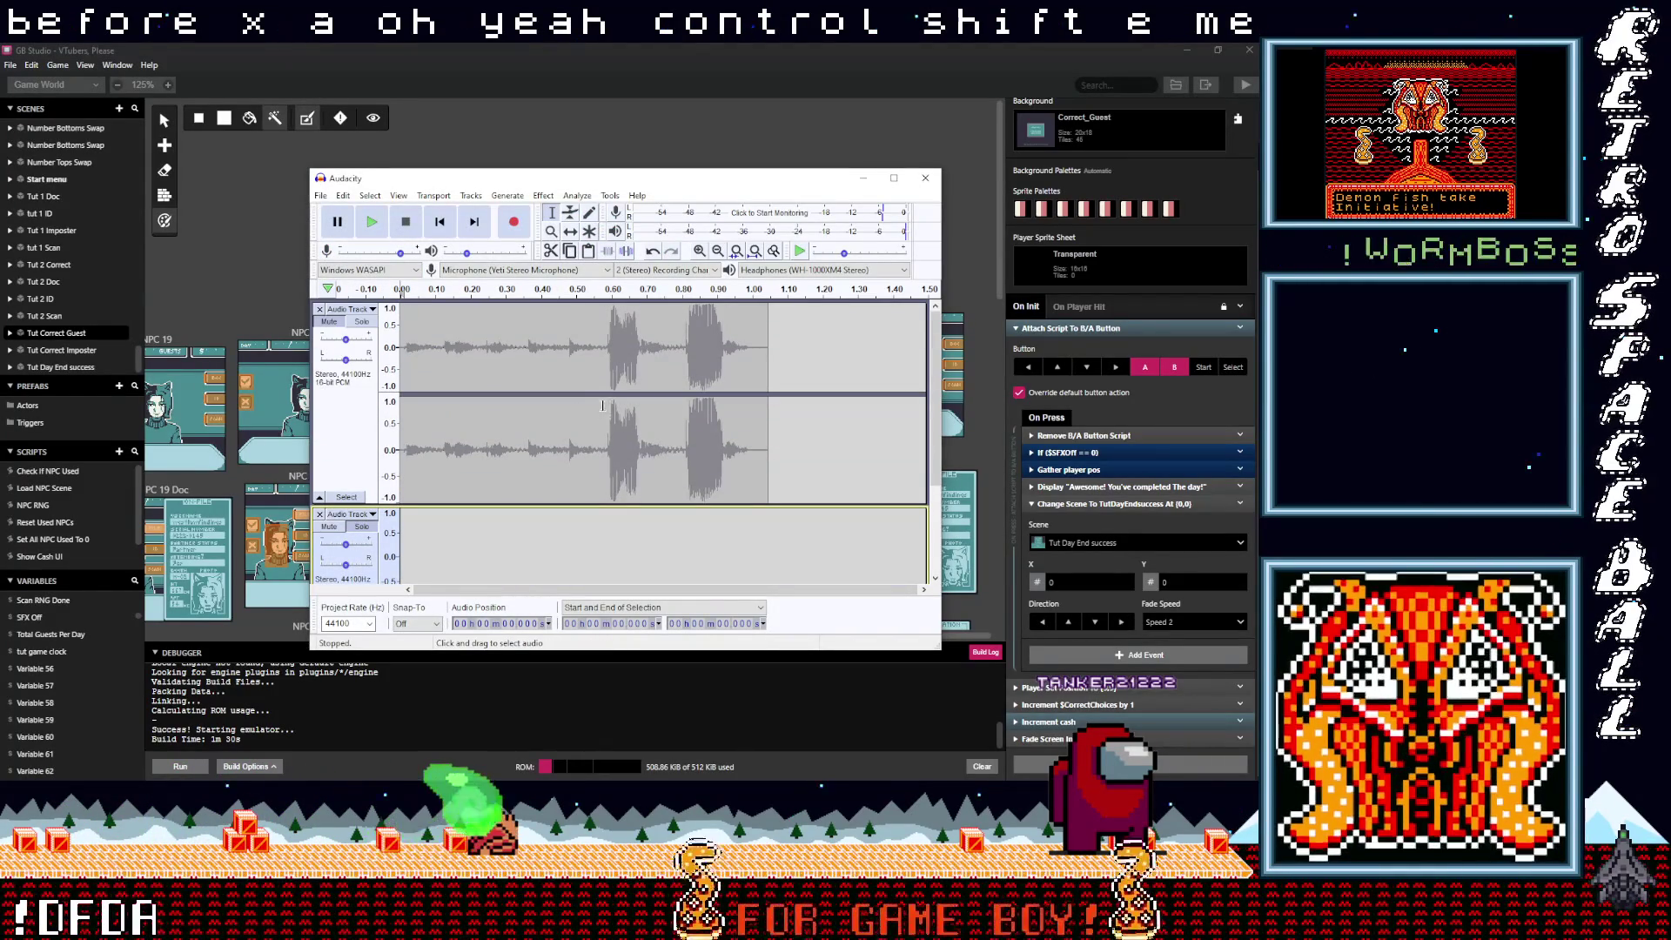
pyautogui.moveTo(609, 414); pyautogui.dragTo(634, 414)
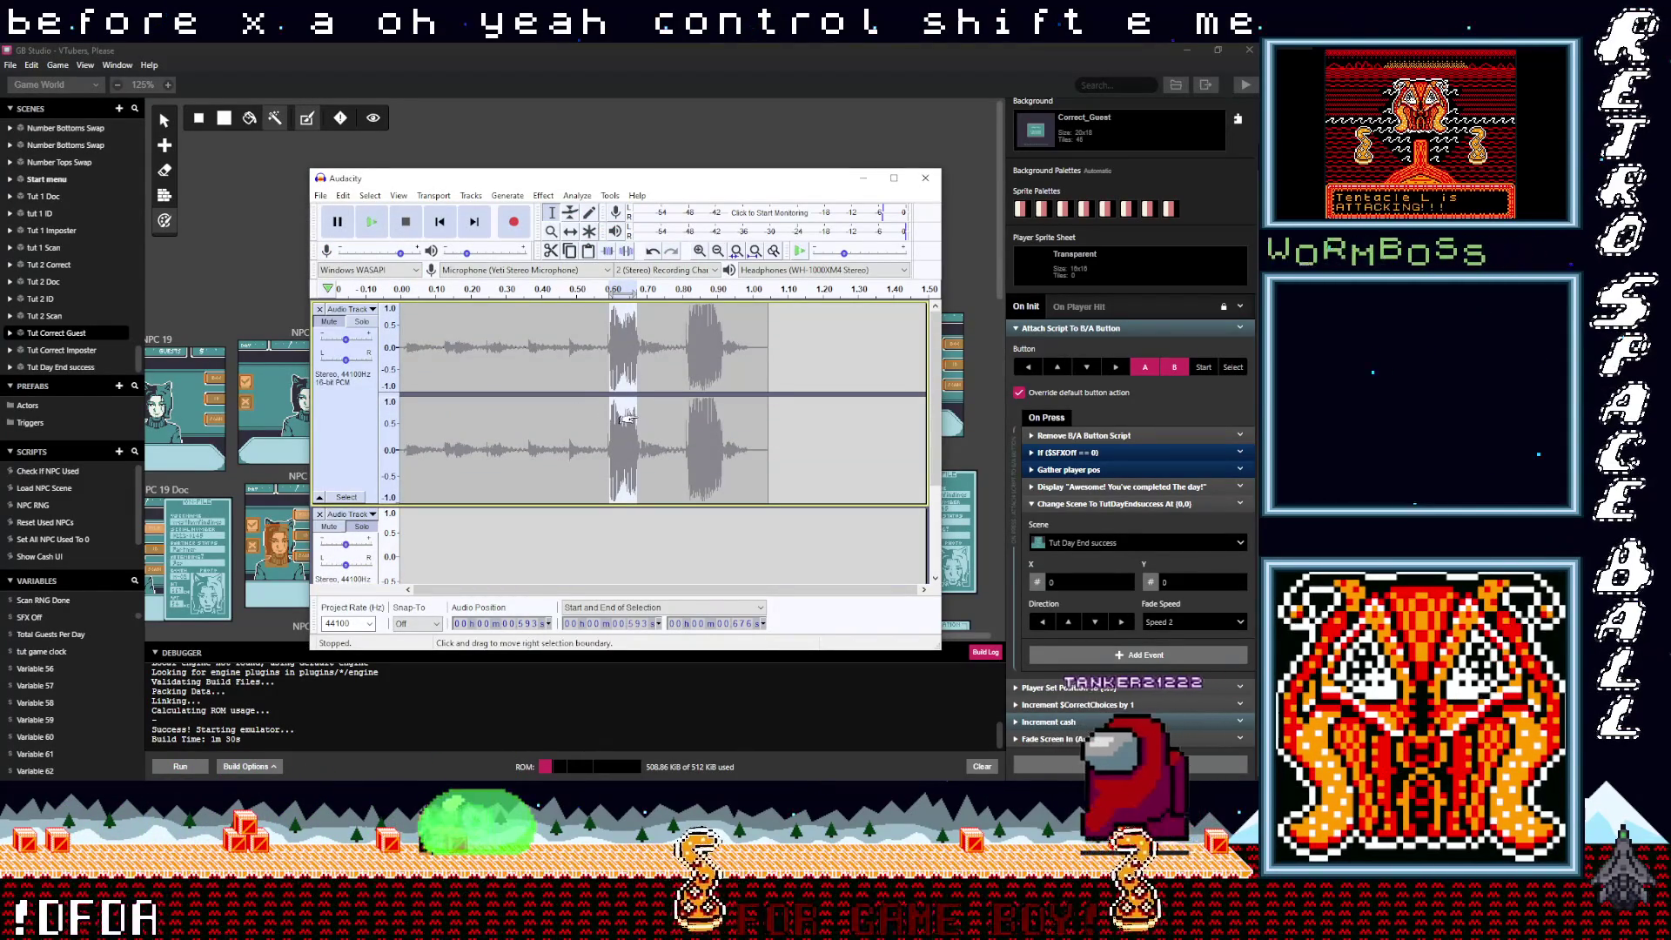
pyautogui.hotkey('ctrl', 'x')
pyautogui.click(447, 485)
pyautogui.hotkey('ctrl', 'v')
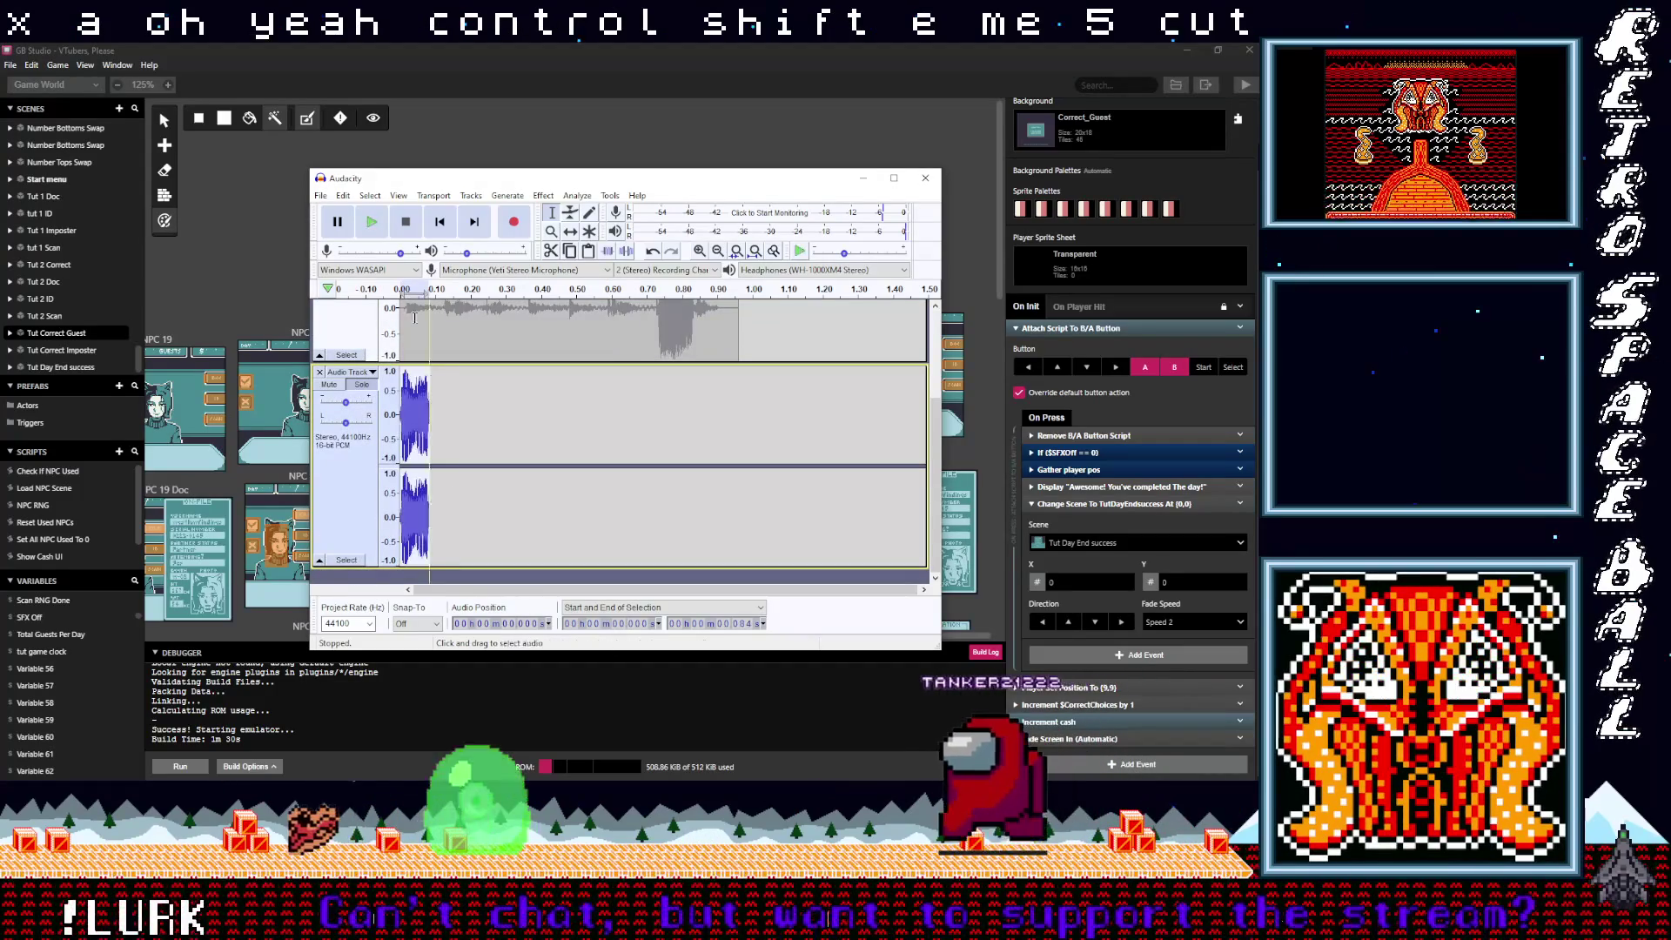
# Step: Export the clip in the second track as Meep6.wav
pyautogui.hotkey('alt', 'f')
pyautogui.press('Escape')
pyautogui.hotkey('alt', 's')
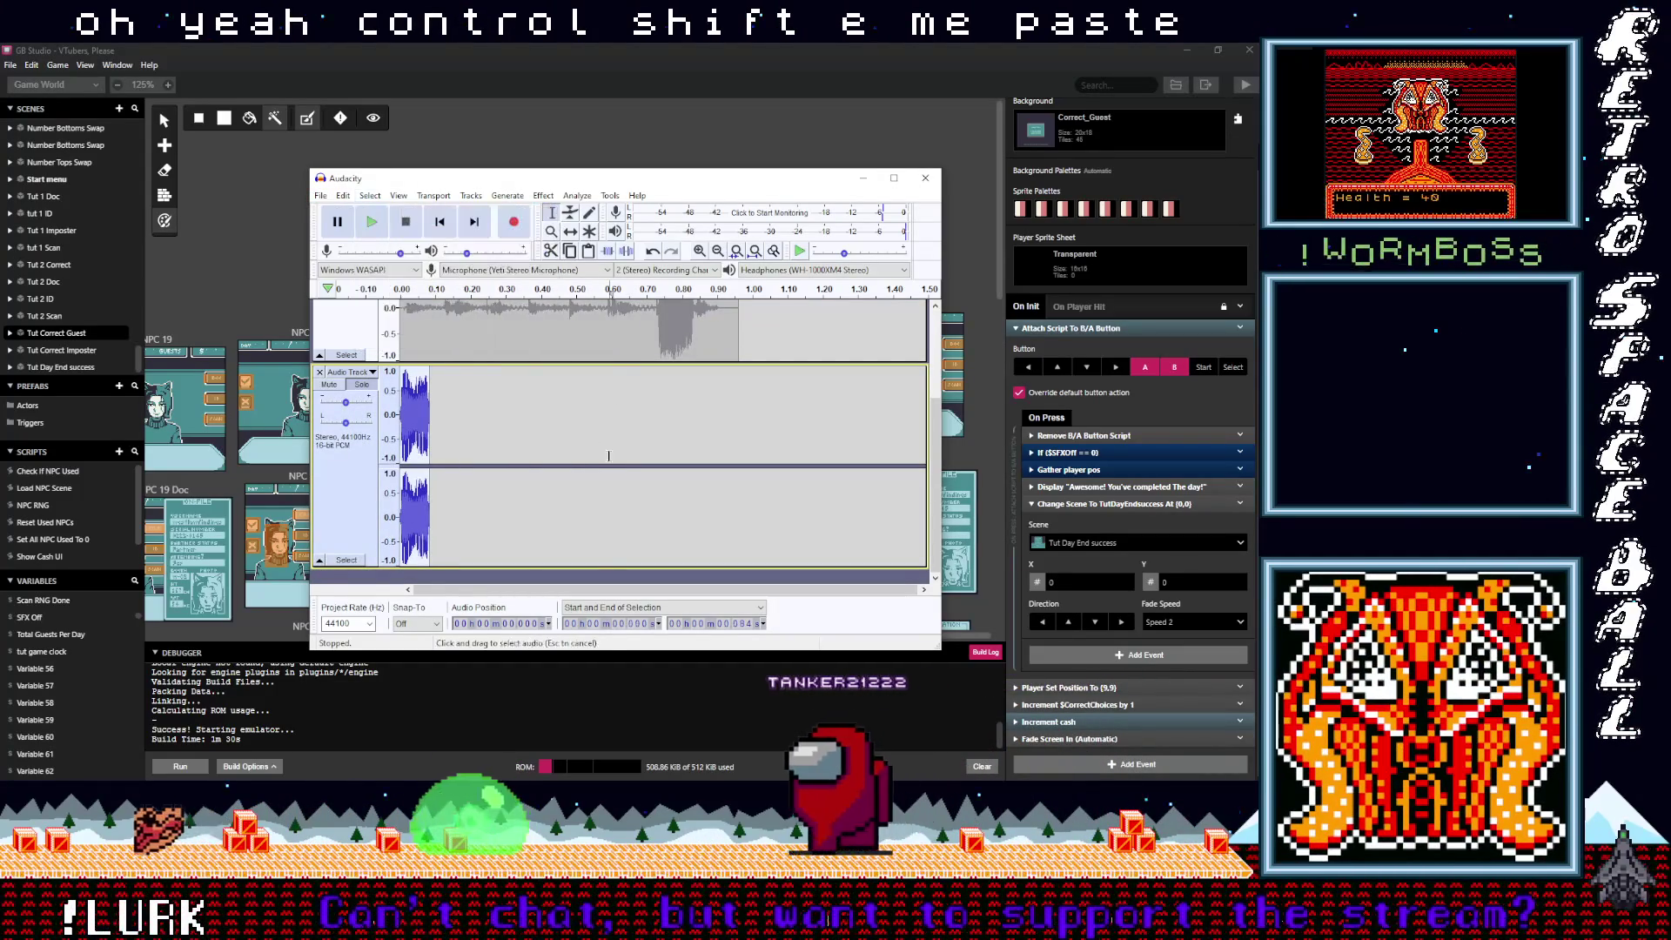
pyautogui.press('Escape')
pyautogui.click(610, 462)
pyautogui.hotkey('ctrl', 'shift', 'e')
pyautogui.scroll(-3, 474, 383)
pyautogui.click(439, 415)
pyautogui.doubleClick(471, 456)
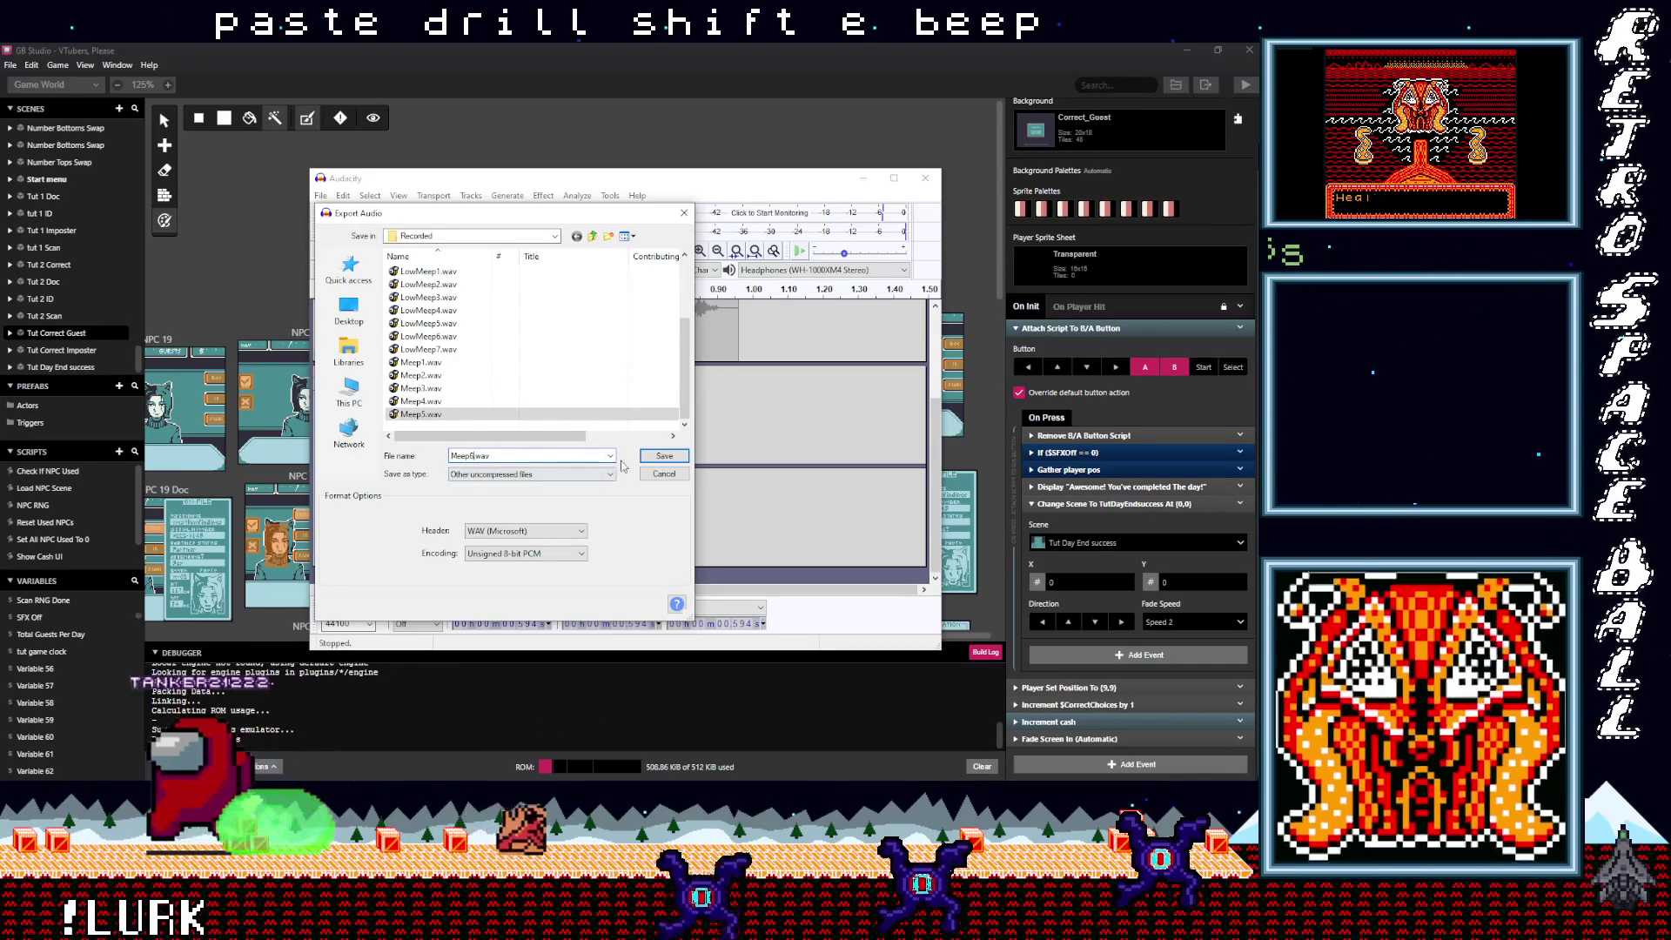
pyautogui.click(655, 461)
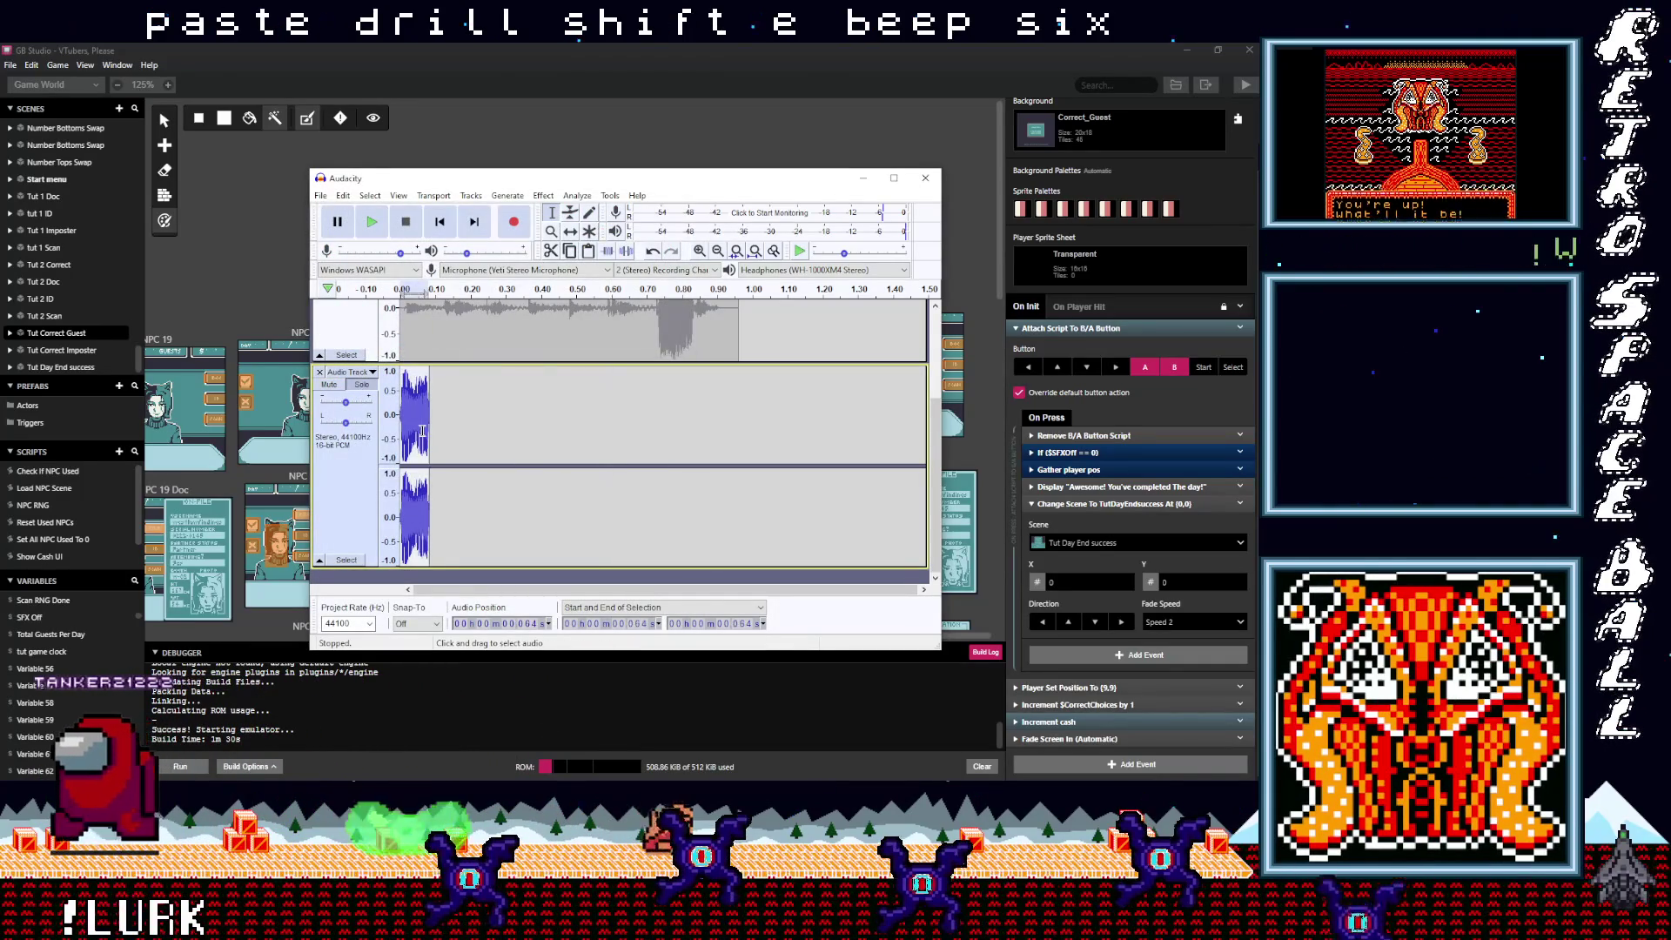
# Step: Cut 0.730–0.835 s into the second track, export it as Meep7.wav, then delete it
pyautogui.scroll(3, 620, 320)
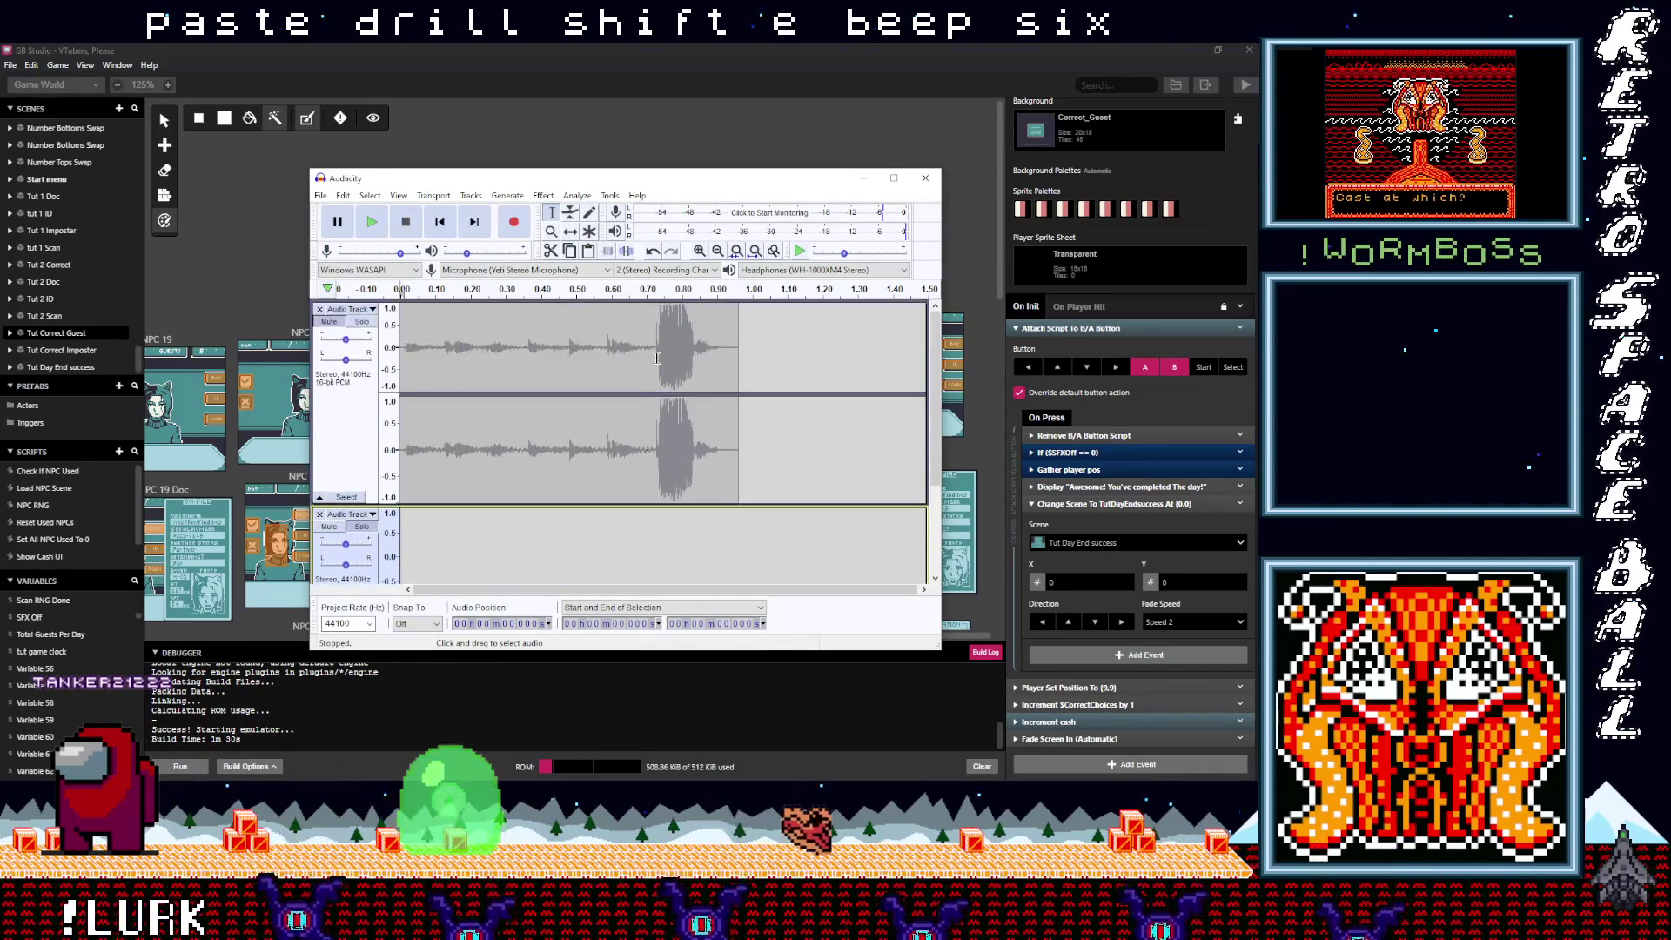
pyautogui.click(659, 361)
pyautogui.moveTo(694, 391); pyautogui.dragTo(691, 392)
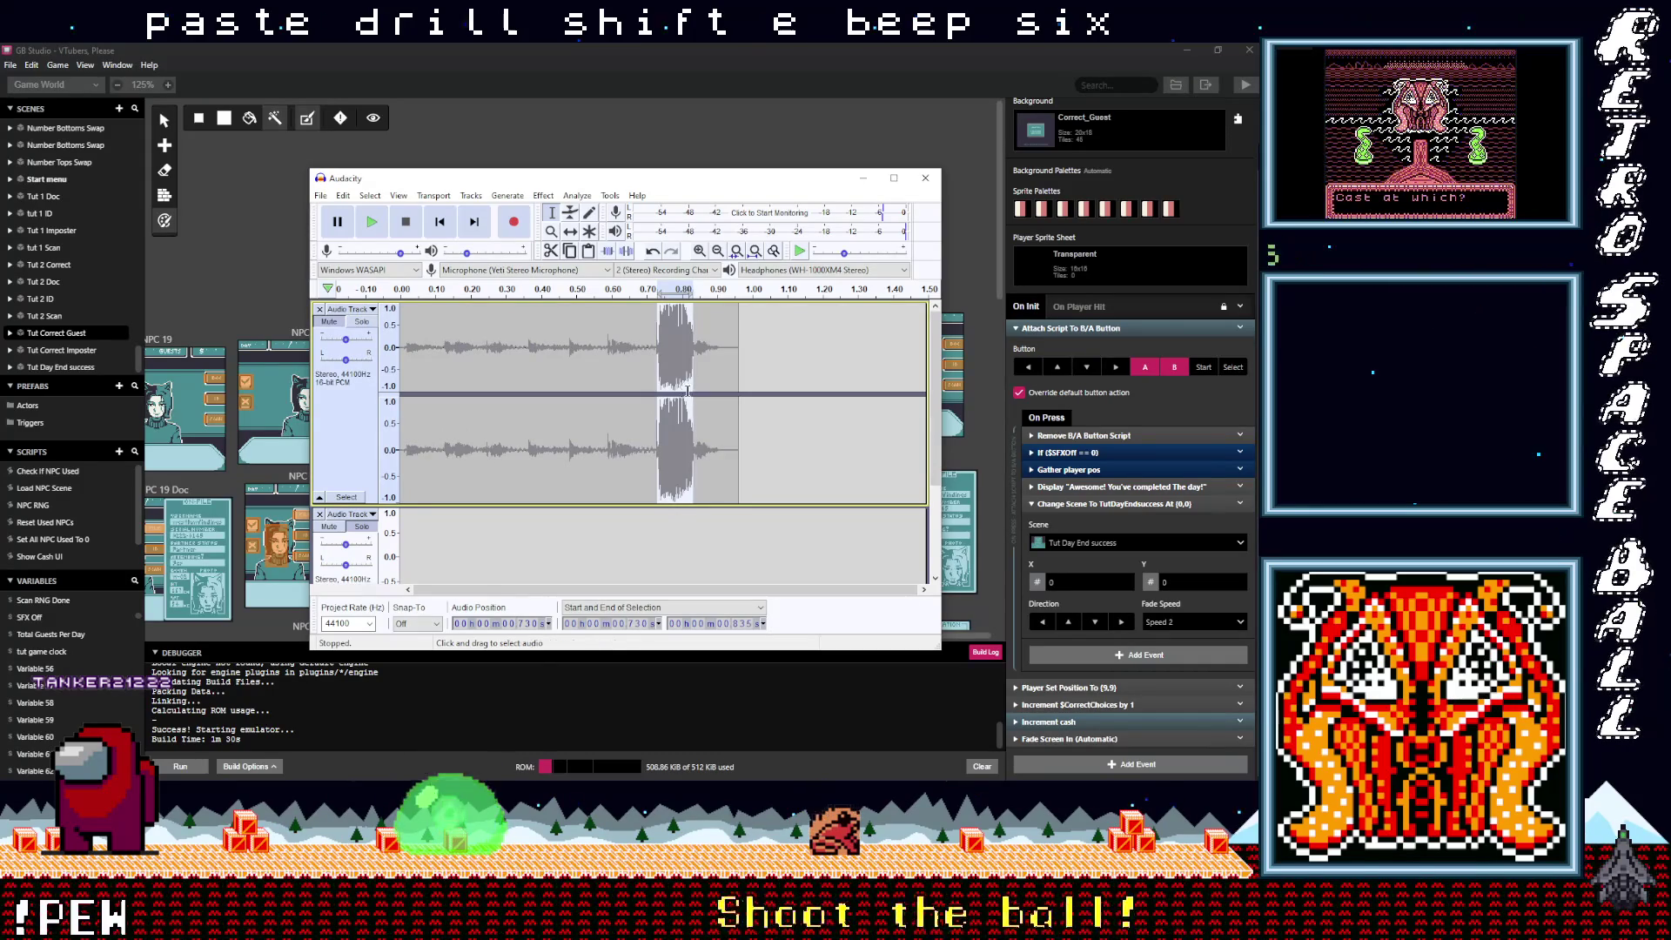
pyautogui.press('Delete')
pyautogui.scroll(-3, 522, 422)
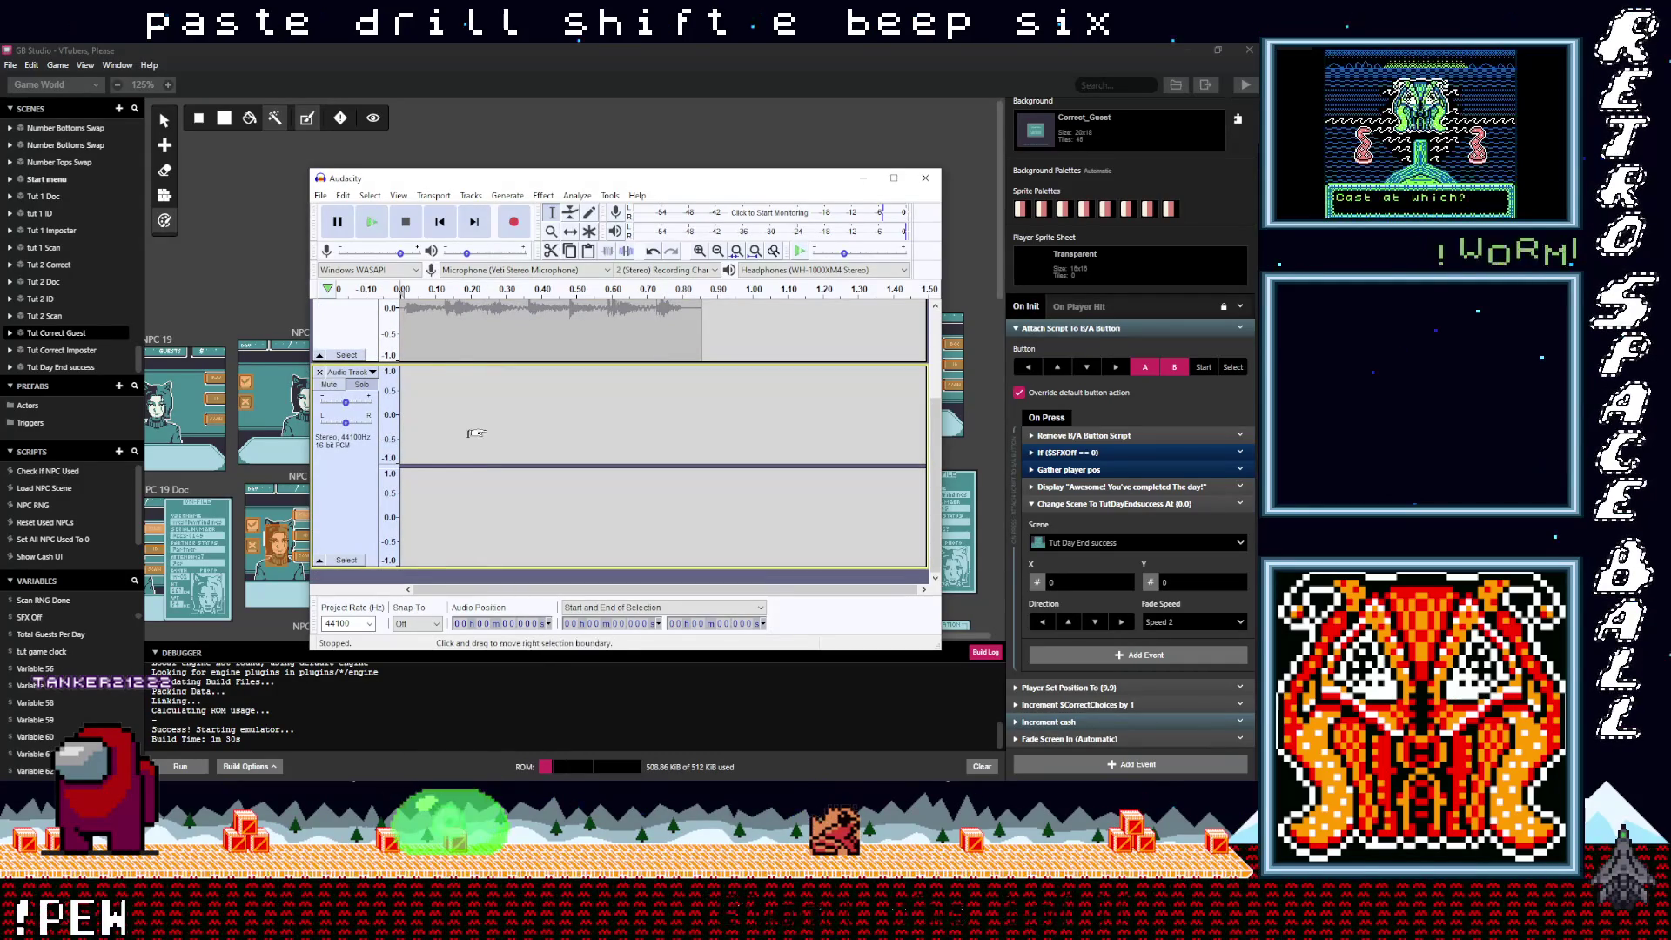
pyautogui.hotkey('ctrl', 'v')
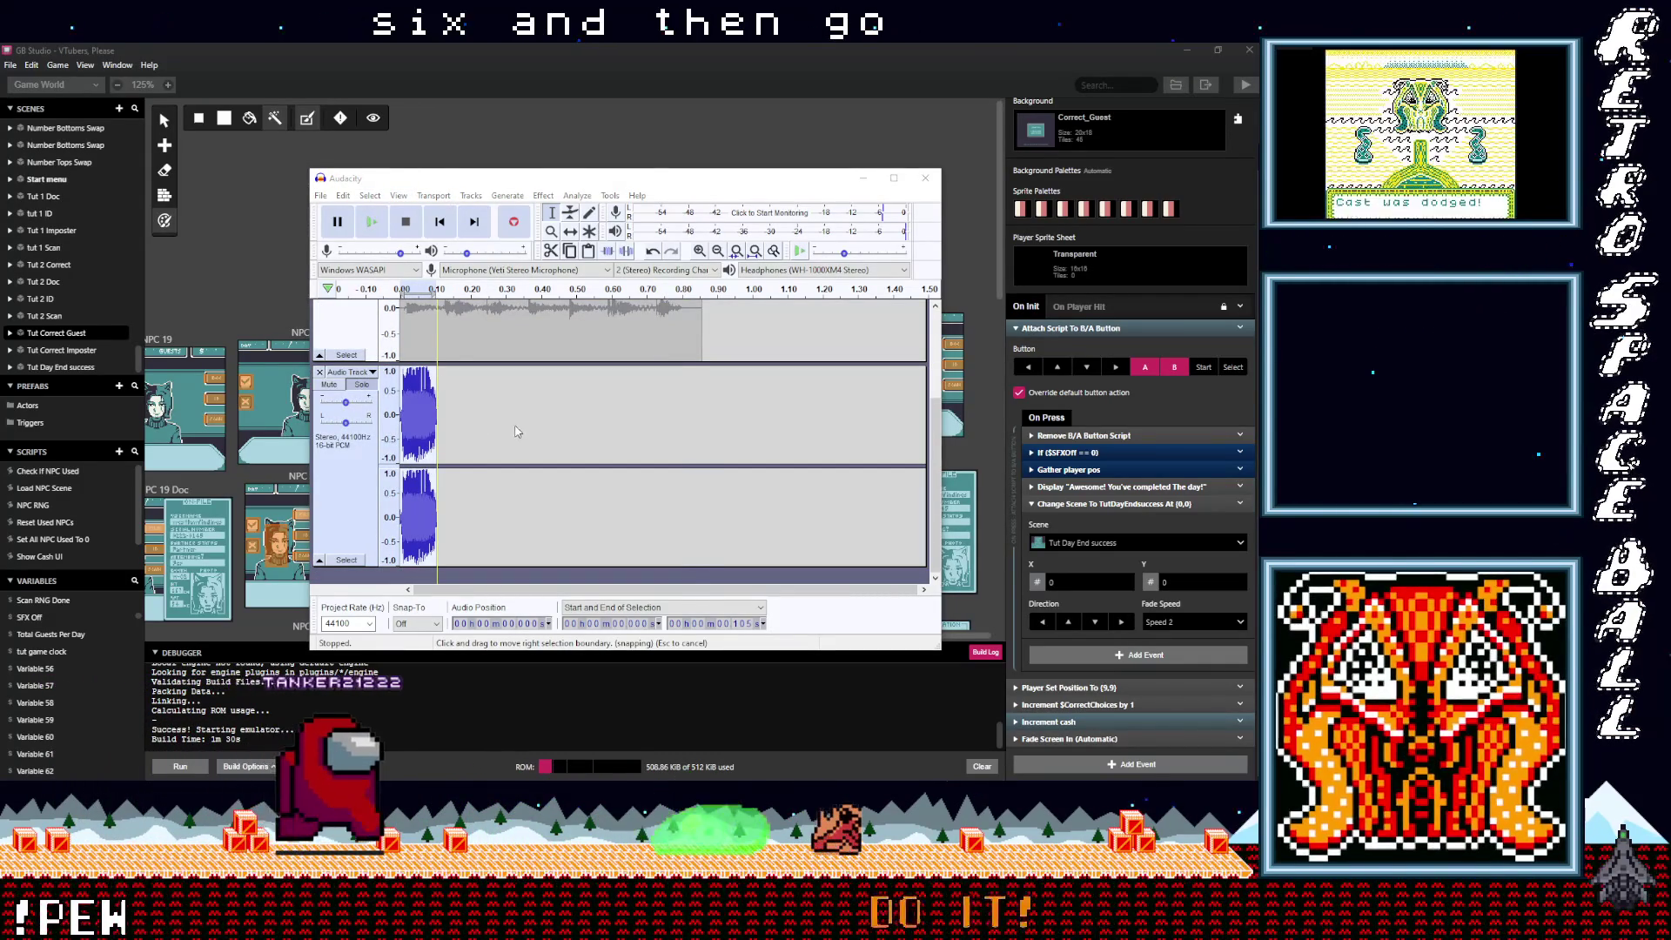
pyautogui.hotkey('ctrl', 'shift', 'e')
pyautogui.click(435, 415)
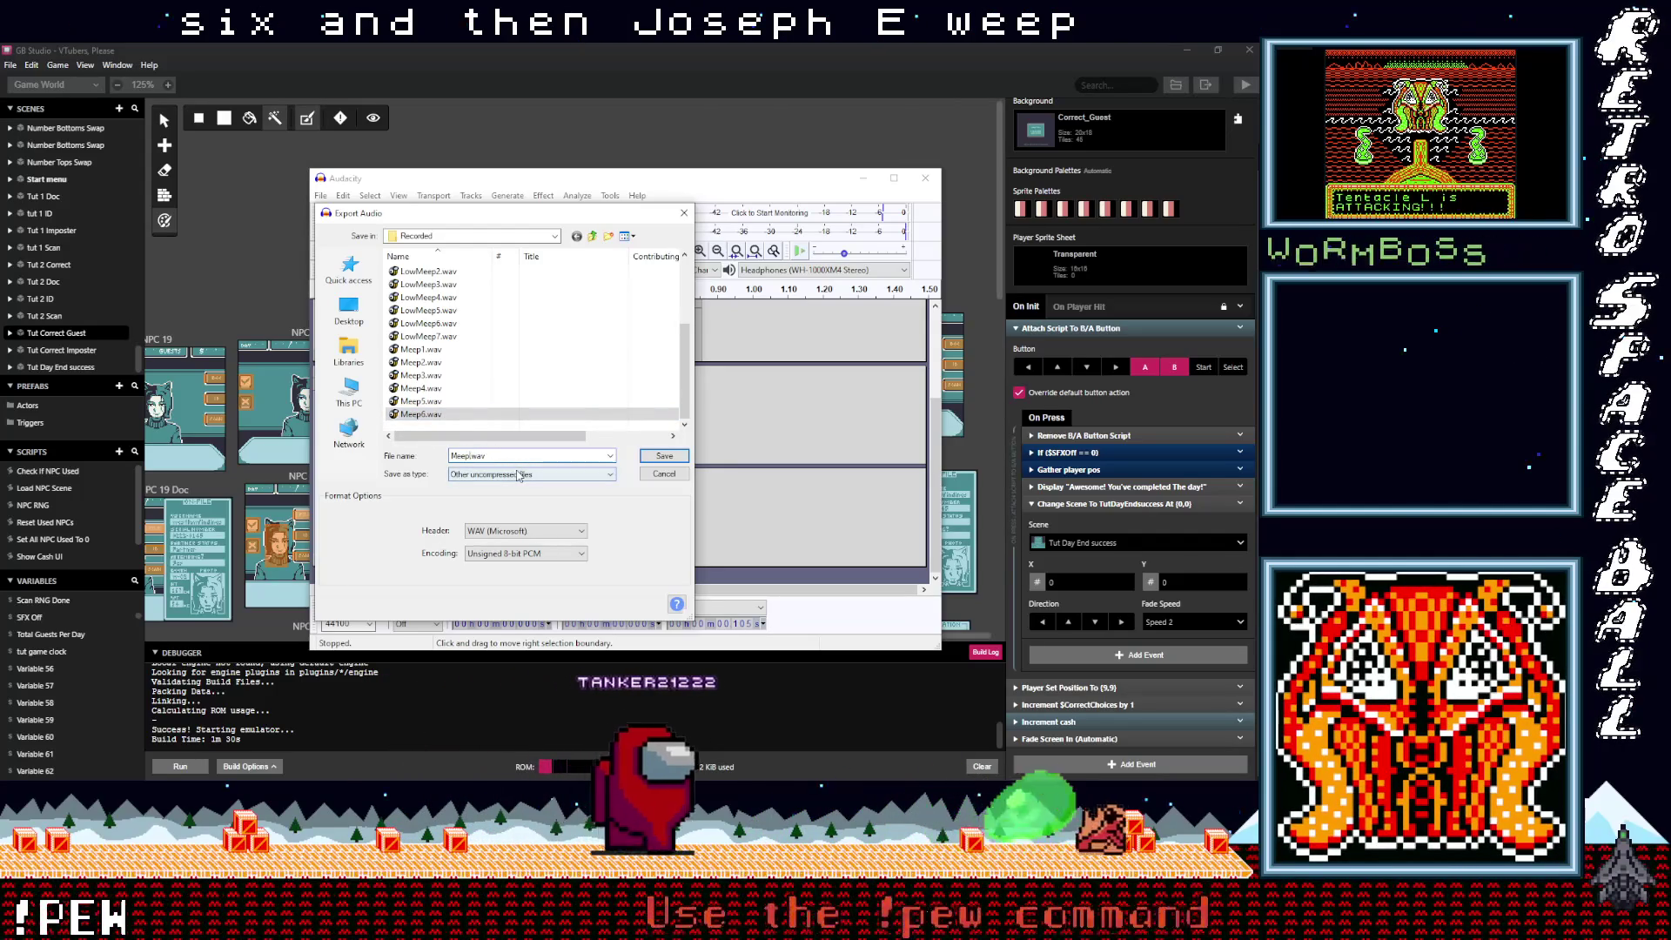
pyautogui.press('Return')
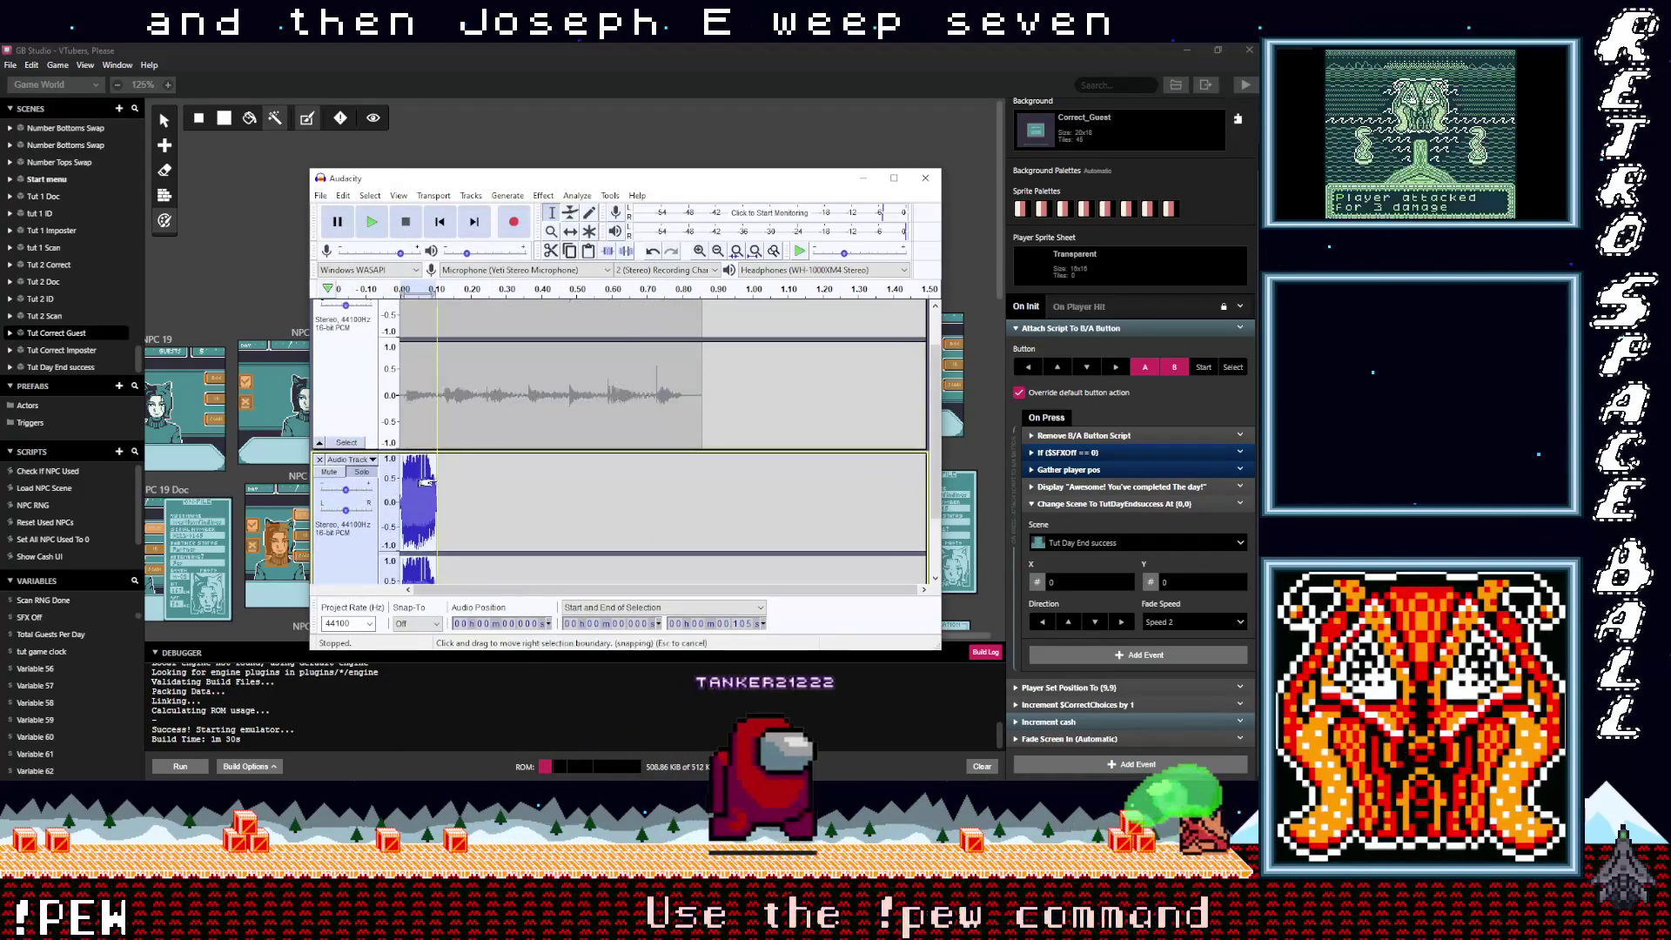
pyautogui.press('Delete')
pyautogui.scroll(2, 359, 321)
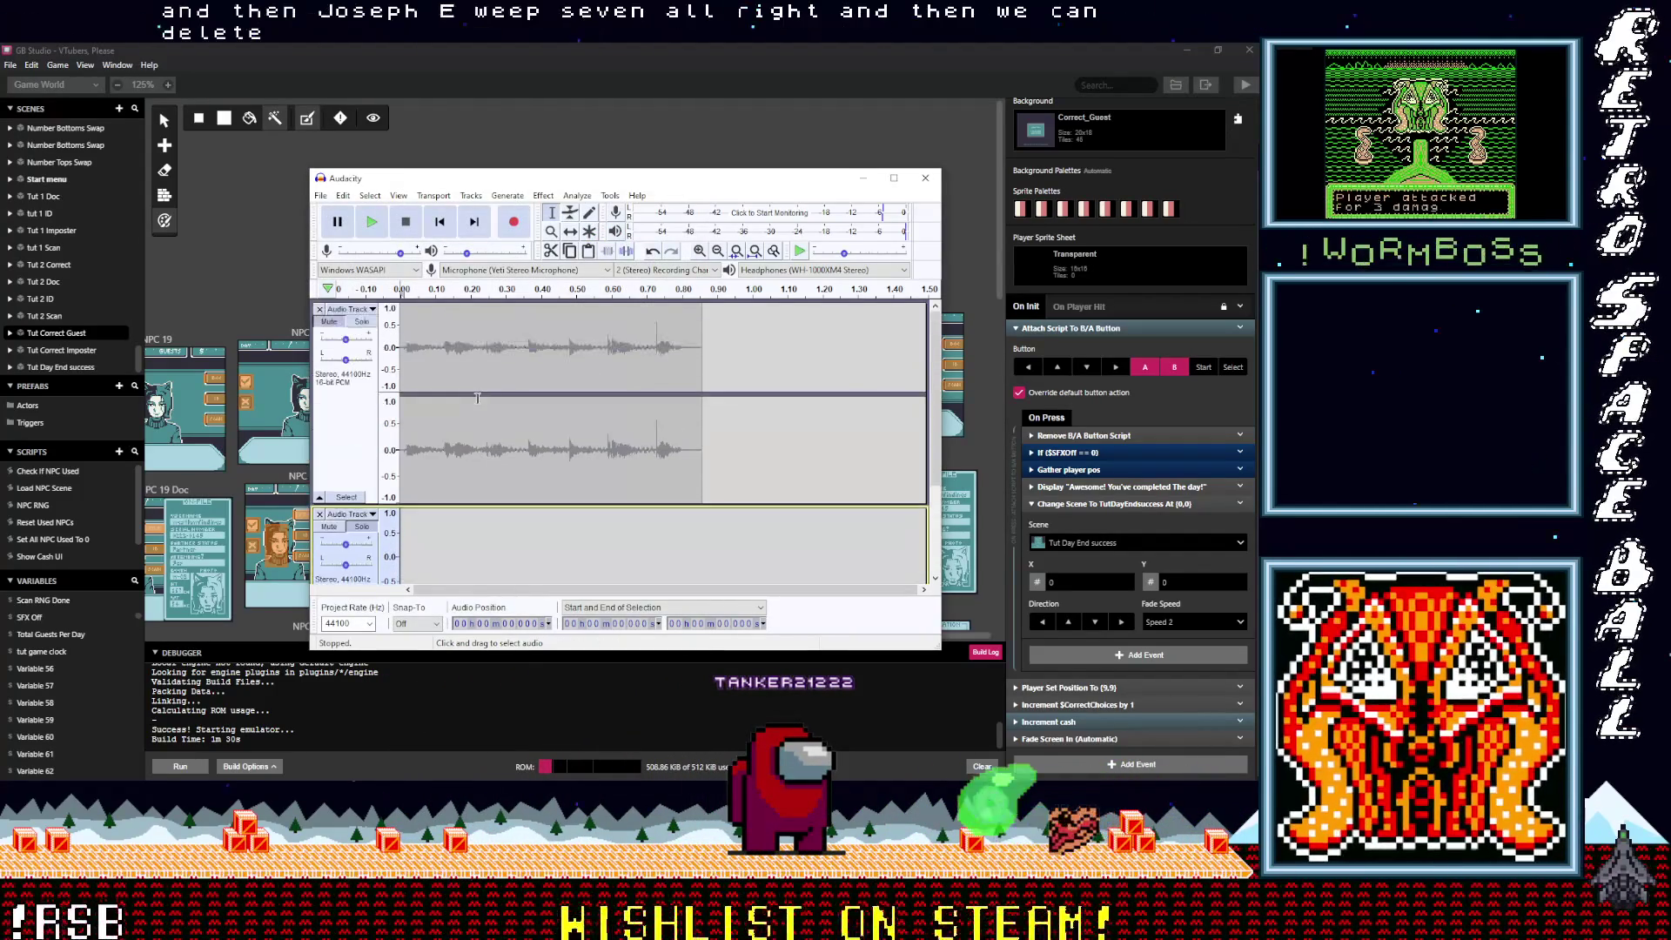
# Step: Solo the original recording track and play it back several times
pyautogui.click(361, 321)
pyautogui.click(372, 222)
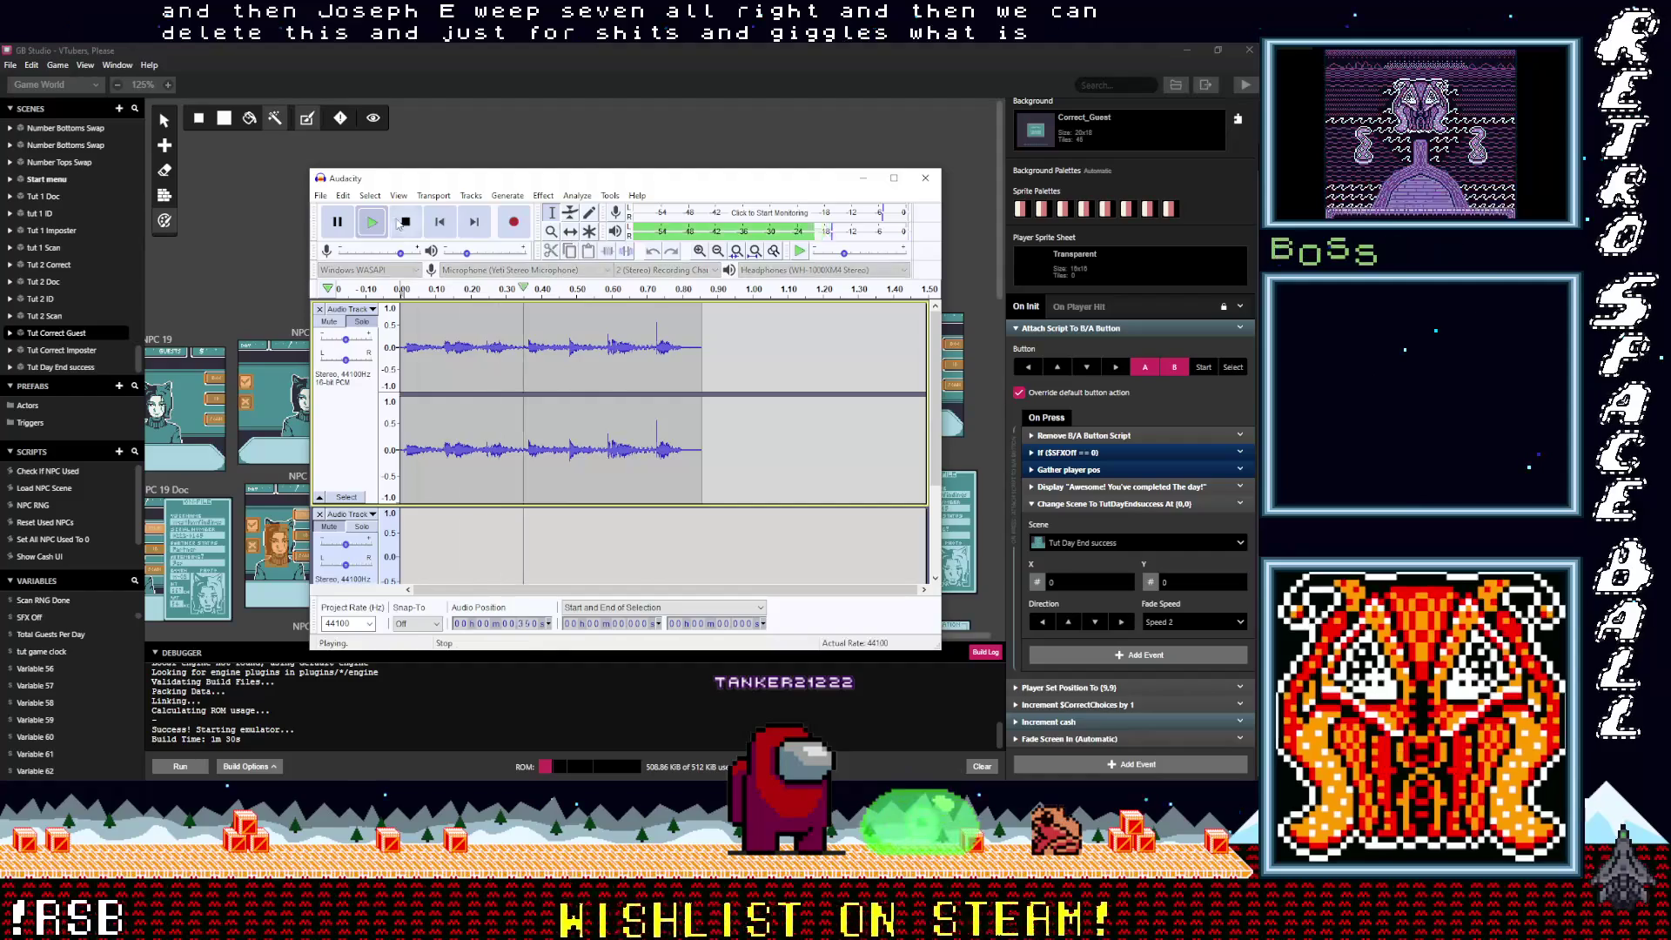
pyautogui.click(383, 224)
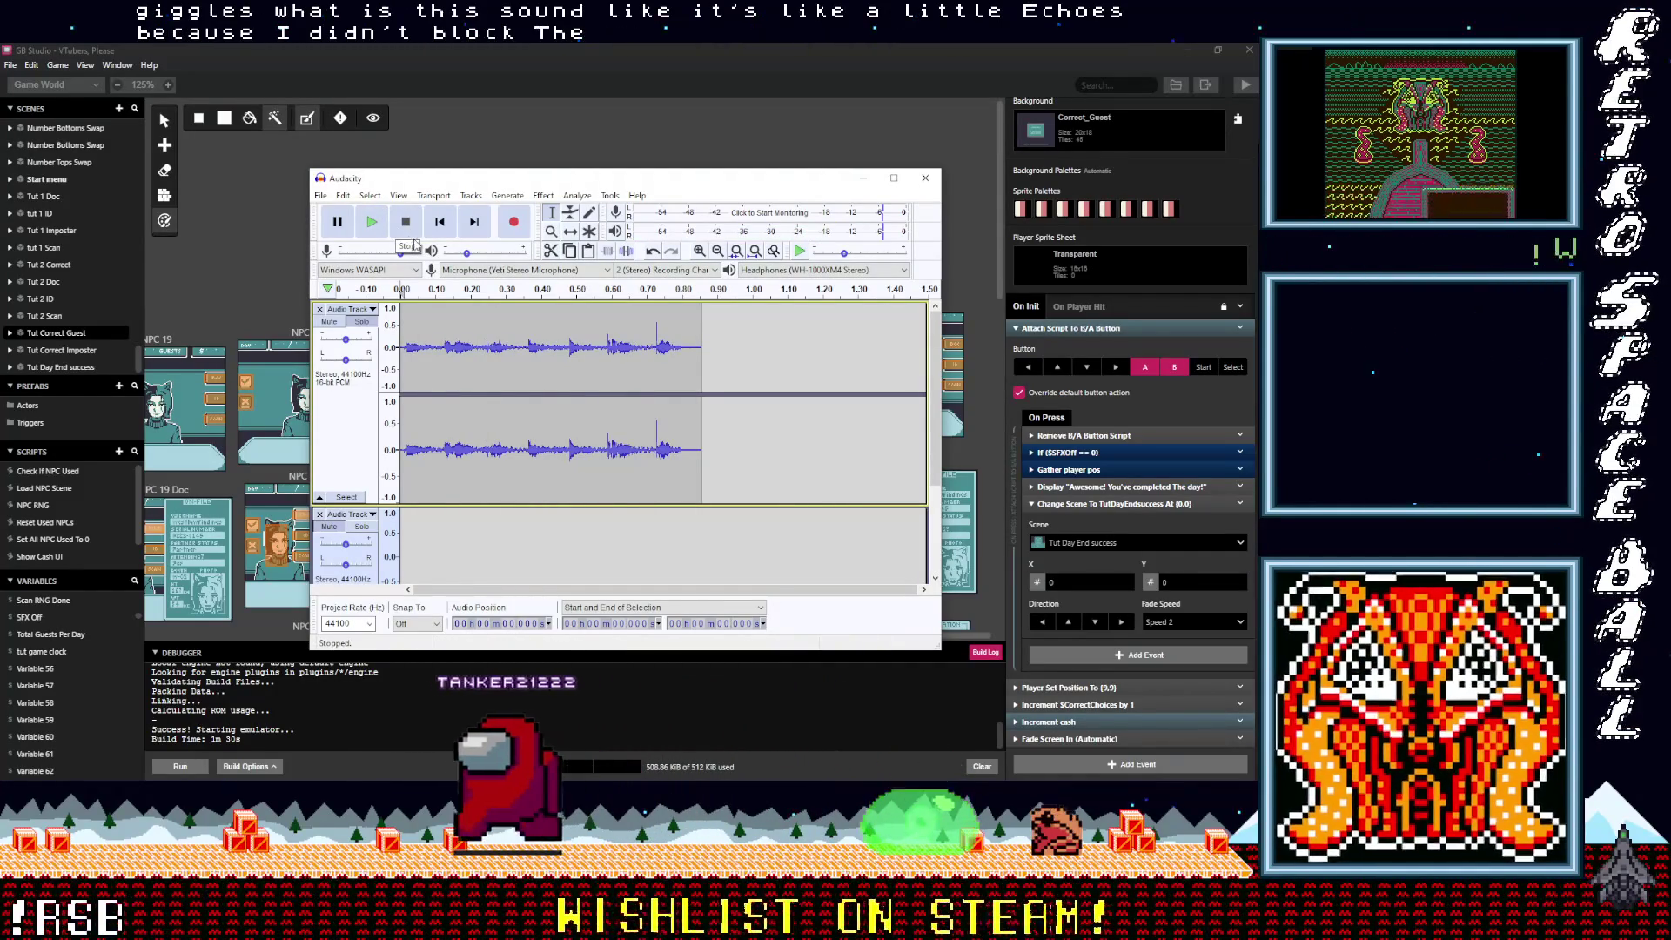
pyautogui.click(375, 228)
pyautogui.click(374, 228)
pyautogui.click(374, 228)
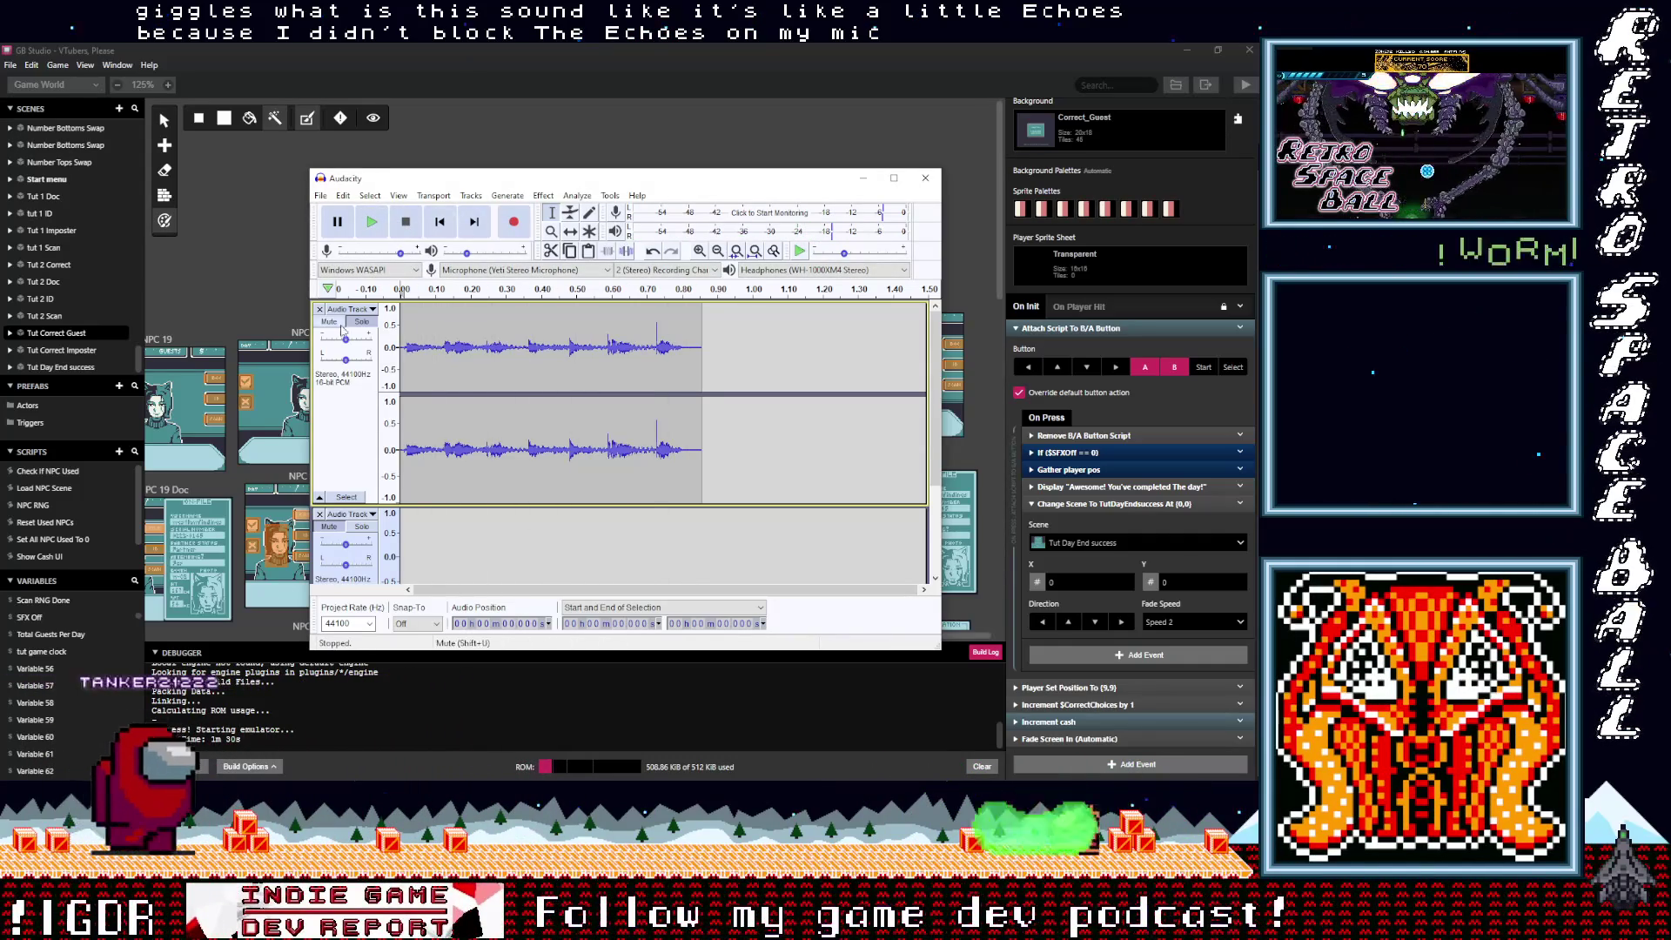
# Step: Remove all tracks and close Audacity without saving changes
pyautogui.click(320, 309)
pyautogui.click(319, 309)
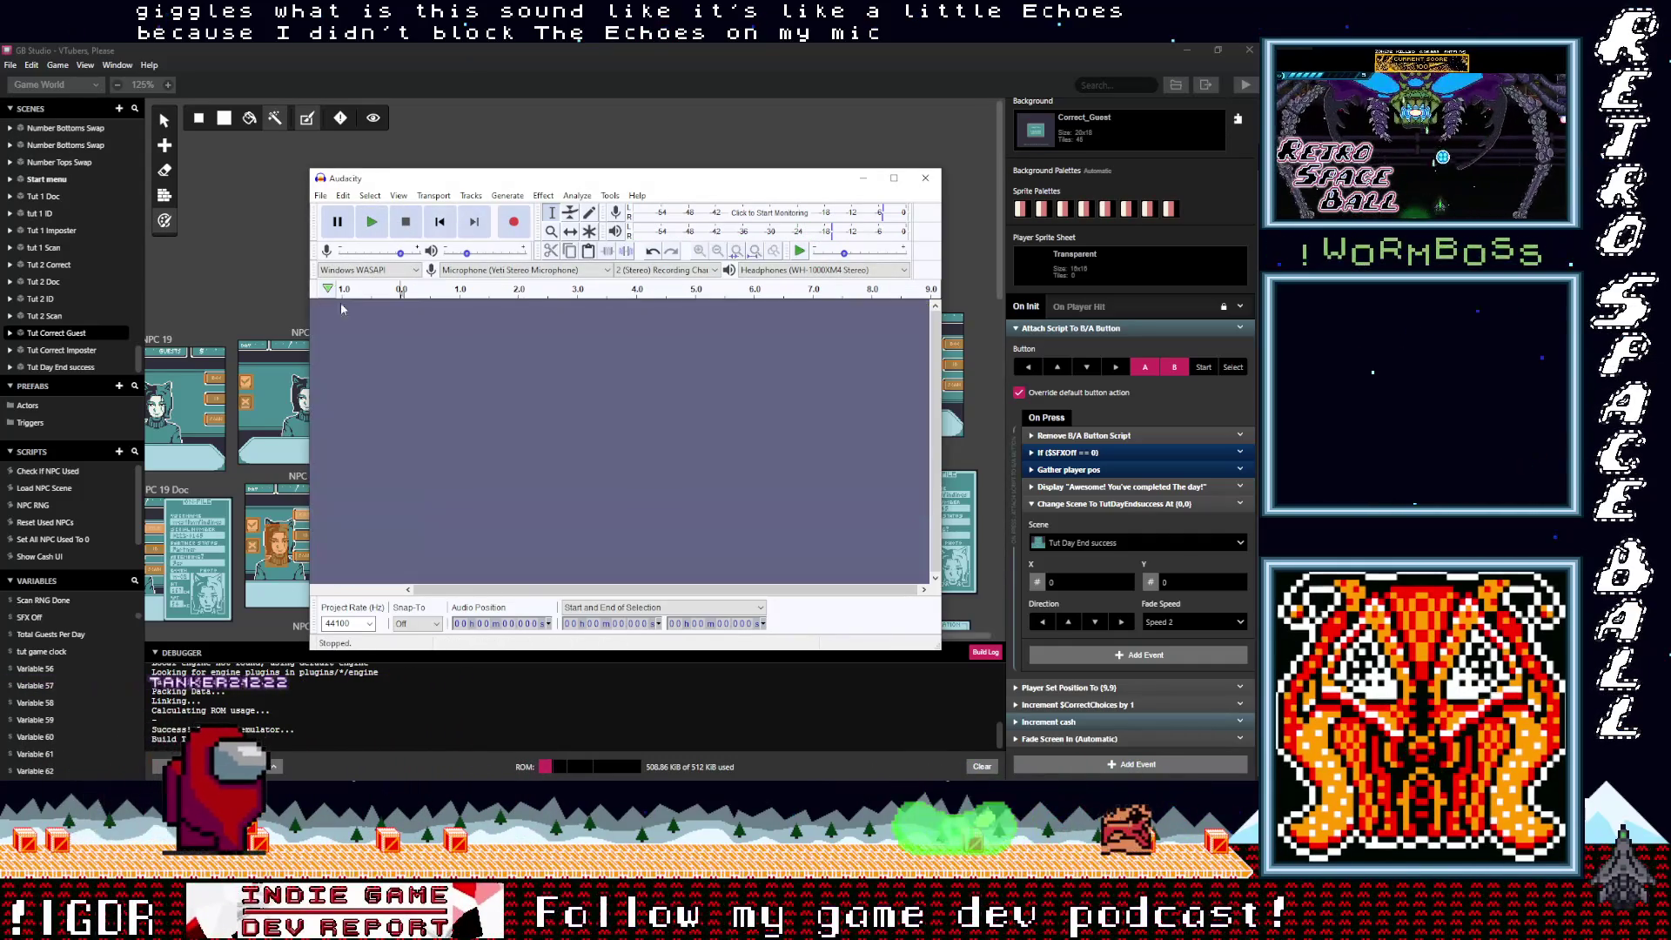
pyautogui.click(925, 180)
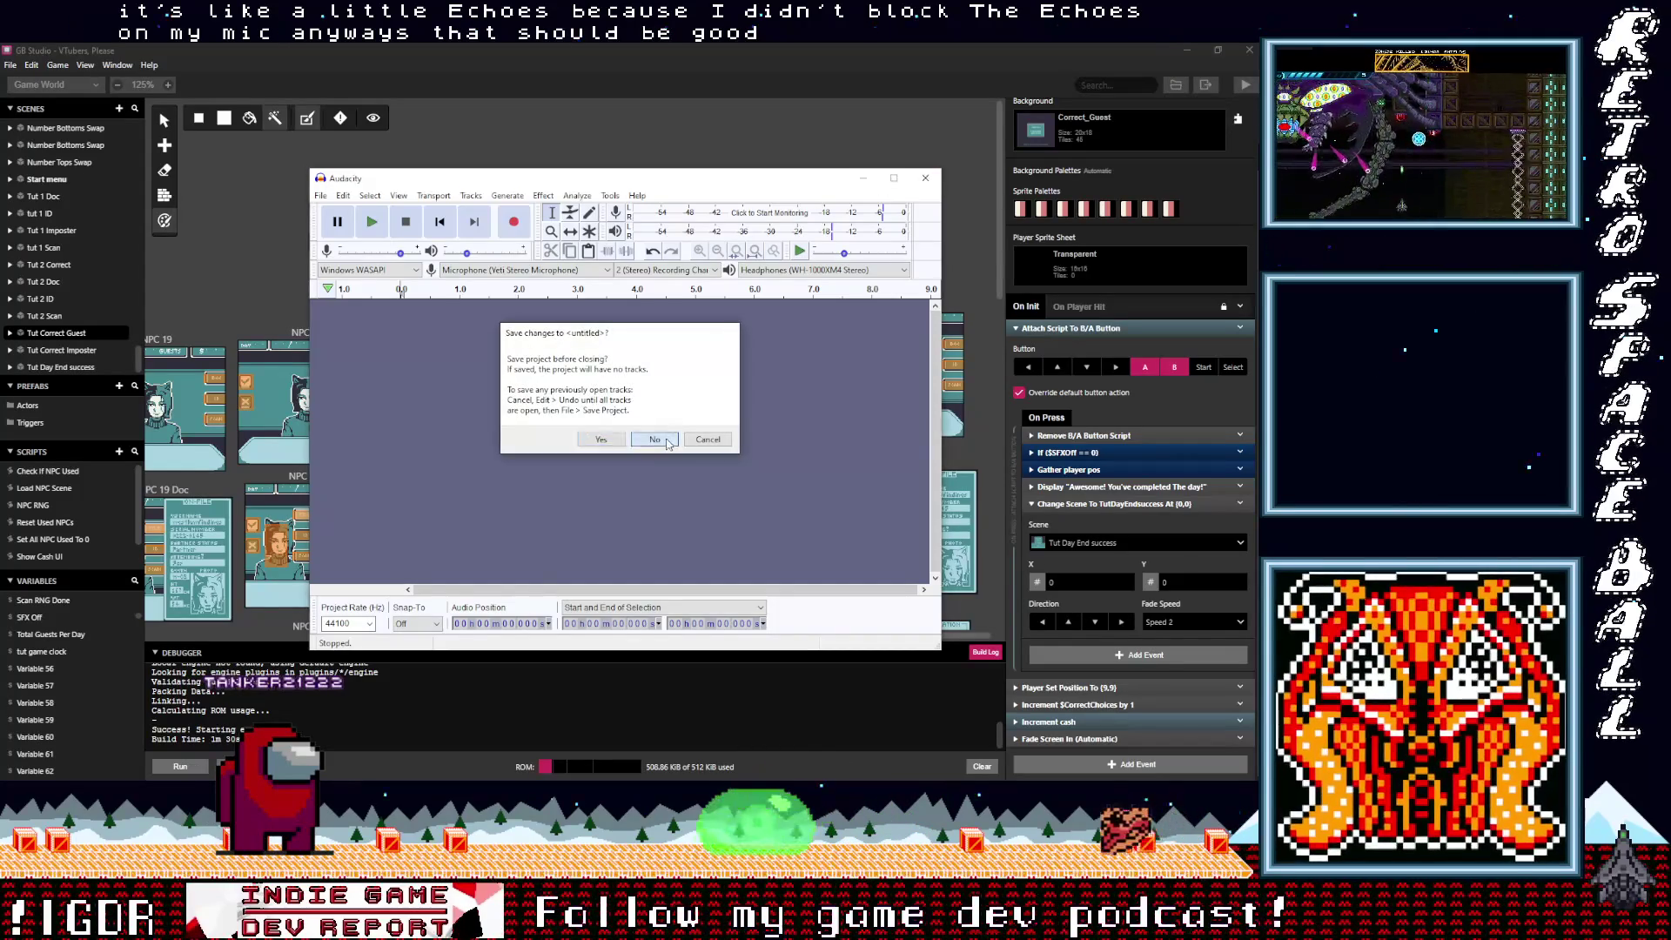
pyautogui.click(654, 439)
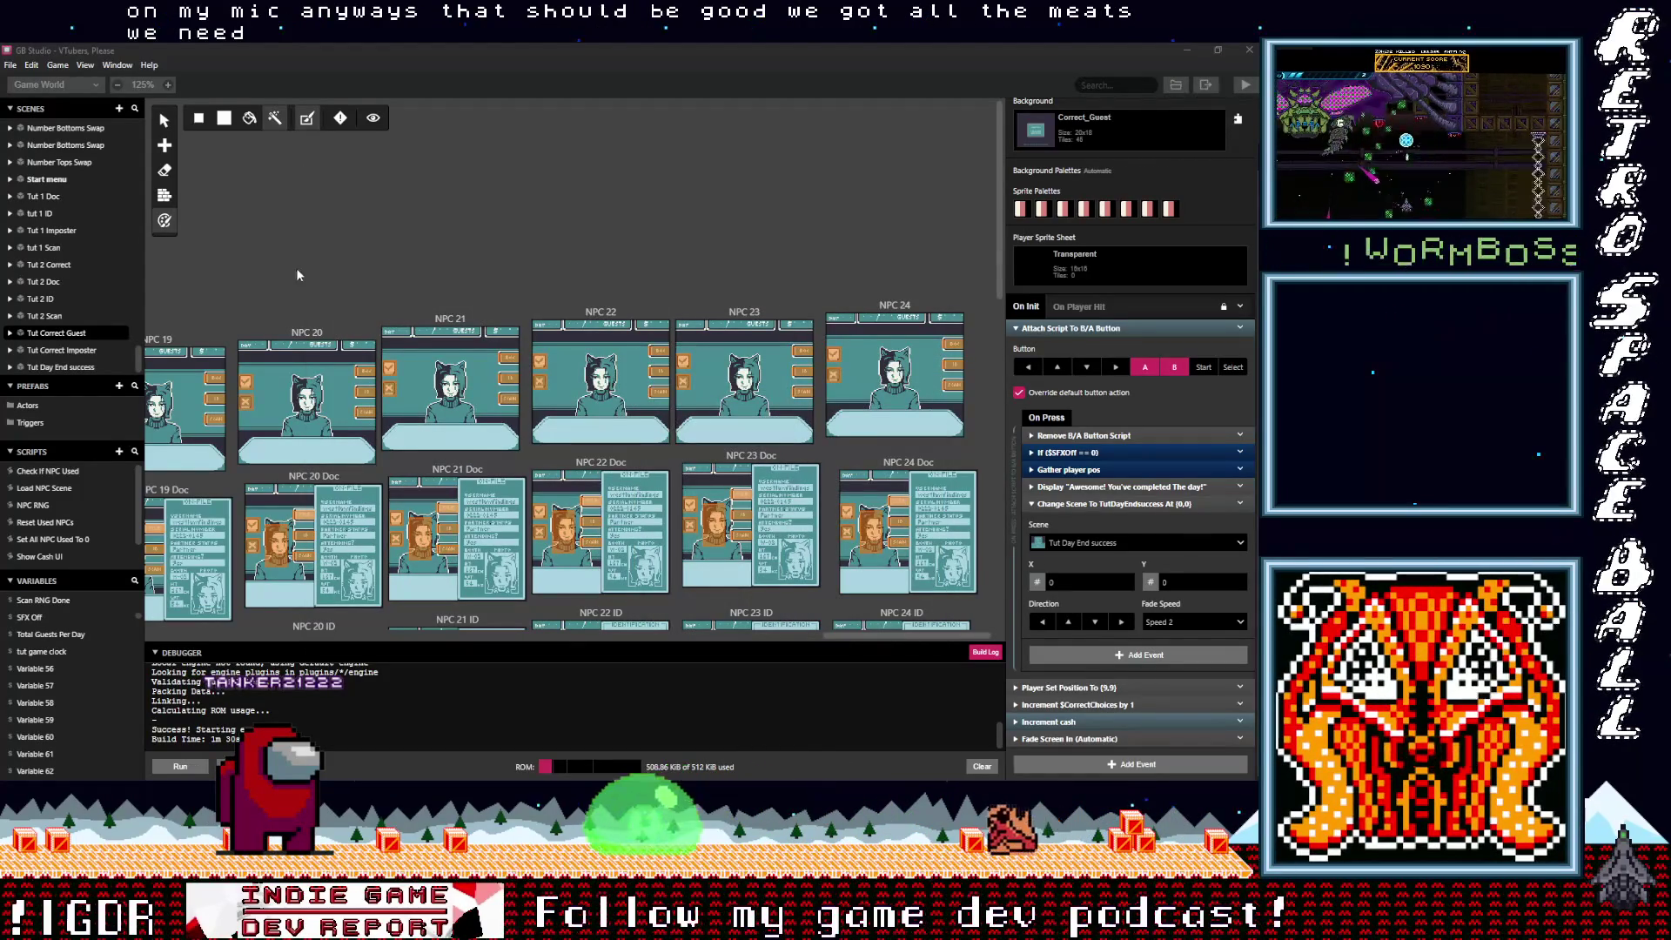
# Step: Save the GB Studio project
pyautogui.hscroll(-3, 421, 254)
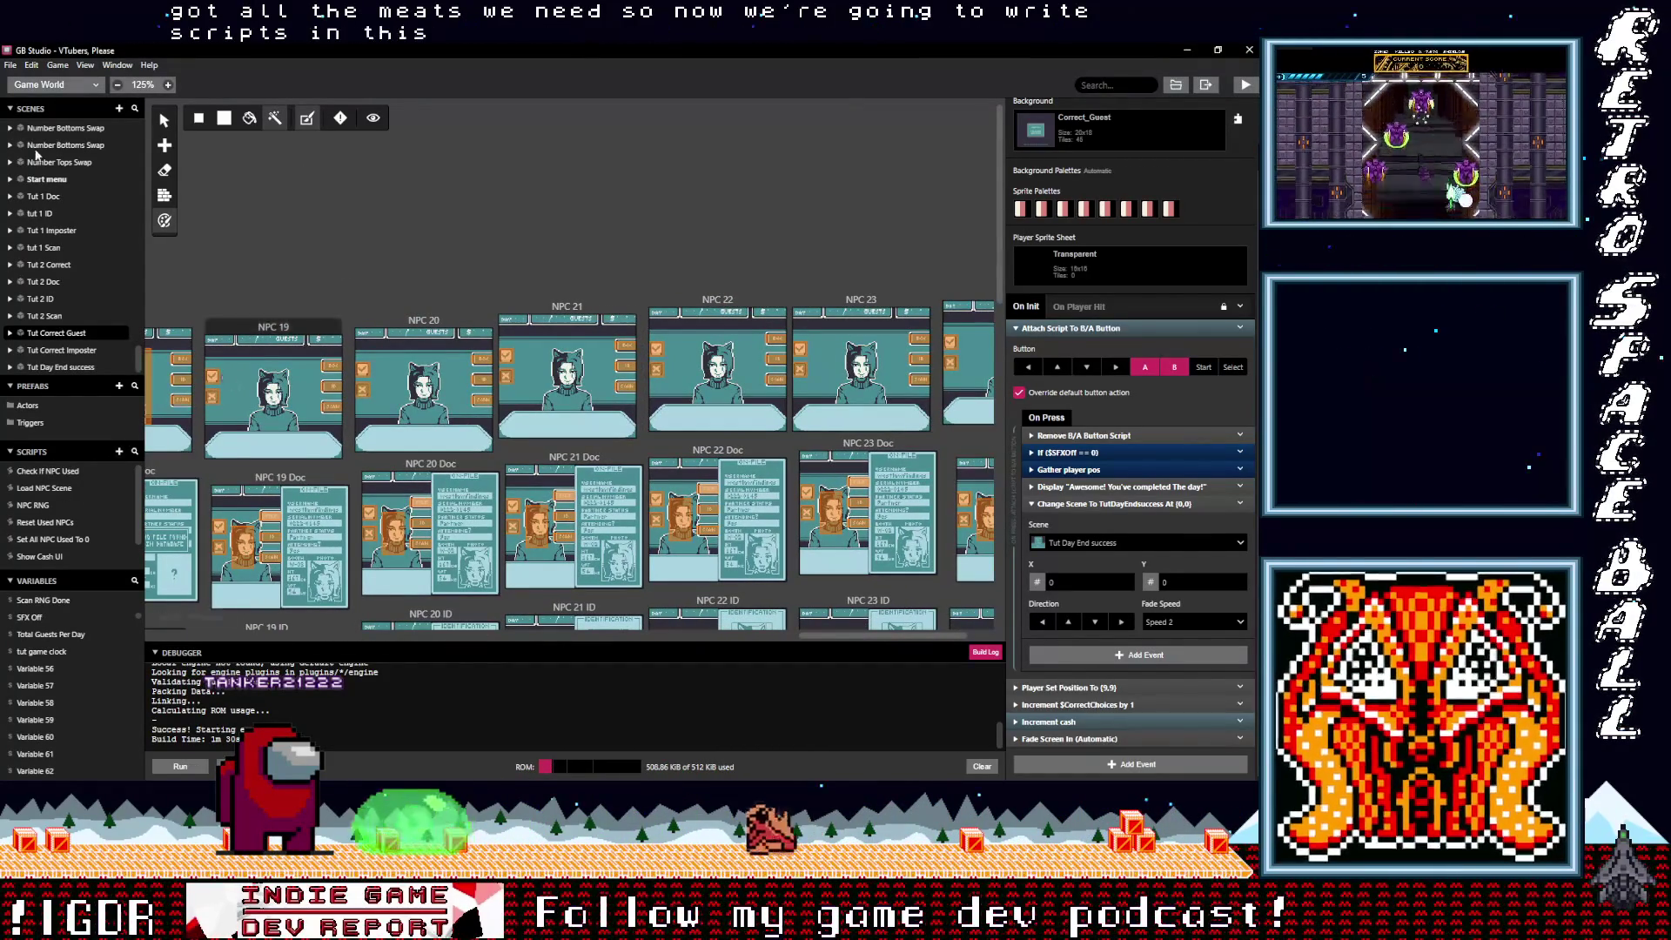
pyautogui.click(10, 66)
pyautogui.click(26, 132)
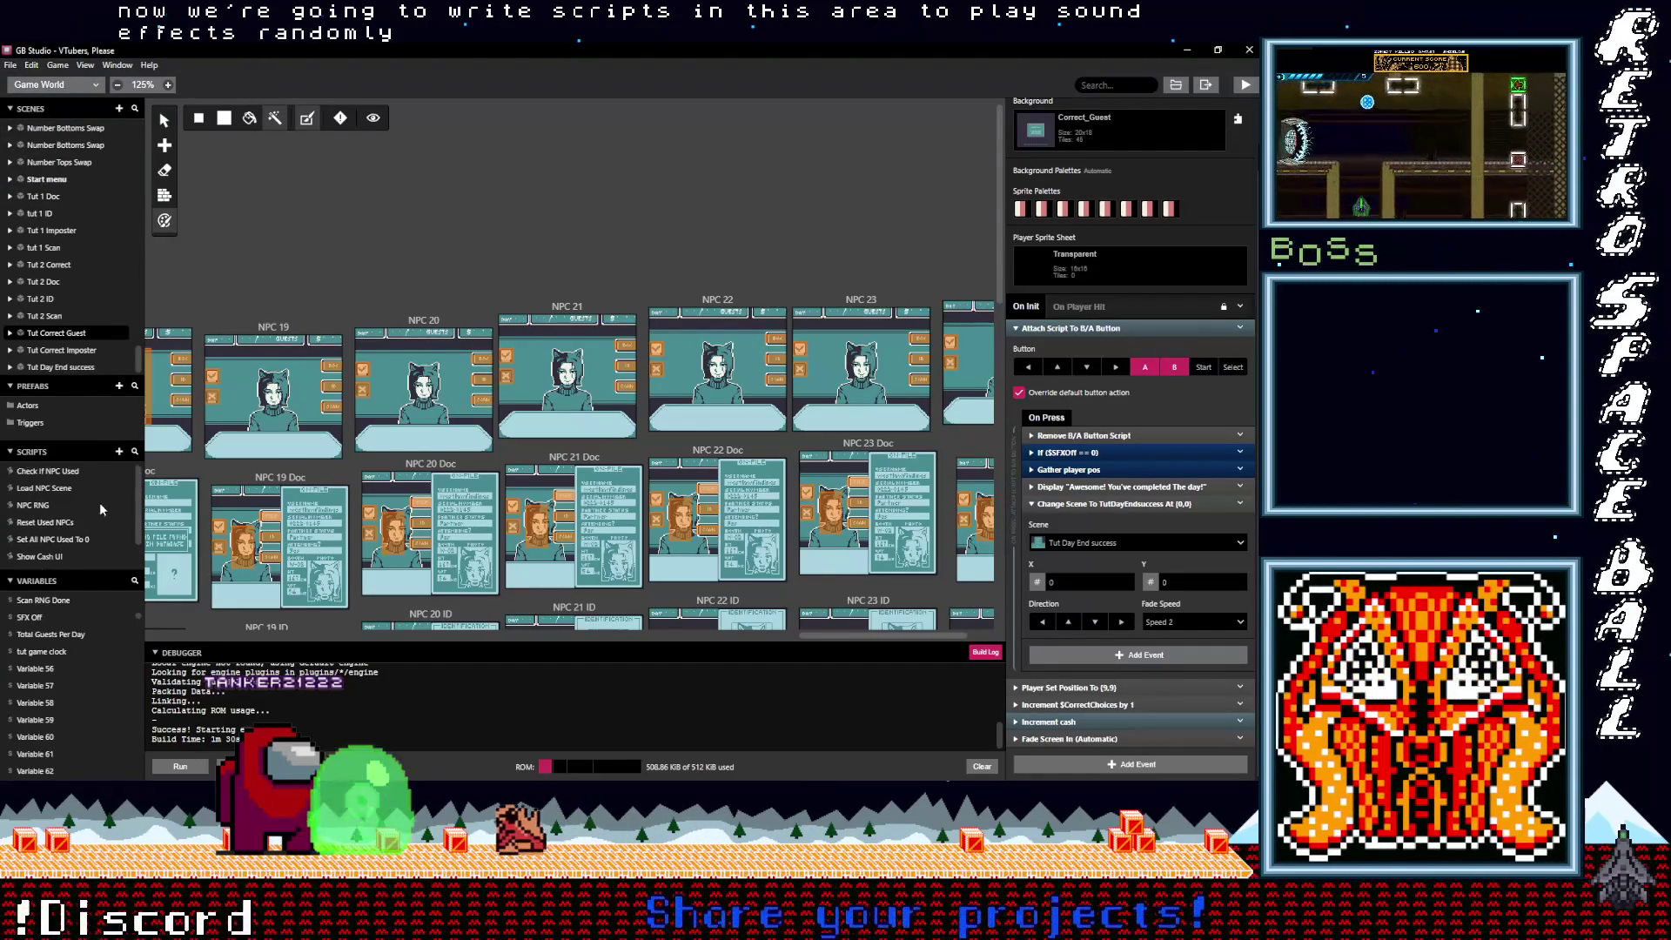
# Step: Scroll the Scripts list and open Variable 56's details in the Variables panel
pyautogui.scroll(-1, 140, 513)
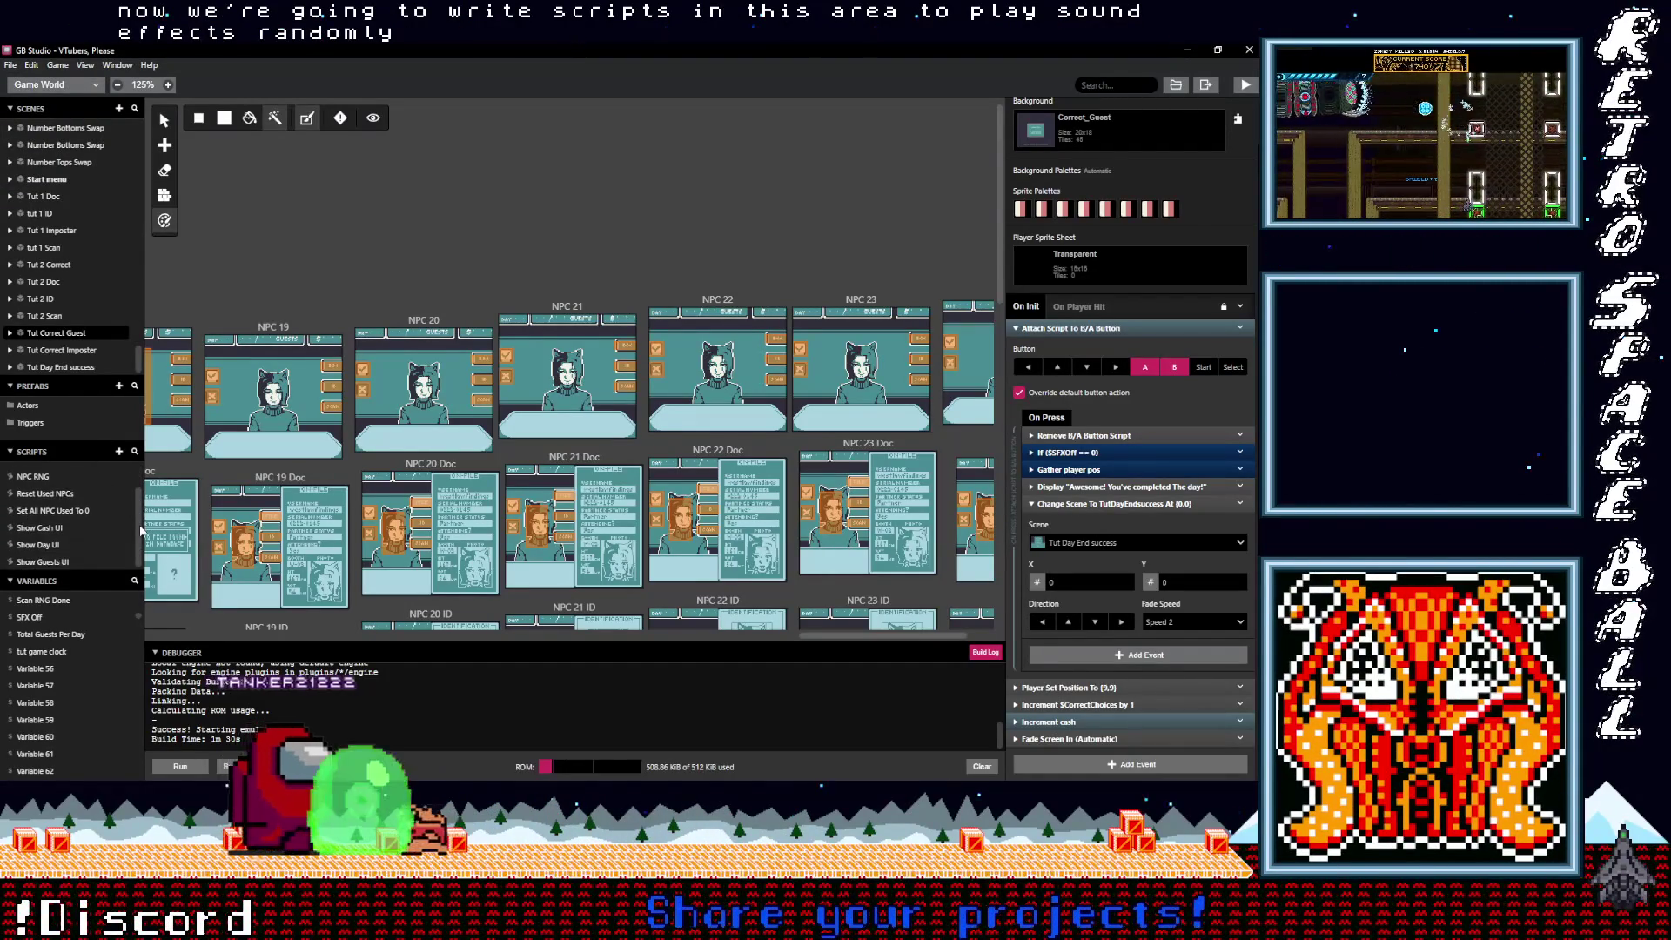
pyautogui.scroll(2, 141, 484)
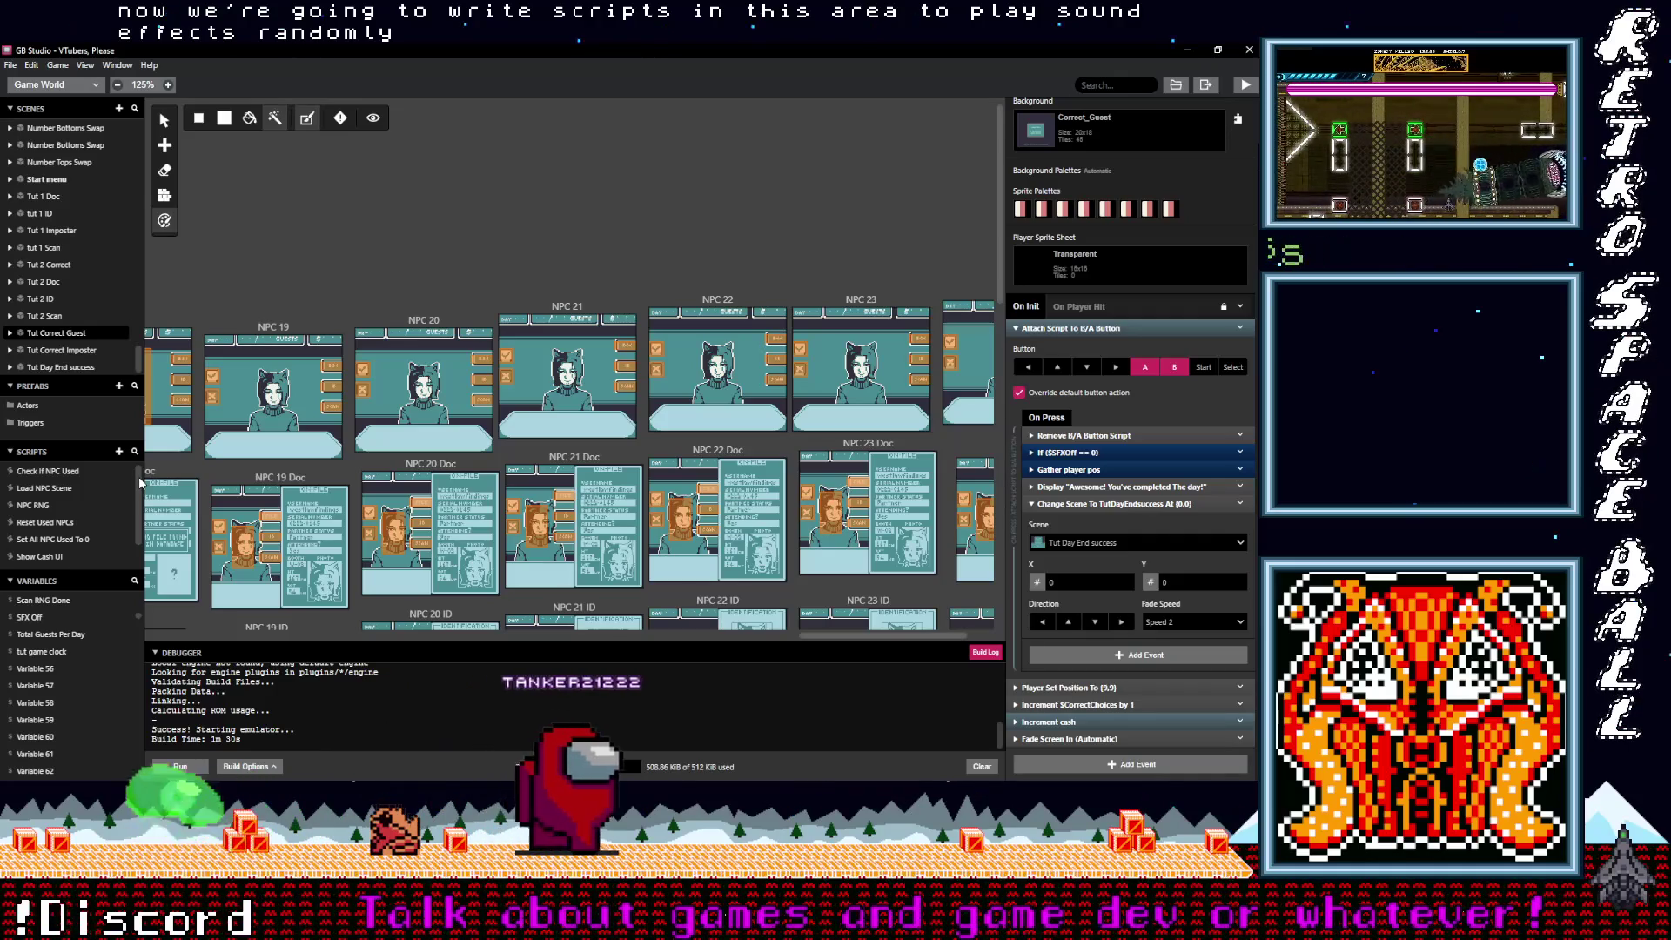
pyautogui.scroll(-2, 91, 508)
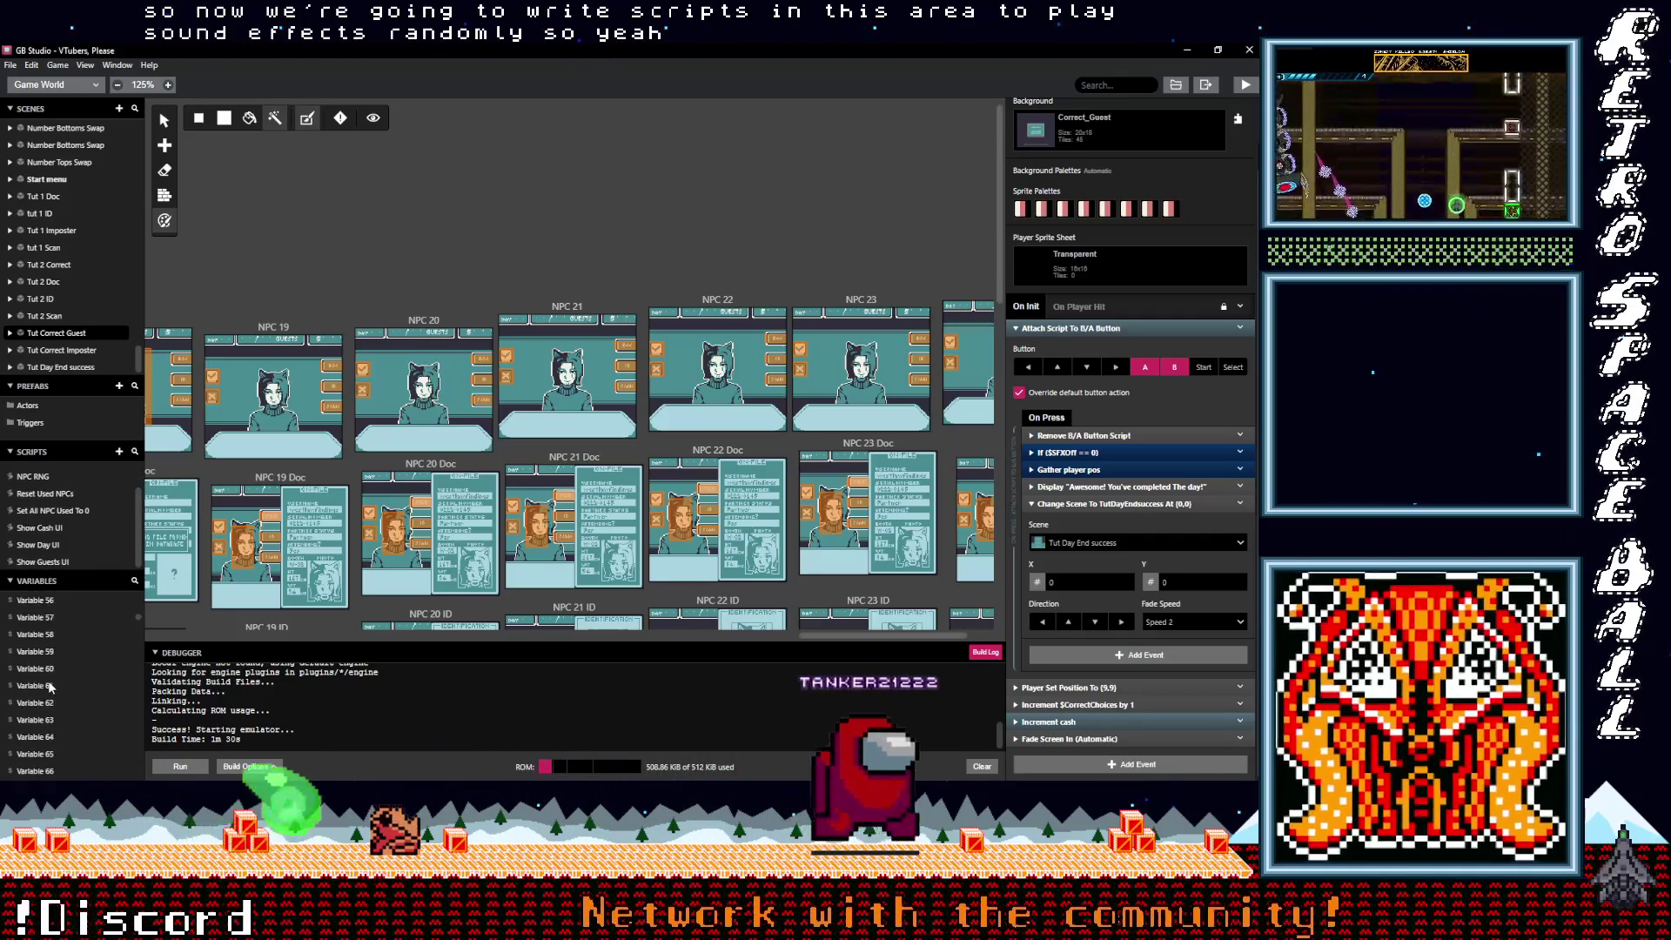
pyautogui.click(39, 668)
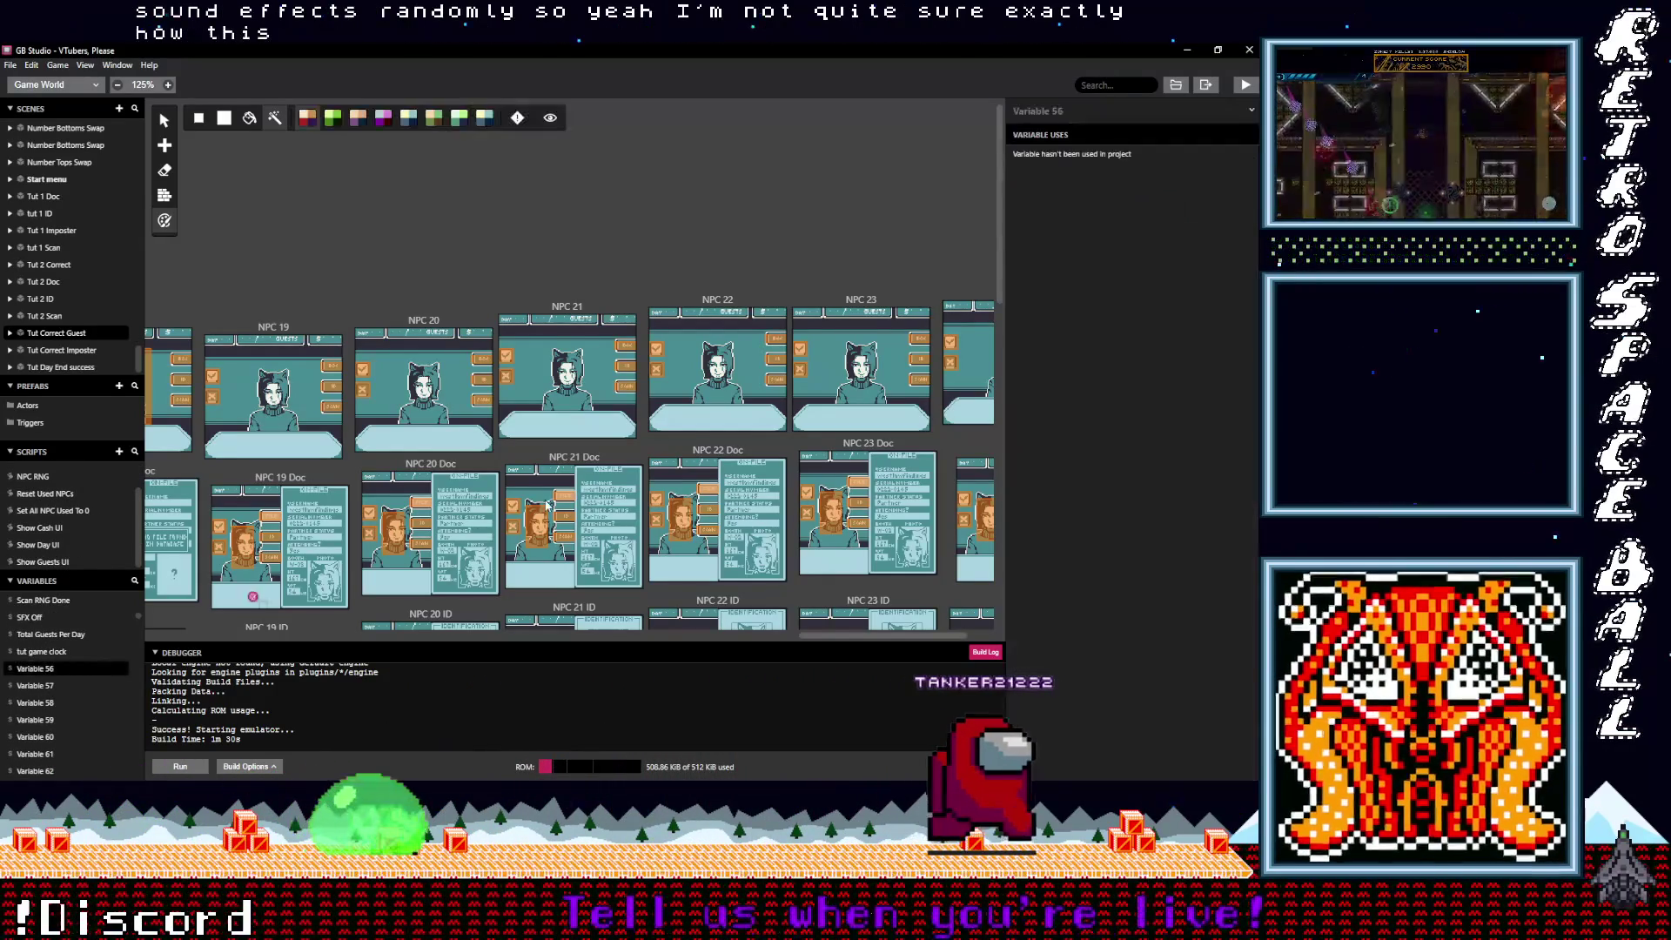
# Step: Rename Variable 56 to 'SFX RNG' and add a new empty script
pyautogui.click(1073, 112)
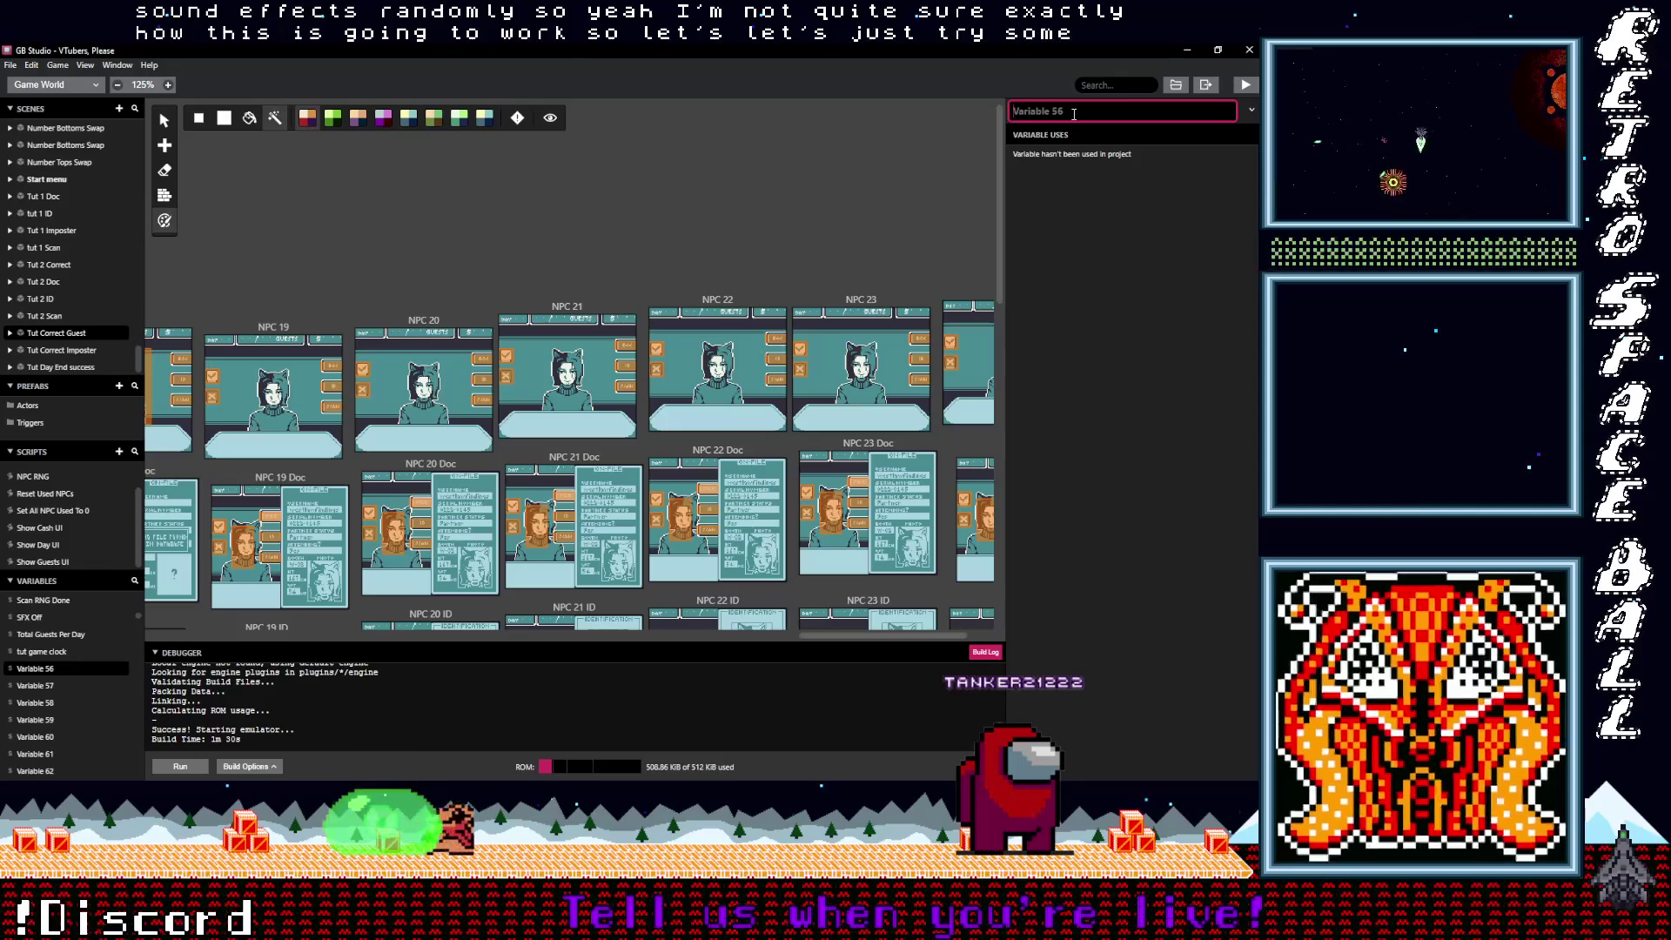
pyautogui.write('RN')
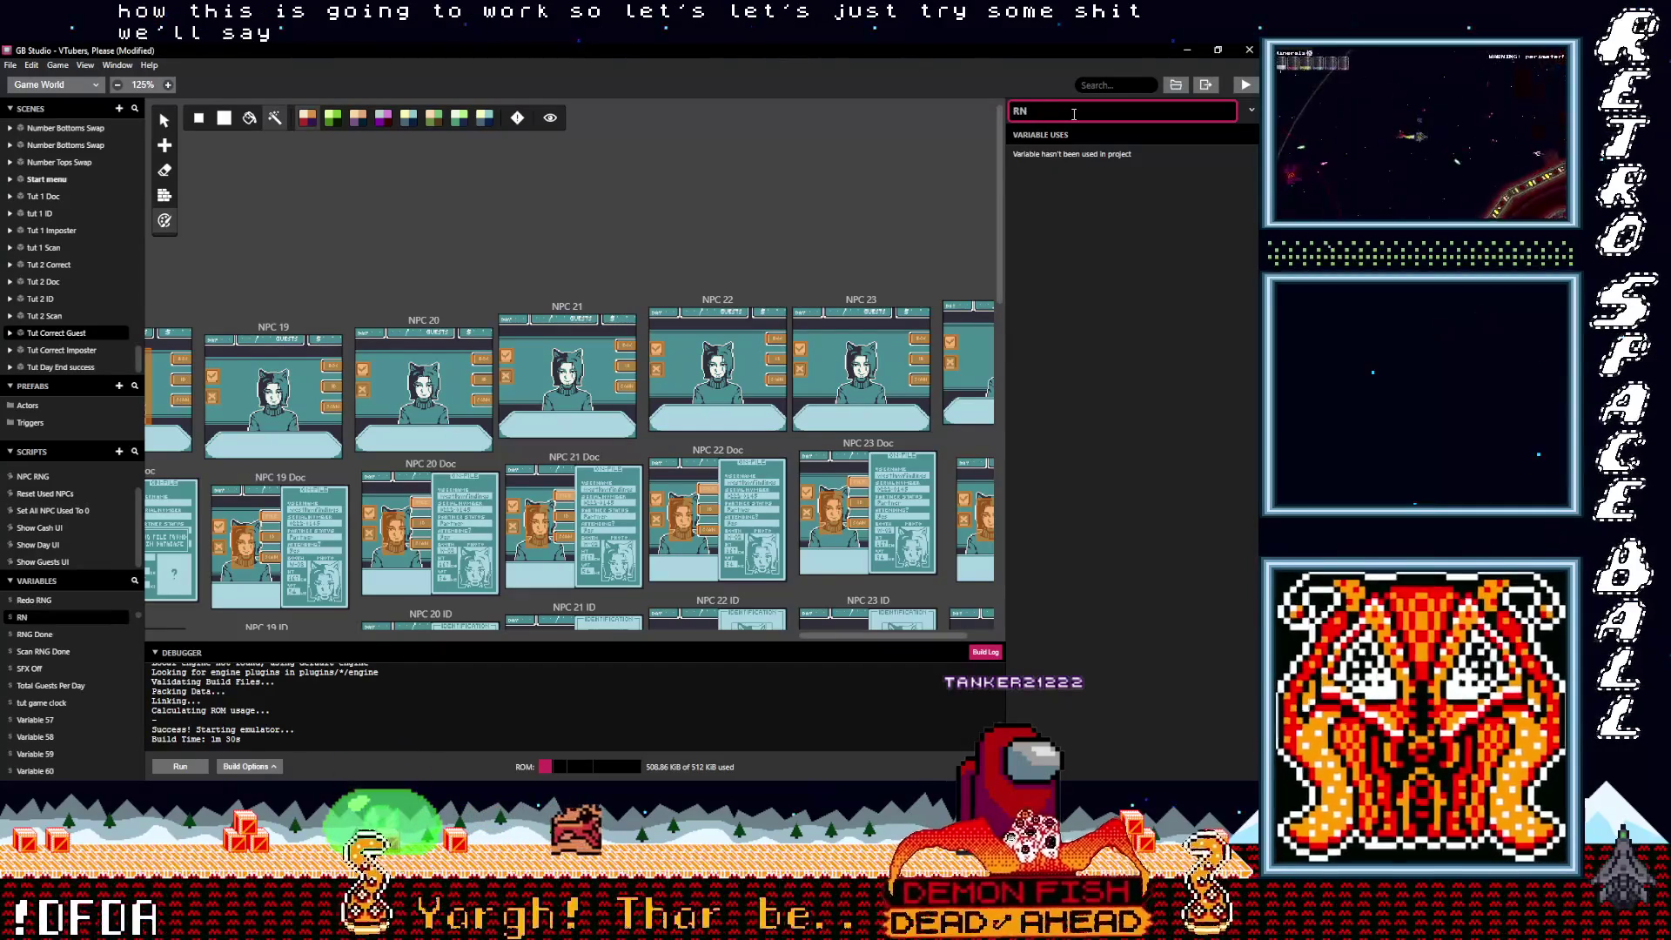
pyautogui.press('BackSpace')
pyautogui.press('BackSpace')
pyautogui.press('BackSpace')
pyautogui.write('SFX RNG')
pyautogui.click(1082, 260)
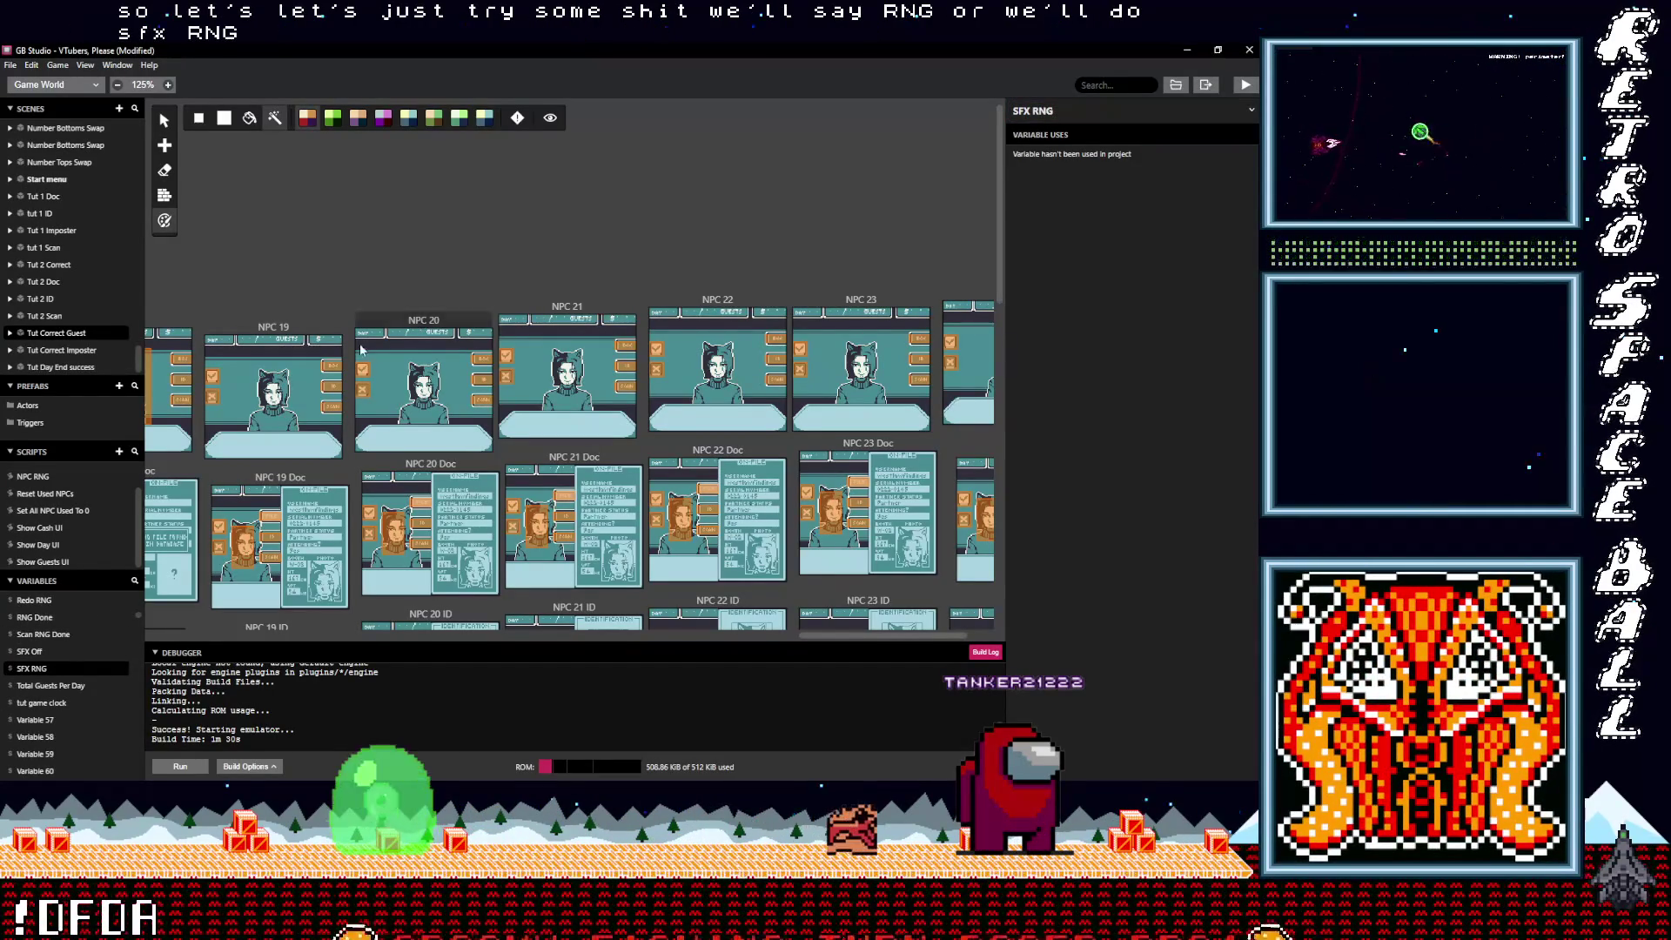
pyautogui.scroll(1, 73, 550)
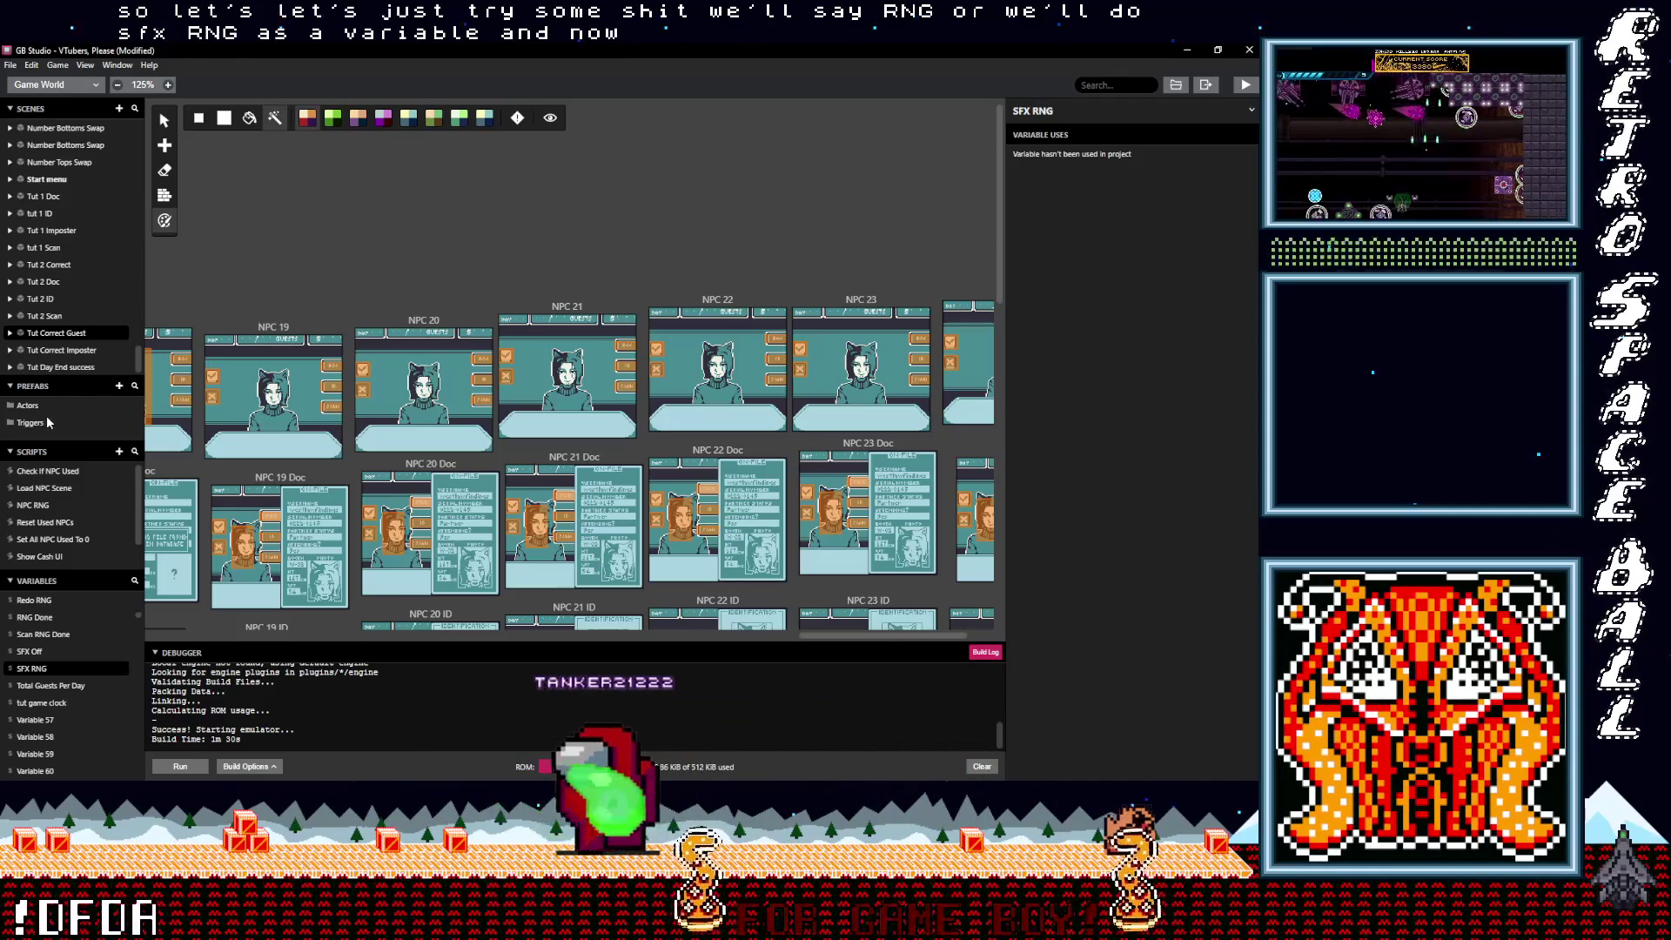
pyautogui.click(119, 452)
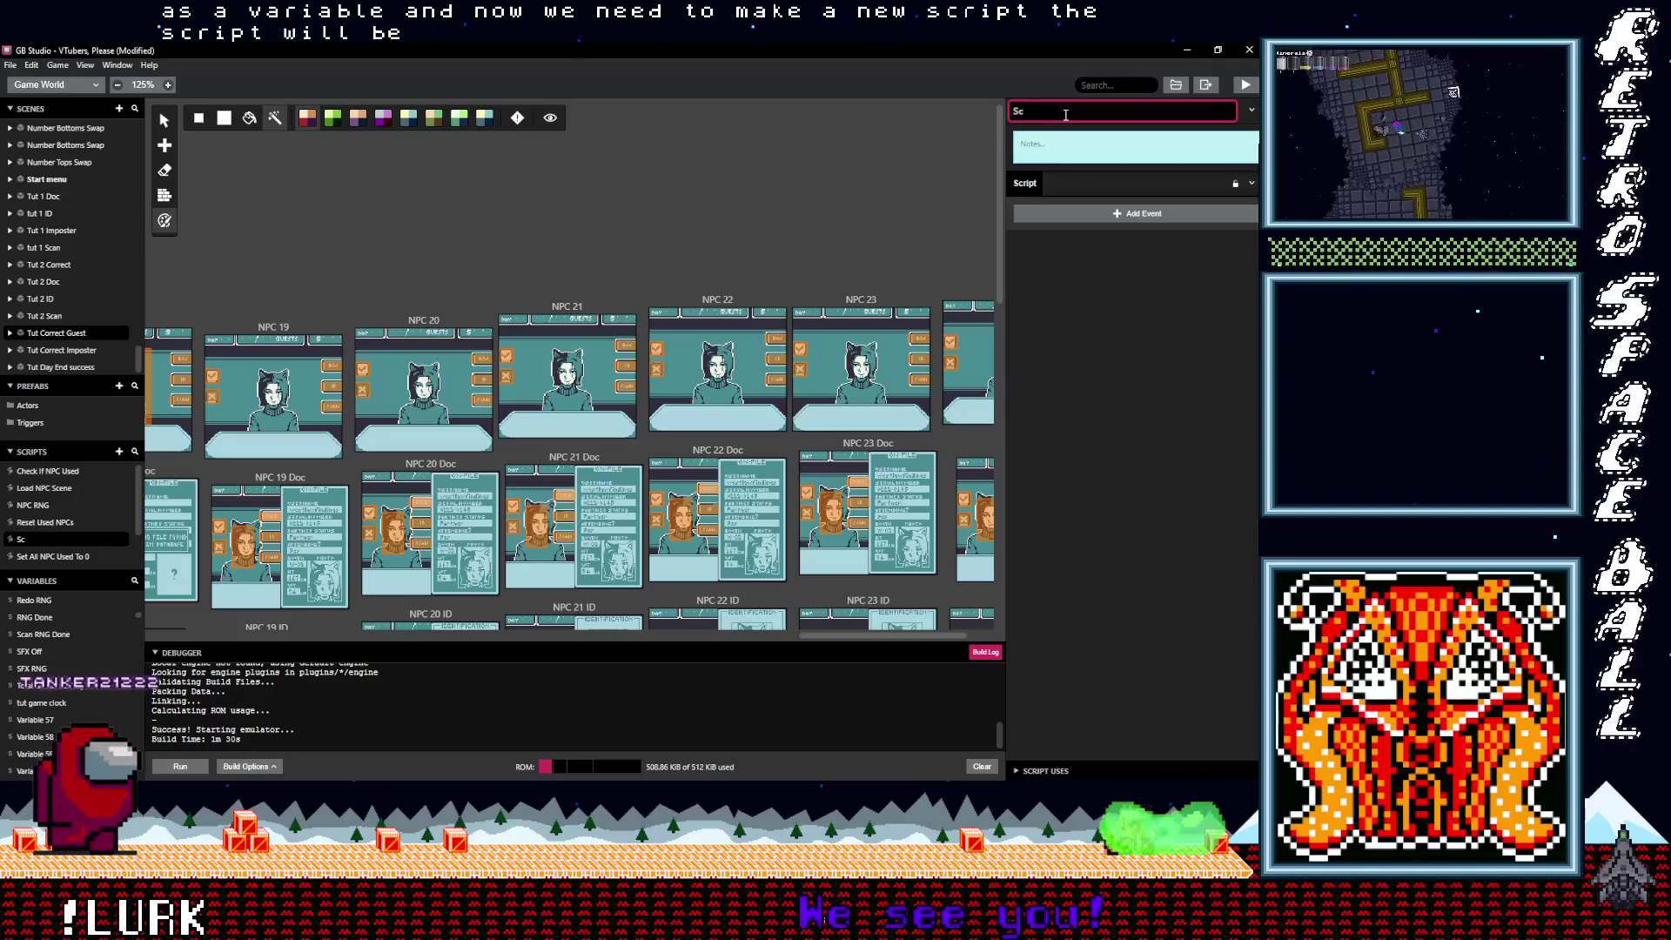
# Step: Name the new script 'Meep' and give it the note 'Play random meeps'
pyautogui.write('Meep')
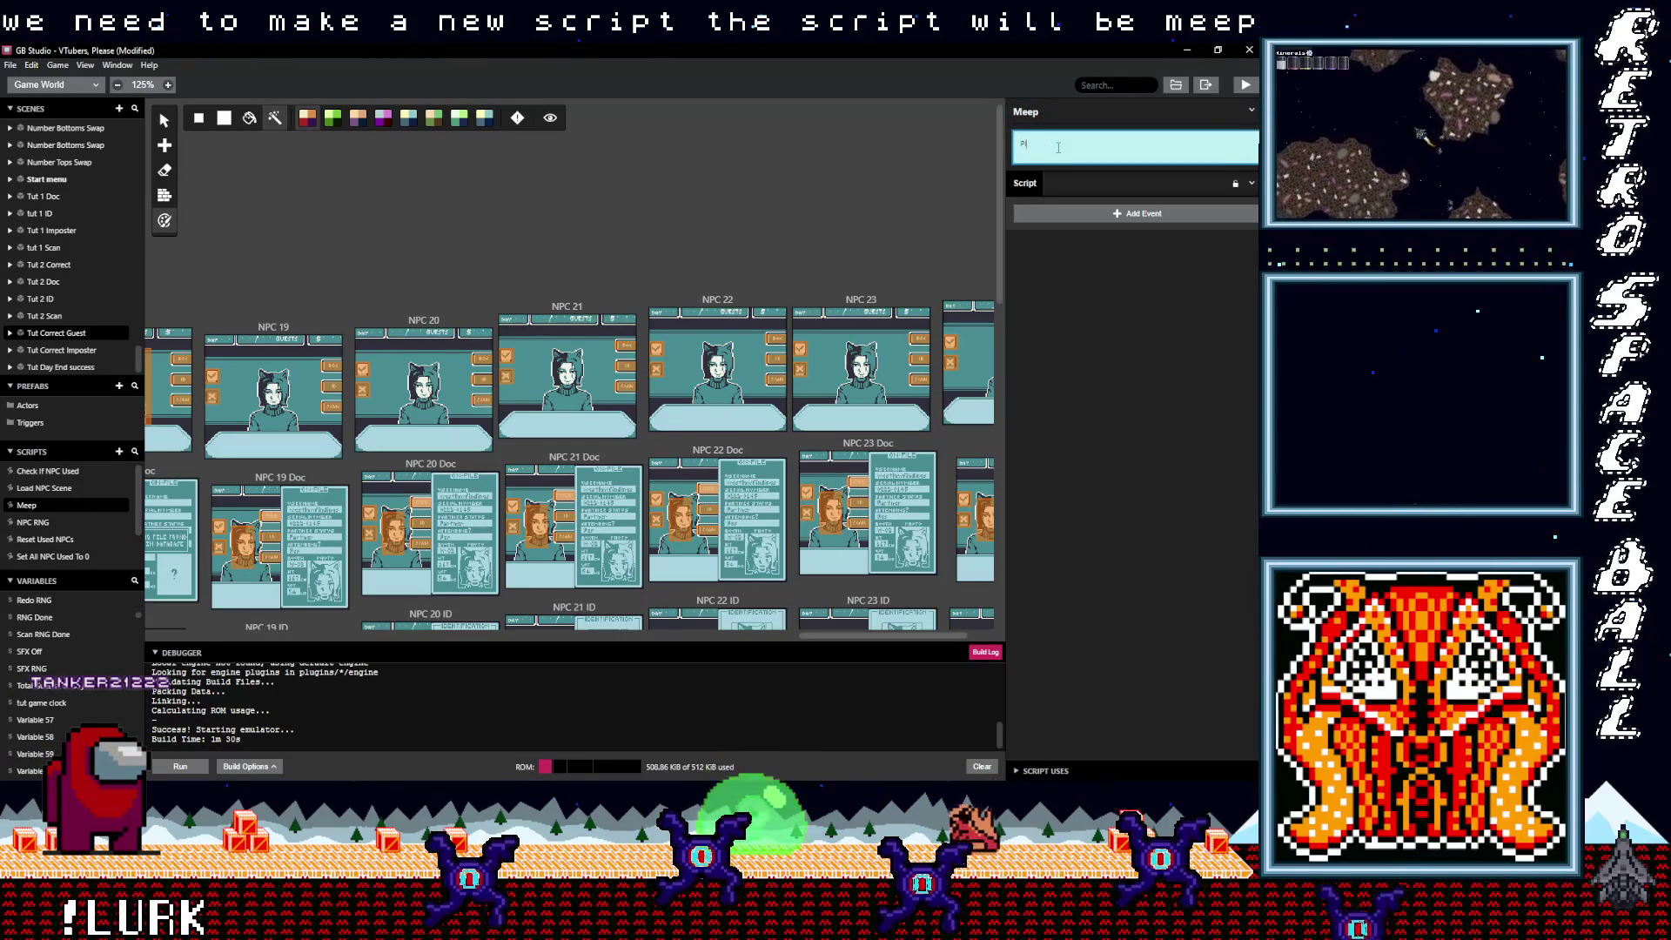
pyautogui.write('lay random')
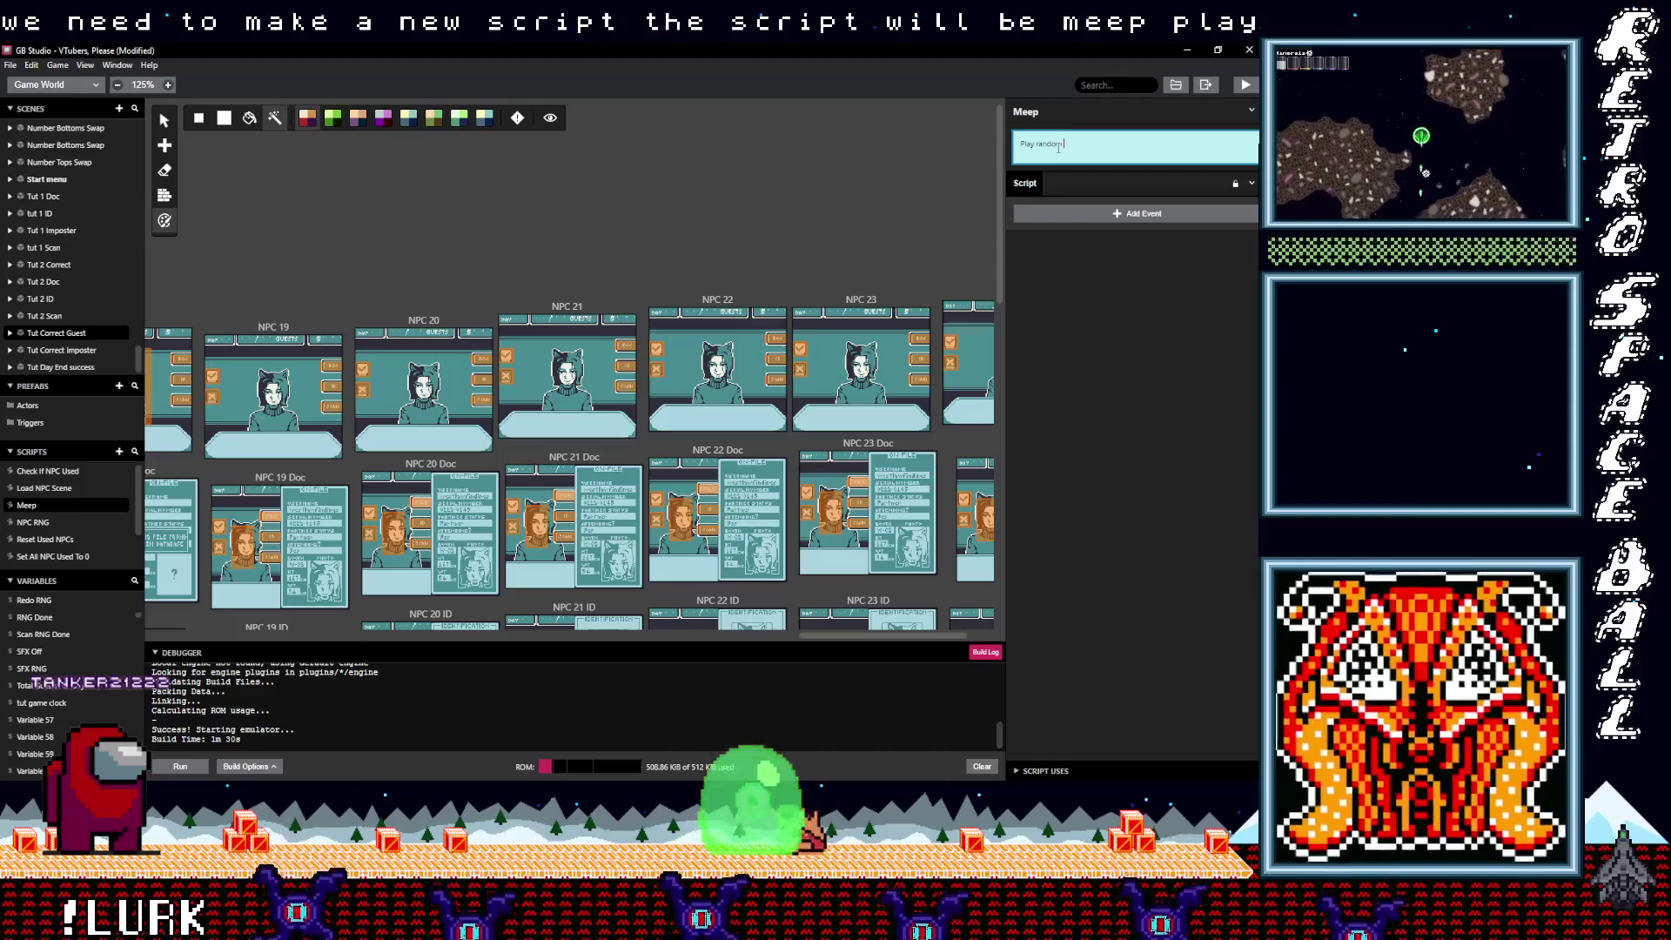
pyautogui.write(' meeps')
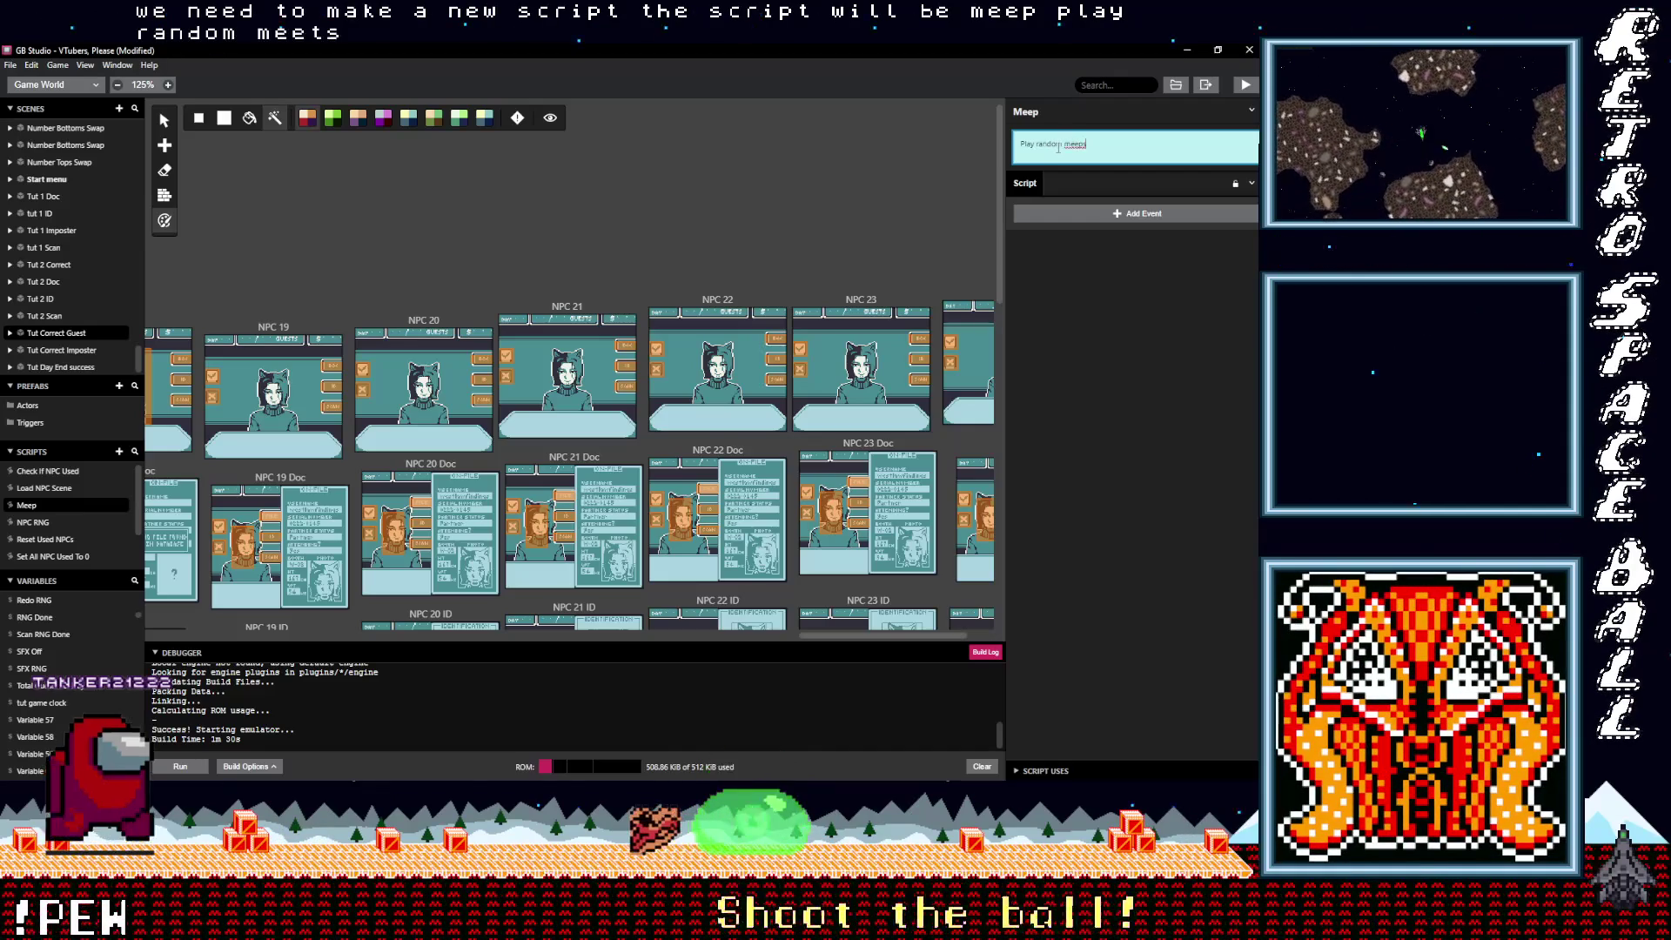
pyautogui.click(1070, 218)
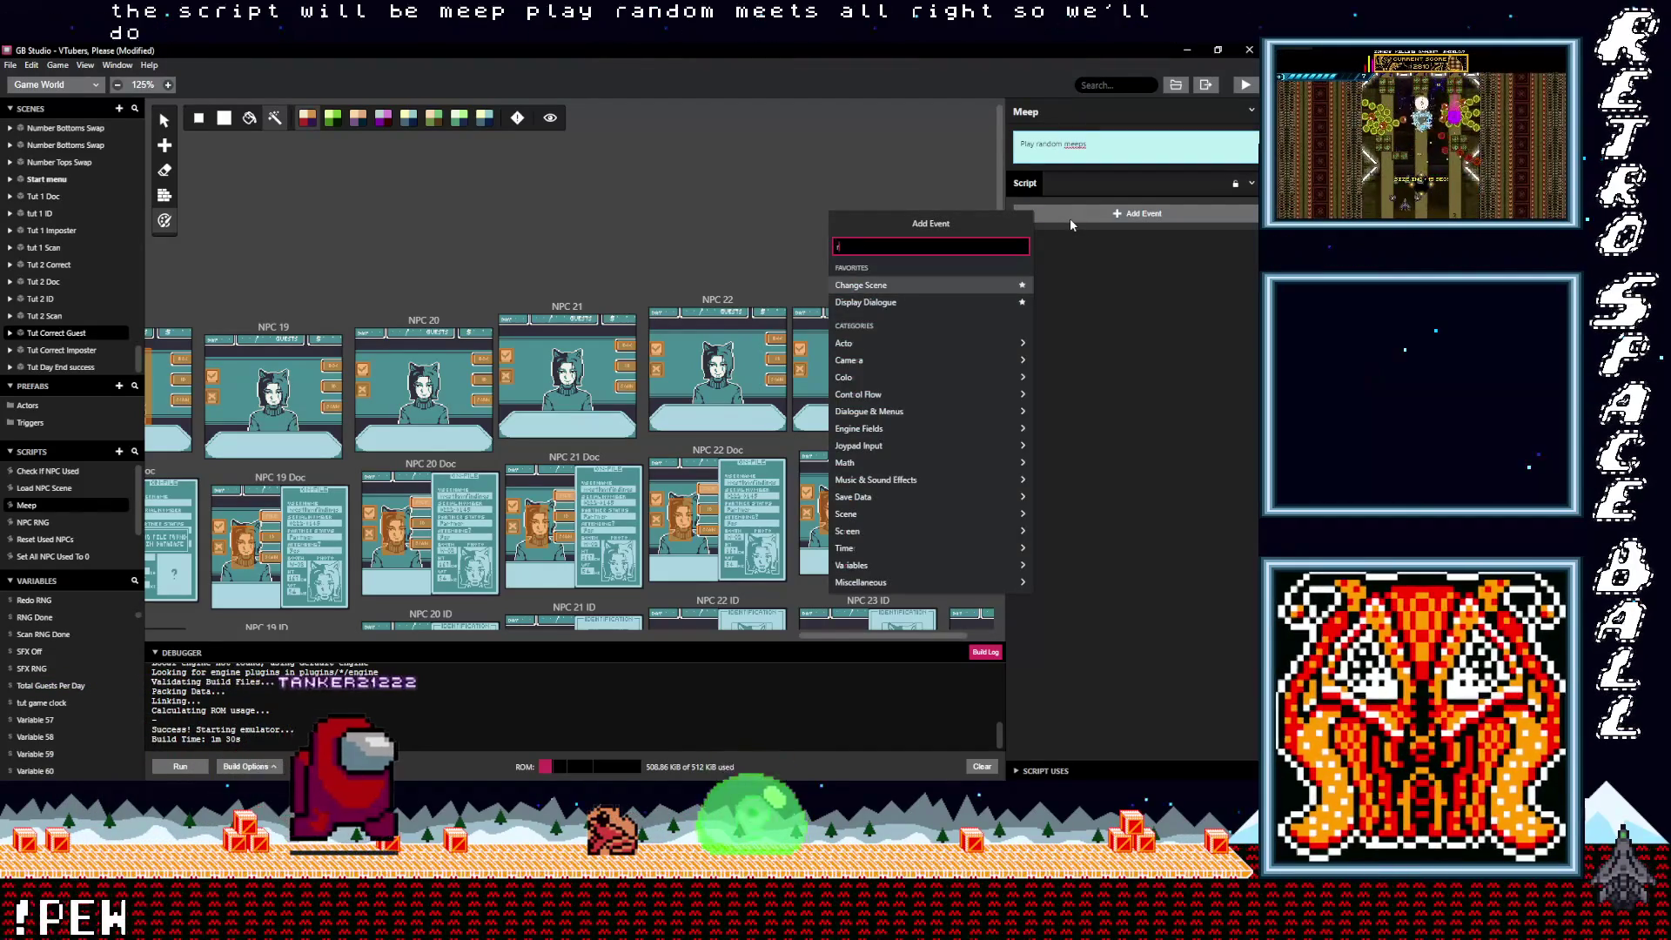
# Step: Add a Math Functions event setting $SFX RNG to a random number from 1 to 64
pyautogui.write('math')
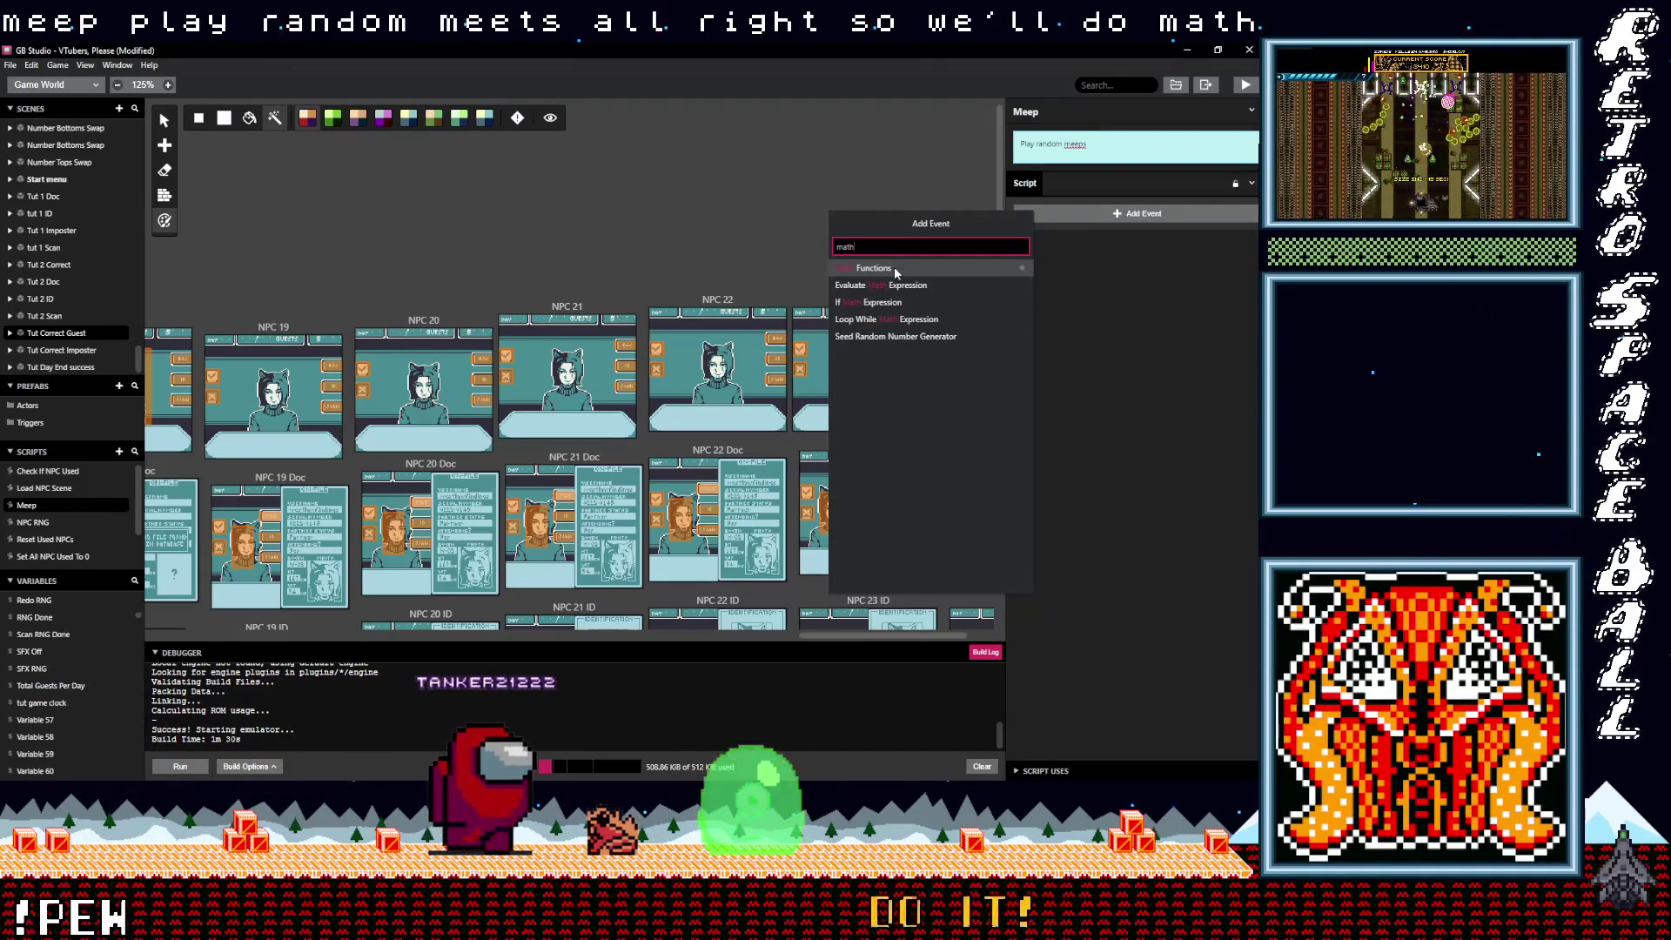
pyautogui.click(895, 267)
pyautogui.click(1077, 317)
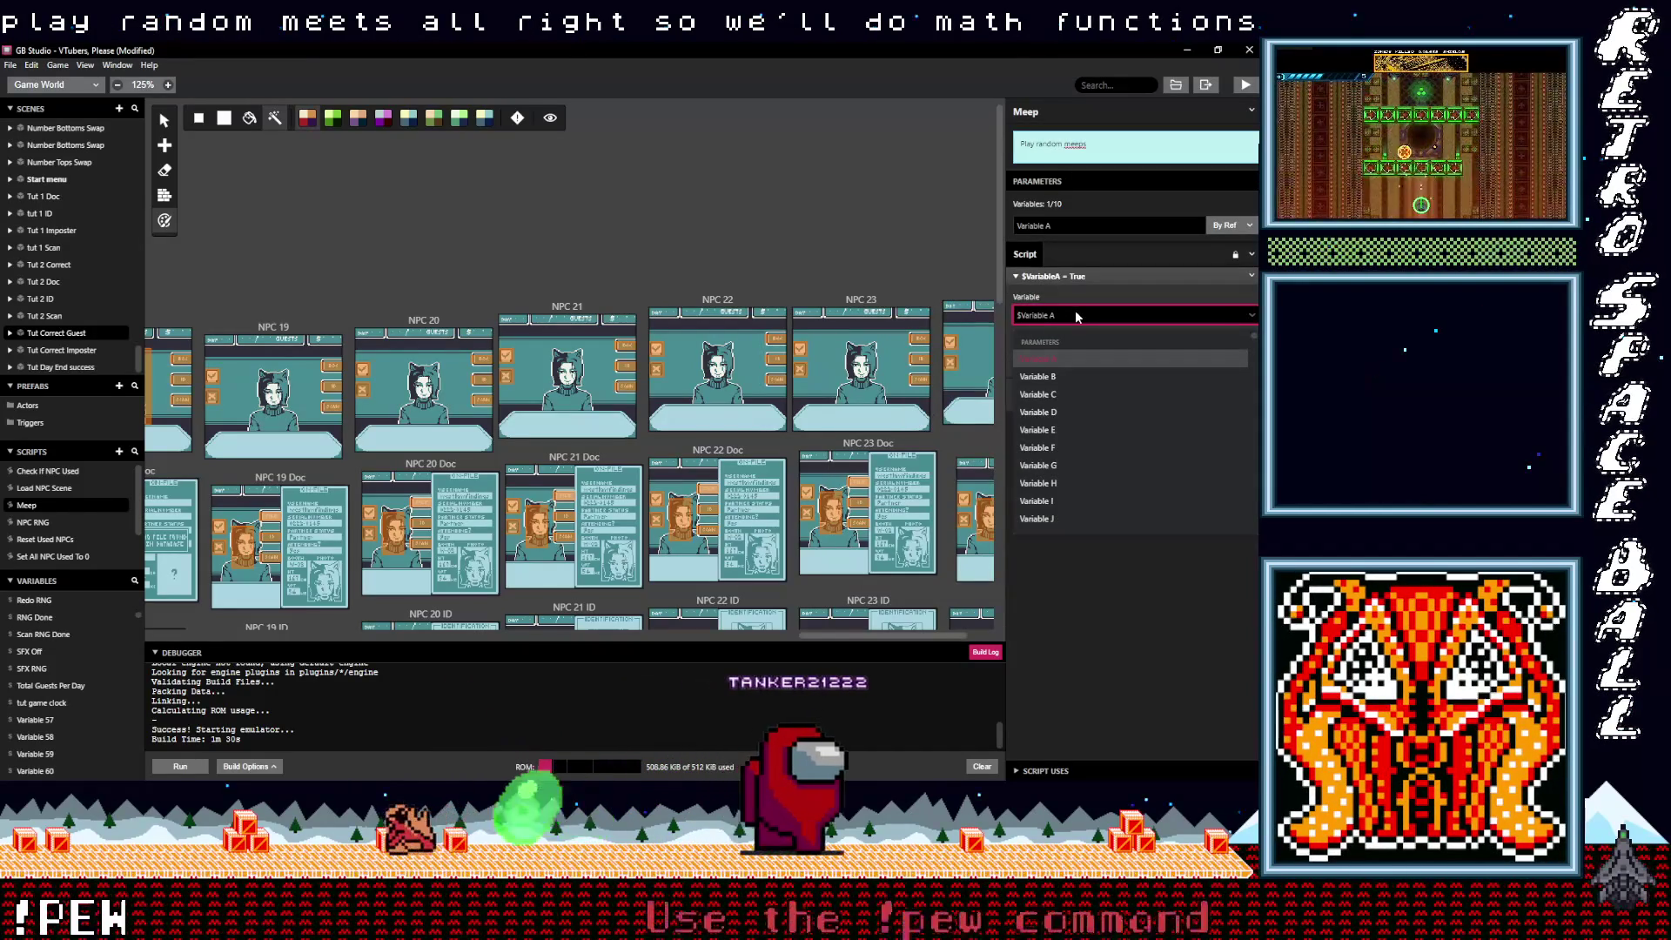
pyautogui.write('sfx')
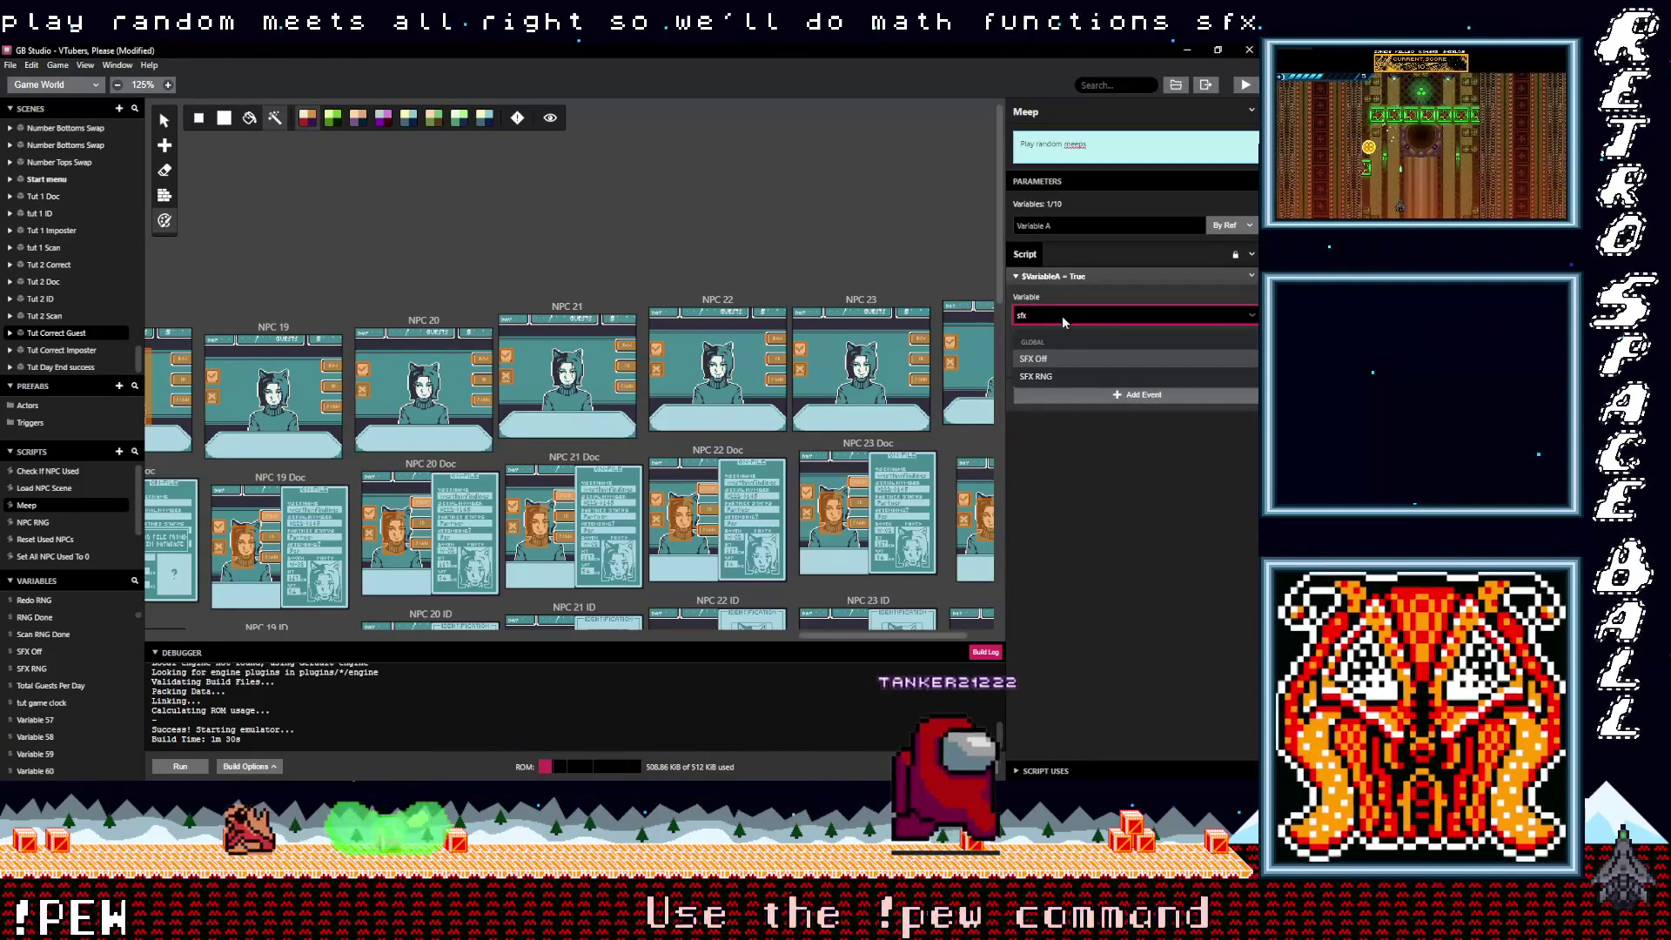
pyautogui.click(1049, 376)
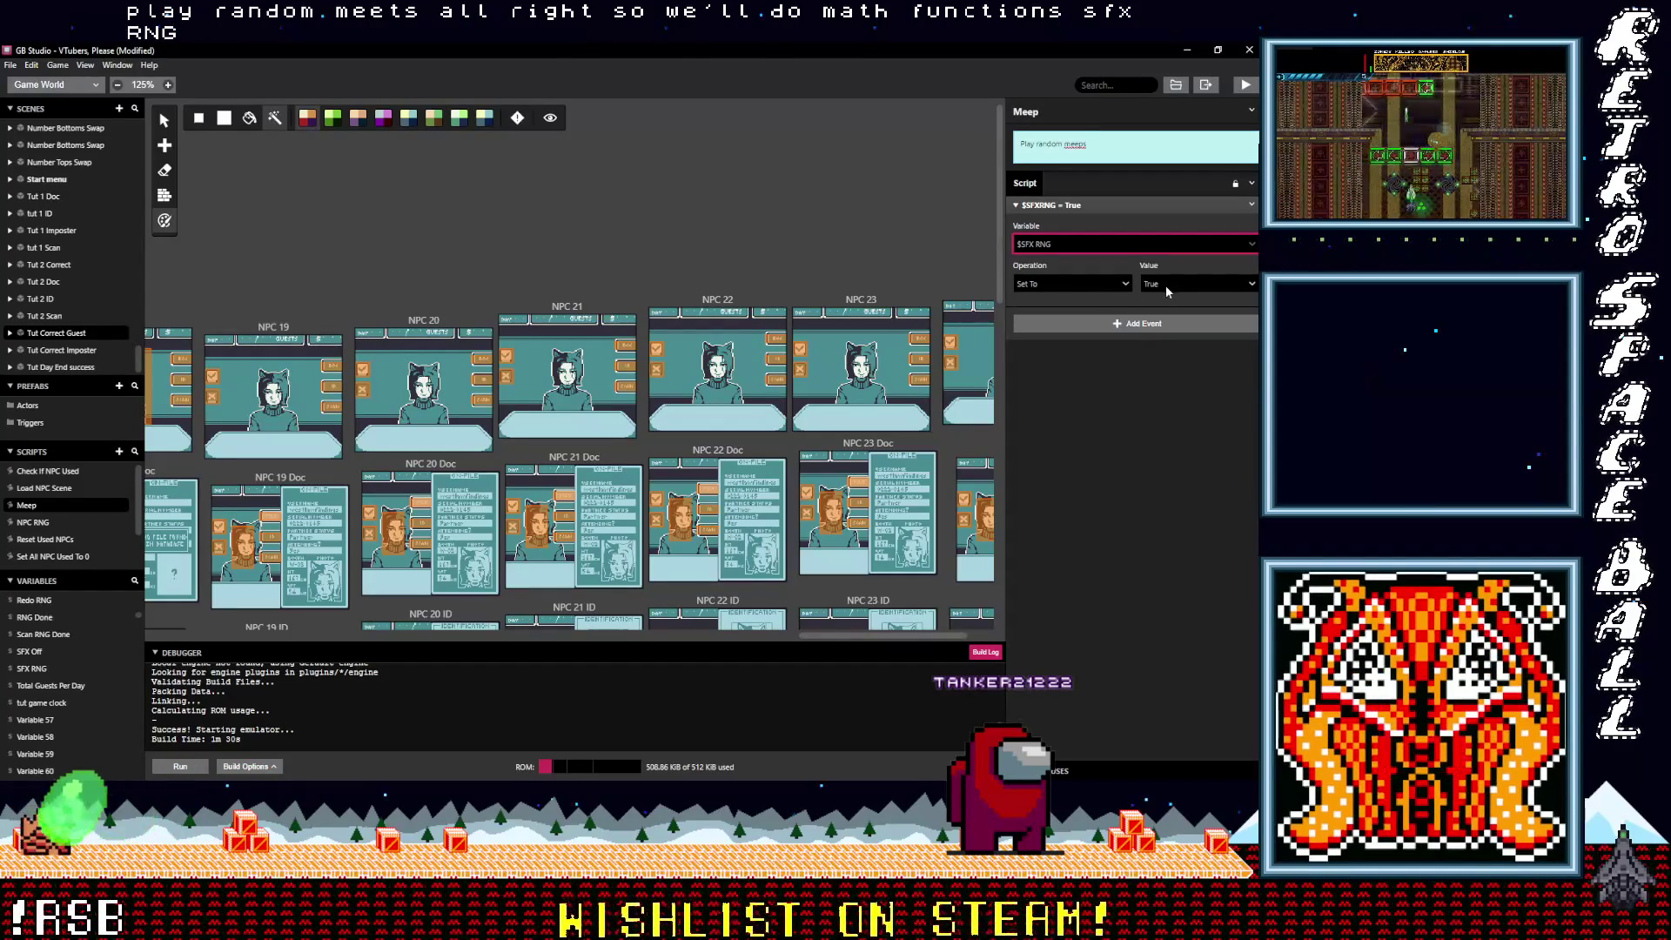
pyautogui.click(1145, 381)
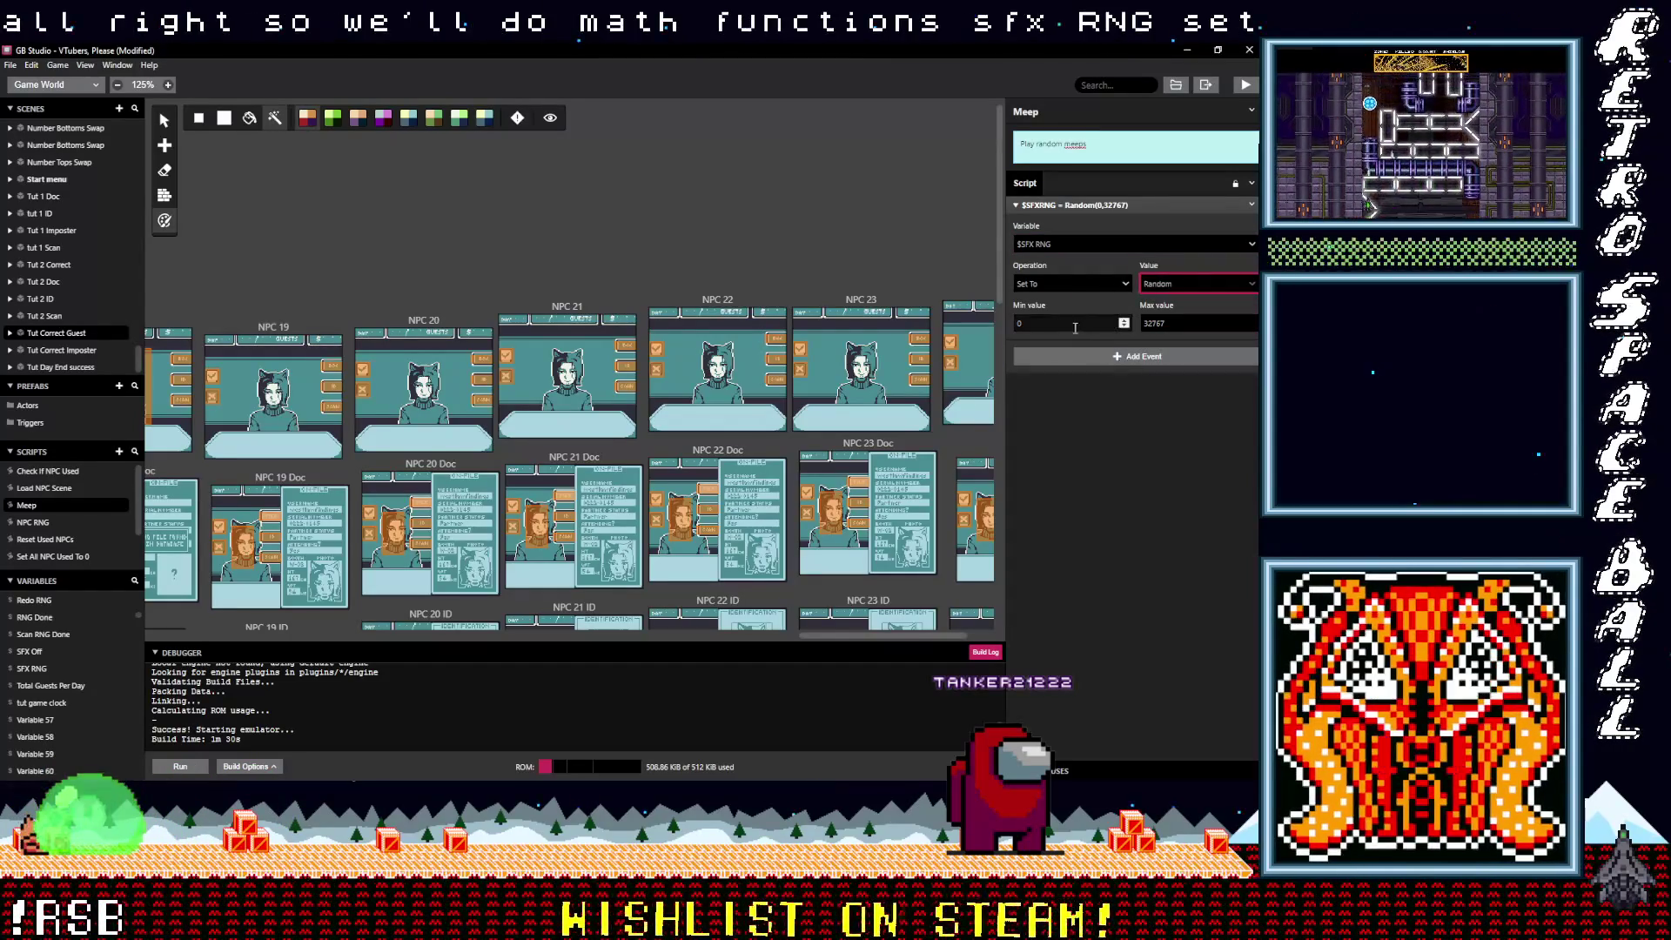
pyautogui.click(1037, 323)
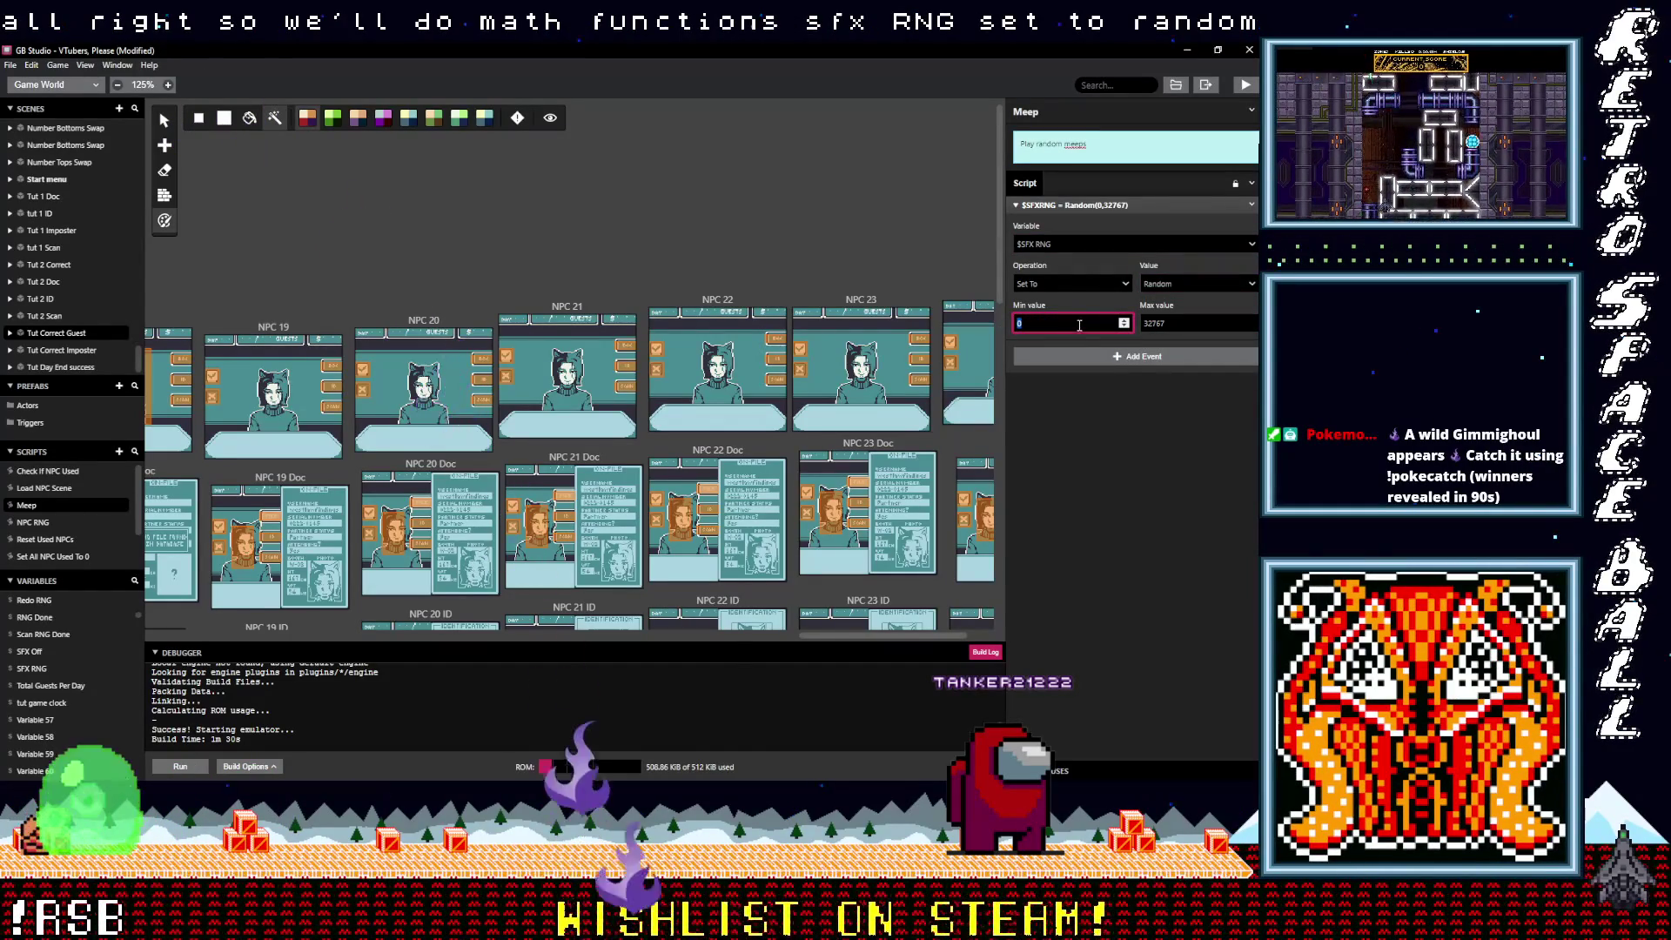
pyautogui.write('1')
pyautogui.click(1159, 323)
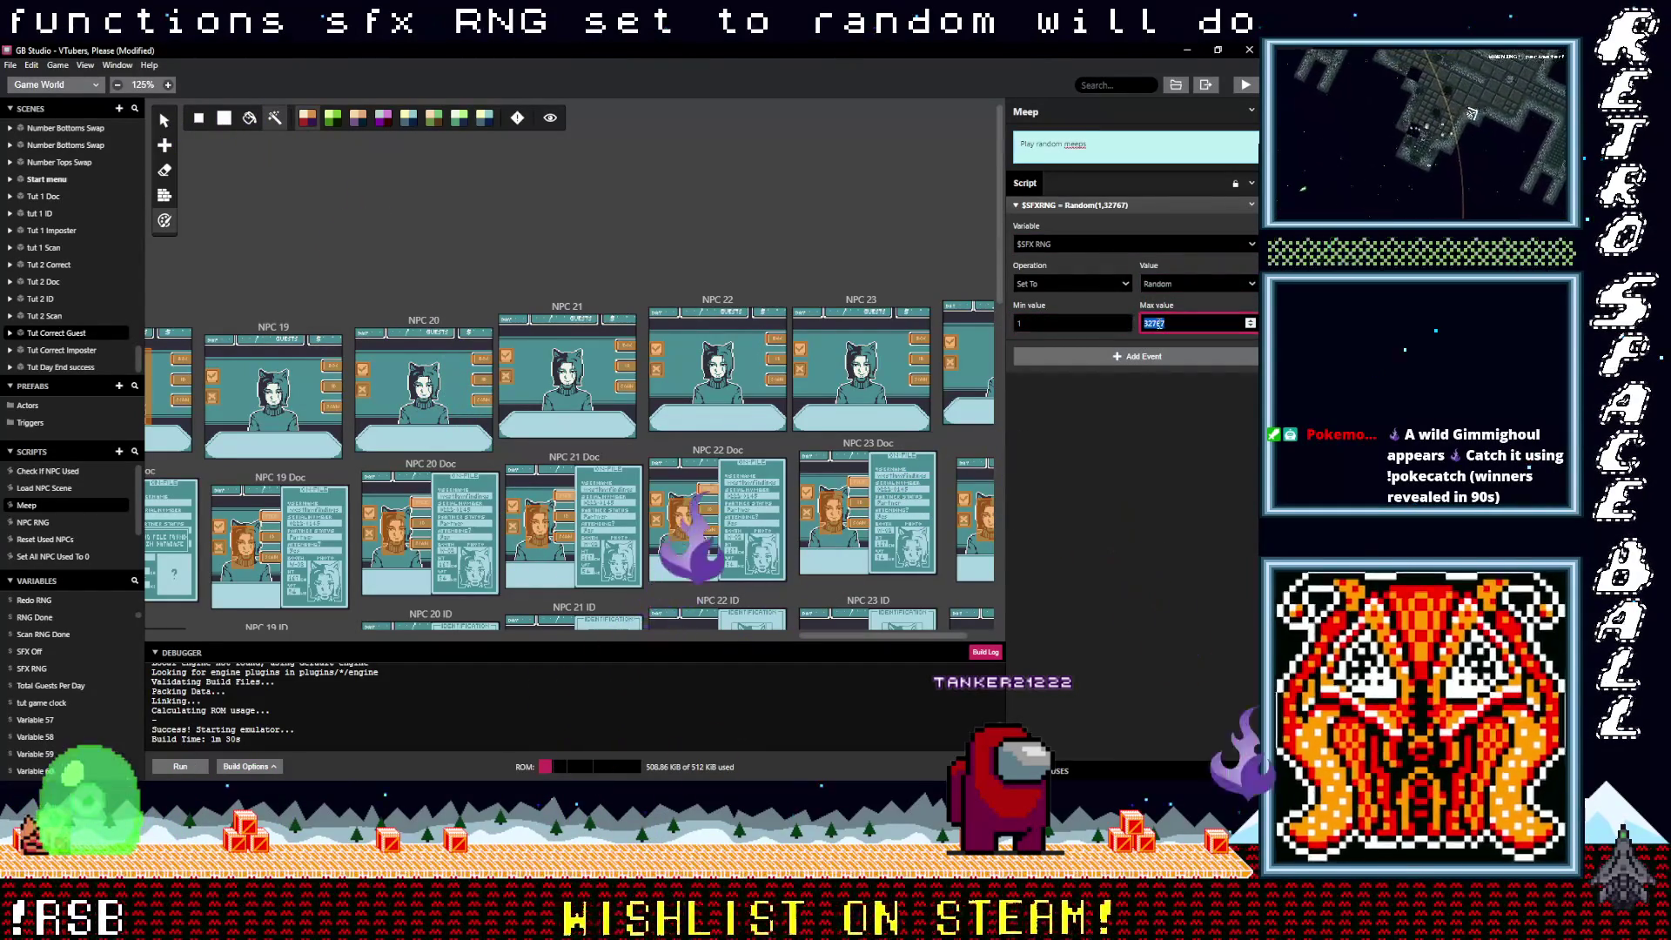
pyautogui.write('64')
pyautogui.click(1147, 400)
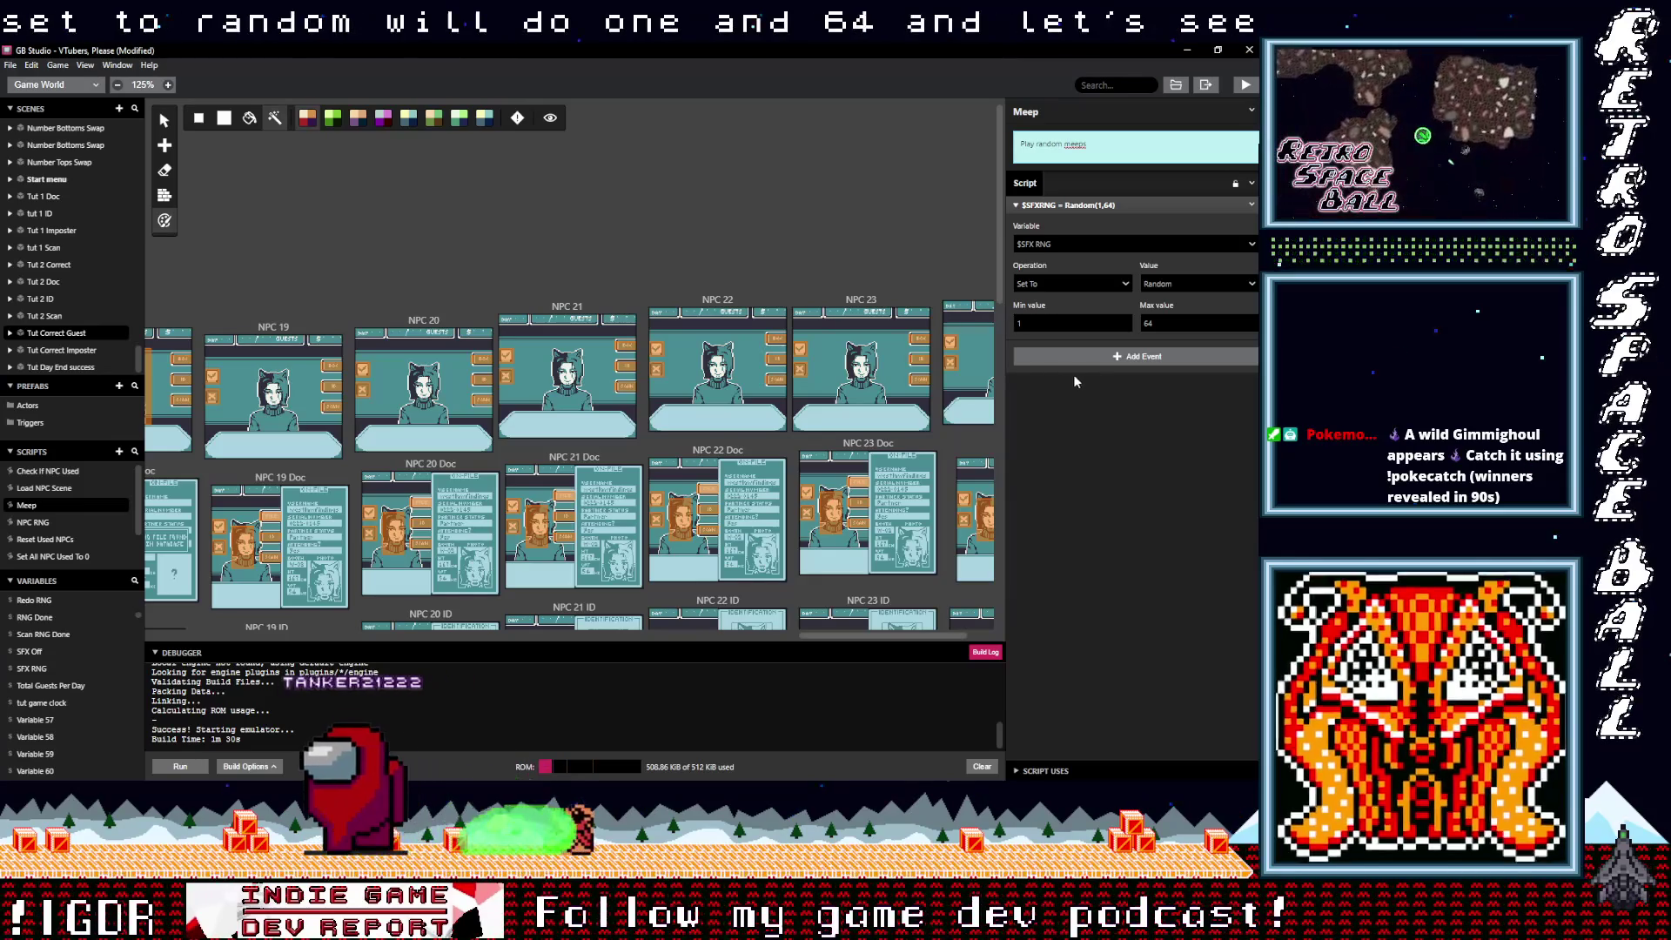
# Step: Add a Variable Compare With Value If event and begin choosing its variable
pyautogui.click(1068, 362)
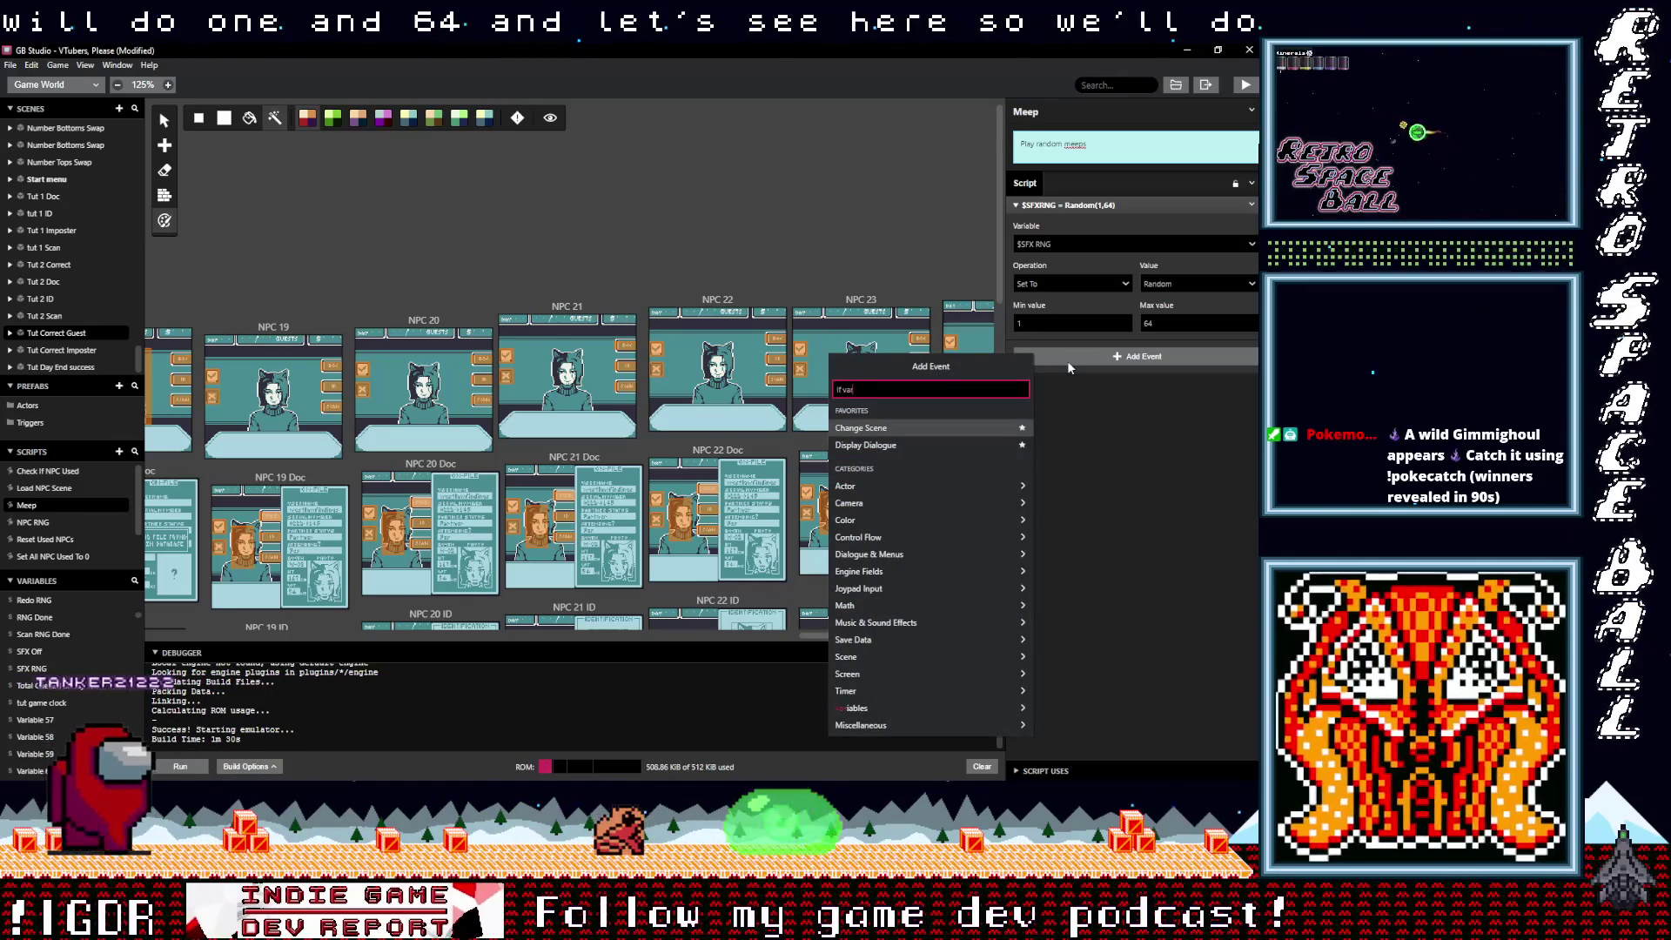
pyautogui.write('If var val')
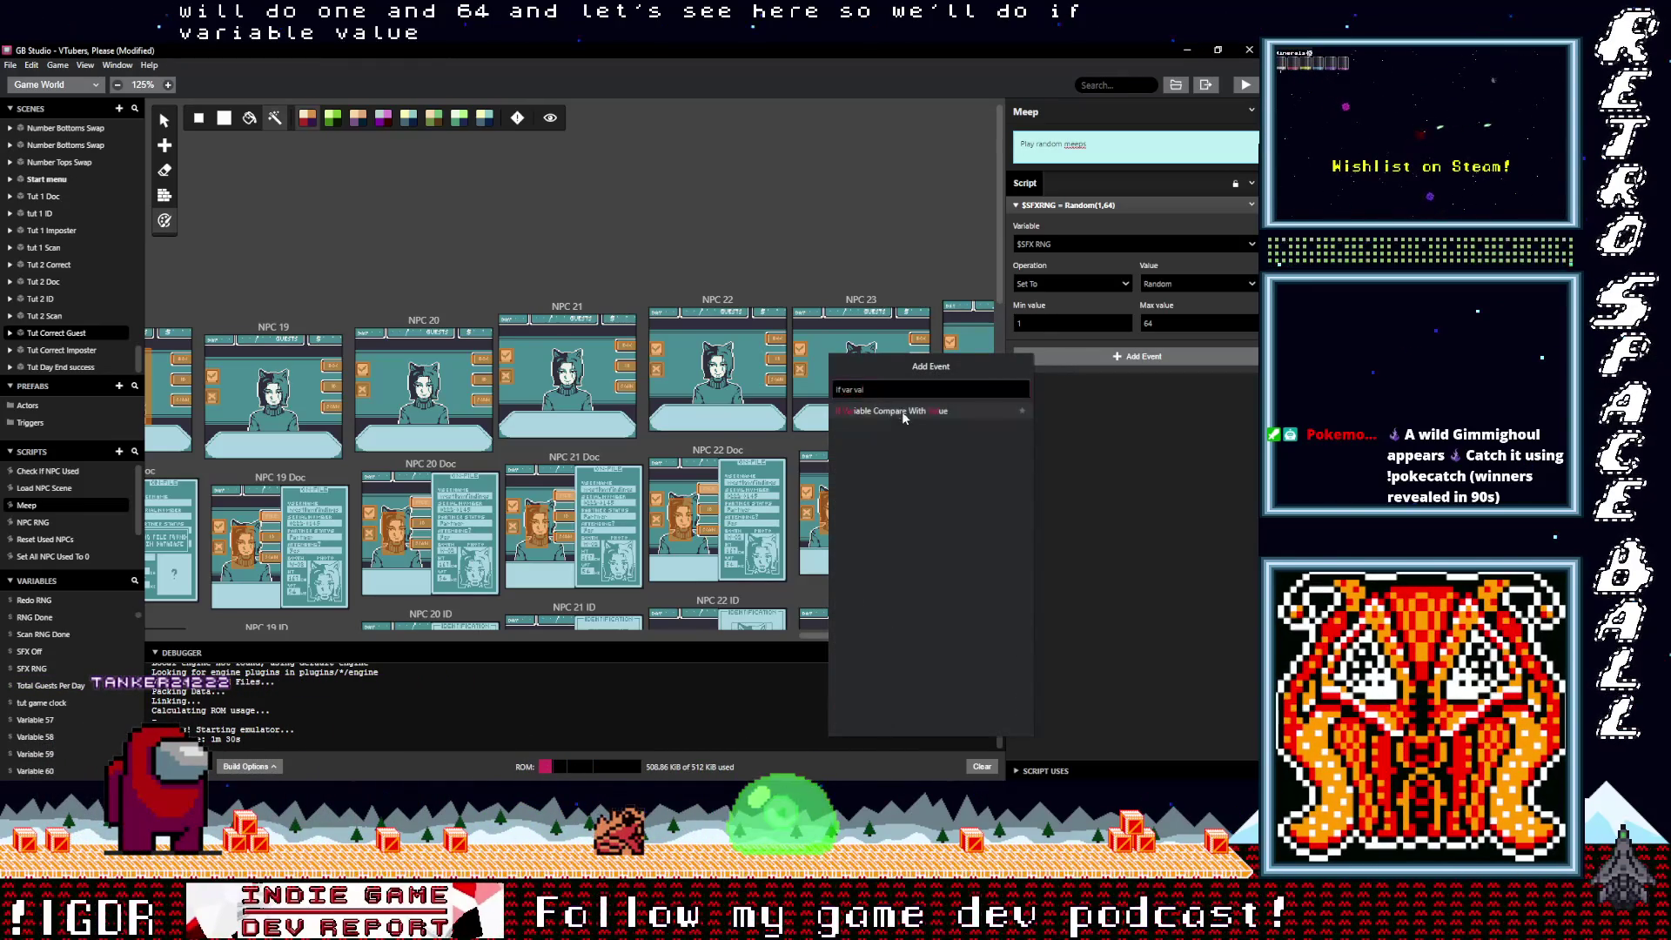
pyautogui.click(902, 410)
pyautogui.click(1072, 458)
# Step: Make the Meep script's If condition test $SFX RNG less than or equal to 8
pyautogui.write('sfx')
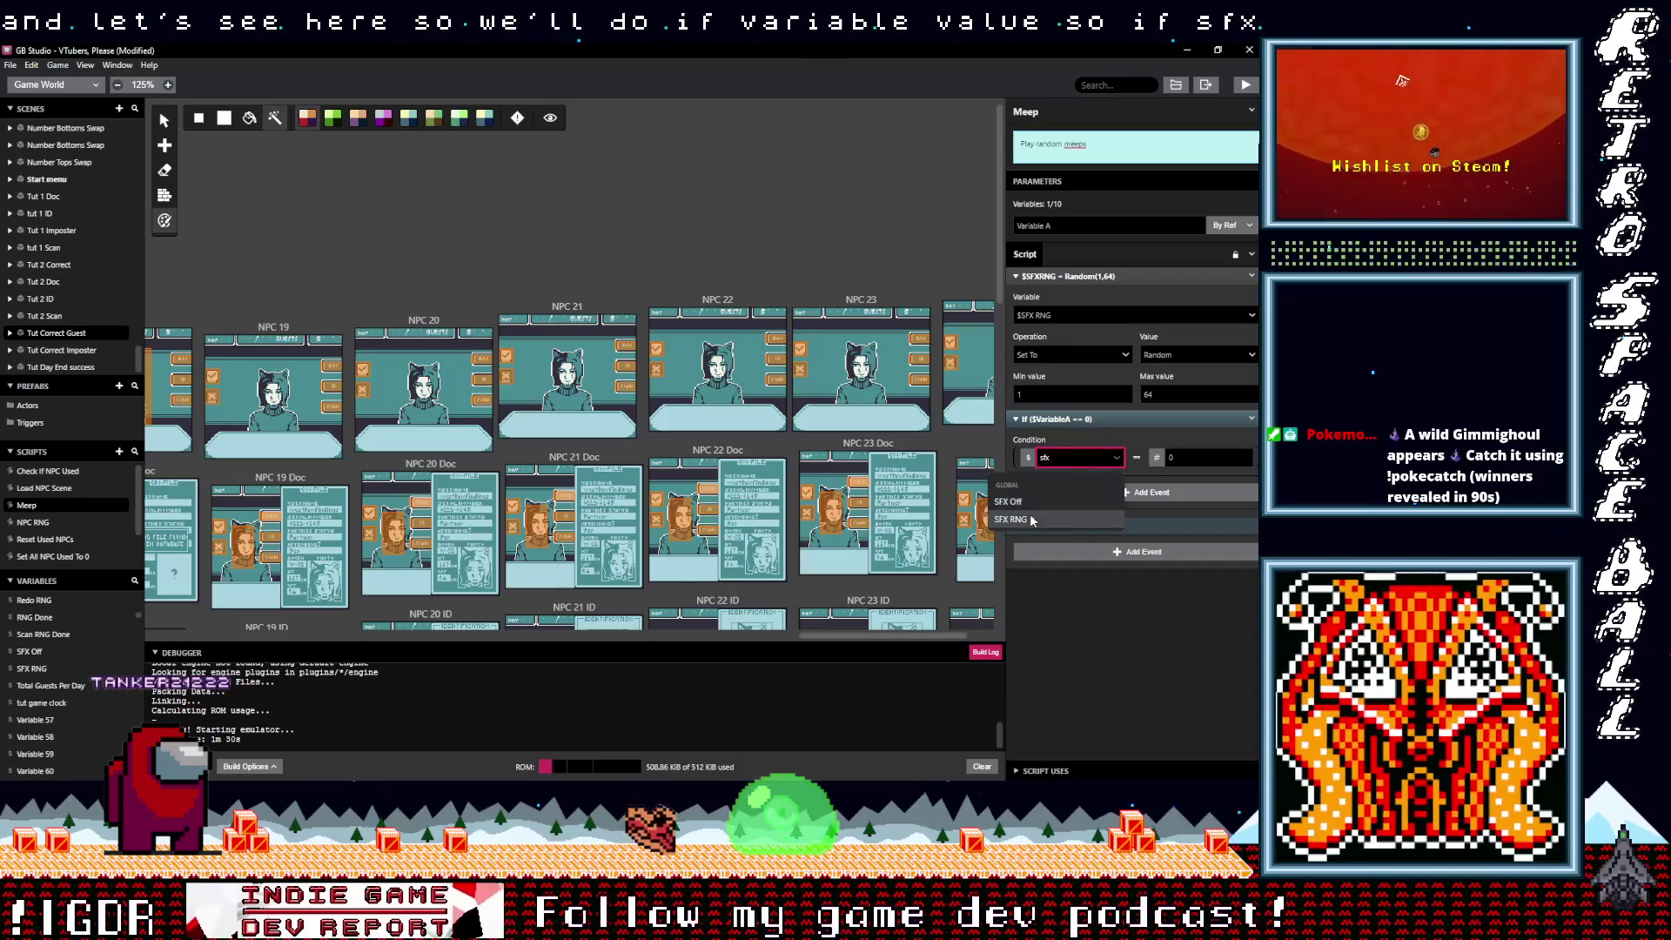
pyautogui.click(1048, 520)
pyautogui.click(1138, 387)
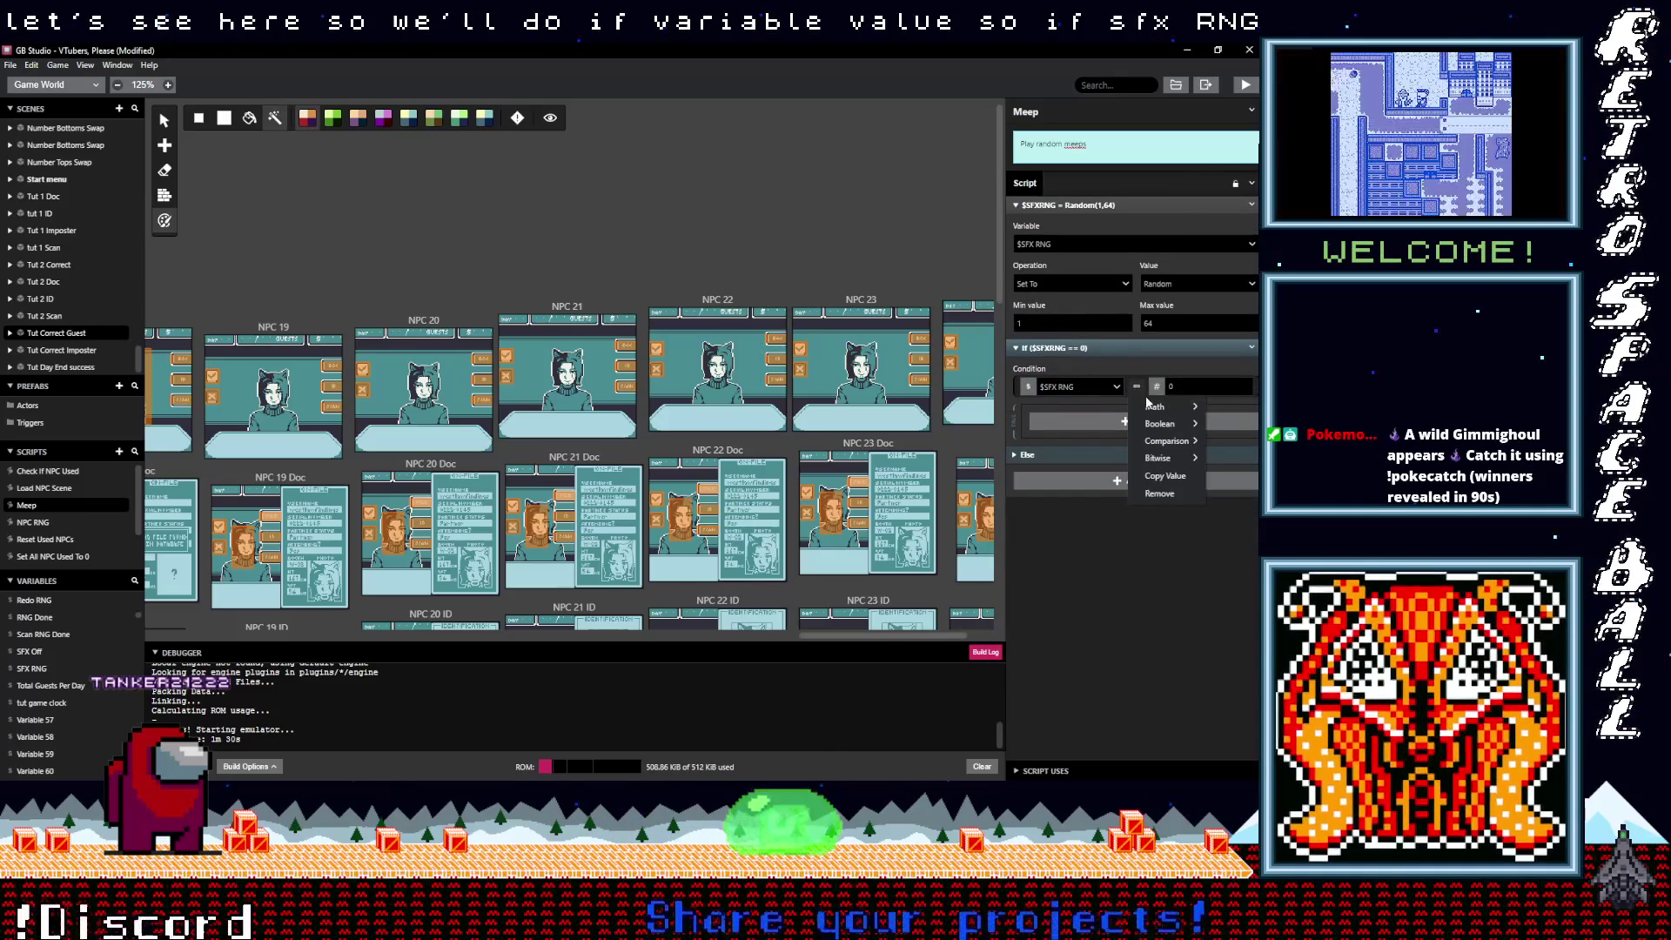
pyautogui.moveTo(1170, 441)
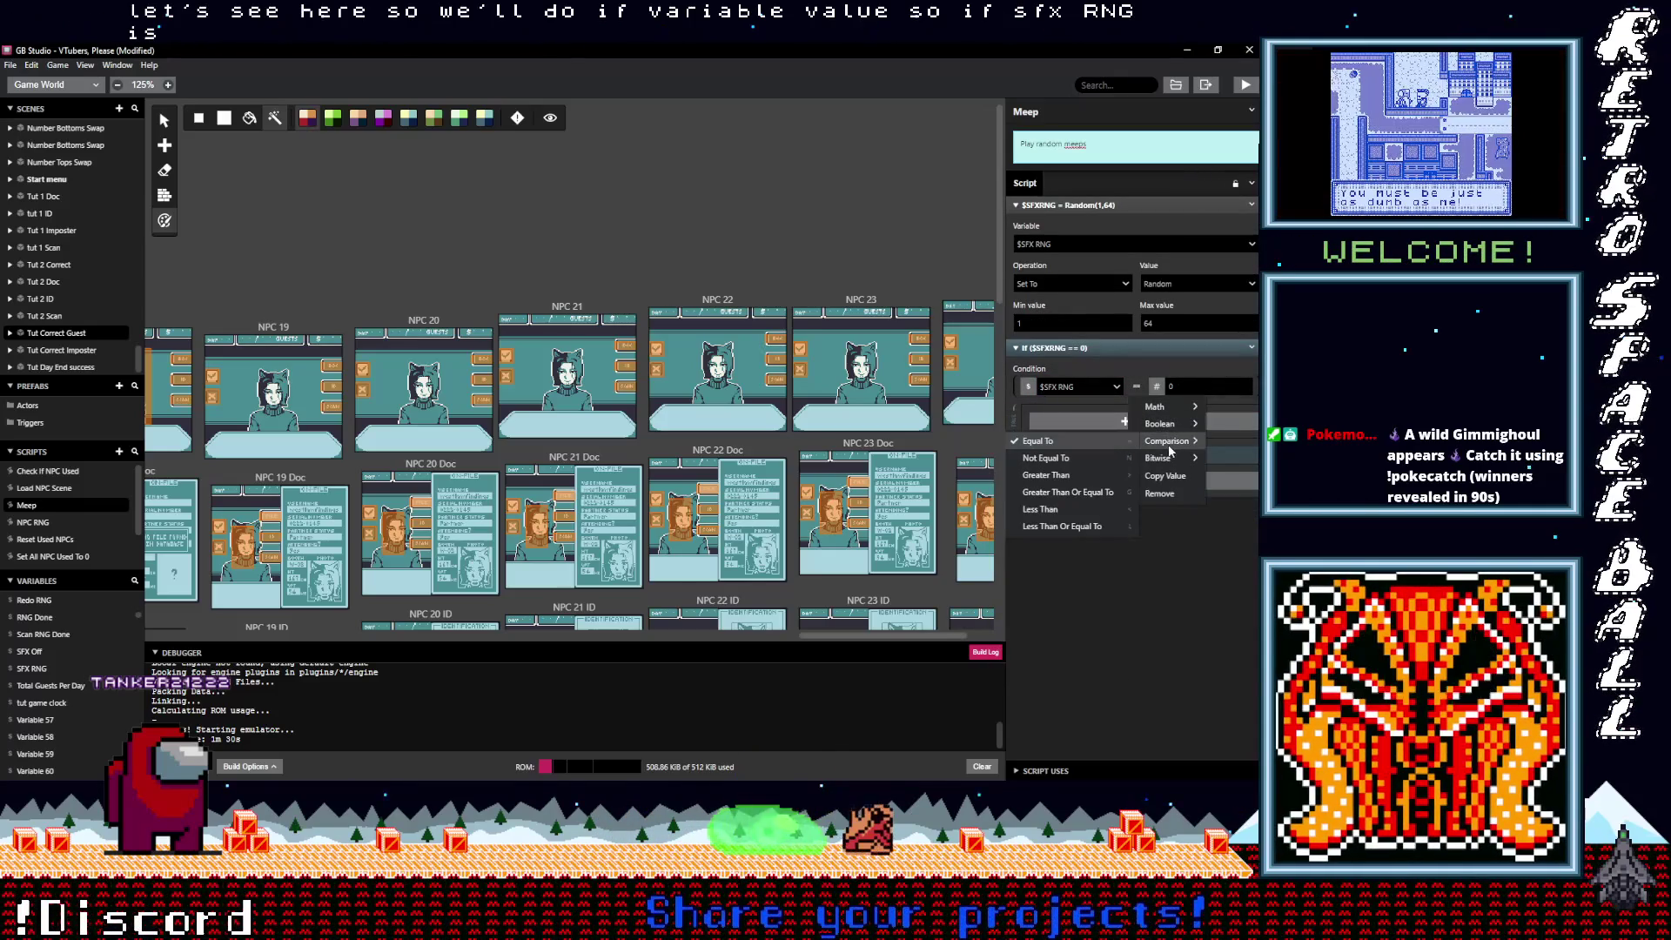
pyautogui.click(1076, 526)
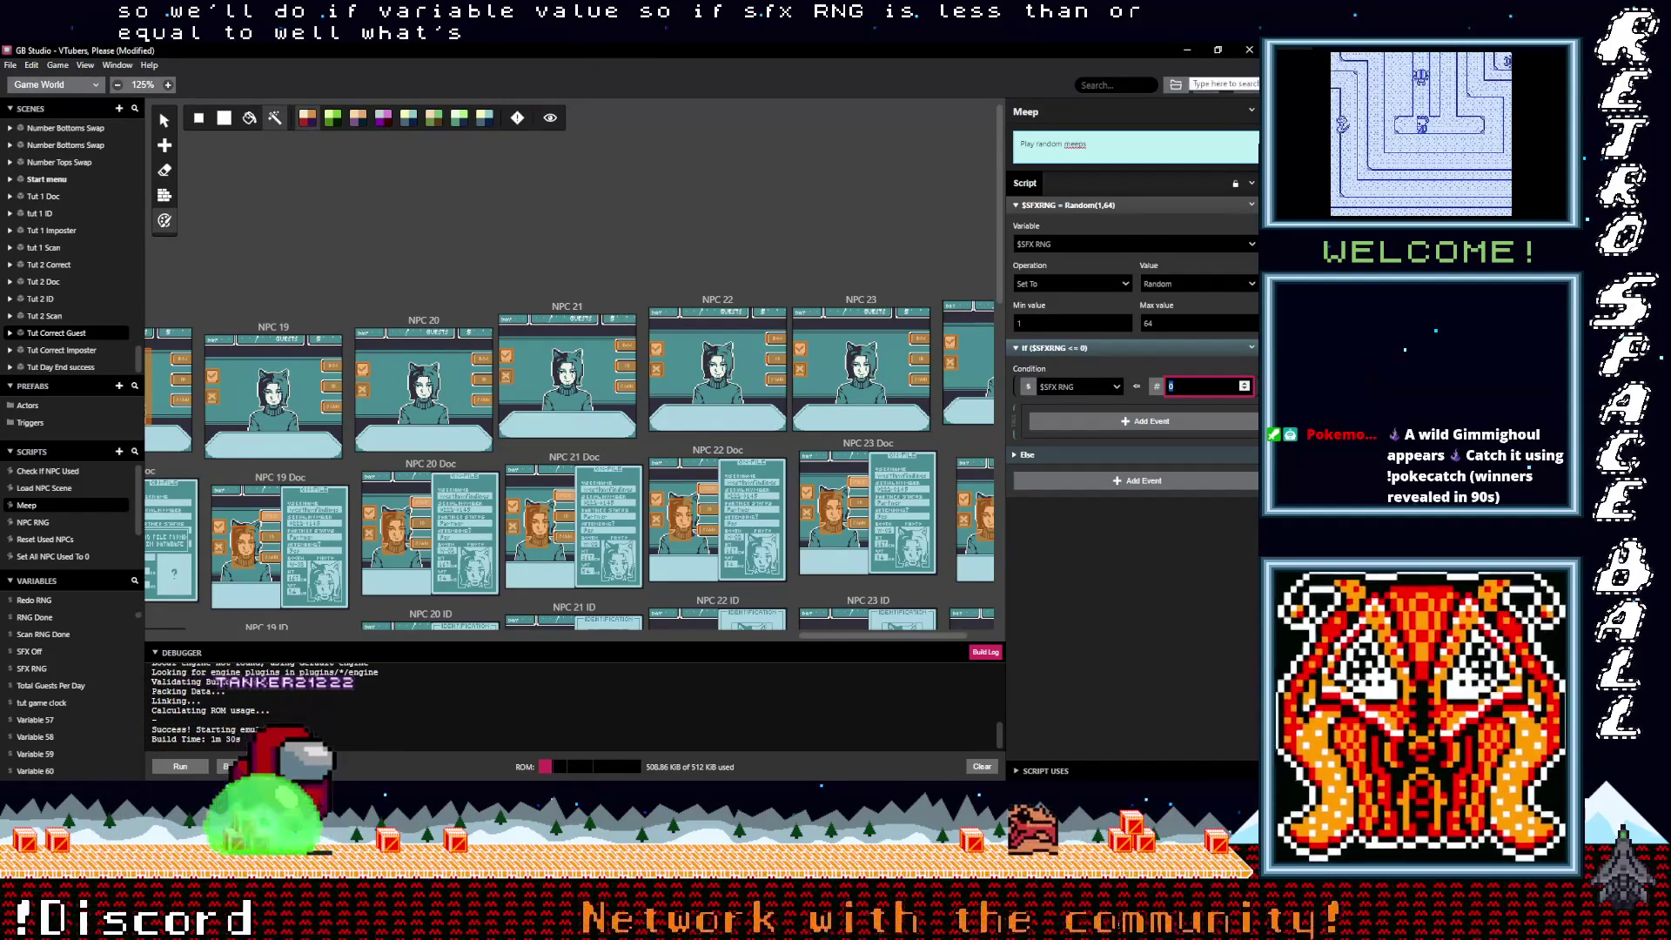
pyautogui.write('8')
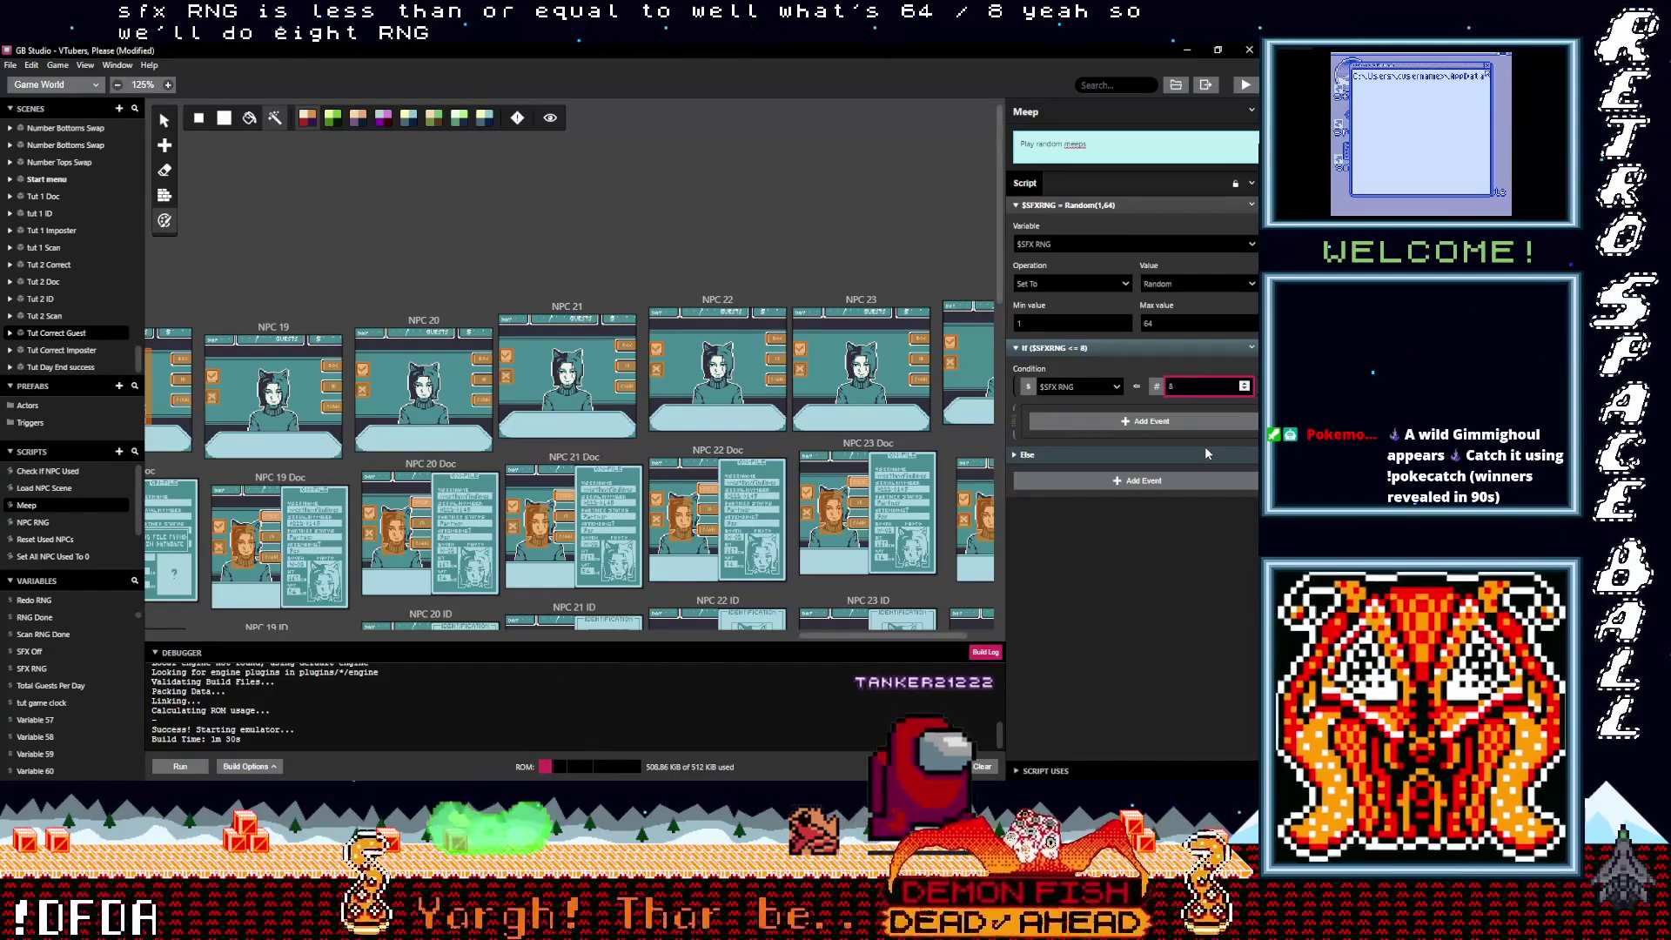
pyautogui.click(1128, 427)
pyautogui.press('Escape')
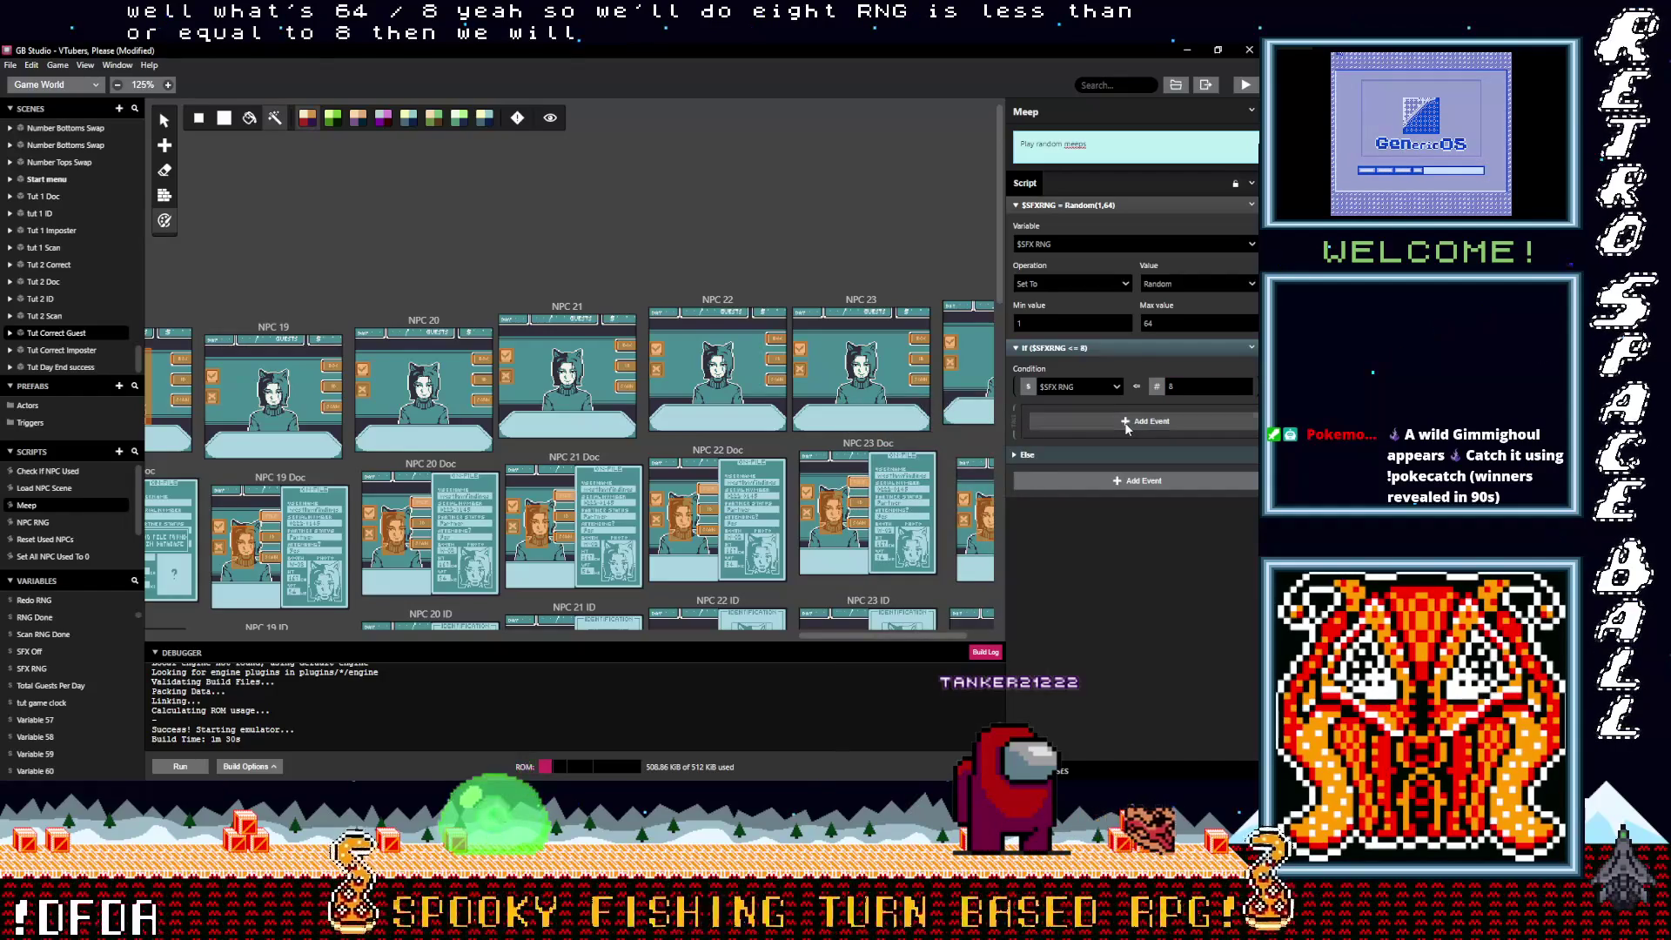
pyautogui.click(1127, 428)
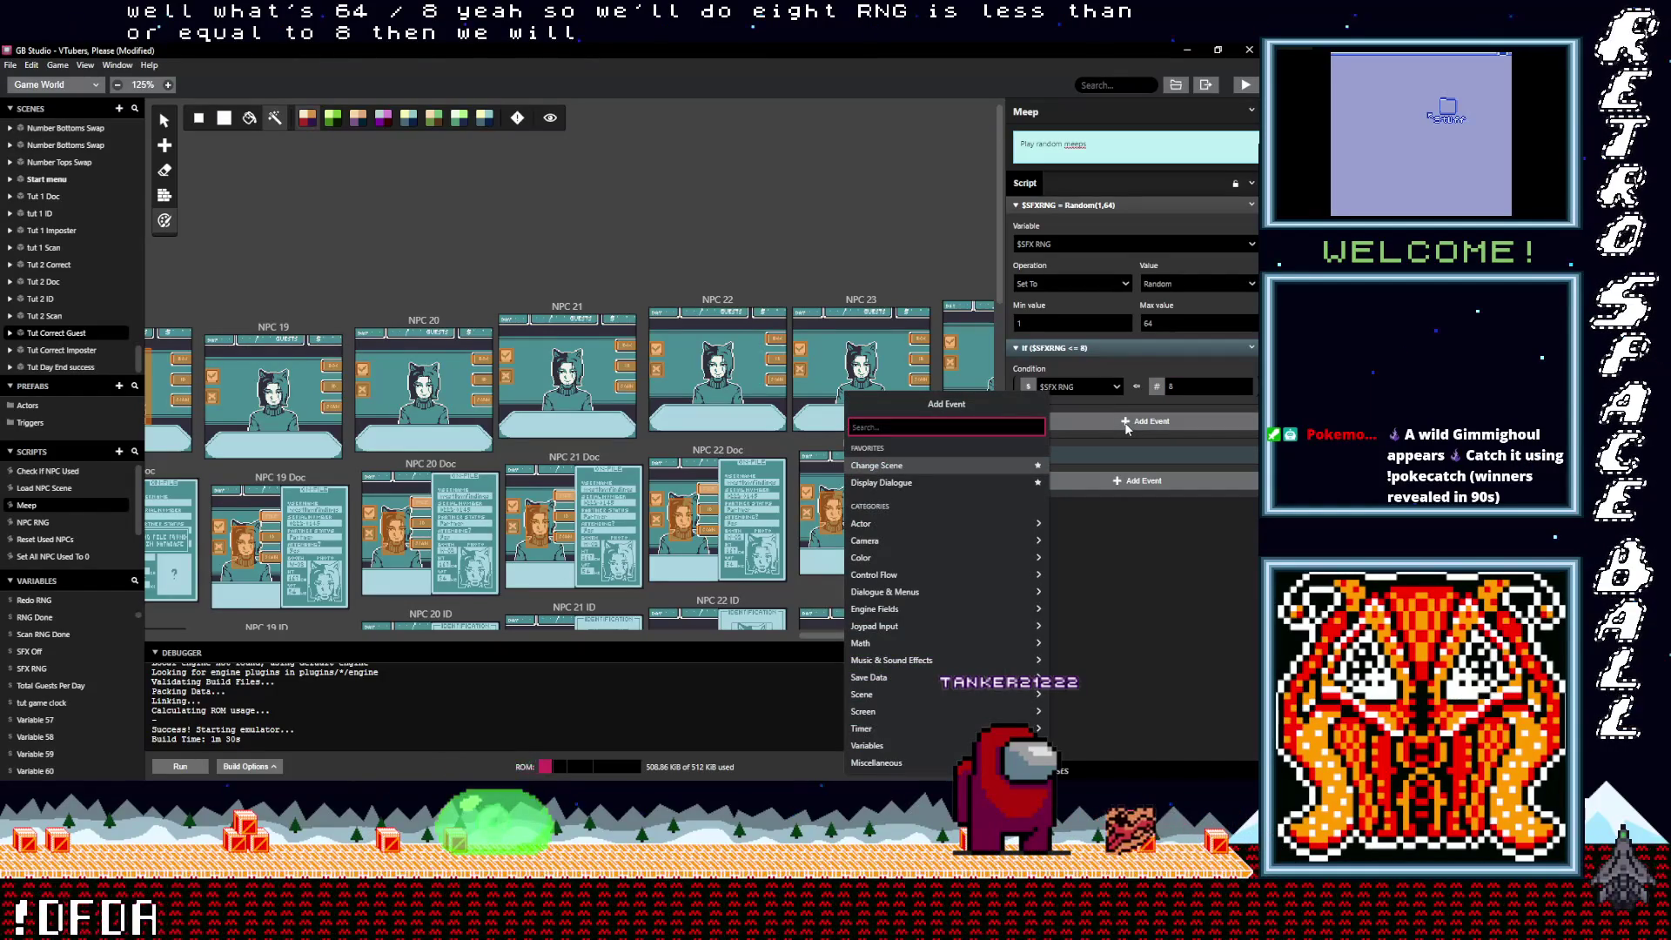
# Step: Add a 0.2-second Wait event inside the If SFX RNG <= 8 branch
pyautogui.press('Escape')
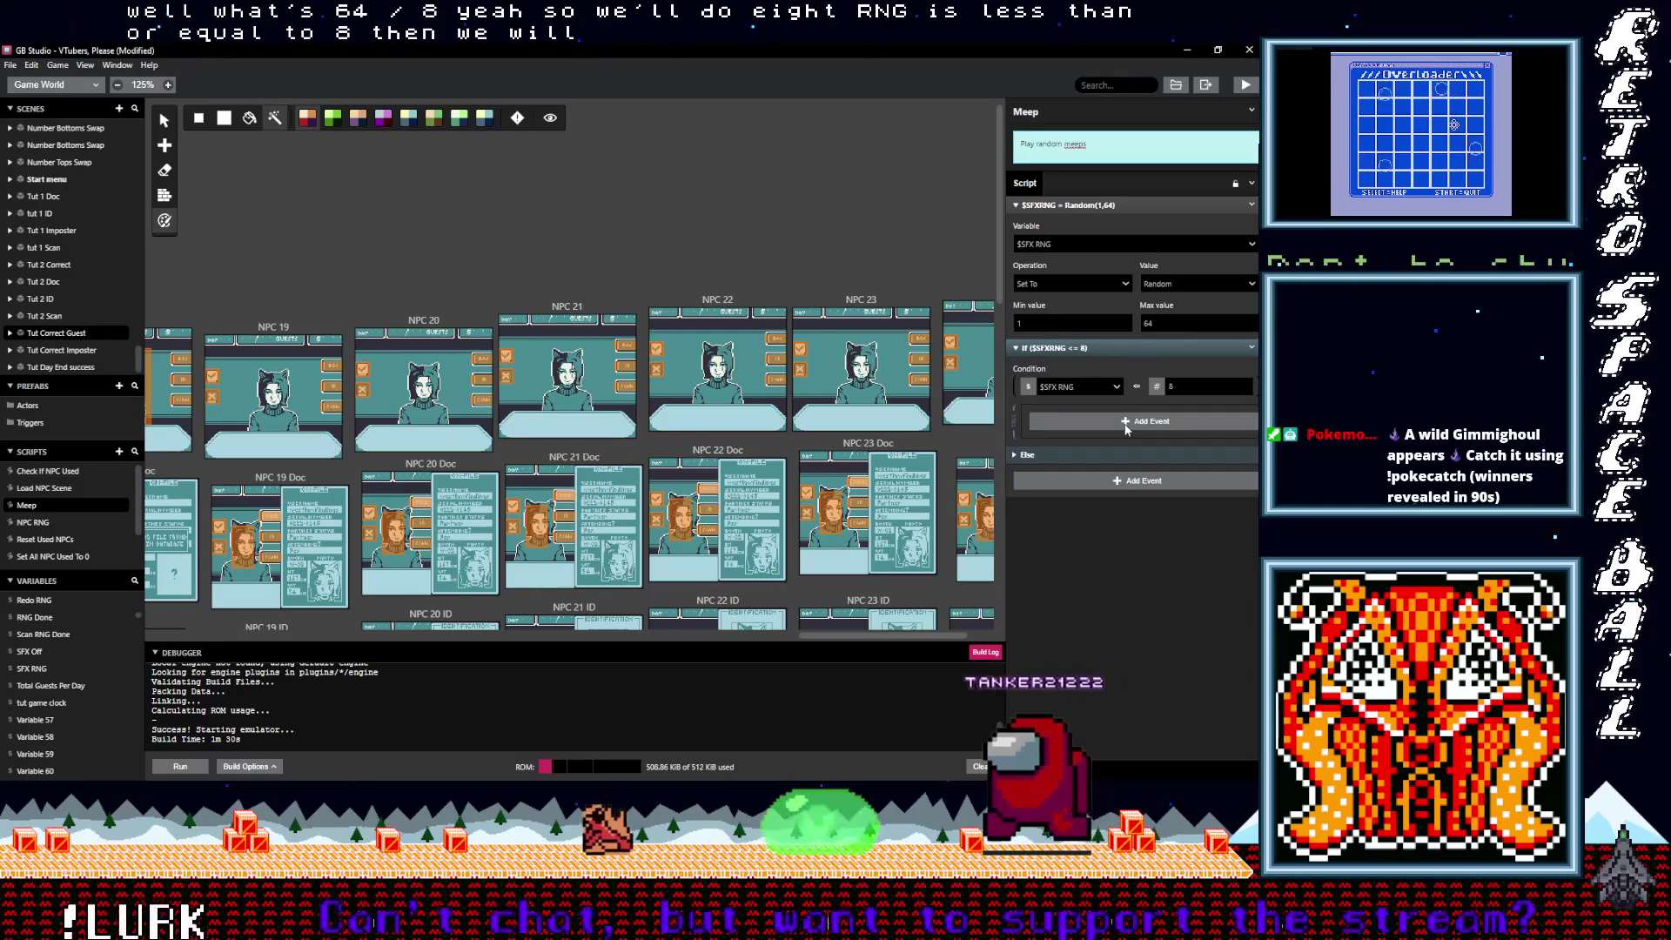
pyautogui.click(1125, 423)
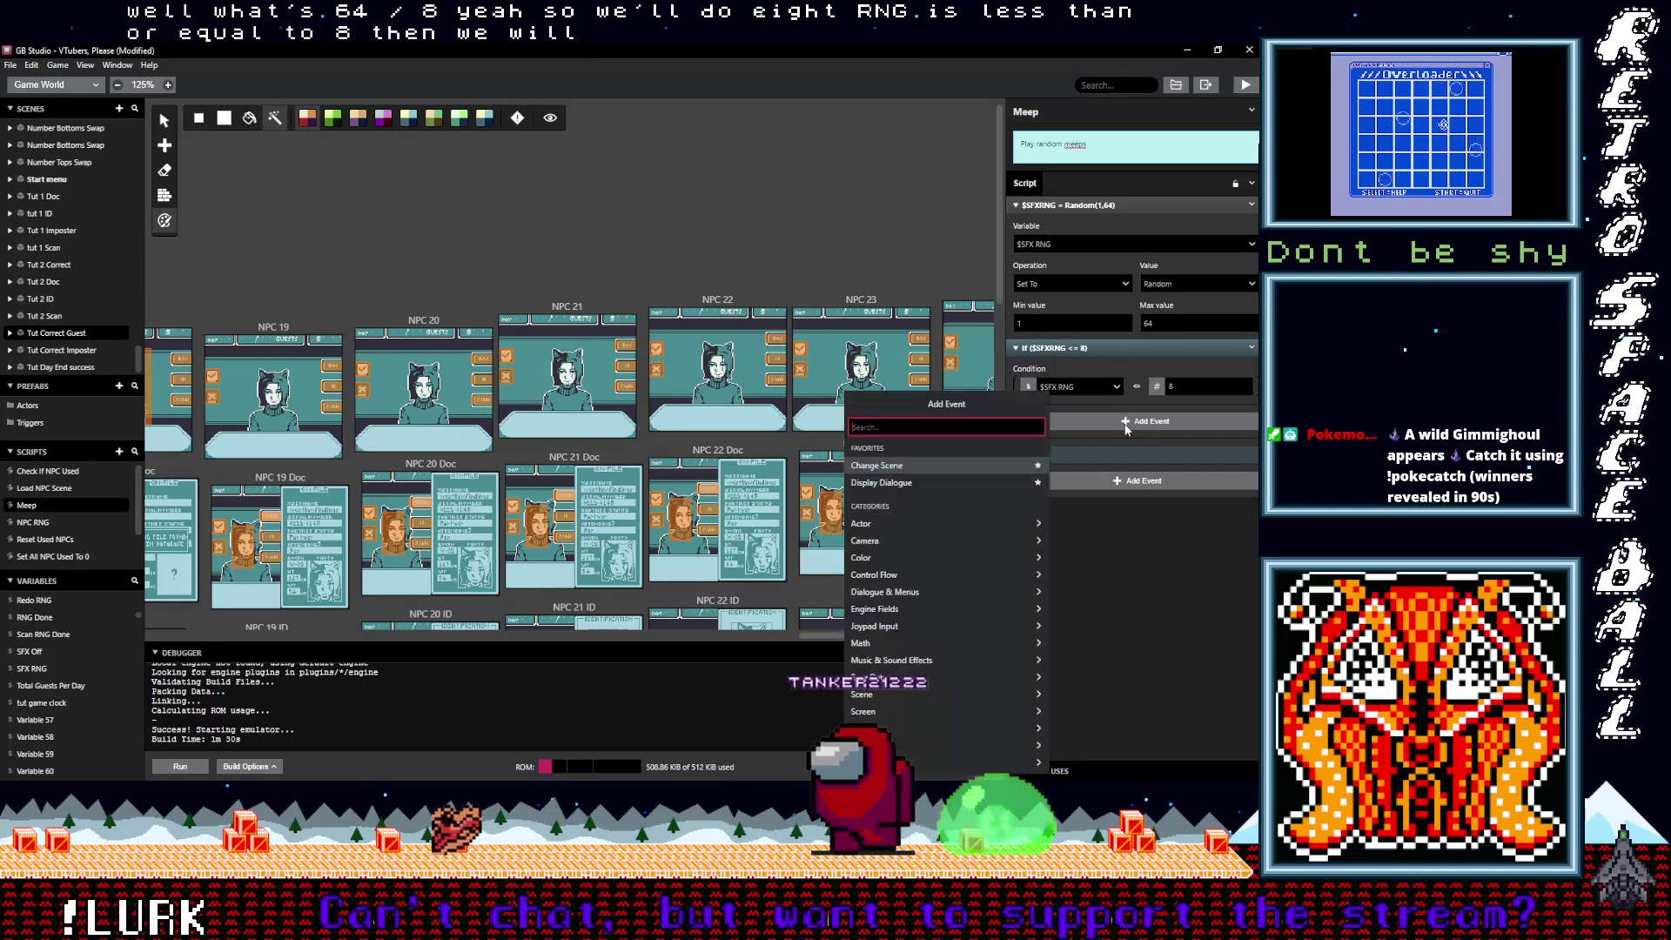
pyautogui.write('wait')
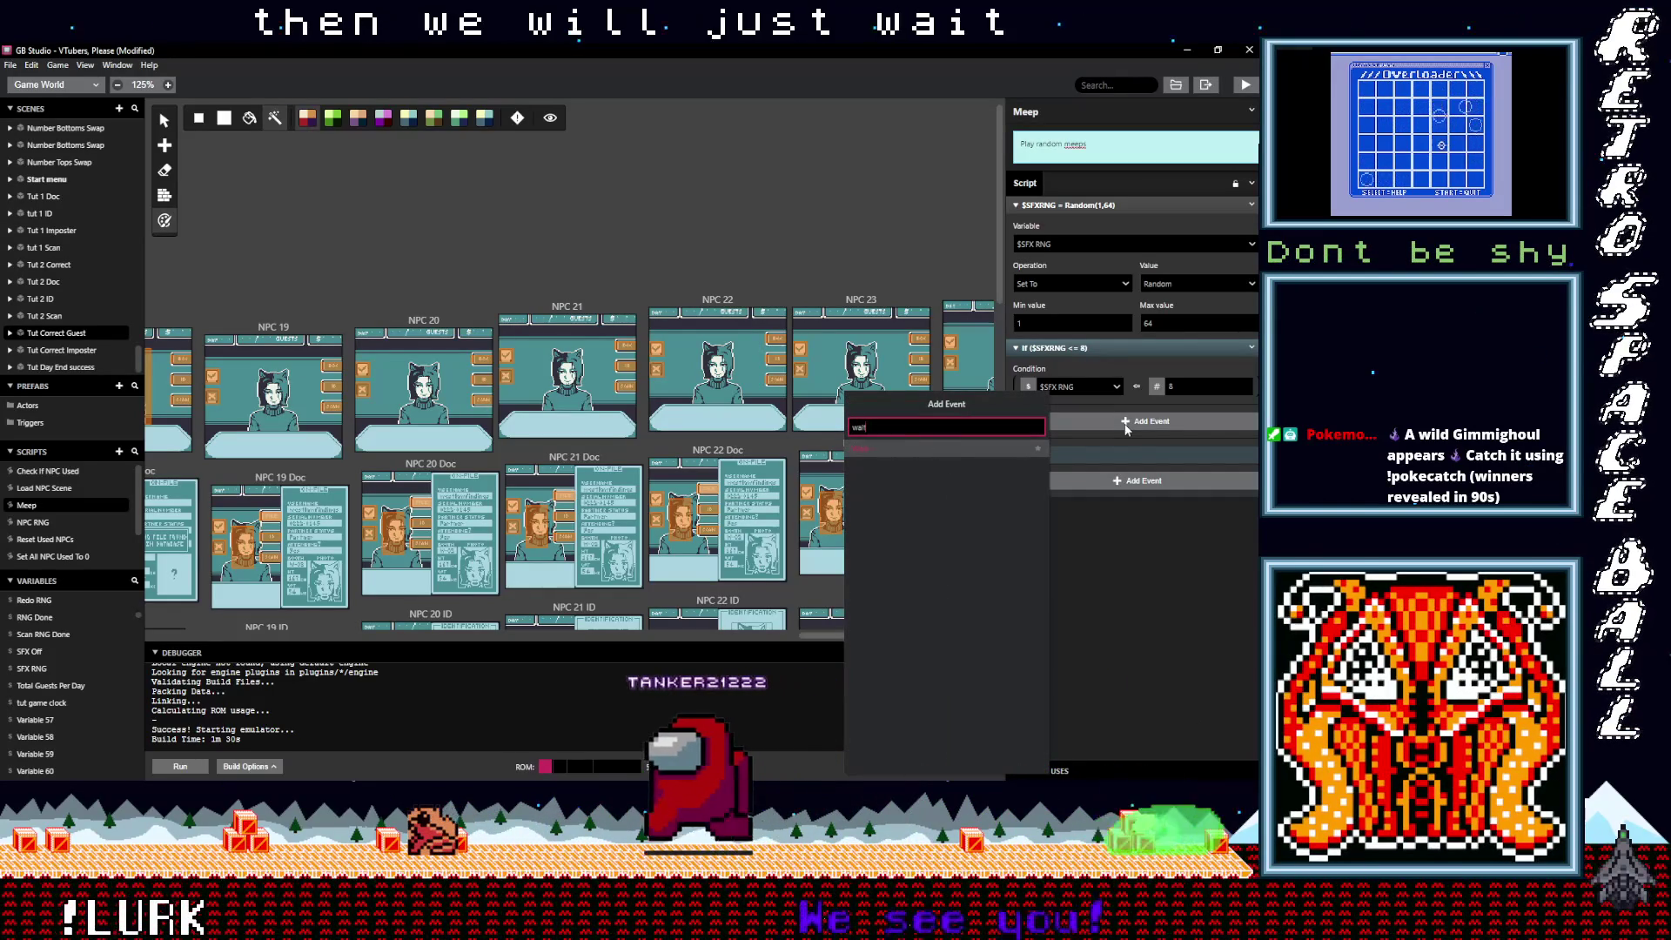
pyautogui.click(910, 449)
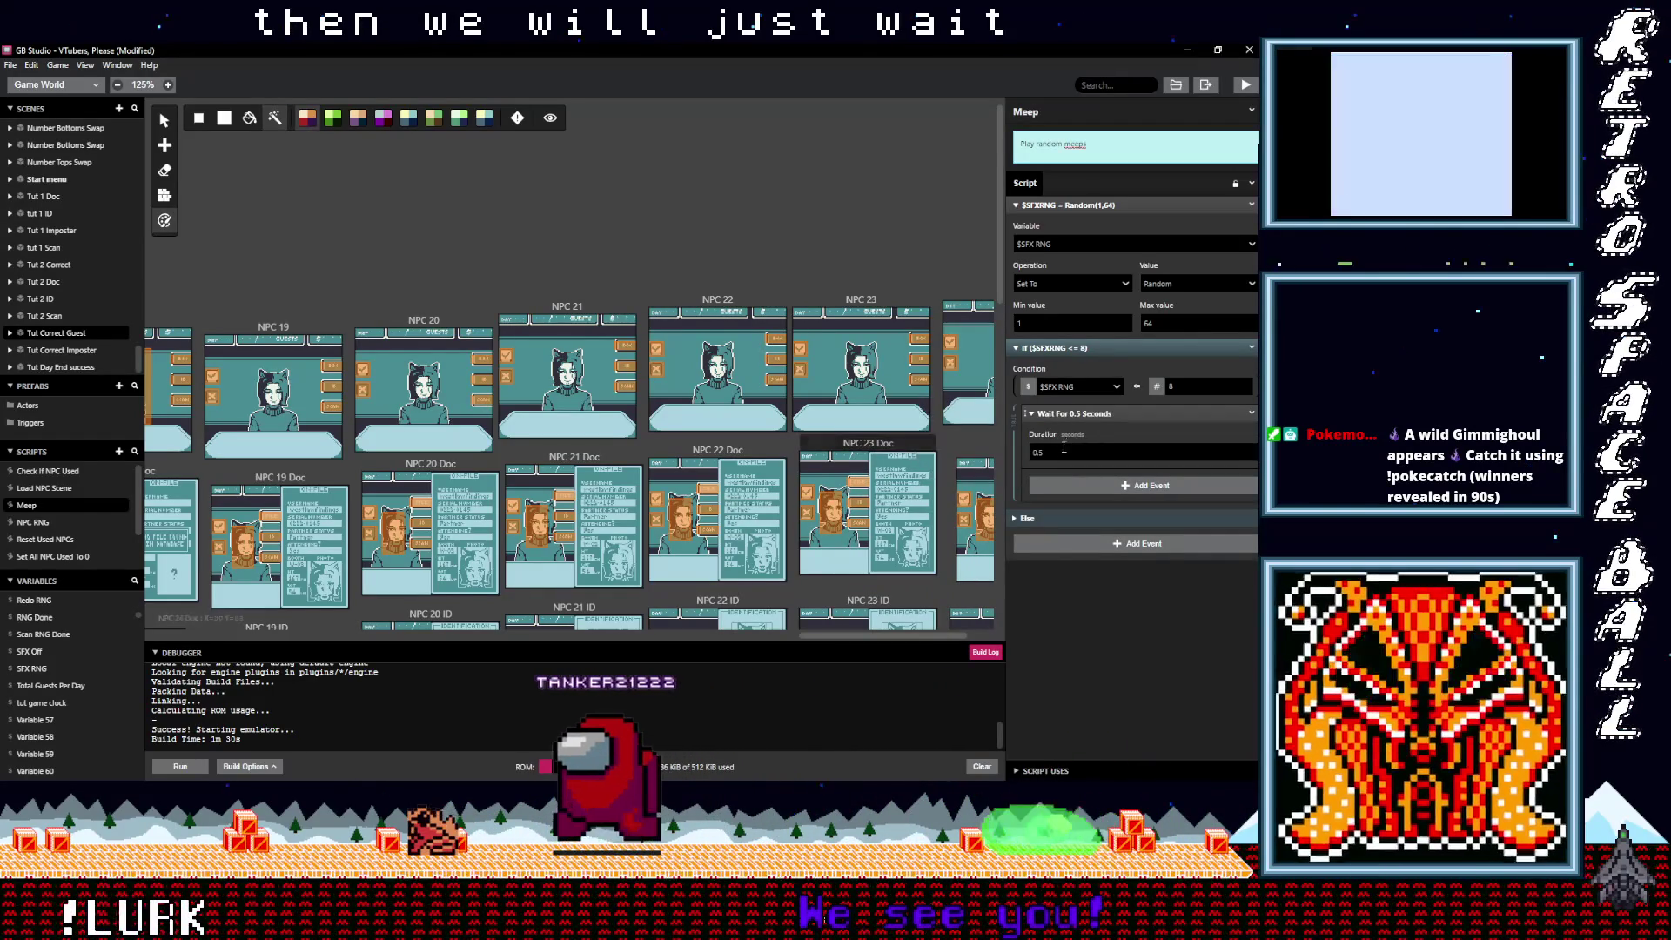
pyautogui.click(1040, 462)
pyautogui.write('0.2')
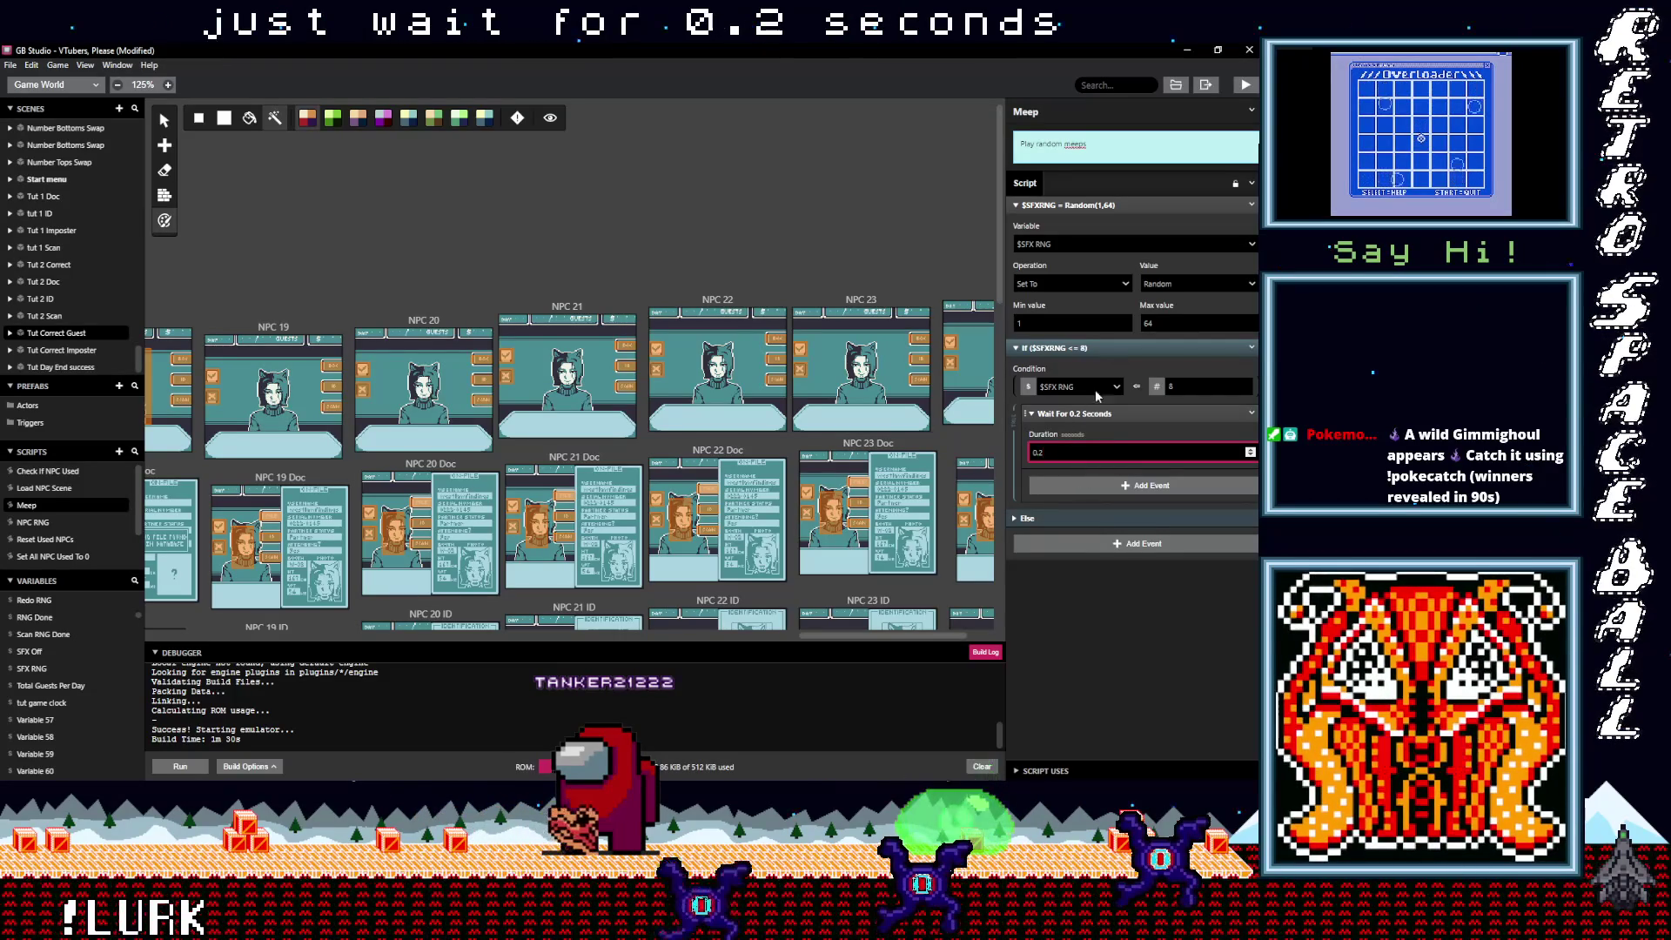
pyautogui.click(1092, 347)
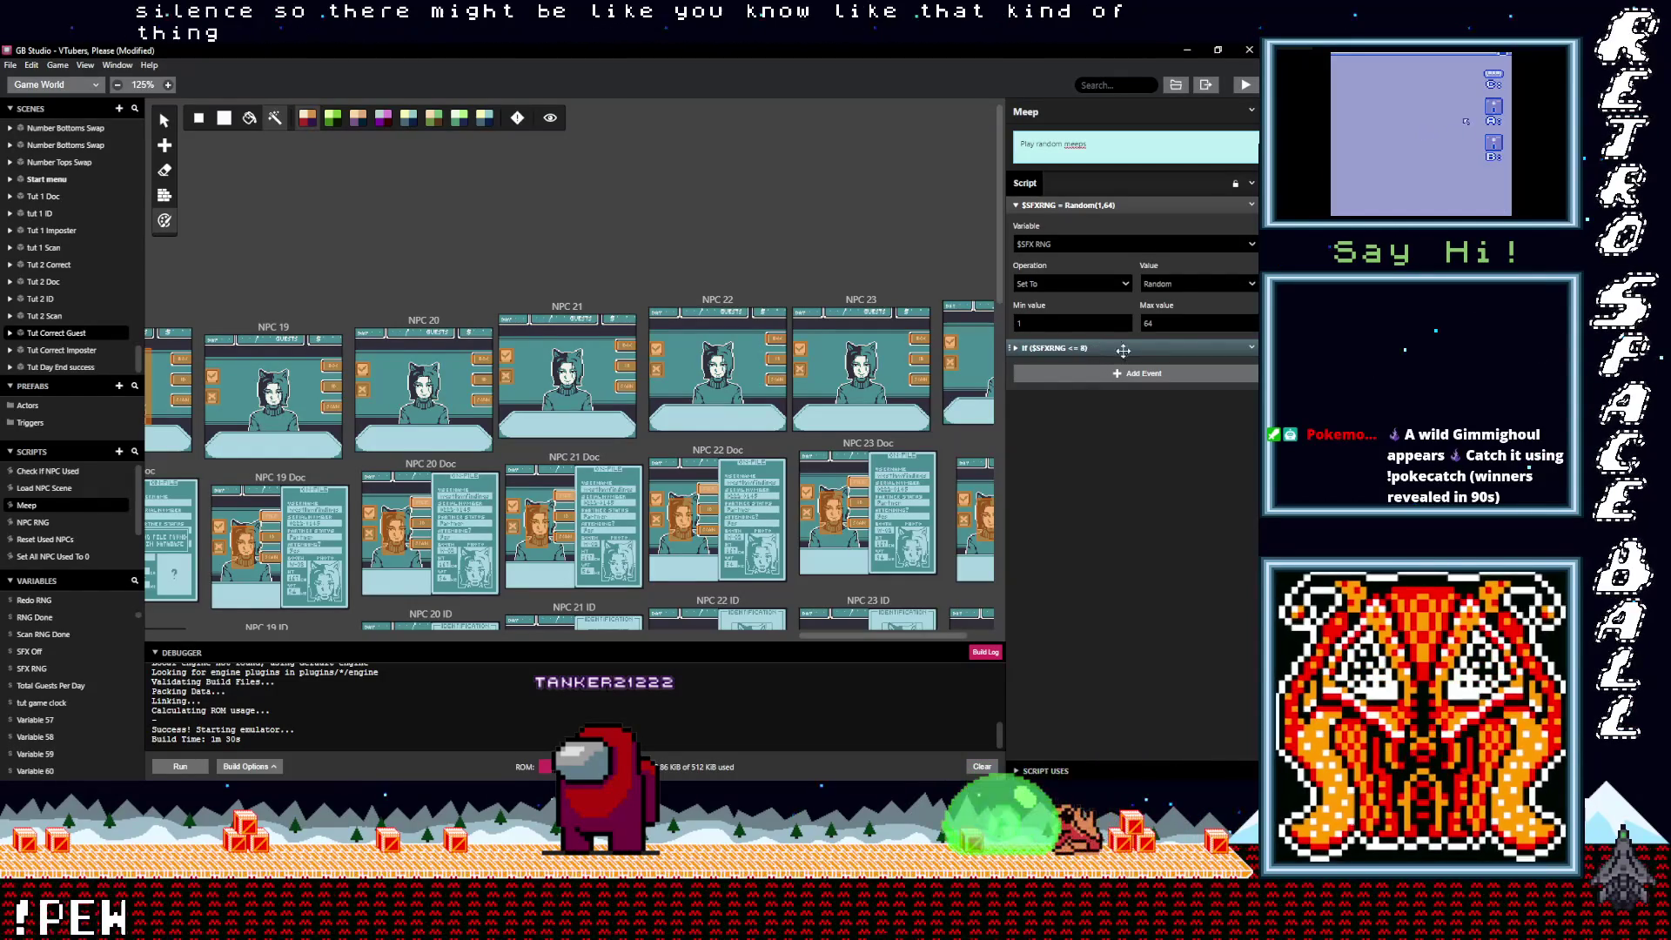
# Step: Duplicate the If SFX RNG <= 8 event and change the copy to SFX RNG > 8
pyautogui.click(1252, 348)
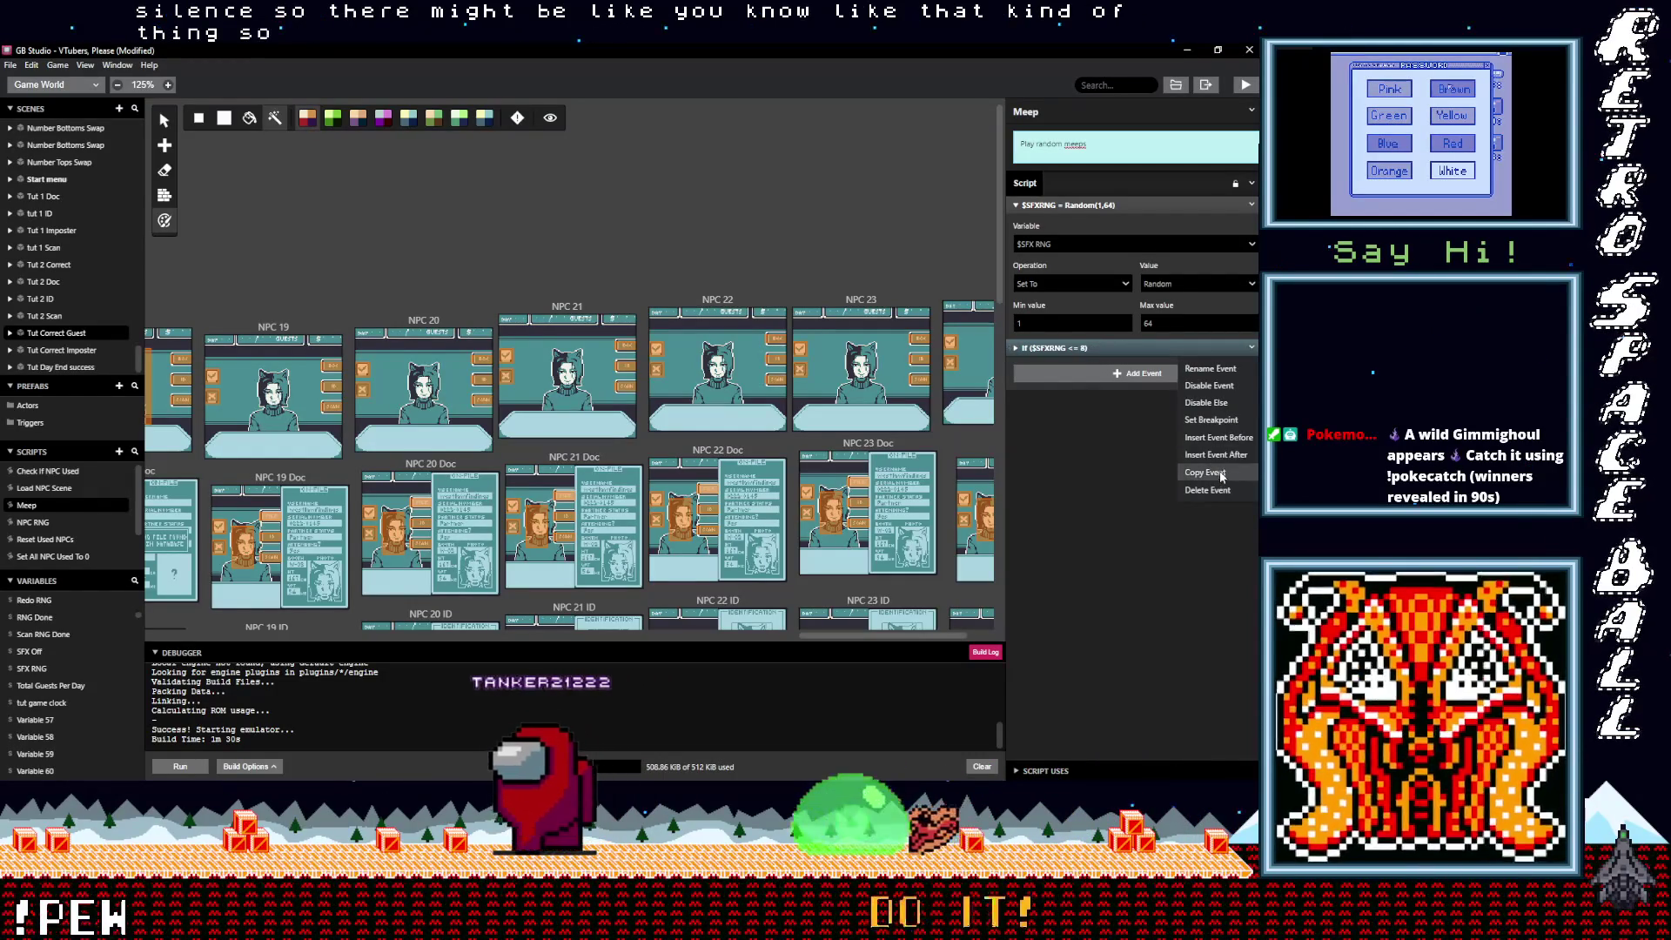
pyautogui.click(1207, 471)
pyautogui.keyDown('alt'); pyautogui.click(1107, 374); pyautogui.keyUp('alt')
pyautogui.click(1091, 365)
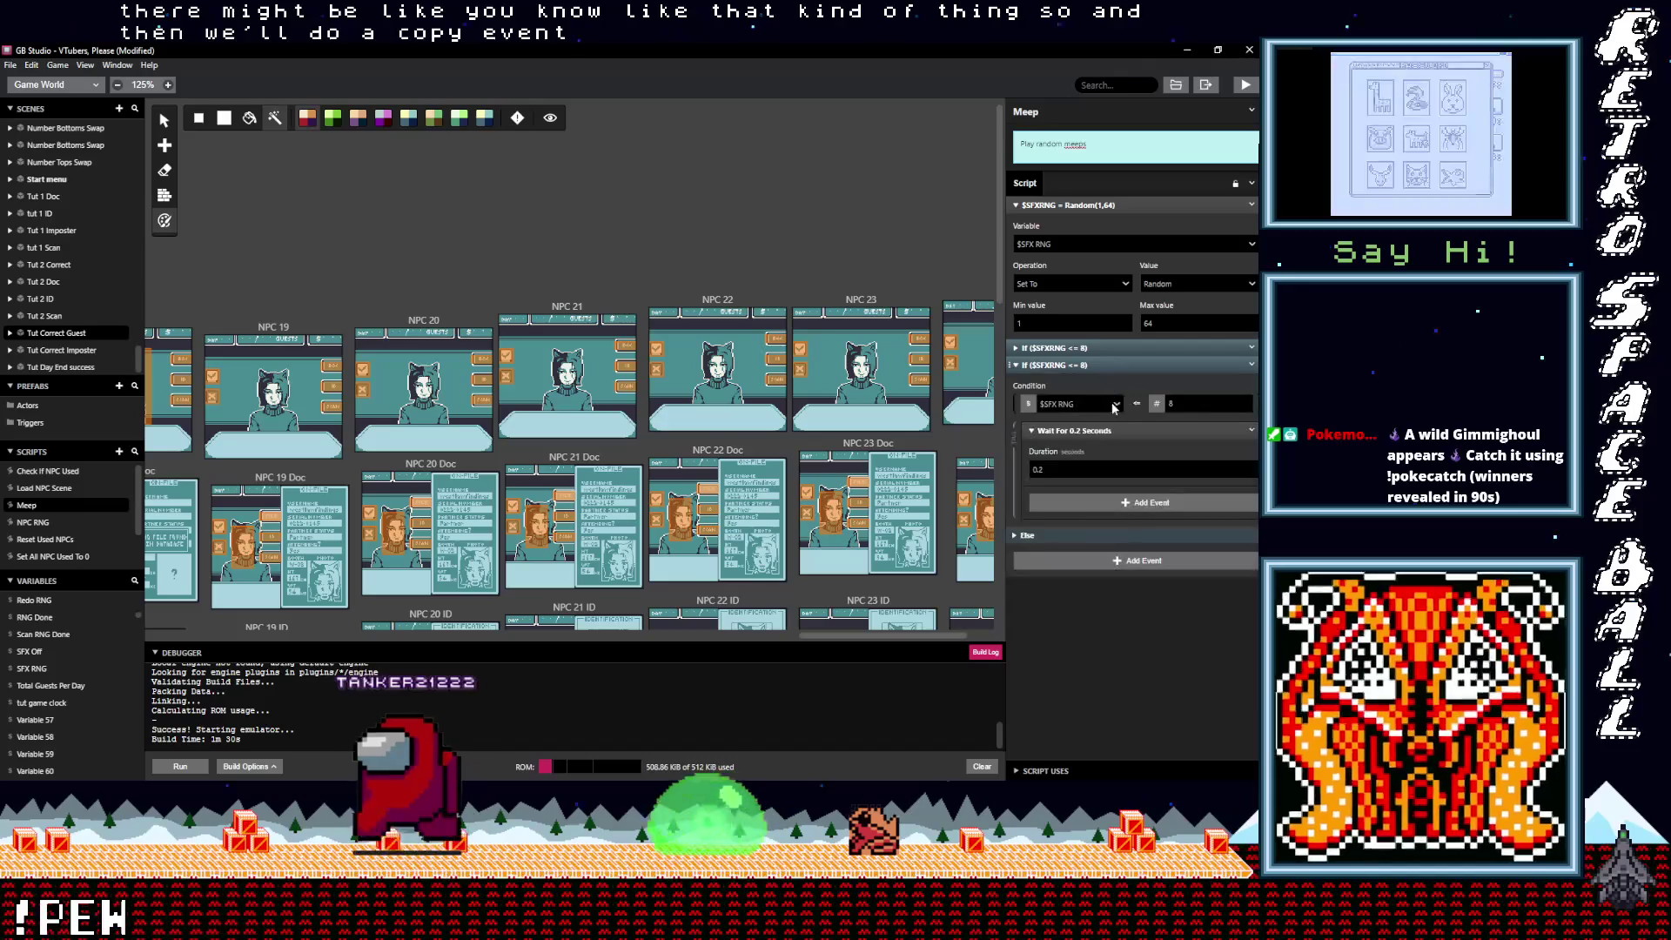
pyautogui.click(1139, 404)
pyautogui.moveTo(1166, 458)
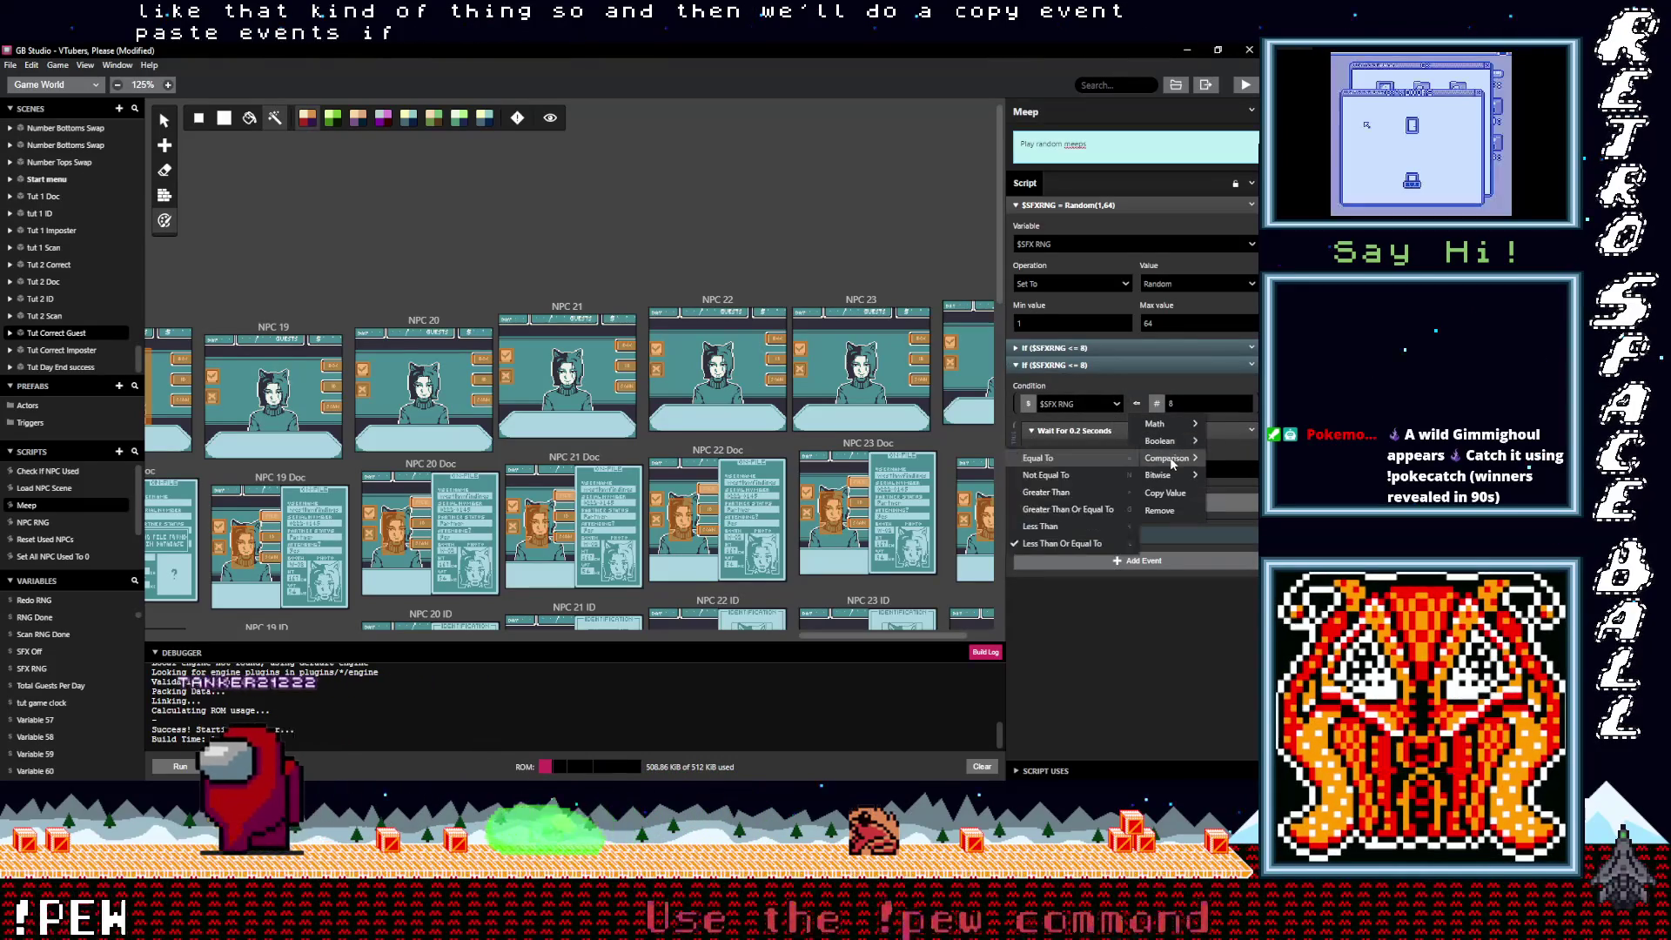
pyautogui.click(1084, 491)
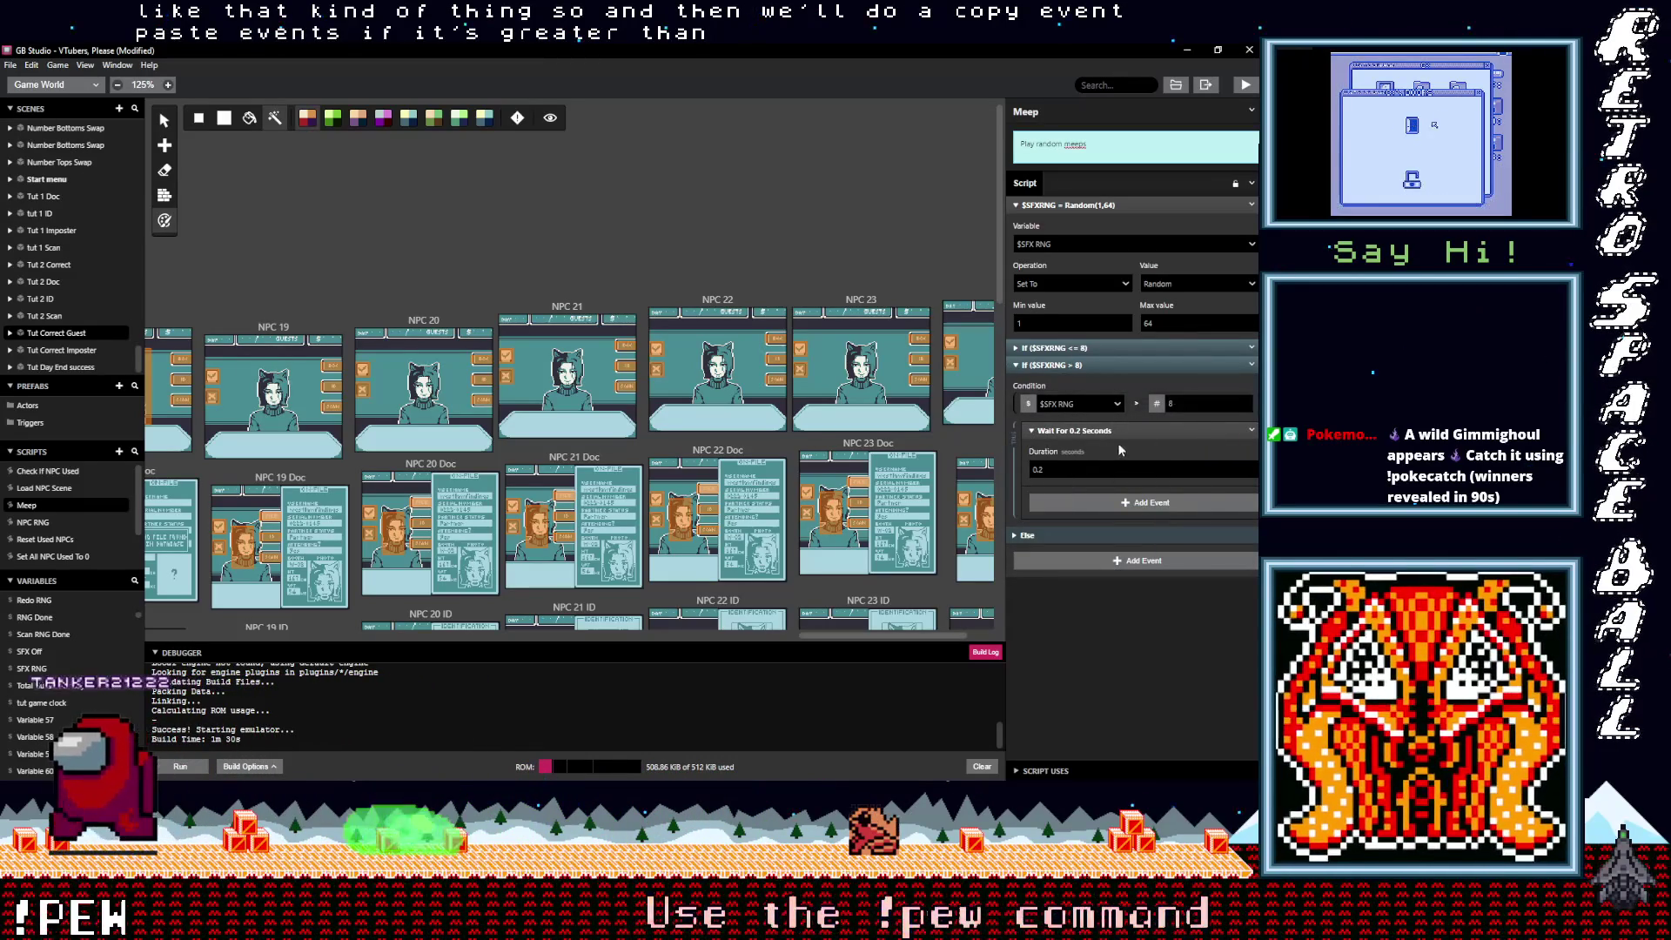
pyautogui.press('alt')
# Step: Nest a Variable Compare check for $SFX RNG <= 16 inside it, holding the 0.2-second wait
pyautogui.click(1115, 503)
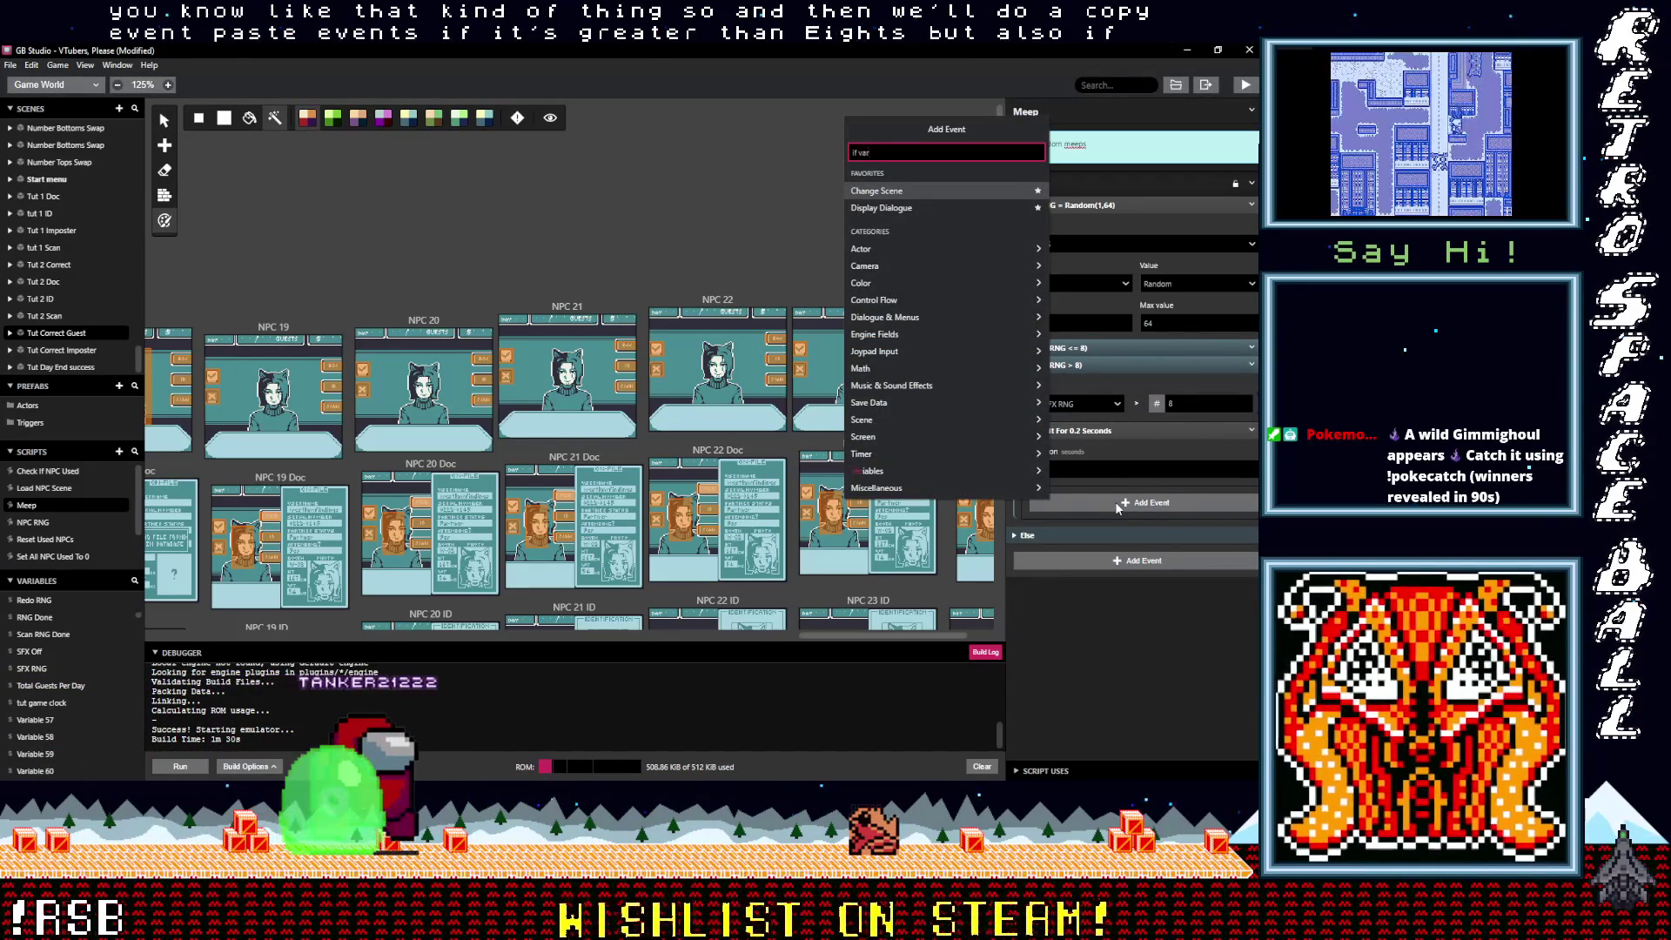
pyautogui.write('if var val')
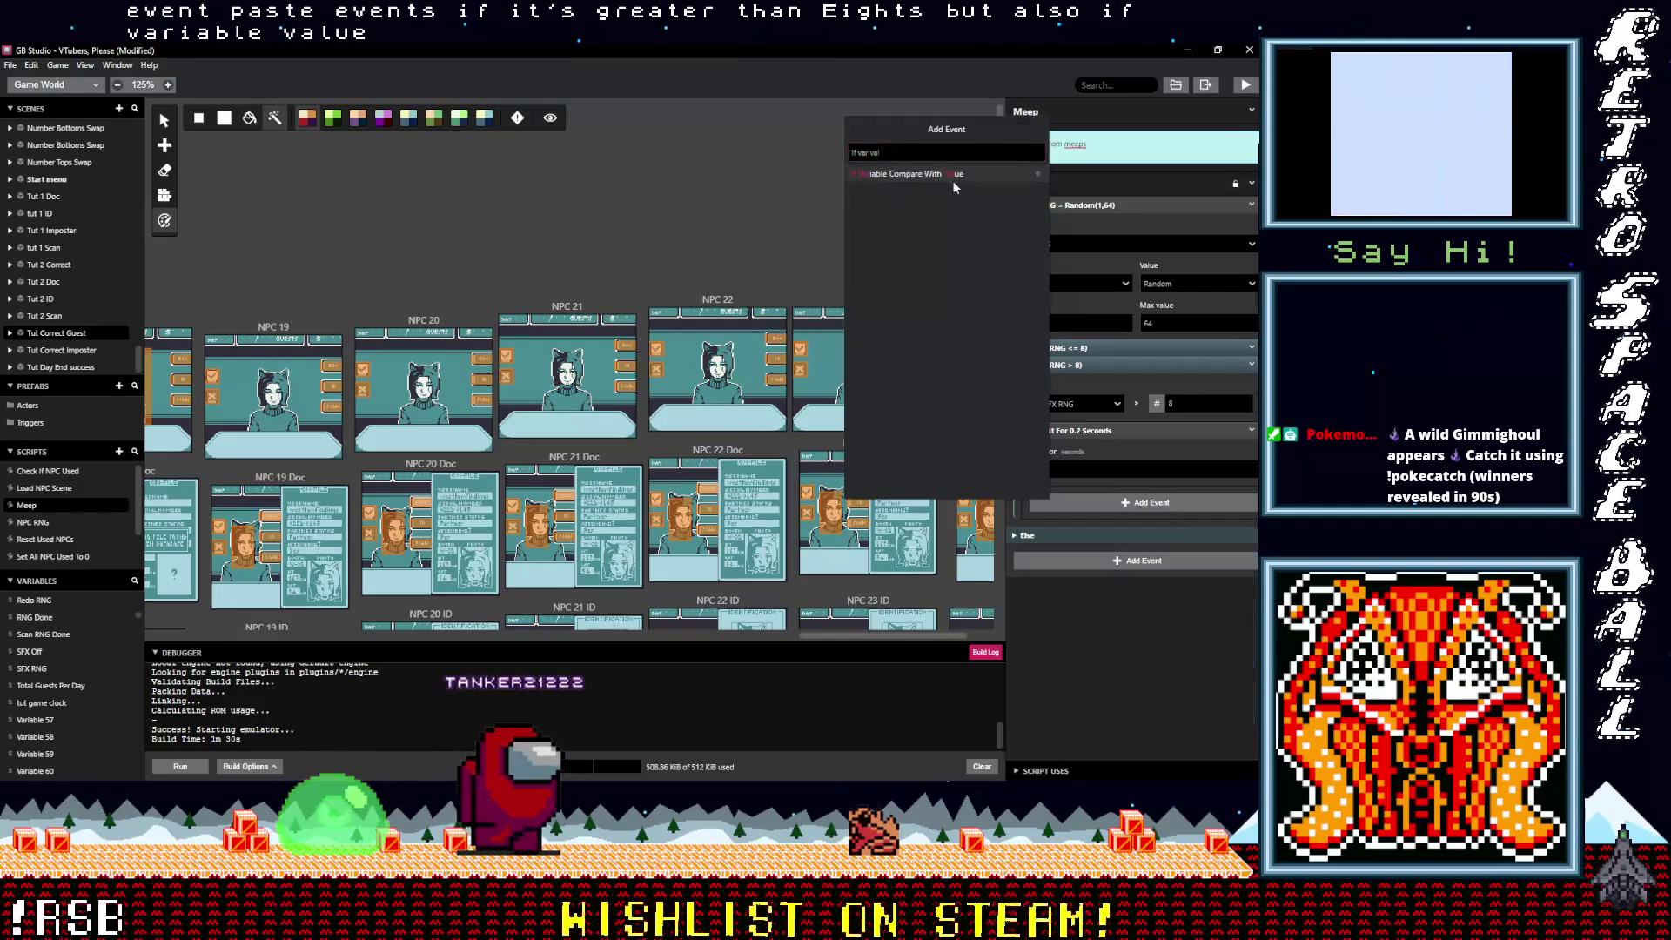
pyautogui.click(952, 178)
pyautogui.click(1079, 604)
pyautogui.write('sfx')
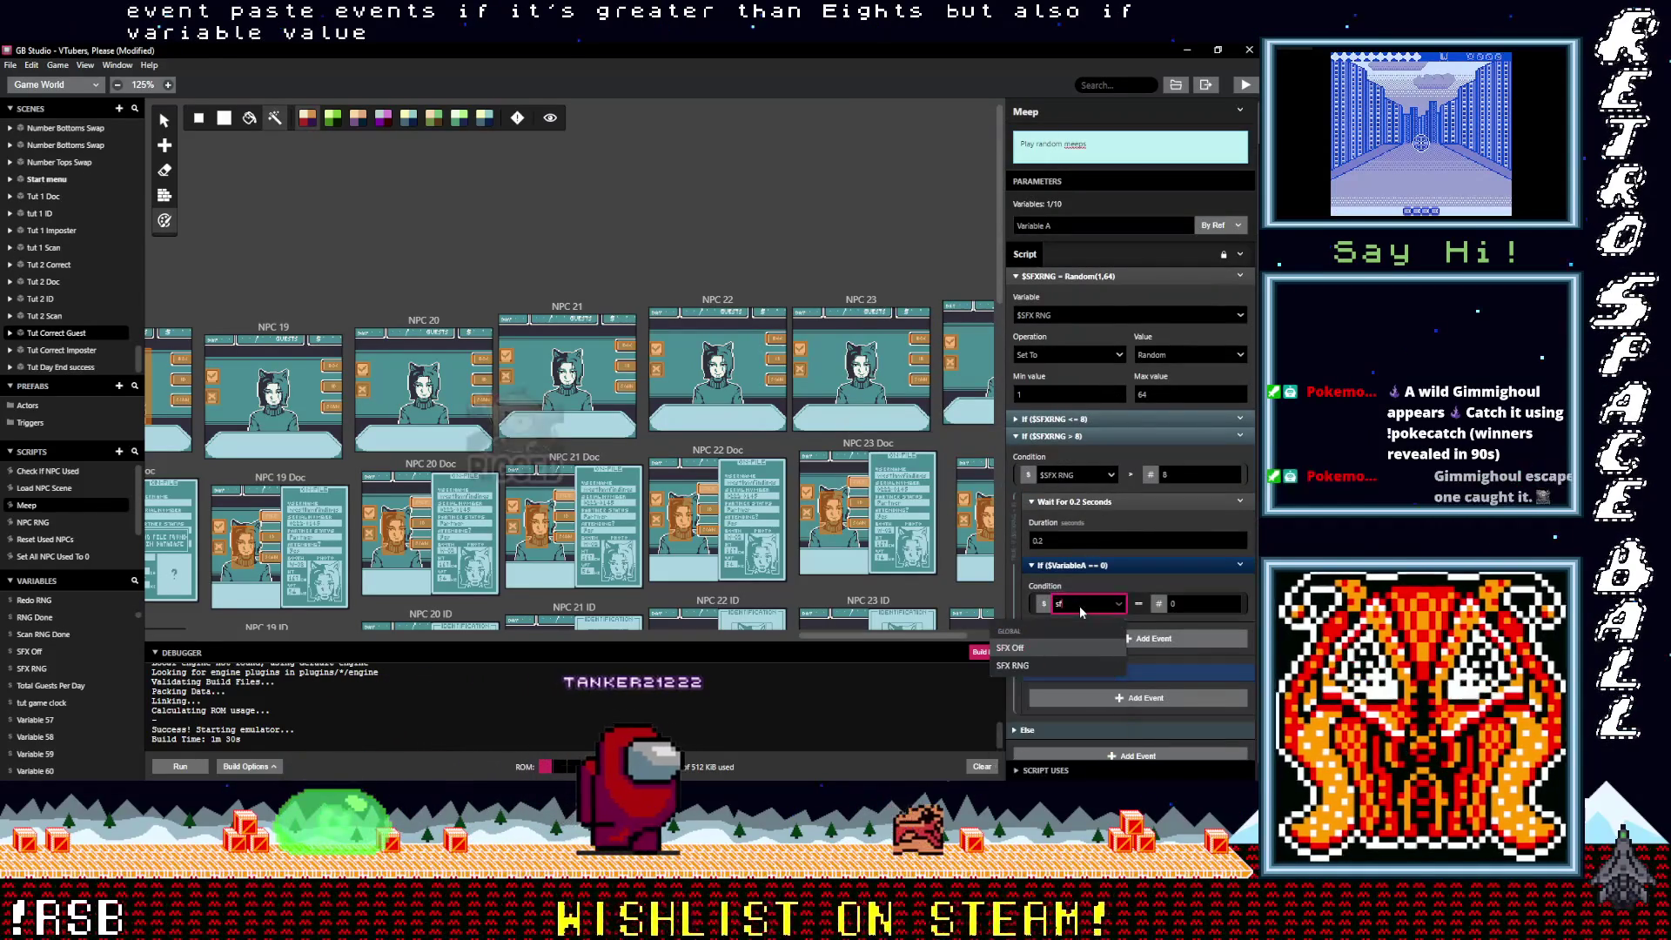
pyautogui.click(1050, 668)
pyautogui.click(1144, 533)
pyautogui.moveTo(1175, 587)
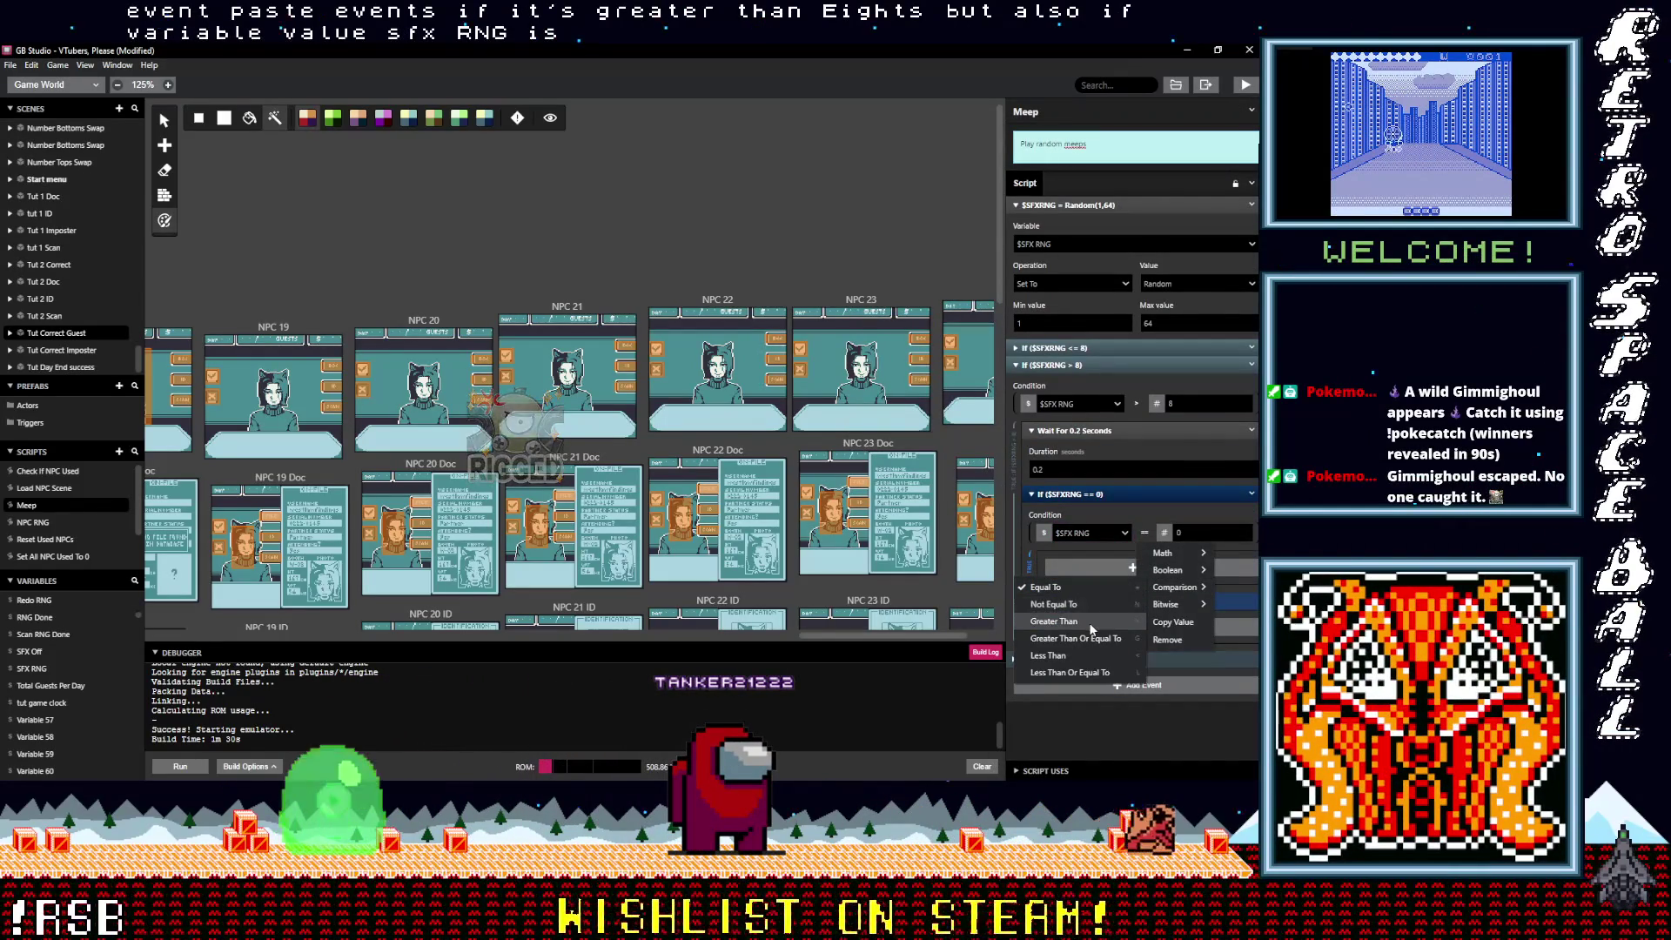
pyautogui.click(1079, 672)
pyautogui.write('16')
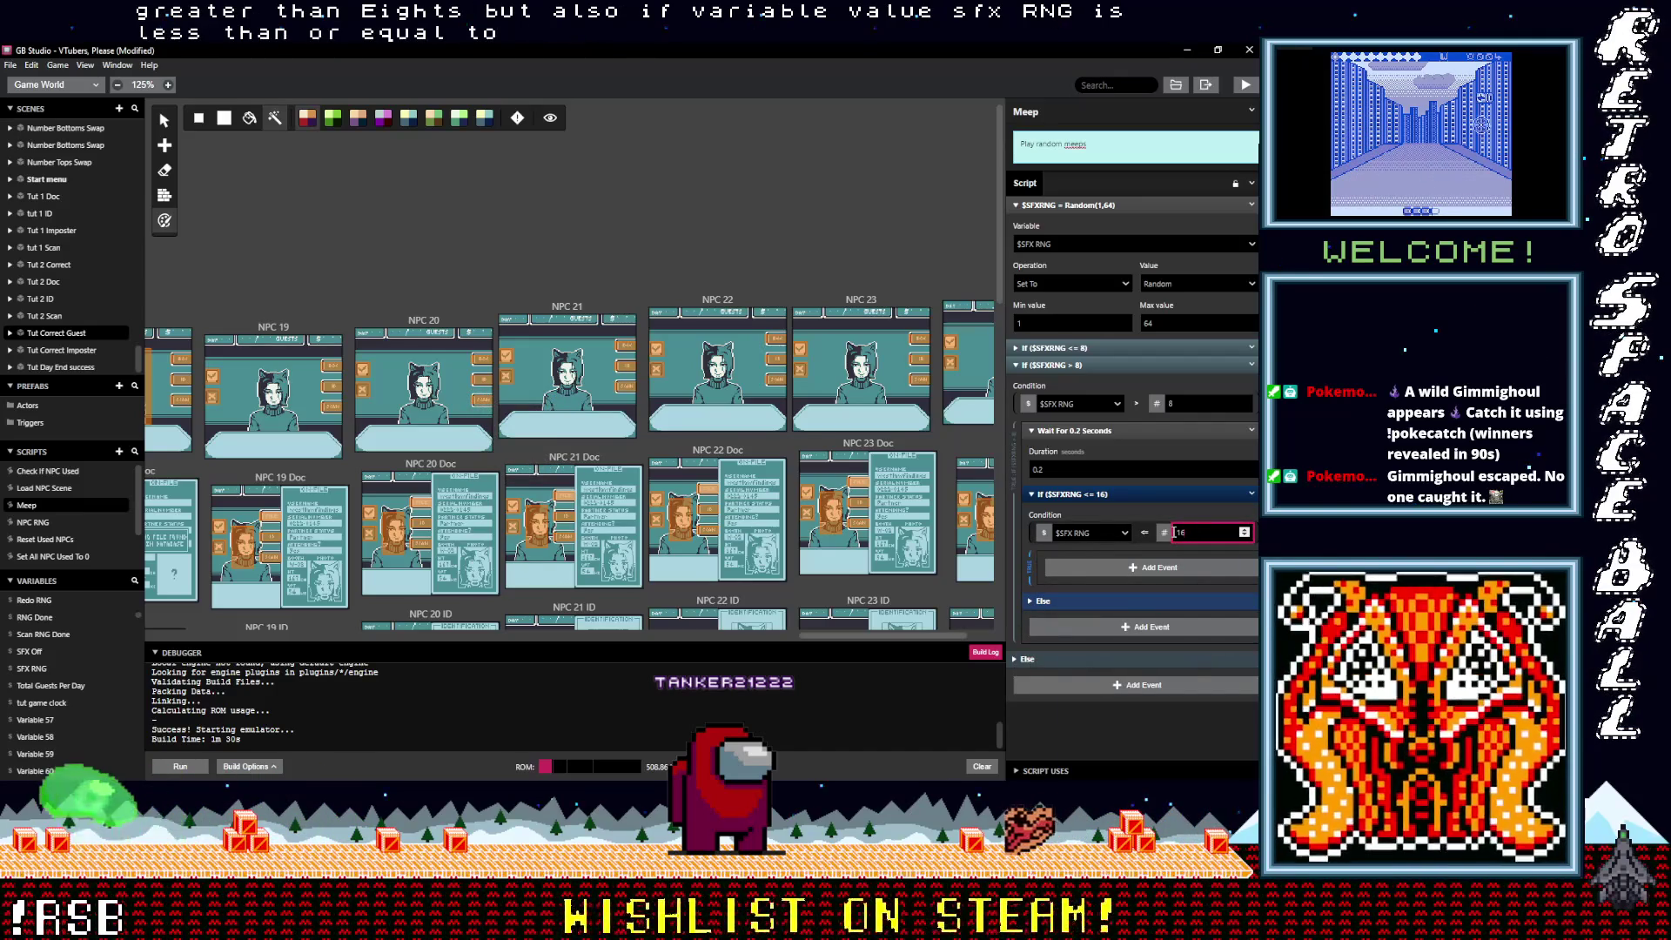
pyautogui.click(1099, 451)
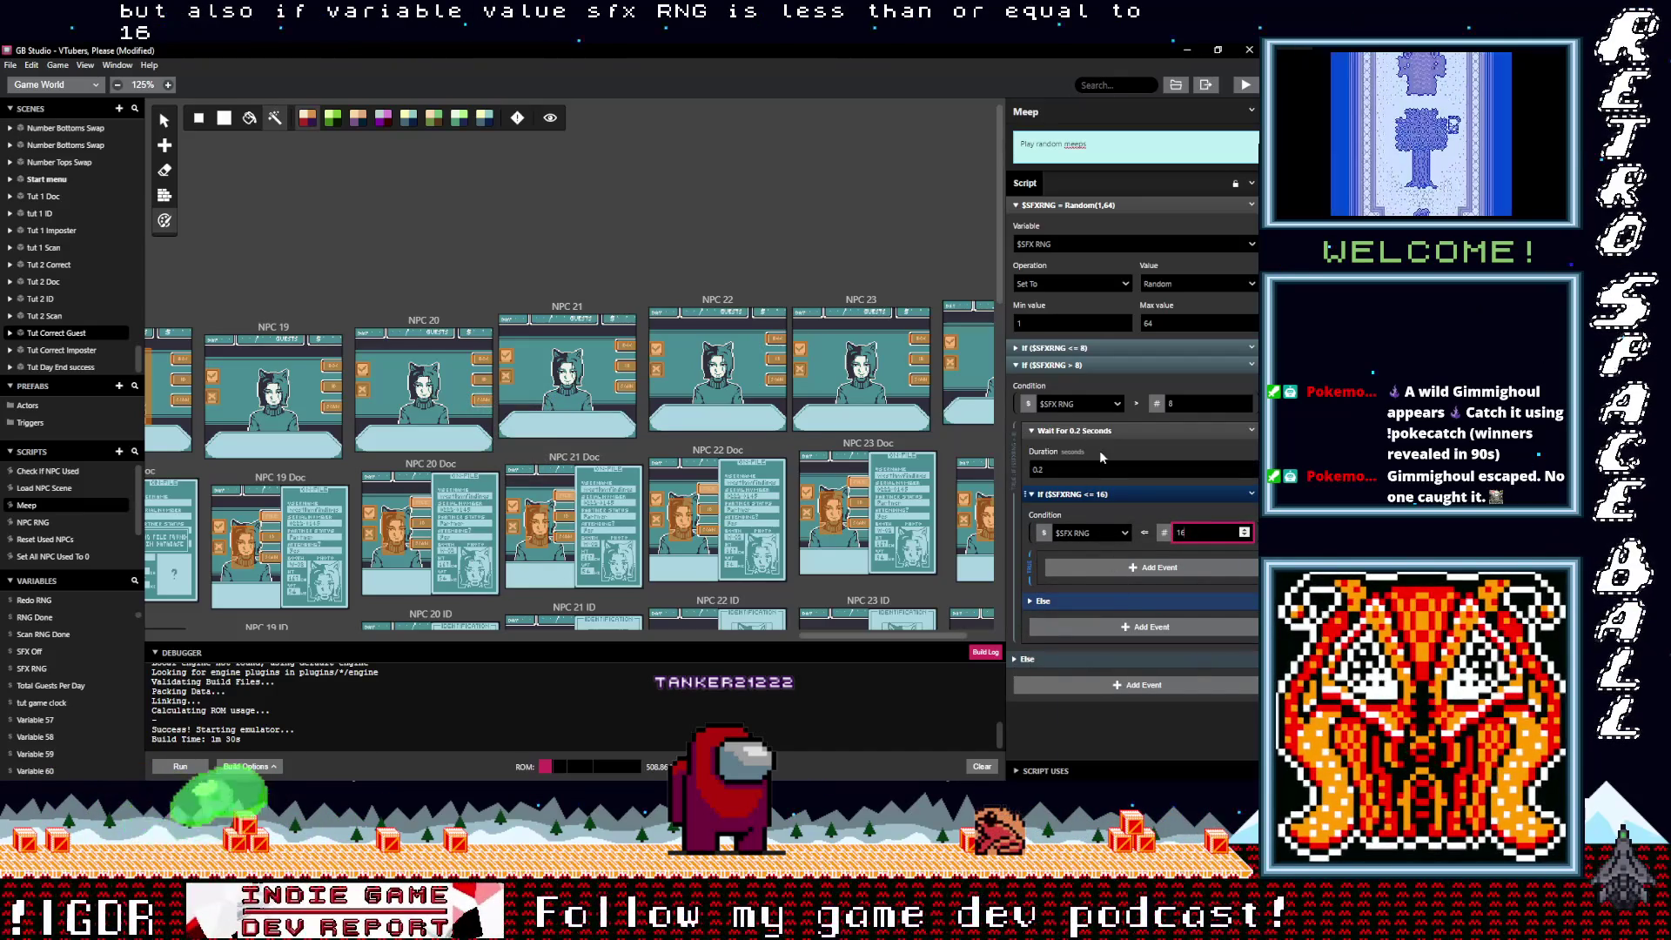
pyautogui.moveTo(1119, 591); pyautogui.dragTo(1118, 509)
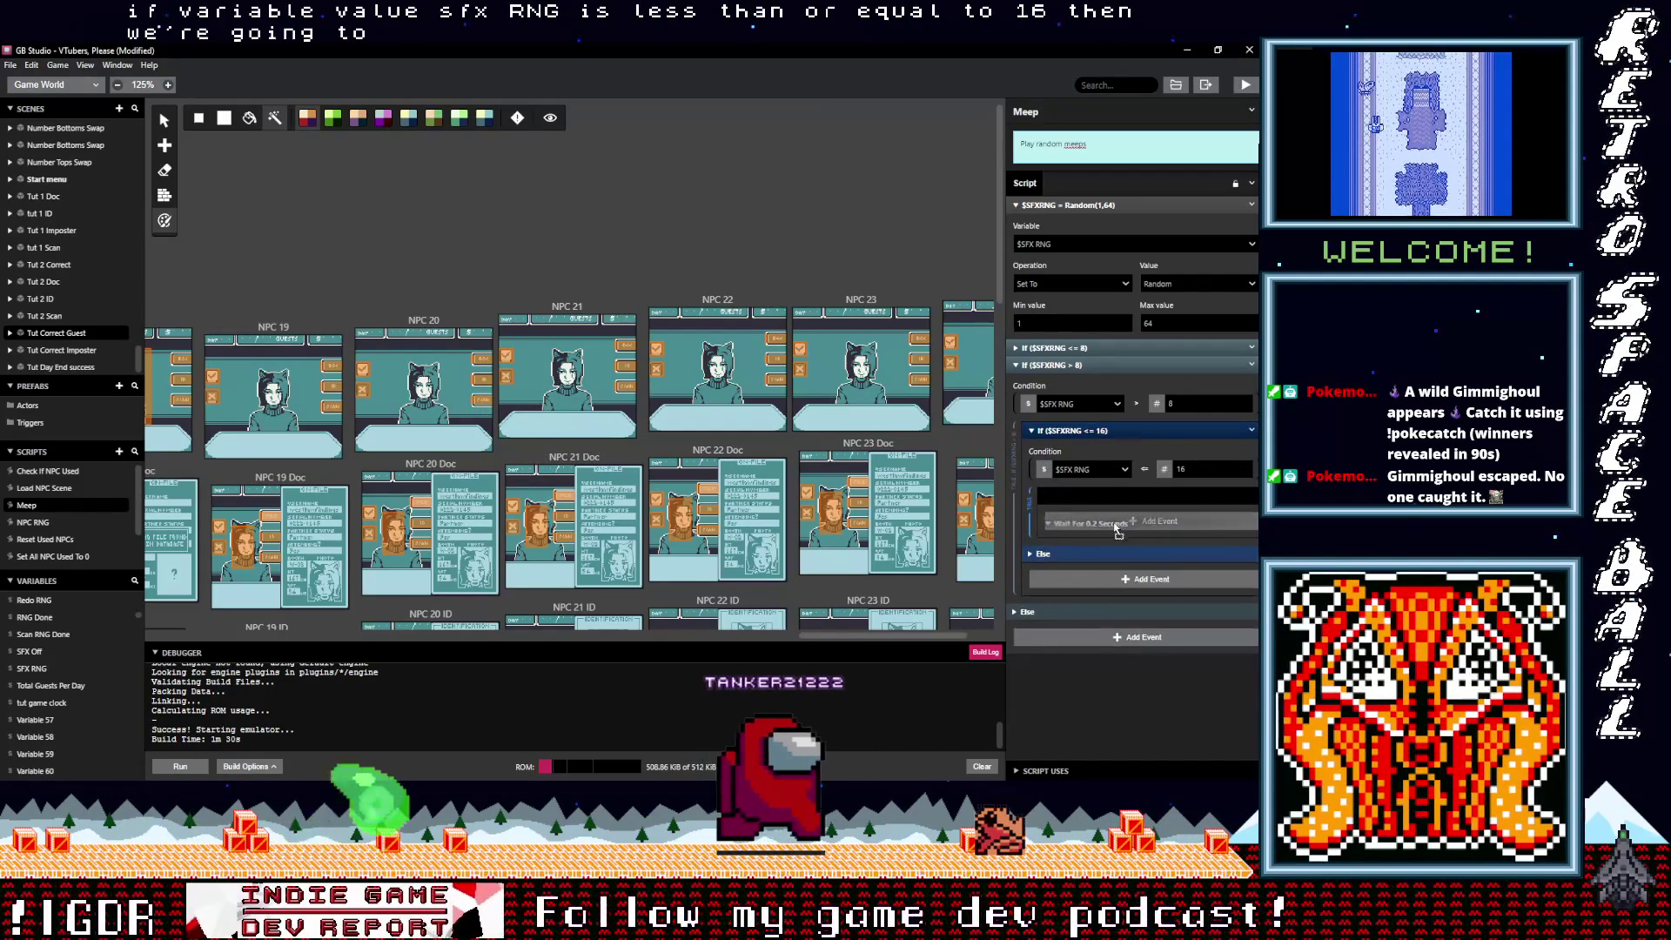
# Step: Add a Play Sound Effect event in the nested <= 16 check, placed before the 0.2-second wait
pyautogui.click(1127, 567)
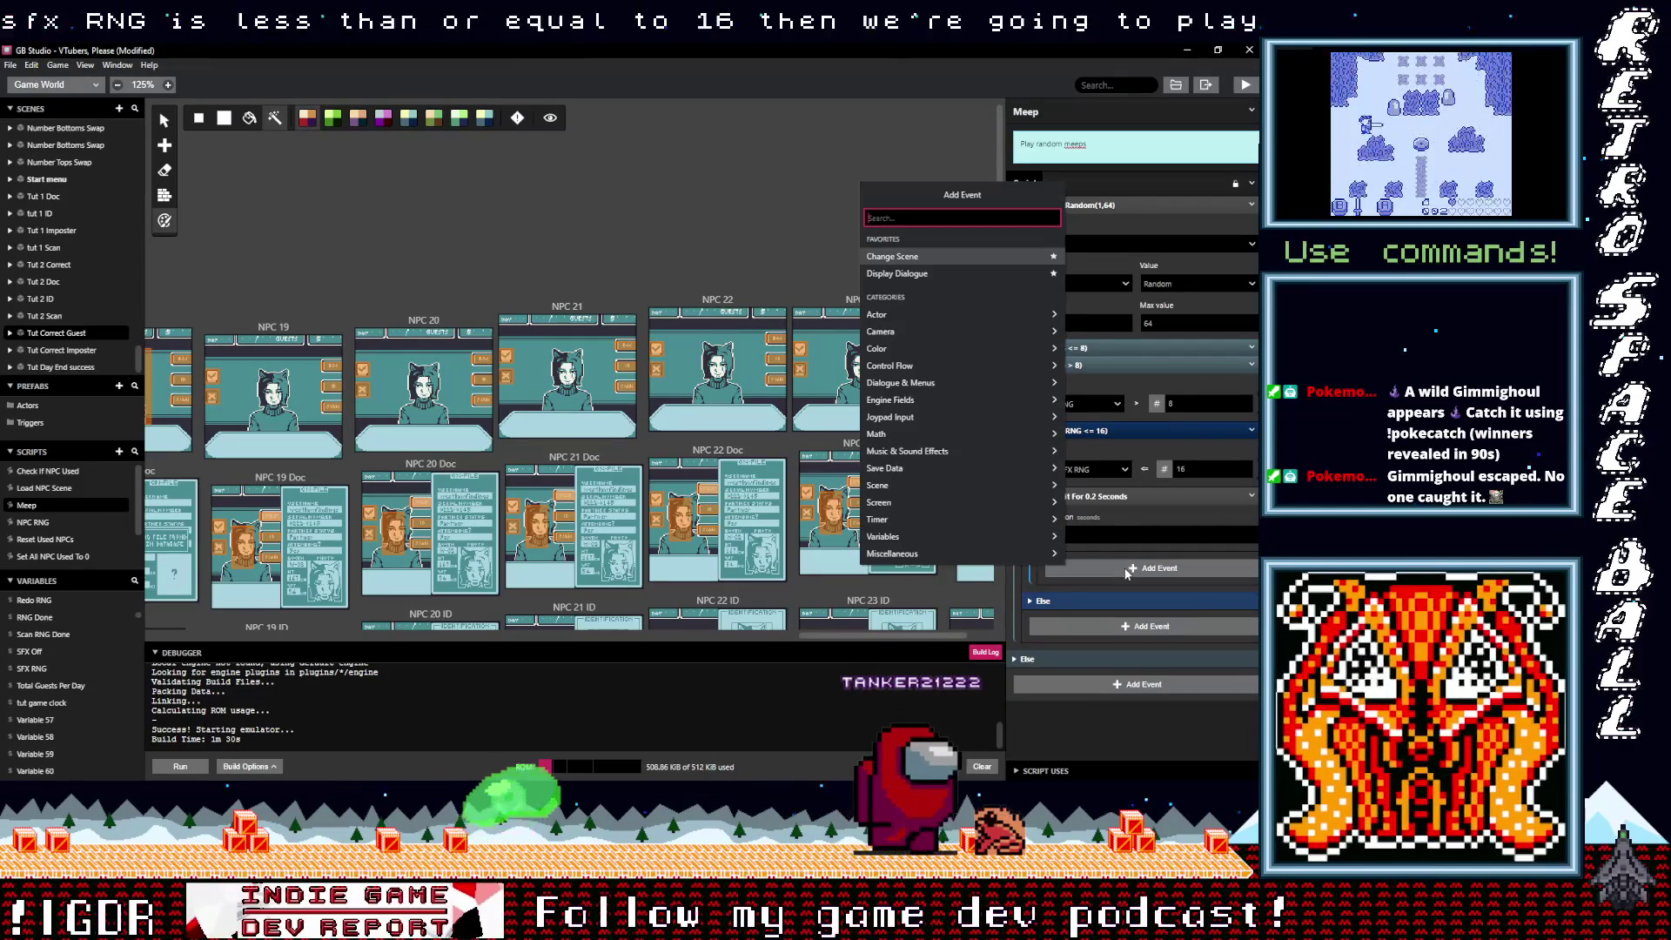
pyautogui.write('play')
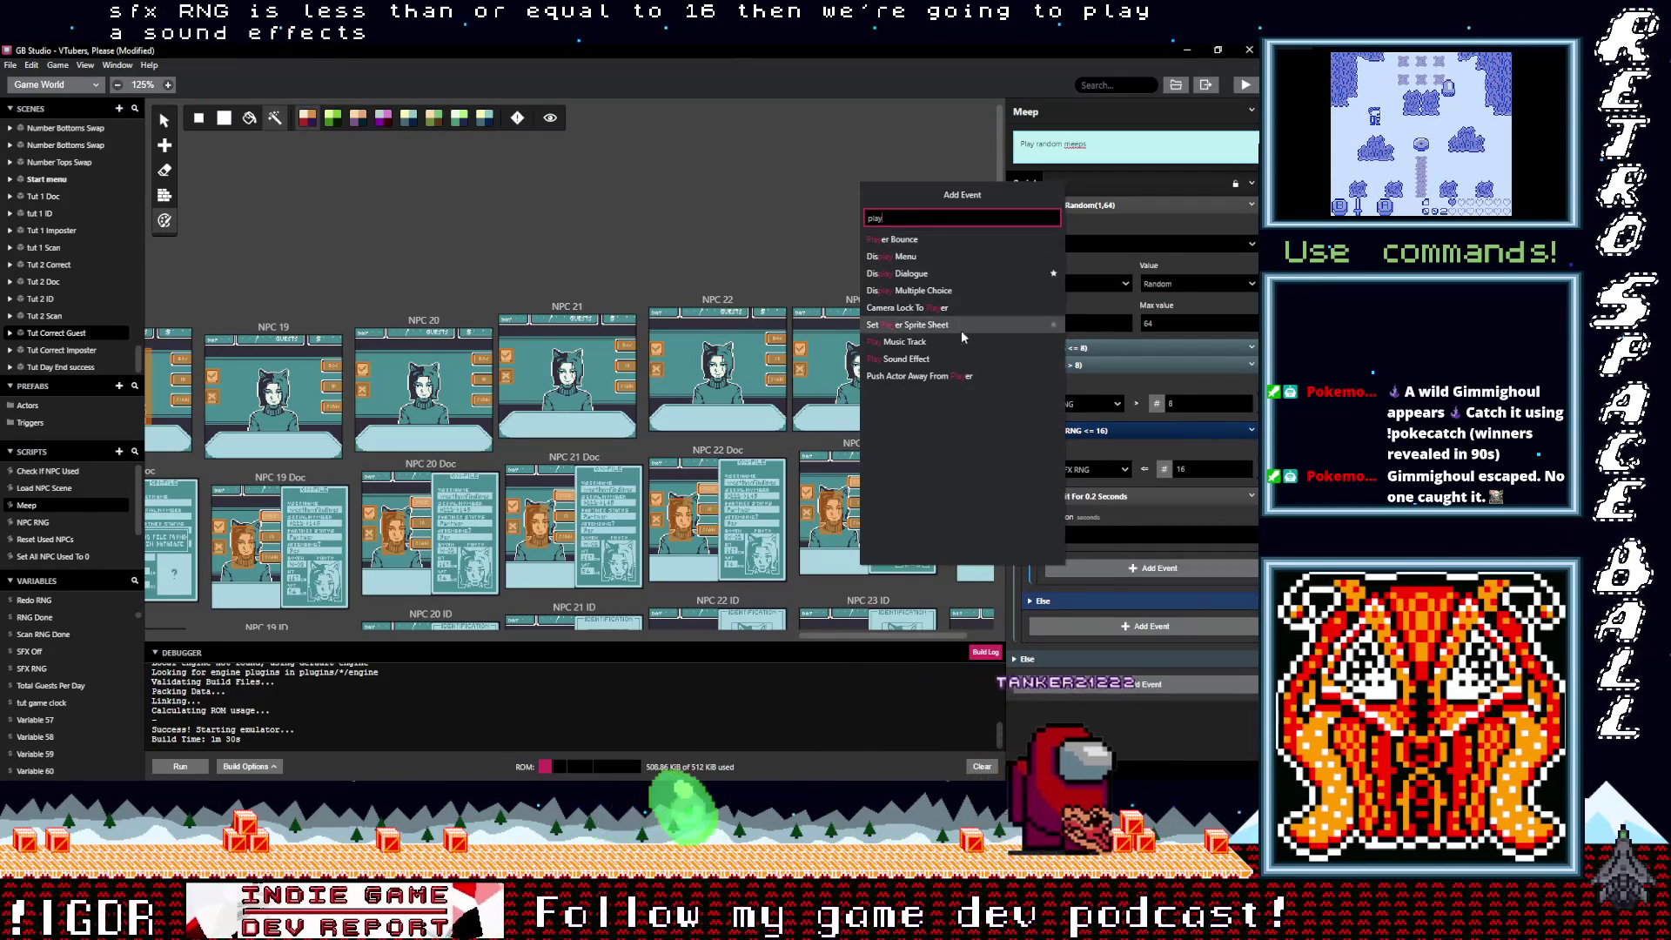
pyautogui.click(958, 359)
pyautogui.moveTo(1106, 557); pyautogui.dragTo(1114, 509)
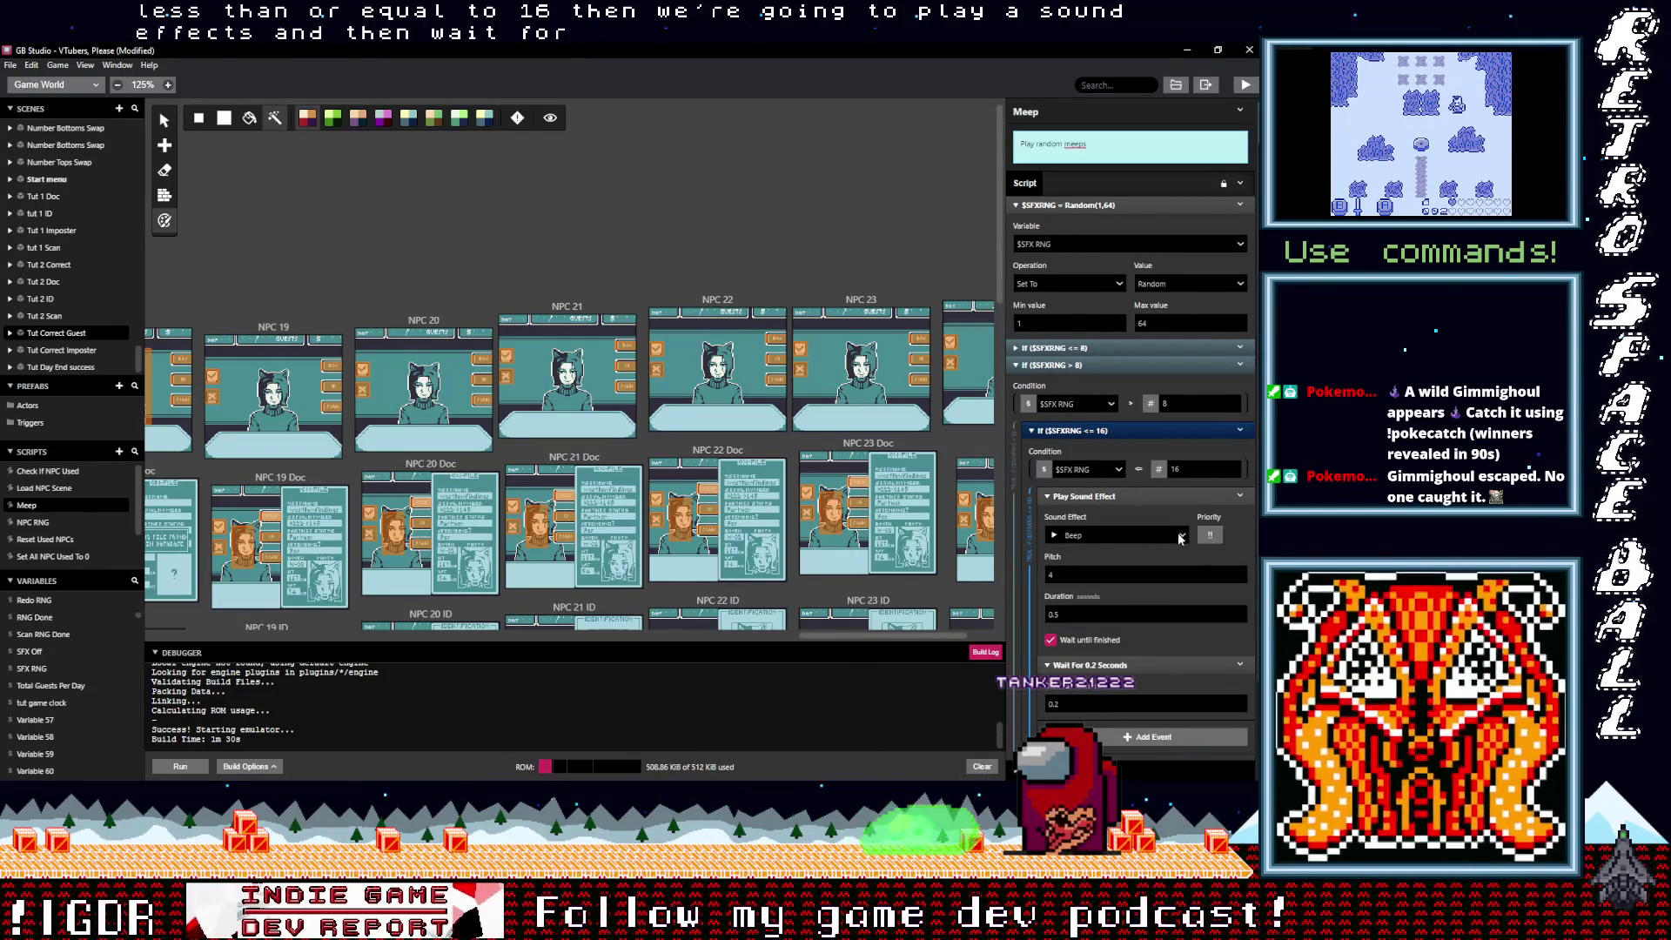
pyautogui.hotkey('alt', 'Tab')
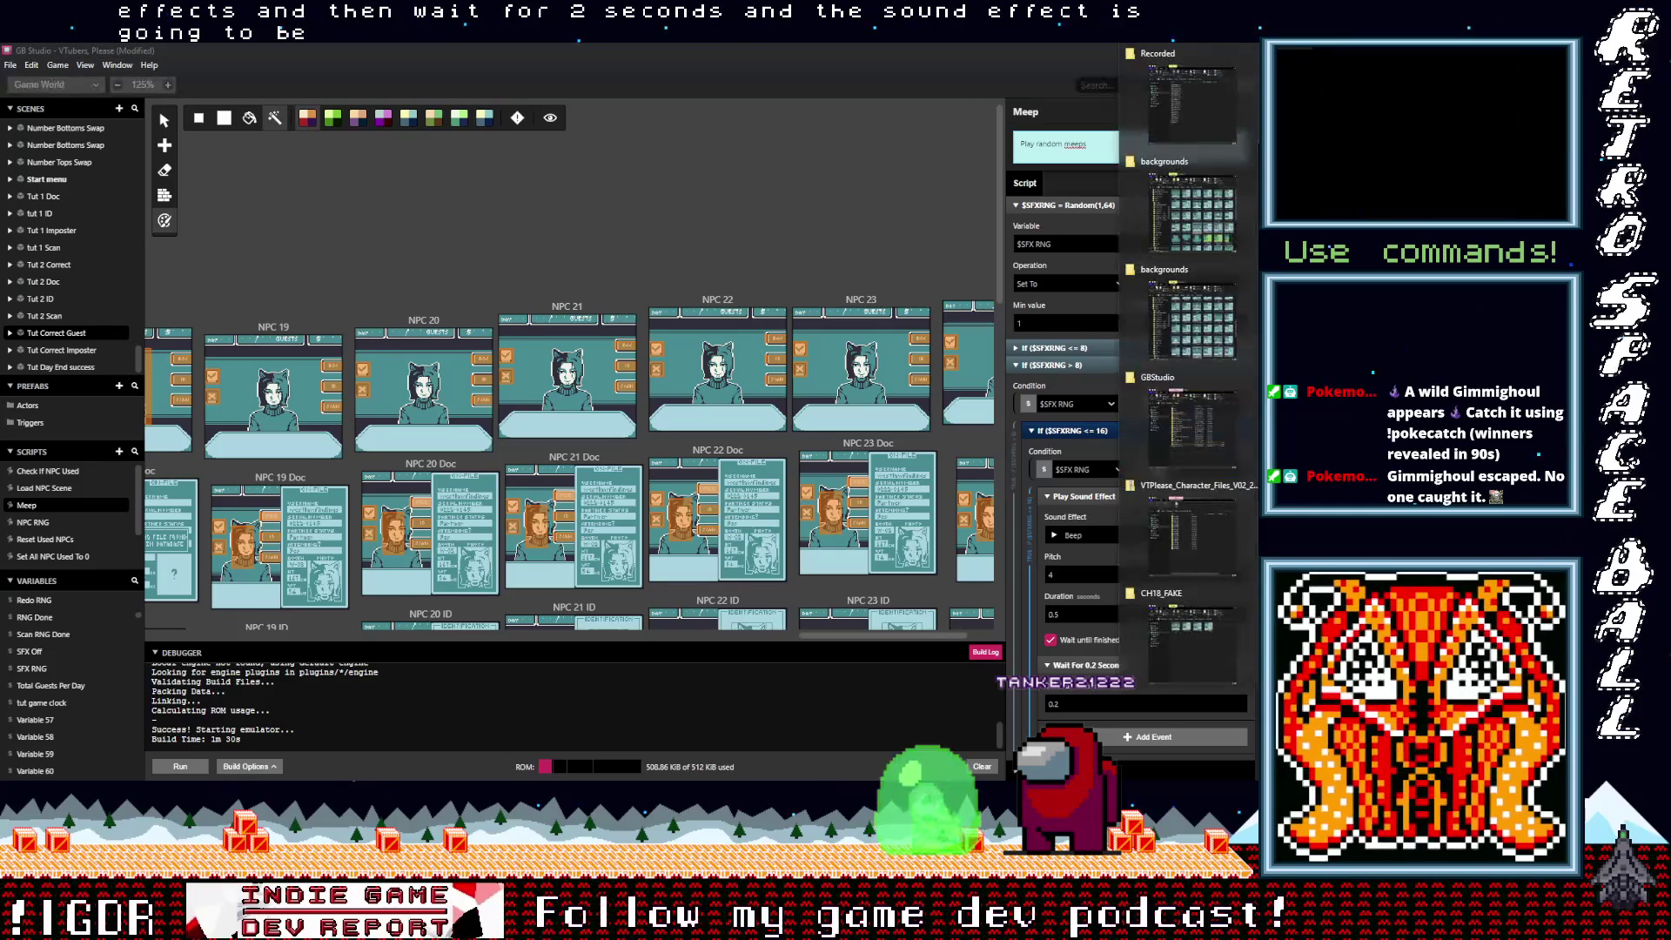
pyautogui.click(1185, 110)
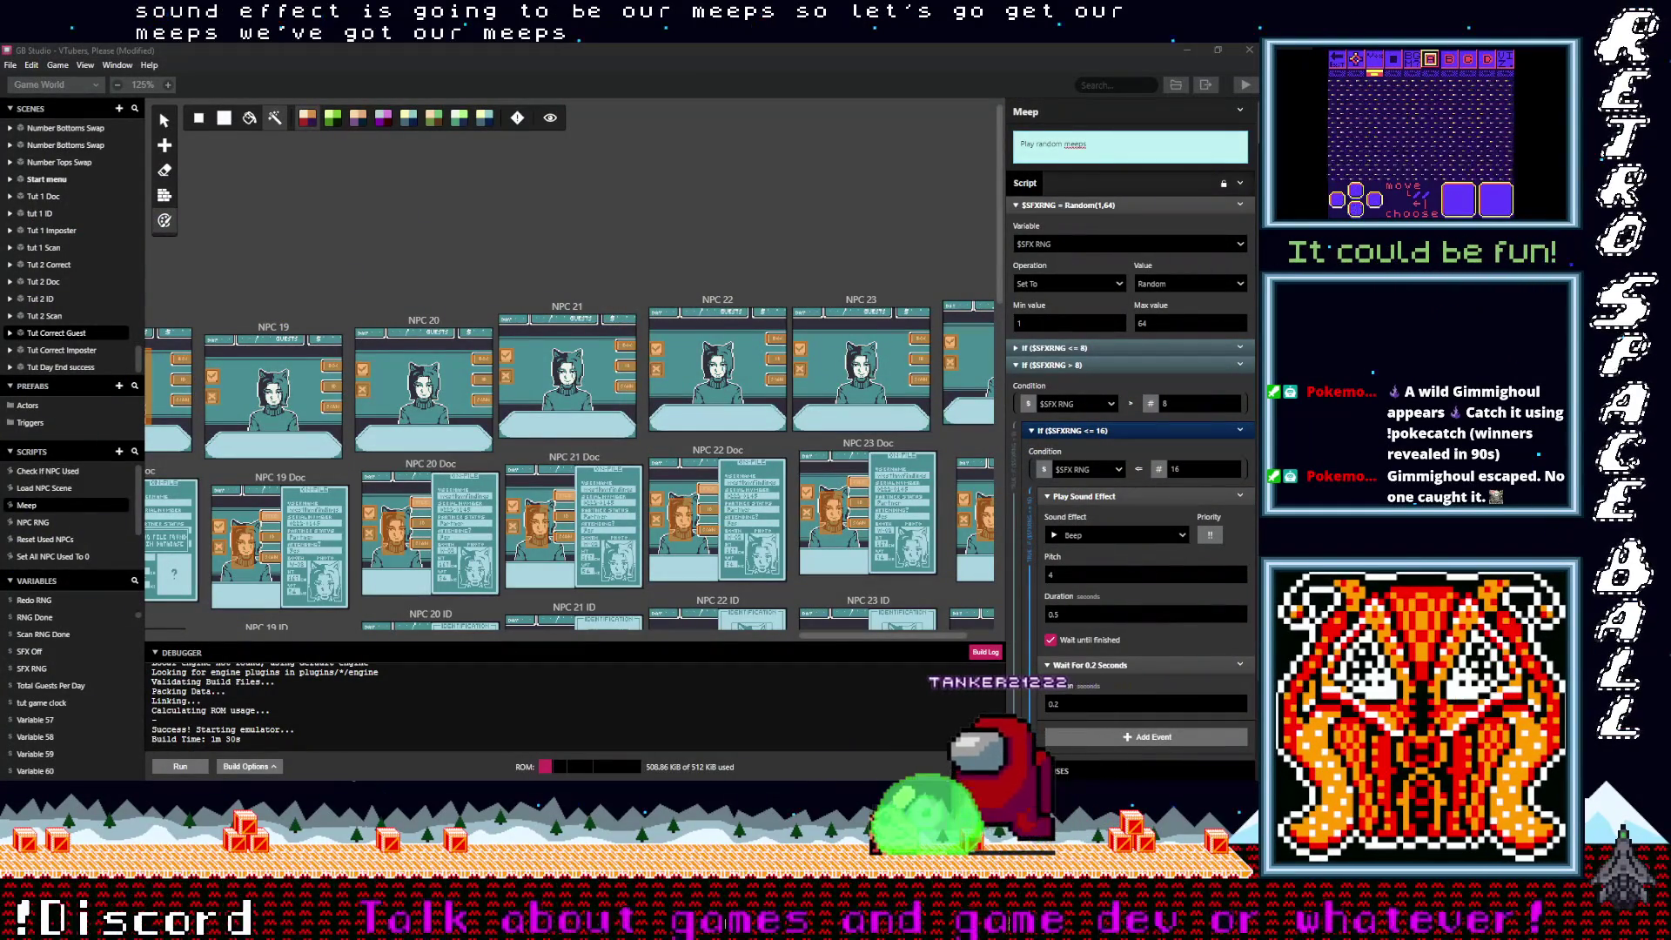
# Step: Paste the HighMeep, LowMeep and Meep WAV files into the project's assets/sounds folder
pyautogui.click(1177, 85)
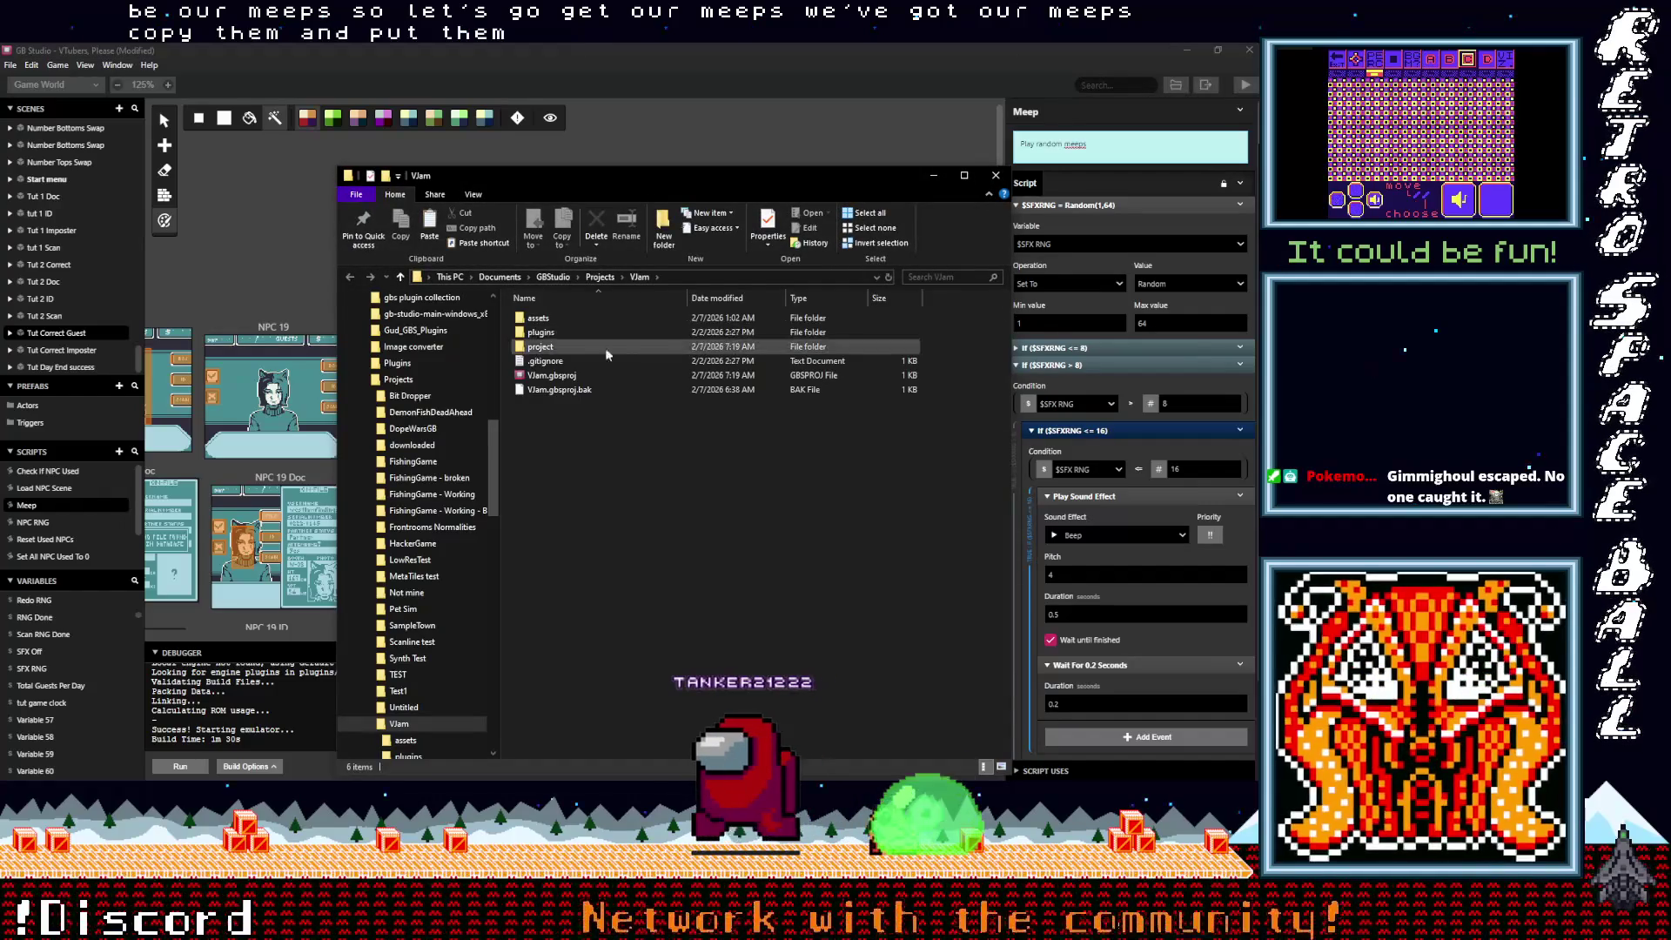
pyautogui.doubleClick(537, 318)
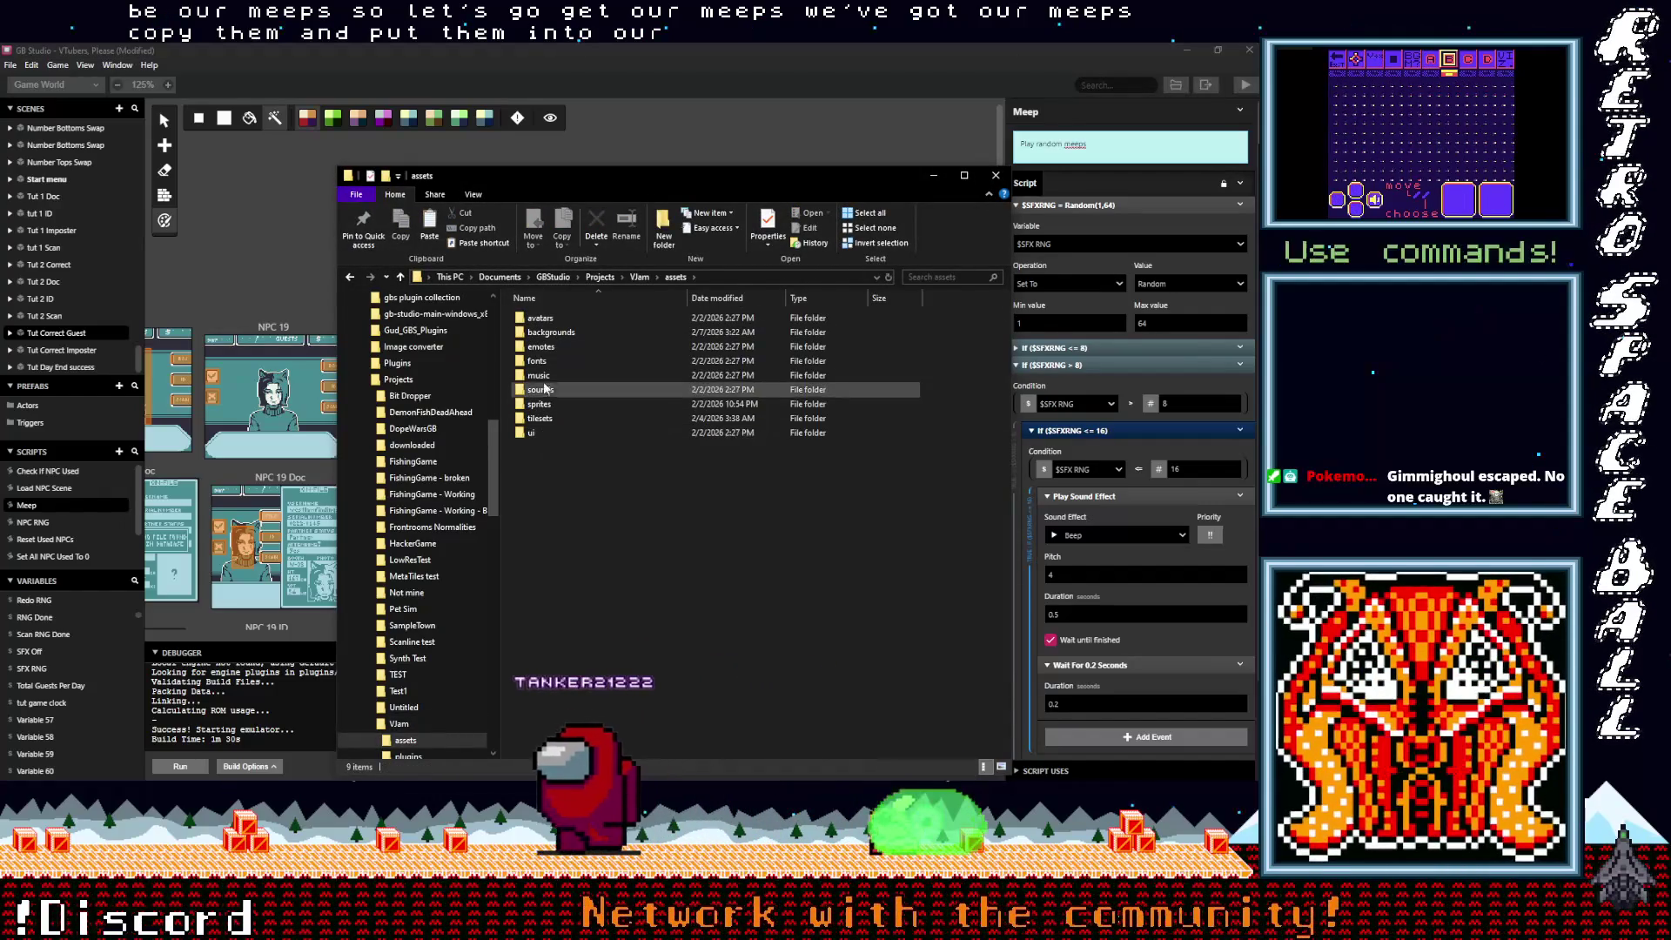
pyautogui.doubleClick(544, 390)
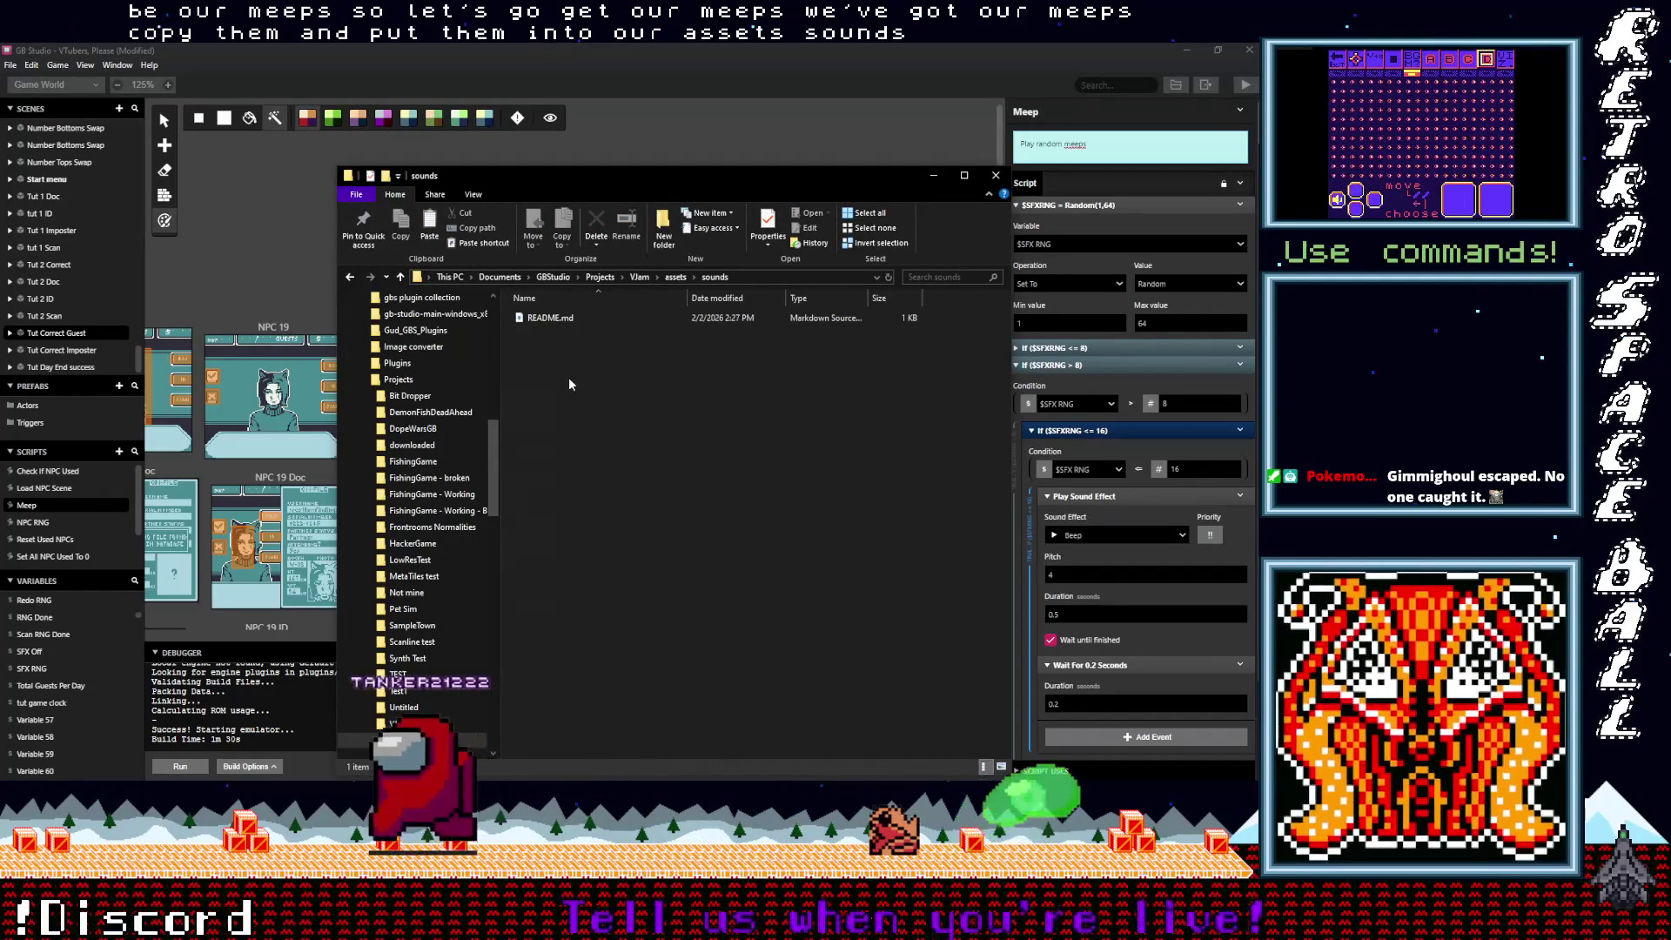
pyautogui.rightClick(567, 377)
pyautogui.click(483, 474)
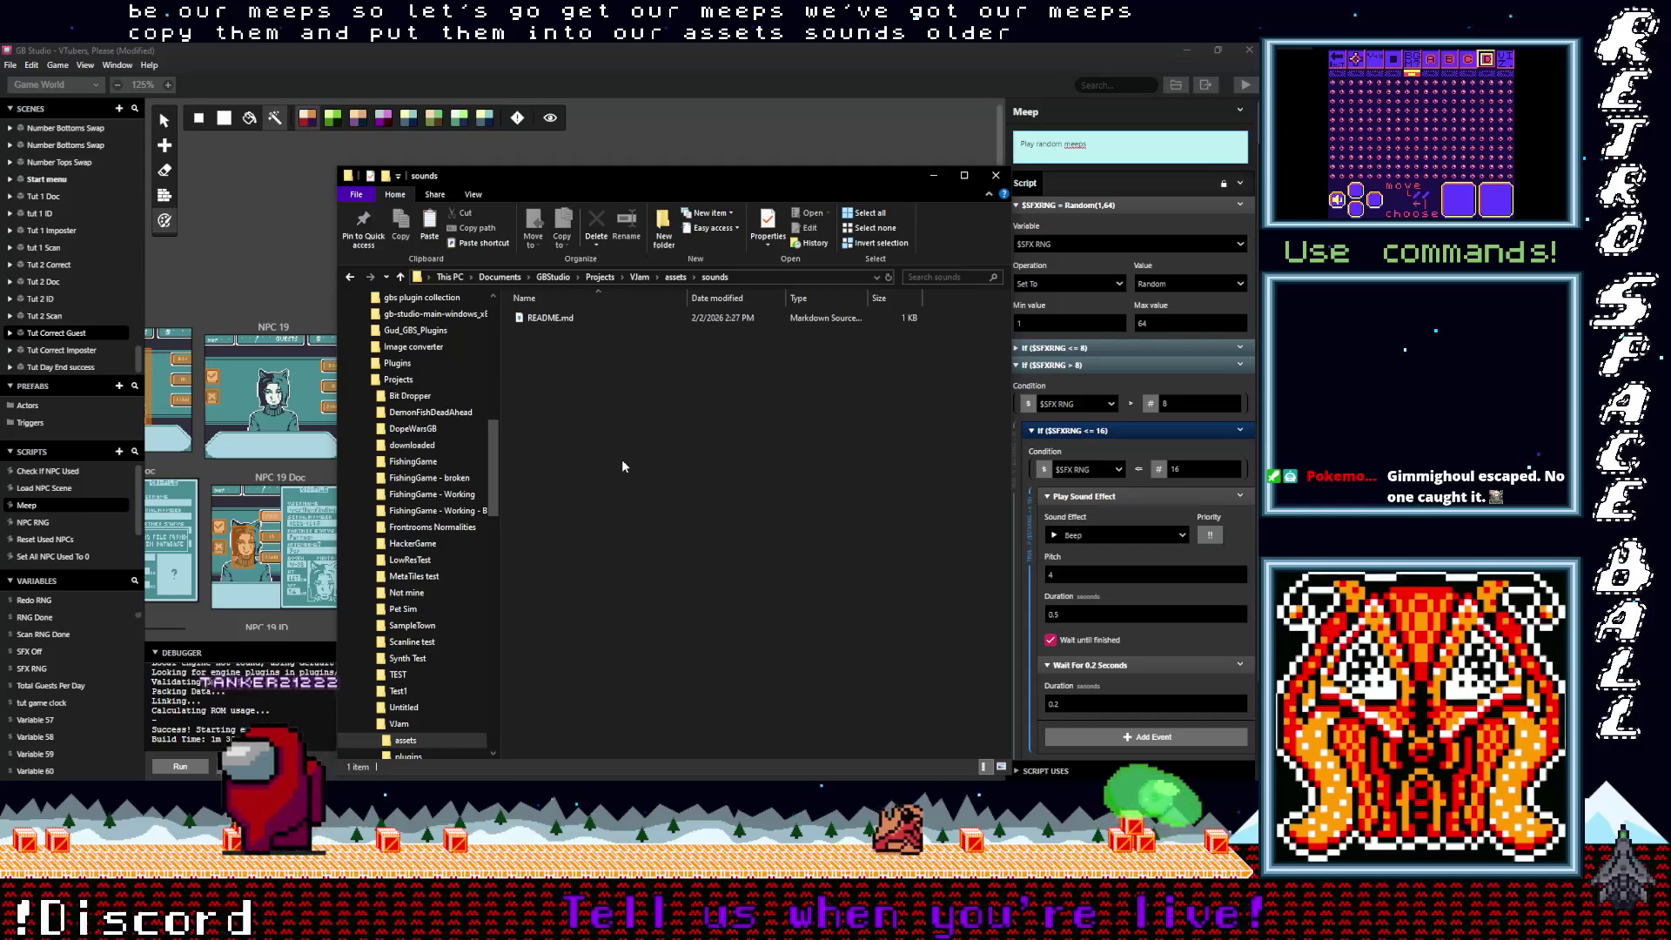
pyautogui.hotkey('ctrl', 'v')
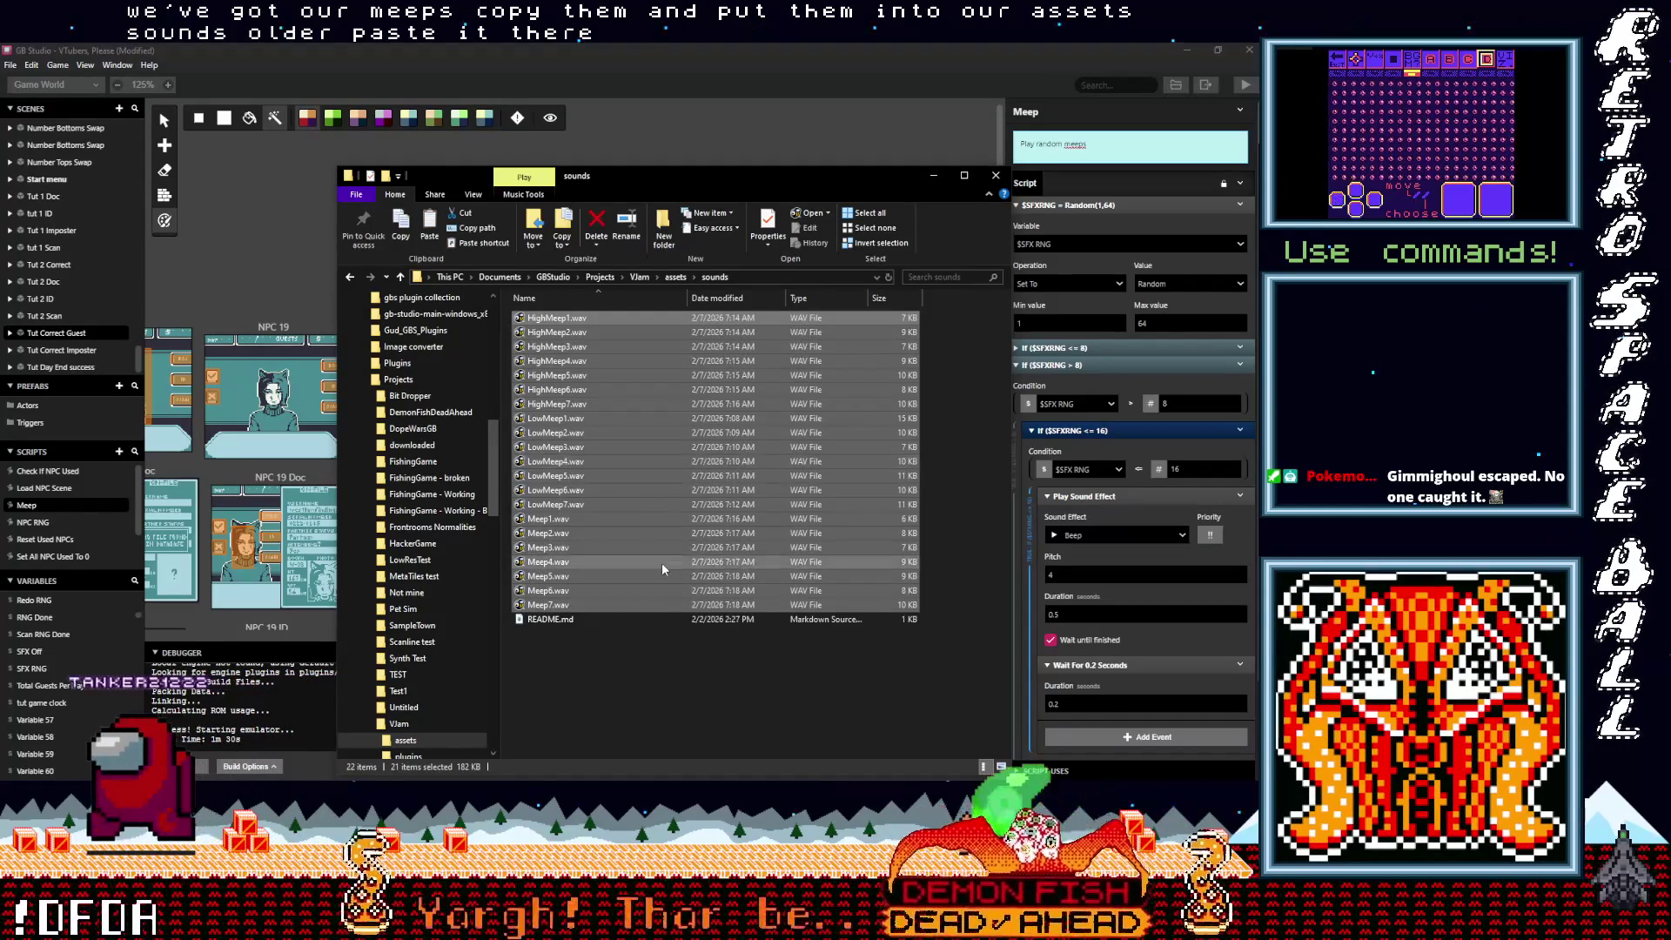
pyautogui.click(644, 708)
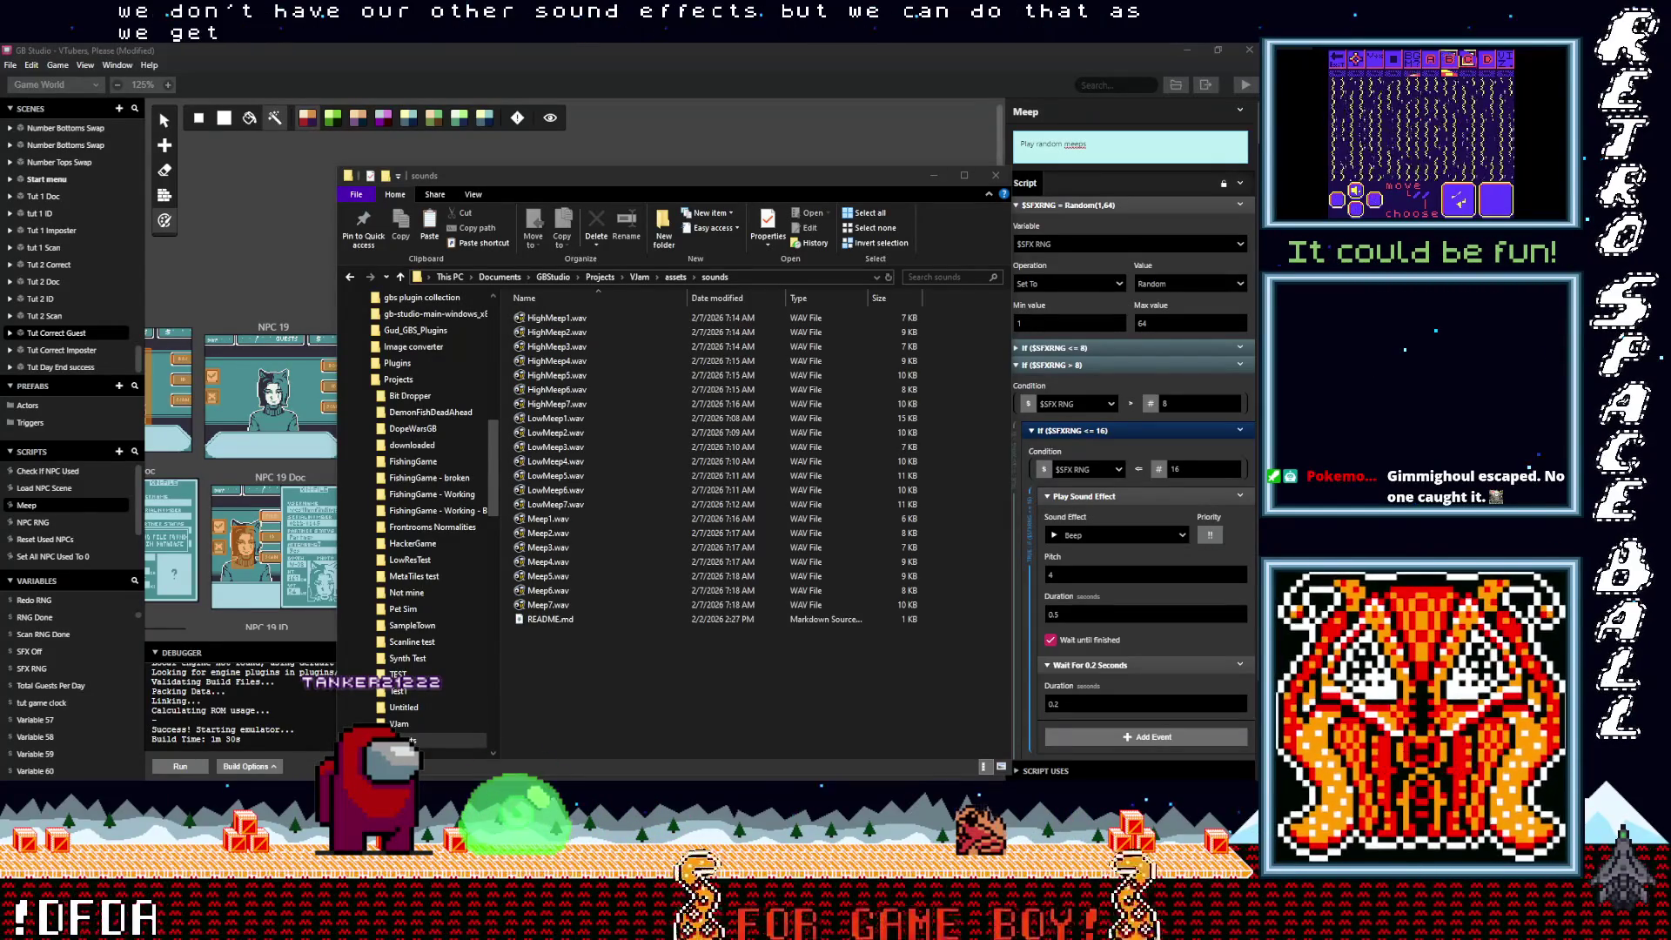
pyautogui.click(932, 176)
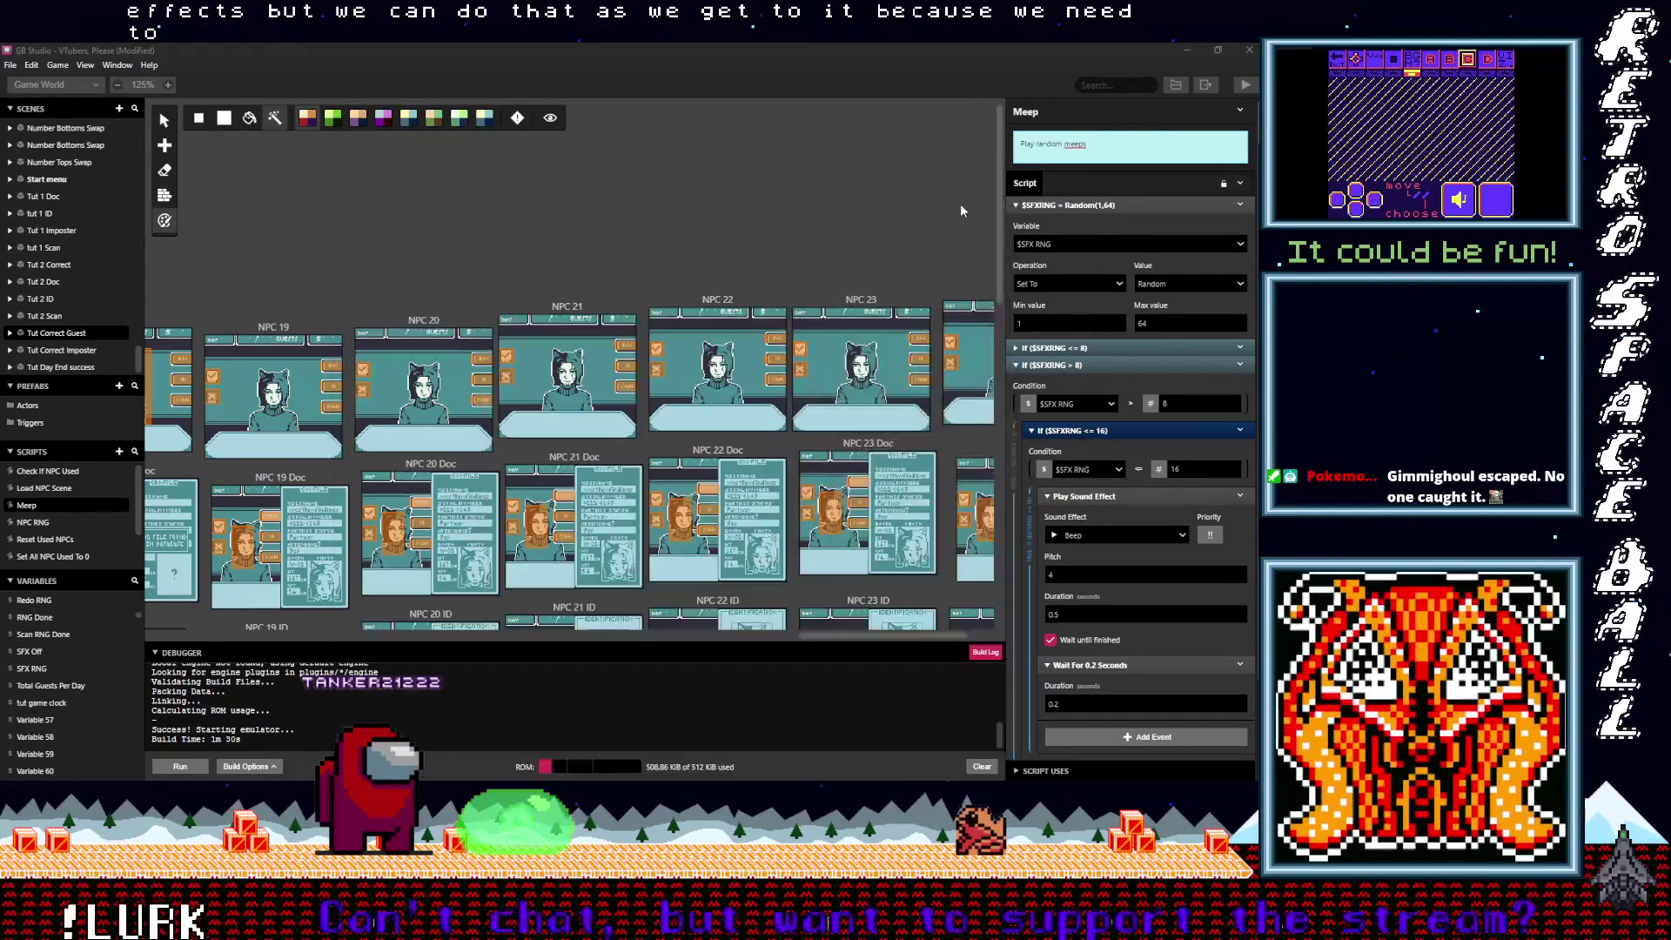
# Step: Change the nested check's sound effect from Beep to Meep1.wav
pyautogui.click(1099, 533)
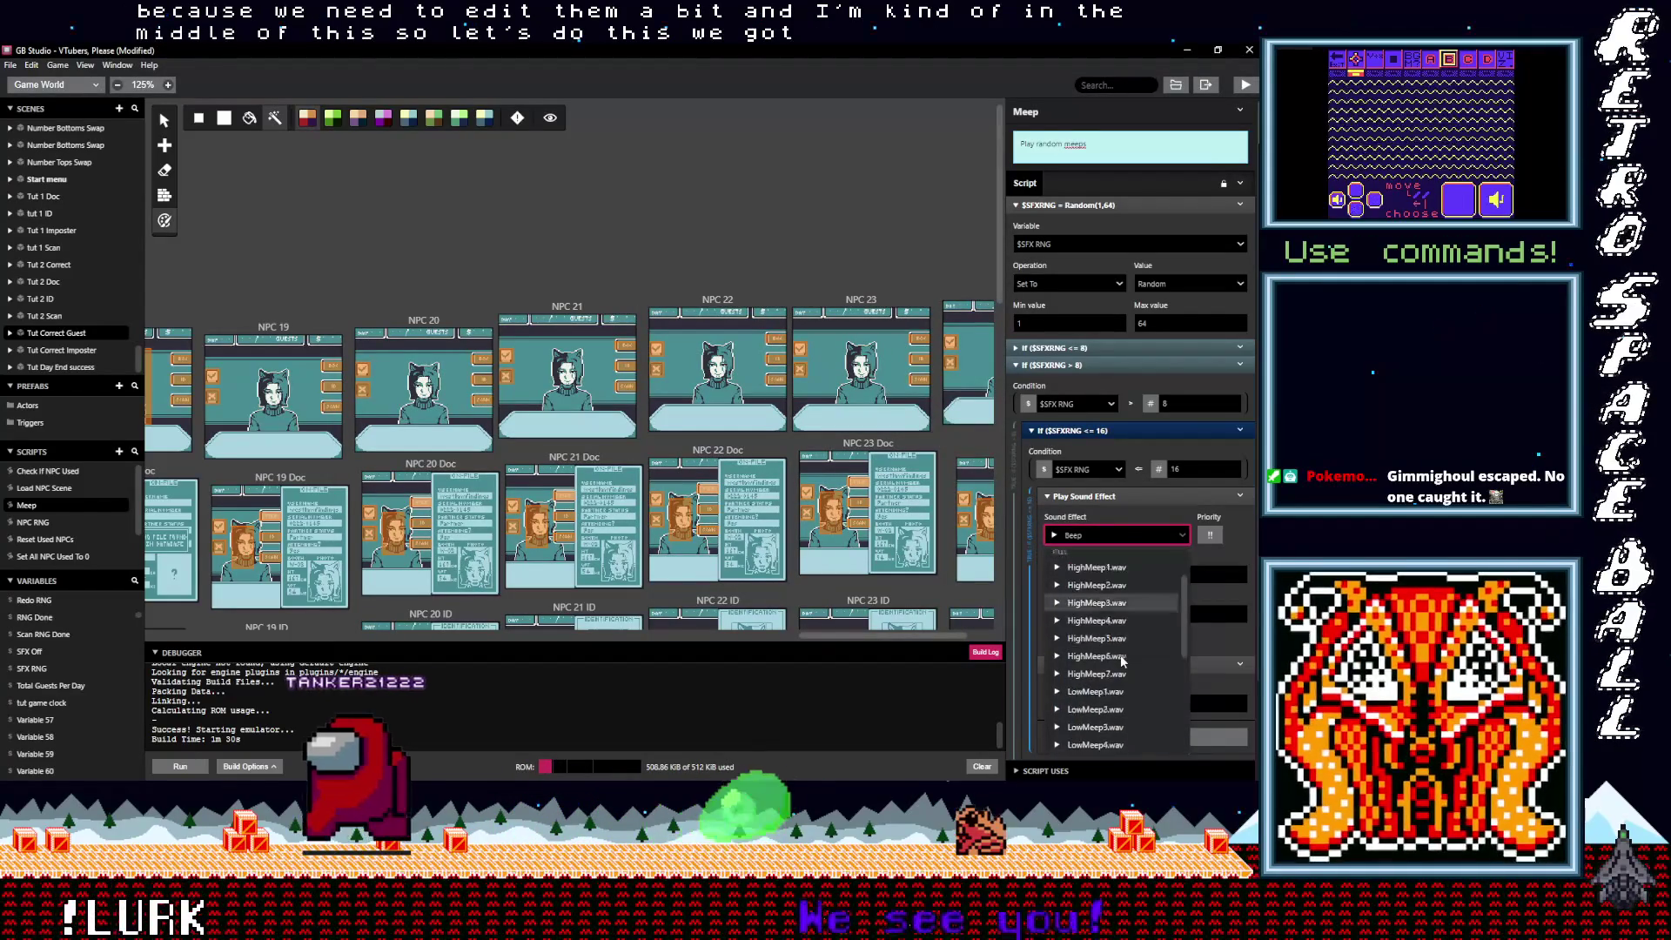
pyautogui.scroll(-5, 1119, 661)
pyautogui.click(1094, 635)
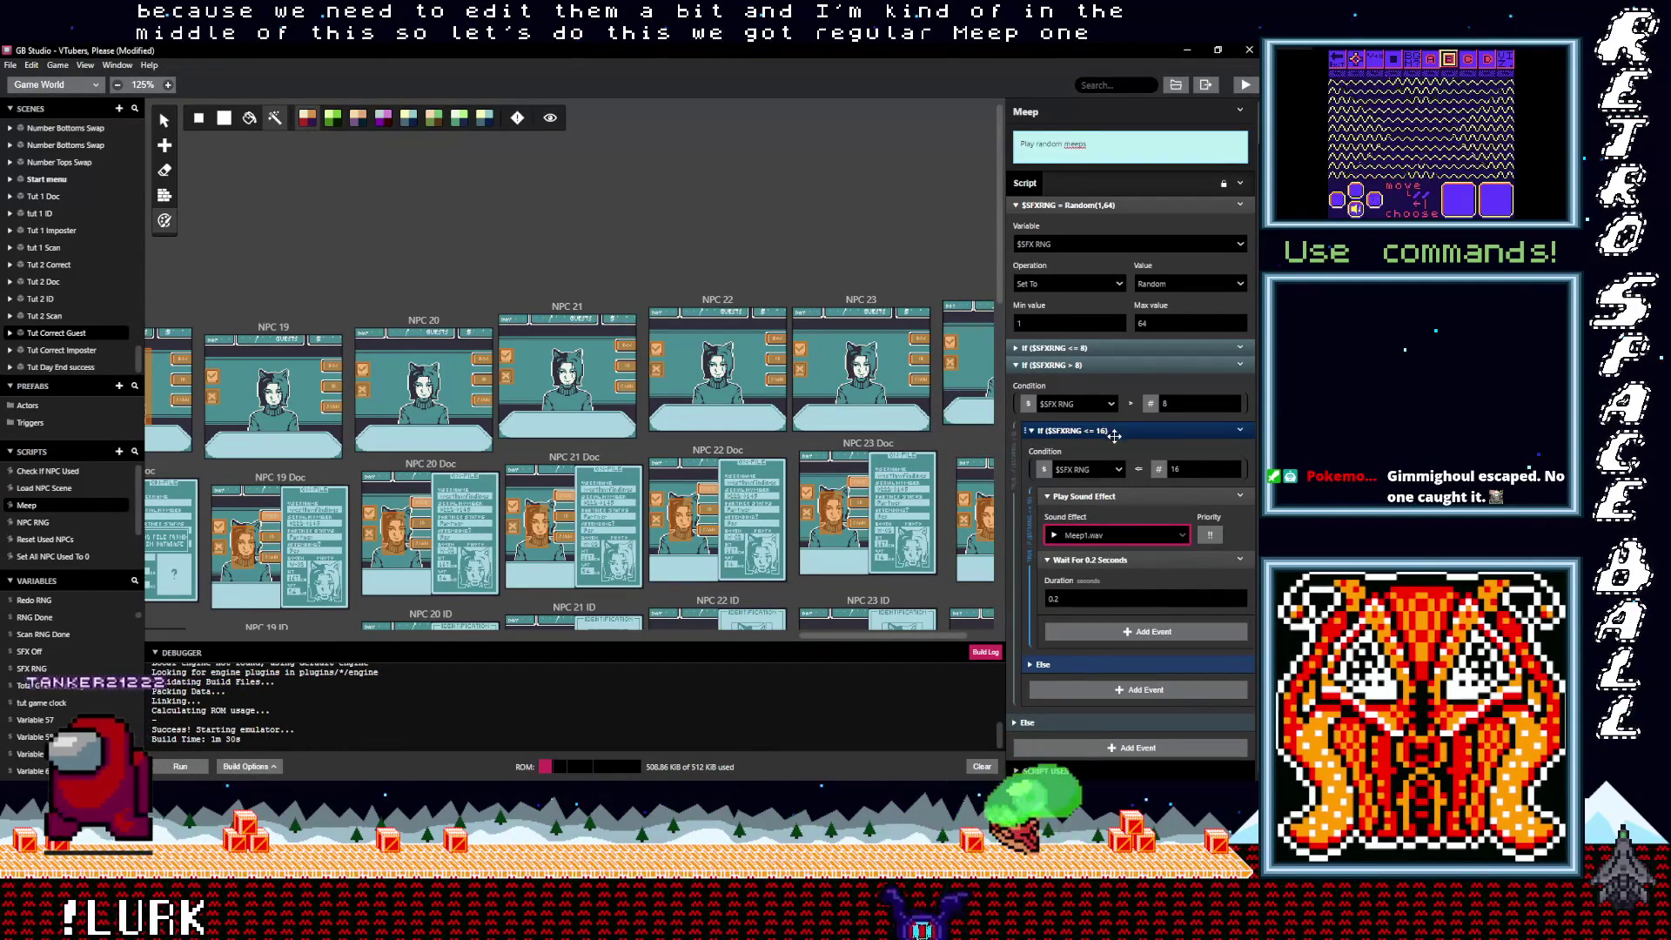
# Step: Collapse and copy the If SFX RNG > 8 event
pyautogui.click(1220, 365)
pyautogui.click(1251, 364)
pyautogui.click(1206, 490)
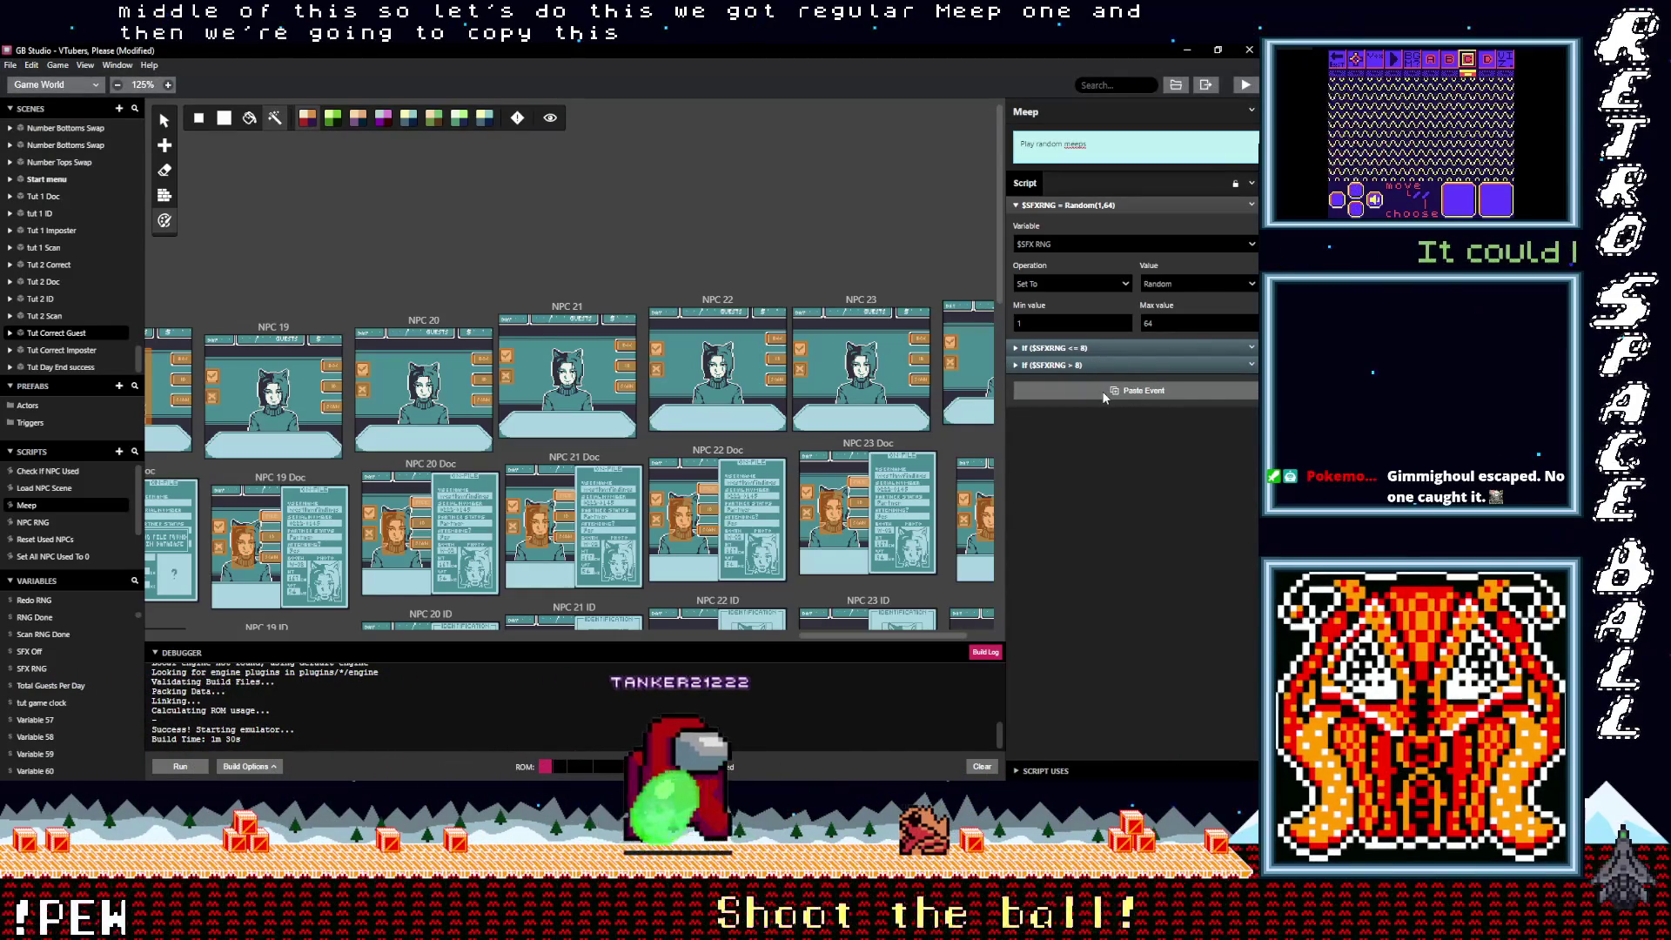
# Step: Paste a copy as the SFX RNG > 16 branch, nested ≤ 24, playing Meep2.wav
pyautogui.click(1102, 394)
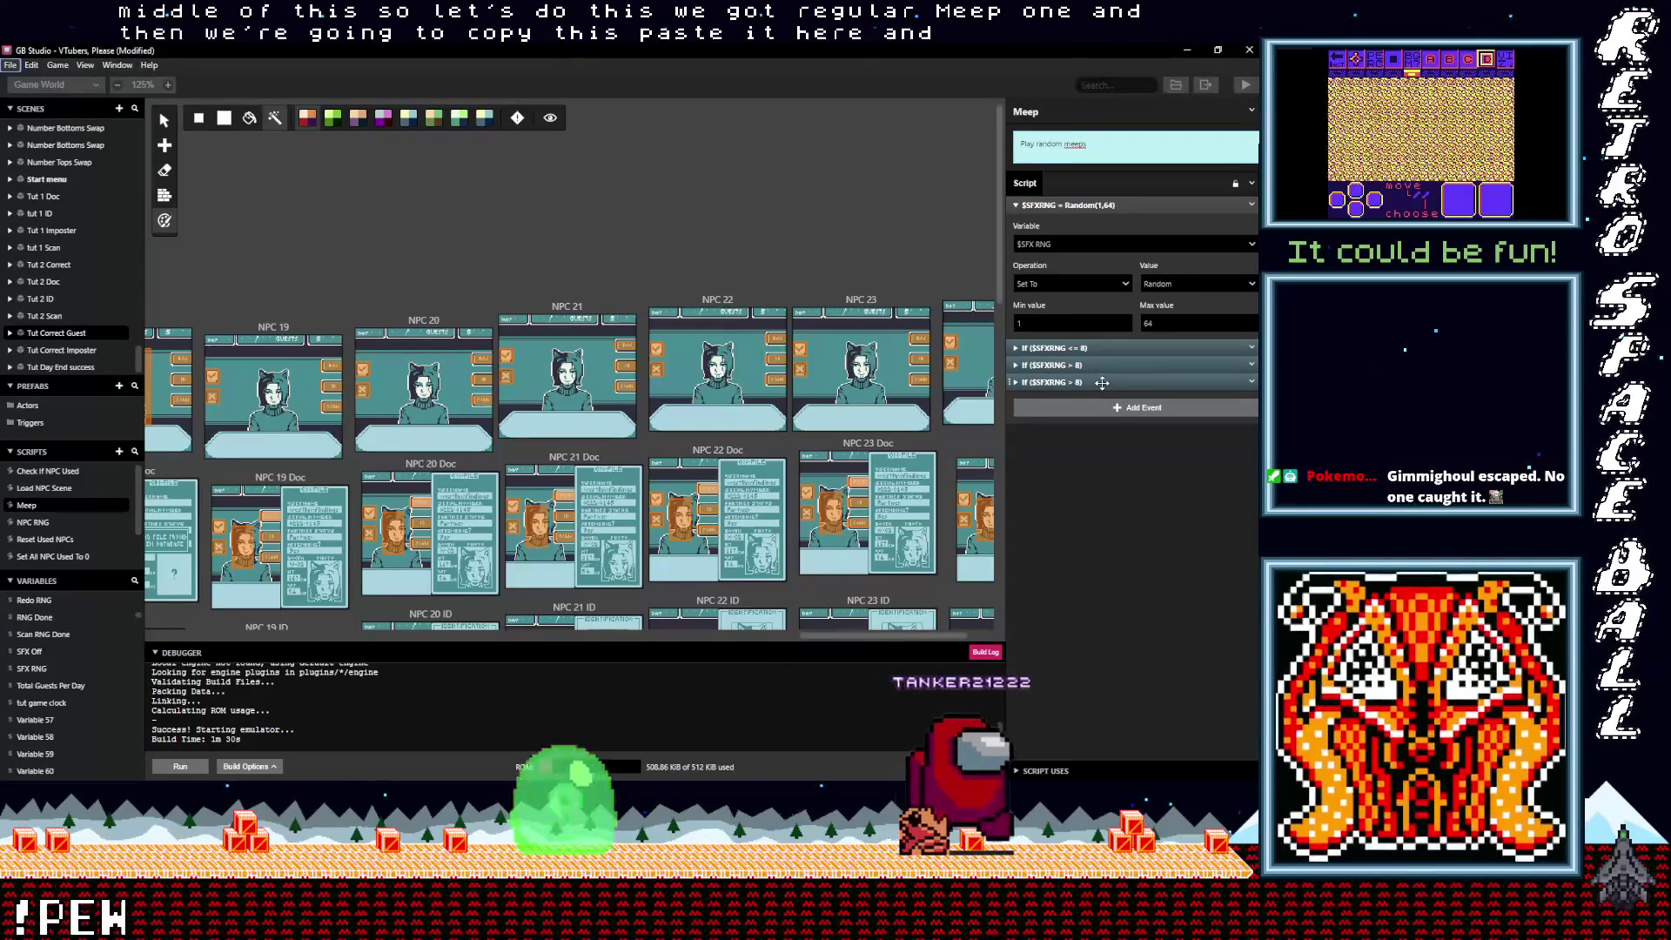
pyautogui.click(1101, 383)
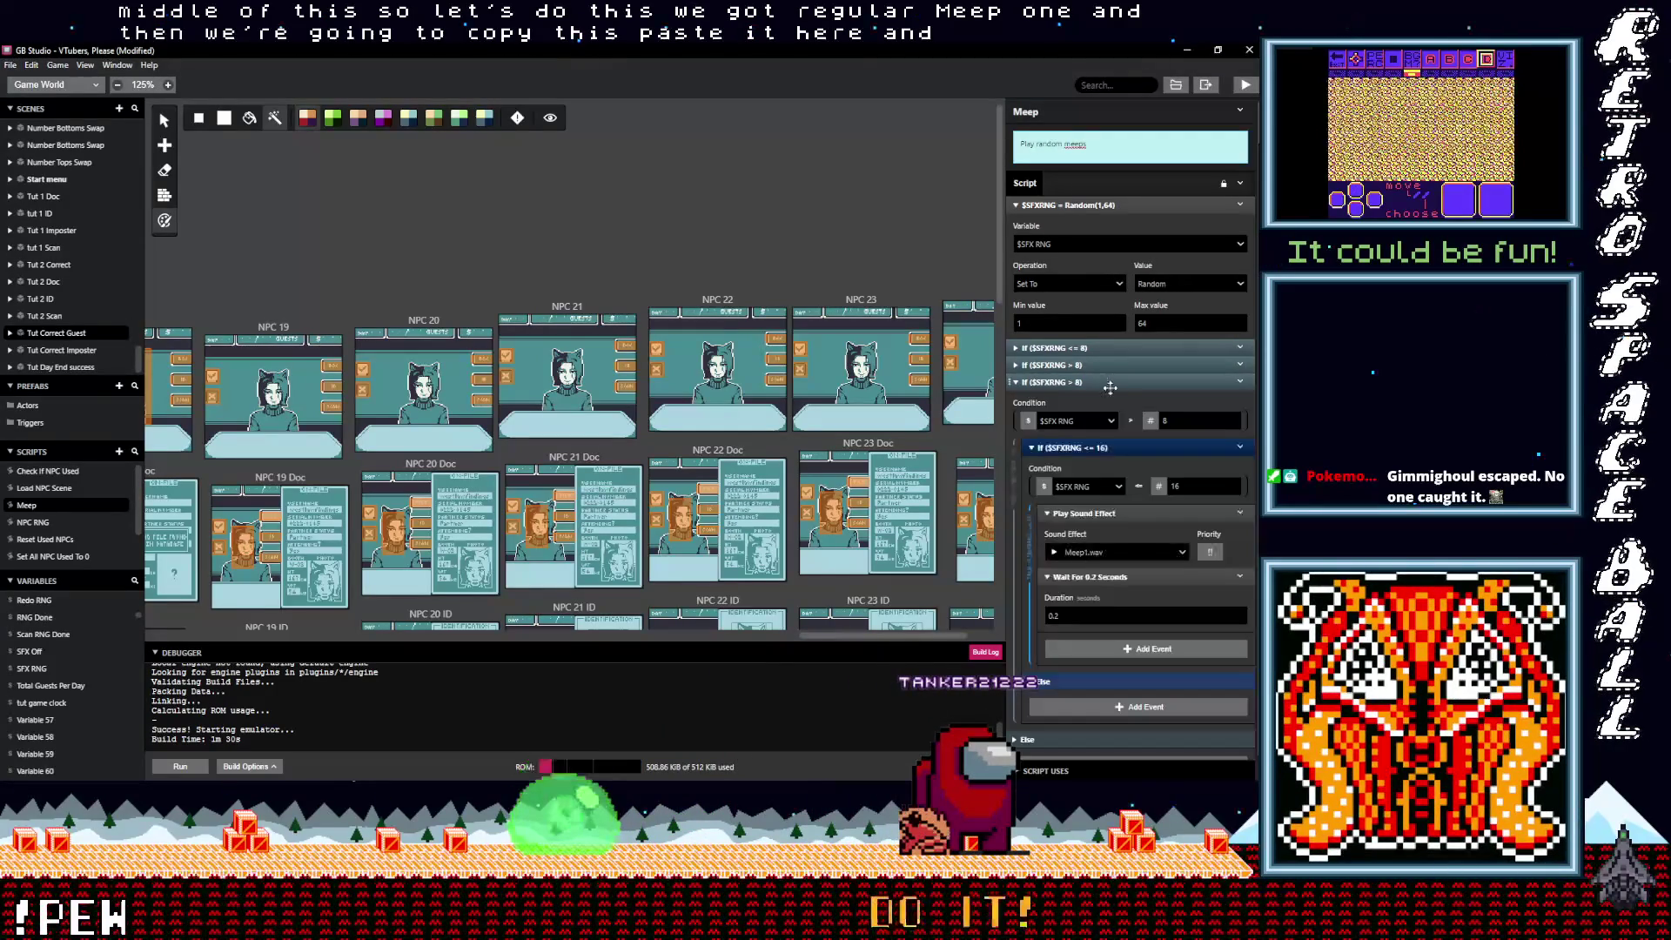
pyautogui.click(1132, 422)
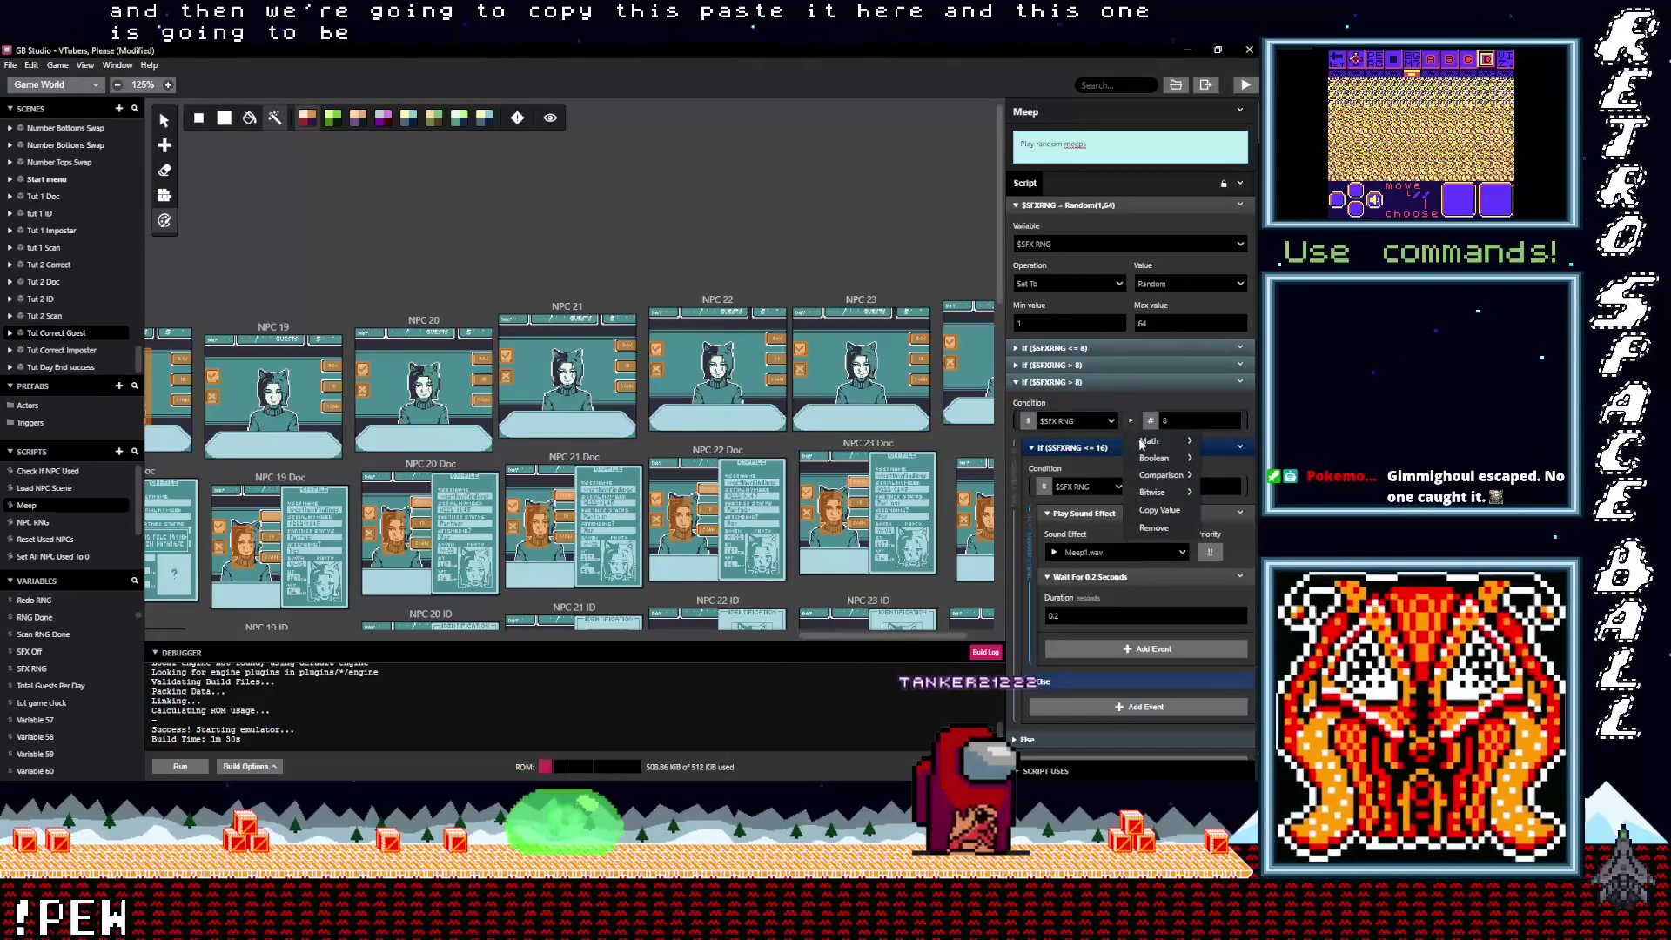
pyautogui.click(1183, 421)
pyautogui.click(1190, 490)
pyautogui.write('24')
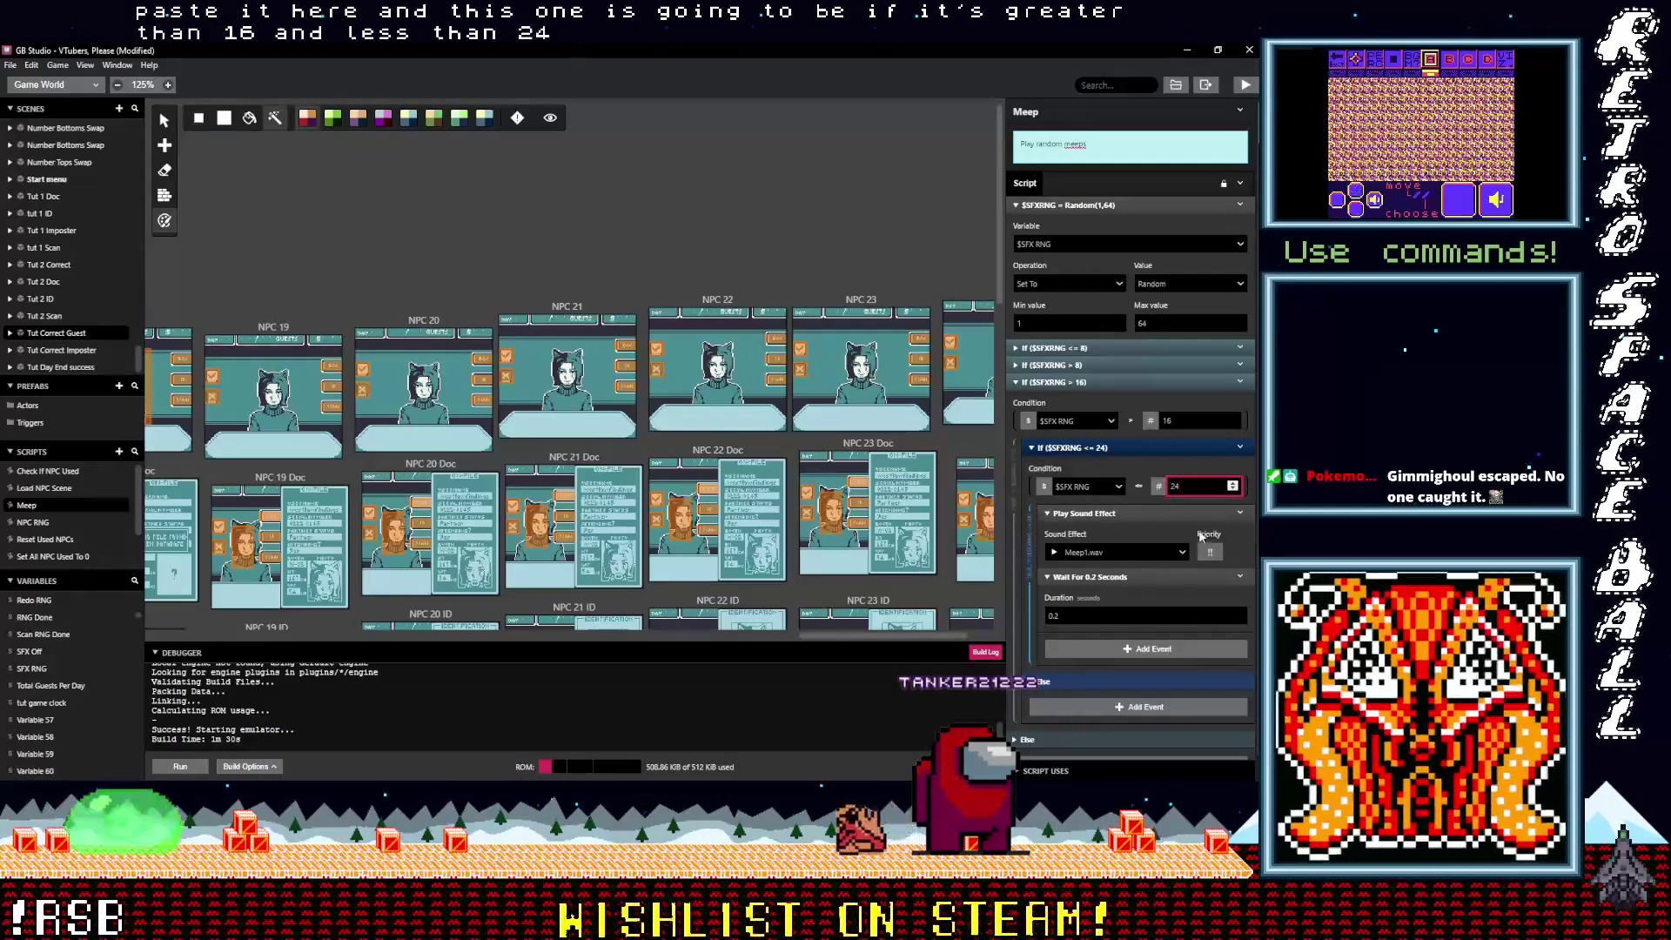
pyautogui.click(1119, 551)
pyautogui.scroll(-2, 1112, 661)
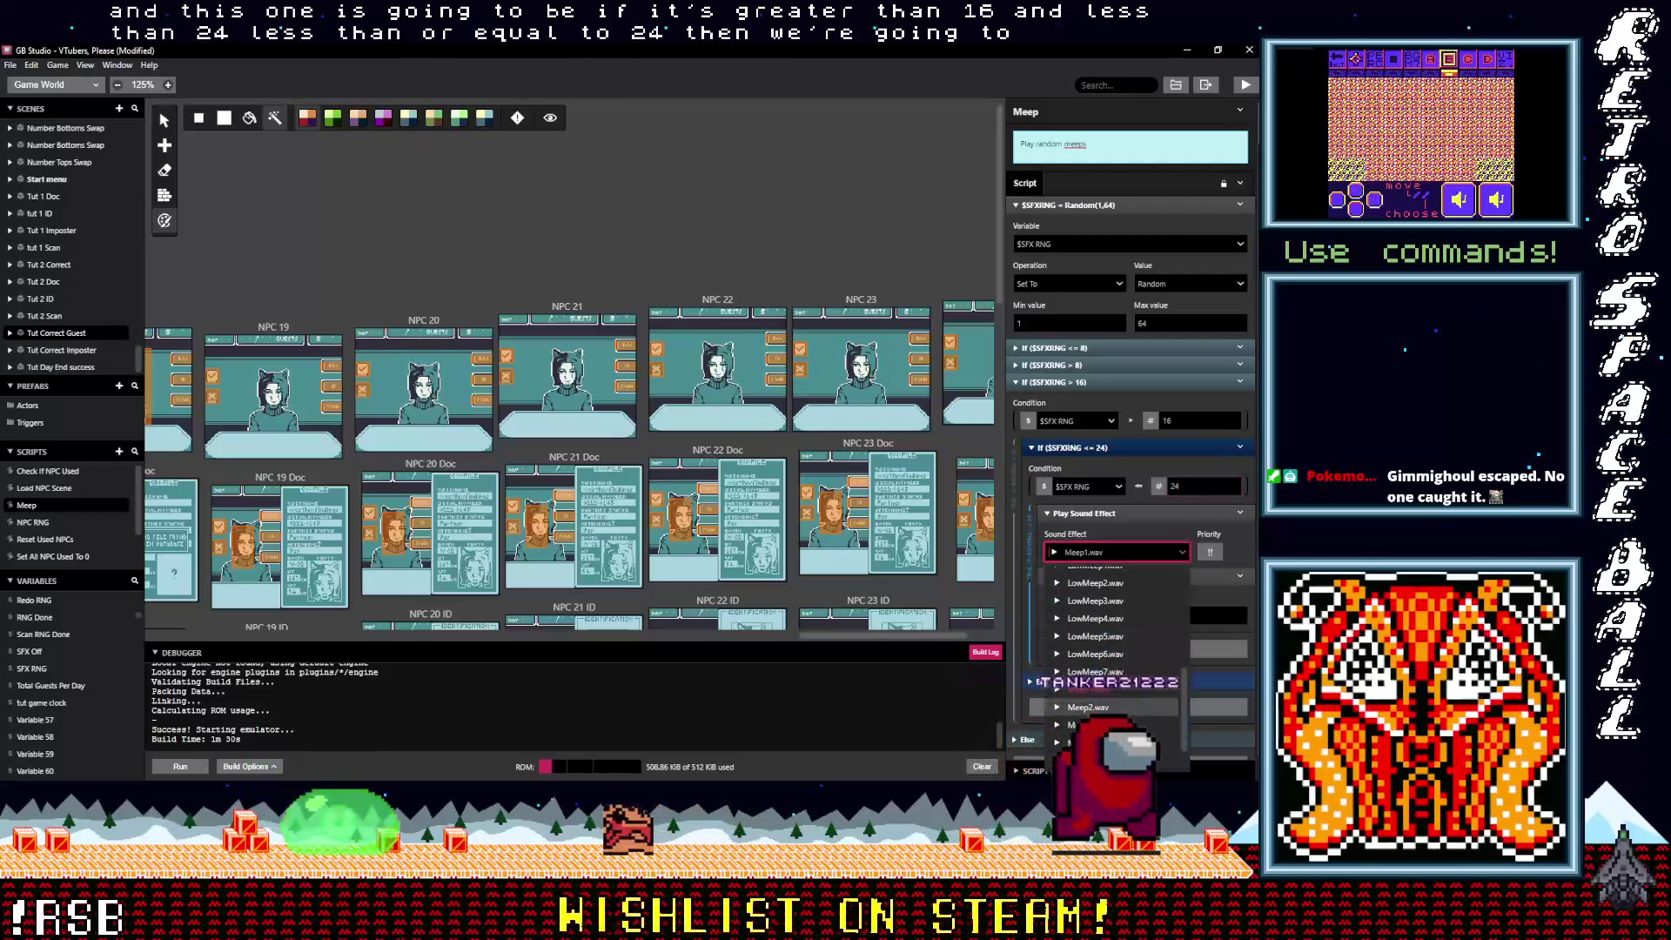
pyautogui.click(1110, 709)
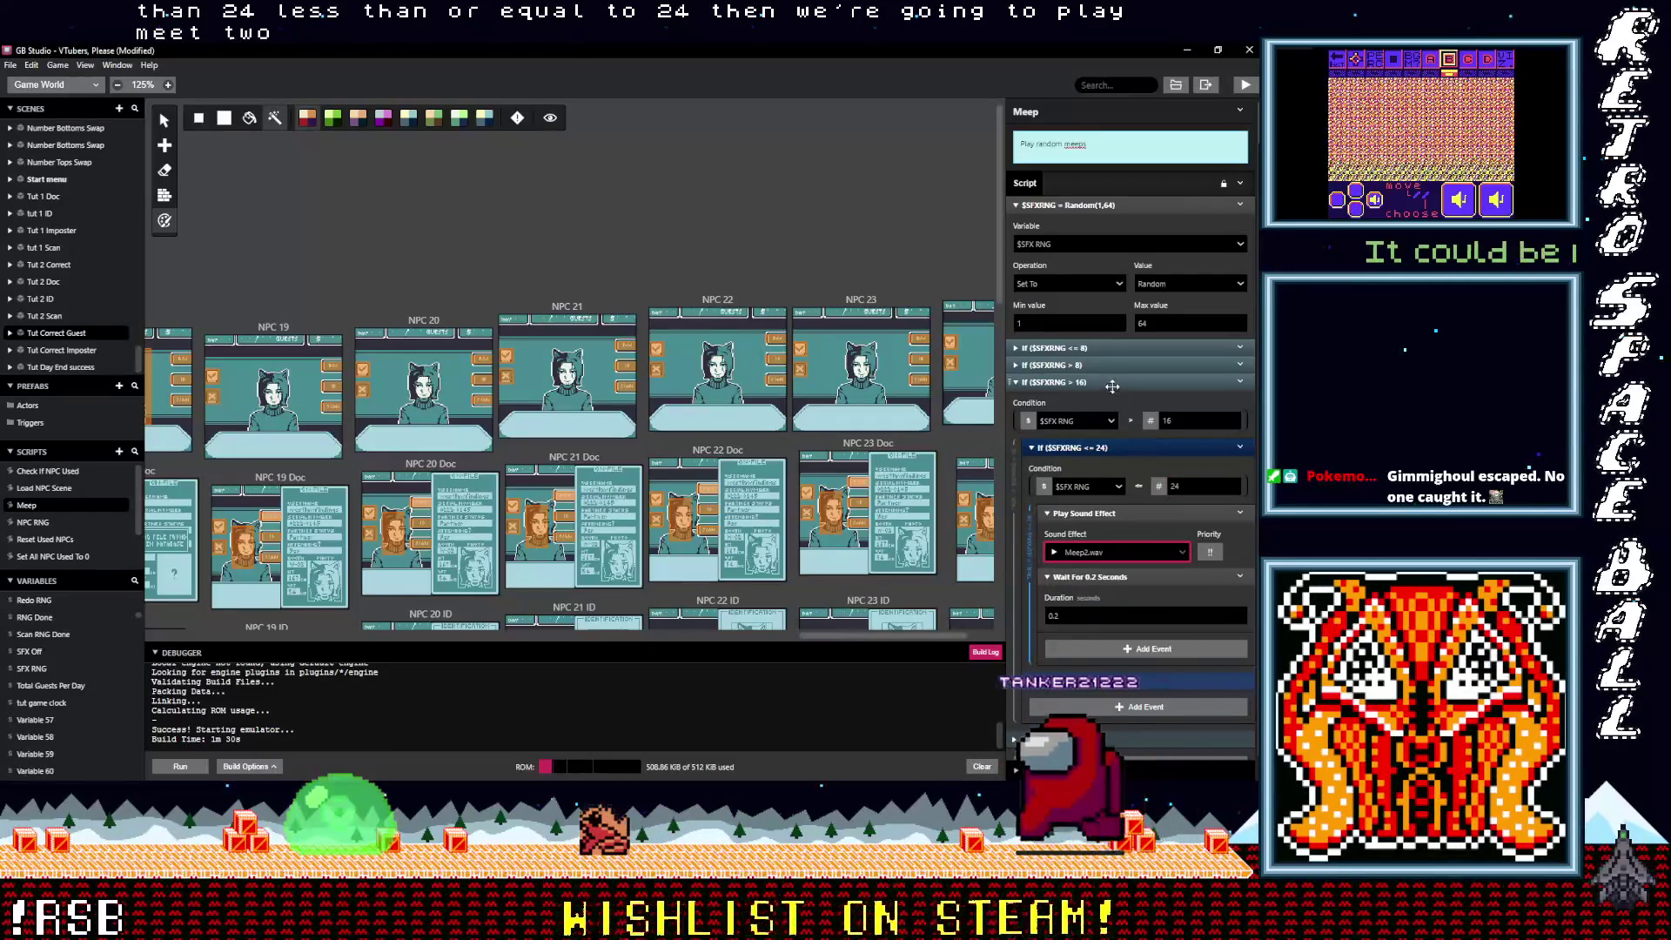
pyautogui.click(1112, 384)
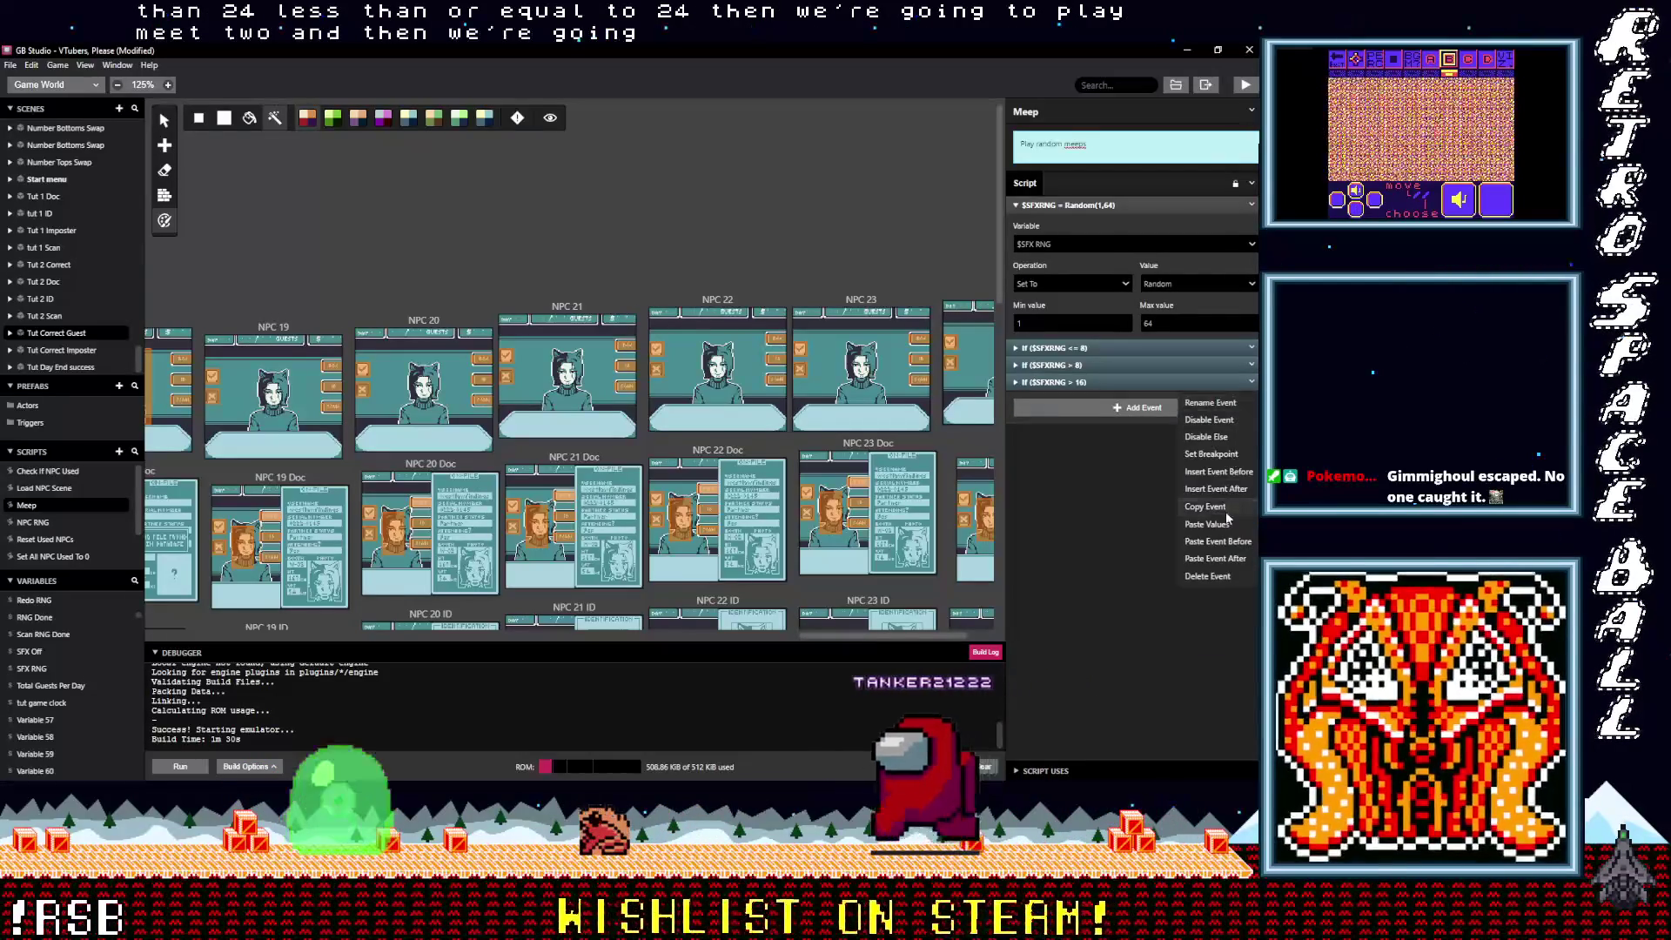
# Step: Paste another copy as the SFX RNG > 24 branch, nested ≤ 32, playing Meep3.wav
pyautogui.hotkey('ctrl', 'v')
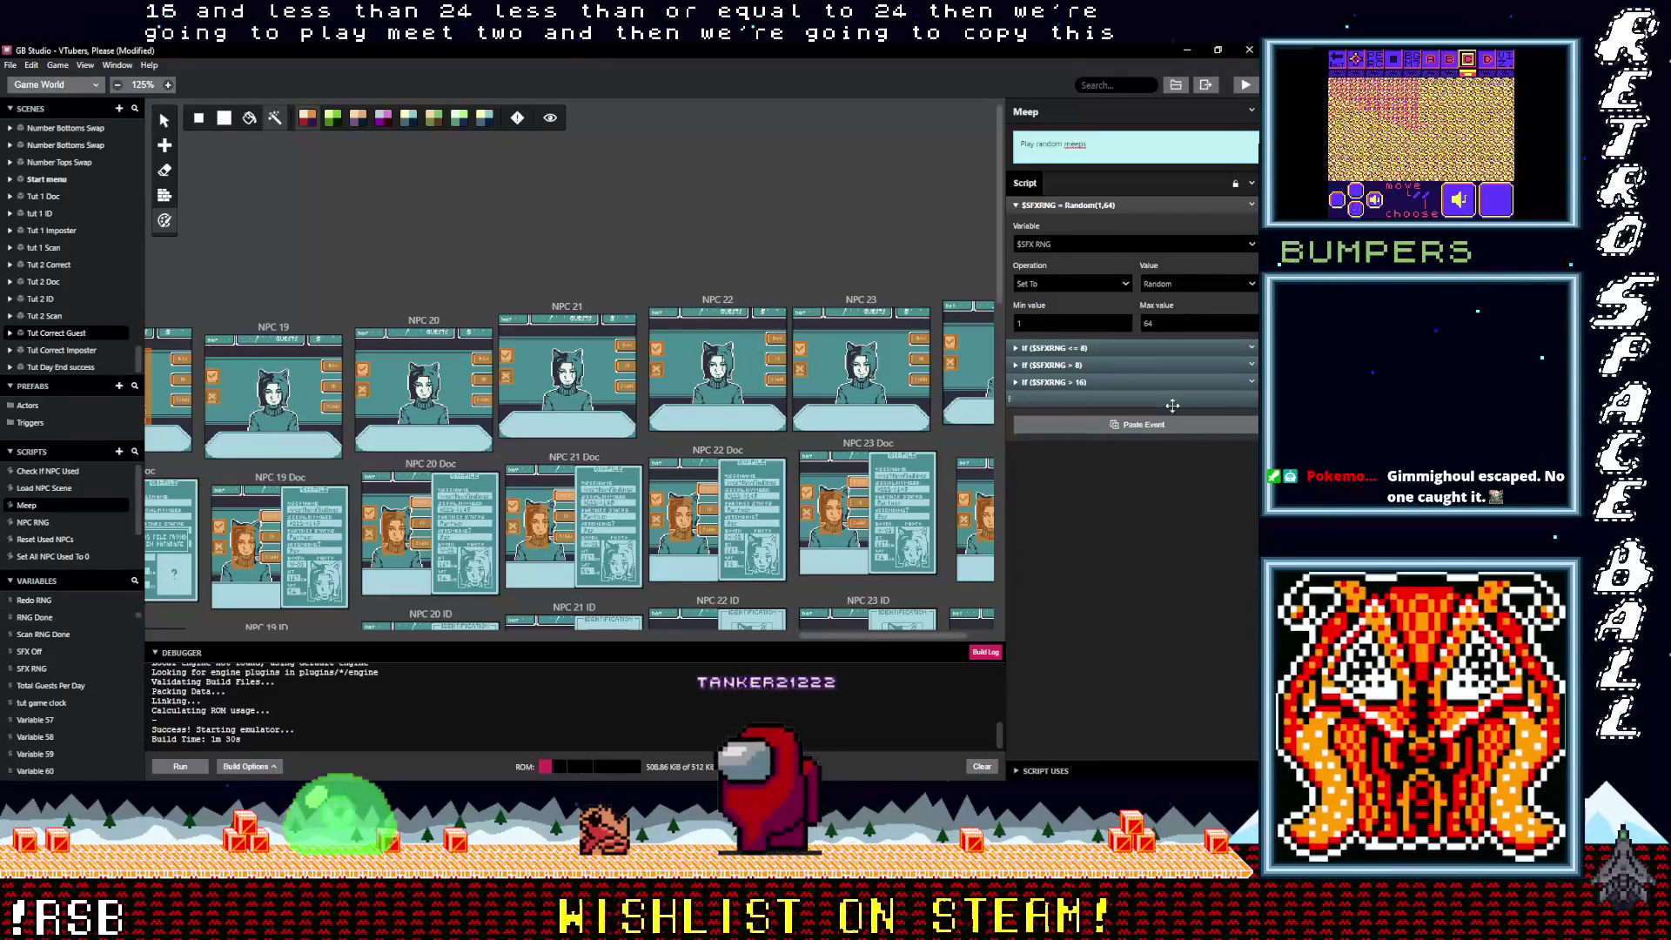
pyautogui.click(1103, 399)
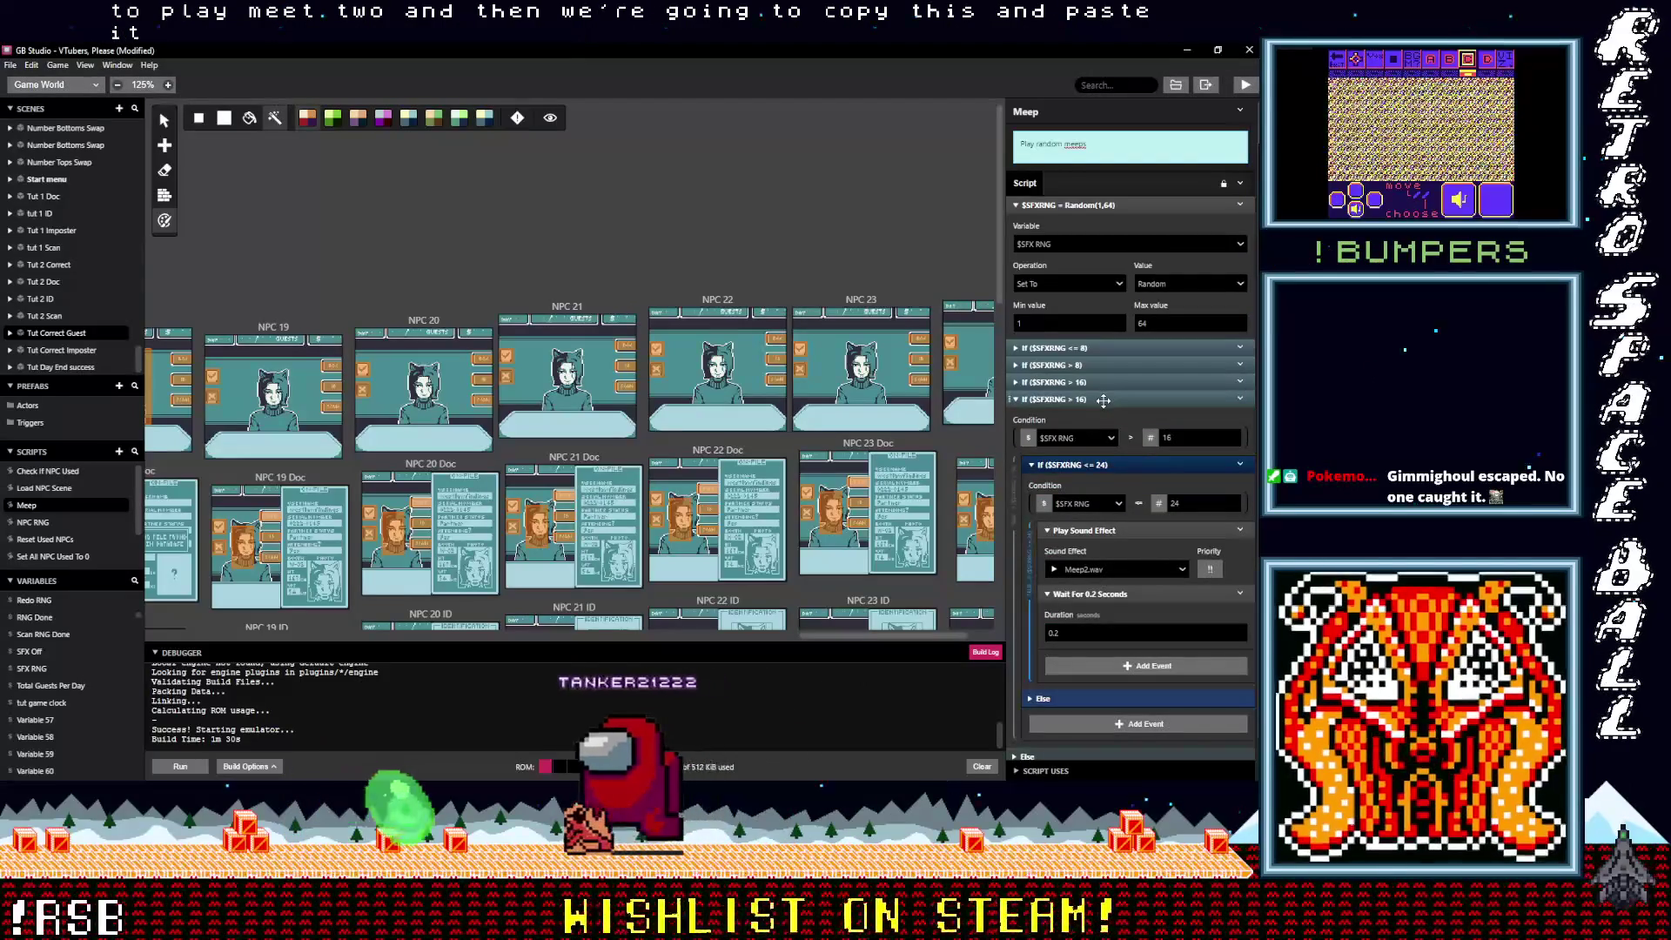
pyautogui.doubleClick(1186, 438)
pyautogui.write('24')
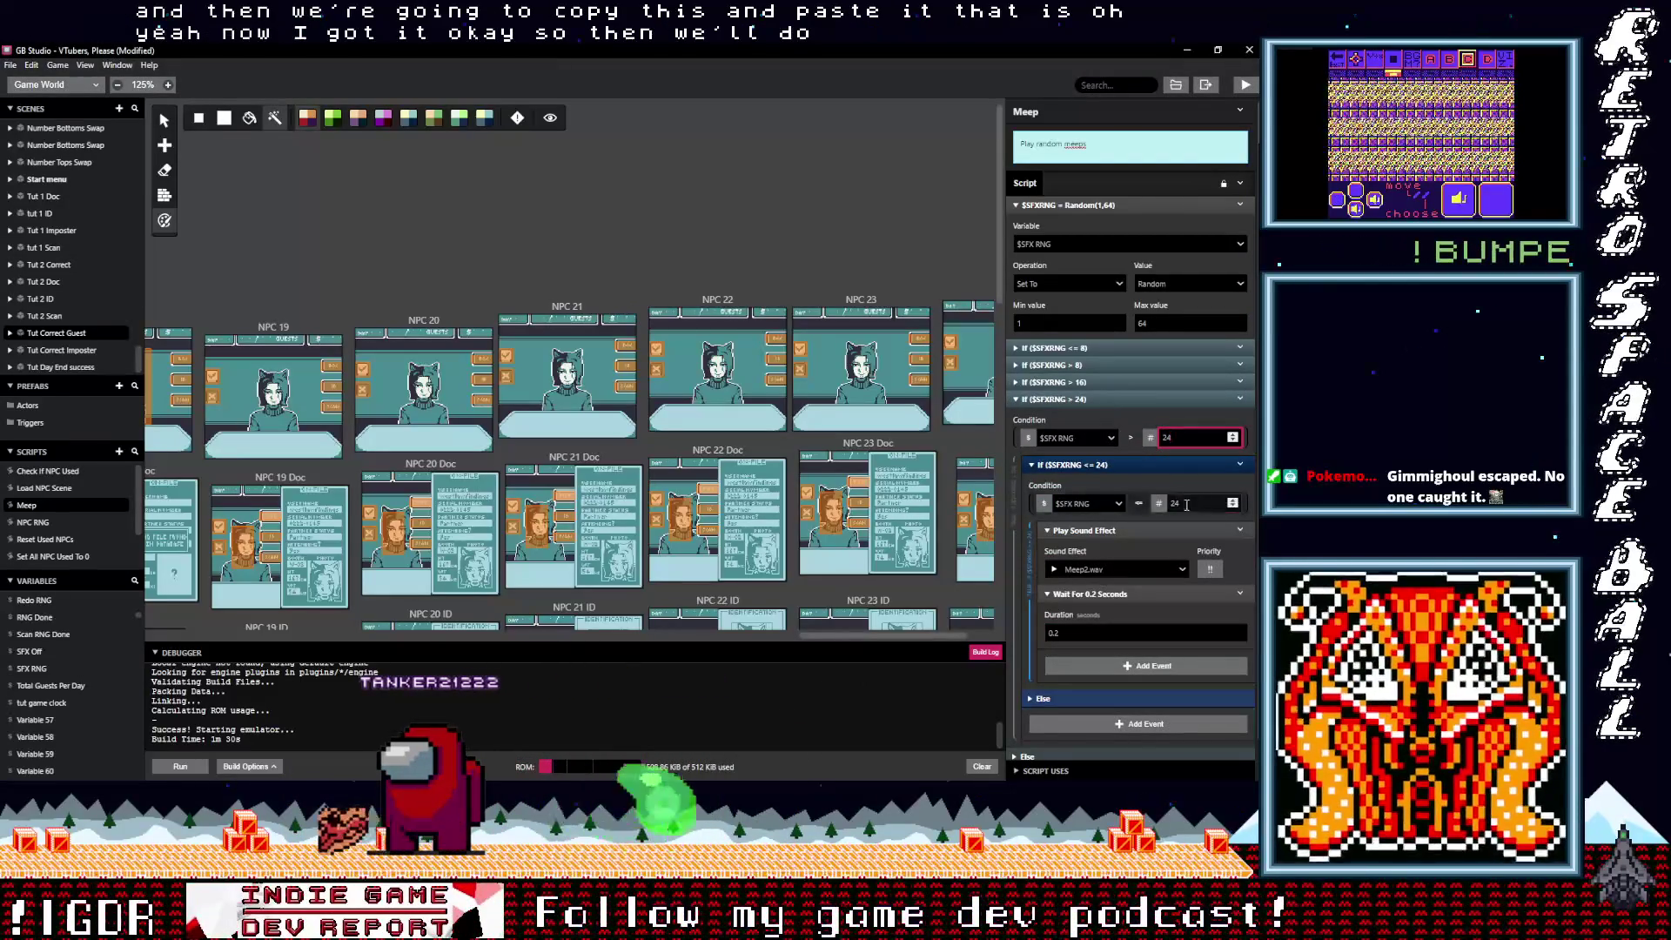
pyautogui.write('32')
pyautogui.click(1114, 567)
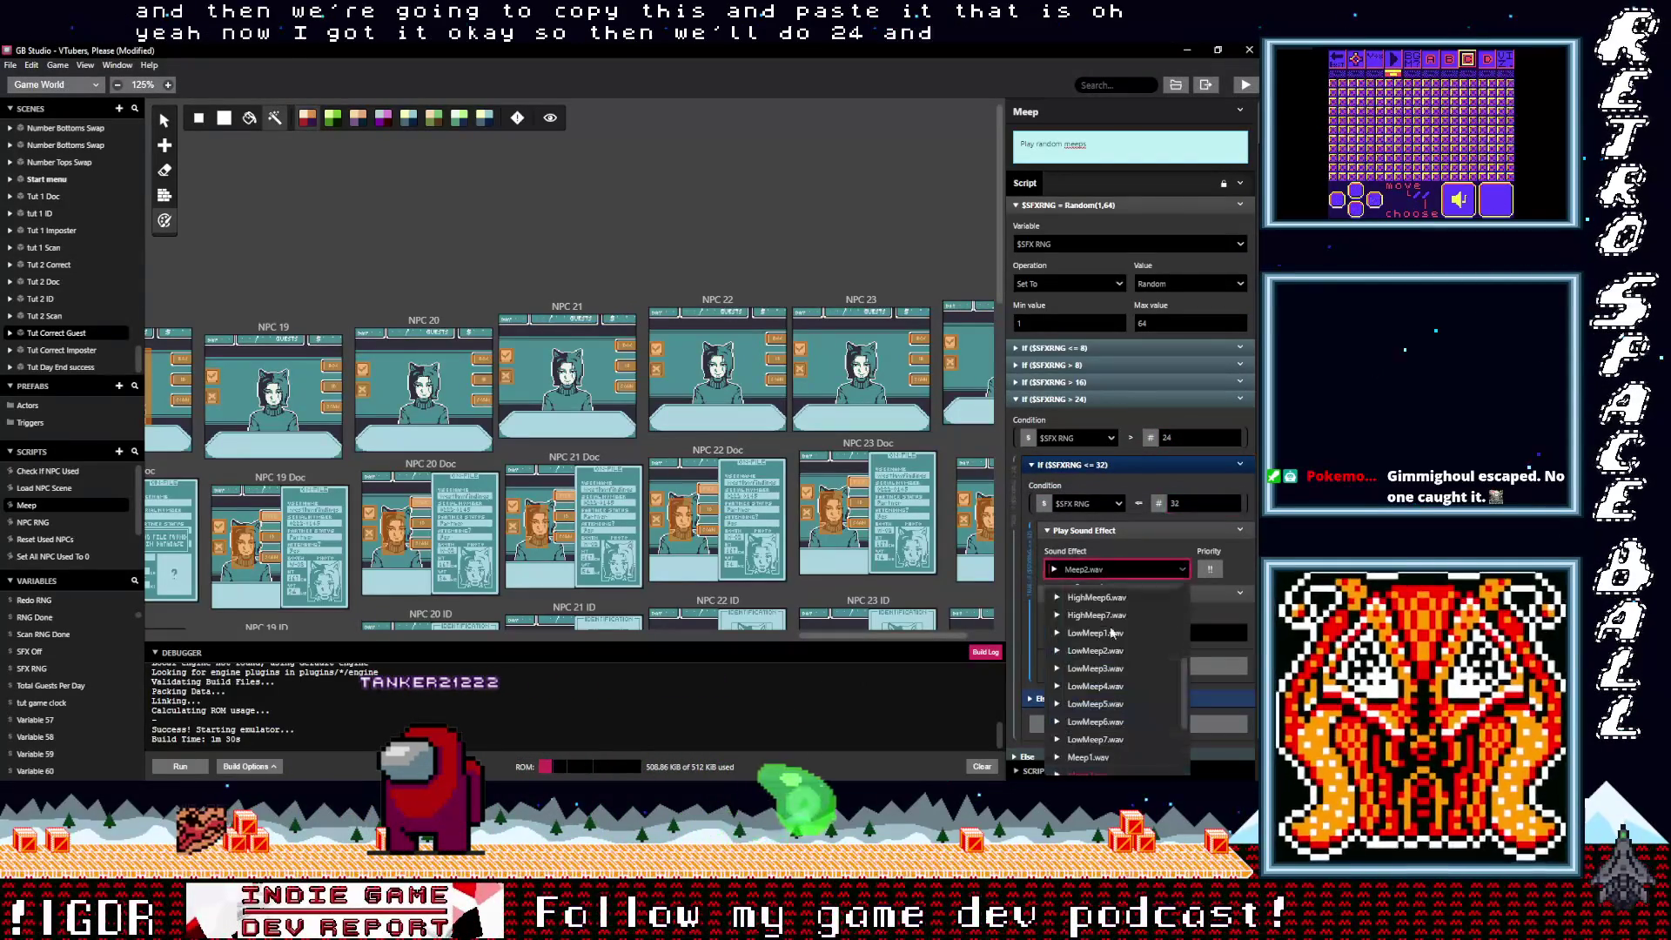
pyautogui.click(1099, 688)
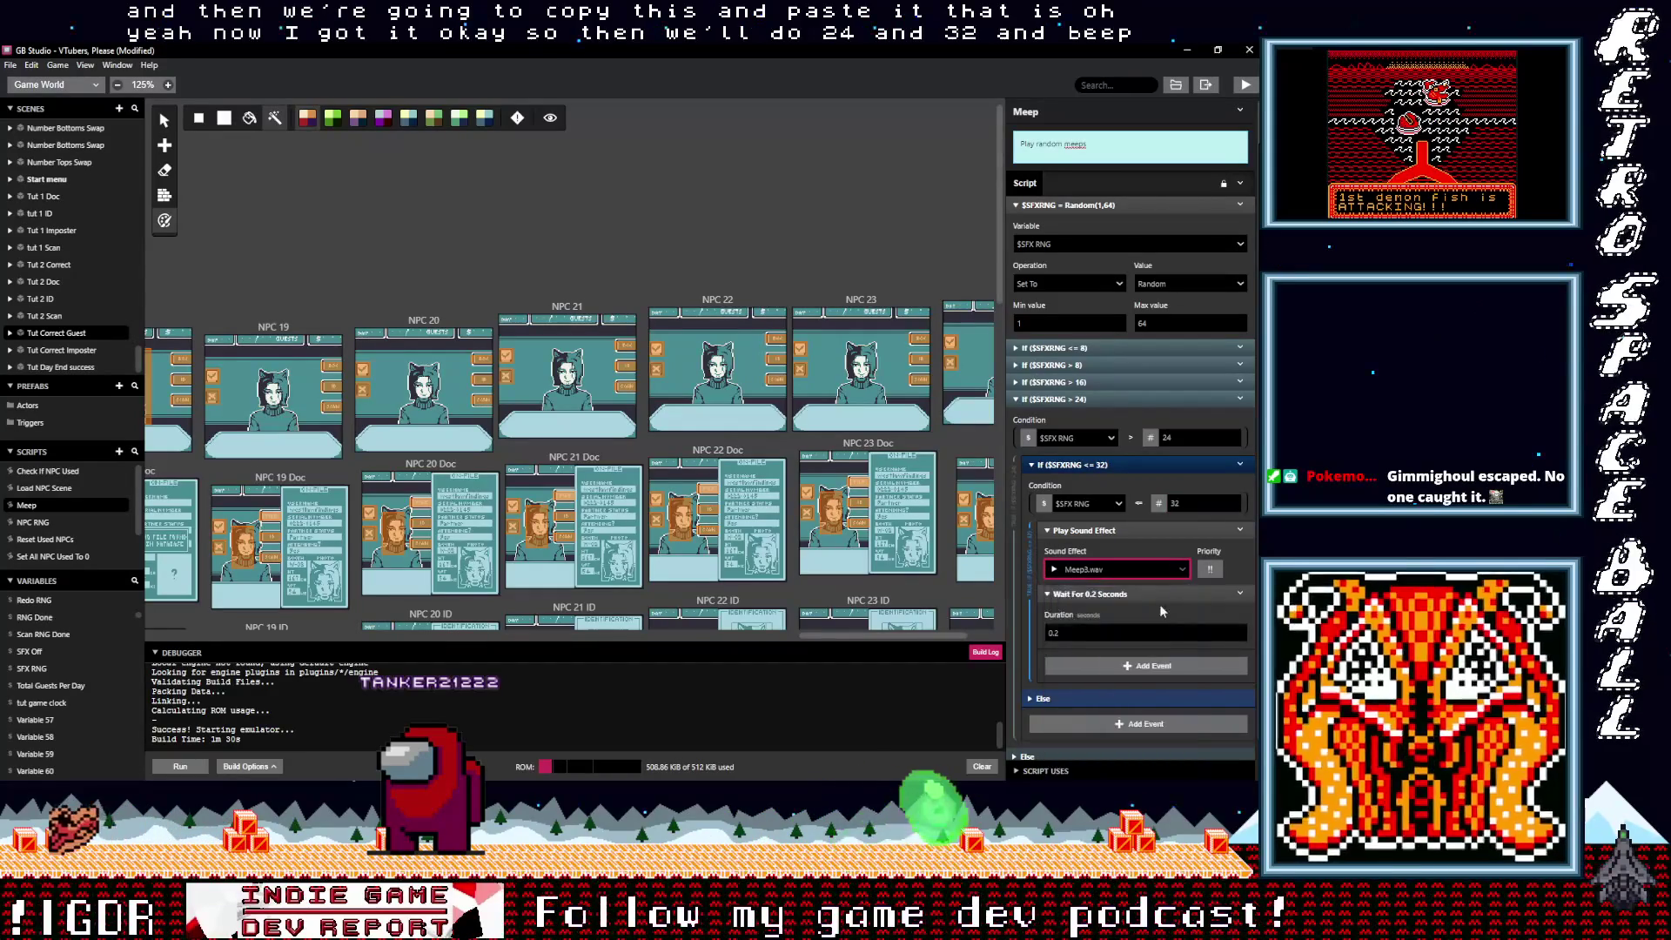
pyautogui.click(1098, 402)
pyautogui.click(1251, 401)
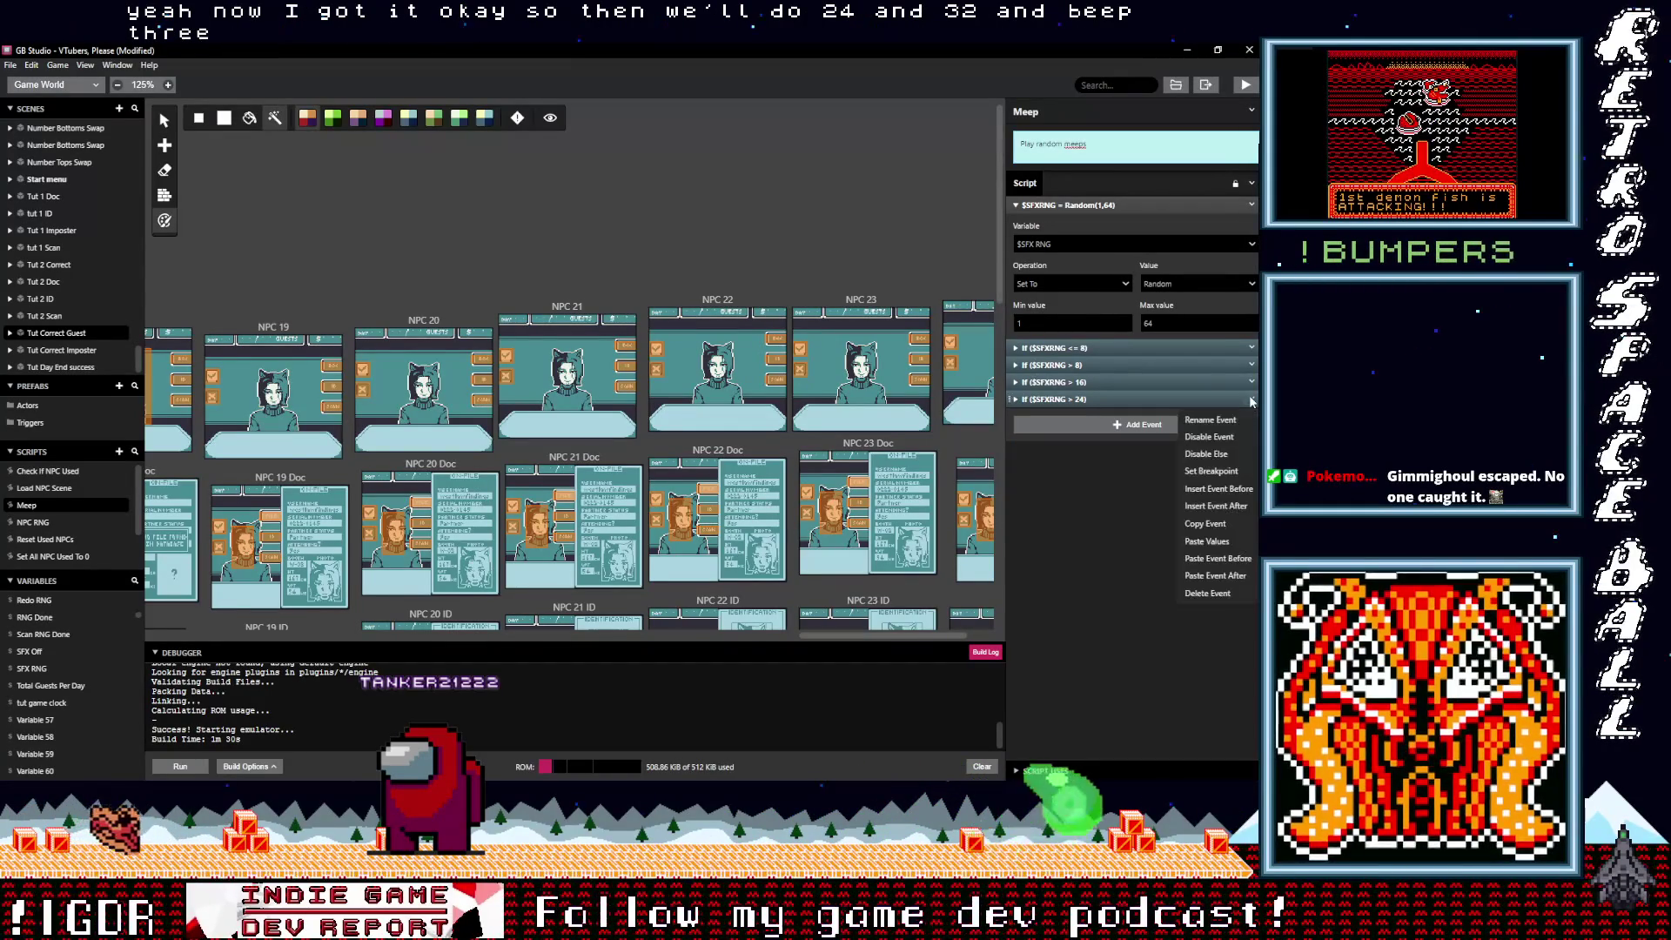
# Step: Copy and paste the > 24 branch as SFX RNG > 32, nested ≤ 40, playing Meep4.wav
pyautogui.click(1213, 527)
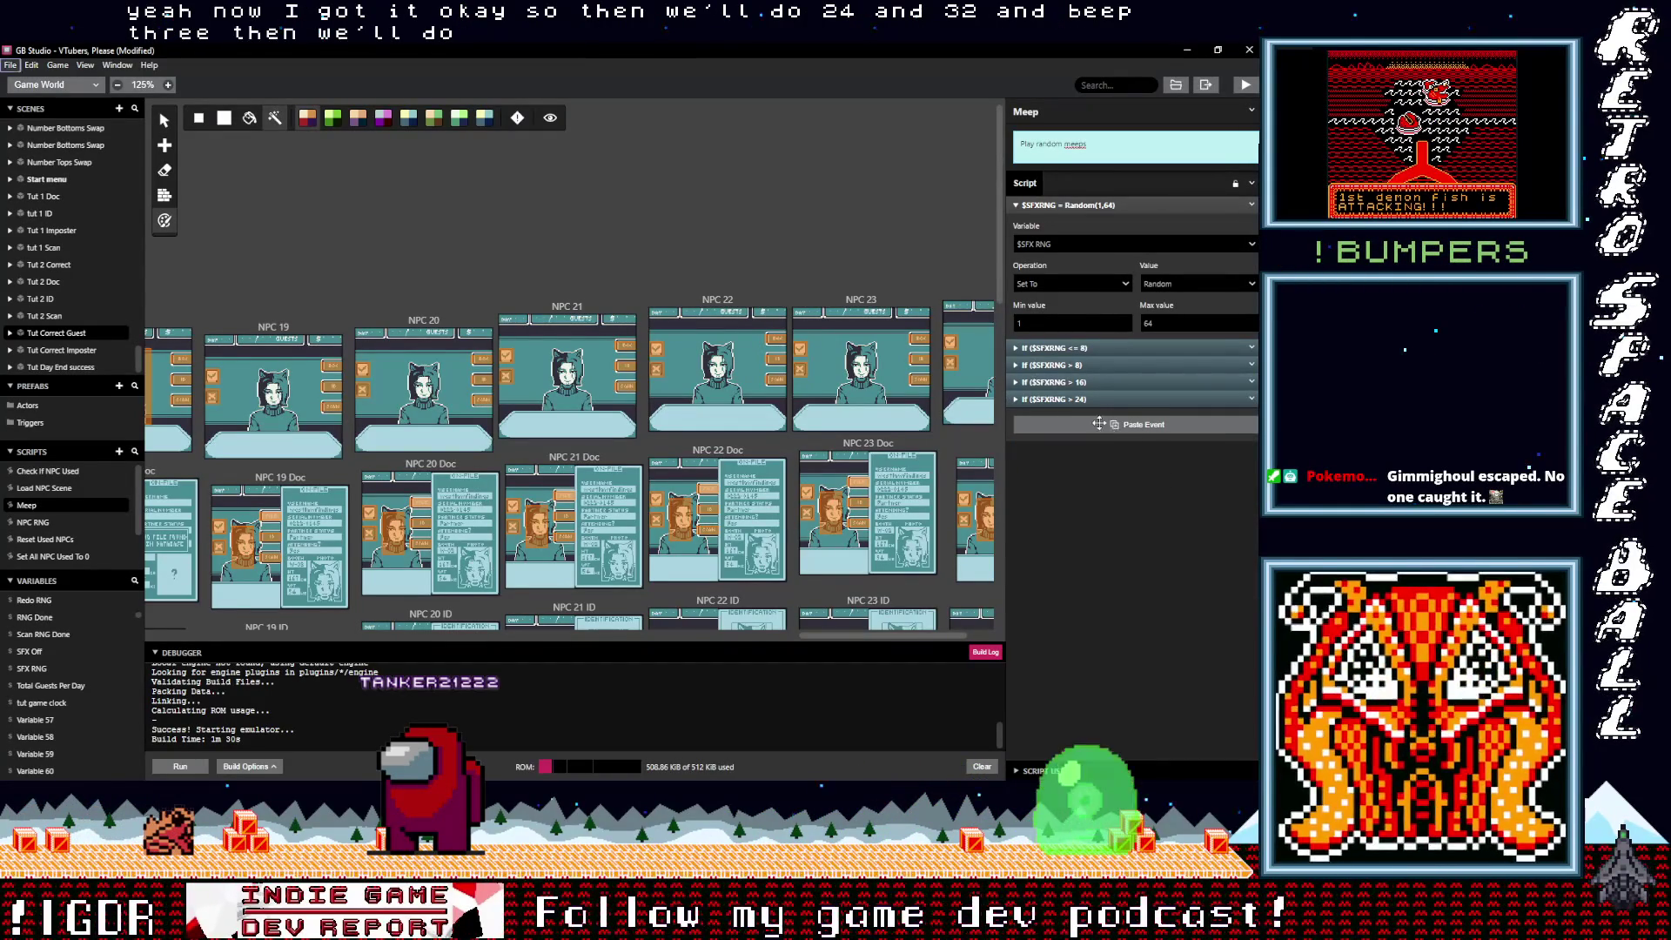
pyautogui.click(1099, 424)
pyautogui.click(1099, 417)
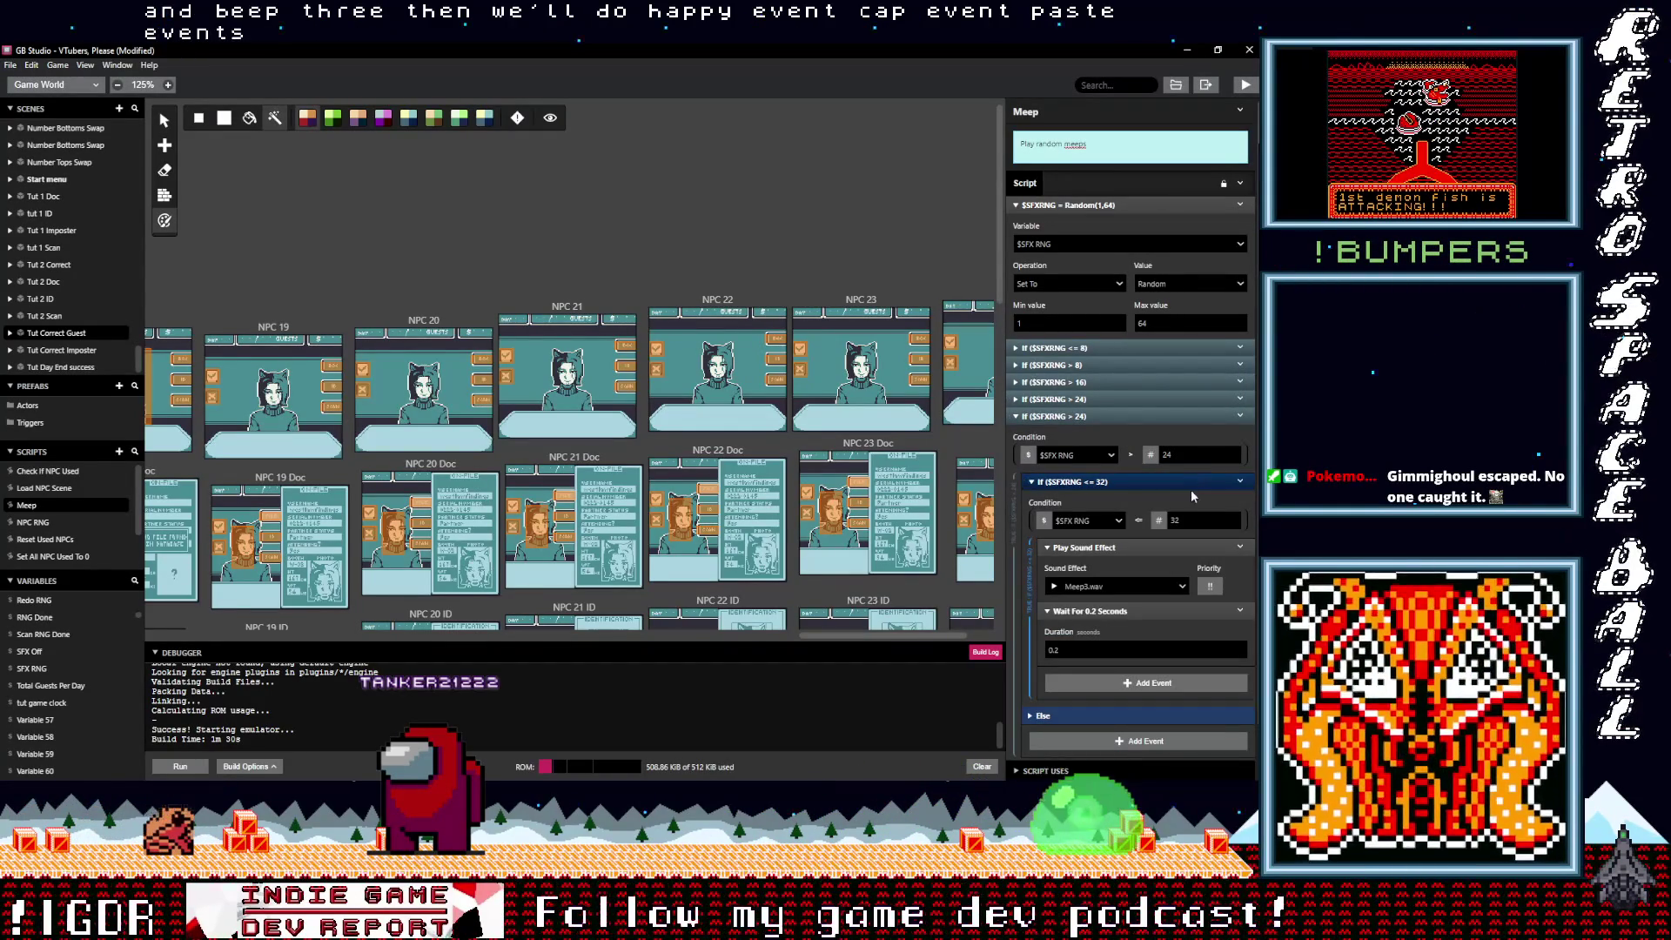
pyautogui.scroll(-1, 1180, 542)
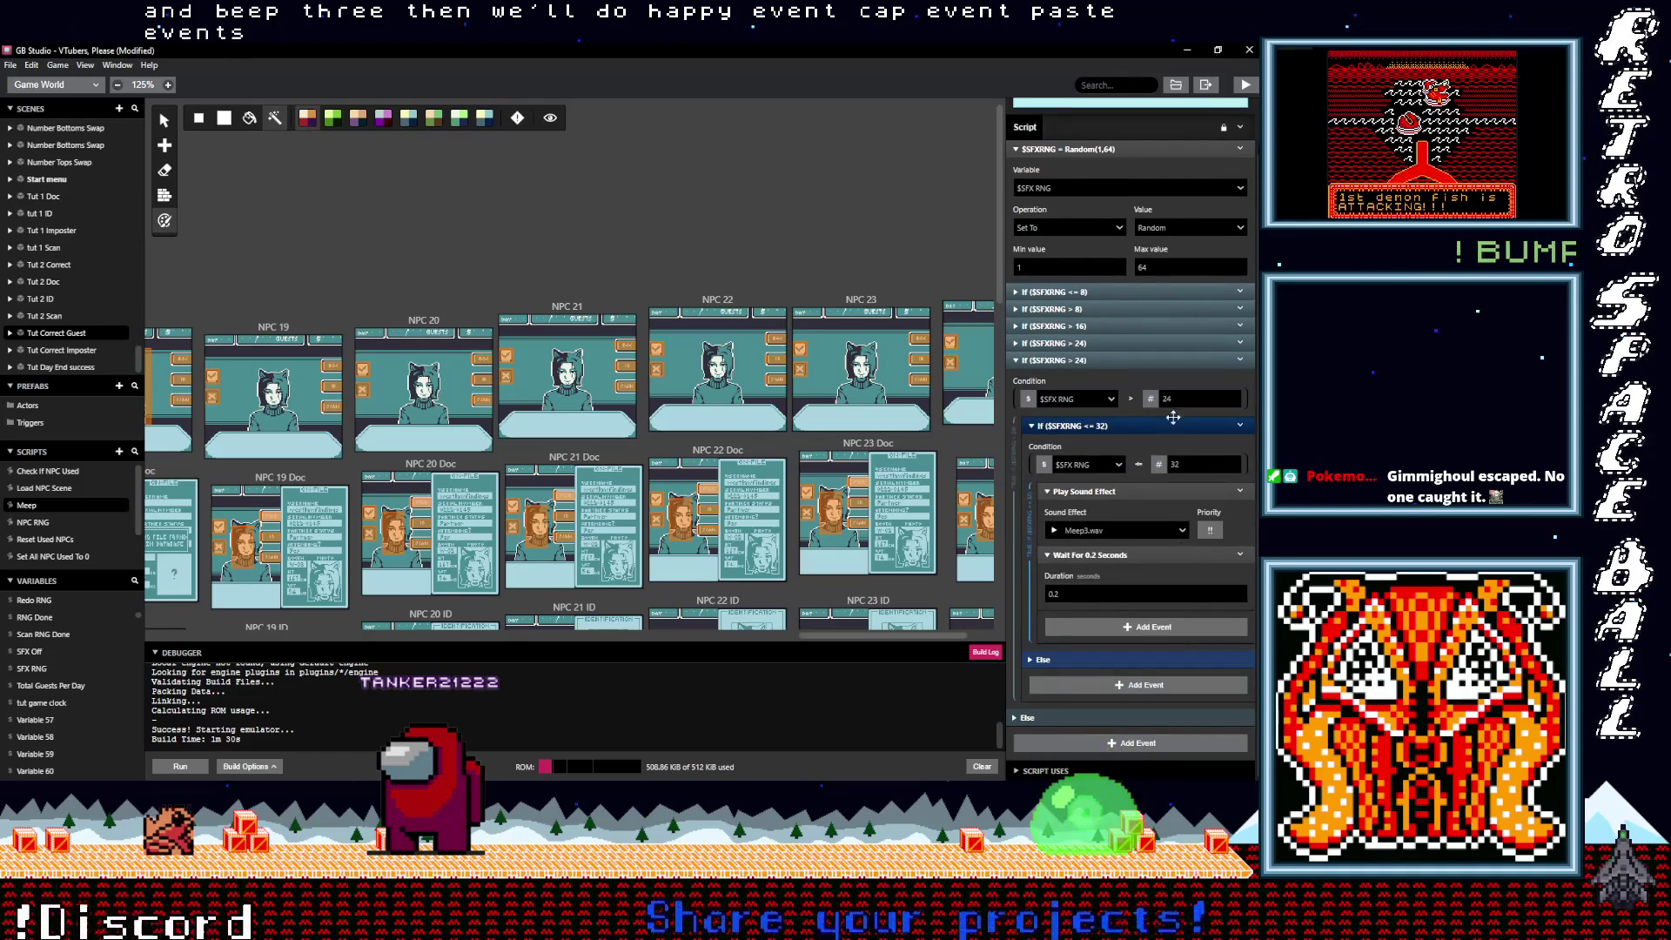
pyautogui.doubleClick(1165, 399)
pyautogui.write('32')
pyautogui.doubleClick(1176, 463)
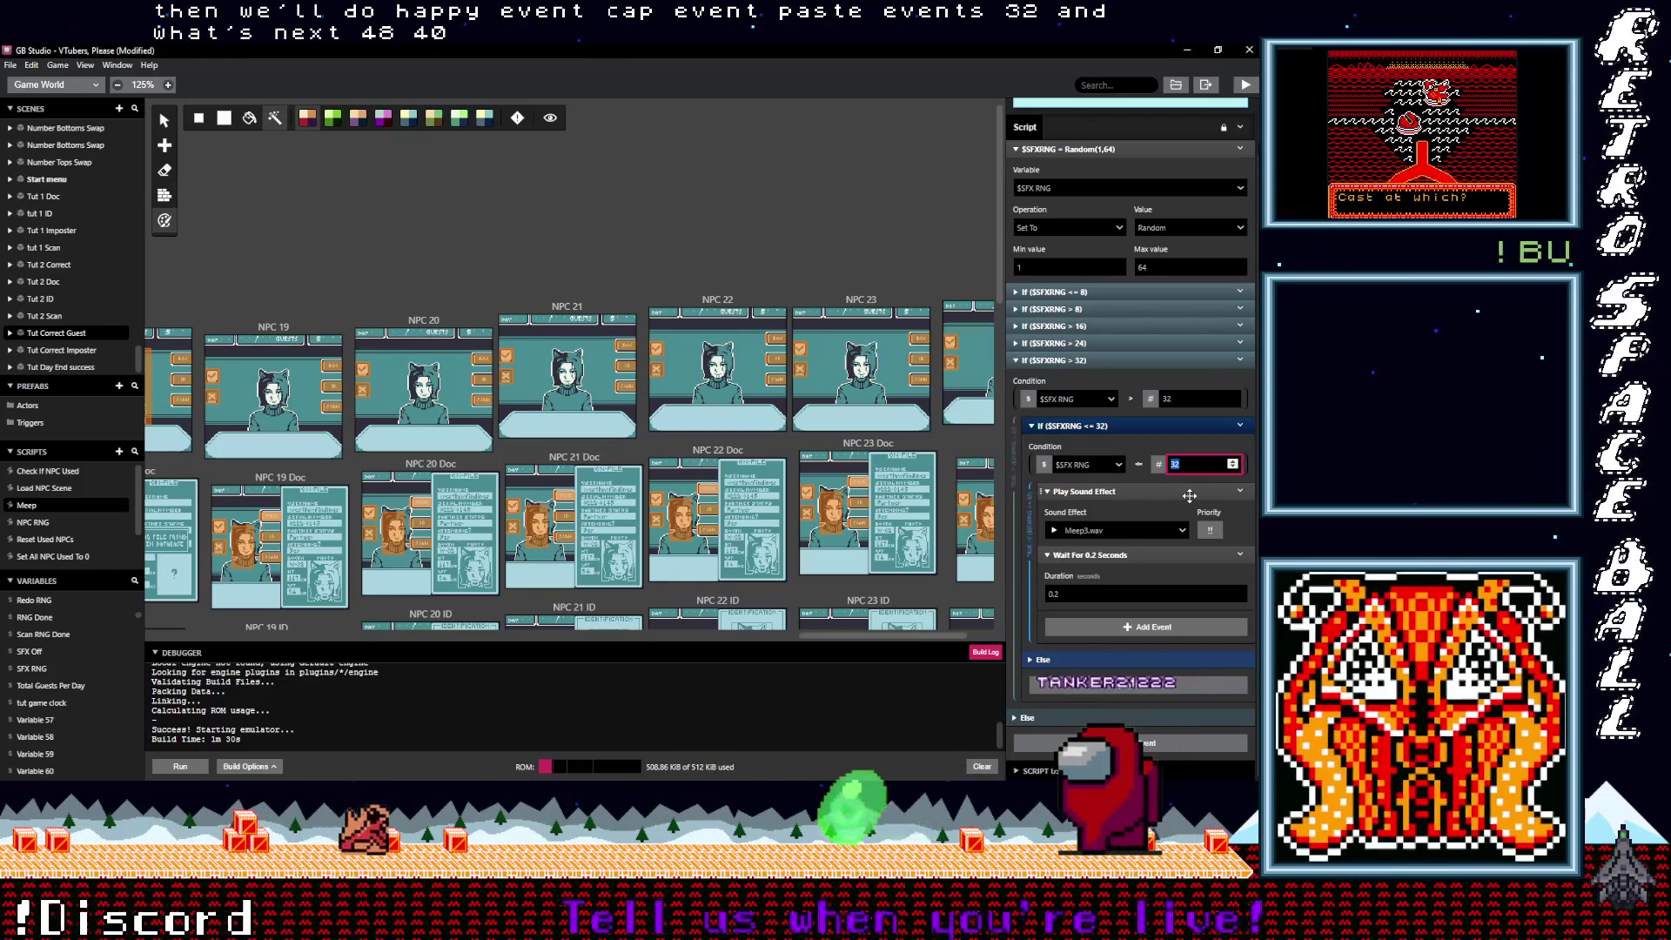
pyautogui.write('40')
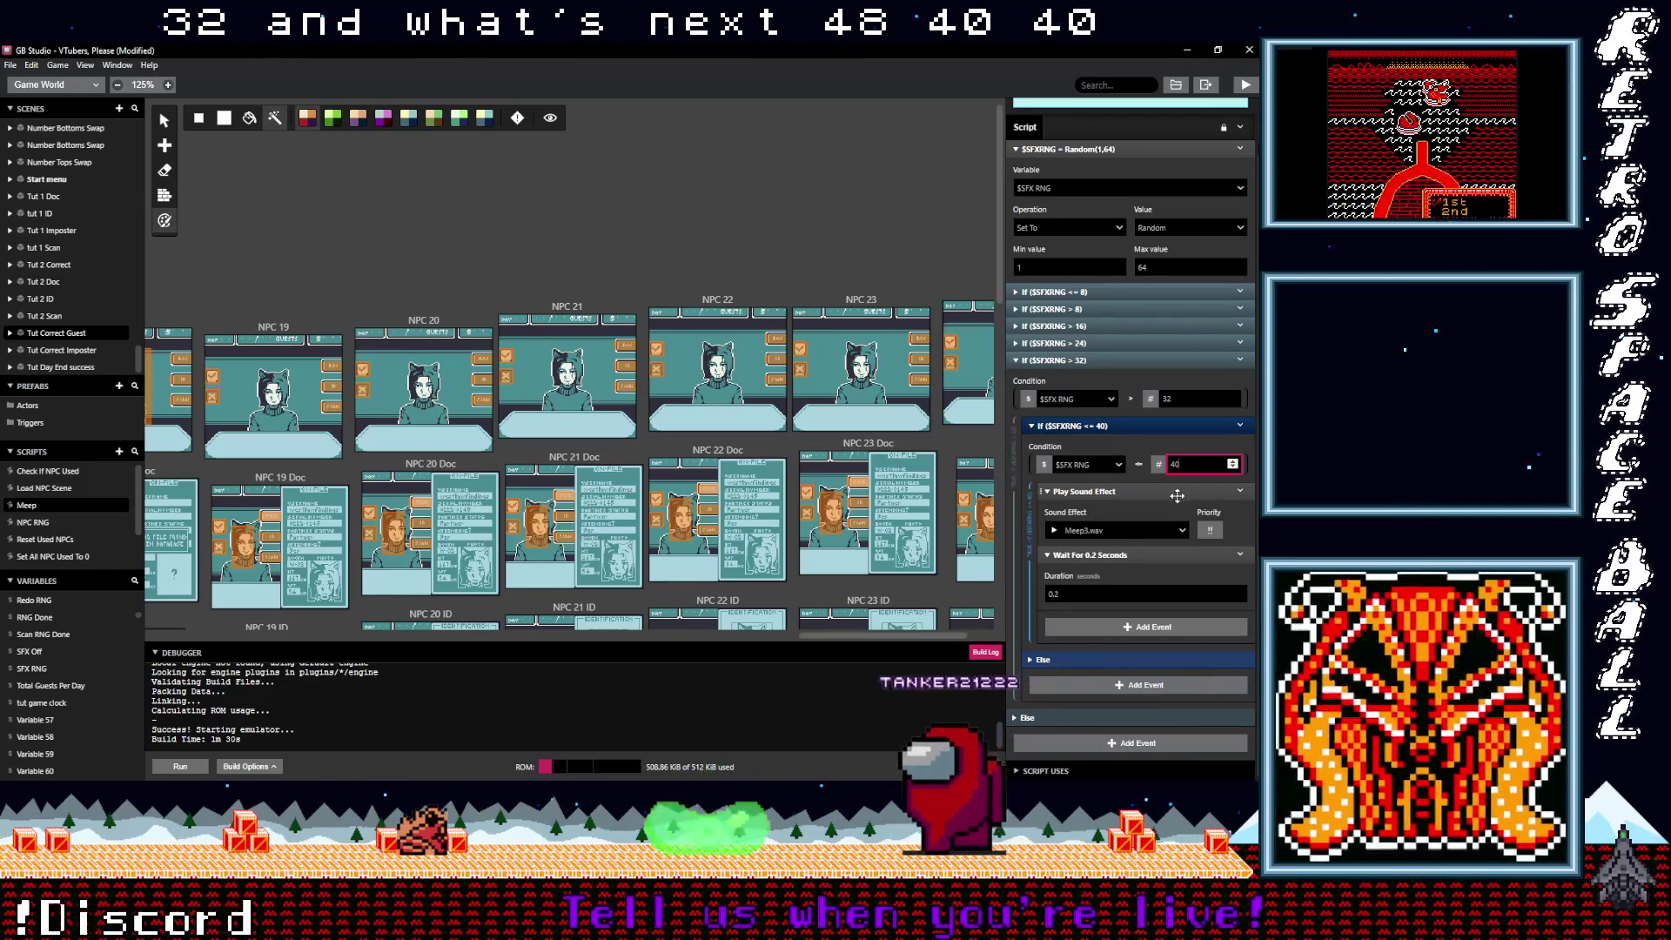
pyautogui.click(1157, 529)
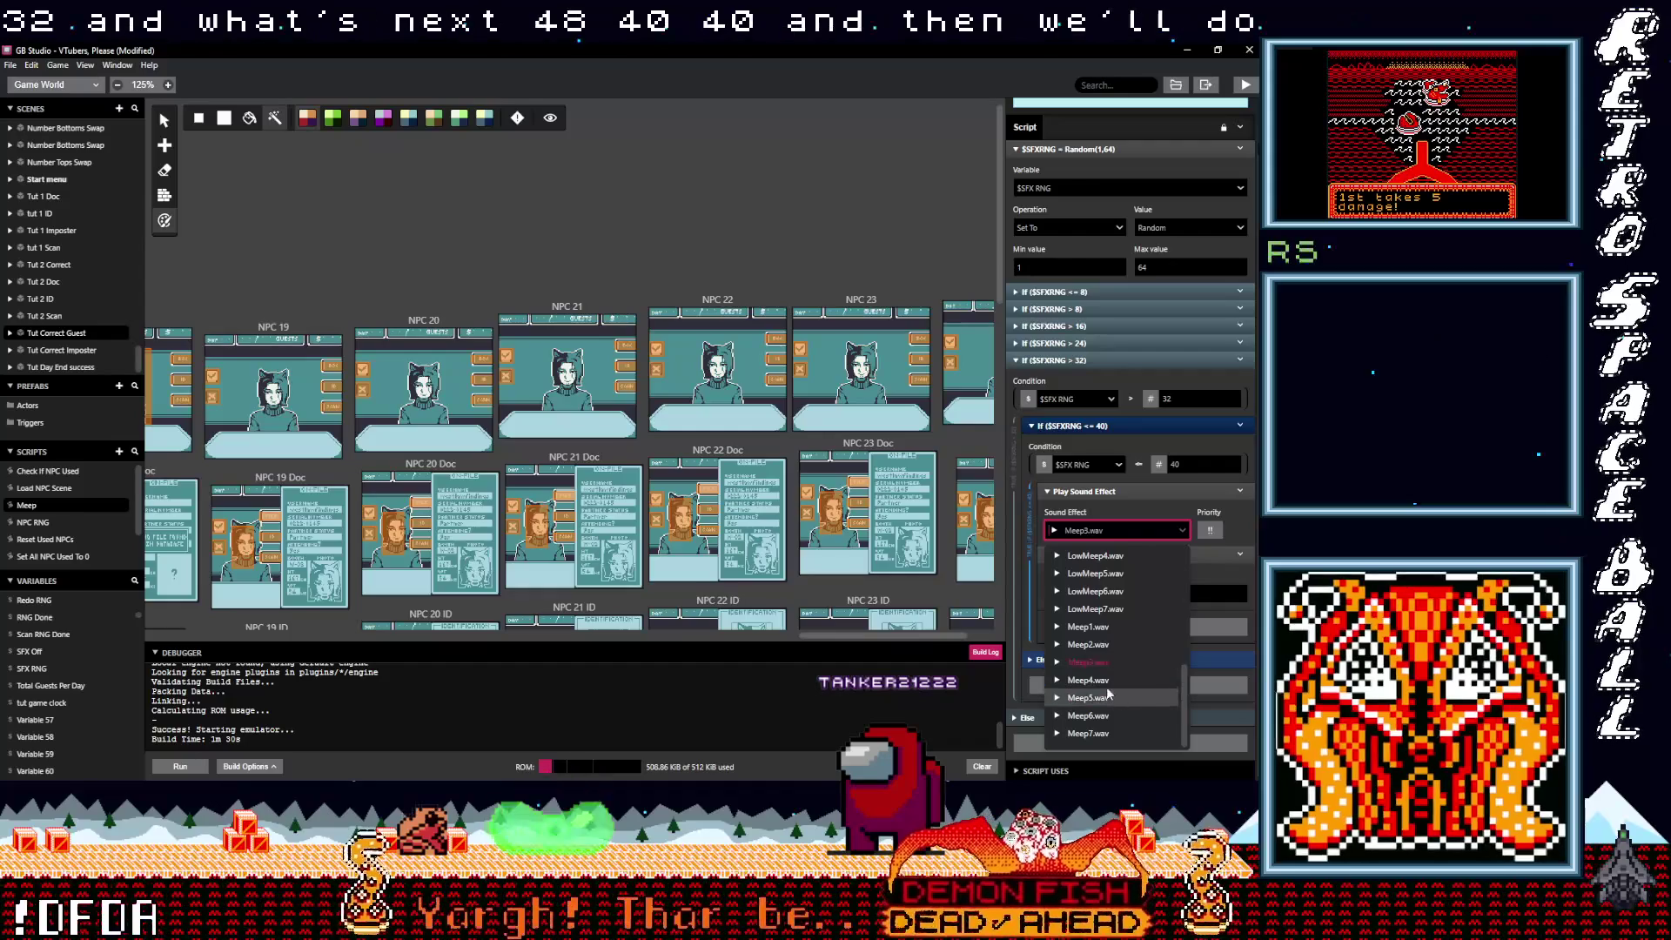
pyautogui.click(1088, 679)
pyautogui.click(1240, 359)
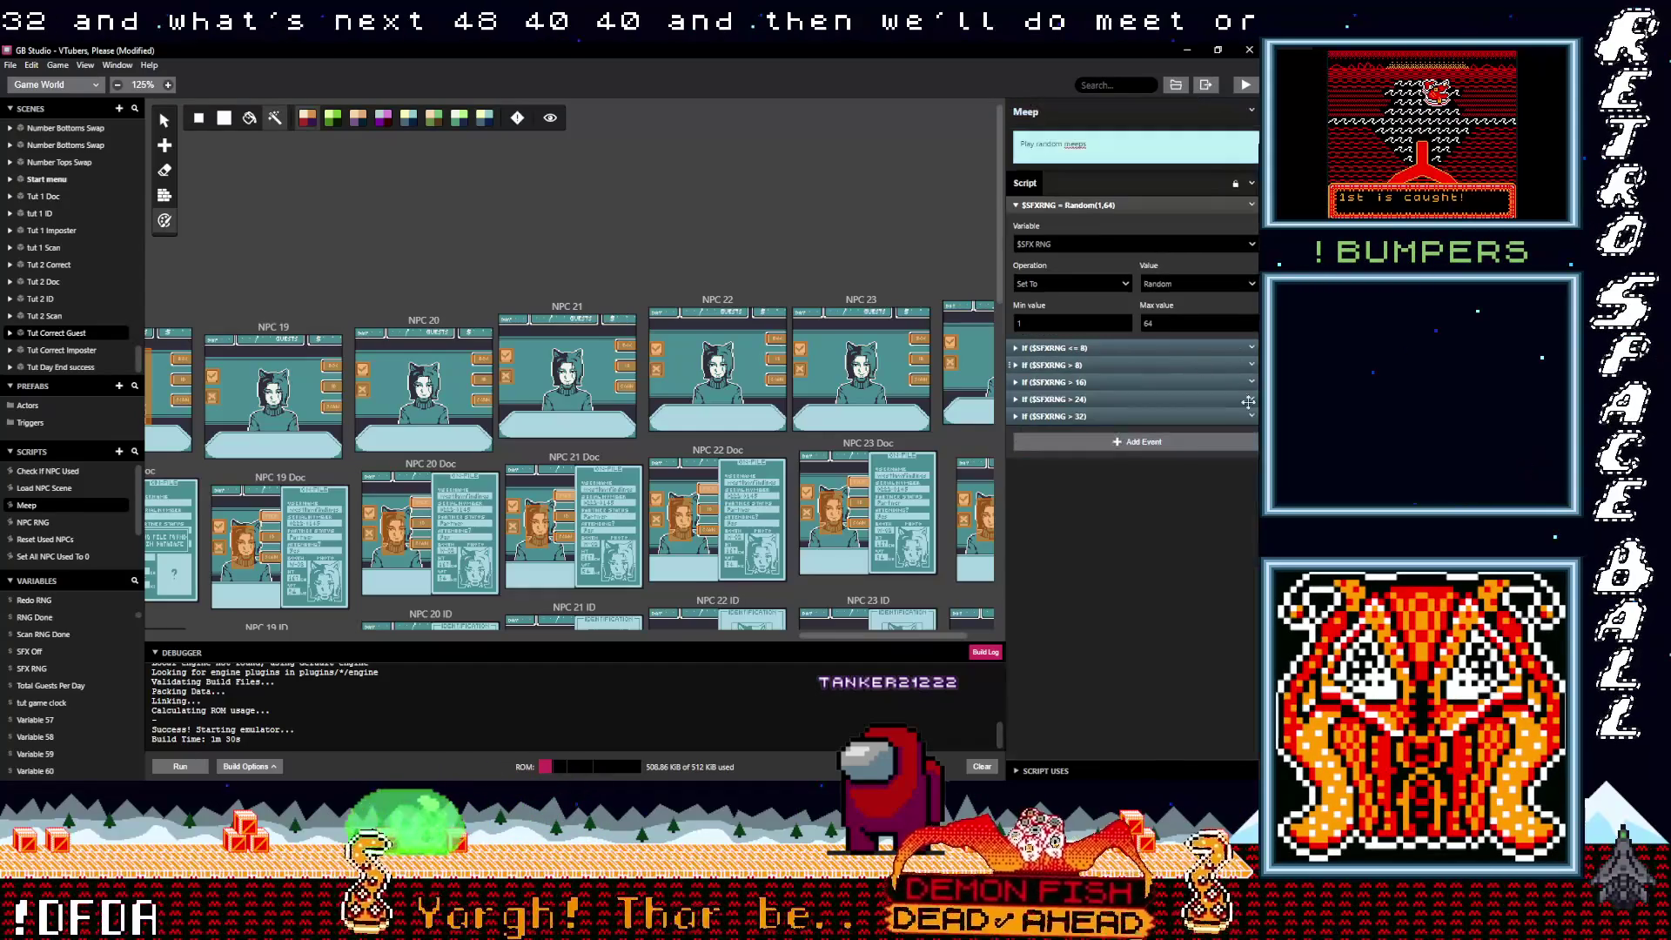
# Step: Copy and paste it again as the > 40 branch with nested ≤ 48, playing Meep5.wav
pyautogui.click(1252, 417)
pyautogui.click(1205, 541)
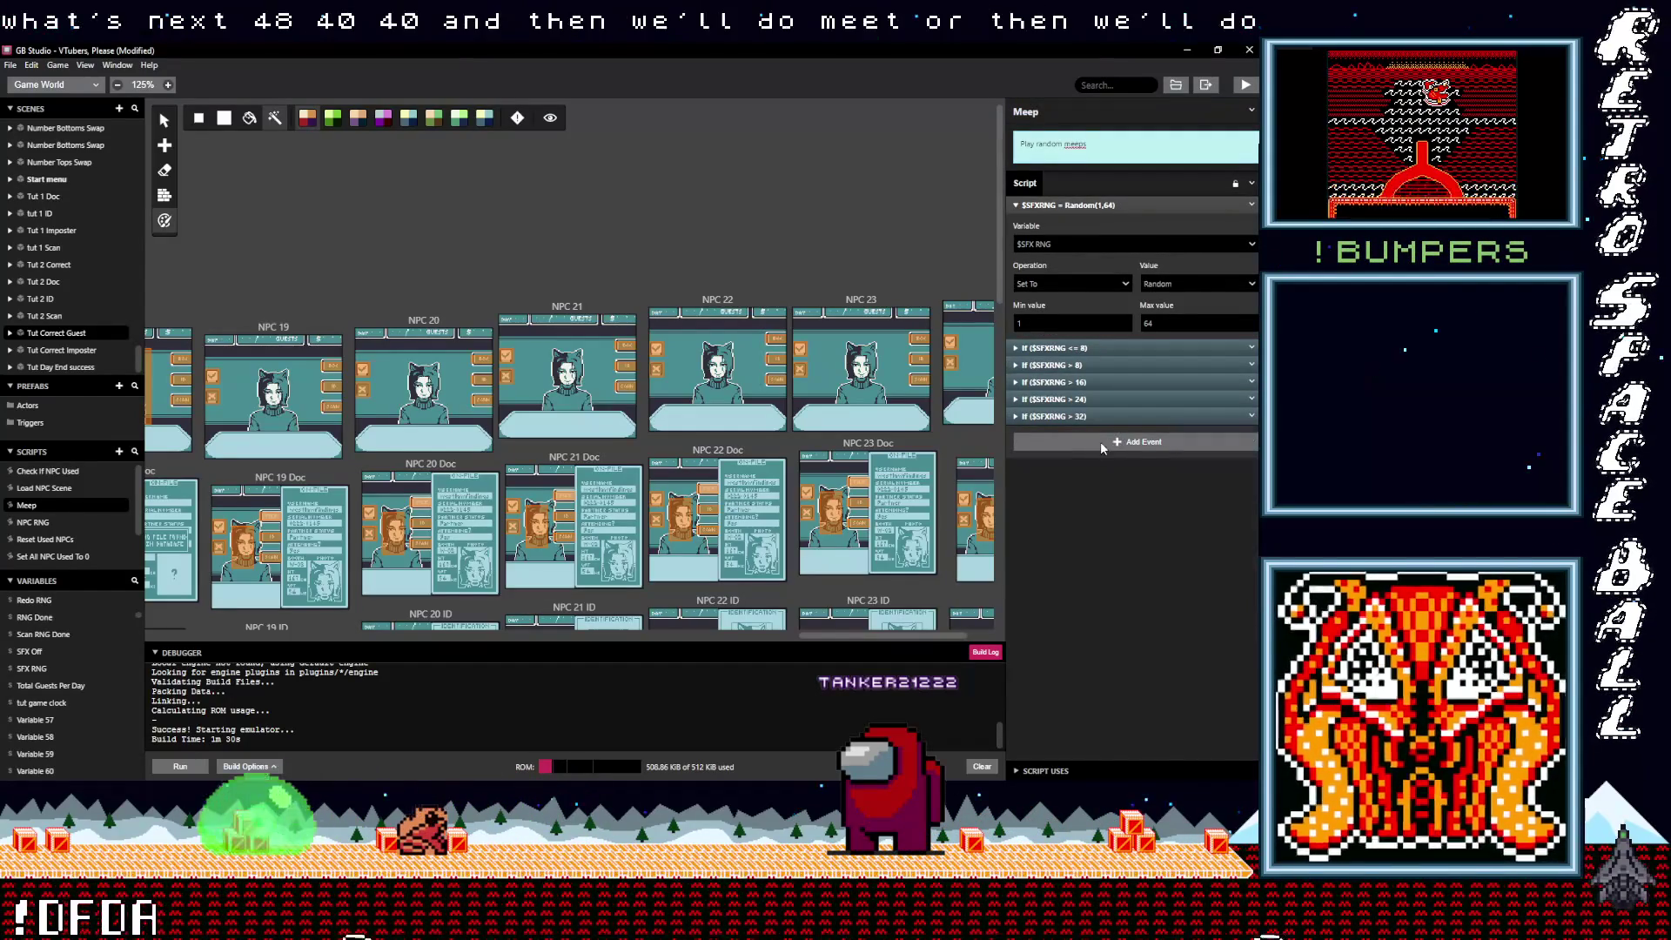
pyautogui.keyDown('alt'); pyautogui.click(1100, 441); pyautogui.keyUp('alt')
pyautogui.click(1105, 432)
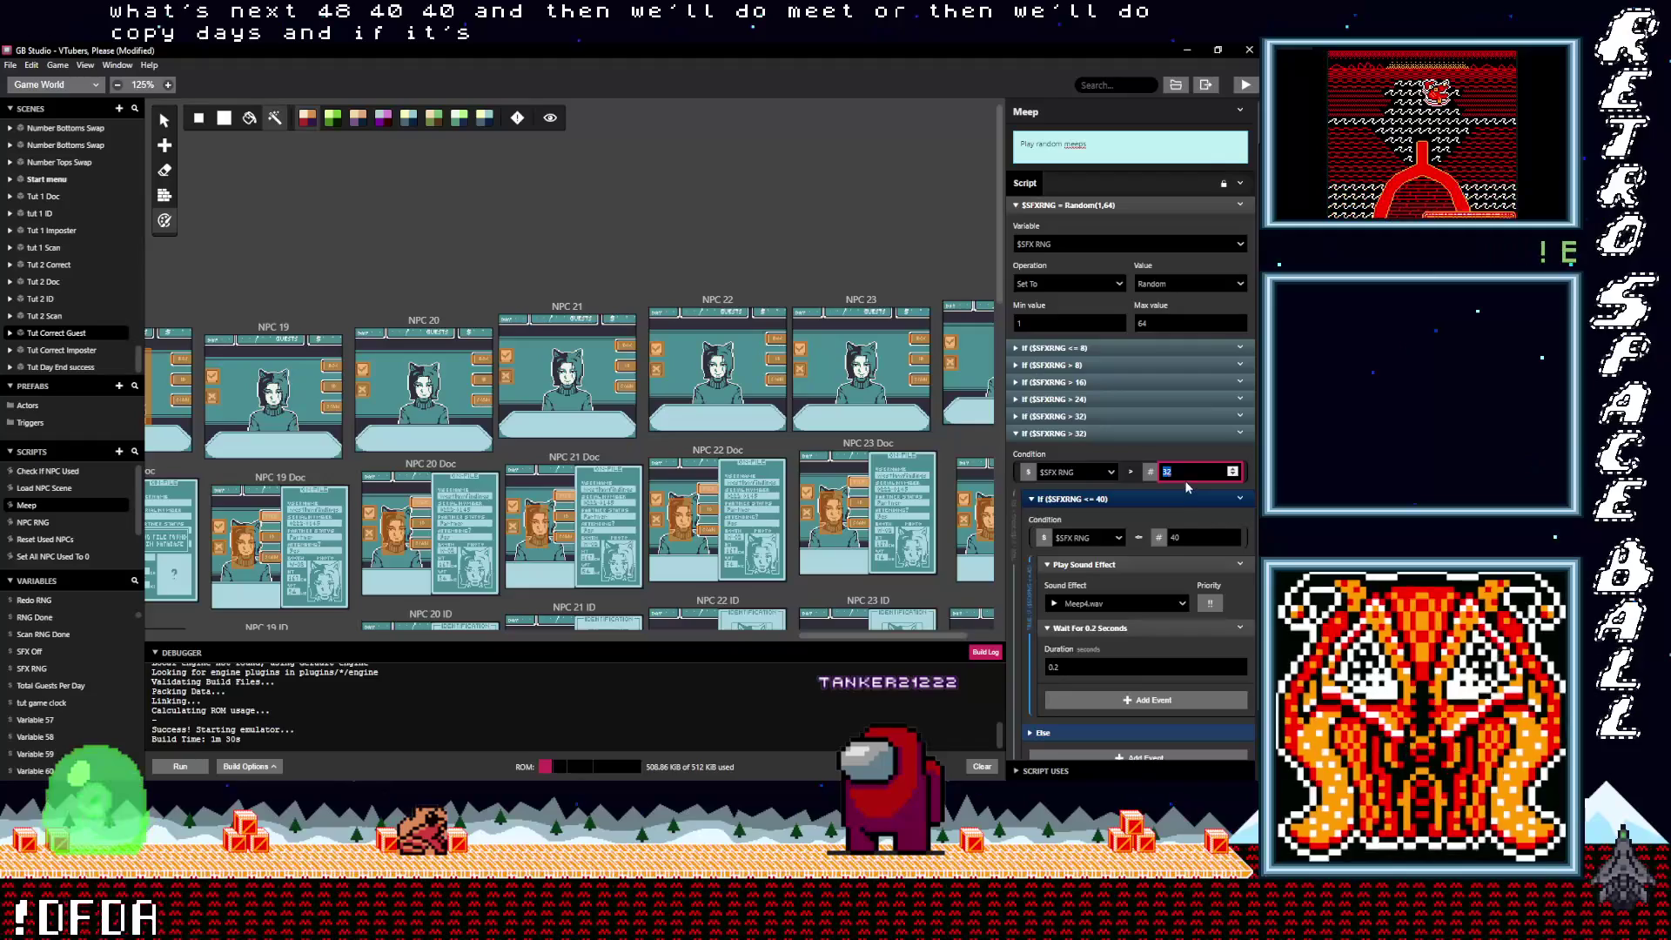
pyautogui.write('48')
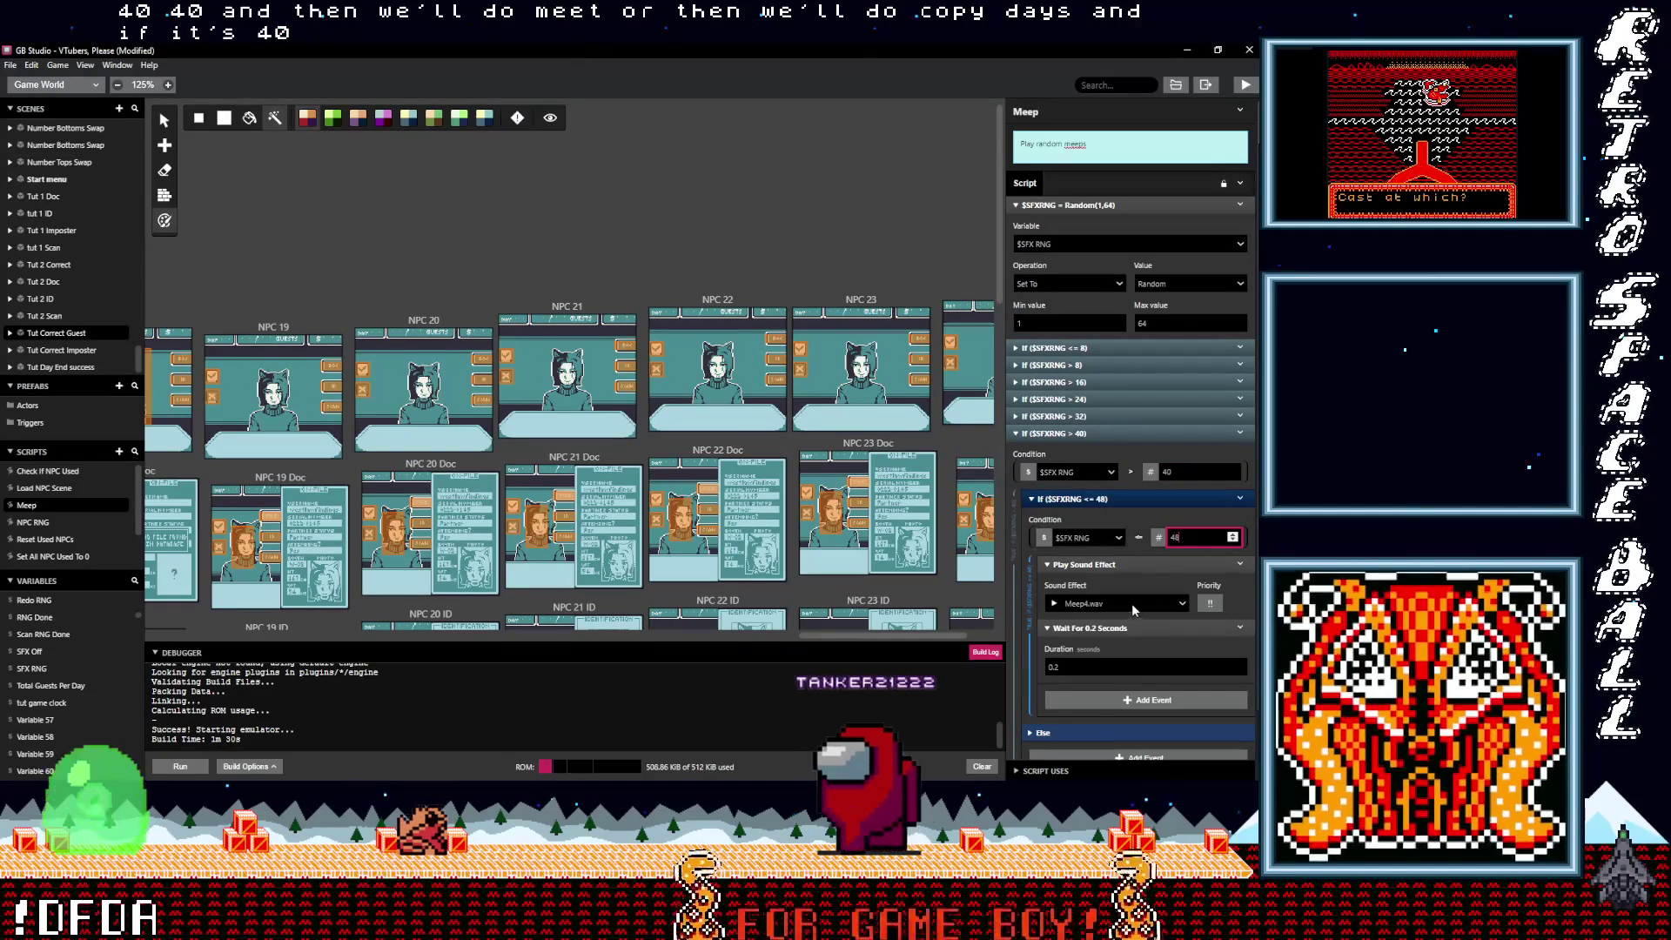
pyautogui.click(1113, 604)
pyautogui.scroll(-2, 1121, 671)
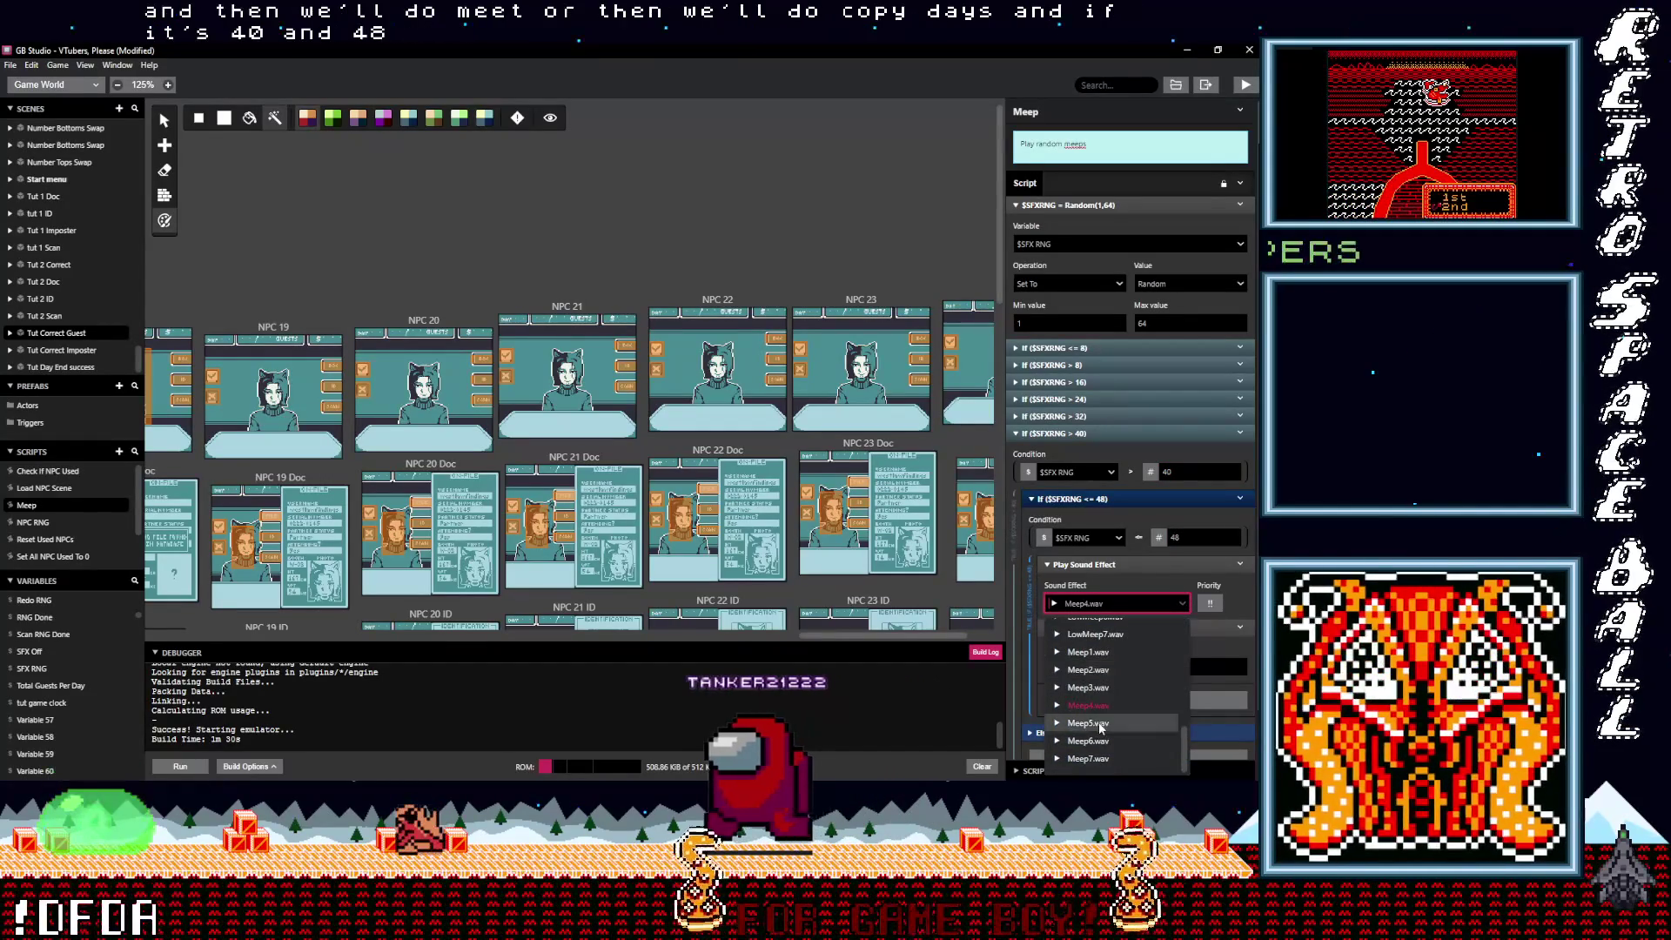
pyautogui.click(1121, 678)
pyautogui.click(1123, 434)
pyautogui.click(1240, 434)
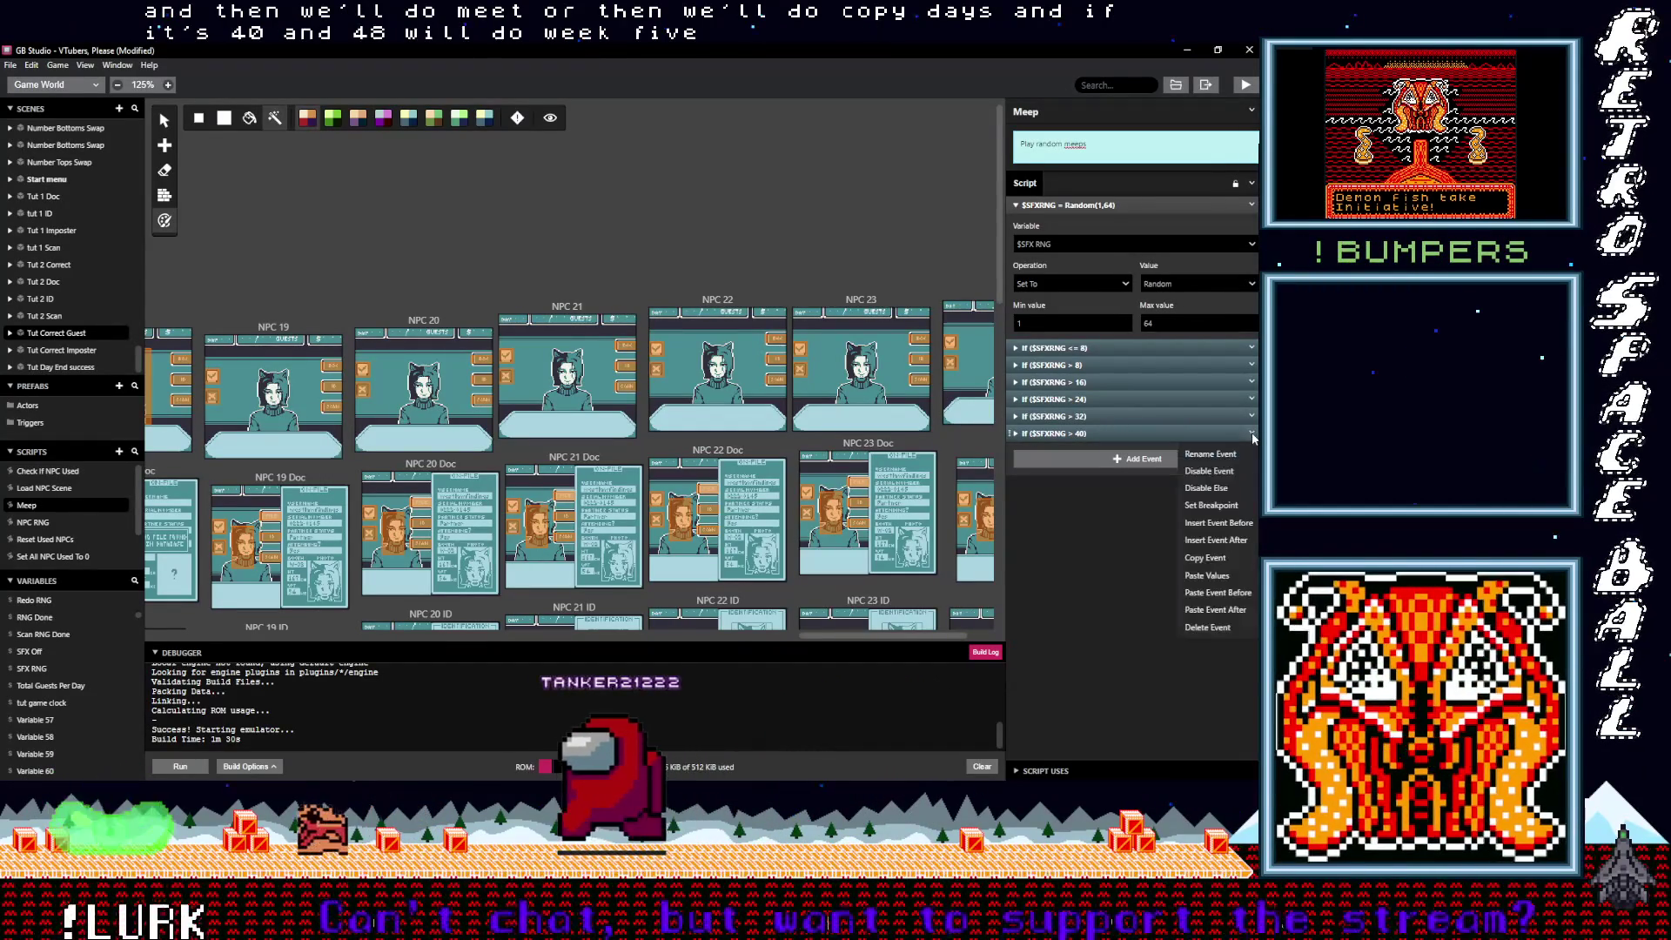
# Step: Paste a copy of the > 40 branch and change its outer condition to SFX RNG > 48
pyautogui.click(1198, 558)
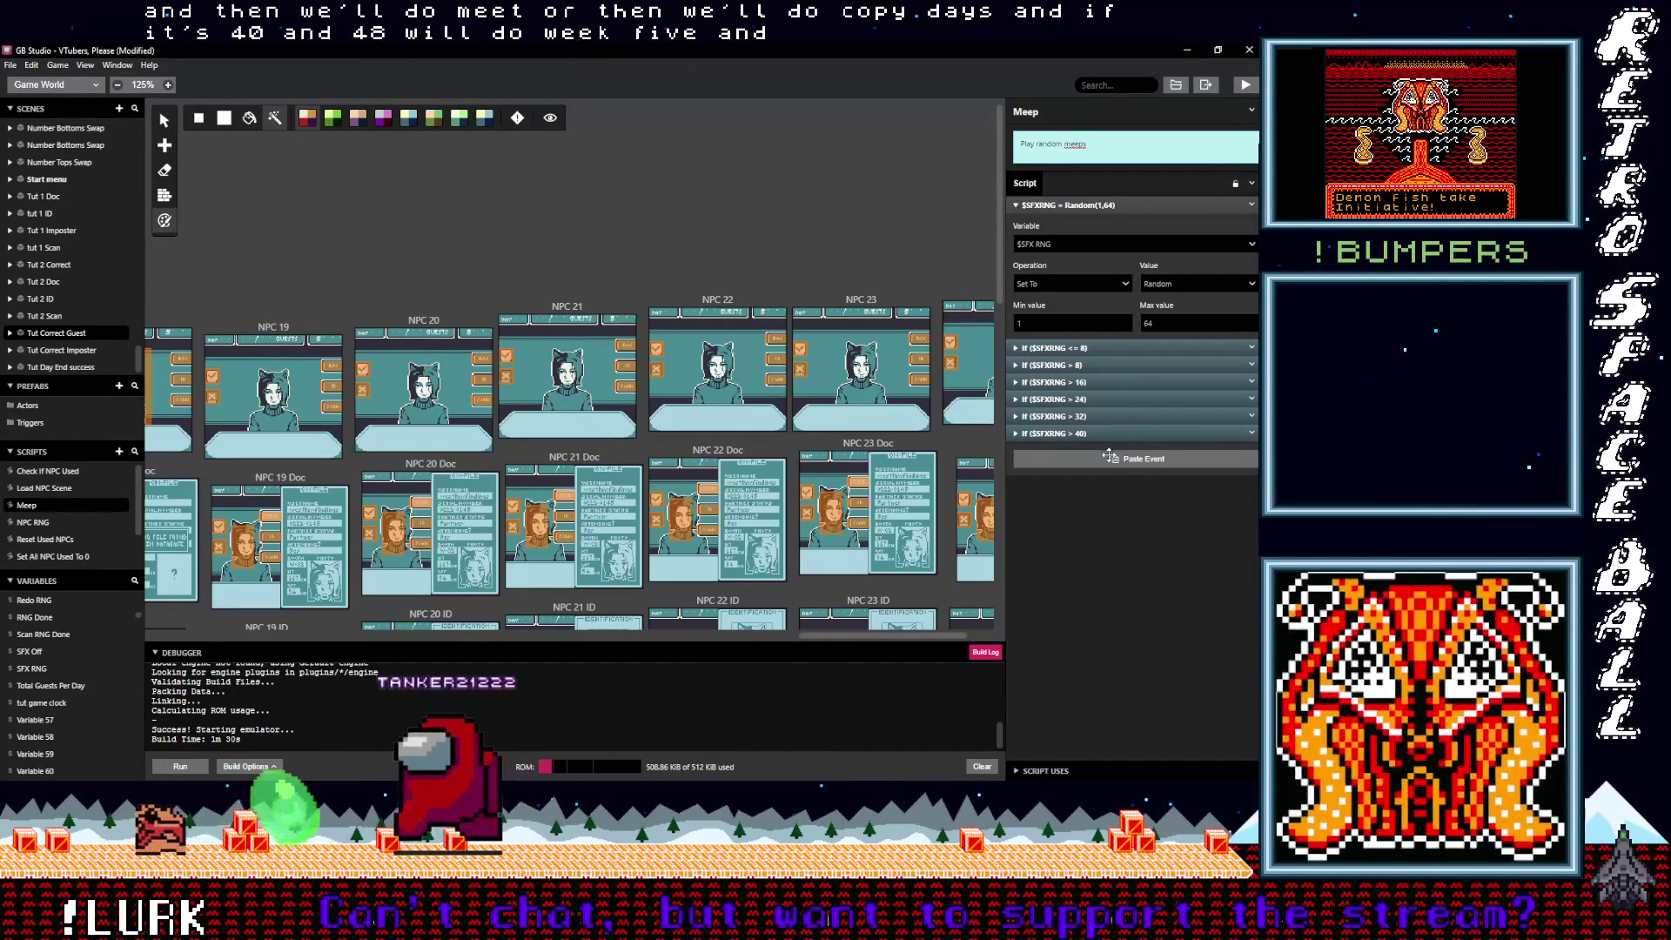
pyautogui.keyDown('alt'); pyautogui.click(1138, 459); pyautogui.keyUp('alt')
pyautogui.scroll(-1, 1167, 485)
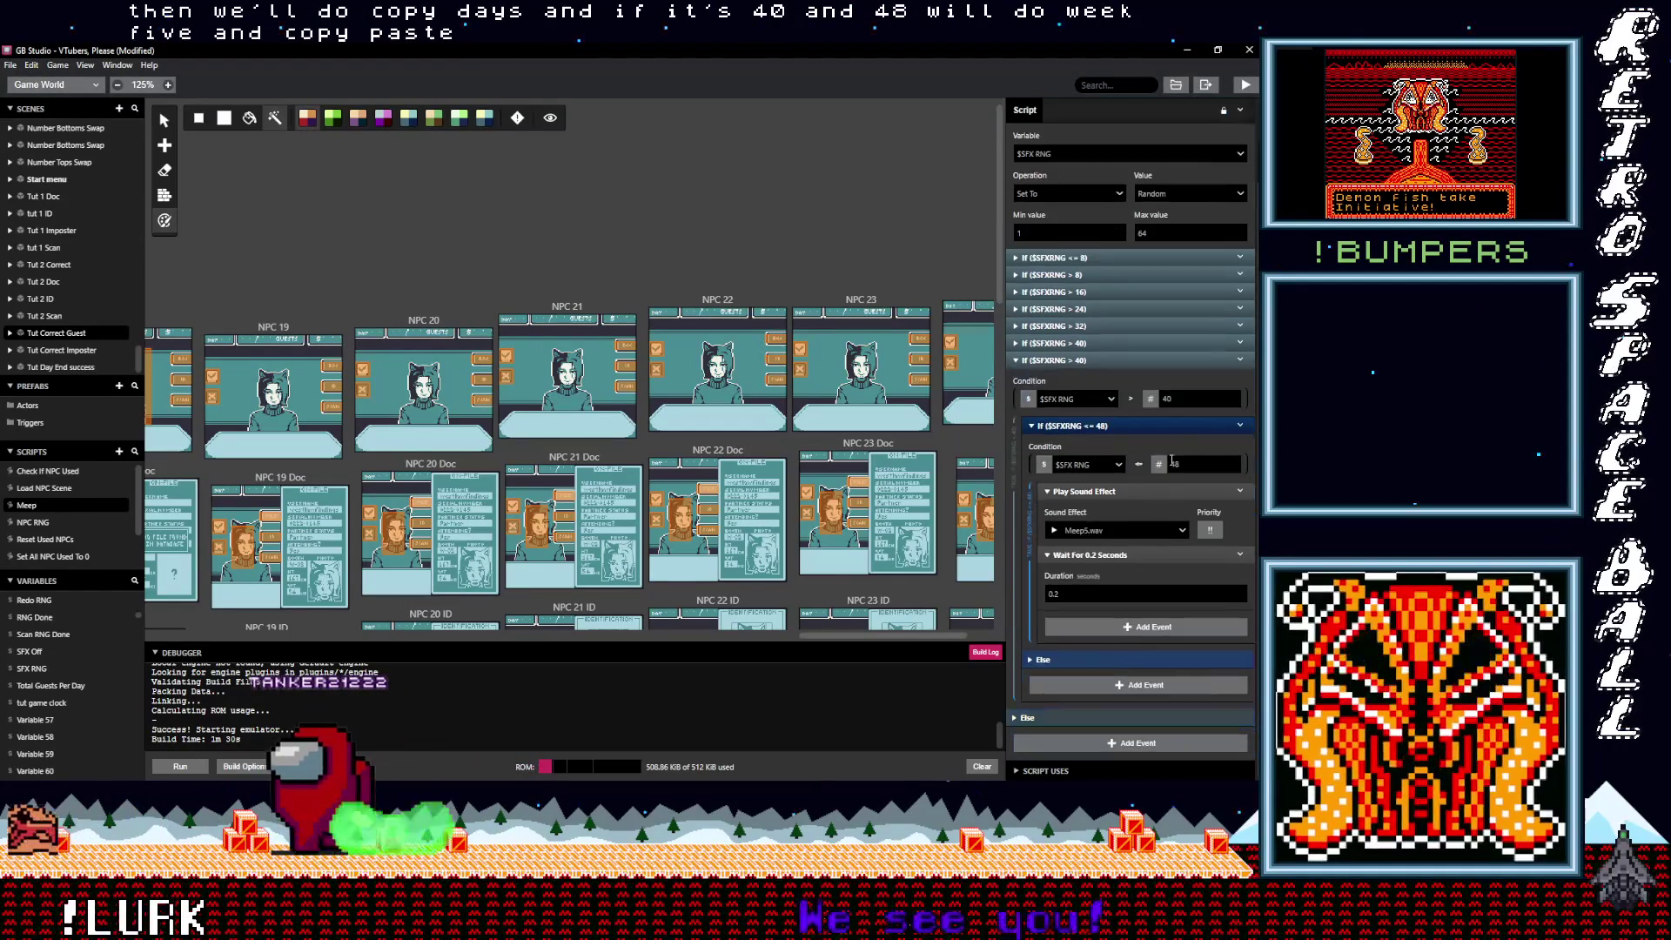
pyautogui.doubleClick(1171, 401)
pyautogui.write('48')
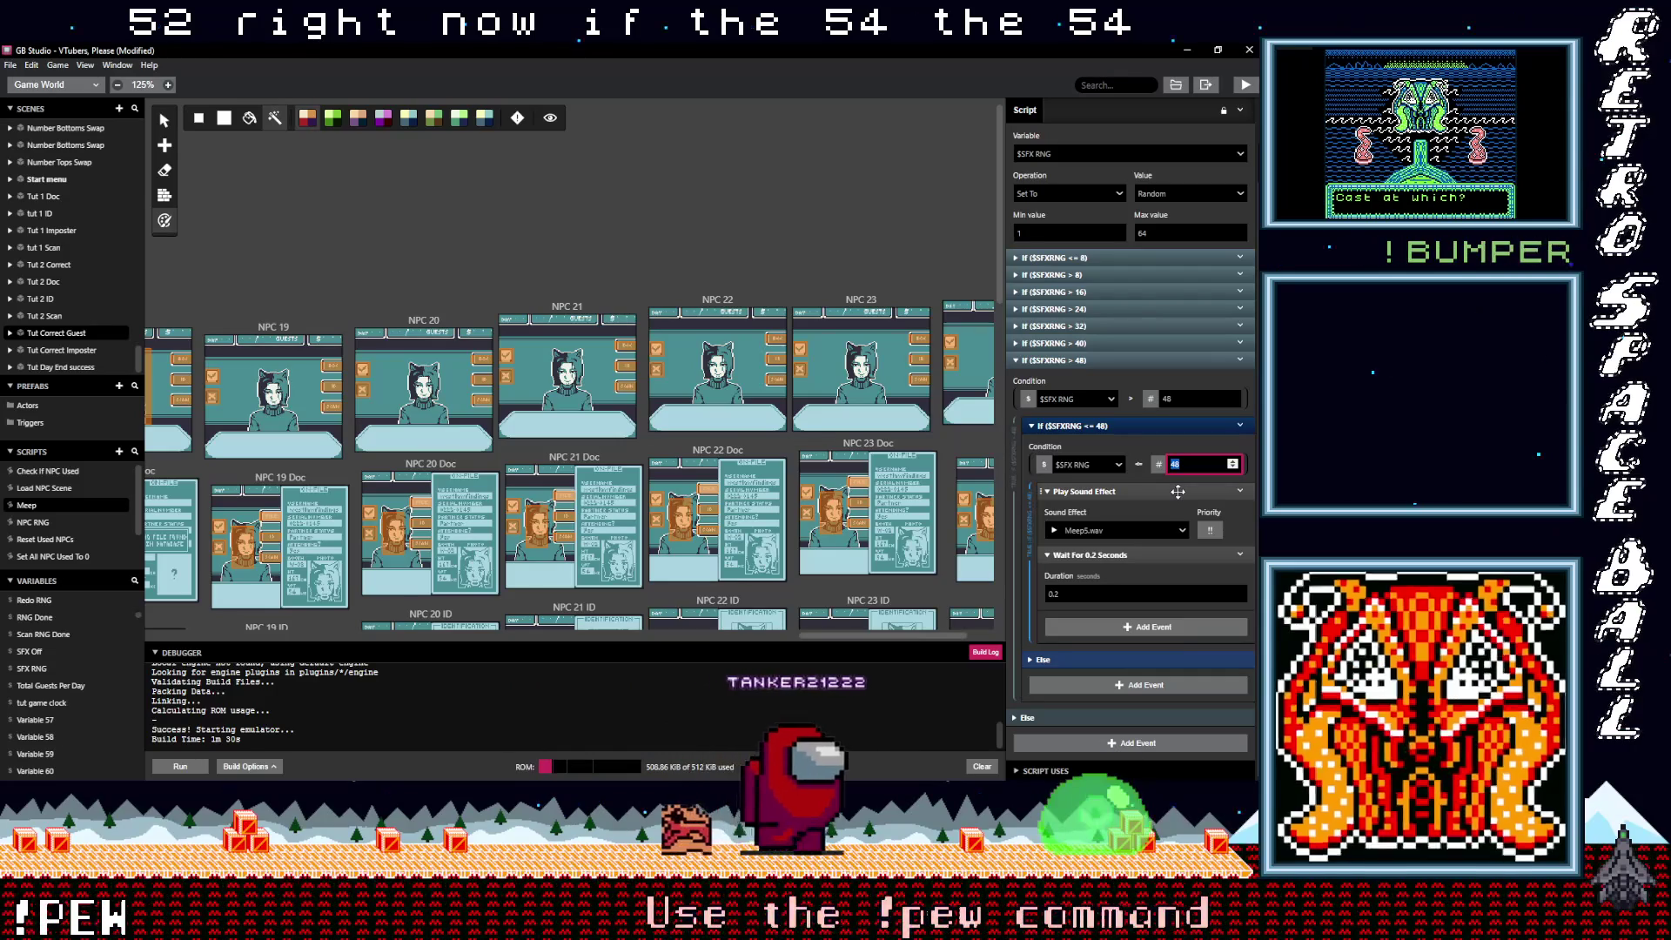
pyautogui.write('54')
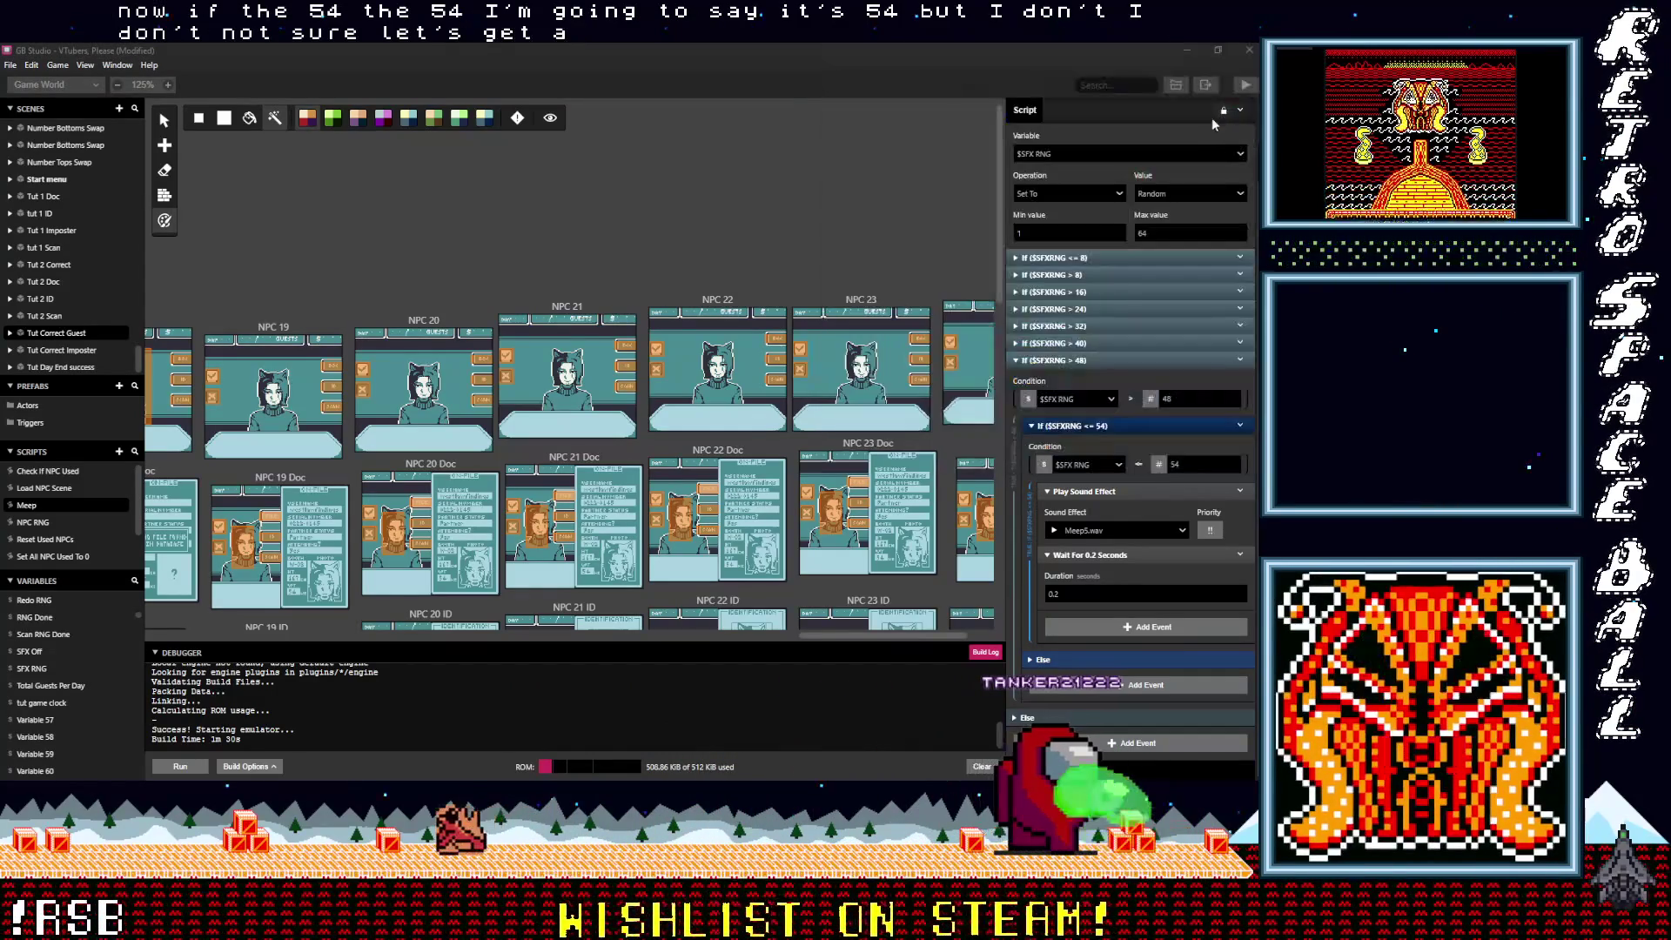
# Step: Confirm the nested upper bound 48 + 8 = 56 in Calculator and pick the branch's sound effect
pyautogui.click(882, 485)
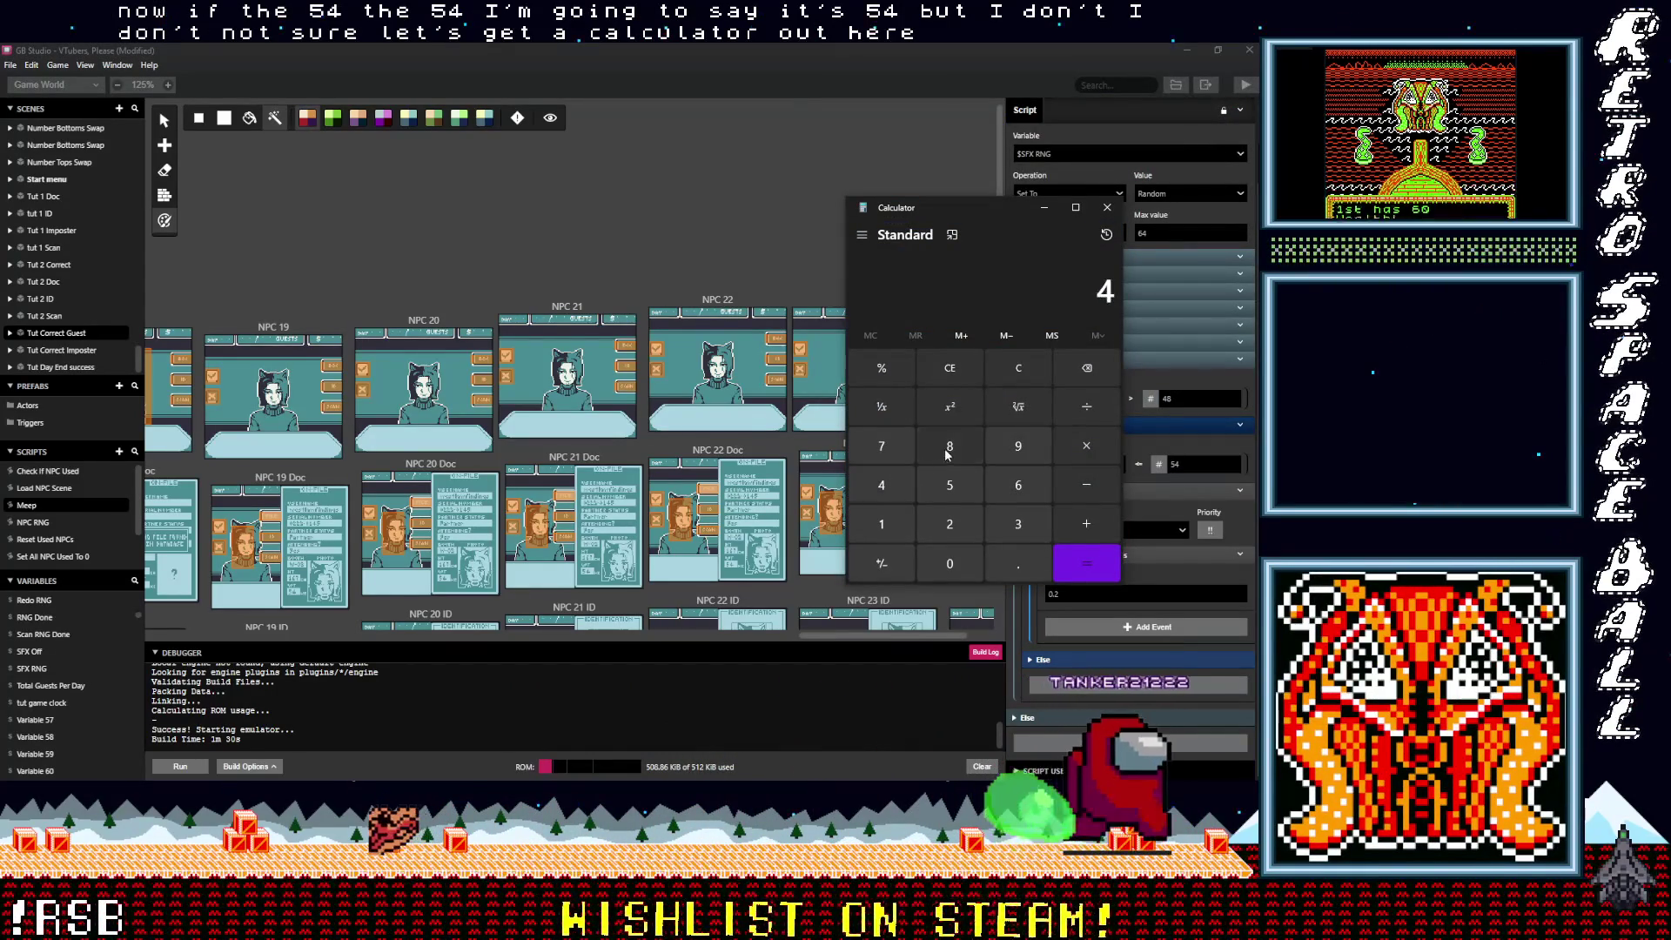
pyautogui.click(1085, 522)
pyautogui.click(949, 445)
pyautogui.click(1078, 553)
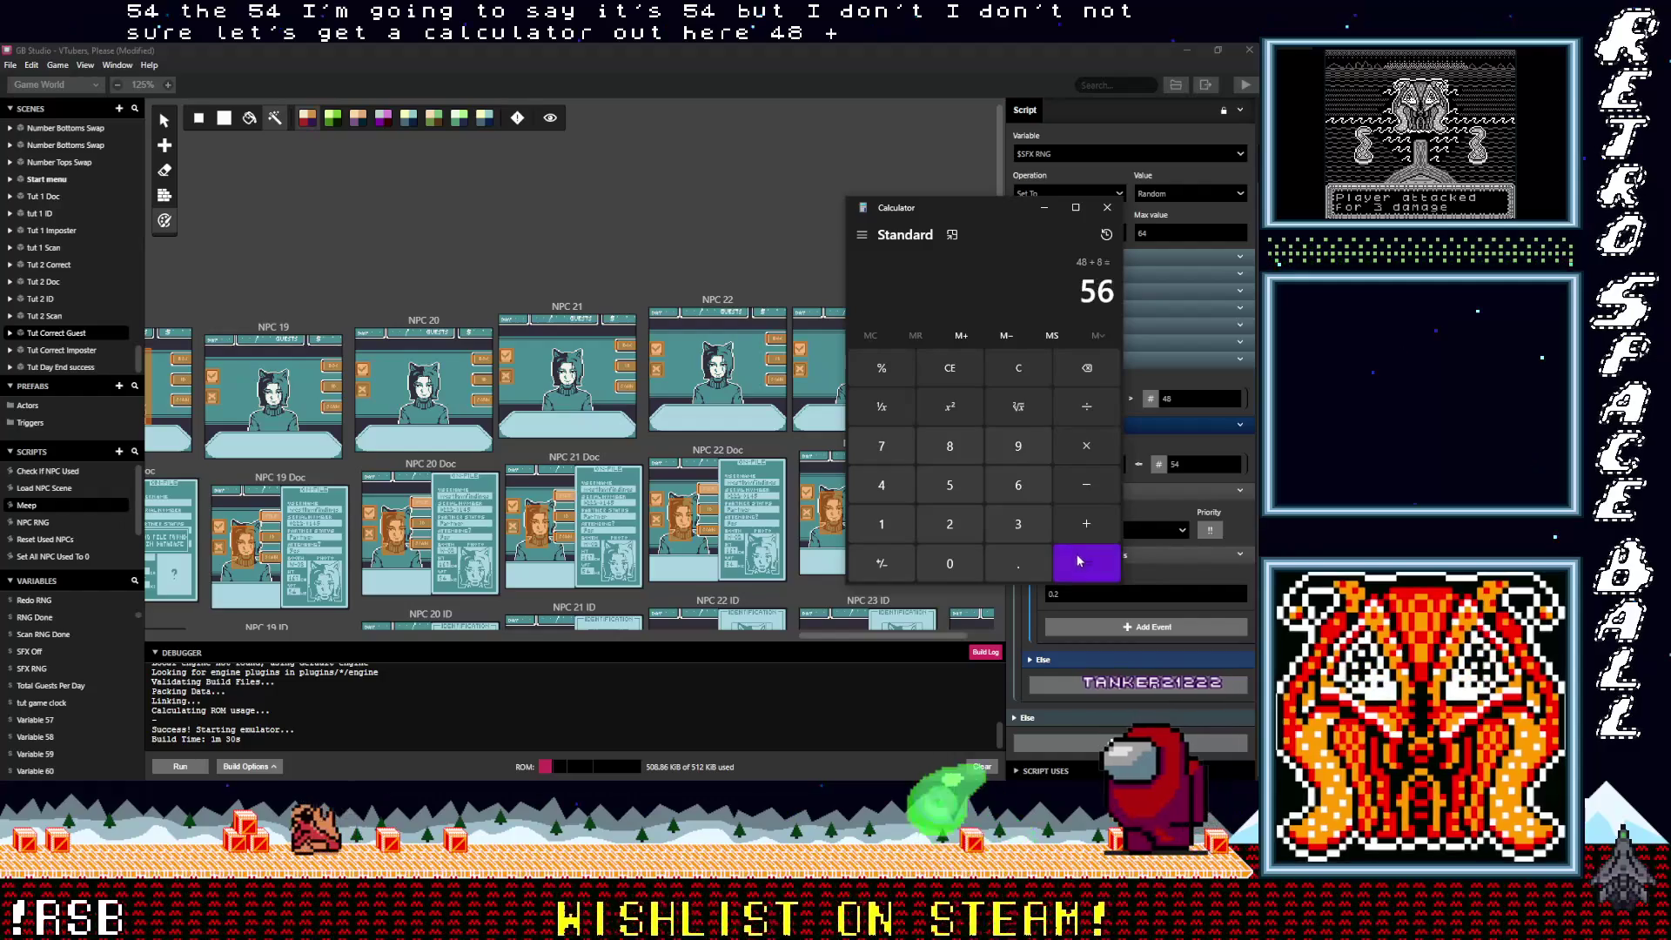
pyautogui.click(1109, 207)
pyautogui.click(1215, 457)
pyautogui.write('56')
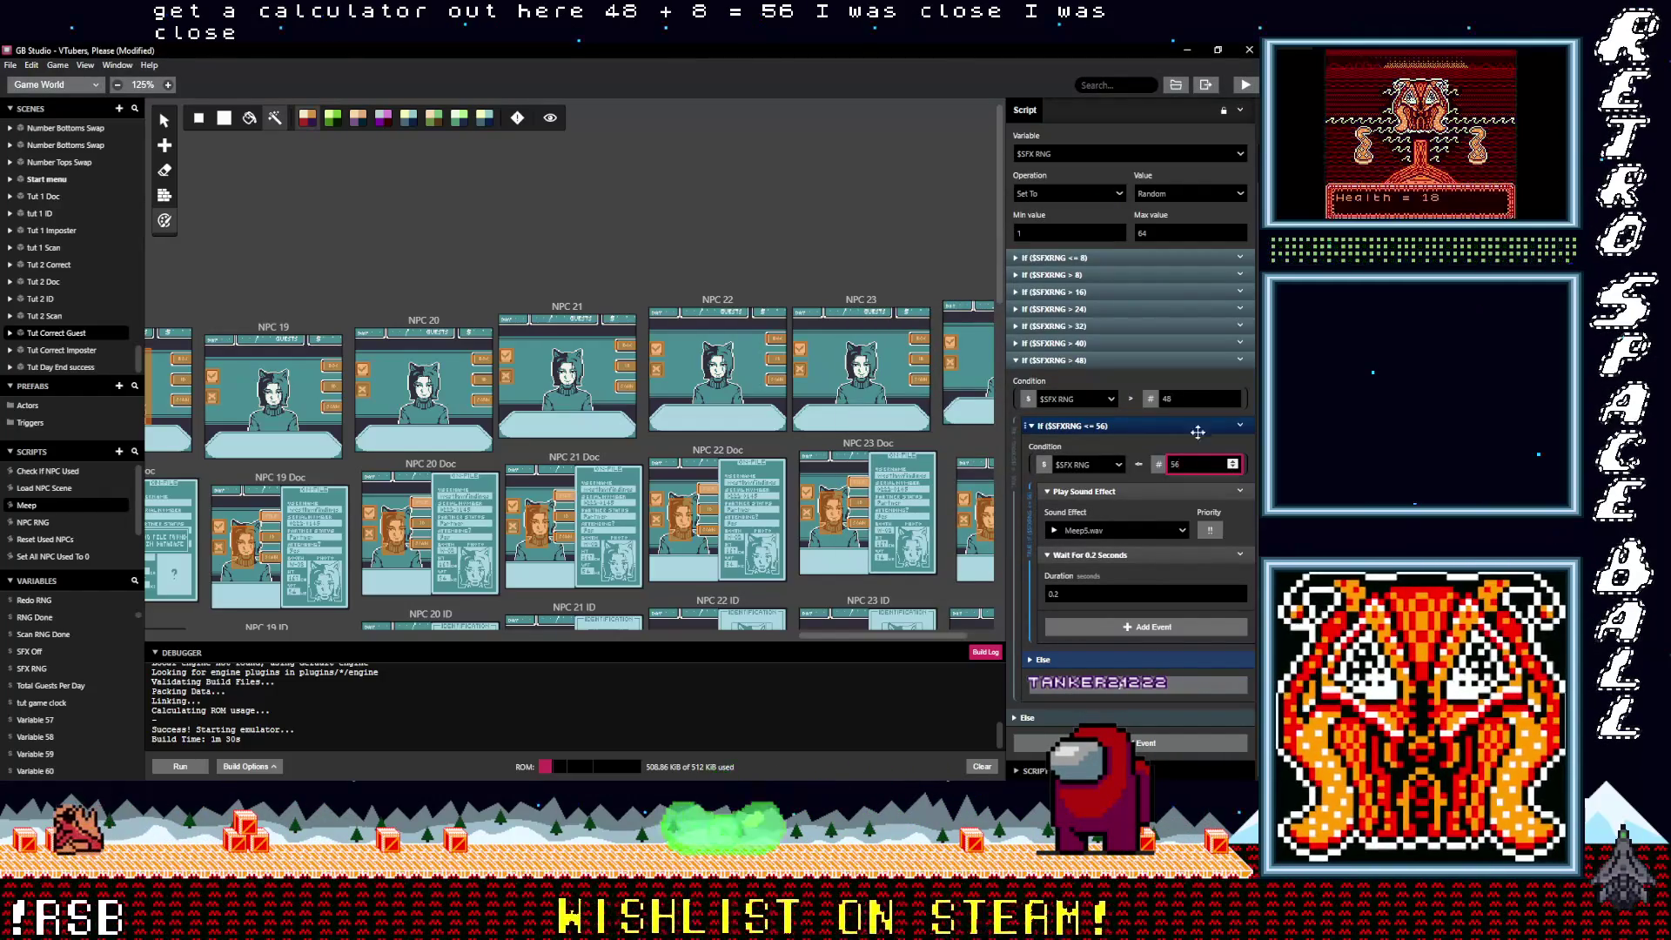
pyautogui.click(1113, 532)
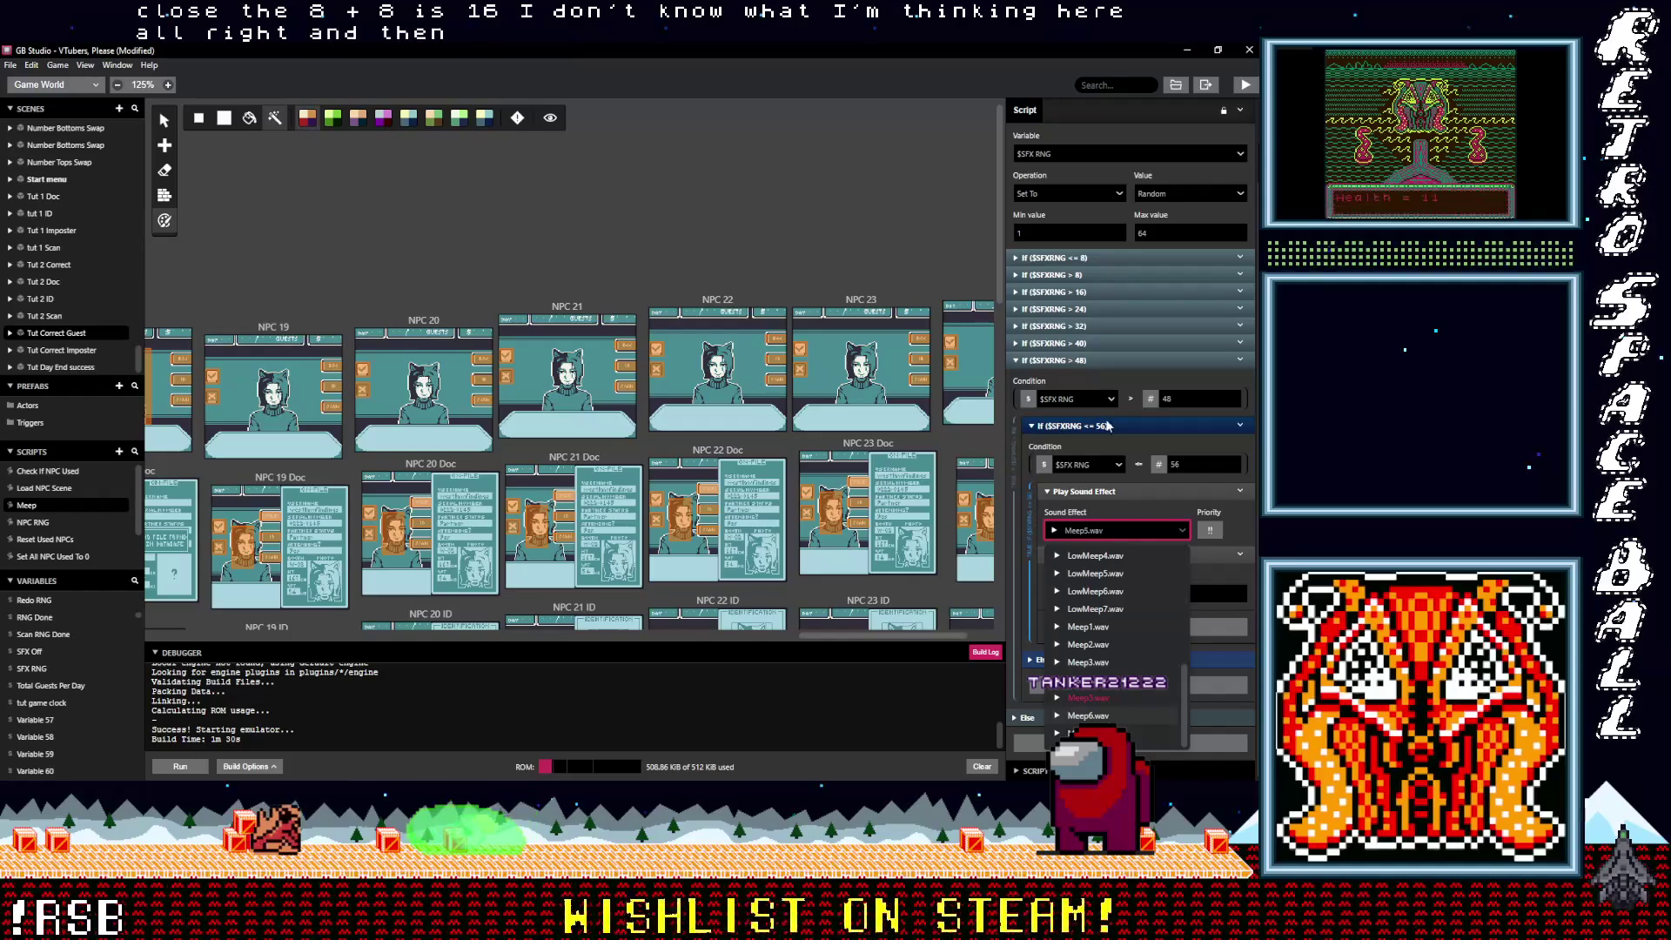
pyautogui.press('Return')
# Step: Copy and paste the > 48 branch, changing its lower threshold to 56
pyautogui.click(1110, 359)
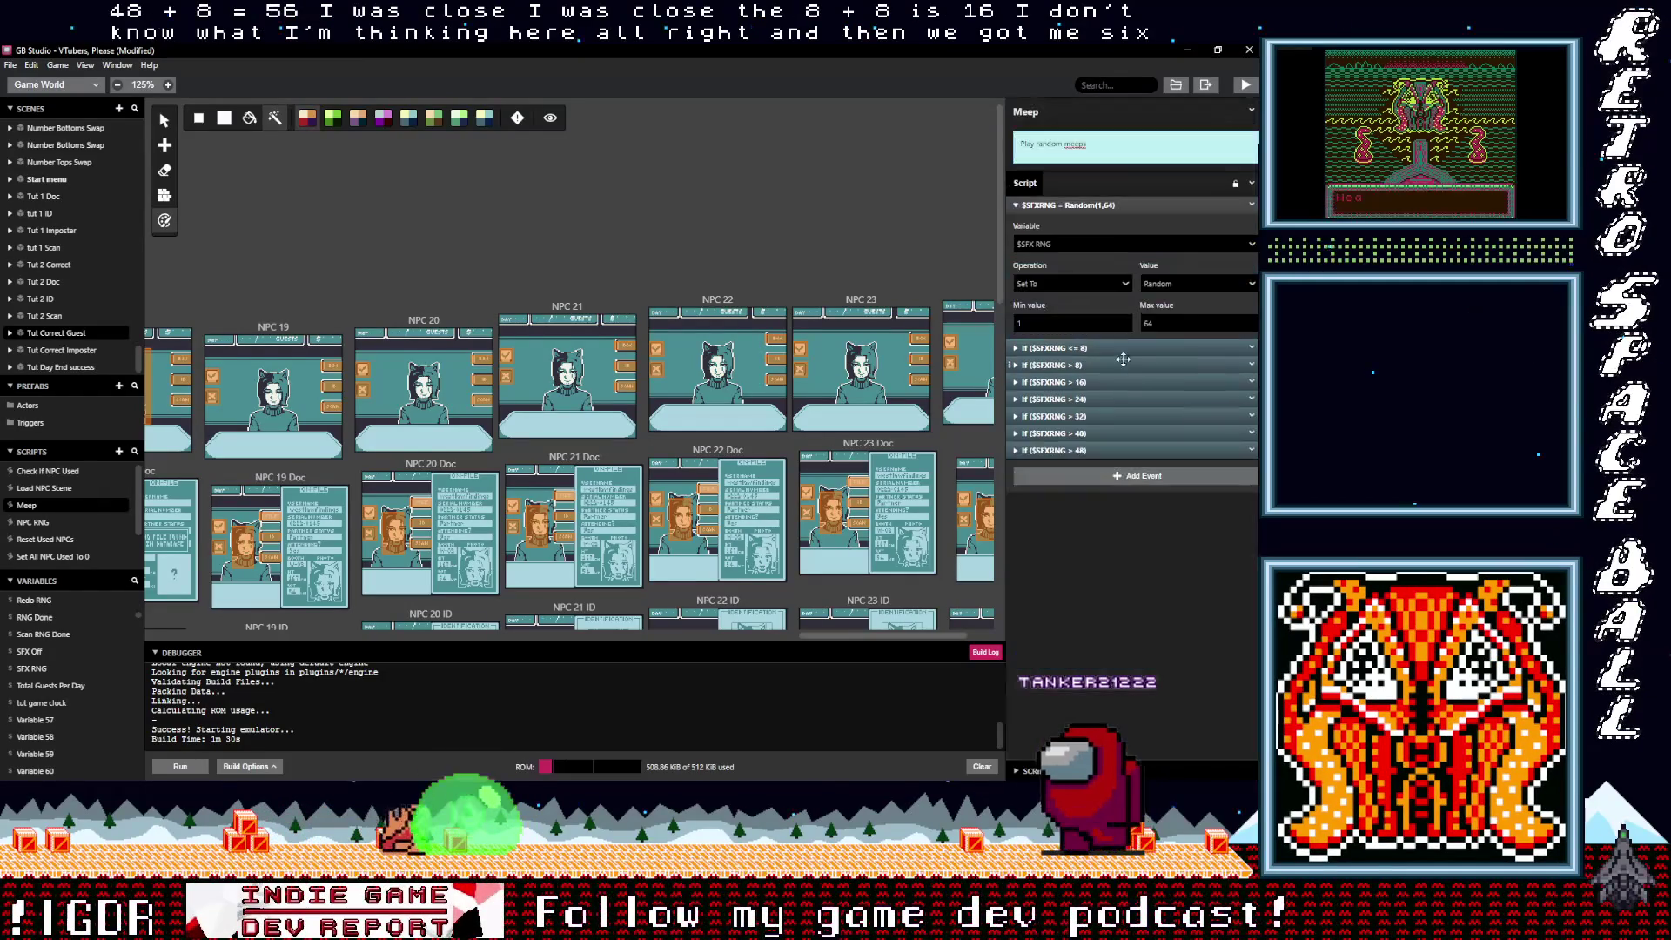
pyautogui.click(1251, 450)
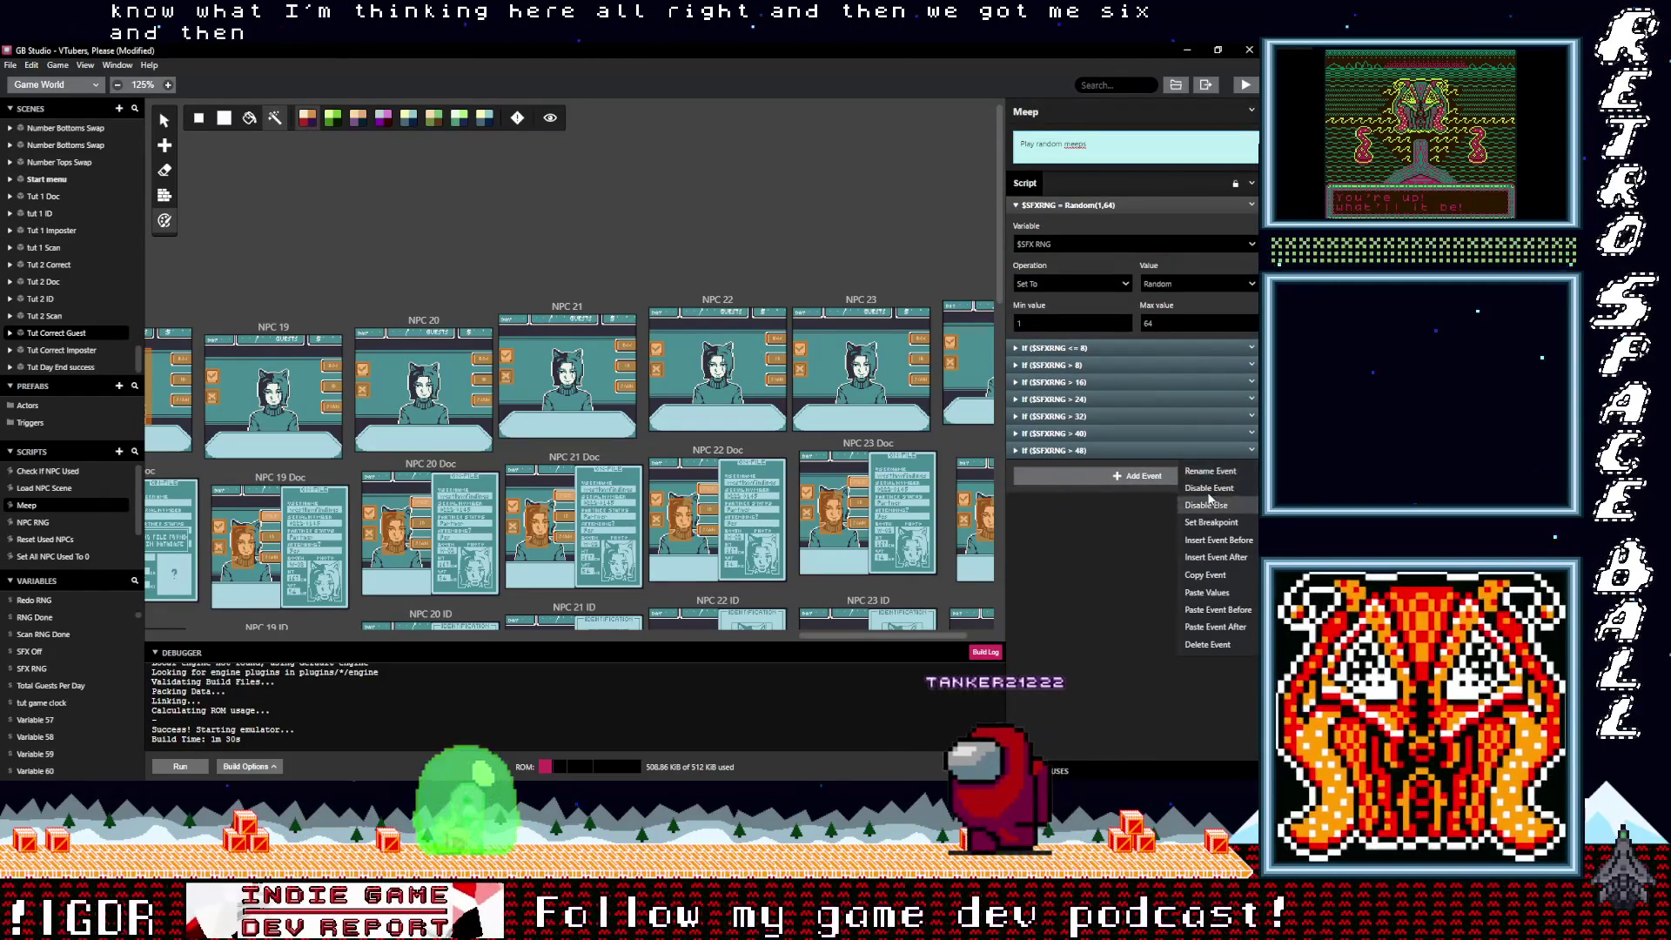
pyautogui.click(1205, 574)
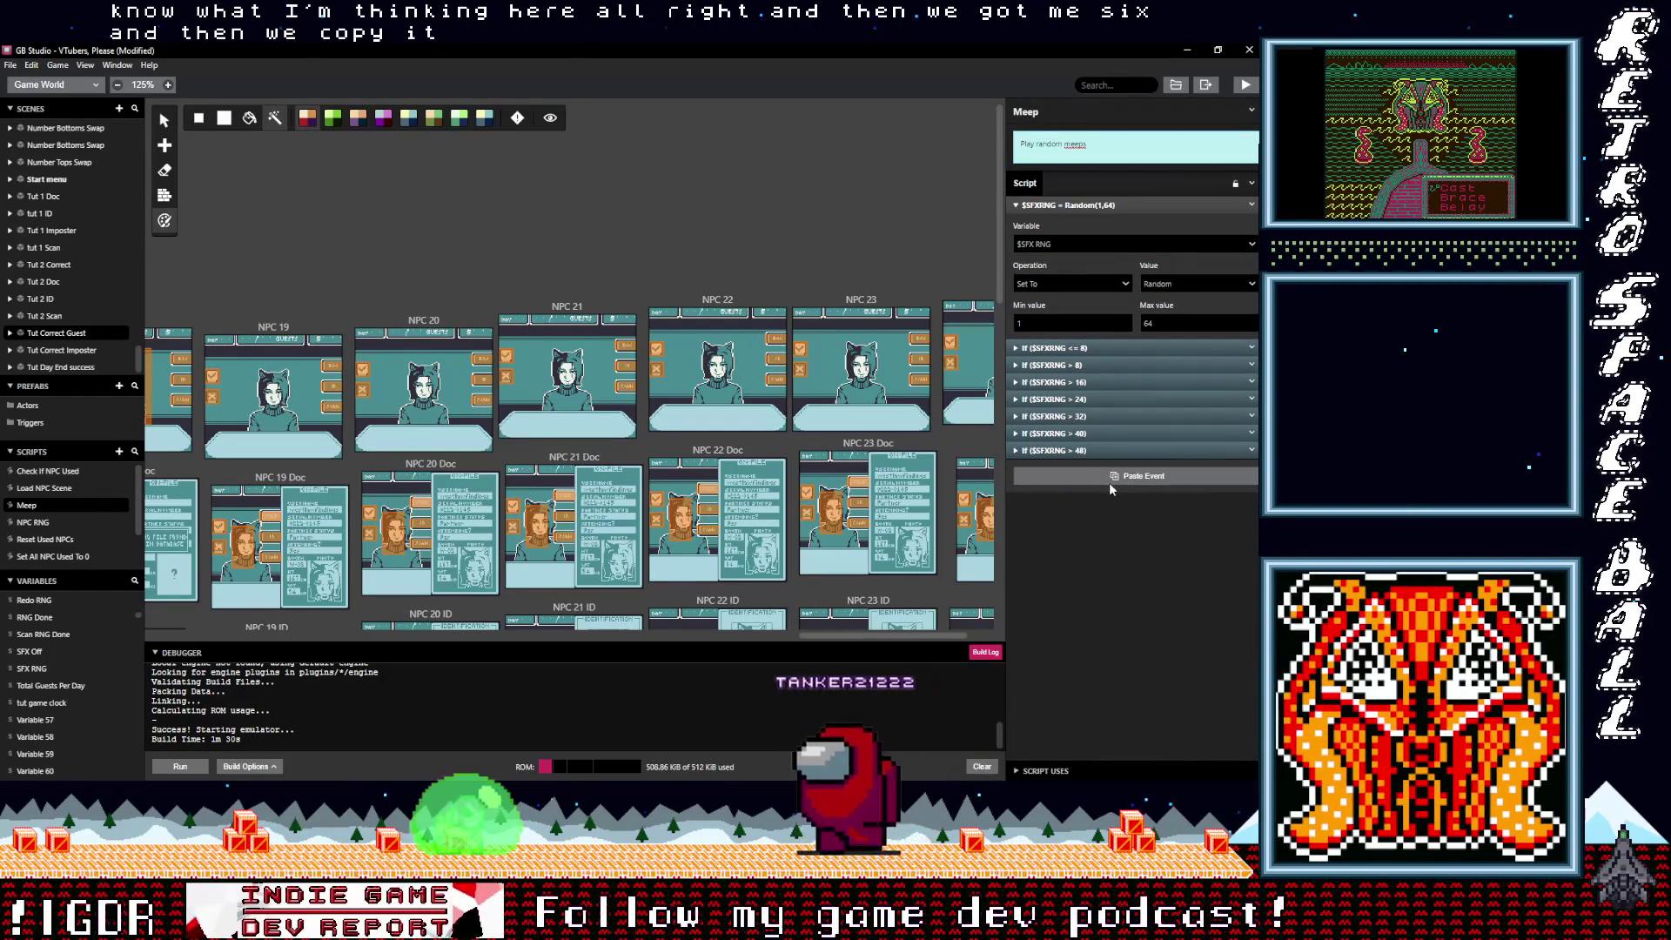
pyautogui.click(1112, 479)
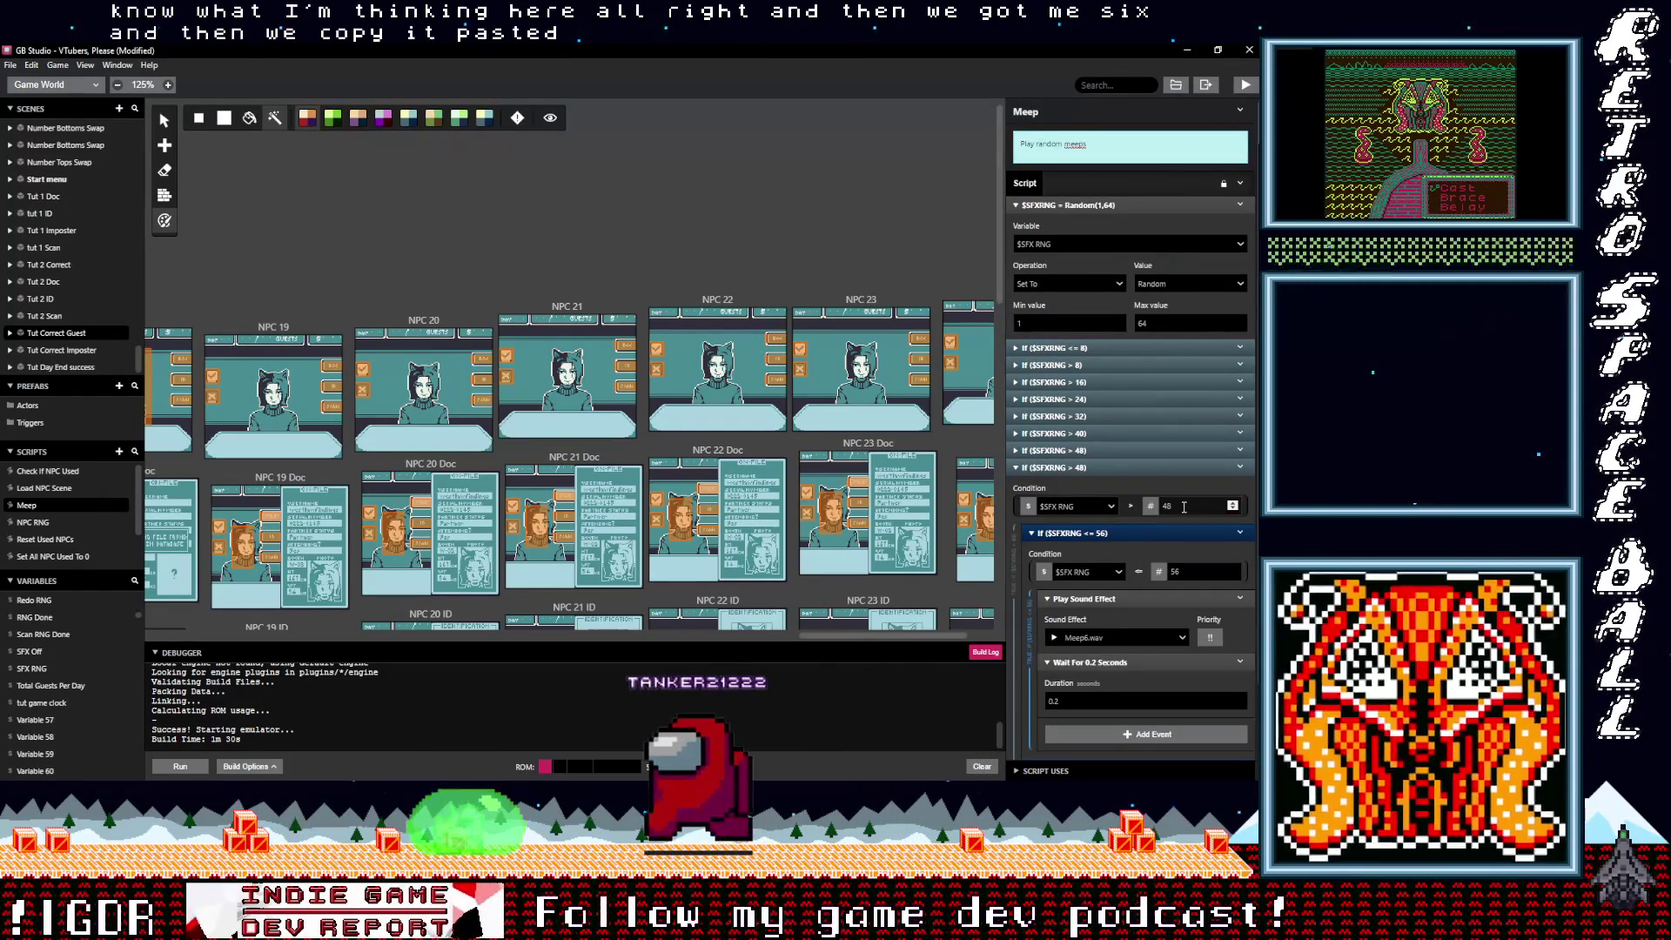
pyautogui.doubleClick(1184, 506)
pyautogui.write('5')
pyautogui.doubleClick(1175, 570)
pyautogui.write('64')
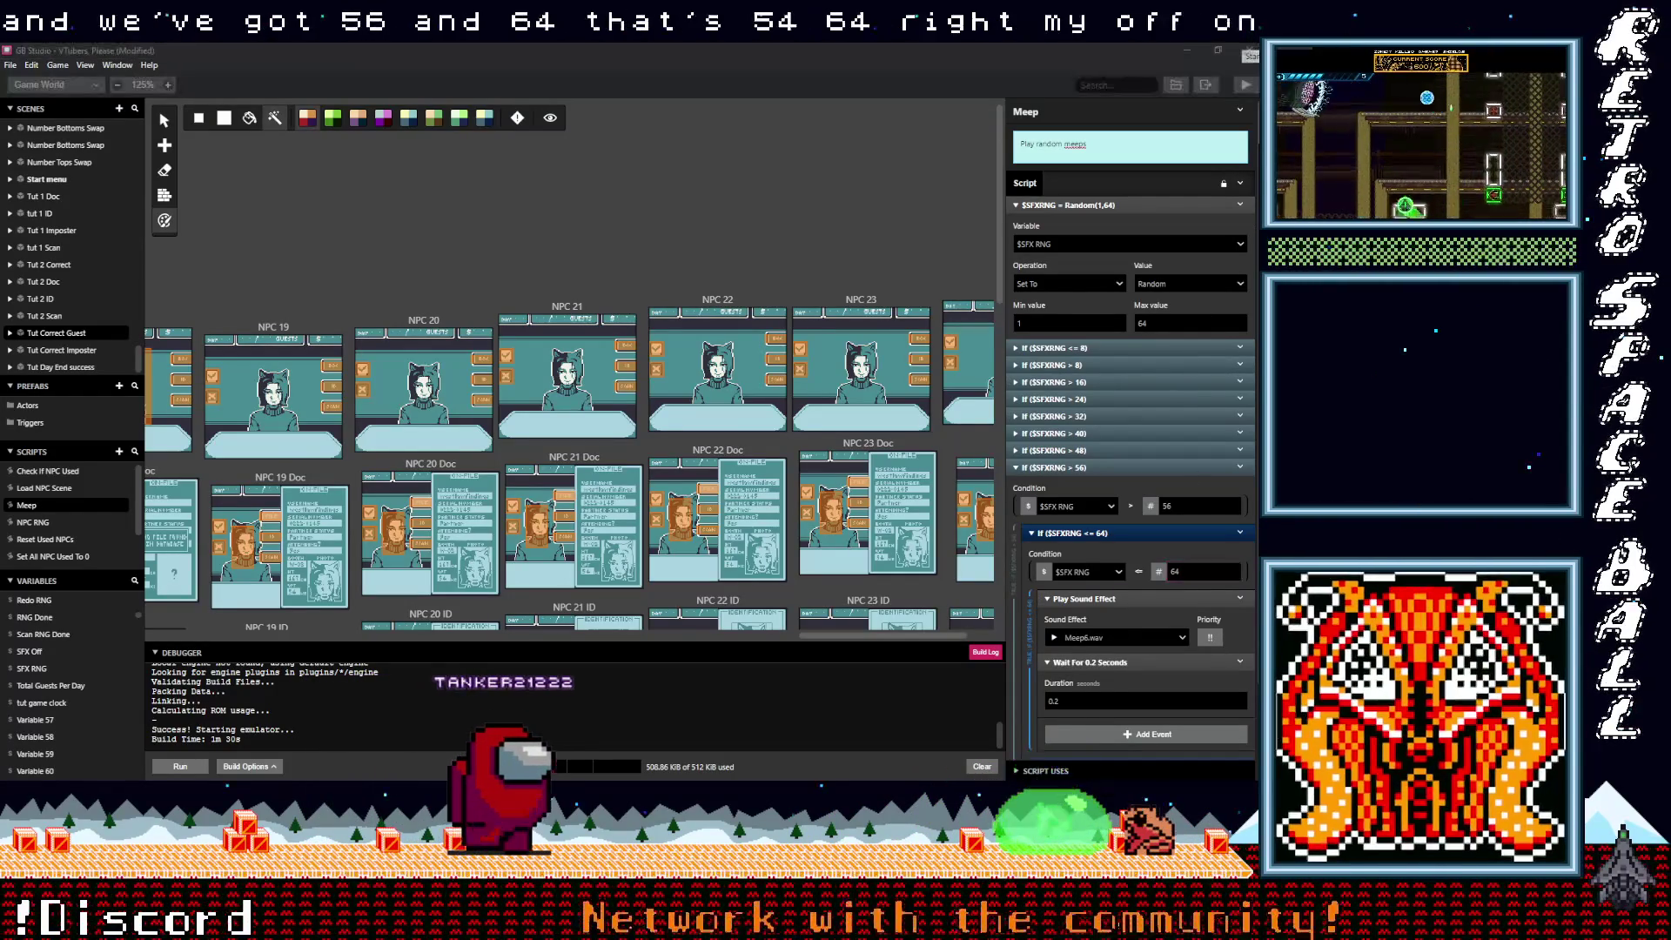
# Step: Work out the nested upper limit 56 + 8 = 64 in Calculator, then collapse the > 56 branch
pyautogui.press('super')
pyautogui.click(1216, 127)
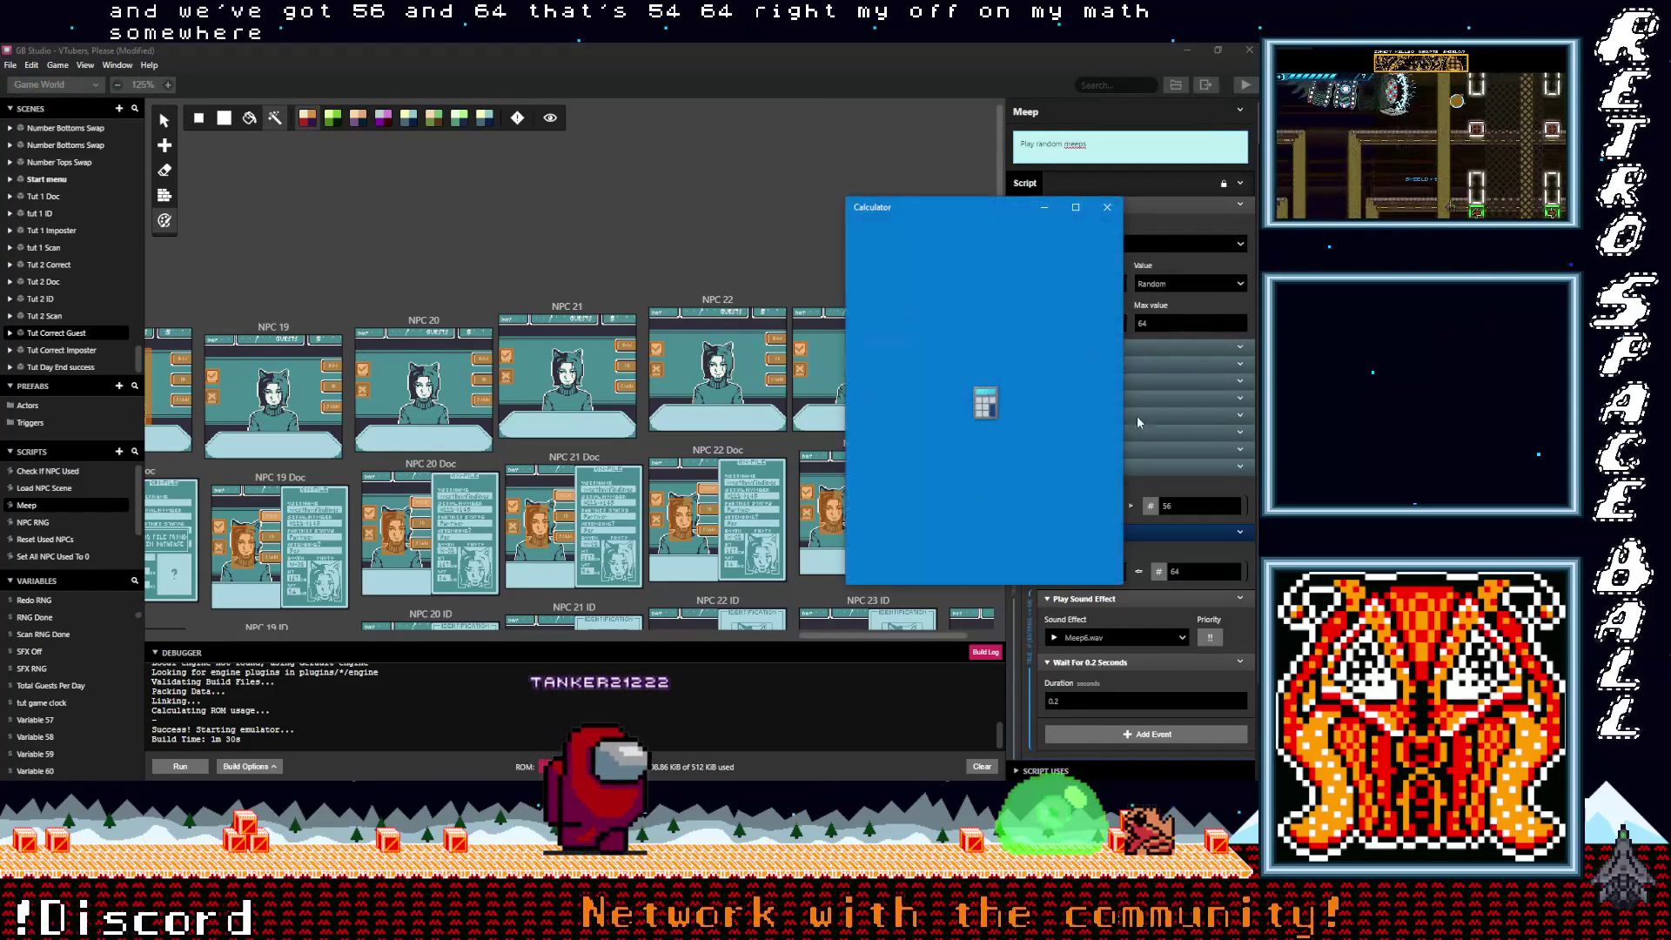
pyautogui.click(975, 498)
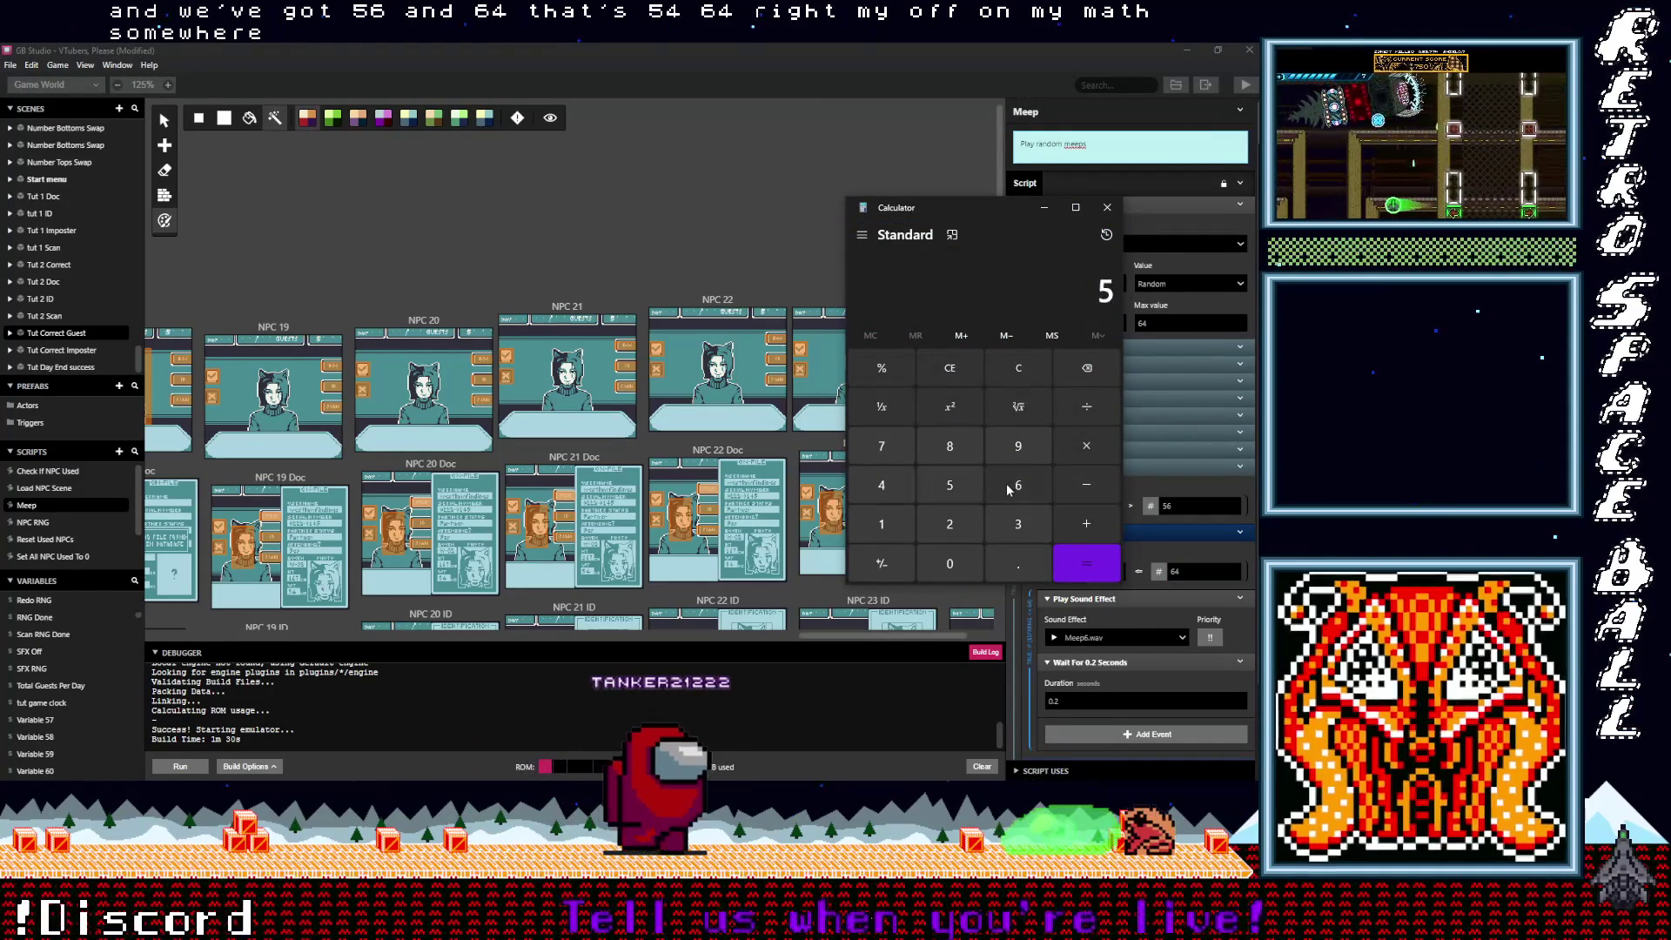
pyautogui.click(1003, 484)
pyautogui.click(1086, 523)
pyautogui.click(950, 448)
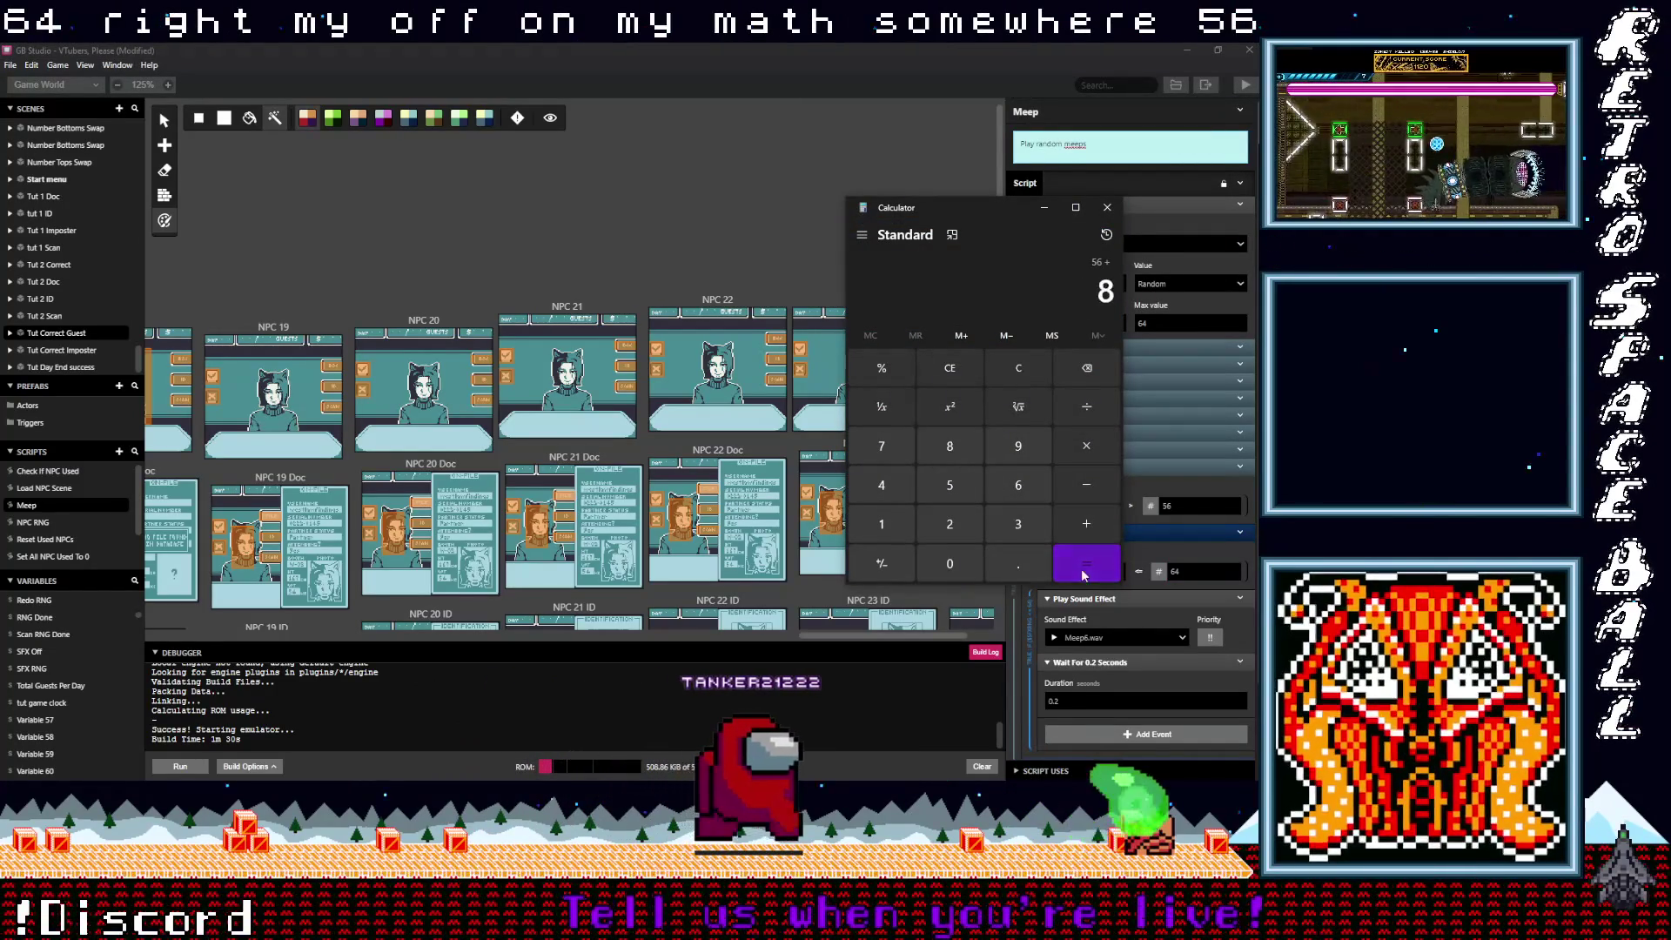
pyautogui.click(1086, 563)
pyautogui.click(1196, 521)
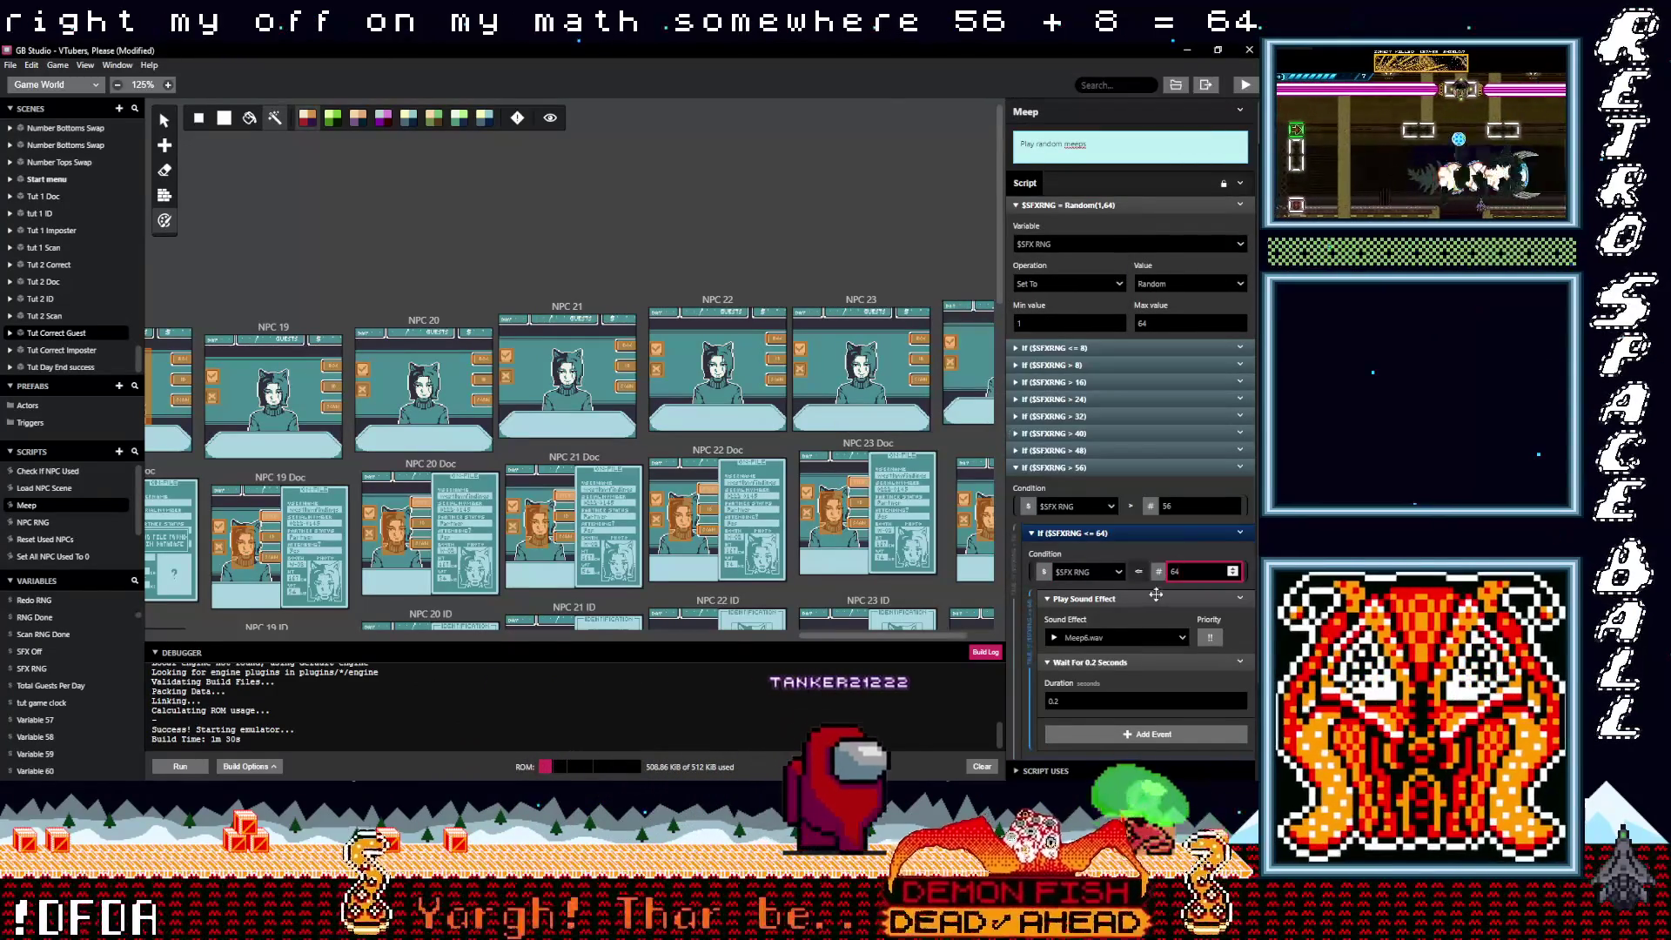
pyautogui.scroll(-2, 1113, 644)
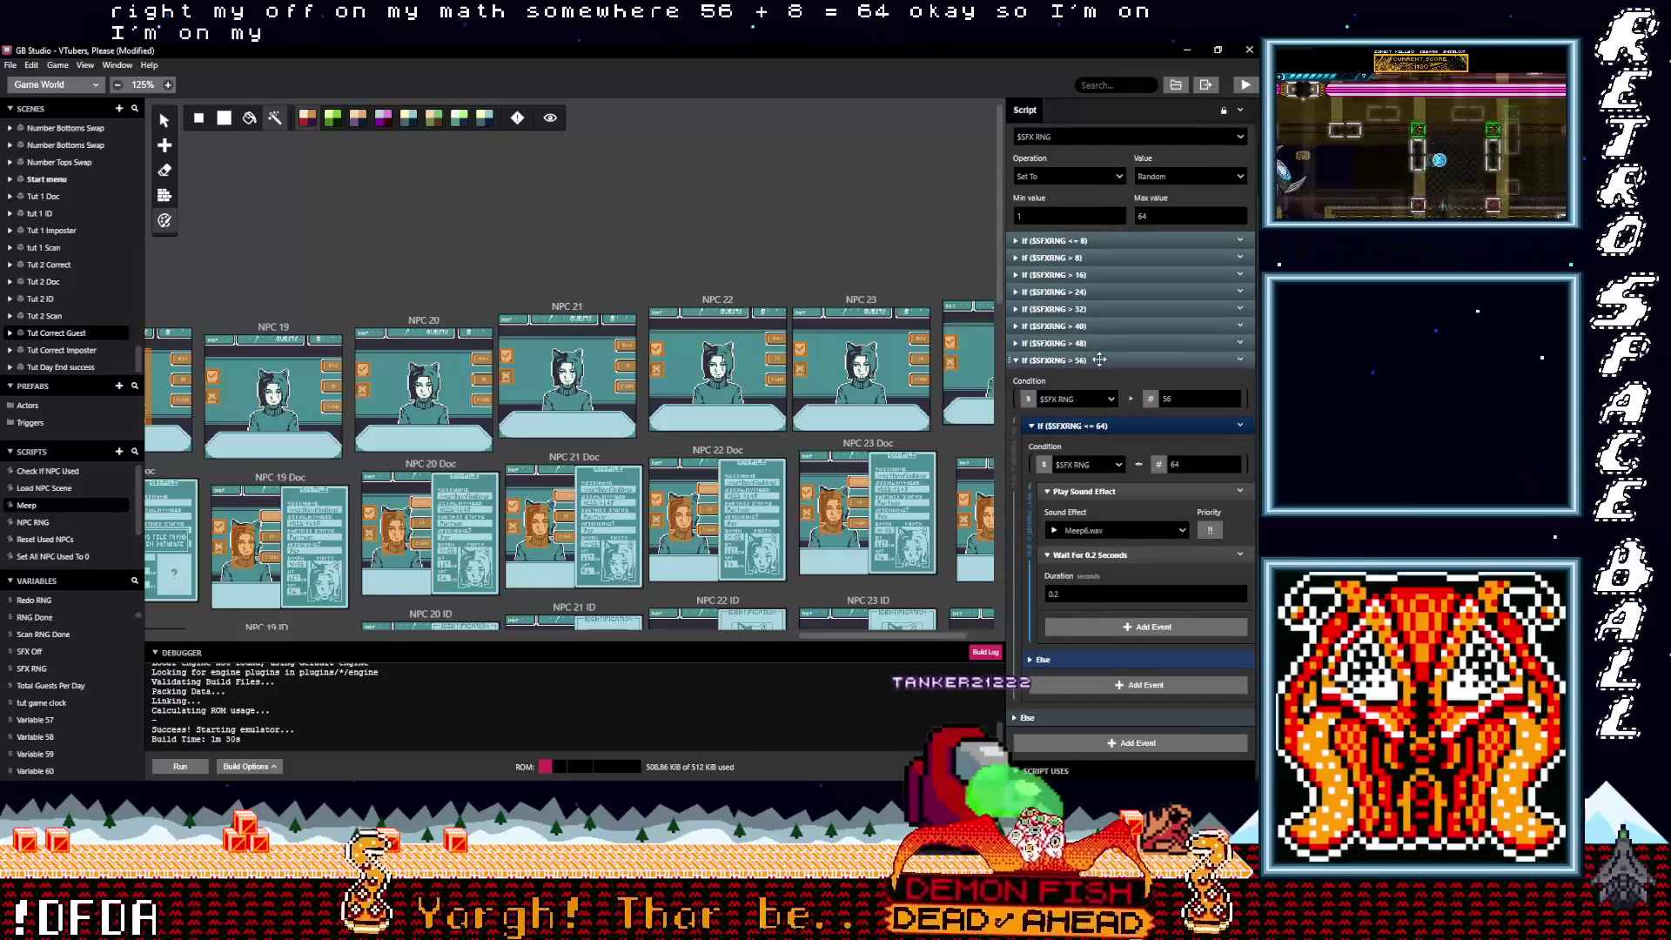
pyautogui.click(1090, 361)
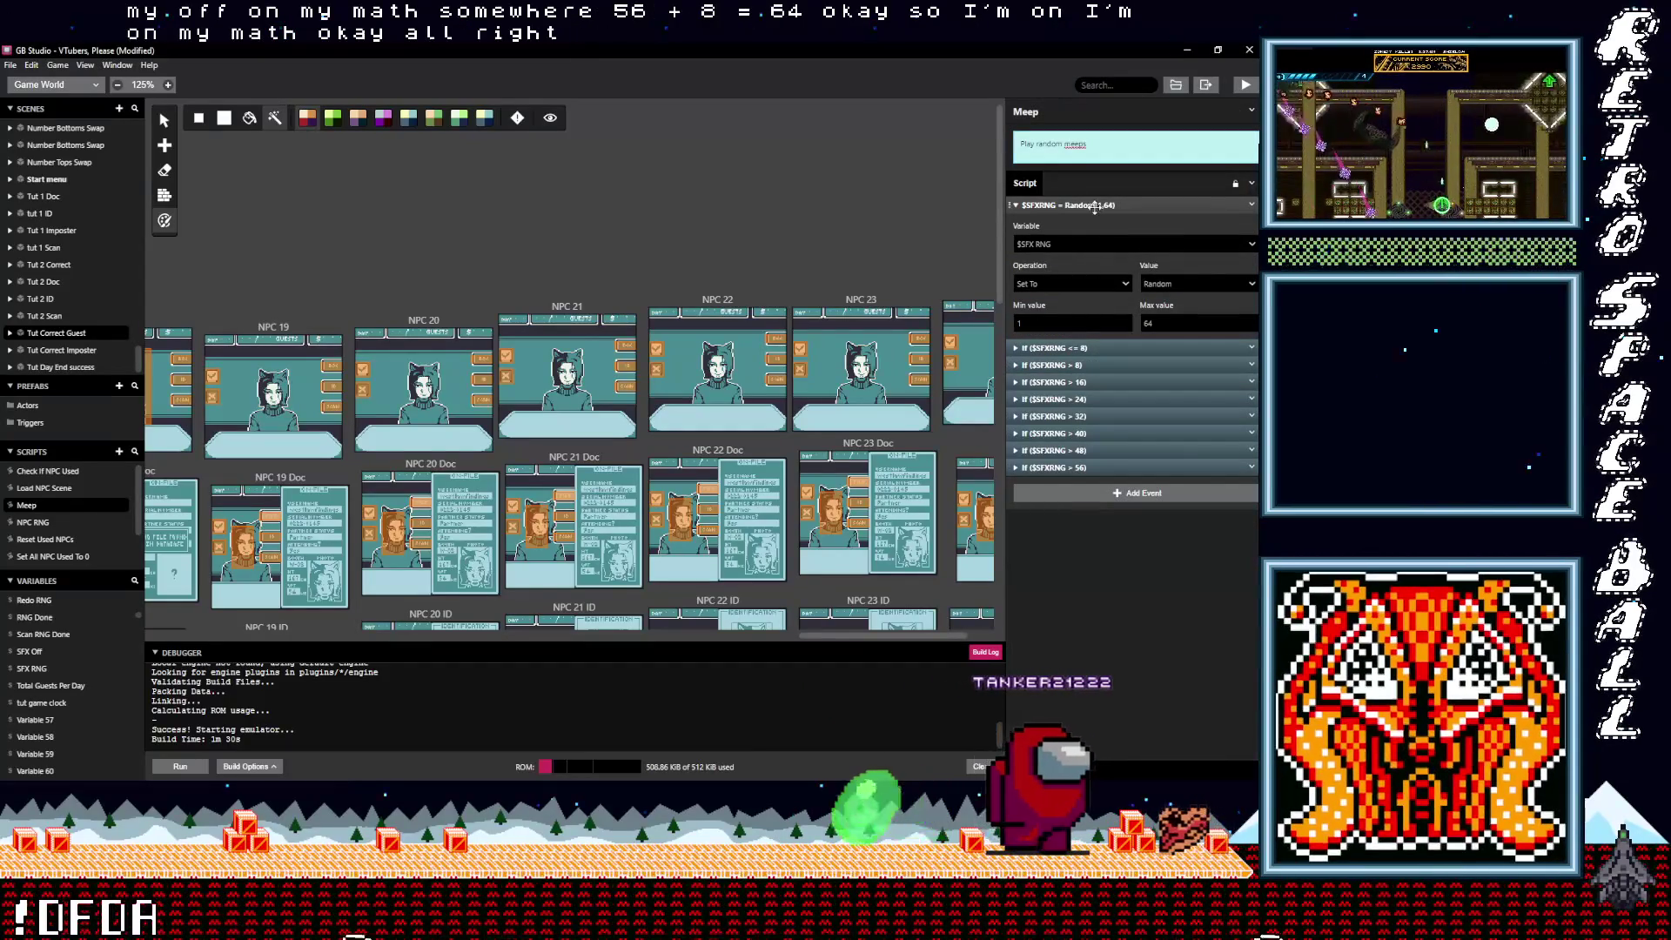
pyautogui.click(1097, 206)
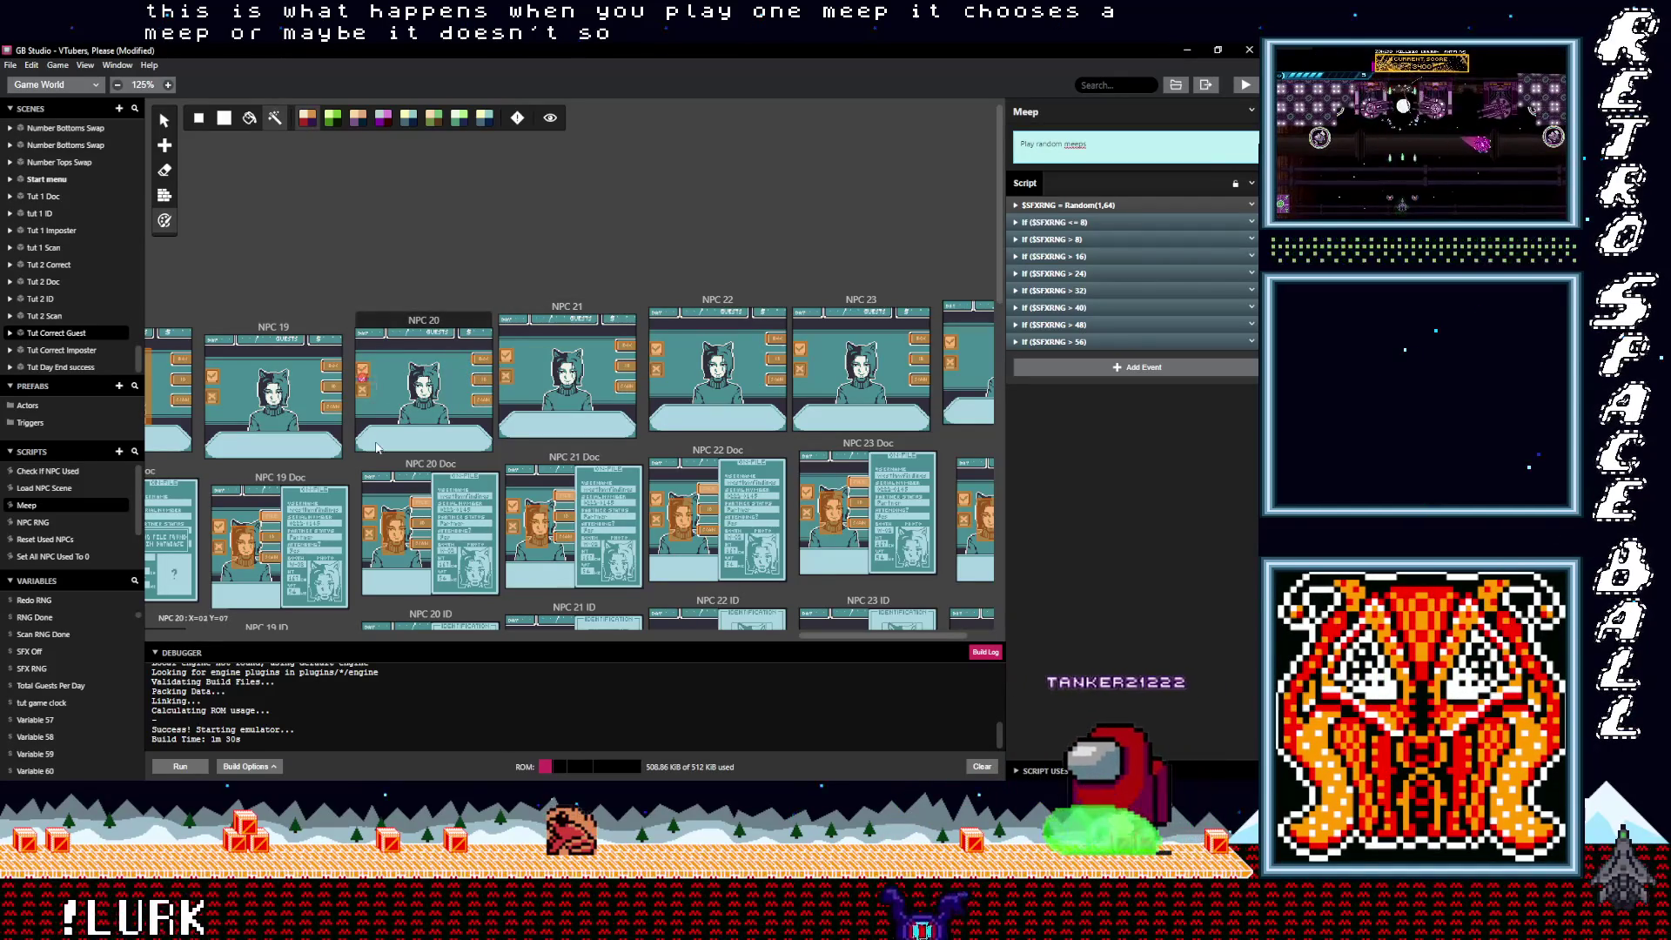
pyautogui.moveTo(322, 278); pyautogui.dragTo(683, 285)
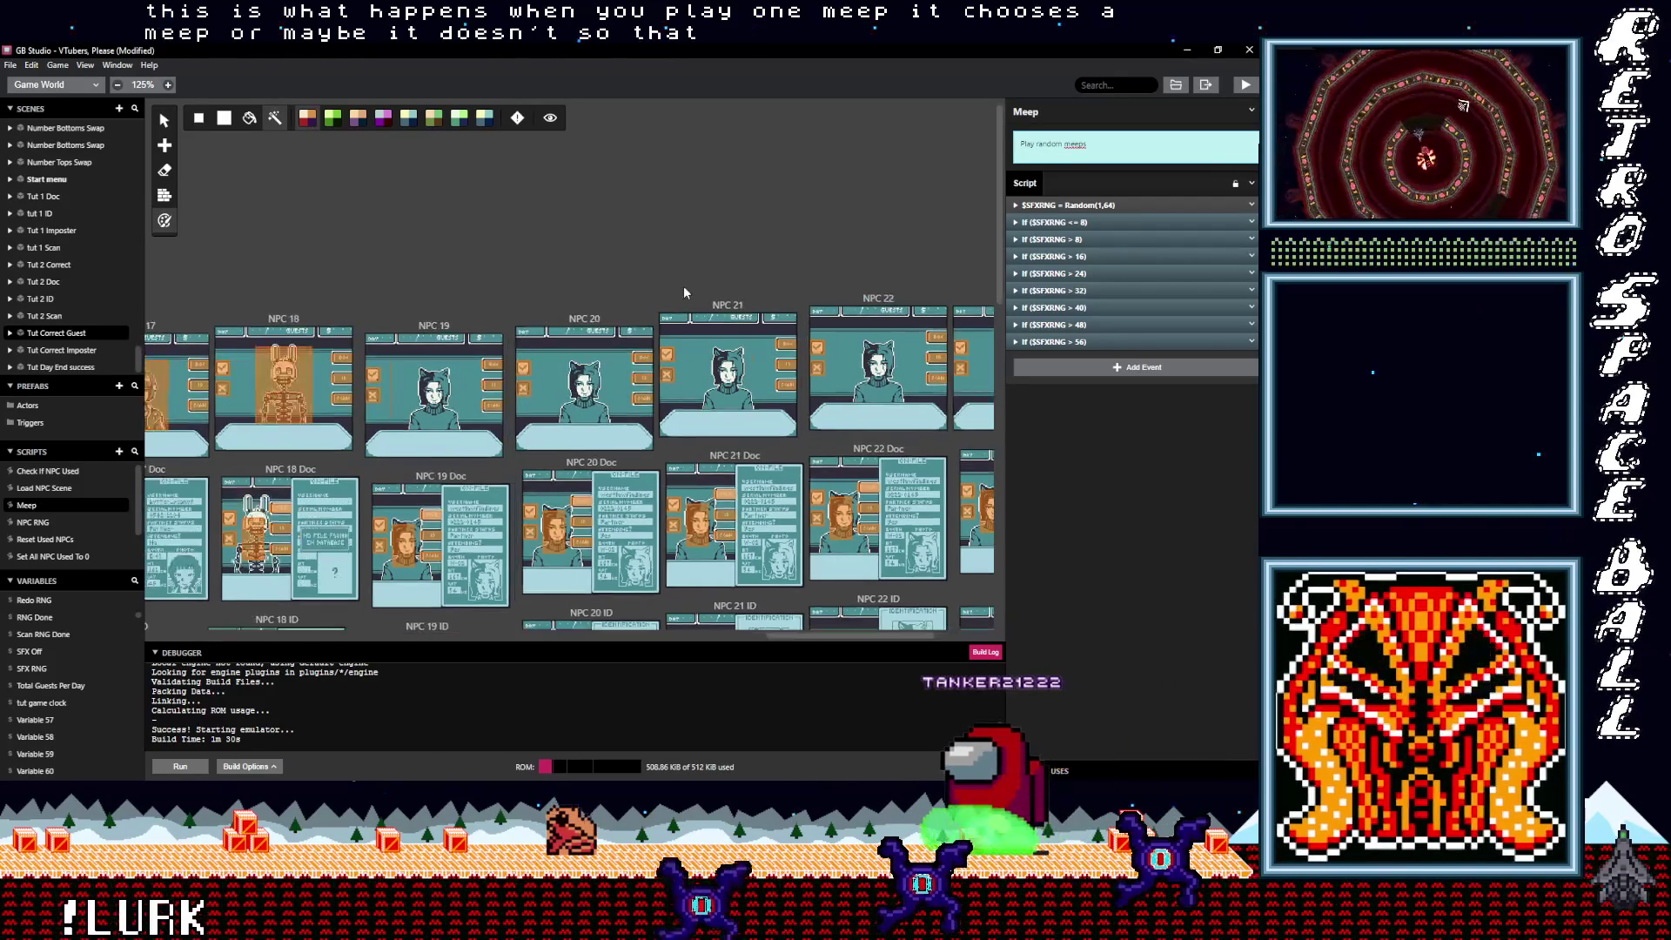
# Step: Pan the world view back to the NPC 1 scene and select its Dialog trigger
pyautogui.moveTo(363, 261); pyautogui.dragTo(648, 277)
pyautogui.moveTo(415, 273); pyautogui.dragTo(750, 289)
pyautogui.moveTo(368, 315)
pyautogui.mouseDown()
pyautogui.moveTo(609, 300)
pyautogui.moveTo(660, 333)
pyautogui.mouseUp()
pyautogui.moveTo(378, 332)
pyautogui.mouseDown()
pyautogui.moveTo(331, 326)
pyautogui.moveTo(454, 331)
pyautogui.mouseUp()
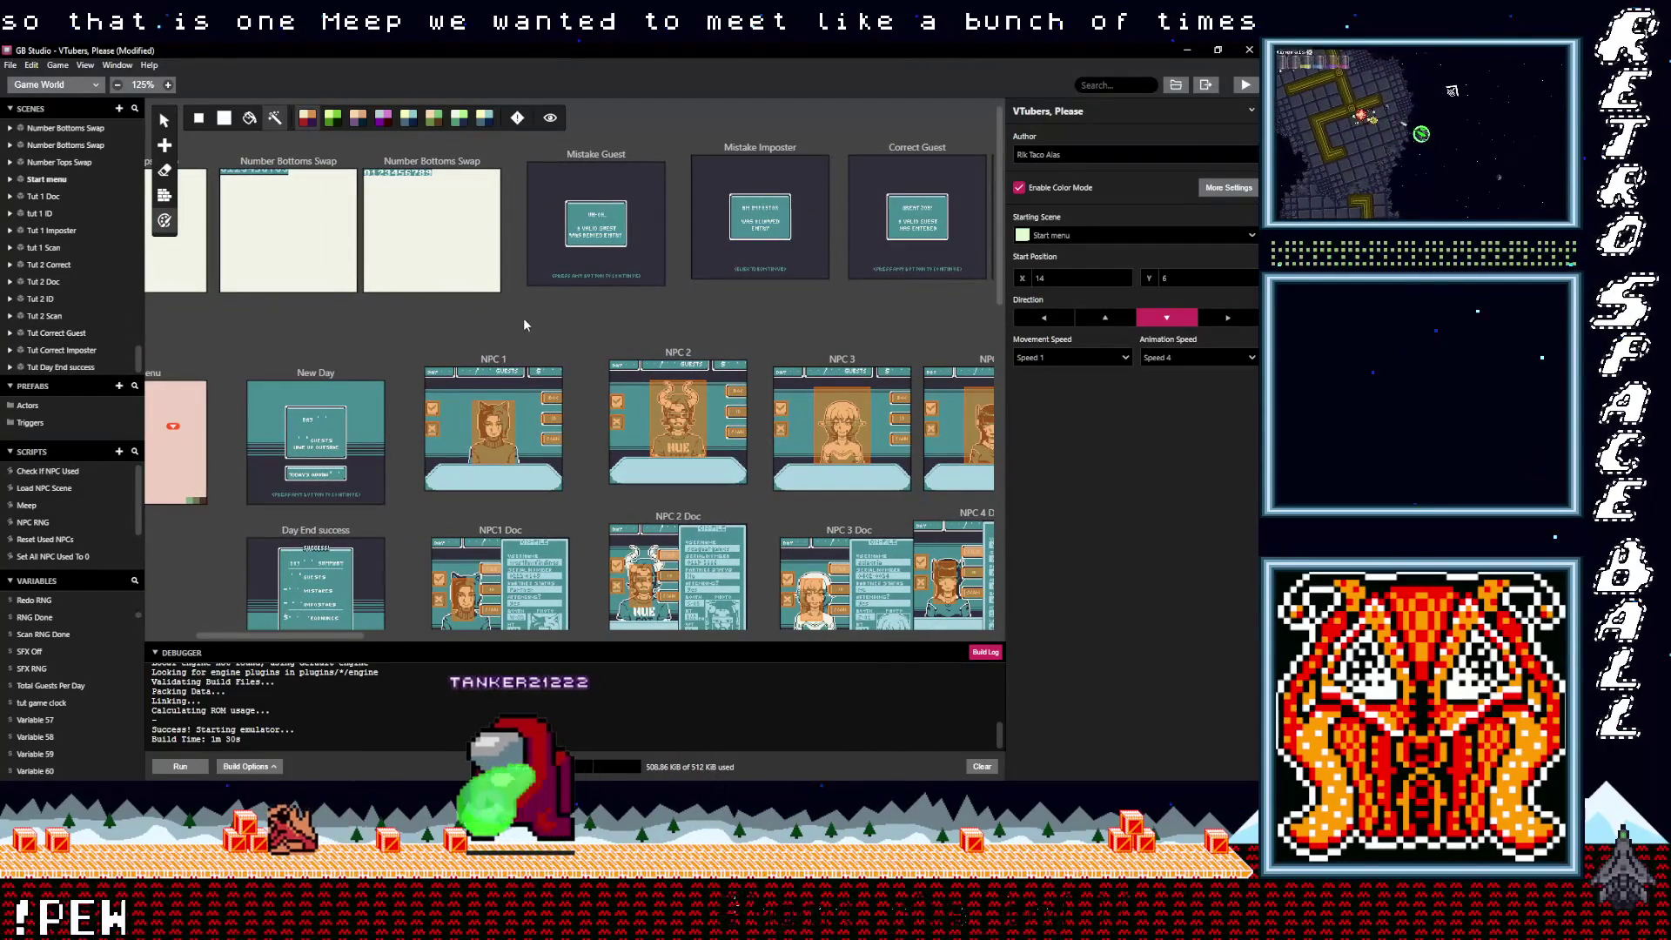
pyautogui.click(492, 362)
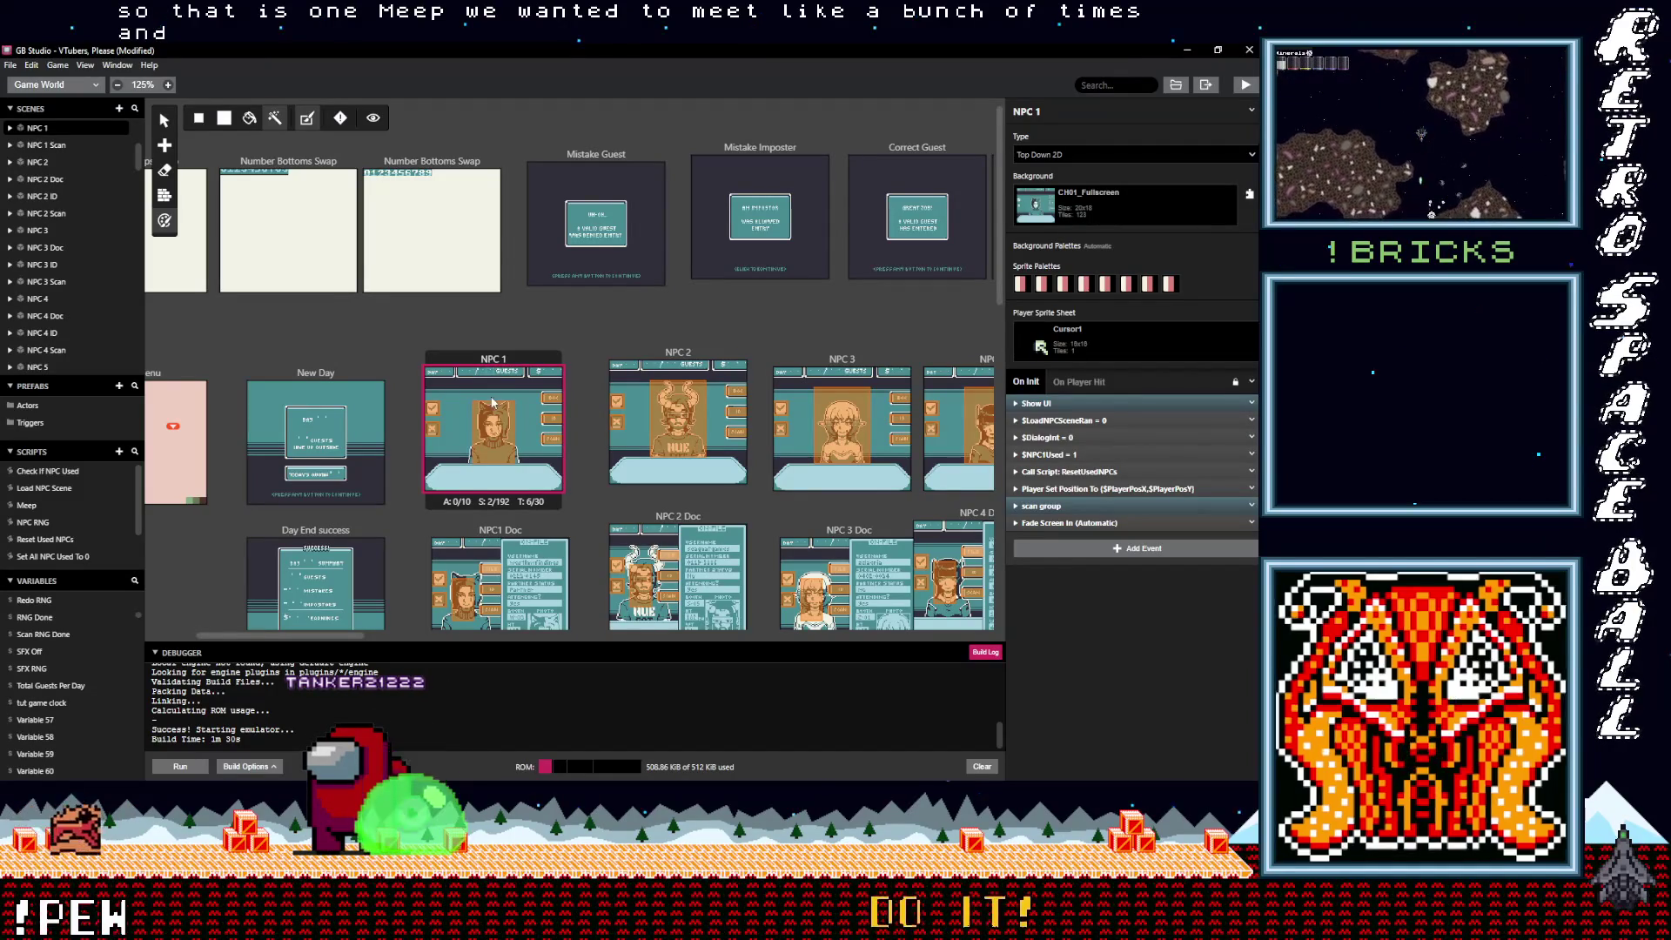
pyautogui.click(493, 429)
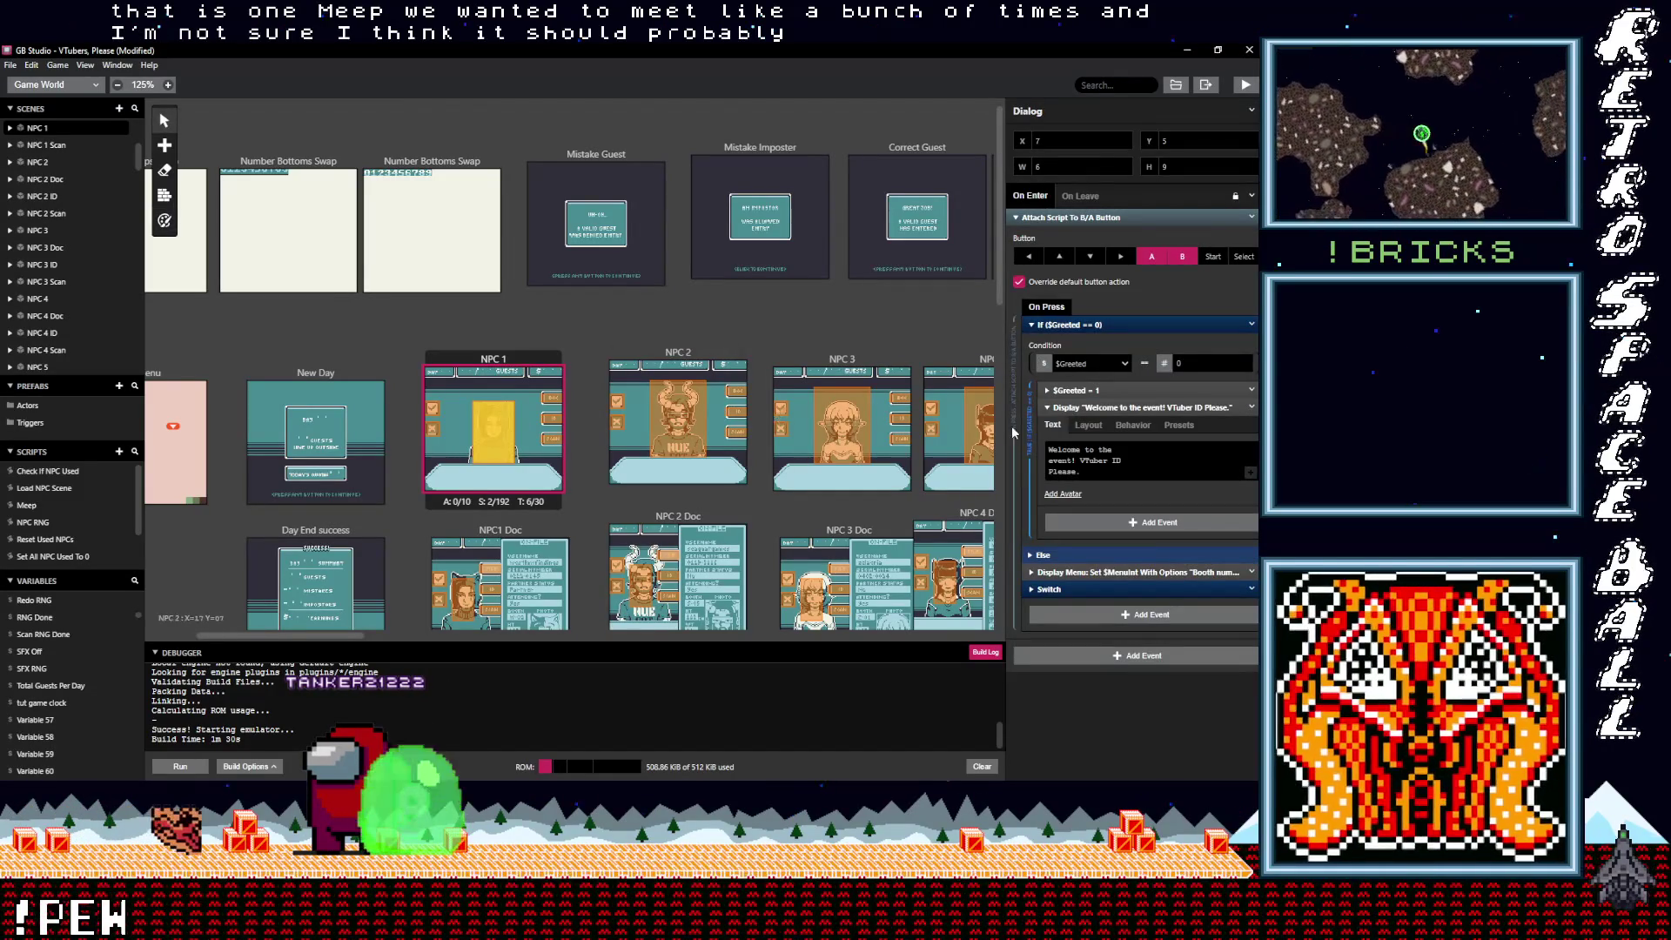
# Step: Collapse the welcome and Booth W-03 dialogues, expand Switch, and start adding an event under When: 1
pyautogui.click(1080, 408)
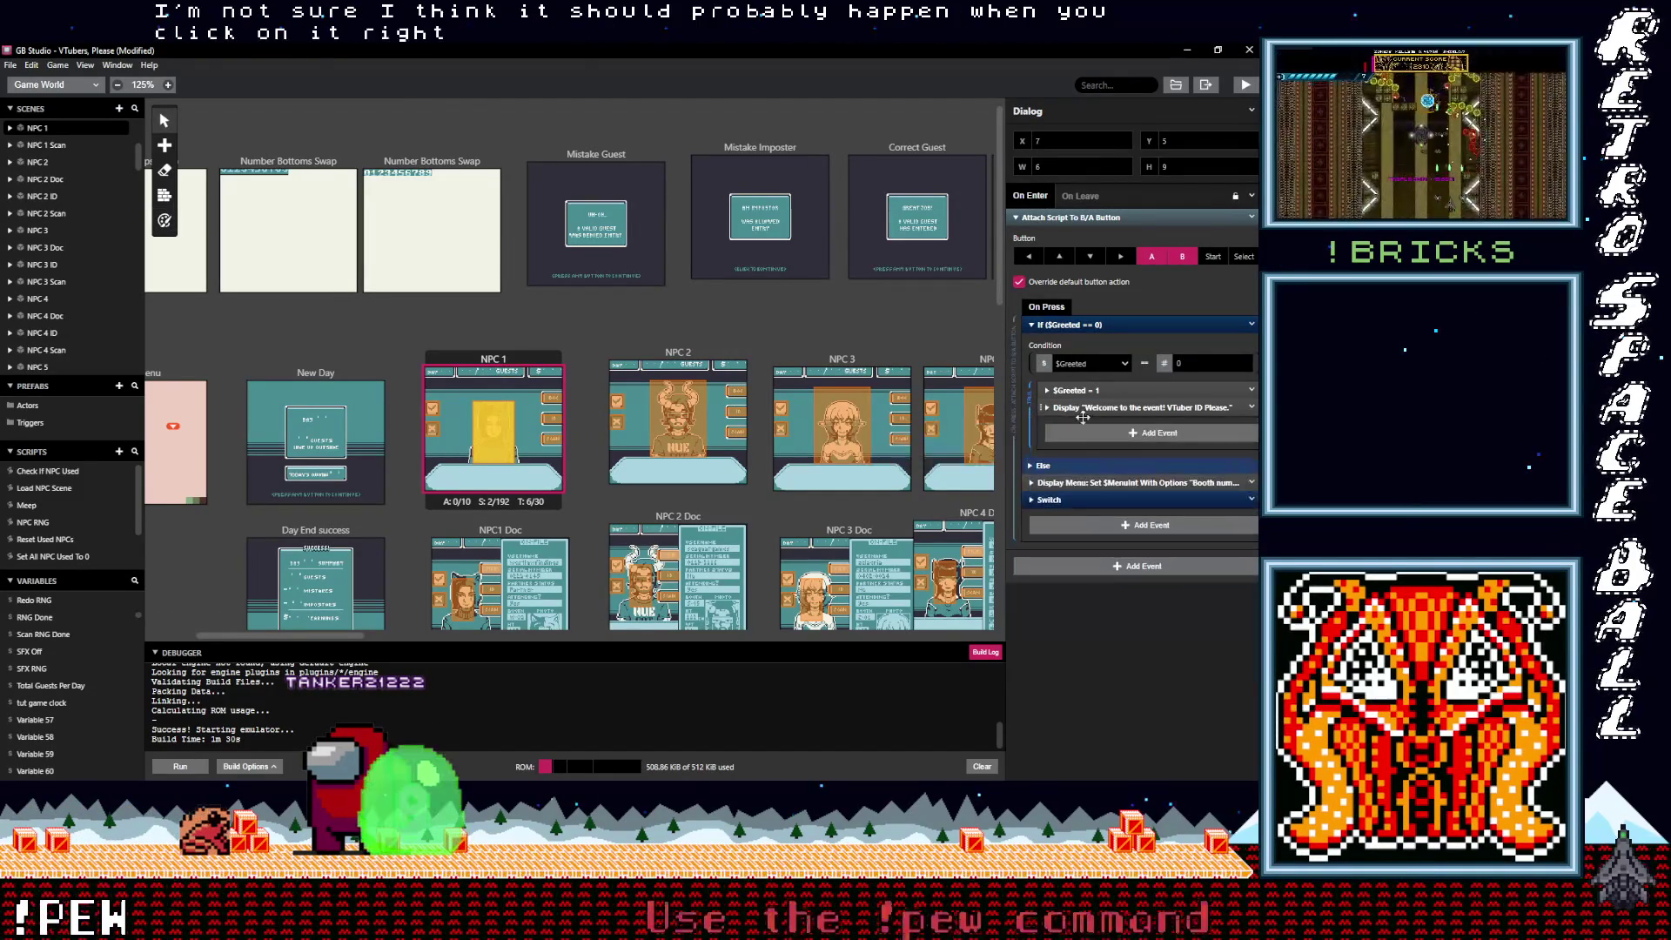
pyautogui.click(1081, 502)
pyautogui.moveTo(1088, 669)
pyautogui.scroll(-2, 1088, 668)
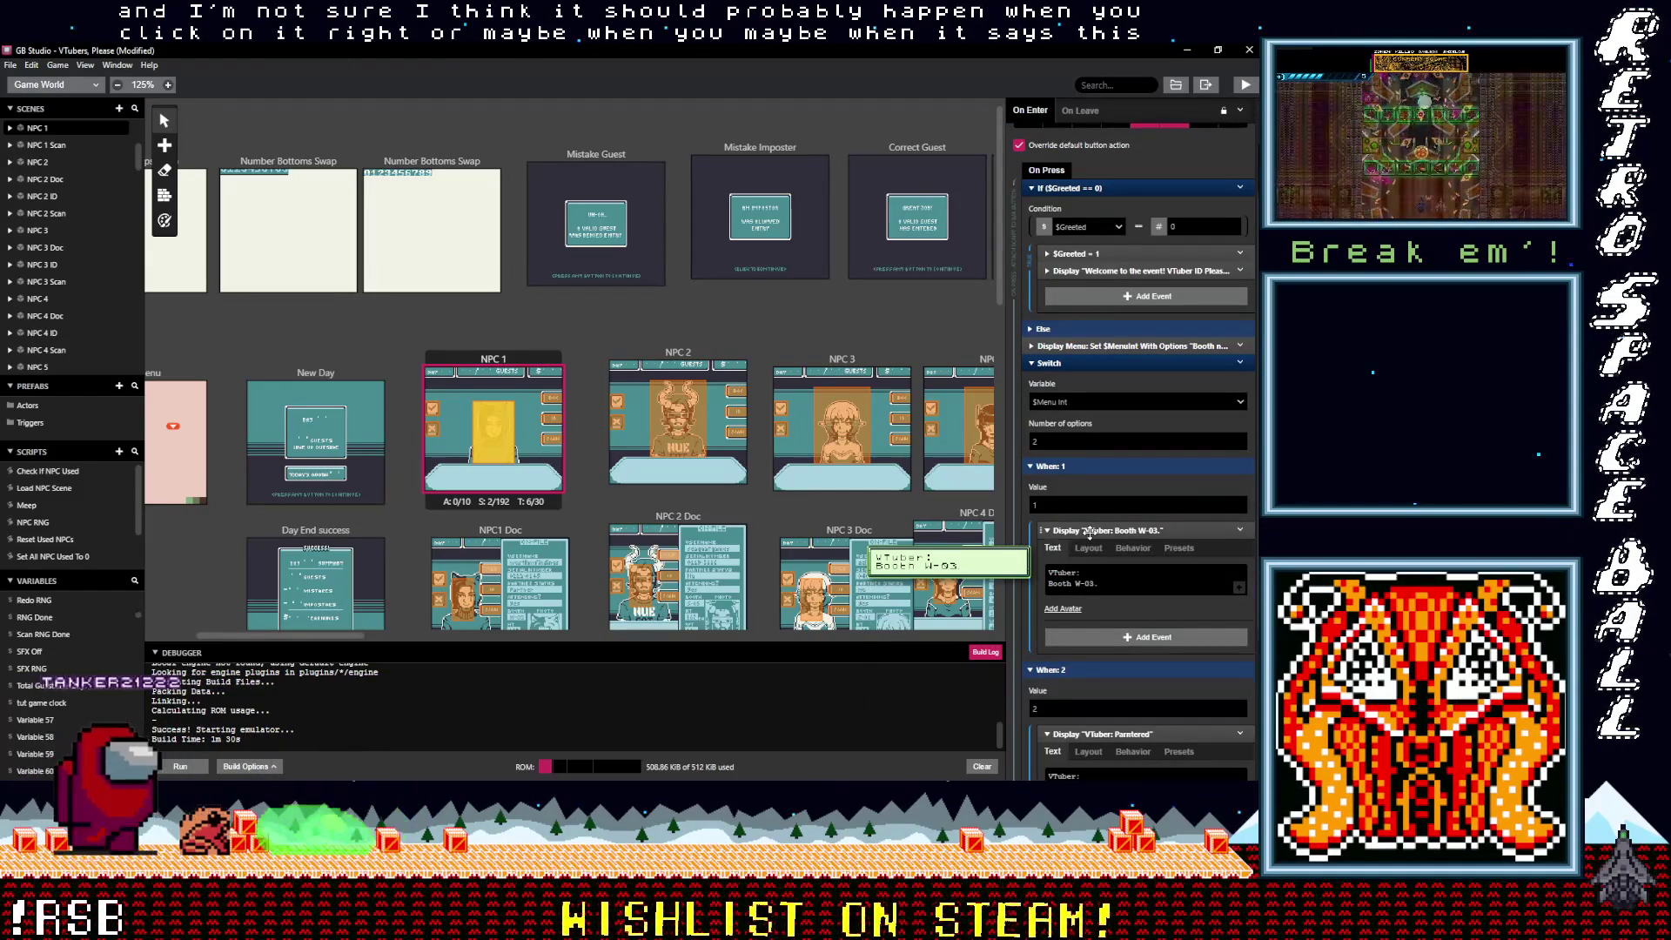
pyautogui.click(1089, 531)
pyautogui.click(1095, 557)
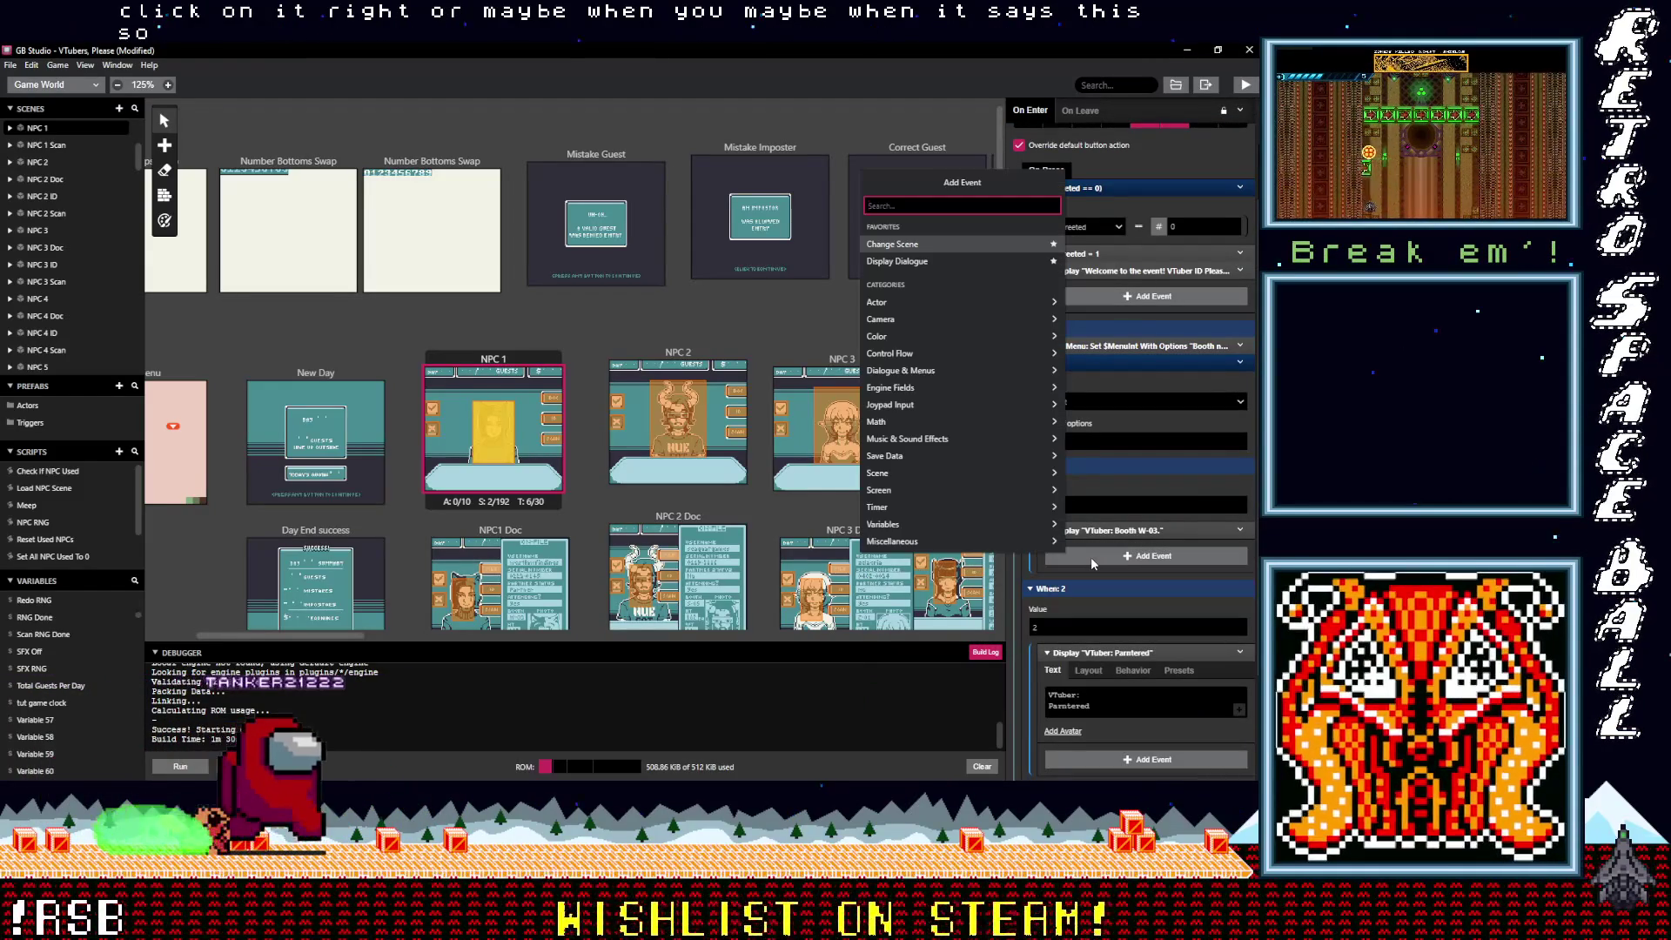
# Step: Add an 'If Variable Compare With Value' event checking $SFX Off == 0
pyautogui.write('If var val')
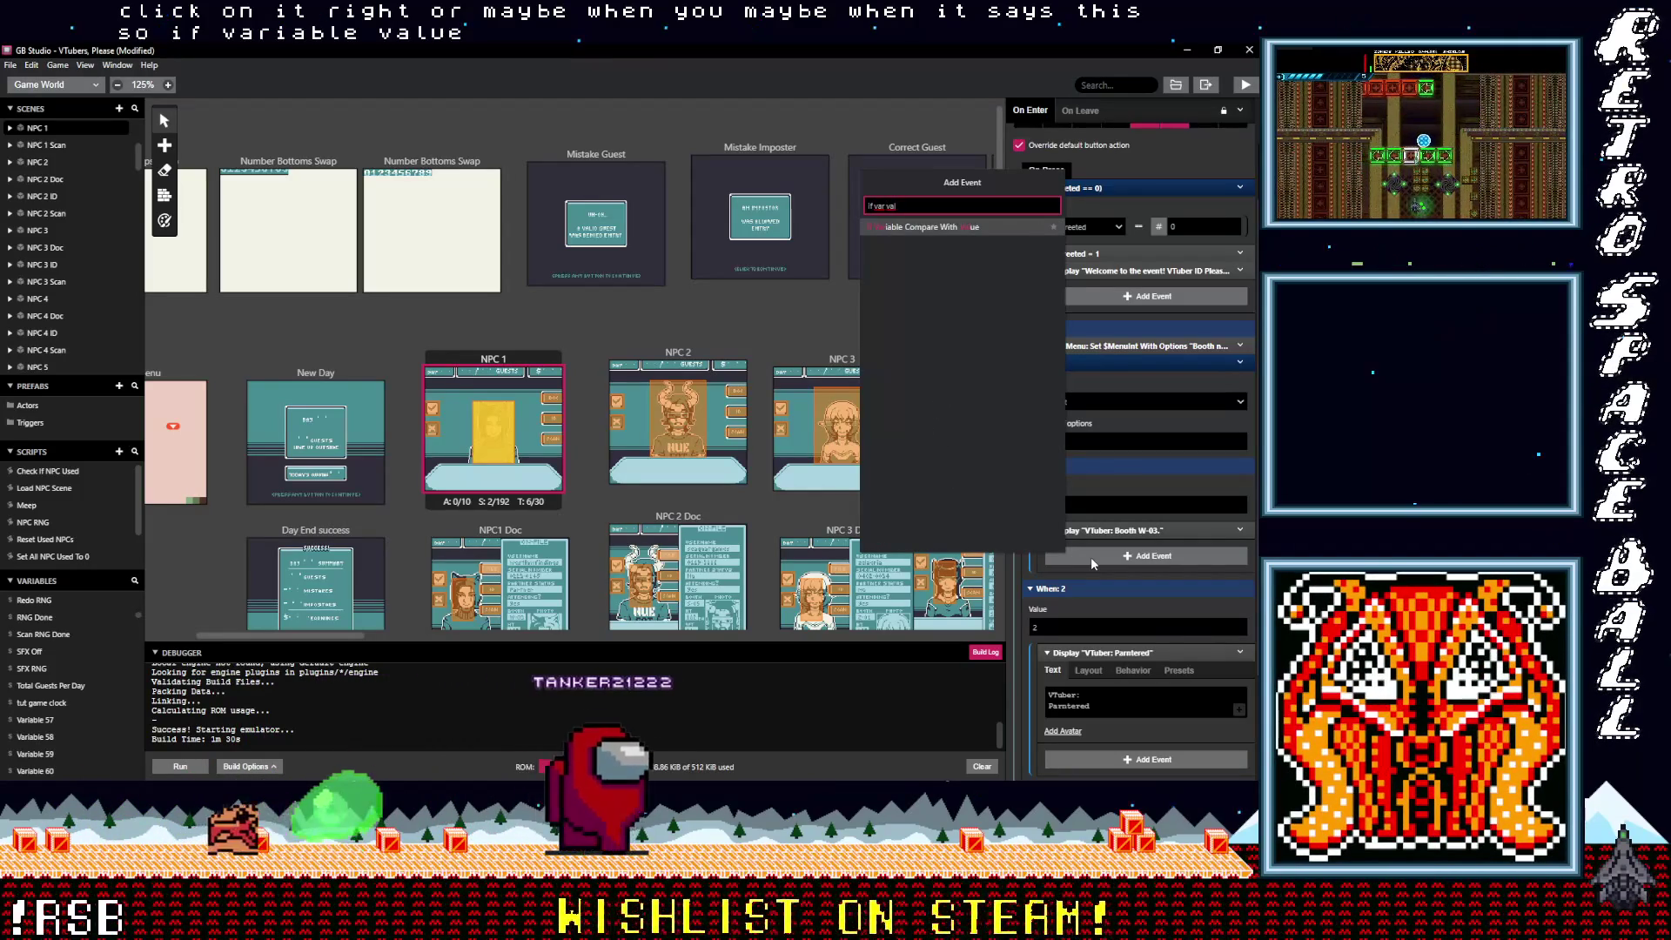
pyautogui.press('Return')
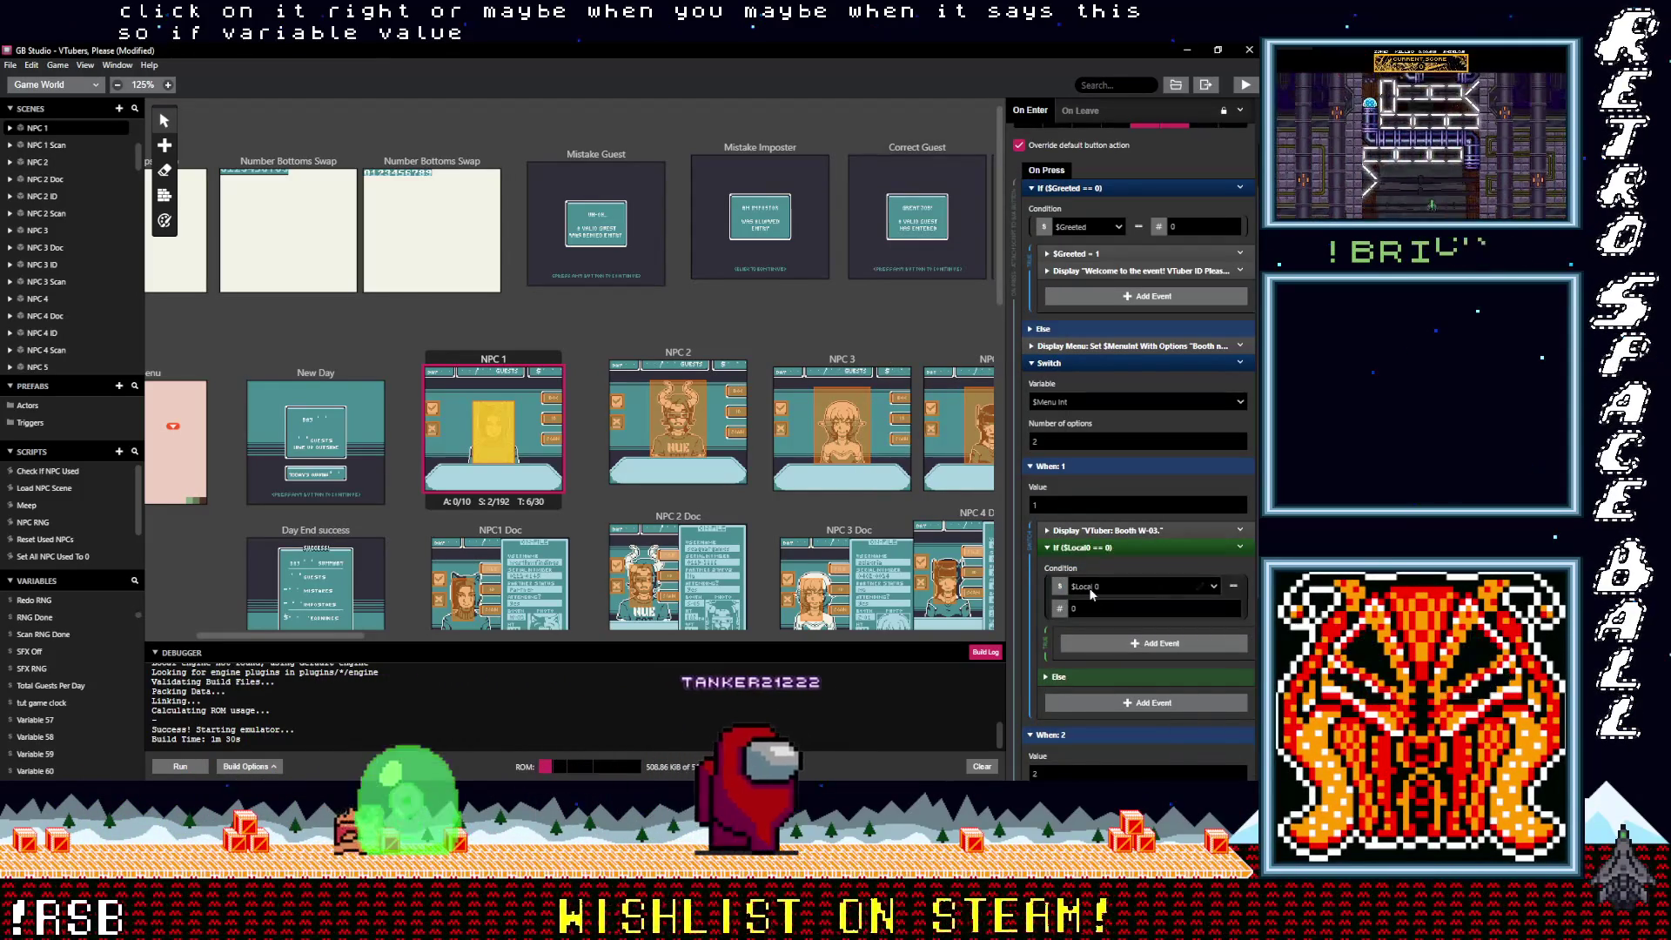
pyautogui.click(1088, 587)
pyautogui.write('fx')
pyautogui.press('Return')
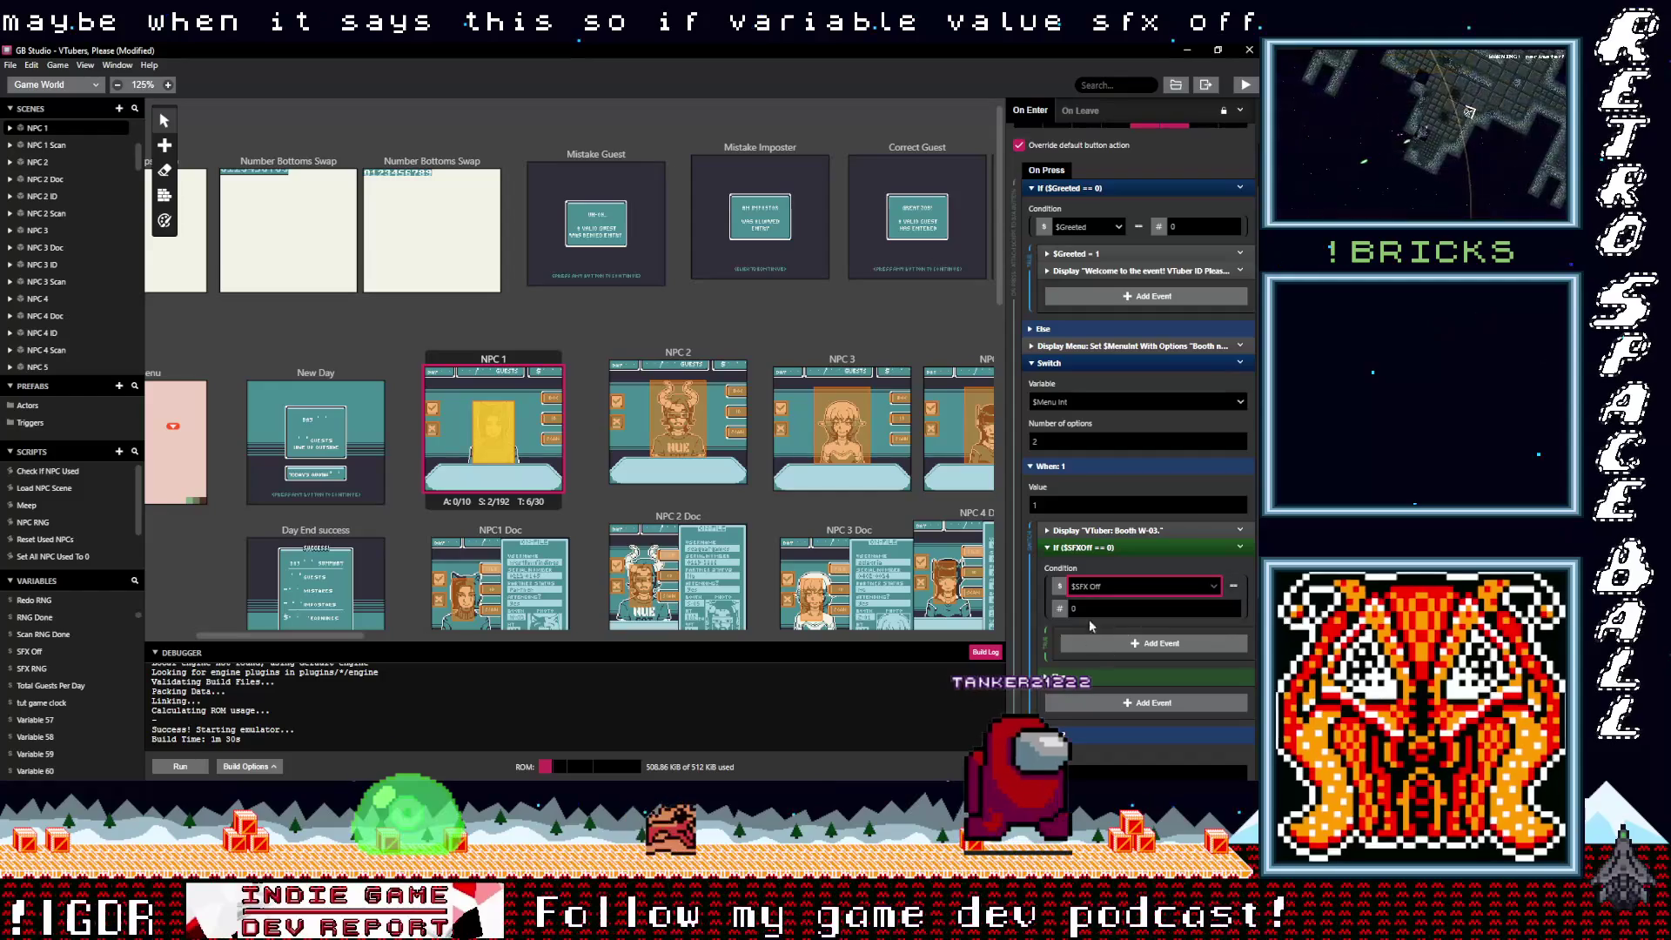
# Step: Insert an Event Group inside the If check and rename it 'Meep Group'
pyautogui.click(1118, 643)
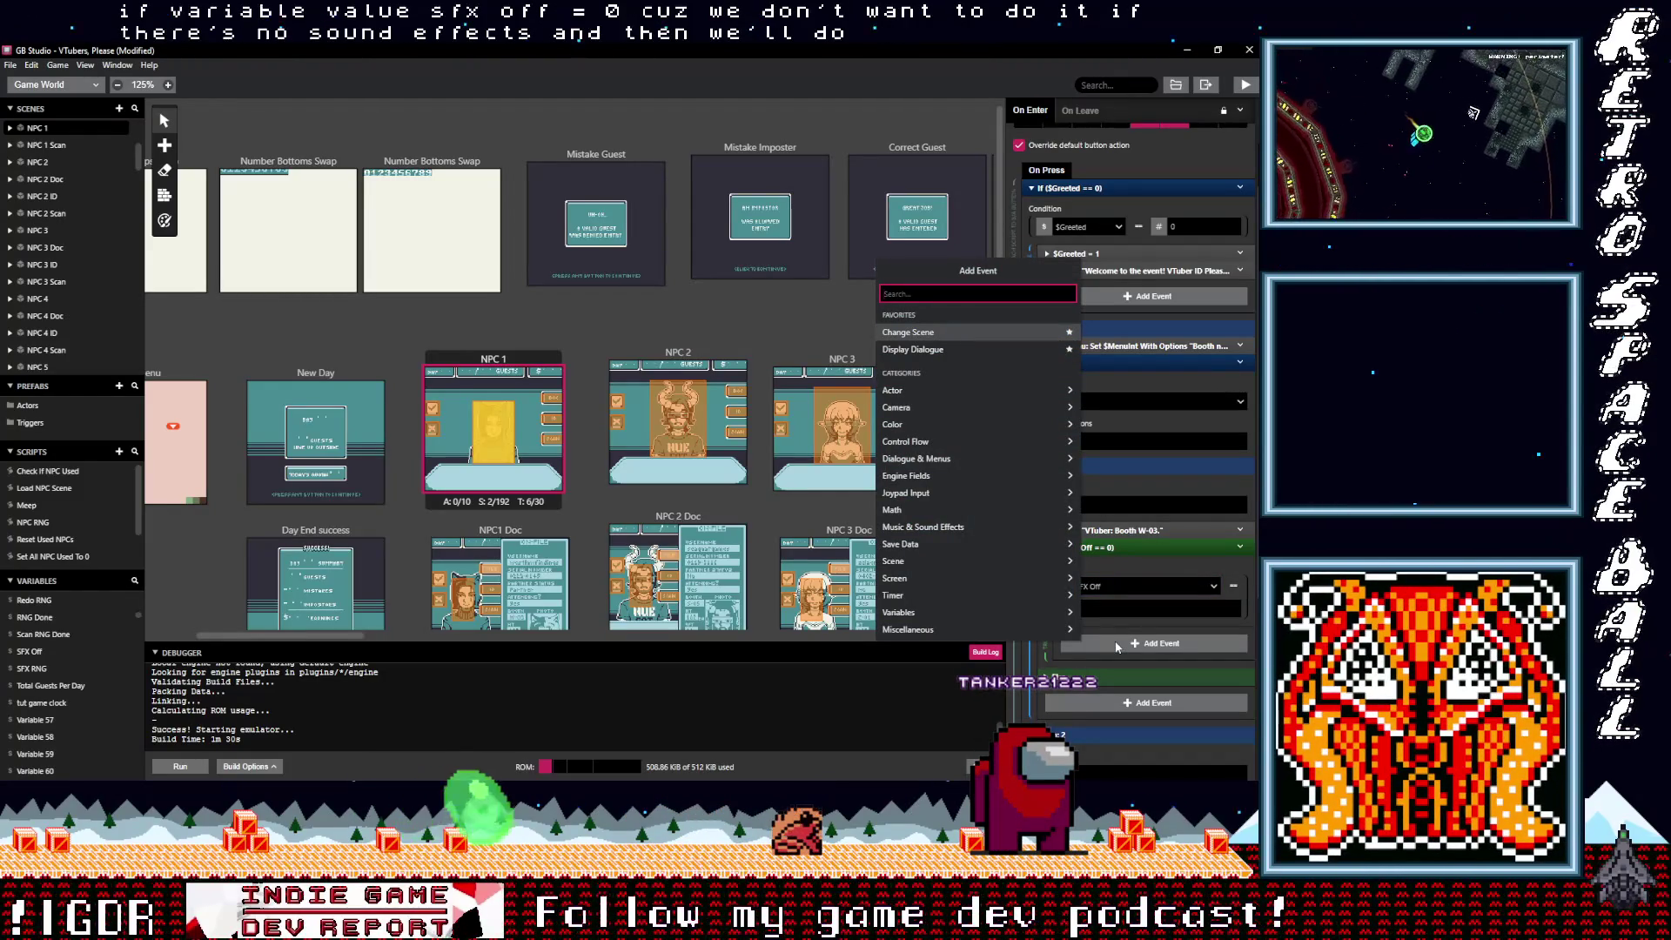
pyautogui.write('group')
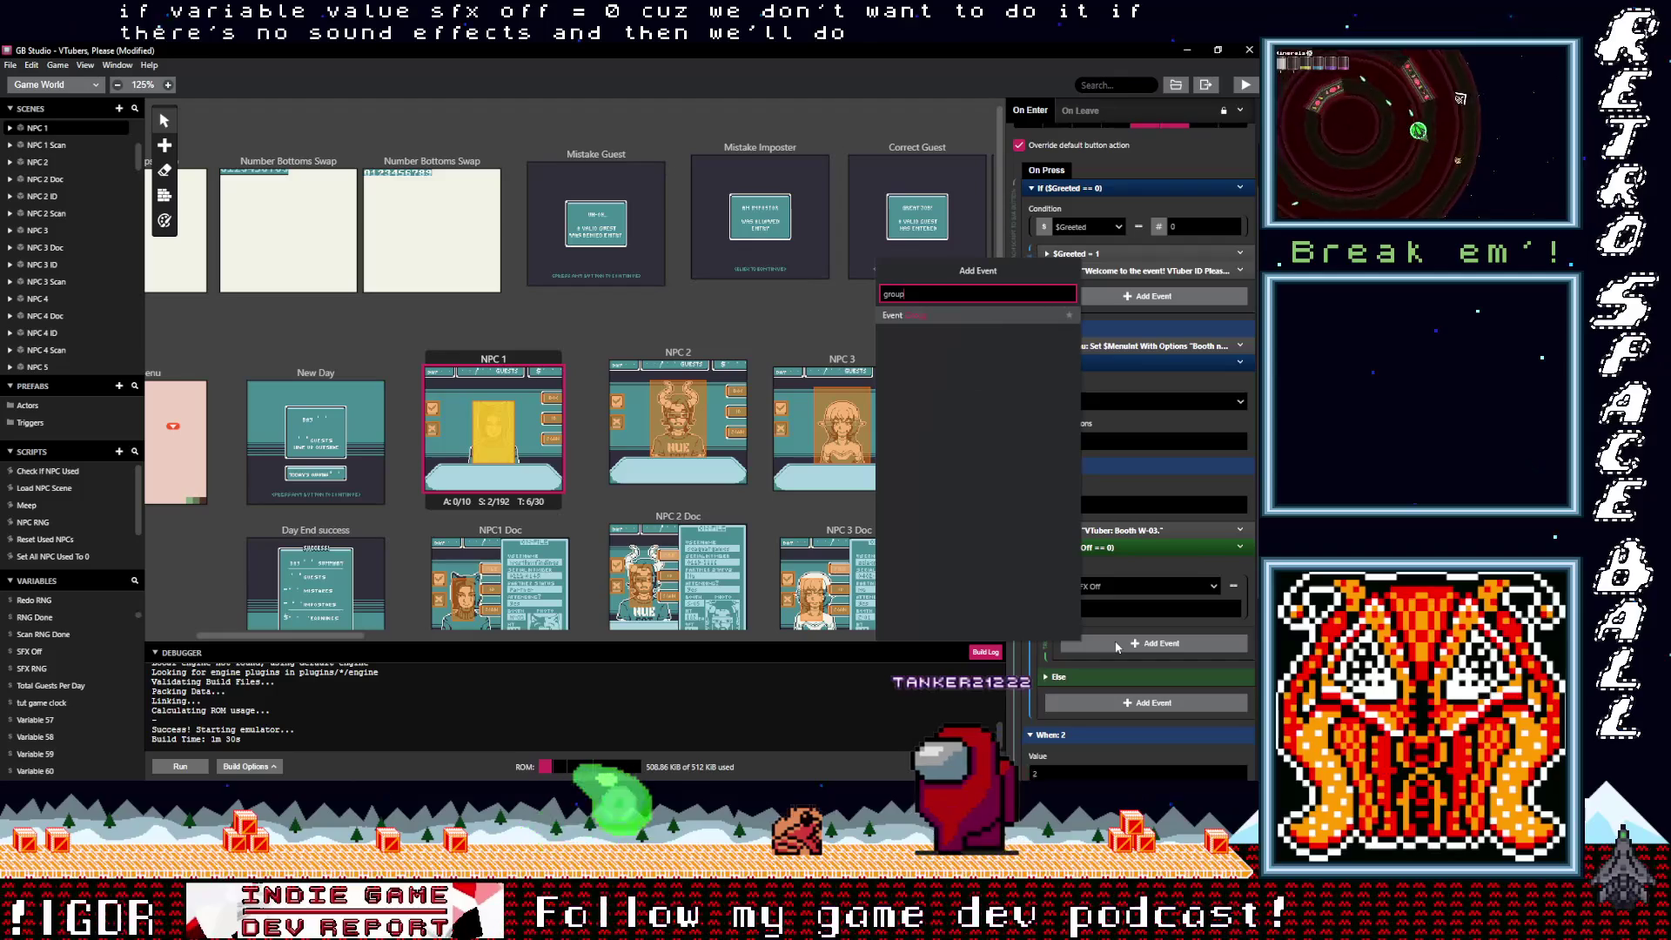
pyautogui.click(938, 322)
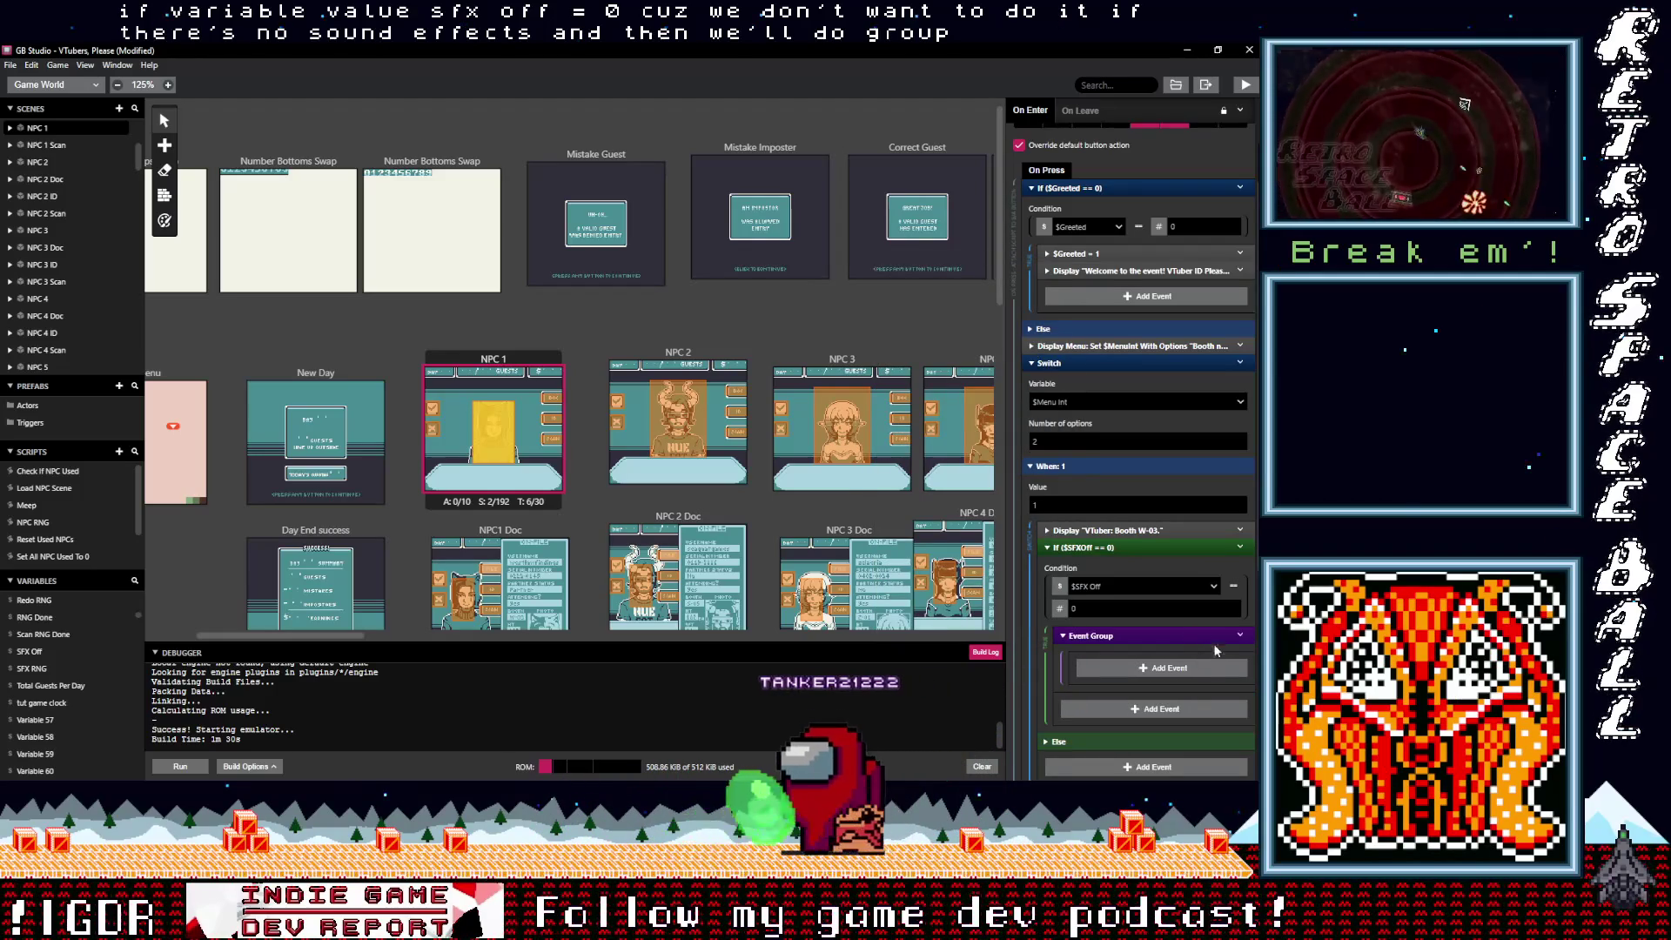
pyautogui.click(1240, 636)
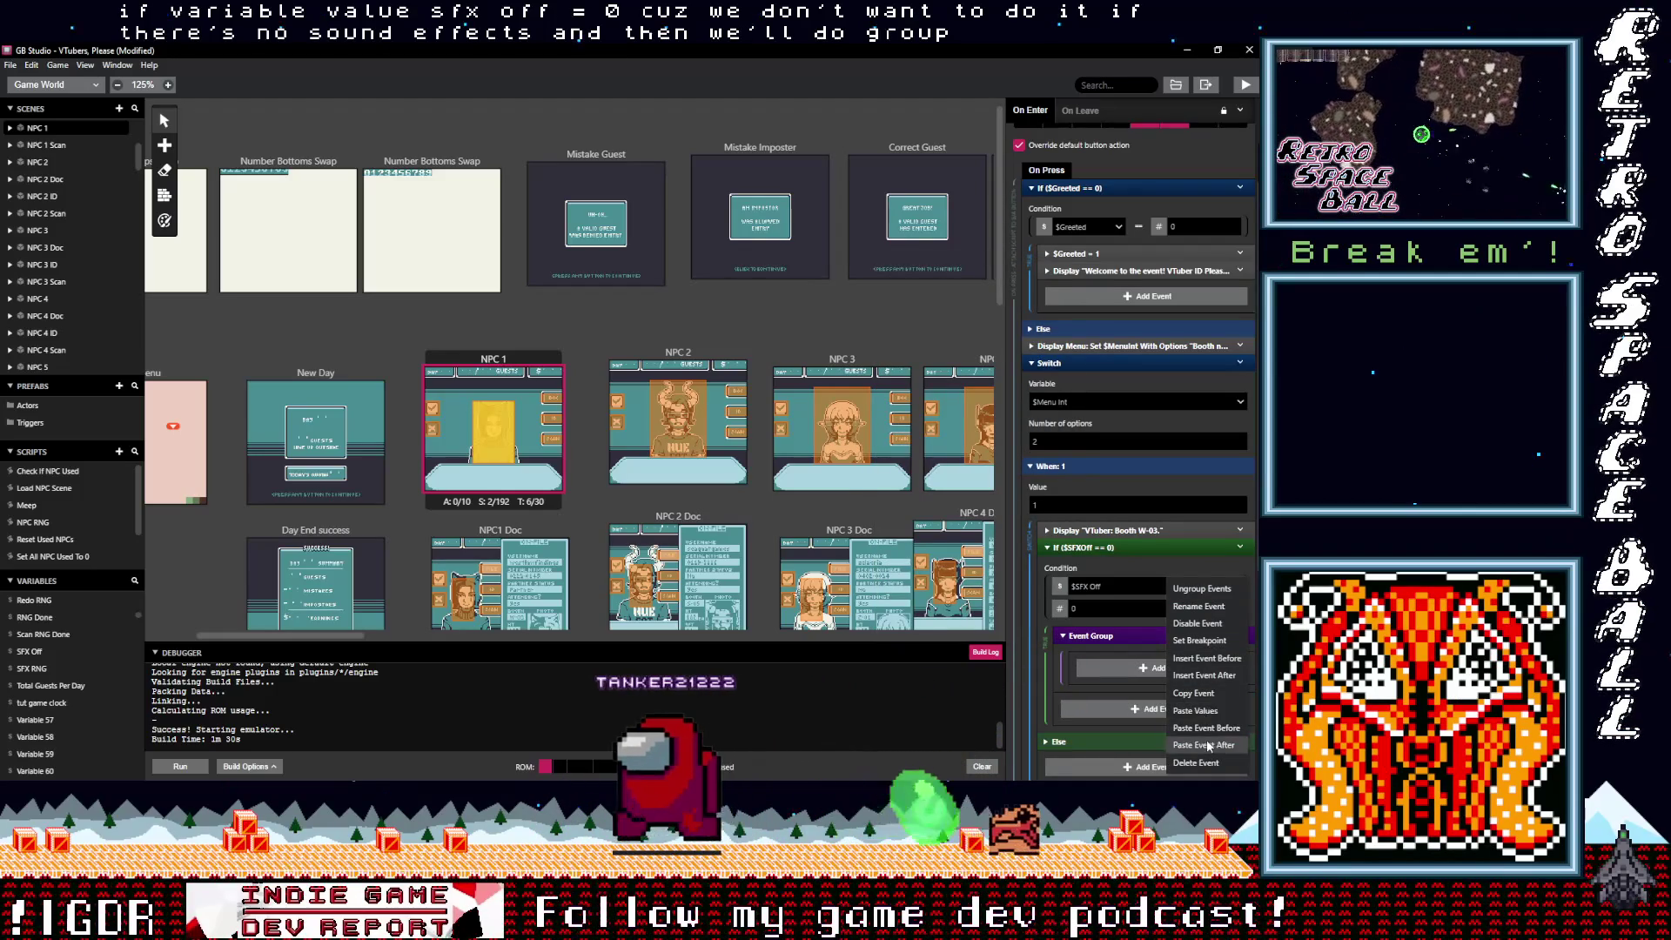
pyautogui.click(1207, 606)
pyautogui.write('M')
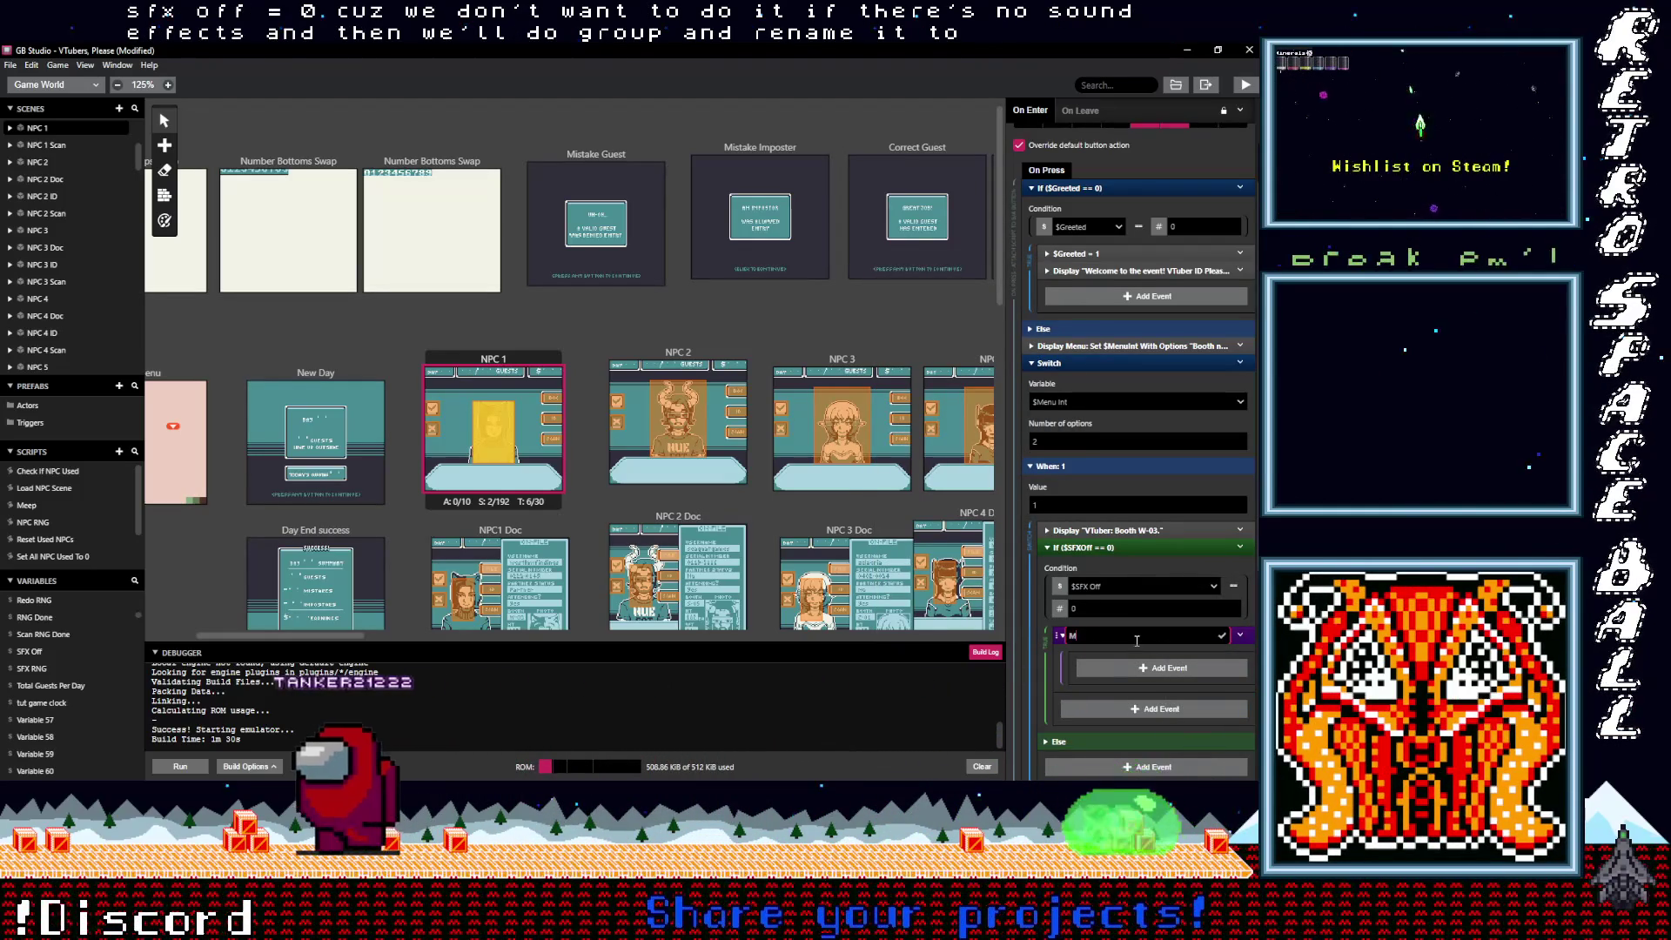
pyautogui.write('eep Group')
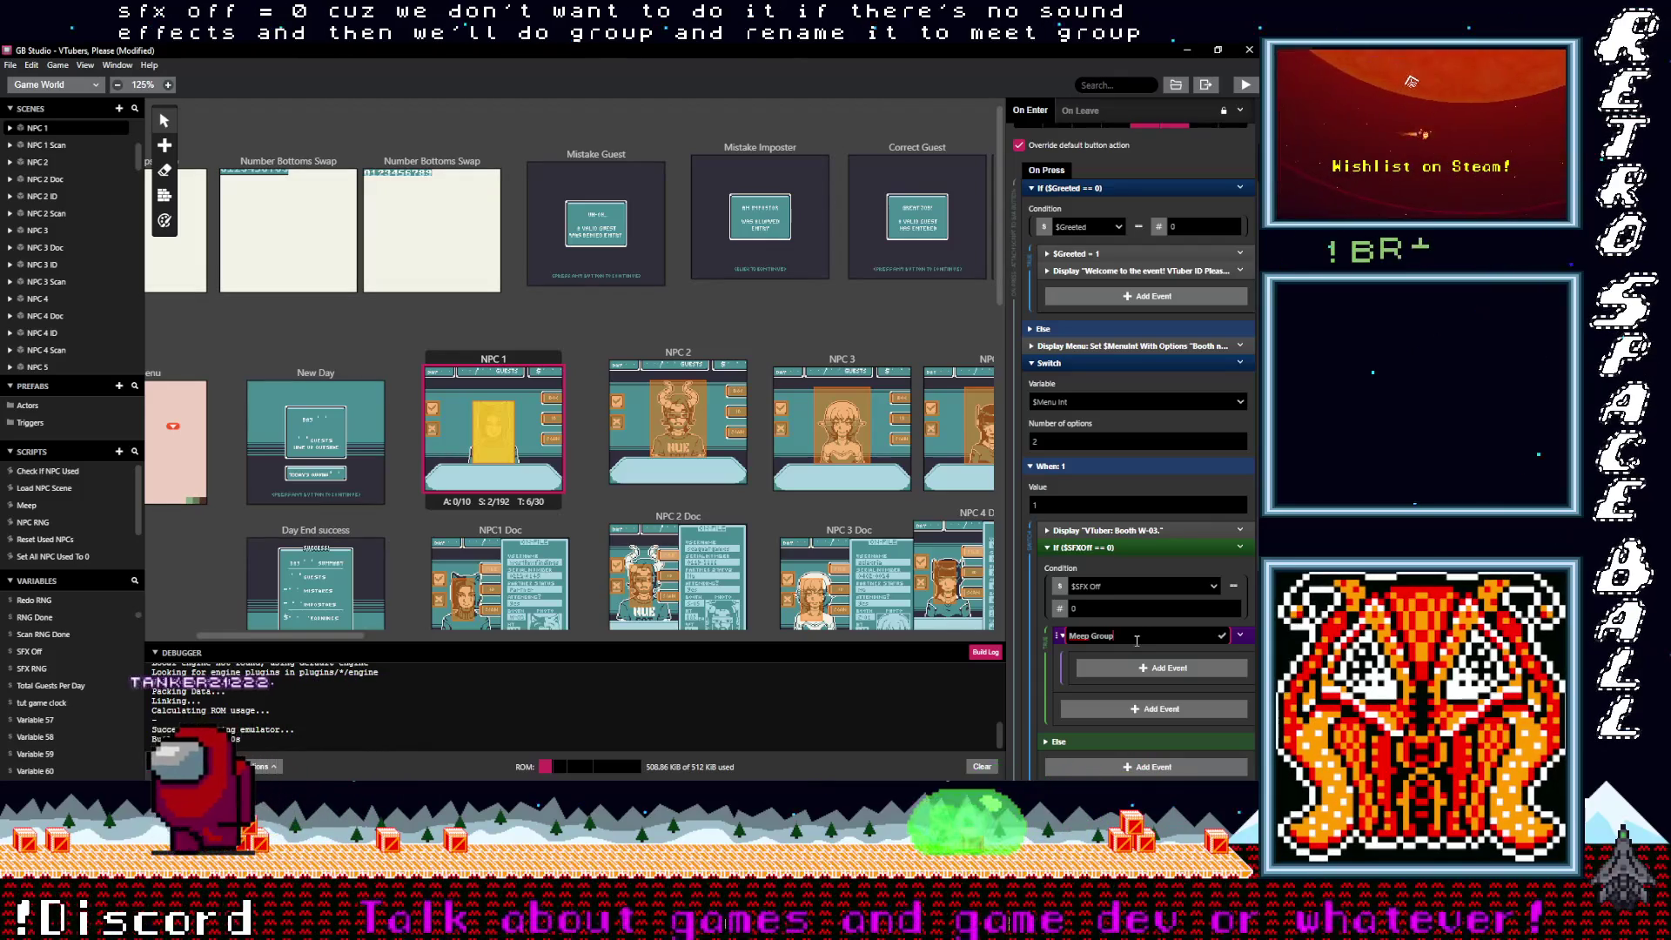
pyautogui.click(1222, 634)
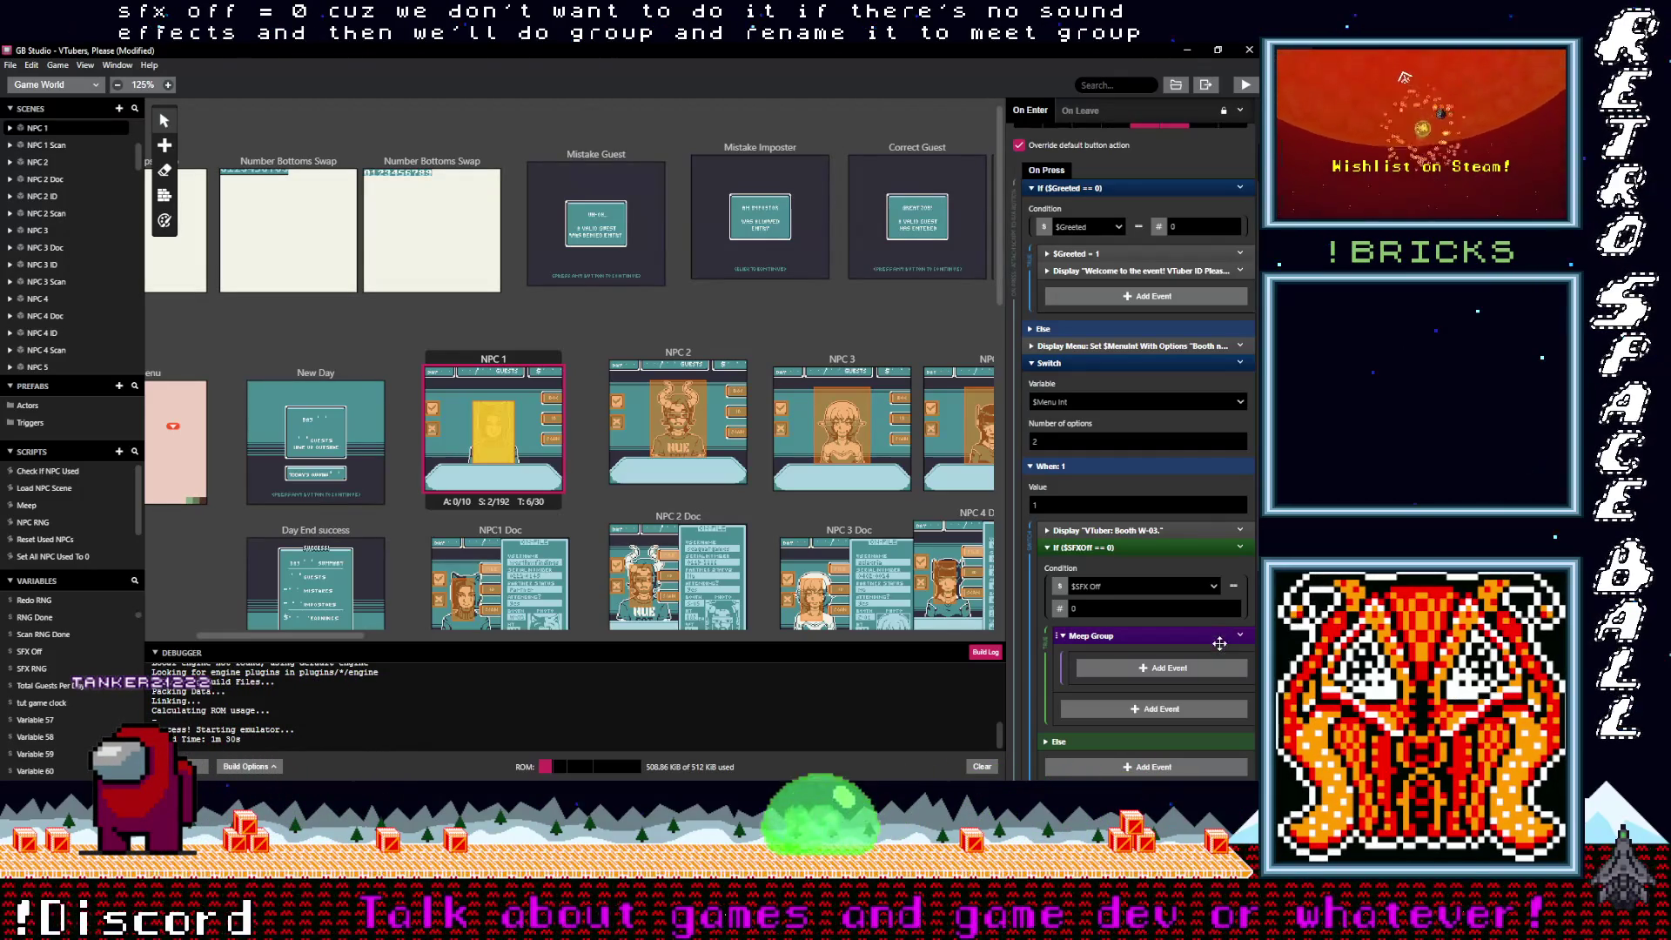
pyautogui.scroll(-3, 1135, 678)
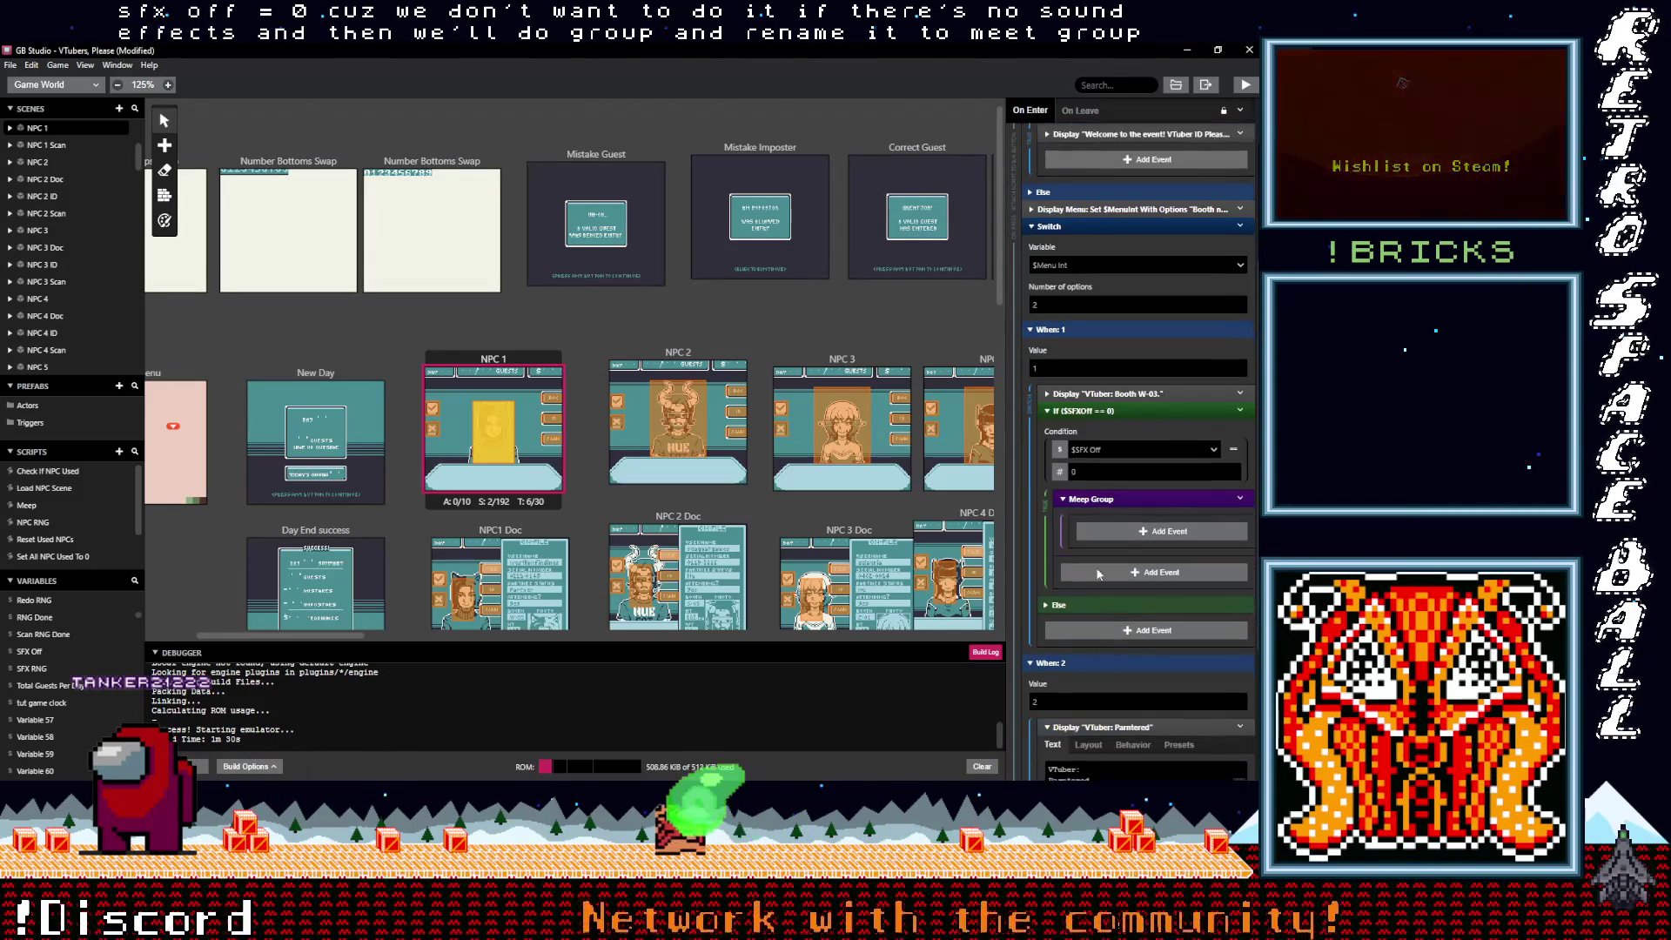
pyautogui.click(1121, 531)
# Step: Add a Call Script event inside Meep Group that calls the Meep script
pyautogui.write('cal')
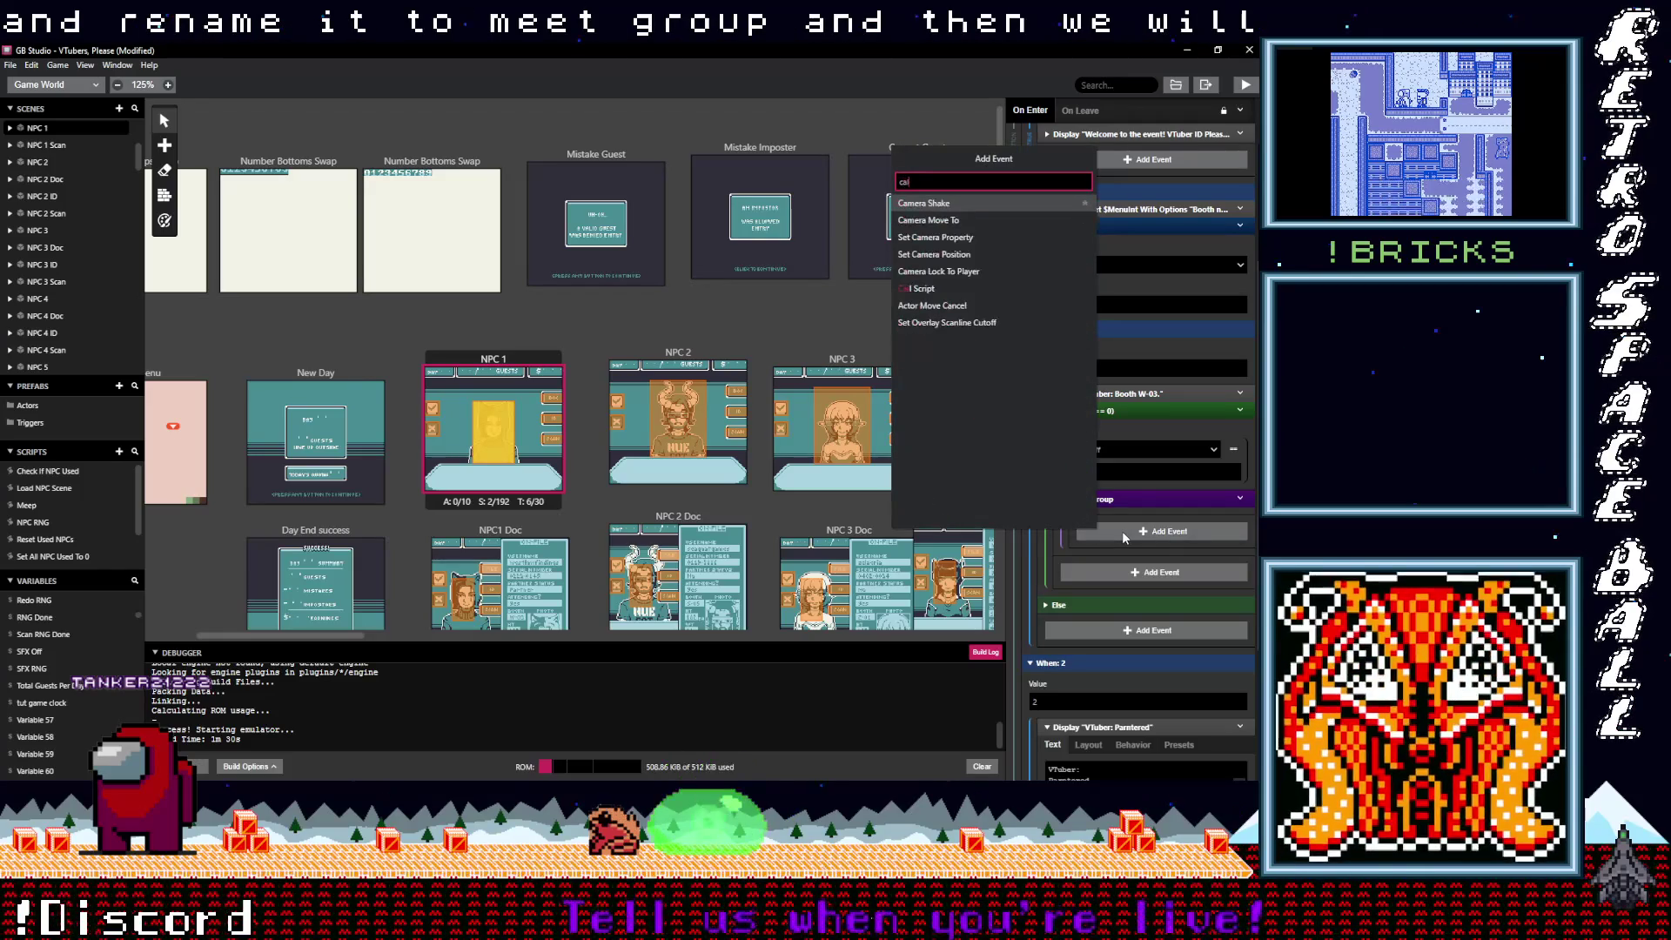
pyautogui.click(936, 203)
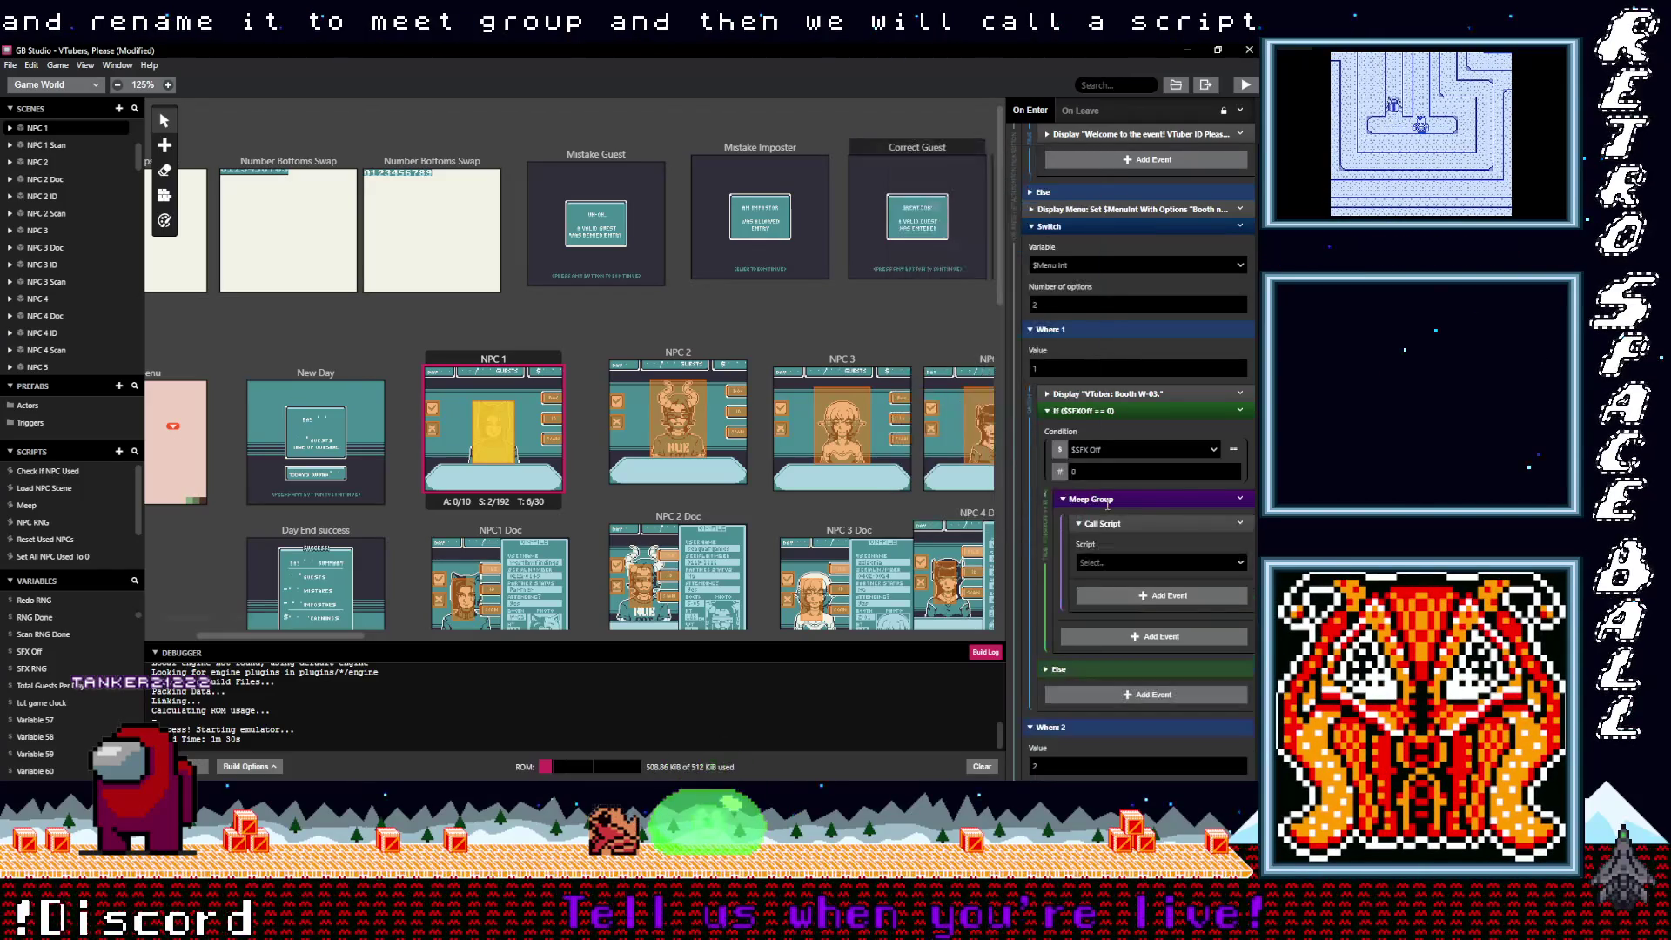
pyautogui.click(1115, 561)
pyautogui.write('m')
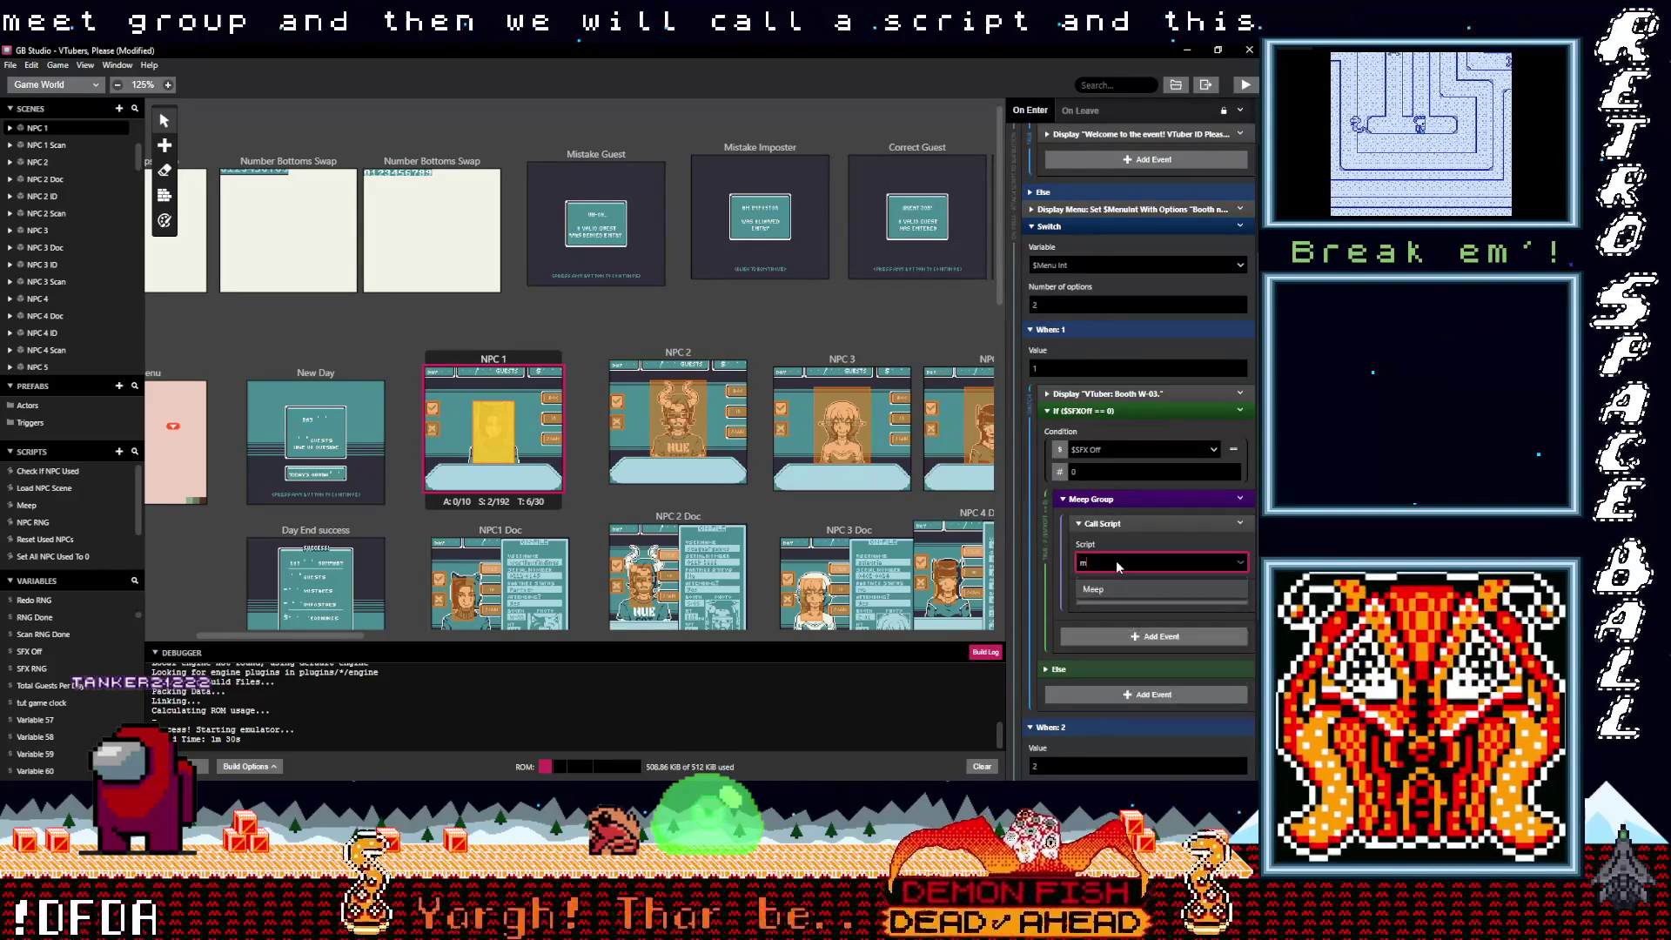
pyautogui.click(1123, 592)
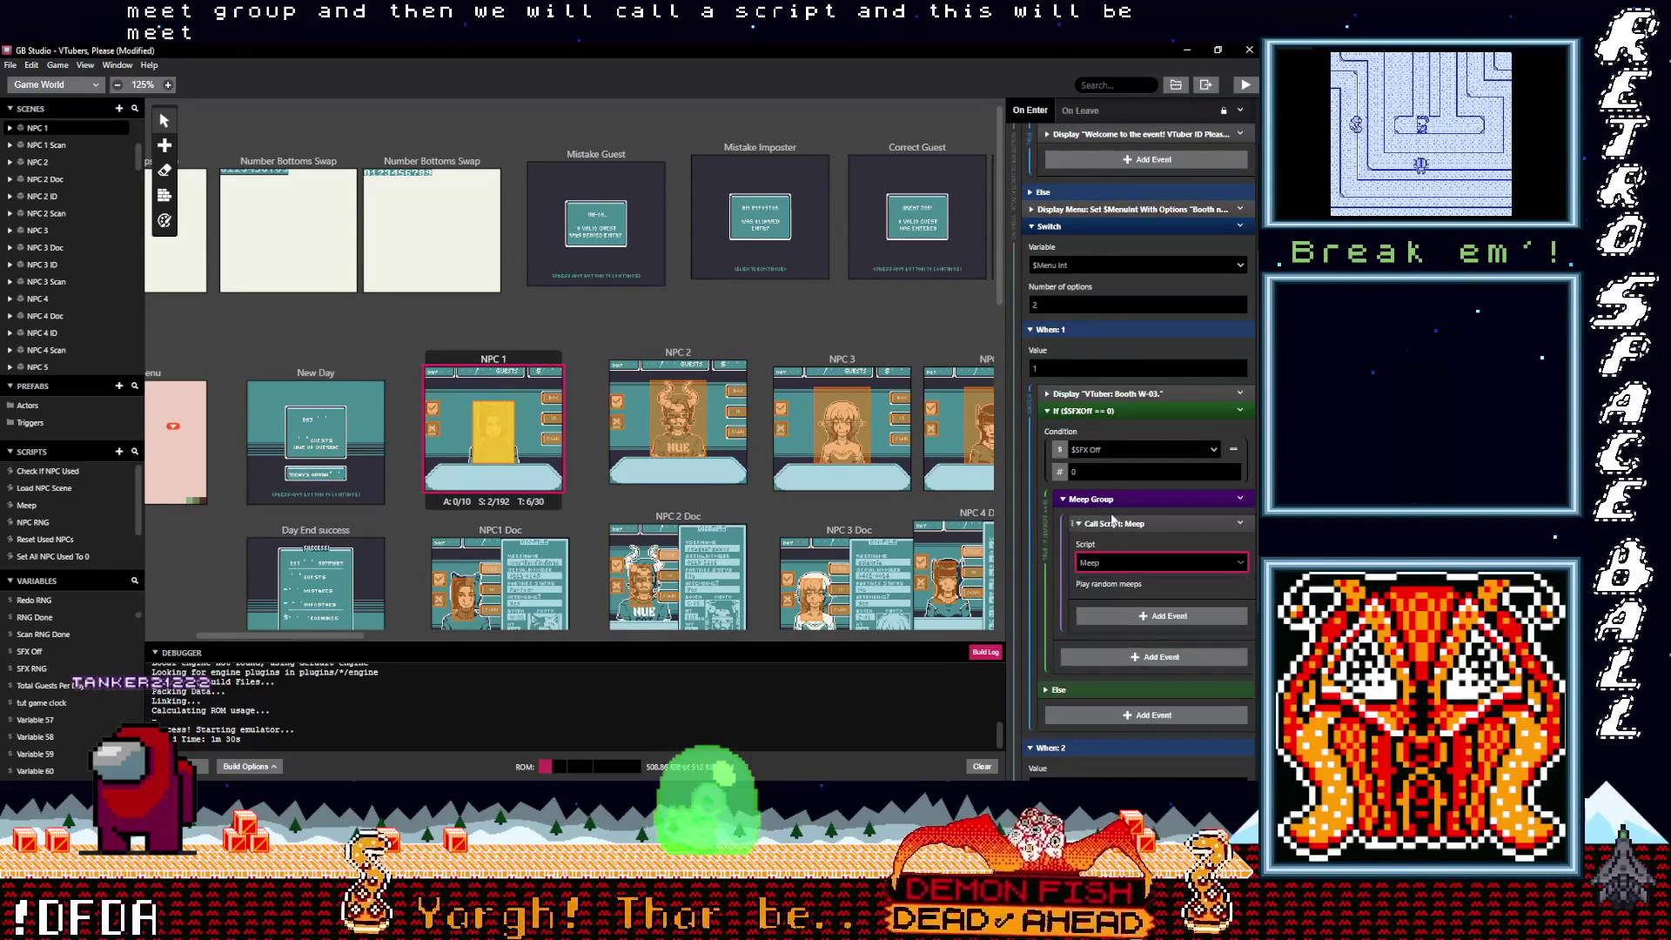
# Step: Copy the Call Script: Meep event and paste it six more times, then collapse the If event
pyautogui.click(1240, 524)
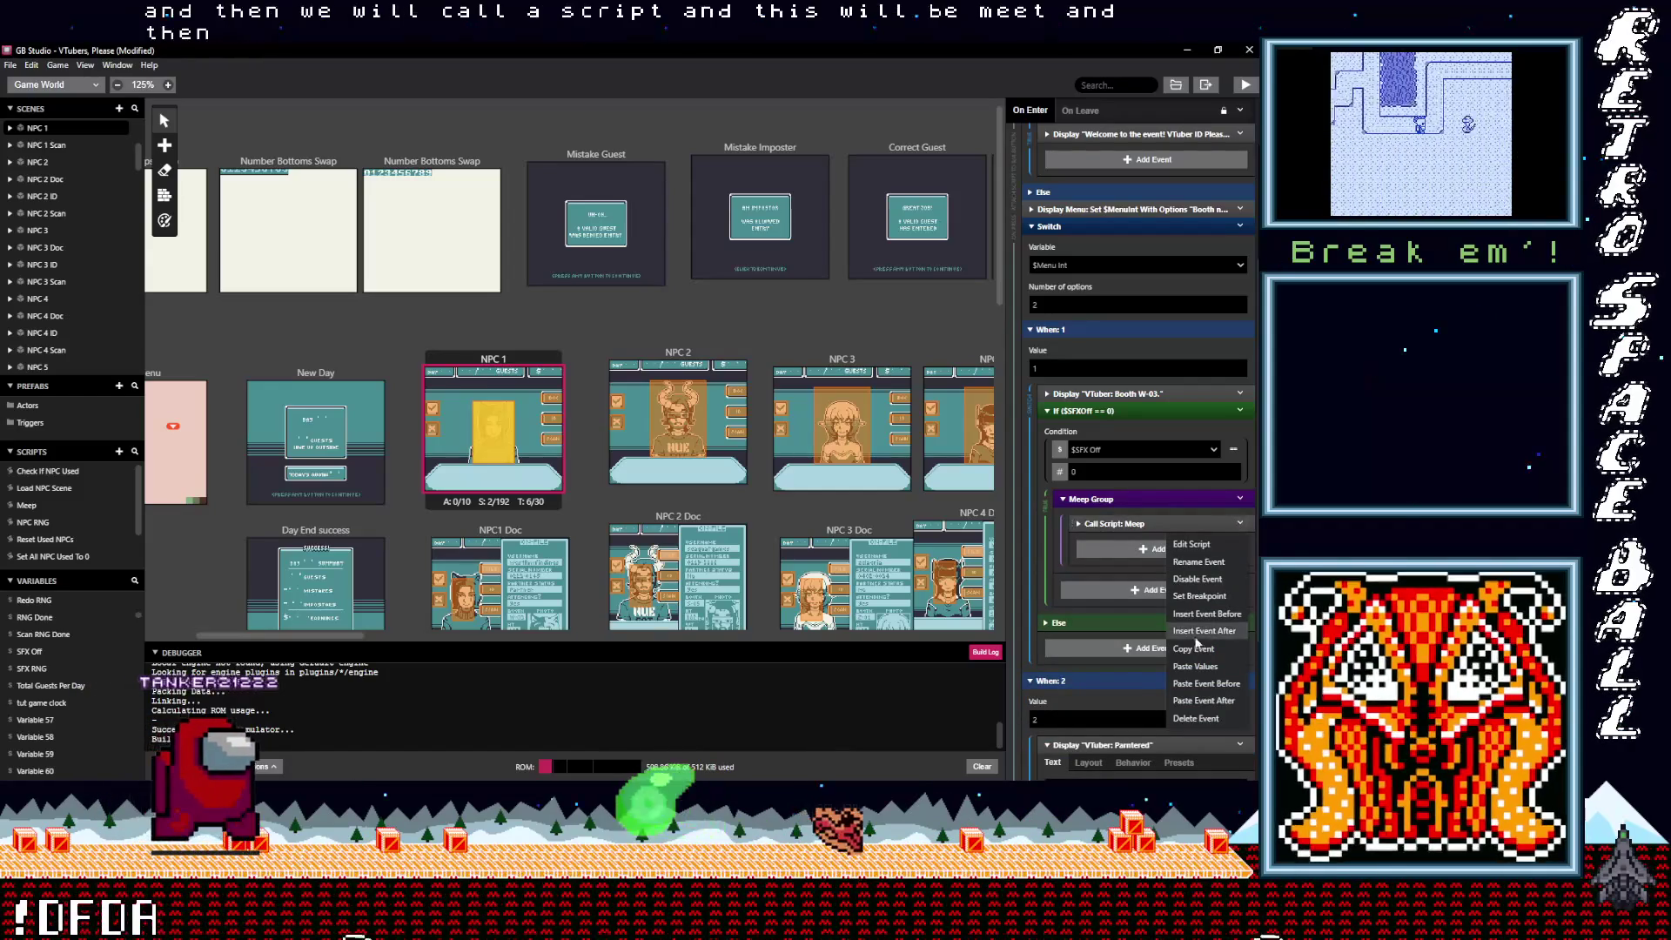
pyautogui.click(1192, 649)
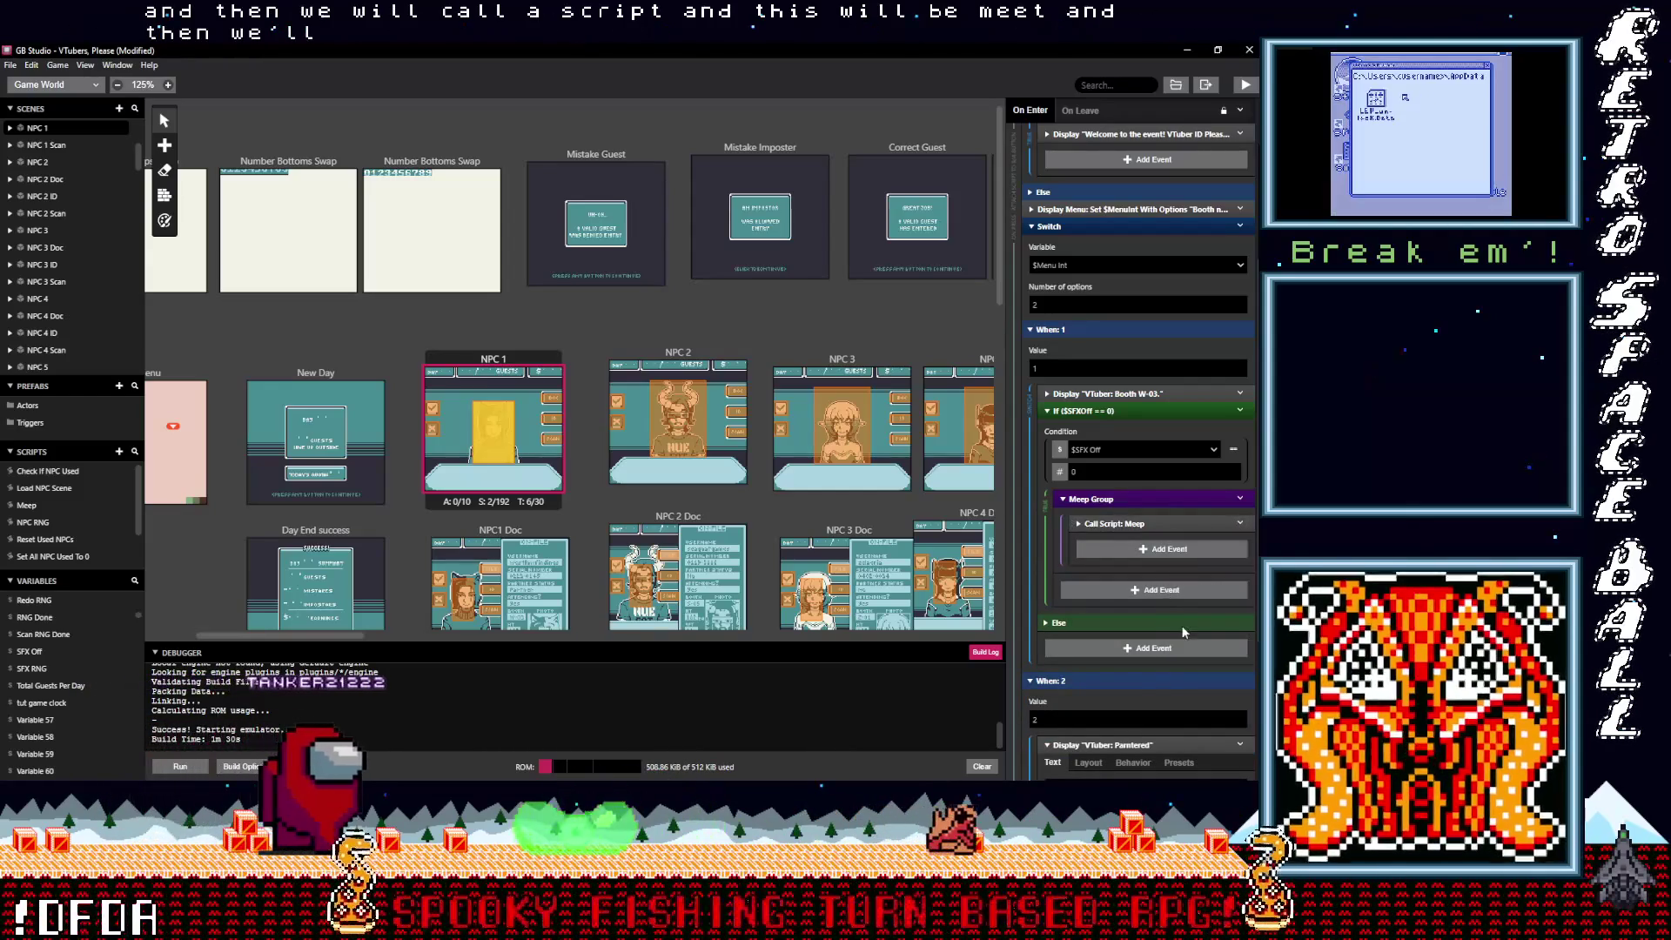
pyautogui.keyDown('alt'); pyautogui.click(1140, 550); pyautogui.keyUp('alt')
pyautogui.keyDown('alt'); pyautogui.click(1126, 566); pyautogui.keyUp('alt')
pyautogui.keyDown('alt'); pyautogui.click(1135, 587); pyautogui.keyUp('alt')
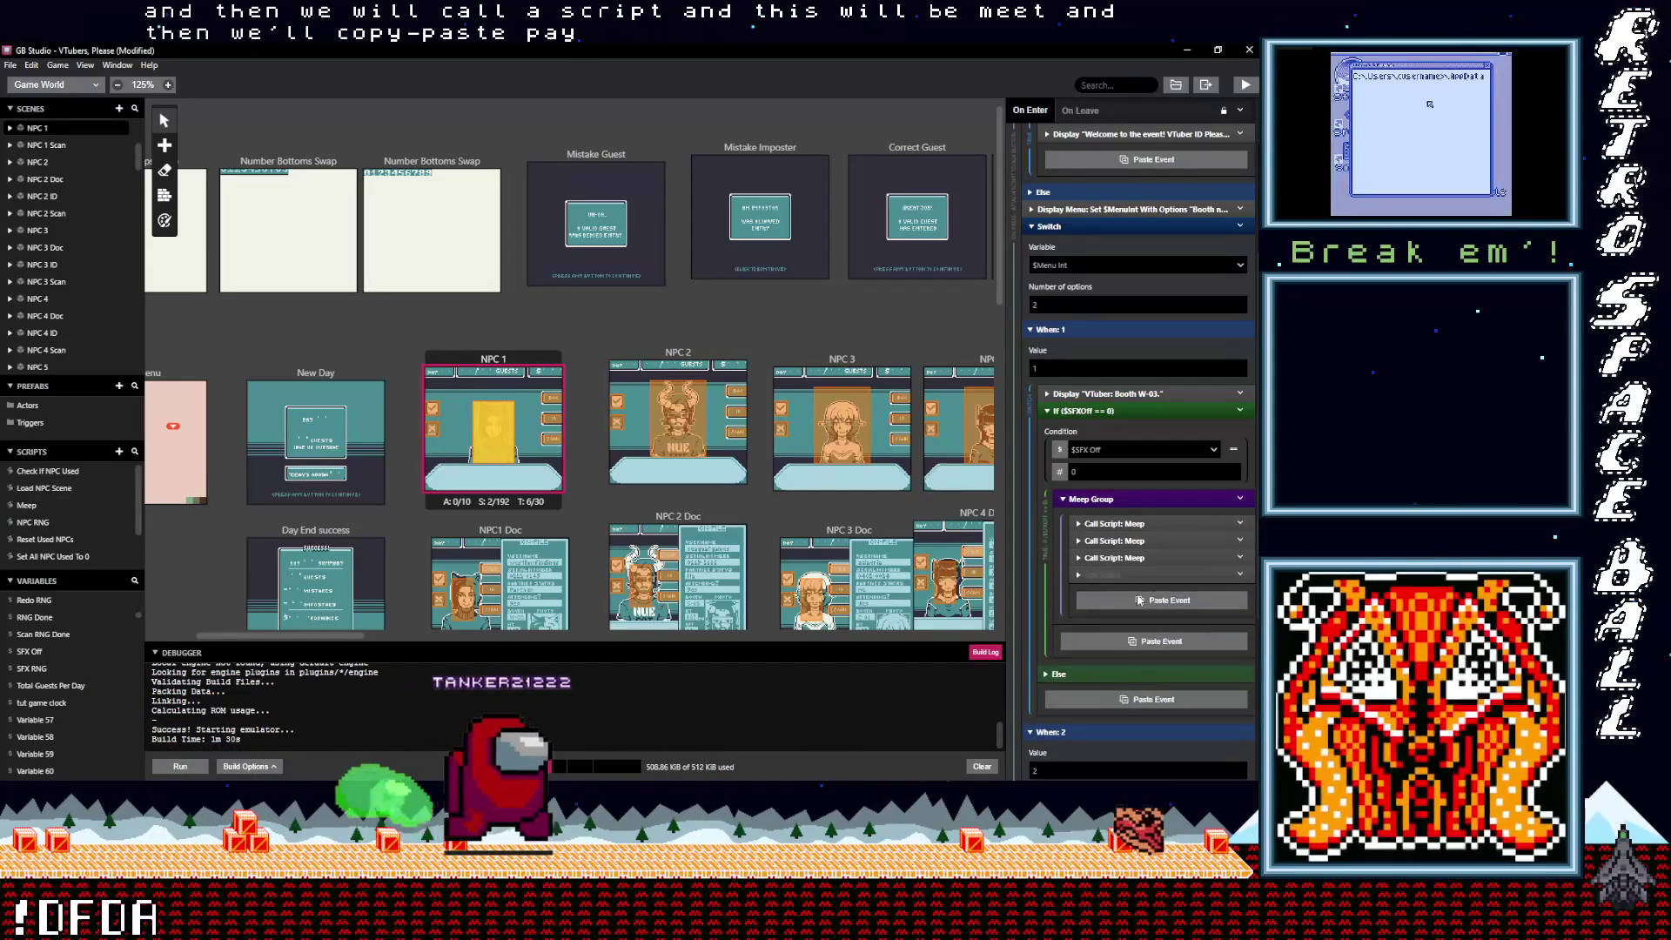
pyautogui.keyDown('alt'); pyautogui.click(1140, 616); pyautogui.keyUp('alt')
pyautogui.keyDown('alt'); pyautogui.click(1143, 627); pyautogui.keyUp('alt')
pyautogui.keyDown('alt'); pyautogui.click(1146, 638); pyautogui.keyUp('alt')
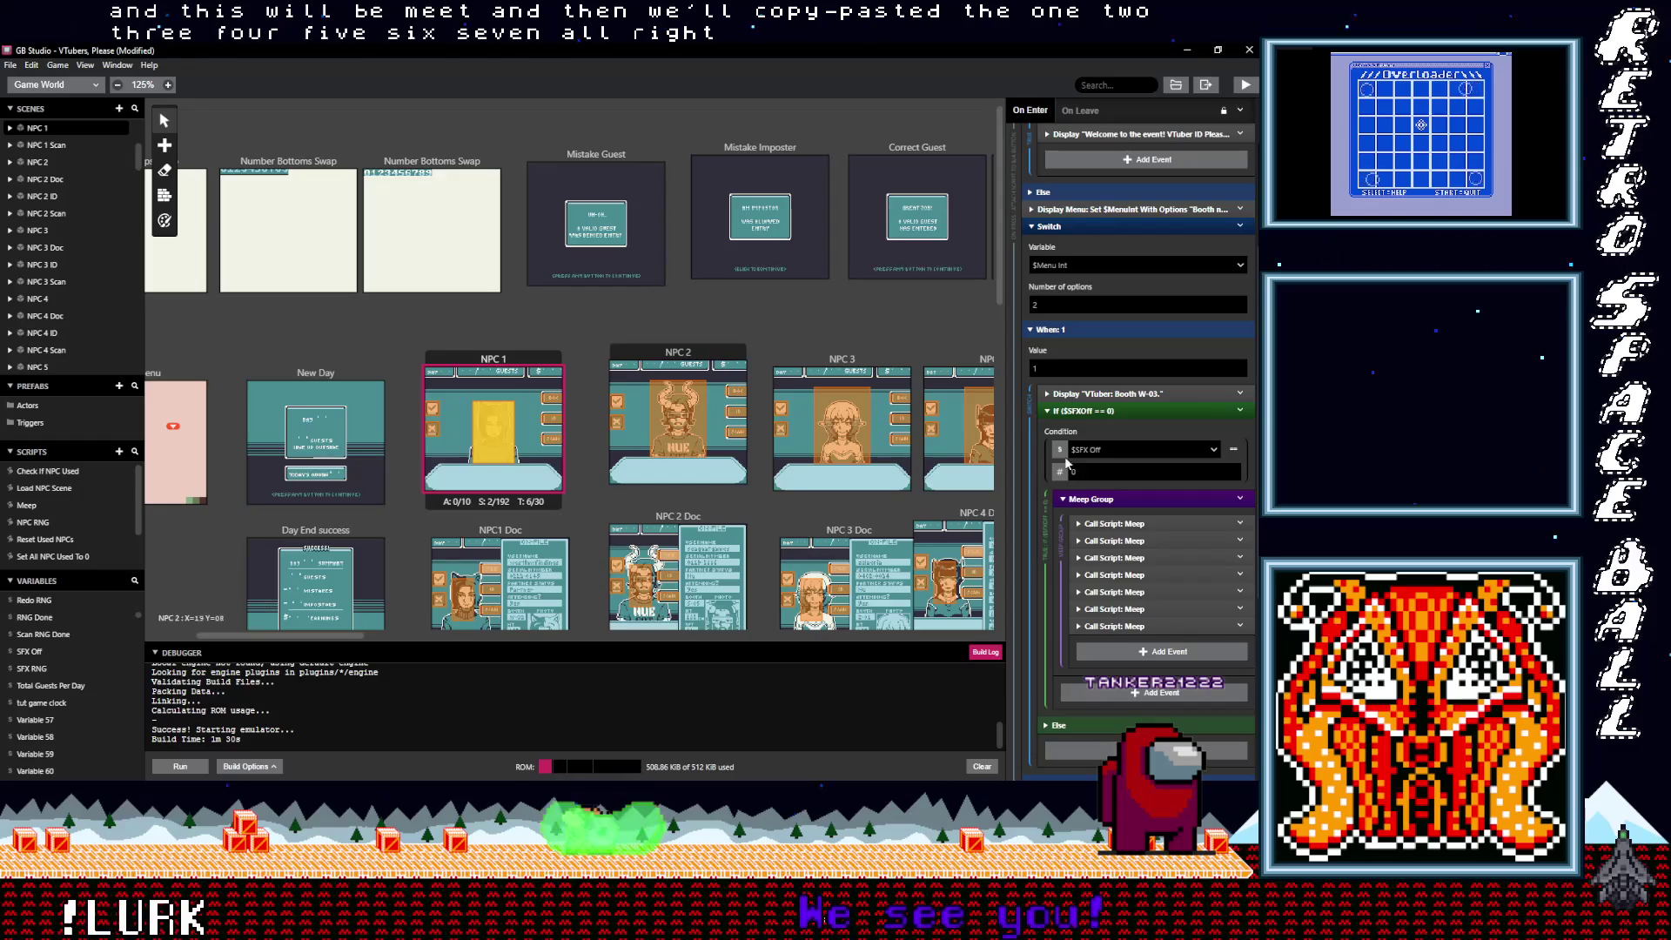
pyautogui.click(1093, 411)
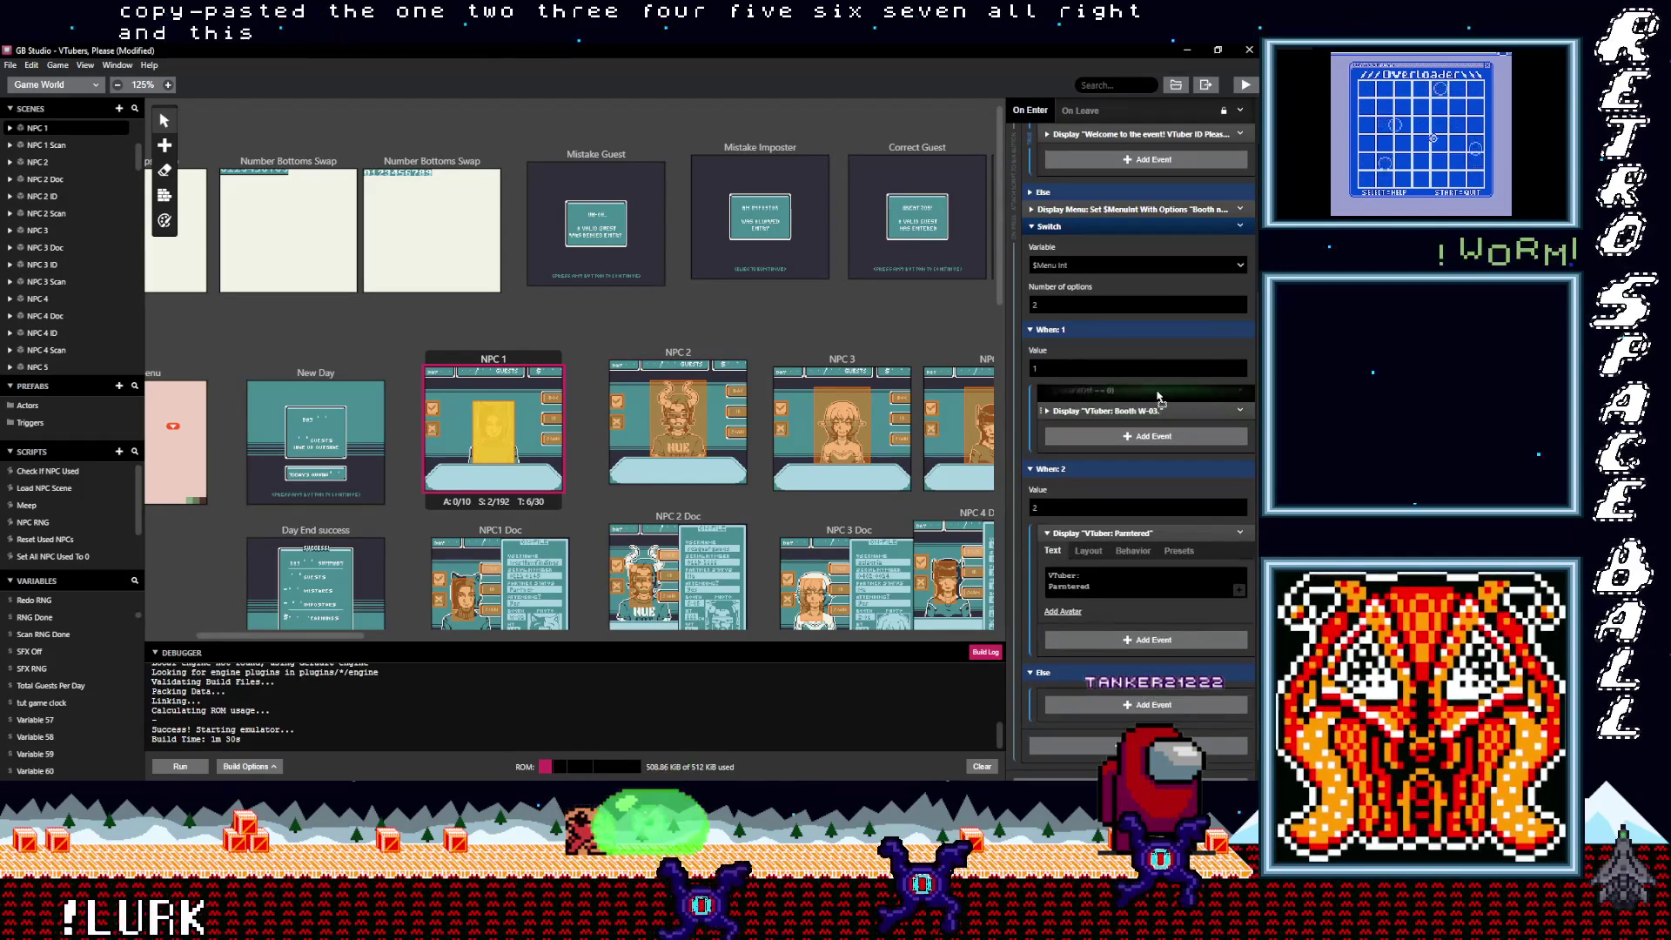
# Step: Copy the If SFX Off == 0 event and paste it under NPC 1's When: 2 case
pyautogui.rightClick(1168, 403)
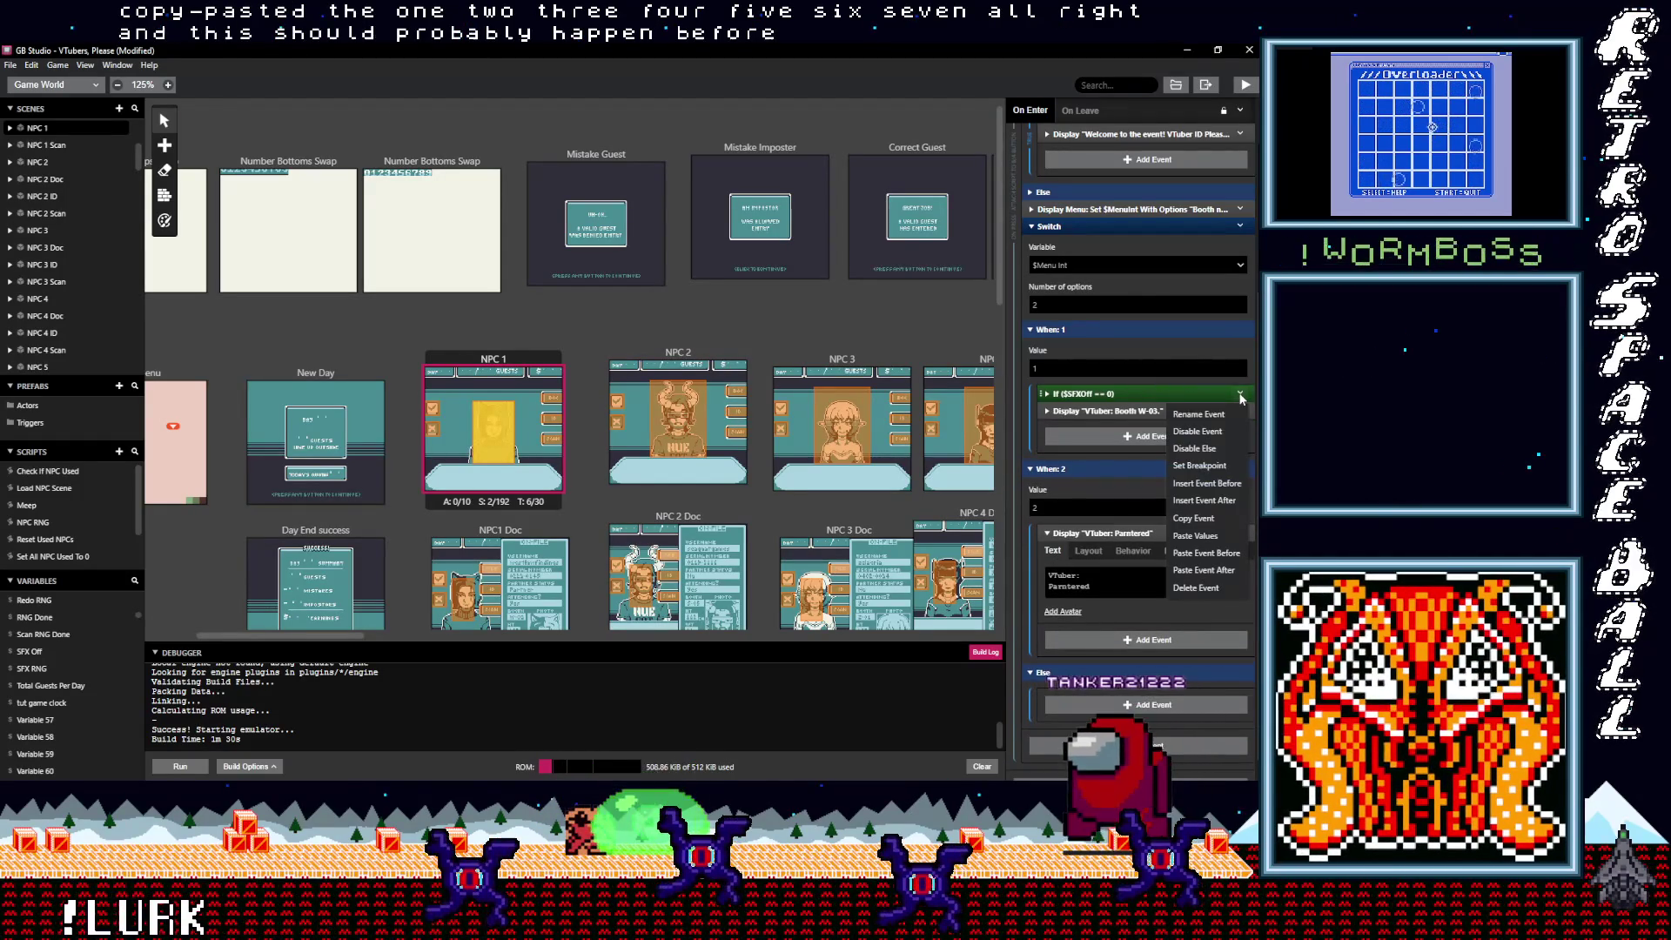
pyautogui.click(1205, 518)
pyautogui.scroll(1, 1112, 554)
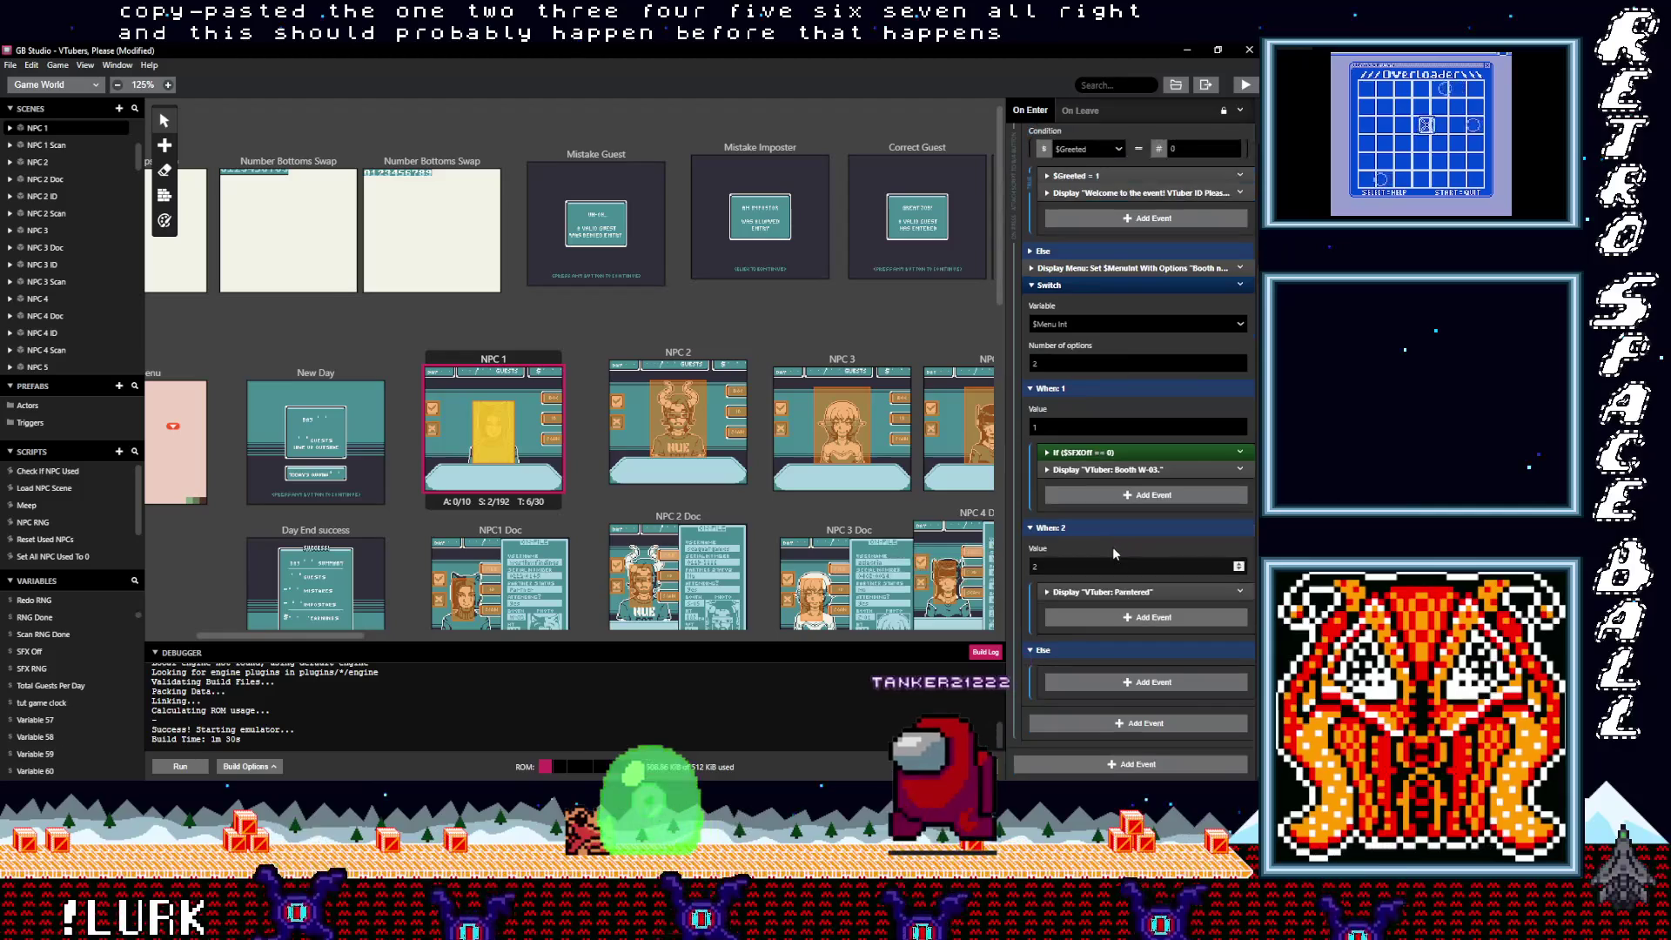
pyautogui.press('alt')
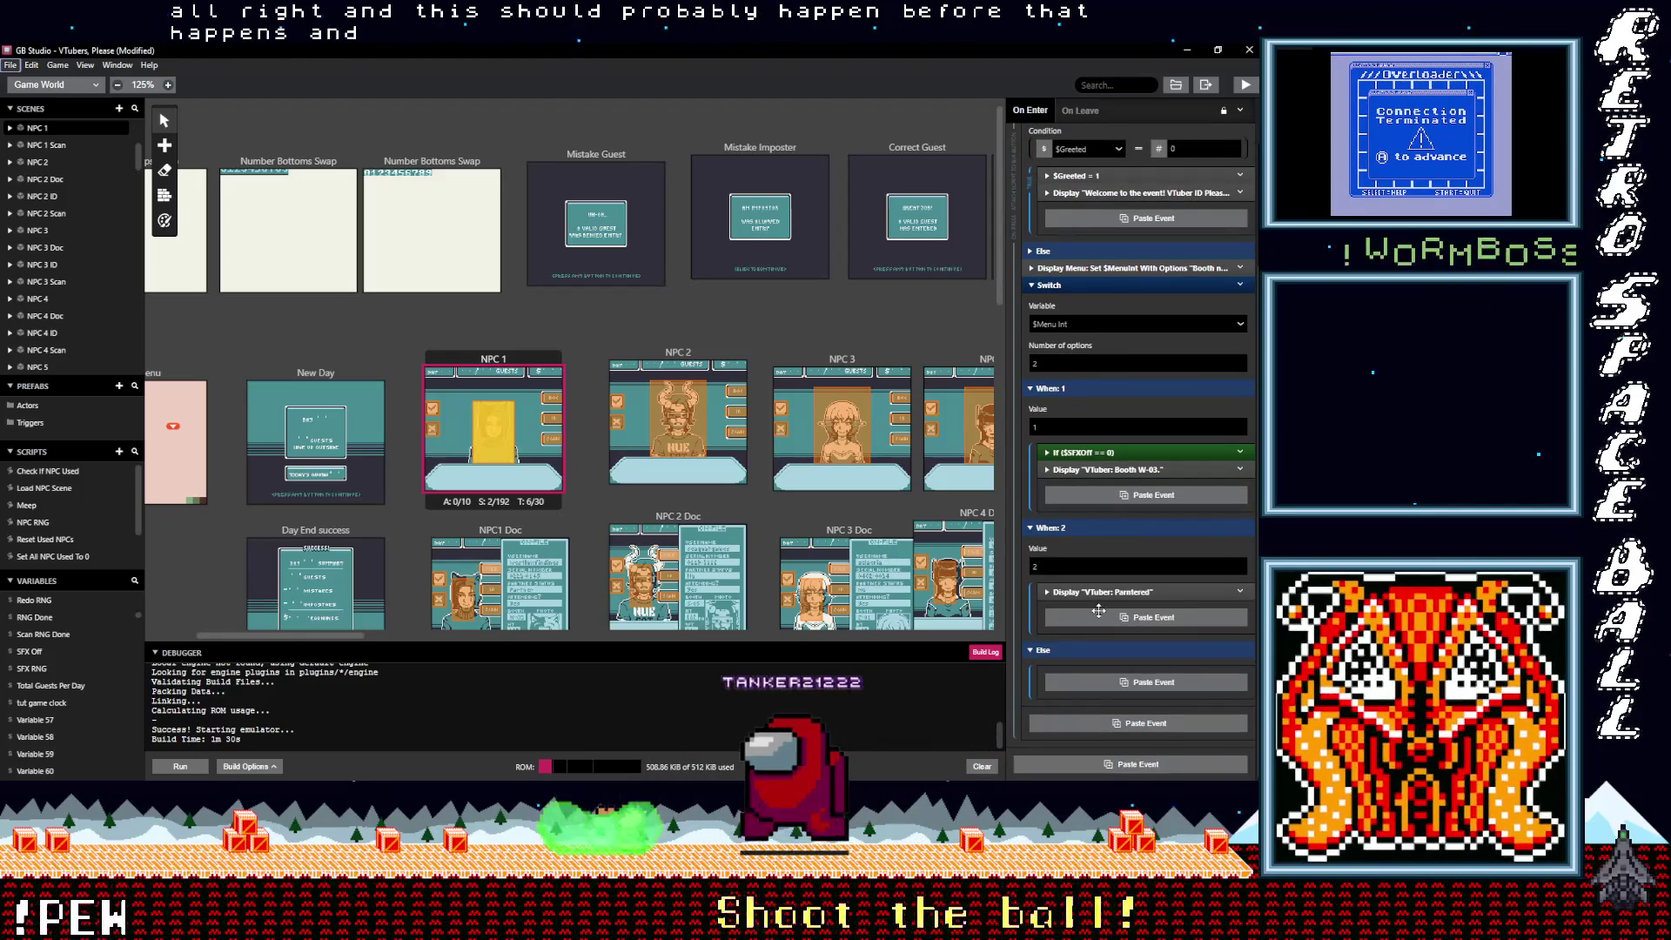
pyautogui.keyDown('alt'); pyautogui.click(1098, 612); pyautogui.keyUp('alt')
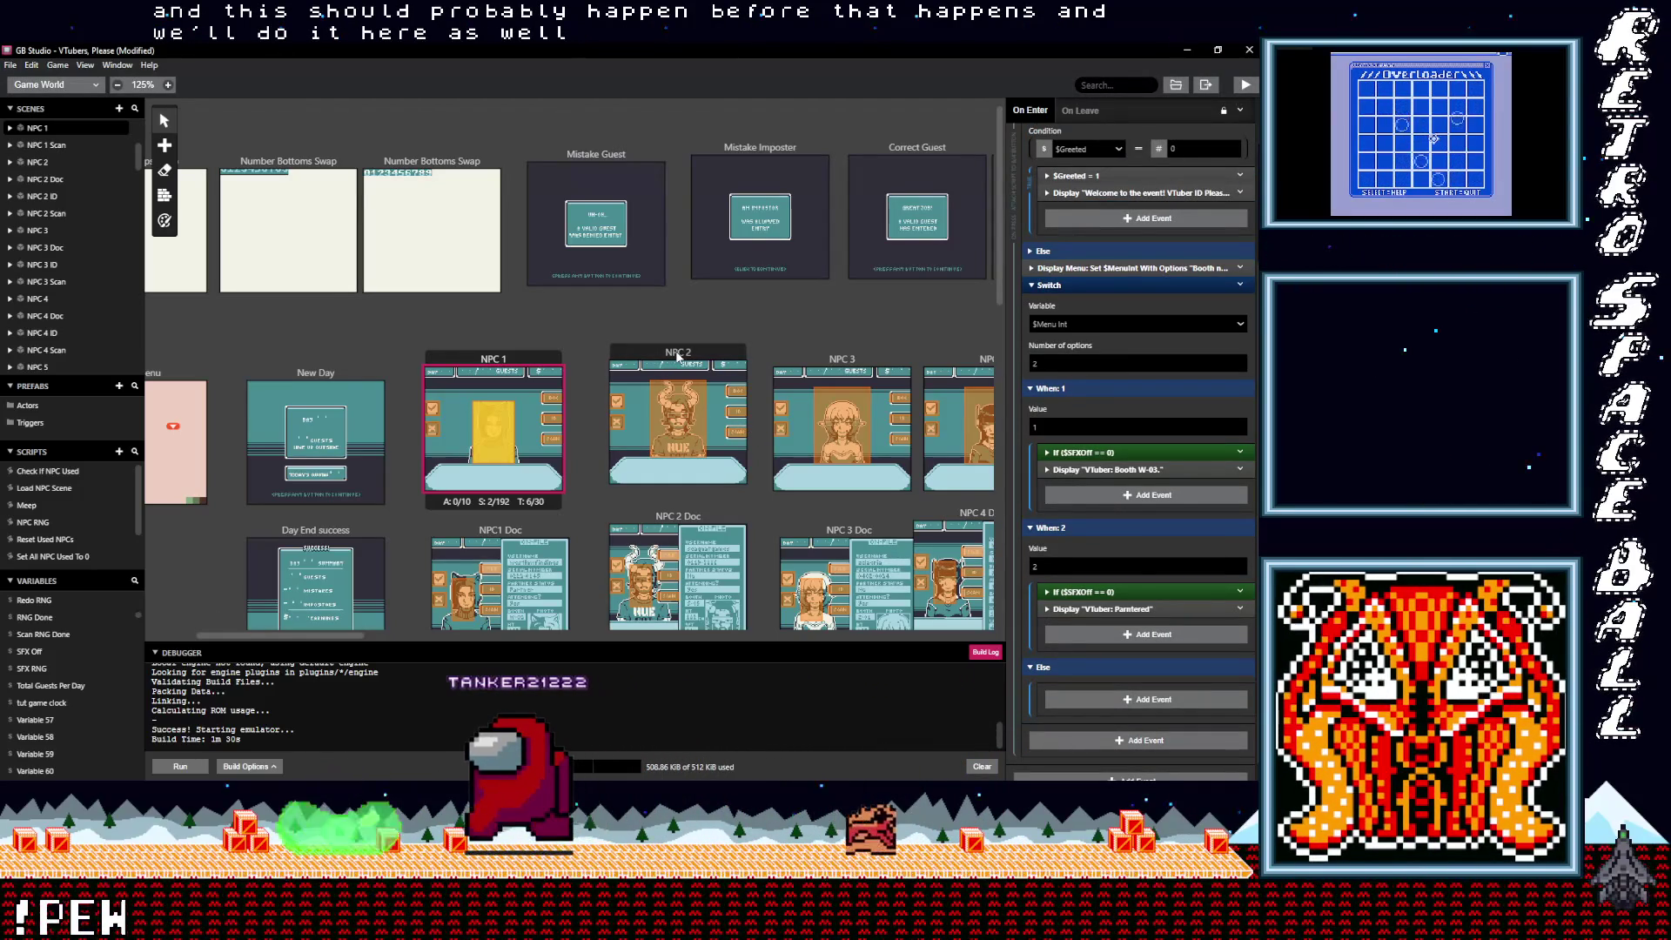
# Step: In NPC 2's actor Dialog script, paste the If SFX Off check under When: 1 and When: 2
pyautogui.click(678, 353)
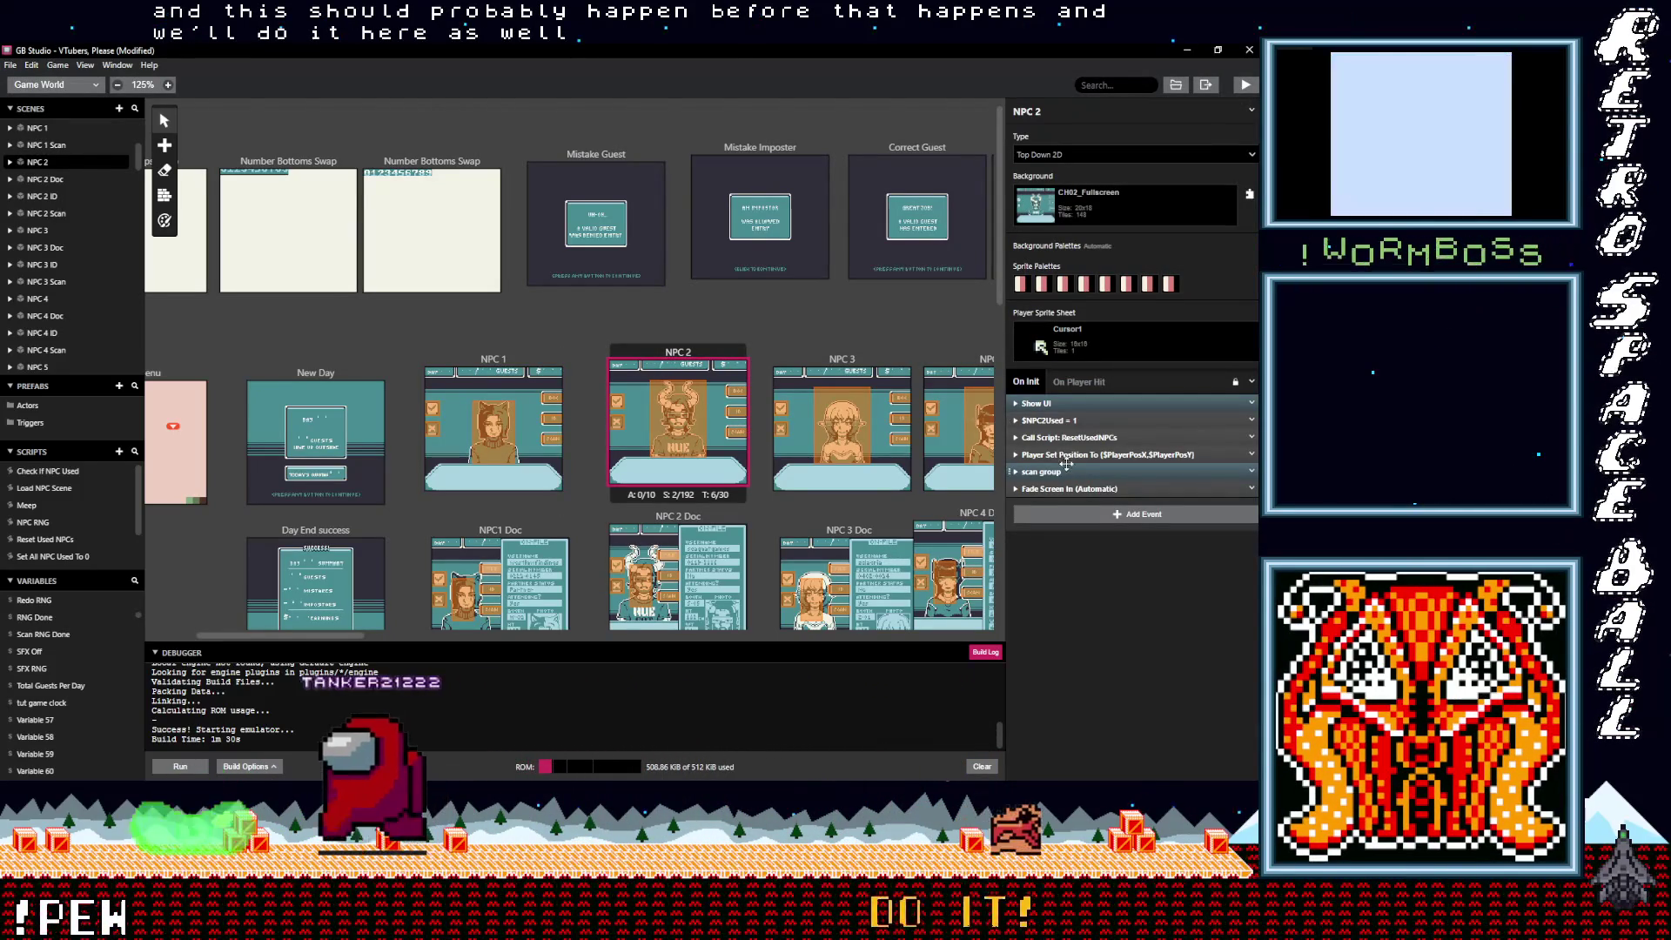
pyautogui.click(690, 425)
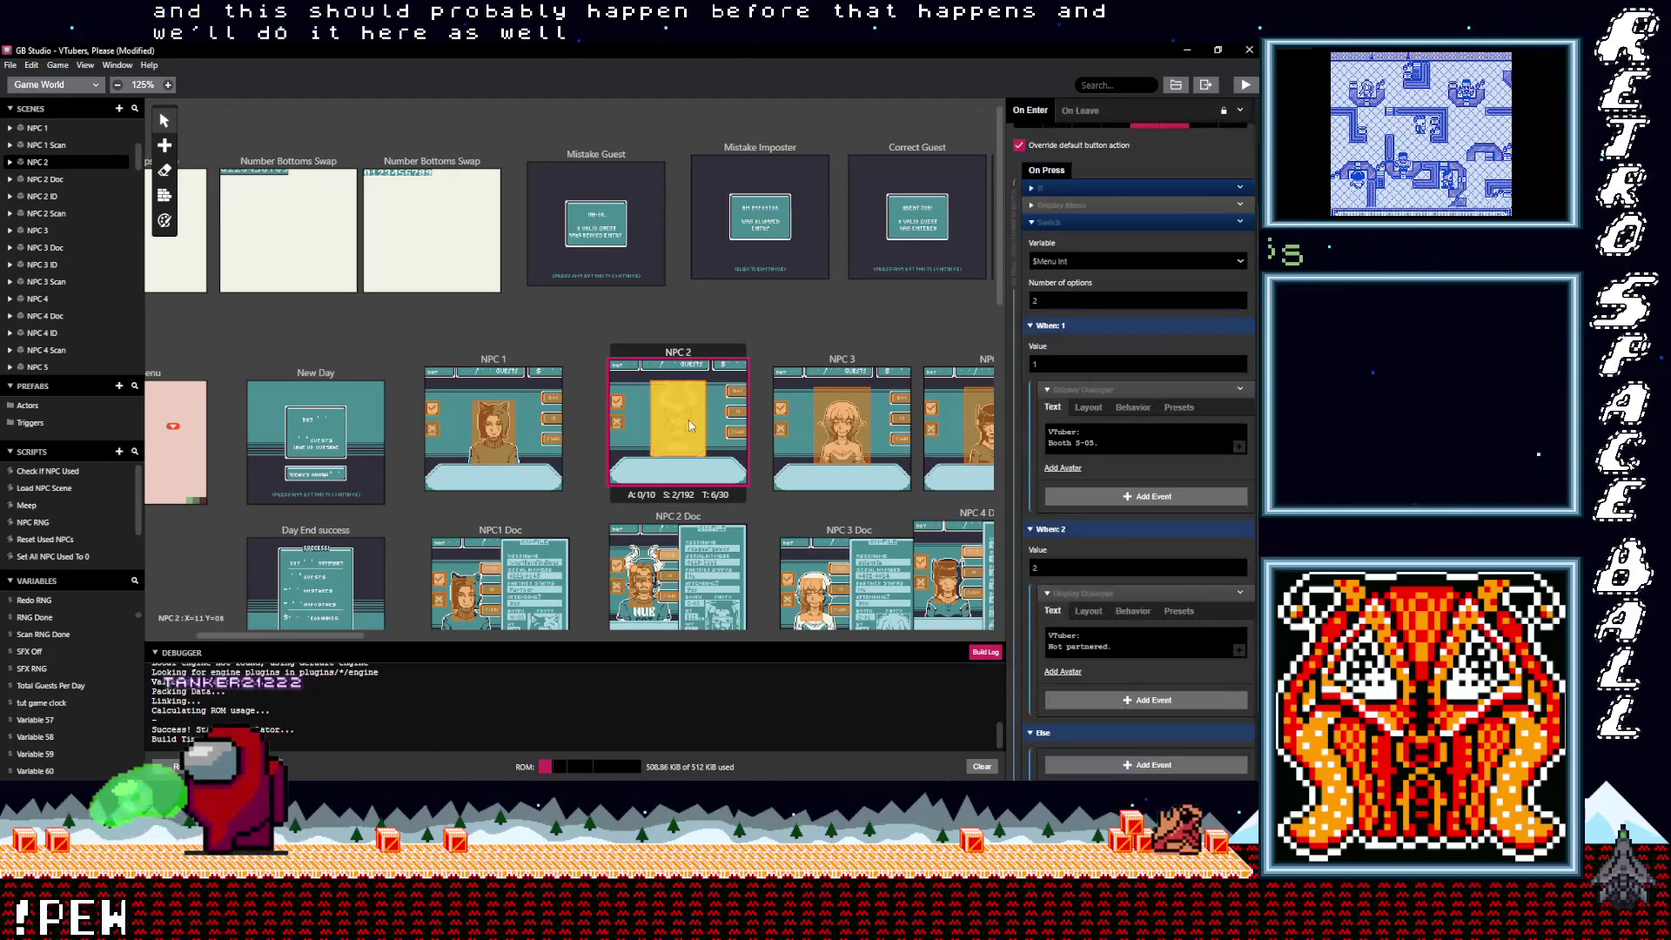
pyautogui.click(1110, 591)
pyautogui.click(1098, 389)
pyautogui.scroll(1, 1098, 410)
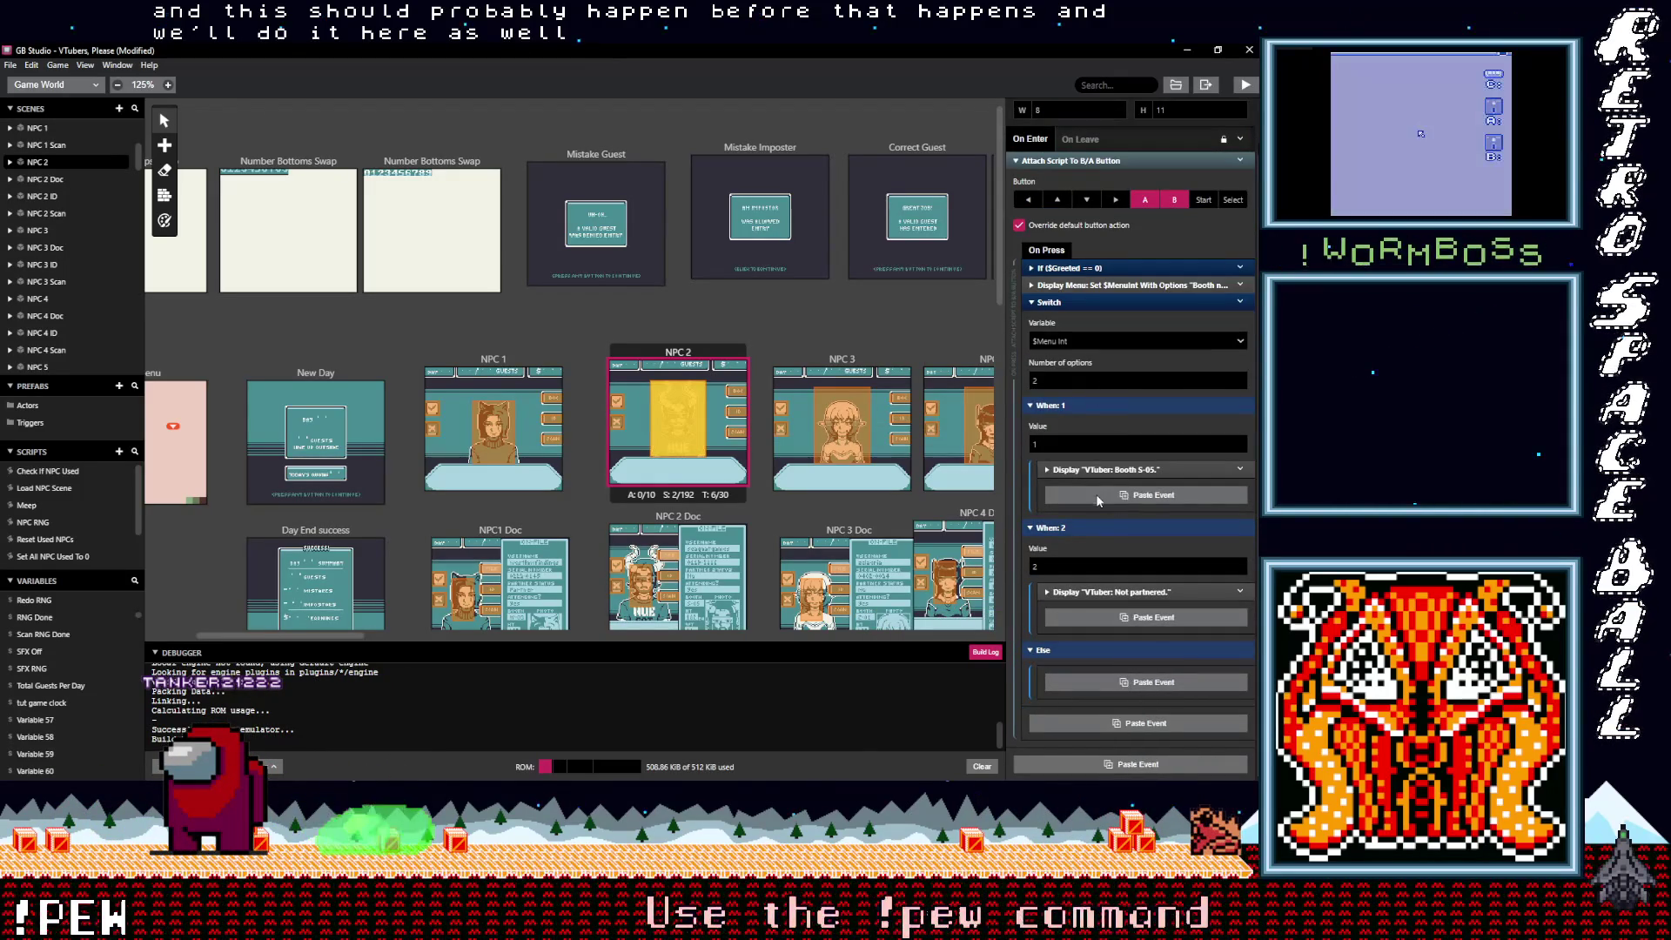
pyautogui.click(1100, 496)
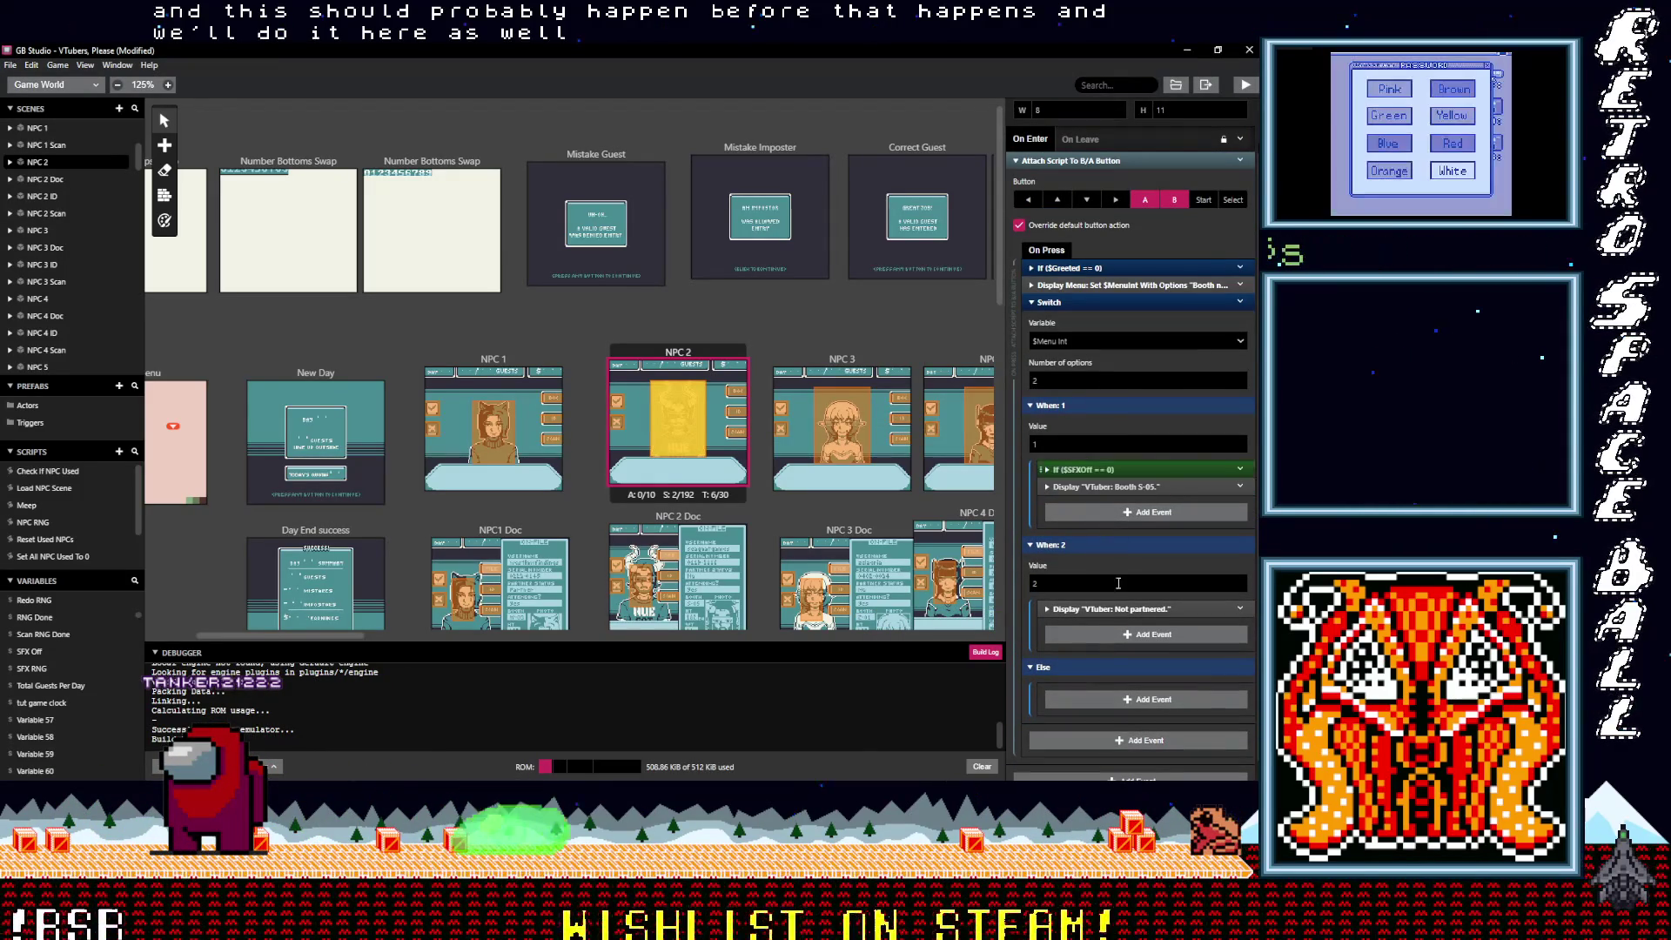
pyautogui.keyDown('alt'); pyautogui.click(1095, 635); pyautogui.keyUp('alt')
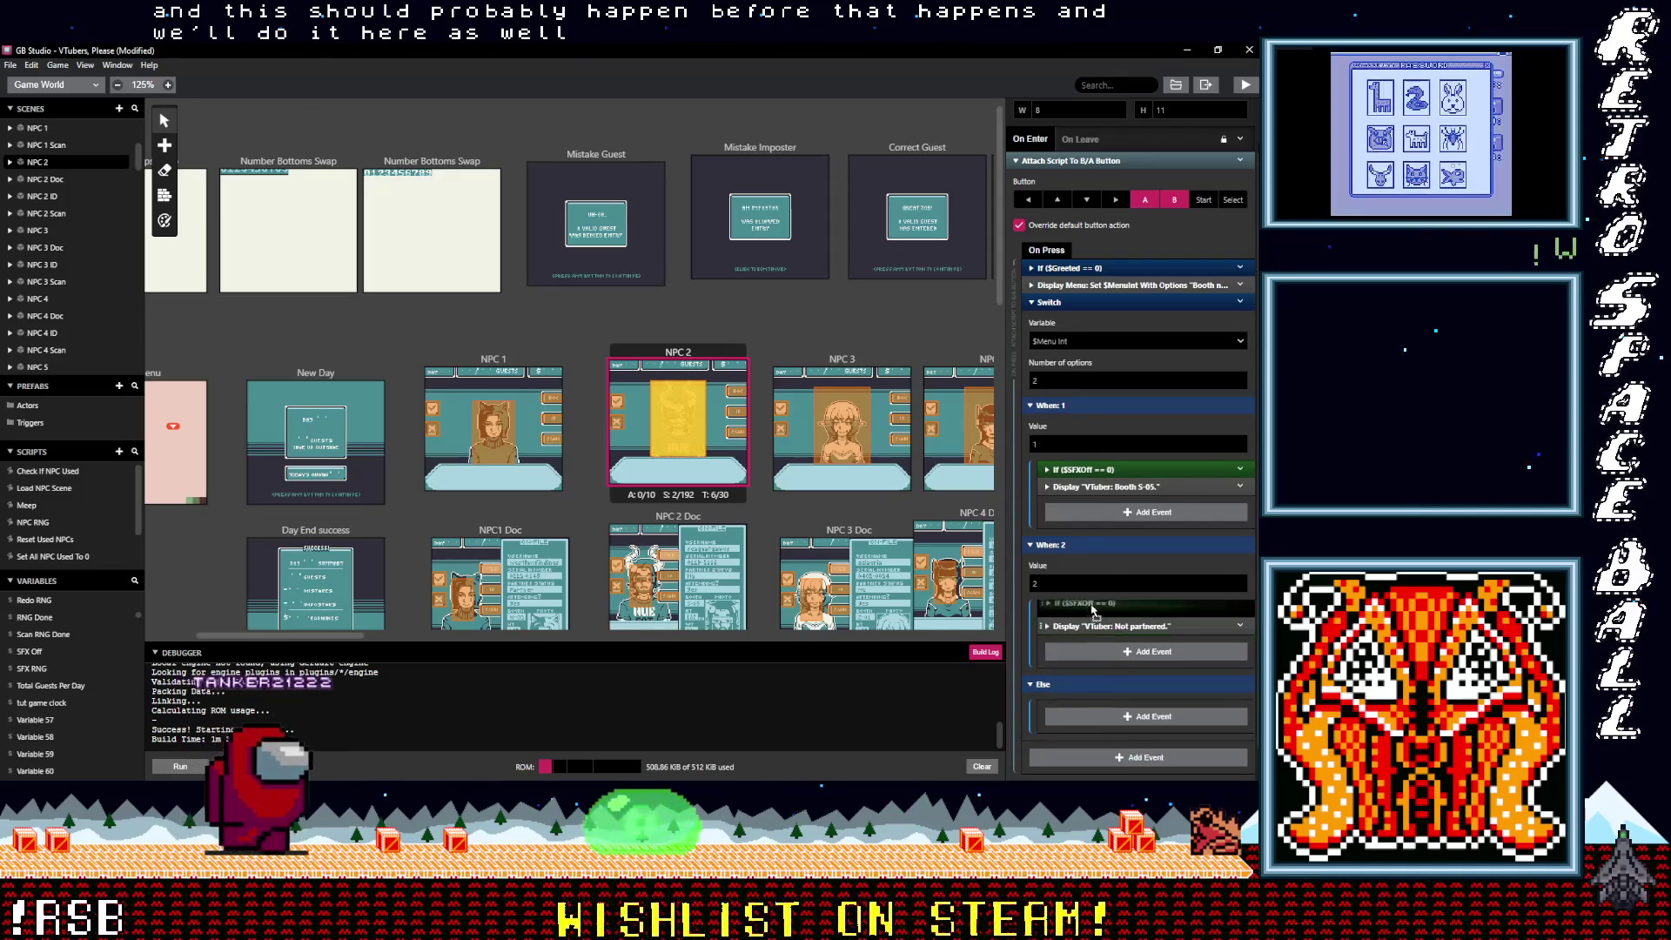
pyautogui.scroll(-5, 472, 516)
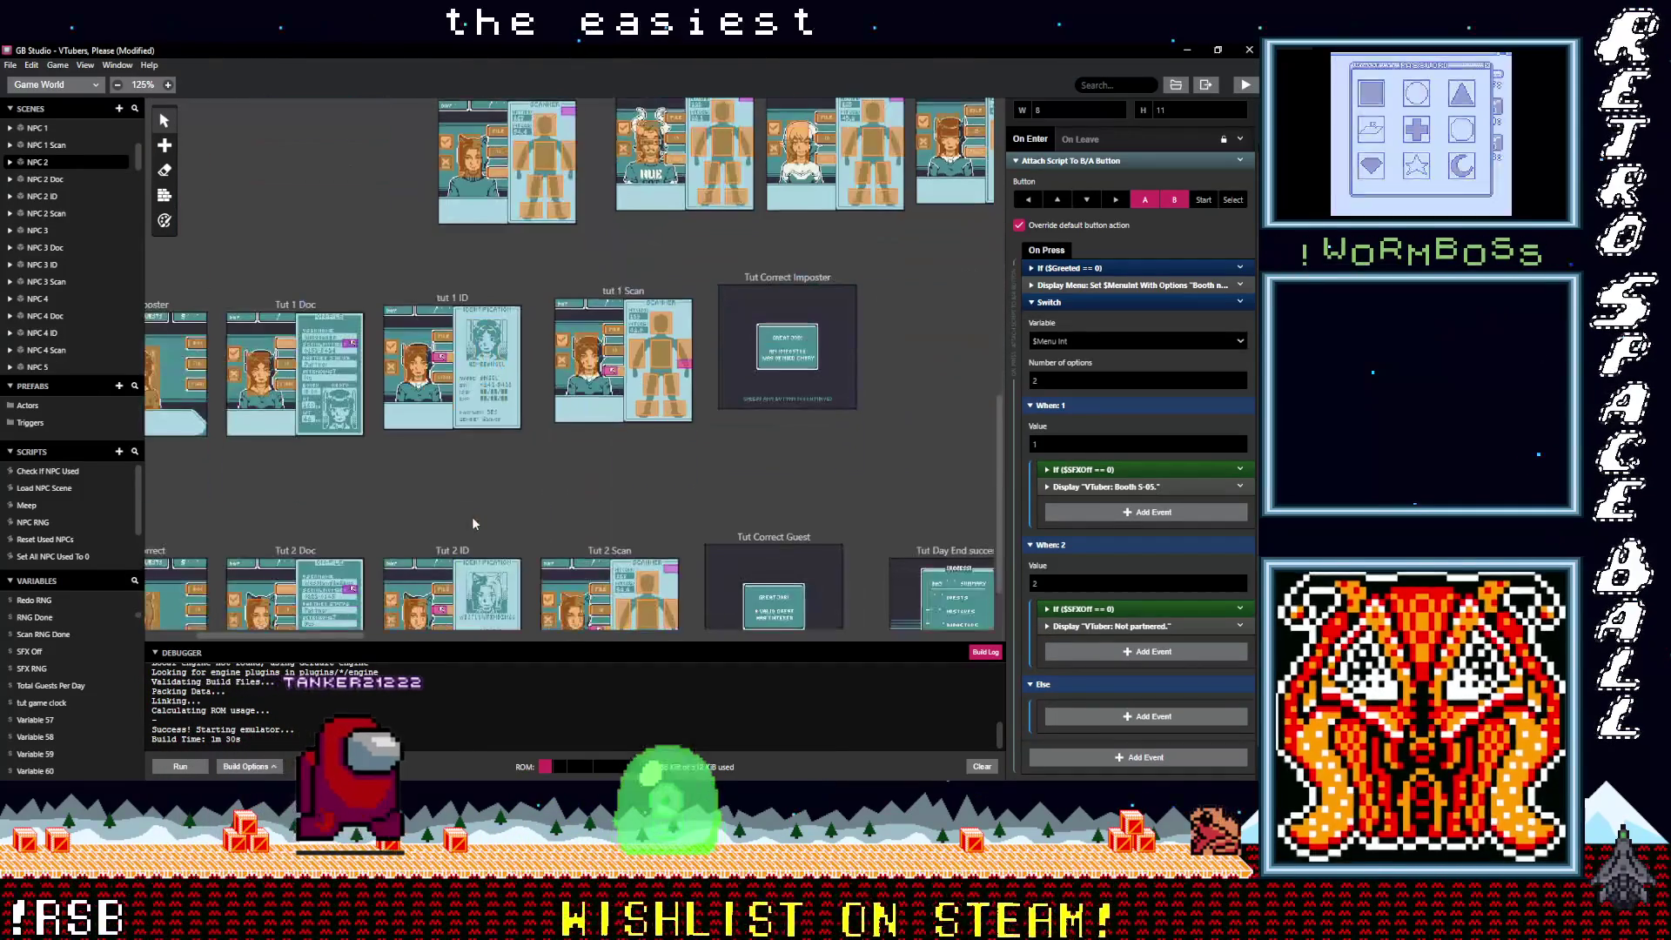
# Step: Pan the world canvas to the tutorial scenes and select Tut 2 Correct
pyautogui.moveTo(373, 505); pyautogui.dragTo(599, 414)
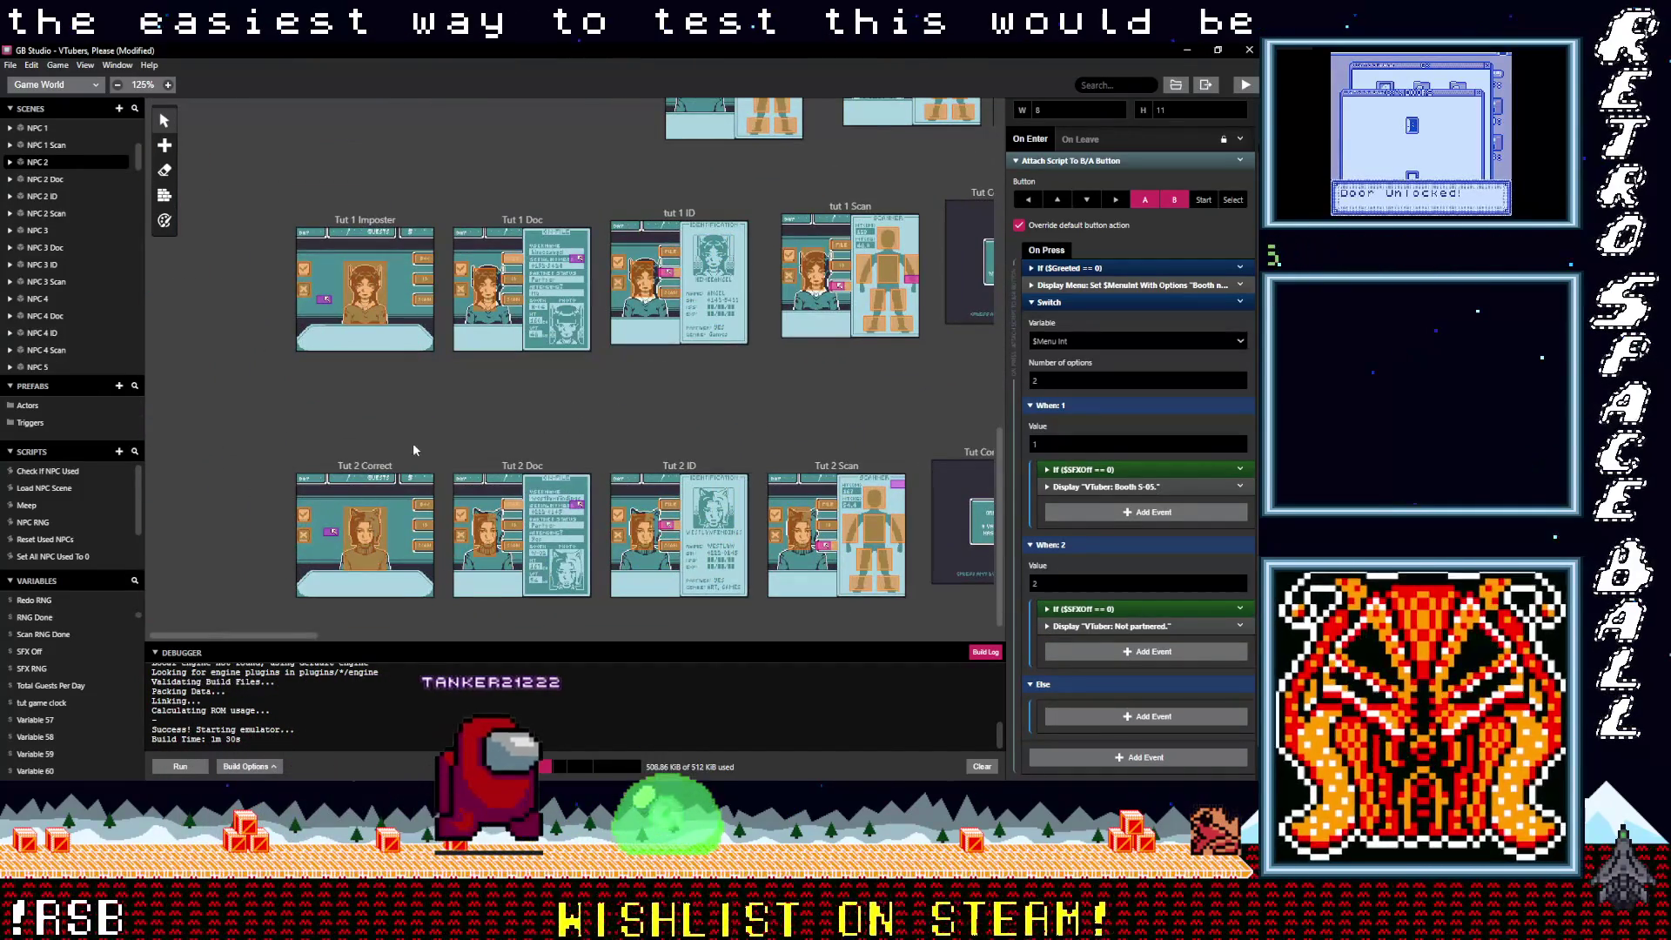
pyautogui.moveTo(409, 454); pyautogui.dragTo(421, 451)
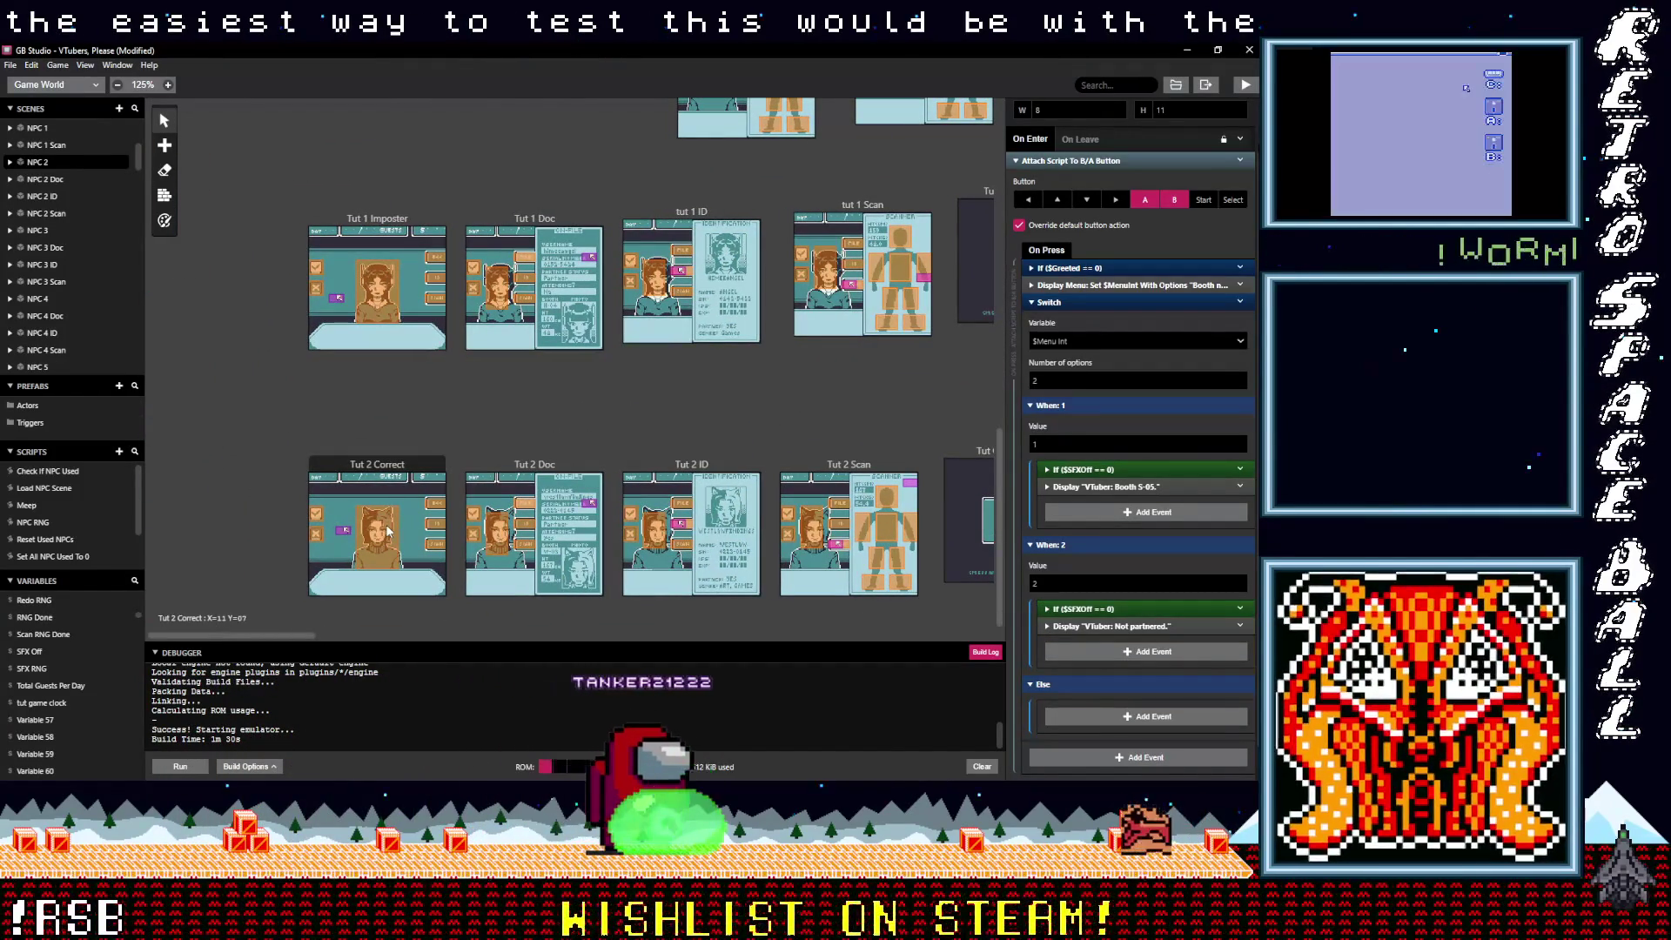
pyautogui.click(396, 471)
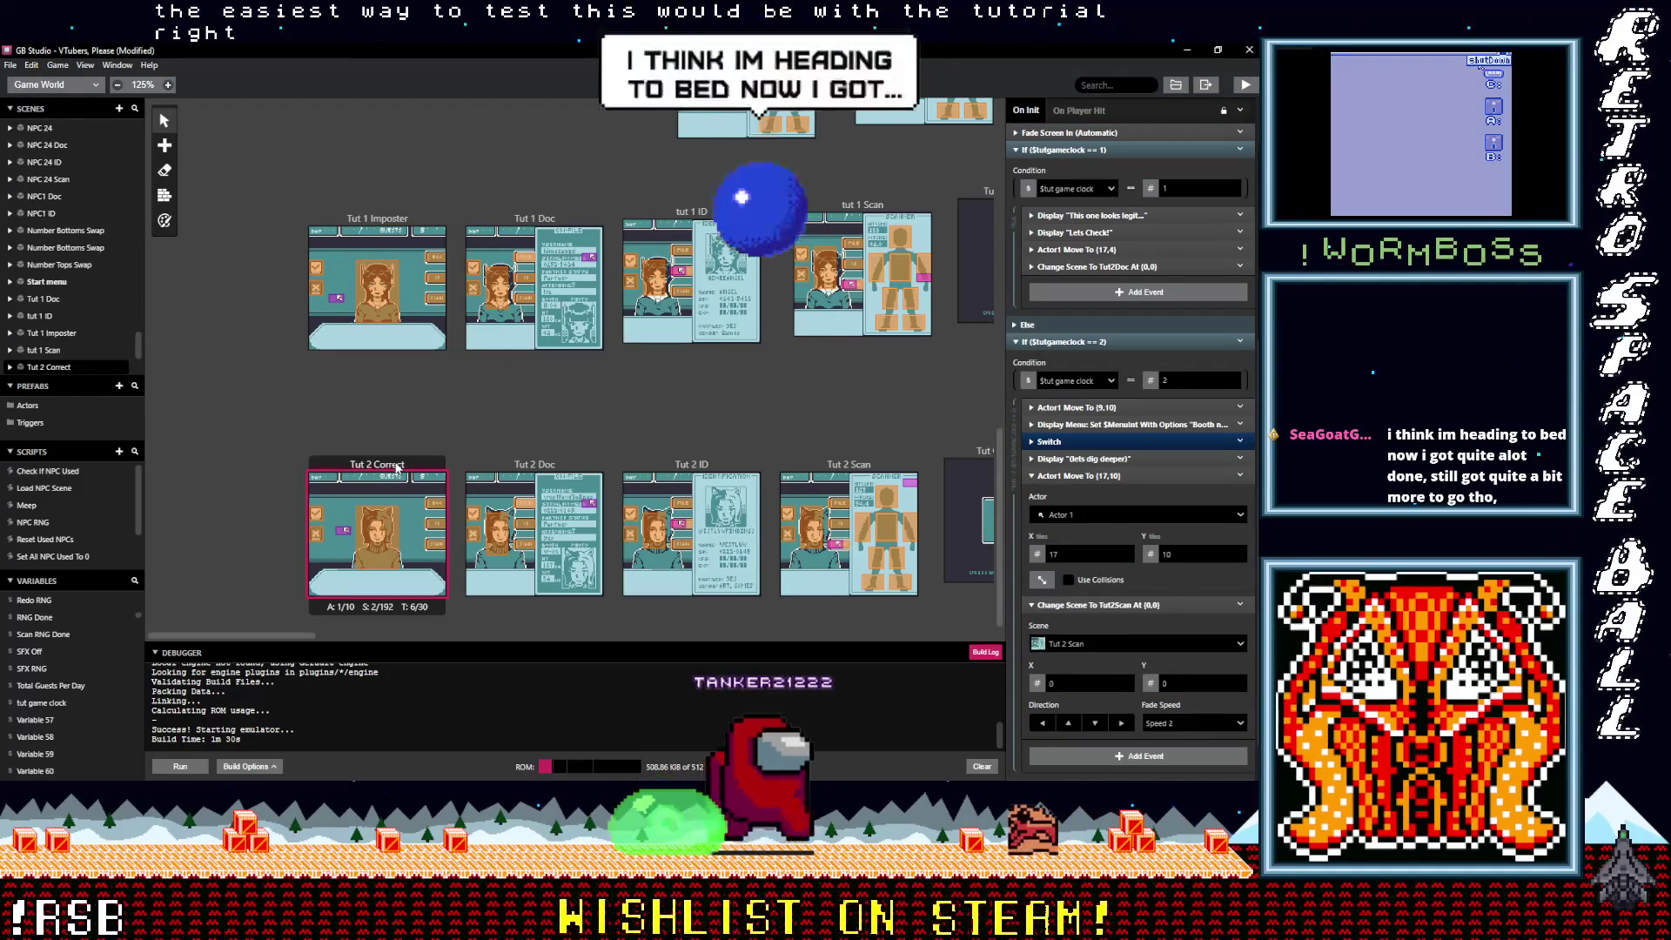
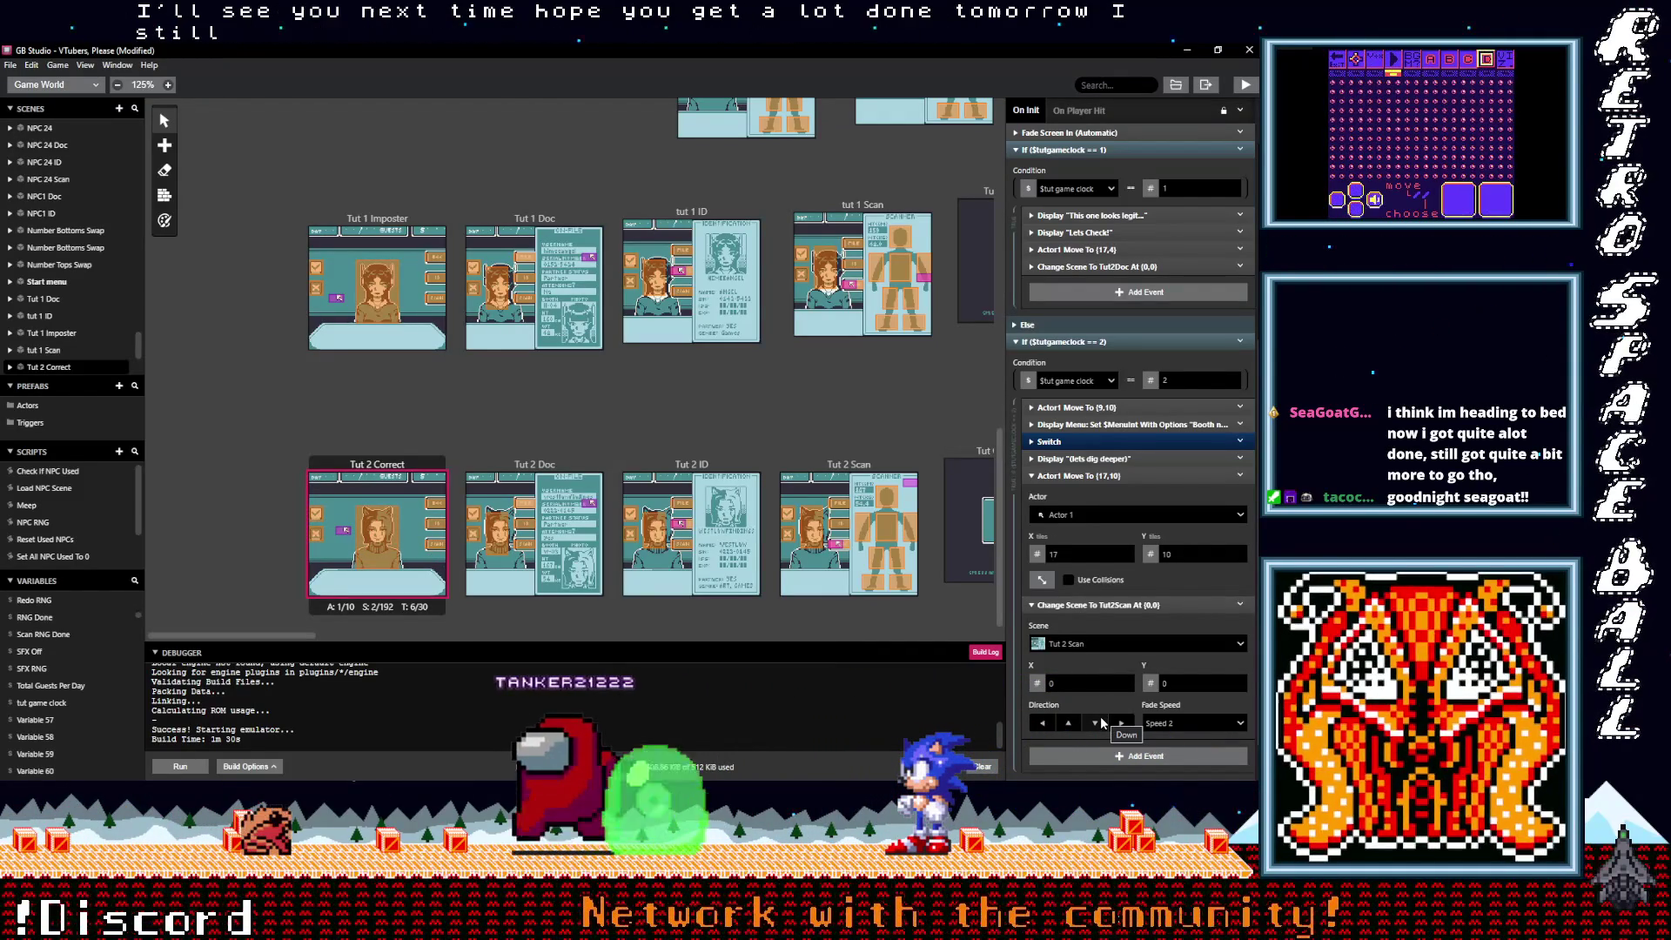
# Step: In Tut 2 Correct's Switch, paste the If ($SFXOff == 0) check into When 2 and copy it into When 1
pyautogui.click(1064, 442)
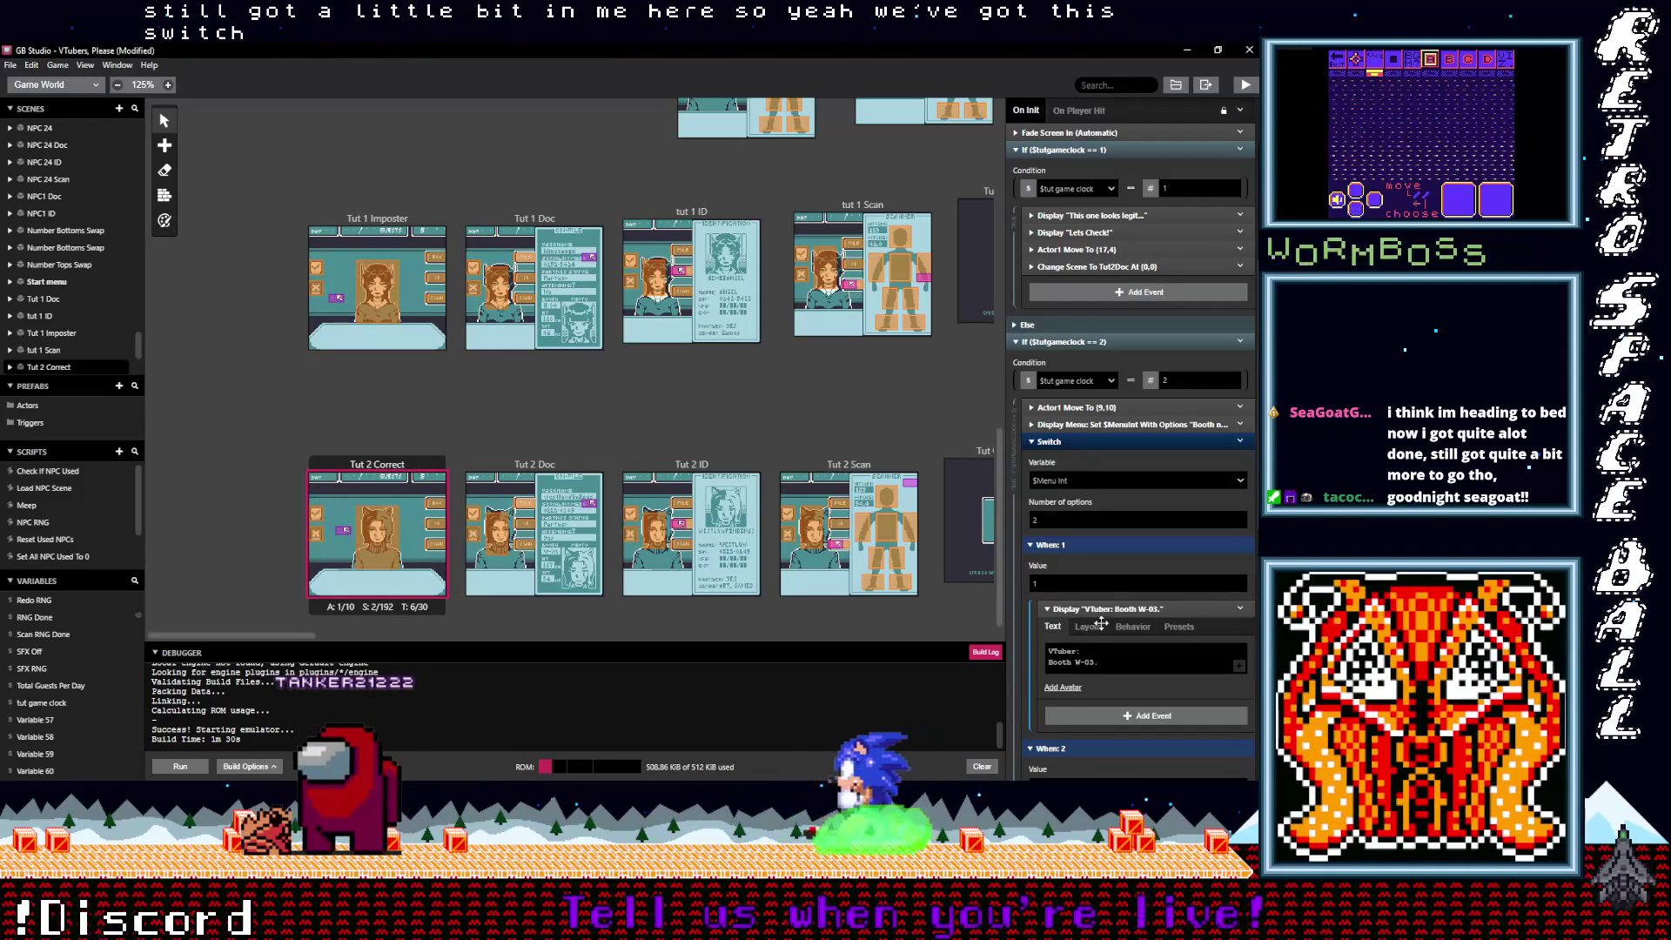
pyautogui.click(1100, 729)
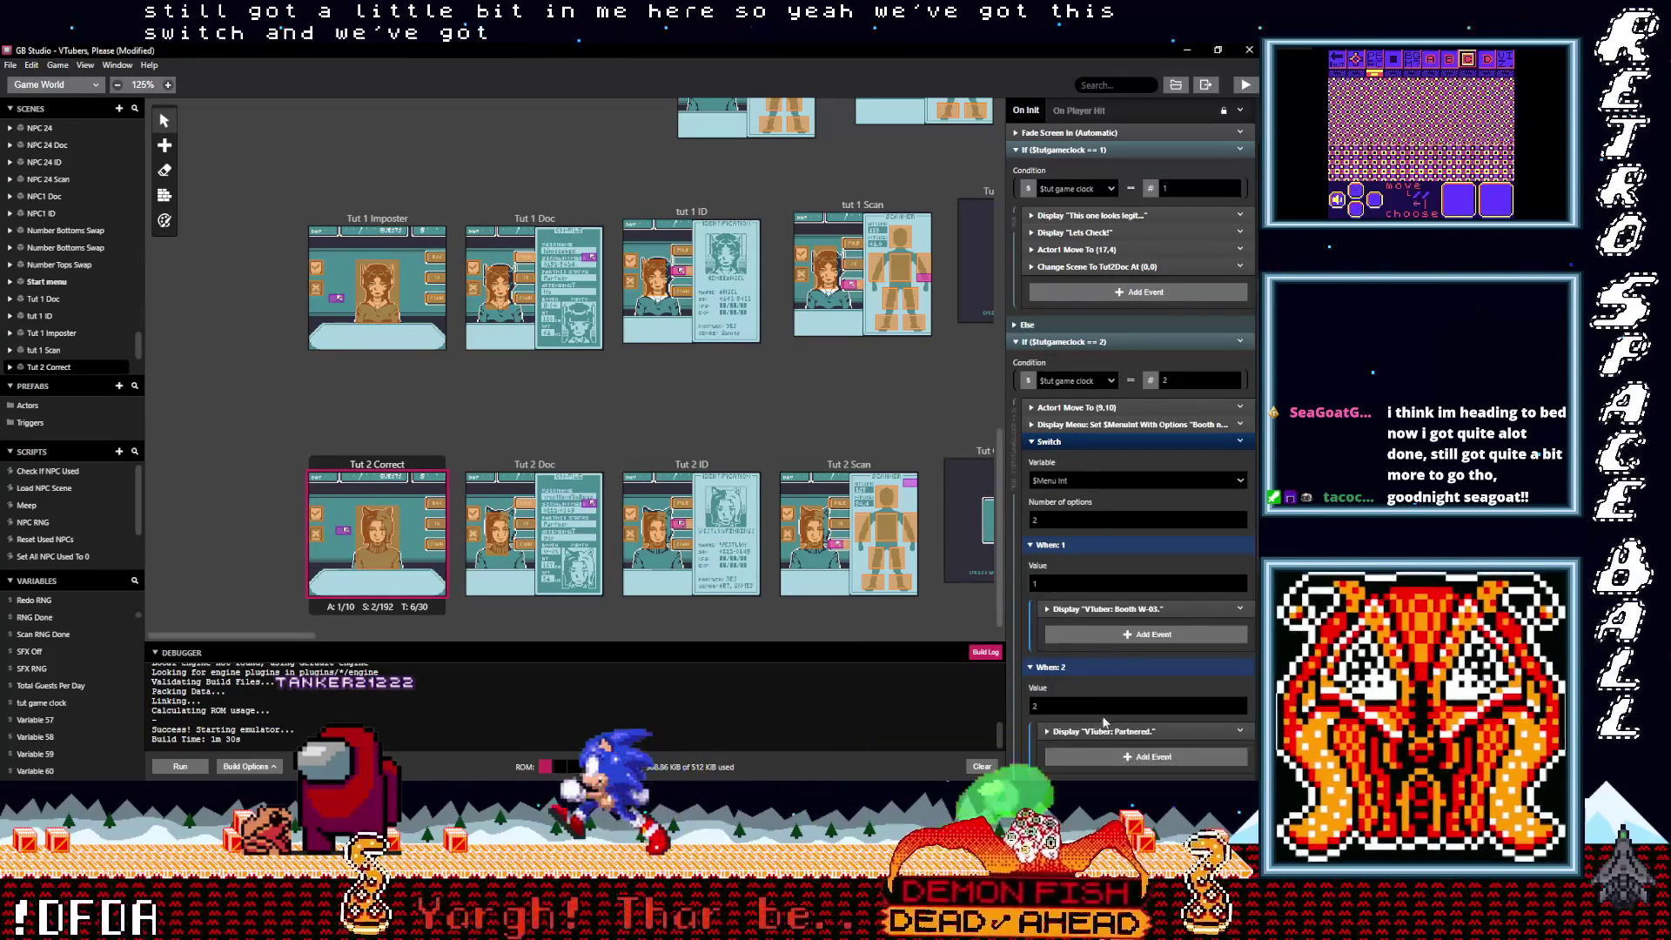
pyautogui.scroll(-3, 1100, 679)
pyautogui.press('alt')
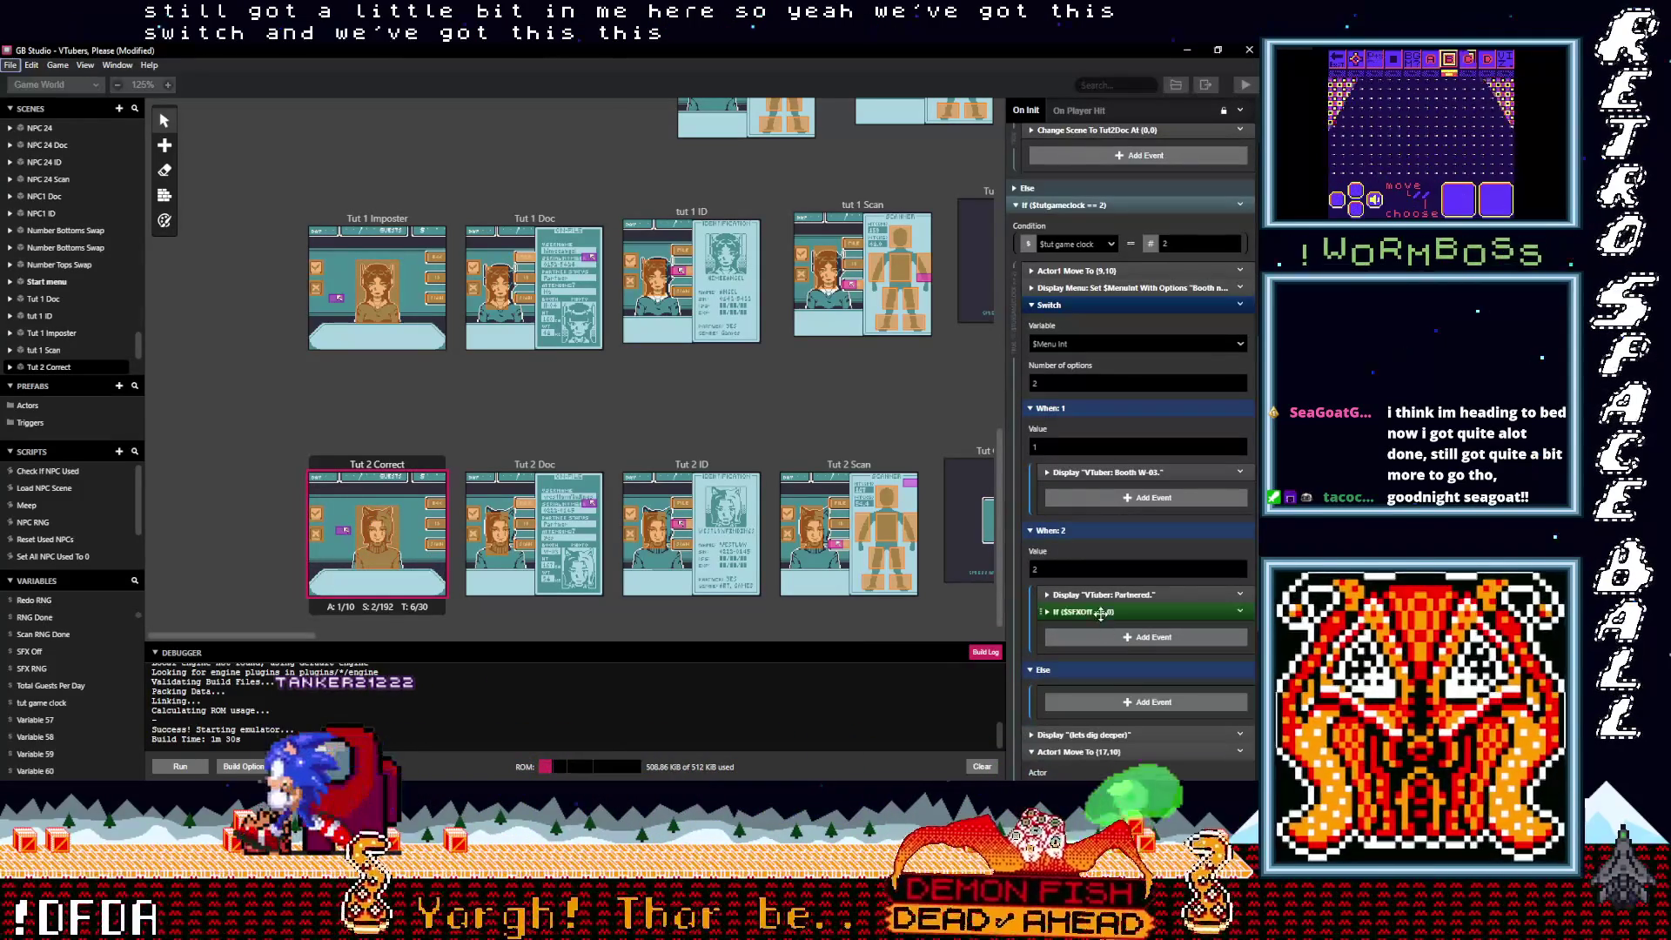
pyautogui.keyDown('alt'); pyautogui.click(1100, 618); pyautogui.keyUp('alt')
pyautogui.moveTo(1088, 595); pyautogui.dragTo(1086, 472)
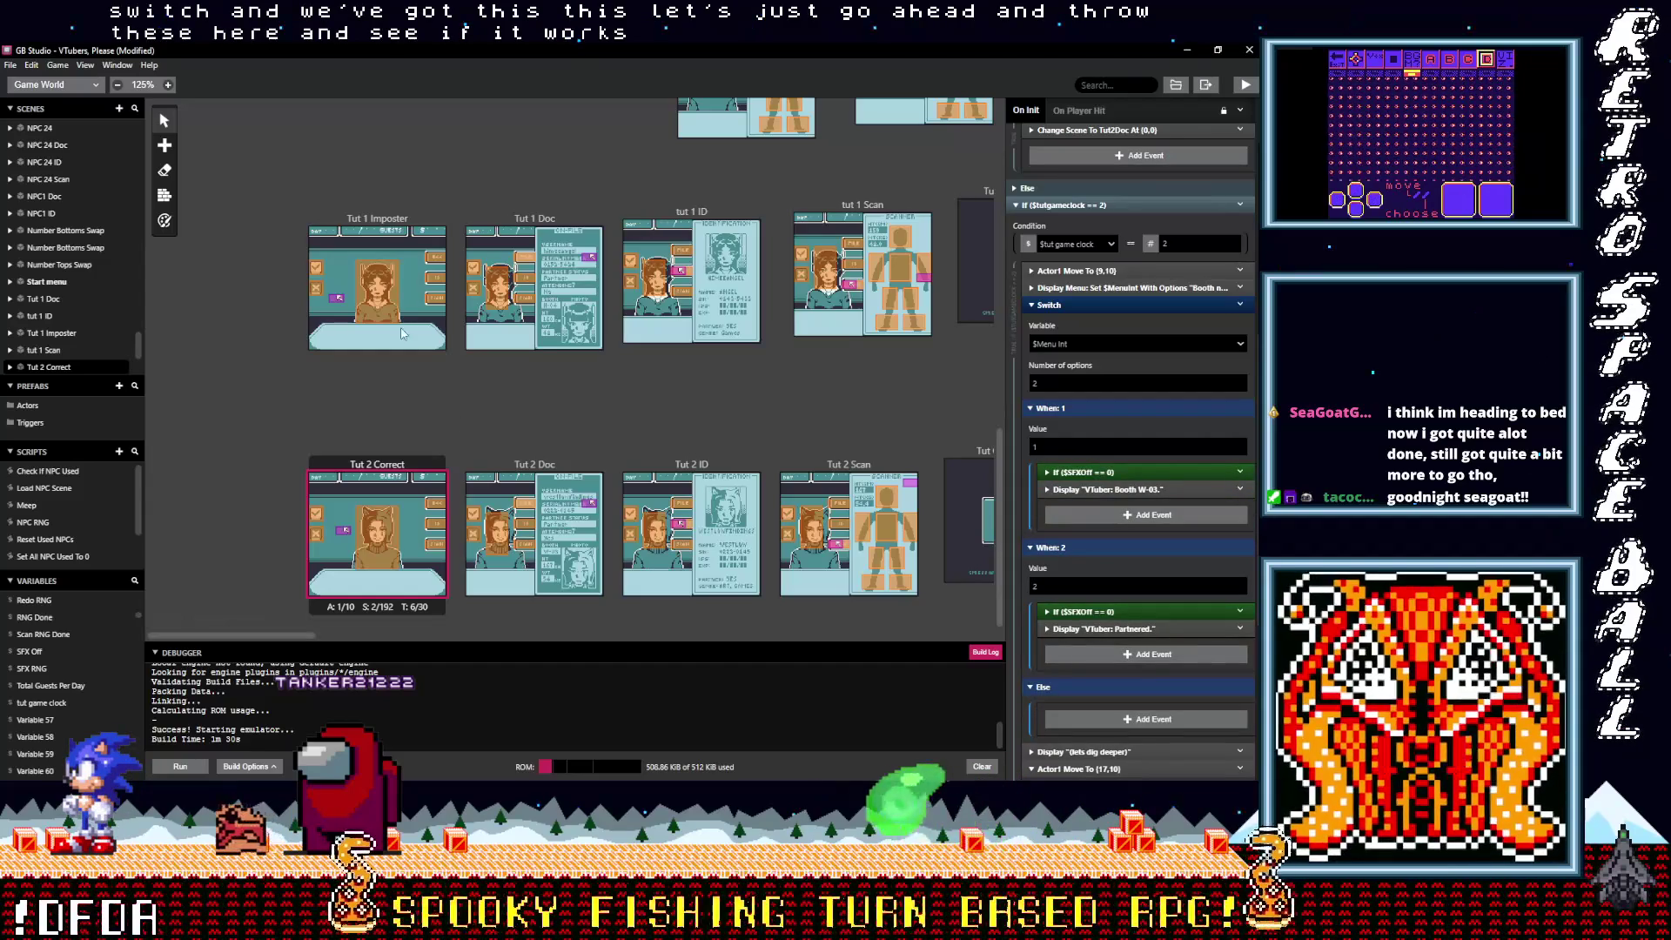
# Step: Add the same If ($SFXOff == 0) check to both Switch cases in Tut 1 Imposter, then build and run
pyautogui.click(435, 253)
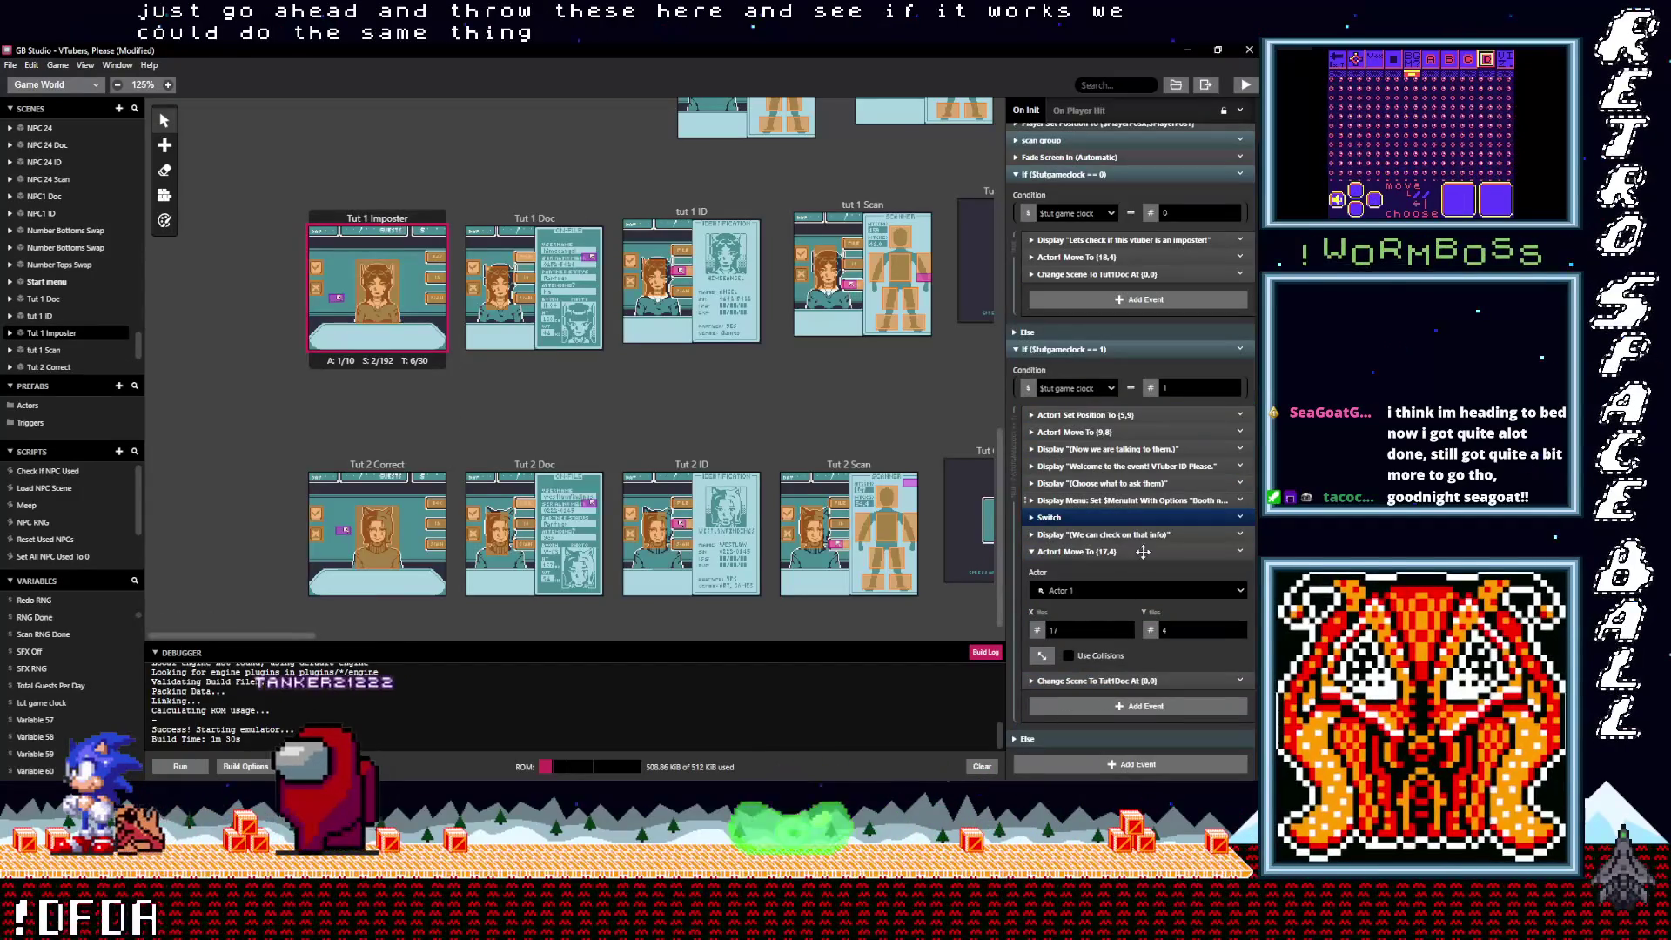
pyautogui.click(1074, 518)
pyautogui.scroll(-2, 1076, 488)
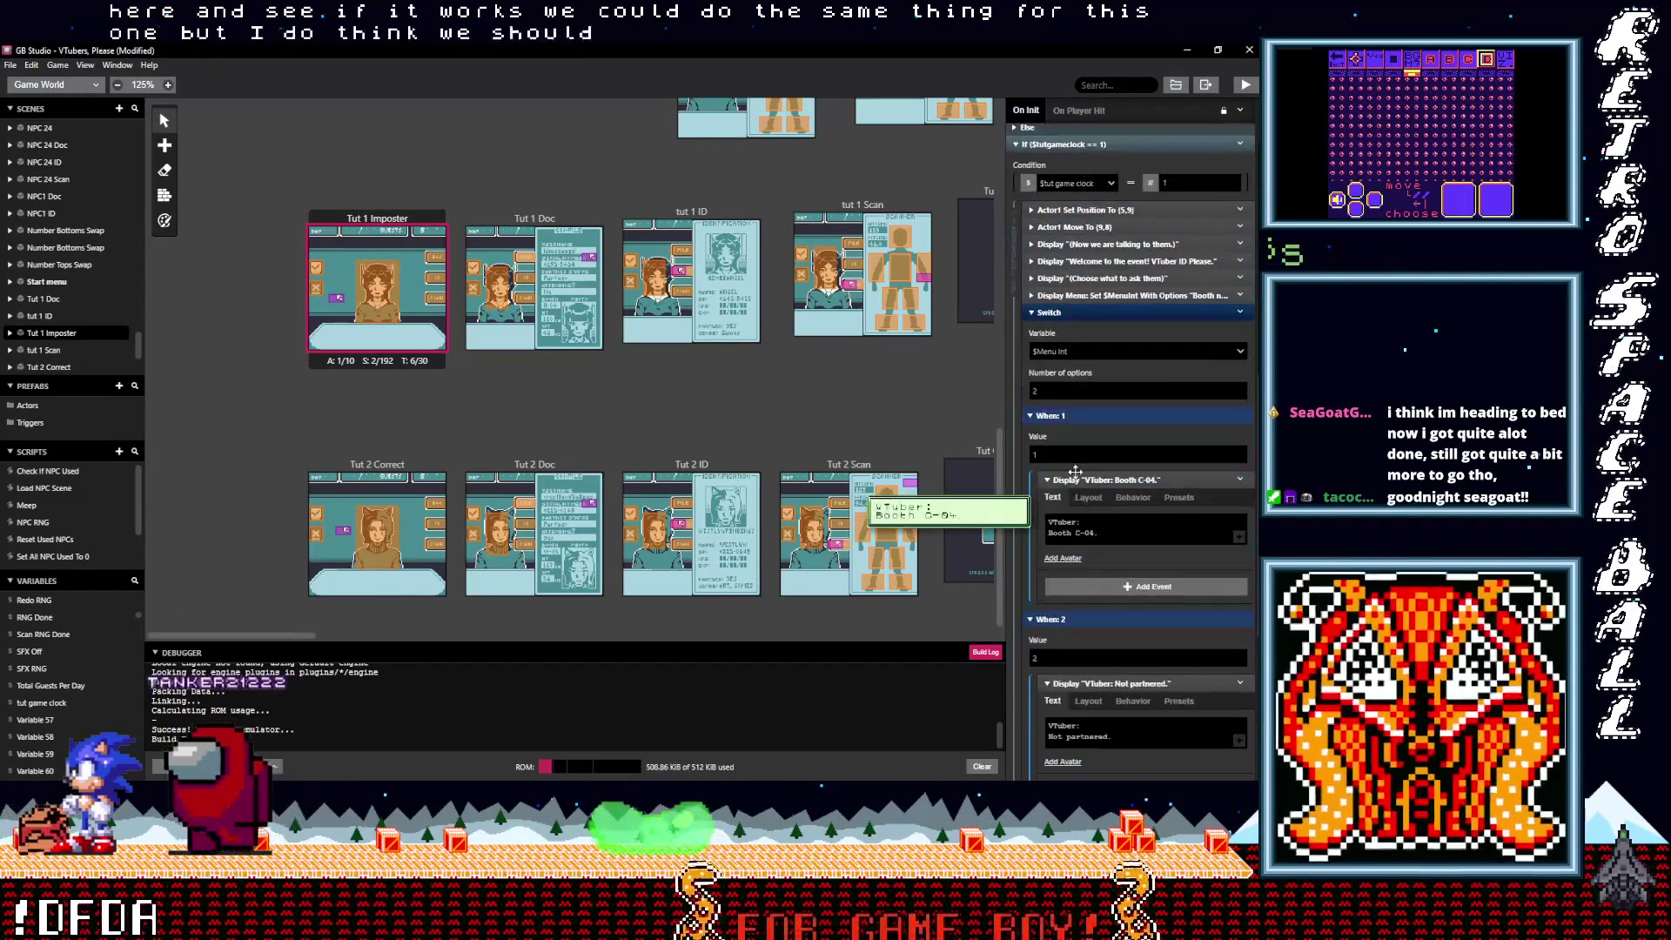
pyautogui.click(1078, 479)
pyautogui.click(1088, 601)
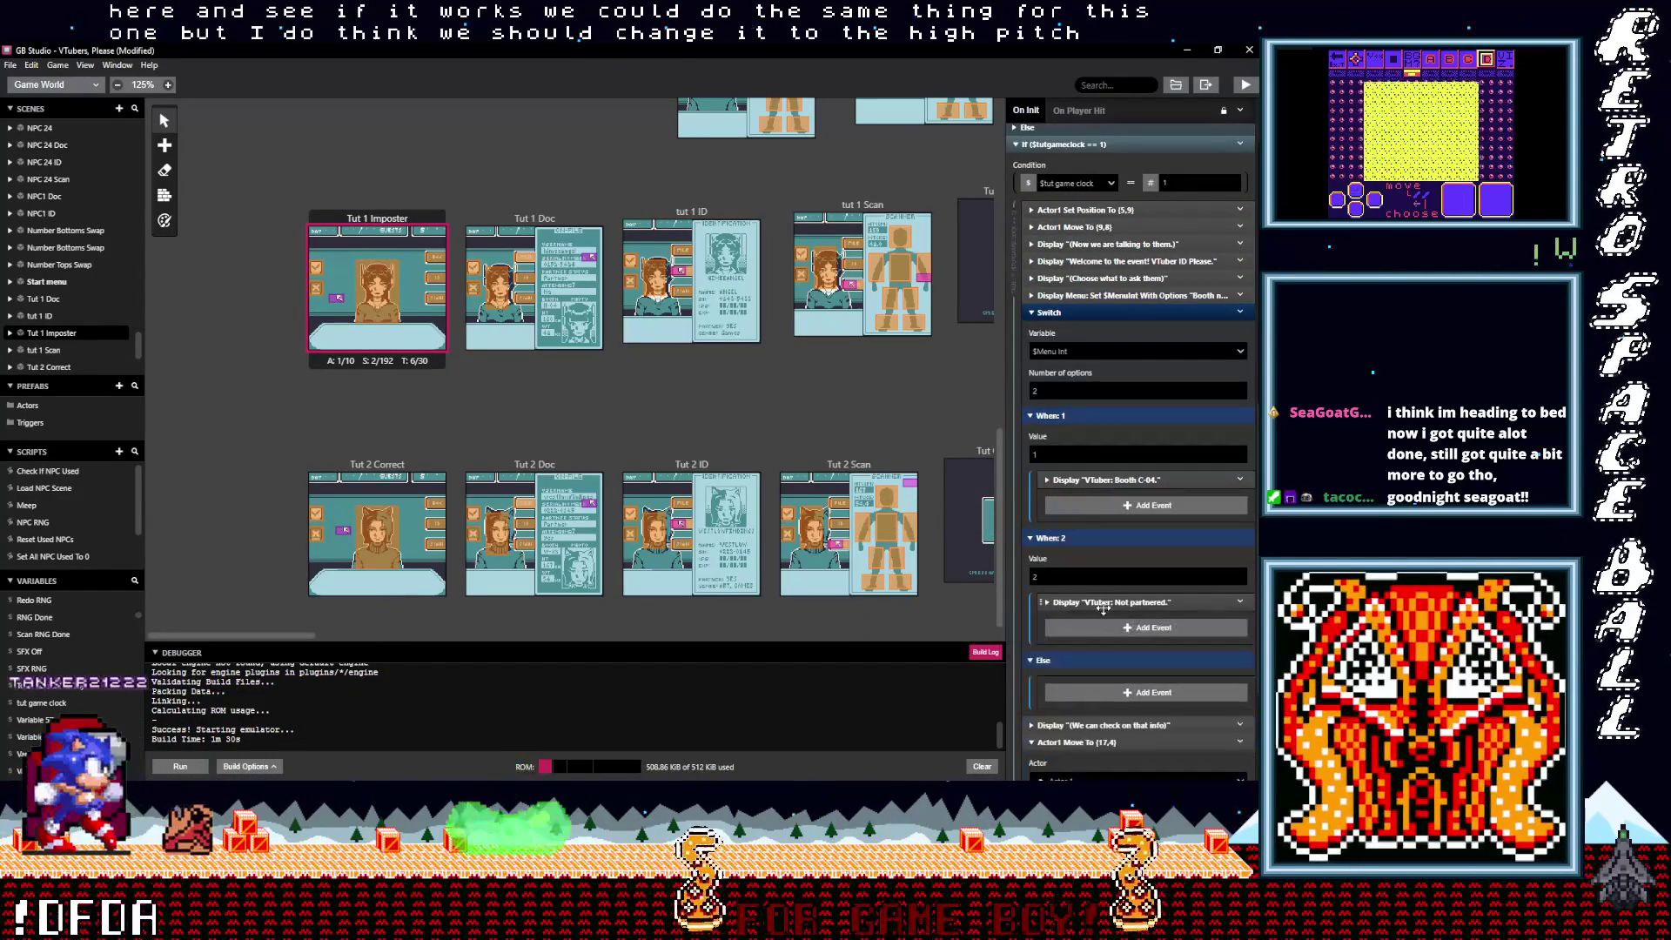
pyautogui.hotkey('ctrl', 'v')
pyautogui.moveTo(1088, 618); pyautogui.dragTo(1090, 488)
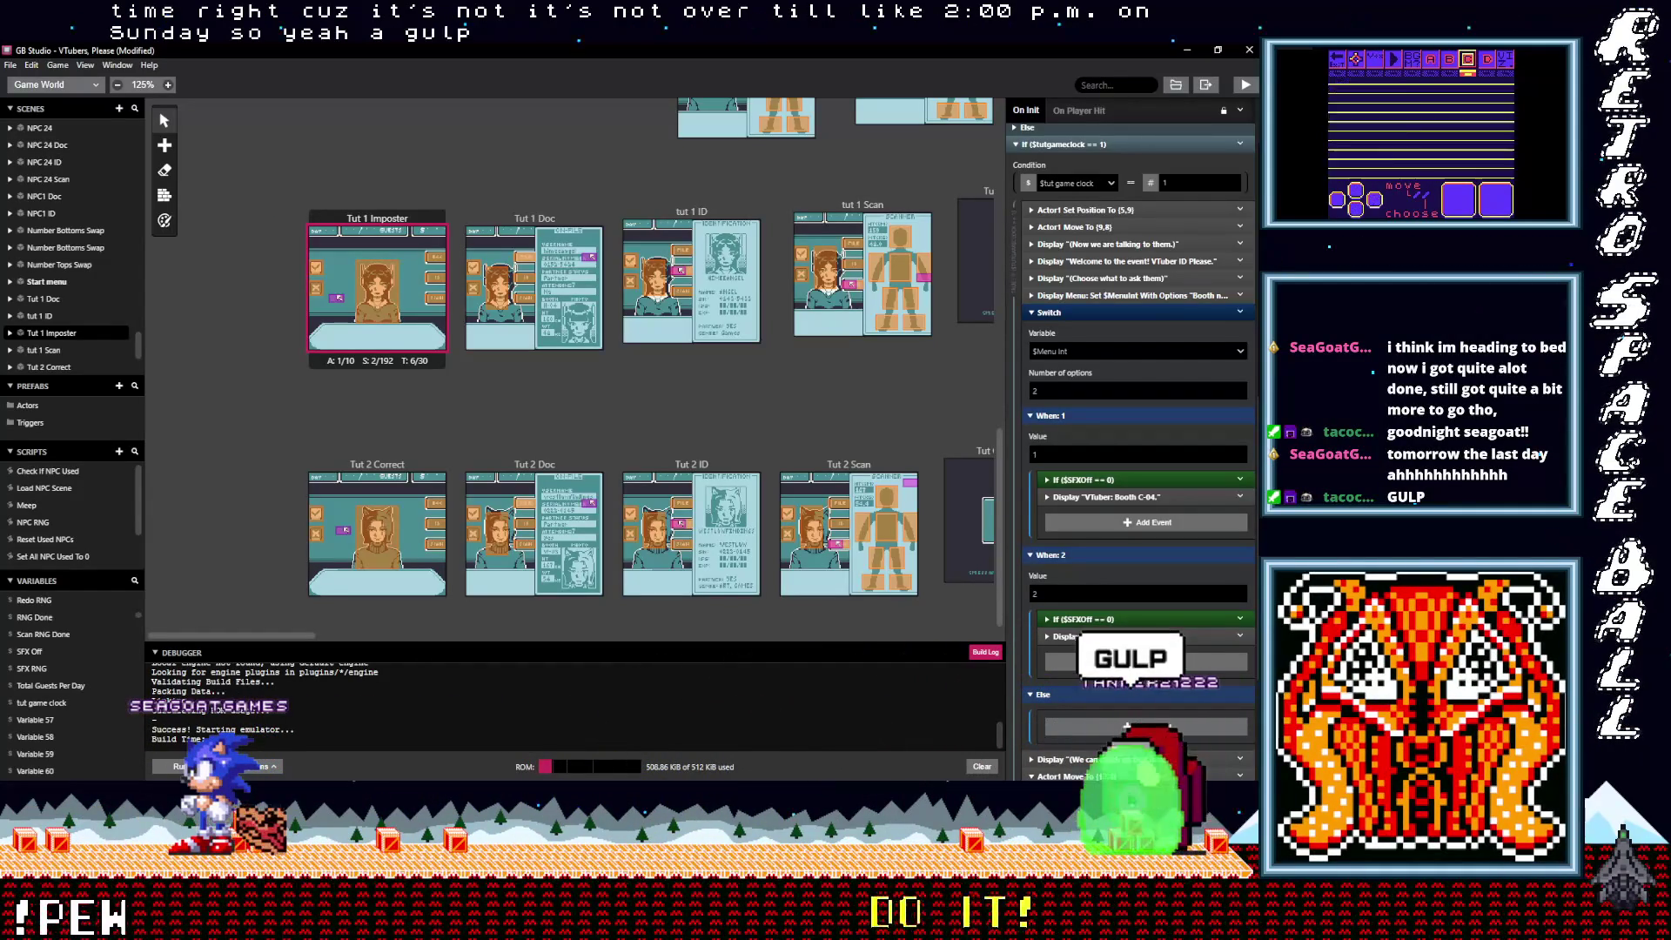
pyautogui.click(1238, 98)
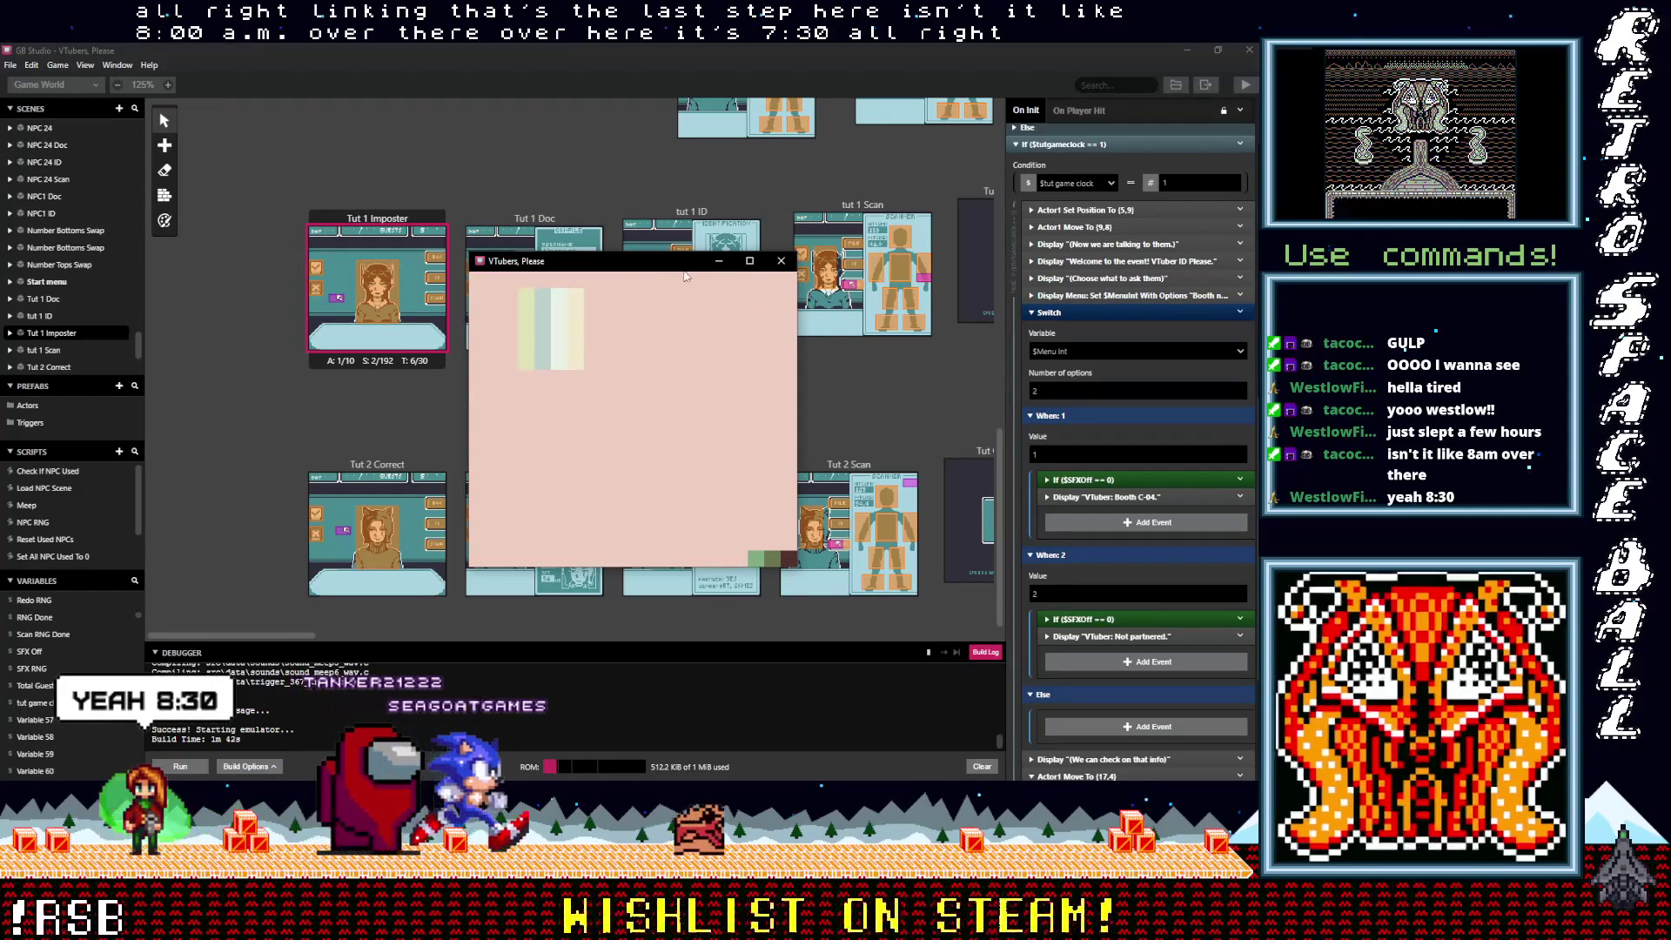
# Step: Enlarge the running game's emulator window to fill the screen
pyautogui.doubleClick(642, 269)
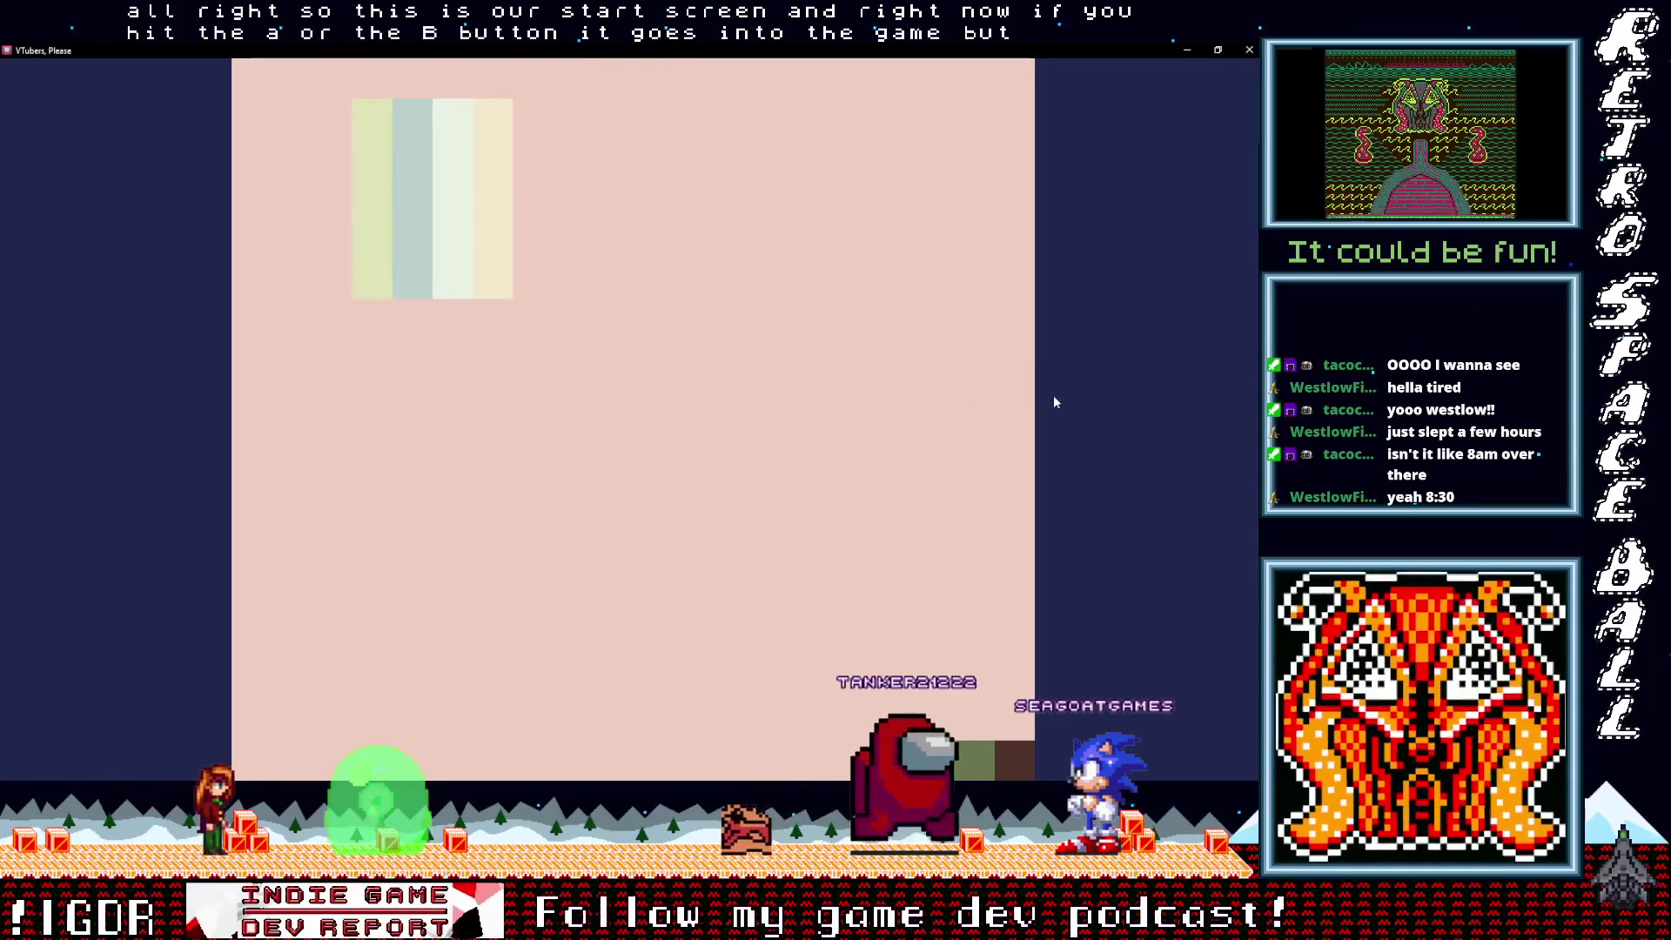
# Step: Start the game and open the guest's on-file document, advancing past the image mismatch message
pyautogui.press('z')
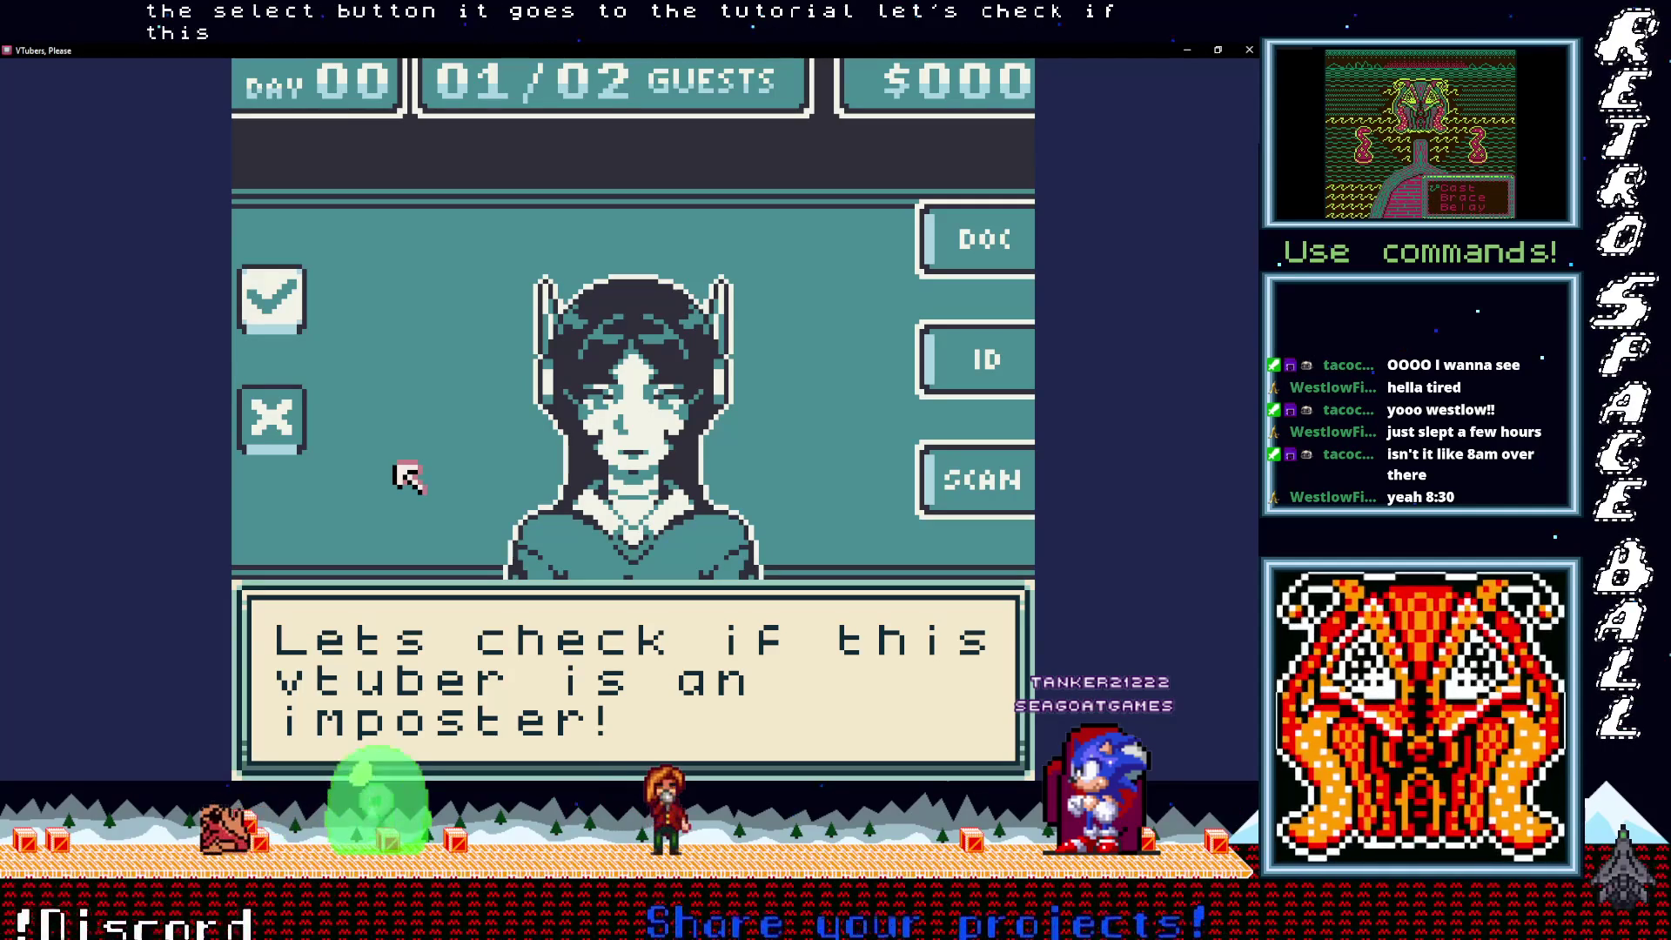
pyautogui.press('z')
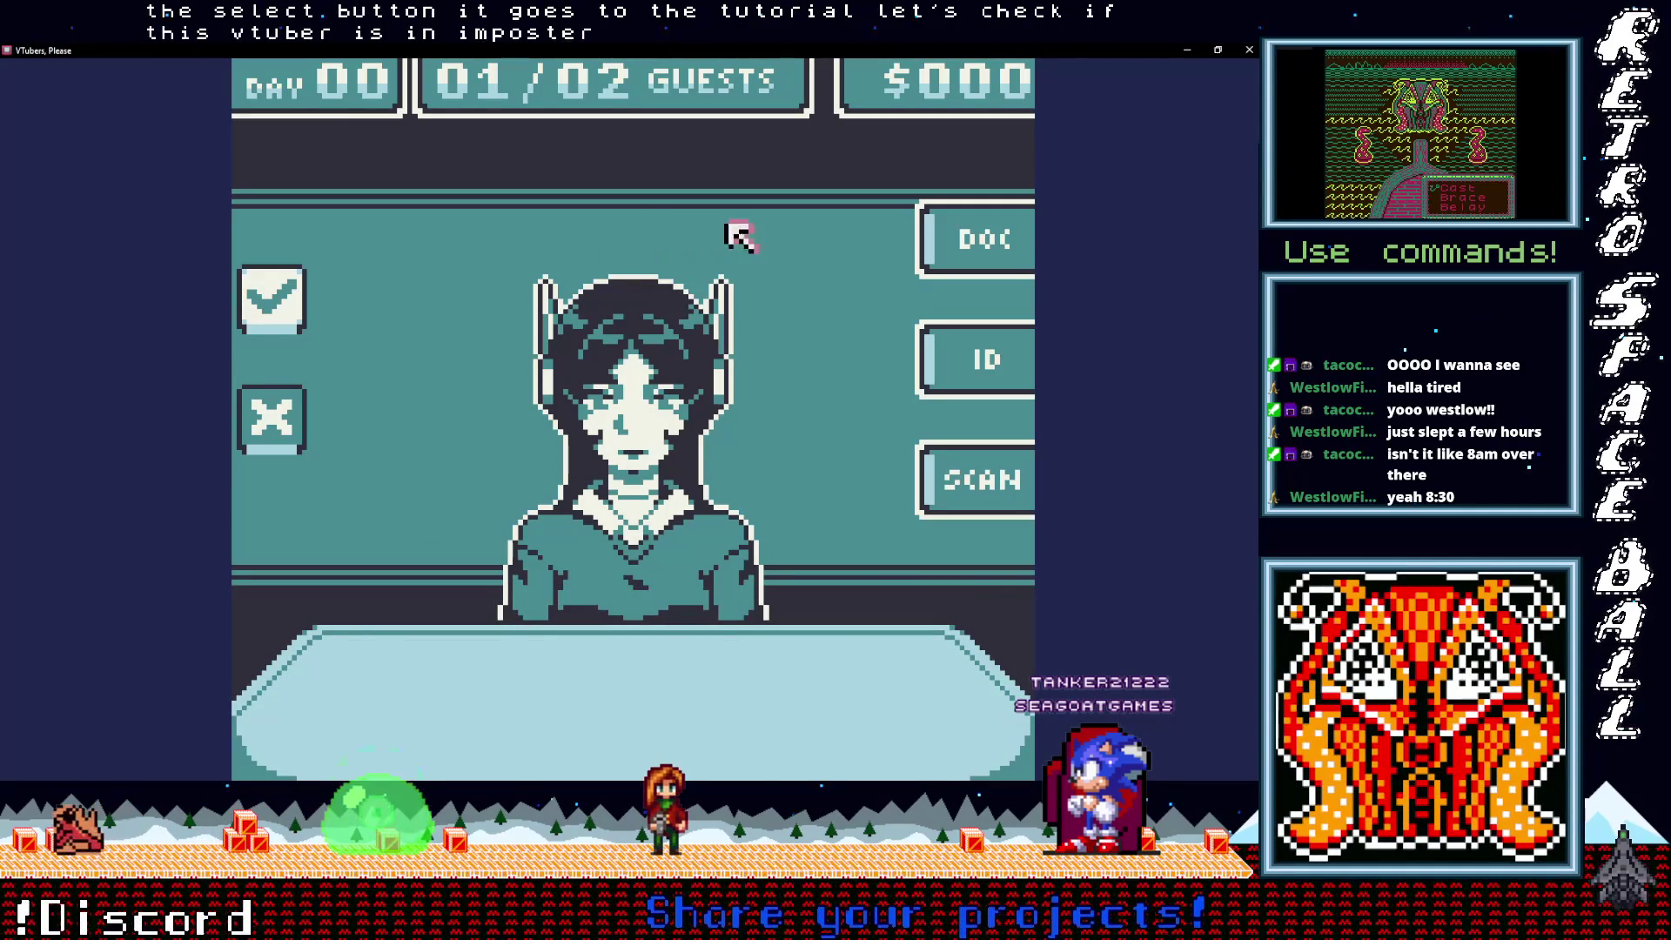
pyautogui.click(965, 230)
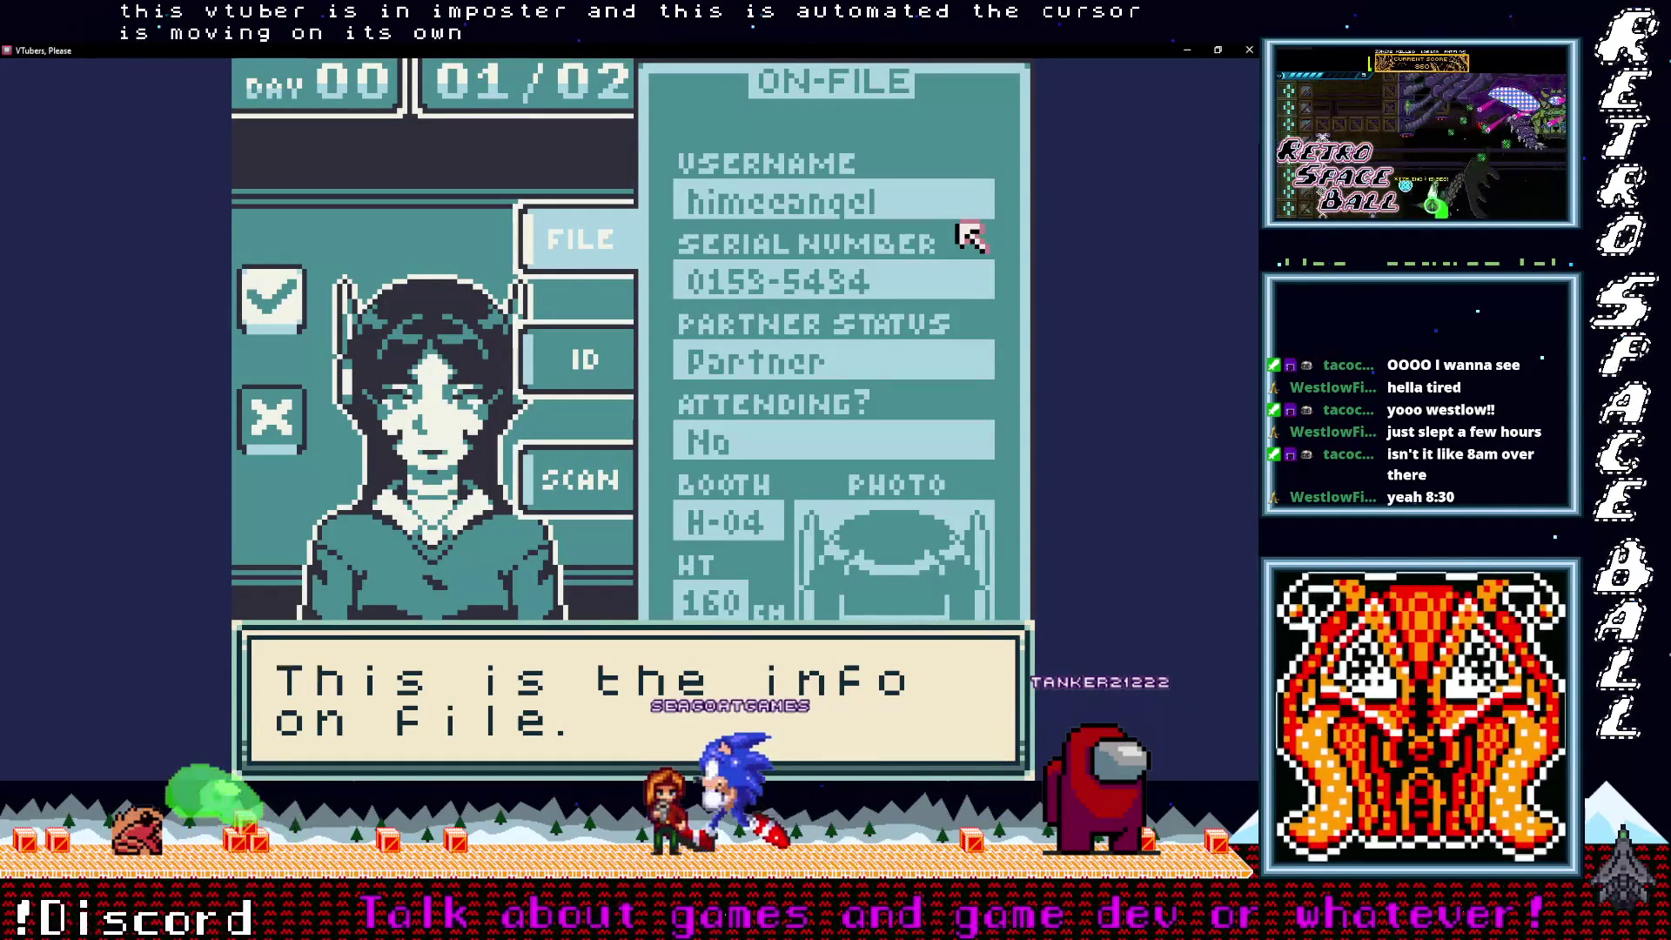
pyautogui.press('z')
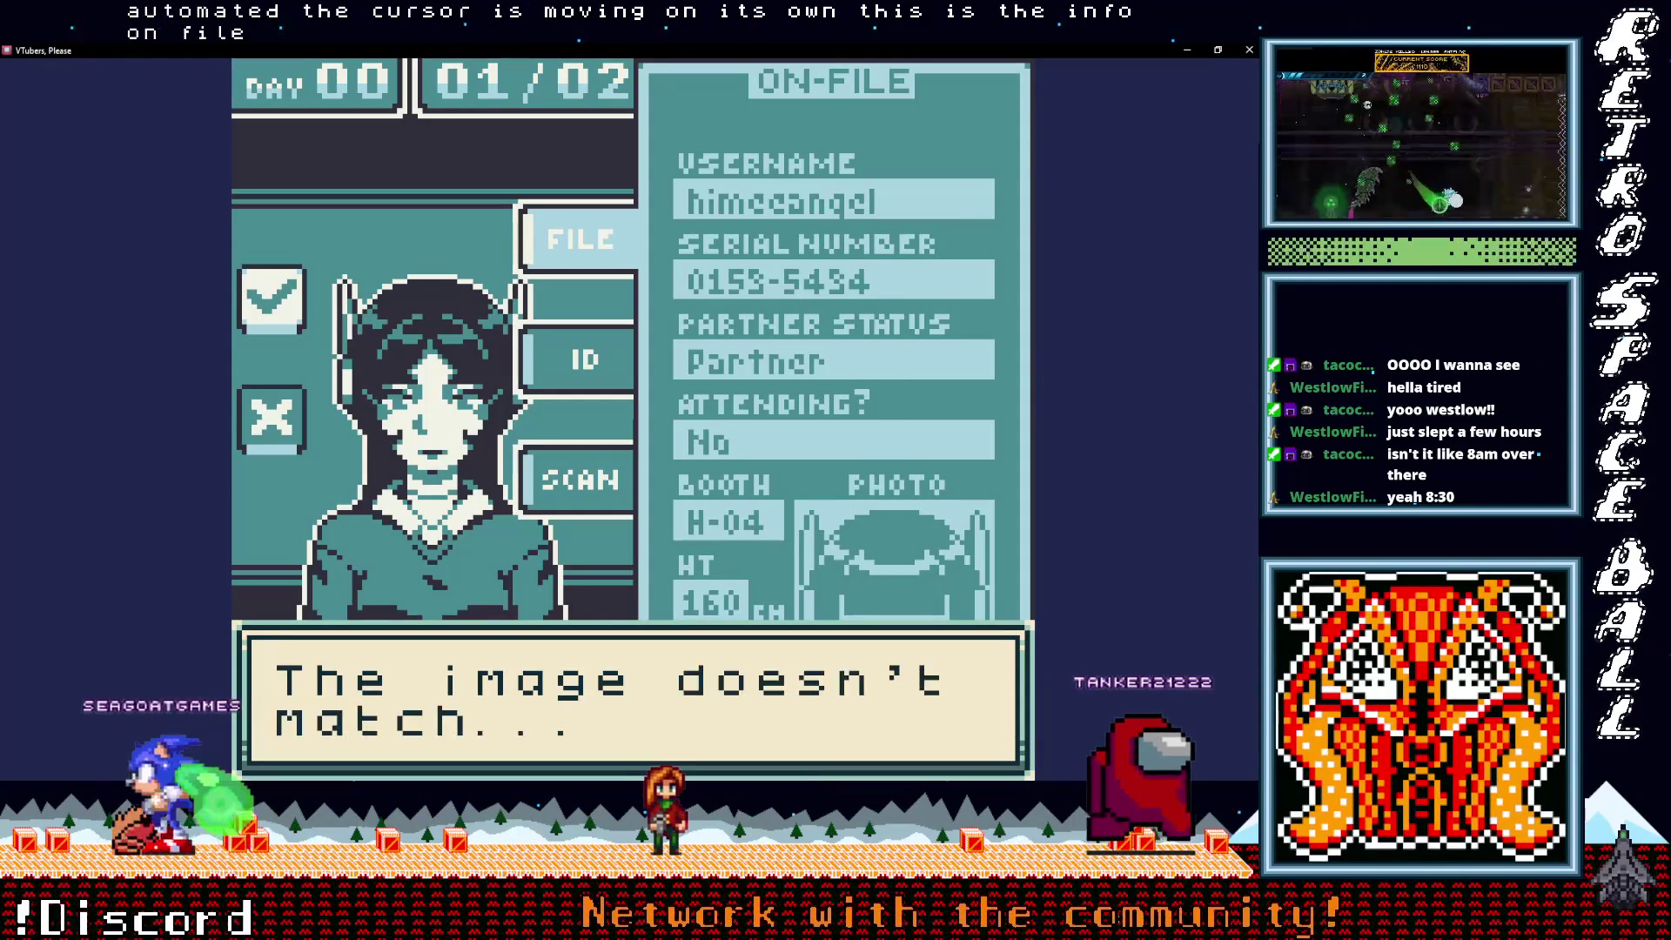
pyautogui.press('z')
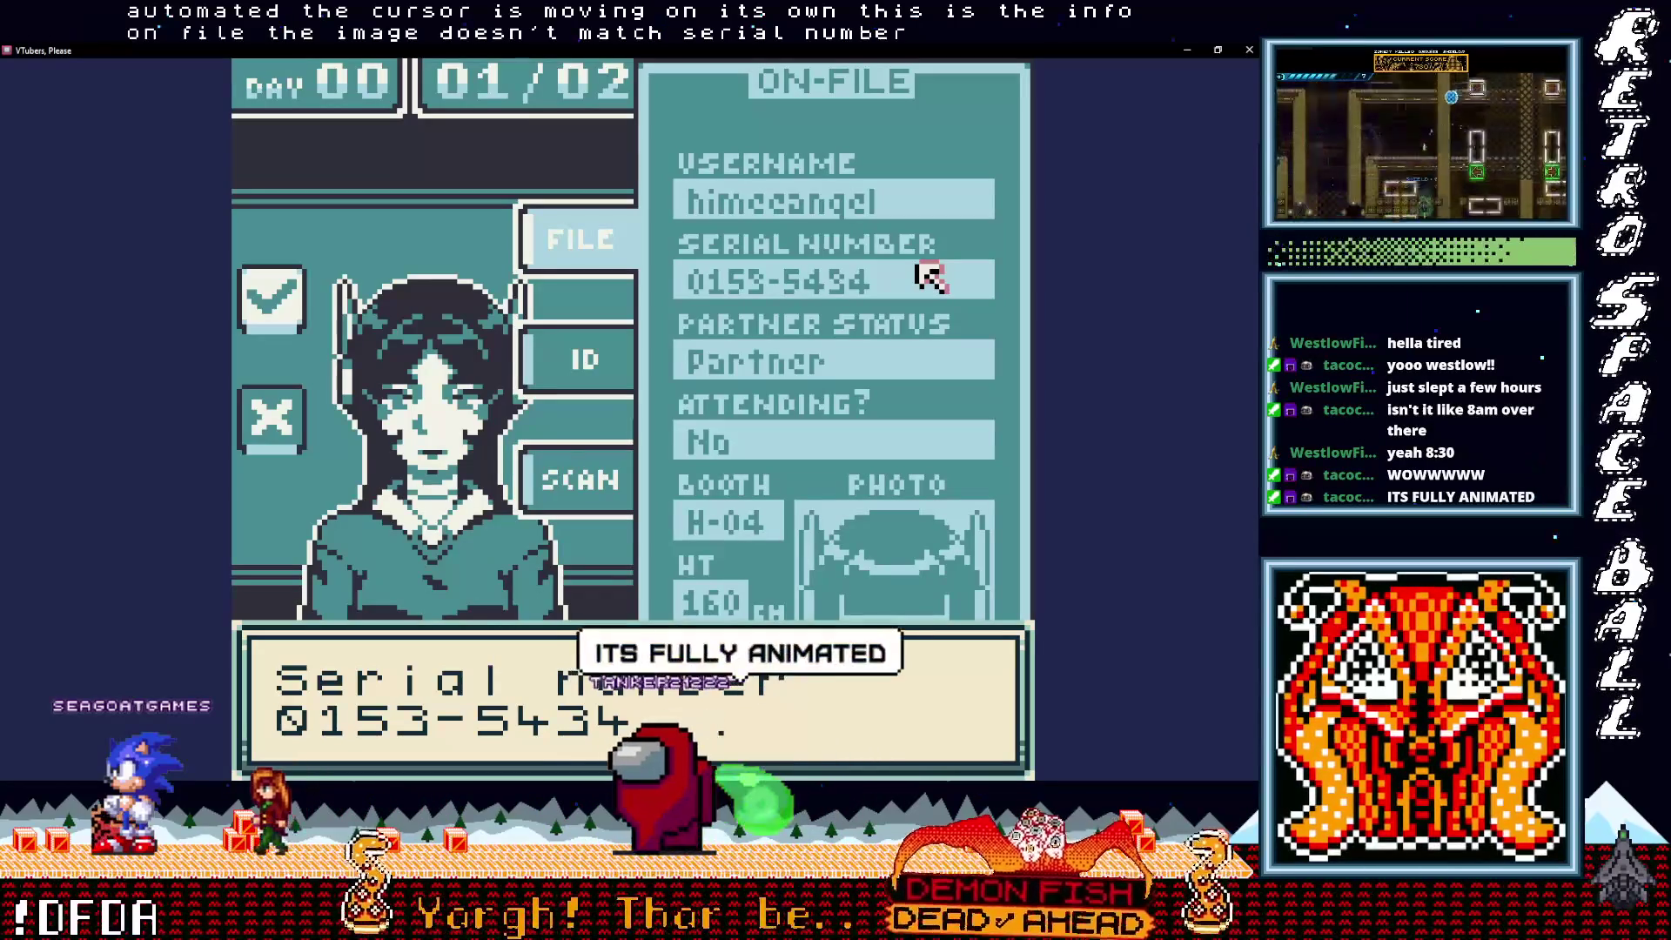
# Step: Open the guest's ID card and reach the serial number mismatch message
pyautogui.press('z')
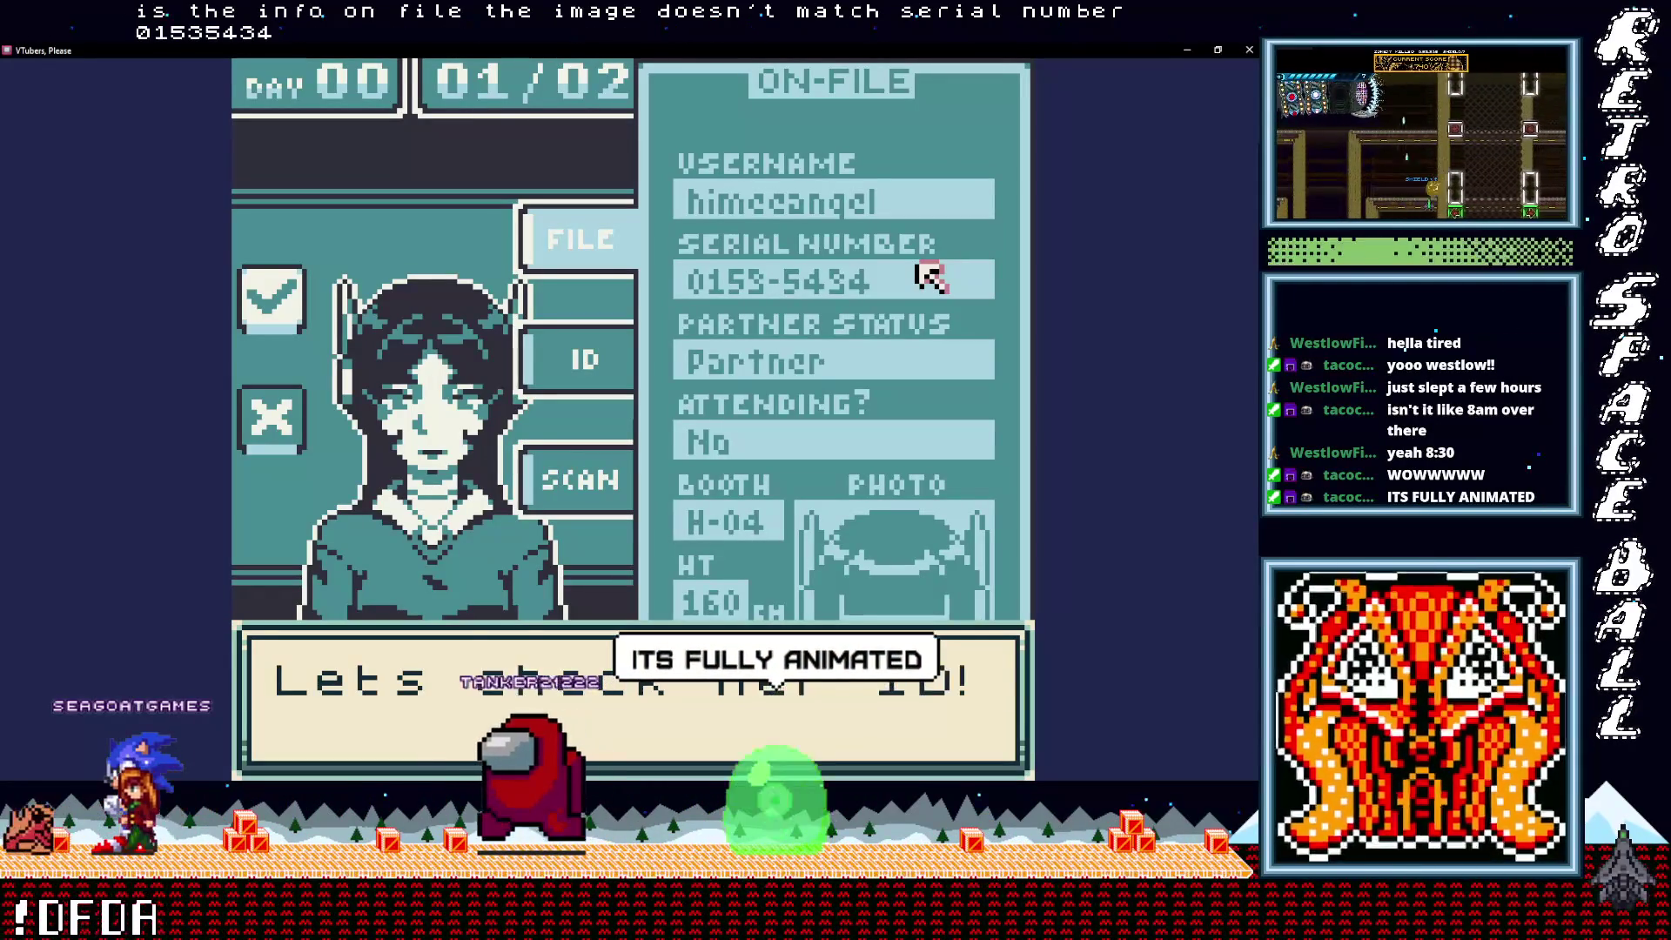
pyautogui.press('z')
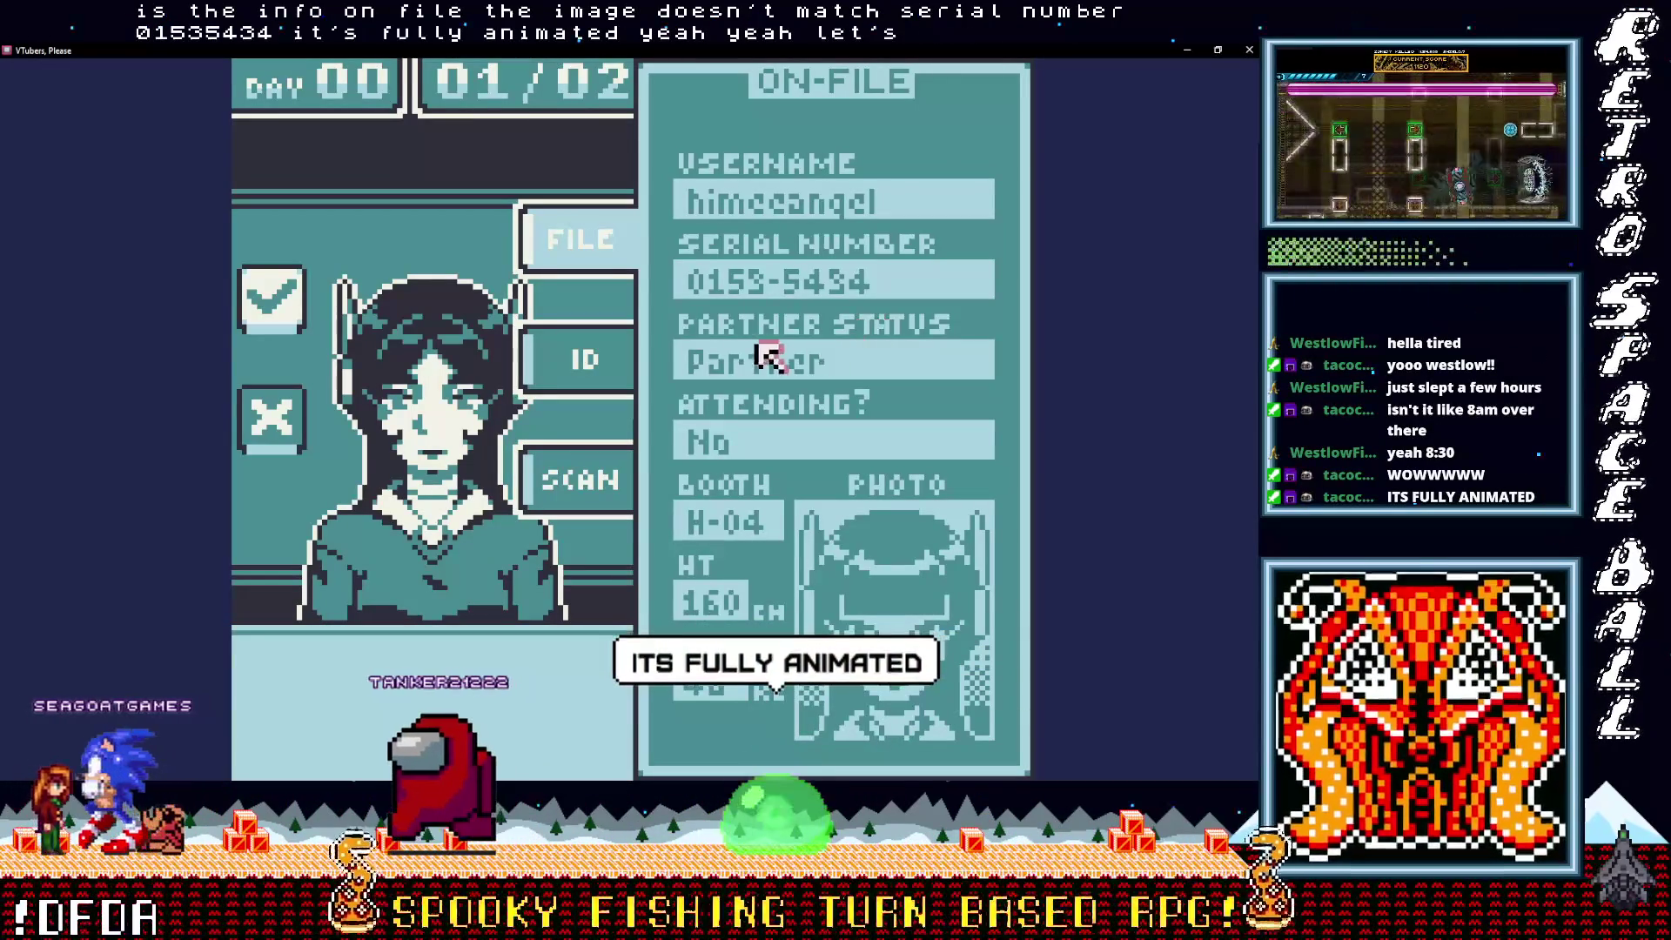
pyautogui.click(557, 359)
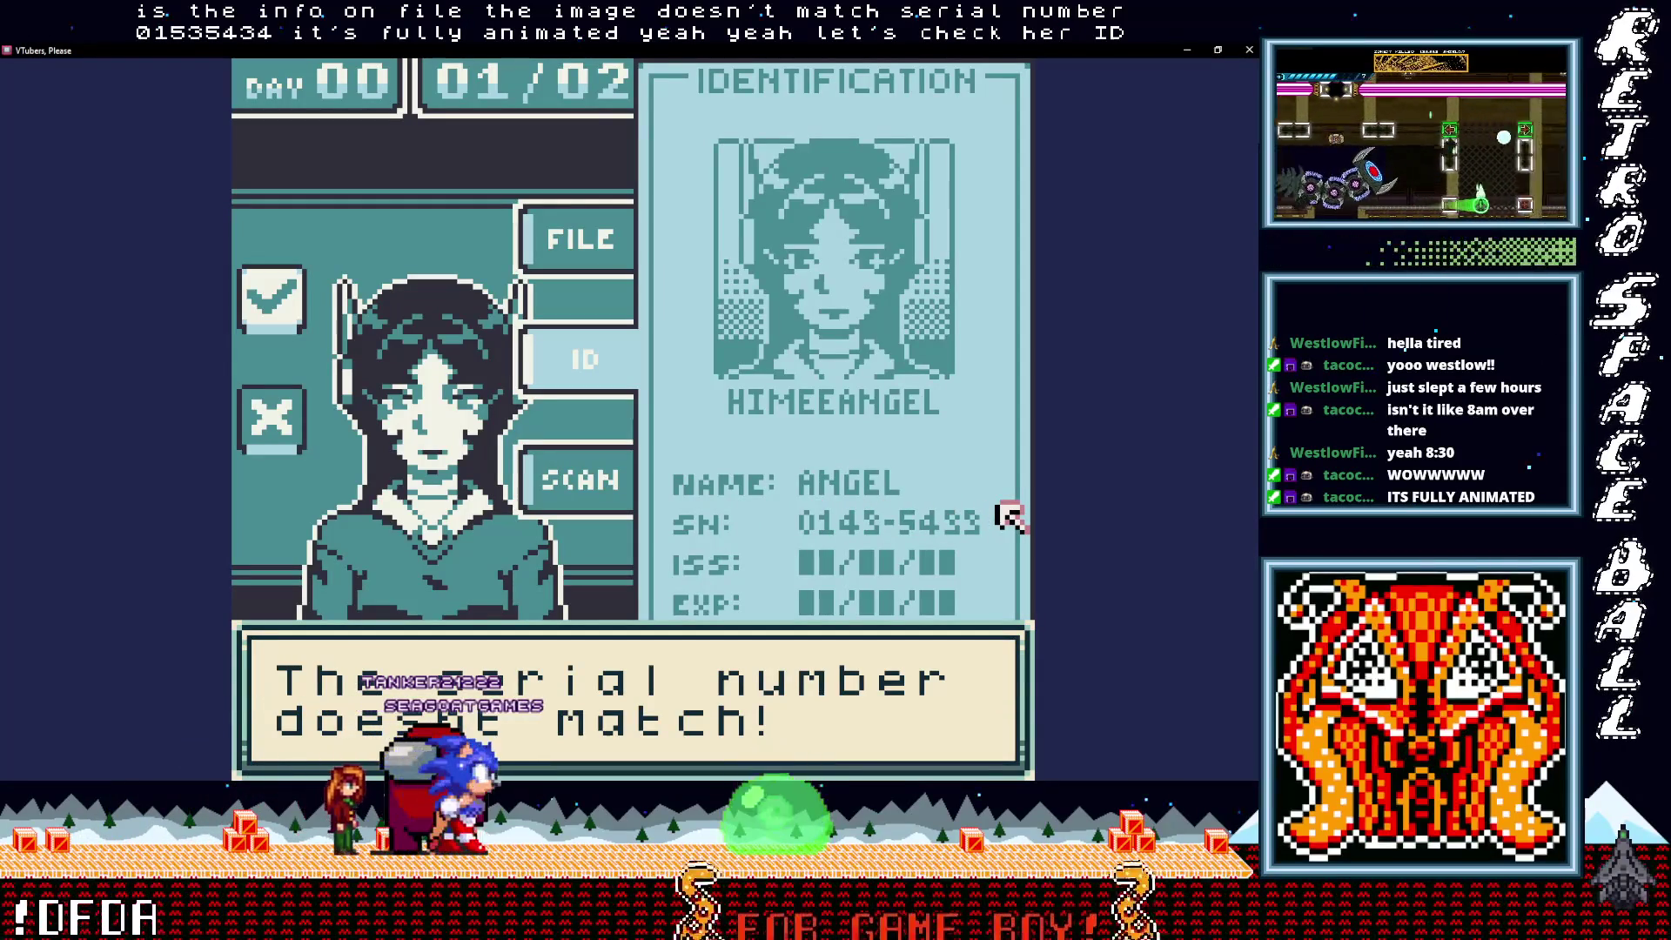
pyautogui.press('z')
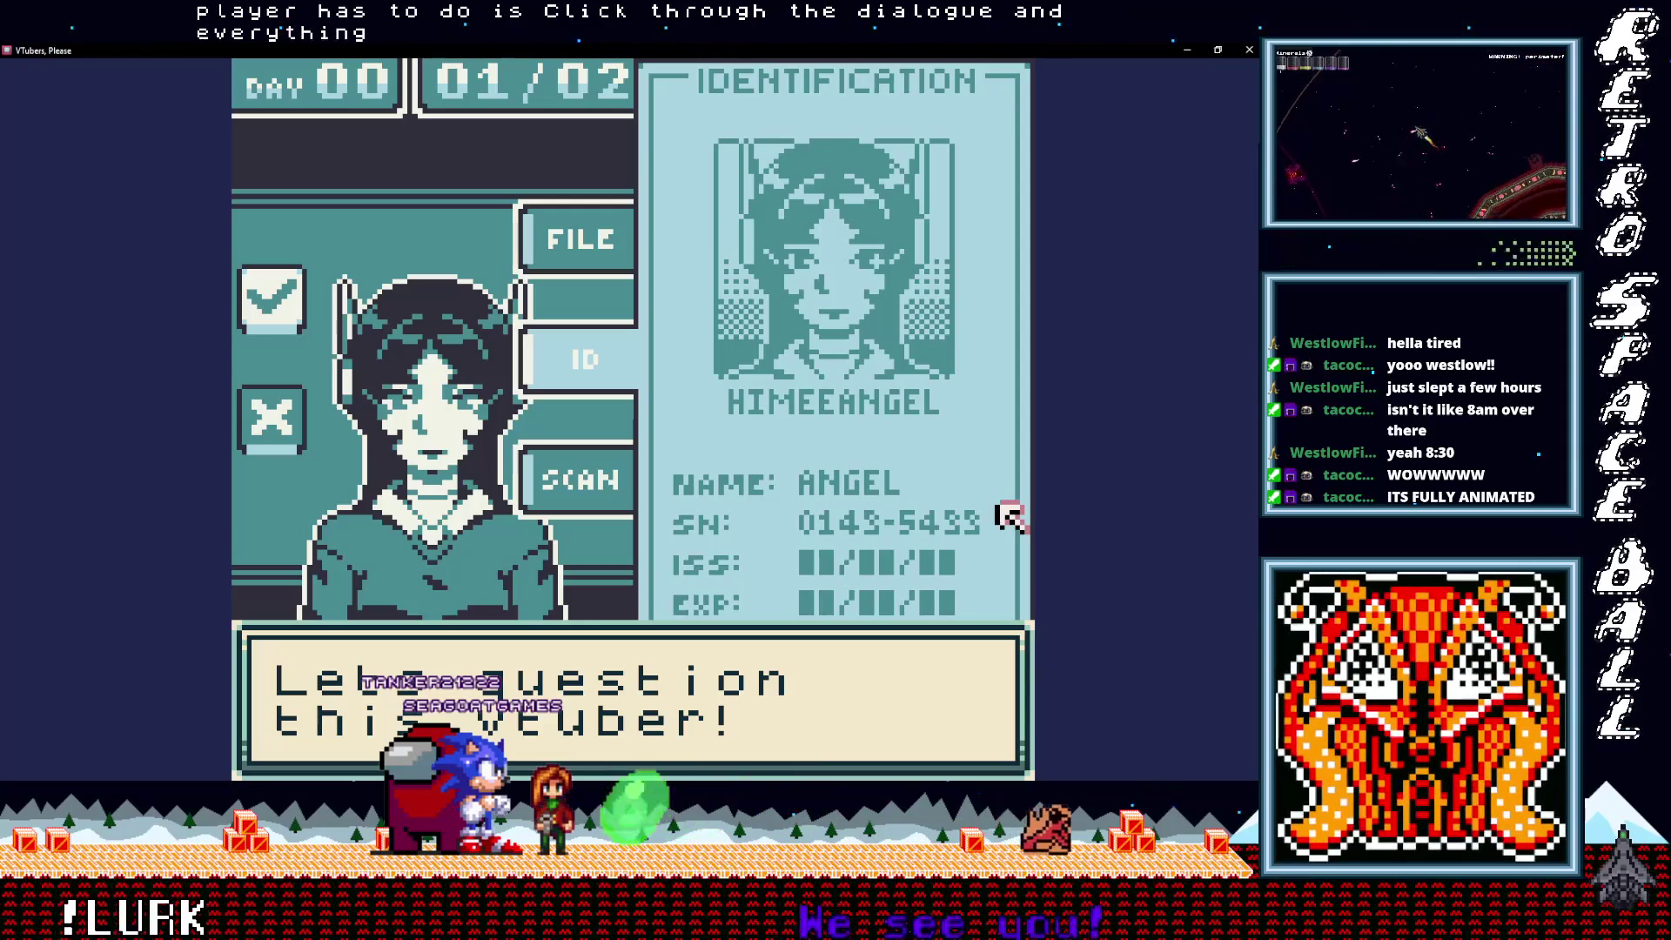
# Step: Advance the dialogue to the question menu and move between Partner status? and Booth number?
pyautogui.click(1005, 512)
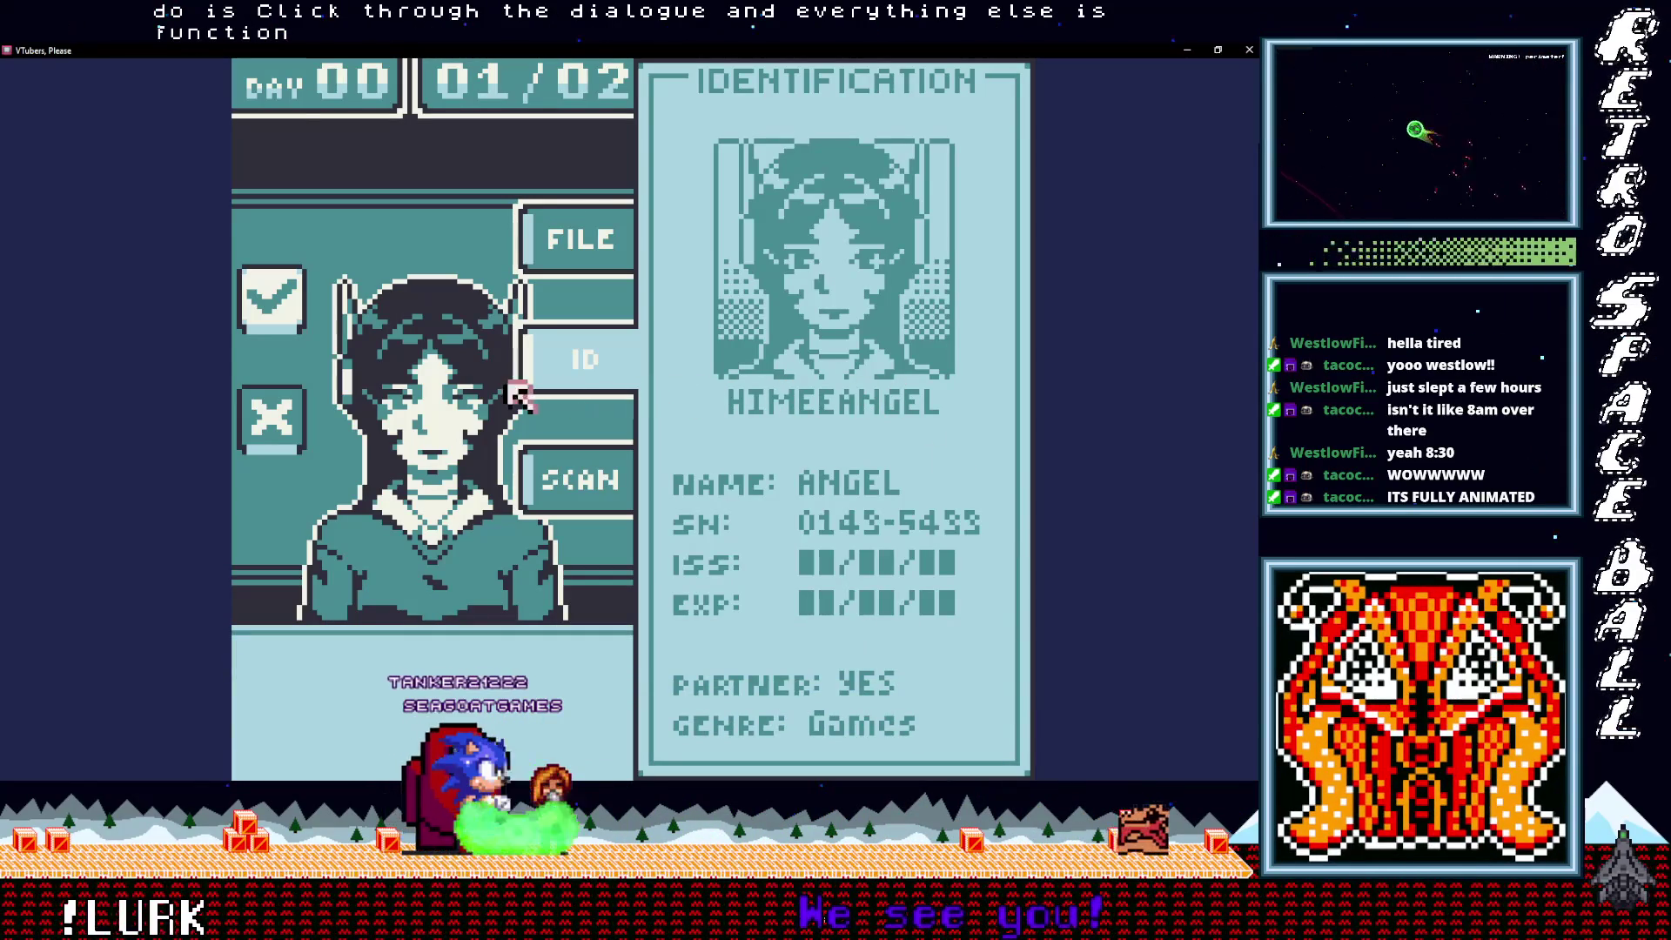
pyautogui.click(514, 387)
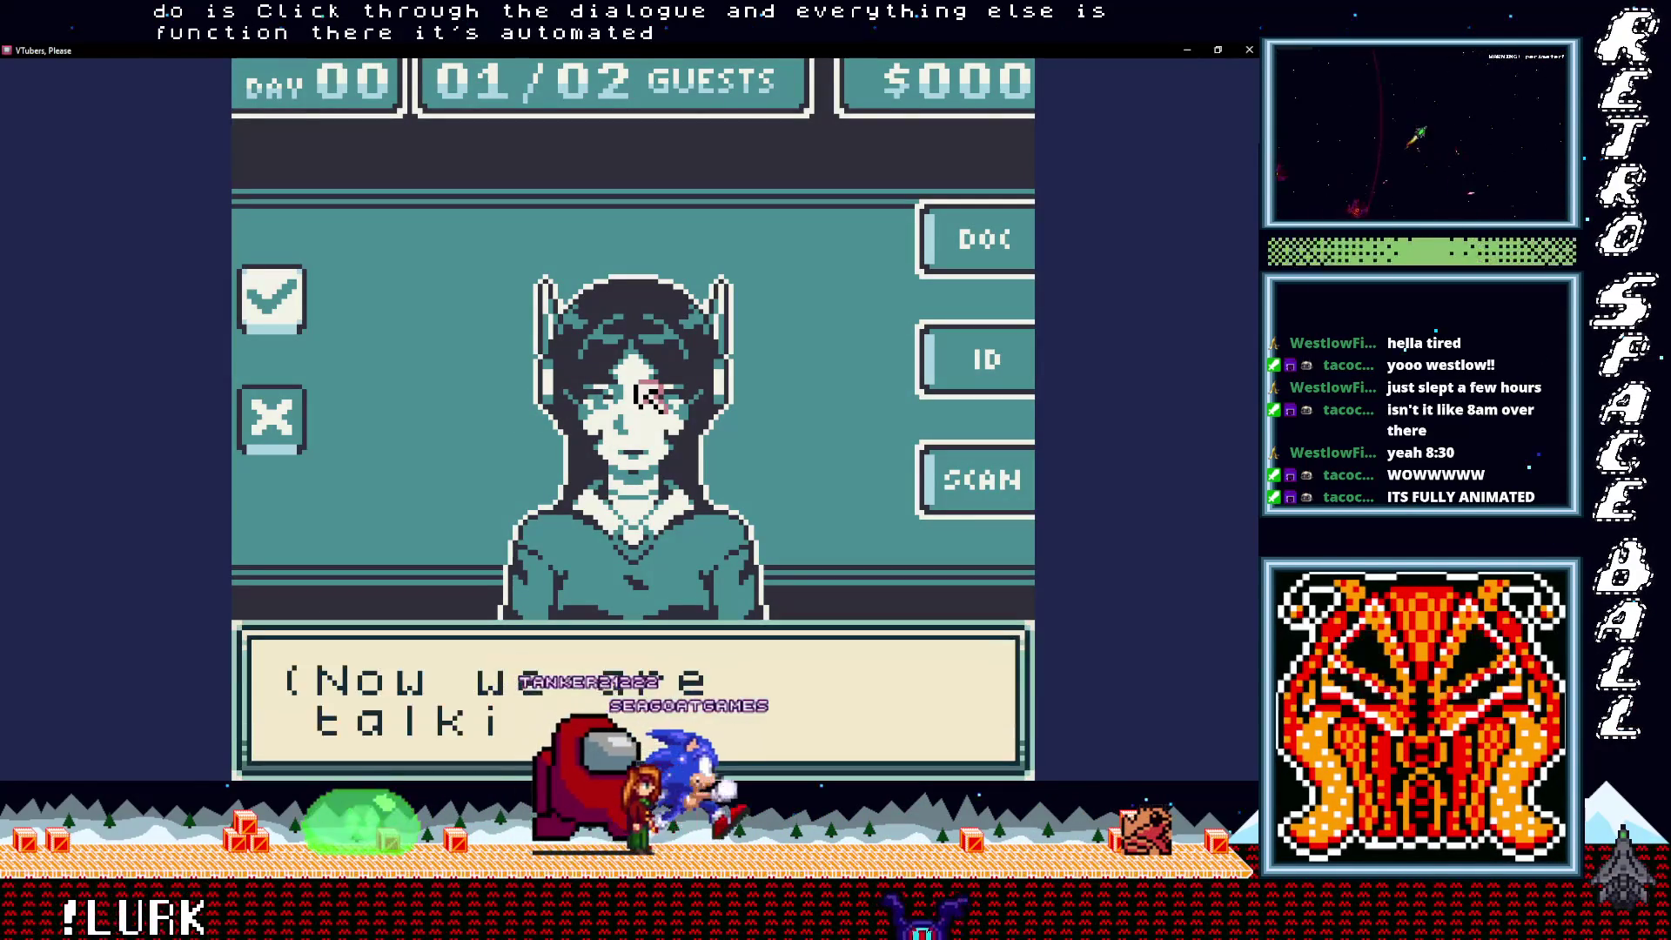
pyautogui.click(644, 396)
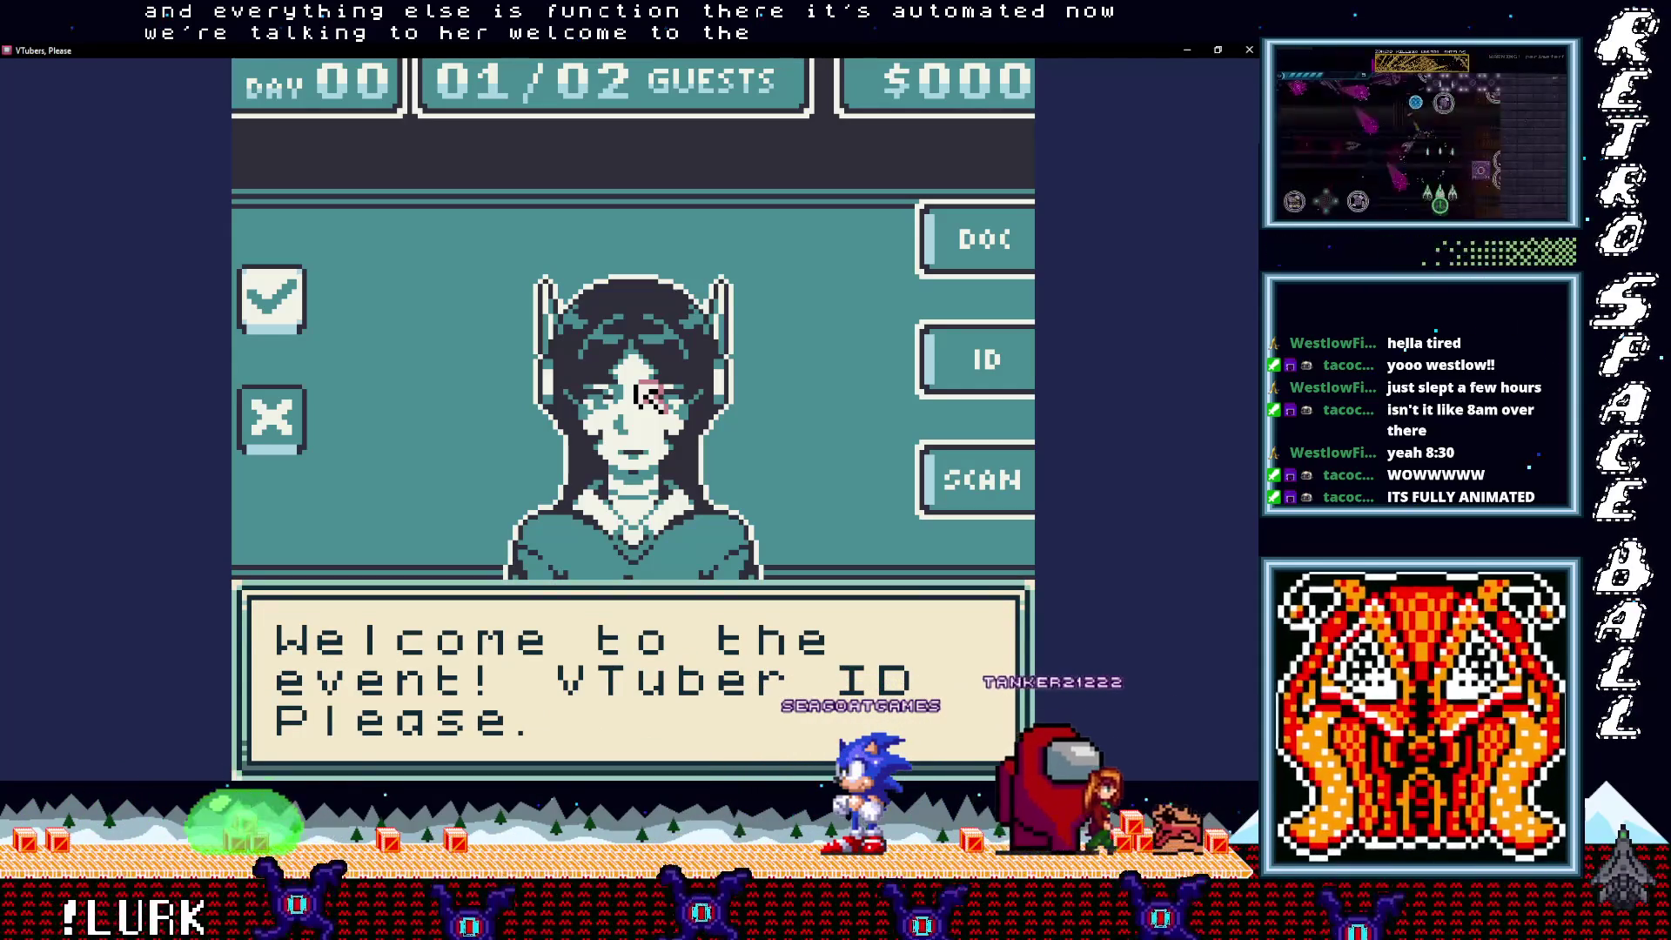
pyautogui.click(642, 396)
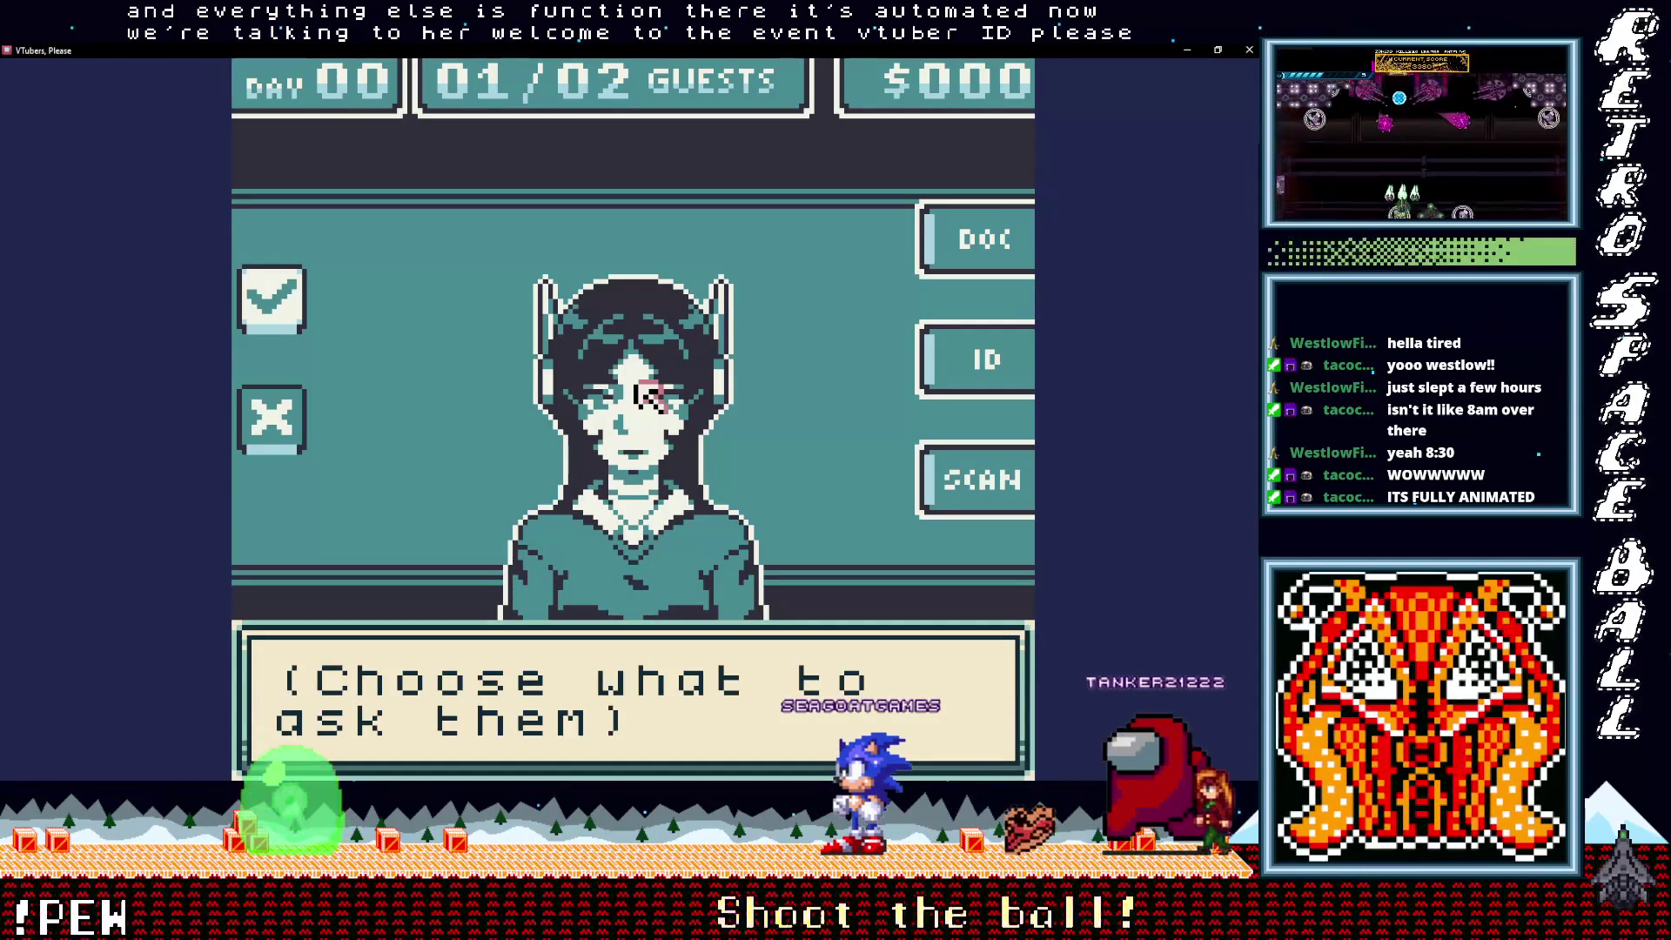
pyautogui.click(644, 396)
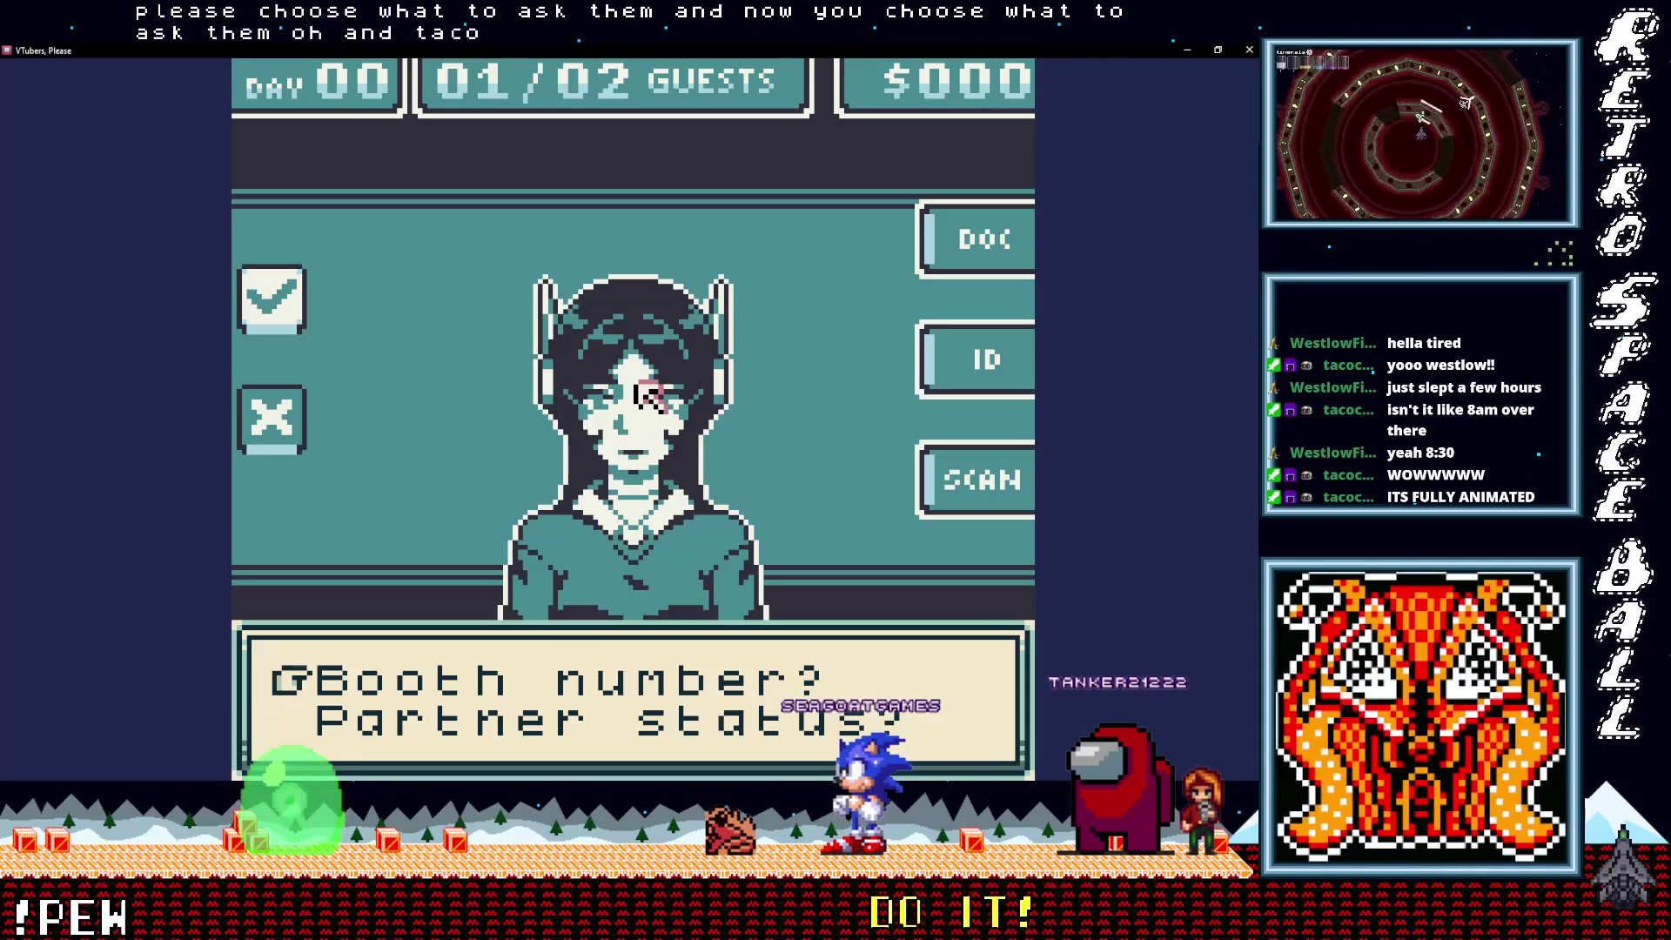
pyautogui.press('Down')
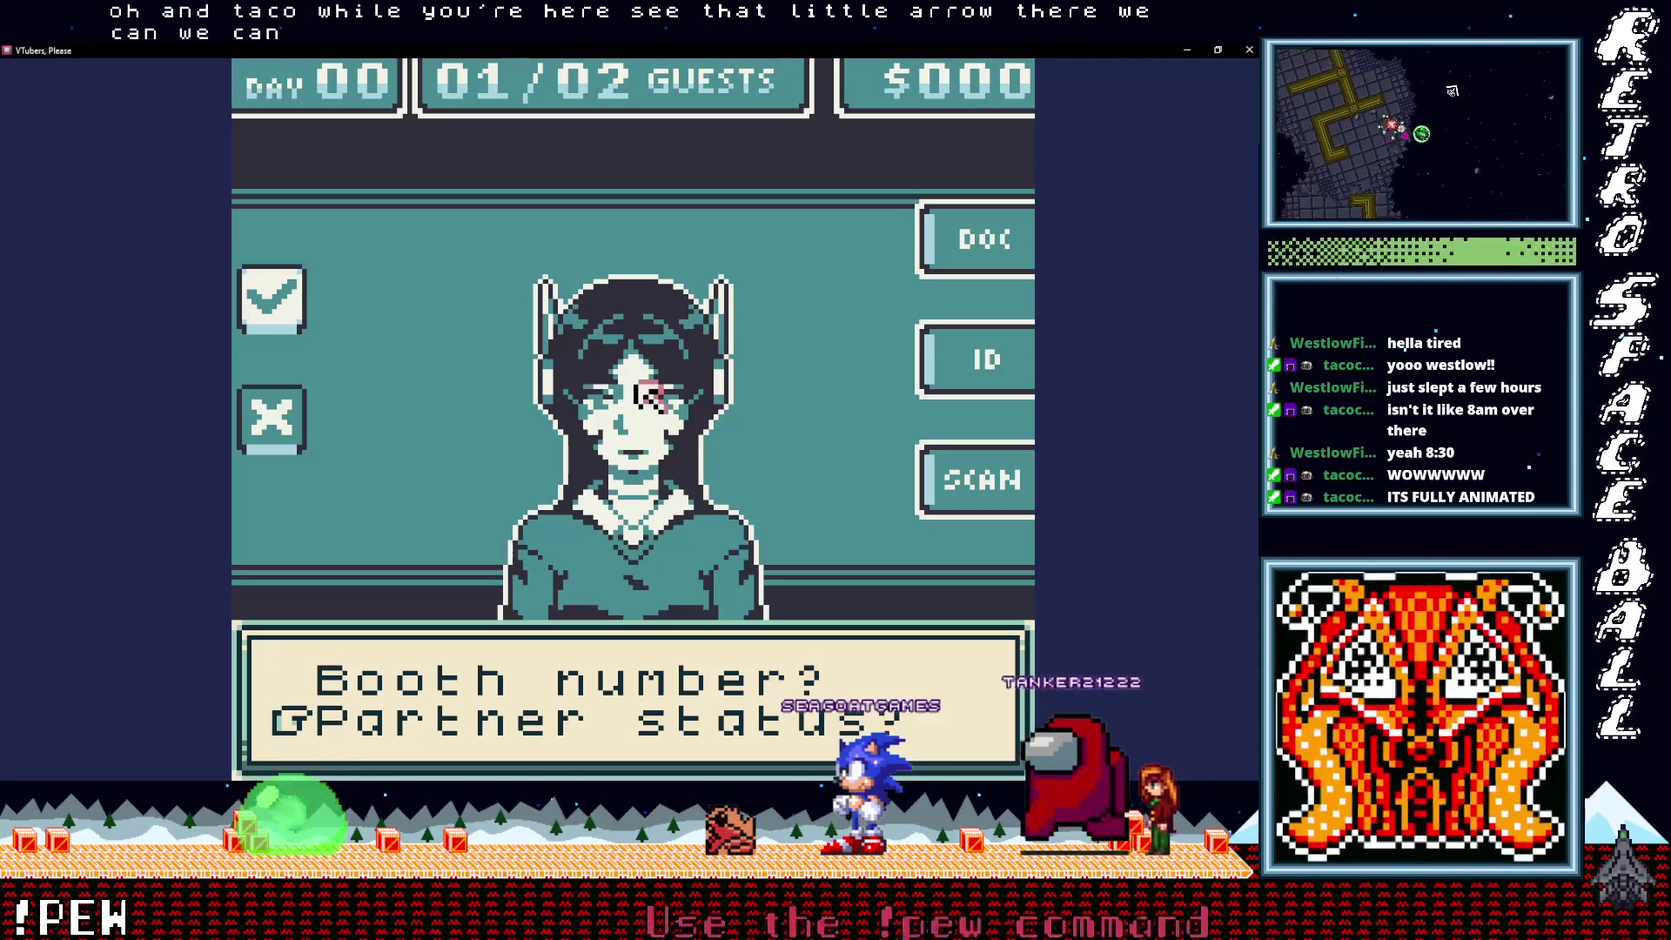
pyautogui.press('Up')
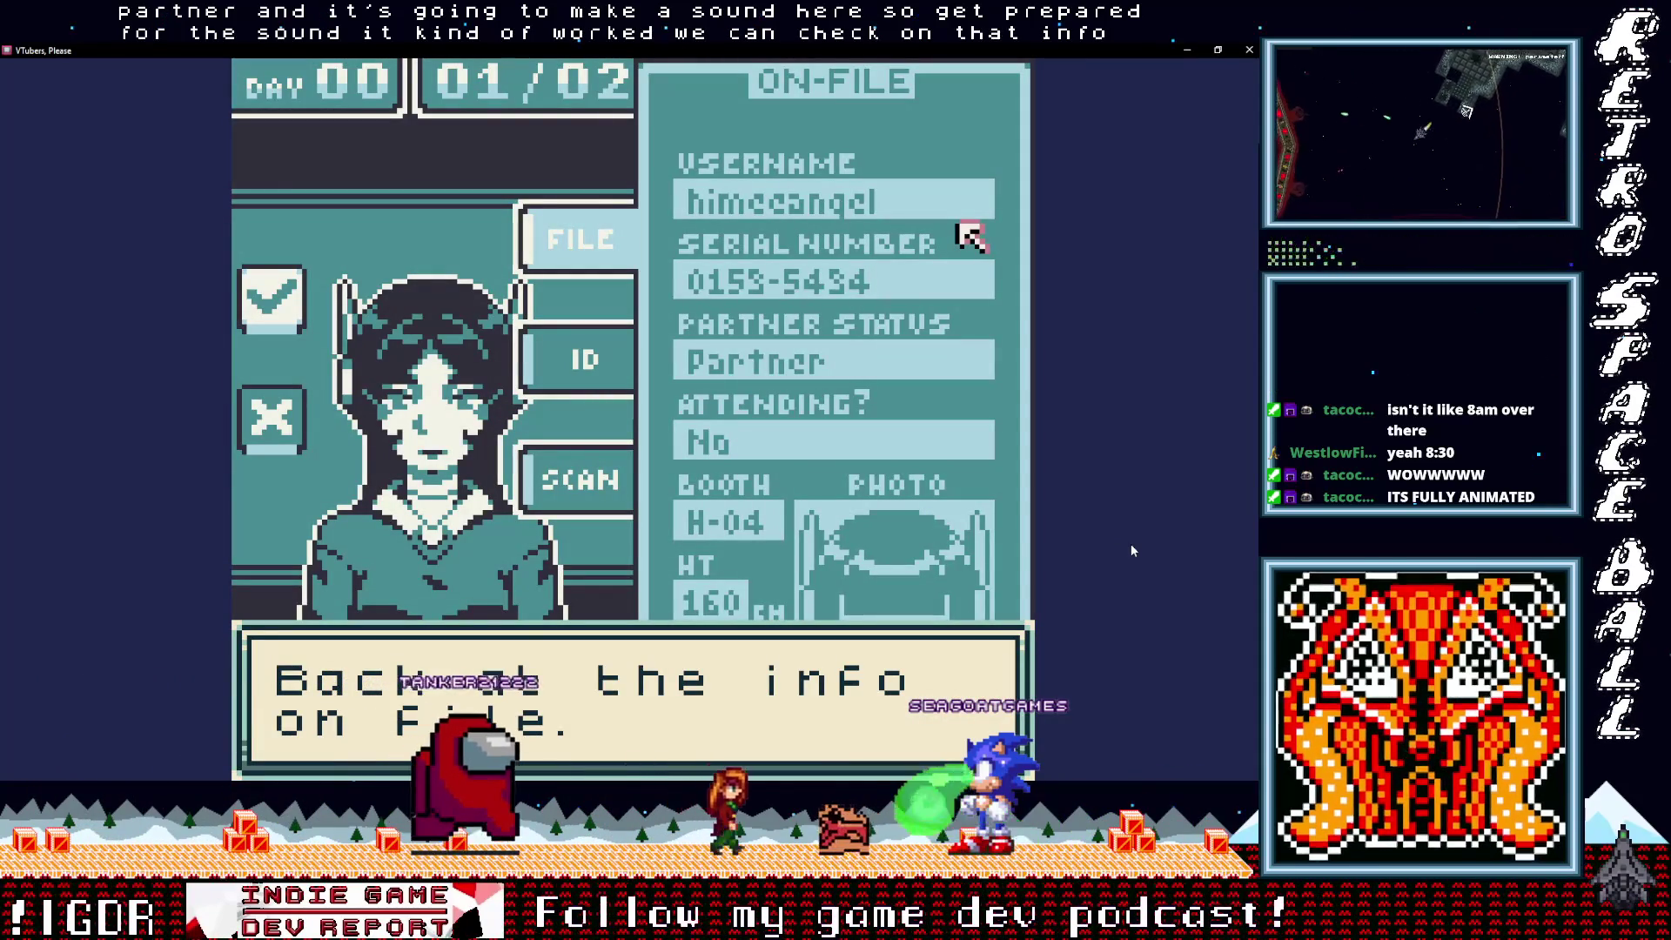
# Step: Advance the contraband tutorial dialogue and open the scanner on the guest
pyautogui.press('z')
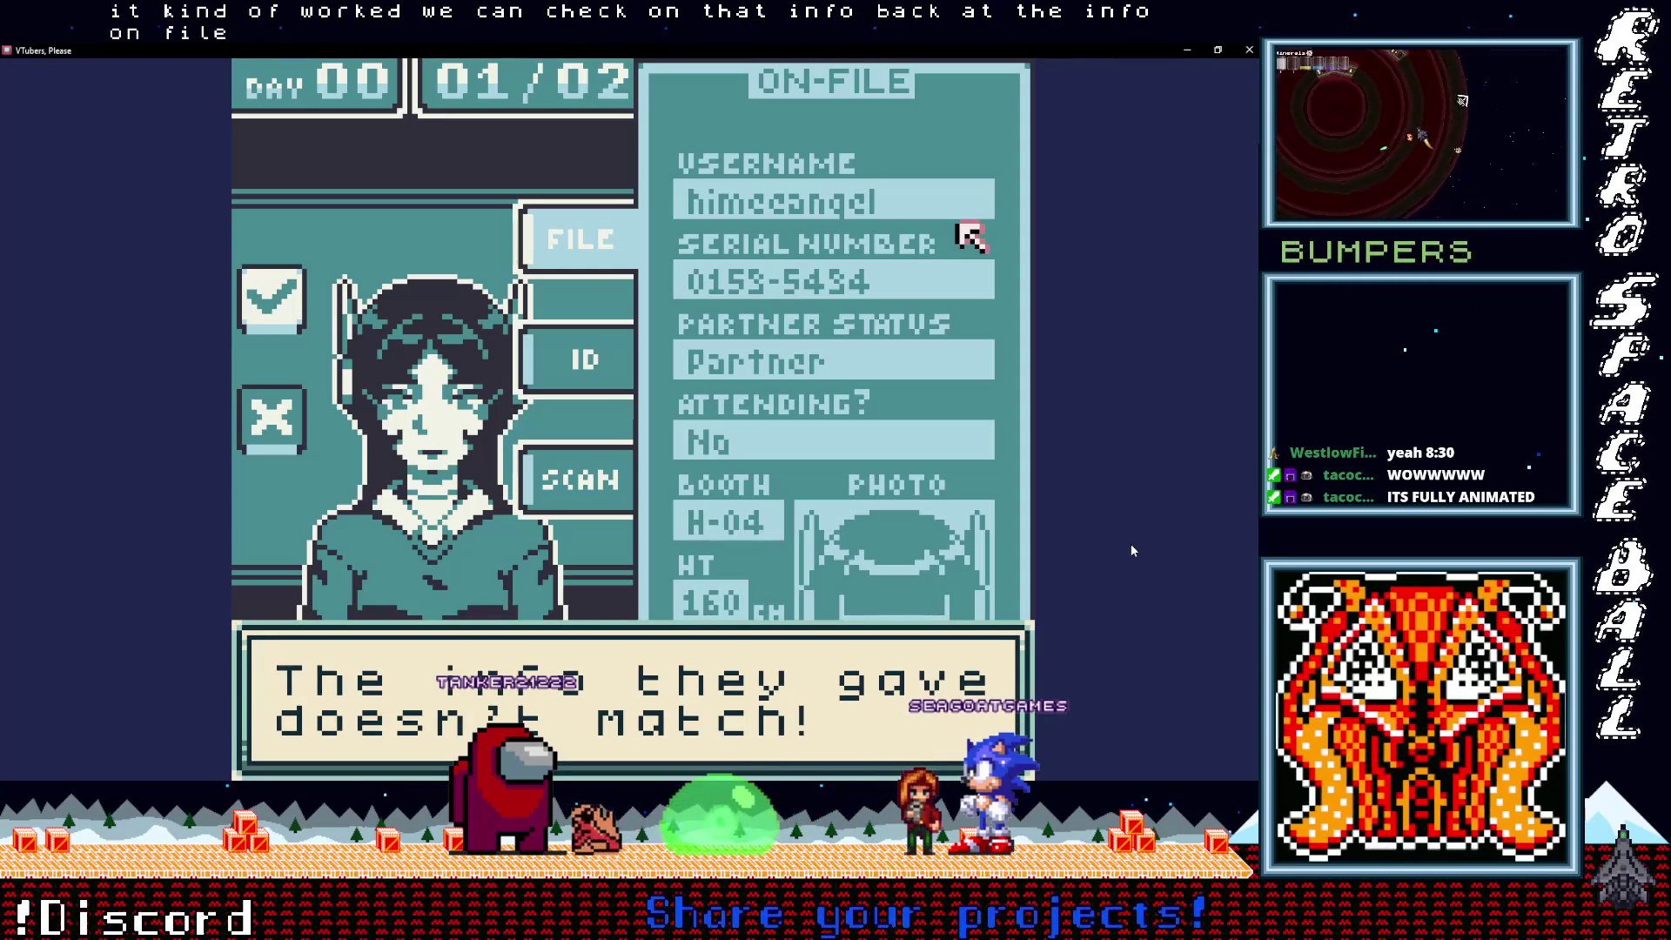
pyautogui.press('z')
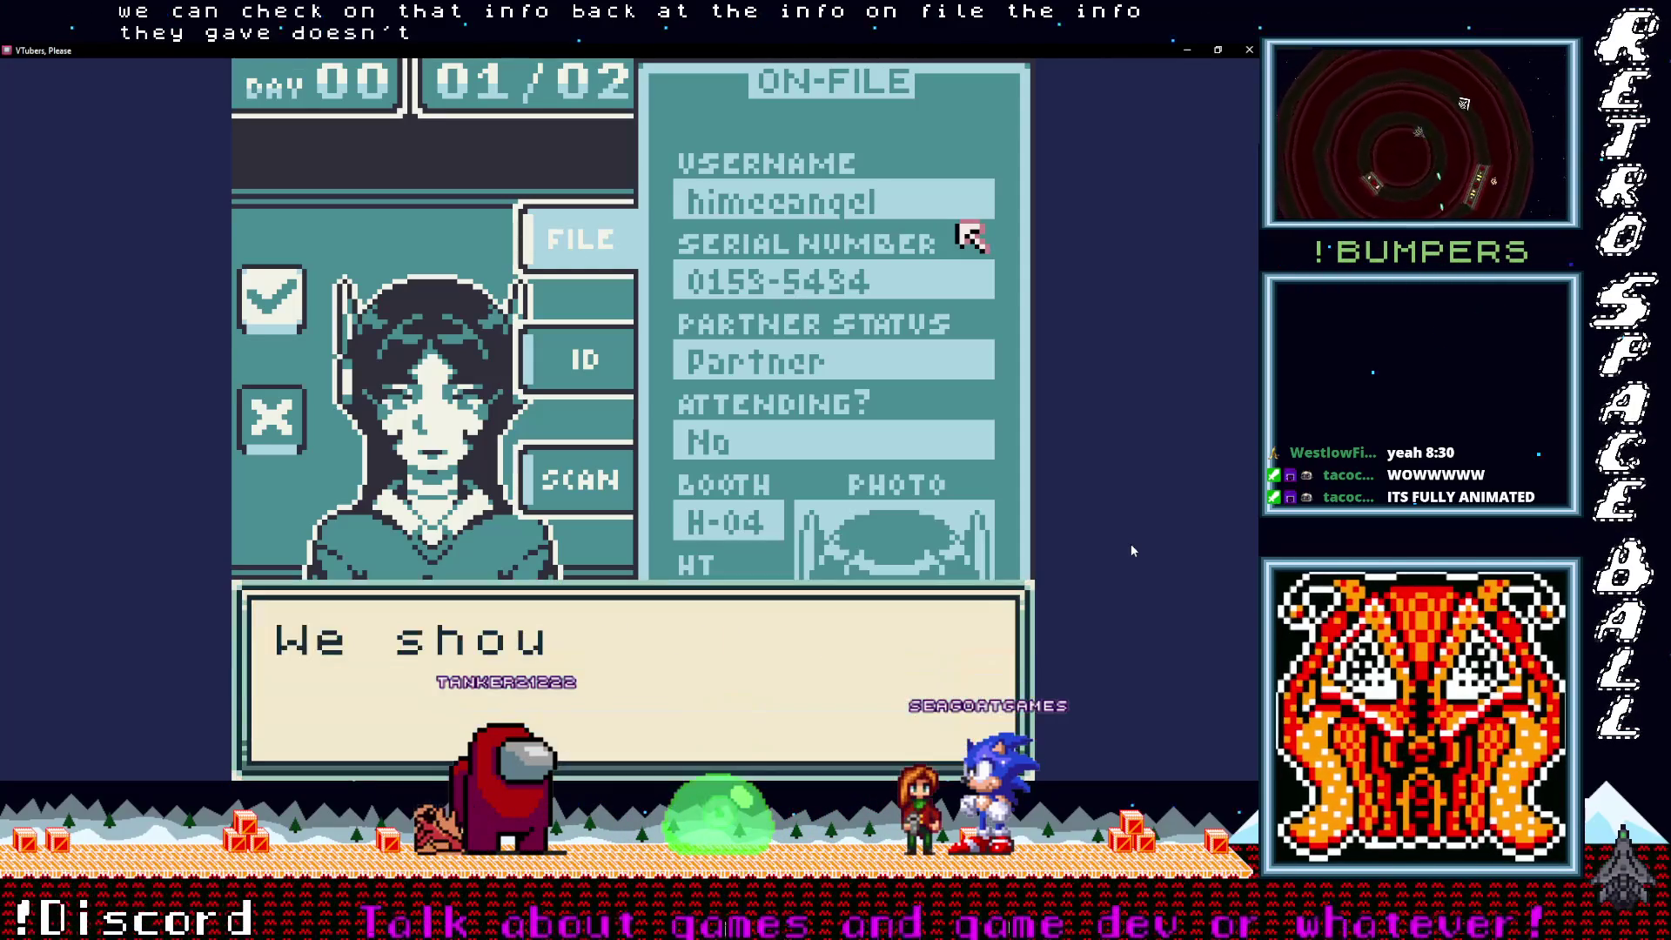
pyautogui.press('z')
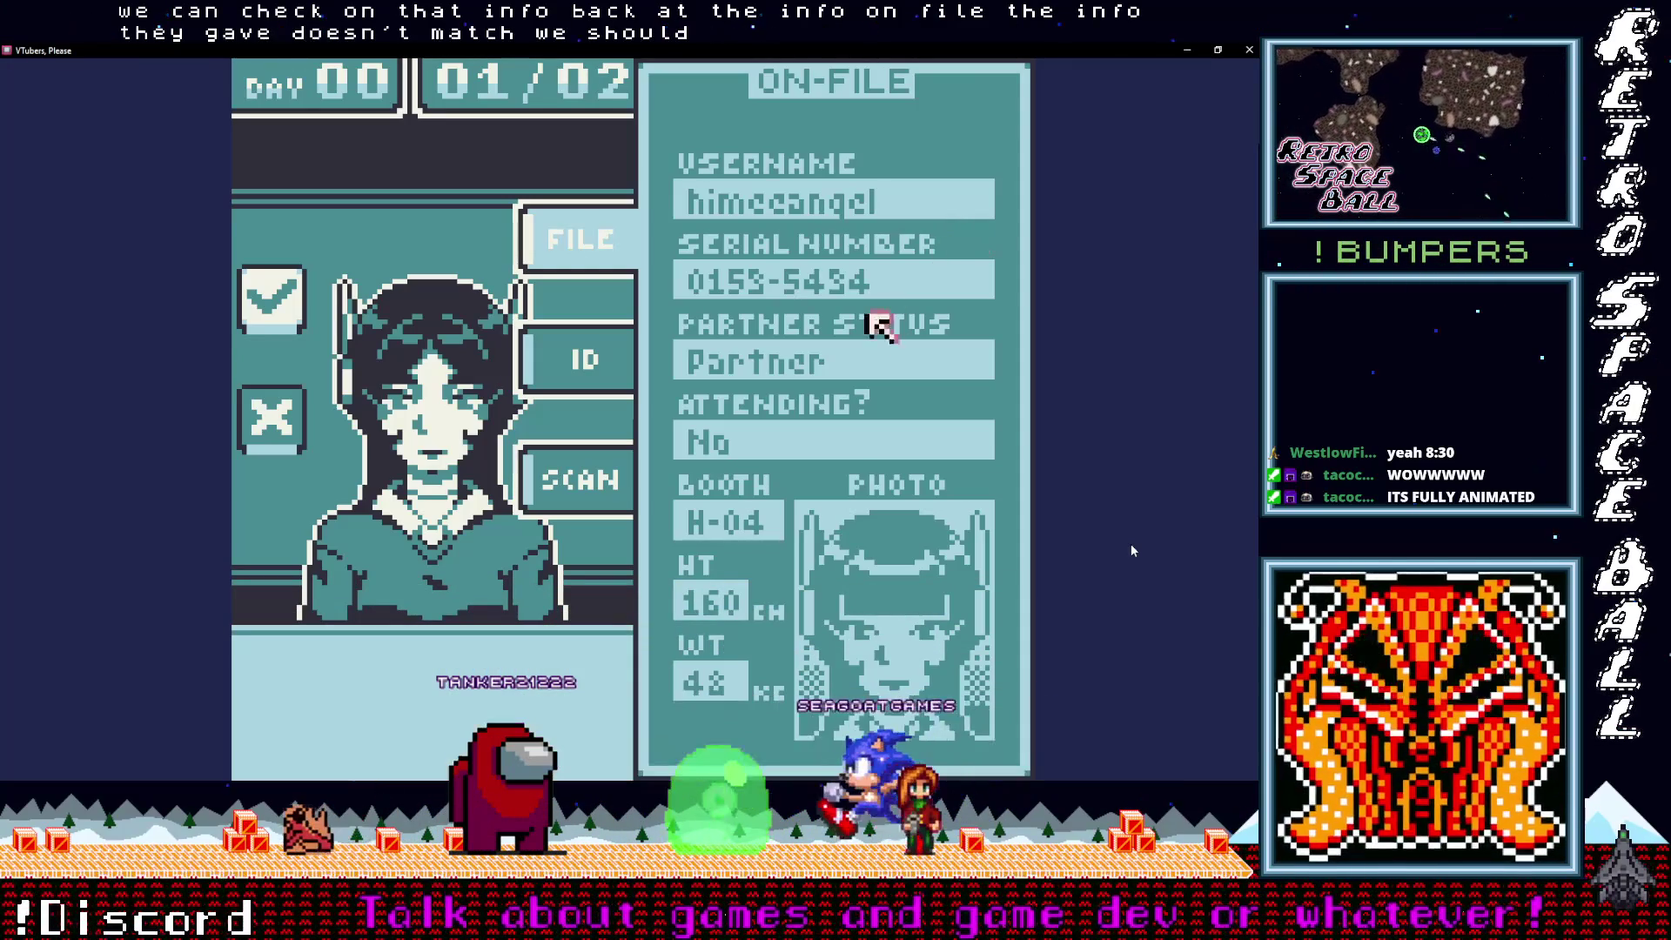
pyautogui.press('z')
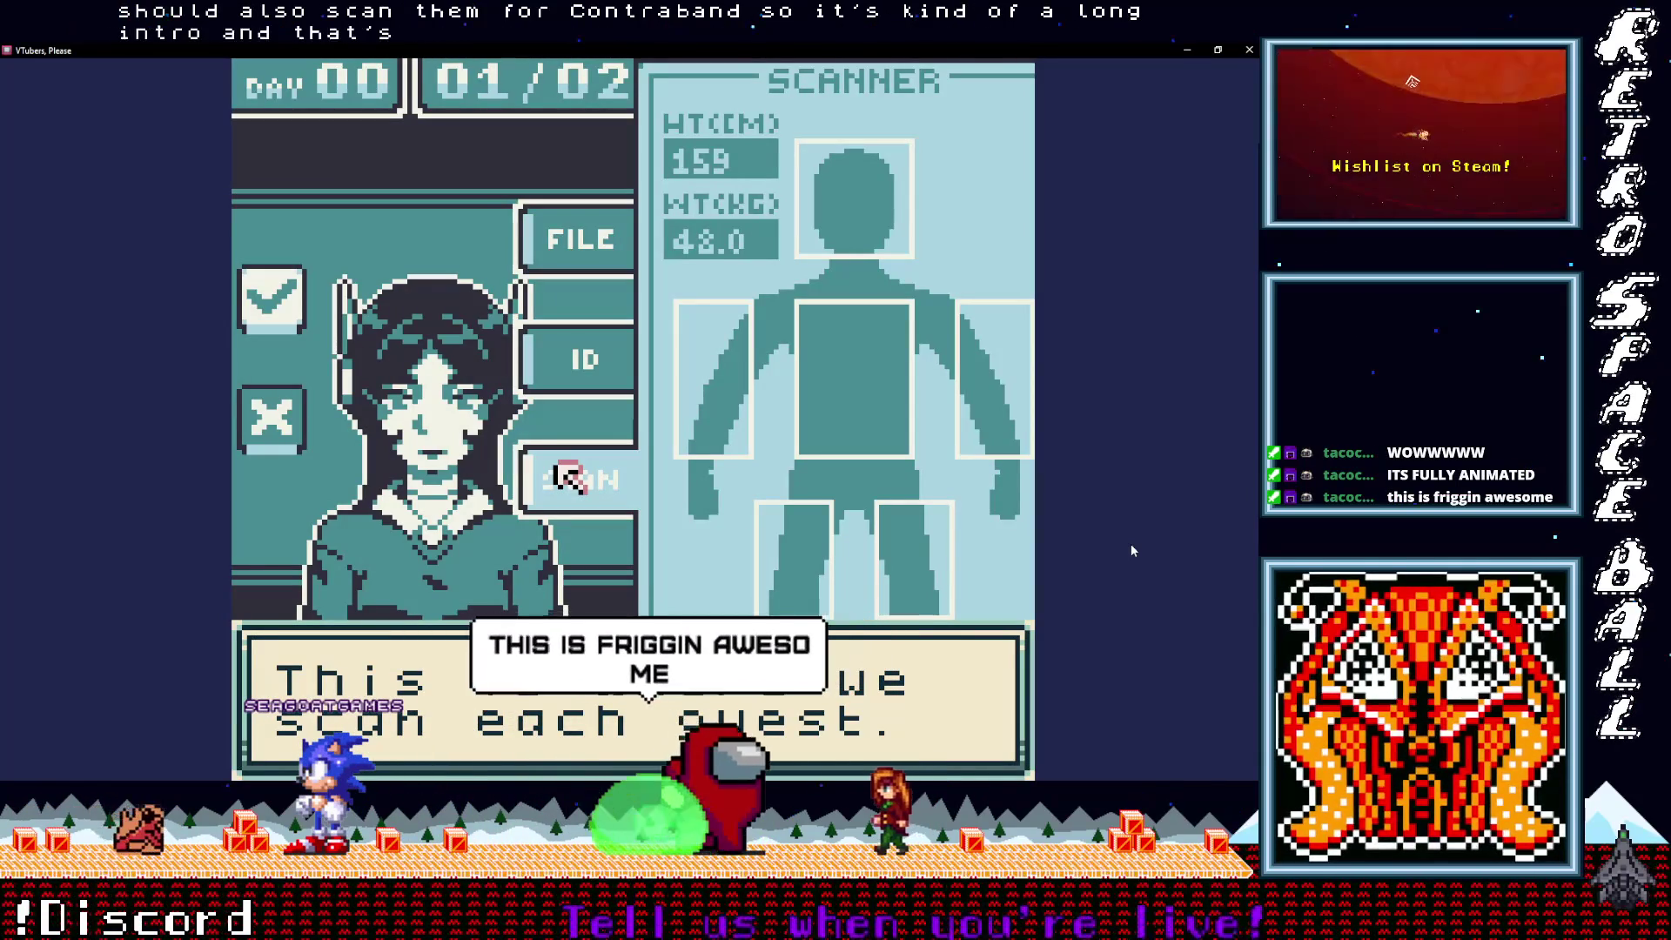
pyautogui.press('z')
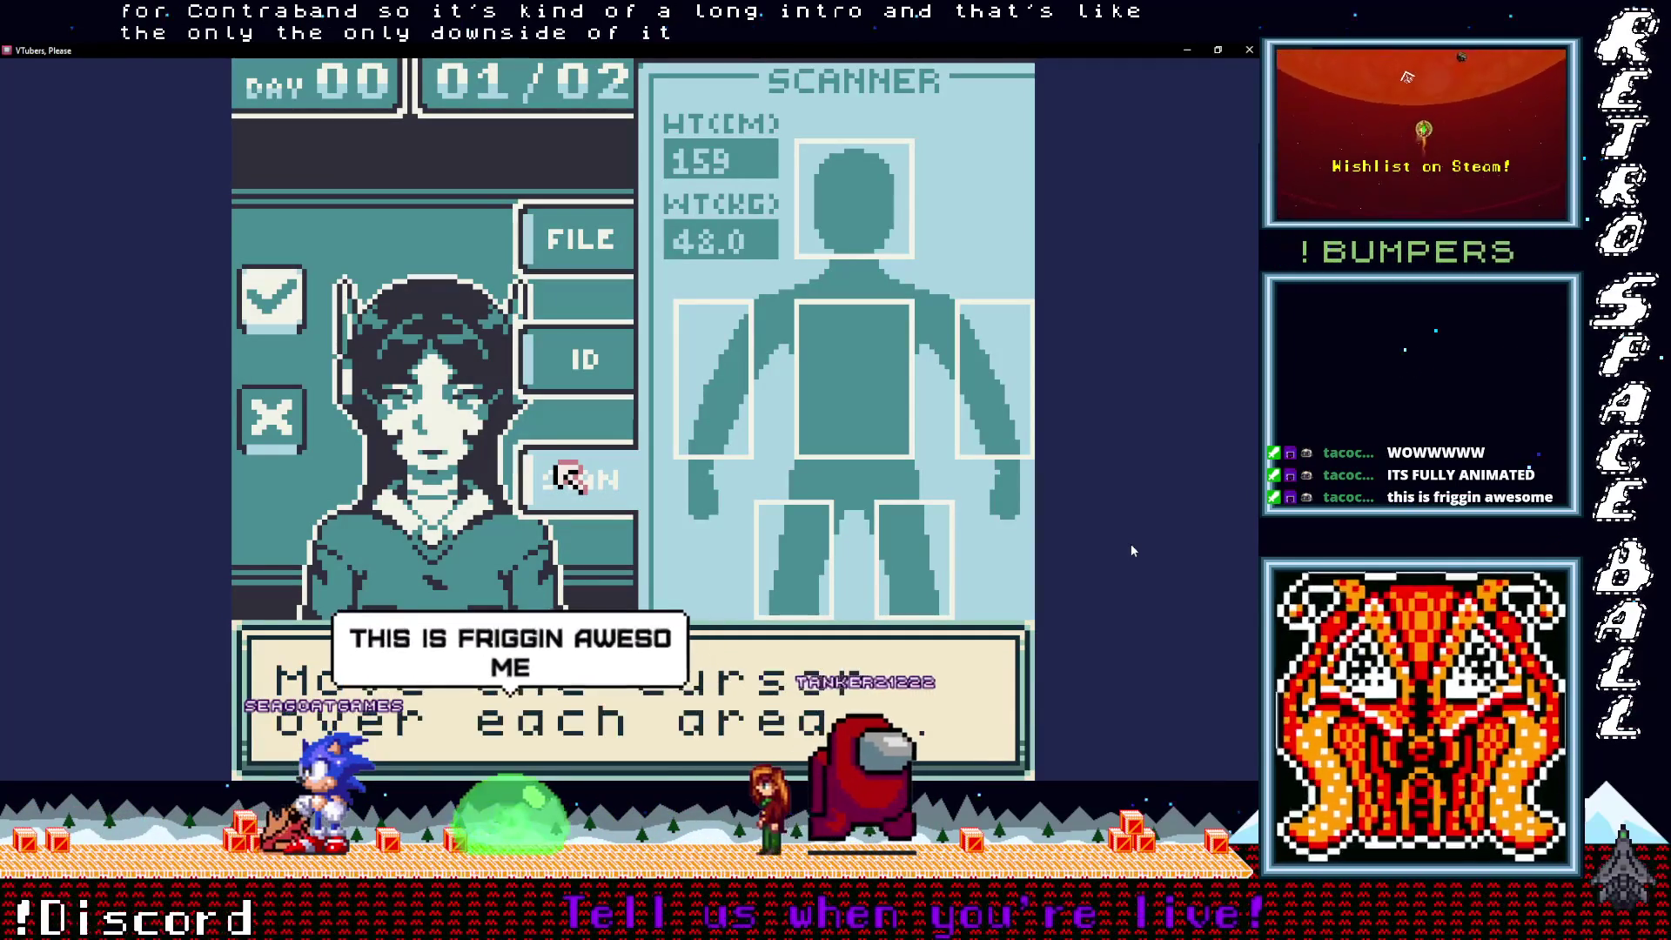
pyautogui.press('z')
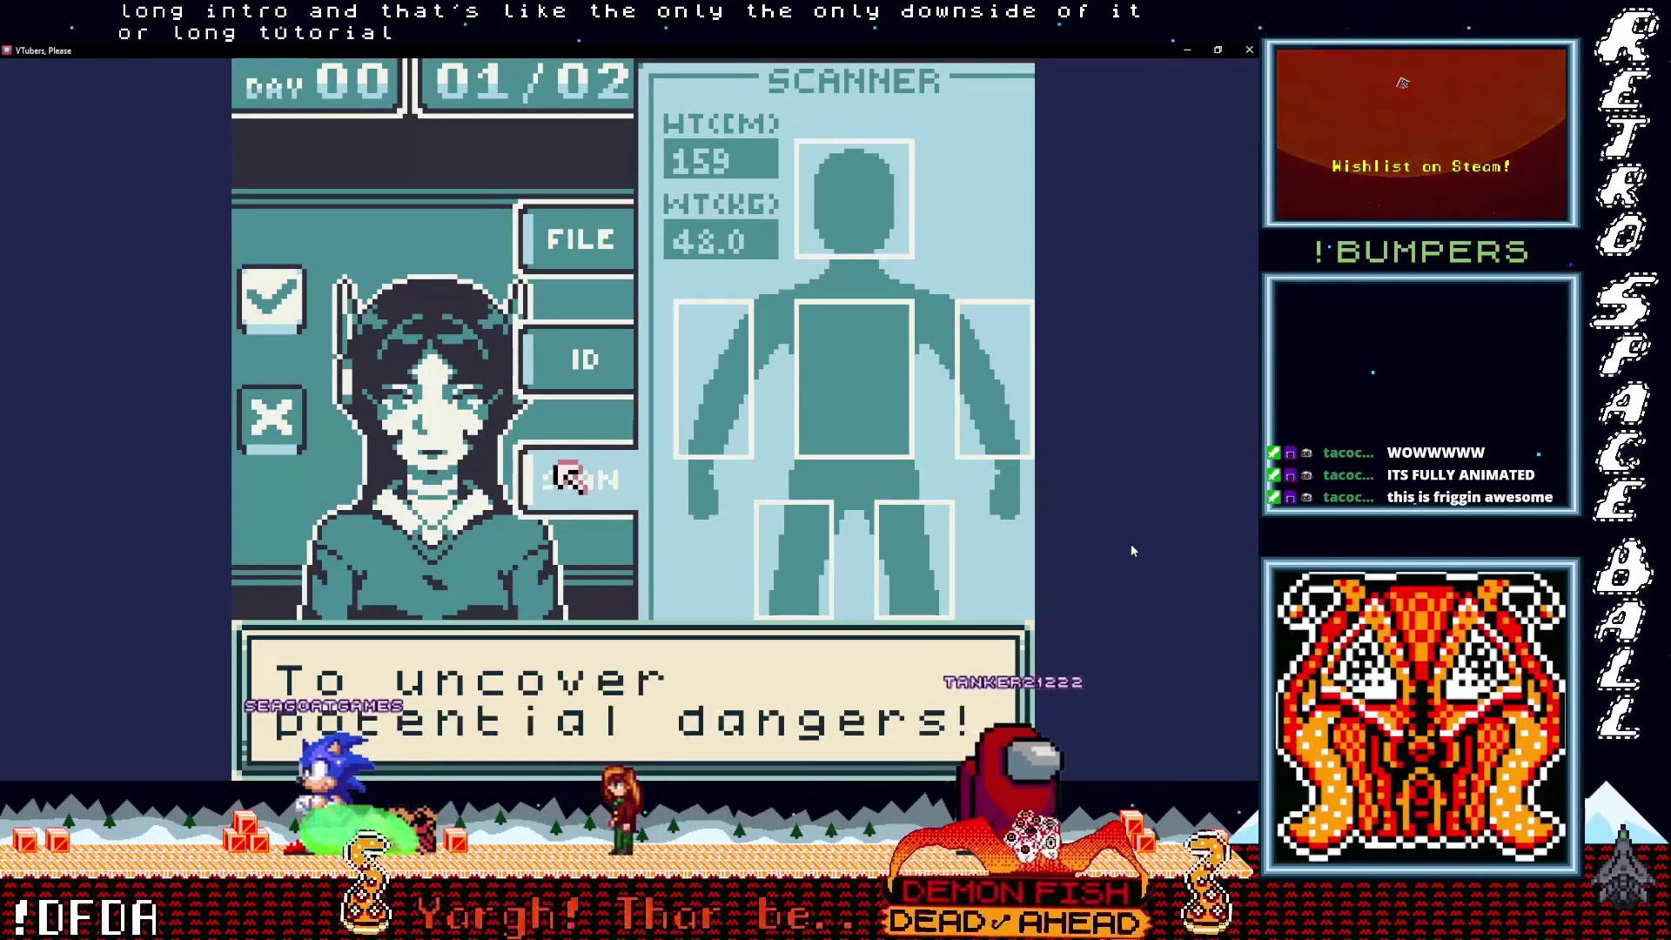
pyautogui.press('z')
# Step: Scan the guest's right arm, find the contraband, and deny the impostor entry
pyautogui.press('Right')
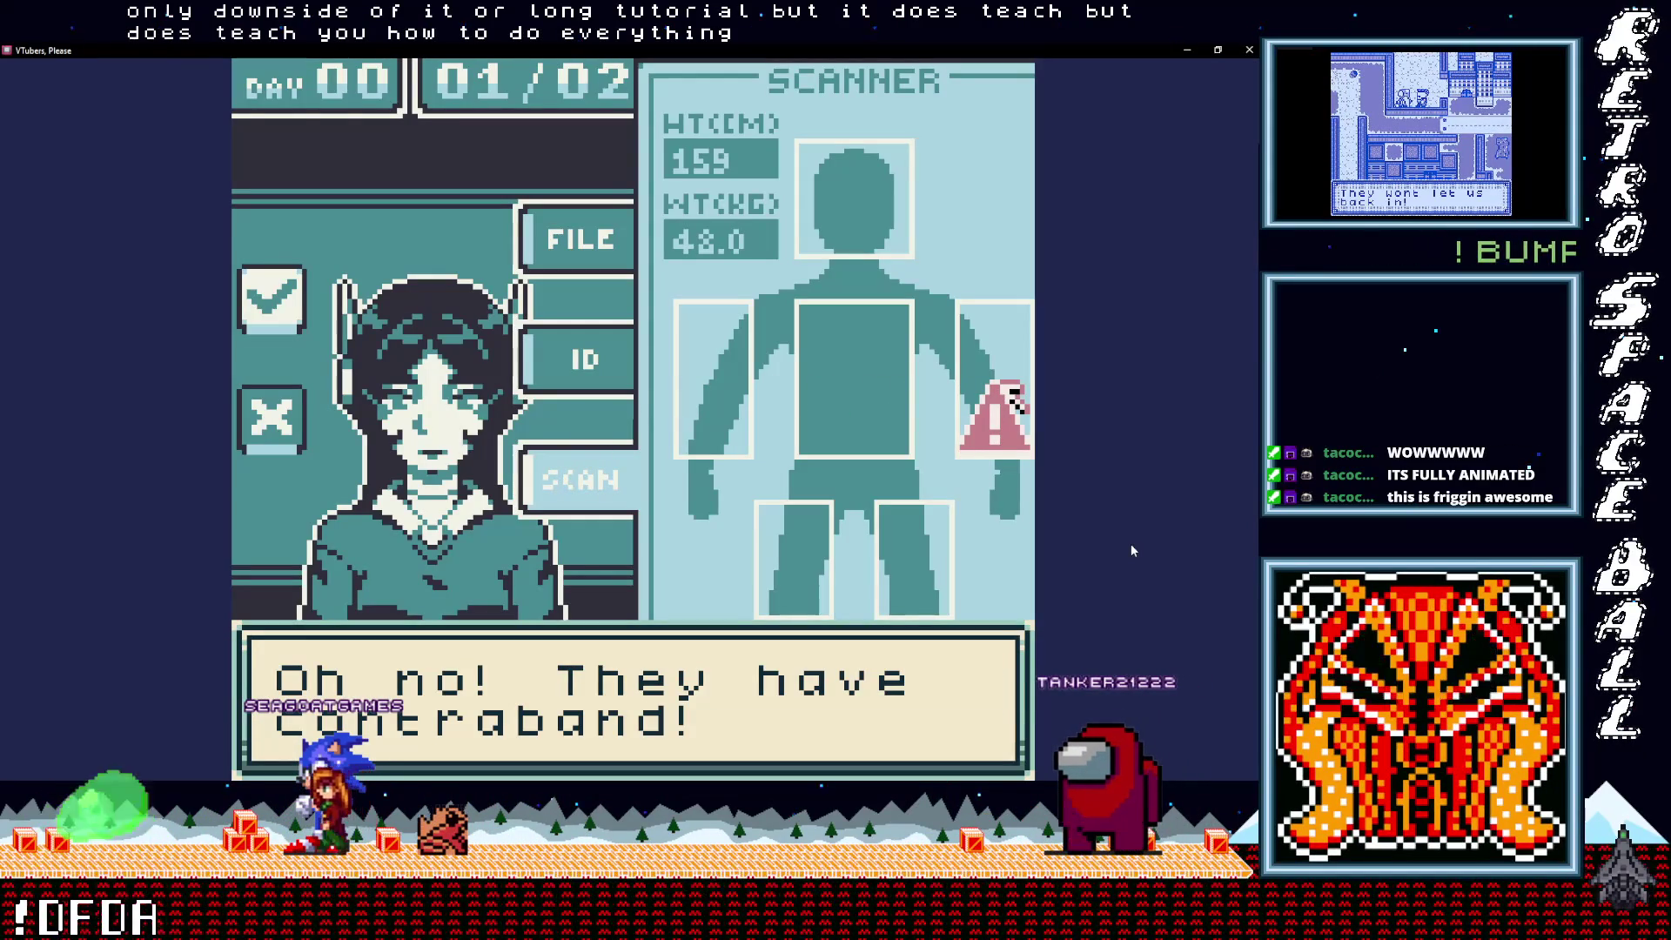
pyautogui.press('z')
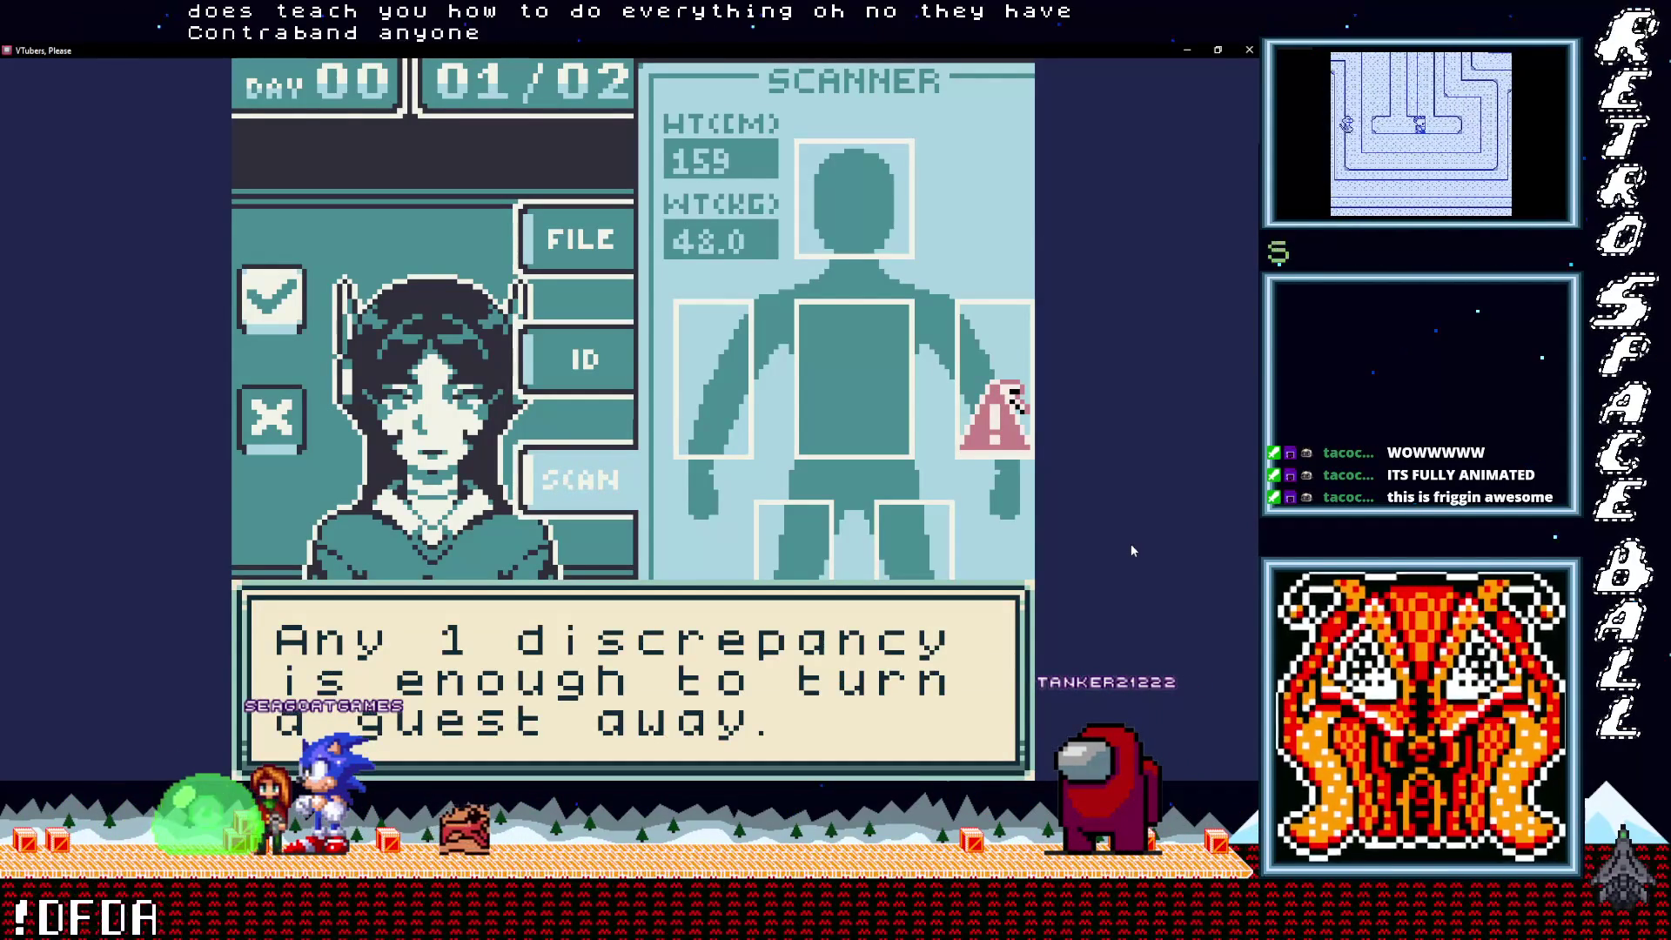
pyautogui.press('z')
pyautogui.press('z')
pyautogui.press('Left')
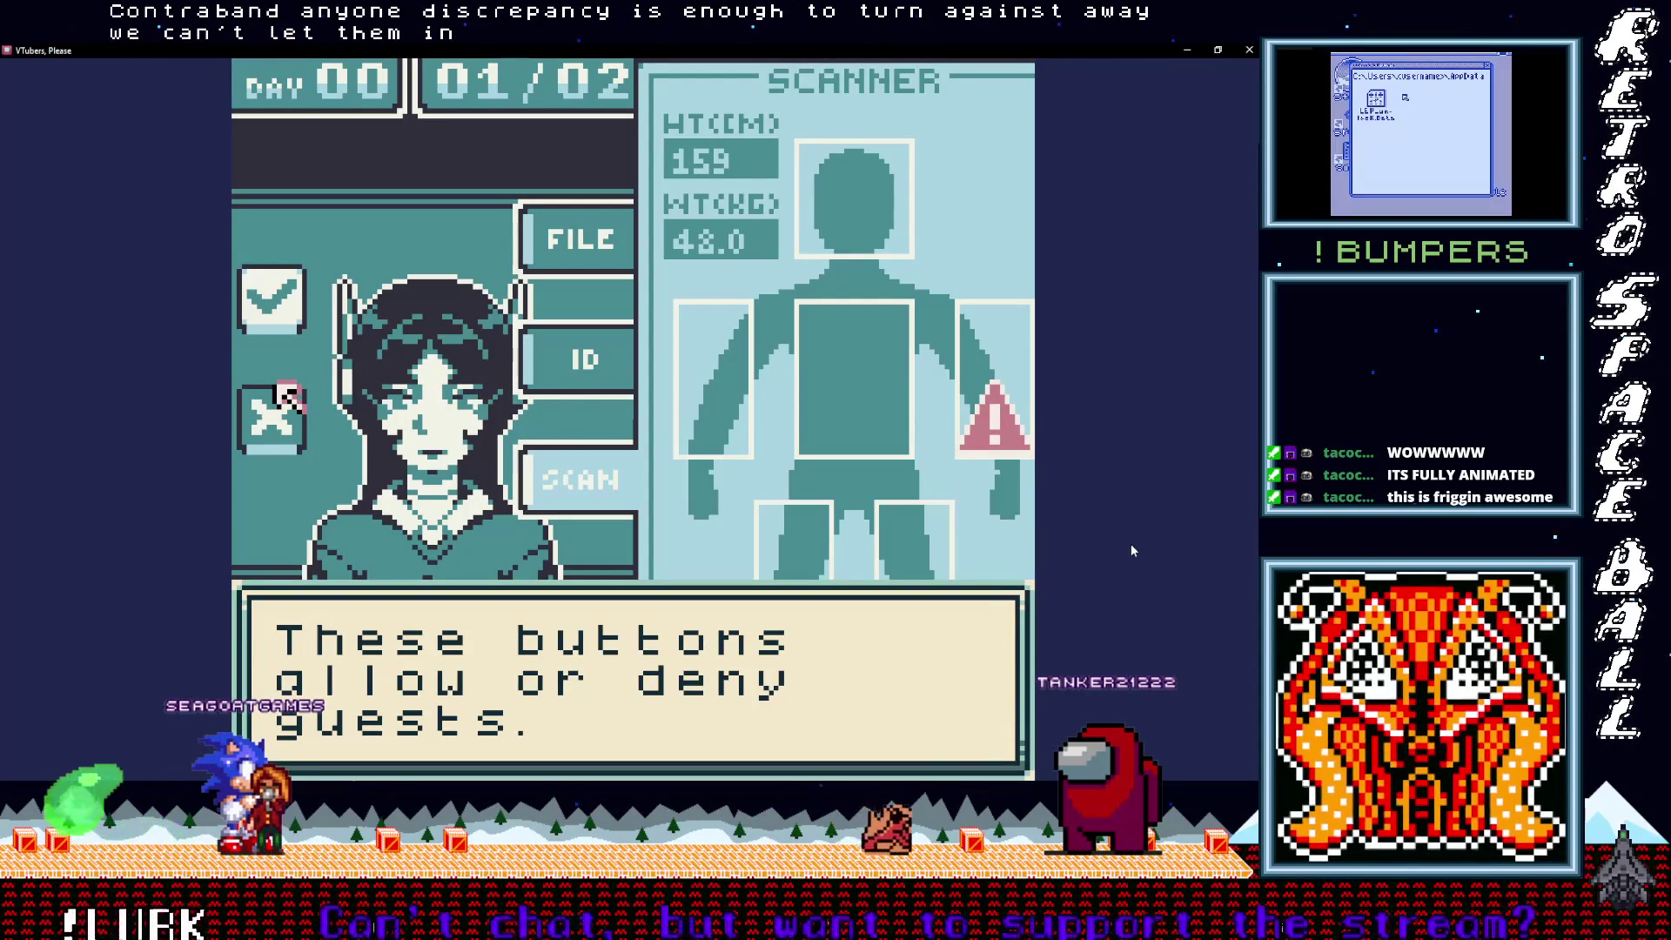
pyautogui.press('z')
pyautogui.press('z')
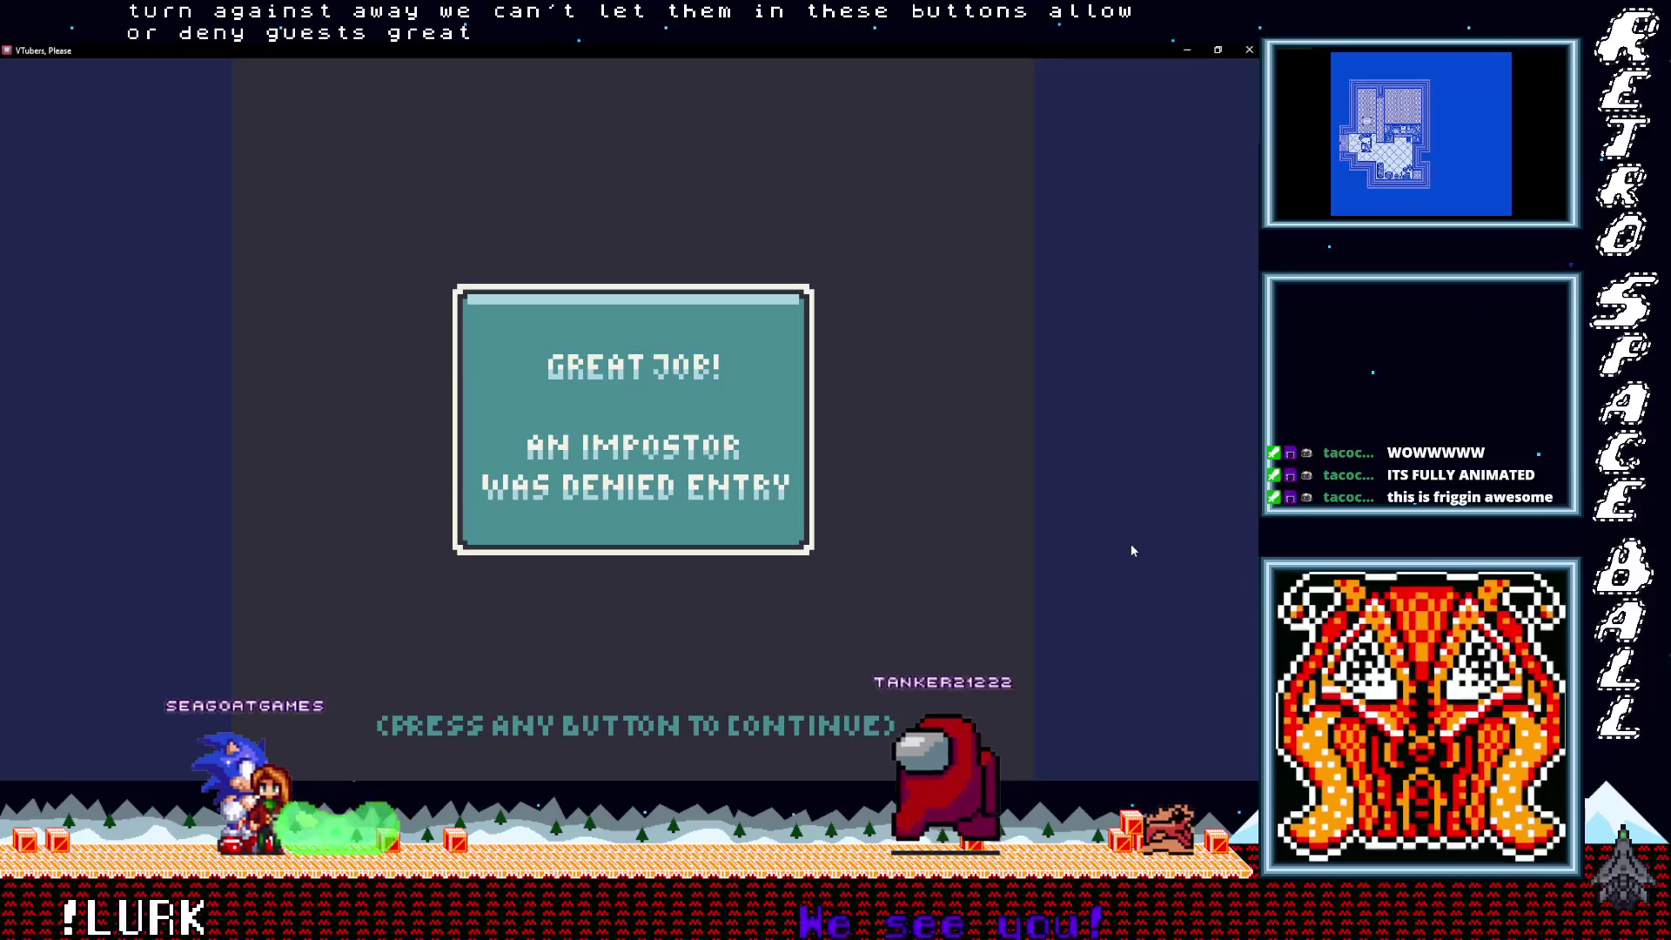
# Step: Continue past the denial messages to the second guest, then shrink the game window and move it up
pyautogui.press('z')
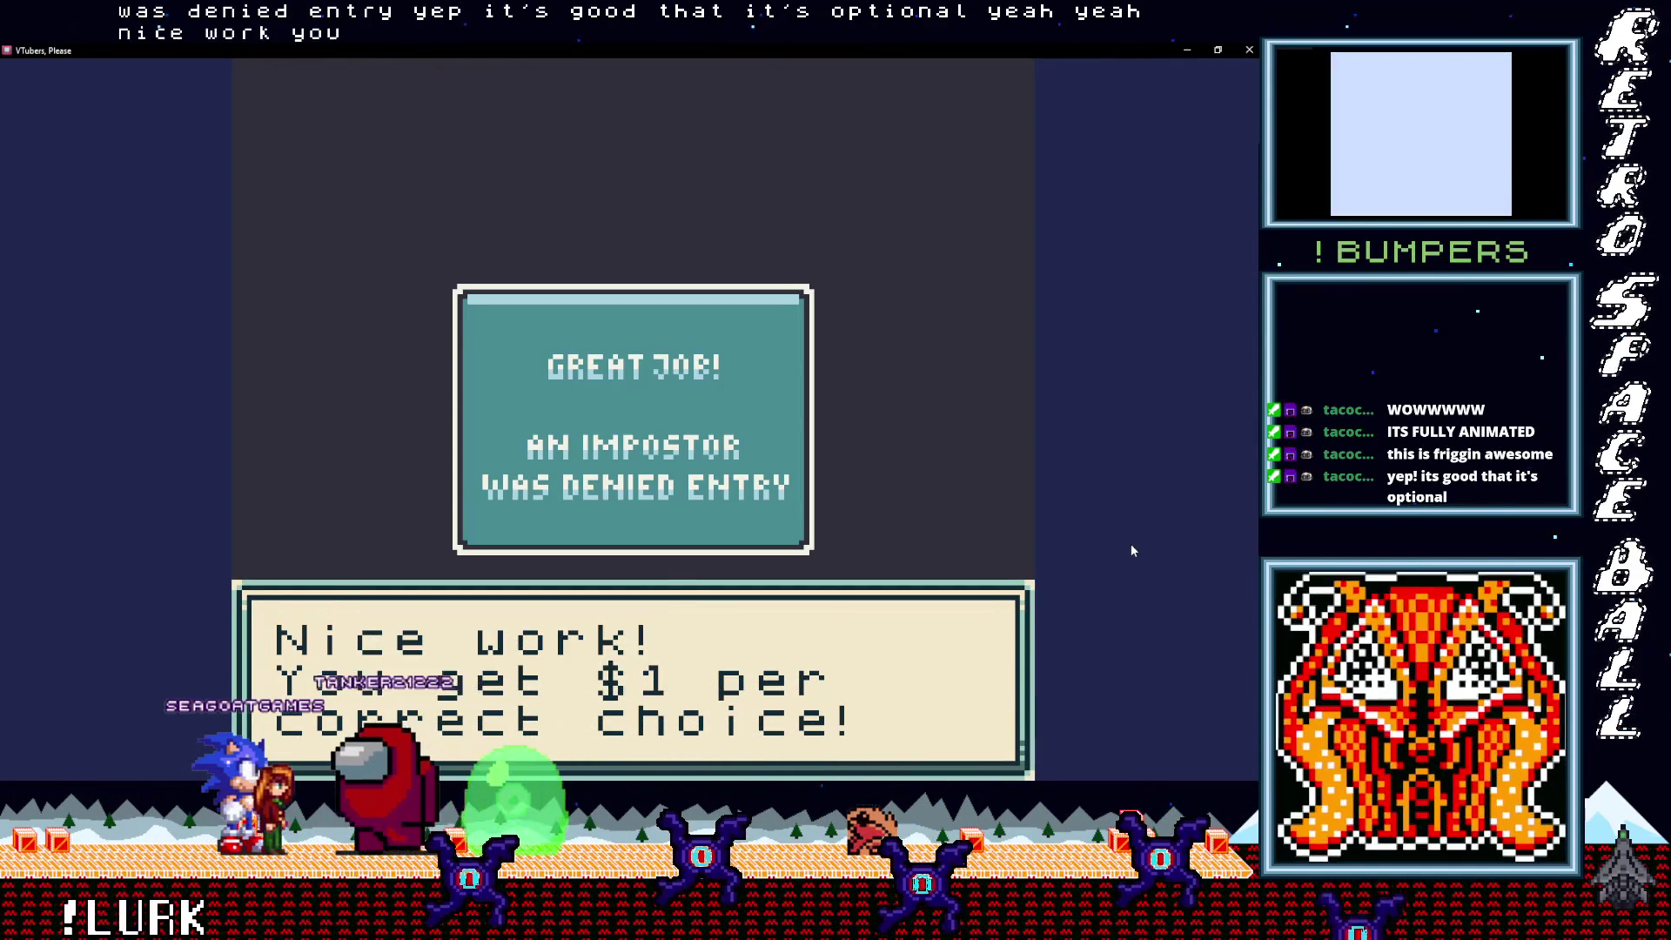
pyautogui.press('z')
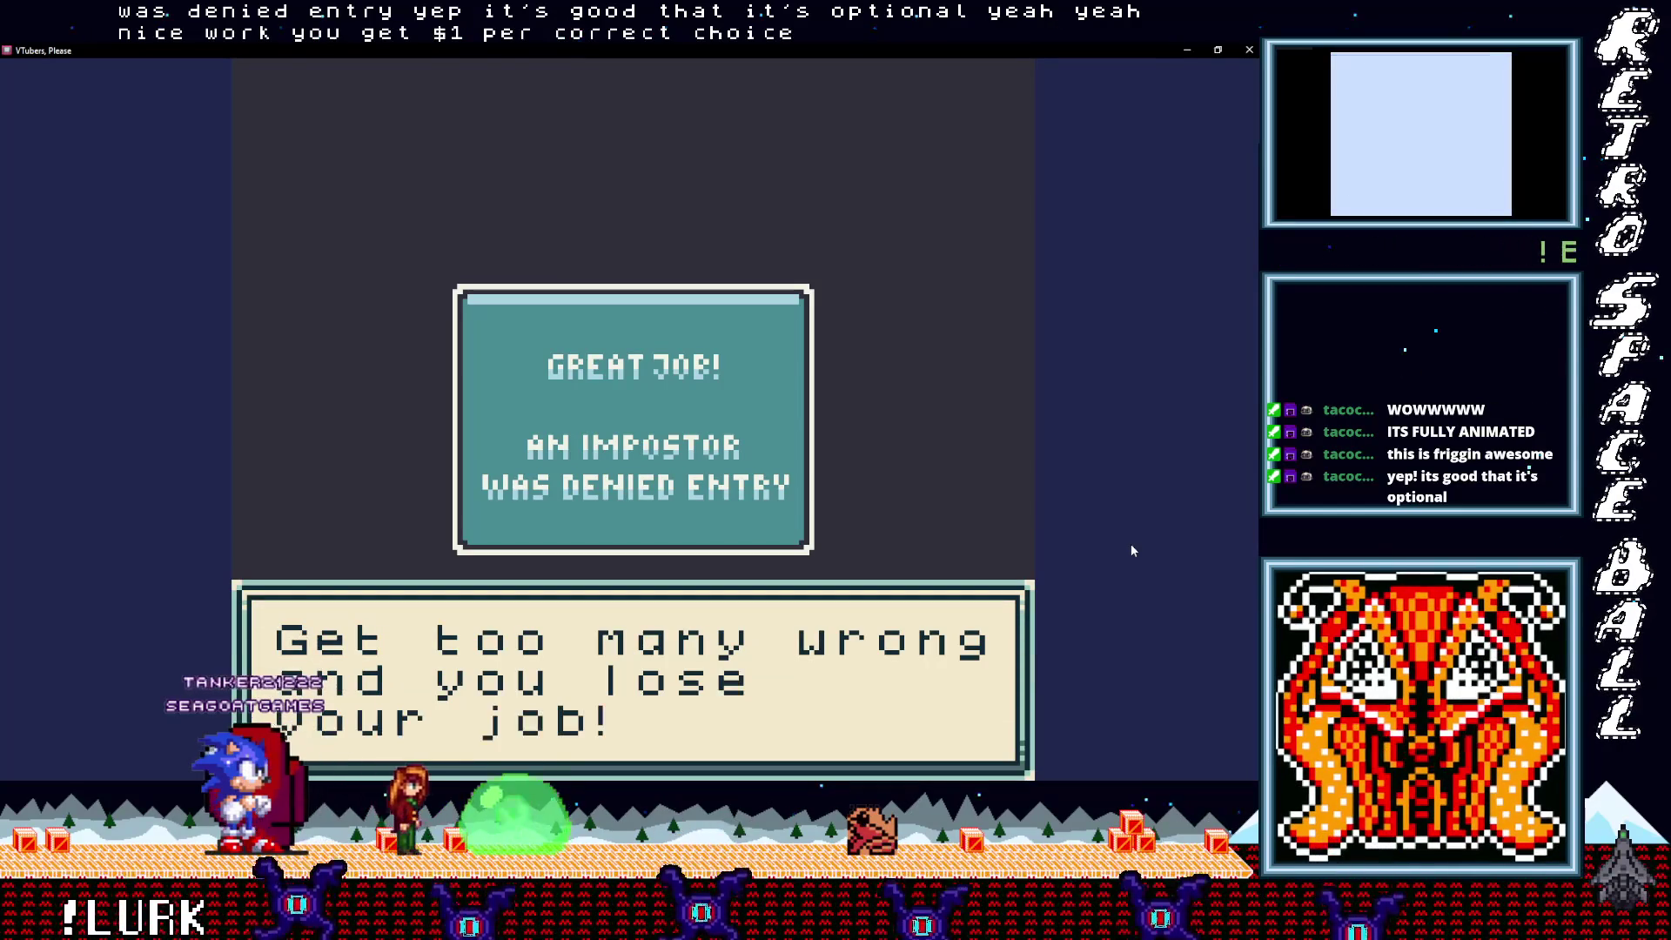
pyautogui.press('z')
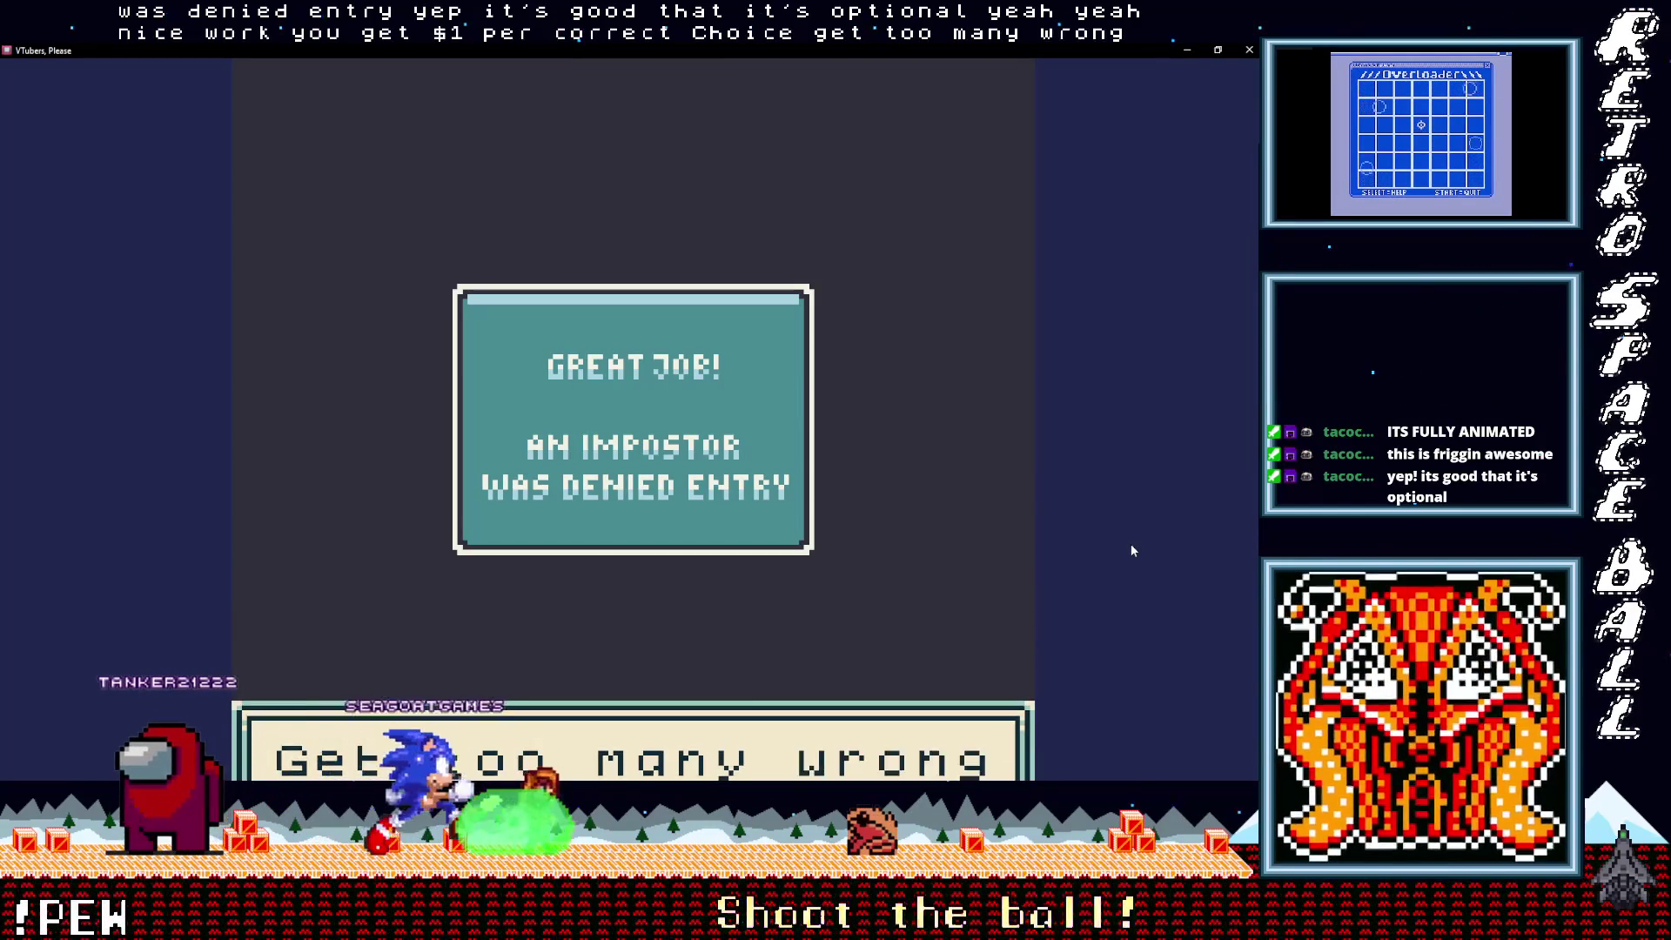
pyautogui.press('z')
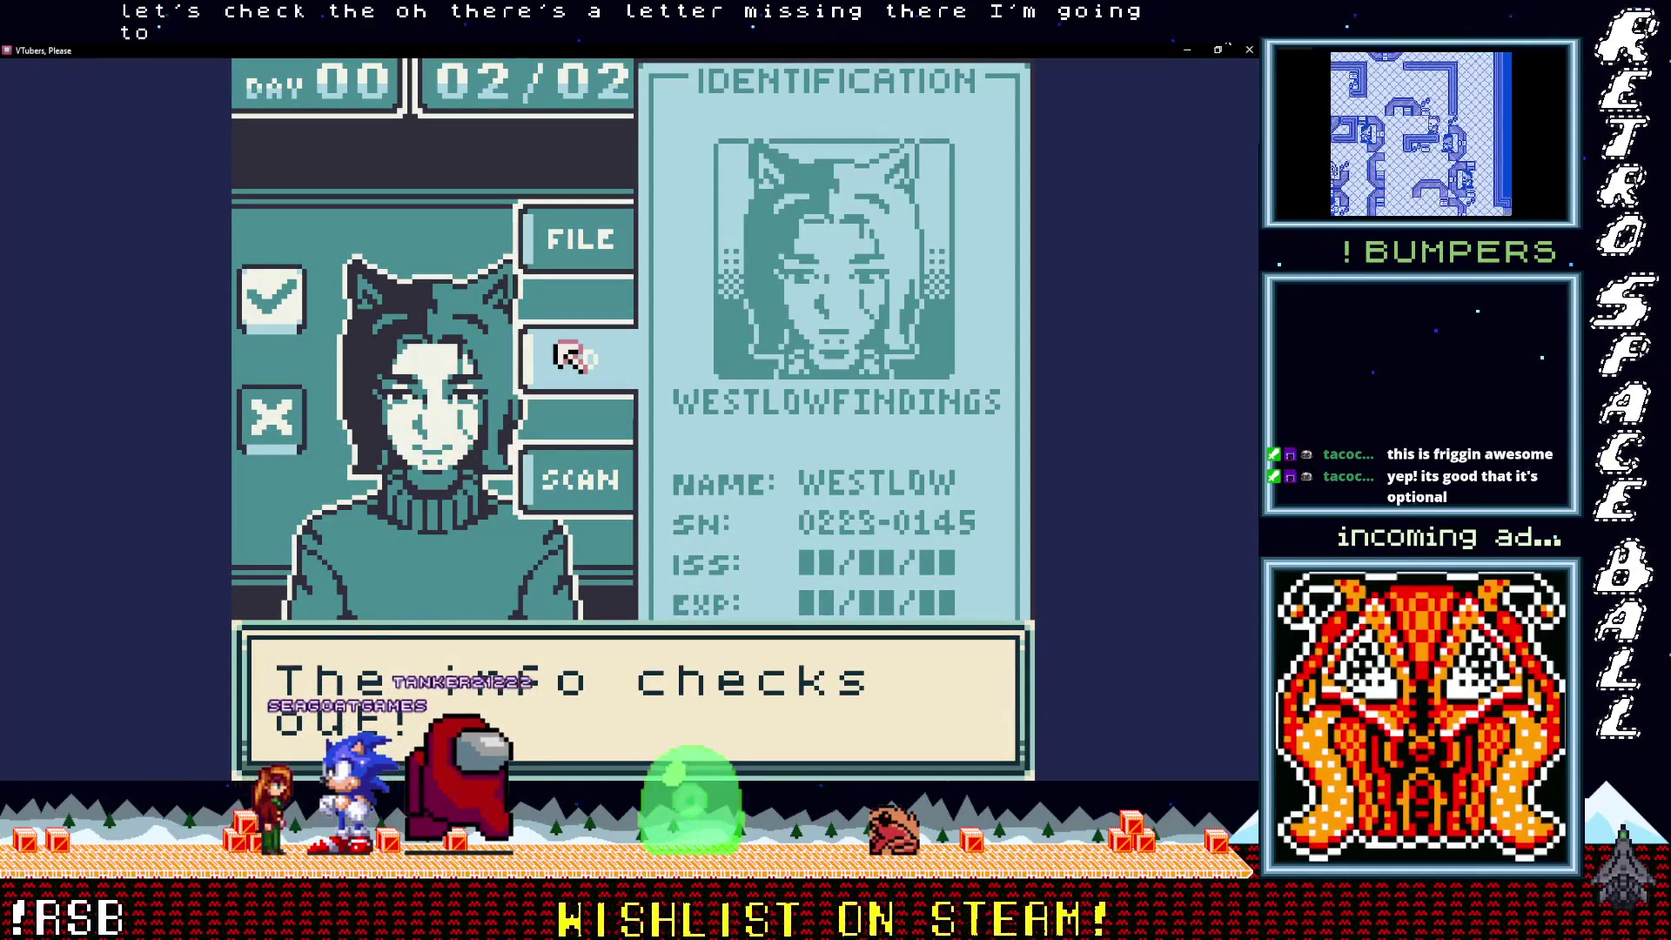
pyautogui.click(1218, 50)
pyautogui.moveTo(515, 254)
pyautogui.mouseDown()
pyautogui.moveTo(514, 77)
pyautogui.moveTo(523, 228)
pyautogui.moveTo(359, 70)
pyautogui.mouseUp()
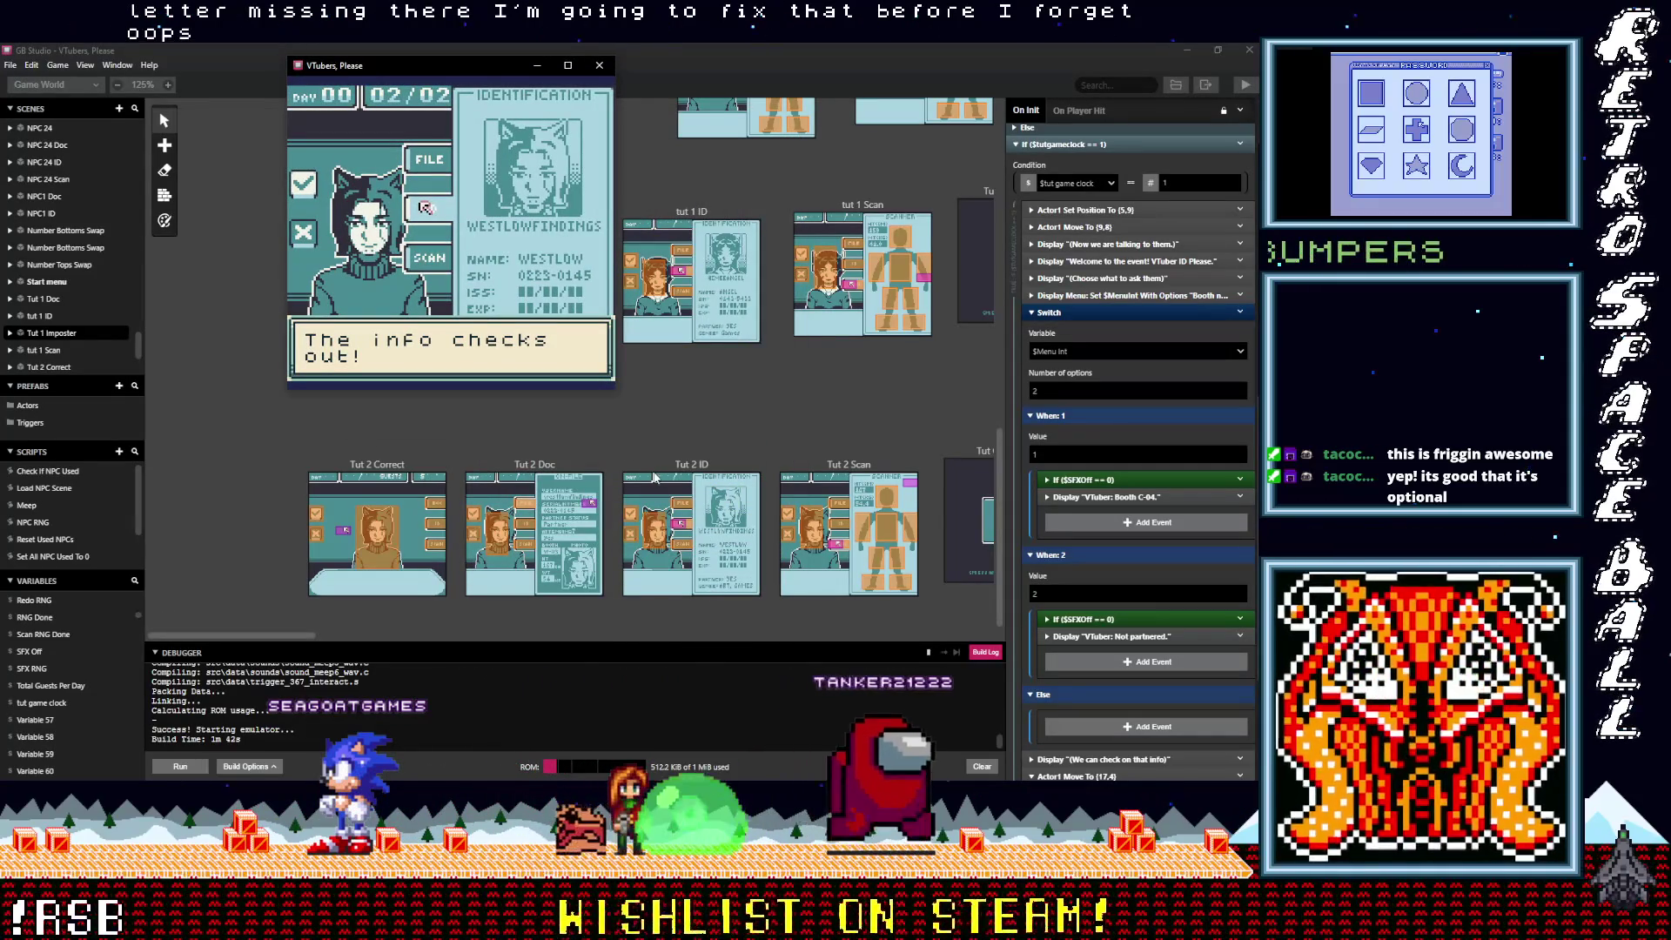
# Step: In the Tut 2 Doc scene, add 's so the dialogue reads "Let's check Their ID!"
pyautogui.click(537, 467)
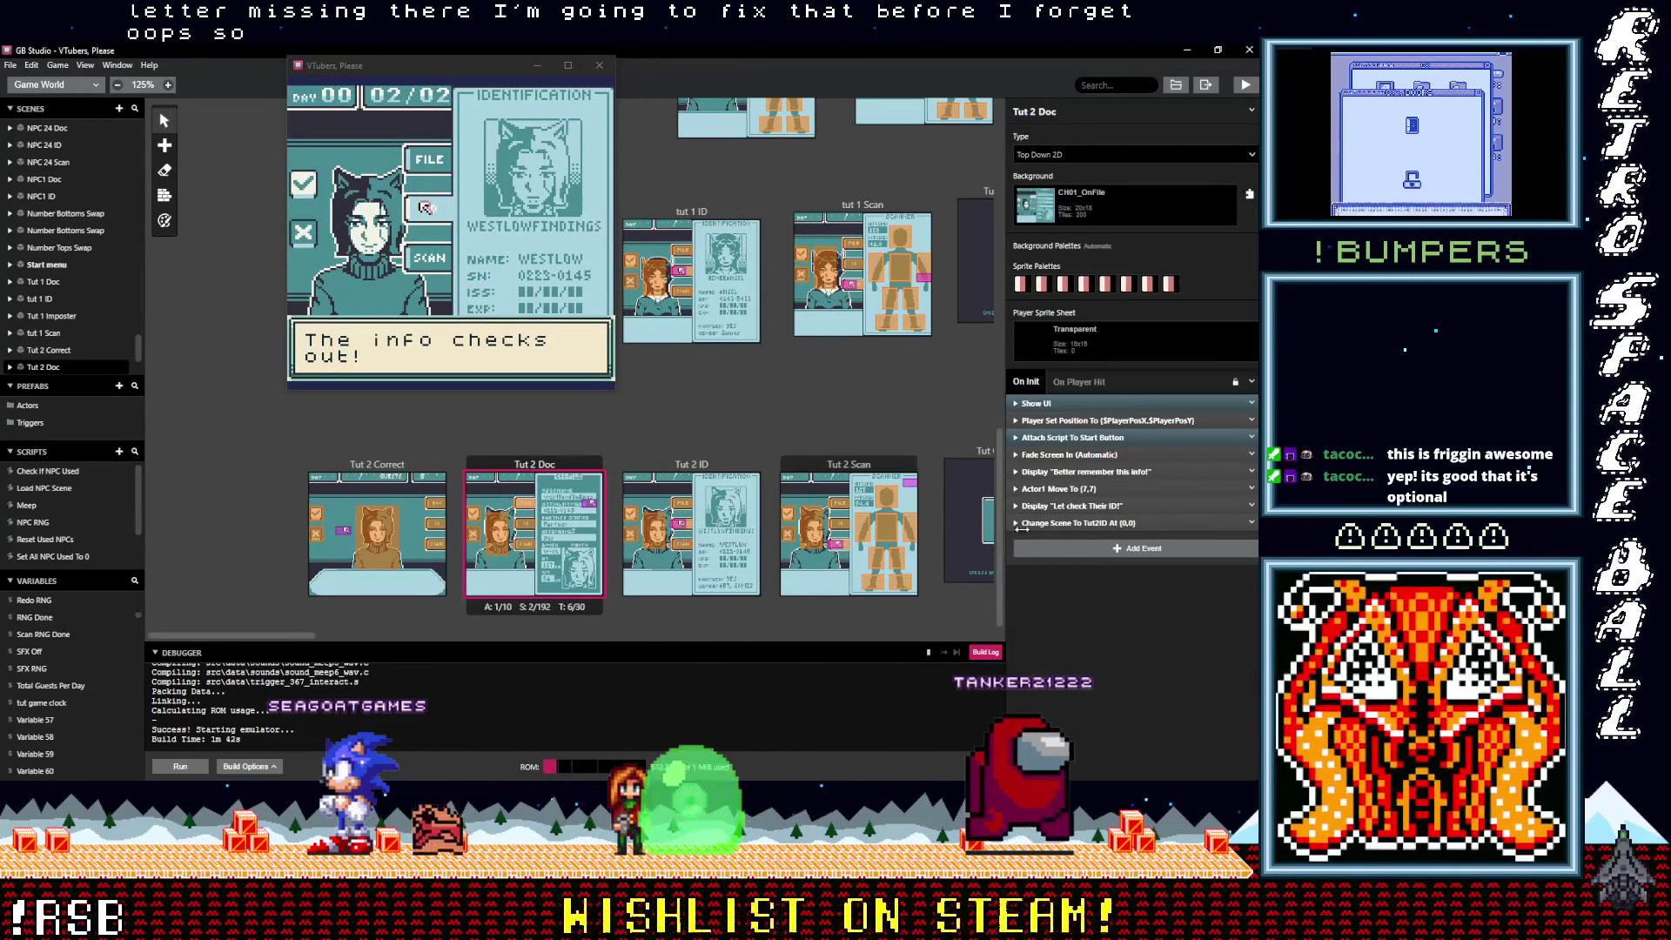
pyautogui.click(1087, 506)
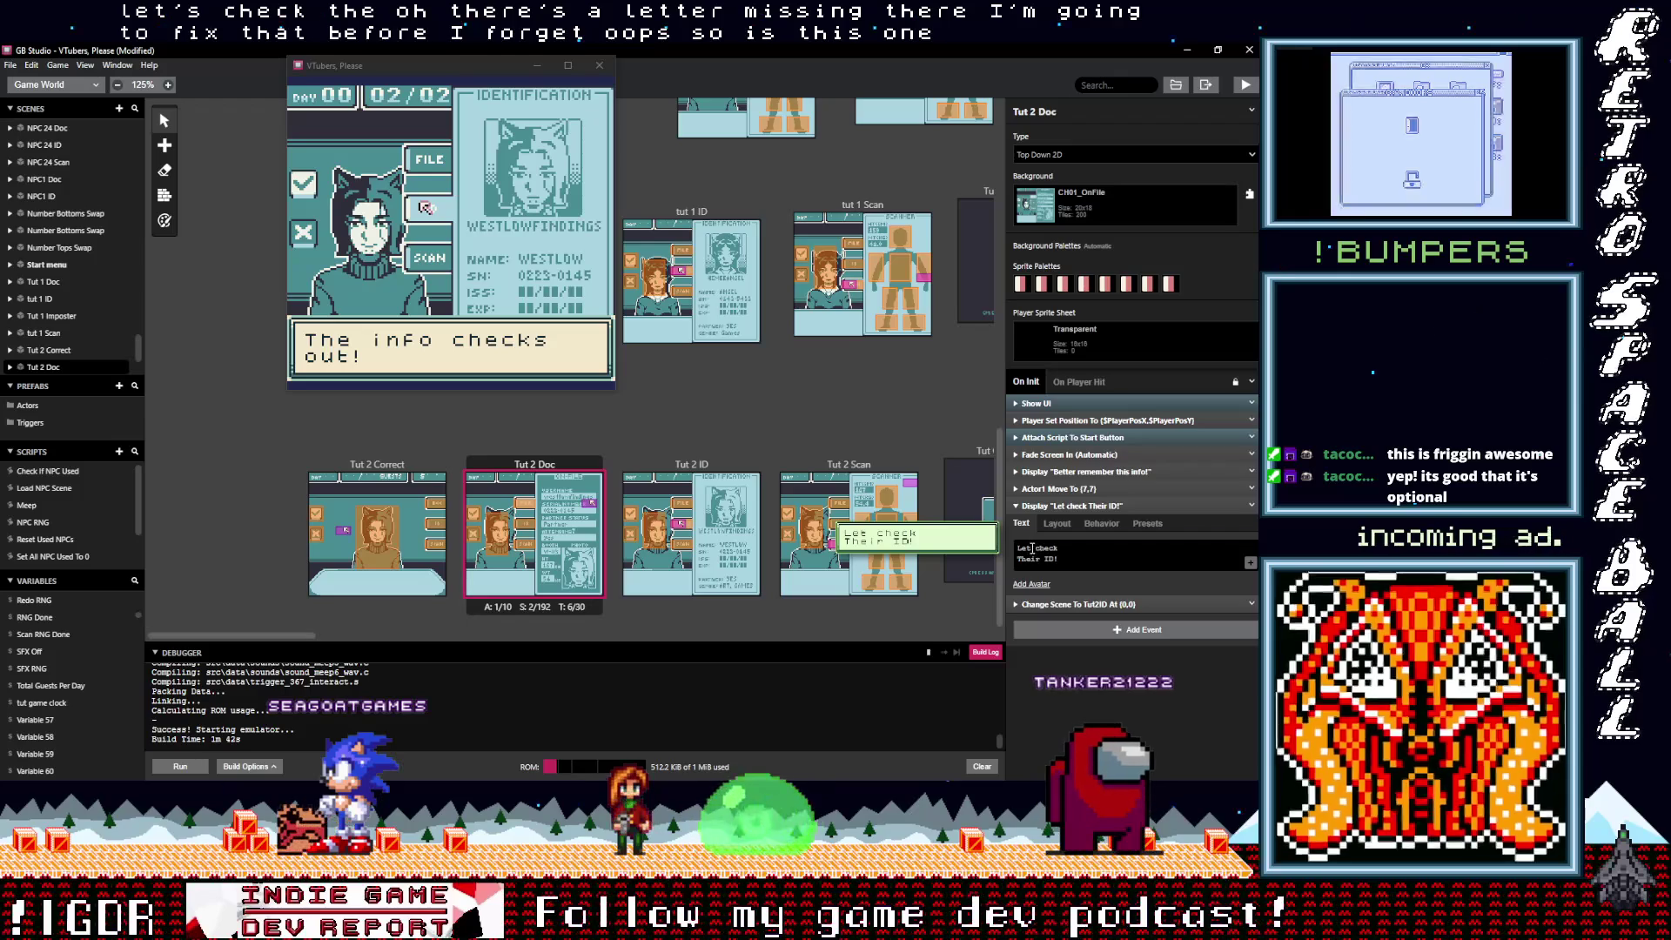
pyautogui.click(1033, 548)
pyautogui.write("'s")
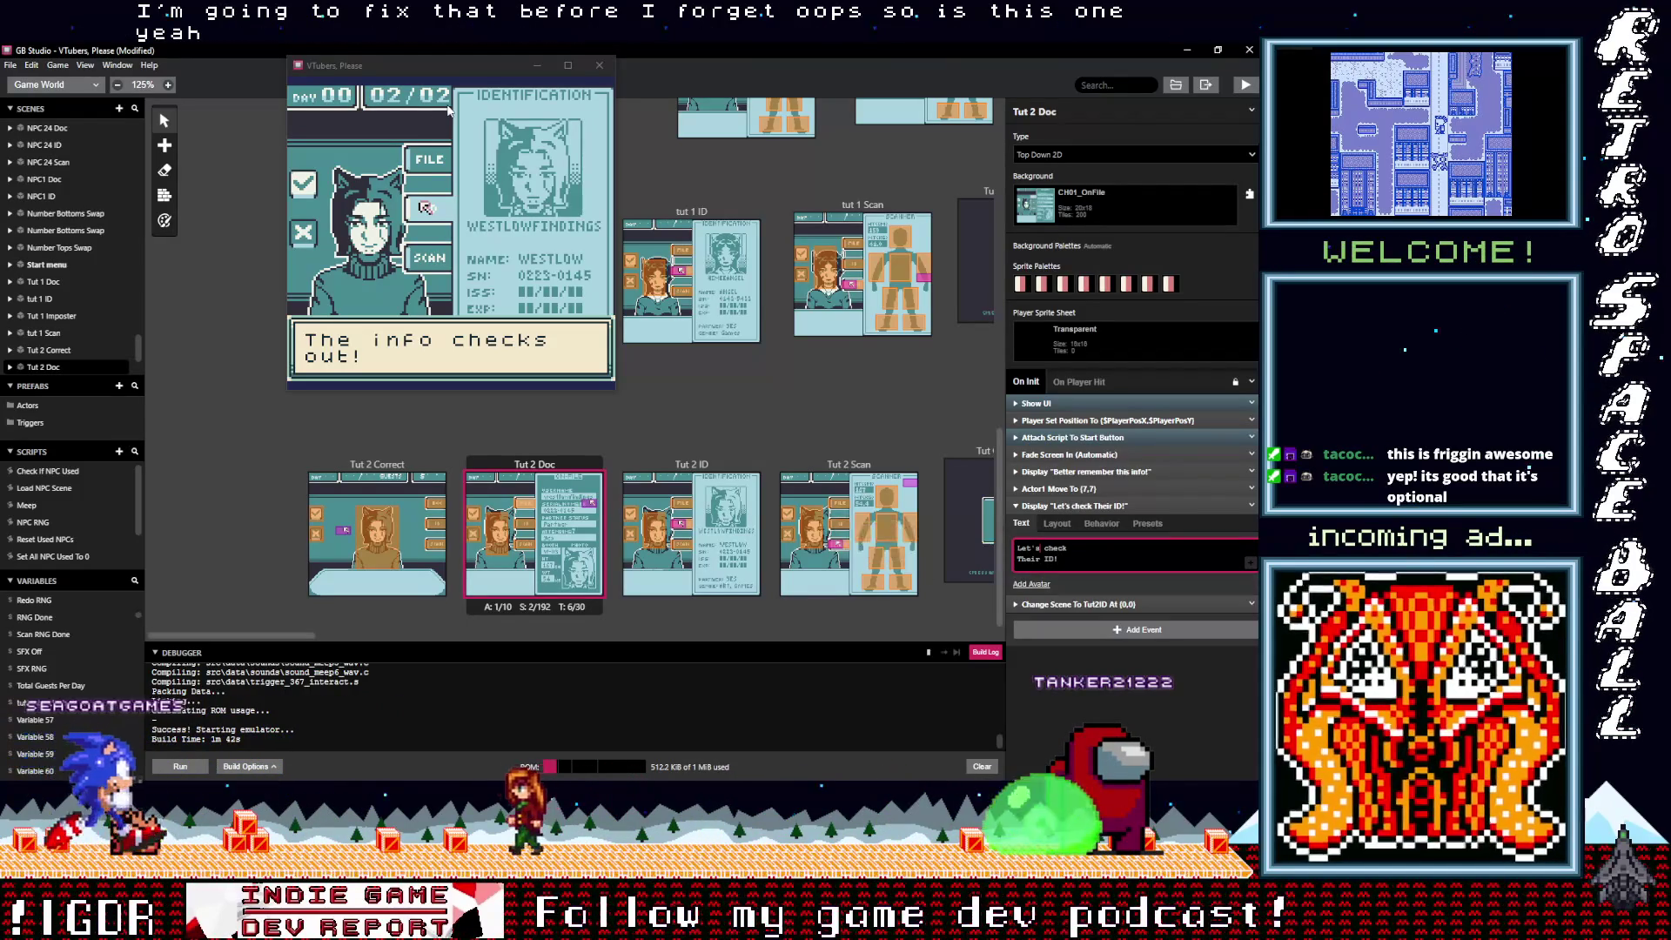
# Step: Maximize the game window and question the second guest about booth and partner status
pyautogui.click(422, 68)
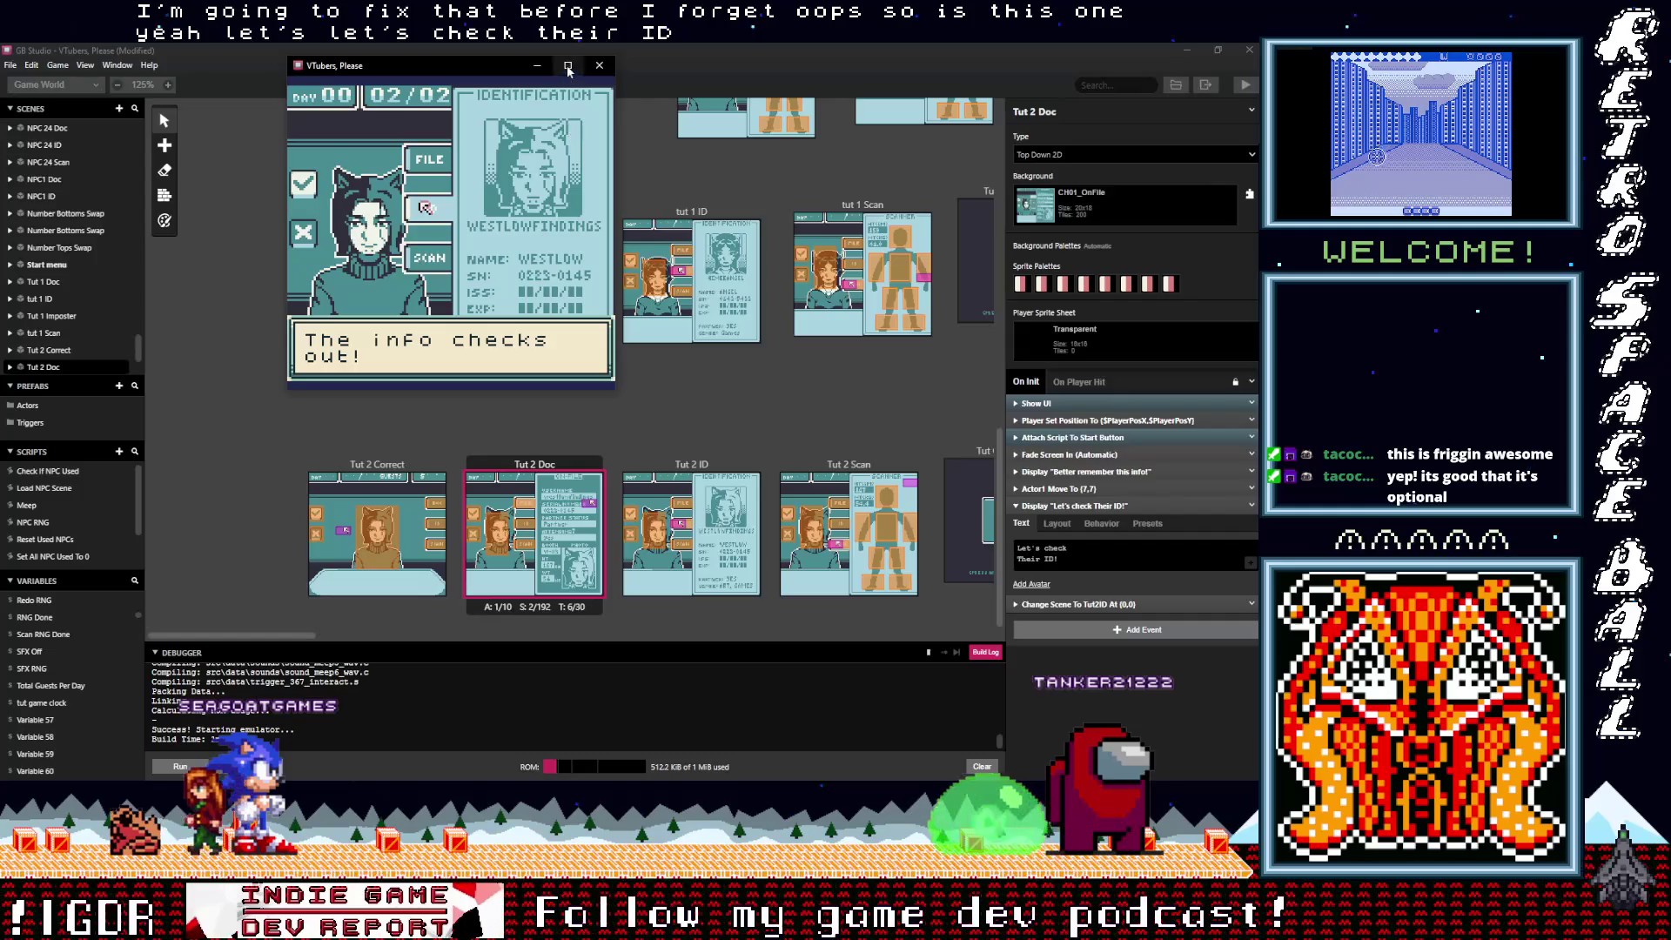
pyautogui.click(567, 66)
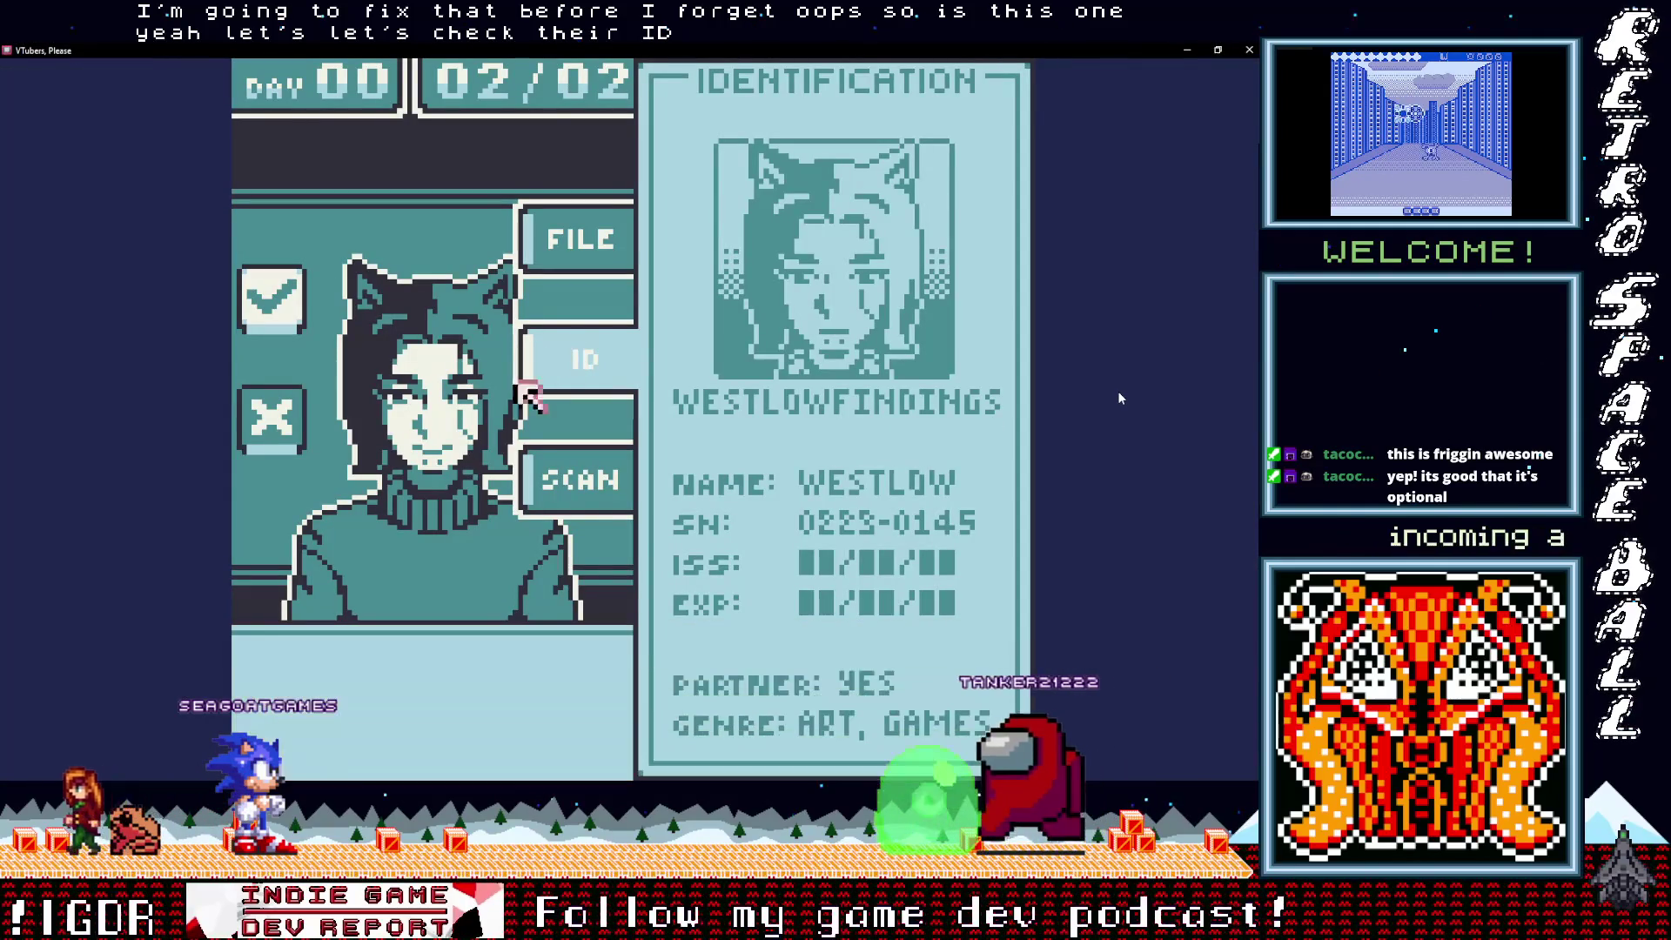
pyautogui.press('Left')
pyautogui.press('Down')
pyautogui.press('z')
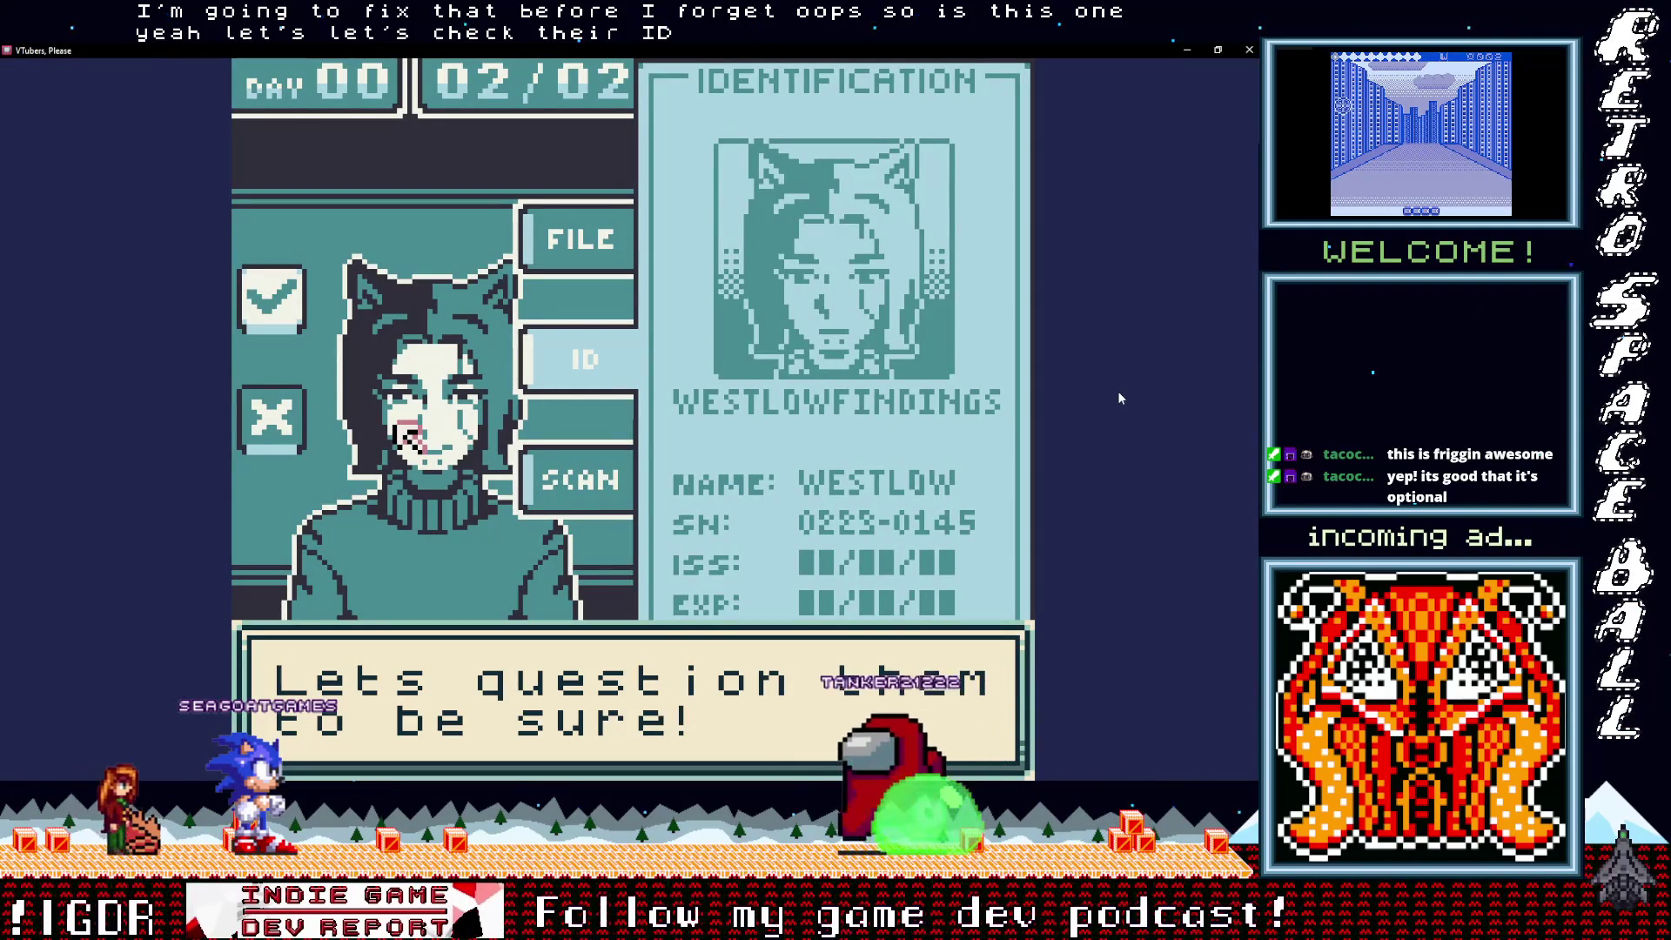
pyautogui.press('z')
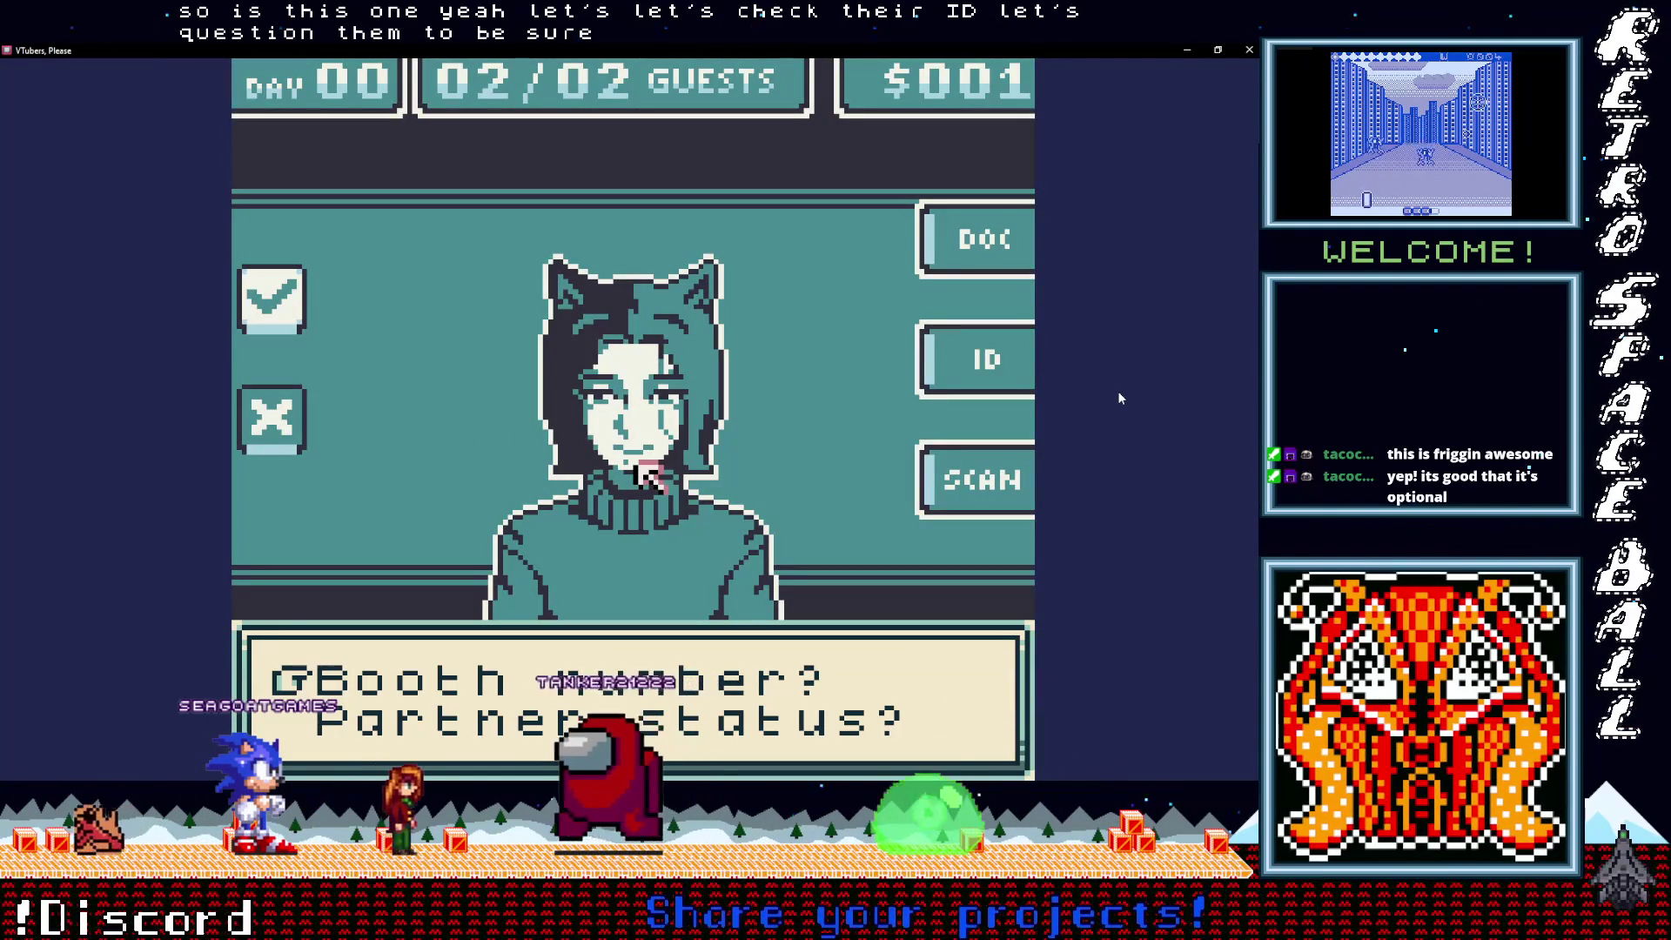
pyautogui.press('x')
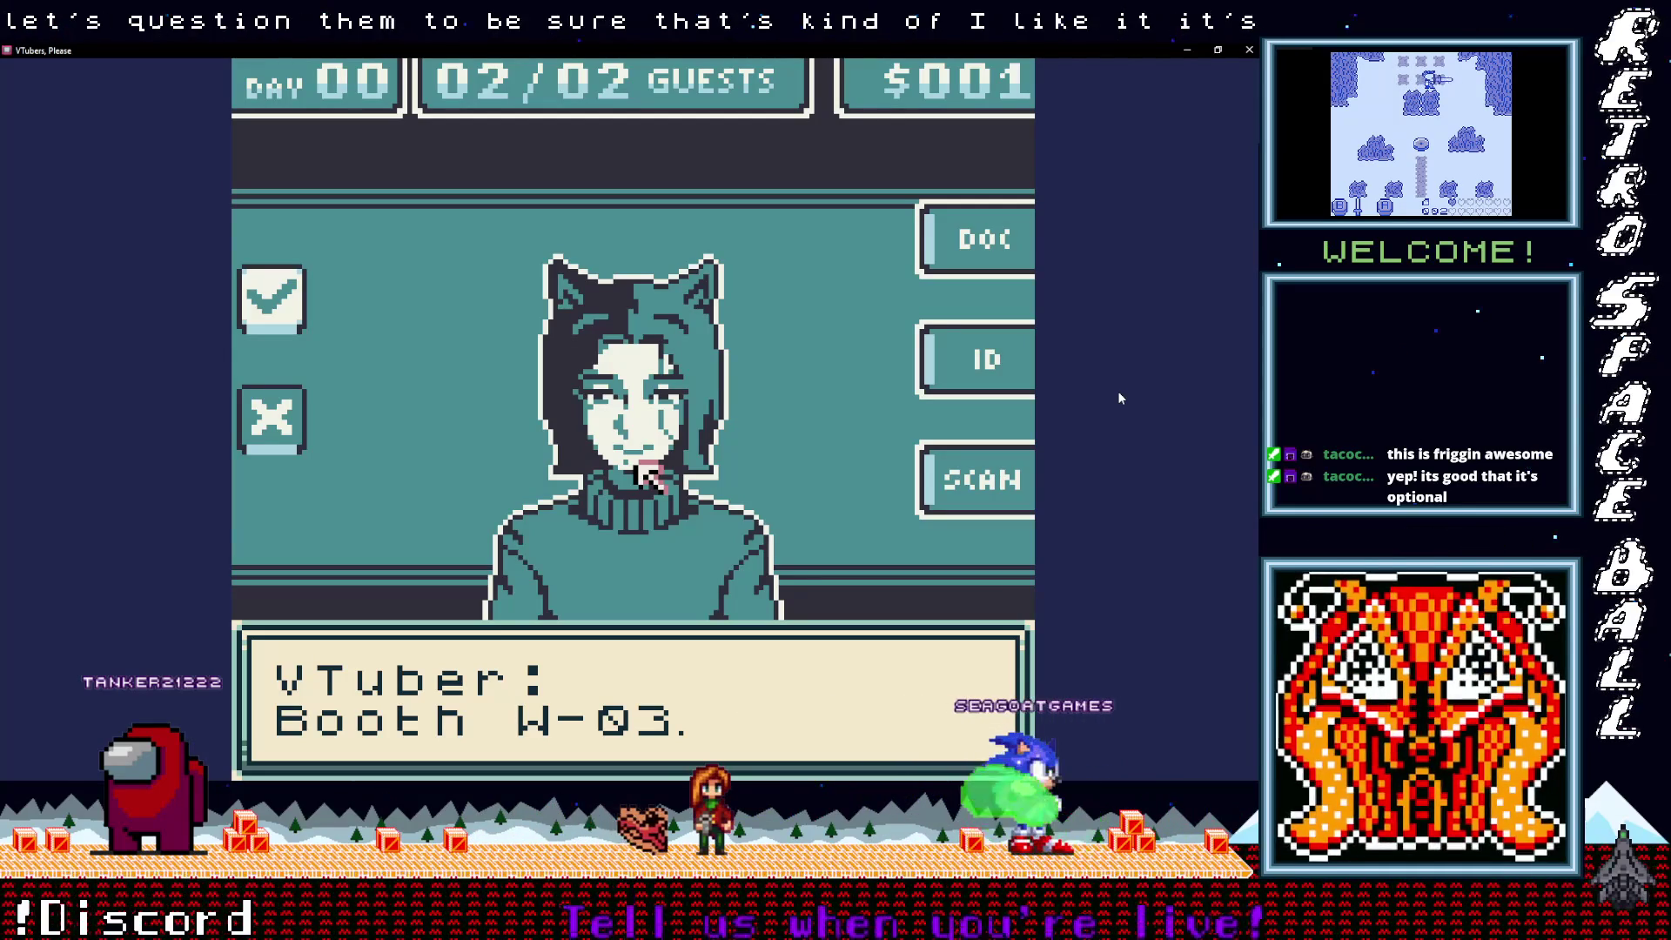
pyautogui.click(1119, 398)
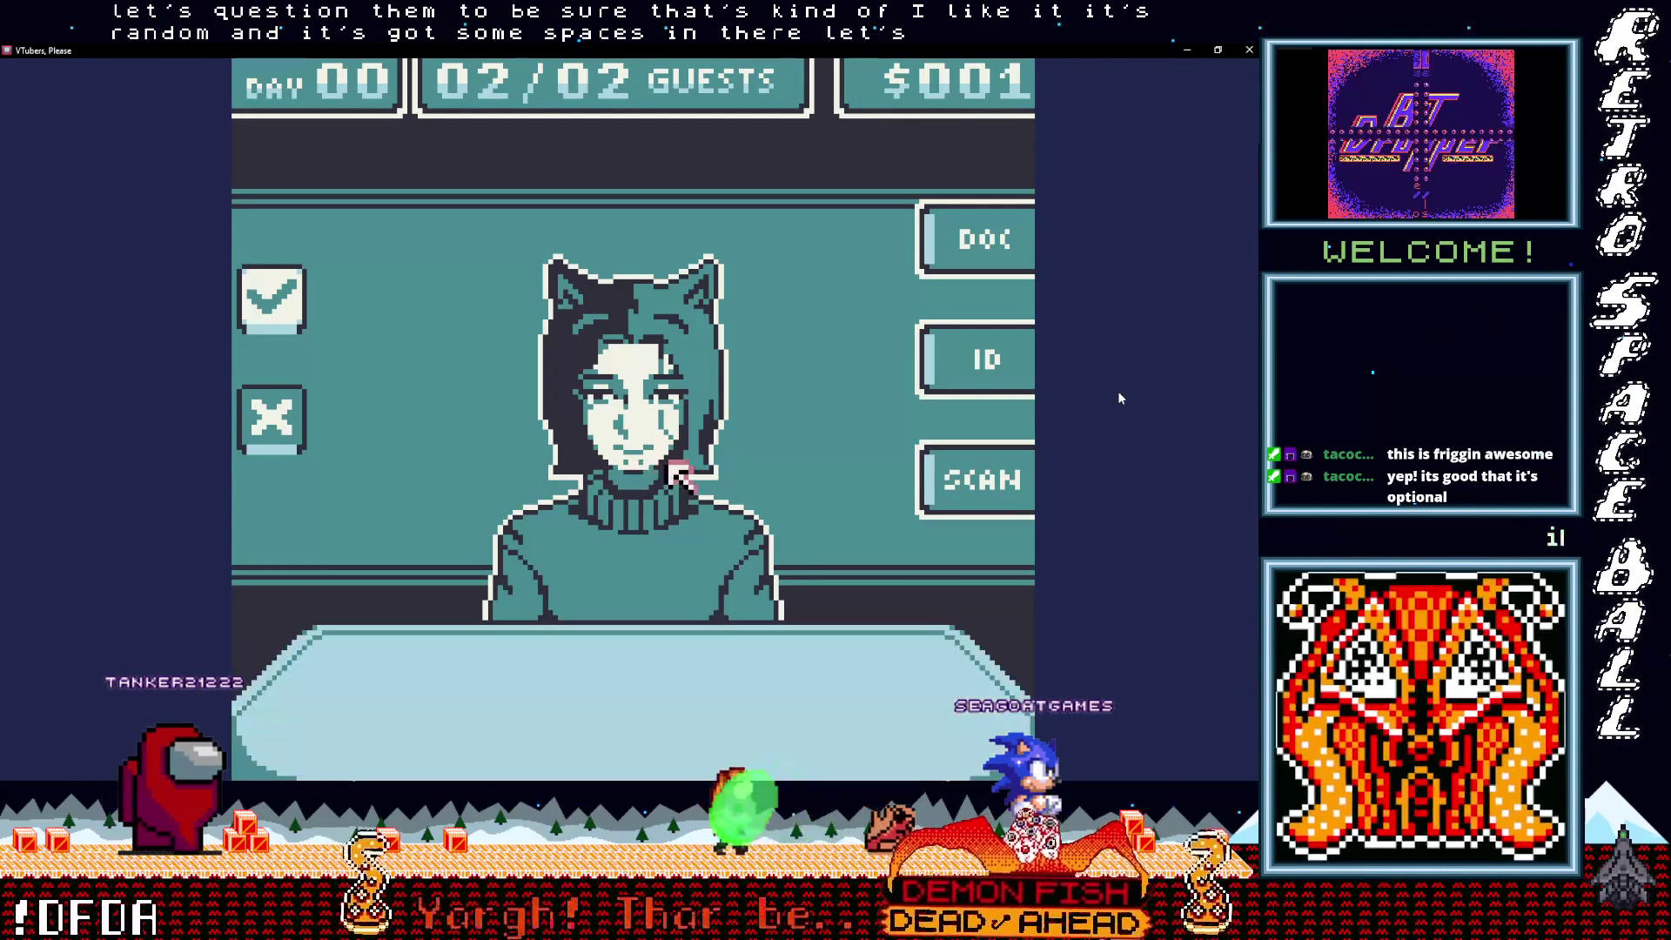
# Step: Scan and approve the second guest, then continue to the Day 00 summary
pyautogui.click(972, 477)
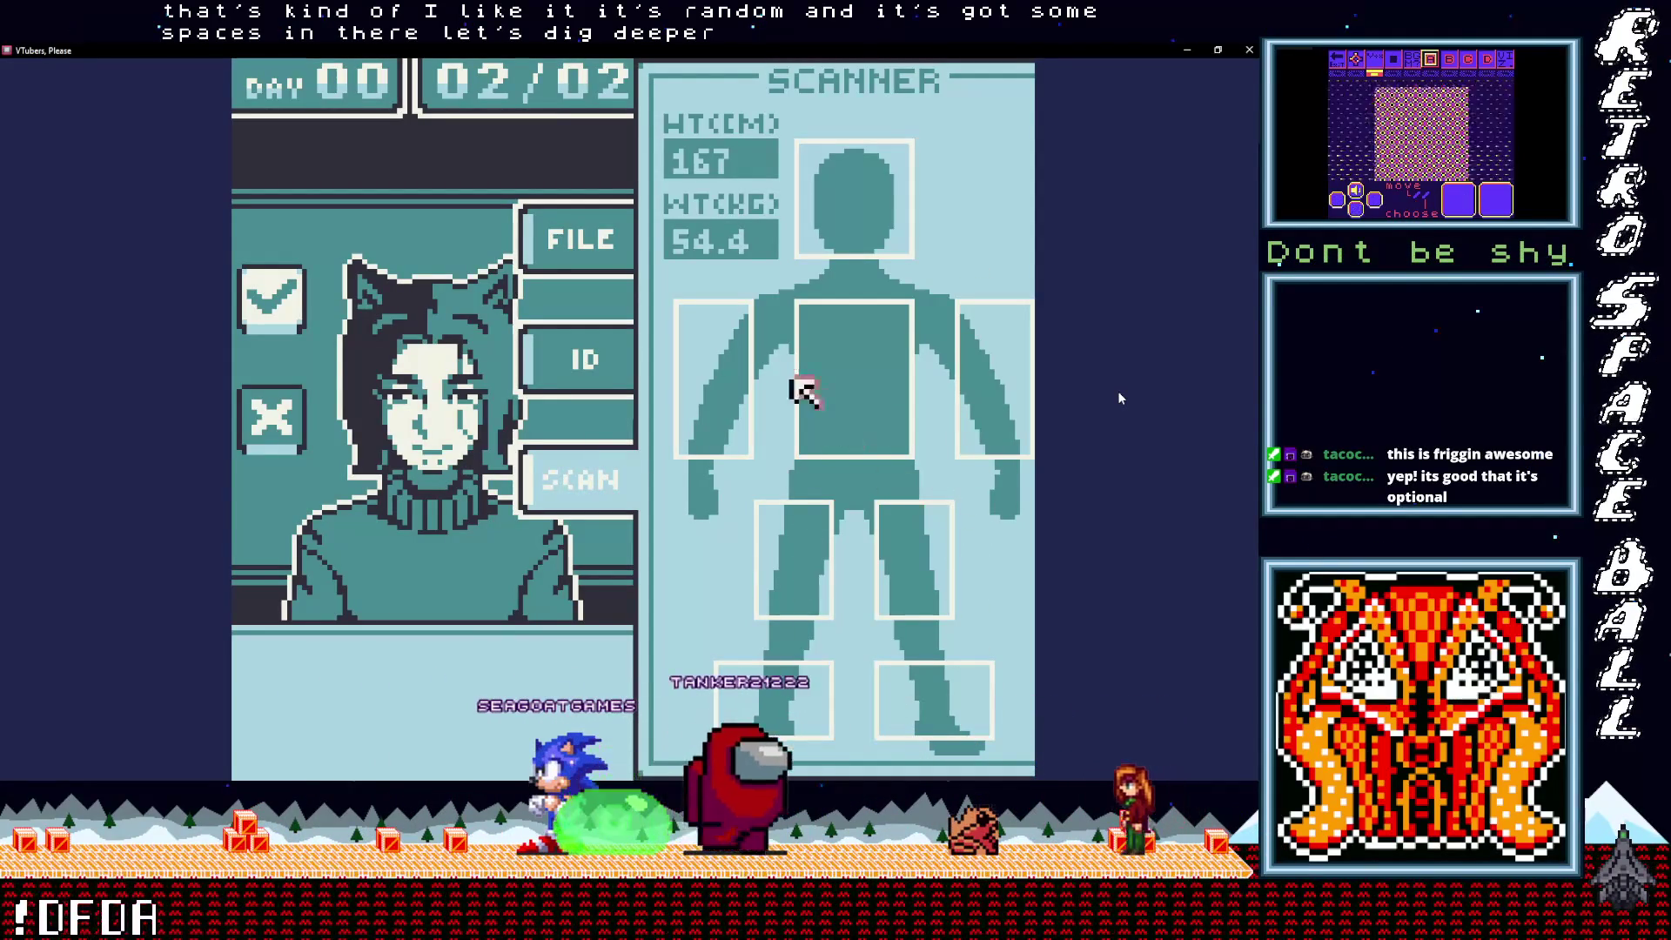
pyautogui.press('Left')
pyautogui.press('z')
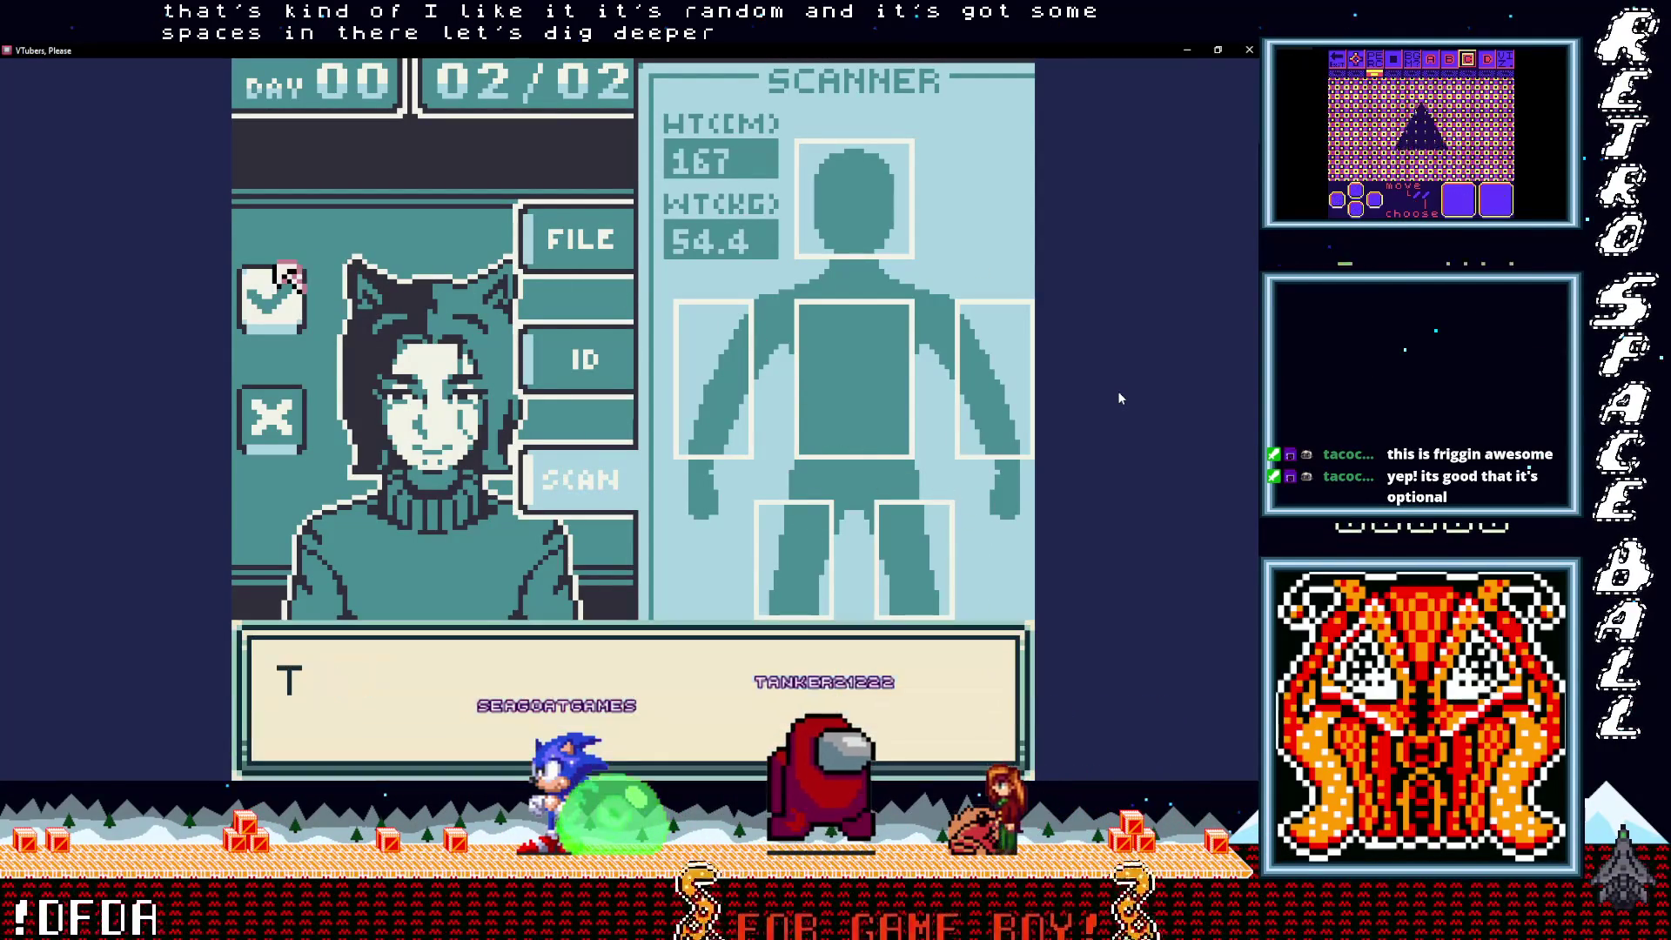
pyautogui.press('z')
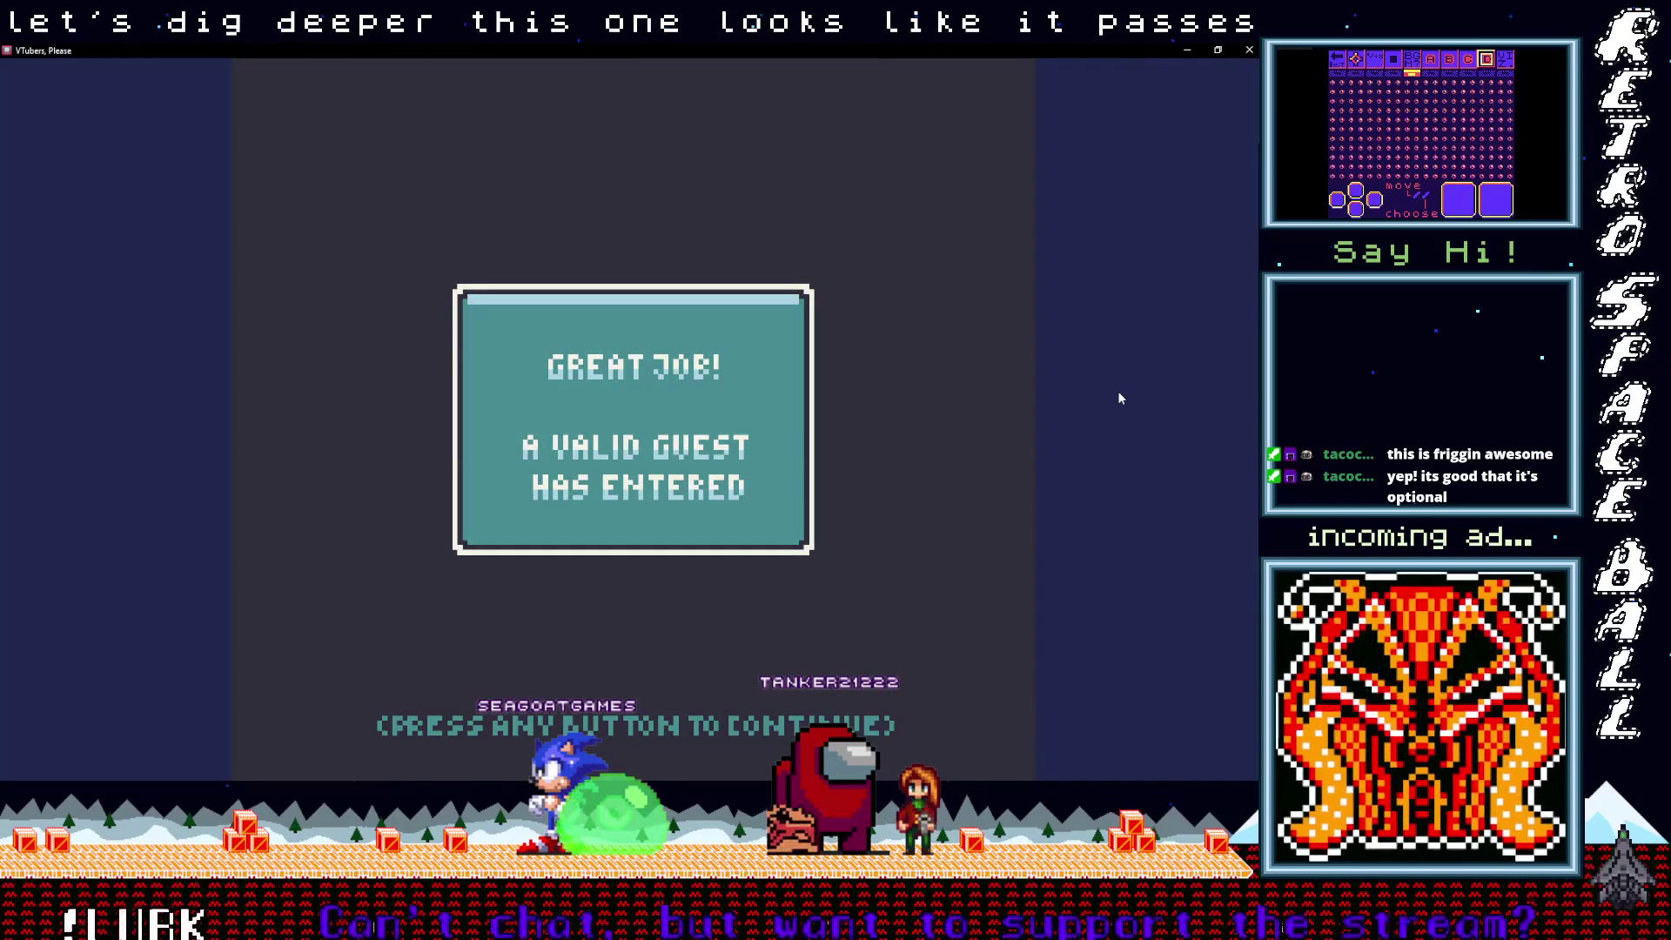
pyautogui.press('z')
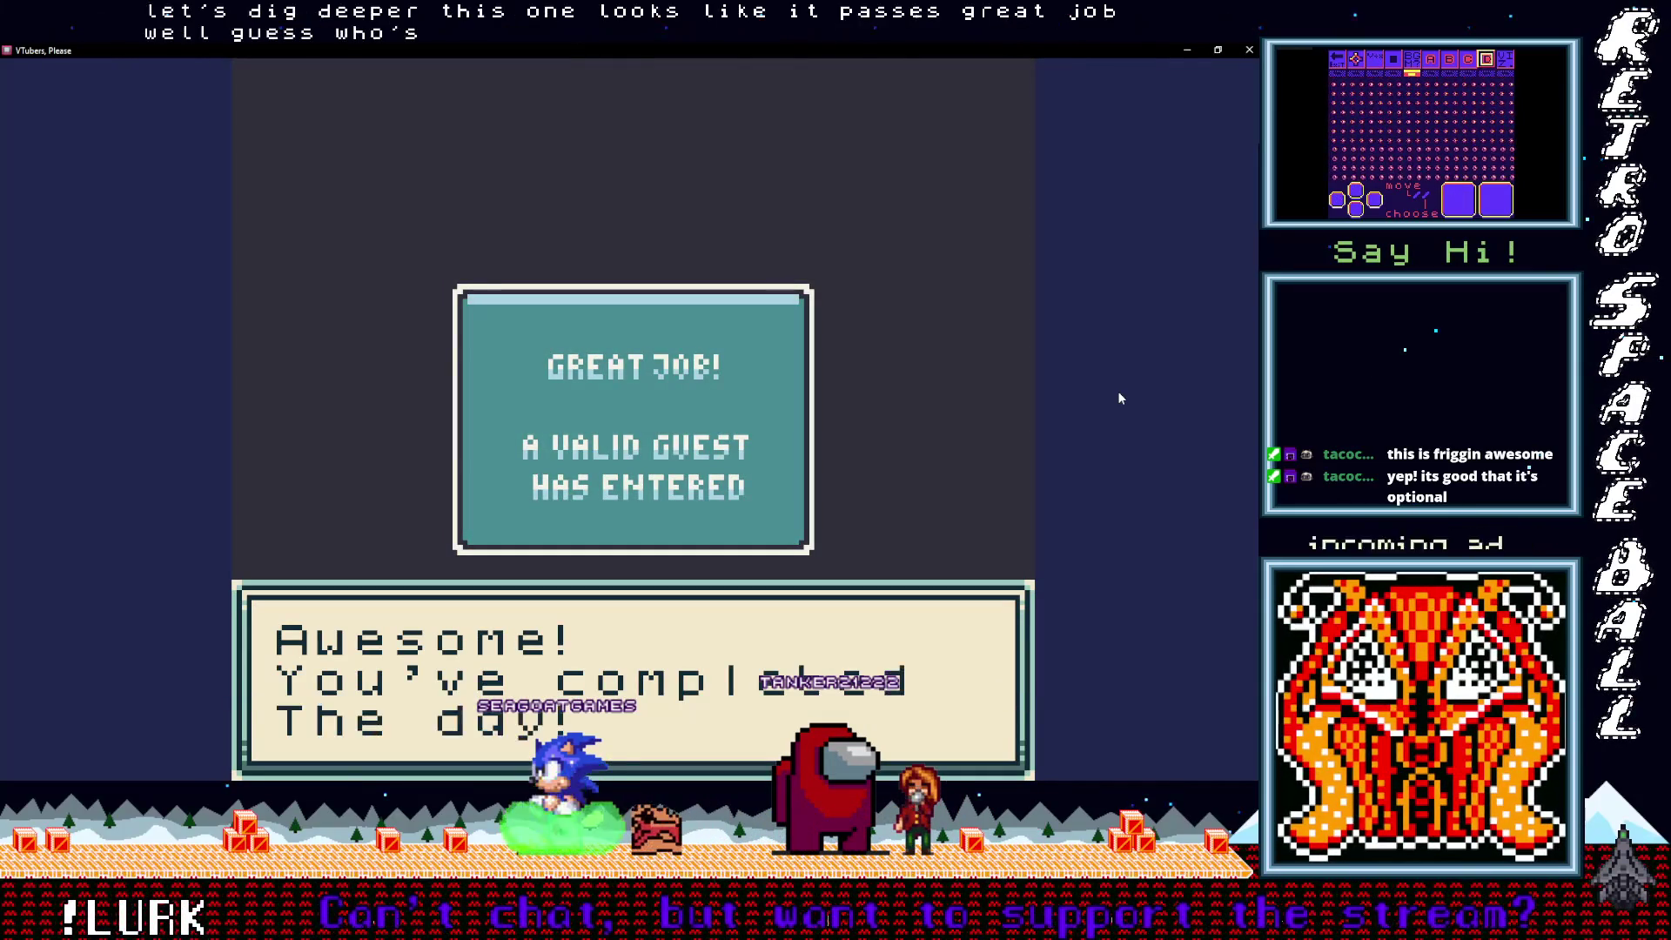
pyautogui.press('z')
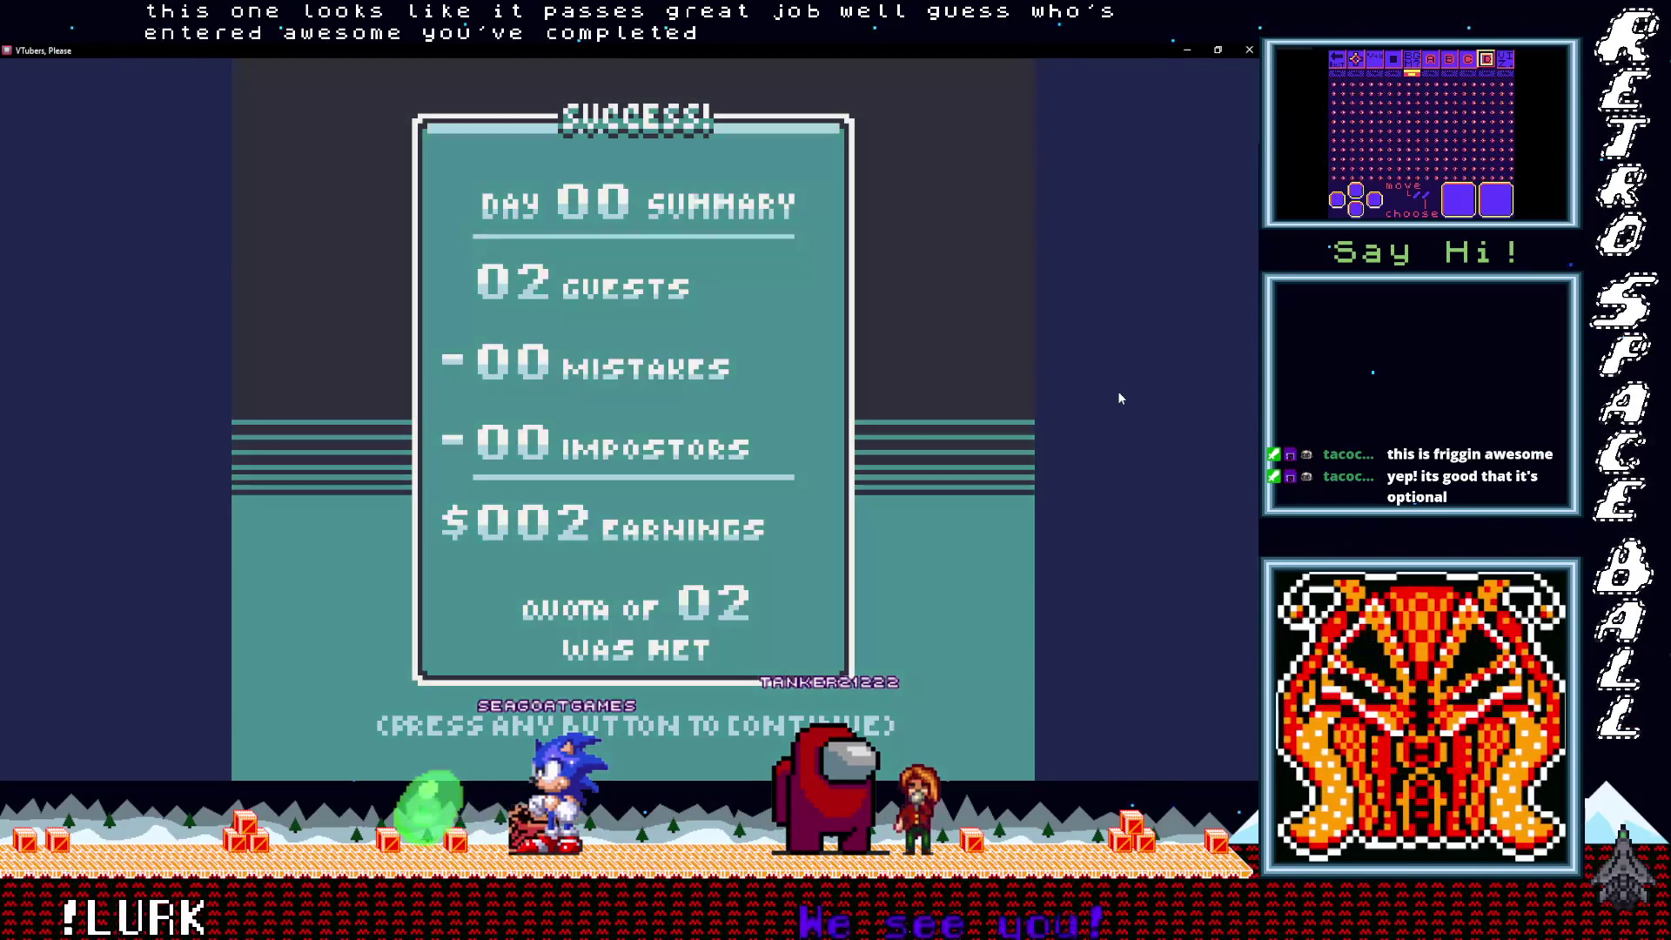
pyautogui.press('z')
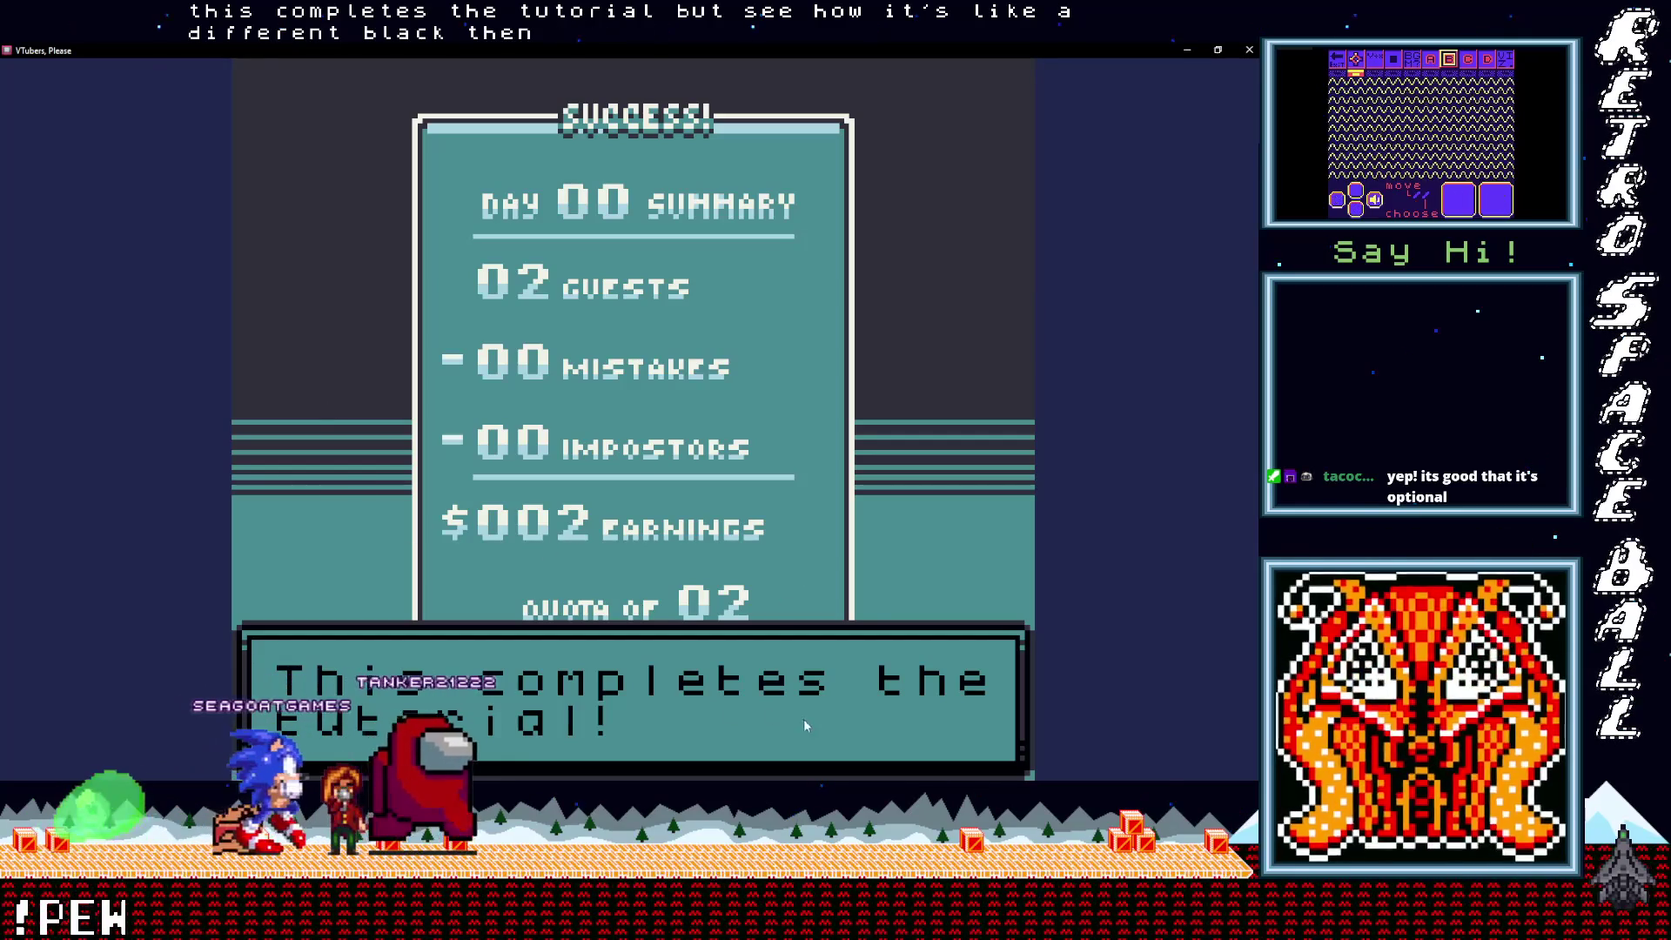
# Step: Dismiss the tutorial-complete message and begin inspecting the first Day 01 guest
pyautogui.click(856, 691)
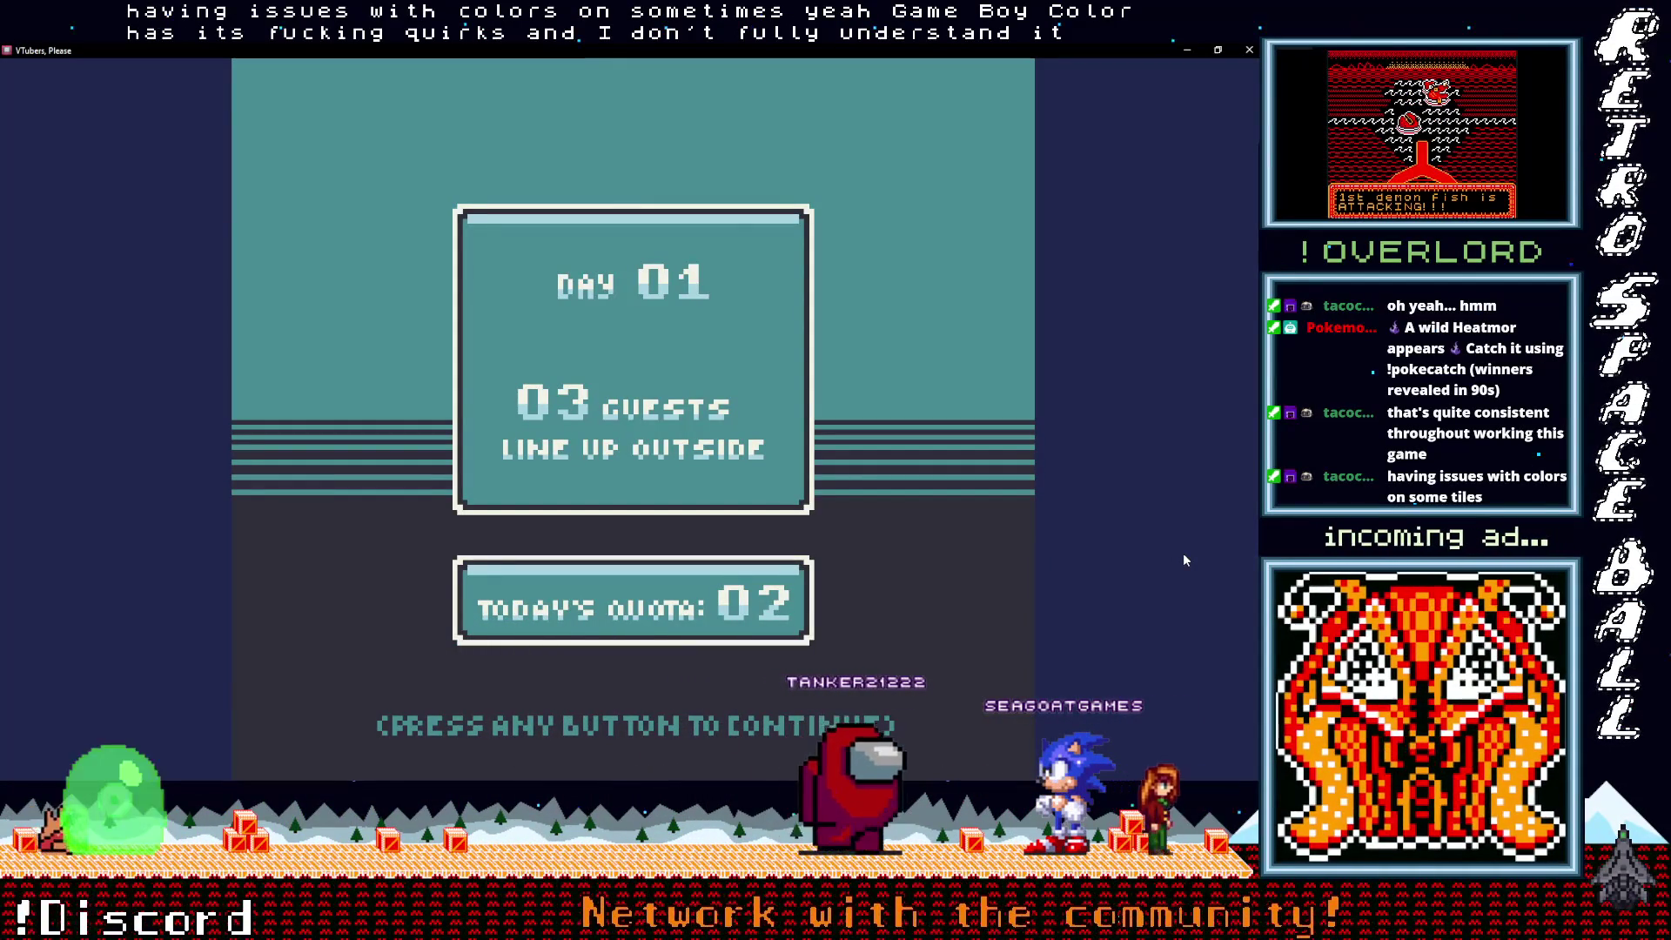
pyautogui.press('Return')
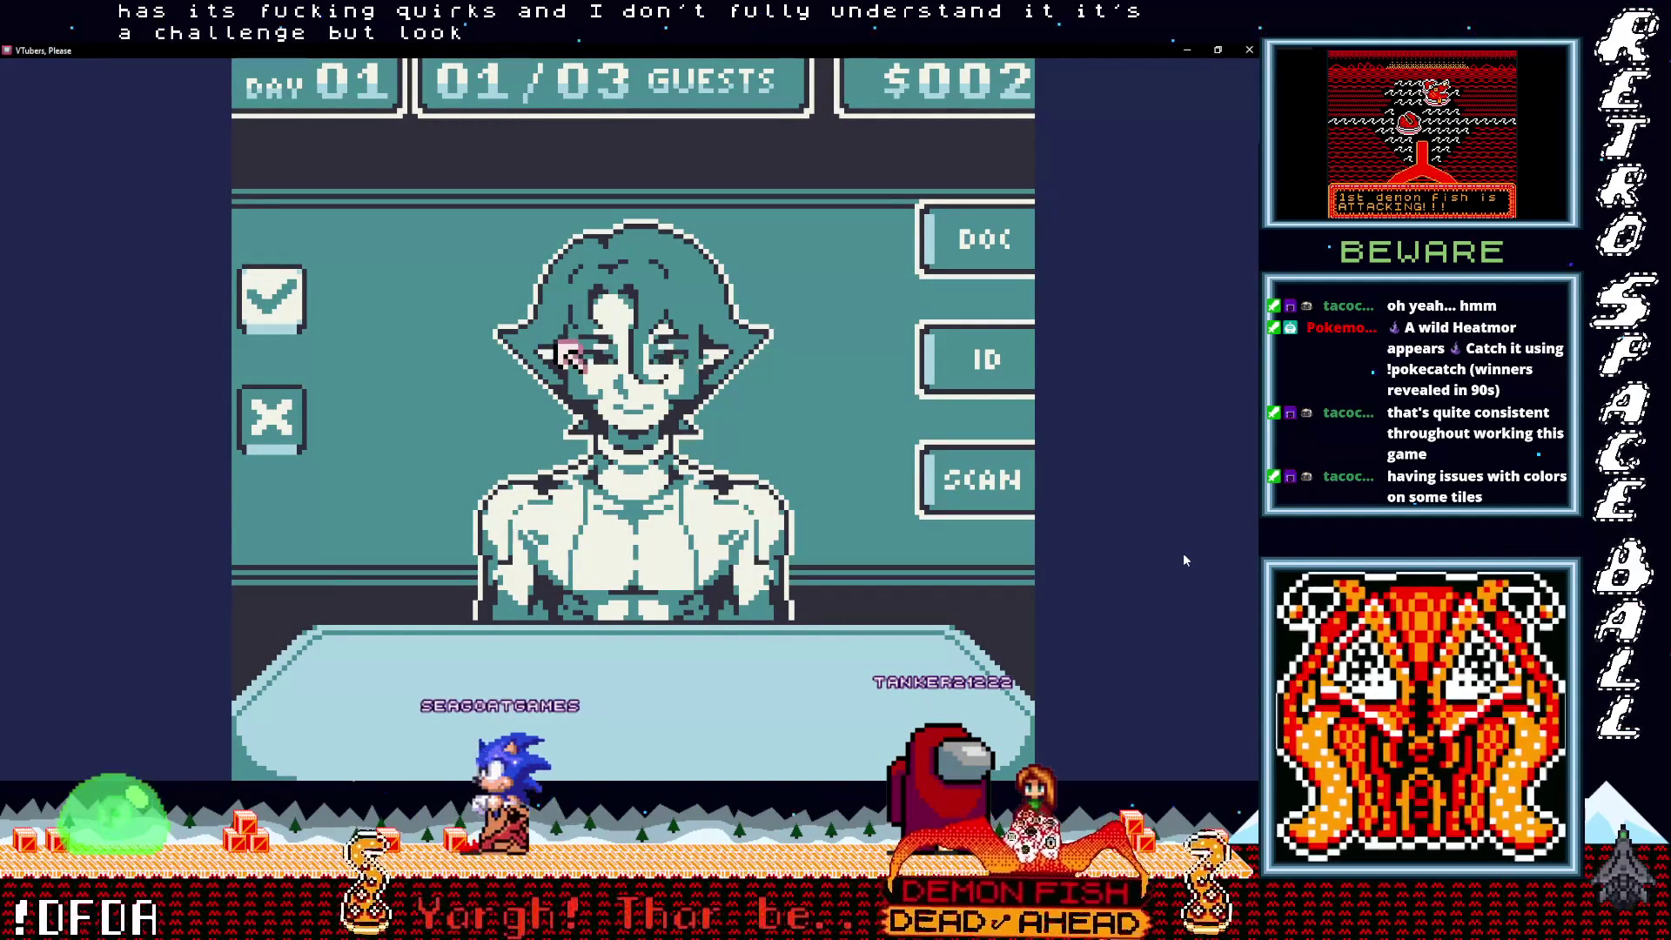
# Step: Greet the Day 01 guest and ask about partner status, getting the Not Partnered reply
pyautogui.press('Down')
pyautogui.press('Right')
pyautogui.press('Right')
pyautogui.press('Up')
pyautogui.press('Right')
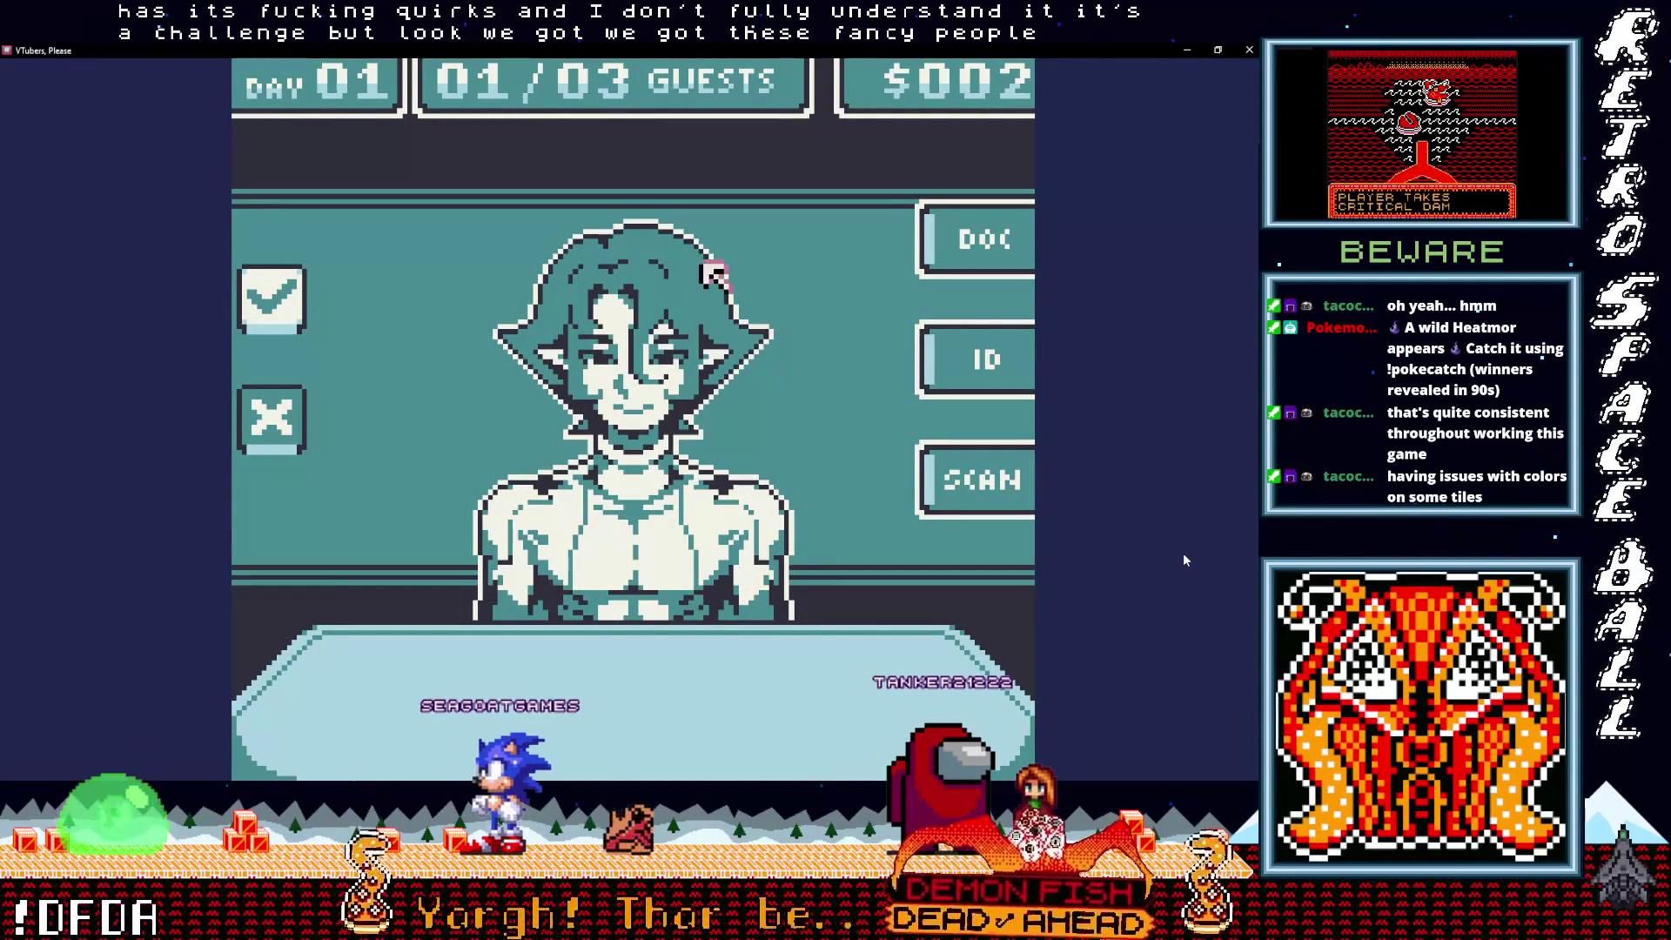
pyautogui.press('Left')
pyautogui.press('Down')
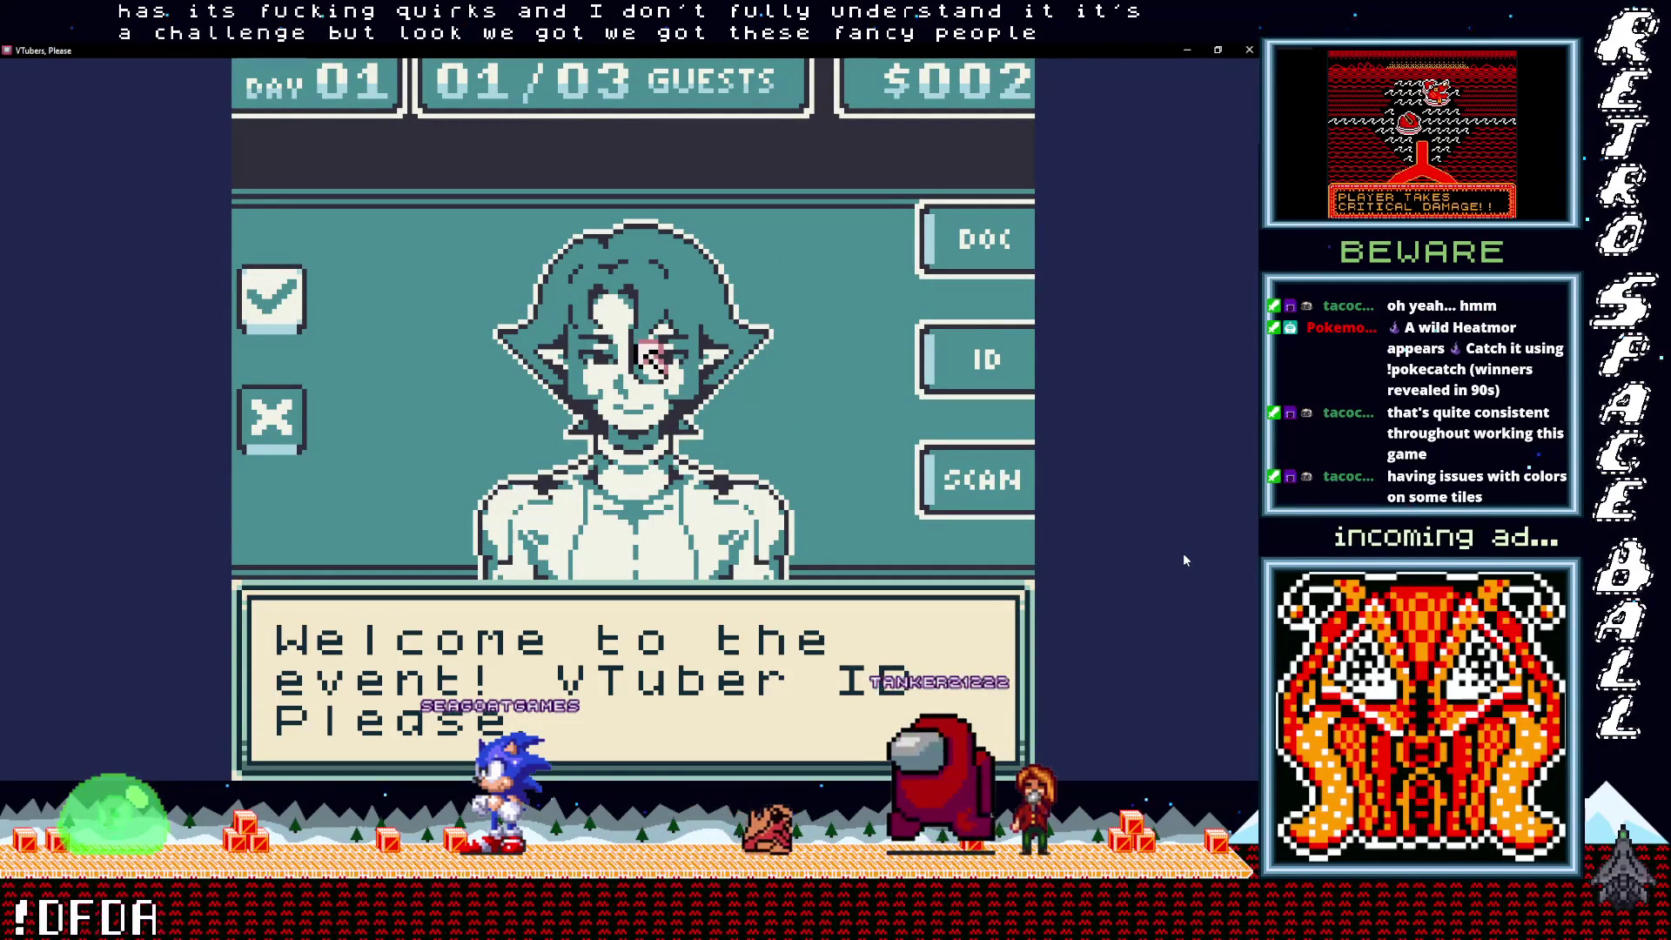
pyautogui.press('z')
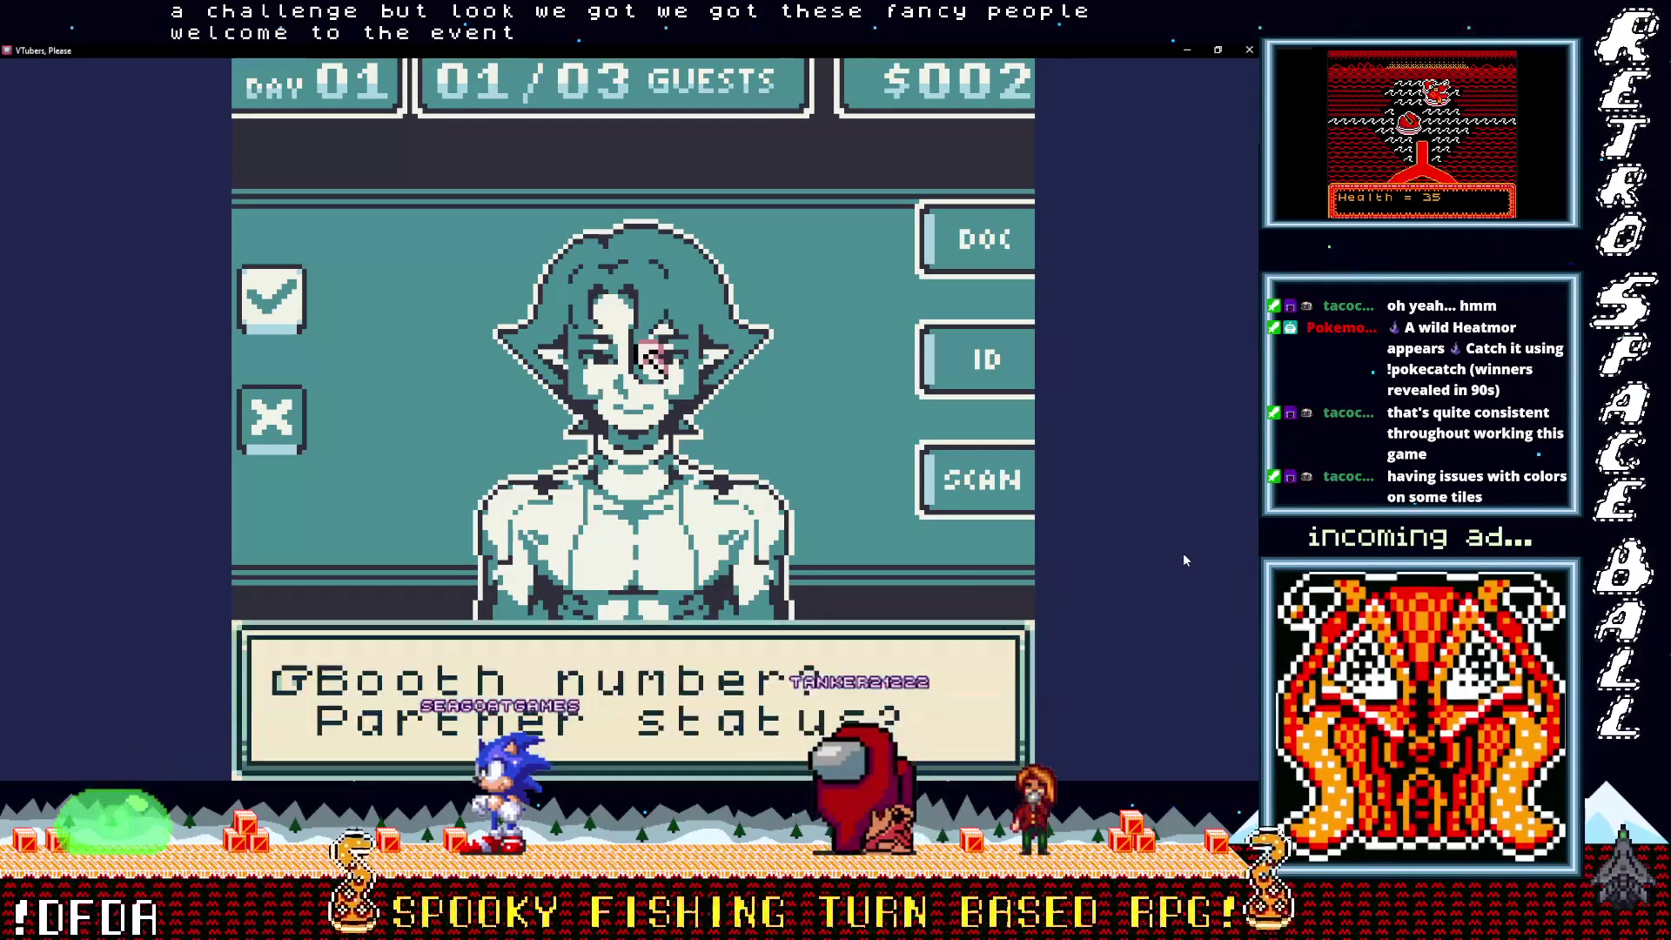
pyautogui.press('Down')
pyautogui.press('z')
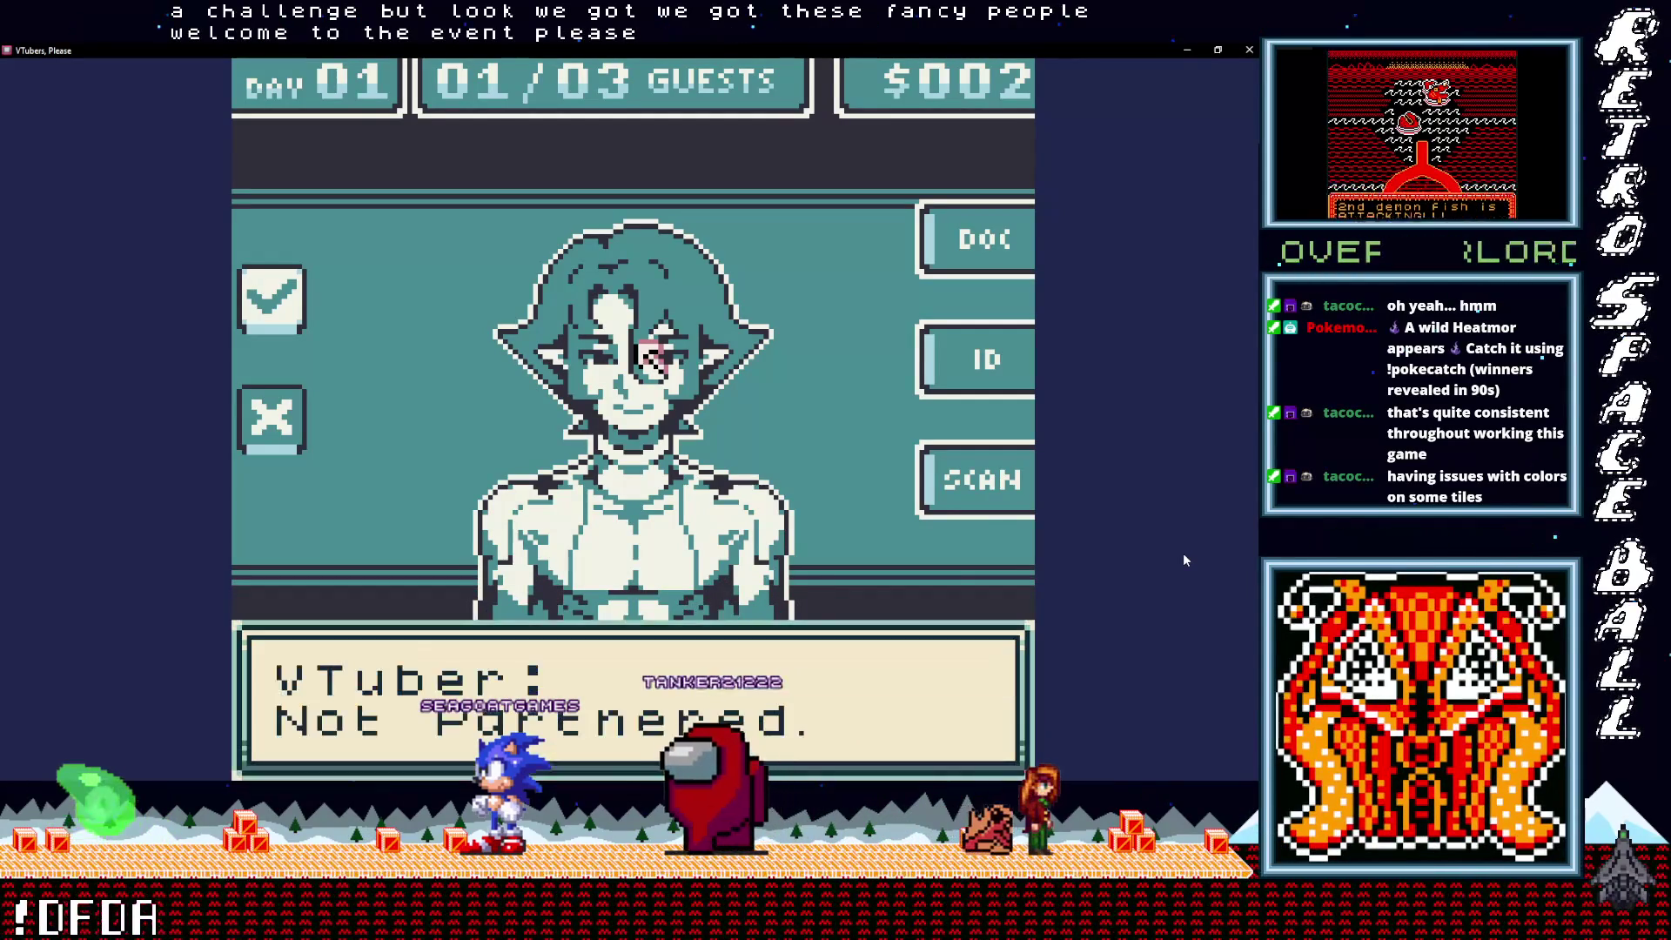
pyautogui.press('z')
# Step: Review the guest's on-file record, ID card and scanner, then minimize the game window
pyautogui.press('Right')
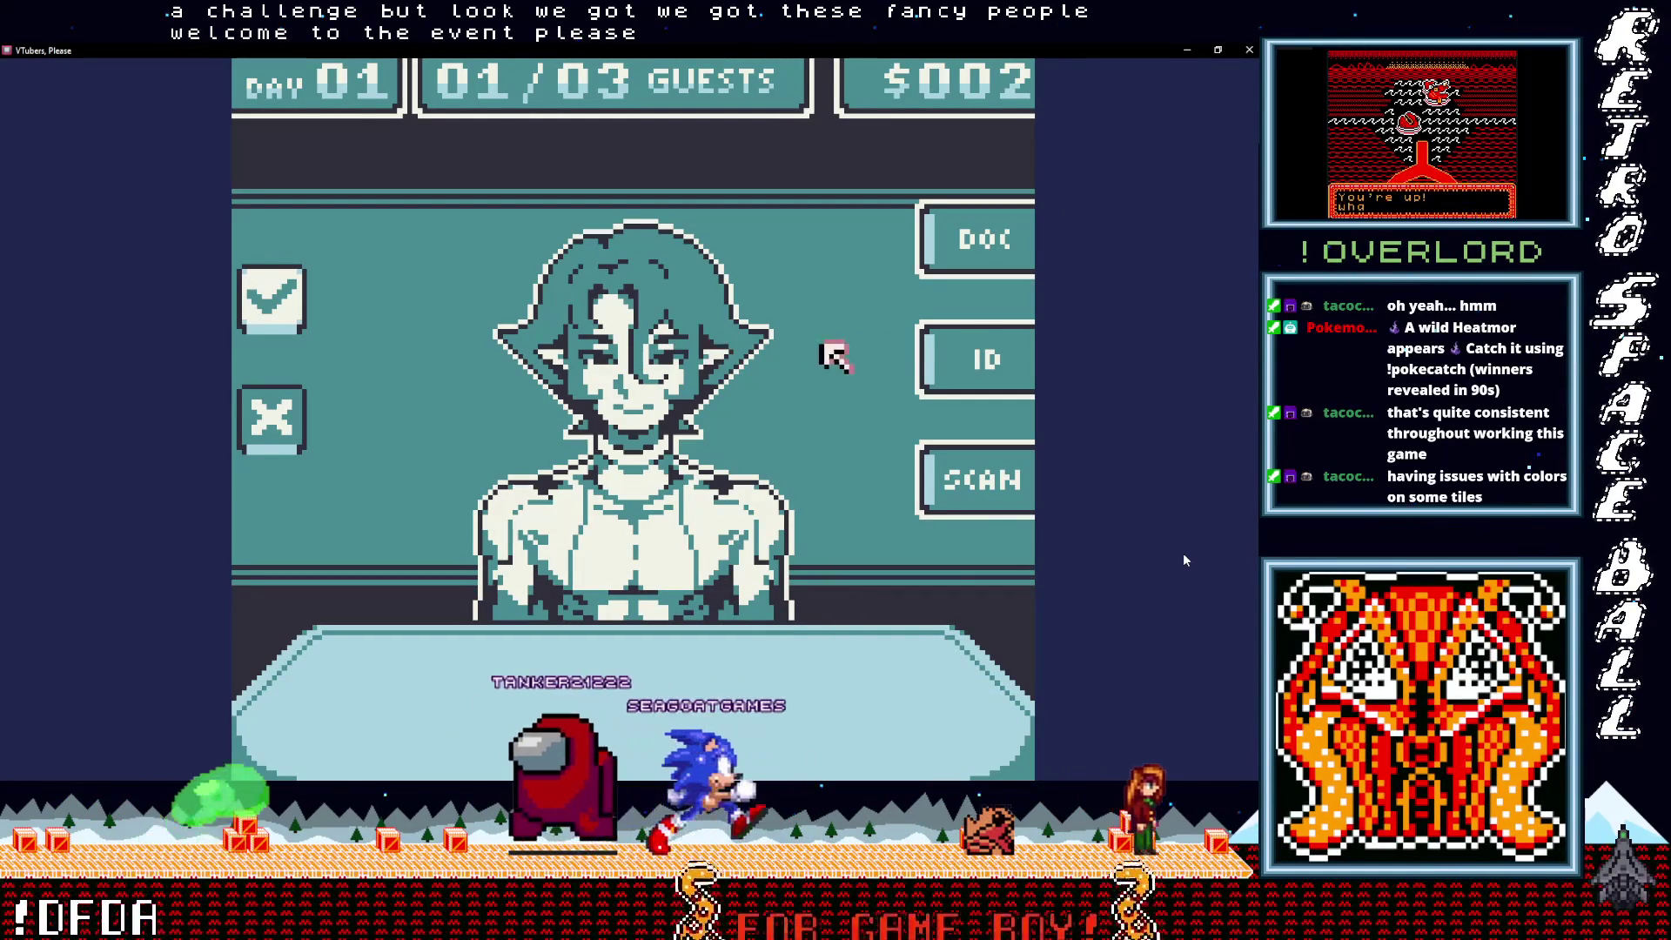
pyautogui.press('z')
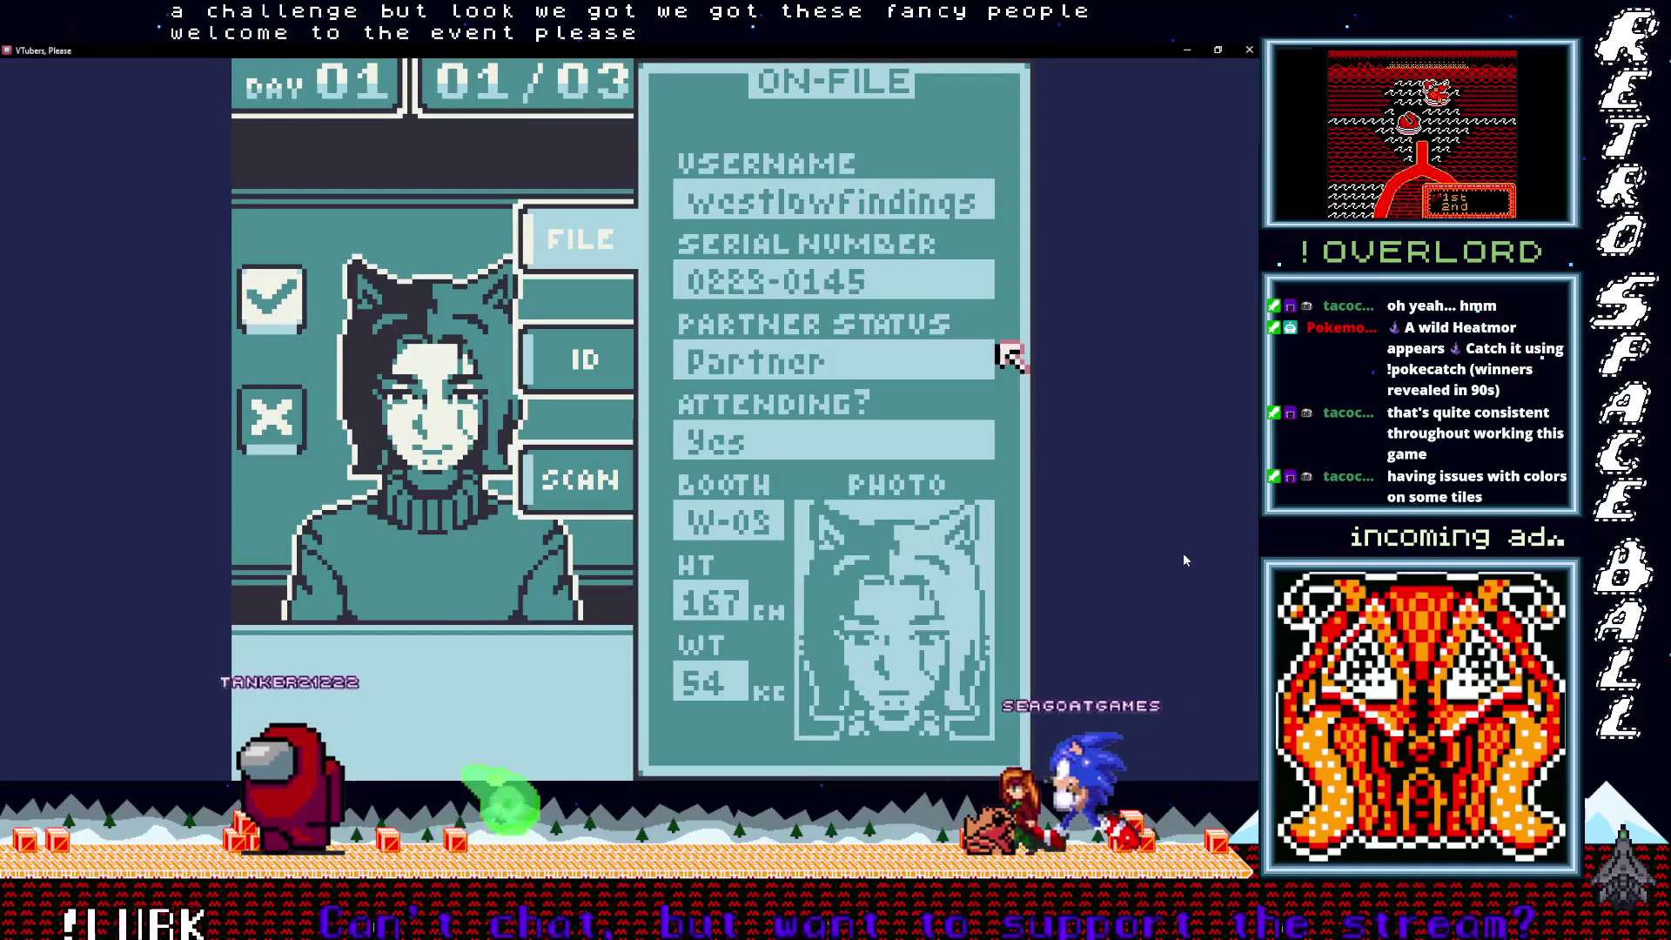
pyautogui.press('Left')
pyautogui.press('Left')
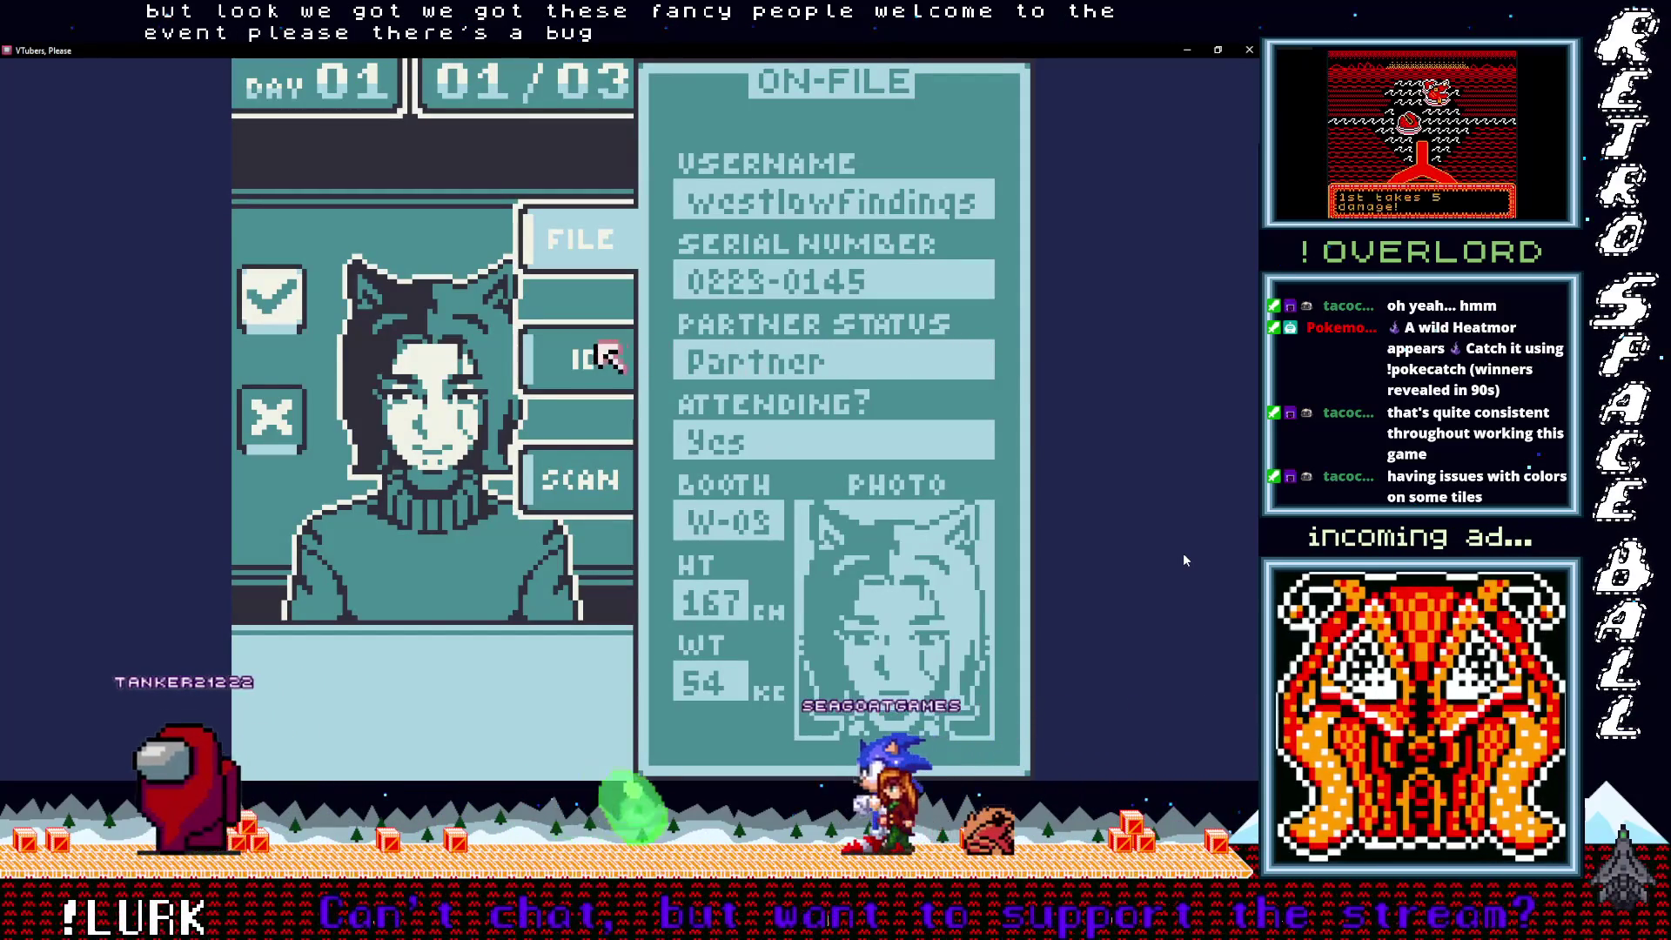
pyautogui.press('z')
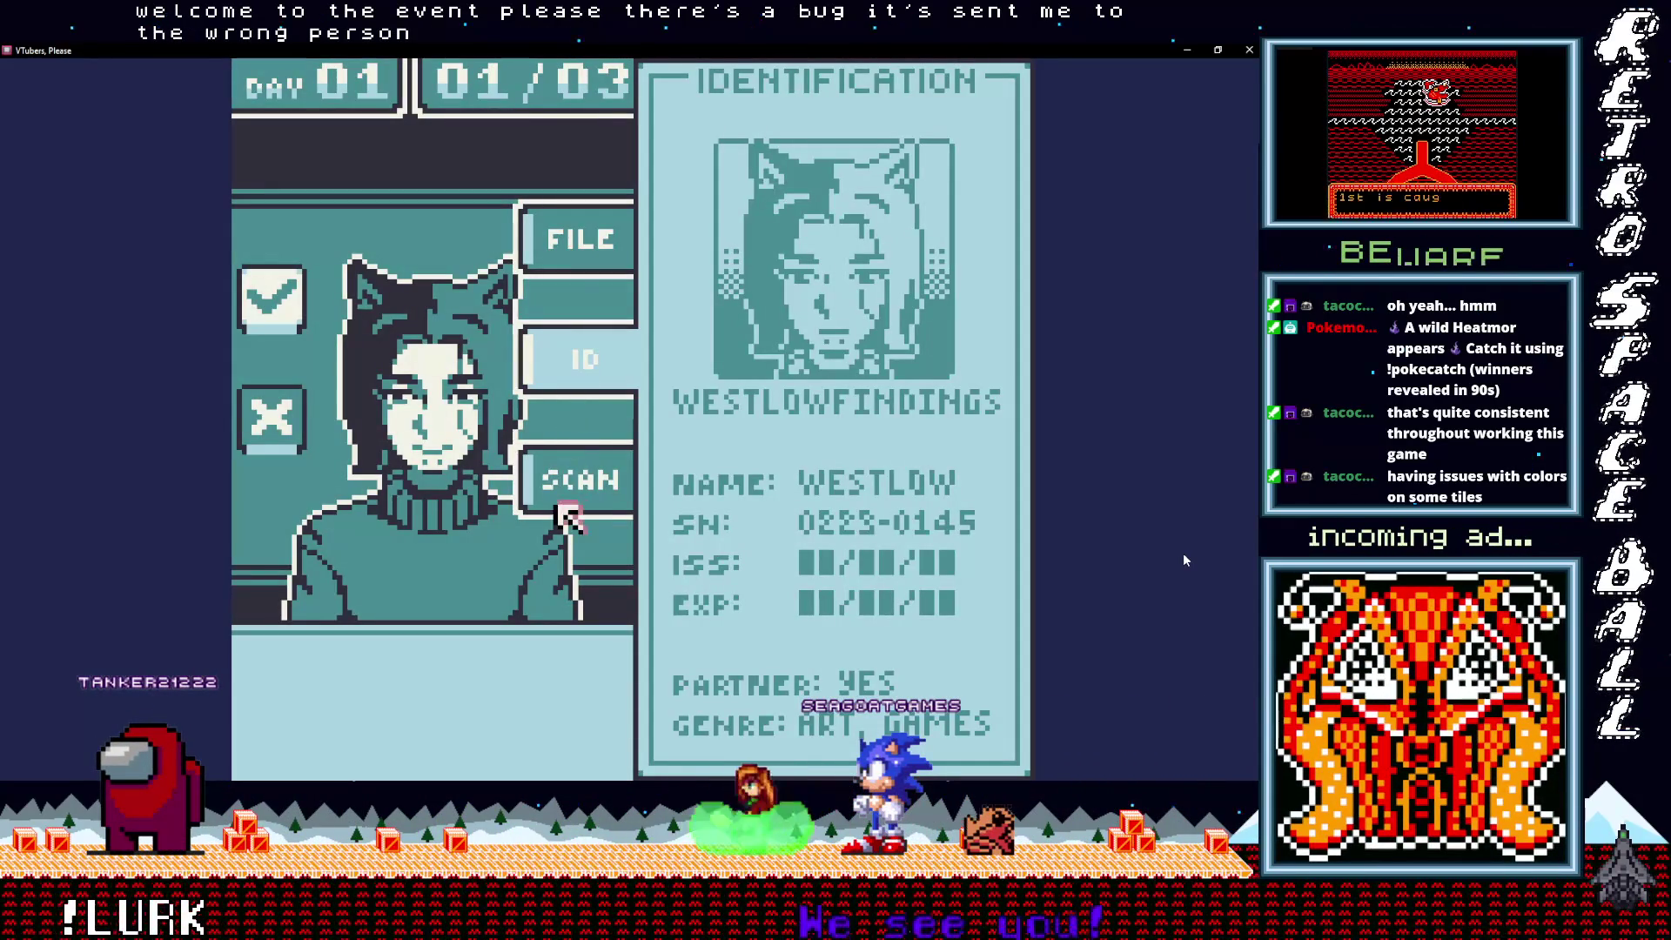
pyautogui.press('z')
pyautogui.press('Up')
pyautogui.press('z')
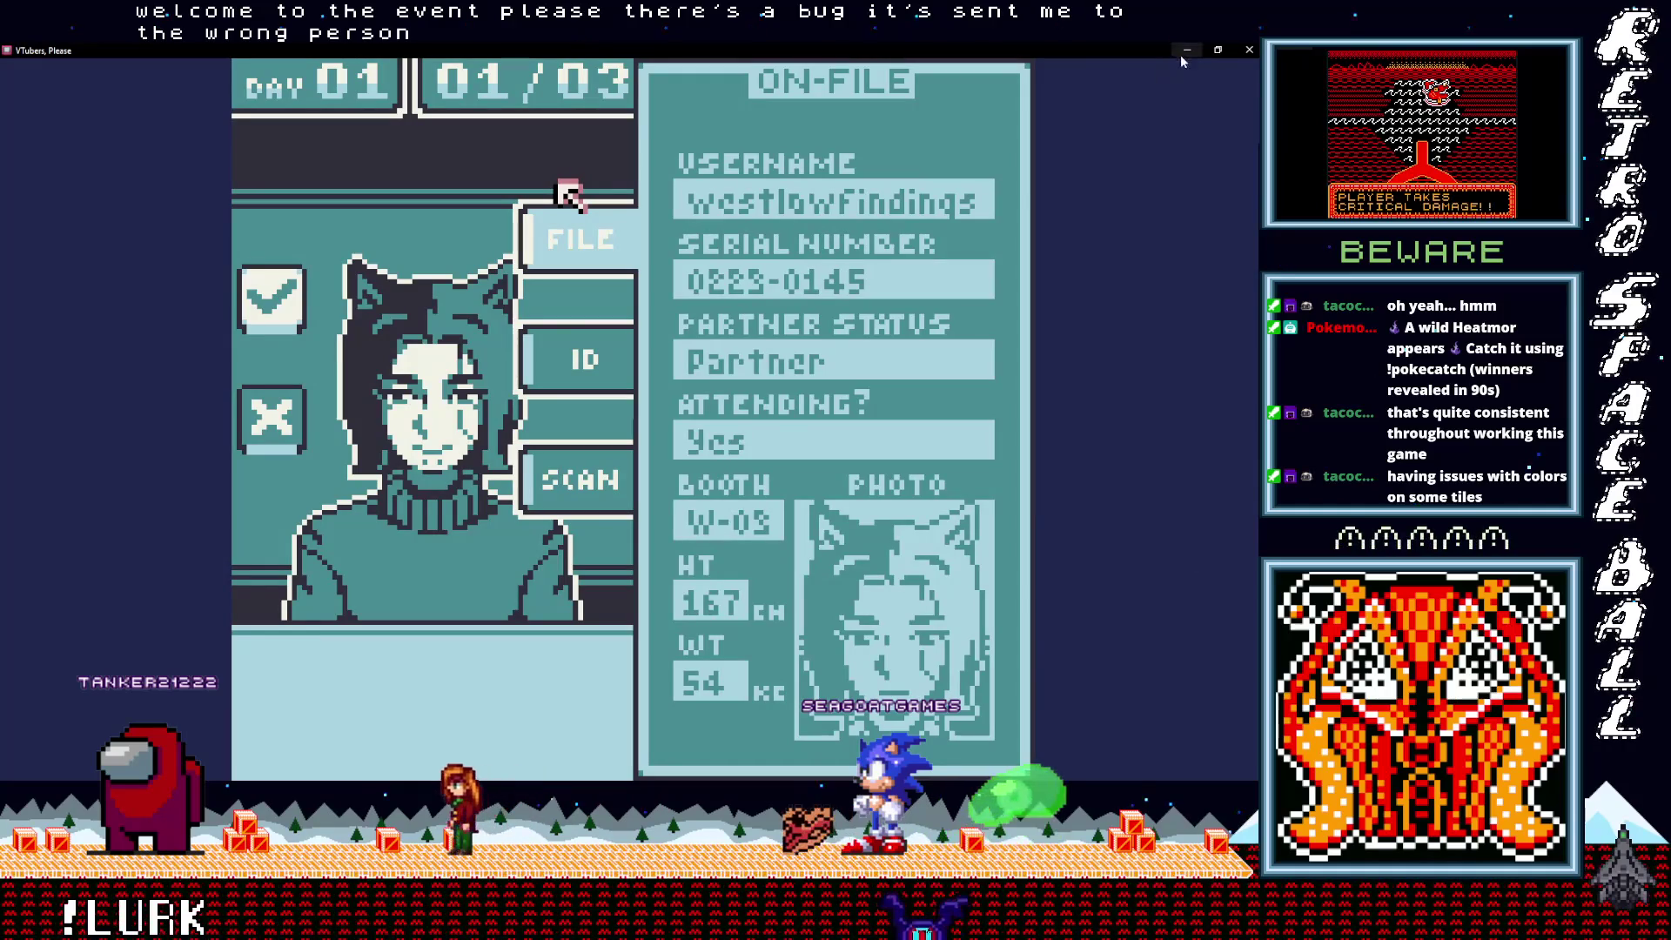
pyautogui.click(1185, 53)
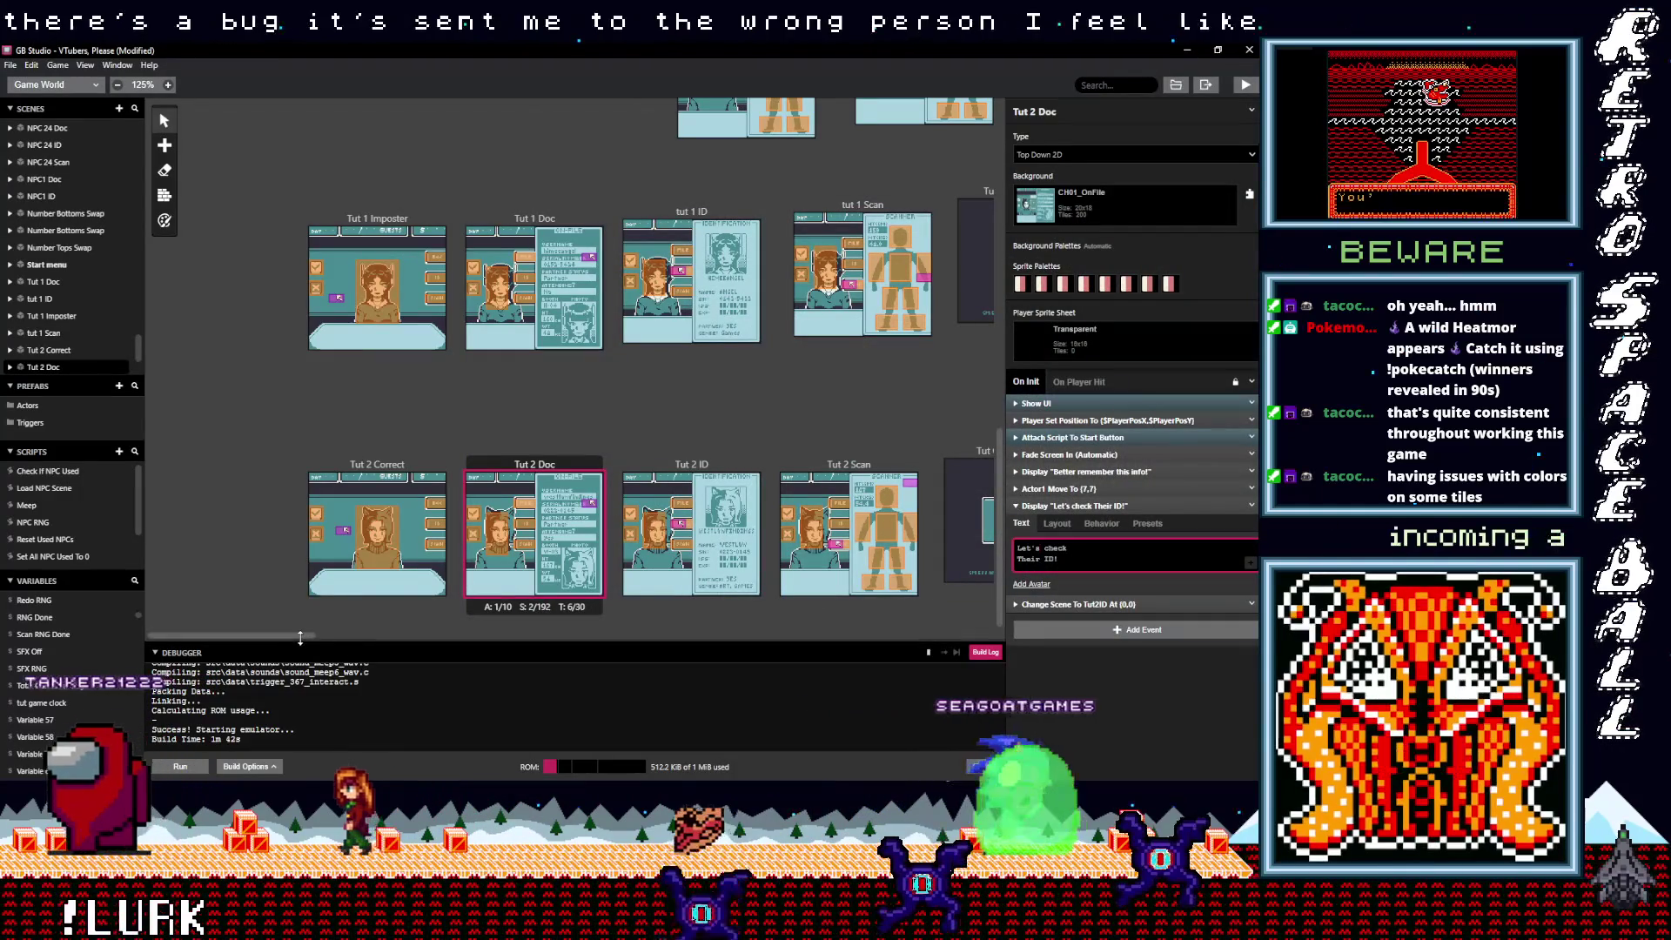
# Step: Bring the NPC 9 scenes into view and inspect NPC 9 ID, NPC 9 Doc, and NPC 9's Trigger 4
pyautogui.moveTo(300, 637); pyautogui.dragTo(446, 642)
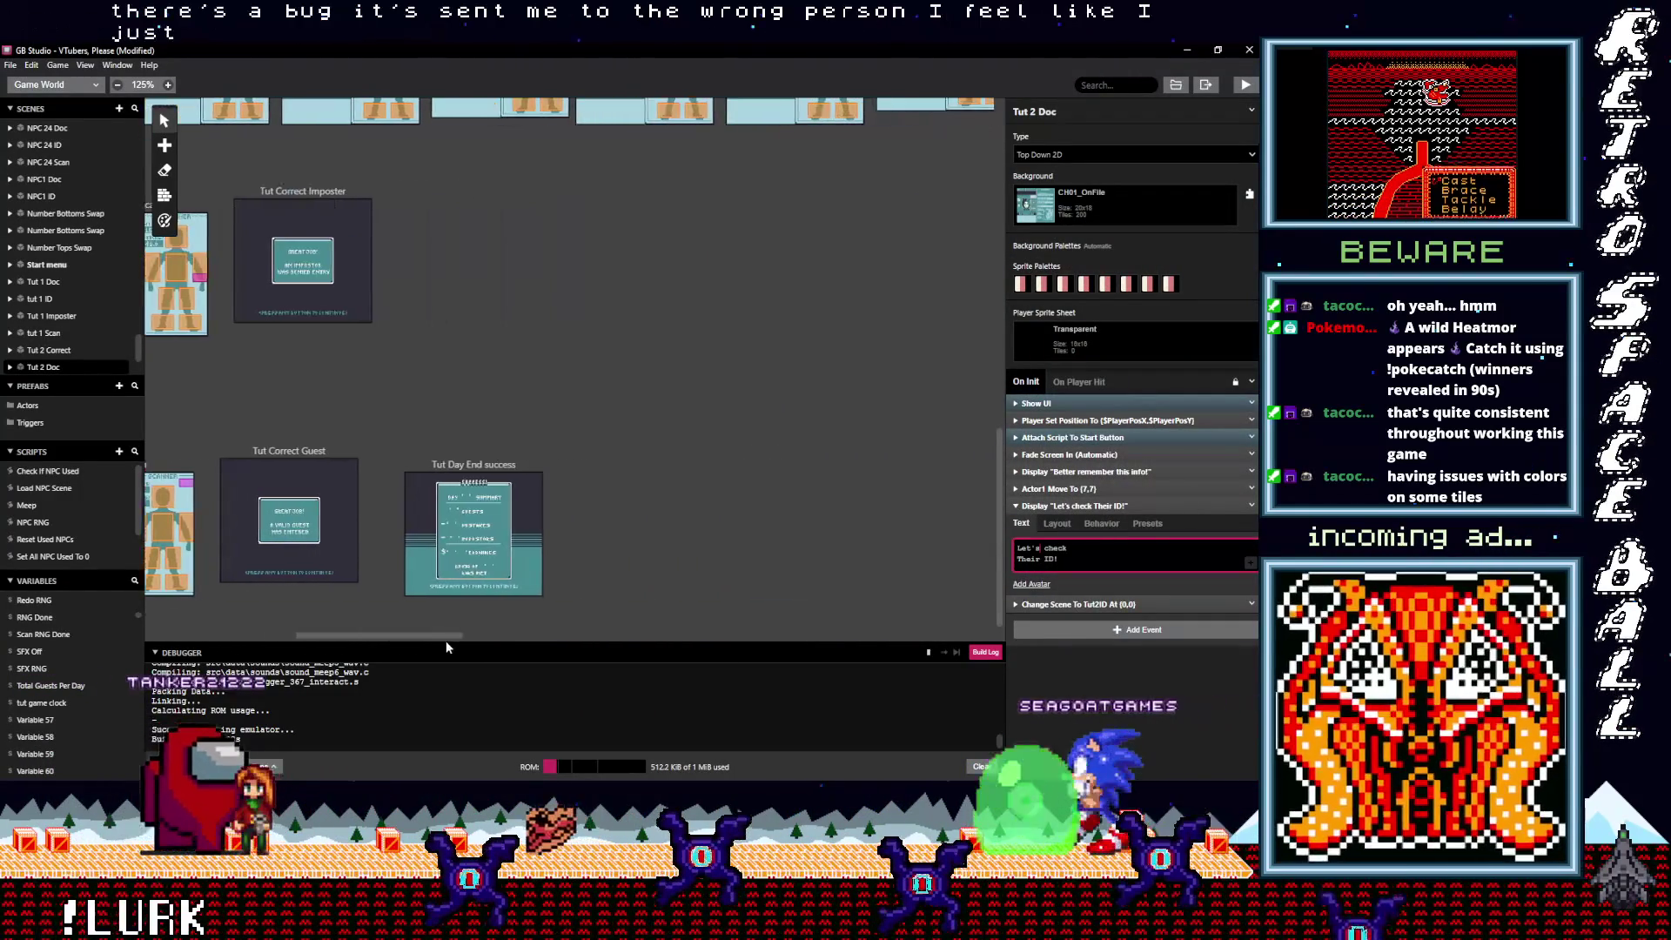
pyautogui.scroll(10, 679, 535)
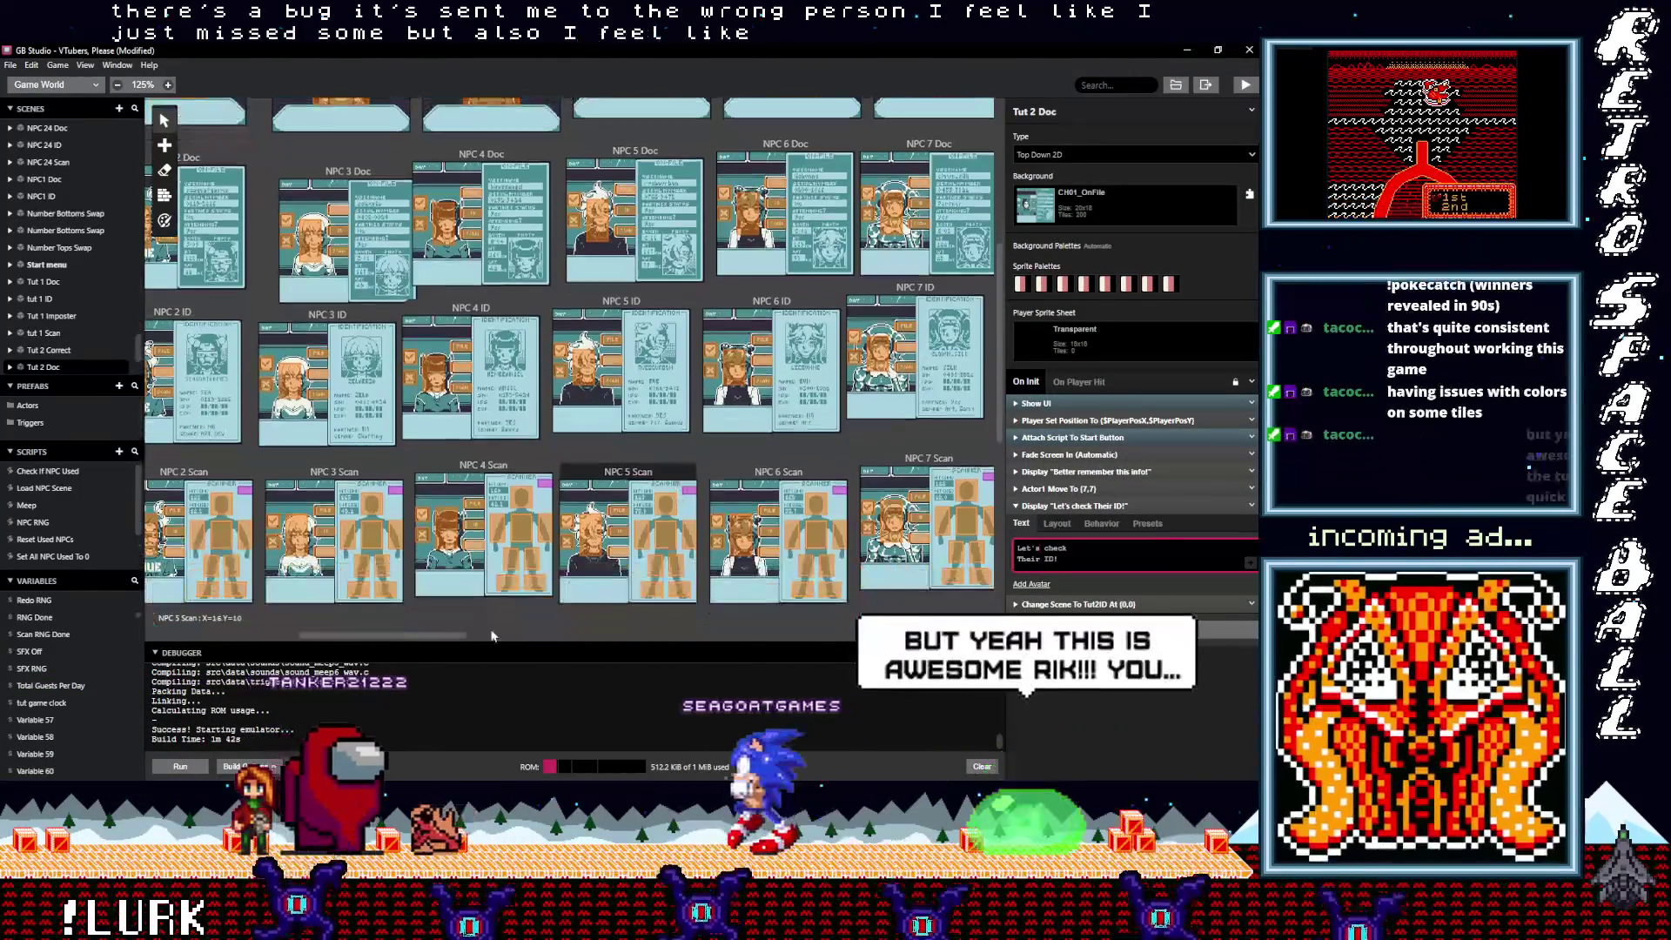
pyautogui.moveTo(364, 633); pyautogui.dragTo(506, 635)
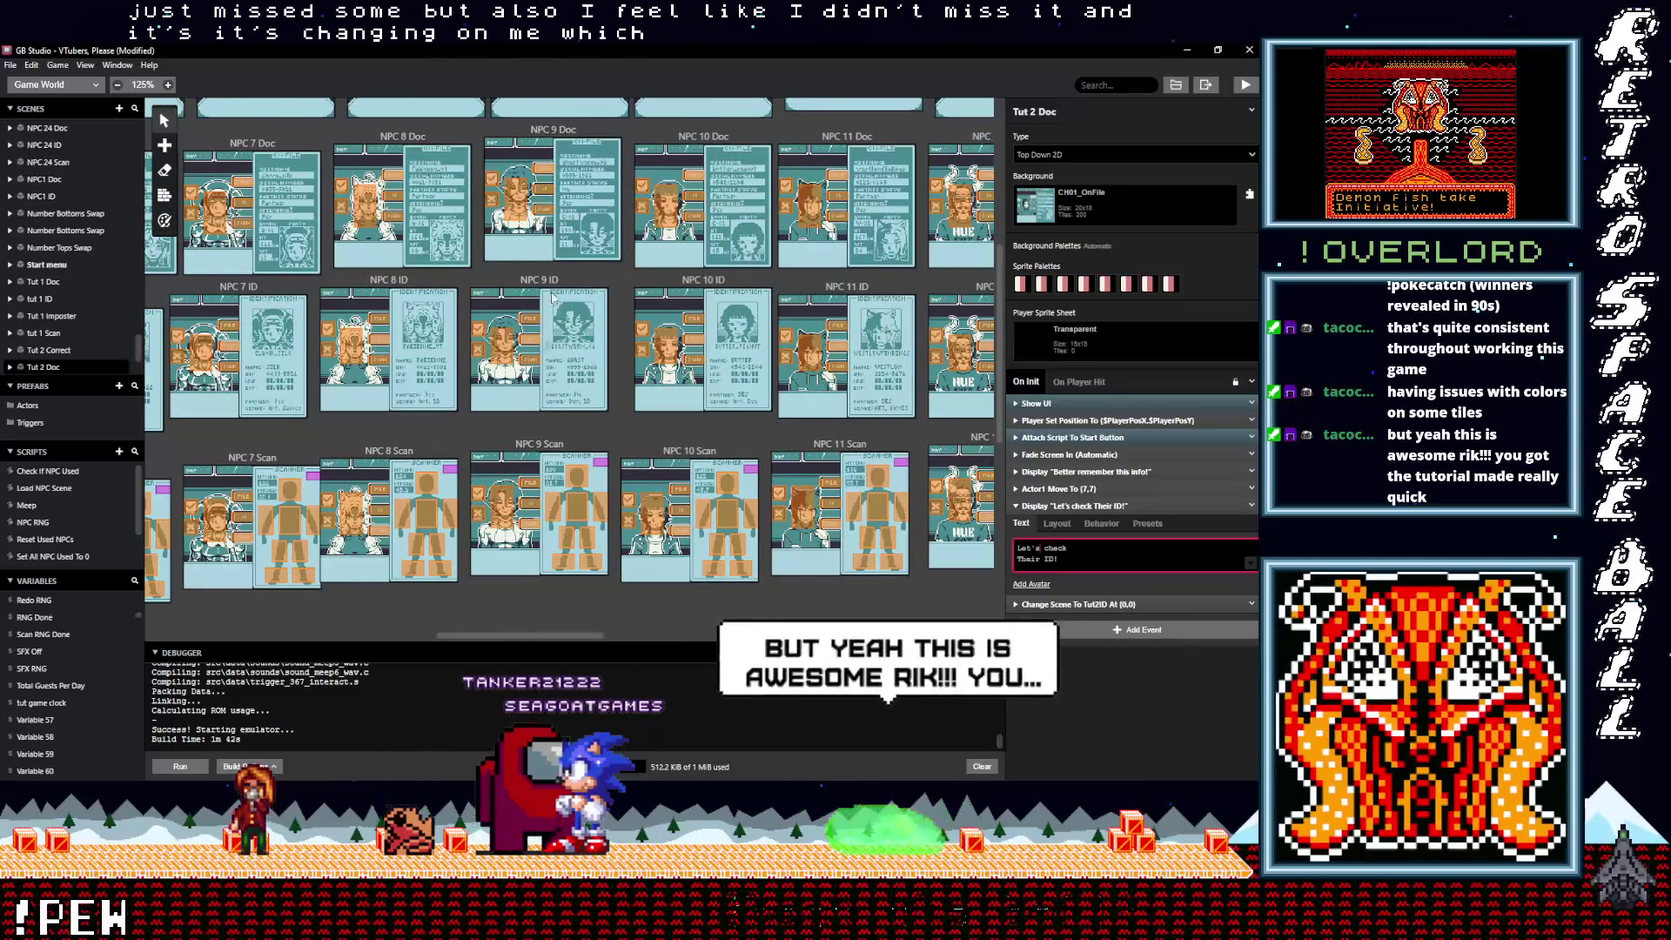
pyautogui.click(561, 309)
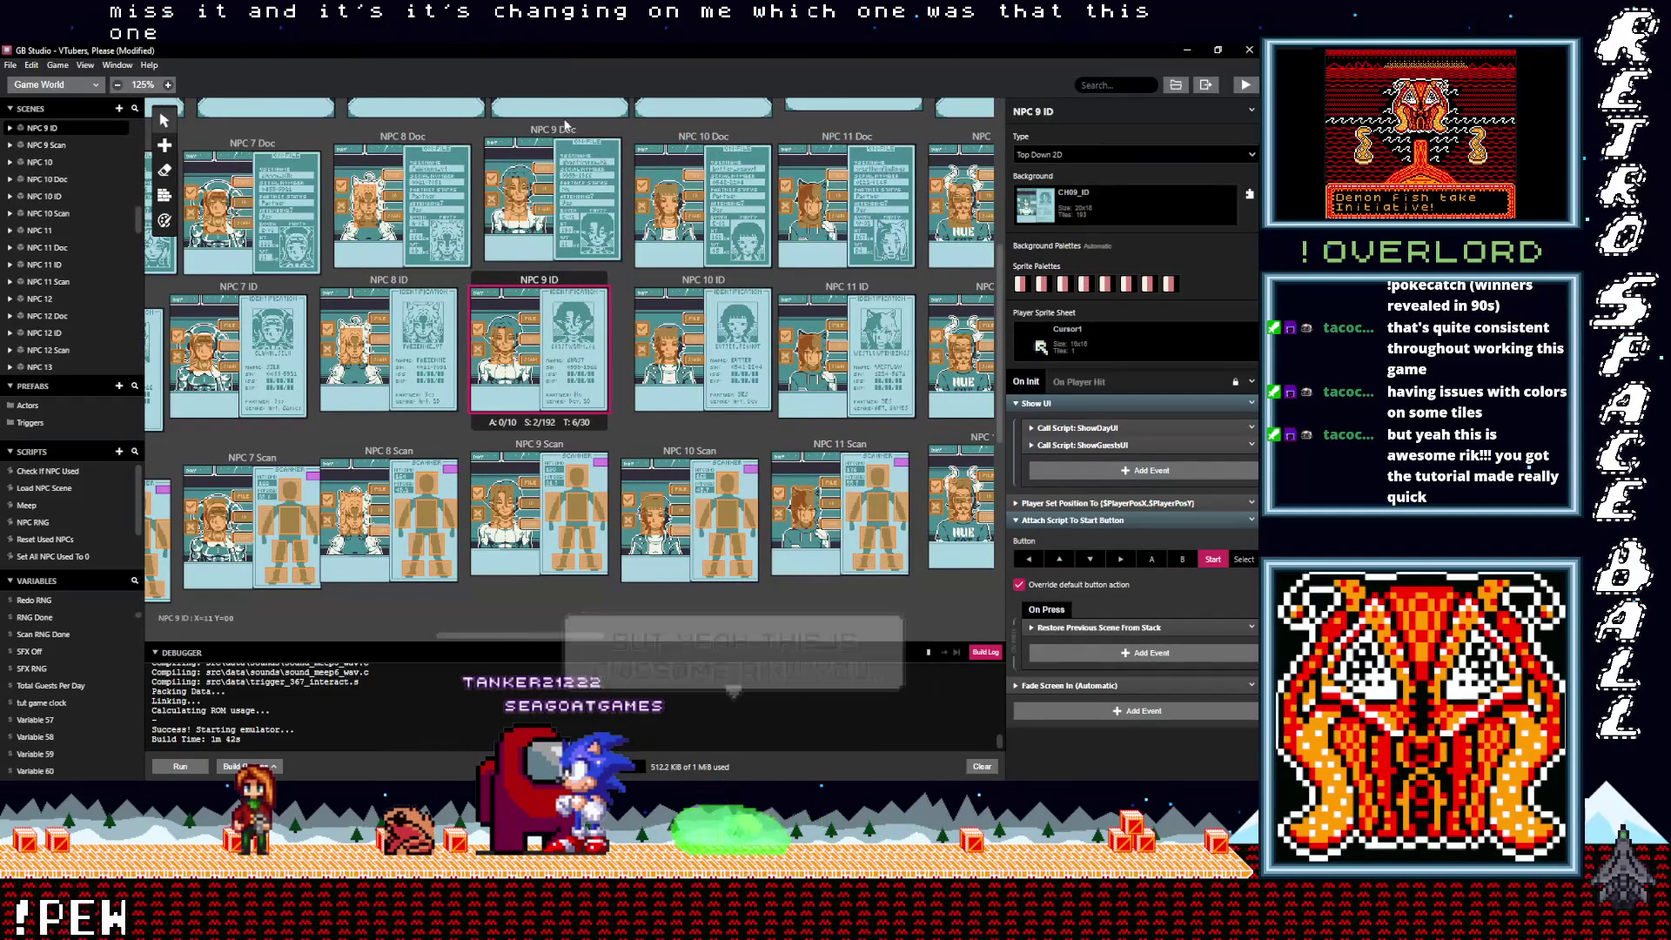
pyautogui.click(567, 130)
pyautogui.scroll(3, 570, 174)
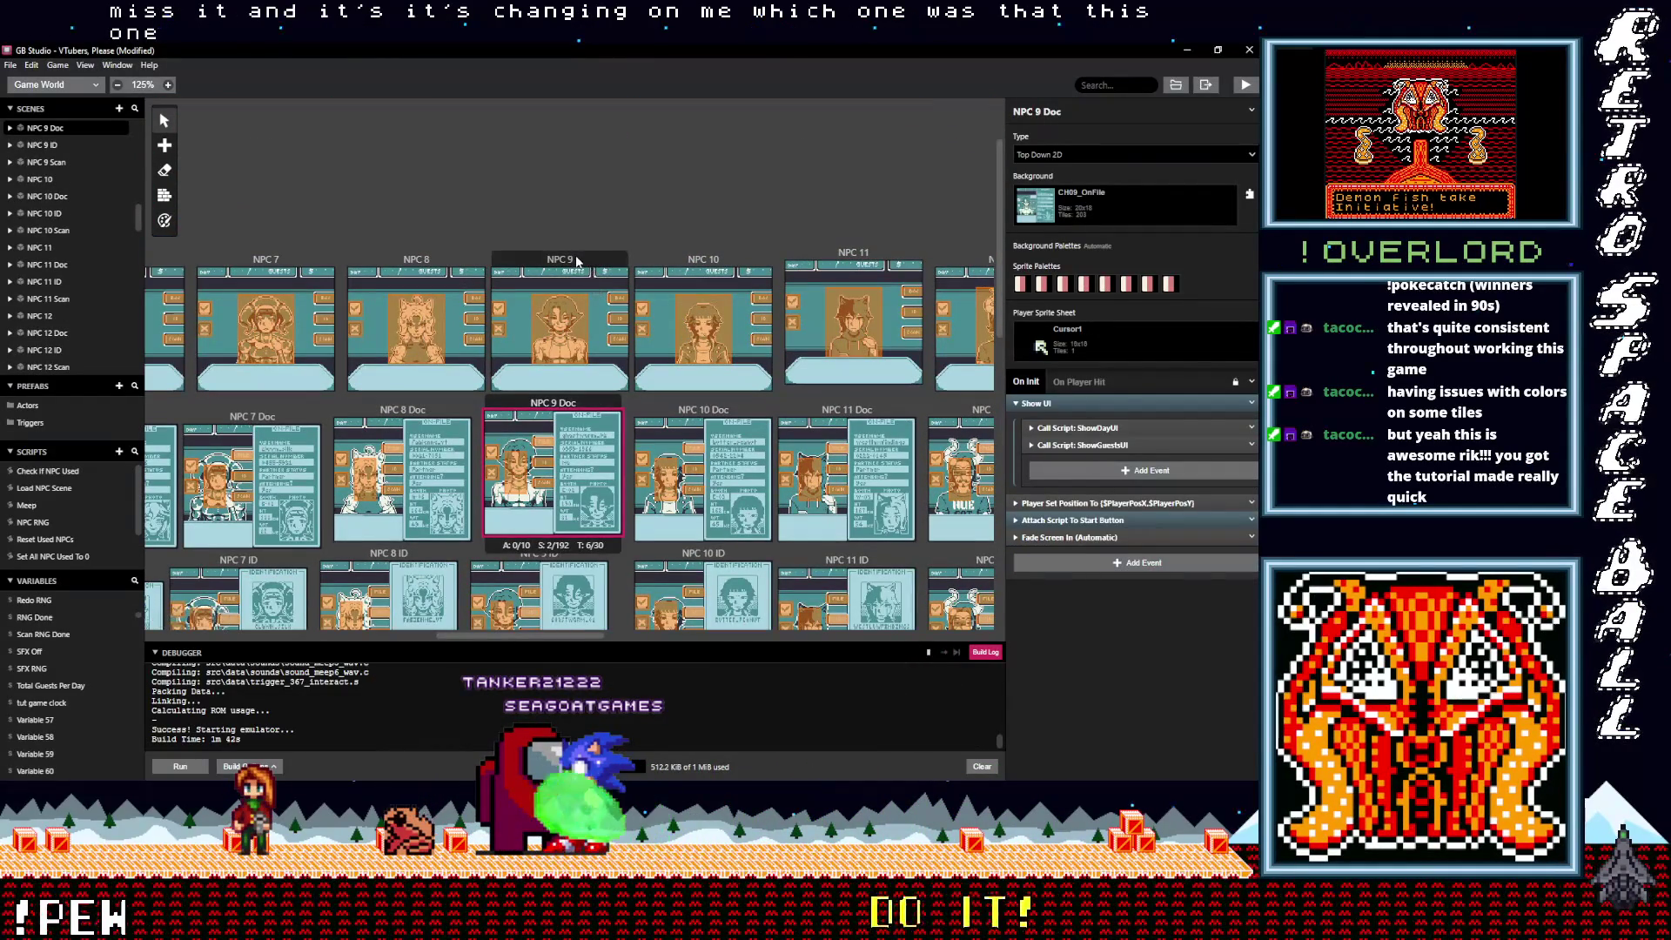
pyautogui.click(618, 321)
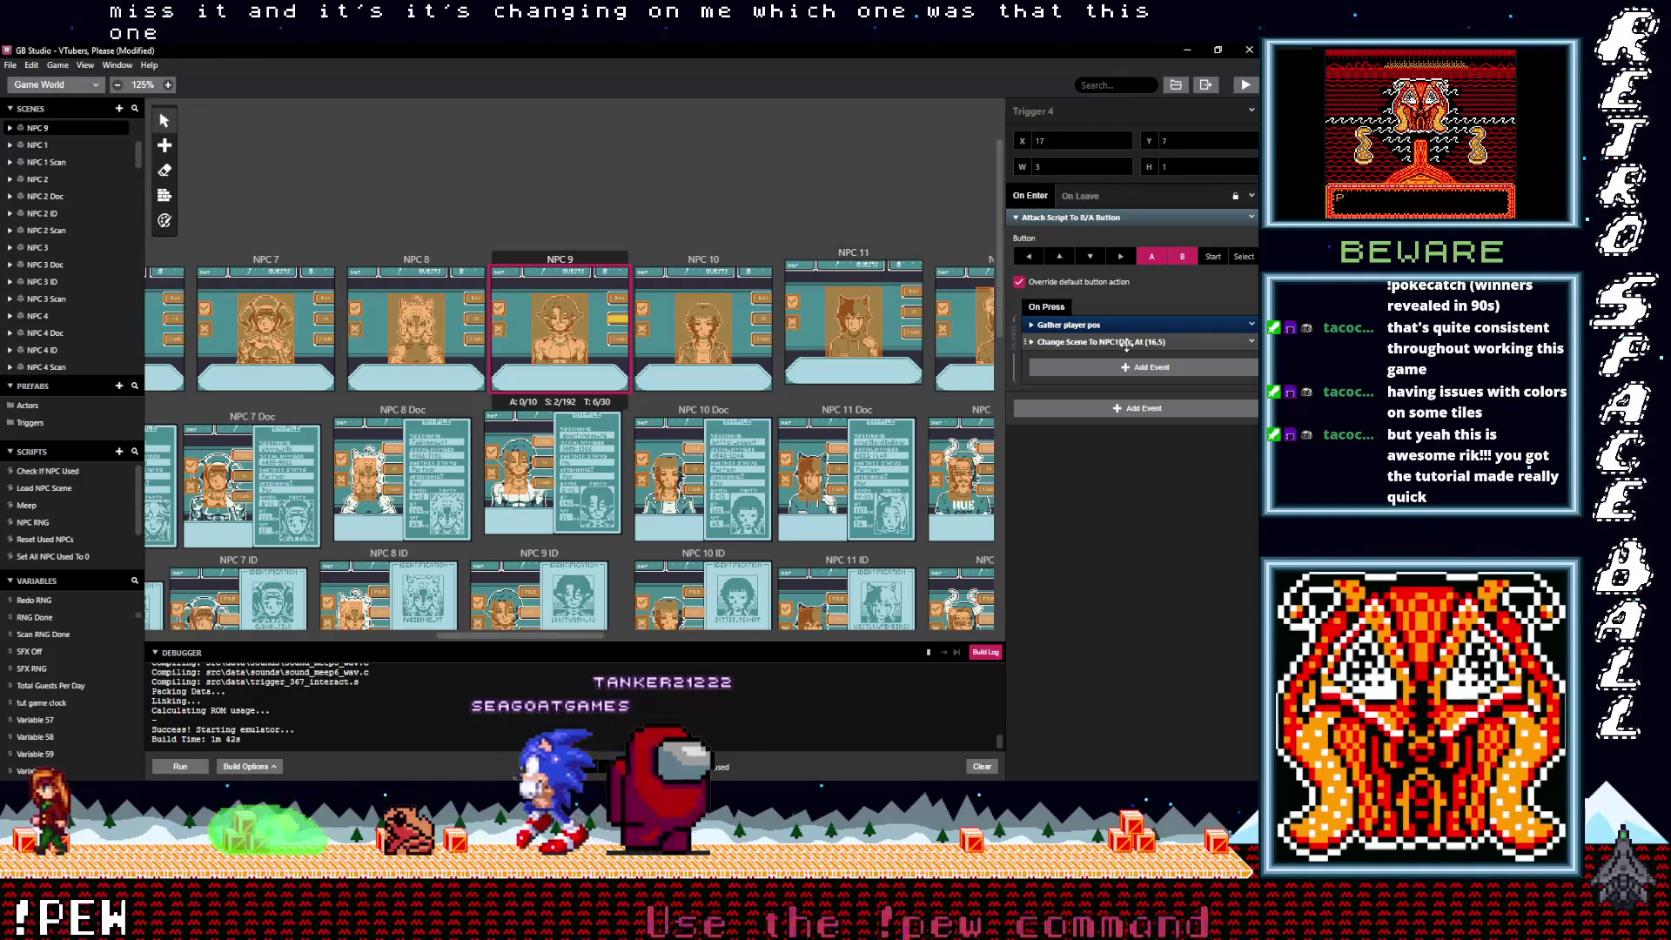
# Step: Check the NPC 9 and NPC 9 Doc triggers, then search Trigger 4's destination list for 'npc 9'
pyautogui.click(621, 301)
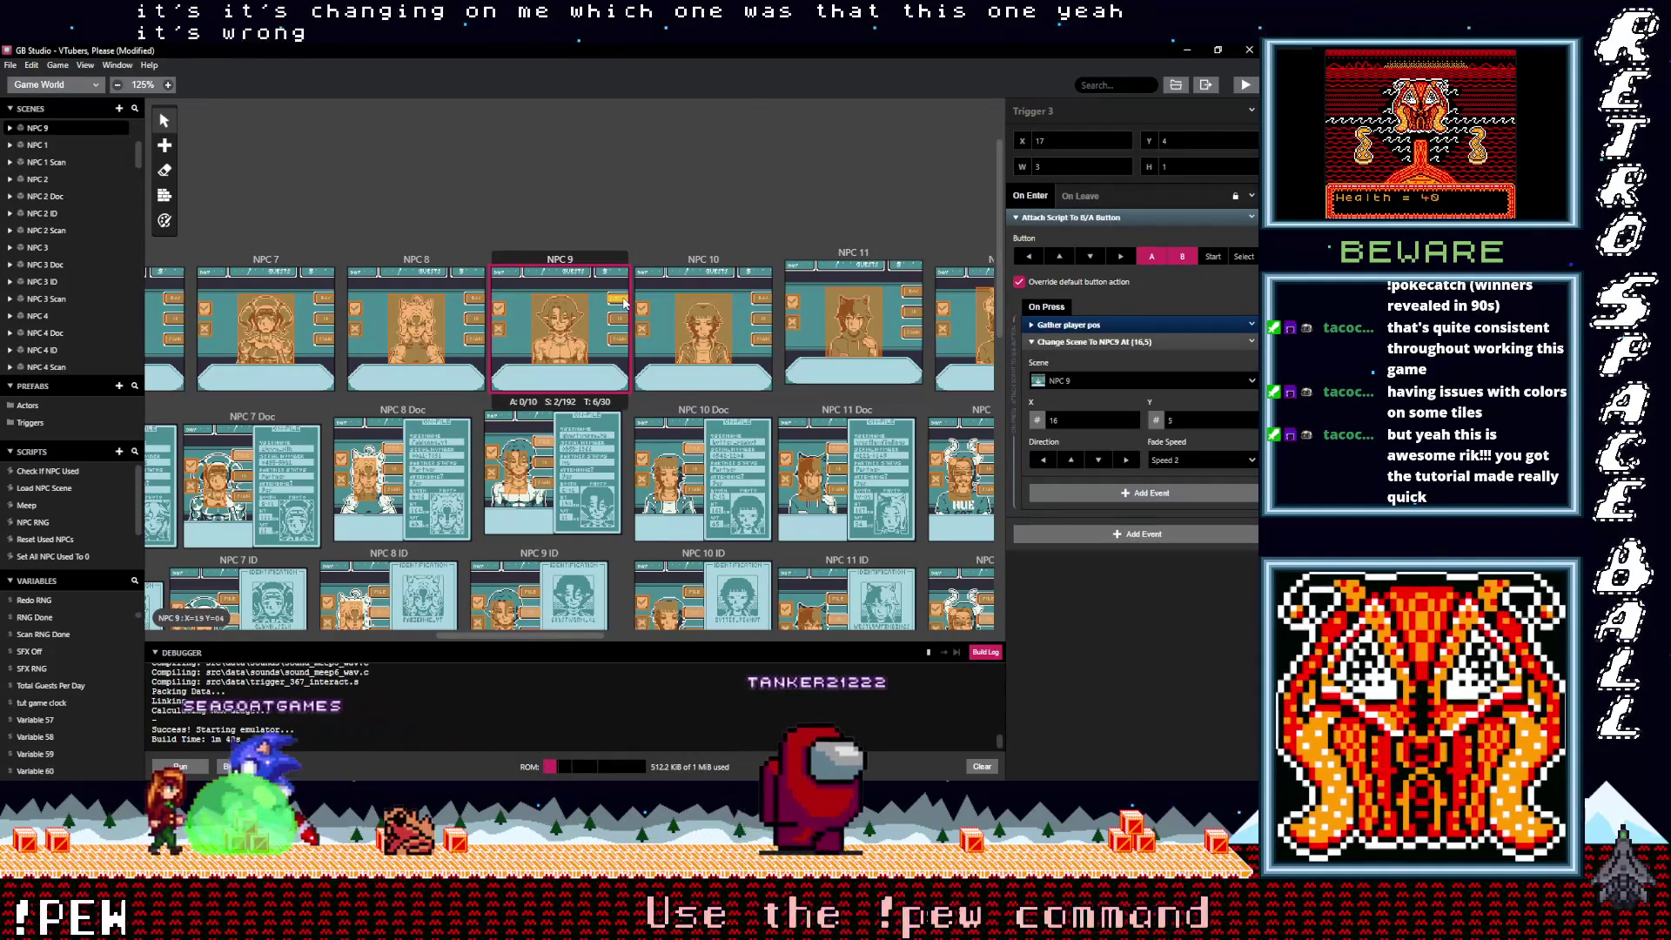
pyautogui.click(623, 341)
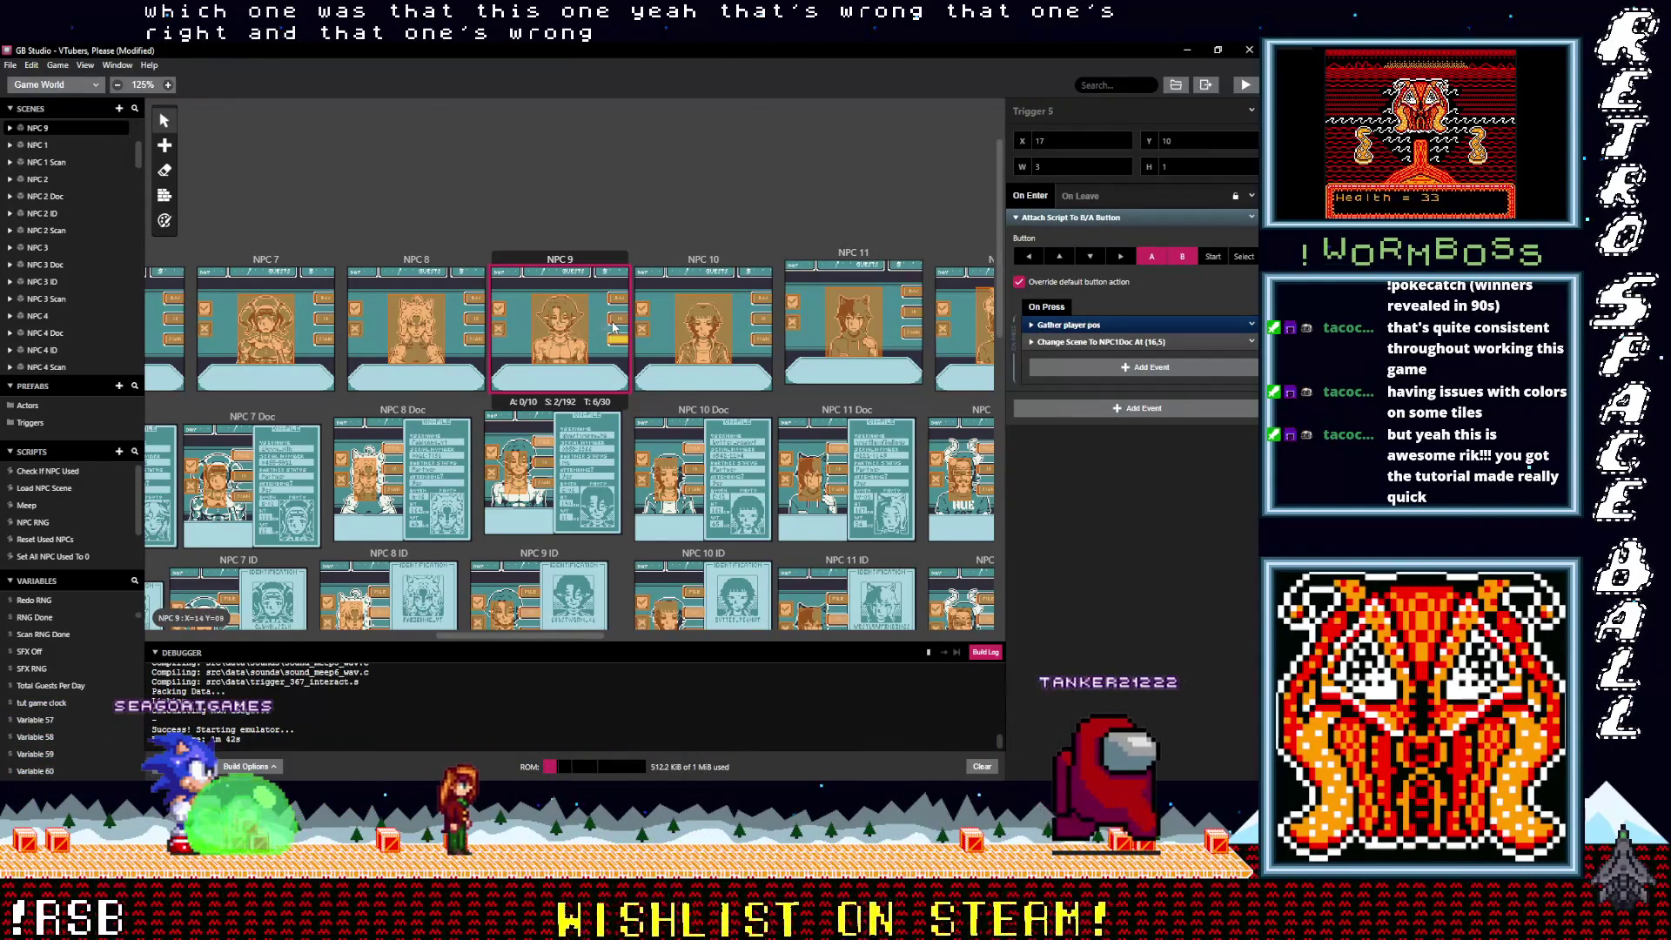
pyautogui.click(543, 448)
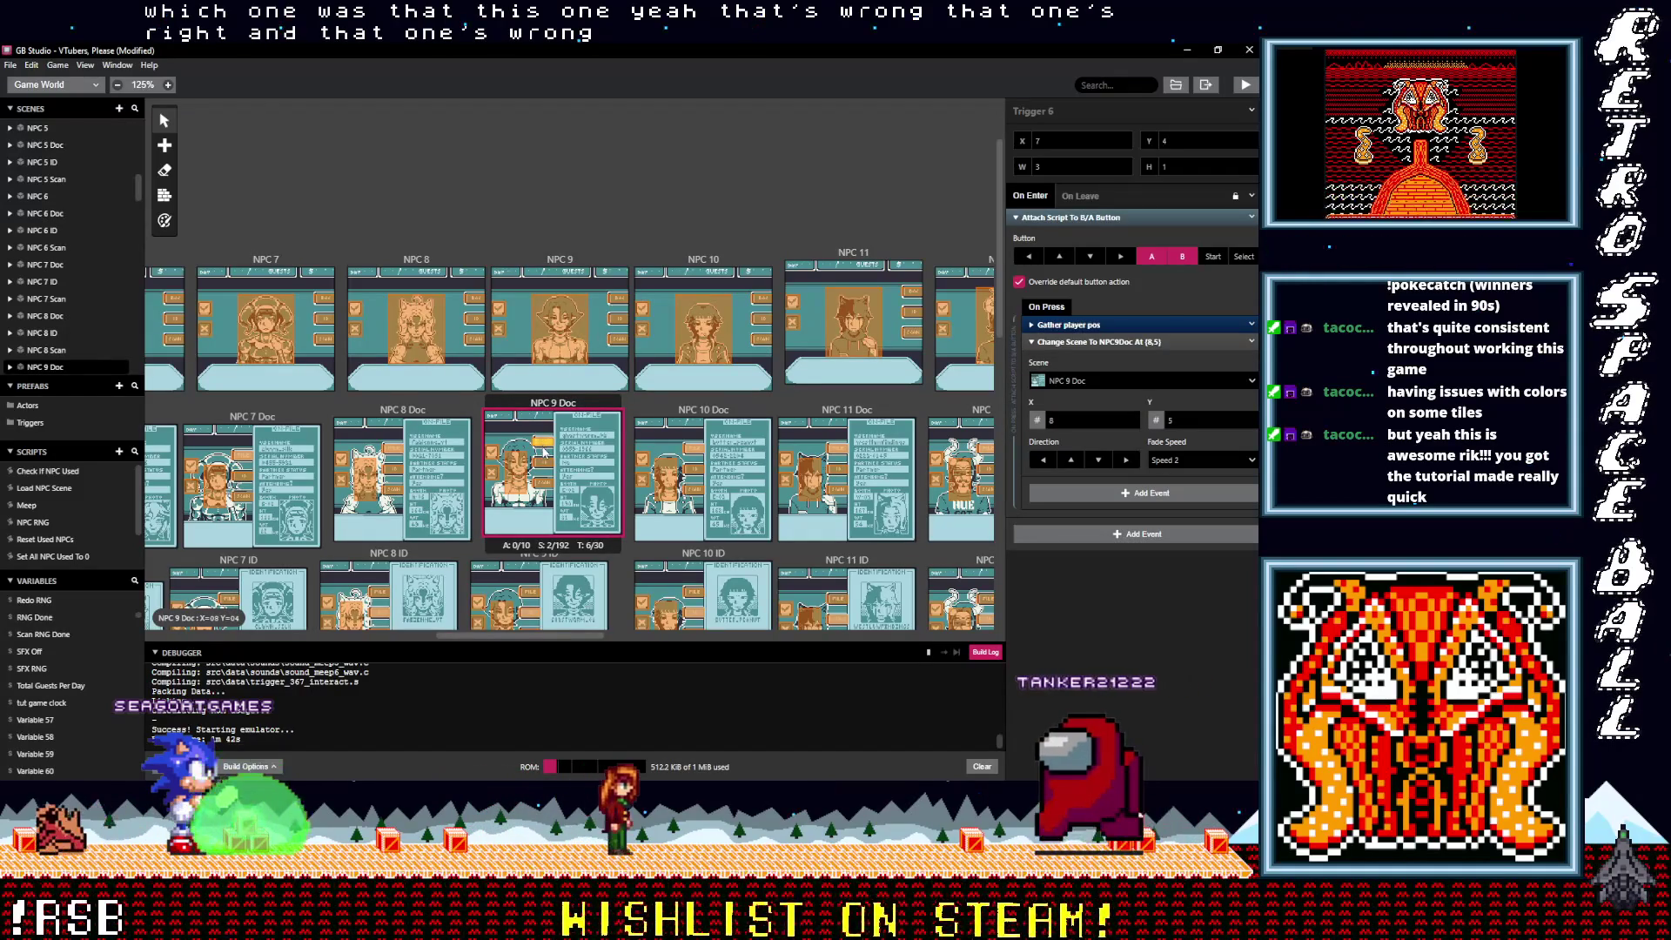
pyautogui.click(546, 468)
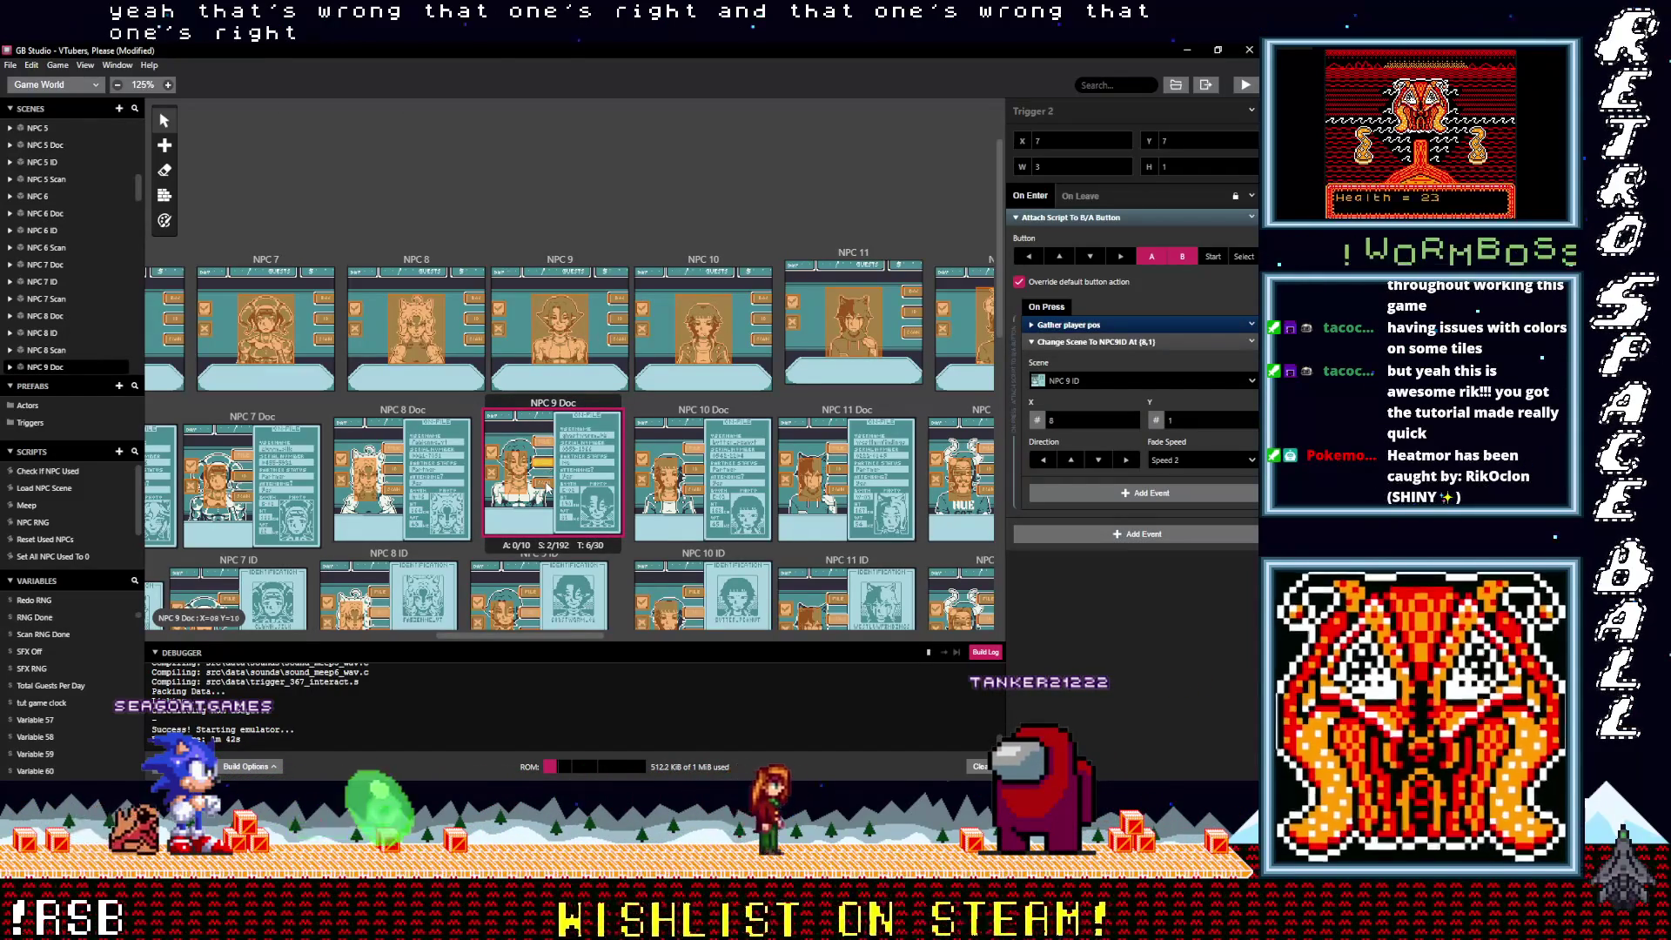
pyautogui.click(619, 326)
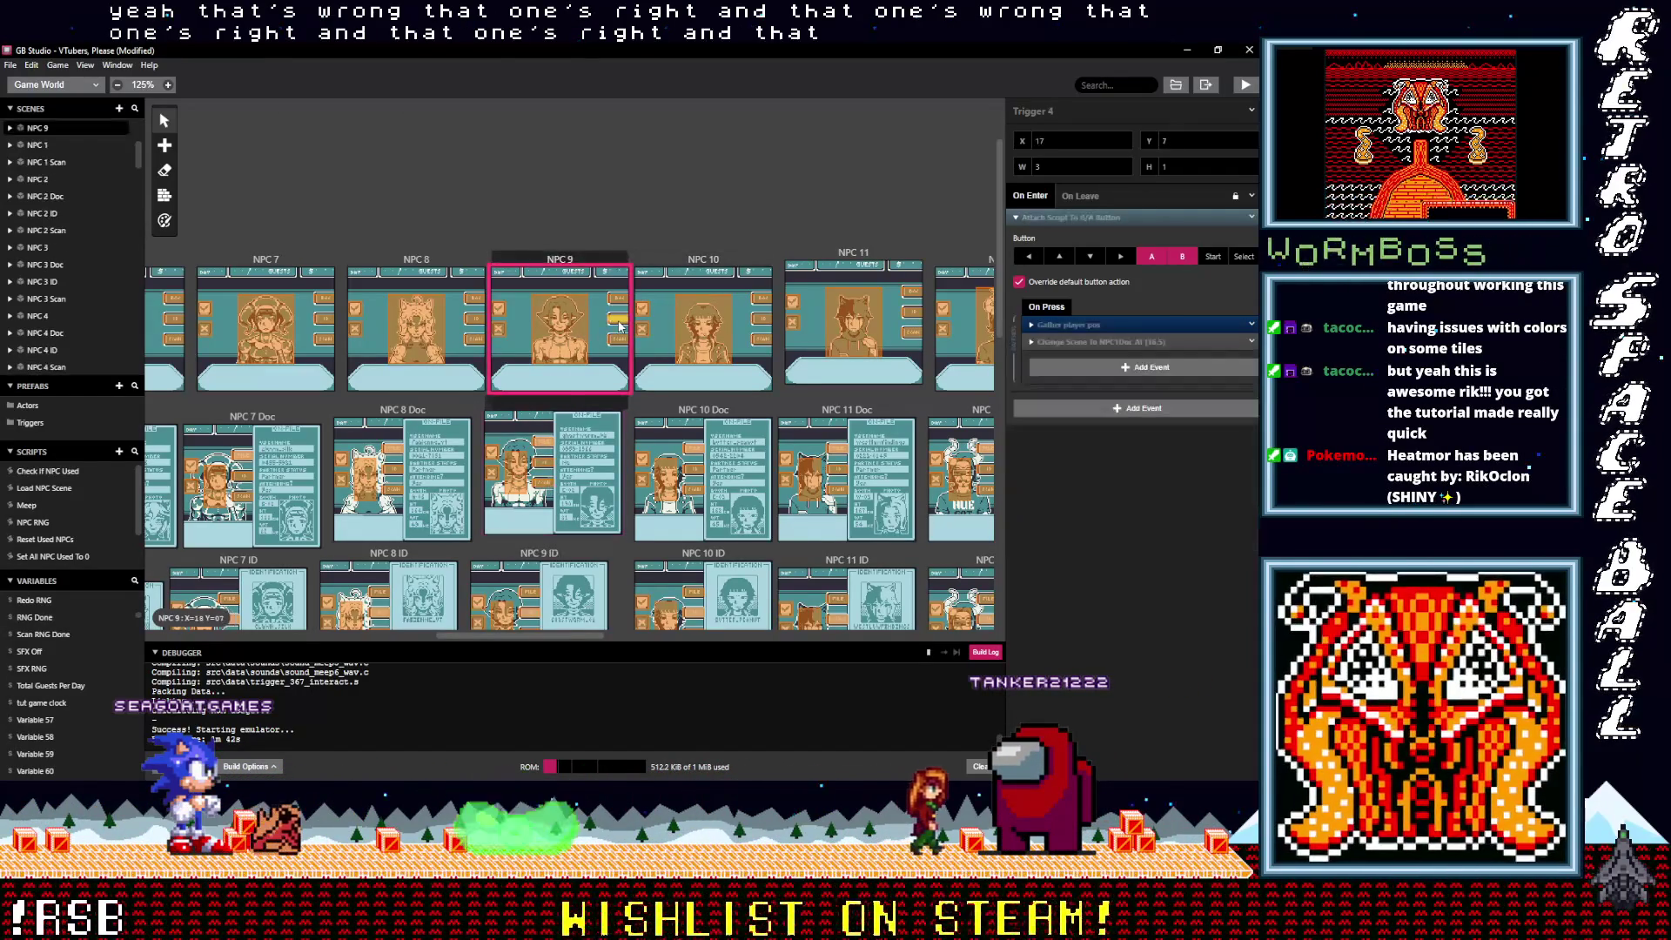
pyautogui.click(1096, 342)
pyautogui.click(1102, 381)
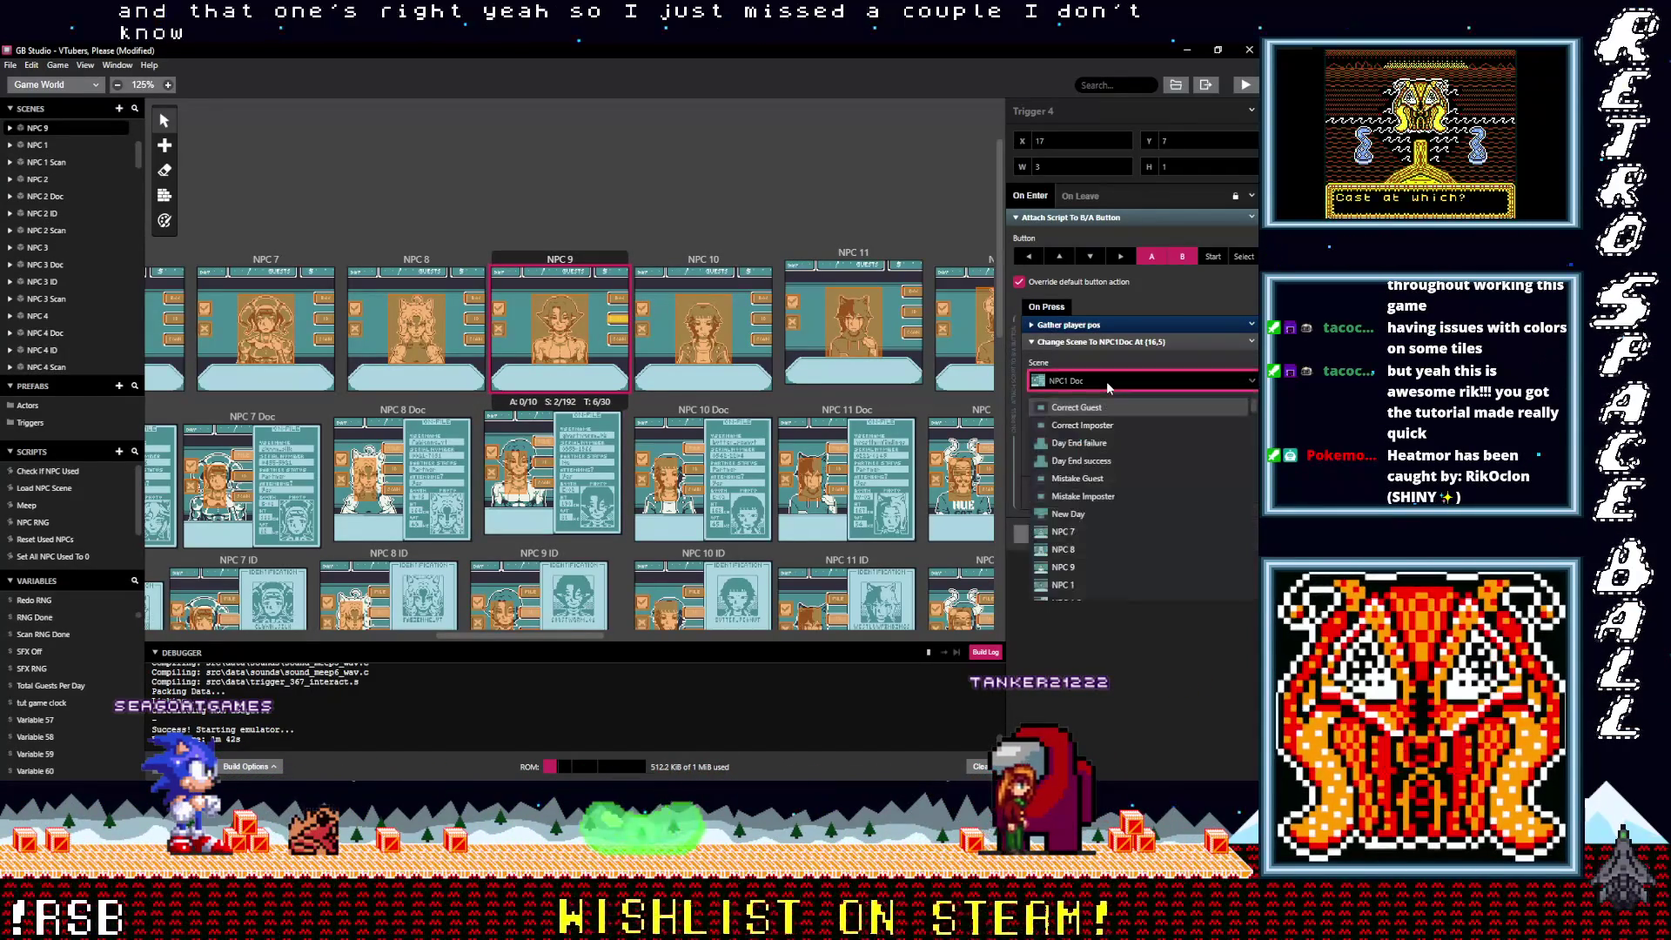
pyautogui.write('npc')
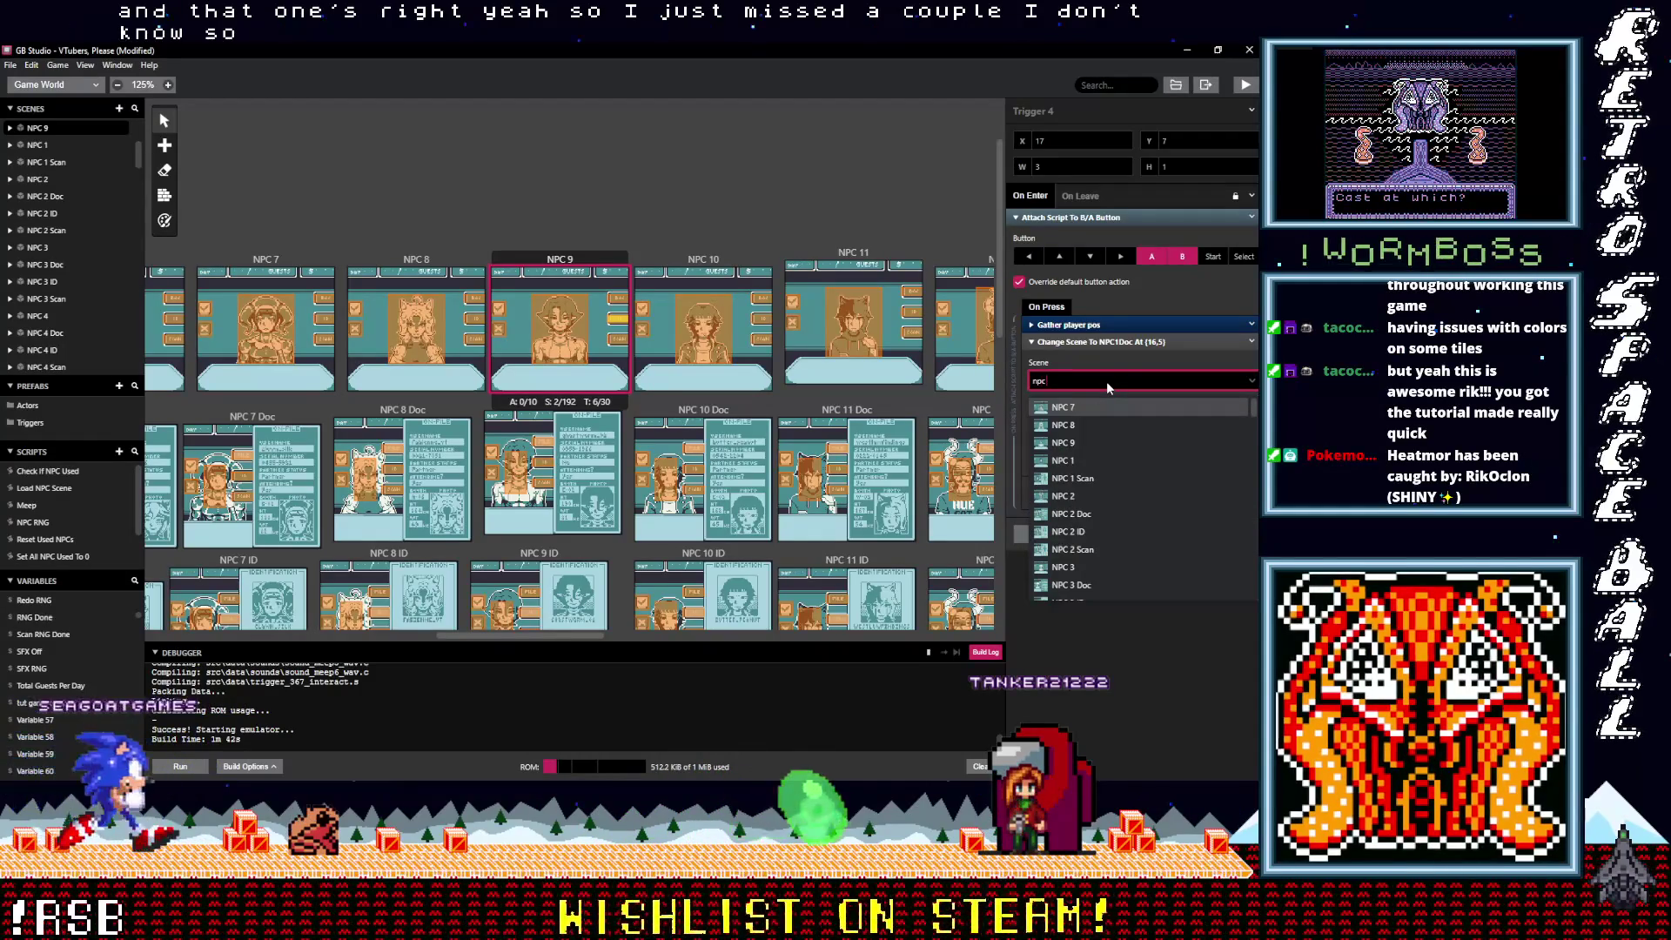
pyautogui.write(' 9 ID')
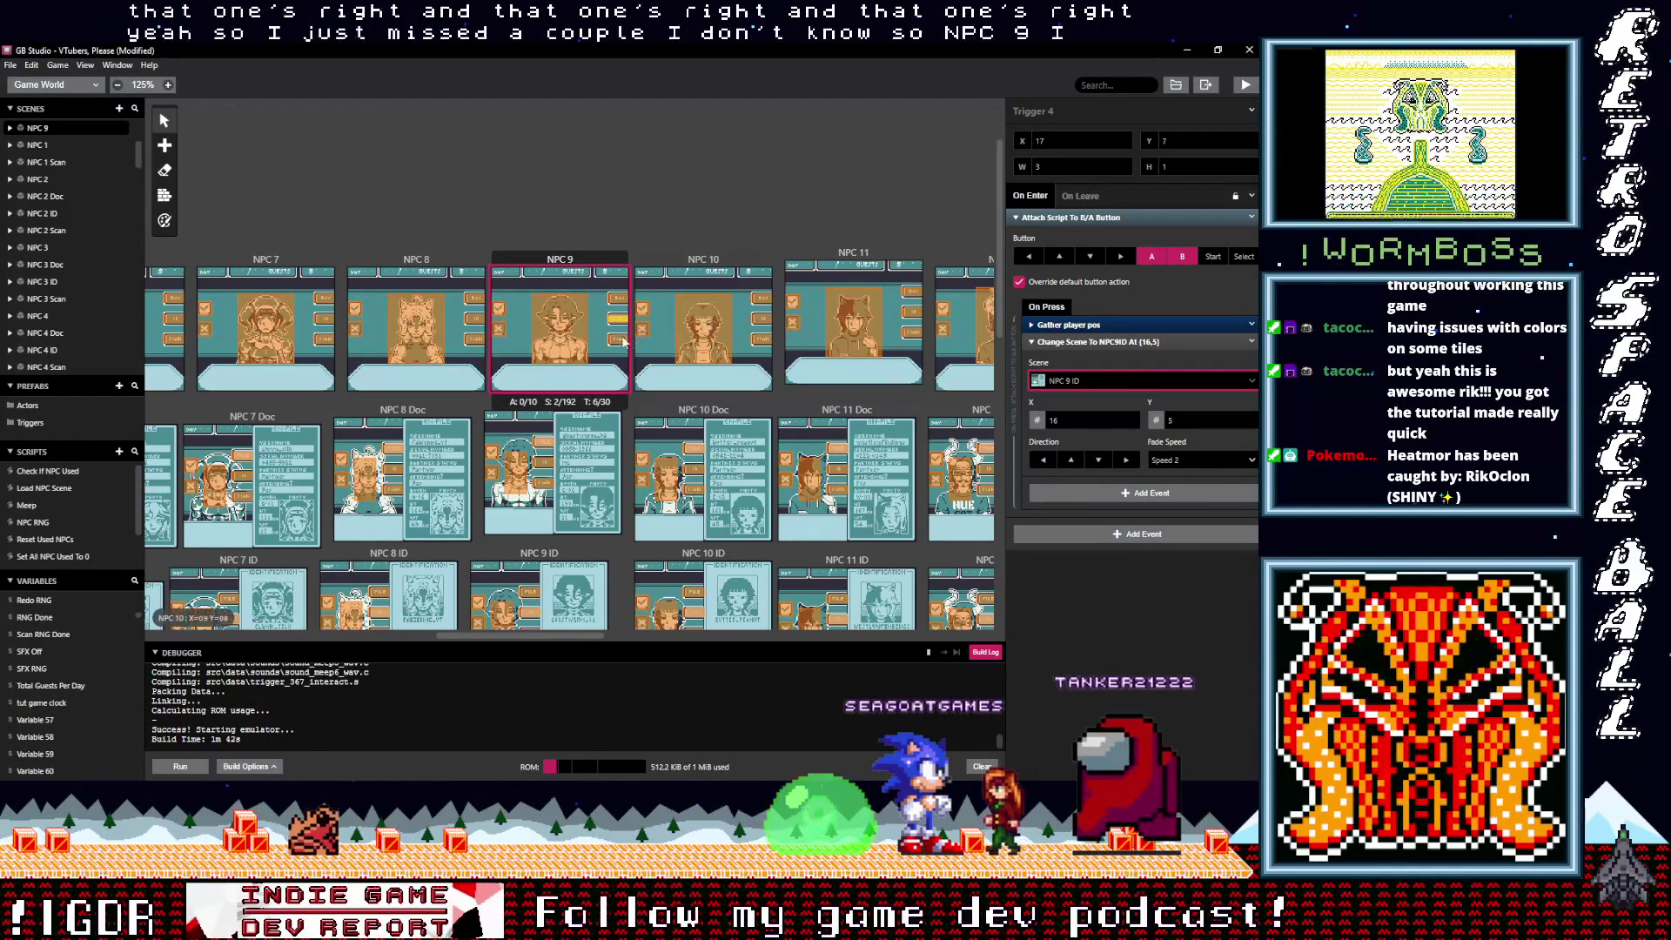
# Step: Make Trigger 3 in the NPC 9 scene lead to NPC 9 Doc
pyautogui.click(619, 300)
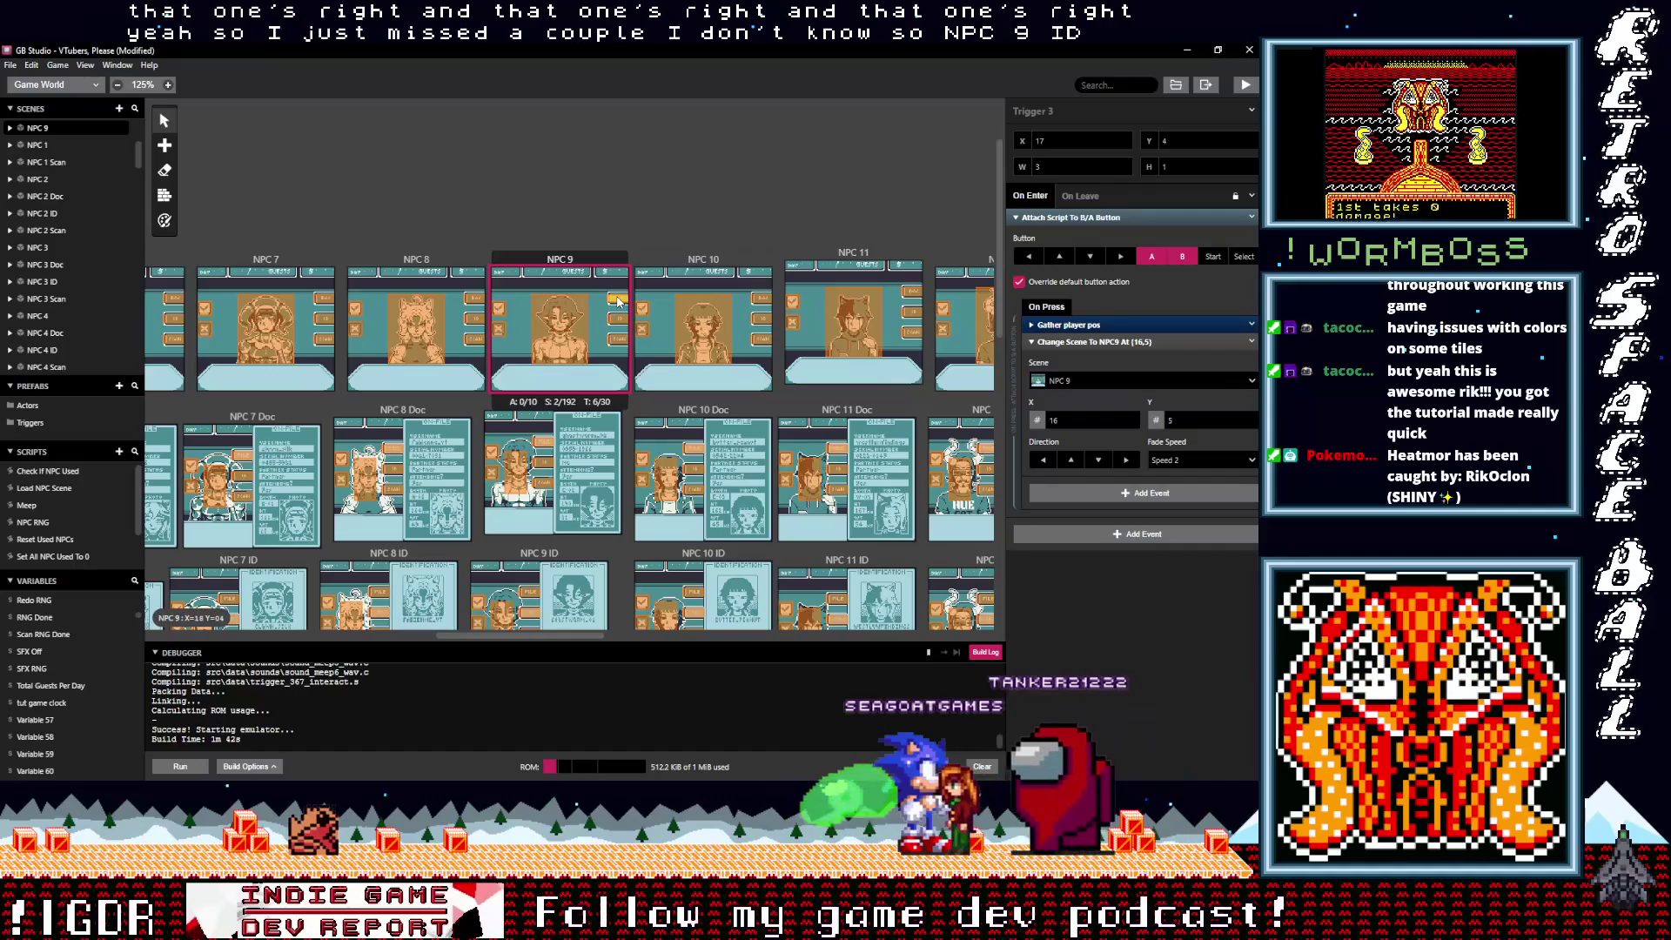
pyautogui.click(621, 340)
pyautogui.click(619, 300)
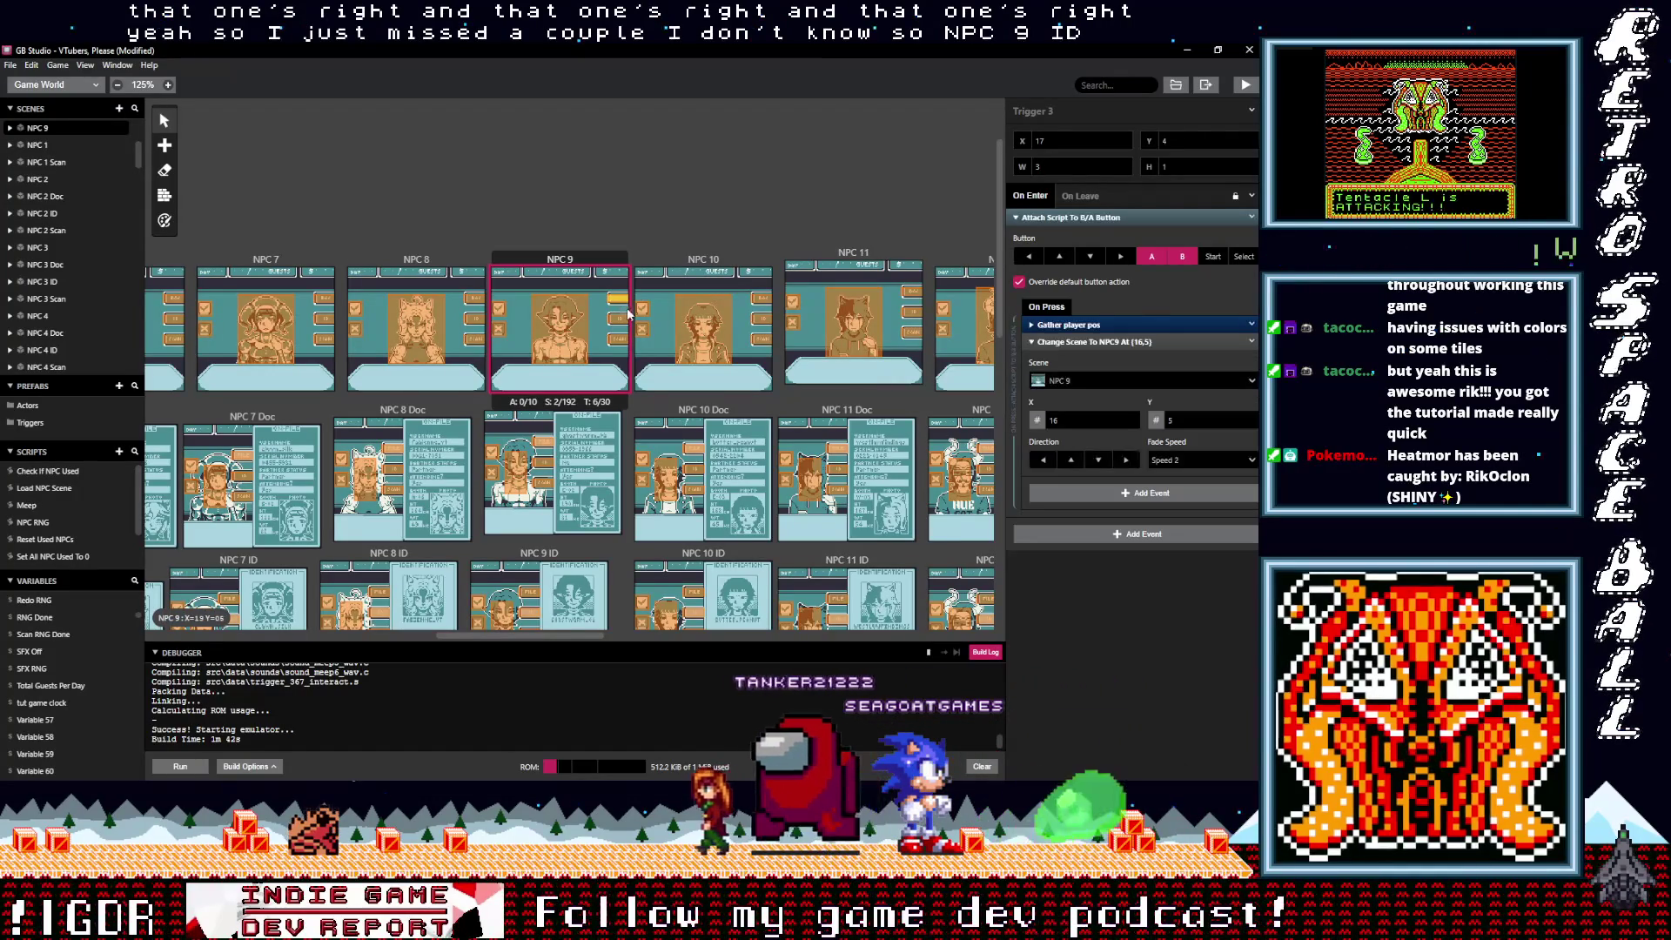
pyautogui.click(1086, 379)
pyautogui.write('npc')
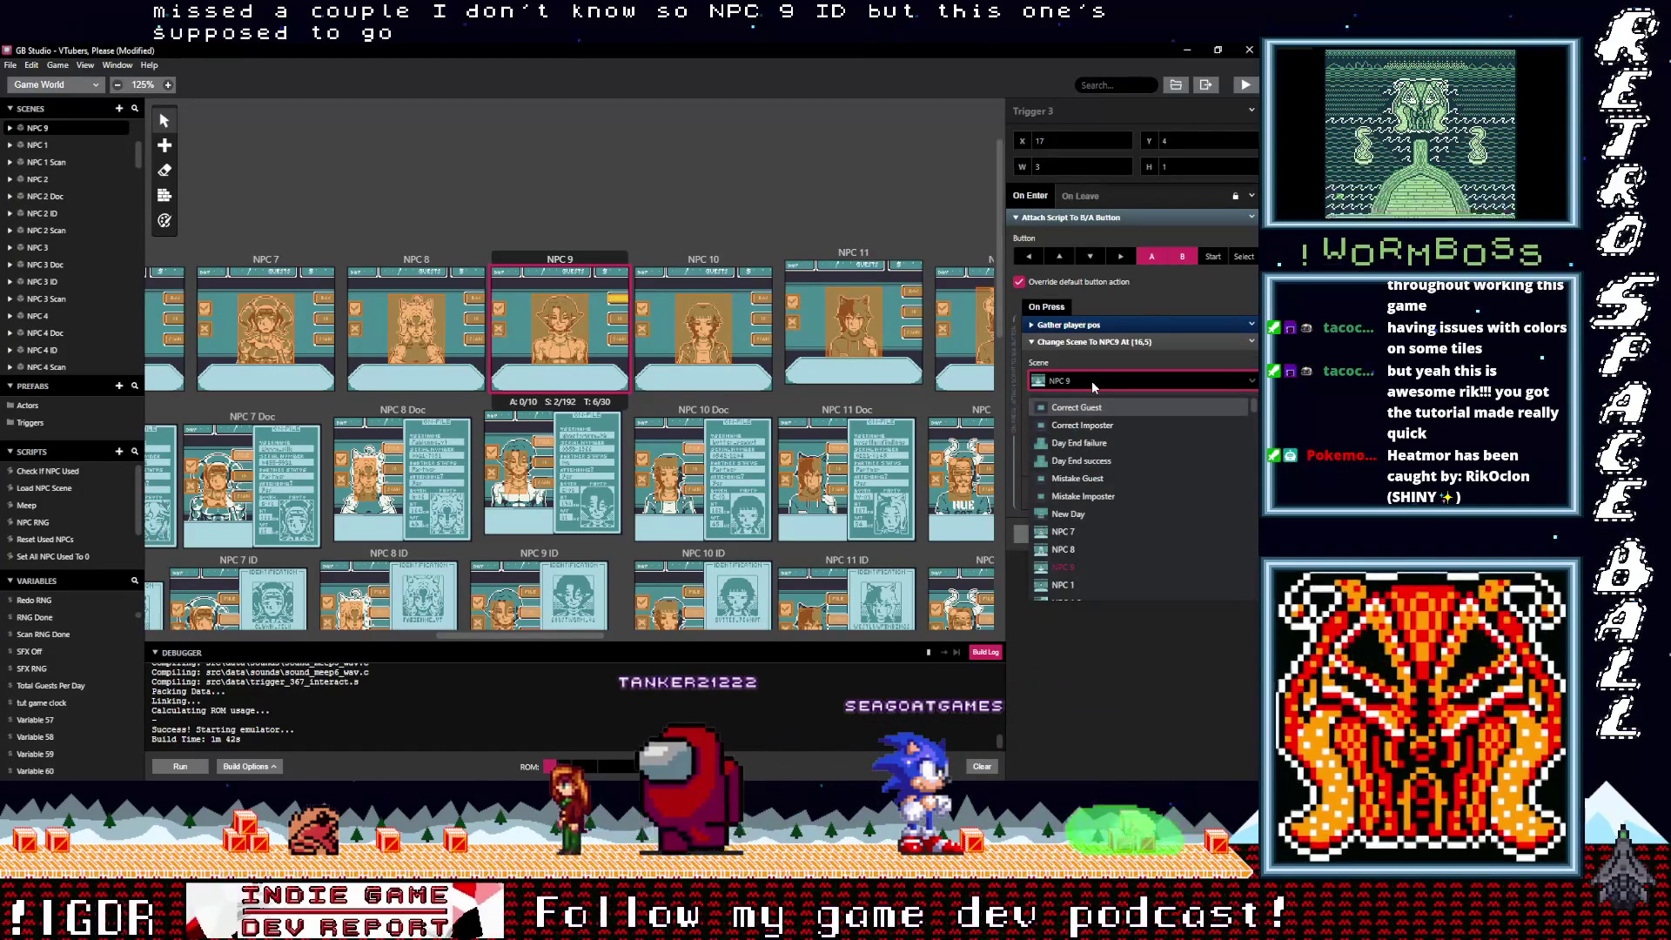
pyautogui.write(' 9')
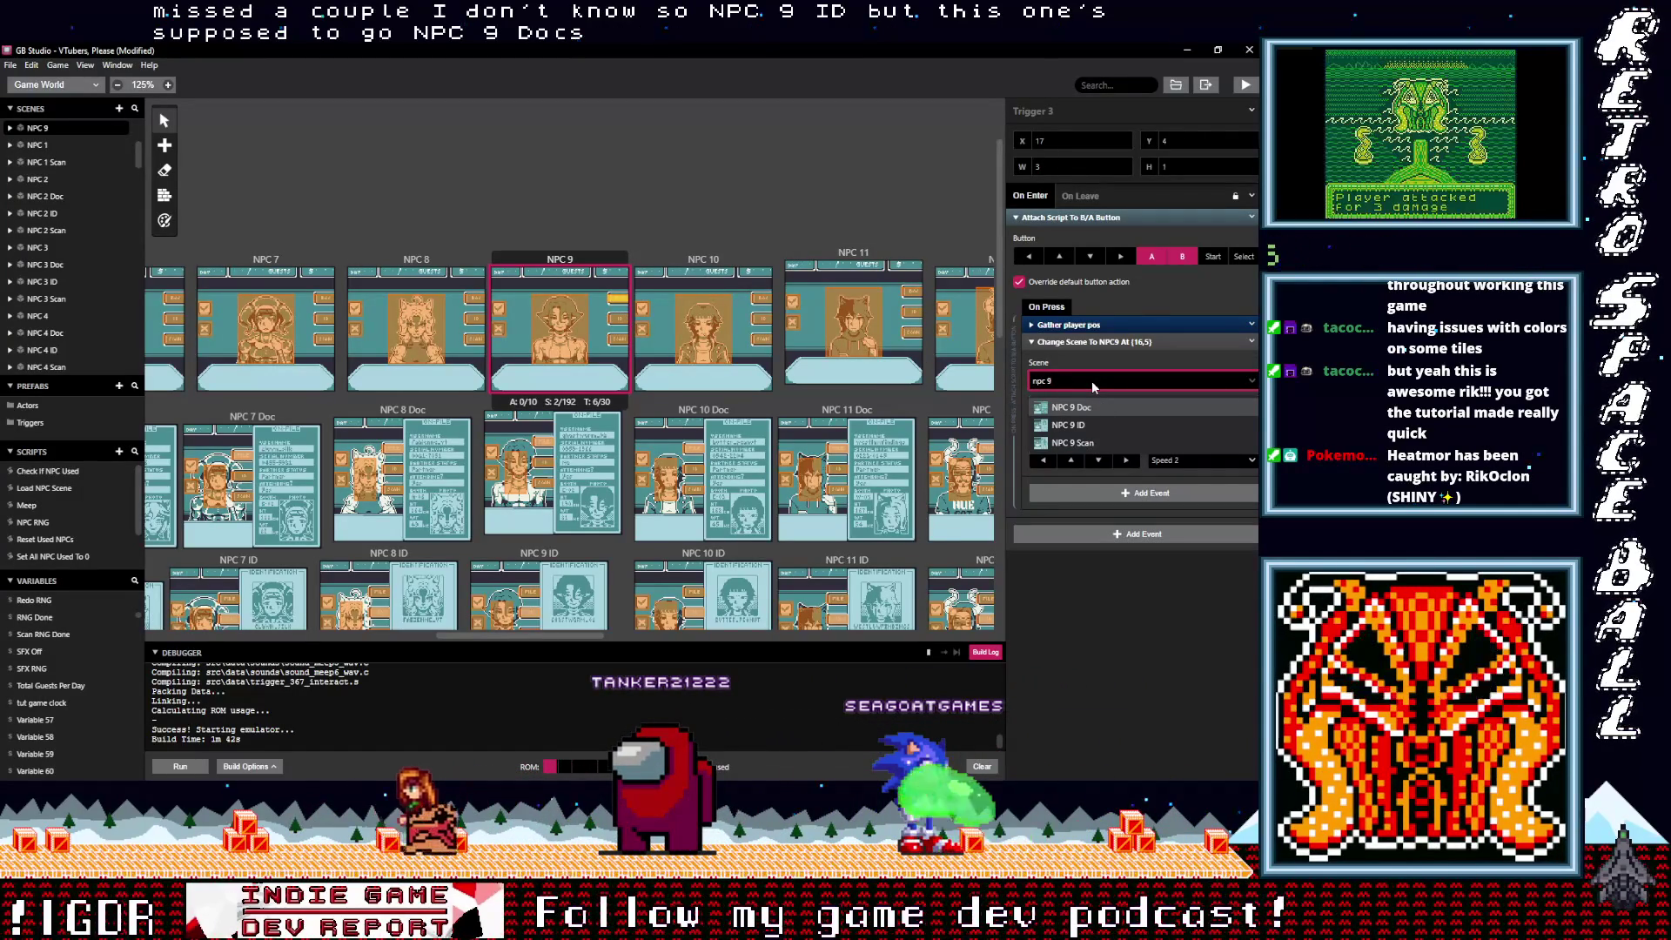
pyautogui.click(1079, 412)
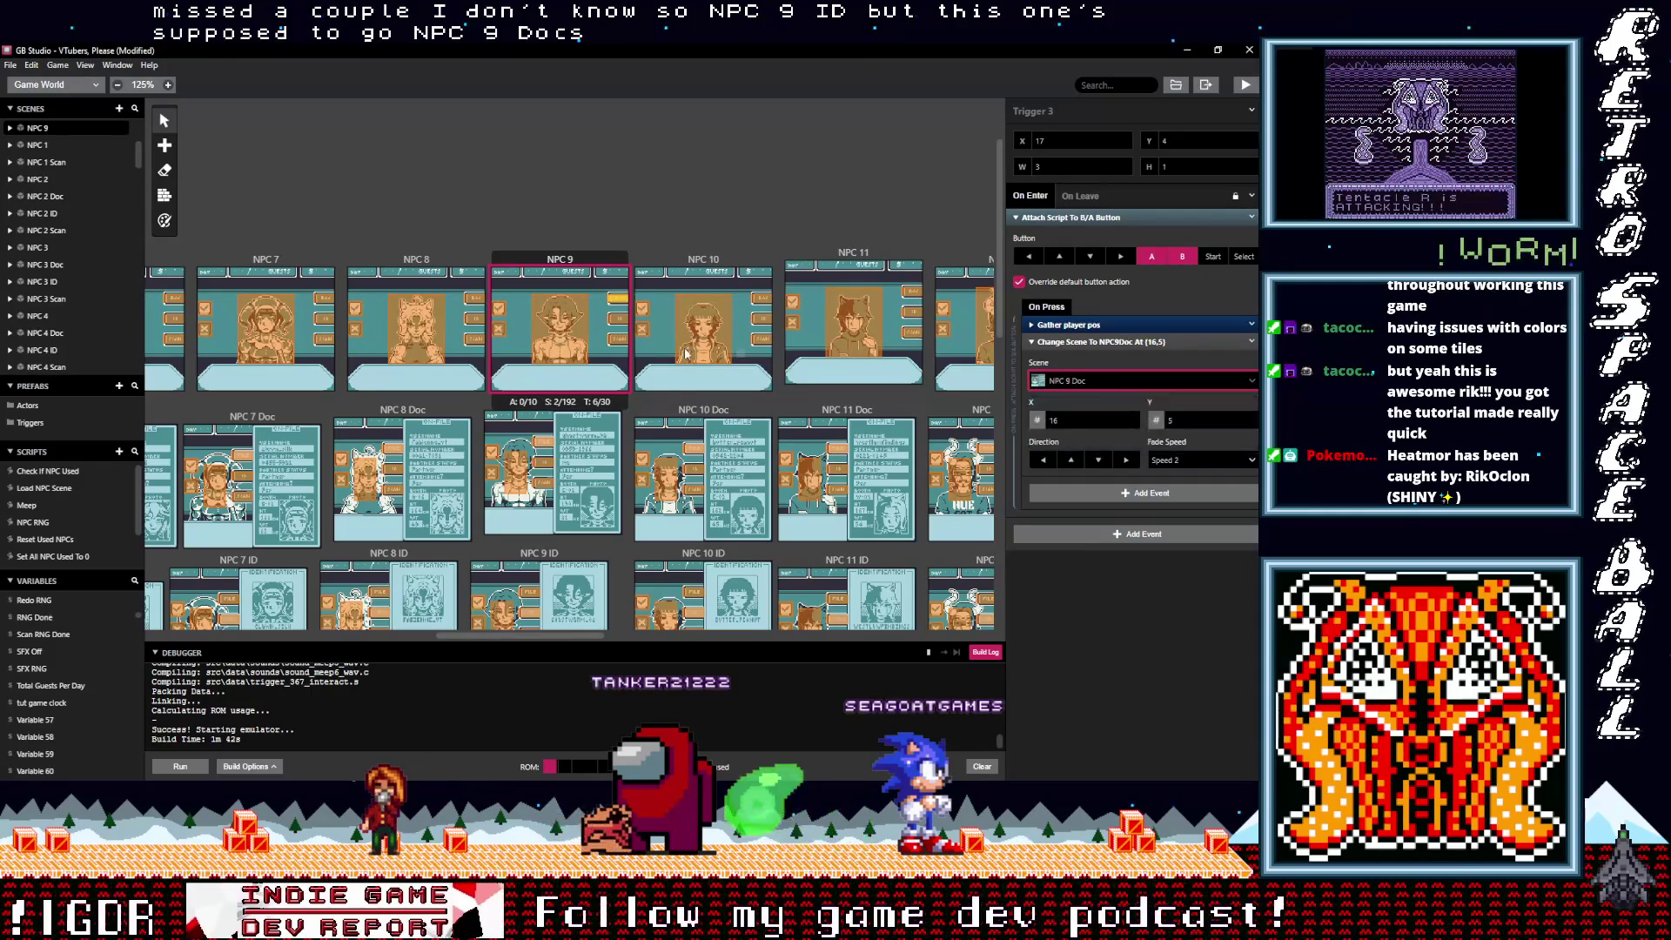
pyautogui.click(1071, 343)
# Step: Set Trigger 5's destination scene to NPC 9 Scan
pyautogui.click(1070, 342)
pyautogui.click(1086, 381)
pyautogui.write('npc')
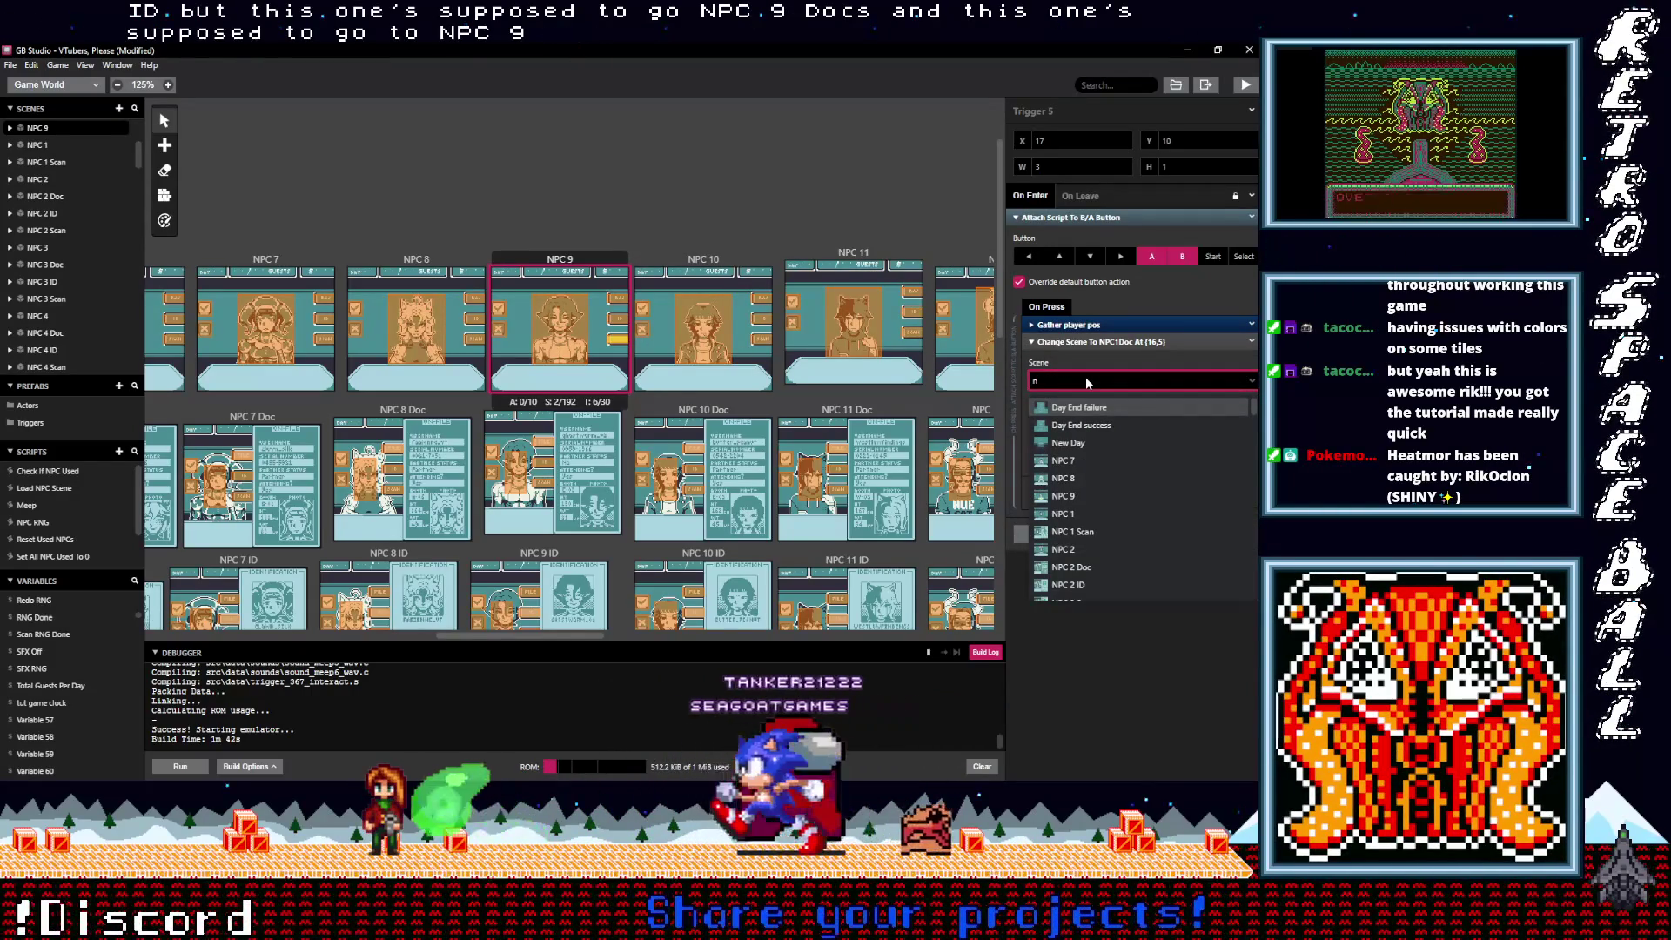
pyautogui.write(' 9 scan')
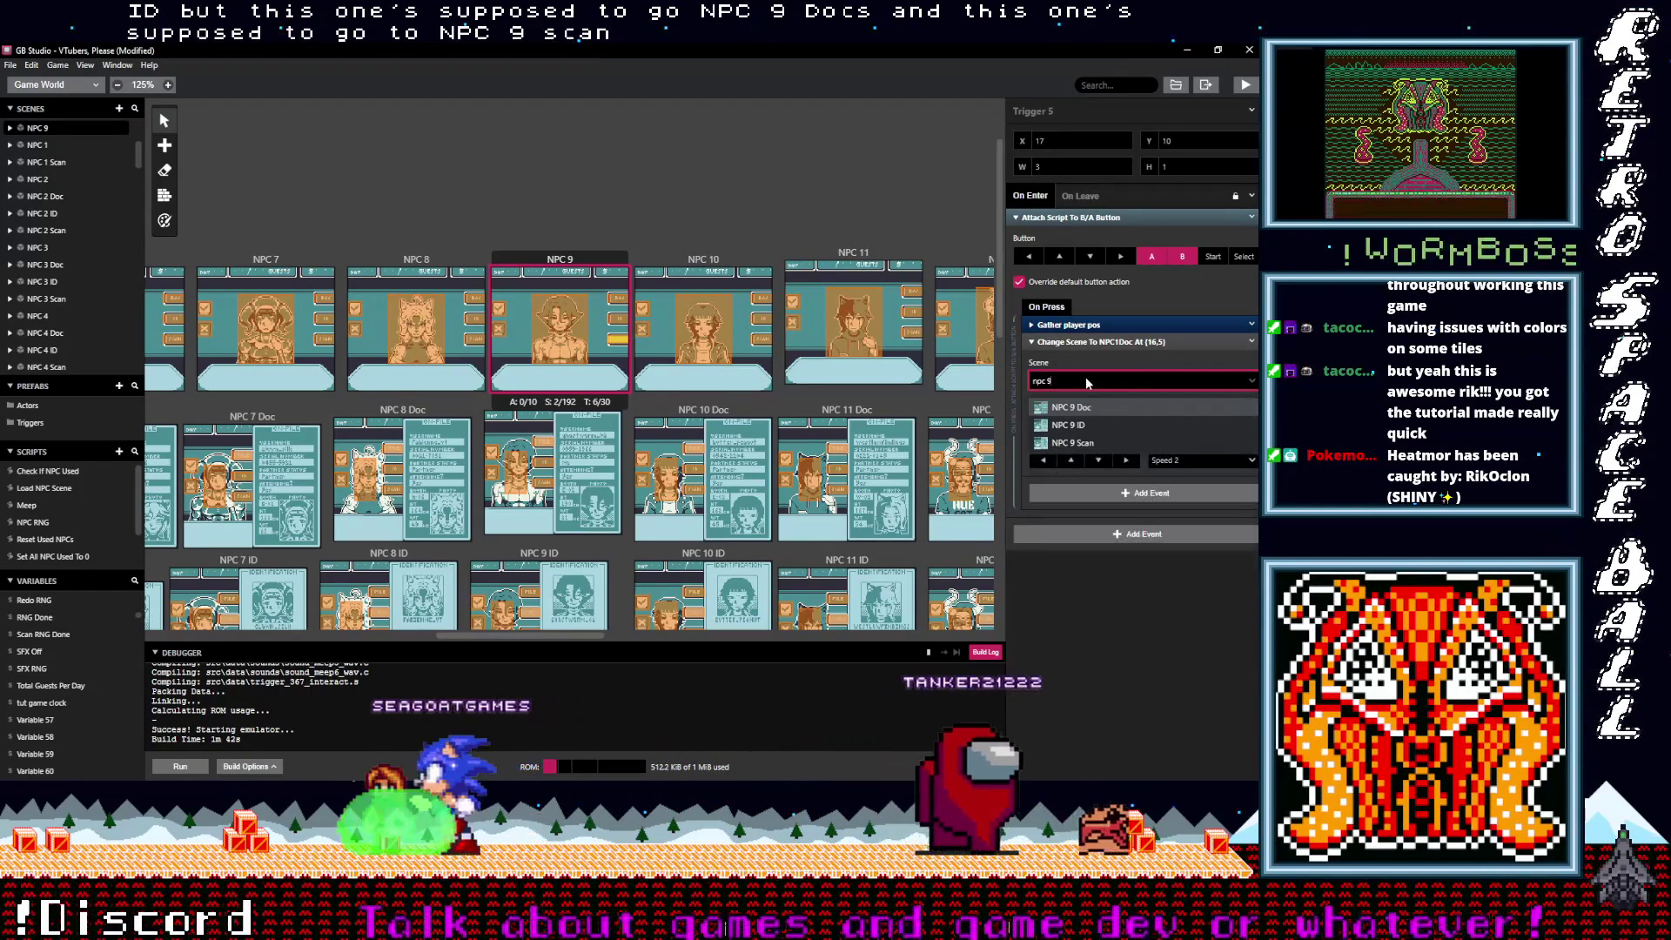
pyautogui.press('Return')
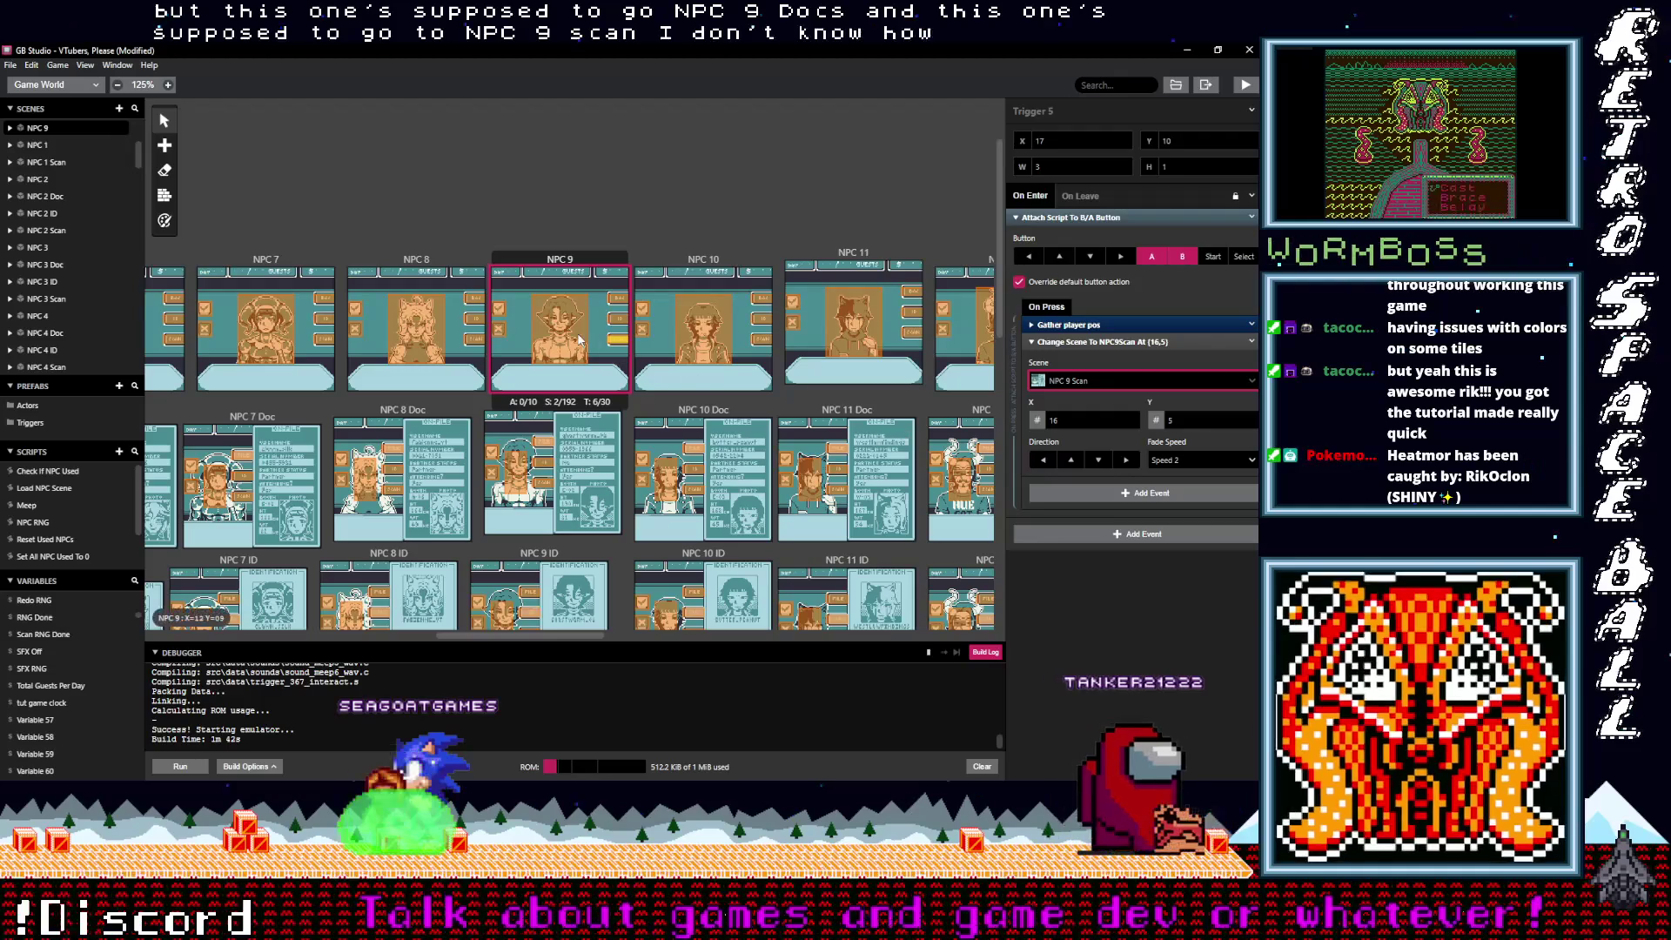
# Step: Select the misrouted Trigger 6 in NPC 9 Doc and set its destination to NPC 9
pyautogui.click(560, 329)
pyautogui.click(546, 447)
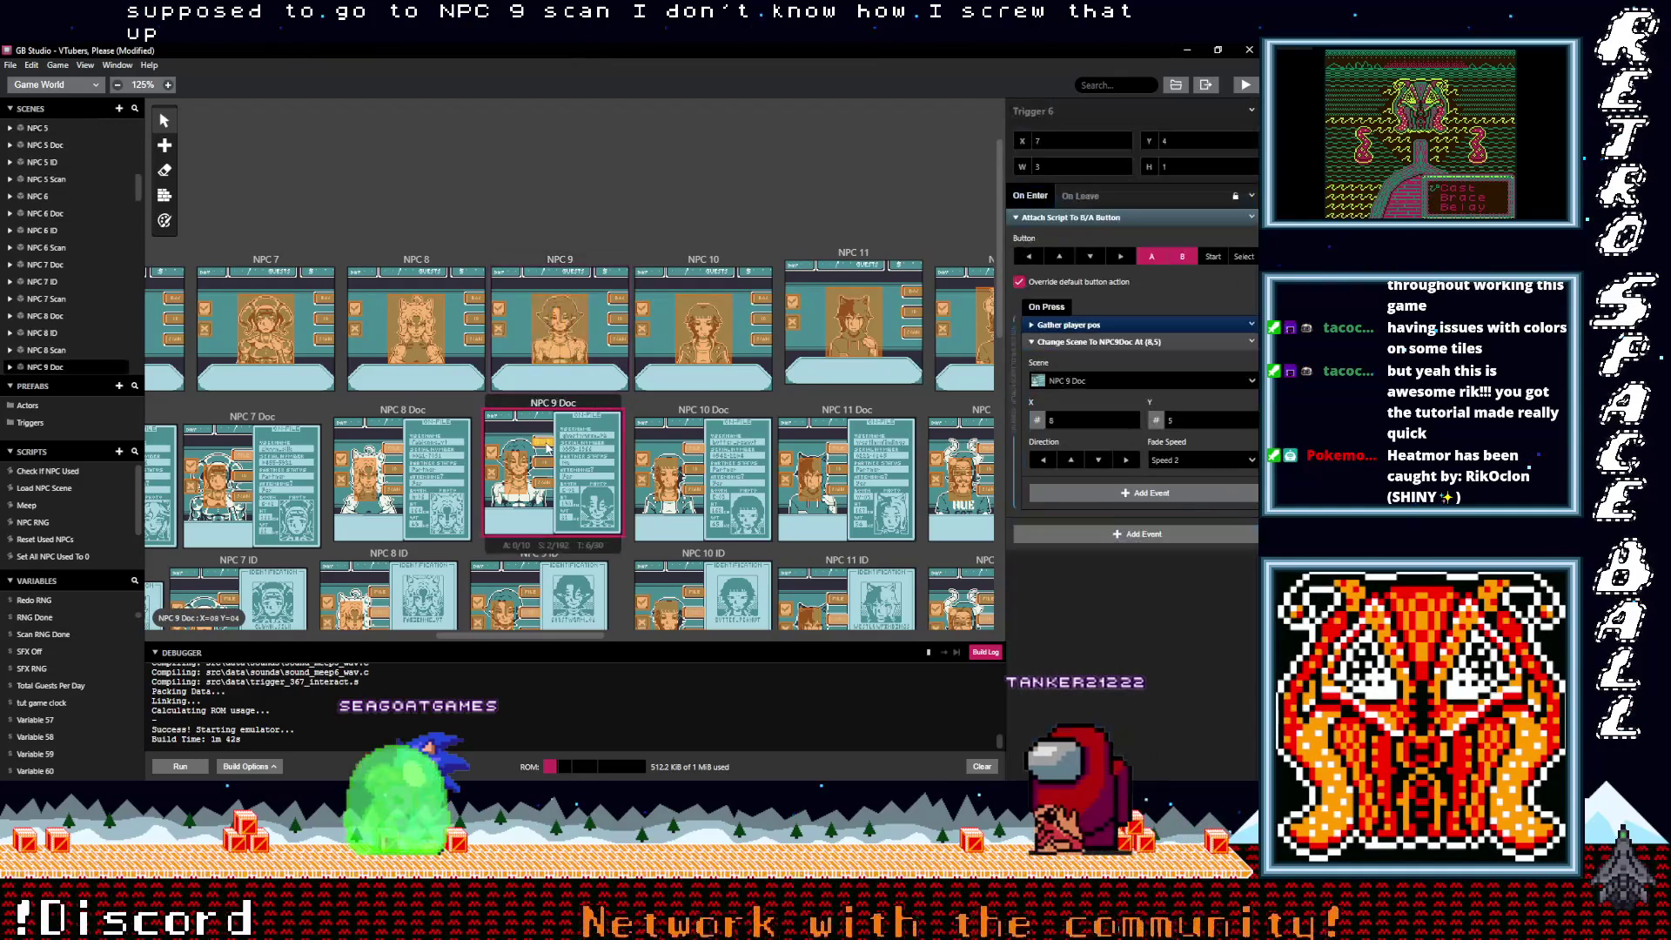
pyautogui.click(547, 469)
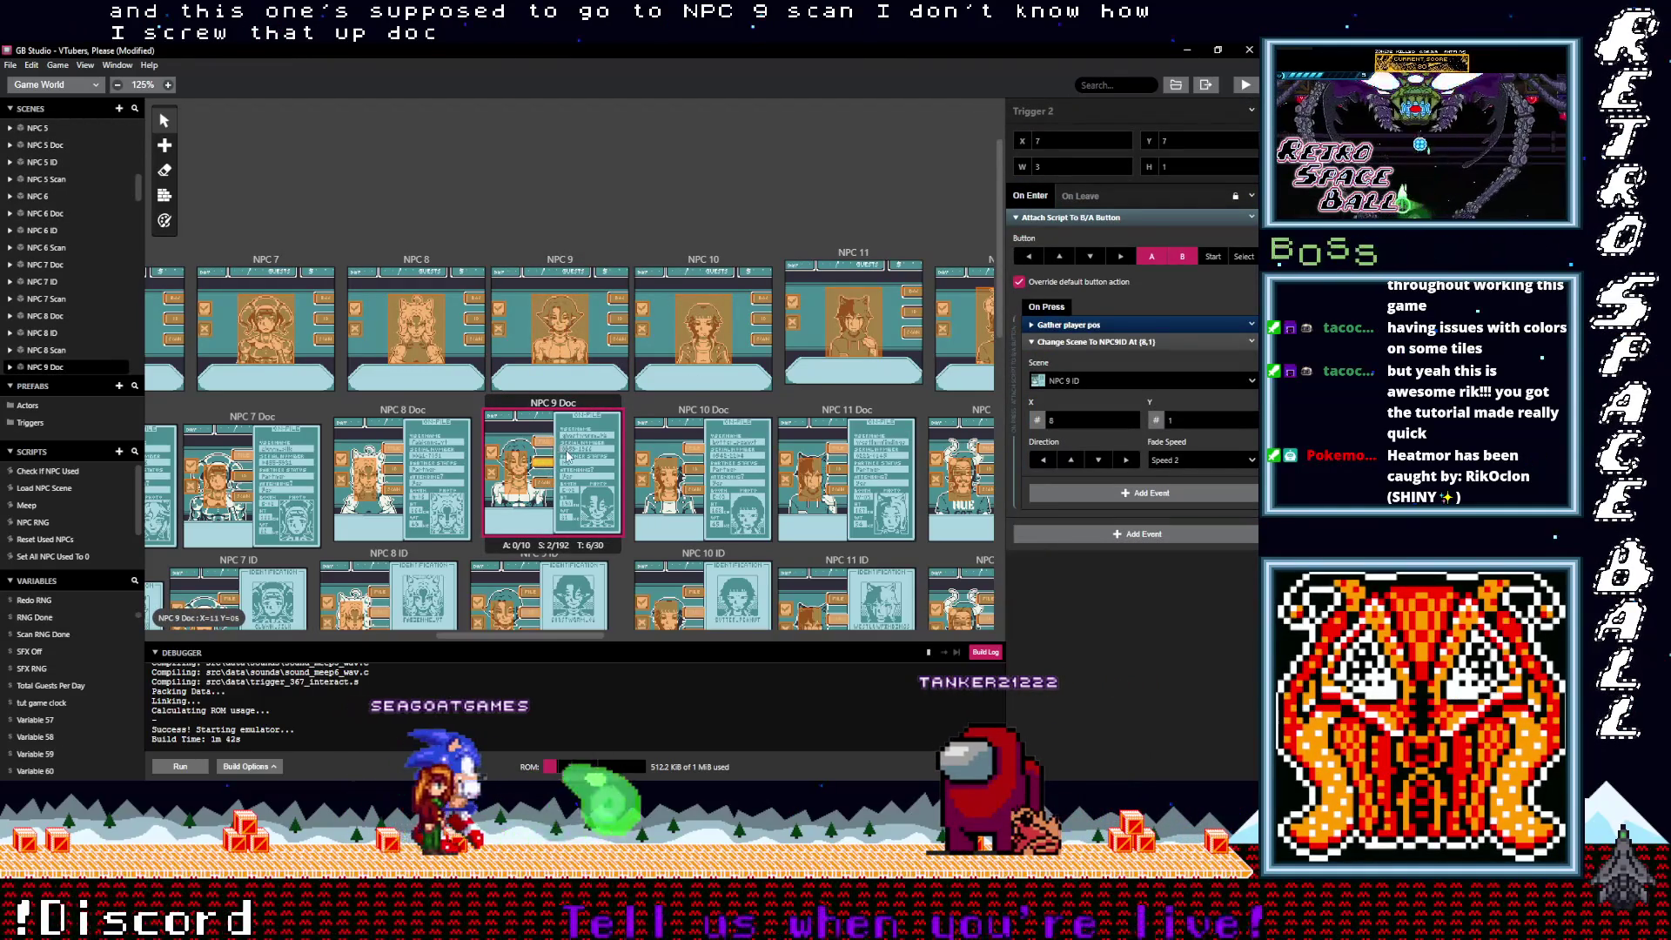
pyautogui.click(561, 452)
pyautogui.click(548, 448)
pyautogui.click(545, 447)
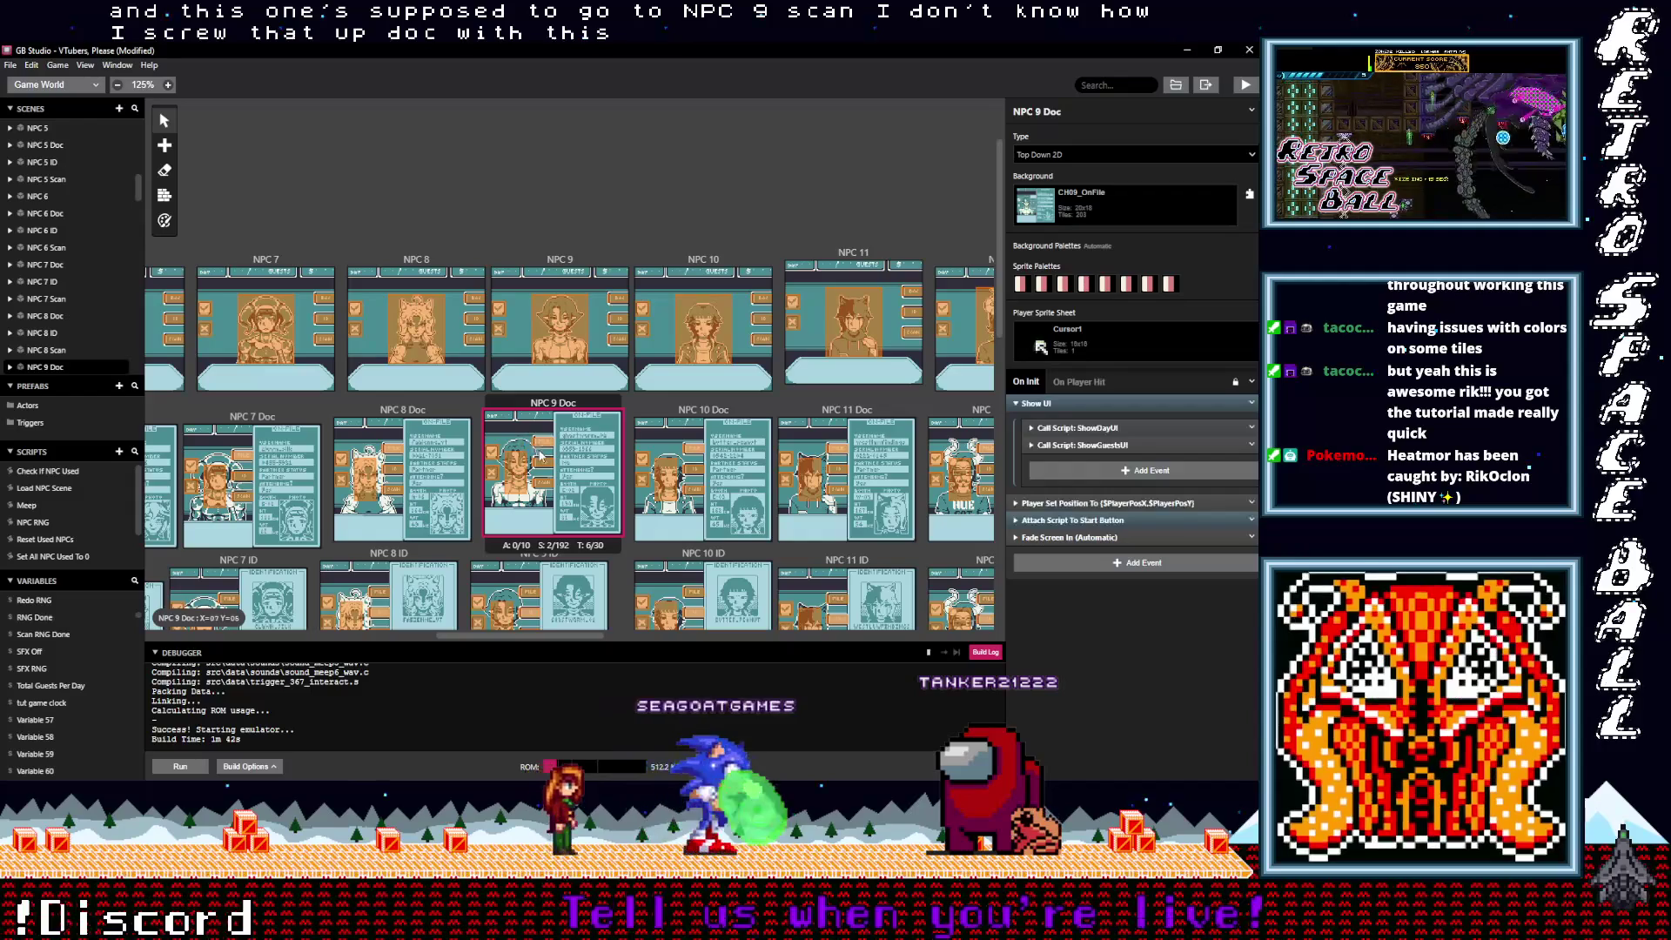
pyautogui.click(543, 445)
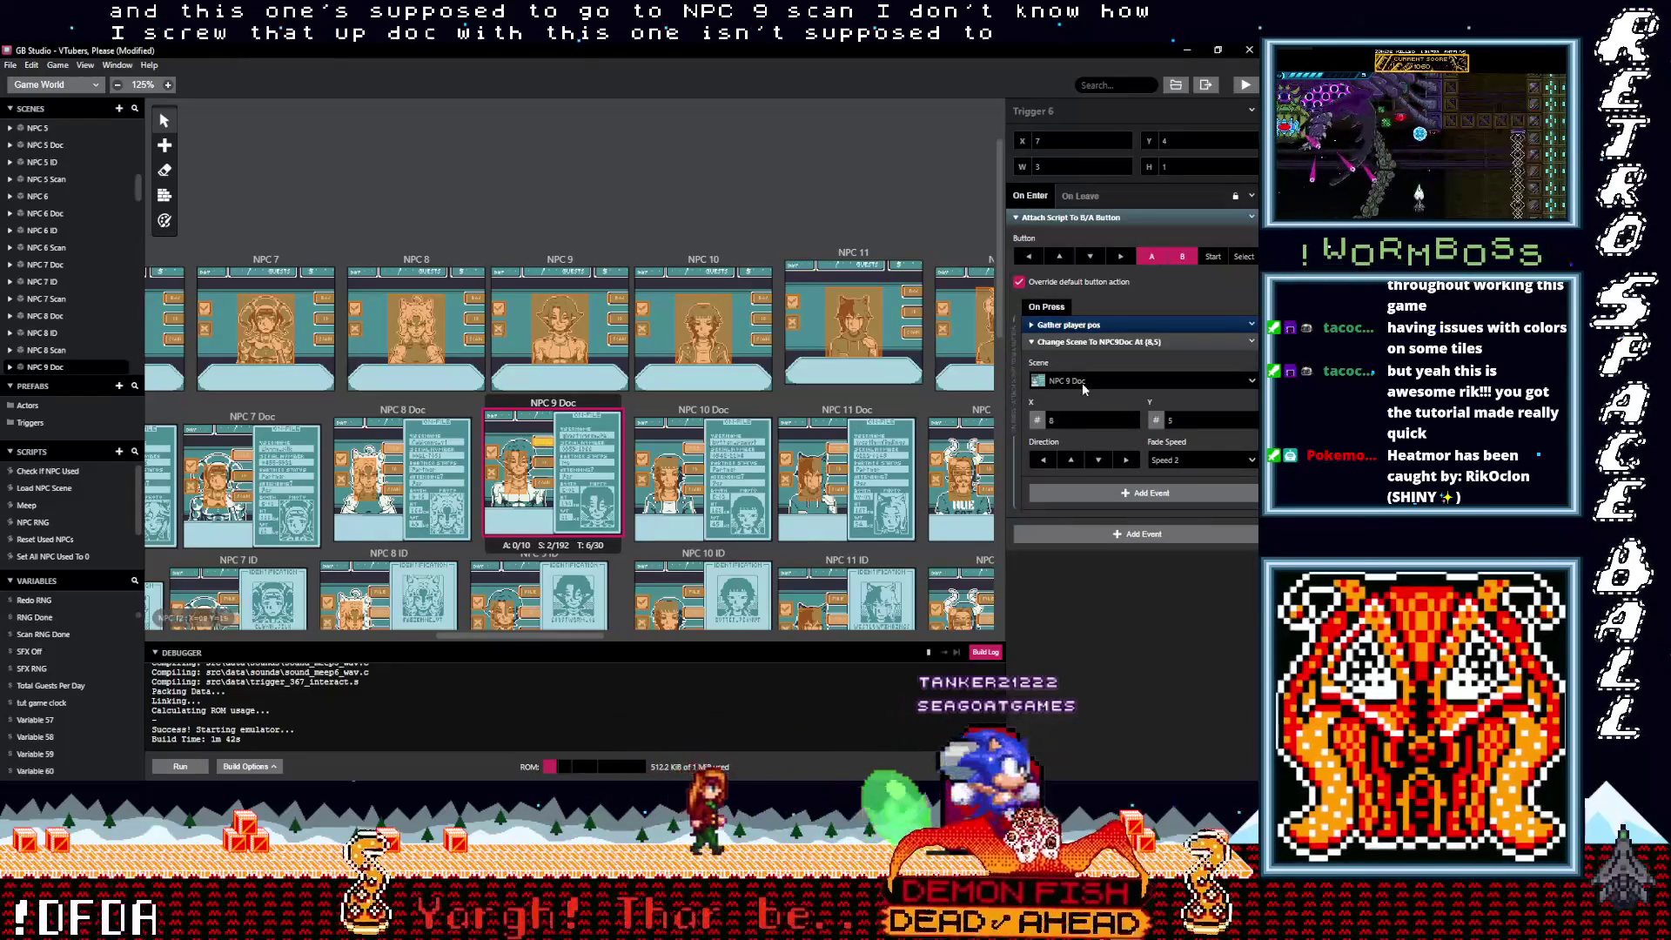
pyautogui.click(1079, 383)
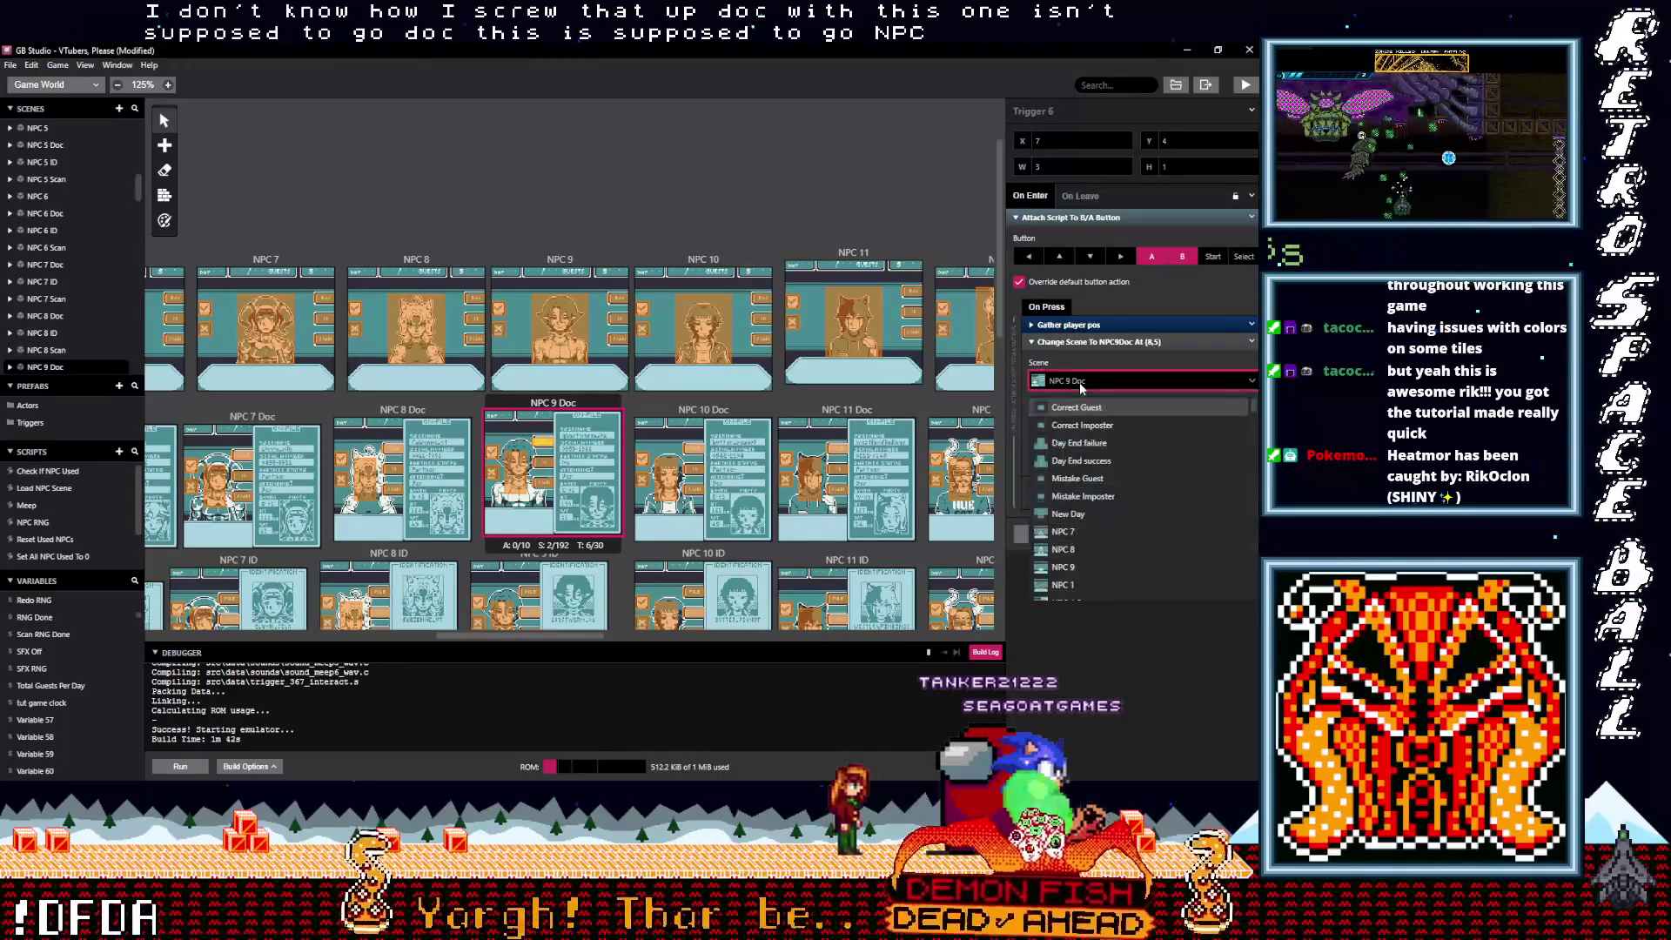
pyautogui.write('npc')
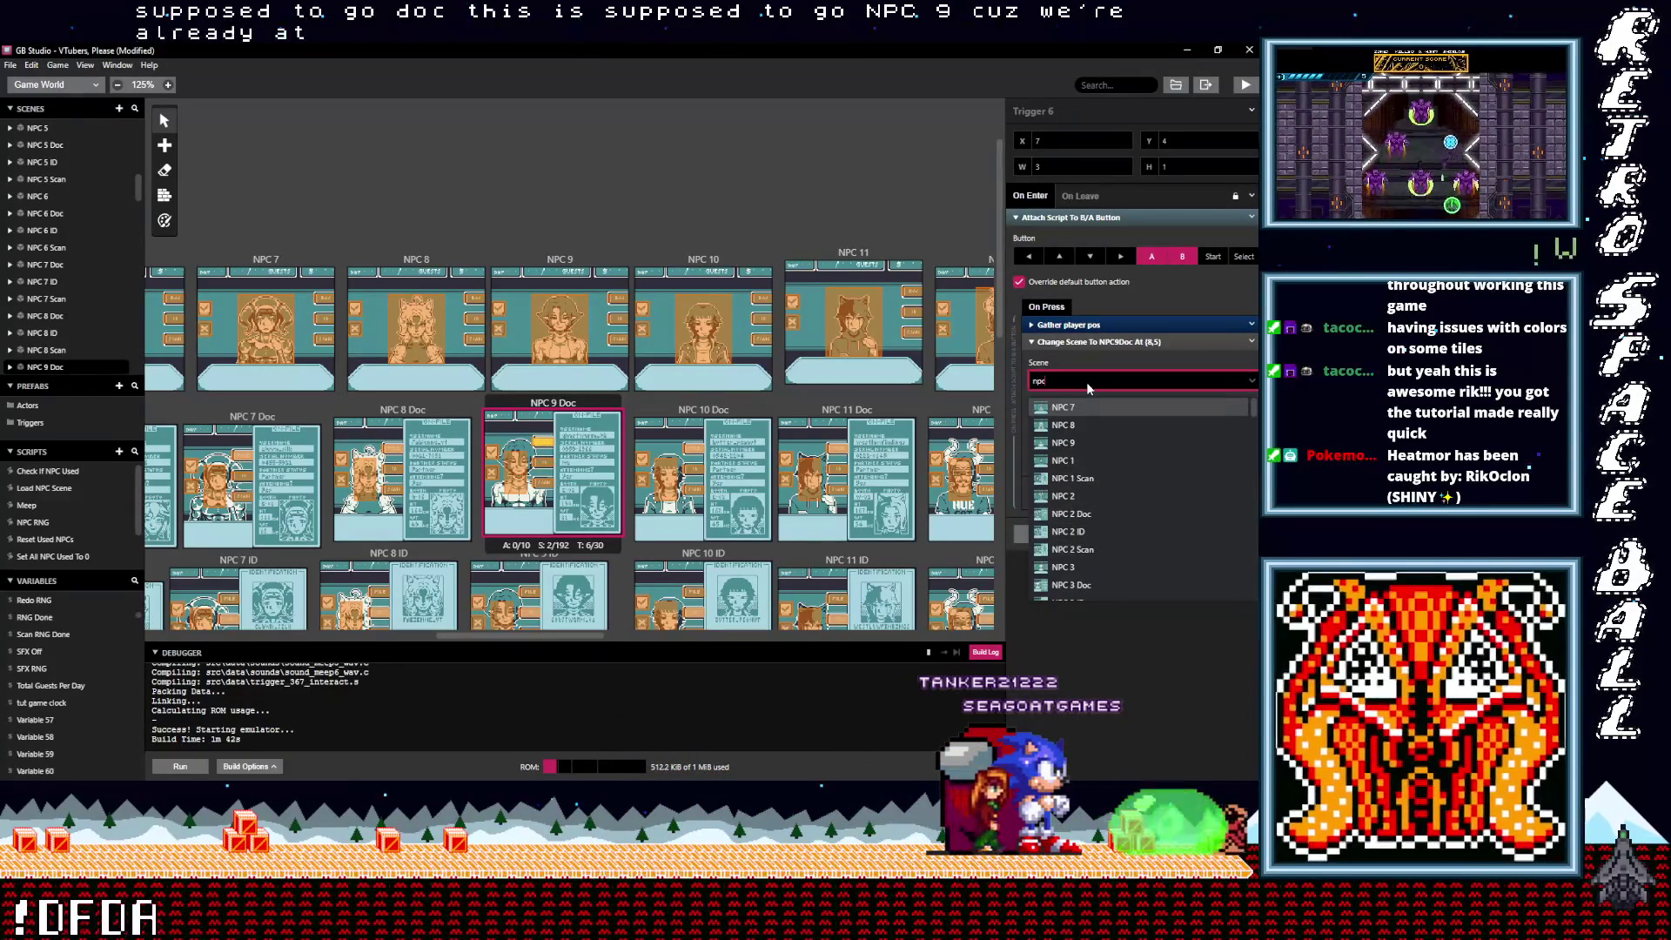
pyautogui.write(' 9')
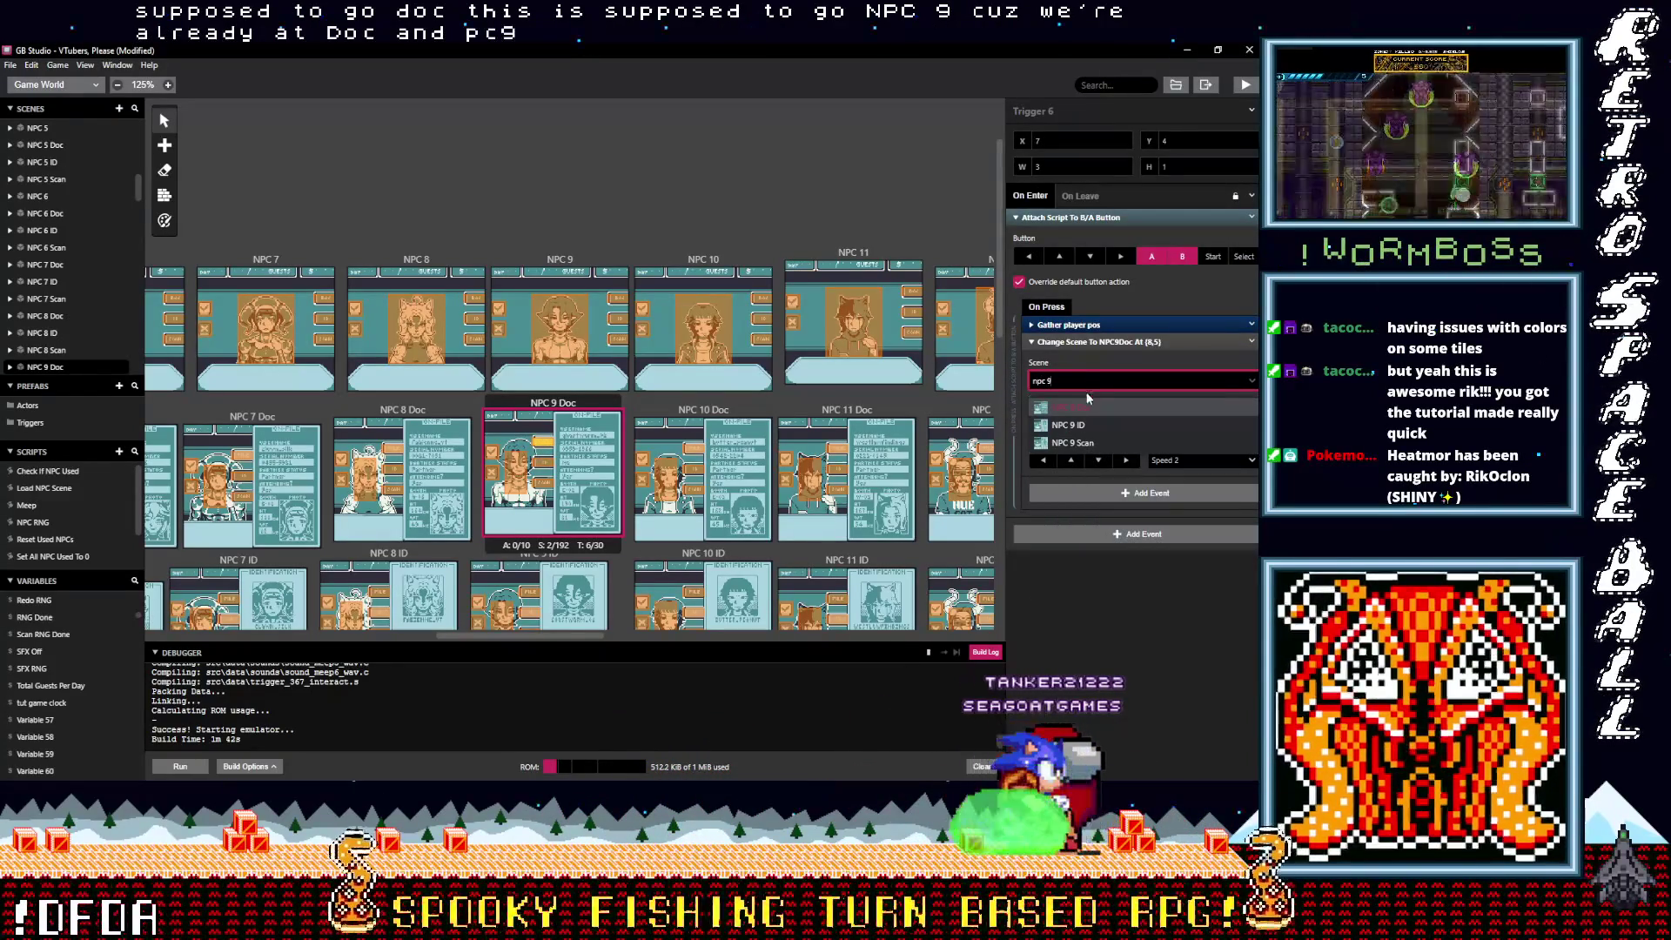
pyautogui.press('Return')
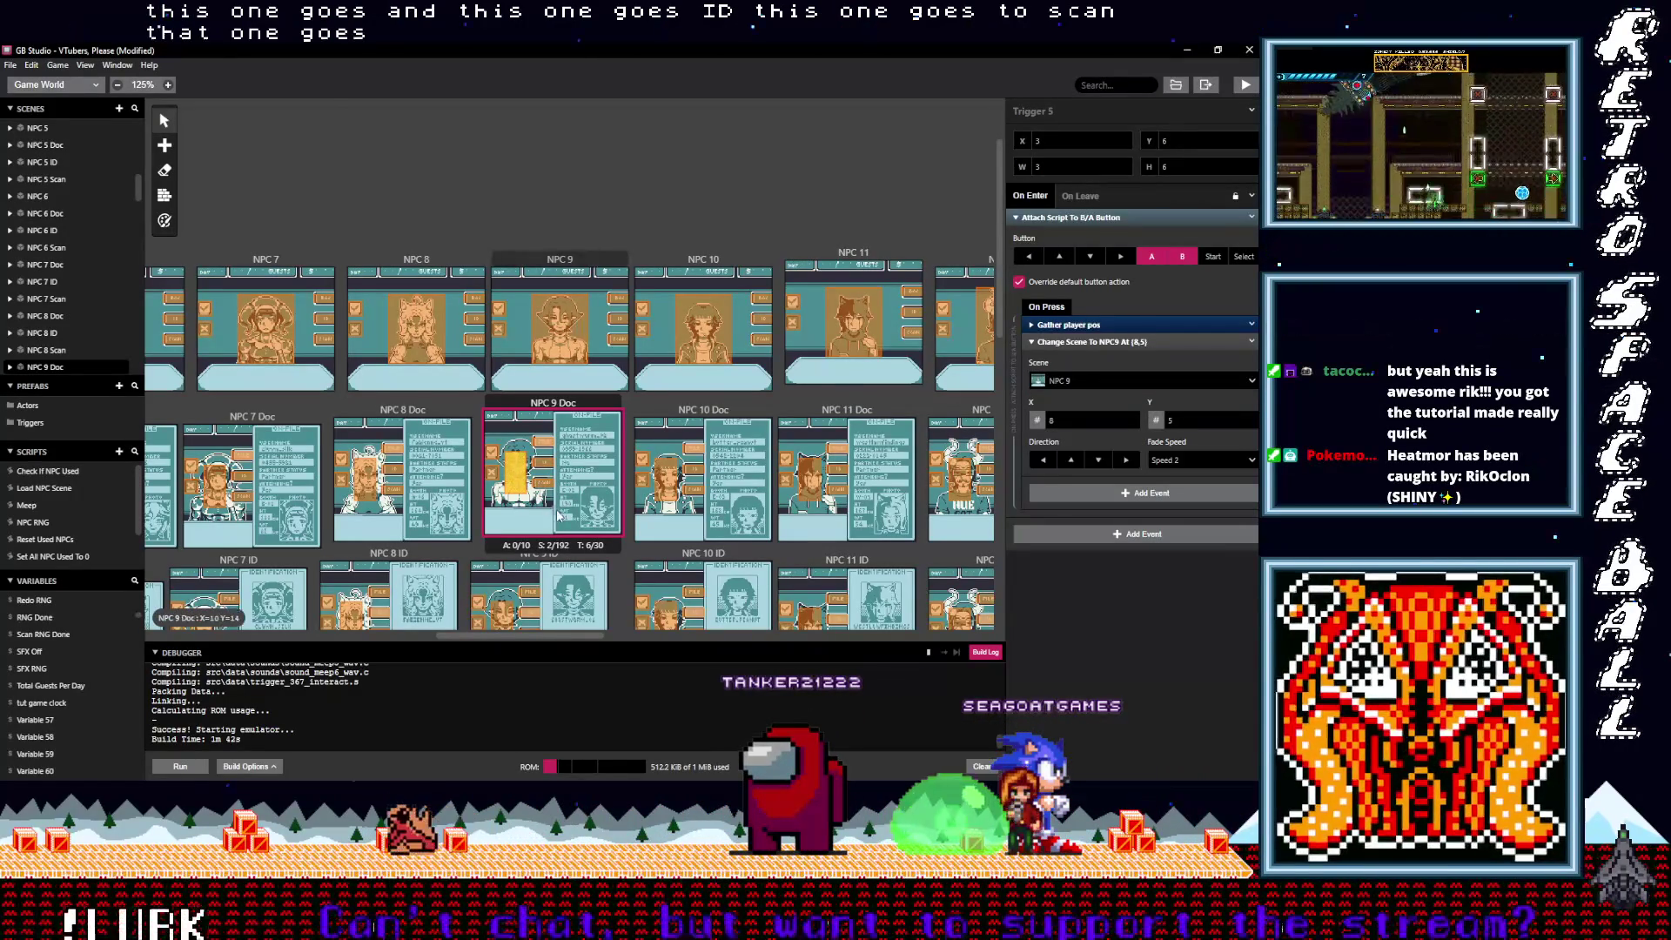
pyautogui.scroll(-3, 554, 501)
pyautogui.click(537, 394)
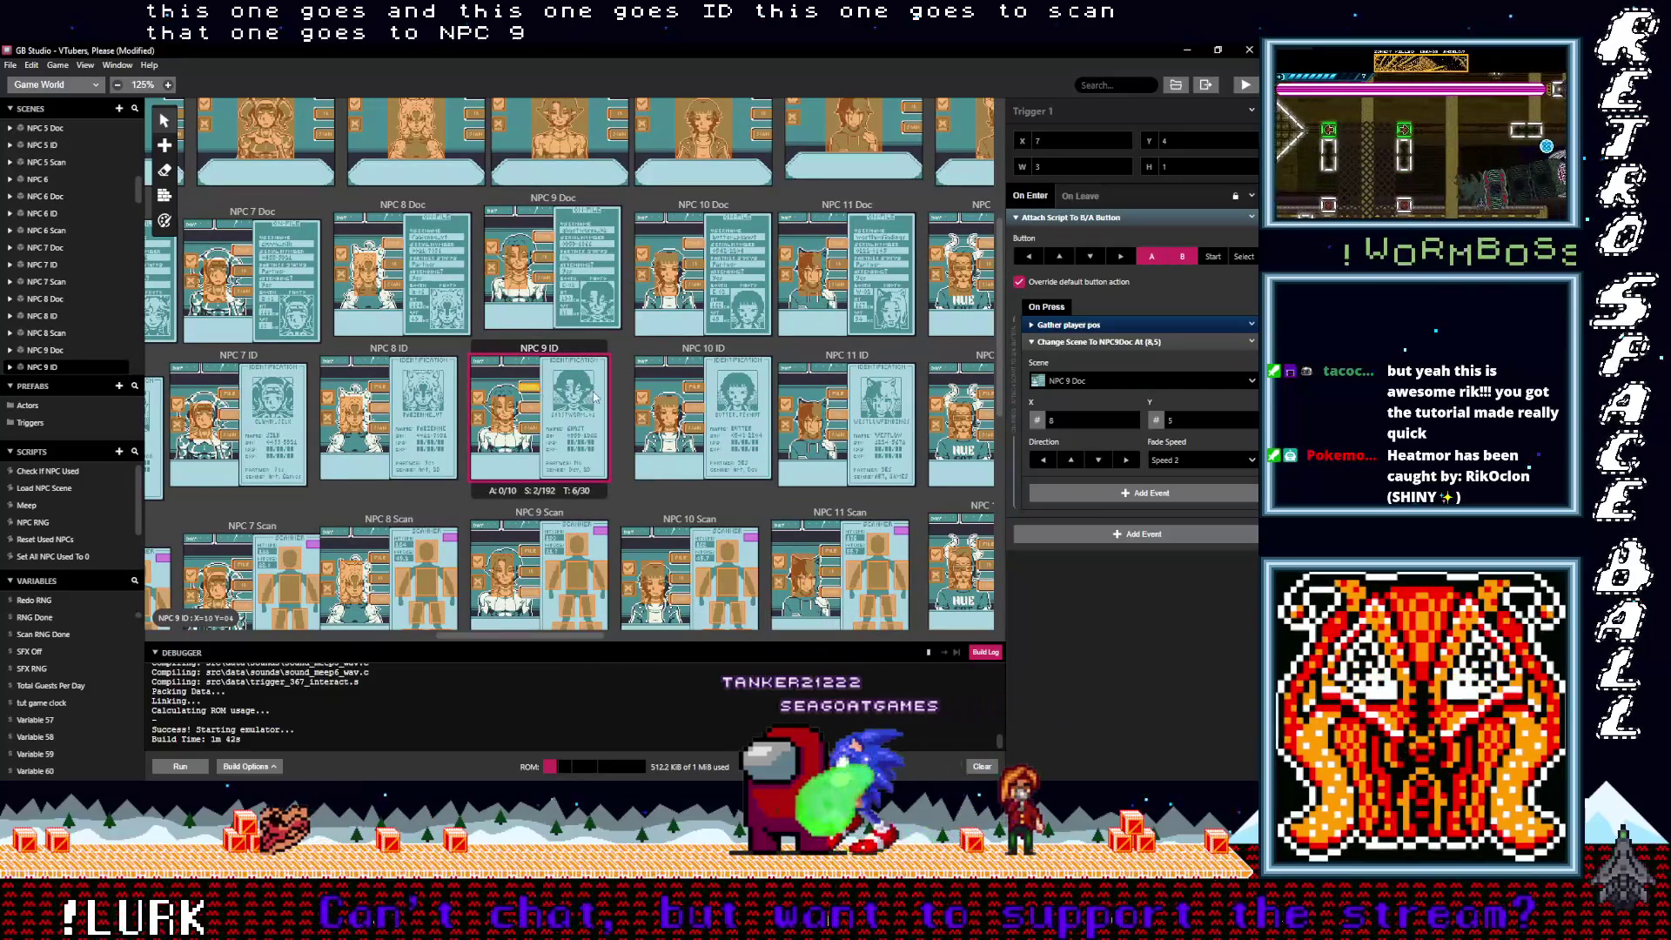
pyautogui.click(535, 412)
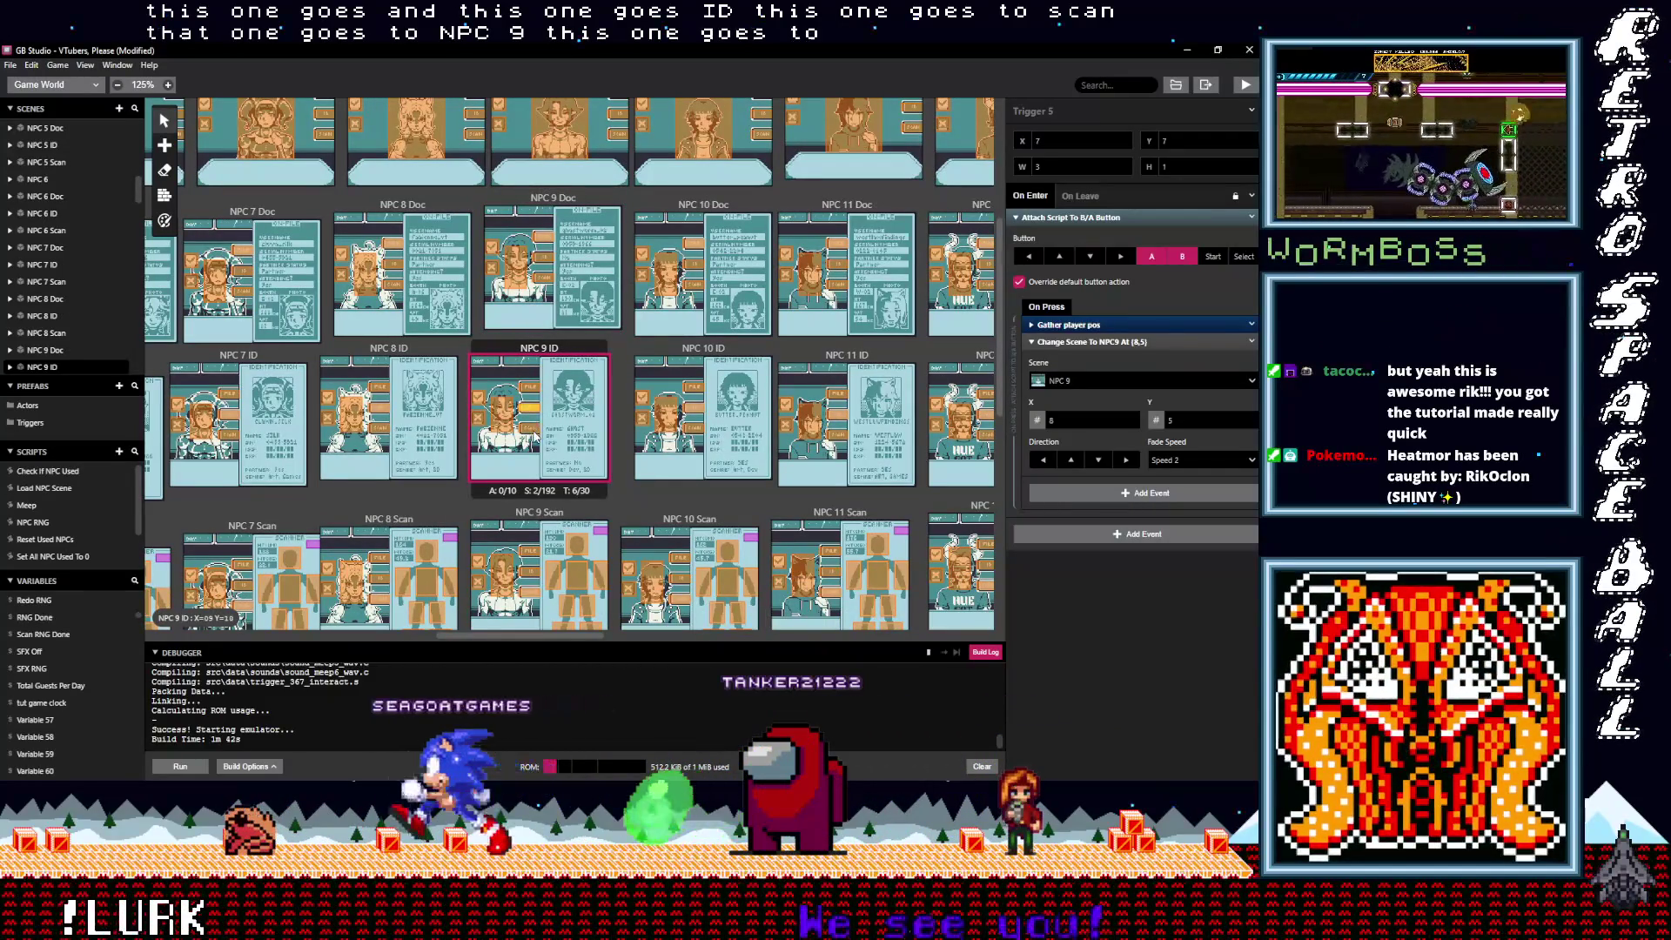
pyautogui.click(508, 419)
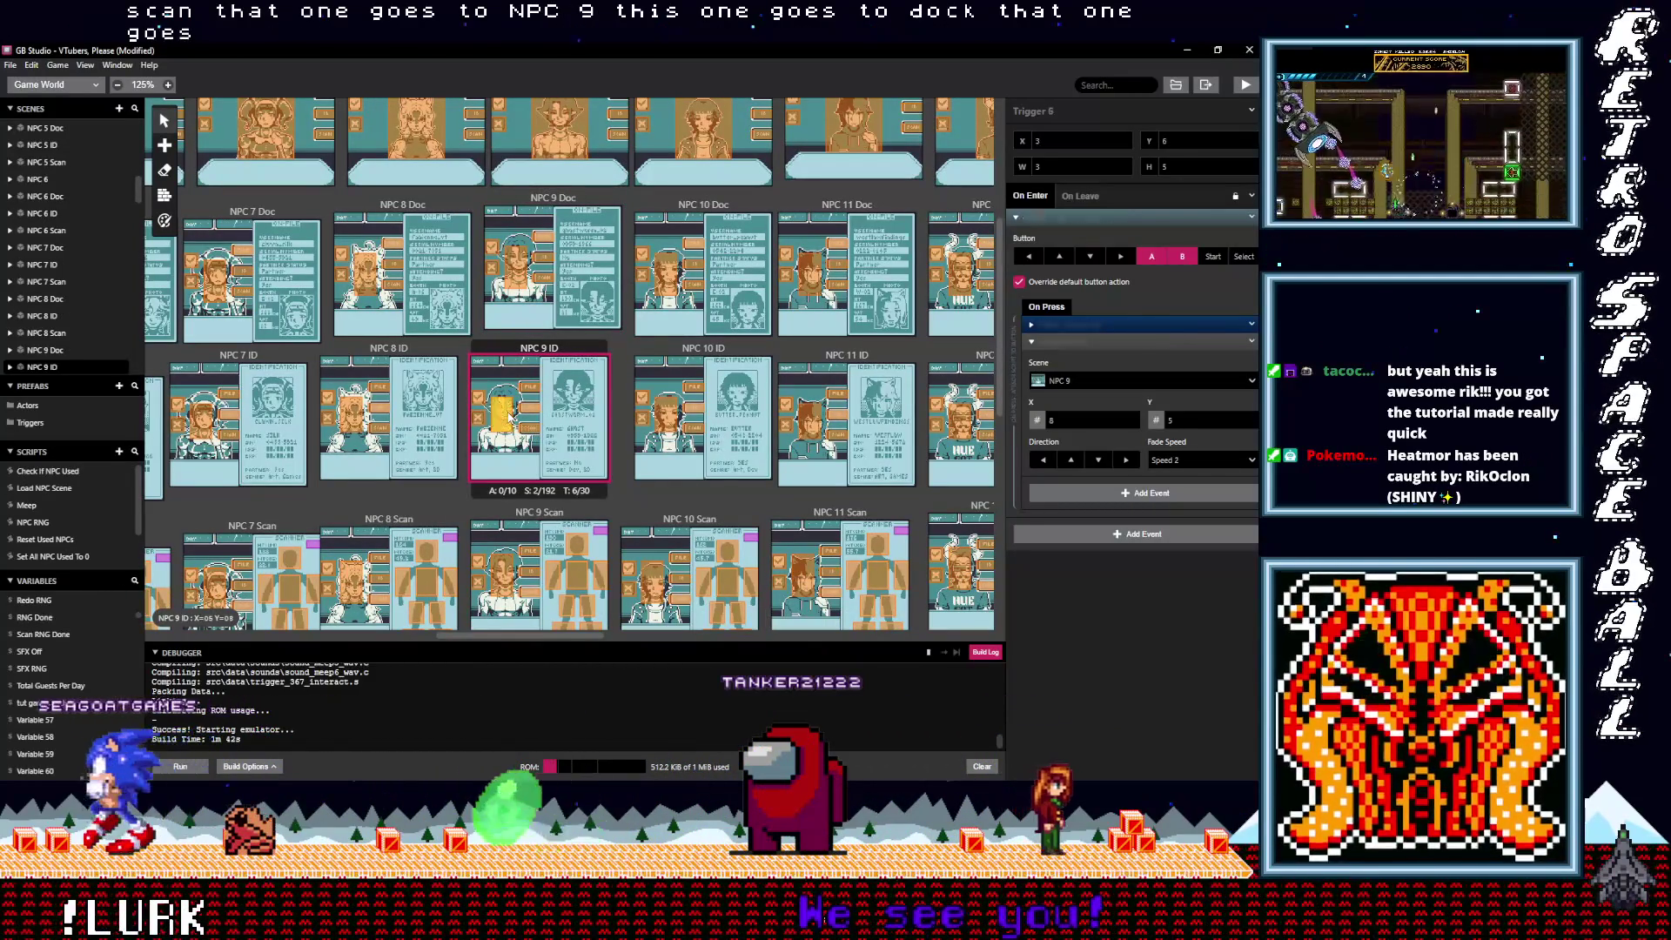
pyautogui.scroll(-3, 535, 477)
pyautogui.click(531, 351)
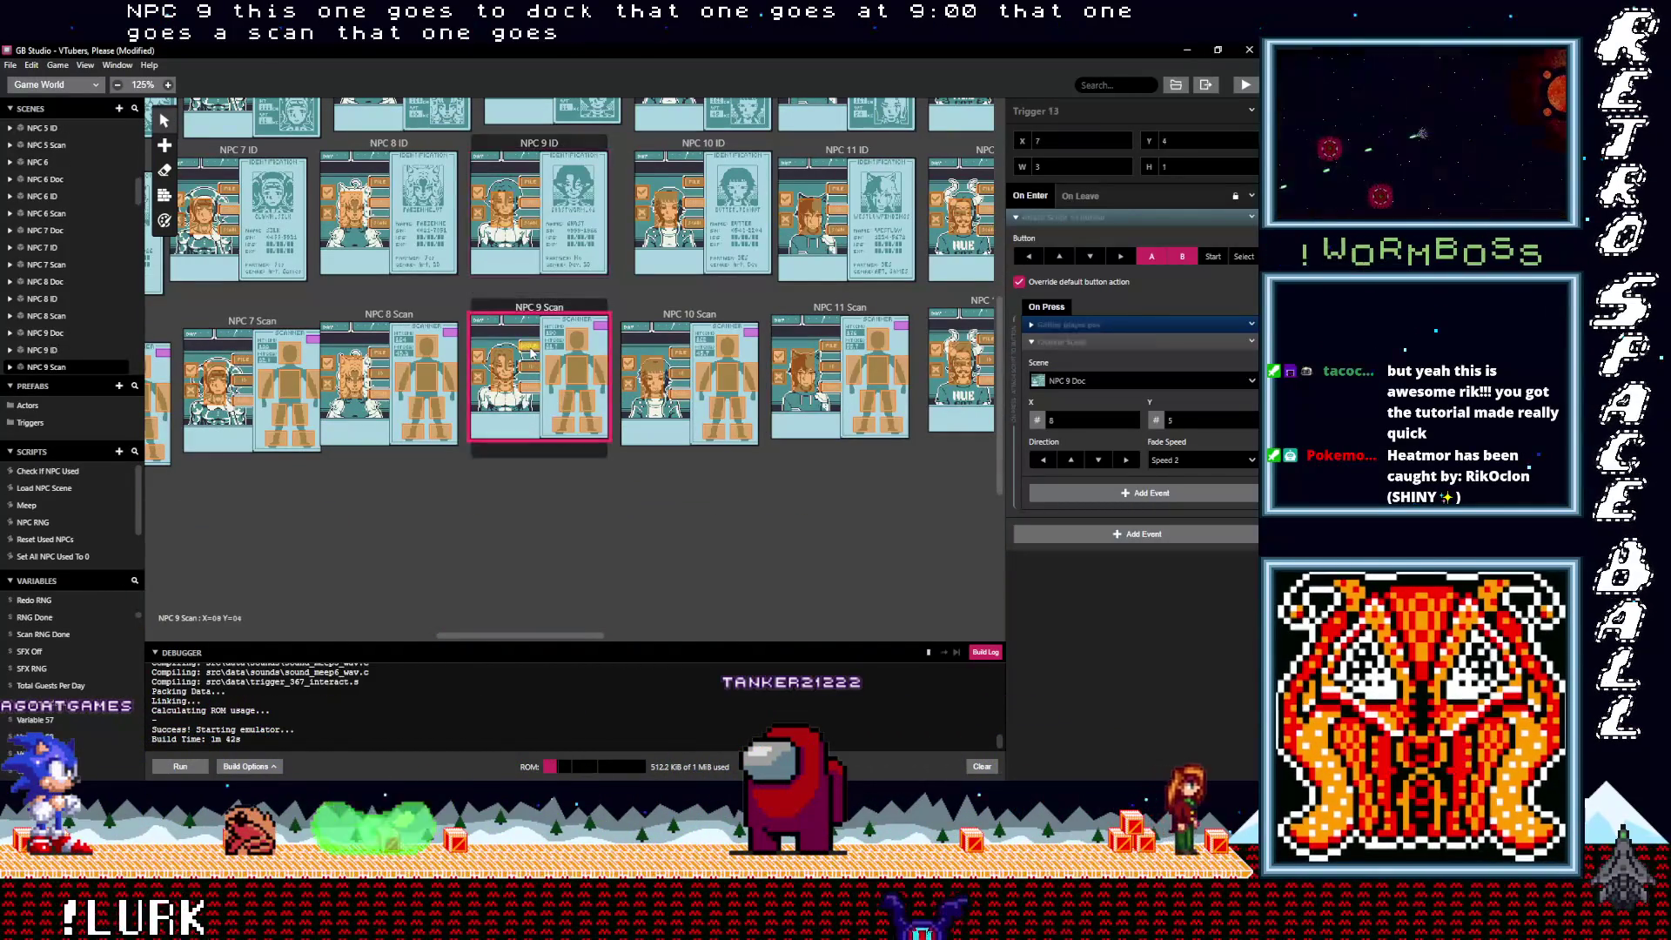
pyautogui.click(531, 394)
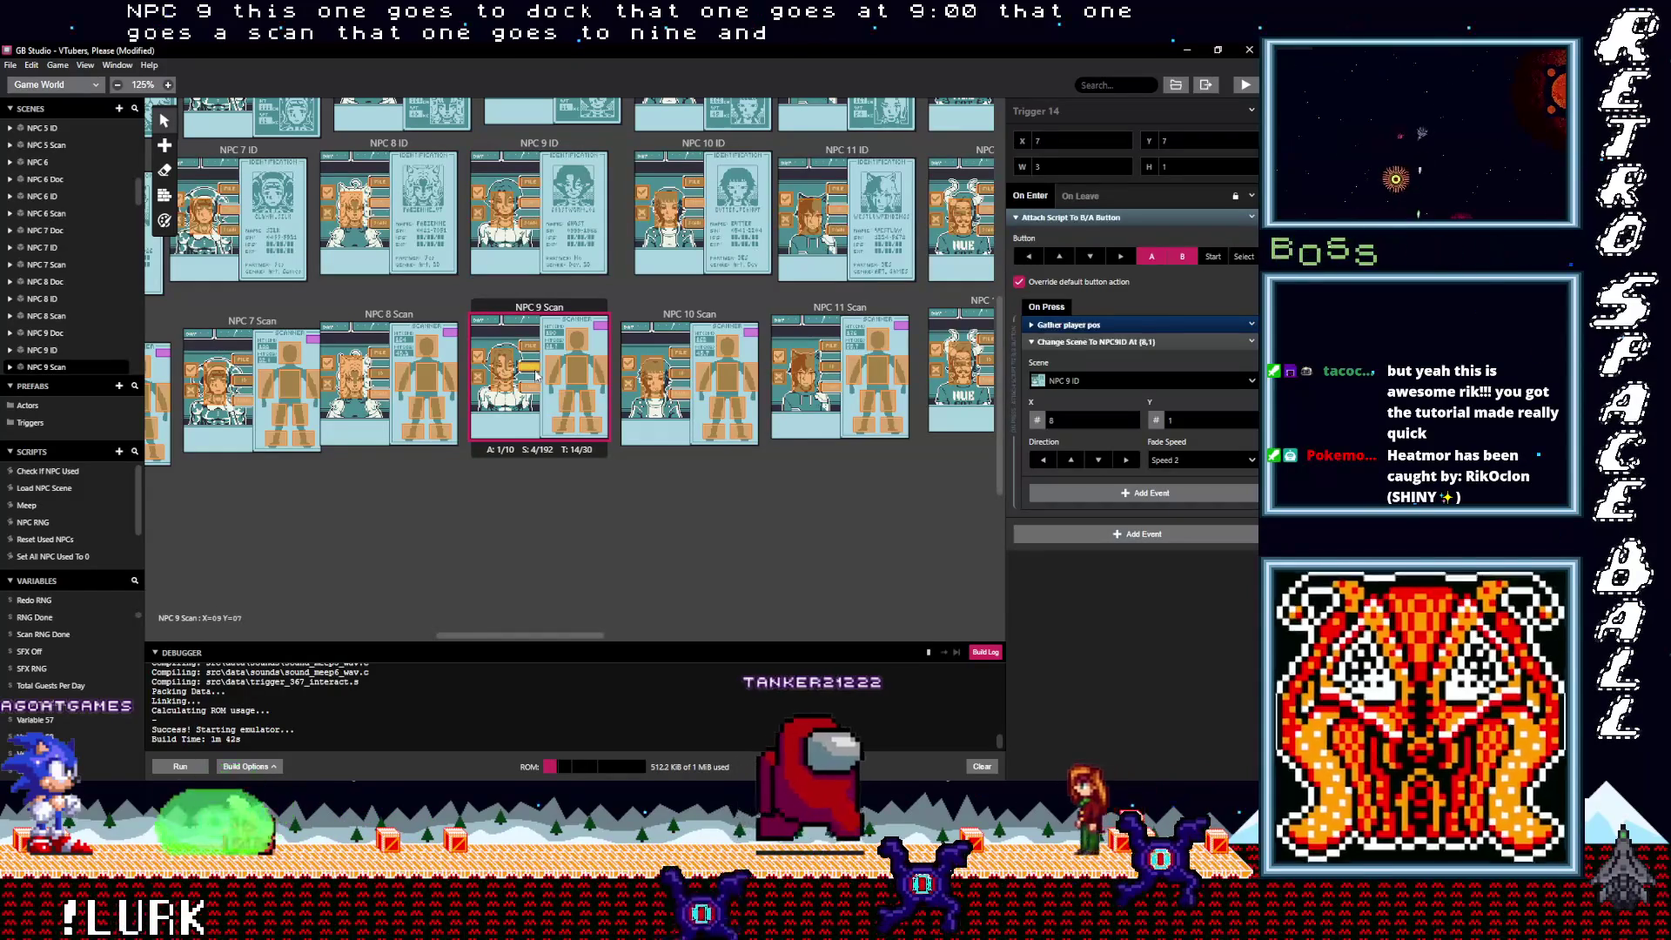
pyautogui.click(680, 355)
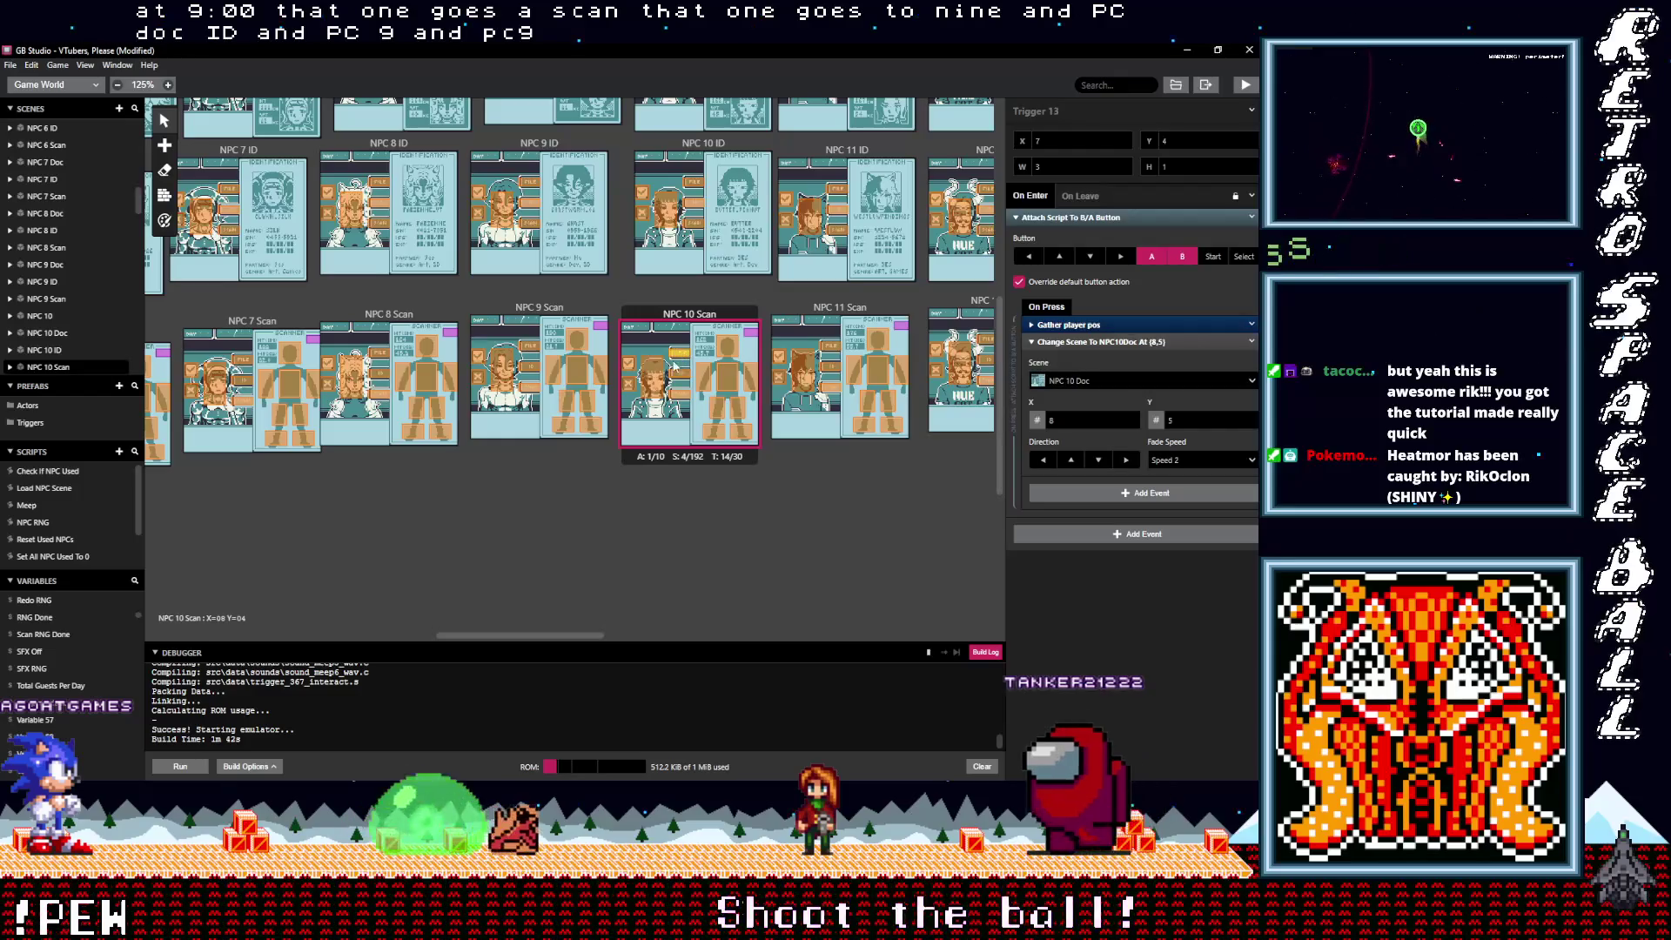
pyautogui.click(661, 375)
pyautogui.scroll(3, 679, 387)
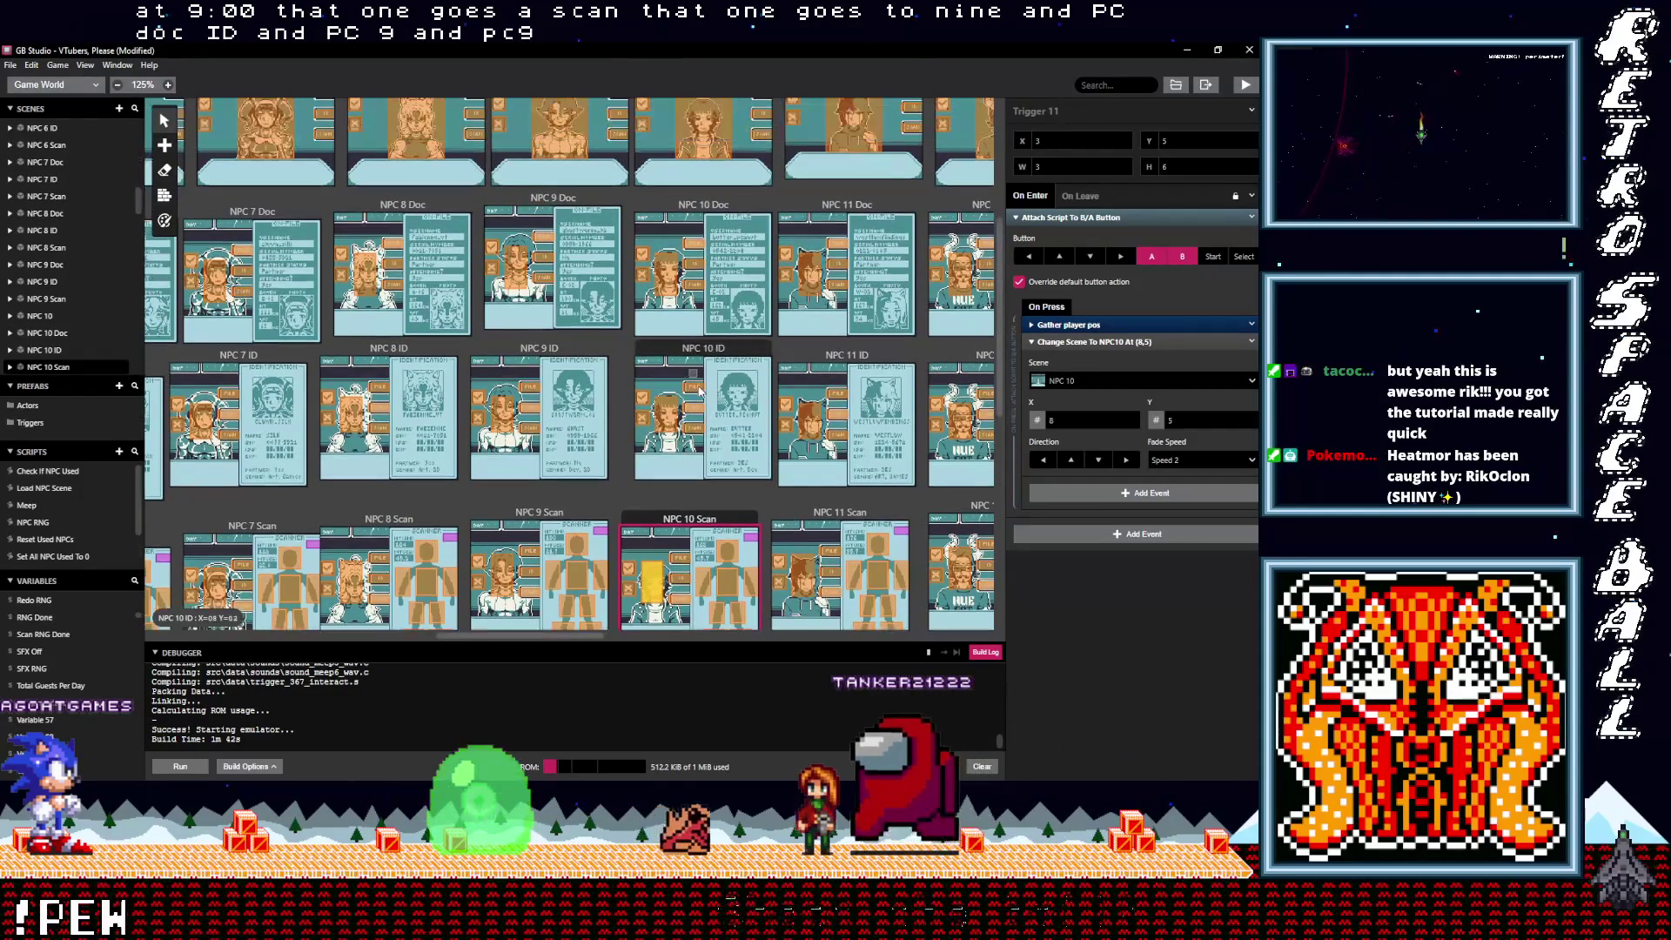
pyautogui.click(696, 389)
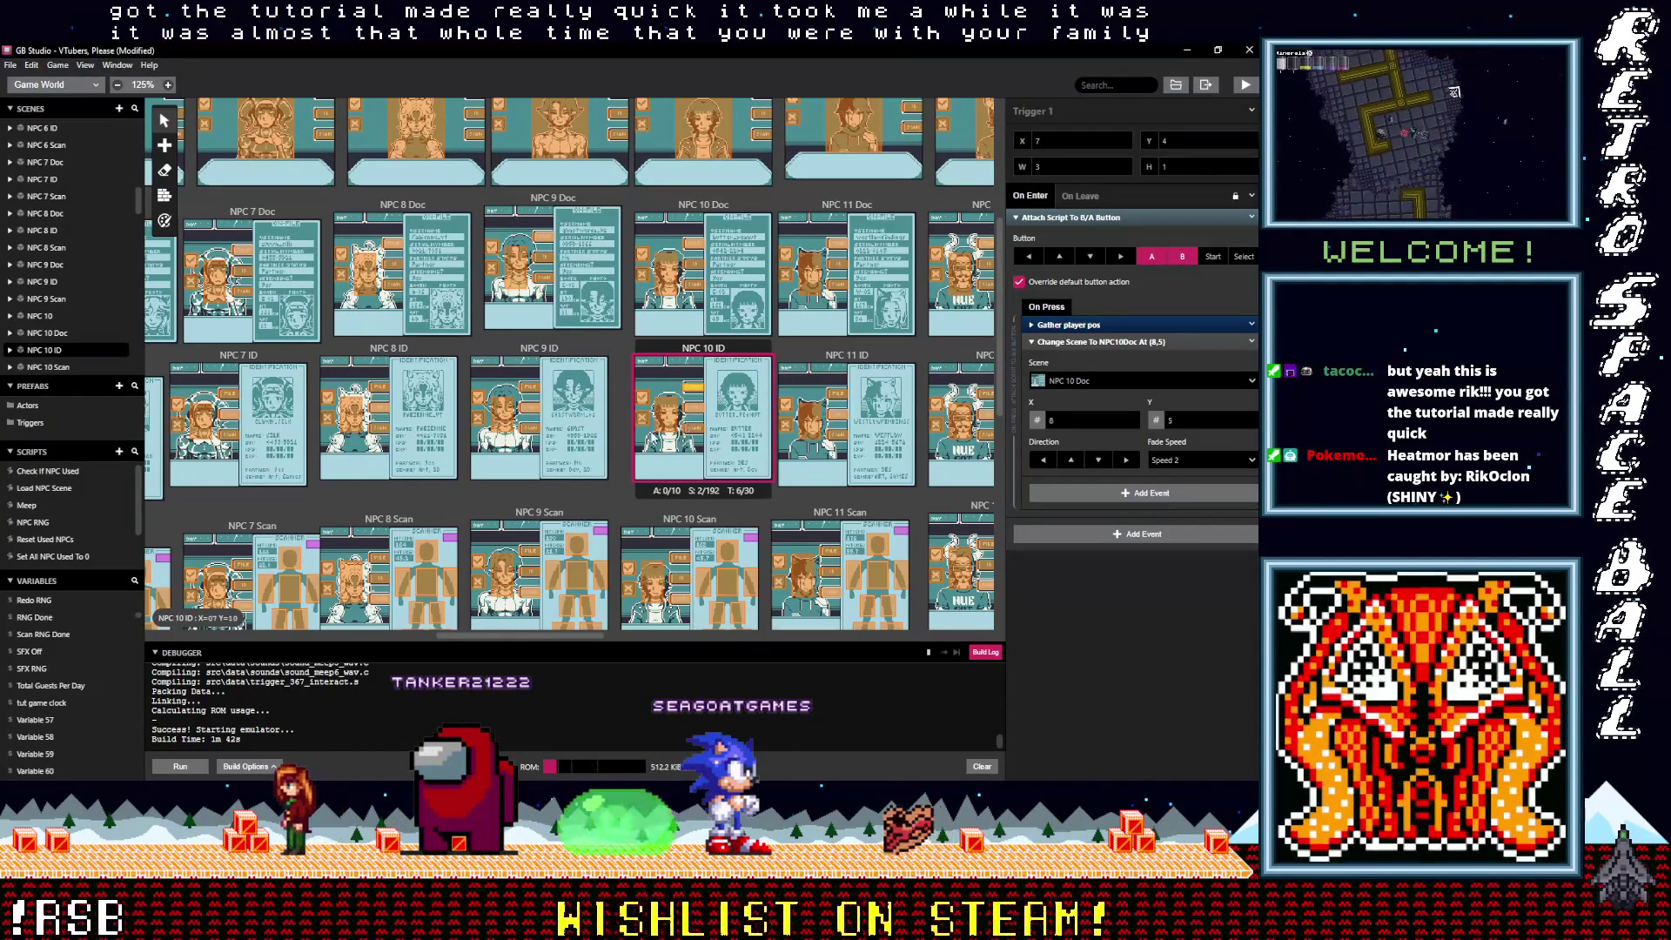
pyautogui.click(694, 423)
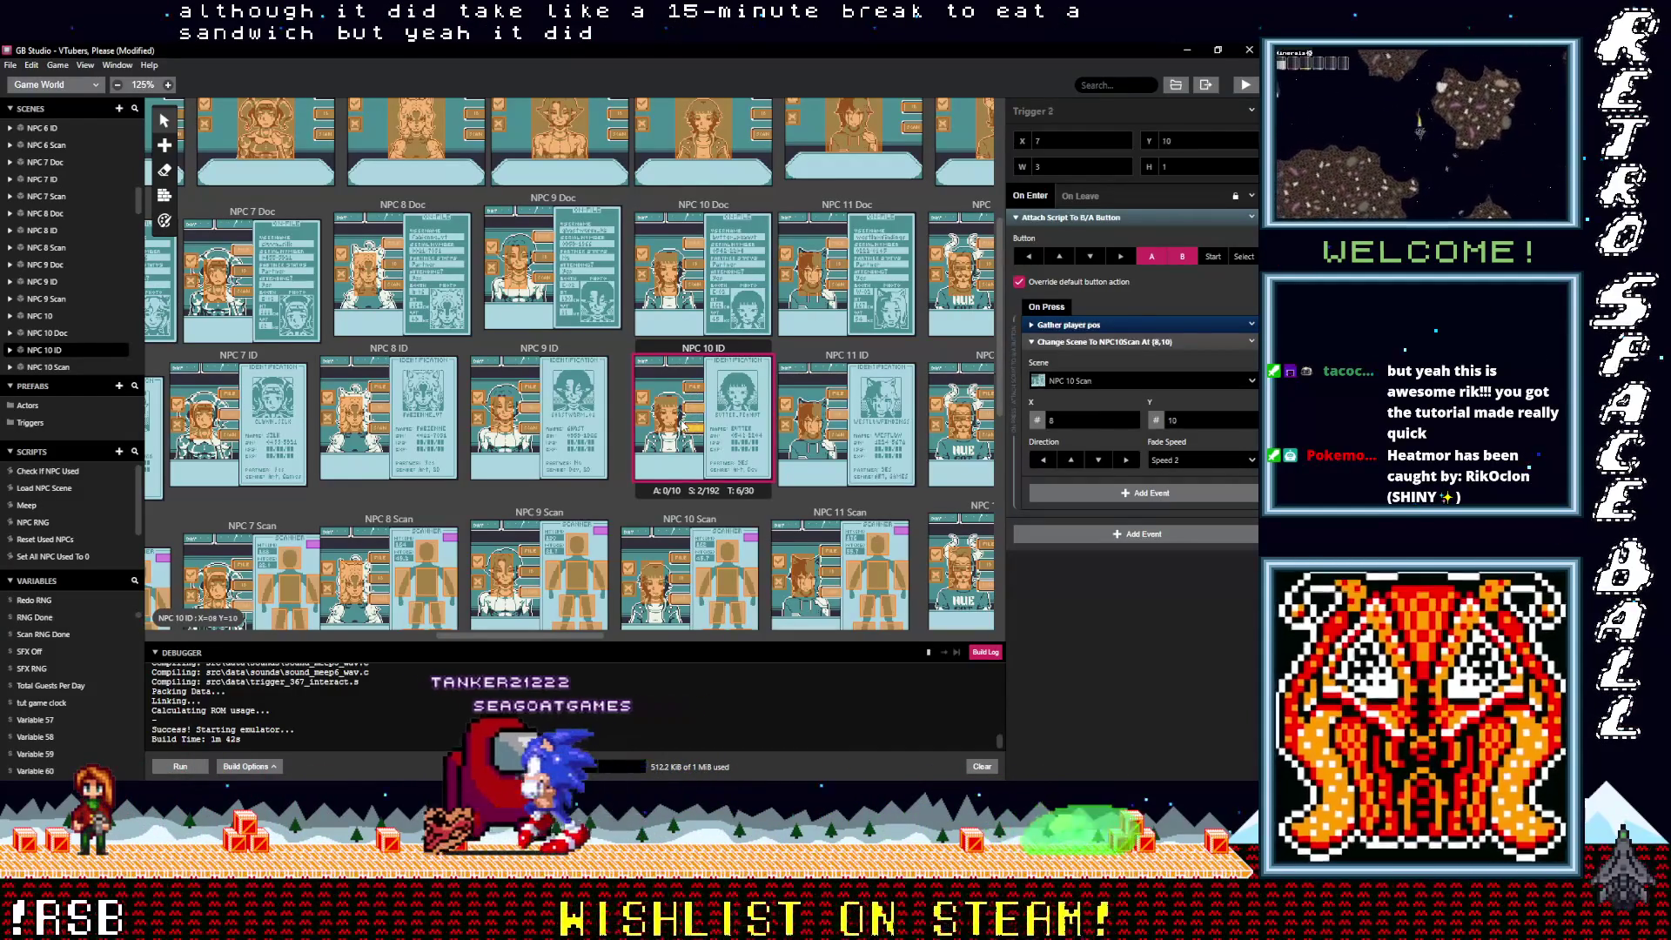
pyautogui.click(672, 422)
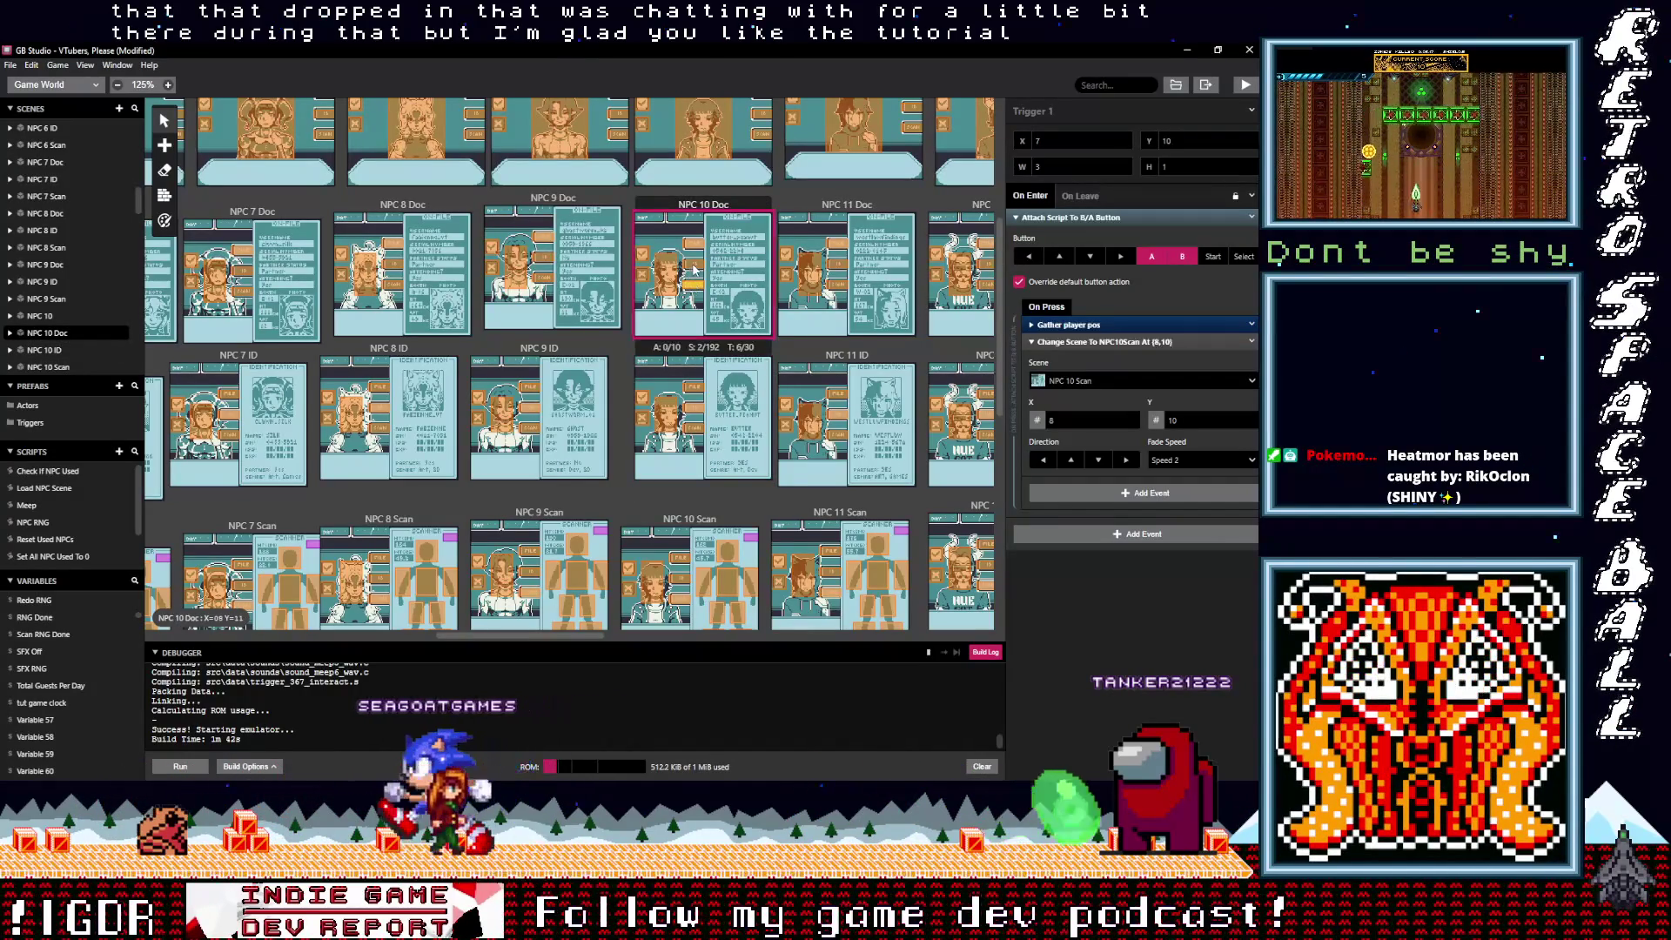
pyautogui.click(697, 272)
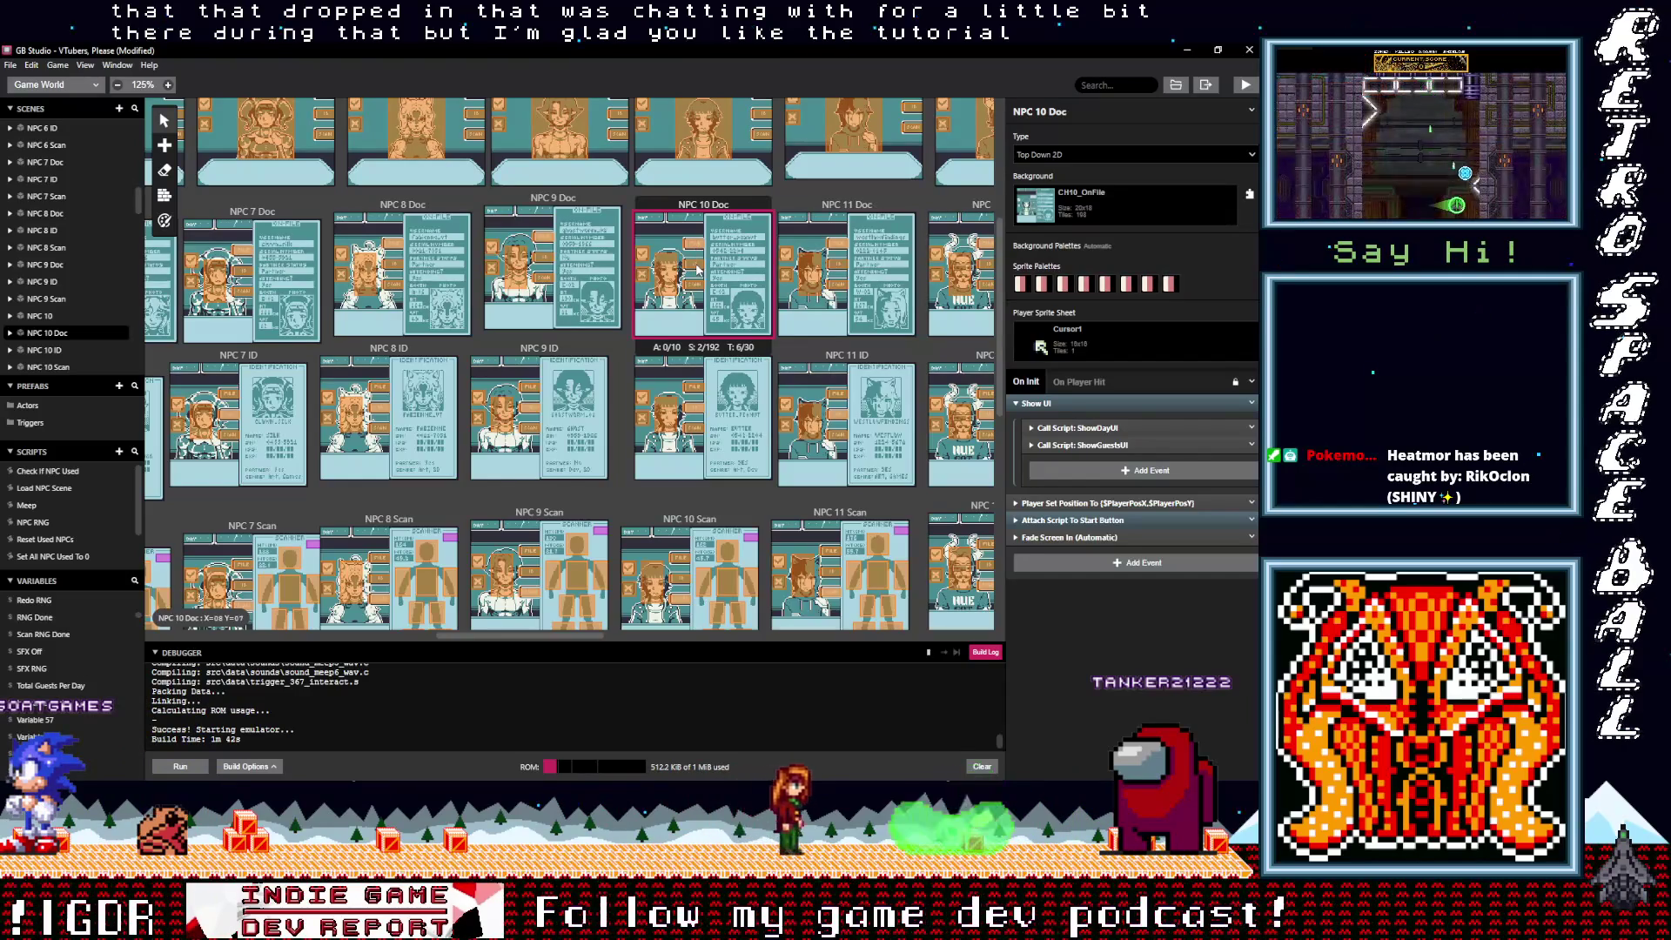
pyautogui.click(697, 268)
pyautogui.click(695, 247)
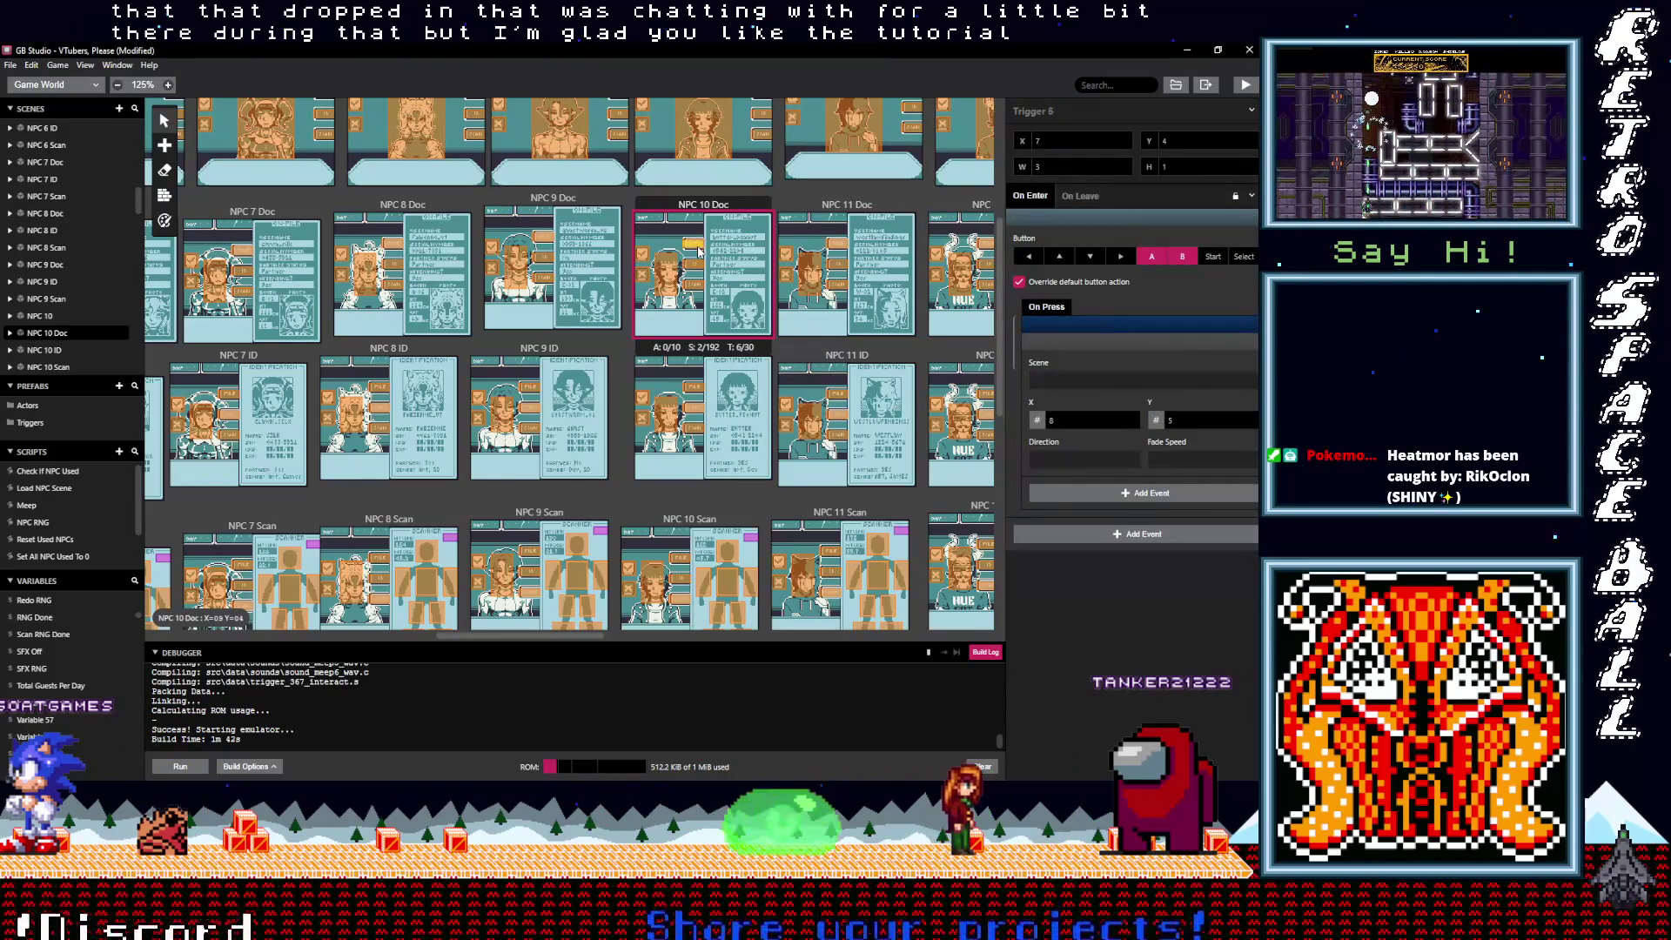
pyautogui.scroll(3, 742, 377)
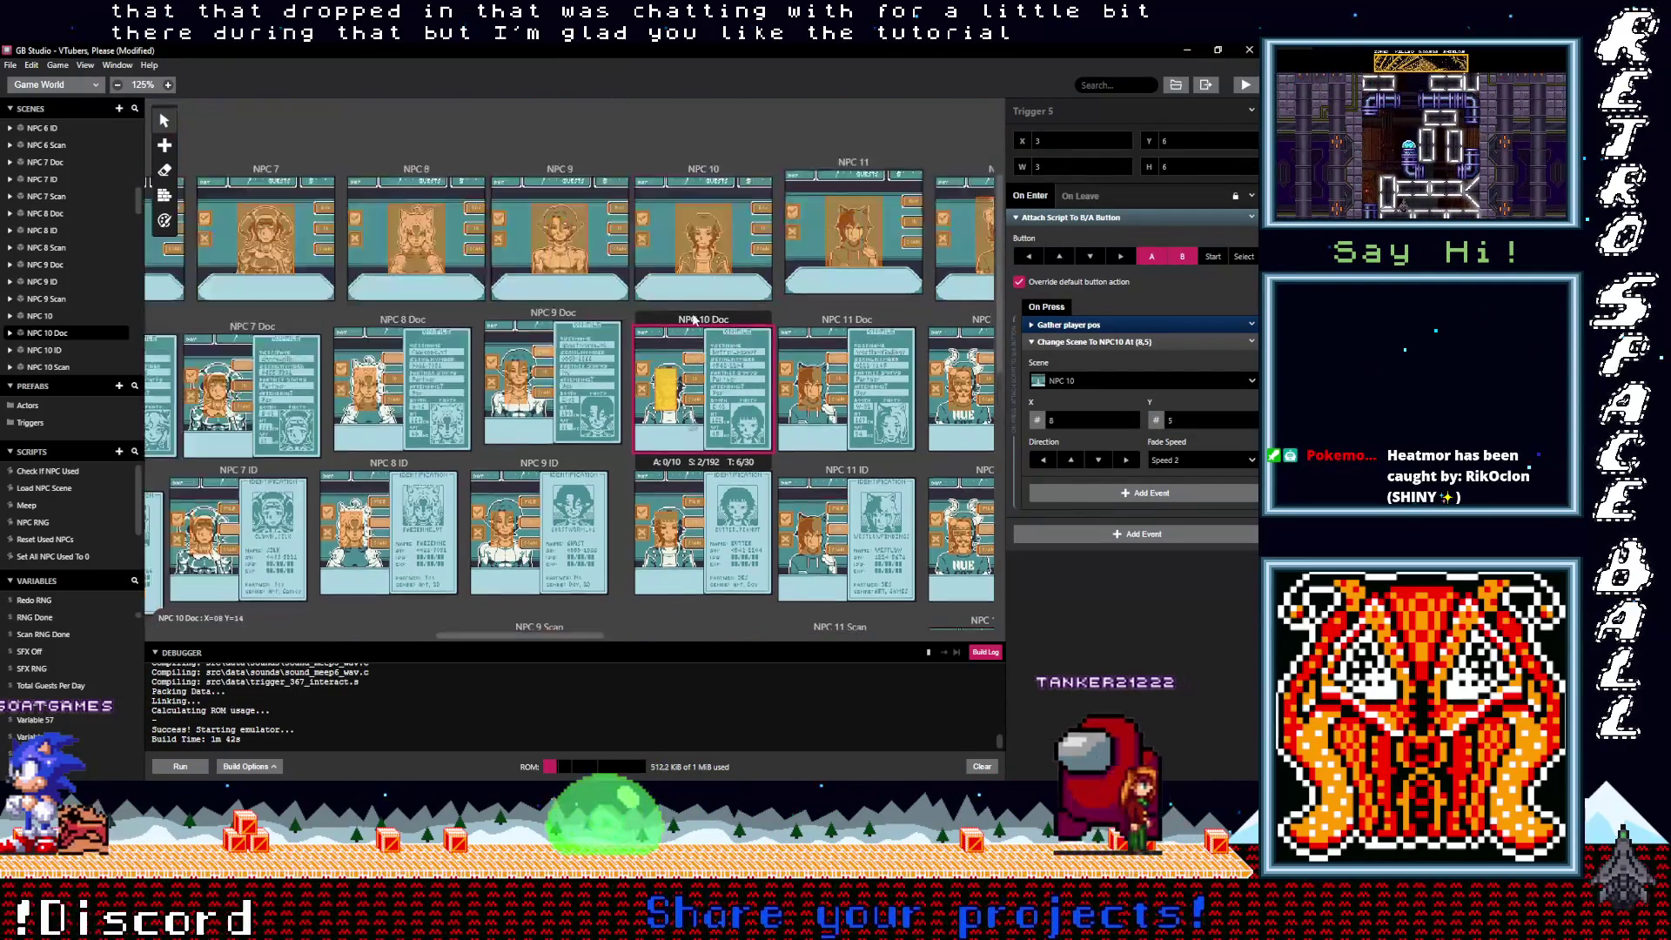
# Step: Check where the NPC 10, NPC 11 and NPC 8 scene triggers lead
pyautogui.click(761, 405)
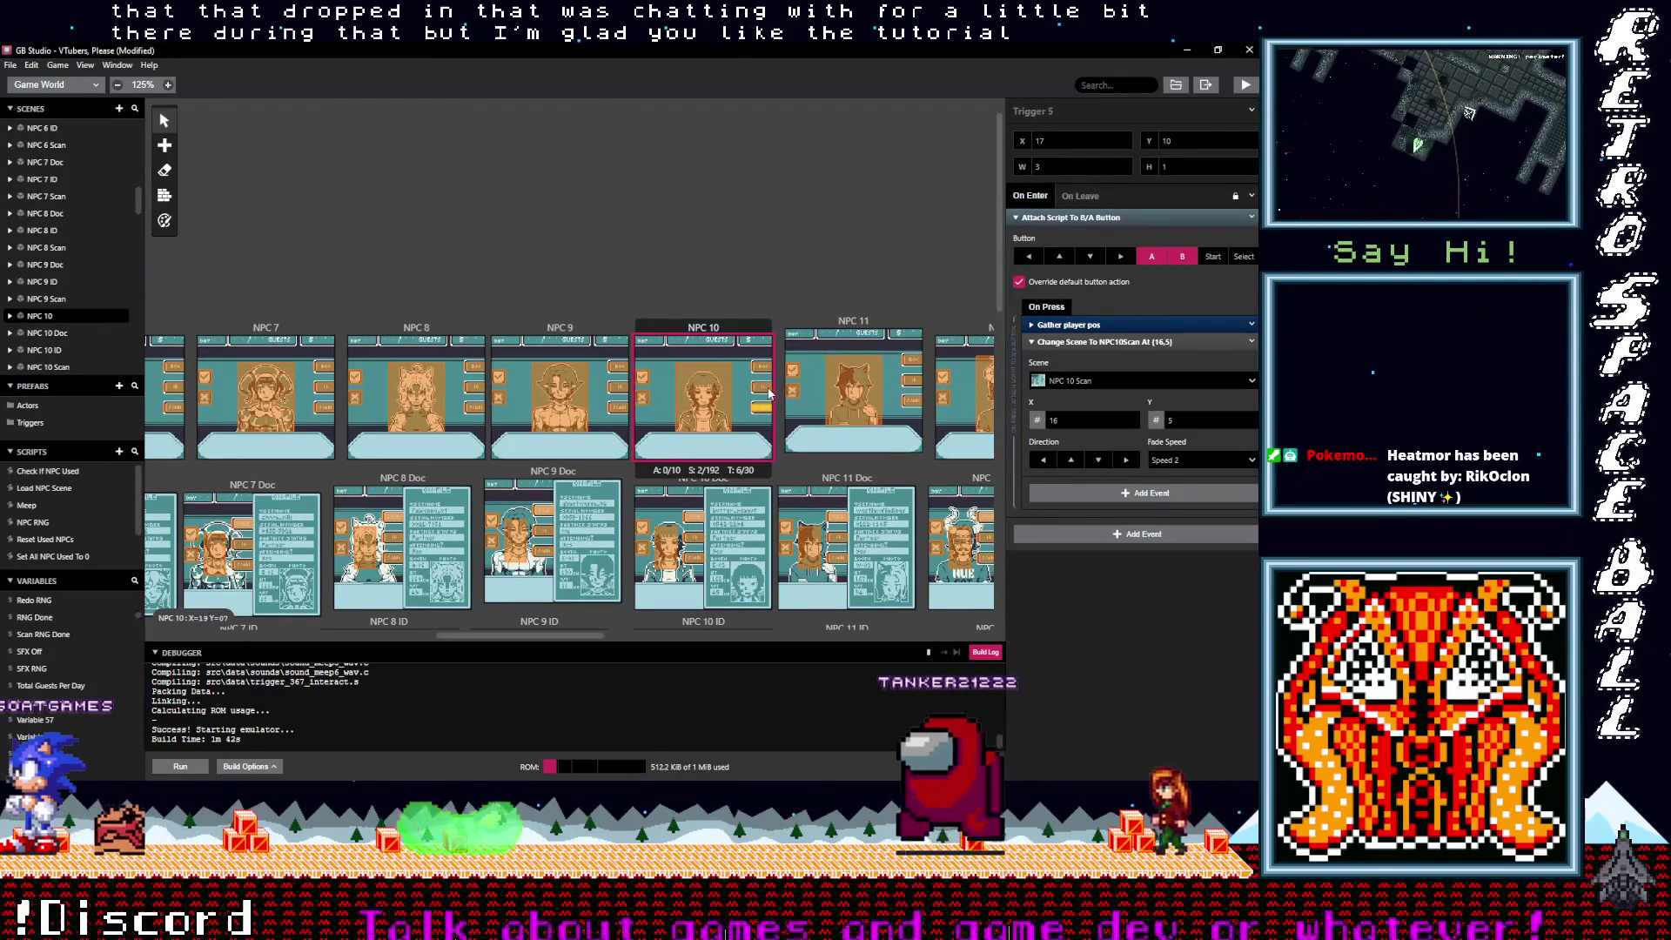
pyautogui.click(766, 367)
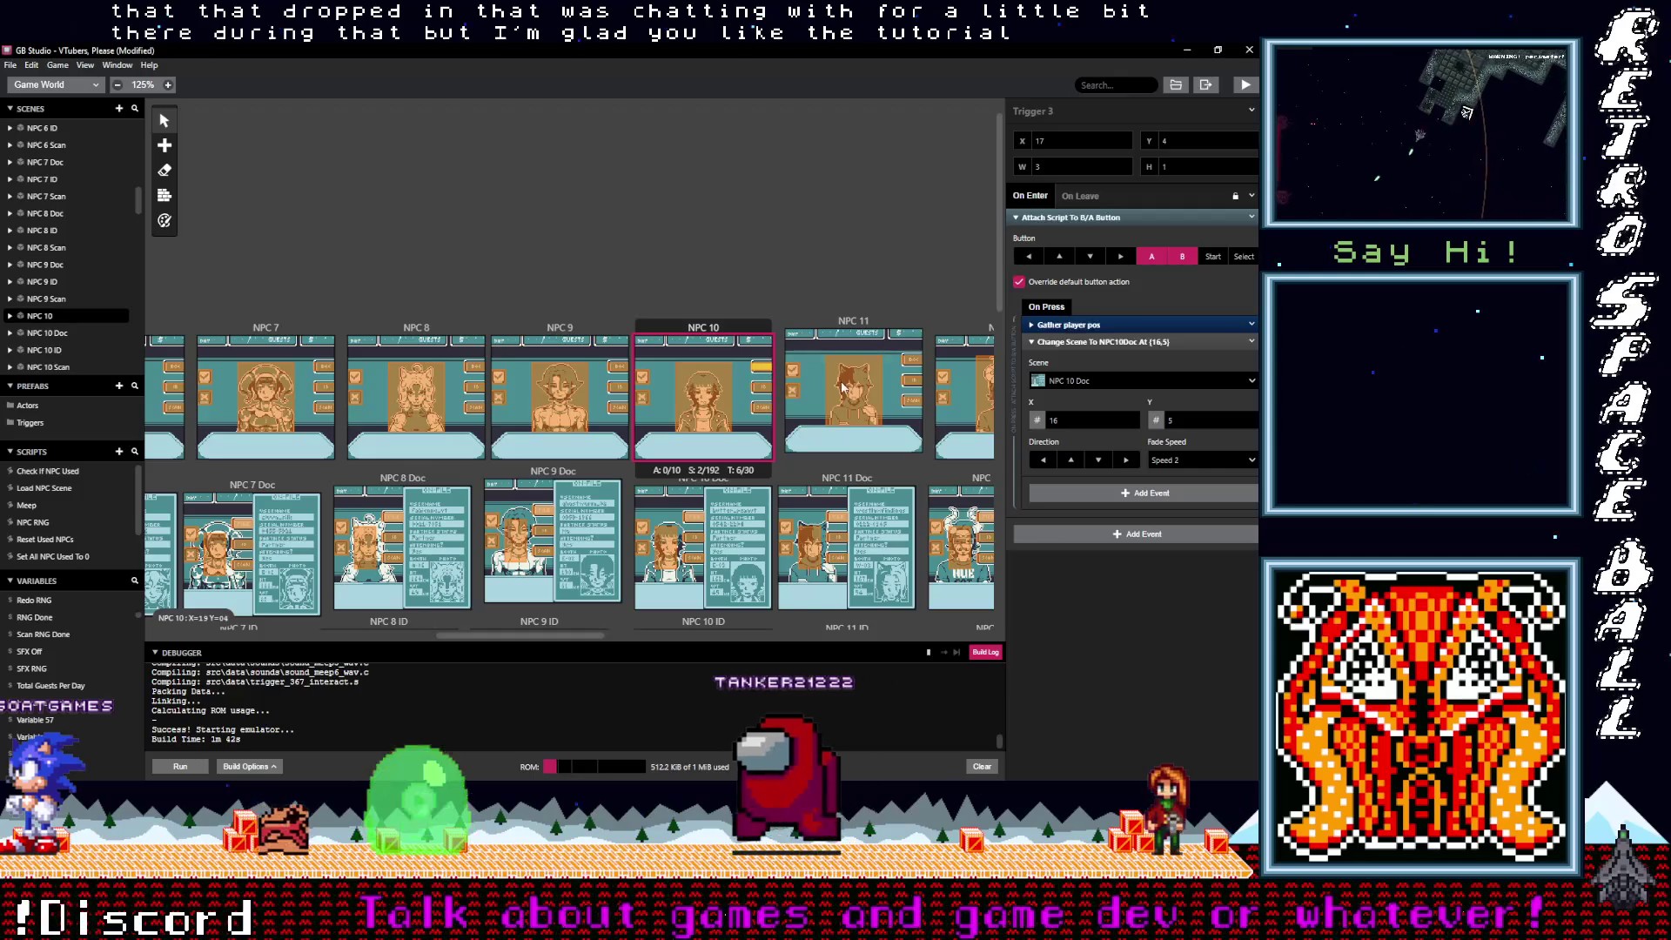
pyautogui.click(915, 384)
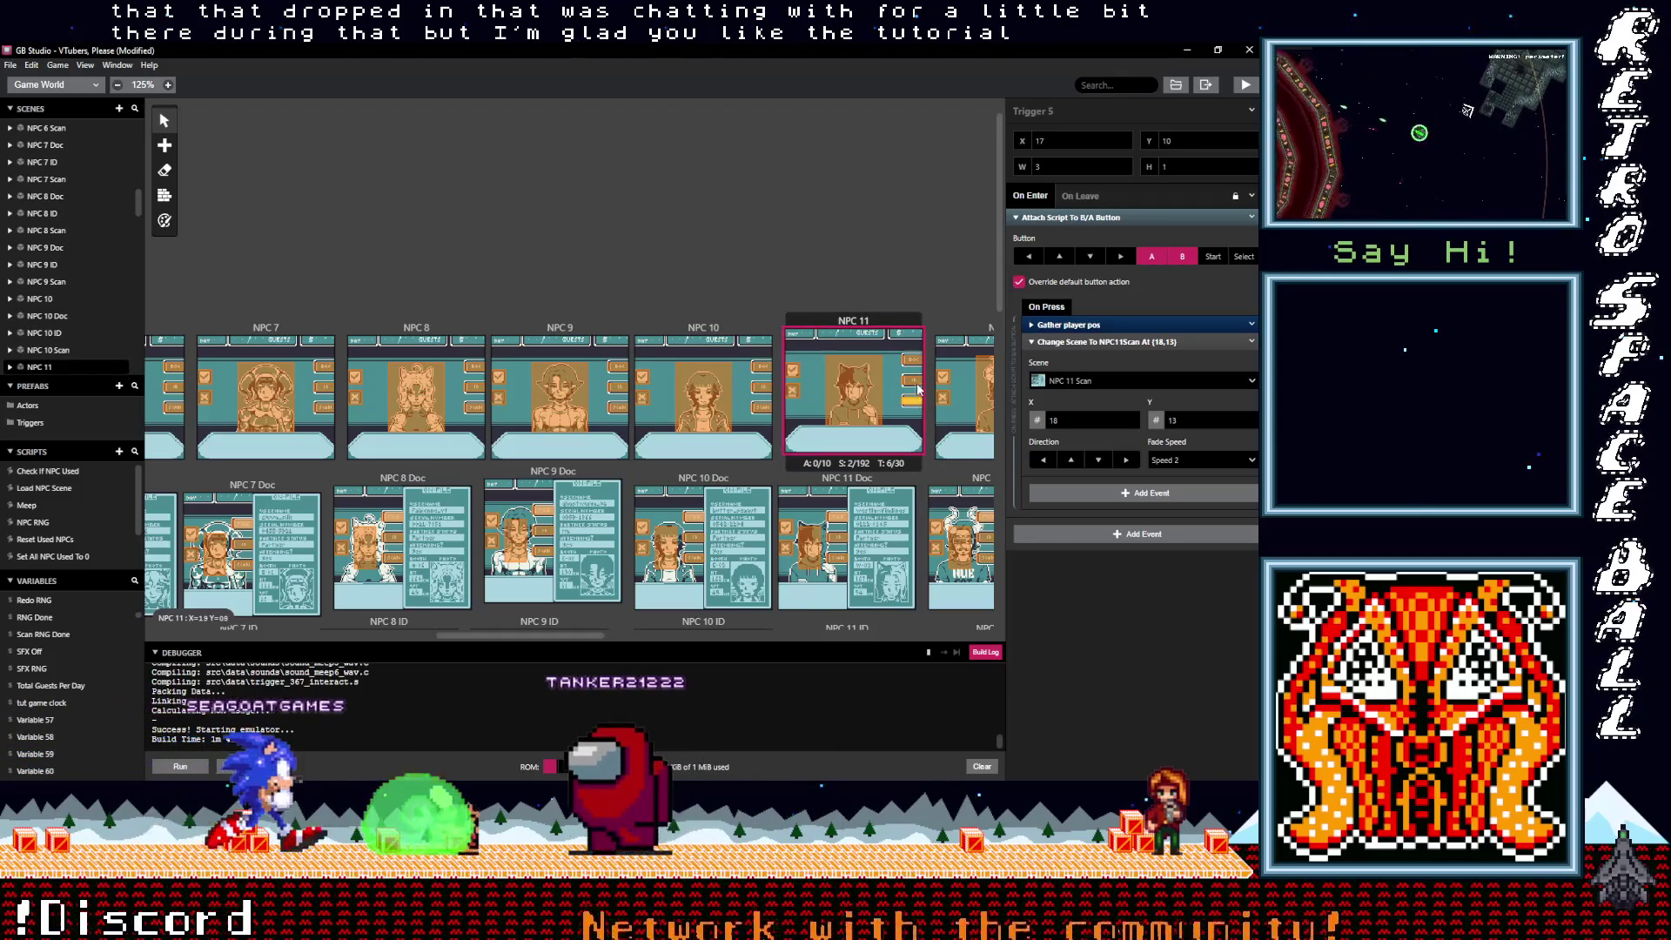
pyautogui.click(911, 359)
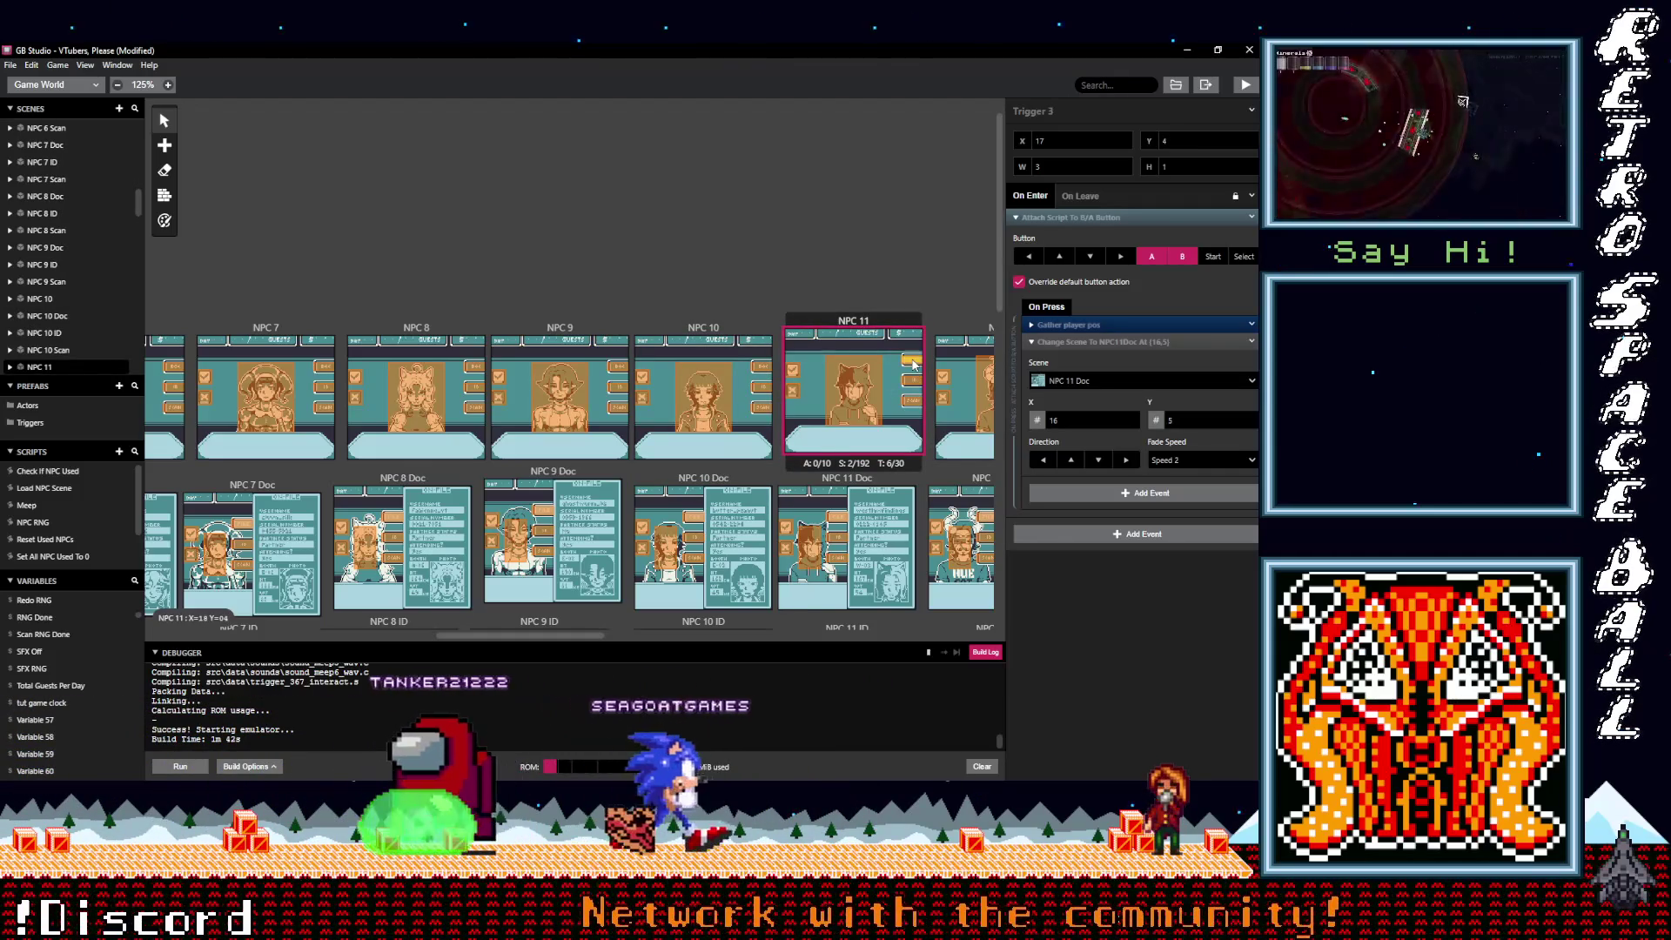
pyautogui.click(477, 404)
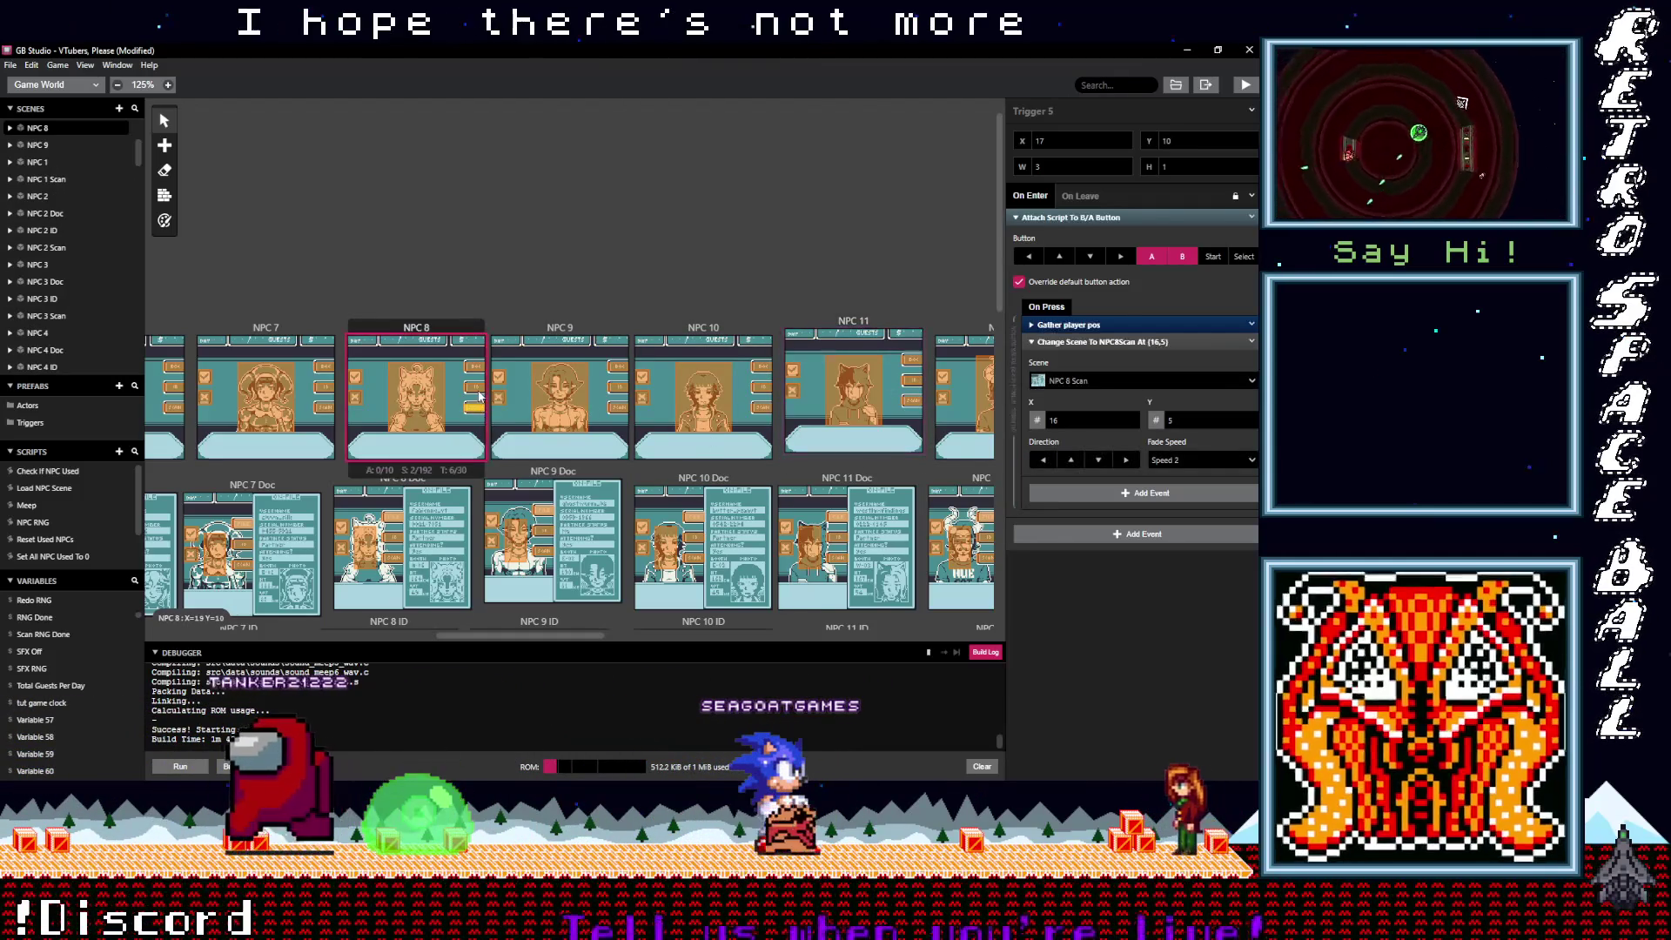
pyautogui.click(478, 389)
pyautogui.click(477, 371)
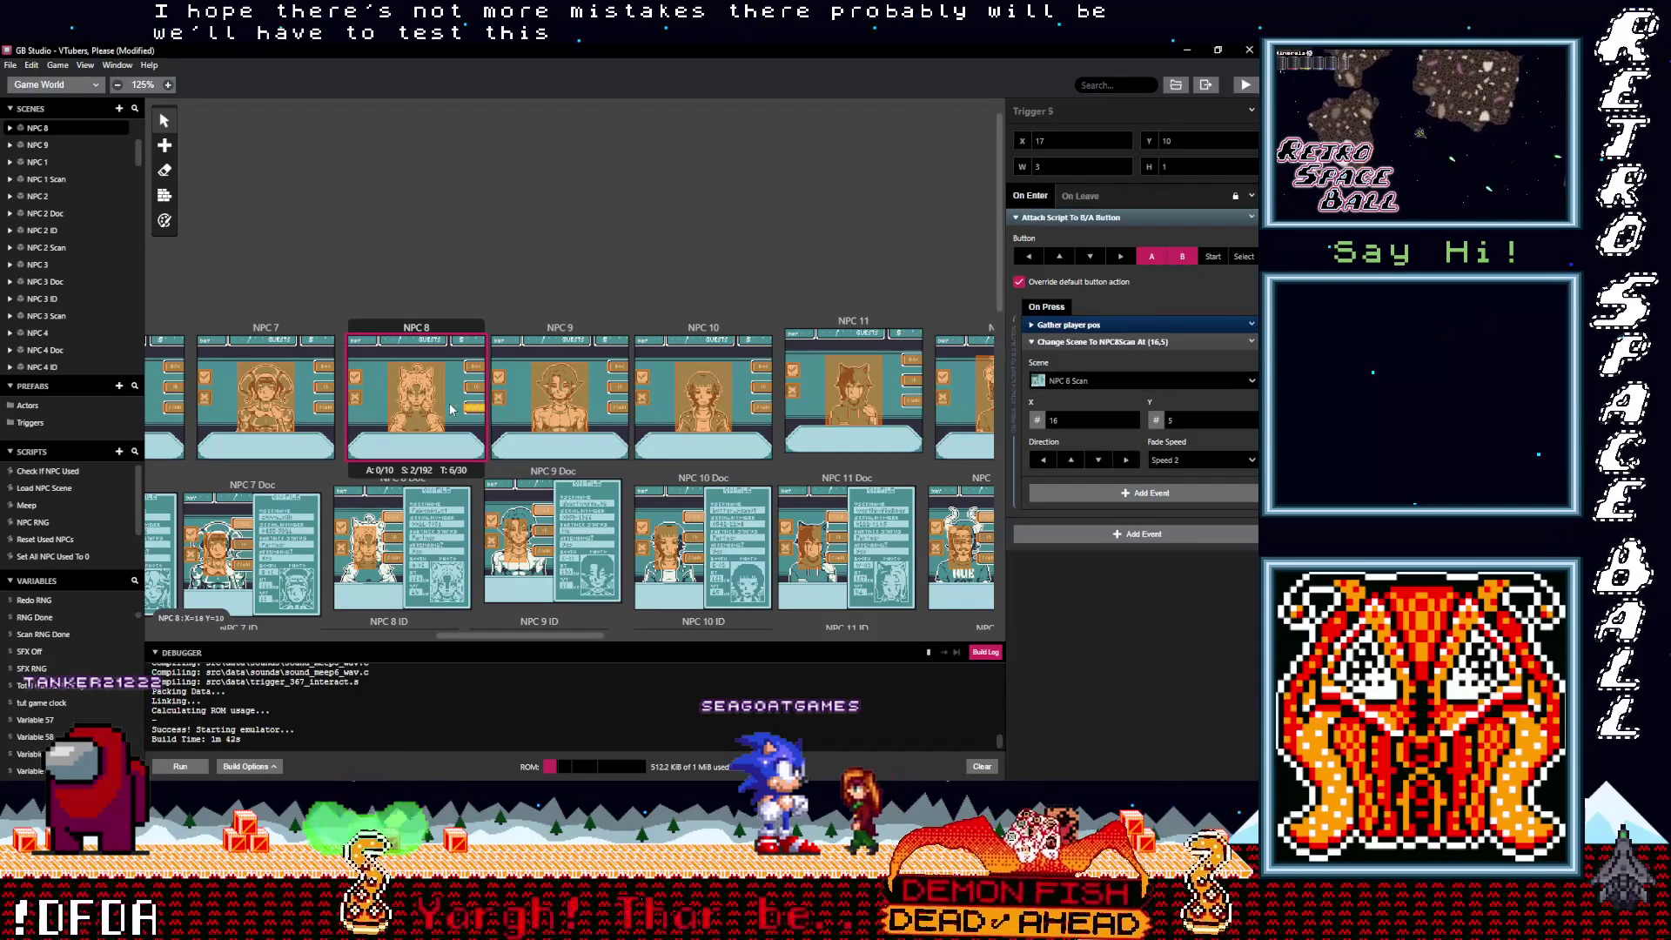
# Step: Look over NPC 8's actor script and the Meep script, then add a new empty script
pyautogui.click(437, 435)
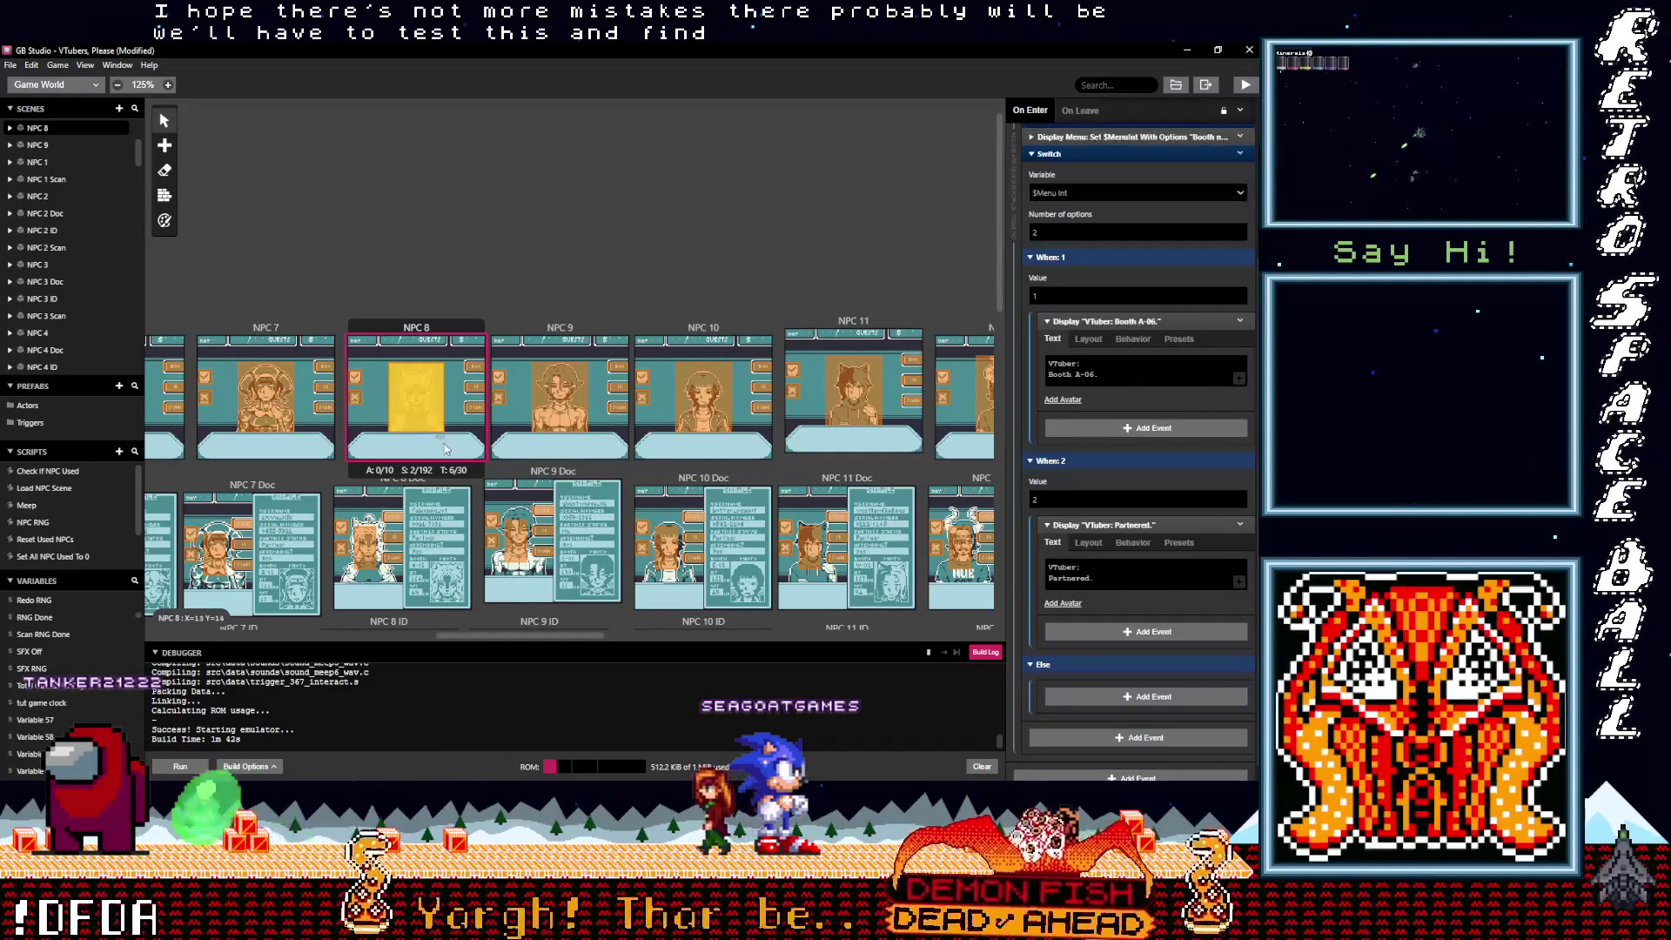
pyautogui.scroll(-5, 444, 445)
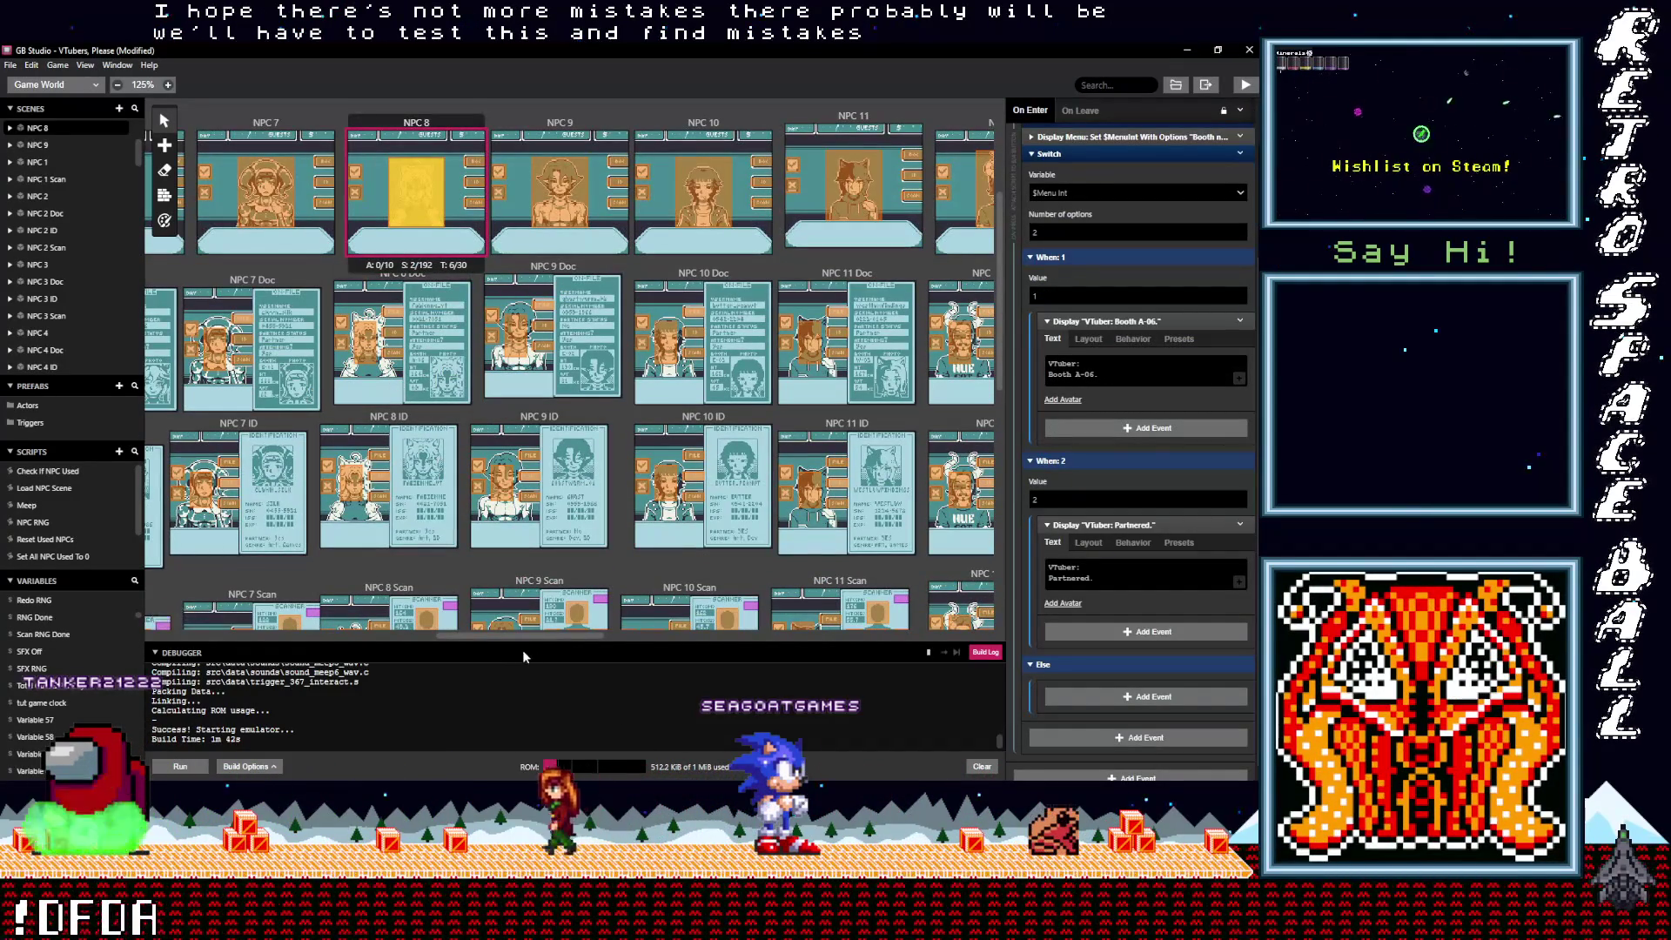
pyautogui.moveTo(541, 643)
pyautogui.mouseDown()
pyautogui.moveTo(218, 648)
pyautogui.moveTo(206, 664)
pyautogui.mouseUp()
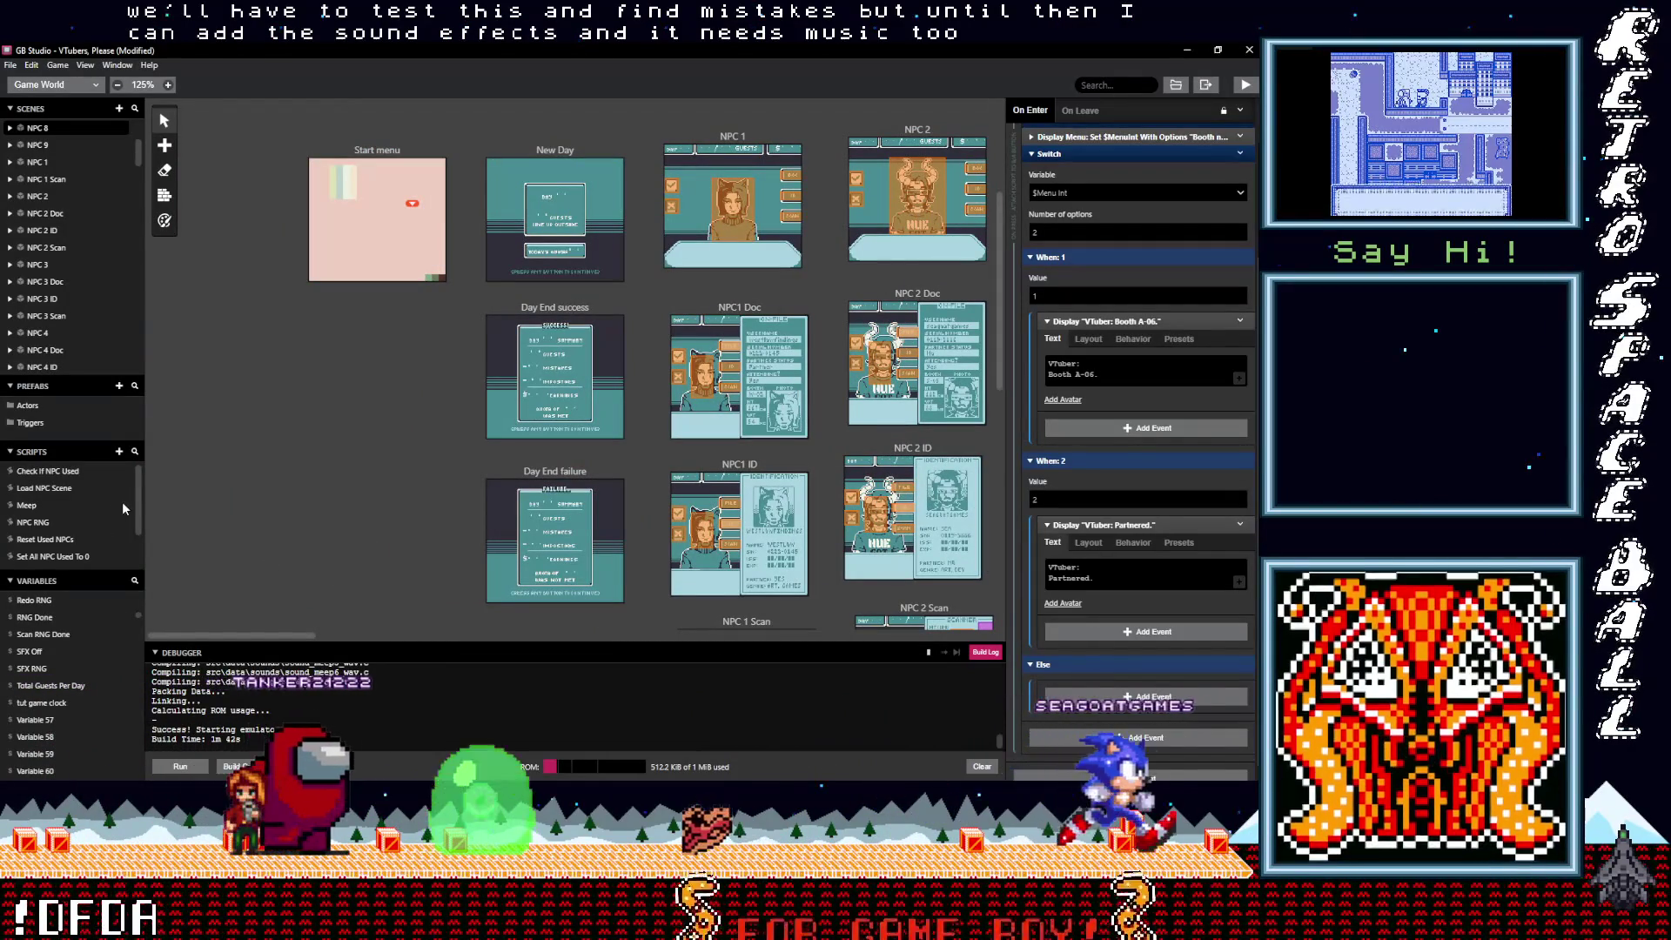
pyautogui.moveTo(137, 499)
pyautogui.mouseDown()
pyautogui.moveTo(138, 534)
pyautogui.moveTo(134, 500)
pyautogui.mouseUp()
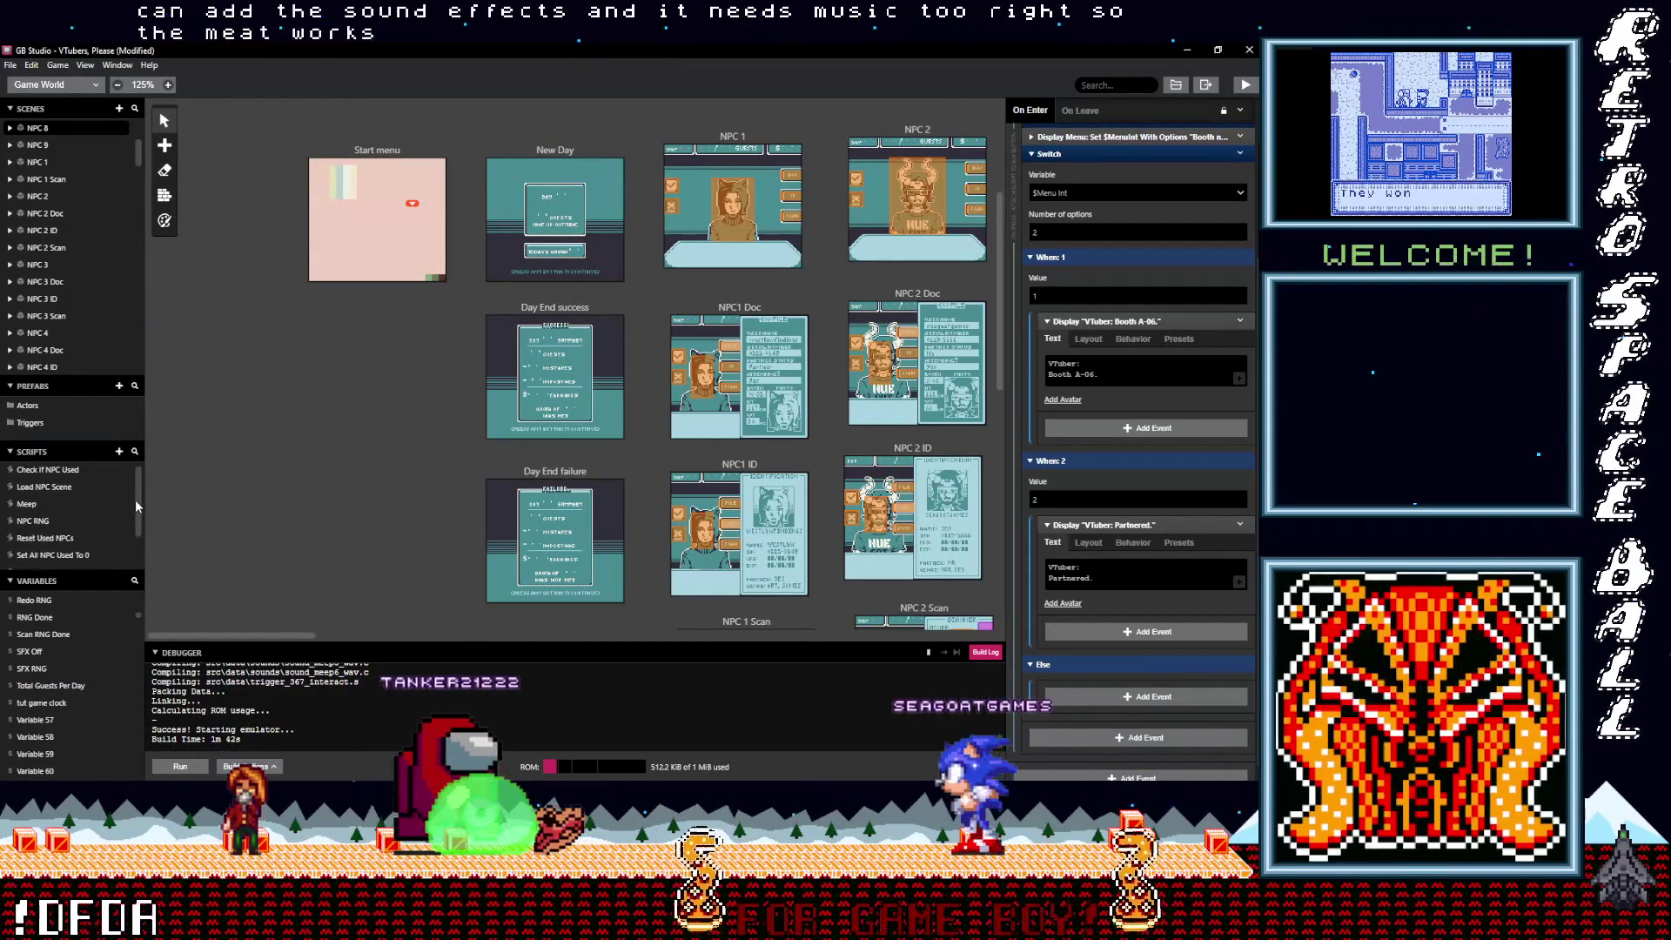
pyautogui.click(32, 506)
pyautogui.click(118, 450)
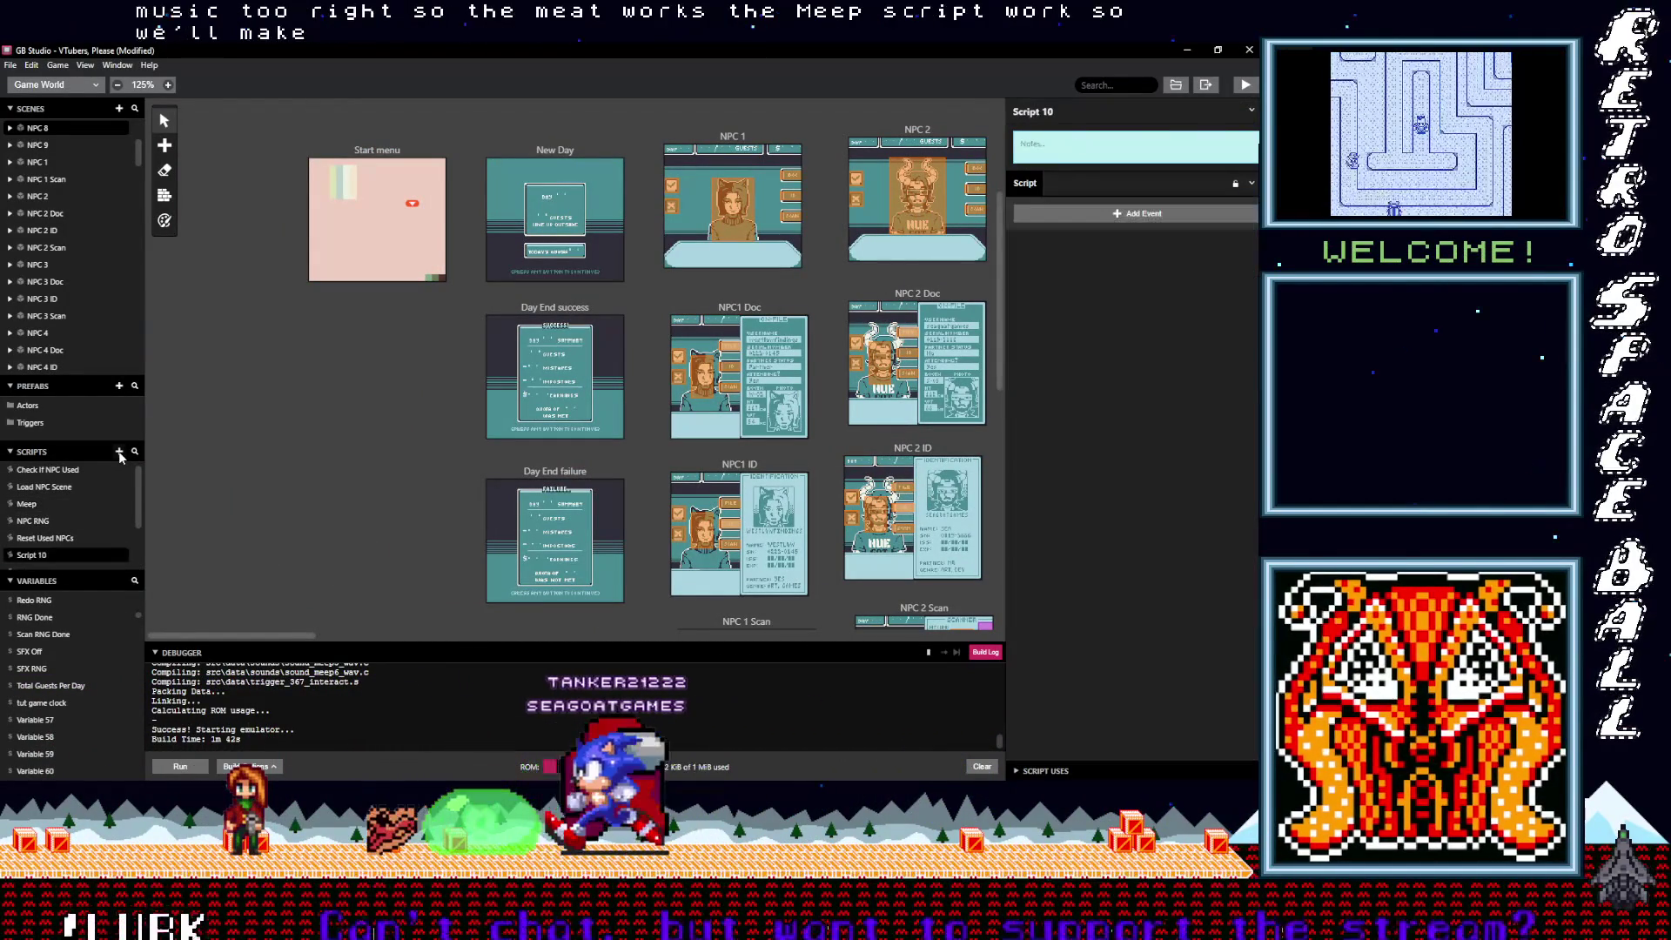
# Step: Name the new script High Meep and paste the Meep script's events into it
pyautogui.click(1084, 107)
pyautogui.write('High Meep')
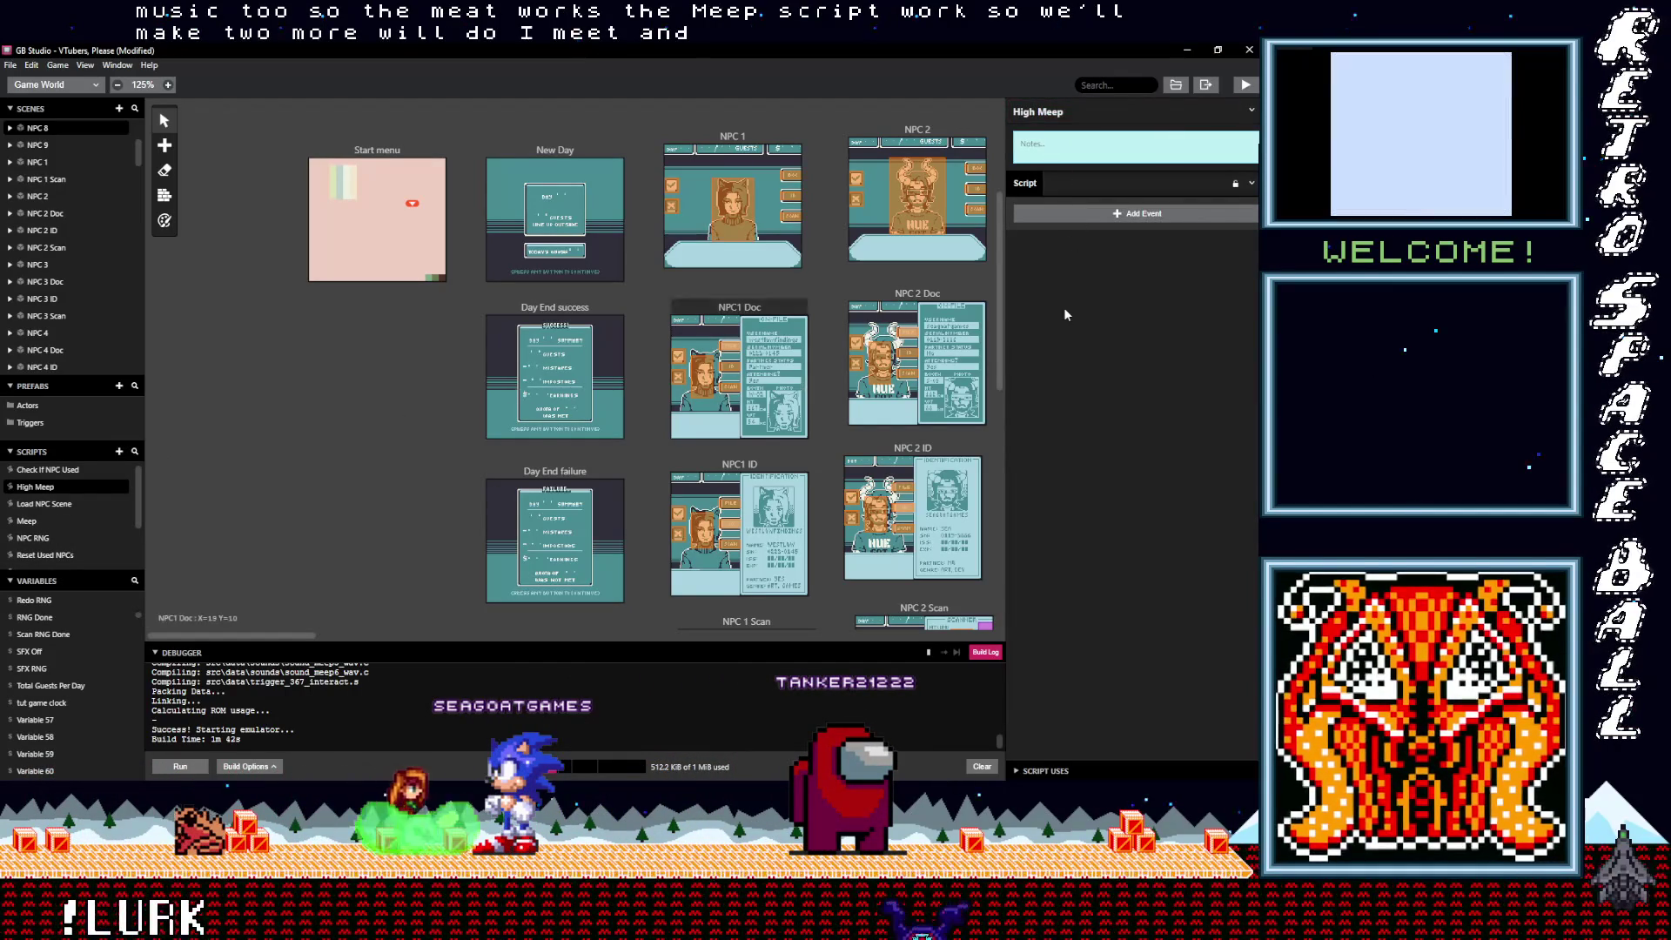
pyautogui.click(1117, 222)
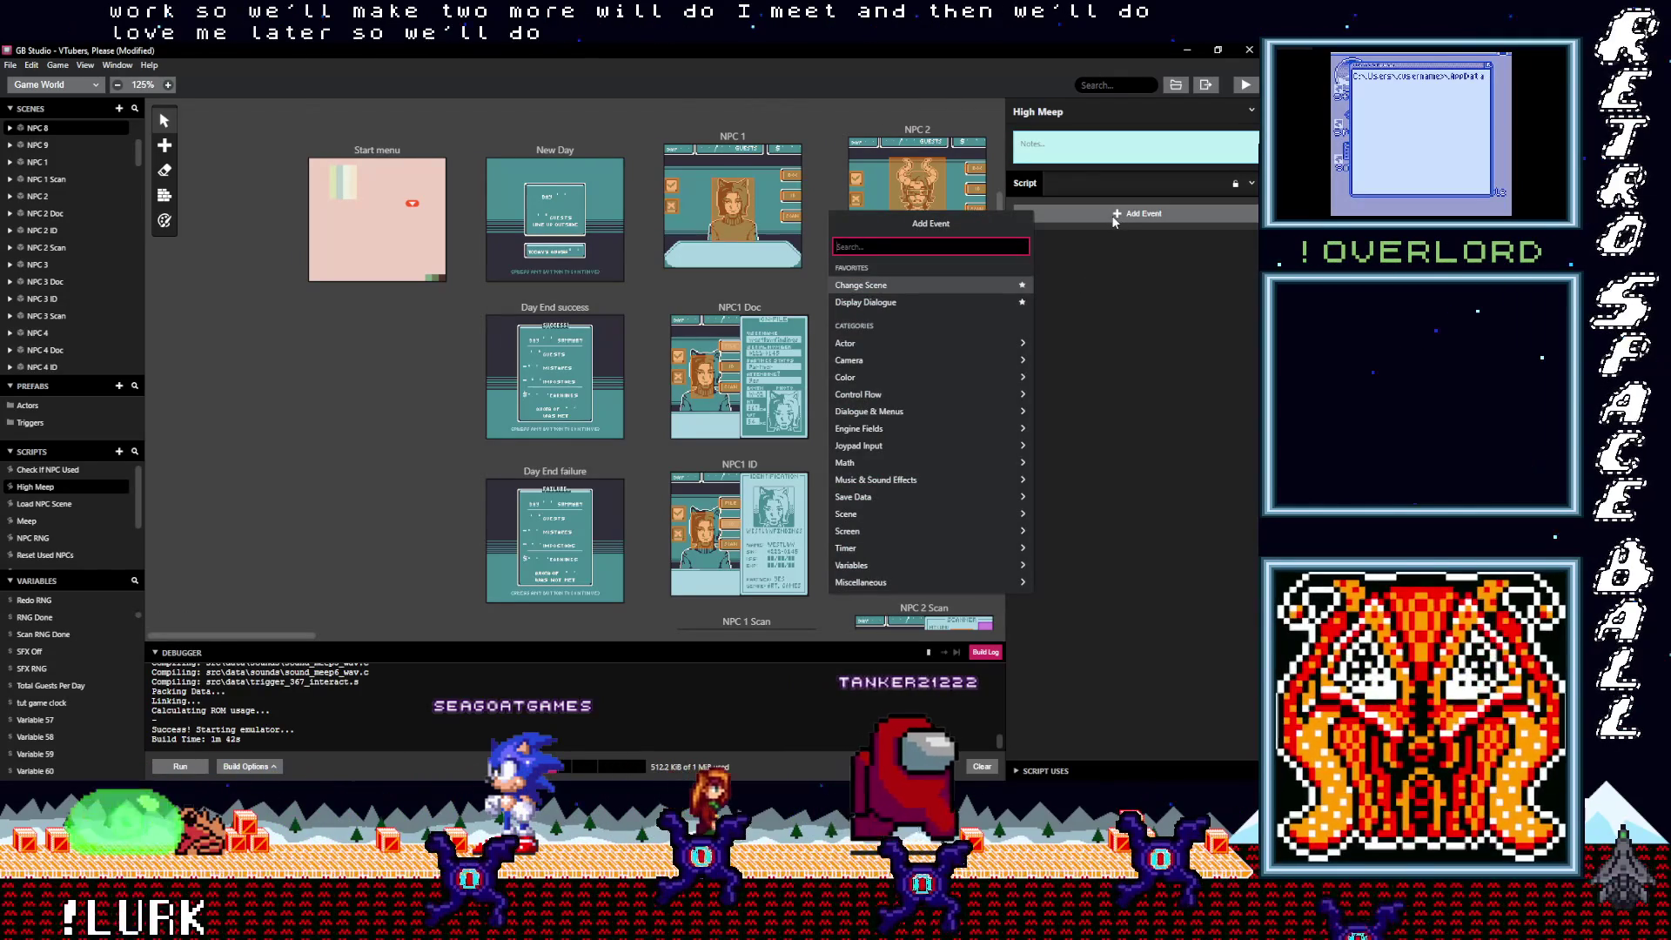
pyautogui.click(1108, 409)
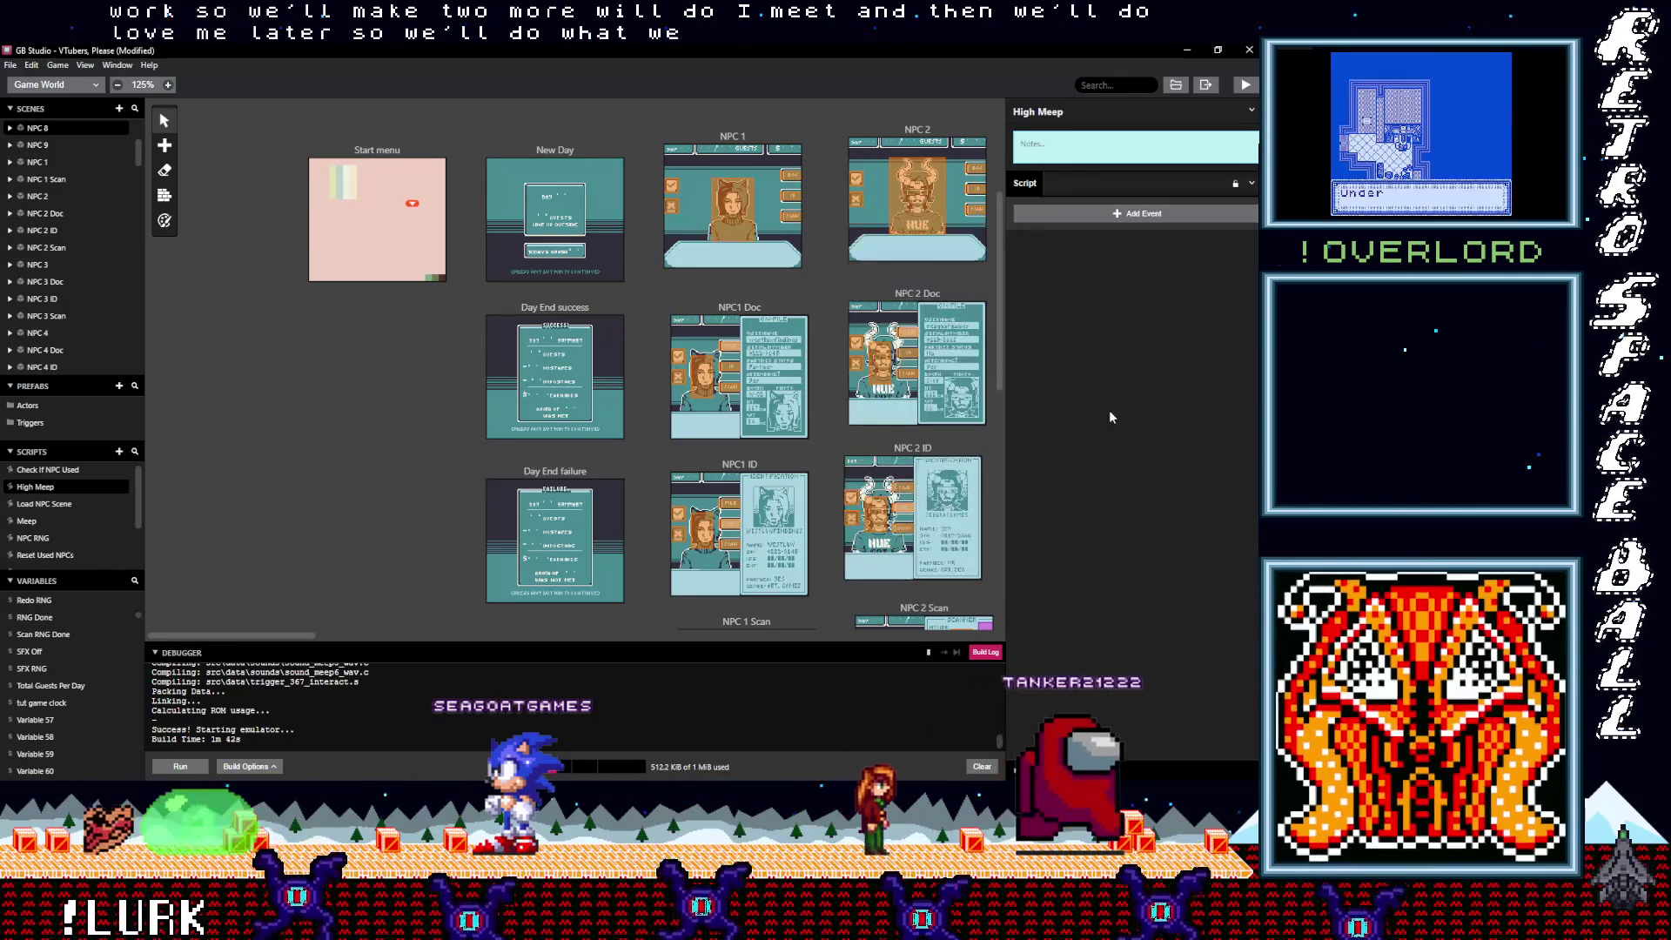
pyautogui.click(34, 522)
pyautogui.moveTo(1122, 209)
pyautogui.mouseDown()
pyautogui.moveTo(1091, 260)
pyautogui.moveTo(1088, 346)
pyautogui.mouseUp()
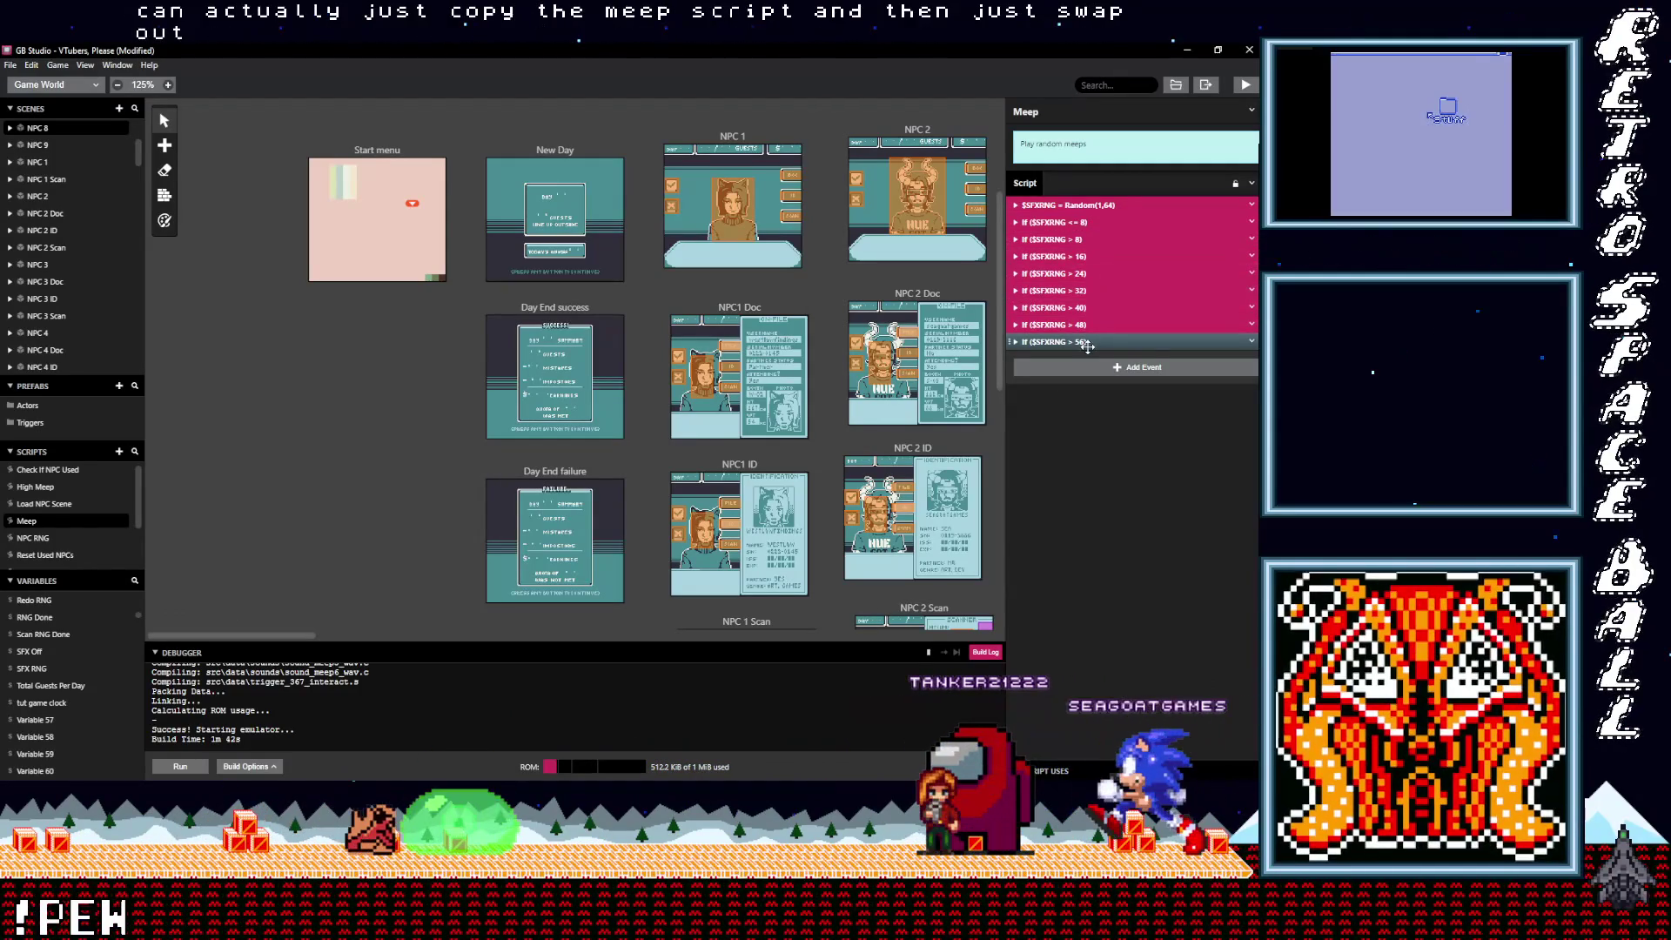
pyautogui.click(1251, 342)
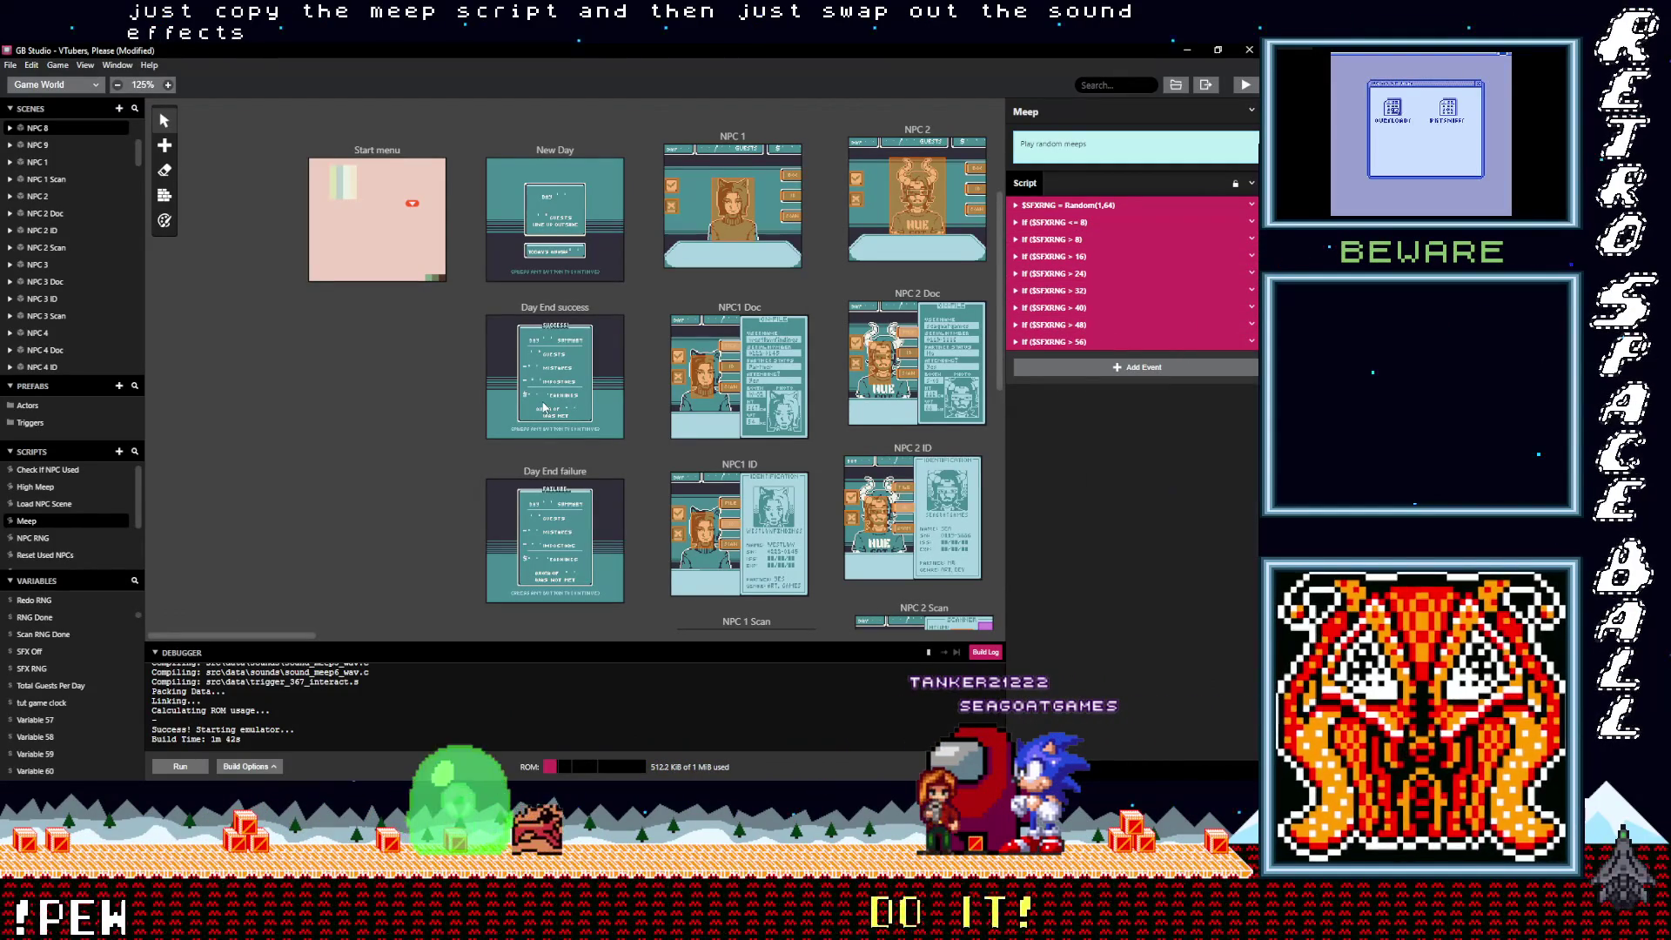
pyautogui.click(50, 489)
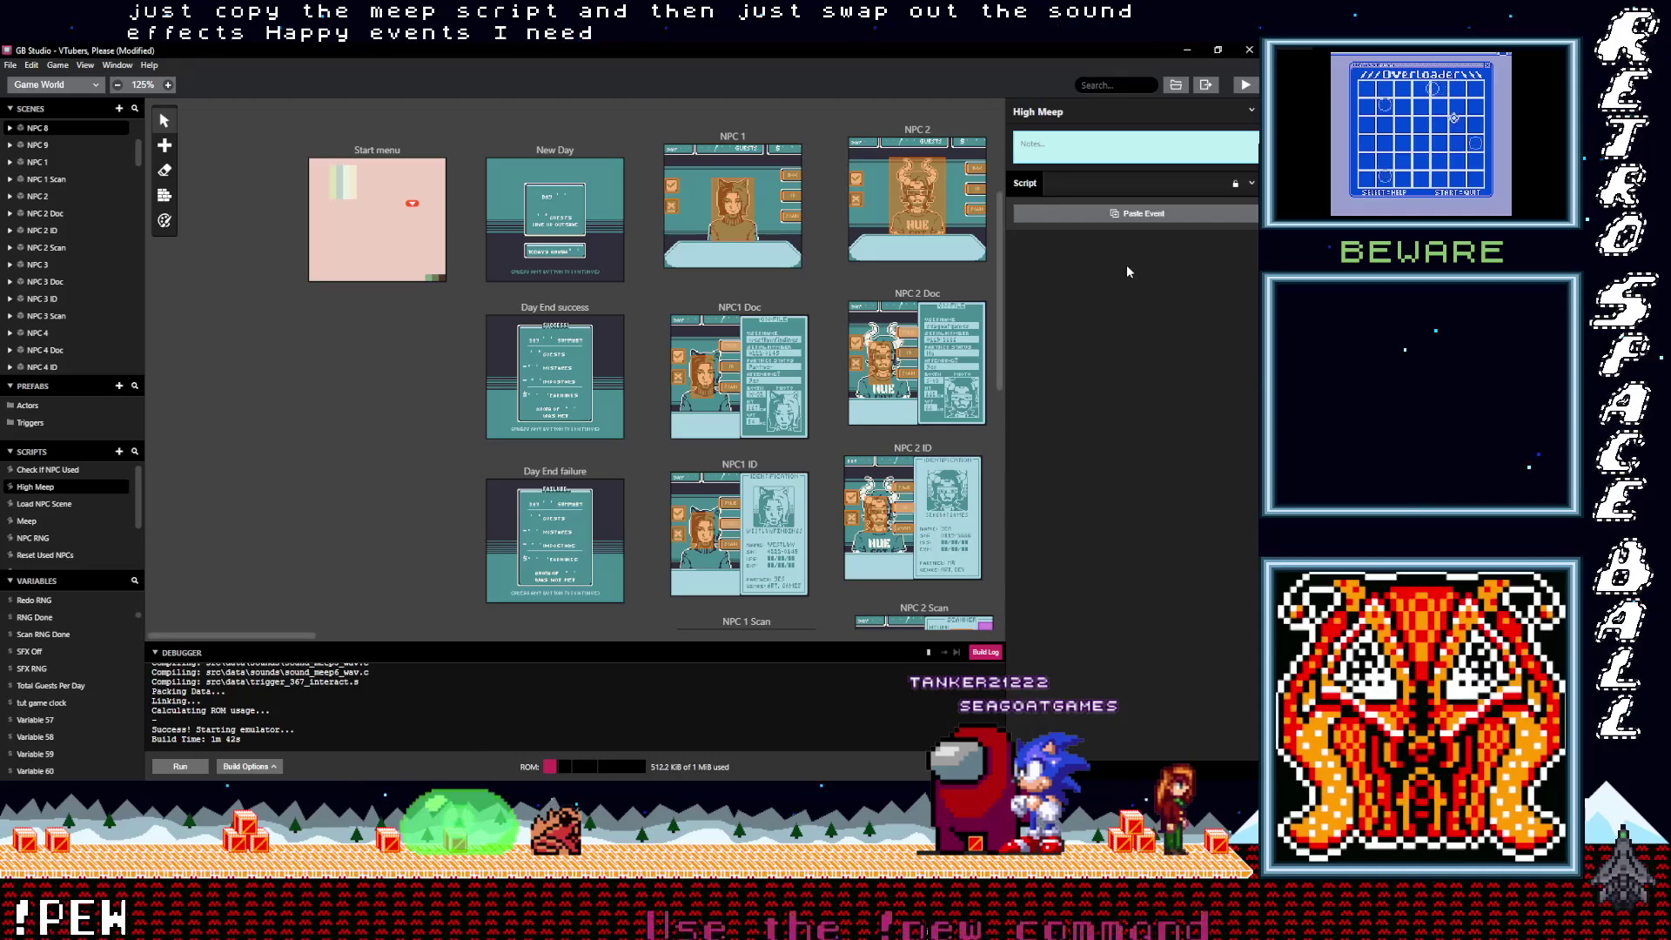
pyautogui.click(1075, 216)
# Step: Expand the If blocks and set the first branch's sound to HighMeep1.wav
pyautogui.click(1074, 222)
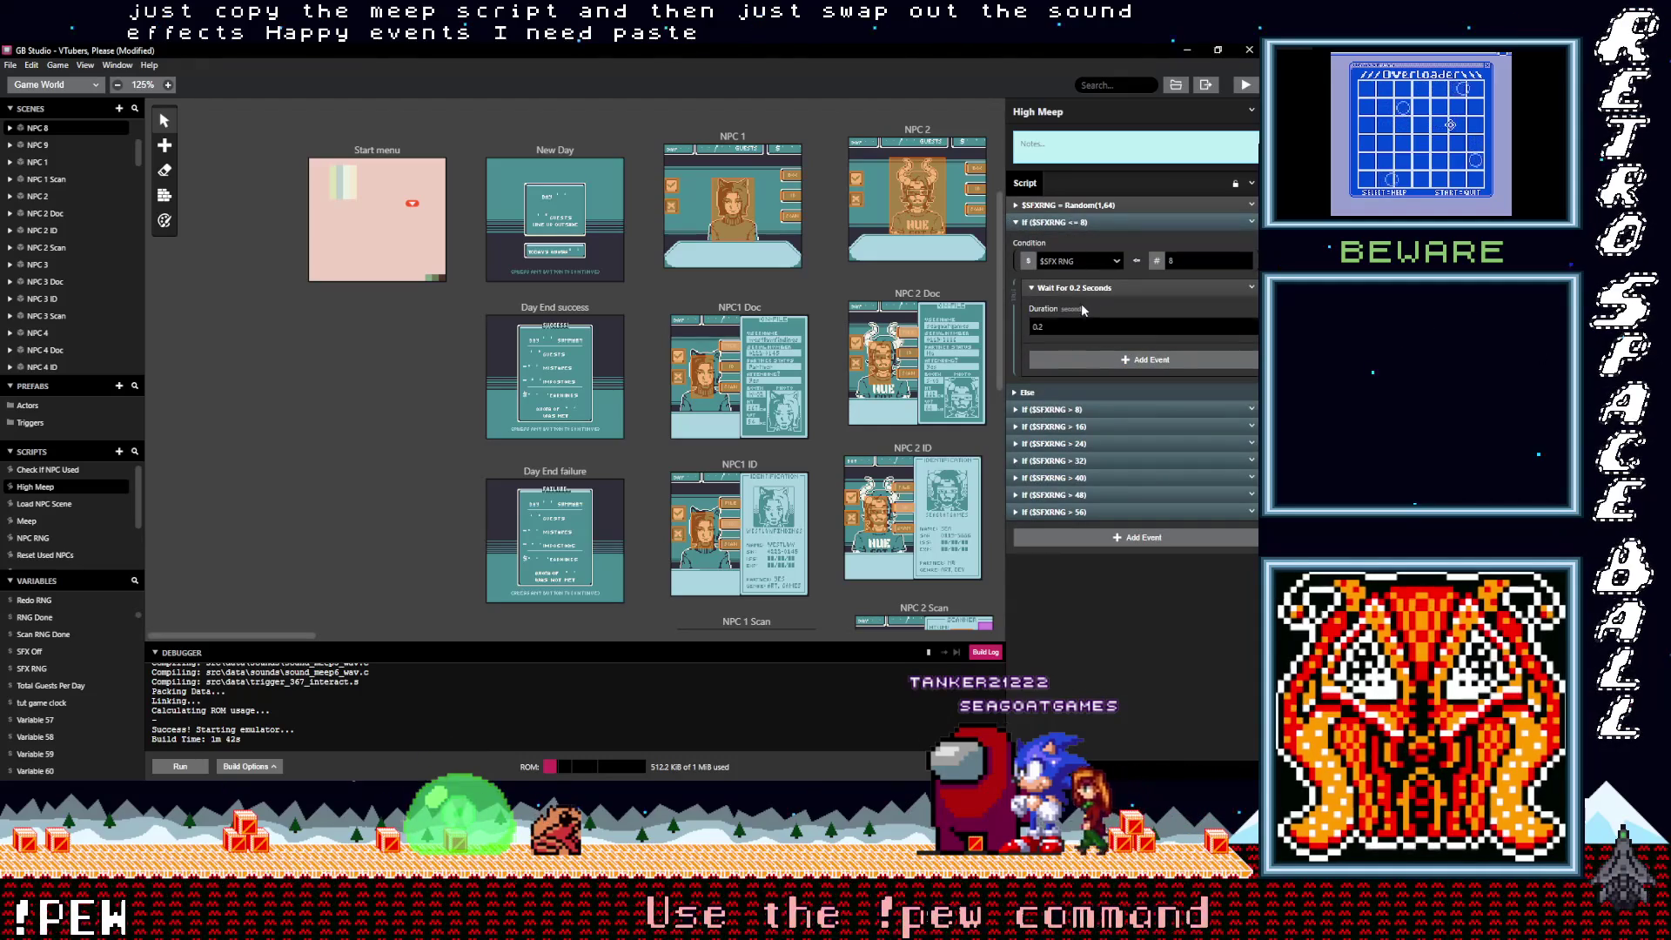
pyautogui.click(1053, 409)
pyautogui.click(1053, 221)
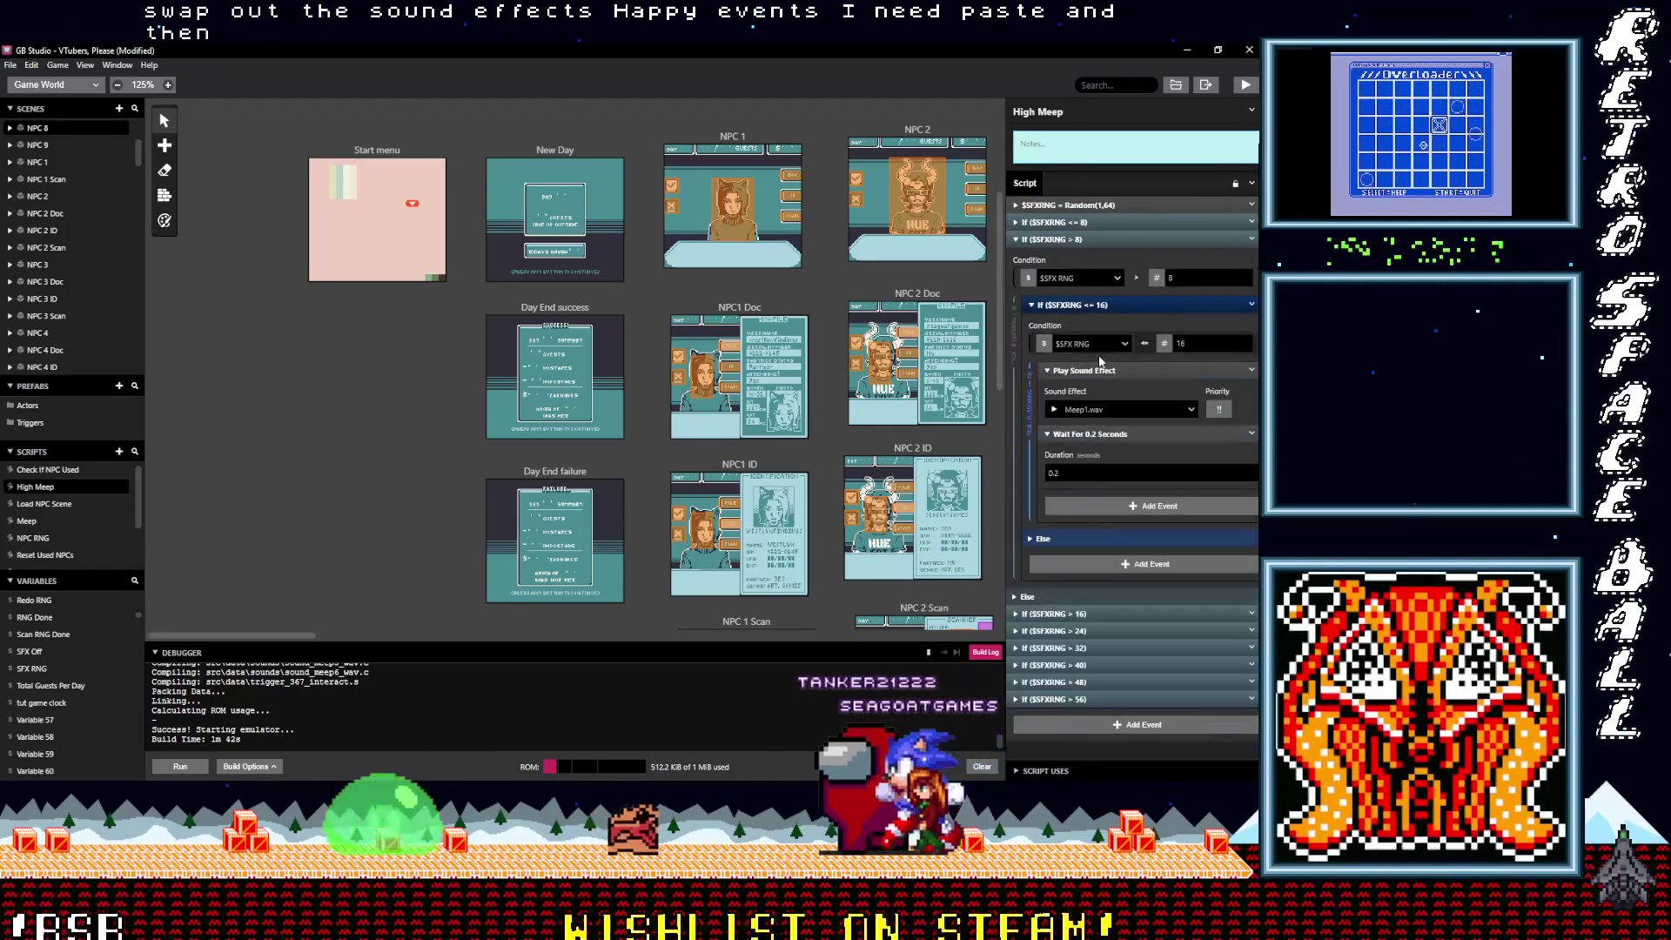
pyautogui.click(1108, 416)
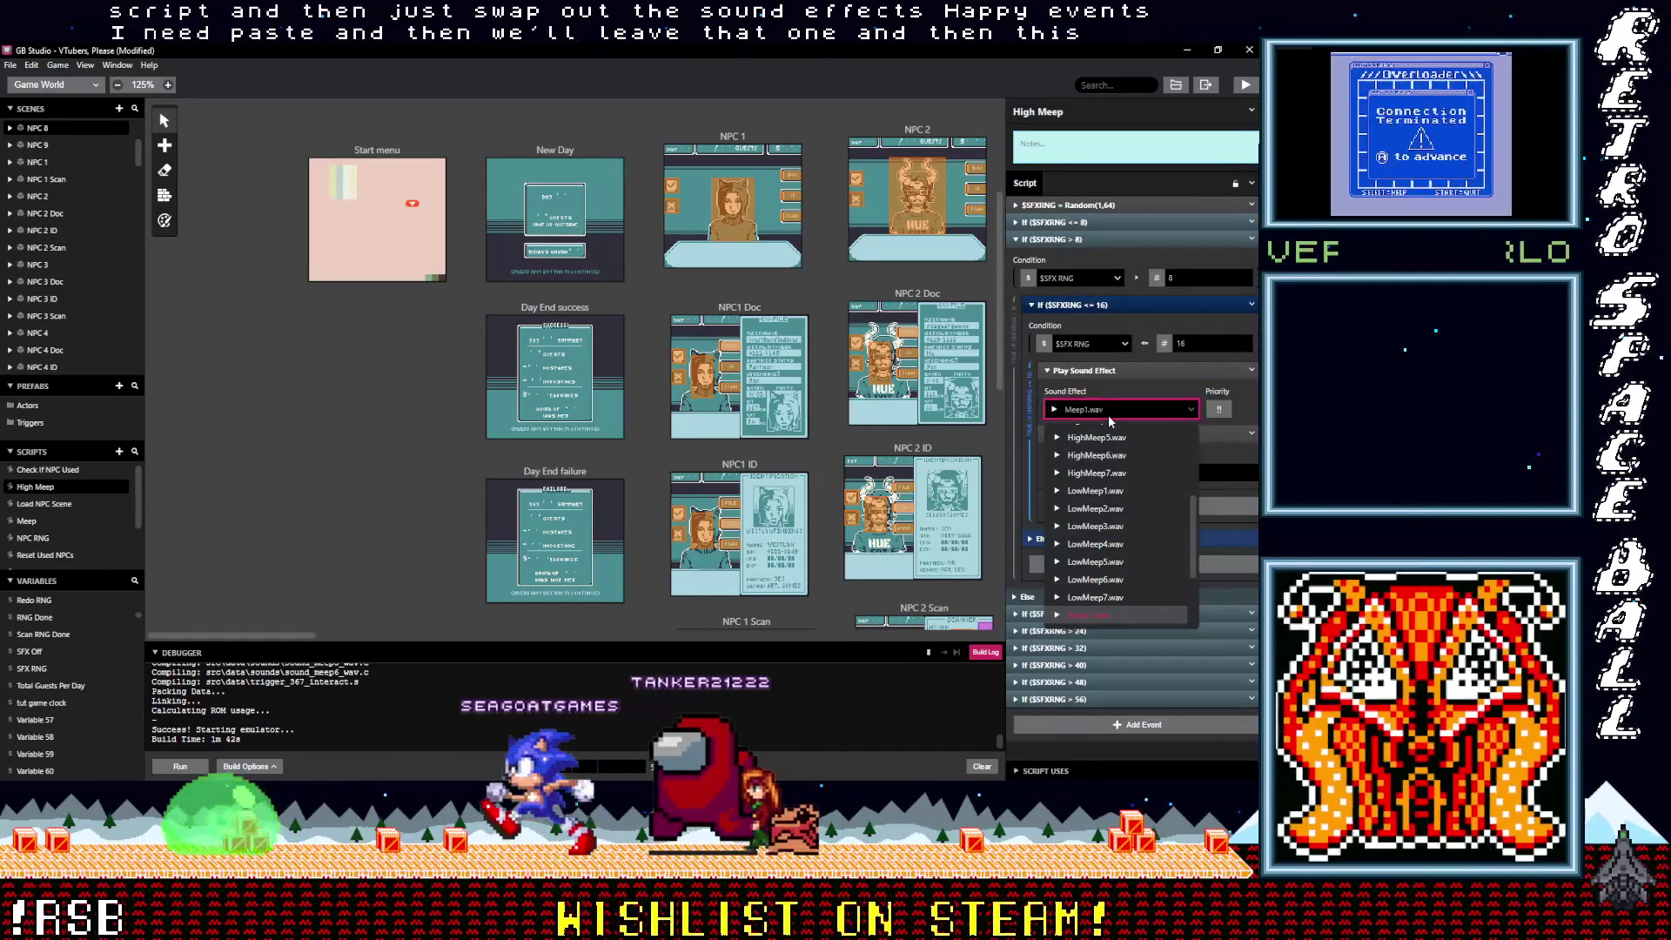
pyautogui.write('hi')
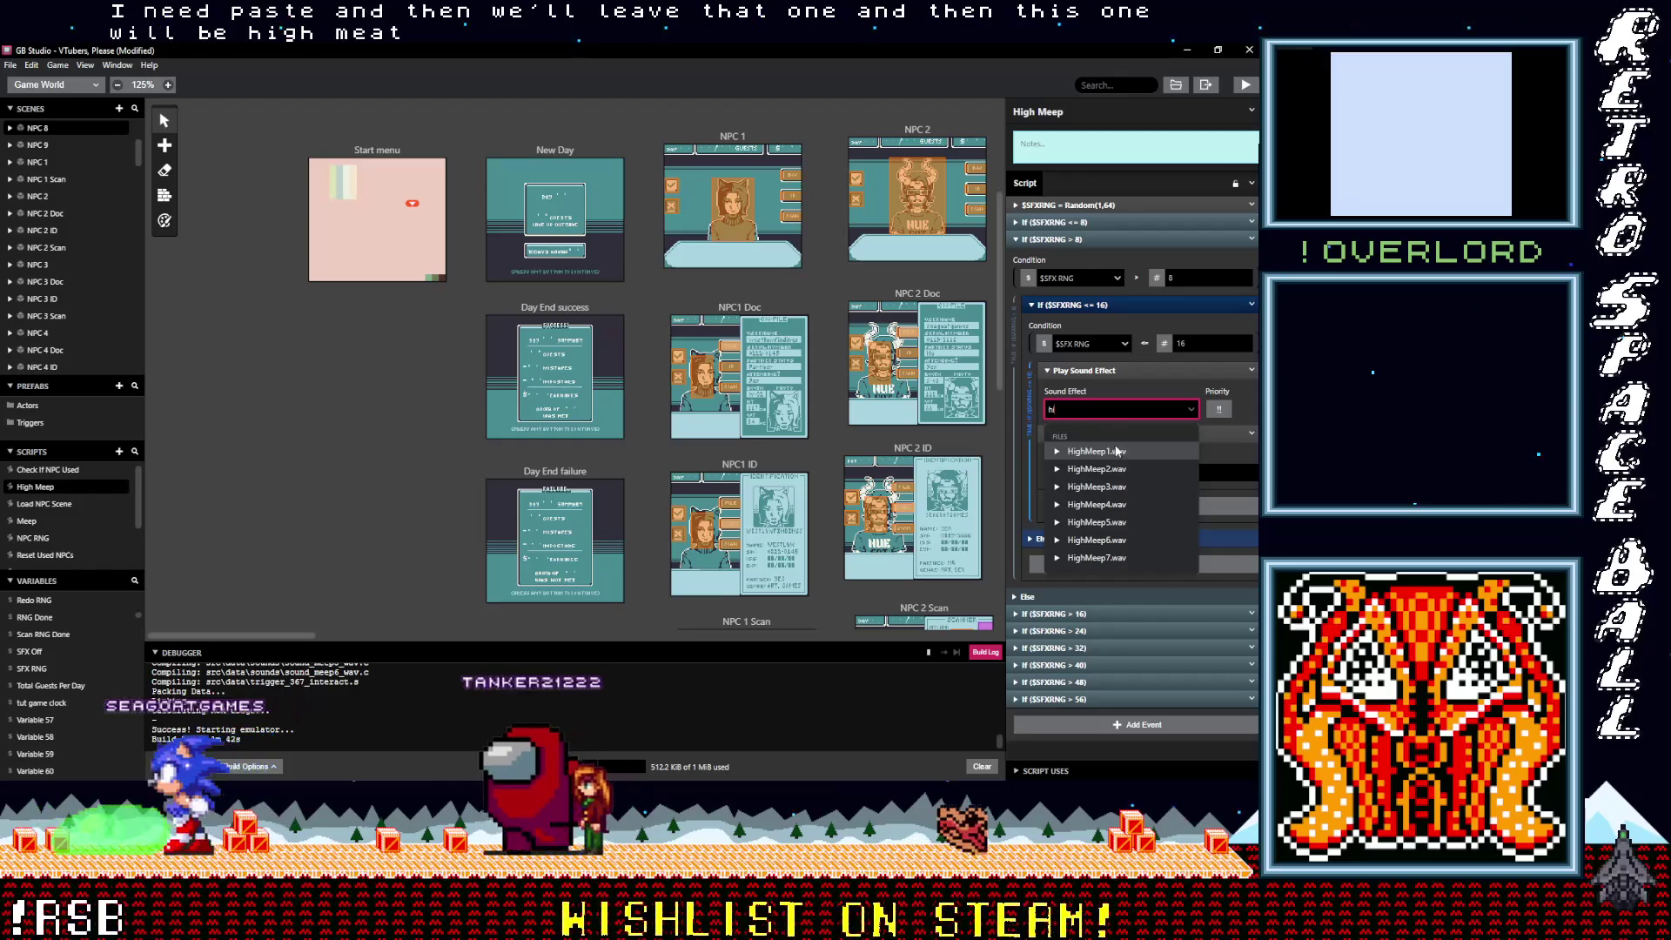
pyautogui.click(1118, 452)
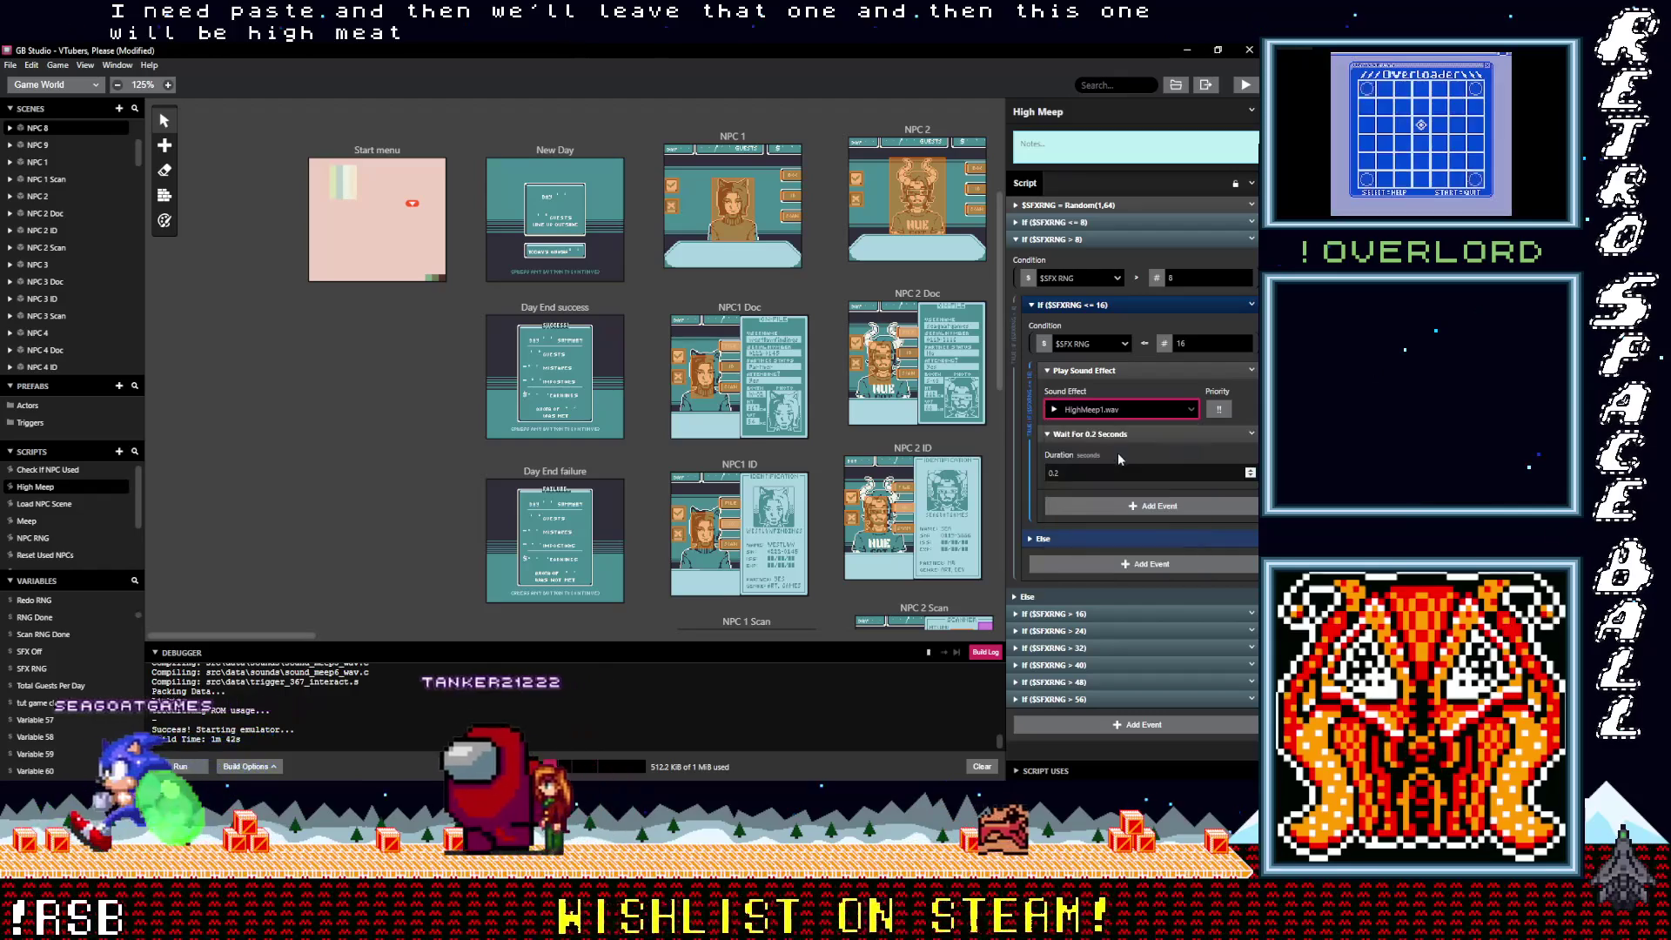
# Step: Replace Meep2.wav and Meep3.wav with HighMeep2.wav and HighMeep3.wav
pyautogui.click(1098, 612)
pyautogui.scroll(-3, 1118, 592)
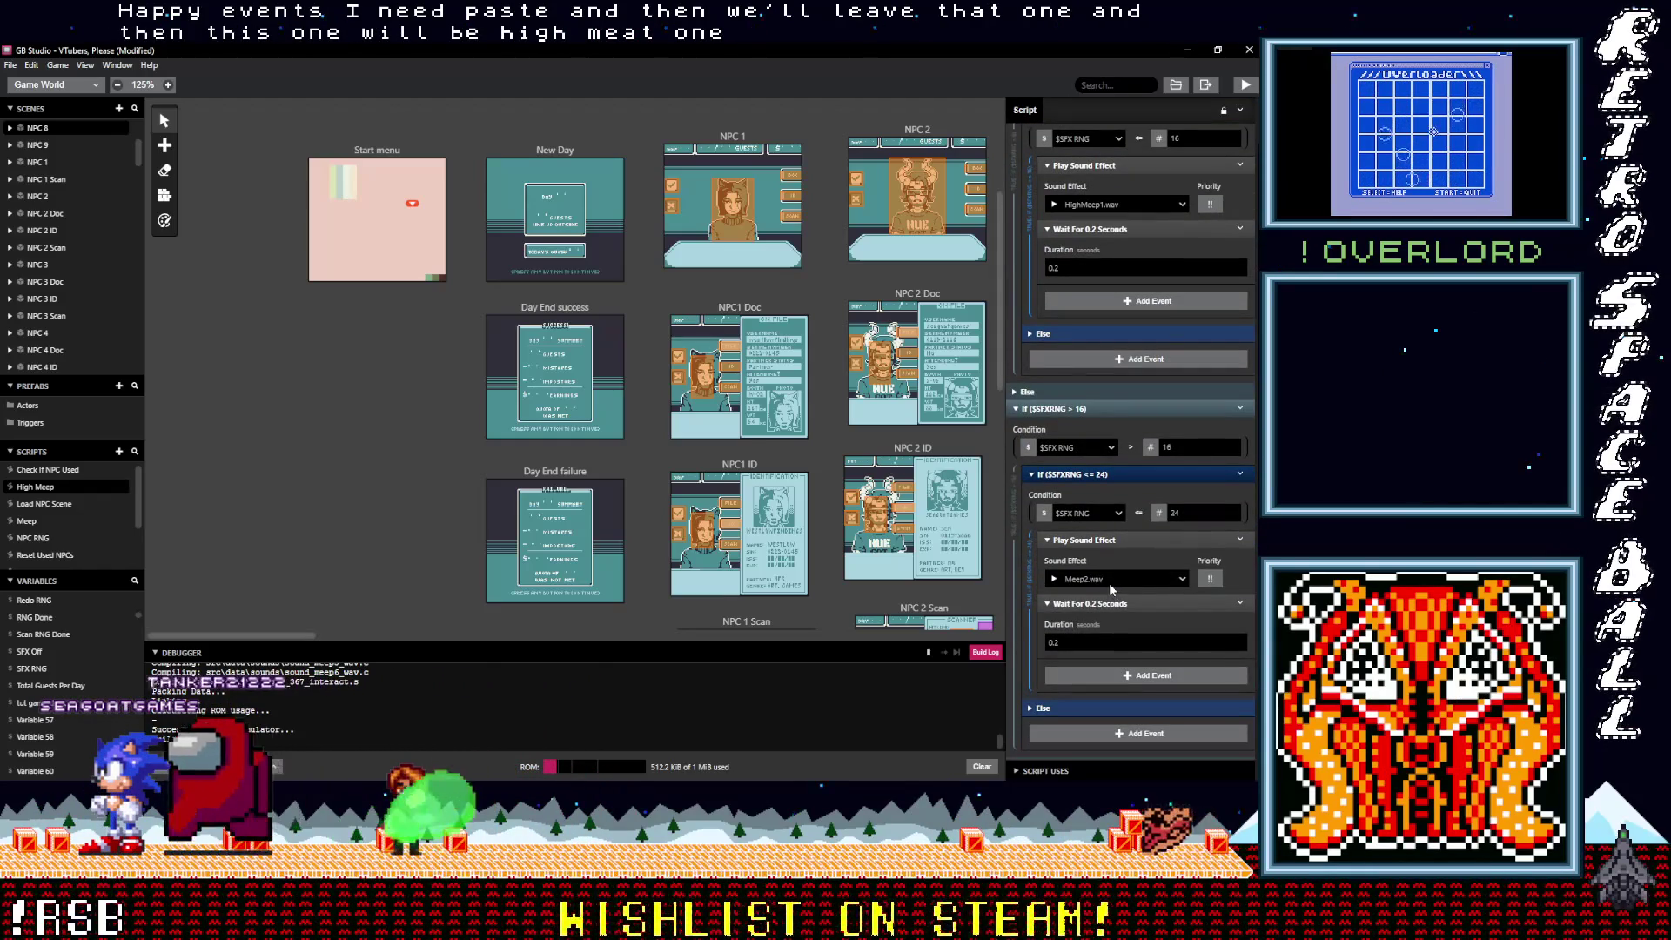
pyautogui.scroll(3, 1095, 548)
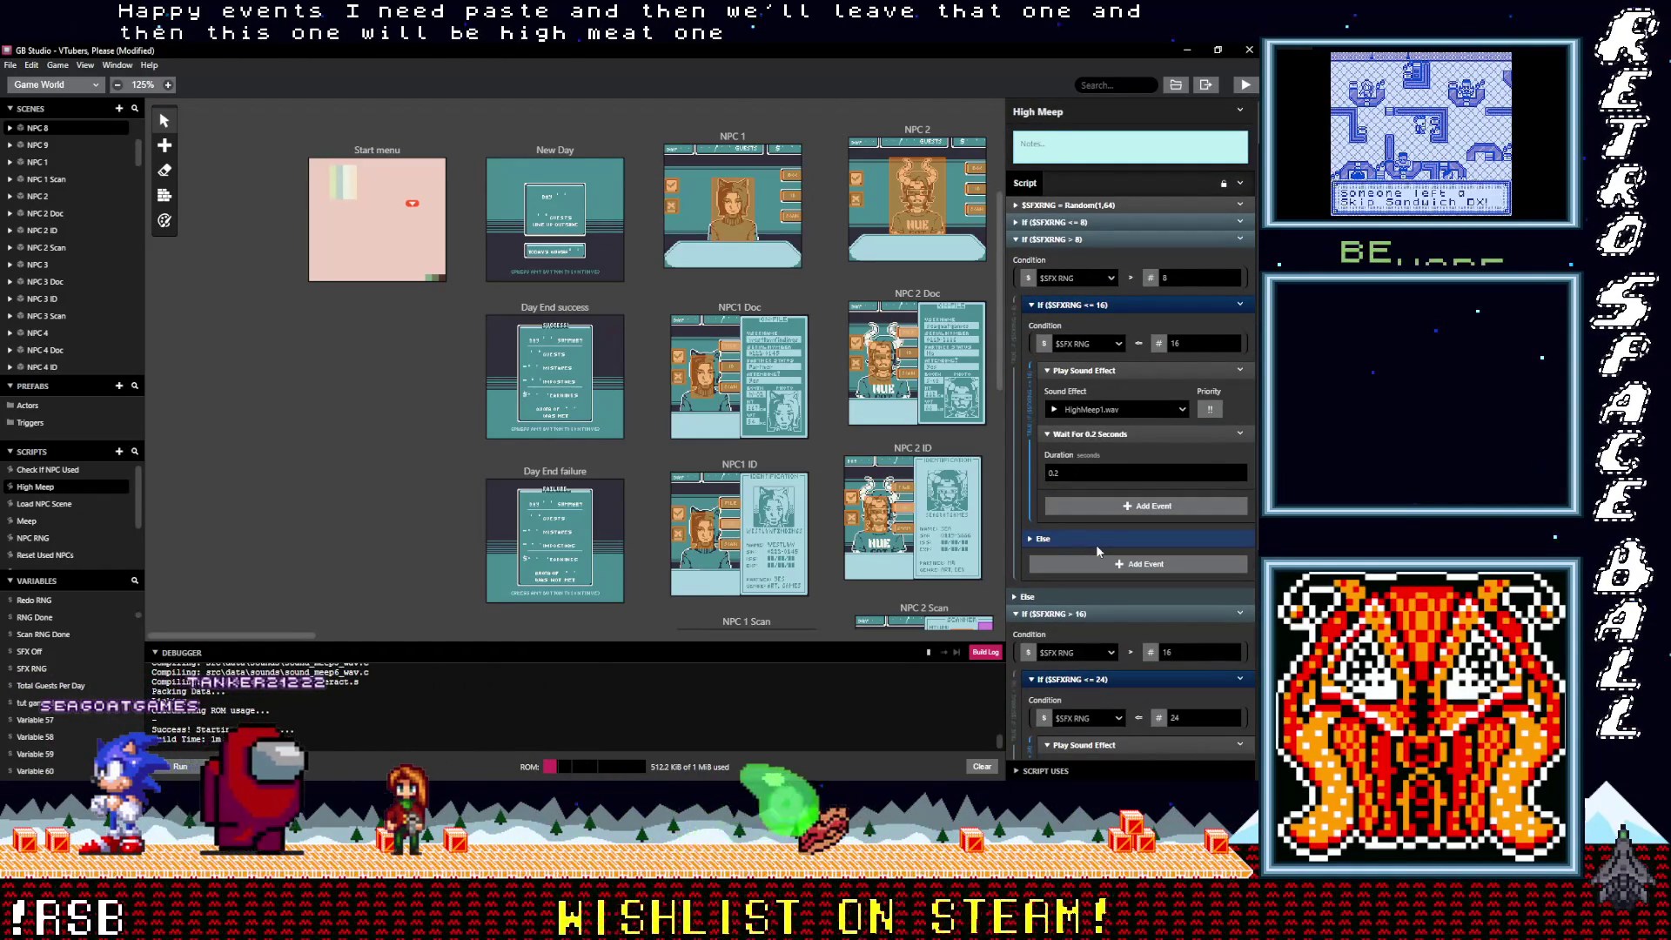
pyautogui.scroll(-3, 1094, 544)
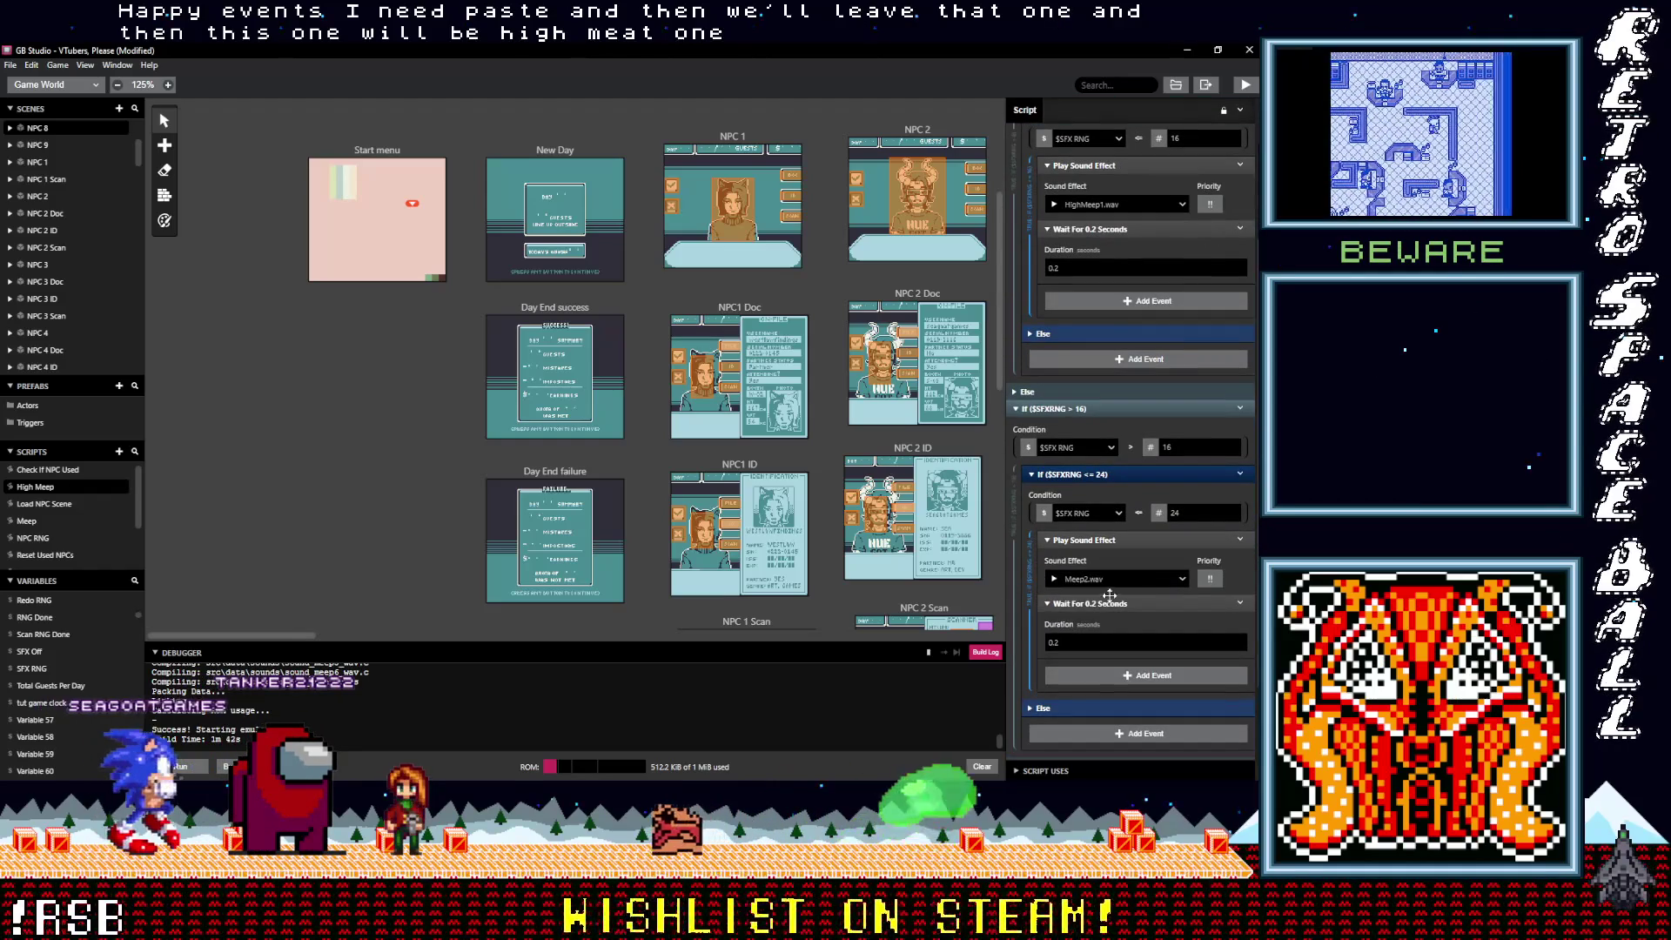
pyautogui.click(1101, 579)
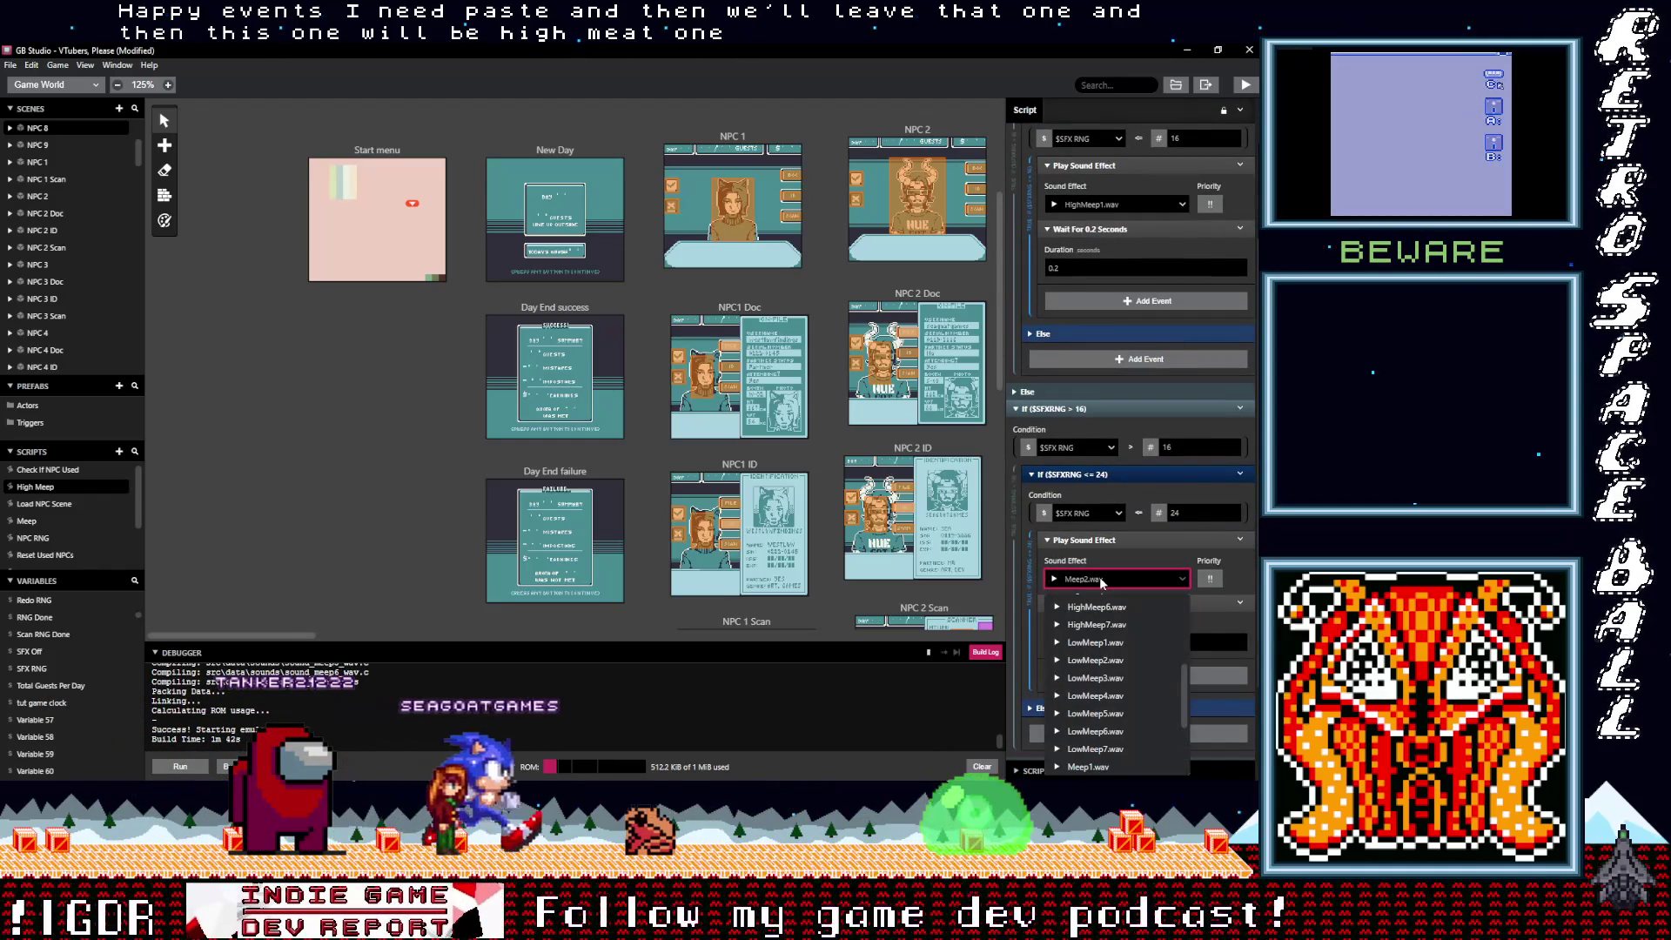
pyautogui.scroll(2, 1114, 626)
pyautogui.click(1130, 630)
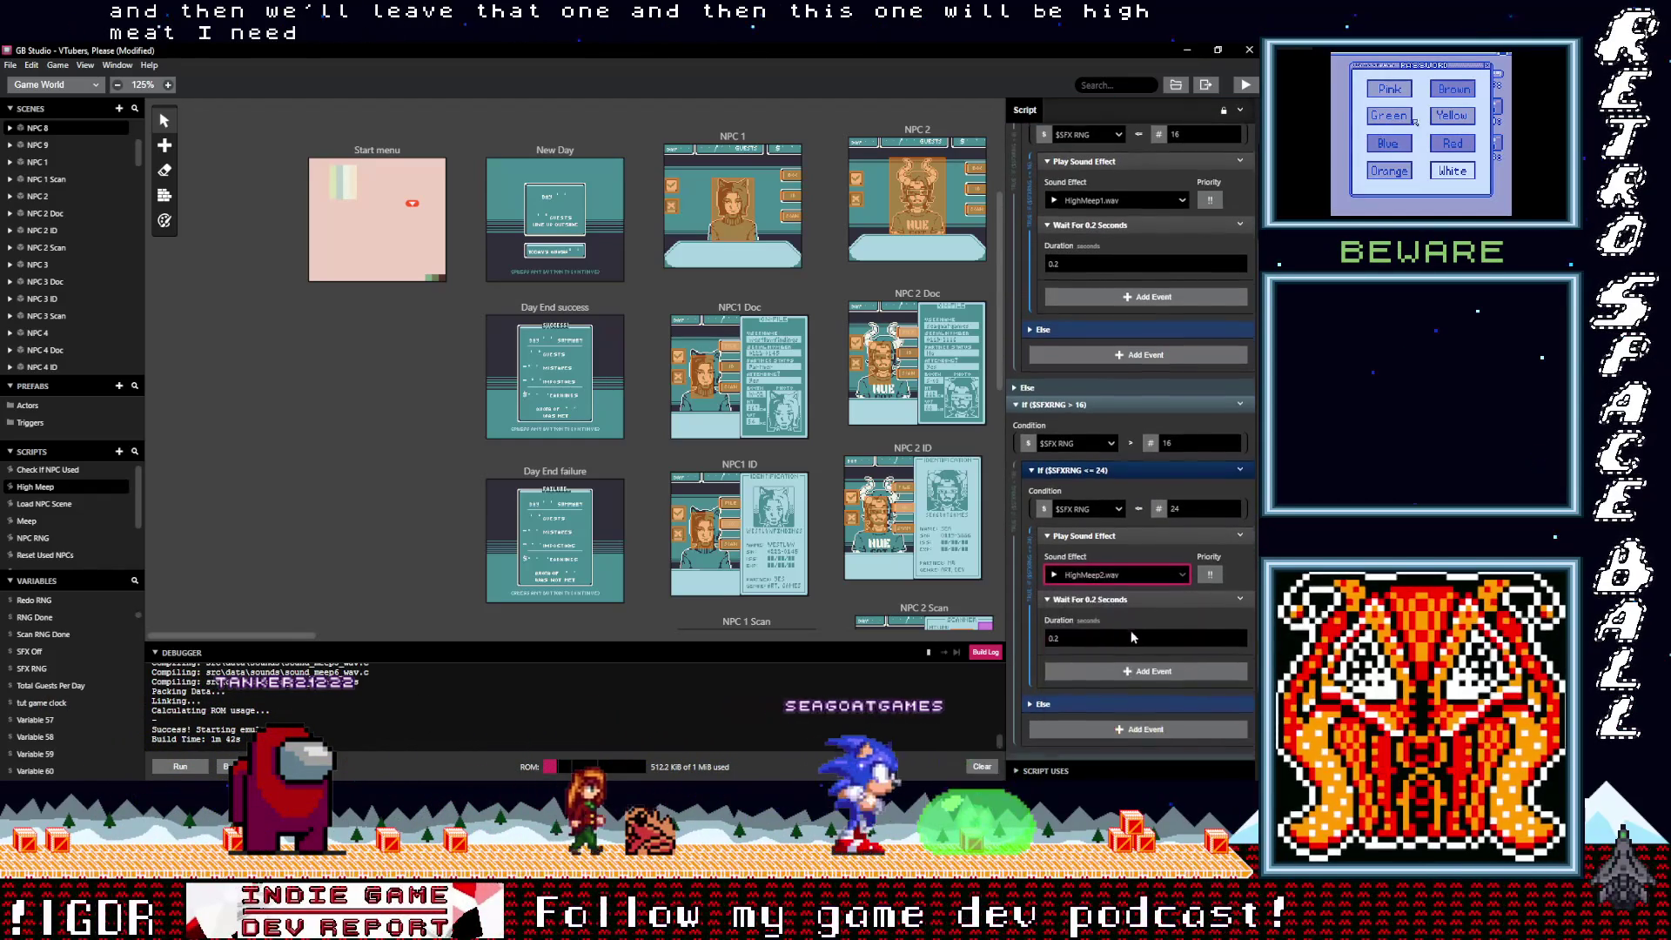
pyautogui.scroll(-5, 1105, 632)
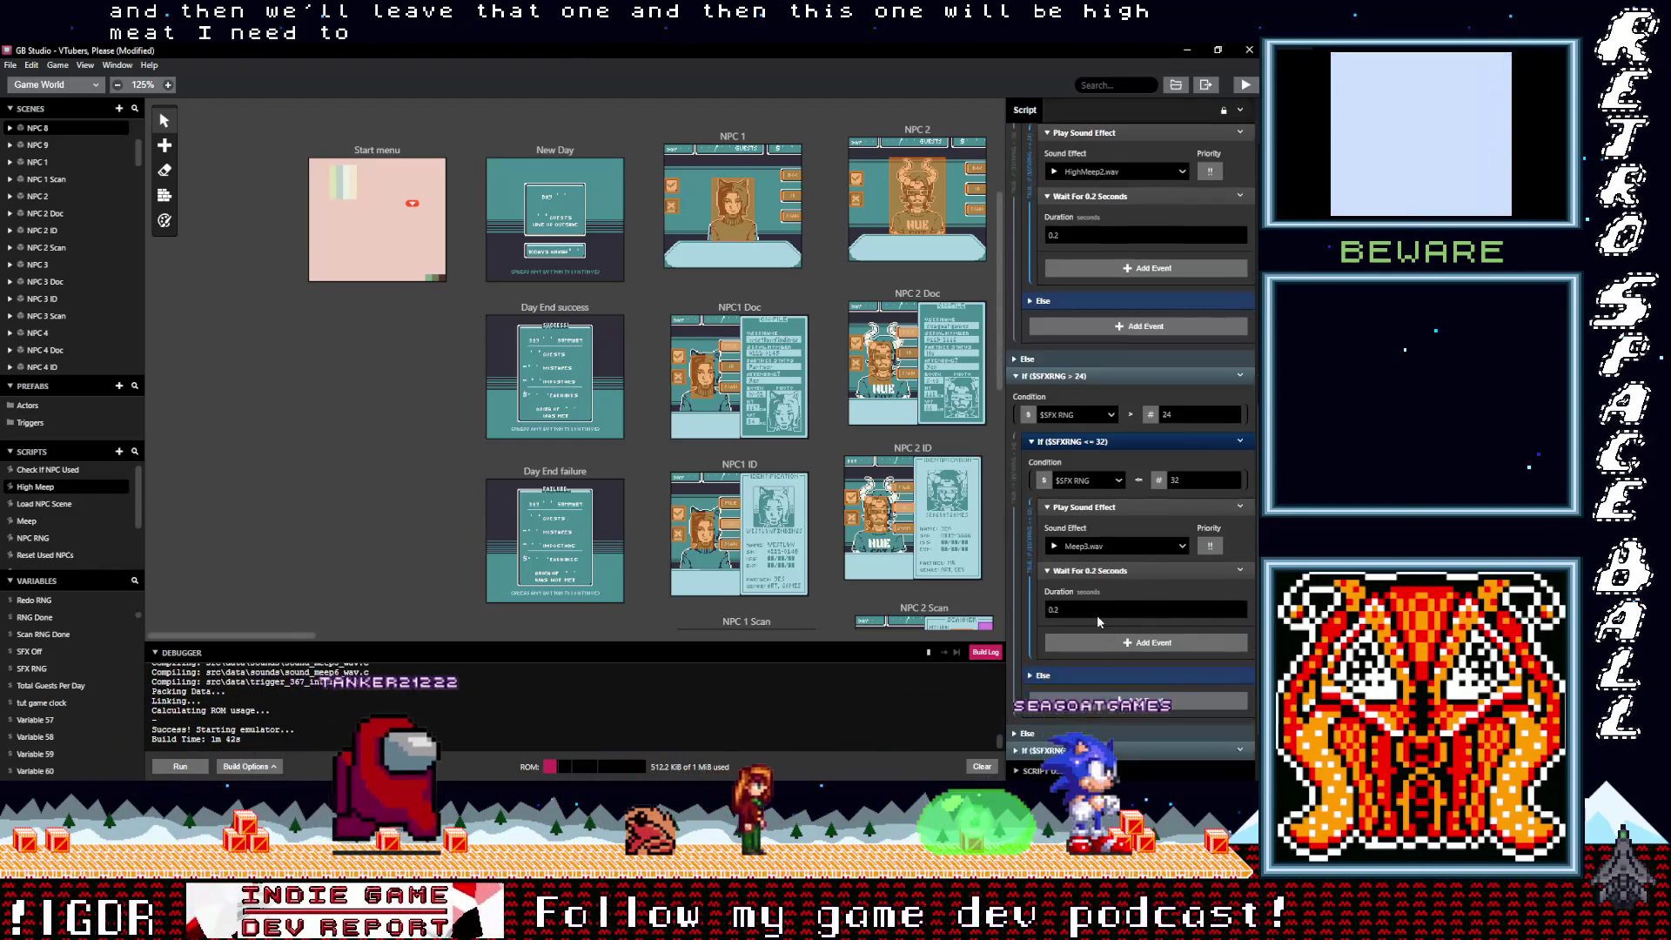
pyautogui.click(1097, 547)
pyautogui.write('hi')
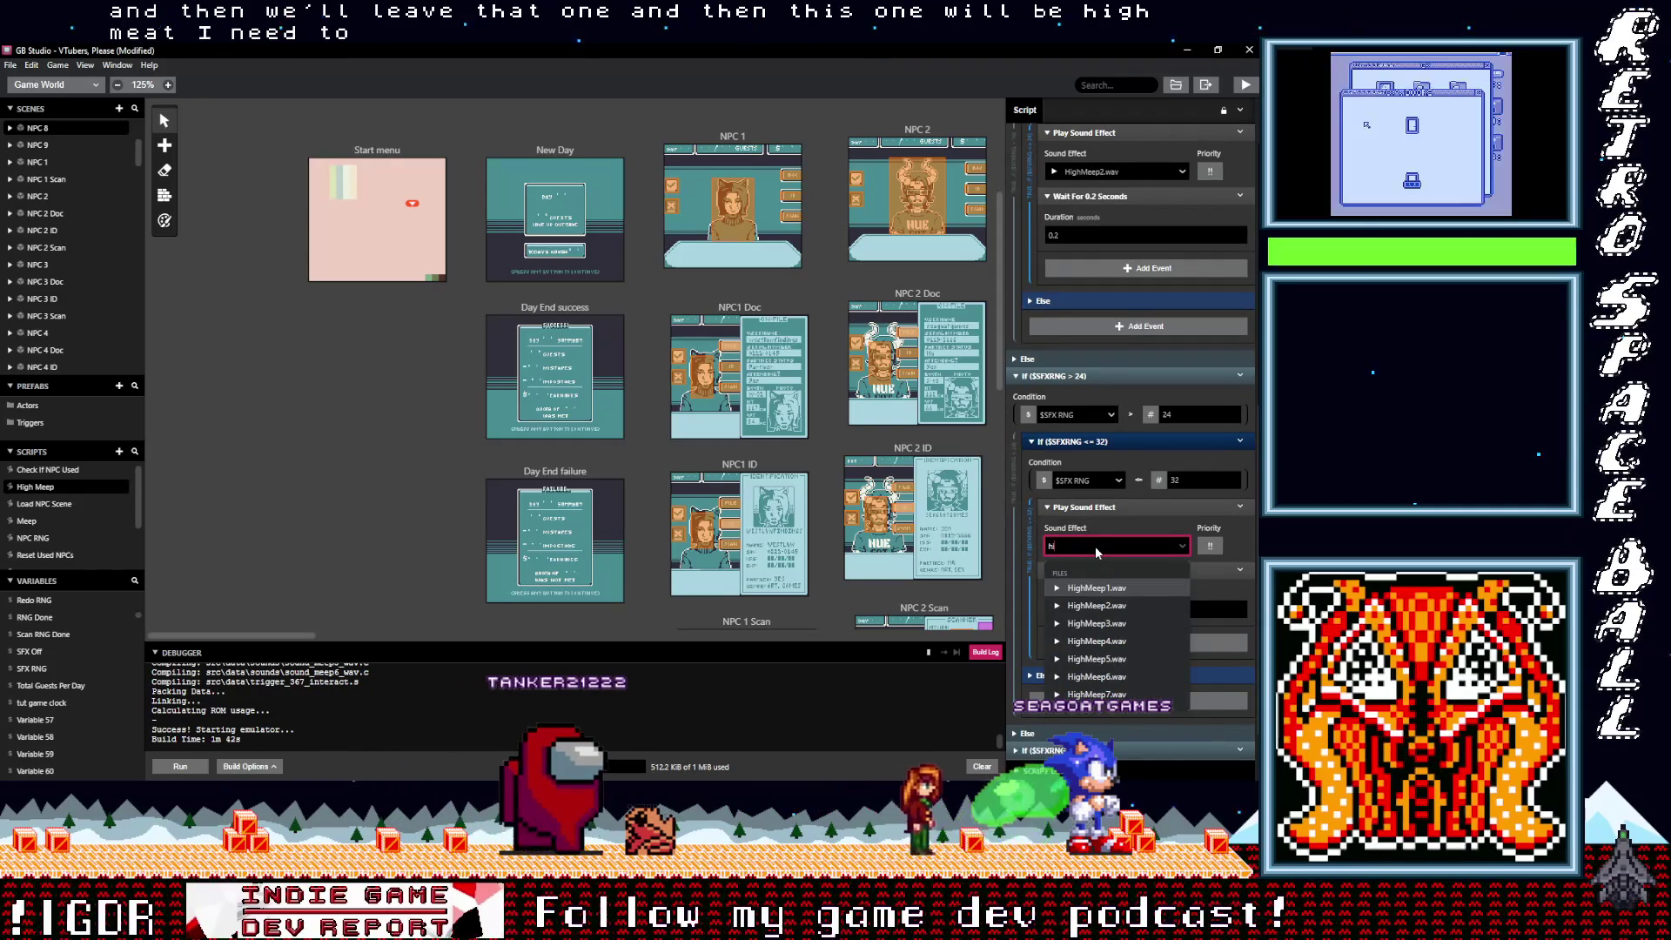
pyautogui.click(1096, 624)
# Step: Replace Meep4.wav and Meep5.wav with HighMeep4.wav and HighMeep5.wav
pyautogui.scroll(-1, 1091, 629)
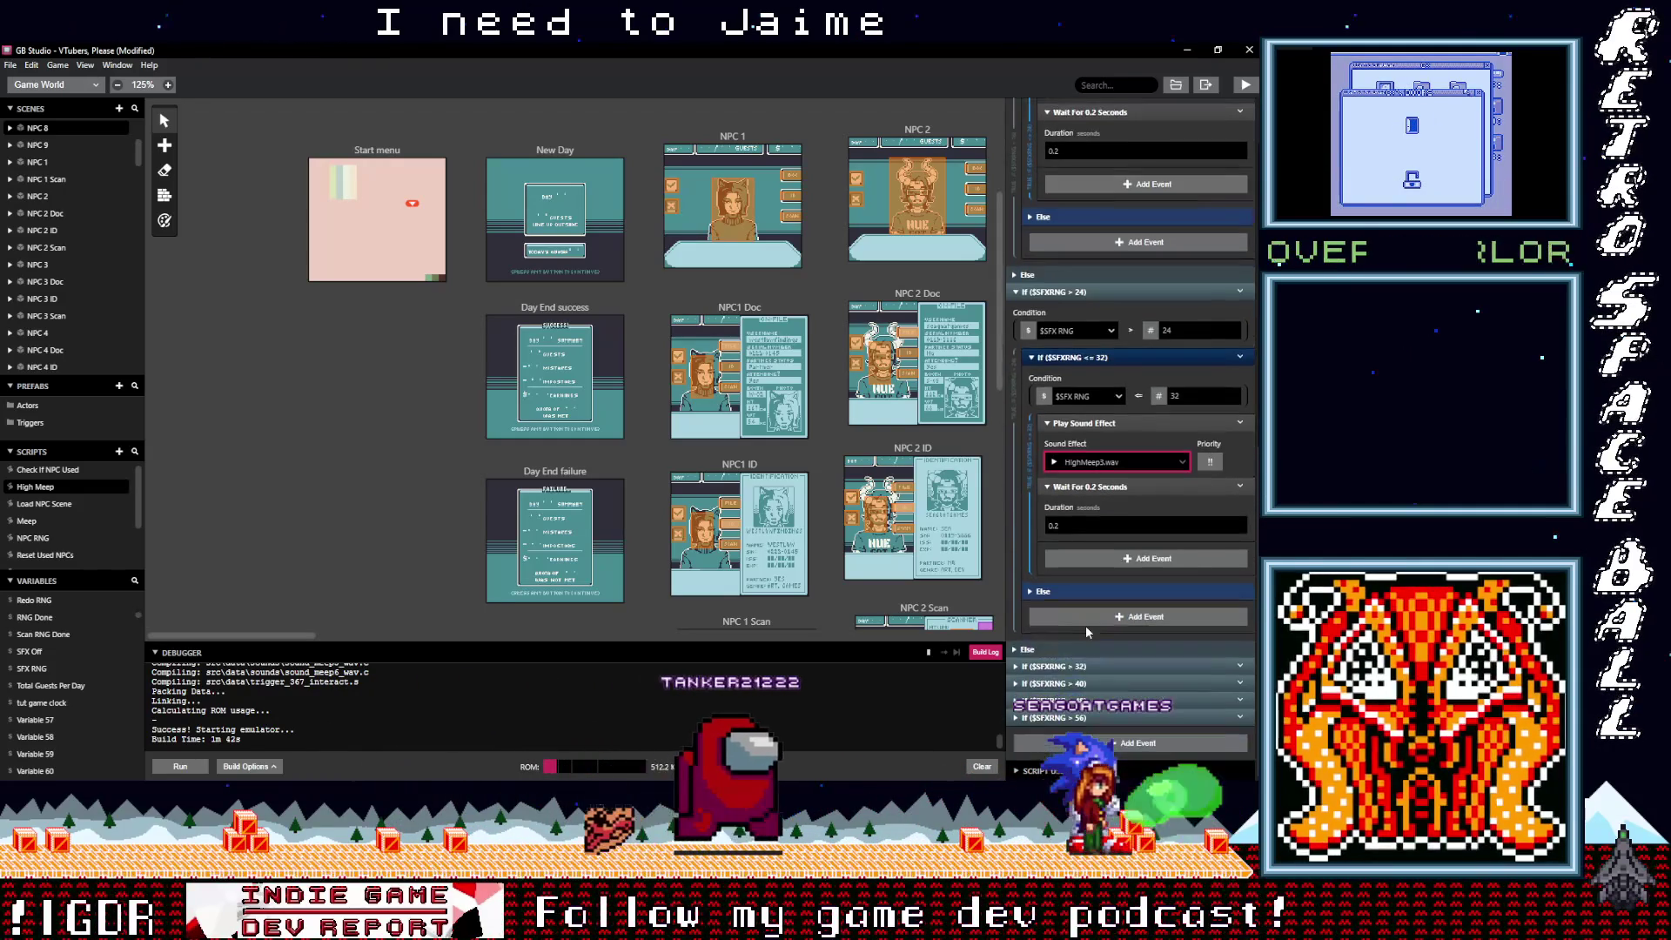
pyautogui.click(1114, 665)
pyautogui.scroll(-3, 1124, 640)
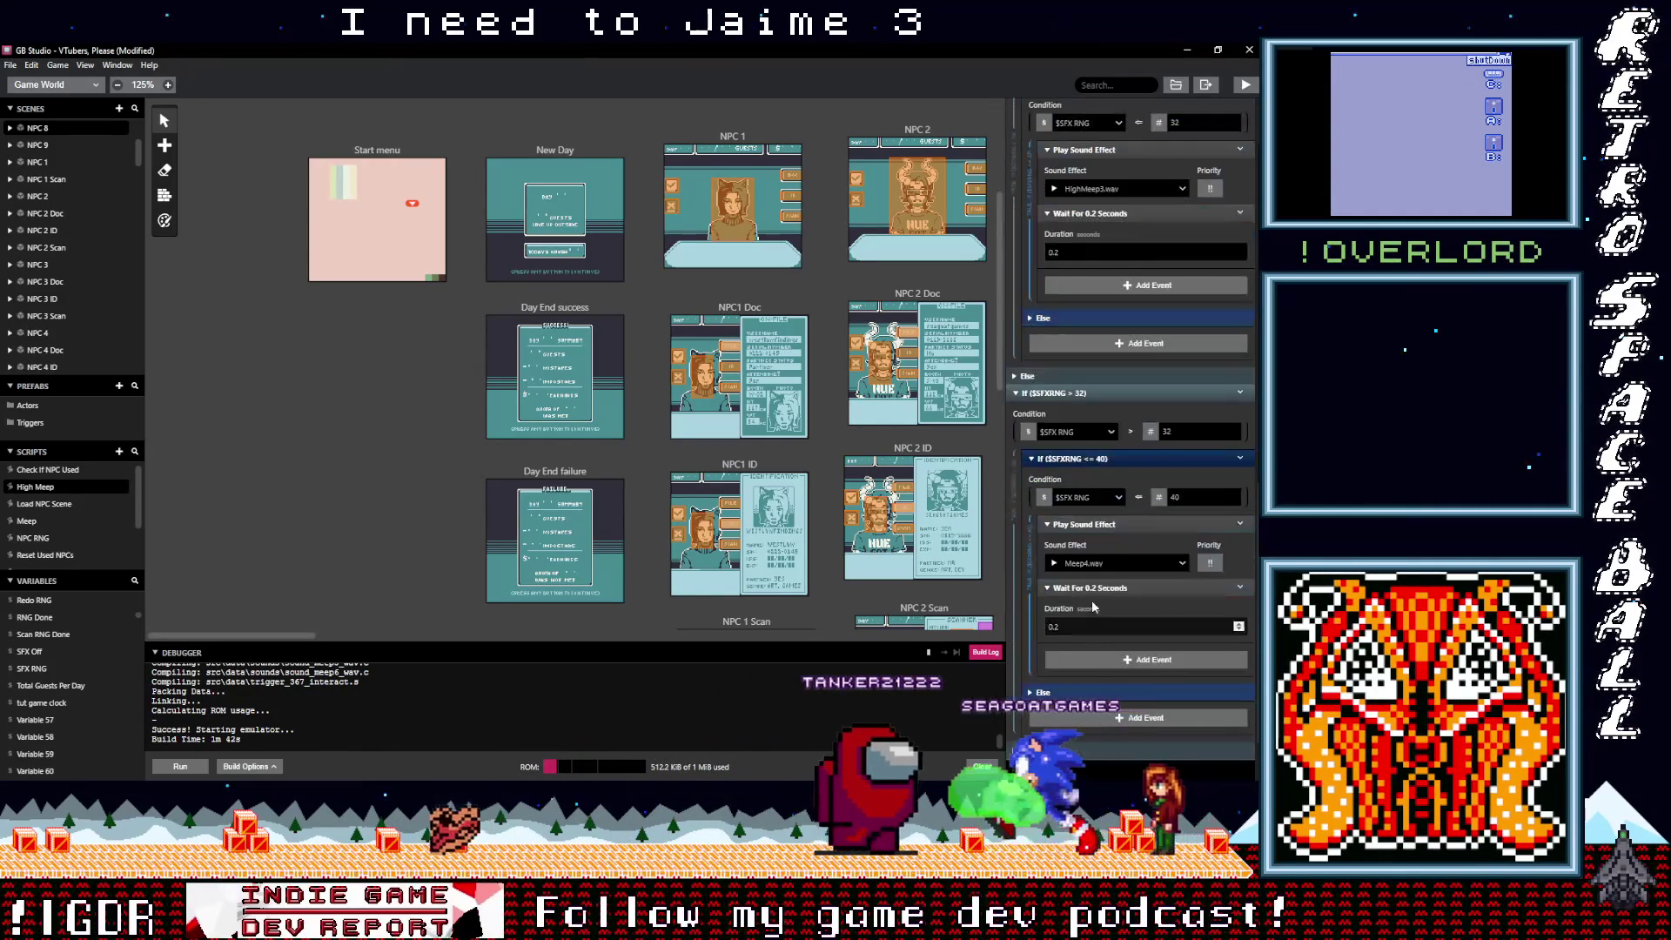
pyautogui.click(1103, 567)
pyautogui.write('hi')
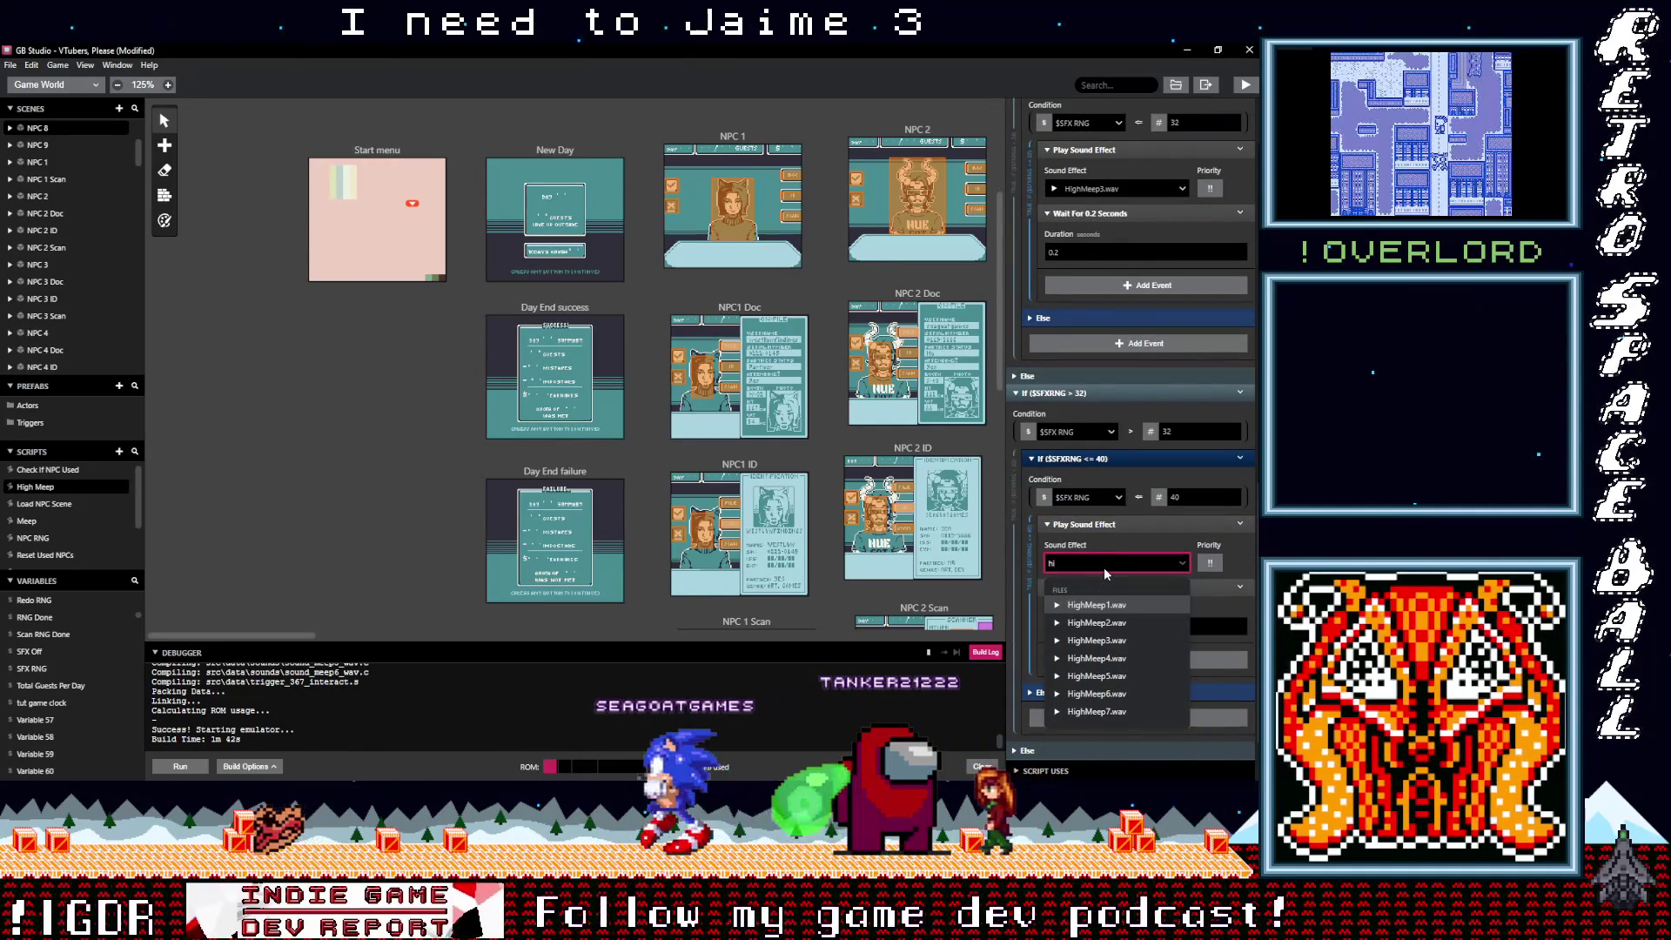
pyautogui.click(1096, 658)
pyautogui.scroll(-1, 1079, 679)
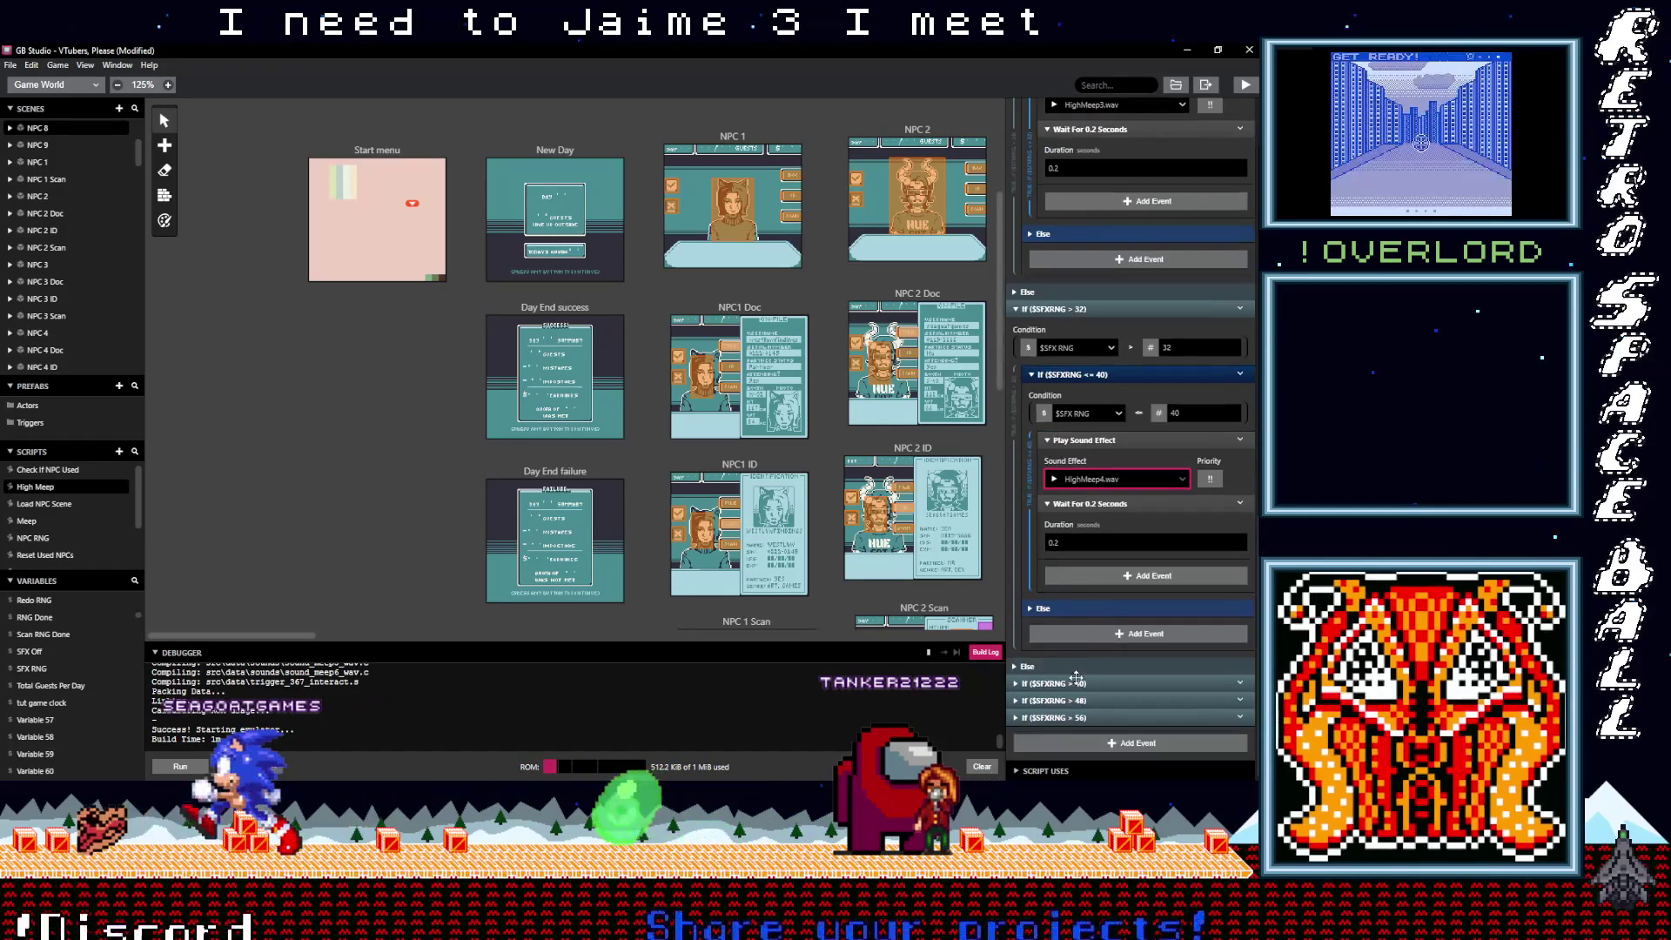
pyautogui.click(1077, 682)
pyautogui.scroll(-3, 1116, 654)
pyautogui.click(1101, 581)
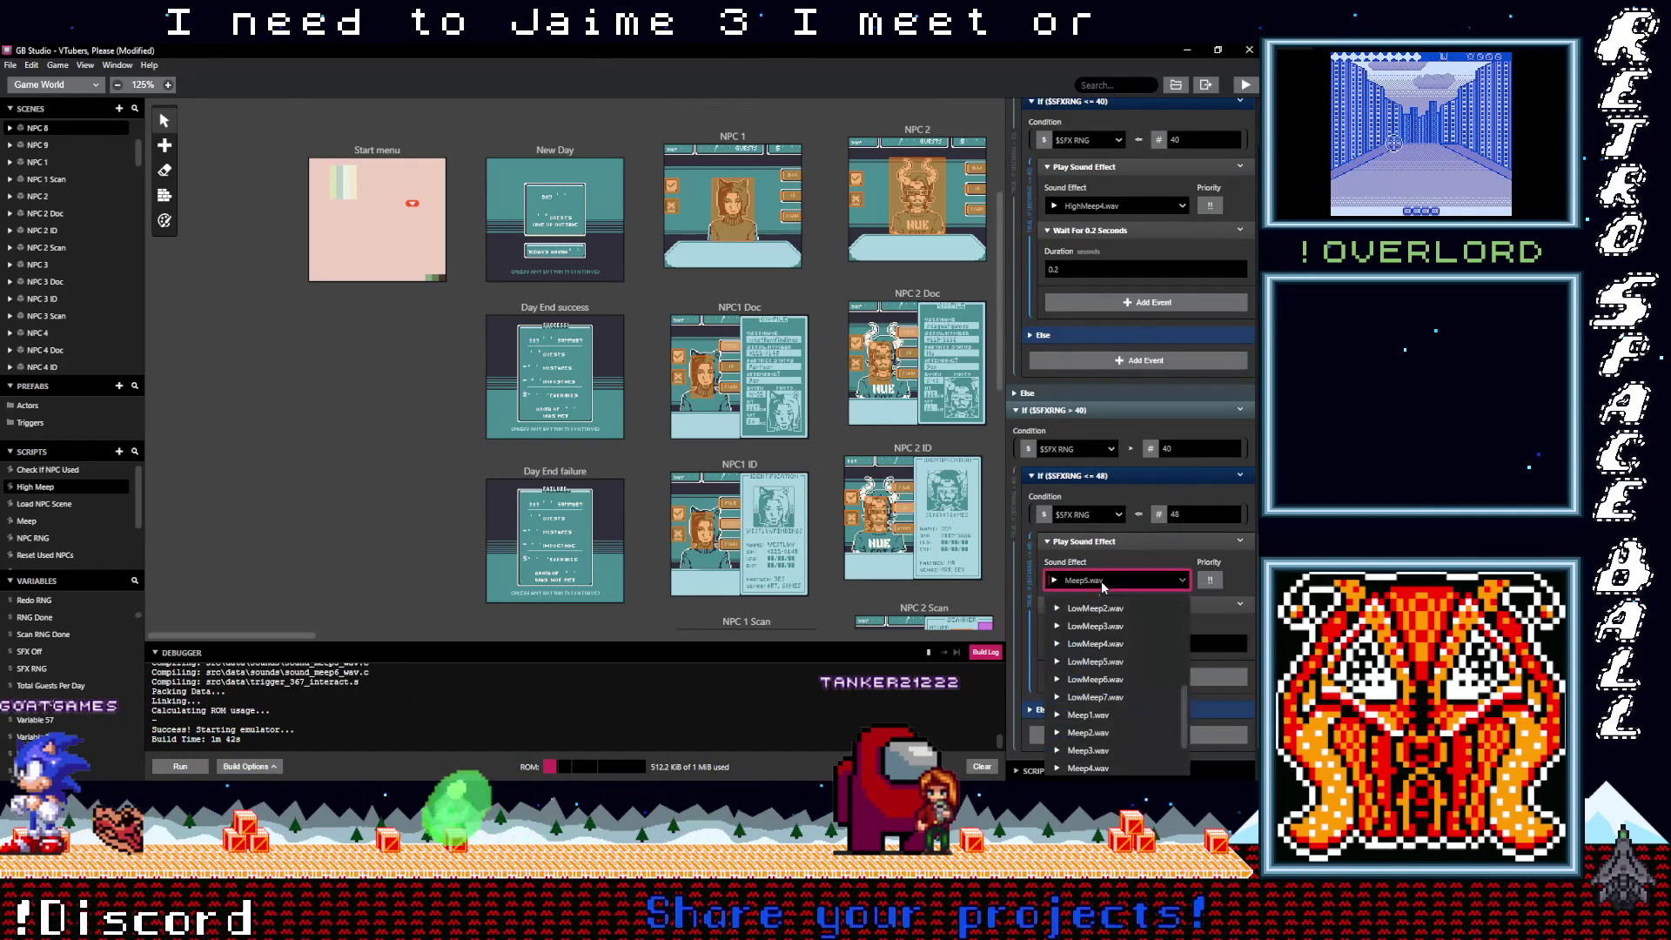
pyautogui.write('hi')
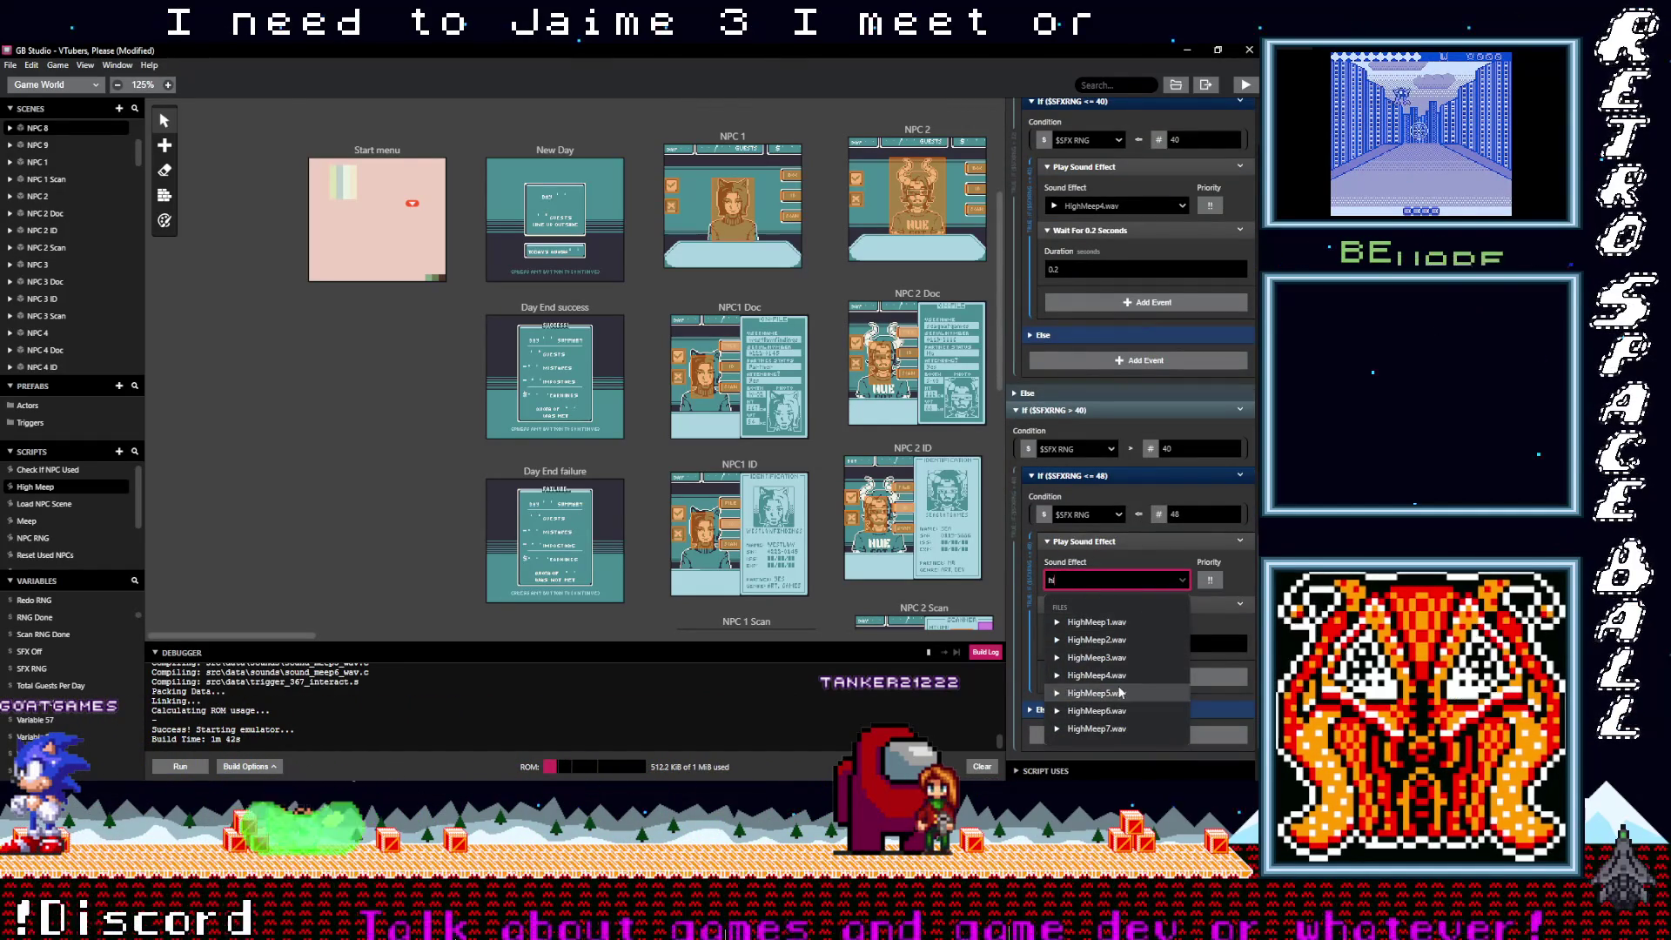
pyautogui.click(1120, 692)
# Step: Set the remaining two branches' sounds to HighMeep6.wav and HighMeep7.wav
pyautogui.scroll(-1, 1097, 670)
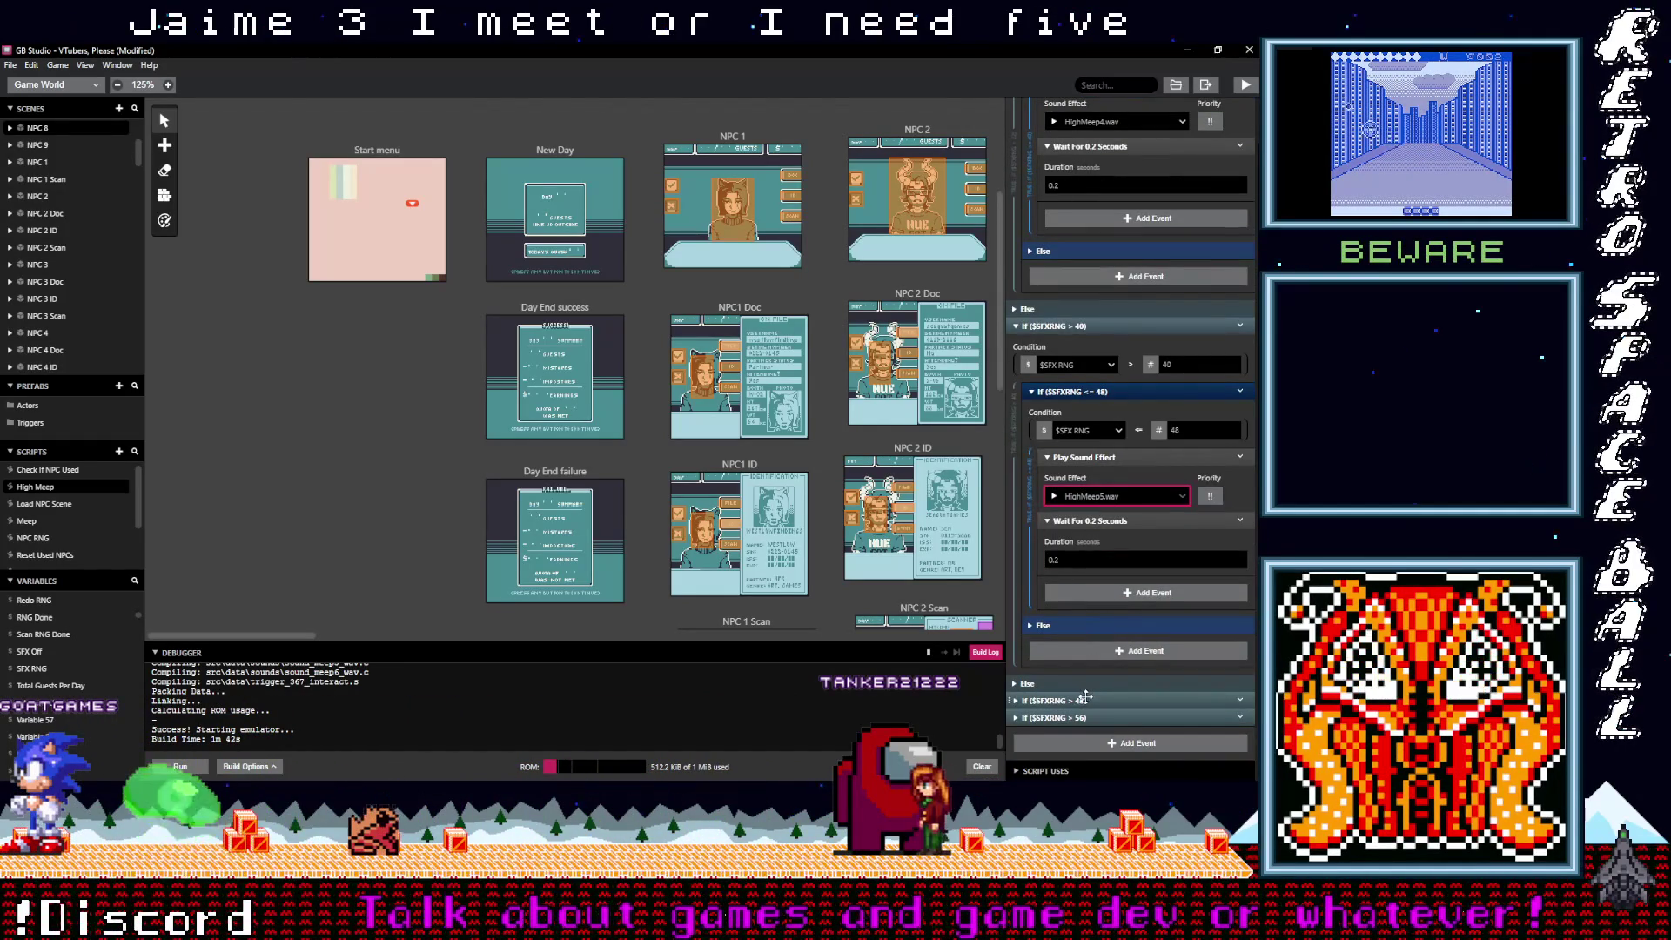
pyautogui.scroll(-4, 1114, 658)
pyautogui.click(1099, 529)
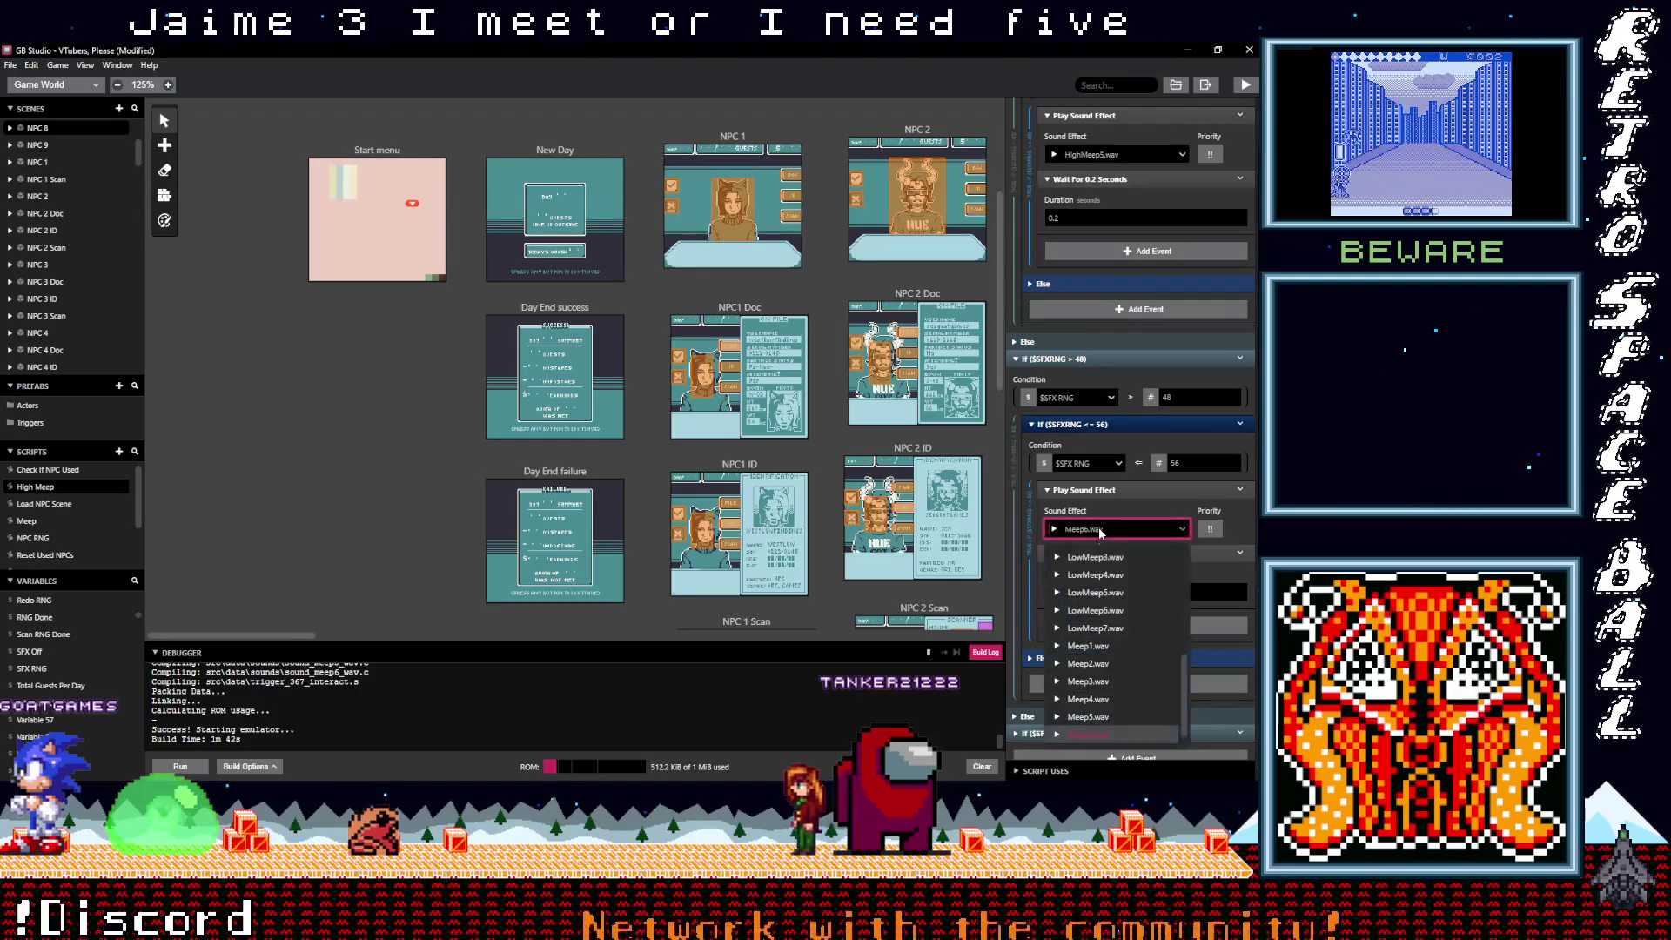
pyautogui.write('hi')
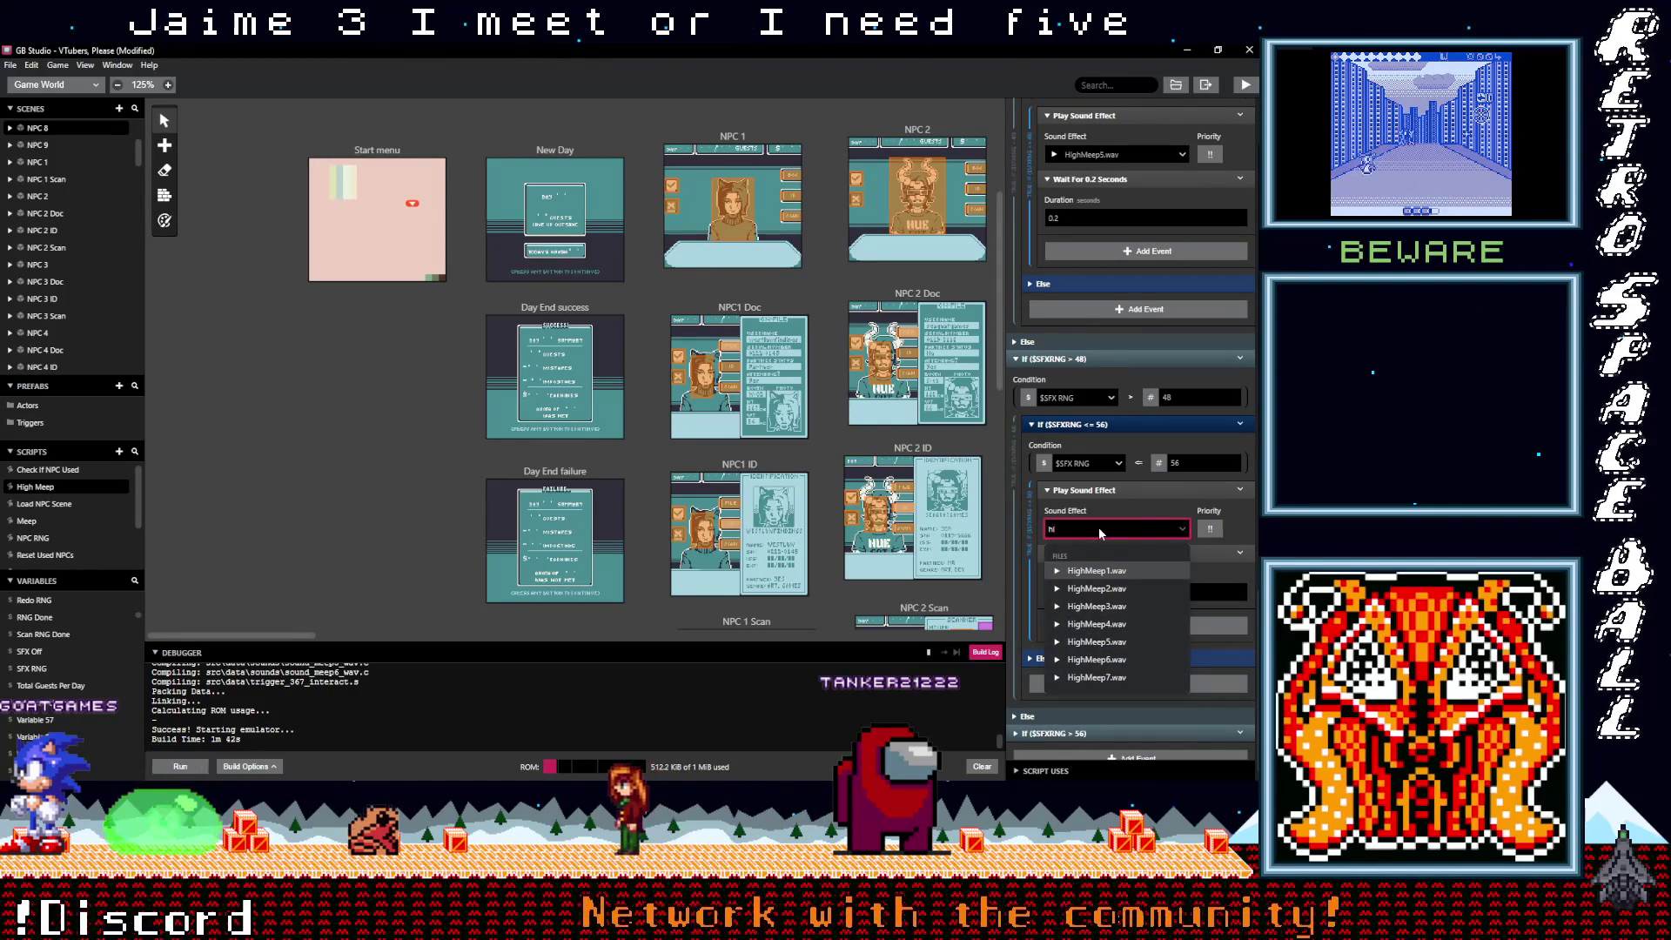
pyautogui.click(1096, 660)
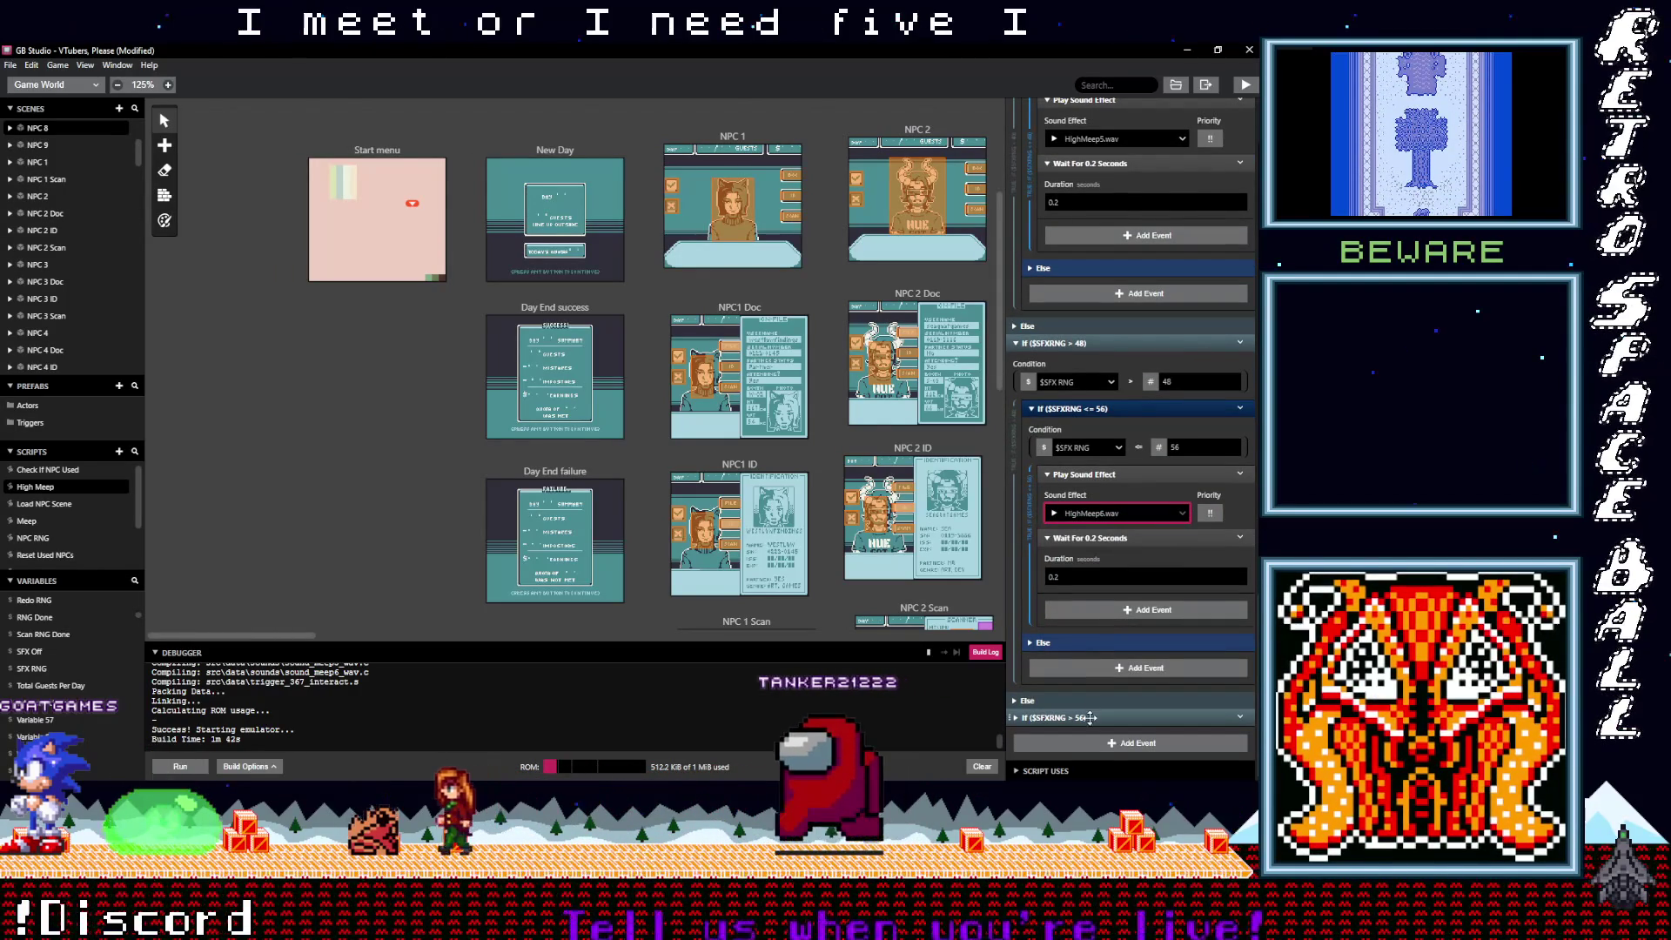
pyautogui.scroll(-4, 1118, 653)
pyautogui.click(1106, 545)
pyautogui.write('hi')
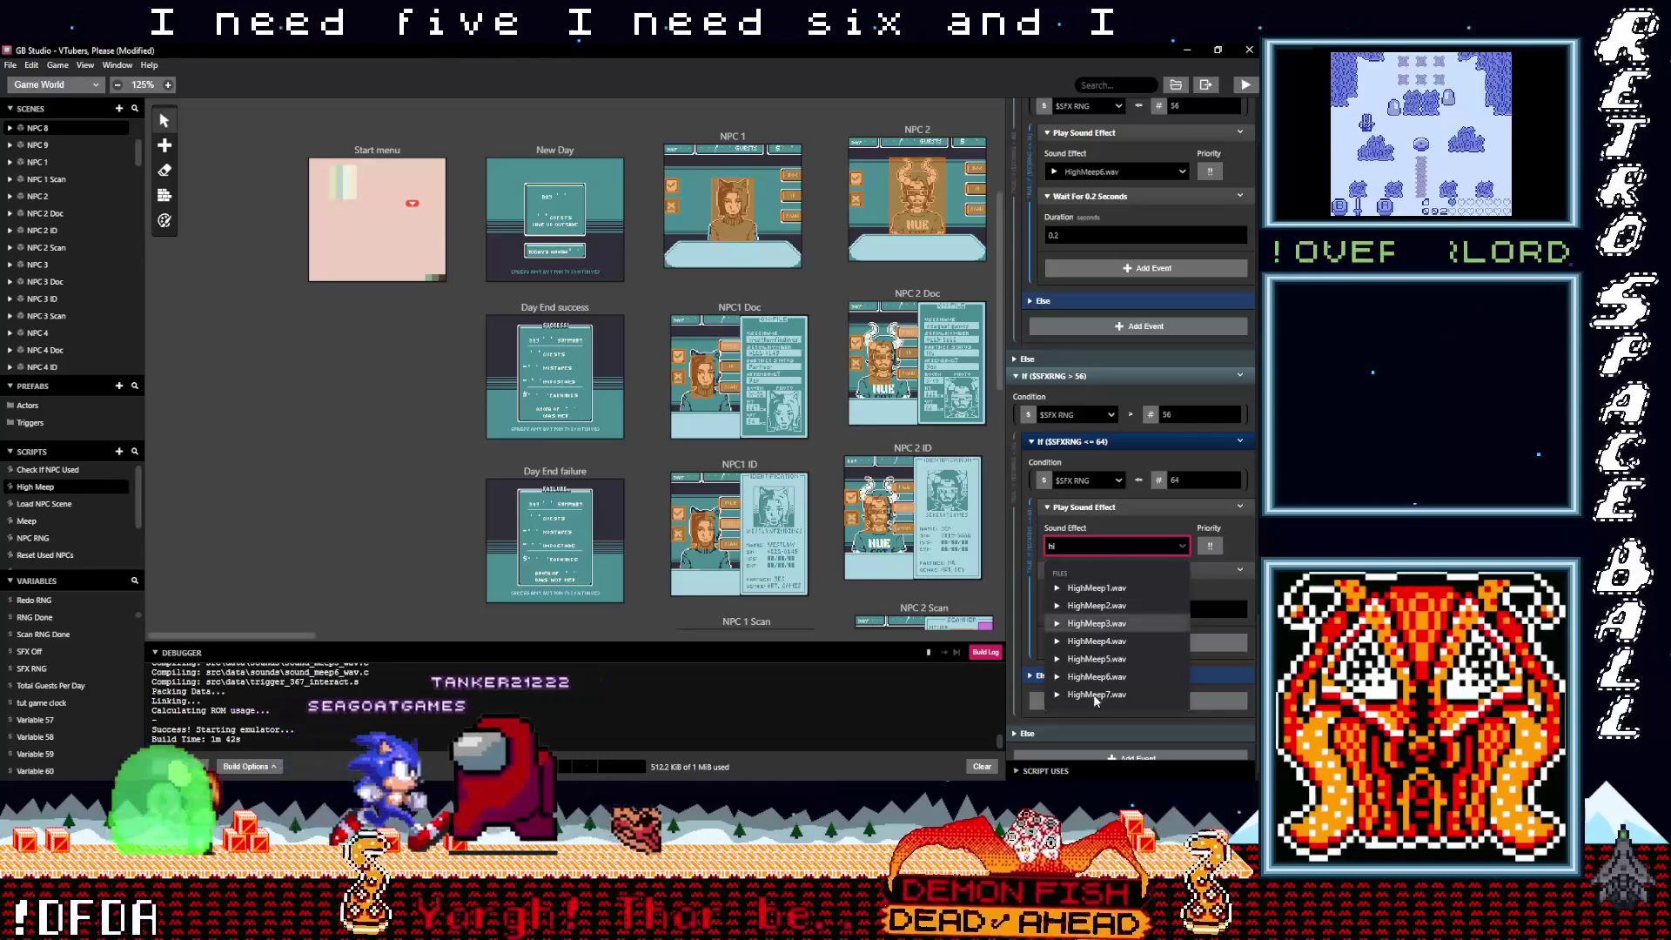
pyautogui.click(1096, 732)
# Step: Collapse the $SFXRNG > 8 through > 56 If blocks
pyautogui.scroll(15, 1155, 621)
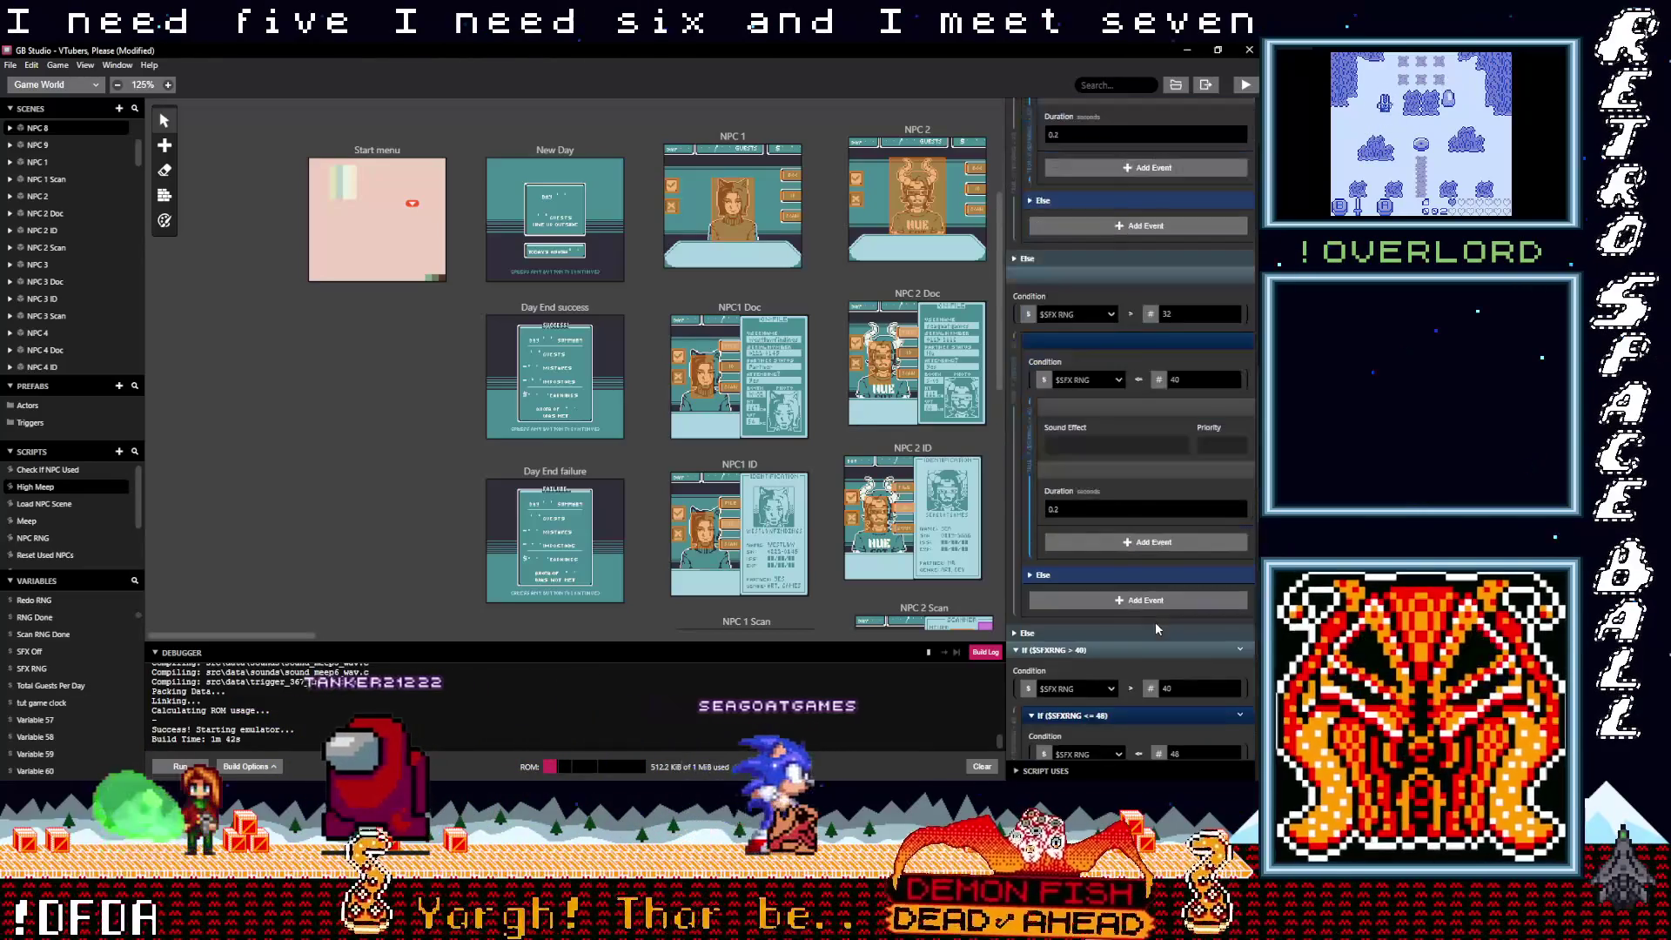
pyautogui.scroll(5, 1157, 630)
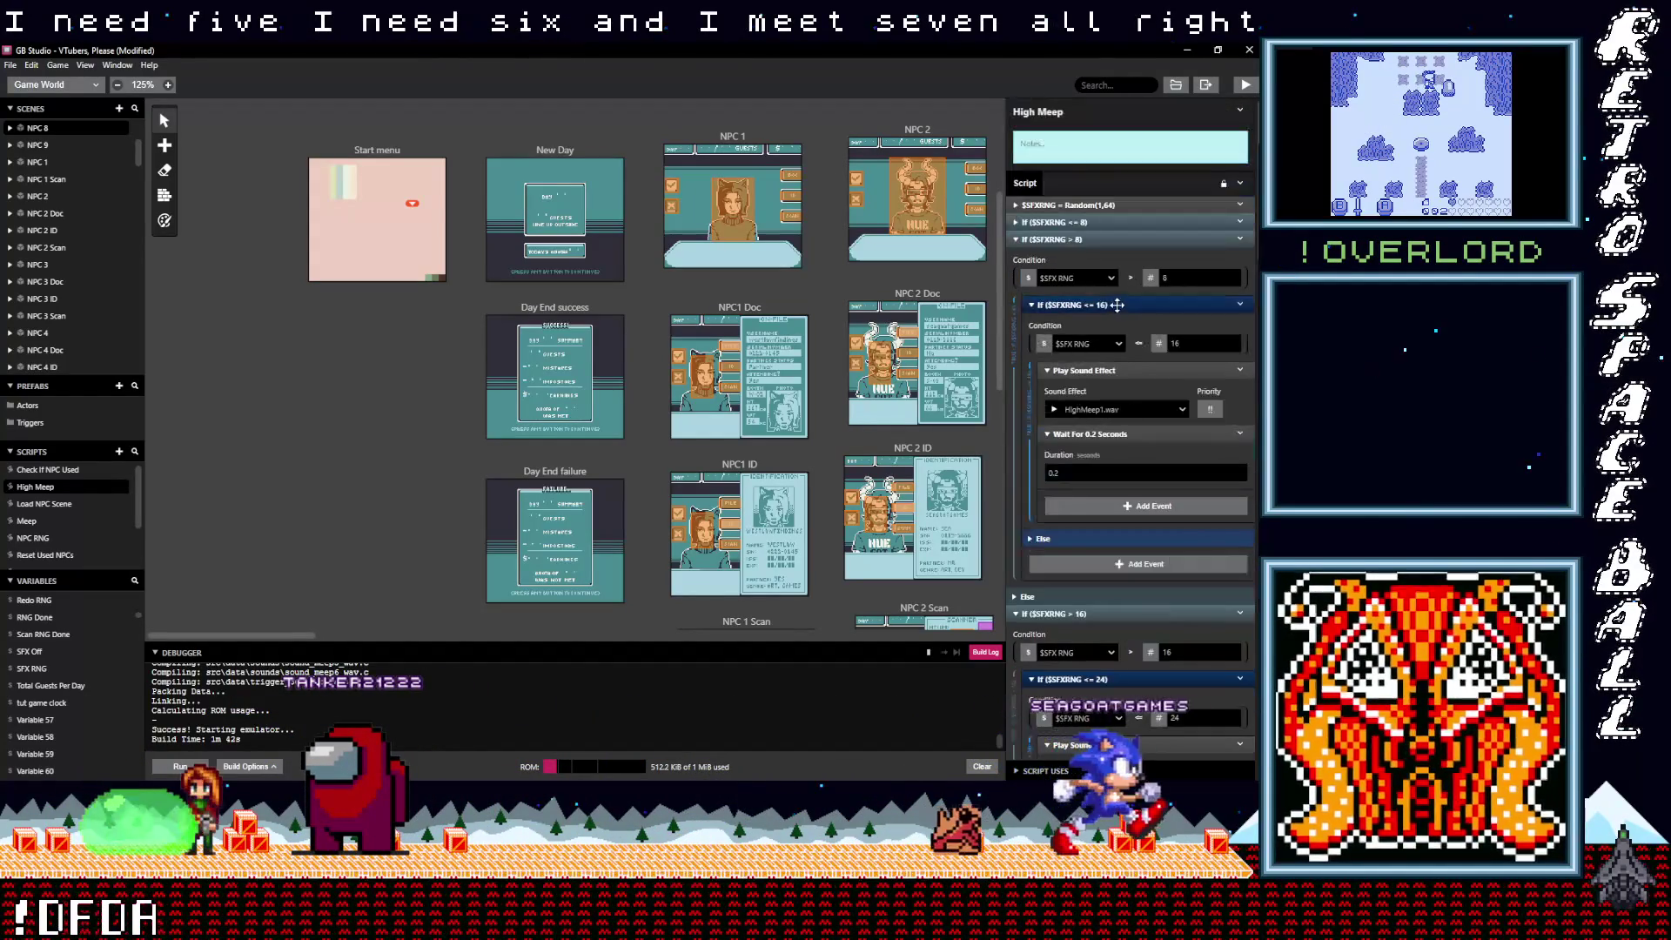
pyautogui.click(1082, 240)
pyautogui.click(1080, 257)
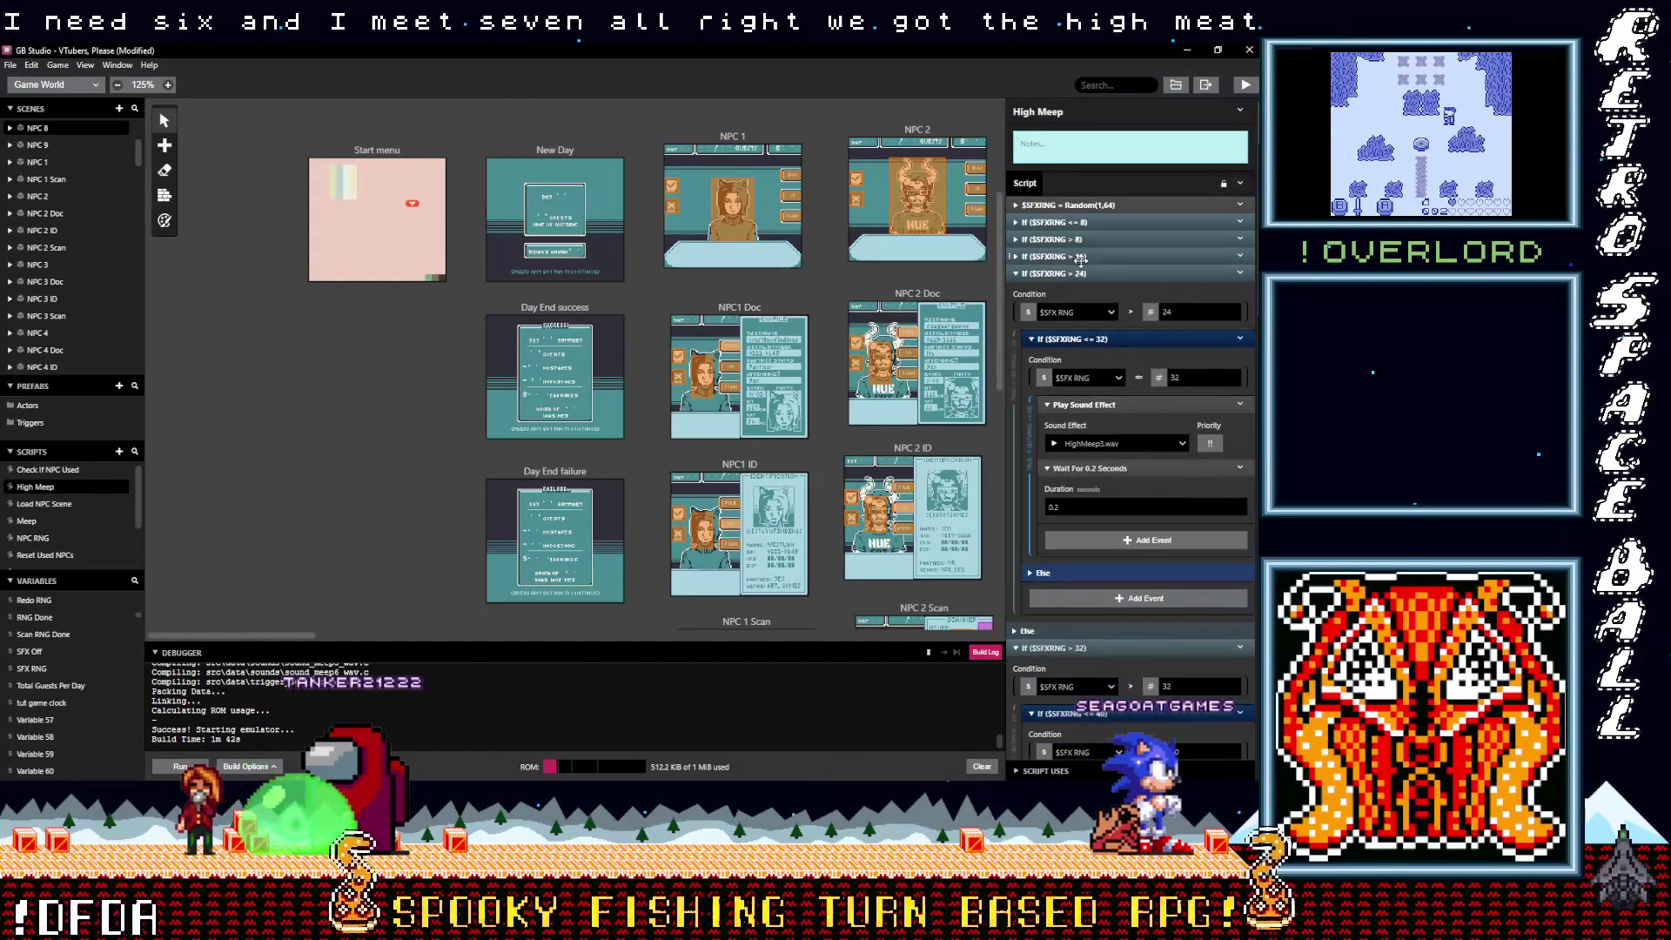
pyautogui.click(1079, 273)
pyautogui.click(1079, 291)
pyautogui.click(1079, 308)
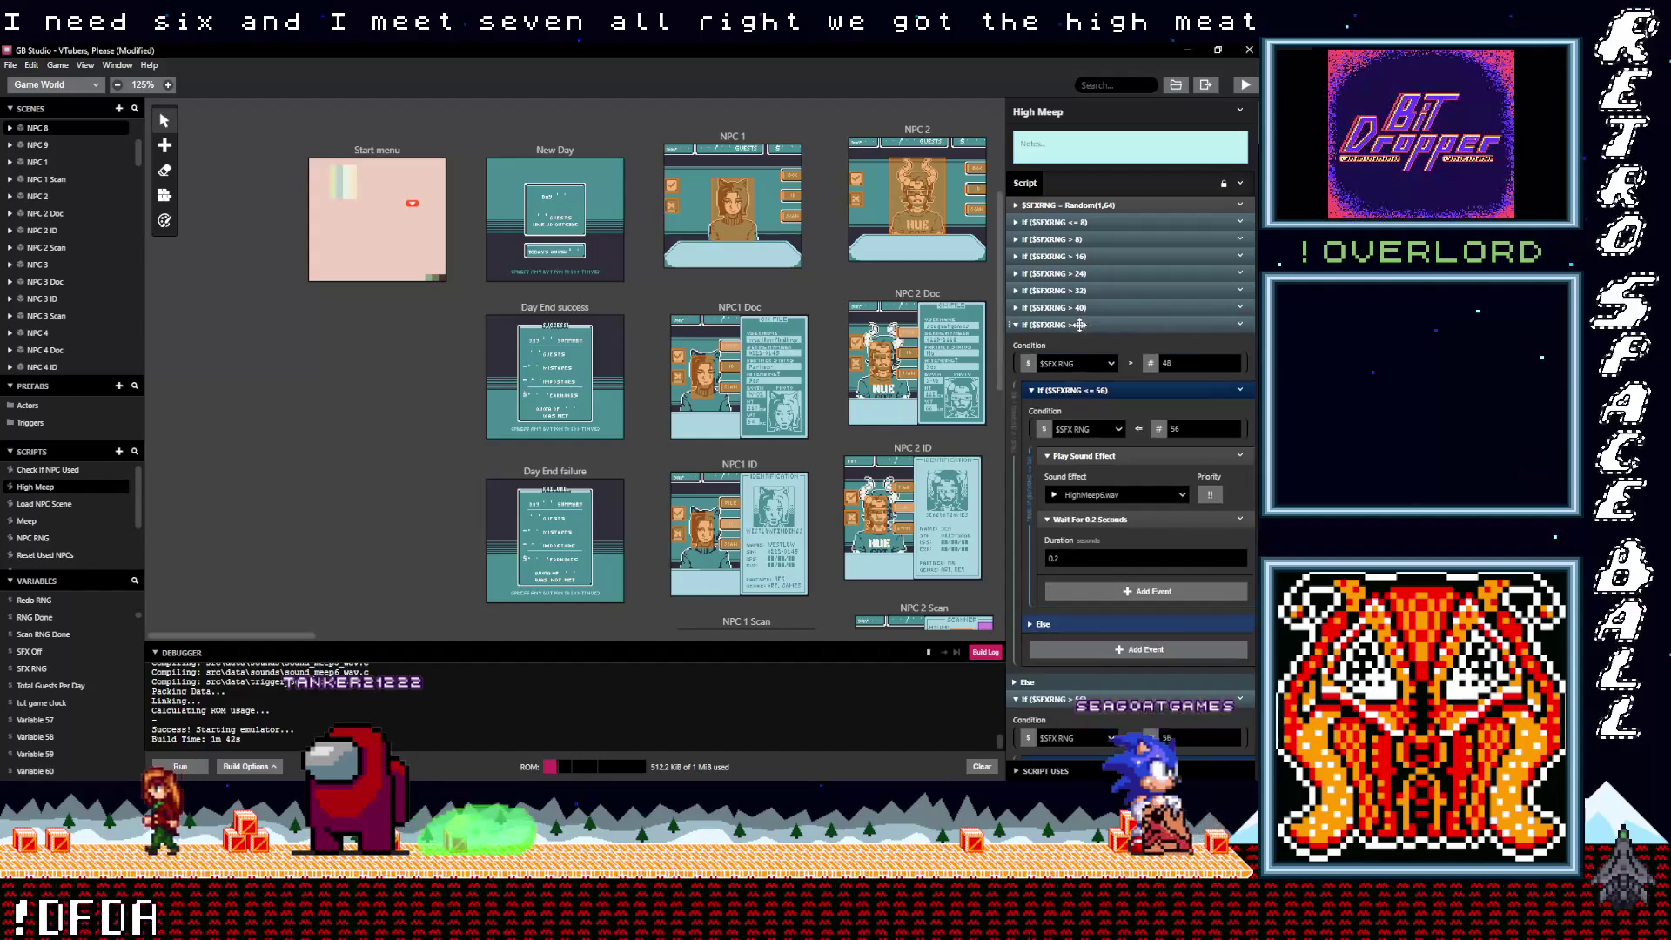
pyautogui.click(1079, 325)
pyautogui.click(1080, 342)
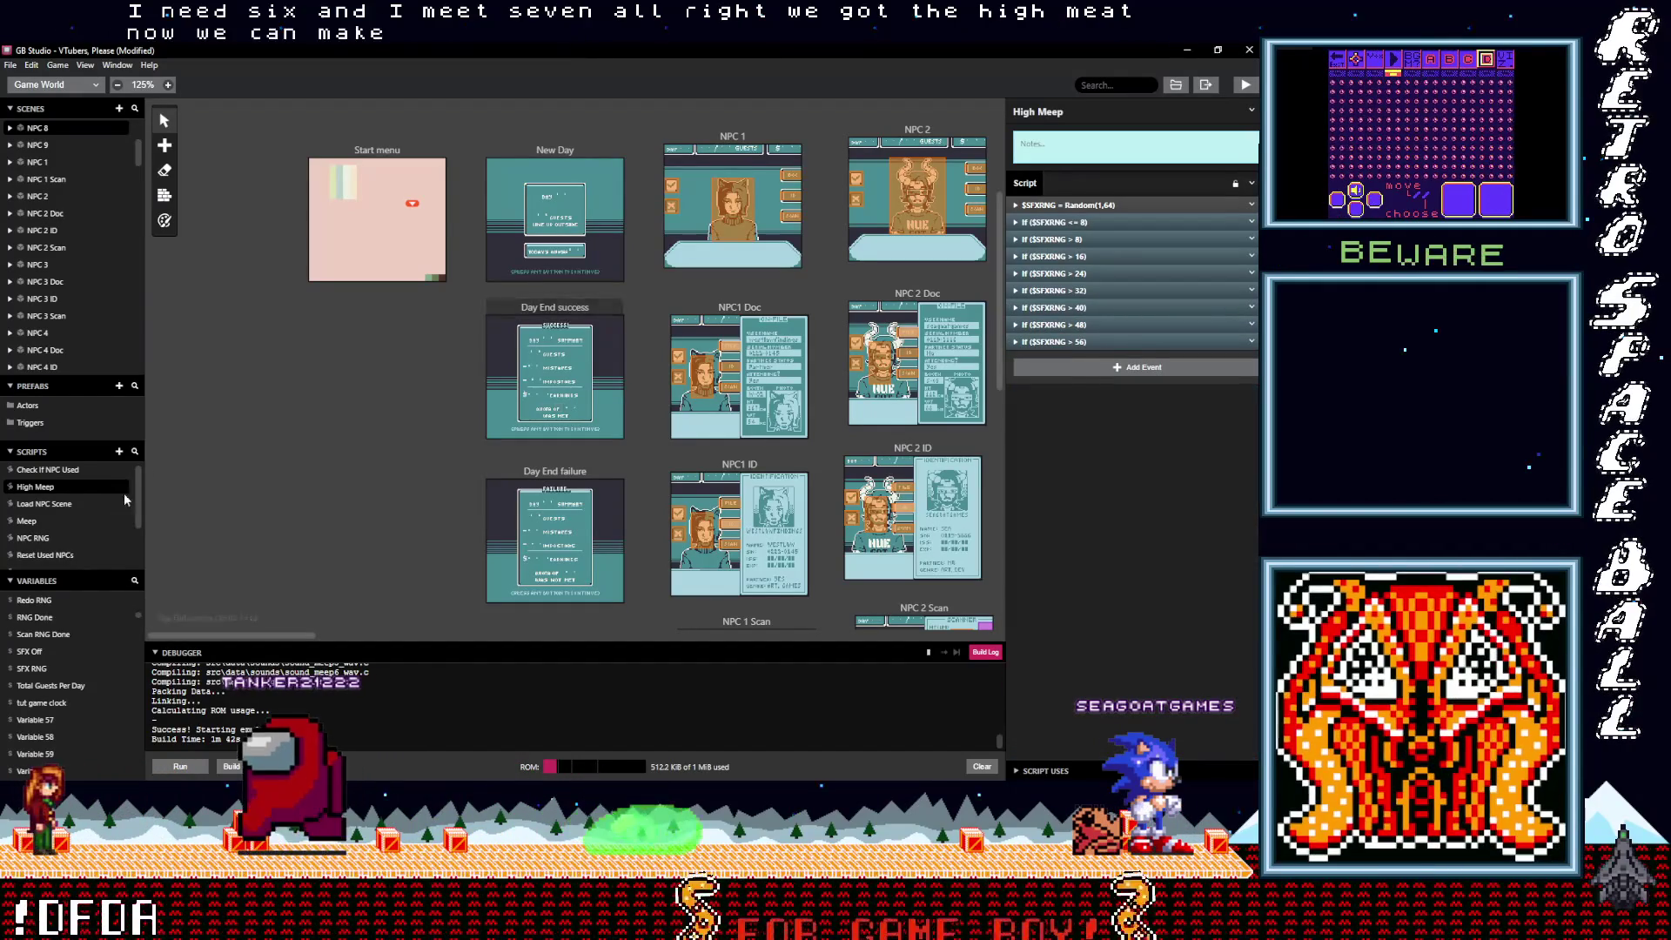
# Step: Add a new script named 'Low Meep', then browse the tutorial scene triggers
pyautogui.click(118, 452)
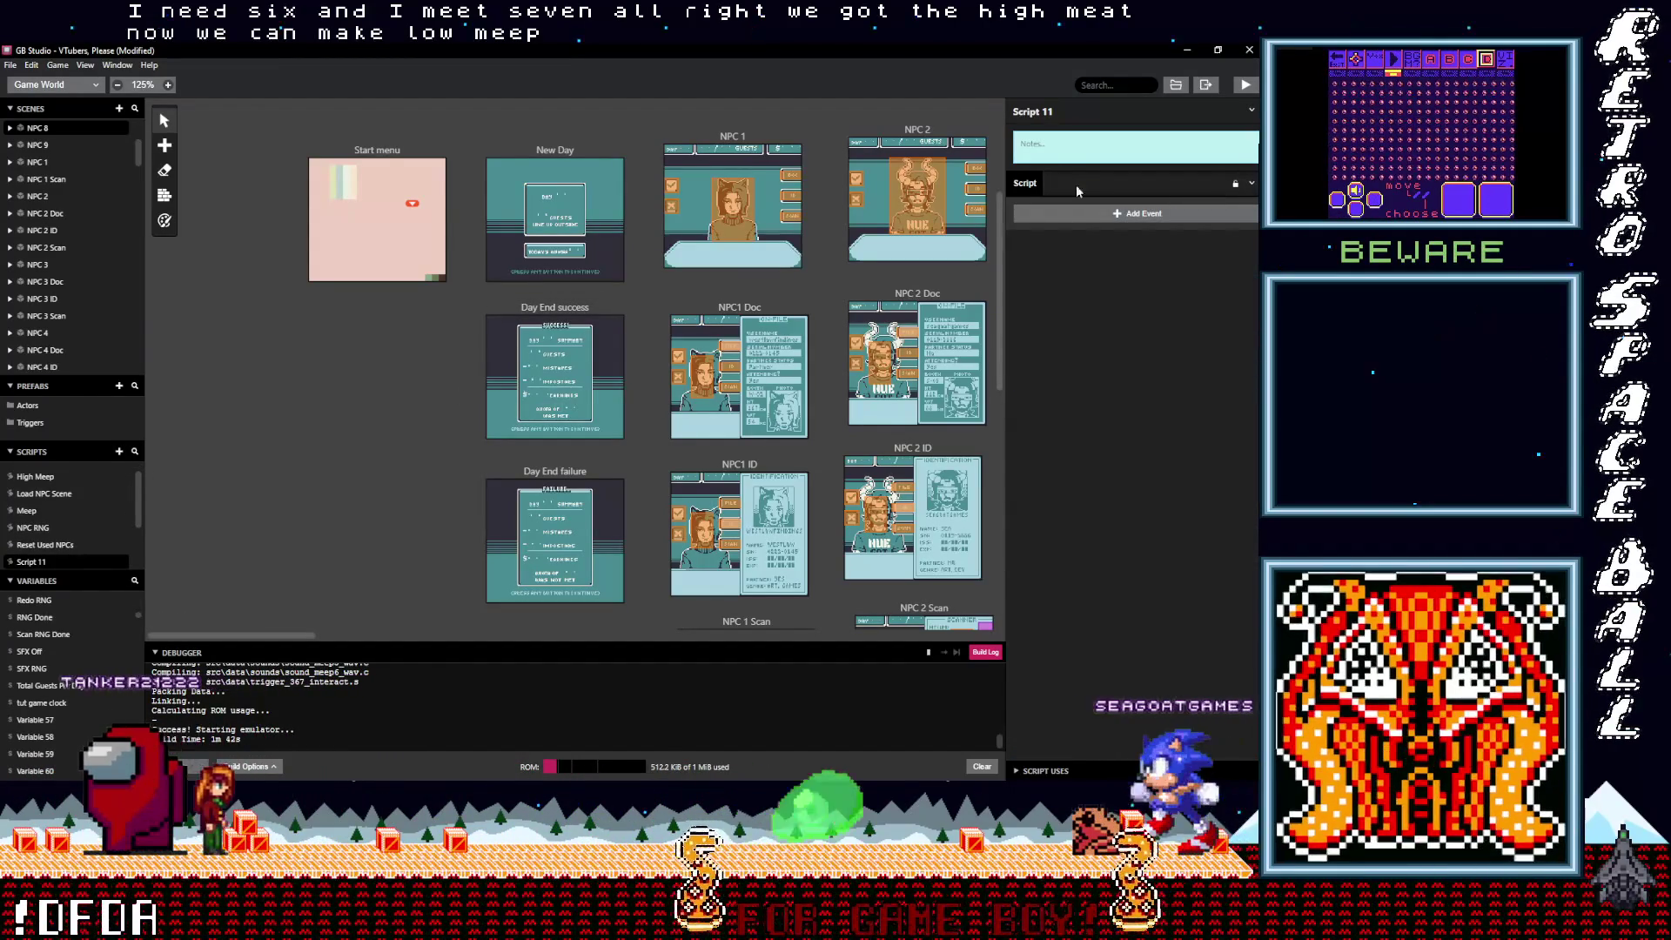
pyautogui.write('Low Meep')
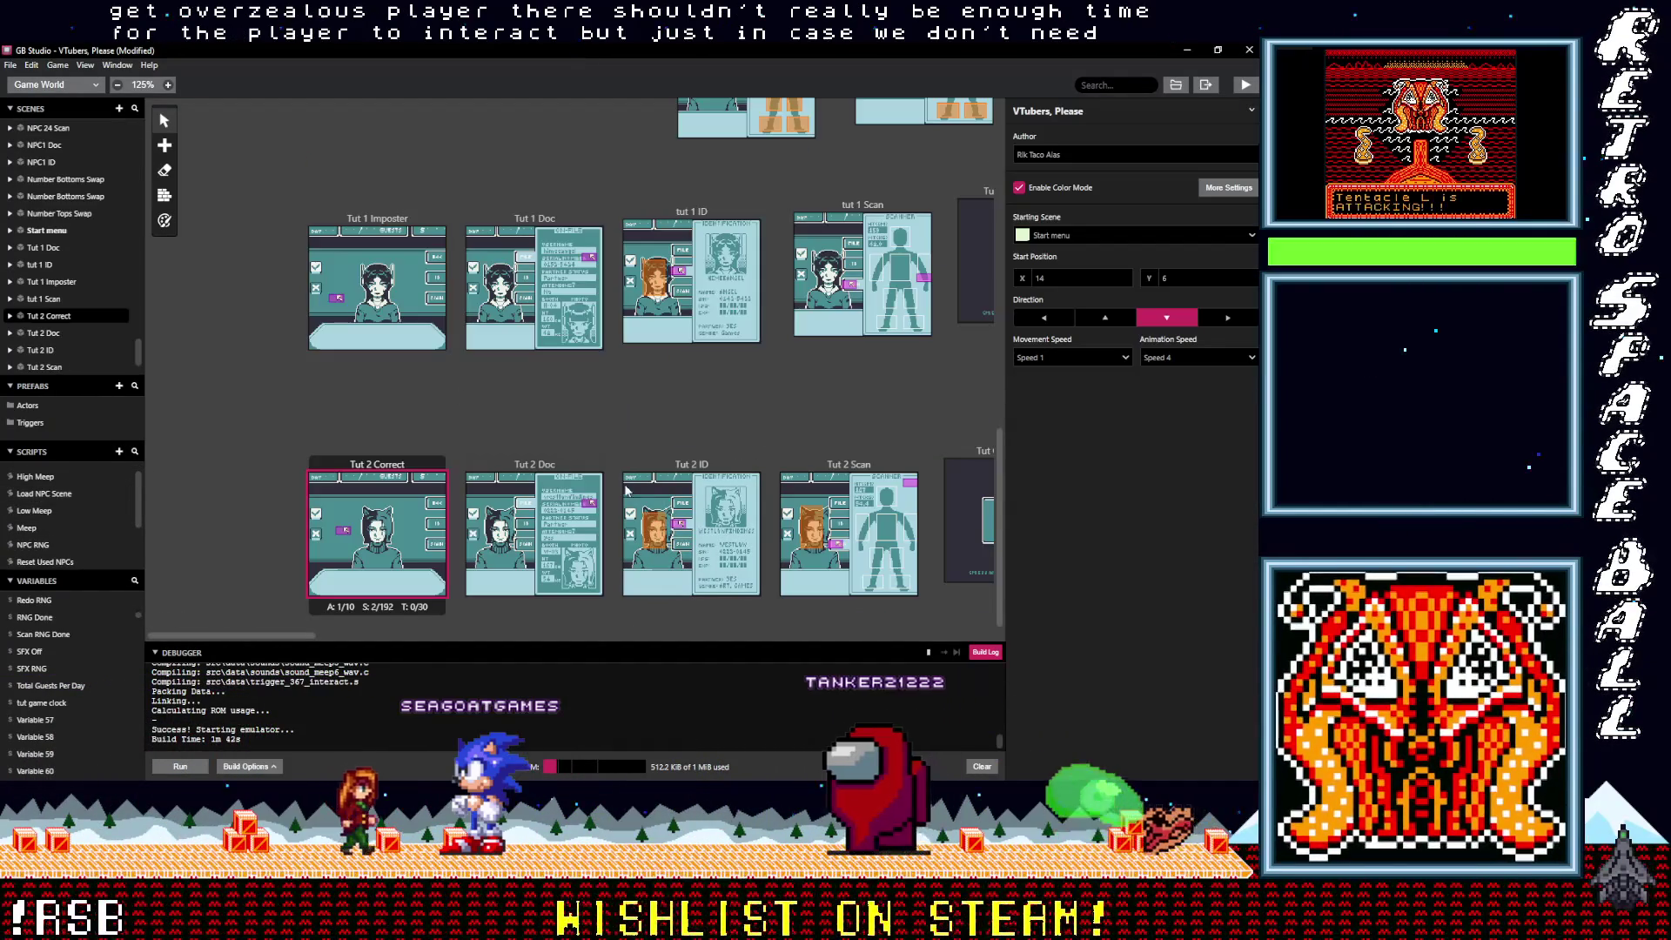
pyautogui.click(654, 533)
pyautogui.click(656, 277)
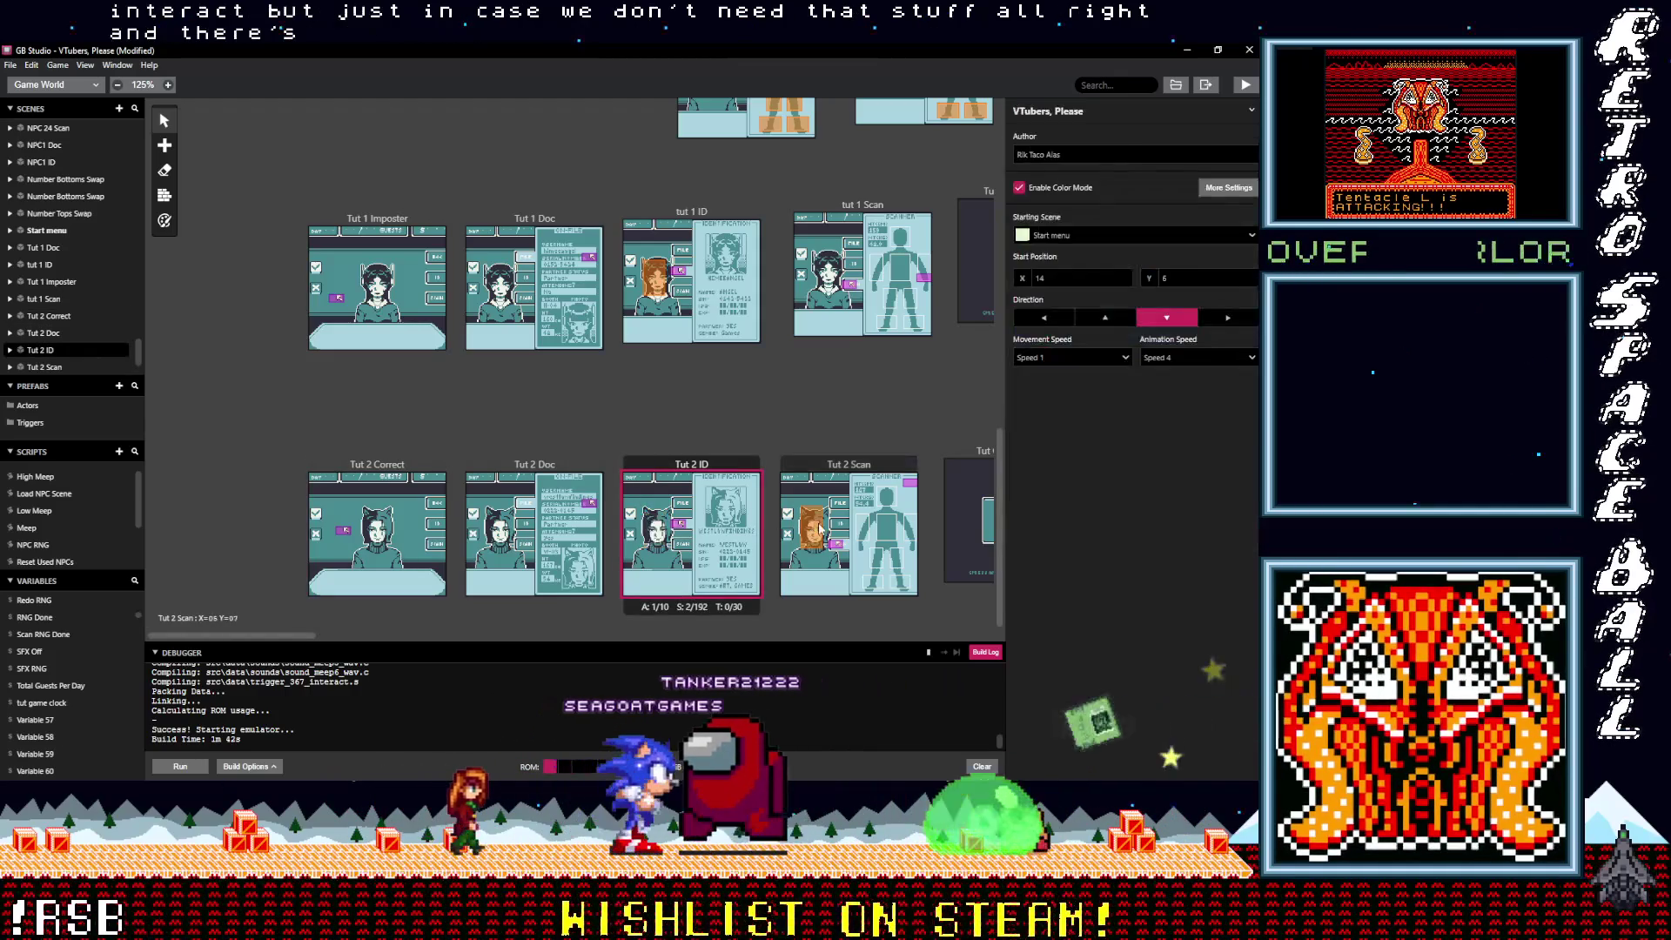
pyautogui.click(803, 385)
# Step: Scroll the world view to the NPC scenes and open NPC 2's actor script
pyautogui.hscroll(5, 624, 385)
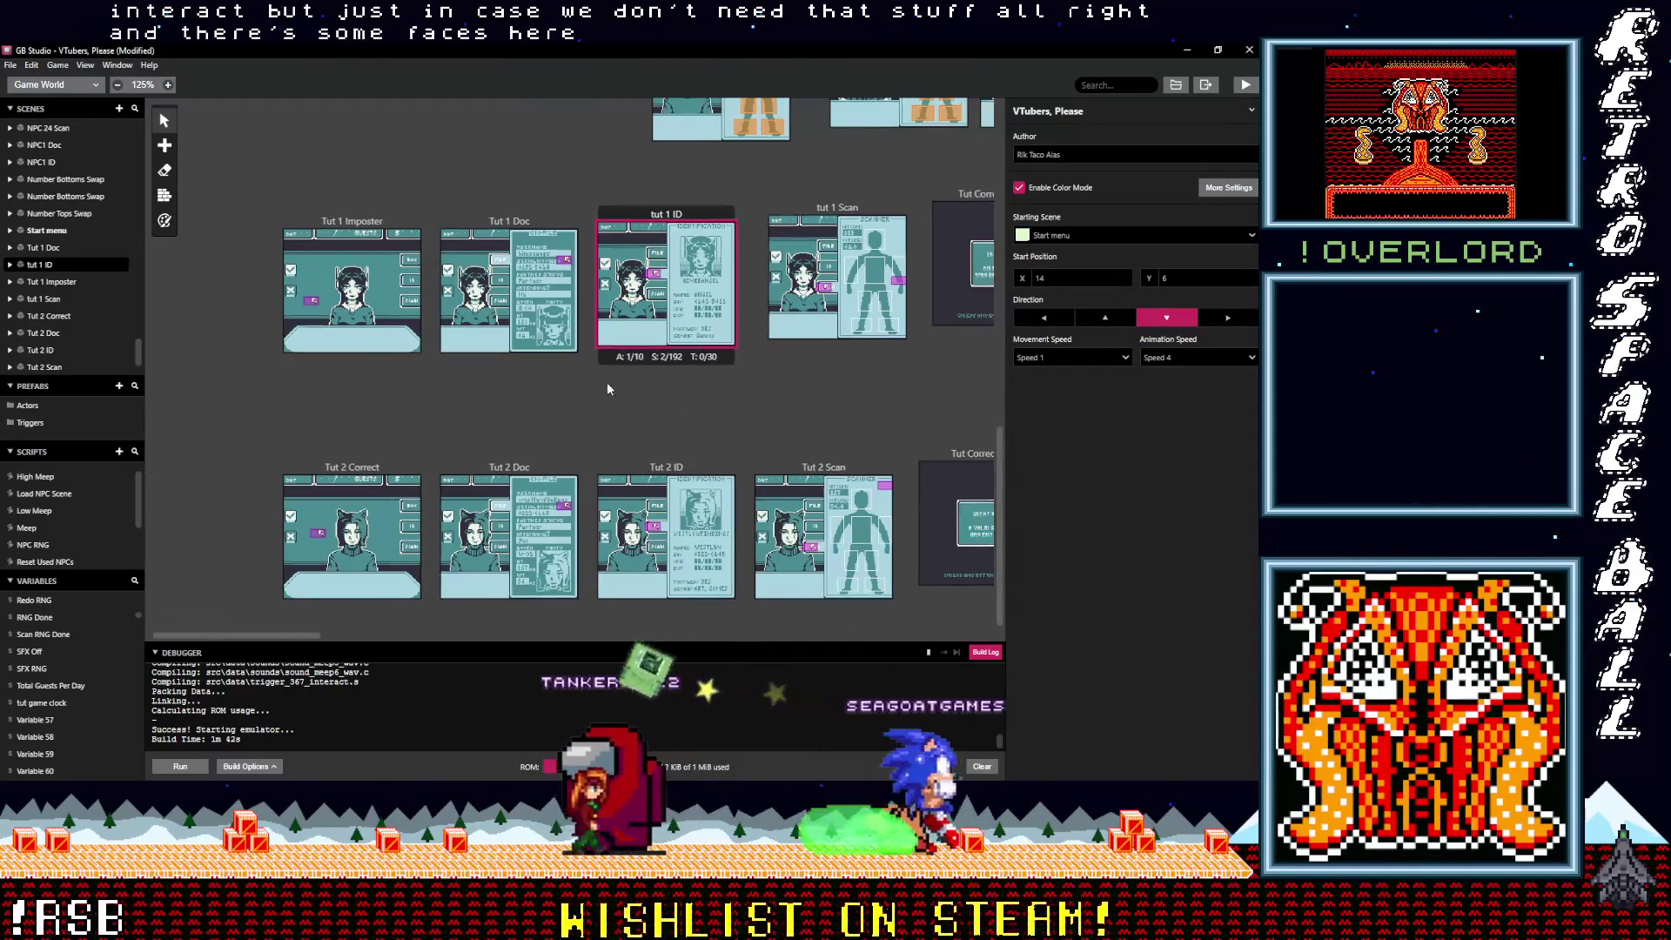
pyautogui.scroll(3, 691, 536)
pyautogui.scroll(5, 693, 545)
pyautogui.hscroll(-3, 610, 523)
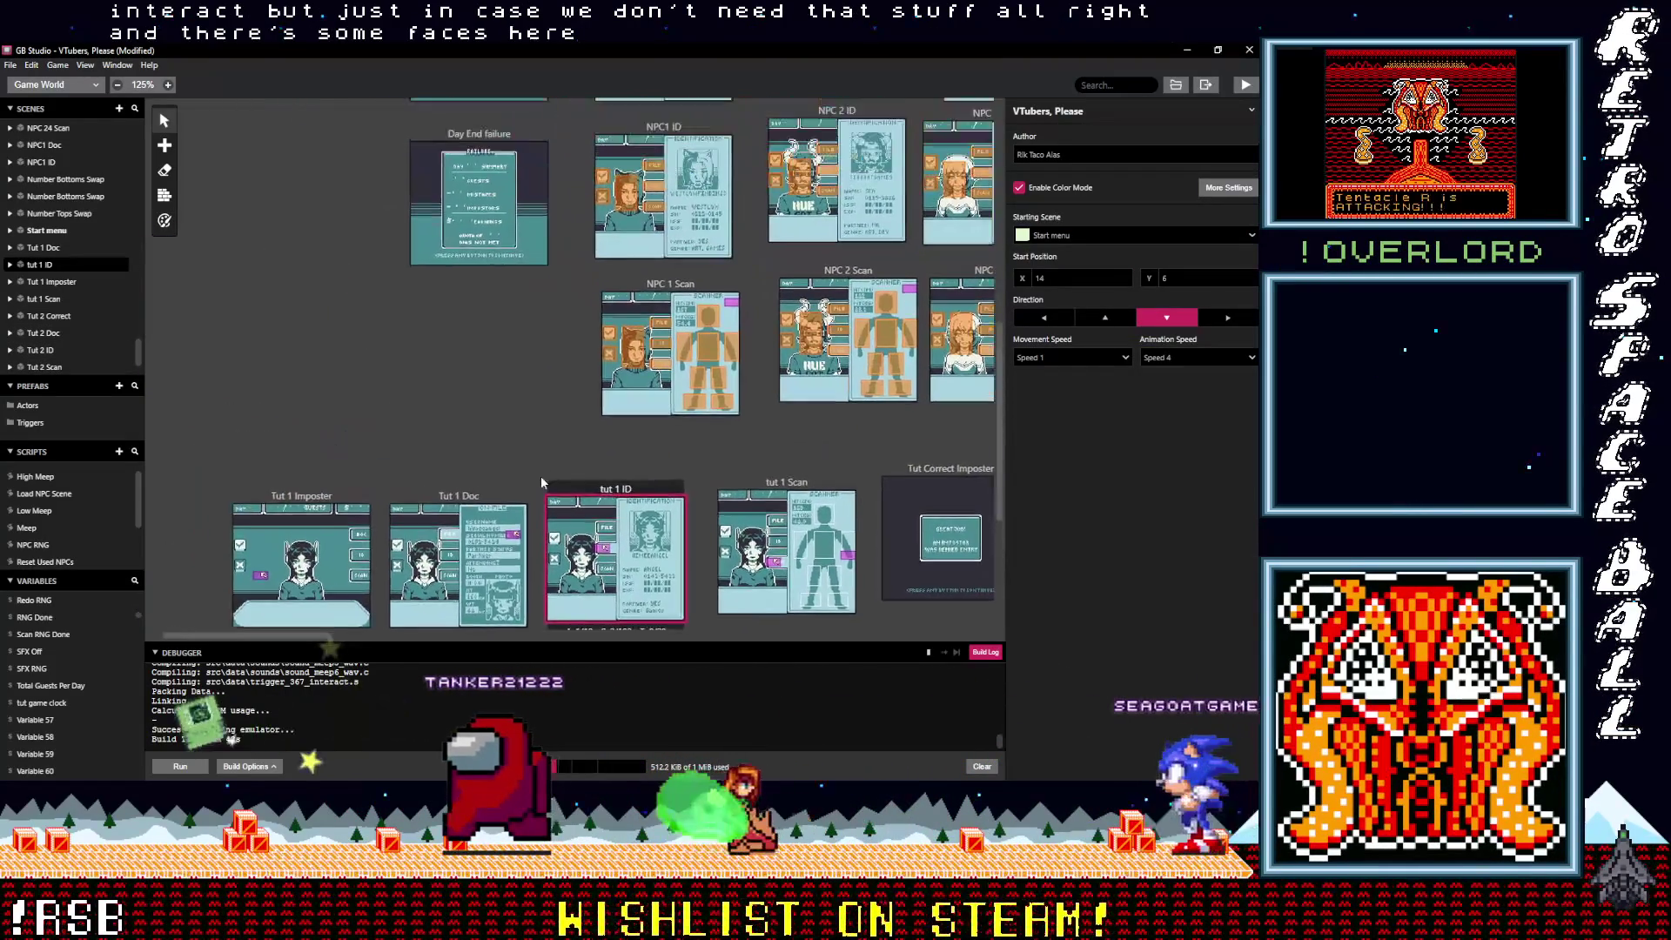
pyautogui.scroll(2, 536, 498)
pyautogui.hscroll(1, 555, 436)
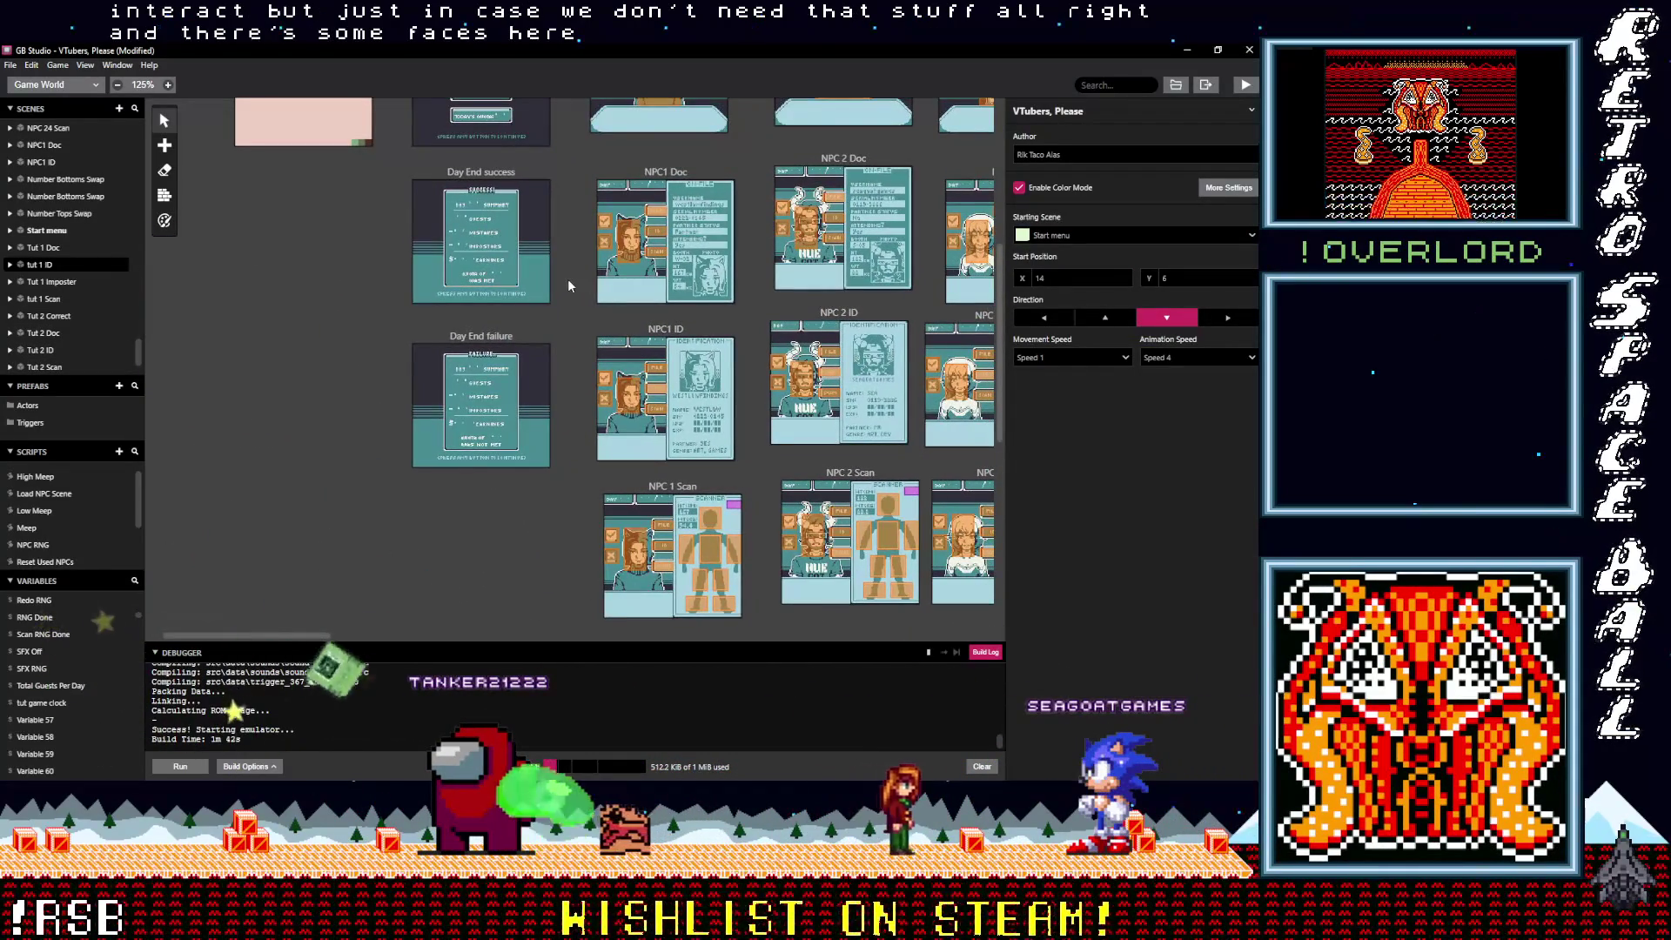
pyautogui.scroll(5, 567, 279)
pyautogui.hscroll(2, 619, 411)
pyautogui.hscroll(1, 592, 412)
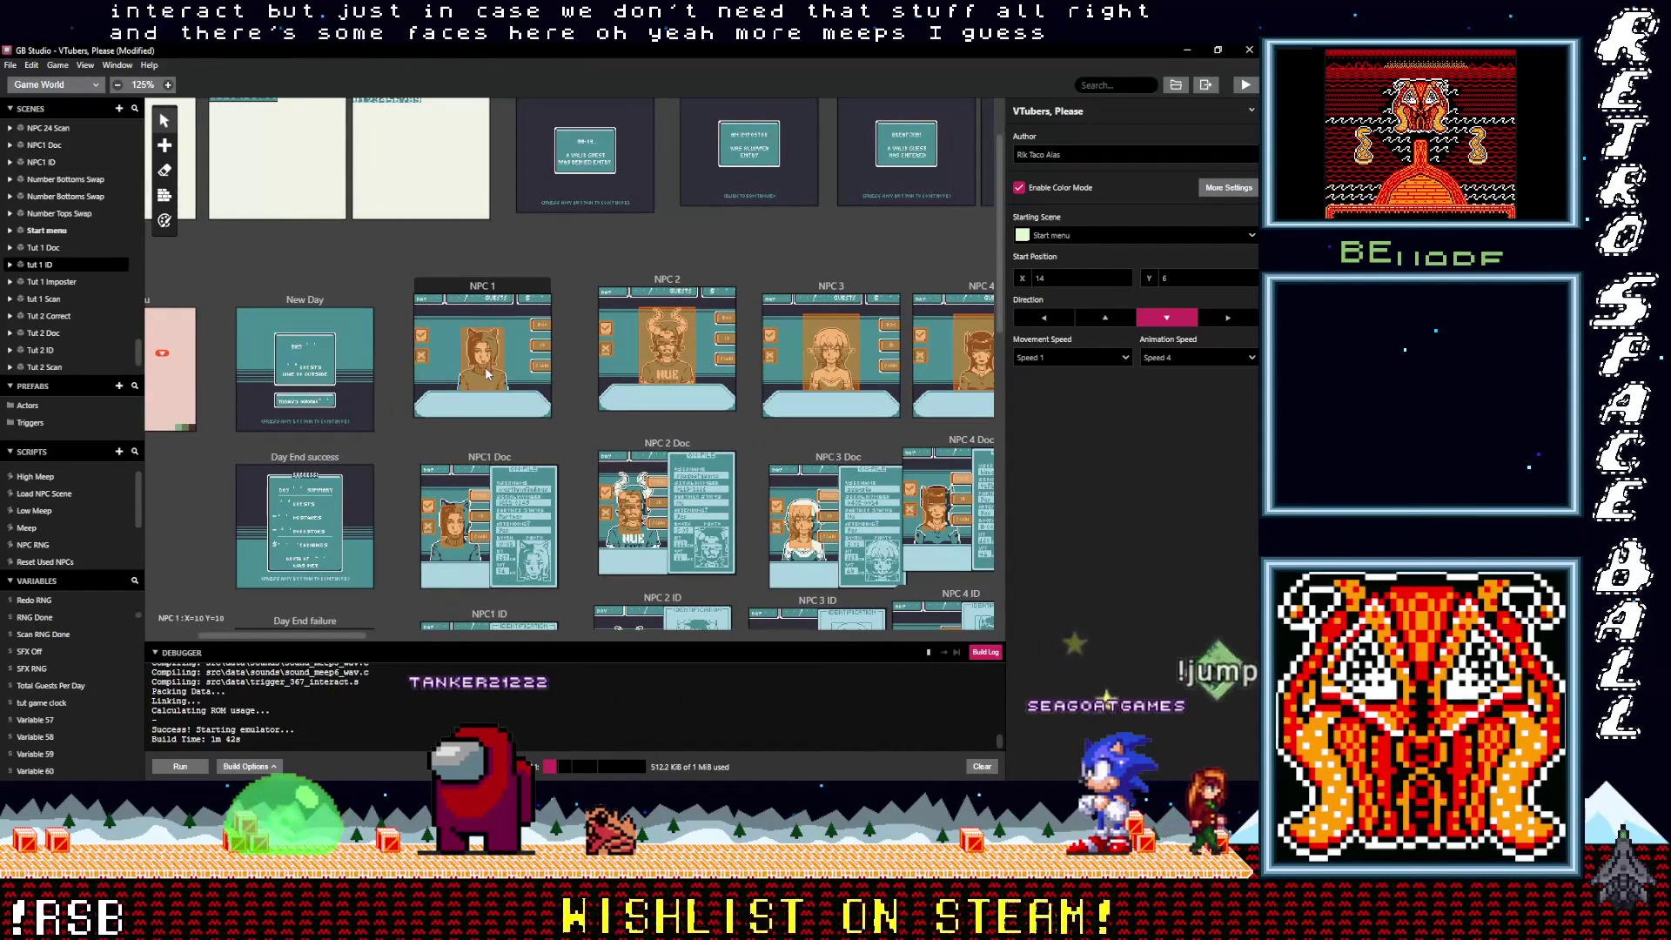
pyautogui.click(683, 341)
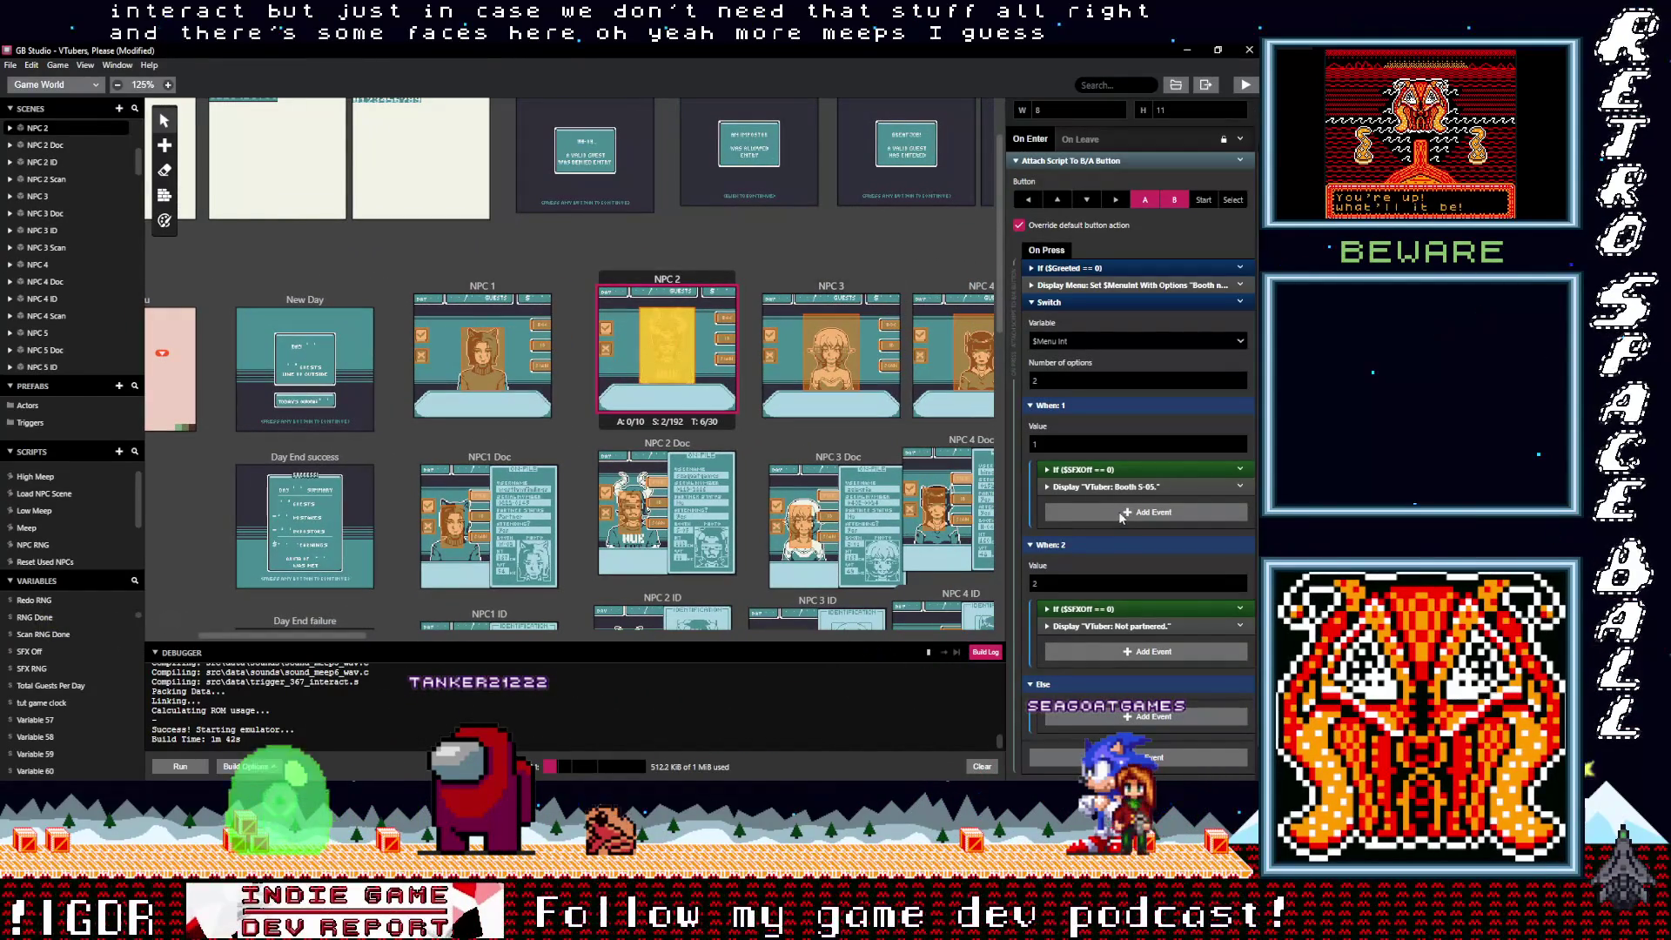
# Step: Copy NPC 2's If ($SFXOff == 0) event and paste it into NPC 3's When: 1 branch
pyautogui.click(838, 359)
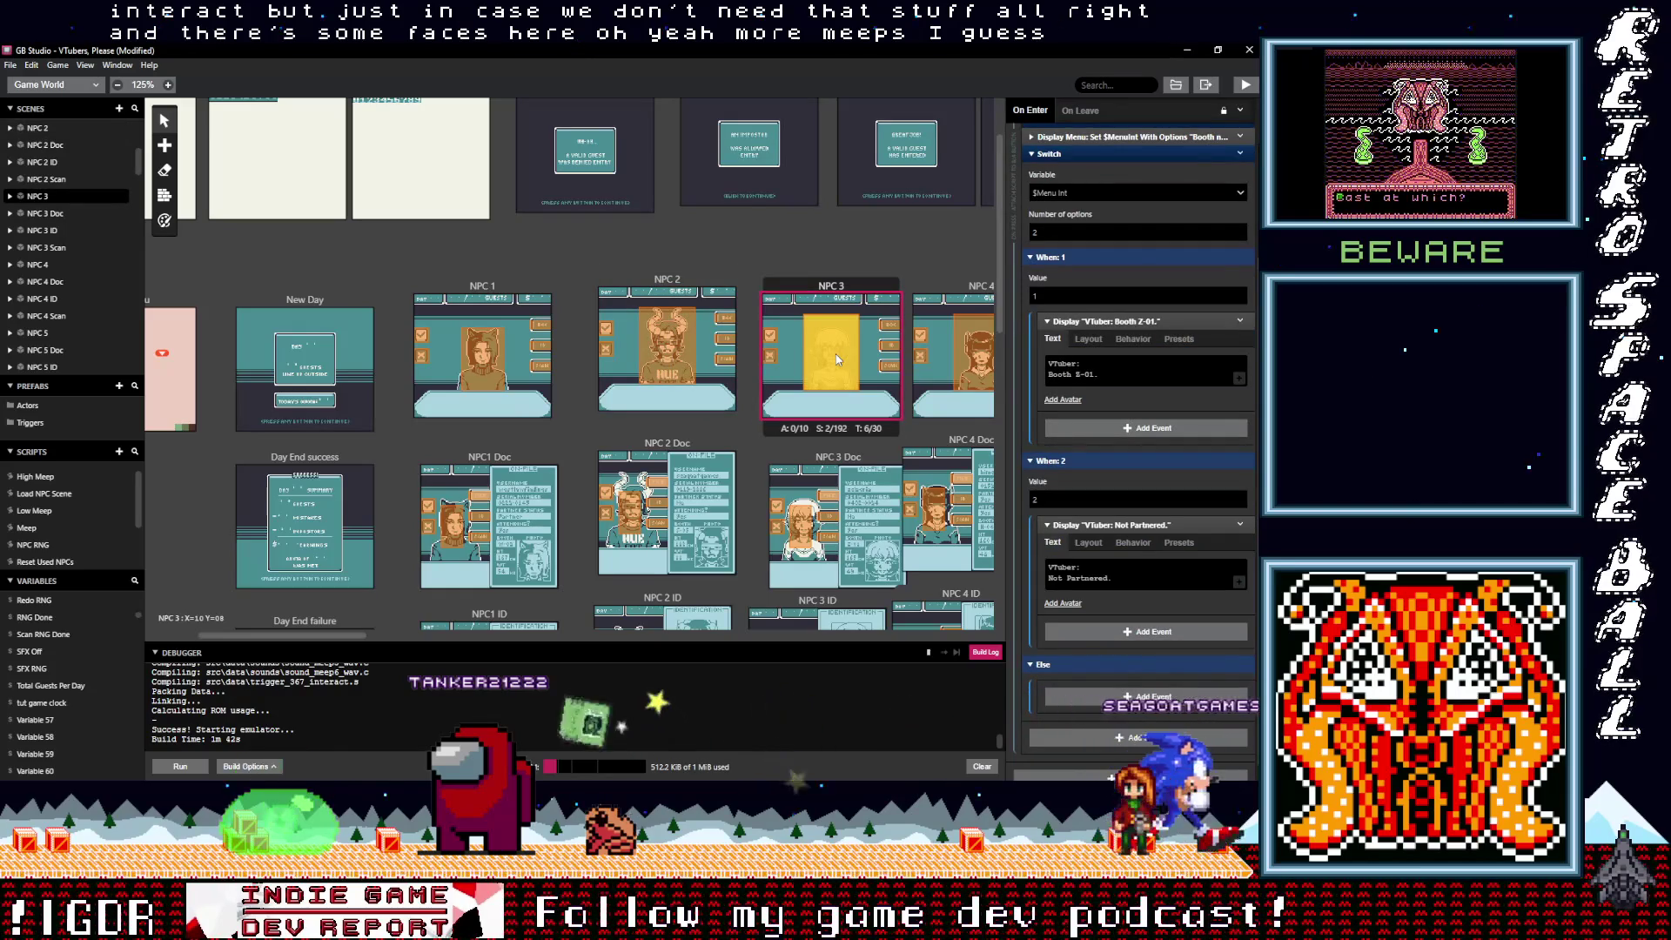
pyautogui.click(667, 348)
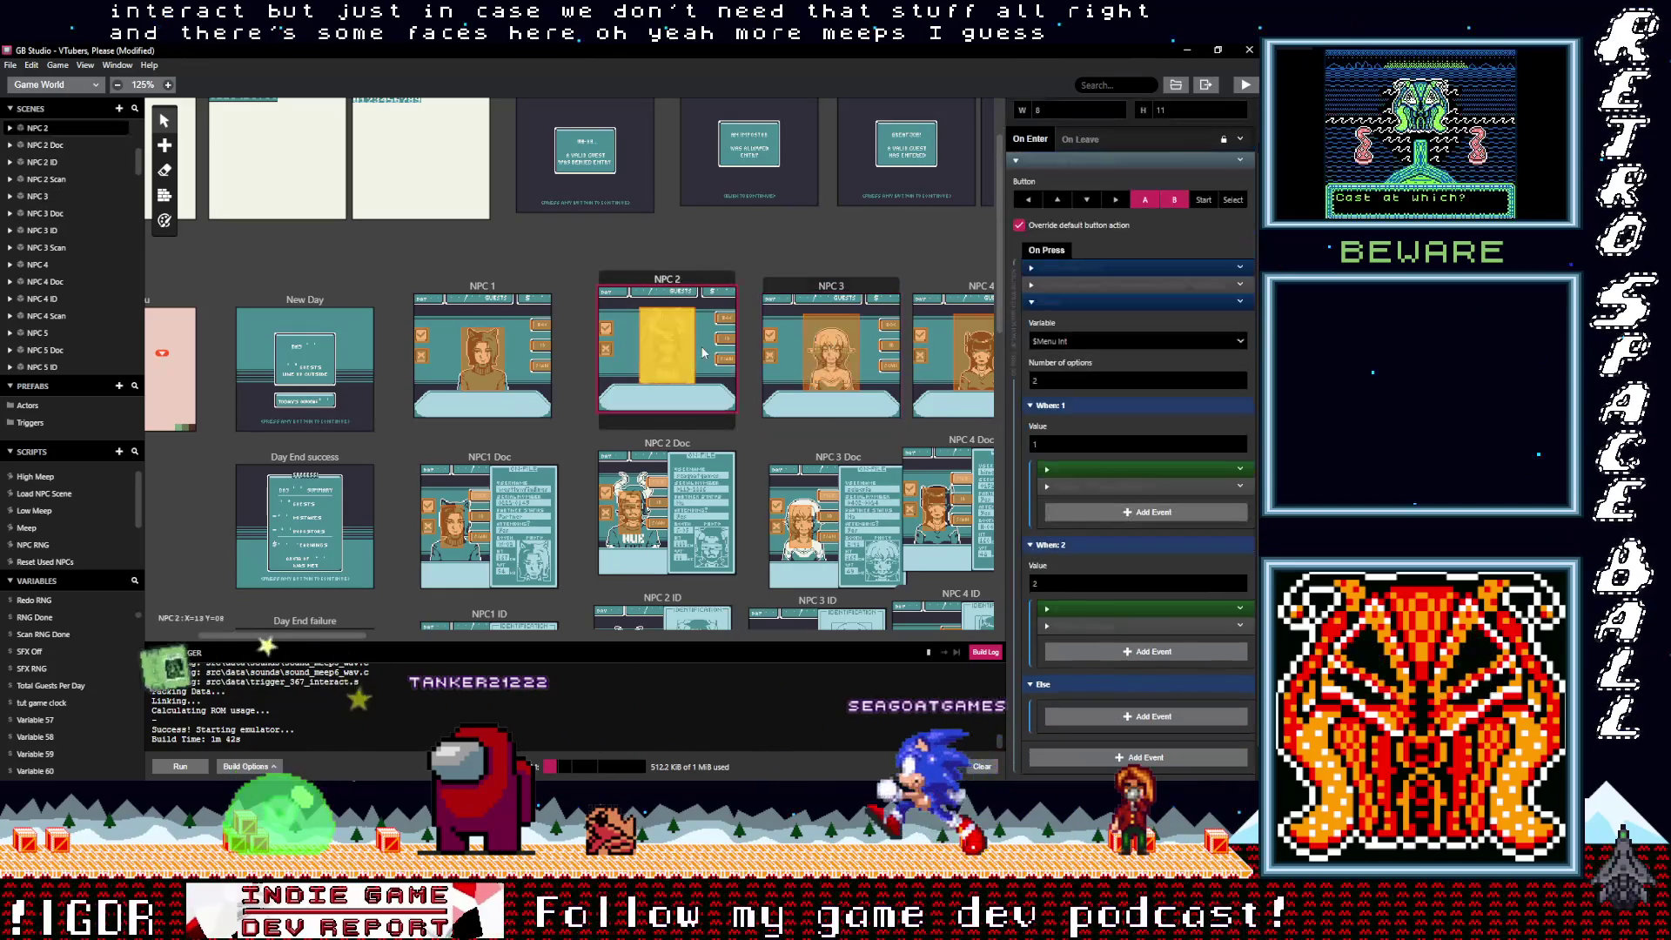
pyautogui.click(1240, 469)
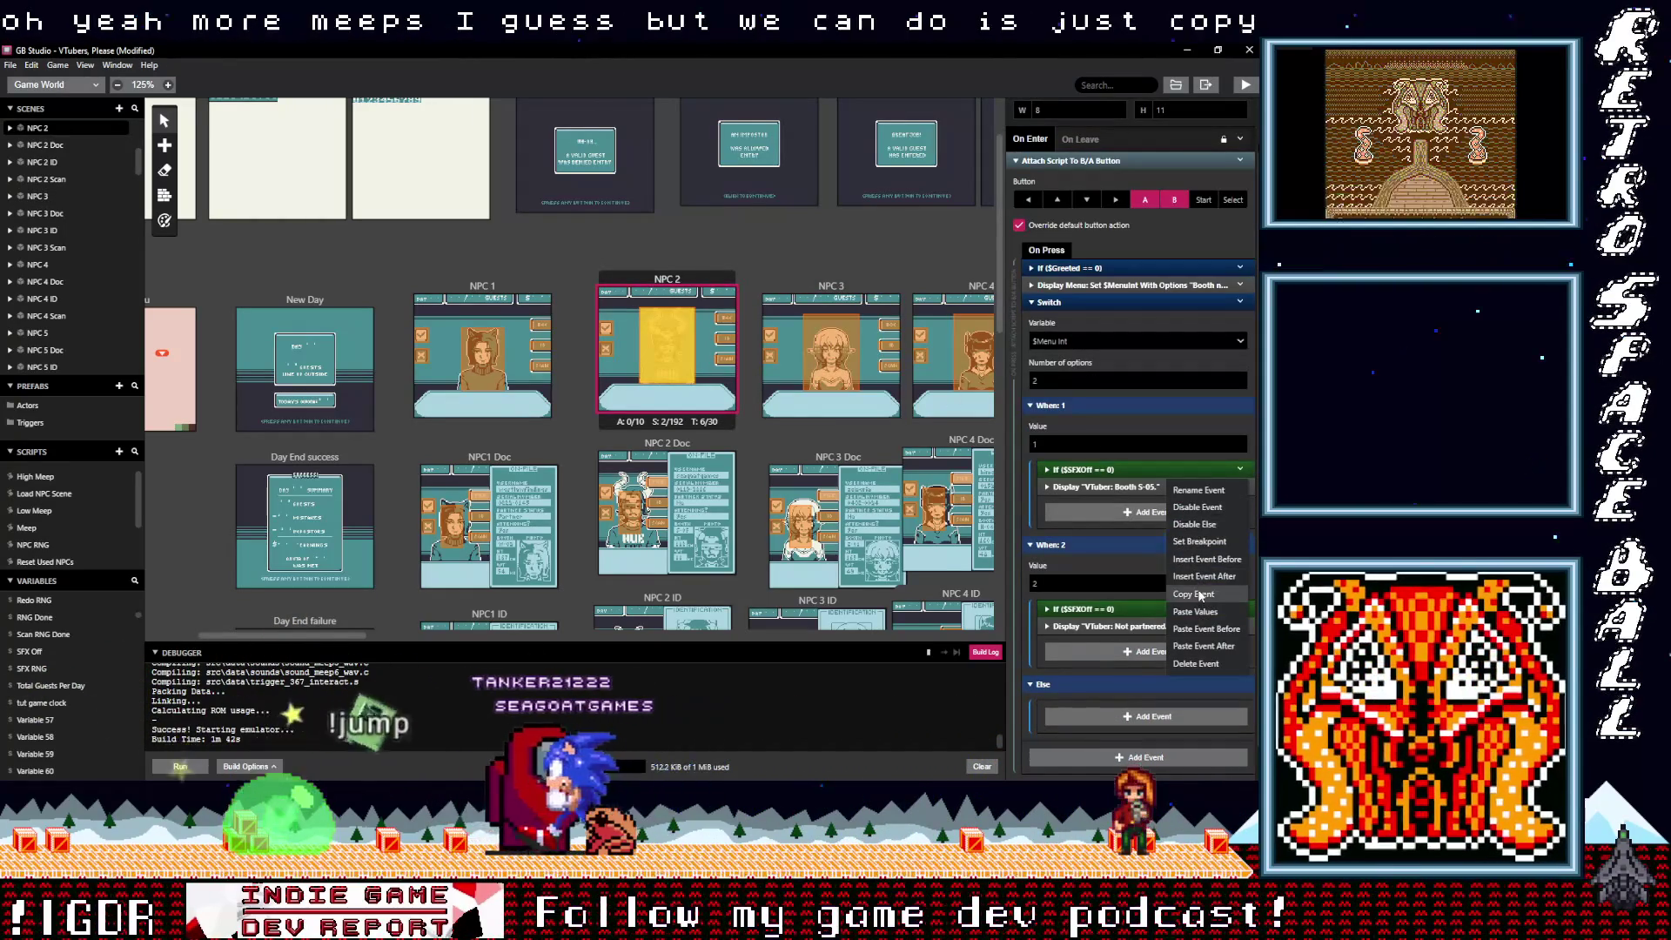
pyautogui.click(1193, 593)
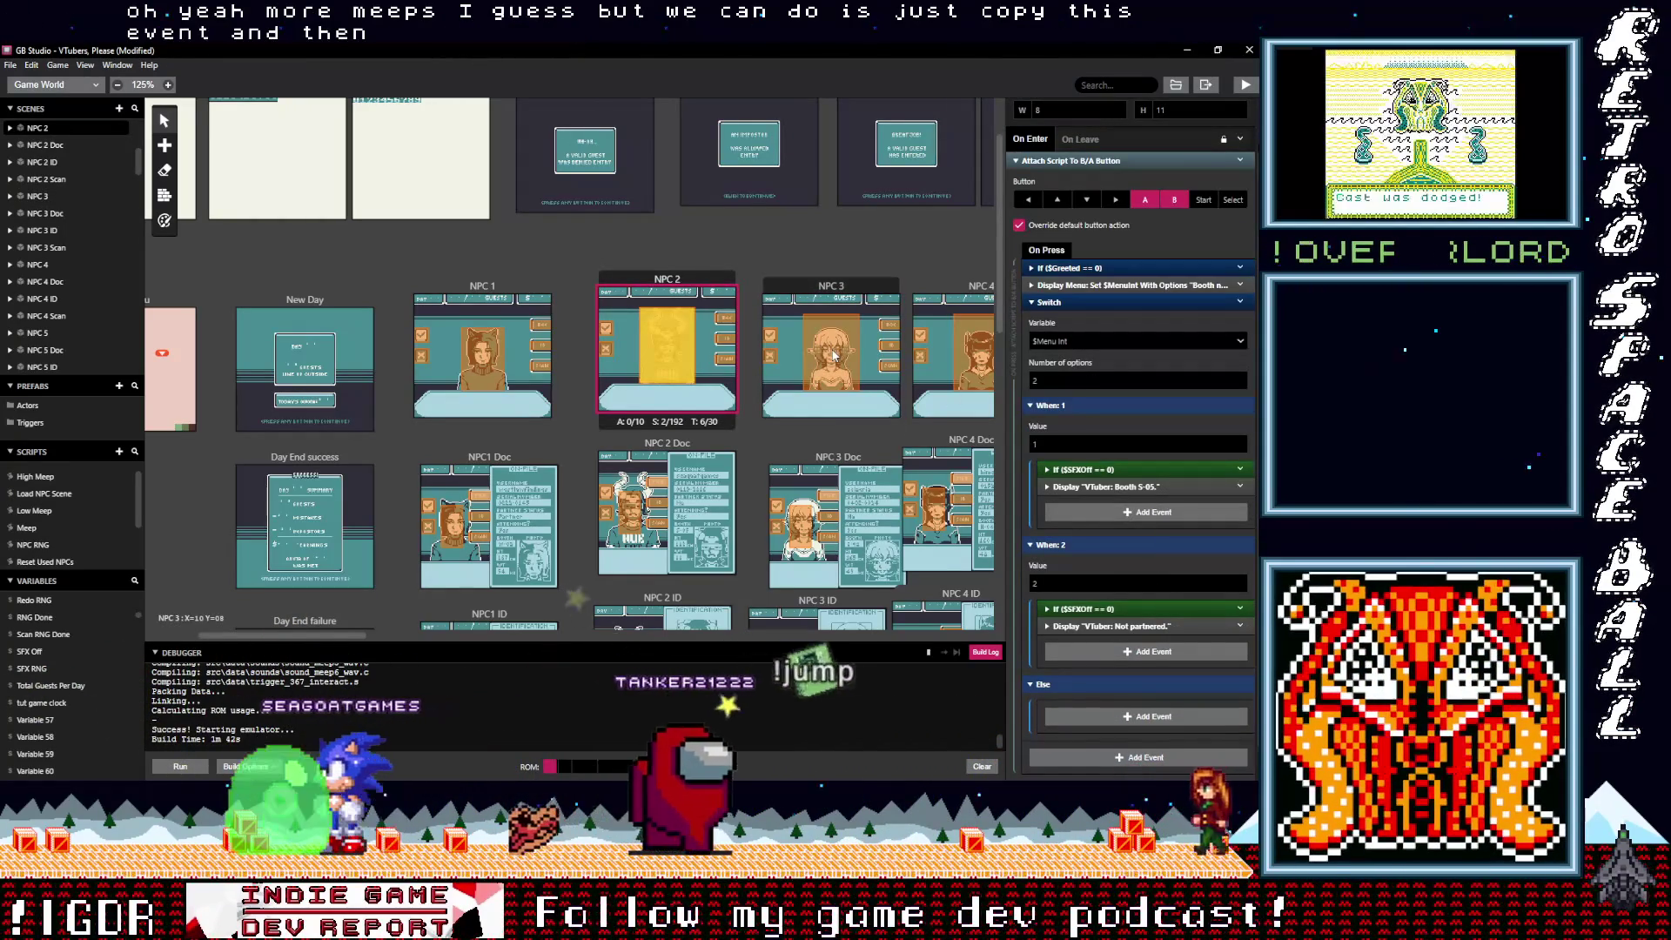
pyautogui.click(833, 355)
pyautogui.scroll(-2, 1114, 404)
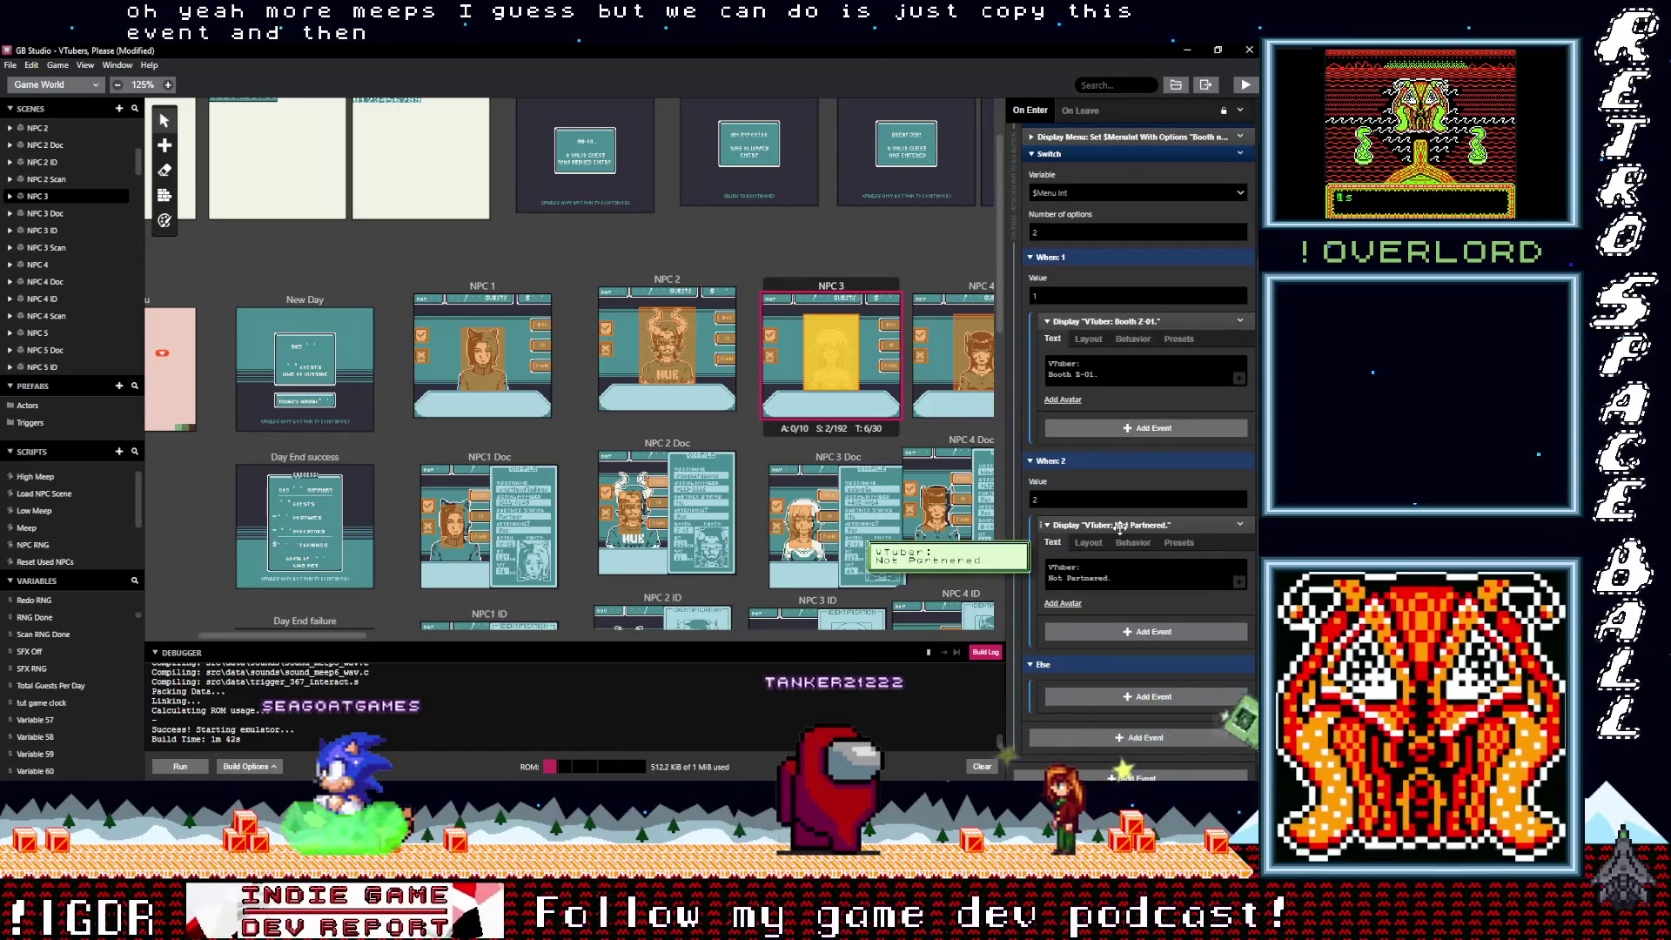
pyautogui.click(1116, 524)
pyautogui.click(1099, 321)
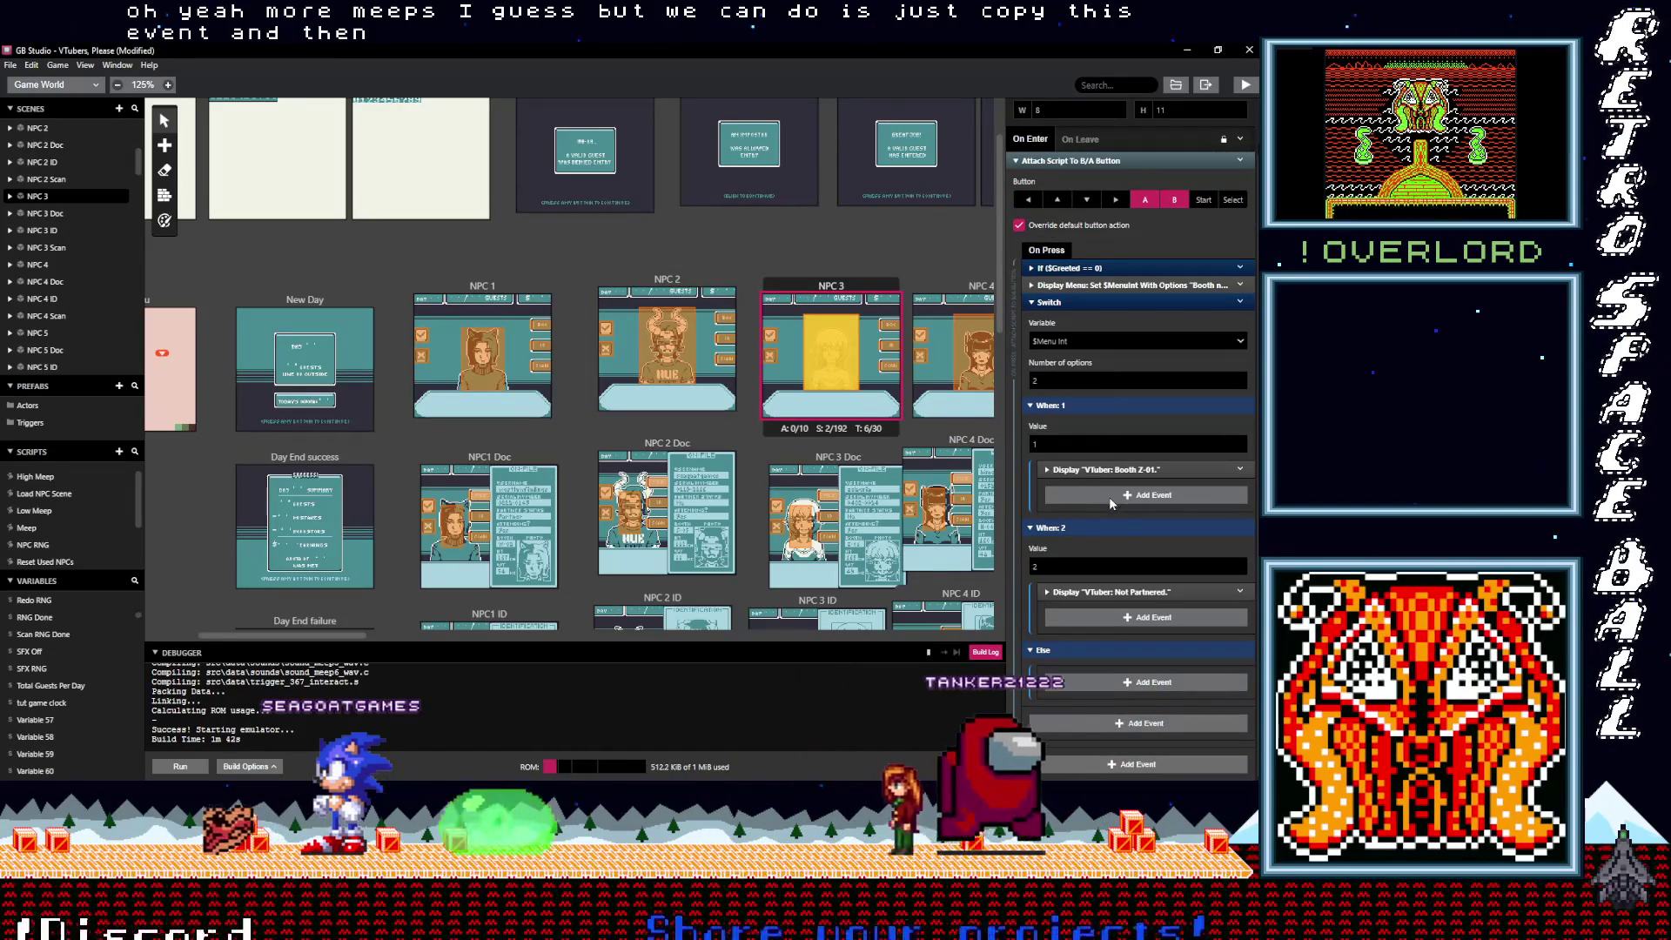
pyautogui.click(1110, 496)
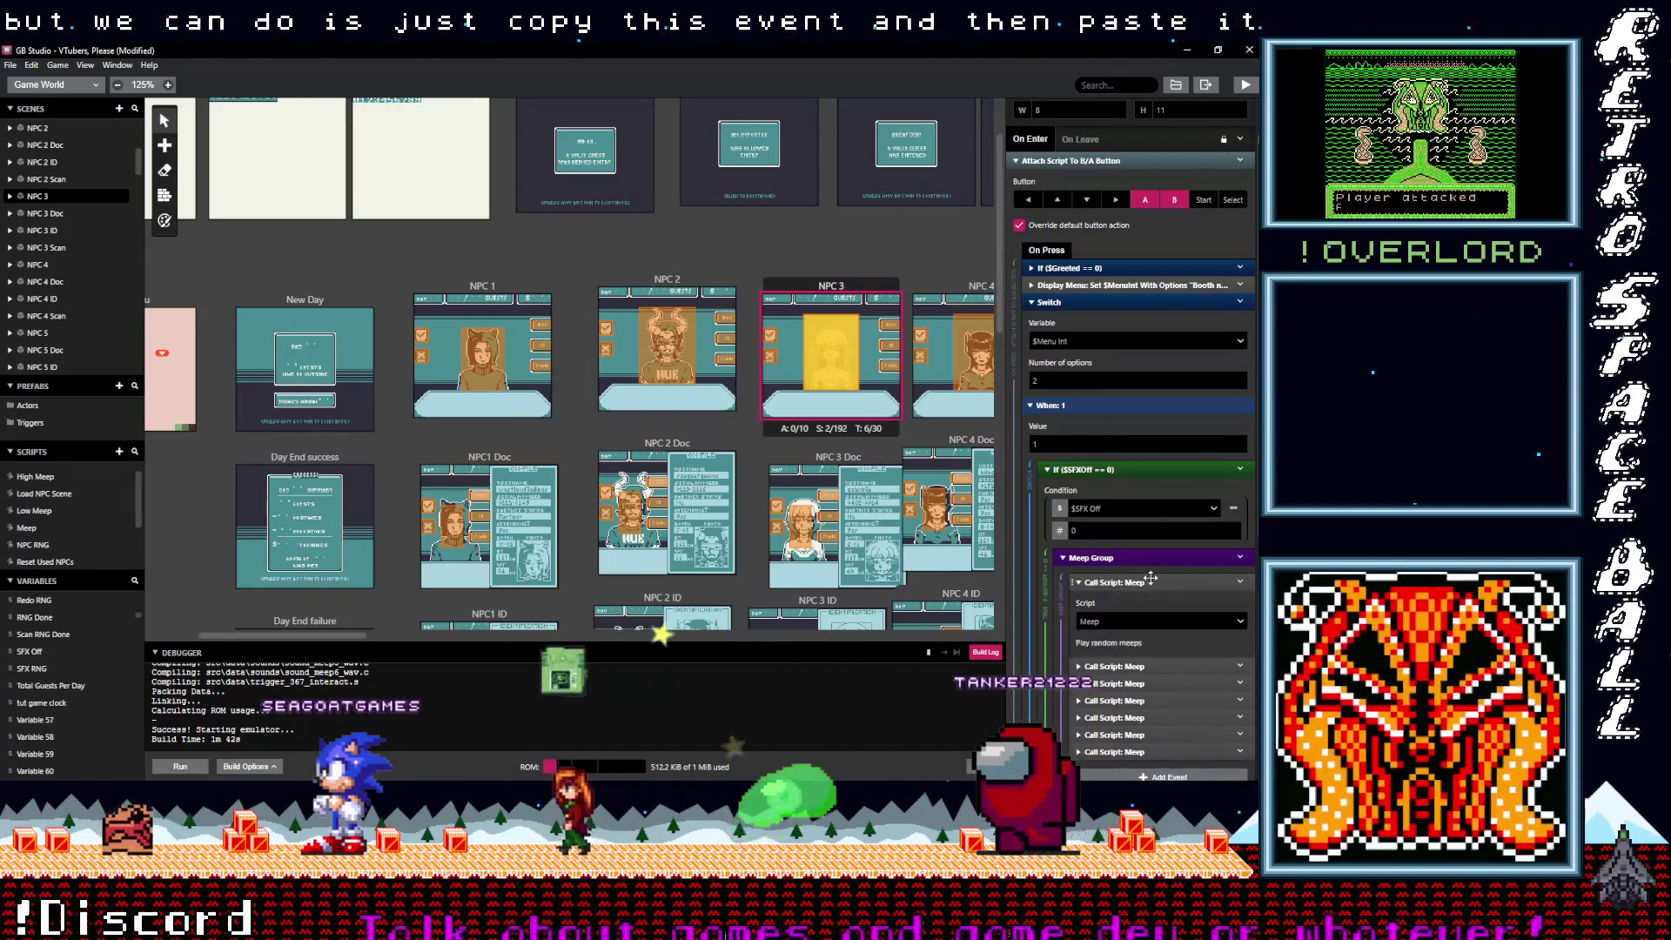
# Step: Switch the first call in Meep Group to HighMeep and delete the remaining Meep calls
pyautogui.click(1143, 619)
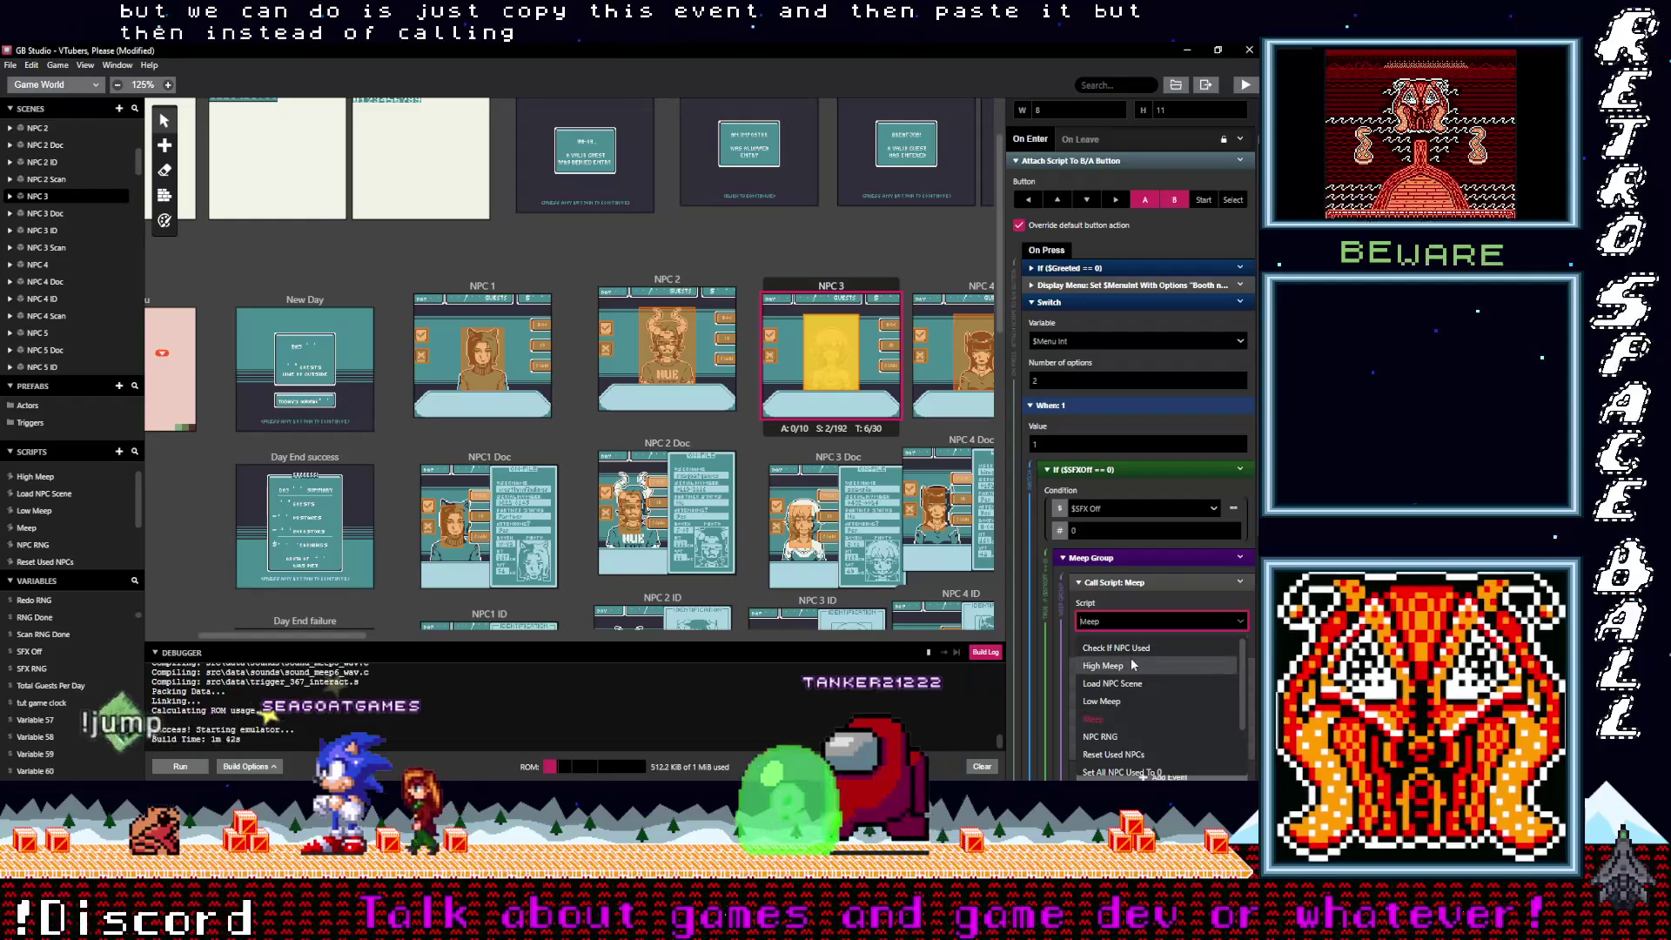
pyautogui.click(1131, 663)
pyautogui.write('high')
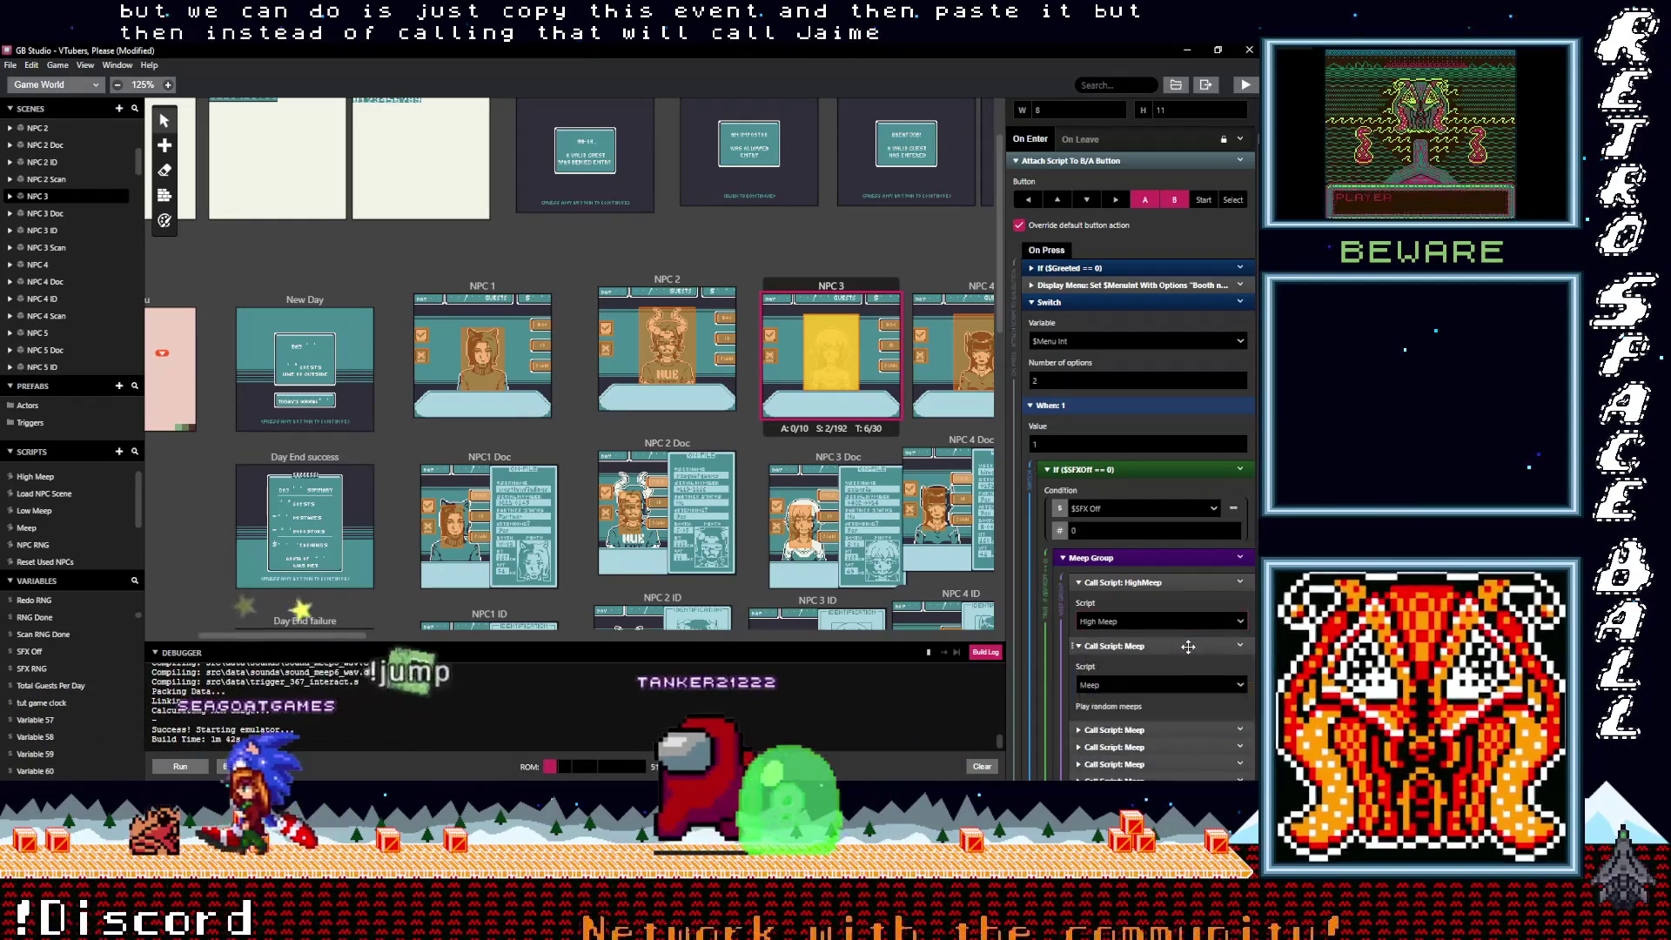
pyautogui.click(1141, 657)
pyautogui.click(1131, 646)
pyautogui.keyDown('shift'); pyautogui.click(1131, 697); pyautogui.keyUp('shift')
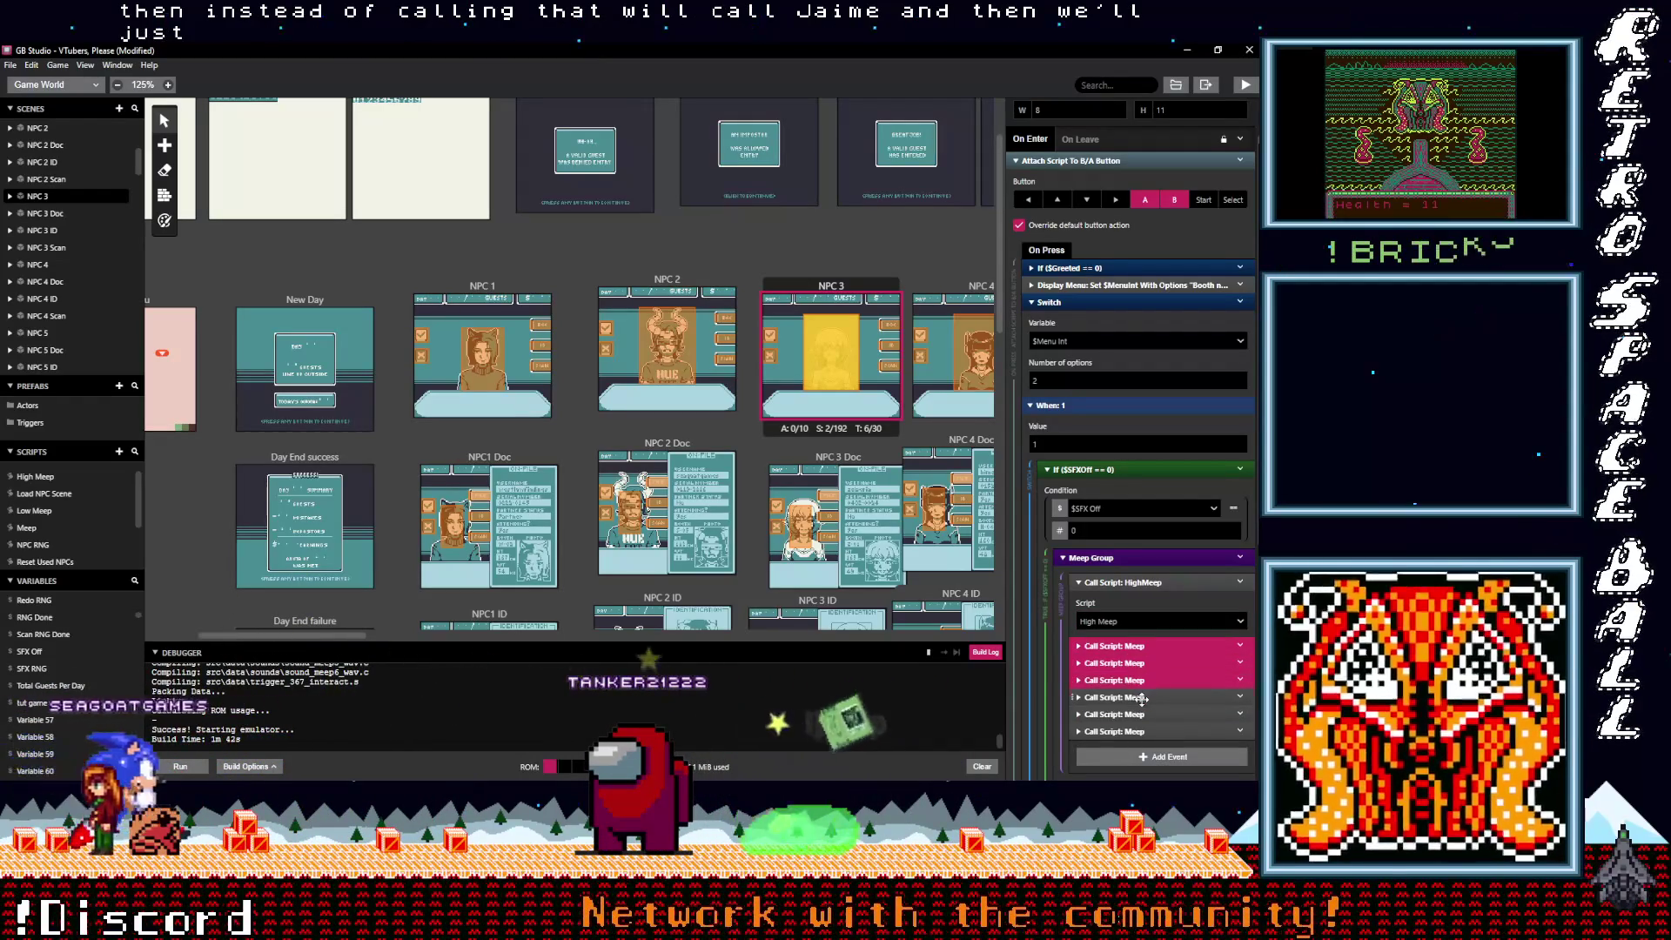
pyautogui.click(1240, 731)
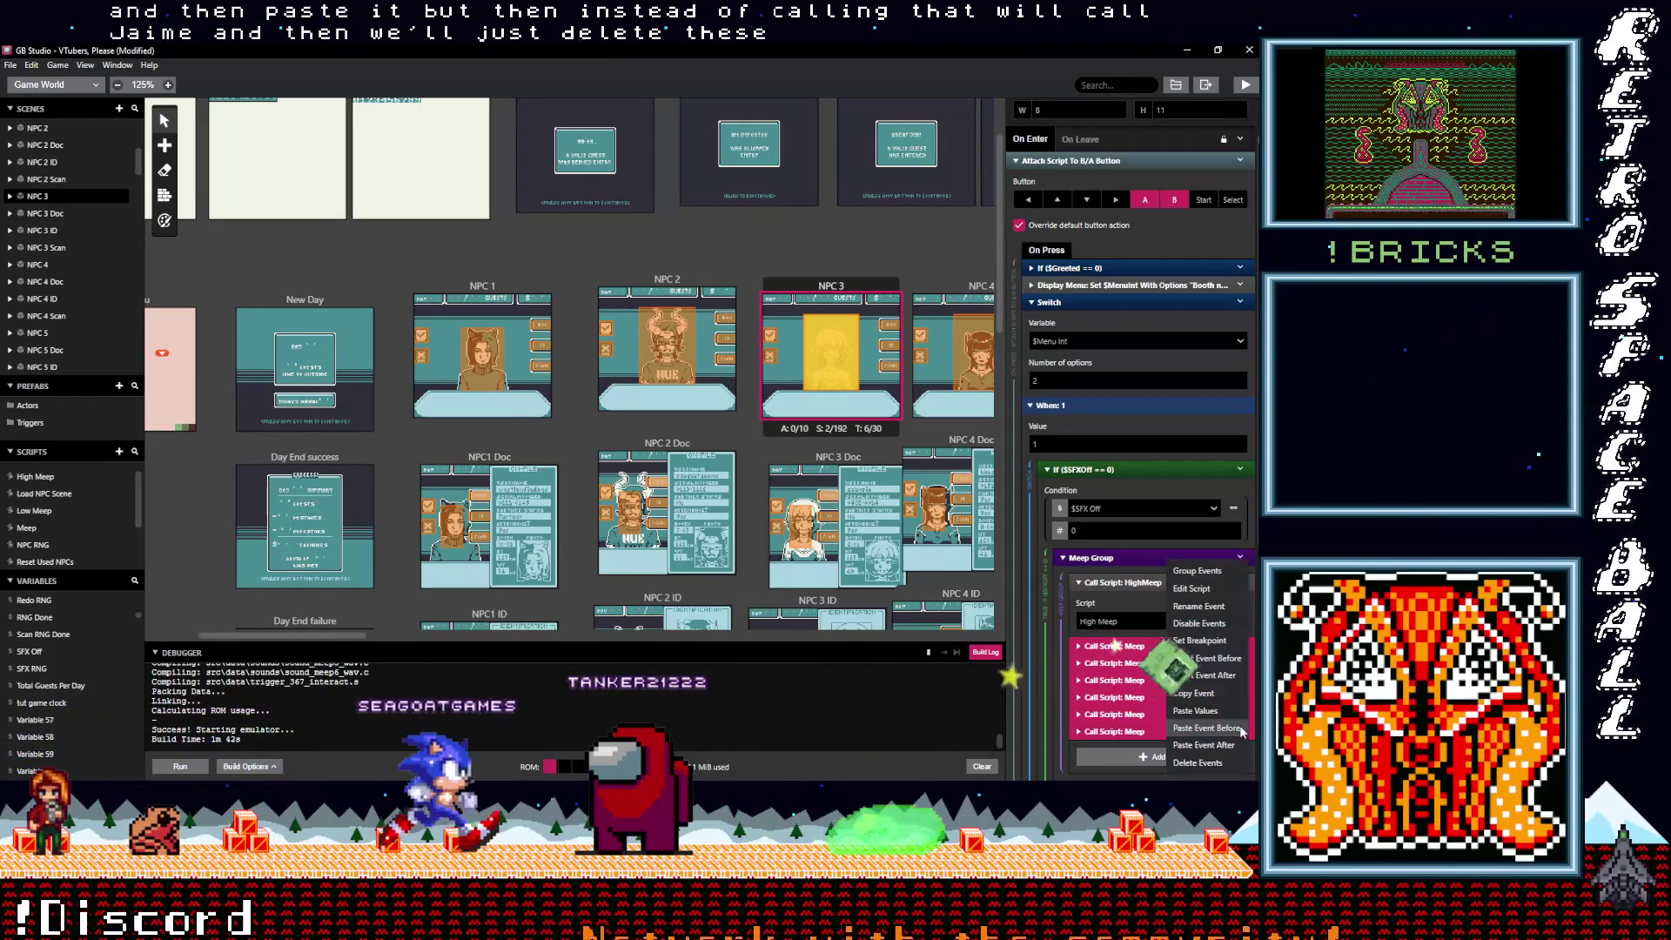
pyautogui.click(1201, 762)
# Step: Copy and paste Call Script: HighMeep events until the group holds seven
pyautogui.click(1241, 583)
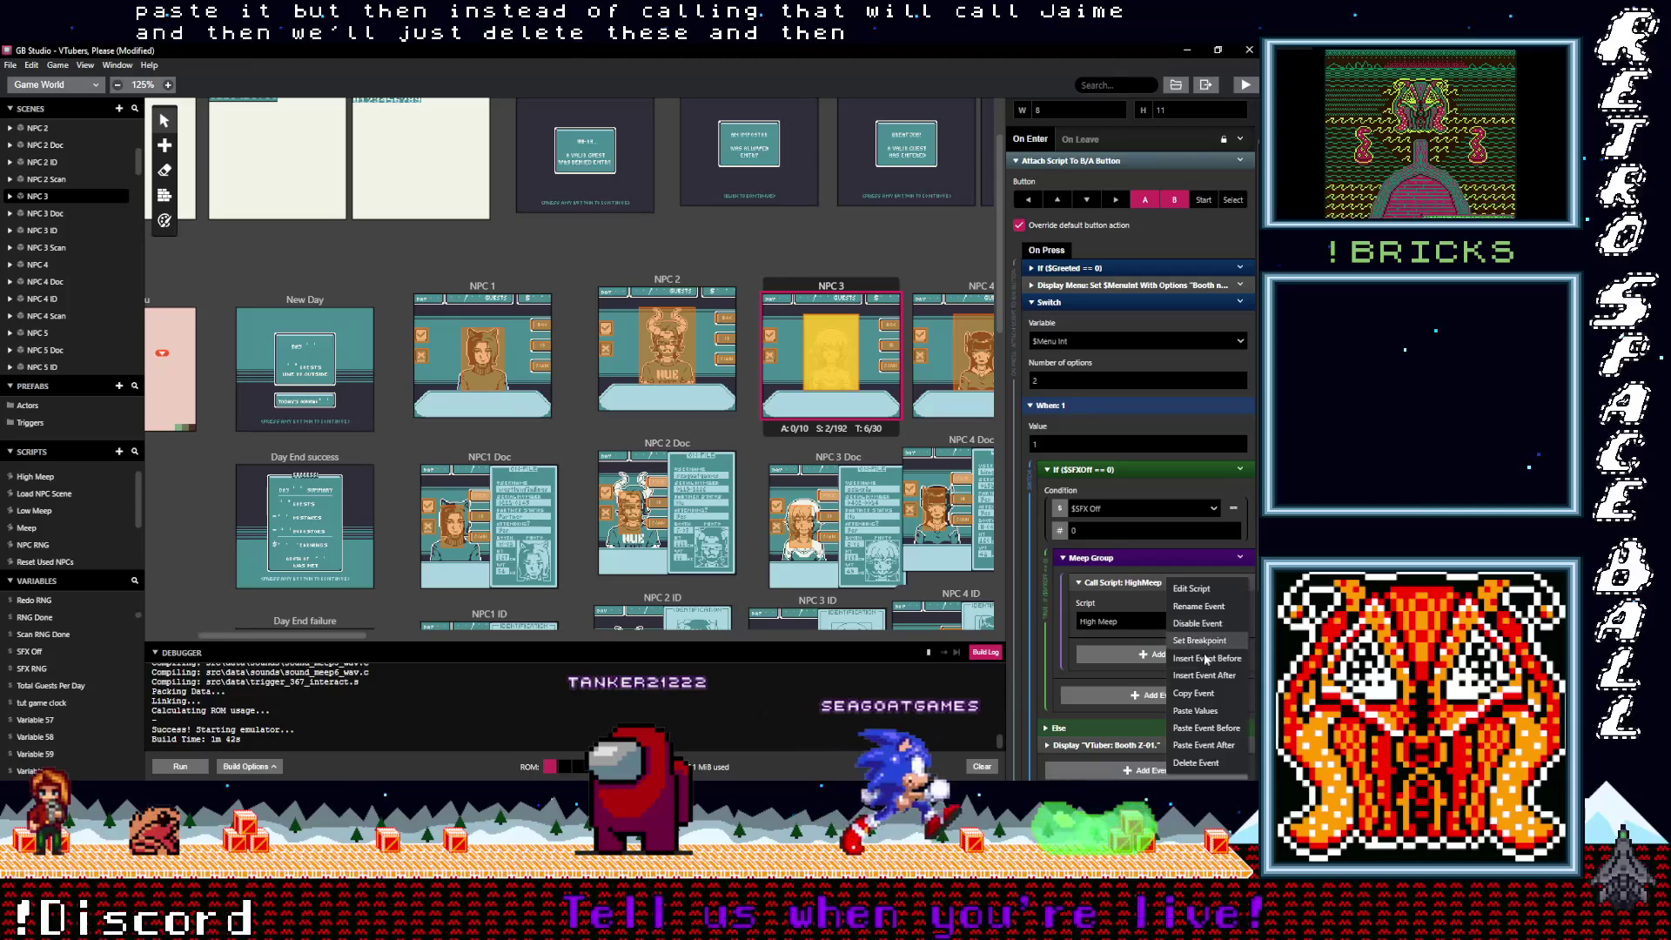
pyautogui.click(1200, 693)
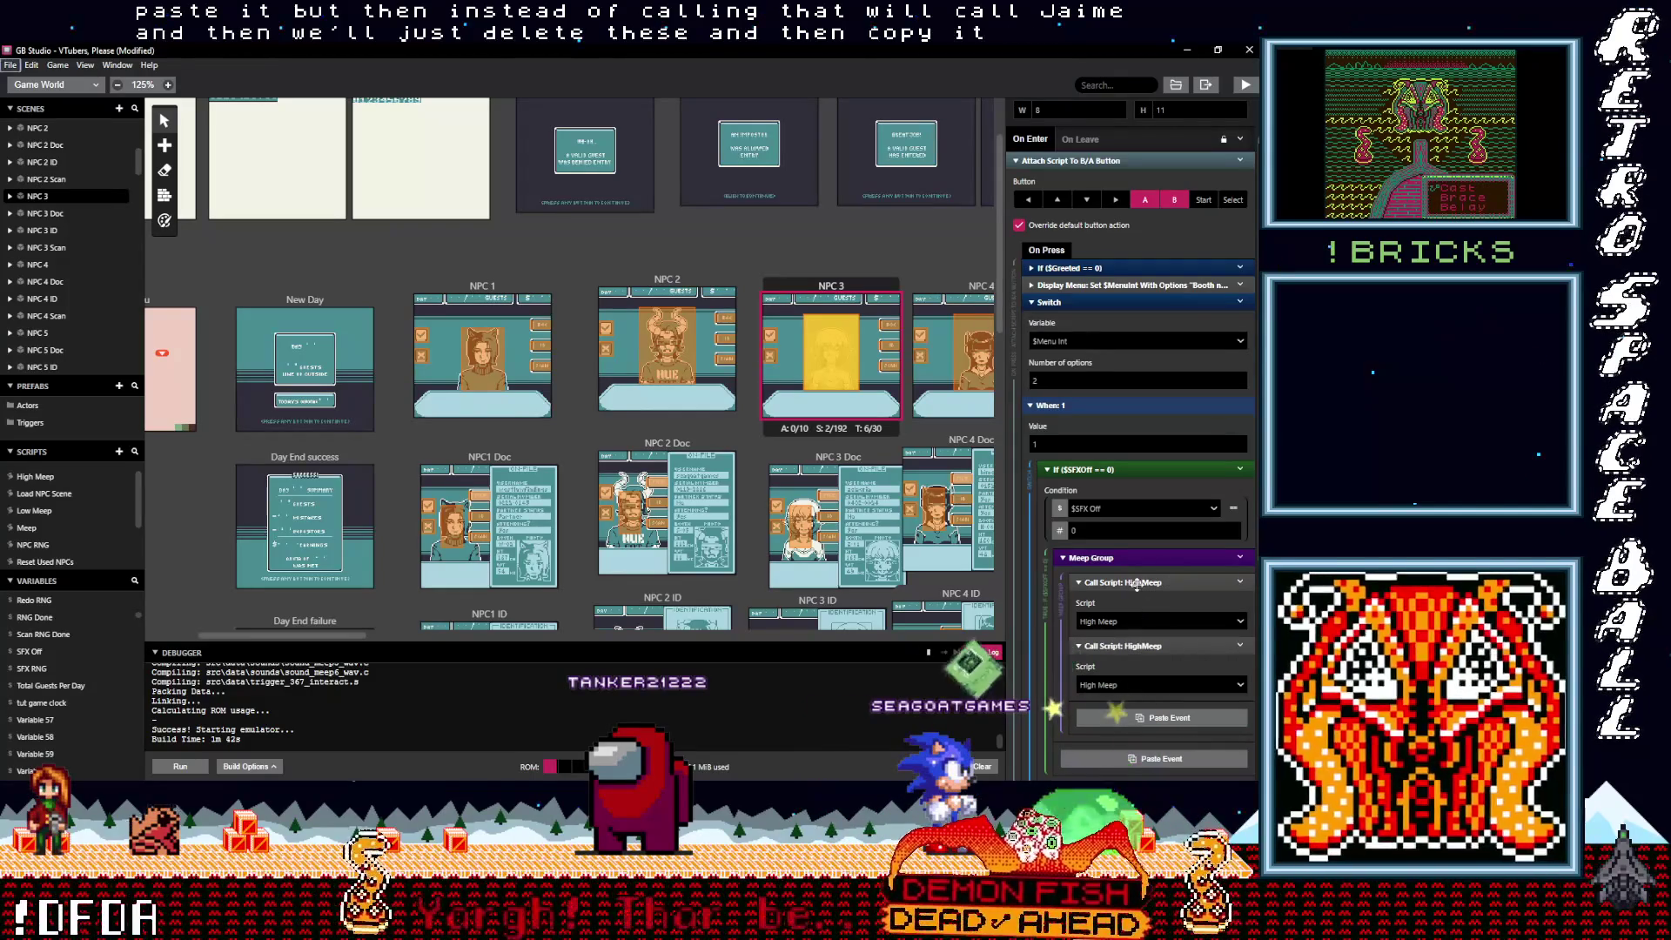
pyautogui.keyDown('alt'); pyautogui.click(1131, 582); pyautogui.keyUp('alt')
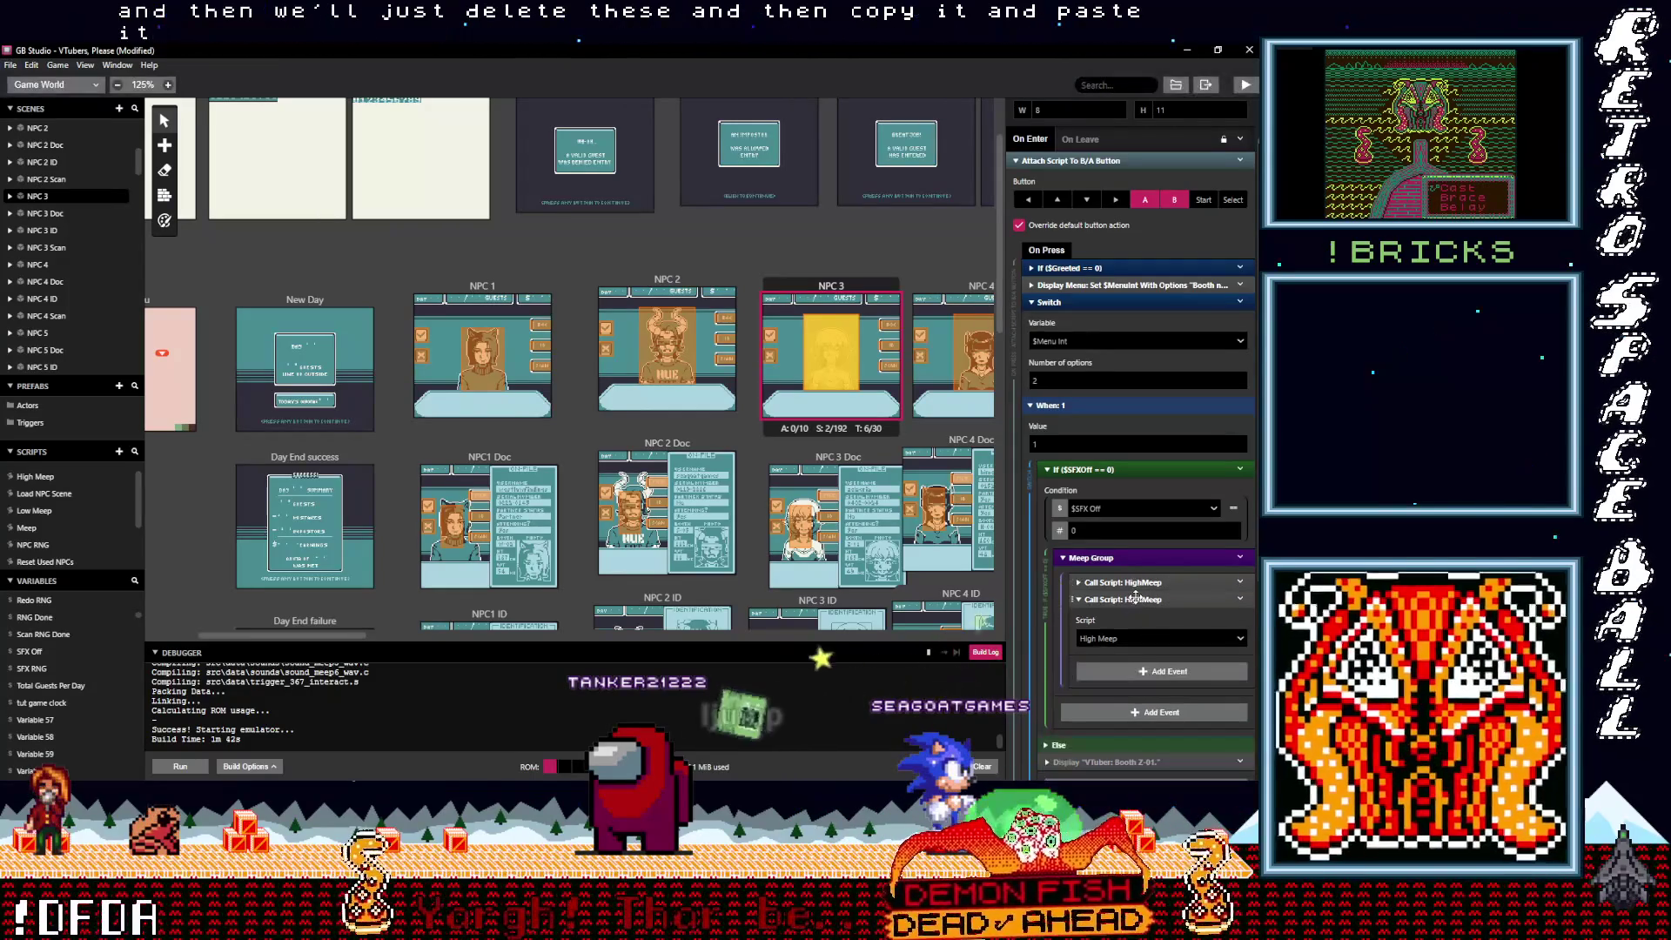
pyautogui.click(1239, 600)
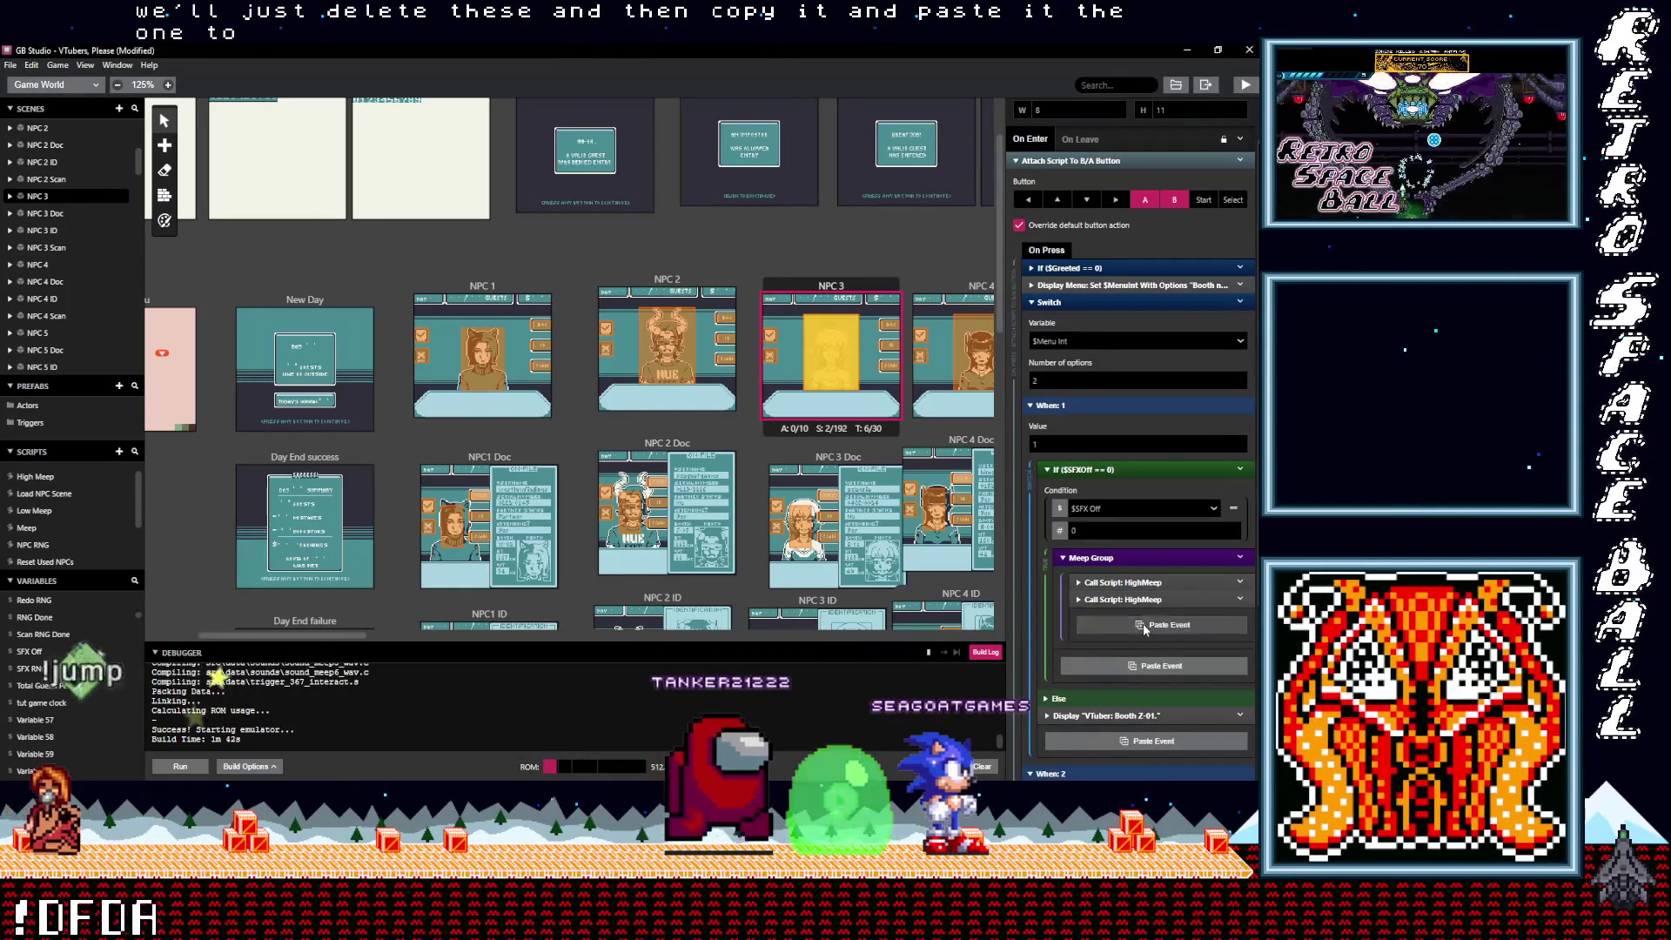
pyautogui.click(1194, 692)
pyautogui.click(1146, 659)
pyautogui.click(1141, 661)
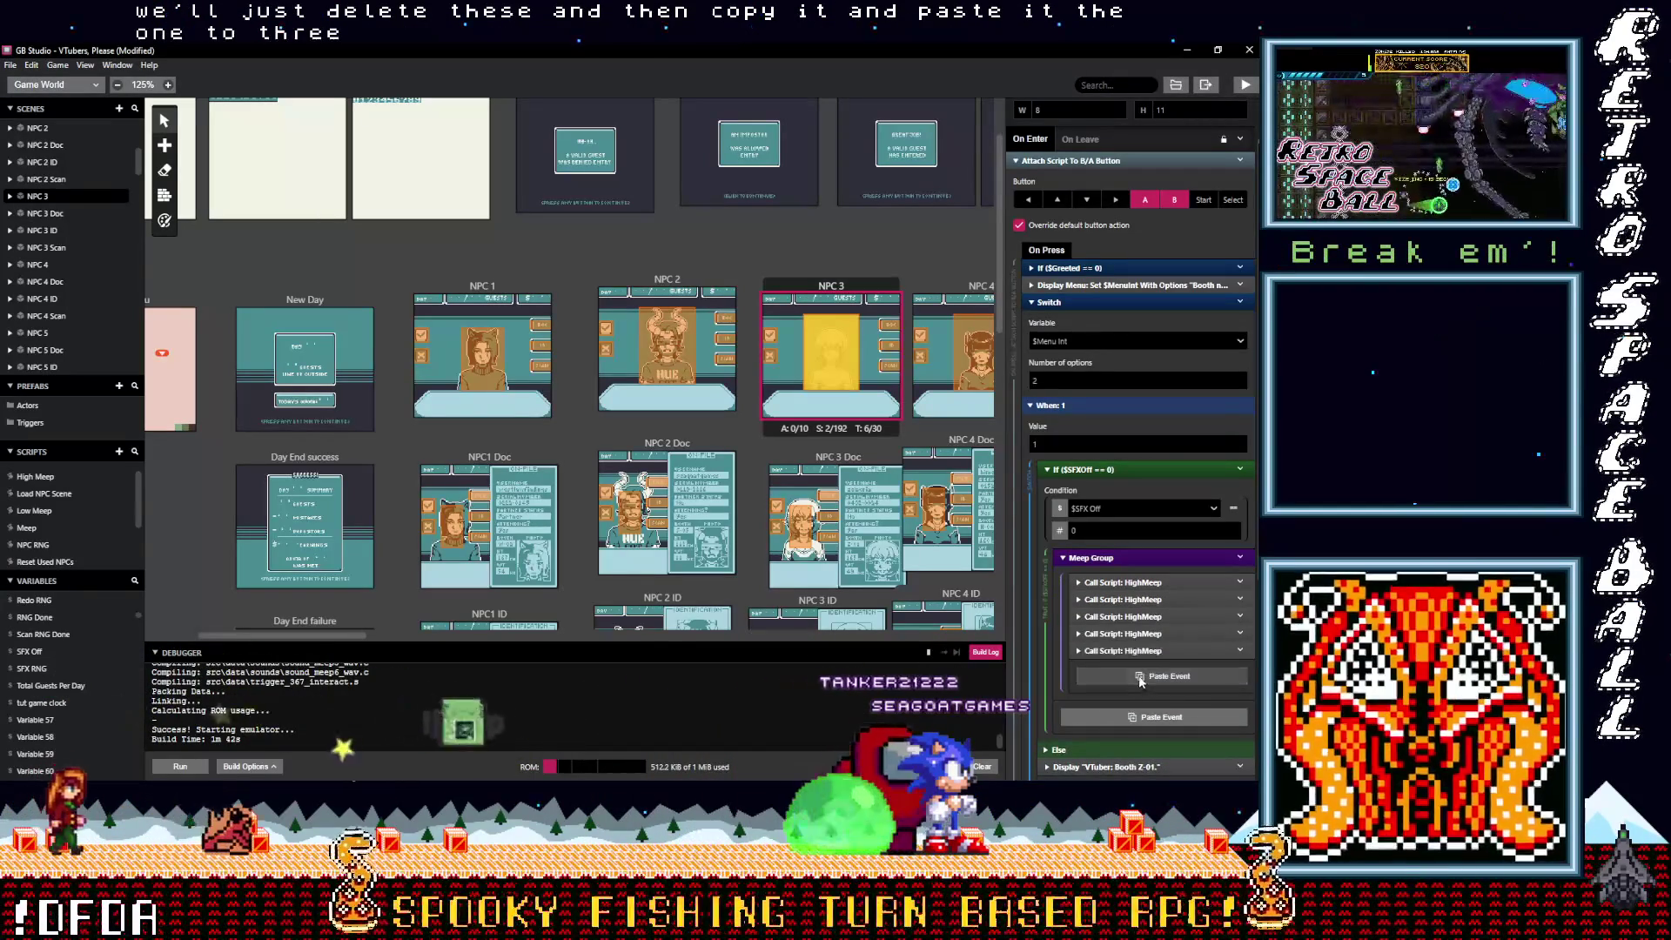
pyautogui.click(1166, 677)
pyautogui.click(1198, 693)
pyautogui.scroll(-3, 1198, 690)
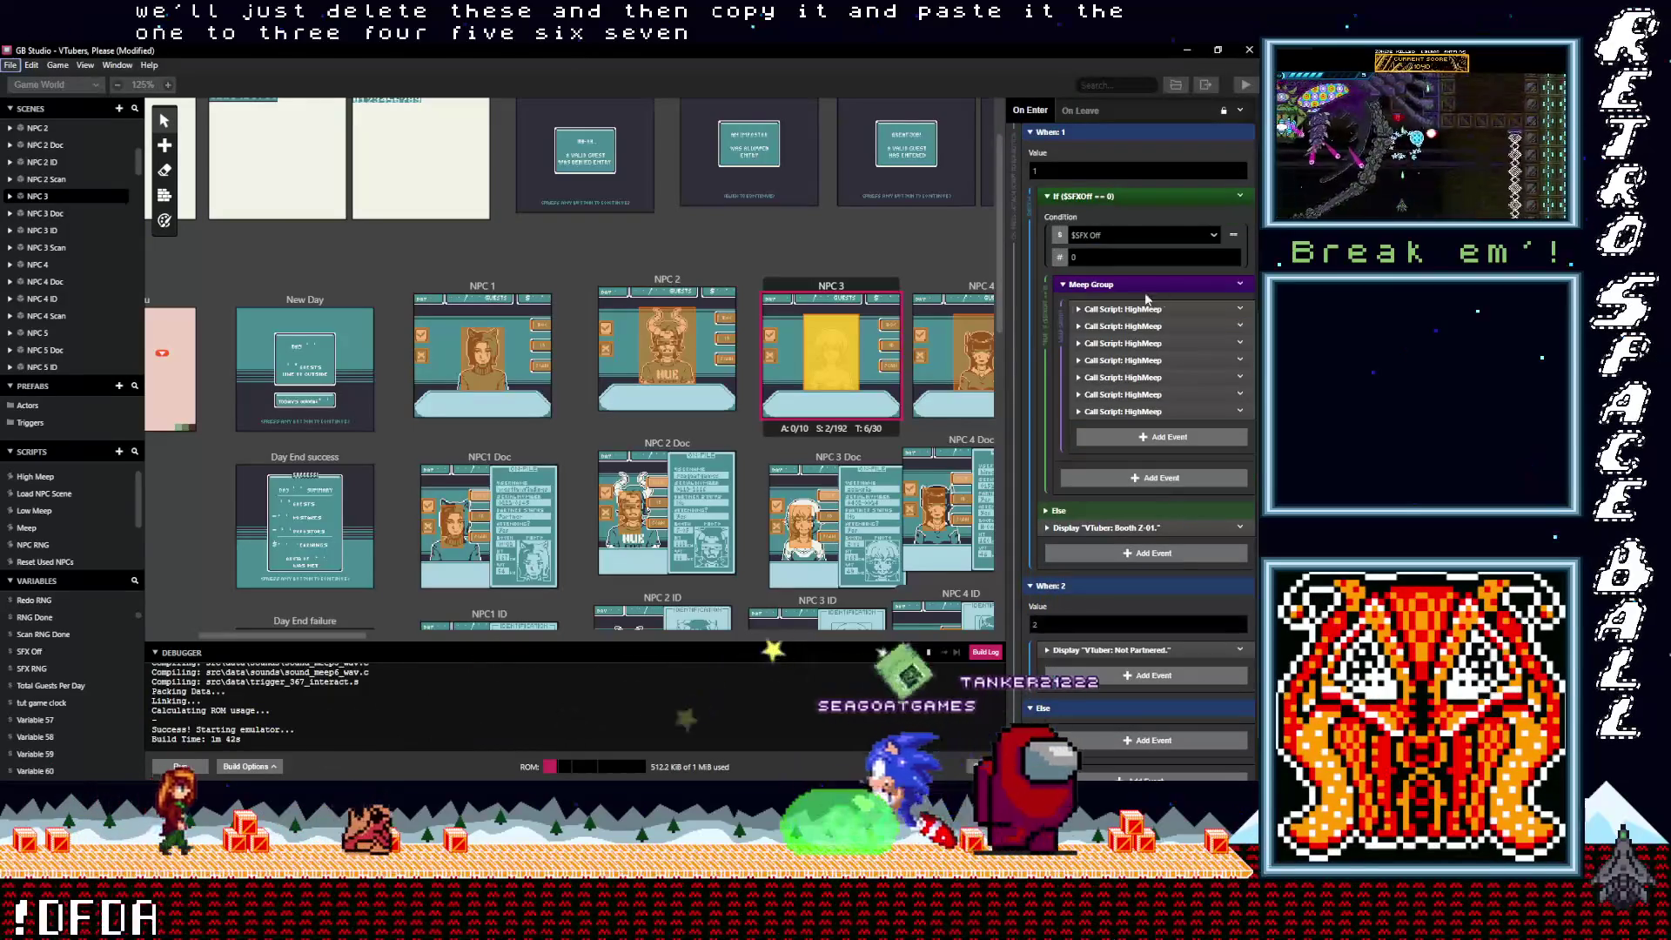
# Step: Rename Meep Group to 'High Meep Group'
pyautogui.click(1240, 285)
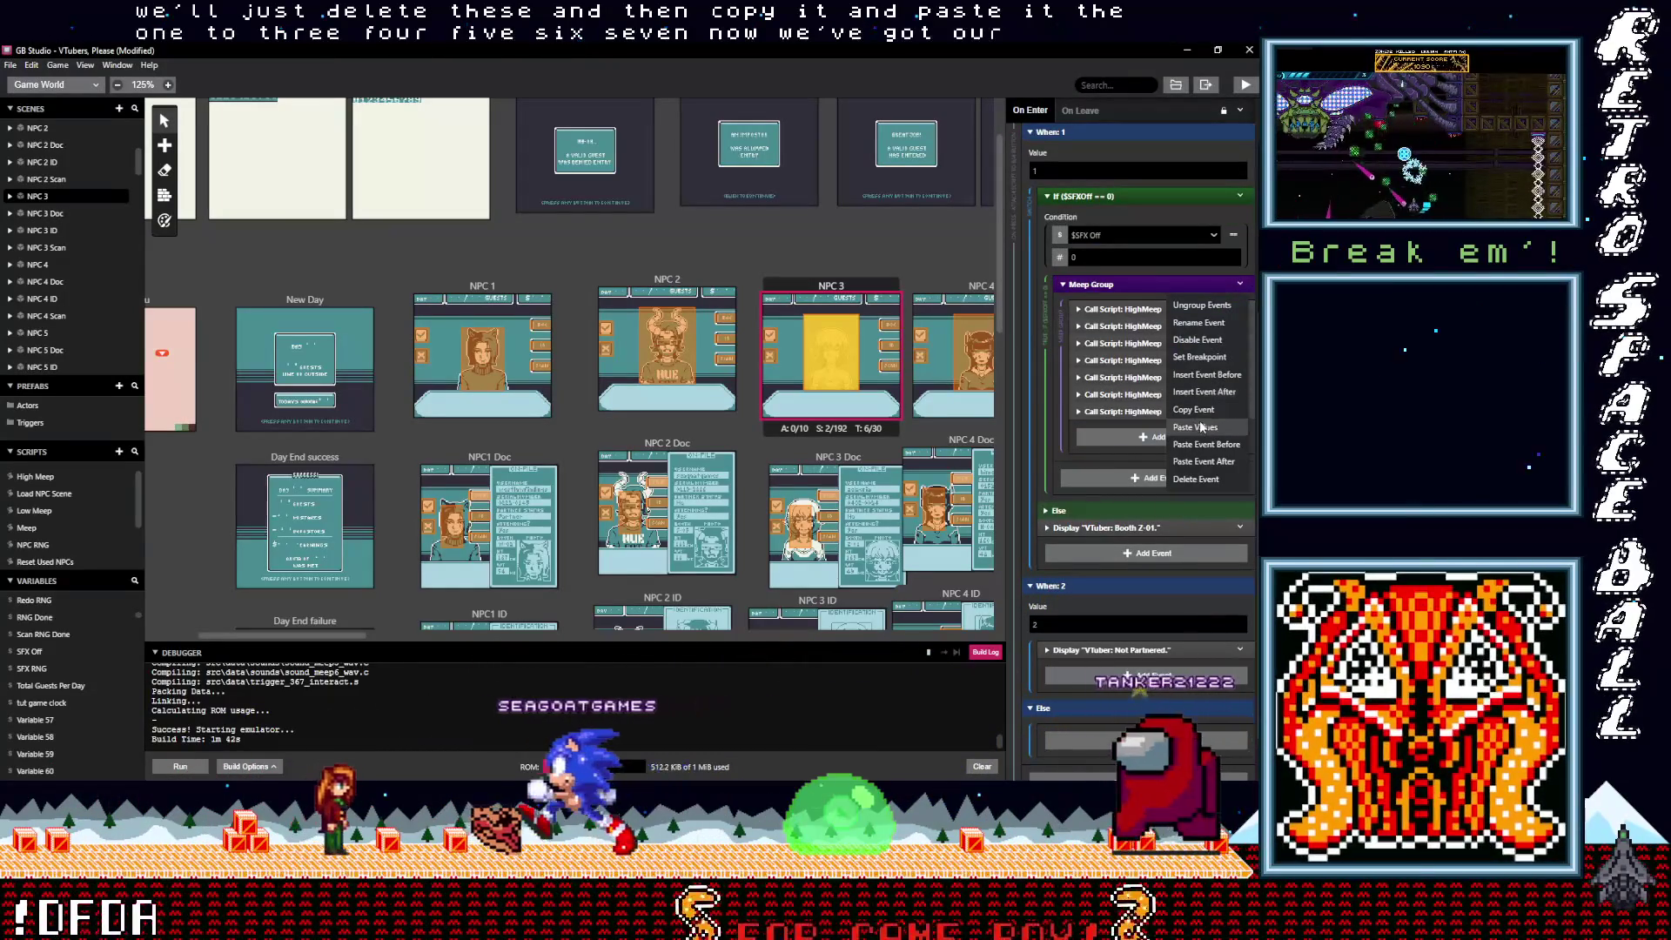
pyautogui.click(1199, 323)
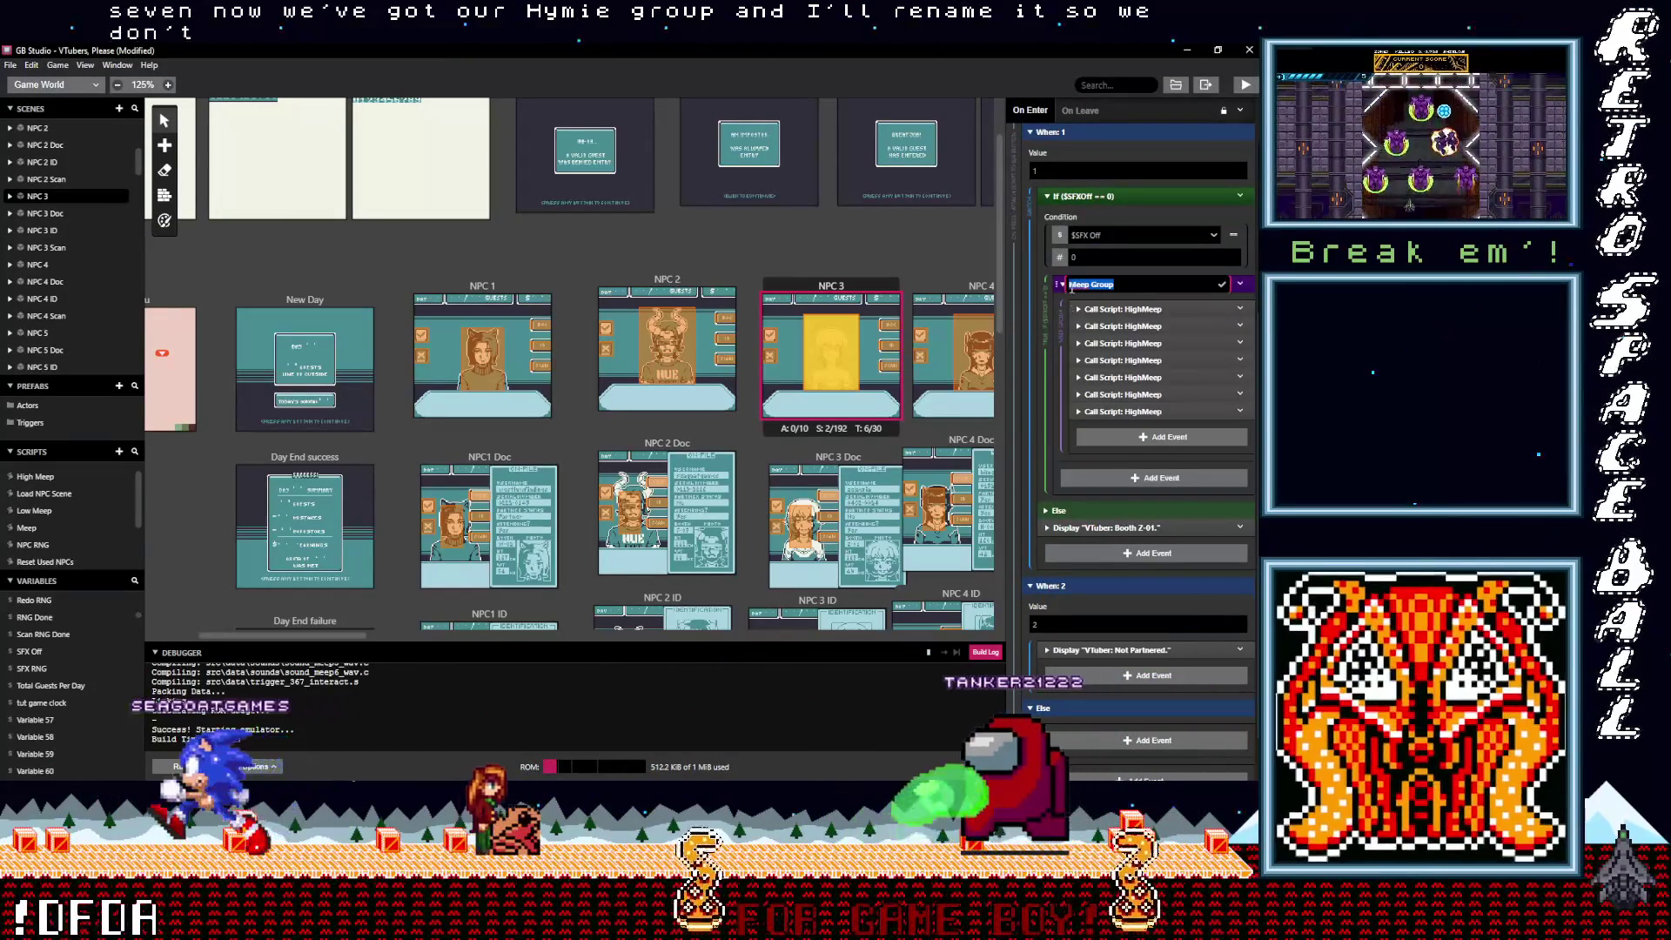
pyautogui.press('End')
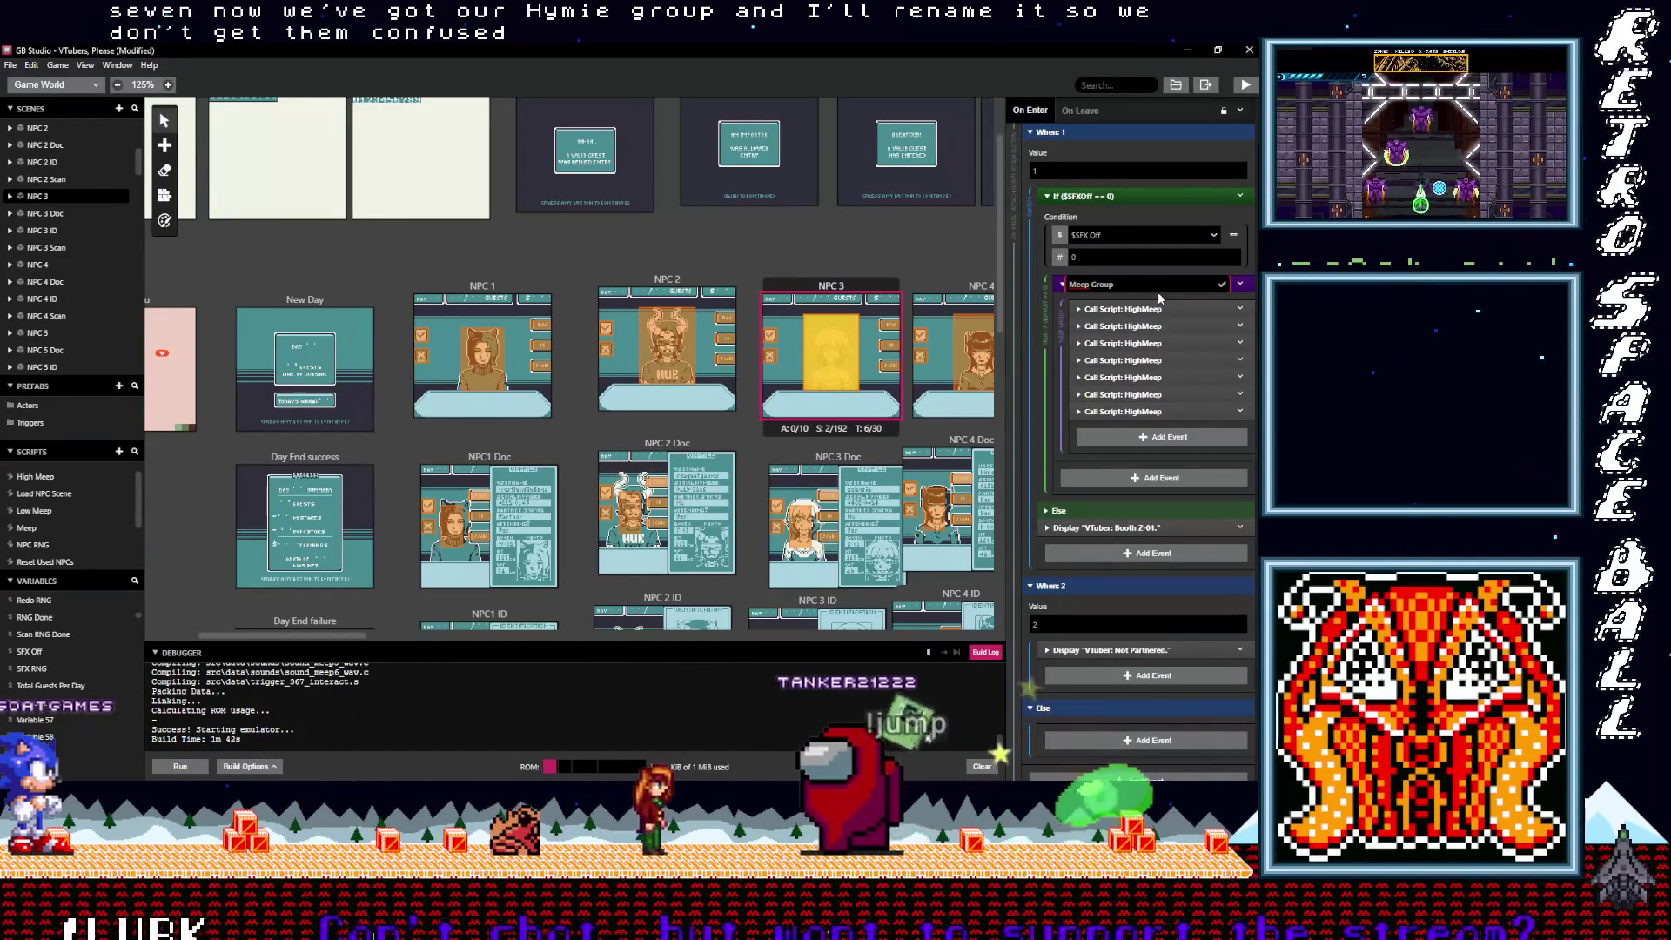
pyautogui.write('High')
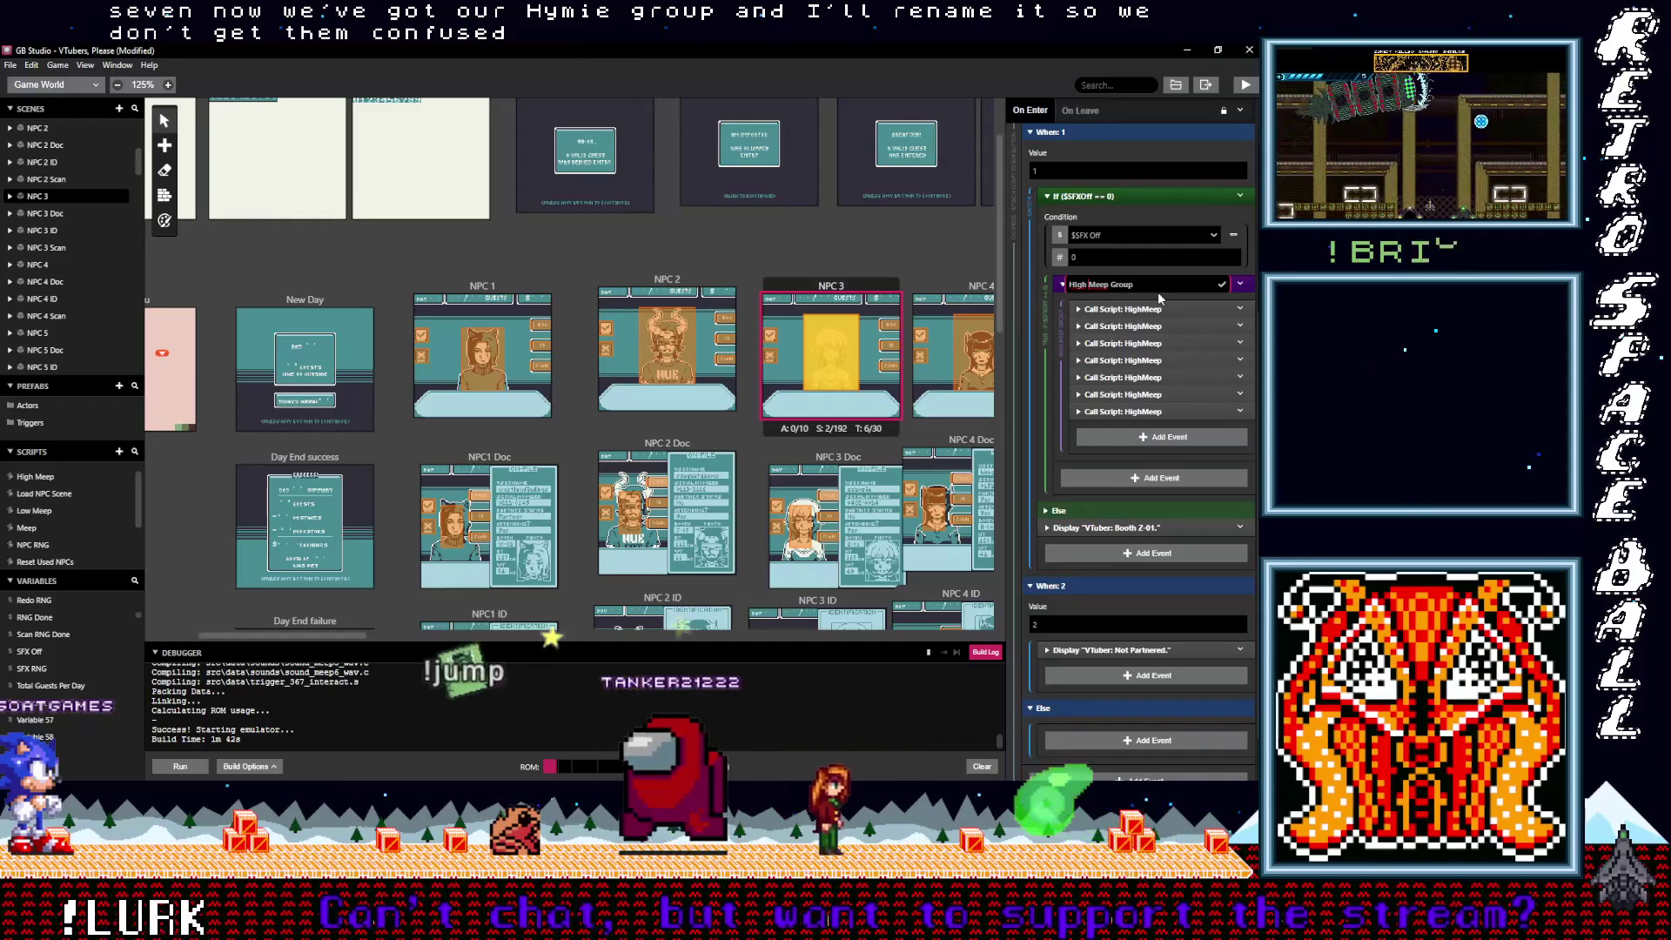
pyautogui.click(1222, 285)
pyautogui.click(1142, 197)
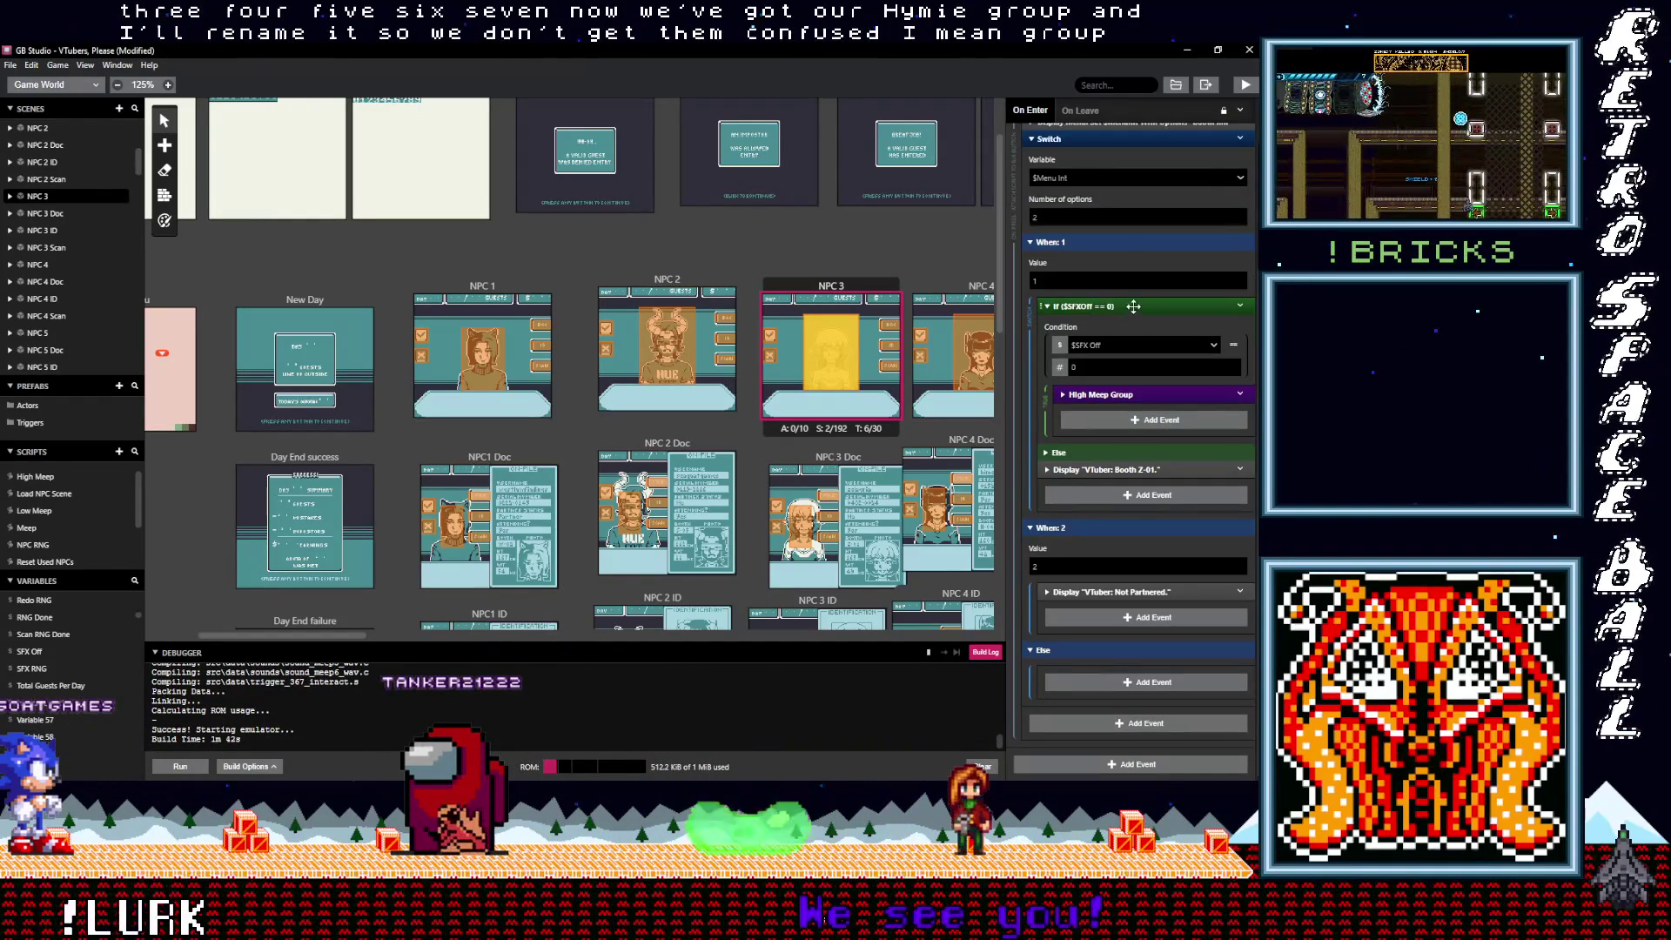
# Step: Copy the If ($SFXOff == 0) event and paste it into NPC 3's When: 2 above the Not Partnered message
pyautogui.scroll(3, 1103, 346)
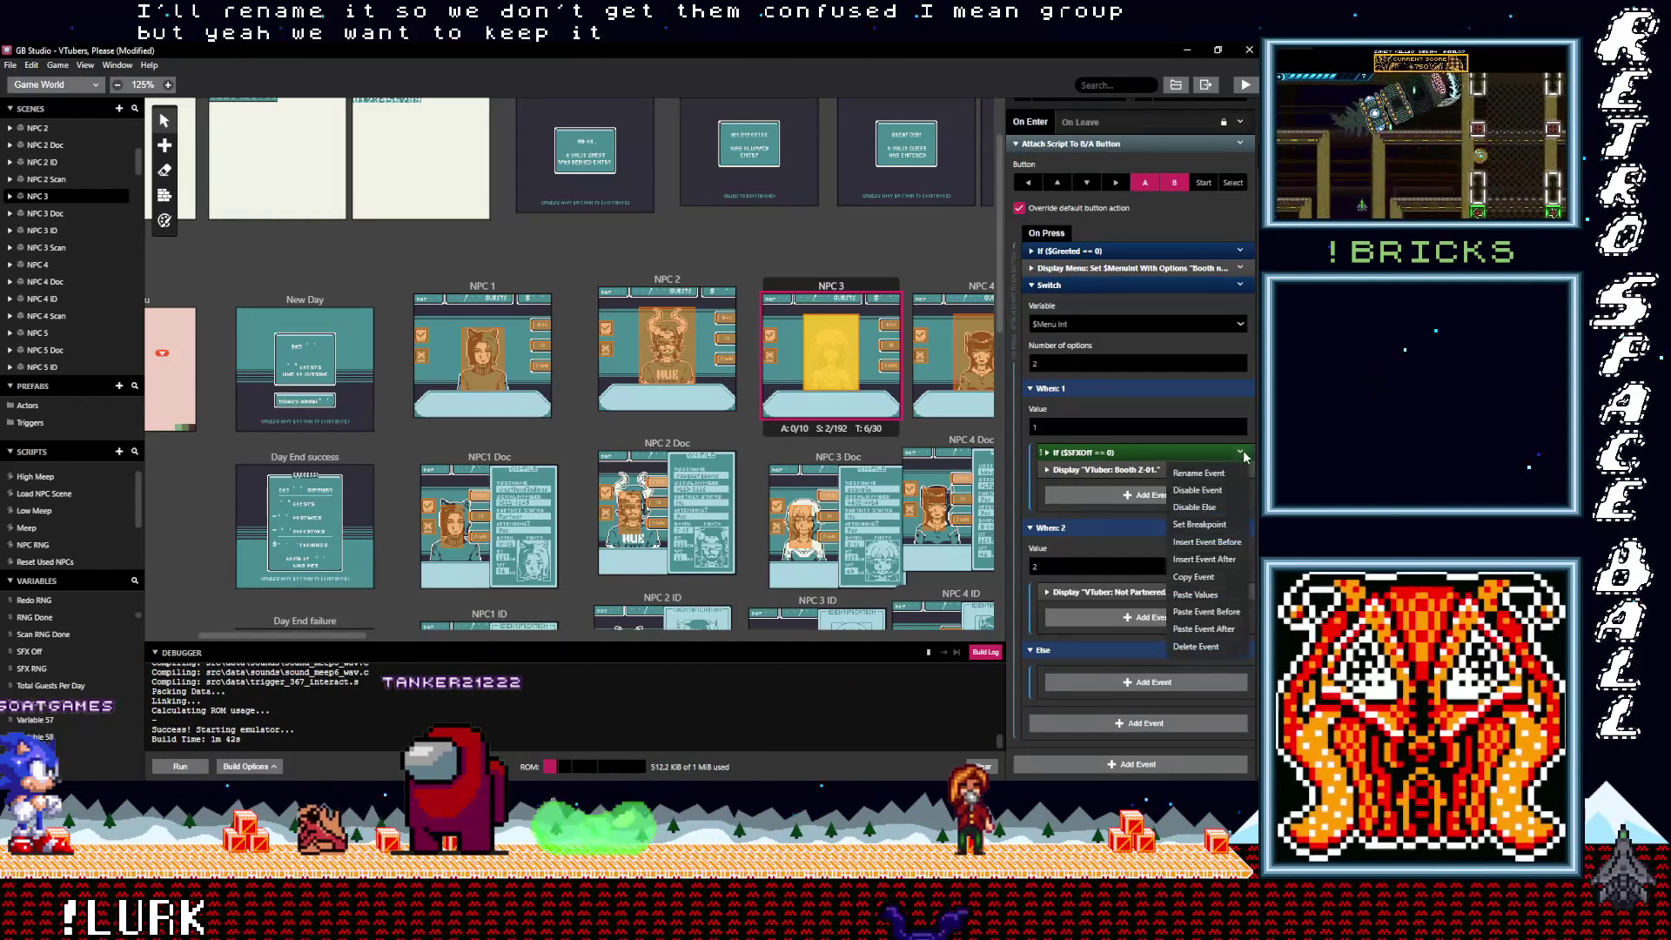
pyautogui.click(1196, 592)
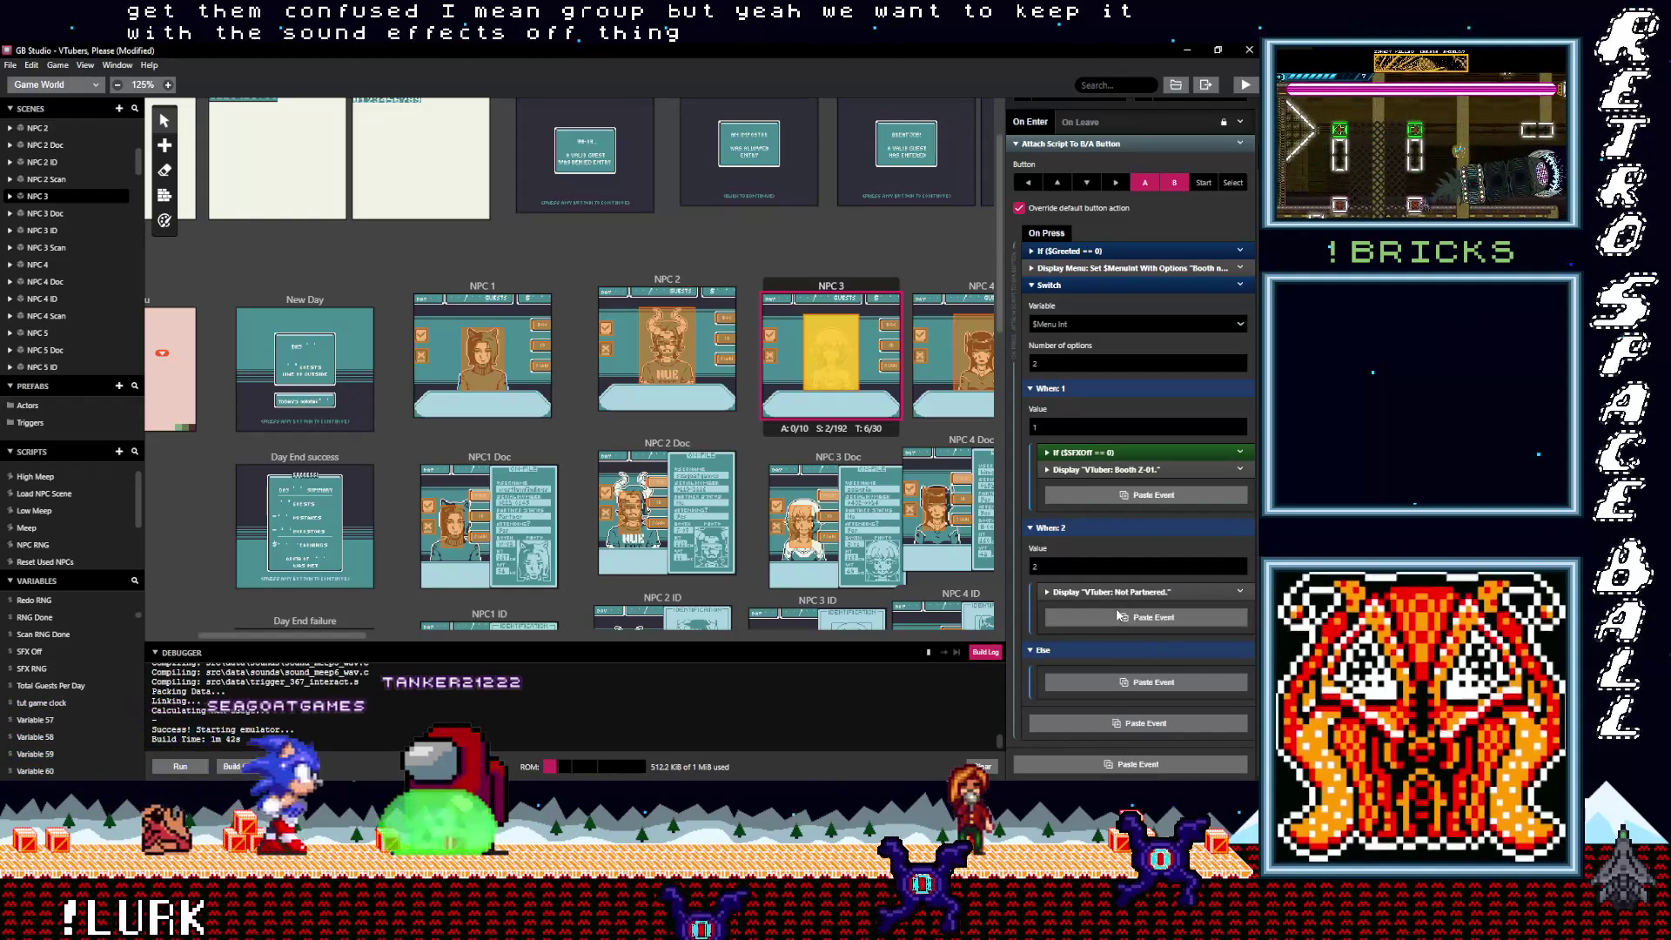
pyautogui.keyDown('alt'); pyautogui.click(1118, 615); pyautogui.keyUp('alt')
pyautogui.moveTo(1116, 599); pyautogui.dragTo(1116, 596)
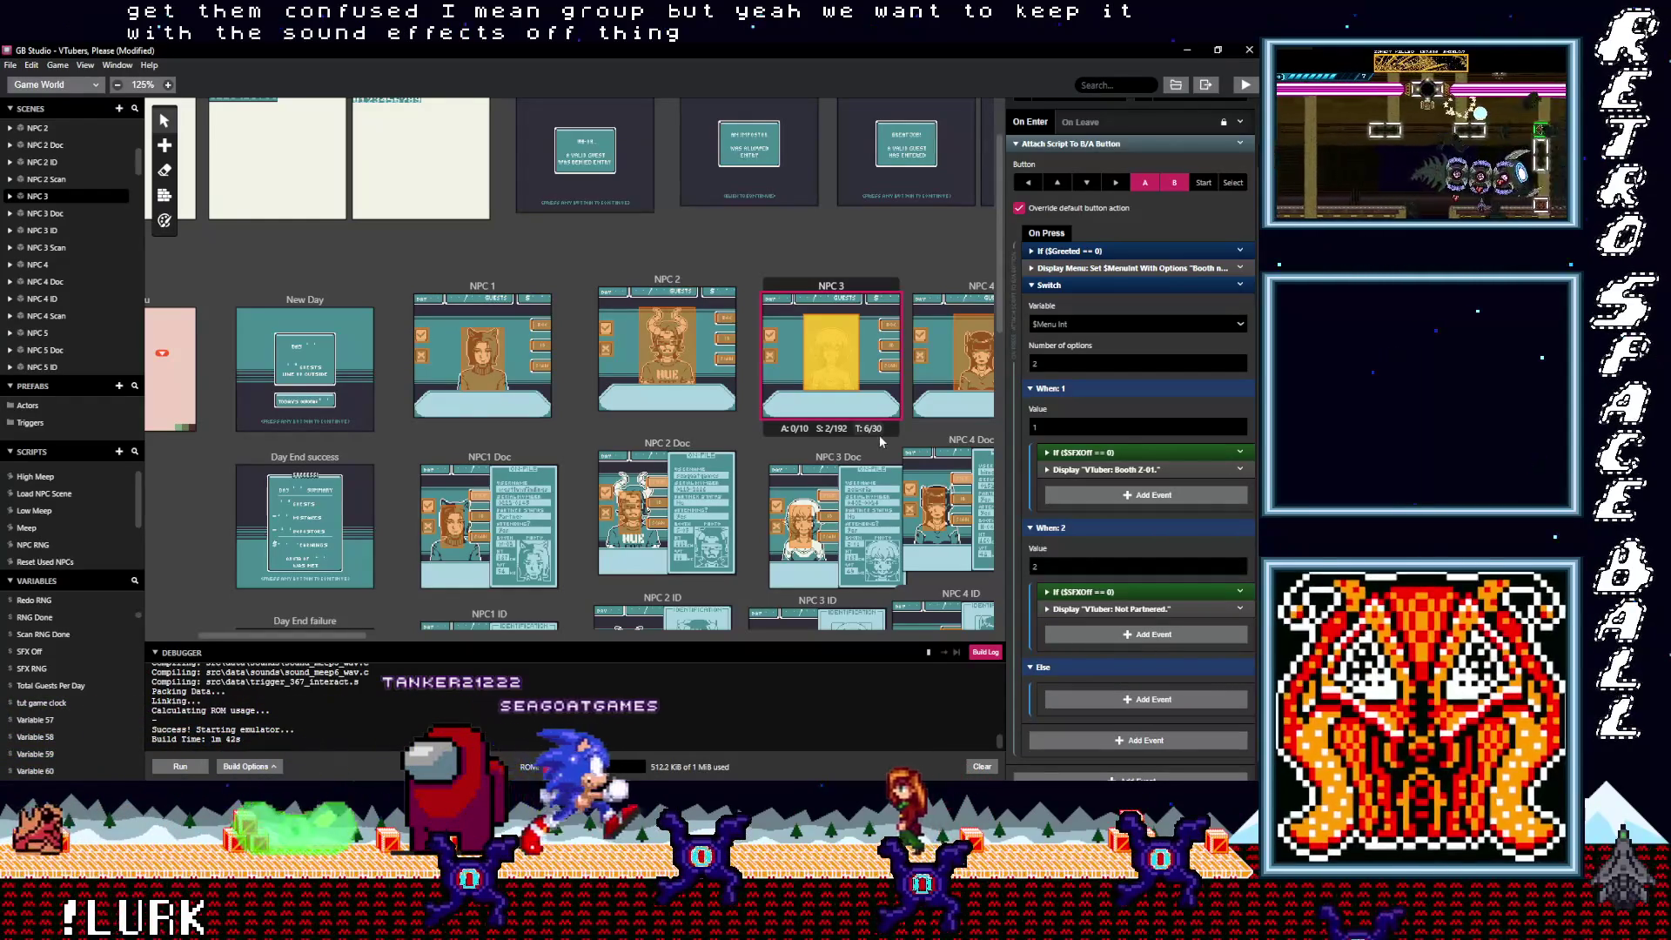
# Step: Paste the If ($SFXOff == 0) block into both When branches of NPC 4's button script
pyautogui.moveTo(870, 433); pyautogui.dragTo(650, 437)
pyautogui.click(760, 339)
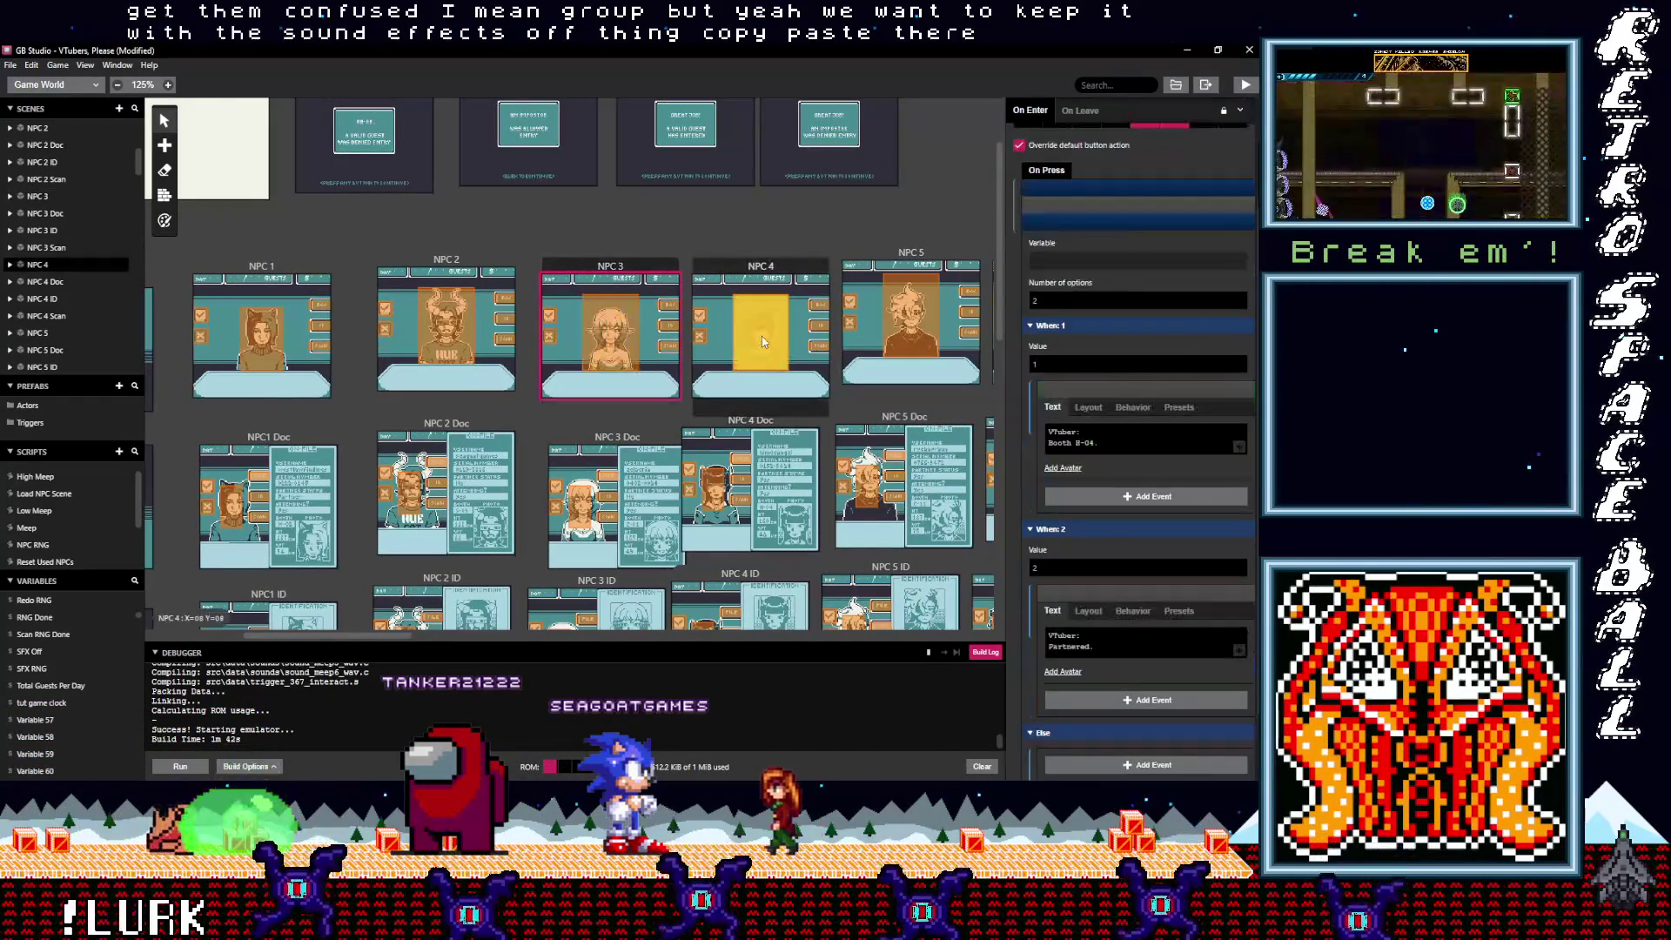
pyautogui.click(1098, 389)
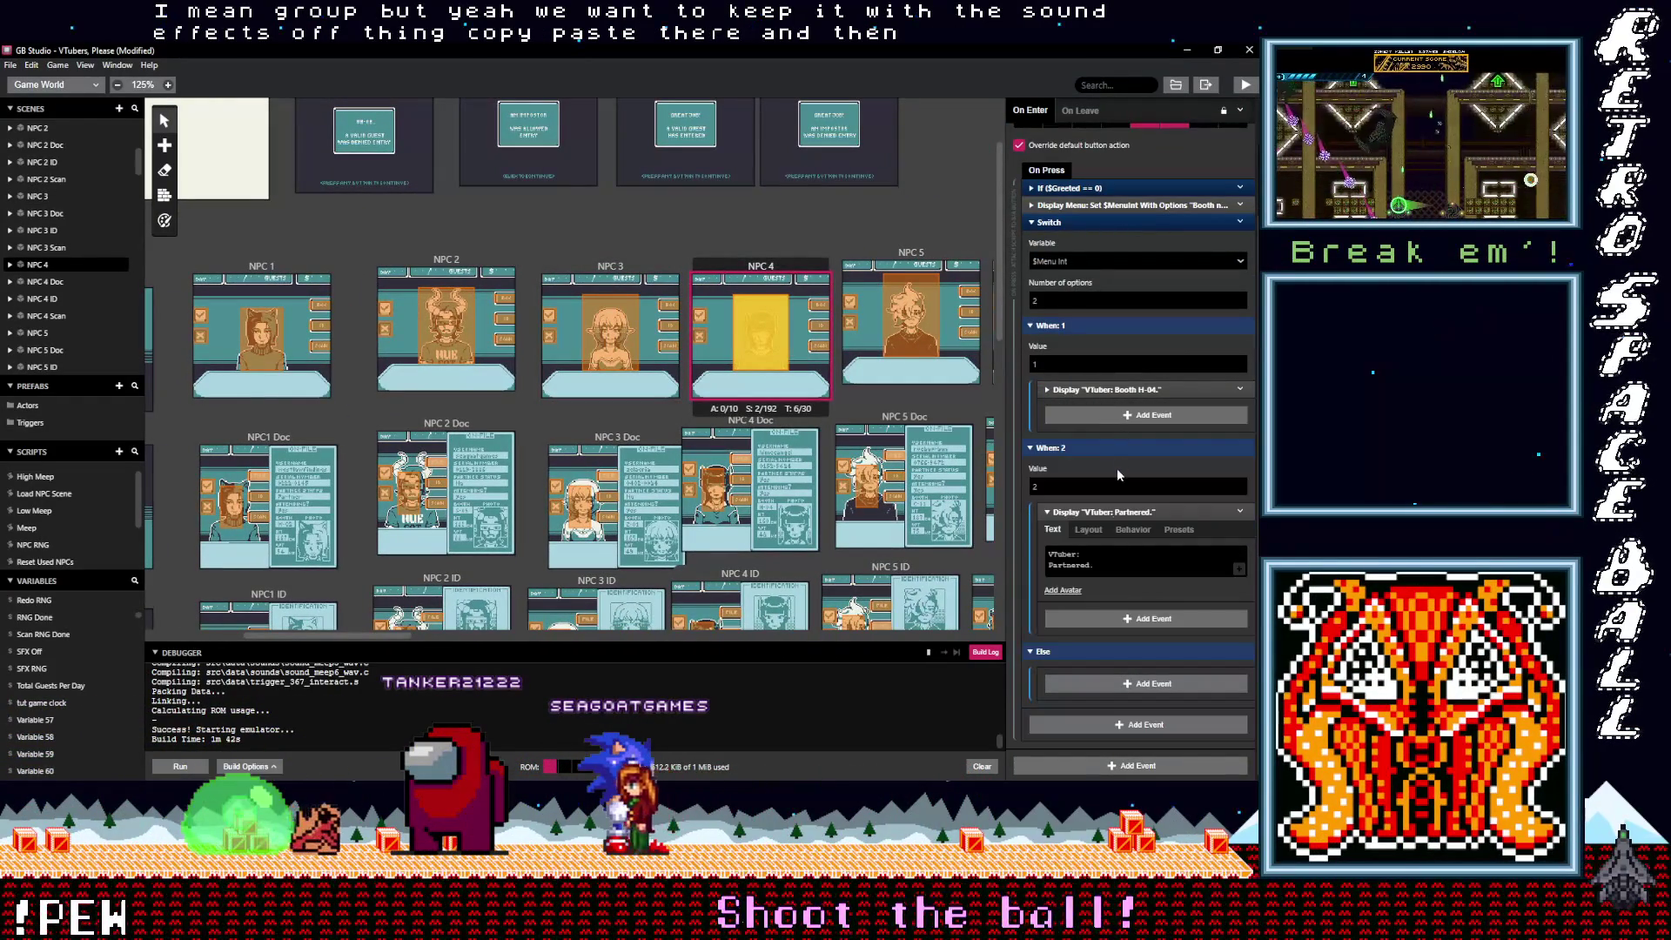
pyautogui.click(1114, 511)
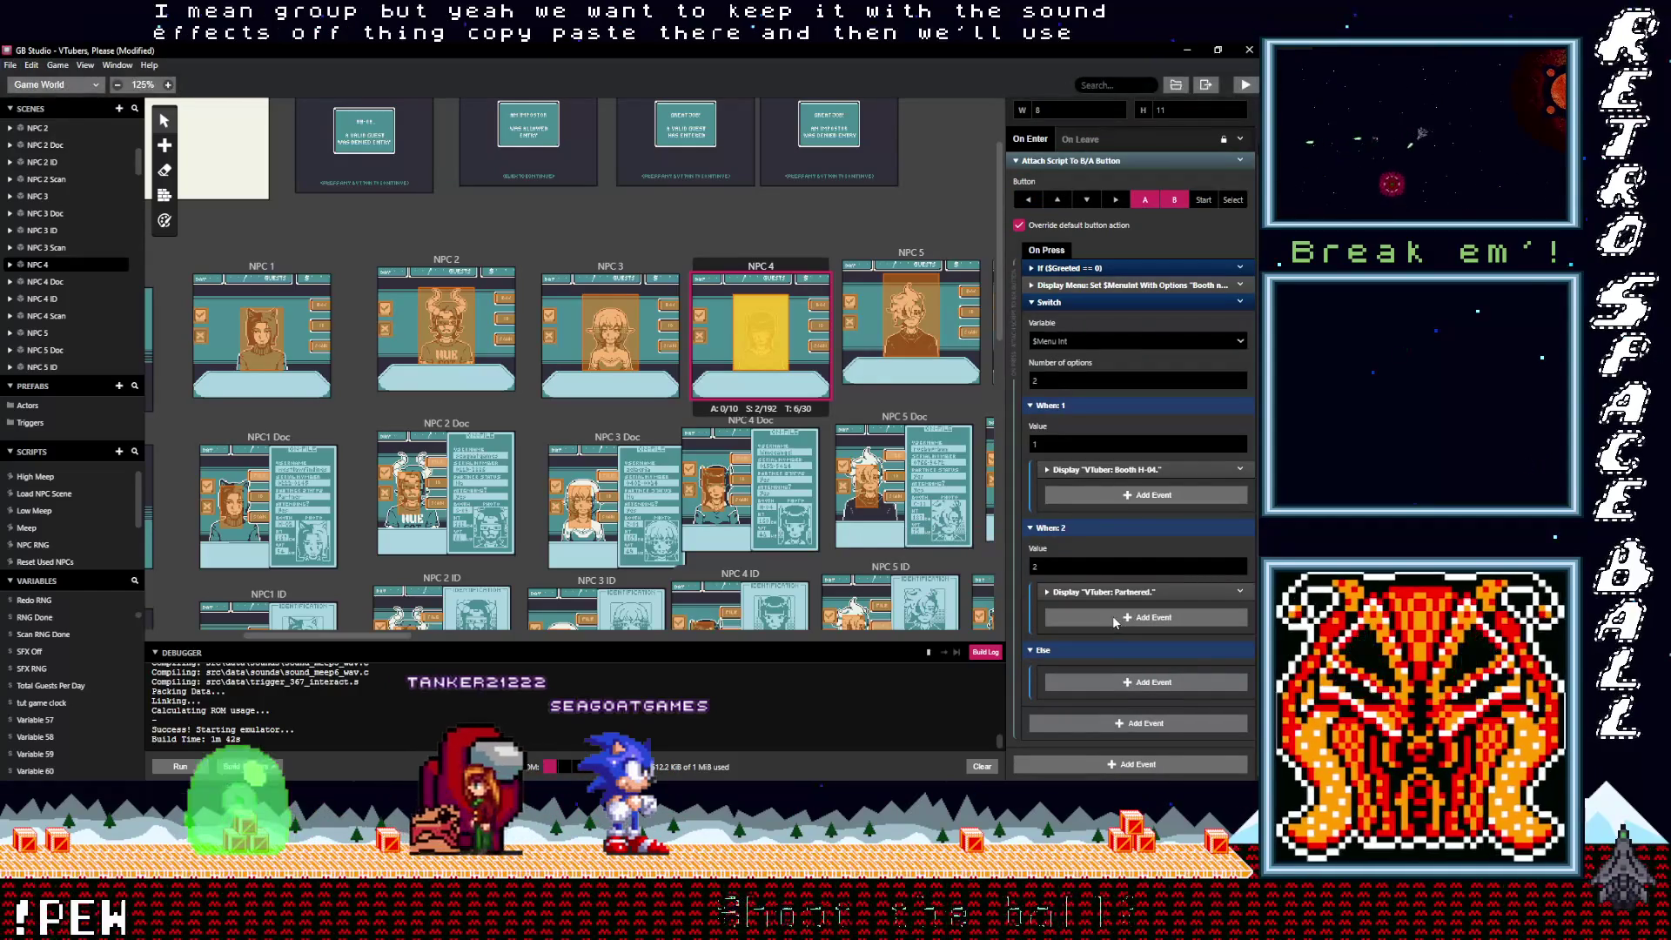
pyautogui.click(1100, 615)
pyautogui.click(1113, 613)
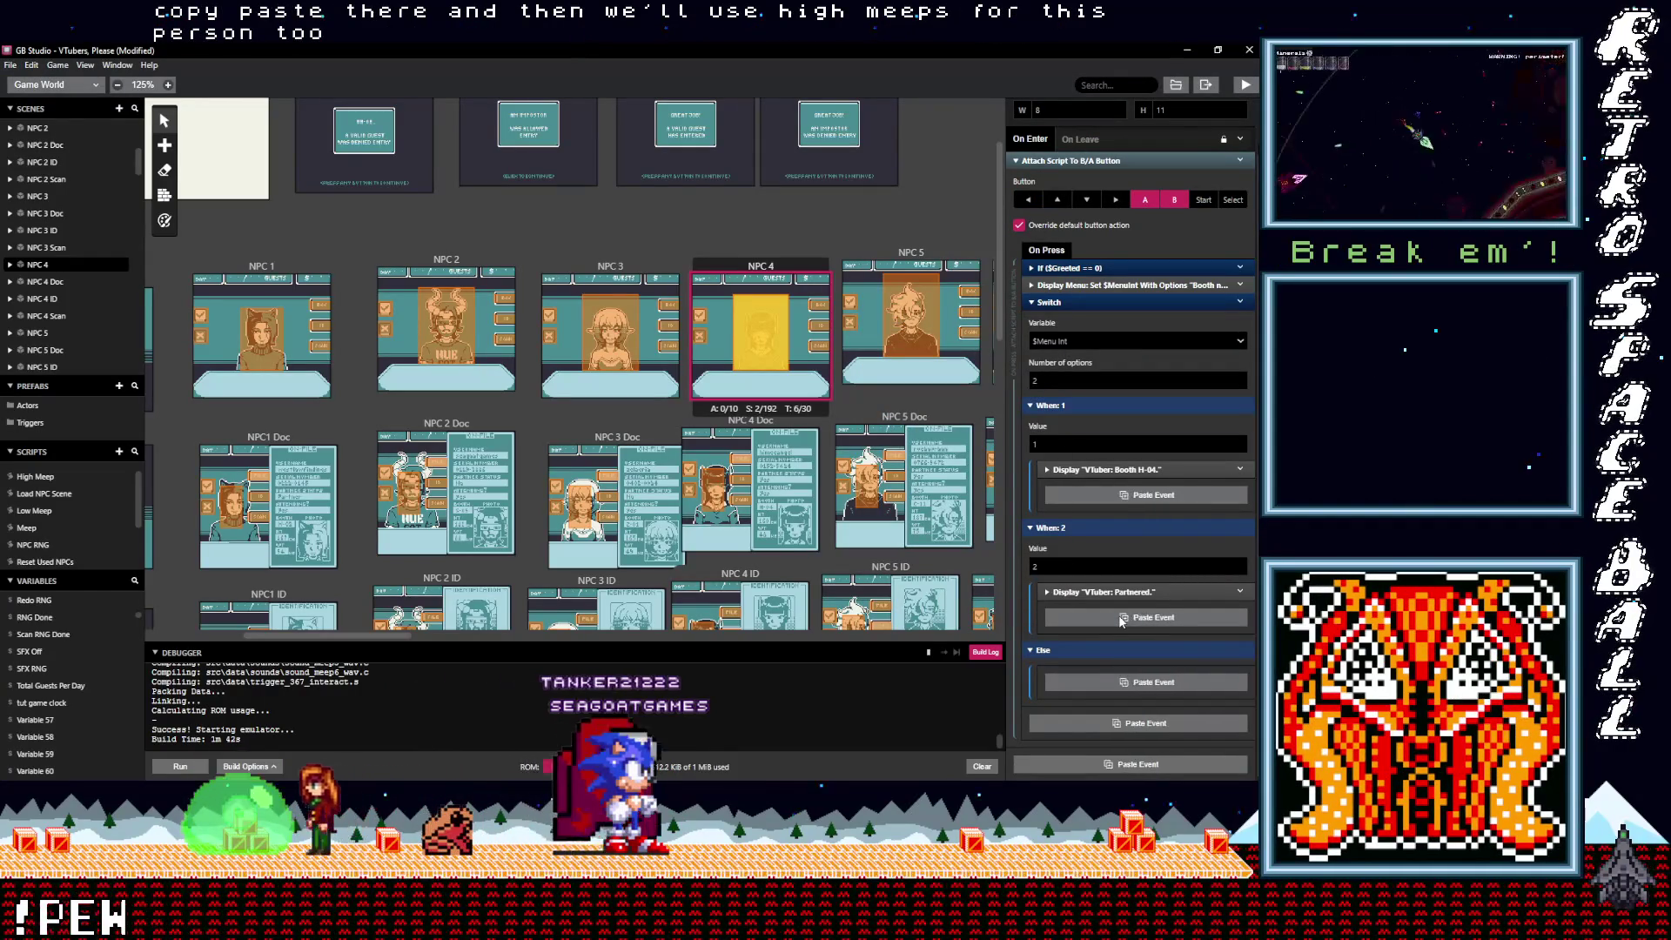
pyautogui.keyDown('alt'); pyautogui.click(1112, 617); pyautogui.keyUp('alt')
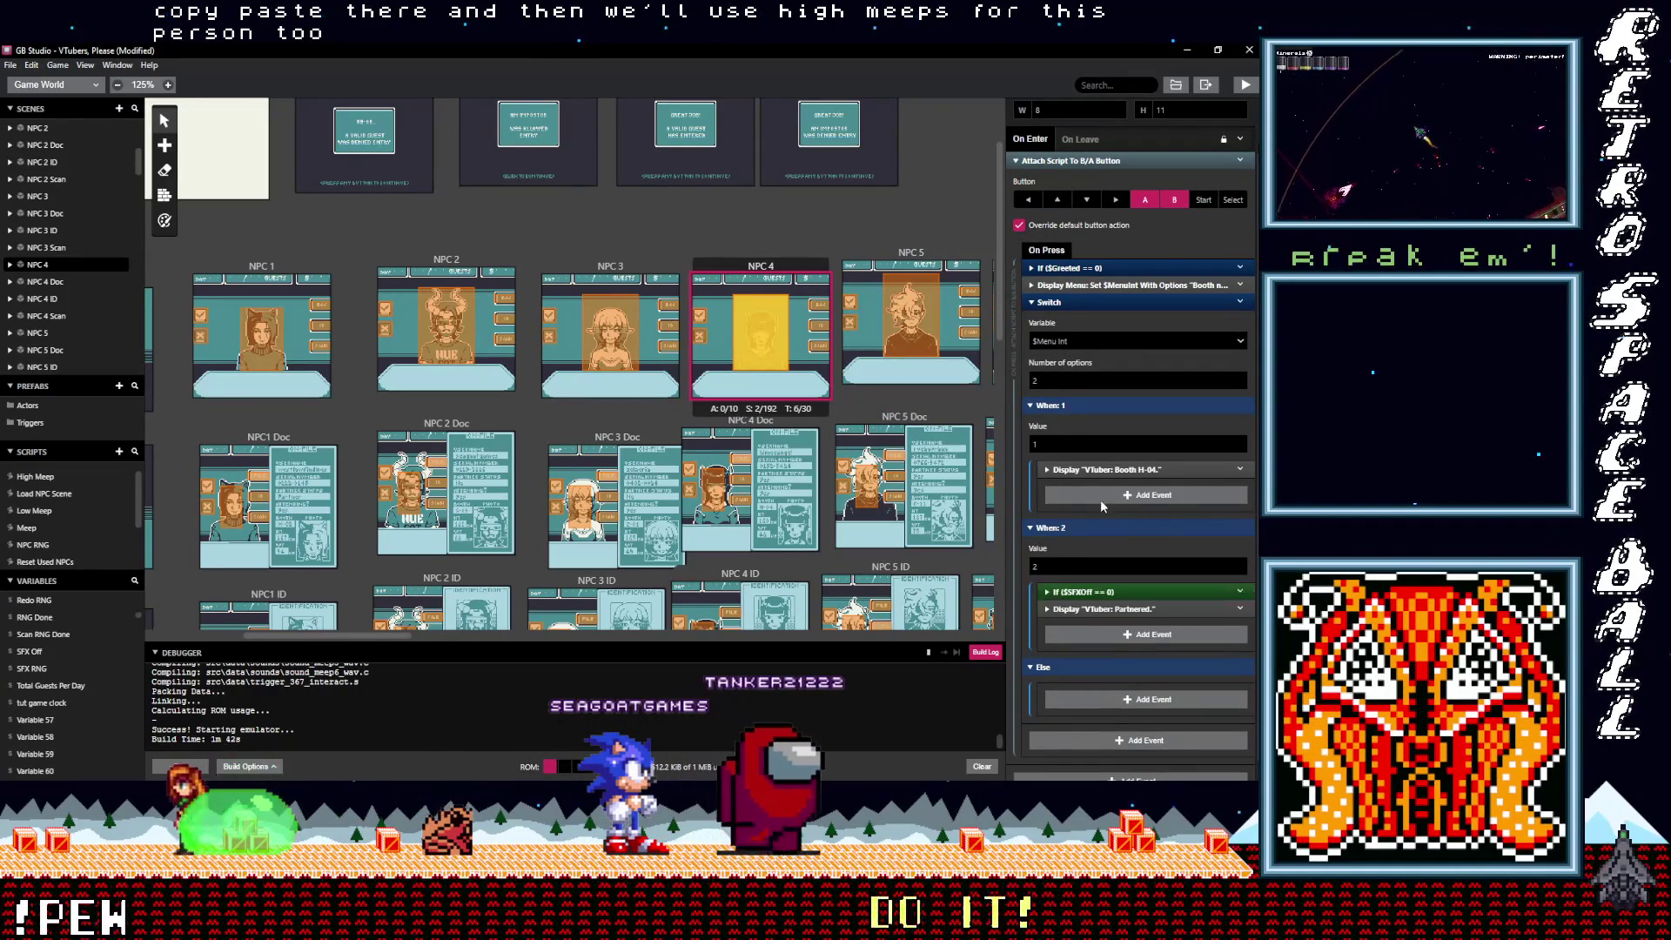
pyautogui.click(1100, 496)
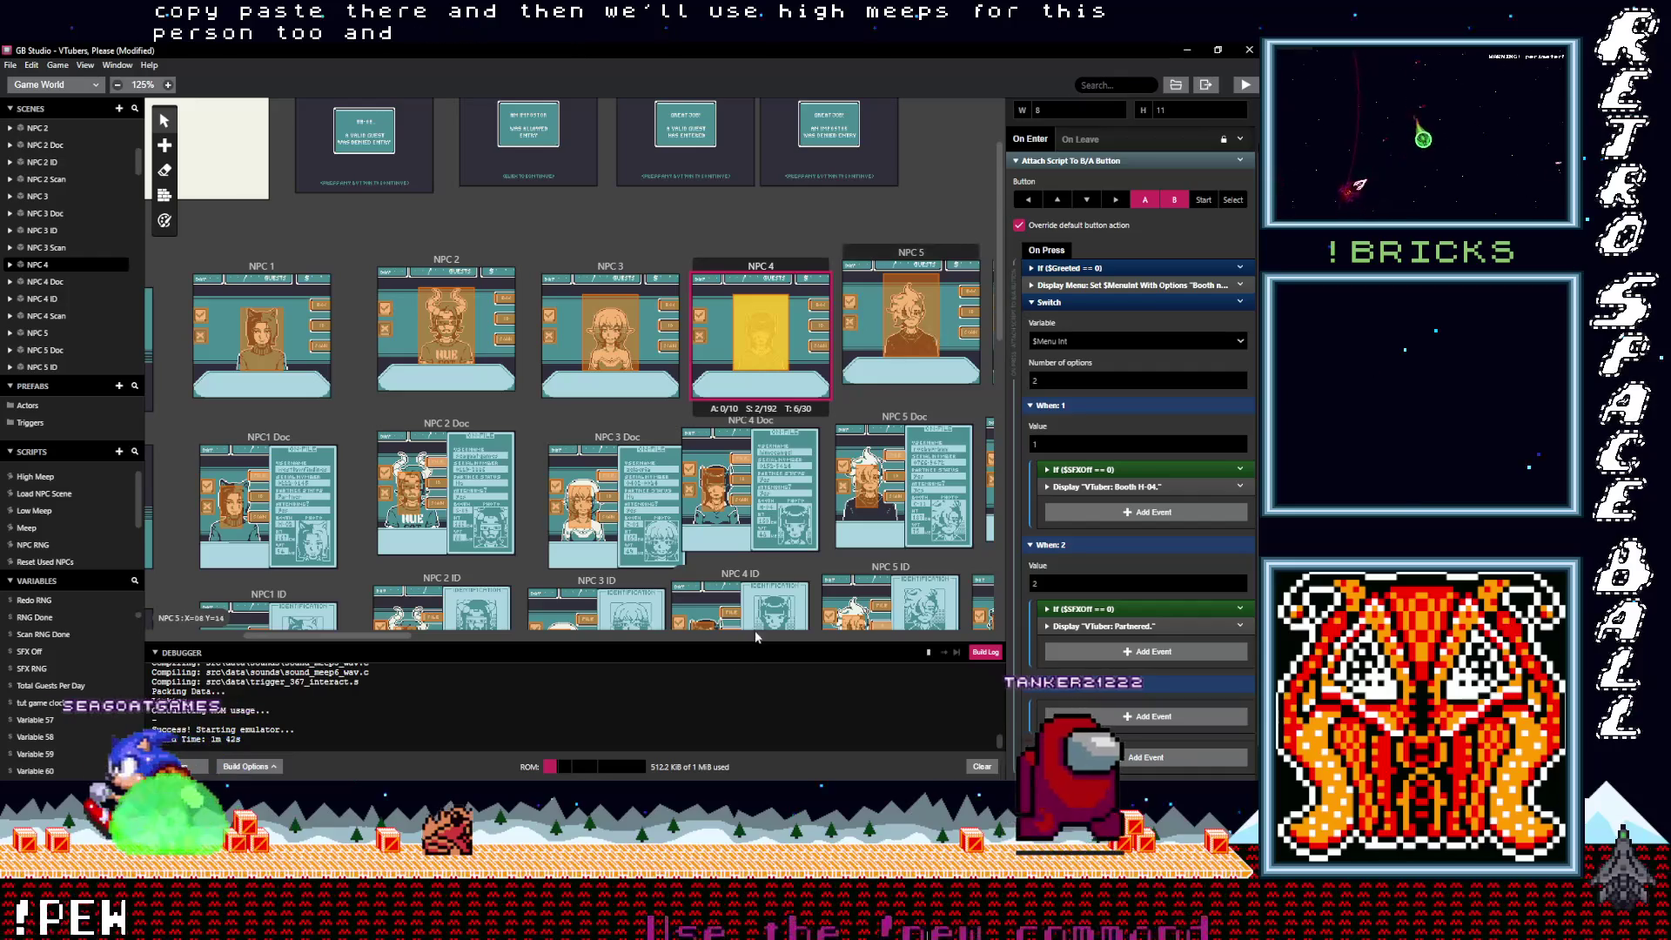
# Step: Paste the If ($SFXOff == 0) block into When: 2 and When: 1 of NPC 6's script
pyautogui.moveTo(396, 634); pyautogui.dragTo(475, 634)
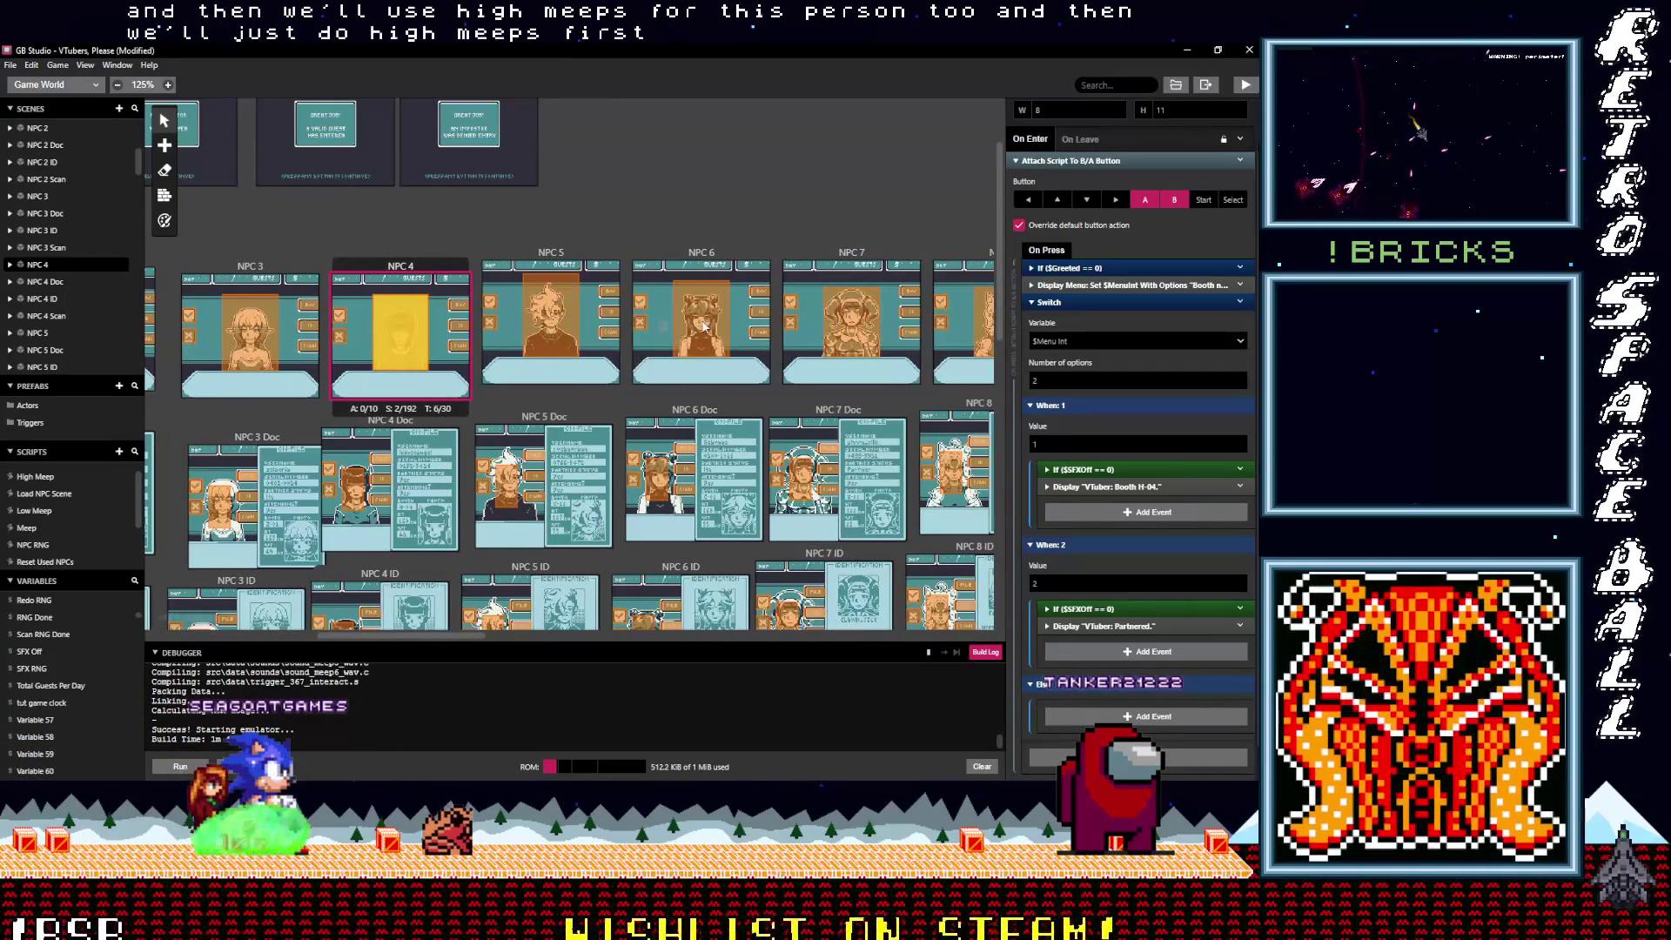
pyautogui.click(707, 325)
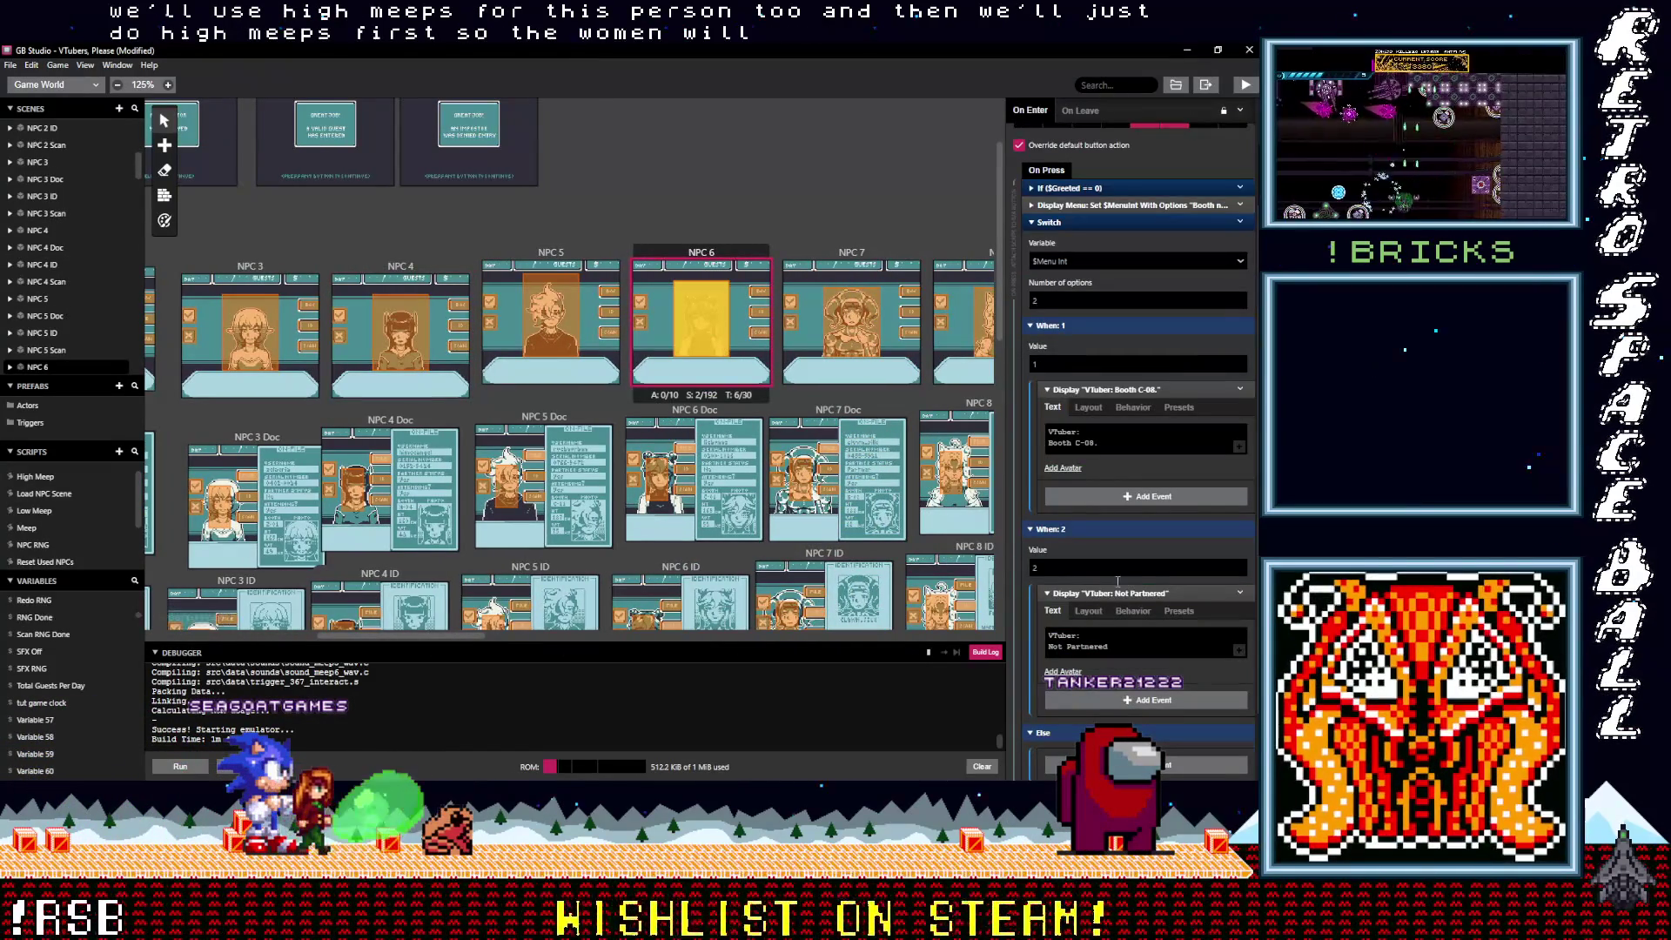
pyautogui.scroll(1, 1117, 518)
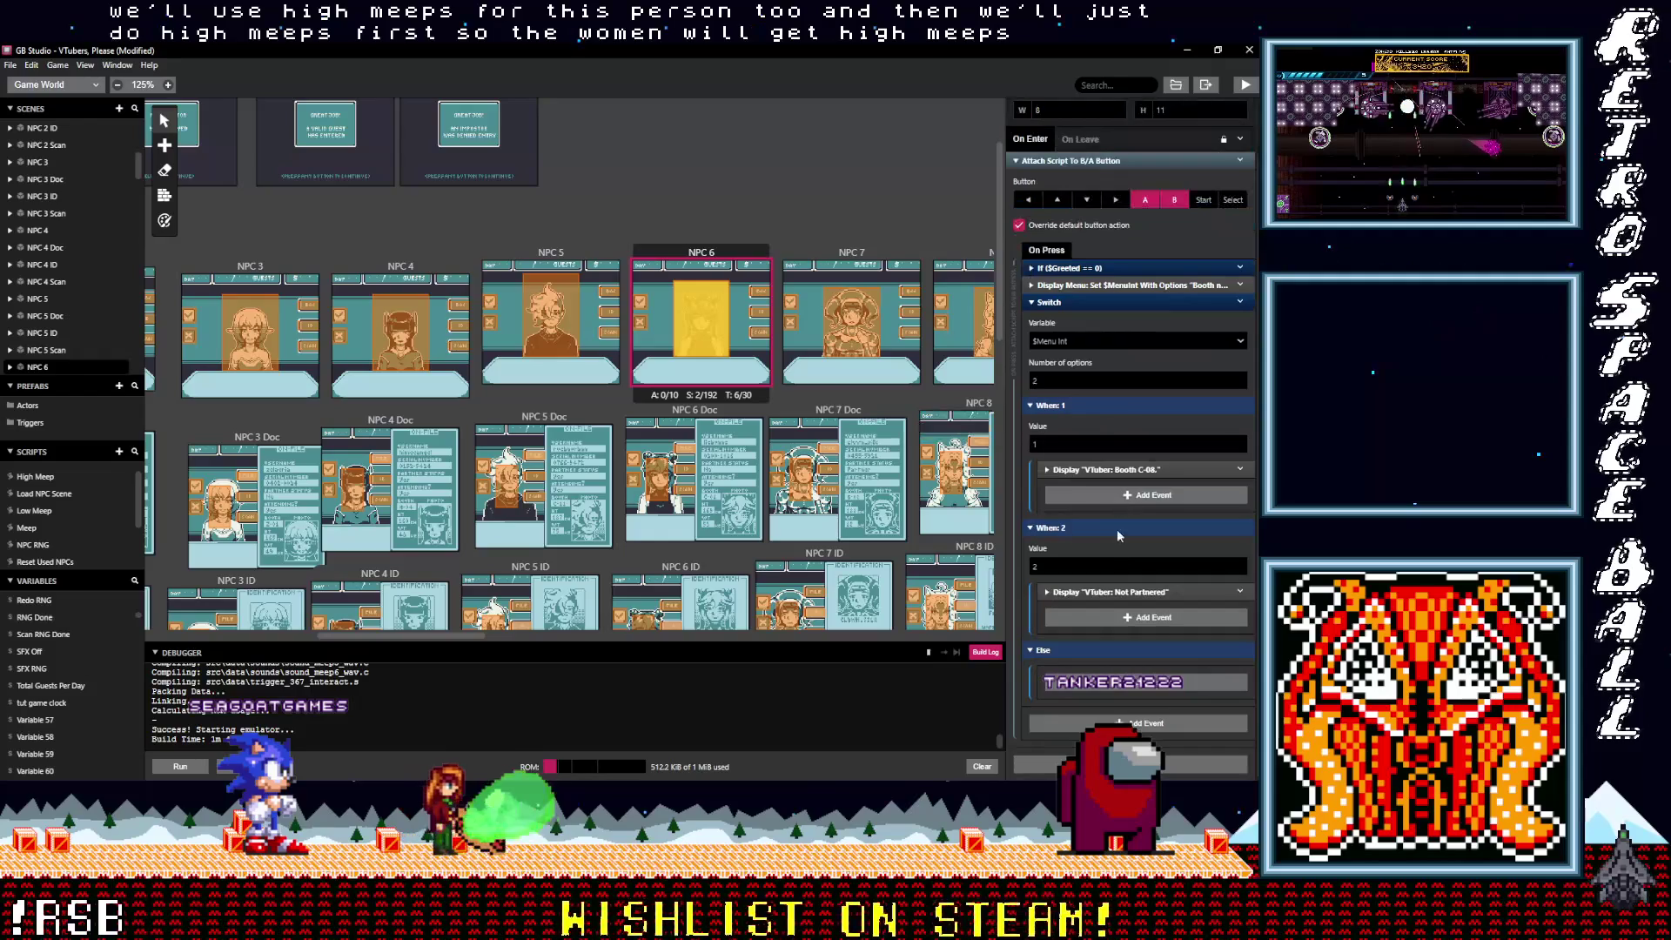
pyautogui.keyDown('alt'); pyautogui.click(1110, 621); pyautogui.keyUp('alt')
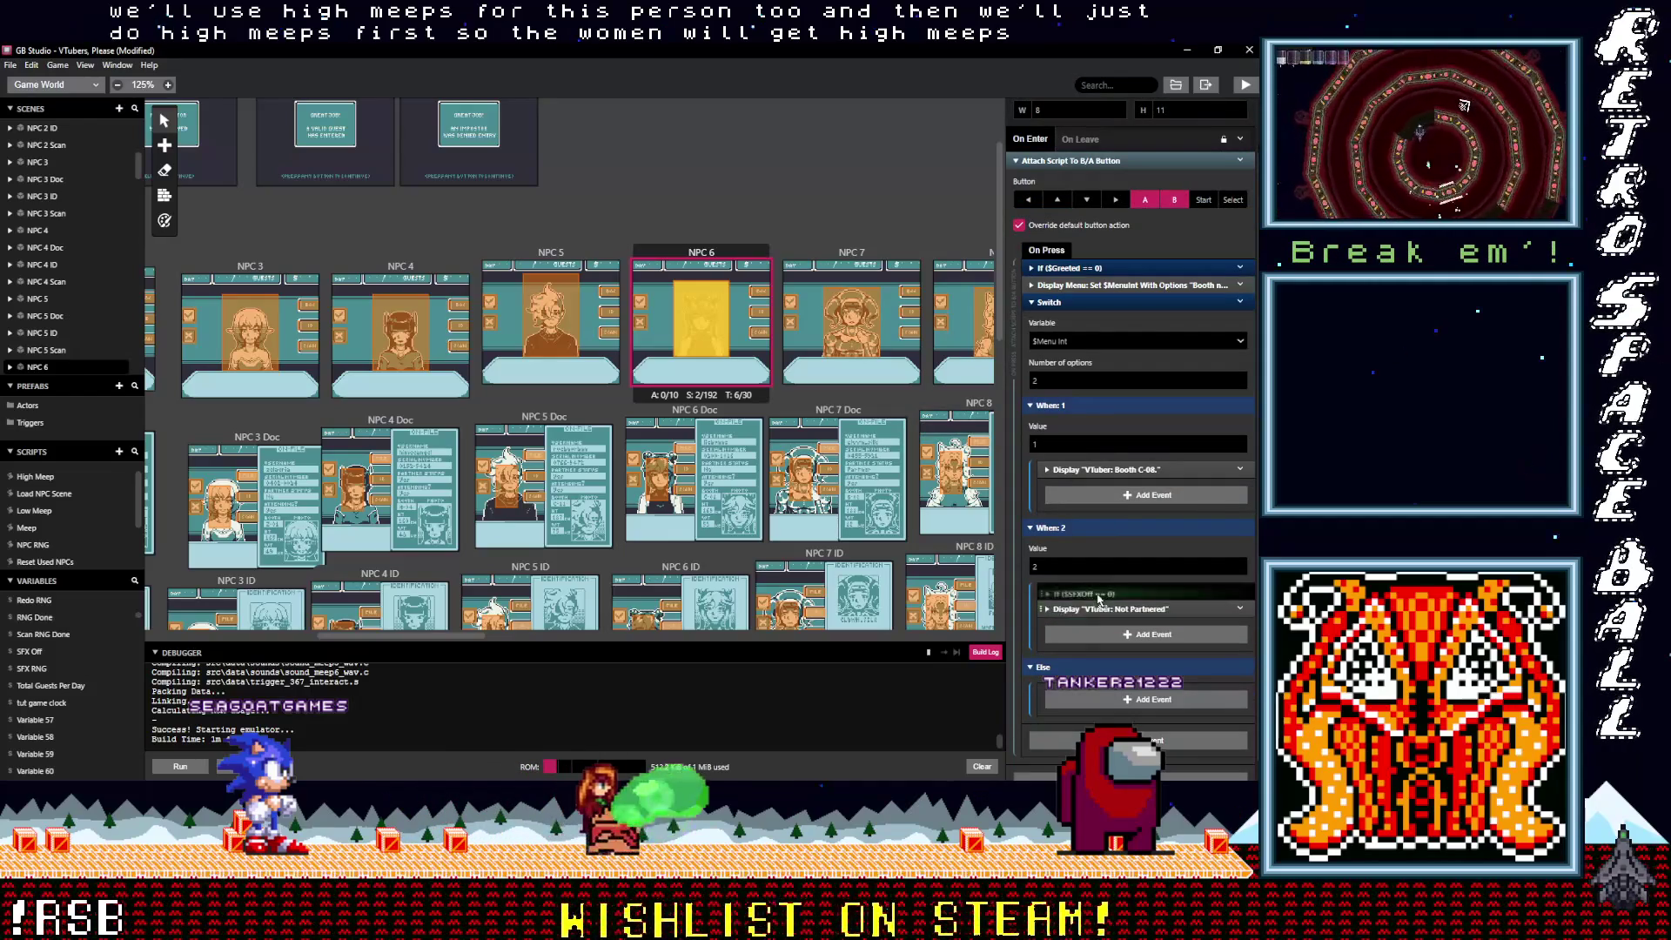
pyautogui.keyDown('alt'); pyautogui.click(1107, 487); pyautogui.keyUp('alt')
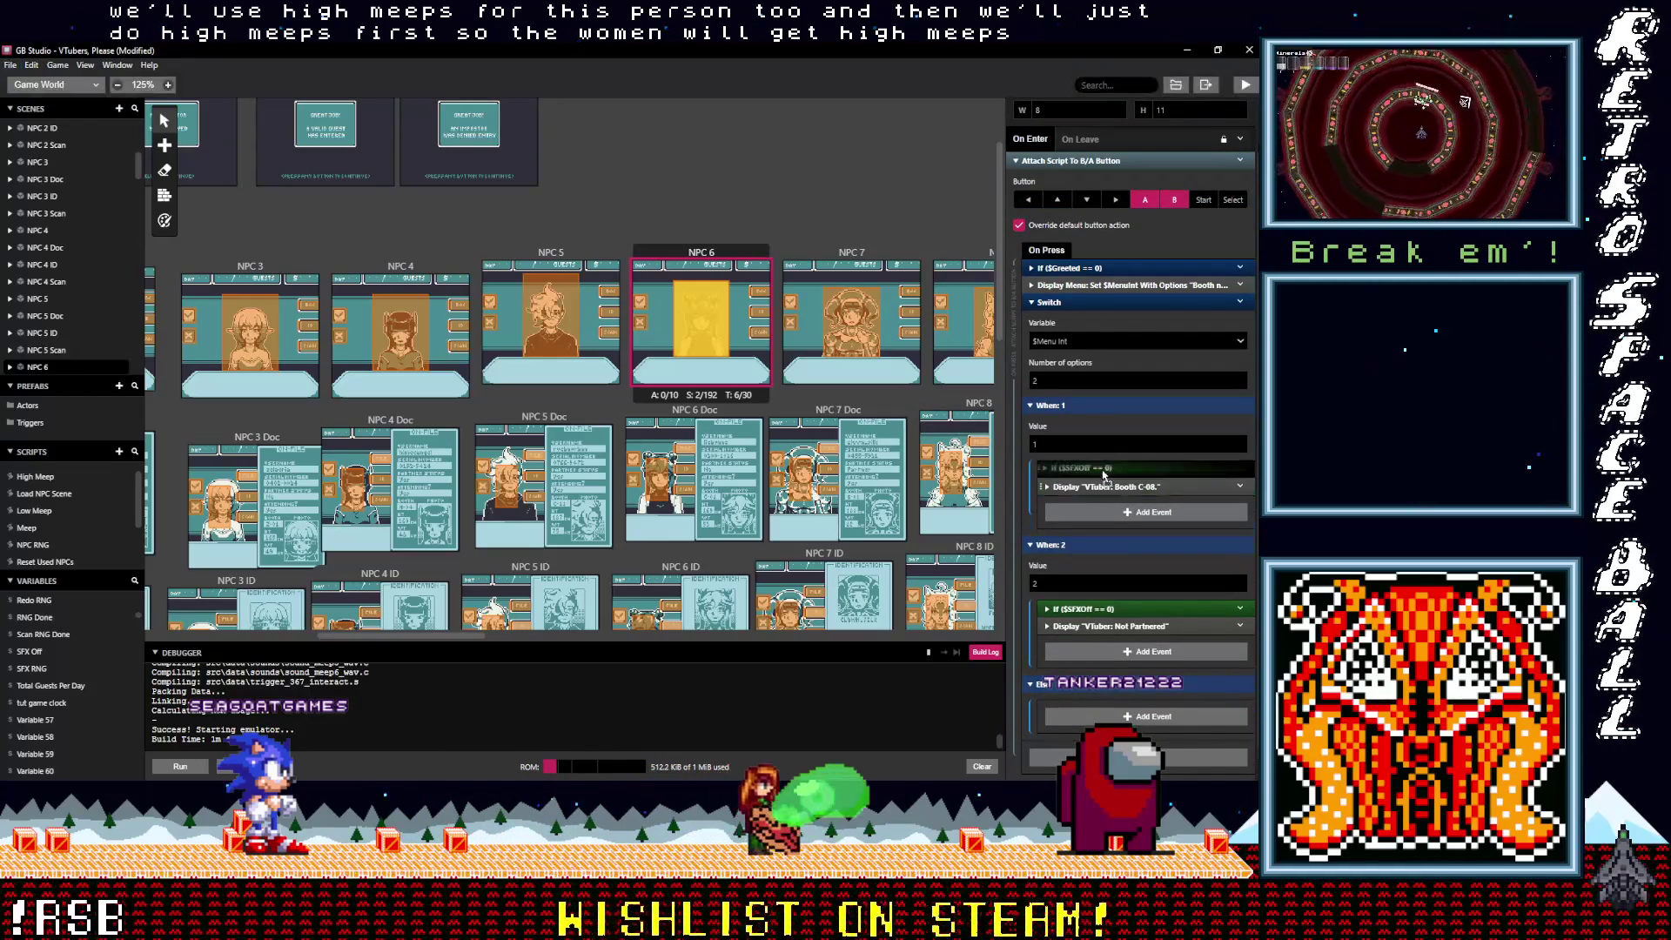
# Step: Paste the If ($SFXOff == 0) block into When: 2 and When: 1 of NPC 7's script
pyautogui.click(859, 322)
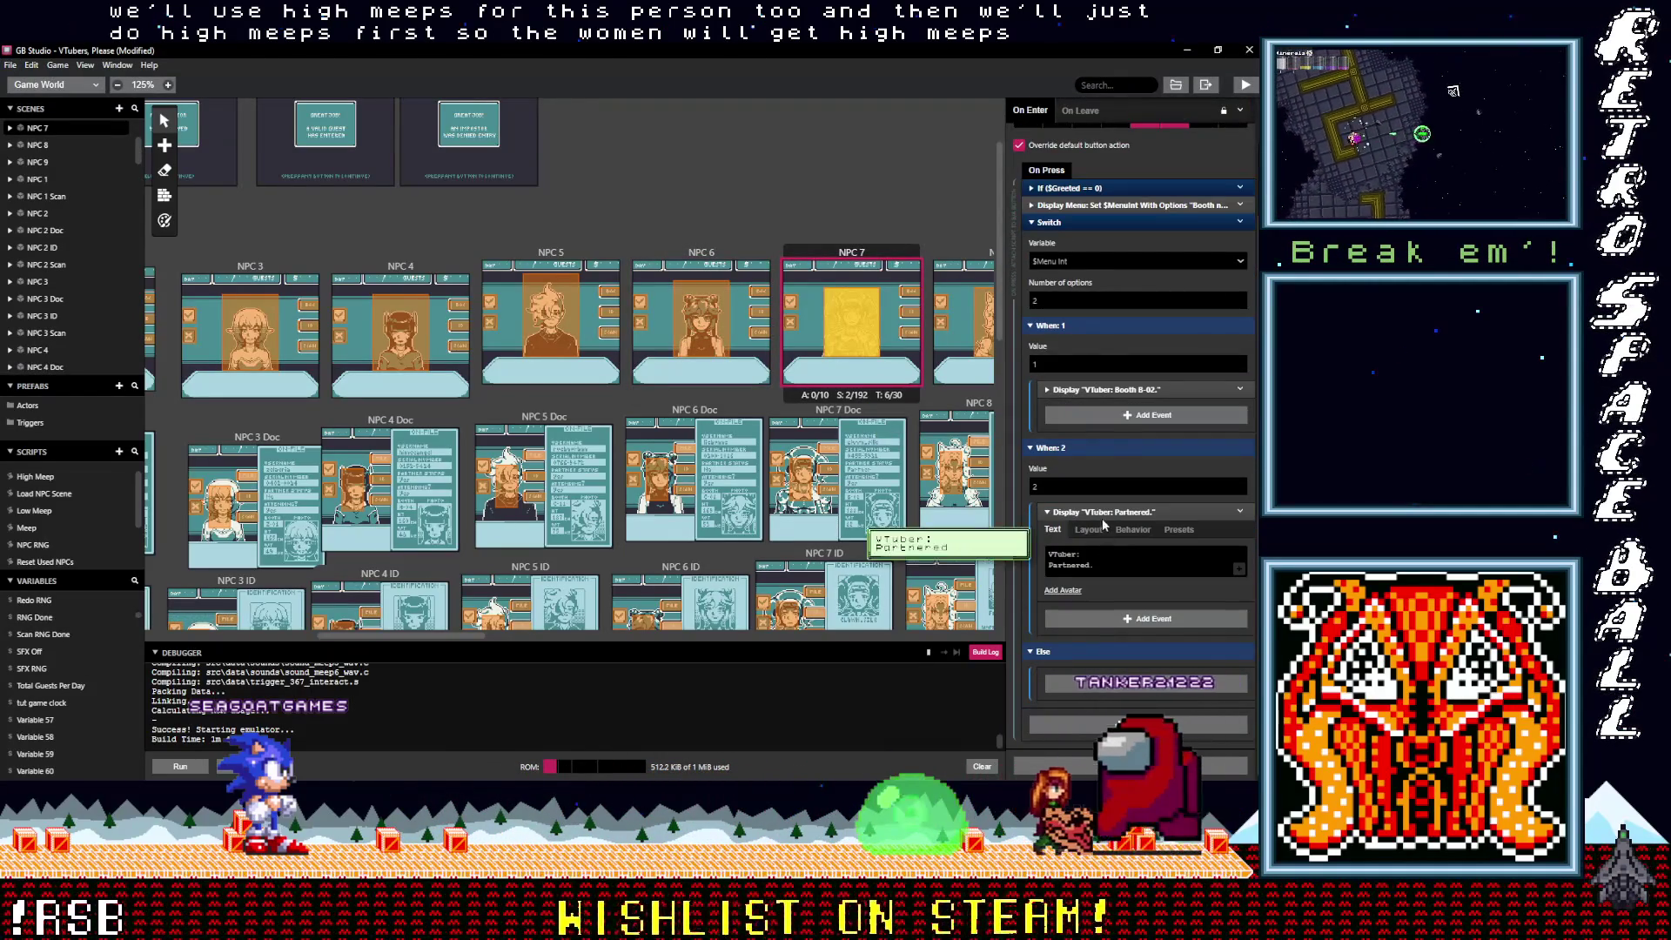
pyautogui.scroll(1, 1100, 525)
pyautogui.keyDown('alt'); pyautogui.click(1100, 616); pyautogui.keyUp('alt')
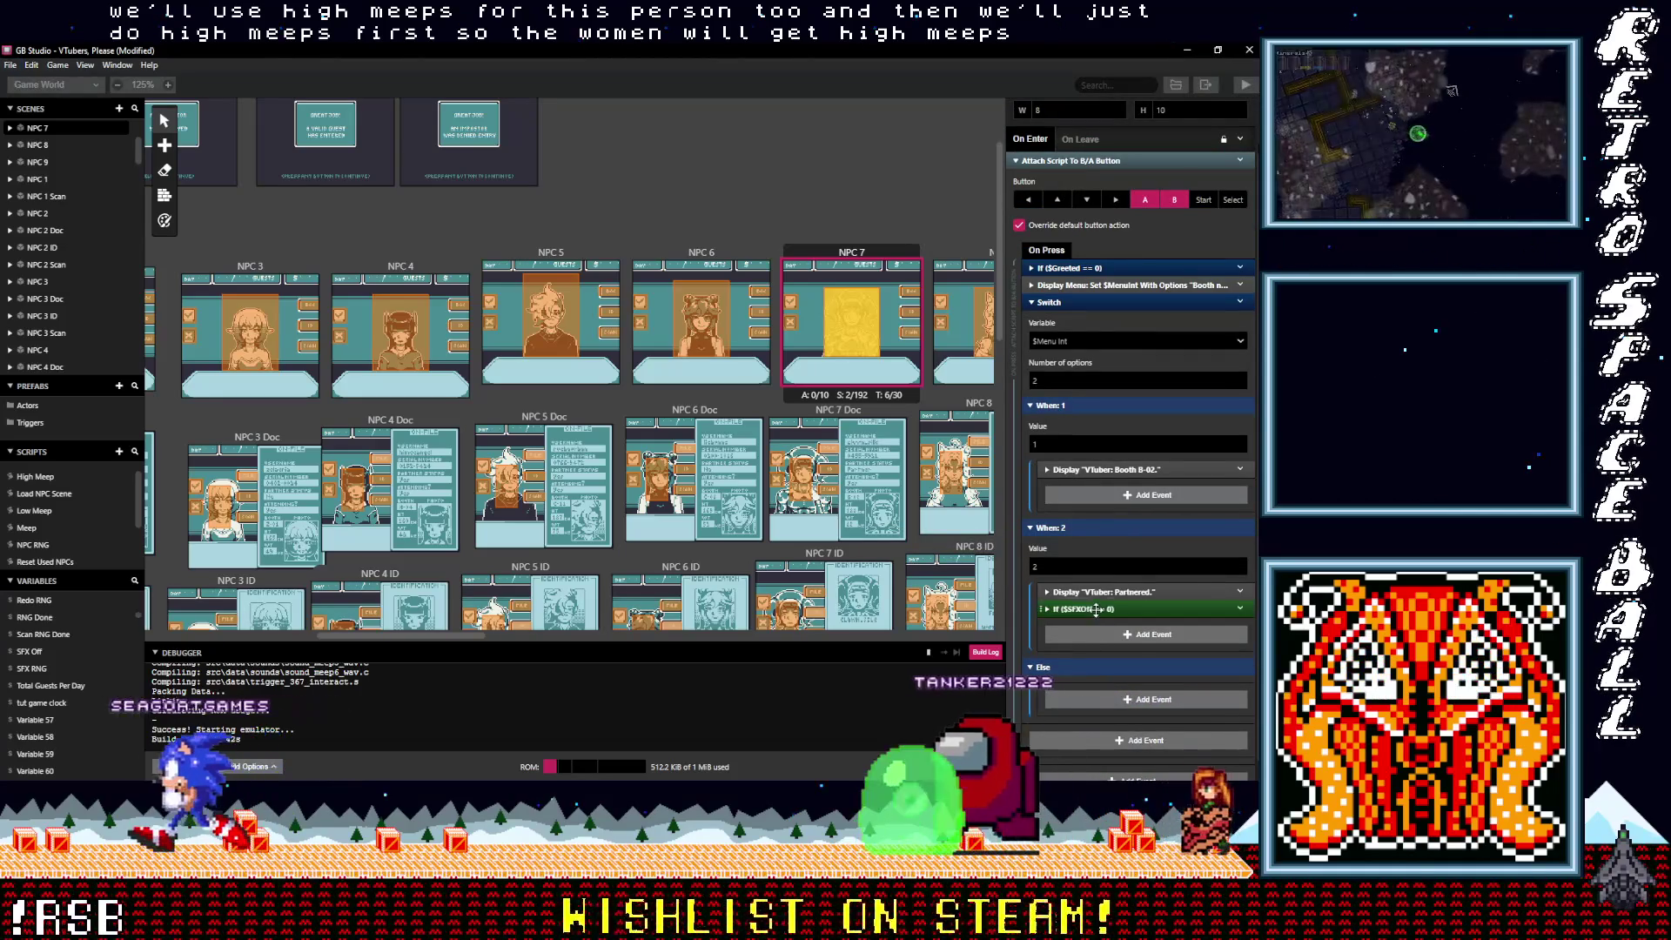
pyautogui.keyDown('alt'); pyautogui.click(1093, 498); pyautogui.keyUp('alt')
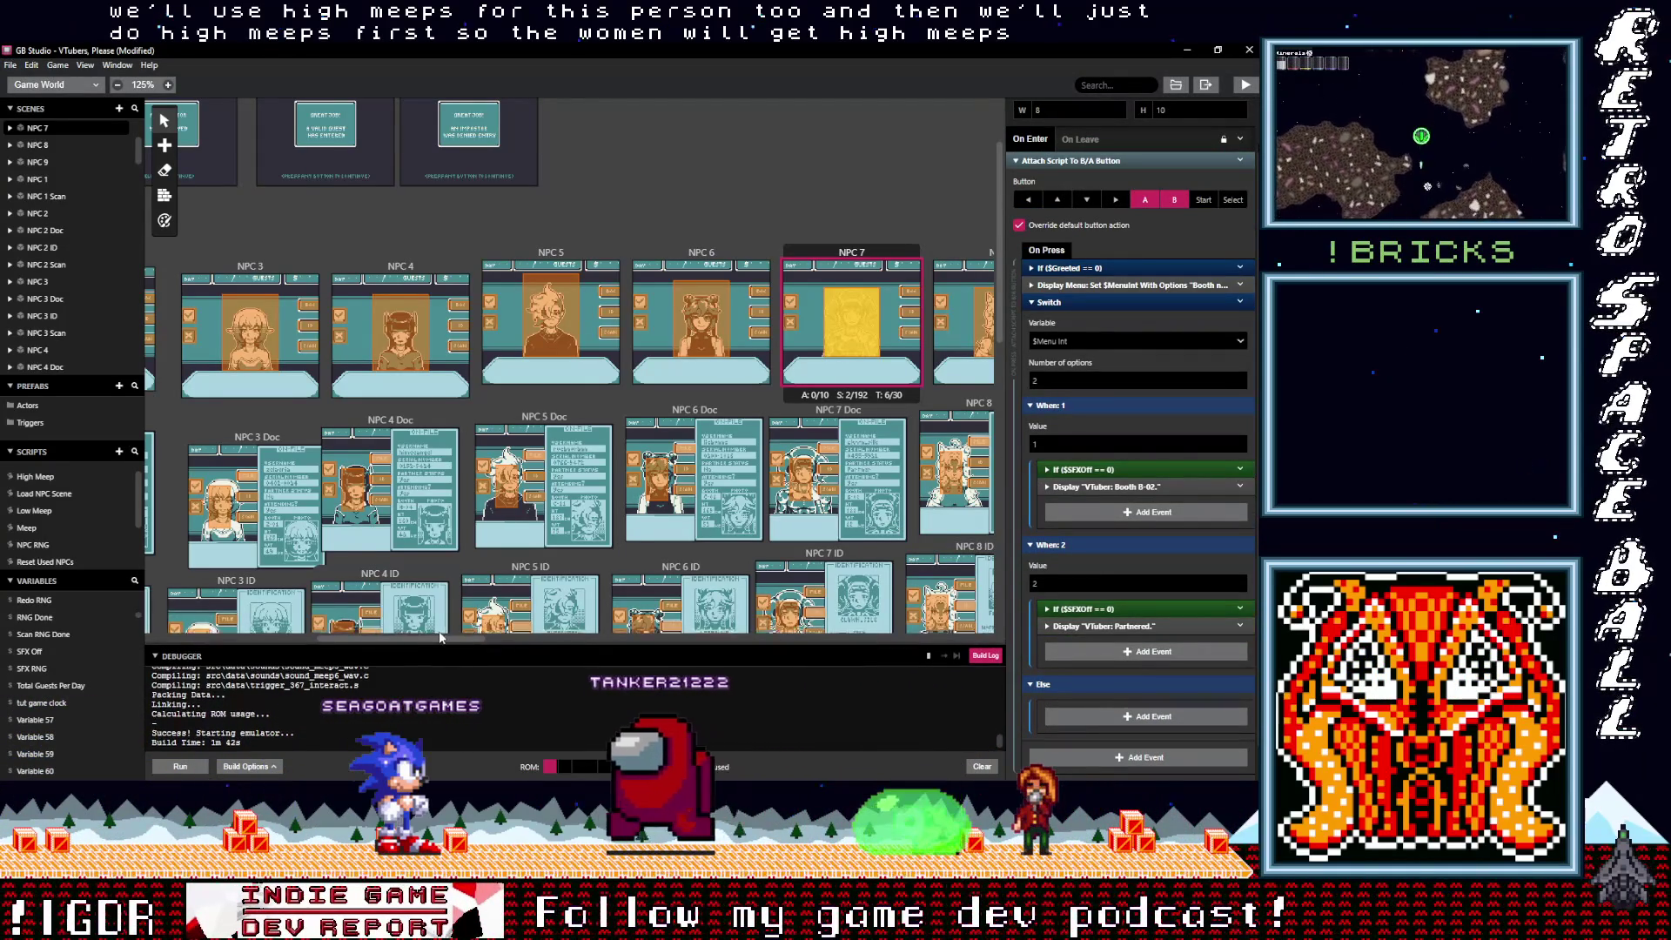
pyautogui.hscroll(3, 473, 635)
pyautogui.hscroll(6, 473, 635)
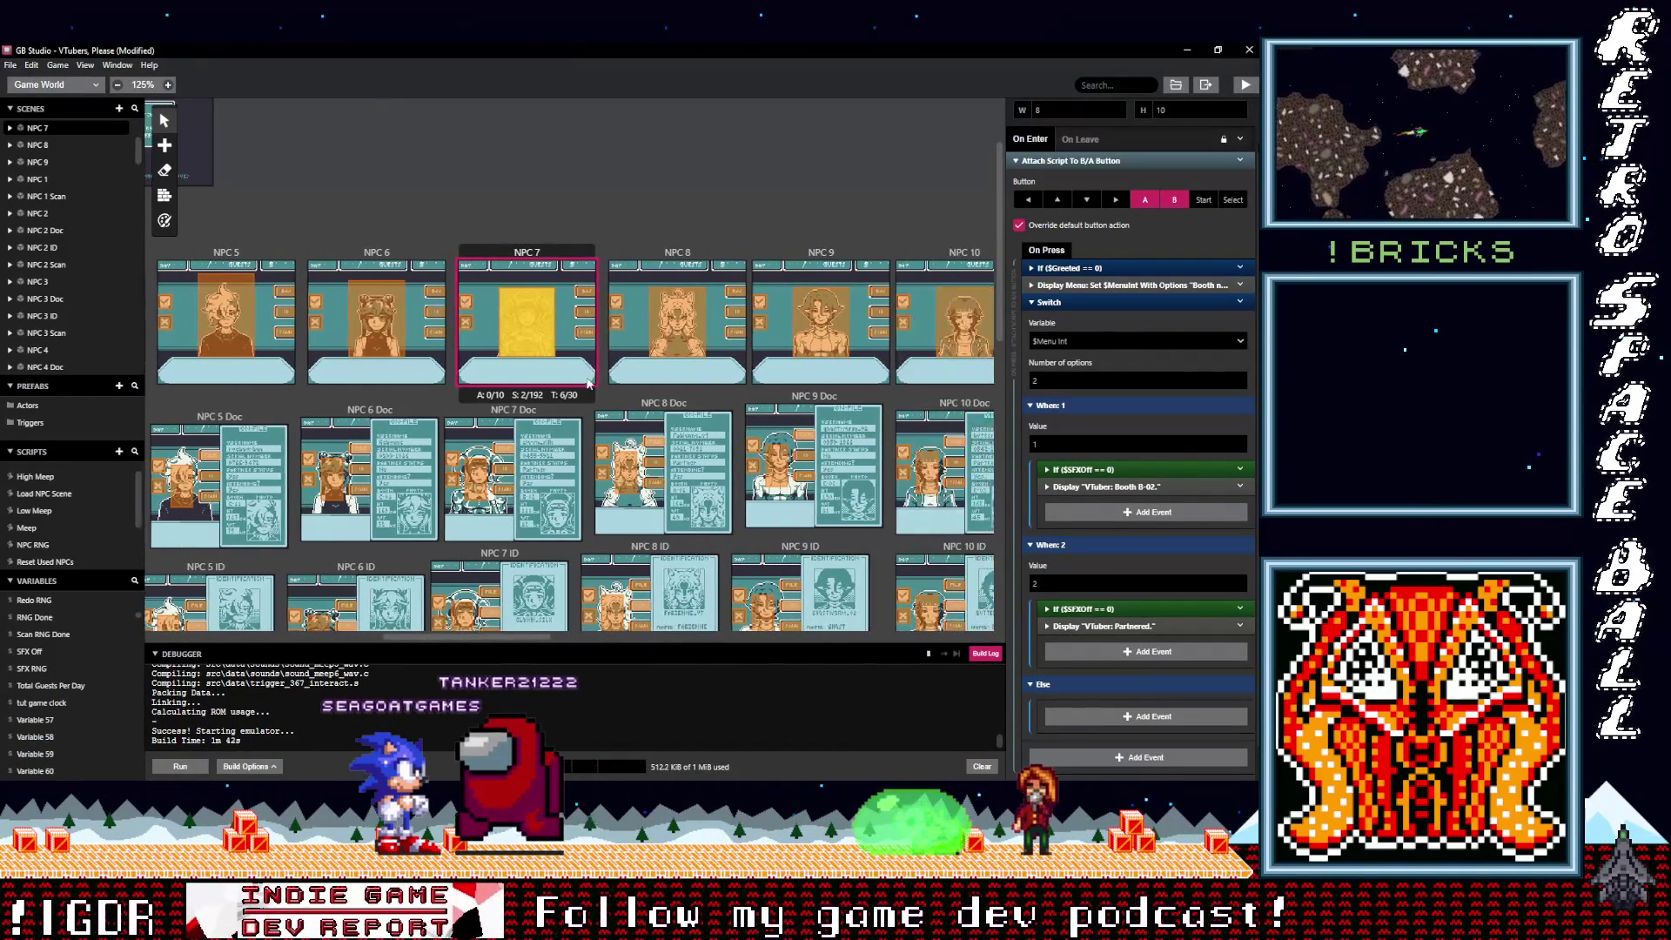
# Step: Add the If ($SFXOff == 0) block to When: 1 and When: 2 of NPC 8's button script
pyautogui.click(679, 329)
pyautogui.click(1102, 525)
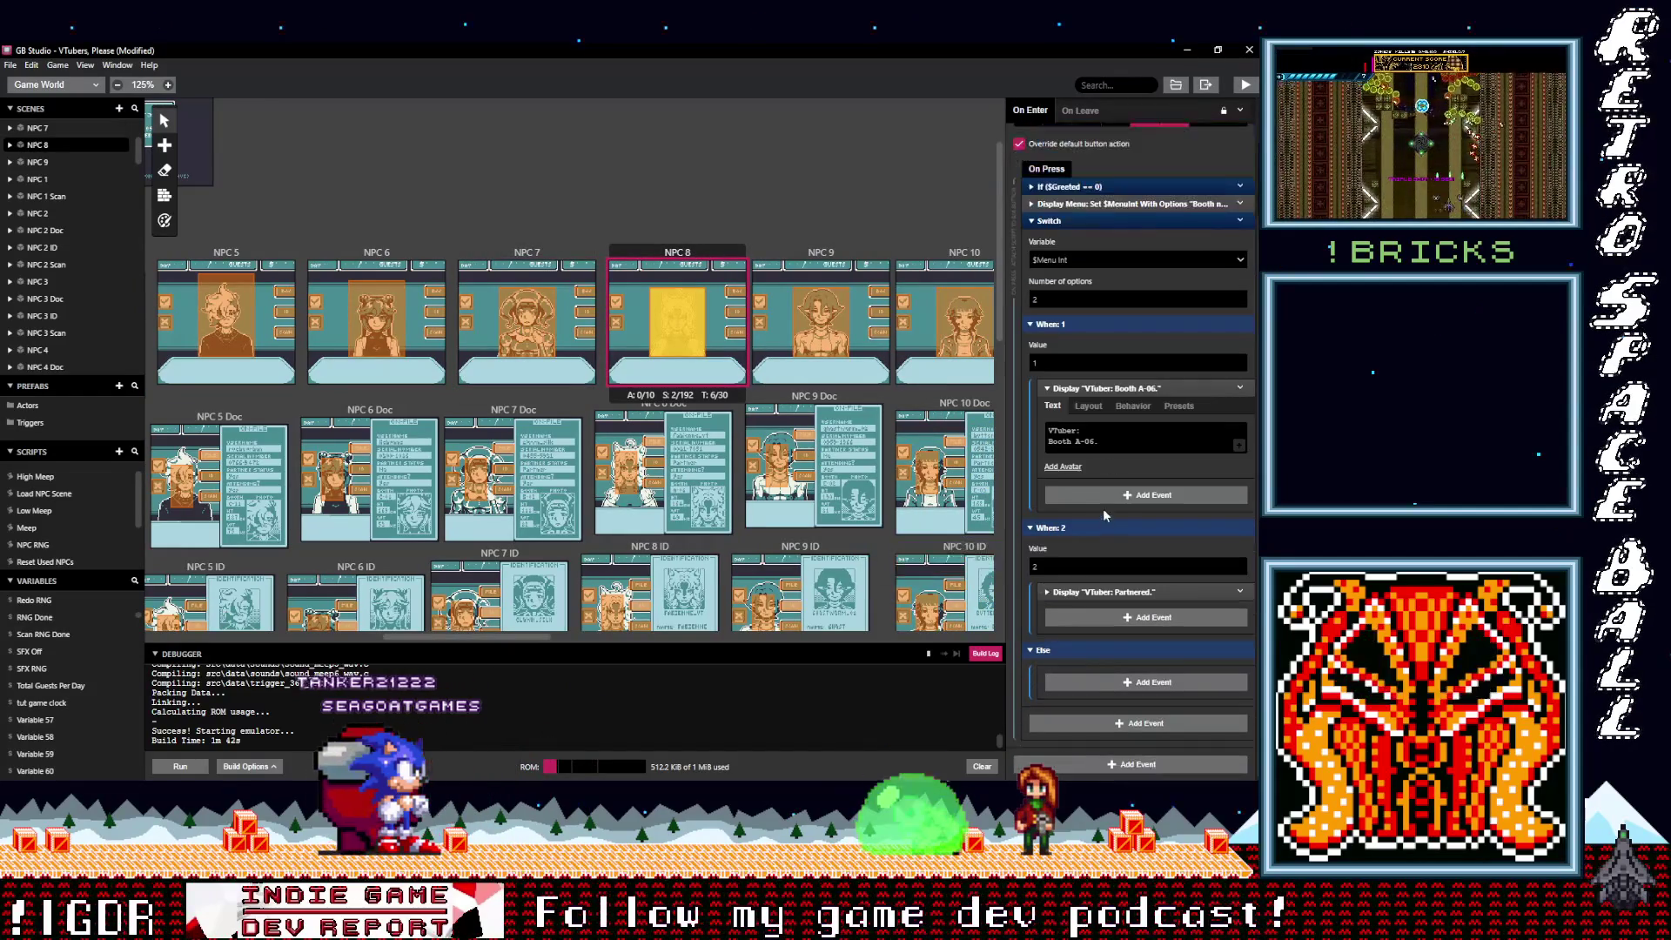
pyautogui.click(1104, 388)
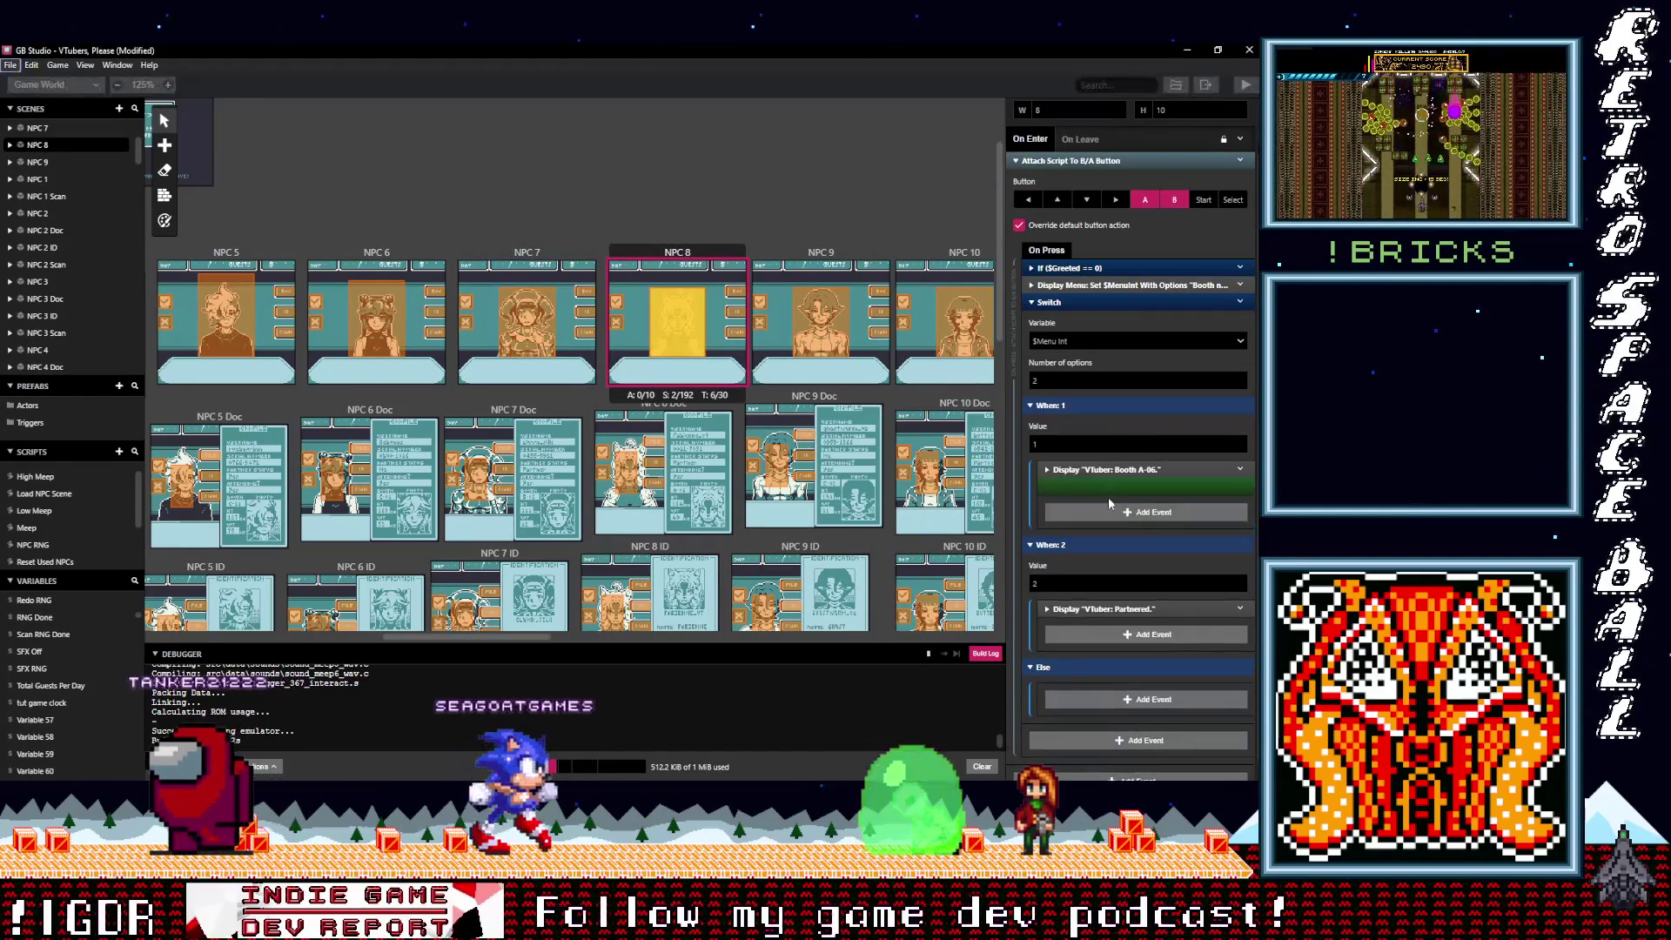
pyautogui.keyDown('alt'); pyautogui.click(1111, 500); pyautogui.keyUp('alt')
pyautogui.moveTo(1105, 483); pyautogui.dragTo(1104, 620)
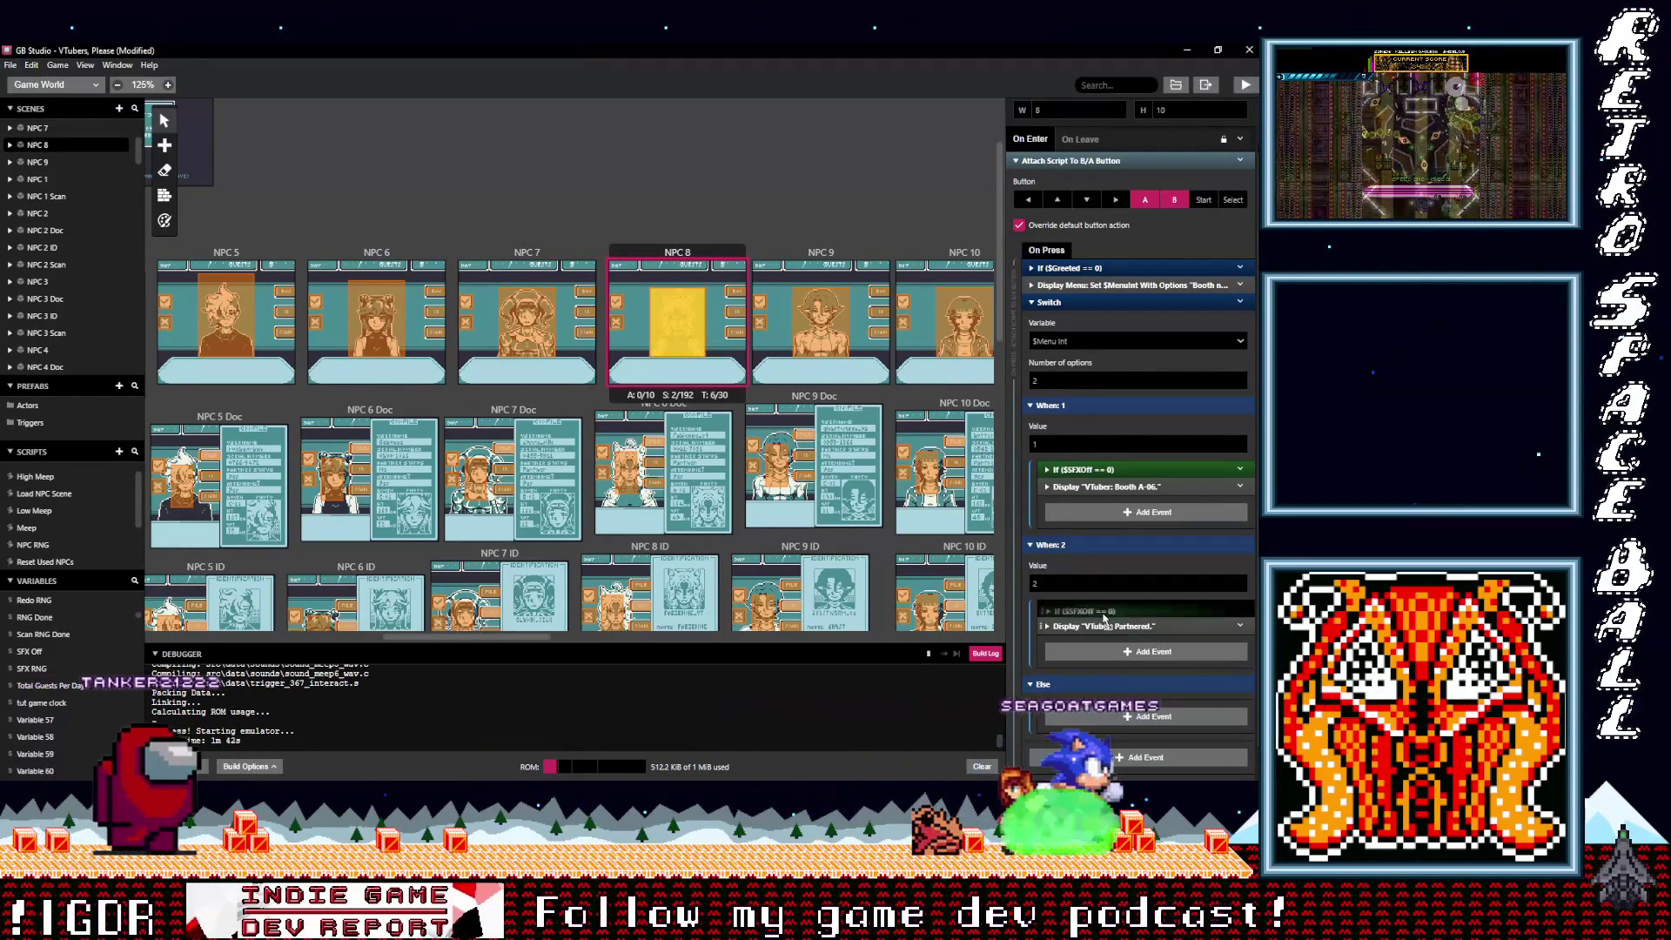
# Step: Put the If ($SFXOff == 0) block above the dialogue in both branches of NPC 10's script, then save
pyautogui.click(941, 258)
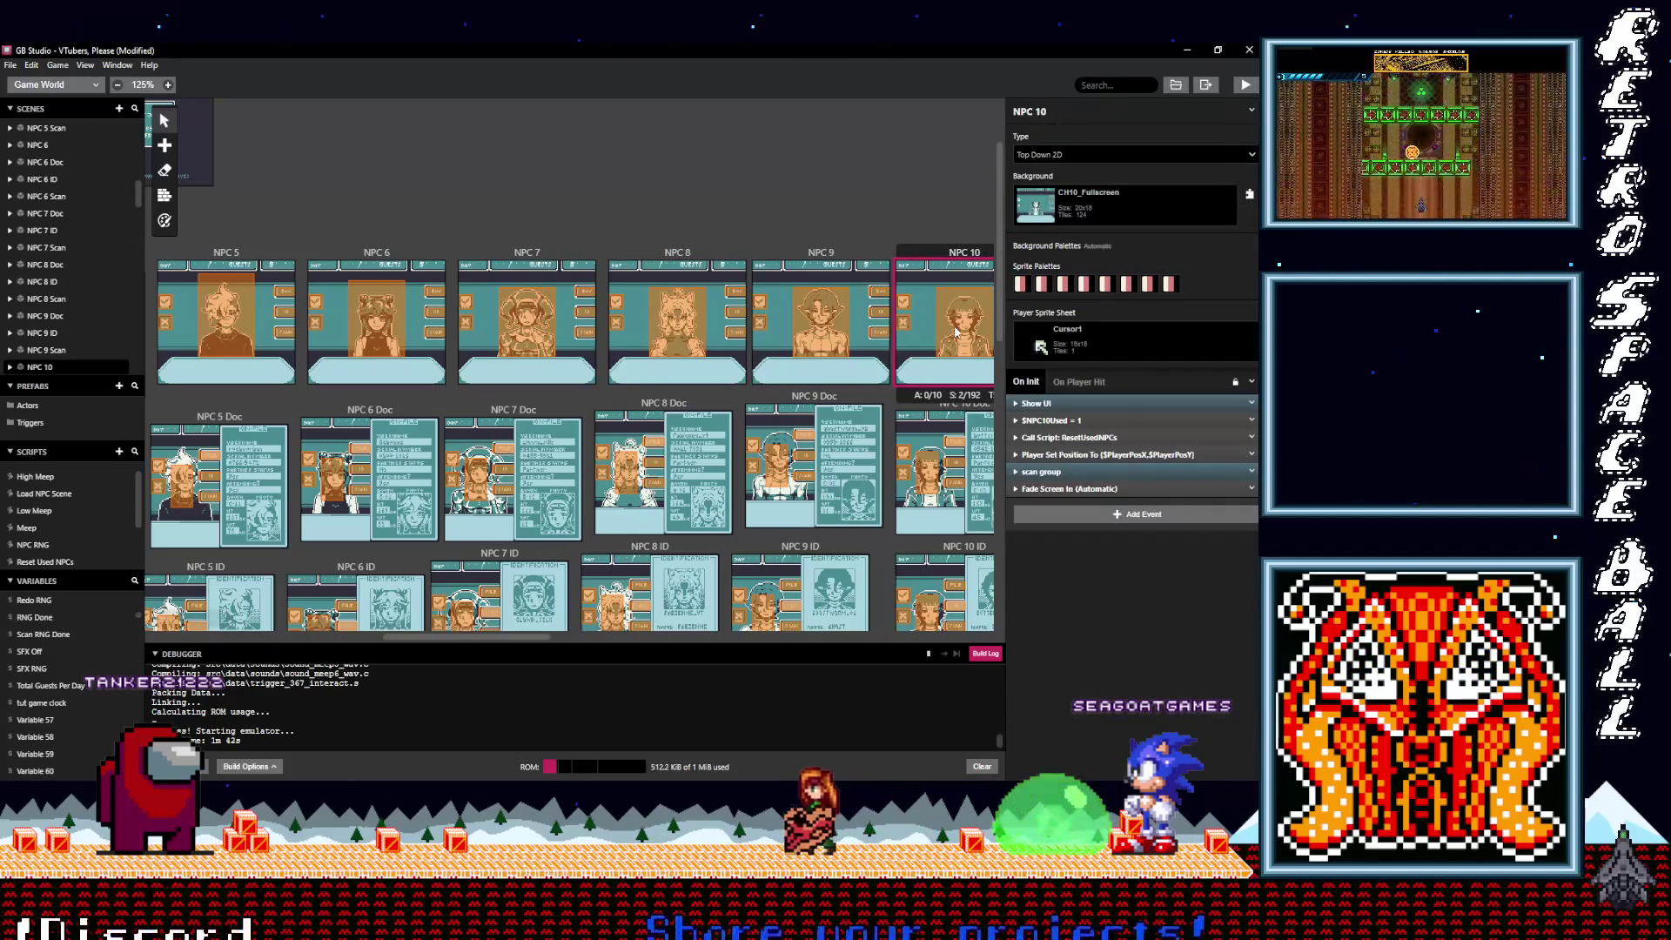
pyautogui.click(956, 332)
pyautogui.click(1096, 593)
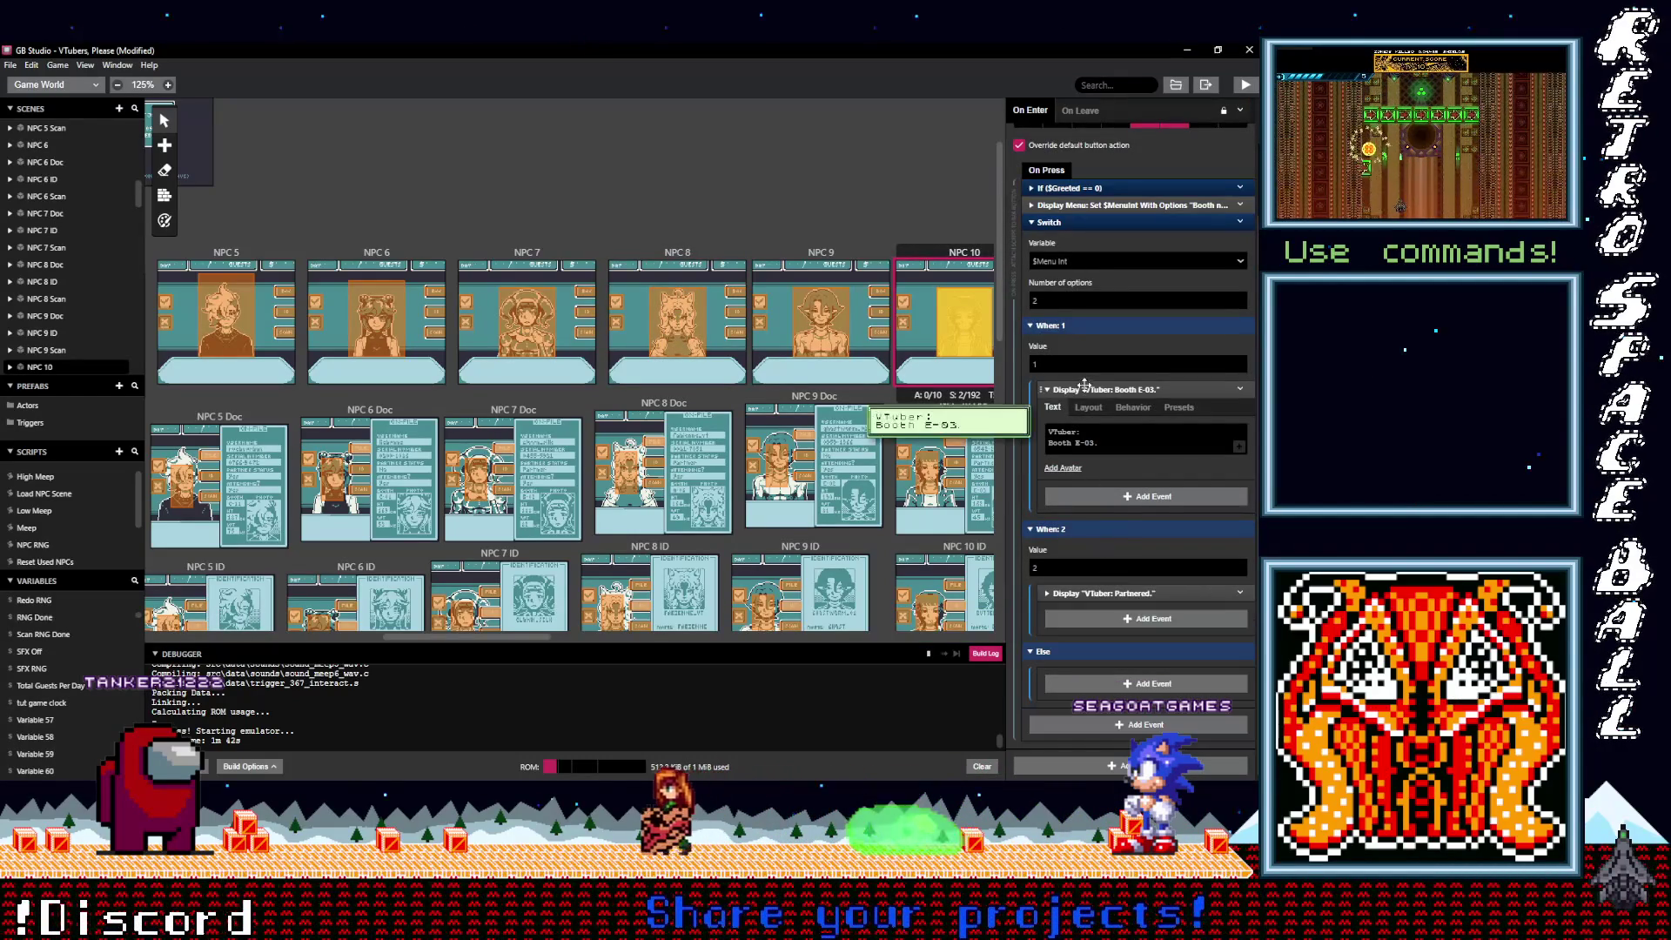
pyautogui.click(1098, 389)
pyautogui.press('alt')
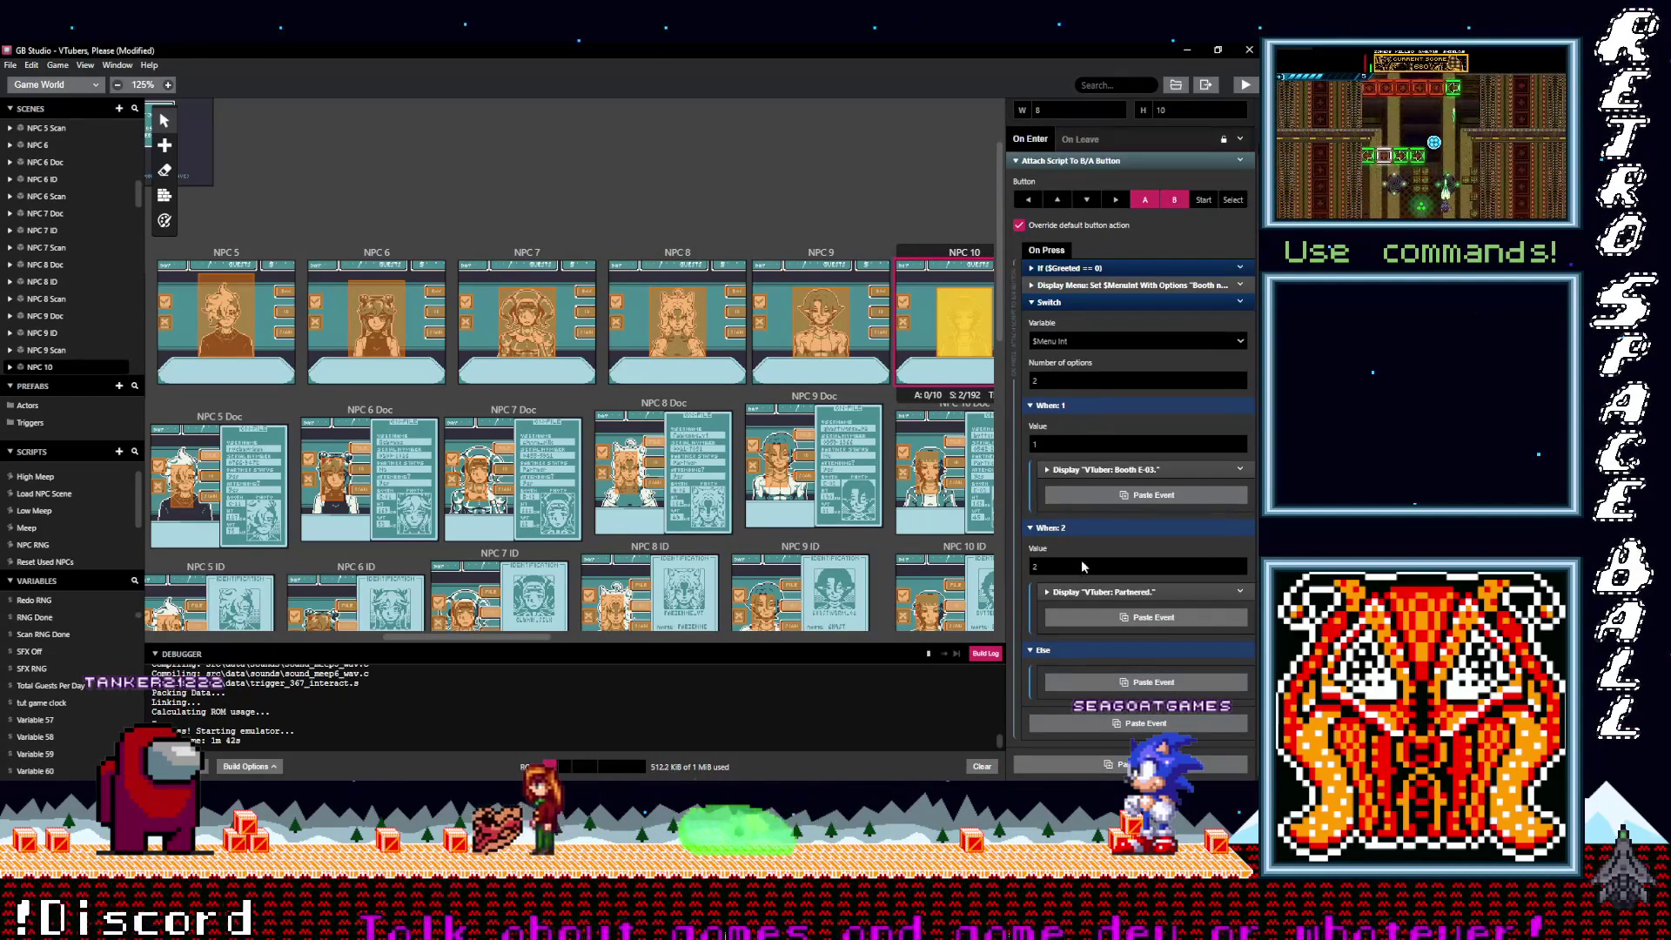
pyautogui.click(1109, 500)
pyautogui.moveTo(1105, 487); pyautogui.dragTo(1105, 470)
pyautogui.keyDown('alt'); pyautogui.click(1106, 634); pyautogui.keyUp('alt')
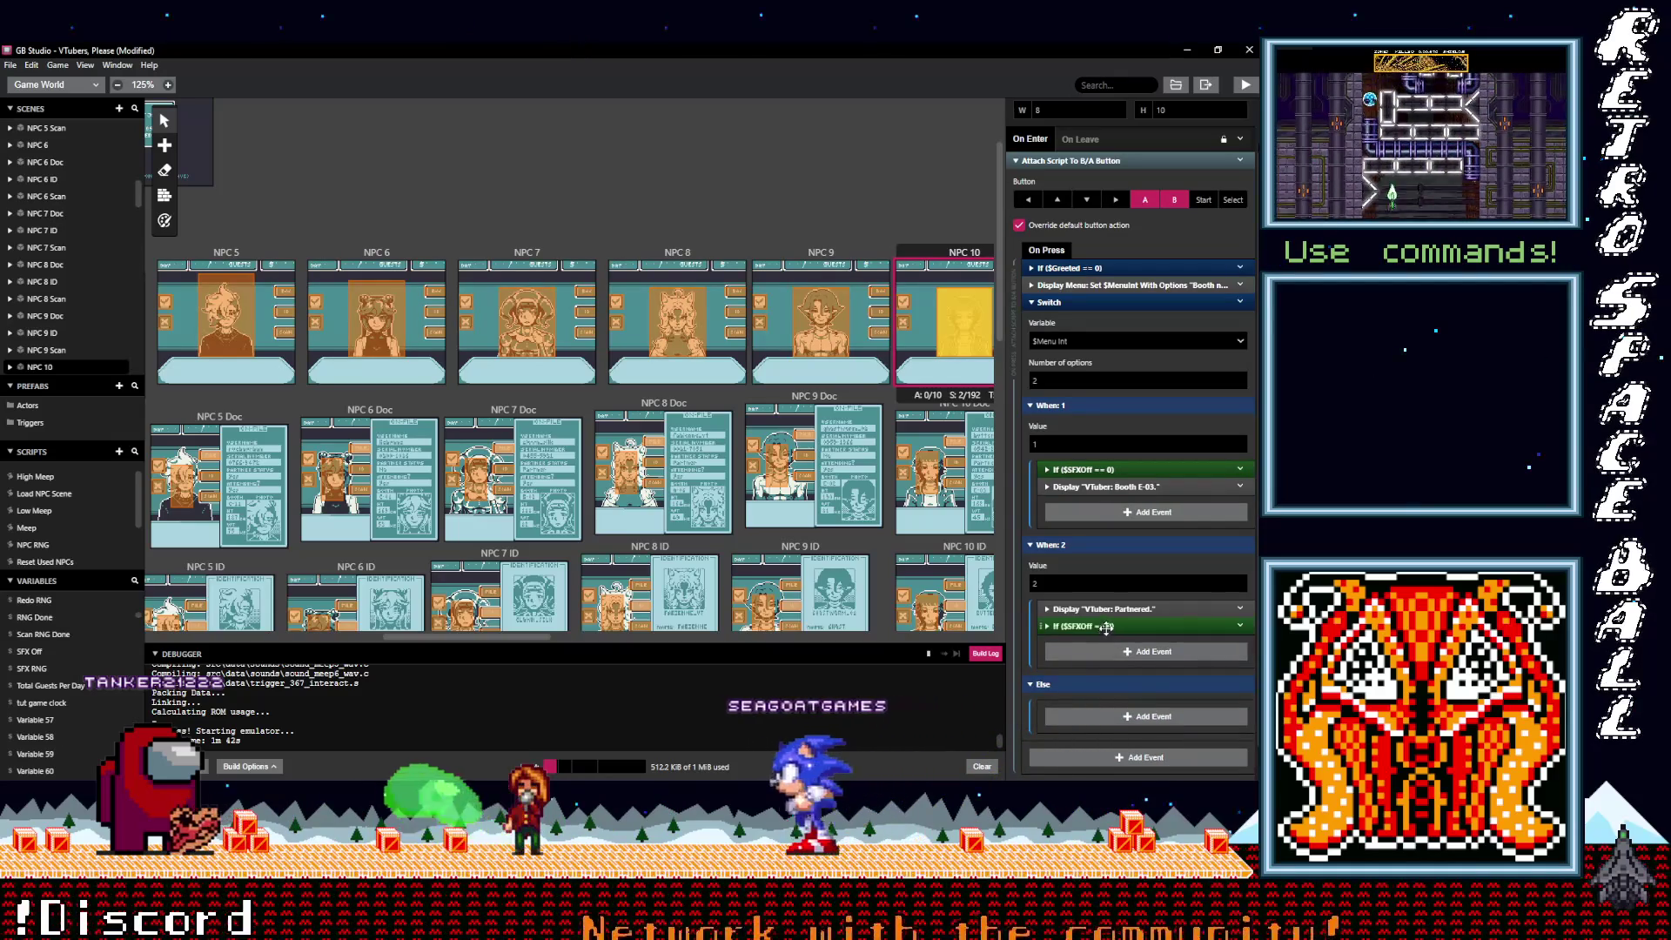
pyautogui.moveTo(1106, 630); pyautogui.dragTo(1107, 611)
pyautogui.hotkey('ctrl', 's')
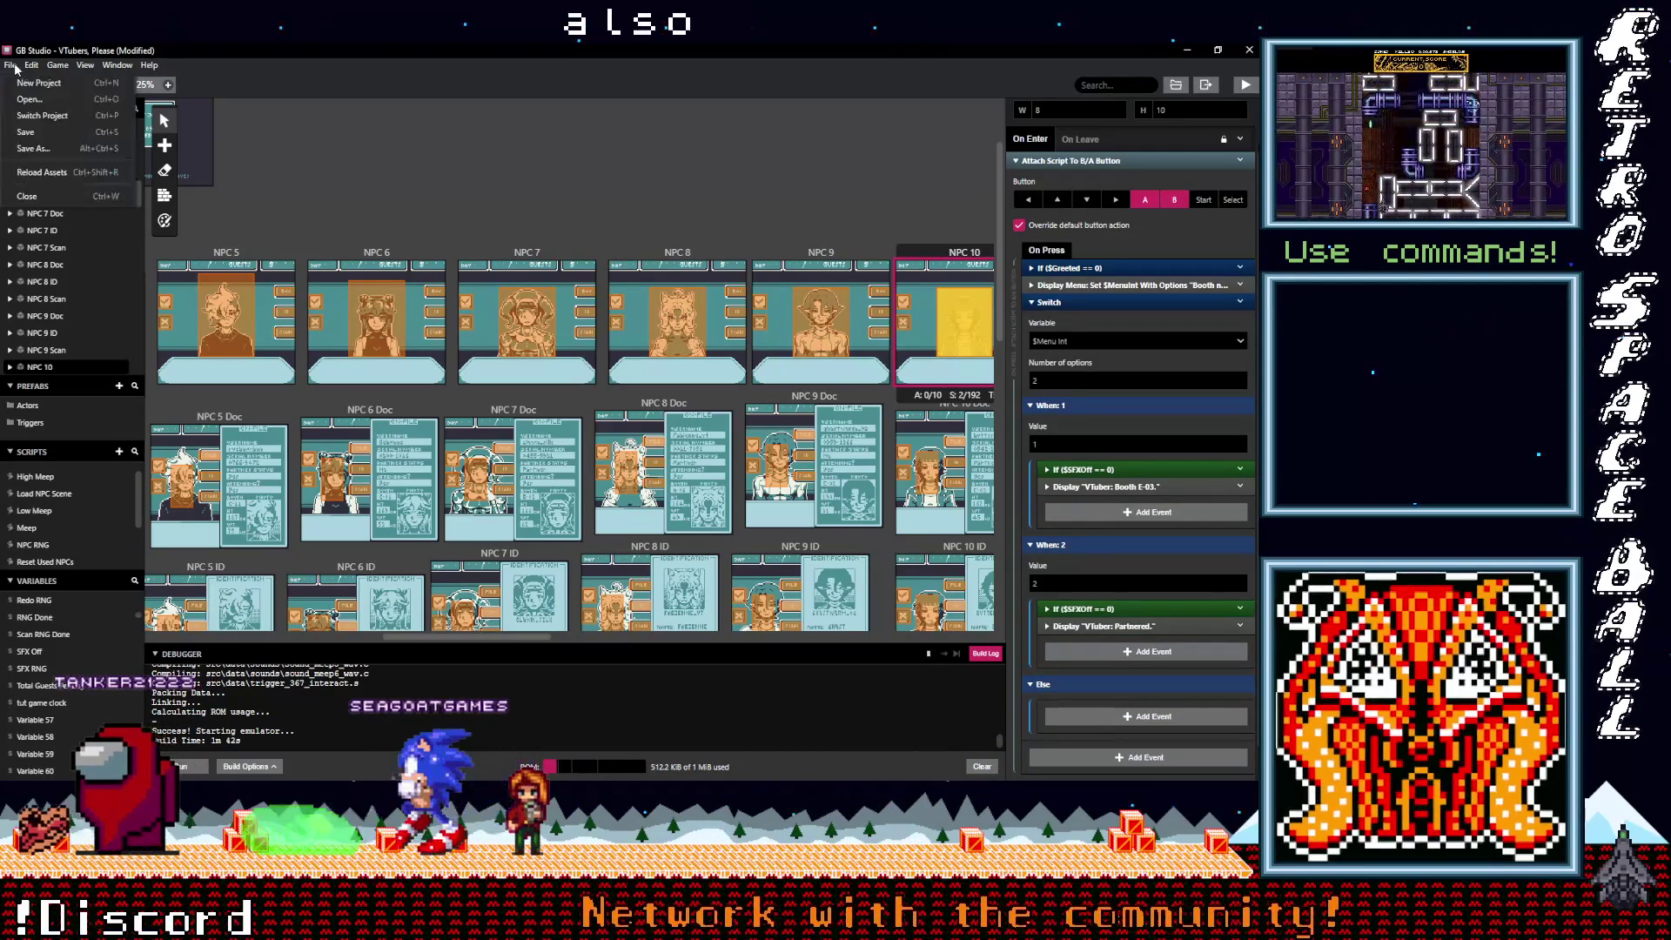
# Step: Move the If ($SFXOff == 0) event into When: 1 of NPC 13's button script
pyautogui.moveTo(468, 638); pyautogui.dragTo(614, 637)
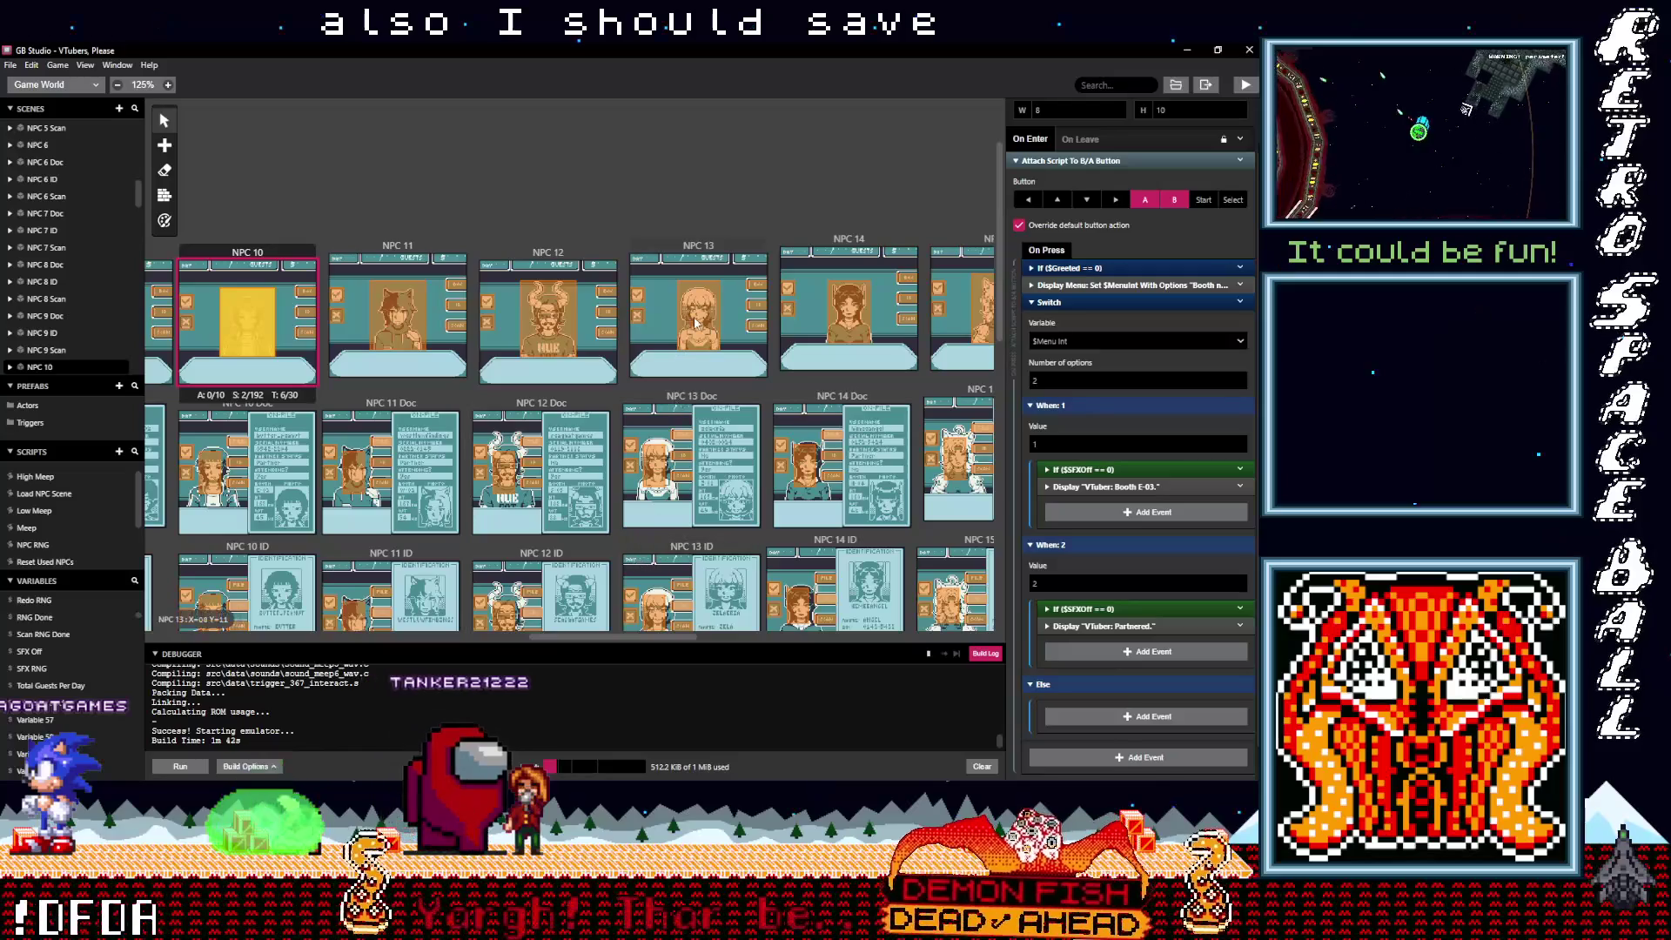
pyautogui.click(696, 324)
pyautogui.click(1098, 456)
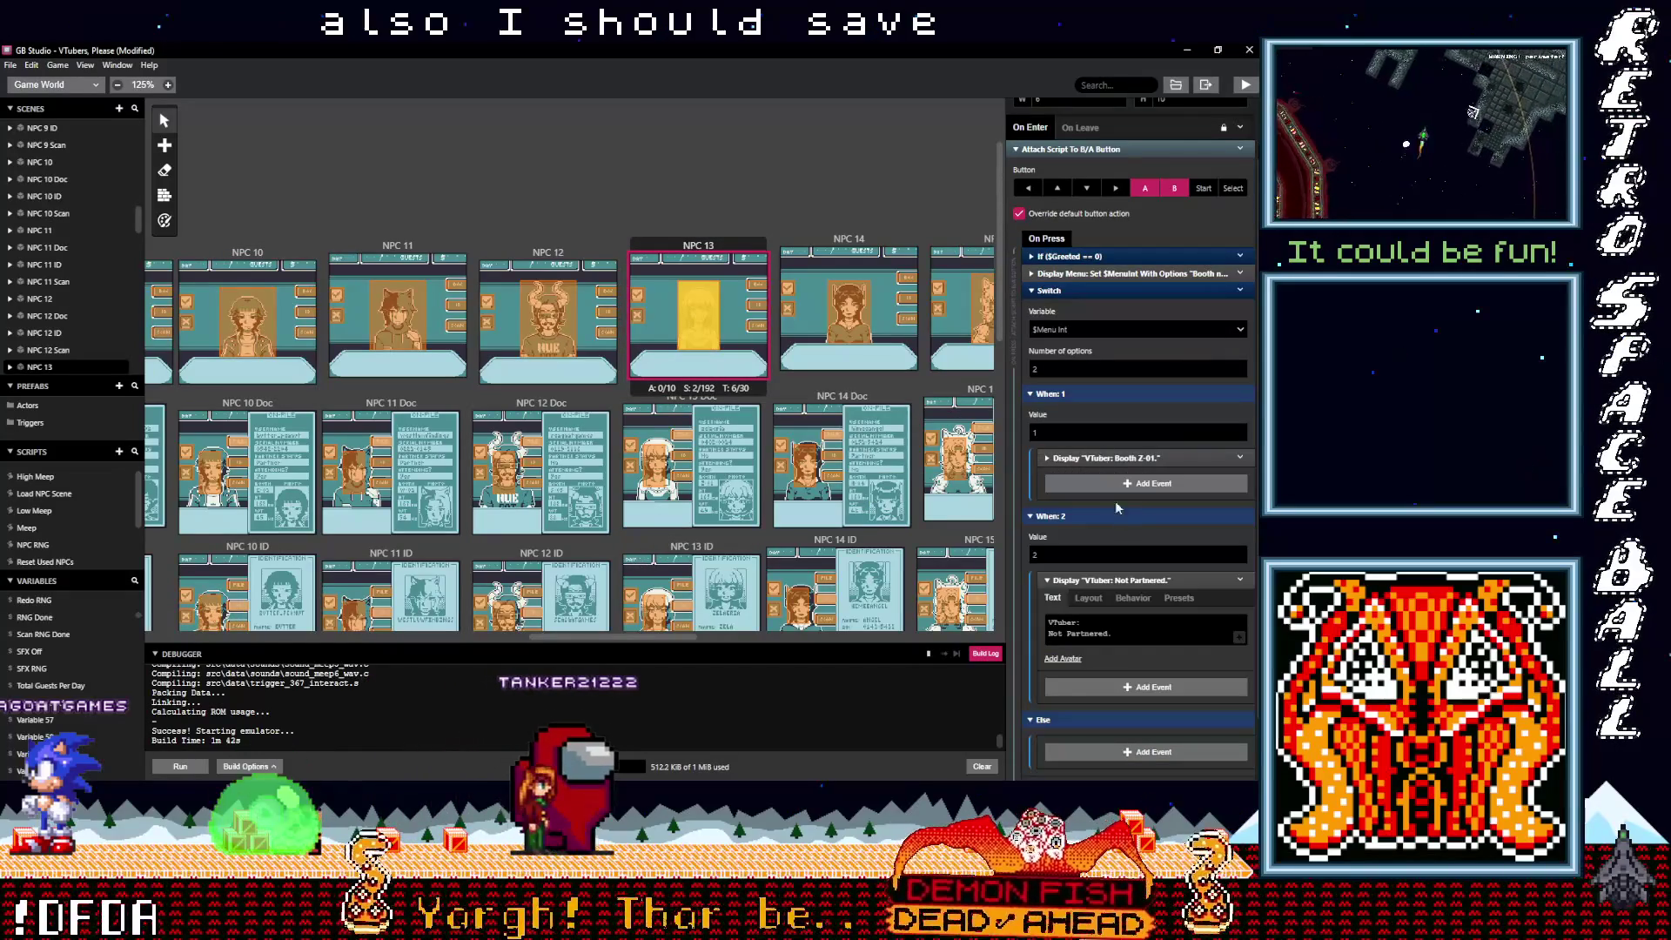
pyautogui.click(1113, 581)
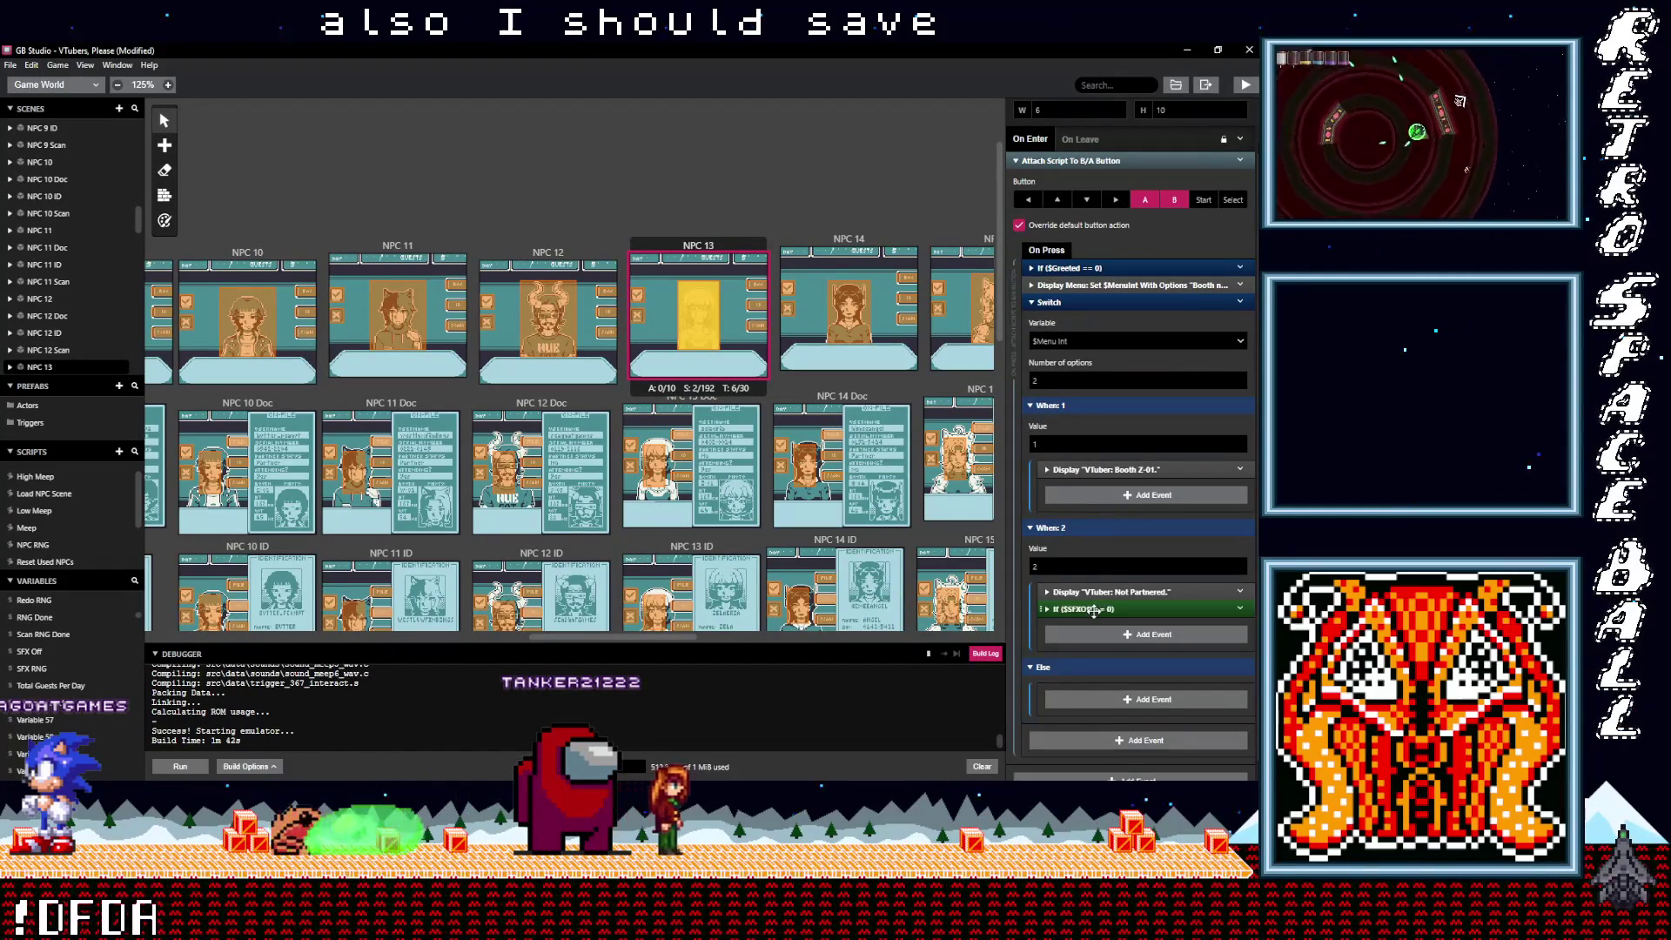
pyautogui.moveTo(1079, 592); pyautogui.dragTo(1091, 476)
# Step: Add the If block to both NPC 14 branches and change its reply to 'Not partnered.'
pyautogui.click(845, 313)
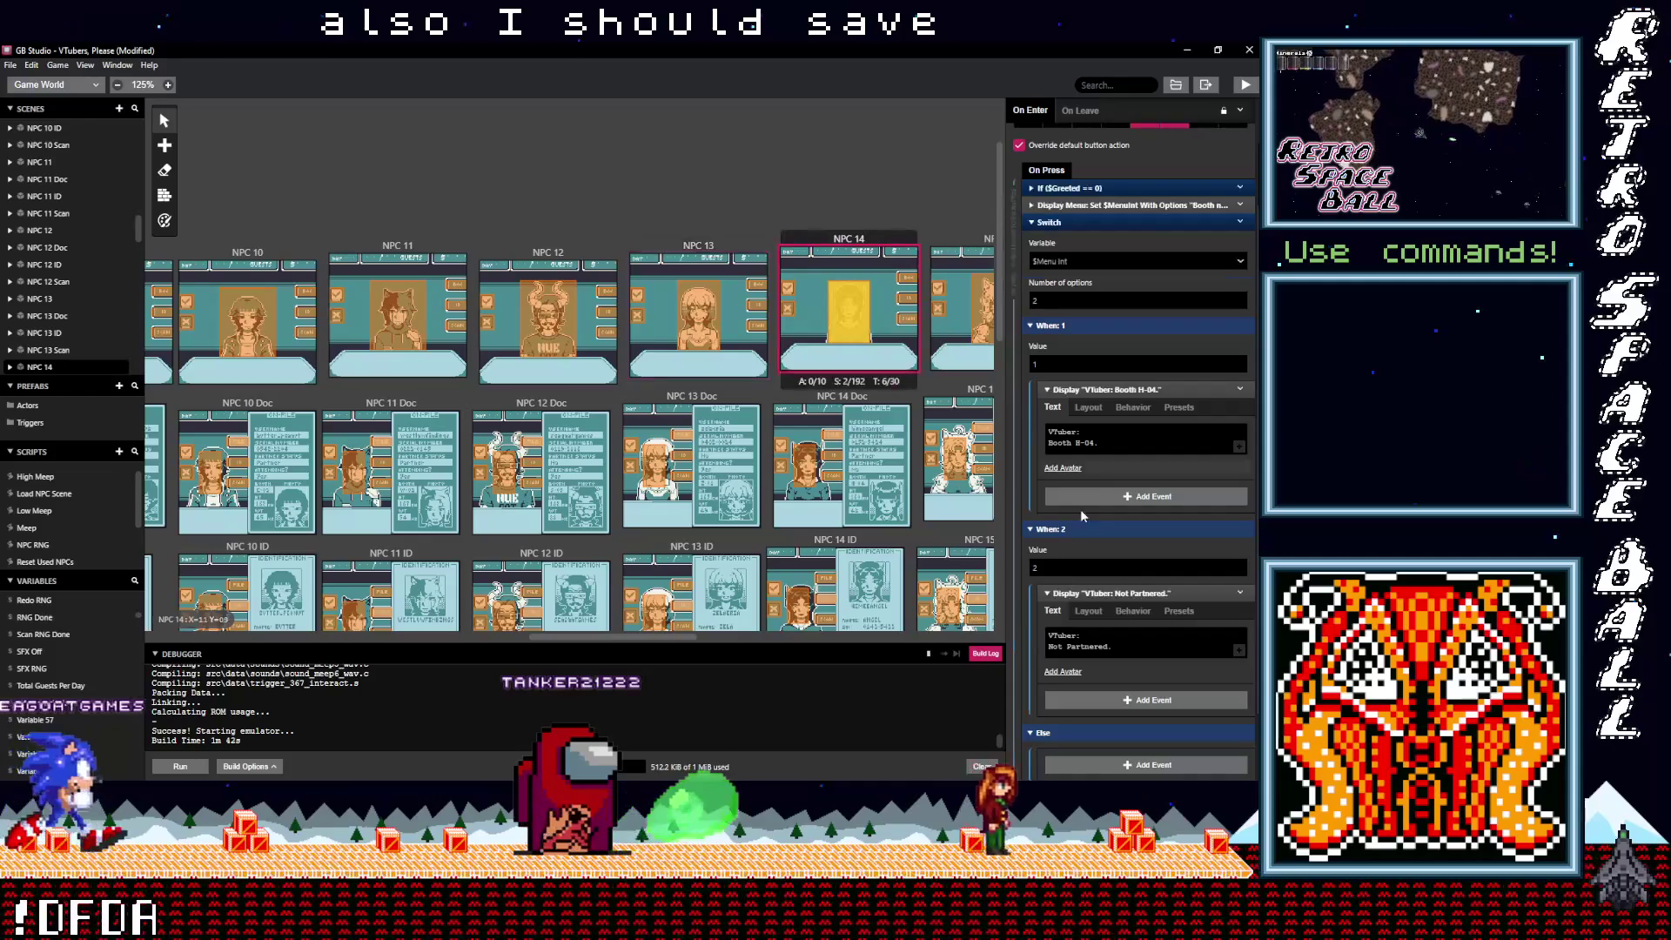
pyautogui.click(1112, 512)
pyautogui.click(1112, 511)
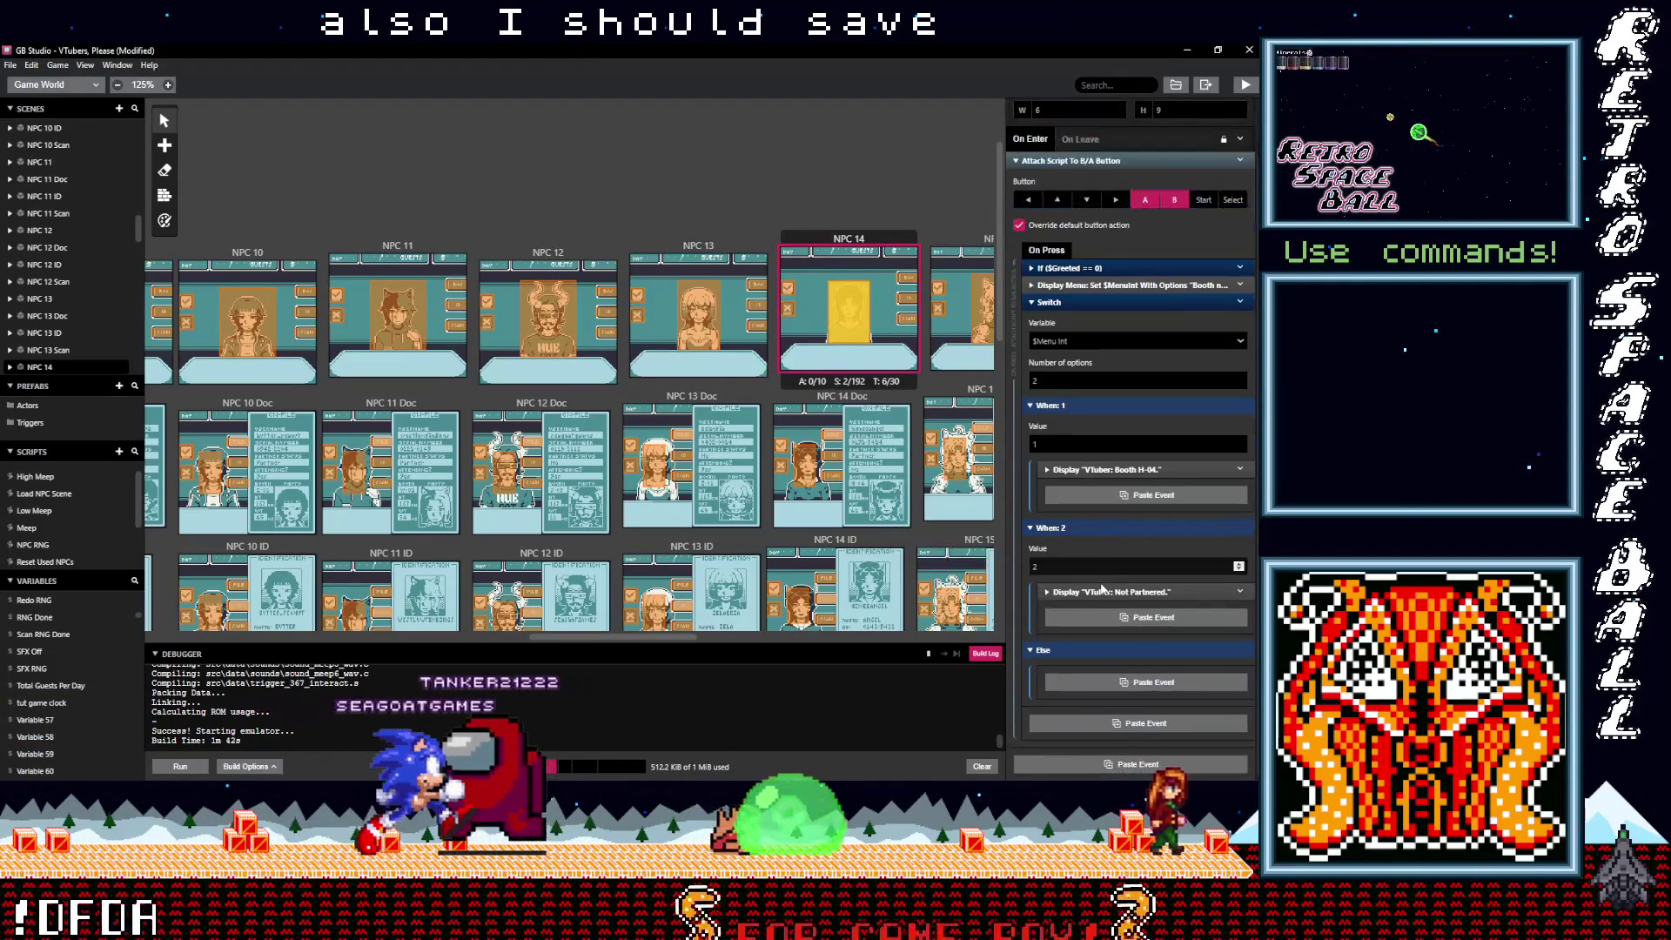
pyautogui.hotkey('ctrl', 'v')
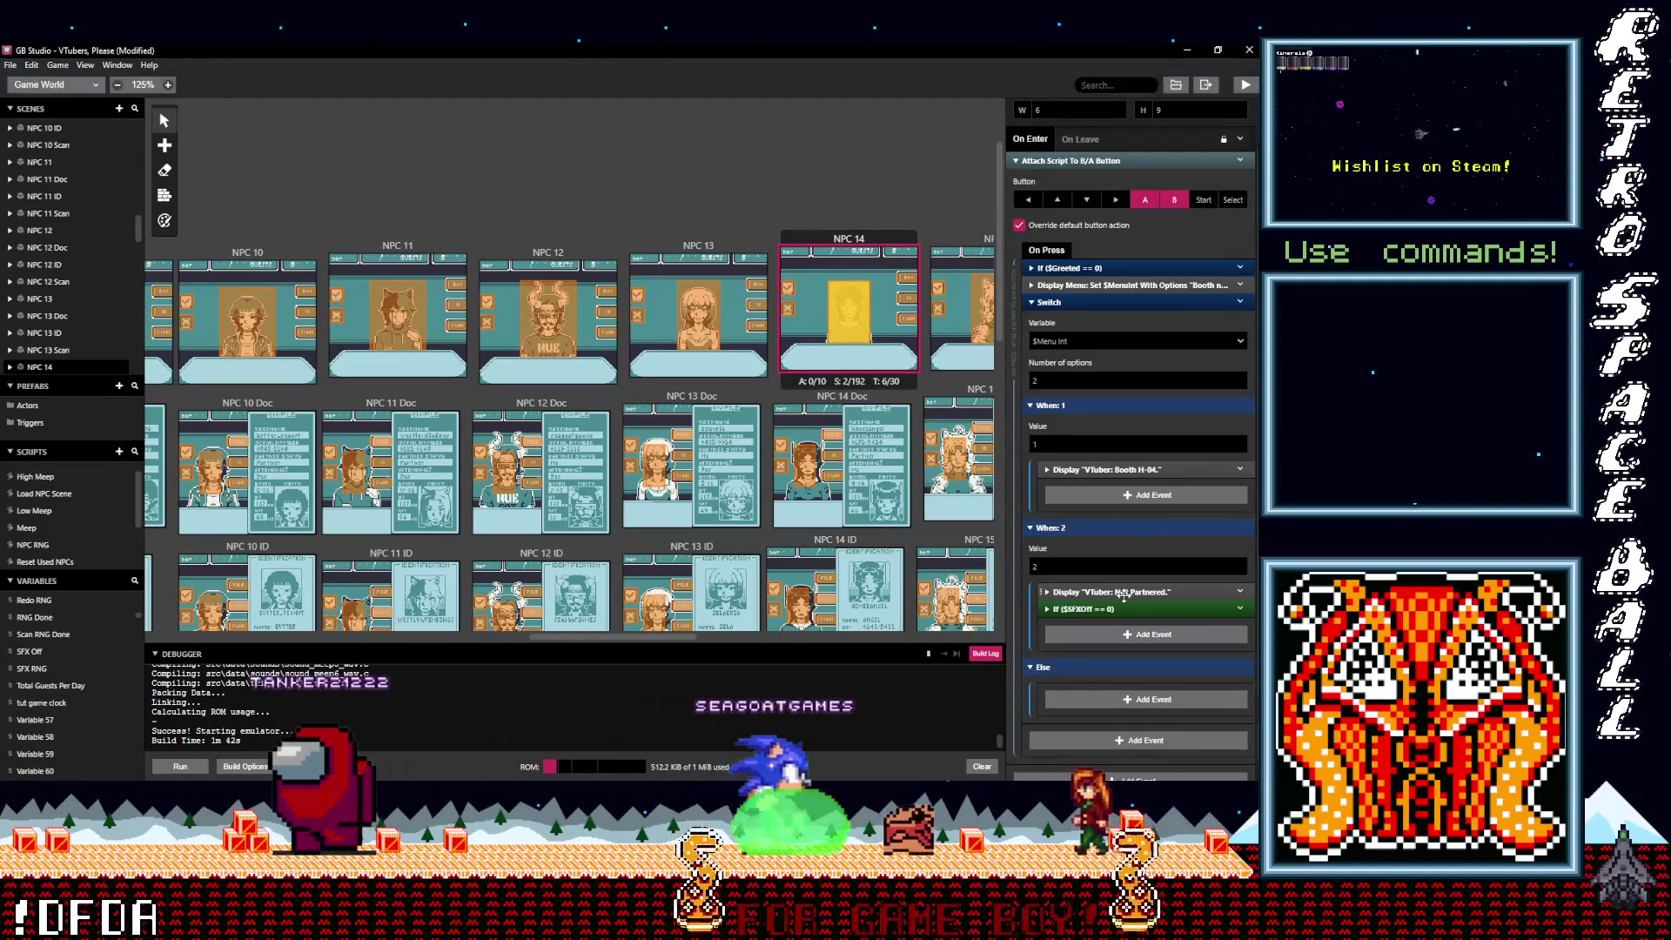
pyautogui.click(1112, 593)
pyautogui.press('BackSpace')
pyautogui.press('BackSpace')
pyautogui.press('BackSpace')
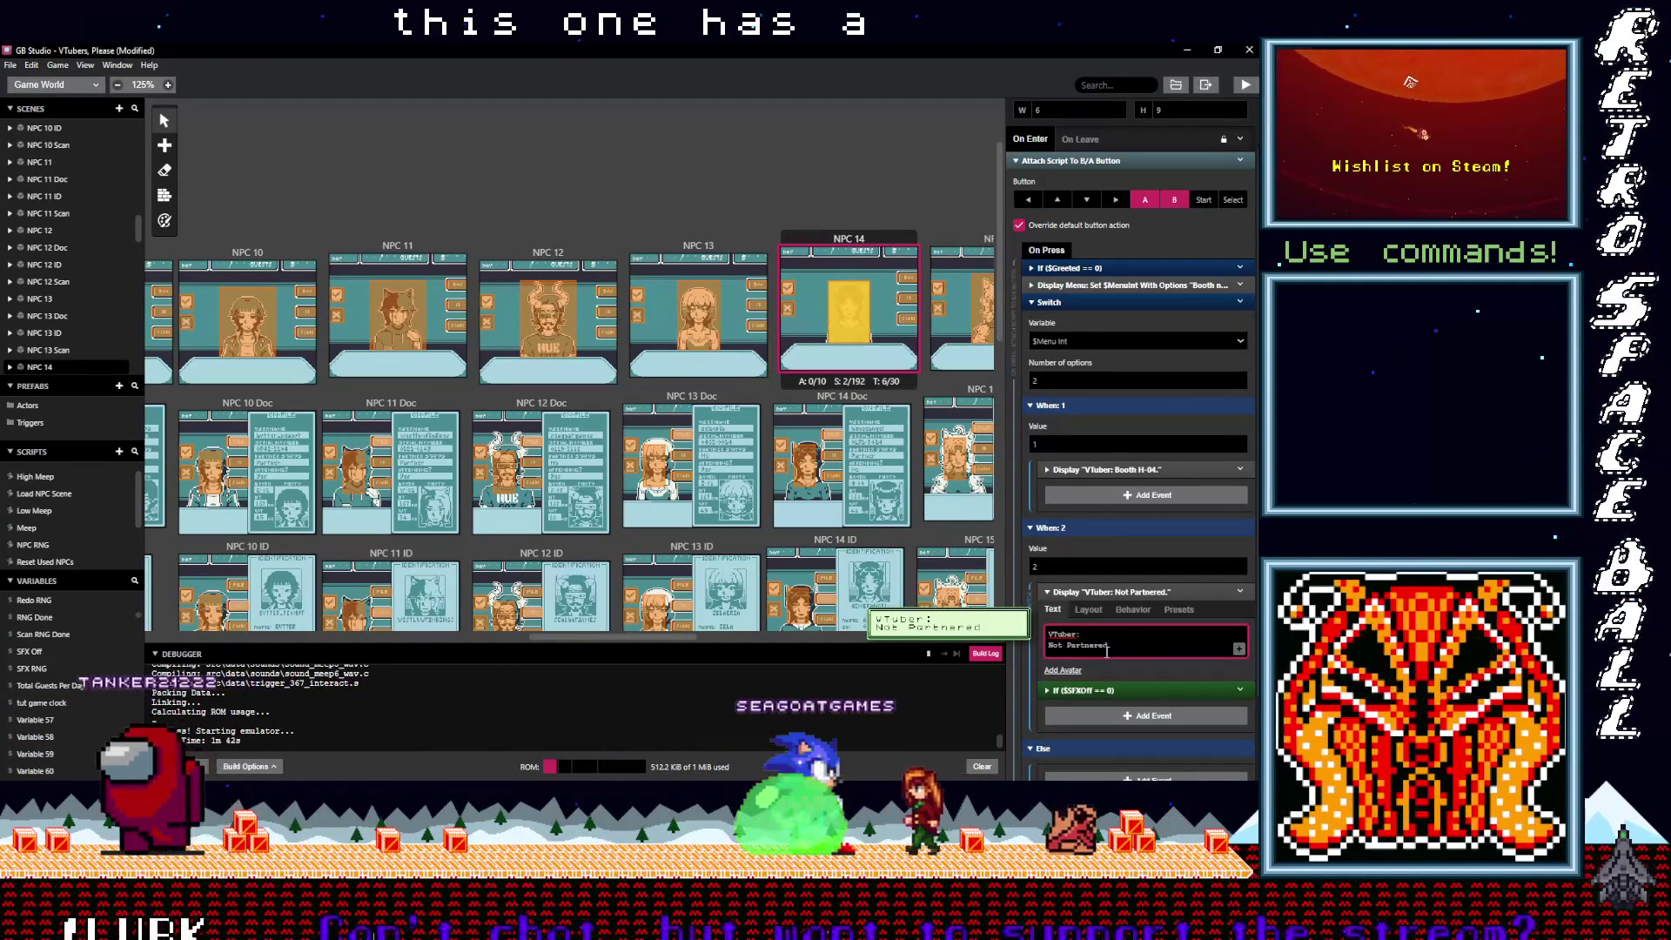
pyautogui.write('partnered.')
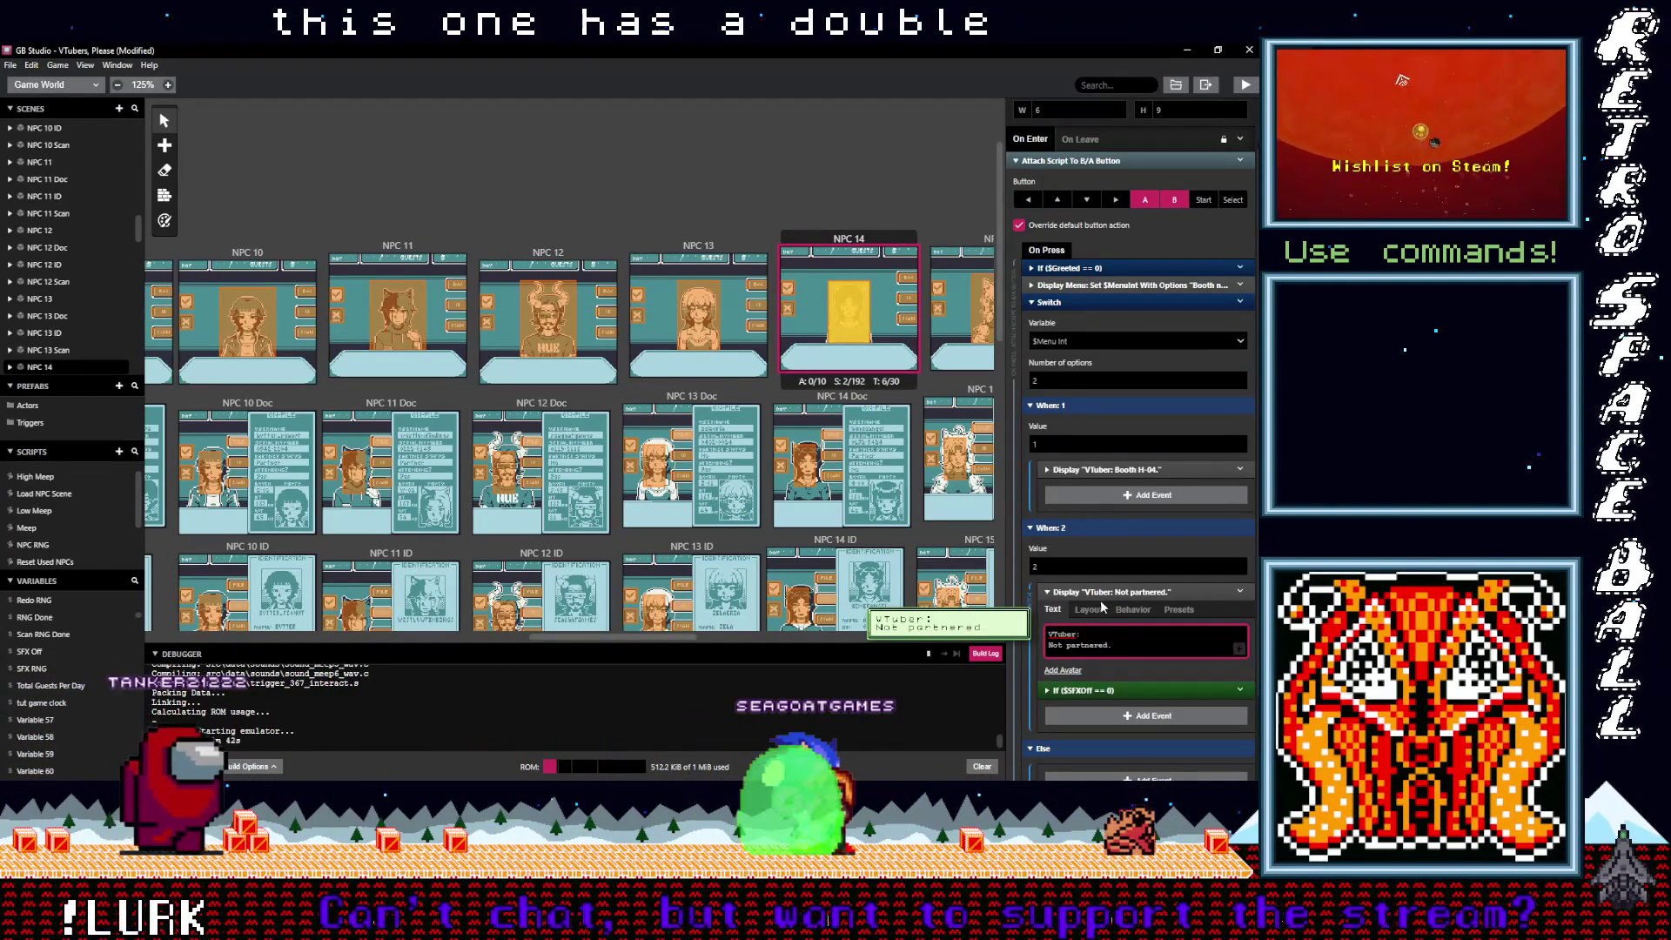
pyautogui.click(1112, 593)
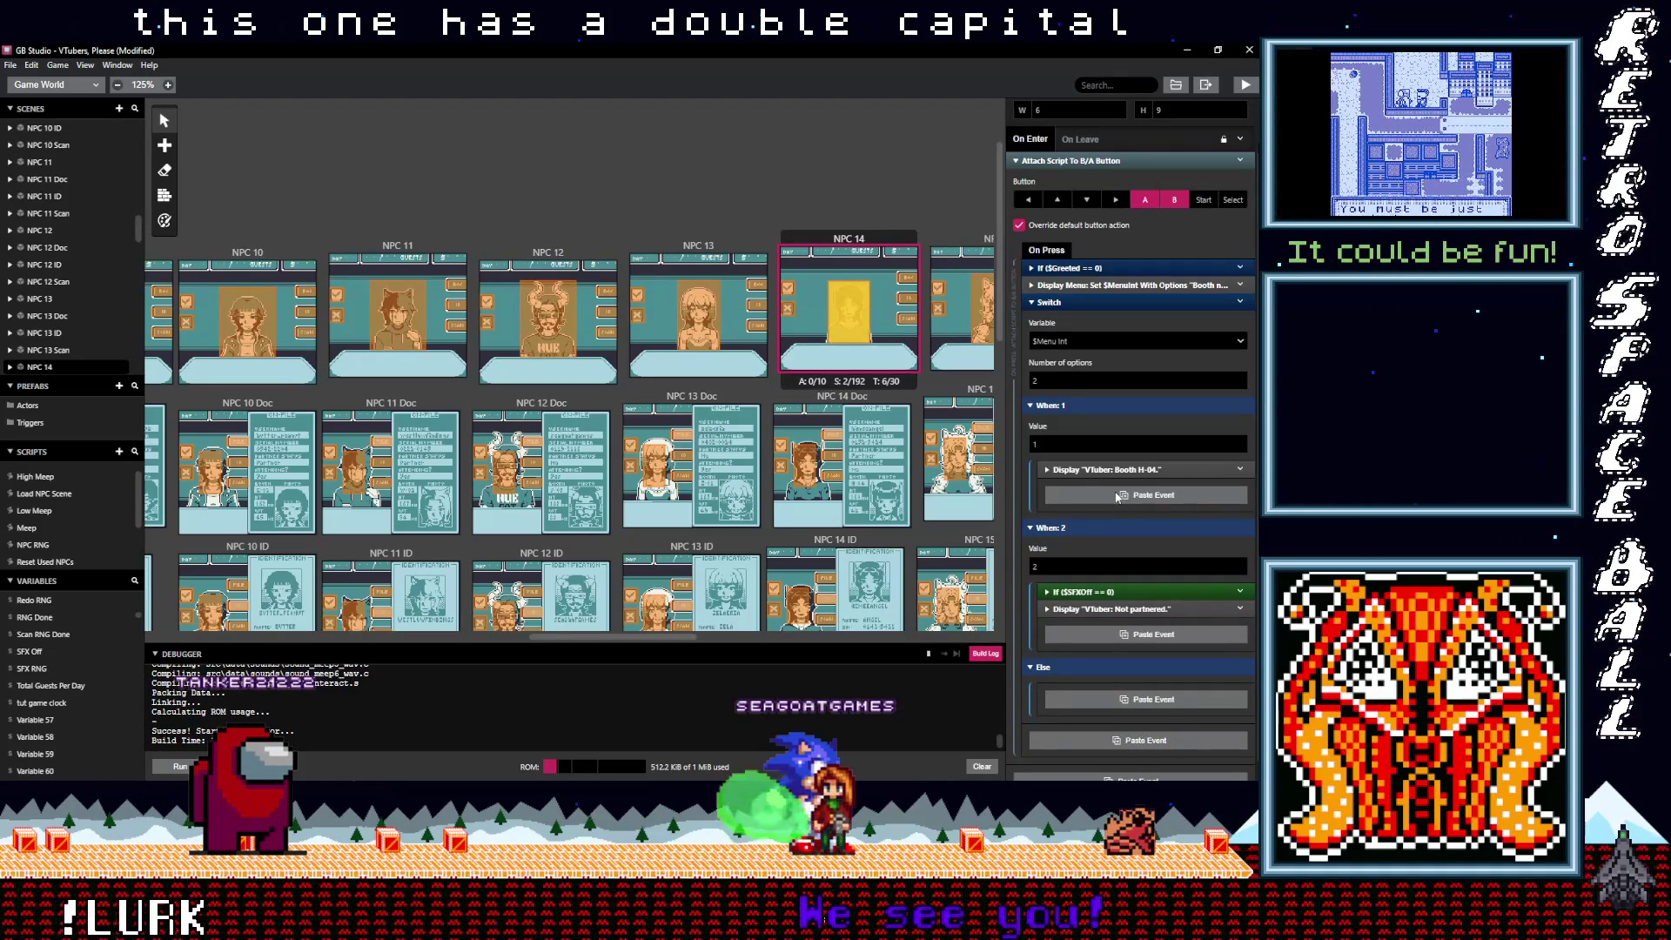
pyautogui.click(1118, 496)
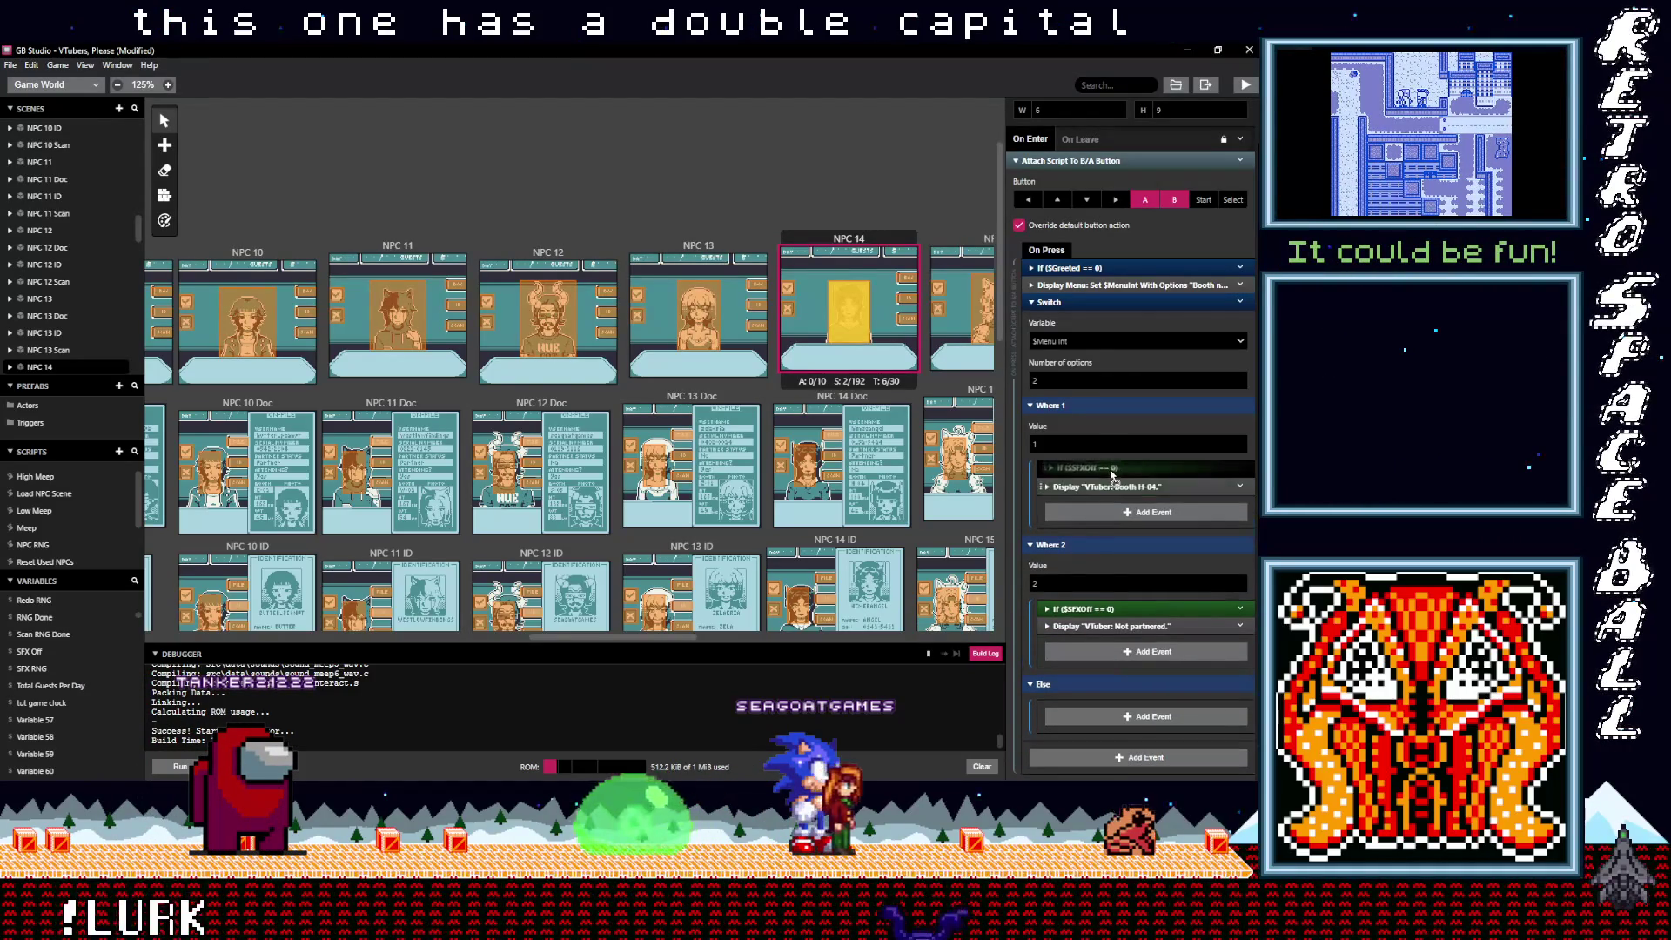
# Step: Paste the If ($SFXOff == 0) event into both When branches of NPC 15's script
pyautogui.moveTo(582, 634); pyautogui.dragTo(647, 642)
pyautogui.click(690, 321)
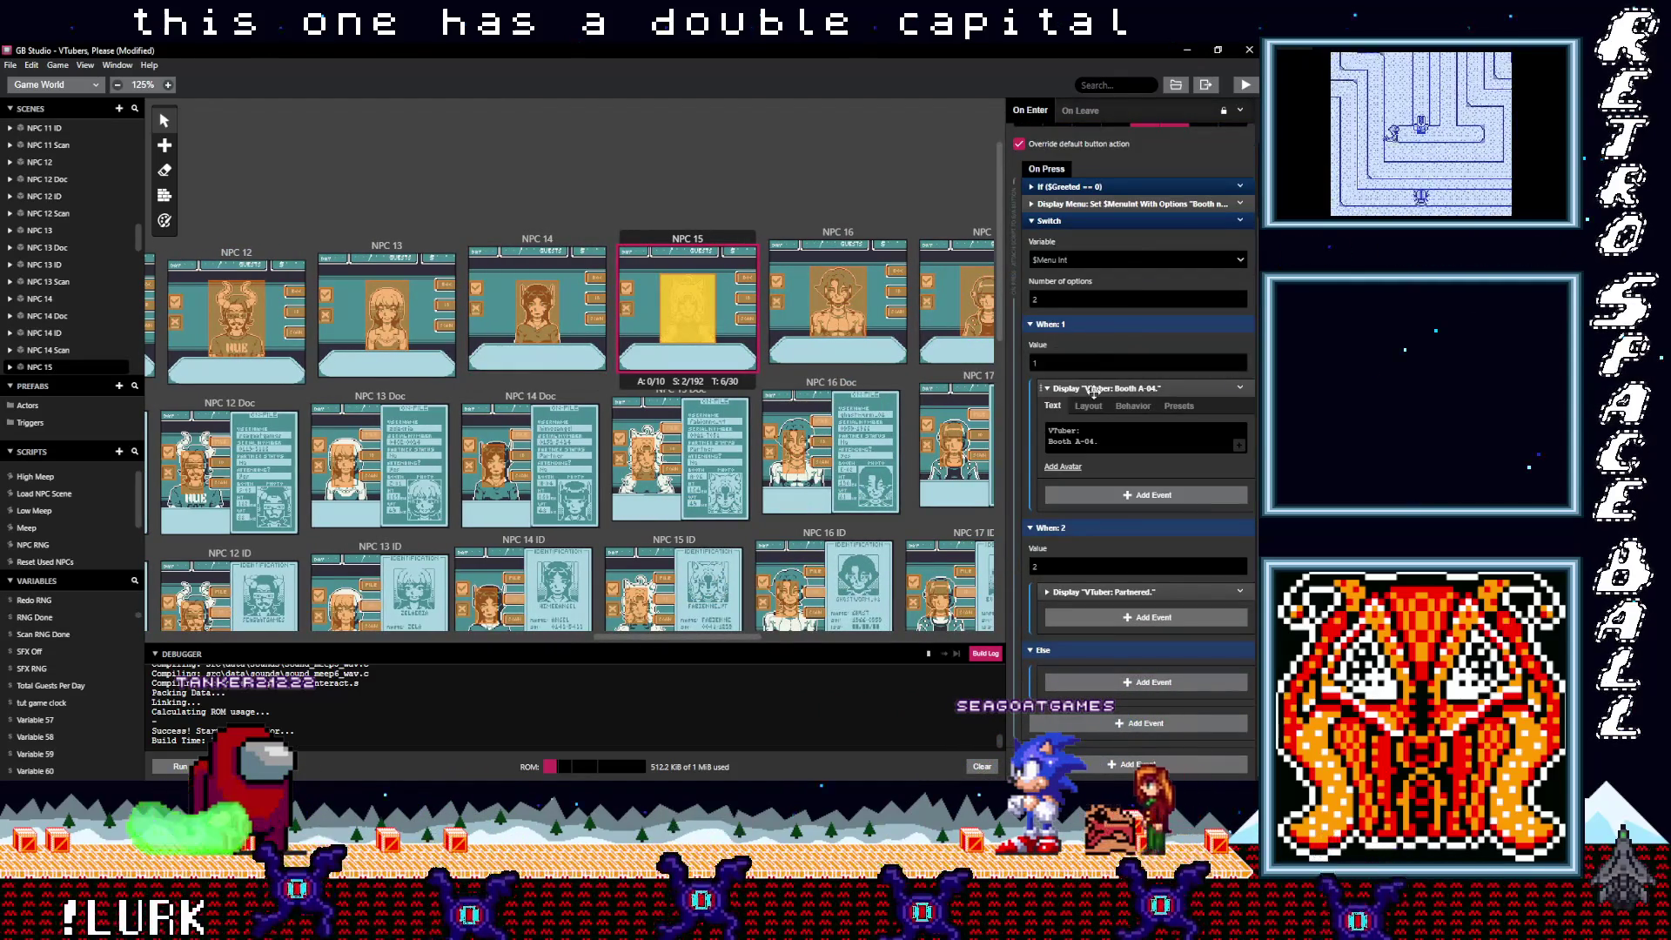
pyautogui.keyDown('alt'); pyautogui.click(1093, 495); pyautogui.keyUp('alt')
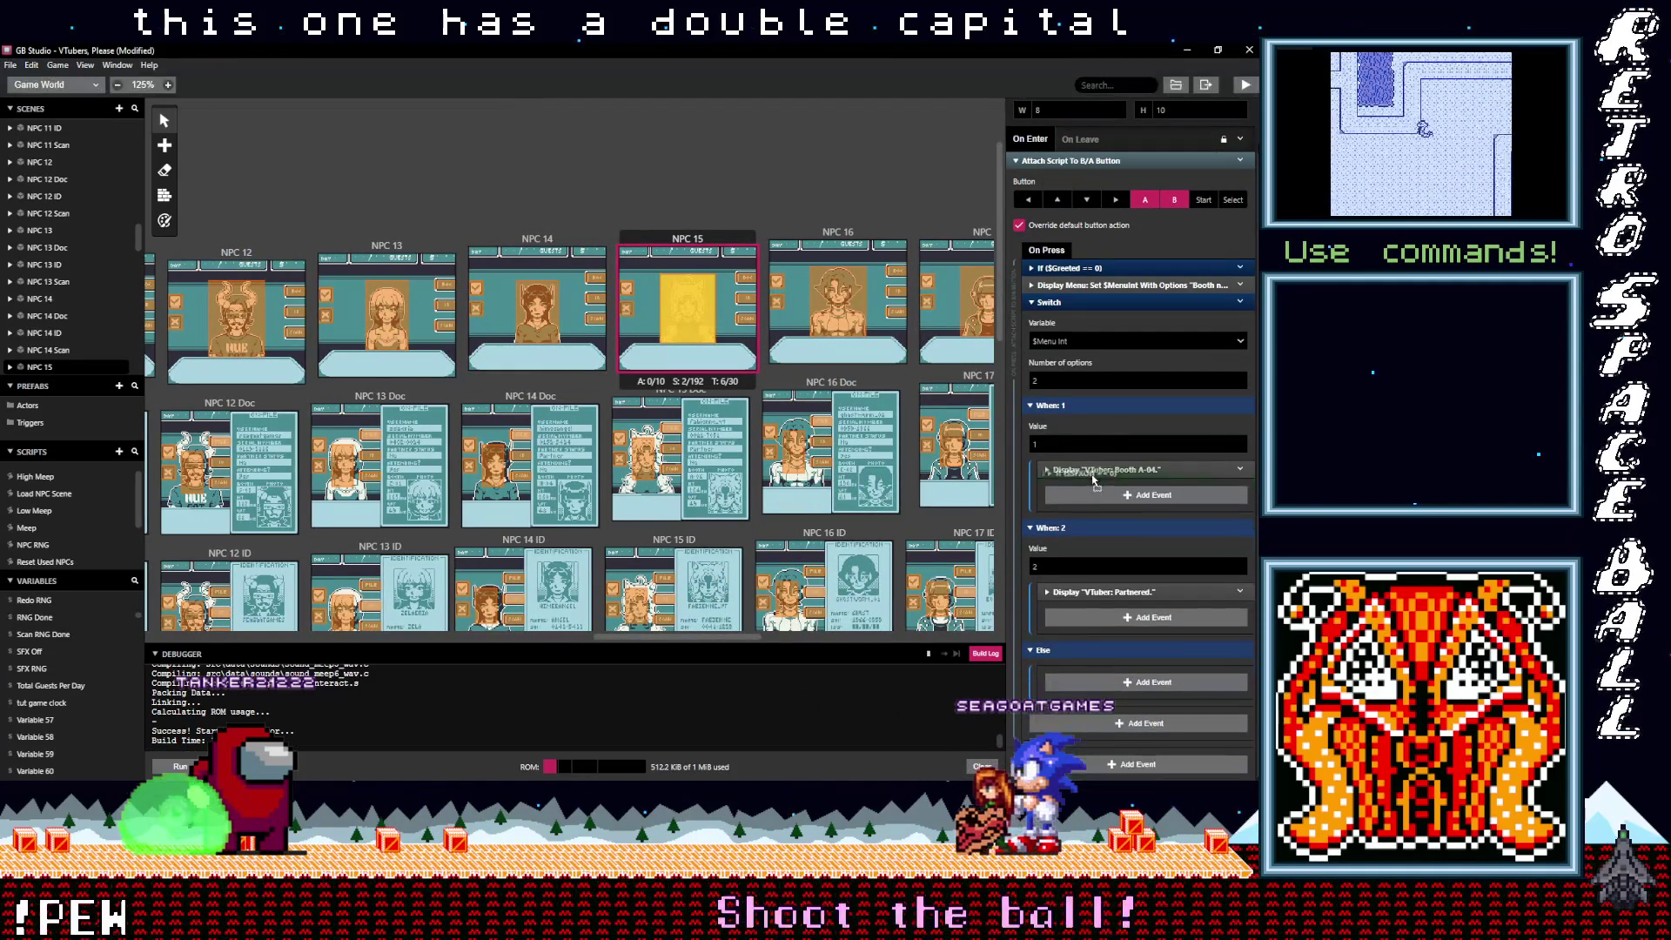
pyautogui.keyDown('alt'); pyautogui.click(1109, 635); pyautogui.keyUp('alt')
pyautogui.moveTo(1099, 624); pyautogui.dragTo(1065, 598)
# Step: Place NPC 17's Partnered dialogue after its If ($SFXOff == 0) event
pyautogui.moveTo(660, 633); pyautogui.dragTo(711, 640)
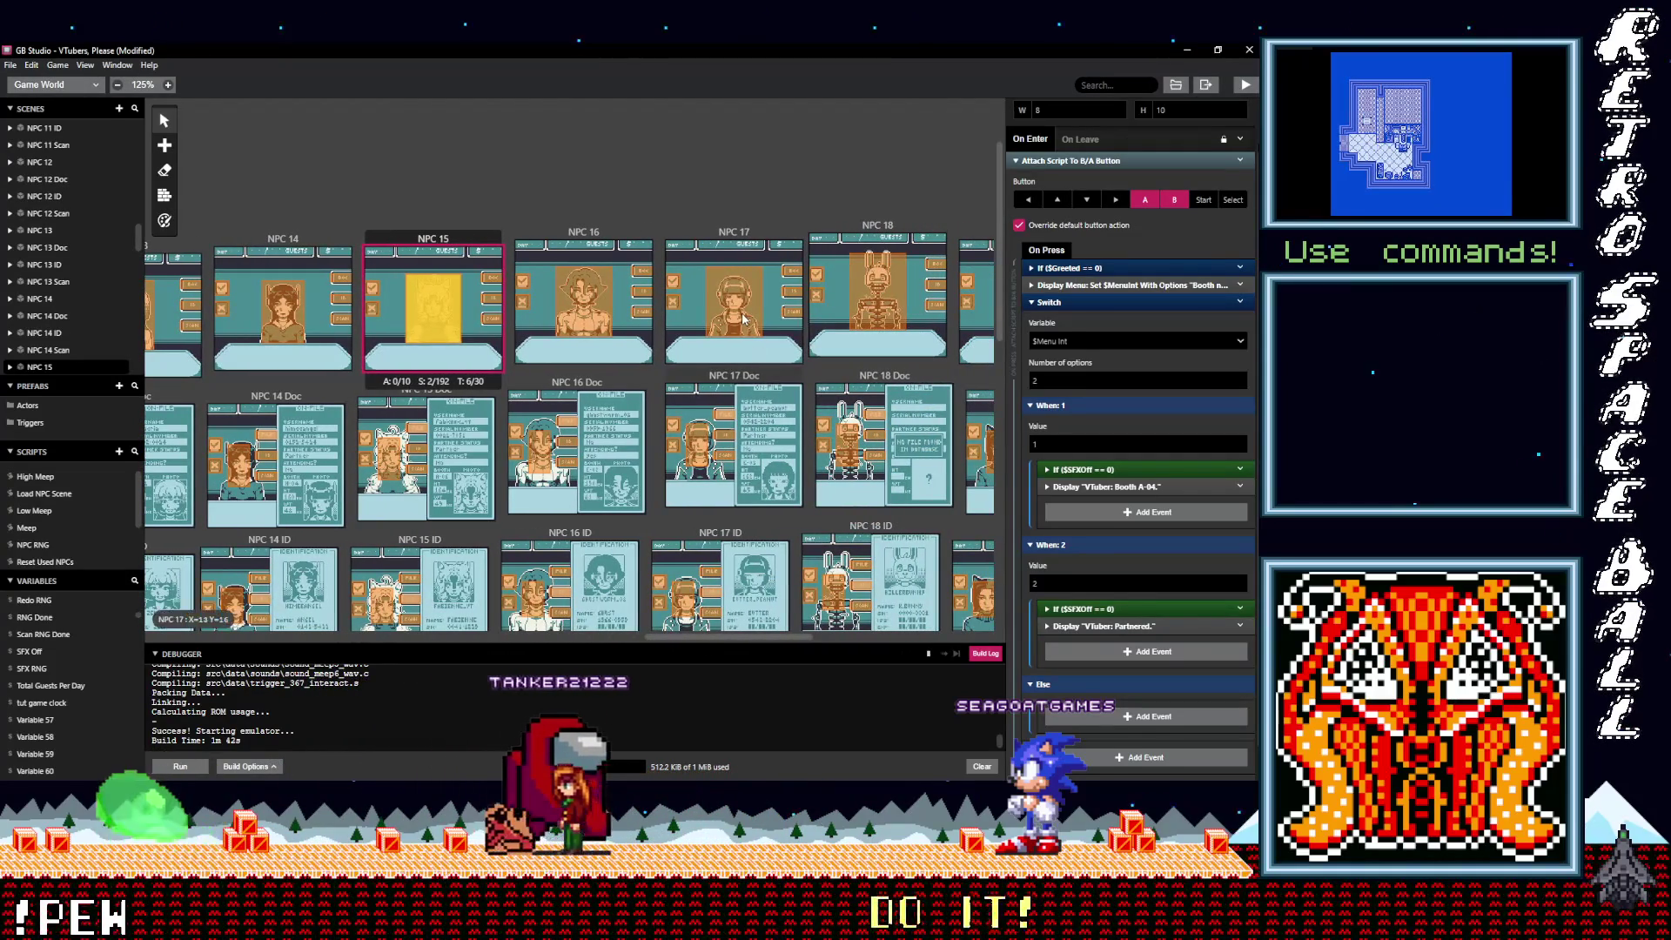
pyautogui.click(744, 320)
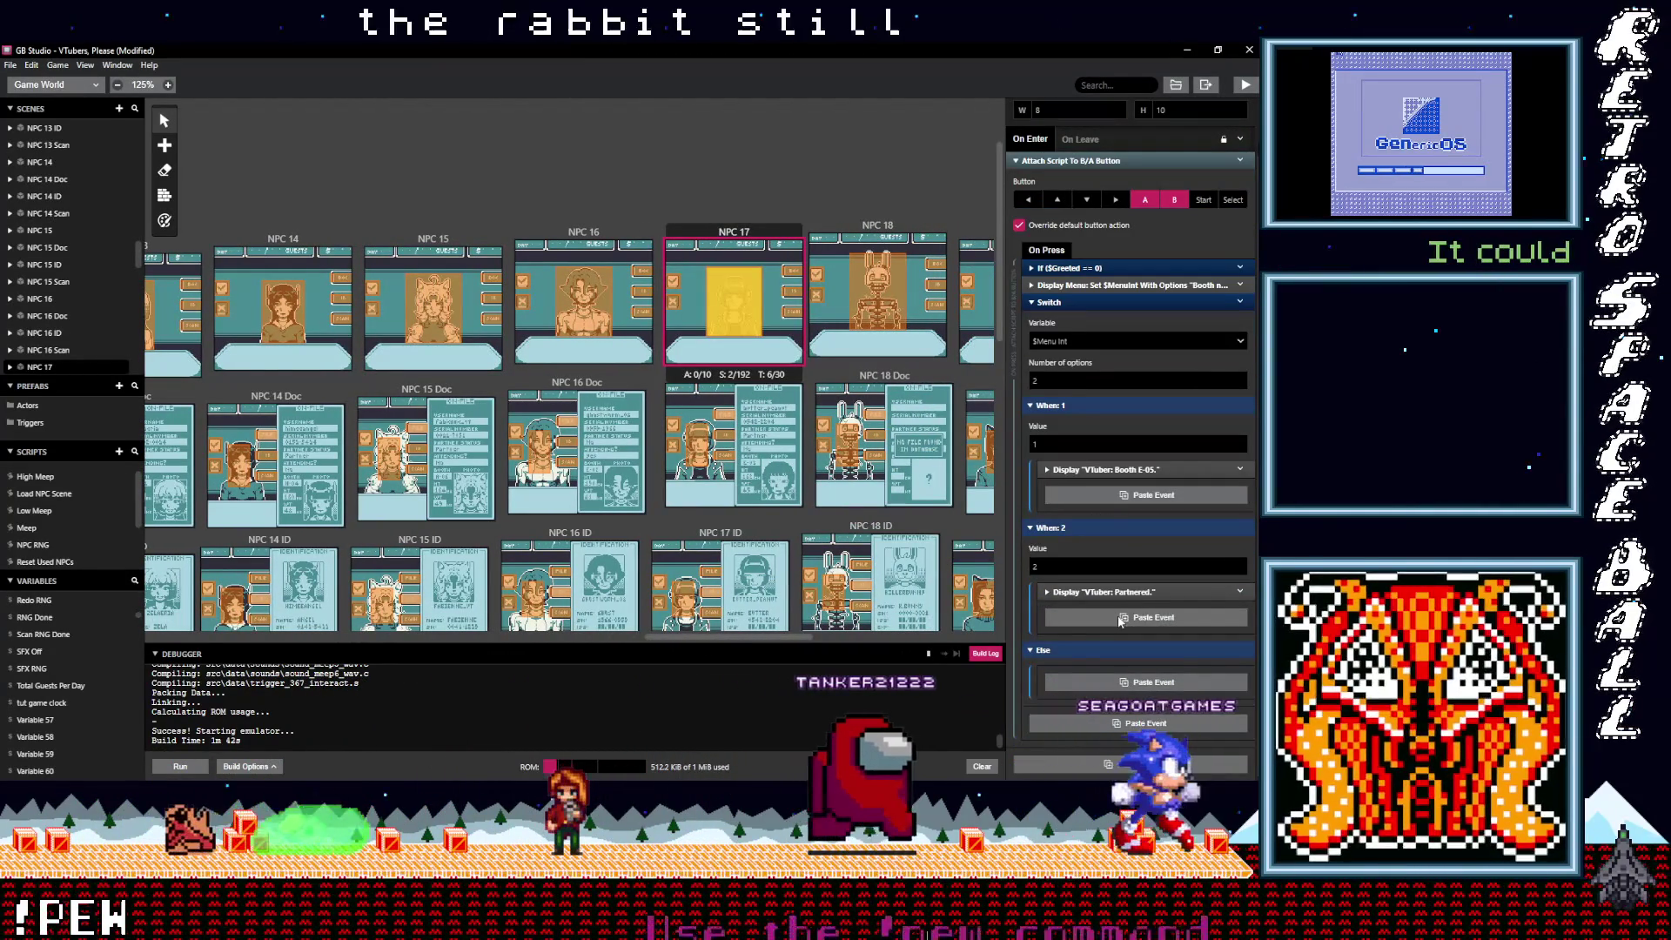
pyautogui.moveTo(1088, 593); pyautogui.dragTo(1089, 475)
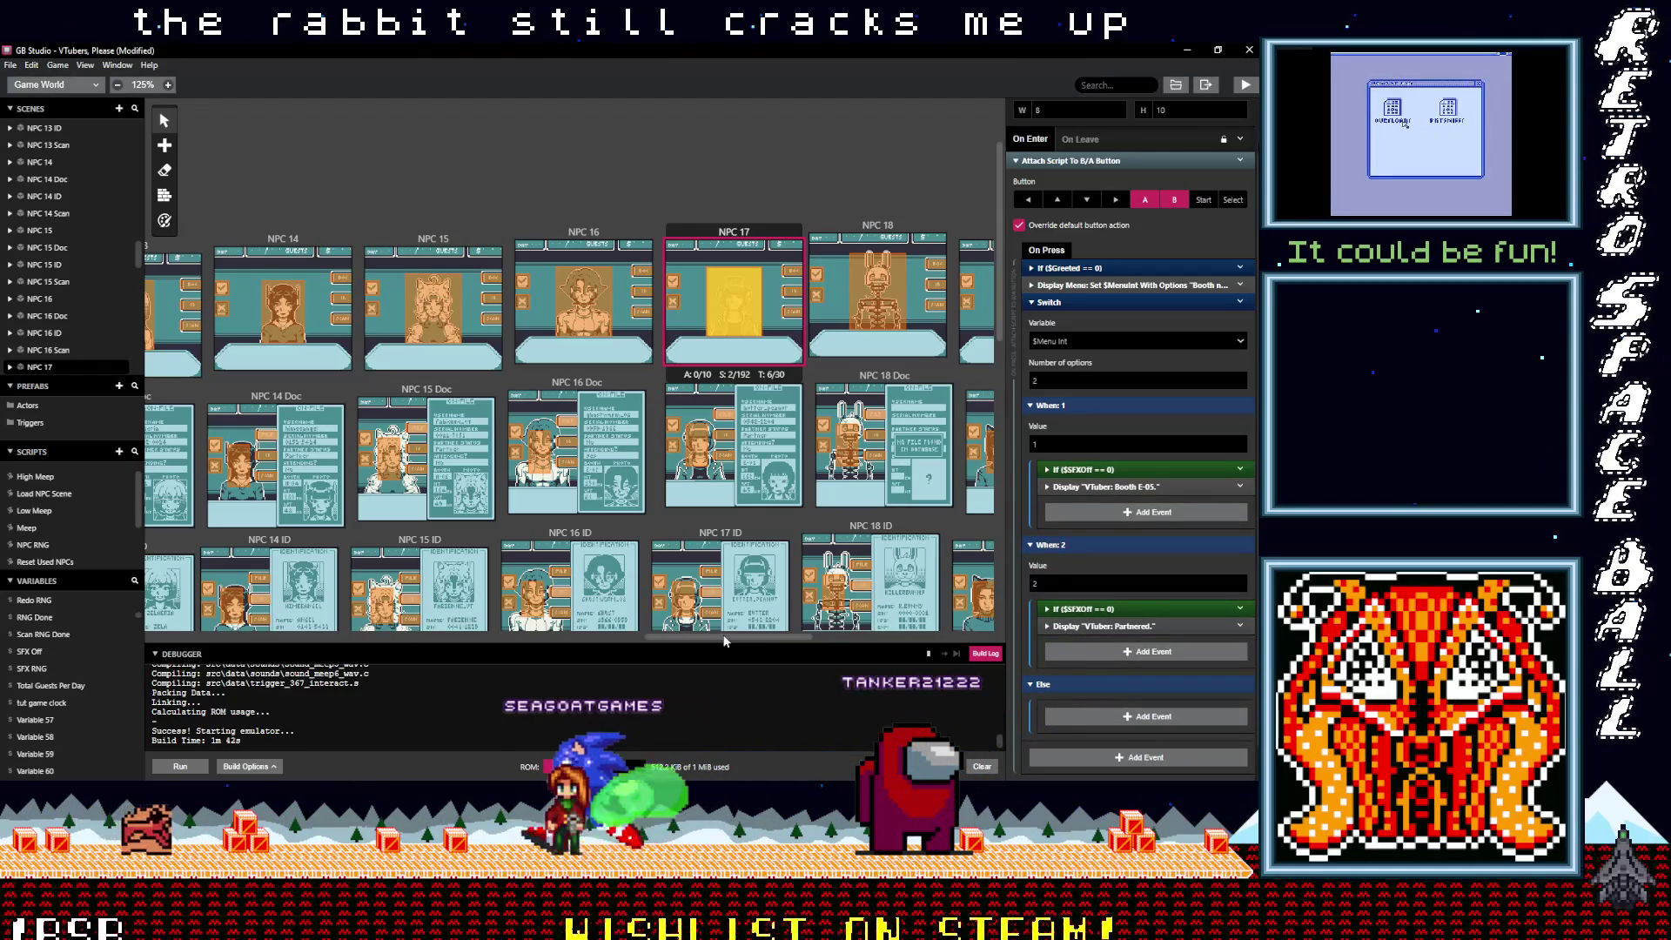
pyautogui.moveTo(738, 637)
pyautogui.mouseDown()
pyautogui.moveTo(790, 634)
pyautogui.moveTo(305, 651)
pyautogui.mouseUp()
pyautogui.click(551, 339)
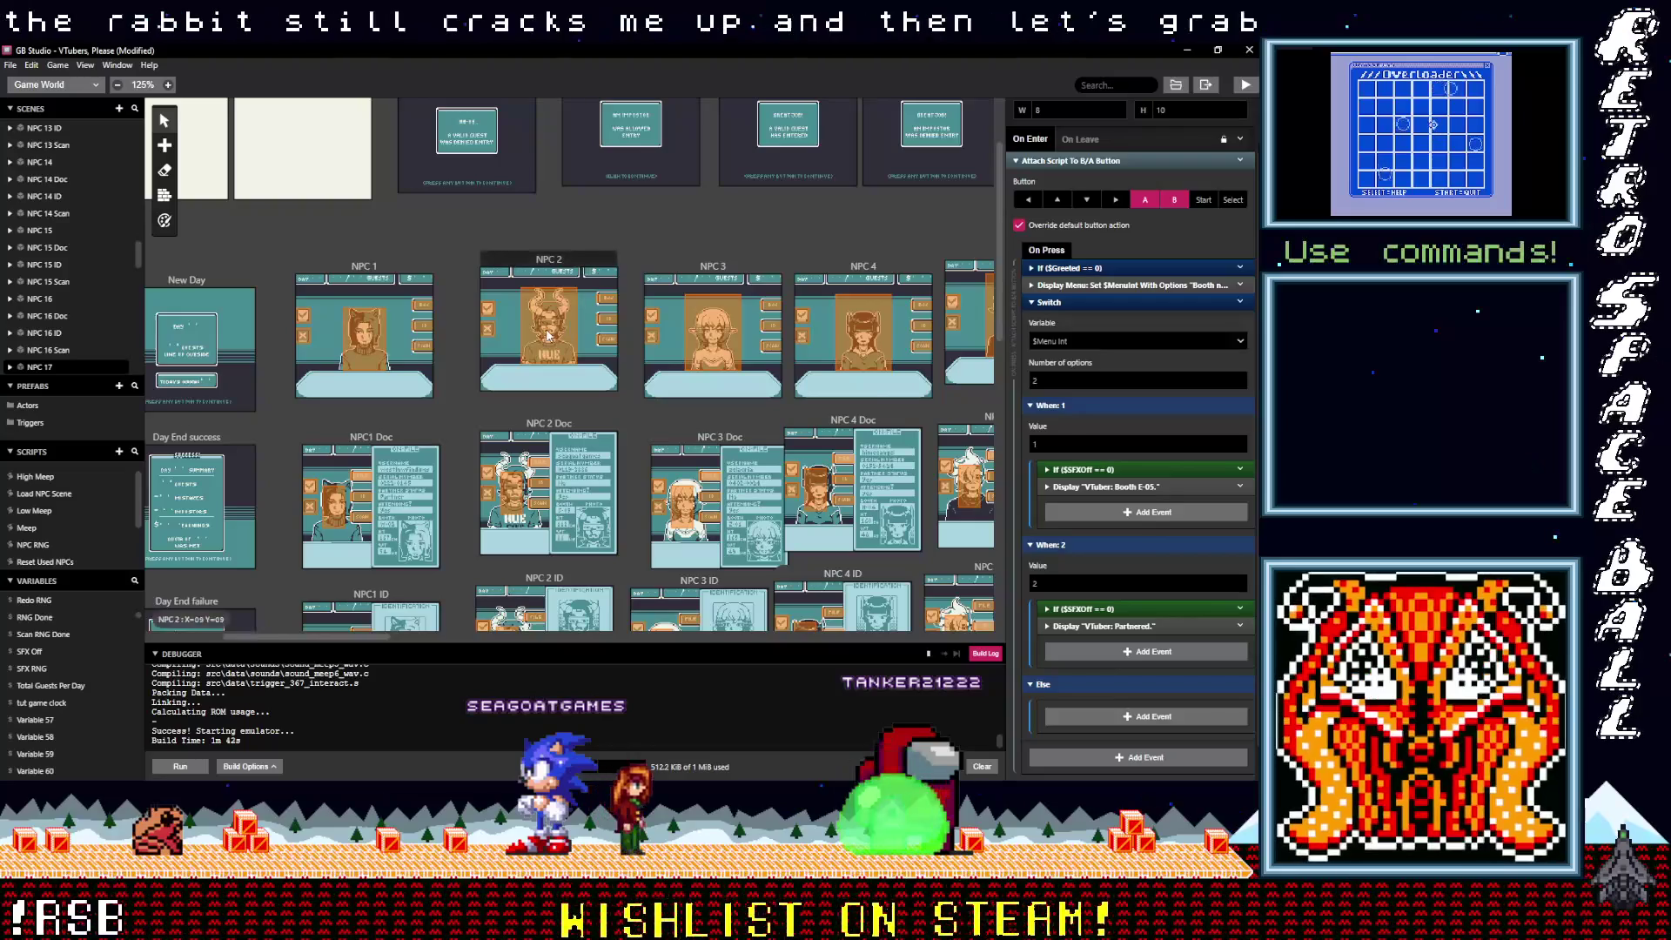
# Step: Copy NPC 2's If ($SFXOff == 0) event and place it in NPC 5's When: 1 branch
pyautogui.click(1241, 471)
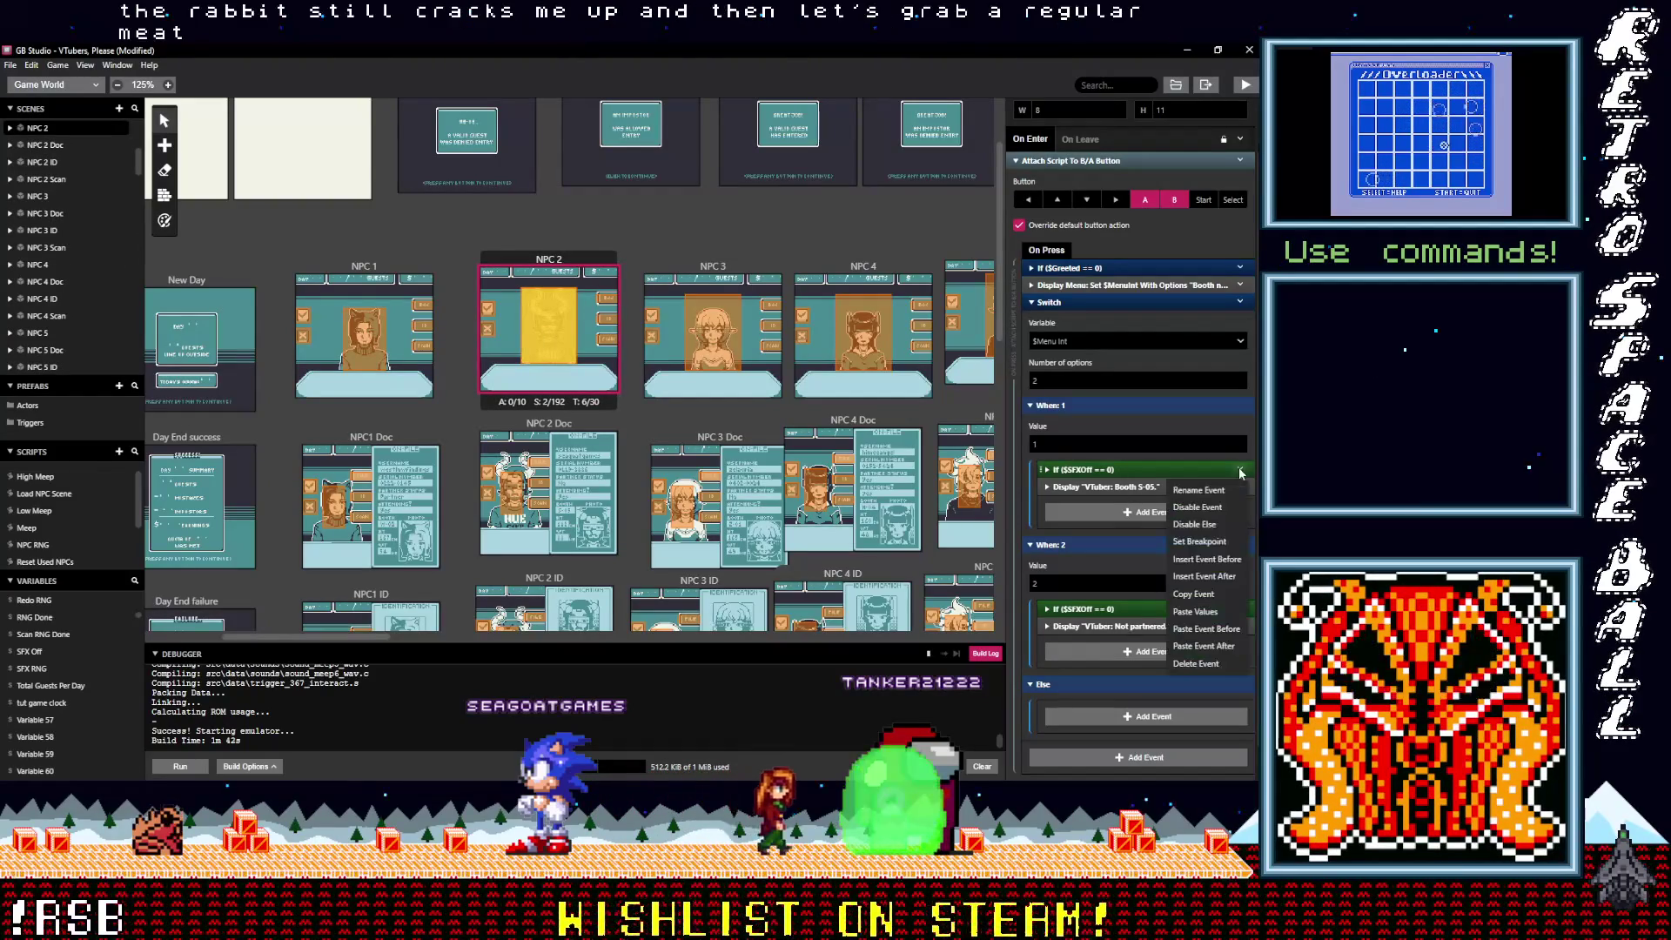
pyautogui.click(1204, 593)
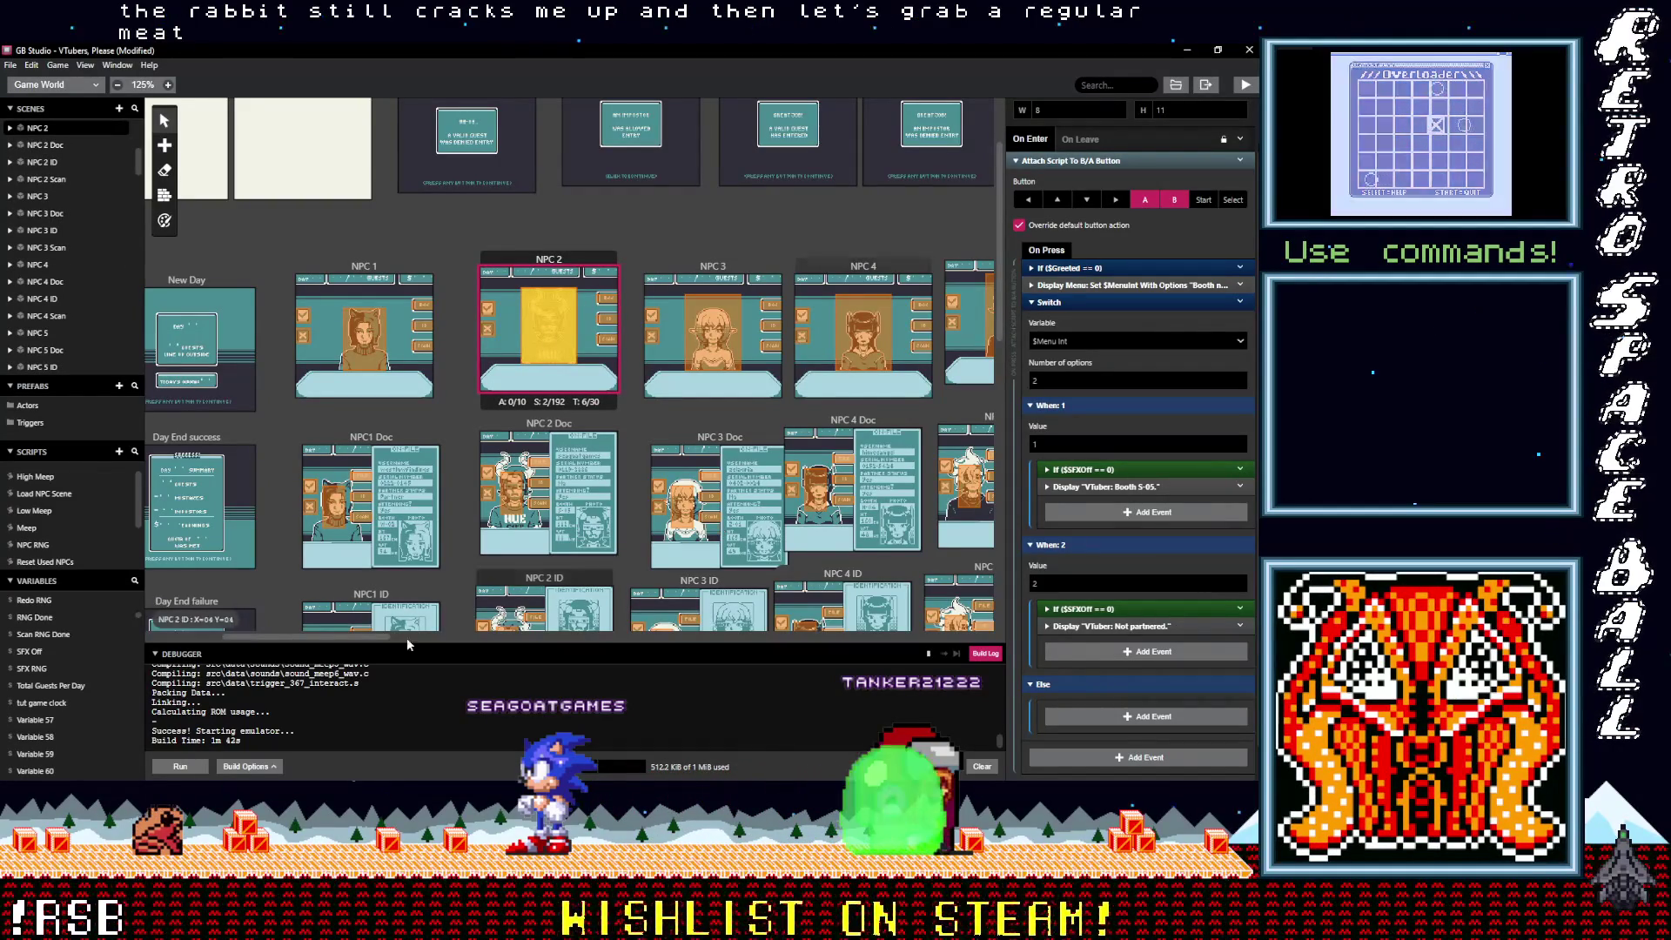
pyautogui.moveTo(346, 642); pyautogui.dragTo(423, 650)
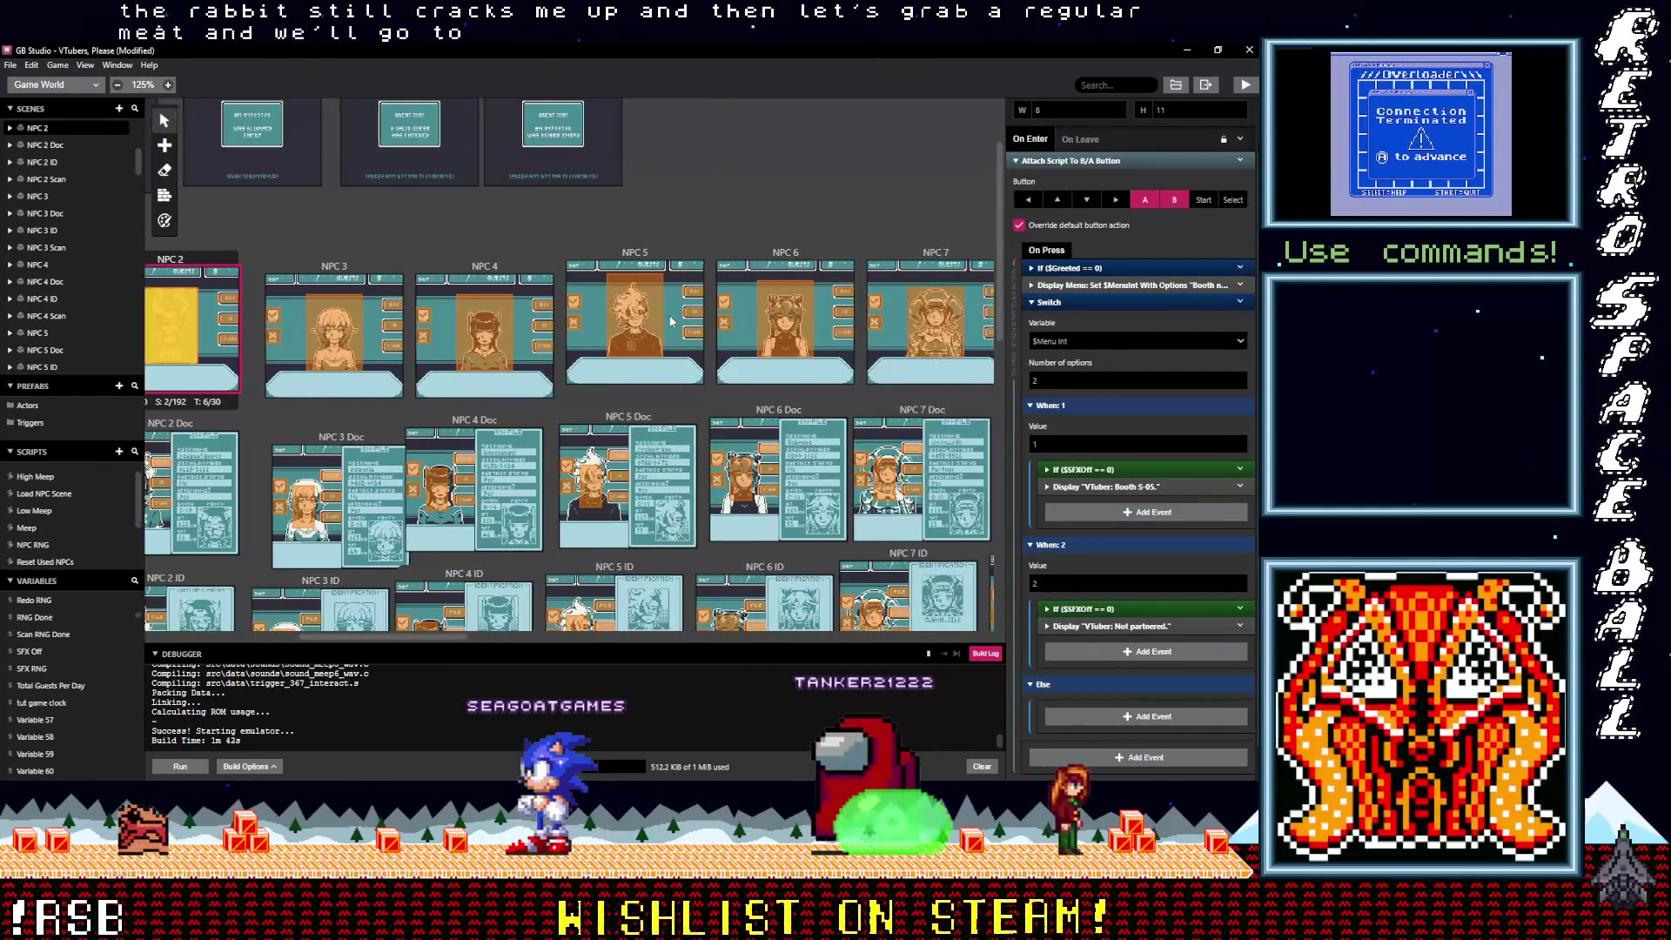
pyautogui.click(645, 322)
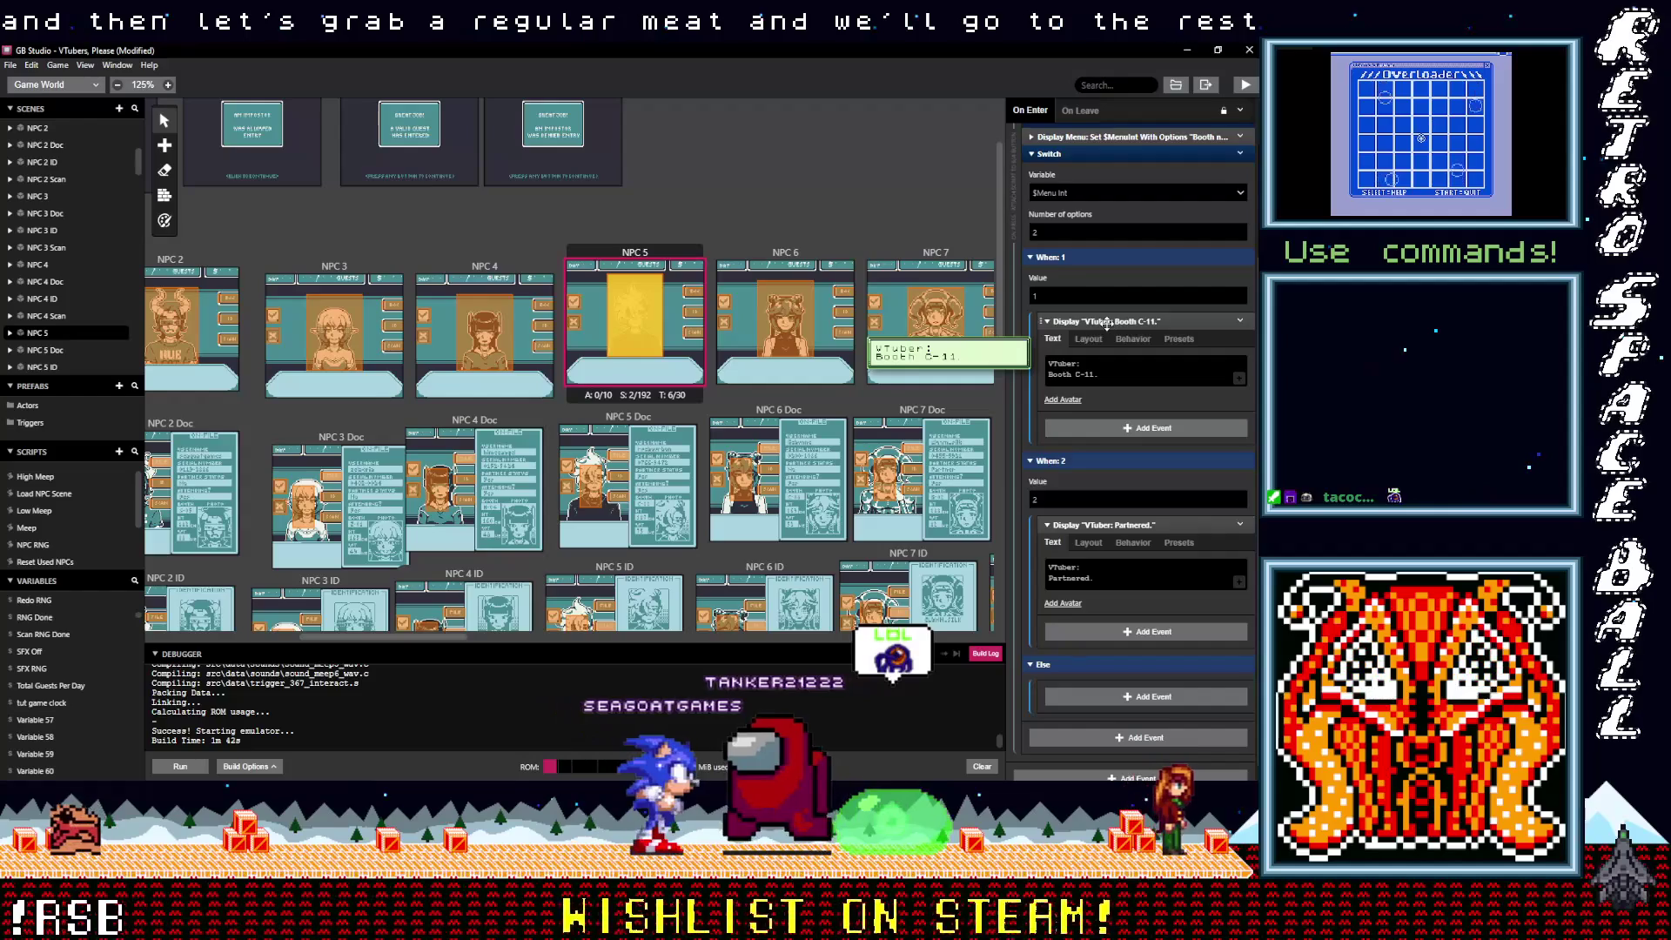
pyautogui.click(1105, 322)
pyautogui.click(1102, 510)
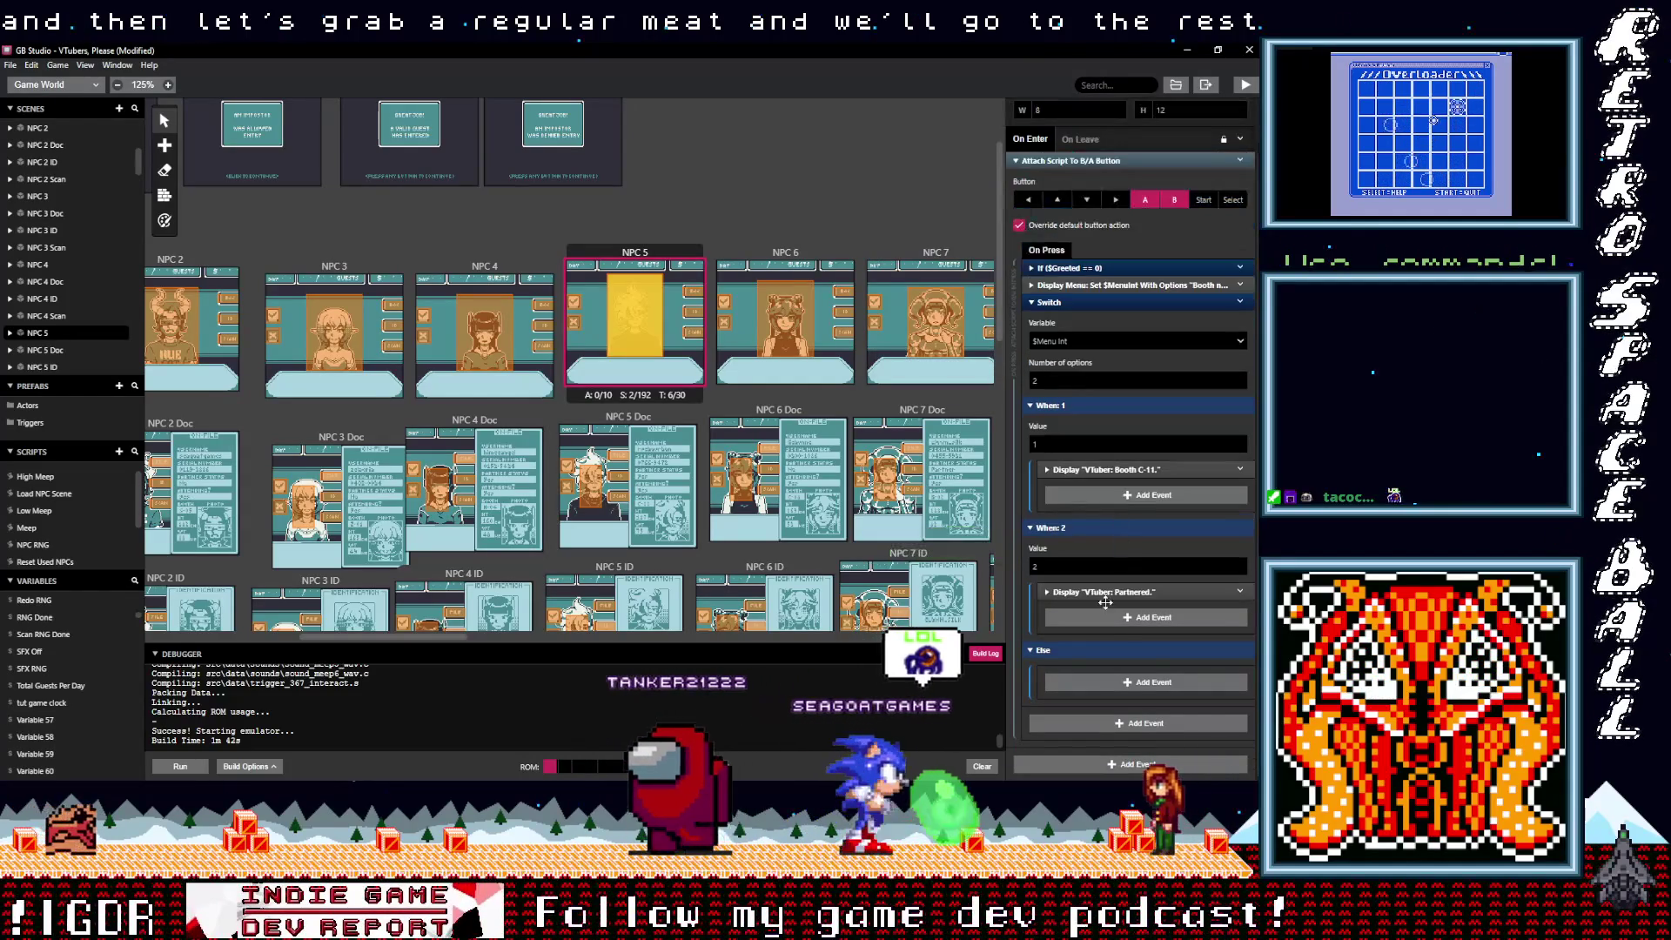
pyautogui.moveTo(1084, 610); pyautogui.dragTo(1088, 487)
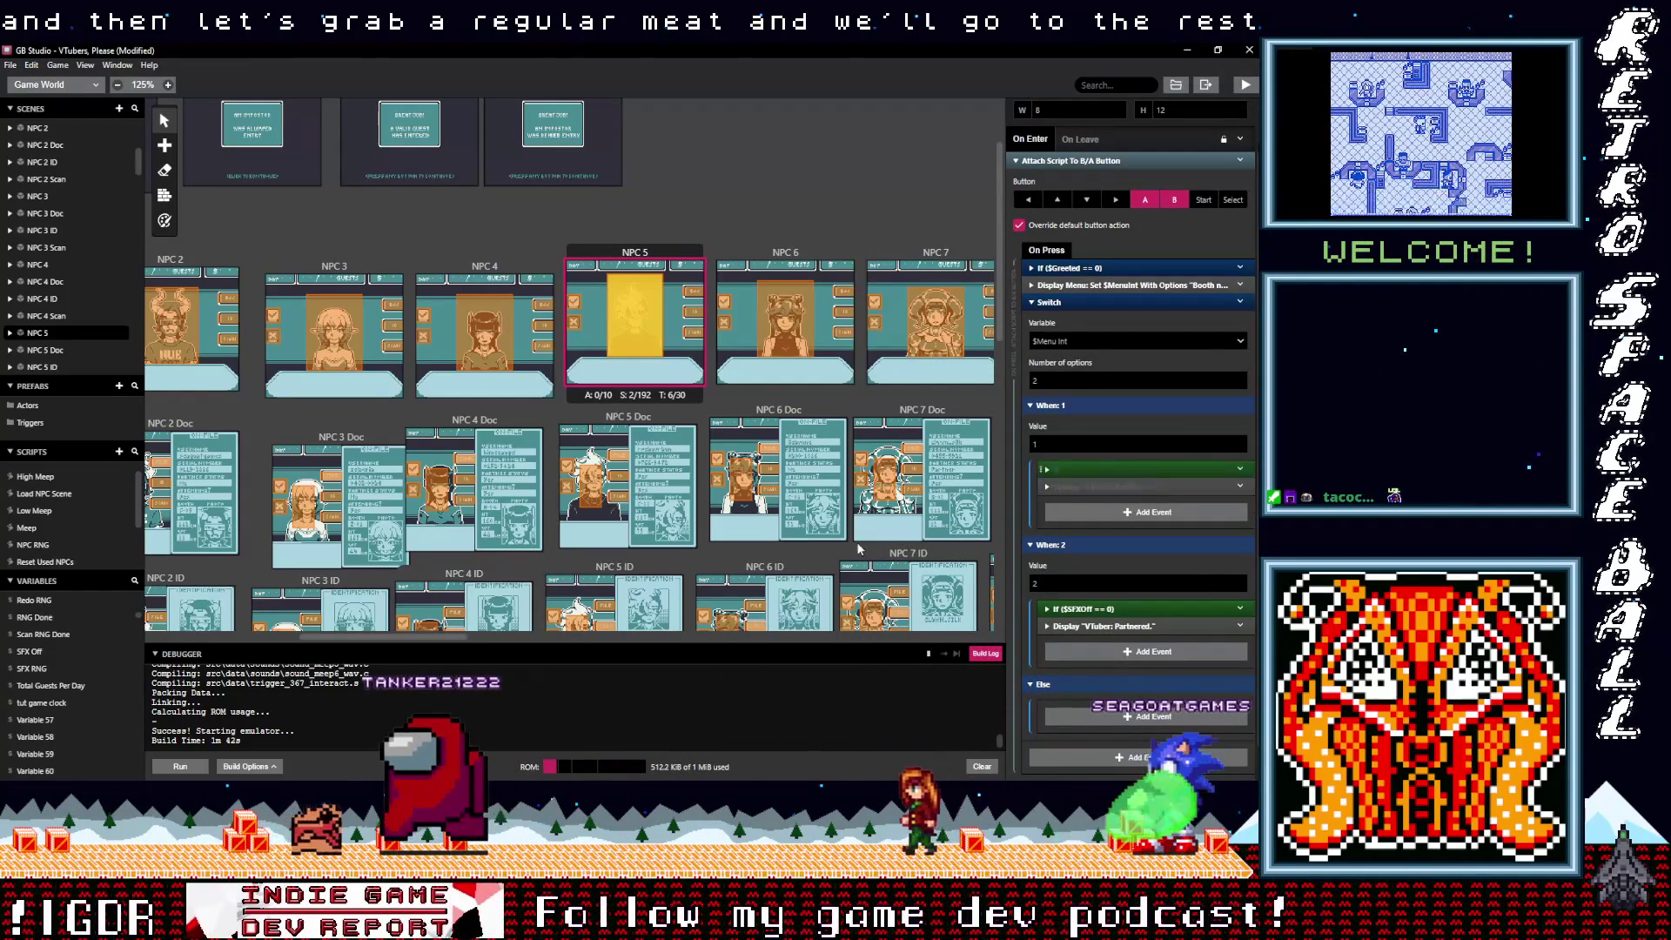
# Step: Change NPC 9's reply to 'Not partnered.' and add the If block to both branches
pyautogui.moveTo(413, 638); pyautogui.dragTo(546, 650)
pyautogui.click(579, 322)
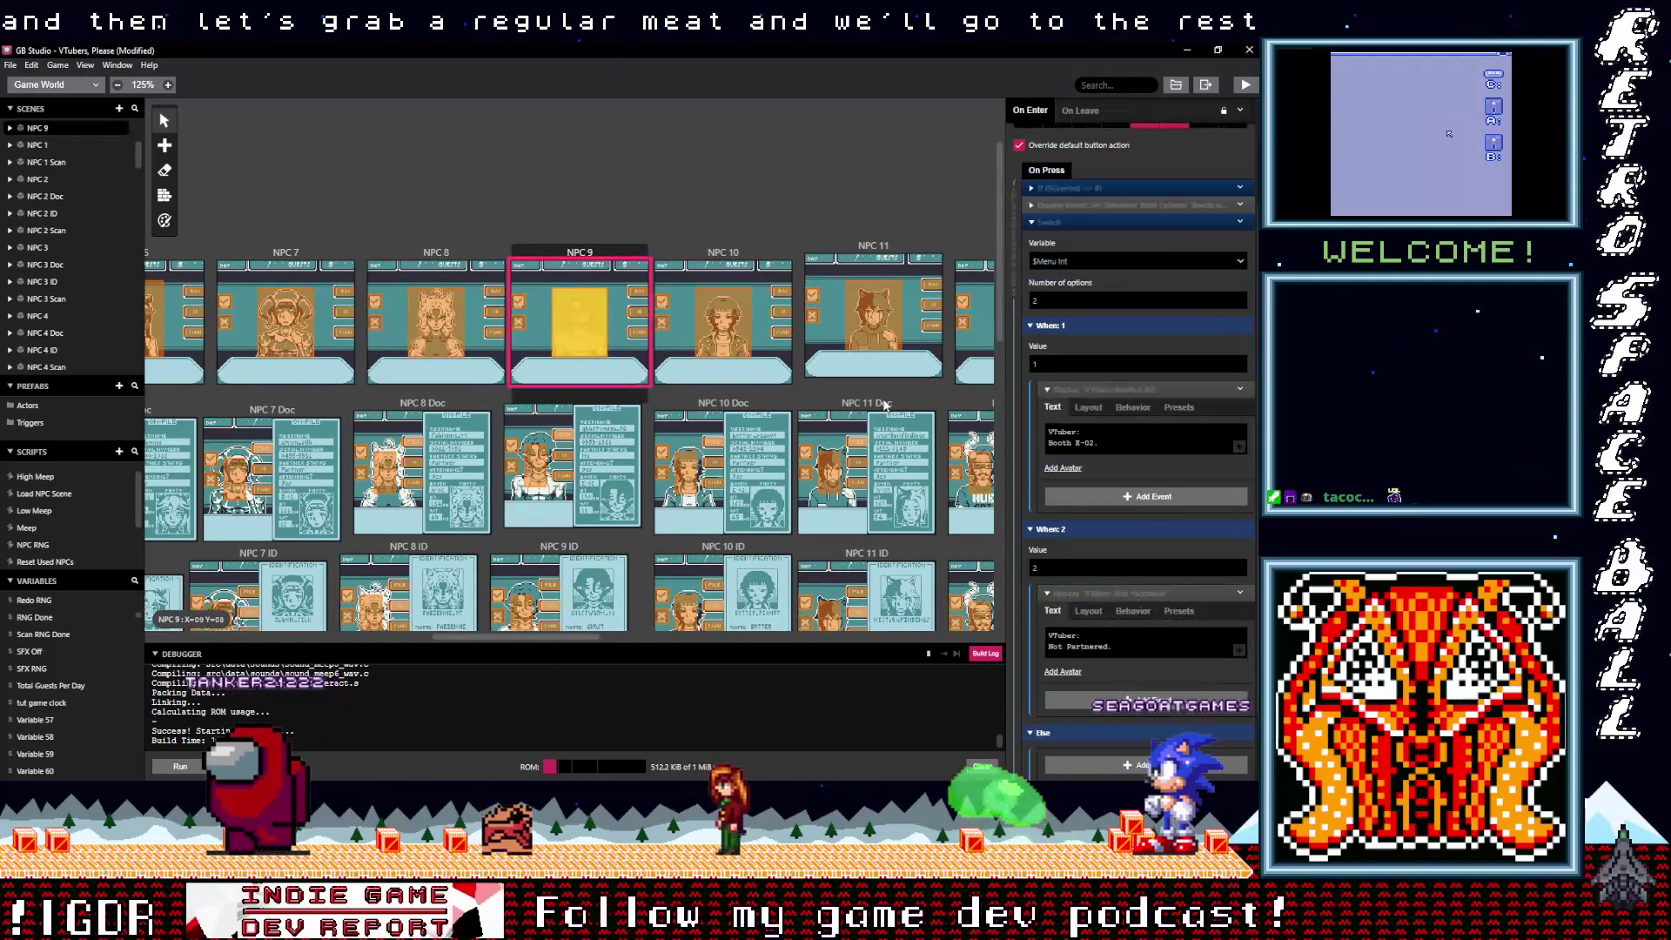
pyautogui.click(1087, 594)
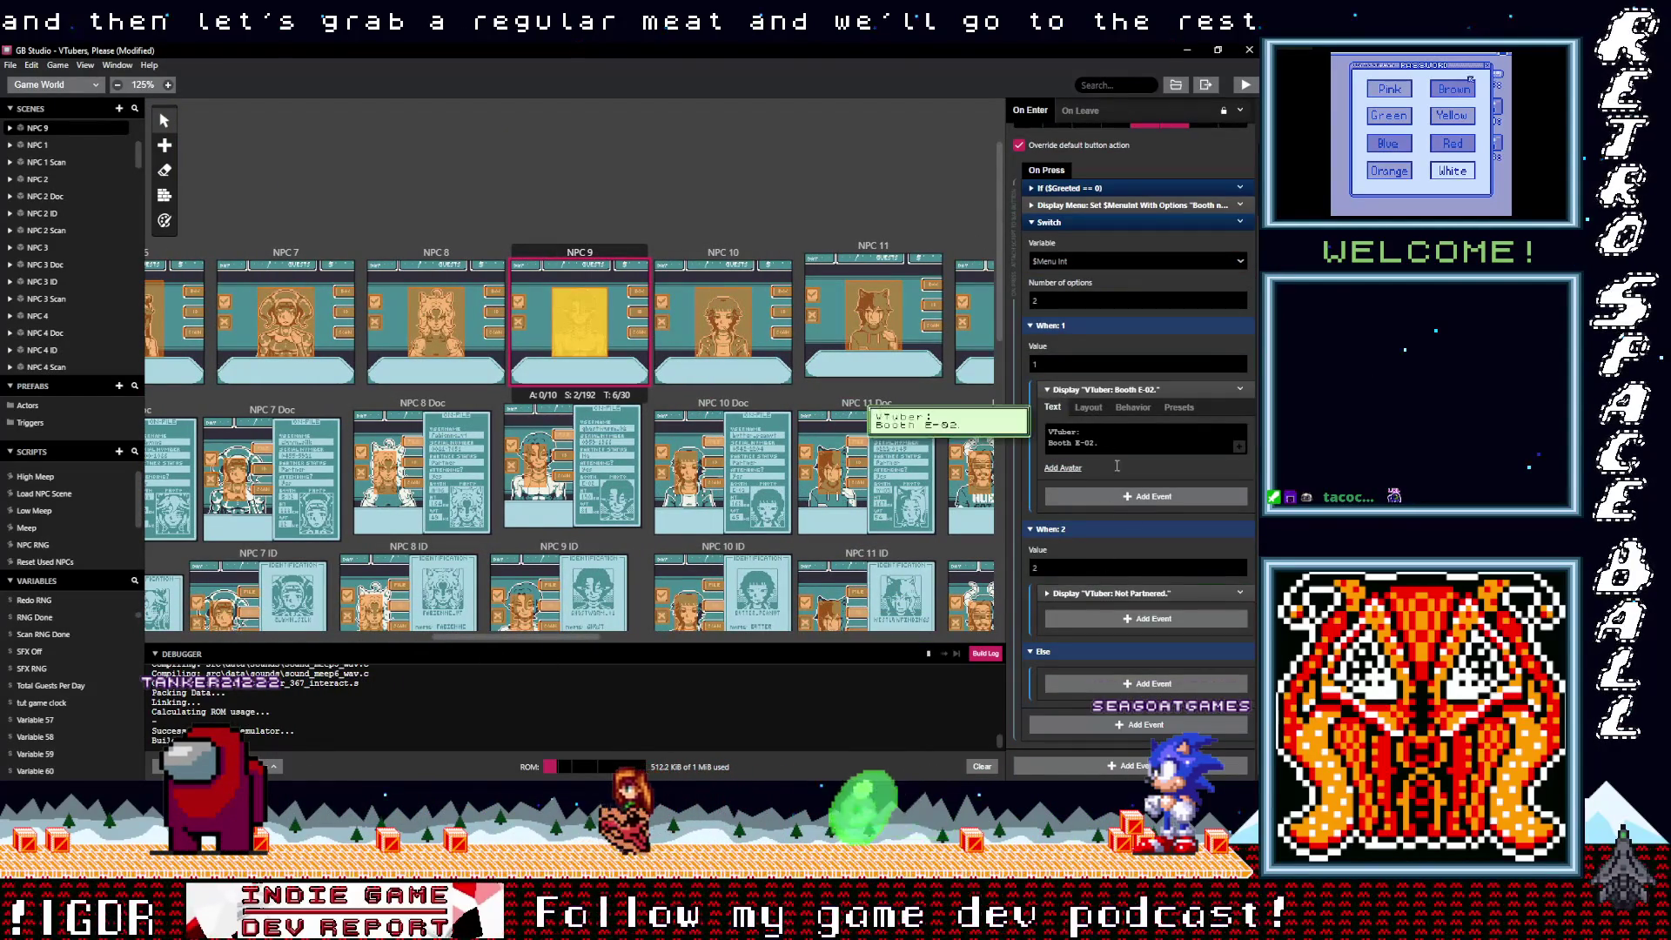
pyautogui.click(1095, 594)
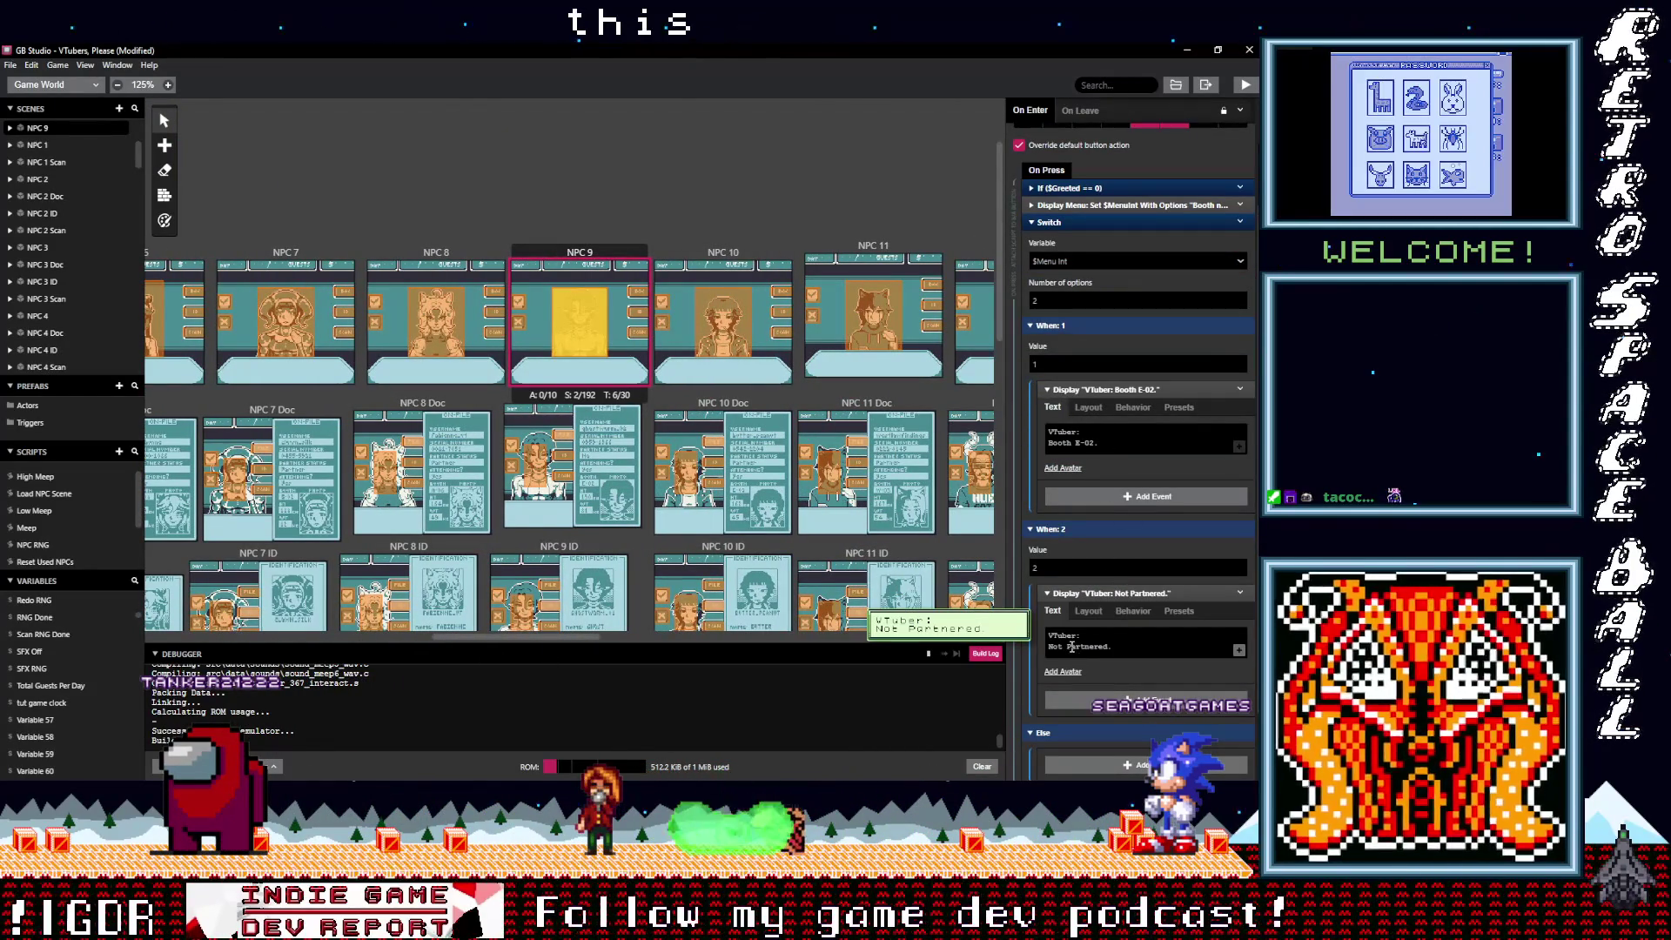
pyautogui.click(1072, 647)
pyautogui.press('BackSpace')
pyautogui.write('p')
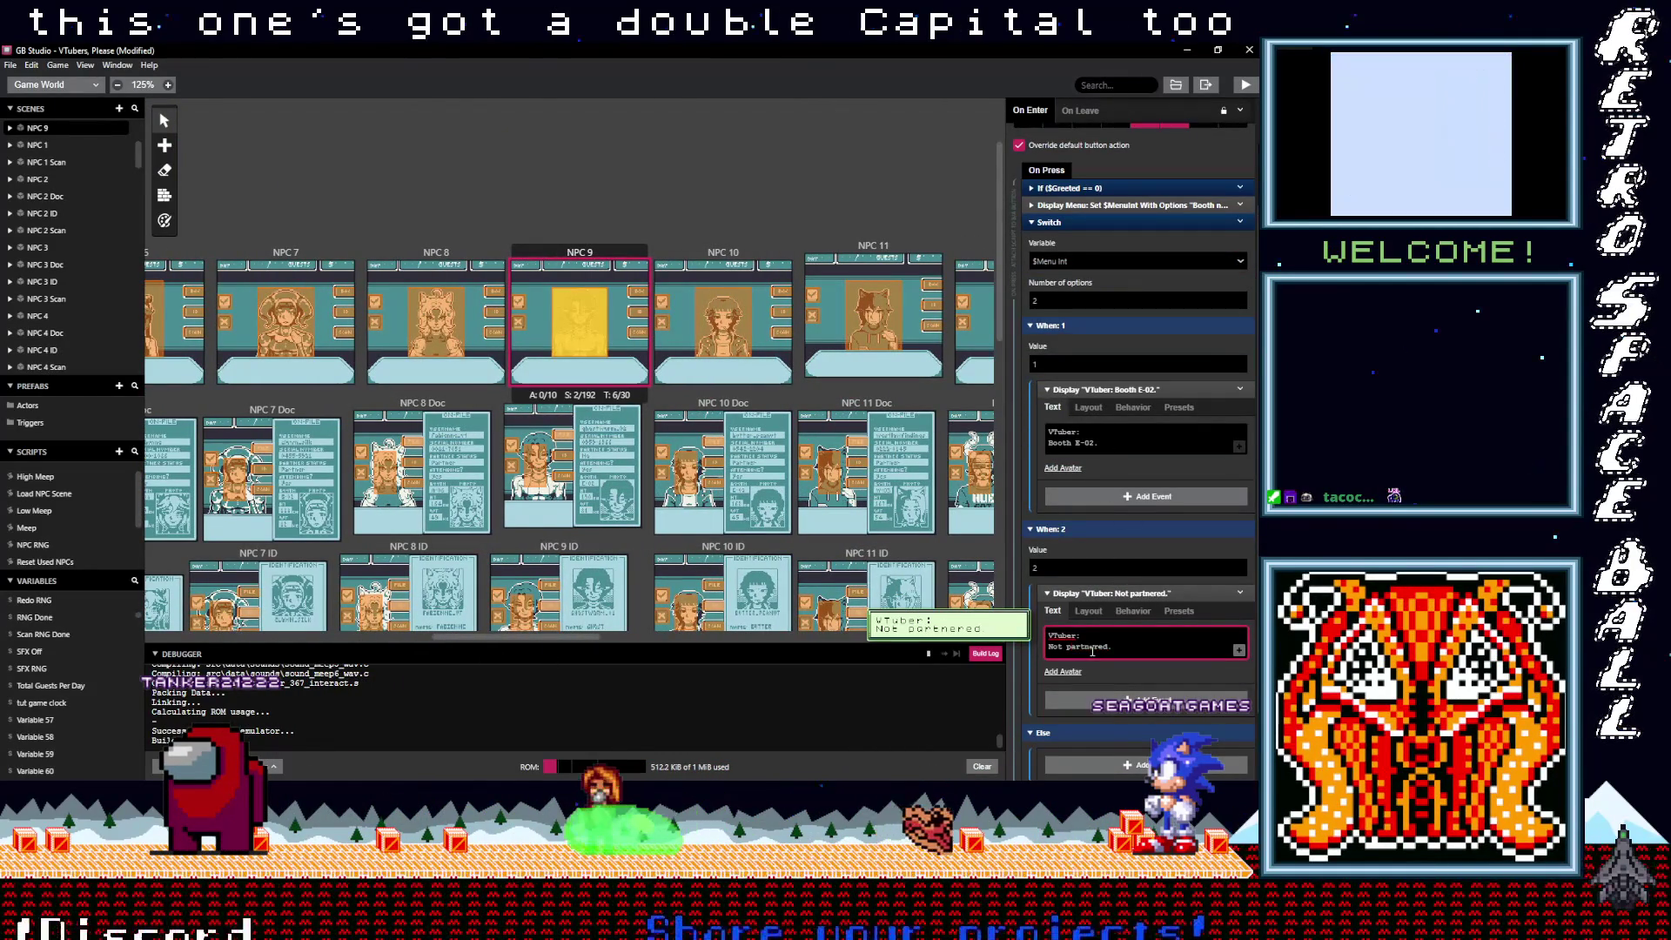
pyautogui.click(1088, 594)
pyautogui.moveTo(1092, 595); pyautogui.dragTo(1094, 606)
pyautogui.moveTo(1085, 506)
pyautogui.mouseDown()
pyautogui.moveTo(923, 422)
pyautogui.moveTo(1094, 461)
pyautogui.mouseUp()
pyautogui.click(1094, 476)
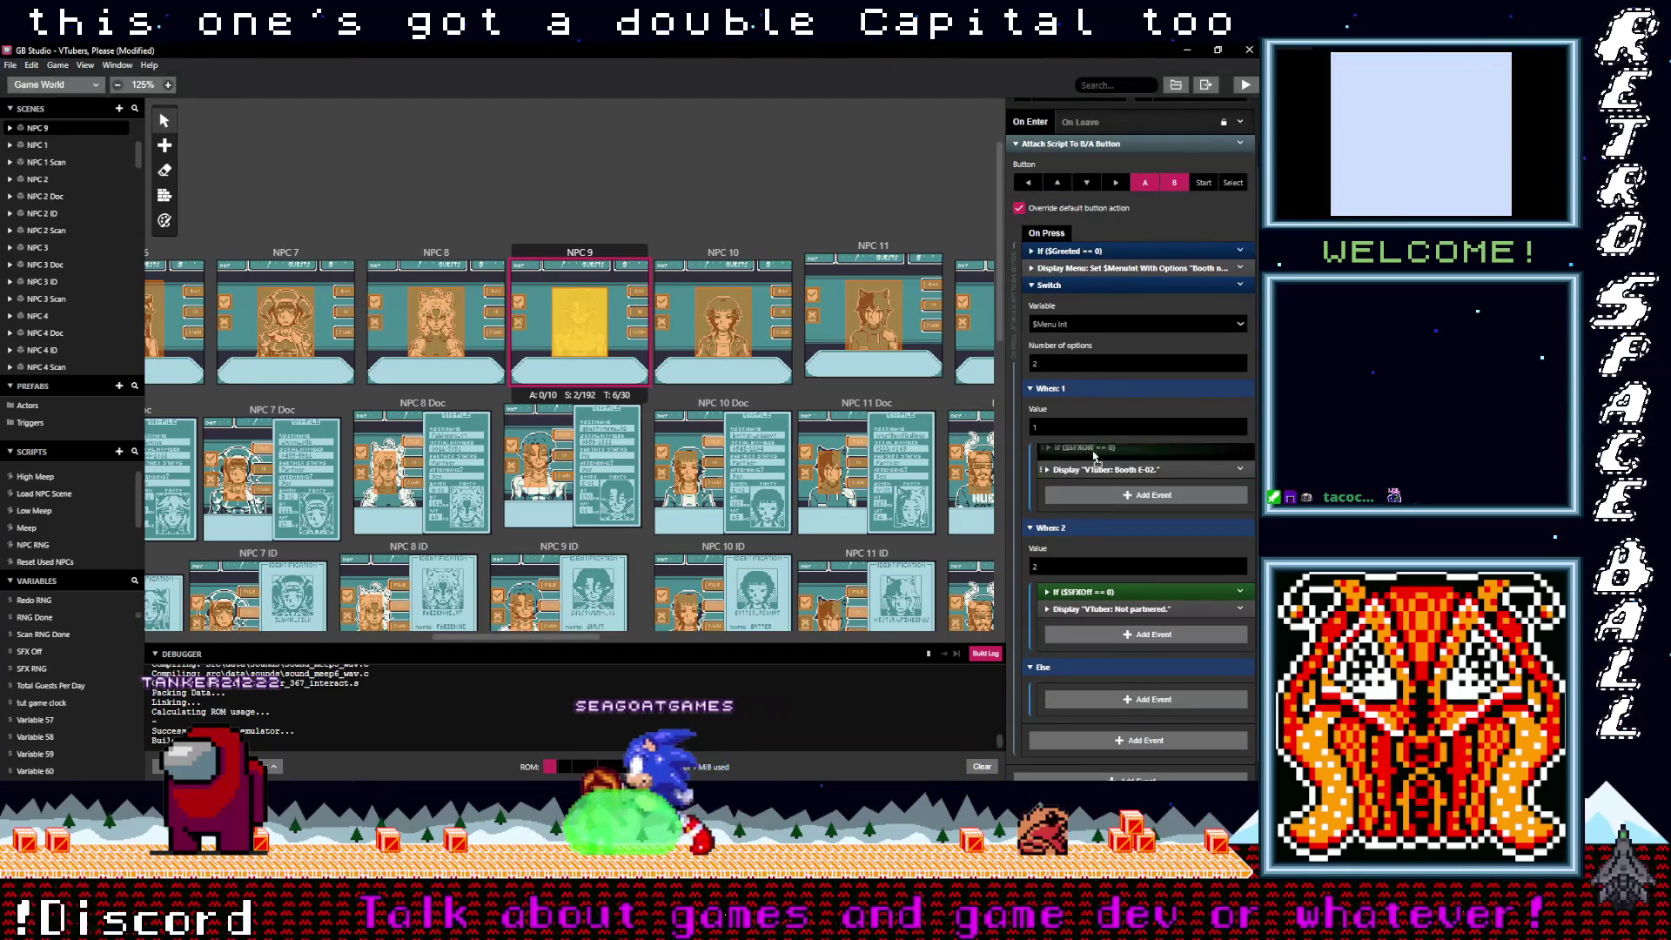
# Step: Add the If ($SFXOff == 0) check to both options of NPC 11's button script
pyautogui.click(873, 246)
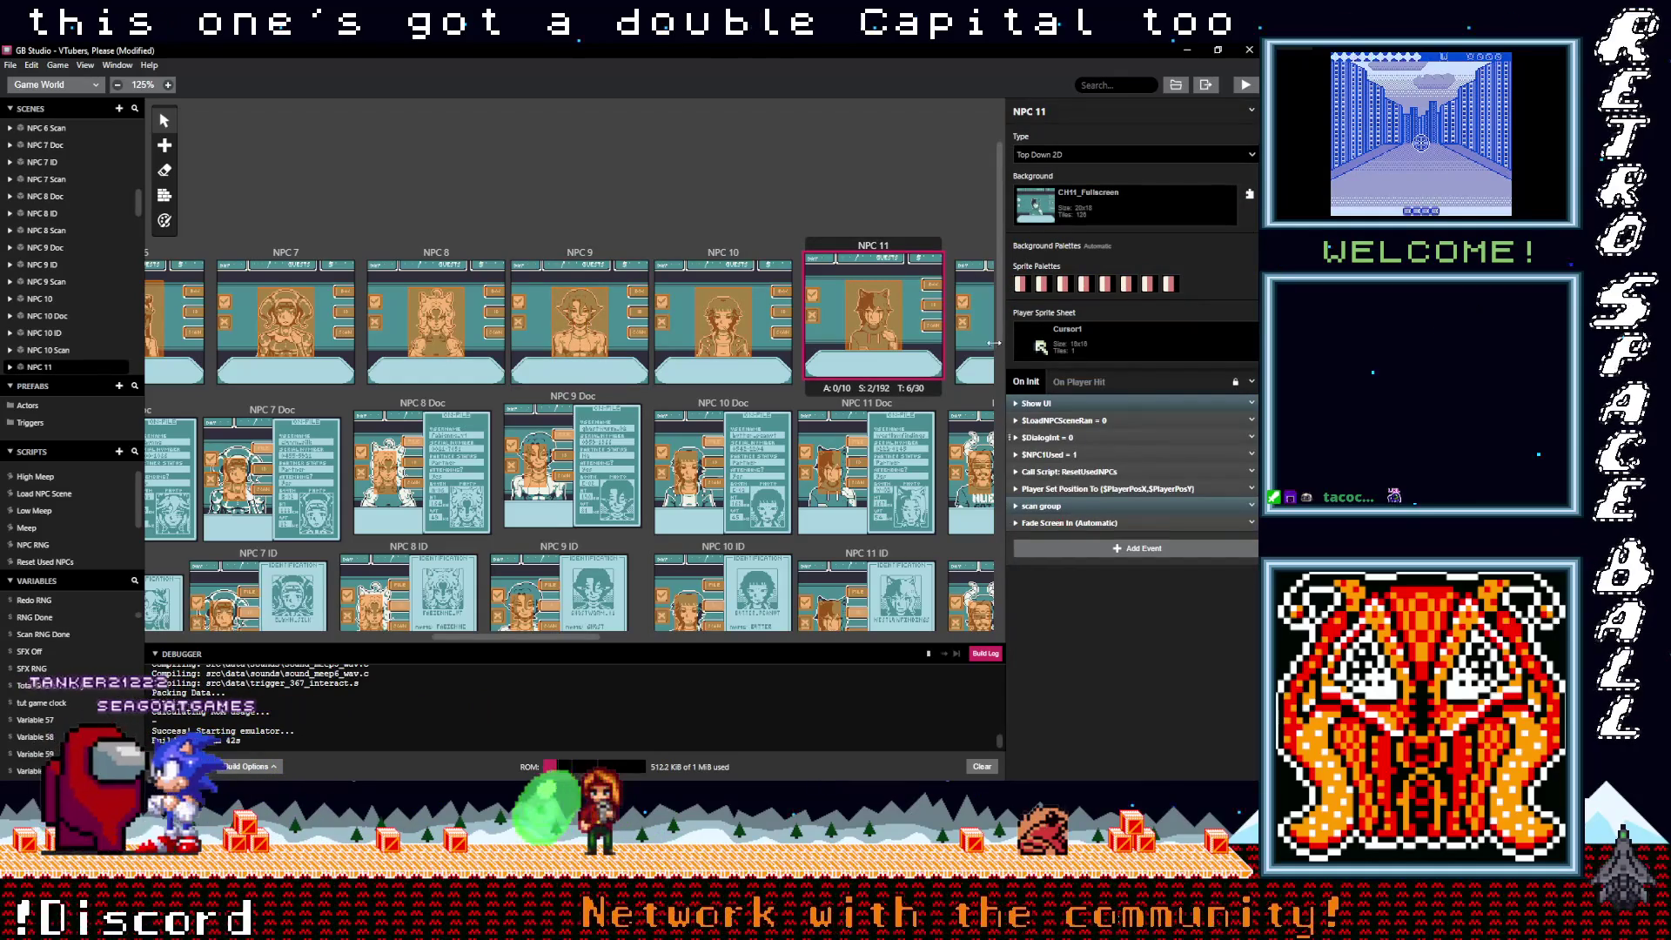
pyautogui.click(881, 316)
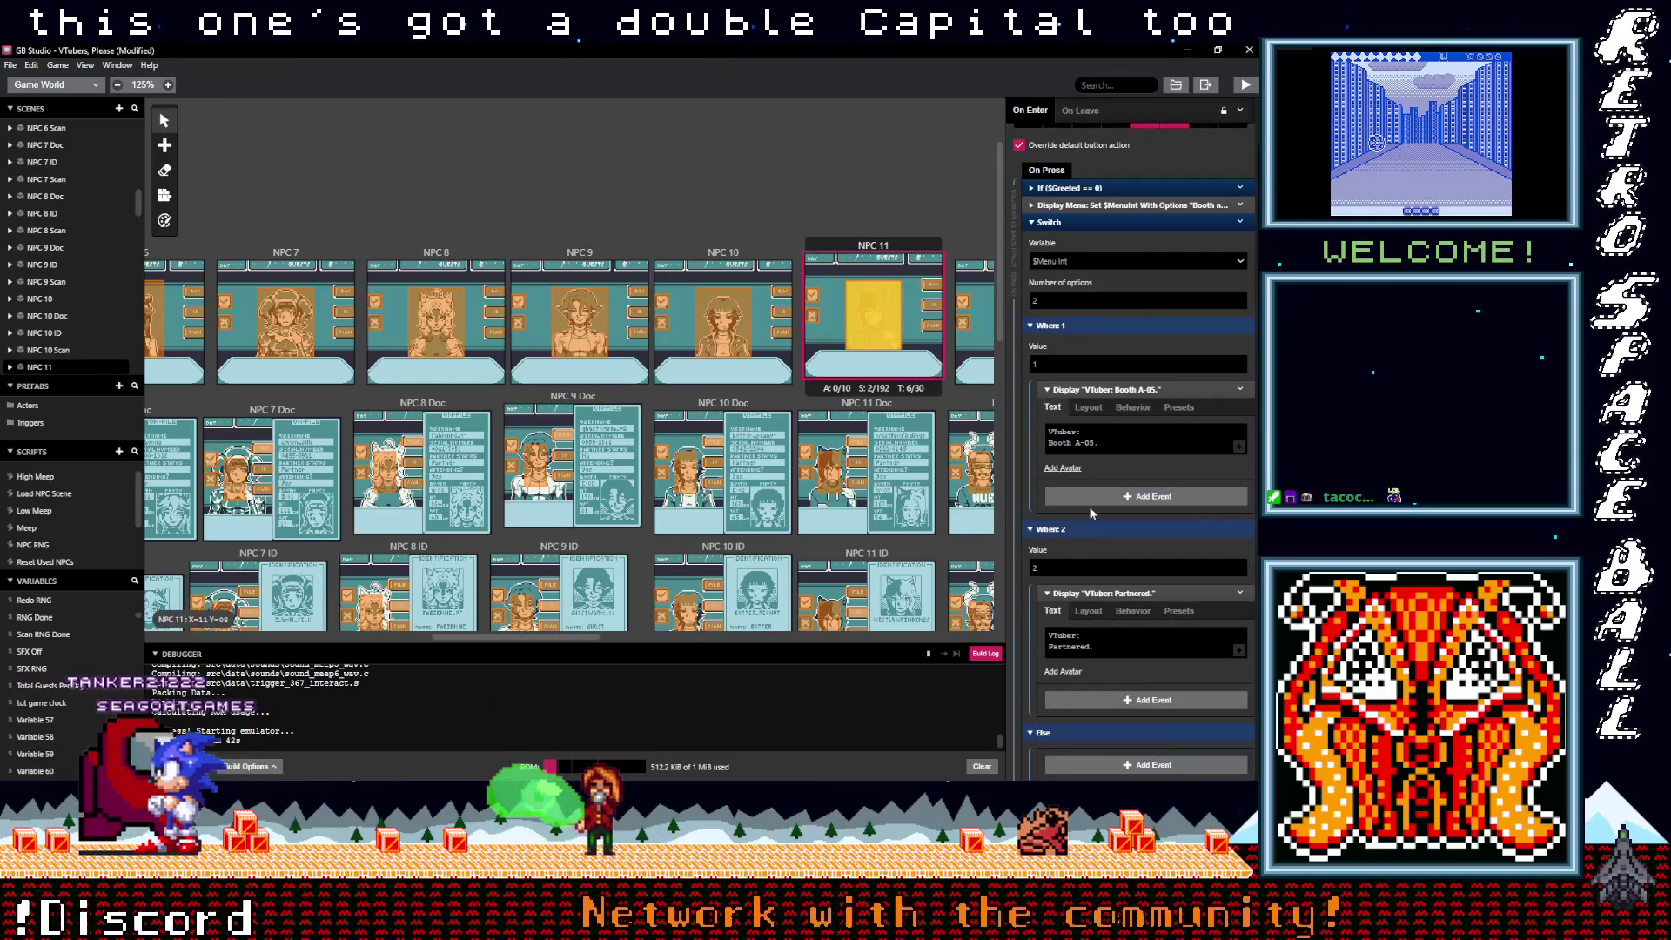
pyautogui.click(1092, 594)
pyautogui.click(1101, 390)
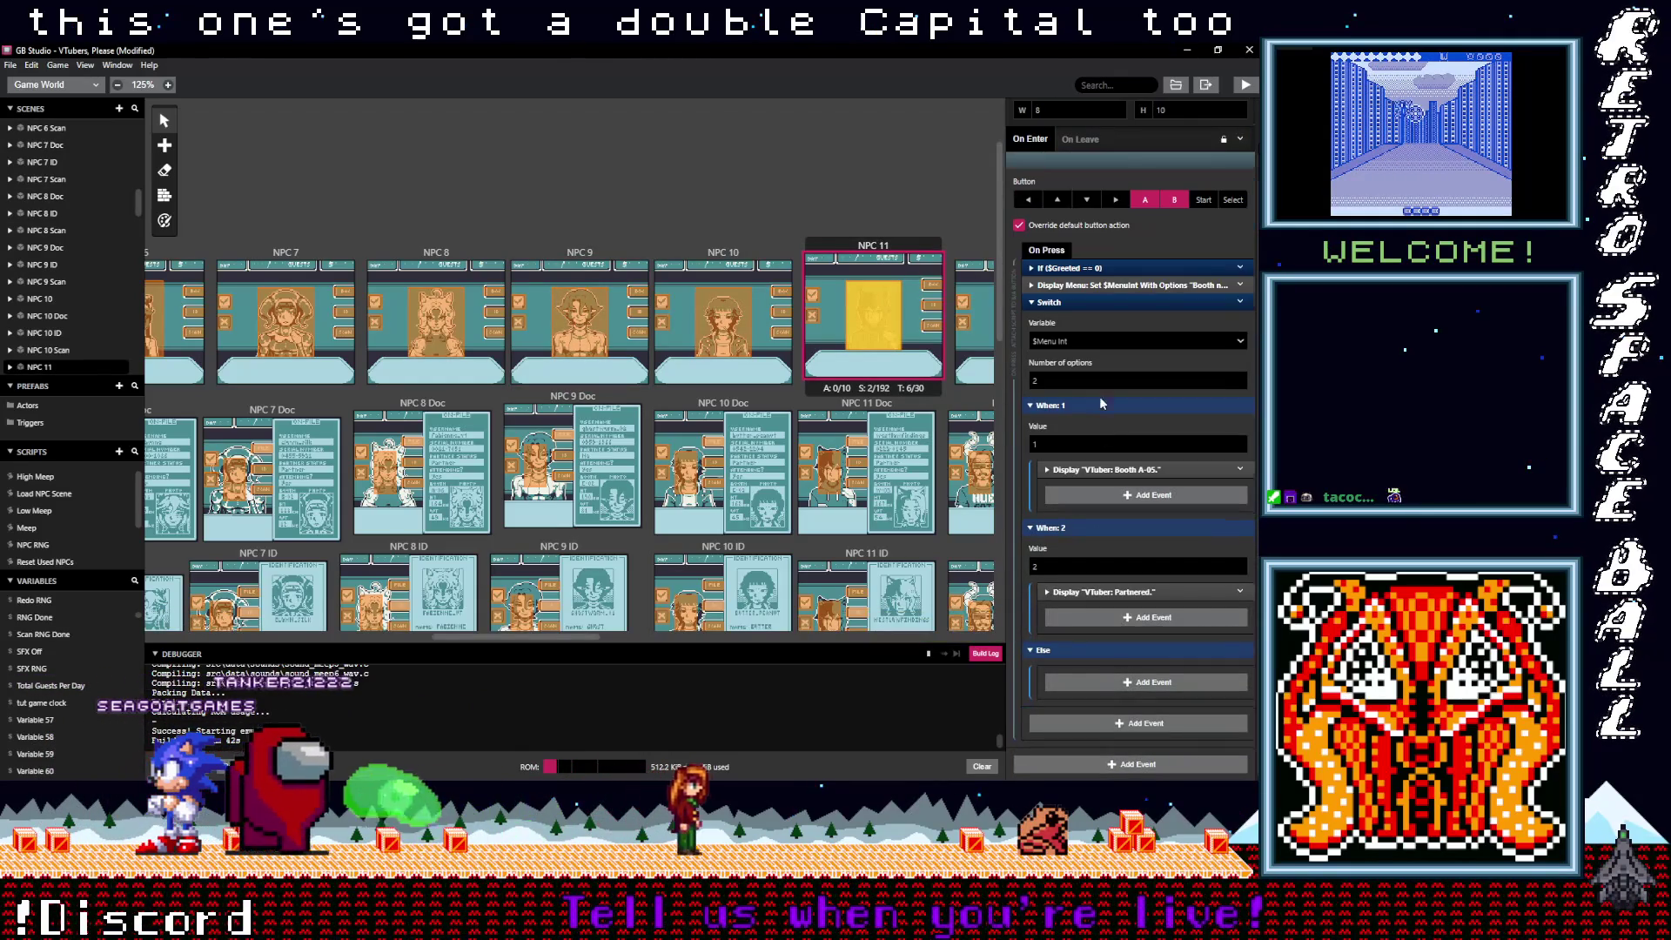
pyautogui.click(1092, 495)
pyautogui.moveTo(1093, 609); pyautogui.dragTo(1088, 608)
# Step: Paste the If check above Booth S-05 and the Partnered display in NPC 12's script
pyautogui.moveTo(496, 642); pyautogui.dragTo(590, 639)
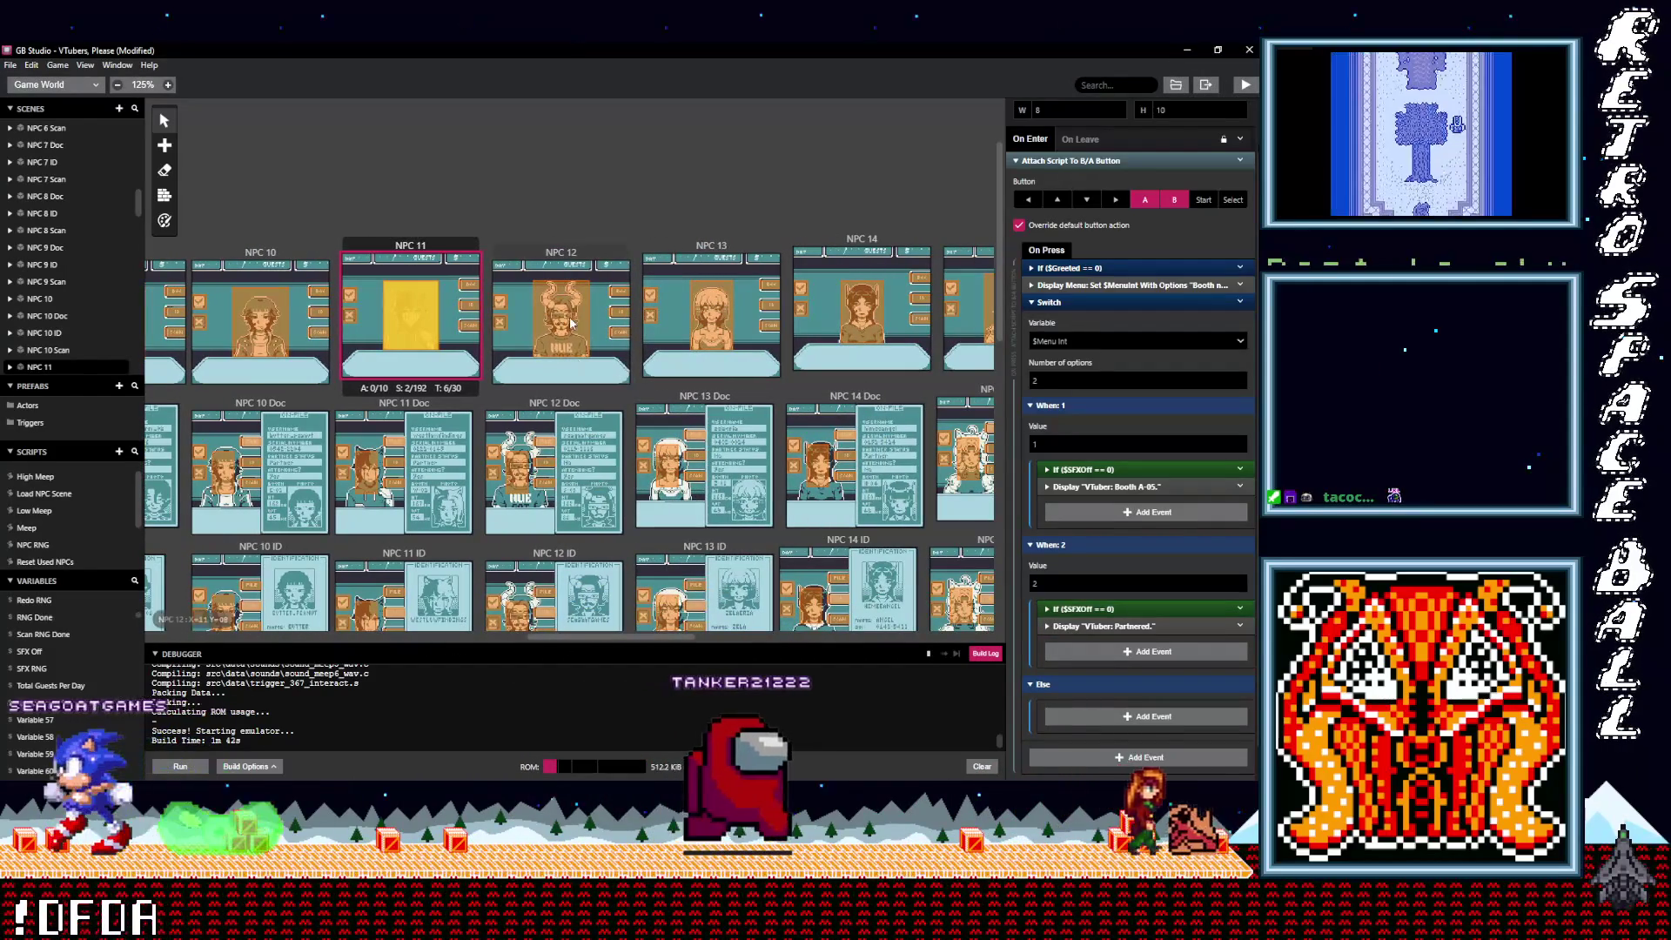
pyautogui.click(572, 323)
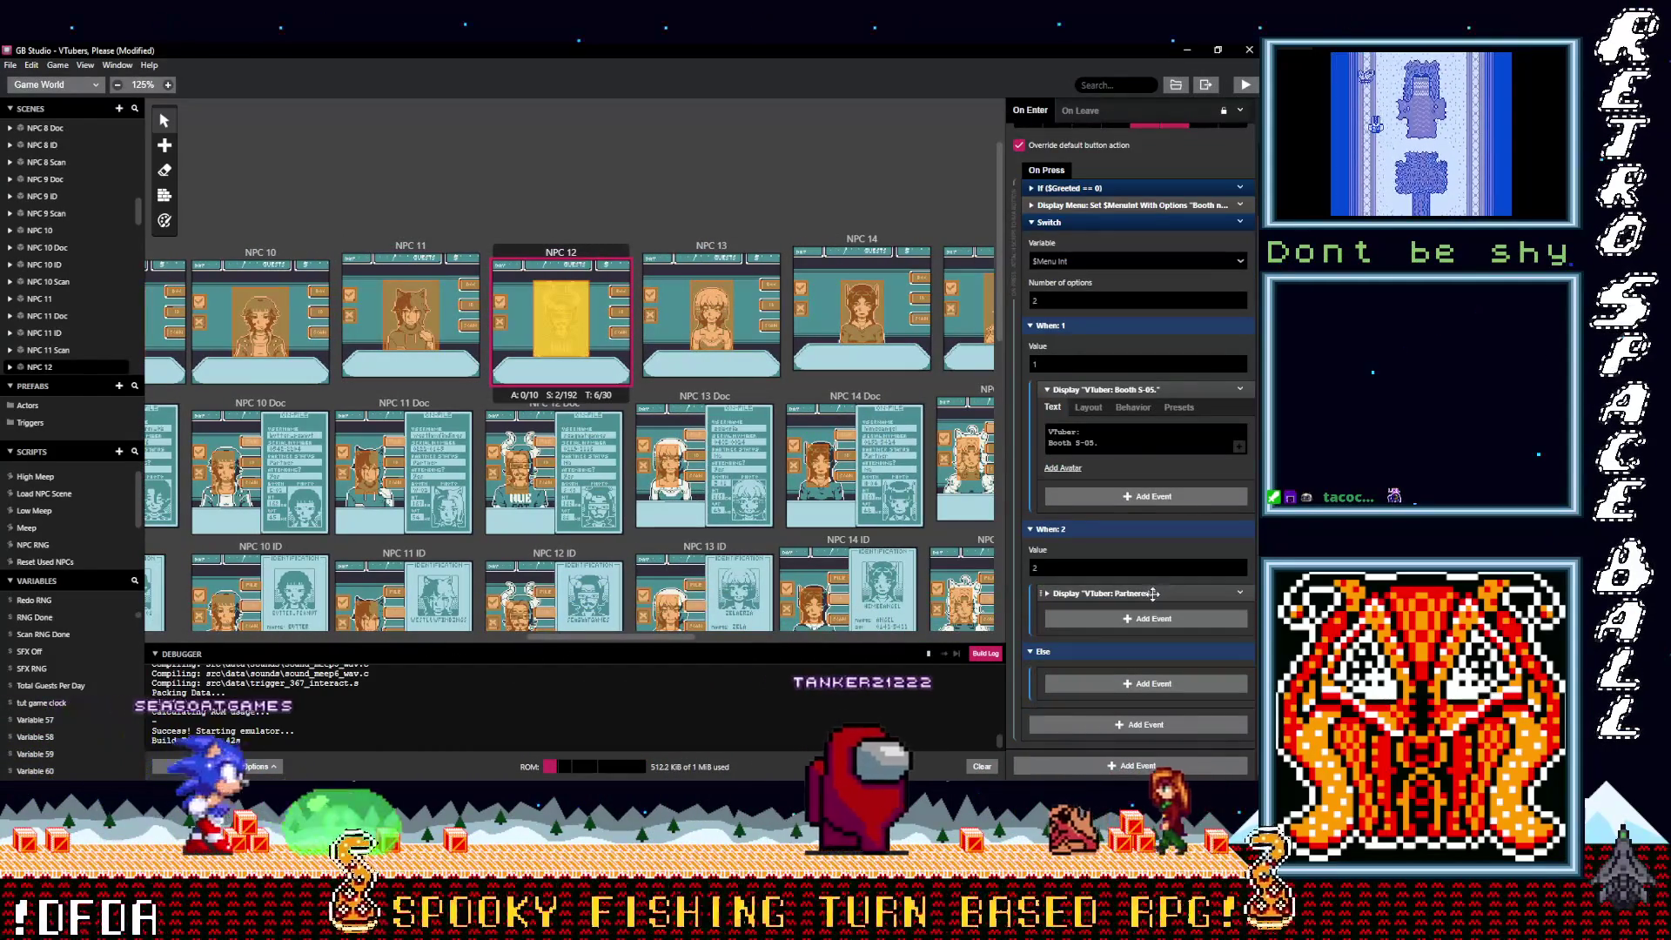
pyautogui.click(1101, 389)
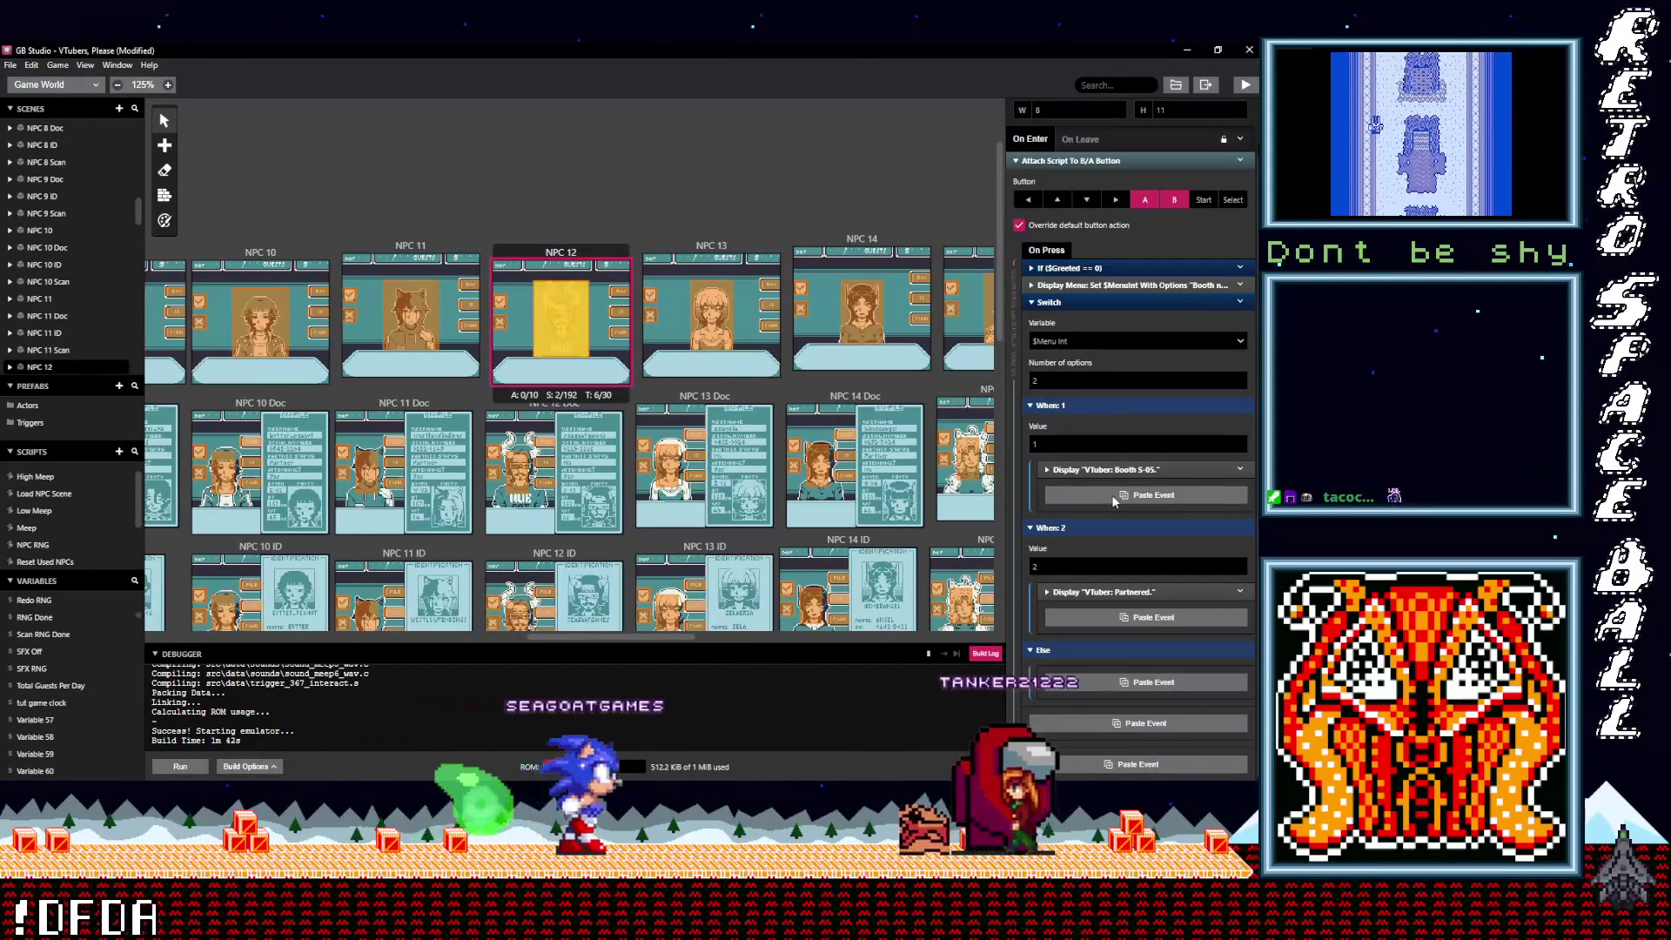
pyautogui.click(1114, 496)
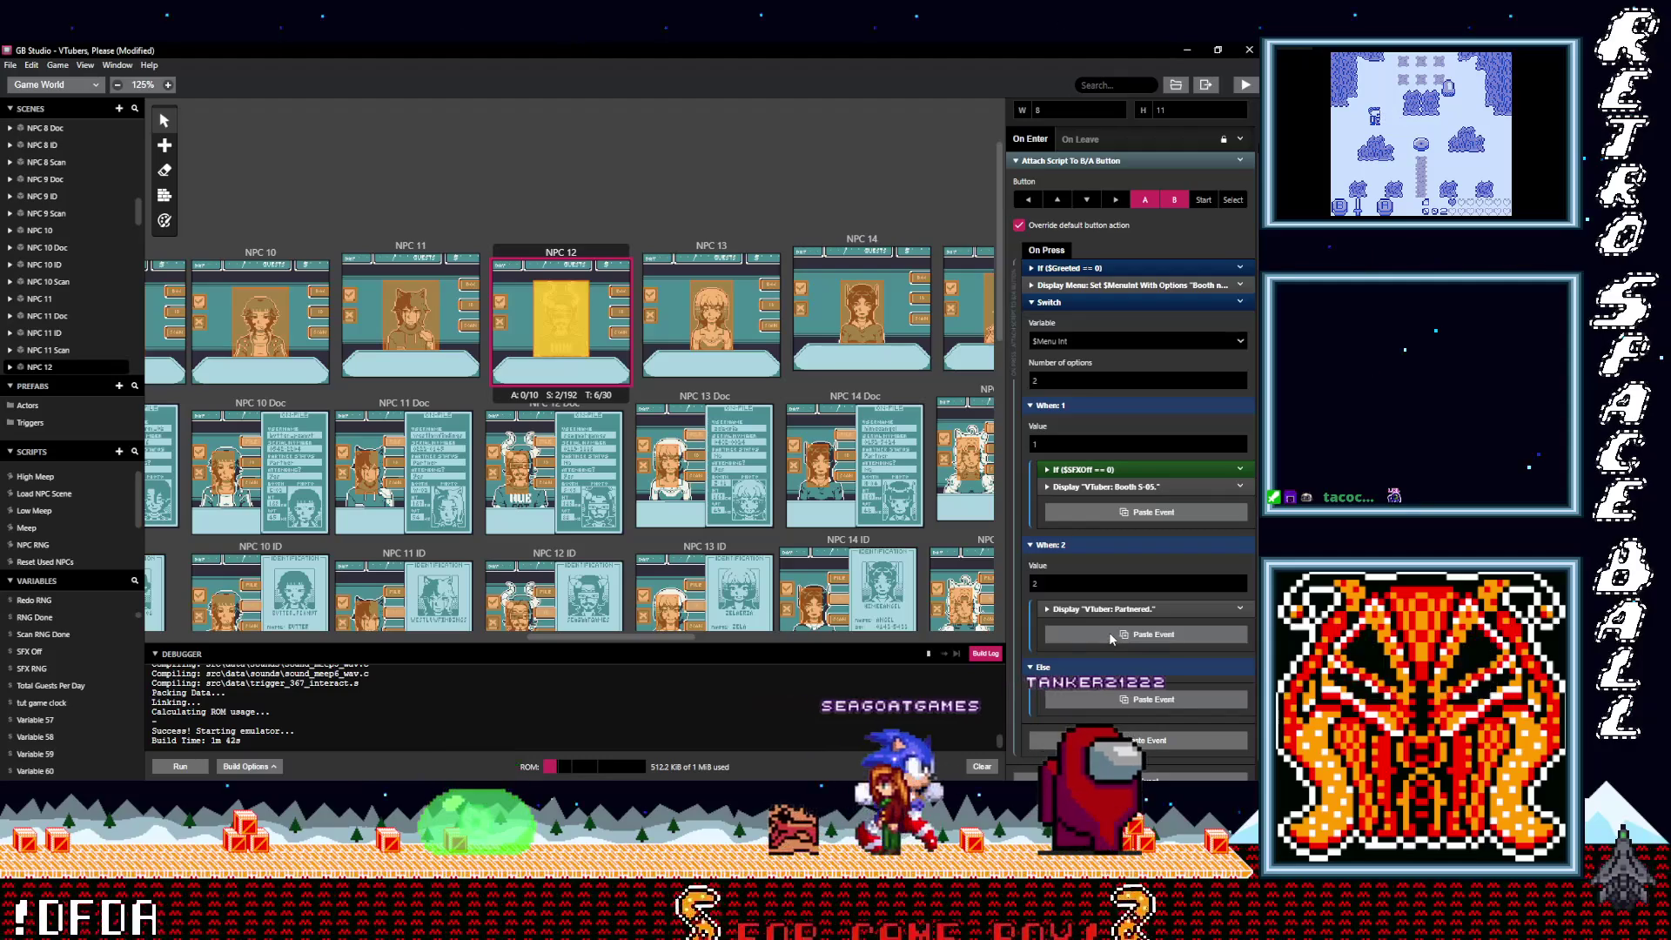
pyautogui.click(1110, 636)
# Step: Paste the If check above Not partnered and Booth E-02 in NPC 16's script
pyautogui.moveTo(603, 638); pyautogui.dragTo(708, 638)
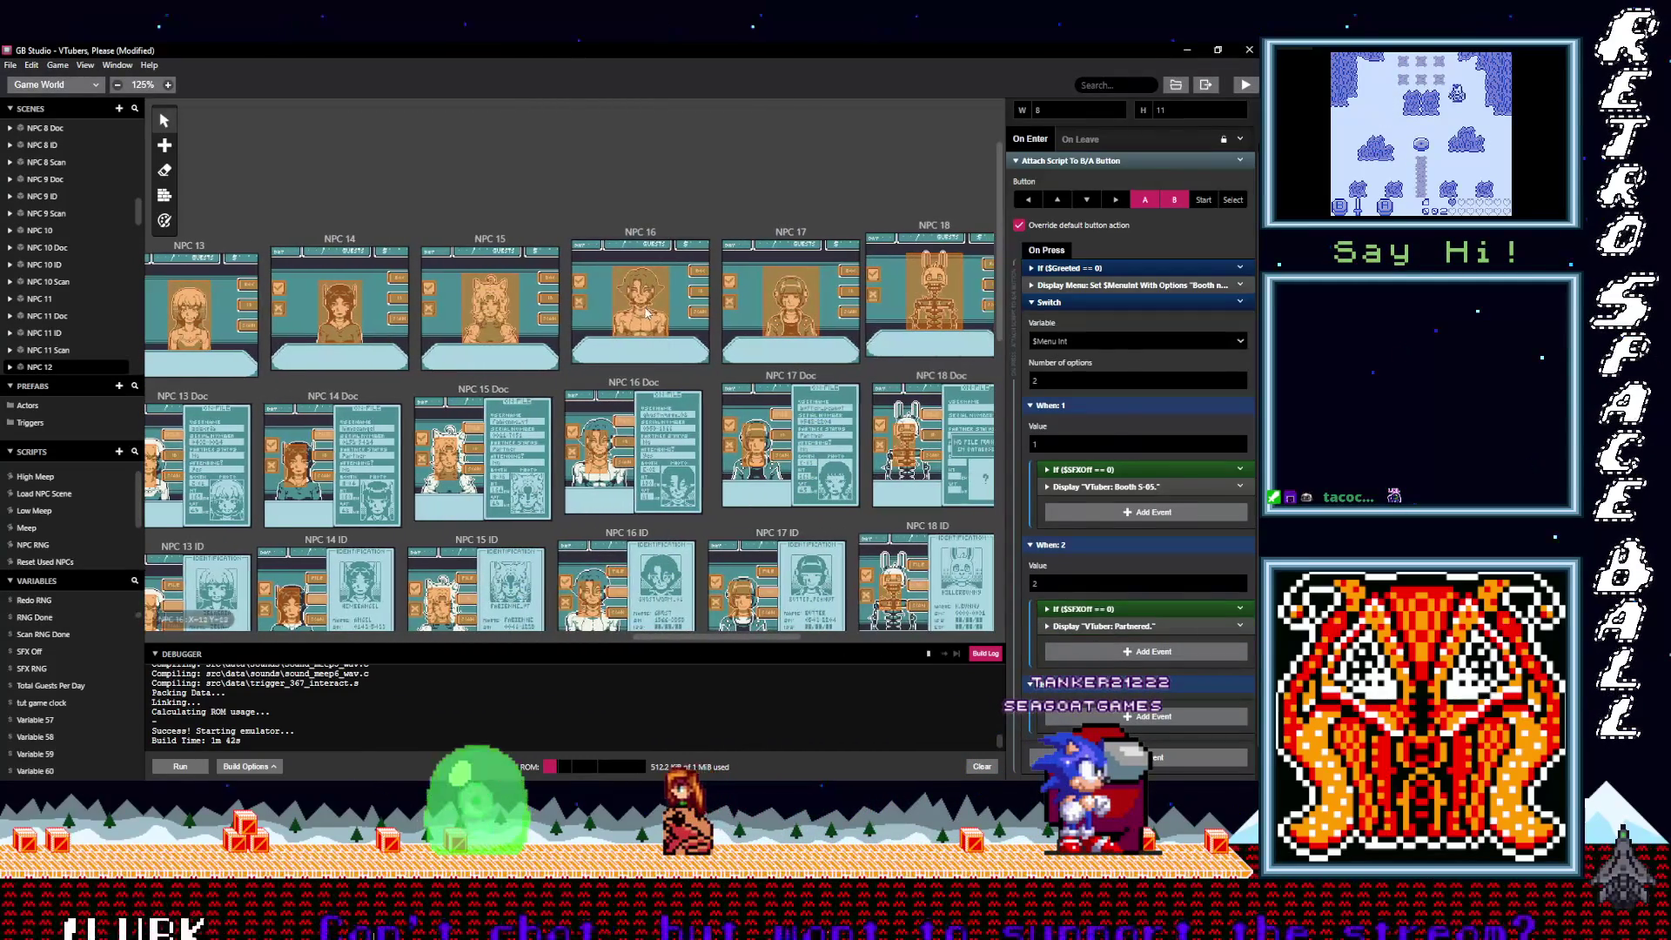
pyautogui.click(647, 312)
pyautogui.keyDown('alt'); pyautogui.click(1117, 441); pyautogui.keyUp('alt')
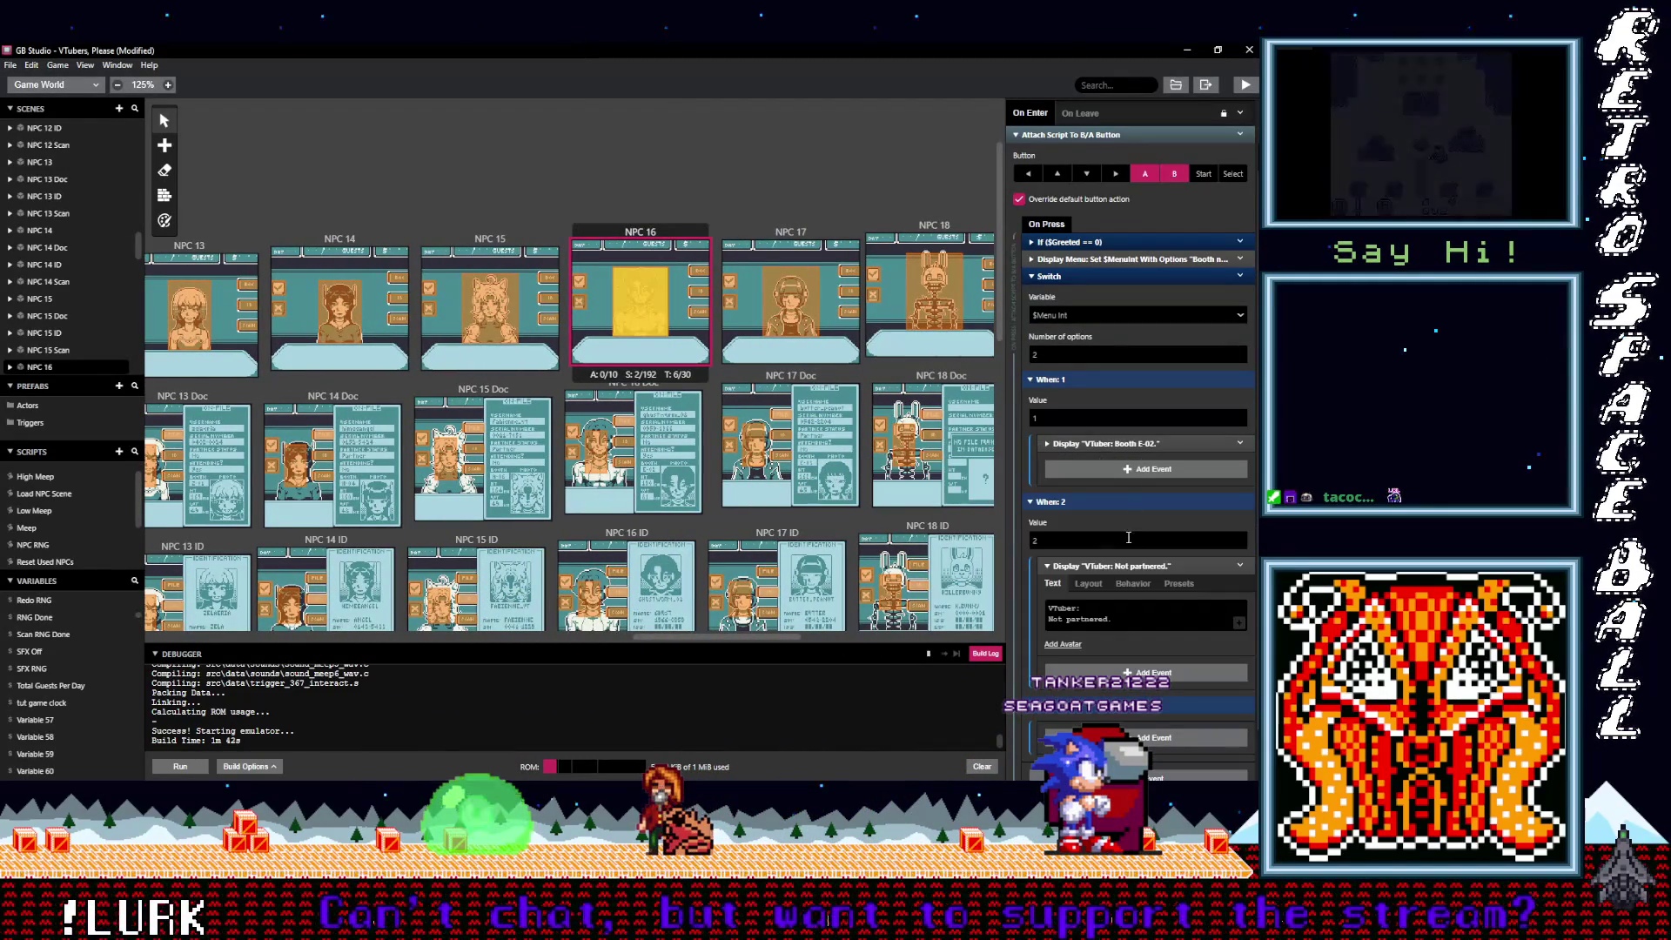
pyautogui.keyDown('alt'); pyautogui.click(1105, 623); pyautogui.keyUp('alt')
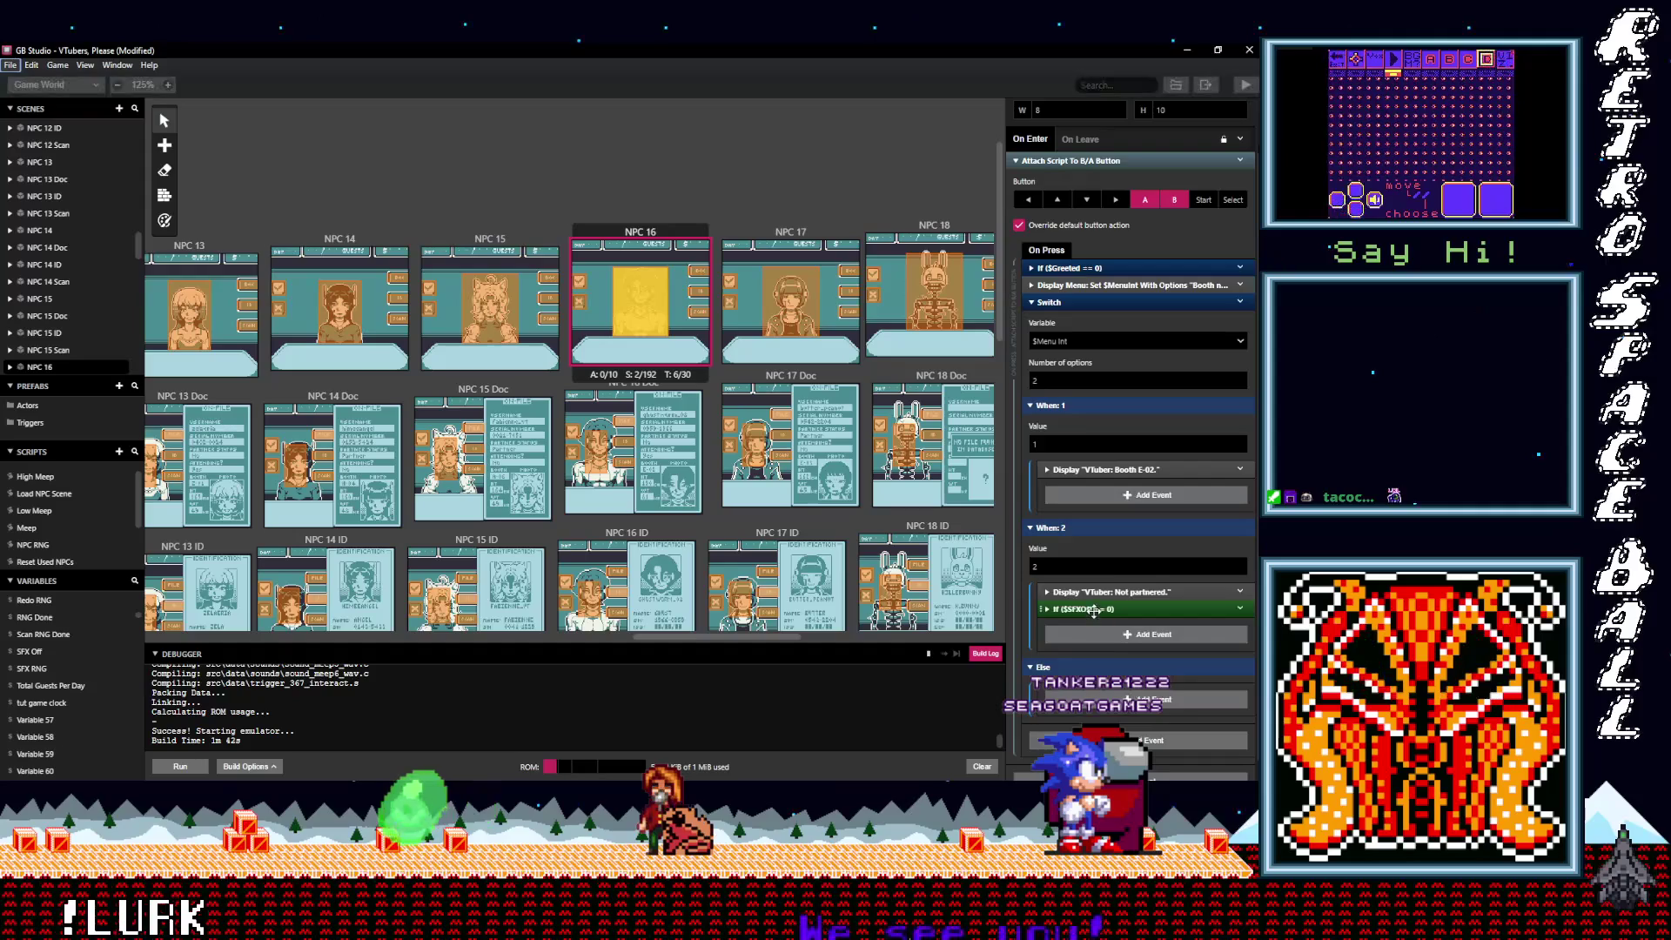
pyautogui.keyDown('alt'); pyautogui.click(1095, 499); pyautogui.keyUp('alt')
pyautogui.moveTo(710, 638)
pyautogui.mouseDown()
pyautogui.moveTo(853, 635)
pyautogui.moveTo(287, 655)
pyautogui.mouseUp()
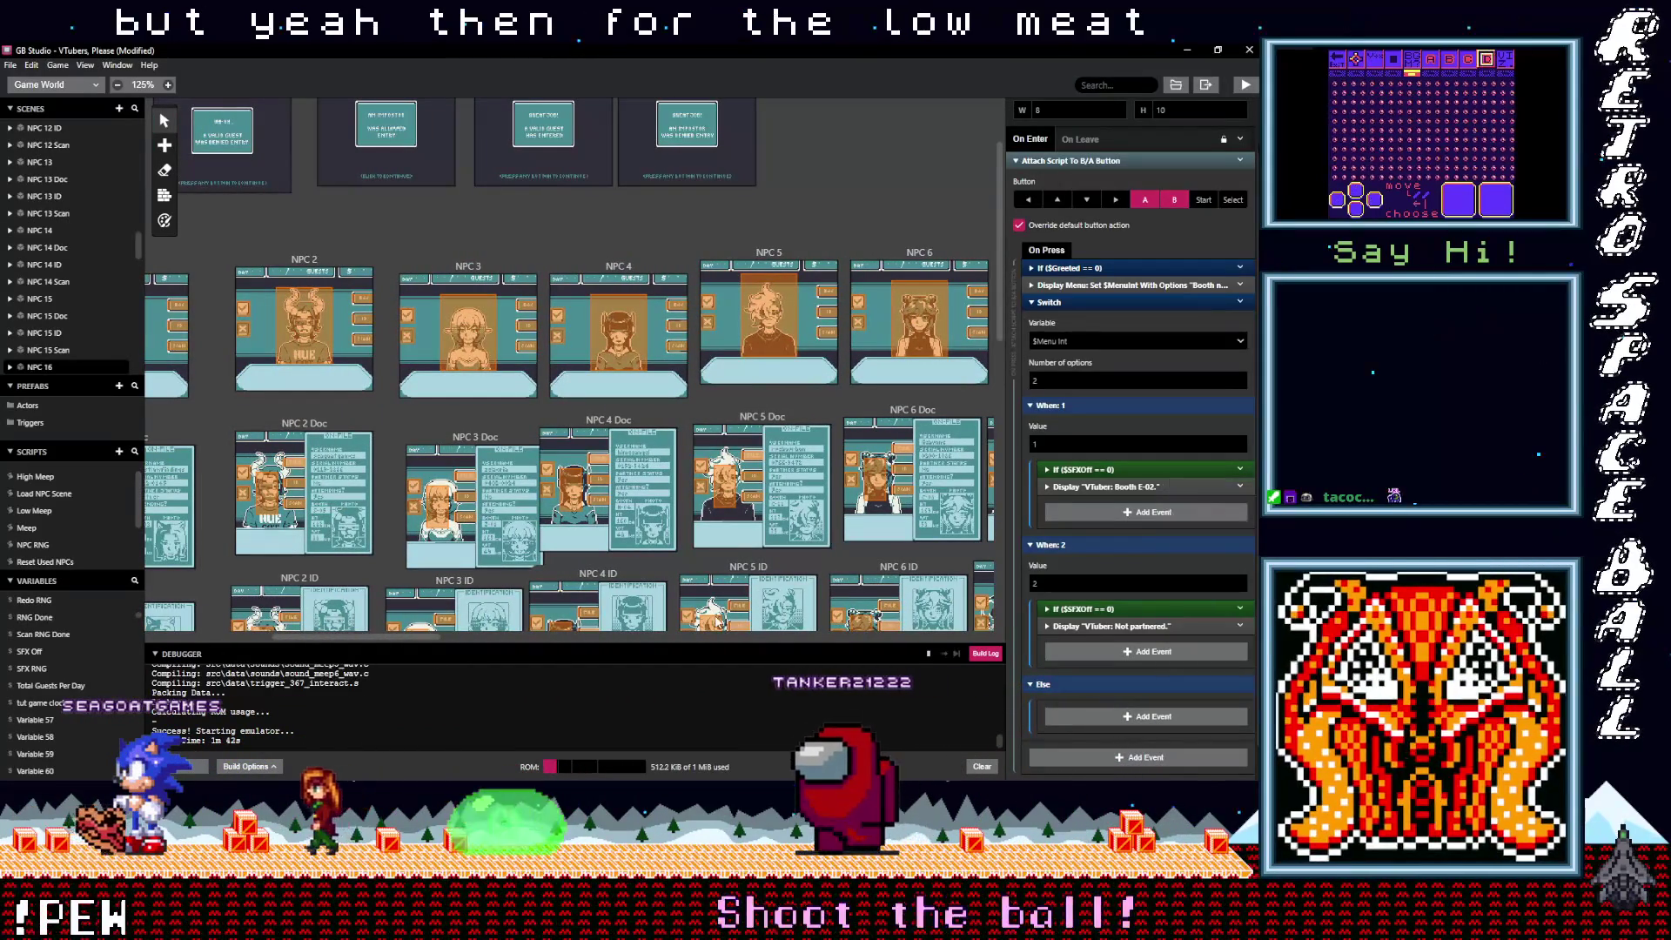
pyautogui.moveTo(409, 636); pyautogui.dragTo(330, 651)
# Step: Expand Trigger 2's If $SFXOff event and undo the test deletion of Play Sound Effect
pyautogui.click(440, 335)
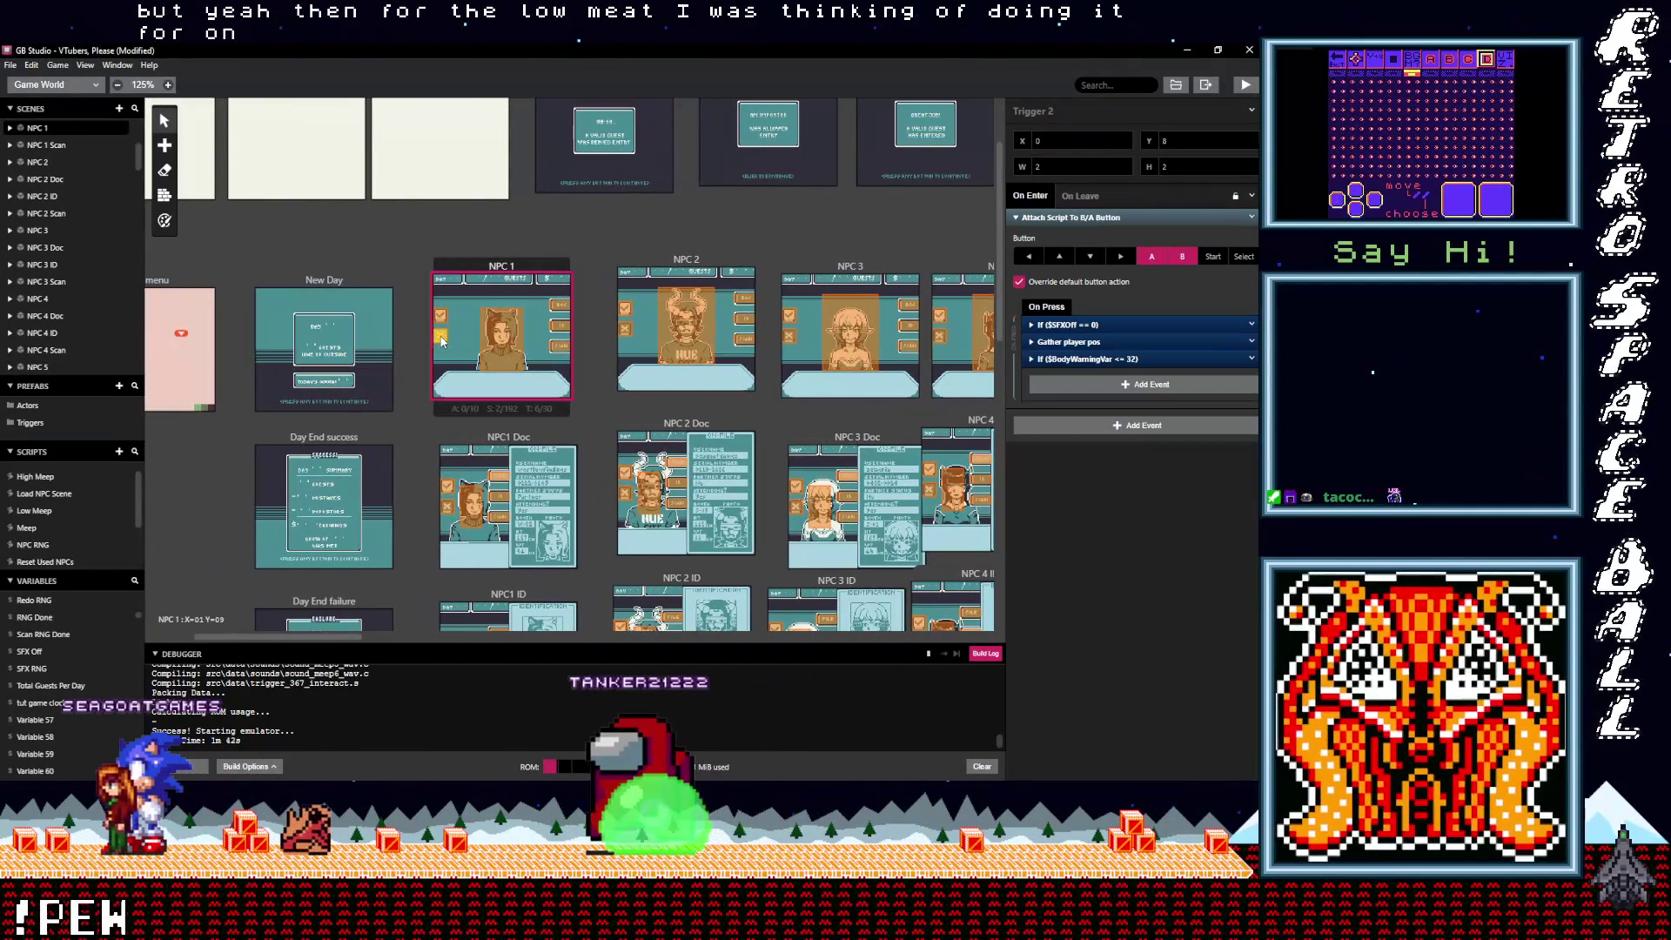
pyautogui.click(1092, 325)
pyautogui.click(1099, 391)
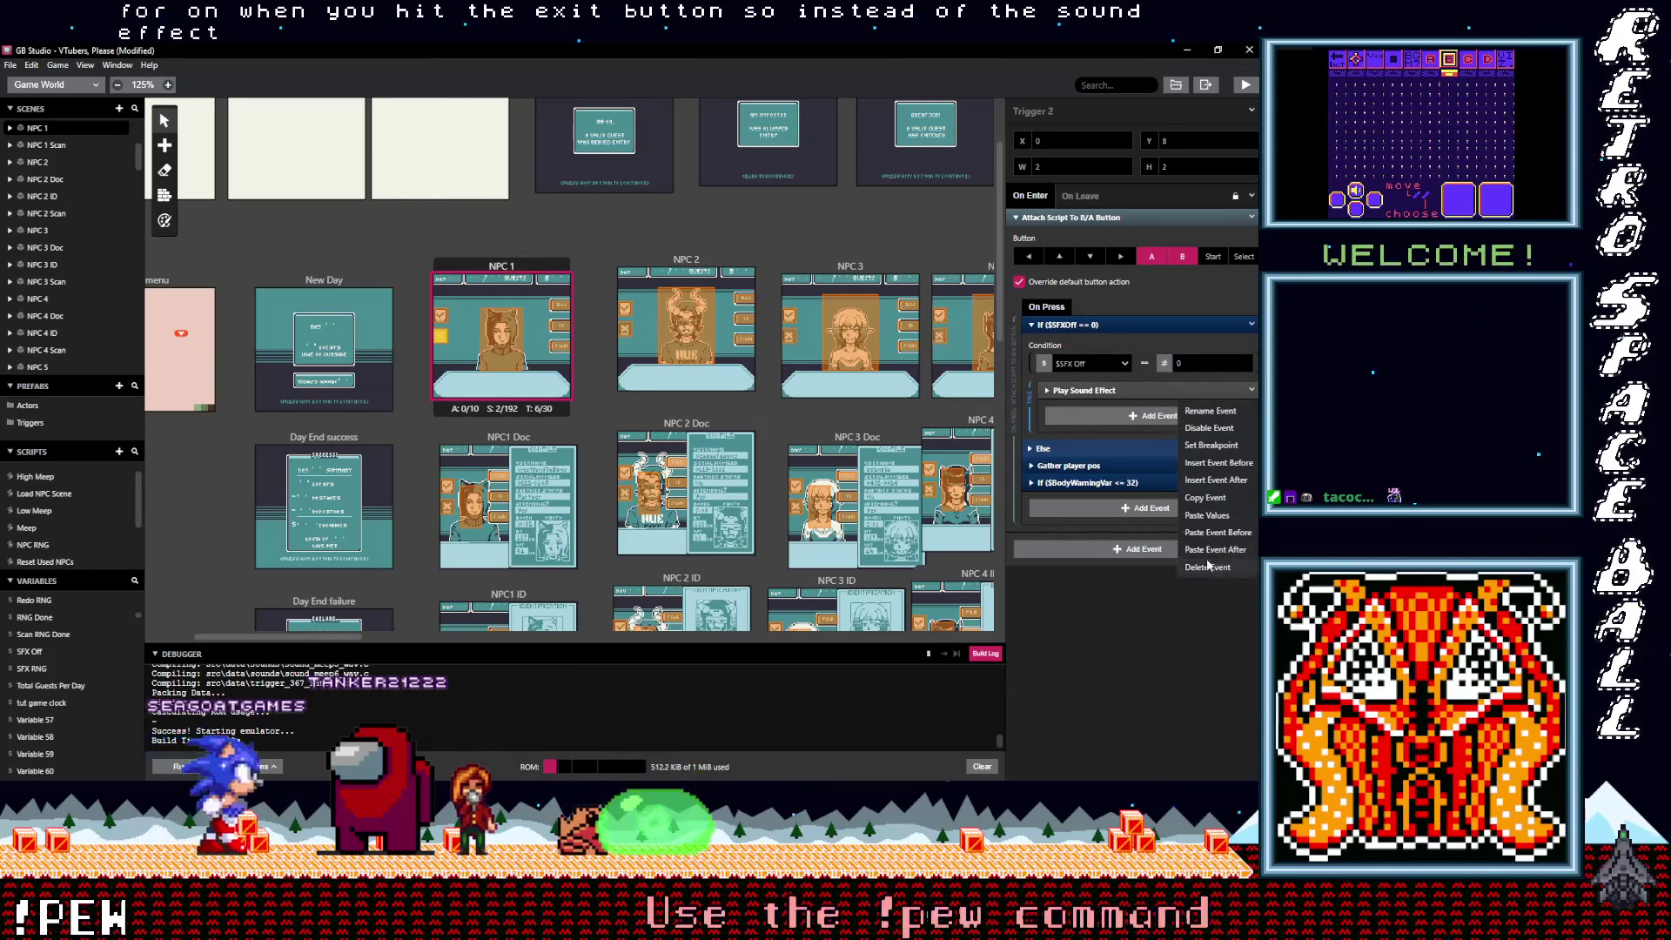
pyautogui.click(1209, 568)
pyautogui.click(1136, 399)
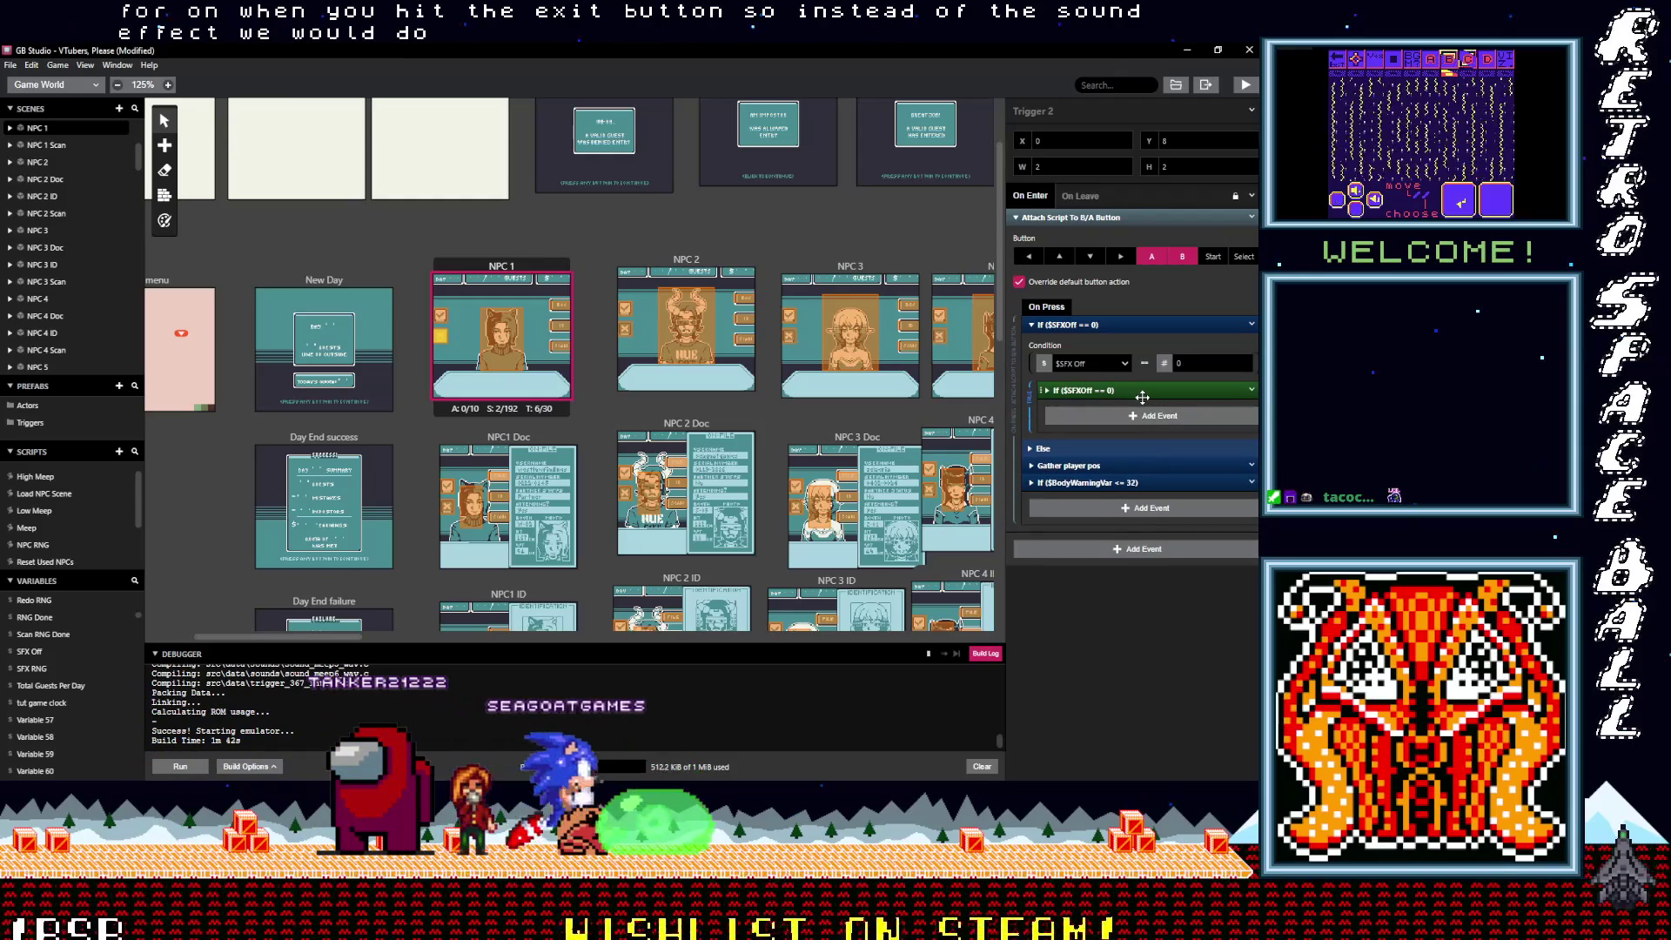
pyautogui.hotkey('ctrl', 'z')
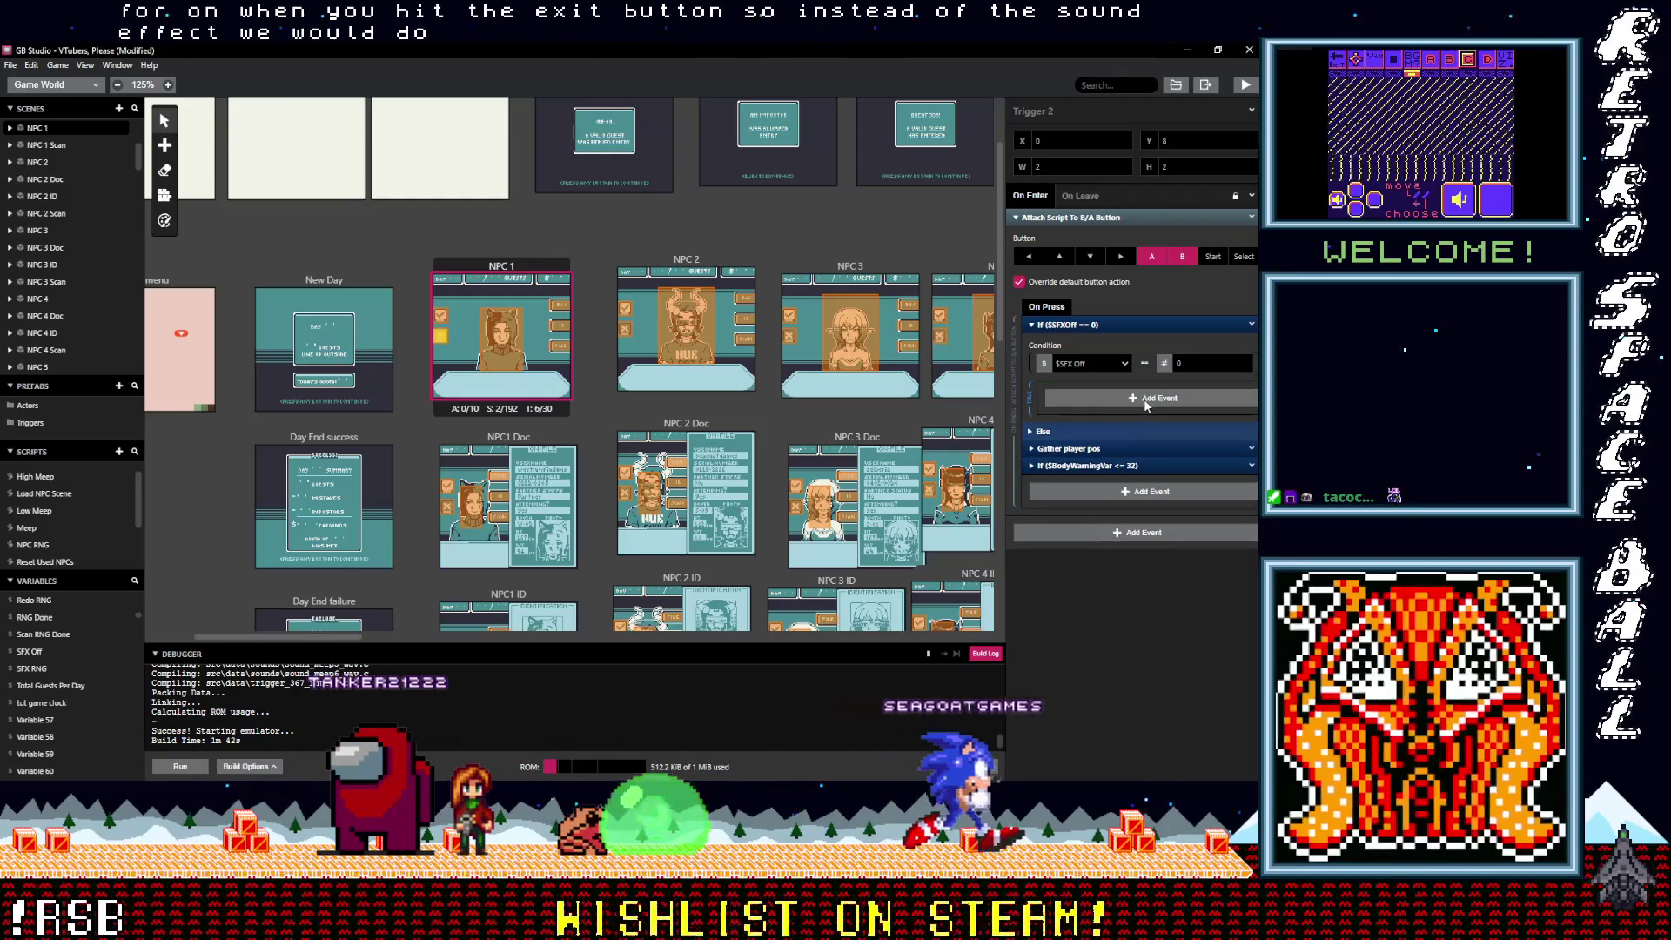
pyautogui.keyDown('alt'); pyautogui.click(1136, 401); pyautogui.keyUp('alt')
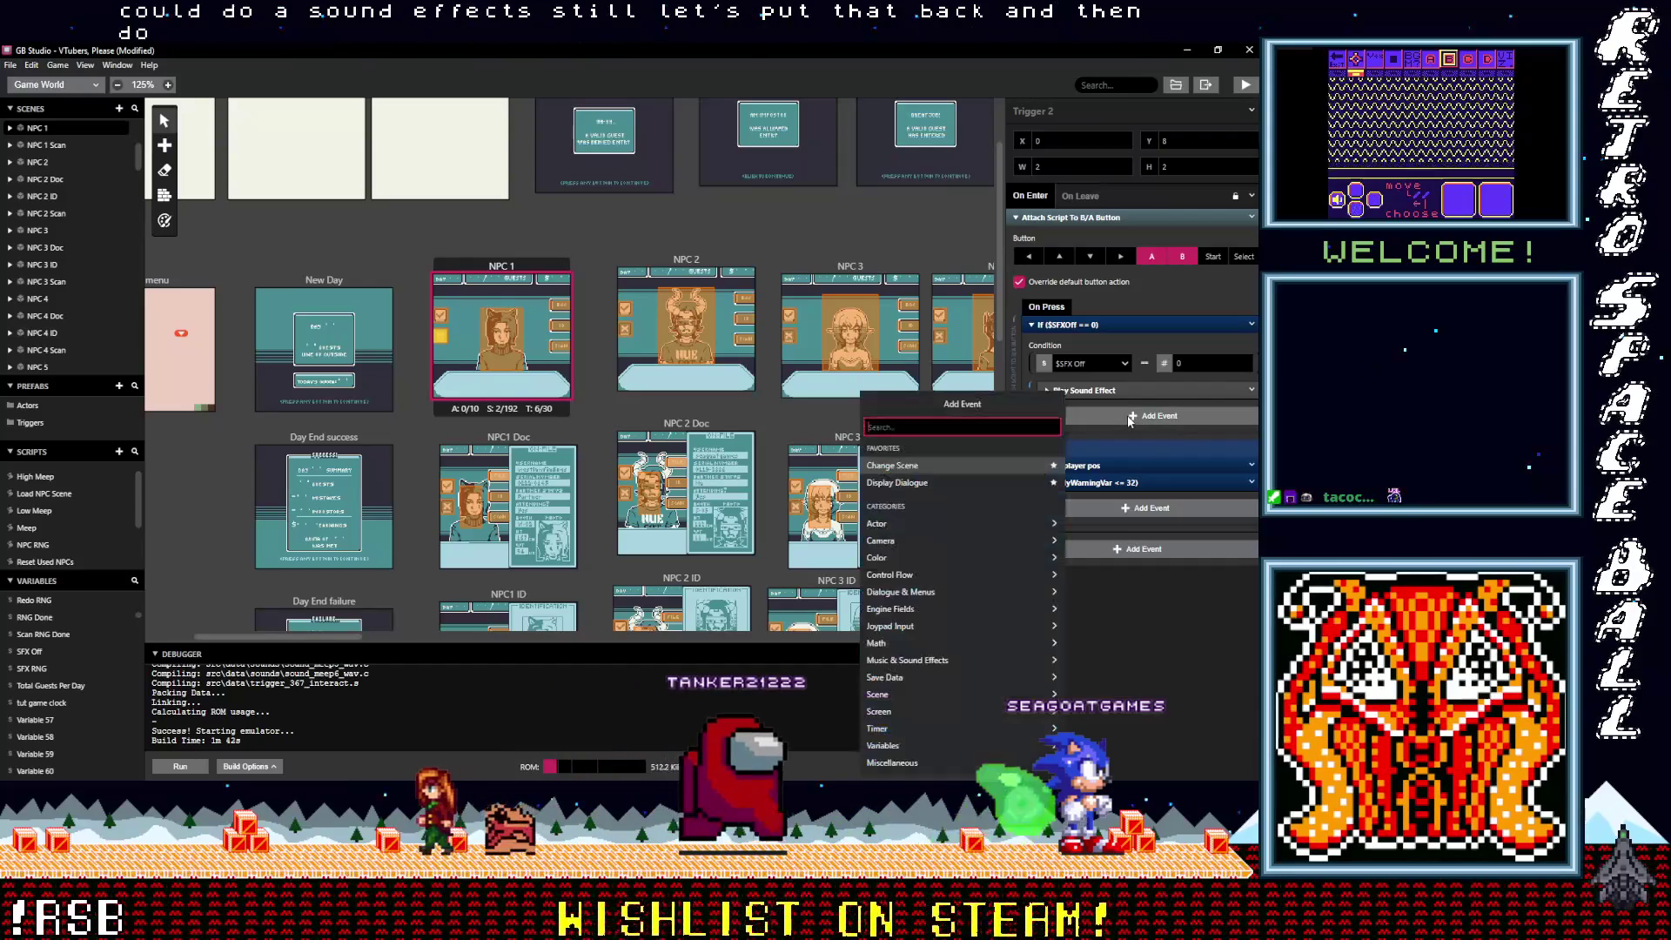
# Step: Paste the copied If ($SFXOff == 0) block below Play Sound Effect
pyautogui.click(1130, 420)
pyautogui.press('Escape')
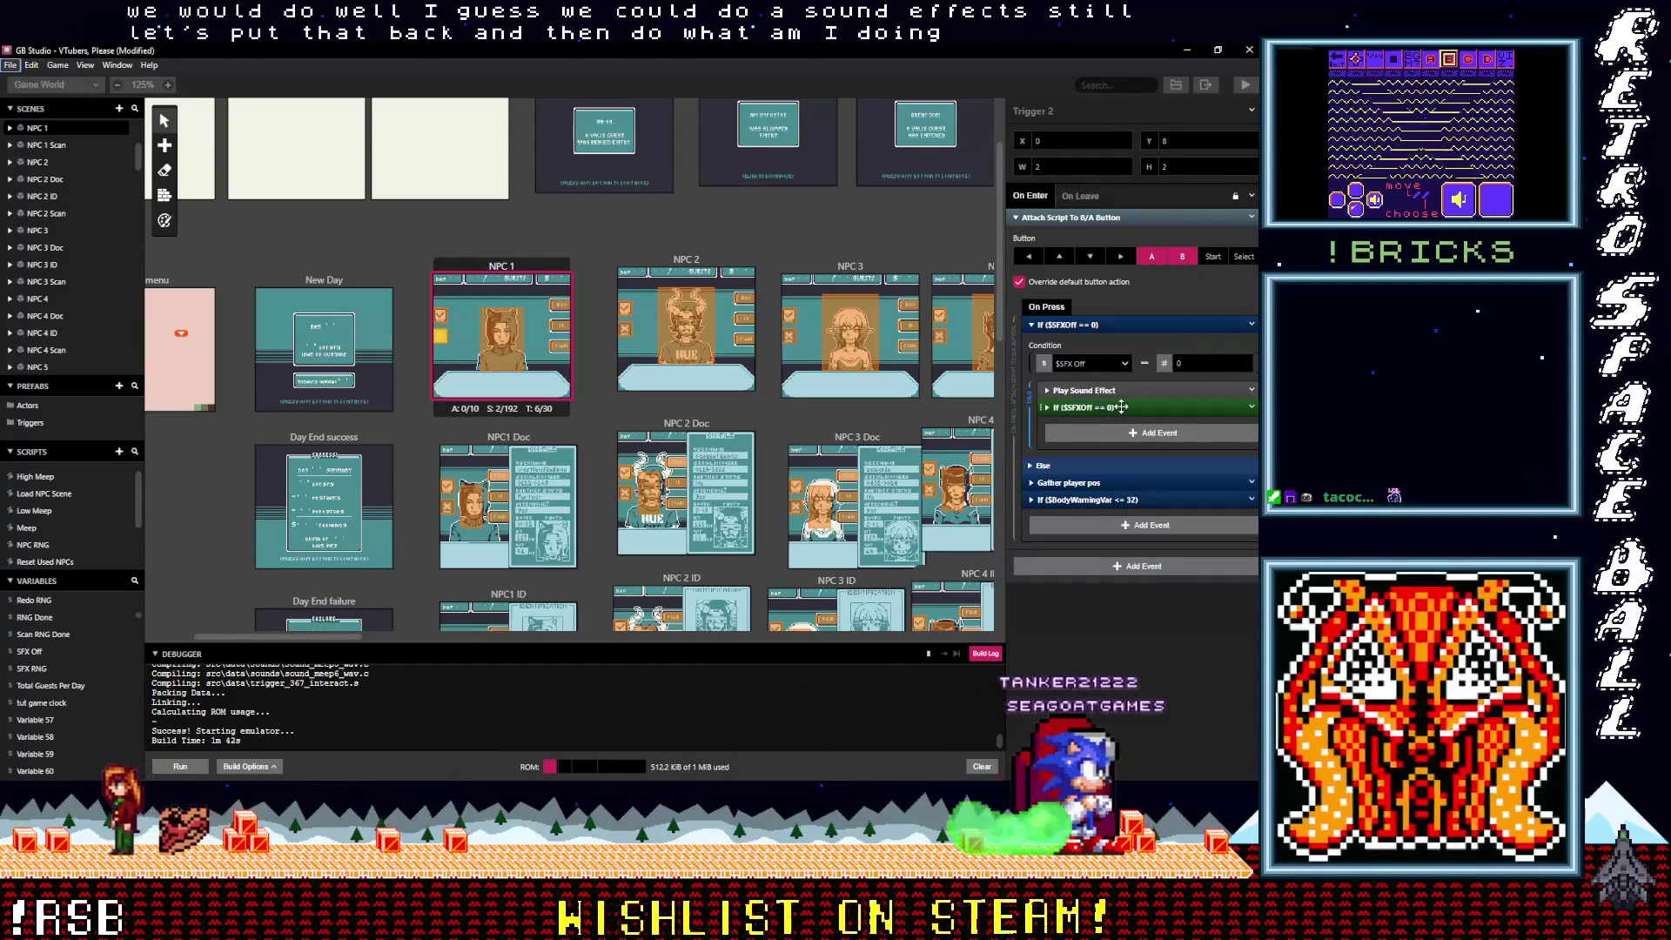
pyautogui.click(1119, 418)
# Step: Move Meep Group directly under Play Sound Effect and delete the leftover nested If block
pyautogui.moveTo(1114, 496); pyautogui.dragTo(1072, 393)
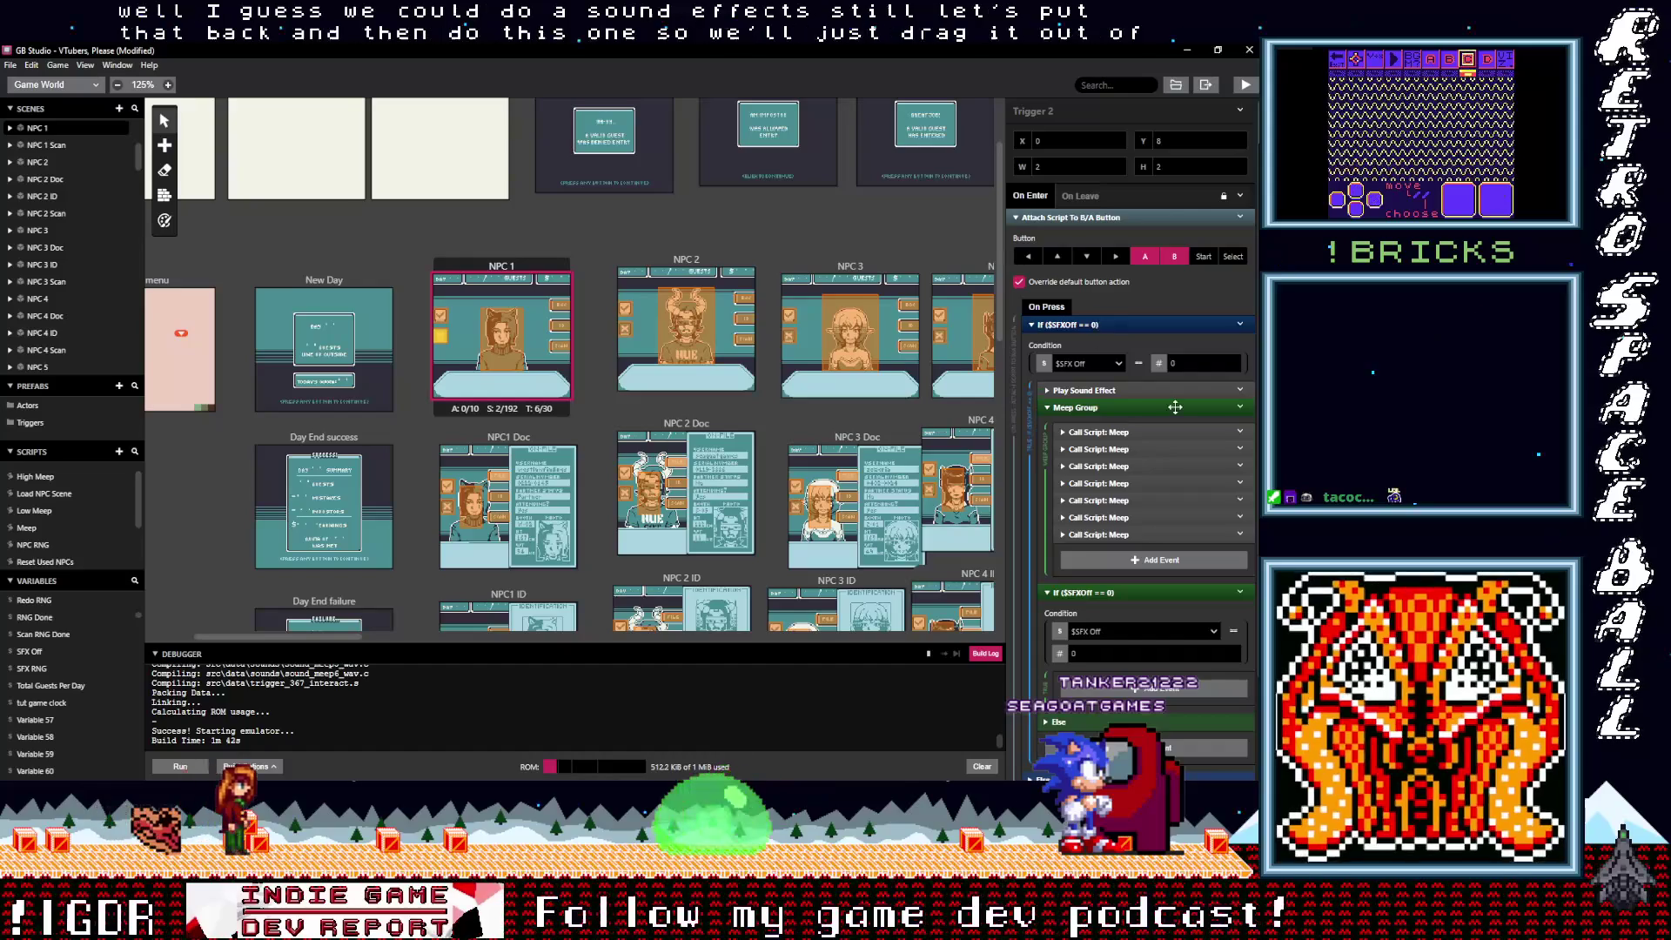
pyautogui.click(1239, 592)
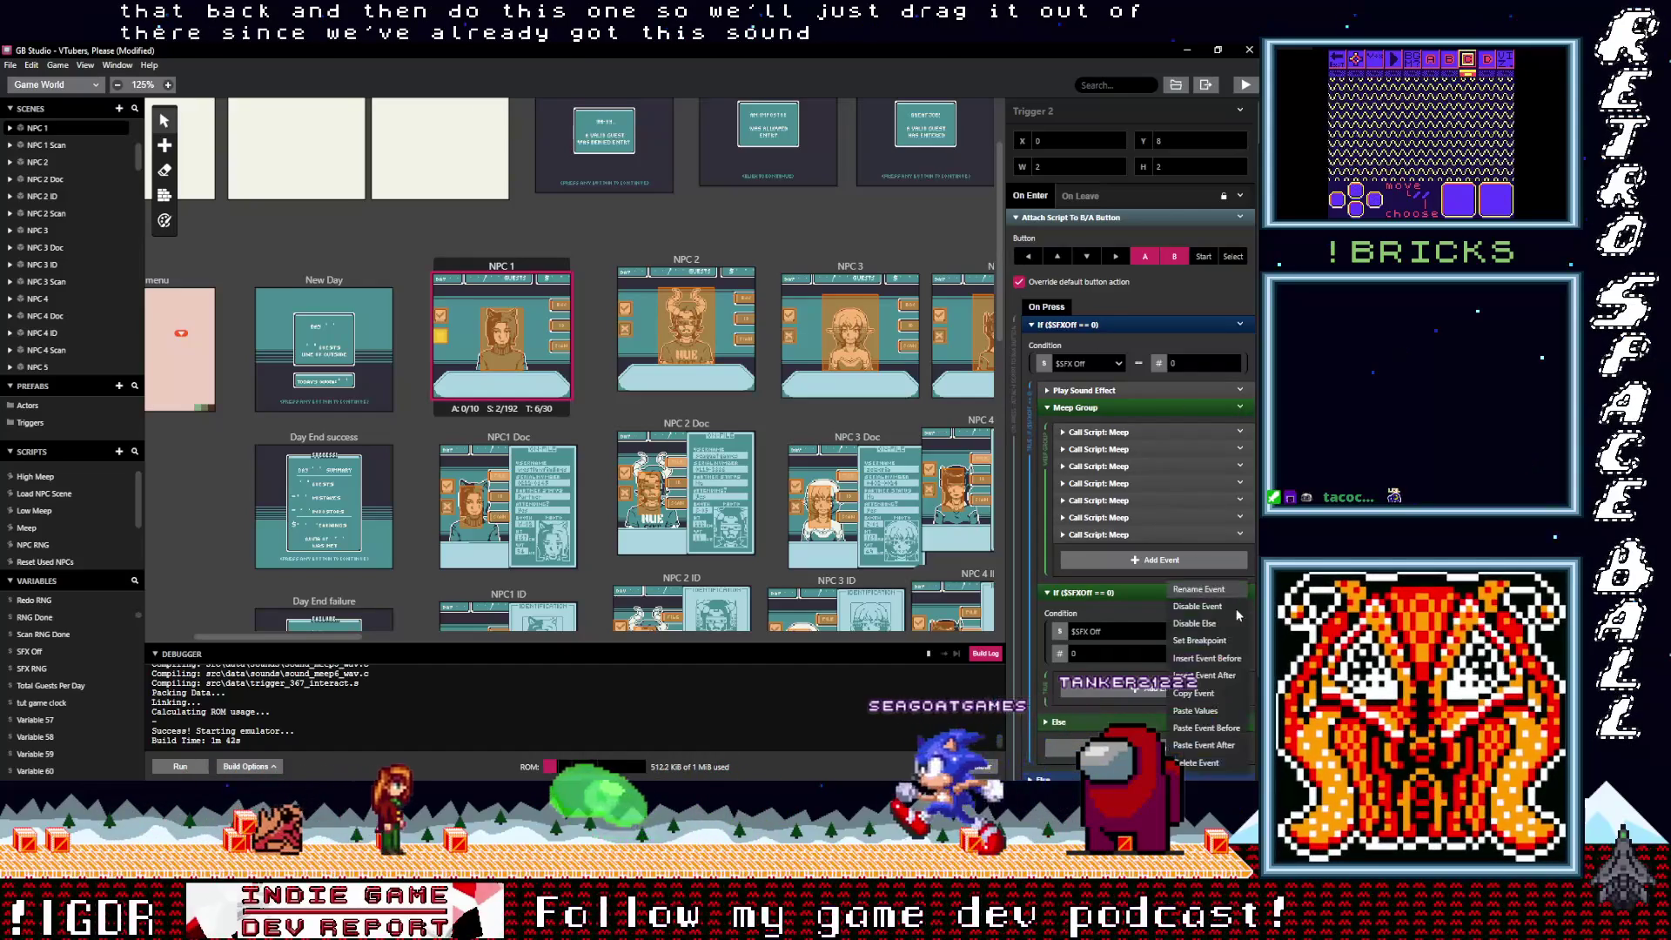
pyautogui.click(1194, 769)
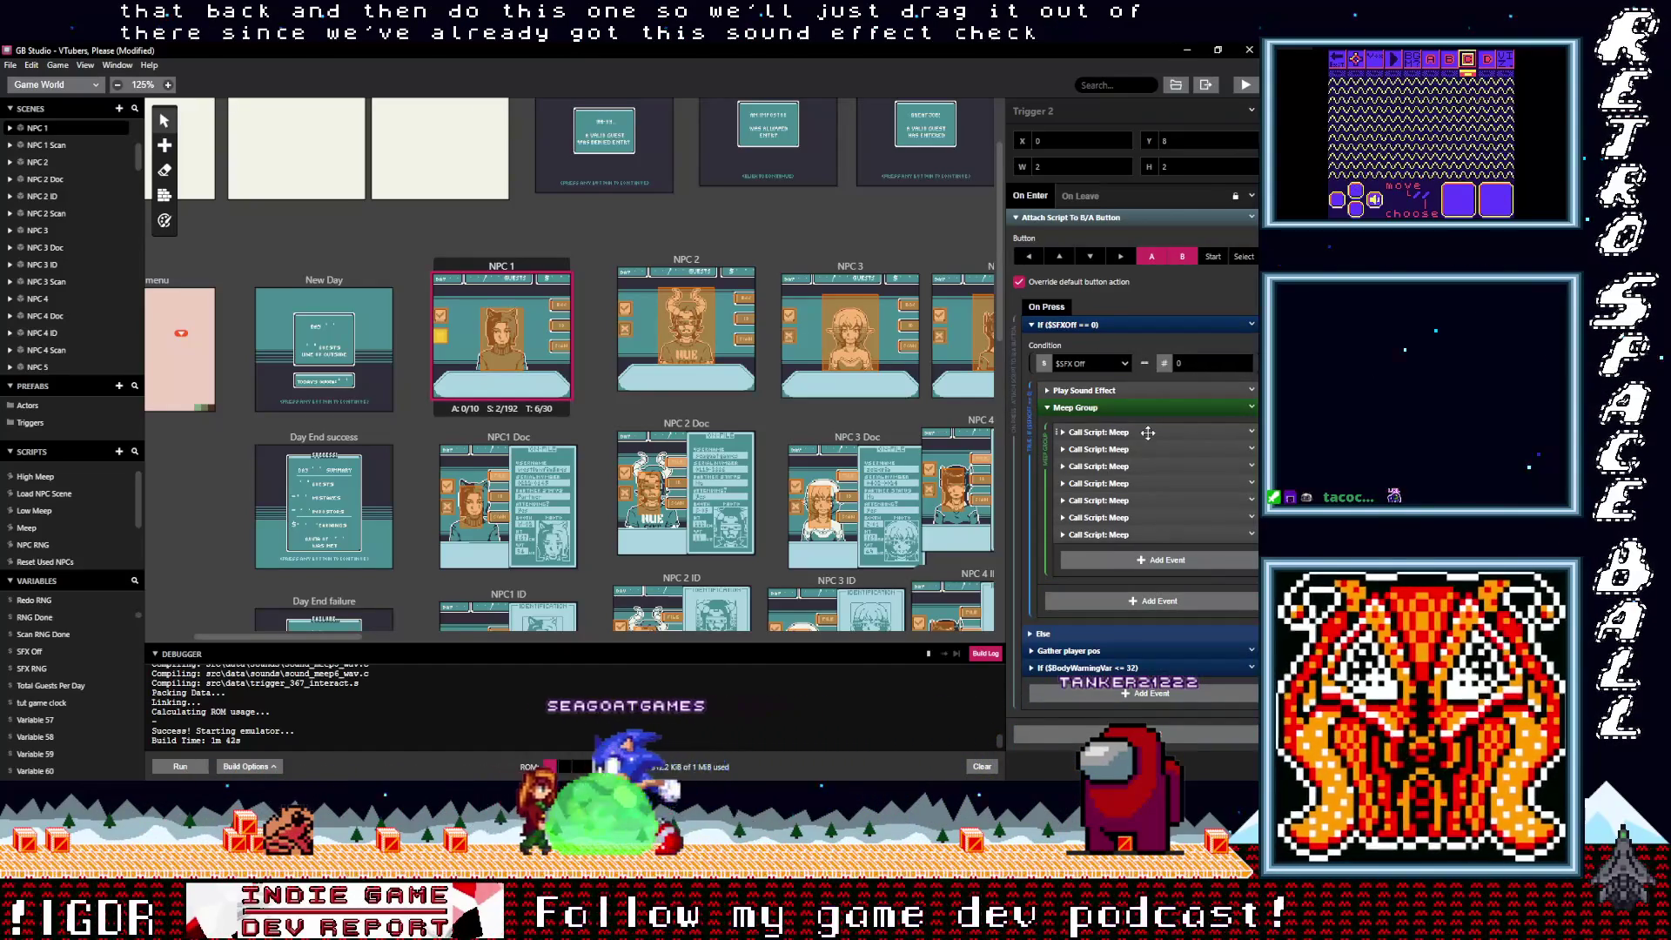
# Step: Make the first Meep call run Low Meep and delete the six remaining Meep calls
pyautogui.click(1148, 432)
pyautogui.click(1122, 470)
pyautogui.write('lo')
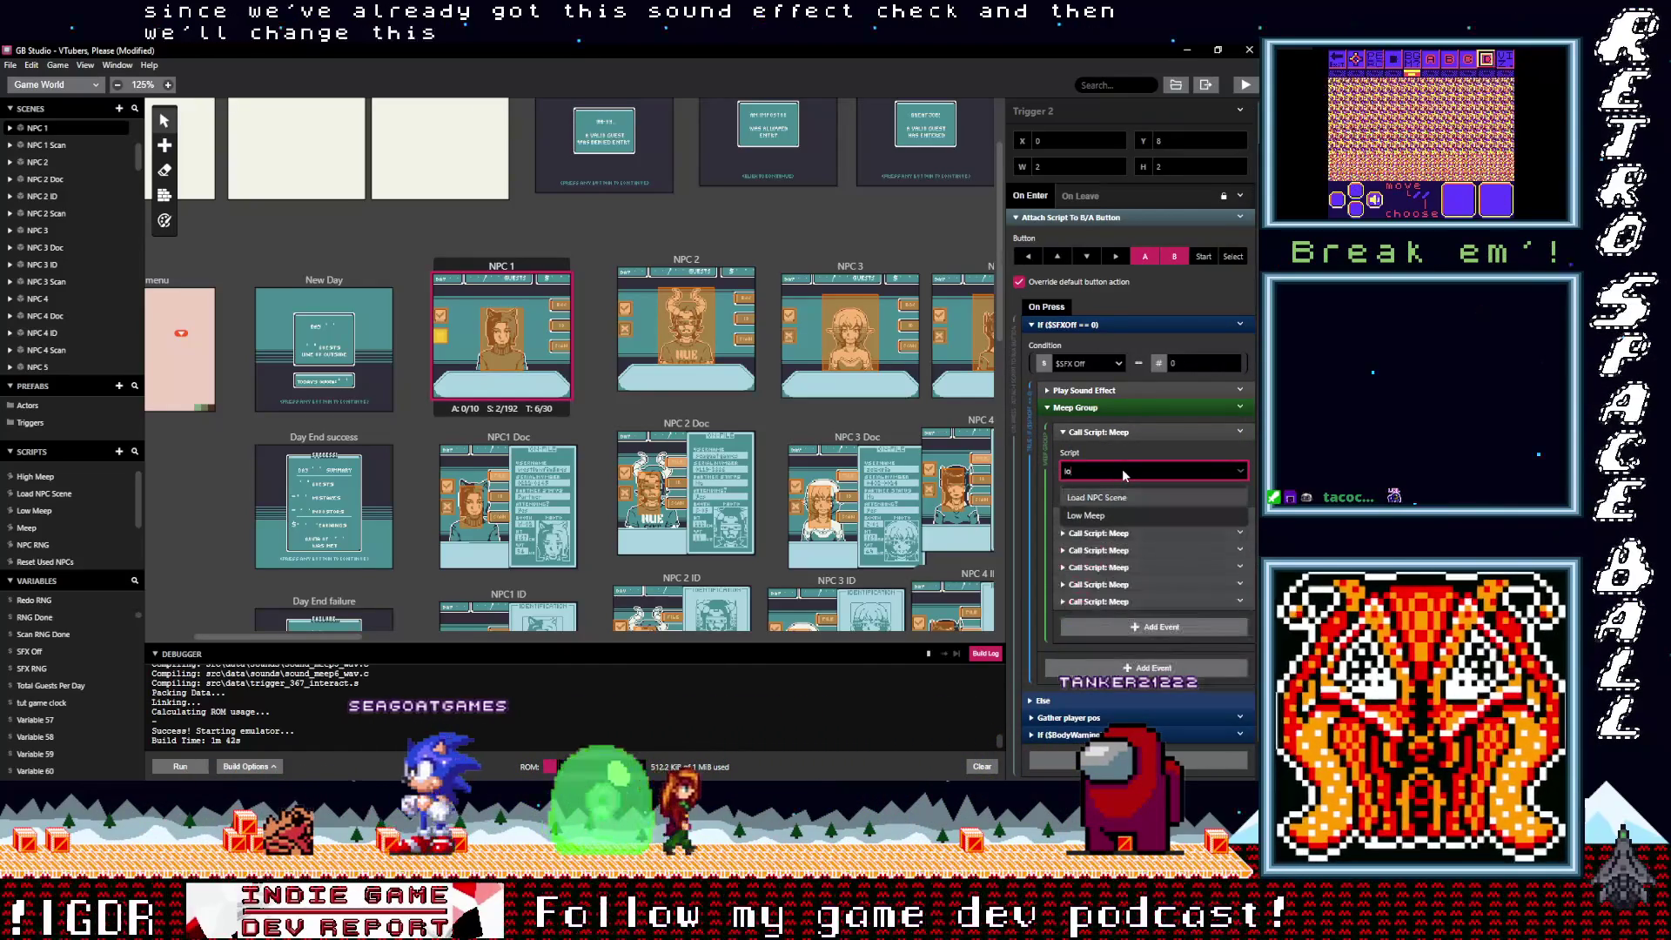
pyautogui.click(1116, 514)
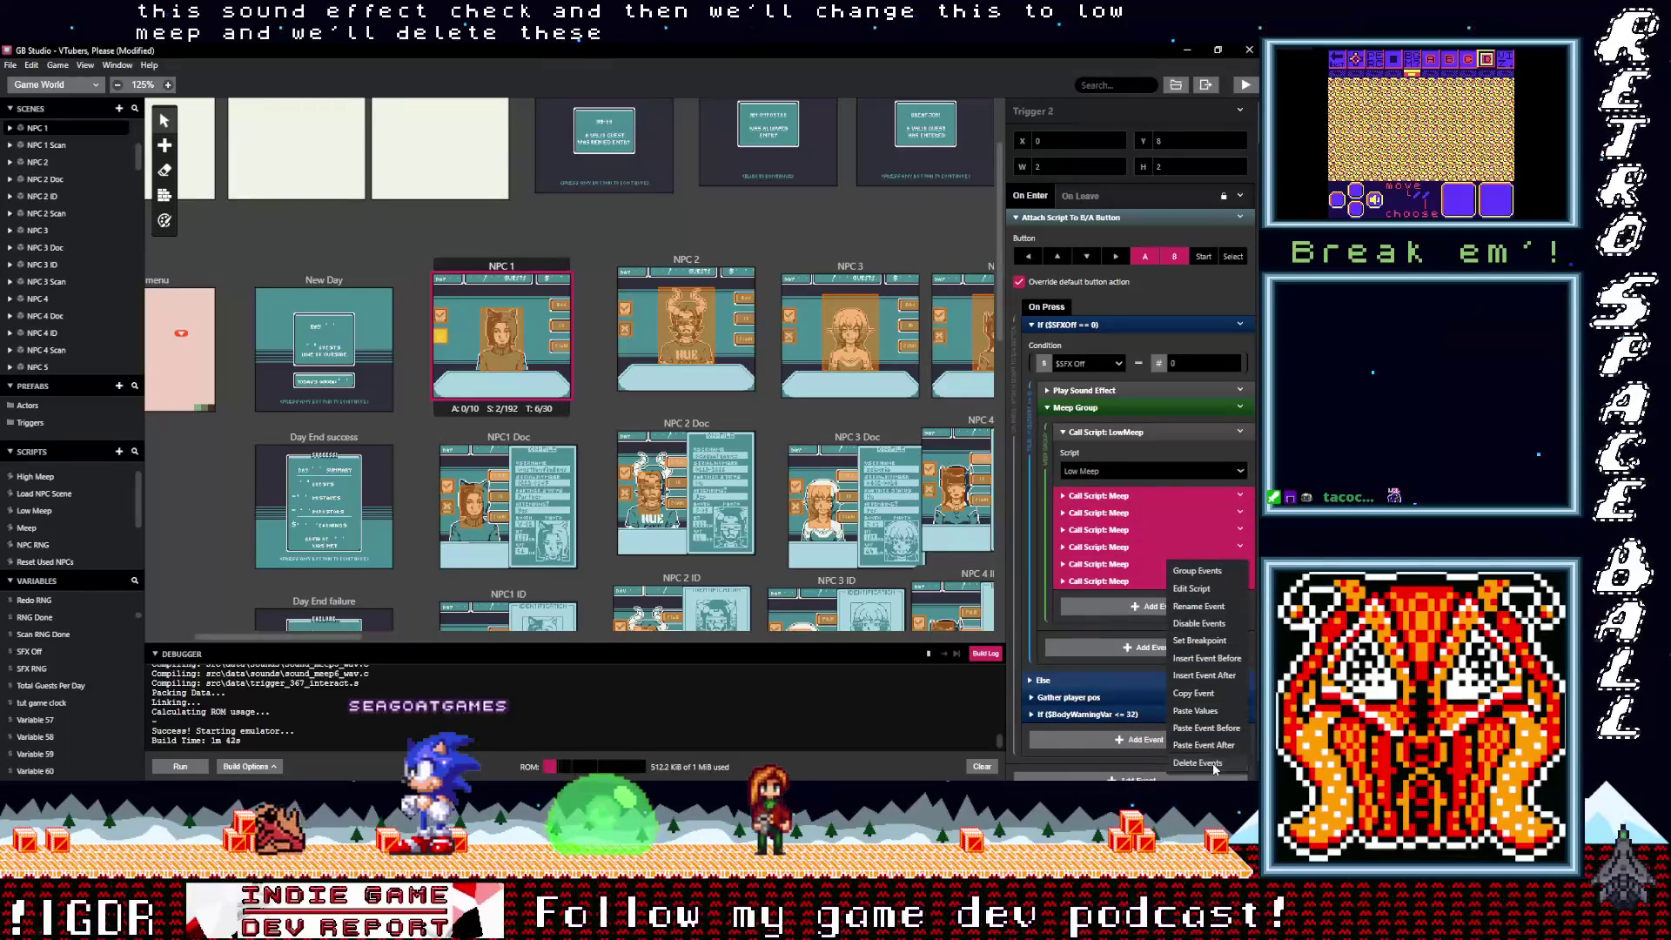
pyautogui.click(1216, 764)
# Step: Copy the LowMeep call and paste it until Meep Group holds seven LowMeep calls
pyautogui.click(1253, 435)
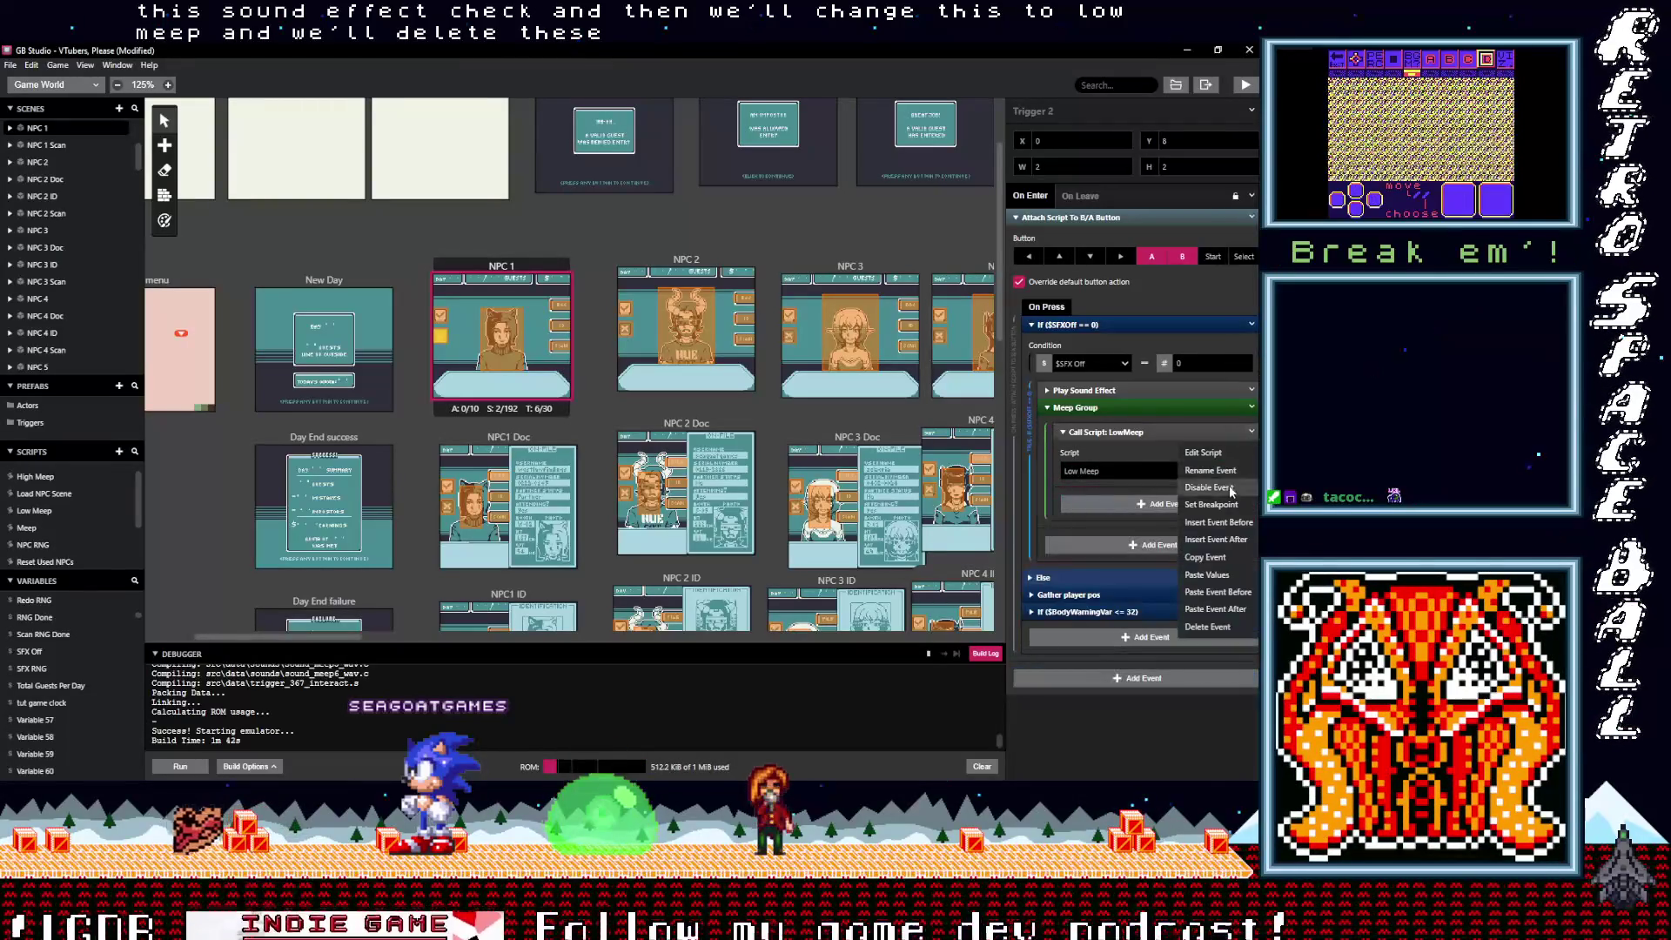
pyautogui.click(1209, 557)
pyautogui.keyDown('alt'); pyautogui.click(1156, 505); pyautogui.keyUp('alt')
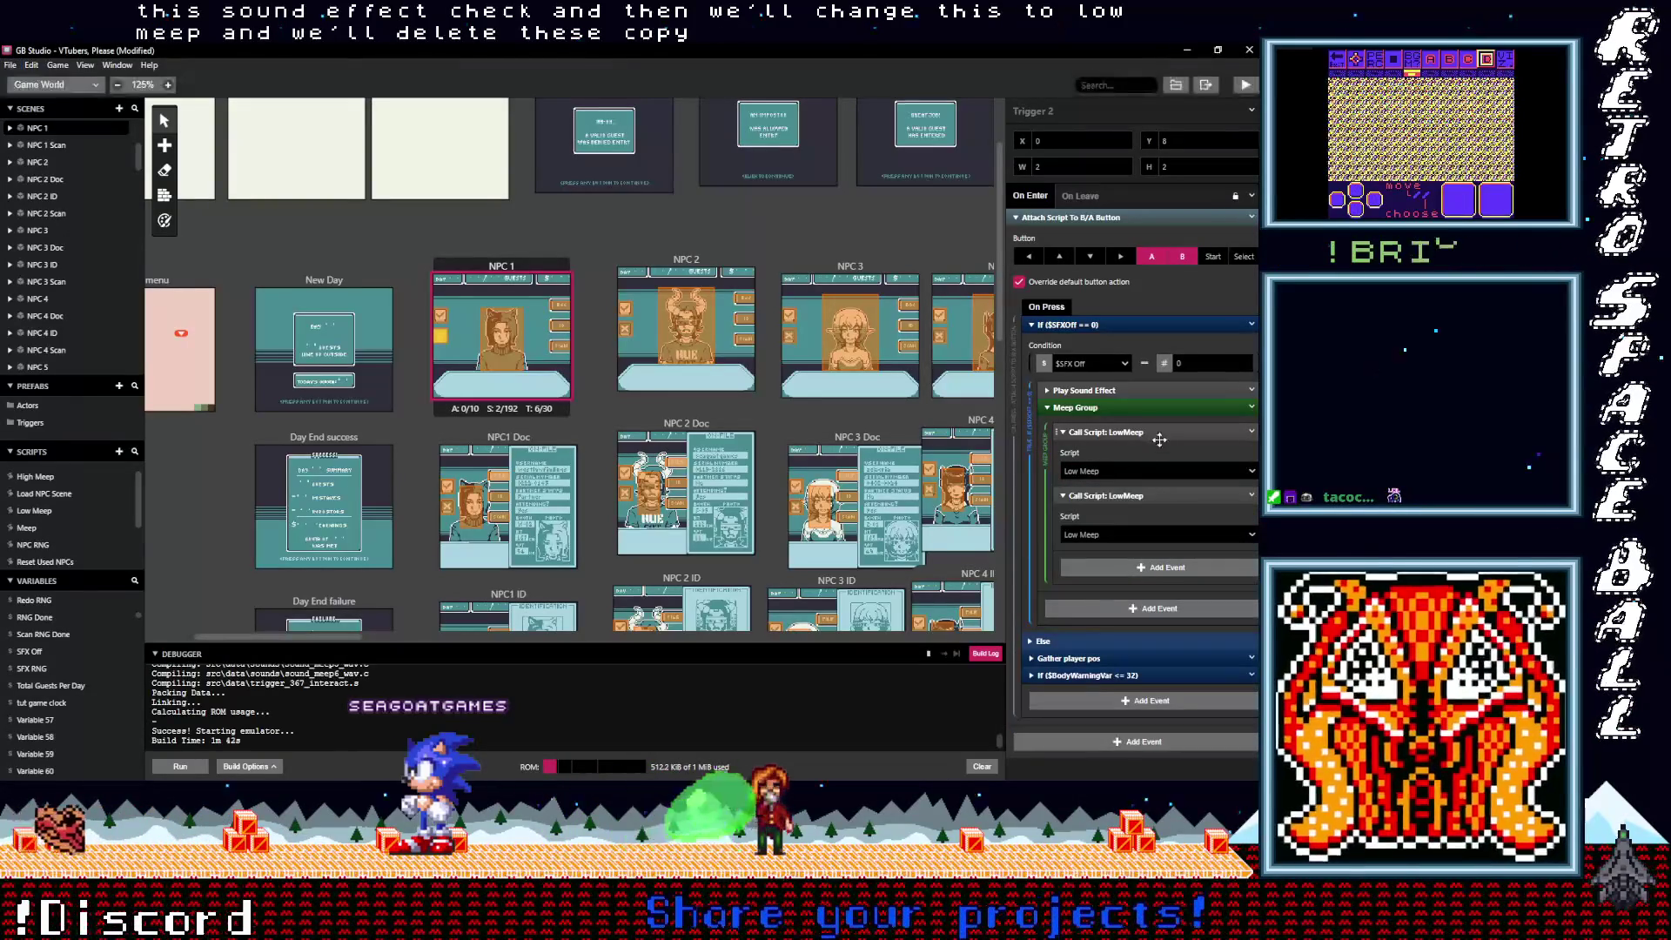
pyautogui.click(1251, 449)
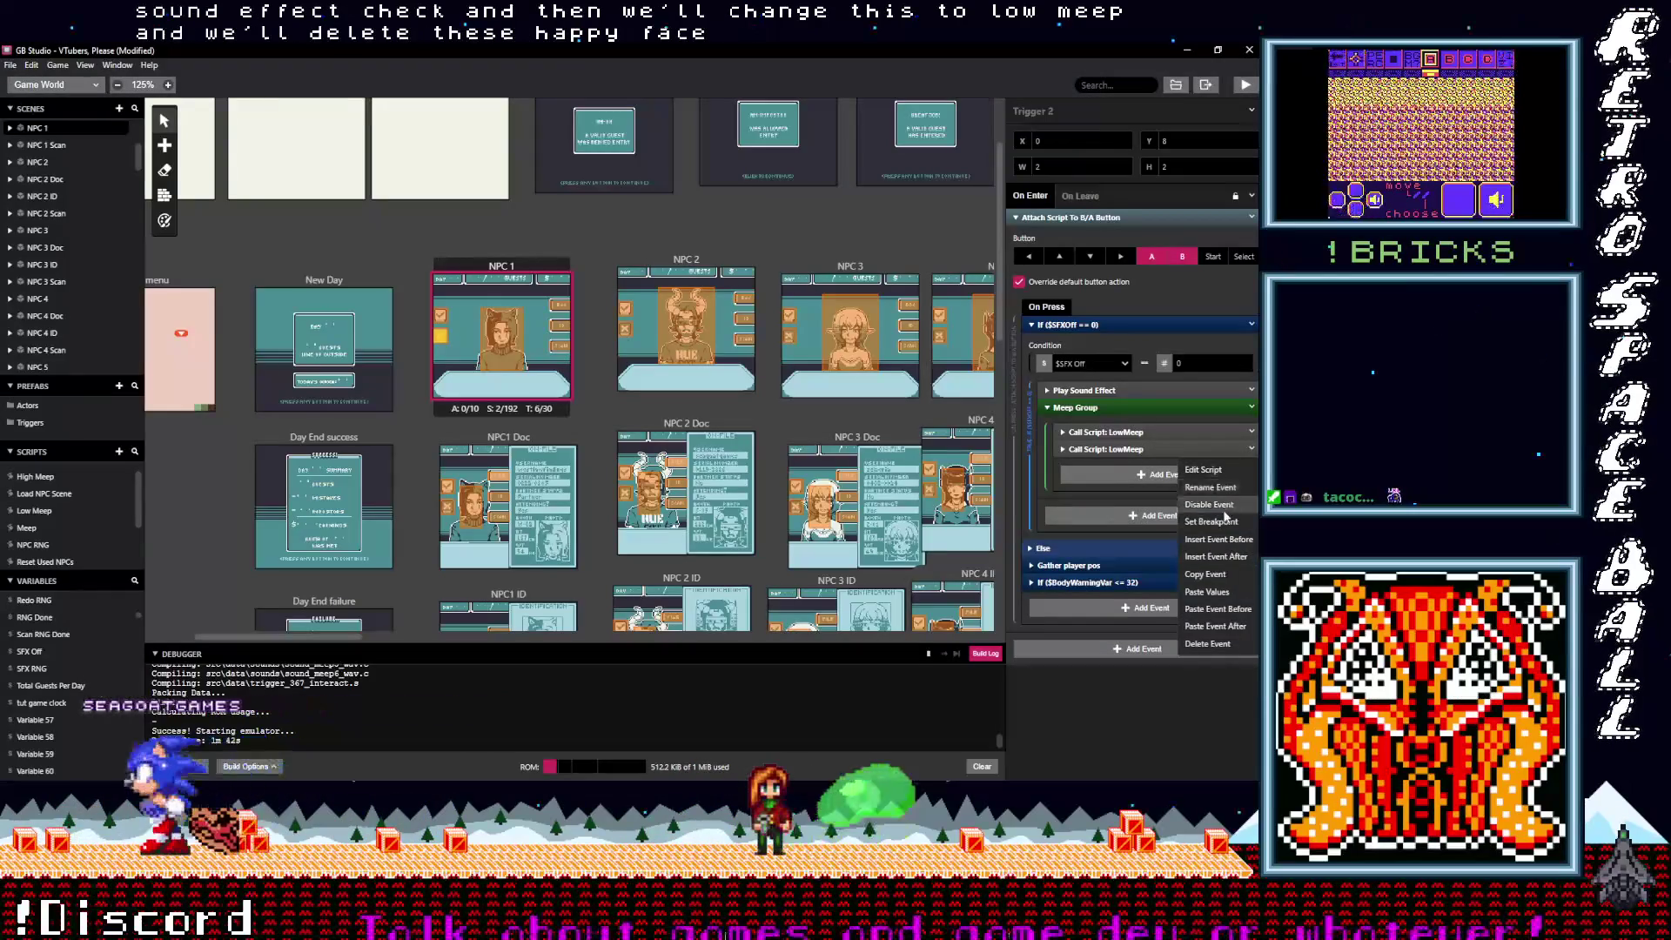
pyautogui.click(1210, 514)
pyautogui.press('alt')
pyautogui.keyDown('alt'); pyautogui.click(1158, 481); pyautogui.keyUp('alt')
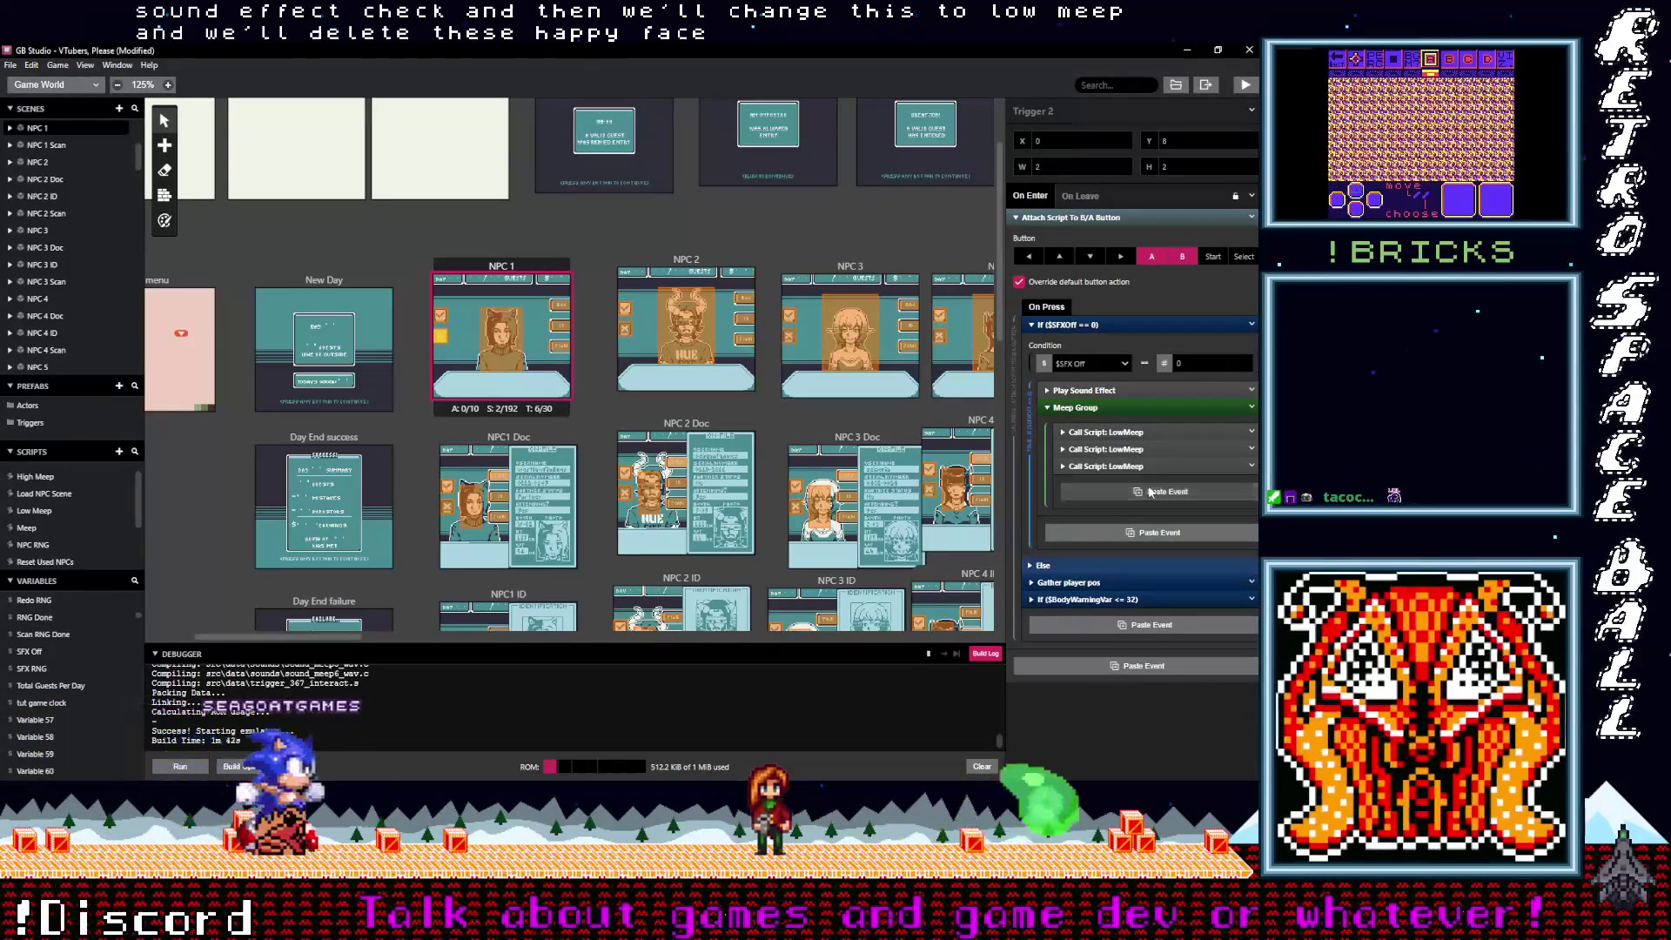
pyautogui.keyDown('alt'); pyautogui.click(1151, 499); pyautogui.keyUp('alt')
pyautogui.keyDown('alt'); pyautogui.click(1145, 517); pyautogui.keyUp('alt')
pyautogui.keyDown('alt'); pyautogui.click(1140, 531); pyautogui.keyUp('alt')
pyautogui.keyDown('alt'); pyautogui.click(1142, 544); pyautogui.keyUp('alt')
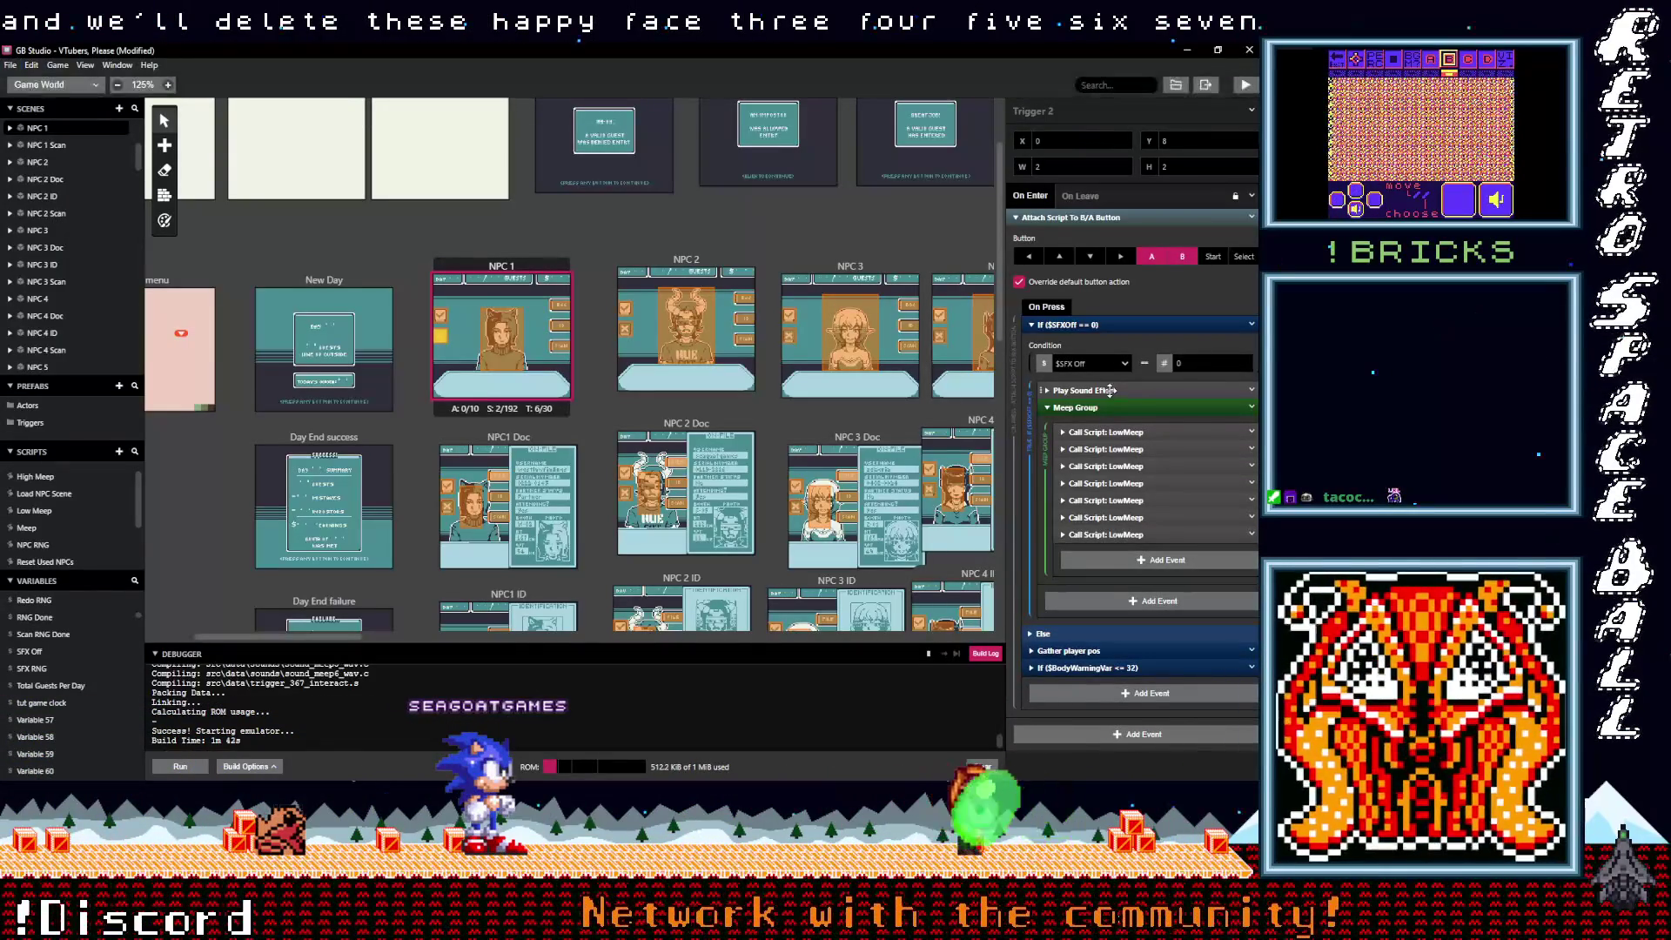
# Step: Check the Play Sound Effect event and keep its sound set to Beep
pyautogui.click(1111, 390)
pyautogui.click(1109, 429)
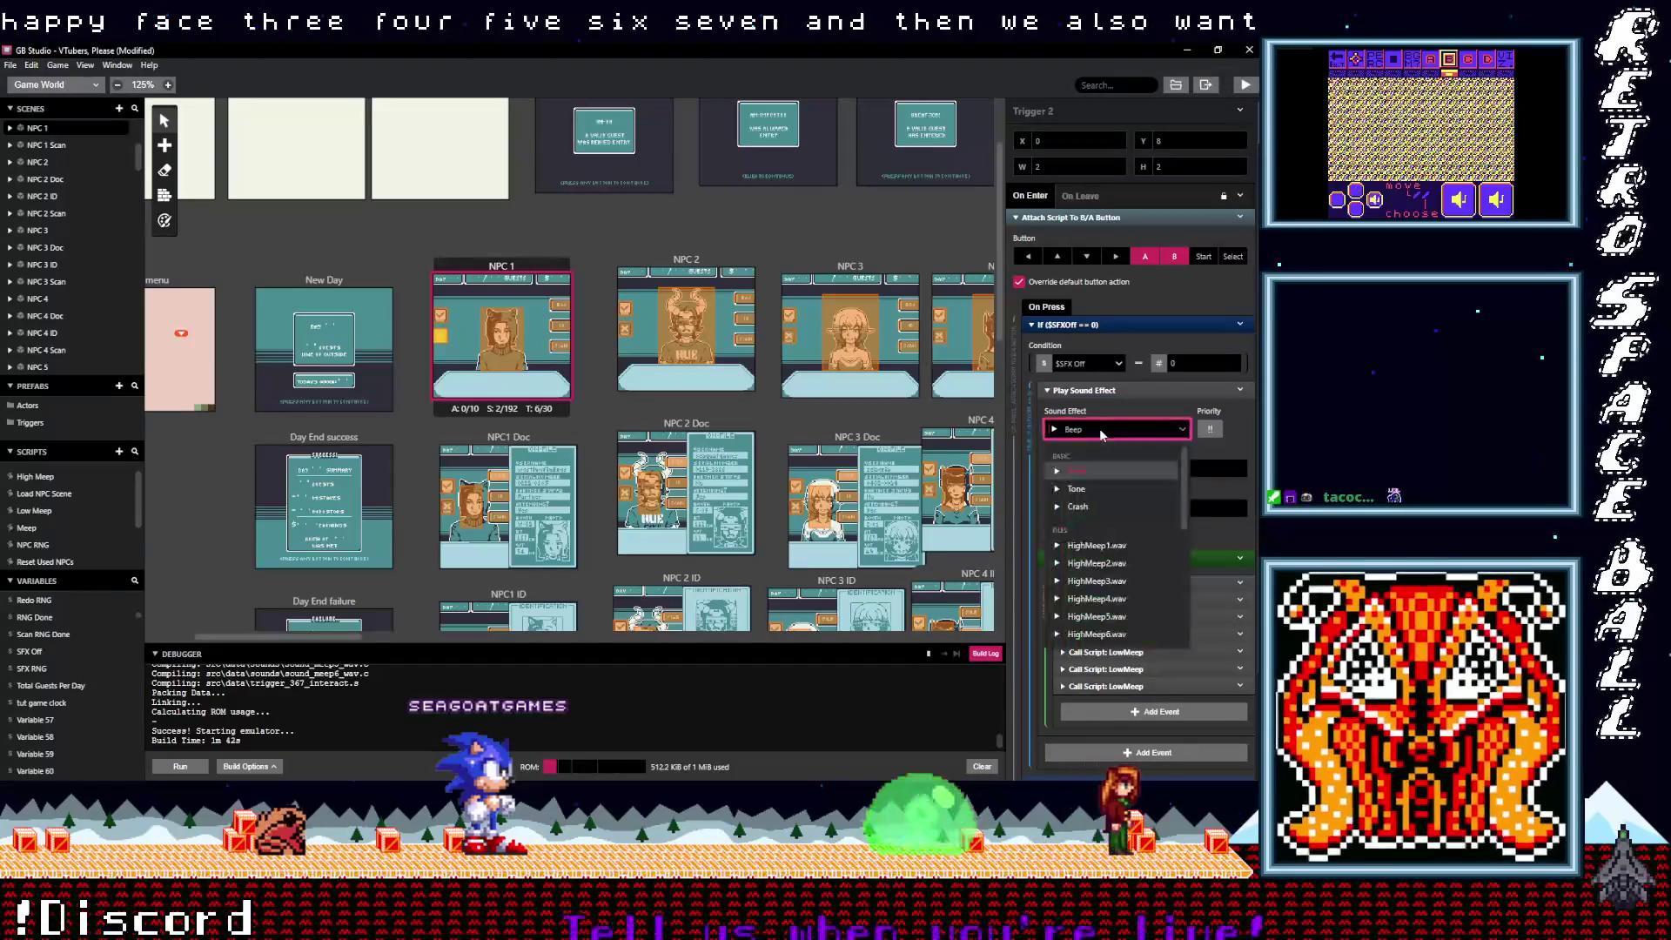
pyautogui.click(1232, 446)
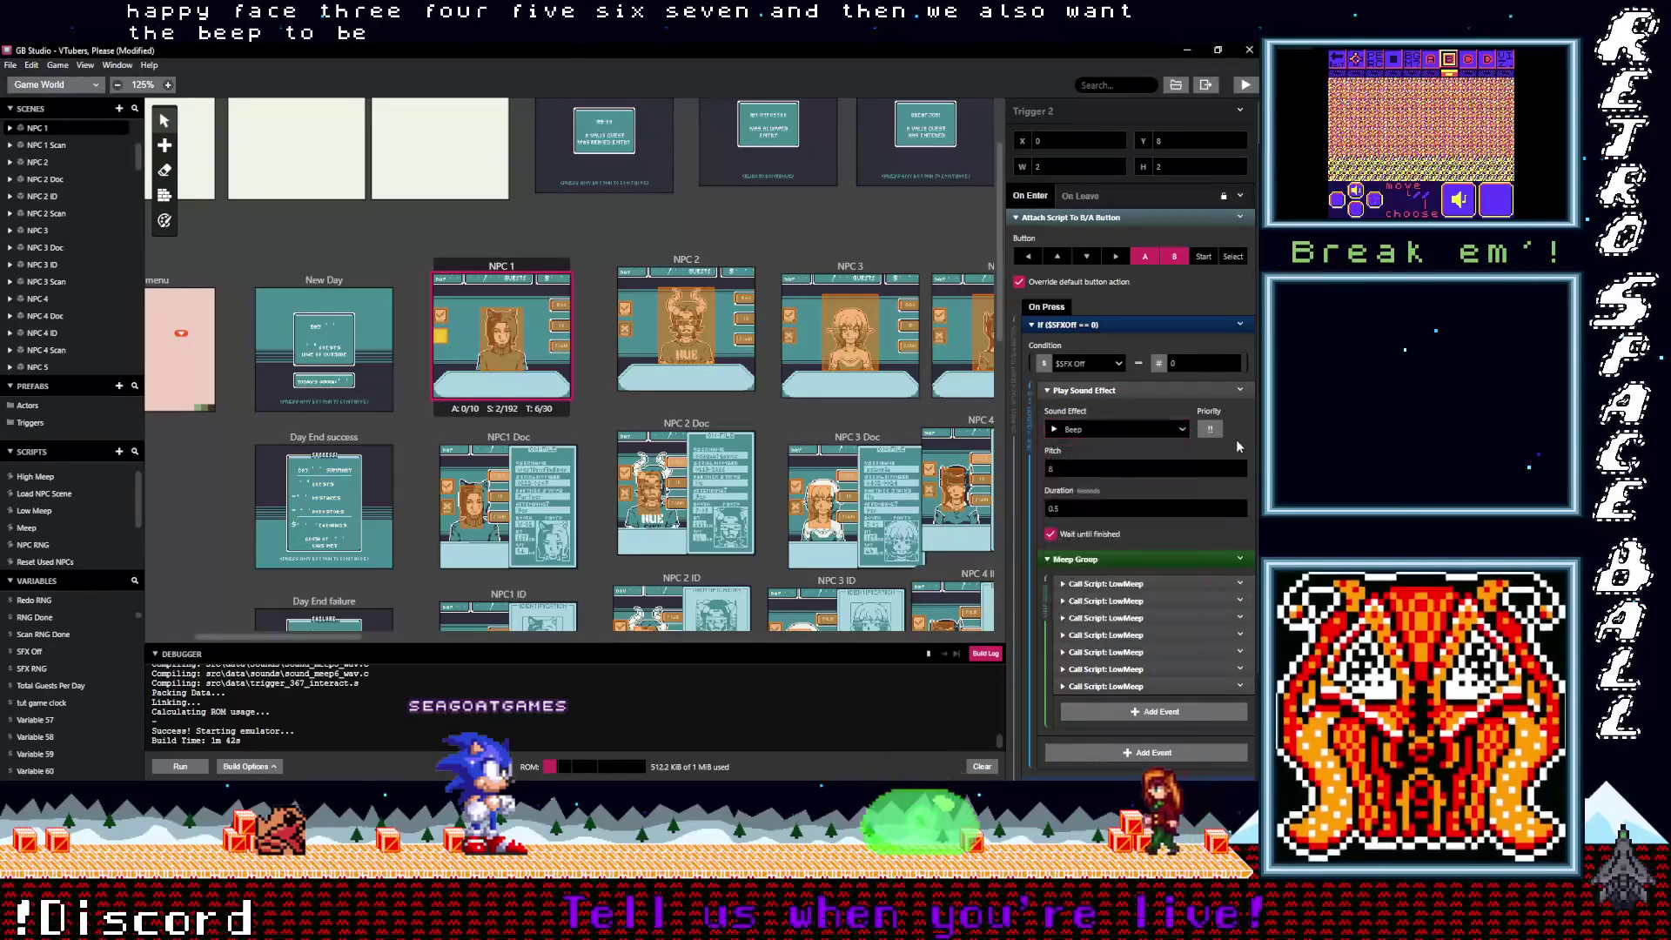
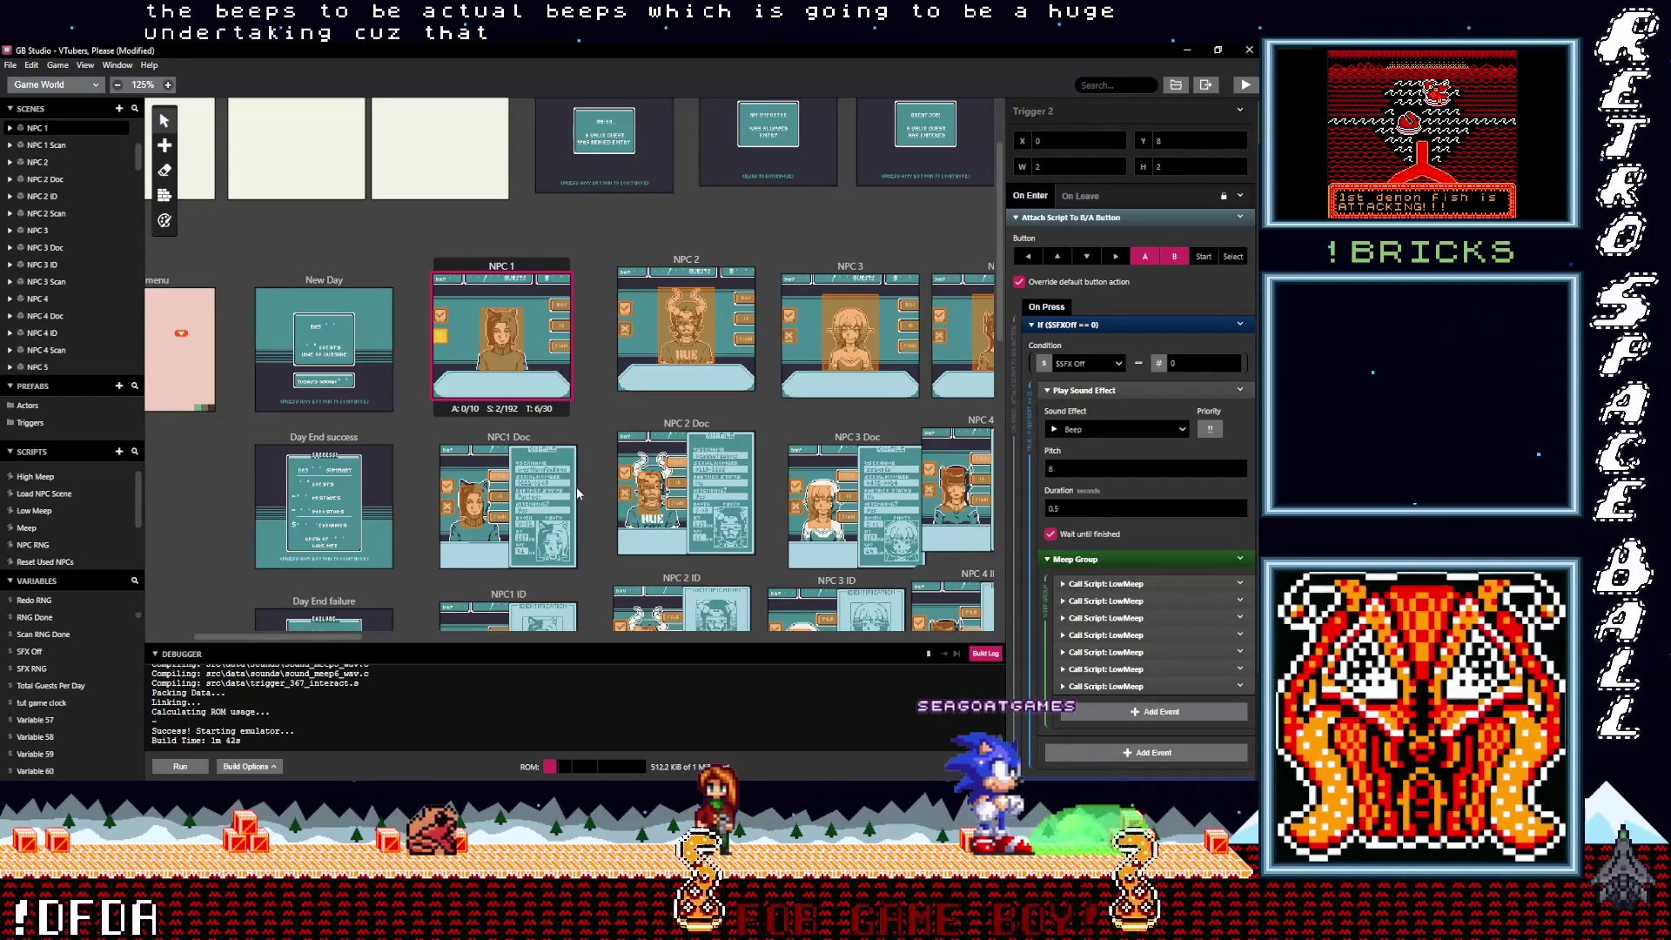
# Step: Rename the NPC 1 trigger's Meep Group event to 'Low Meep Group'
pyautogui.click(446, 508)
pyautogui.click(441, 337)
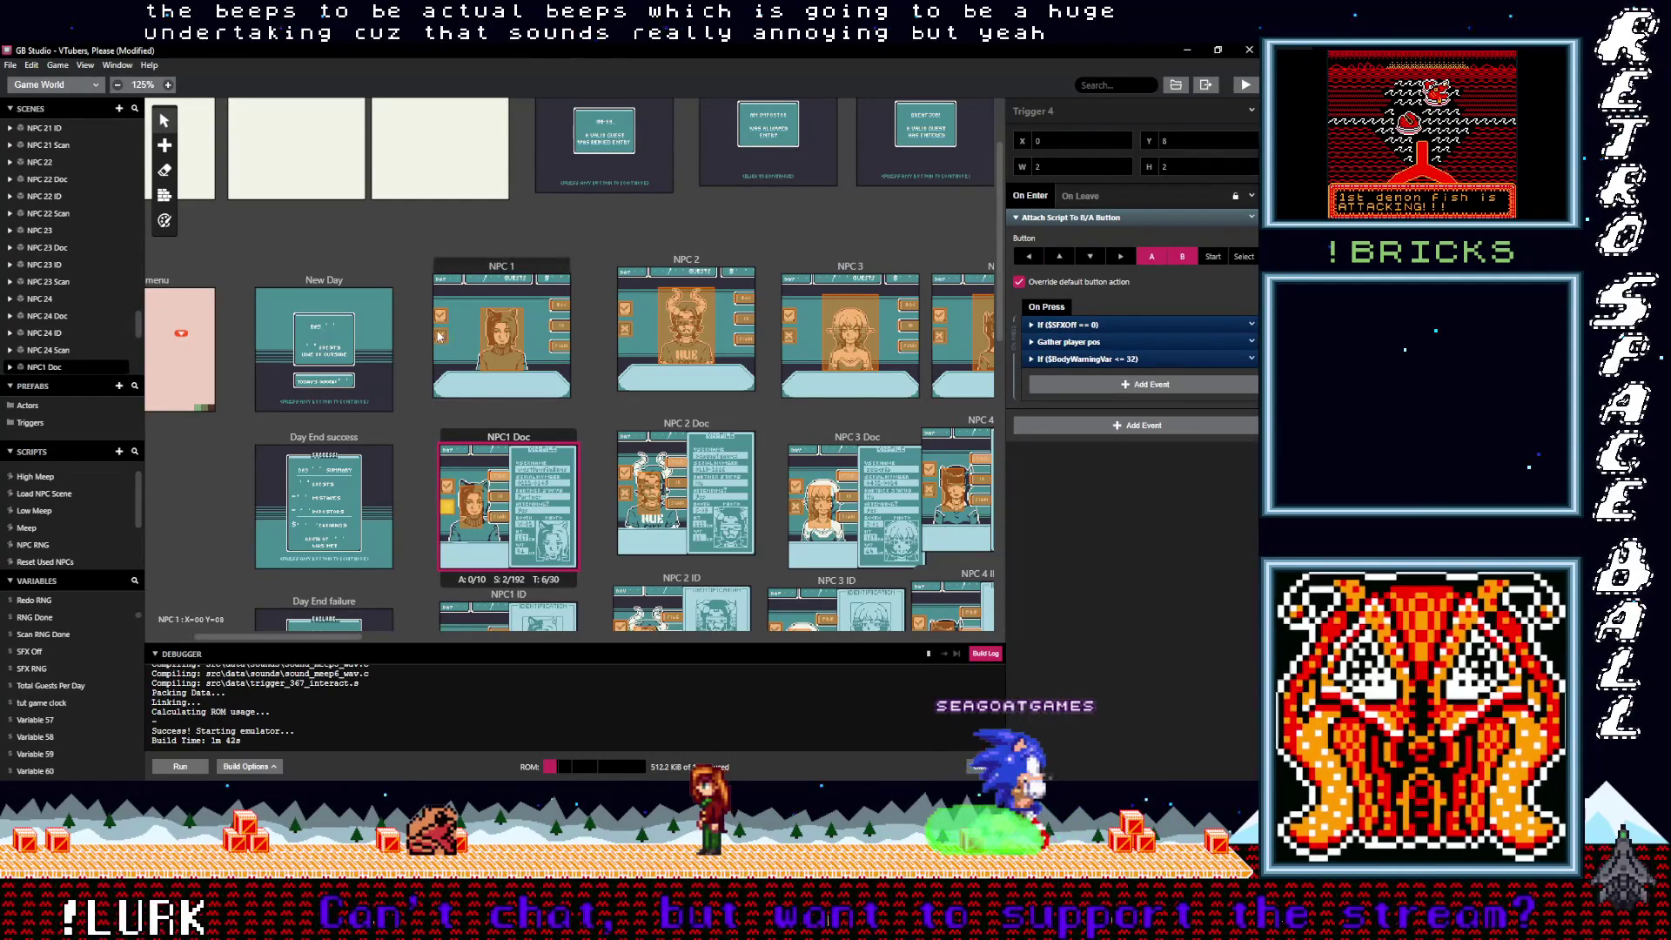
pyautogui.click(1170, 559)
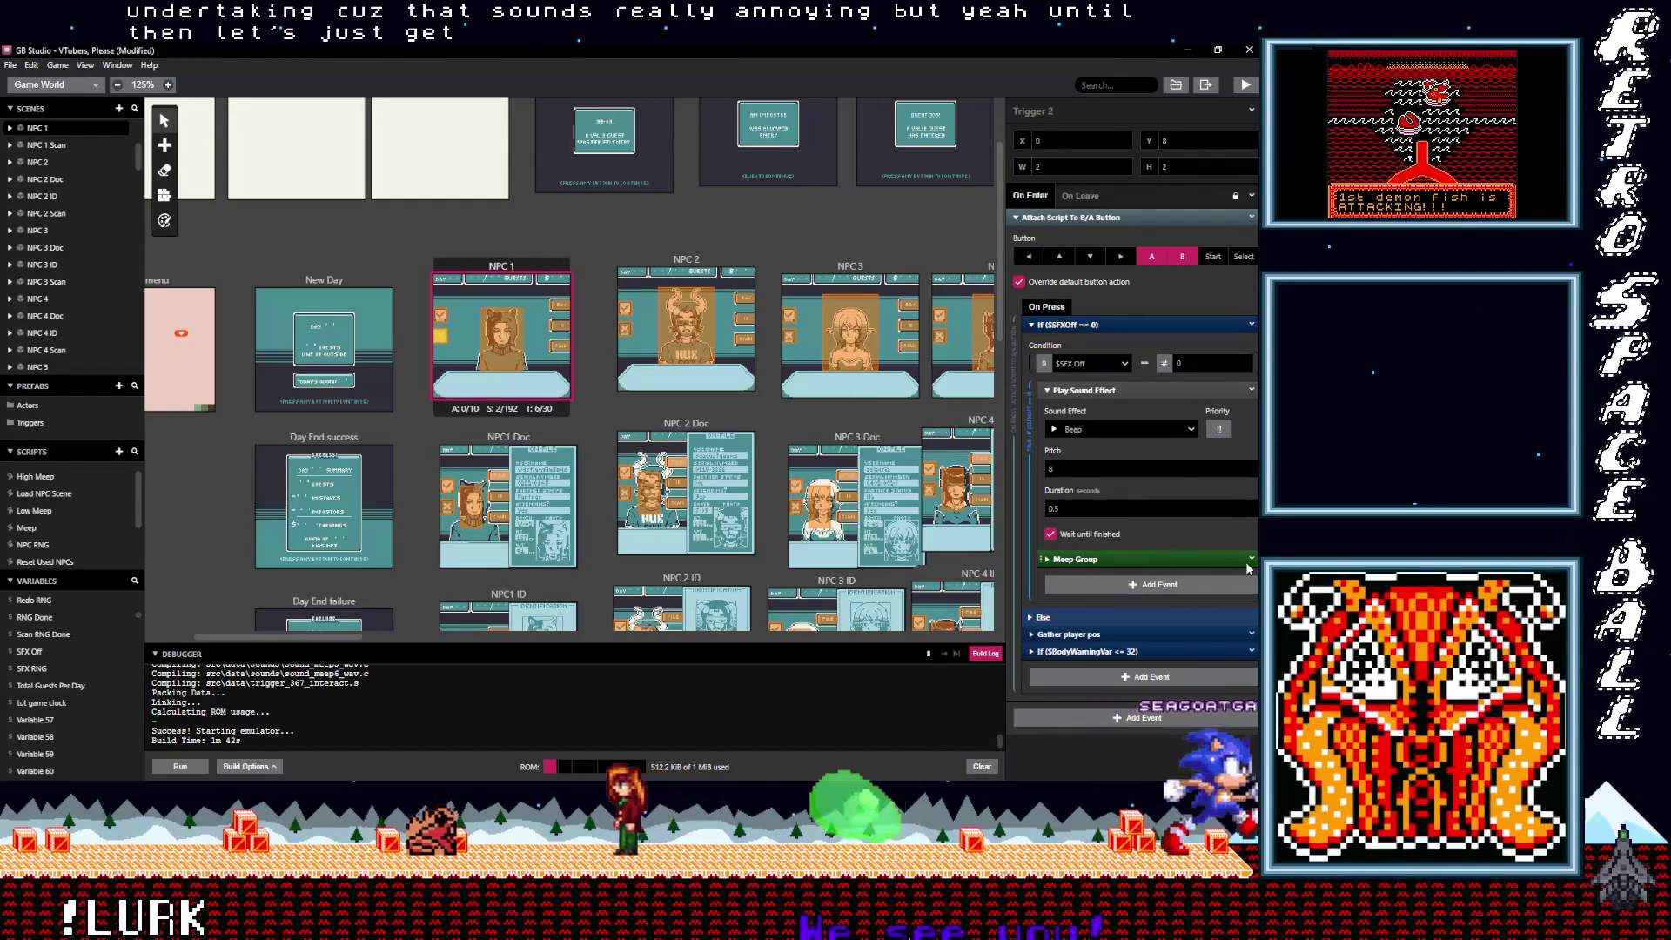
pyautogui.click(1253, 560)
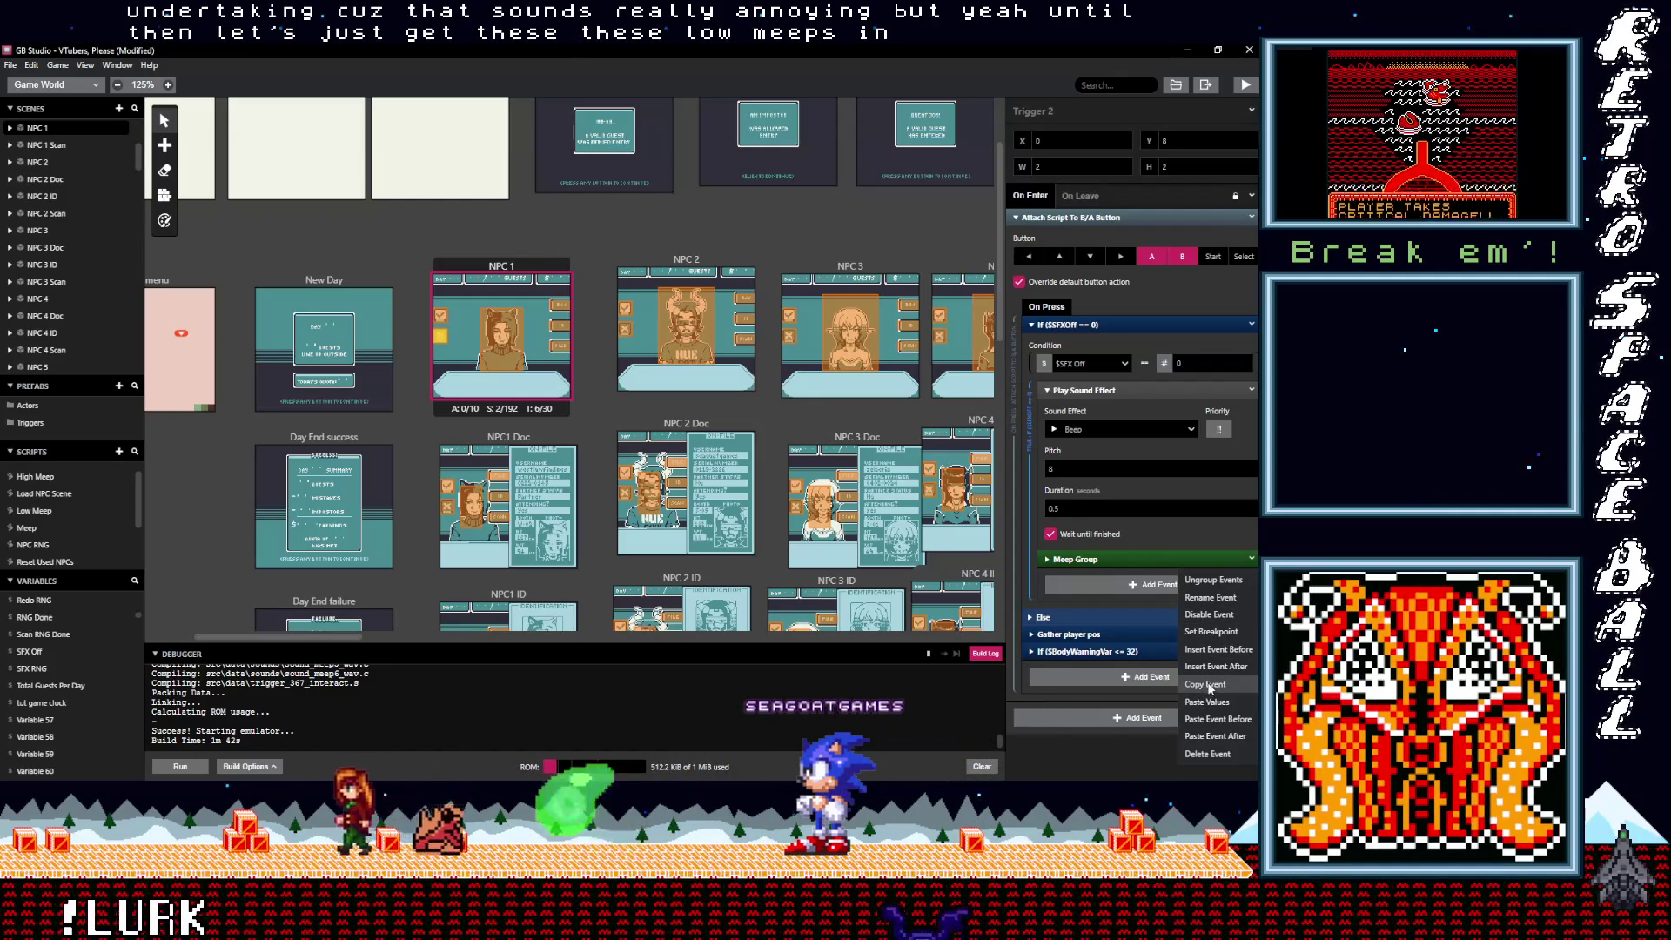
pyautogui.click(1208, 601)
pyautogui.write('Low')
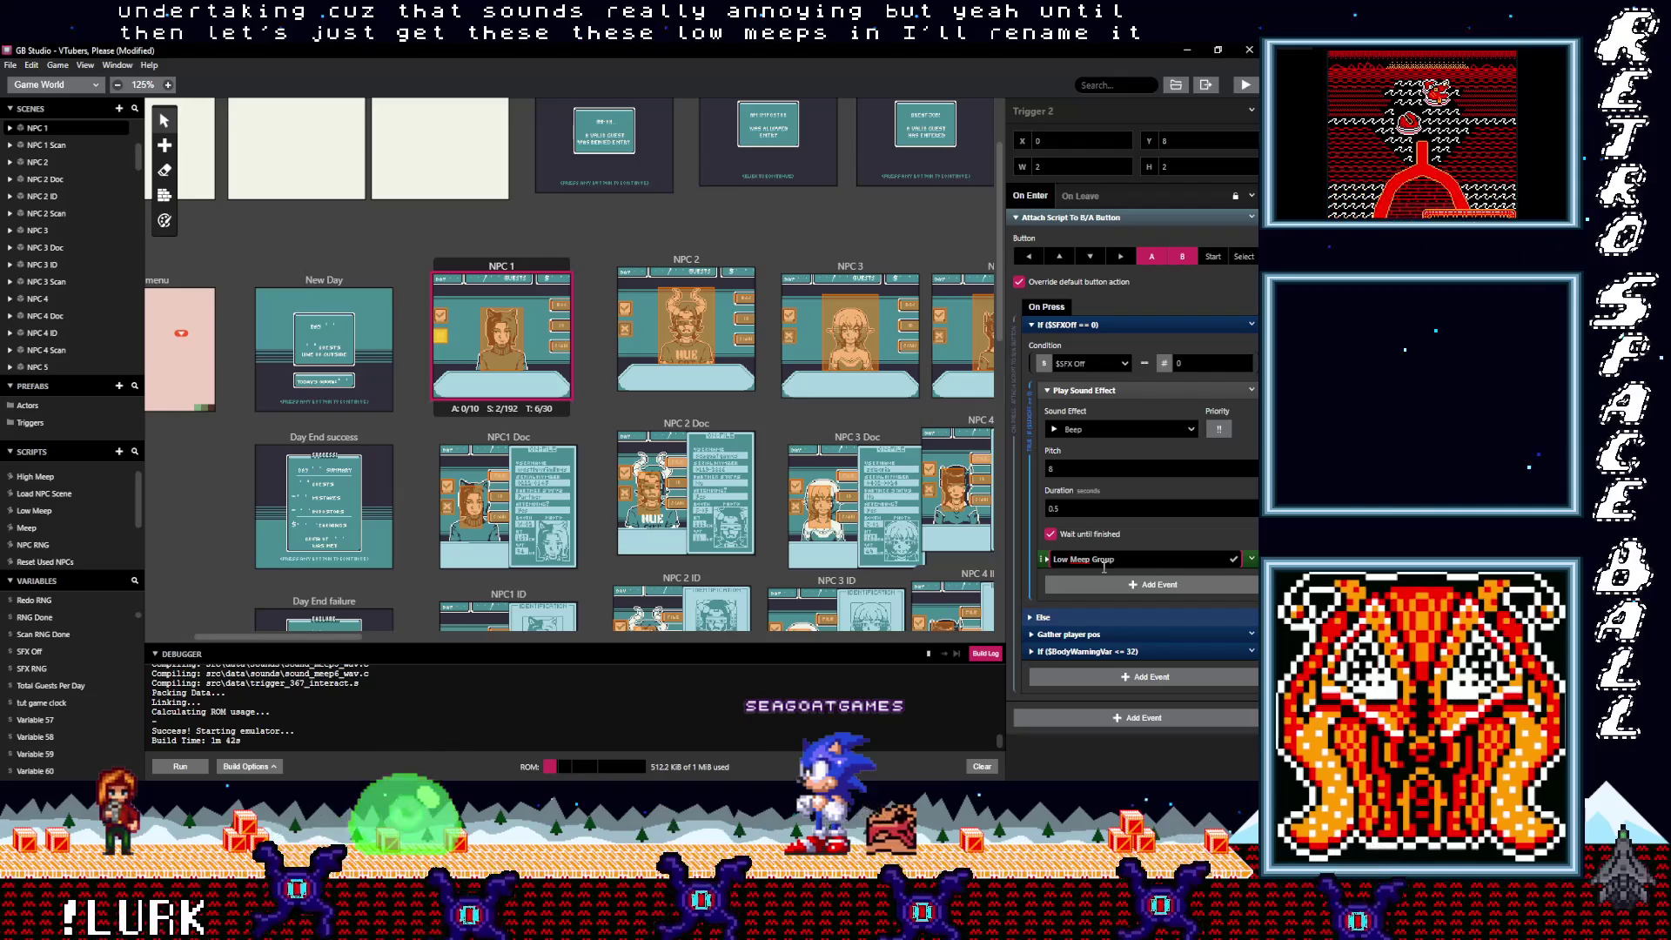
pyautogui.click(1233, 559)
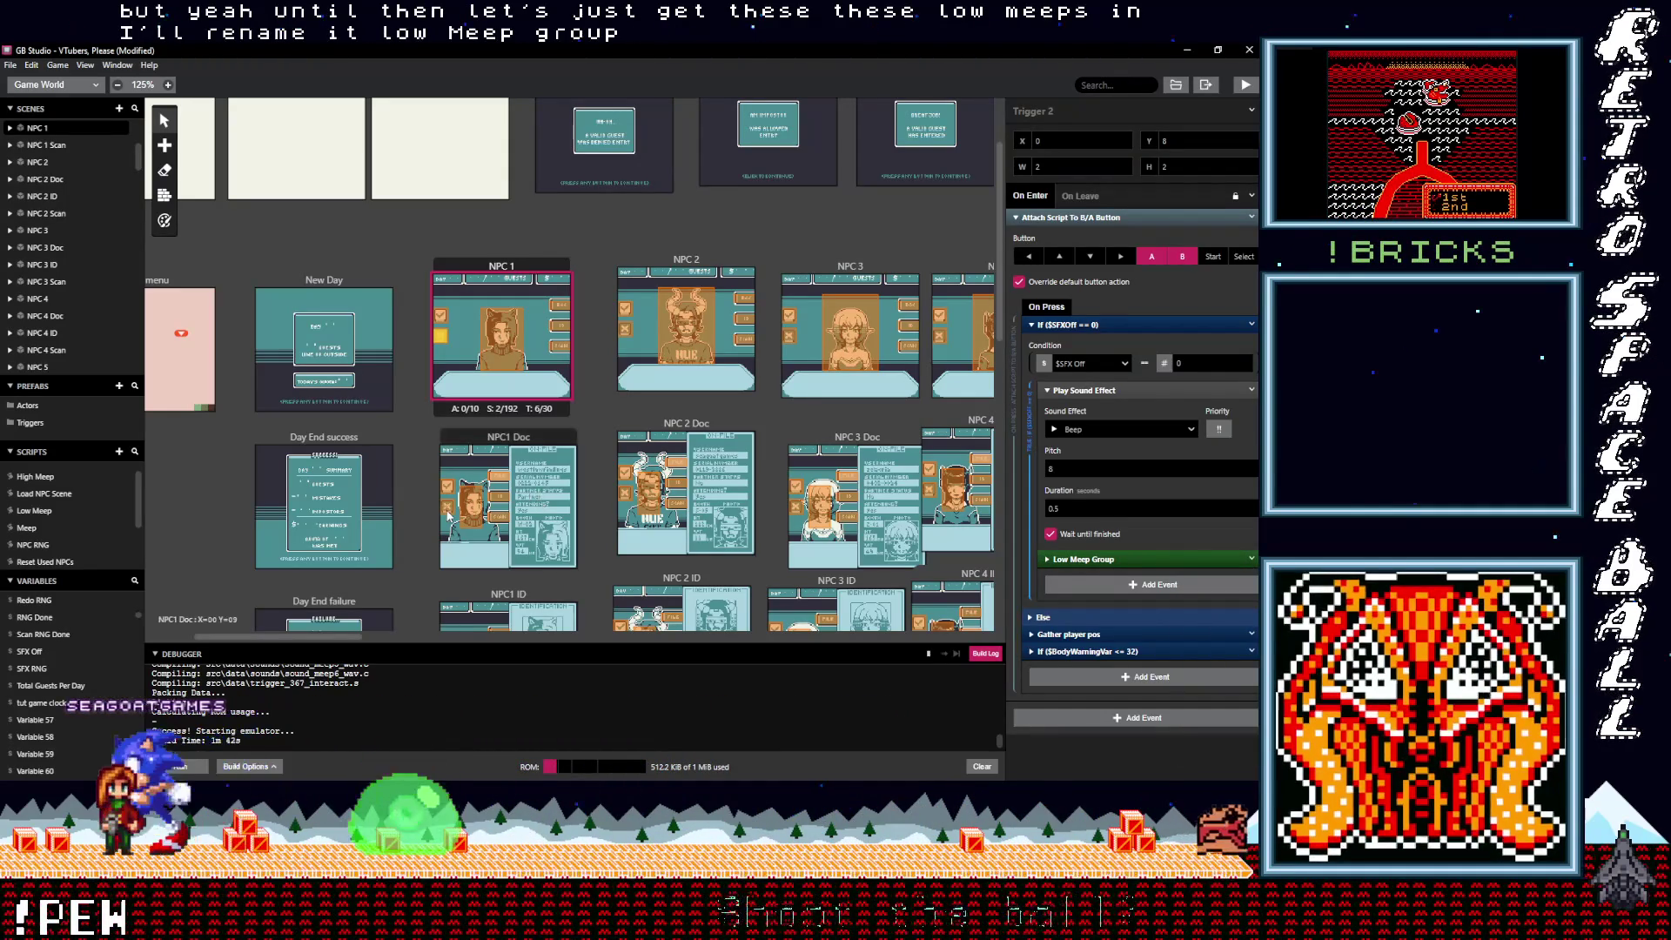
pyautogui.click(447, 505)
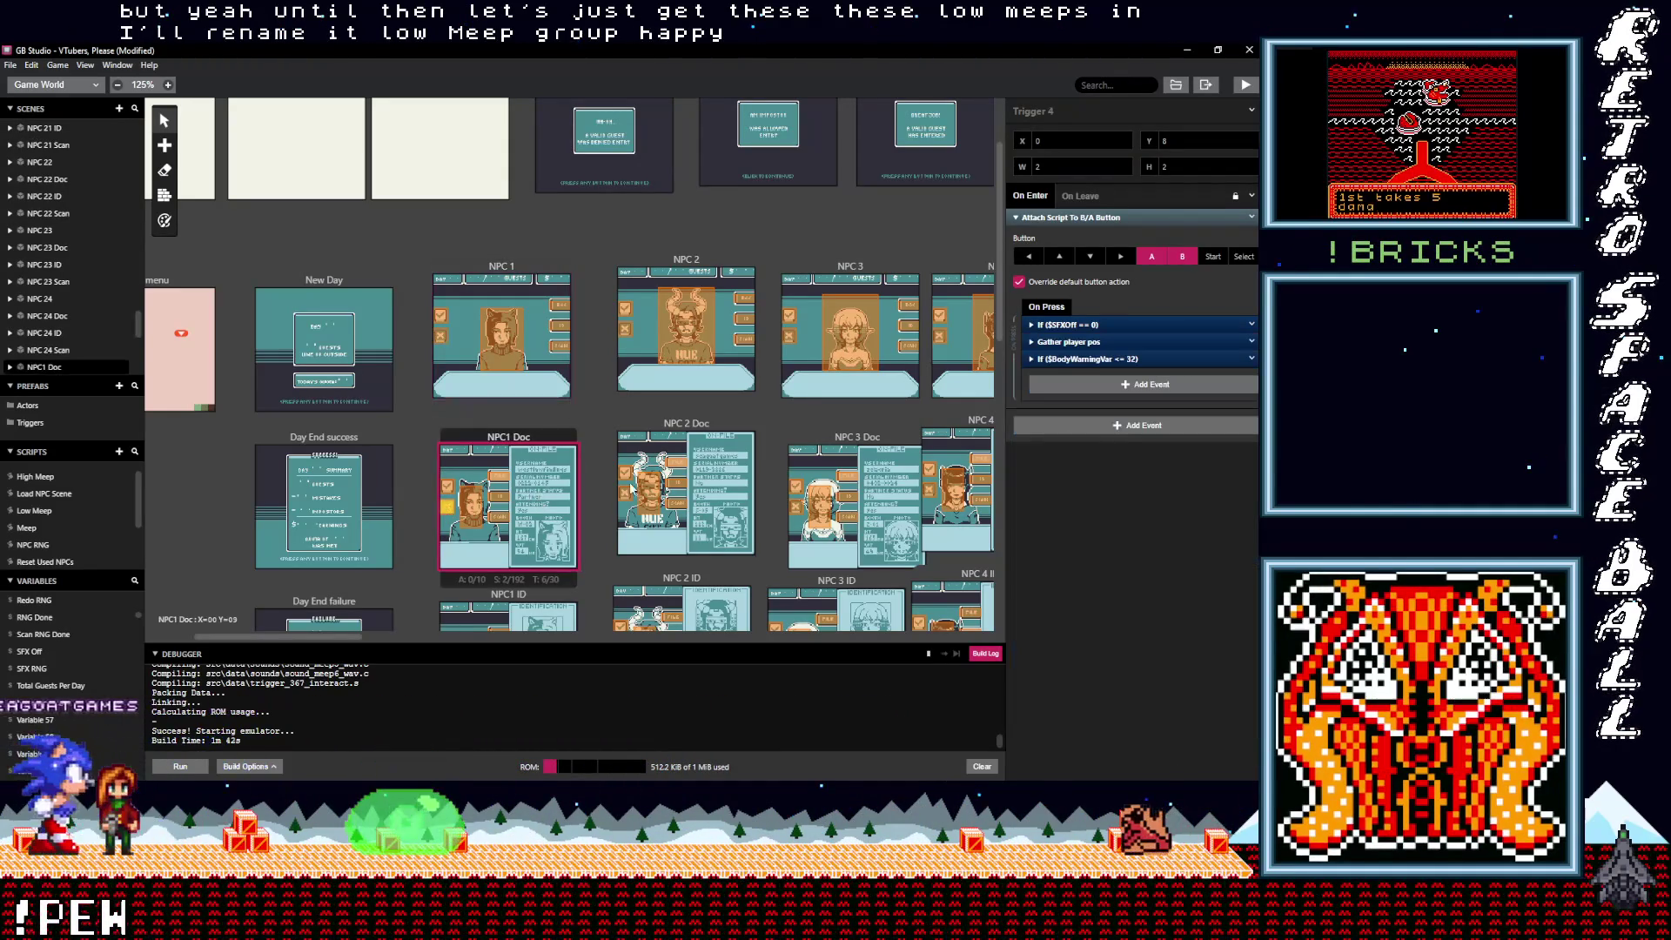
# Step: Paste Low Meep Group after the beep in NPC1 Doc and NPC1 ID, then check NPC1 Scan
pyautogui.click(1068, 324)
pyautogui.click(1076, 390)
pyautogui.keyDown('alt'); pyautogui.click(1089, 416); pyautogui.keyUp('alt')
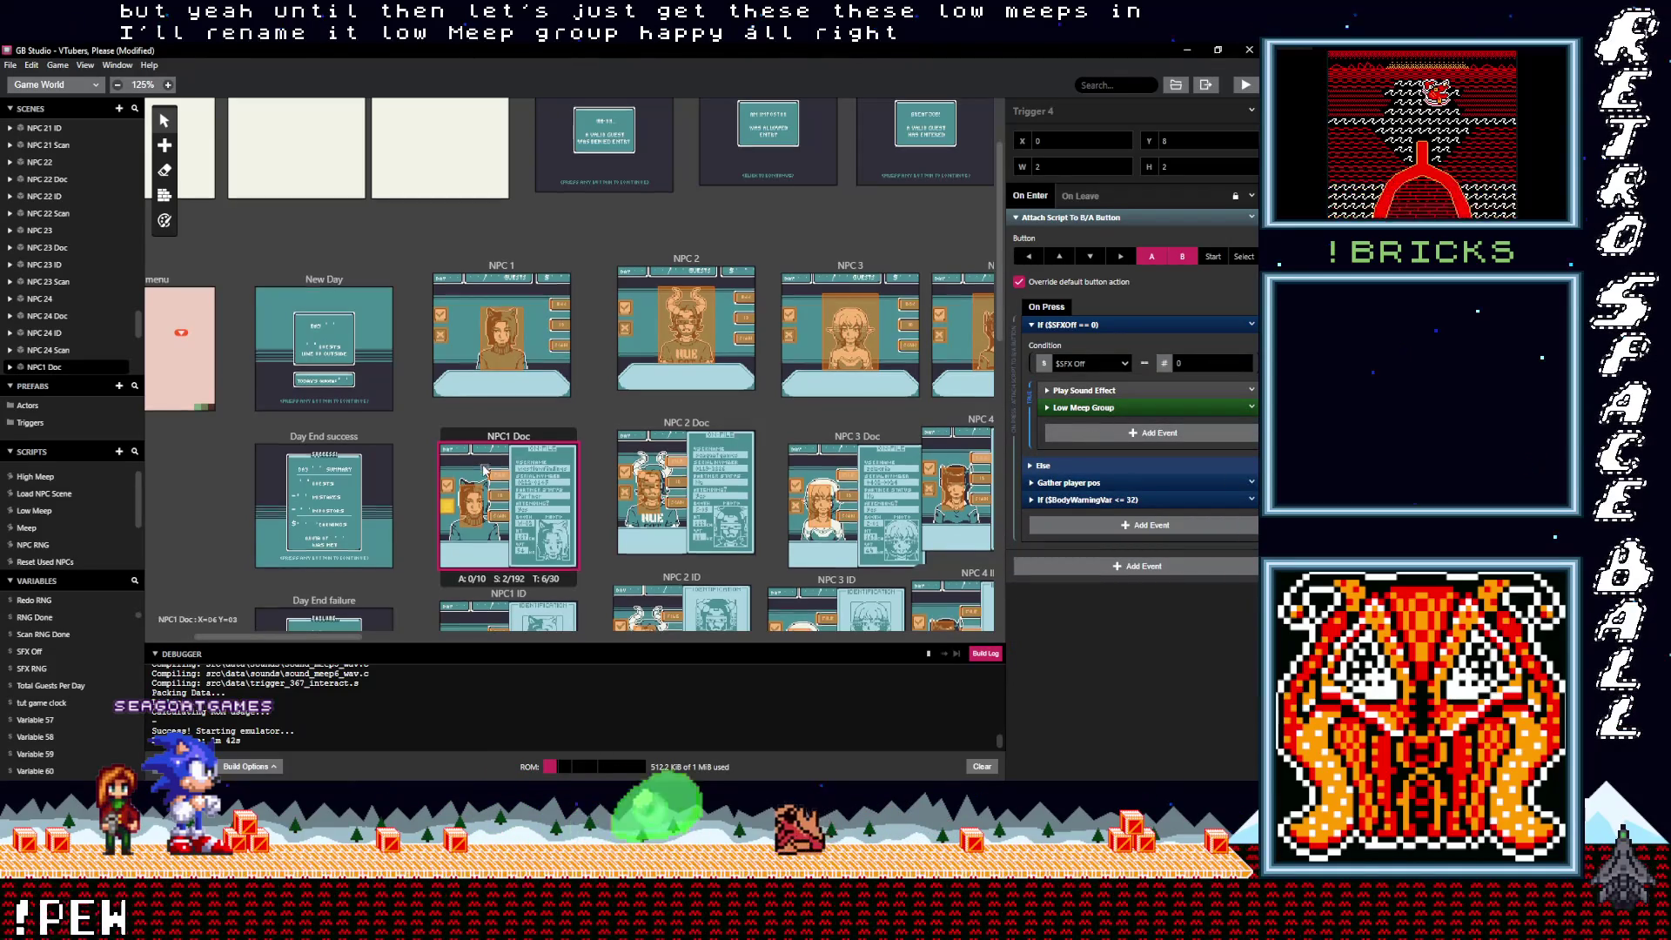
pyautogui.scroll(-3, 484, 468)
pyautogui.click(446, 470)
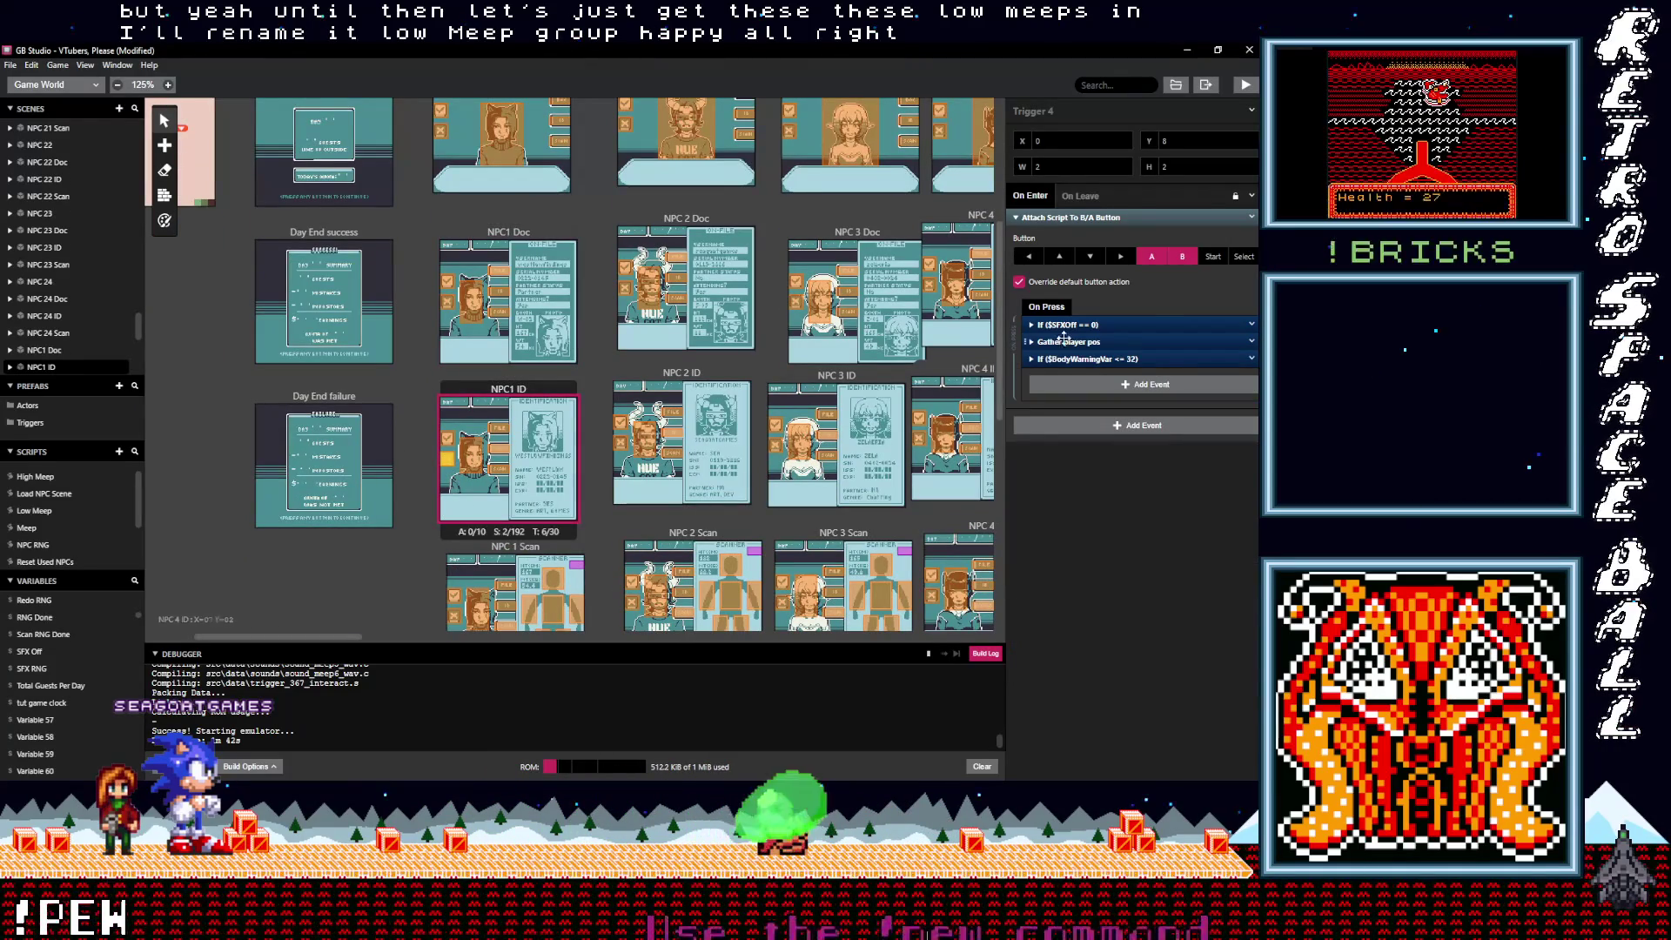
pyautogui.click(1073, 391)
pyautogui.keyDown('alt'); pyautogui.click(1078, 410); pyautogui.keyUp('alt')
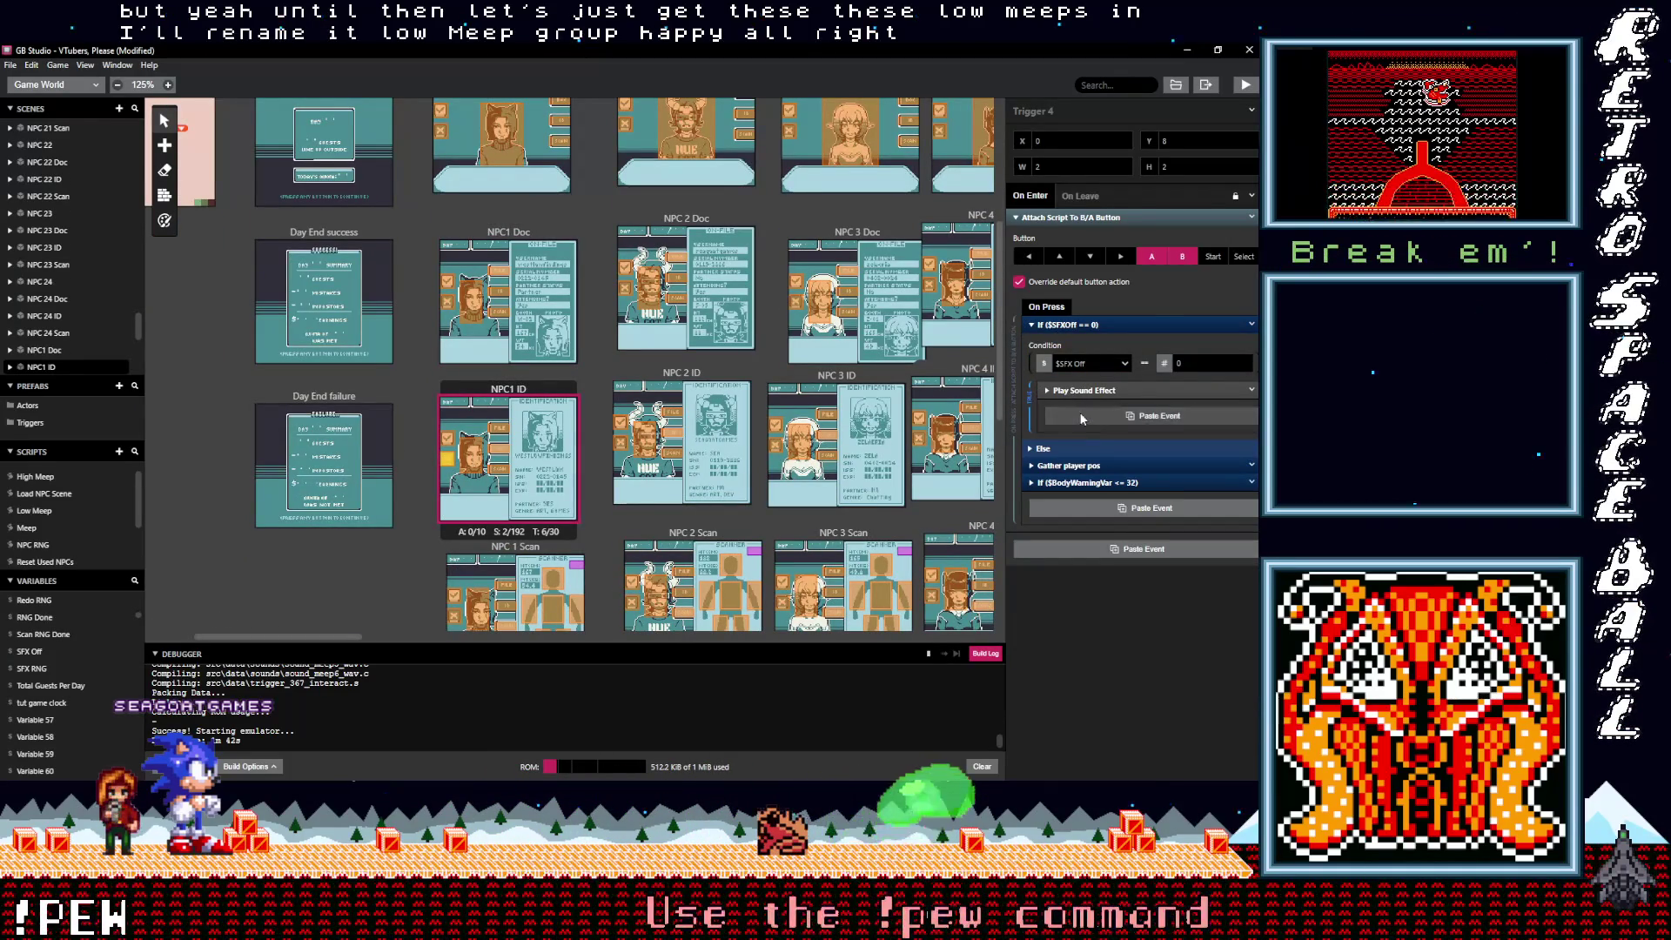
pyautogui.scroll(-2, 470, 507)
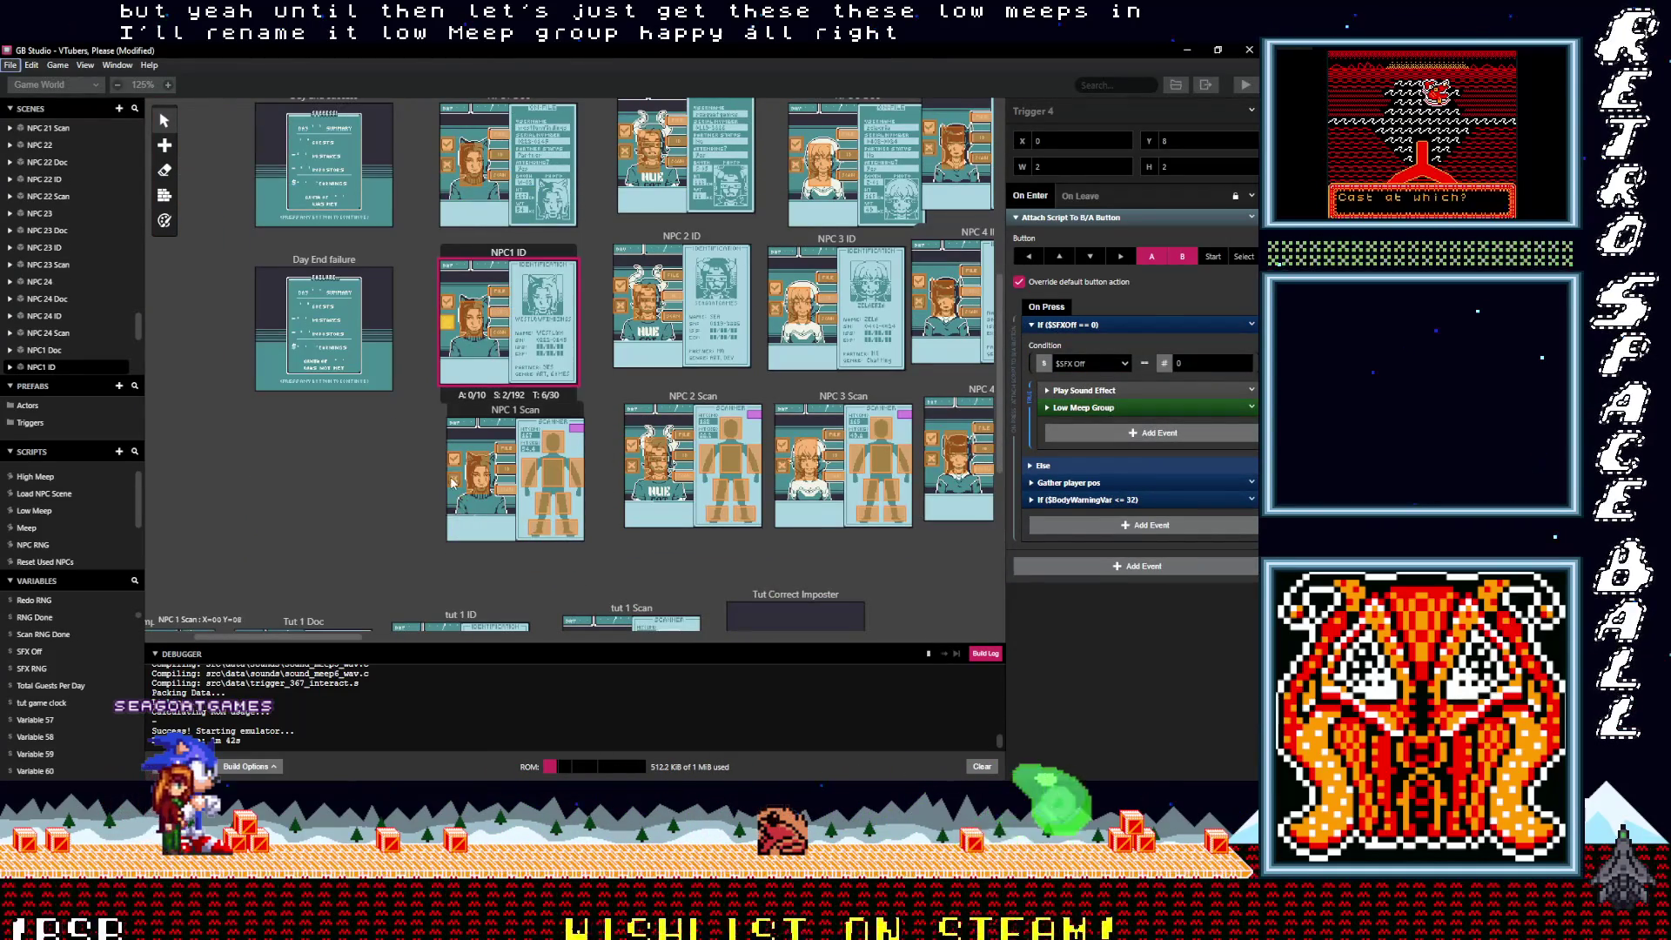
pyautogui.click(453, 481)
pyautogui.click(1078, 324)
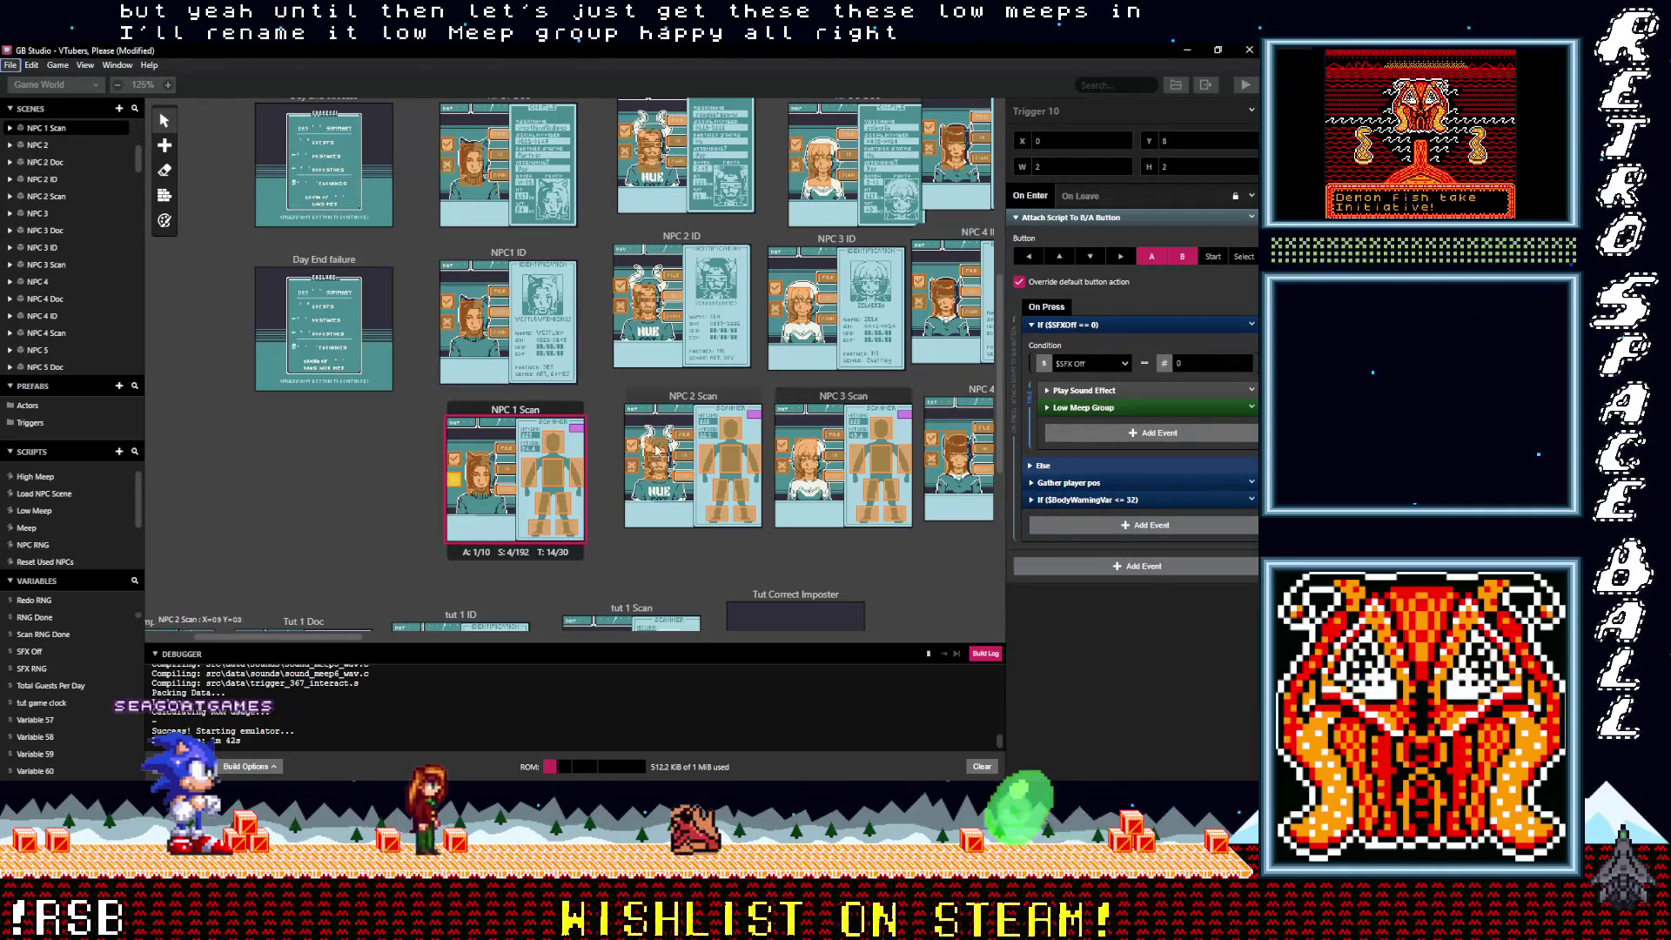
# Step: Paste Low Meep Group after the beep in NPC 2 Scan and NPC 2 ID, then check NPC 2 Doc
pyautogui.click(632, 466)
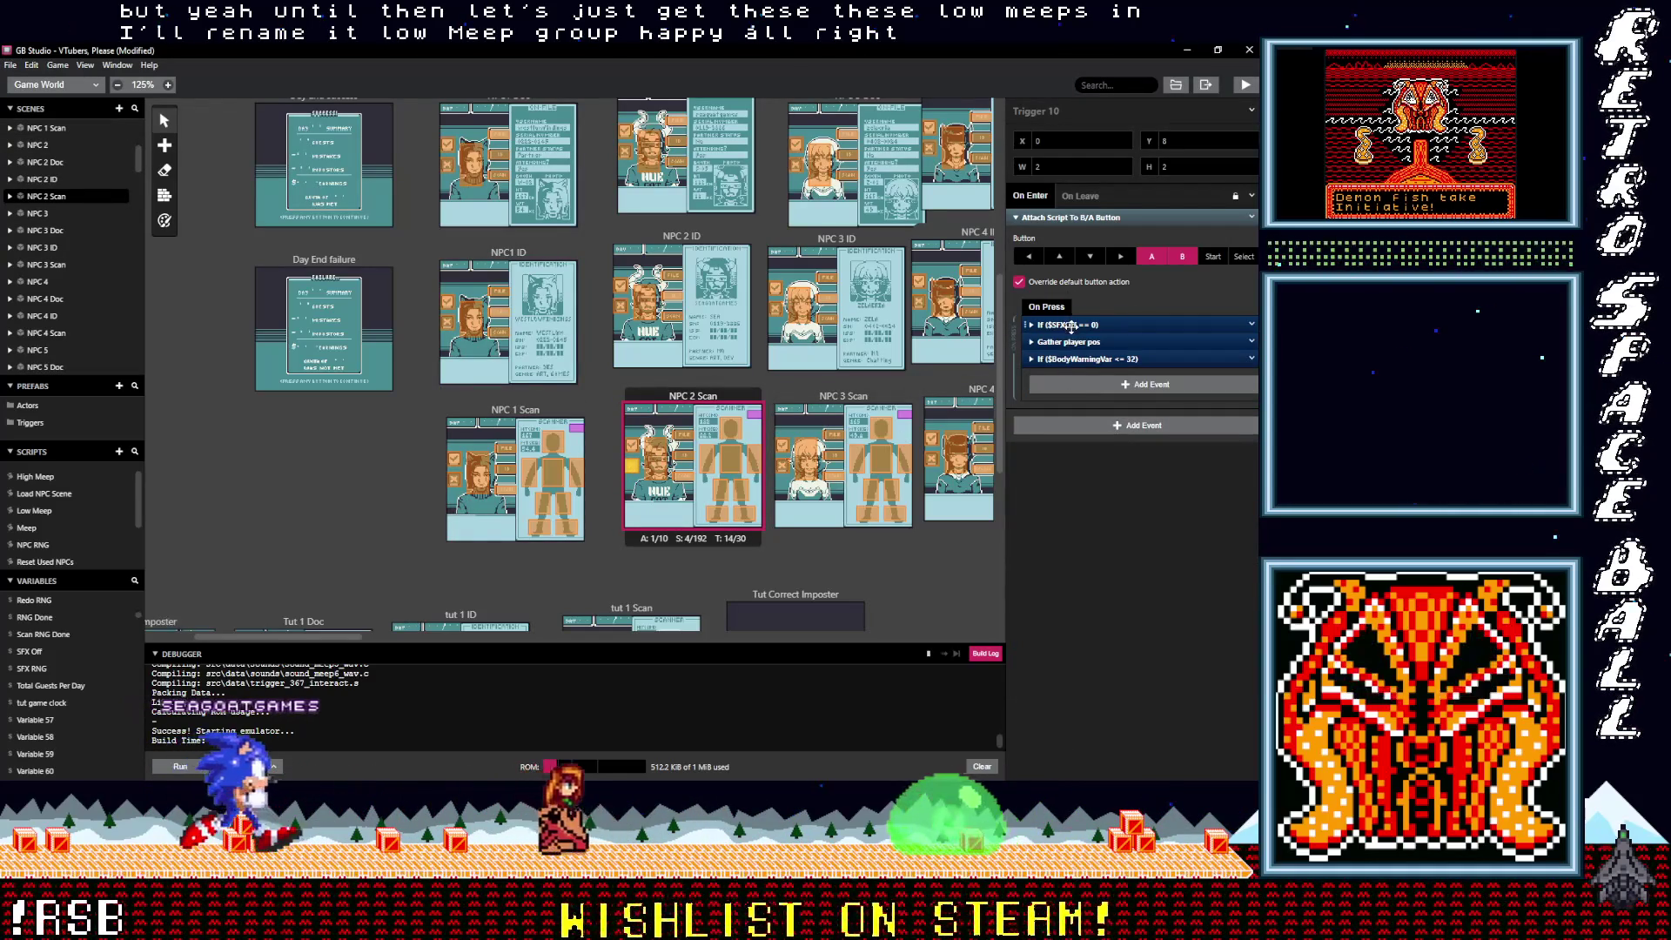
pyautogui.moveTo(1068, 331); pyautogui.dragTo(1070, 382)
pyautogui.press('alt')
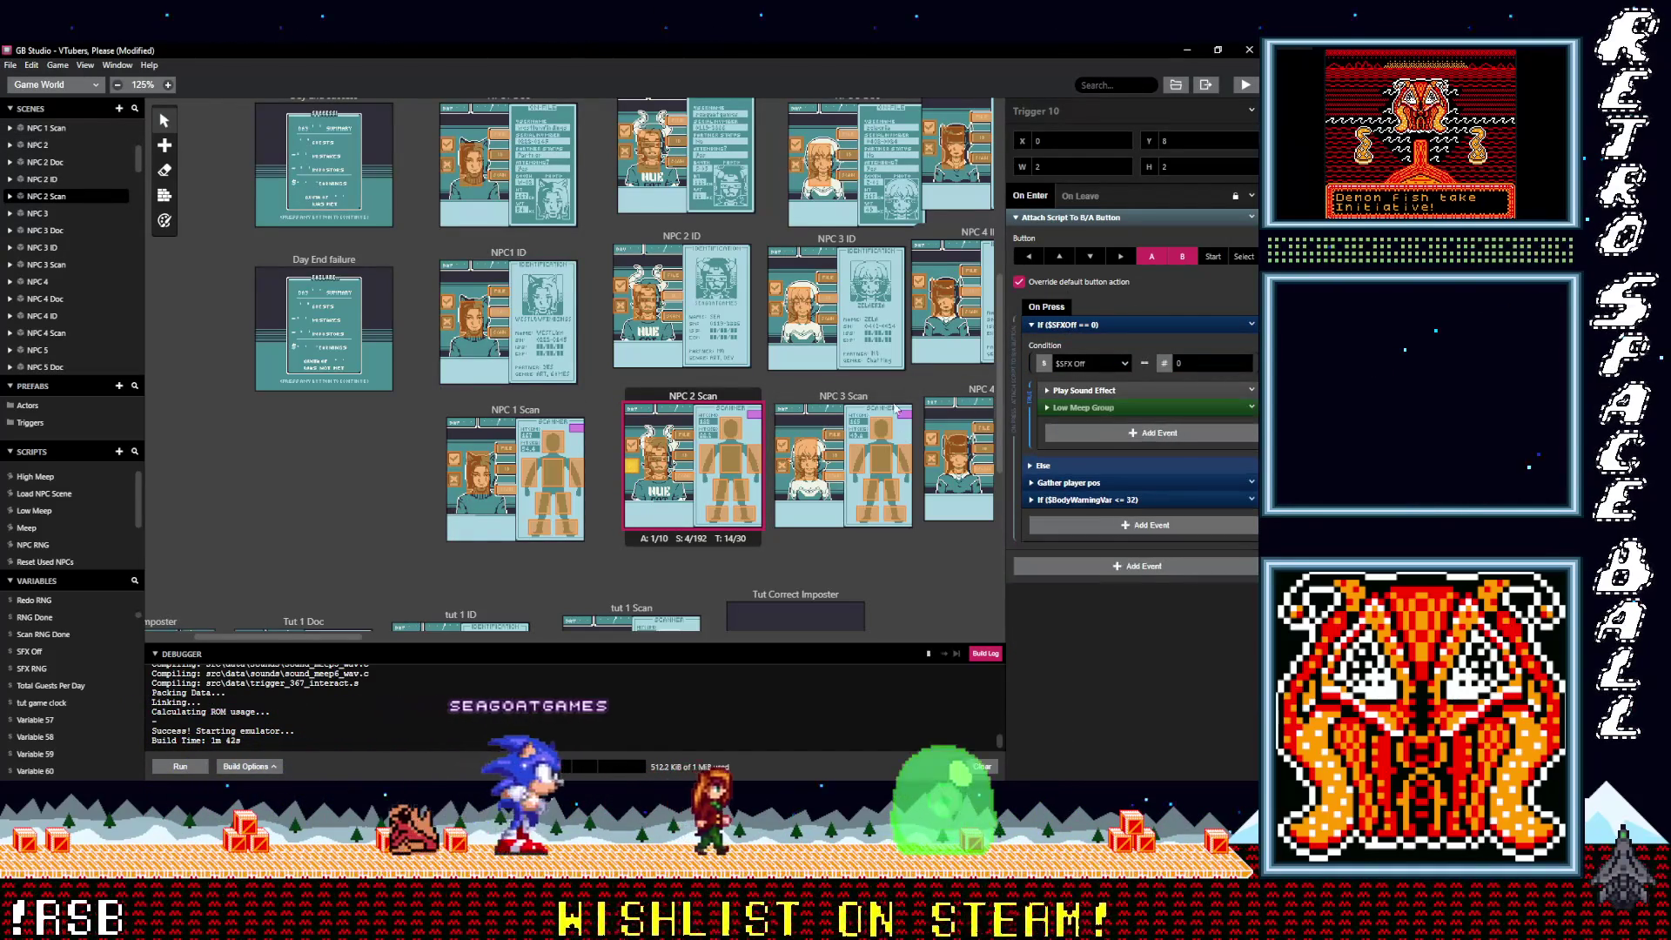
pyautogui.click(619, 284)
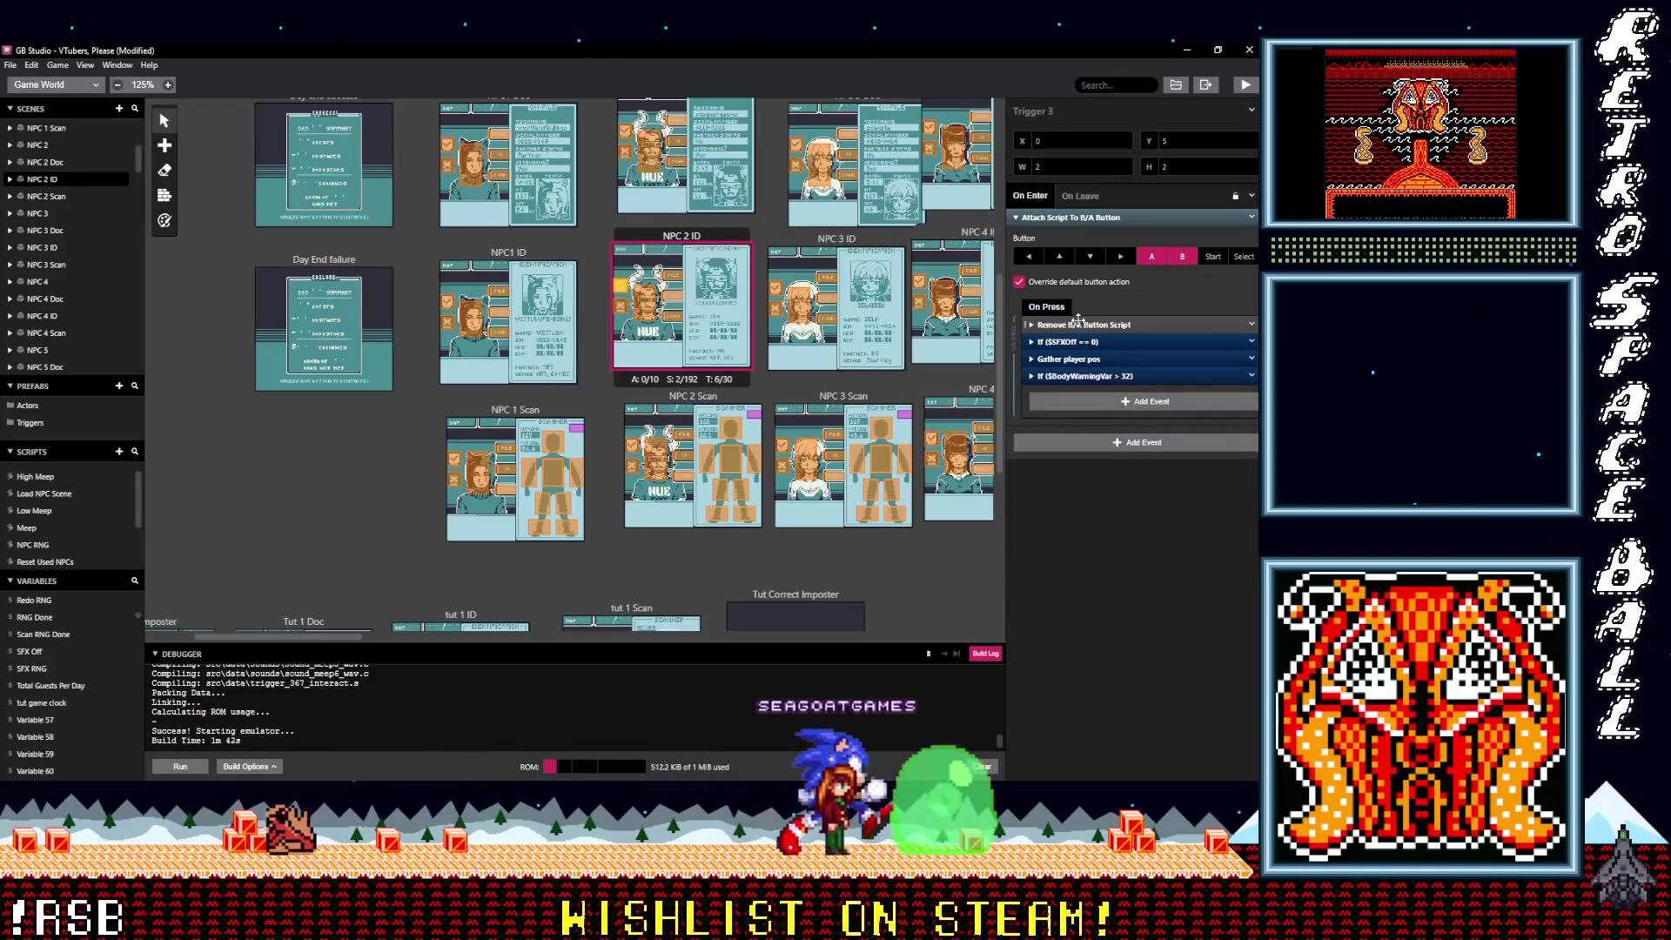
pyautogui.click(1079, 342)
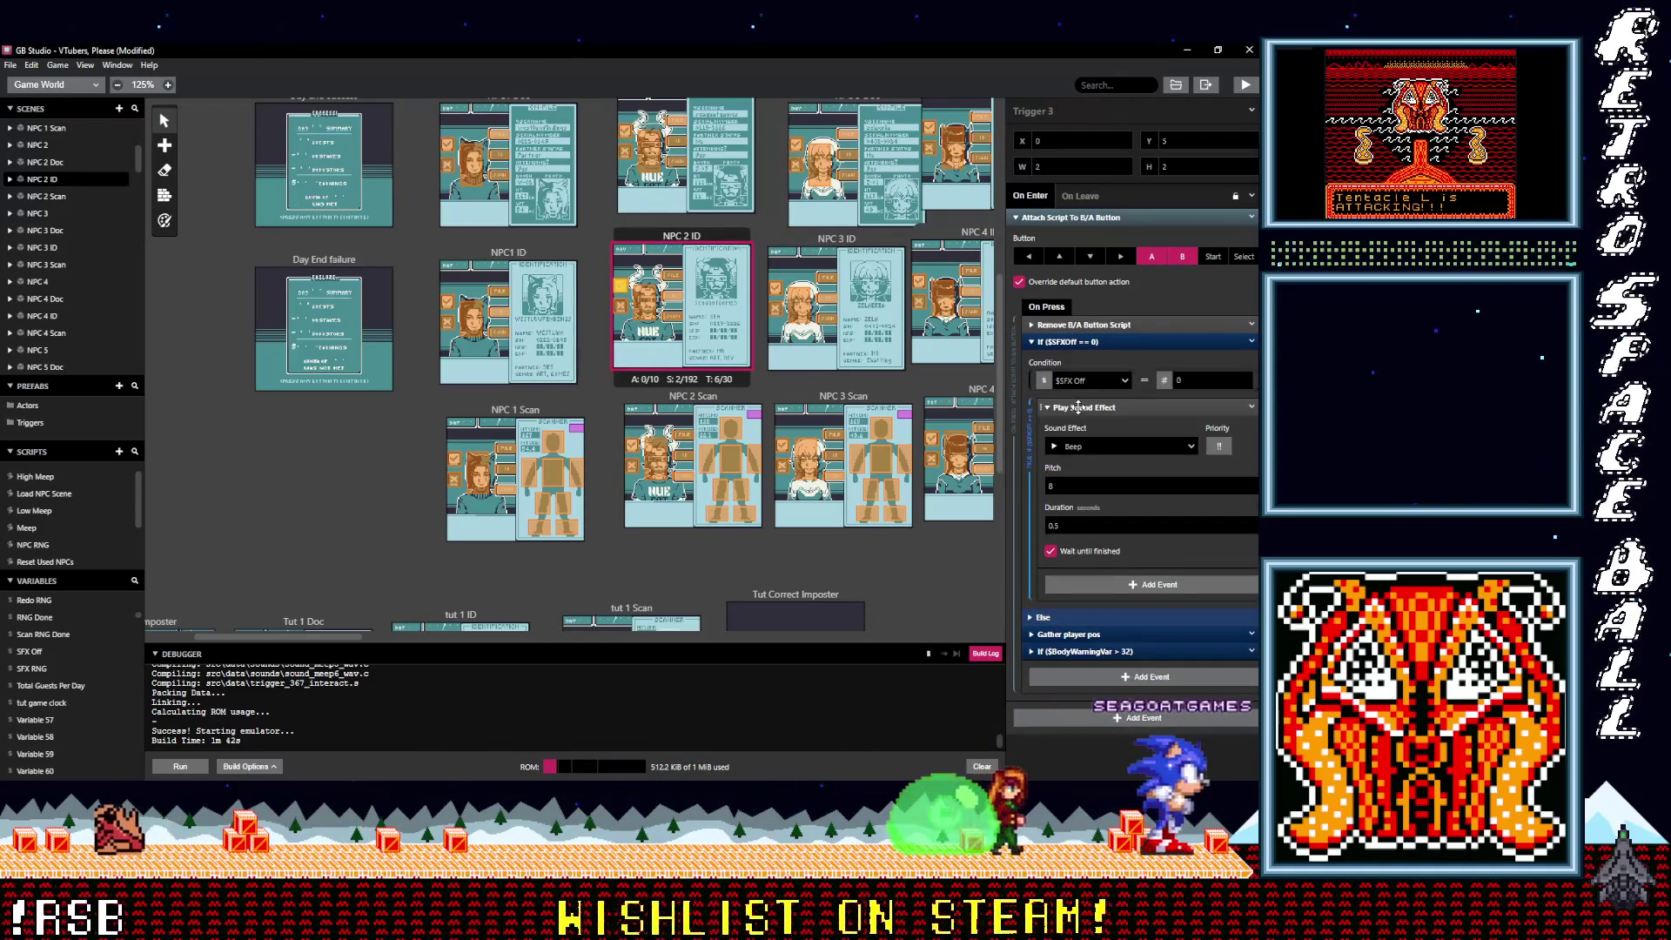
pyautogui.moveTo(1079, 407); pyautogui.dragTo(1086, 442)
pyautogui.press('alt')
pyautogui.scroll(2, 655, 384)
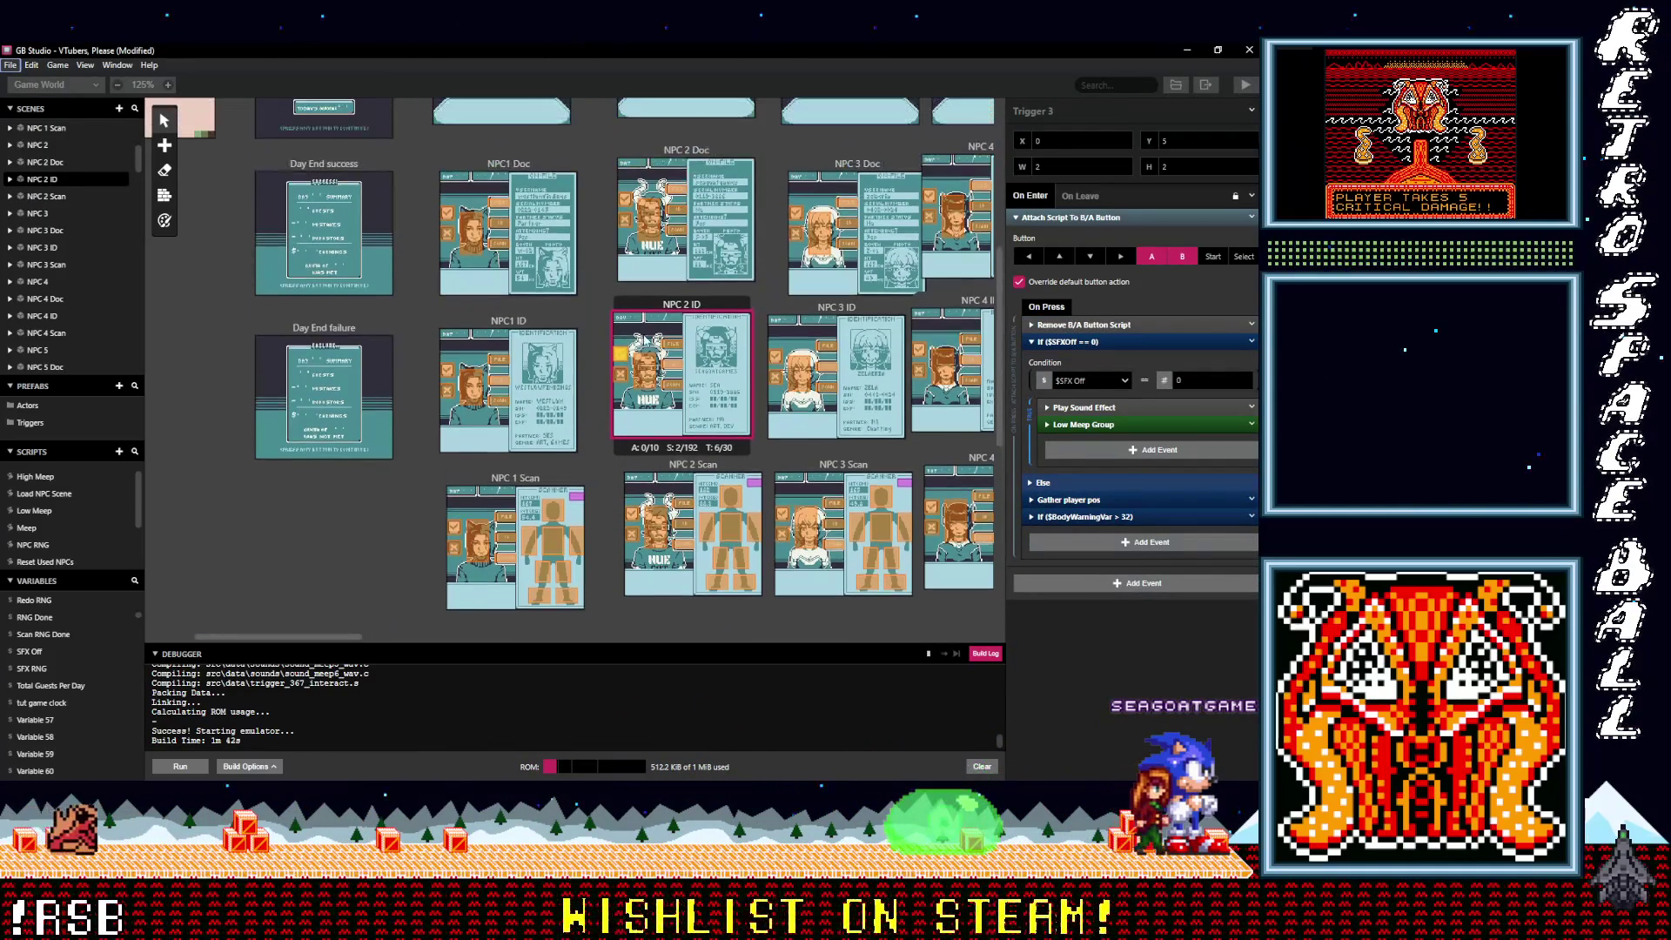
pyautogui.click(626, 224)
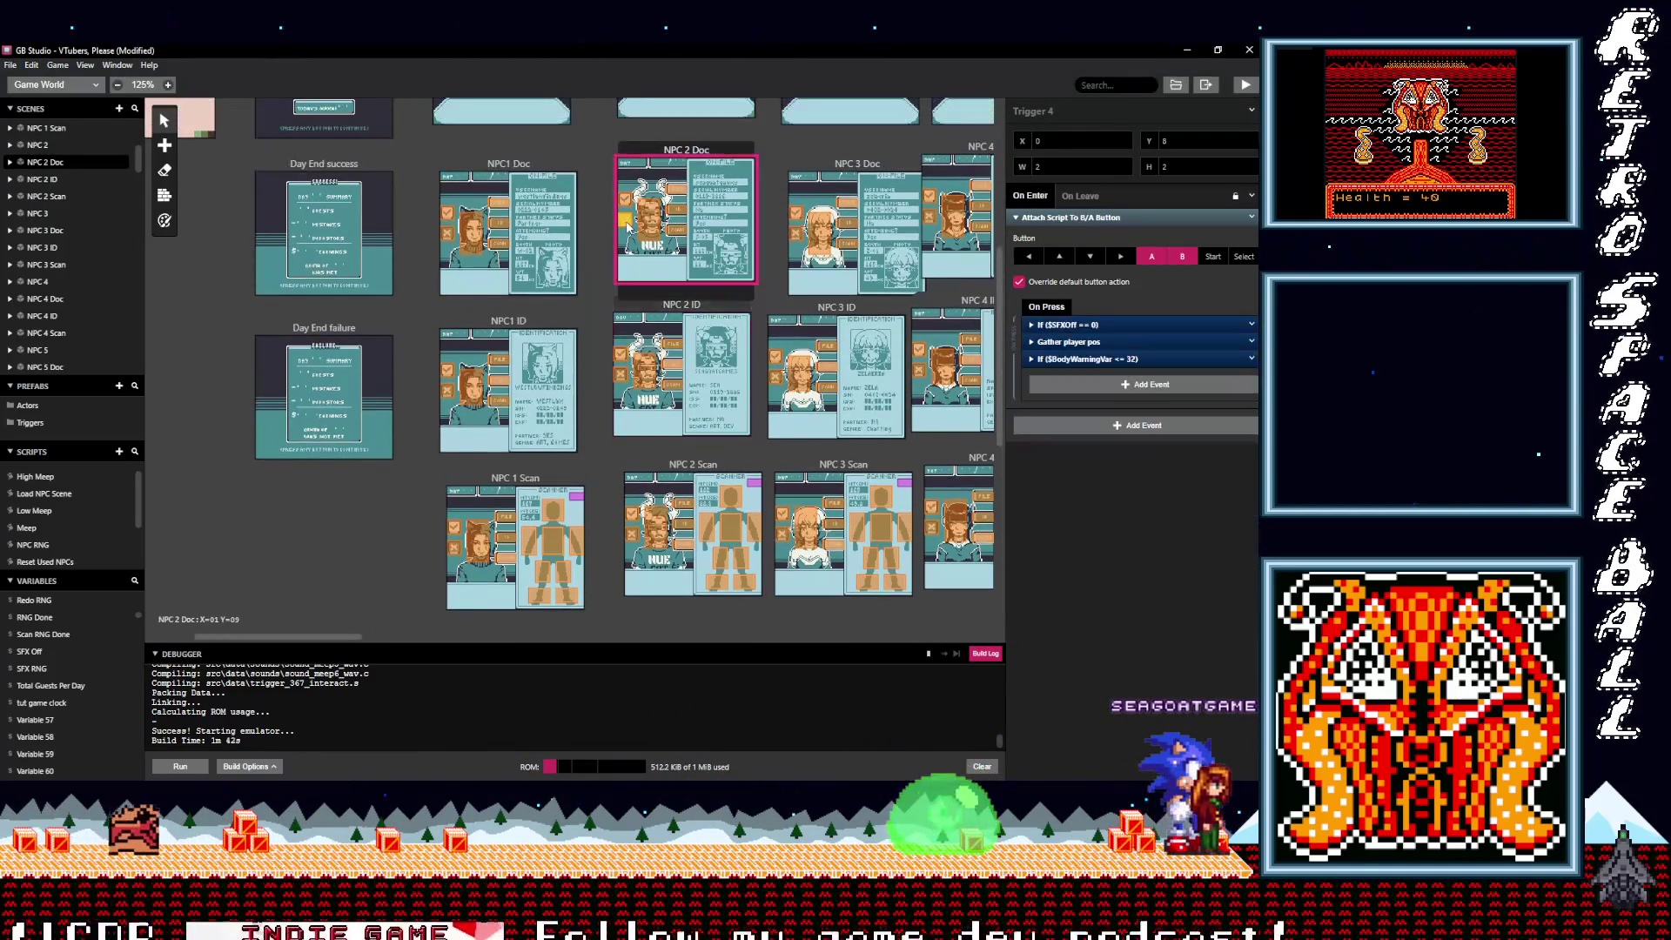
pyautogui.click(1066, 325)
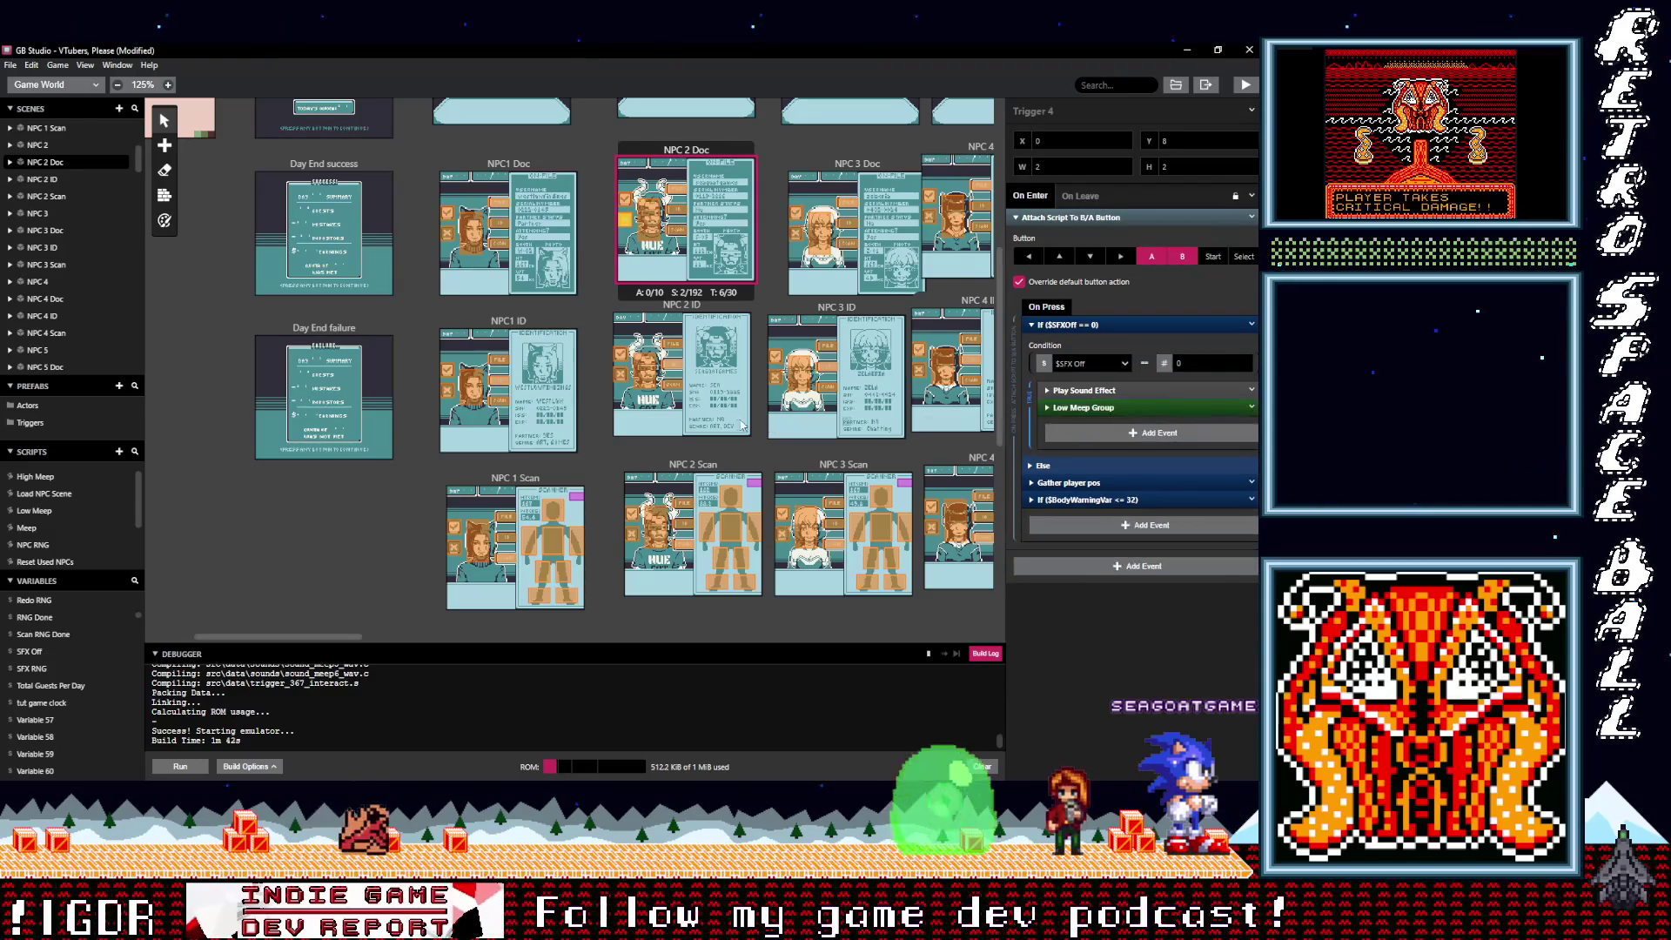
pyautogui.scroll(8, 746, 424)
pyautogui.click(625, 329)
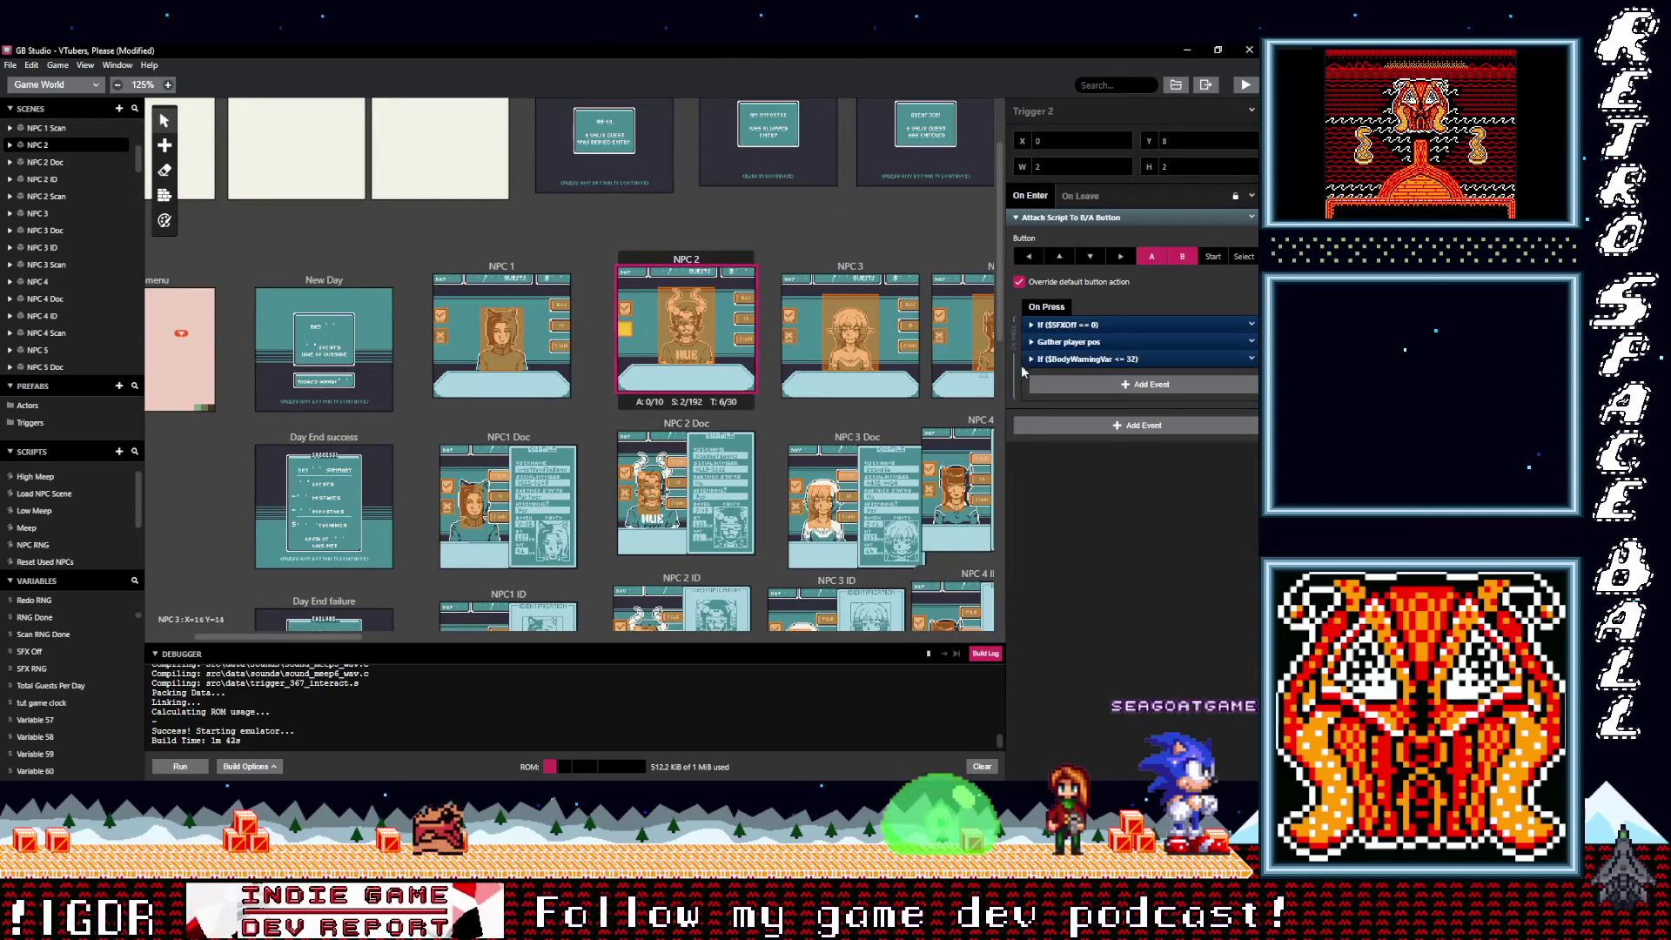
# Step: Paste Low Meep Group after the beep in NPC 2's SFX Off check, then inspect NPC 3 and NPC 3 Doc
pyautogui.click(1078, 323)
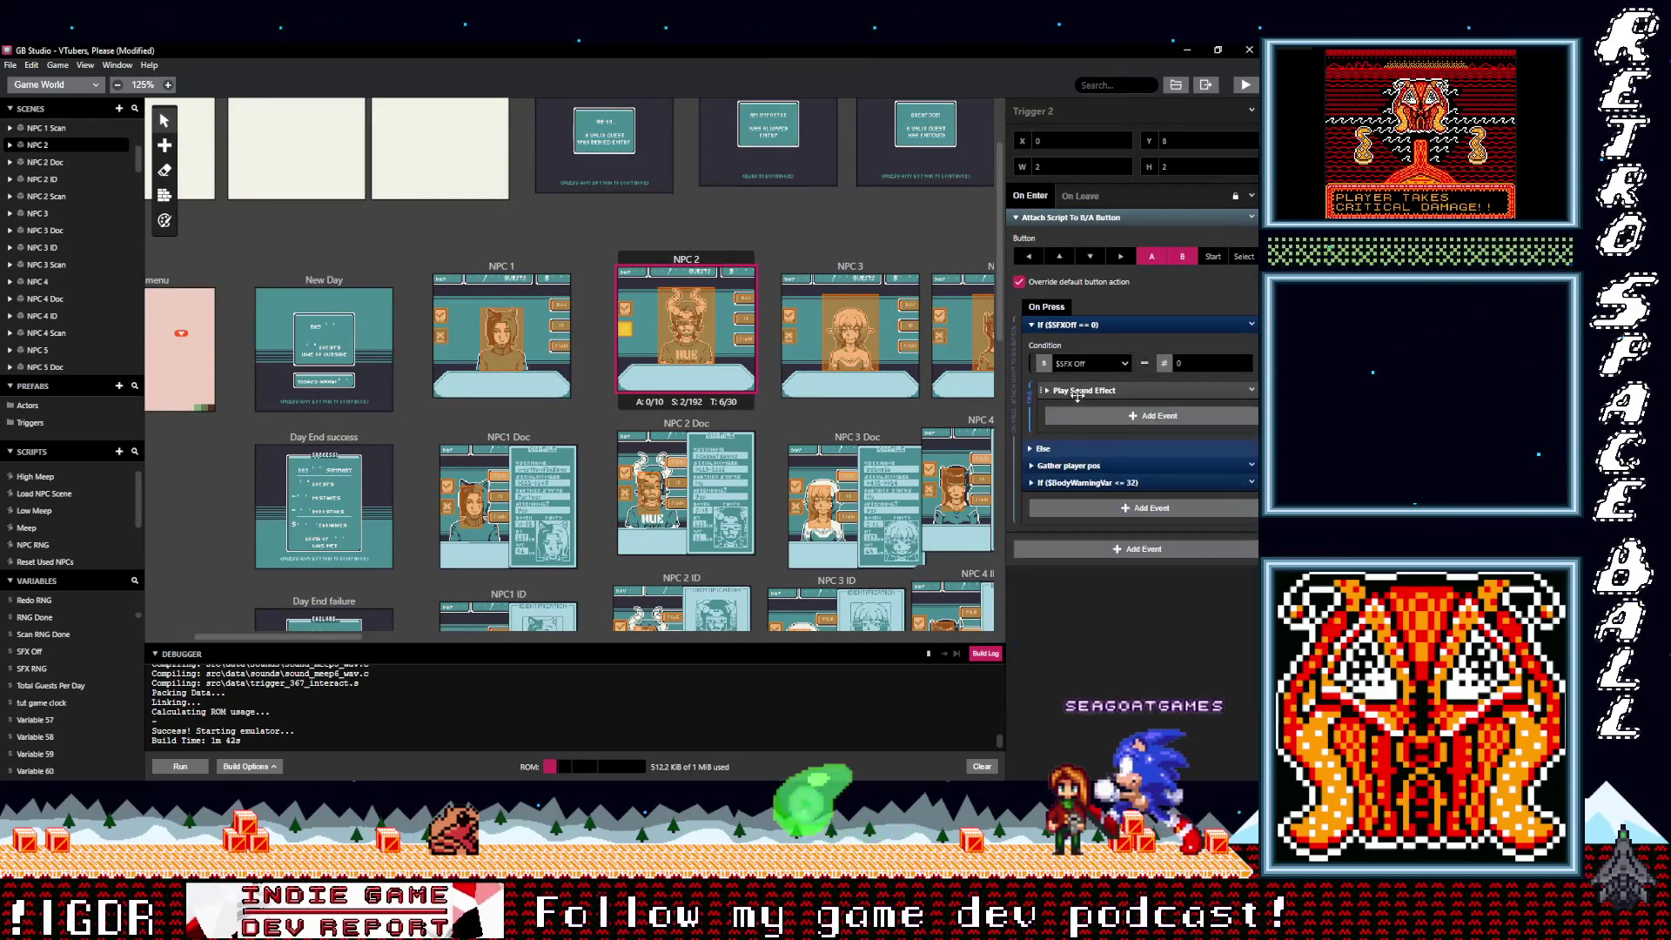
pyautogui.click(1083, 417)
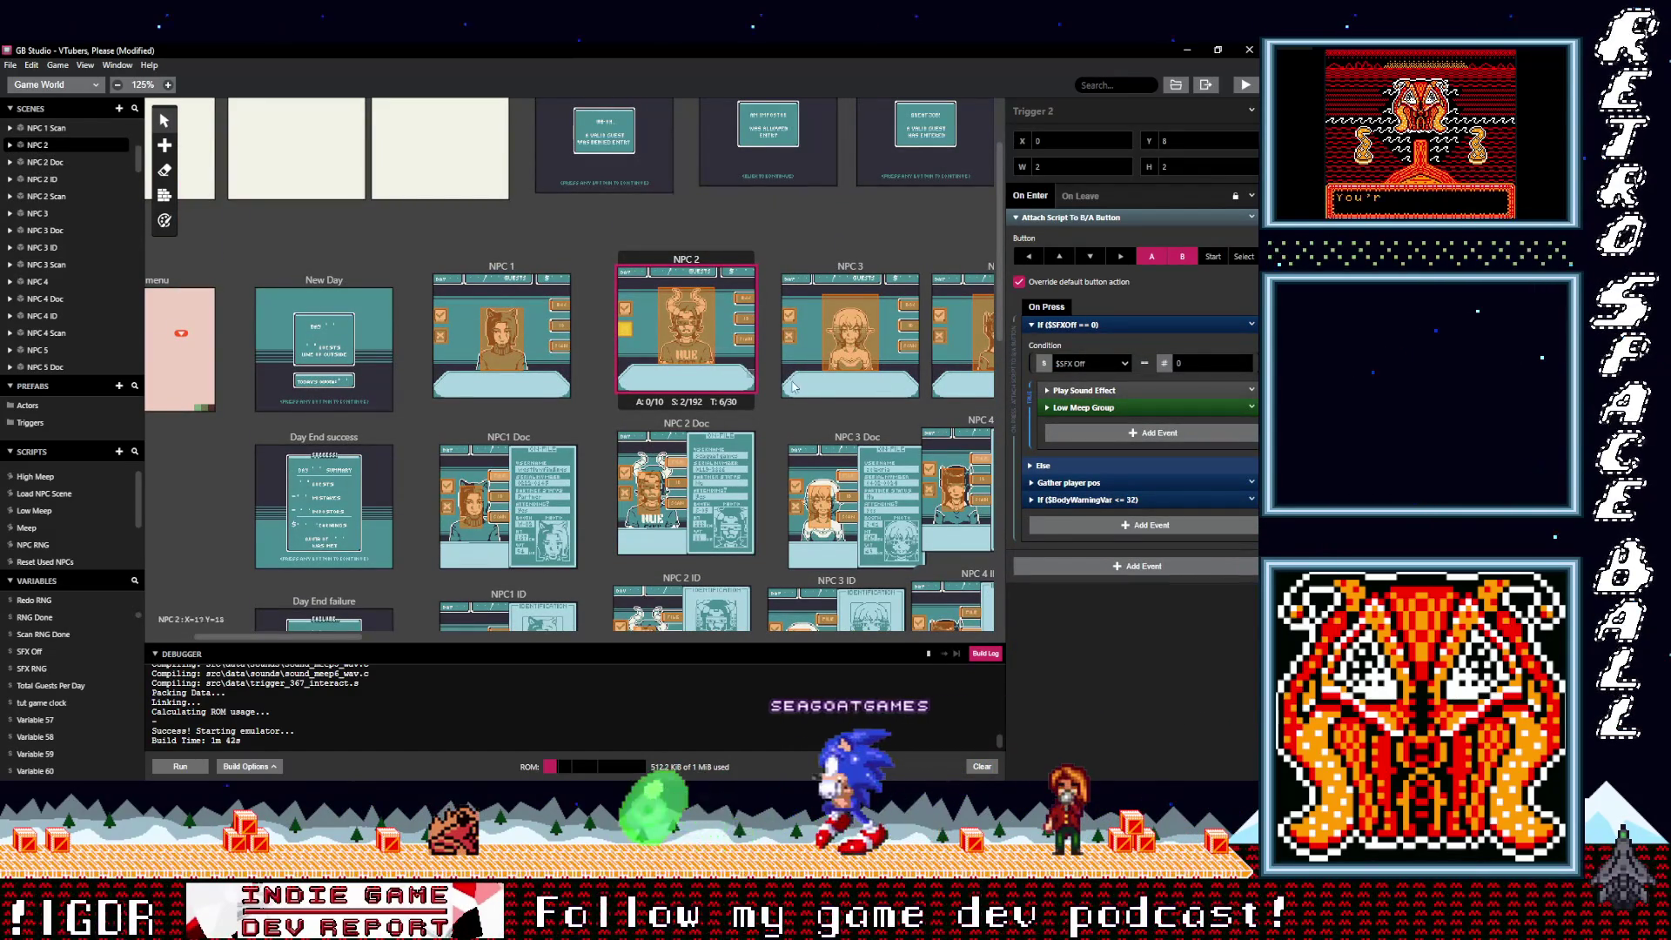
pyautogui.click(792, 340)
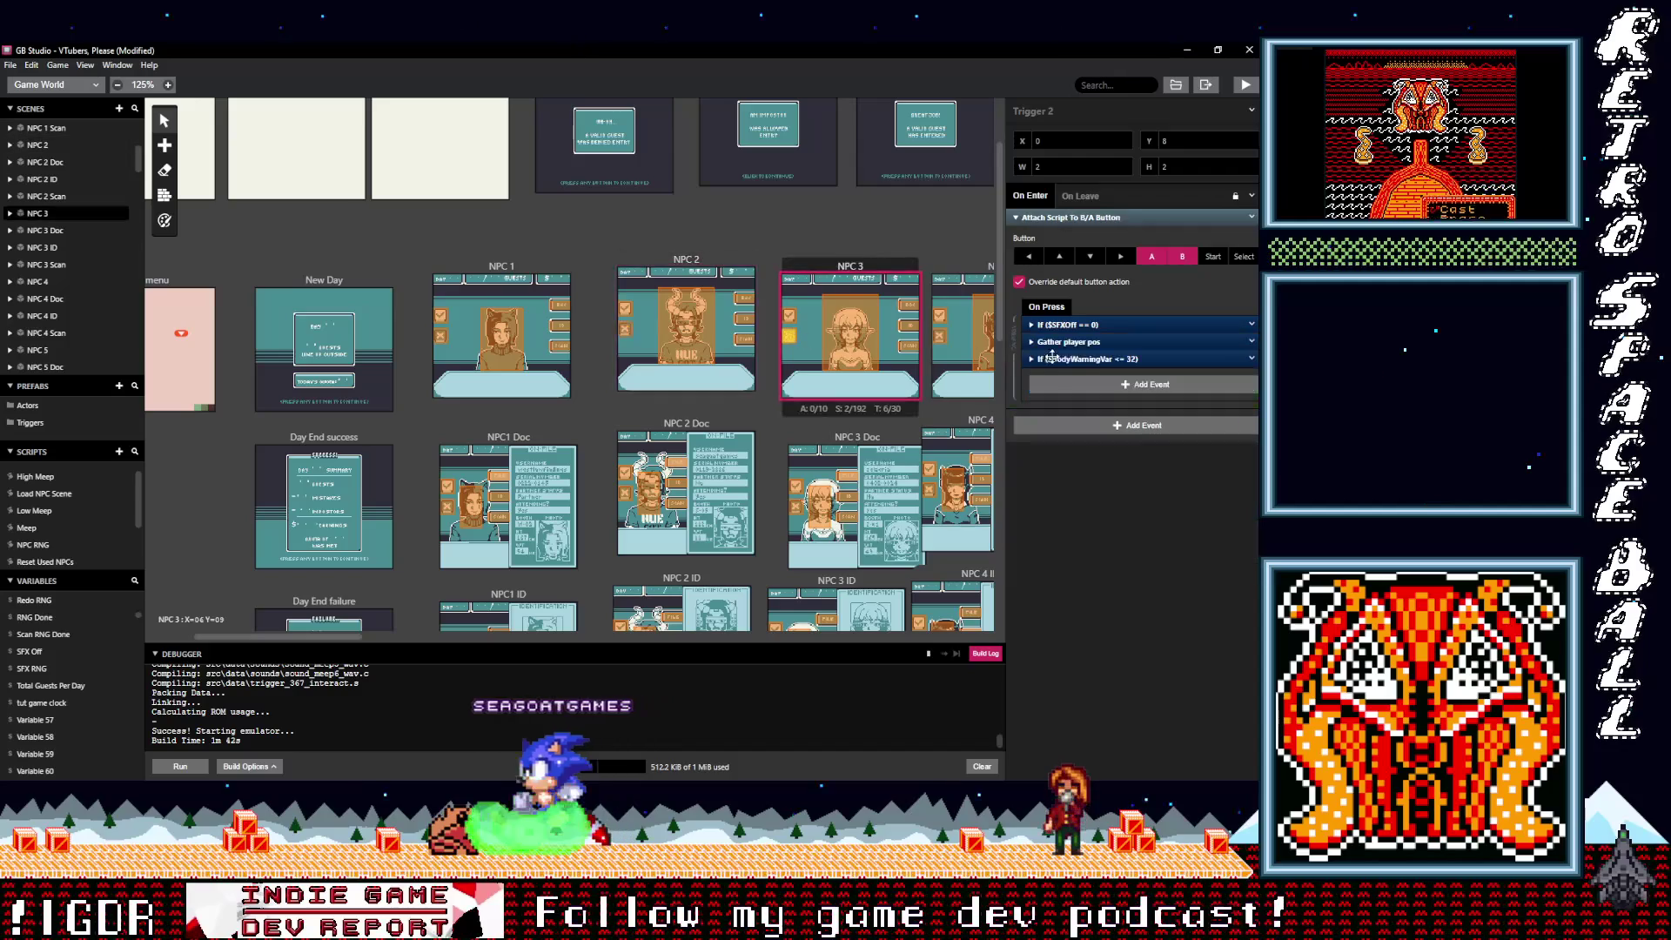
pyautogui.click(1067, 324)
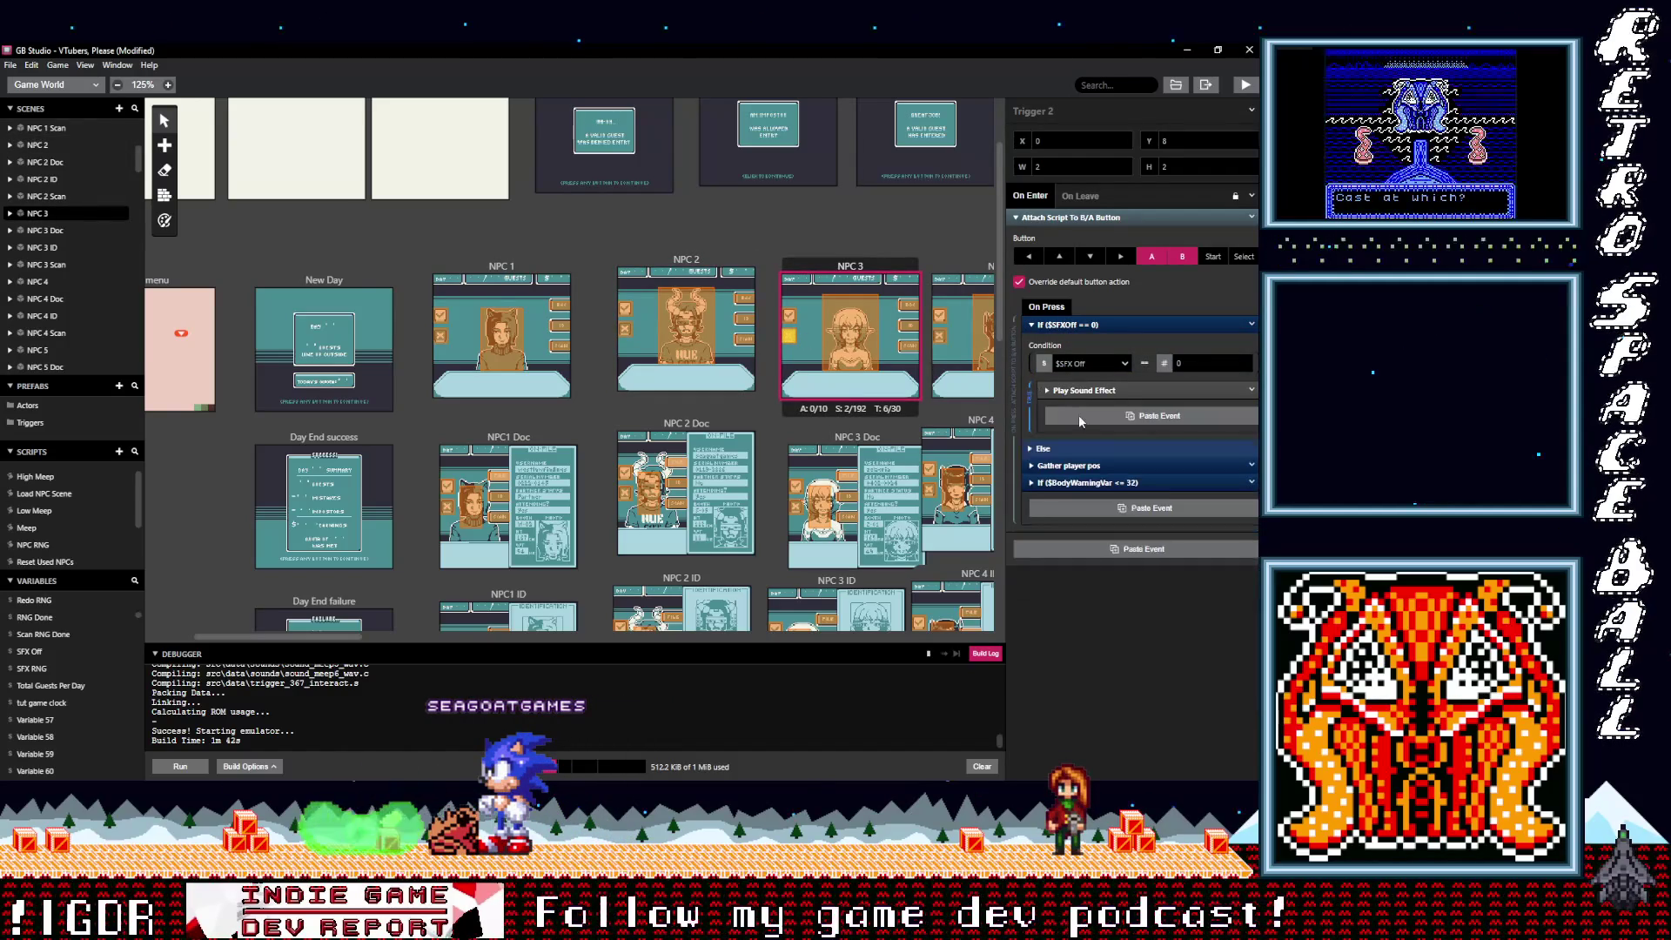
pyautogui.scroll(-3, 870, 401)
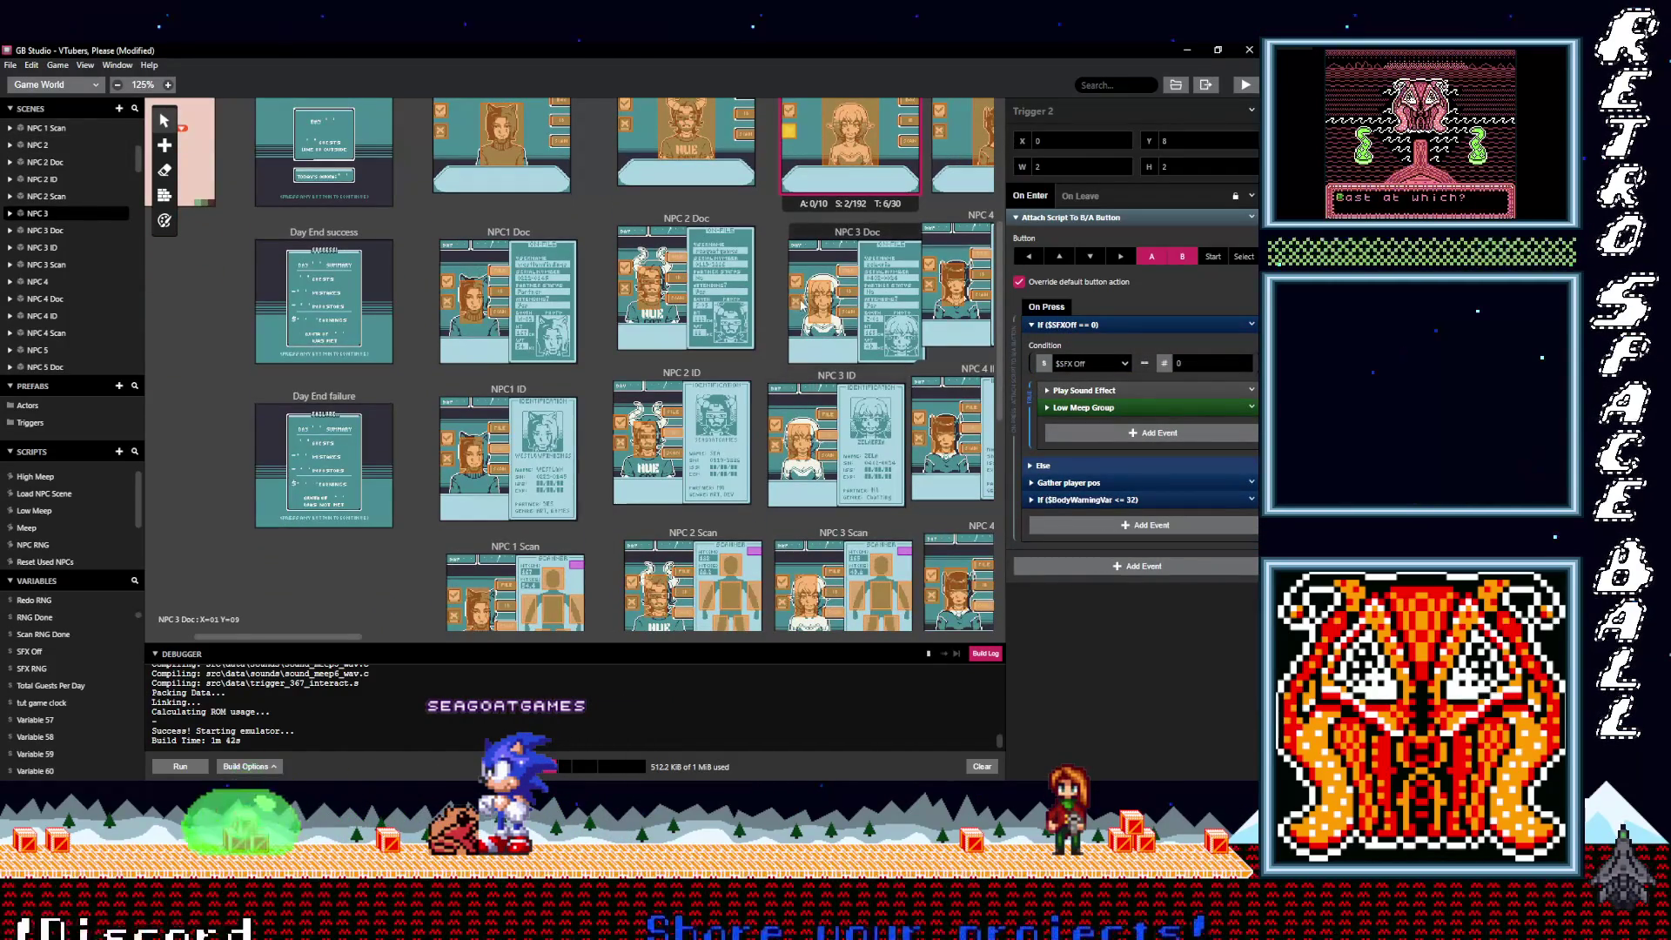
pyautogui.click(825, 309)
pyautogui.click(1060, 325)
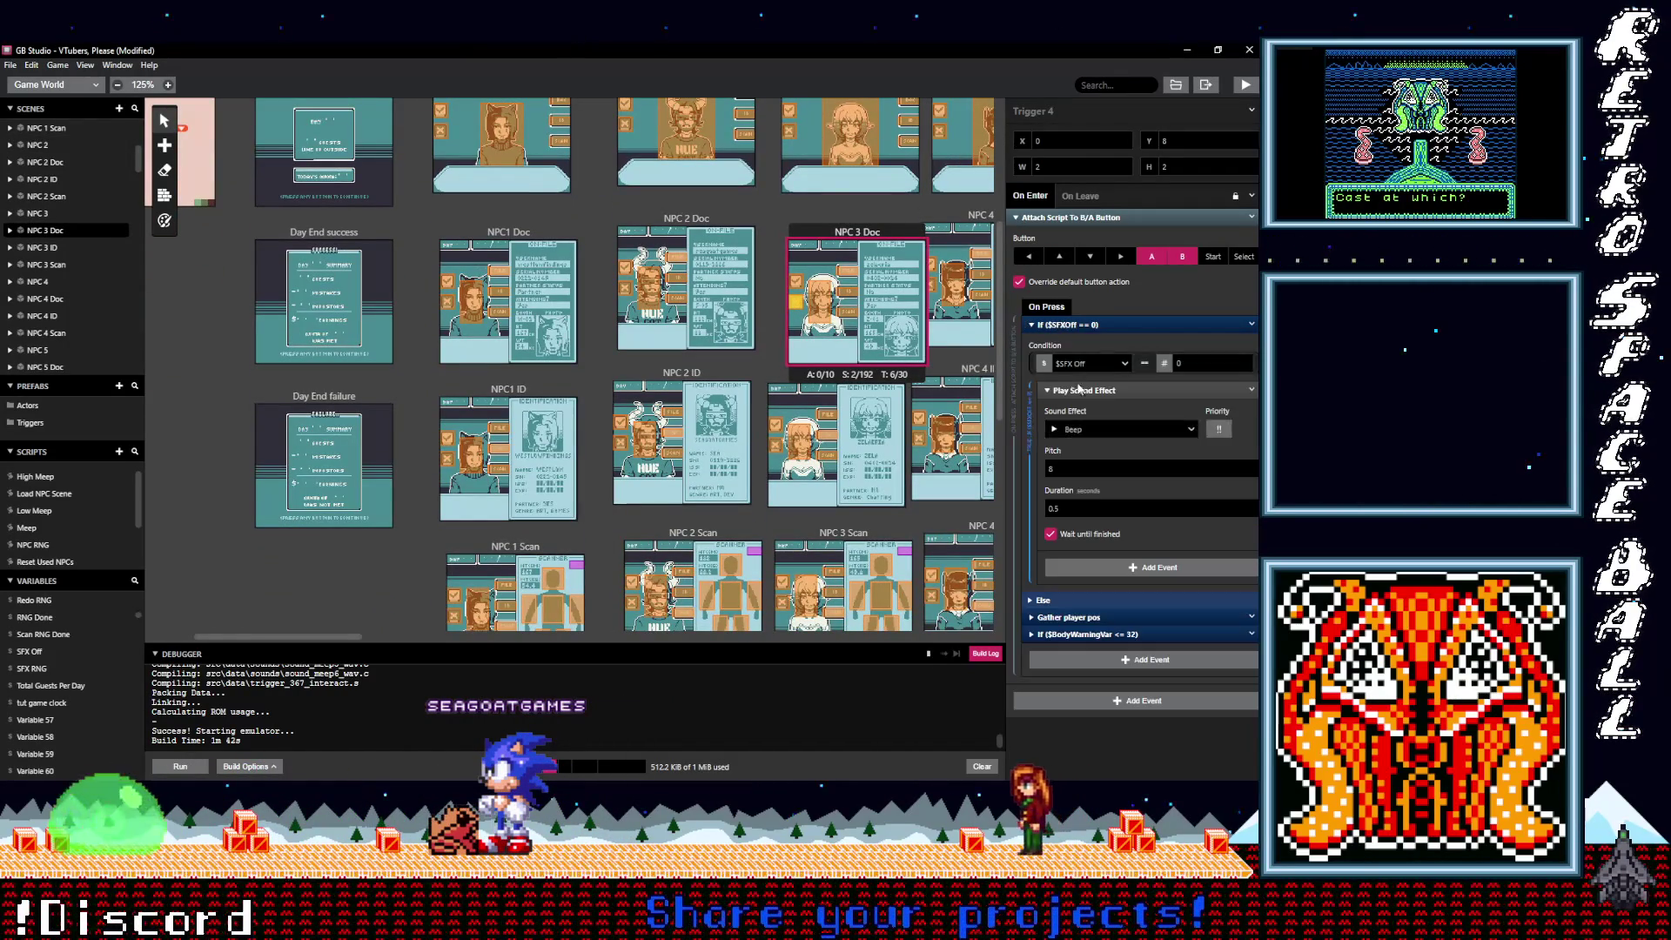
pyautogui.scroll(-2, 851, 400)
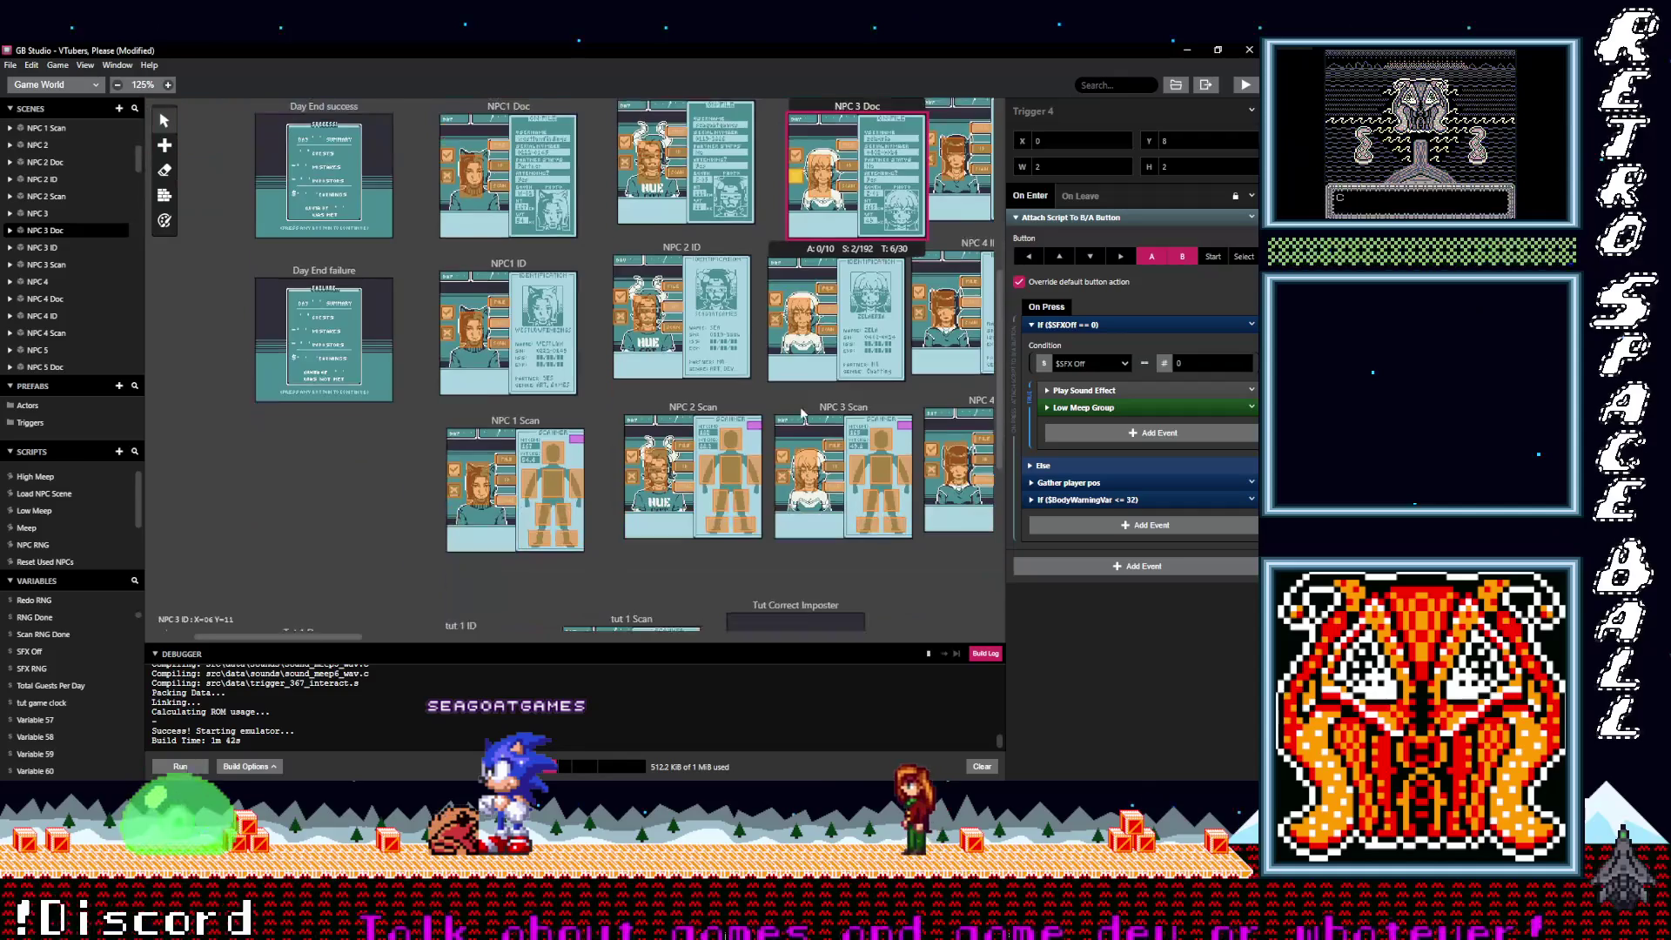
# Step: Add Low Meep Group after the sound effect in the NPC 3 ID and NPC 3 Scan triggers
pyautogui.click(775, 309)
pyautogui.click(1057, 325)
pyautogui.click(1086, 416)
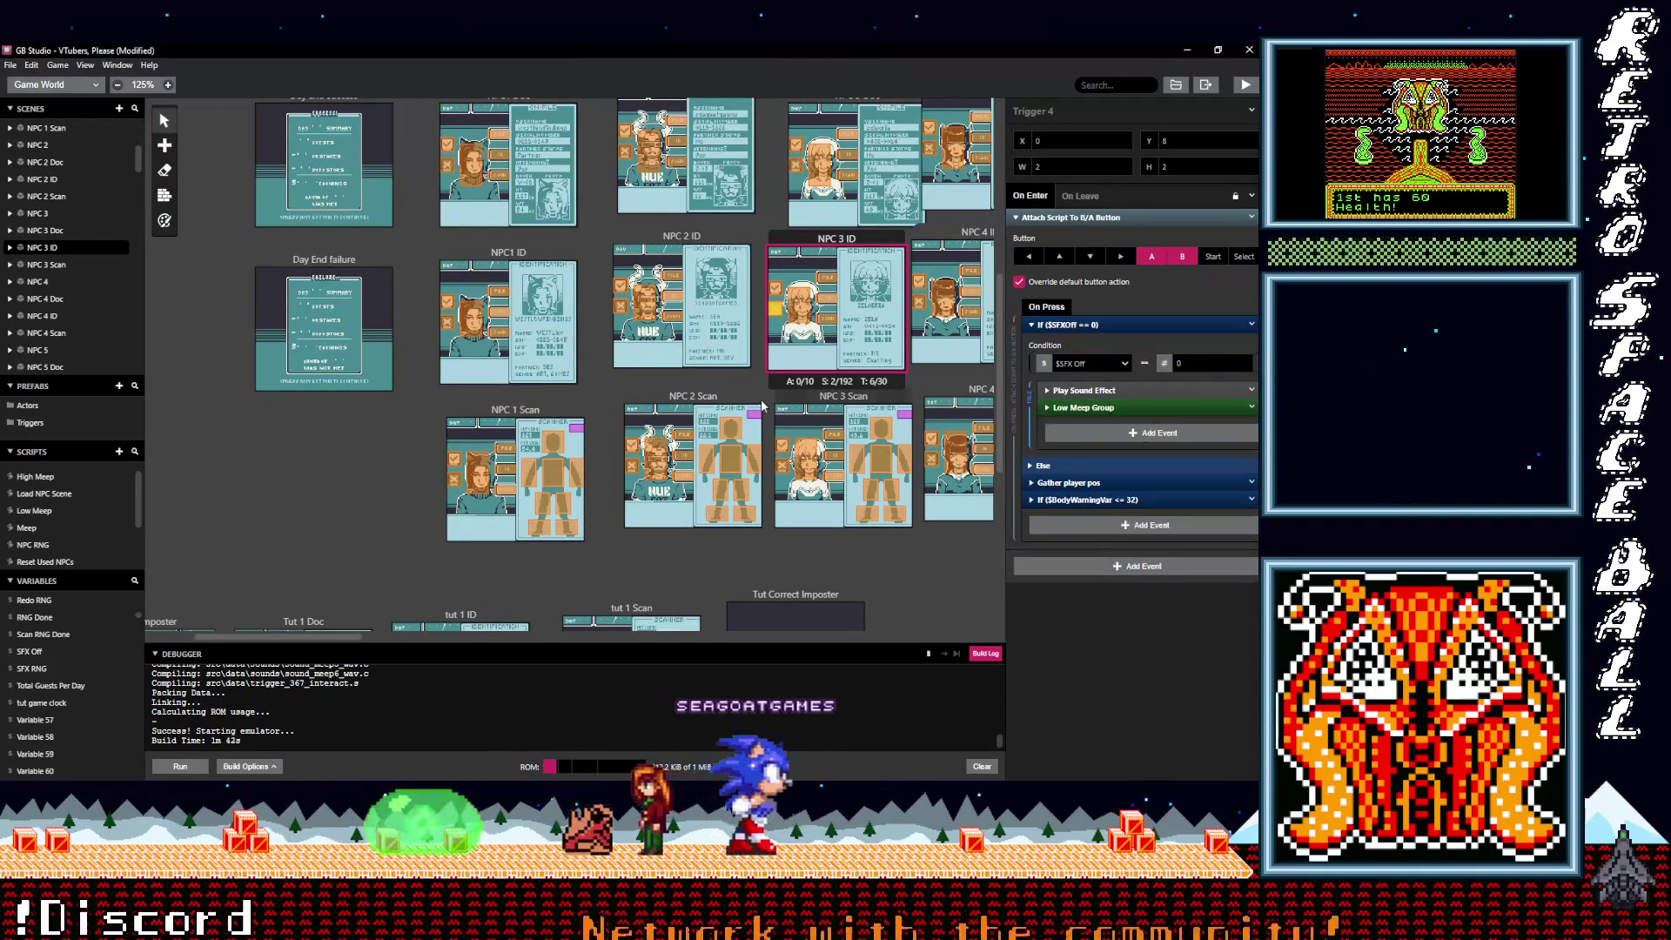
pyautogui.scroll(-1, 786, 401)
pyautogui.click(786, 400)
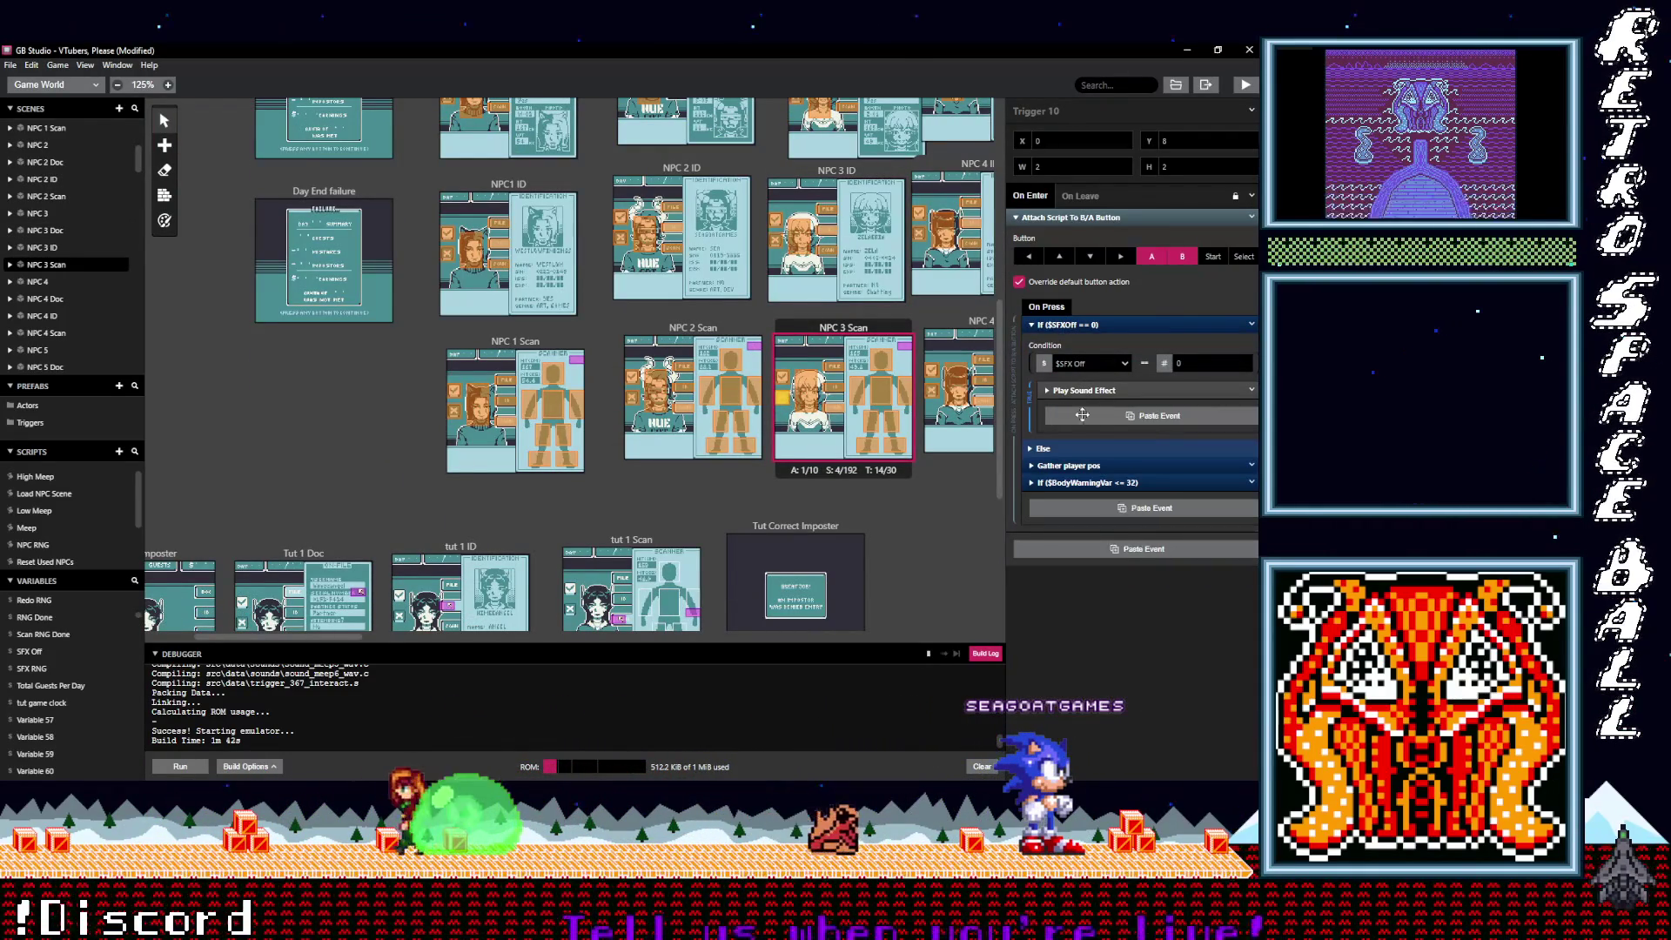
pyautogui.click(1083, 414)
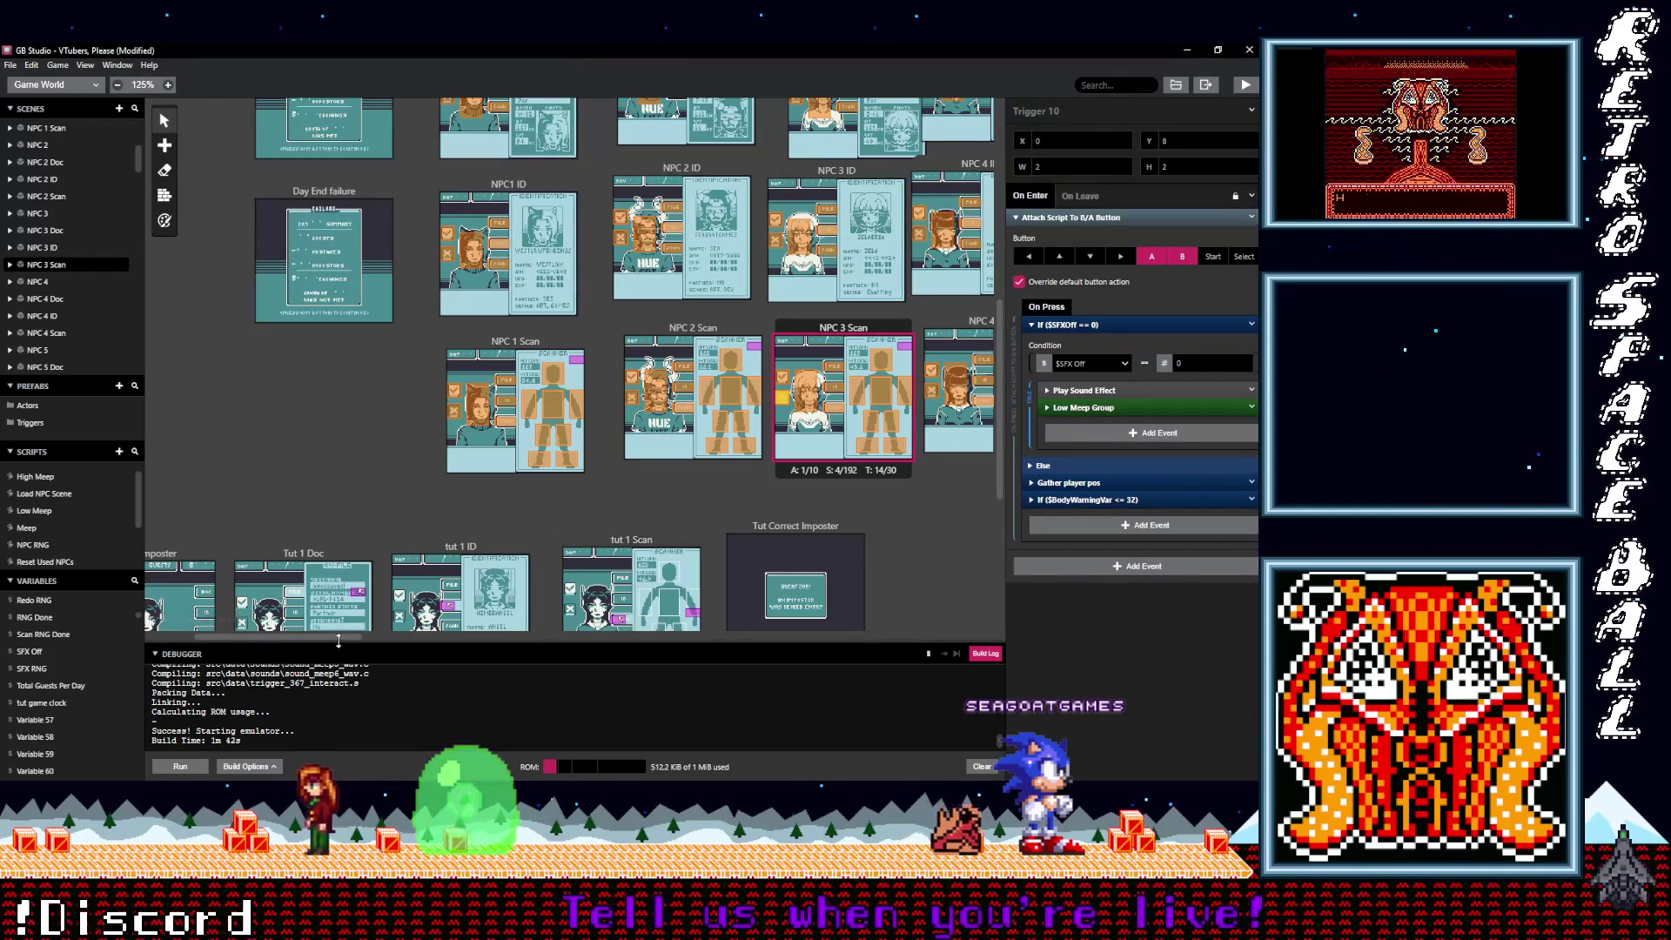
pyautogui.moveTo(348, 637); pyautogui.dragTo(402, 635)
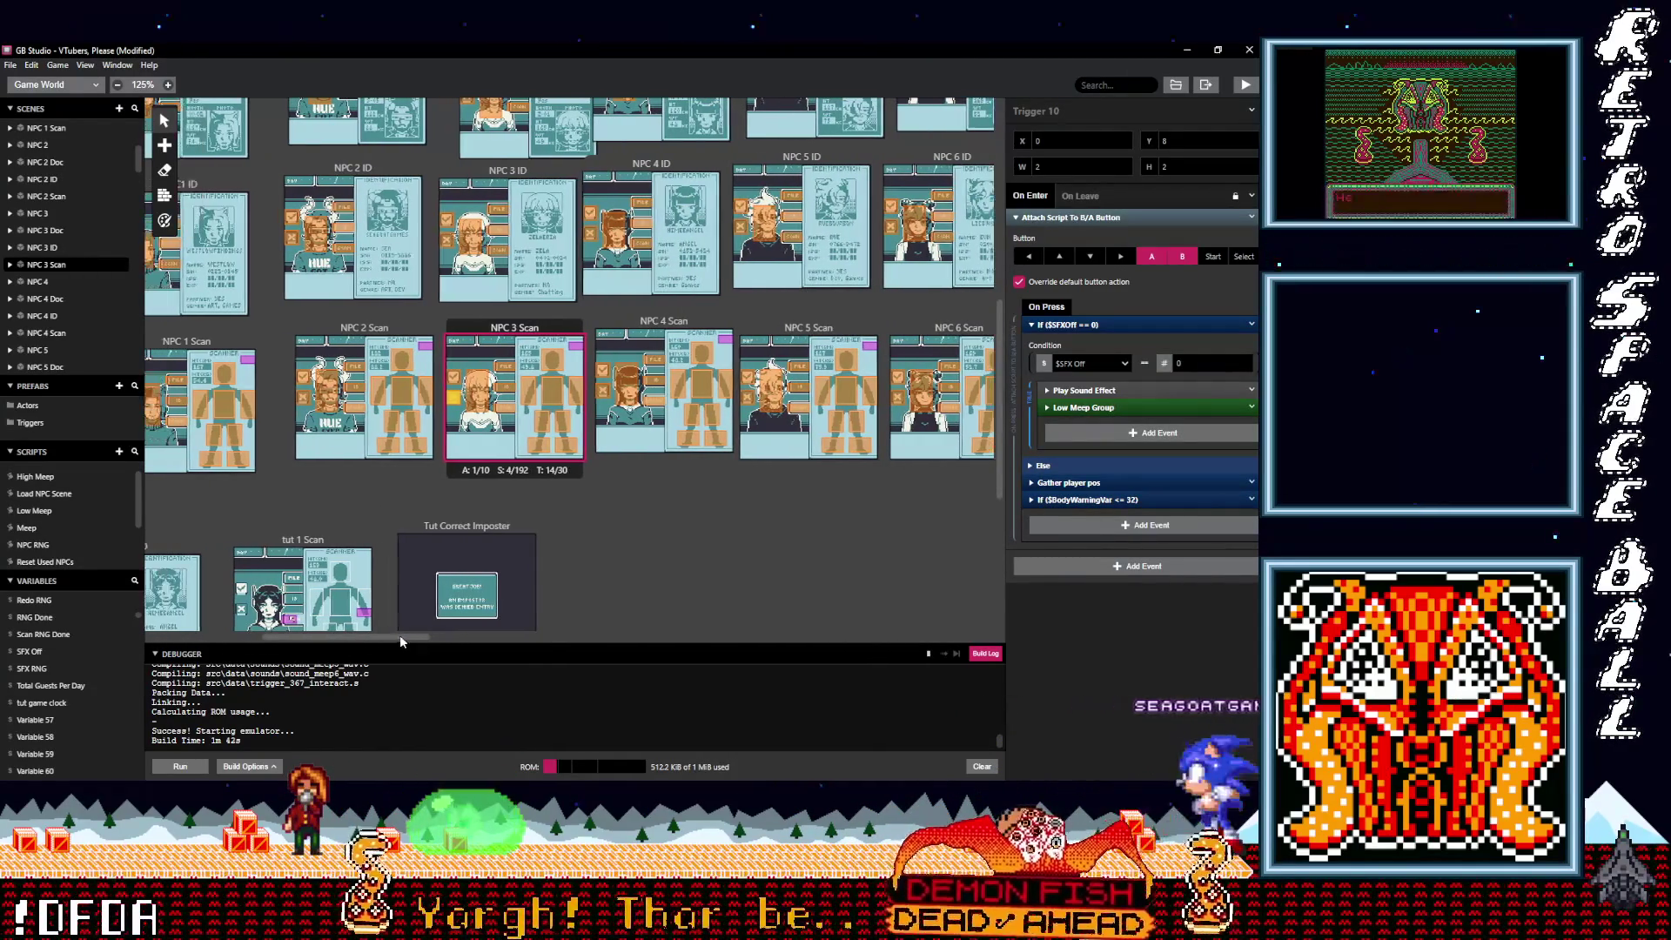
pyautogui.scroll(-3, 340, 544)
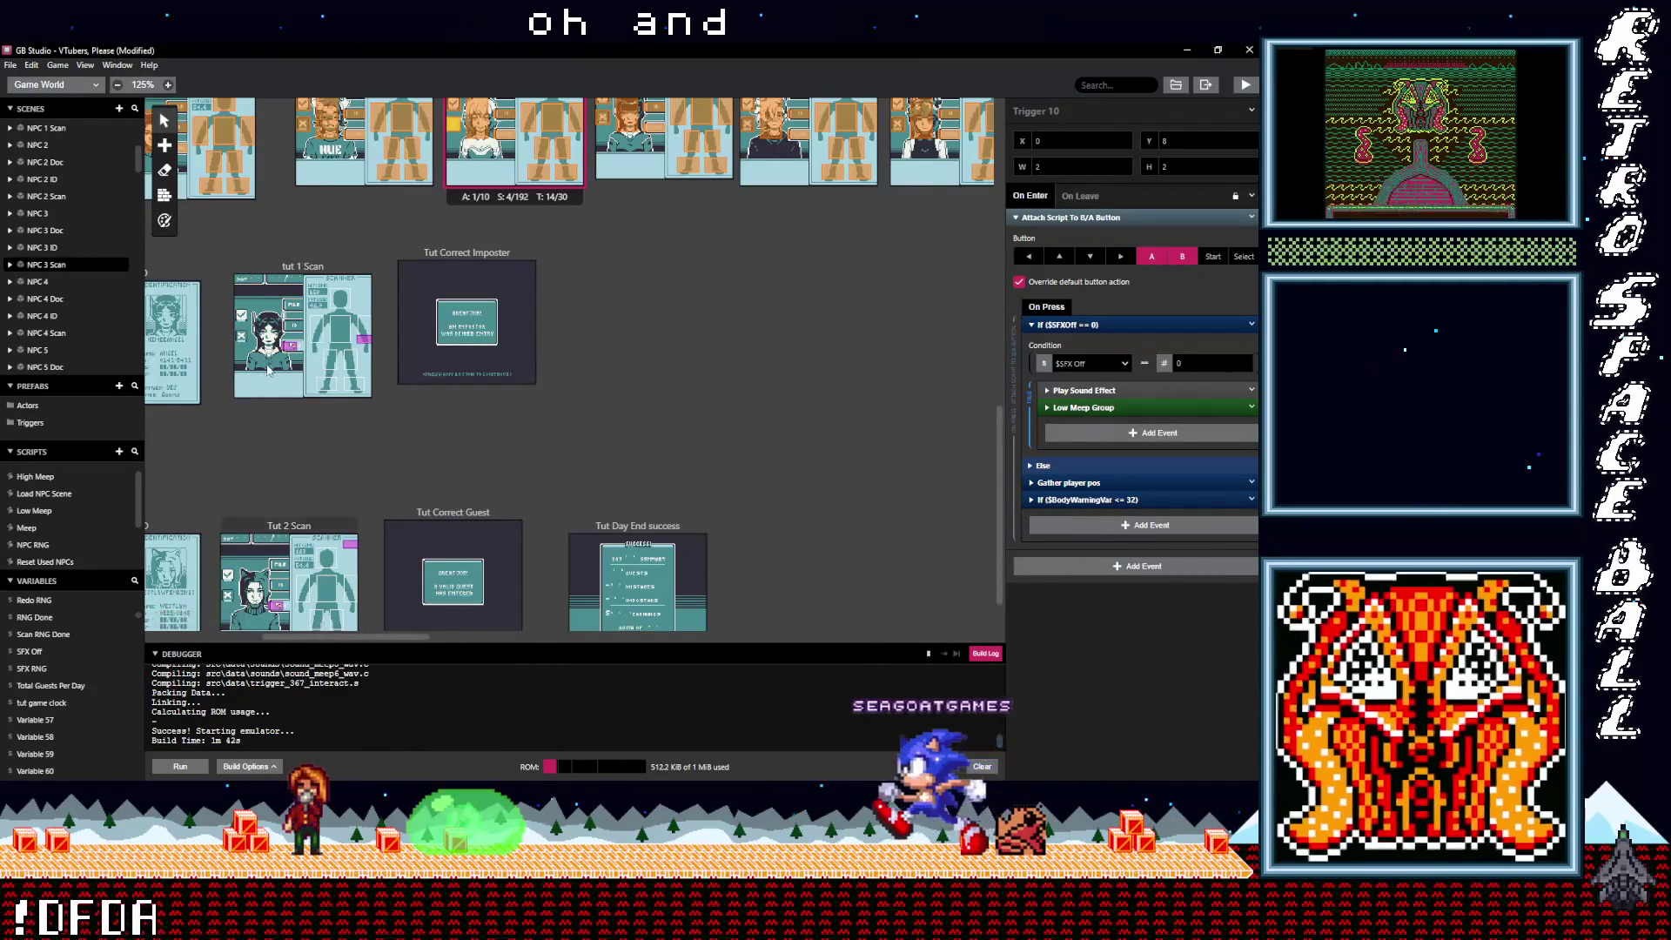
# Step: Add a Low Meep Group event to tut 1 Scan's On Init, before the scene change
pyautogui.click(284, 332)
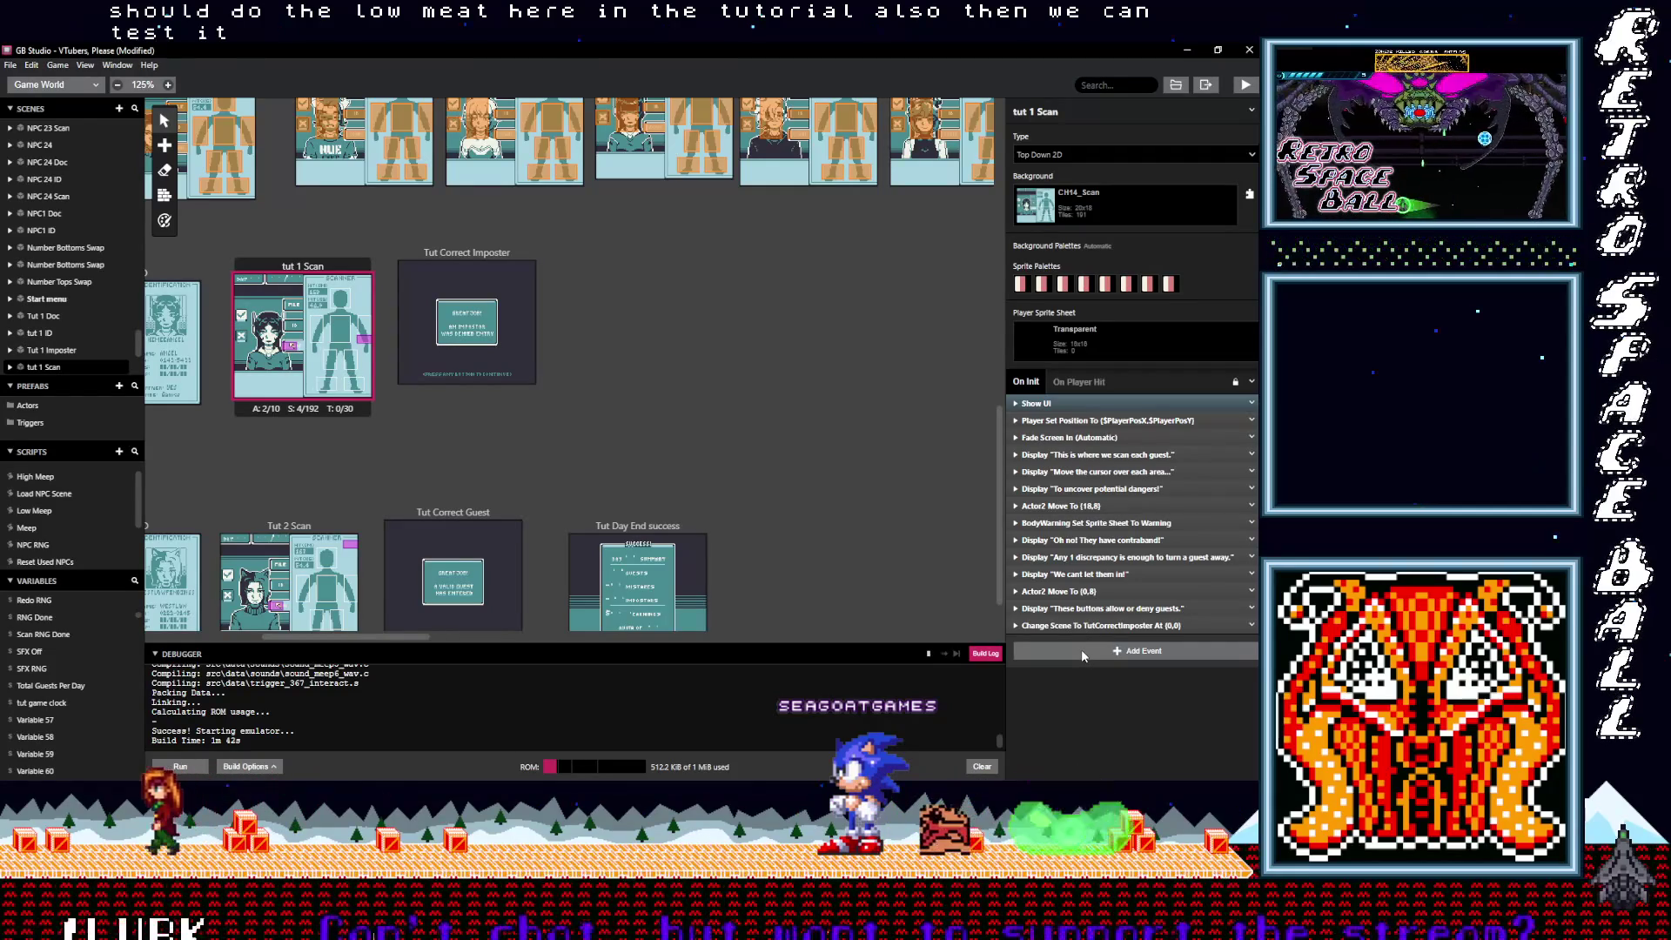
pyautogui.keyDown('alt'); pyautogui.click(1081, 653); pyautogui.keyUp('alt')
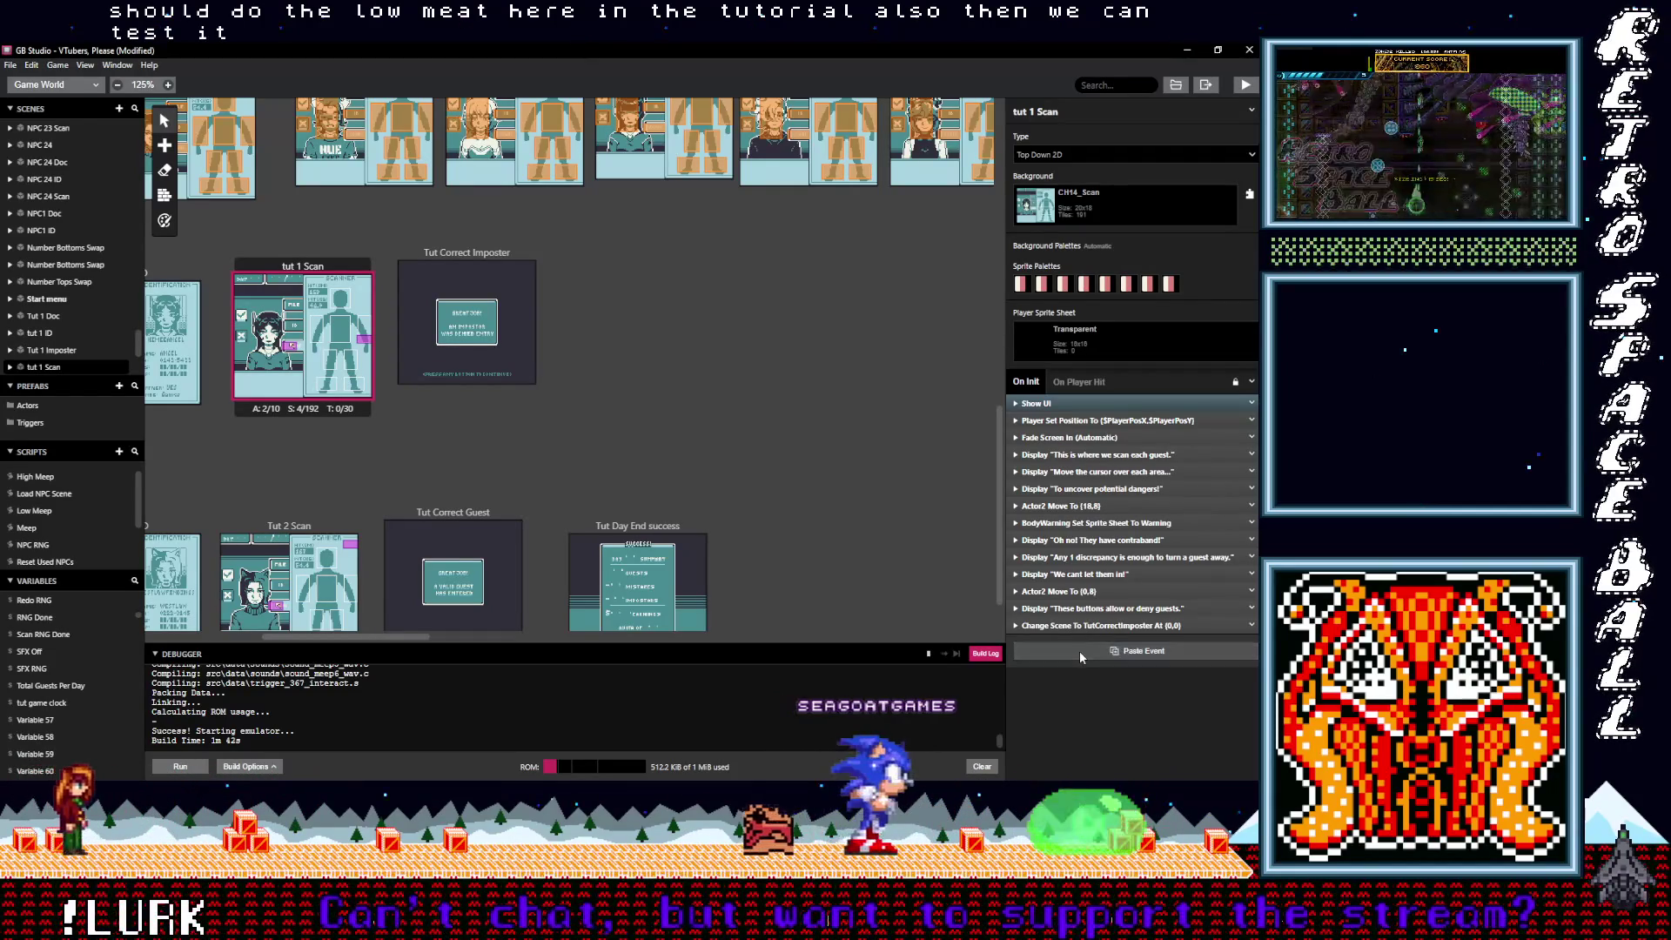
pyautogui.moveTo(1079, 644); pyautogui.dragTo(1081, 624)
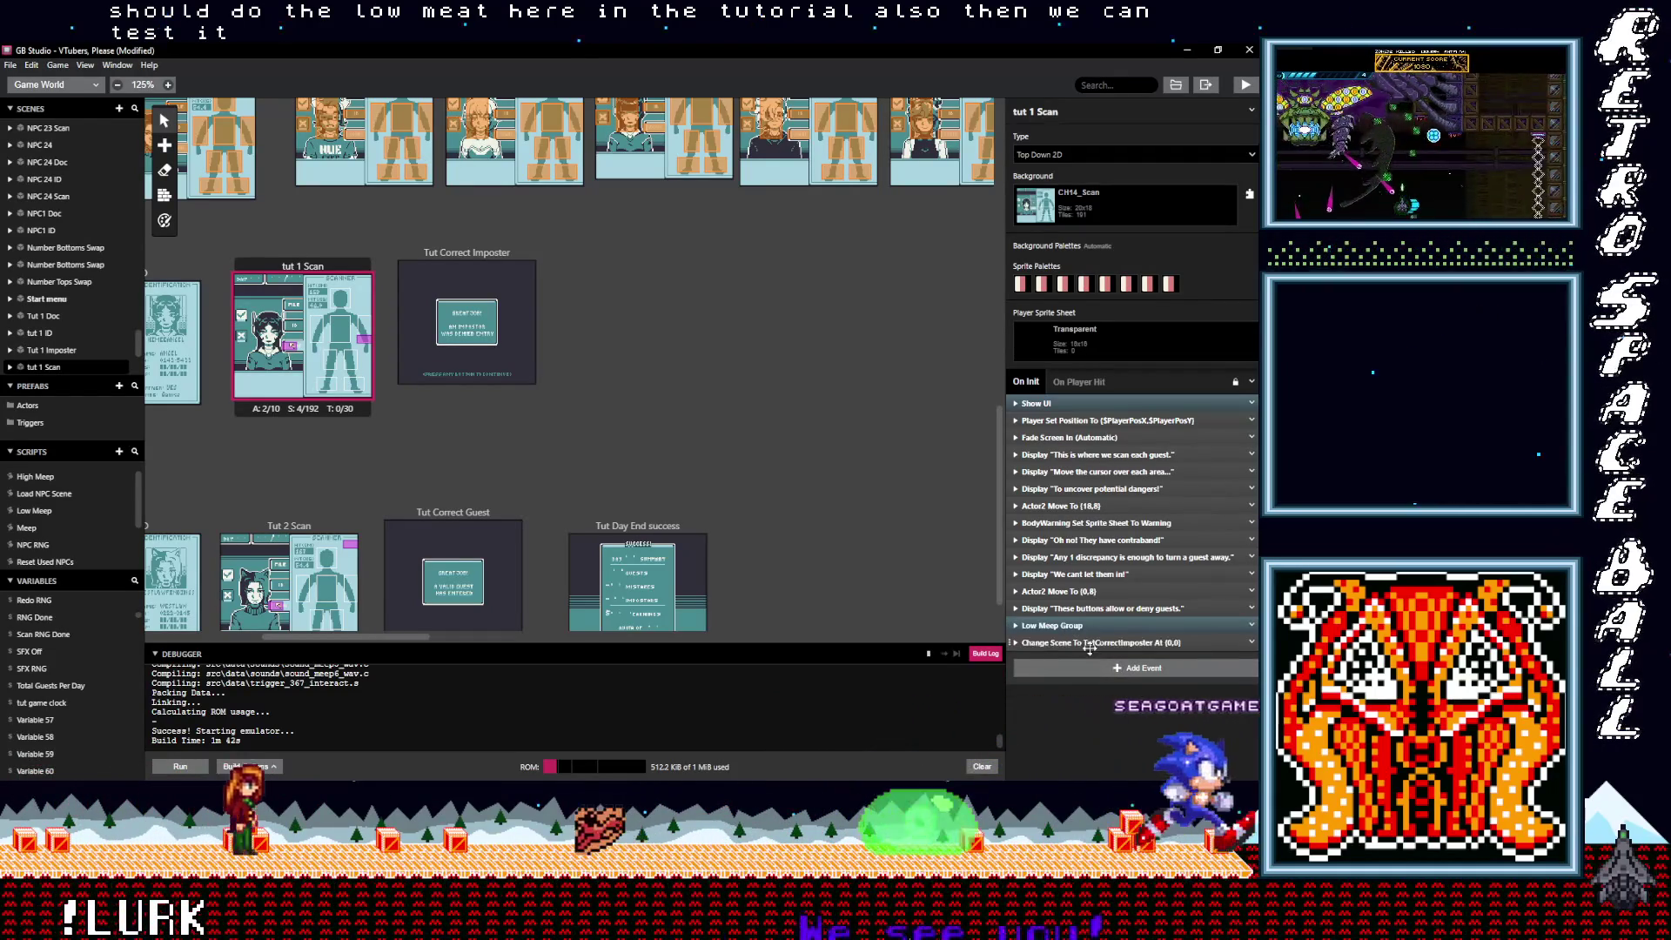
# Step: Insert an If Variable check on SFX Off == 0 before the scene change and nest Low Meep Group inside
pyautogui.click(1090, 665)
pyautogui.write('if var val')
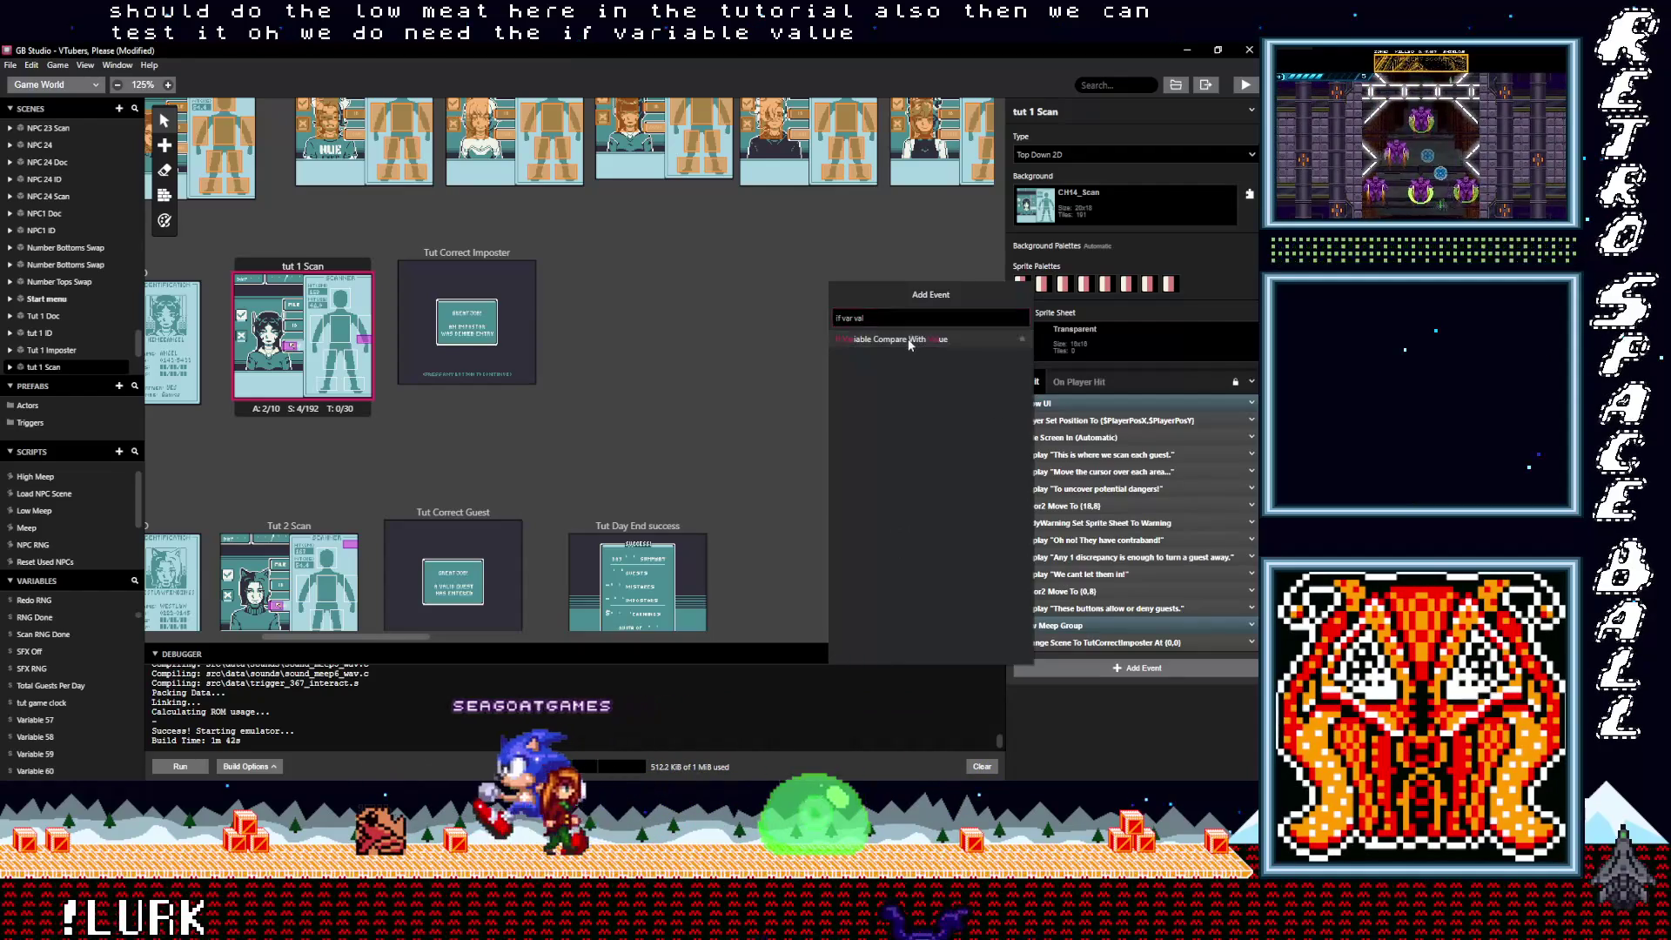
pyautogui.press('Return')
pyautogui.click(1081, 700)
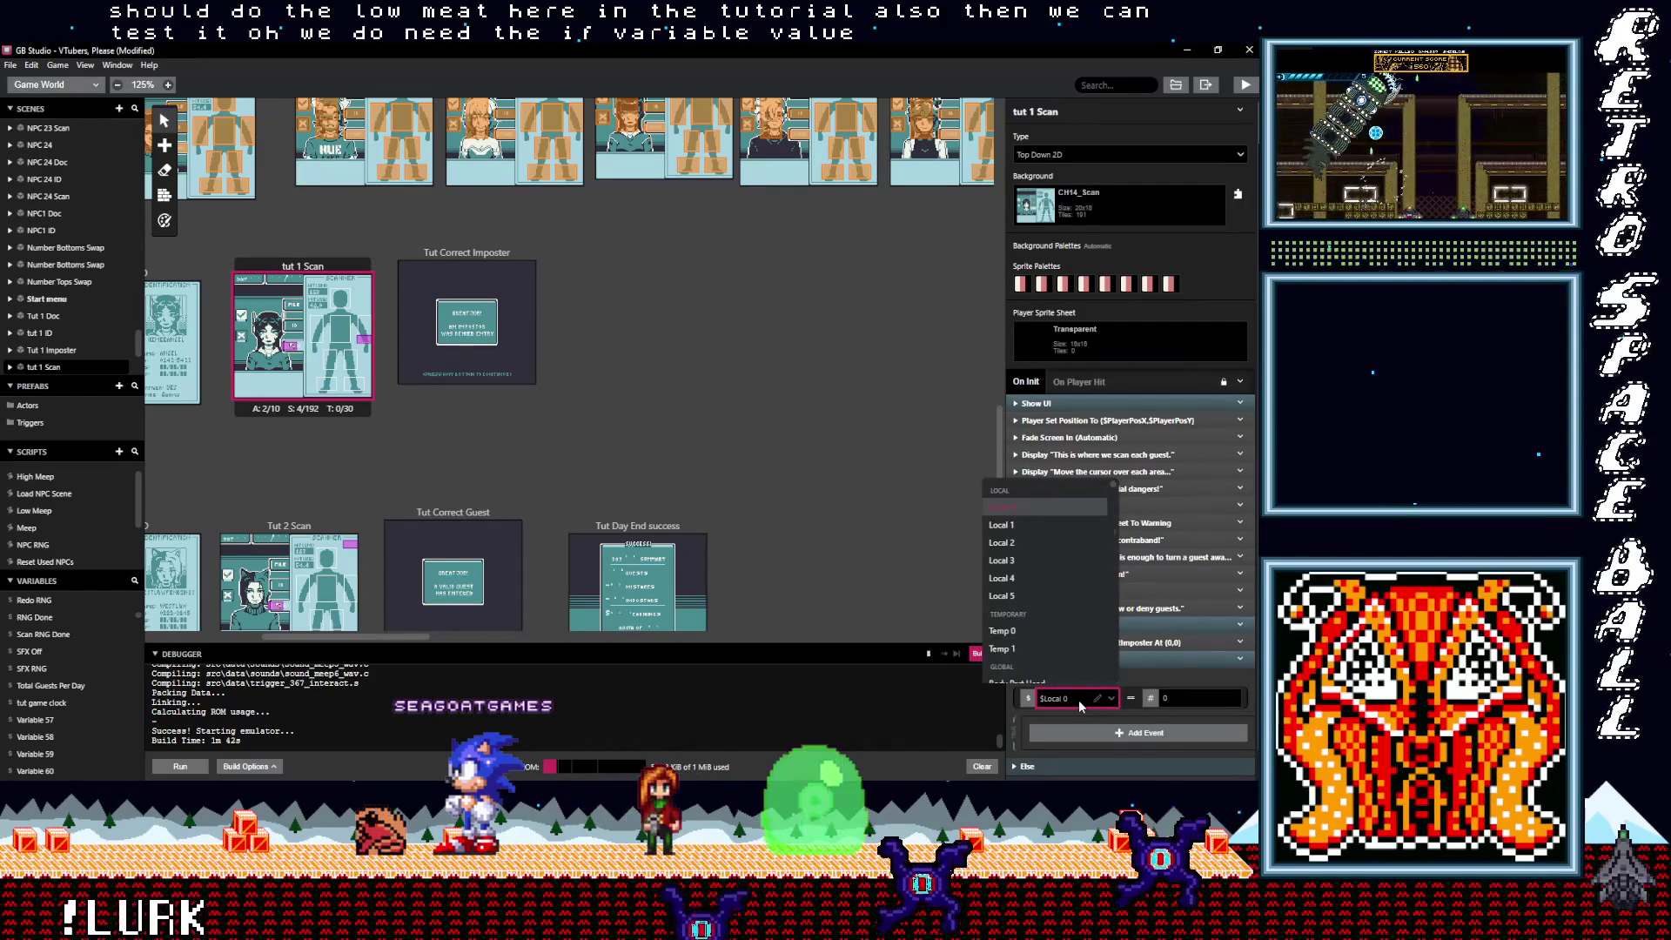
pyautogui.write('sfx')
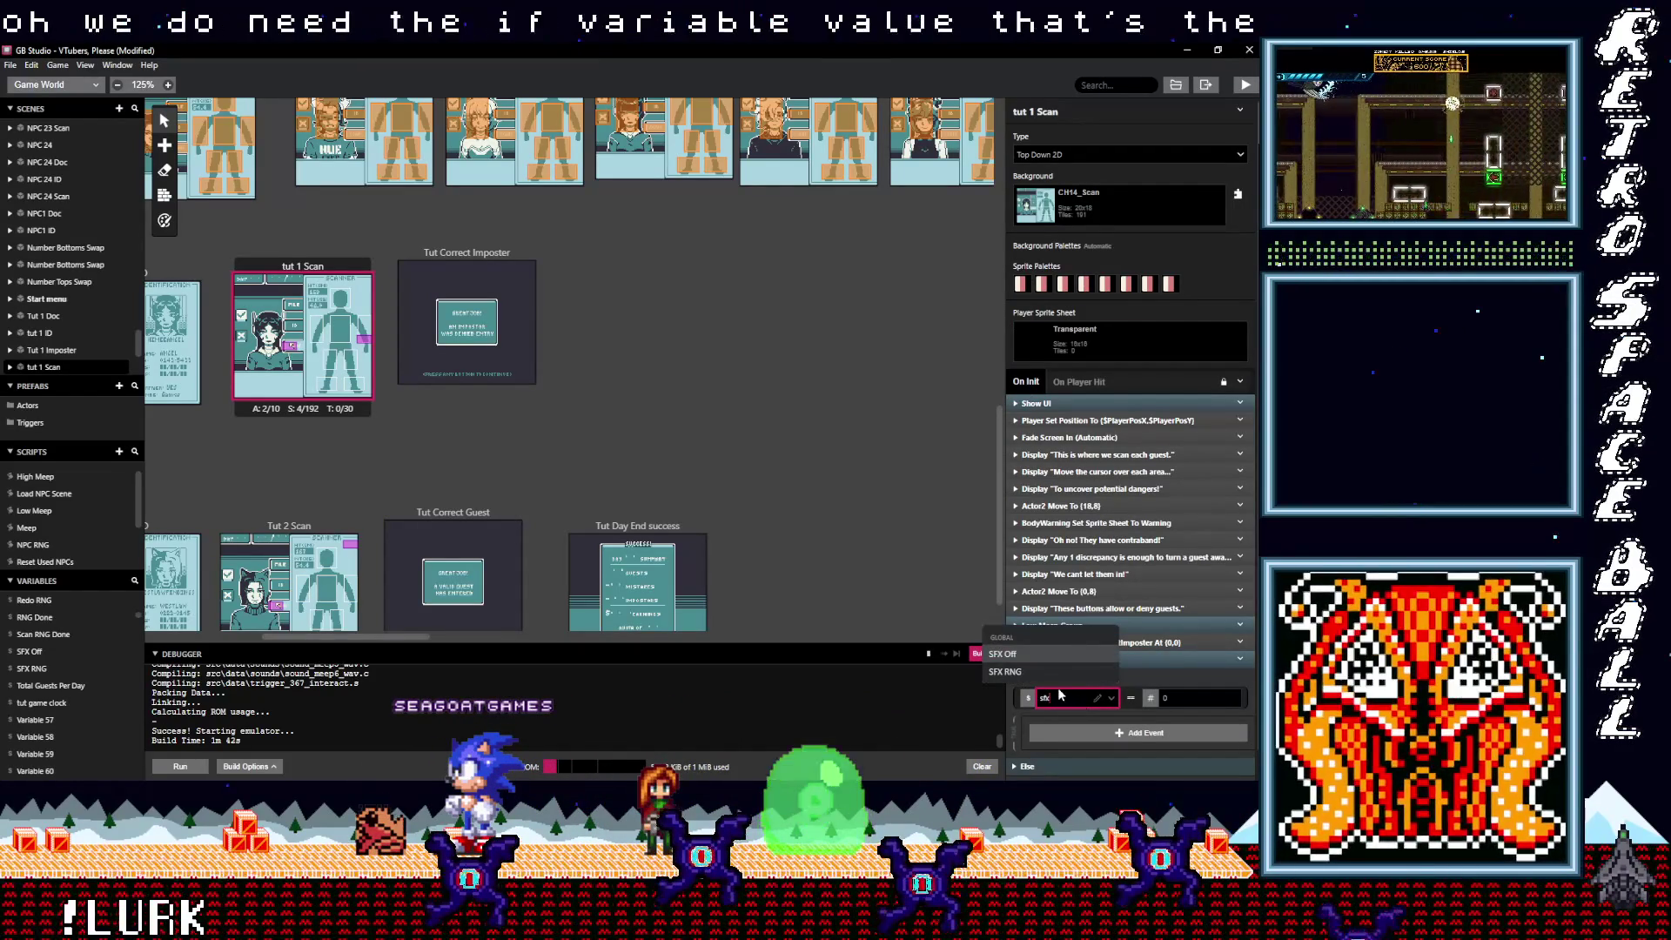
pyautogui.click(1034, 653)
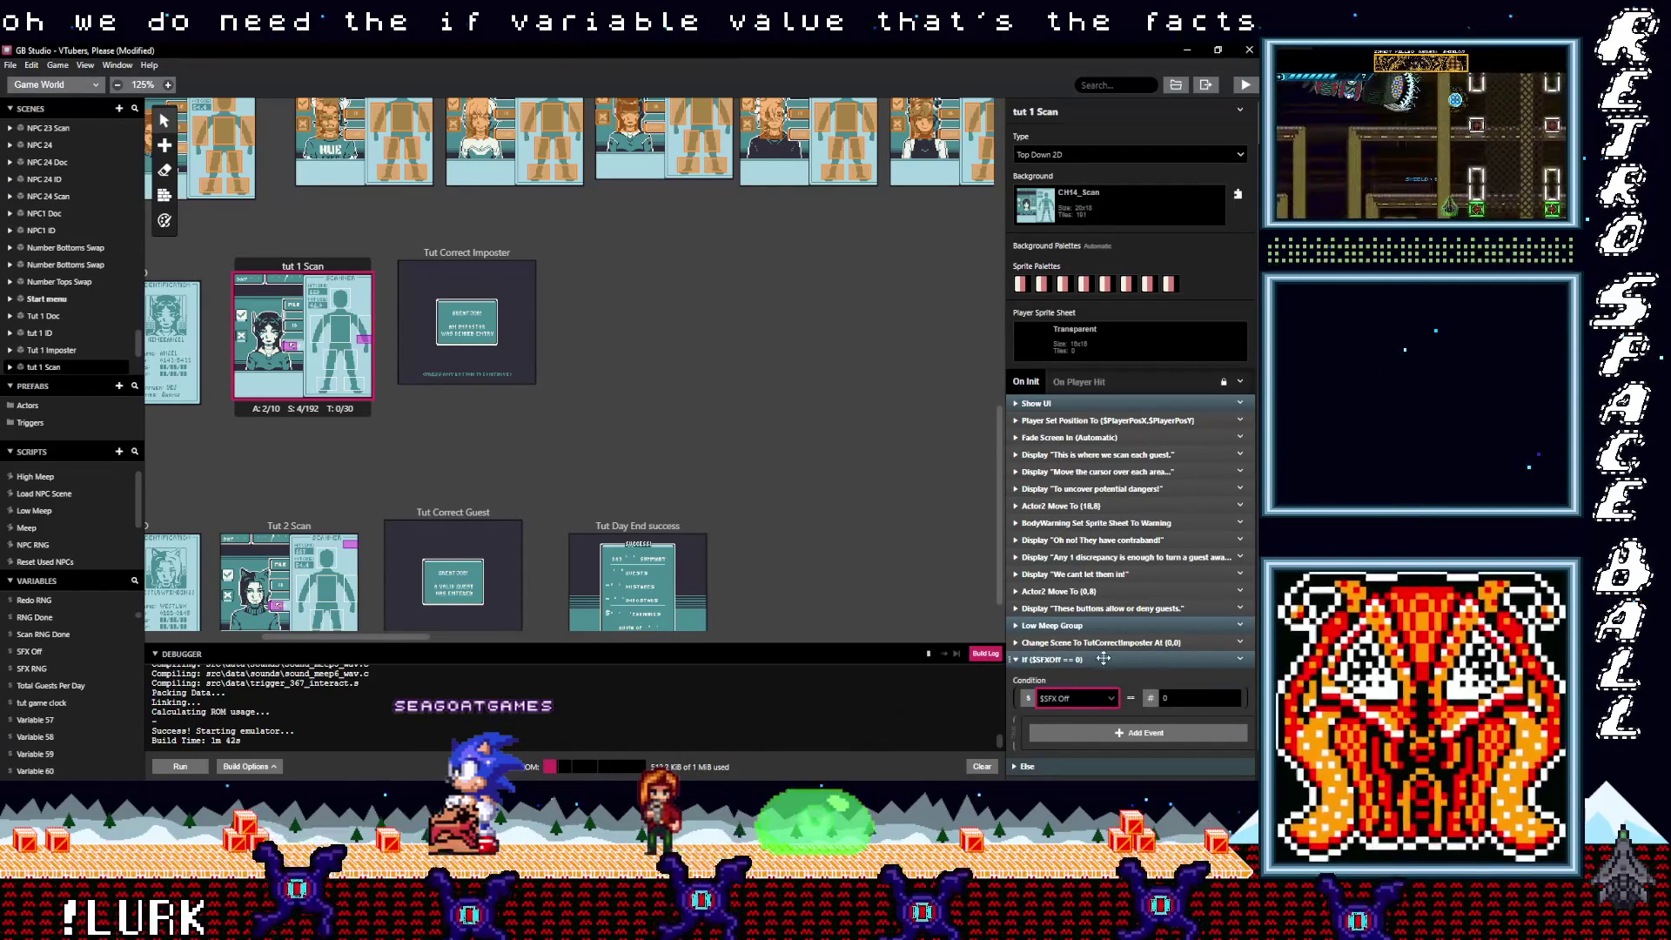
pyautogui.moveTo(1083, 658); pyautogui.dragTo(1085, 650)
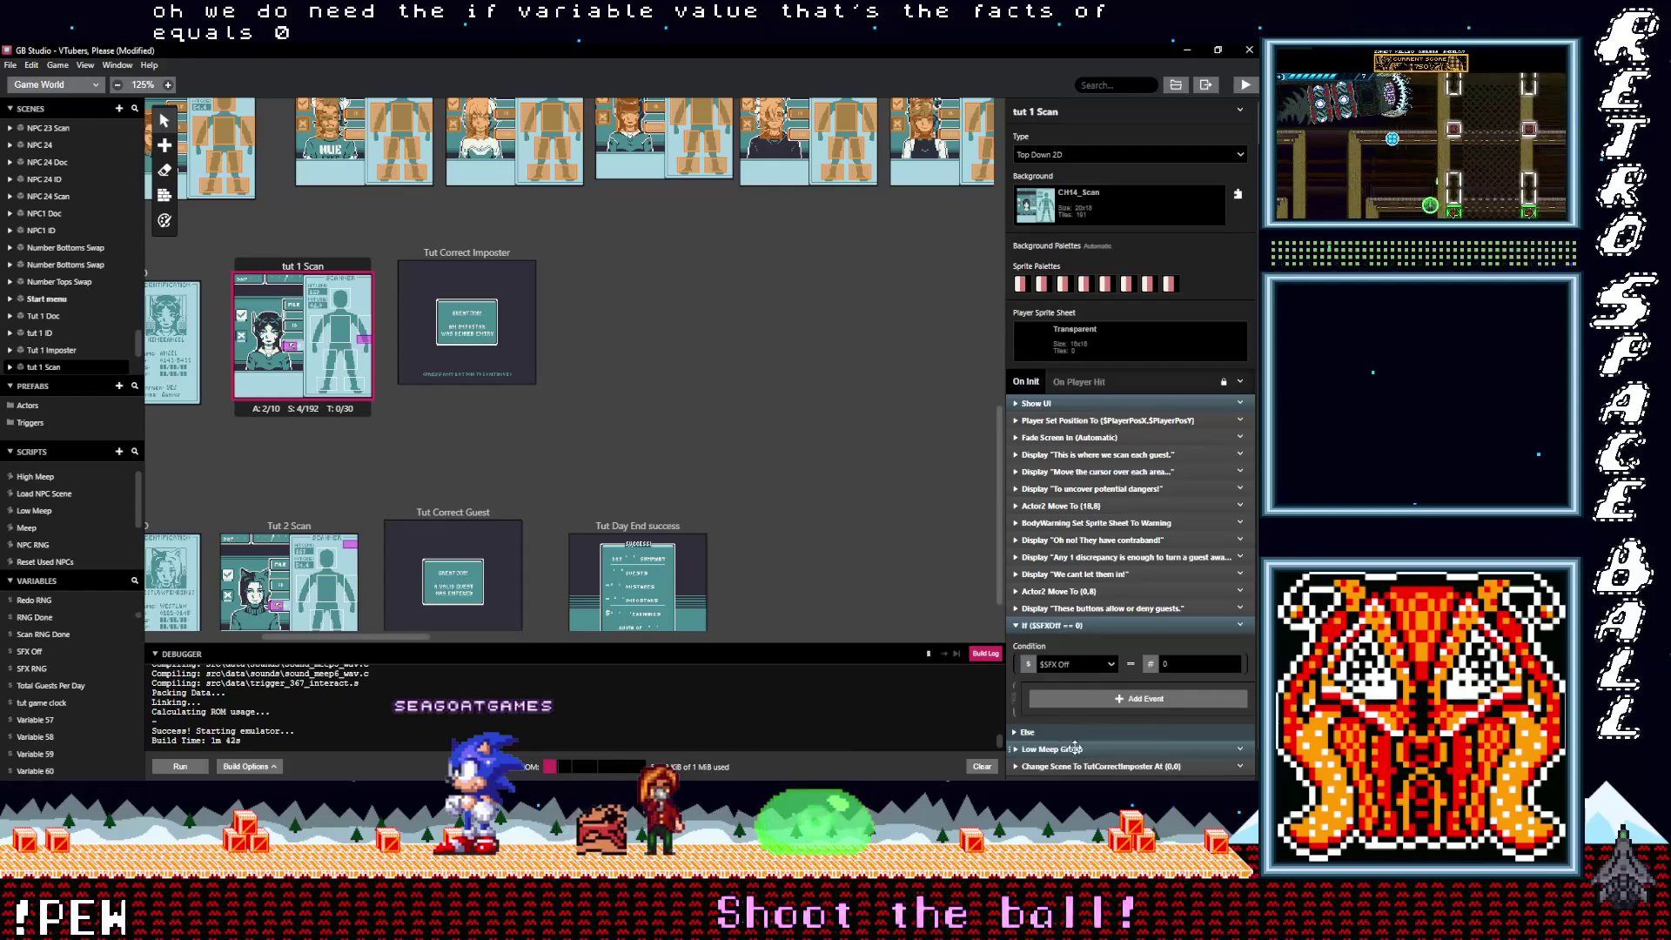
pyautogui.moveTo(1069, 750); pyautogui.dragTo(1081, 696)
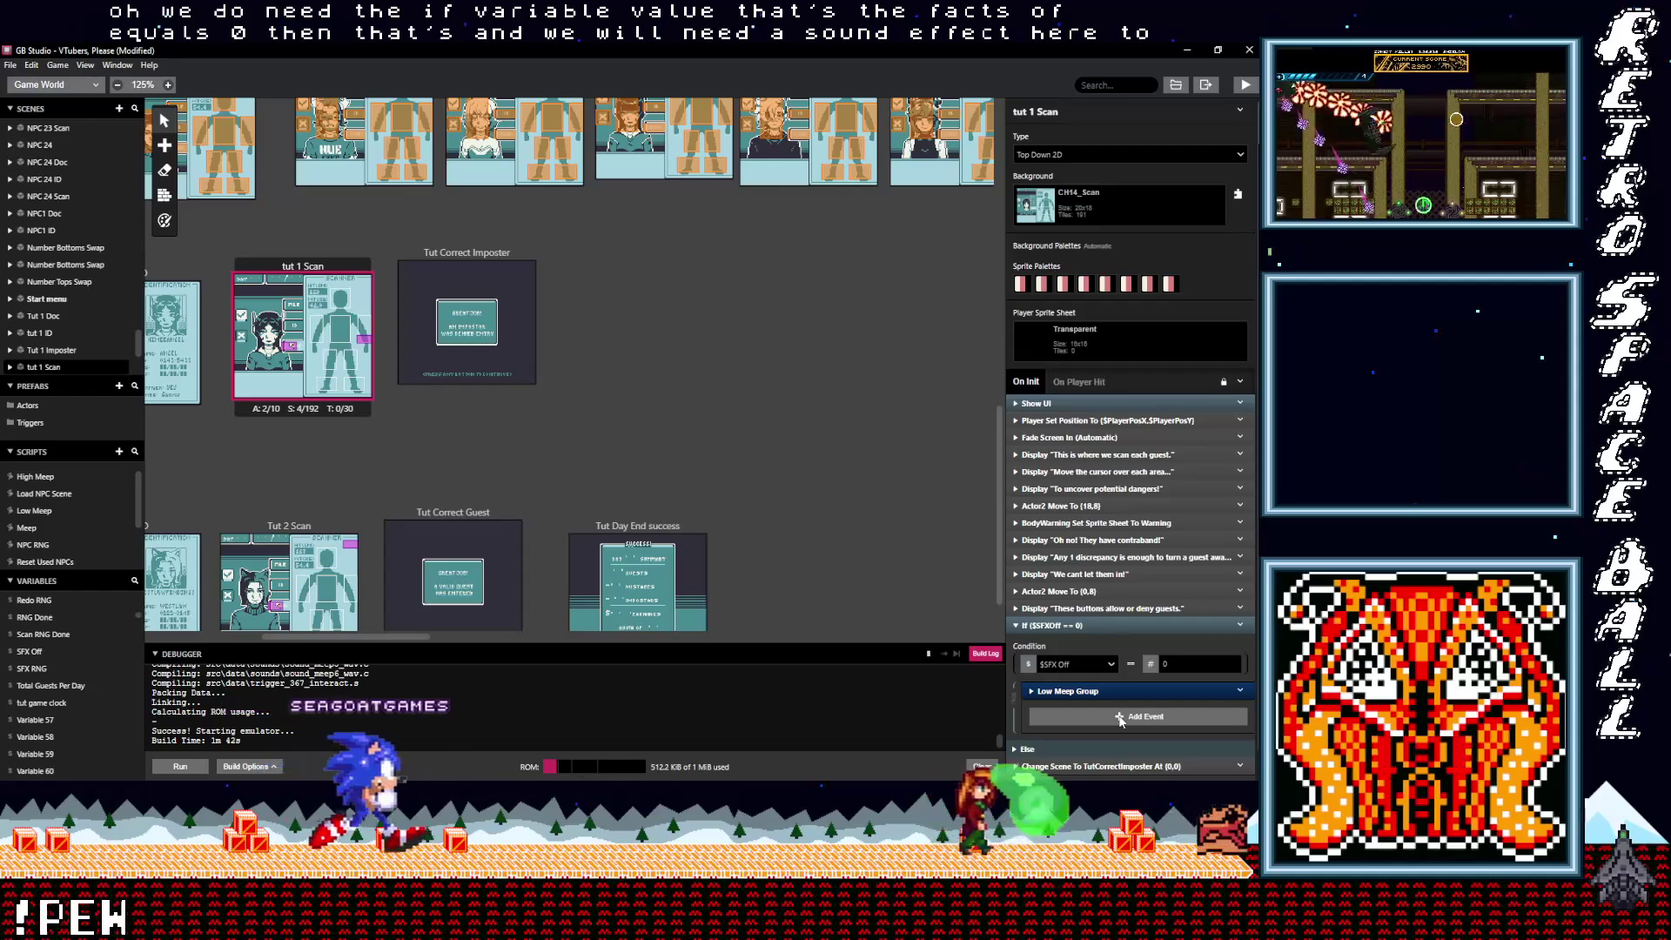
pyautogui.scroll(3, 611, 415)
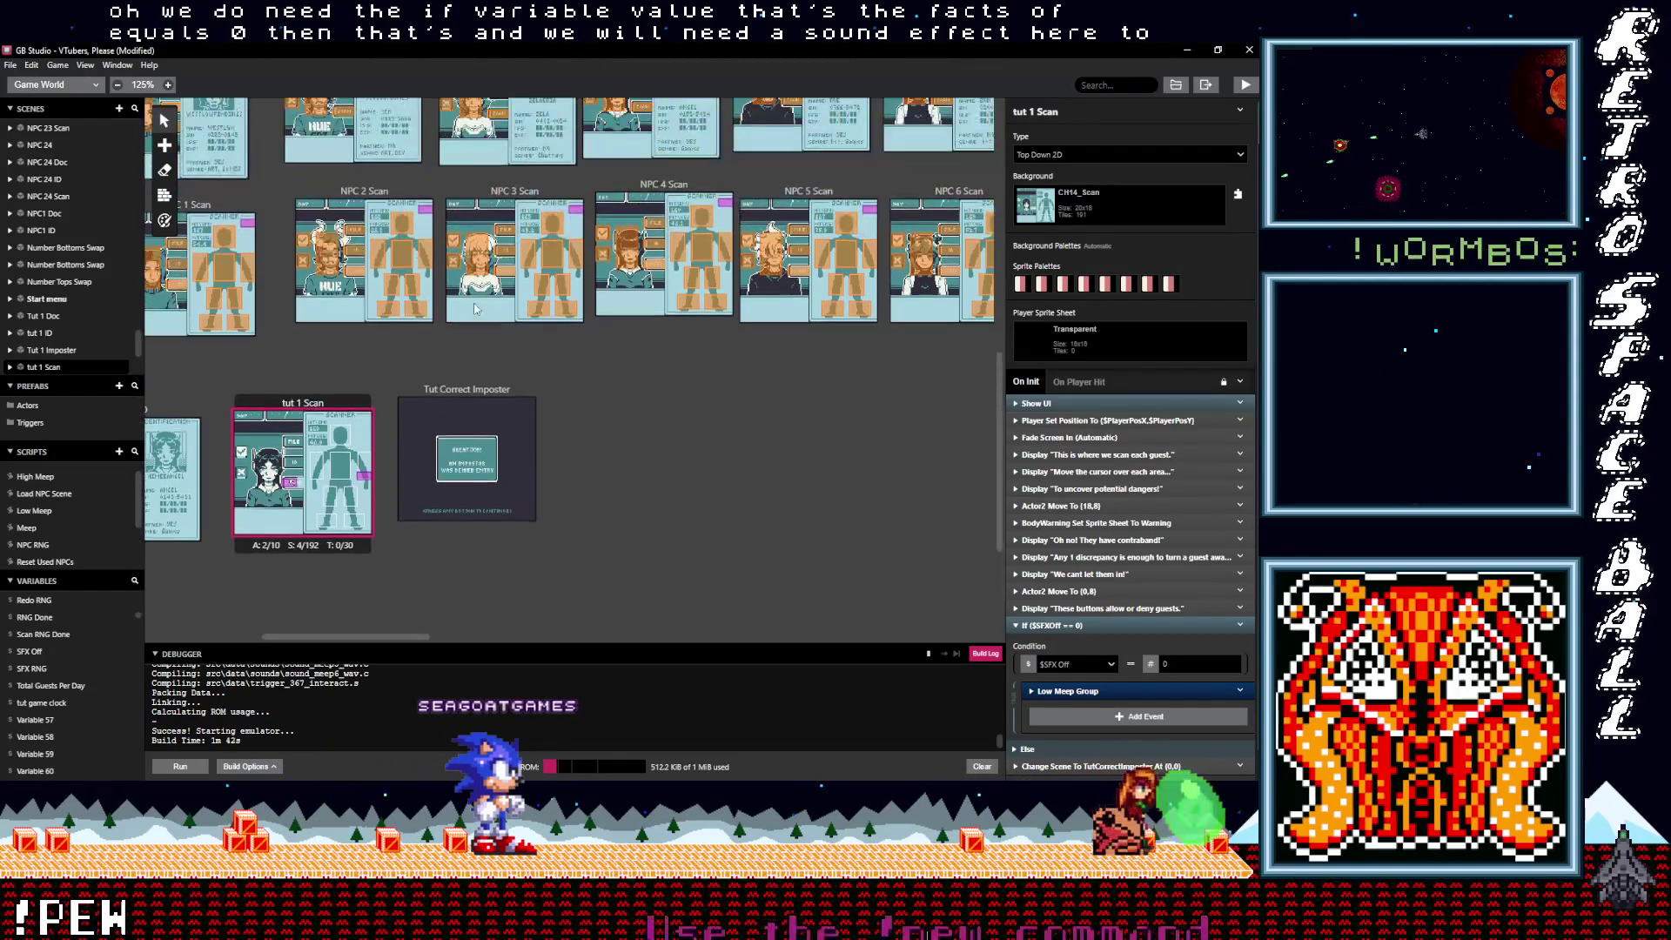
# Step: Copy the Play Sound Effect event from Trigger 10's button script in NPC 3 Scan
pyautogui.click(453, 329)
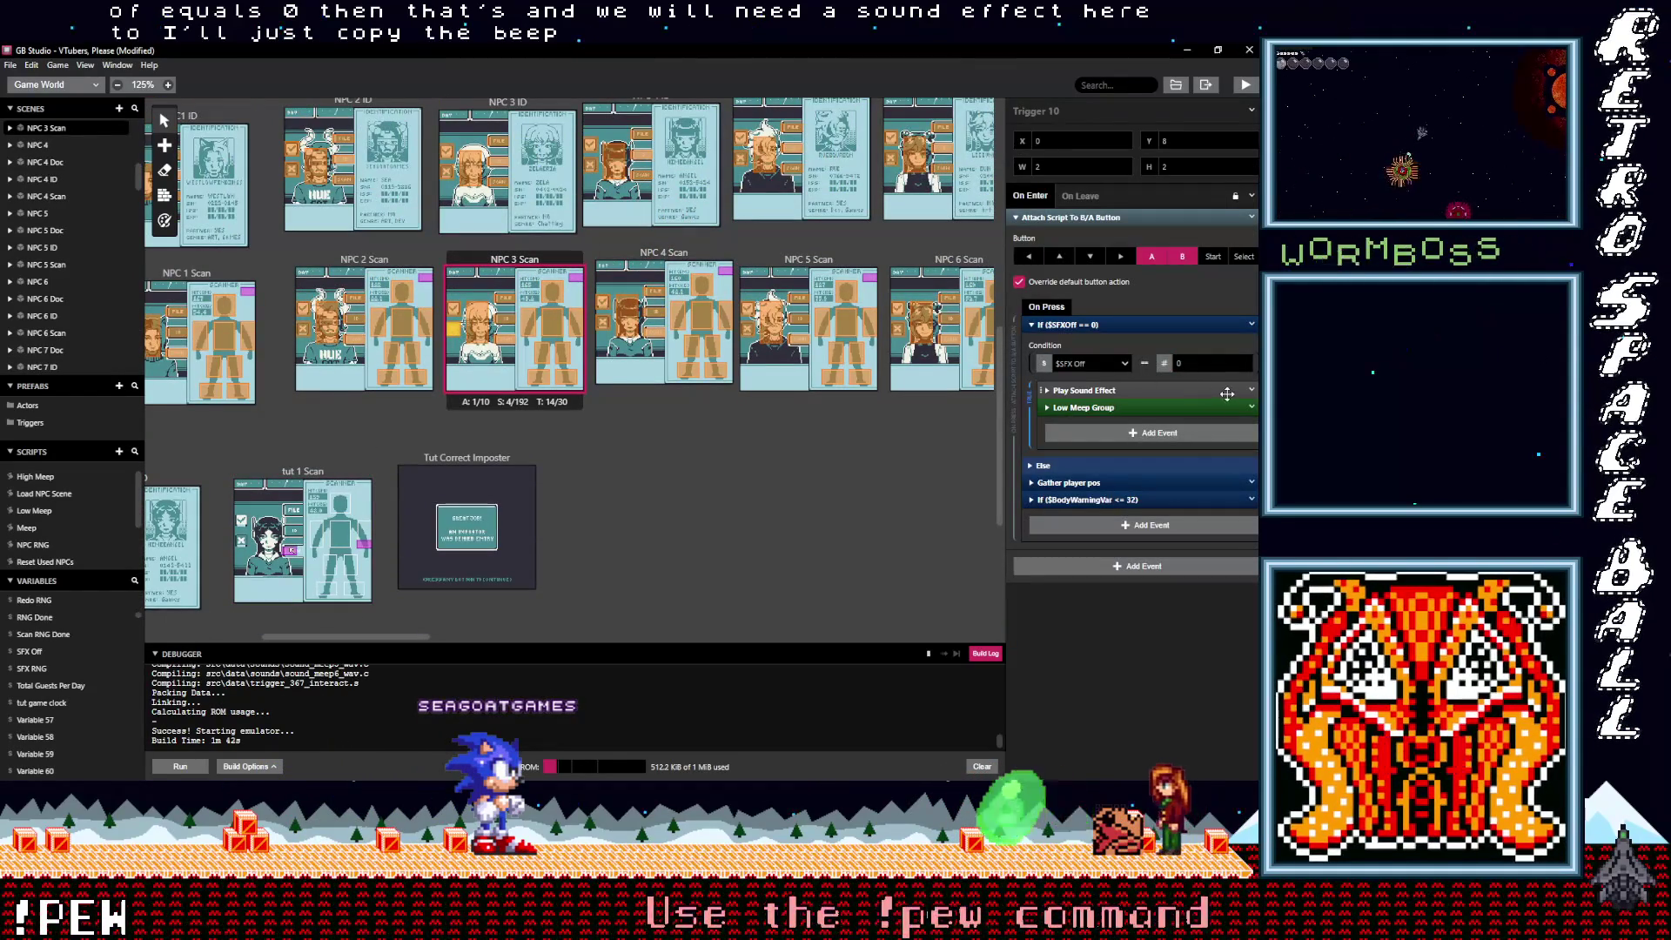
pyautogui.click(1252, 390)
pyautogui.click(1206, 498)
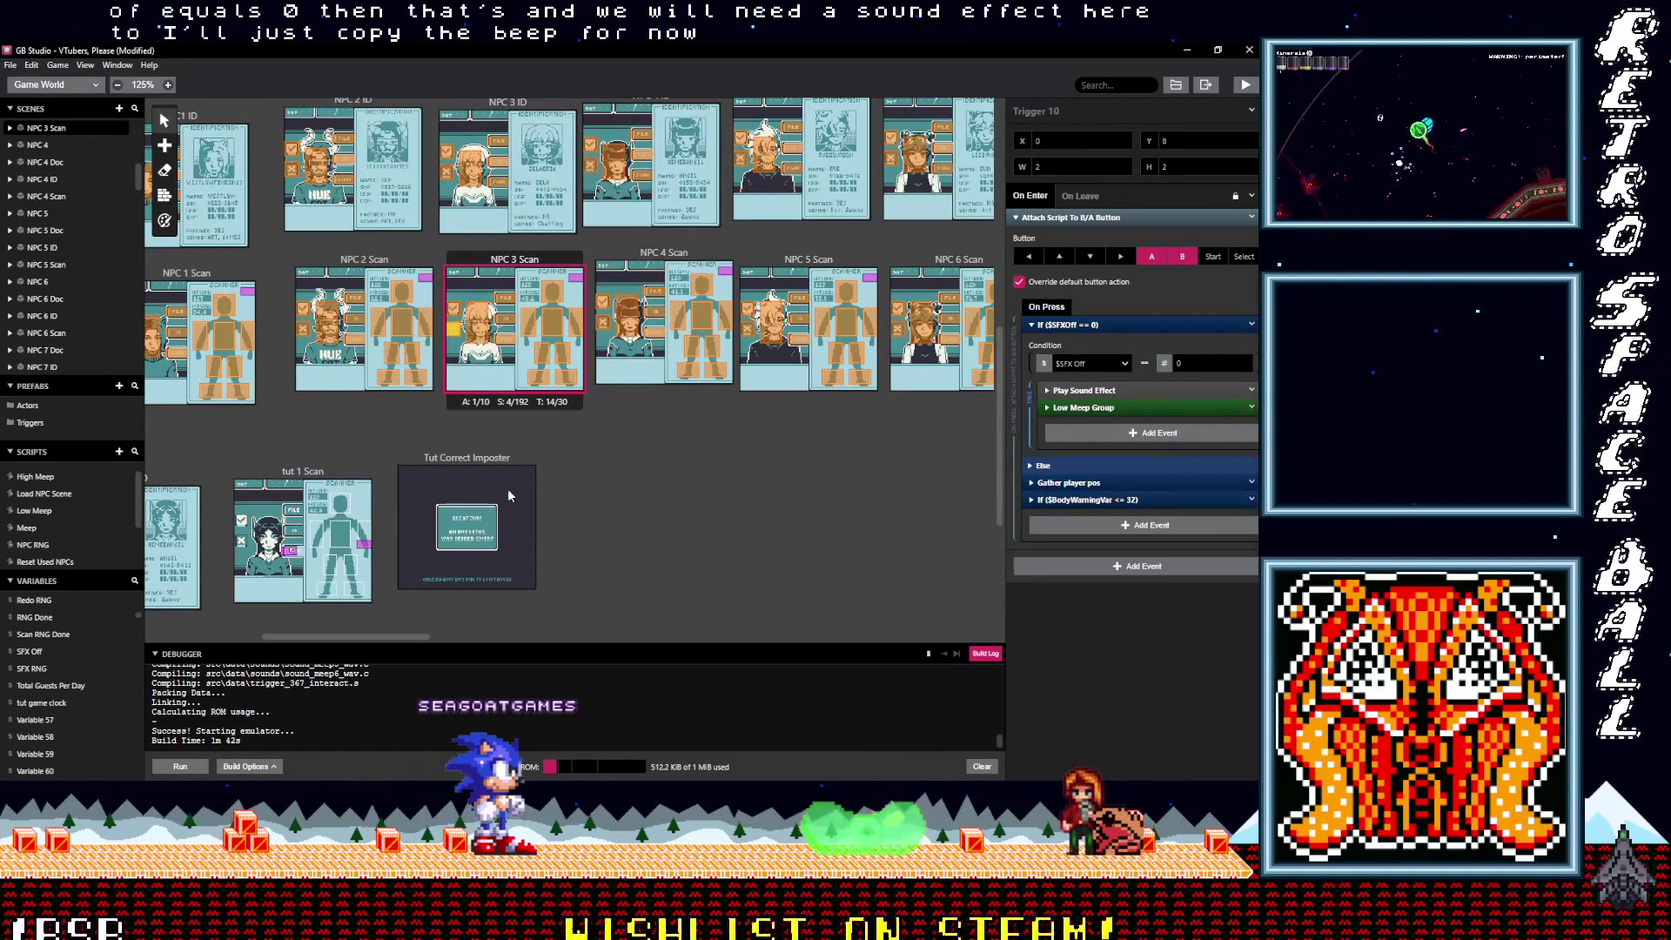
pyautogui.scroll(-4, 522, 492)
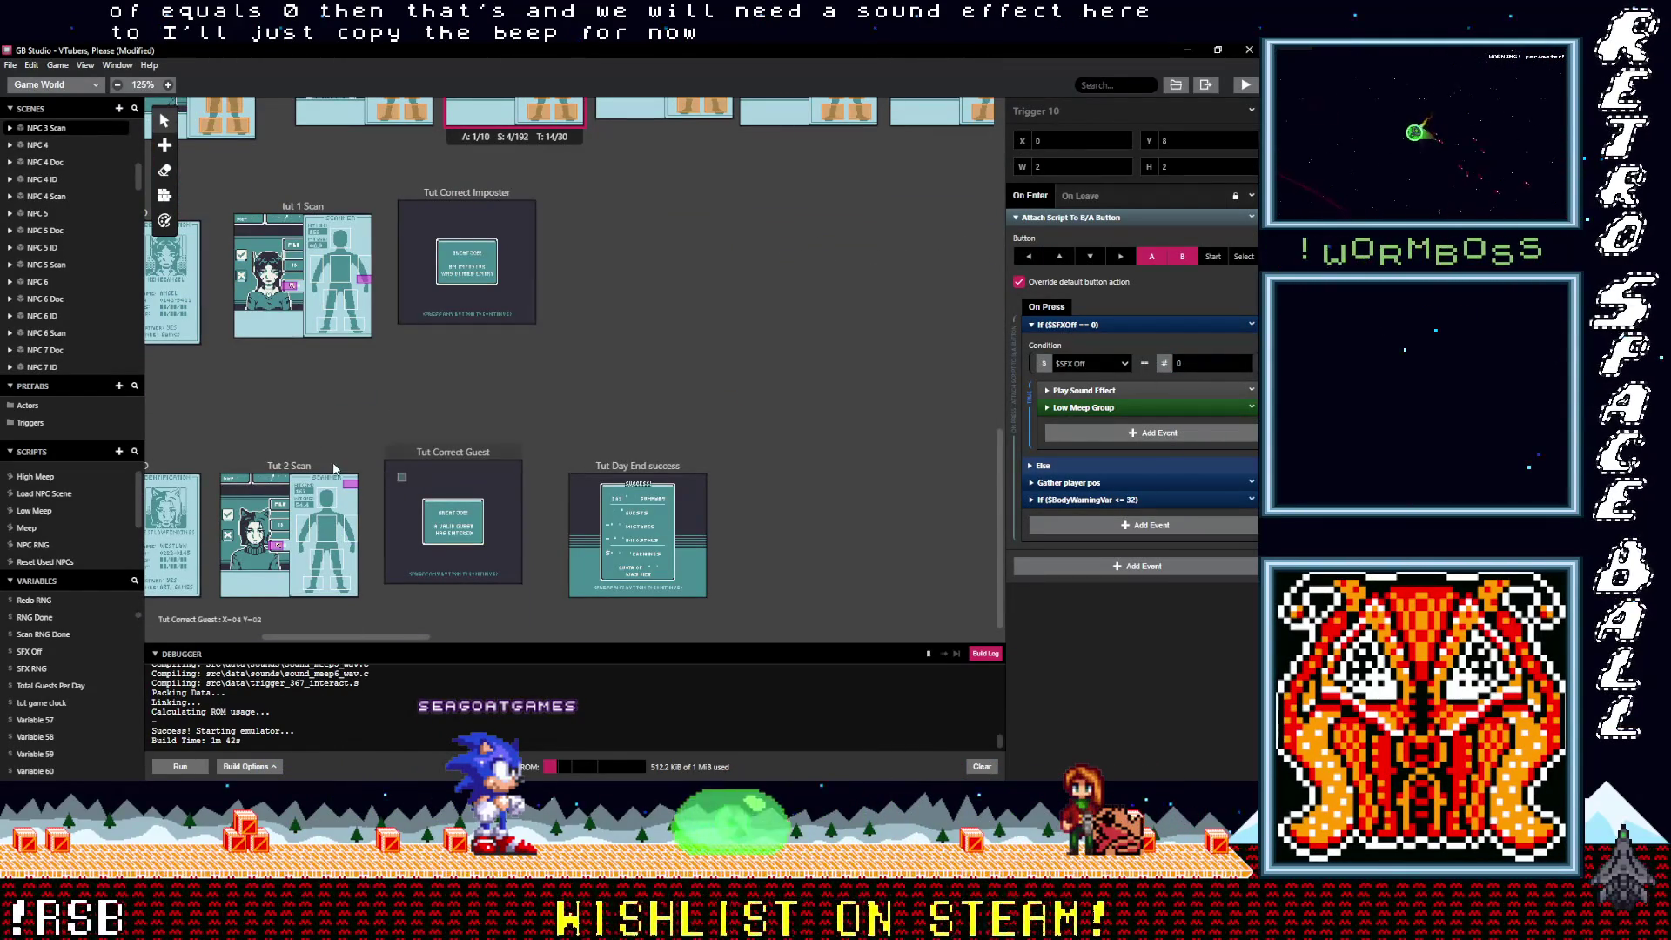
# Step: Return to tut 1 Scan's script, then deselect it to show the project settings
pyautogui.click(303, 270)
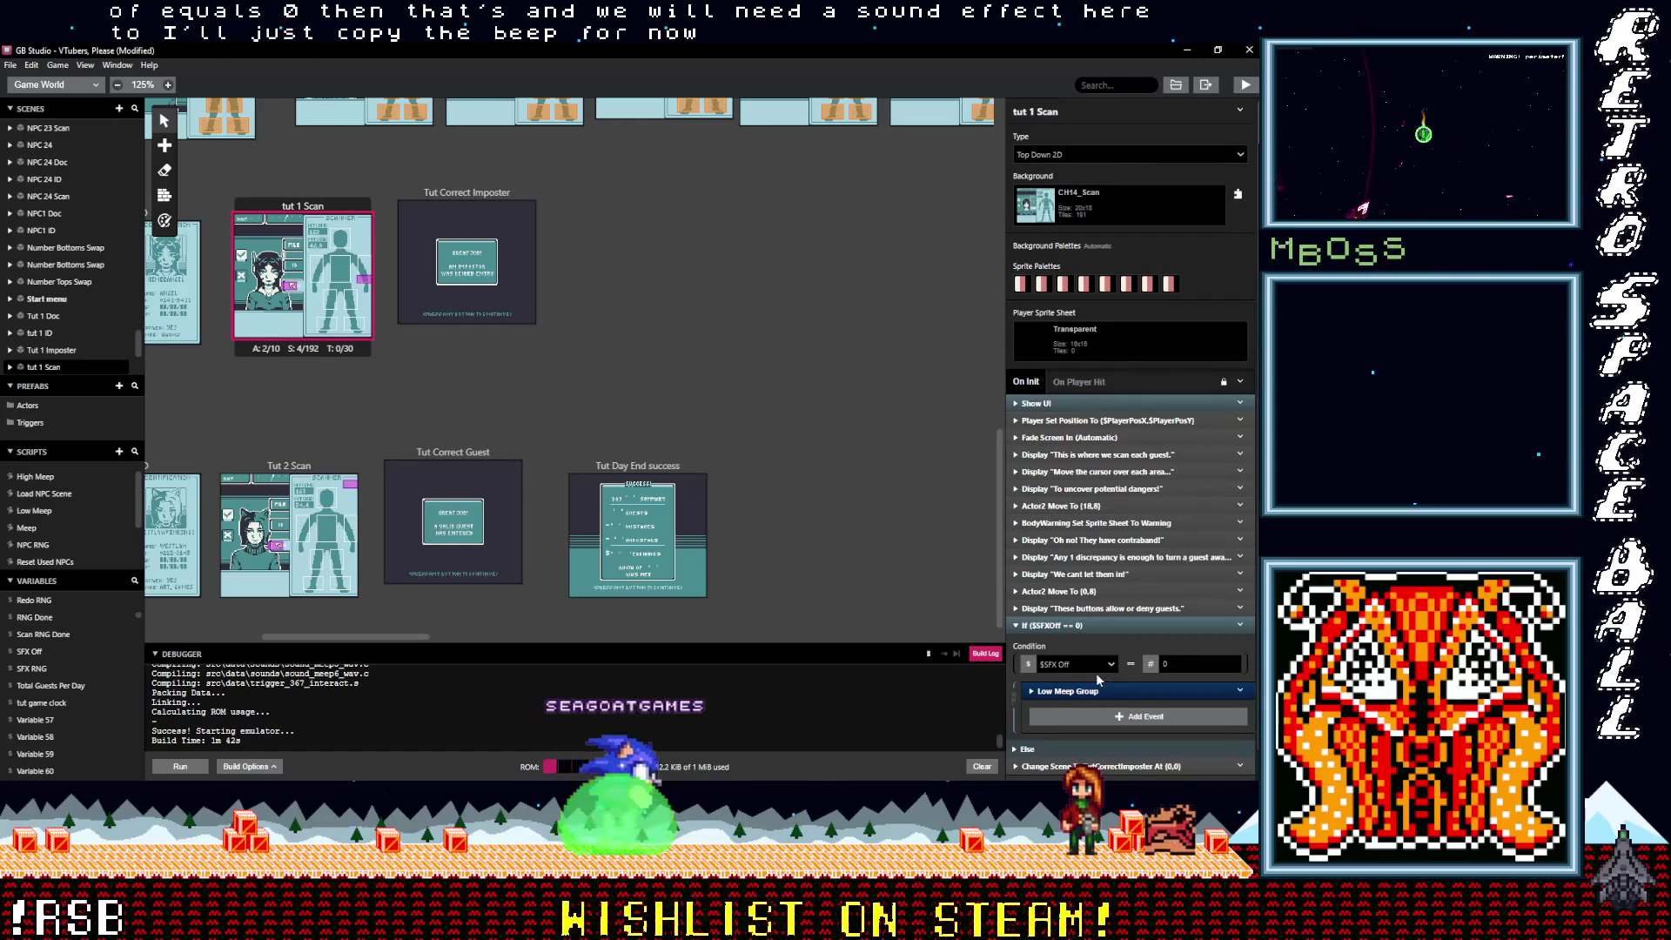
pyautogui.moveTo(1098, 694); pyautogui.dragTo(1090, 691)
pyautogui.click(837, 421)
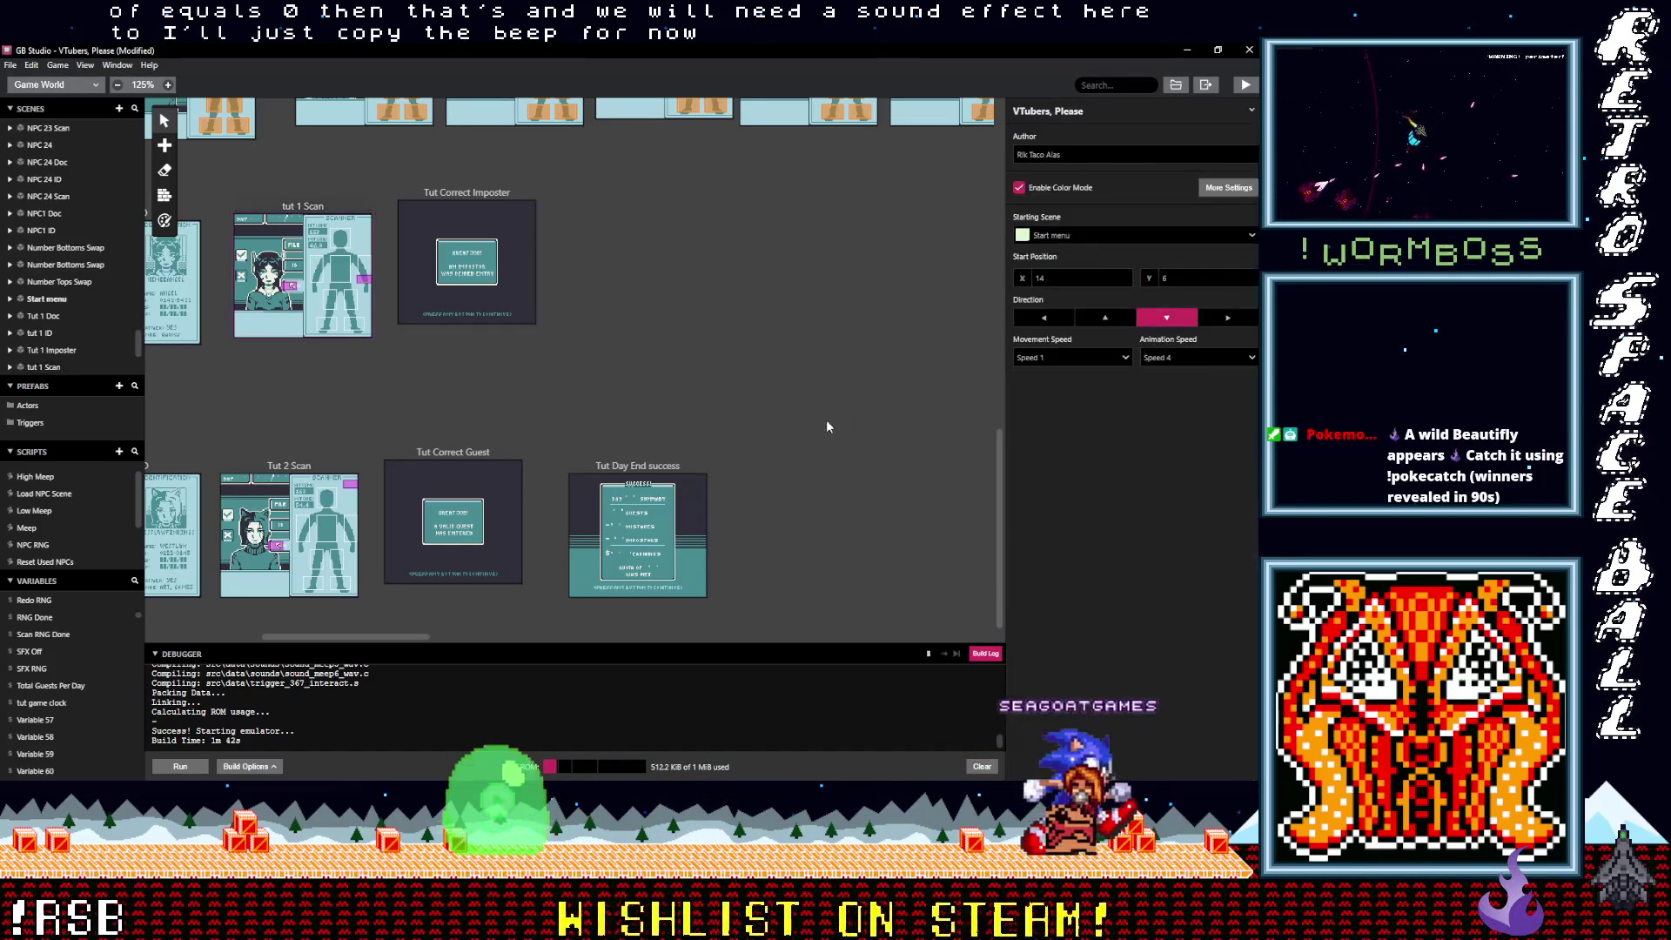
pyautogui.hscroll(-3, 734, 381)
pyautogui.hotkey('ctrl', 'a')
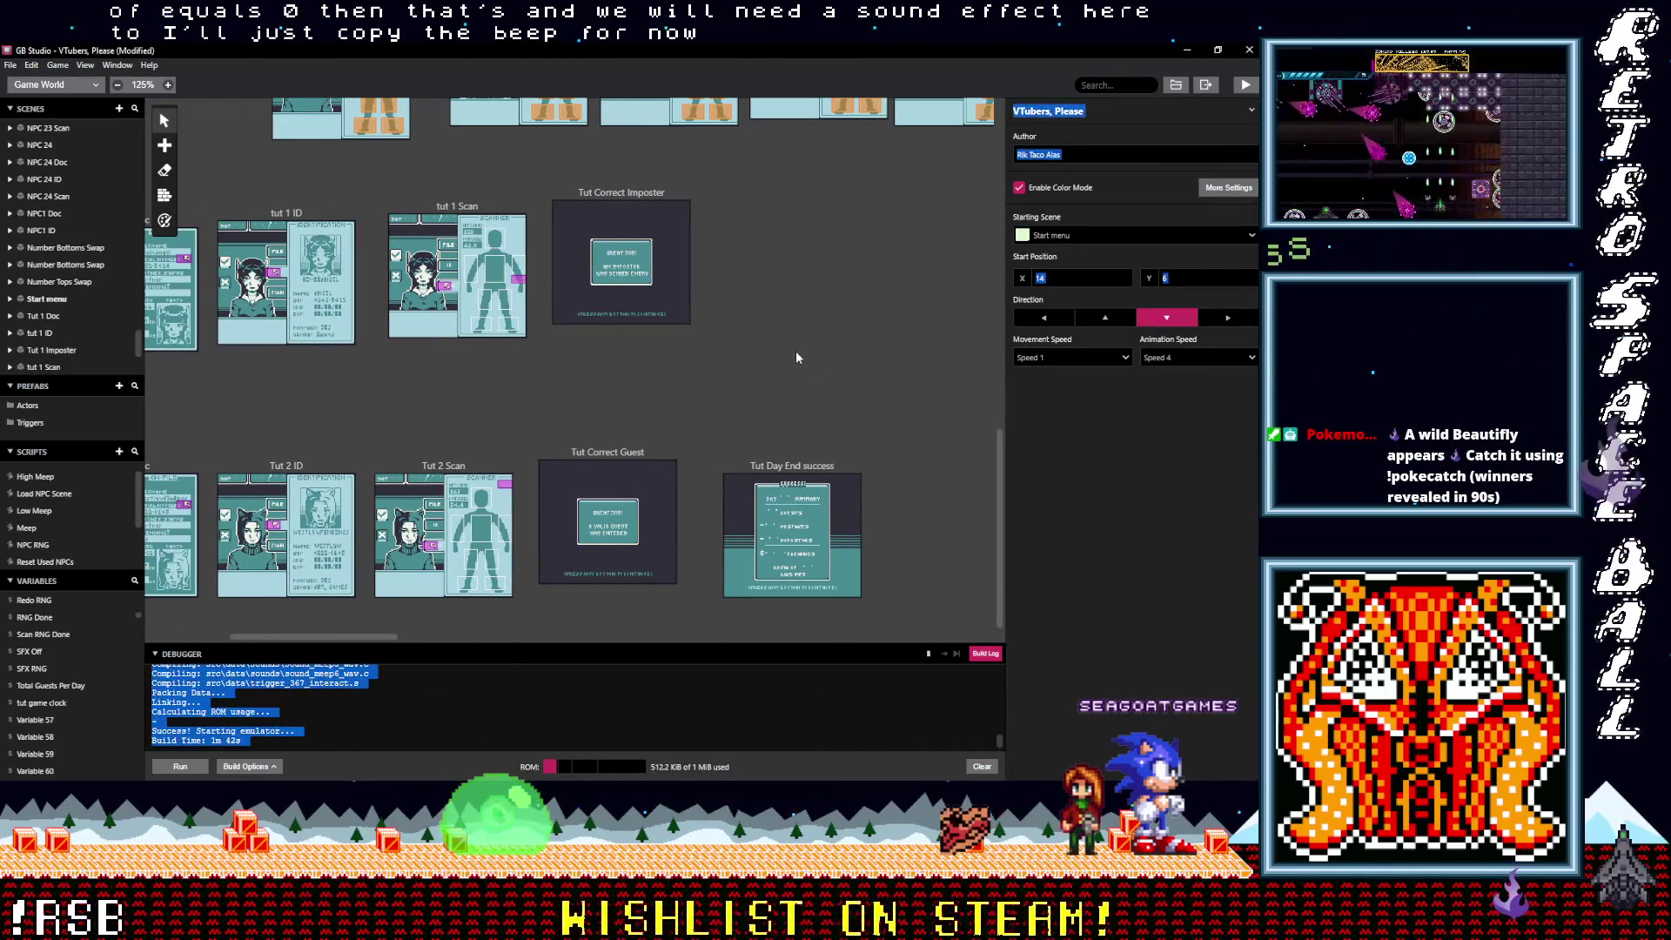
pyautogui.click(795, 352)
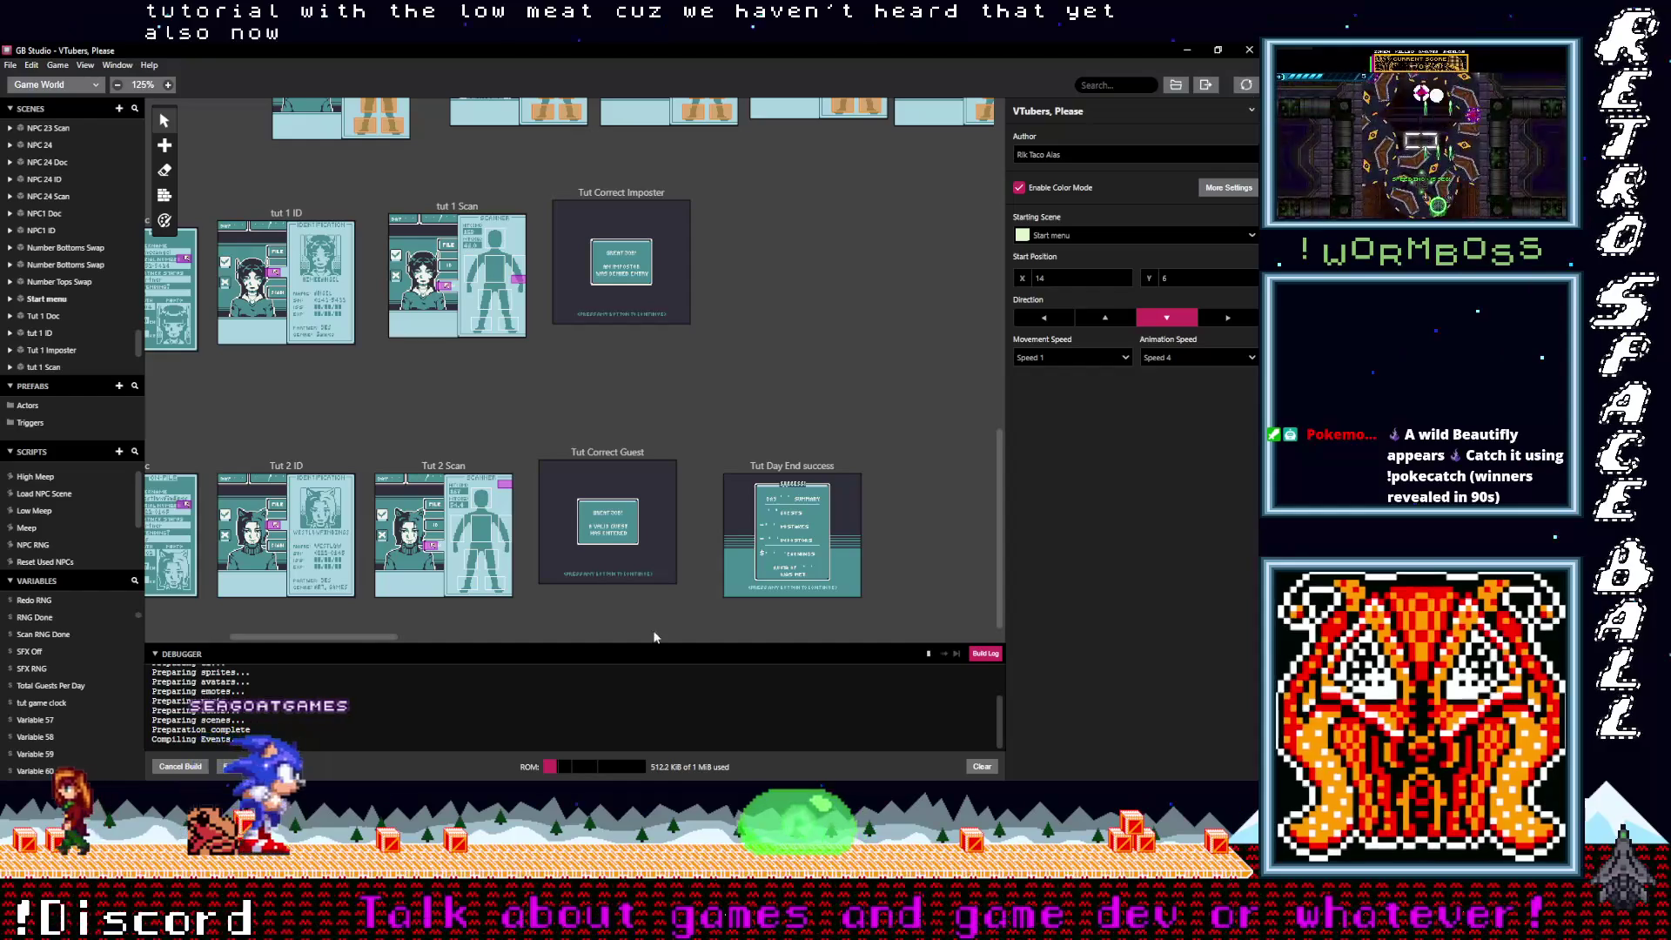
# Step: Cancel the running build and look over the tut 1 ID, Tut 1 Doc and Tut 1 Imposter scripts
pyautogui.click(180, 766)
pyautogui.moveTo(367, 638); pyautogui.dragTo(270, 637)
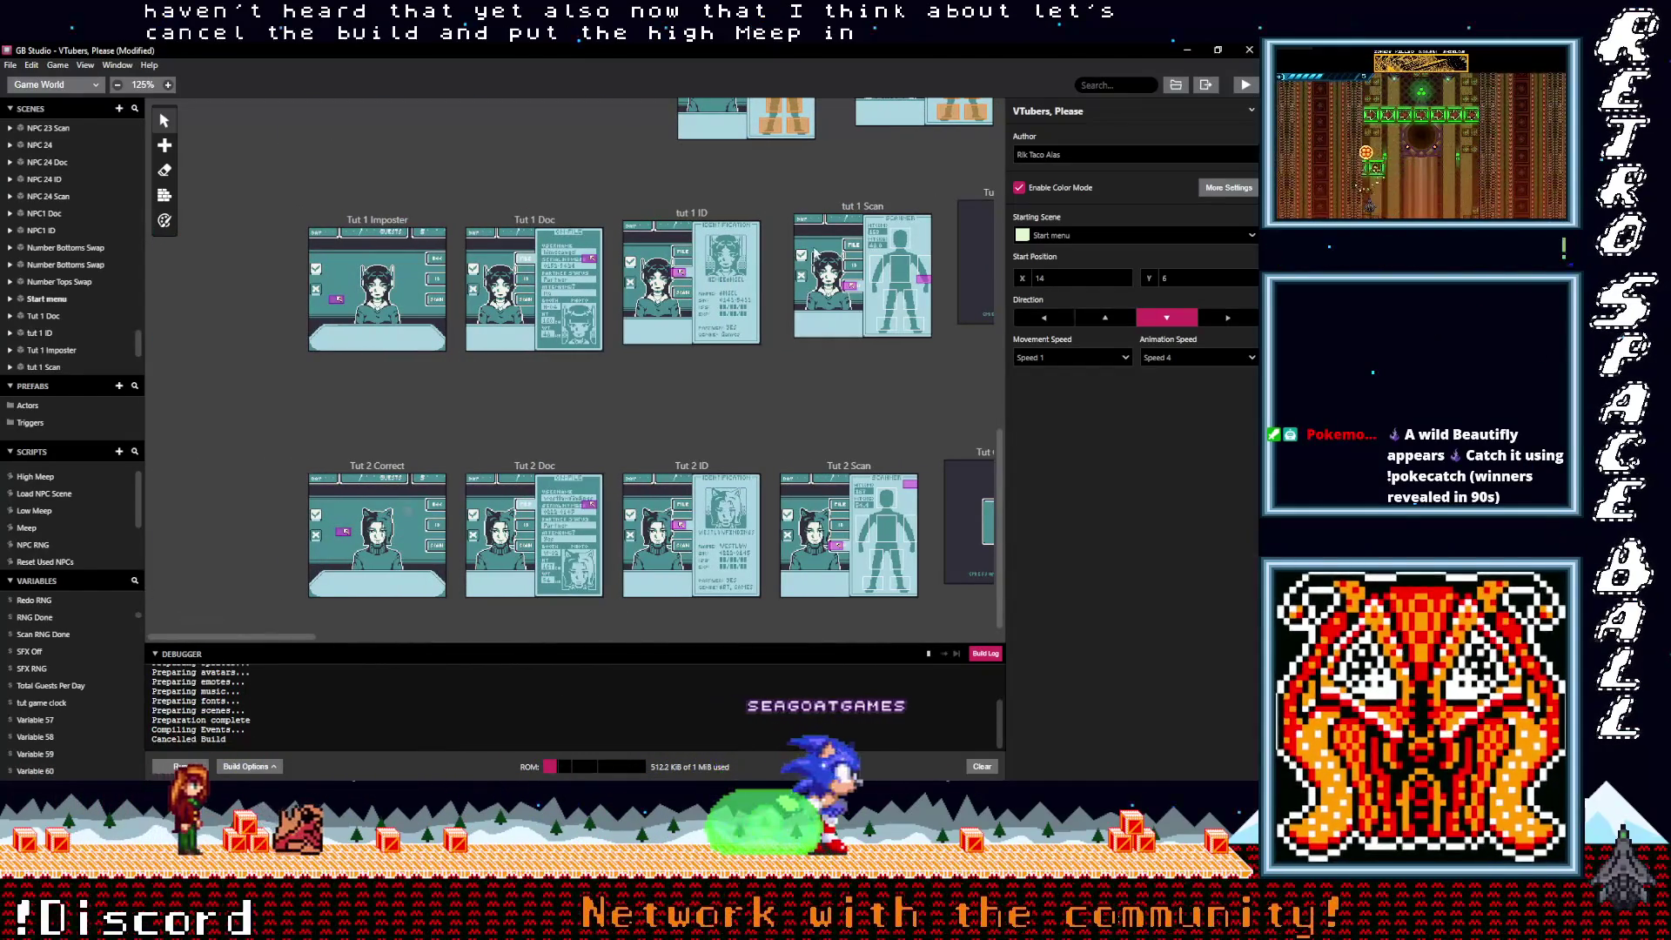
pyautogui.click(666, 215)
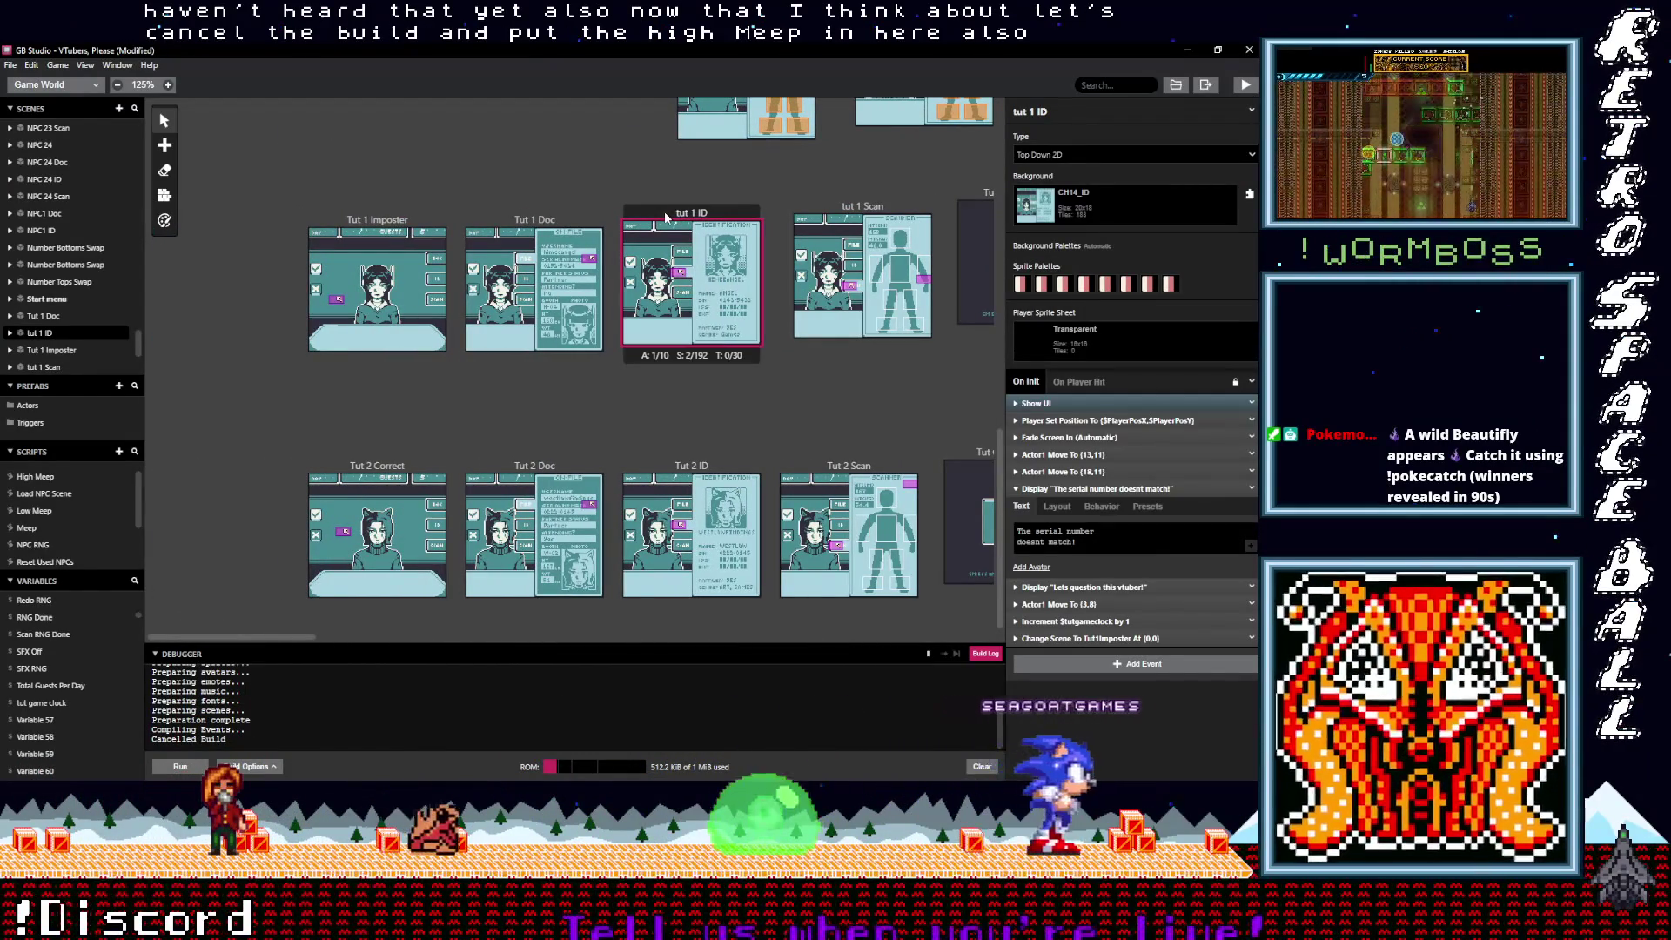
pyautogui.click(518, 233)
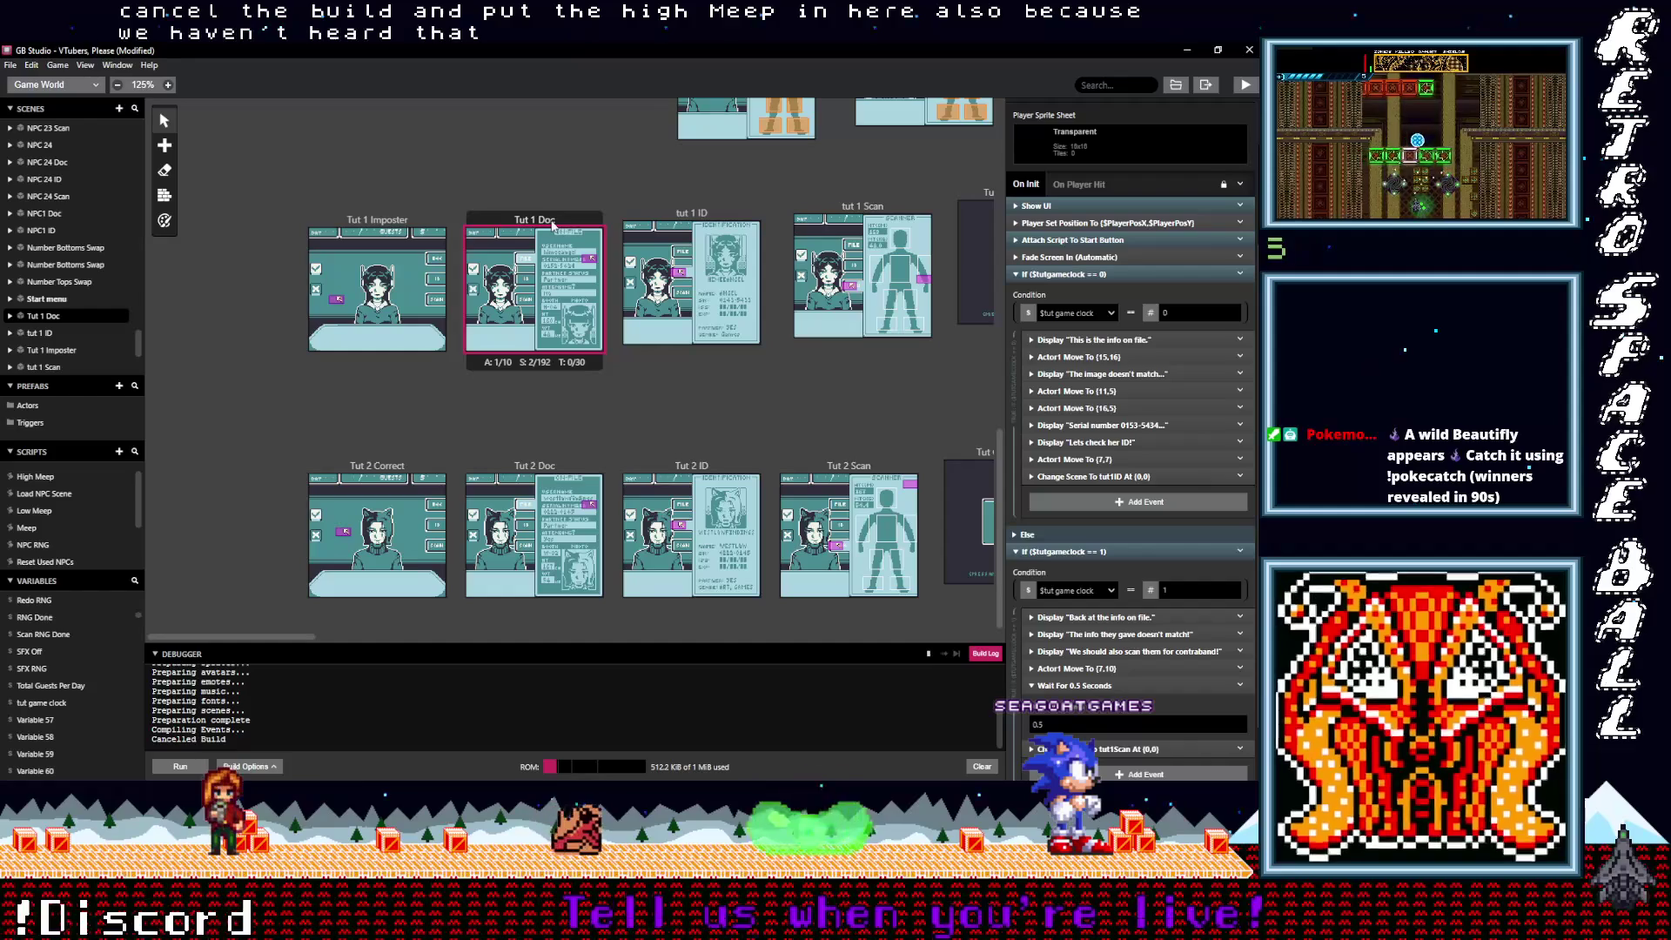
pyautogui.click(403, 230)
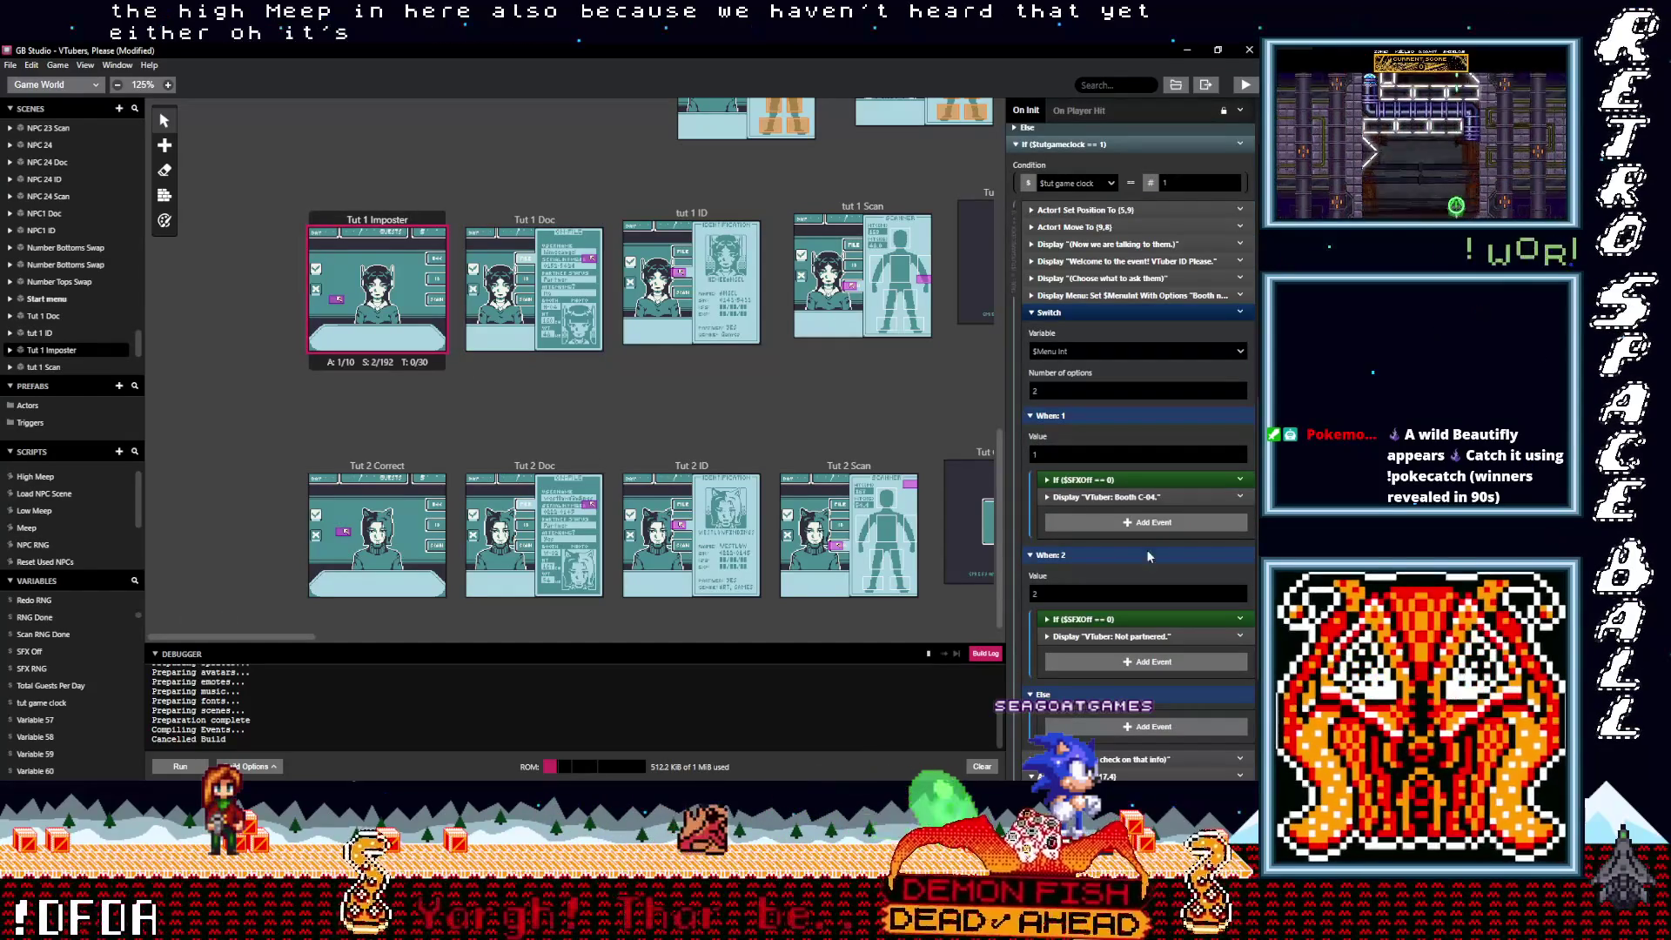
pyautogui.scroll(3, 874, 467)
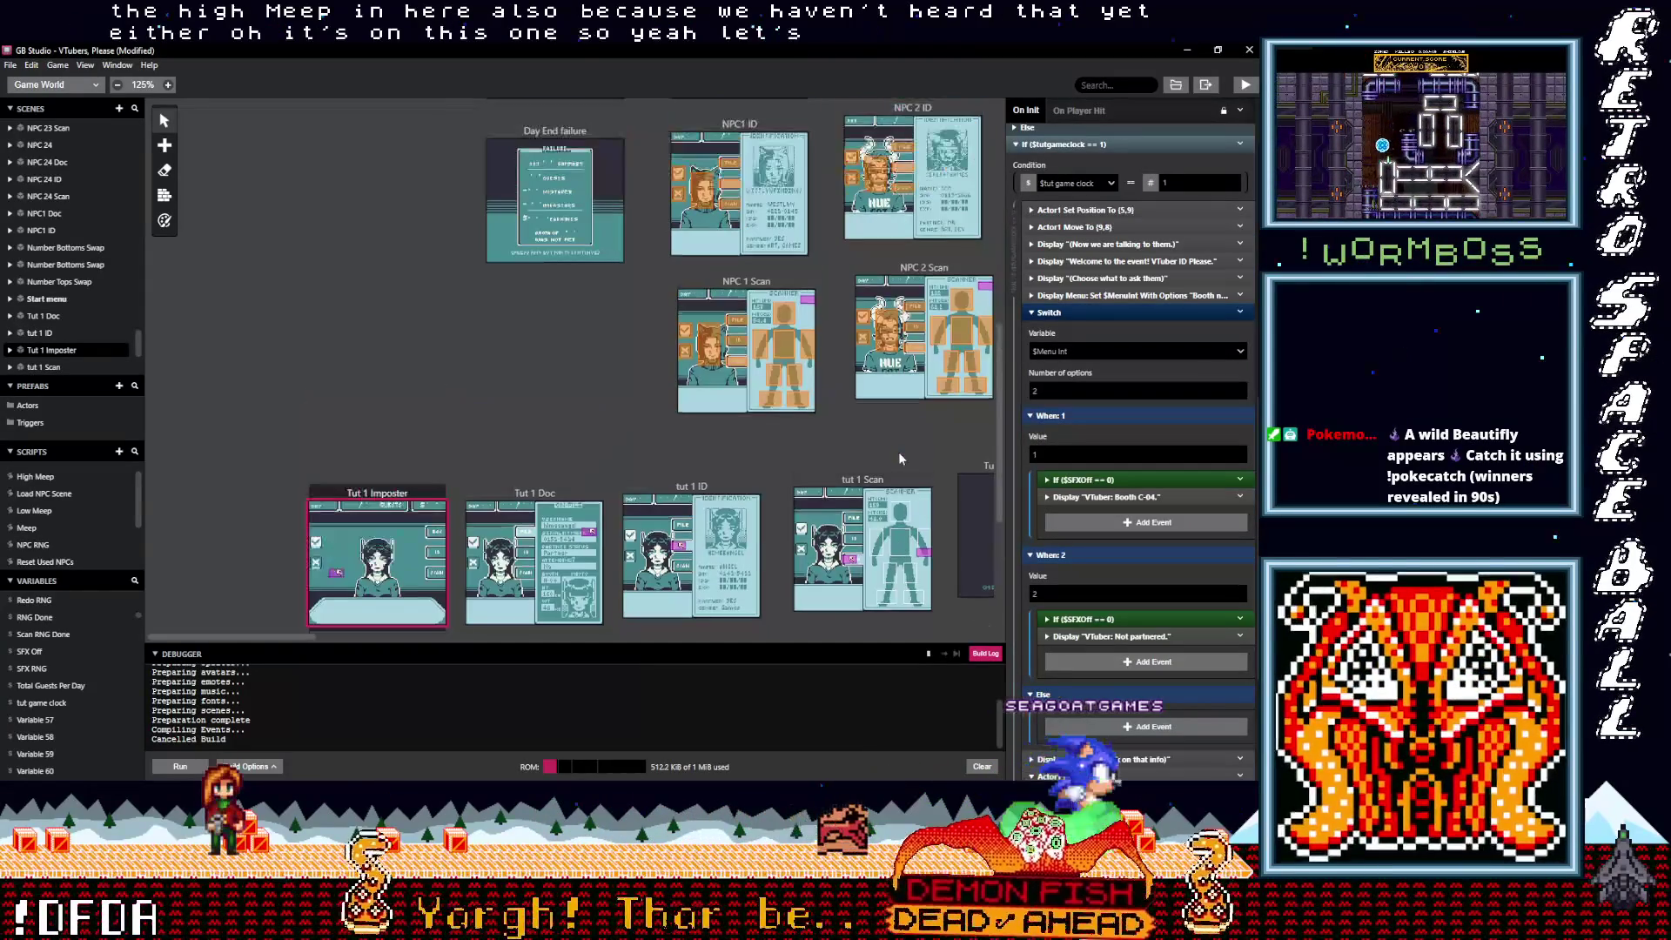
pyautogui.scroll(12, 903, 470)
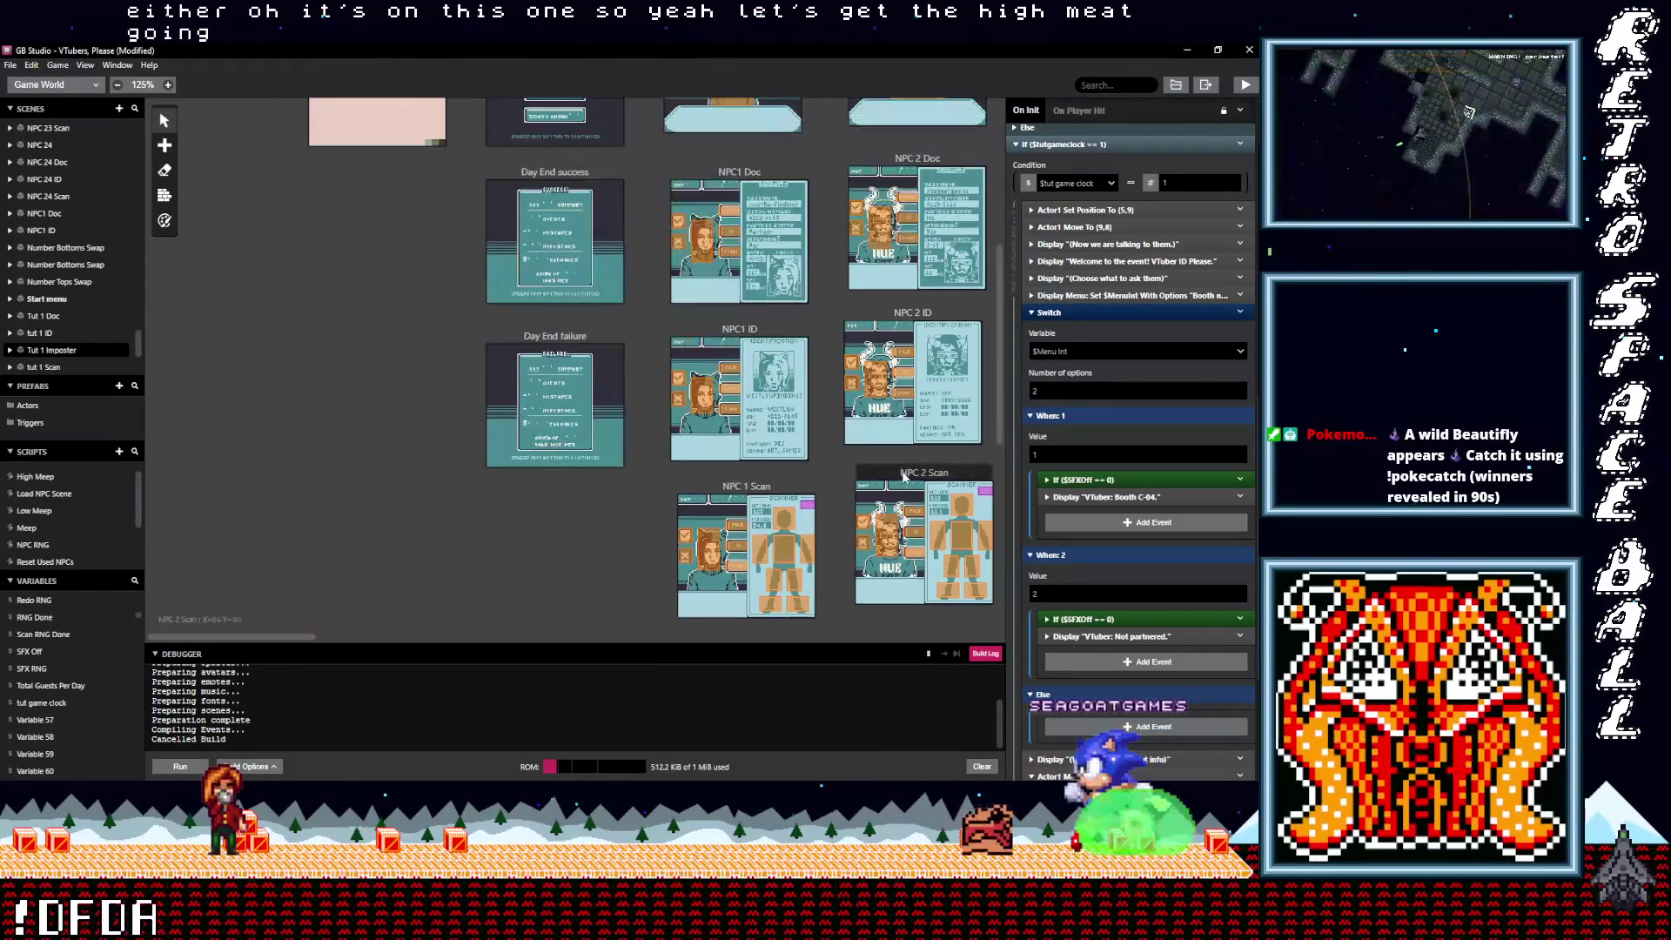
pyautogui.moveTo(296, 634); pyautogui.dragTo(365, 635)
# Step: Copy the If $SFXOff == 0 event from the NPC 3 trigger
pyautogui.click(731, 353)
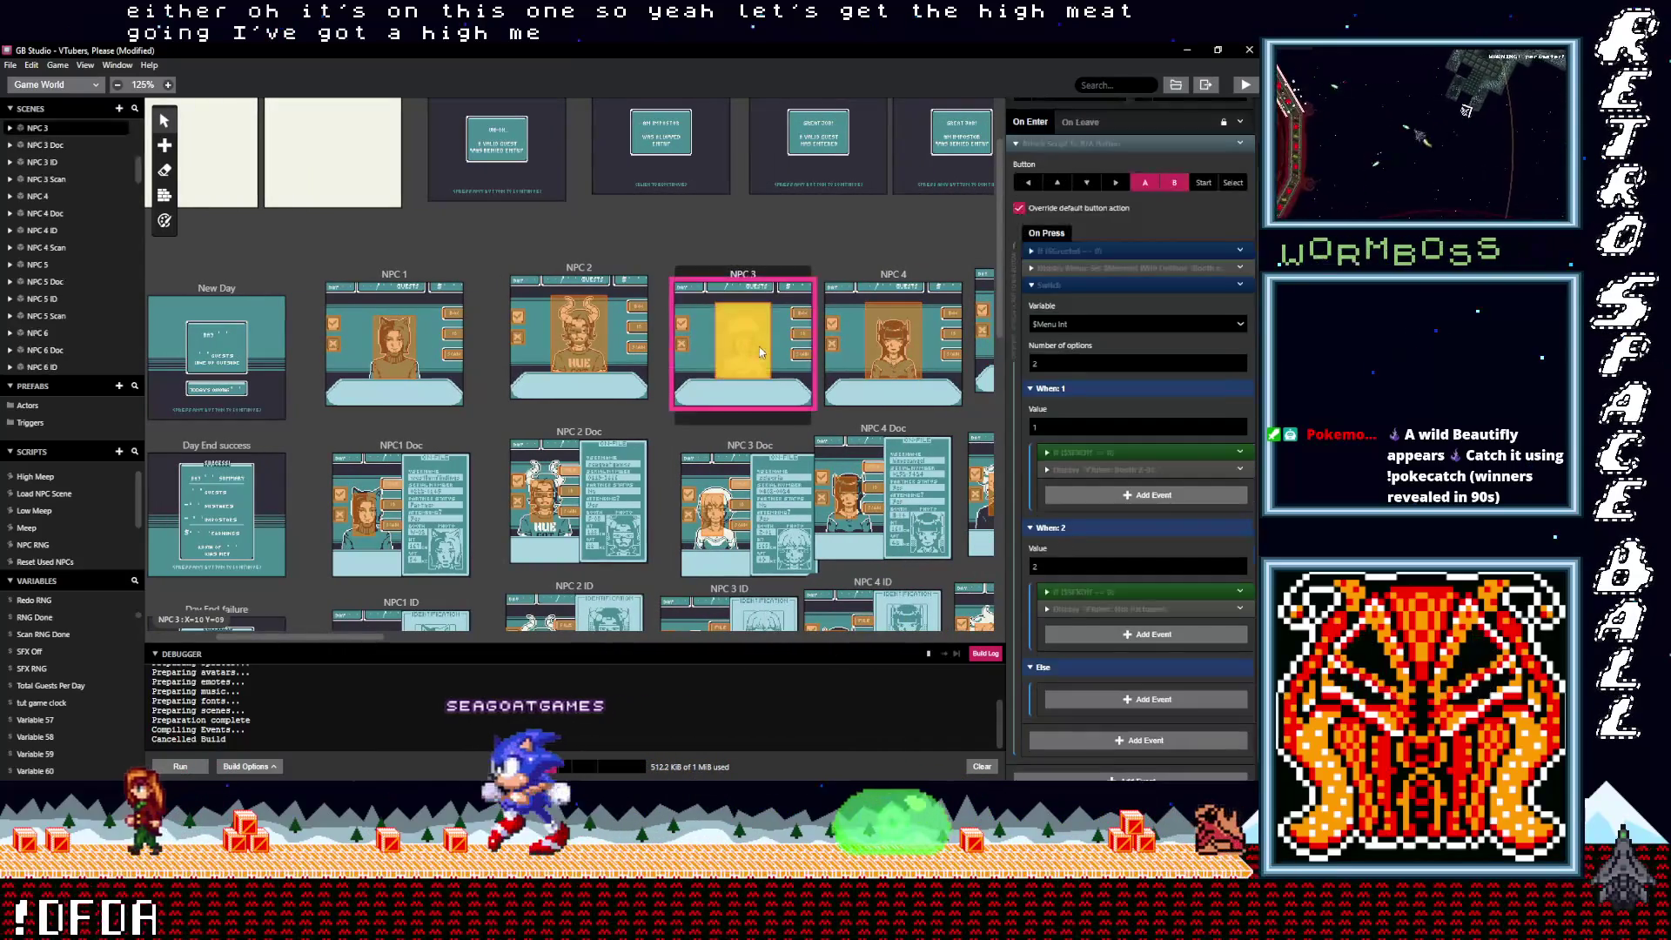
pyautogui.click(1240, 453)
pyautogui.click(1205, 577)
pyautogui.scroll(-6, 608, 532)
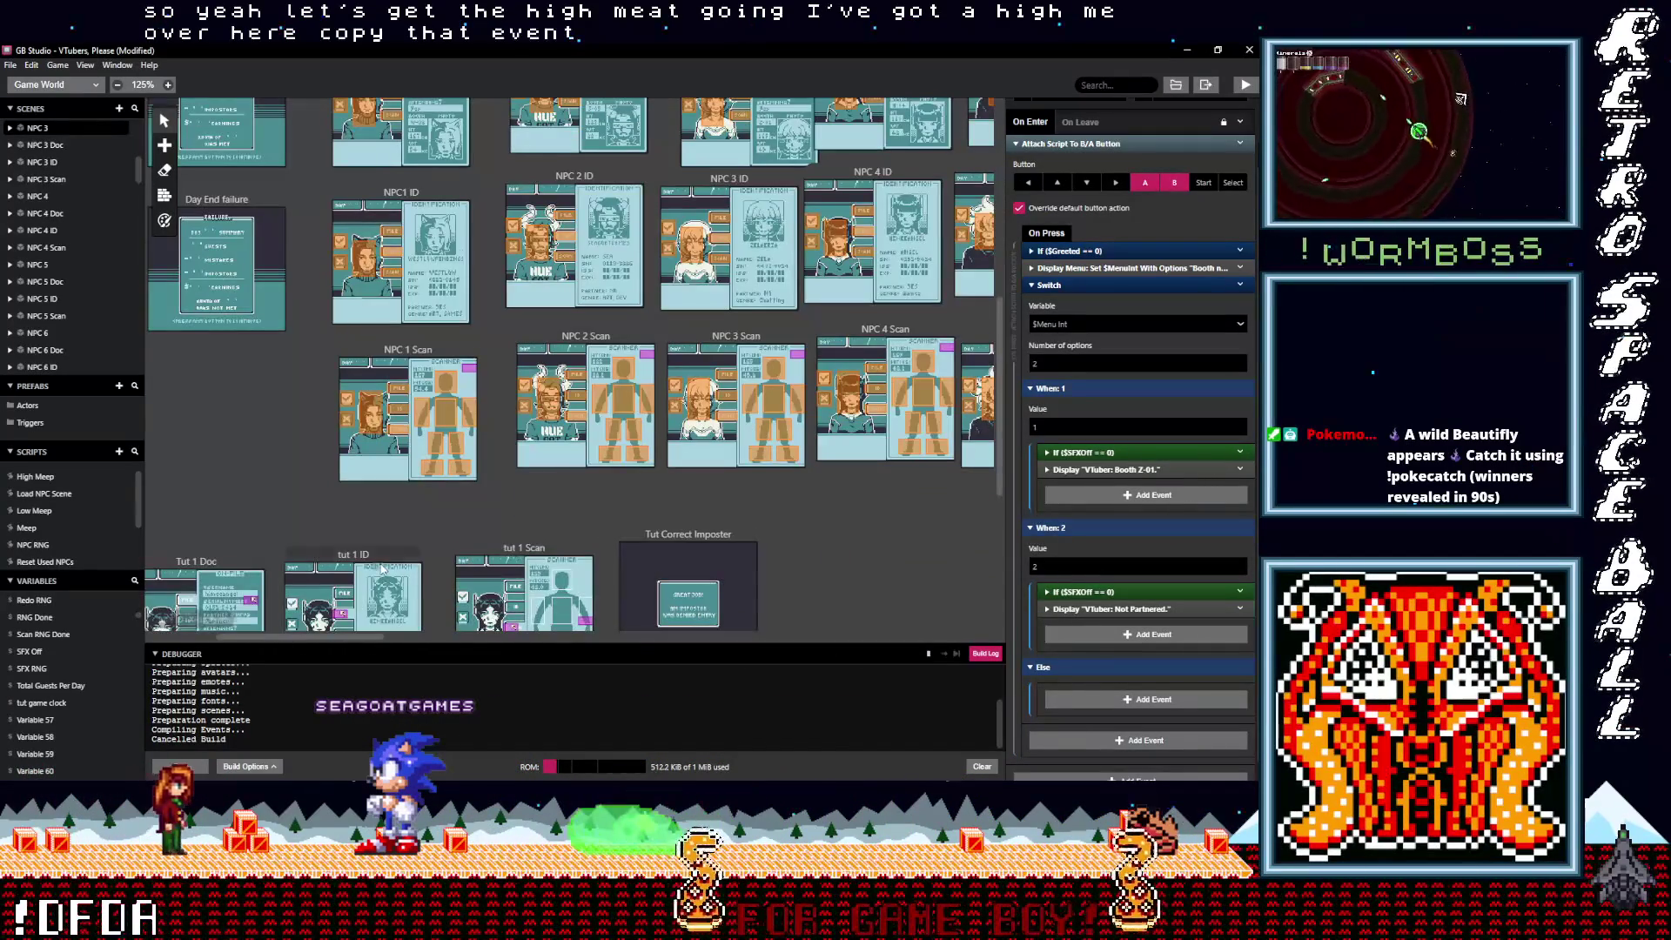
# Step: Paste the SFX Off check above the messages in Tut 1 Imposter's When 1 and When 2, save, and run
pyautogui.moveTo(305, 637); pyautogui.dragTo(235, 637)
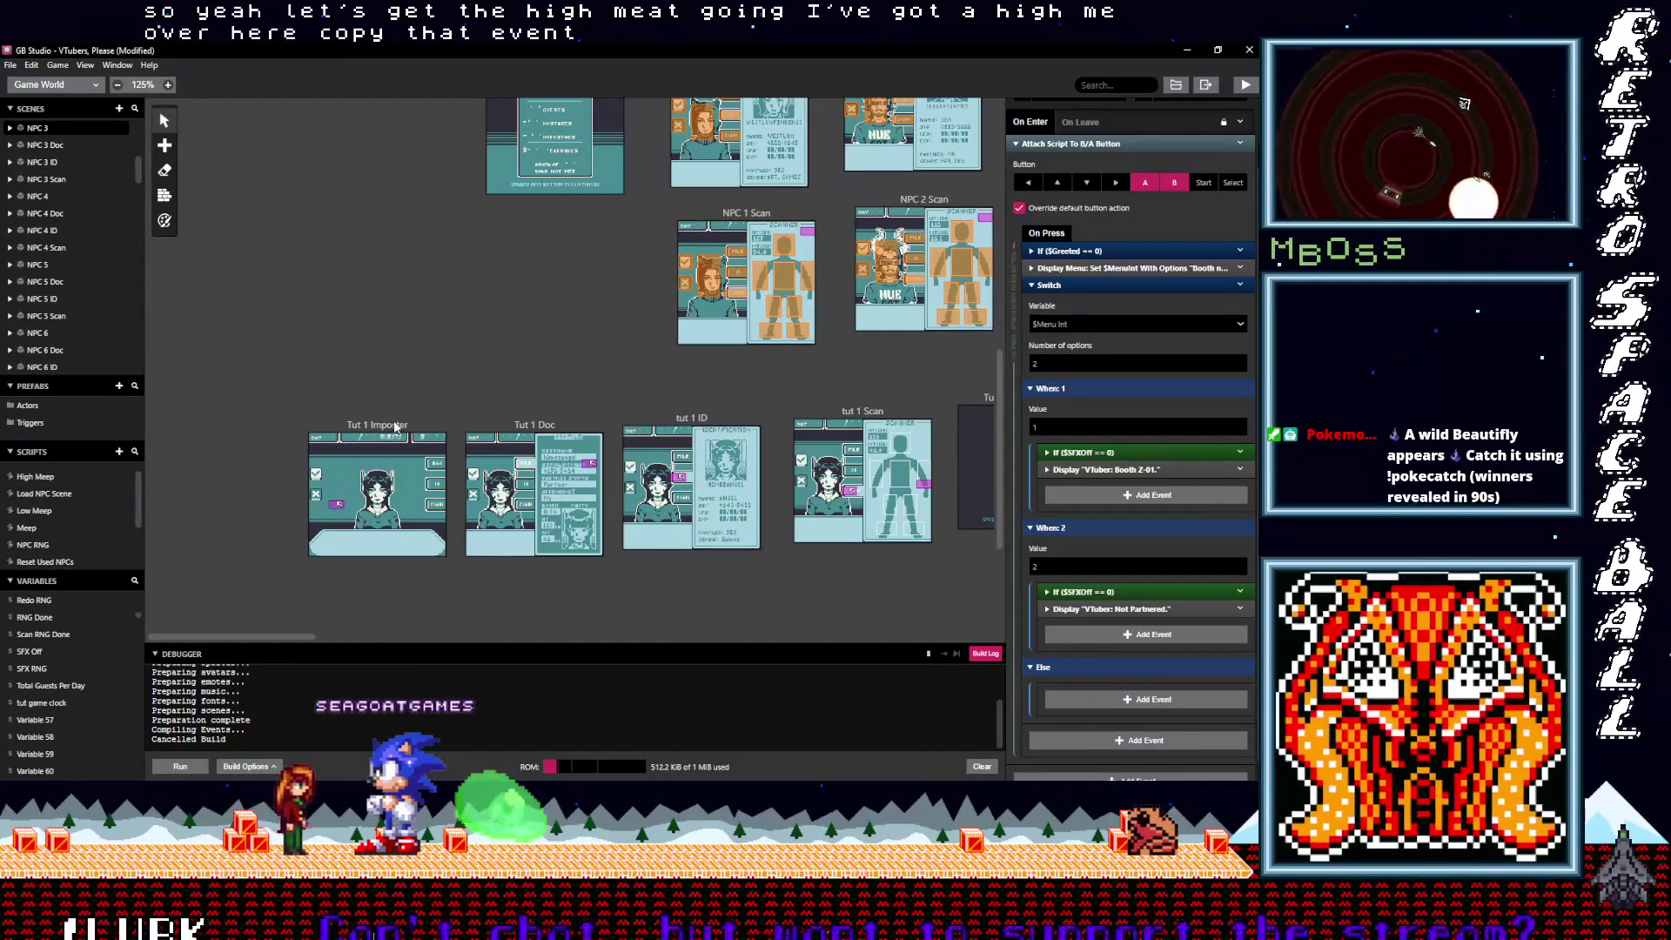
pyautogui.click(376, 496)
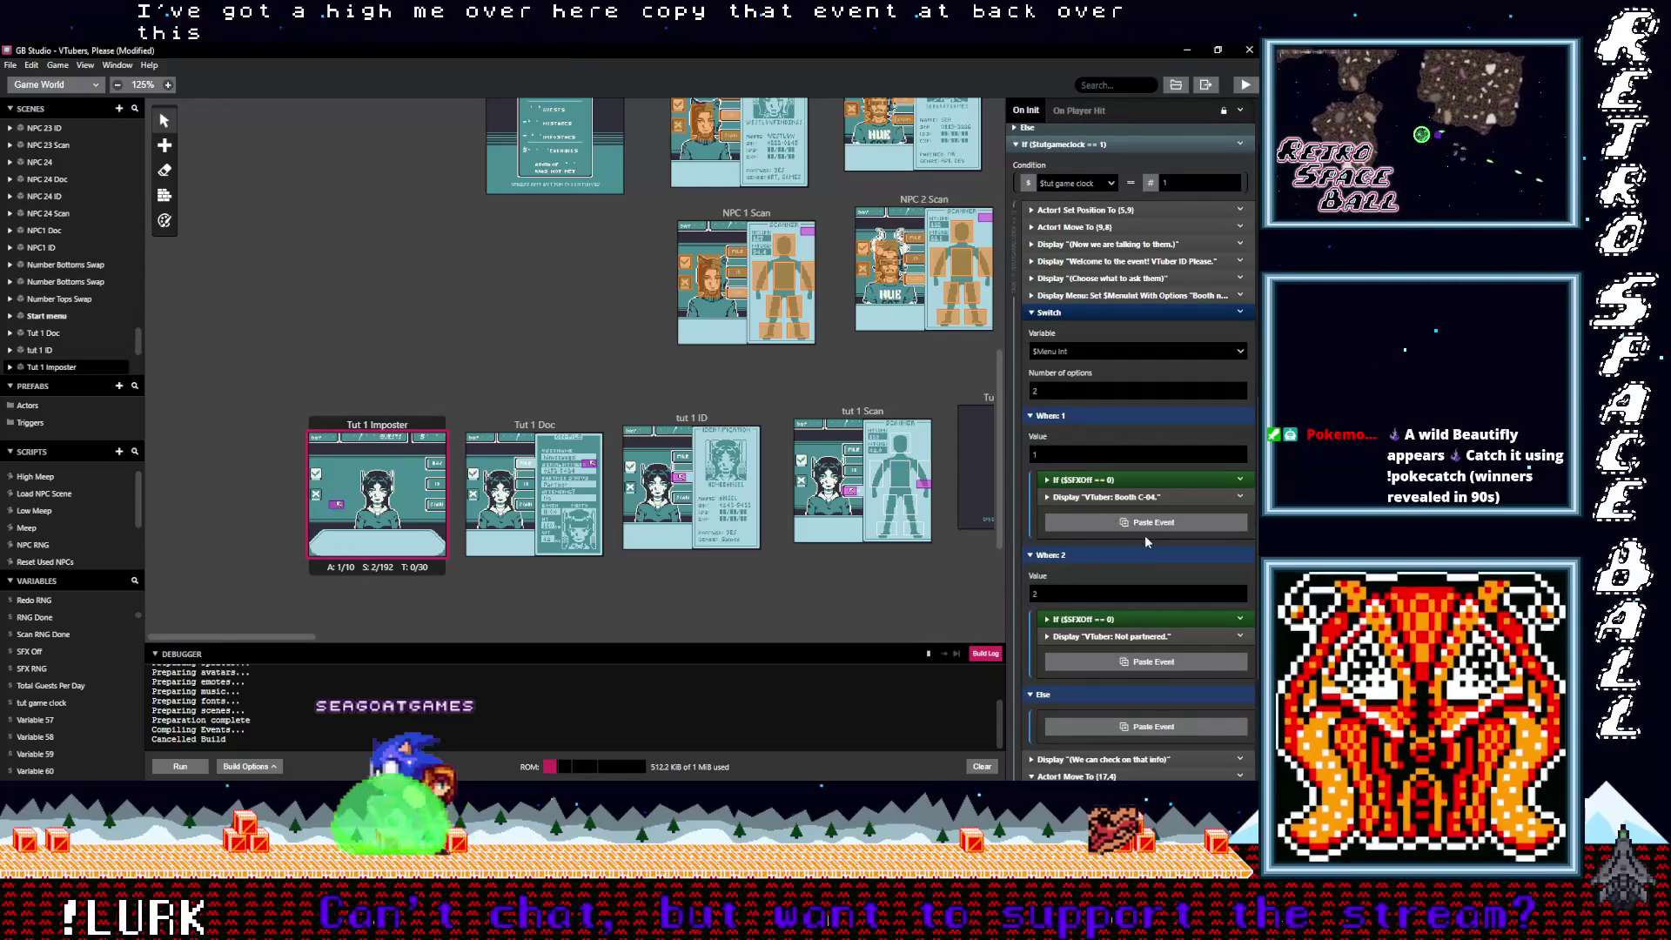
pyautogui.keyDown('alt'); pyautogui.click(1140, 527); pyautogui.keyUp('alt')
pyautogui.keyDown('alt'); pyautogui.click(1120, 680); pyautogui.keyUp('alt')
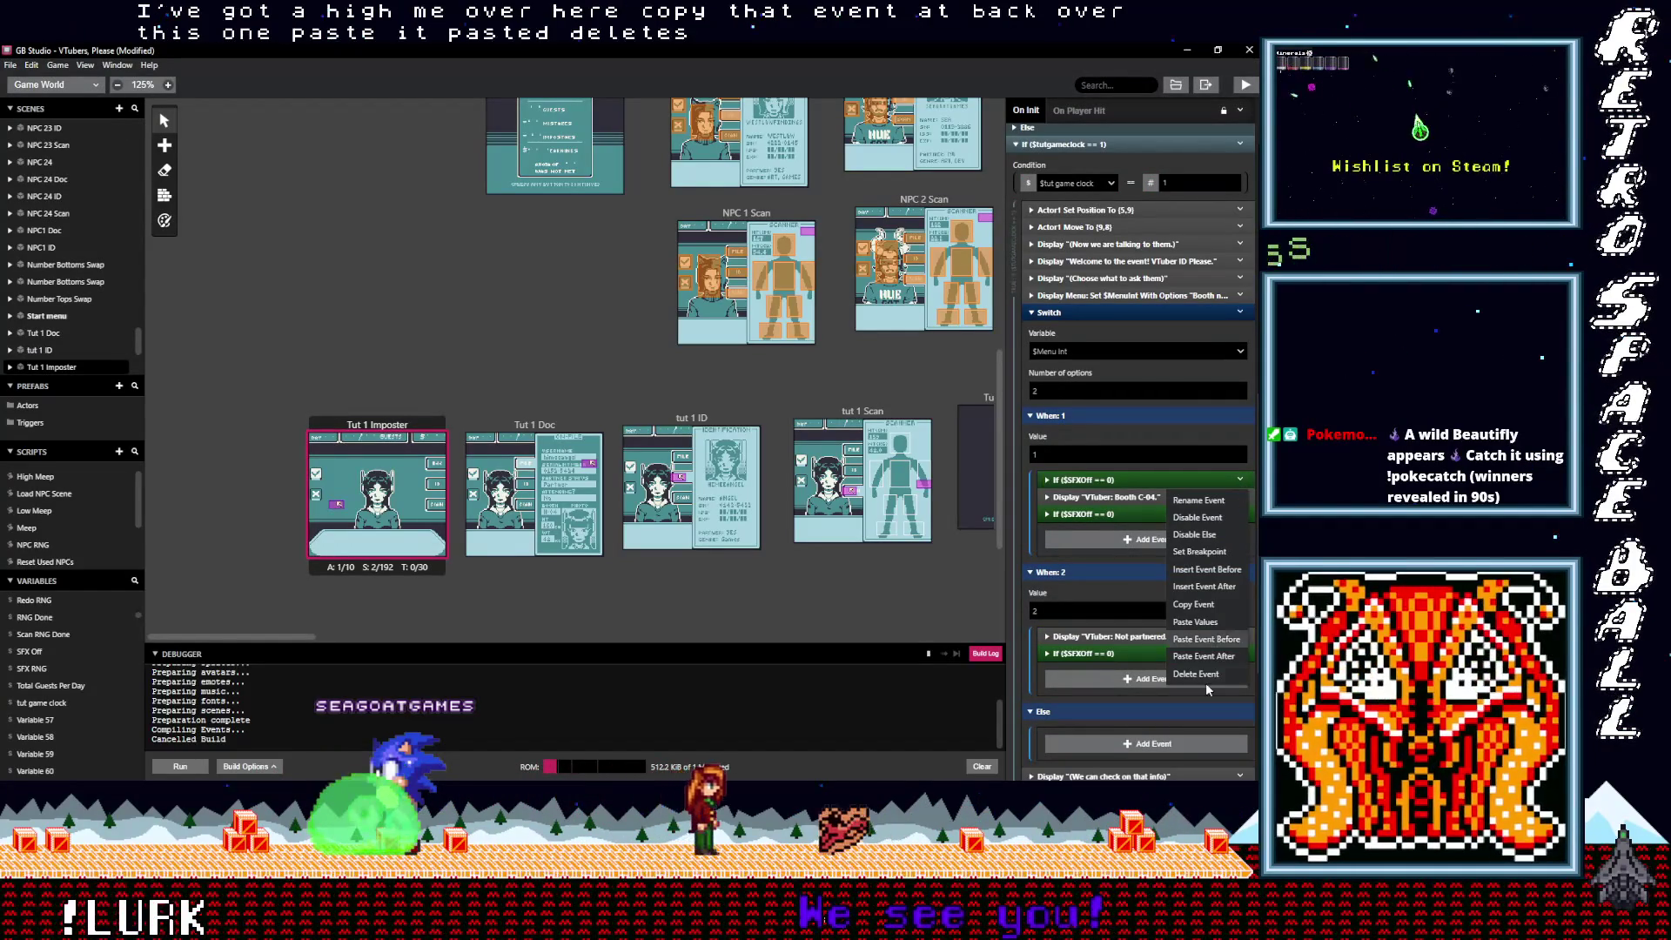
pyautogui.moveTo(1075, 636); pyautogui.dragTo(1075, 614)
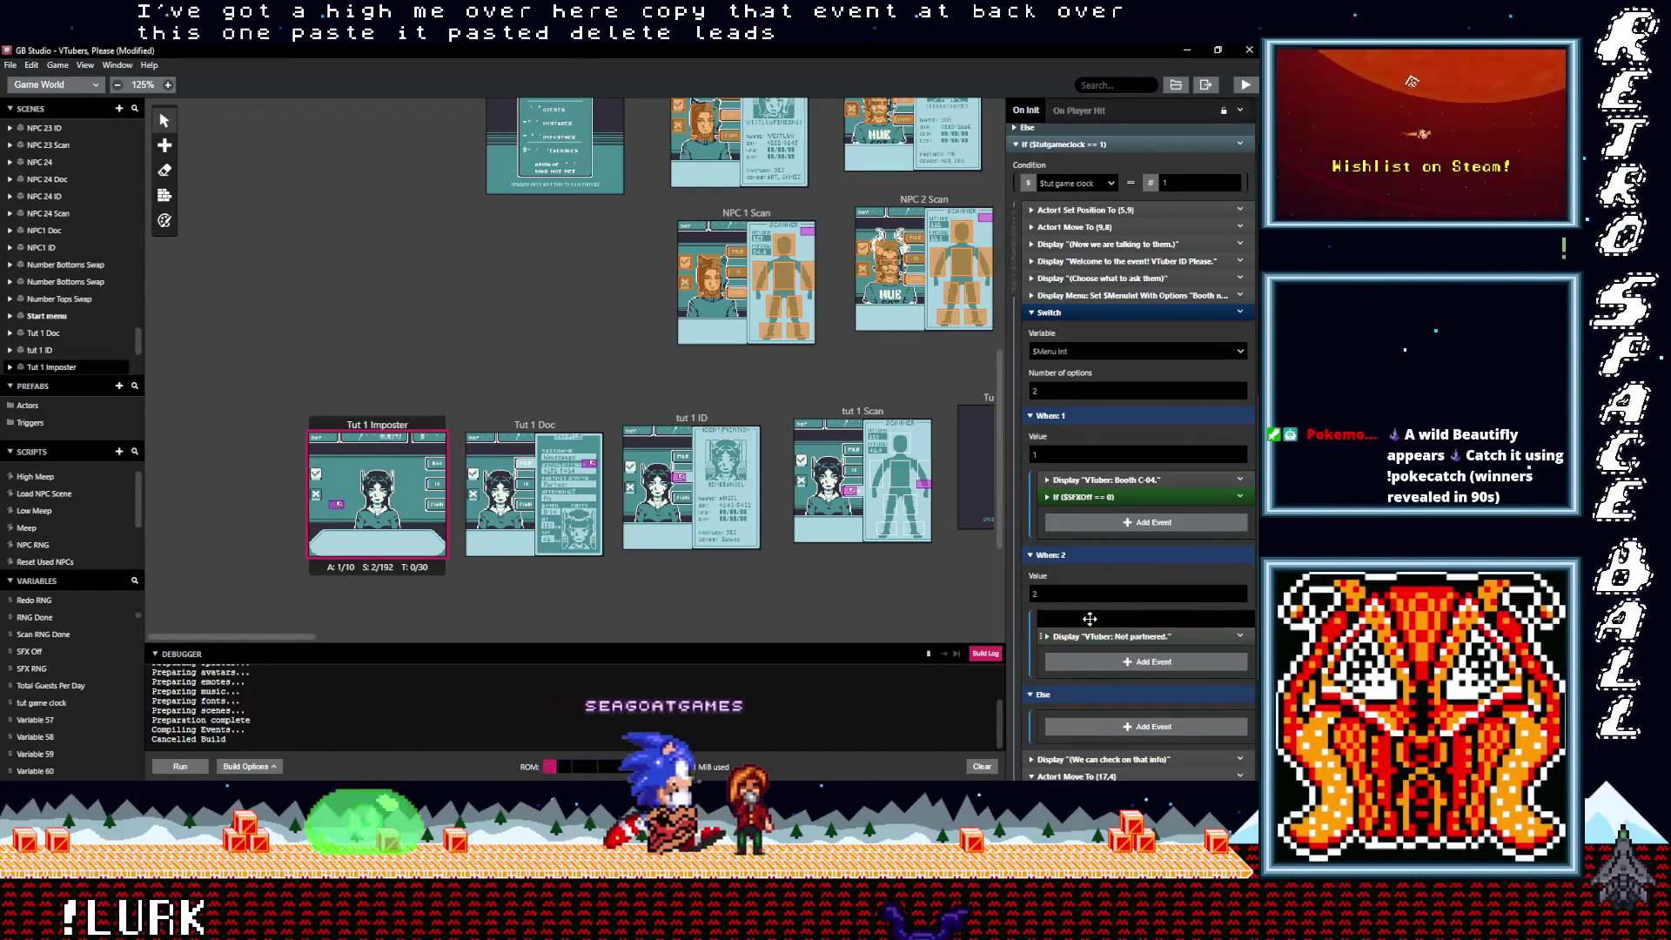
pyautogui.moveTo(1092, 492); pyautogui.dragTo(1089, 477)
pyautogui.hotkey('ctrl', 's')
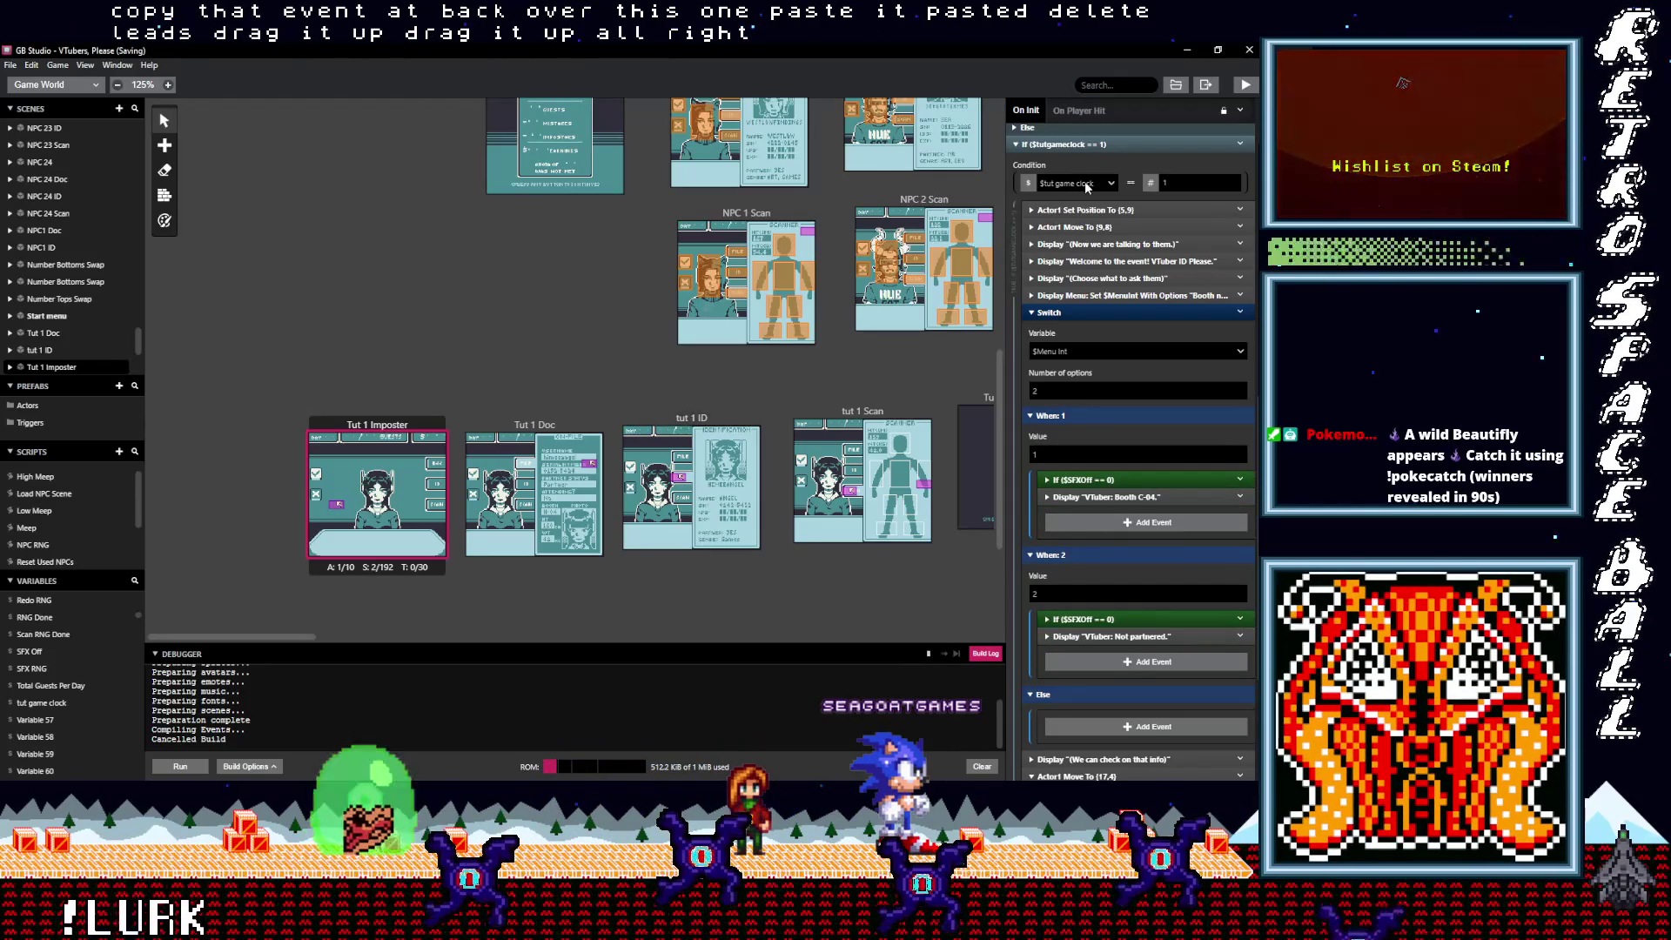
pyautogui.click(1247, 86)
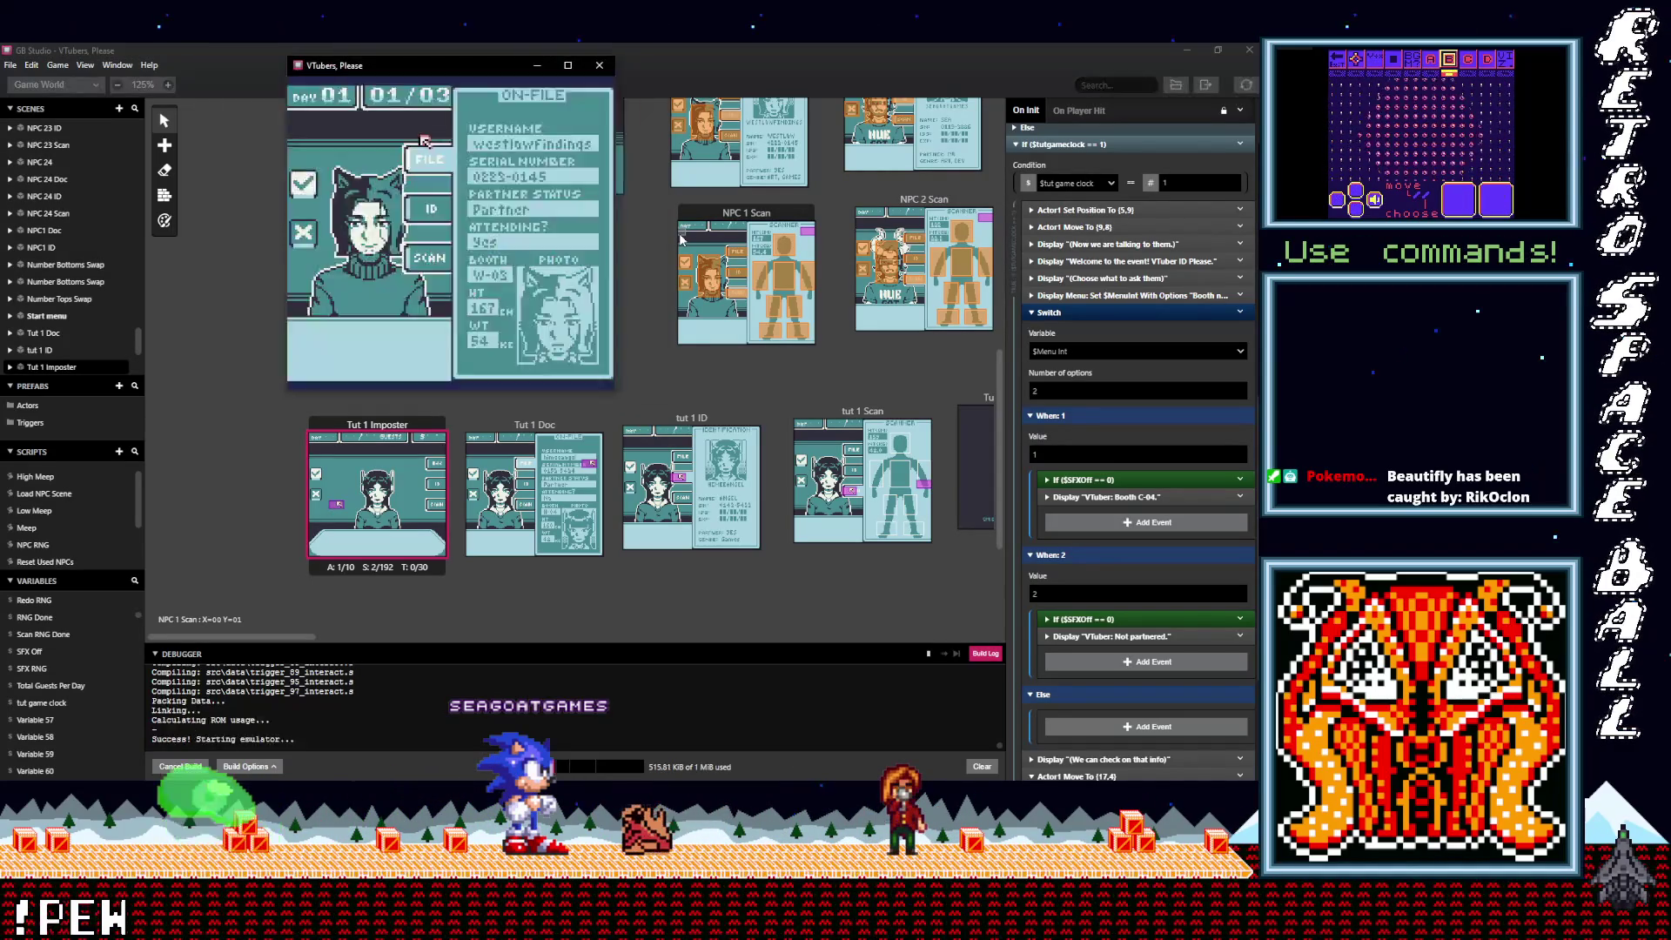
# Step: Maximise the emulator and compare the guest with the on-file record's photo
pyautogui.click(567, 65)
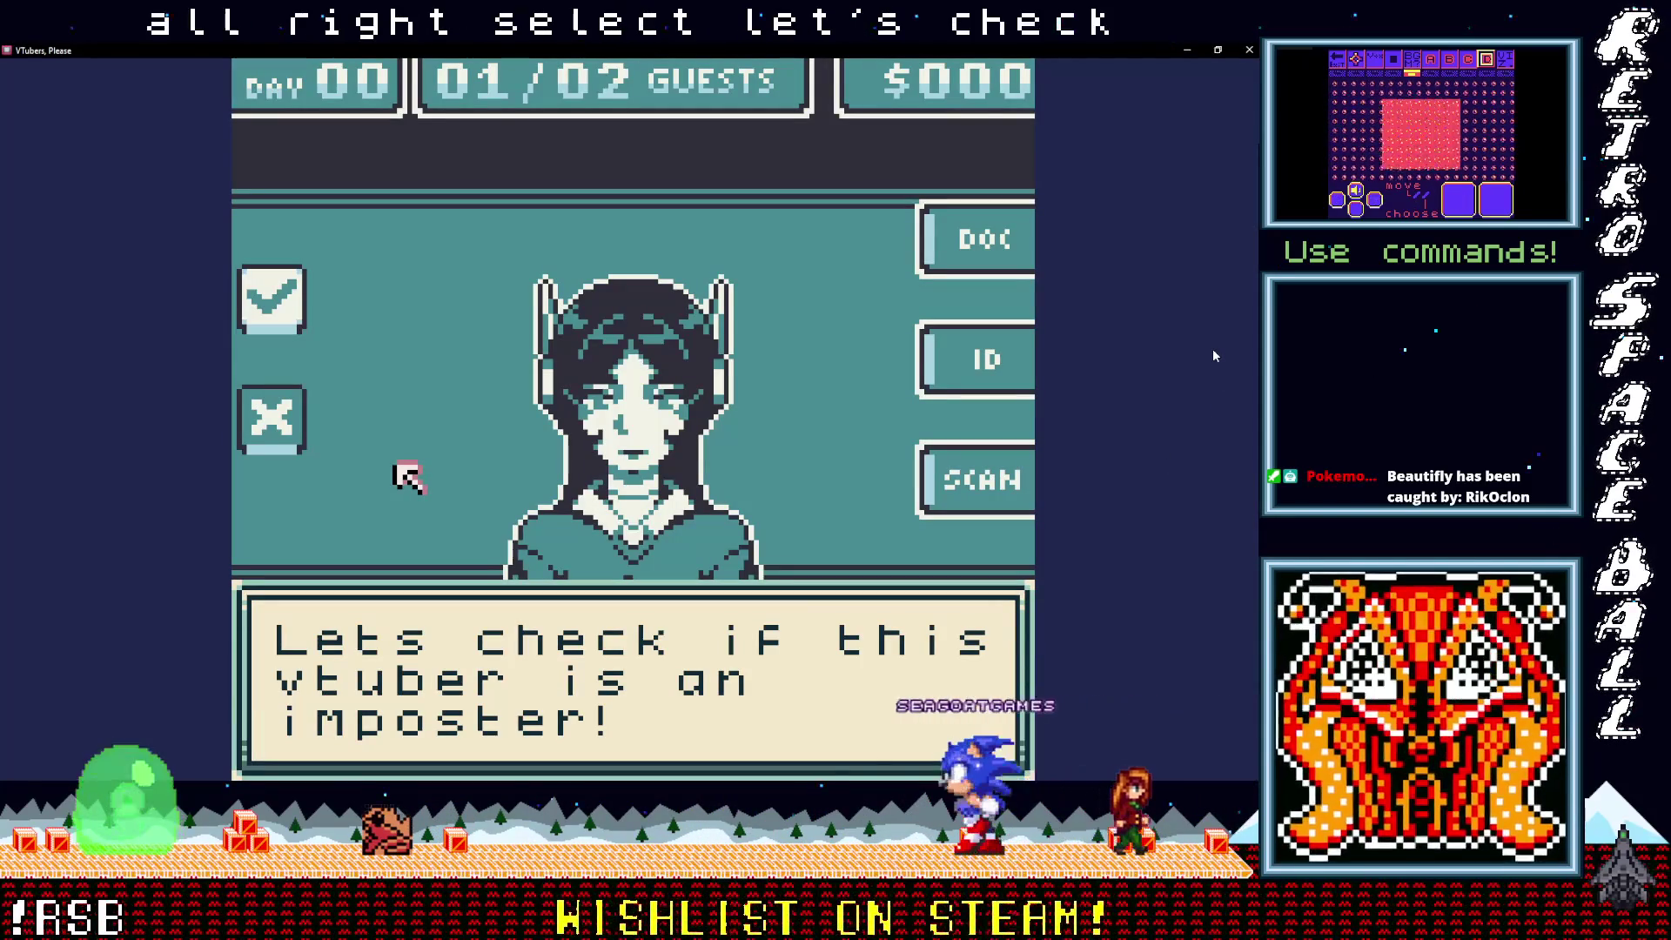
pyautogui.press('z')
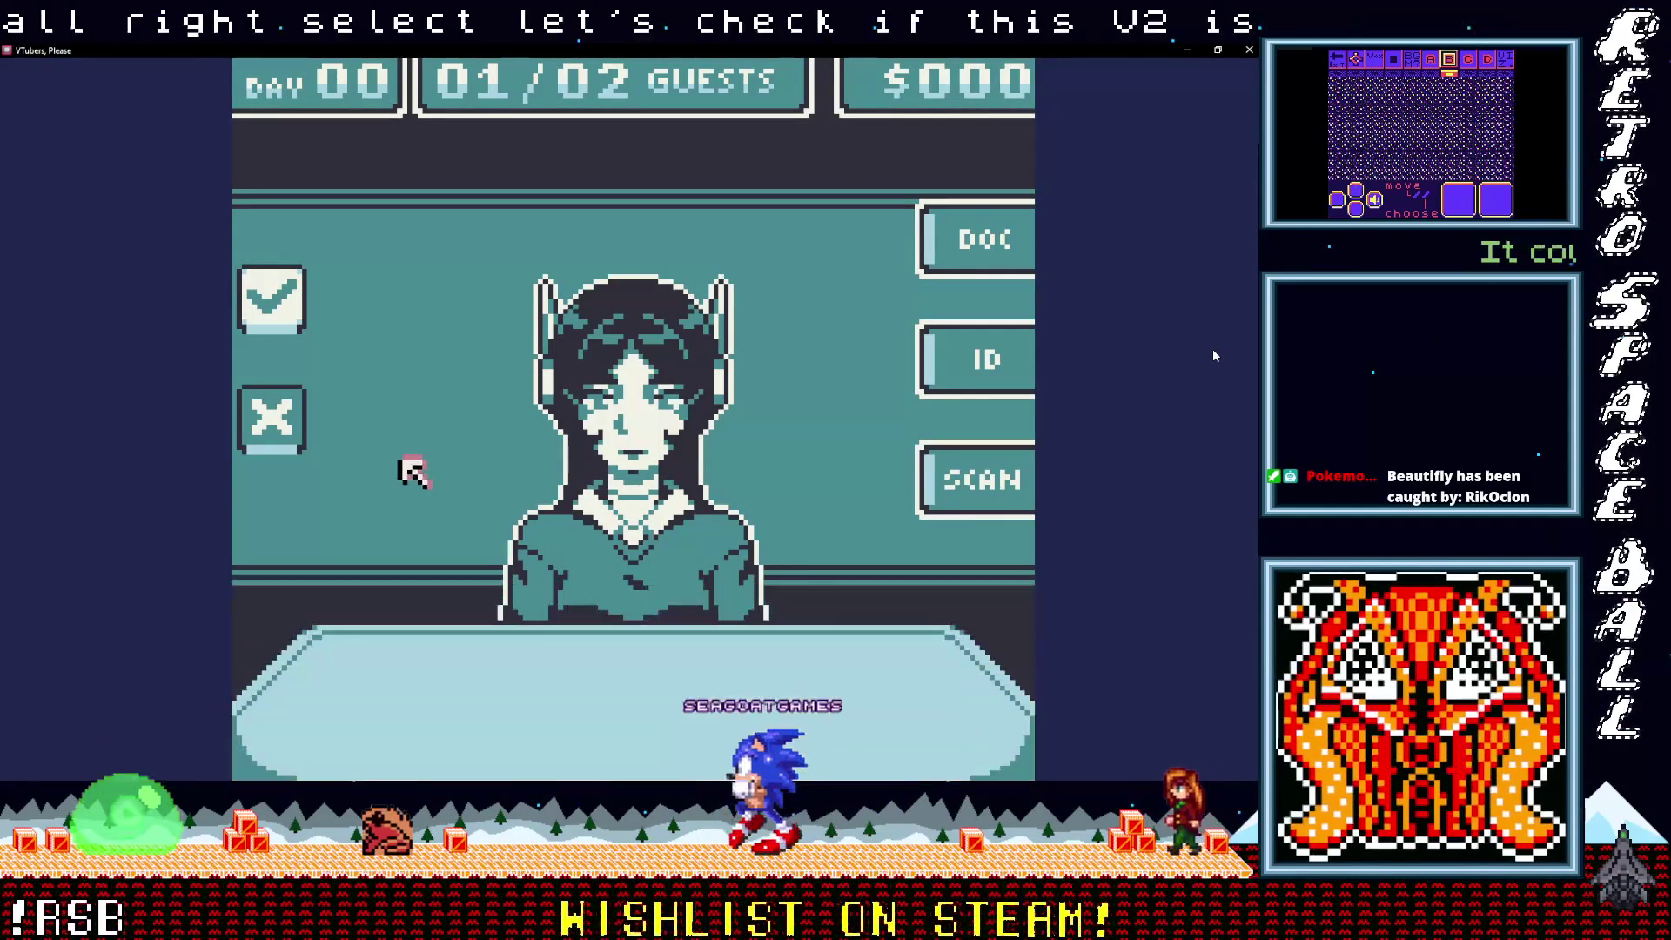
pyautogui.press('Up')
pyautogui.press('Right')
pyautogui.press('Right')
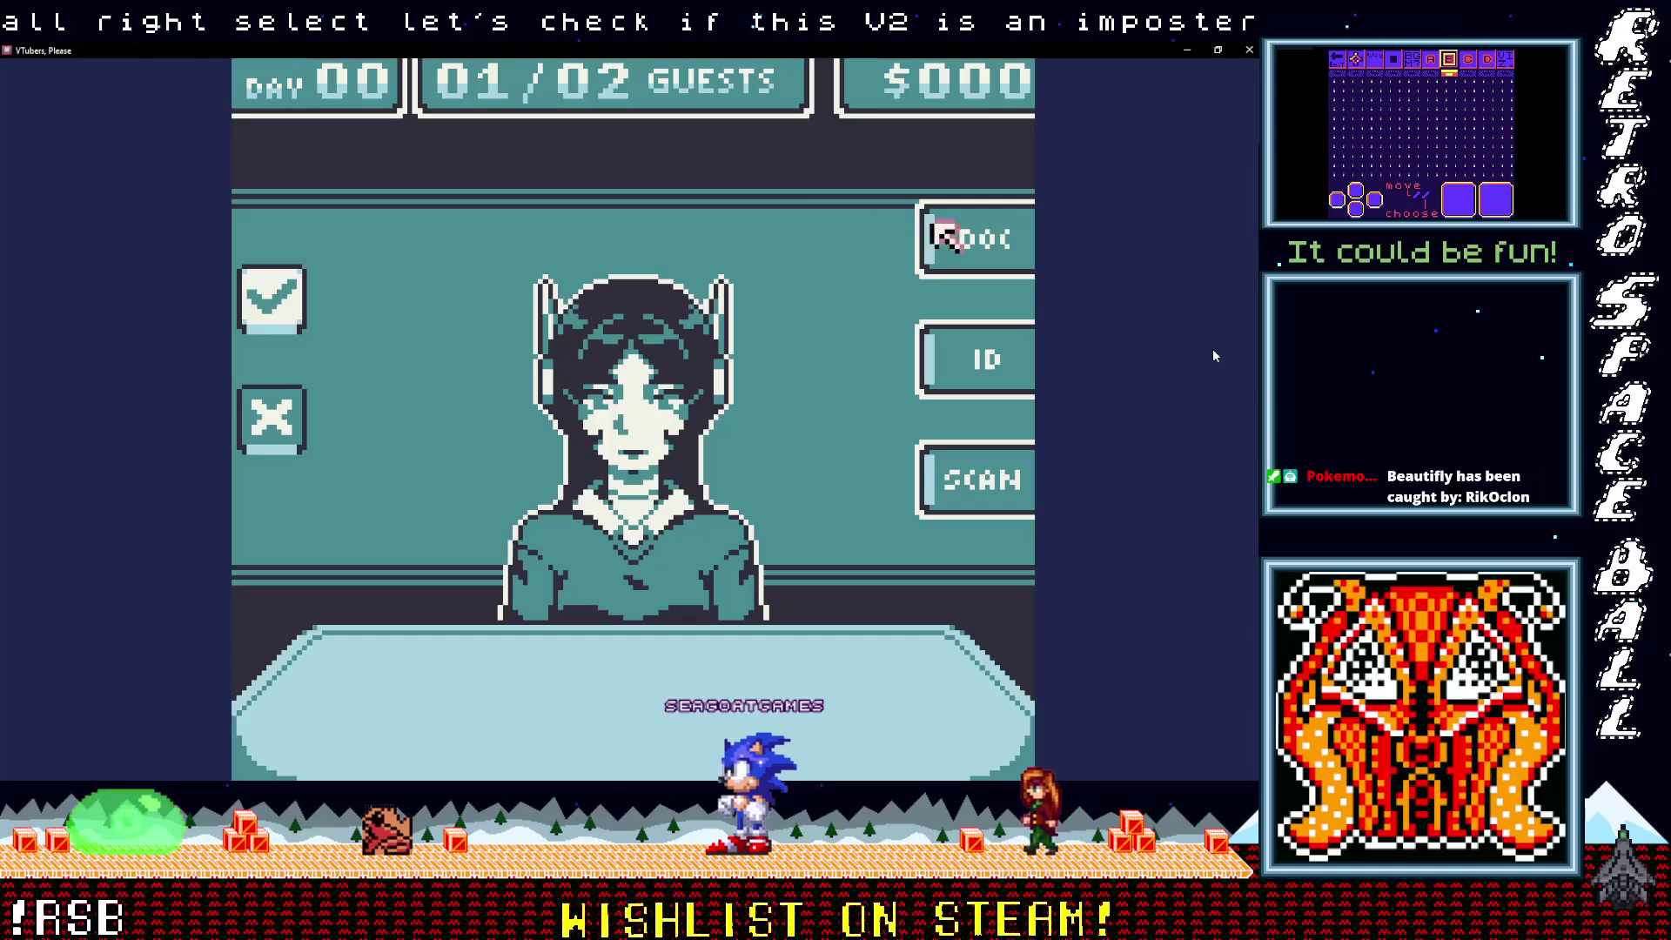
pyautogui.press('z')
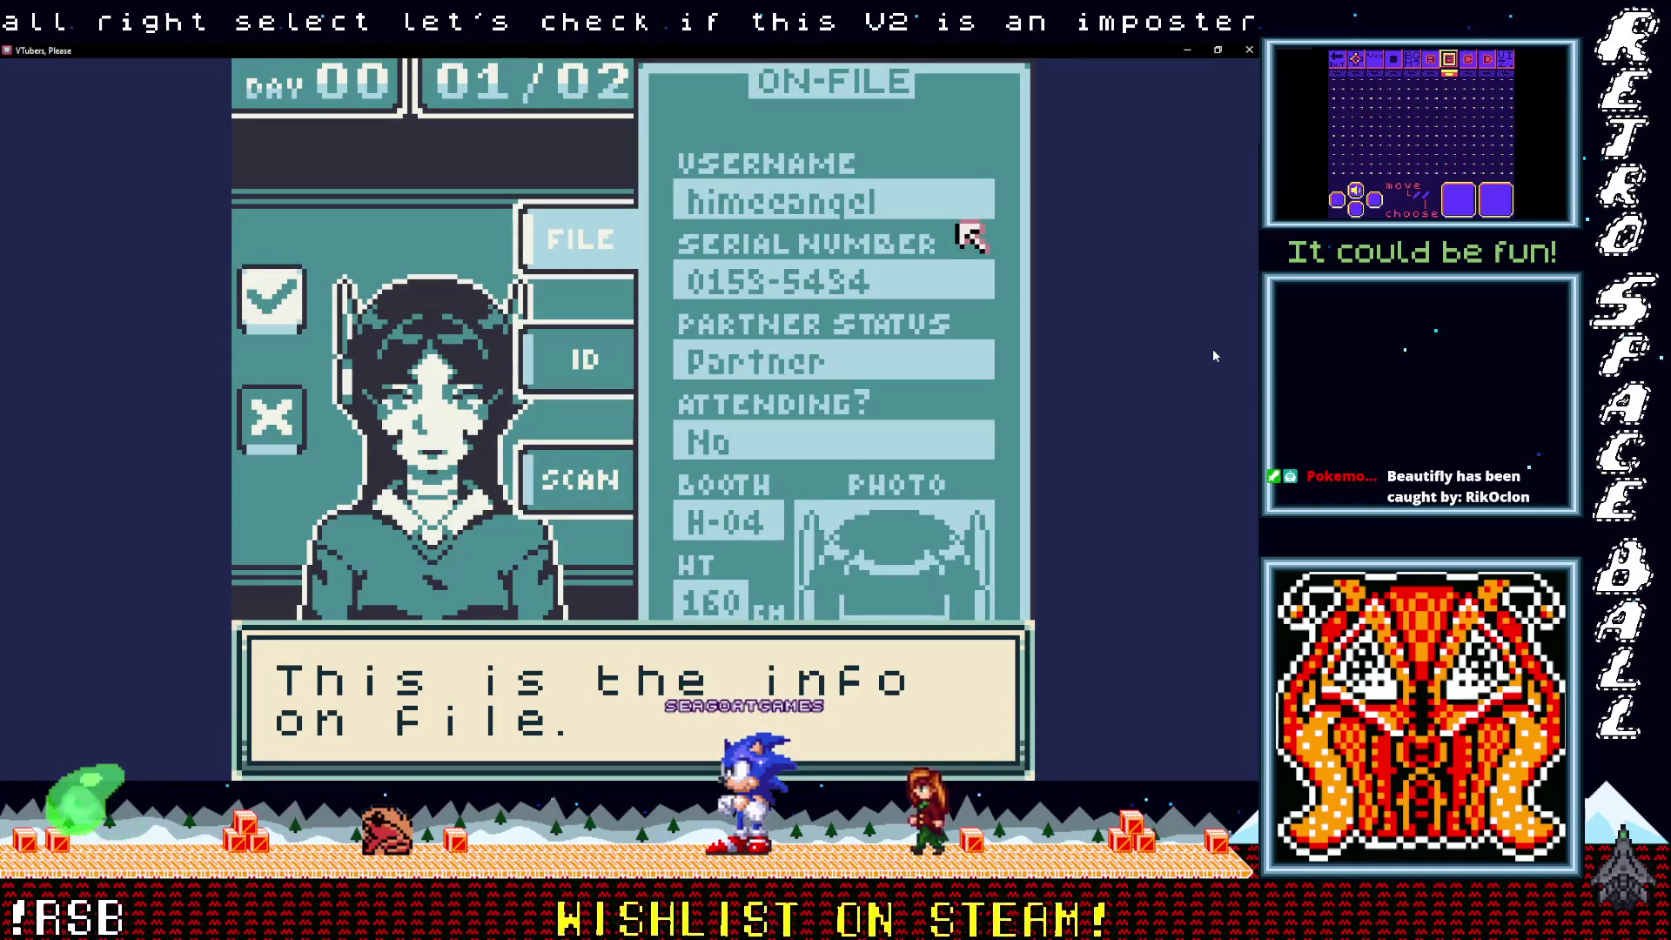
pyautogui.press('z')
pyautogui.press('Down')
pyautogui.press('Left')
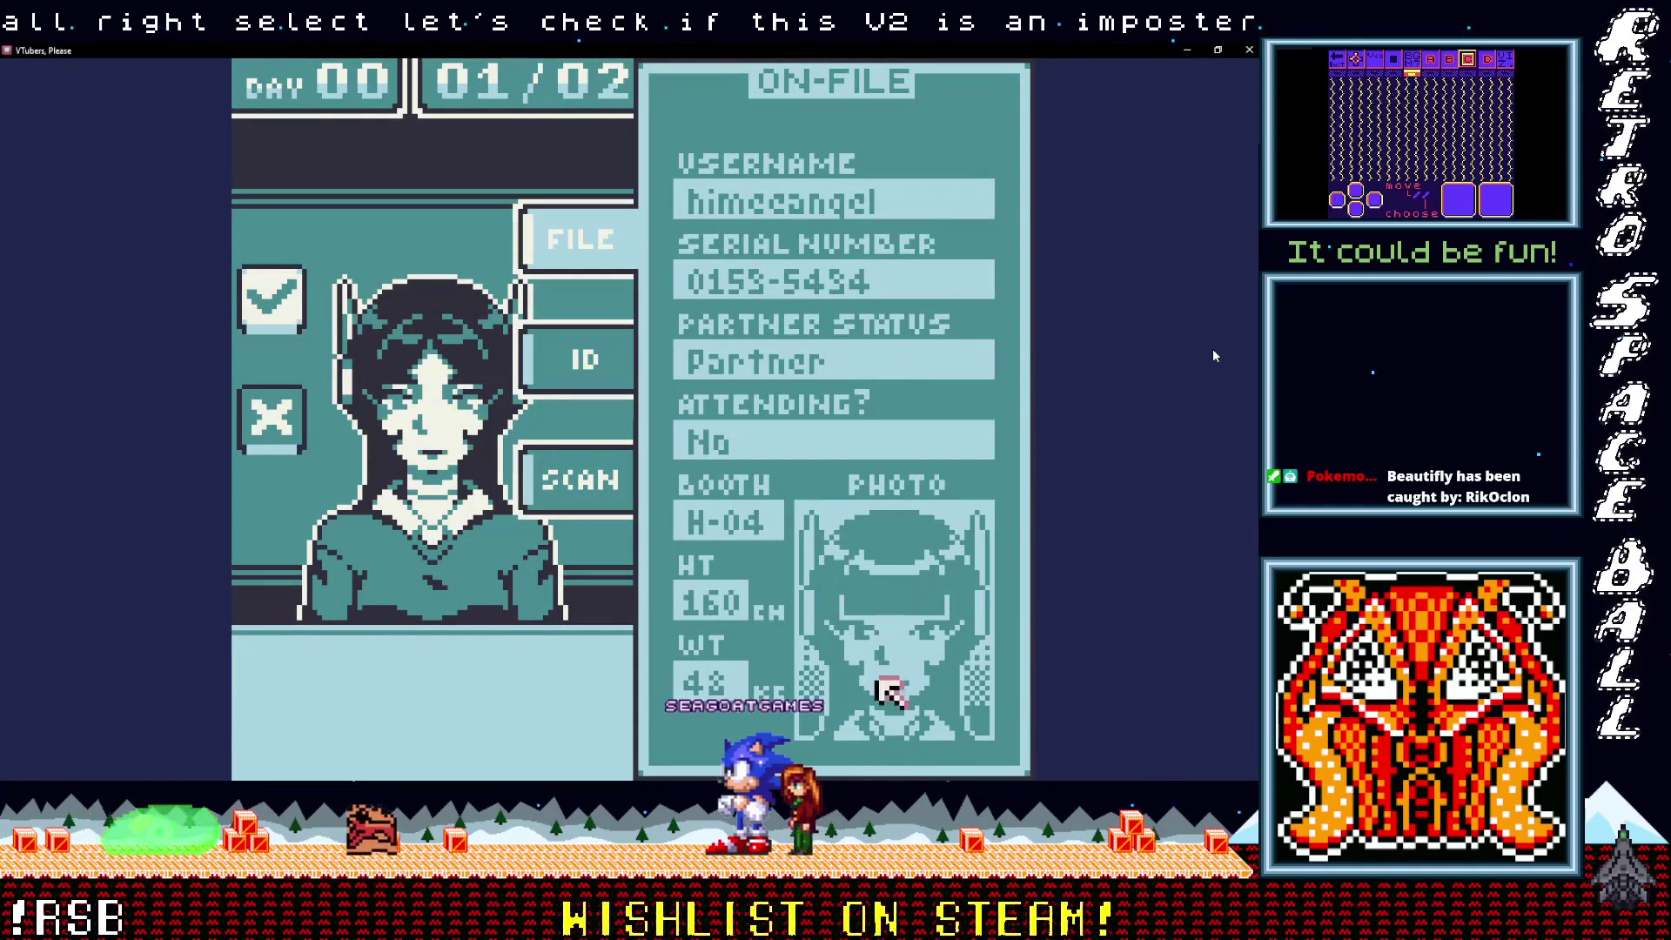
pyautogui.press('z')
pyautogui.press('z')
# Step: Compare the on-file serial number with the ID card's serial, revealing a mismatch
pyautogui.press('Up')
pyautogui.press('Left')
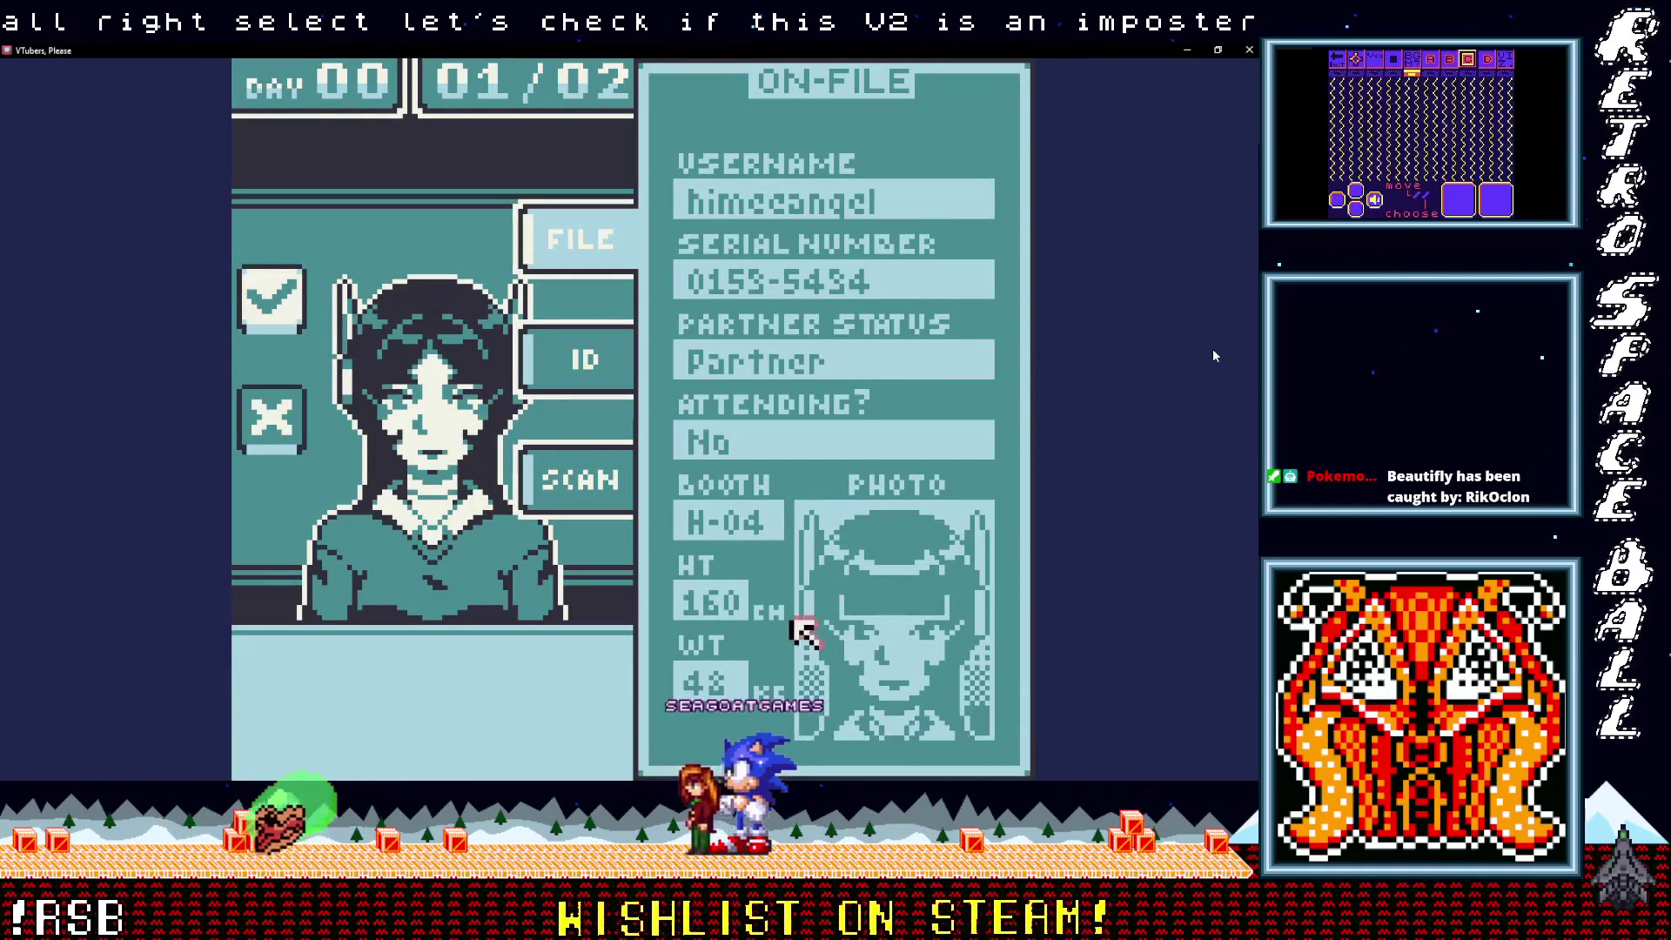
pyautogui.press('Up')
pyautogui.press('Left')
pyautogui.press('Up')
pyautogui.press('Up')
pyautogui.press('Up')
pyautogui.press('Right')
pyautogui.press('Right')
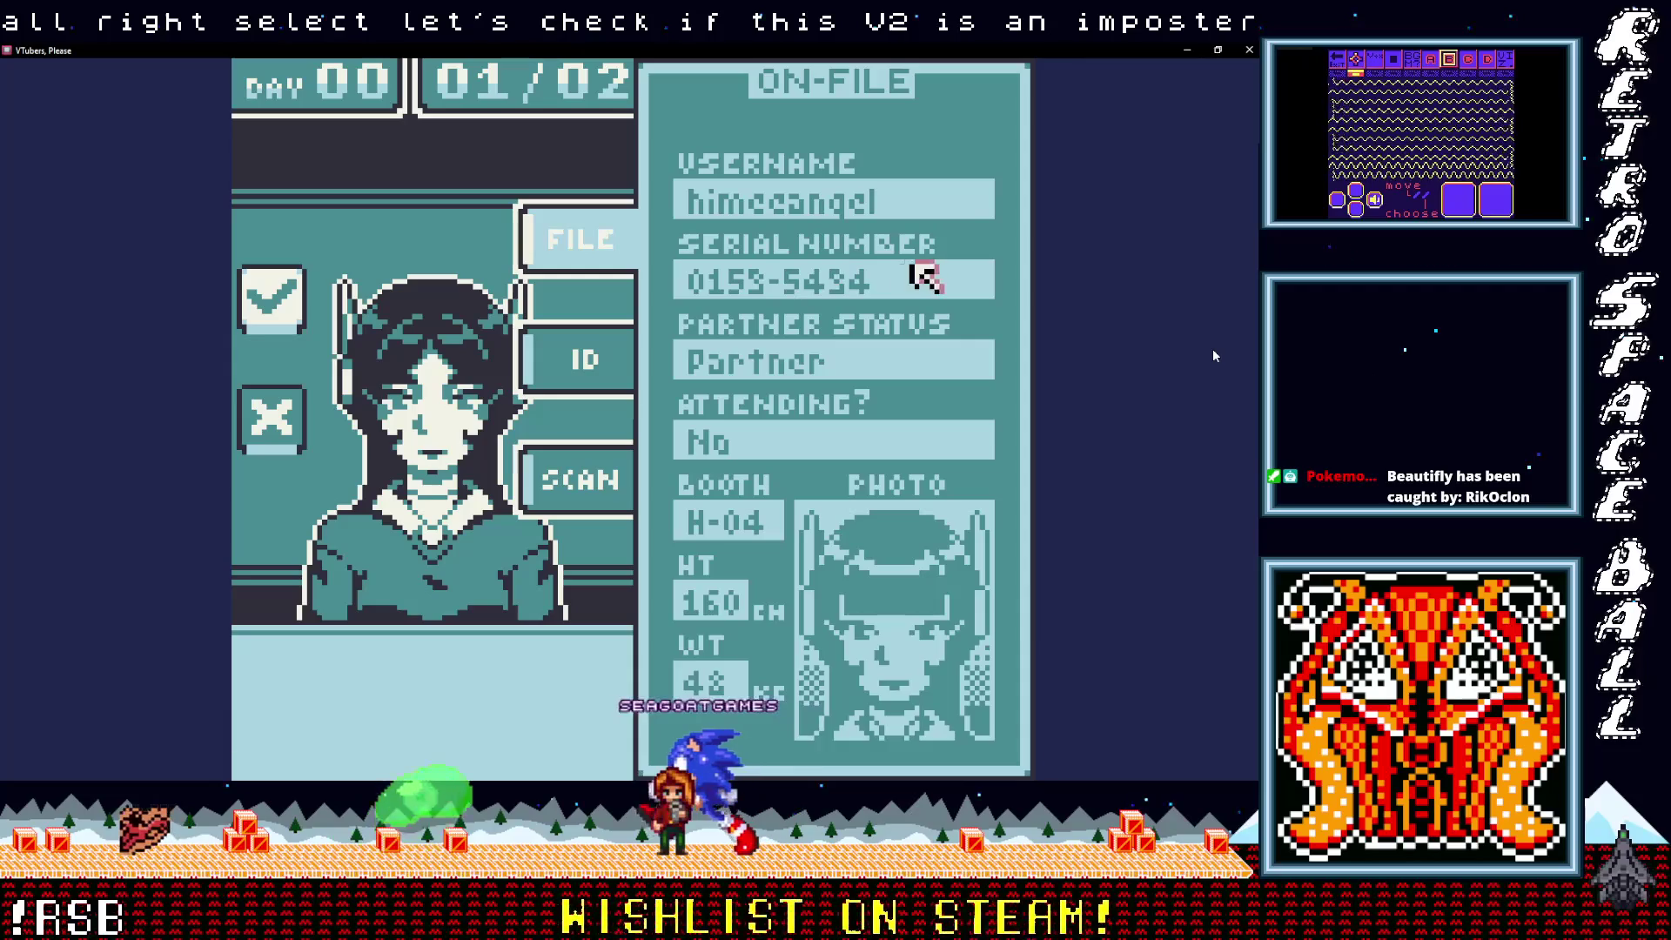
pyautogui.press('z')
pyautogui.press('z')
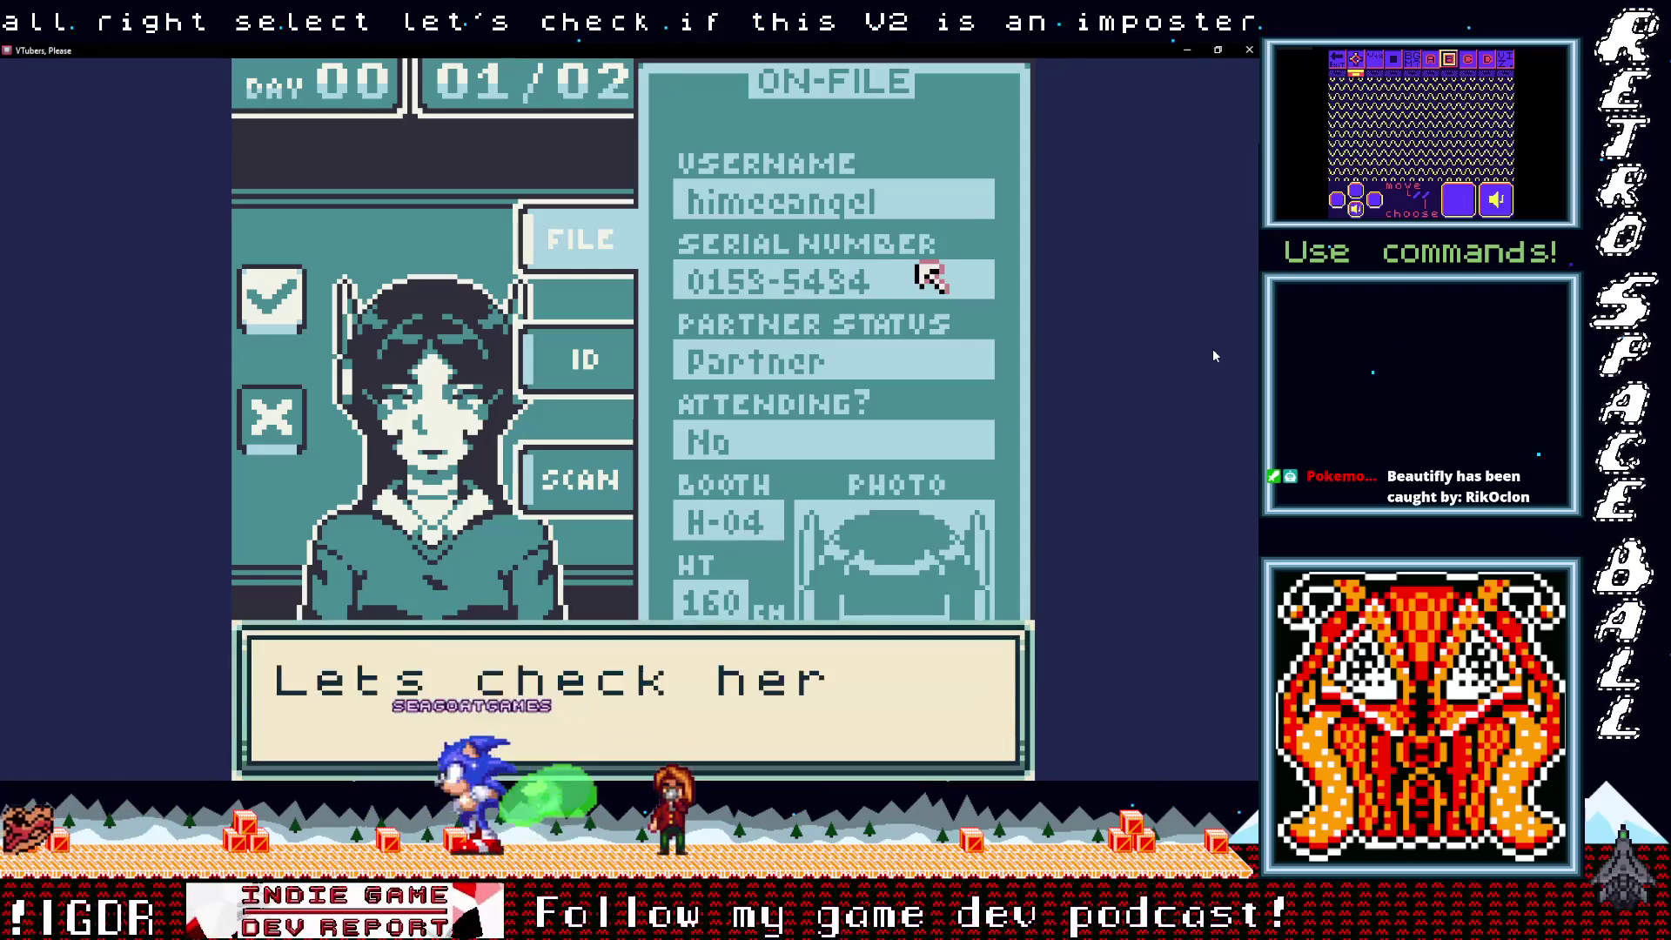
pyautogui.press('Down')
pyautogui.press('Left')
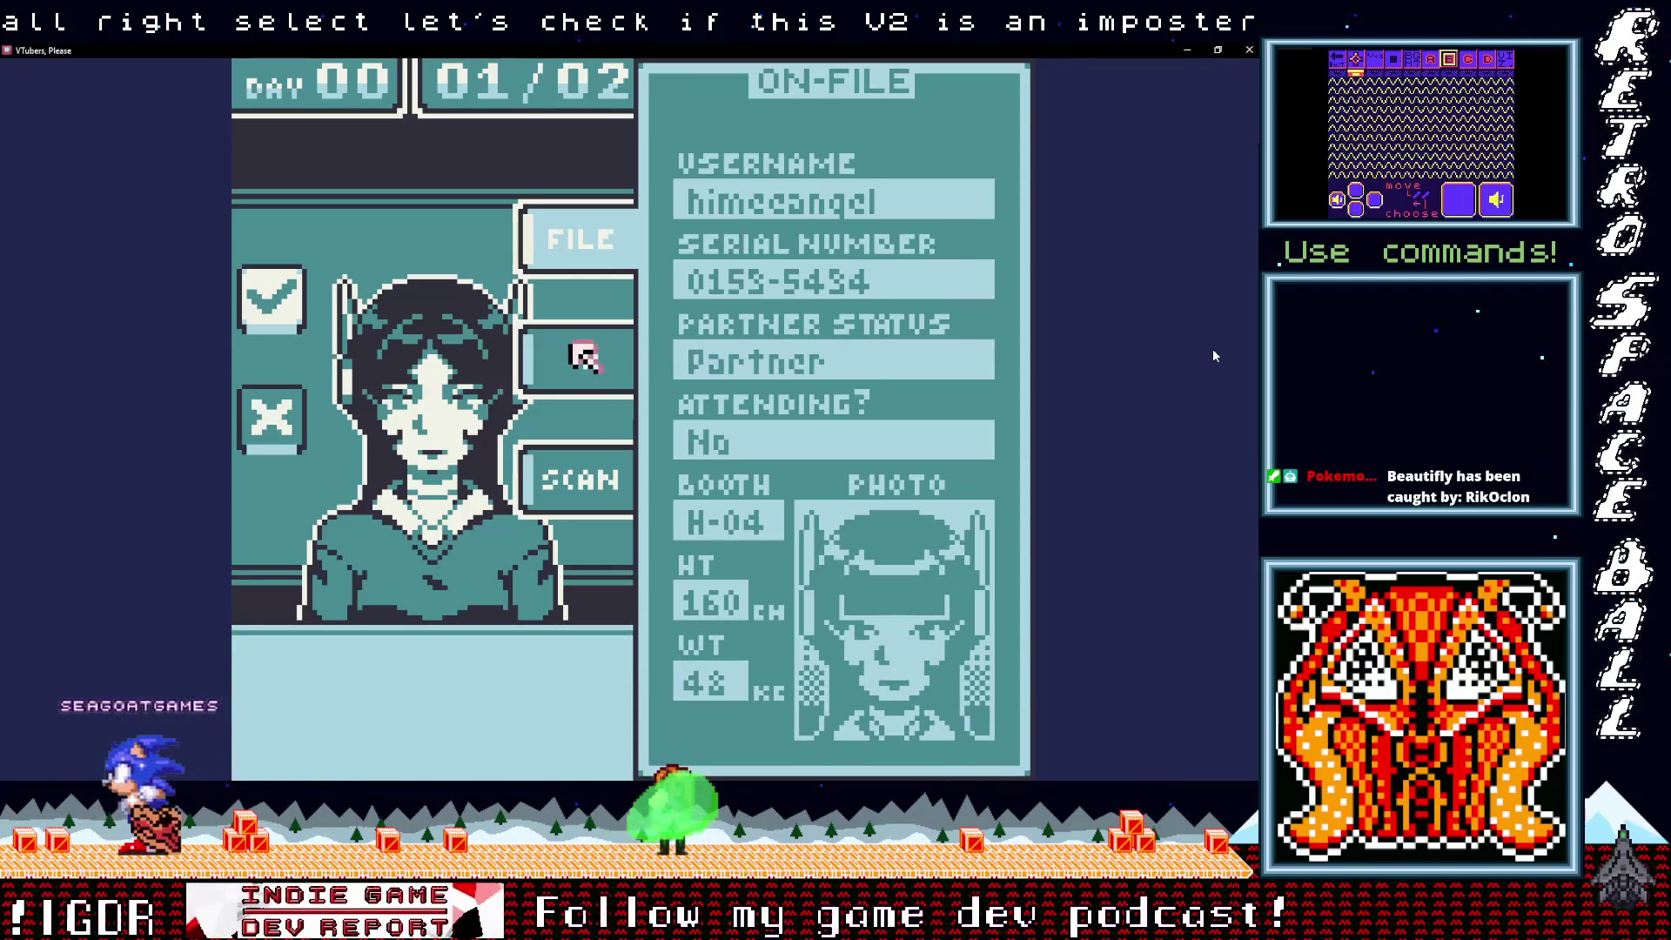
pyautogui.press('z')
pyautogui.press('Right')
pyautogui.press('z')
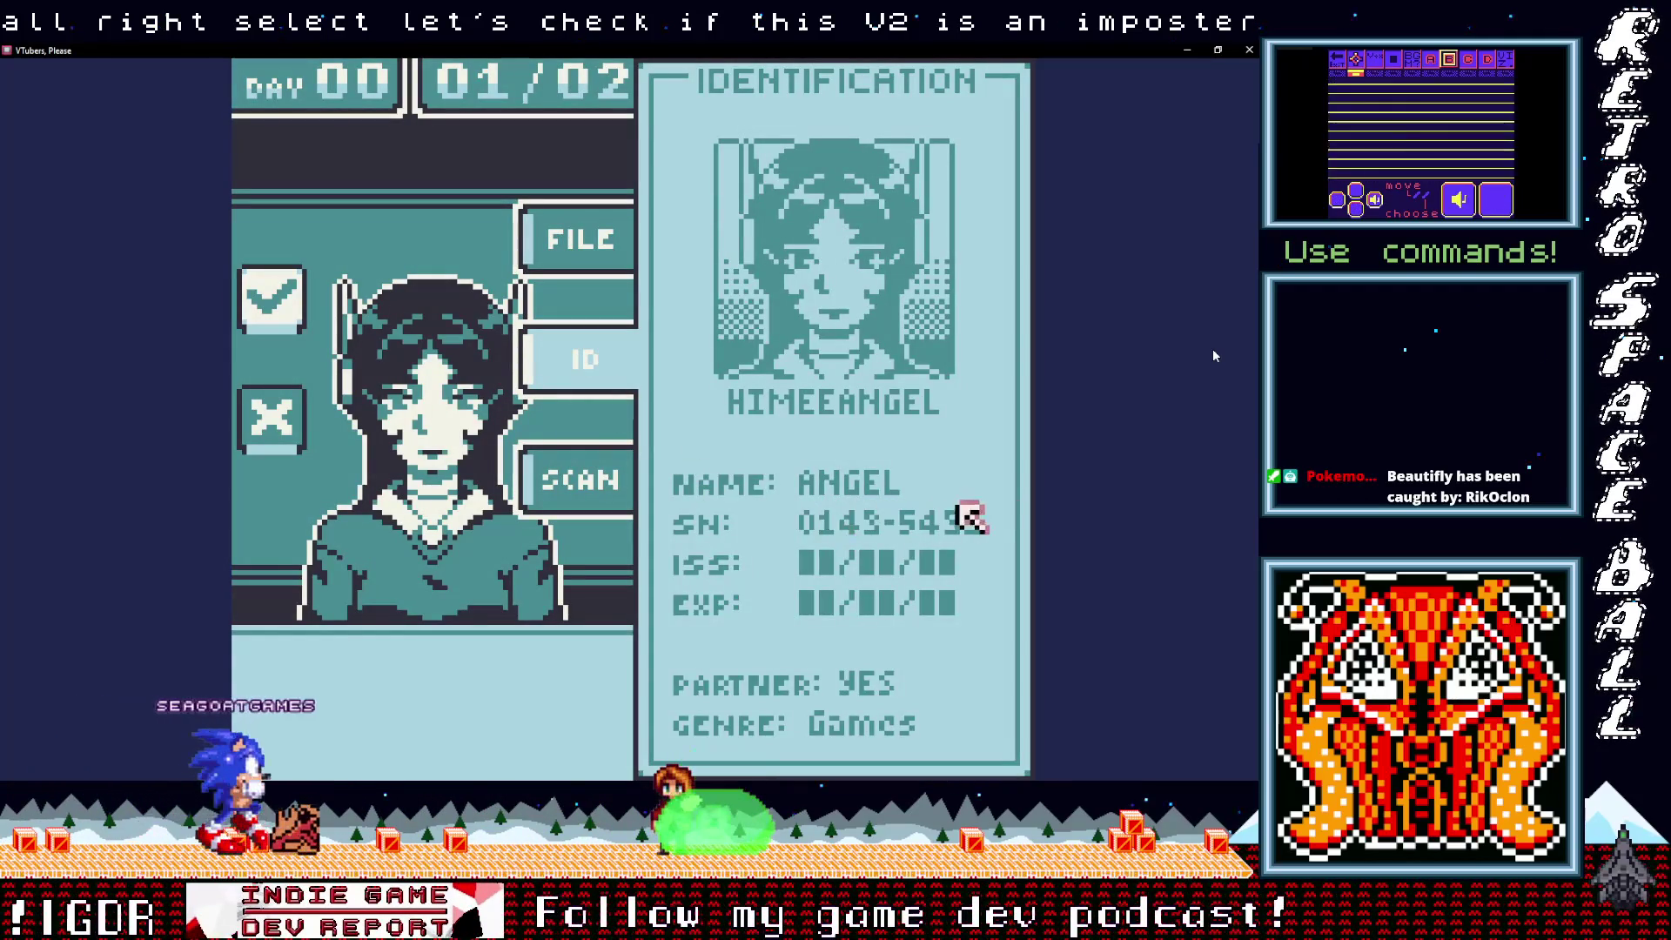
pyautogui.press('z')
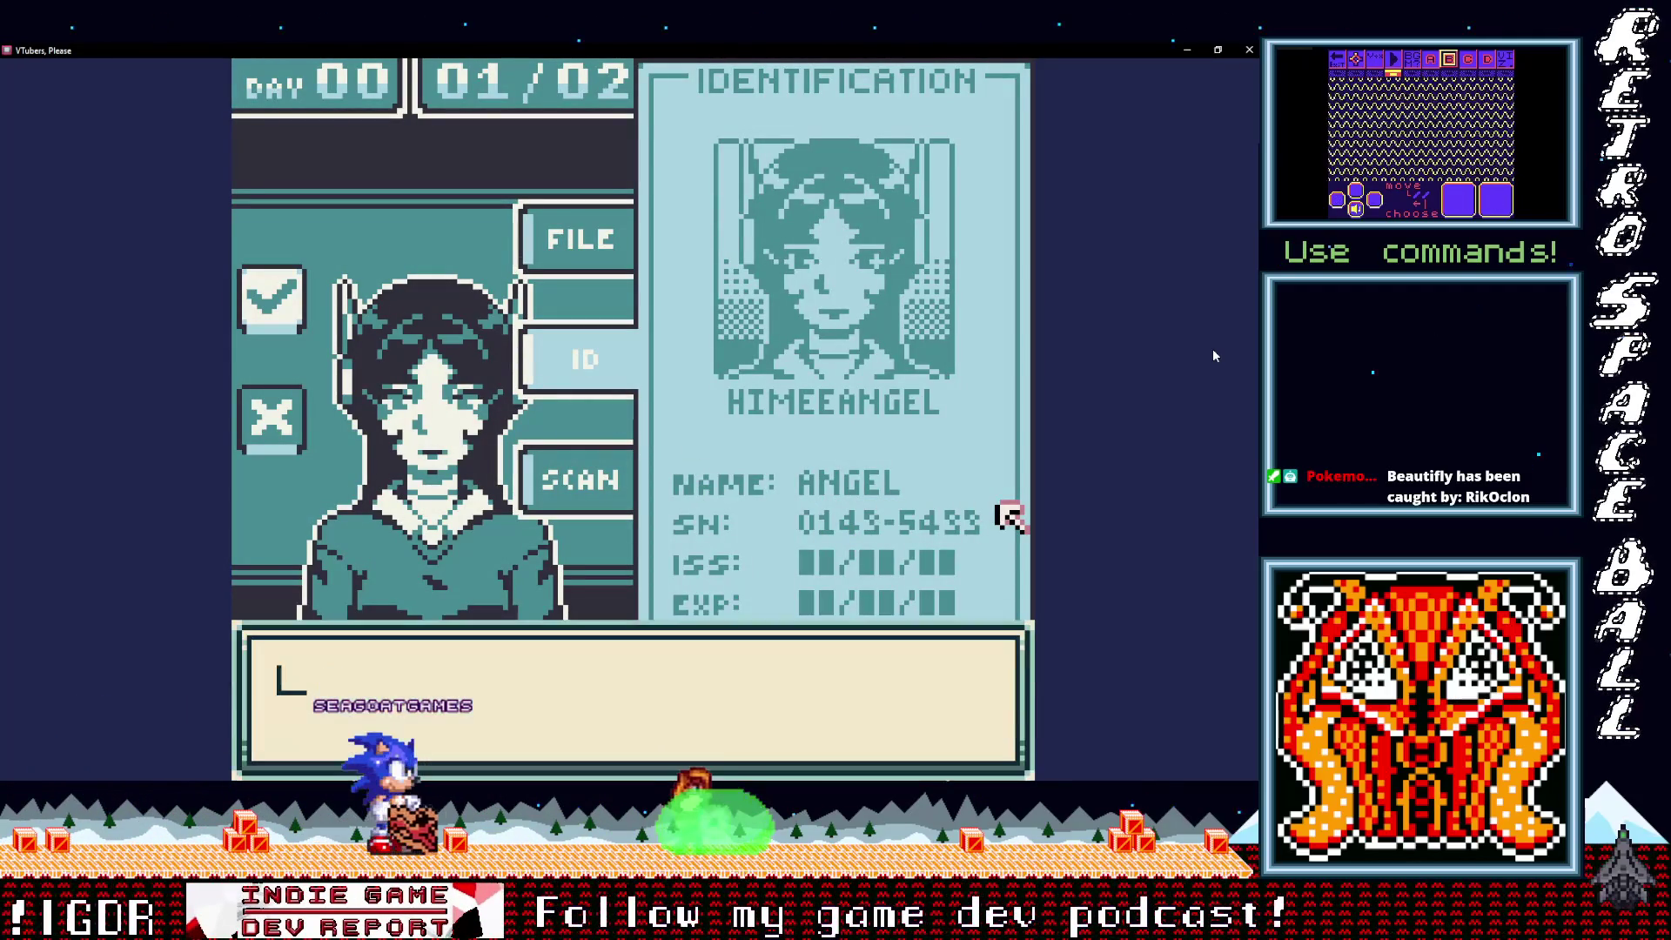
# Step: Ask the VTuber for their booth number and compare it with the on-file record
pyautogui.press('Left')
pyautogui.press('Left')
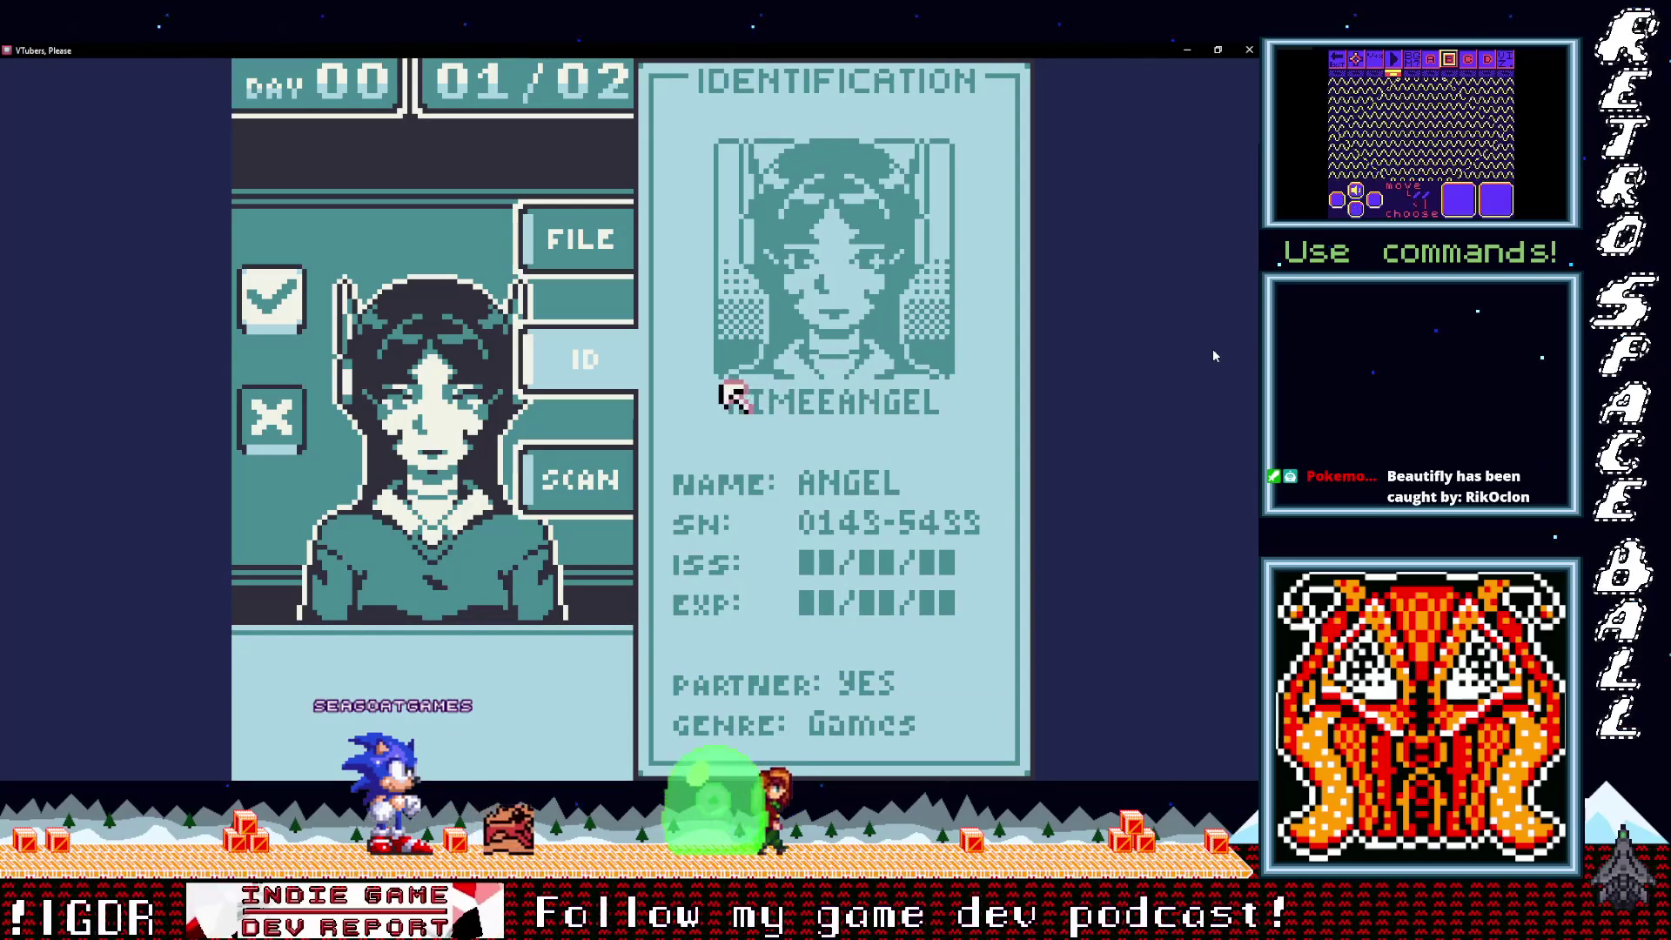
pyautogui.press('z')
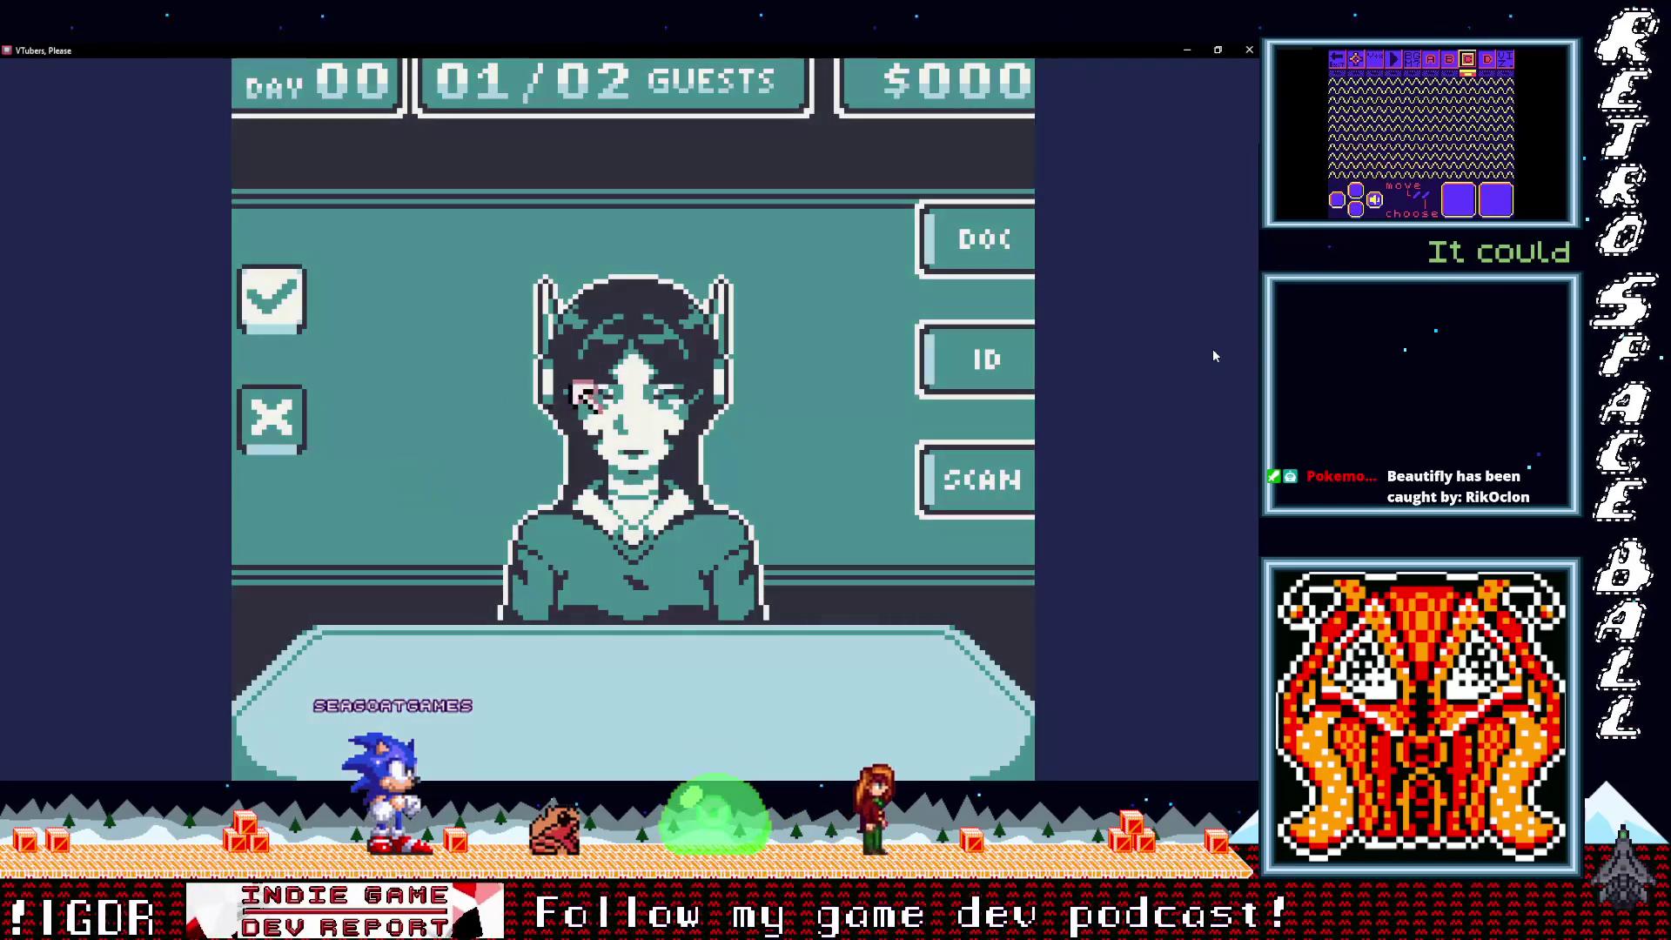
pyautogui.press('z')
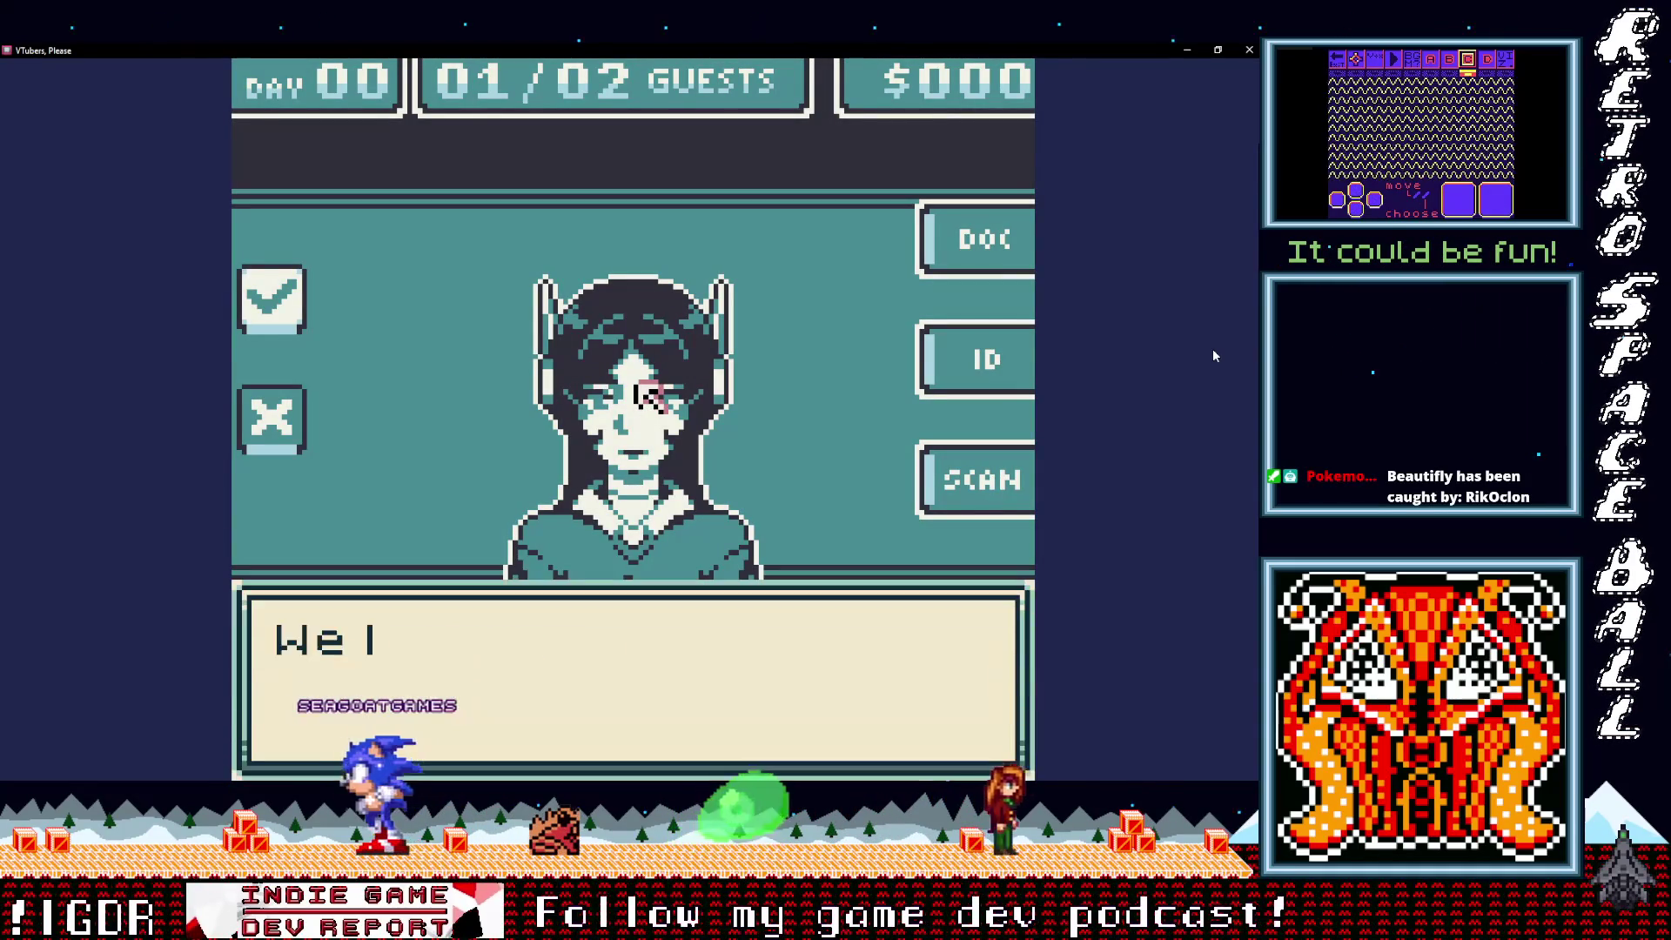
pyautogui.press('z')
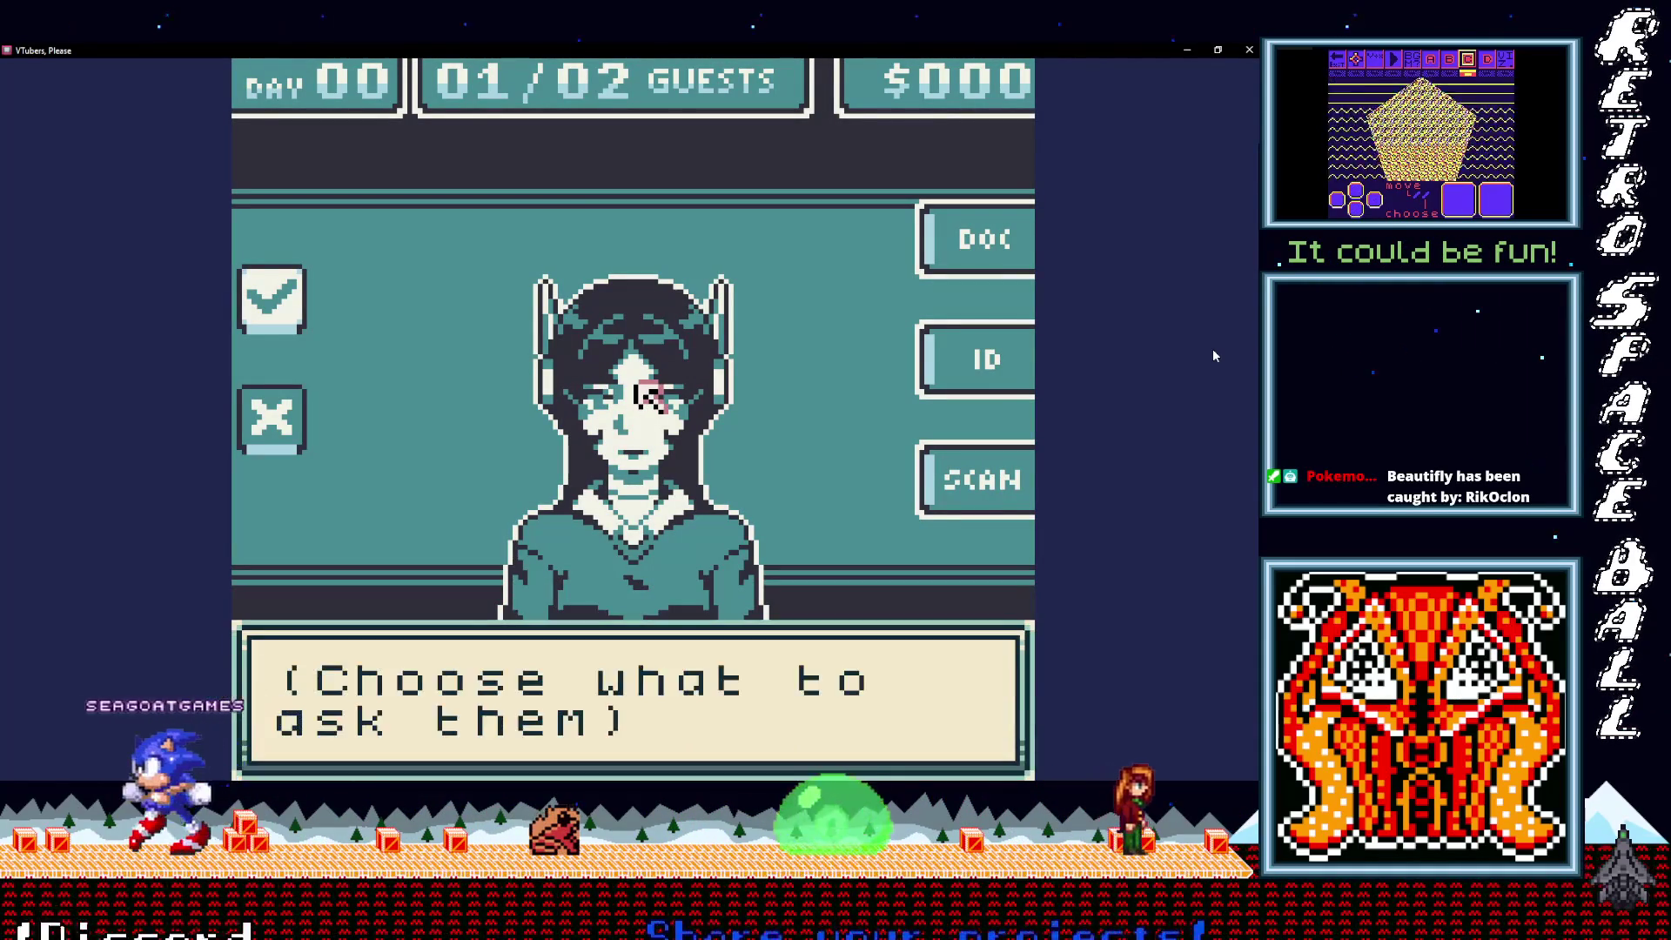
pyautogui.press('z')
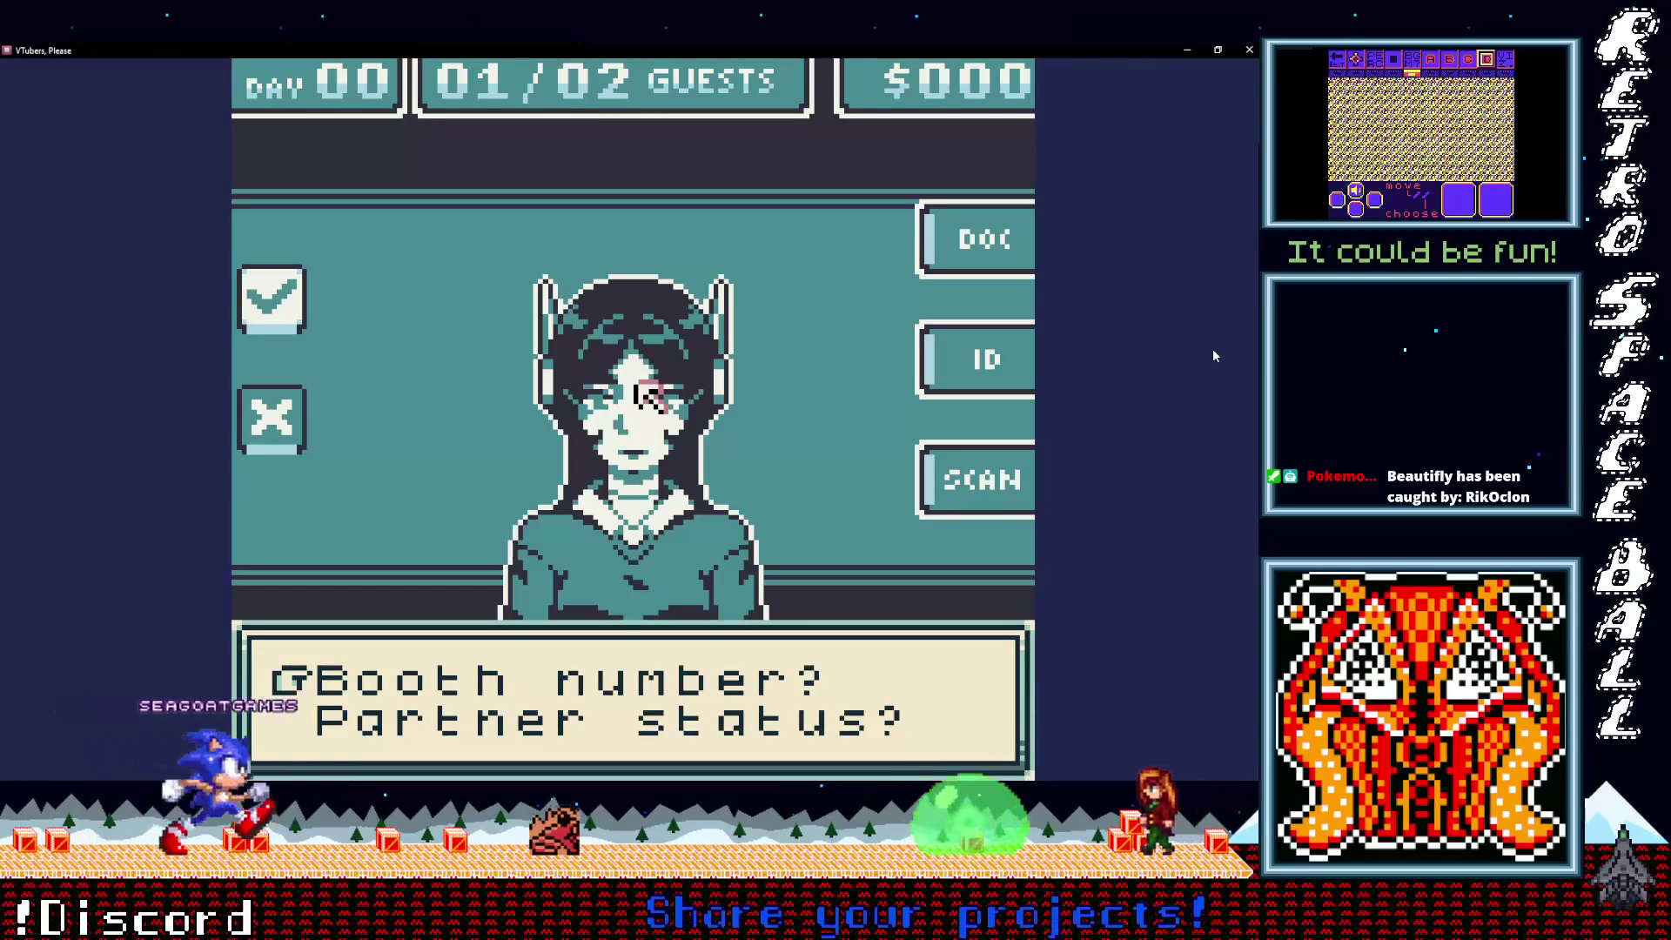
pyautogui.press('z')
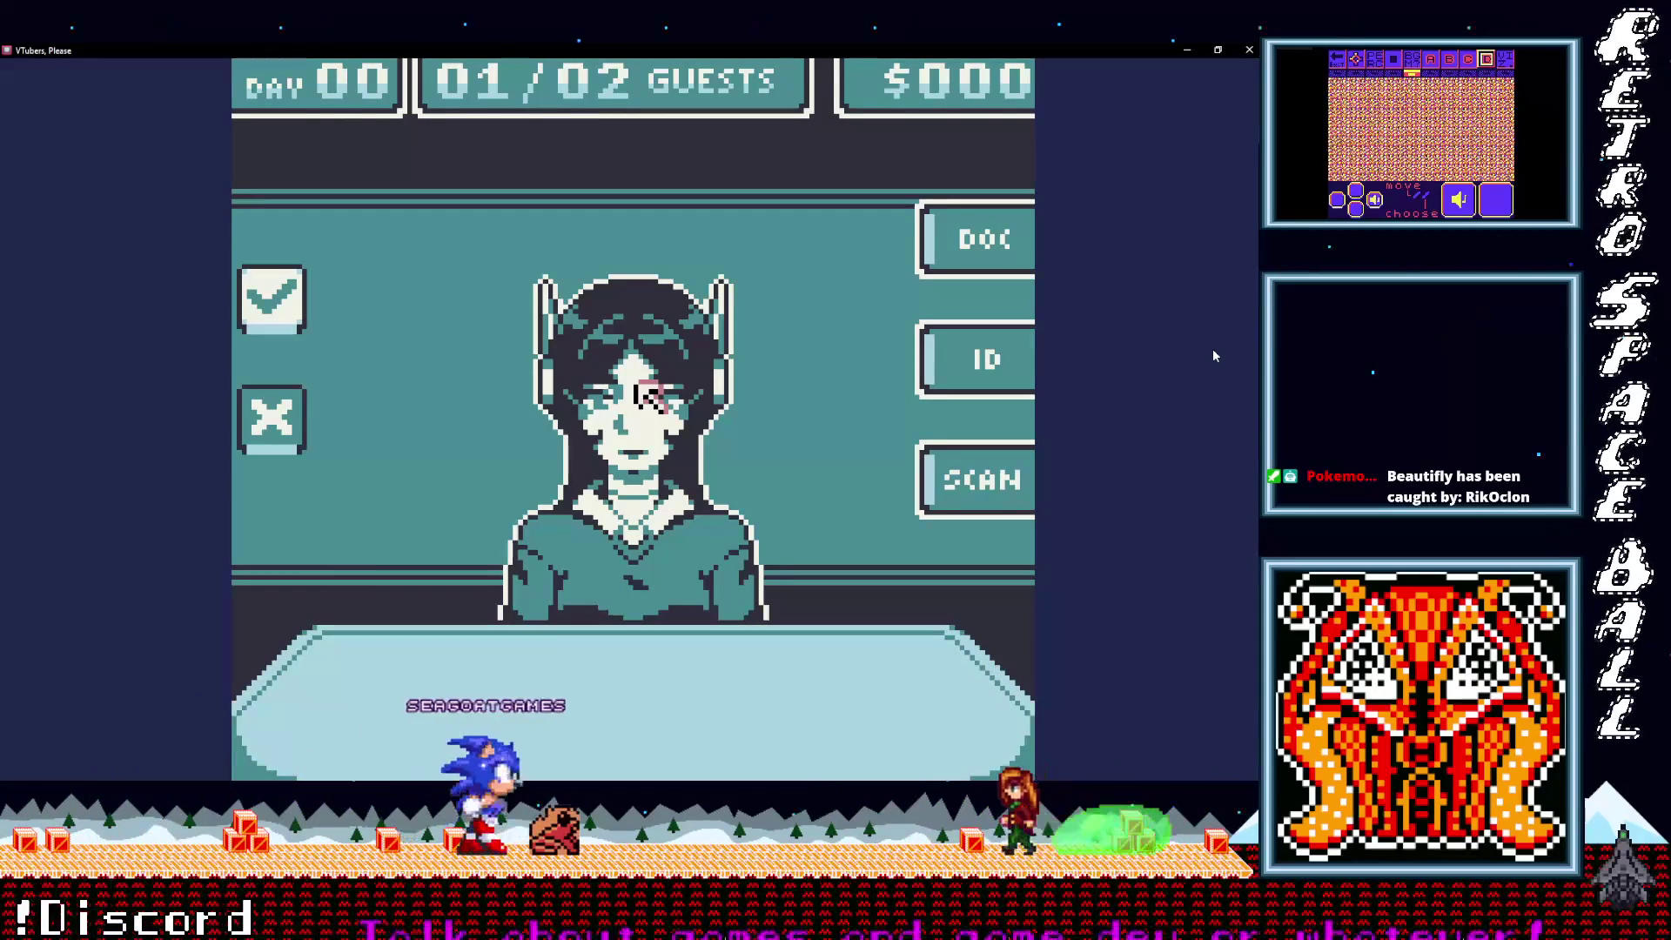
pyautogui.press('z')
pyautogui.press('z')
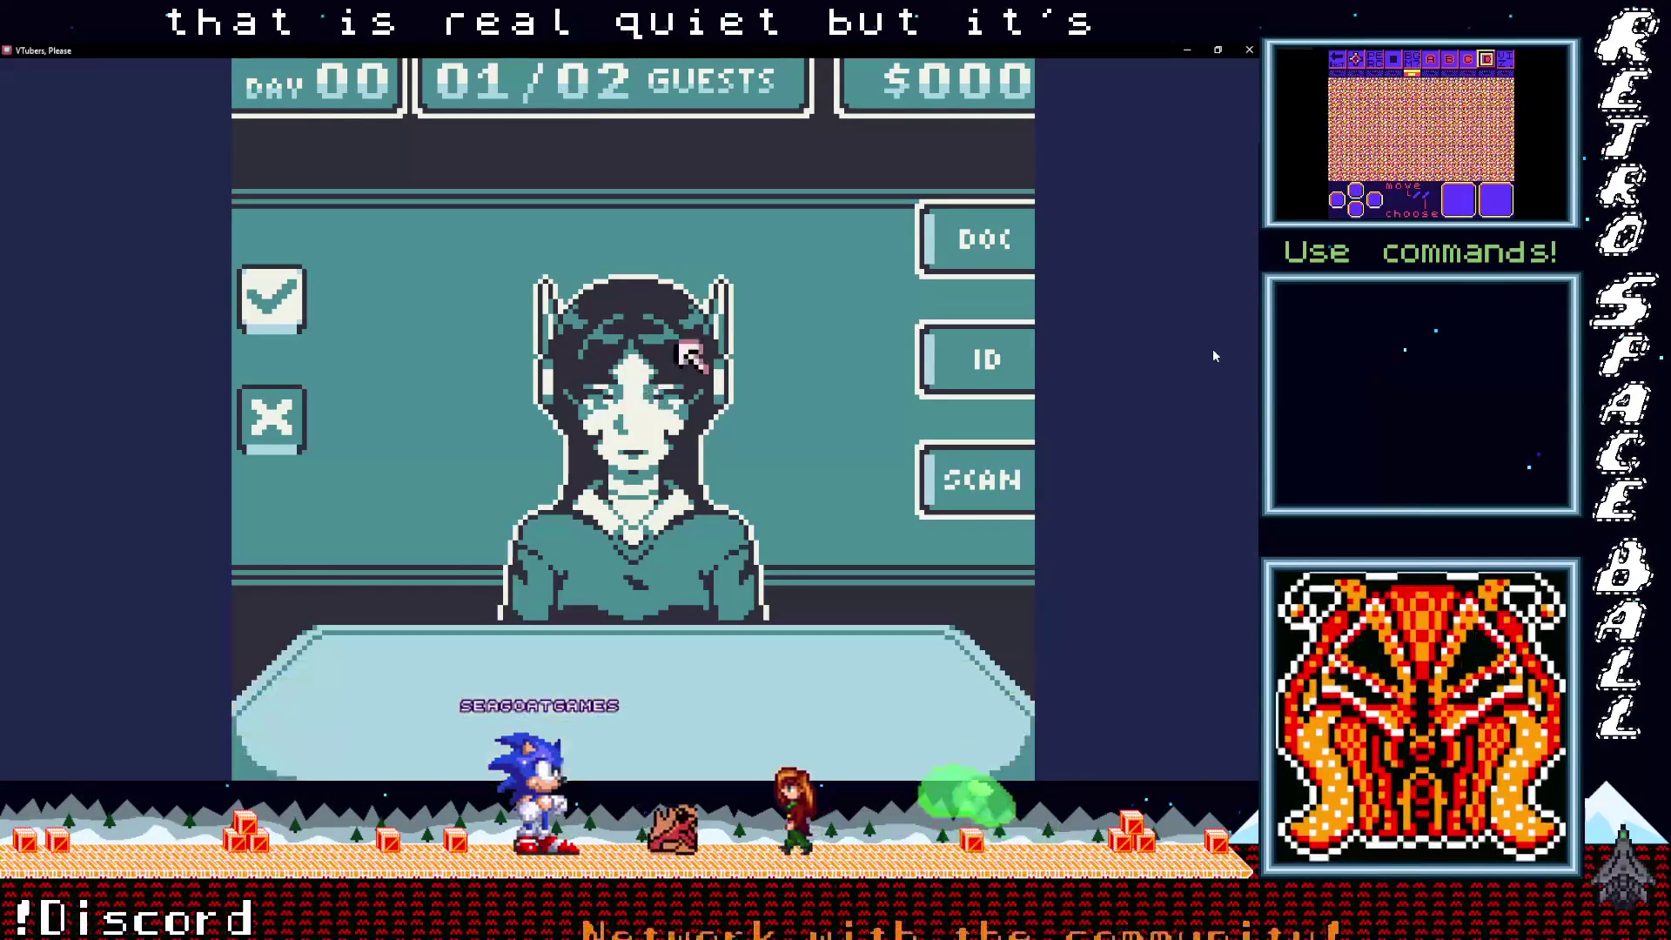
pyautogui.press('z')
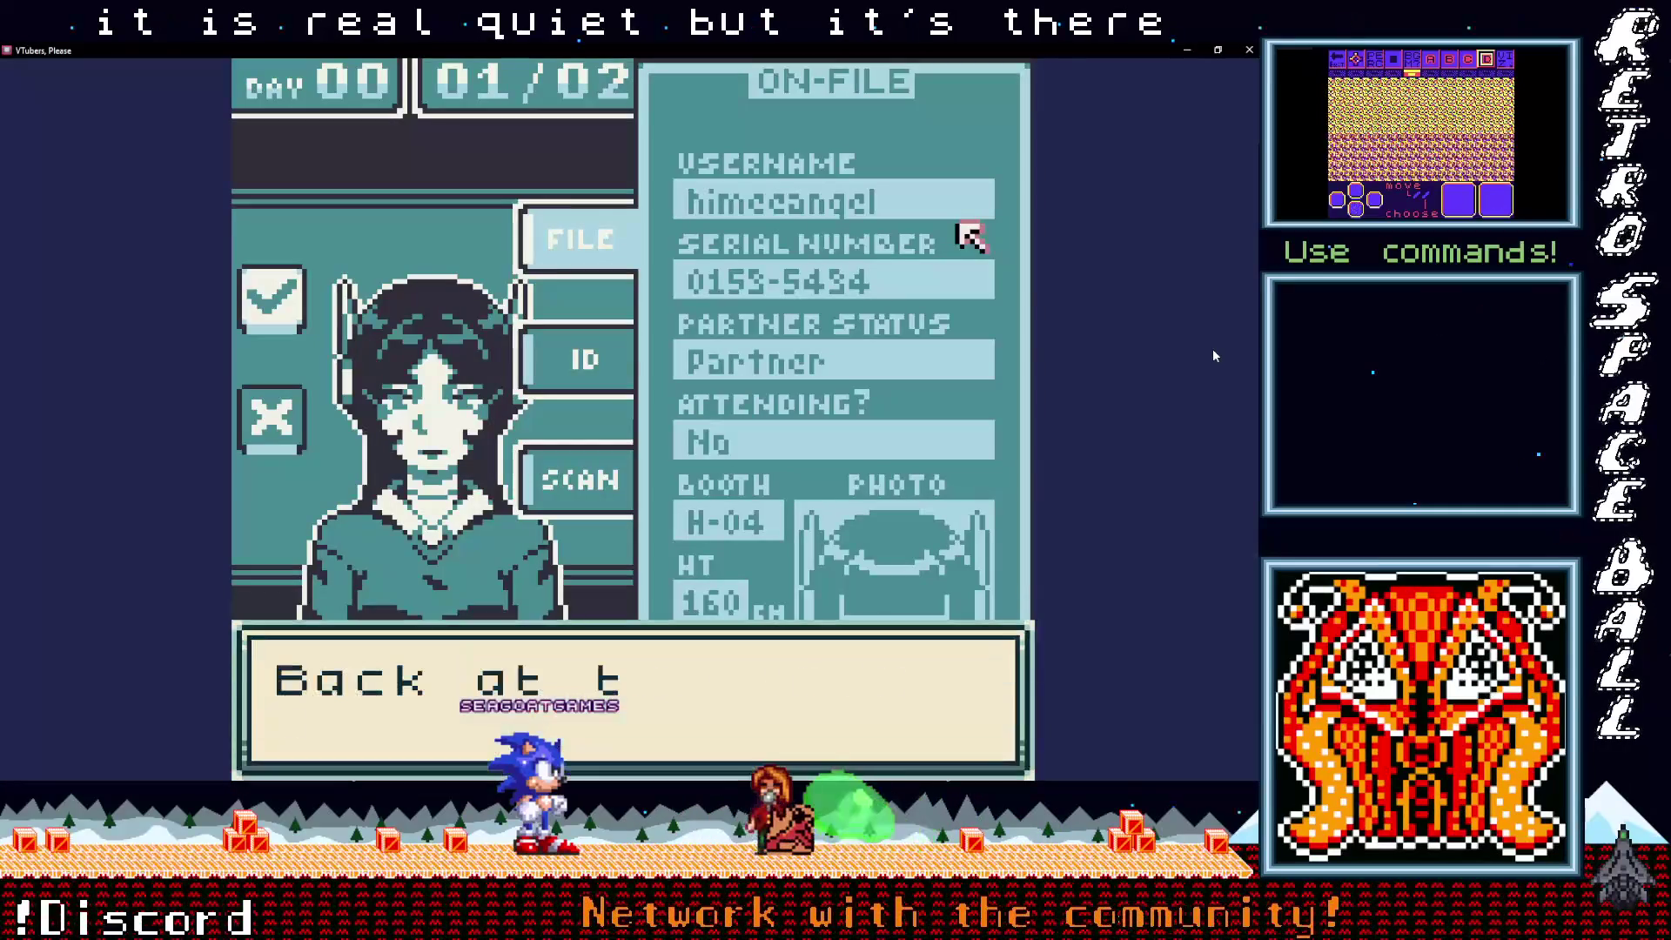
pyautogui.press('z')
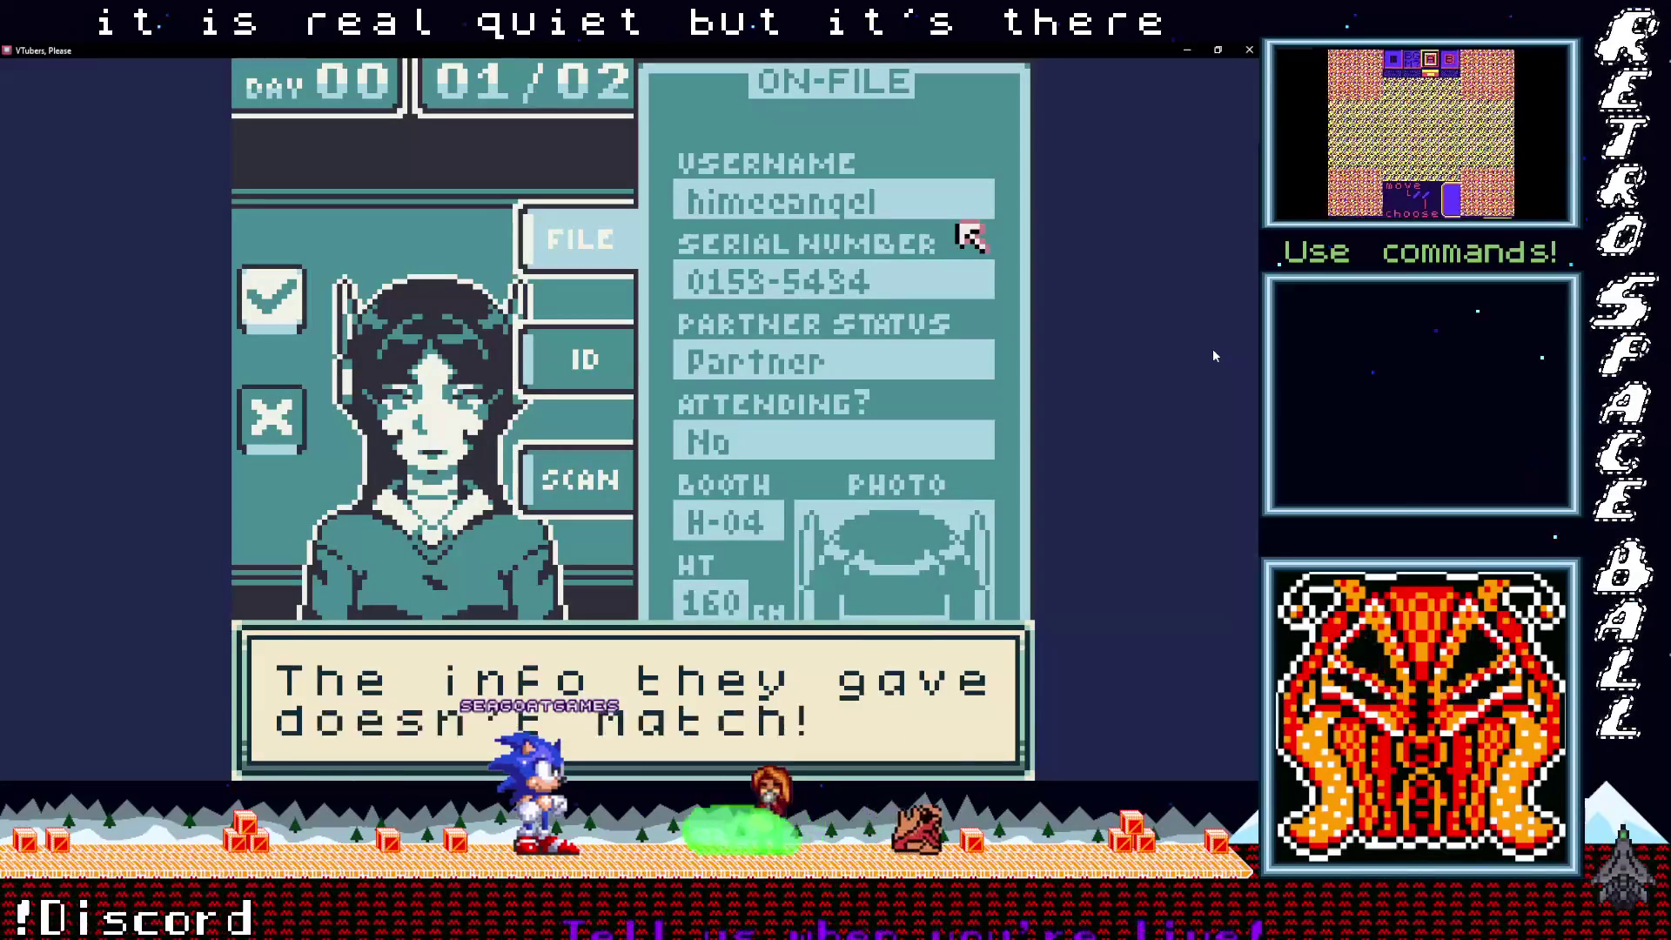
pyautogui.press('z')
pyautogui.press('z')
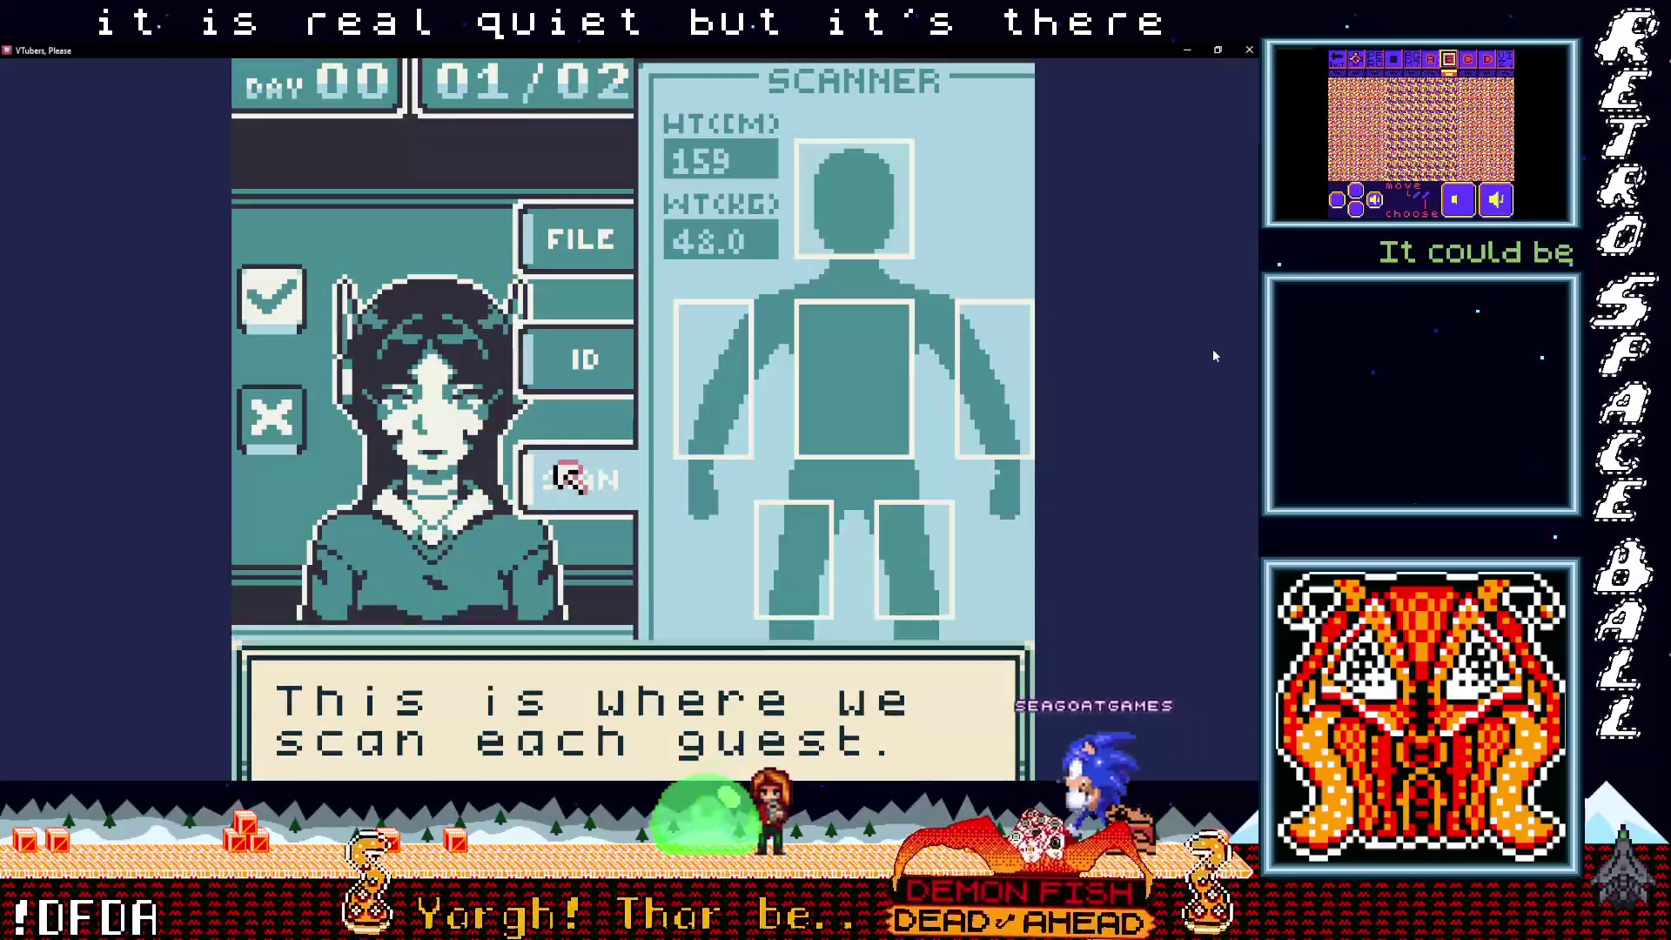
# Step: Finish the scanner tutorial dialog and deny entry to the flagged guest
pyautogui.press('z')
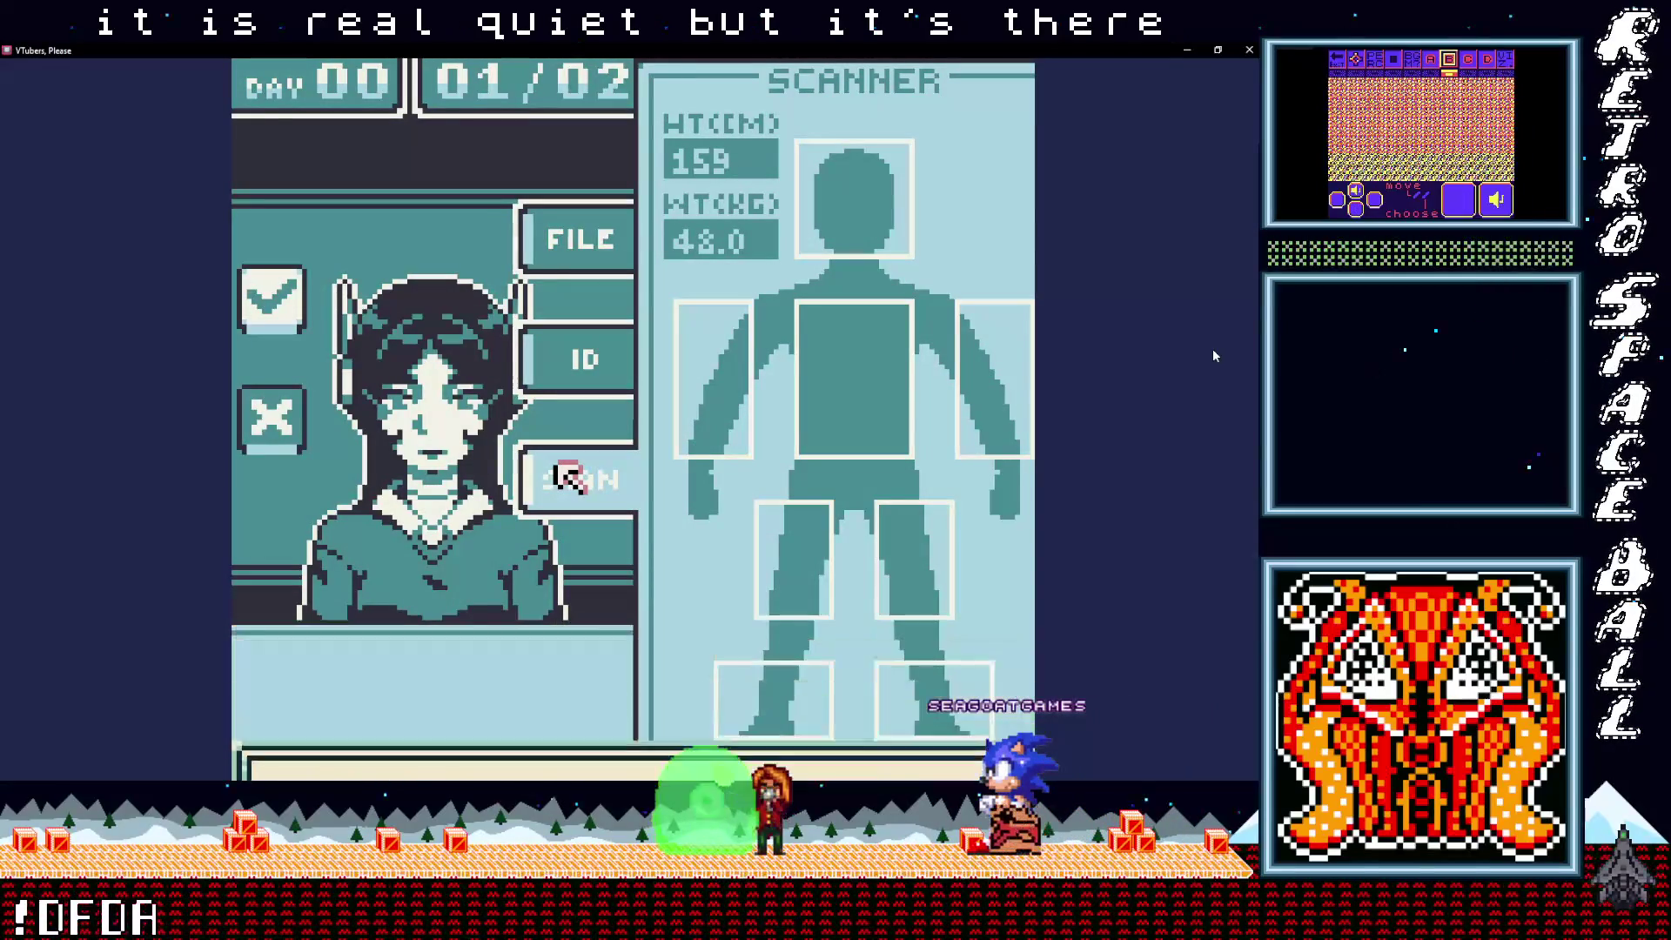
pyautogui.press('z')
pyautogui.click(558, 470)
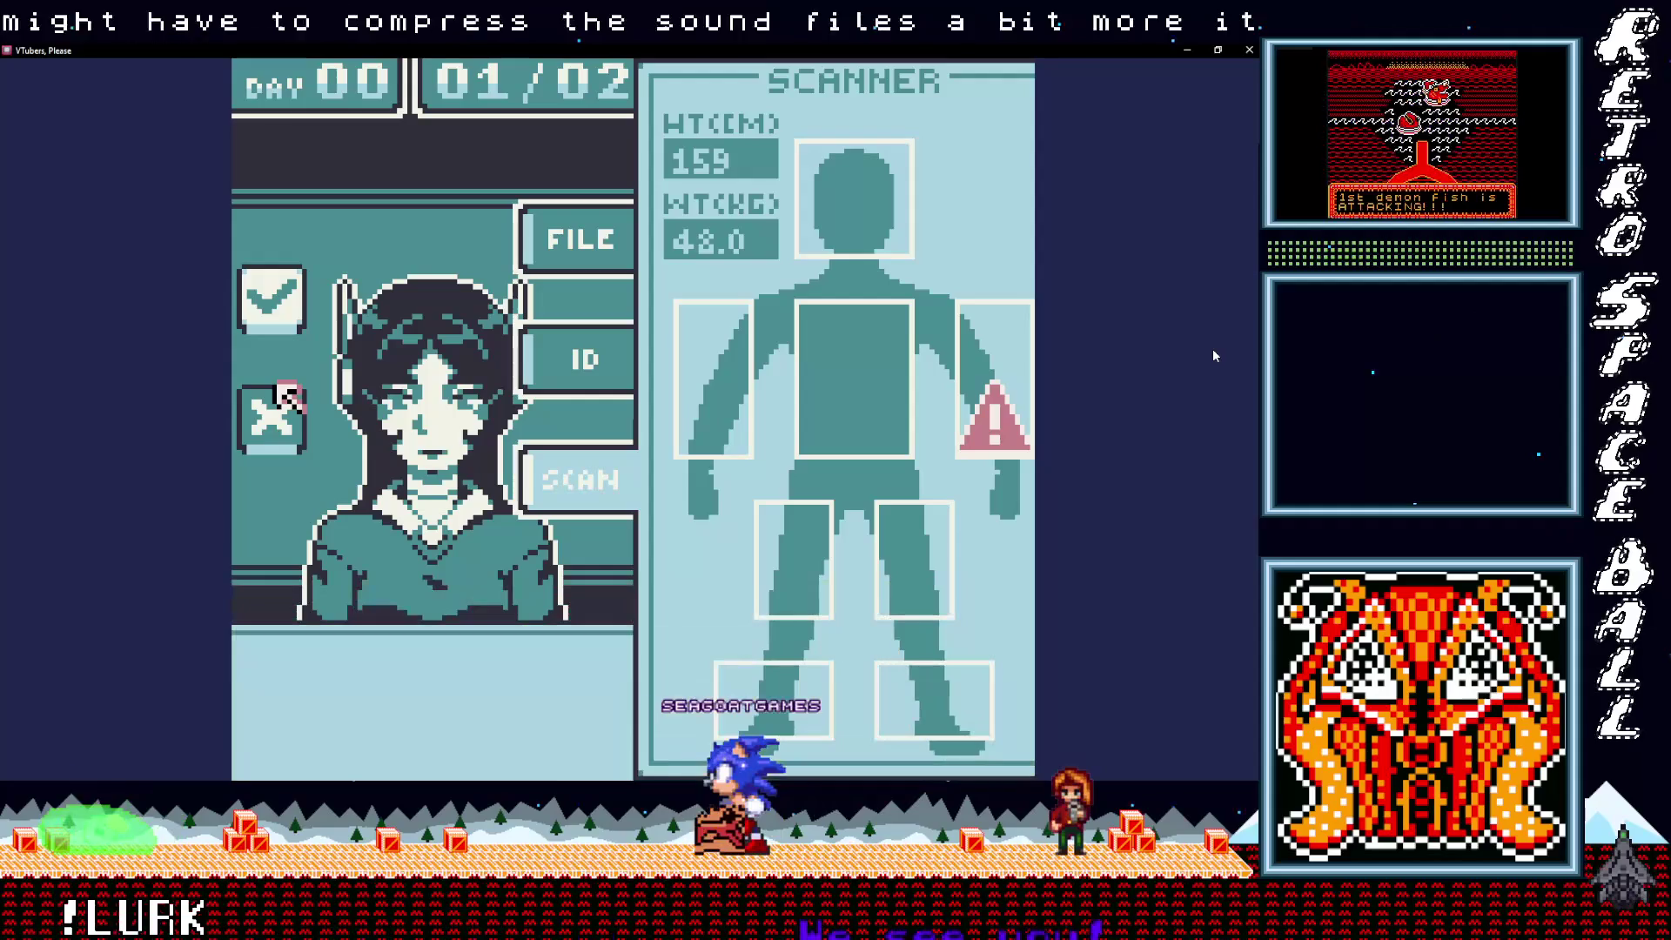
pyautogui.press('z')
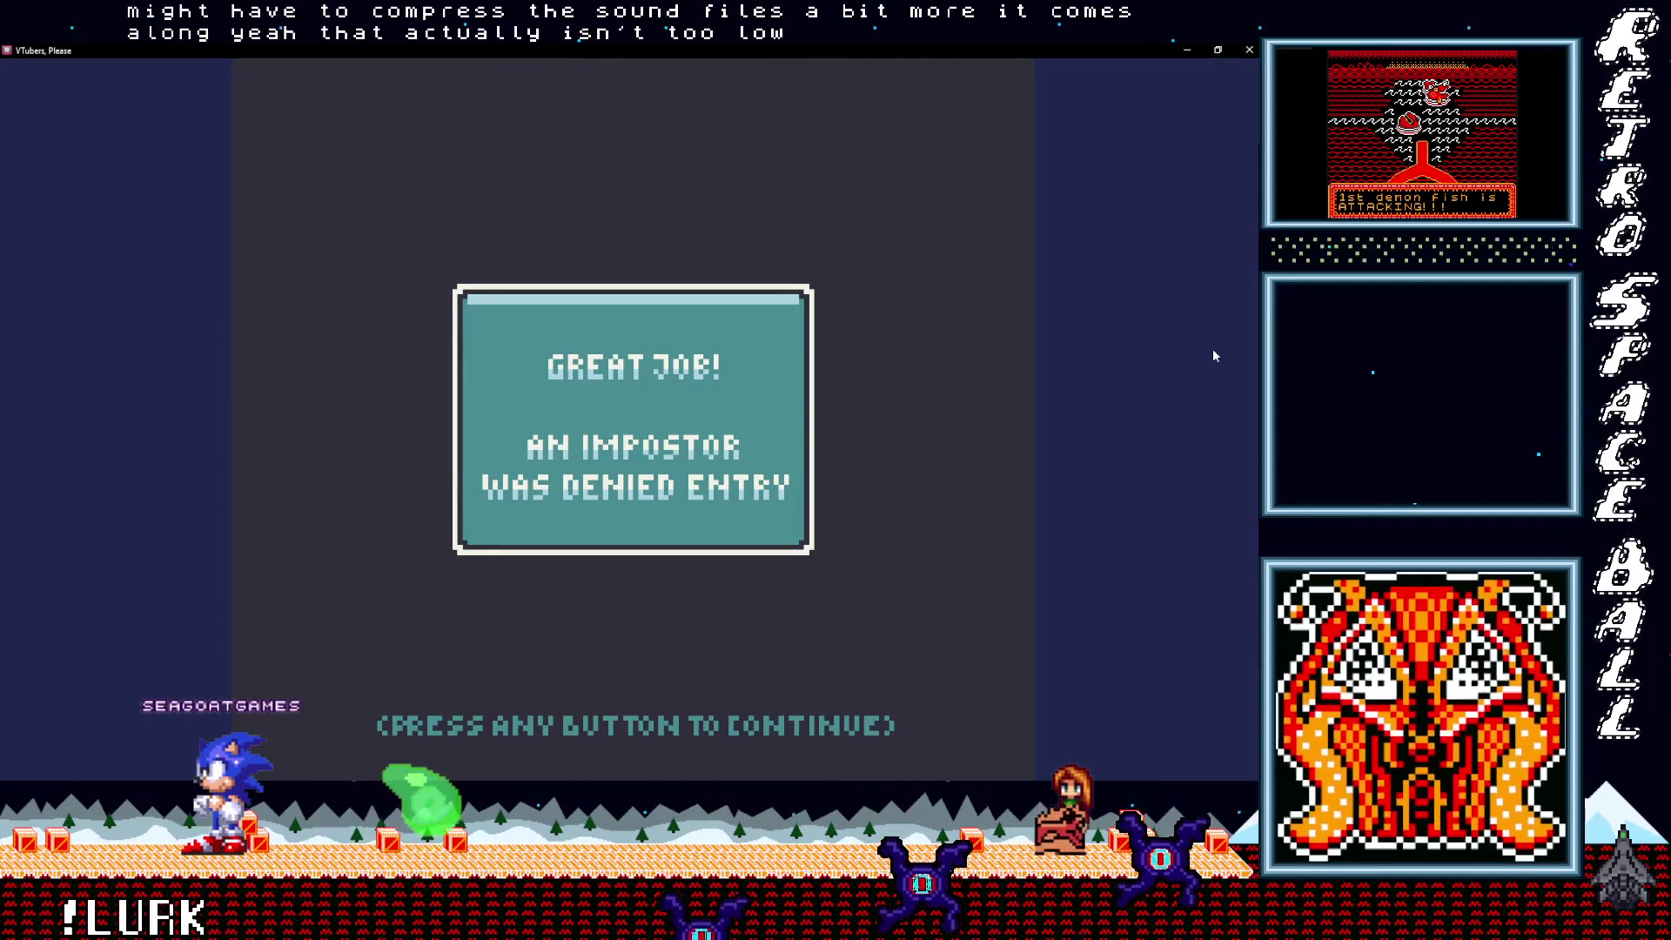
# Step: Dismiss the impostor-denied result, reward message and wrong-choice warning
pyautogui.press('z')
pyautogui.press('z')
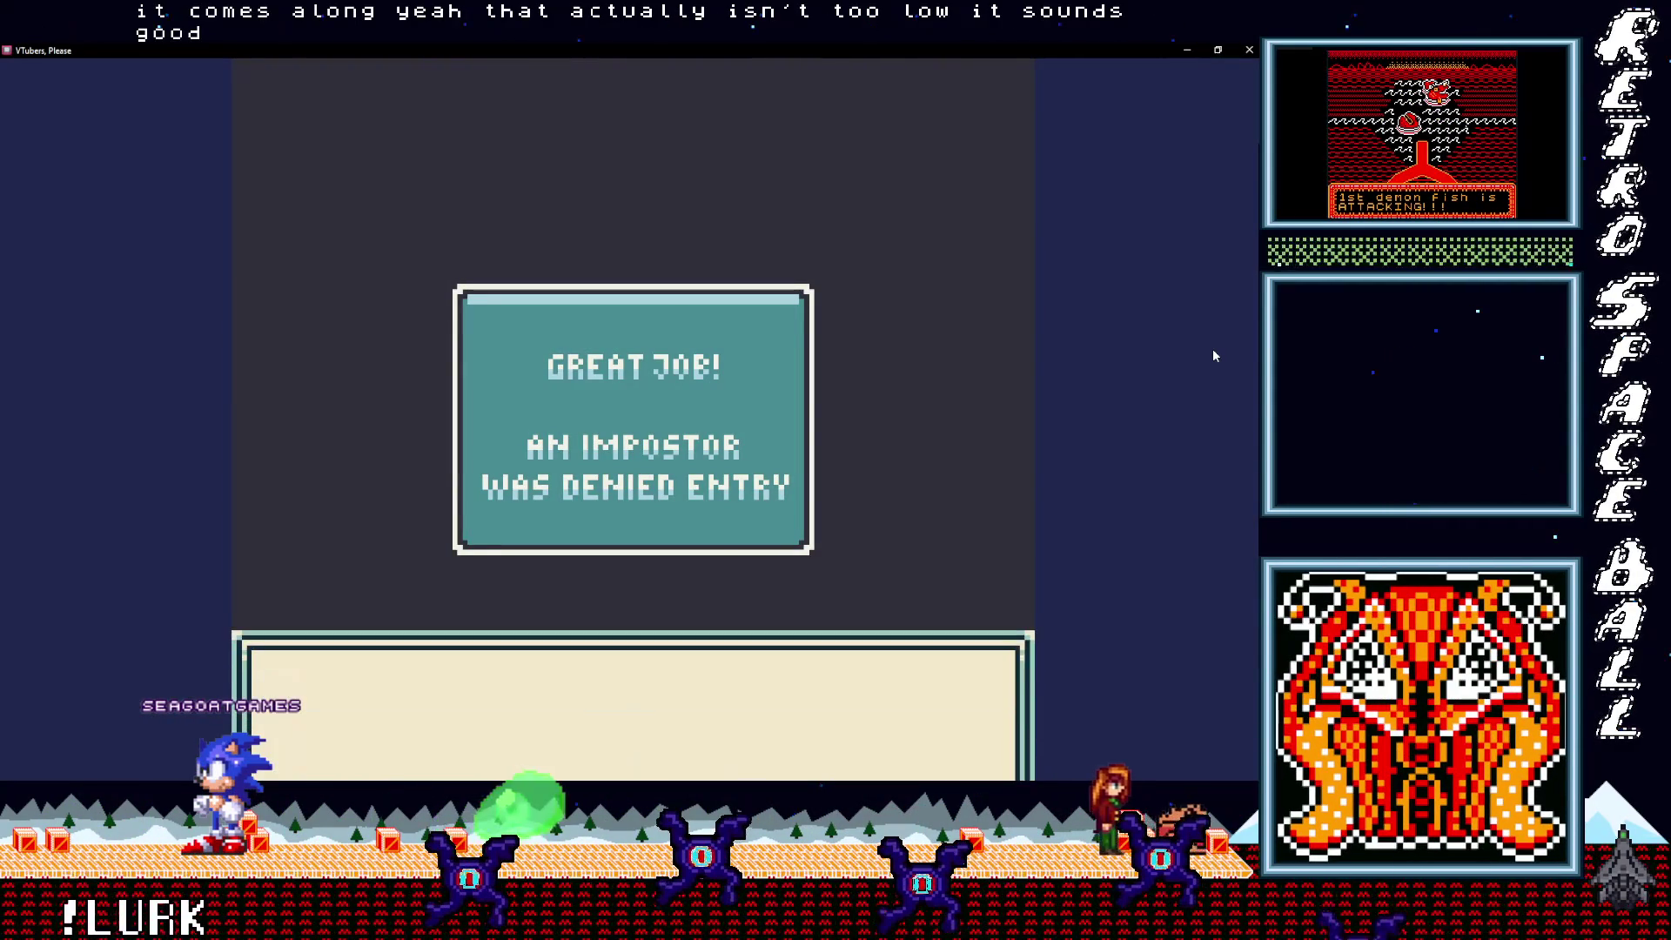
pyautogui.press('z')
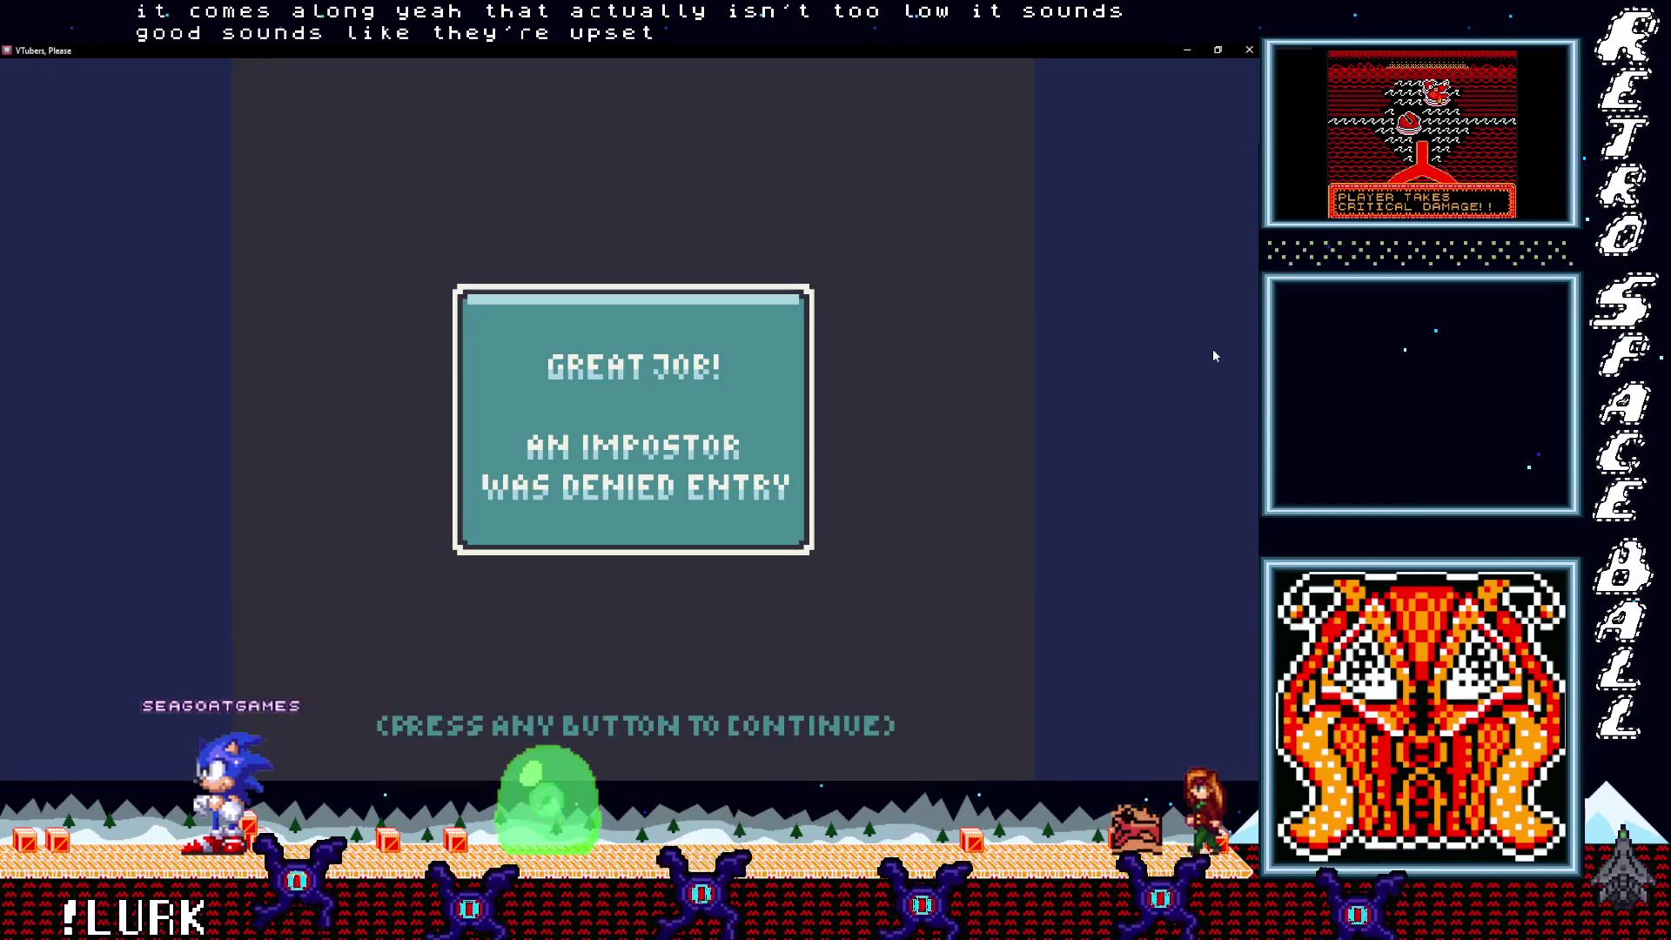
pyautogui.press('z')
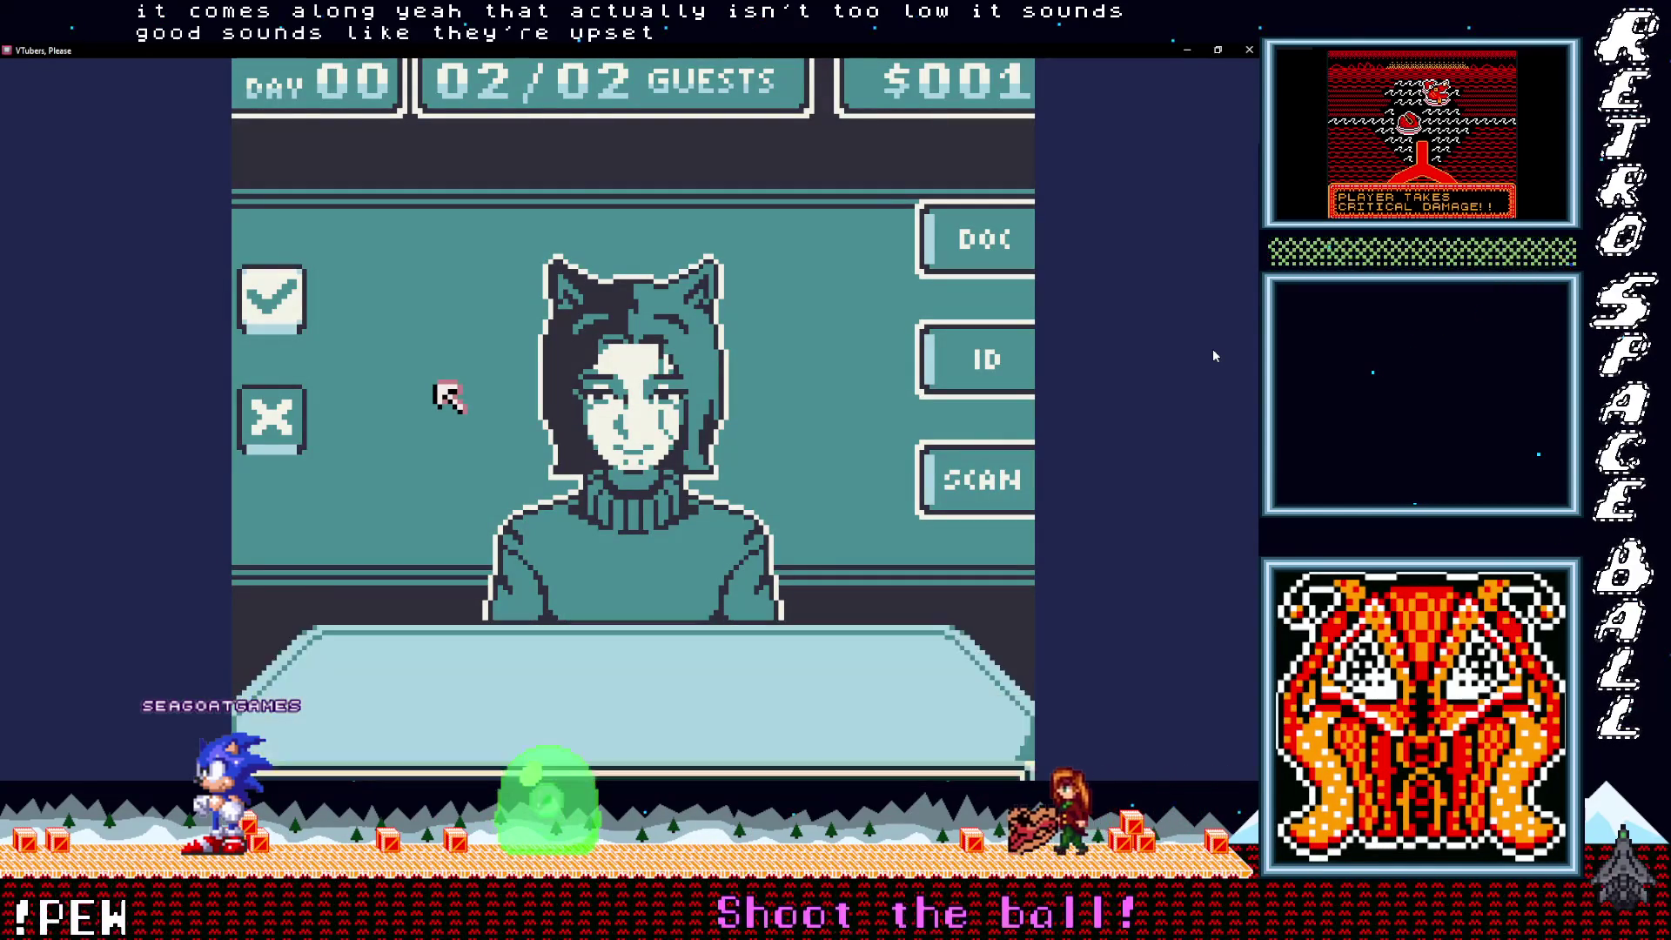
pyautogui.press('z')
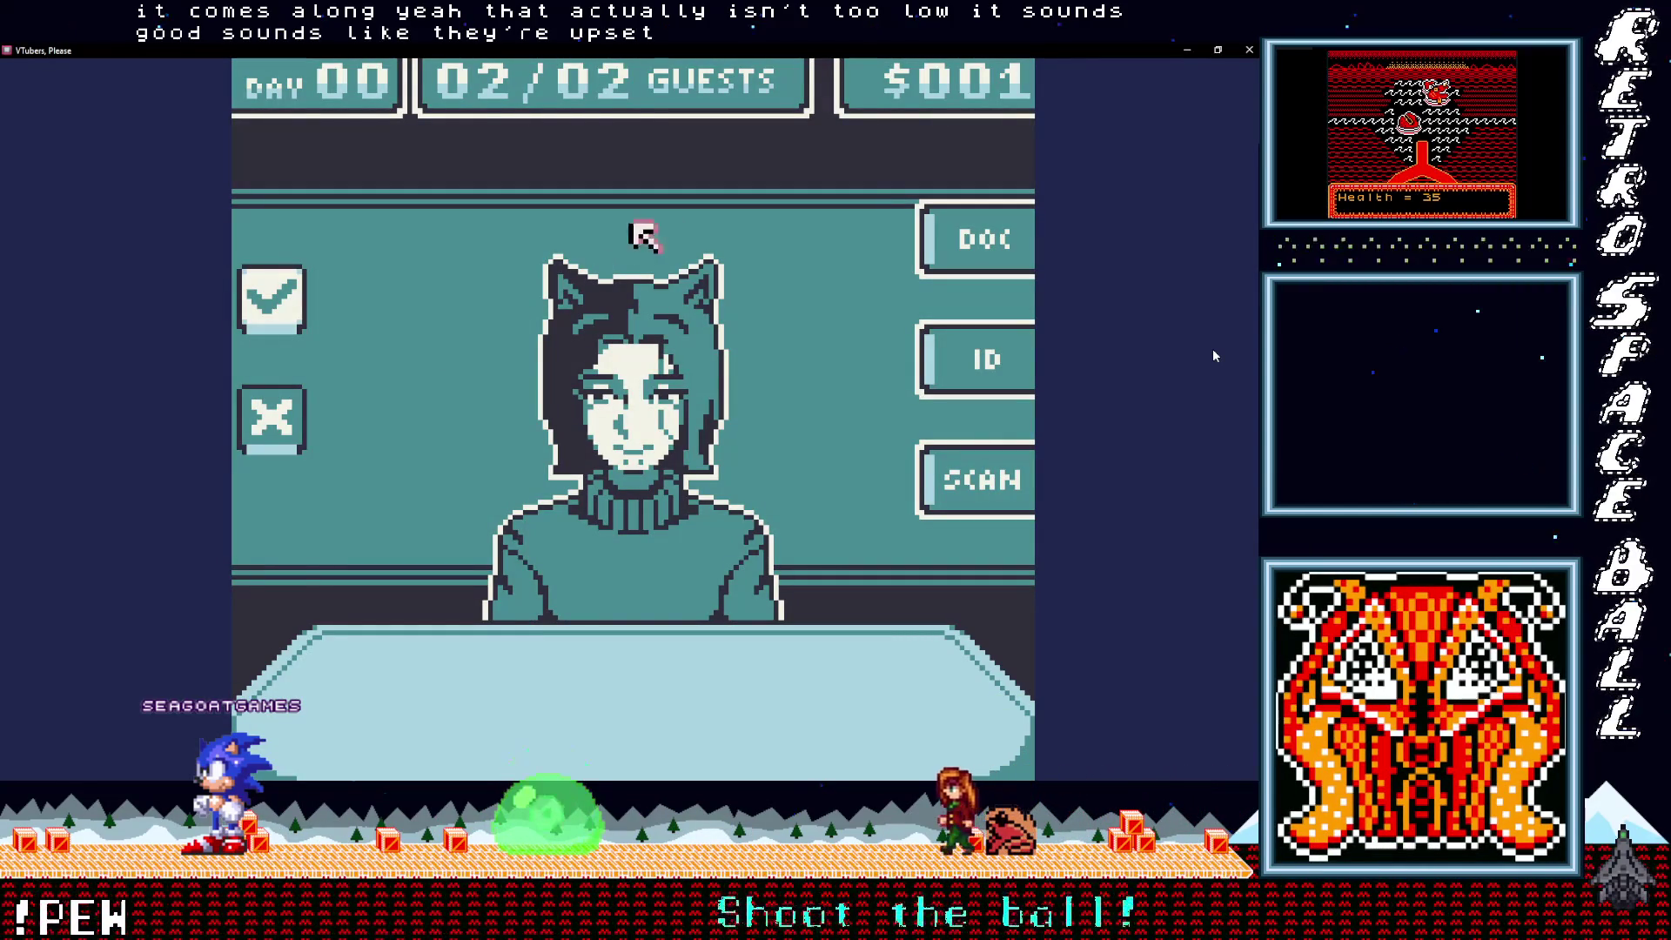
# Step: Review the second guest's on-file document and ID card
pyautogui.press('z')
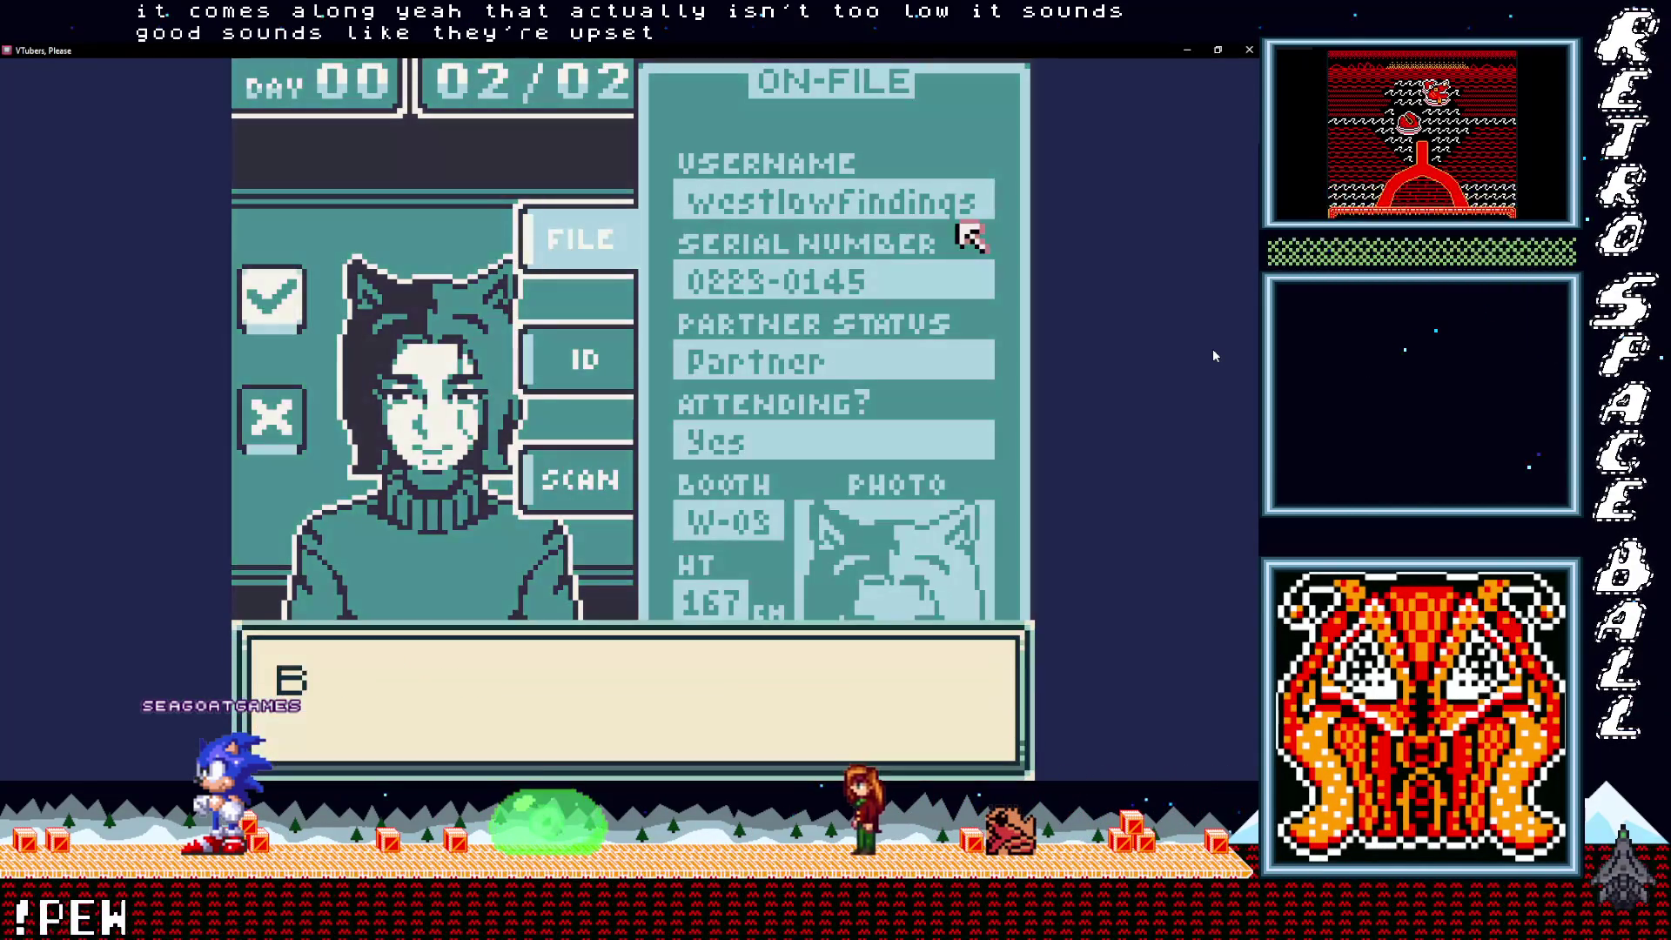
pyautogui.press('z')
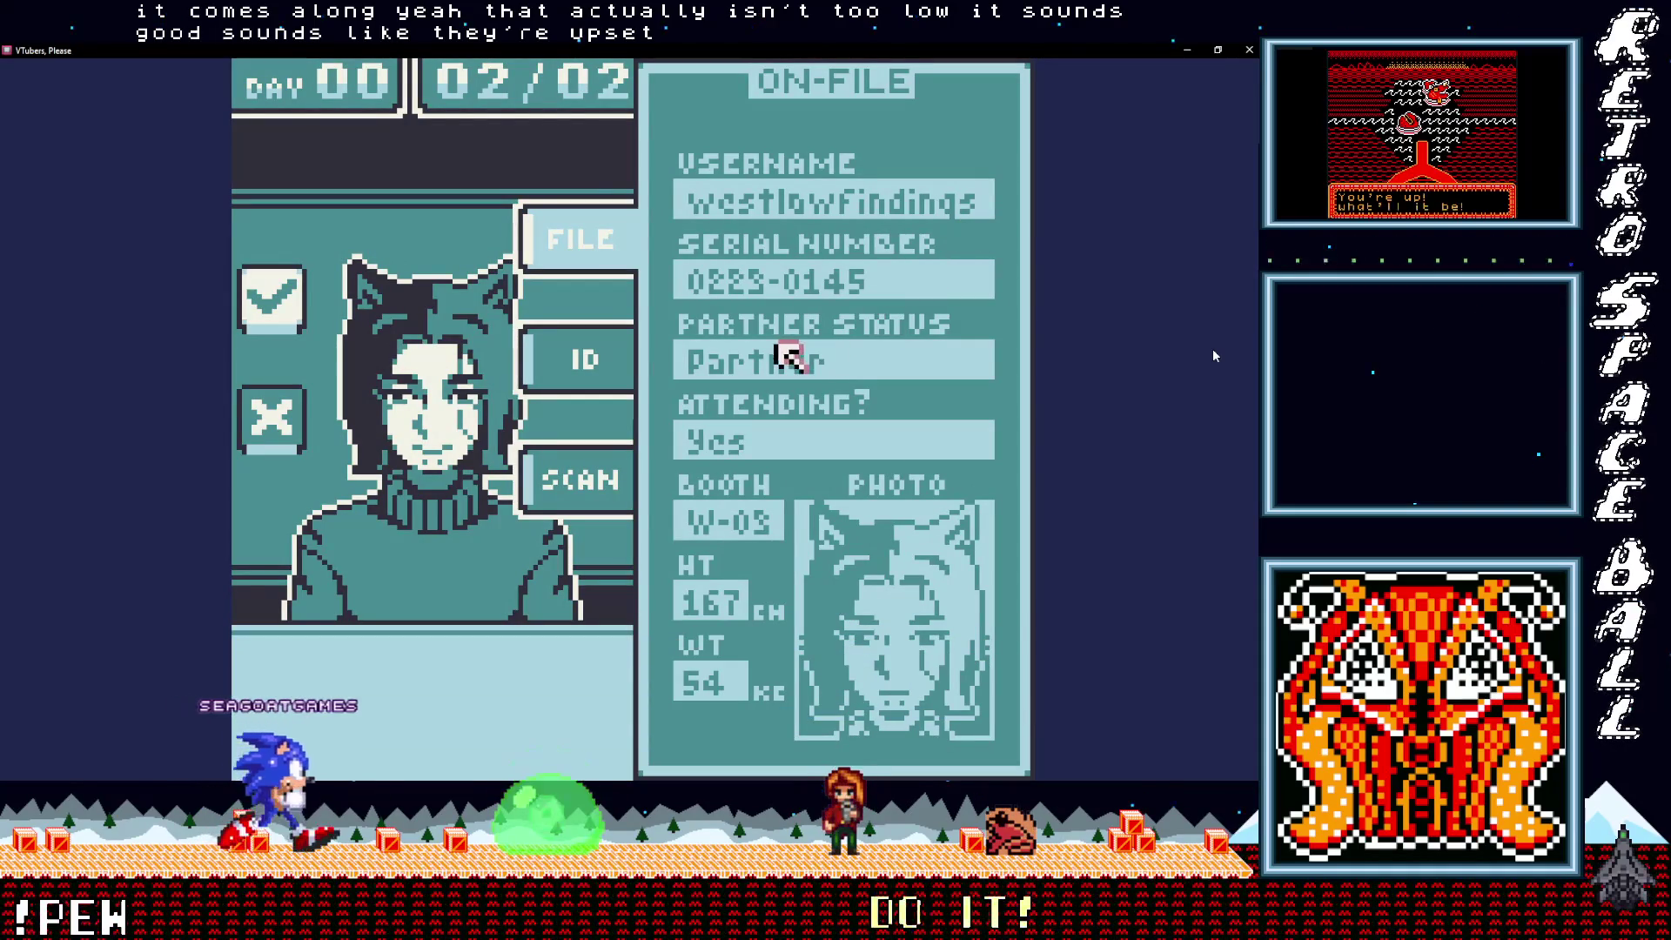
pyautogui.press('z')
pyautogui.press('z')
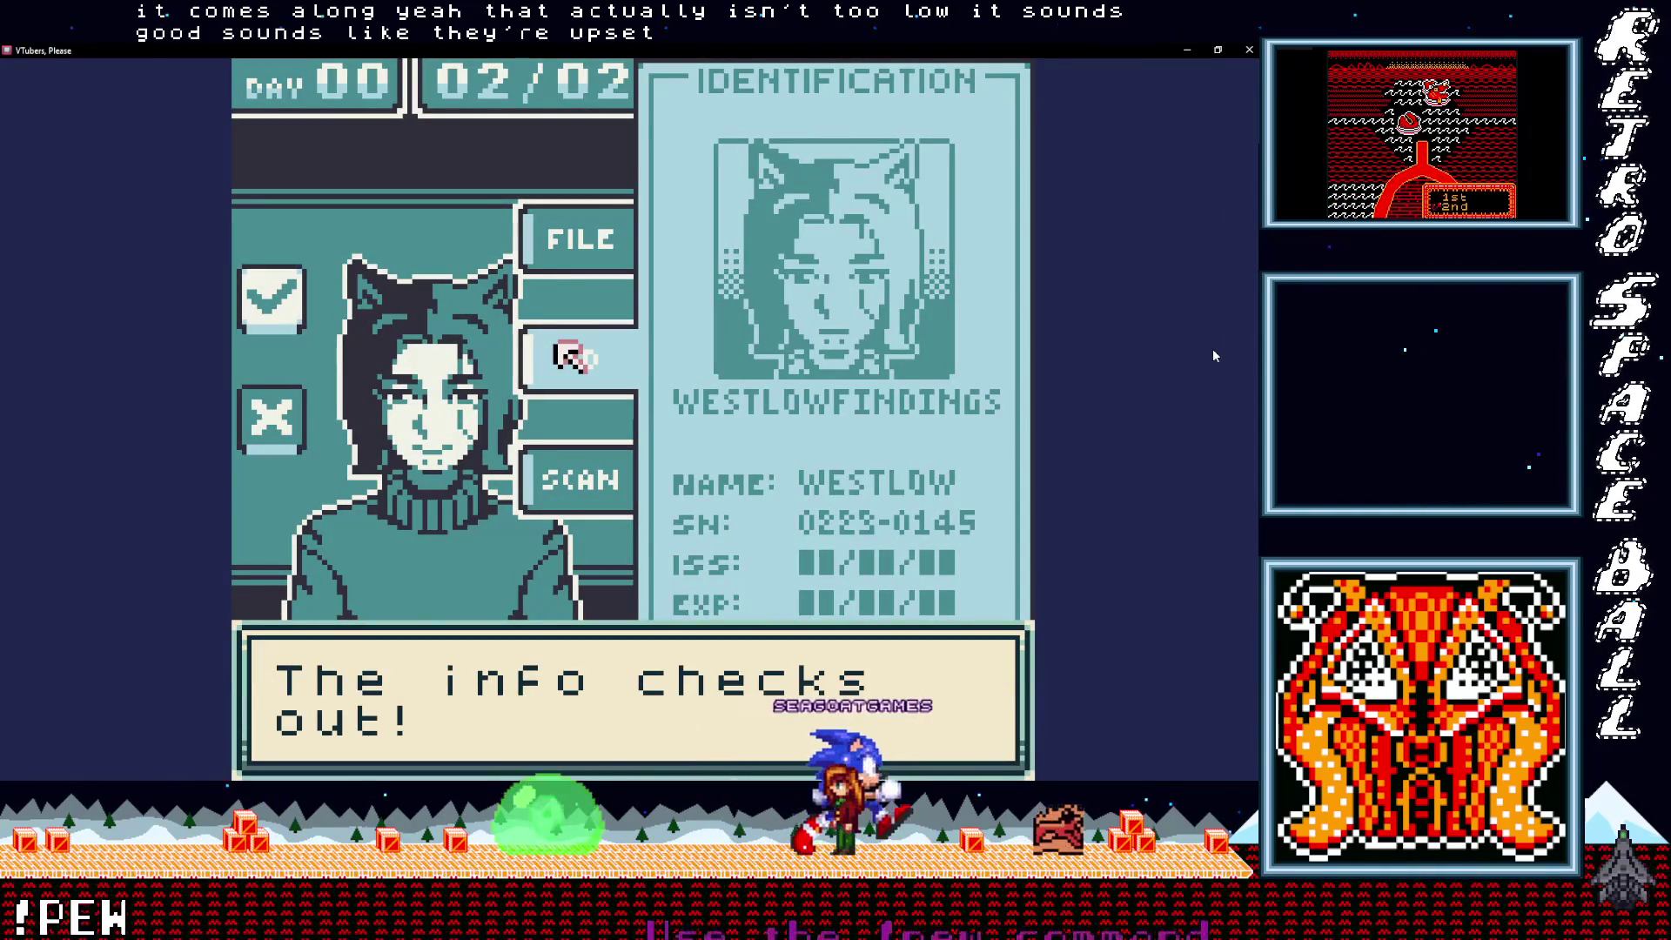
pyautogui.press('z')
pyautogui.press('Left')
pyautogui.press('z')
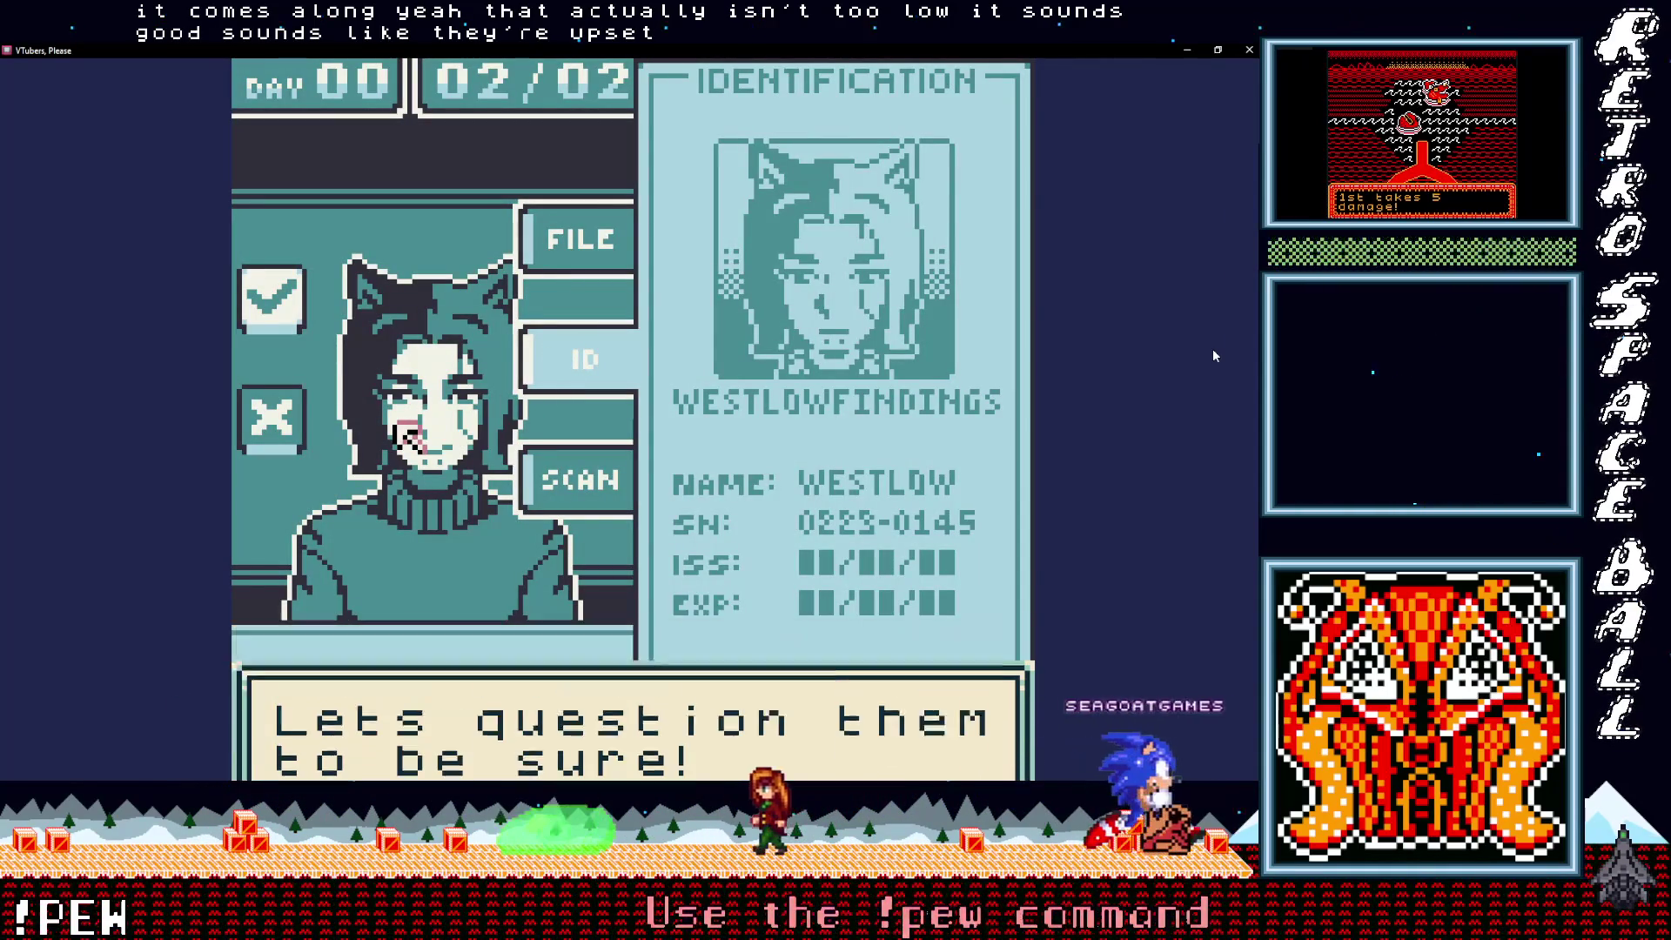
# Step: Ask the guest their booth number and read the answer
pyautogui.press('z')
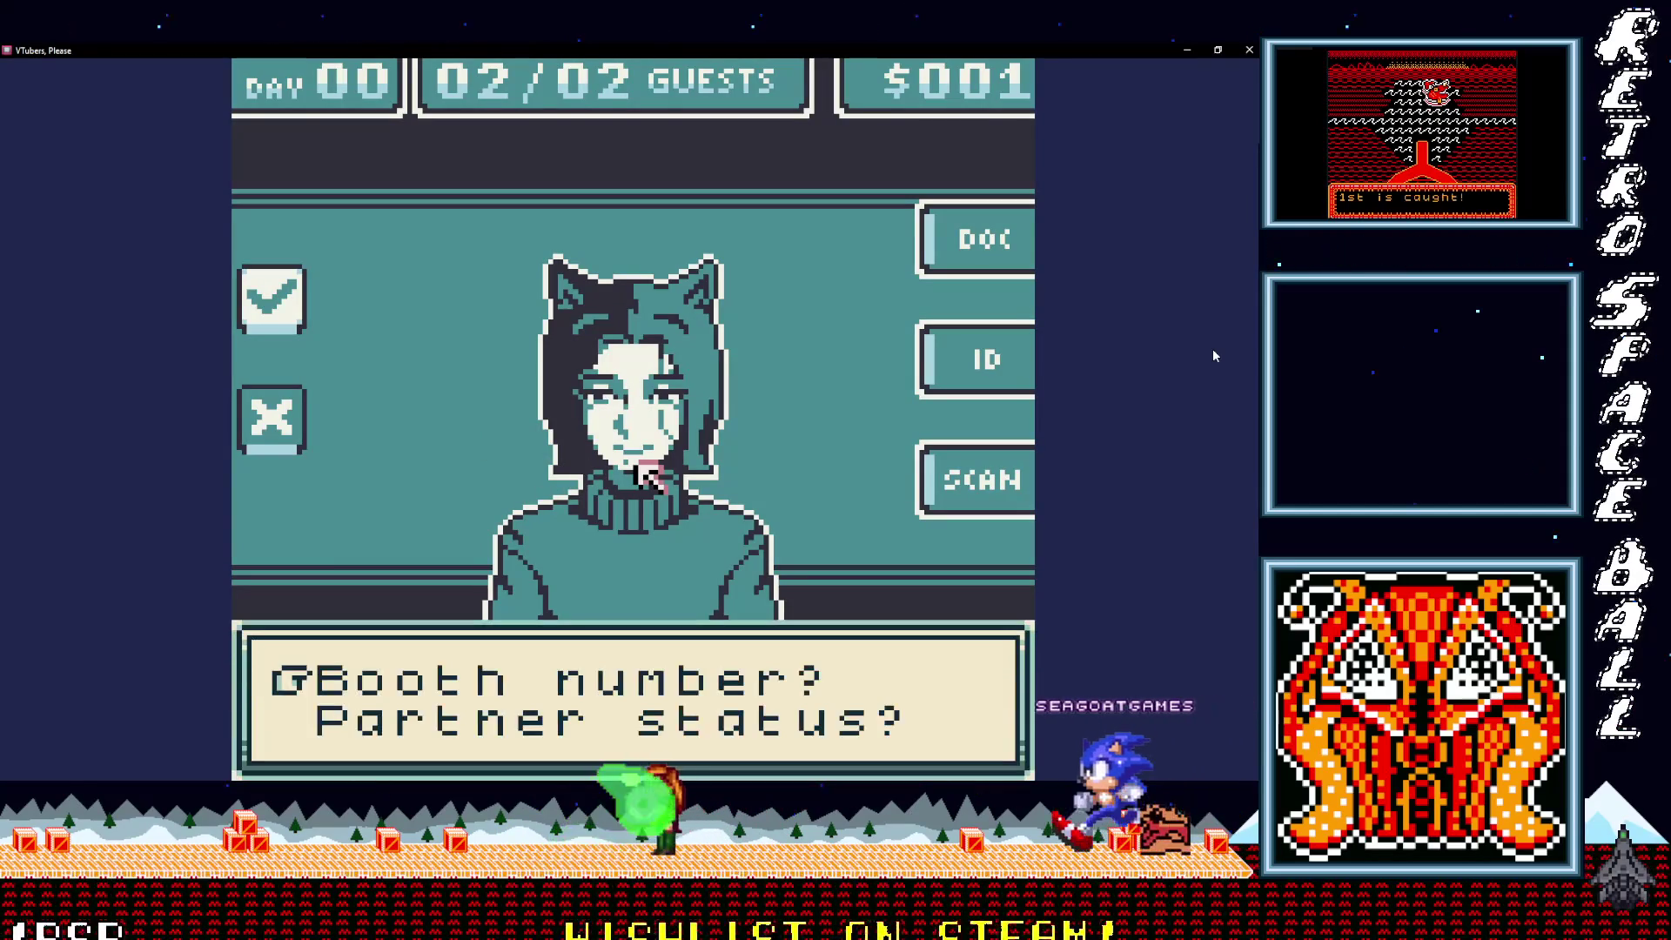
pyautogui.press('z')
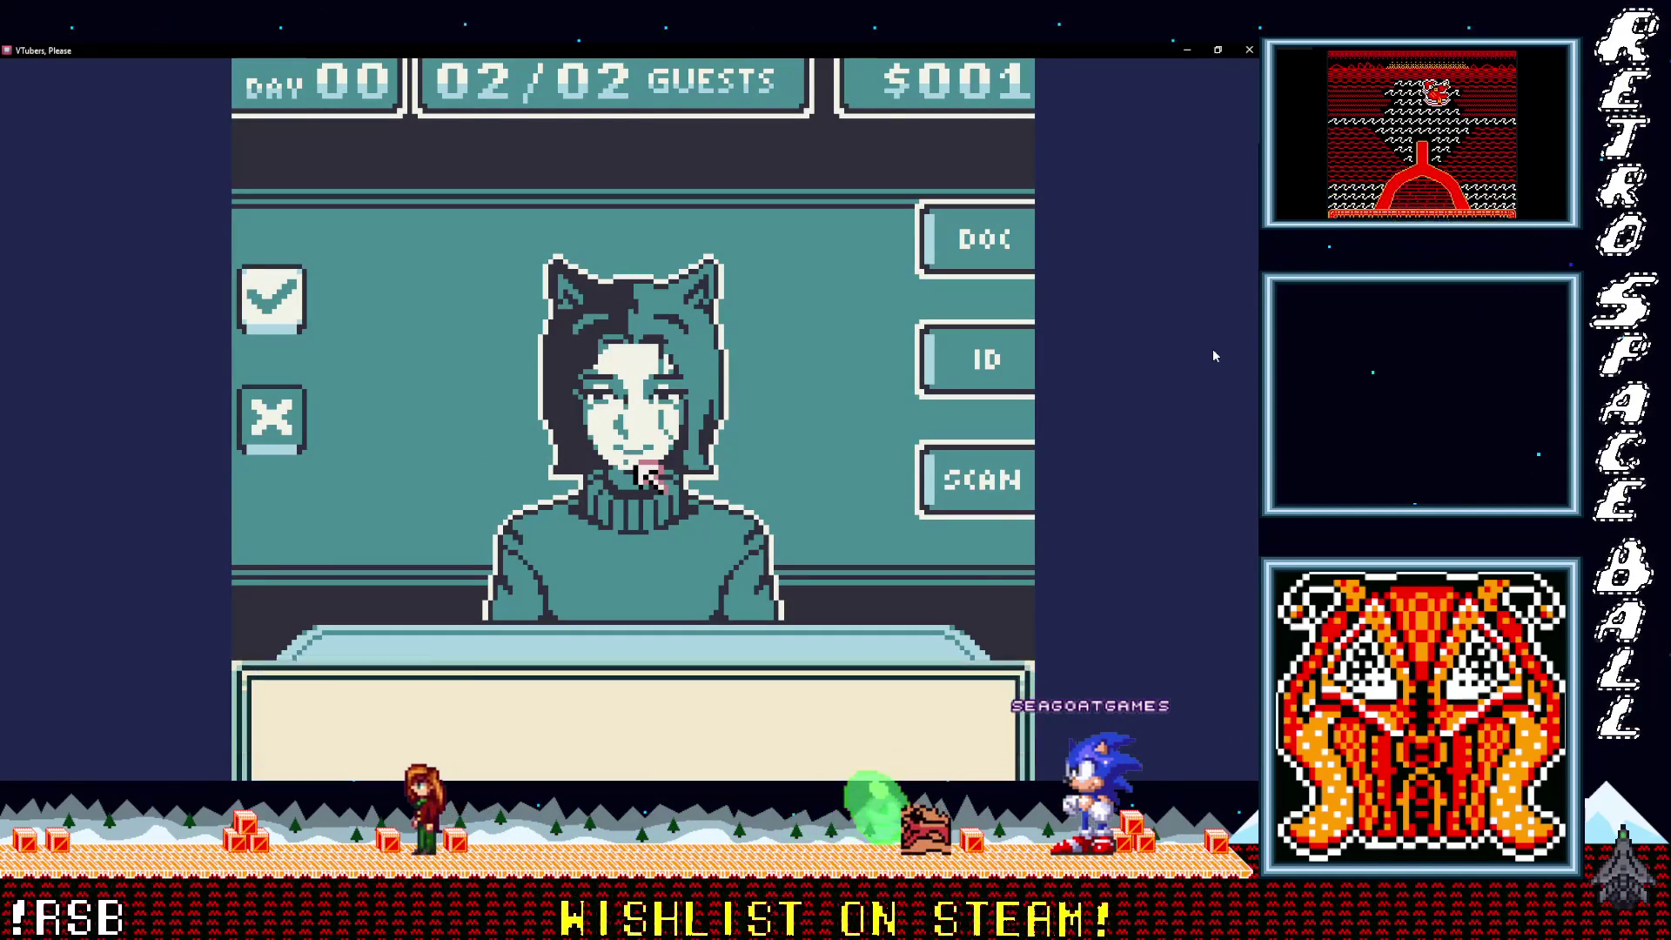
pyautogui.press('z')
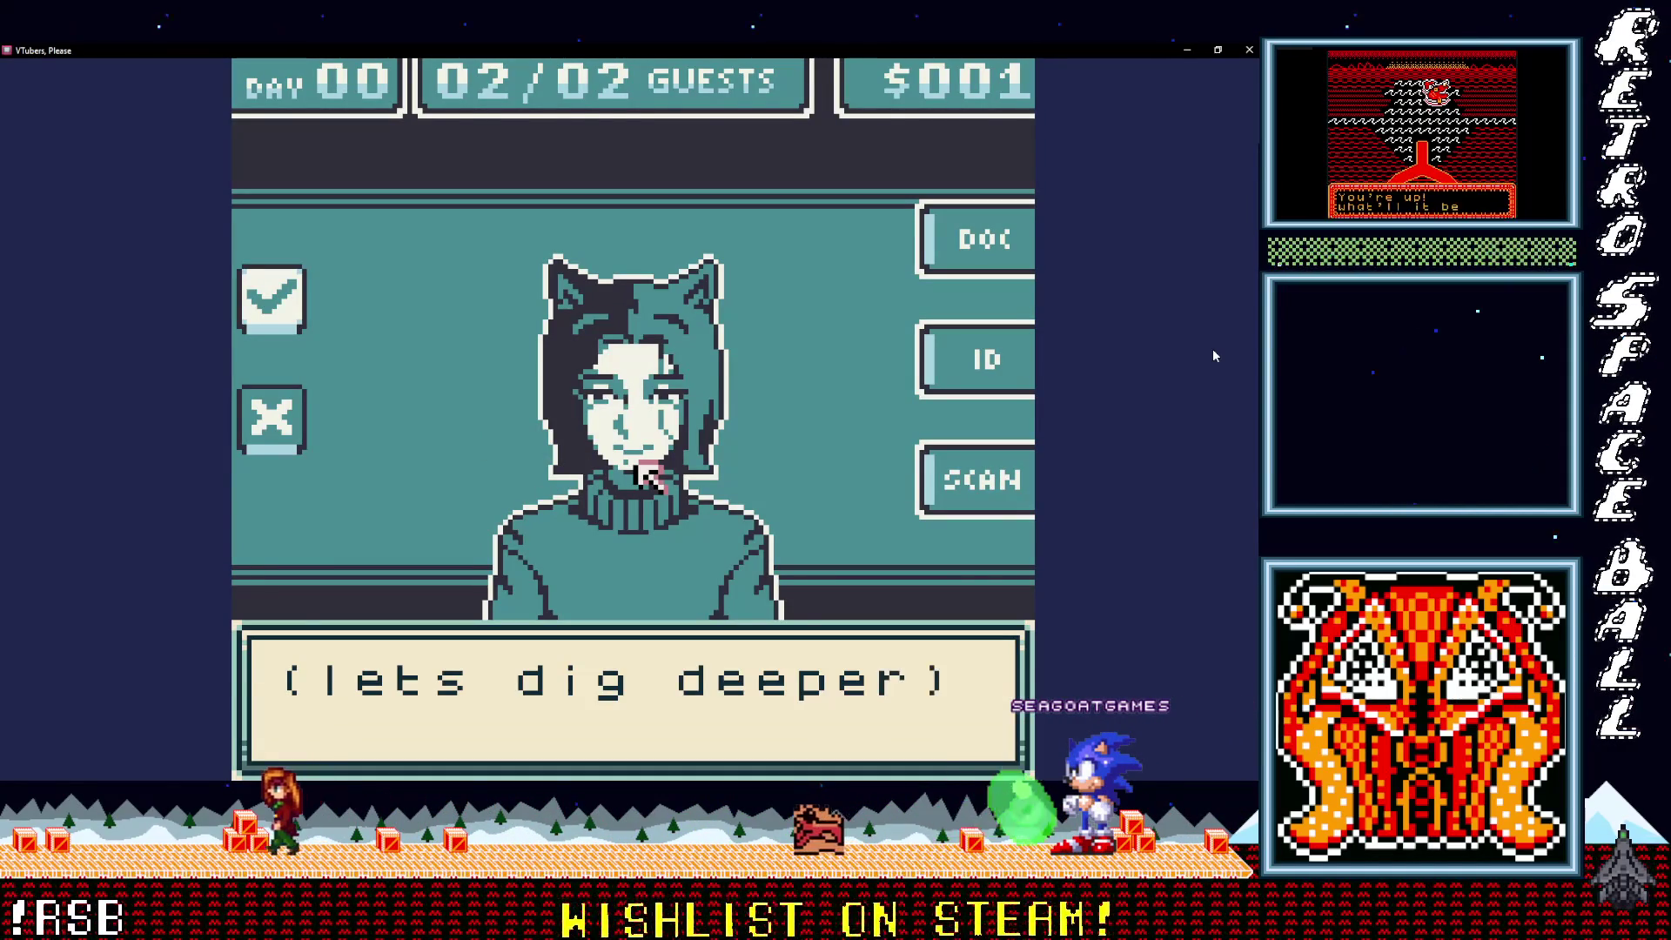
pyautogui.press('z')
pyautogui.press('z')
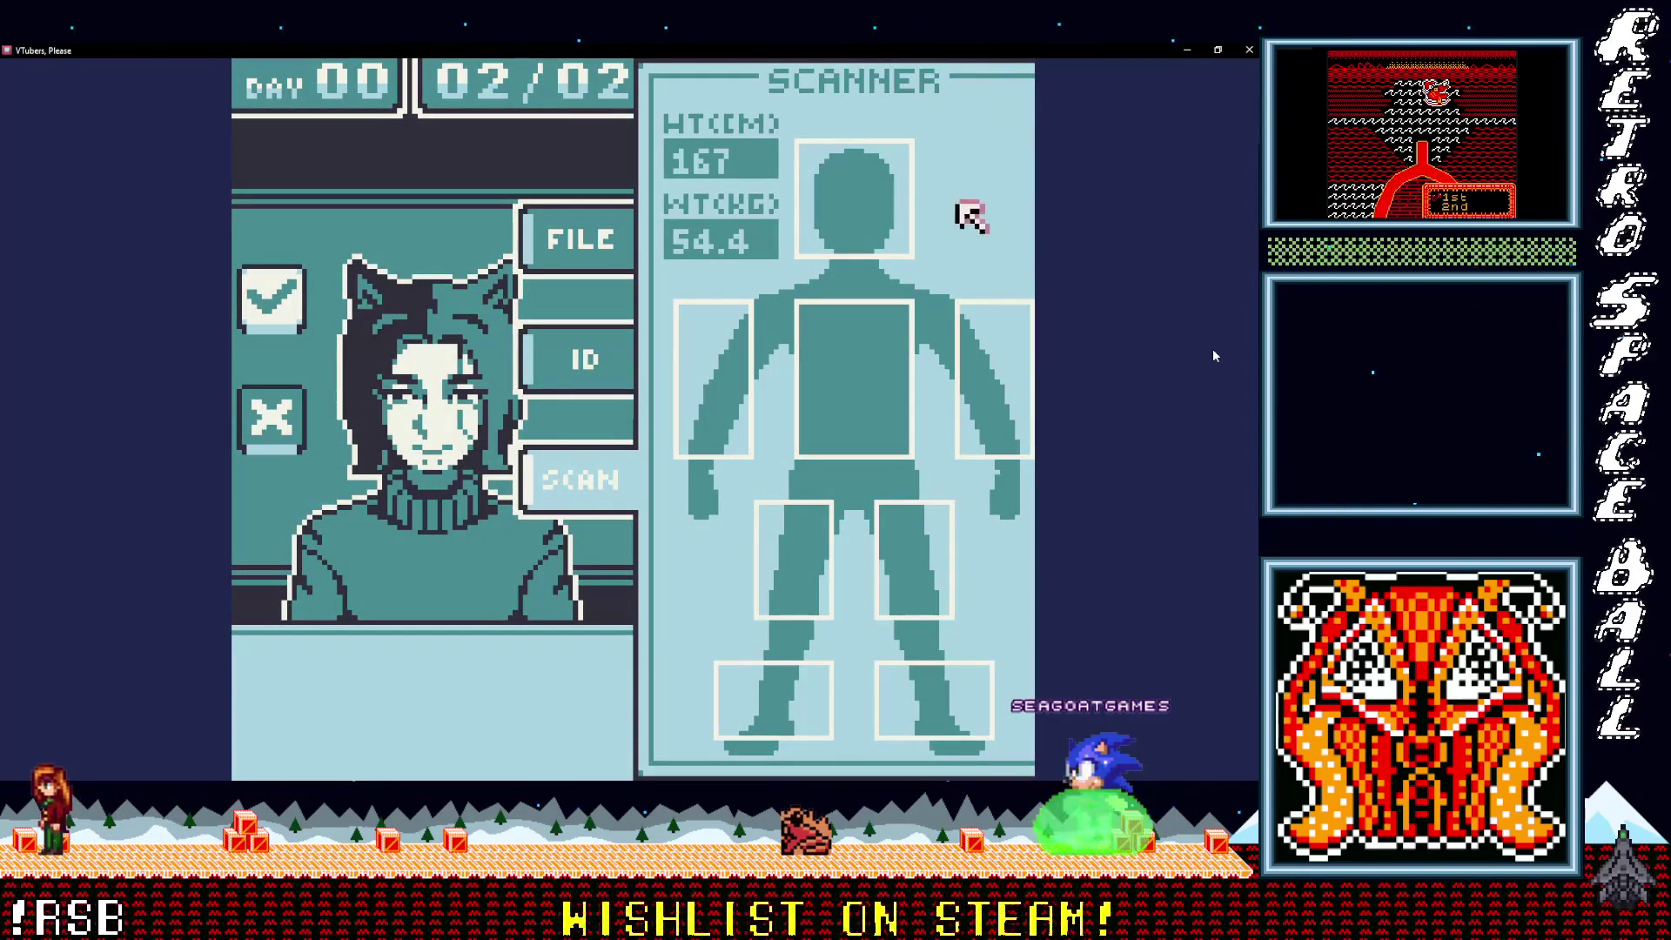
# Step: Scan the guest's hand and leg areas, then approve them as a valid guest
pyautogui.press('Down')
pyautogui.press('Left')
pyautogui.press('Up')
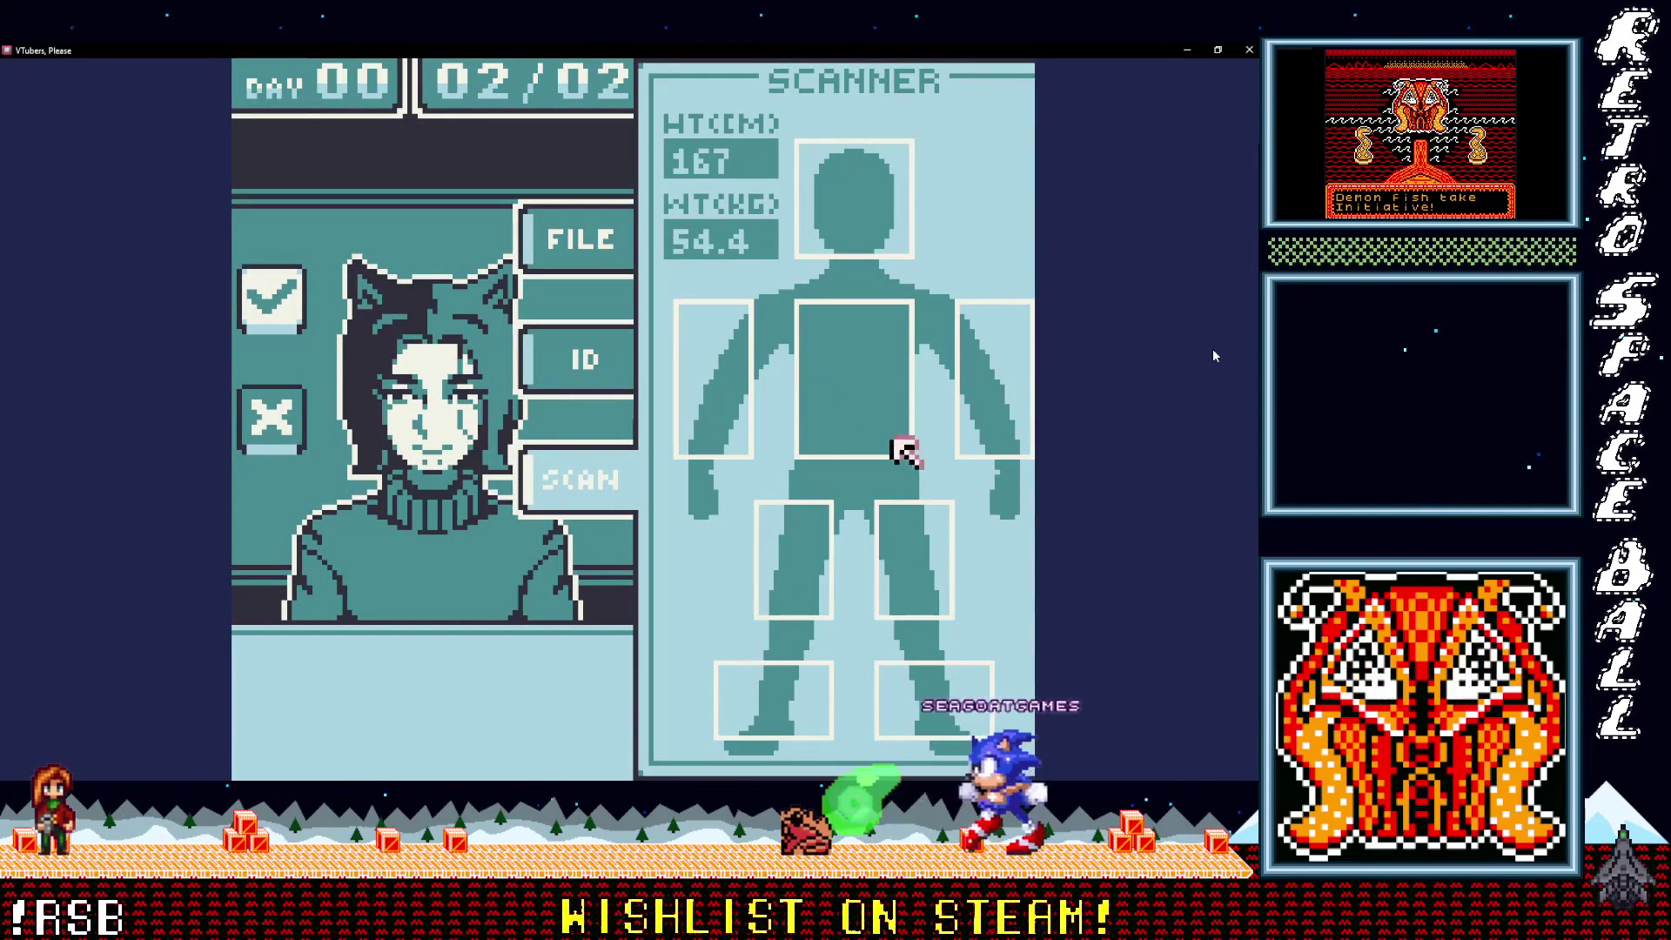
pyautogui.press('Down')
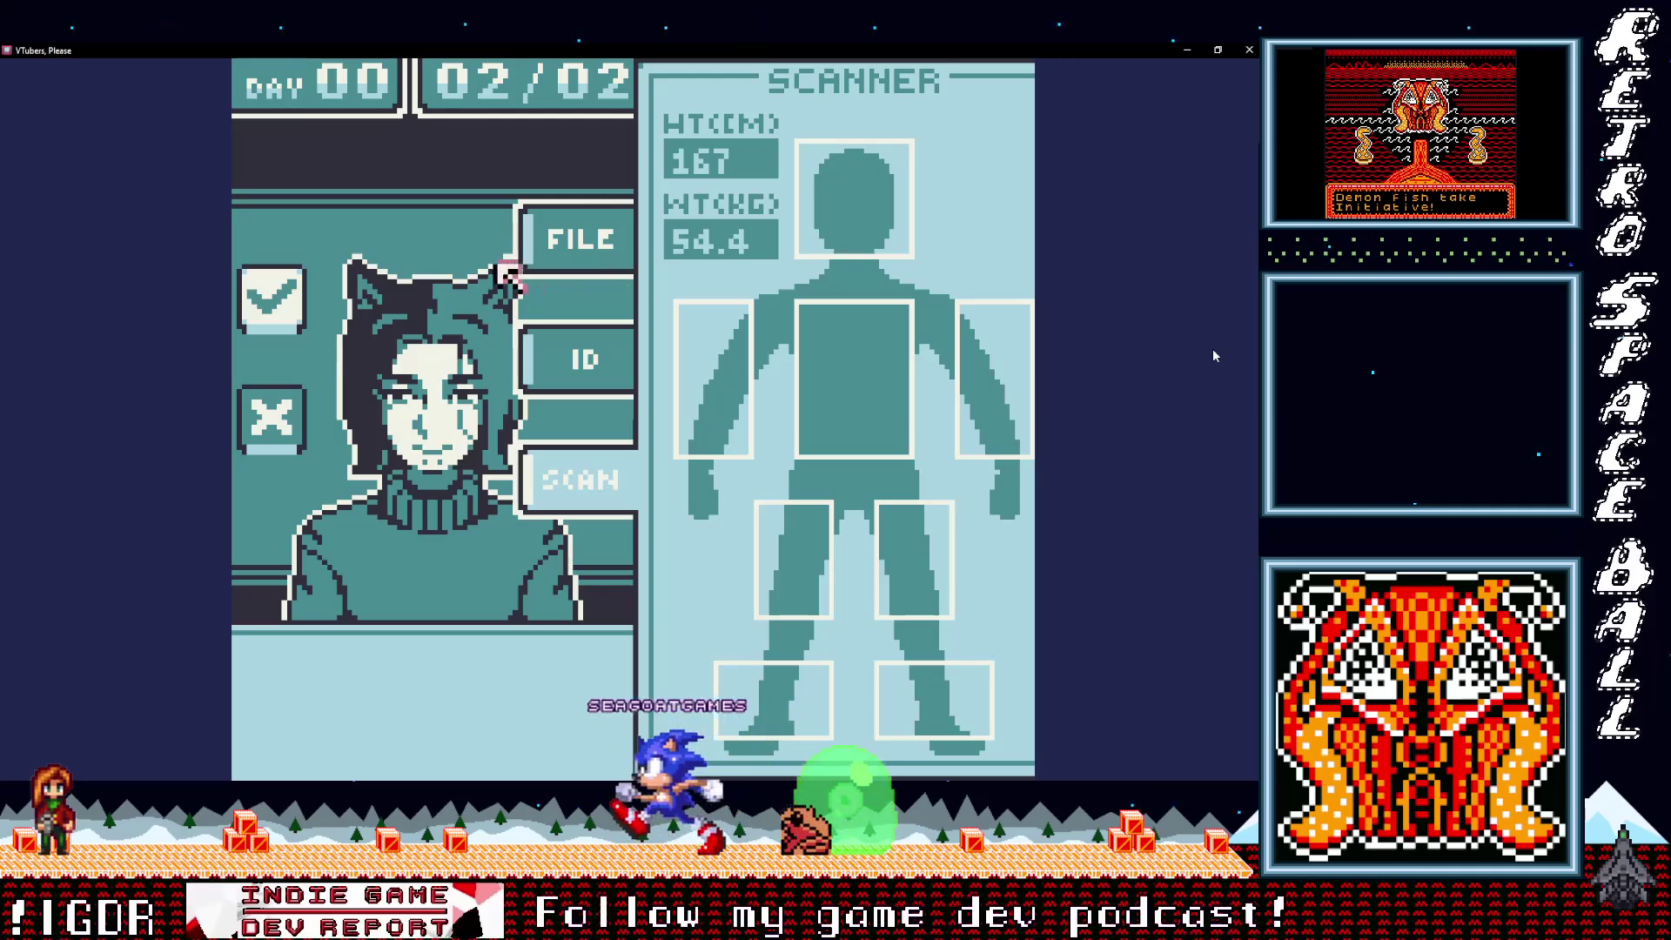
pyautogui.press('Left')
pyautogui.press('Return')
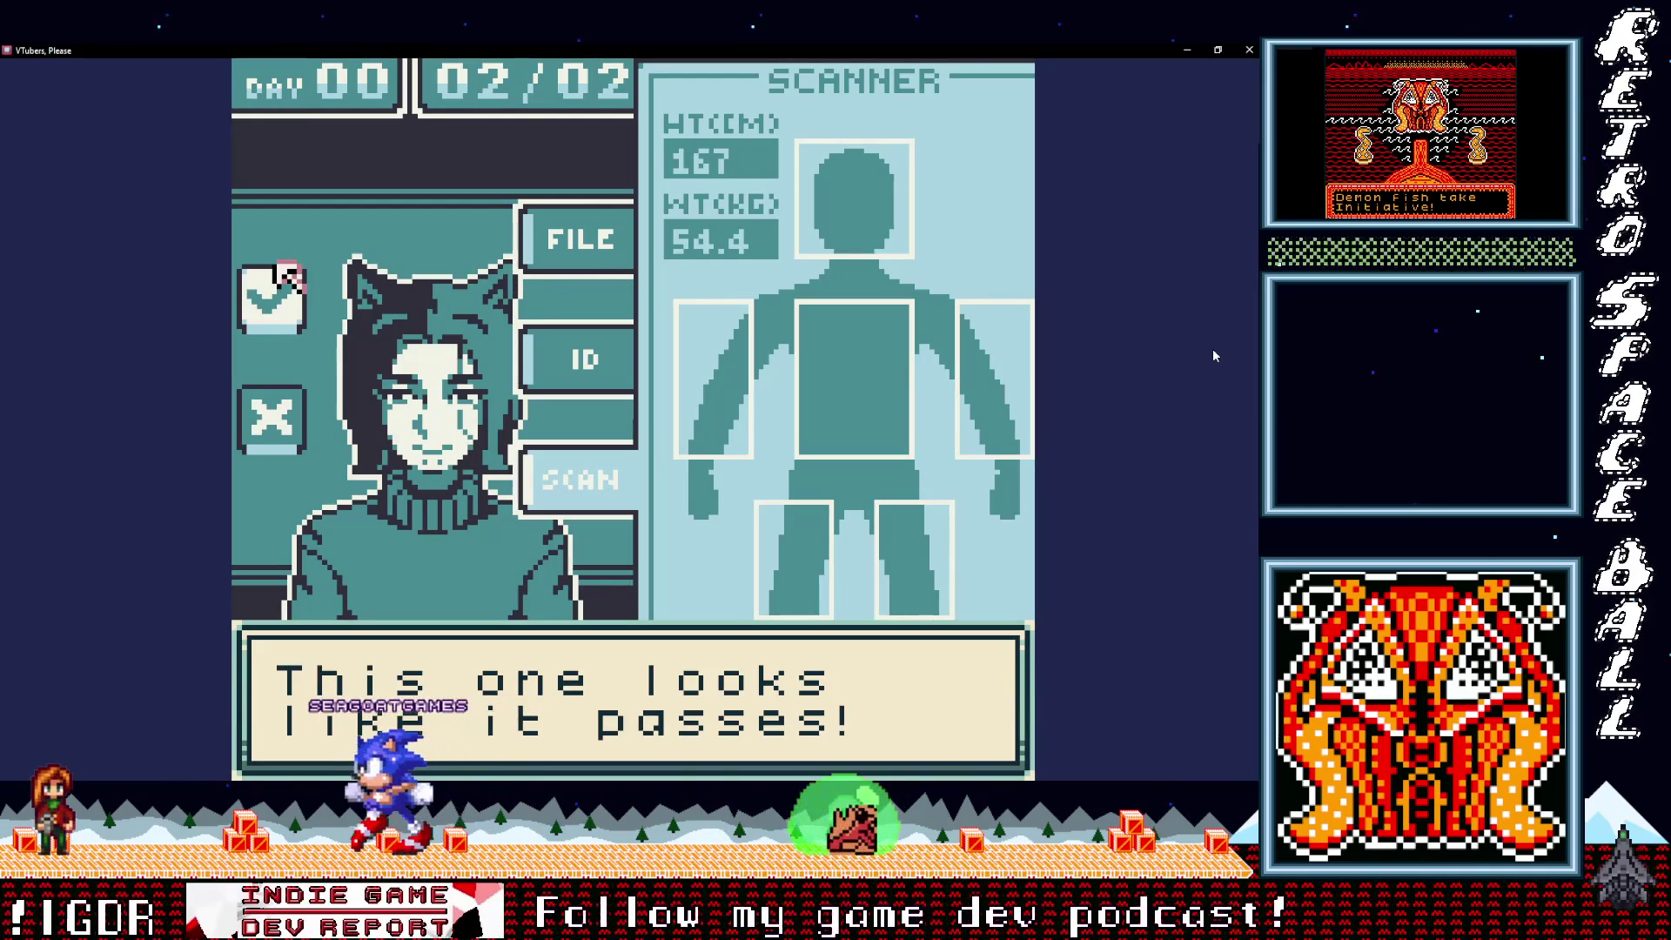
pyautogui.press('Return')
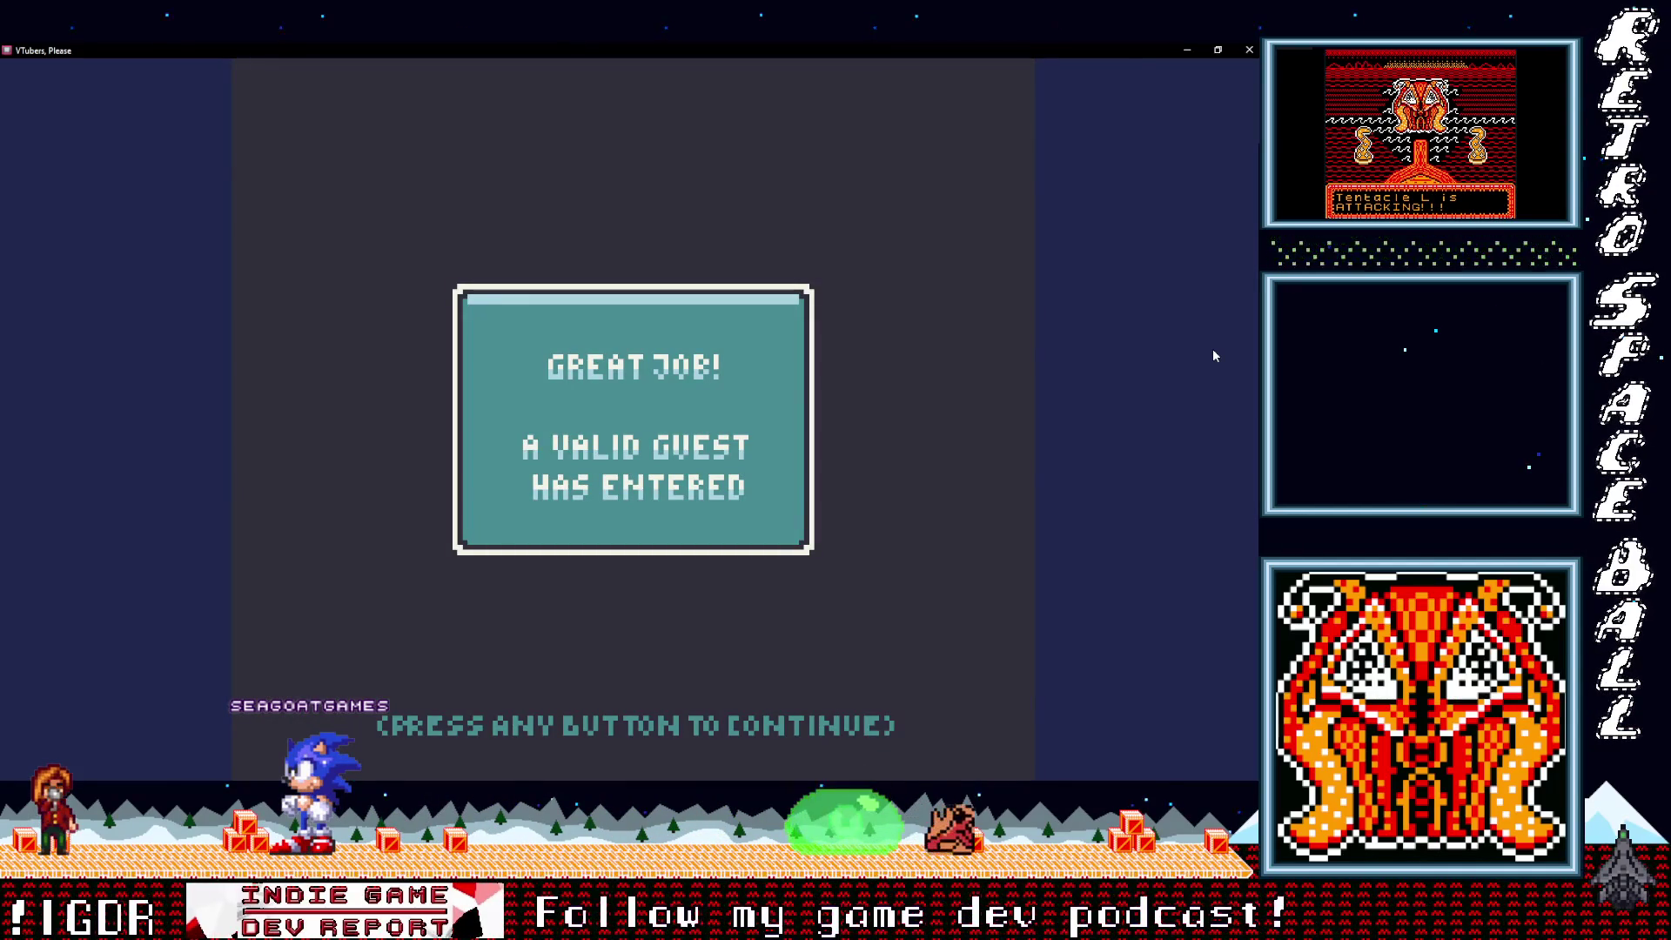
# Step: Finish Day 00 with no mistakes and $002 earned, past the summary
pyautogui.press('Return')
pyautogui.press('Return')
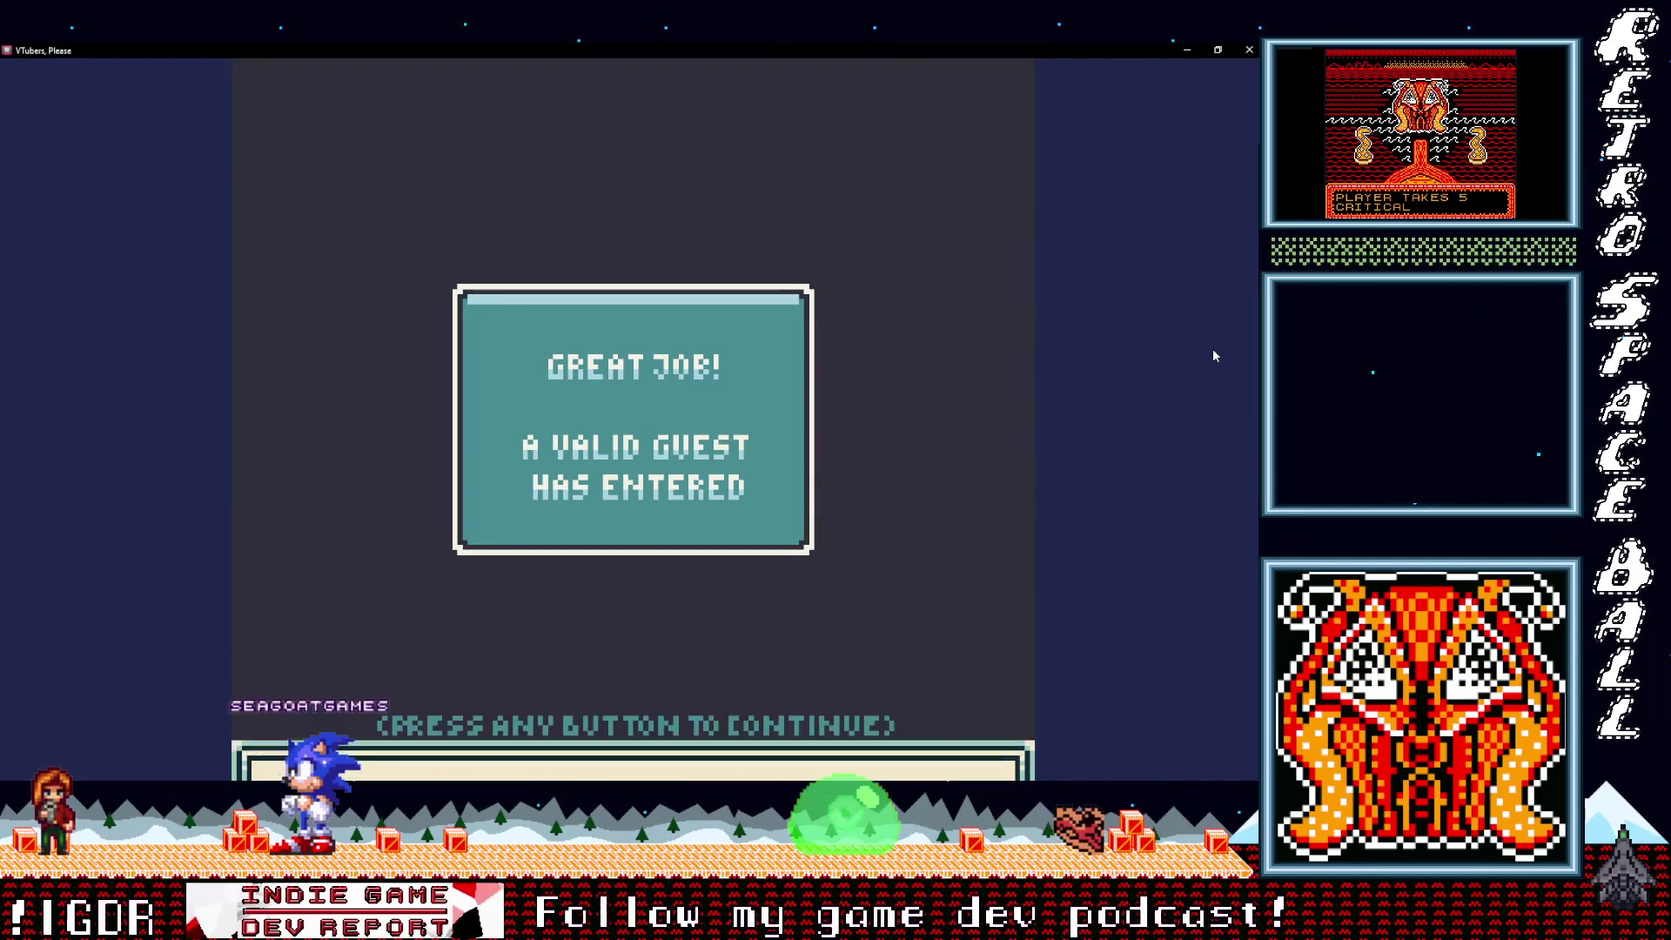
pyautogui.press('Return')
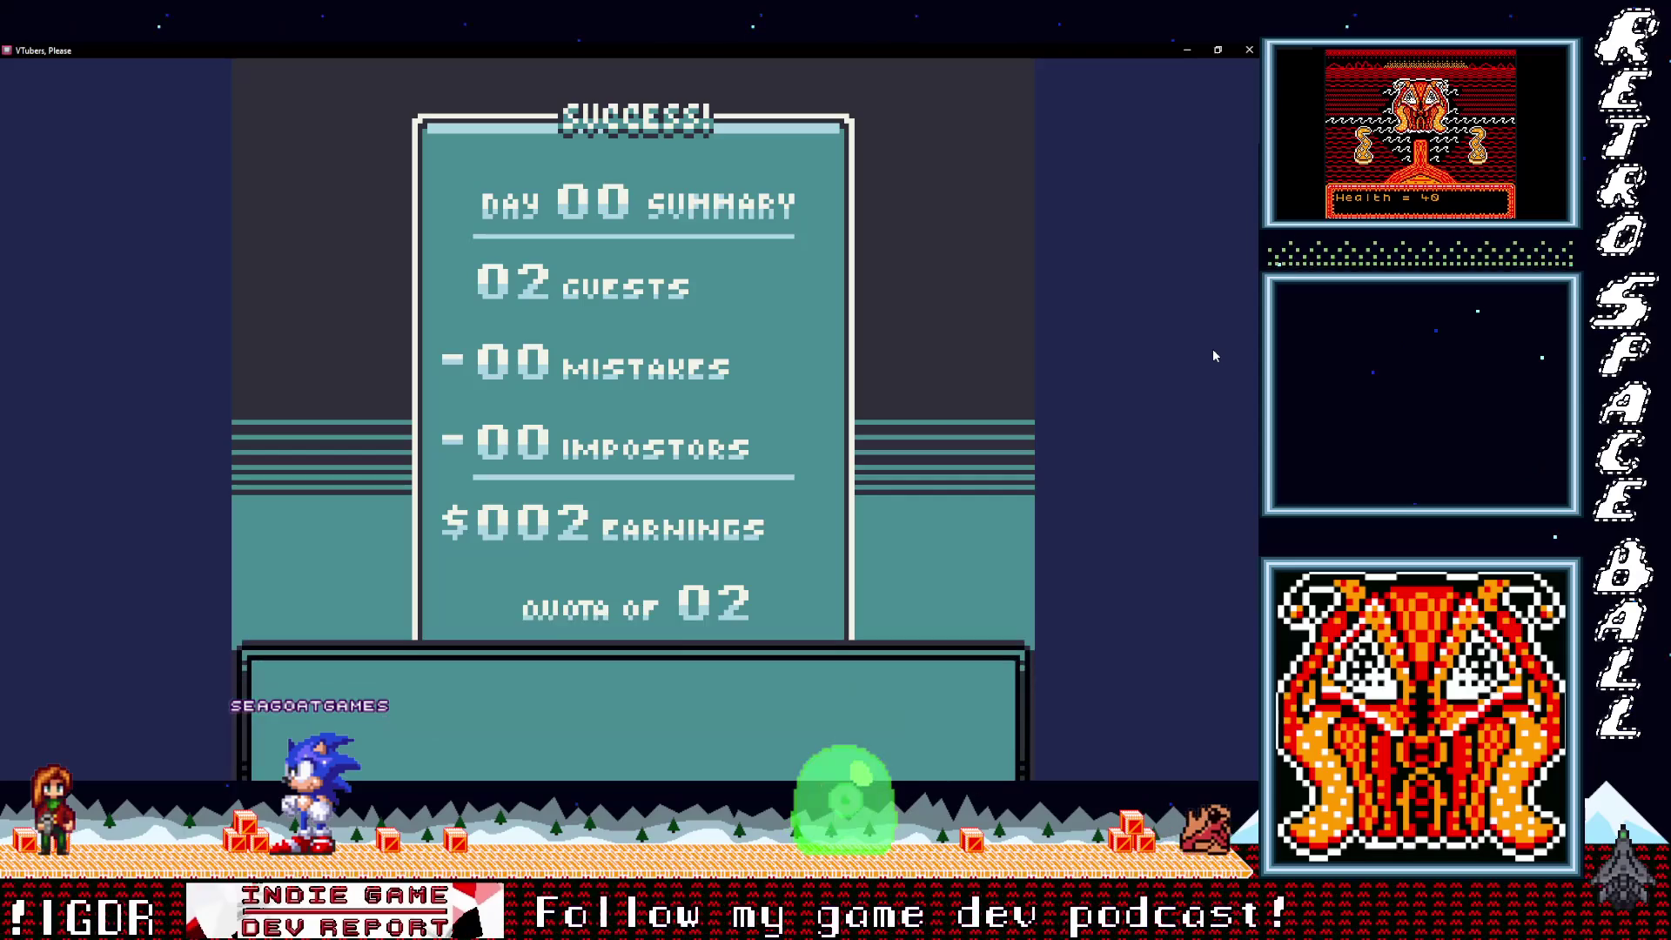
pyautogui.press('Return')
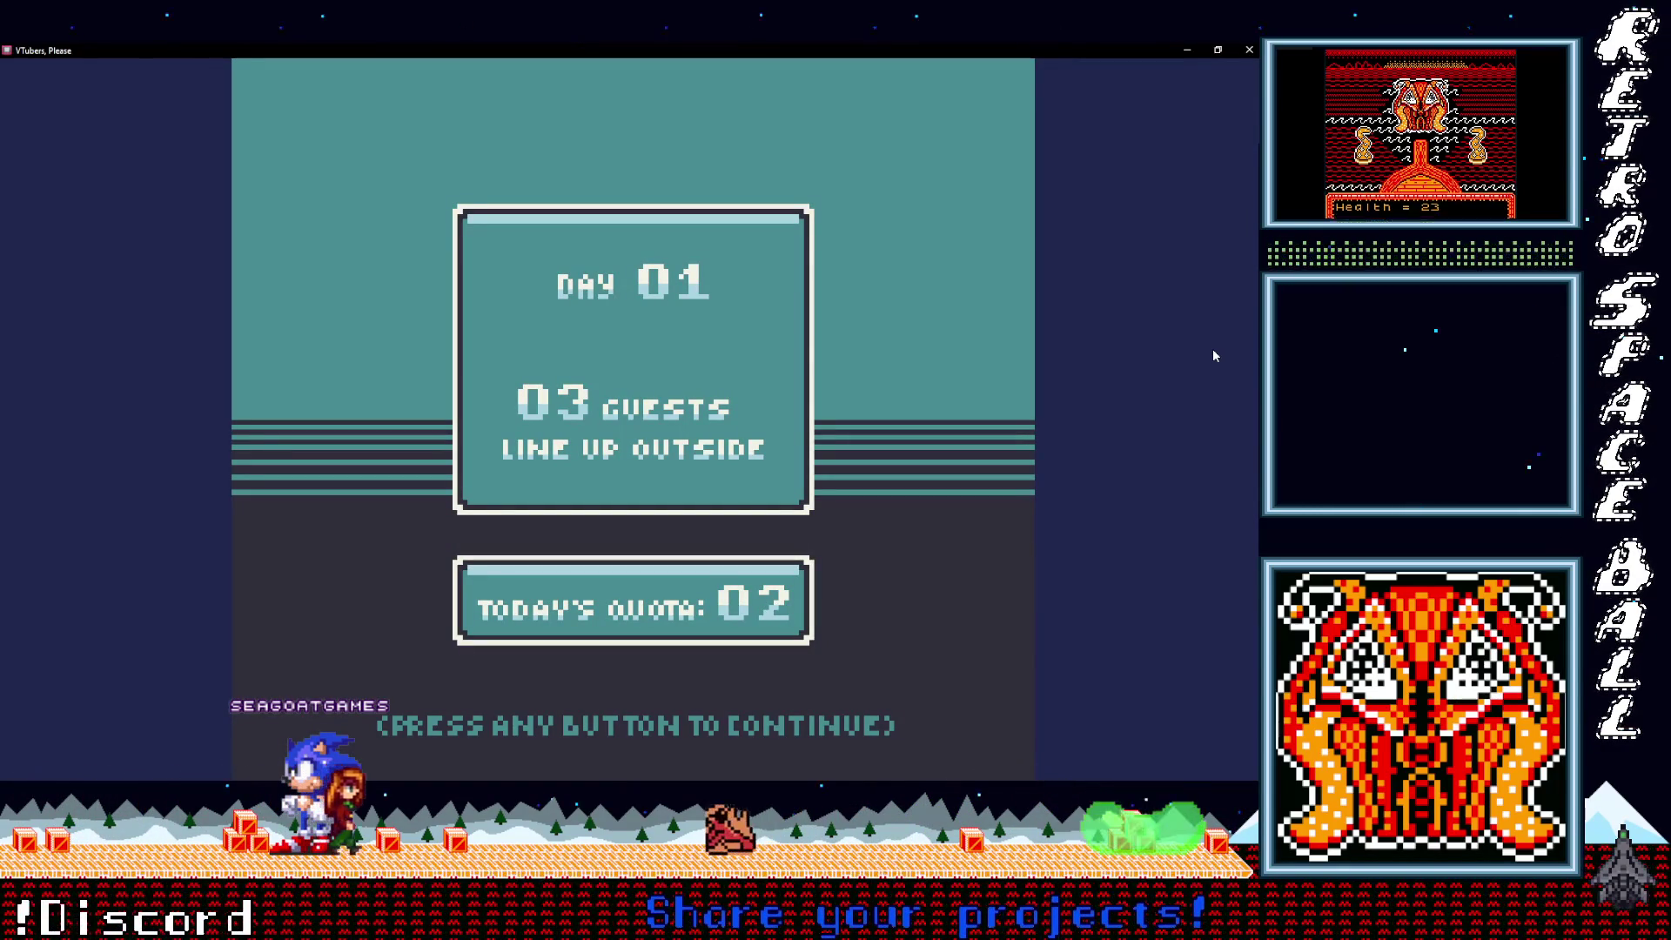
# Step: Start Day 01, view the first guest's ID card, then return to the editor
pyautogui.press('Return')
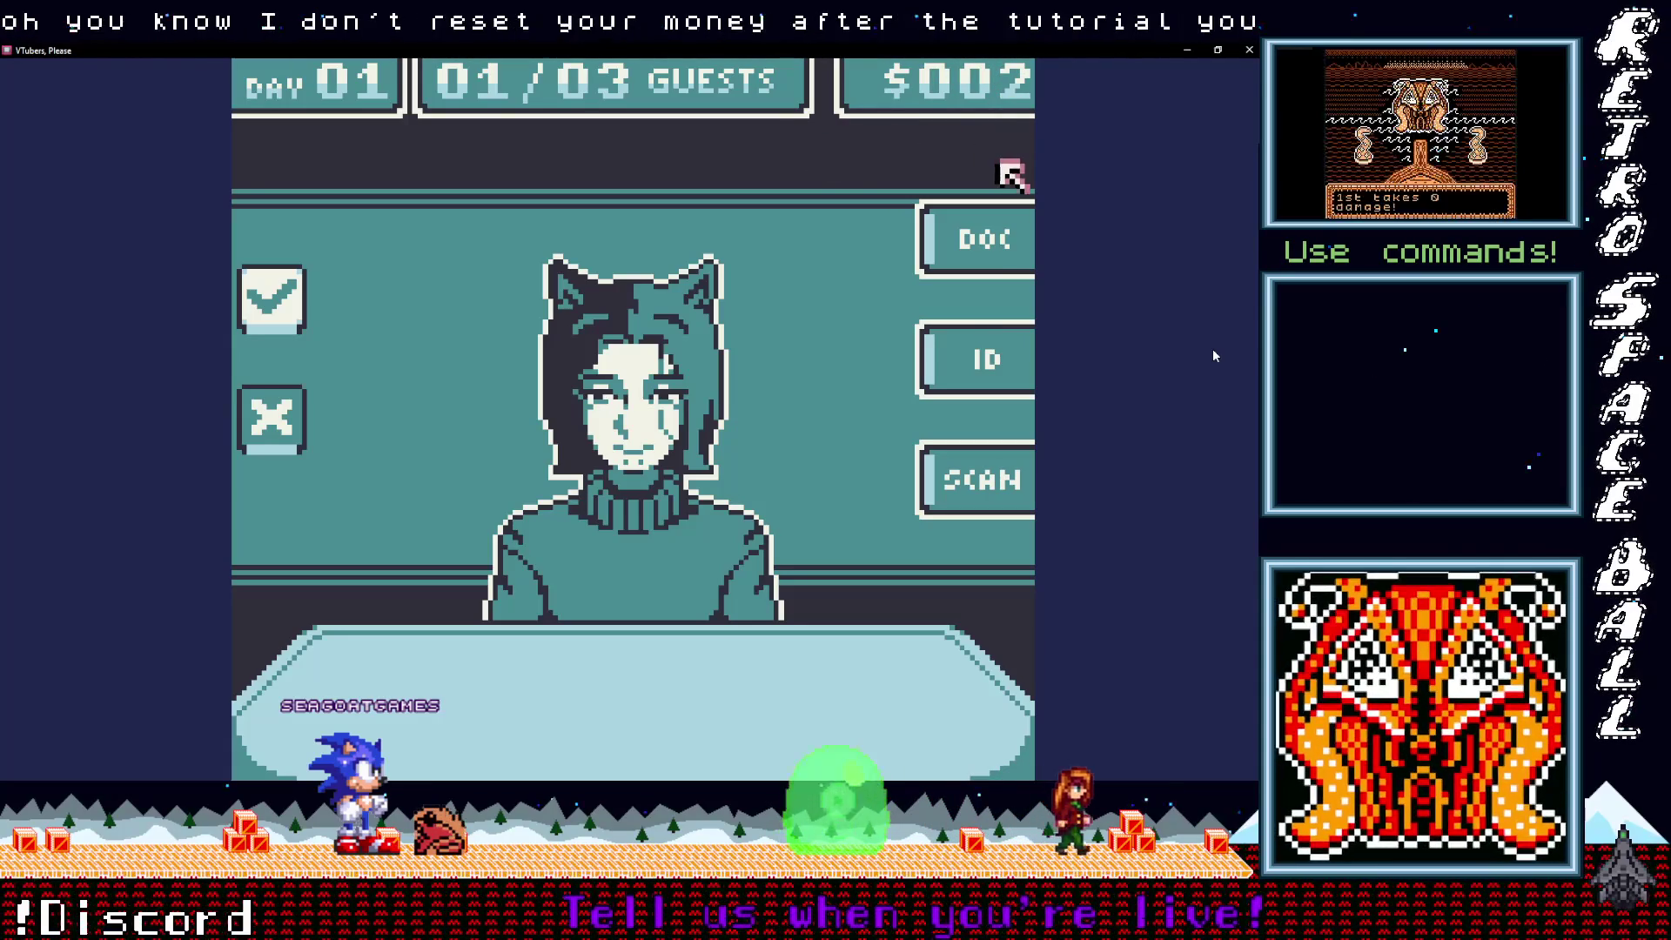
pyautogui.click(1005, 354)
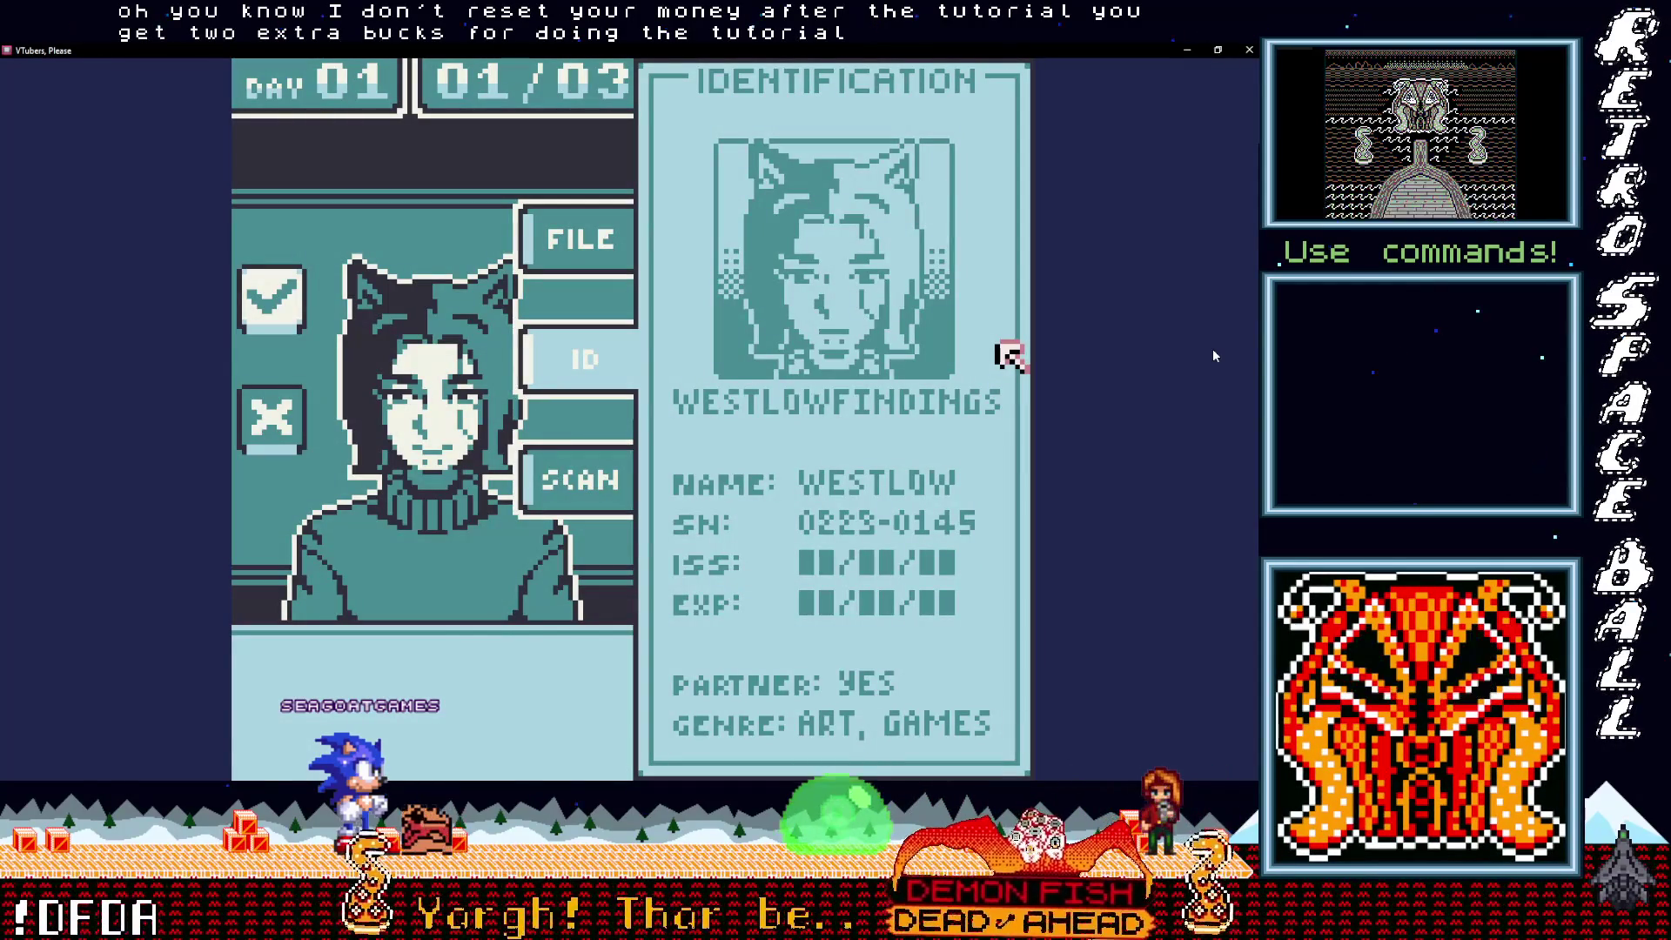
pyautogui.hotkey('alt', 'Tab')
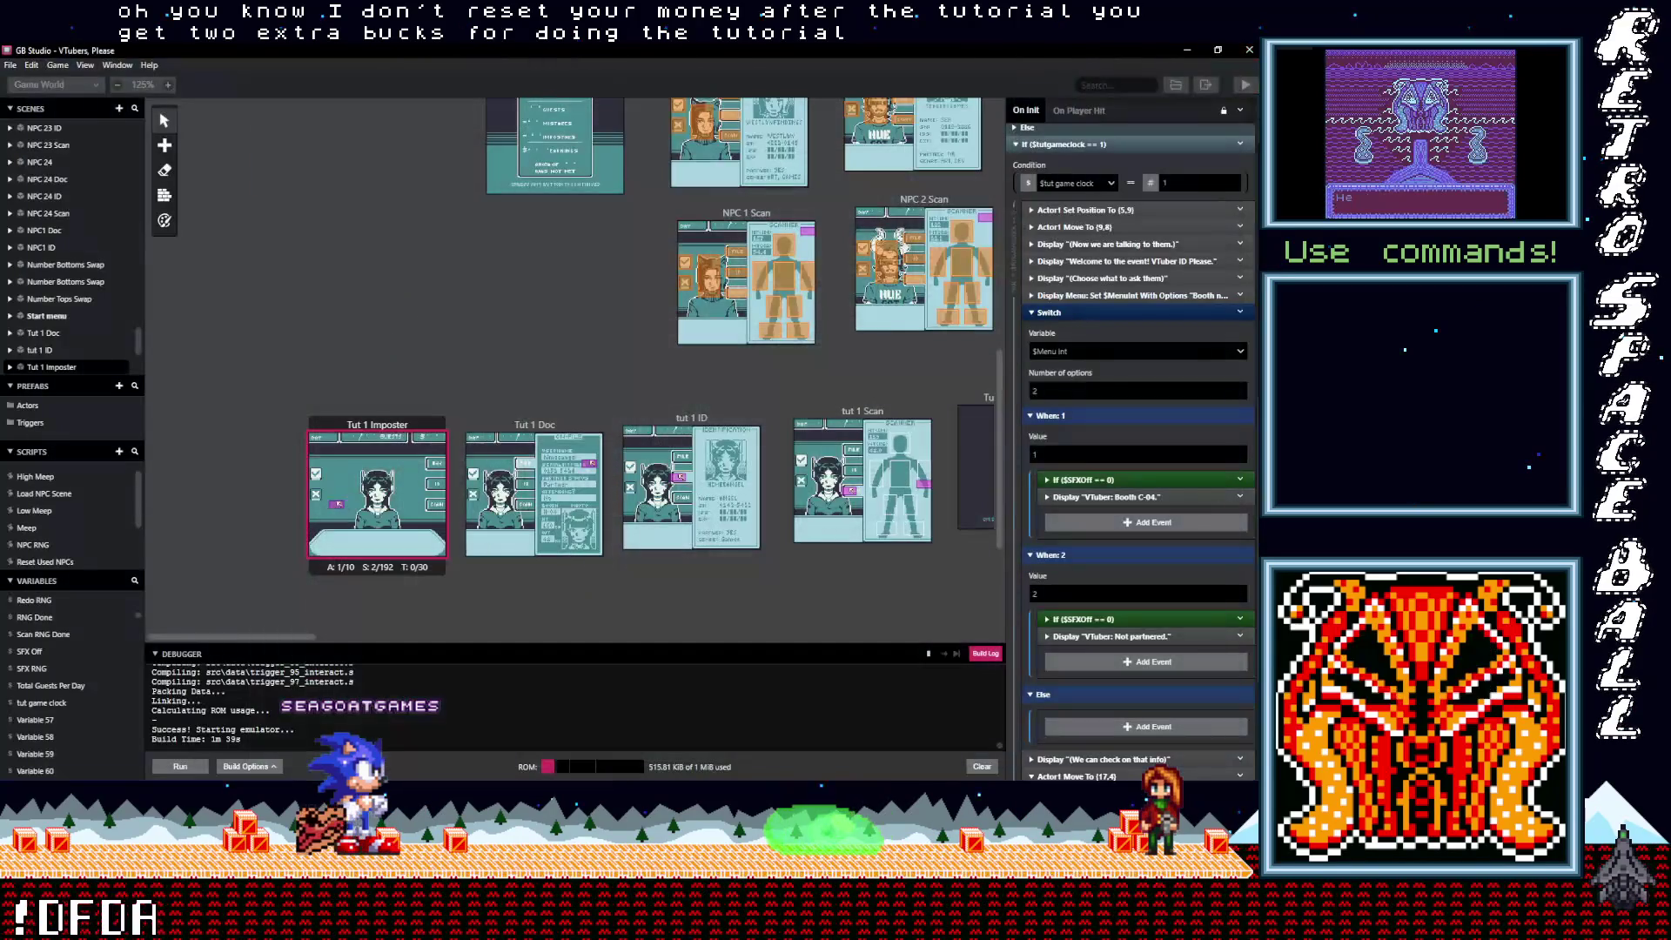